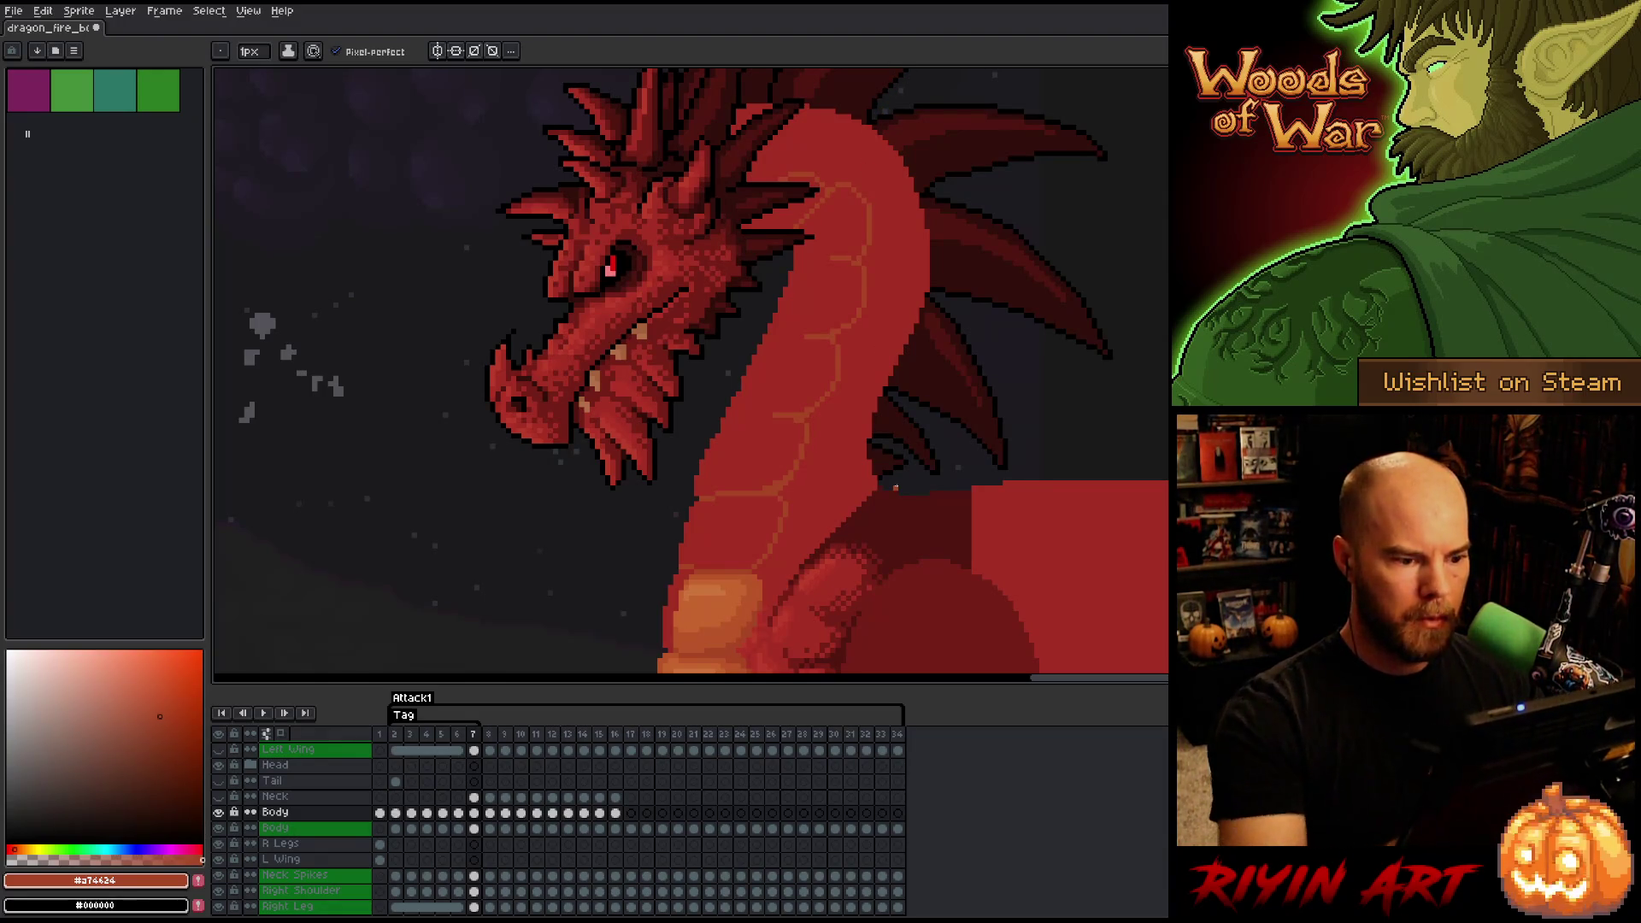
- Sample the dragon body's red as the drawing colour, comparing it with the previous frame's darker red
scroll(873, 496, "down", 2)
scroll(866, 495, "up", 1)
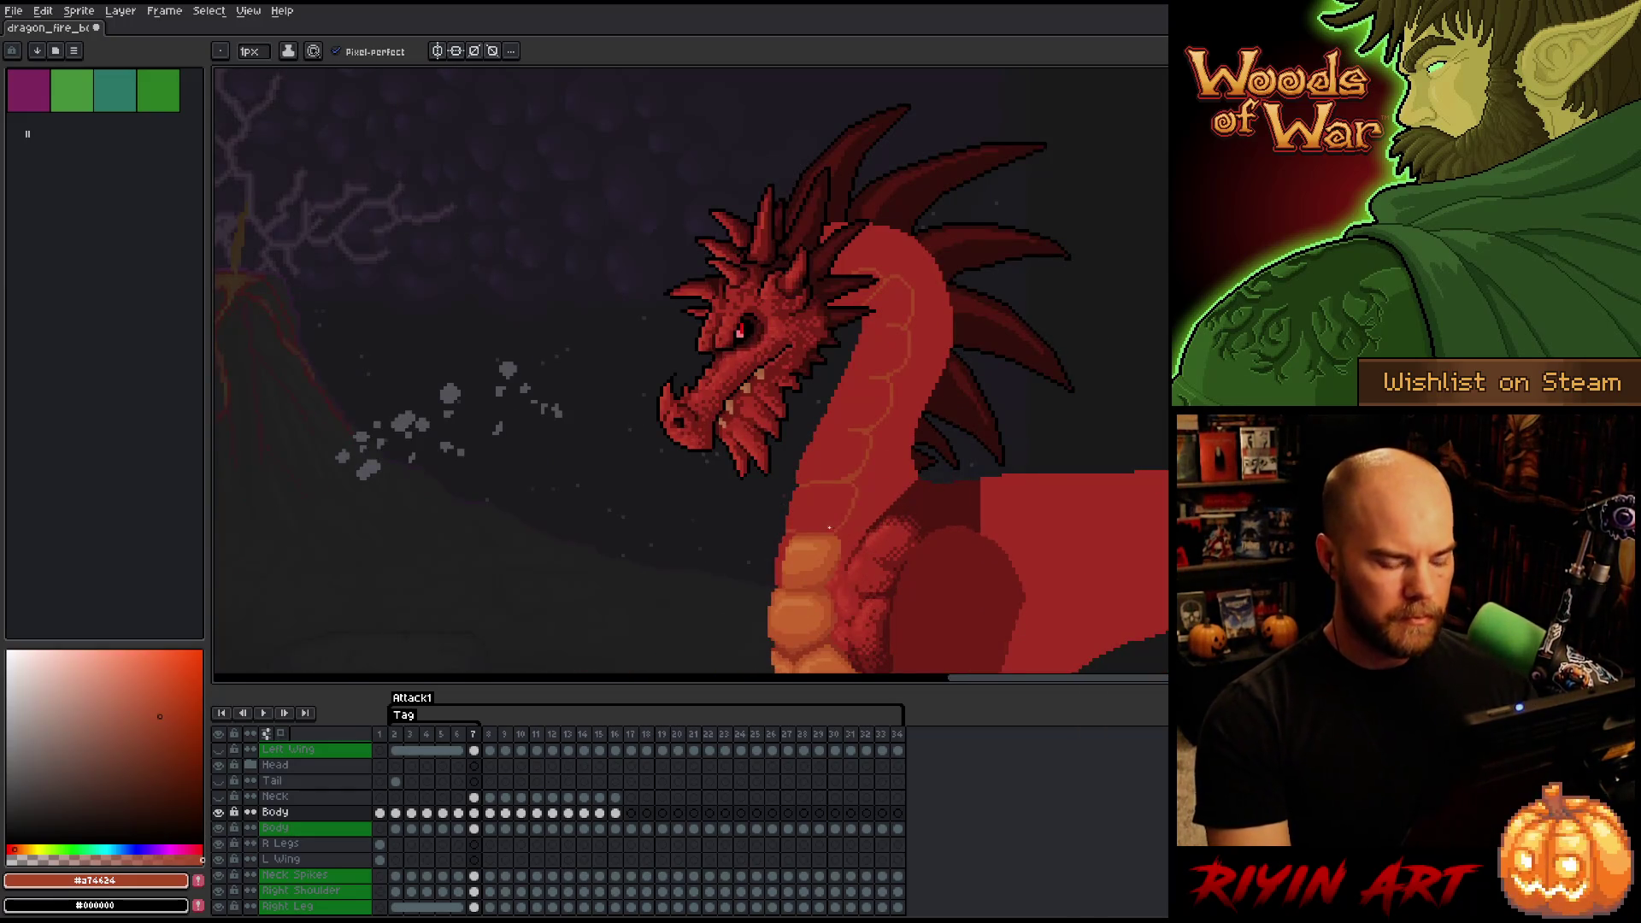
scroll(808, 522, "down", 1)
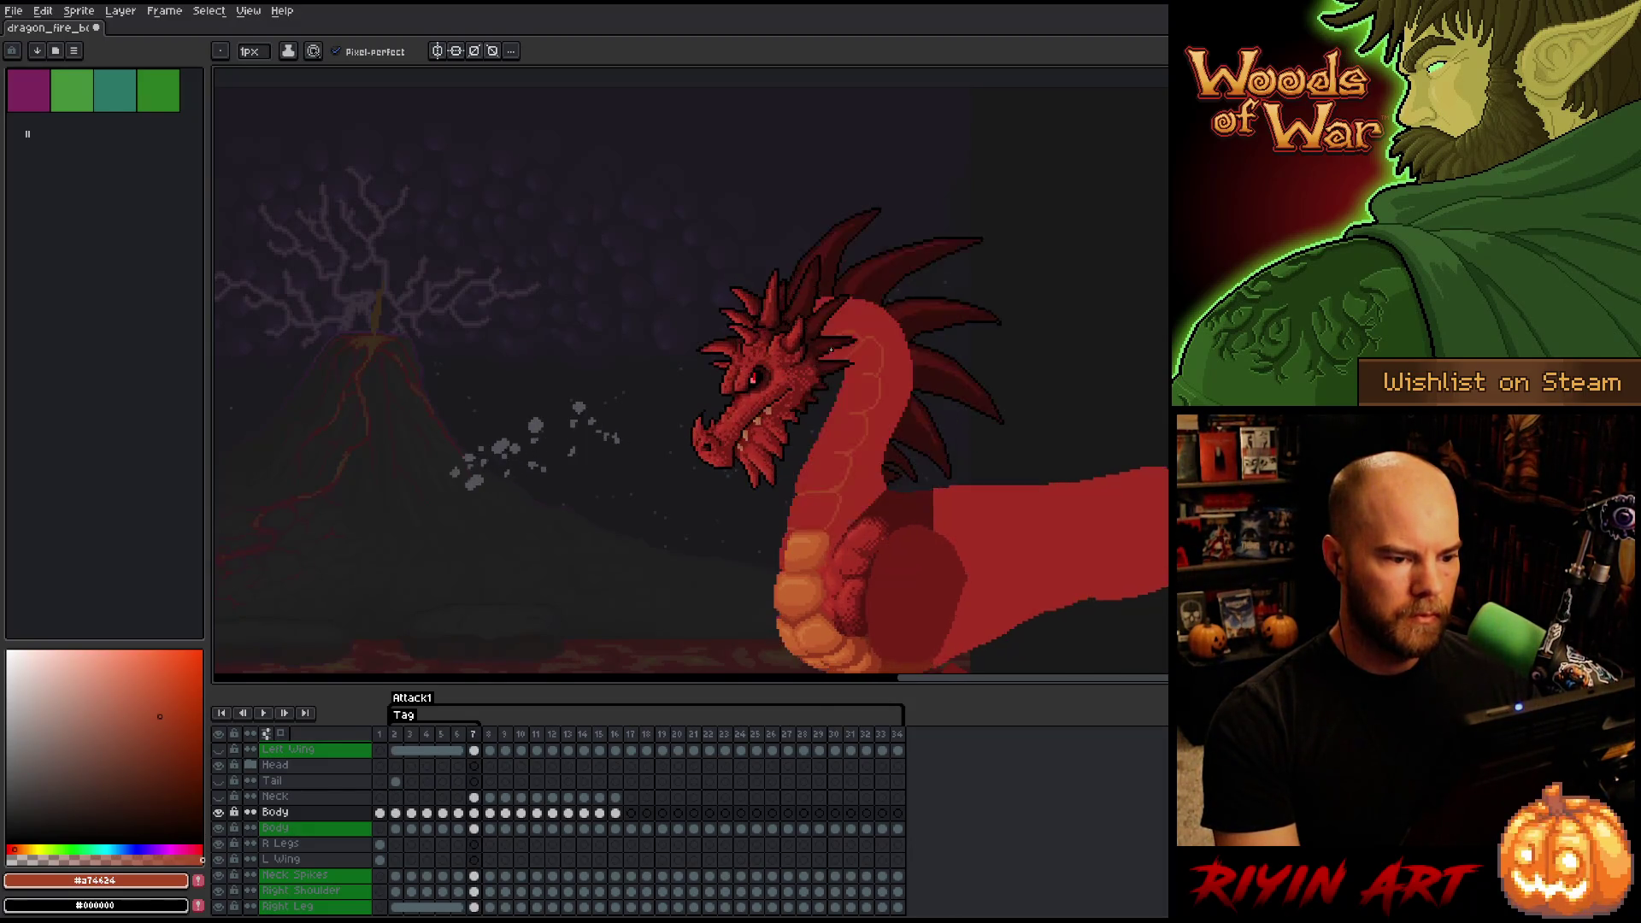
scroll(833, 350, "up", 3)
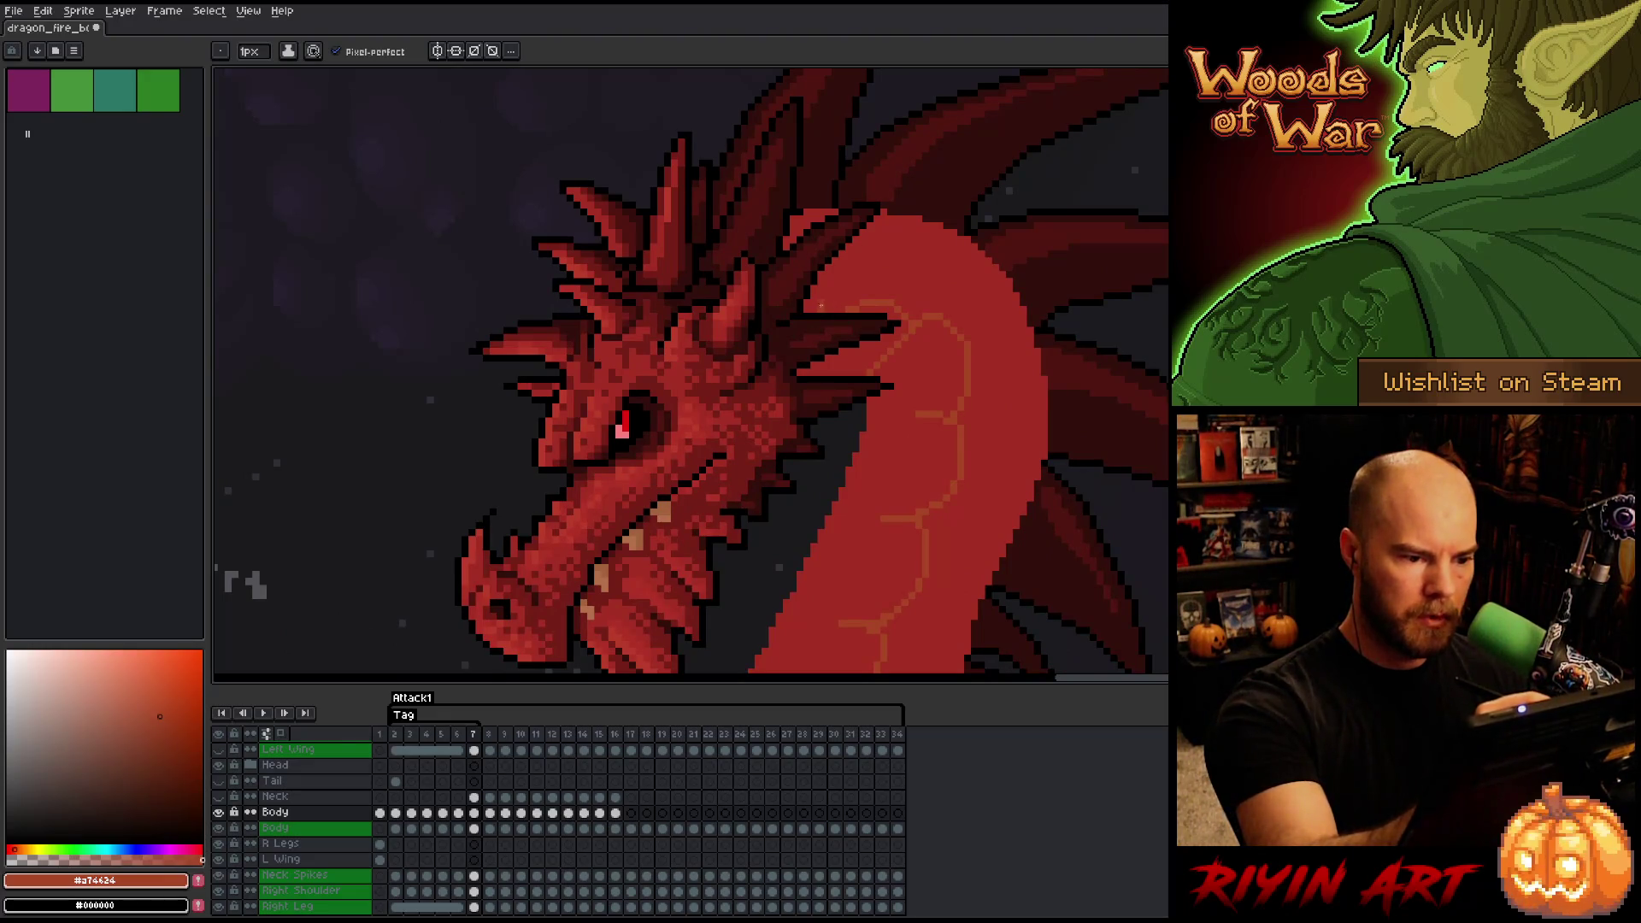
left_click(899, 290, "alt")
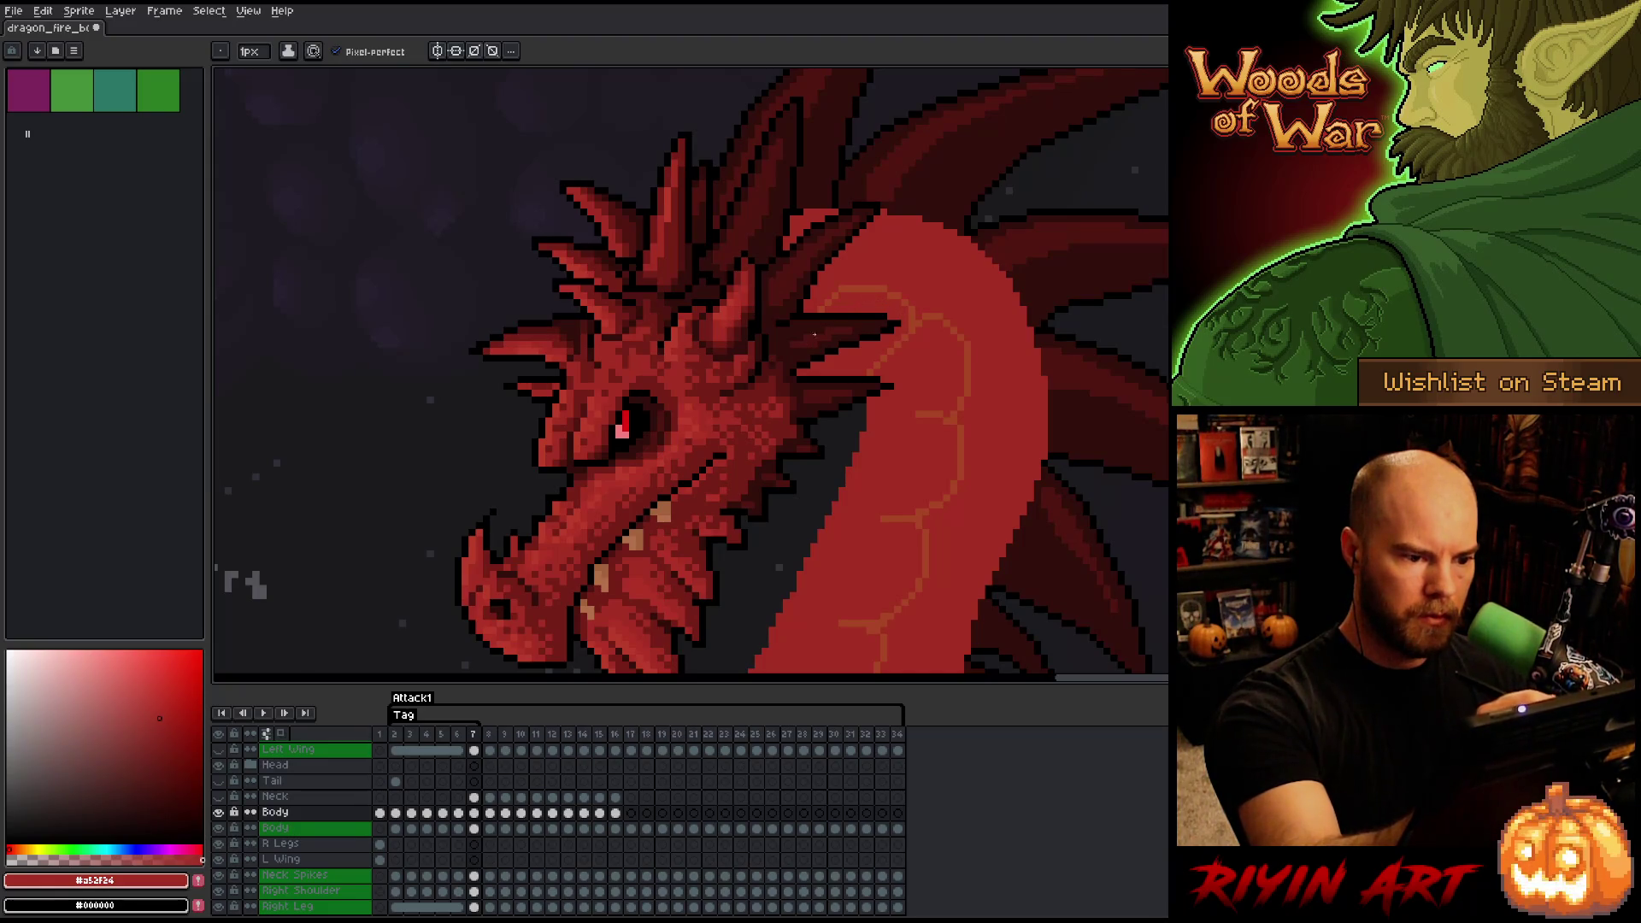
scroll(818, 313, "down", 5)
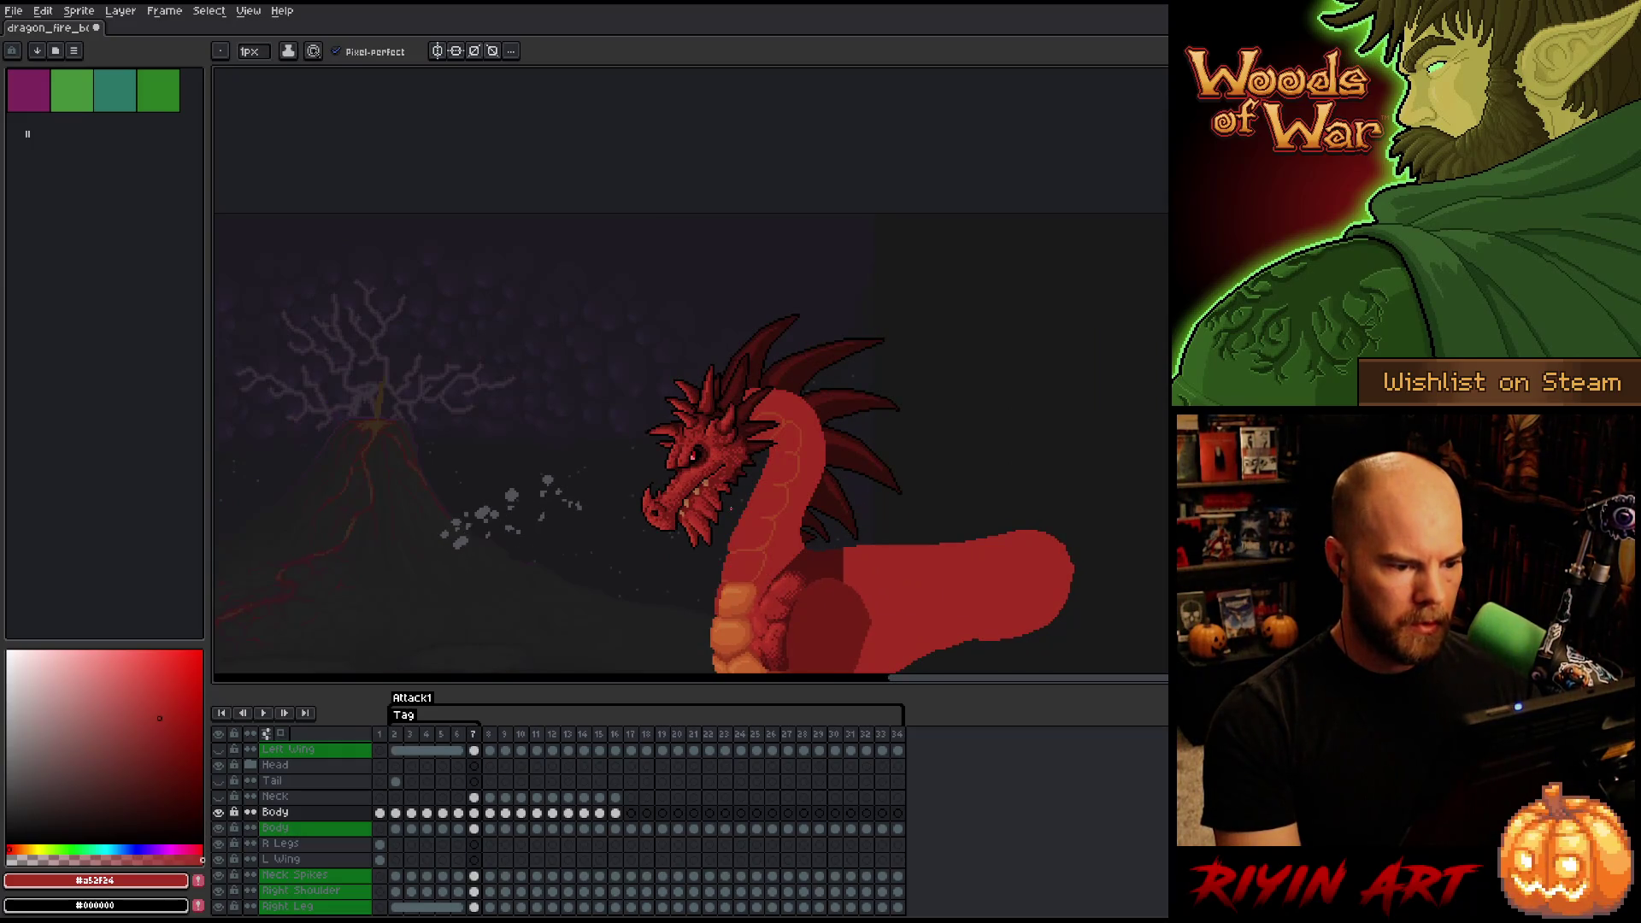
scroll(789, 437, "up", 4)
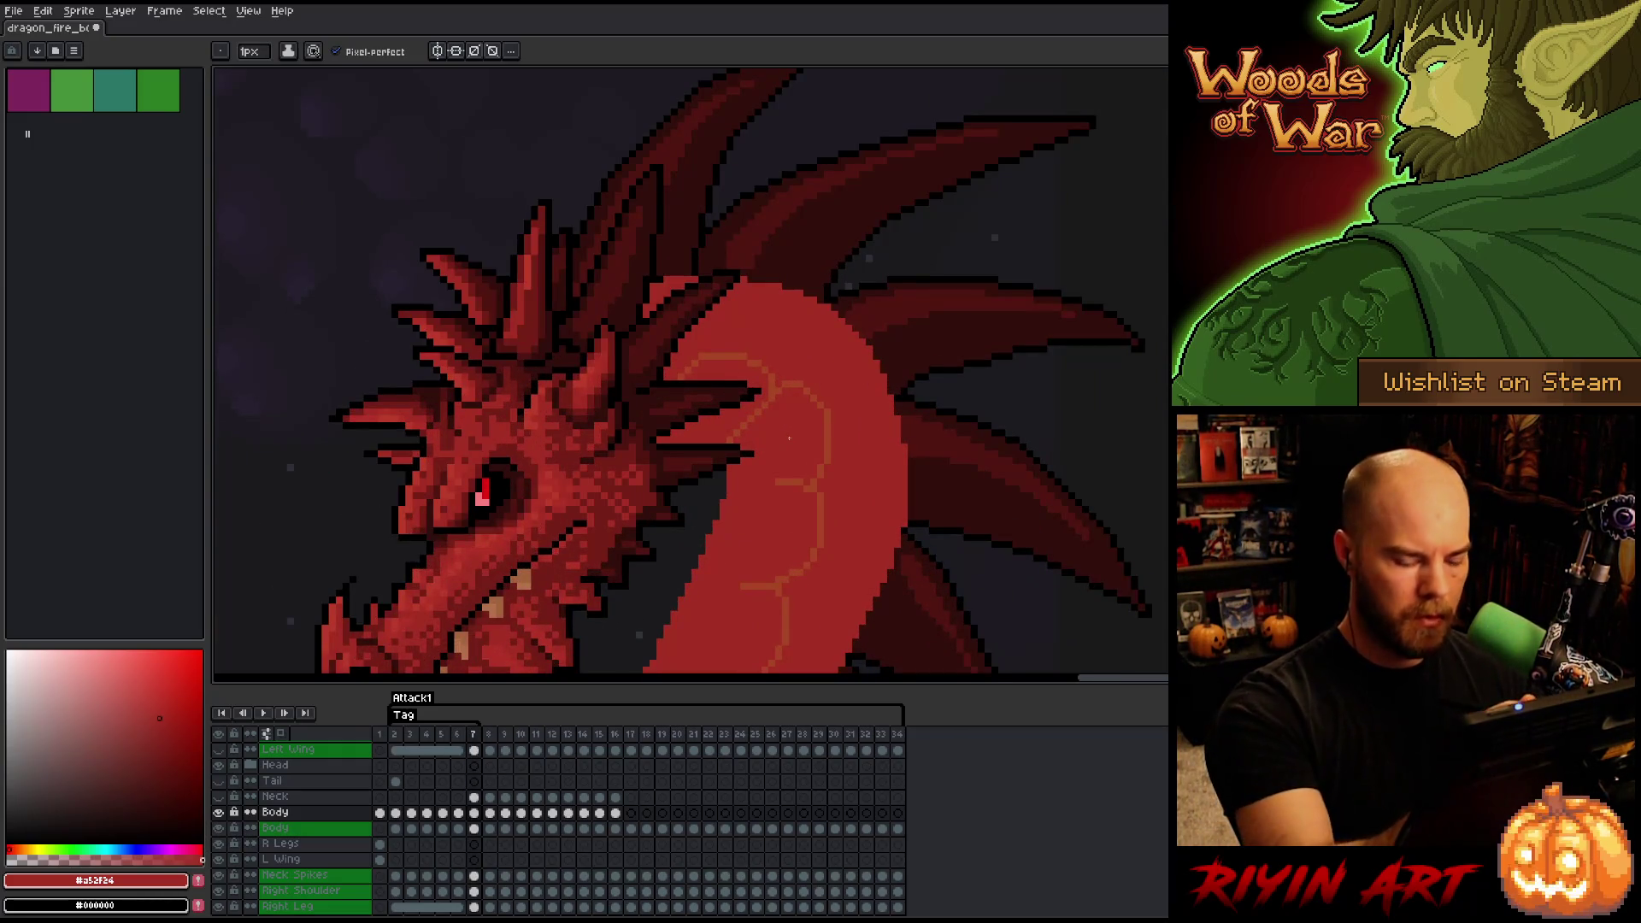
key("comma")
left_click(750, 273, "alt")
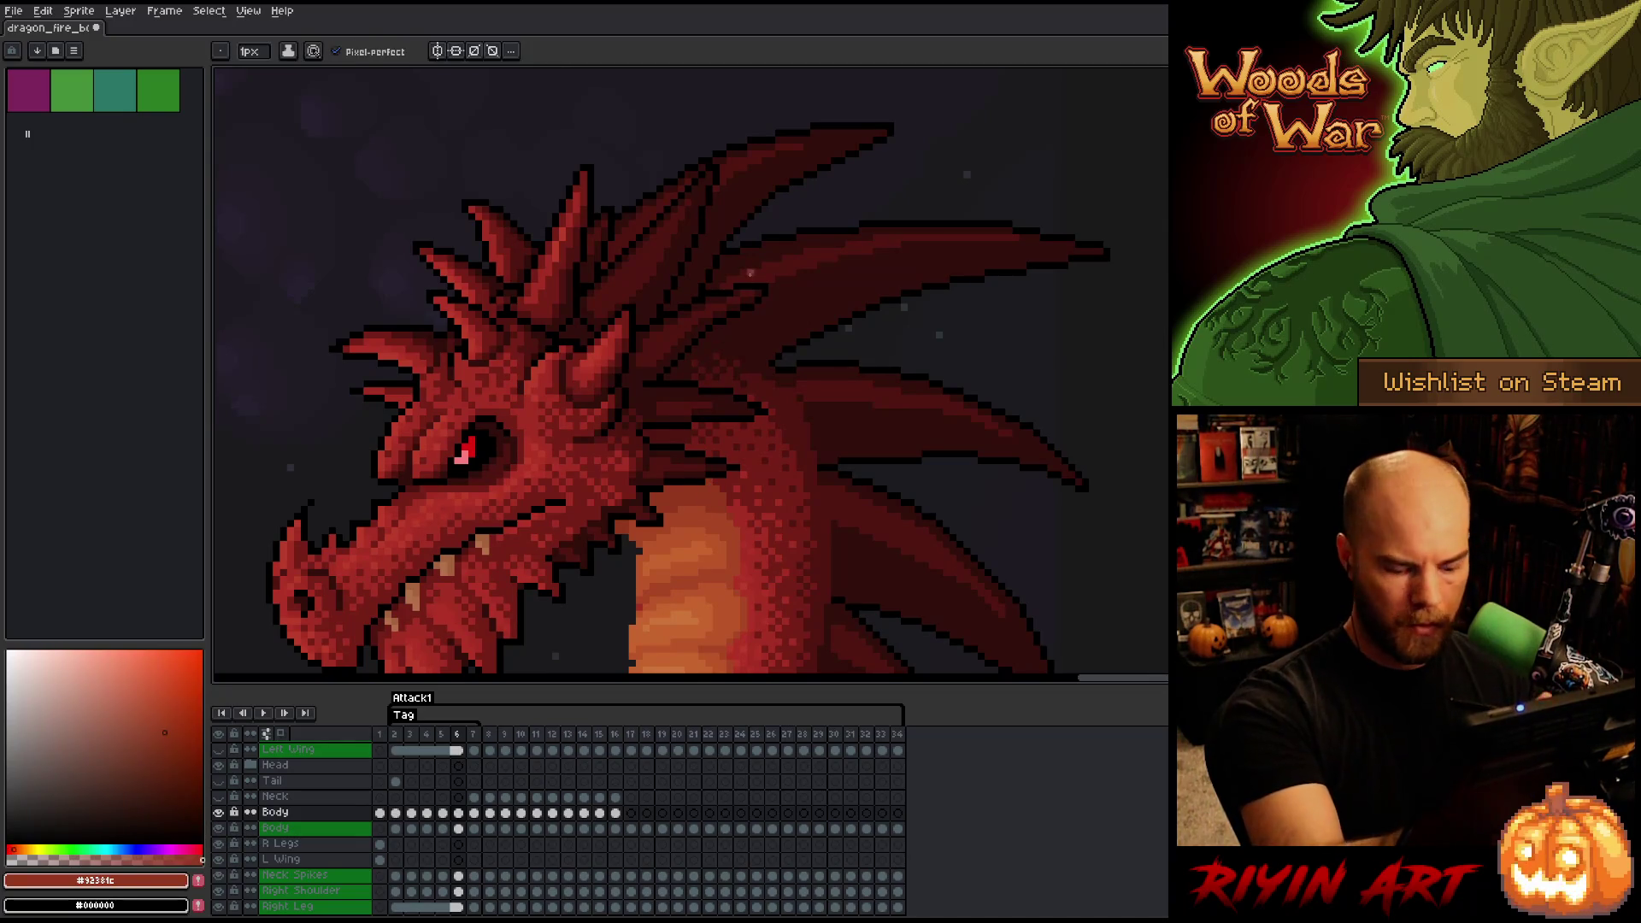
key("period")
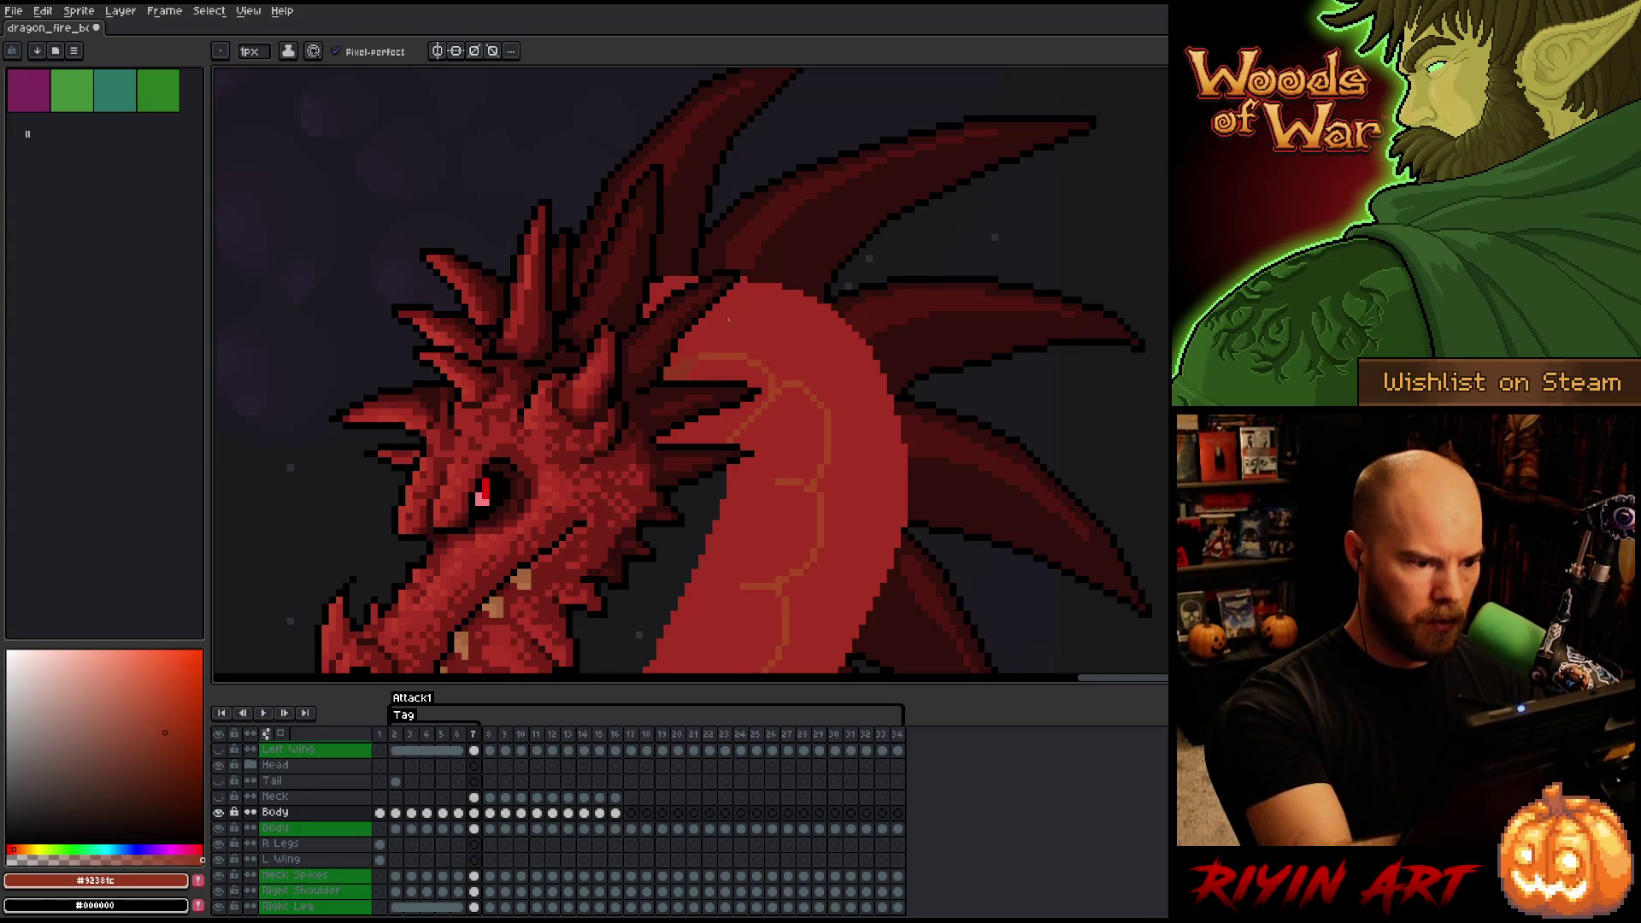
left_click(702, 358, "alt")
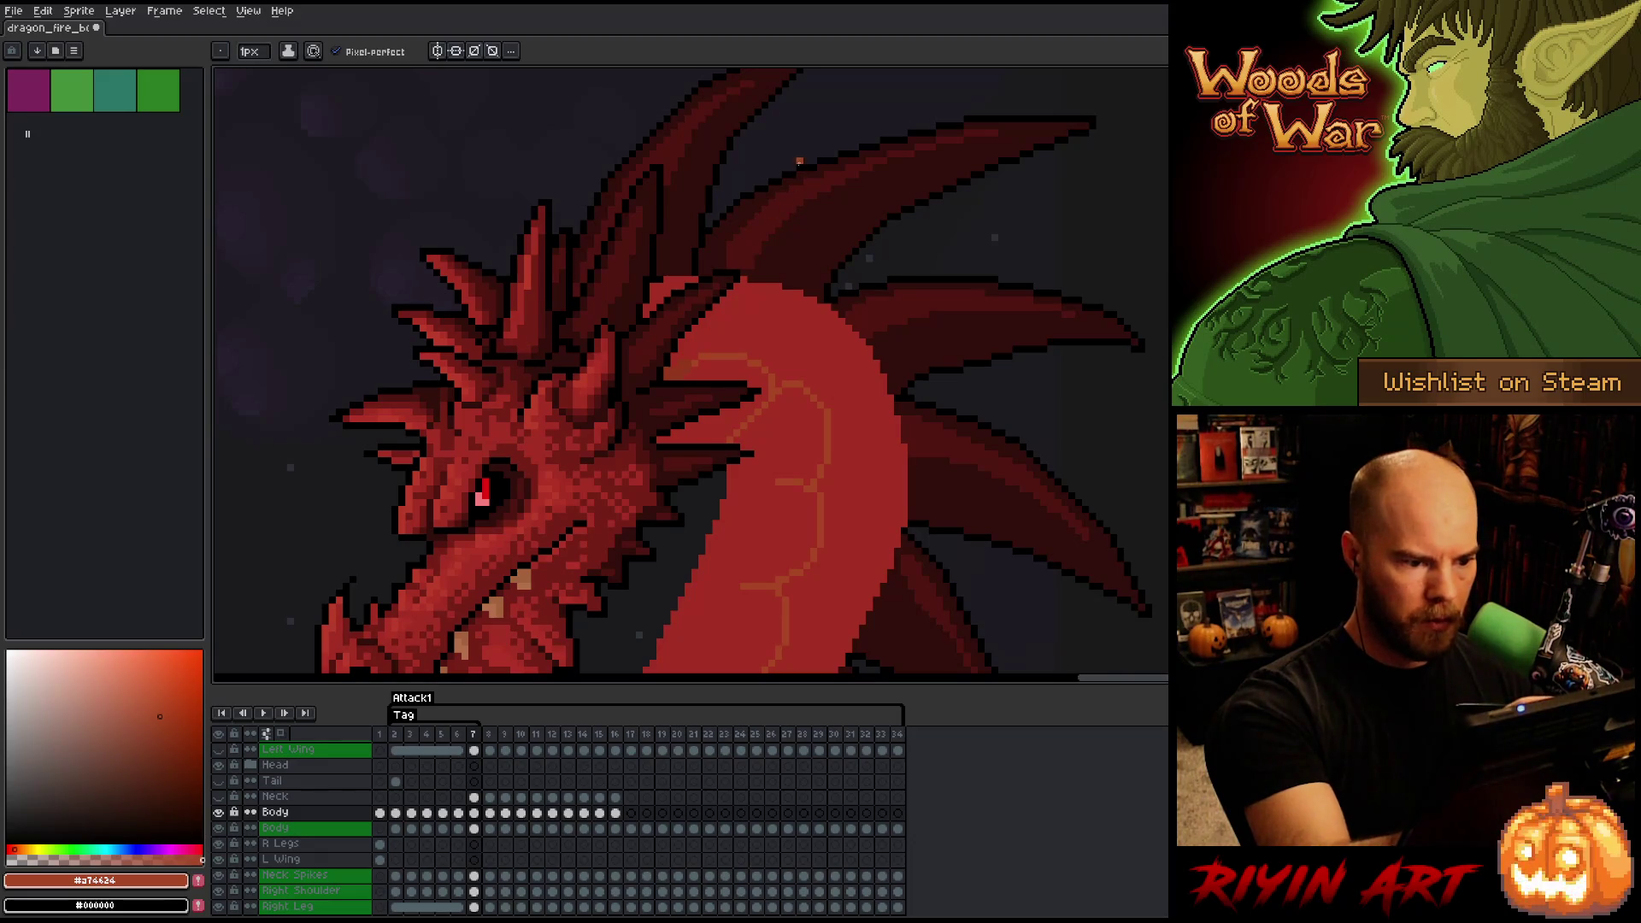
scroll(812, 280, "down", 2)
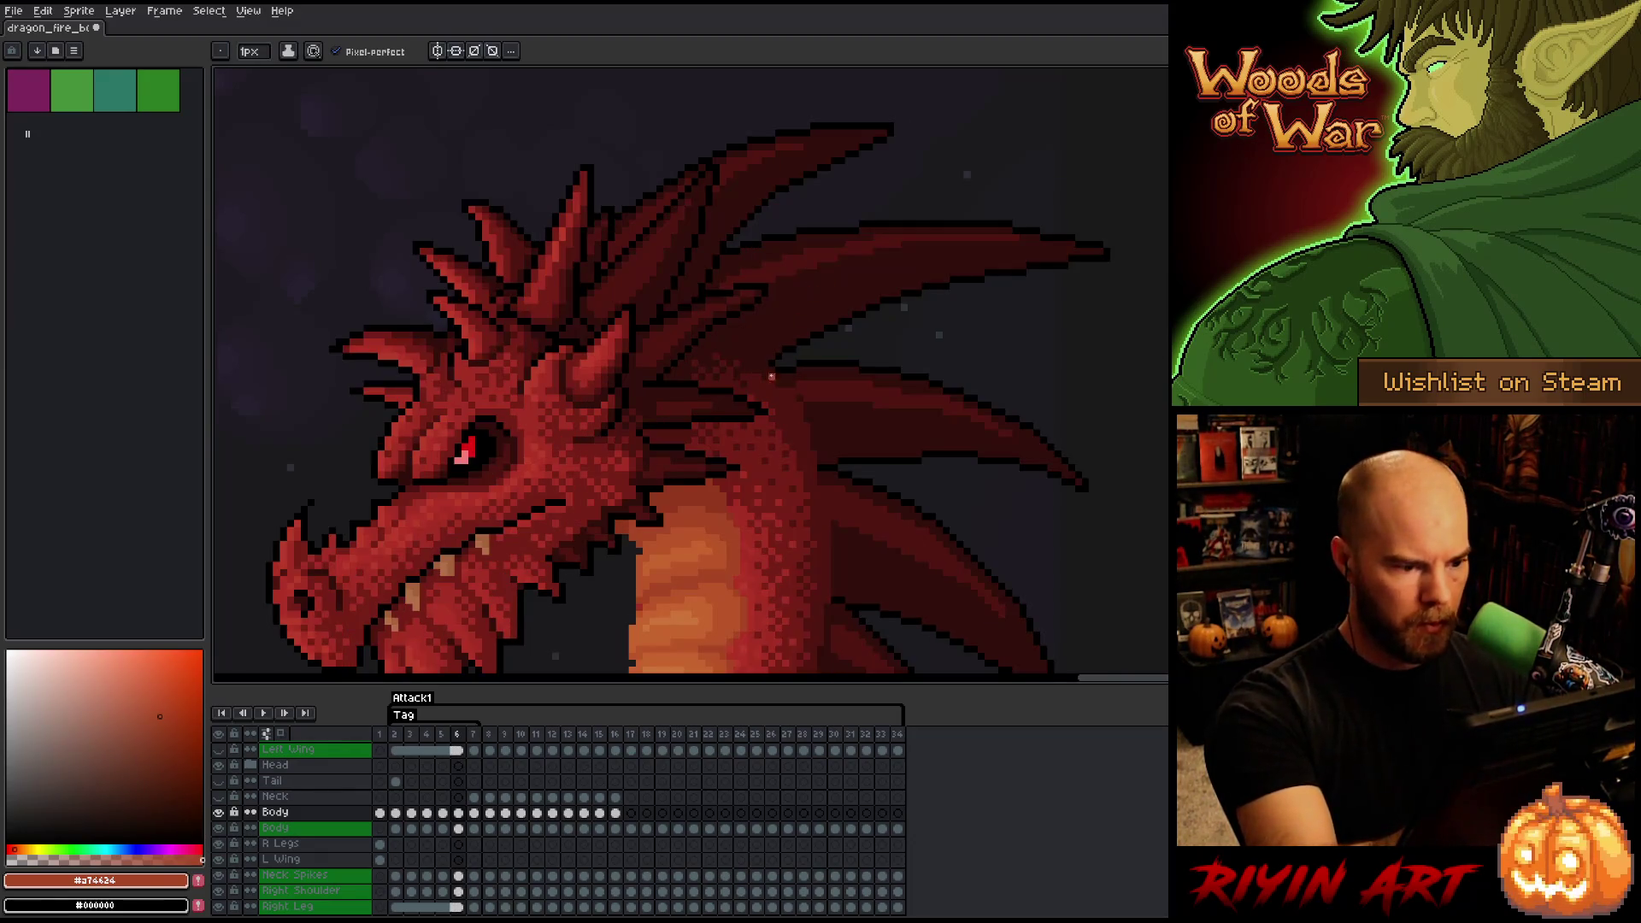
scroll(803, 306, "up", 2)
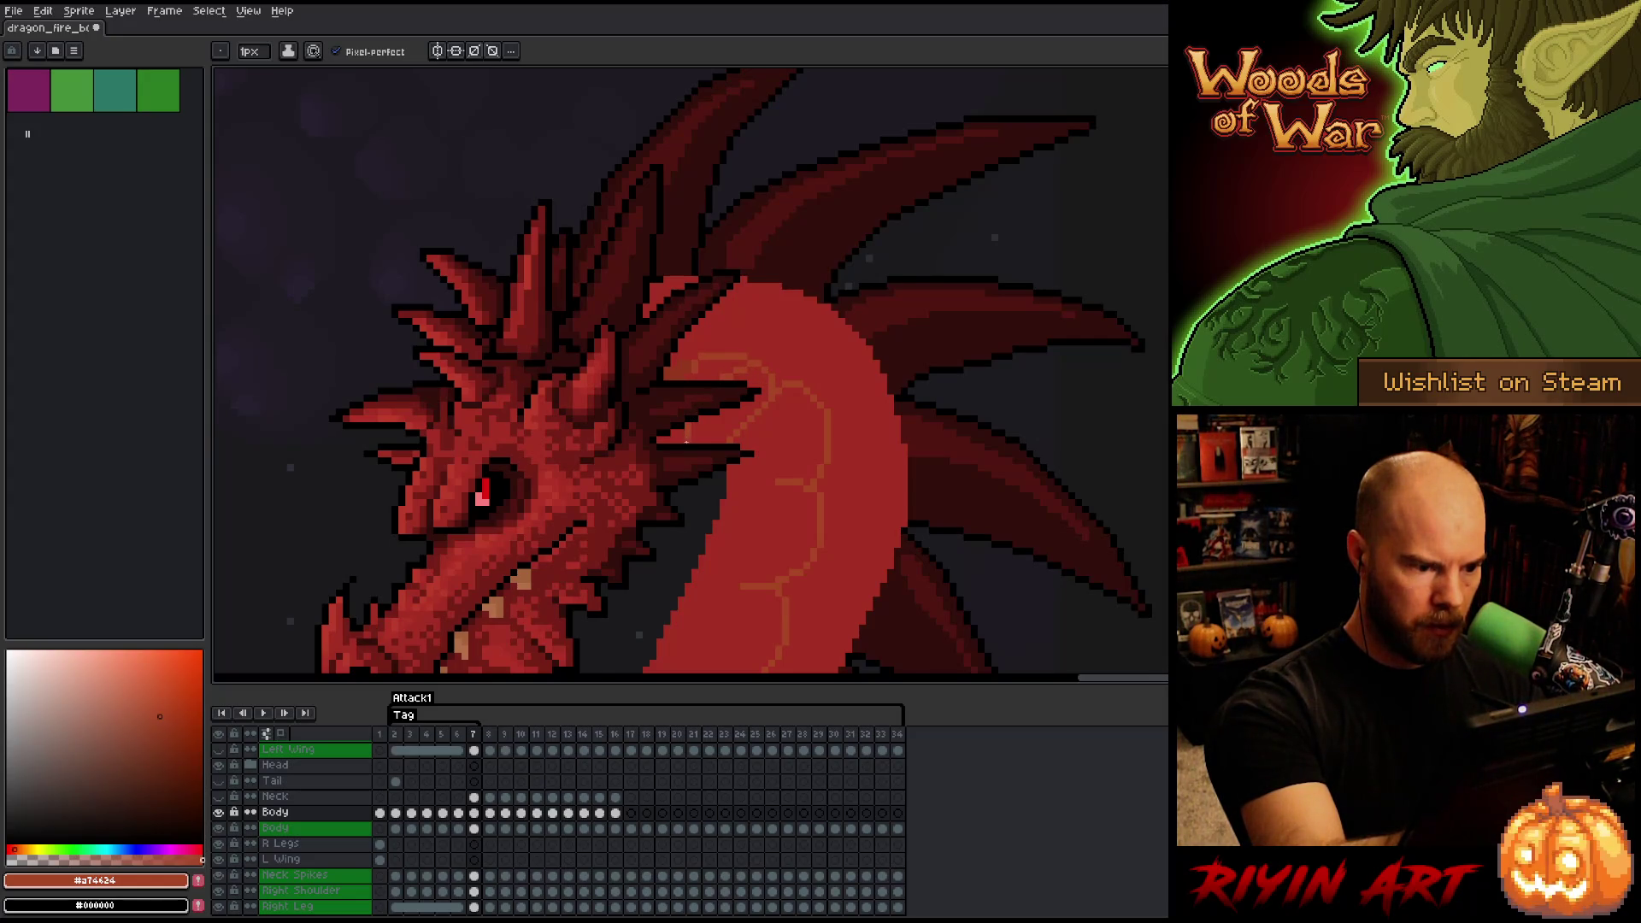
- Isolate the Body layer, bucket-fill the head's interior with red, then show all layers again
left_click(219, 812, "alt")
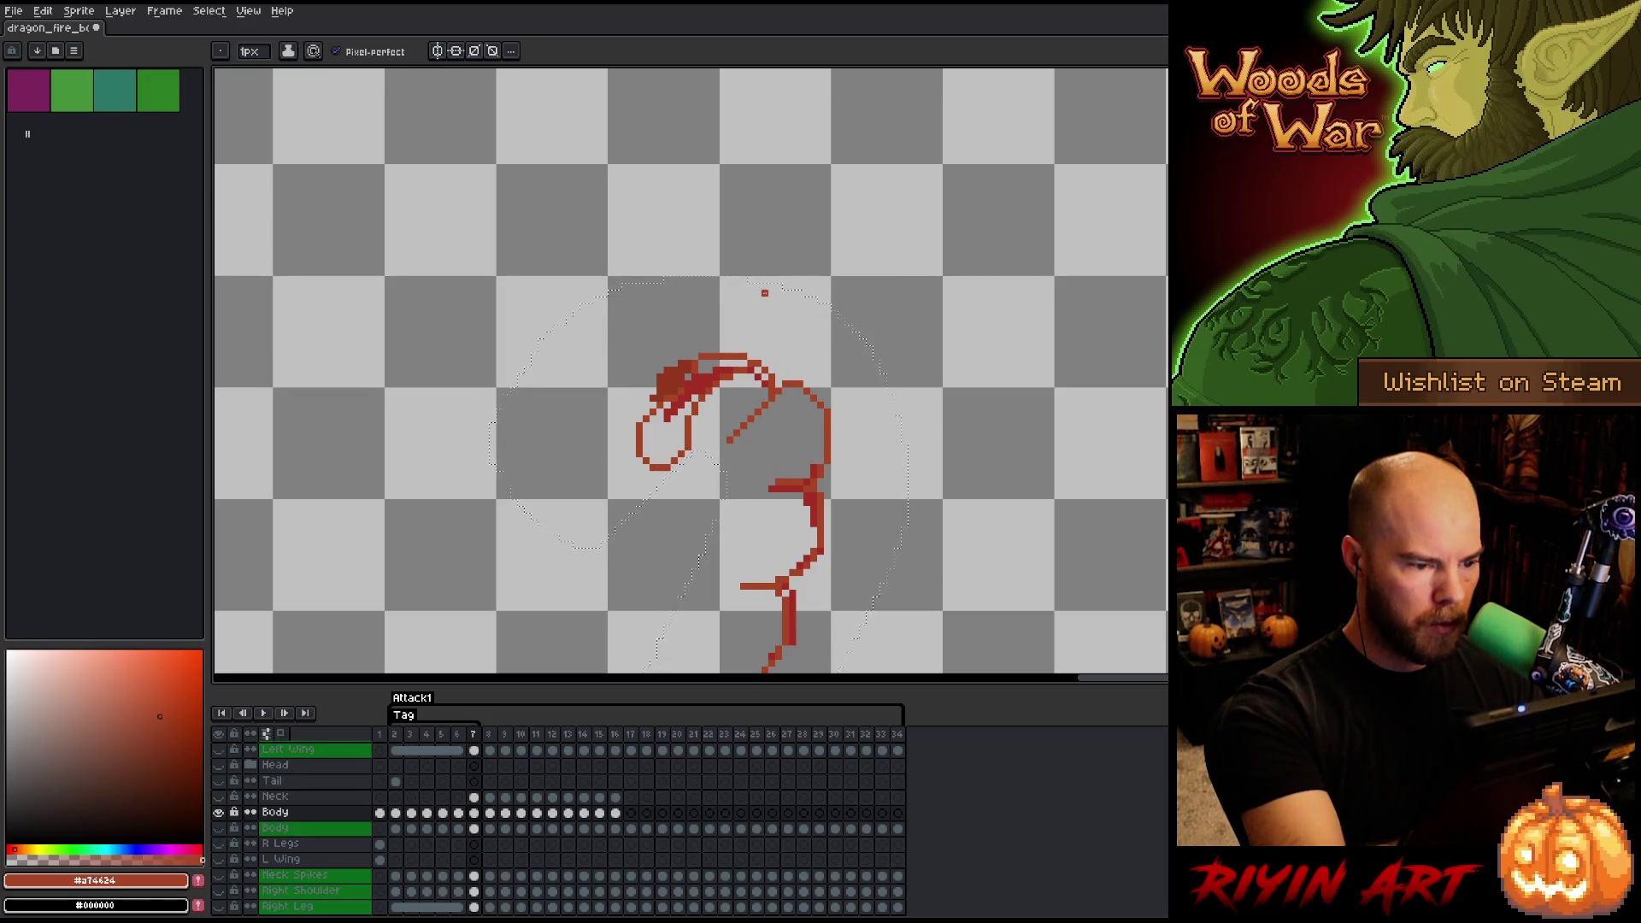
key("g")
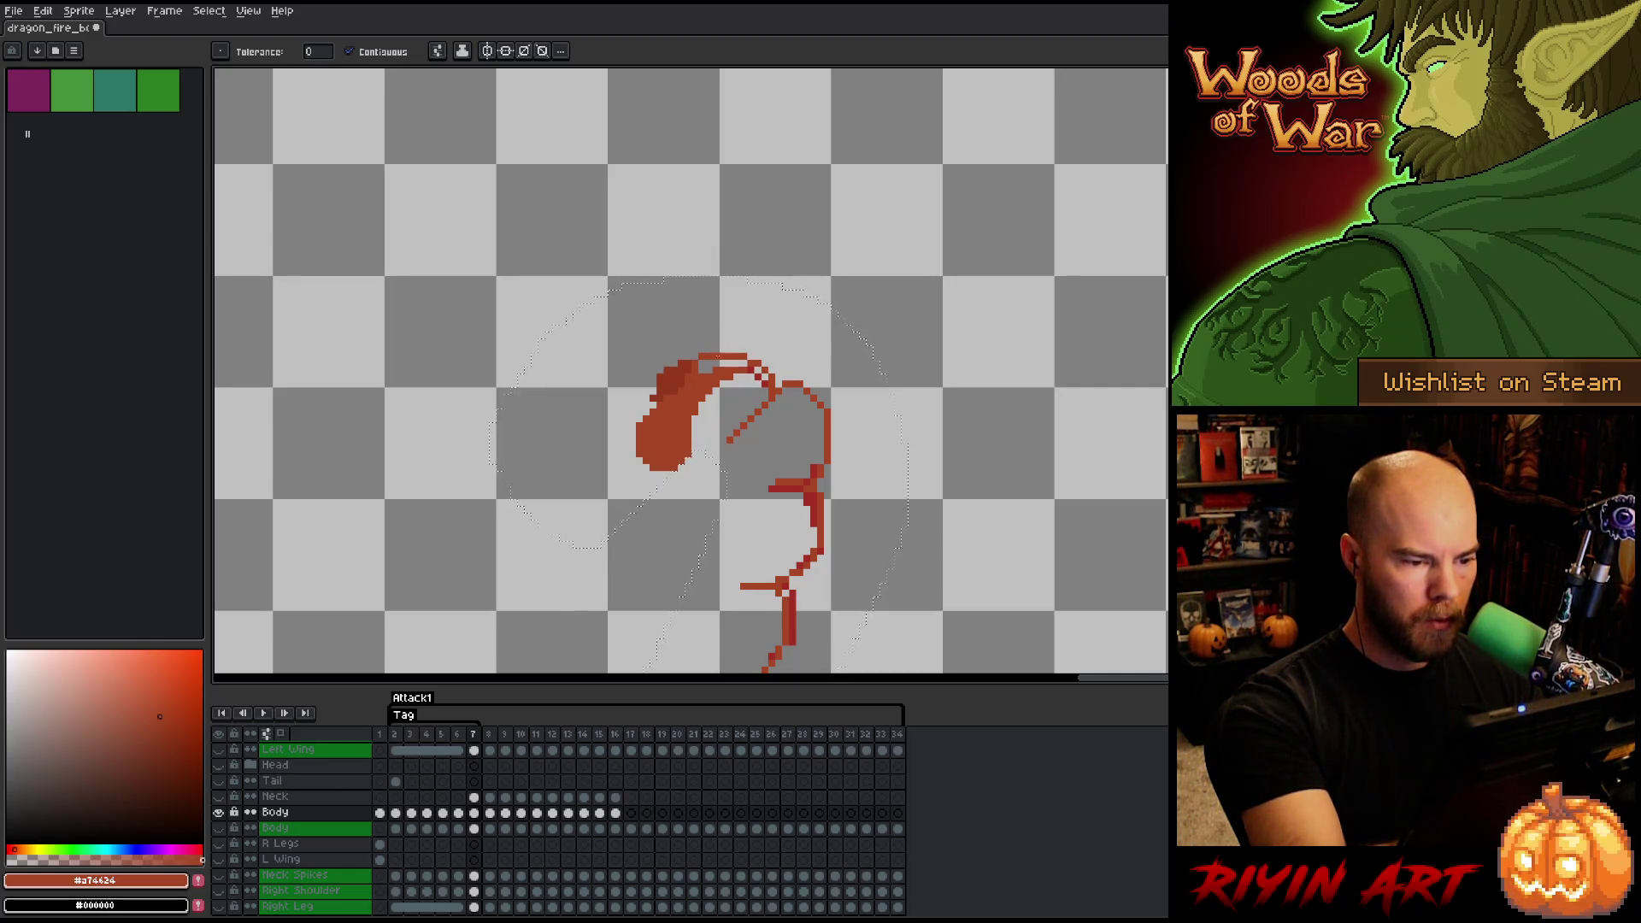
left_click(723, 365)
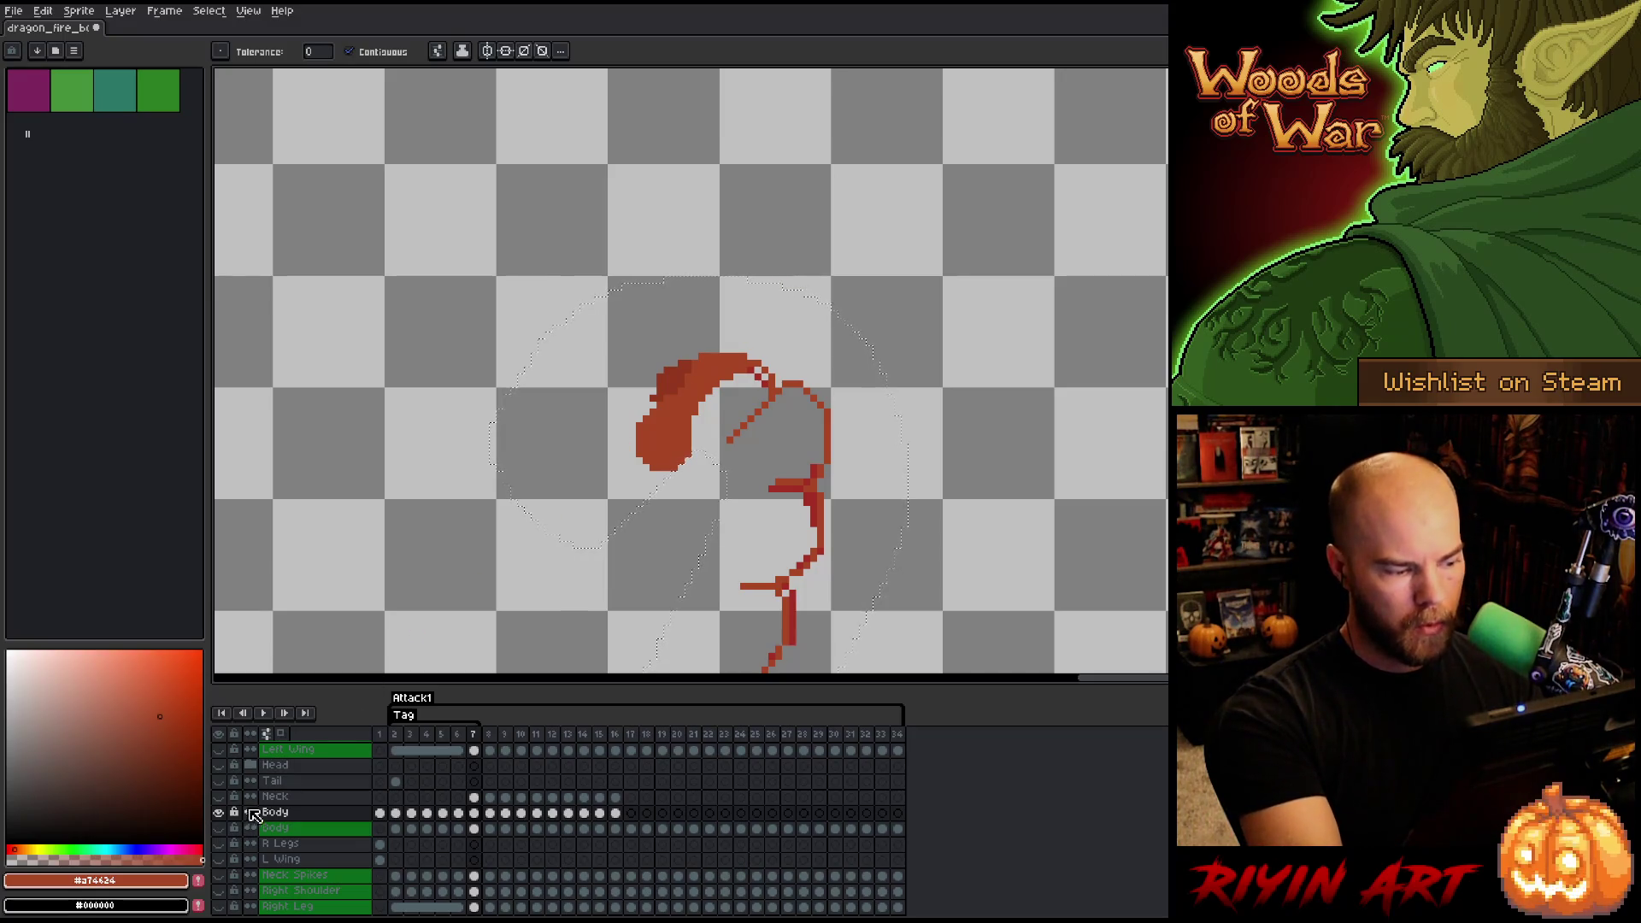
left_click(221, 812, "alt")
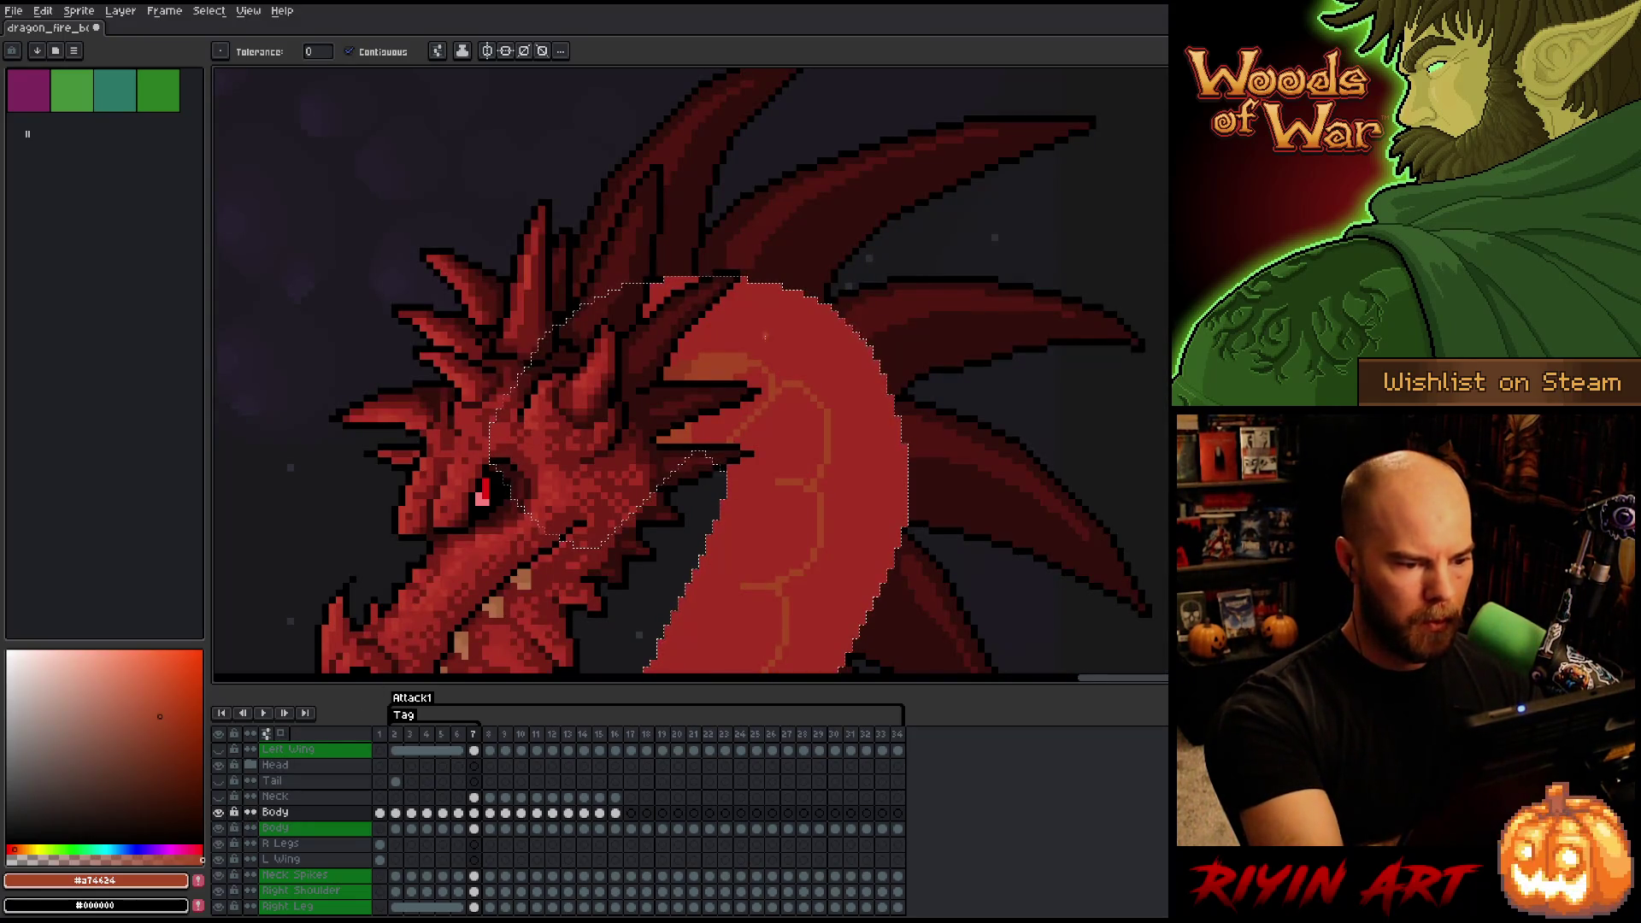
left_click_drag(789, 392, 844, 320)
key("b")
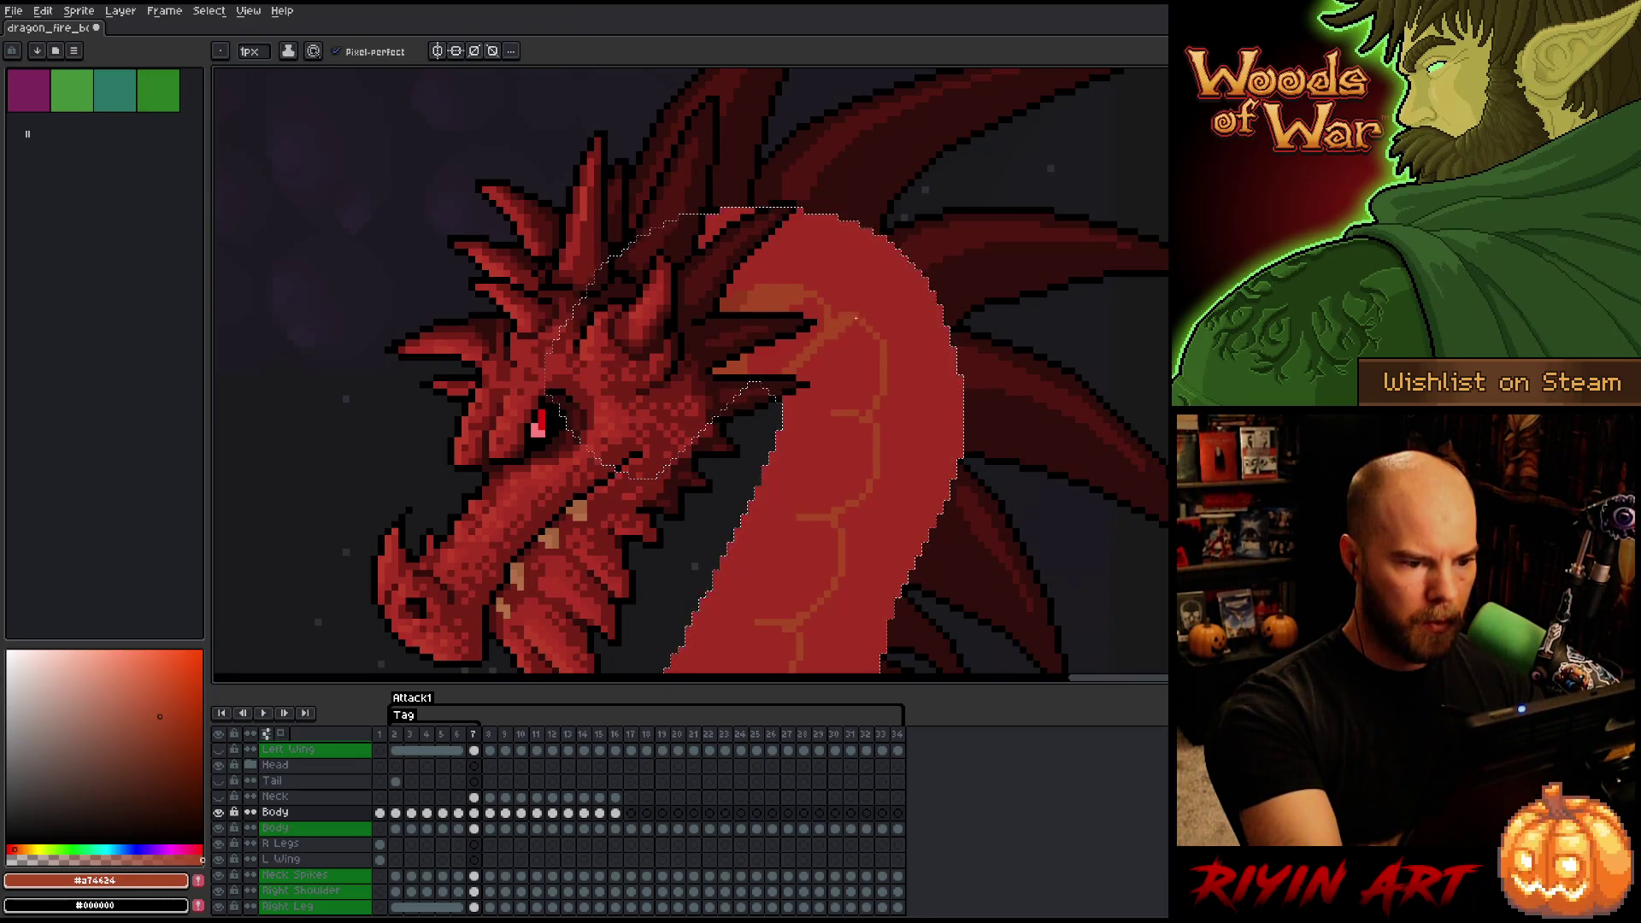
- Pan down the neck and sample several oranges from the belly scales
left_click_drag(912, 359, 919, 312)
mouse_move(886, 455)
left_mouse_down()
mouse_move(945, 371)
mouse_move(971, 362)
left_mouse_up()
key("b")
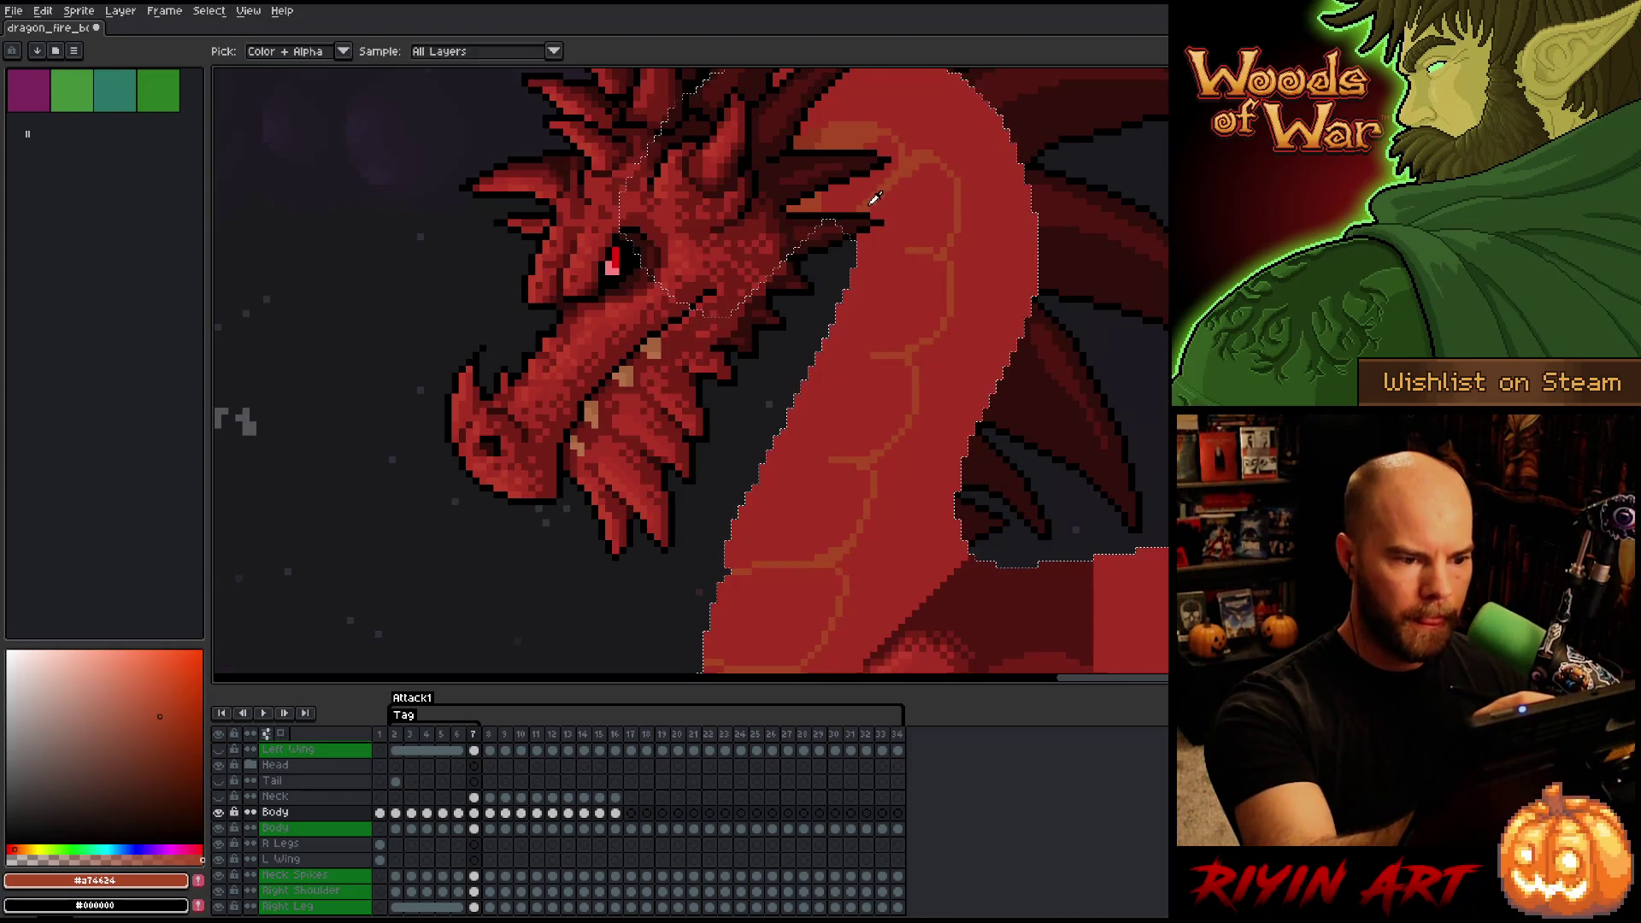
mouse_move(1005, 288)
left_mouse_down()
mouse_move(890, 494)
mouse_move(904, 356)
mouse_move(904, 432)
left_mouse_up()
key("b")
left_click(706, 597, "alt")
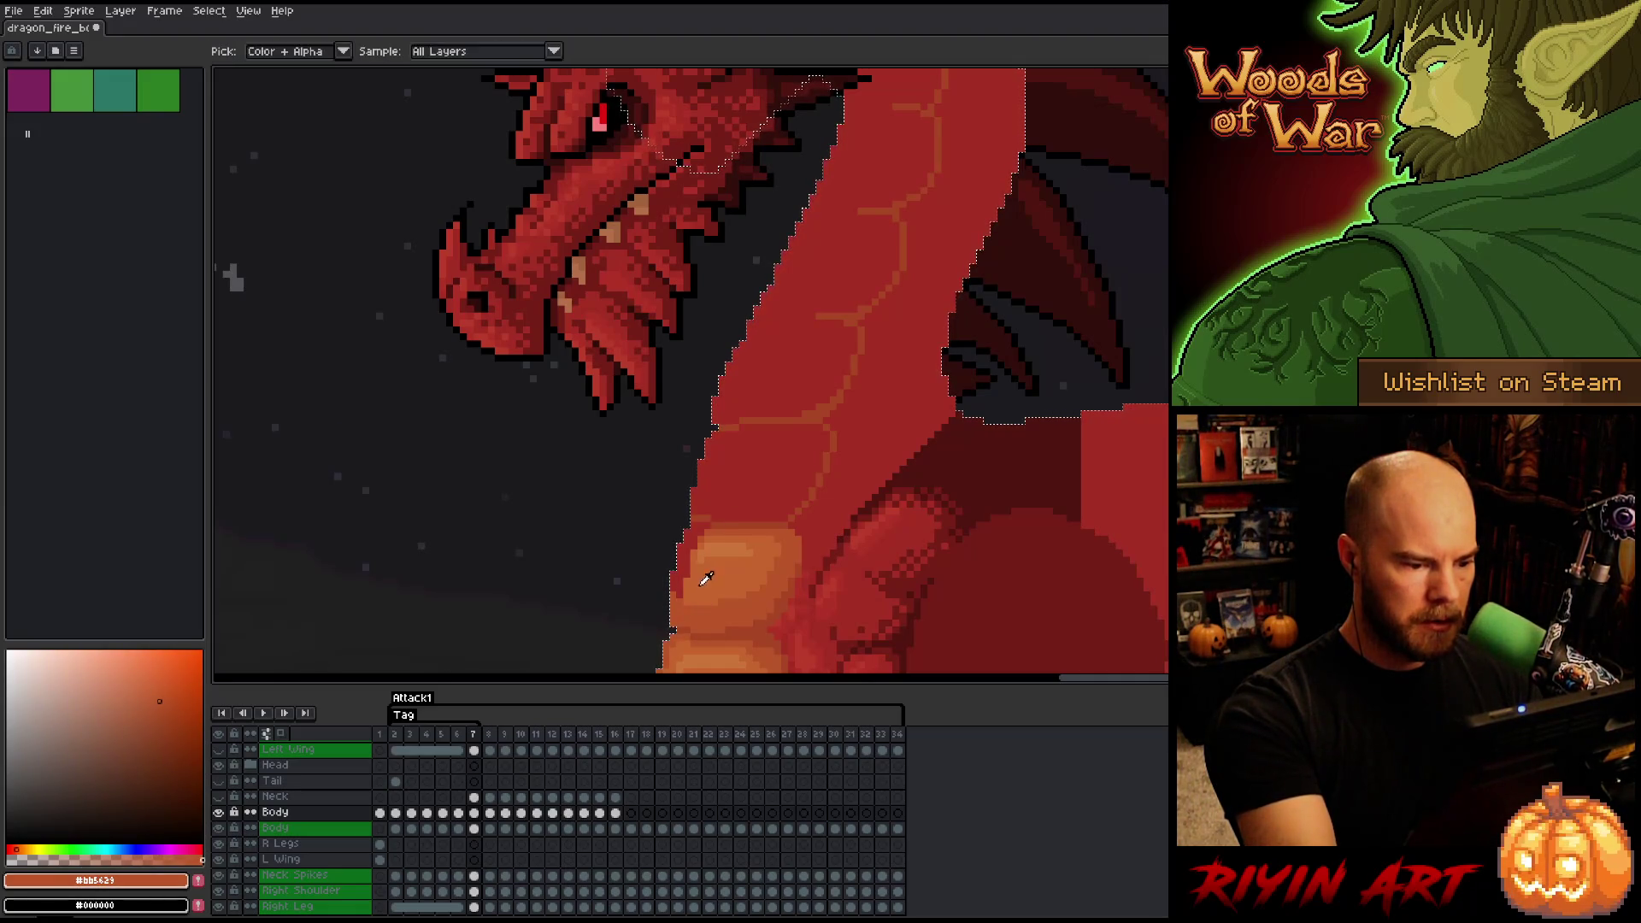
left_click(703, 575, "alt")
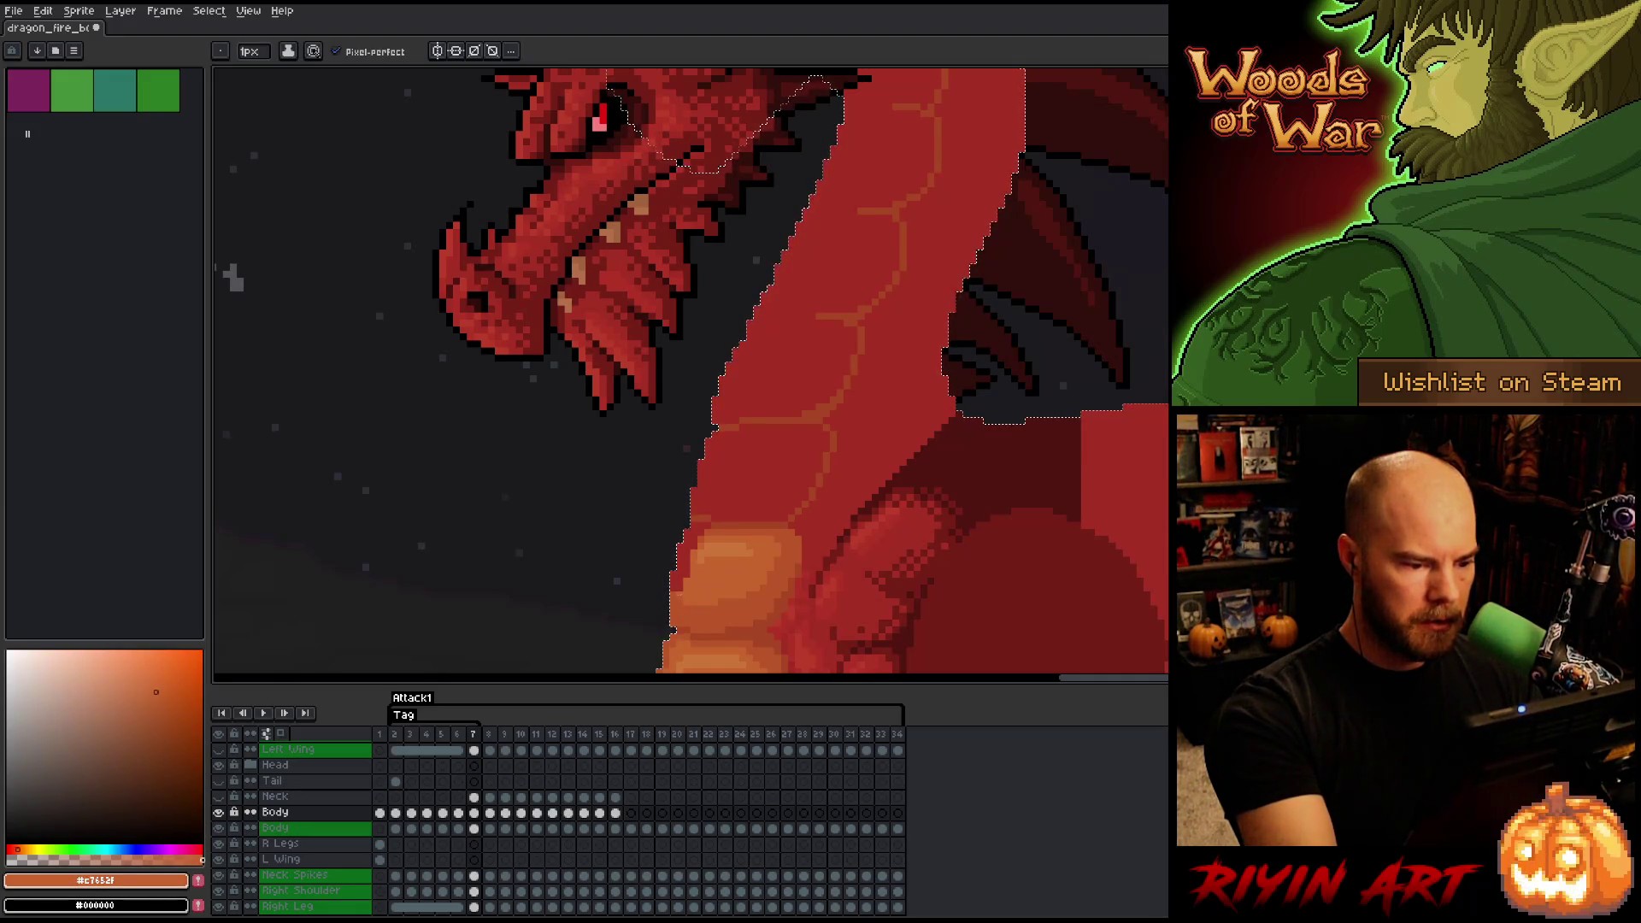
left_click(715, 519, "alt")
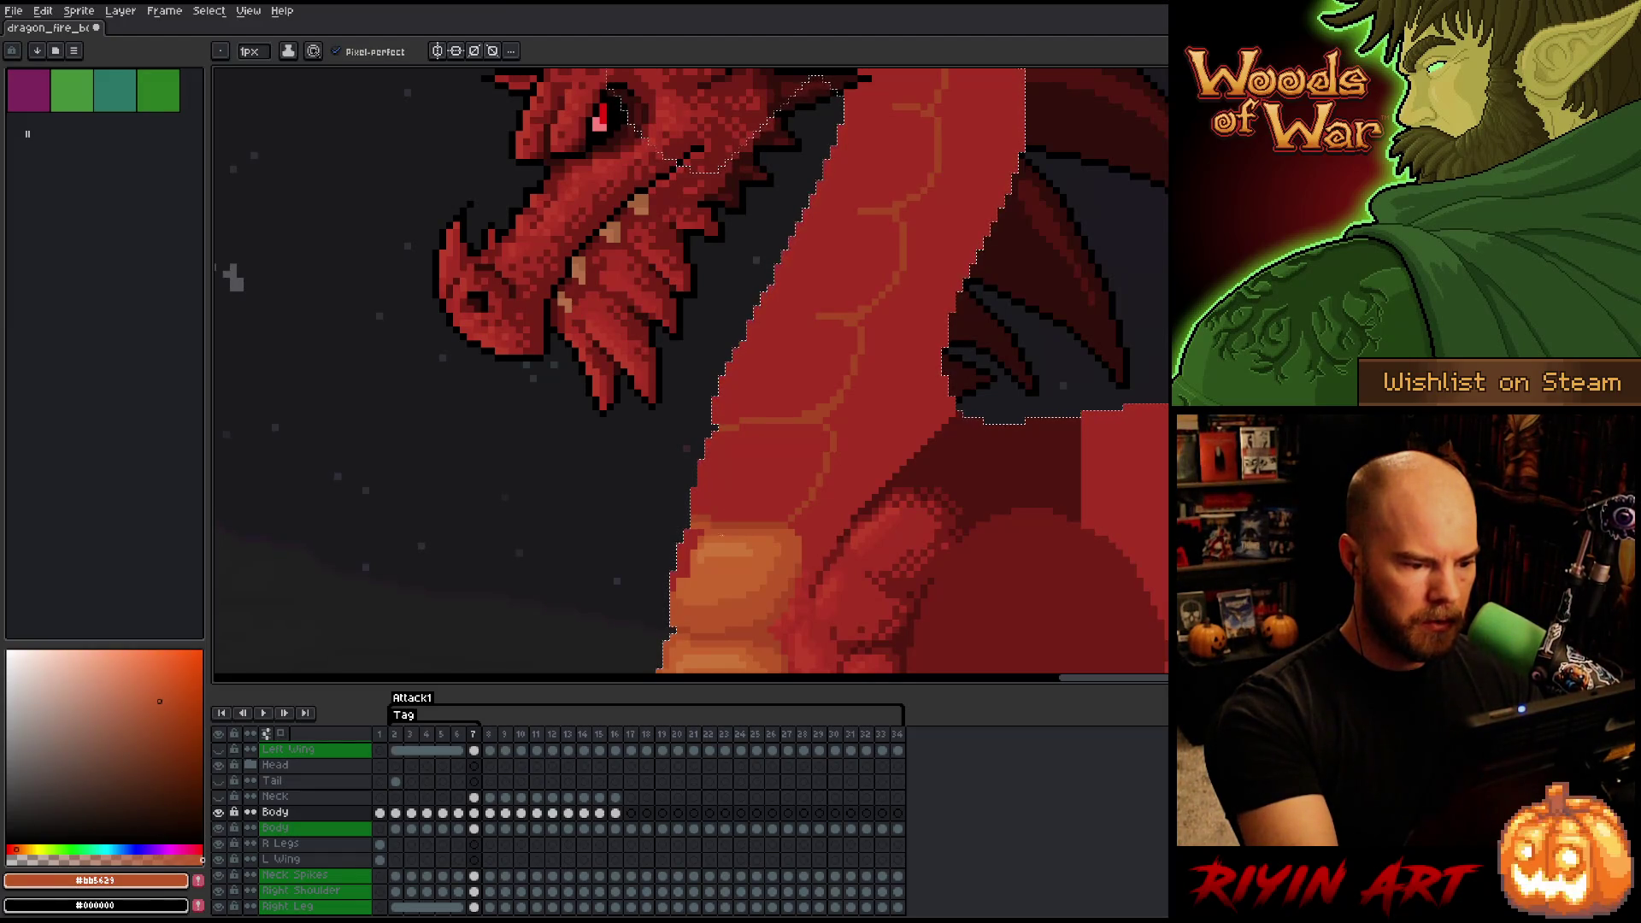
left_click(701, 534, "alt")
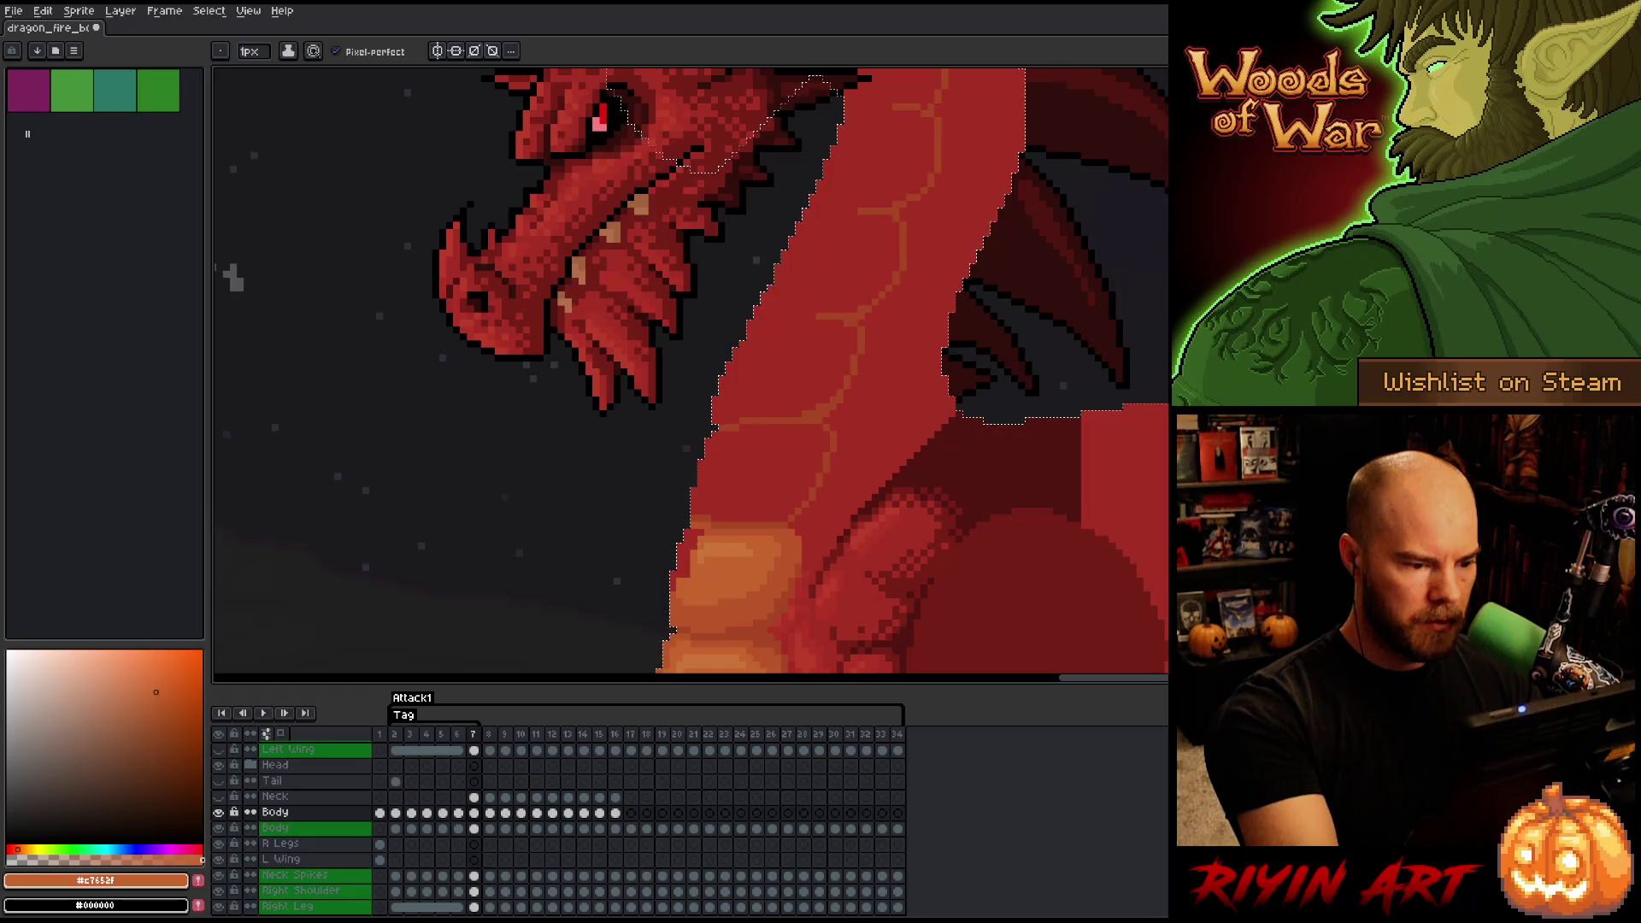
- Settle on the darker belly orange and bucket-fill the lower neck and front neck strip
key("g")
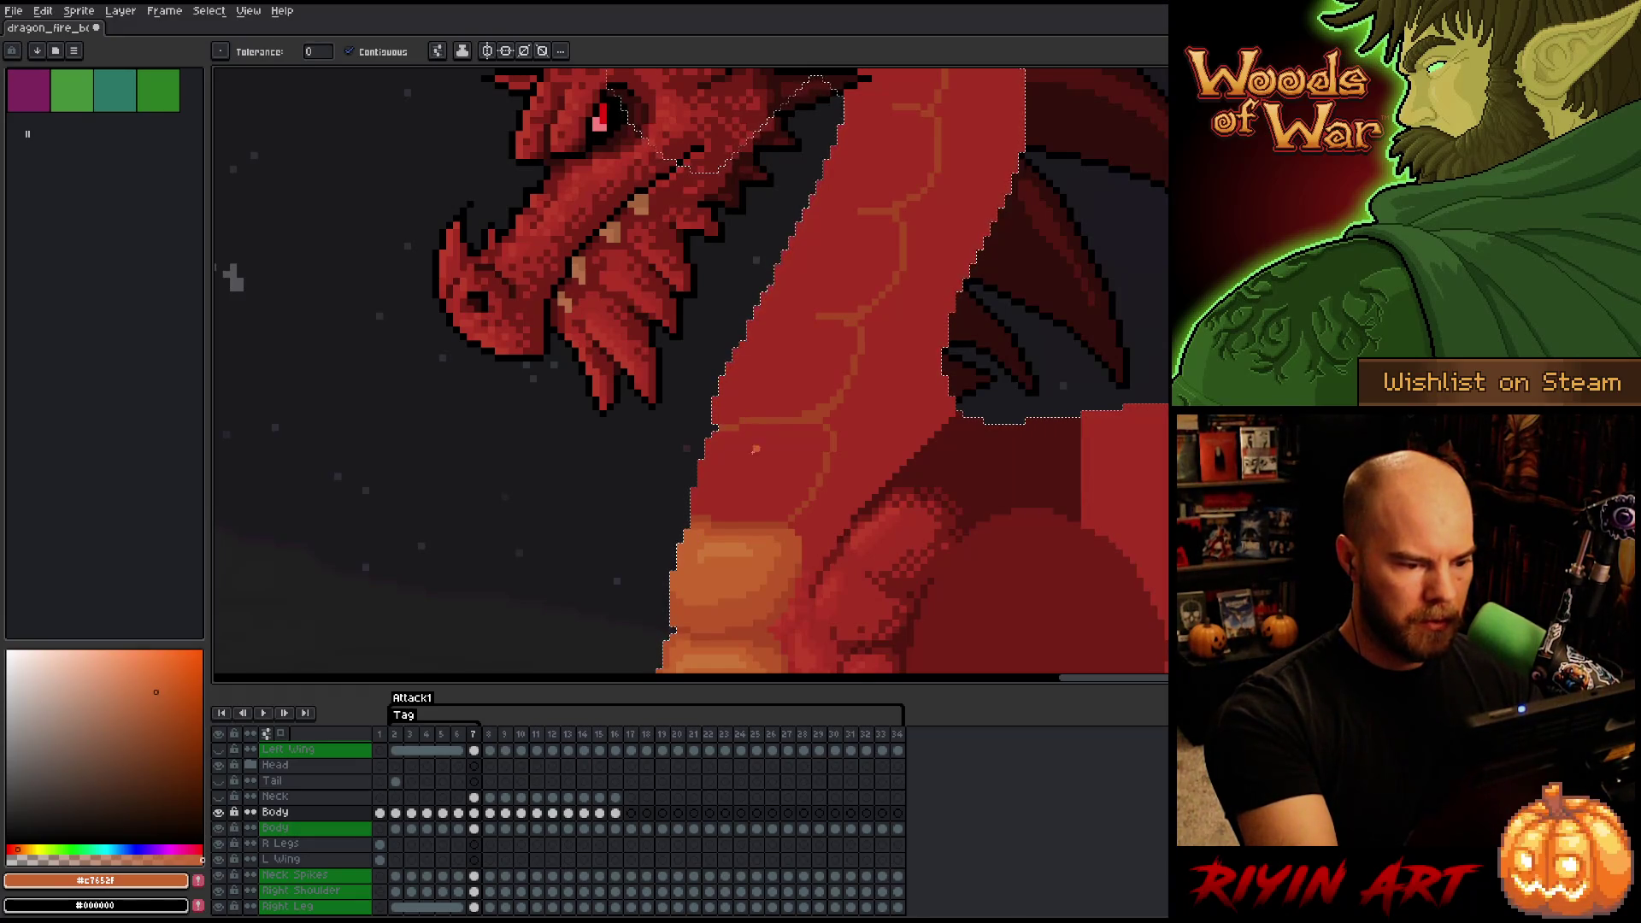
key("b")
left_click(707, 547, "alt")
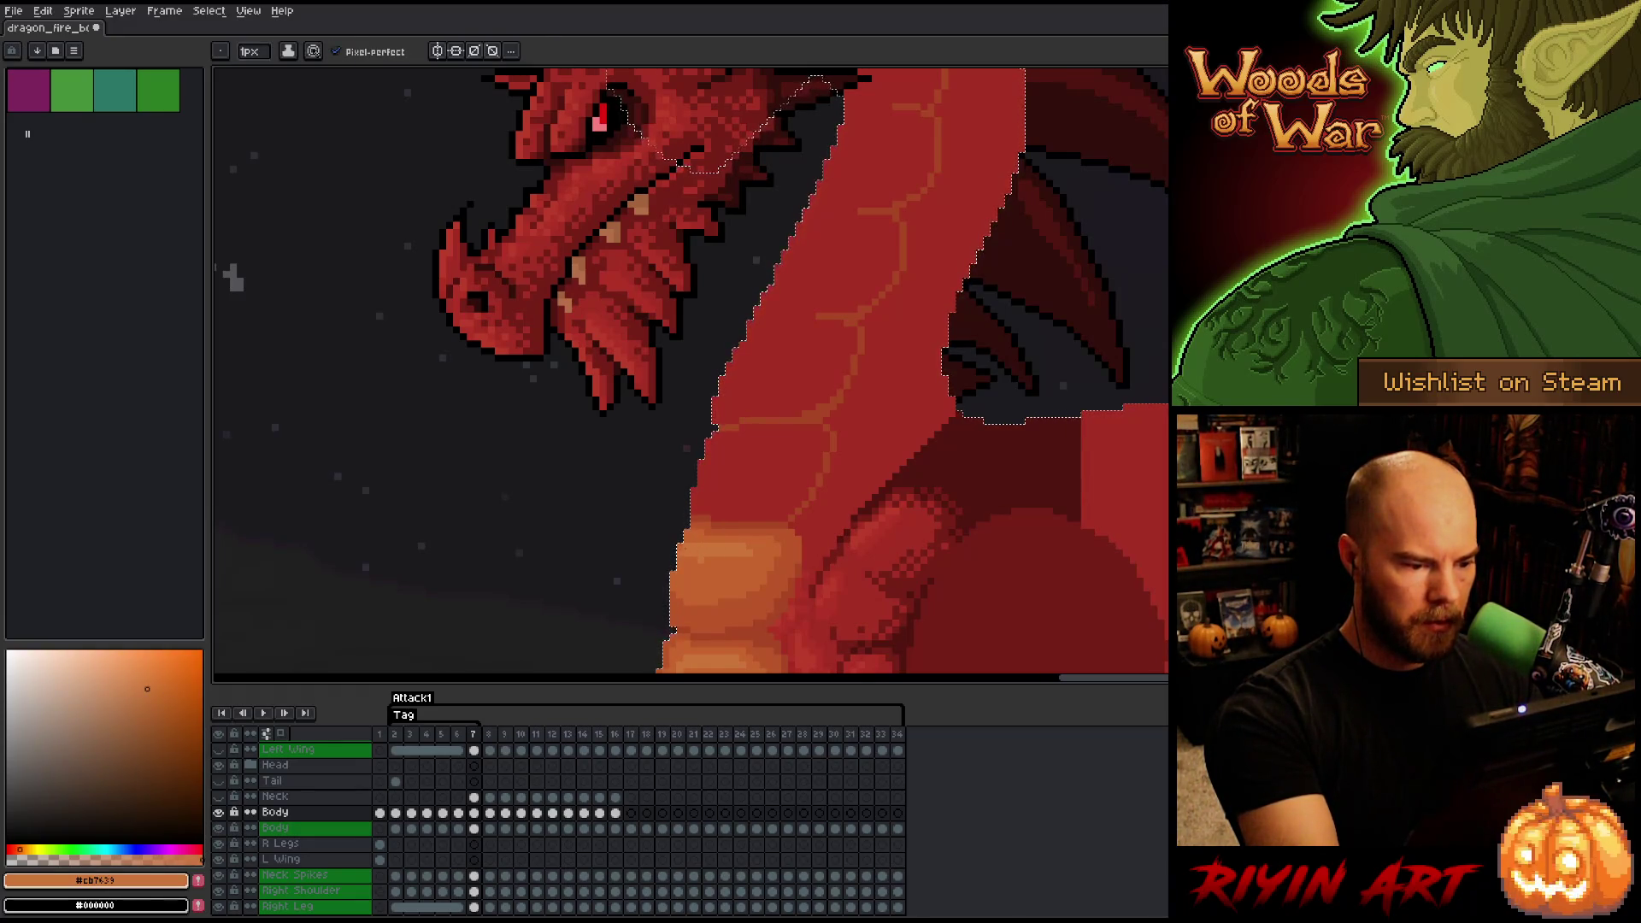
left_click(714, 556, "alt")
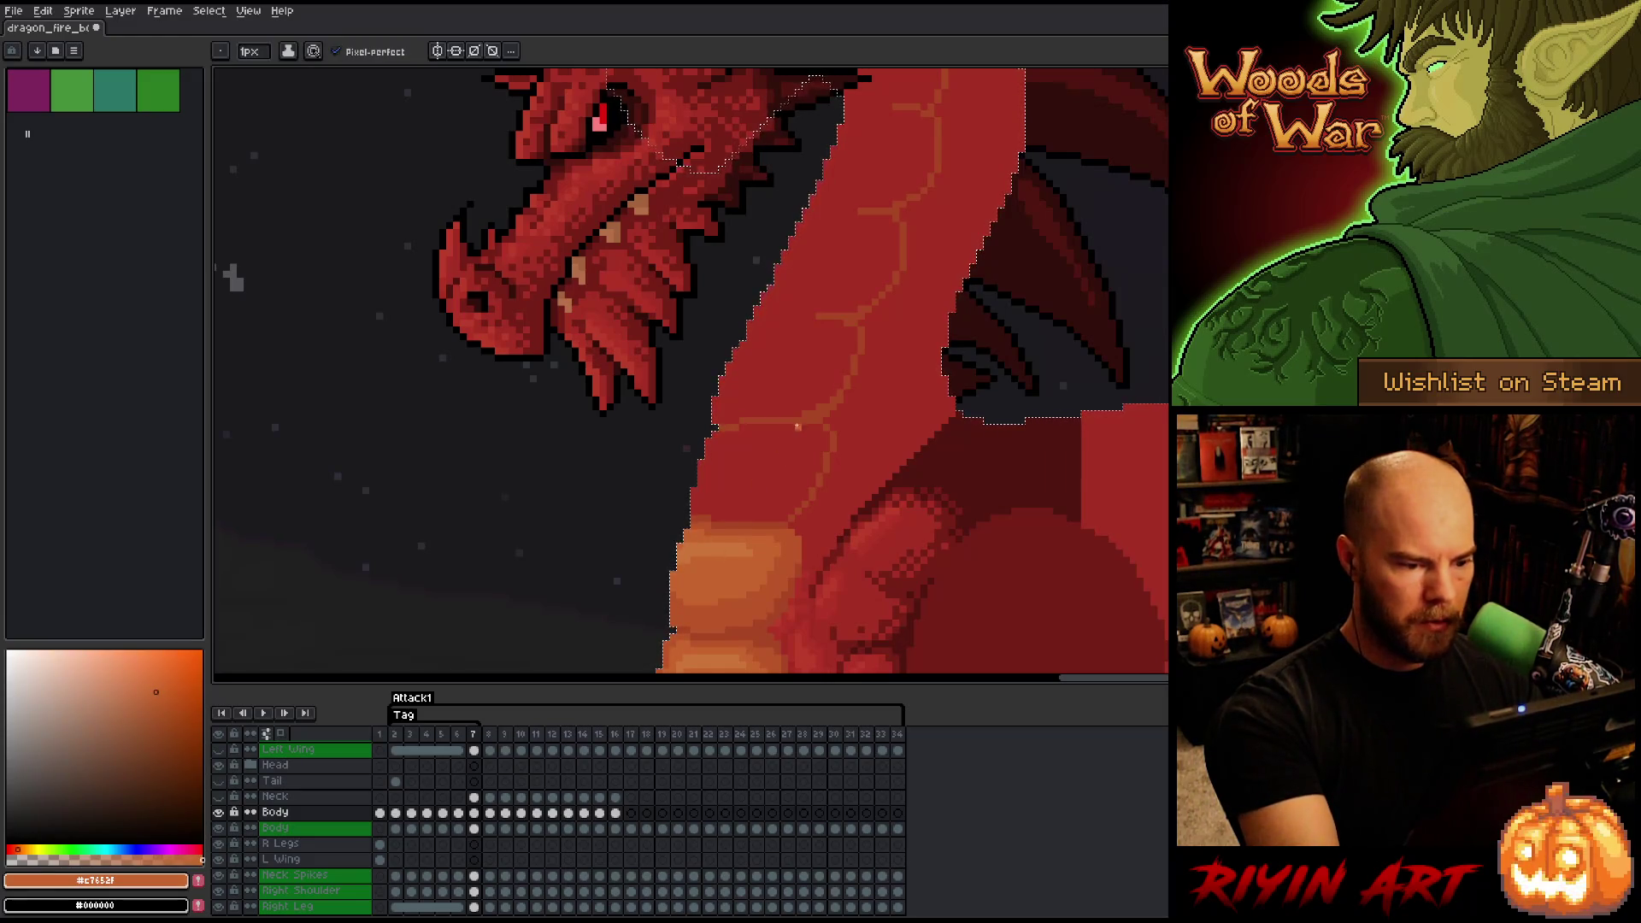
left_click_drag(834, 458, 799, 542)
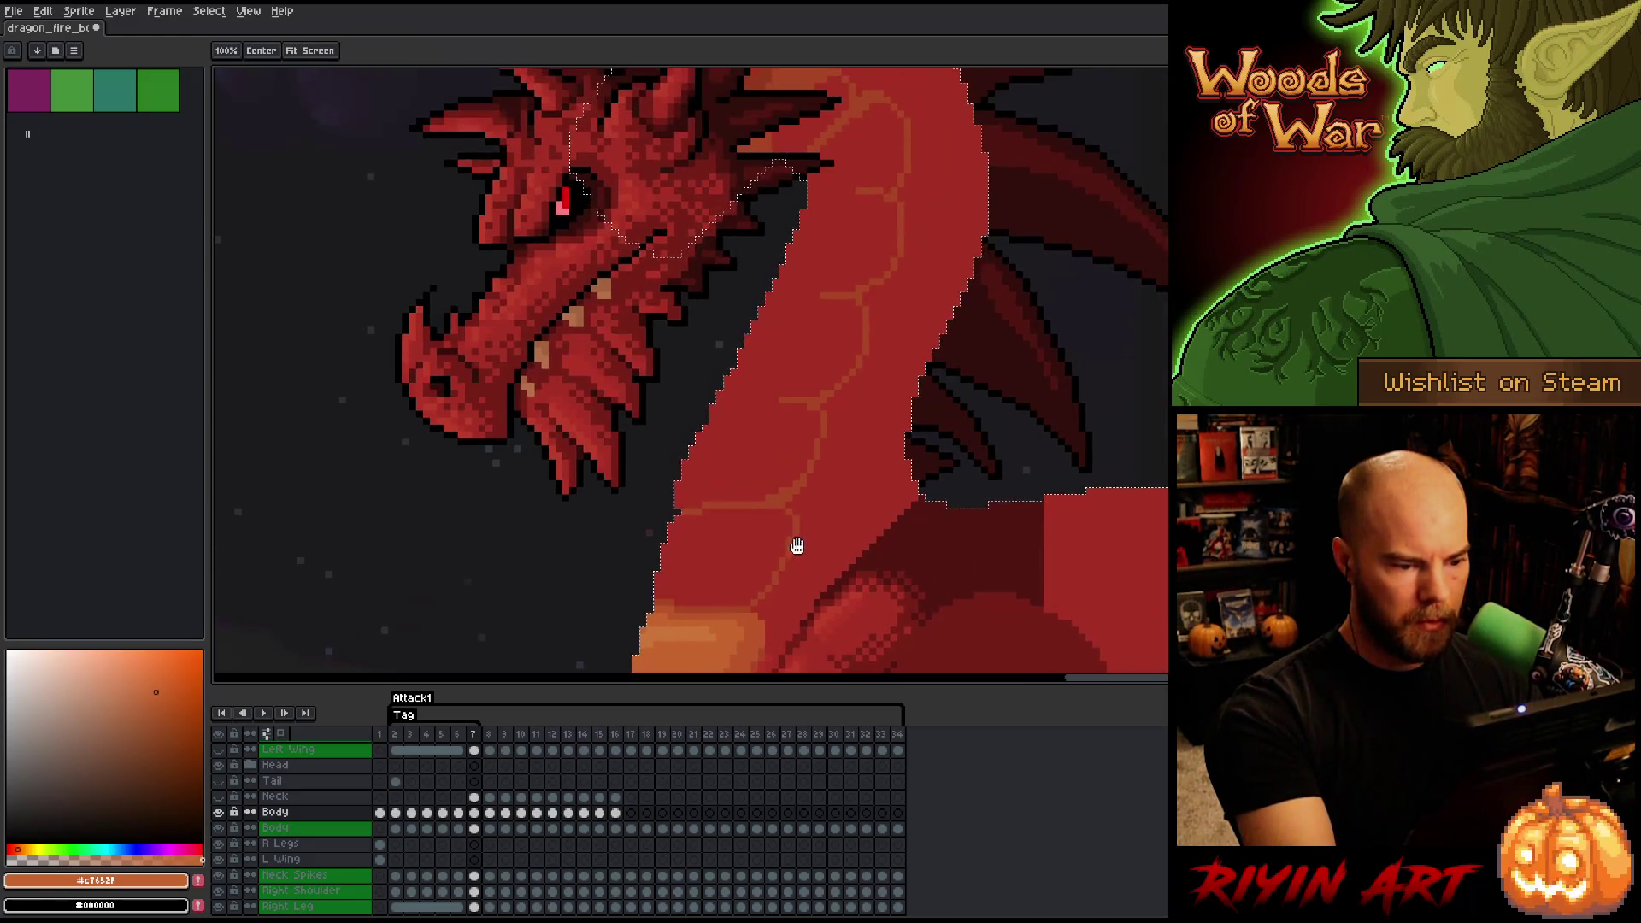
left_click(765, 612, "alt")
mouse_move(769, 601)
left_mouse_down()
mouse_move(835, 444)
mouse_move(790, 445)
left_mouse_up()
key("g")
left_click(755, 452)
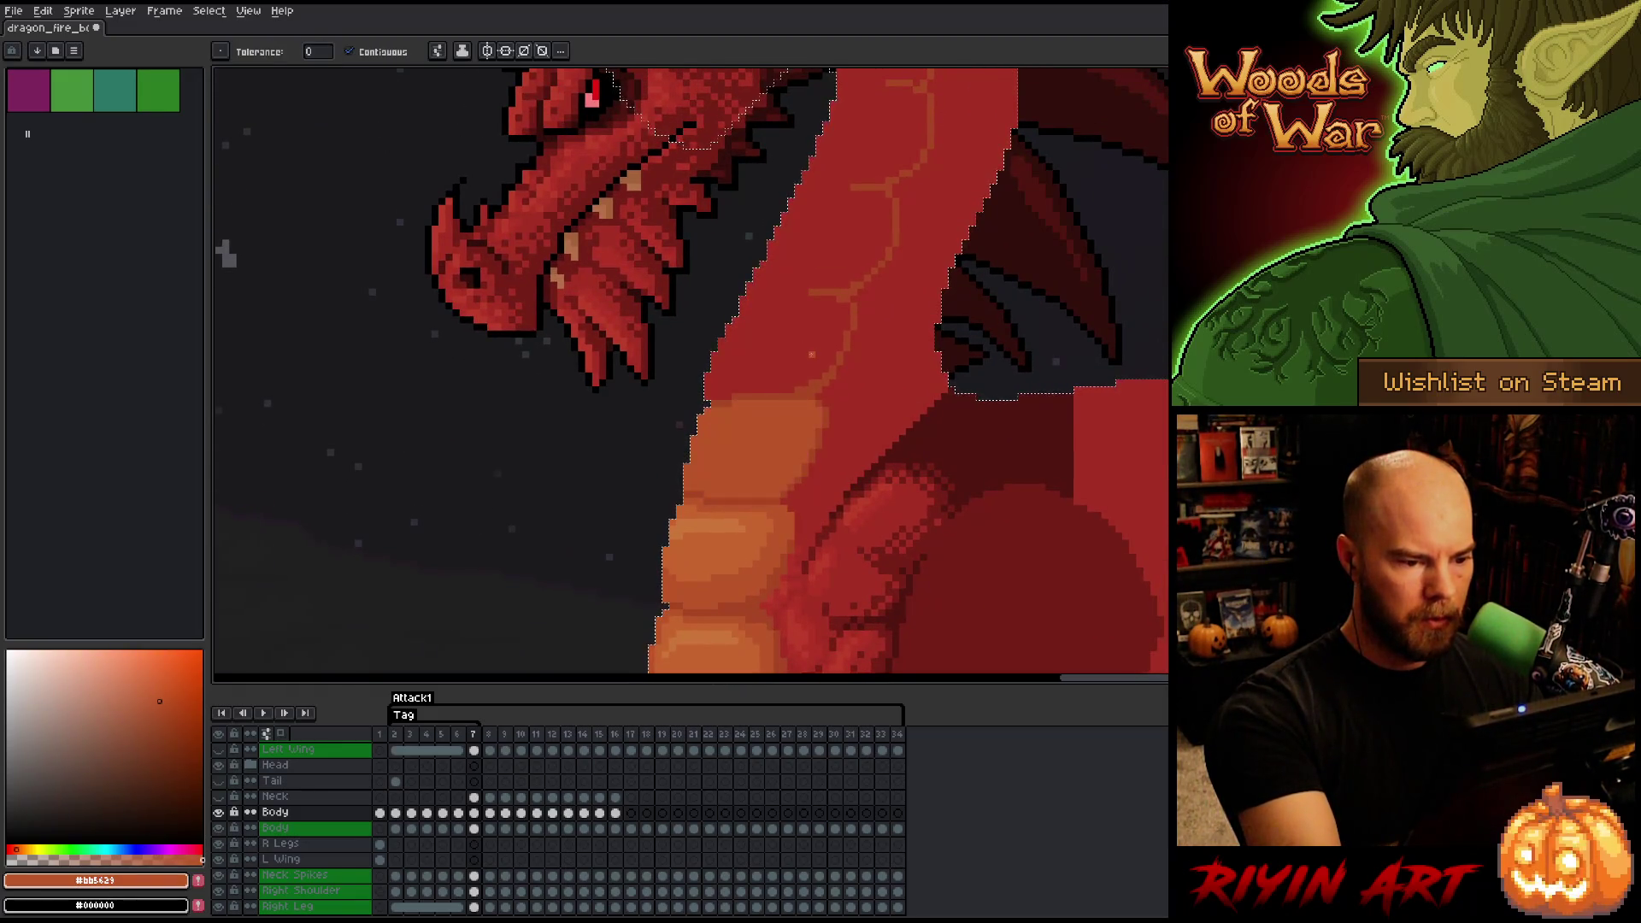
left_click(798, 341)
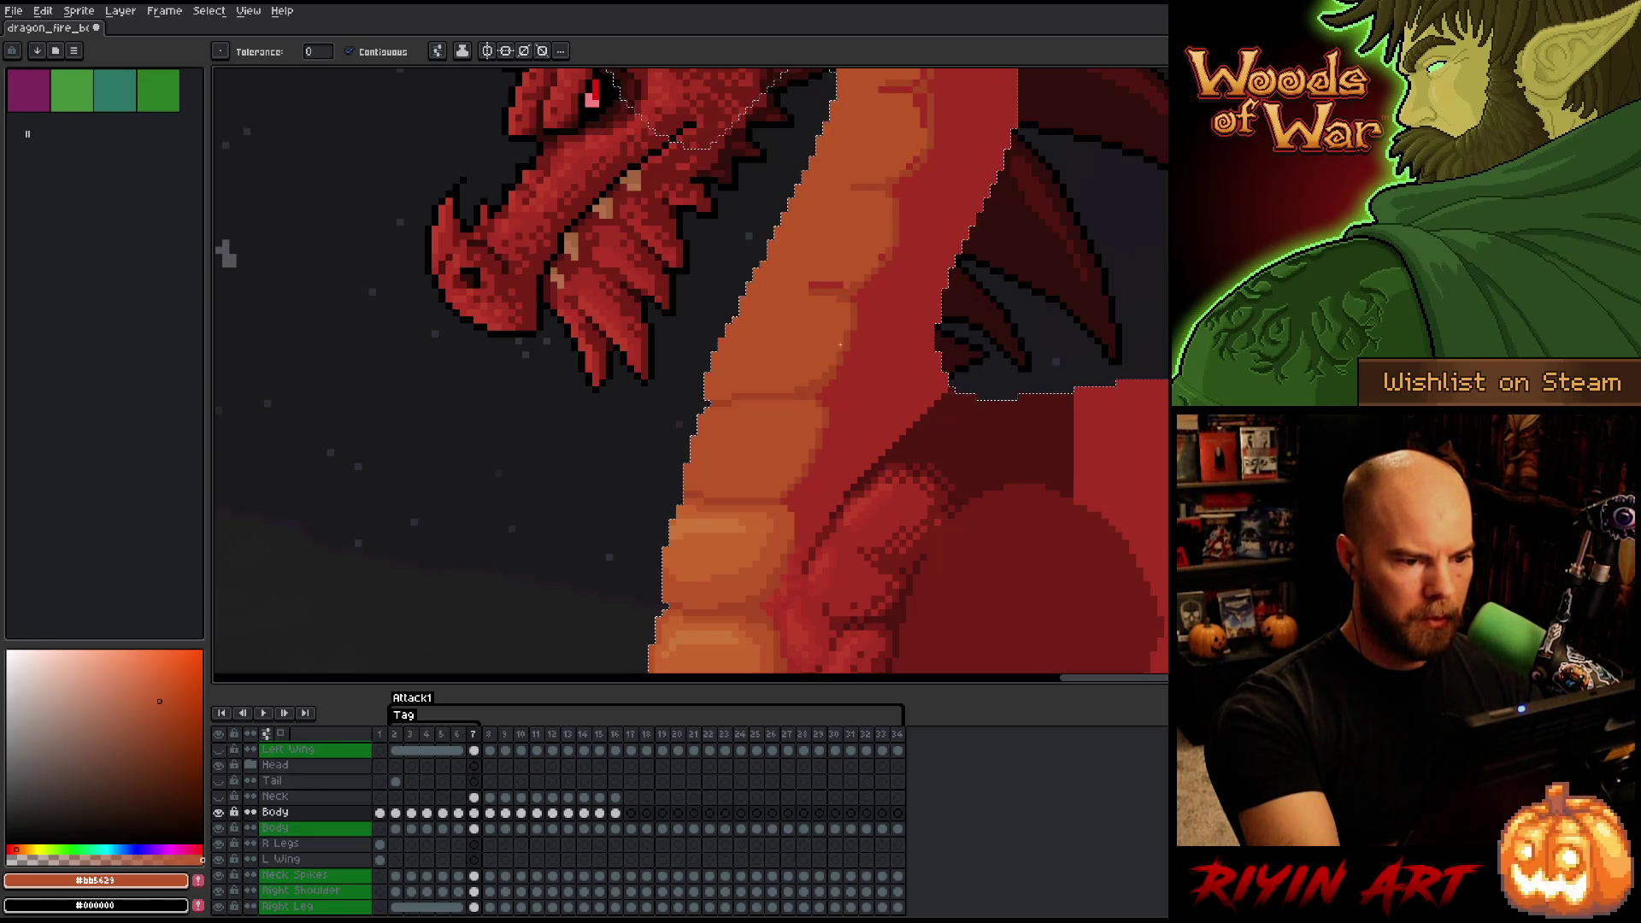
- Pan down to the belly and sample its lighter orange
left_click_drag(941, 245, 864, 360)
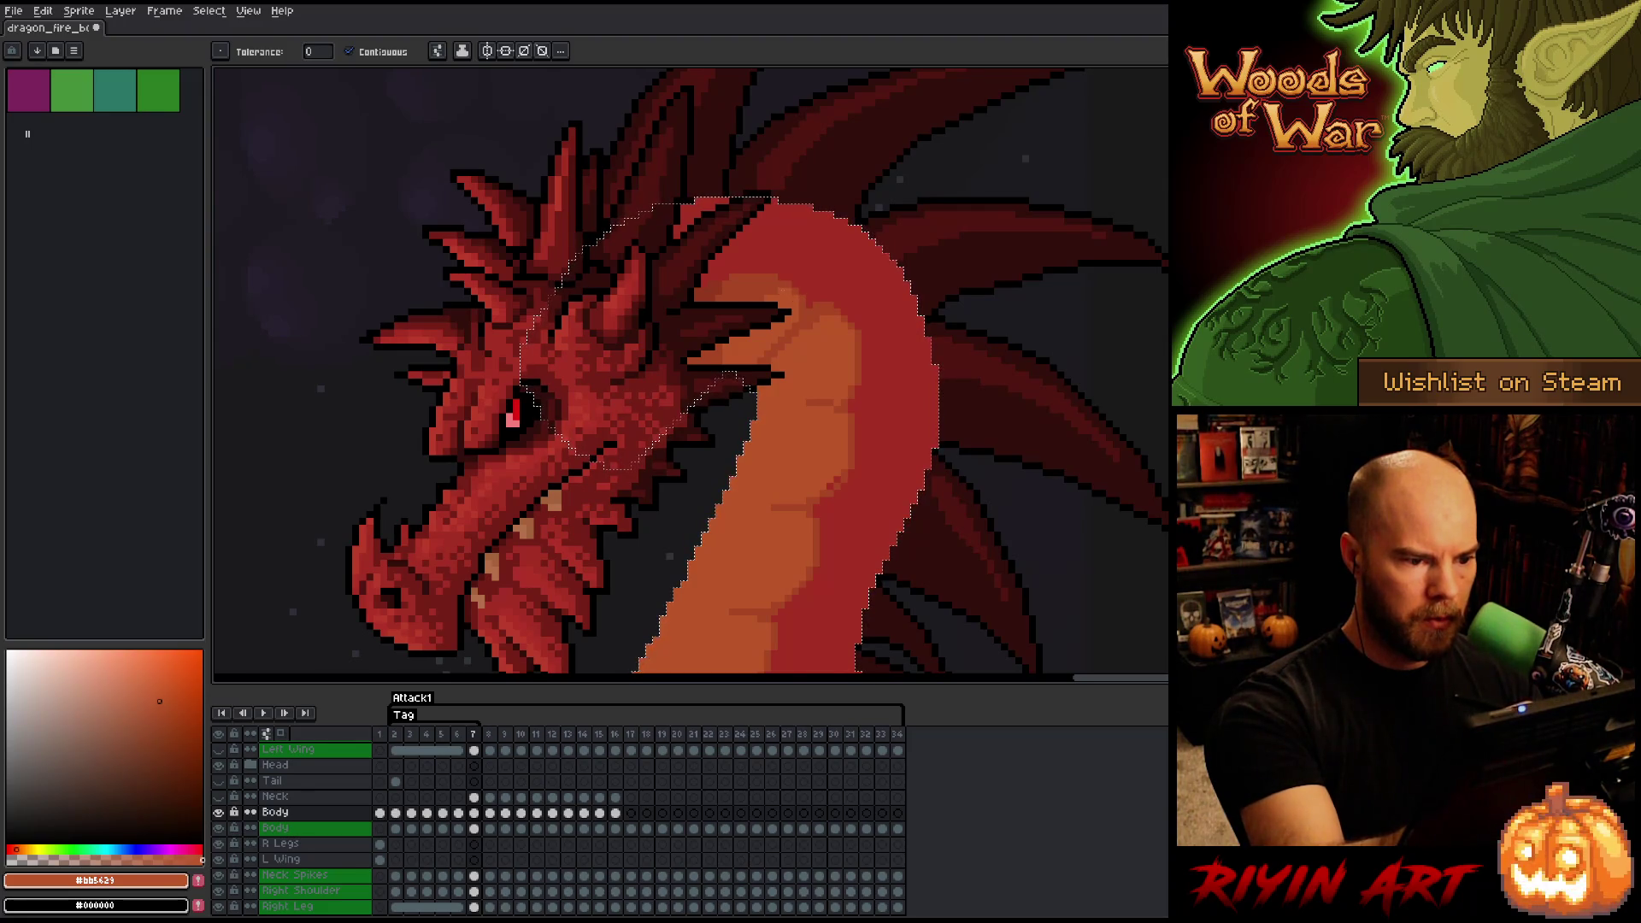
key("space")
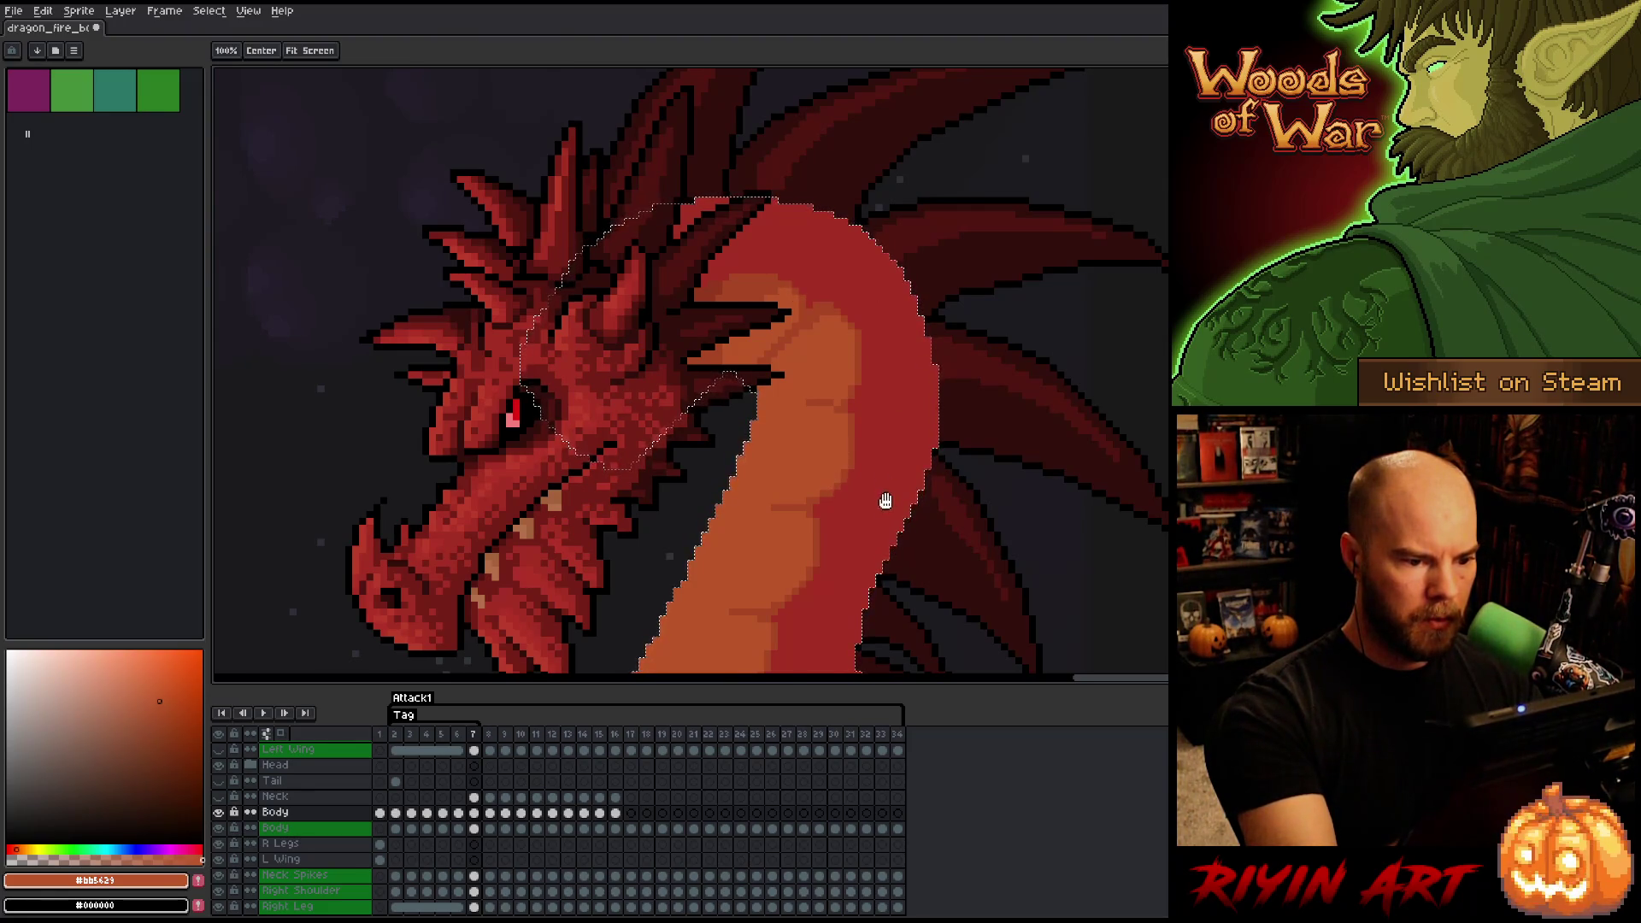
left_click_drag(885, 501, 981, 291)
left_click(738, 601, "alt")
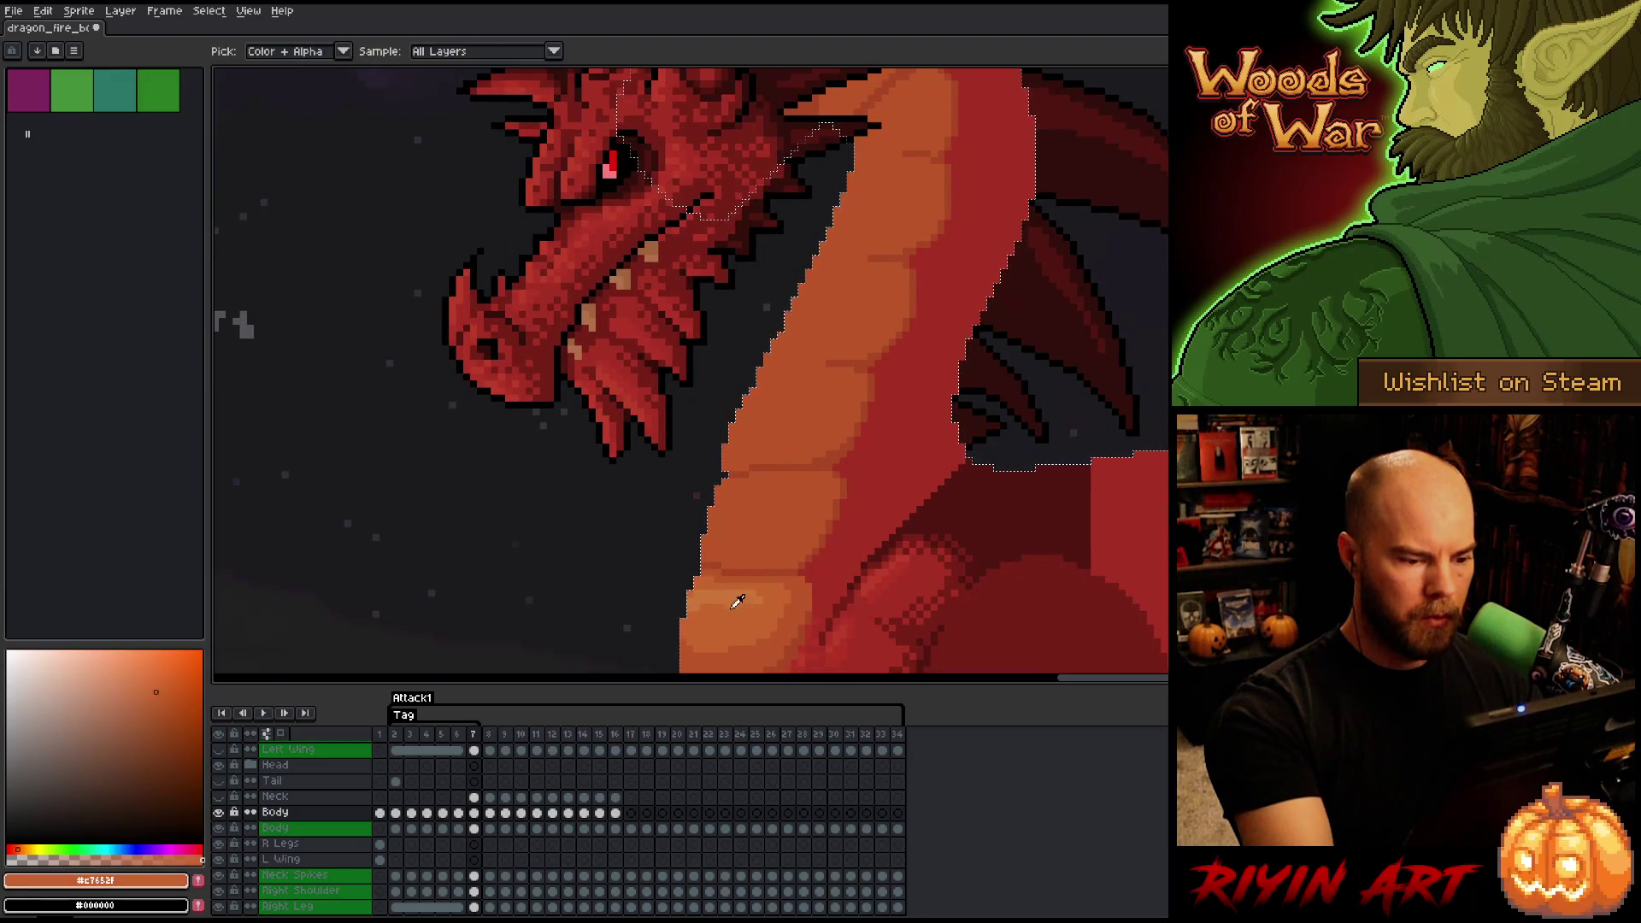
scroll(675, 577, "down", 4)
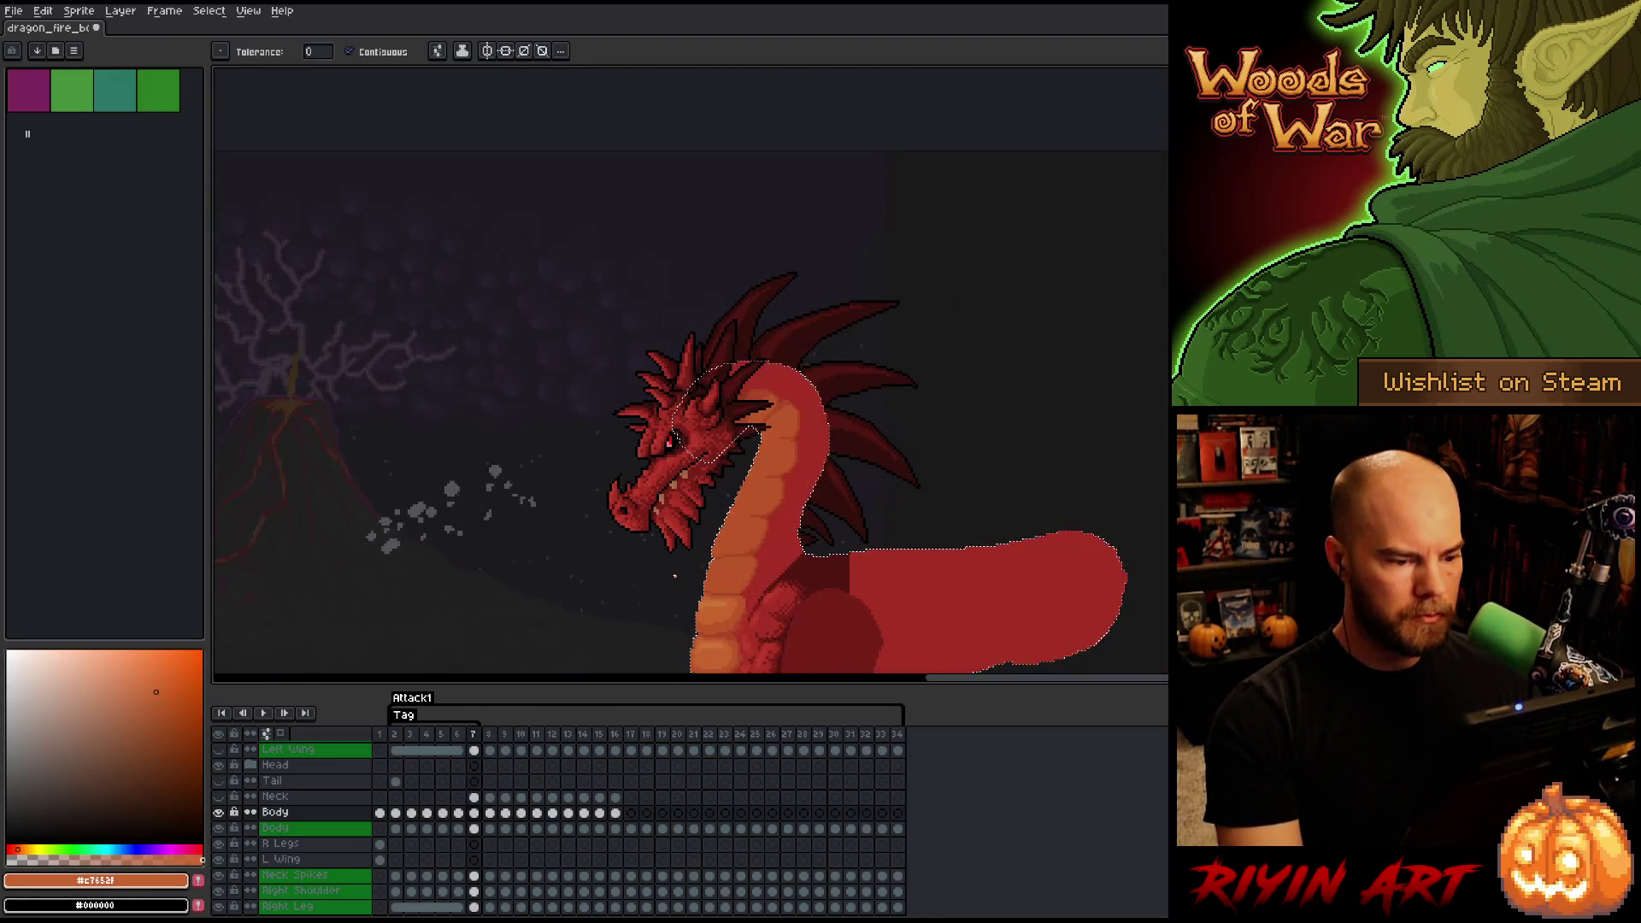
- Clear the selection around the neck and body and step back to frame 6
left_click_drag(674, 577, 737, 440)
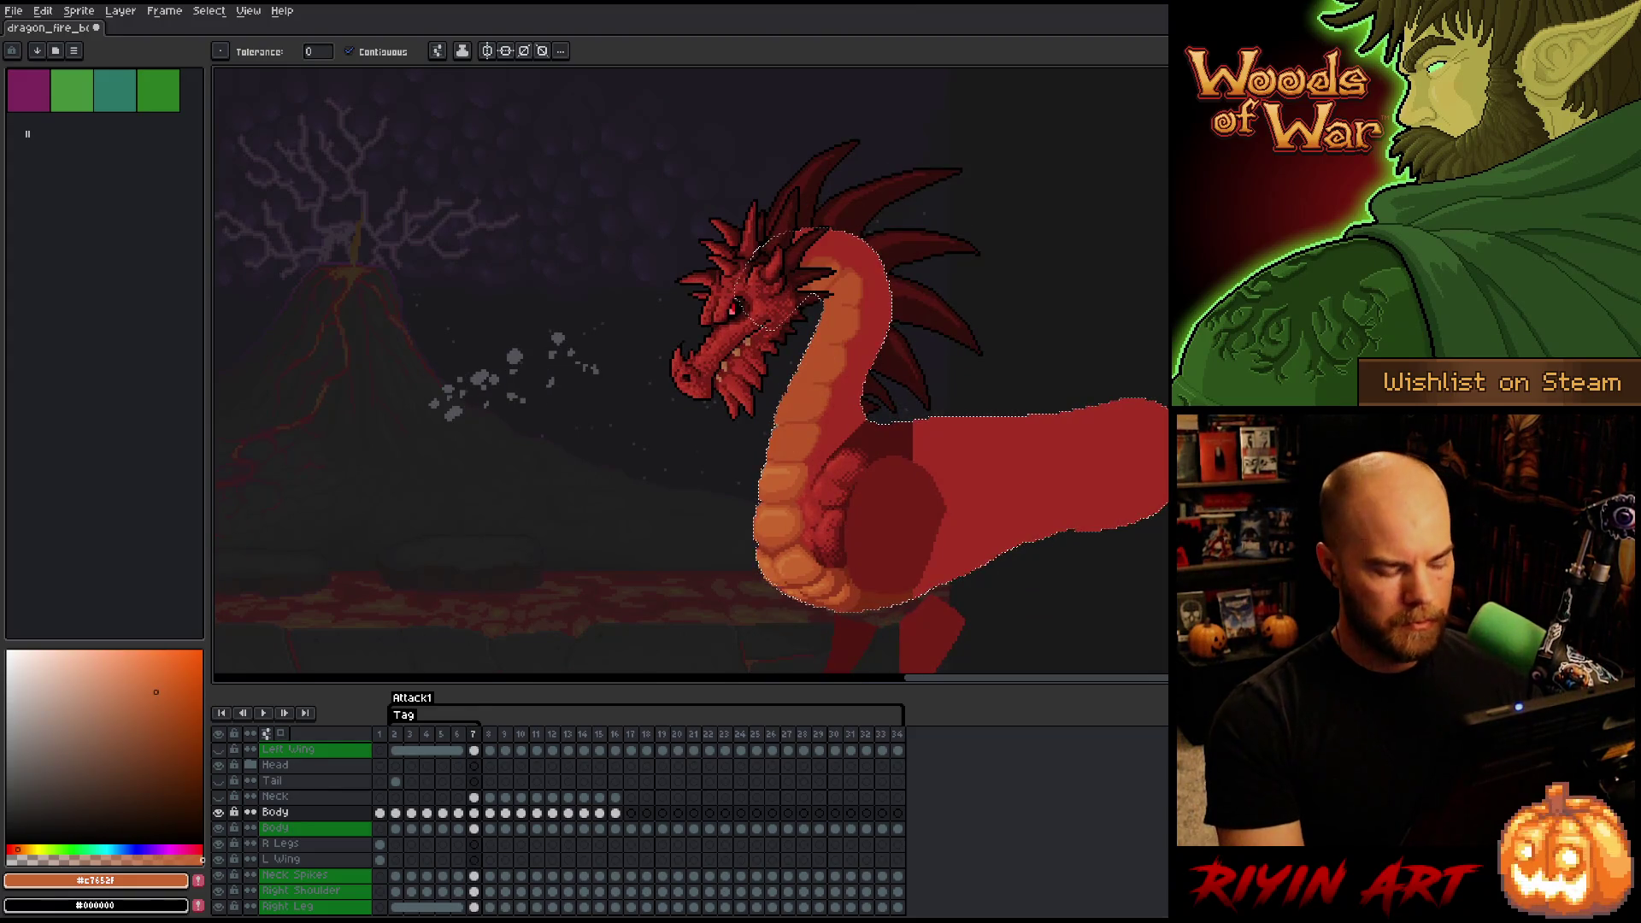
key("ctrl+d")
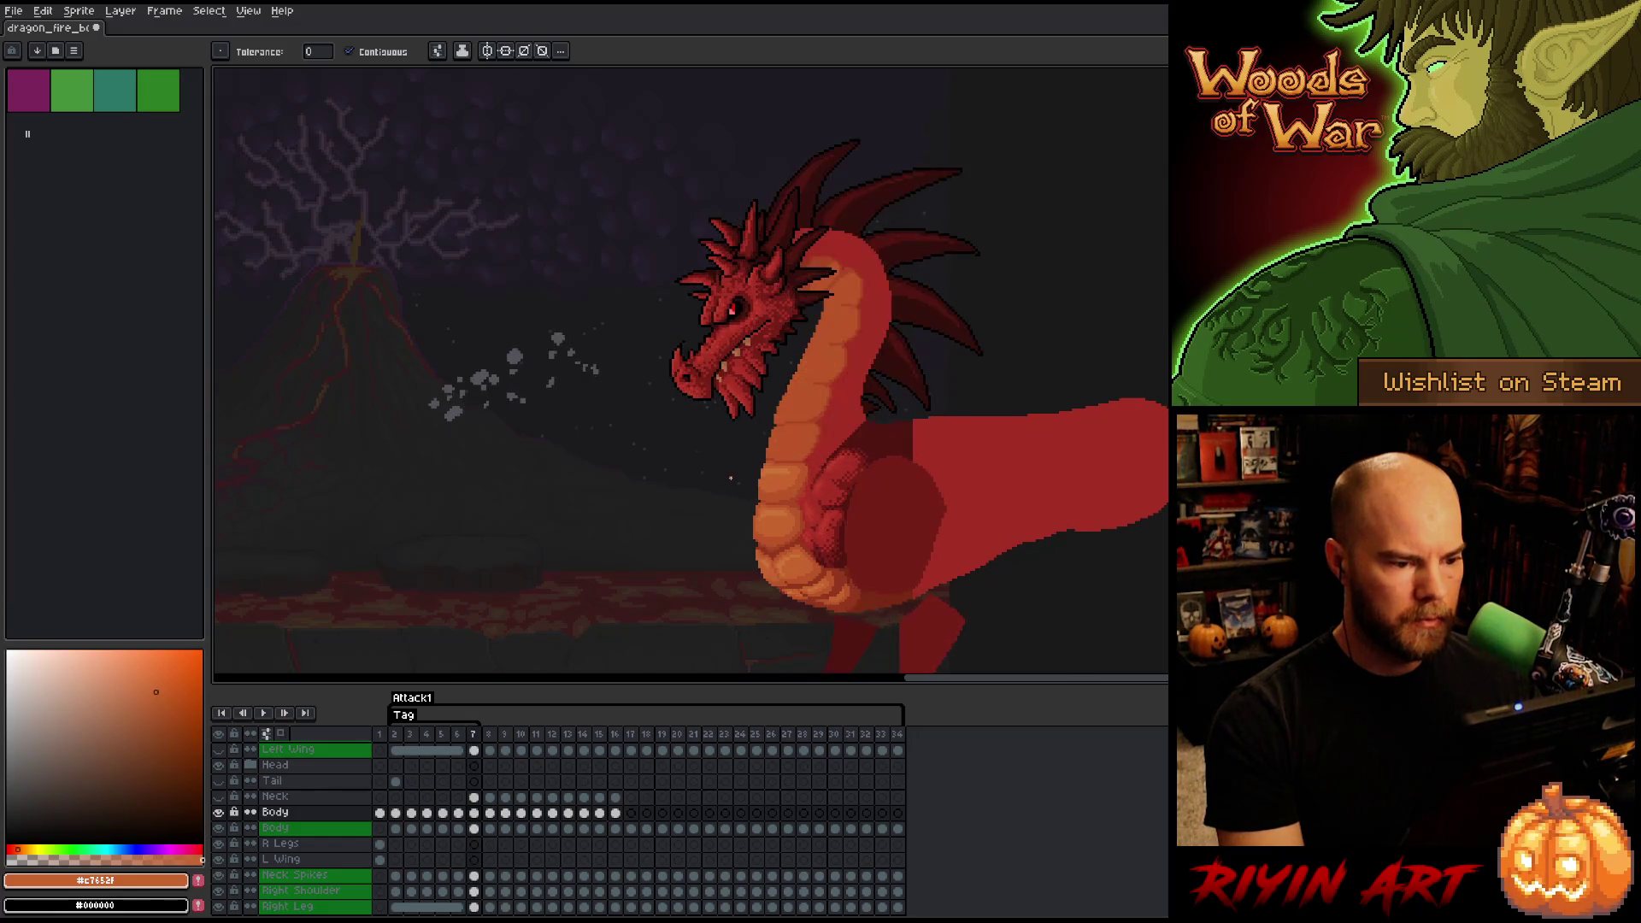
key("comma")
scroll(767, 478, "up", 2)
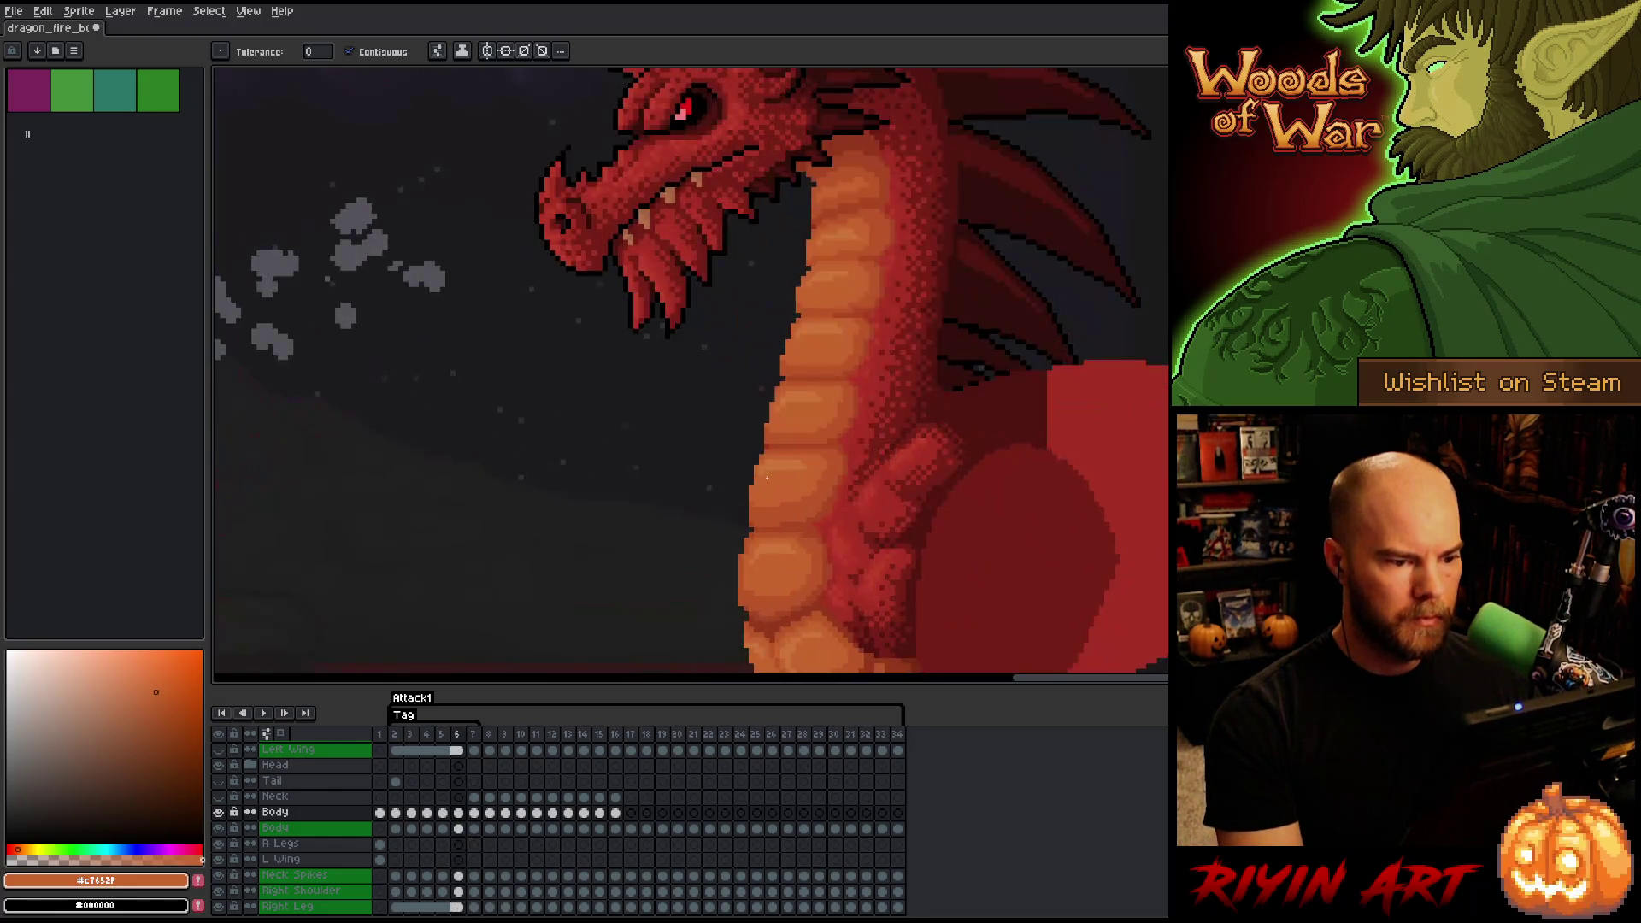
scroll(766, 477, "down", 2)
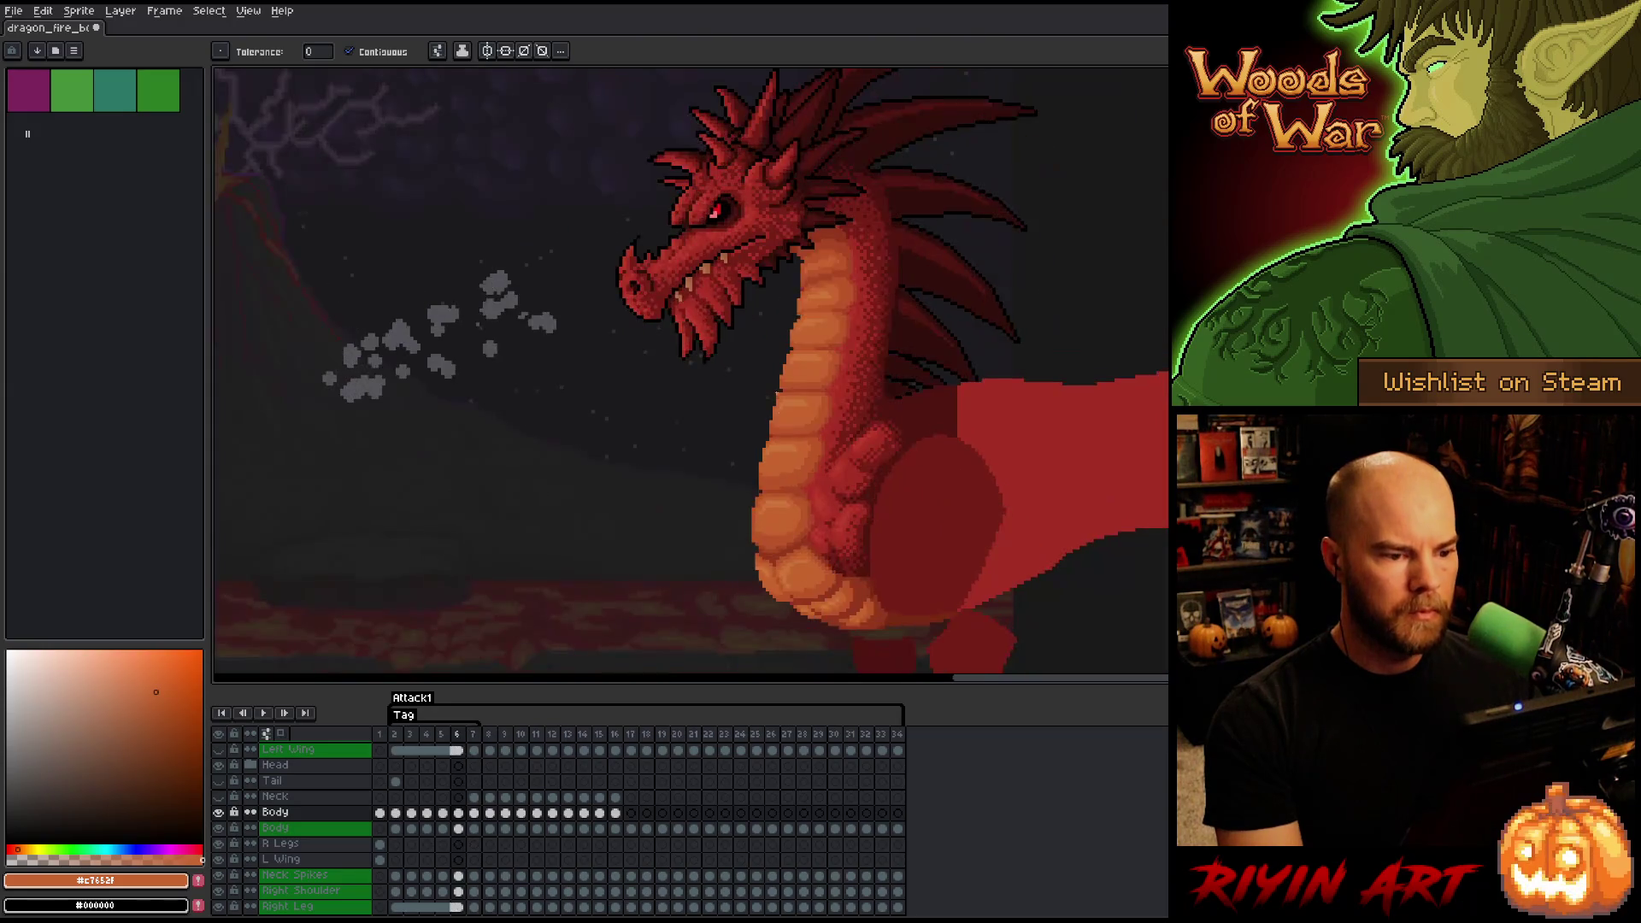
- Flip repeatedly between frames 6 and 7 to compare the poses, ending on frame 6
key("period")
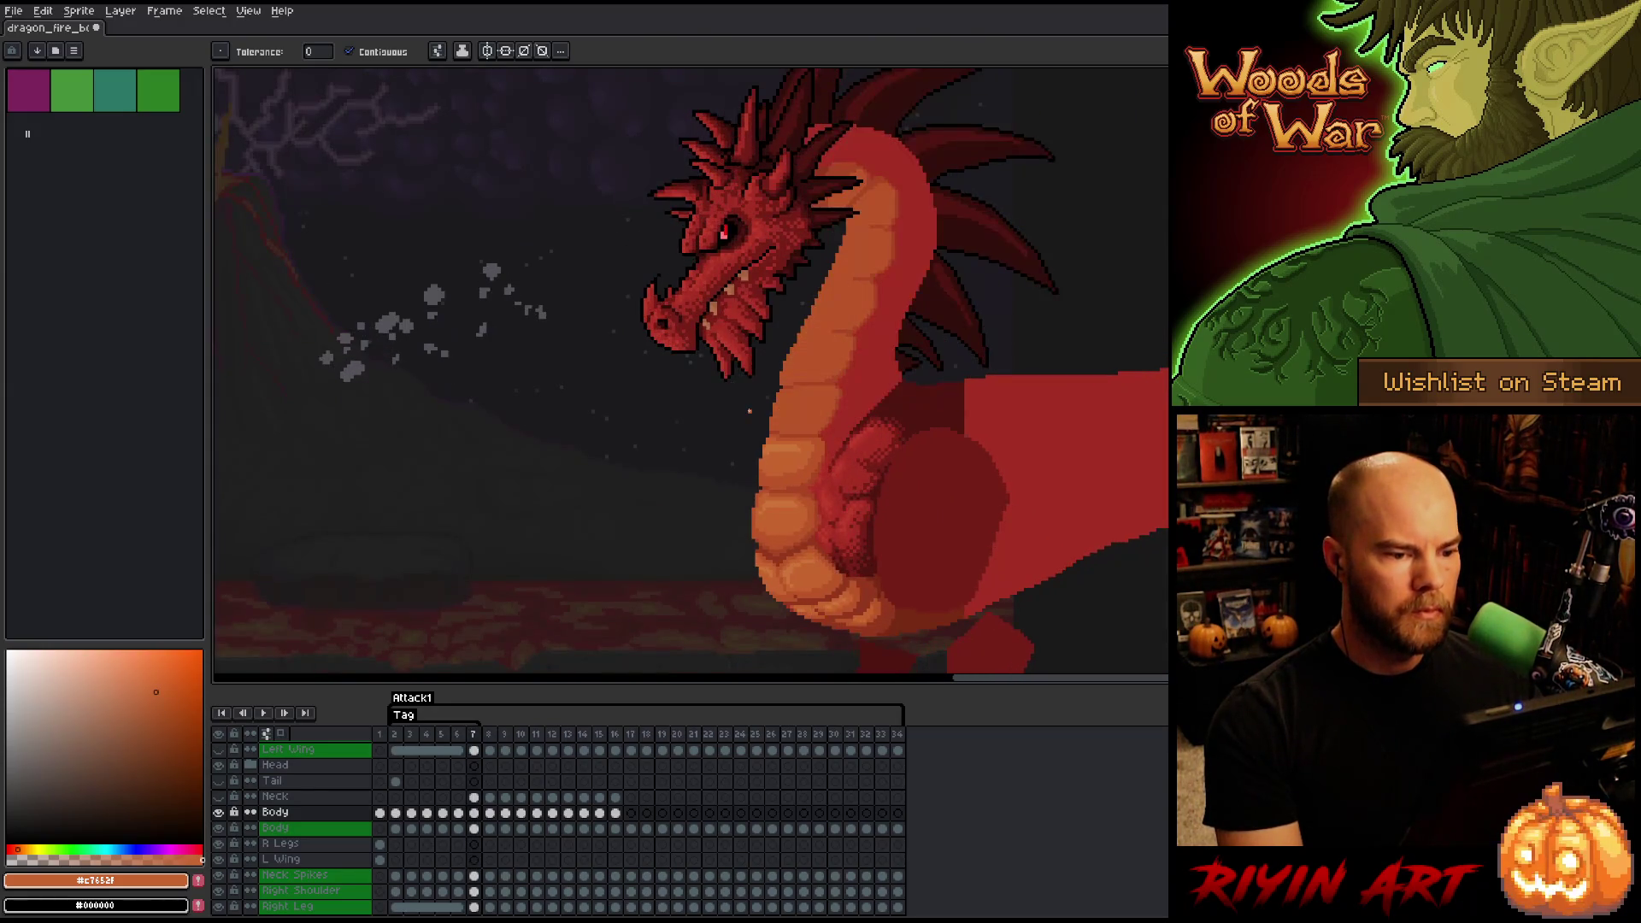
key("comma")
key("period")
key("comma")
key("period")
key("comma")
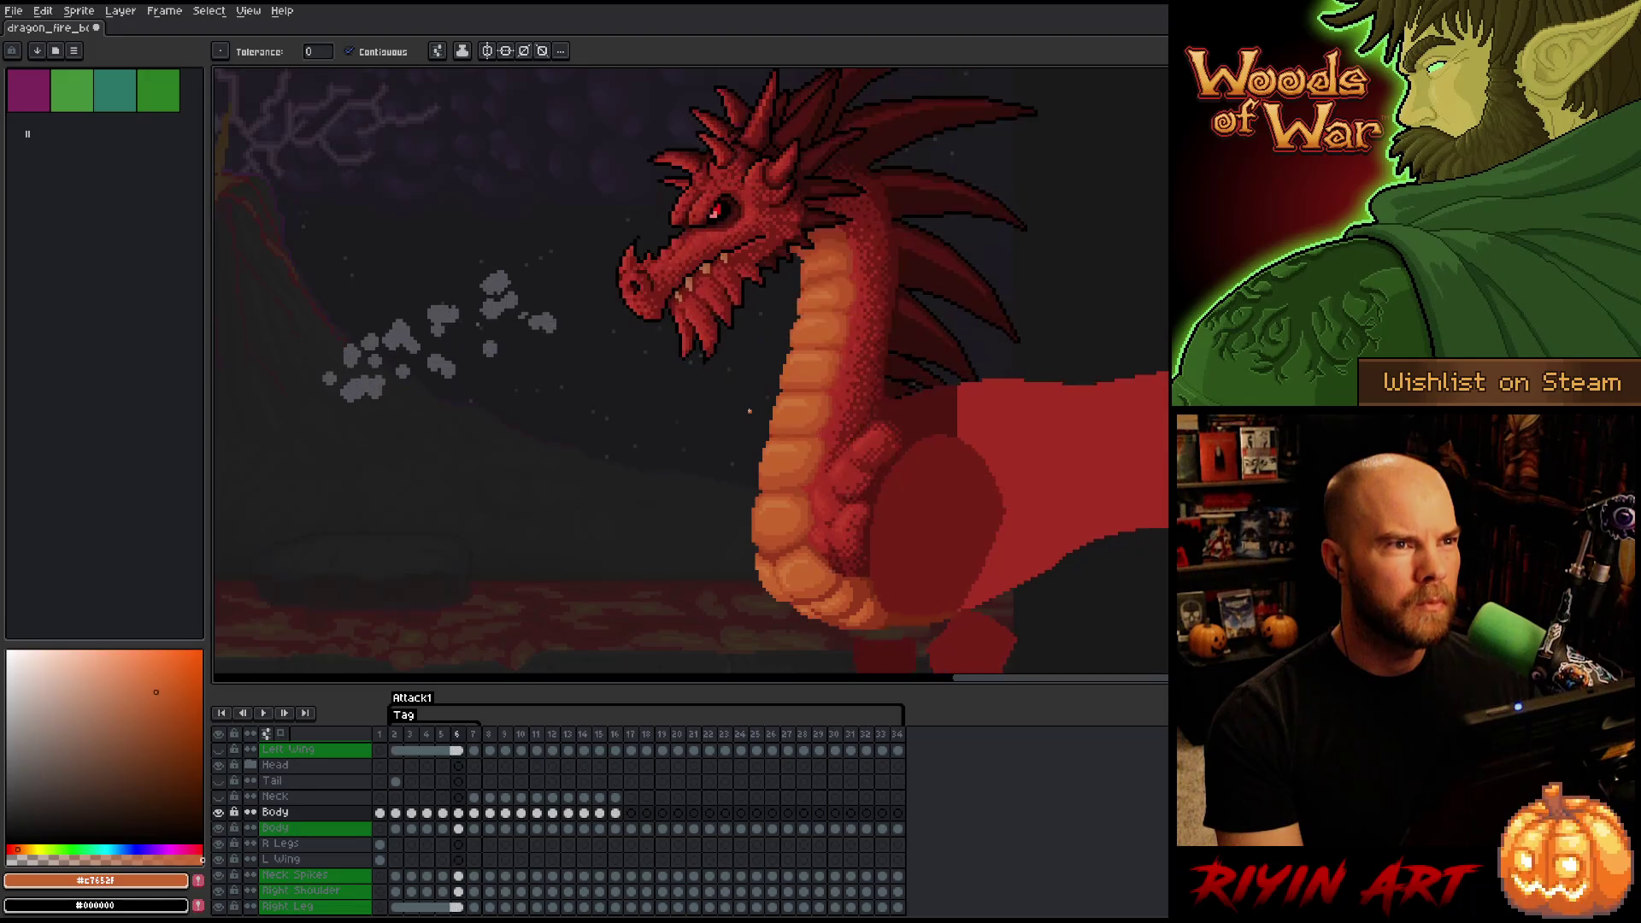
key("period")
key("comma")
key("period")
key("comma")
key("period")
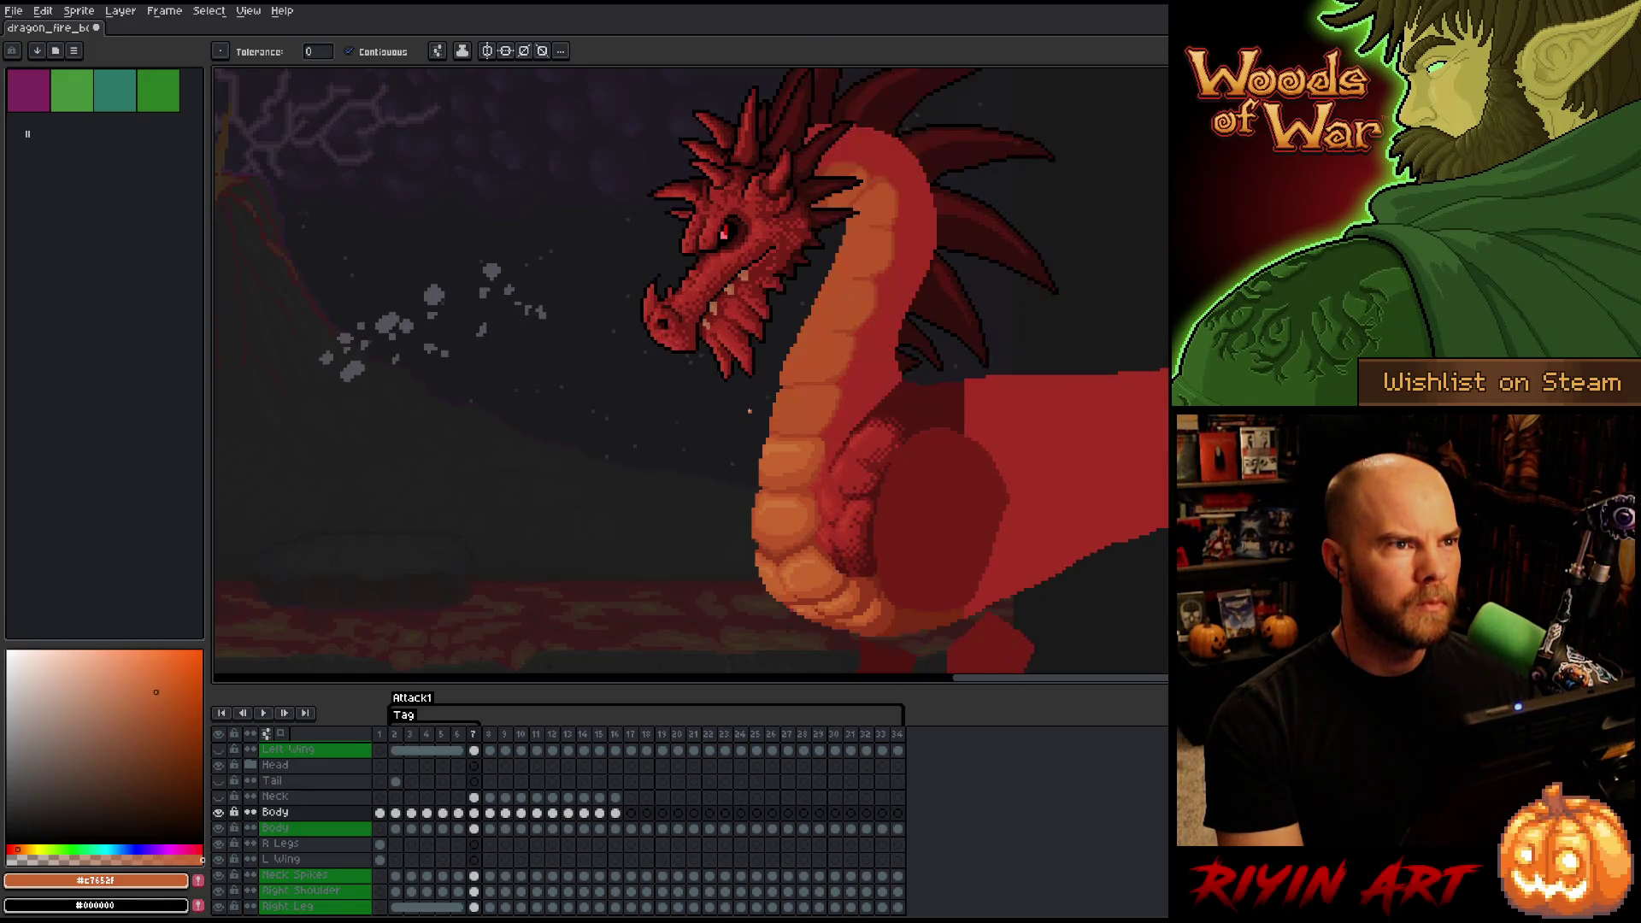
key("comma")
key("period")
key("comma")
key("period")
key("comma")
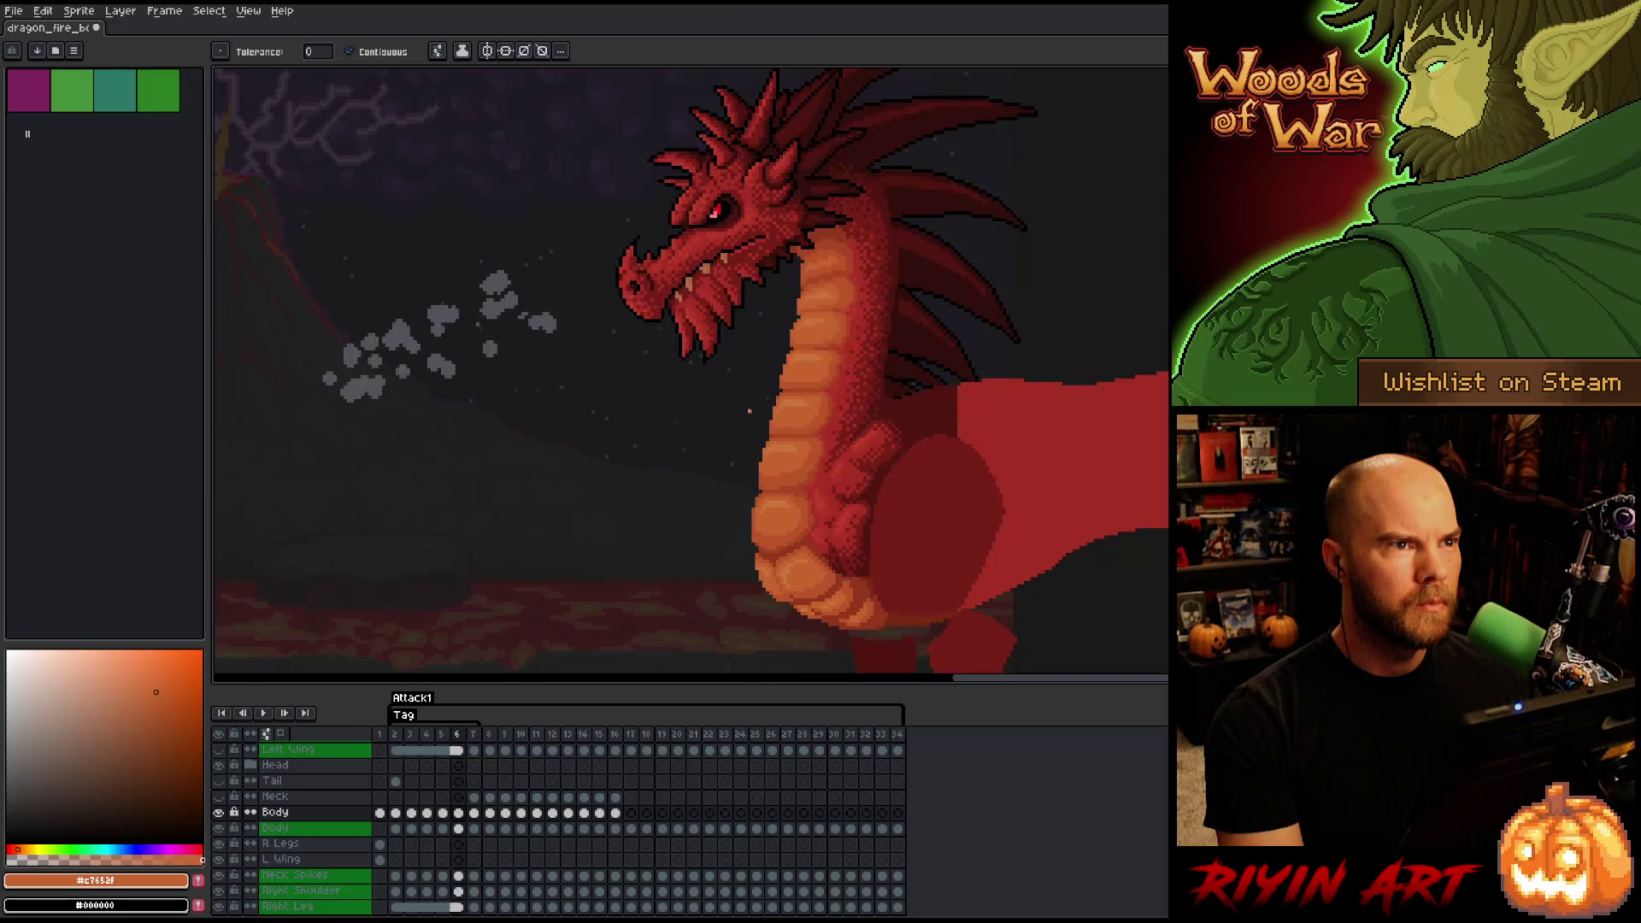
key("period")
key("comma")
key("period")
key("comma")
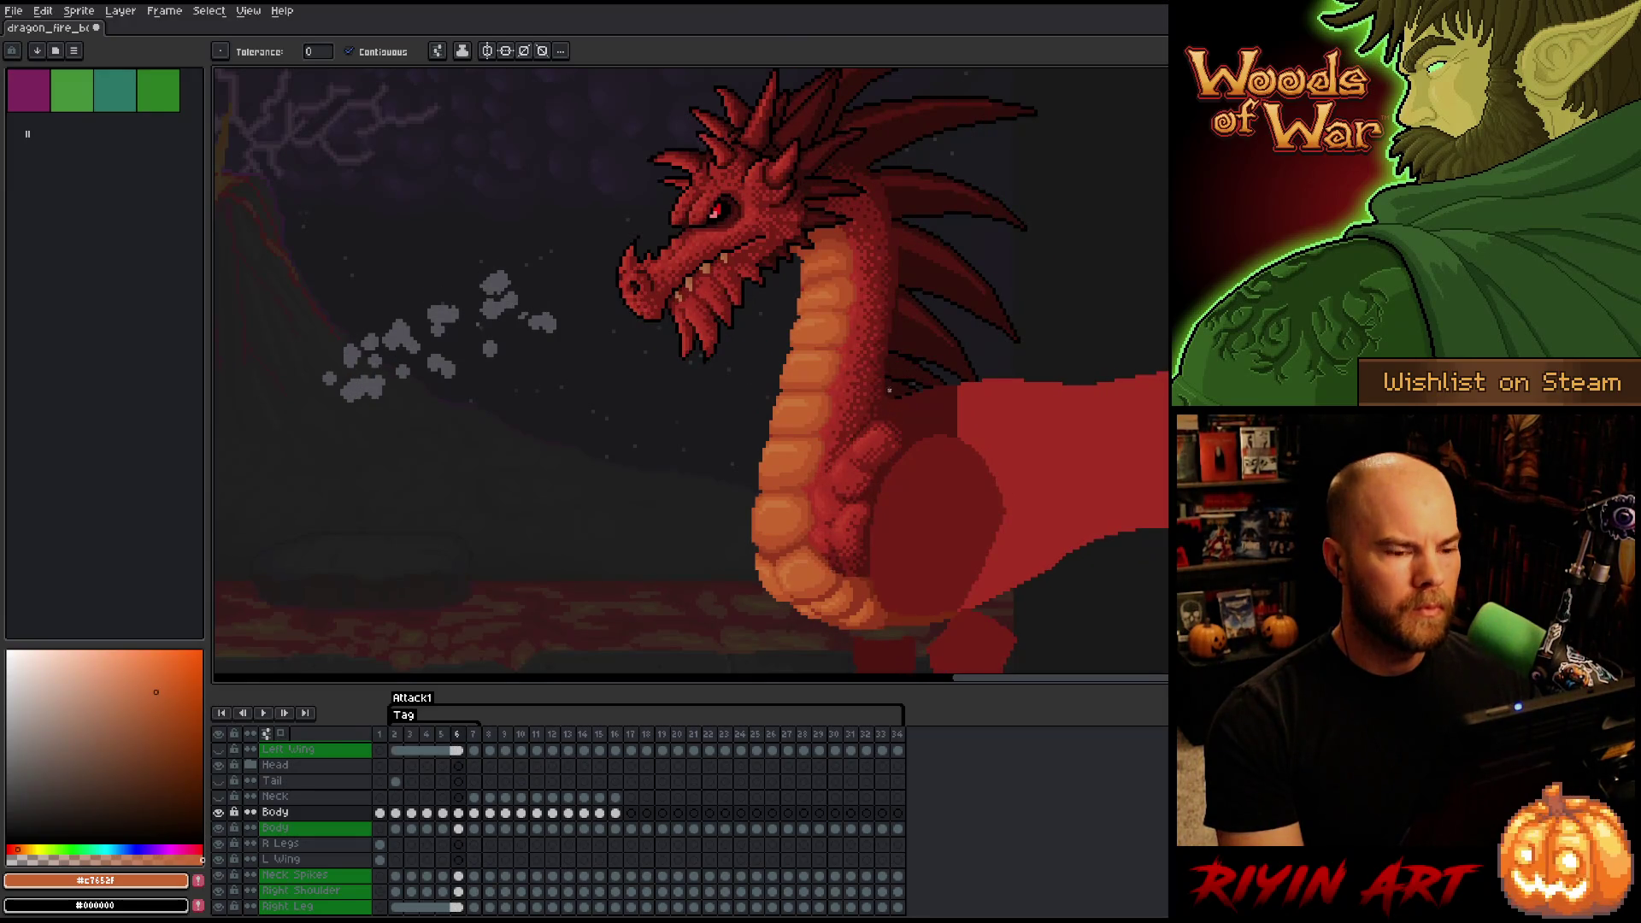
key("period")
key("comma")
key("period")
key("comma")
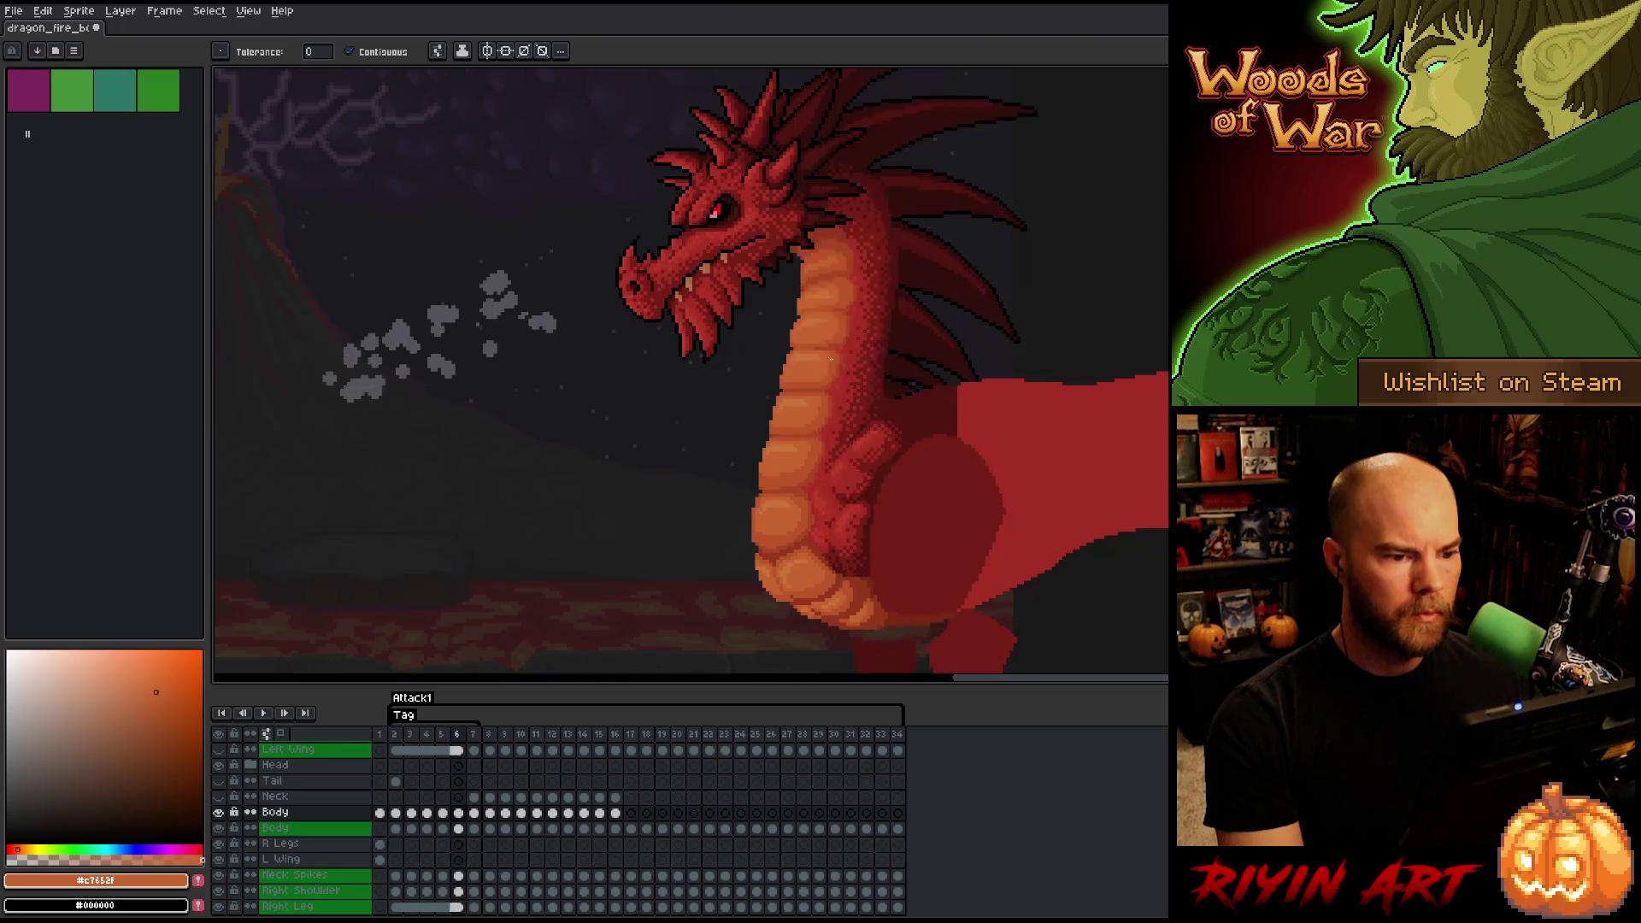
key("period")
key("comma")
key("period")
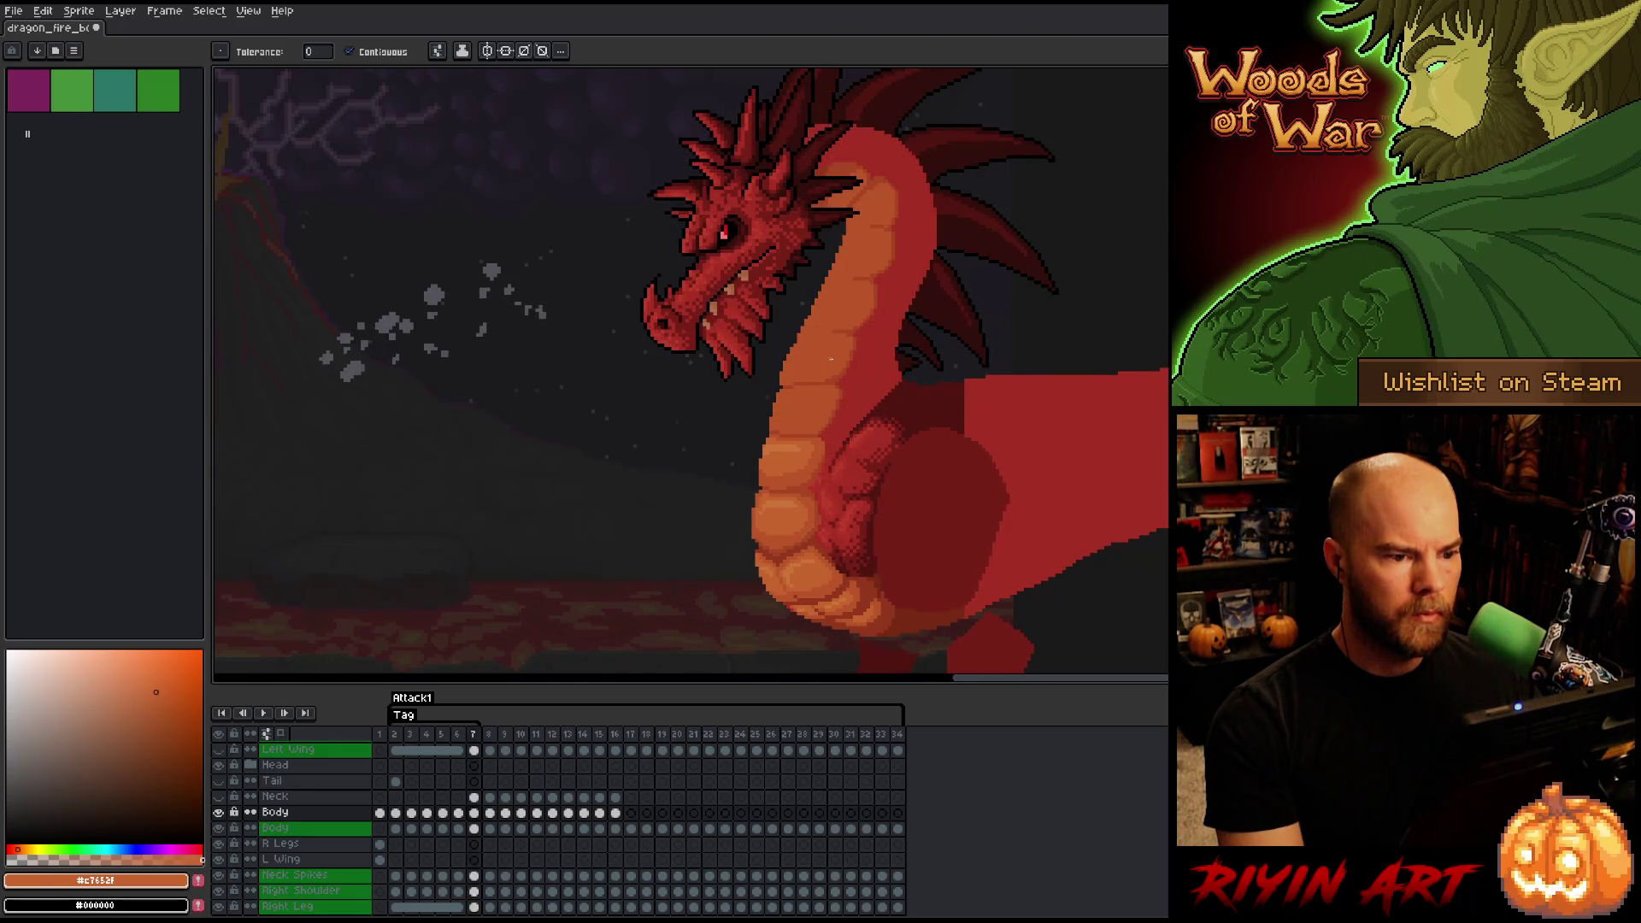
key("comma")
key("period")
key("comma")
key("period")
key("comma")
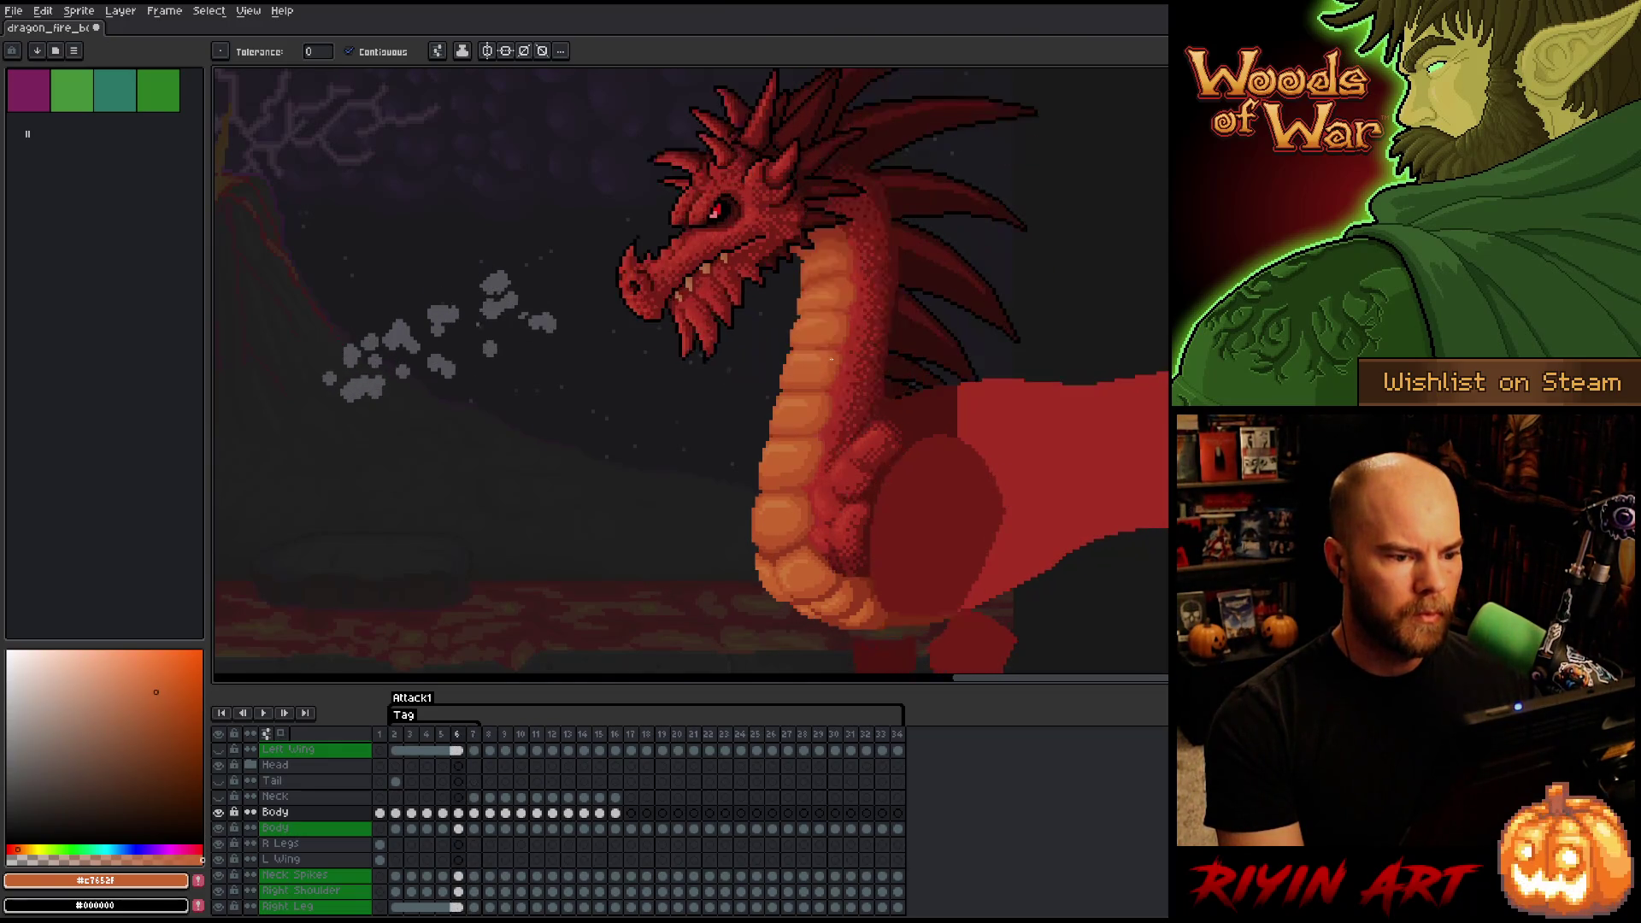
key("period")
key("comma")
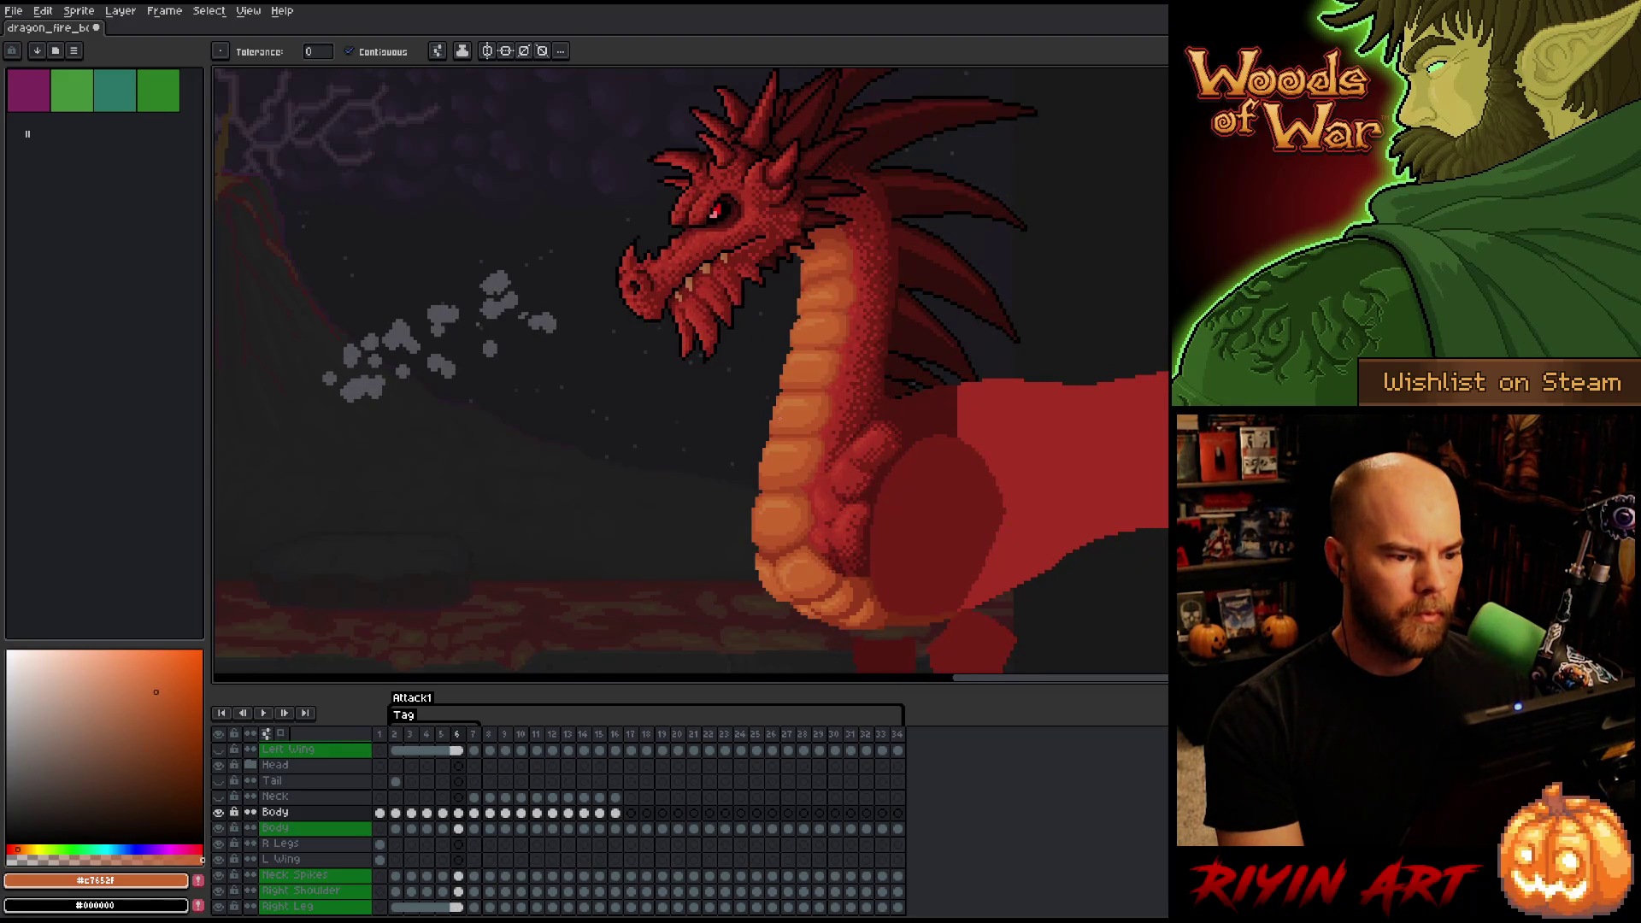
- Zoom in and choose the pencil, adjusting its brush size
scroll(760, 397, "up", 2)
key("b")
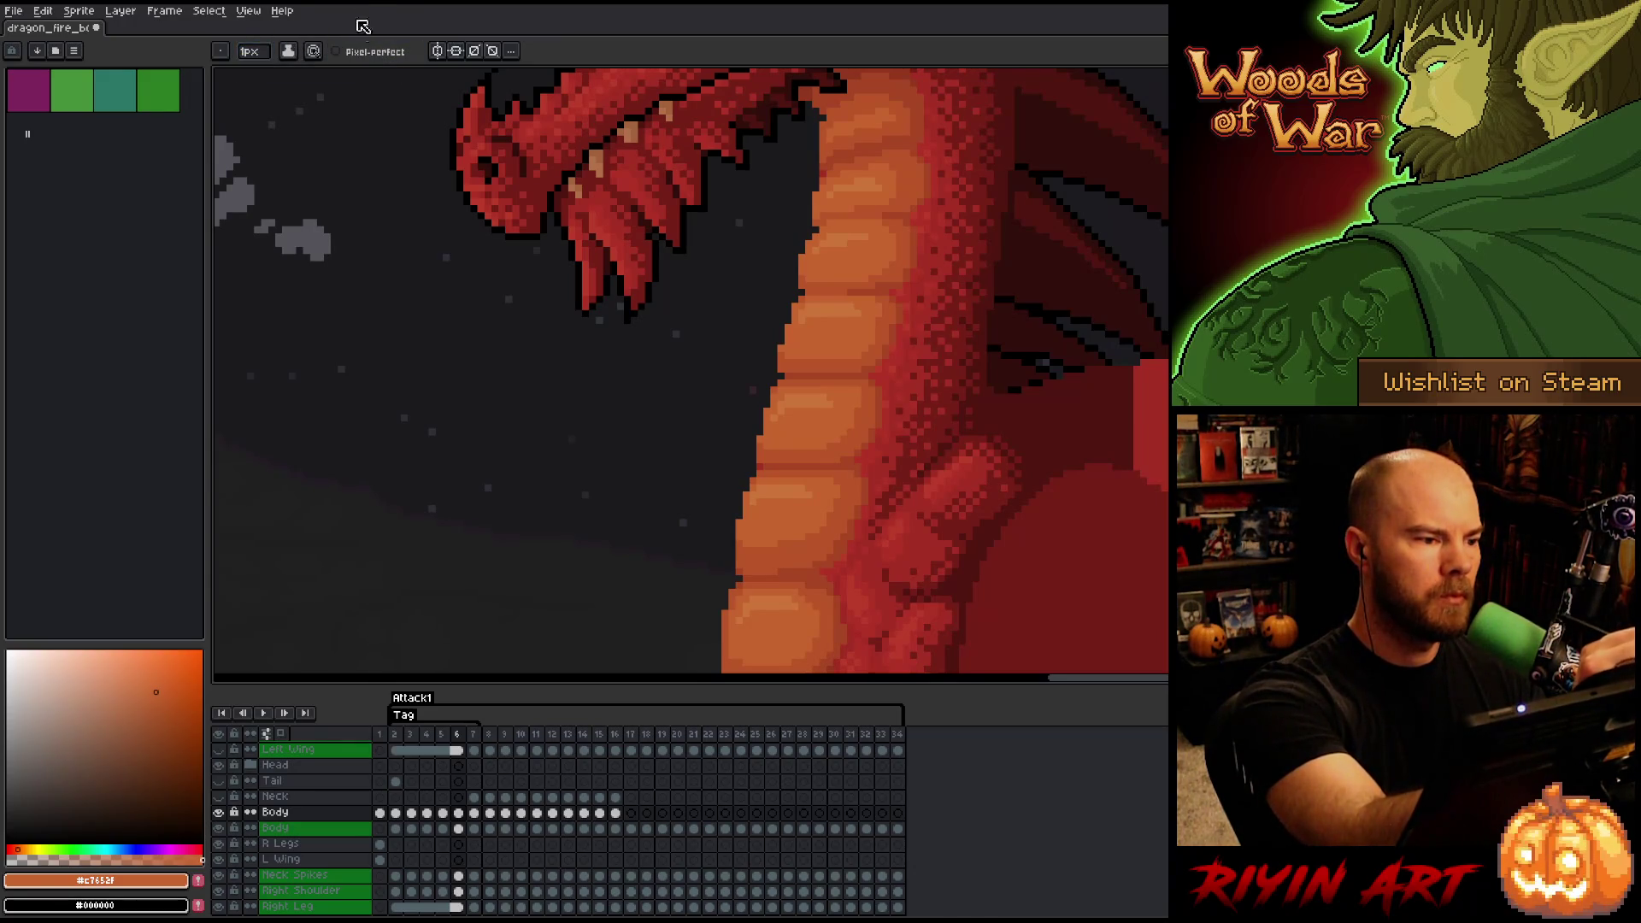
left_click(249, 52)
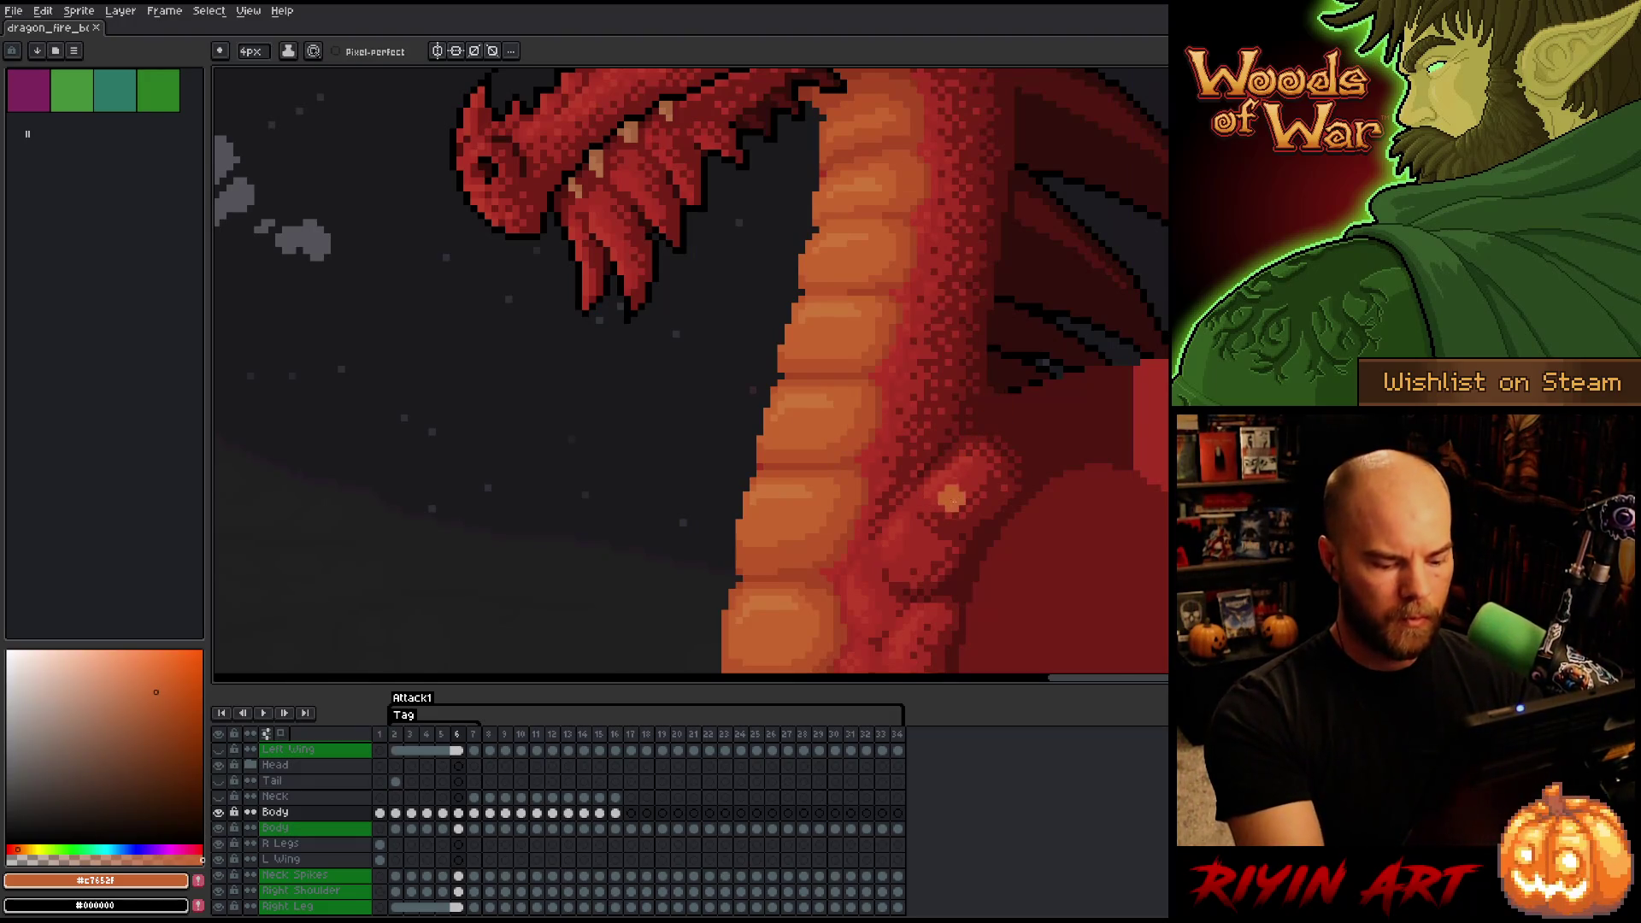
- Centre the neck and belly and compare frames 6 and 7, ending on frame 7
left_click_drag(953, 500, 980, 376)
key("period")
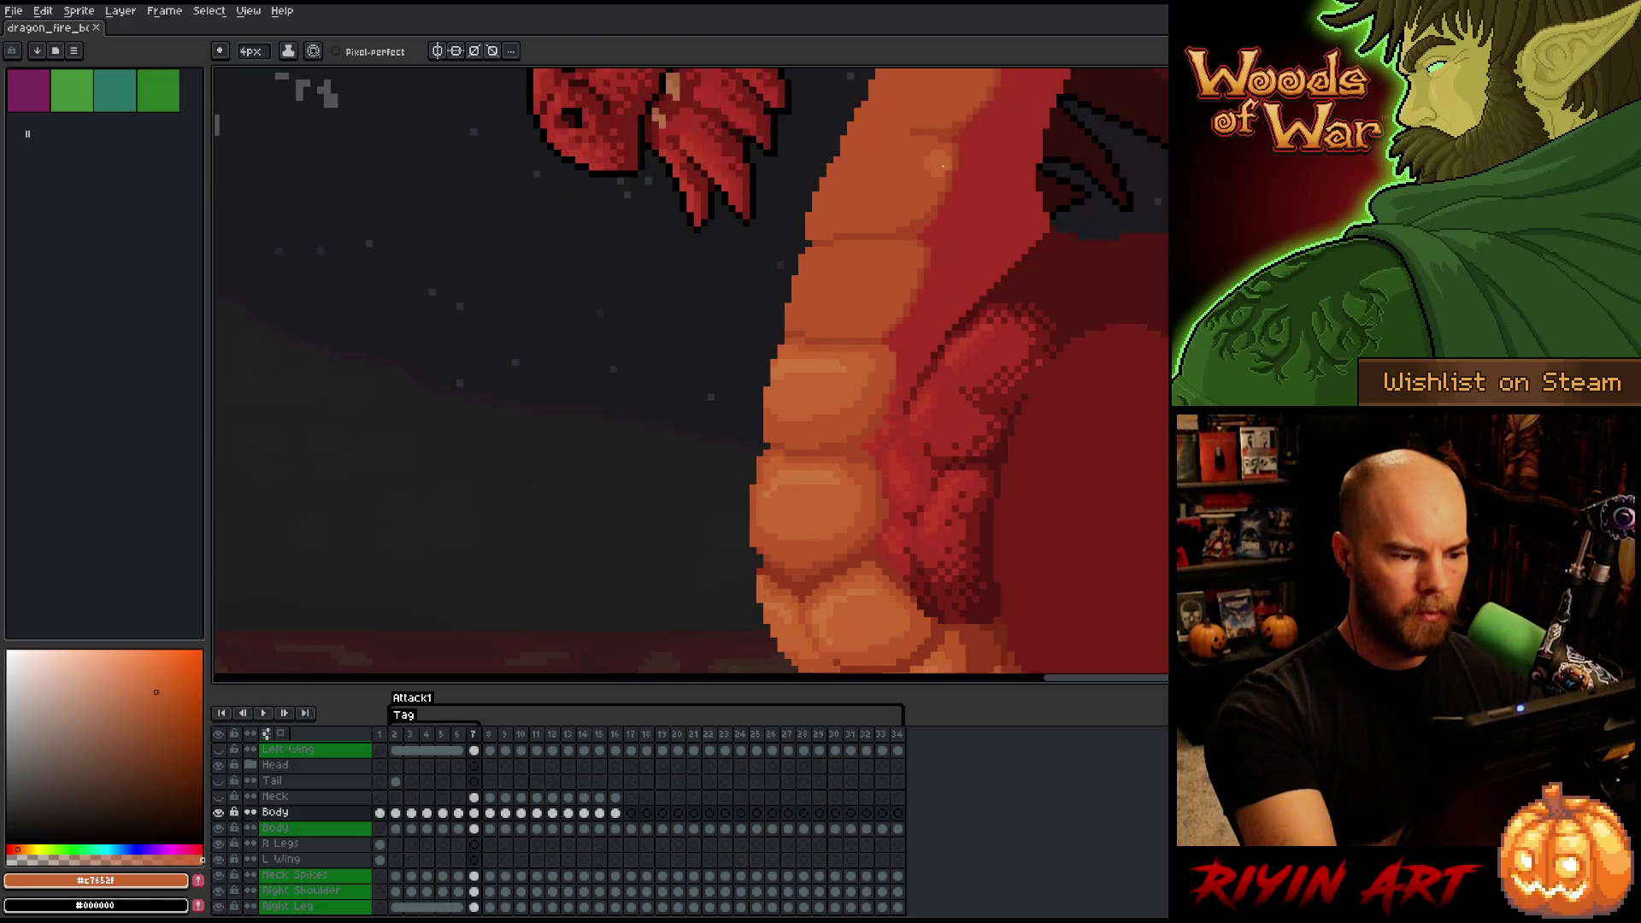
key("comma")
key("period")
key("comma")
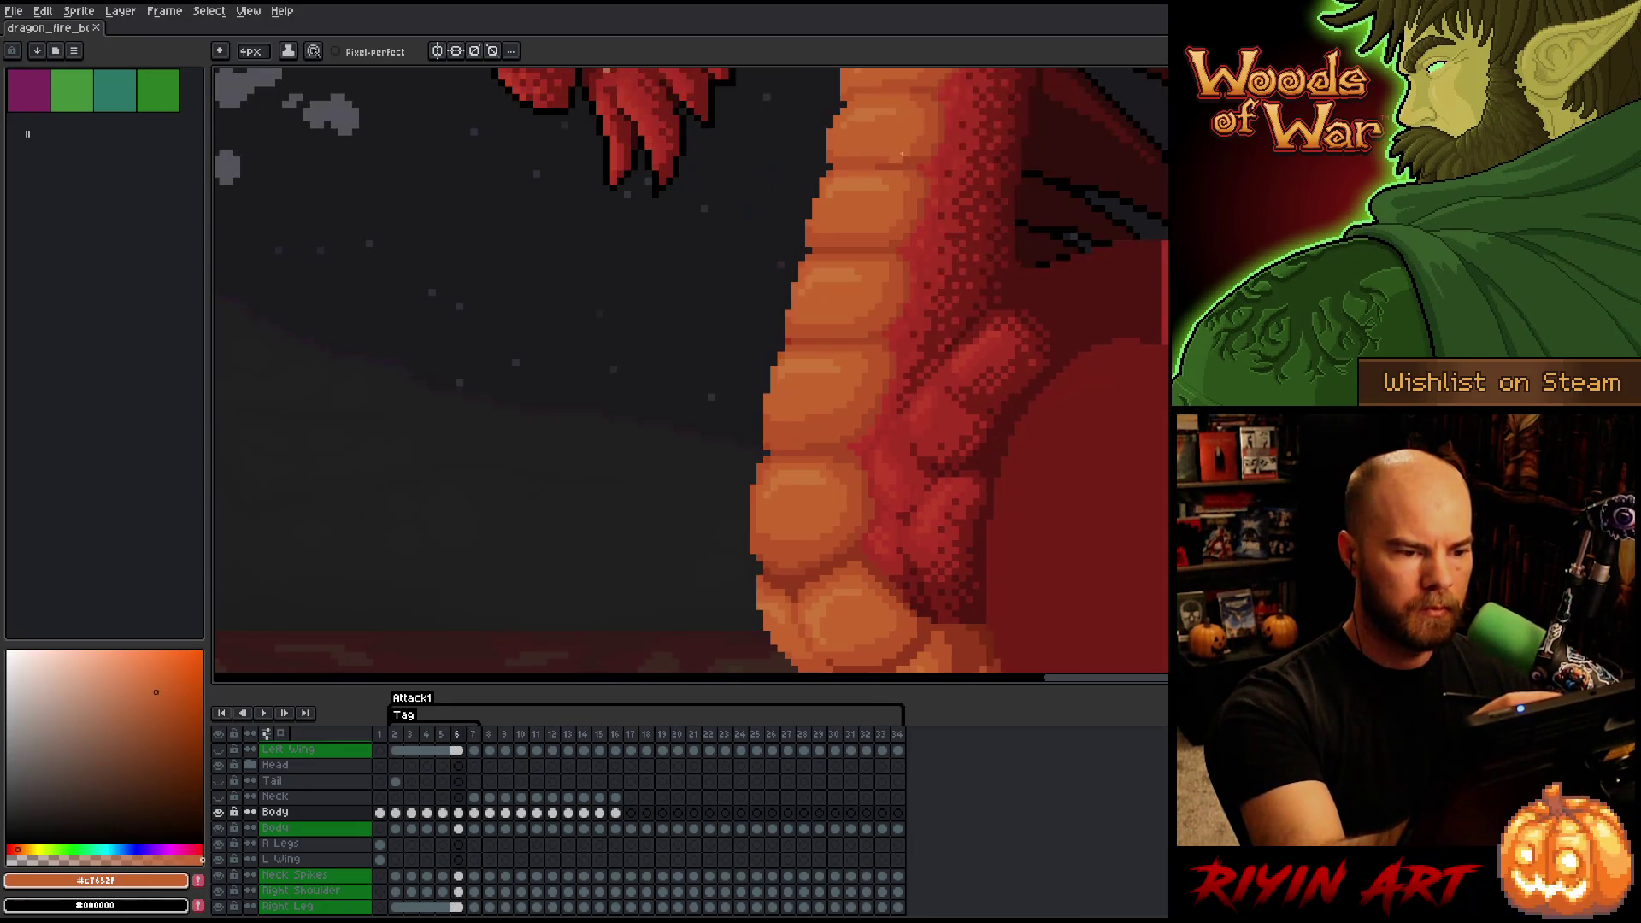
key("period")
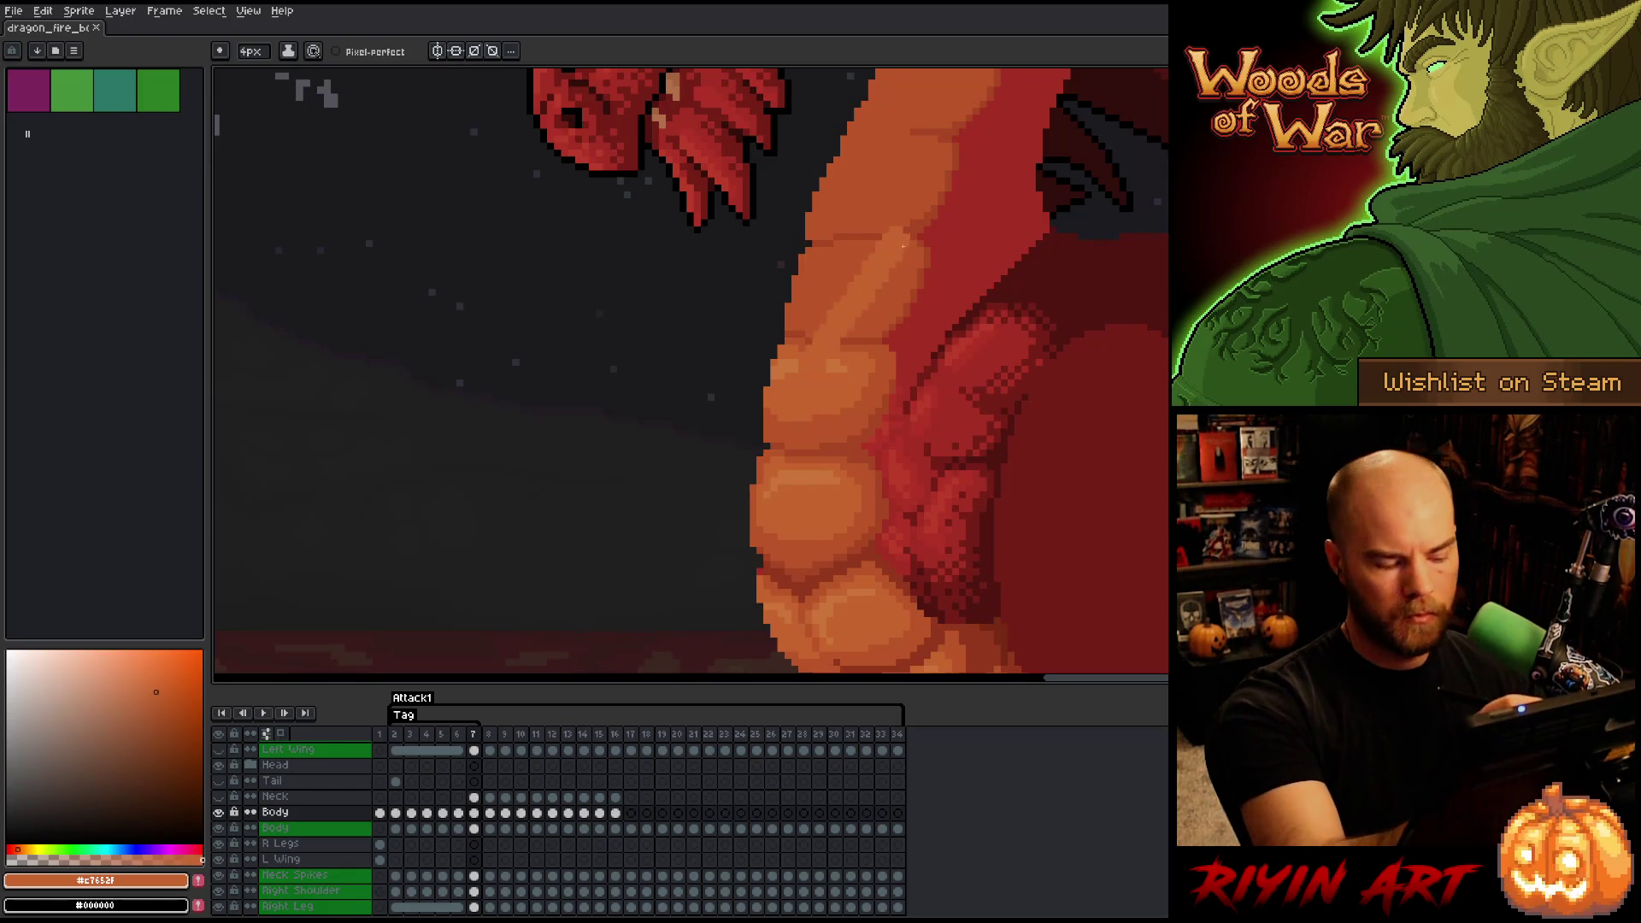
- Select the belly orange with Color Range, then clear the selection
key("shift+c")
left_click(855, 284)
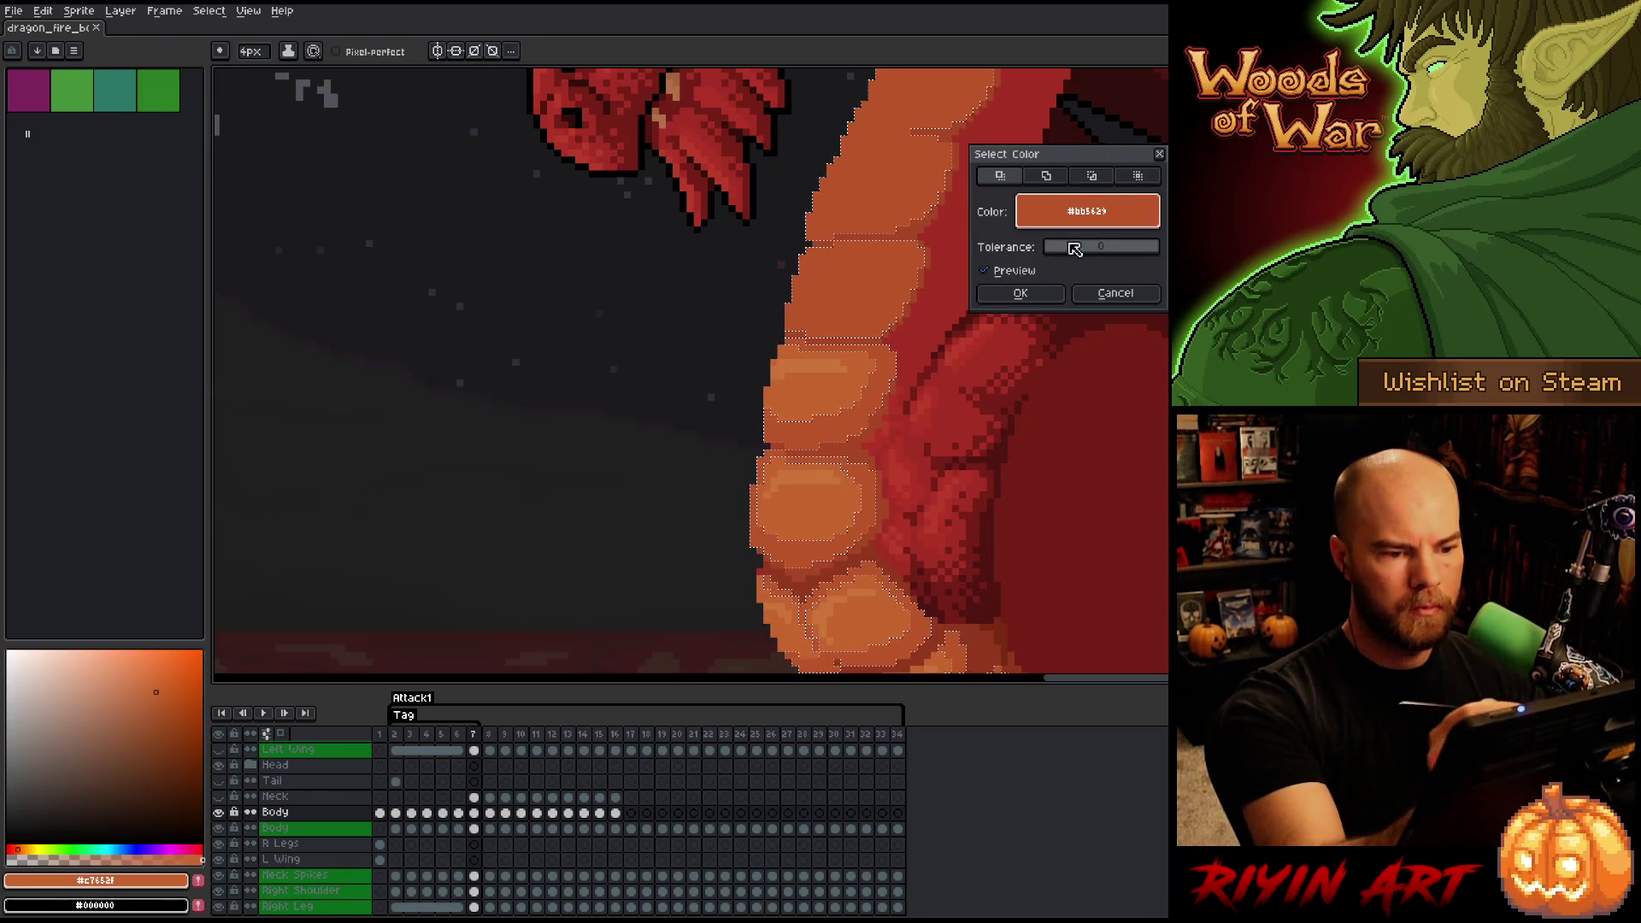
left_click(1020, 293)
key("v")
key("b")
key("ctrl+d")
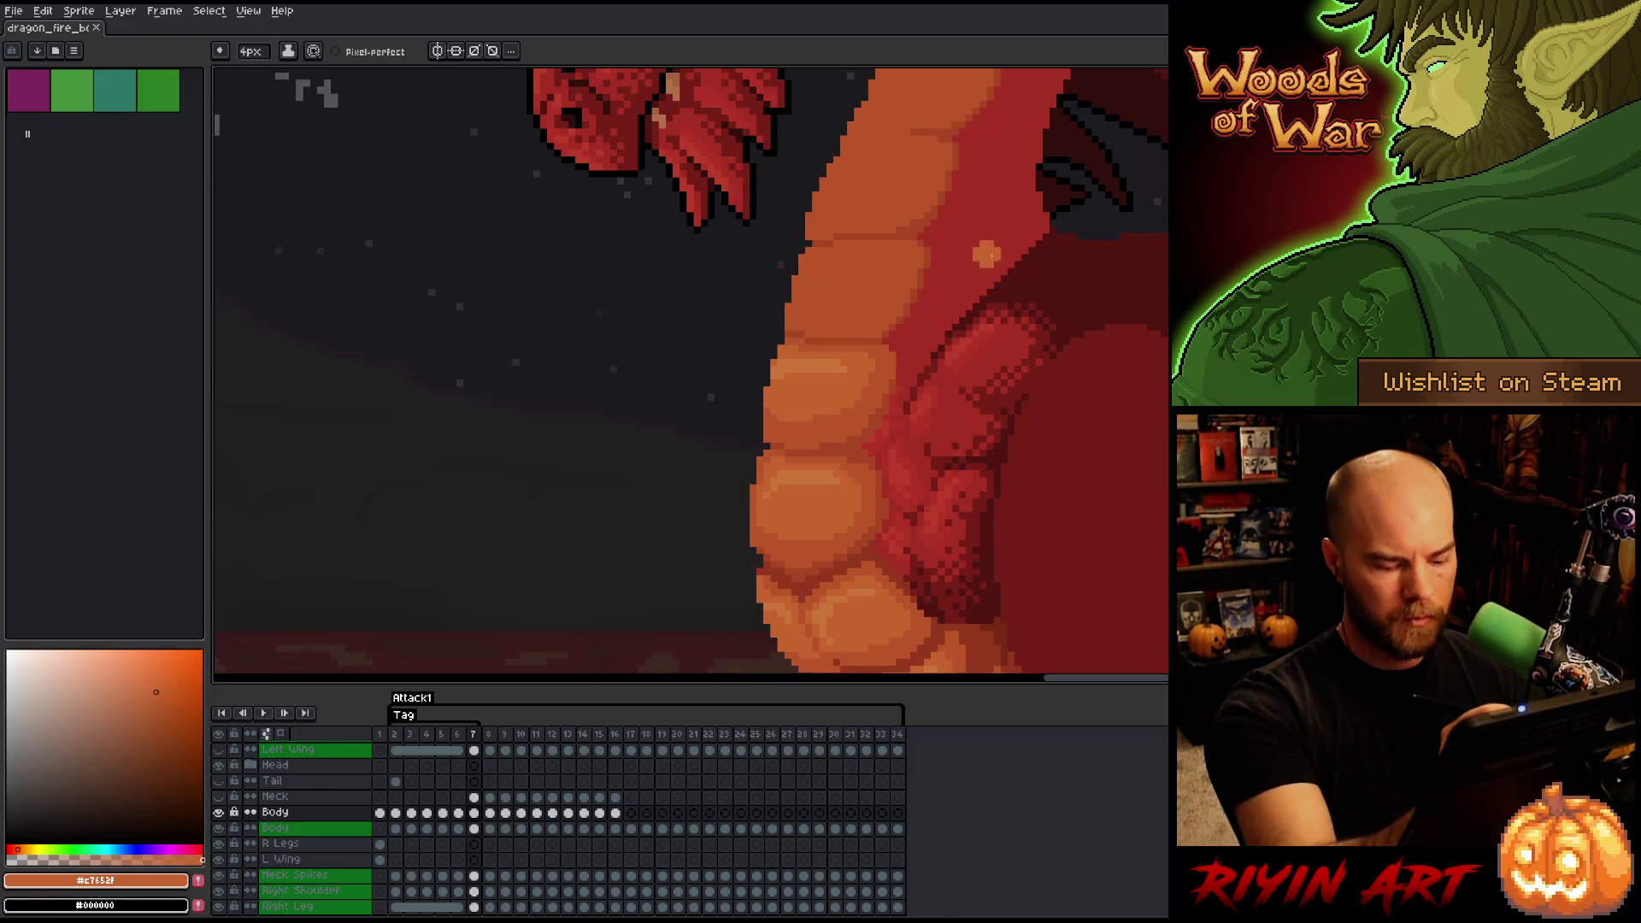
key("comma")
key("period")
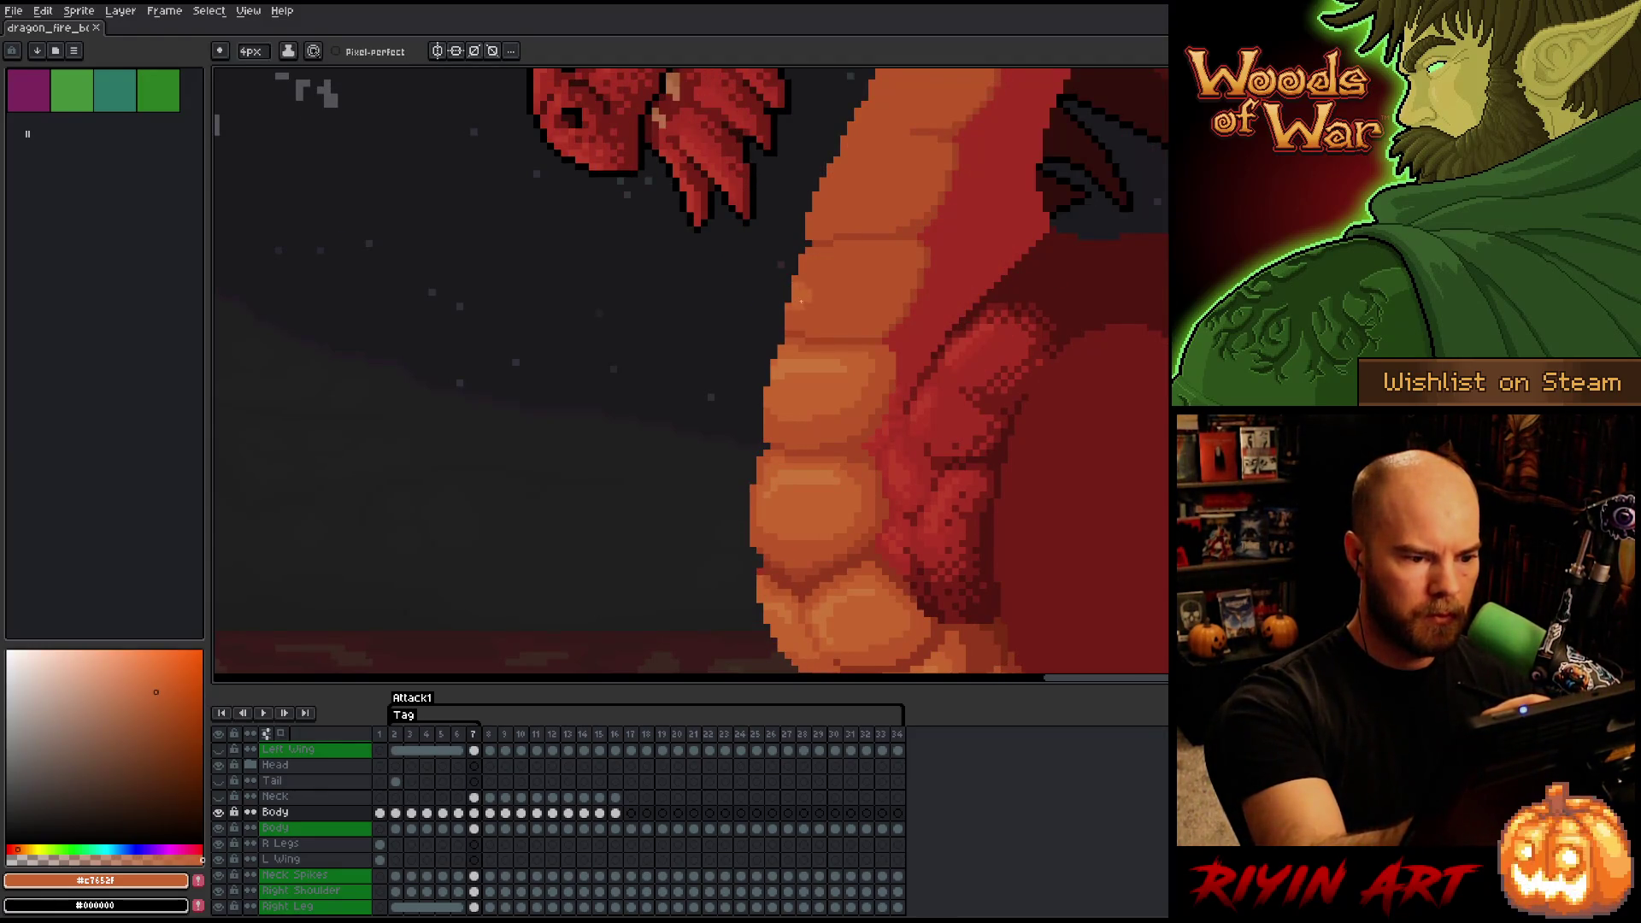
- Paint lighter highlights on the upper orange belly plate and check them across frames
mouse_move(801, 301)
left_mouse_down()
mouse_move(846, 295)
mouse_move(872, 261)
mouse_move(817, 269)
mouse_move(842, 278)
left_mouse_up()
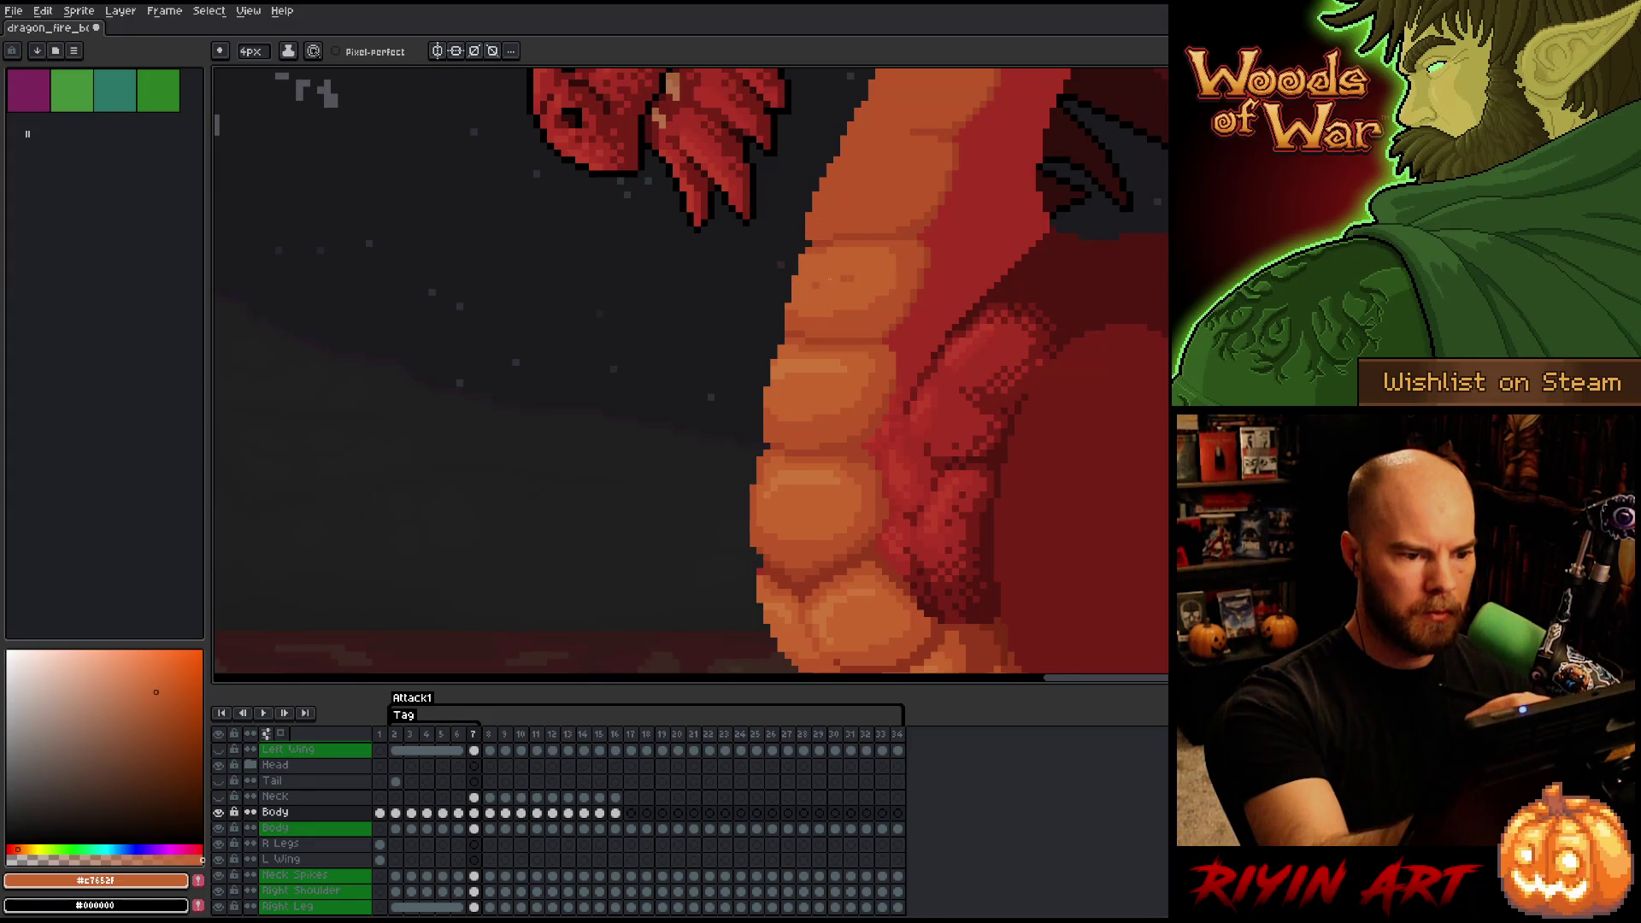
key("comma")
key("period")
key("comma")
key("period")
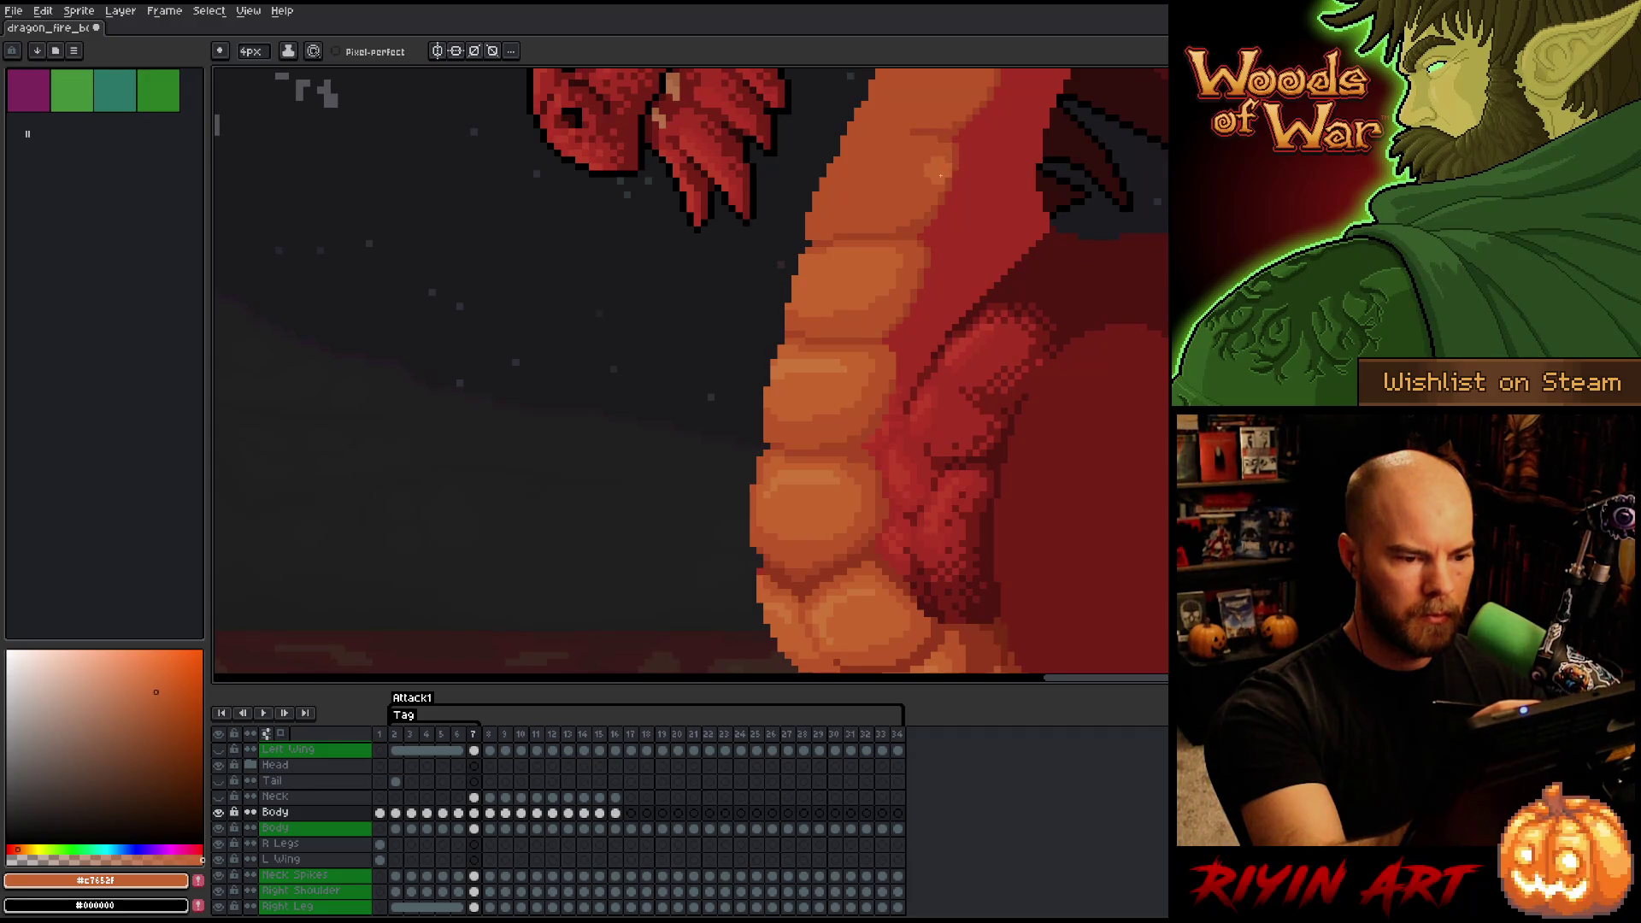
key("comma")
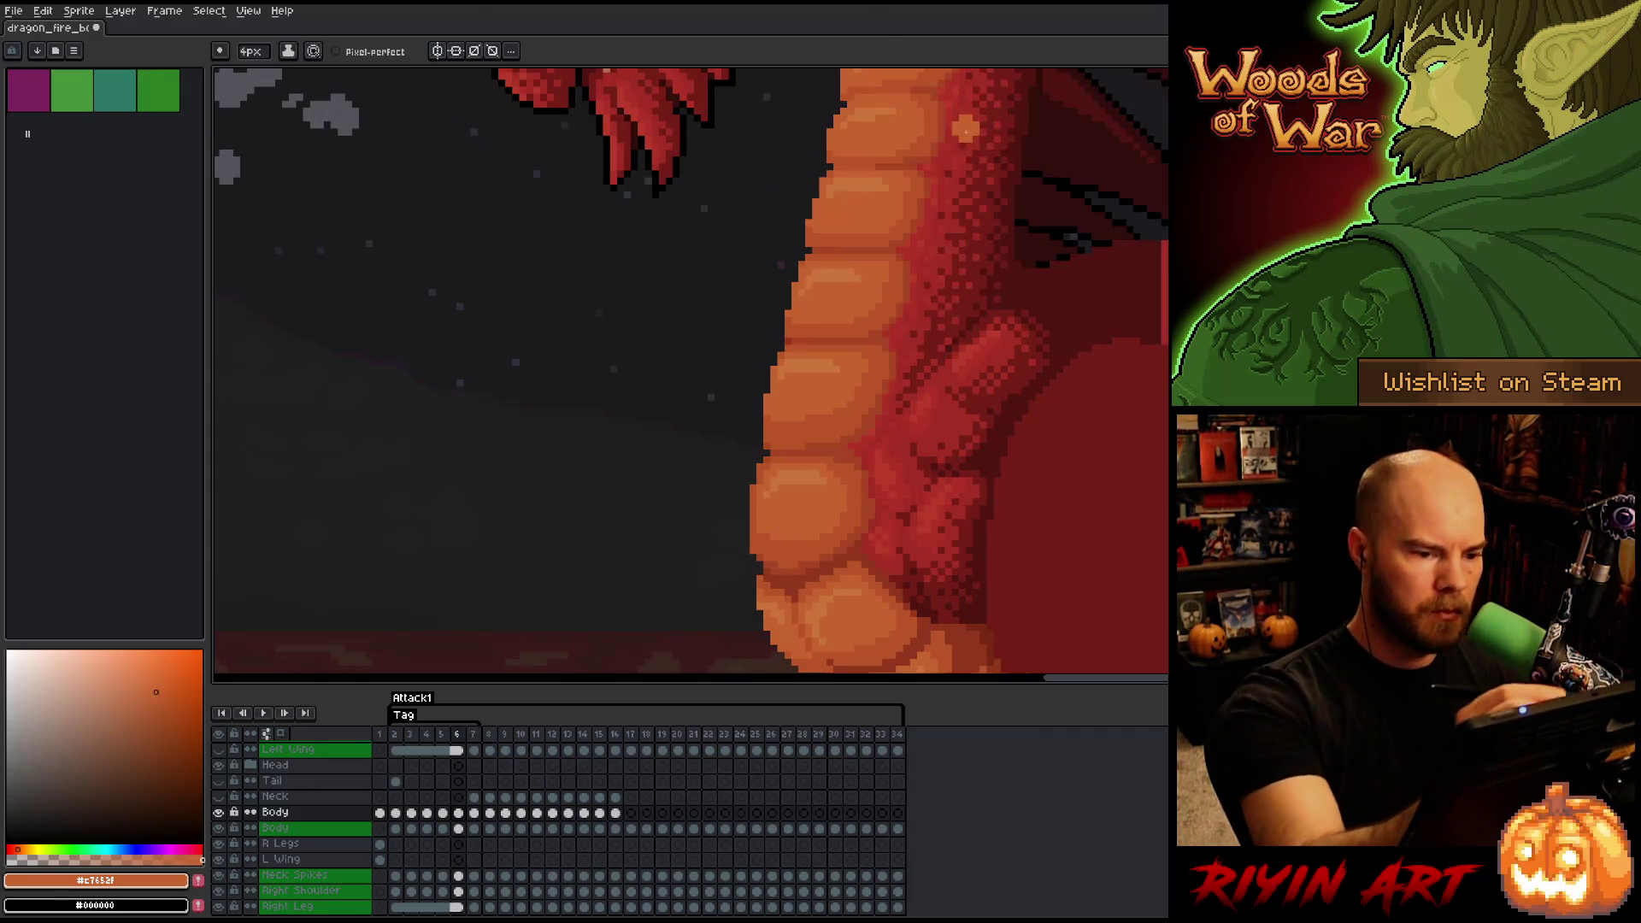
key("period")
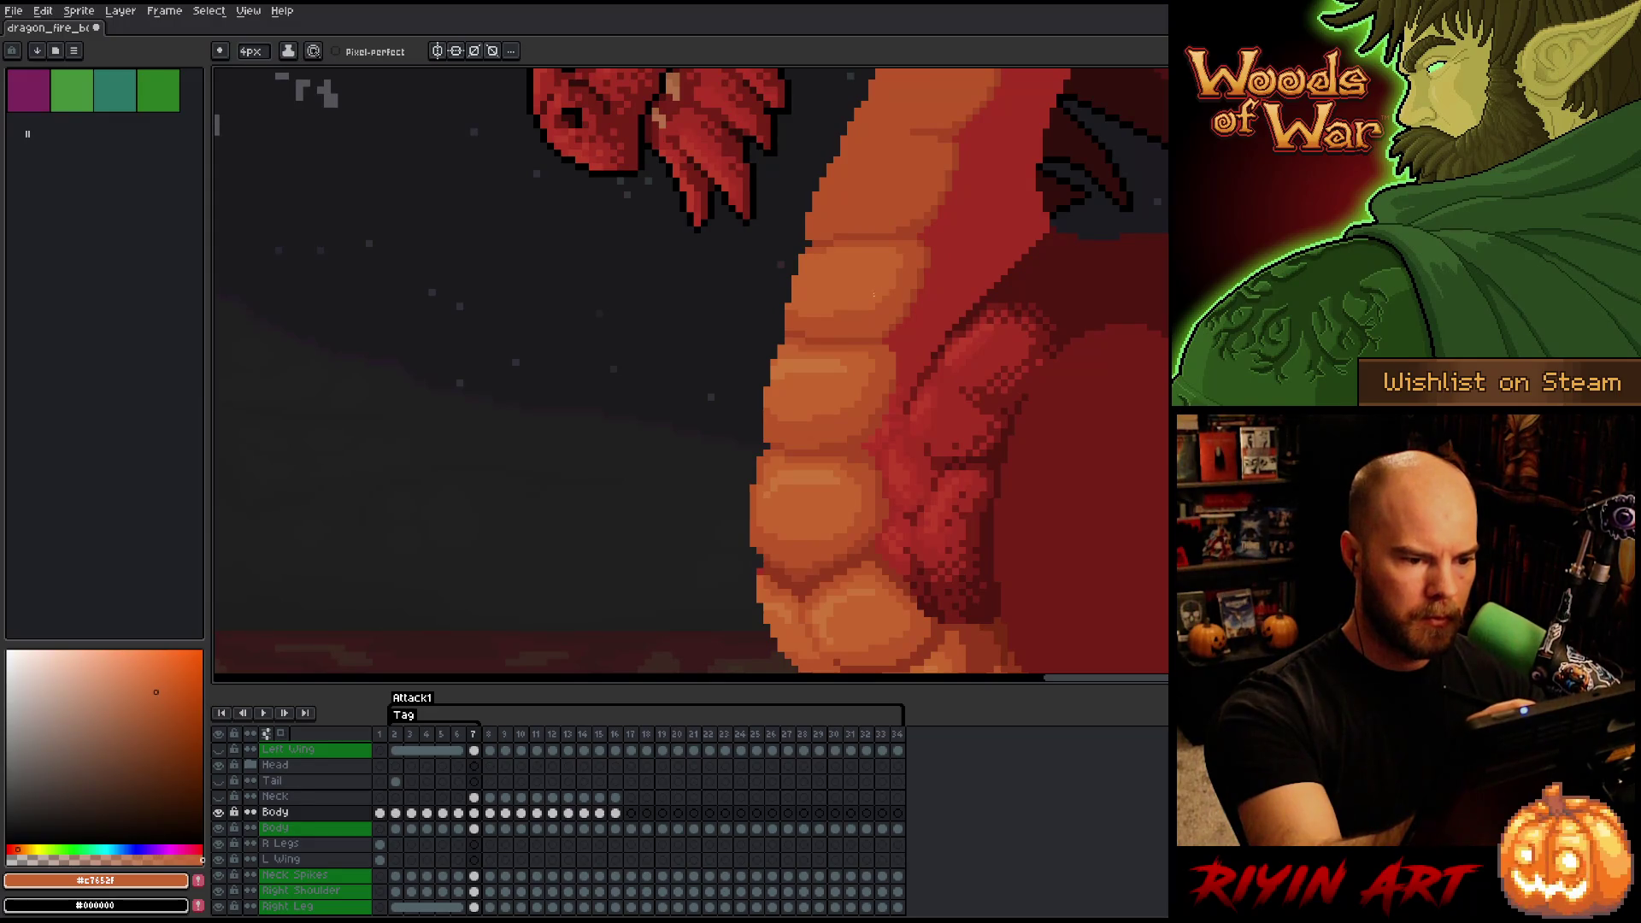
key("comma")
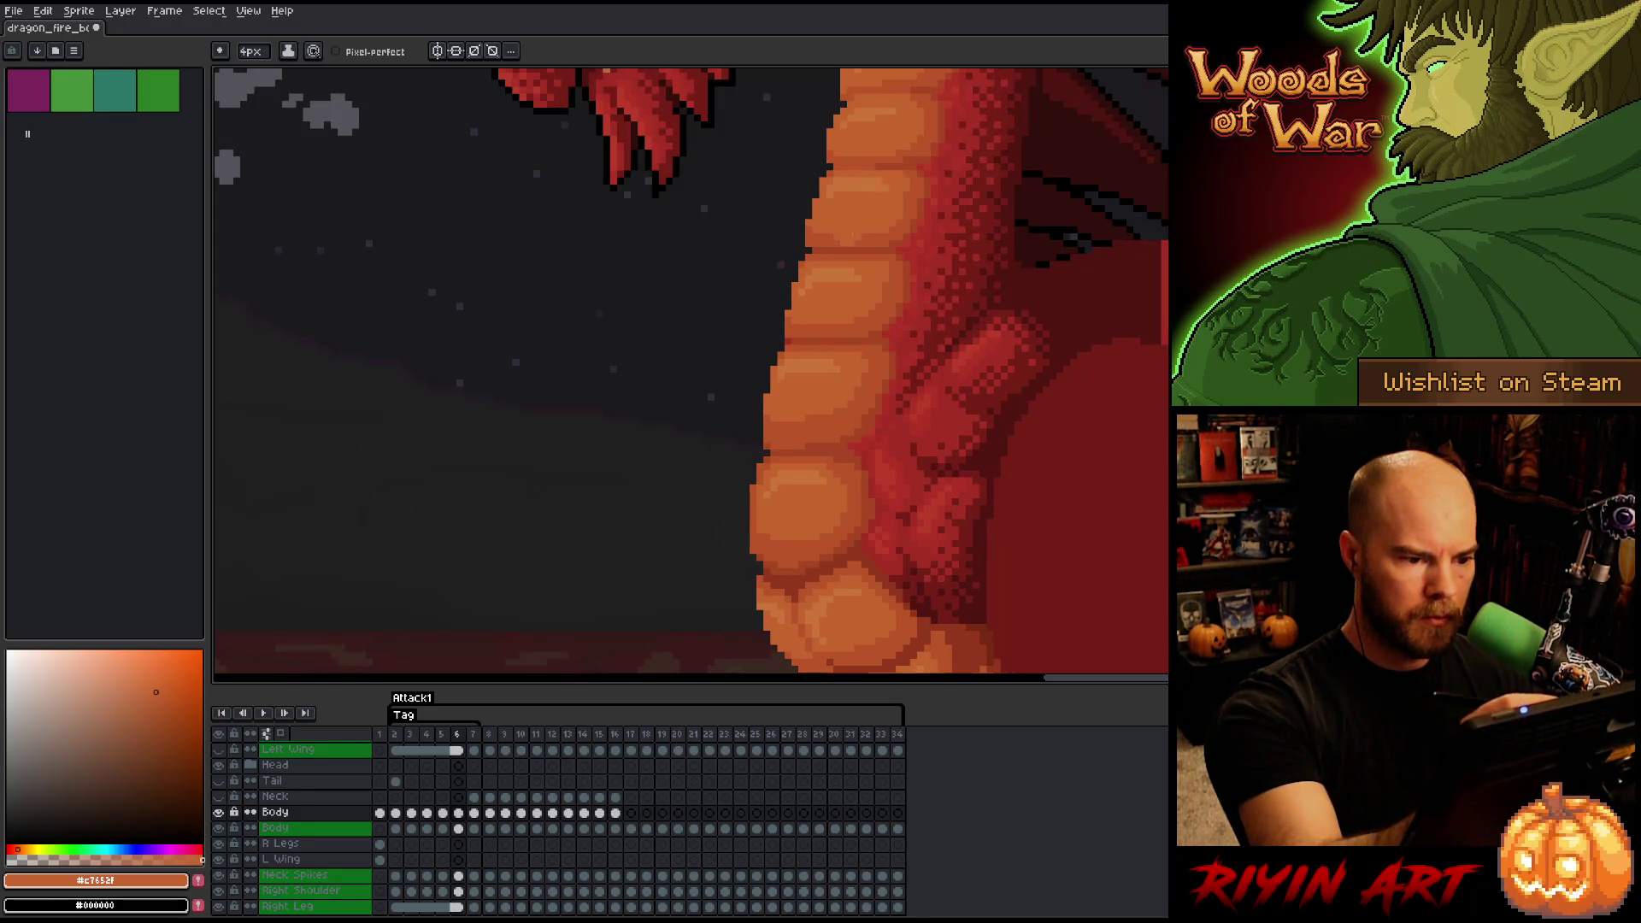
key("period")
- Flip between frames 6 and 7 with the arrow keys to review the highlights
key("Right")
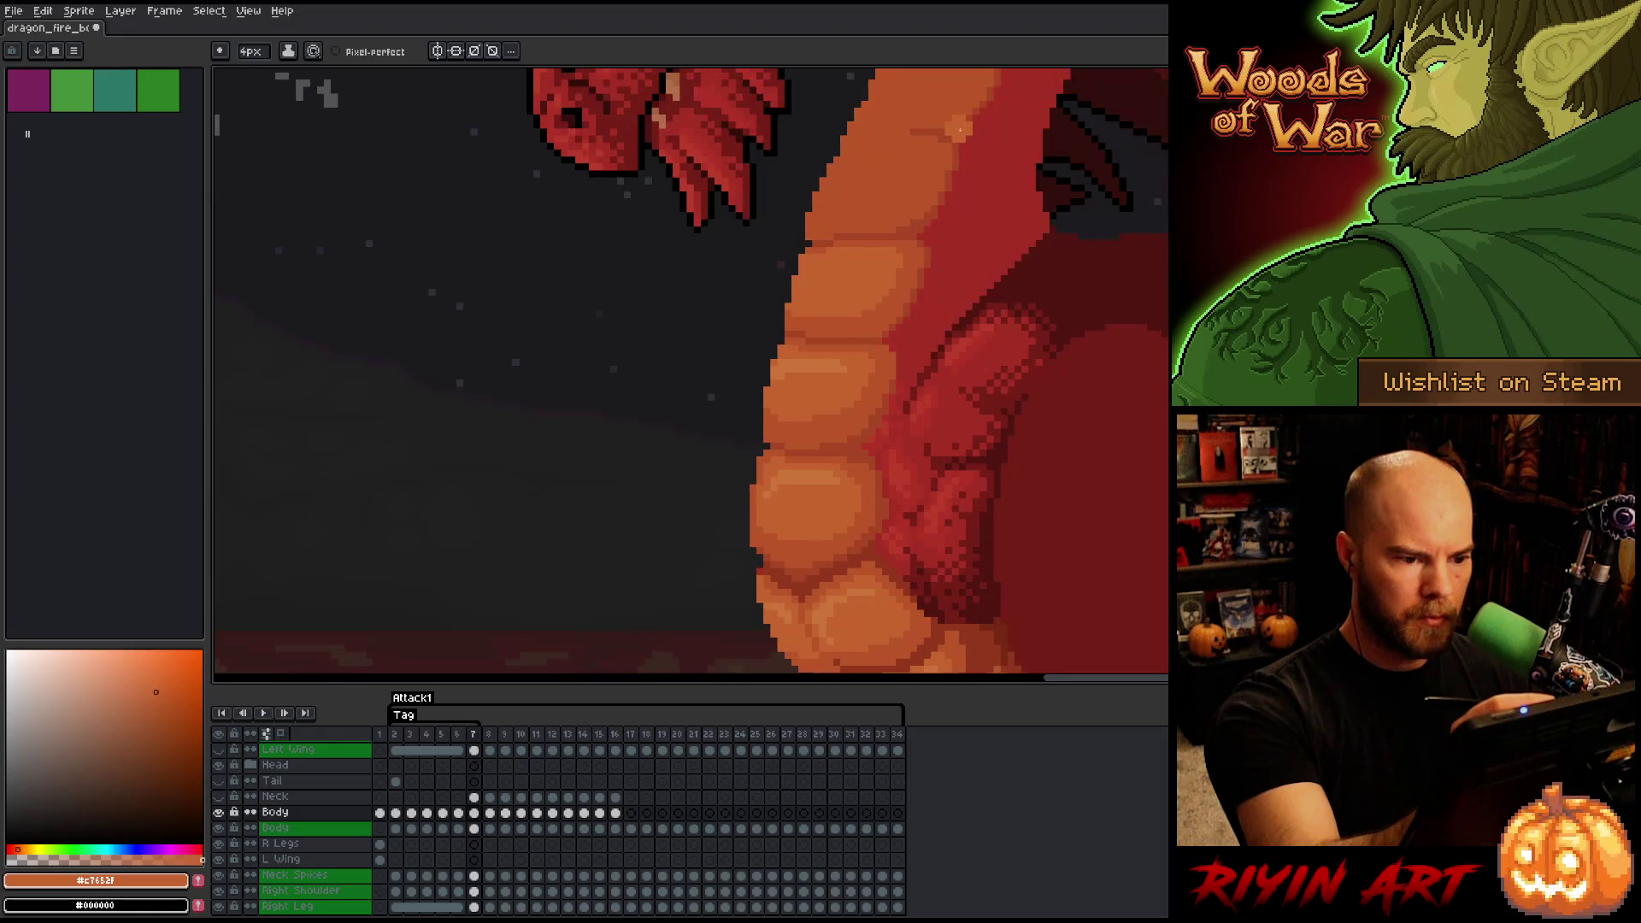
key("Left")
key("Right")
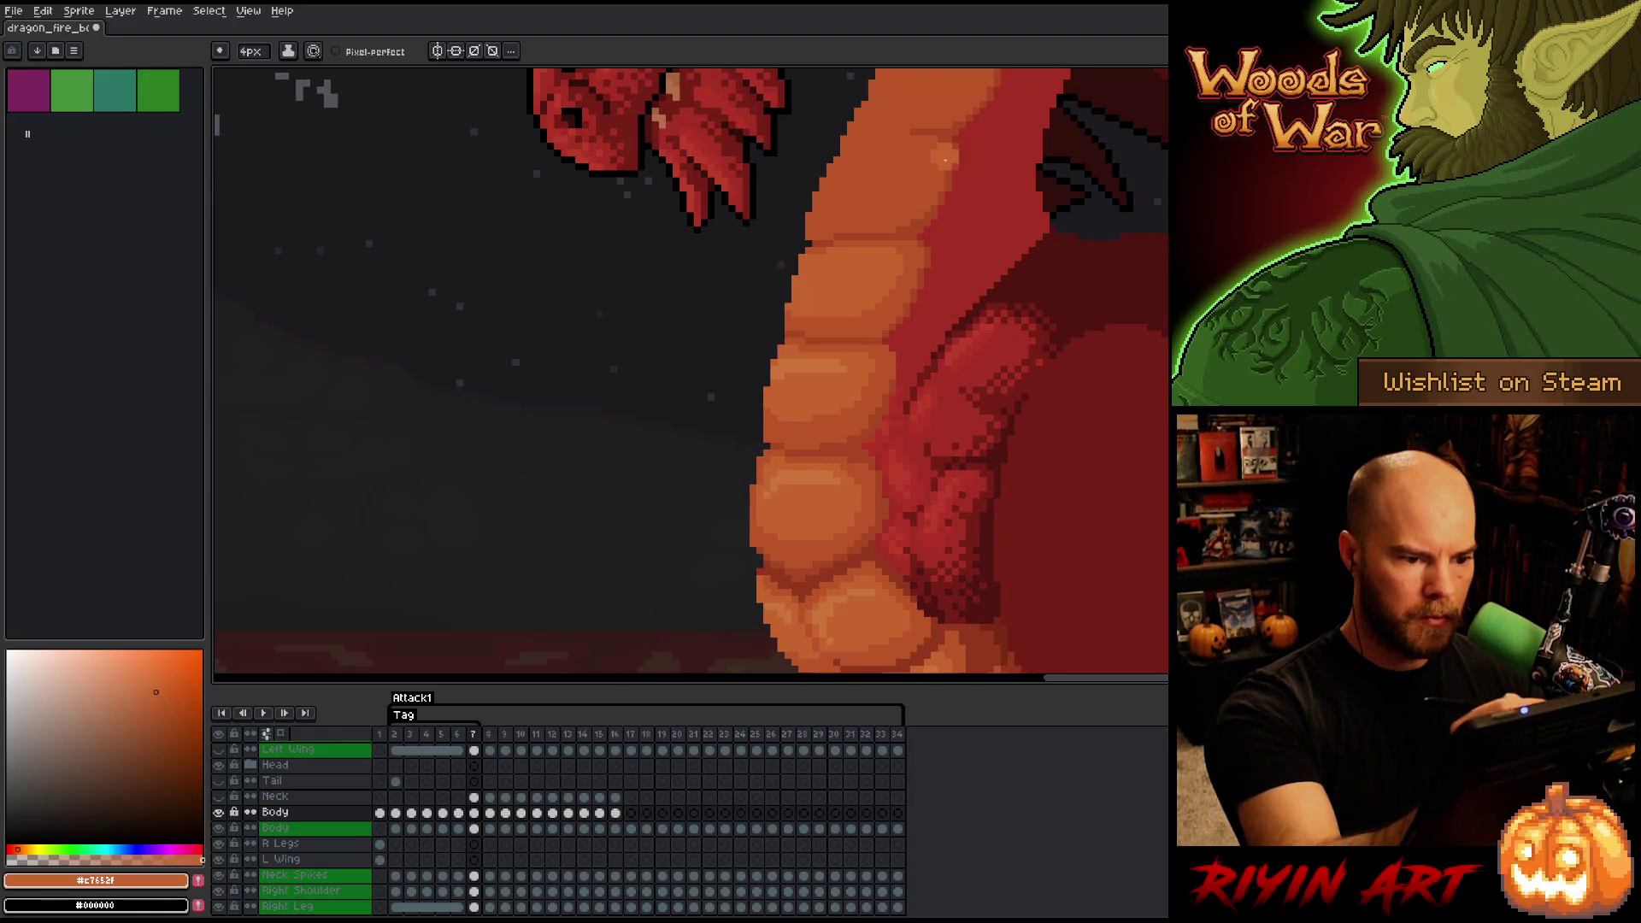
key("Left")
key("Right")
key("Left")
key("Right")
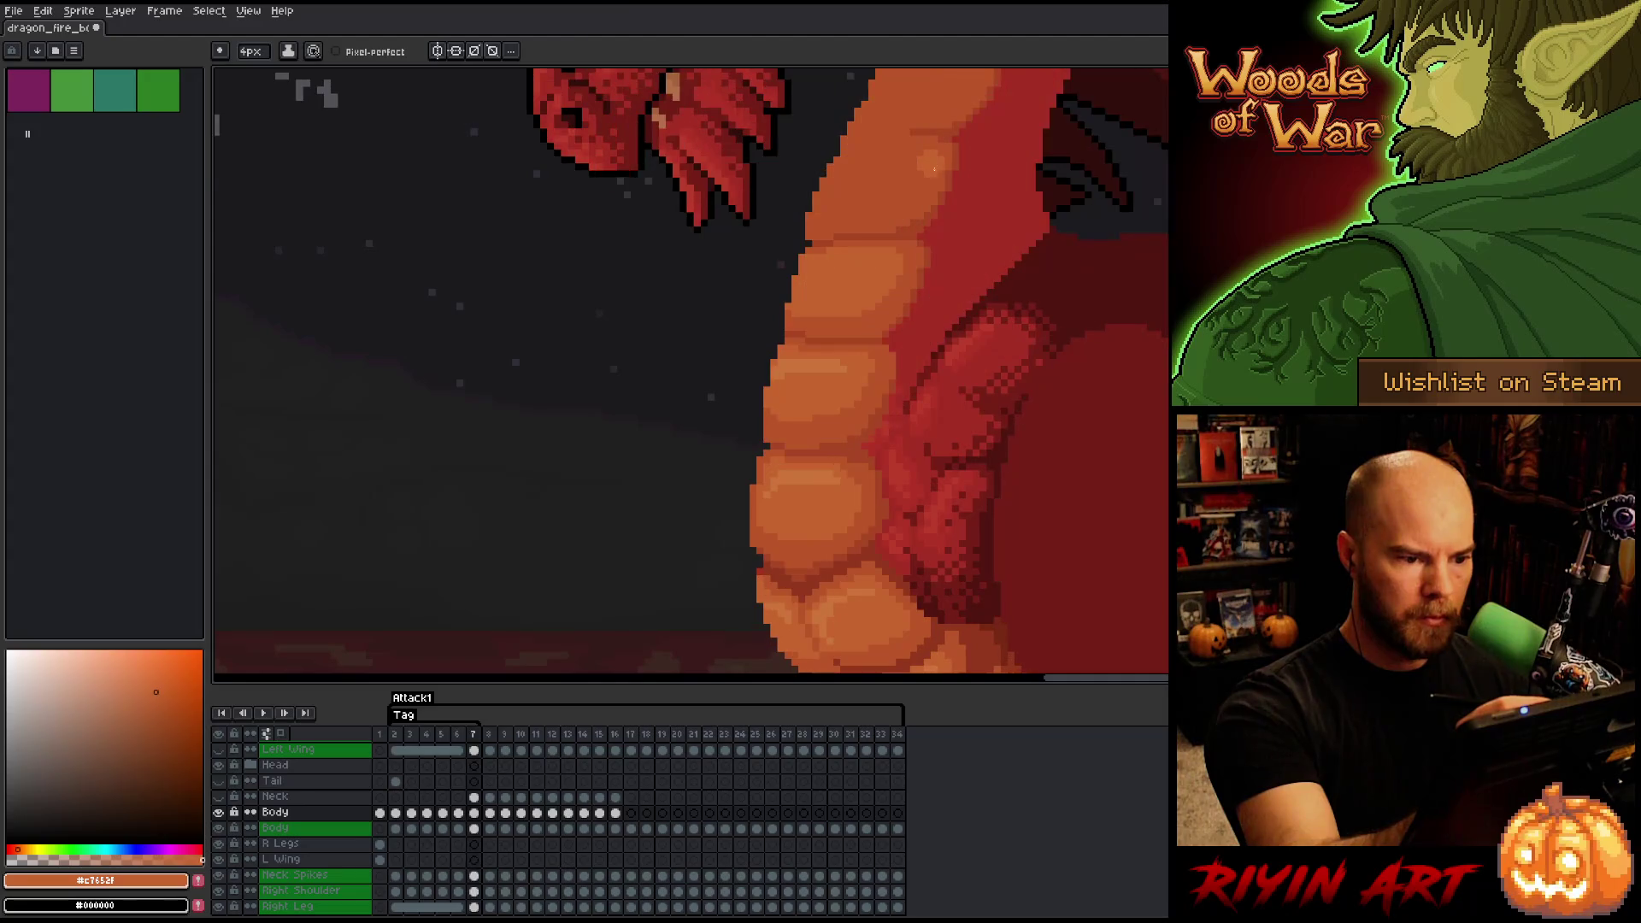
key("Left")
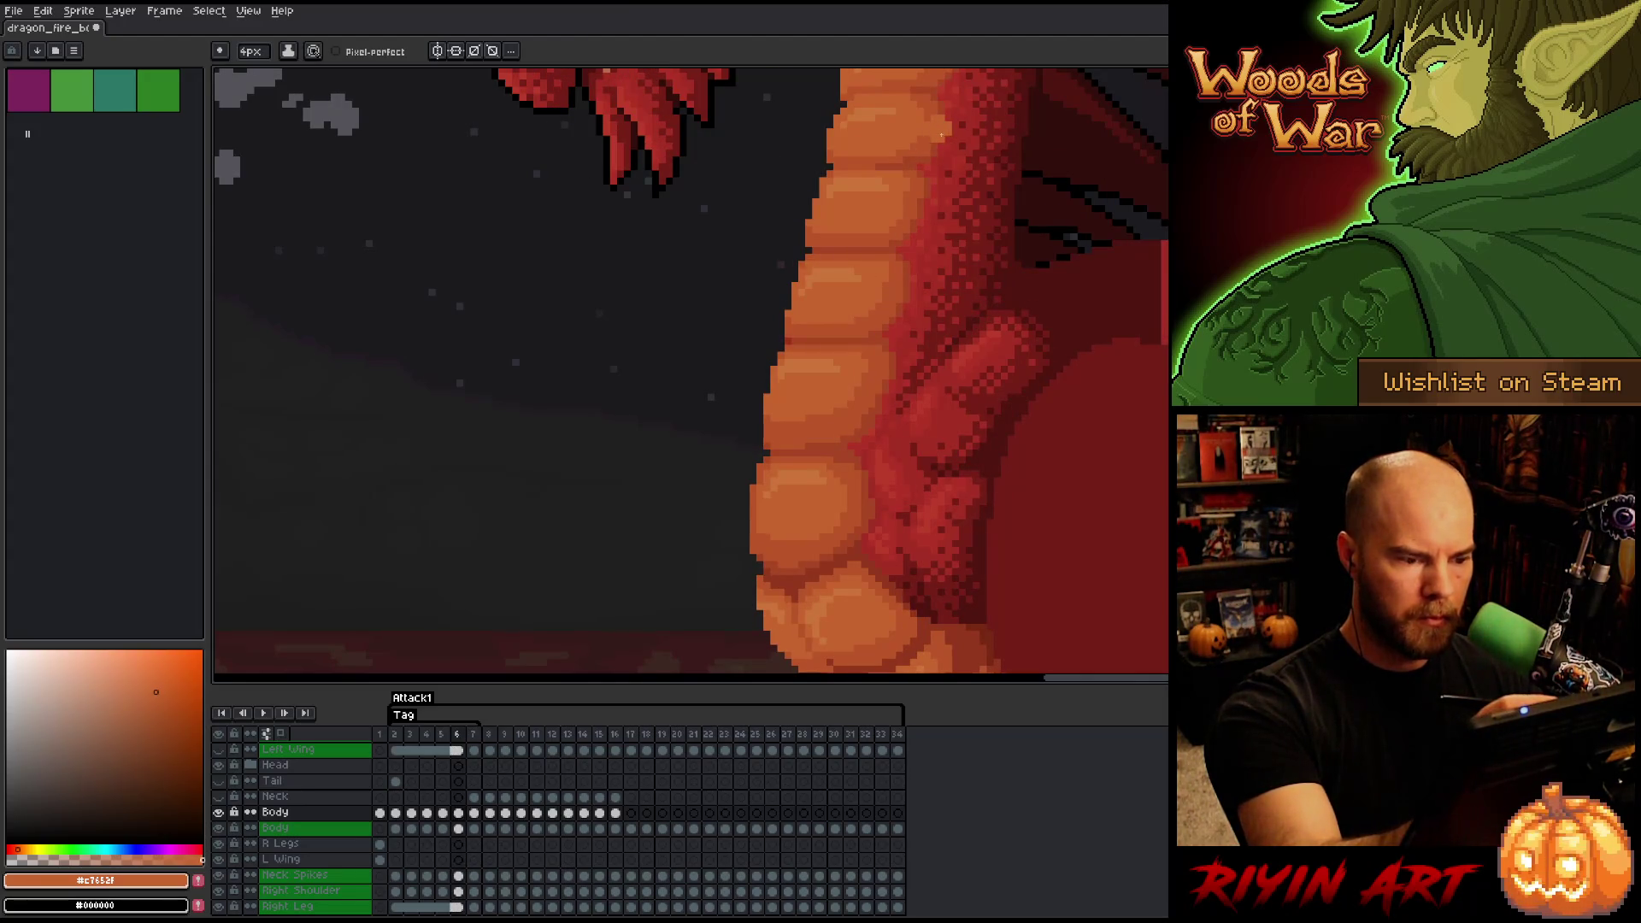
key("Right")
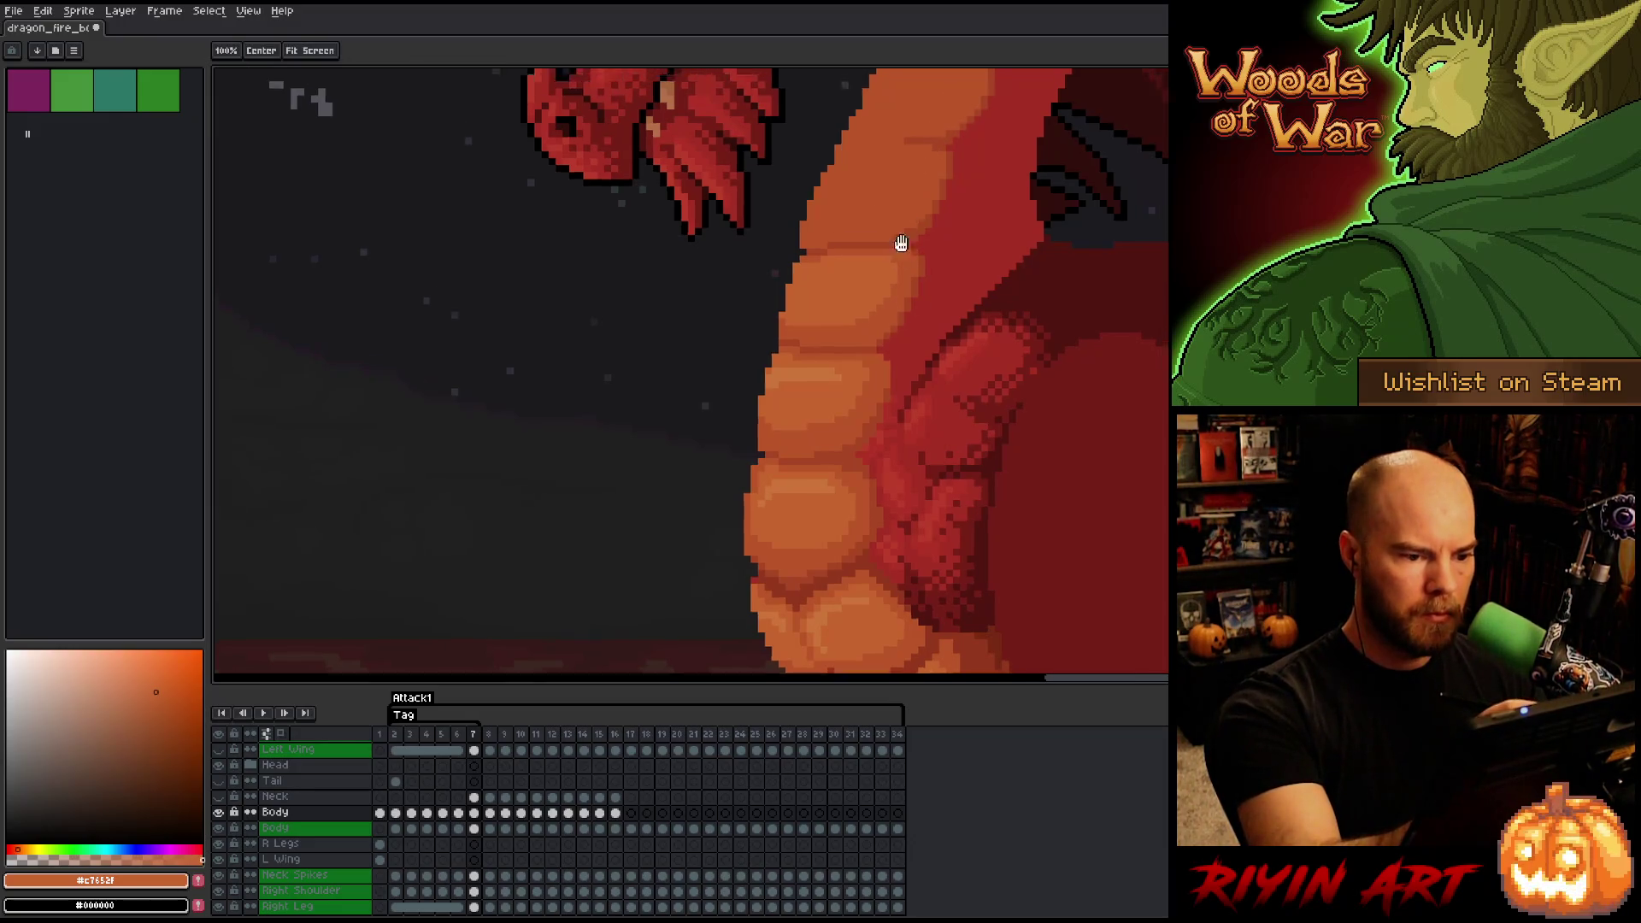
- Sample the belly orange, set the pencil to 1px, and compare frame 7 with frame 6
left_click_drag(897, 245, 857, 319)
left_click(821, 454, "alt")
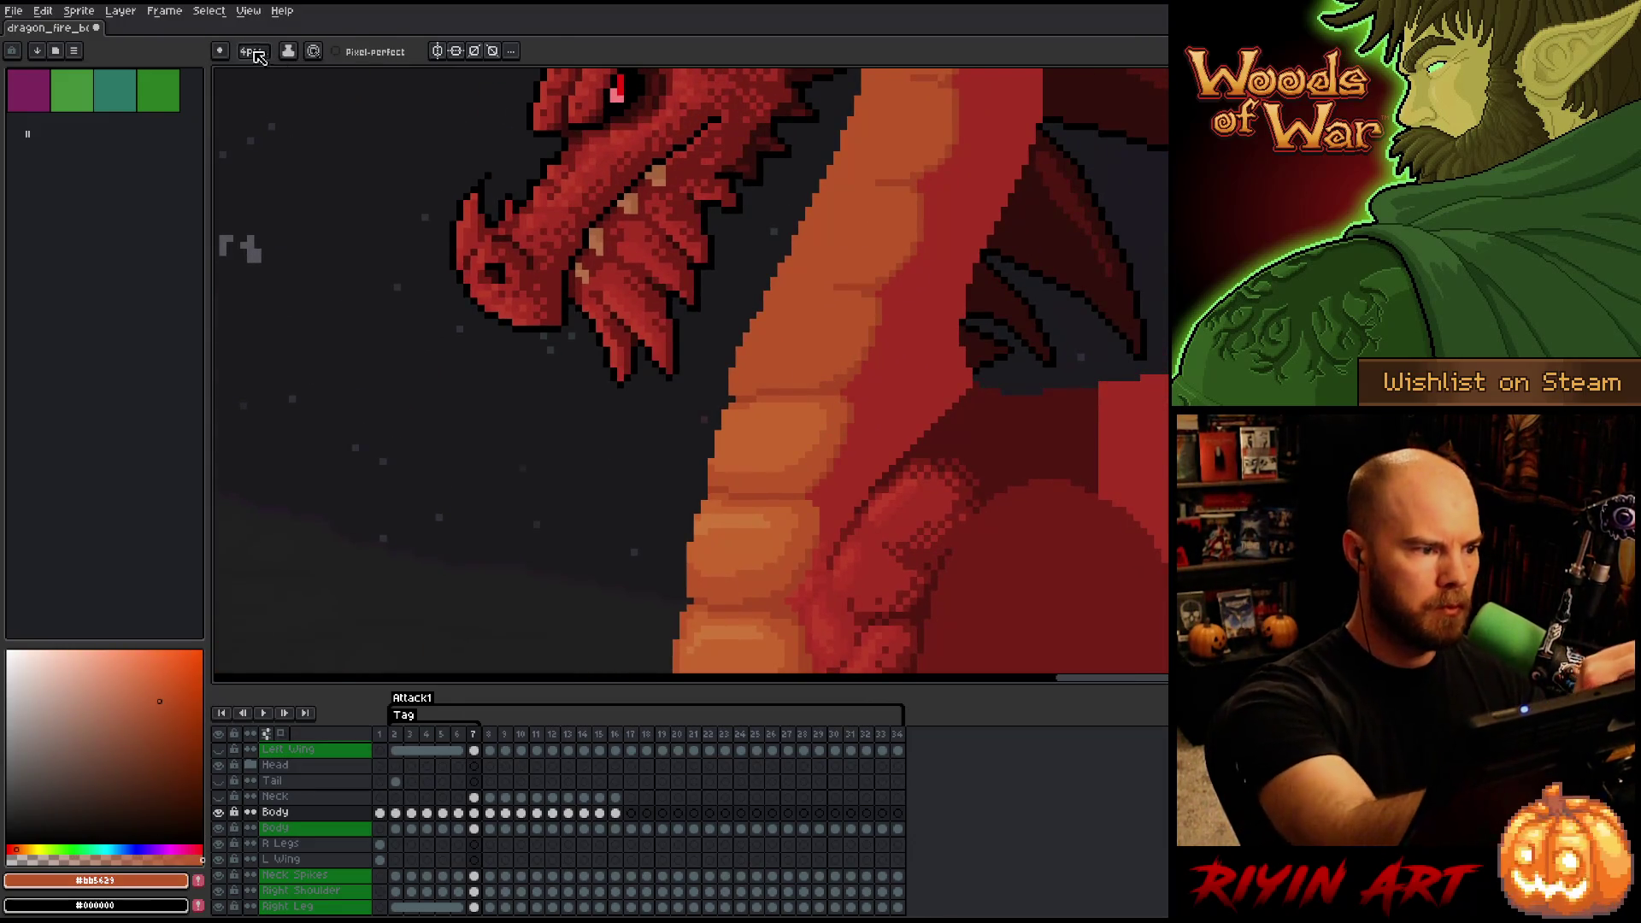
key("minus")
key("minus")
key("minus")
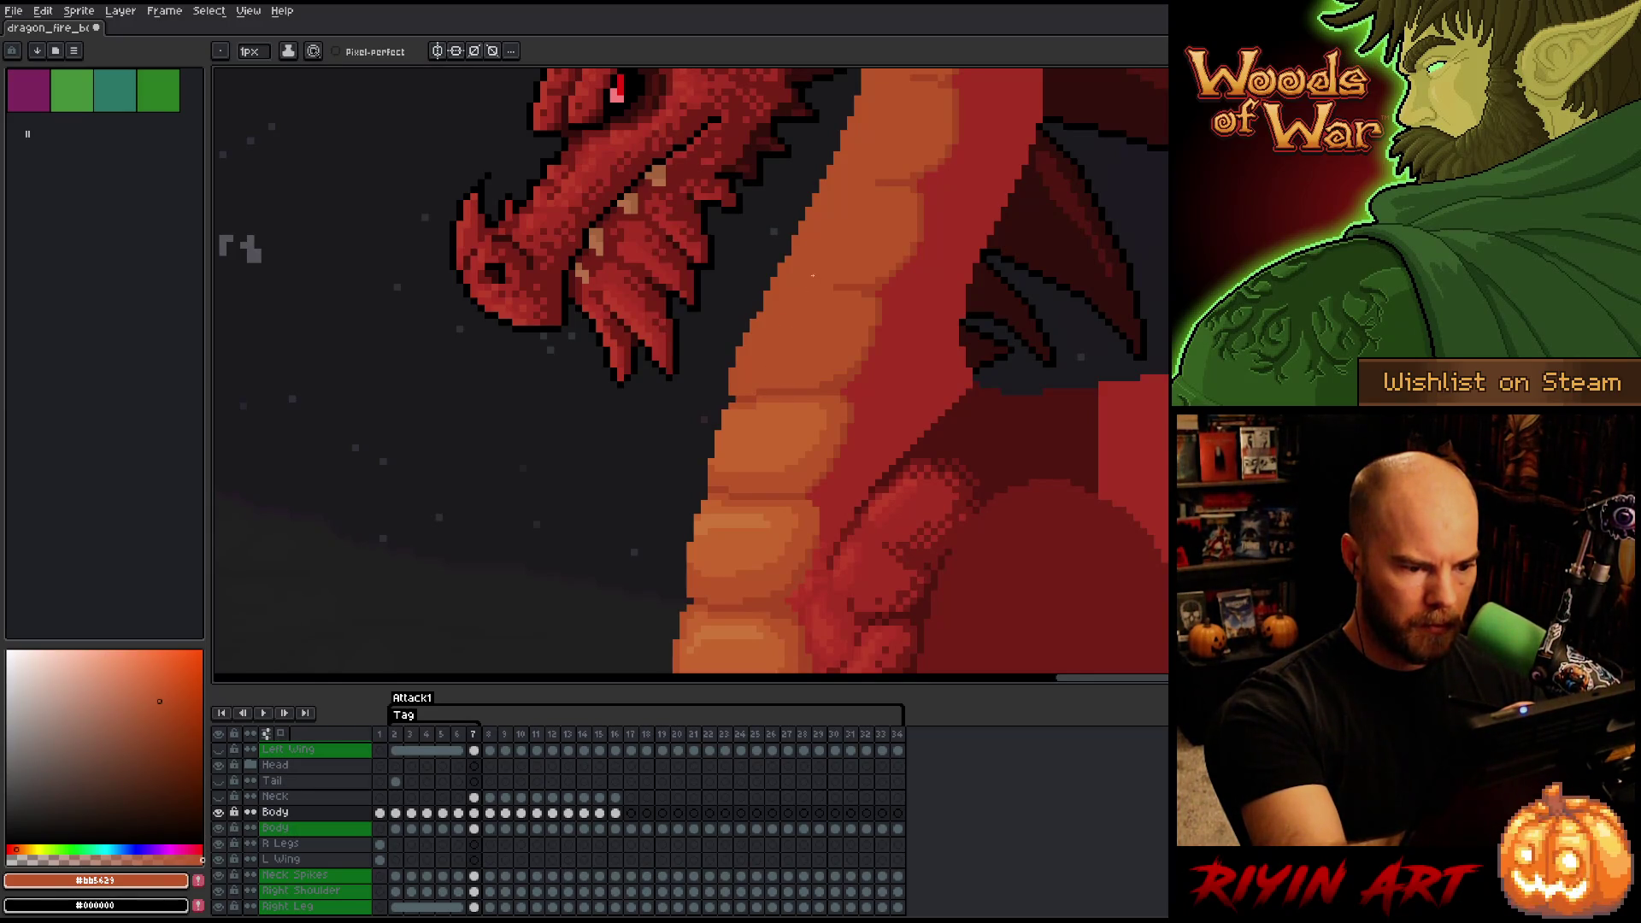
key("comma")
key("period")
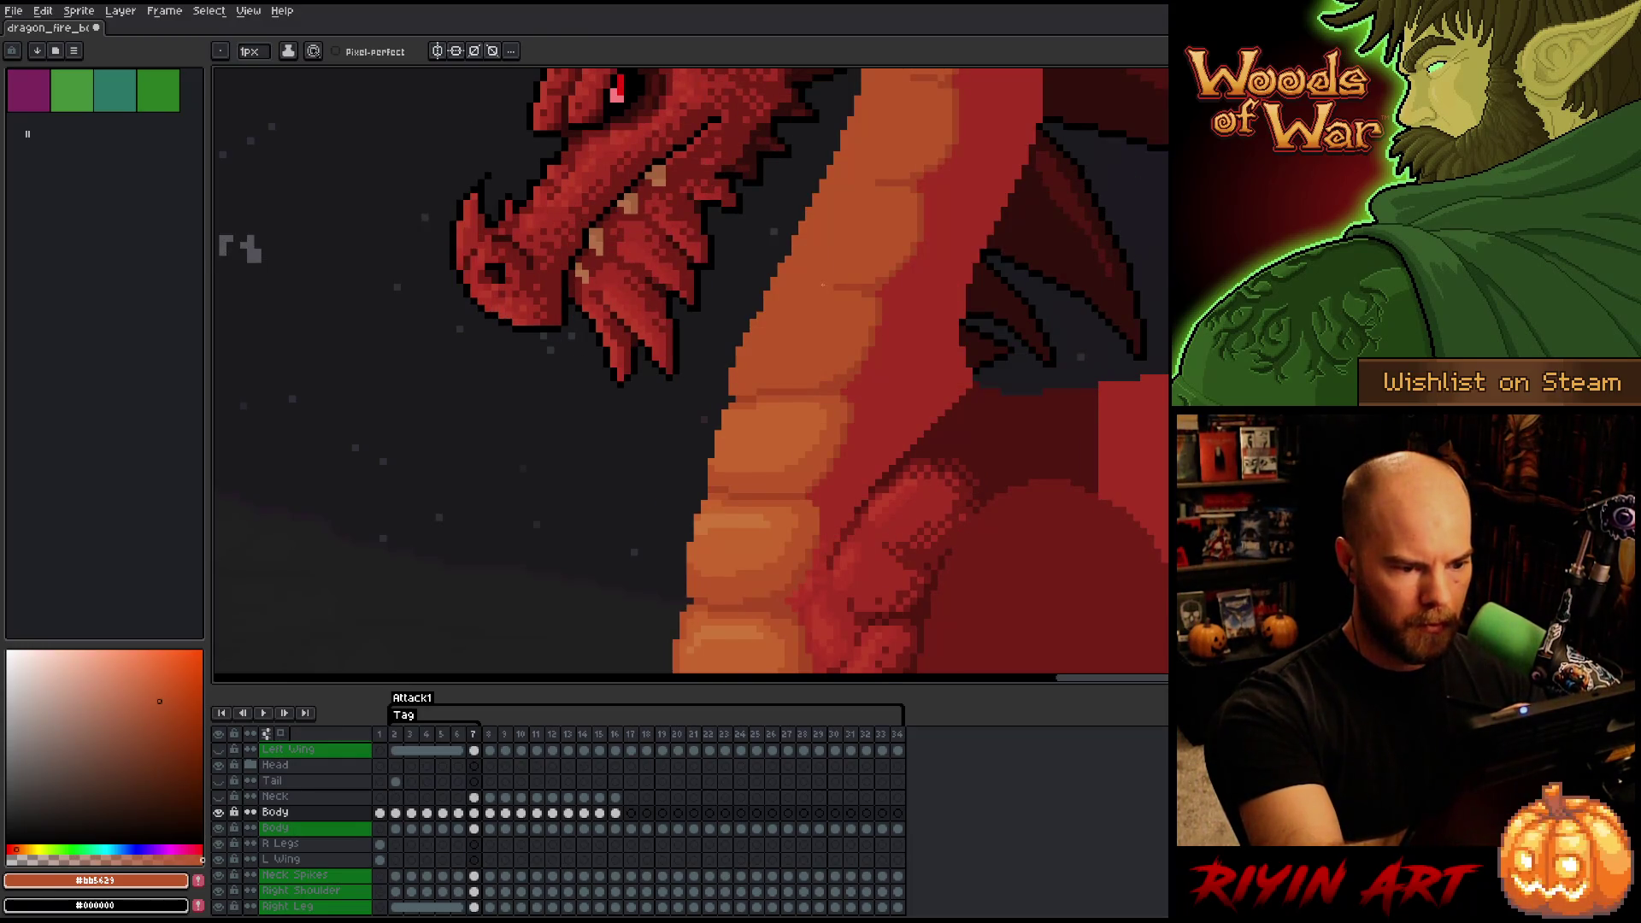
key("comma")
key("period")
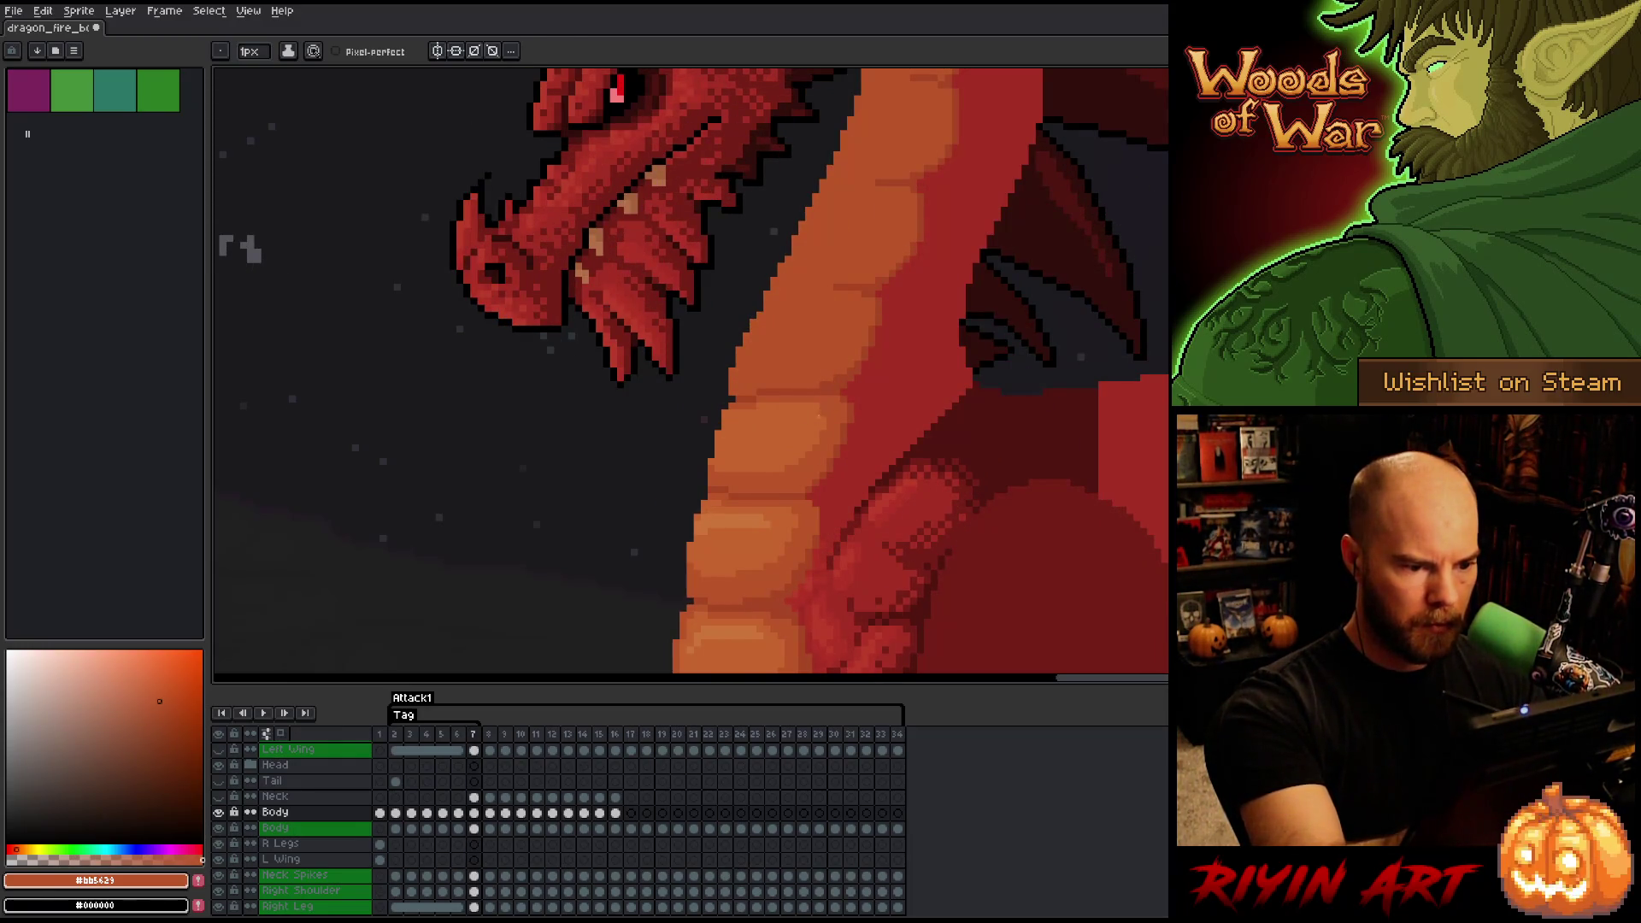
- Pick the lighter belly orange and compare frame 7's belly scales against frame 6
left_click(820, 409, "alt")
key("comma")
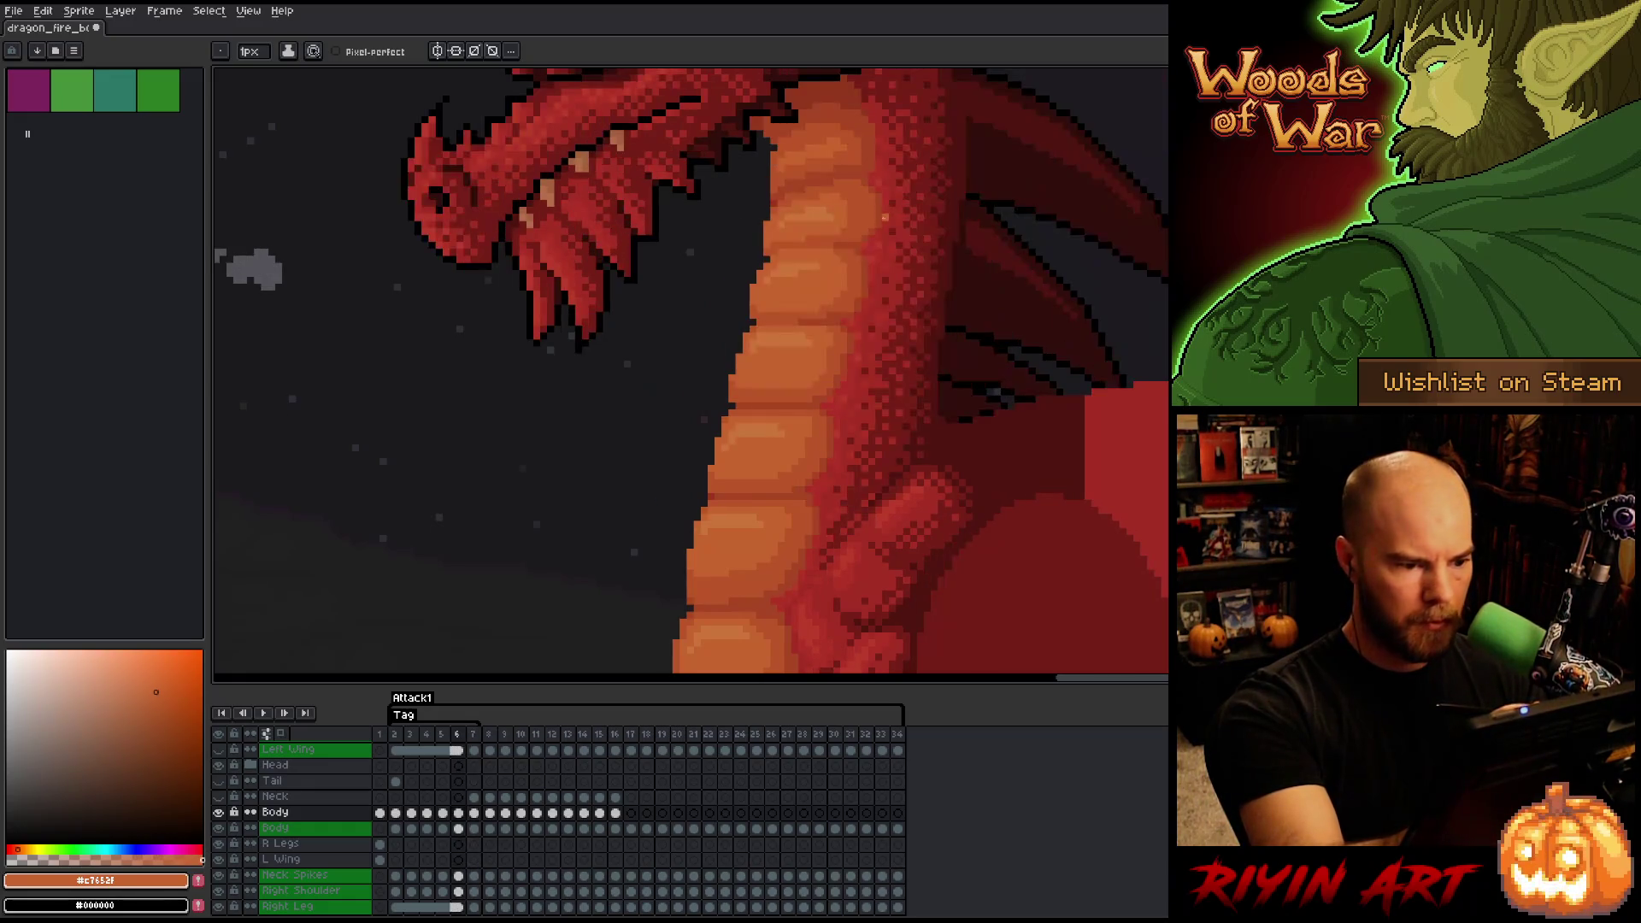
key("period")
key("comma")
key("comma")
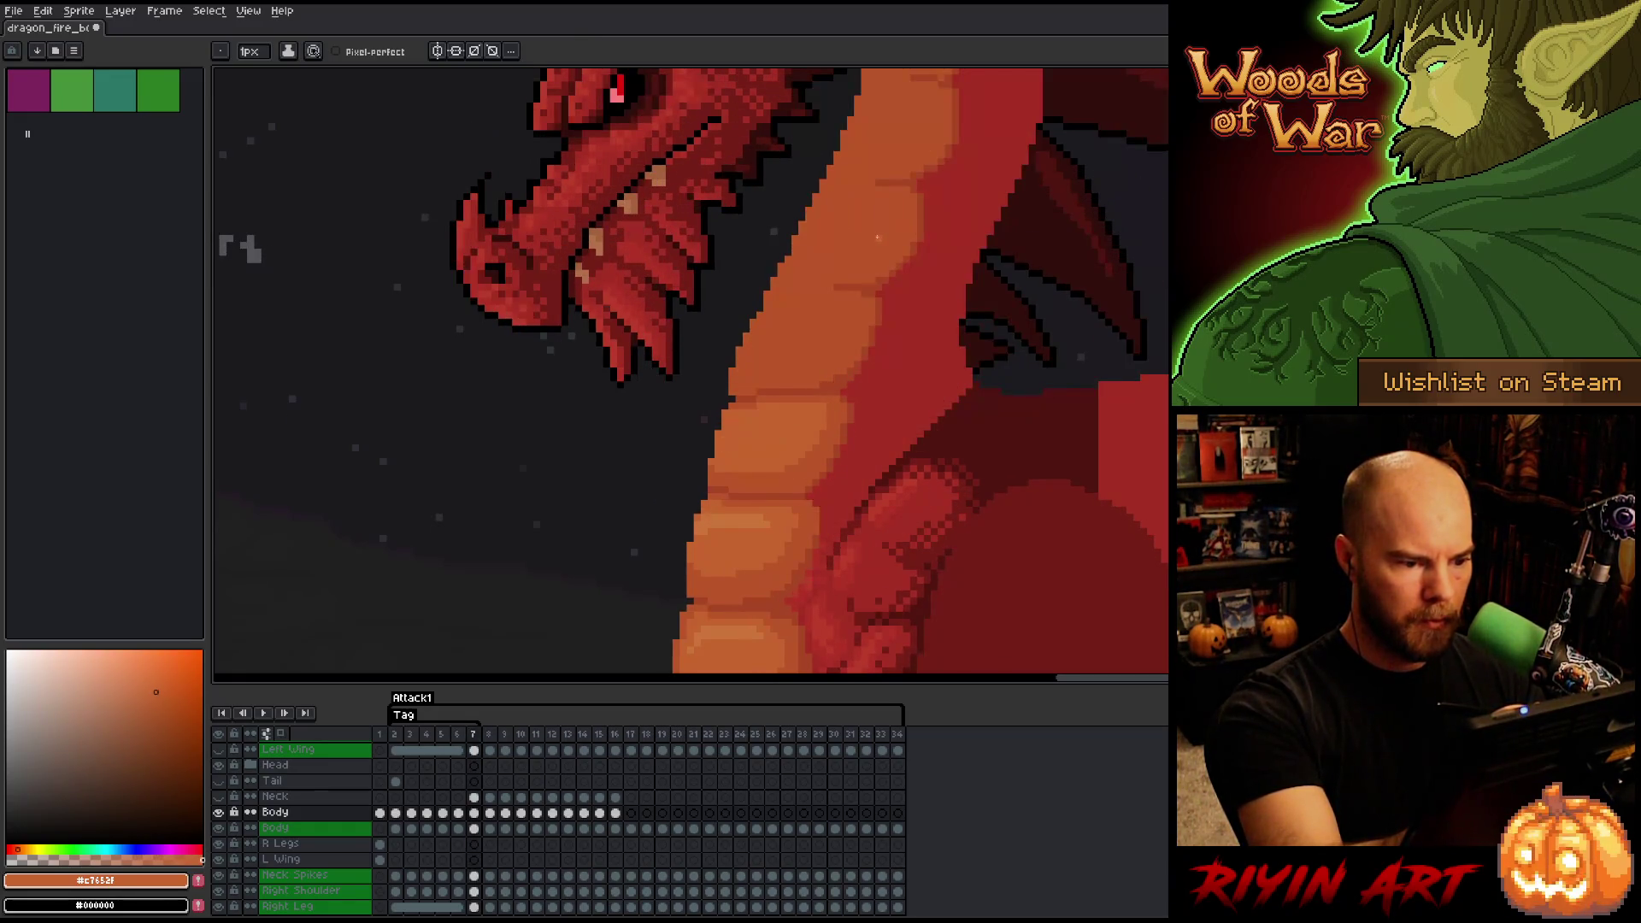
key("period")
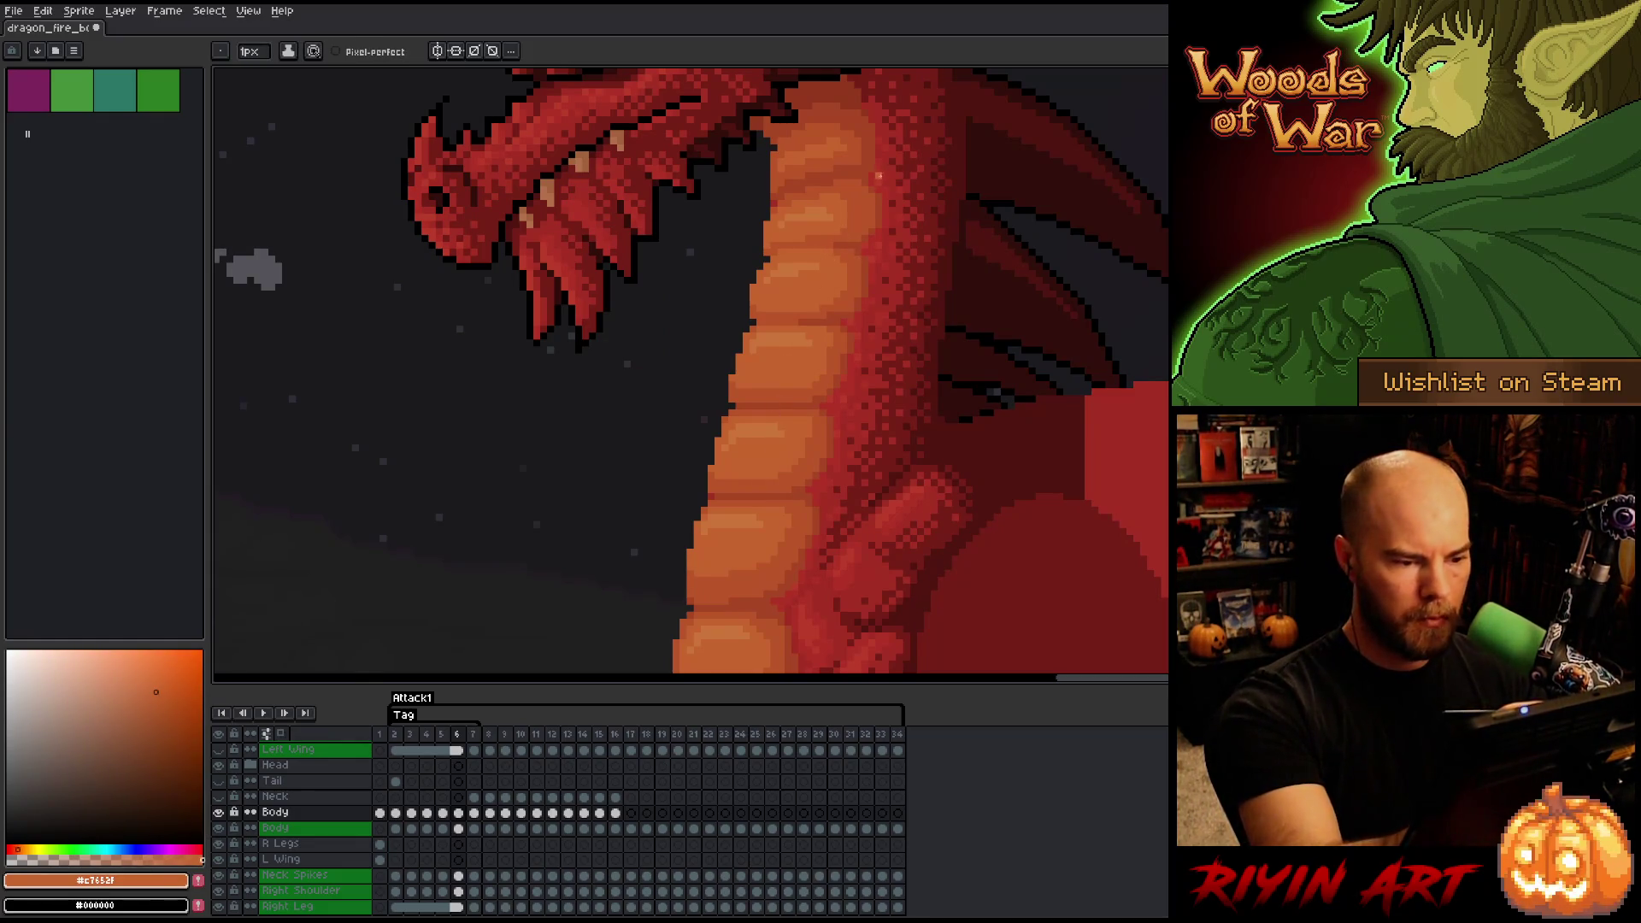
key("period")
key("comma")
key("period")
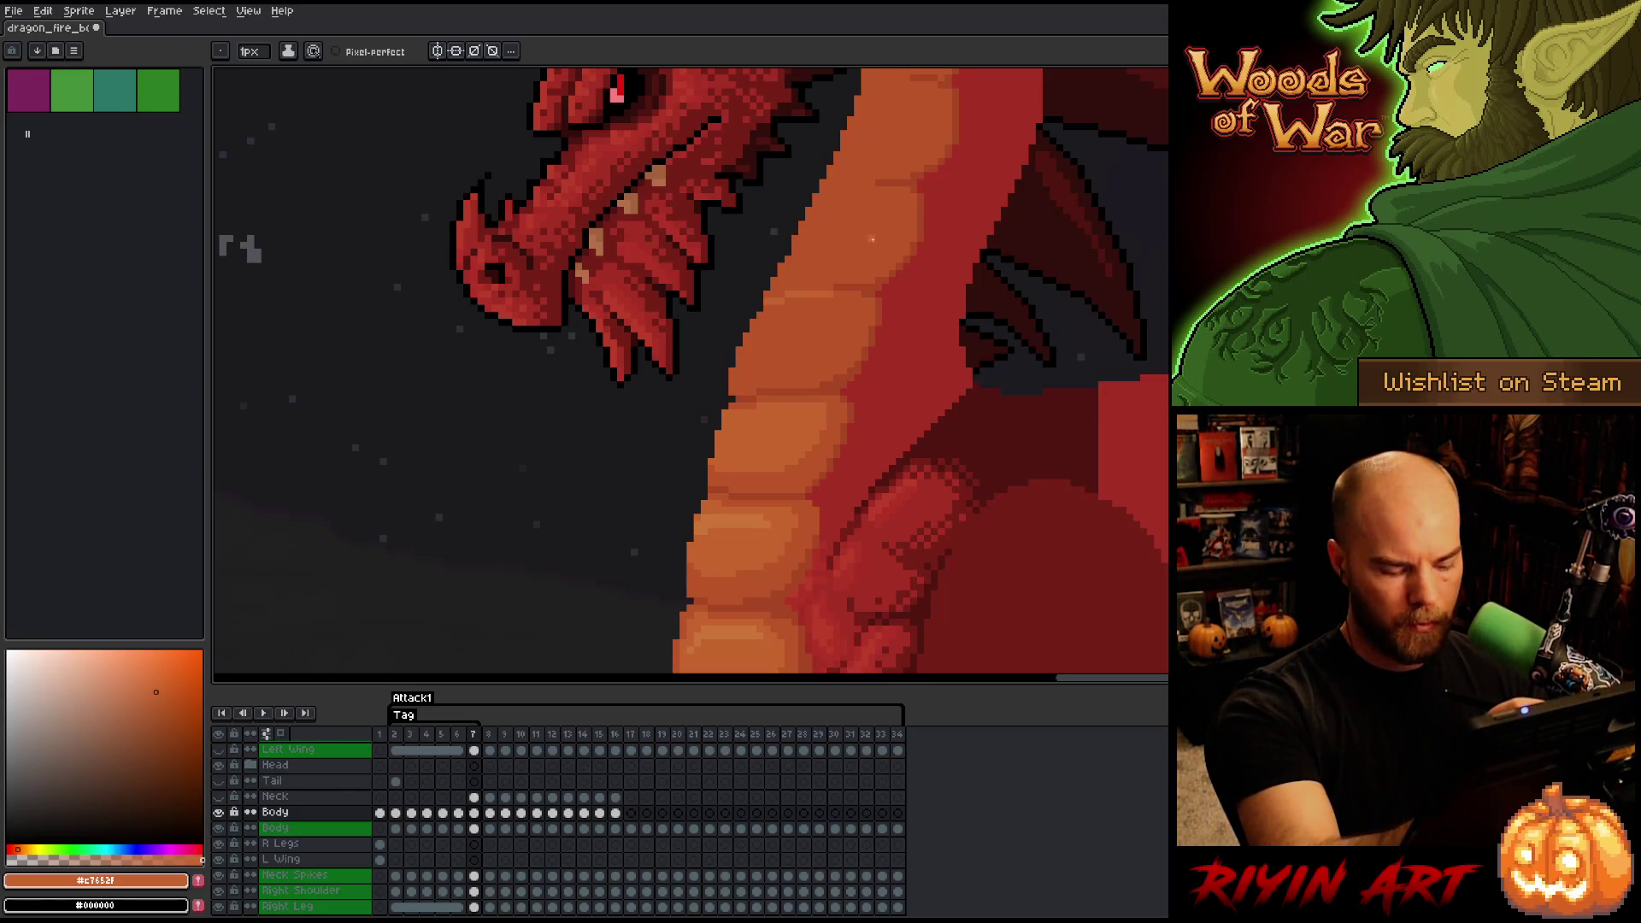
key("comma")
key("period")
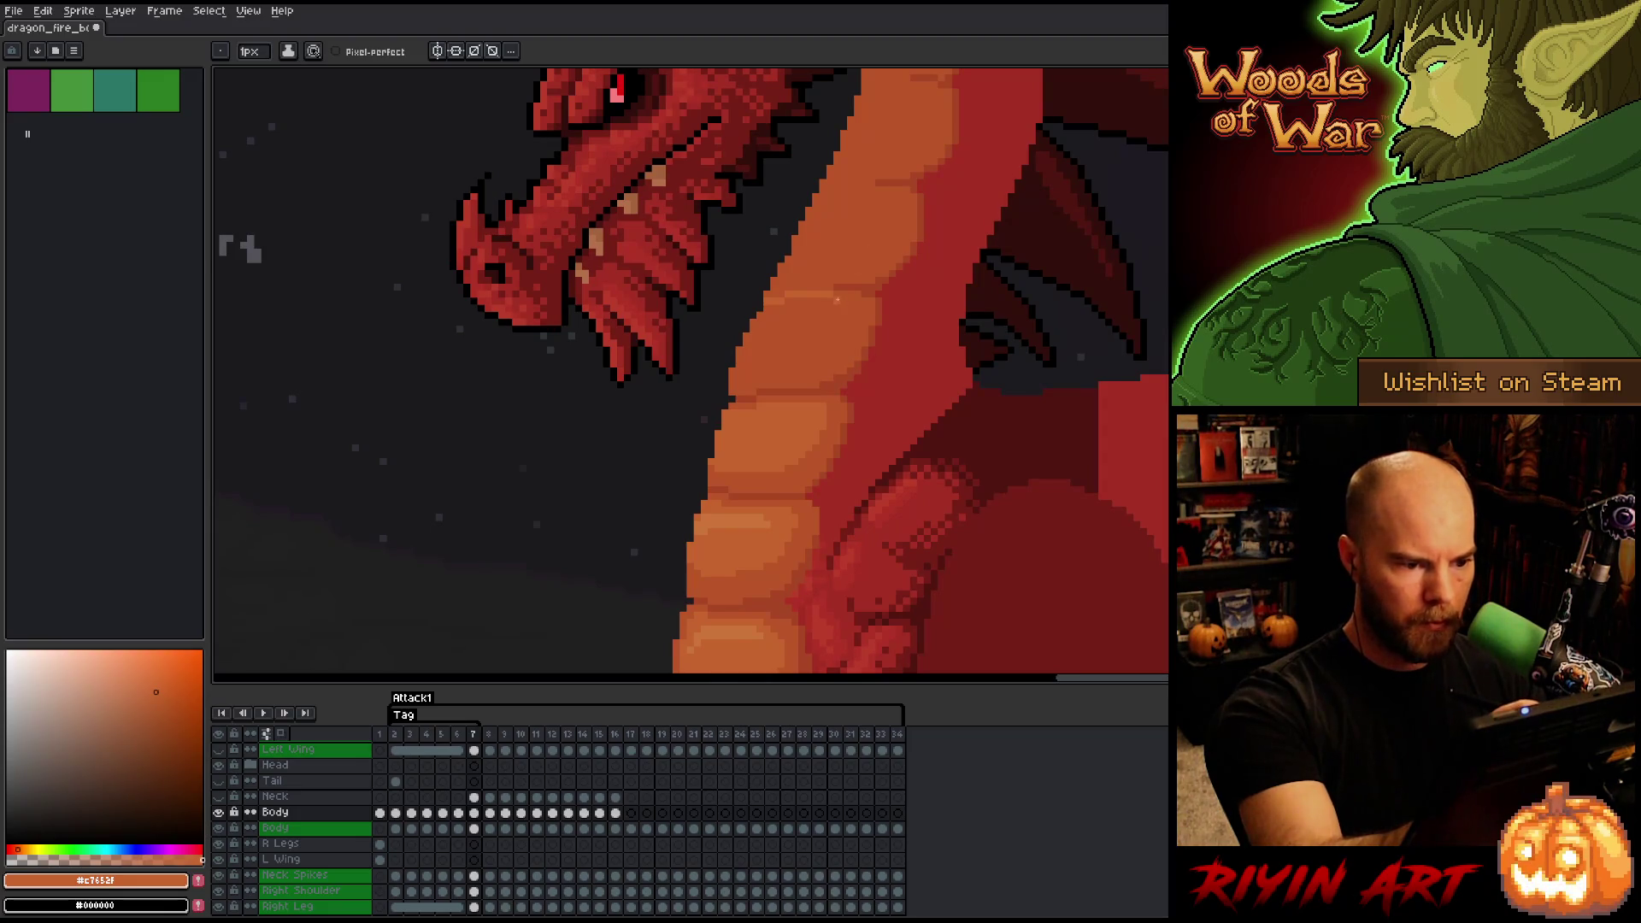
key("comma")
key("period")
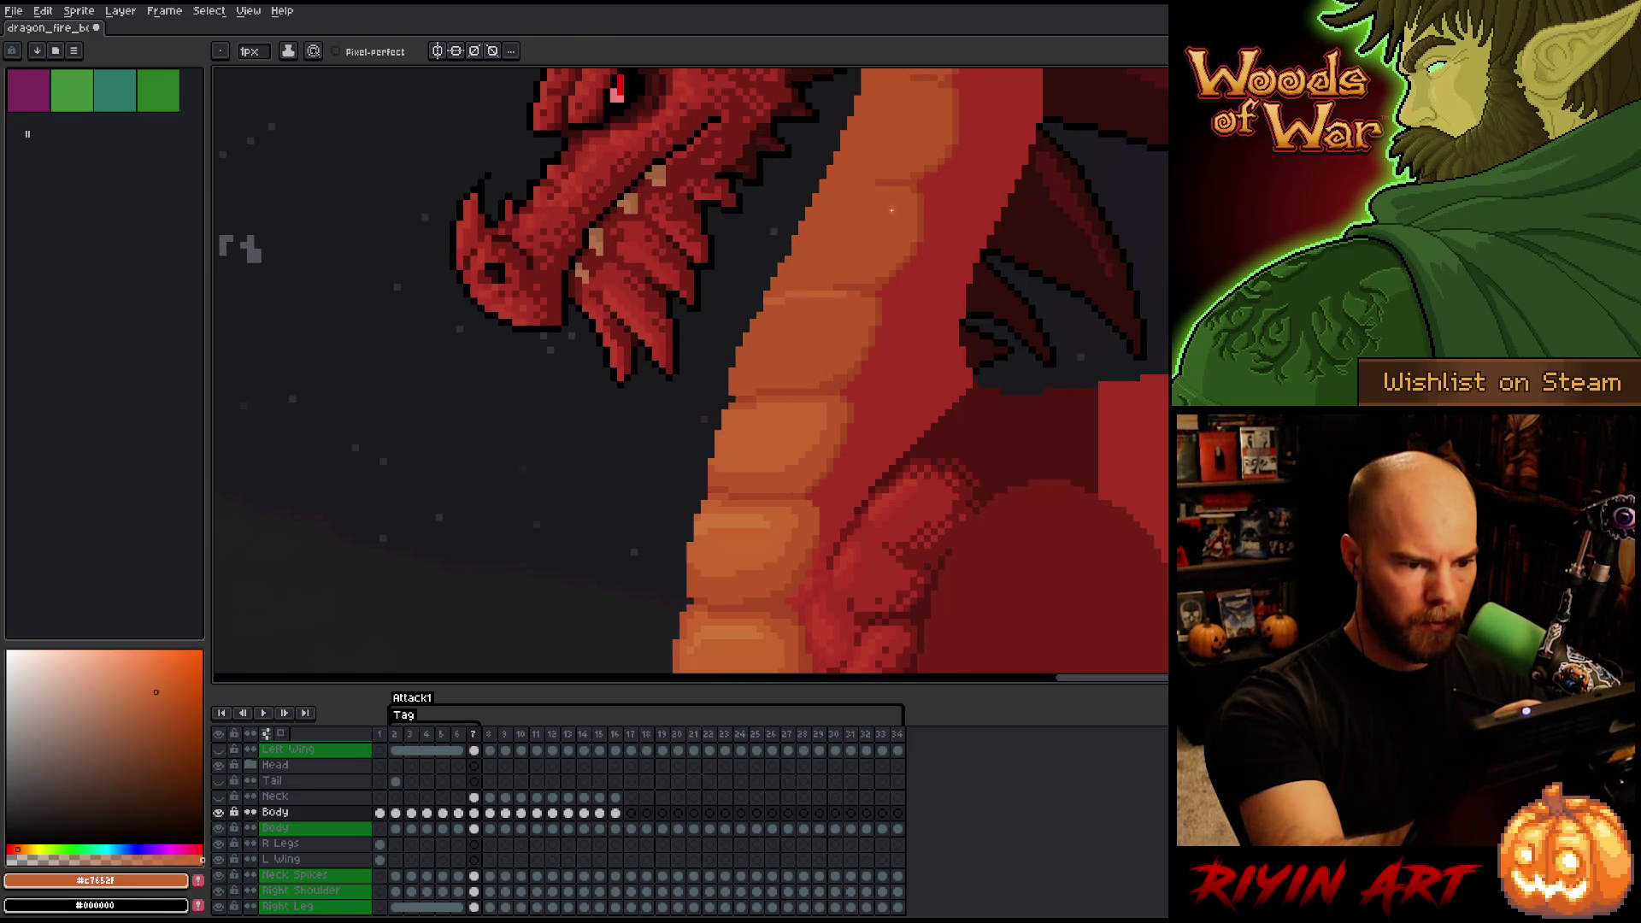
key("comma")
key("period")
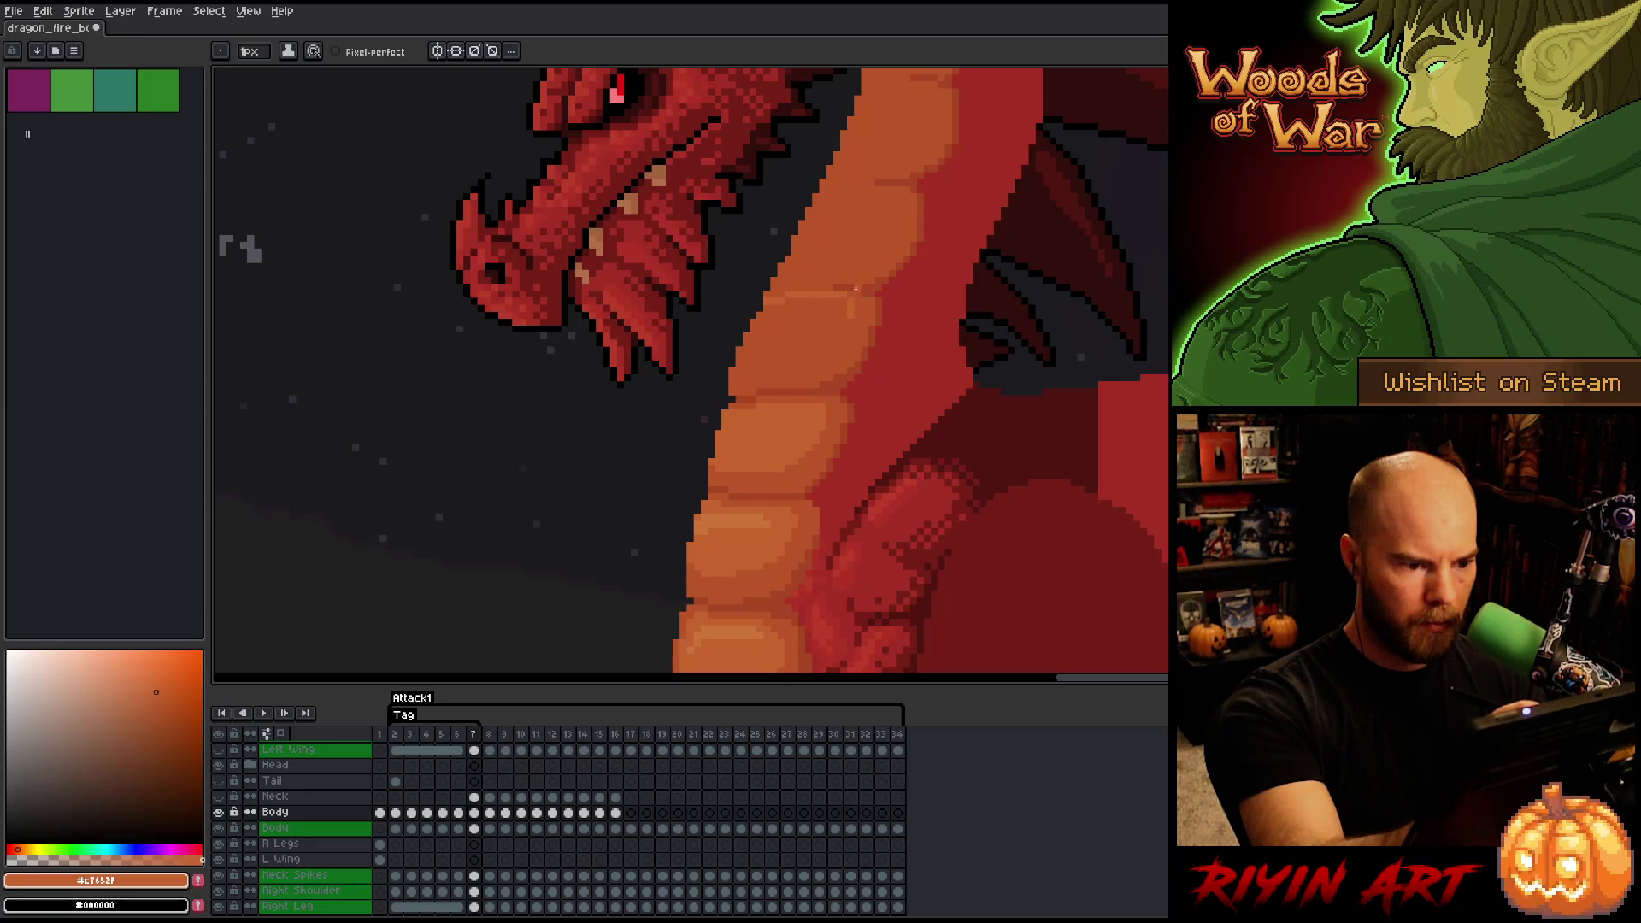
key("comma")
key("period")
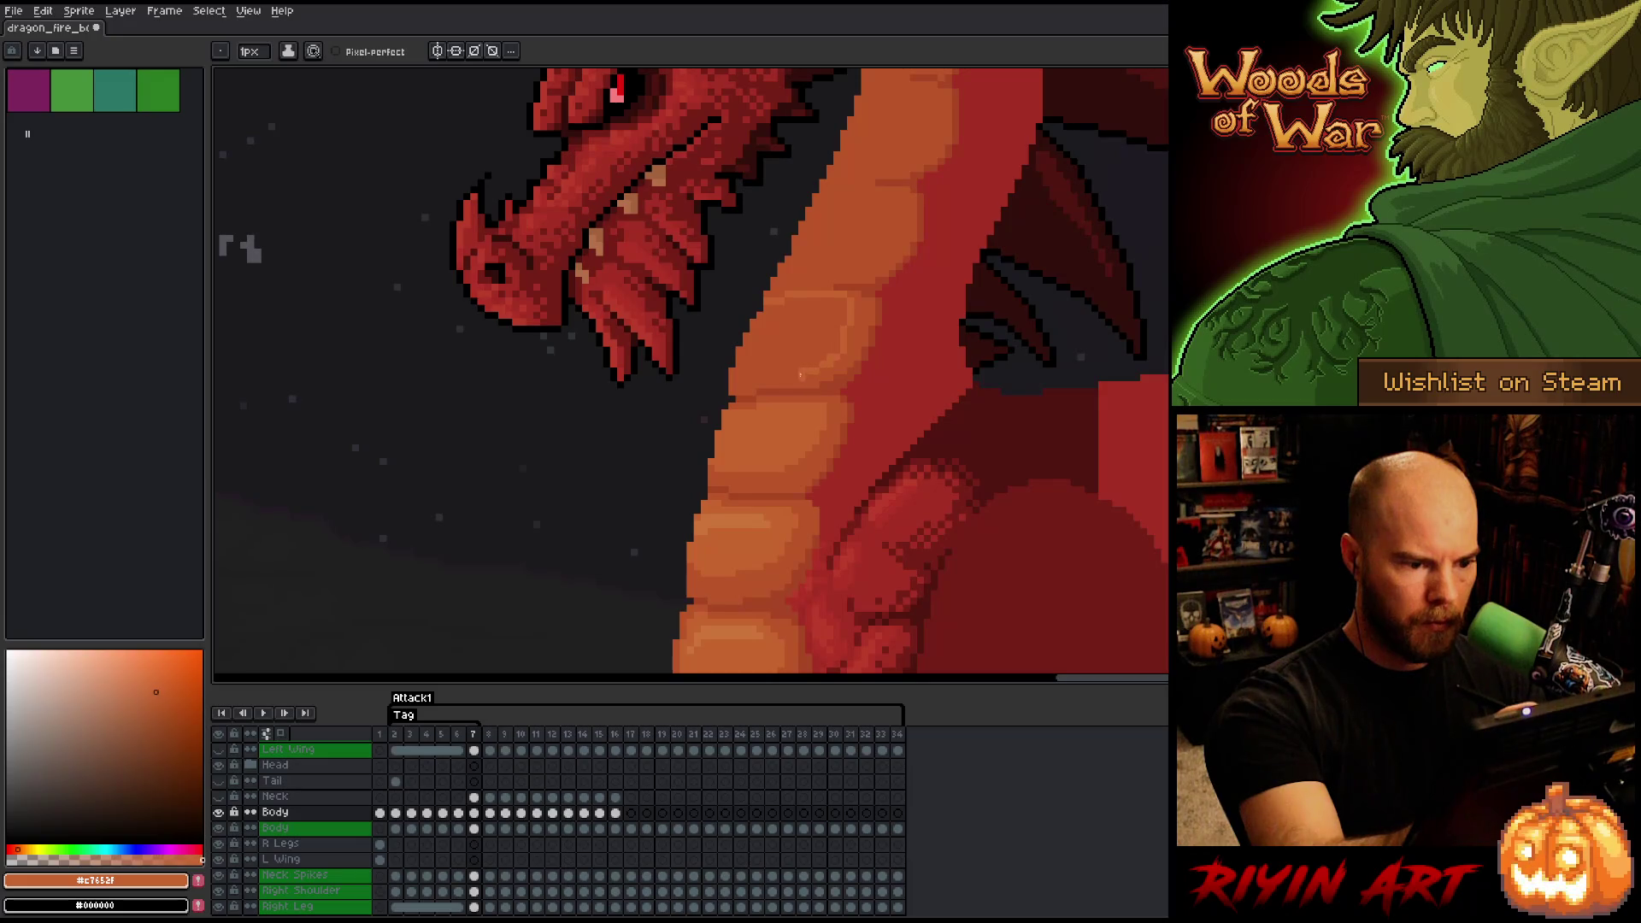
key("comma")
key("period")
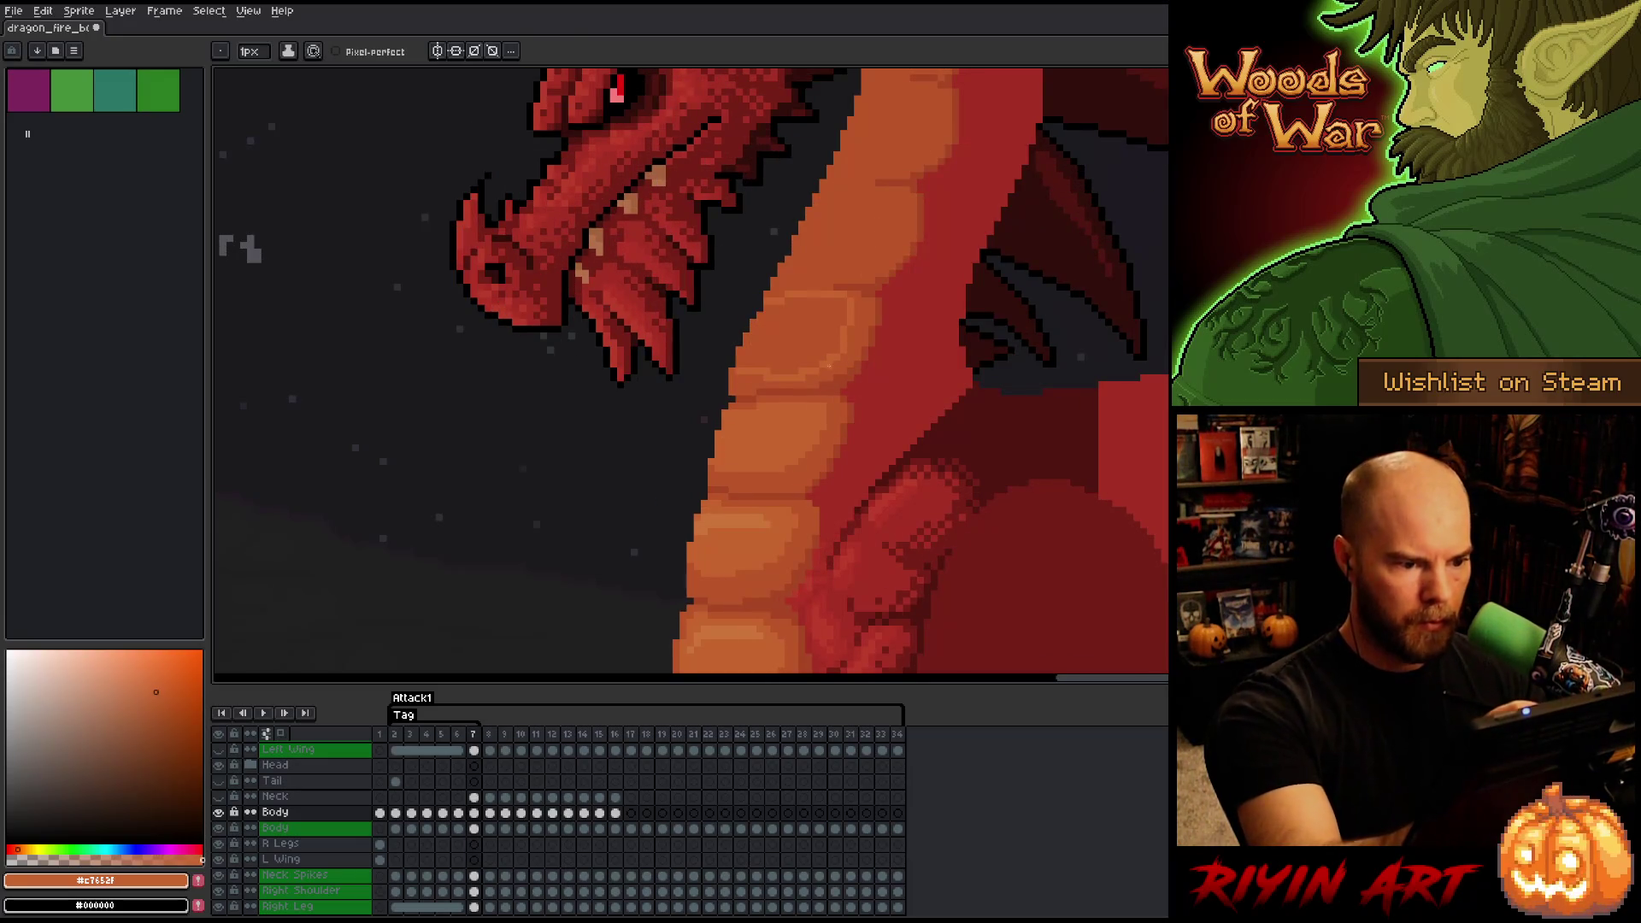
- Fill one of frame 7's belly scales with the lighter orange using the paint bucket
left_click(767, 378, "alt")
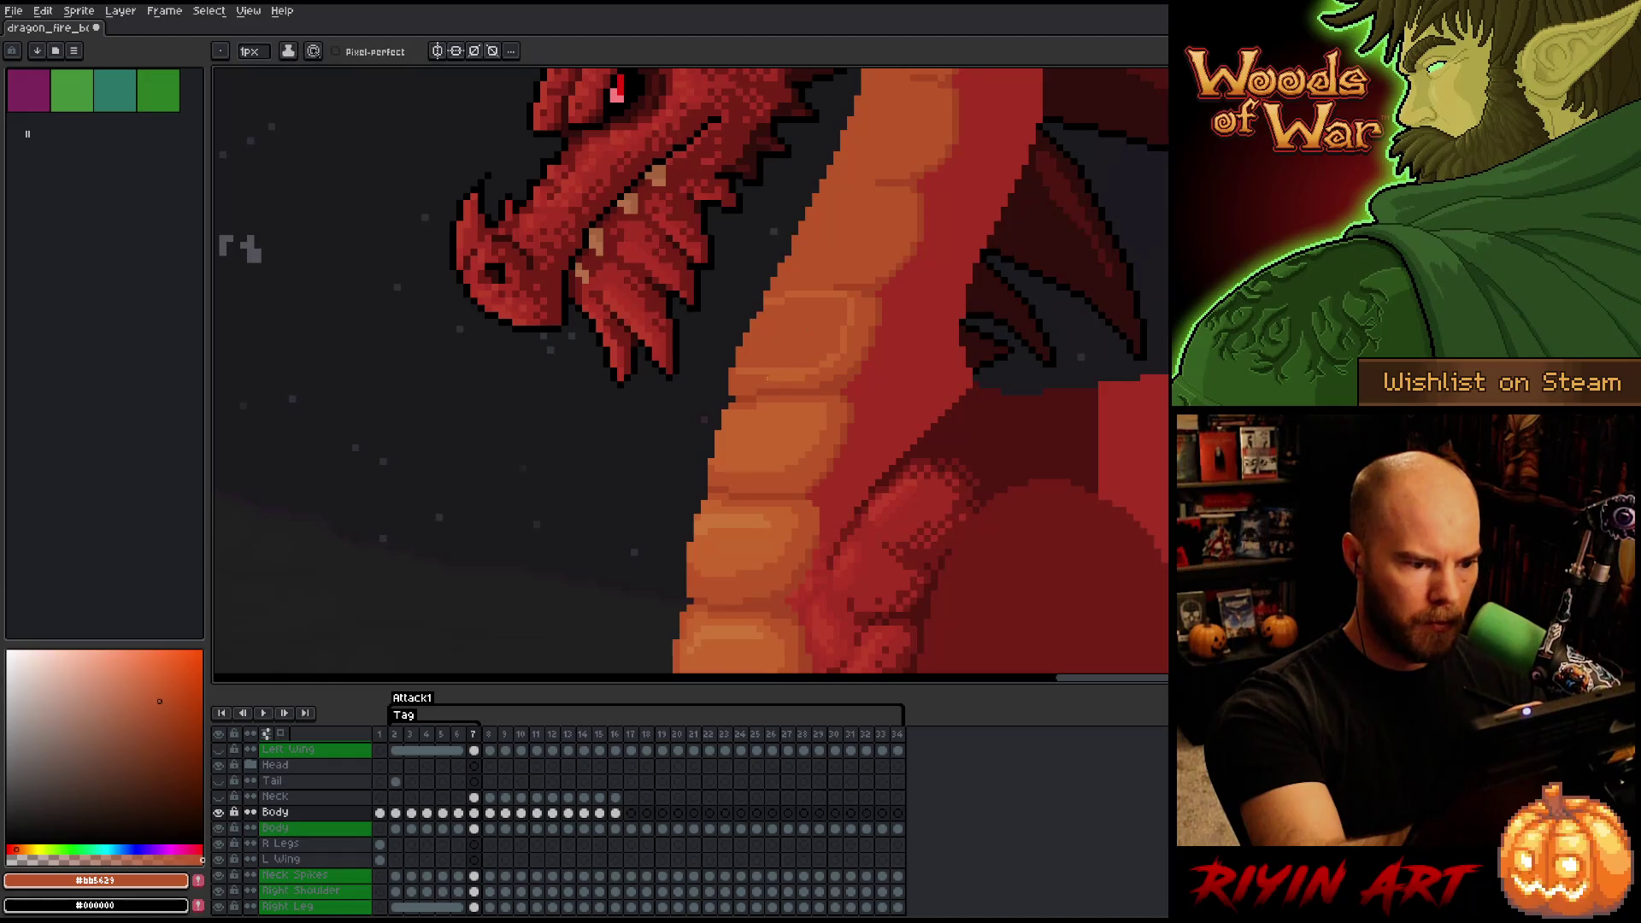
left_click(817, 341, "alt")
key("g")
left_click(809, 359)
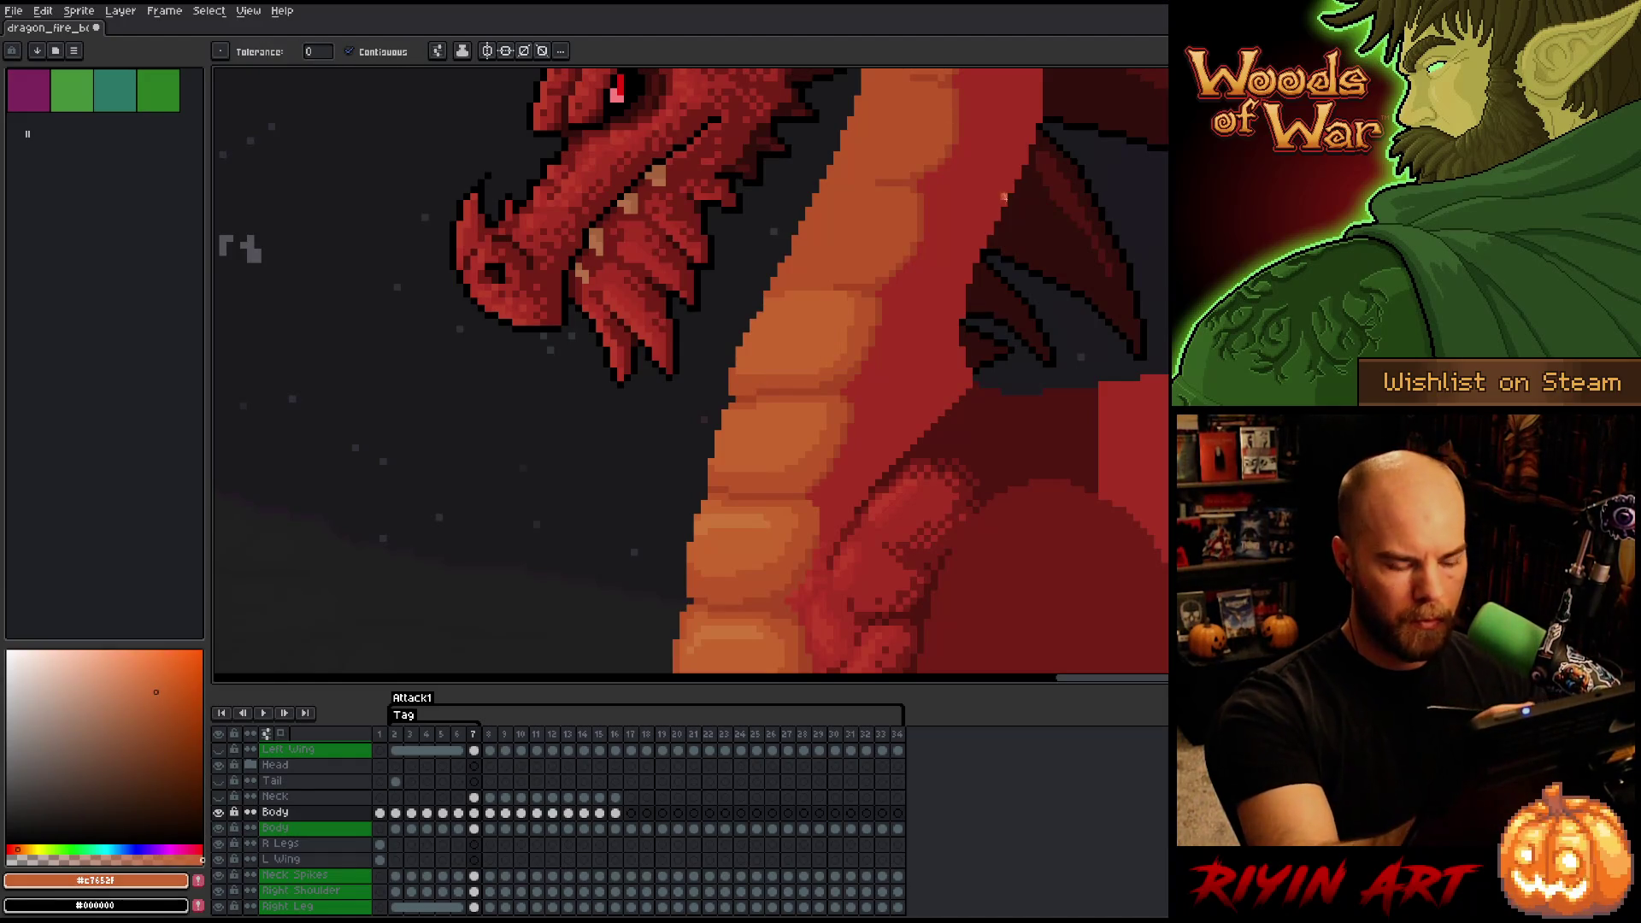
key("comma")
key("period")
- Return to the 1px pencil with the darker orange and recheck the scales against frame 6
key("b")
left_click(812, 370, "alt")
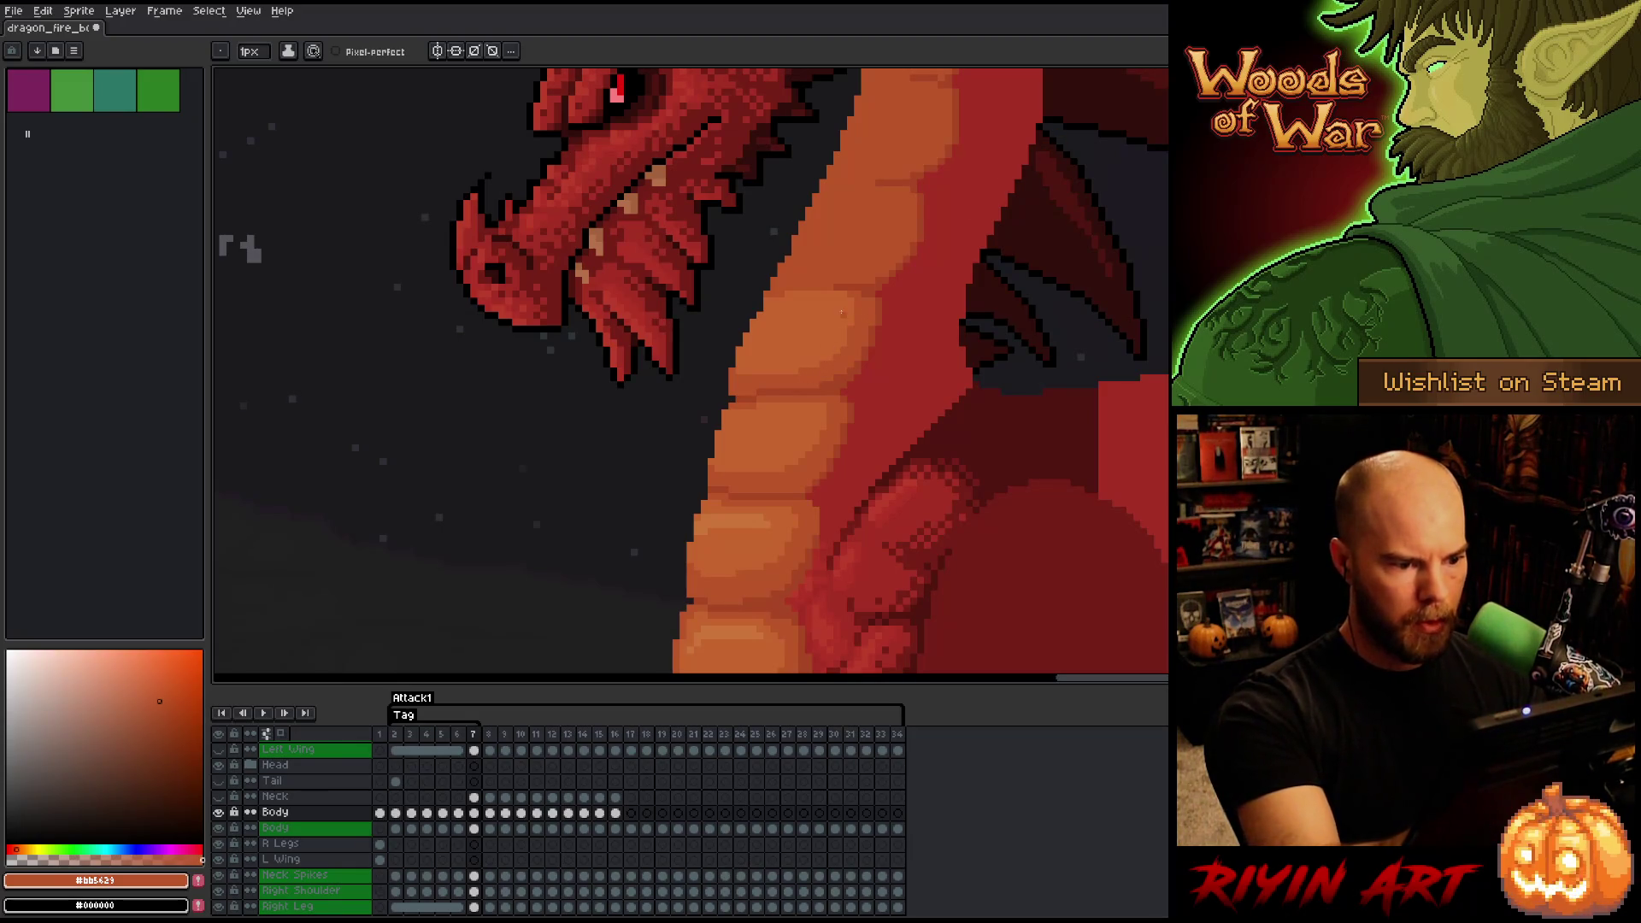
key("comma")
key("period")
key("comma")
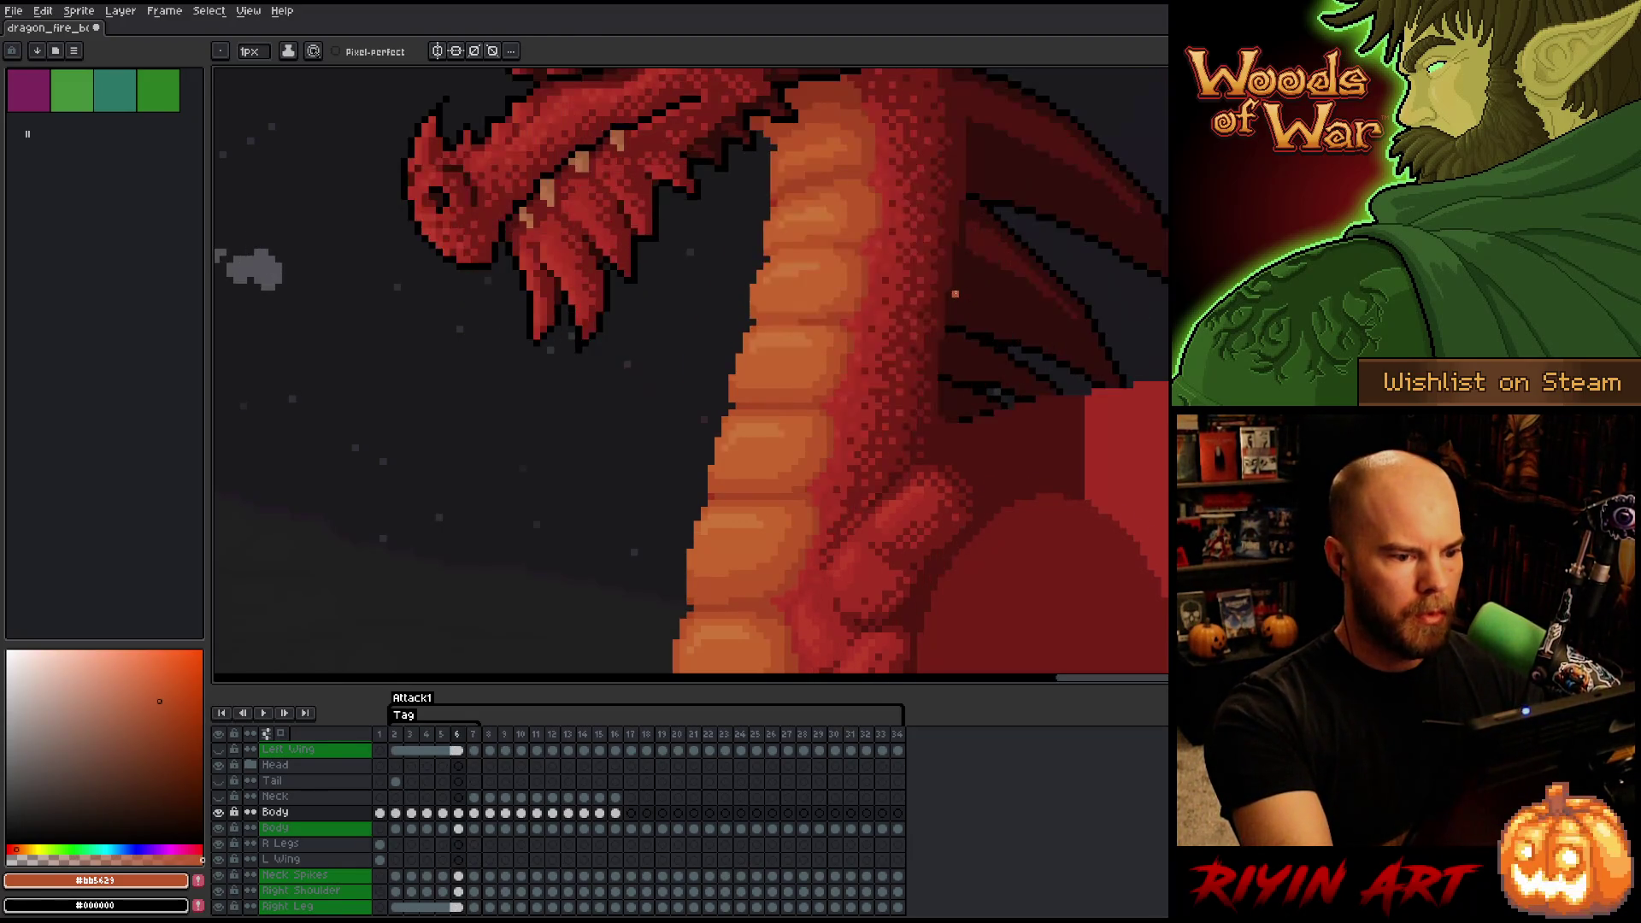
key("period")
key("comma")
key("period")
key("comma")
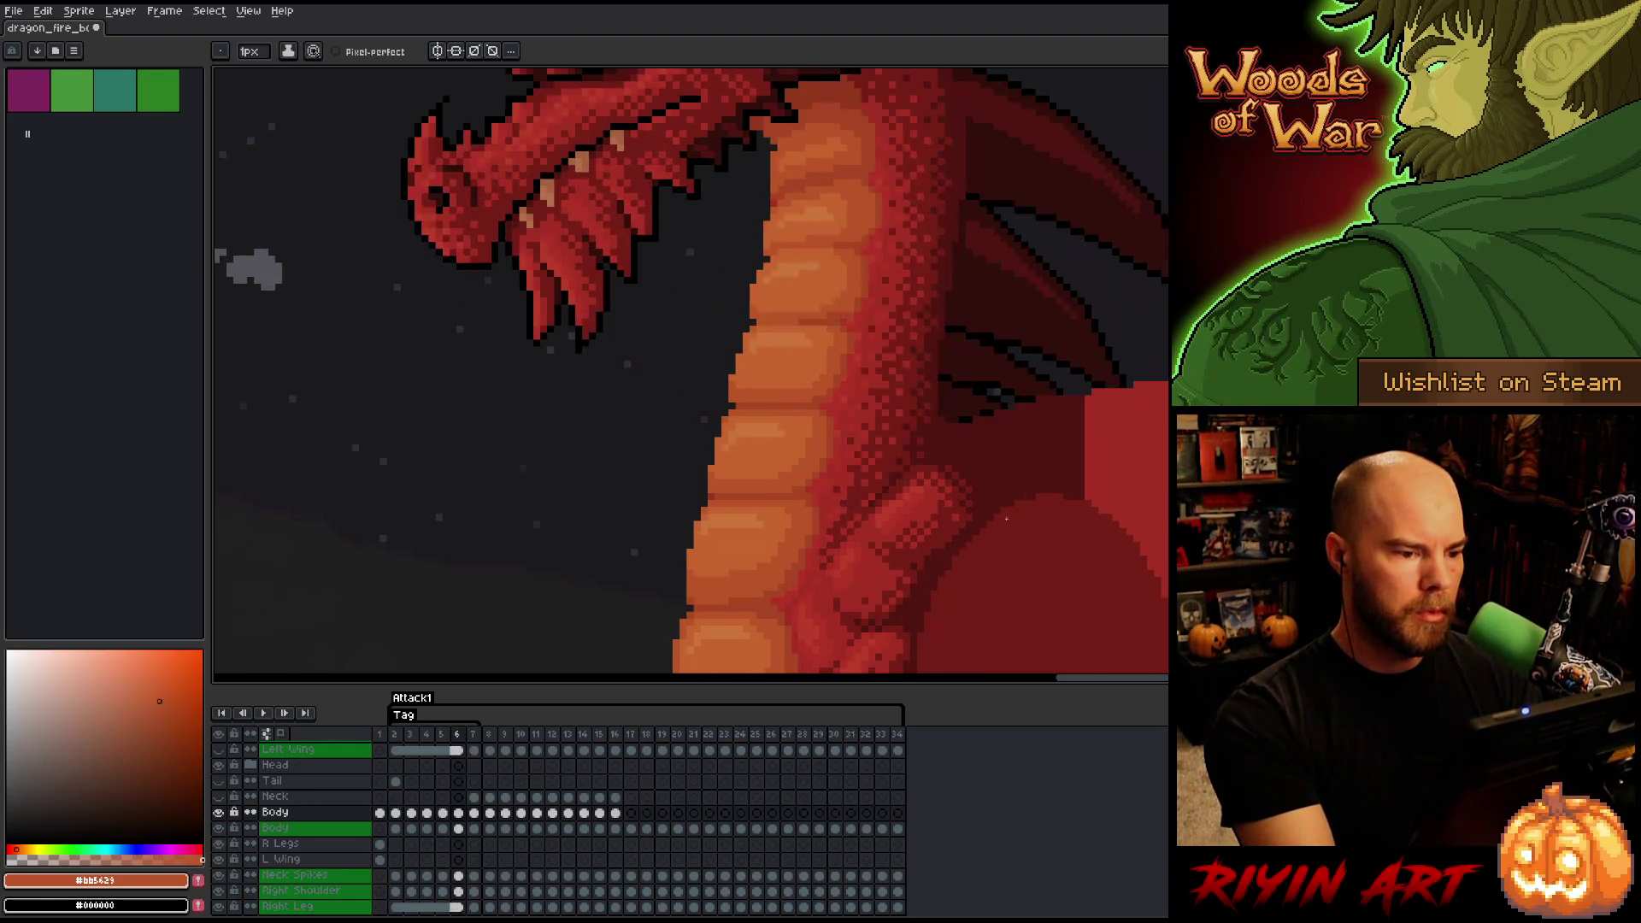
key("period")
key("comma")
key("period")
key("comma")
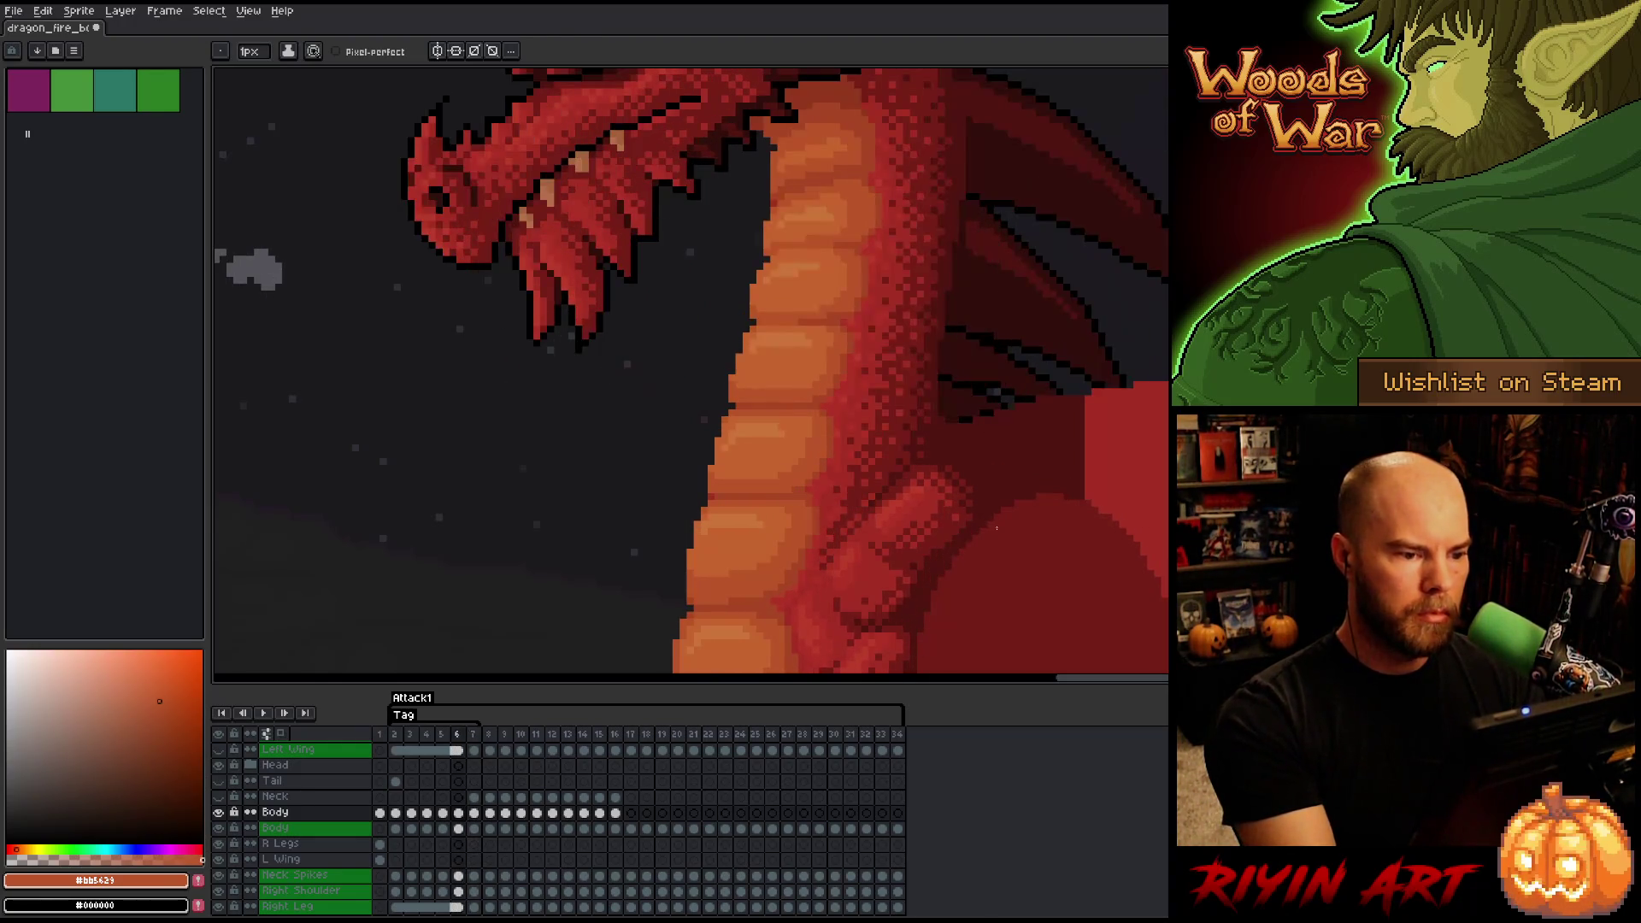
key("period")
key("comma")
key("period")
key("alt")
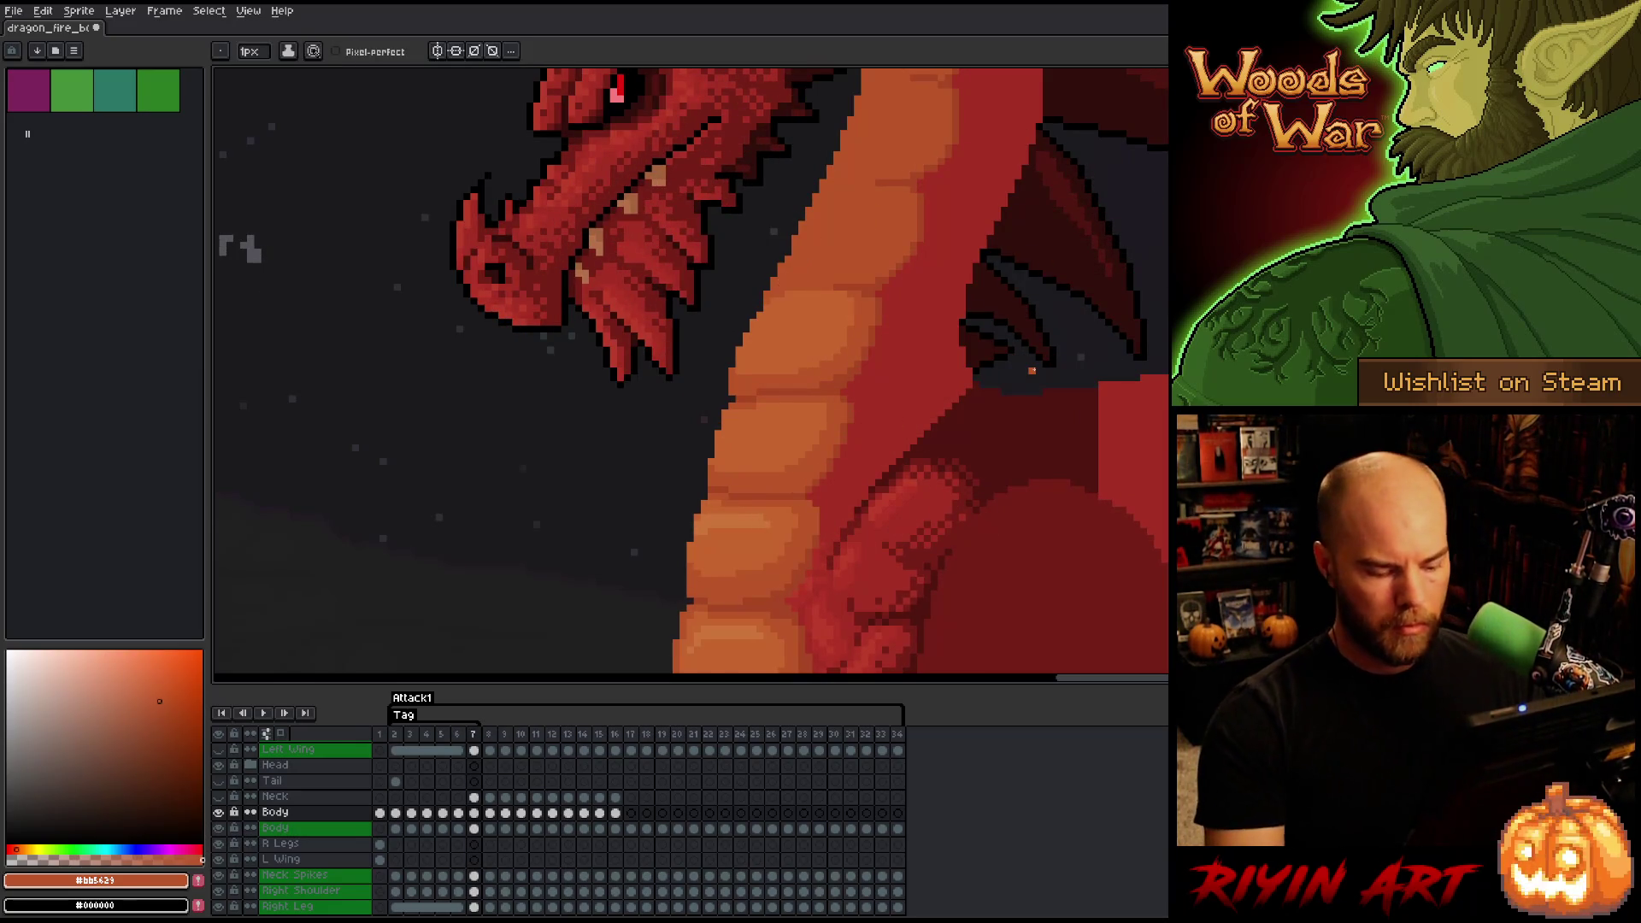
scroll(846, 427, "down", 3)
- Compare frames 6 and 7, sampling the neck red and the lighter belly orange
key("comma")
key("period")
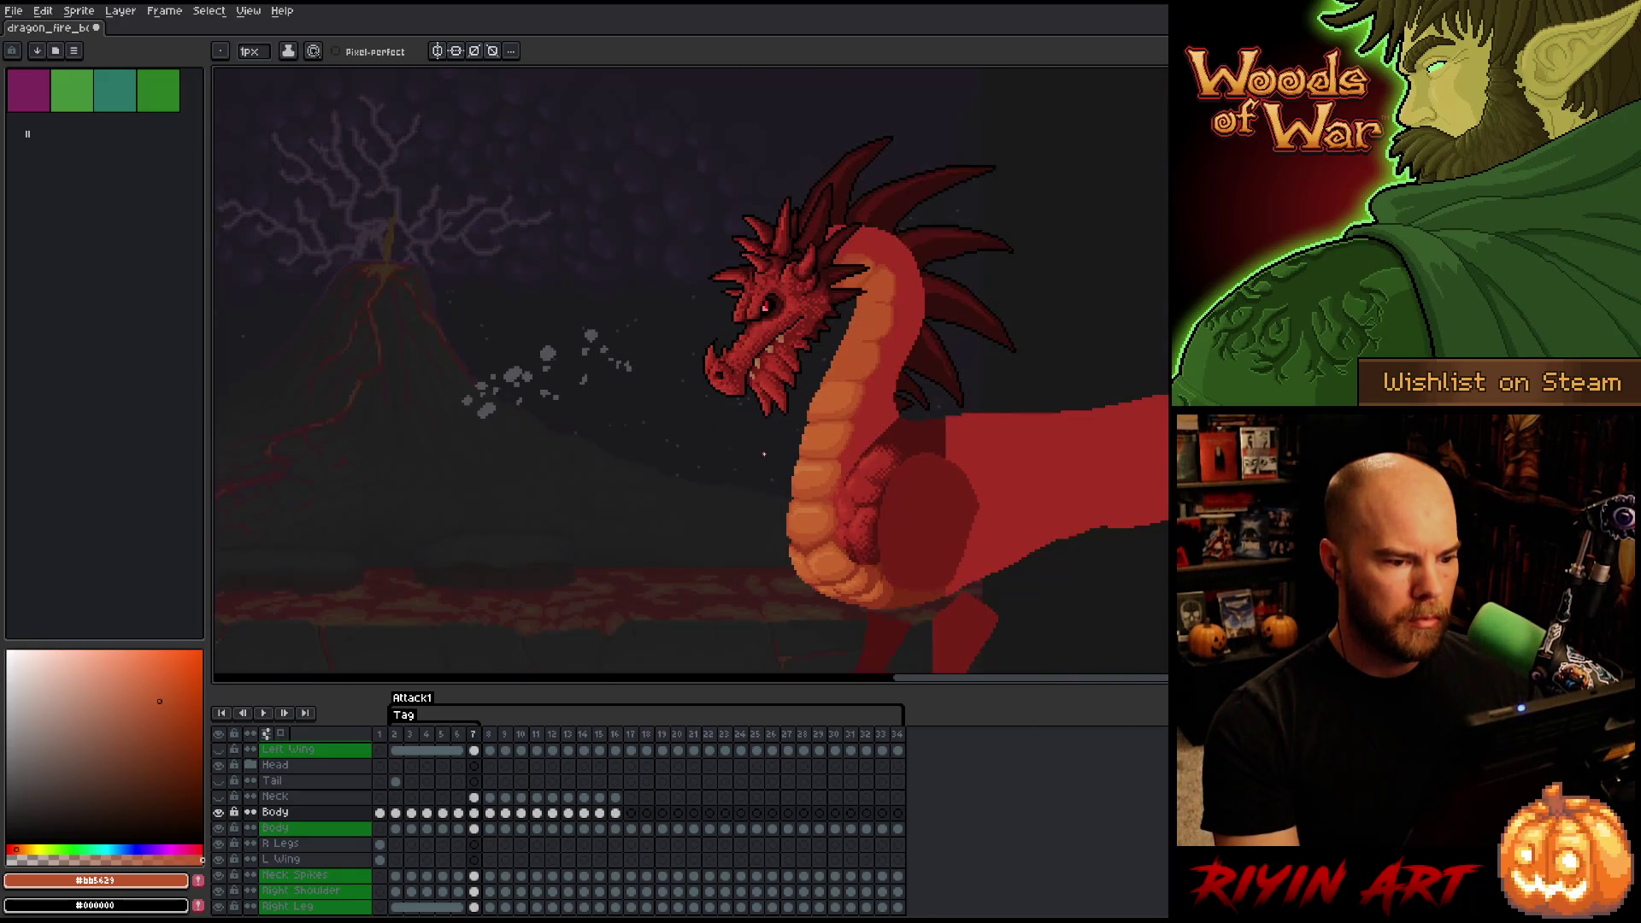
key("comma")
key("period")
scroll(769, 449, "up", 3)
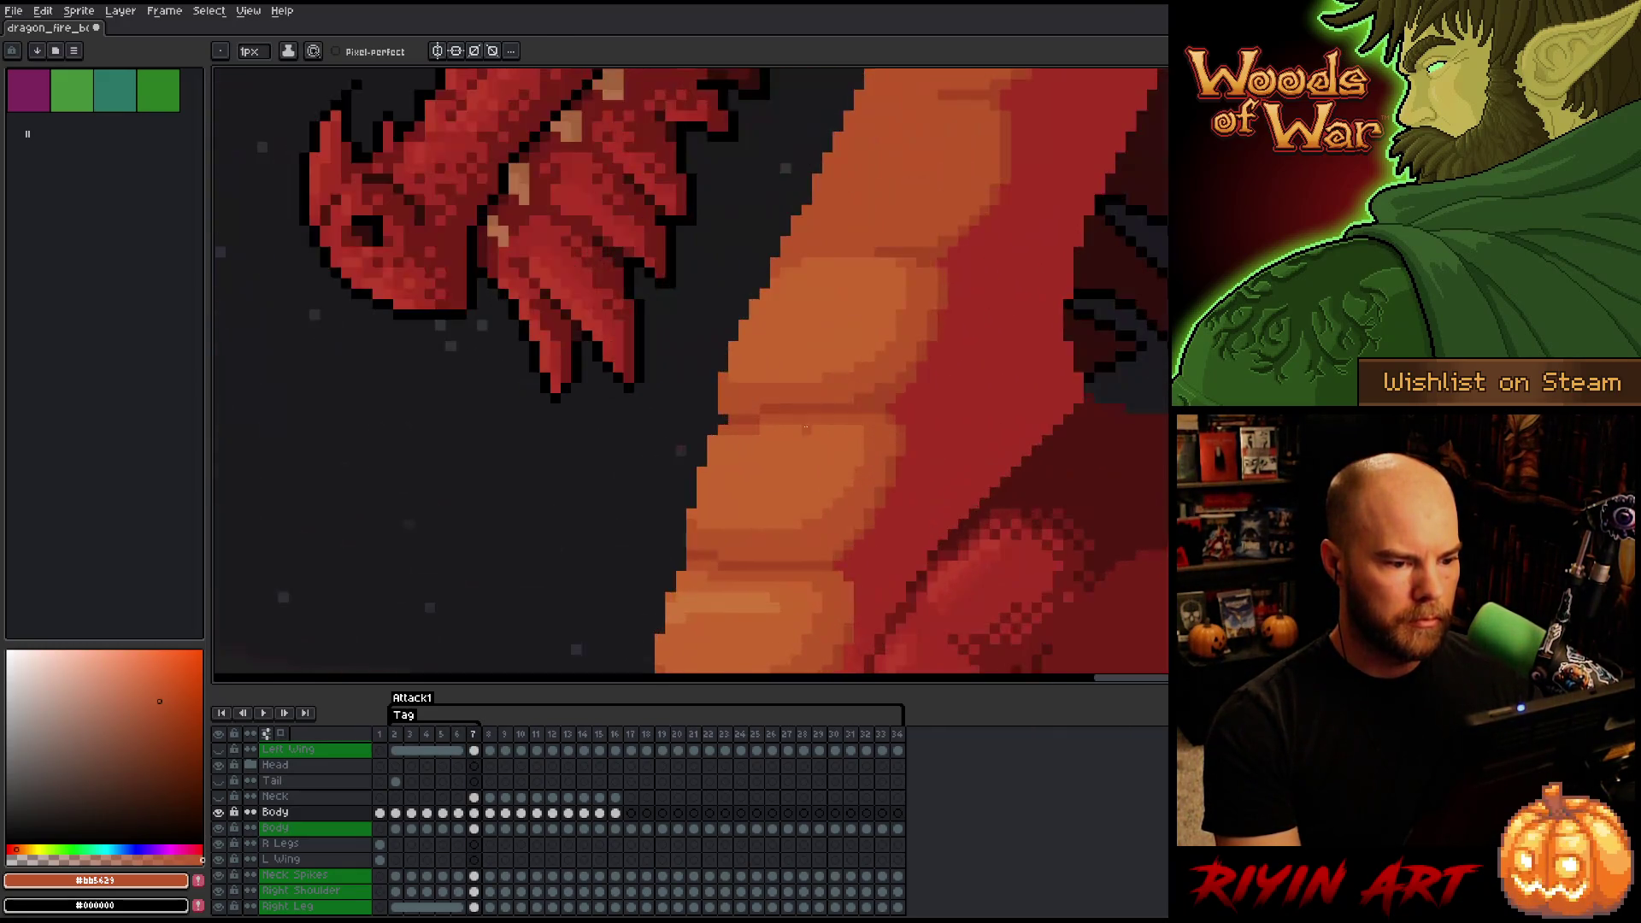
left_click(915, 393, "alt")
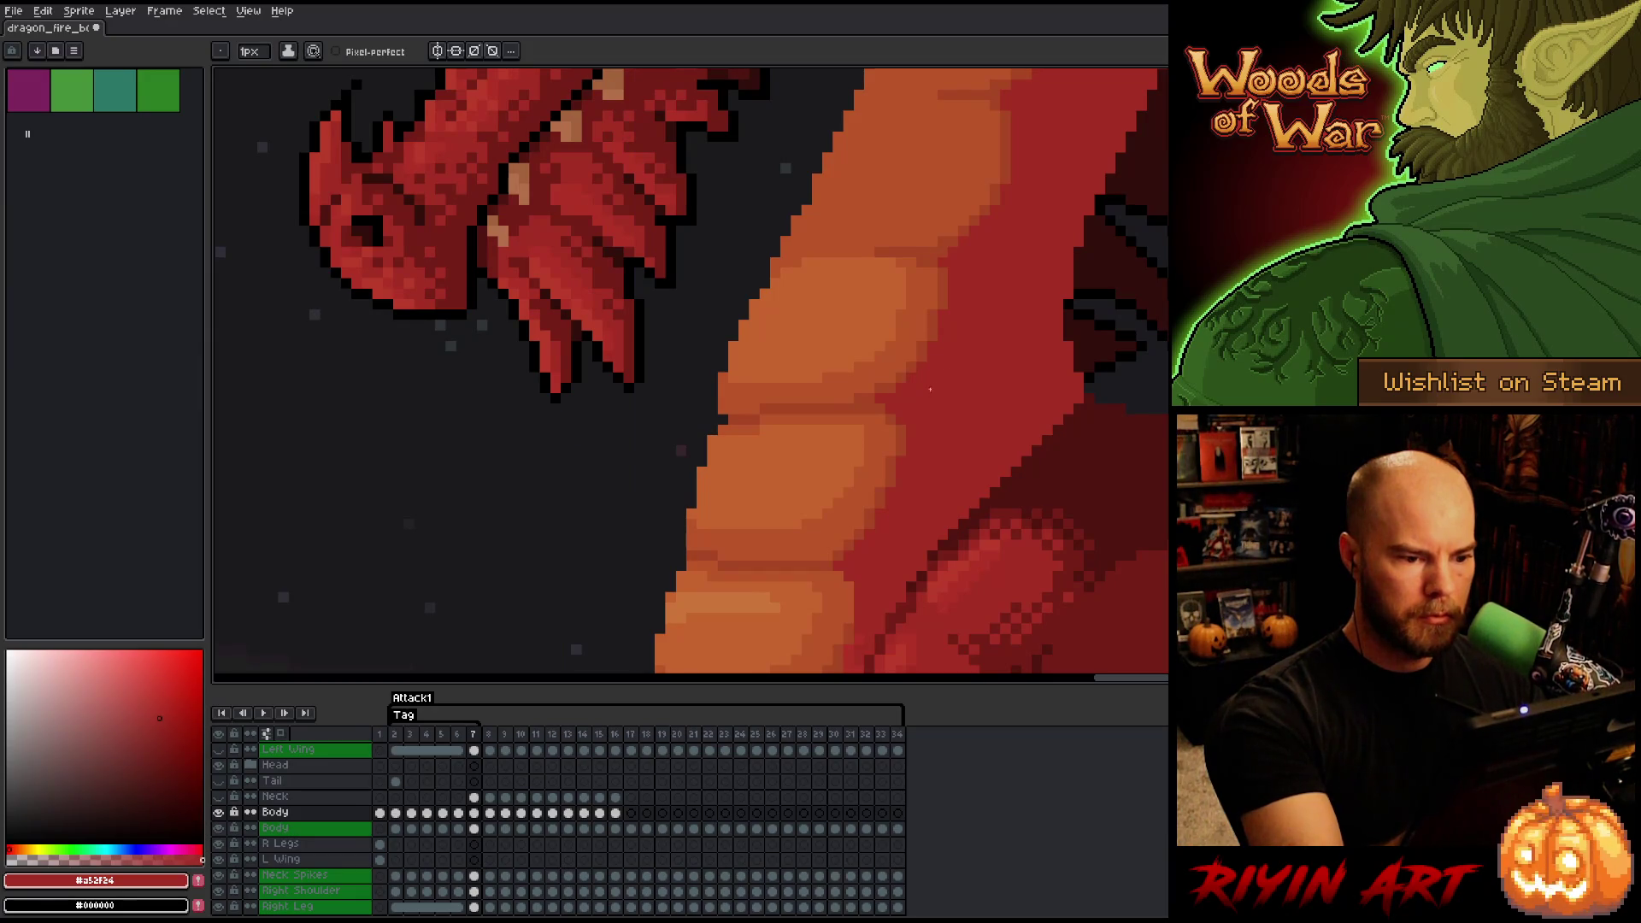
key("Left")
key("Right")
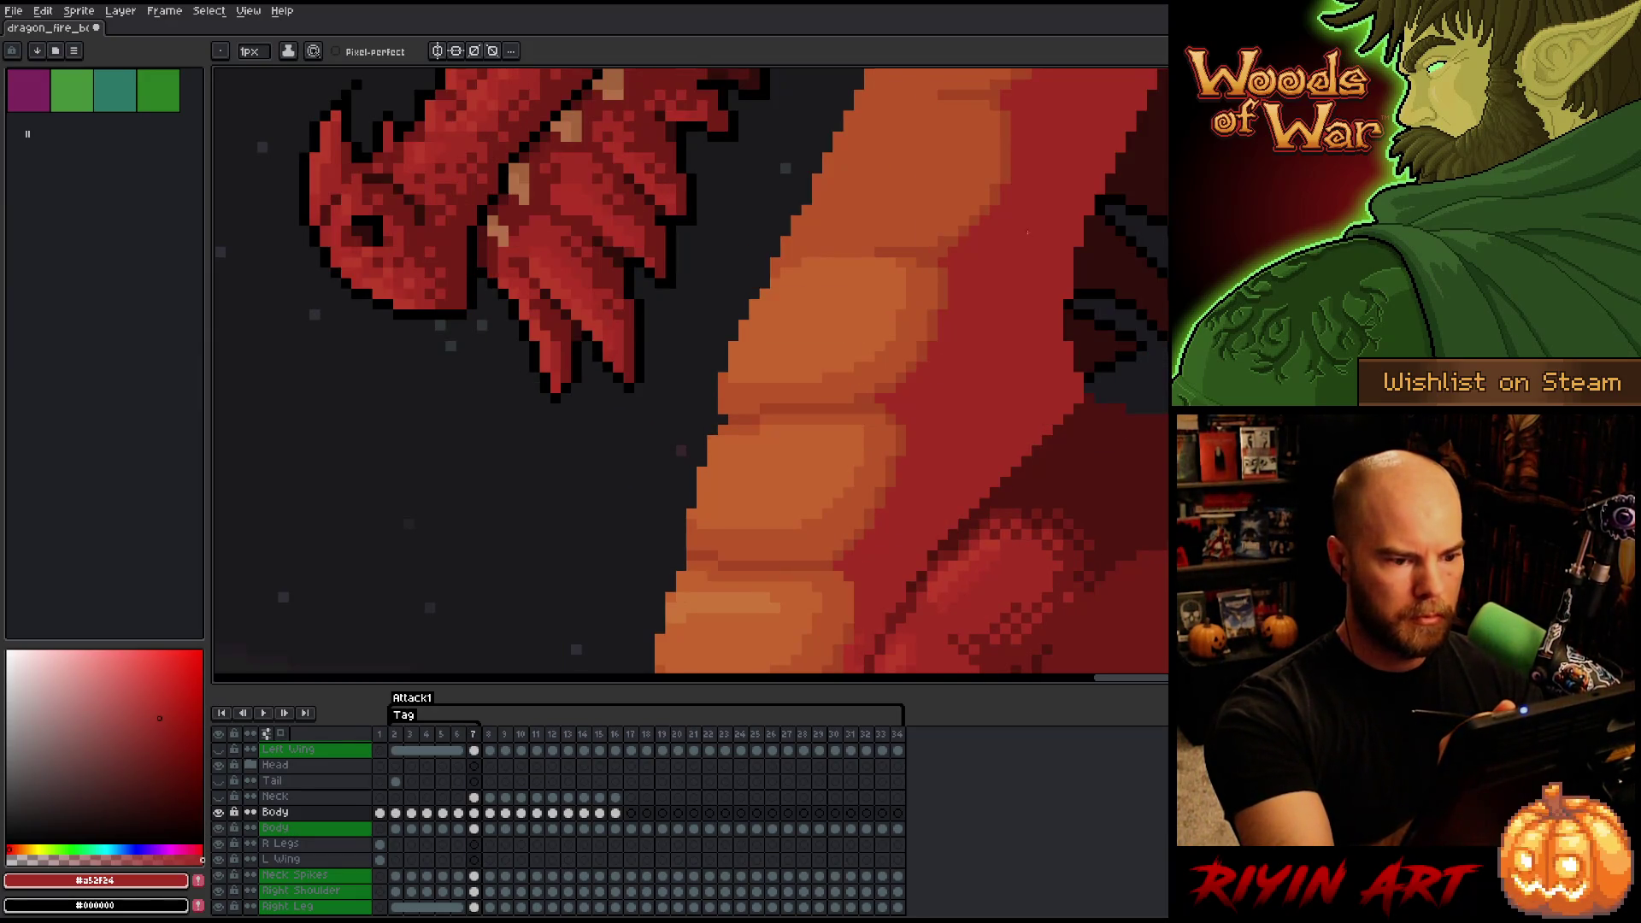
key("Left")
key("Right")
key("Left")
key("Right")
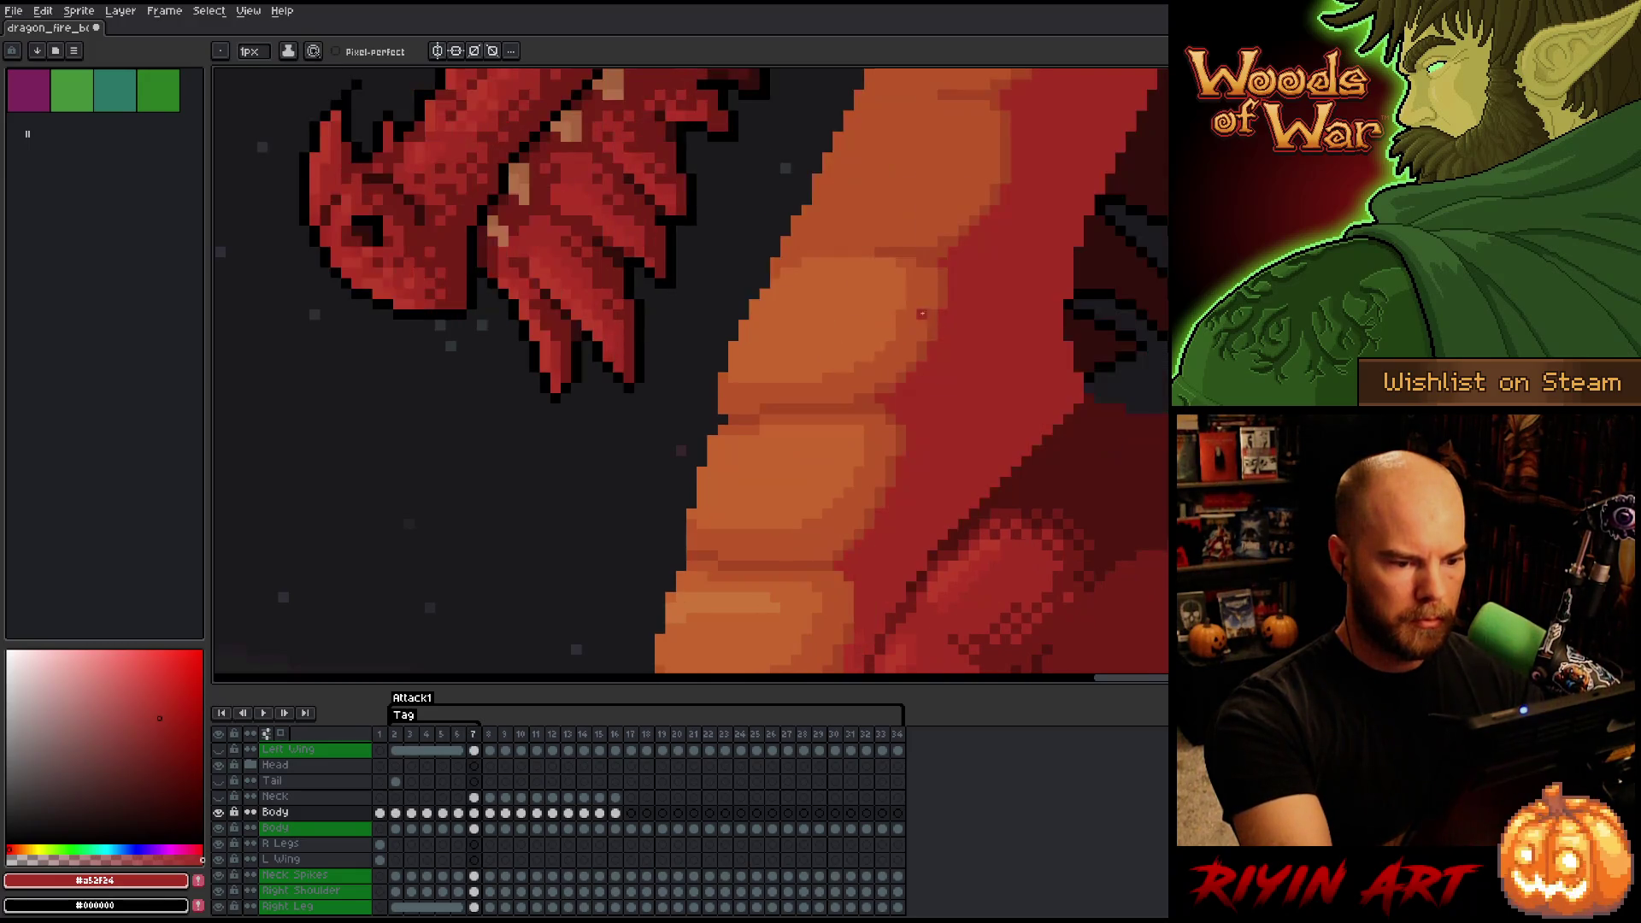
left_click(898, 462, "alt")
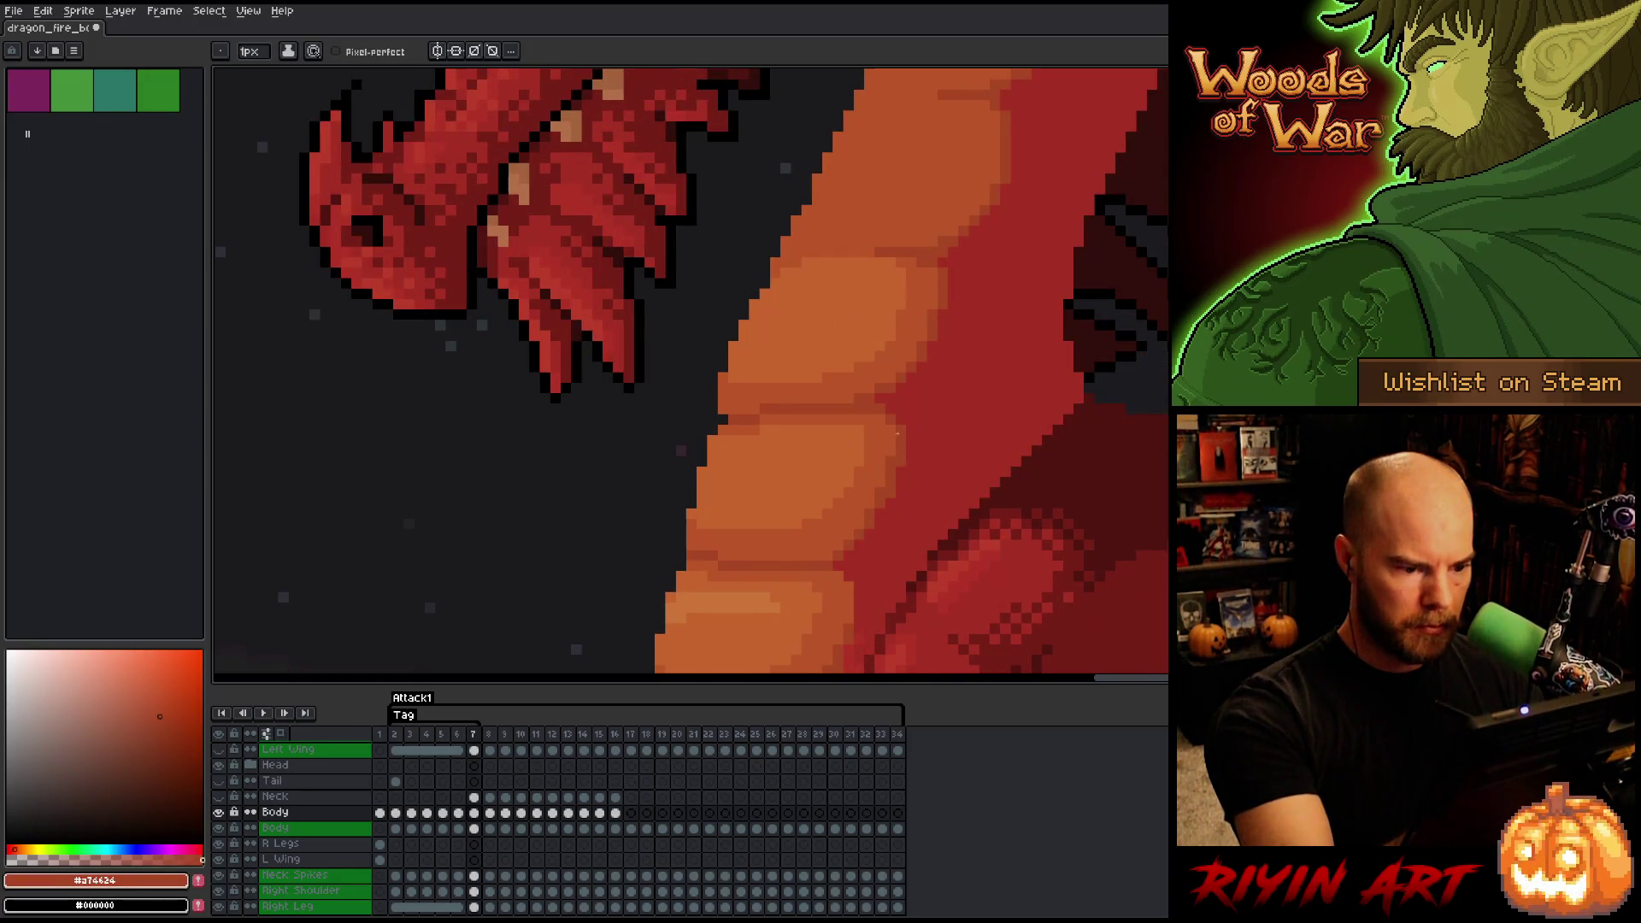
left_click(896, 433, "alt")
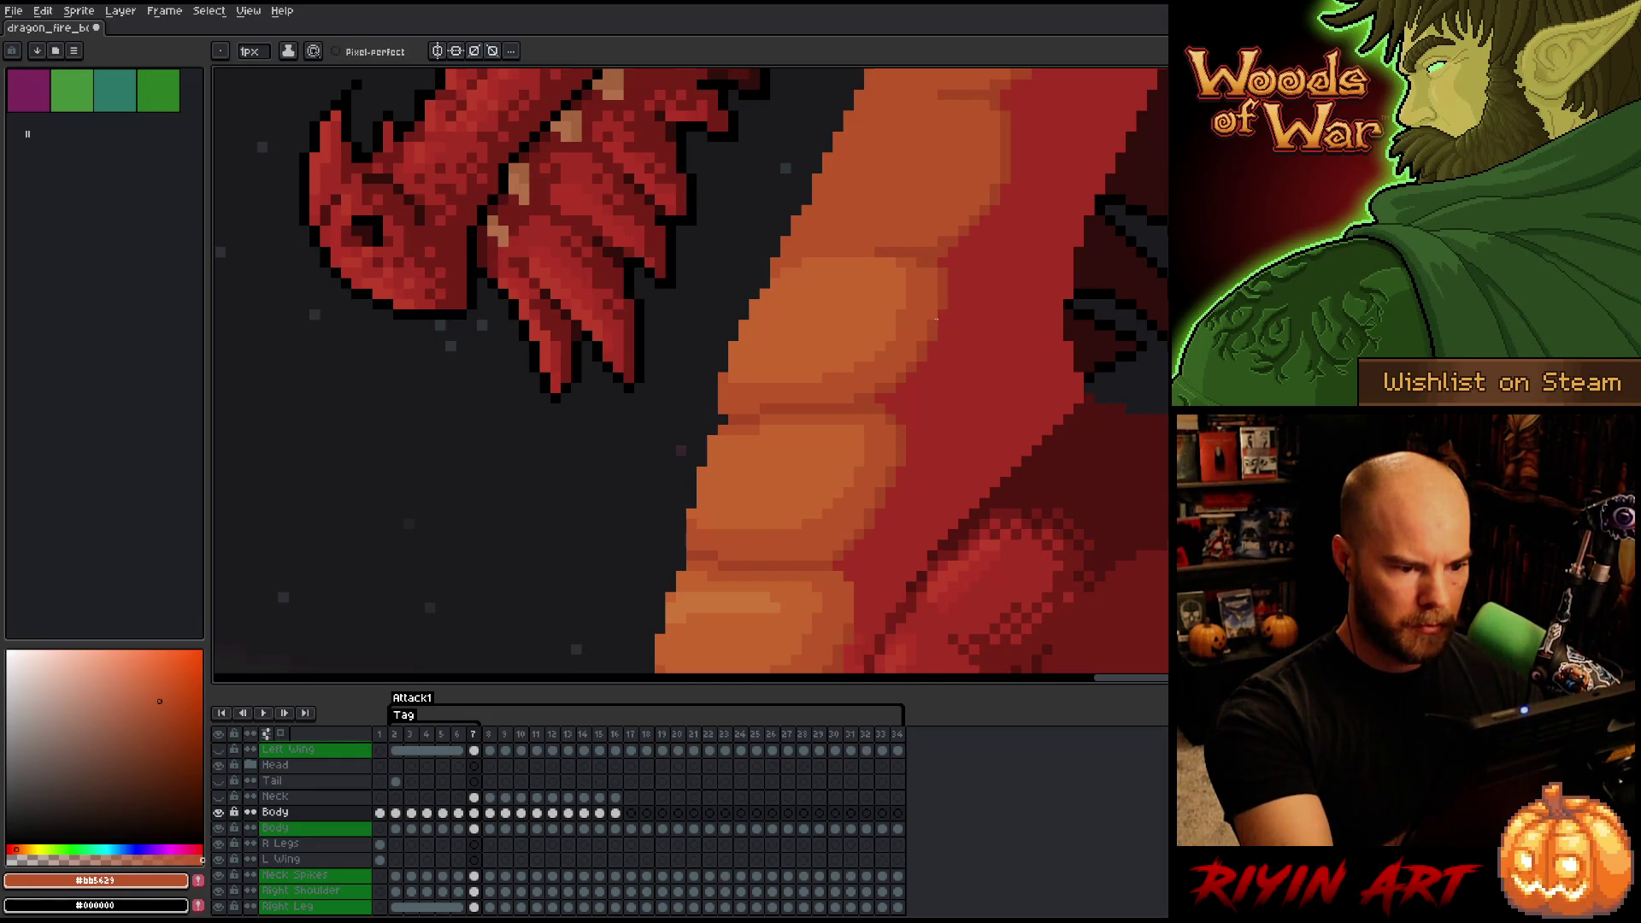
- Place an orange pixel on frame 7's neck with the 1px pencil, checking against frame 6
scroll(719, 417, "down", 3)
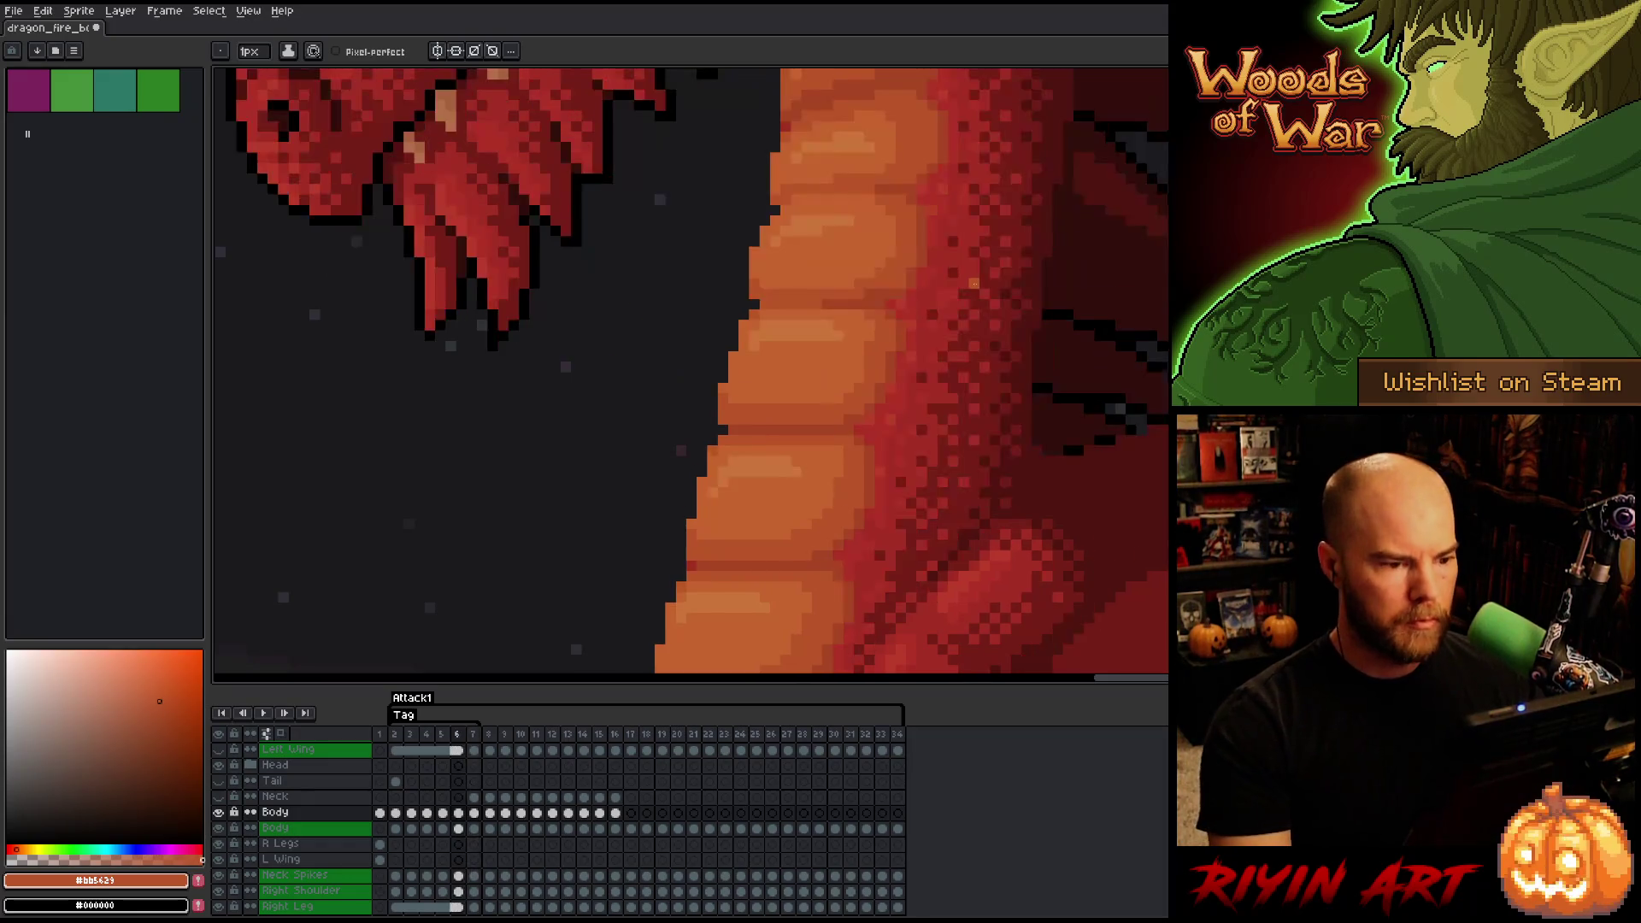
key("Left")
key("Right")
key("Left")
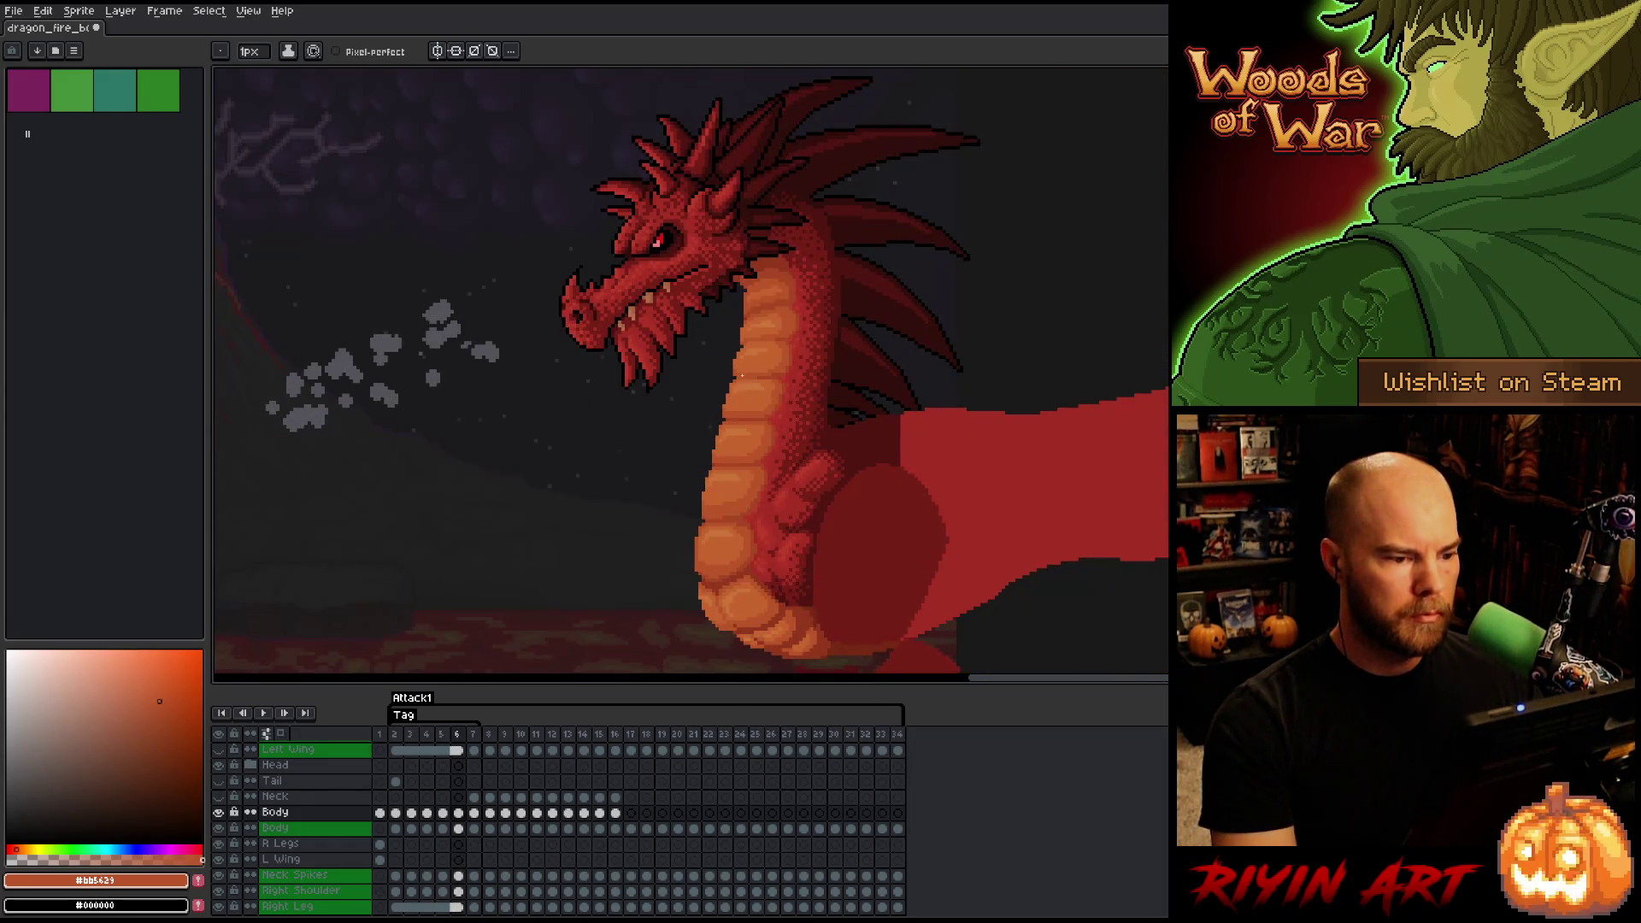
scroll(742, 376, "up", 3)
left_click(742, 376, "alt")
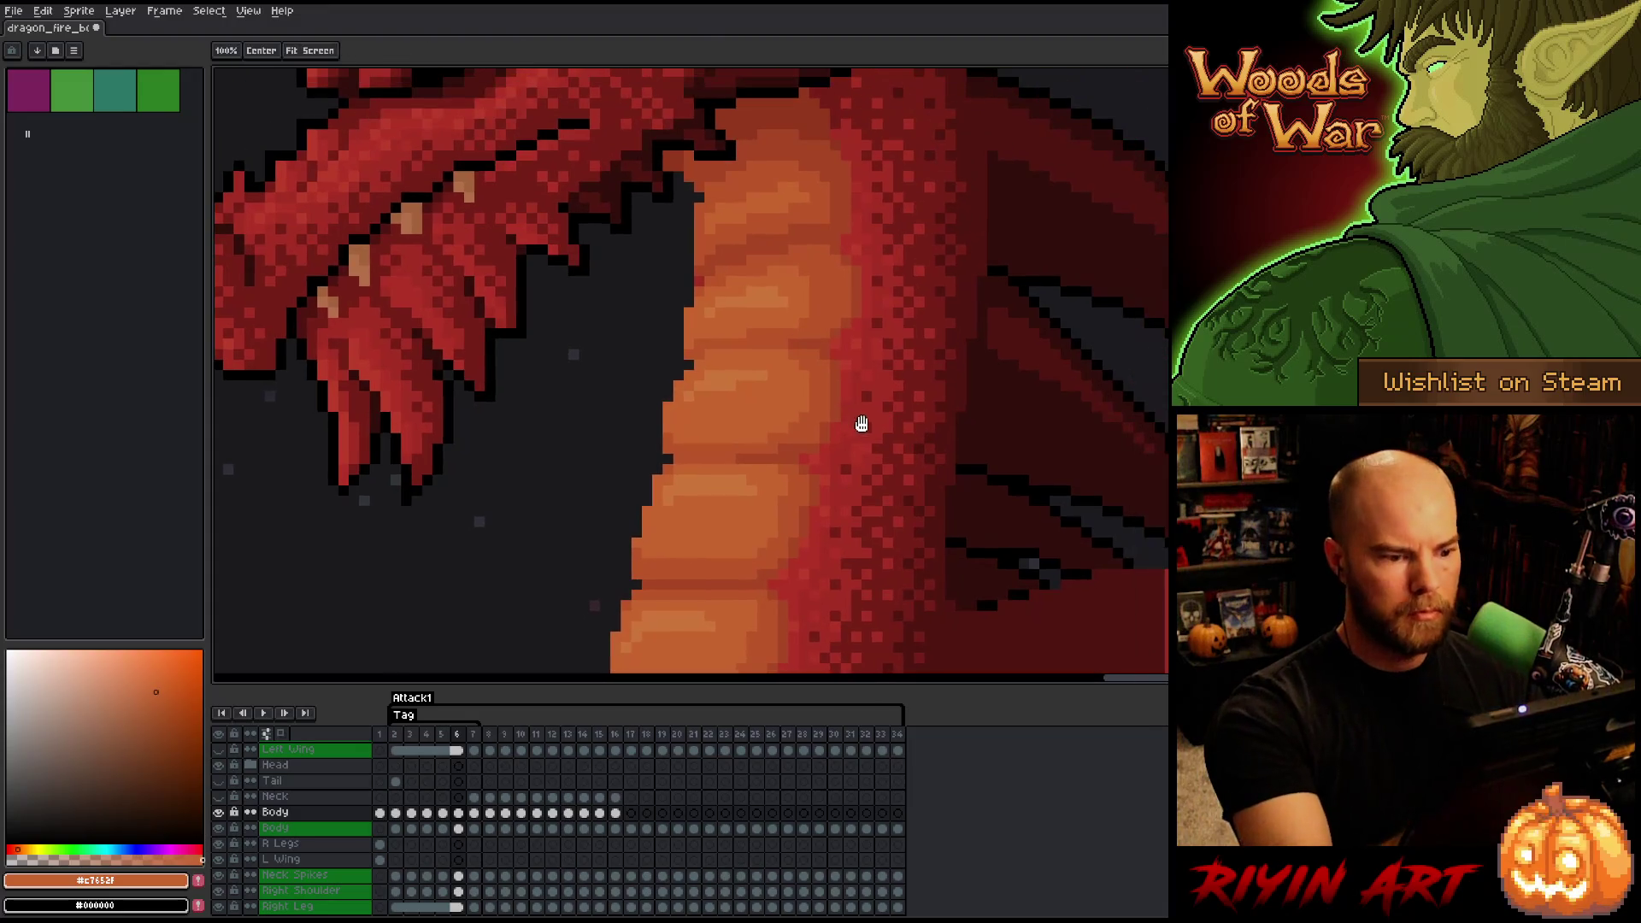
key("b")
left_click(866, 280)
key("Right")
key("Left")
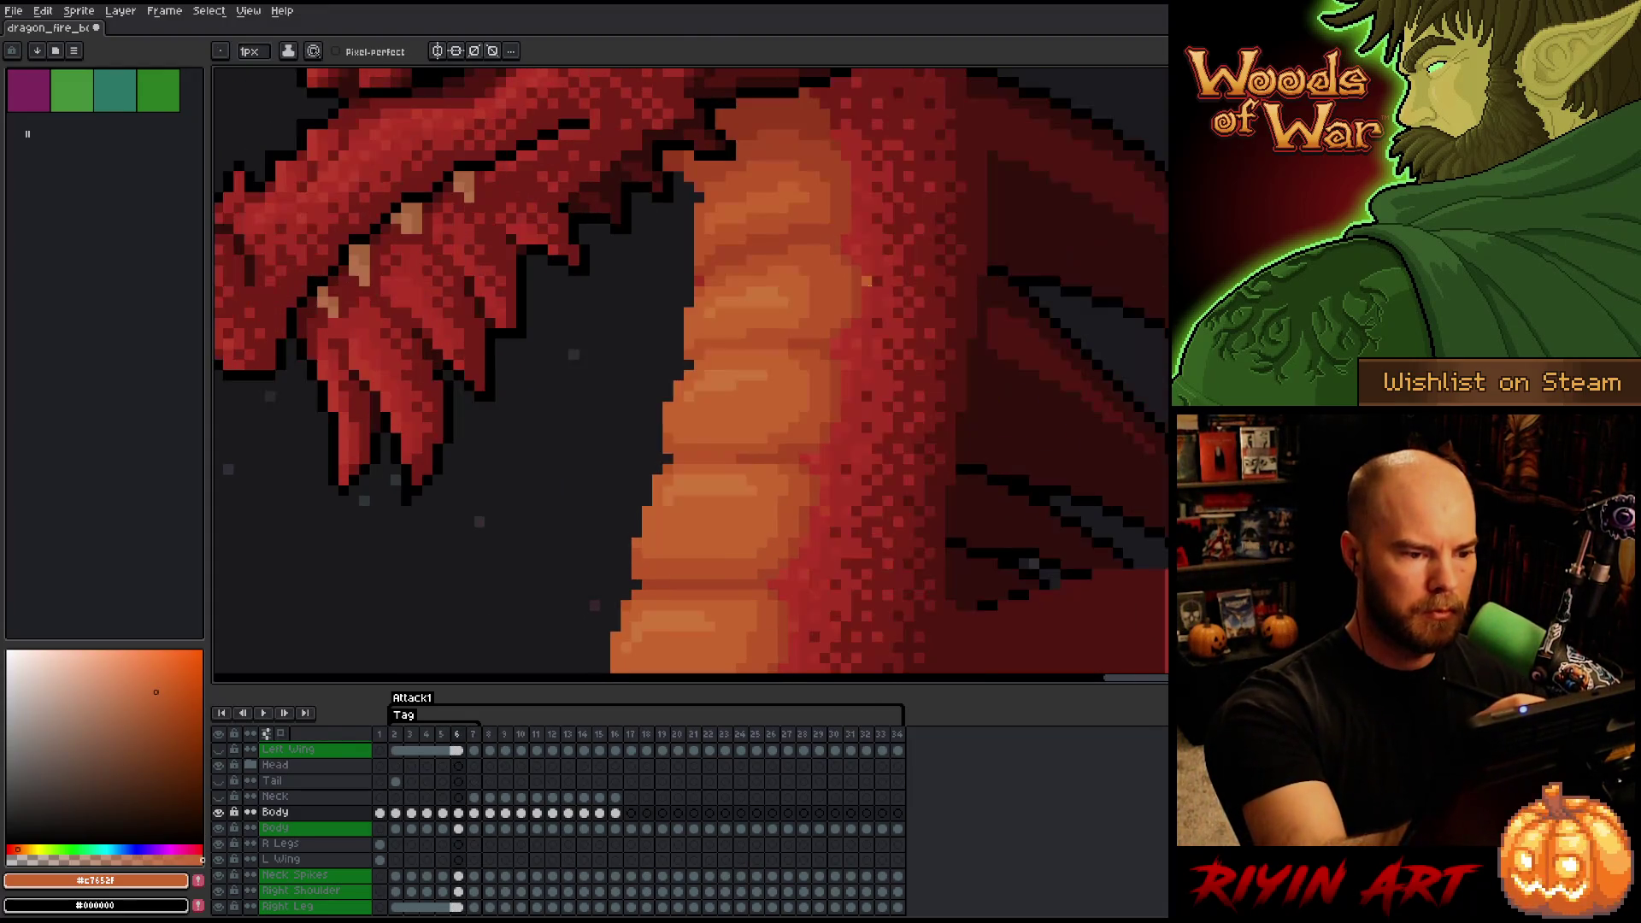
key("Right")
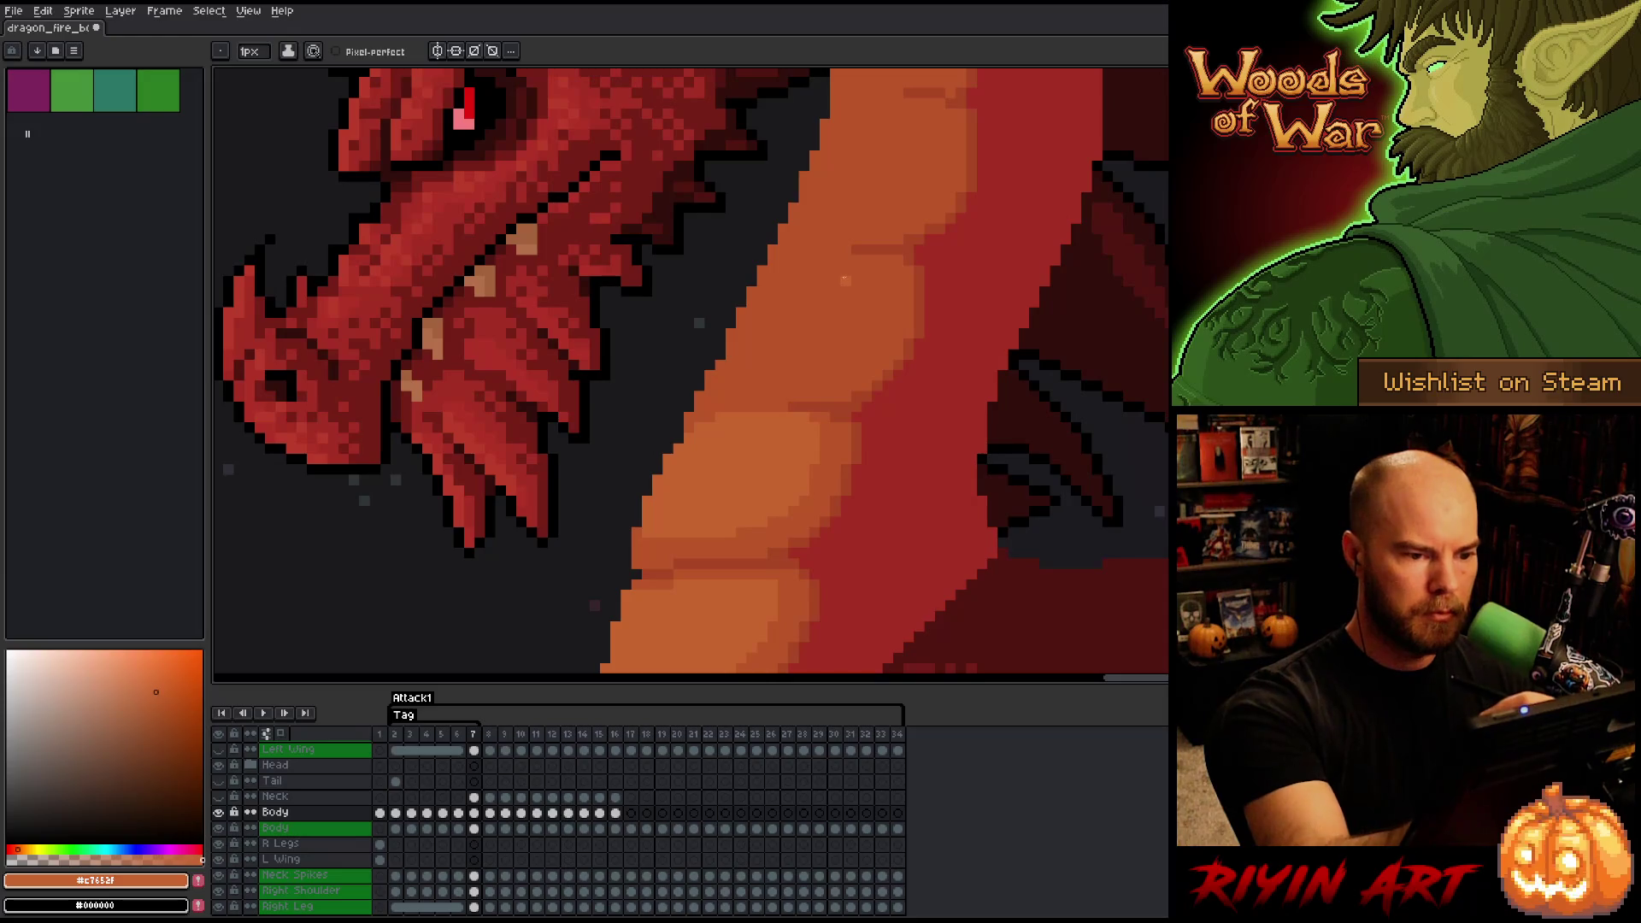
key("Left")
key("Right")
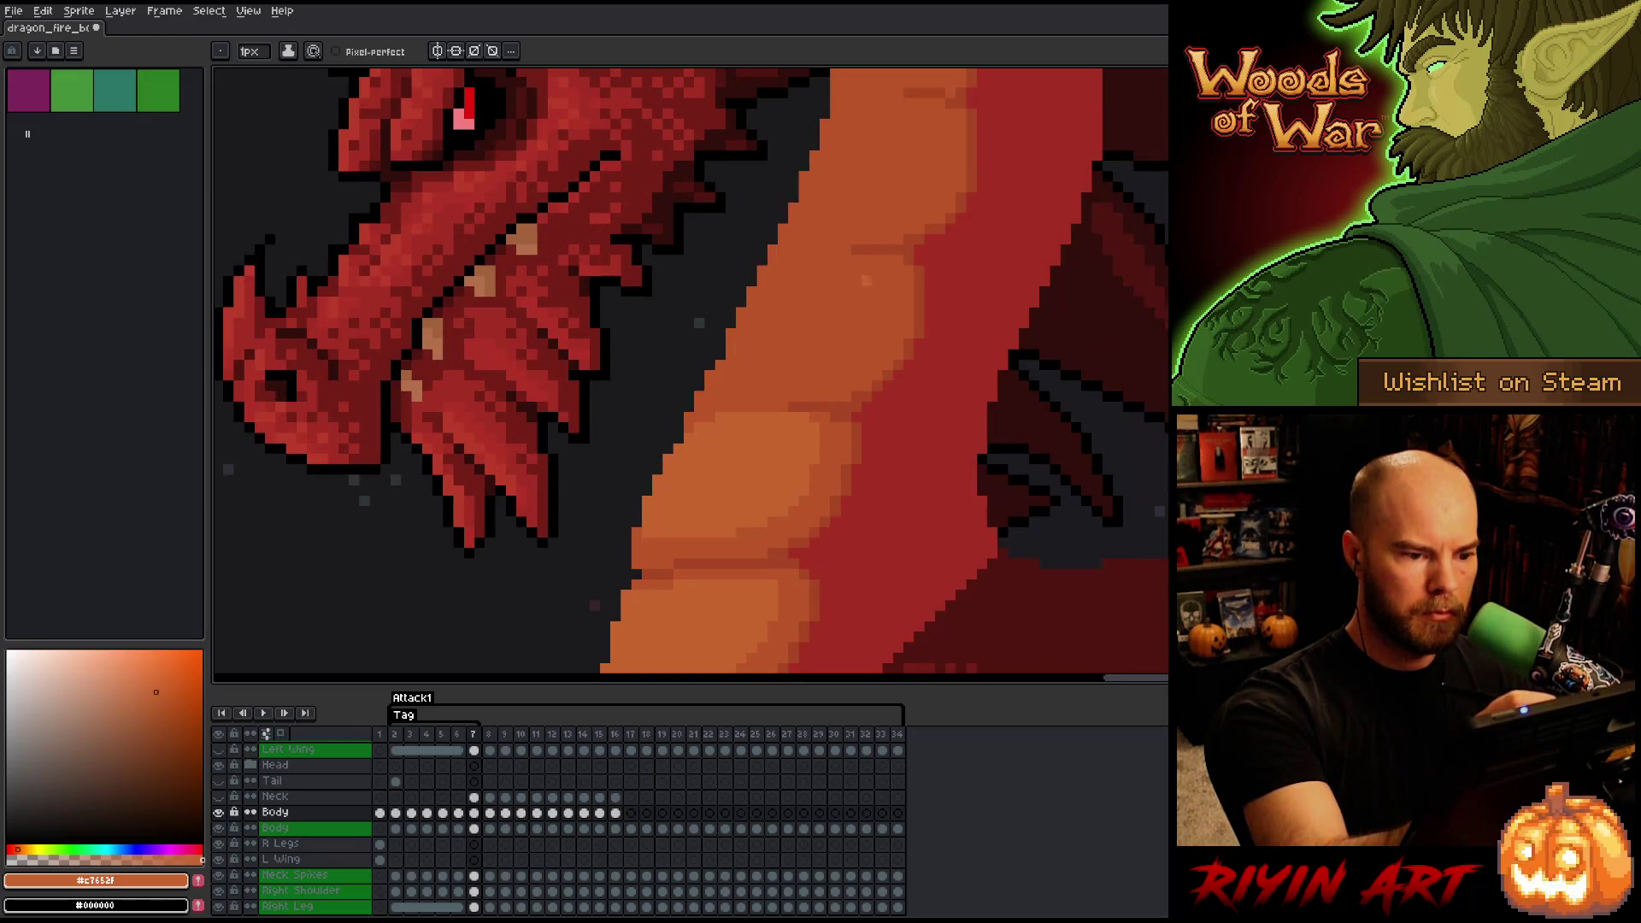
- Draw a lighter orange highlight curve along a belly plate on frame 7
mouse_move(857, 271)
left_mouse_down()
mouse_move(867, 338)
mouse_move(742, 386)
left_mouse_up()
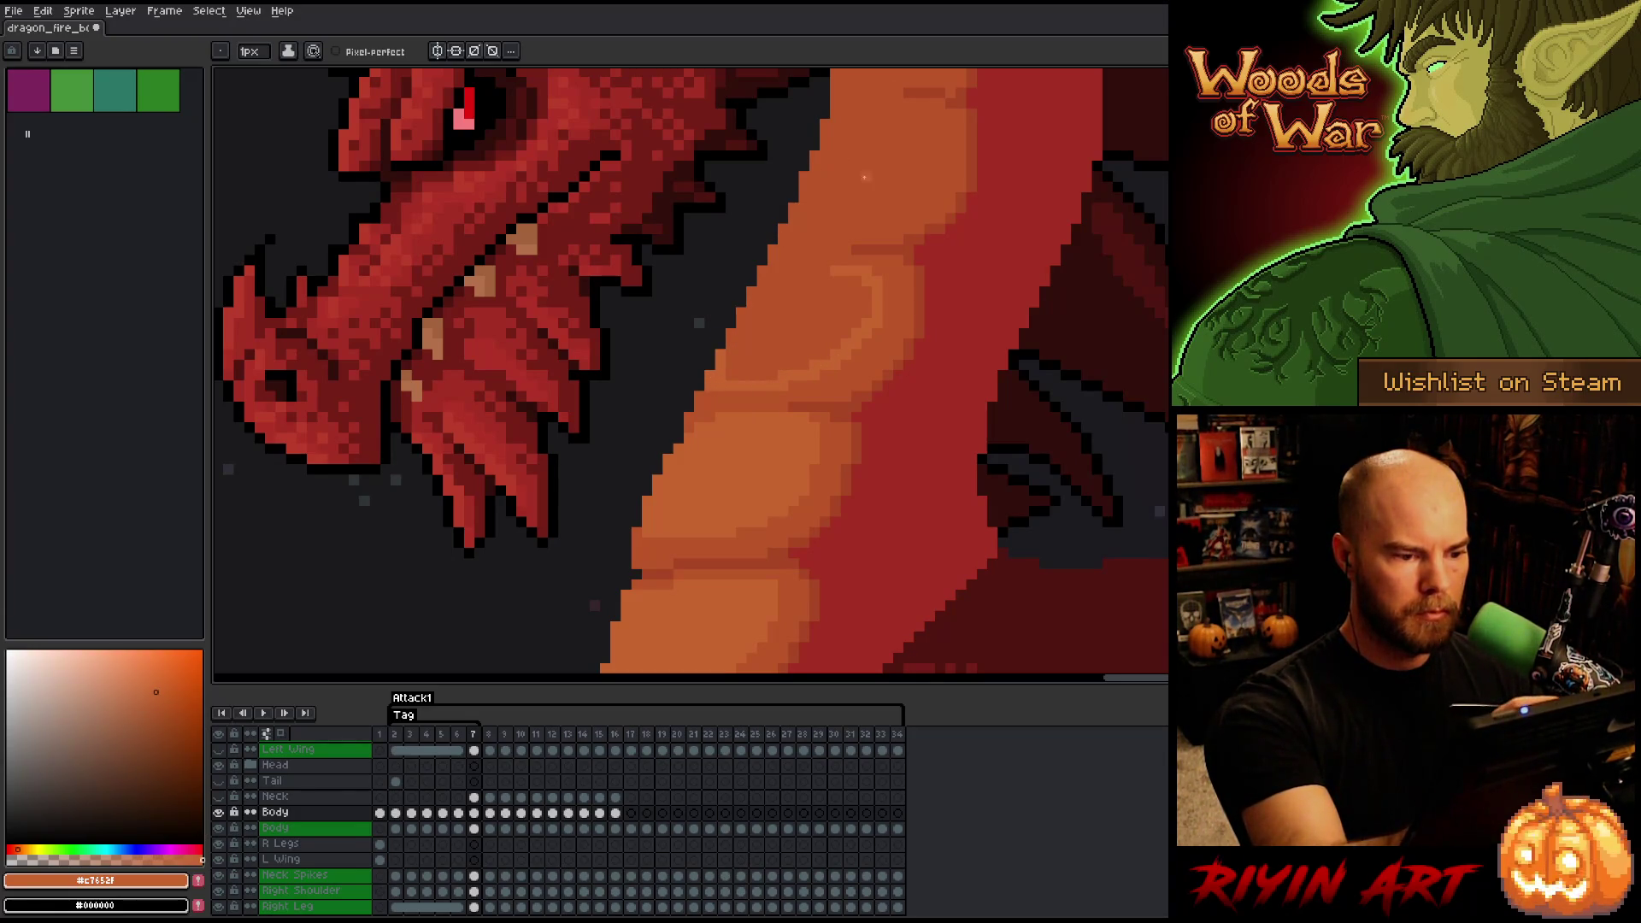
key("Left")
key("Right")
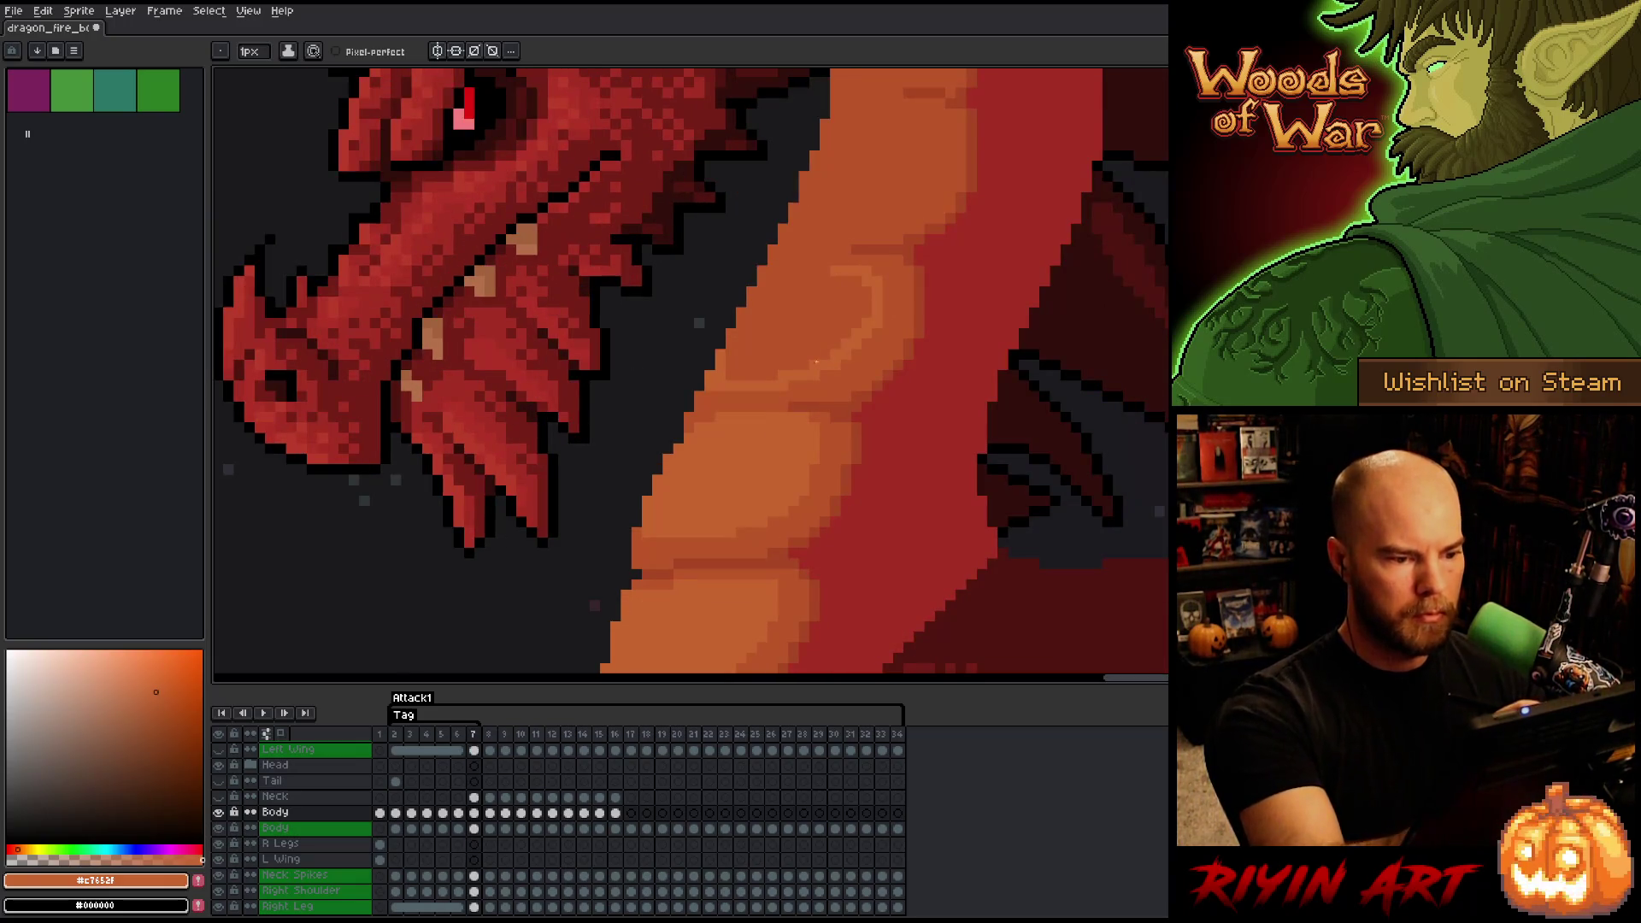
left_click(721, 386, "alt")
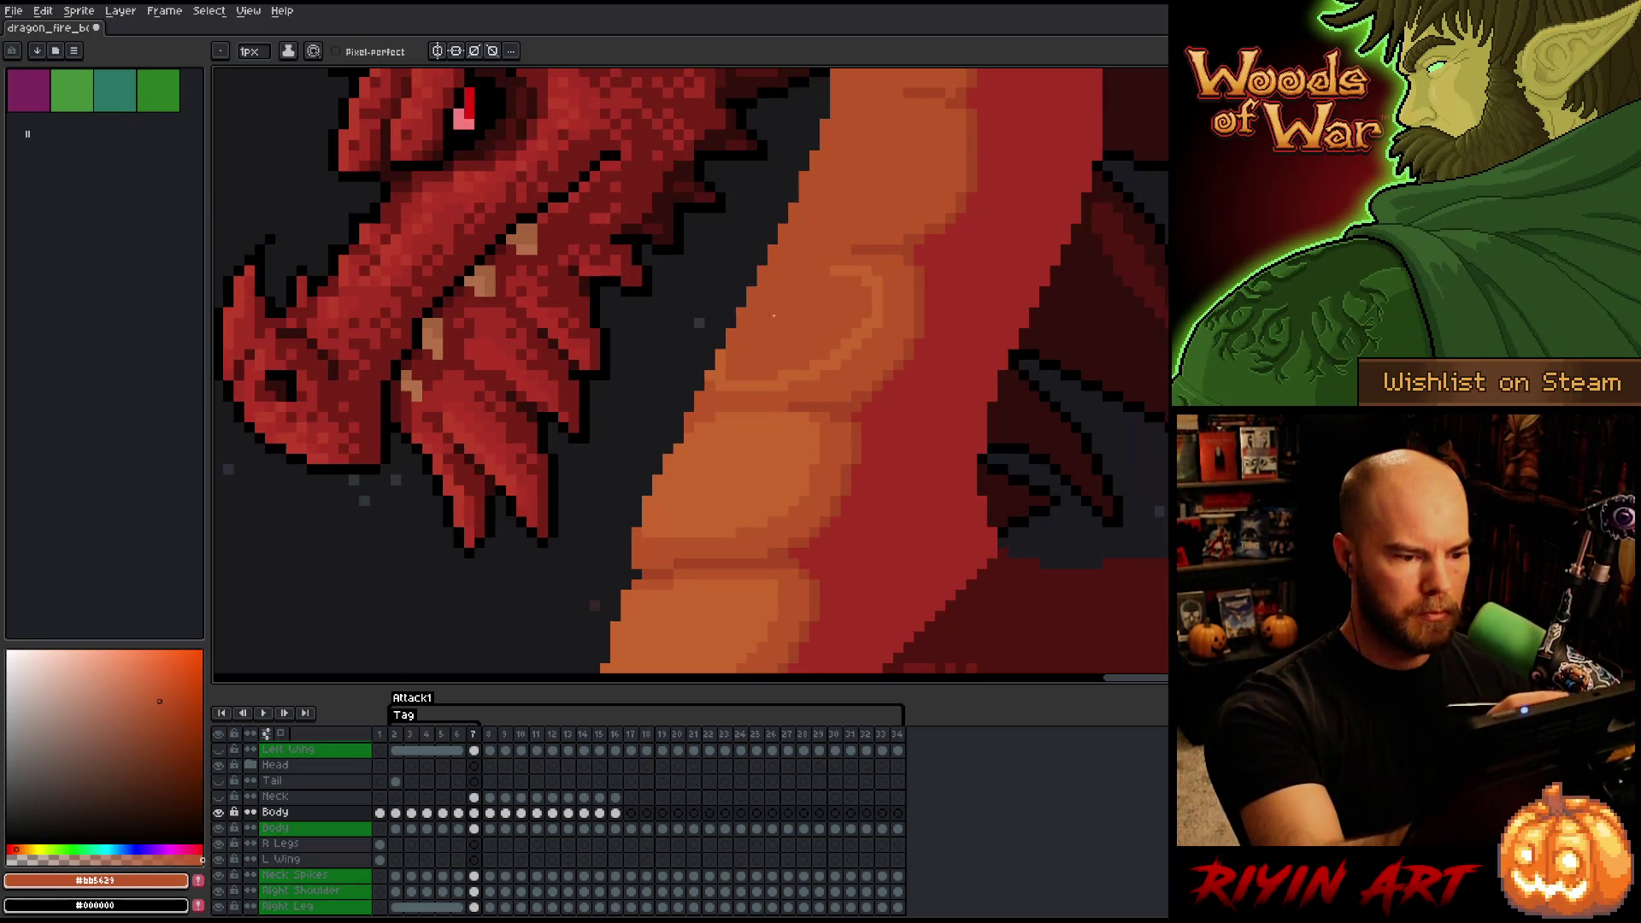
left_click(738, 377, "alt")
key("Left")
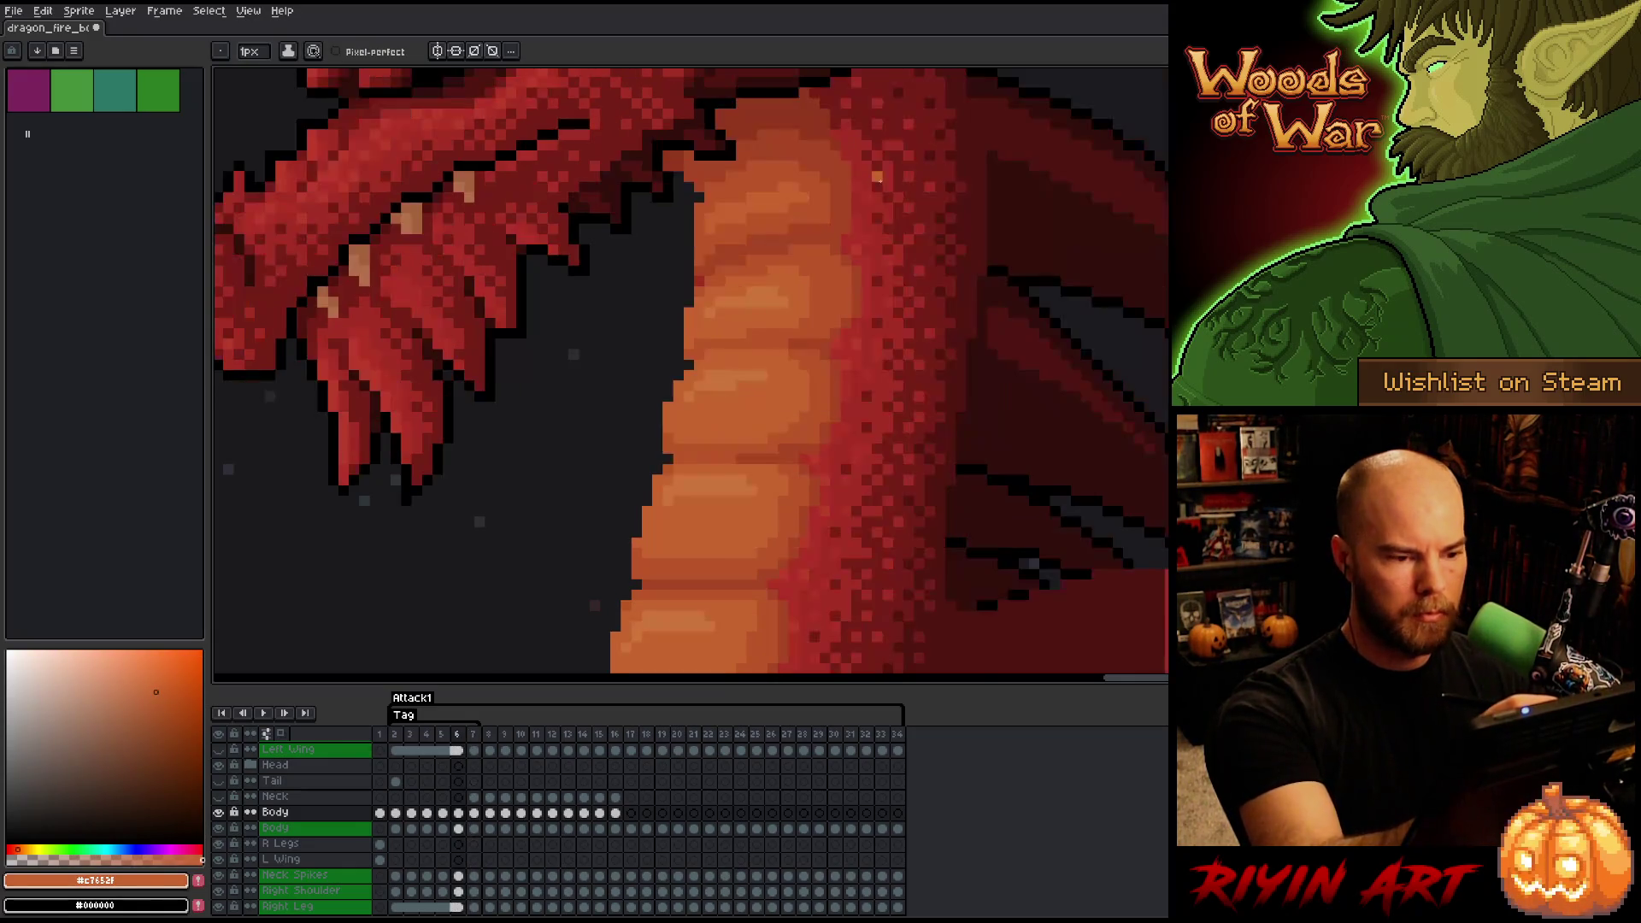
key("Right")
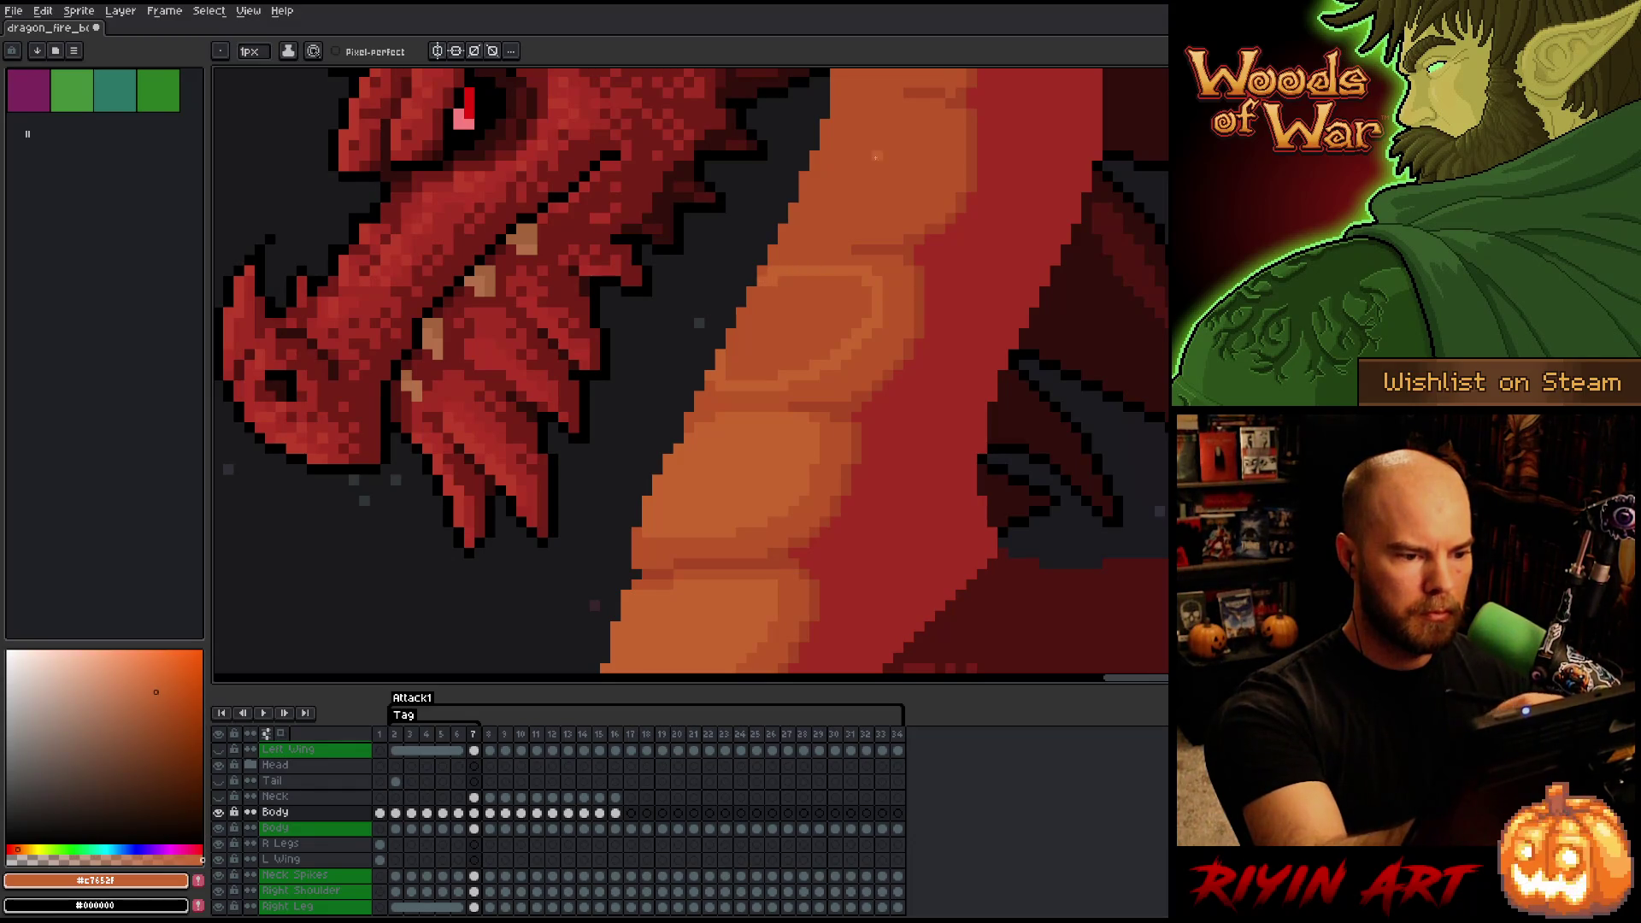
- Flip between frames 6 and 7 to check the new highlights, ending on the 1px pencil
key("g")
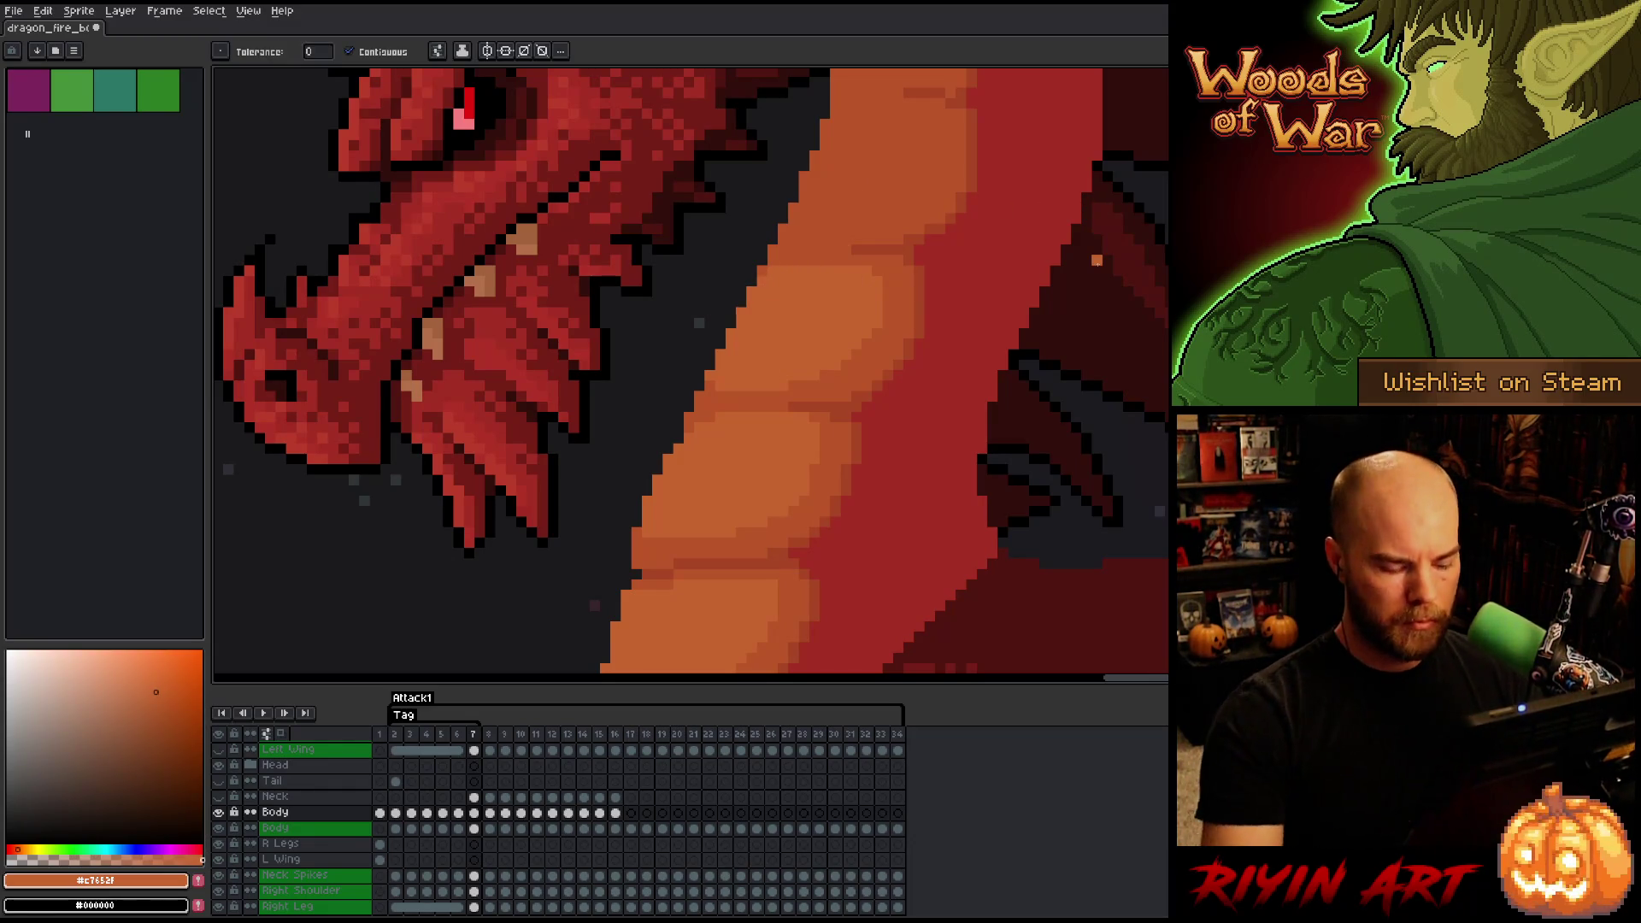
key("Left")
key("Right")
key("Left")
key("Right")
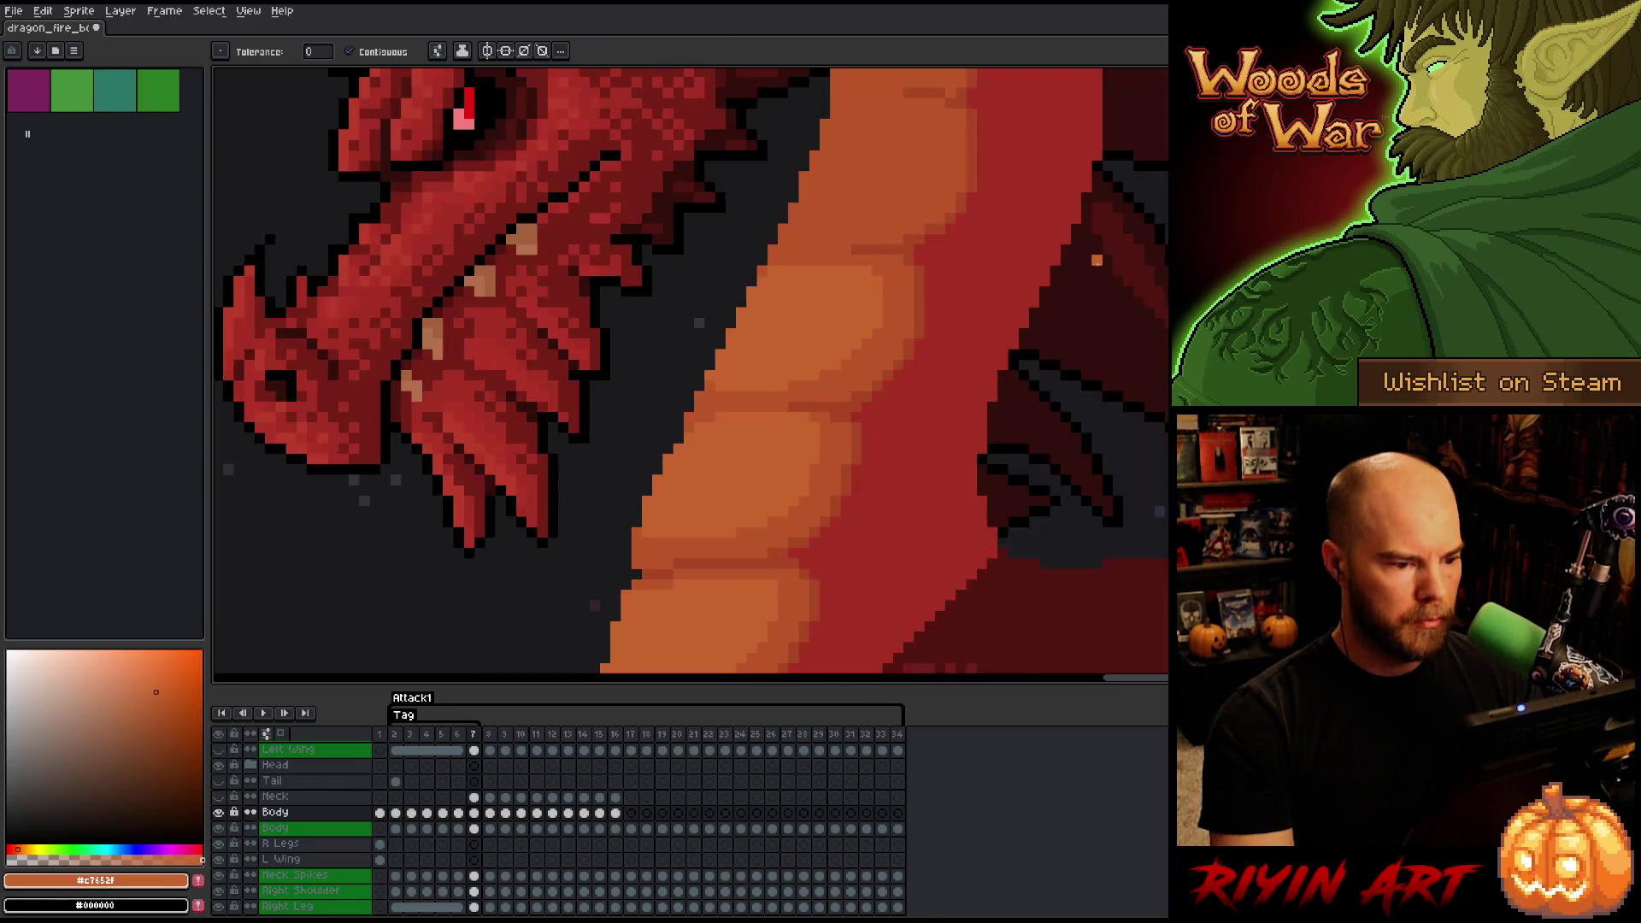
key("Left")
key("Right")
key("Left")
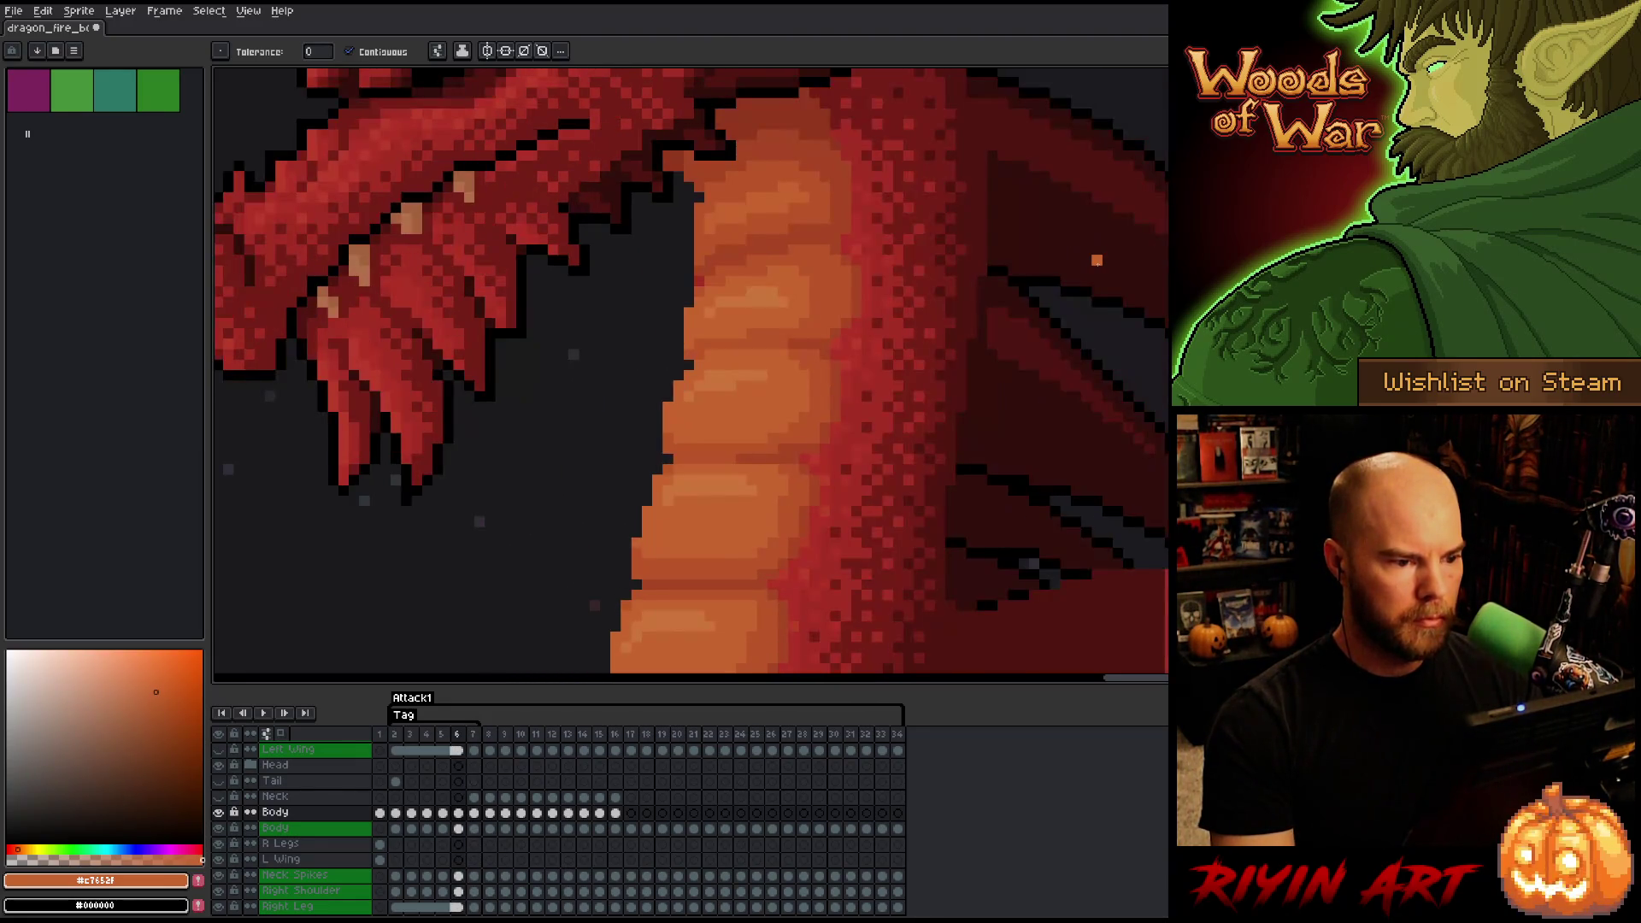
key("Right")
key("Left")
key("Right")
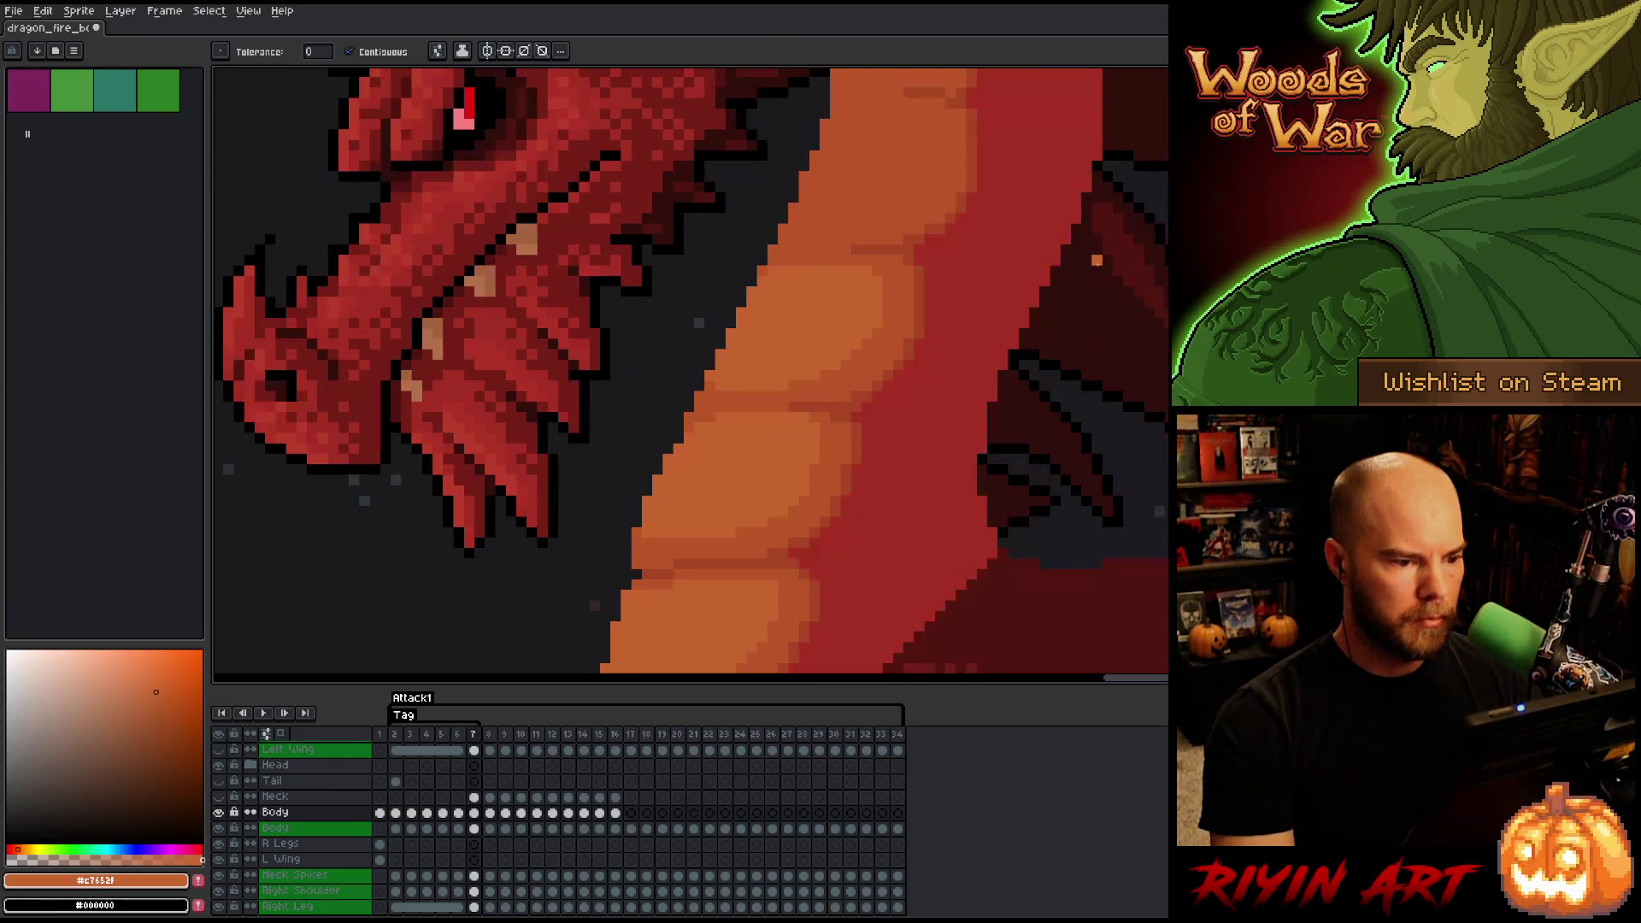
key("b")
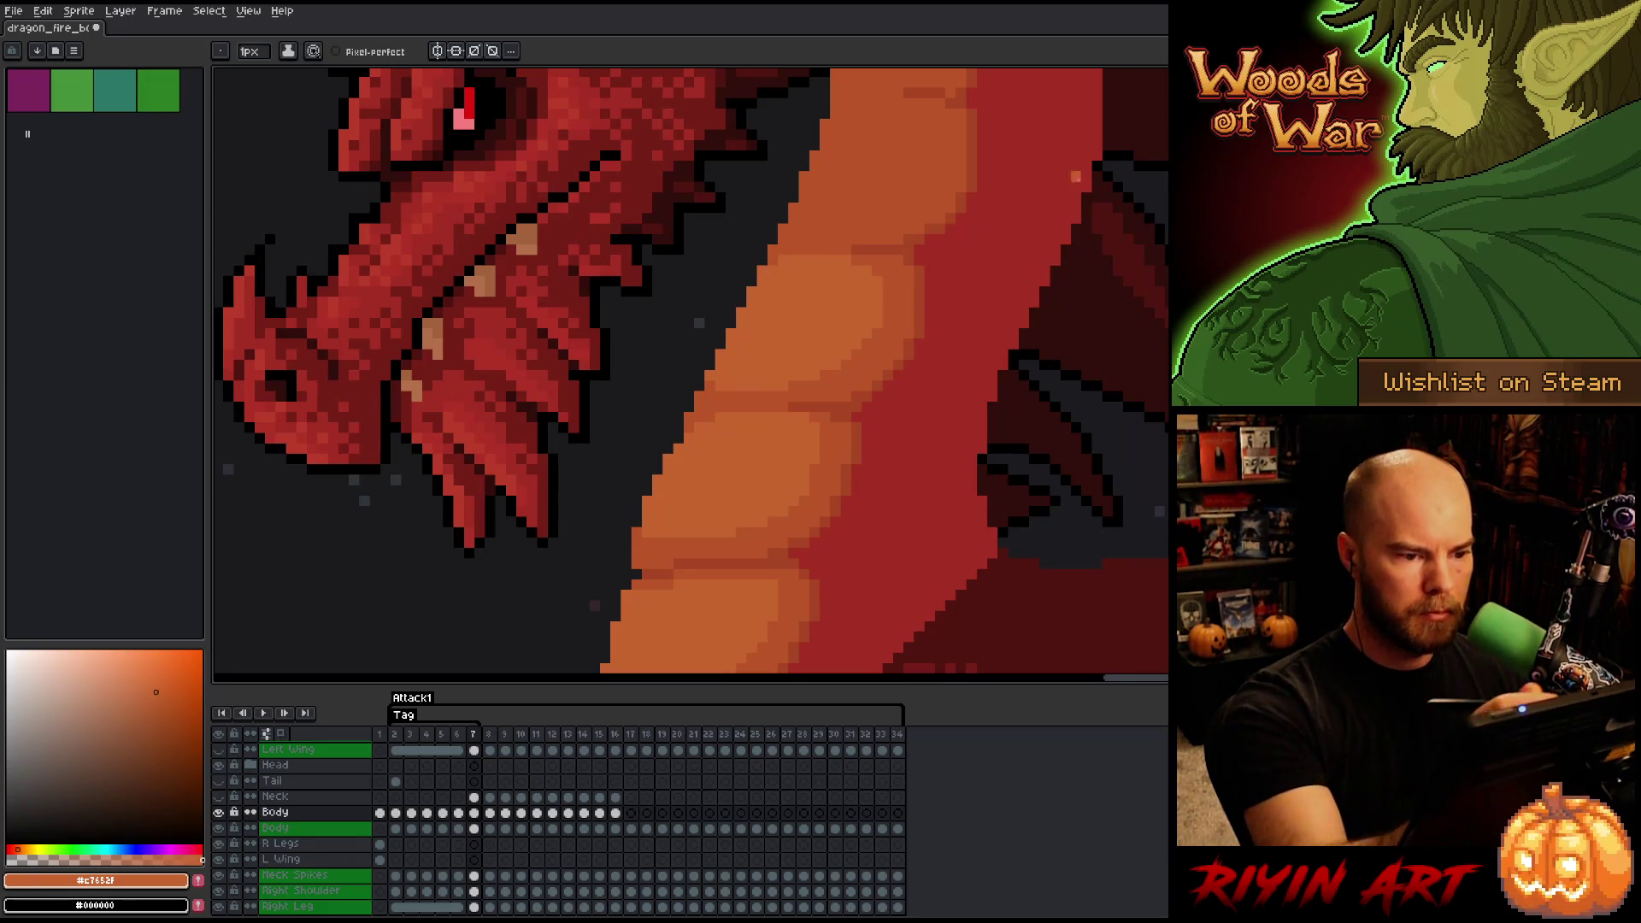
- Zoom and flip between frames 6 and 7 to review the two-tone belly plates
key("Left")
key("Right")
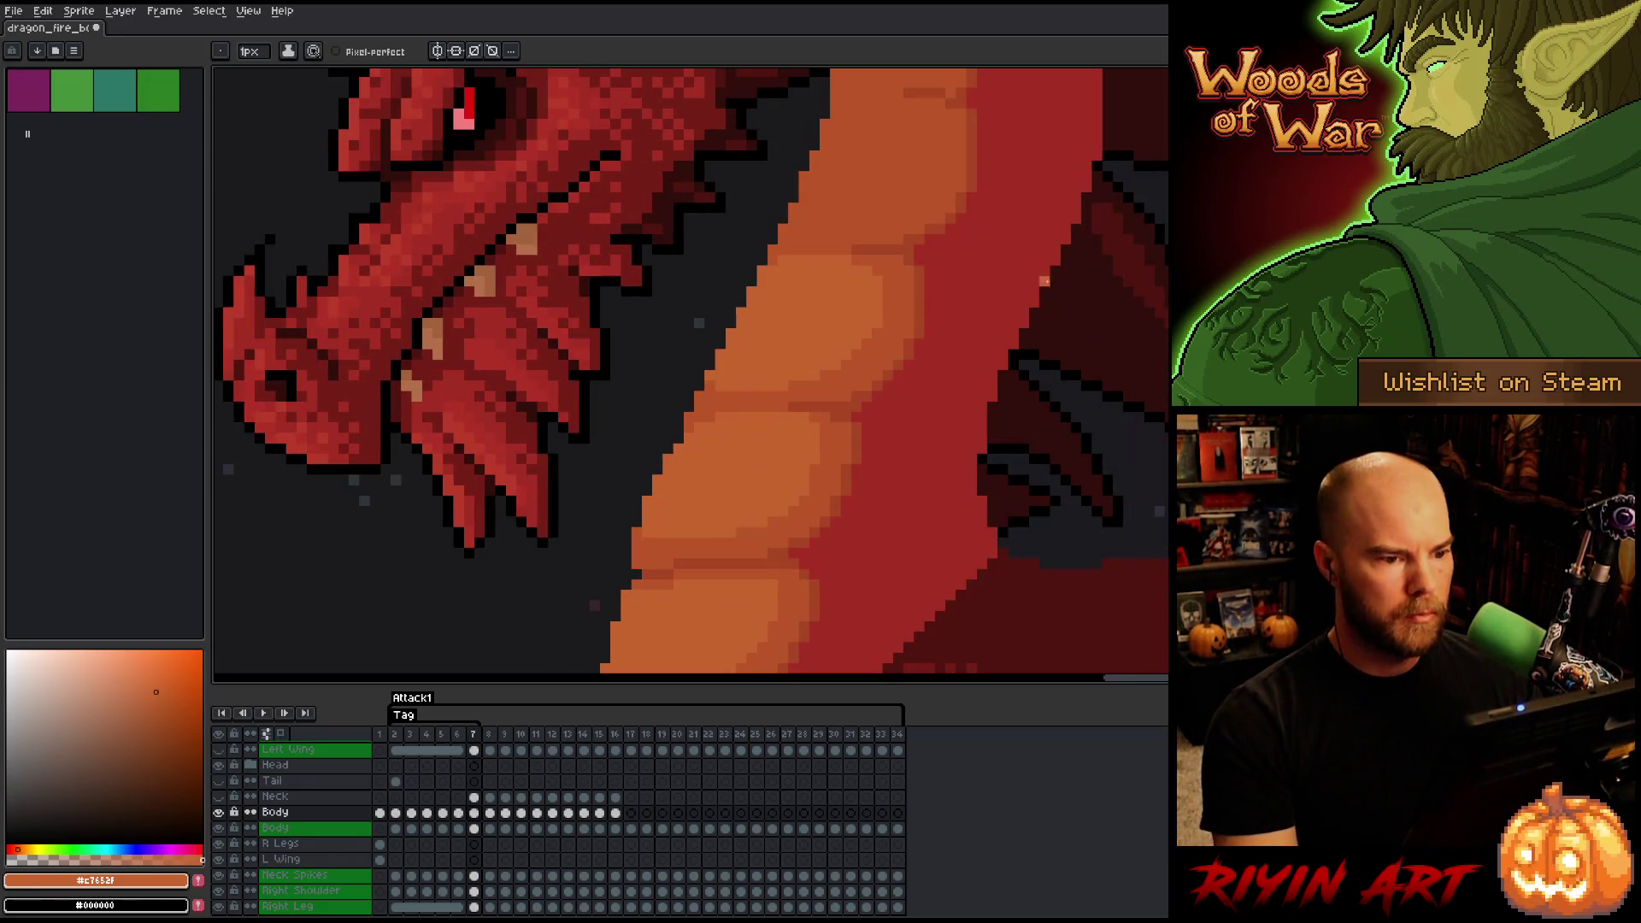
scroll(889, 258, "down", 3)
scroll(889, 258, "up", 2)
key("Left")
scroll(889, 258, "up", 2)
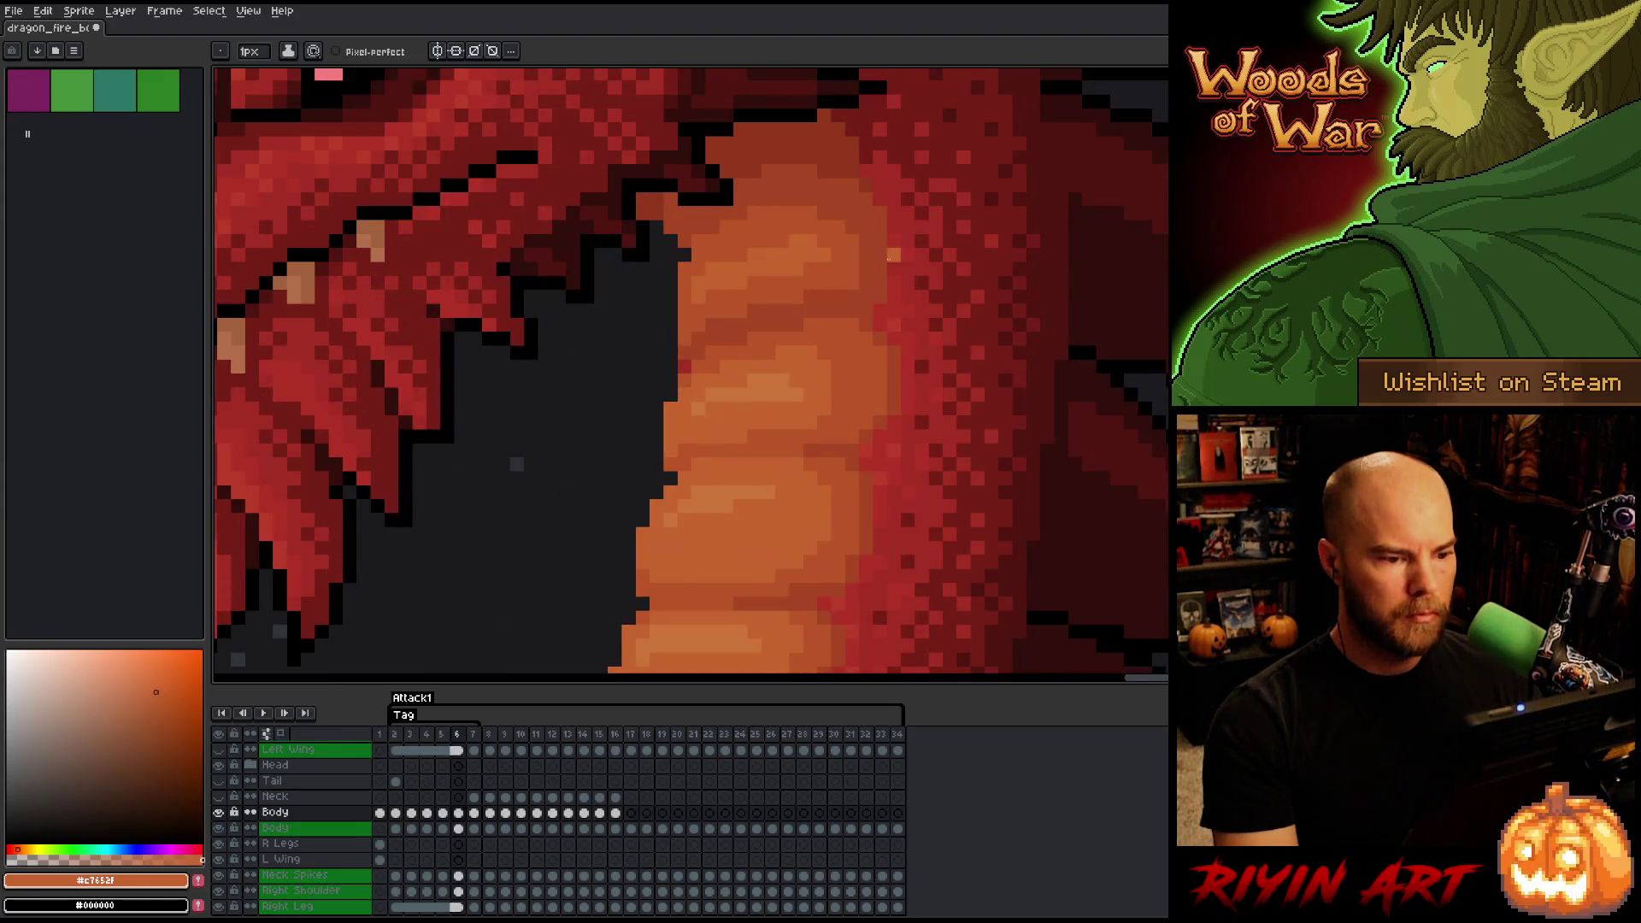
key("Right")
key("Left")
key("Right")
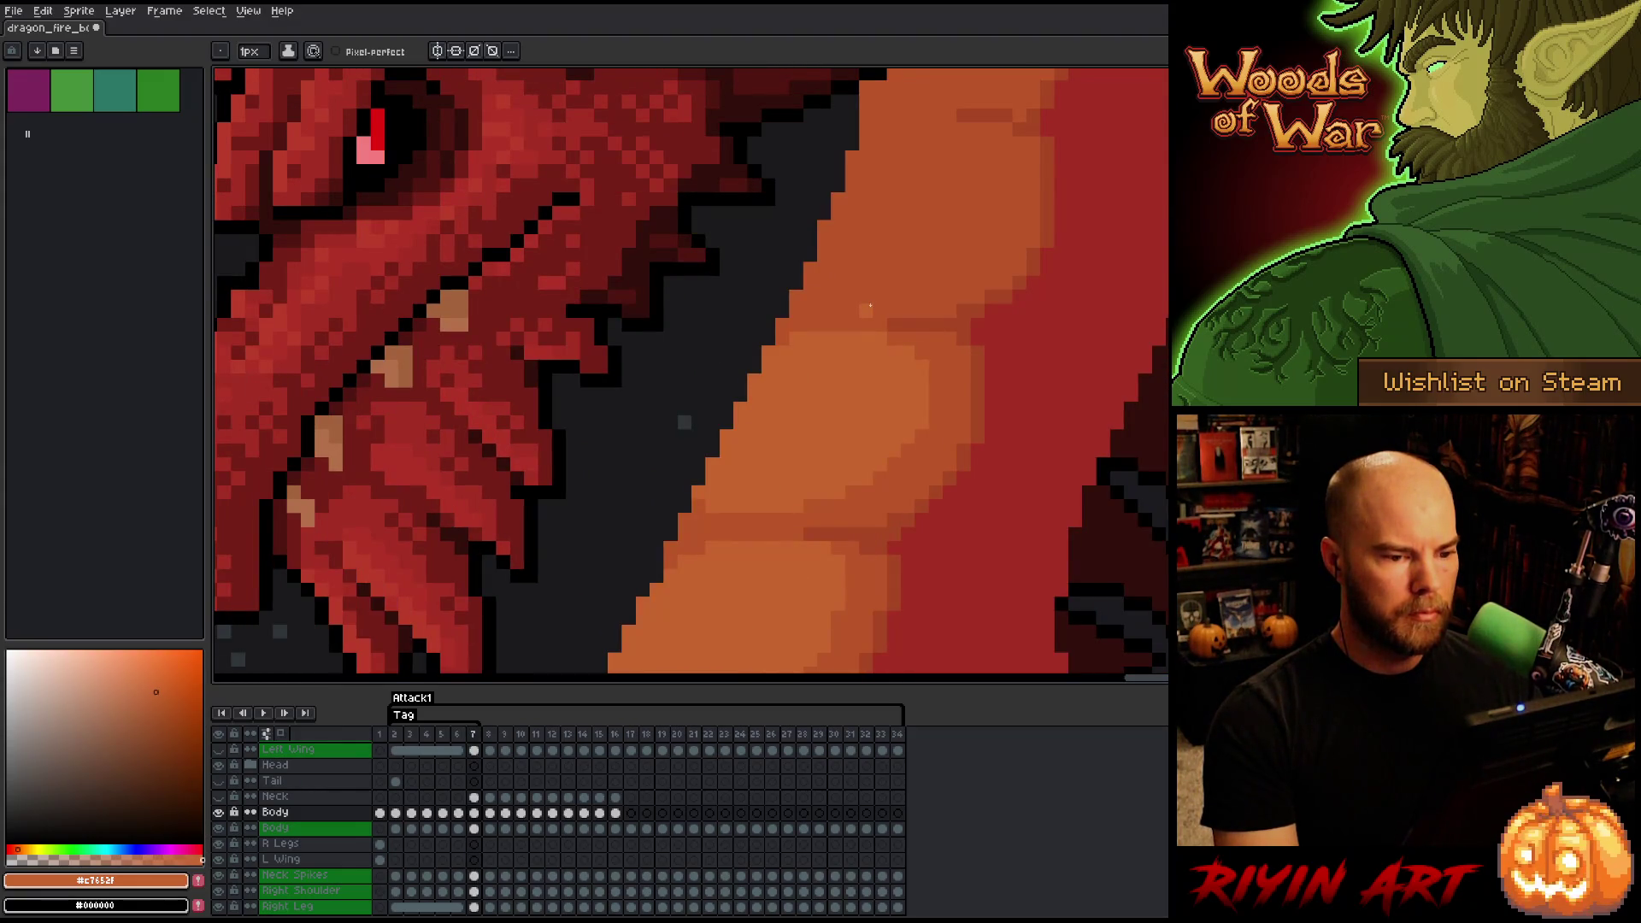
key("Left")
key("Right")
key("Left")
key("Right")
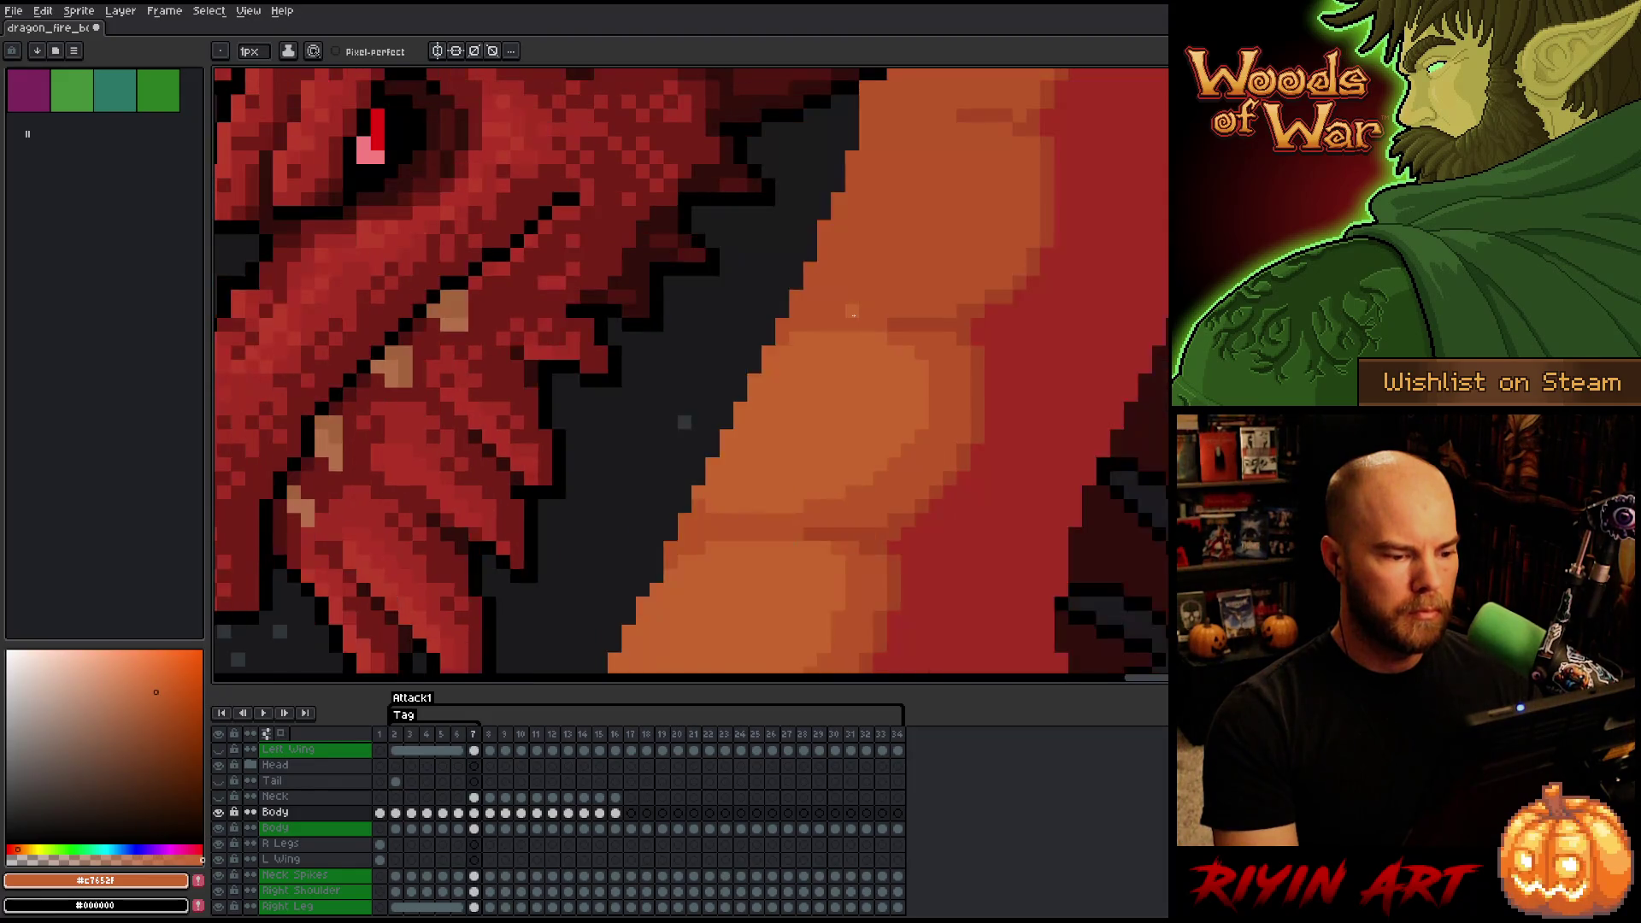
scroll(852, 314, "down", 2)
key("Left")
key("Right")
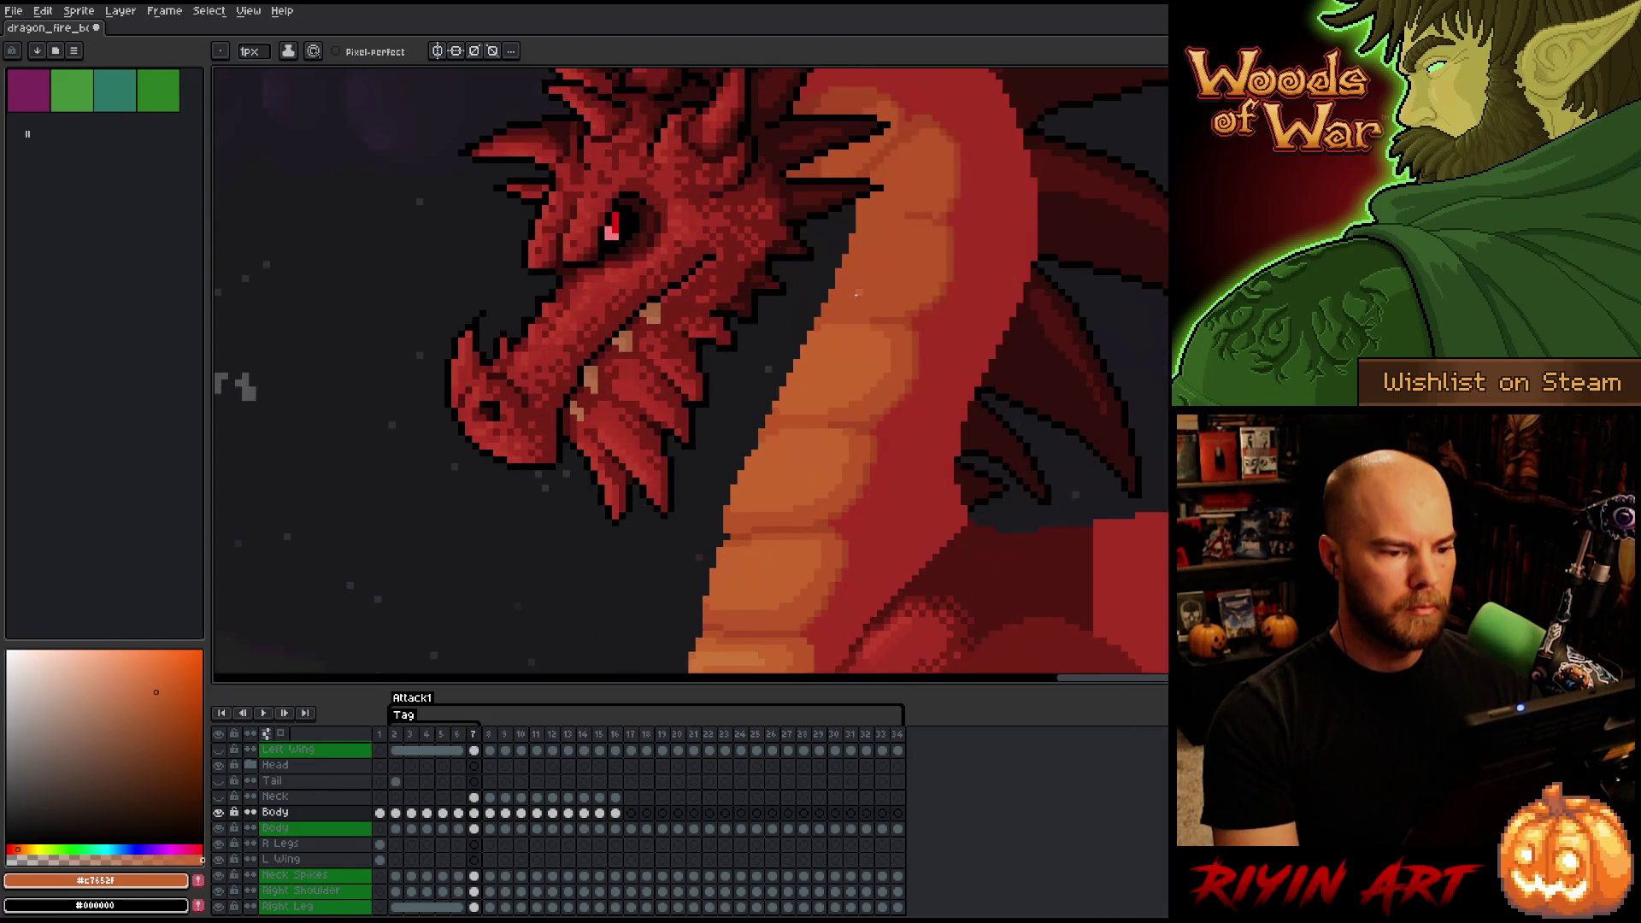
- Zoom in and pick the darker belly orange #bb5629 for the pencil, with the neck in view
scroll(856, 294, "up", 1)
scroll(850, 303, "down", 3)
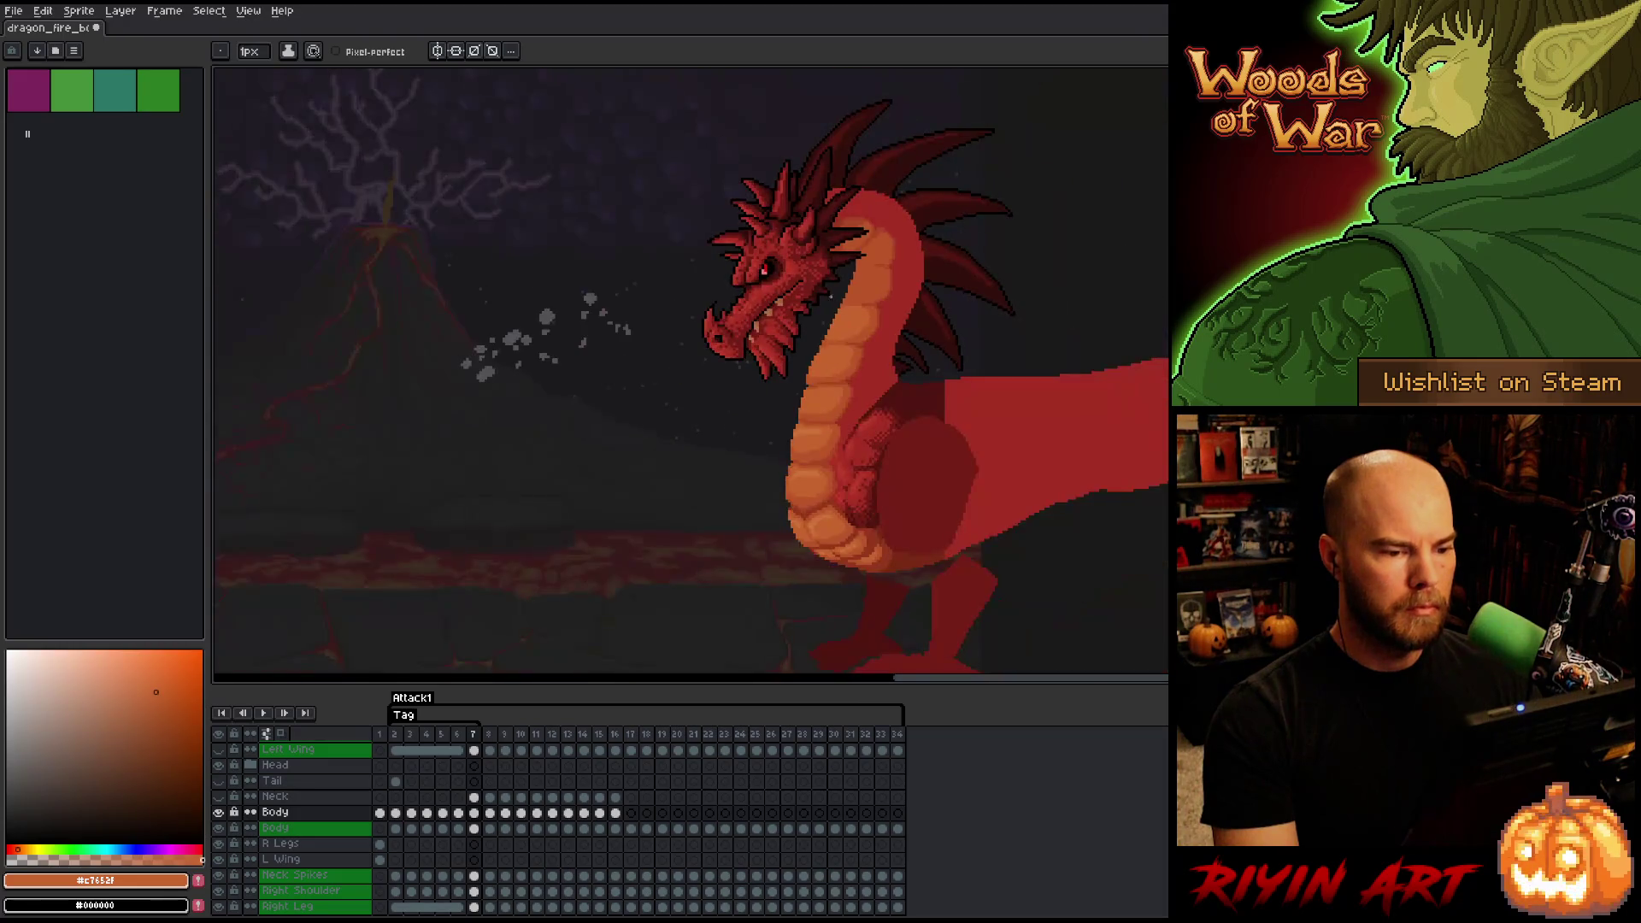
scroll(846, 308, "up", 2)
scroll(844, 312, "up", 1)
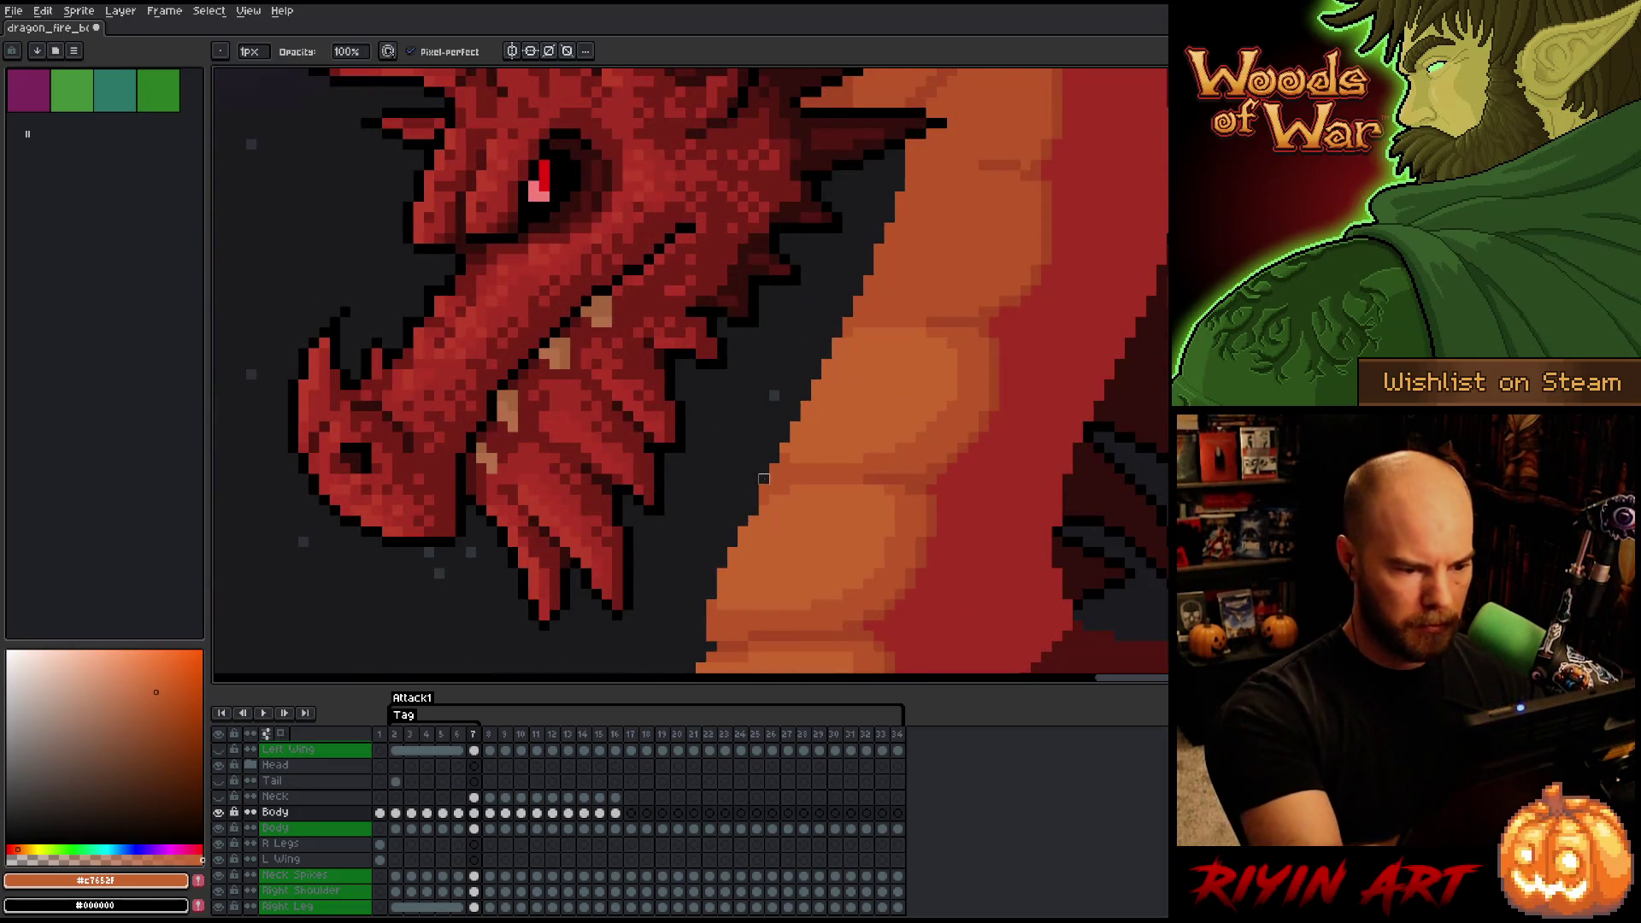
key("e")
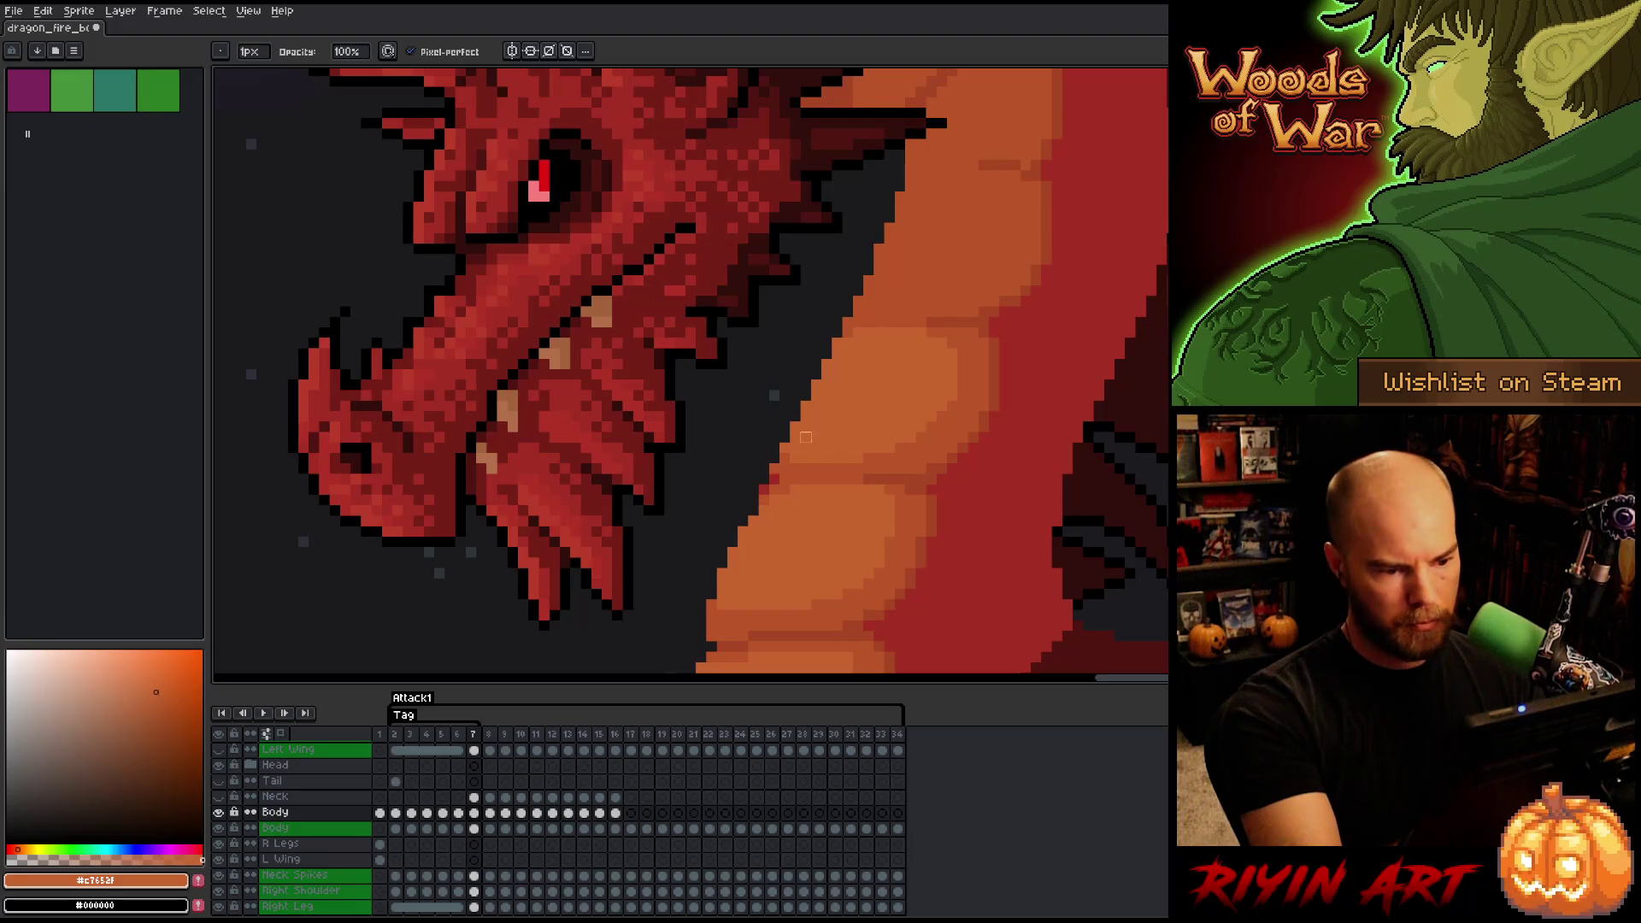
key("e")
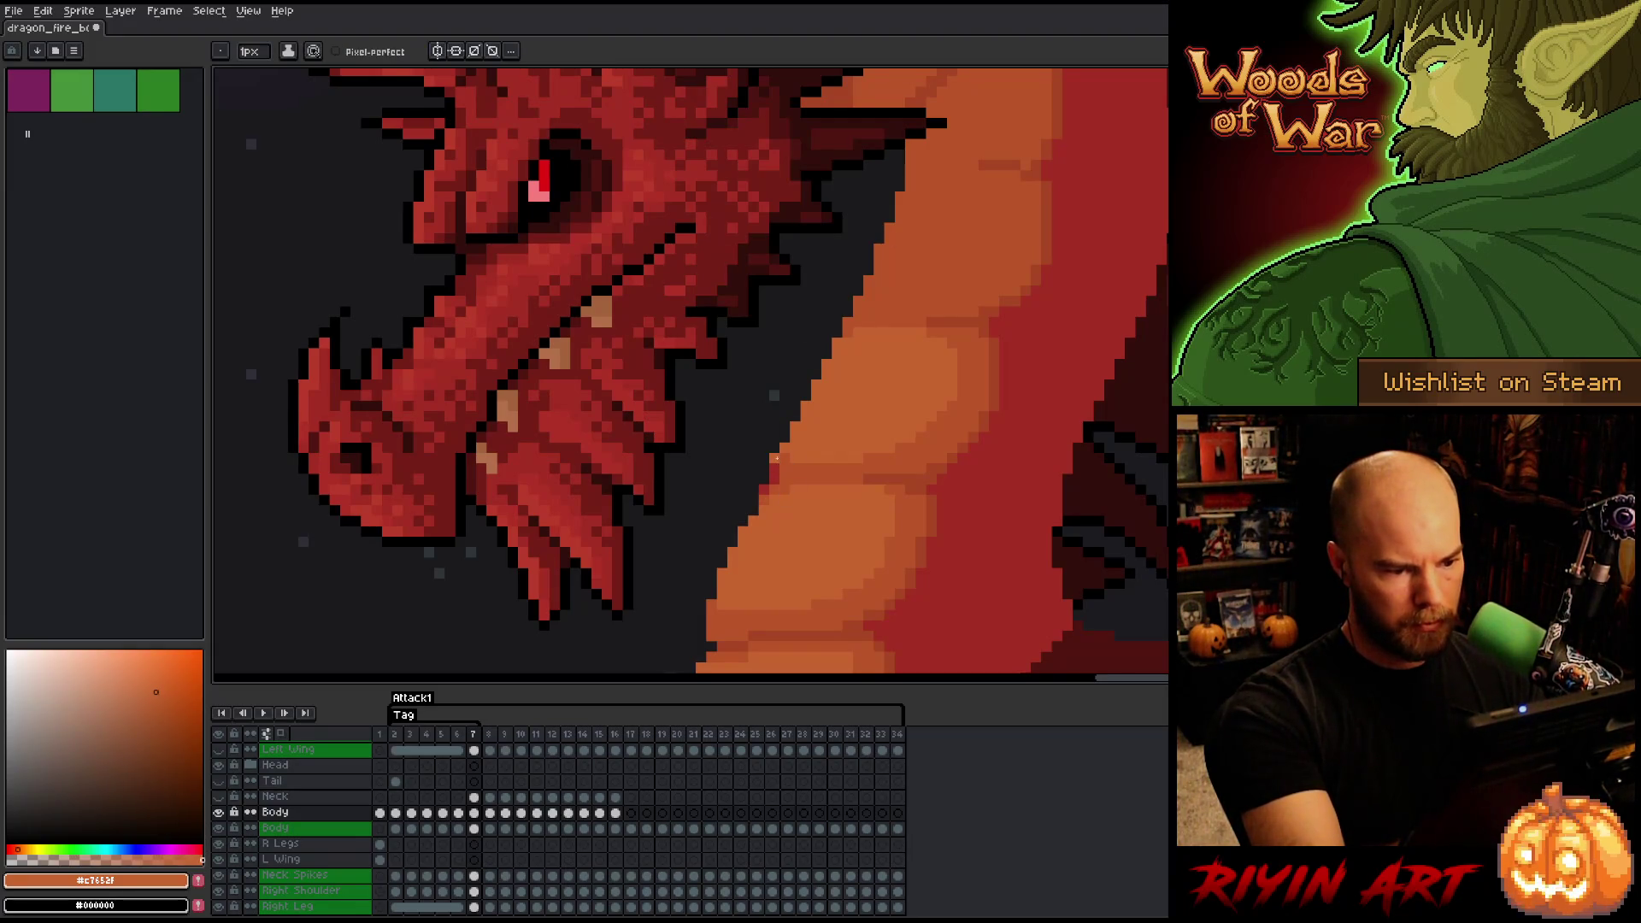
left_click(778, 462, "alt")
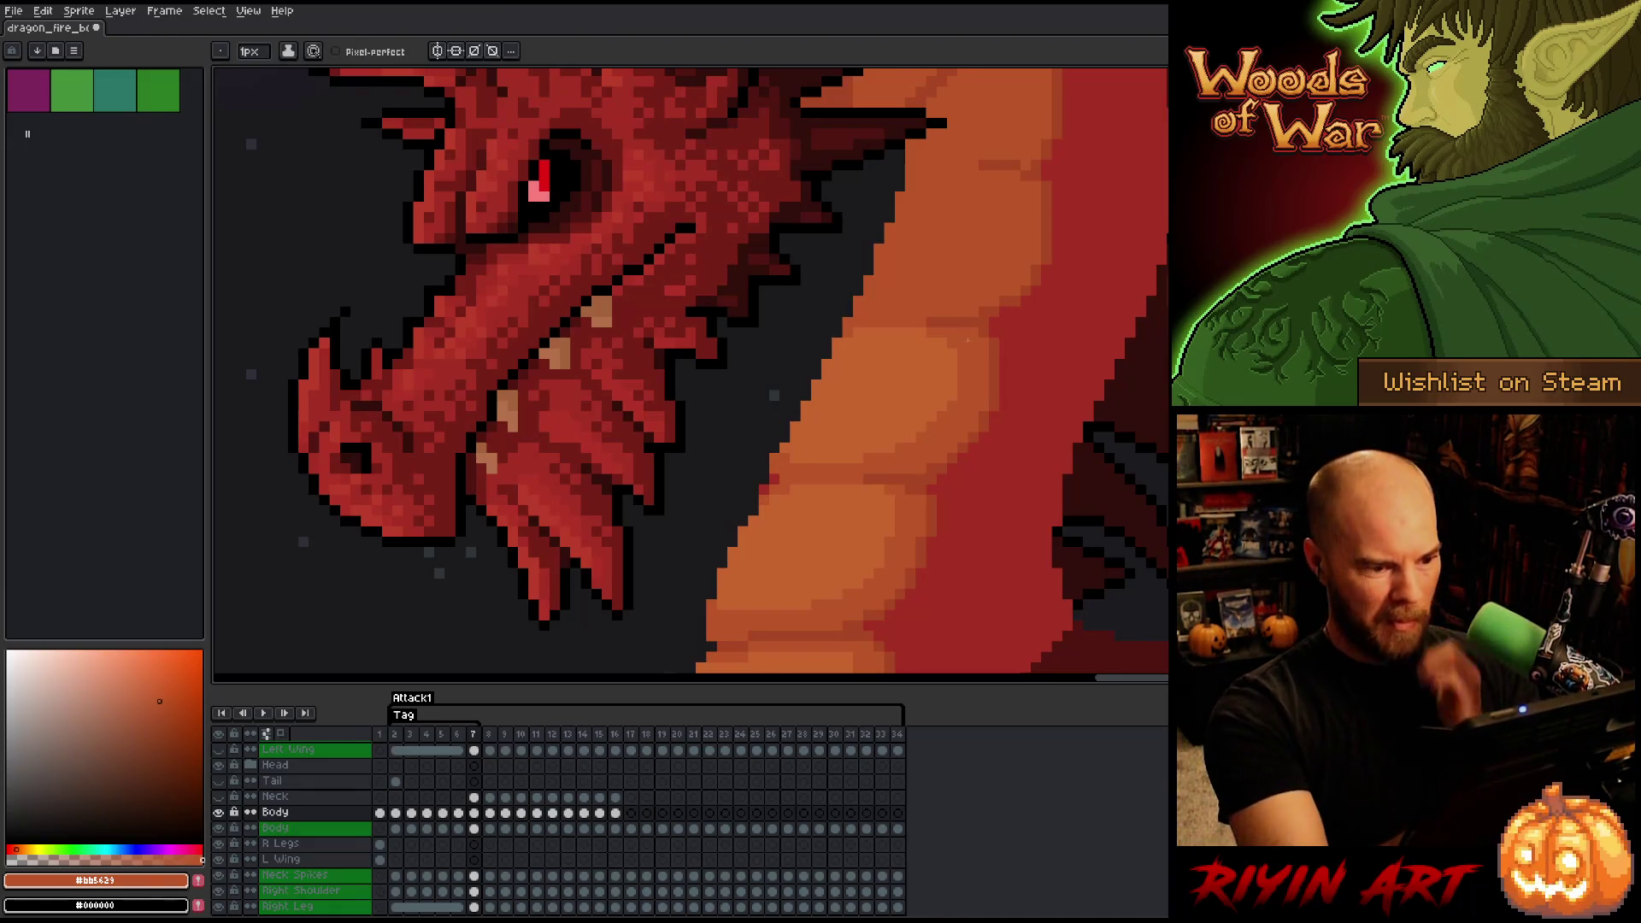
left_click_drag(969, 321, 937, 407)
key("b")
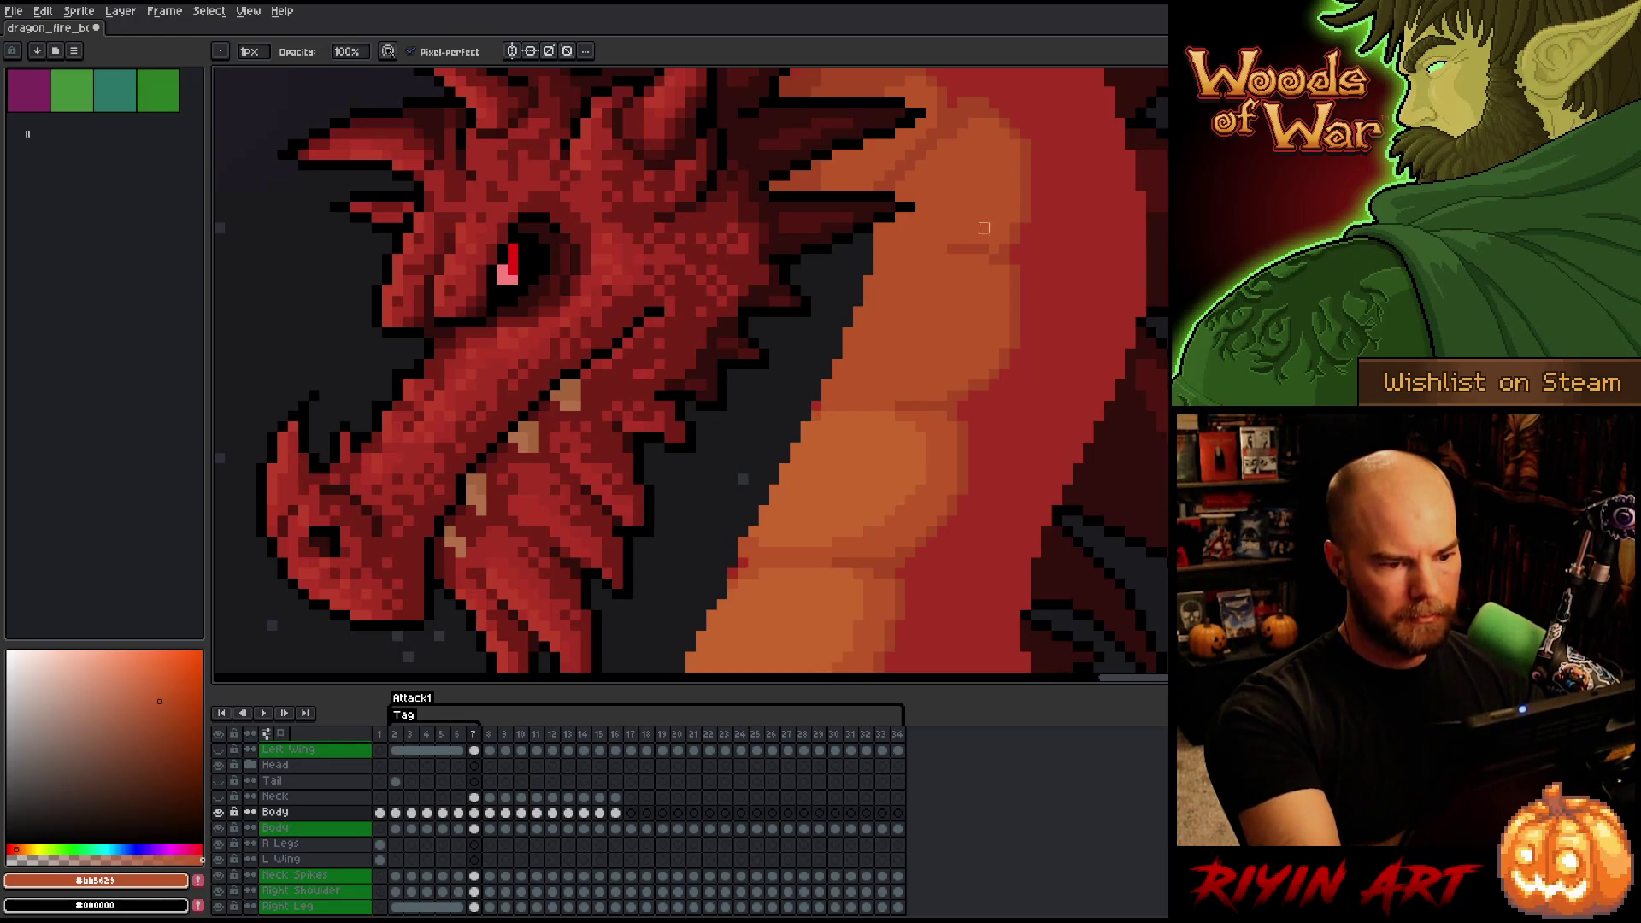
- Outline and fill a lighter orange patch on frame 7's neck
left_click(922, 311, "alt")
key("comma")
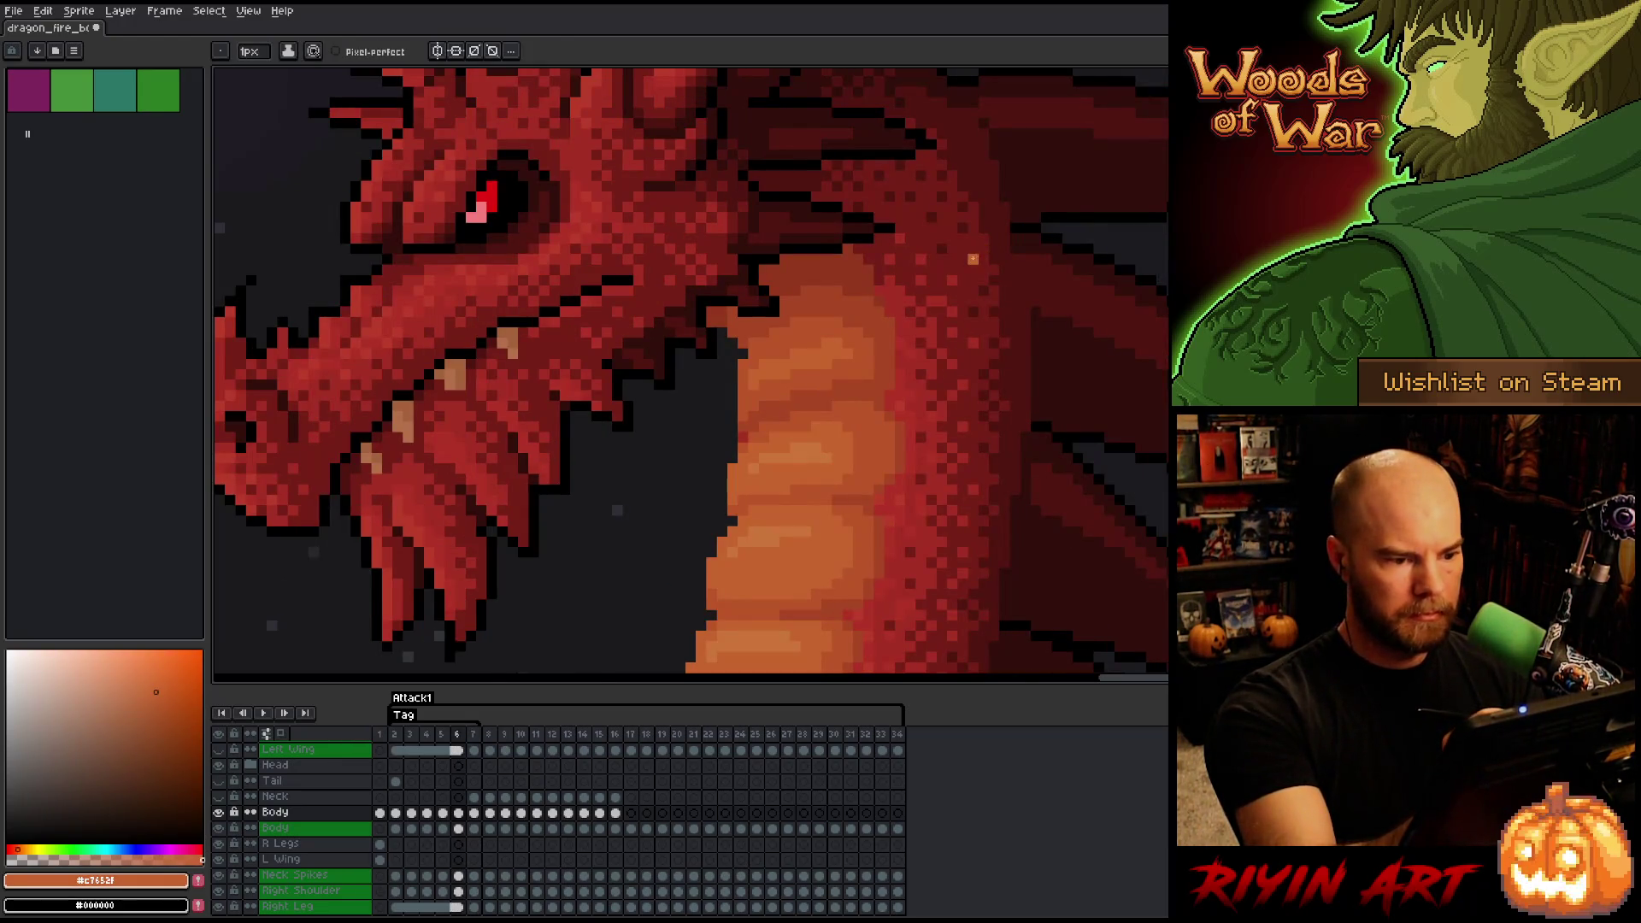
key("period")
mouse_move(879, 299)
left_mouse_down()
mouse_move(915, 286)
mouse_move(972, 301)
mouse_move(917, 366)
mouse_move(852, 377)
left_mouse_up()
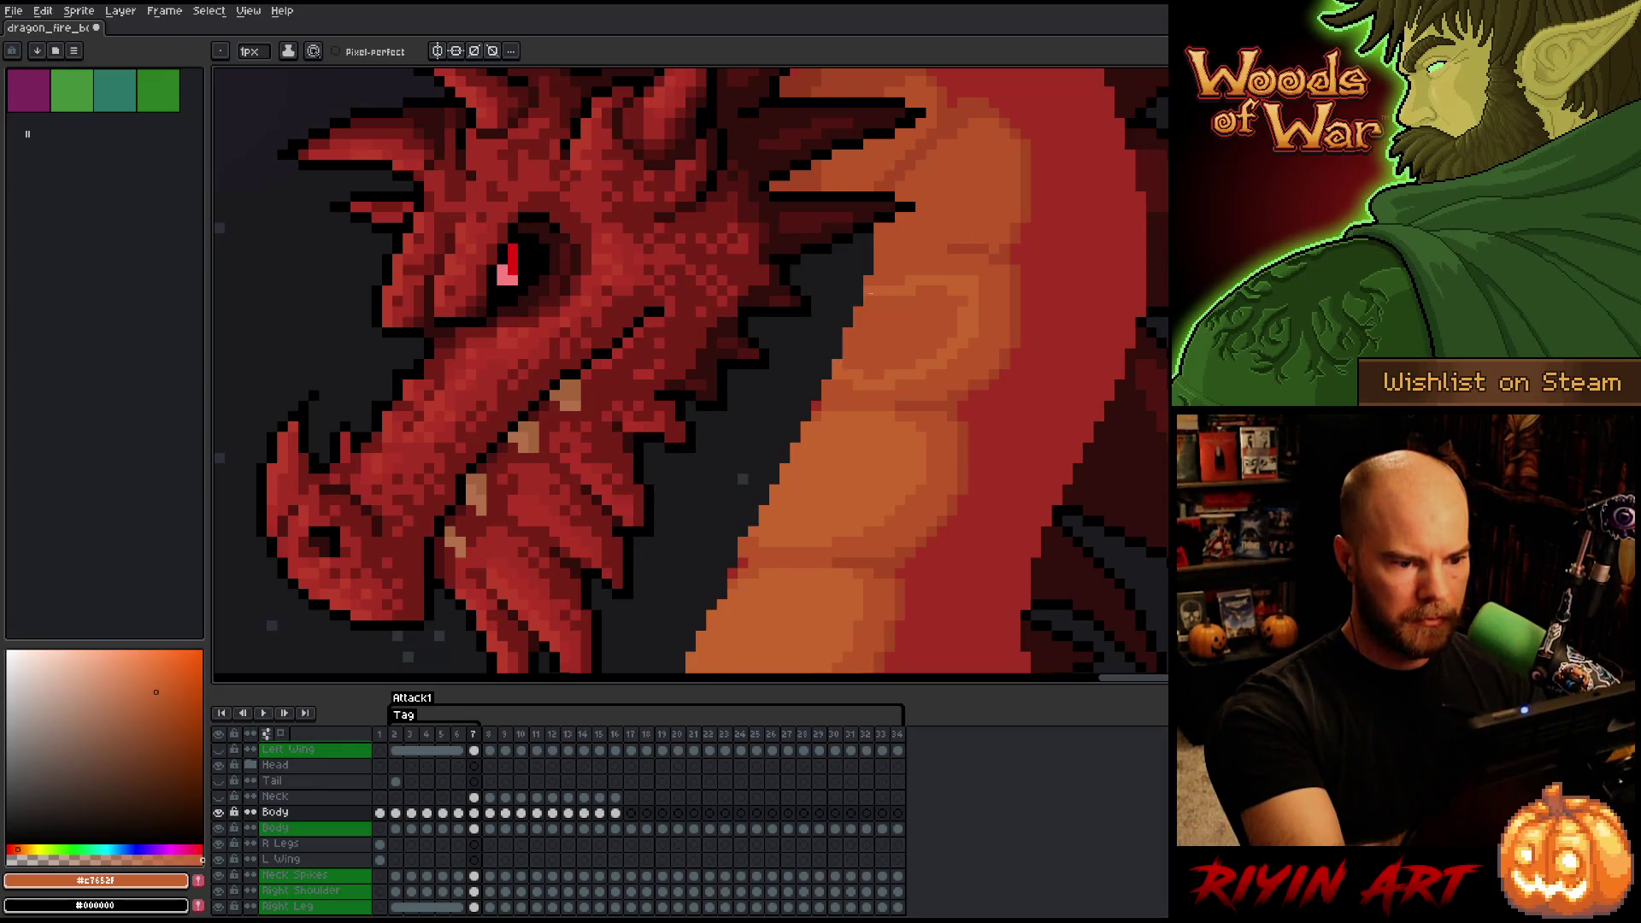
key("g")
left_click(898, 287)
key("b")
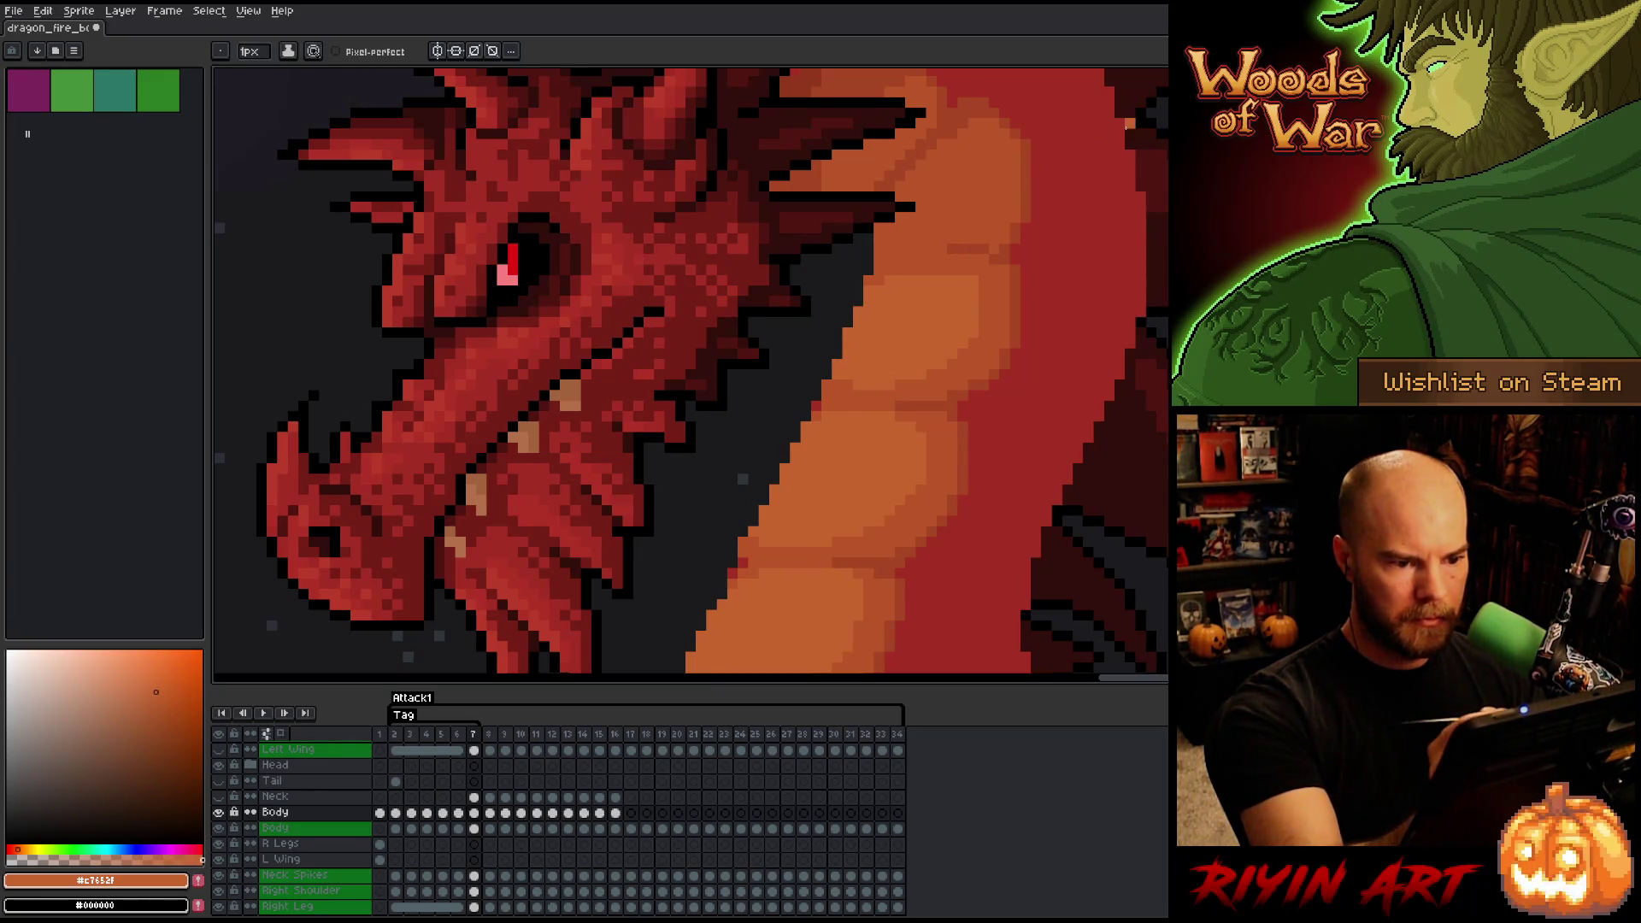
- Compare with frame 6, then sample the deep red-orange from the neck band and belly
key("comma")
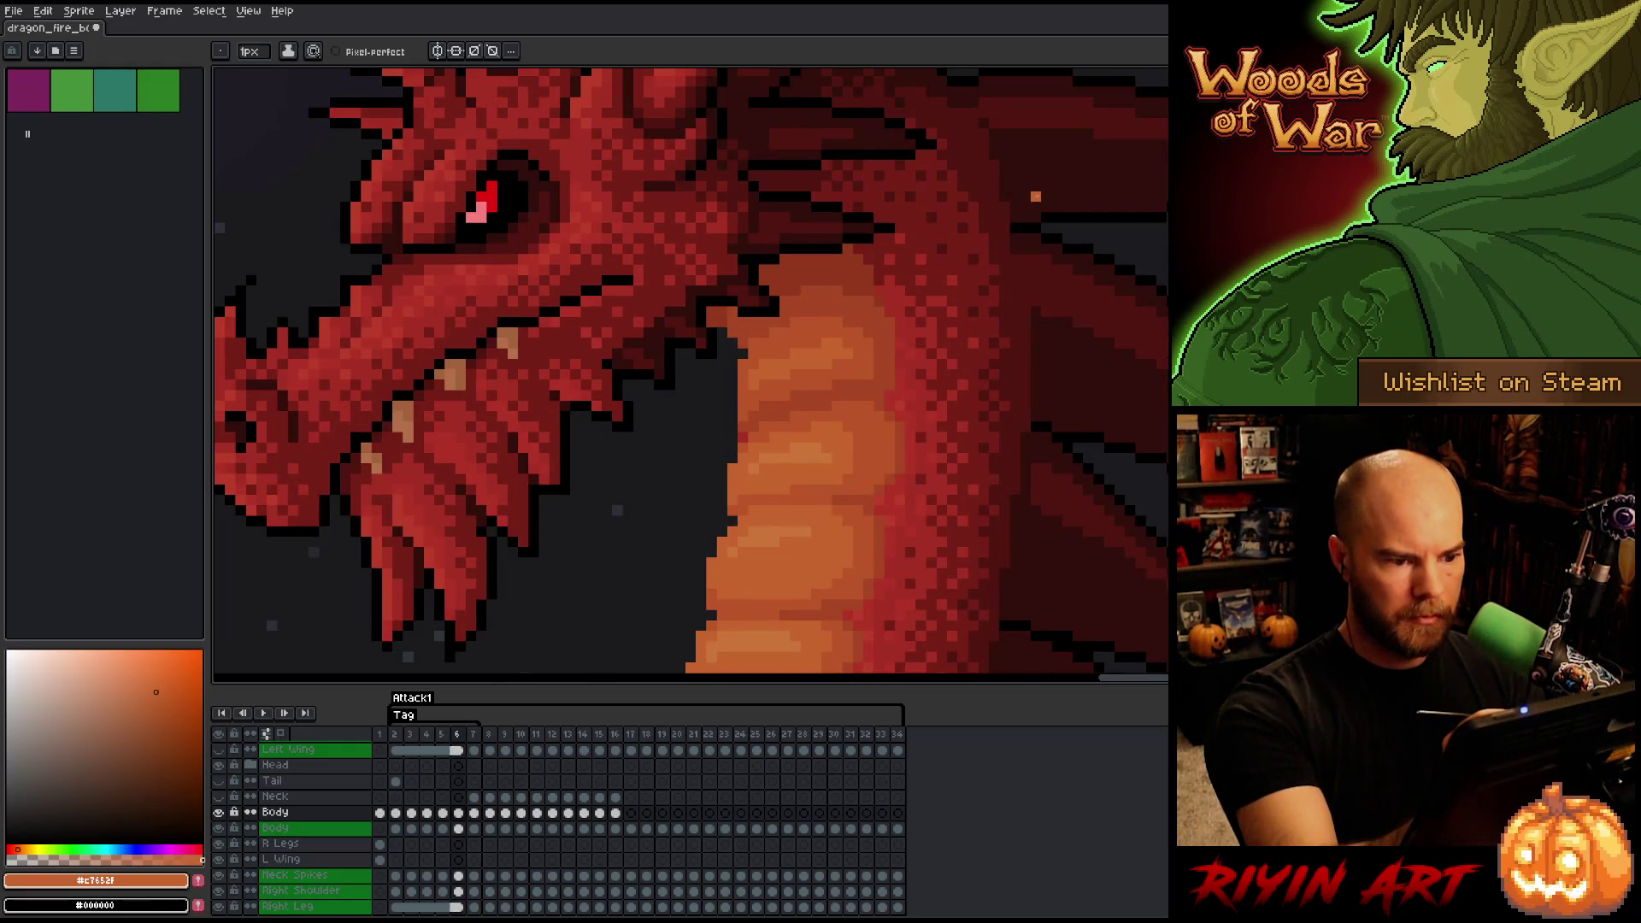
key("period")
key("comma")
key("period")
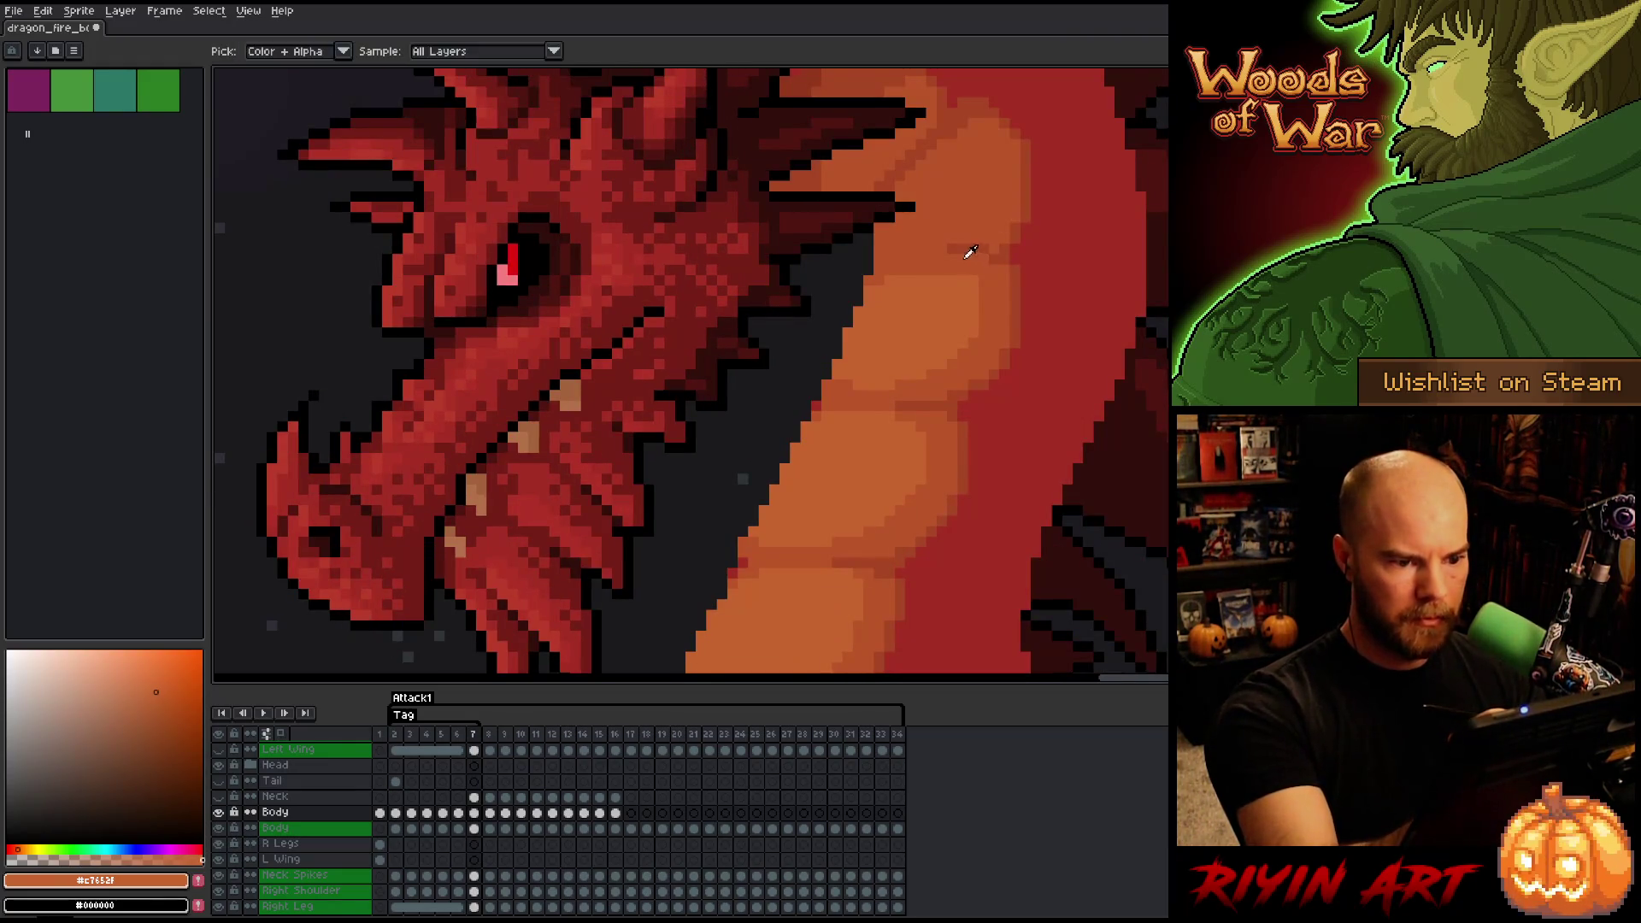
left_click(968, 249, "alt")
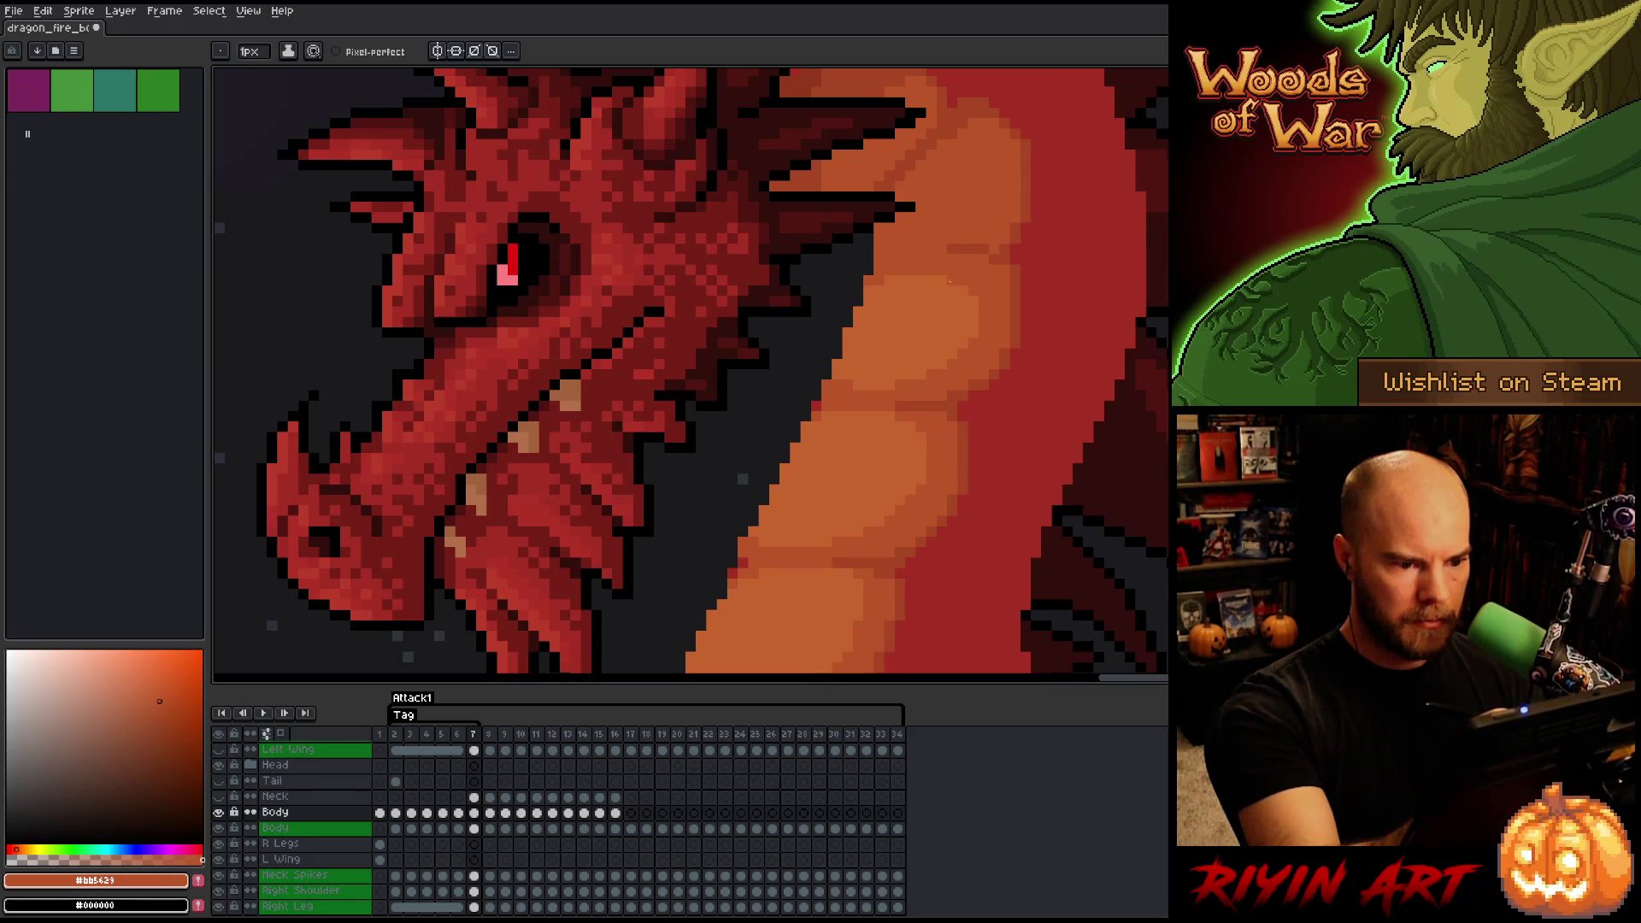
key("comma")
key("period")
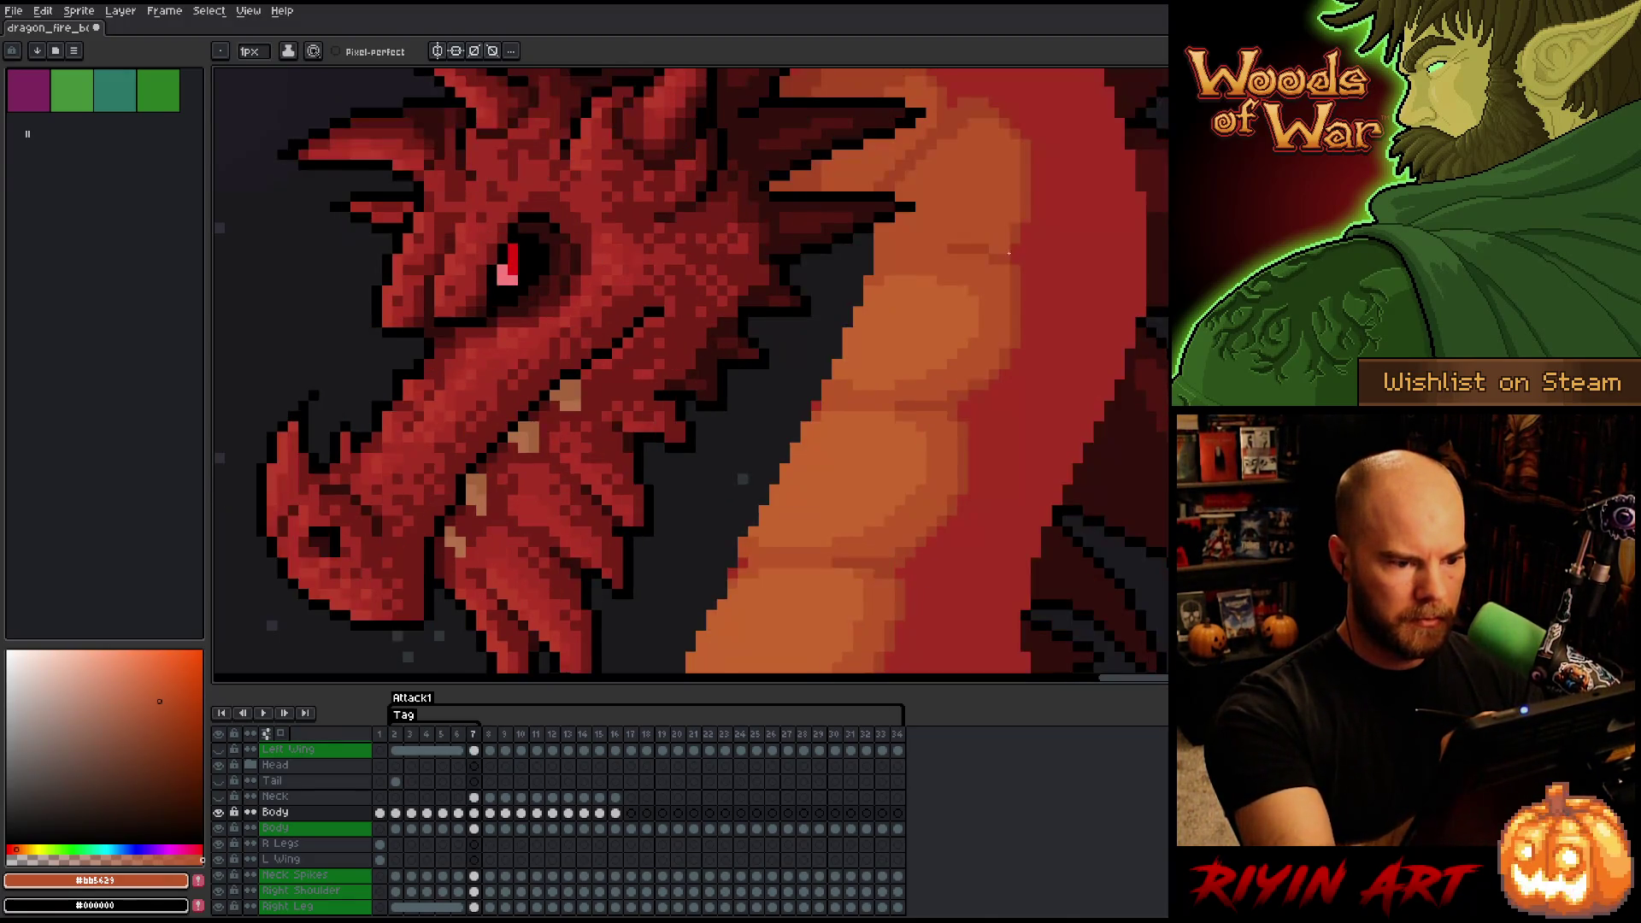
key("comma")
key("period")
key("comma")
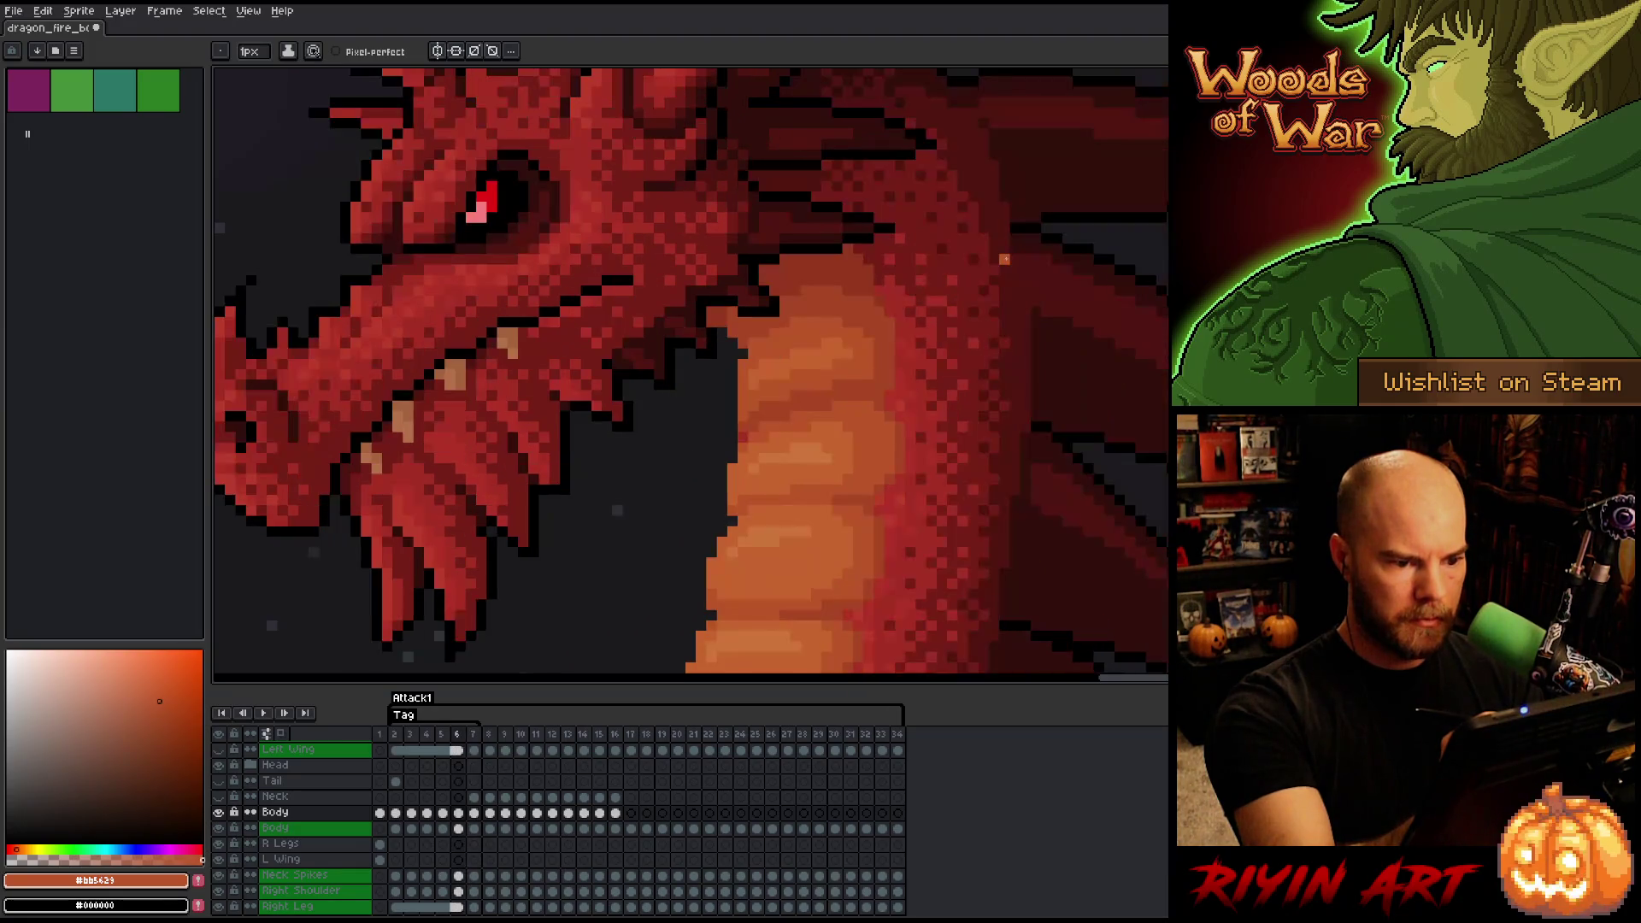
key("period")
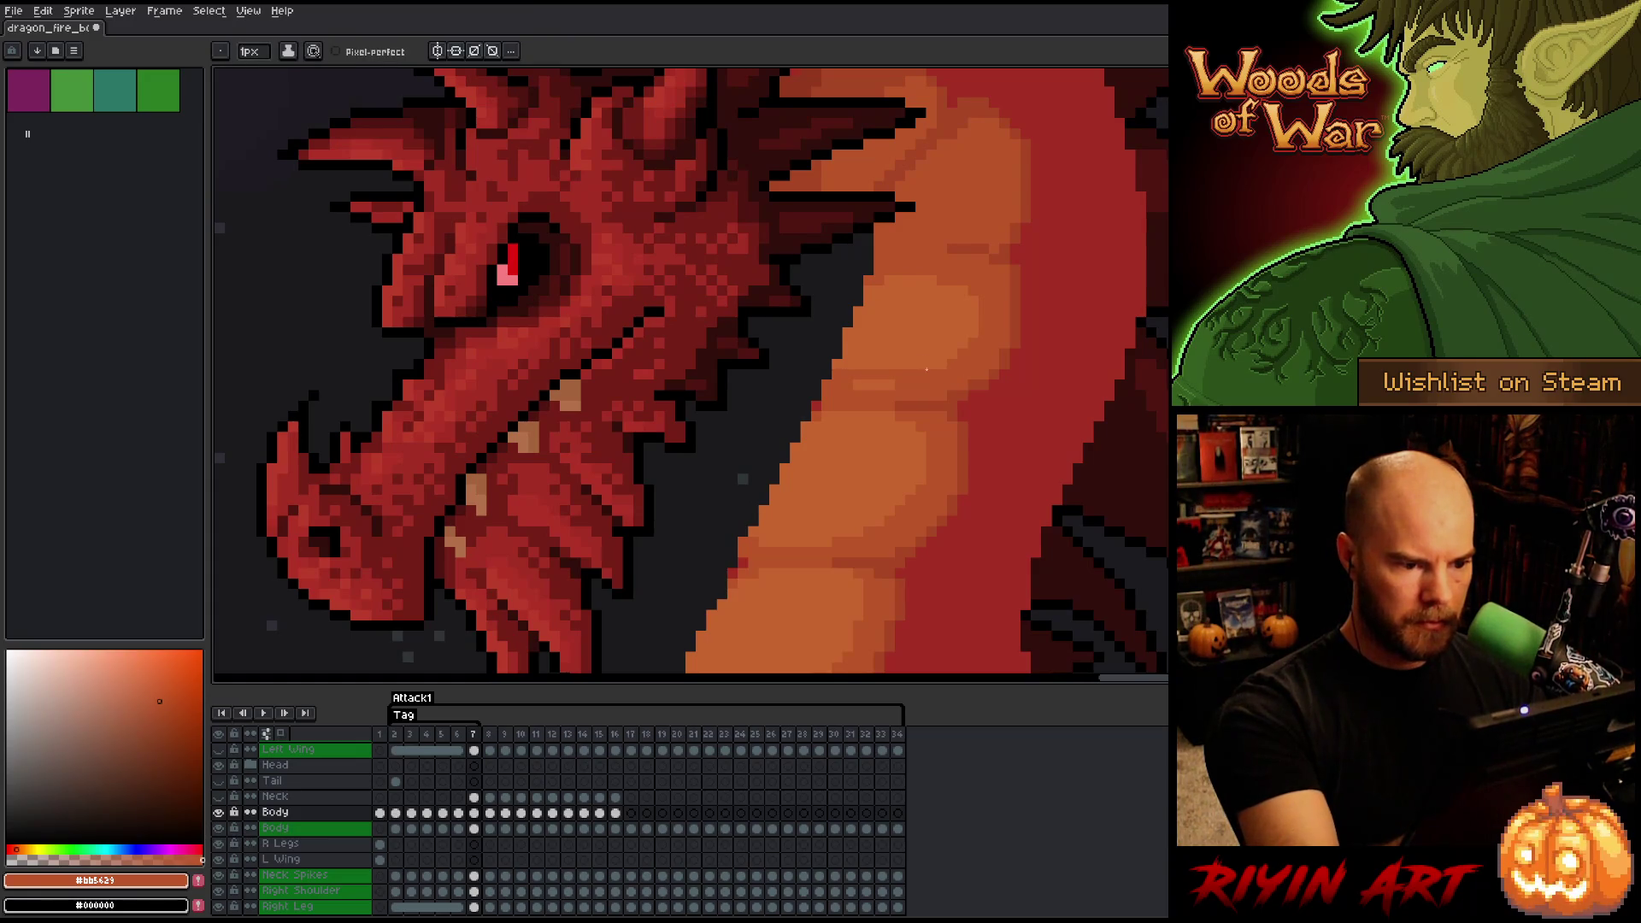
left_click(908, 365, "alt")
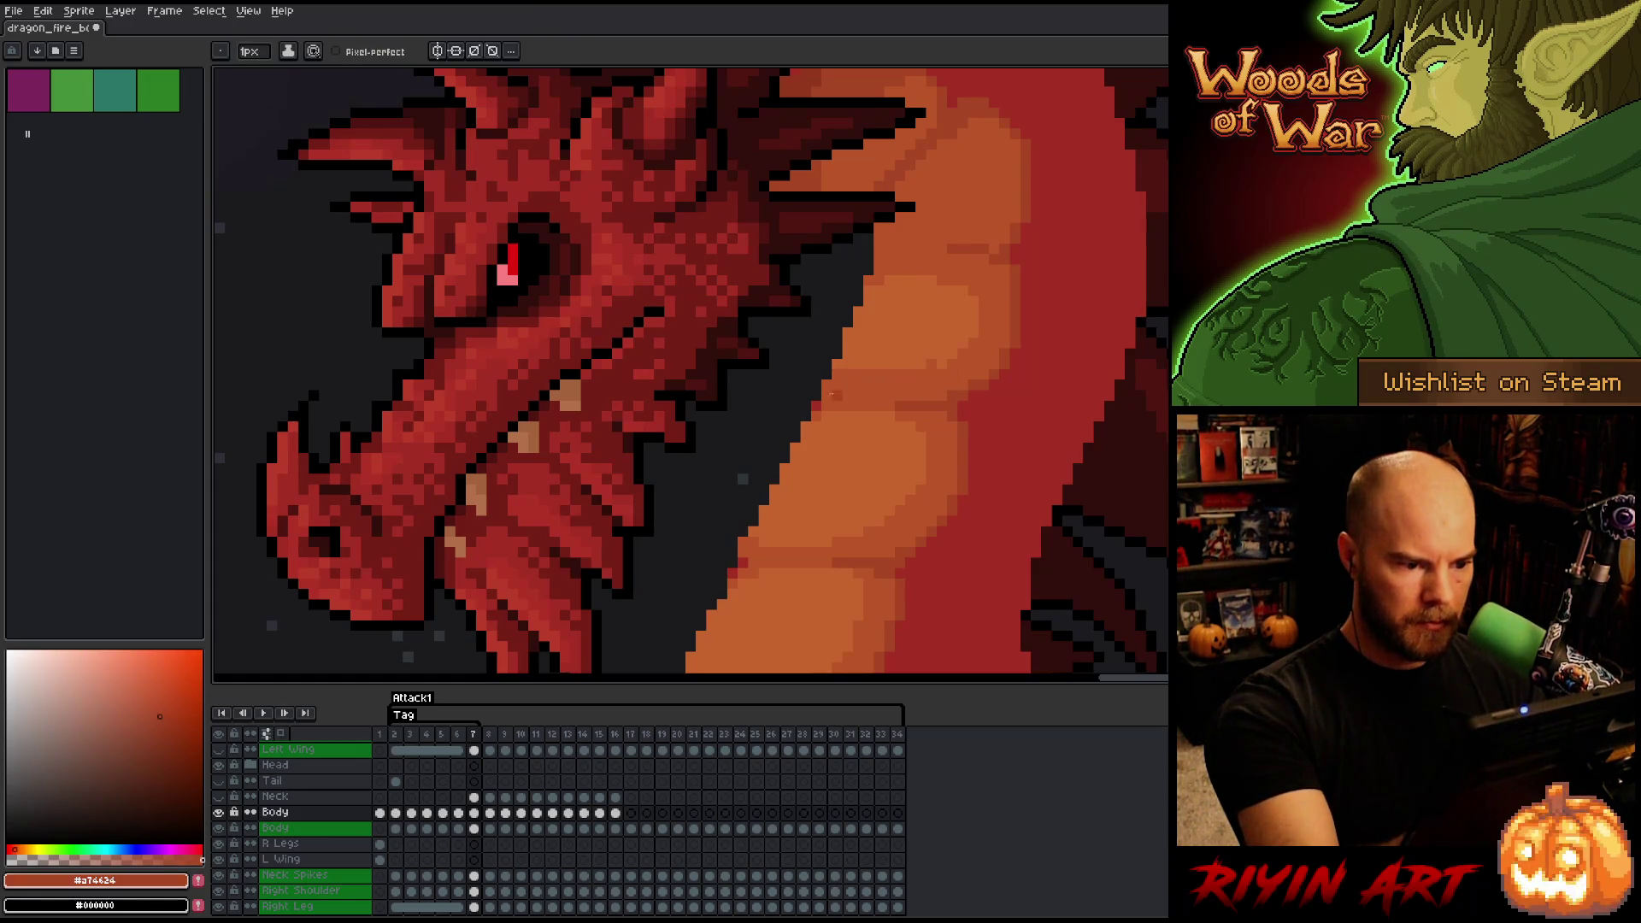
left_click_drag(832, 395, 905, 395)
left_click(900, 403, "alt")
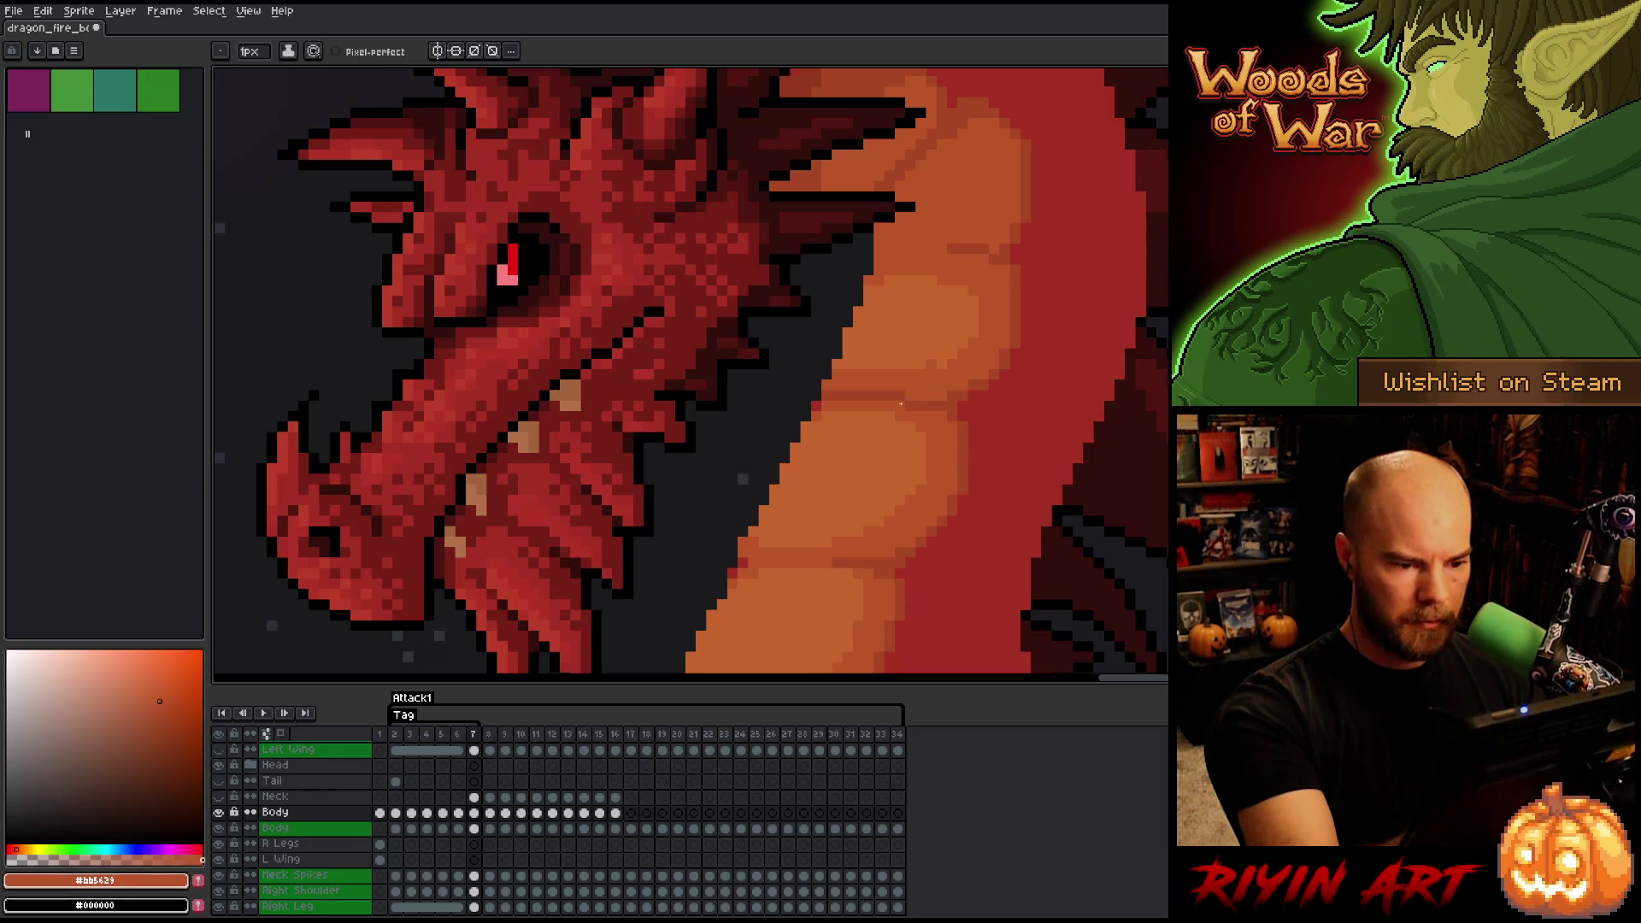
left_click(972, 323, "alt")
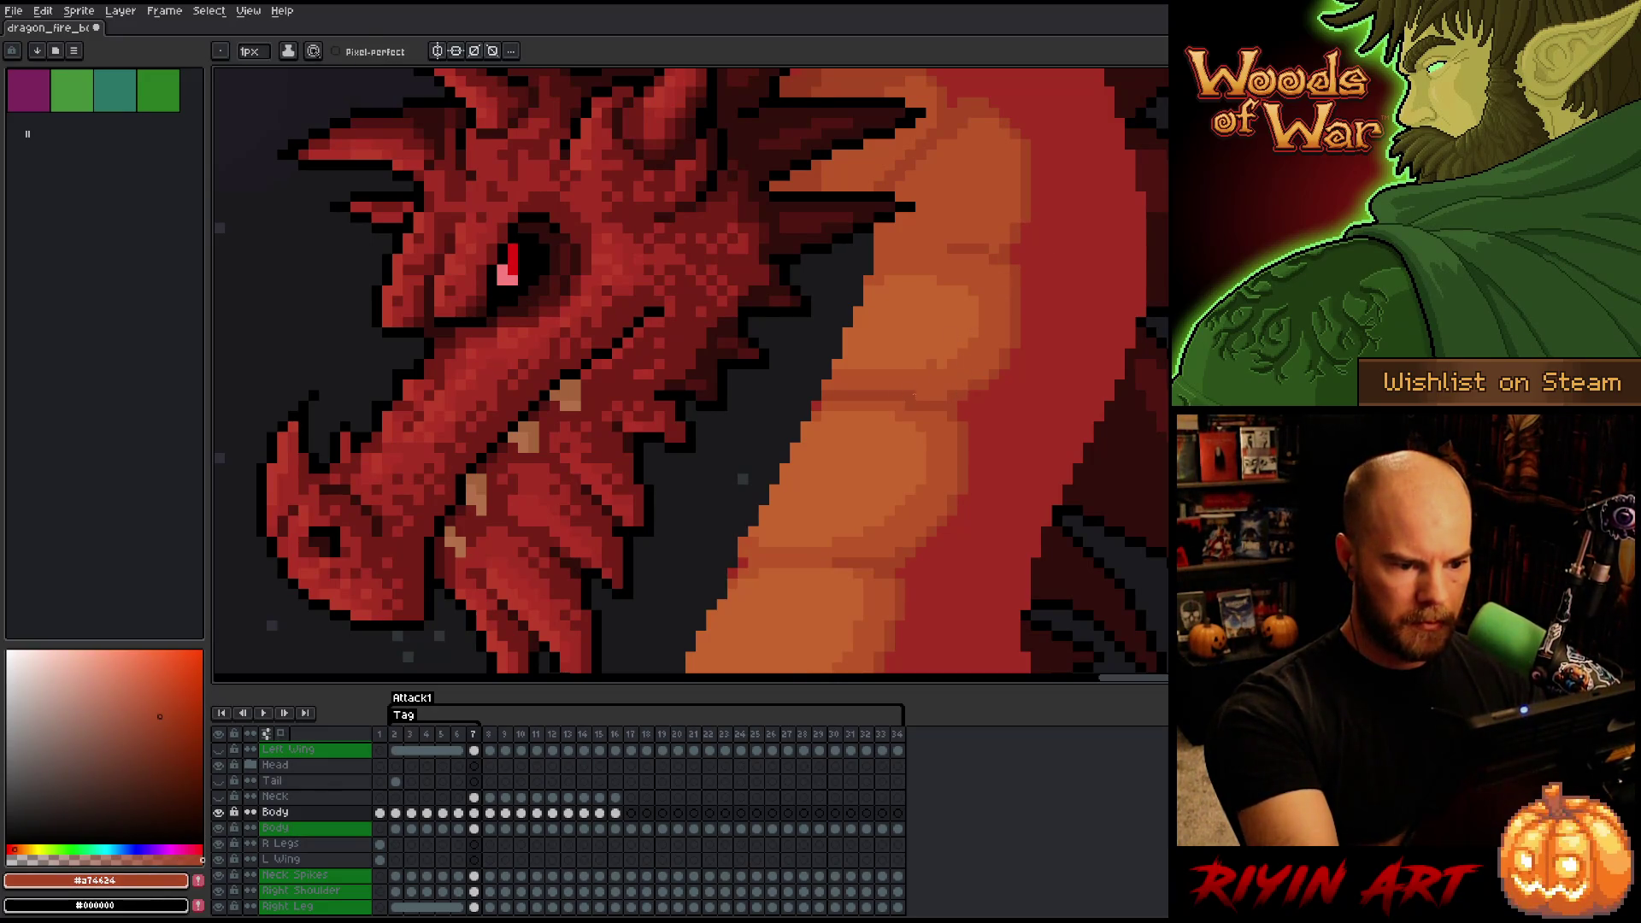
left_click(858, 343, "alt")
left_click_drag(838, 364, 948, 366)
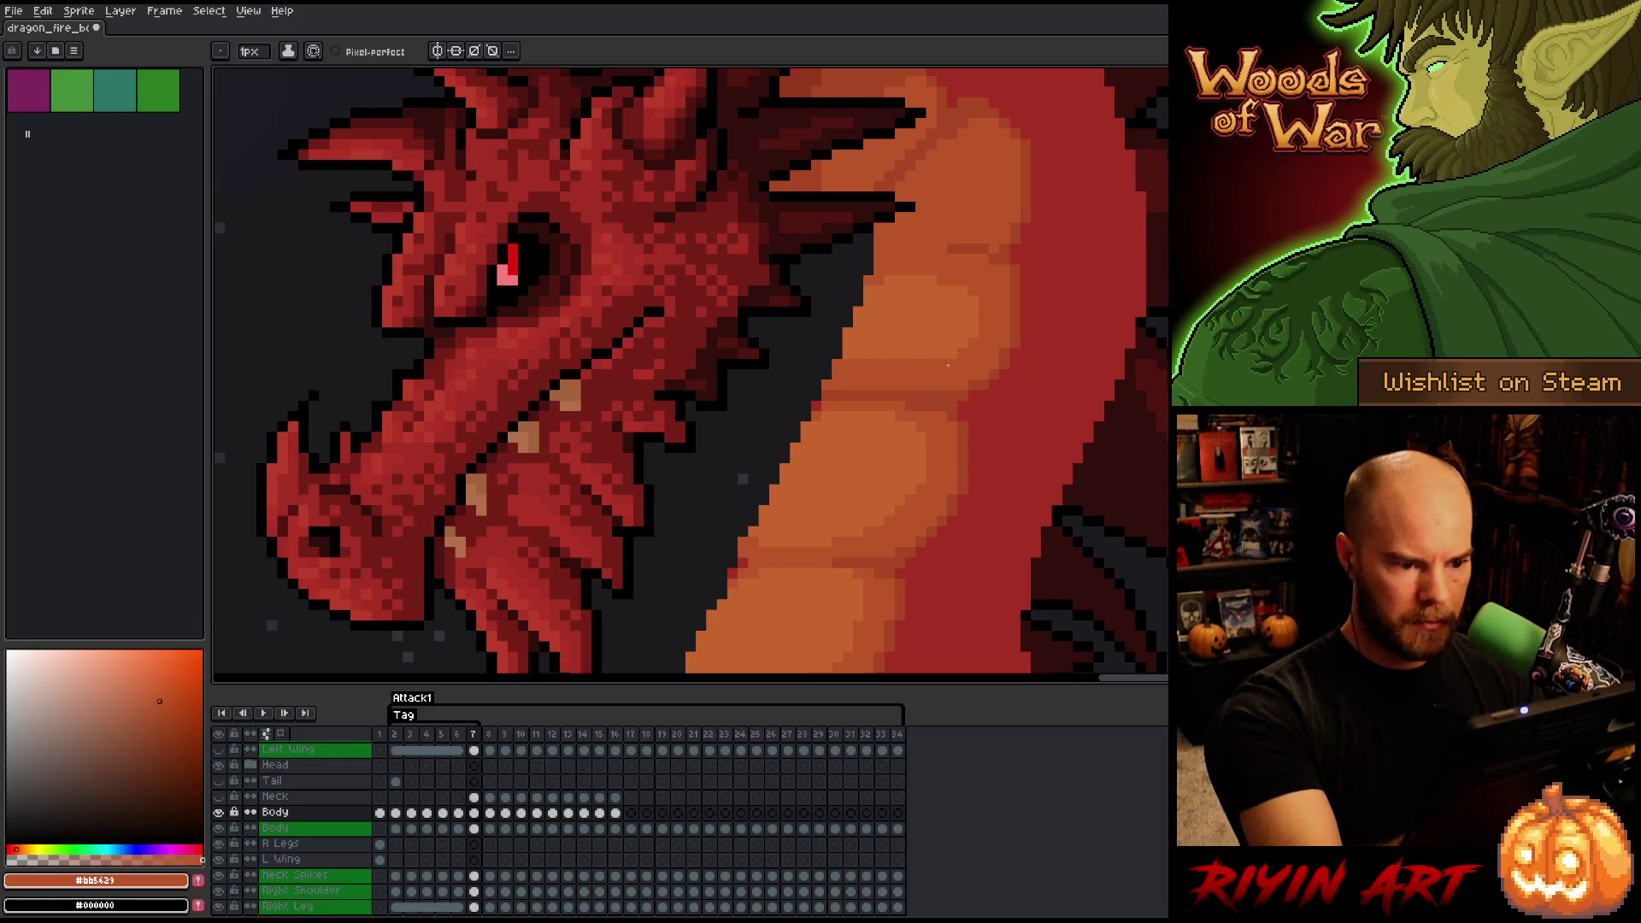
key("comma")
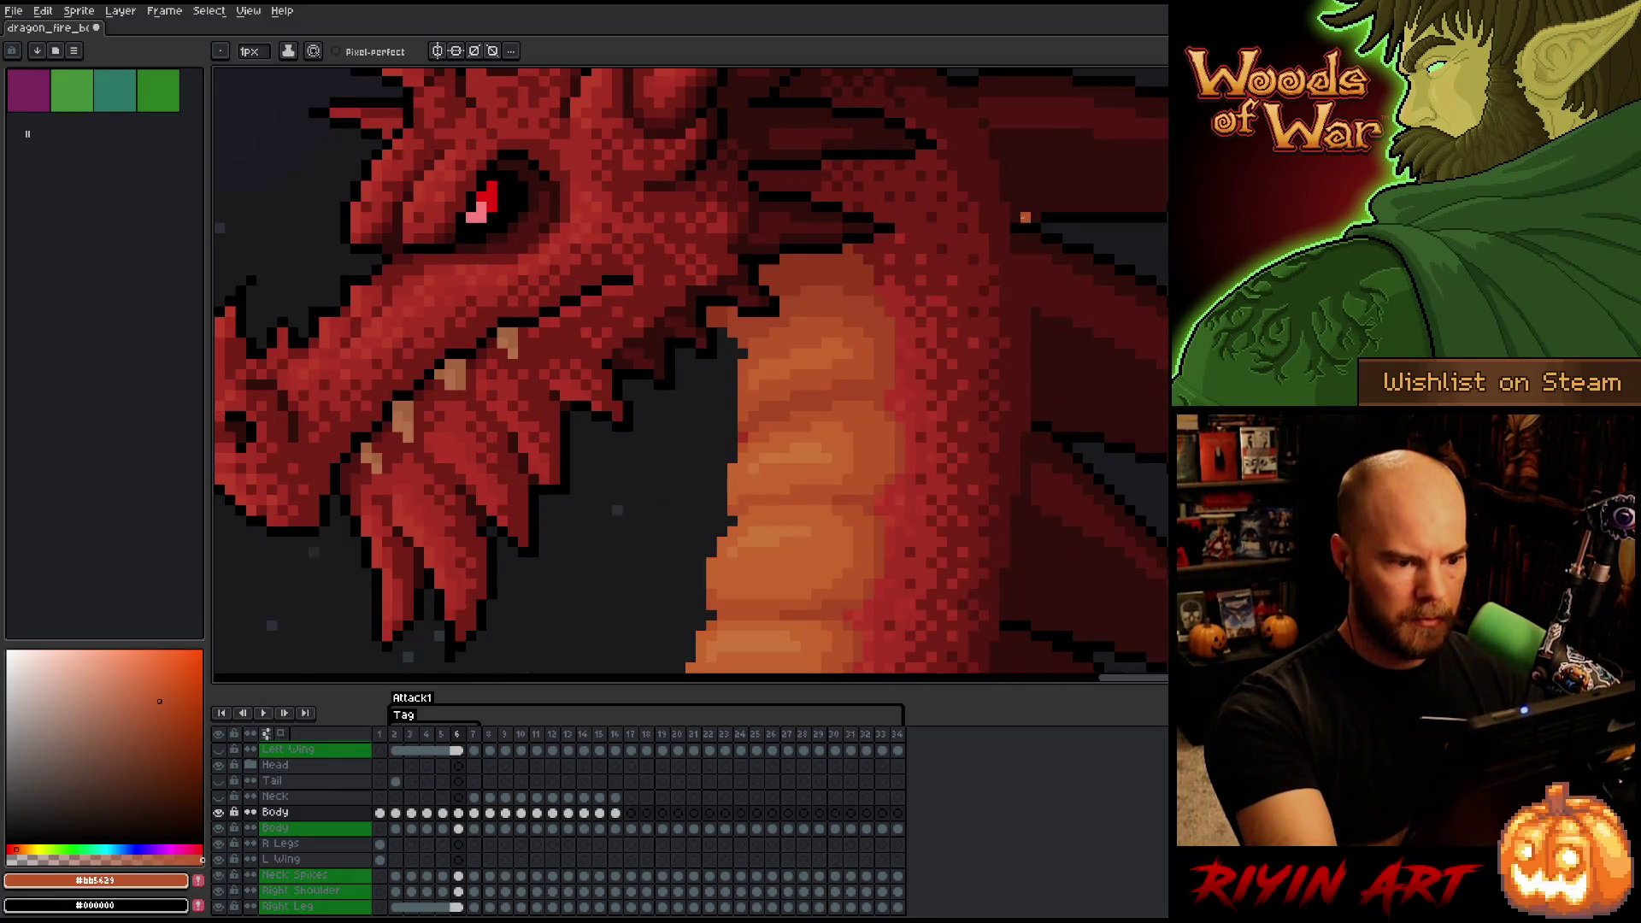
key("period")
mouse_move(865, 298)
left_mouse_down()
mouse_move(970, 304)
mouse_move(913, 282)
left_mouse_up()
key("comma")
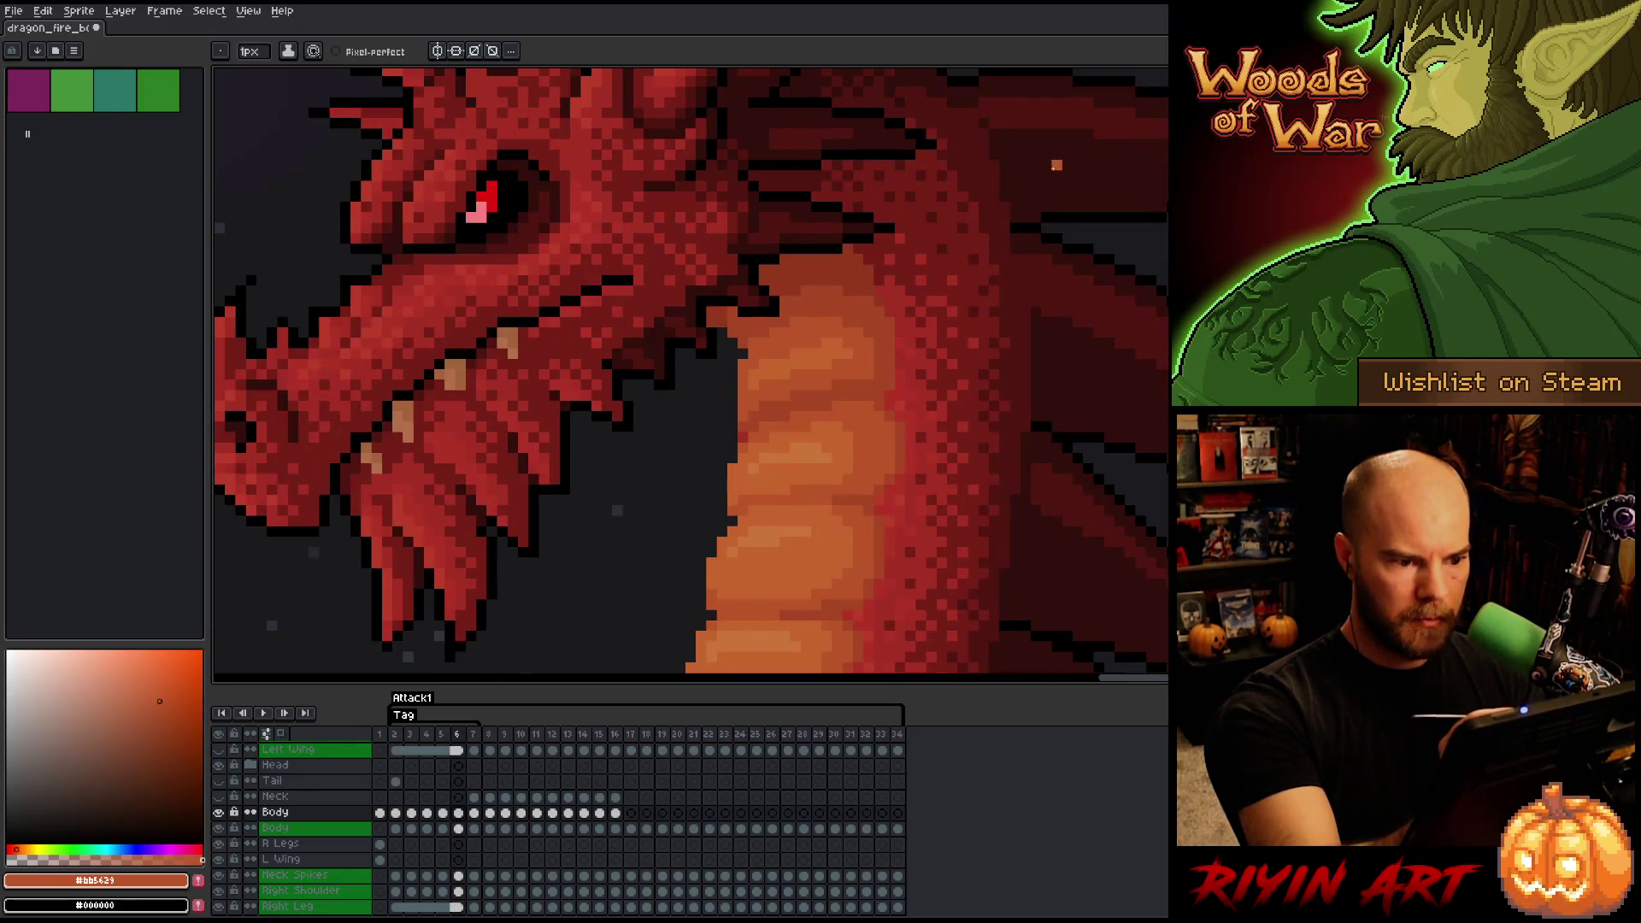
key("period")
left_click(1009, 250, "alt")
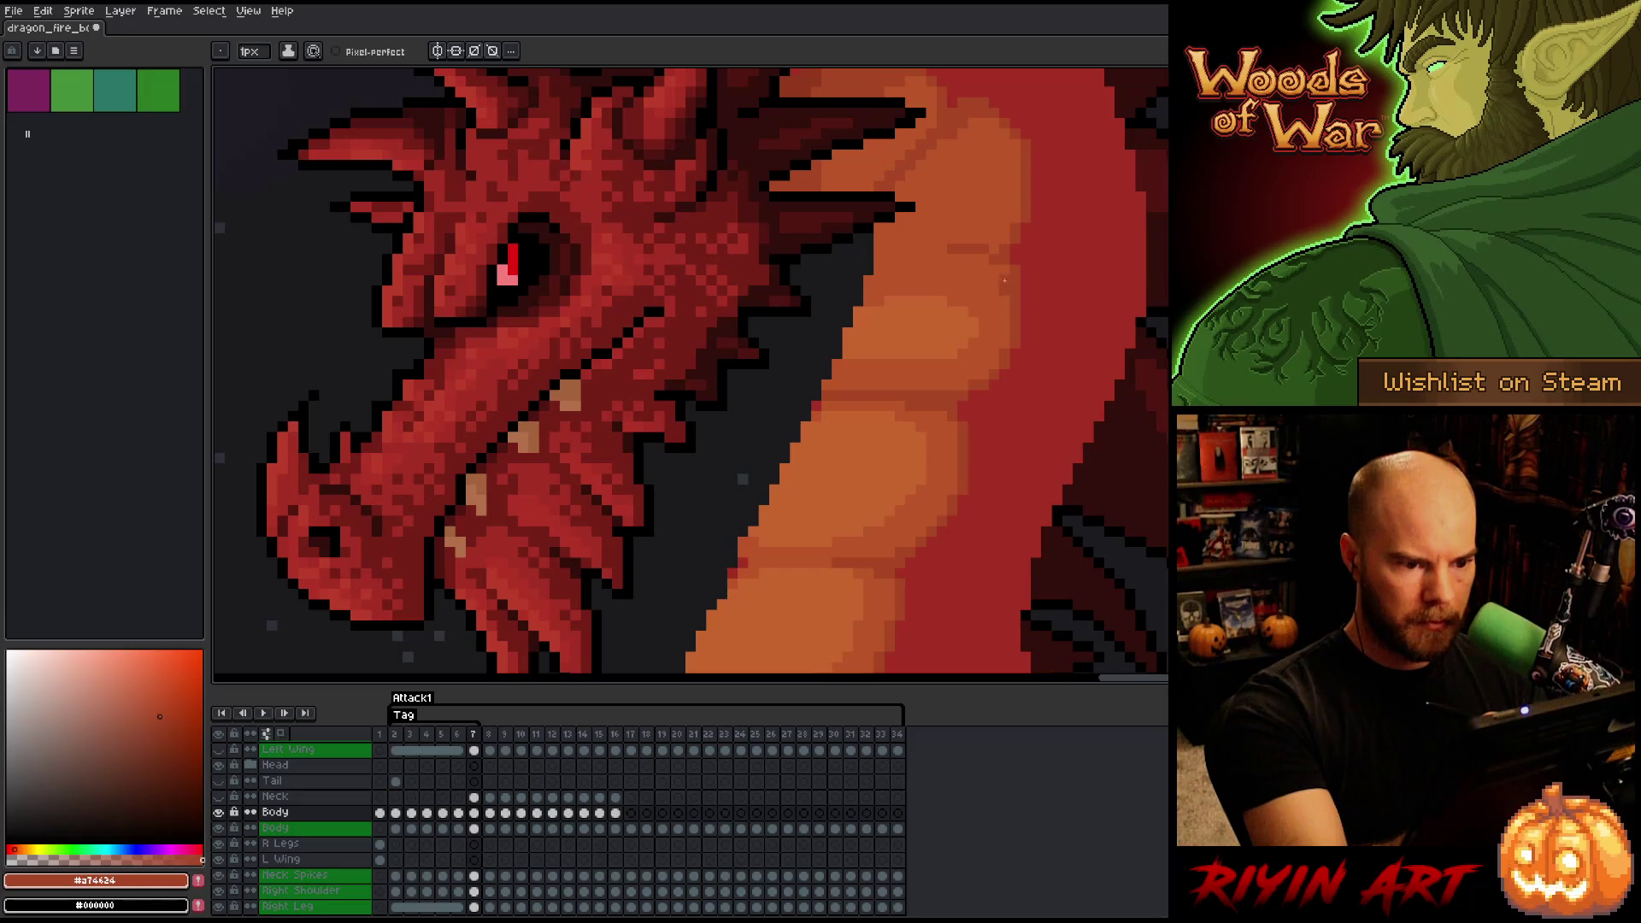
mouse_move(1004, 280)
left_mouse_down()
mouse_move(913, 263)
mouse_move(864, 282)
left_mouse_up()
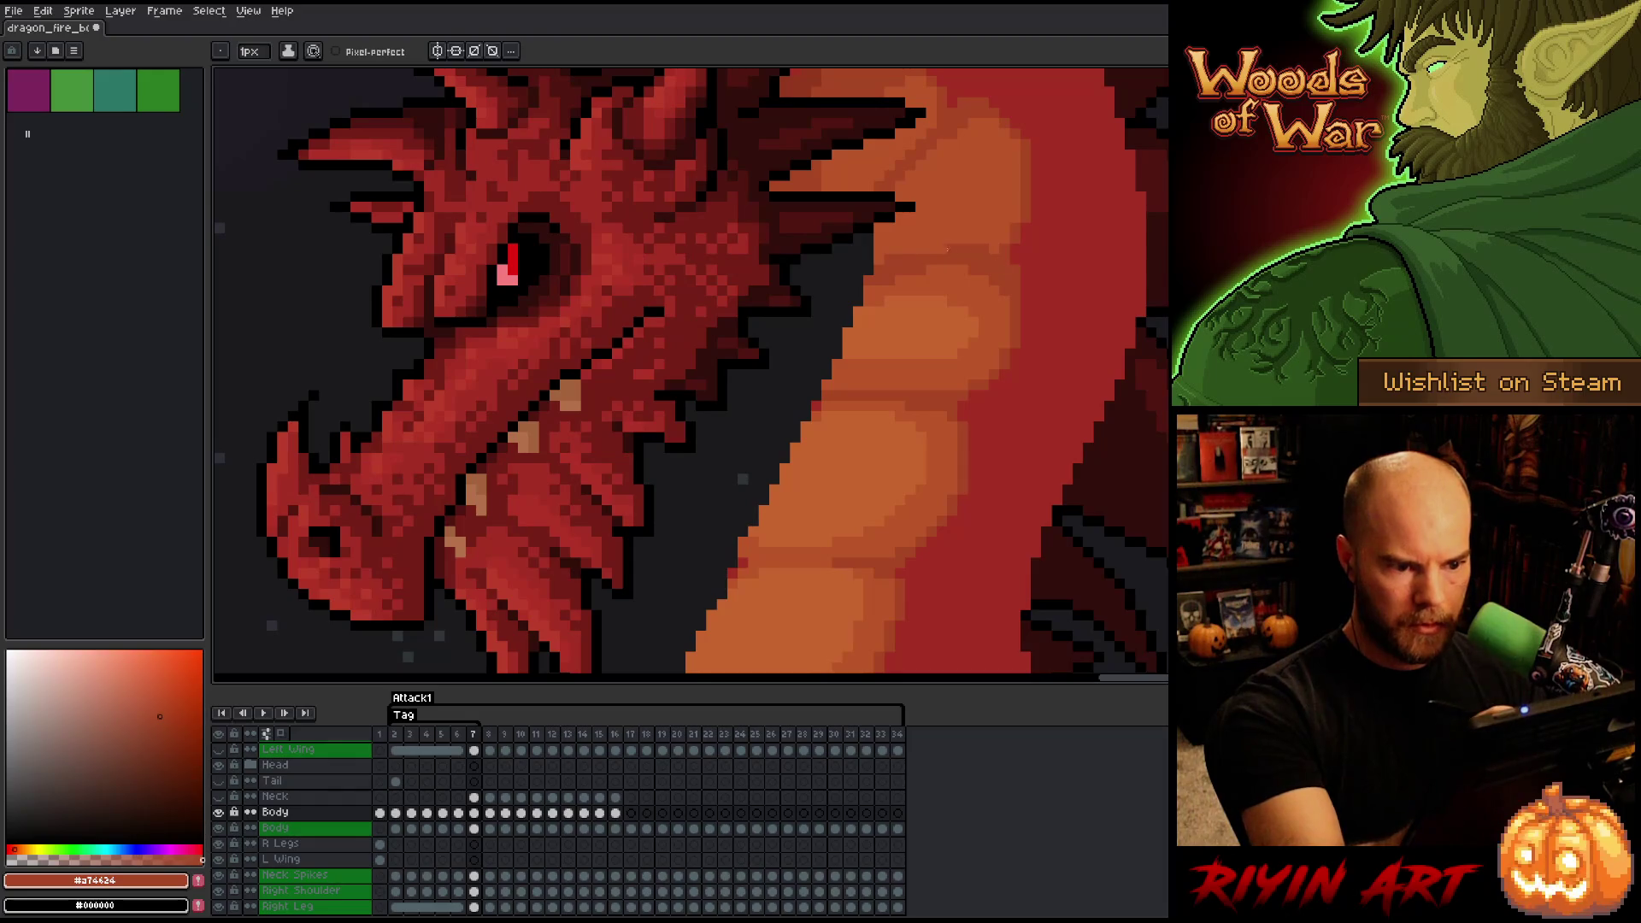
left_click(988, 251, "alt")
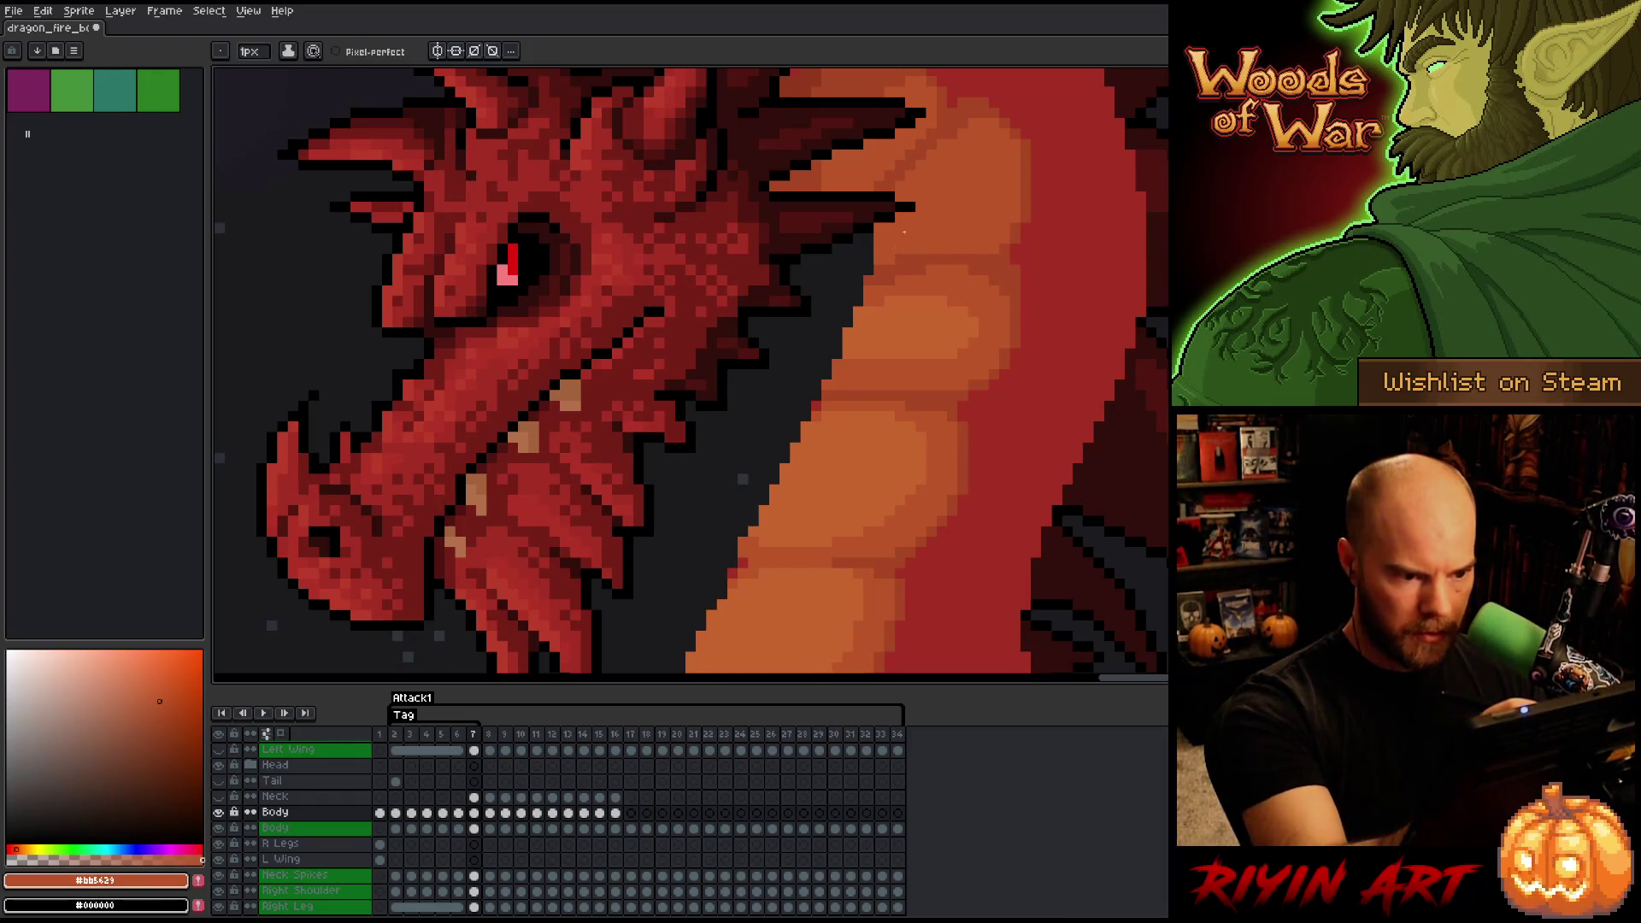
key("Left")
key("Right")
key("Left")
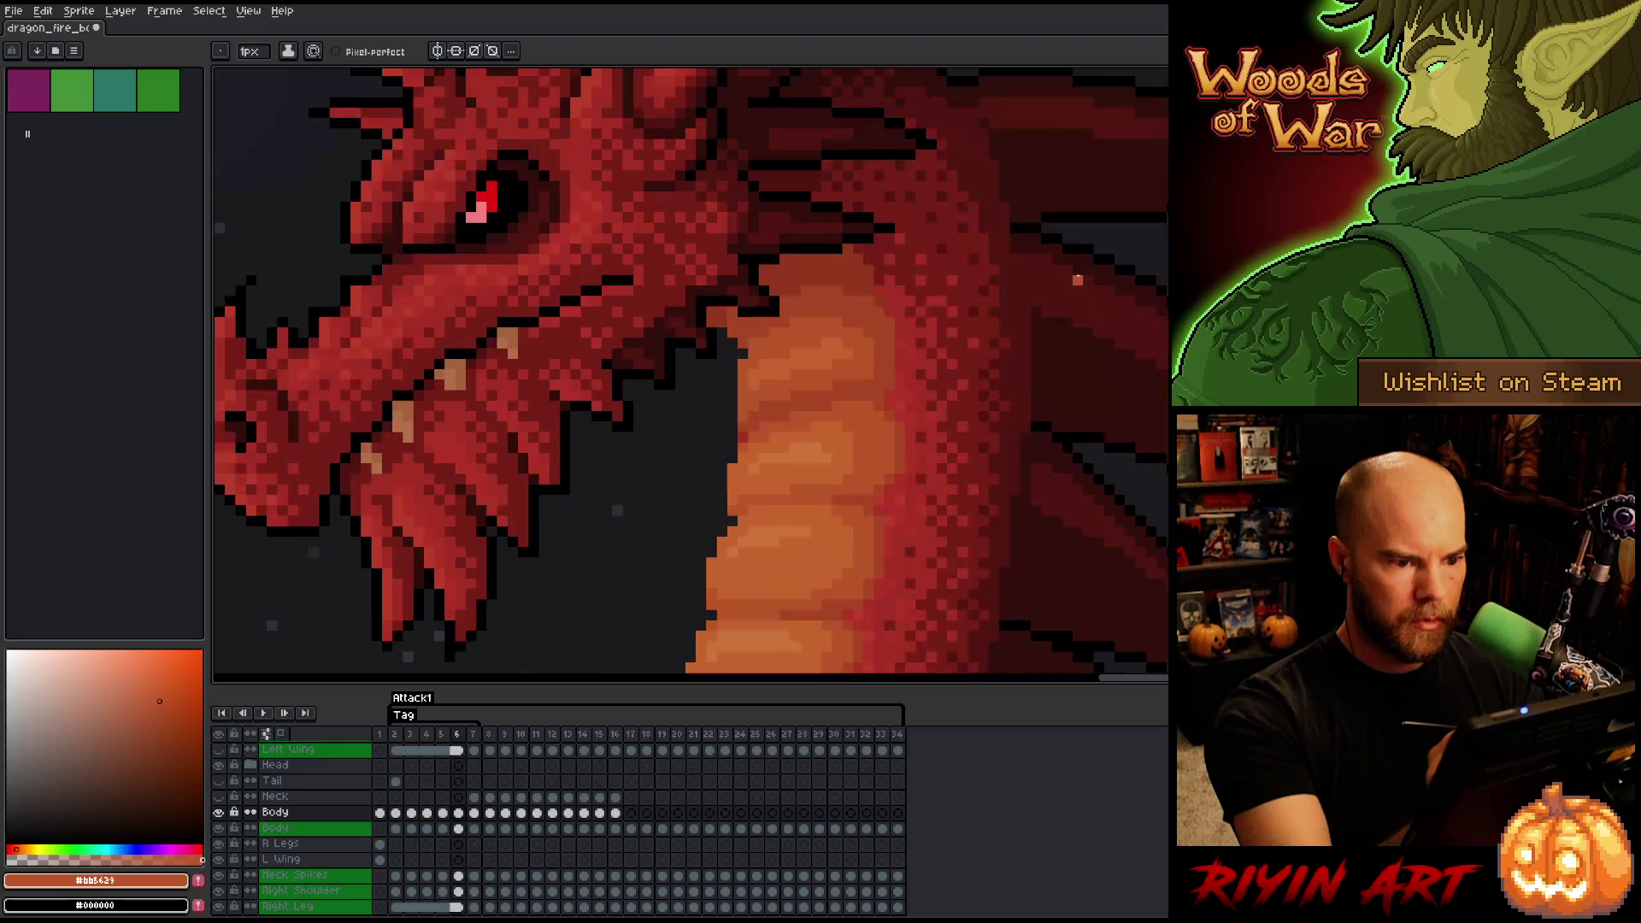
key("Right")
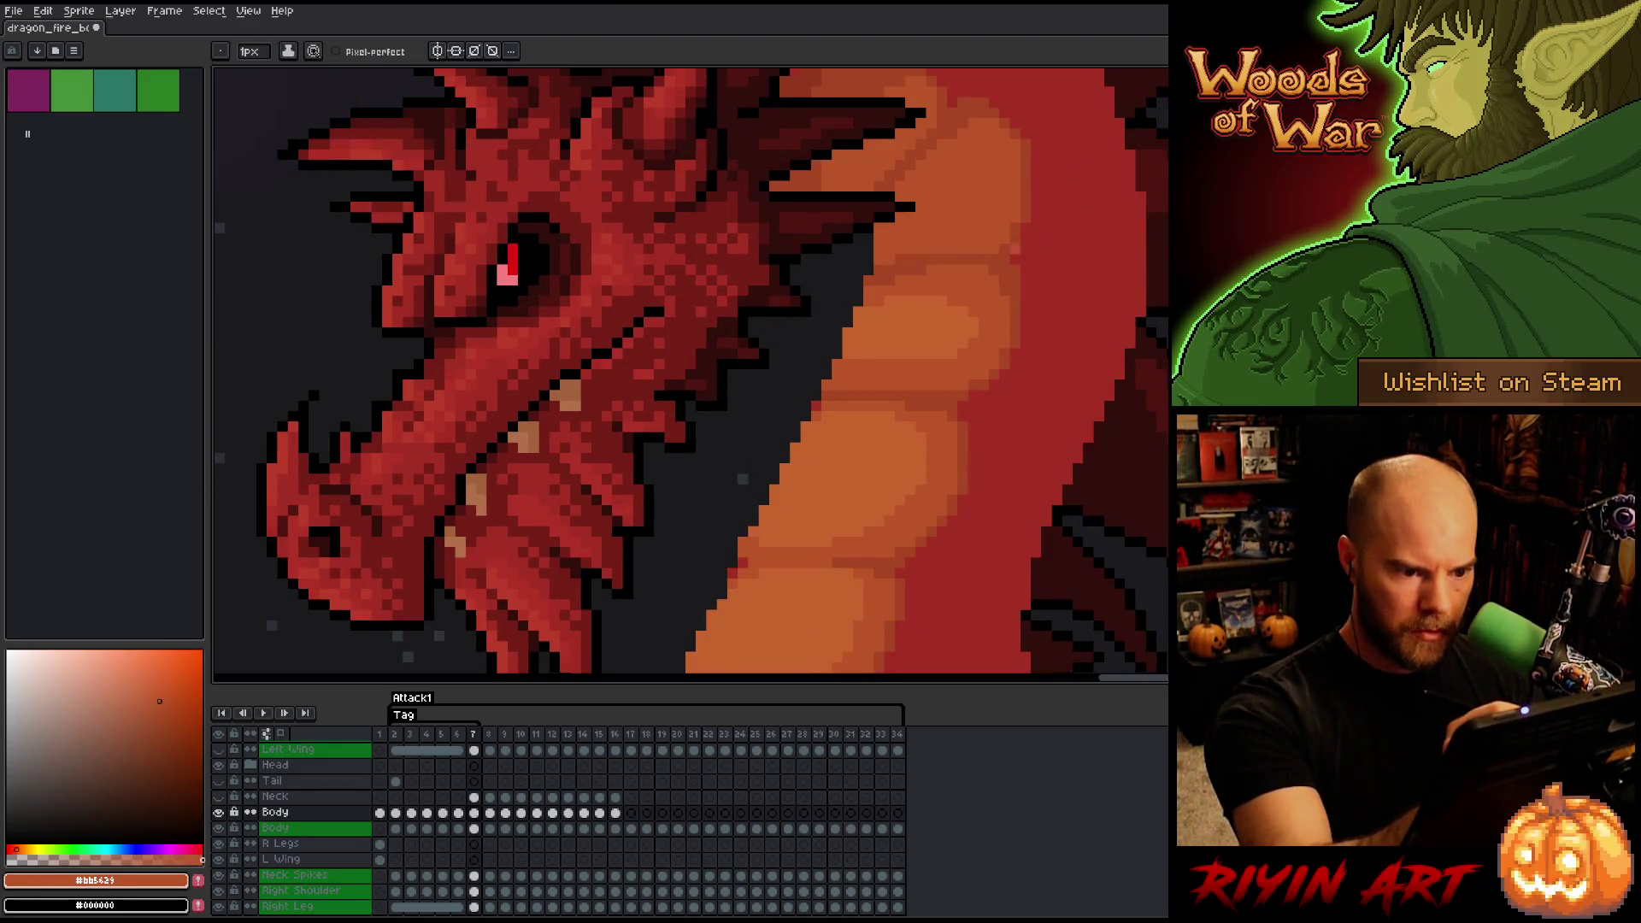
key("Left")
key("Right")
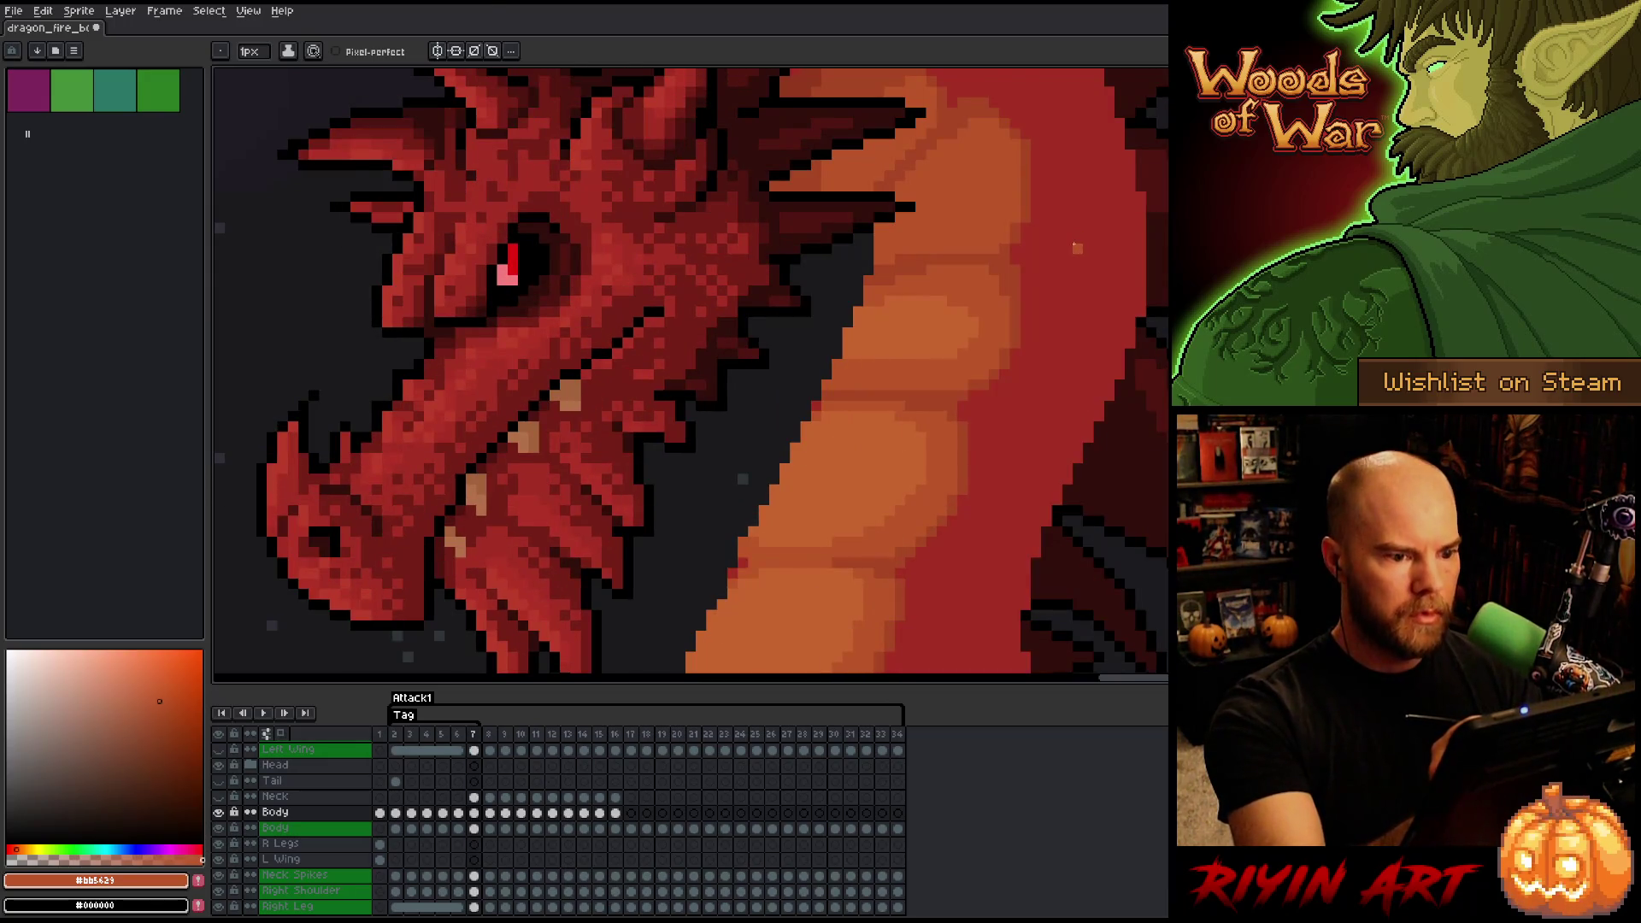
key("Left")
key("Right")
key("Left")
key("Right")
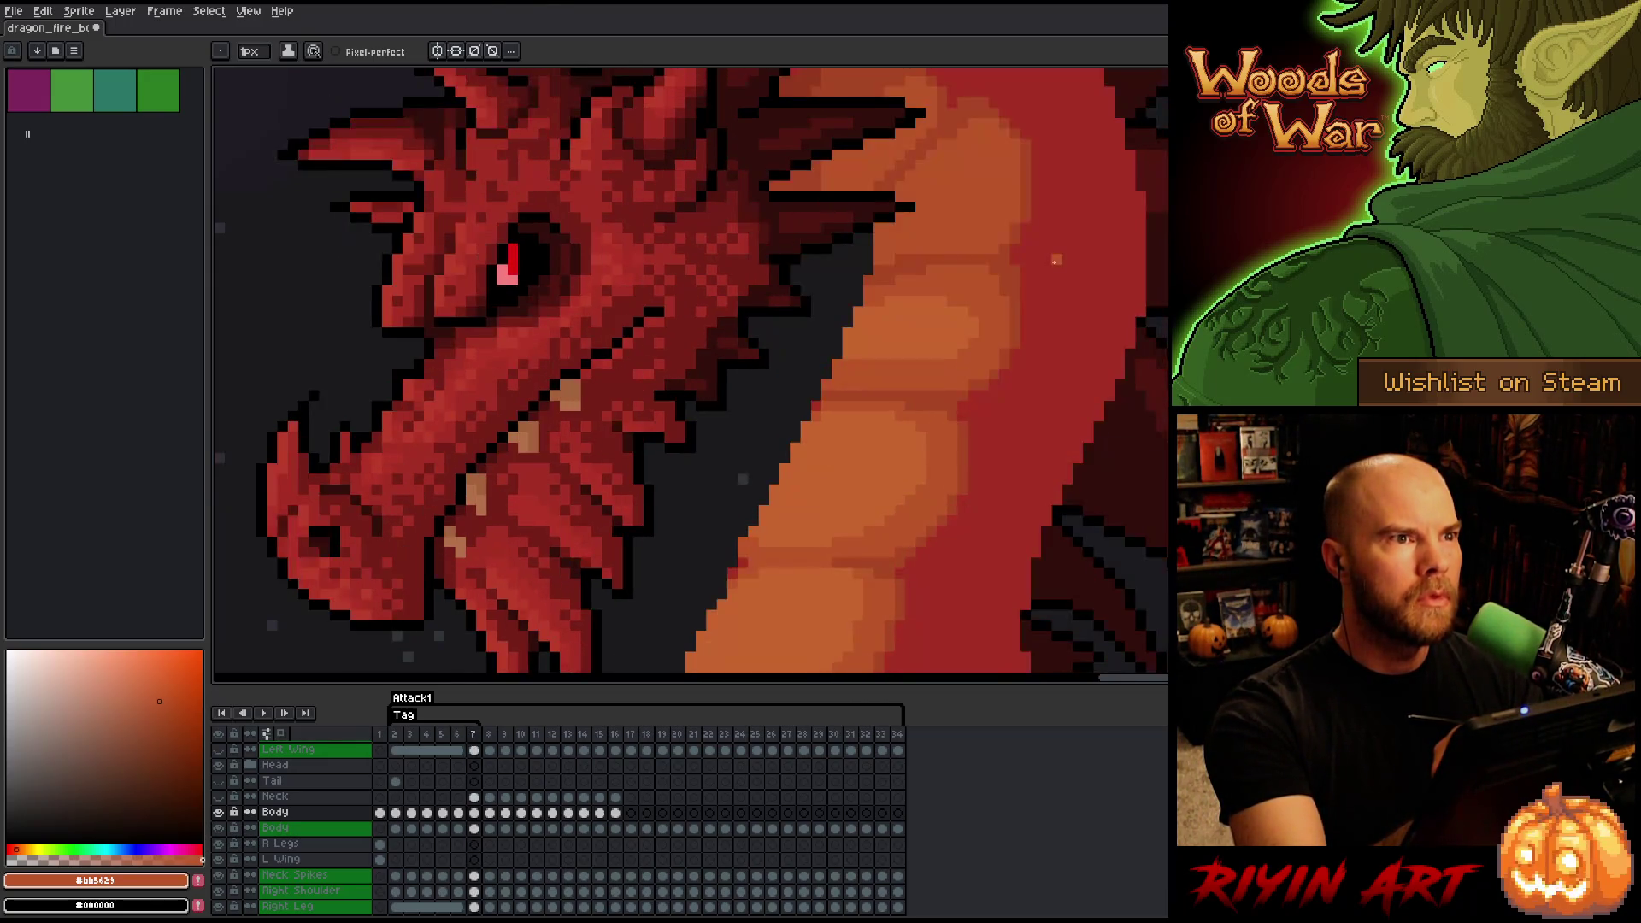
key("Left")
key("Right")
key("Left")
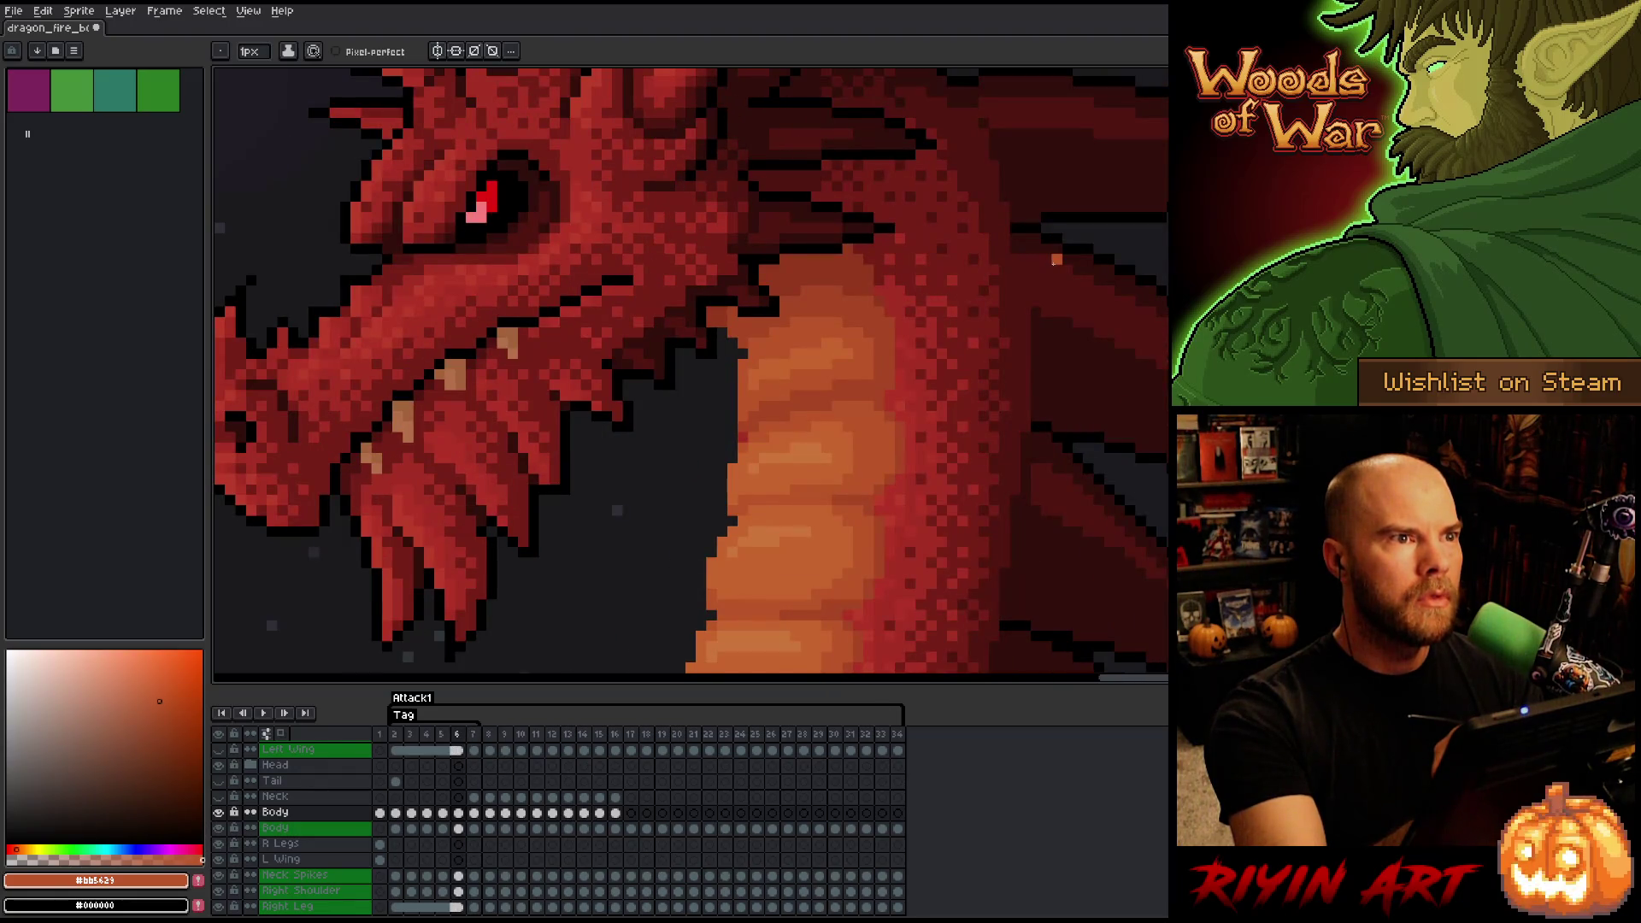
key("Right")
left_click(945, 319, "alt")
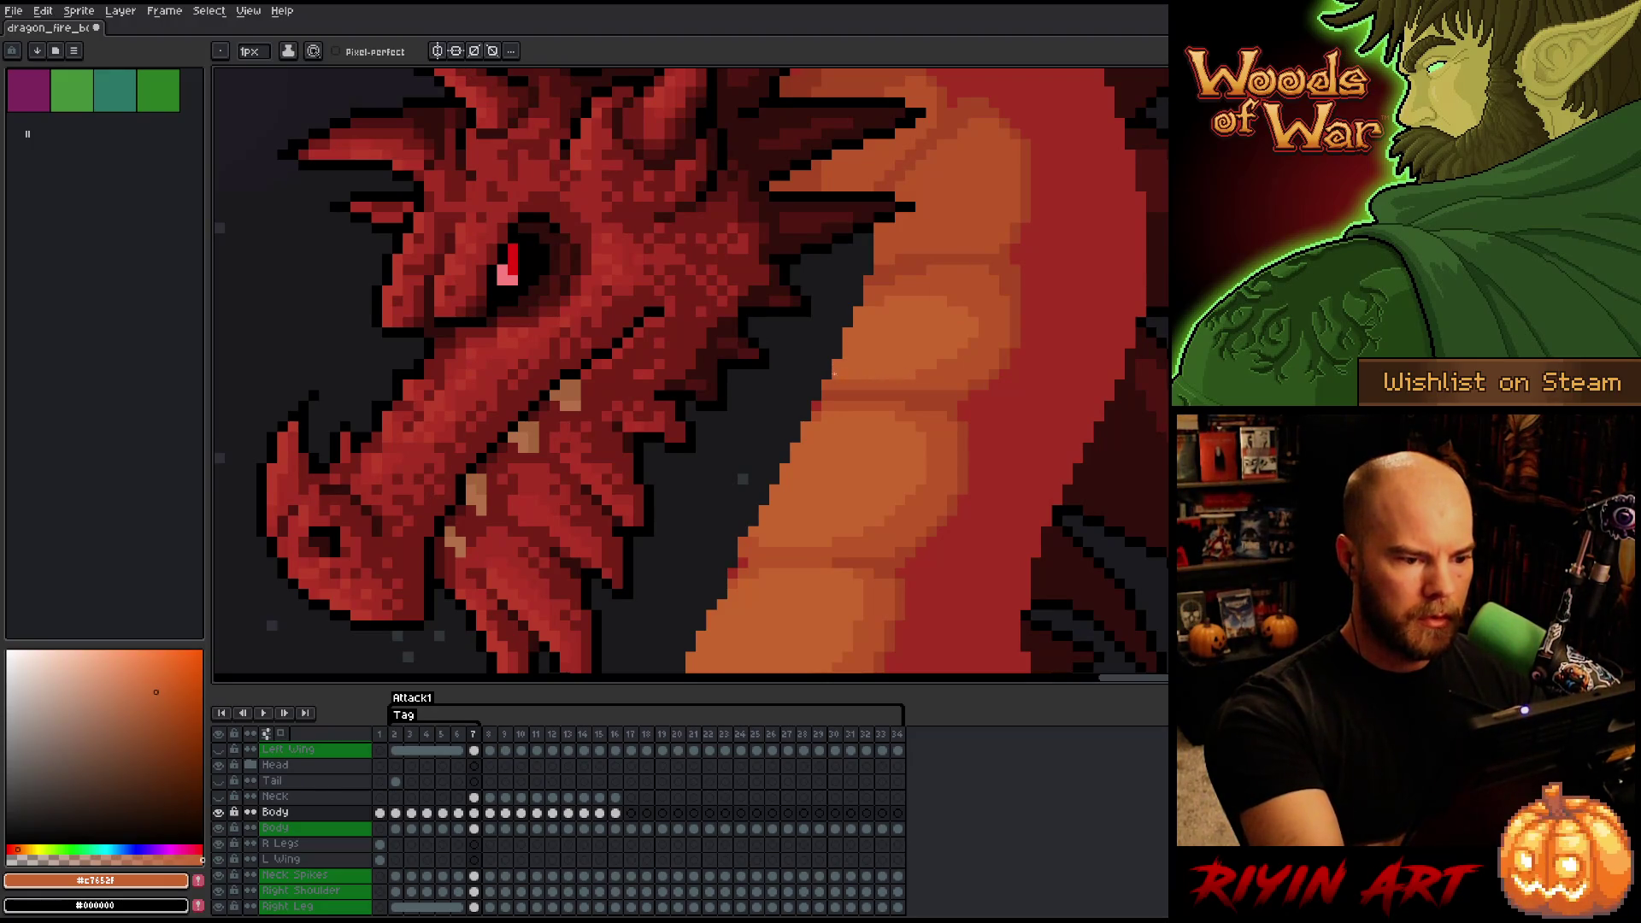
key("Left")
key("Right")
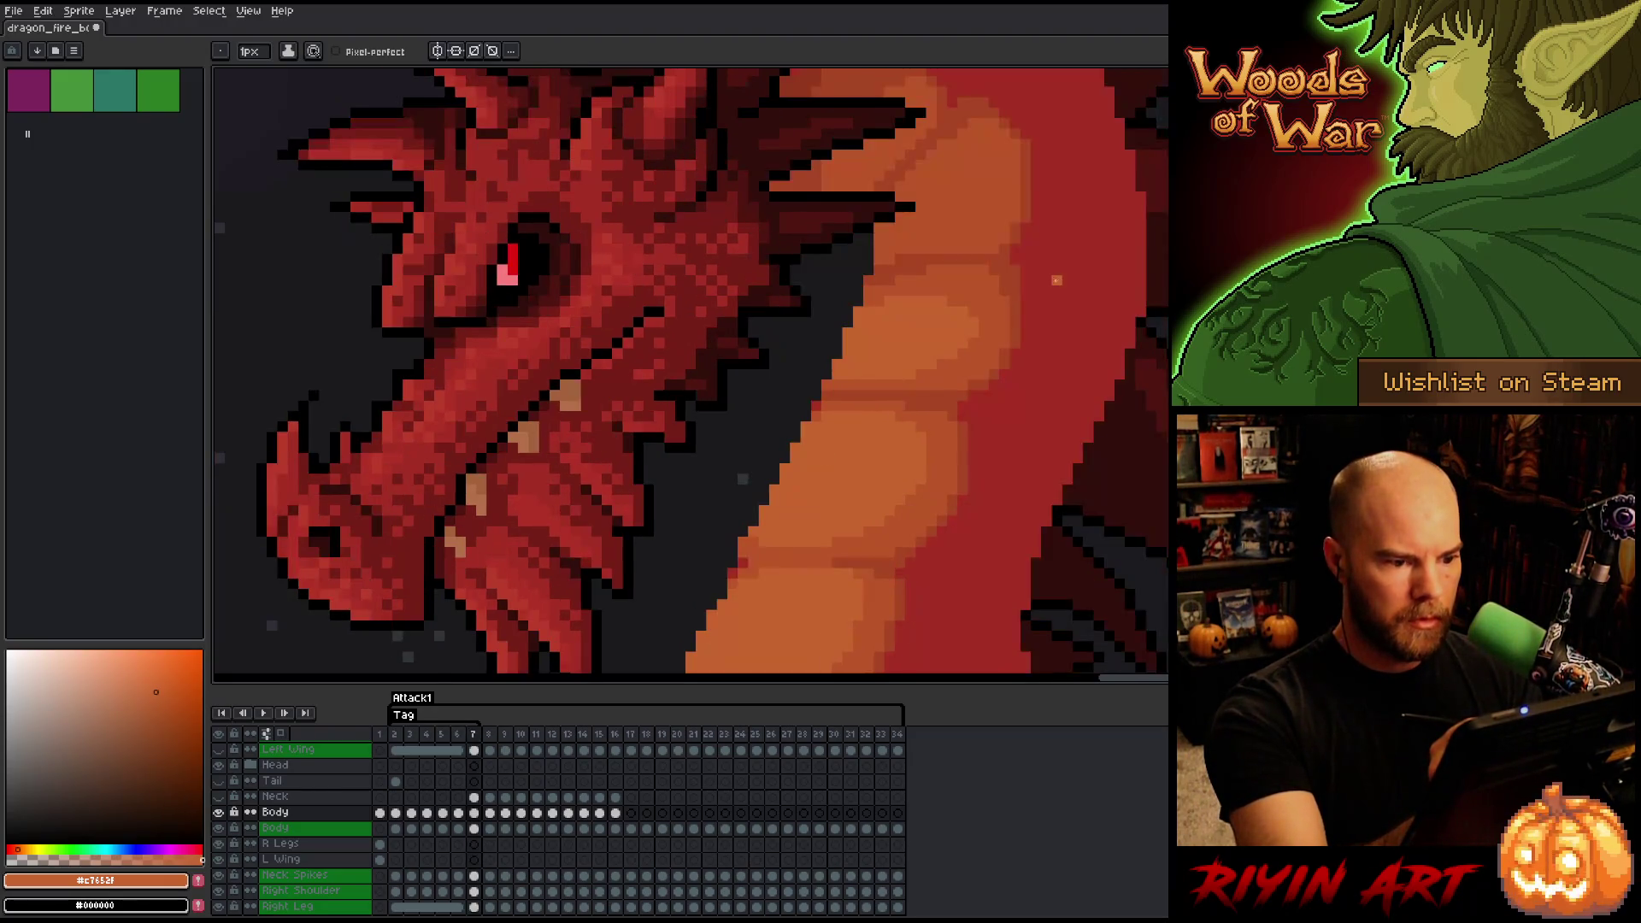
key("Left")
key("Right")
key("Left")
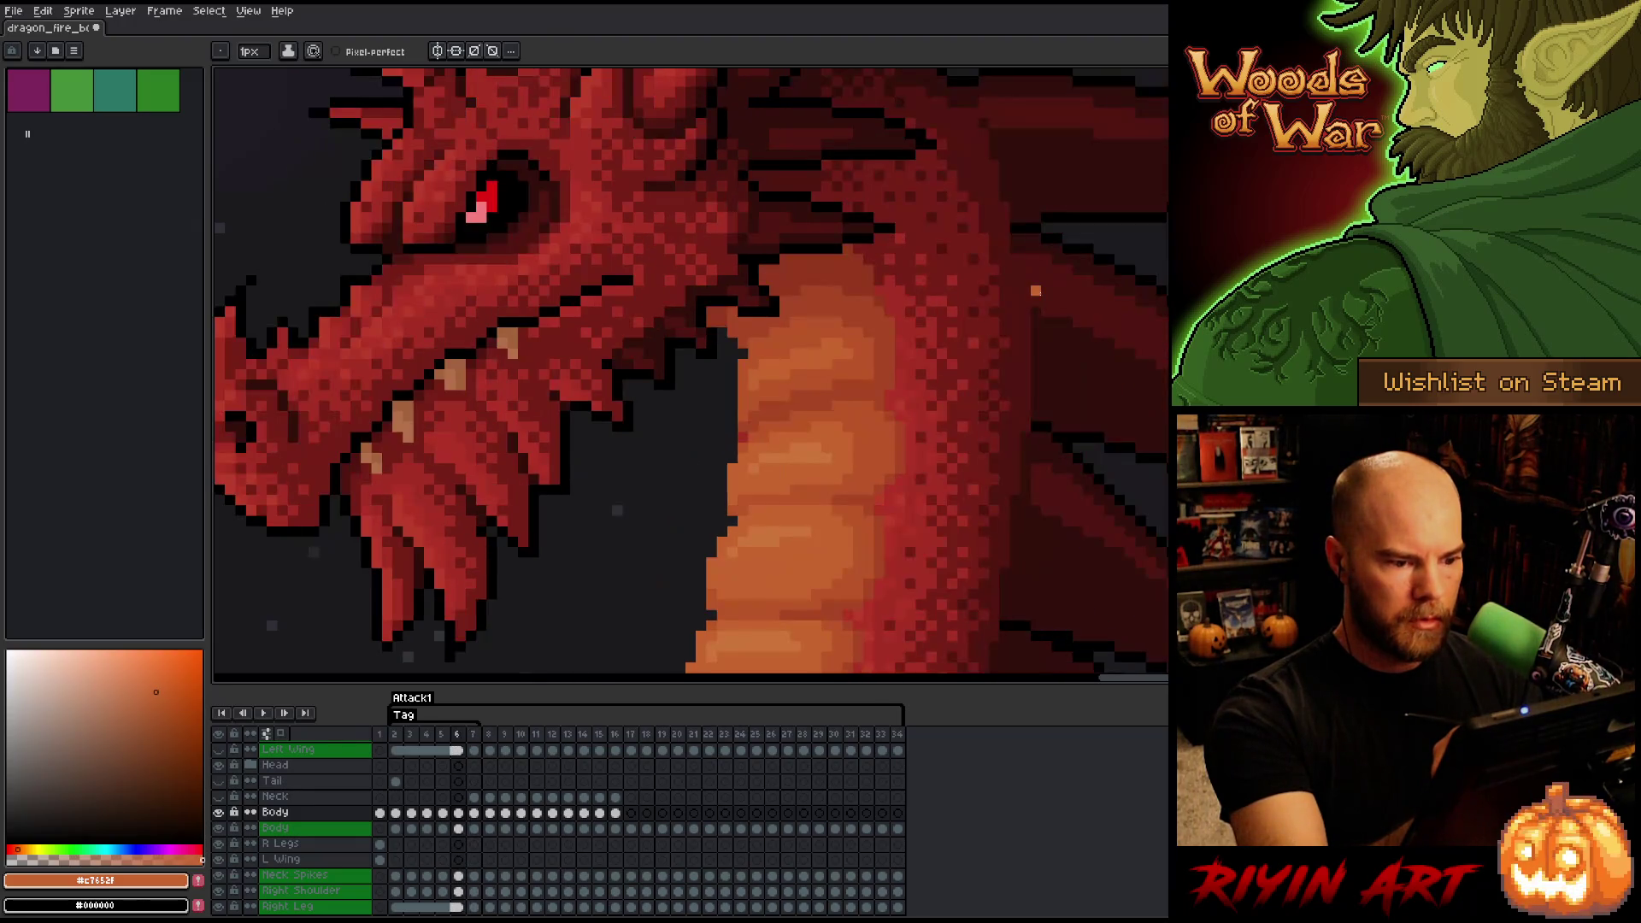
key("Right")
key("Left")
key("Right")
key("Left")
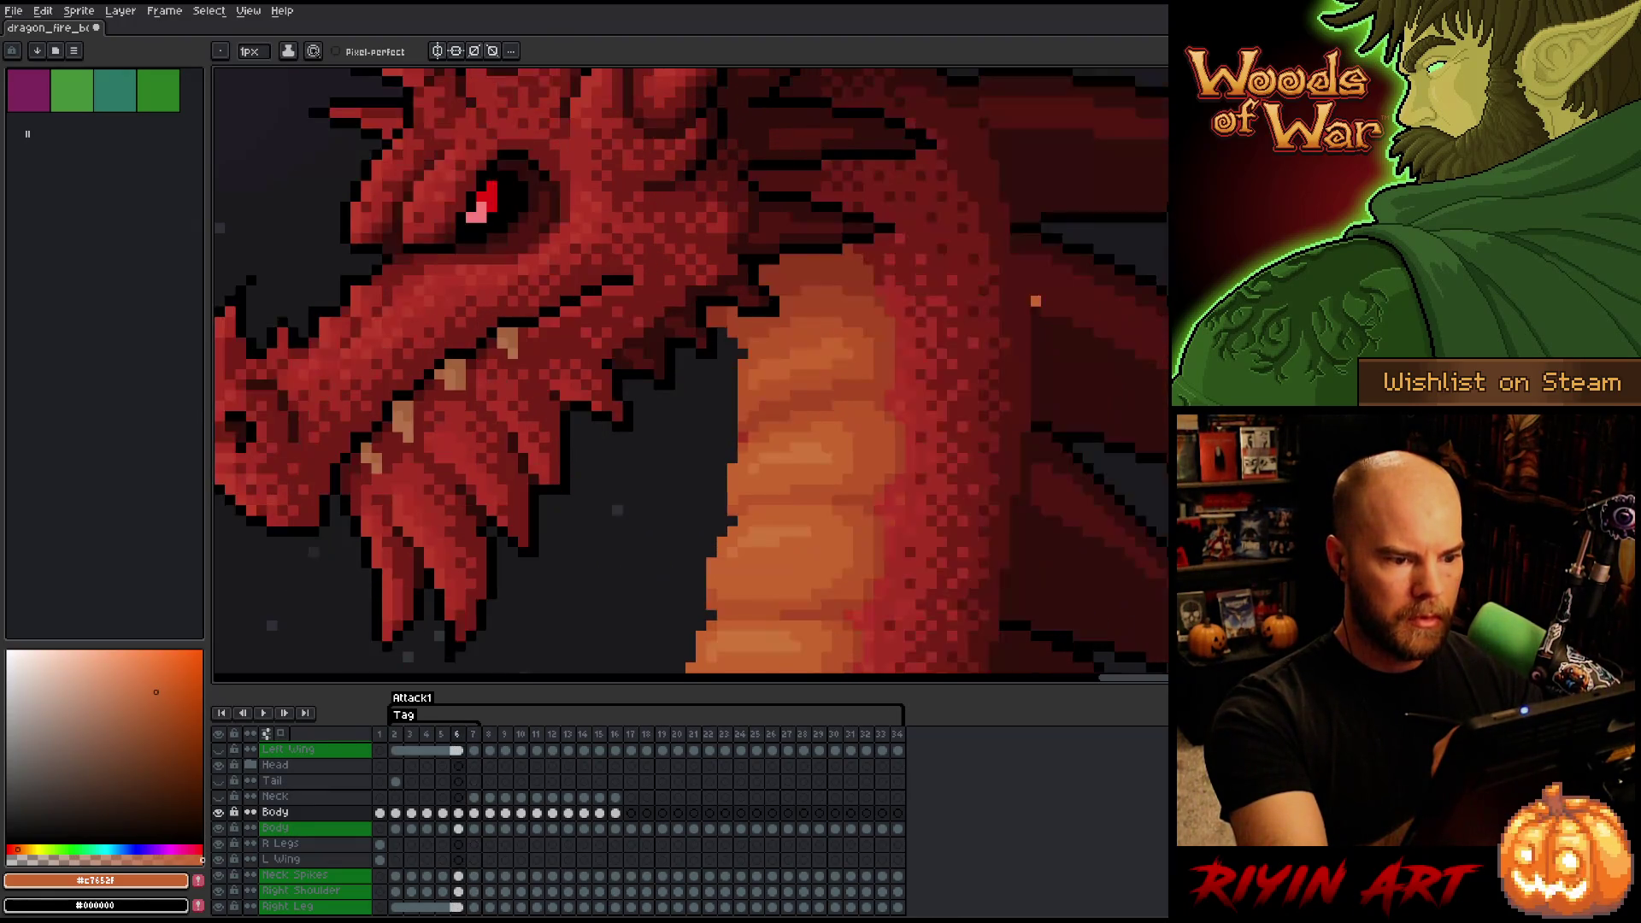
key("Right")
key("Left")
key("Right")
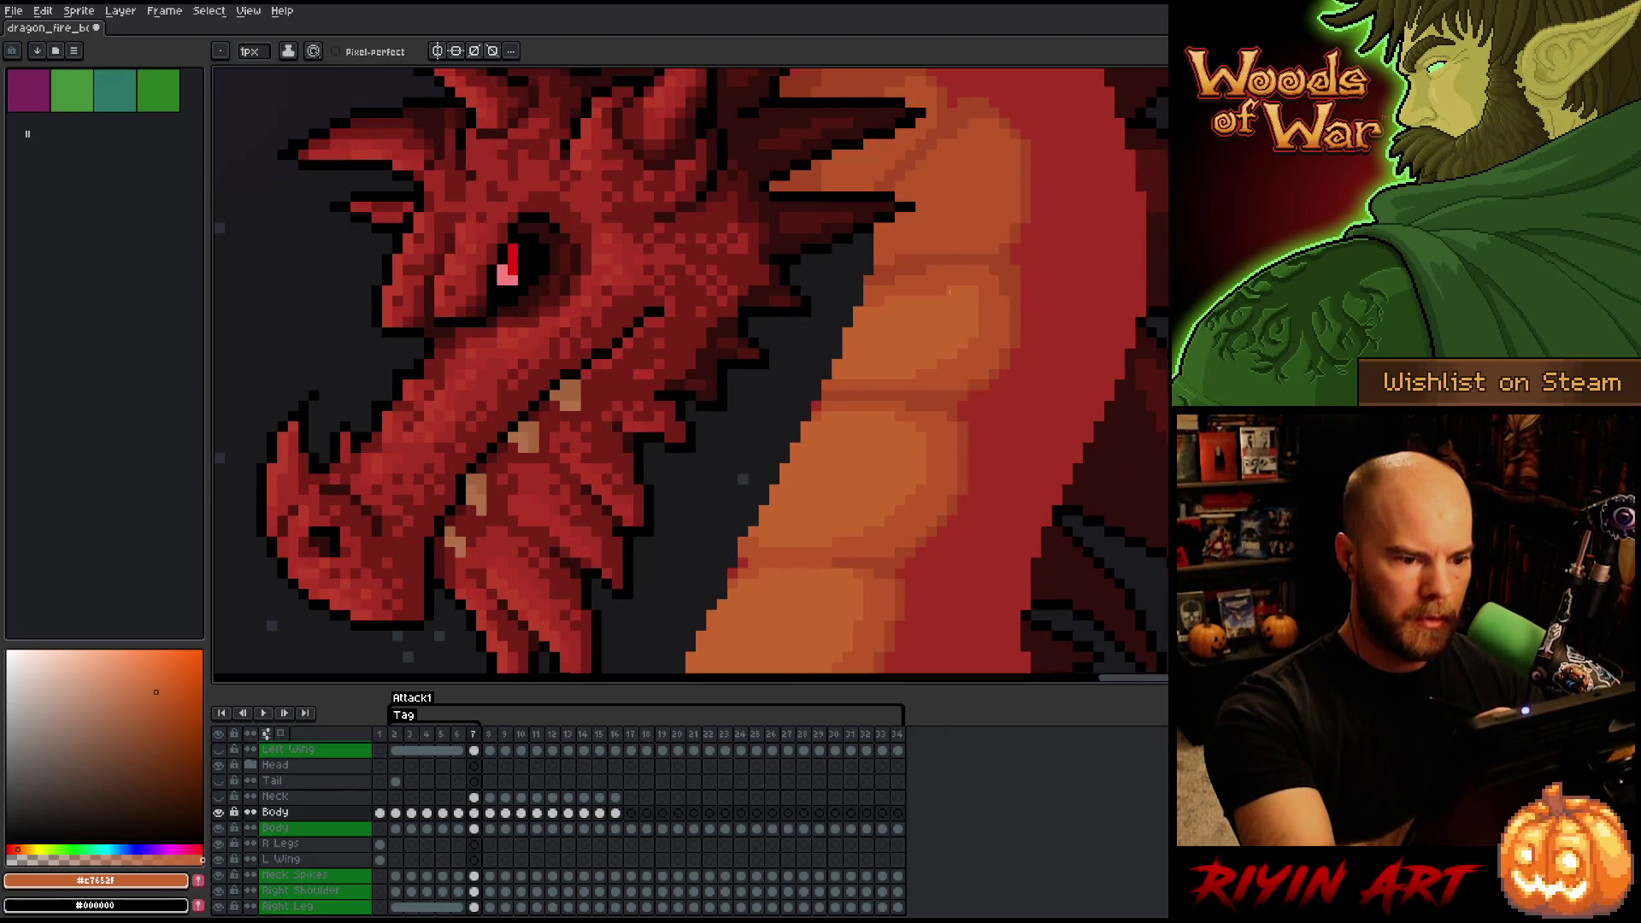
key("Left")
key("Right")
key("Left")
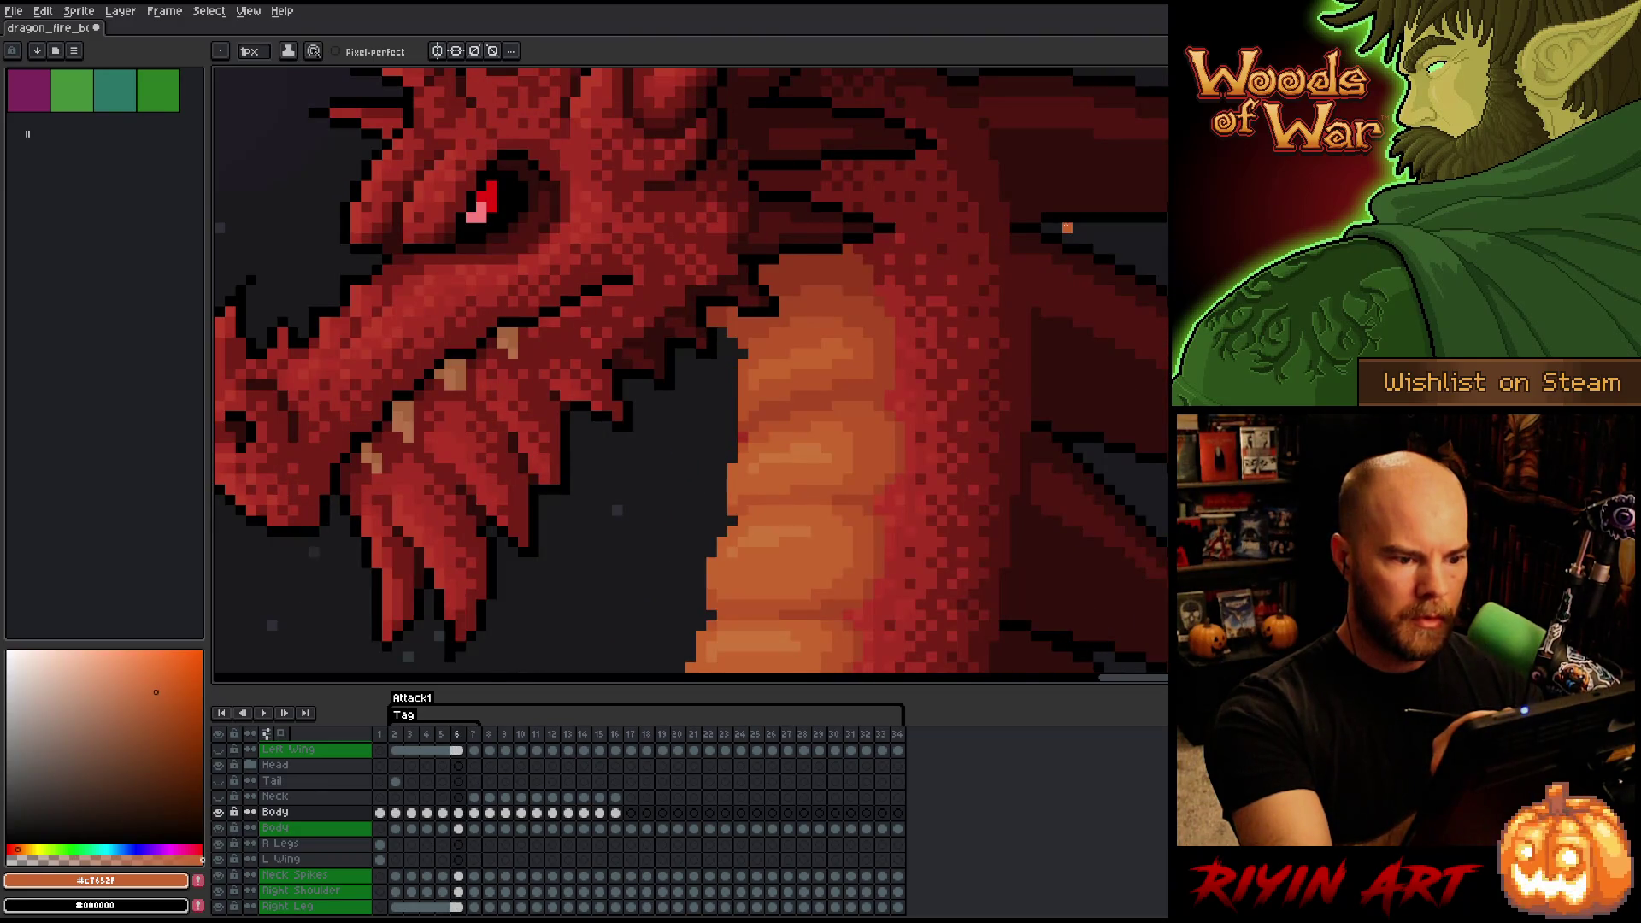
key("Right")
left_click(976, 281, "alt")
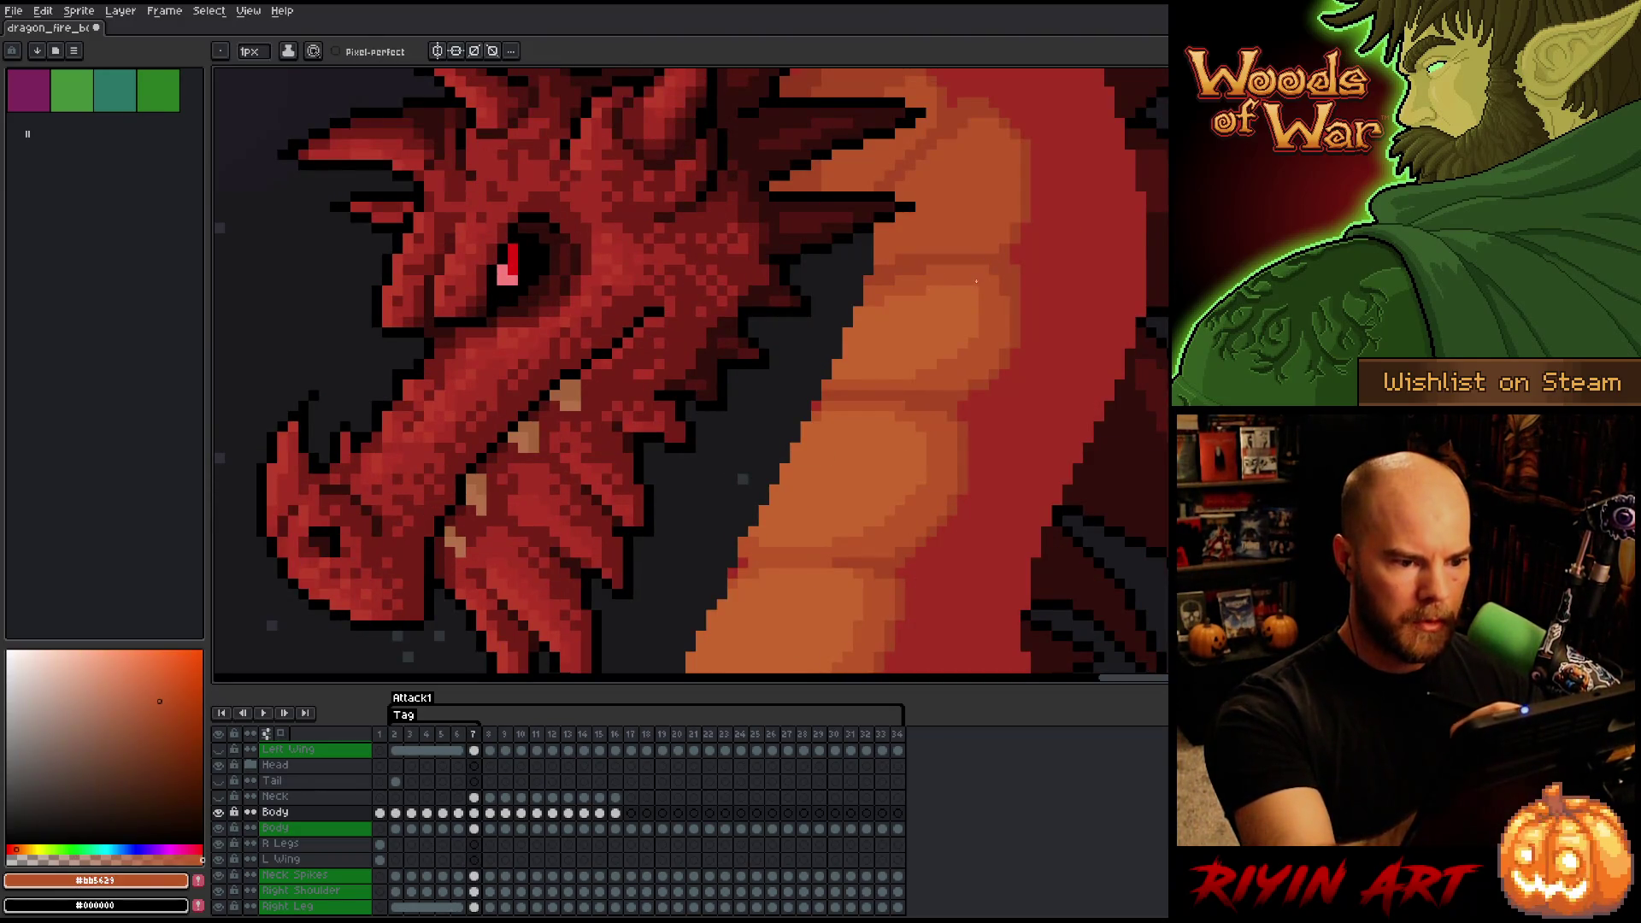
key("Left")
key("Right")
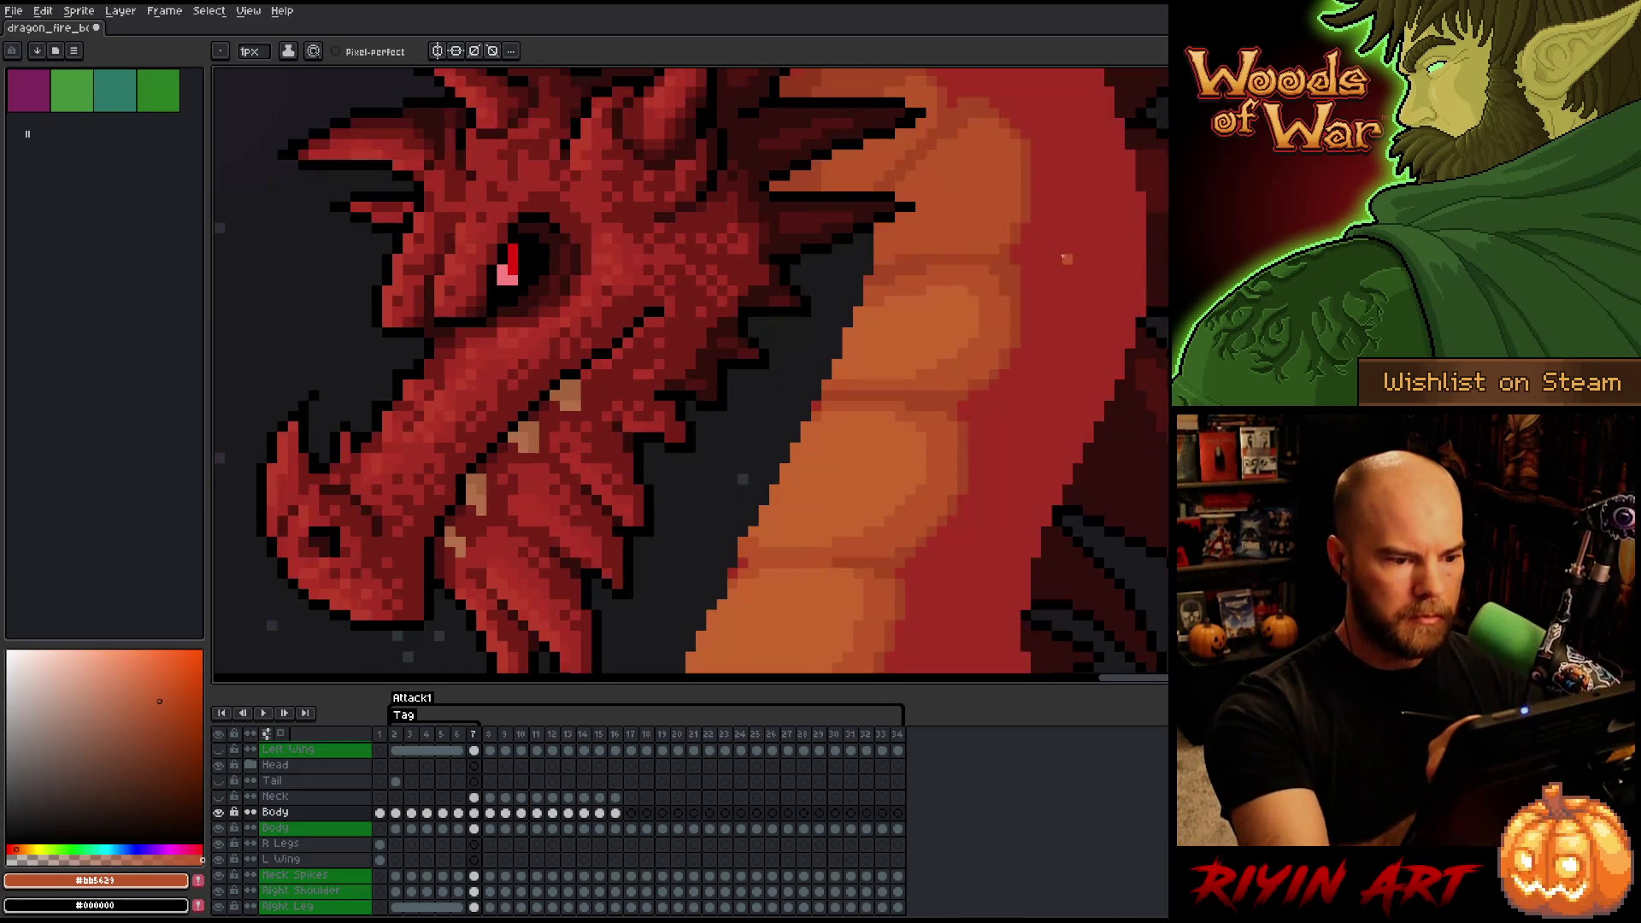
left_click(920, 376, "alt")
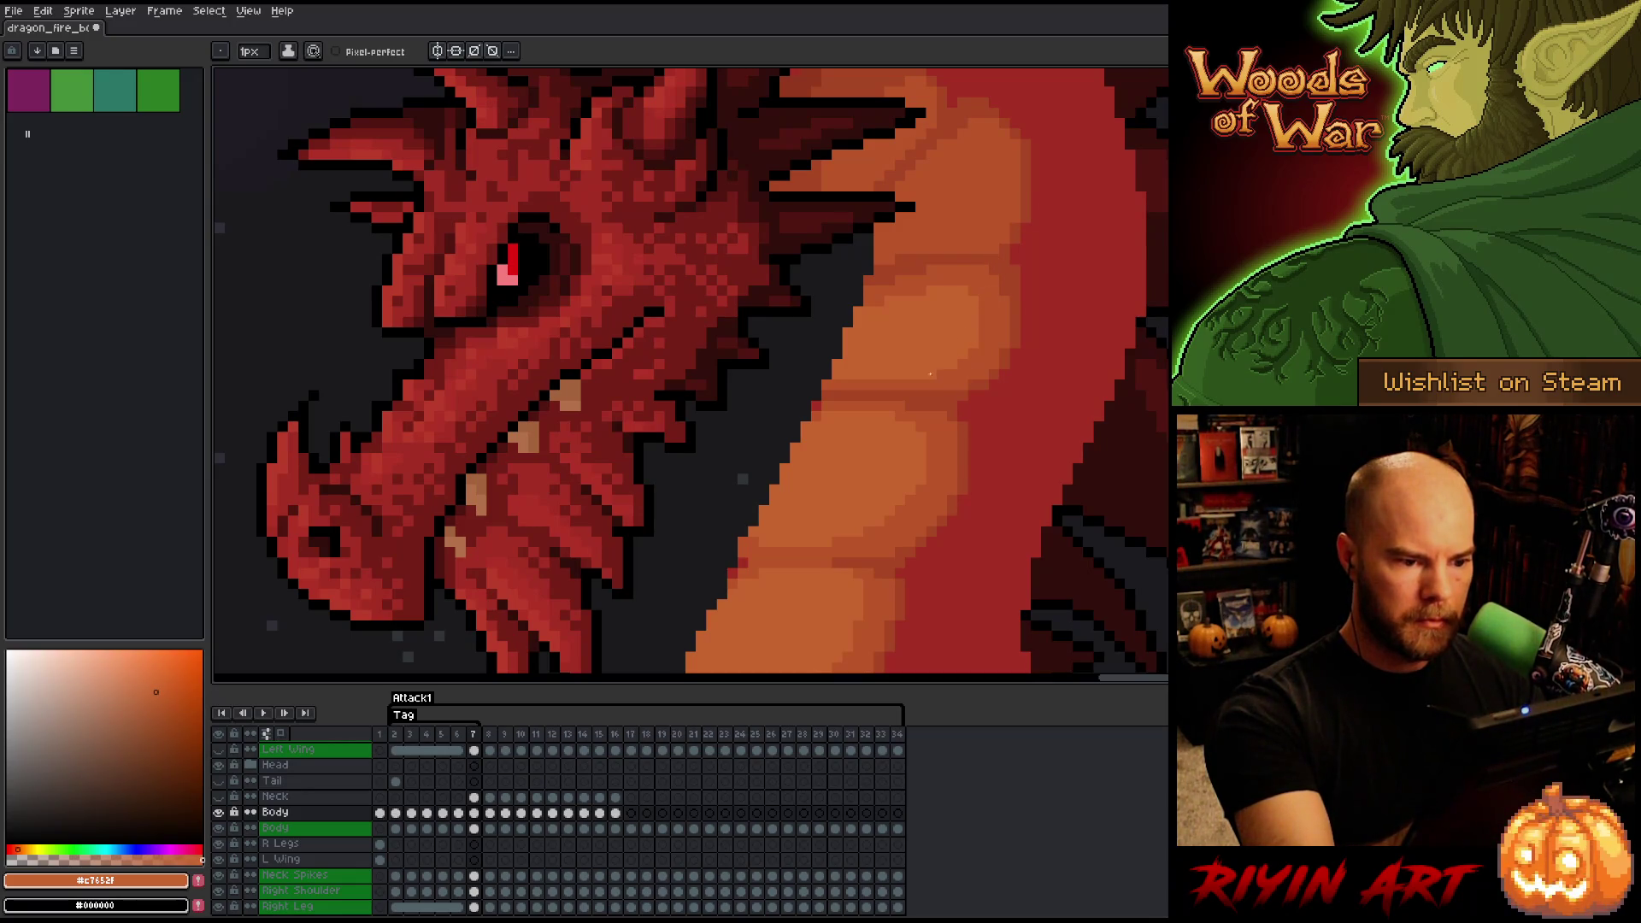
scroll(1038, 212, "down", 1)
scroll(1036, 217, "up", 1)
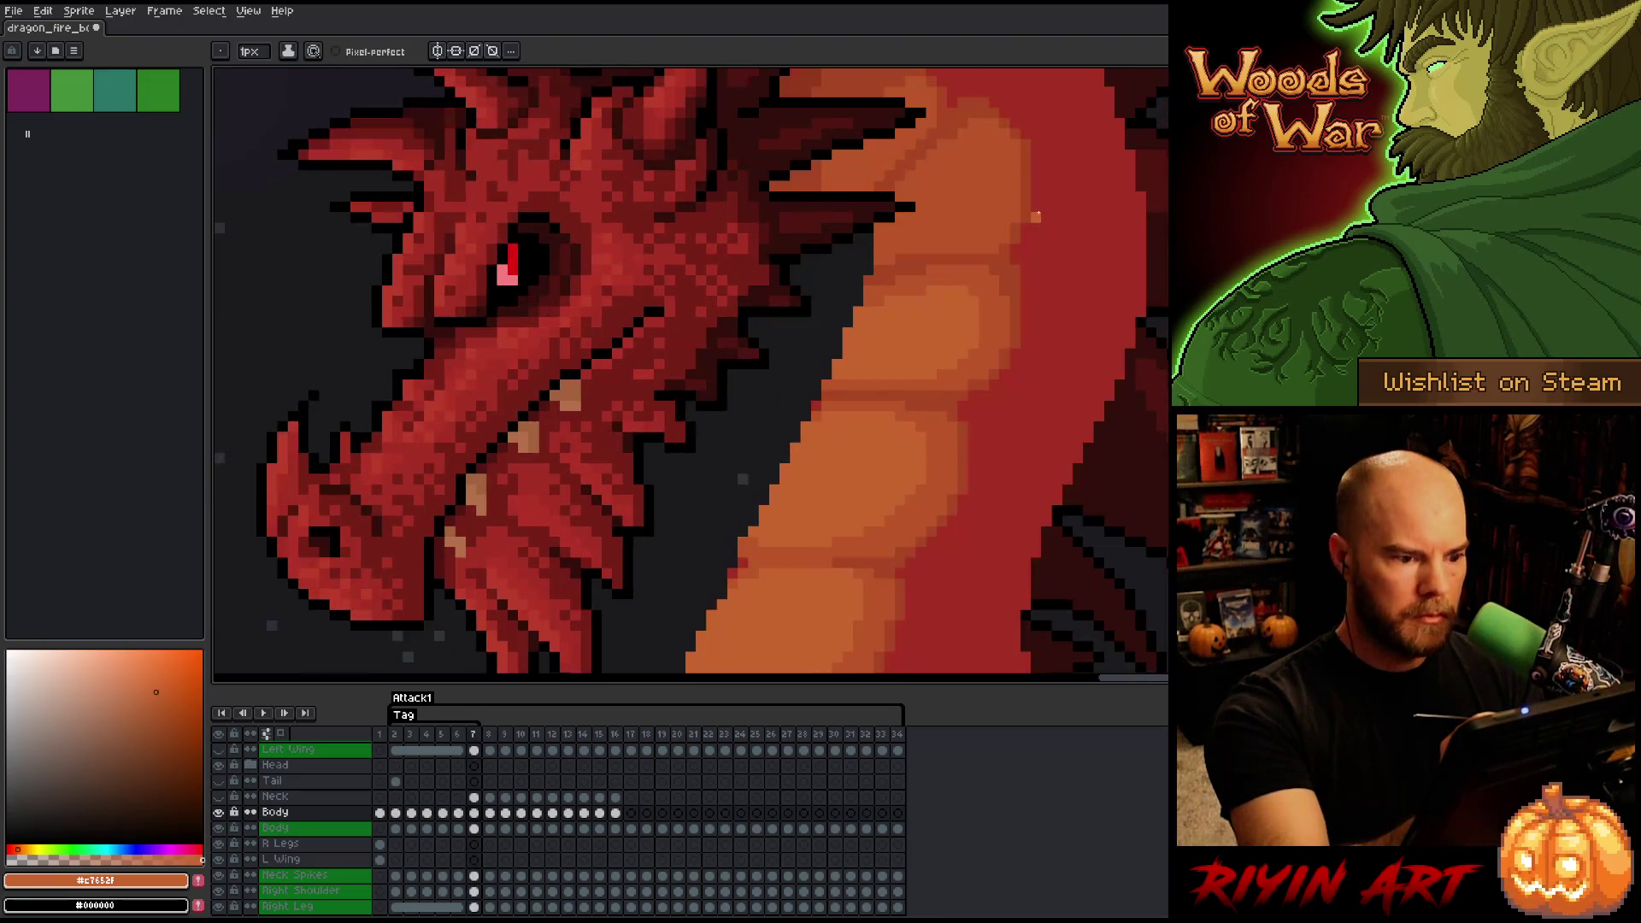
scroll(1035, 217, "down", 1)
scroll(1035, 217, "up", 1)
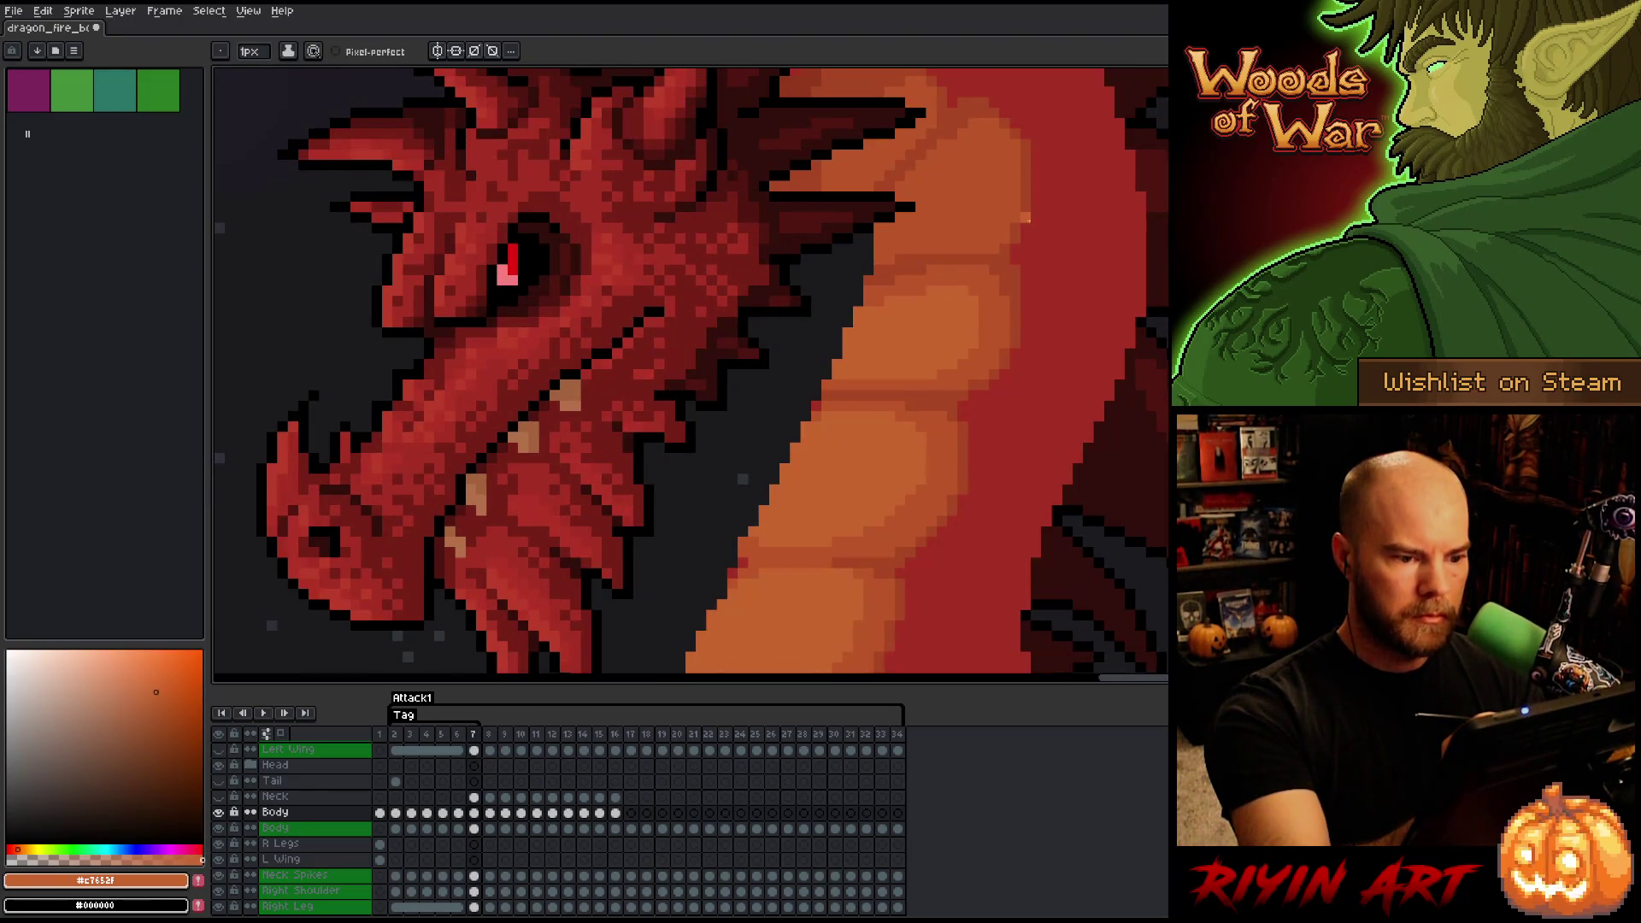
key("comma")
key("period")
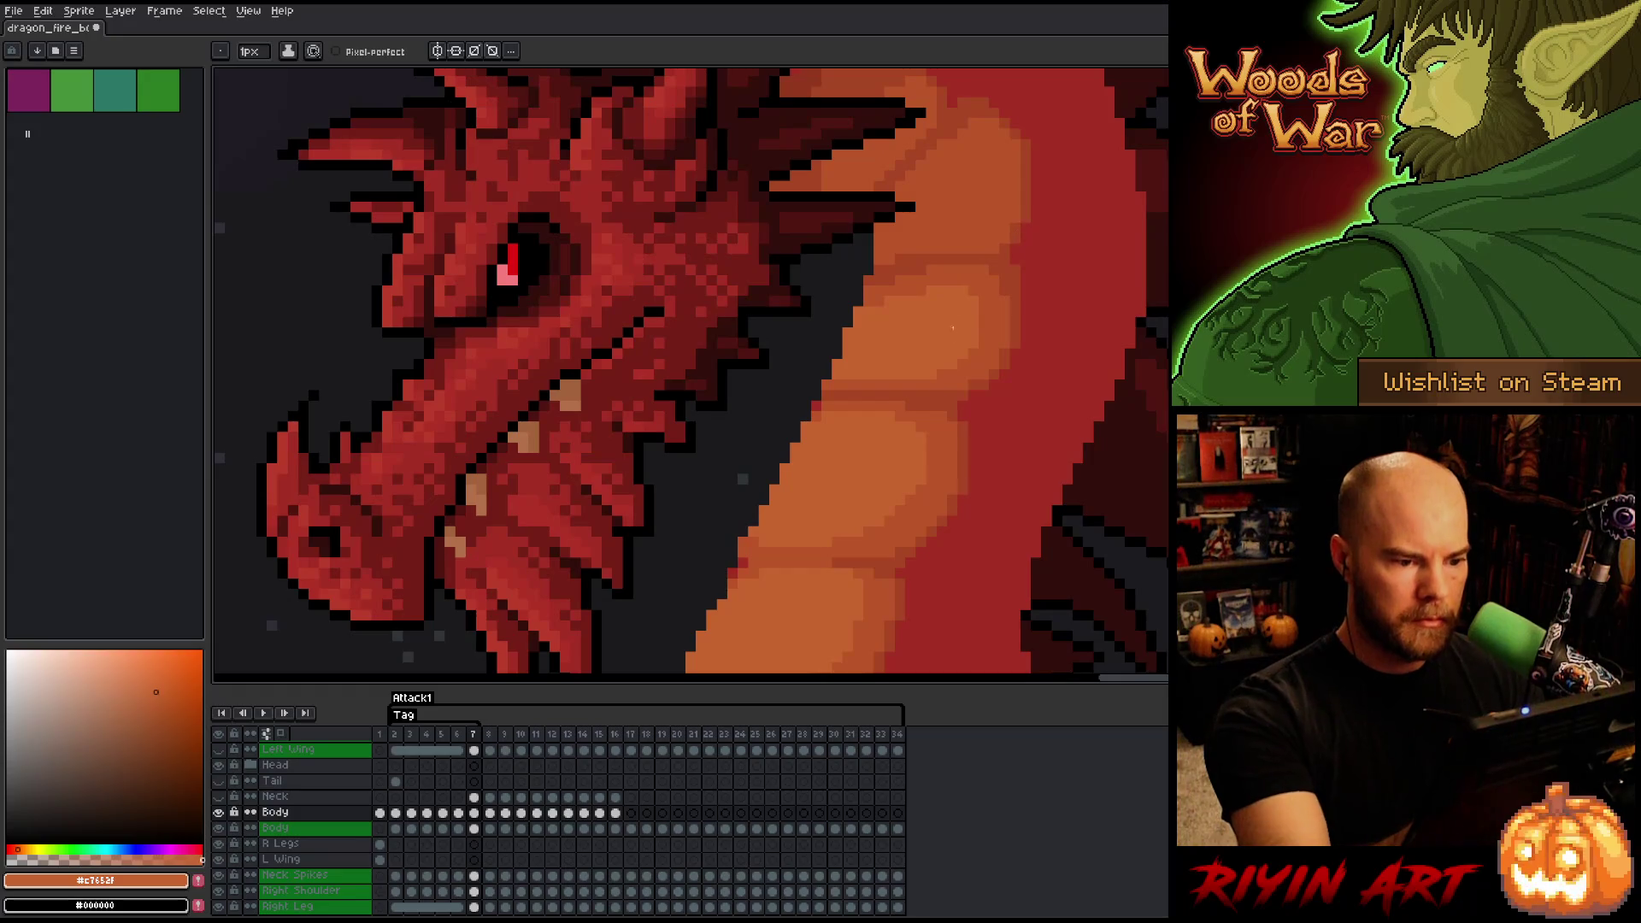
left_click(827, 394, "alt")
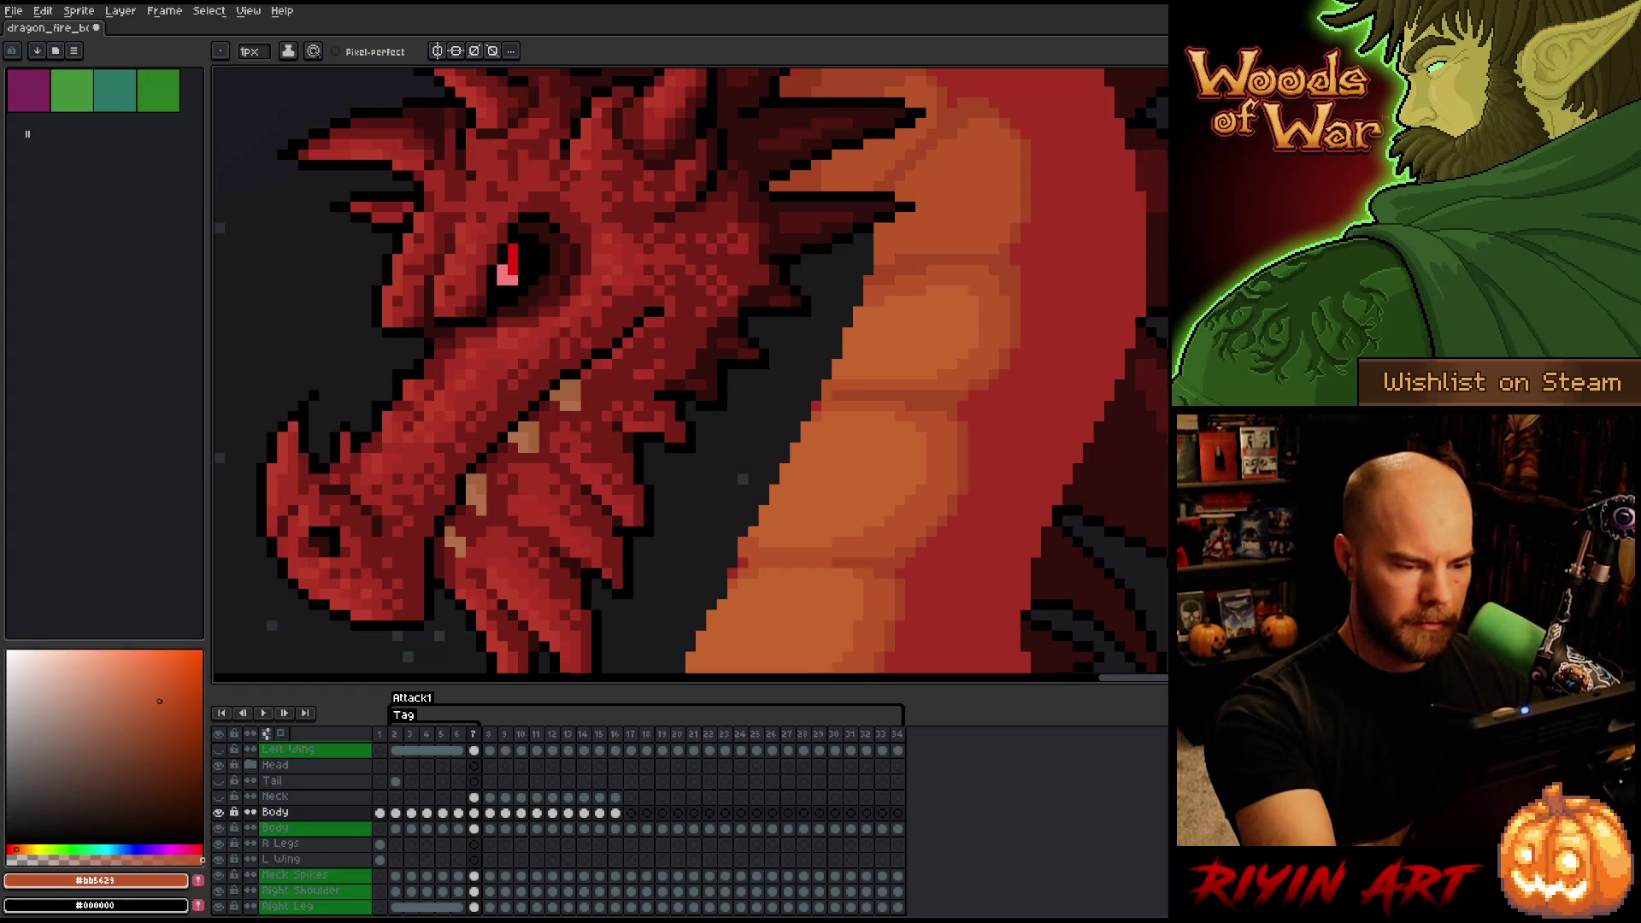
key("comma")
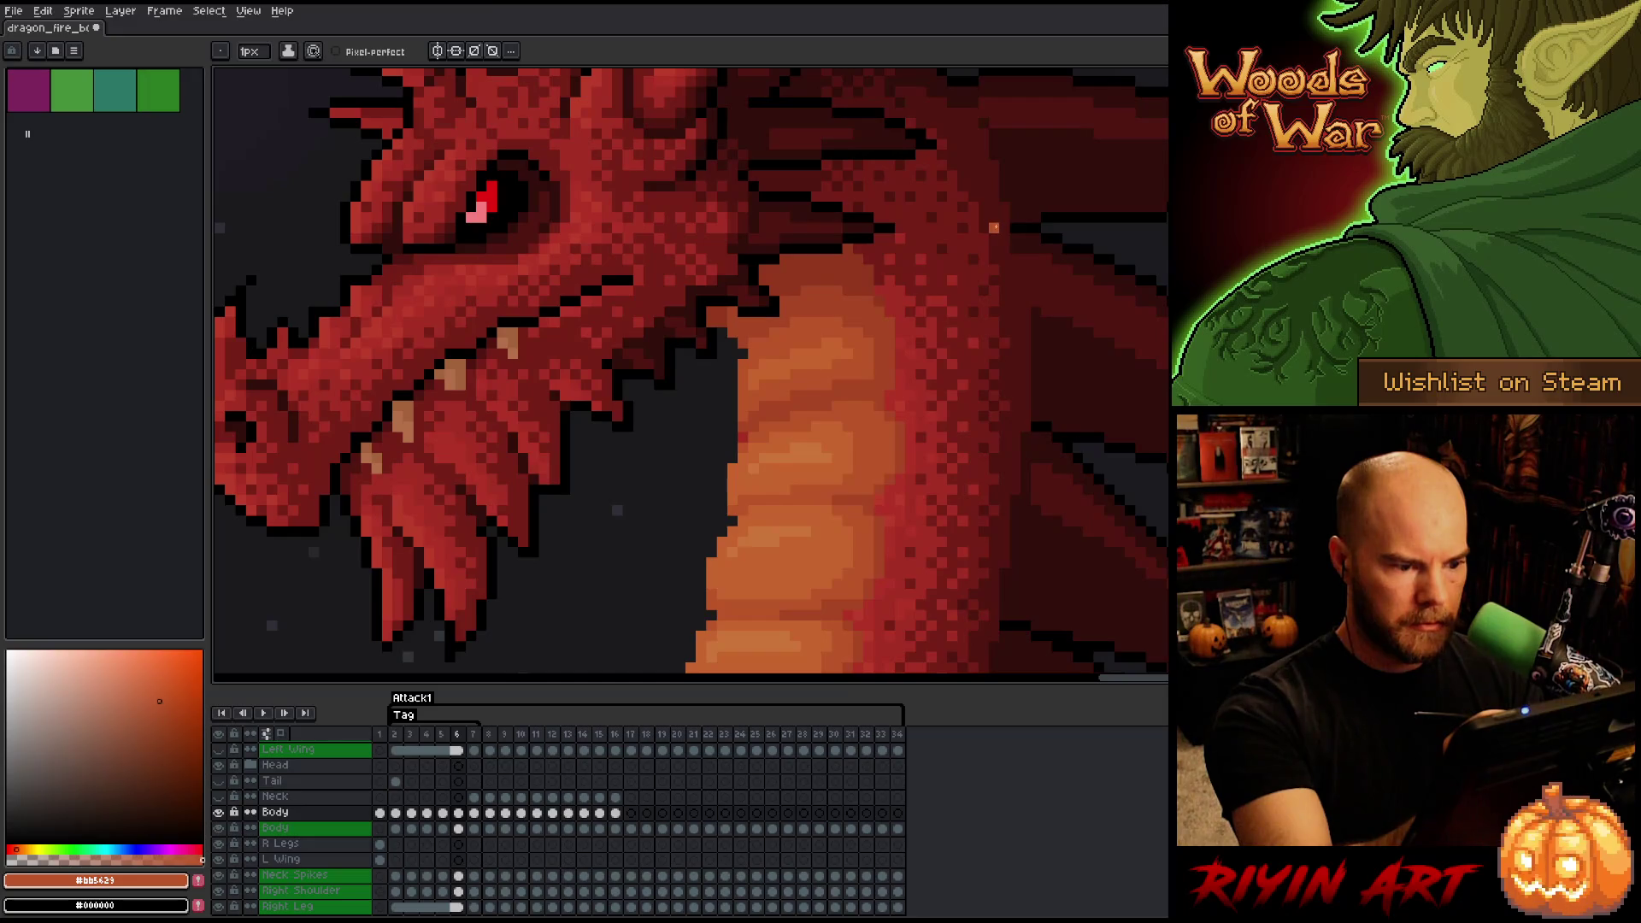
key("period")
key("comma")
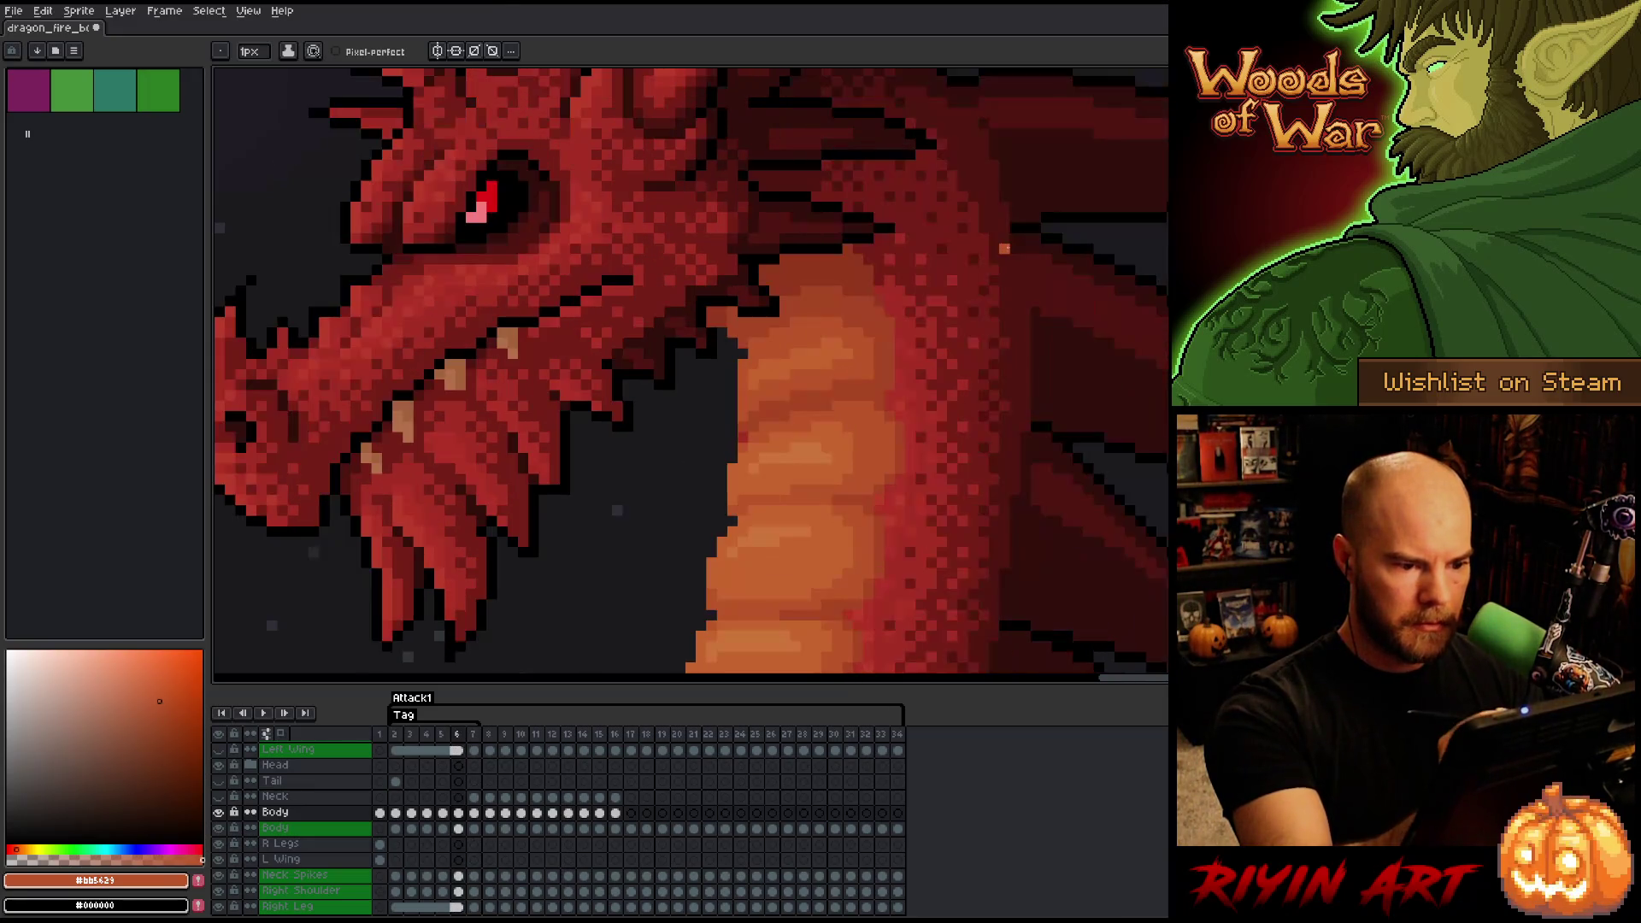
key("period")
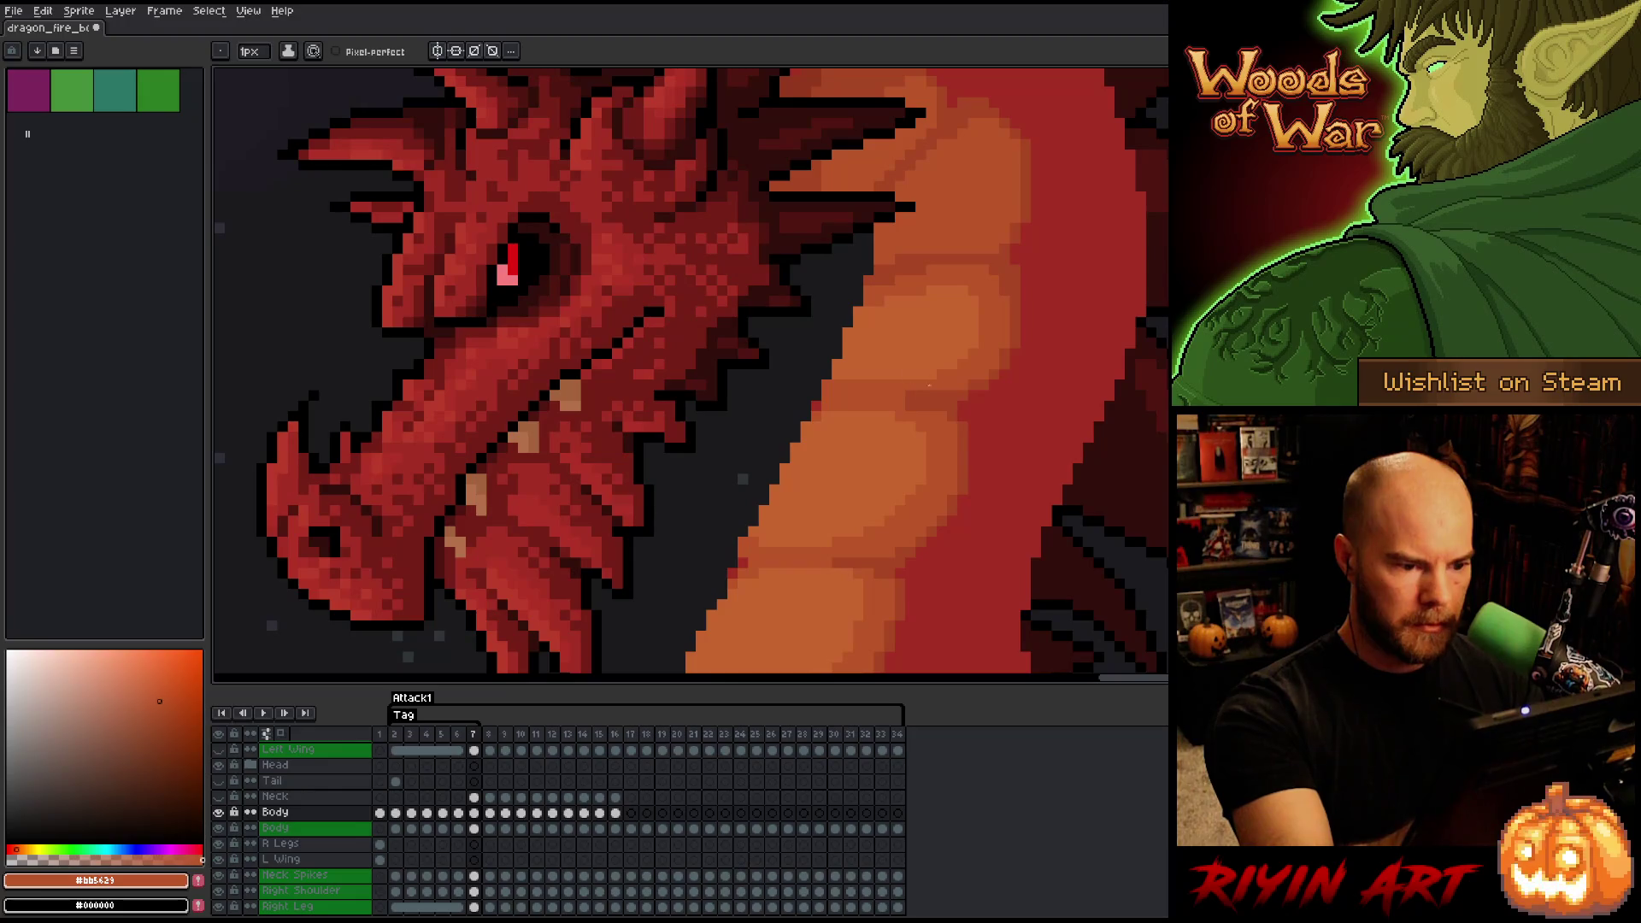
key("comma")
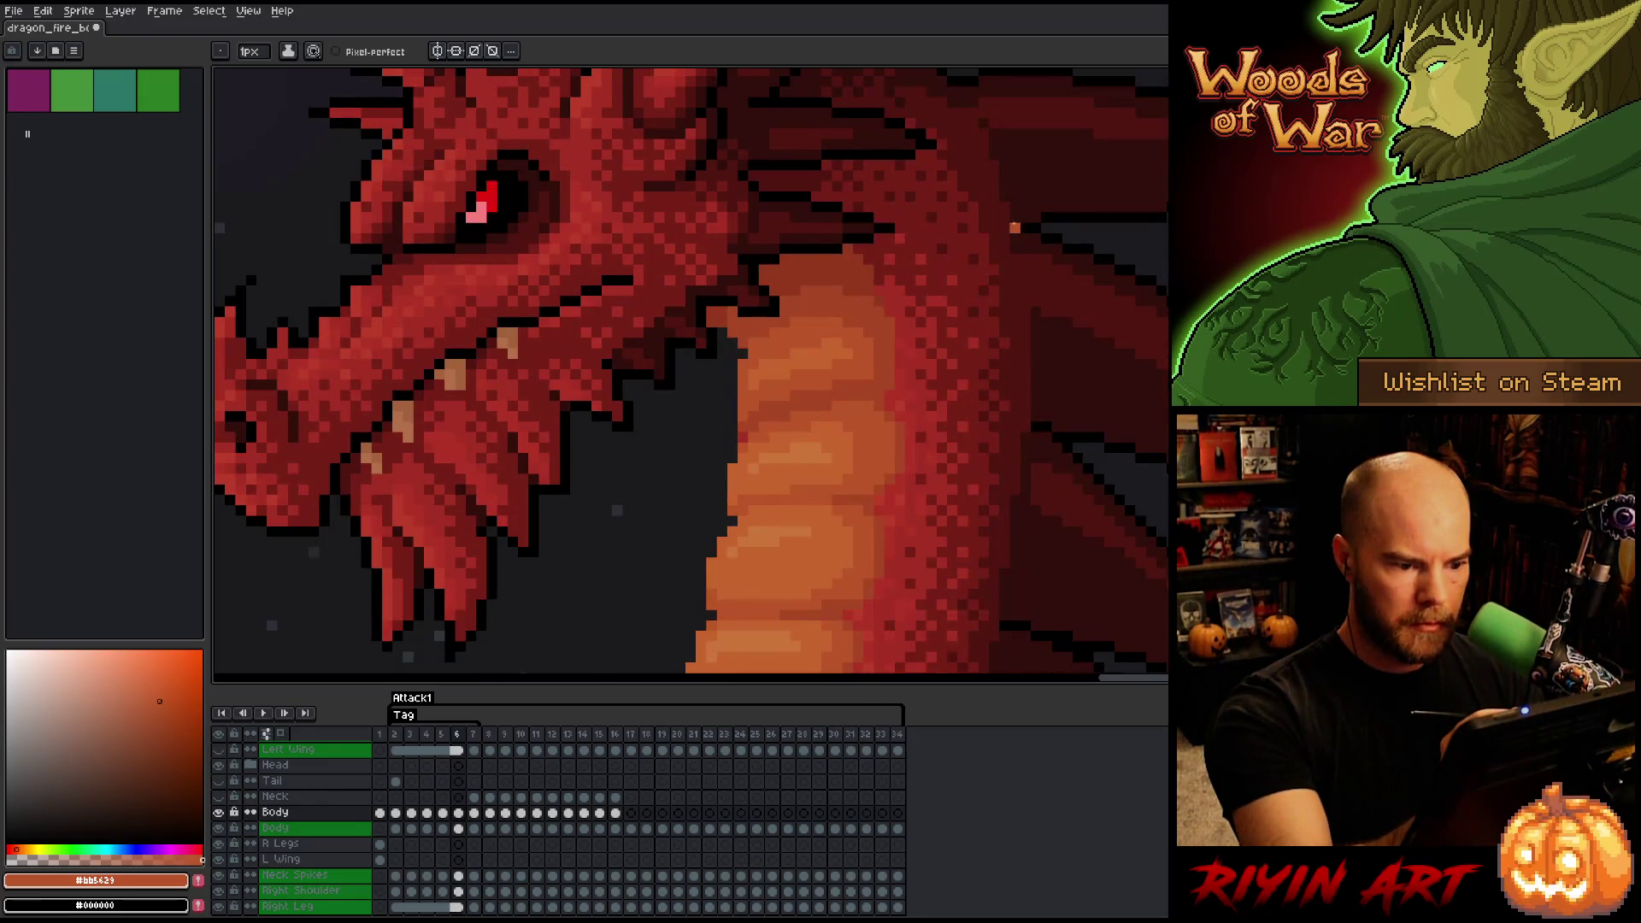
key("period")
key("comma")
key("period")
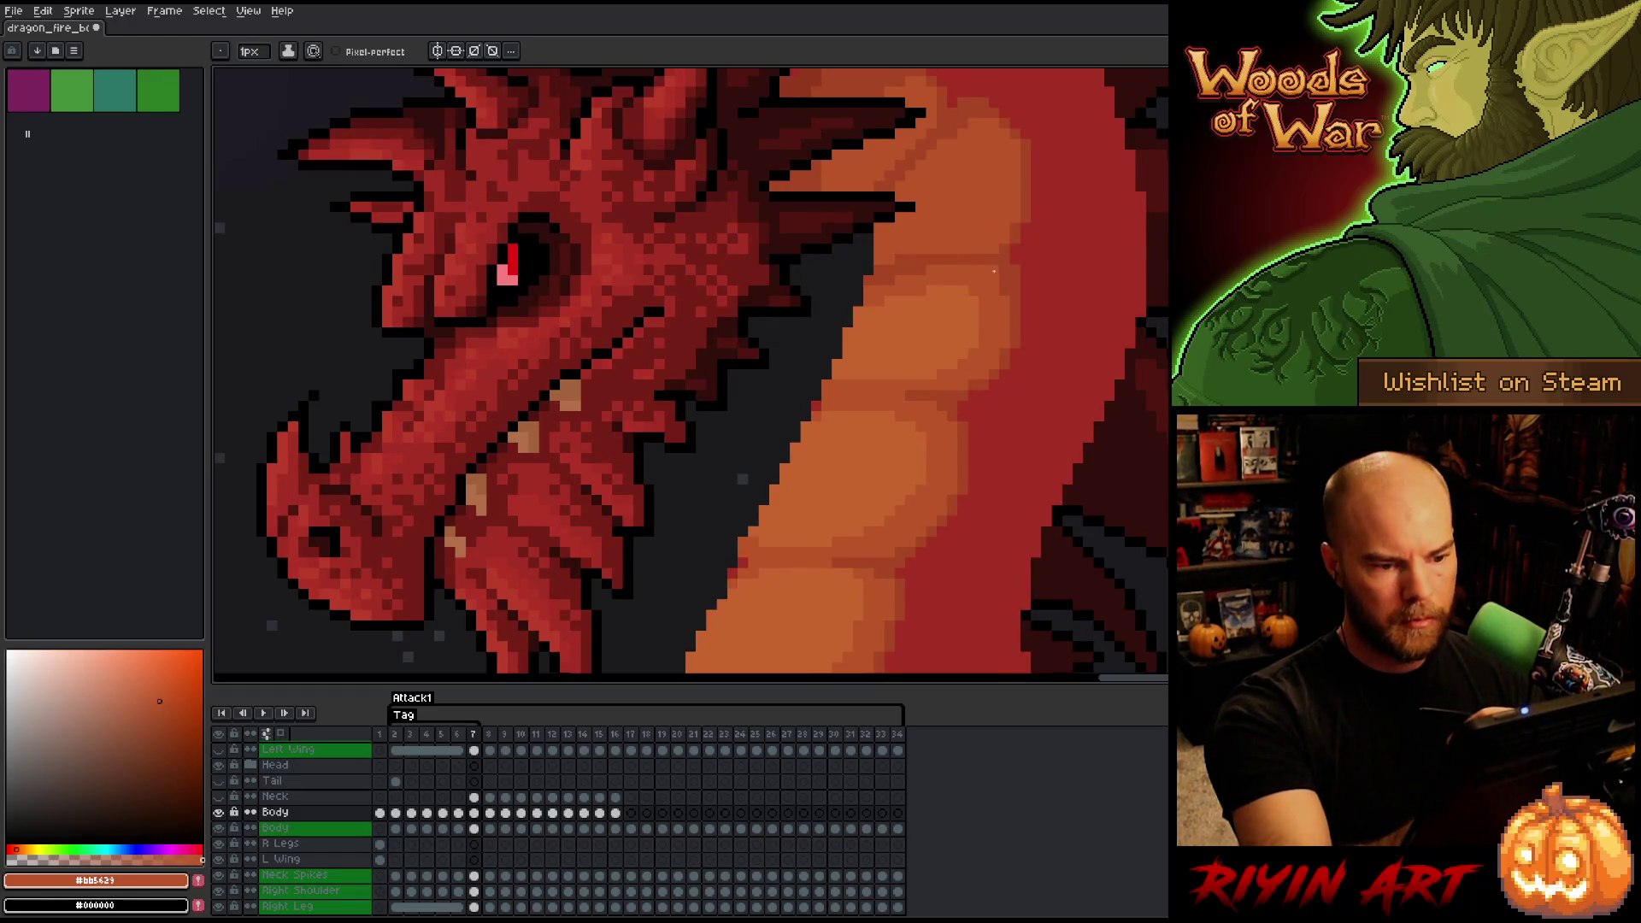
- Pan toward the head spikes, eyedrop the neck's dark red, and compare frames 6 and 7
left_click_drag(985, 292, 946, 465)
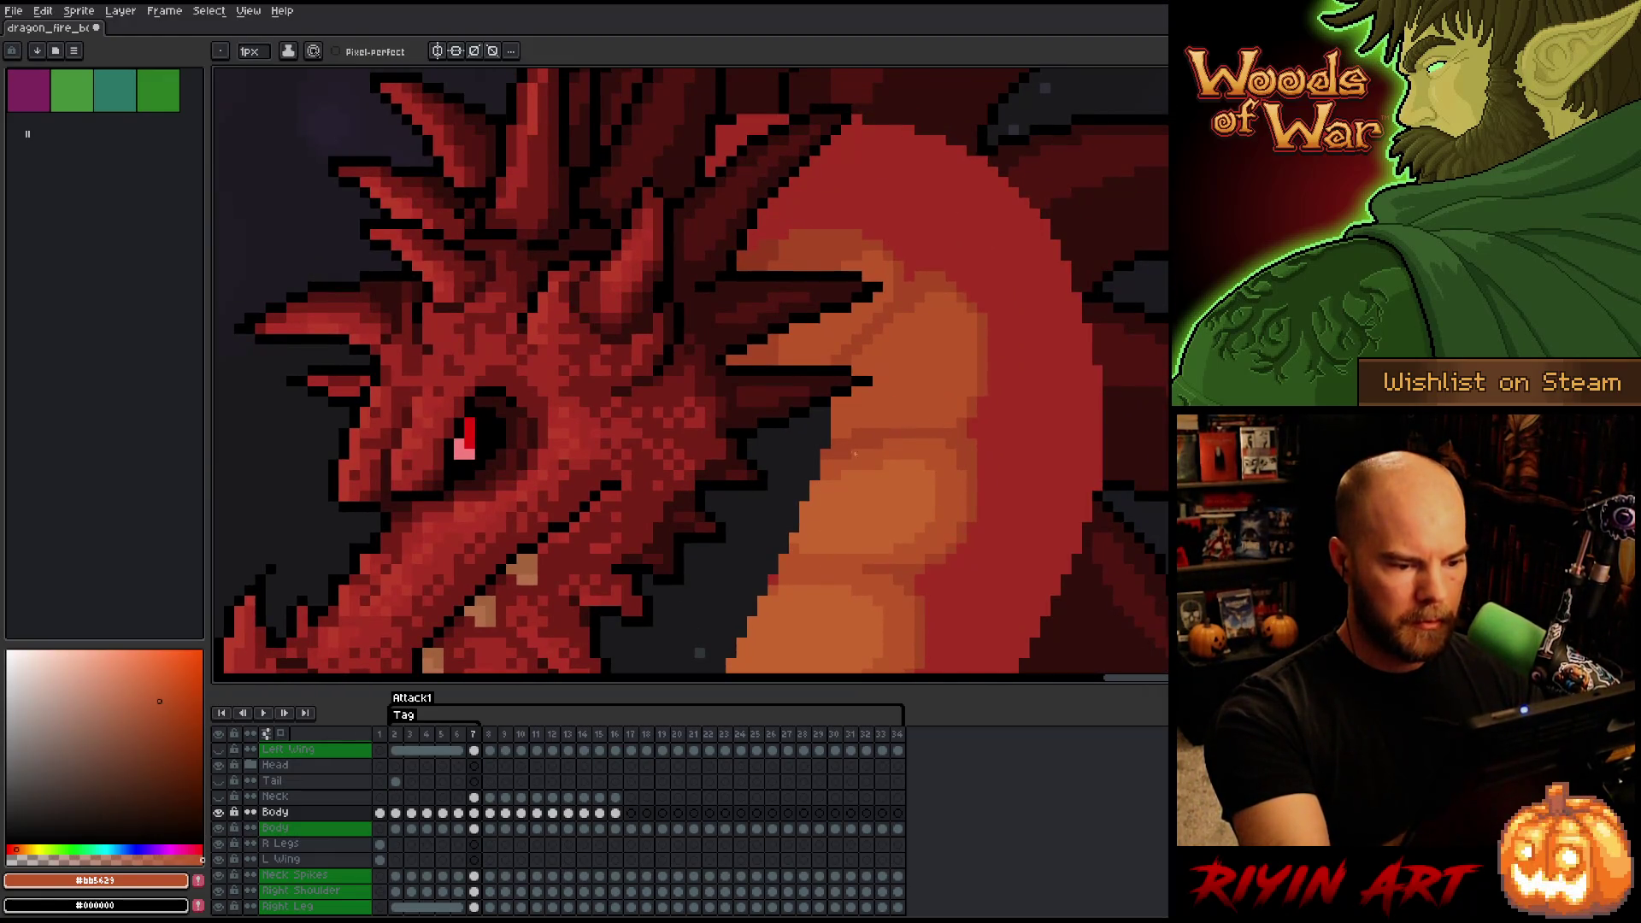
key("i")
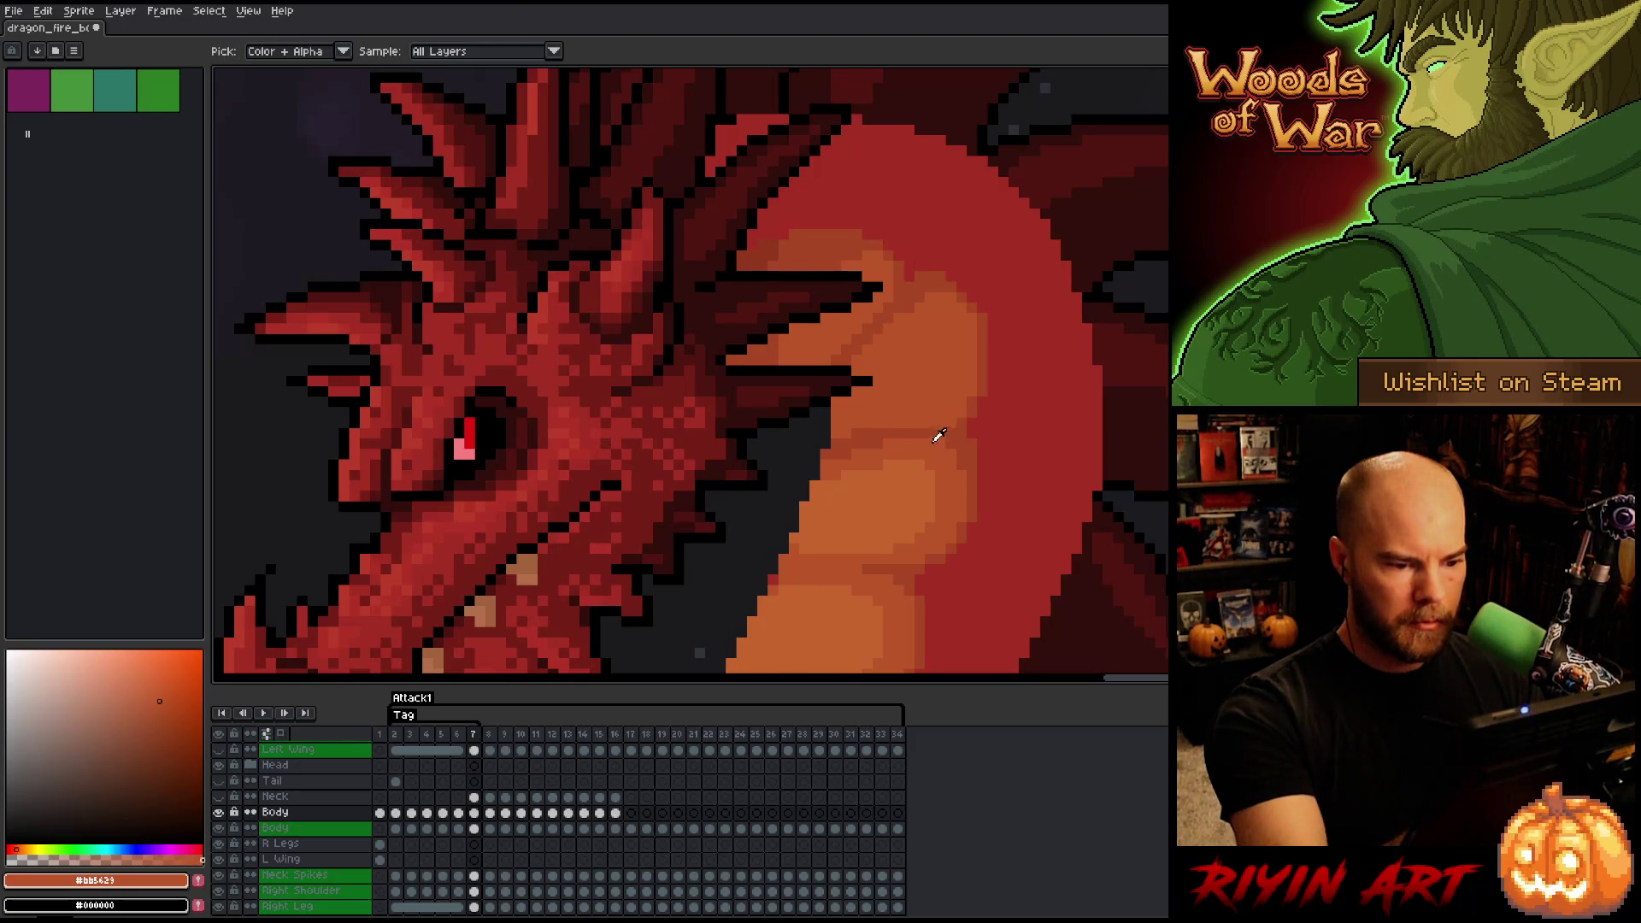
left_click(927, 415)
key("b")
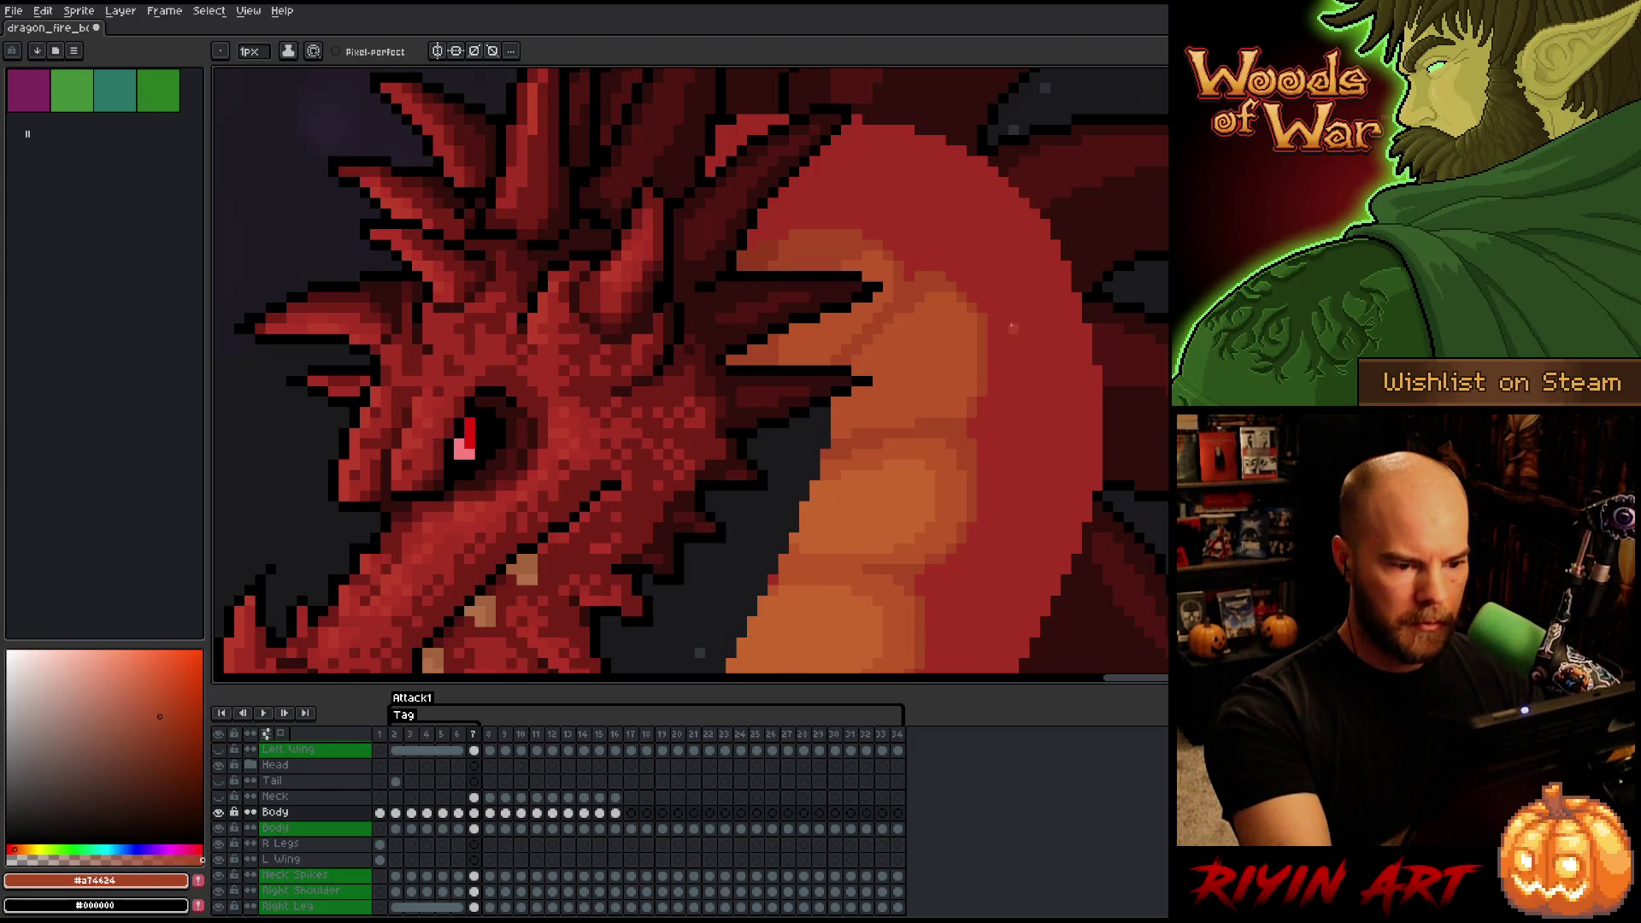
key("Left")
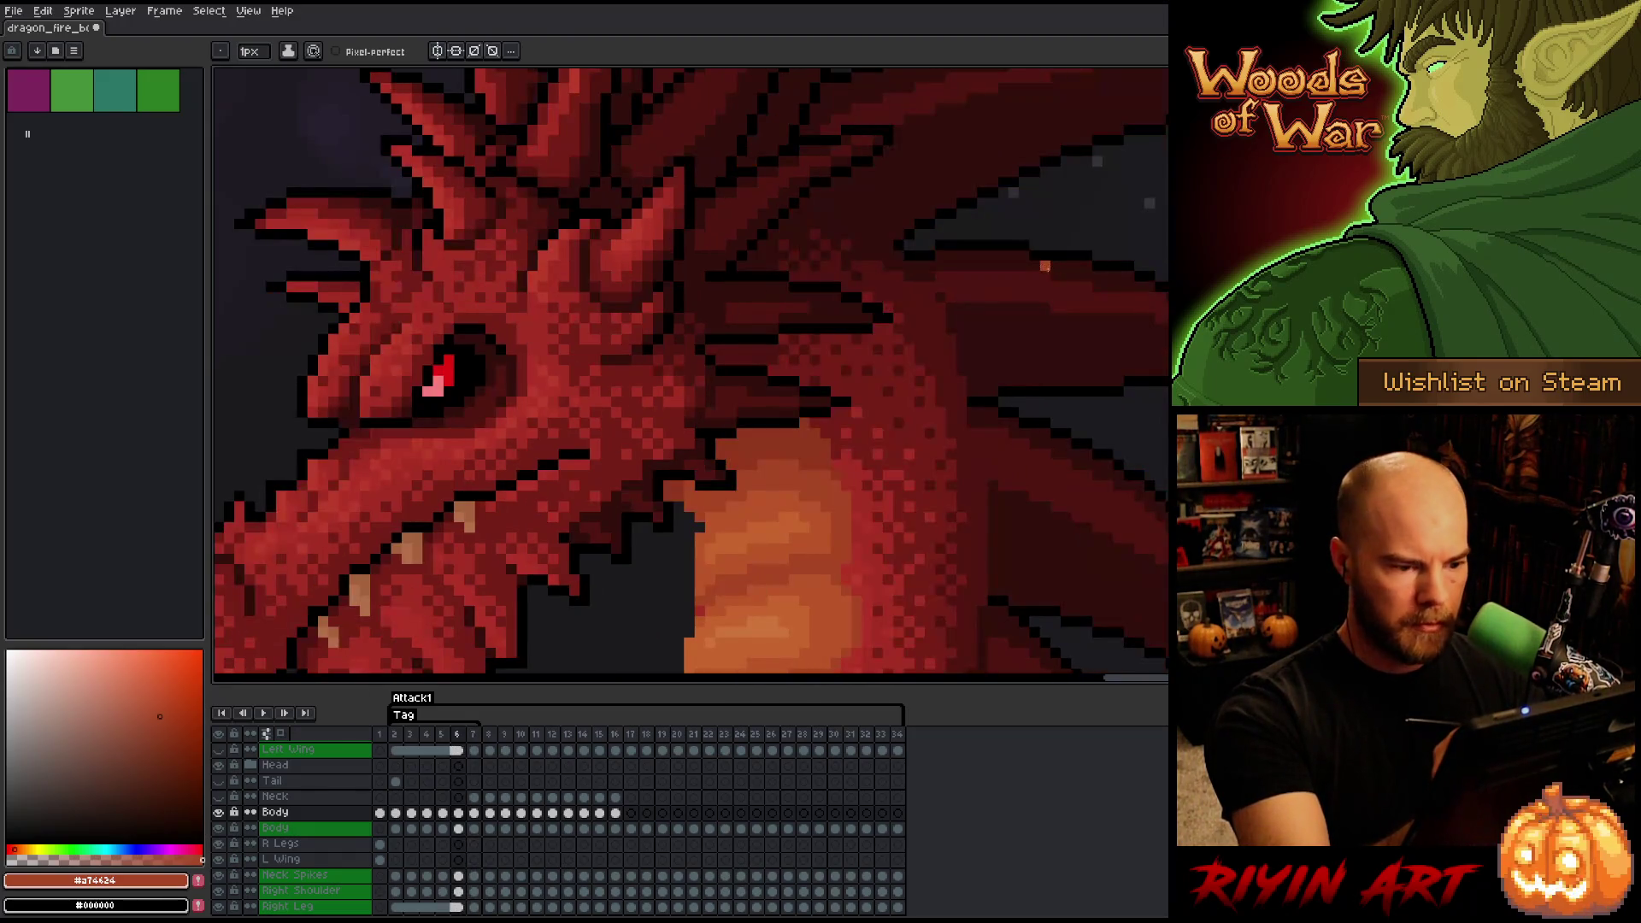
key("Right")
- Paint a short run of light orange pixels along the belly edge on frame 7
left_click(879, 420, "alt")
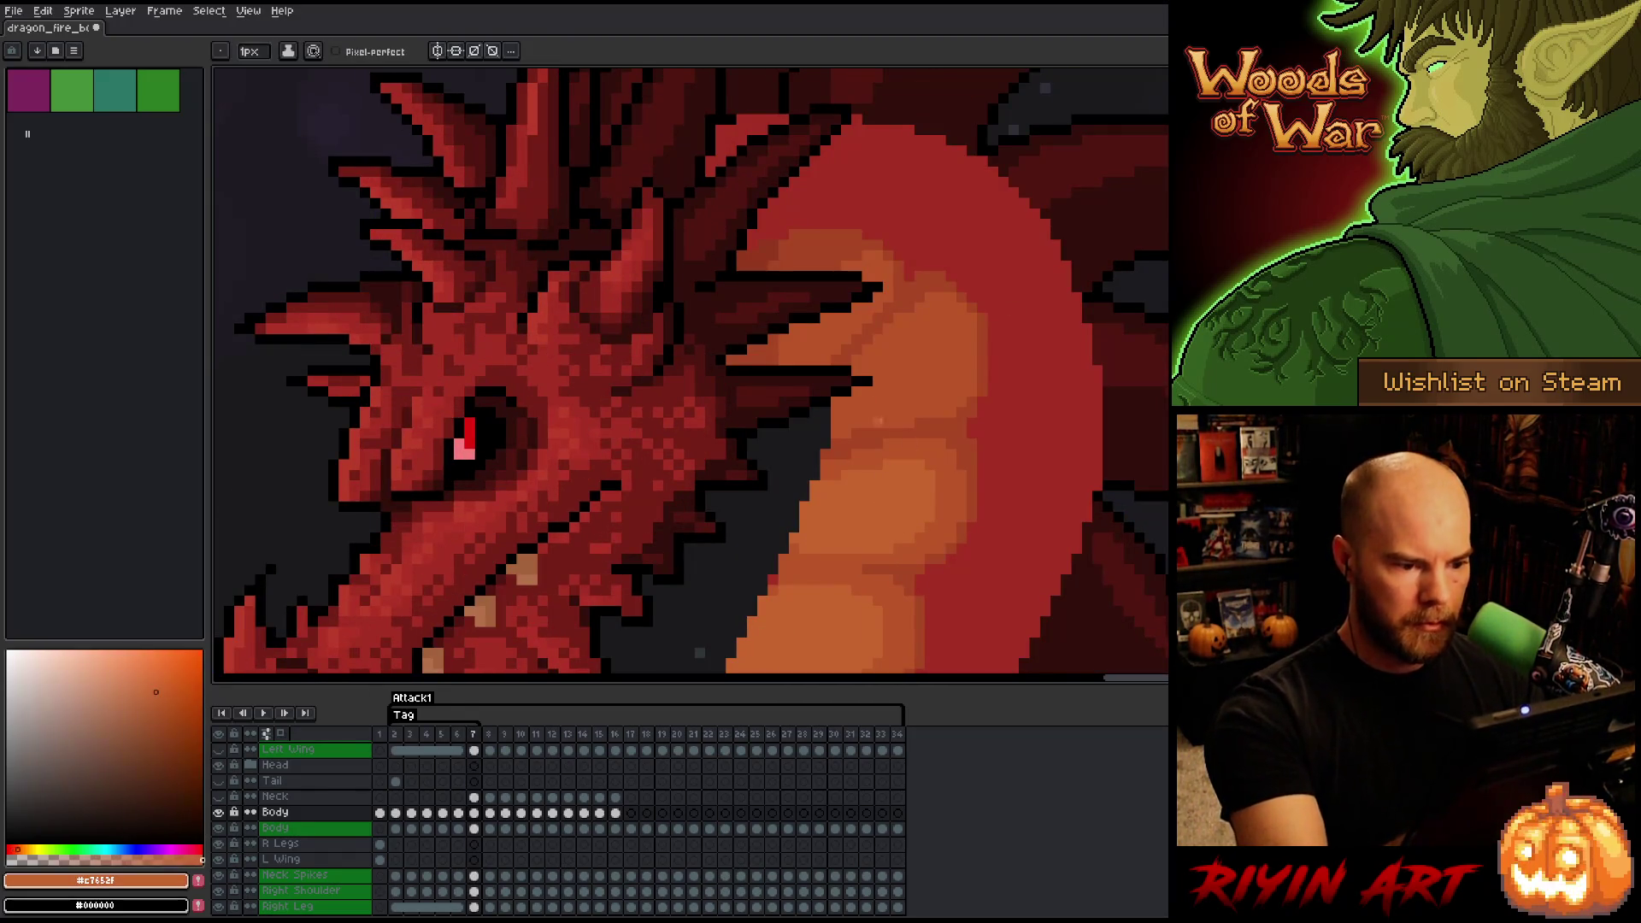
left_click_drag(867, 375, 934, 343)
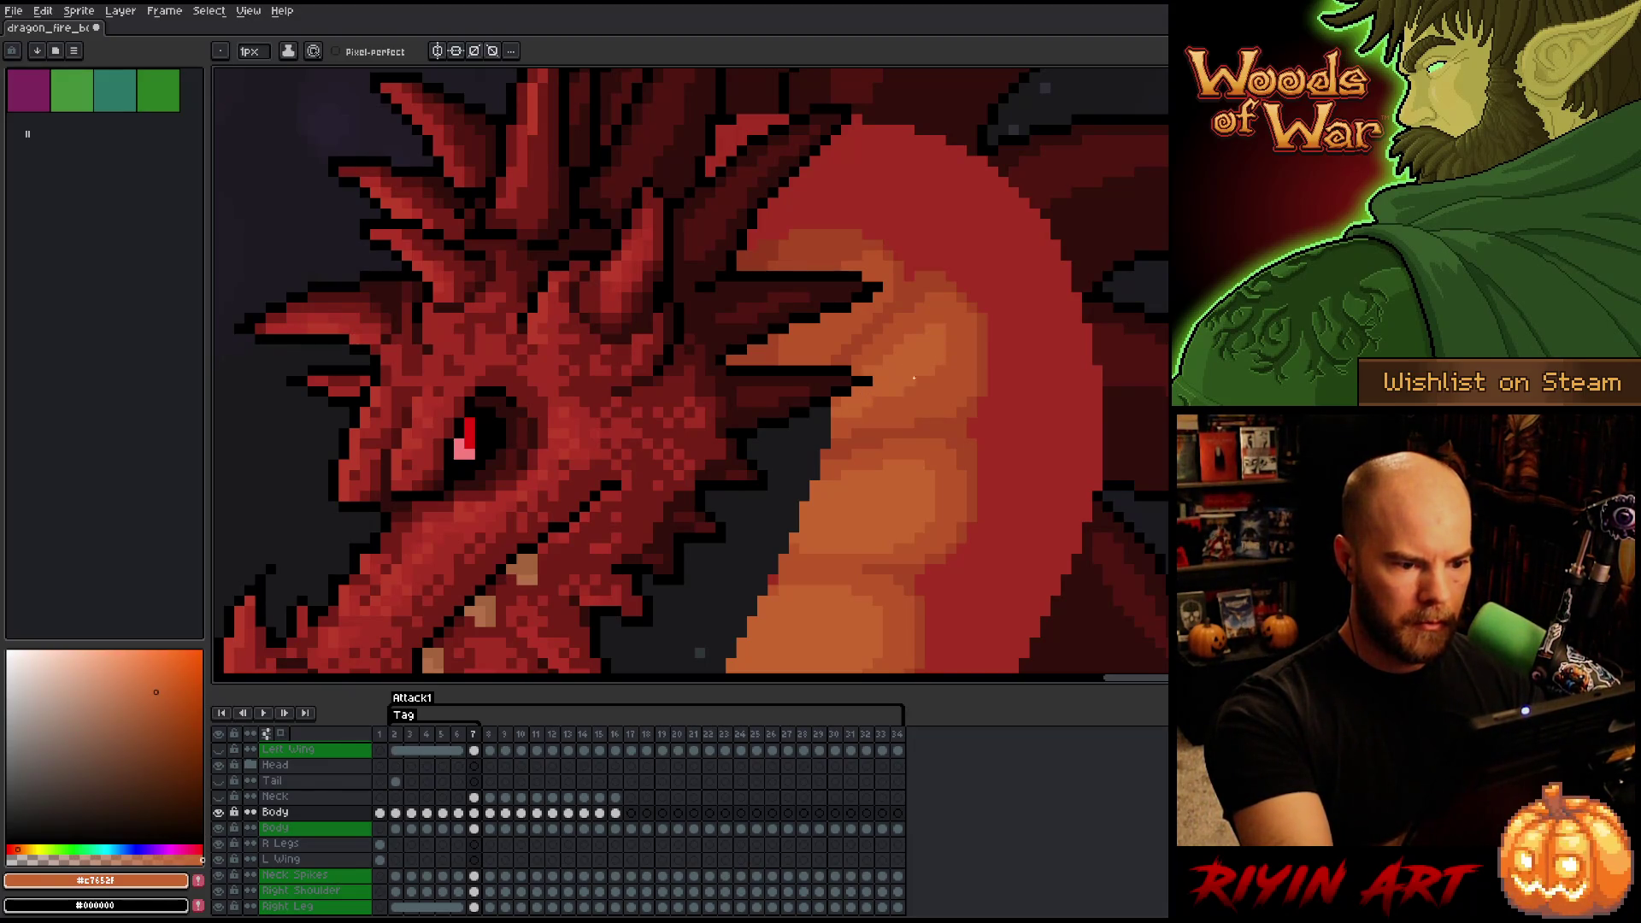
left_click(867, 372, "alt")
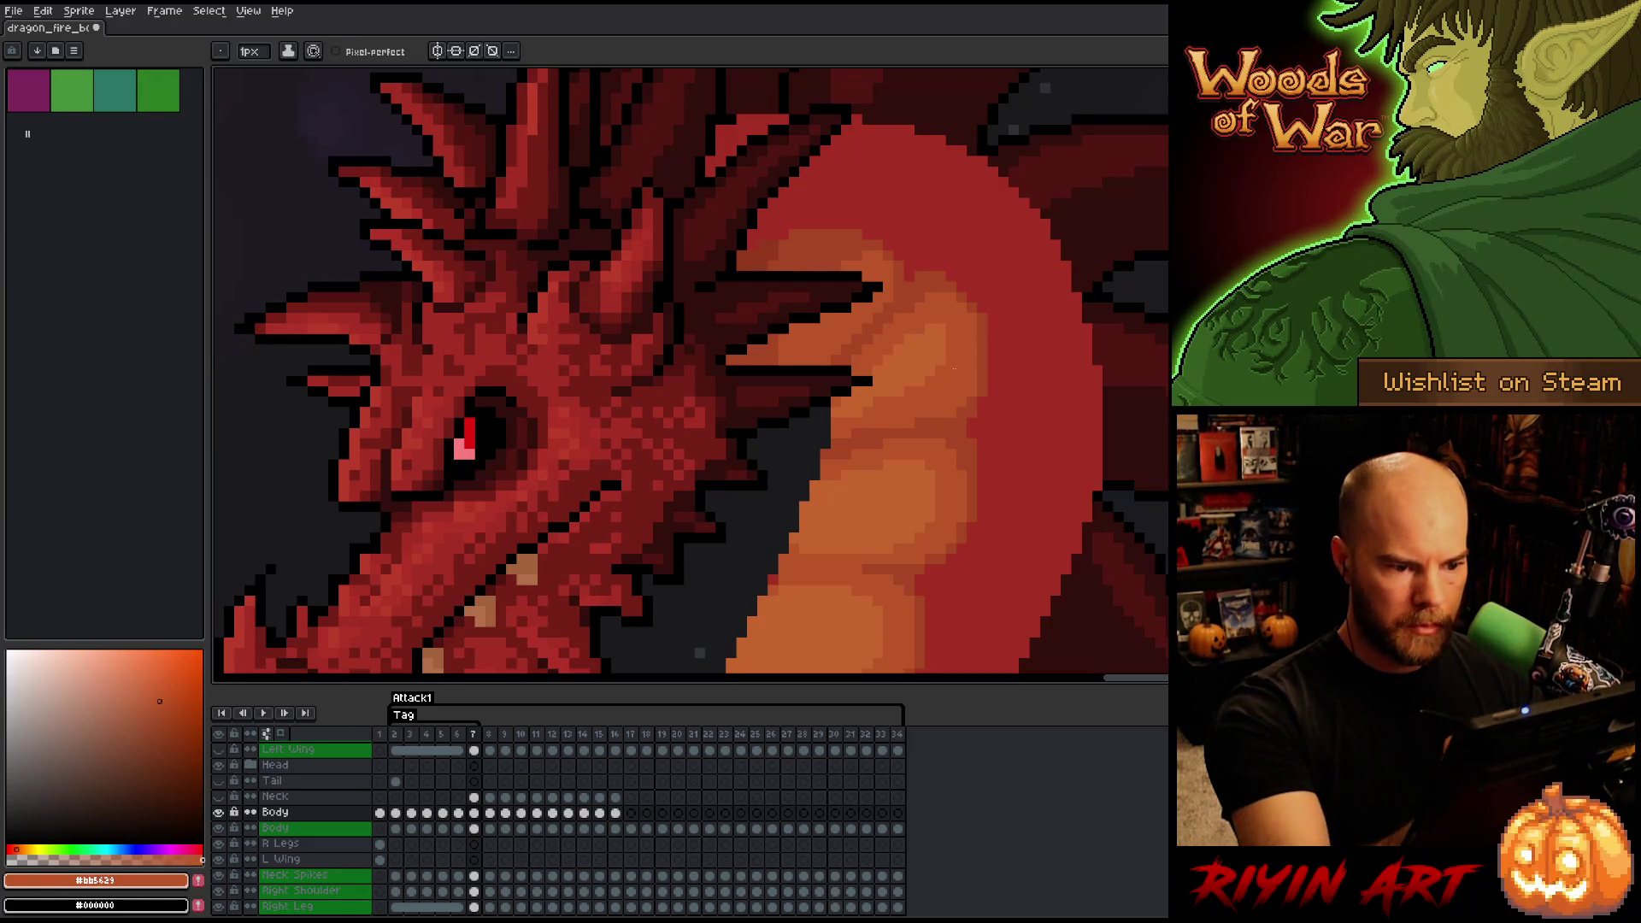
left_click(939, 363, "alt")
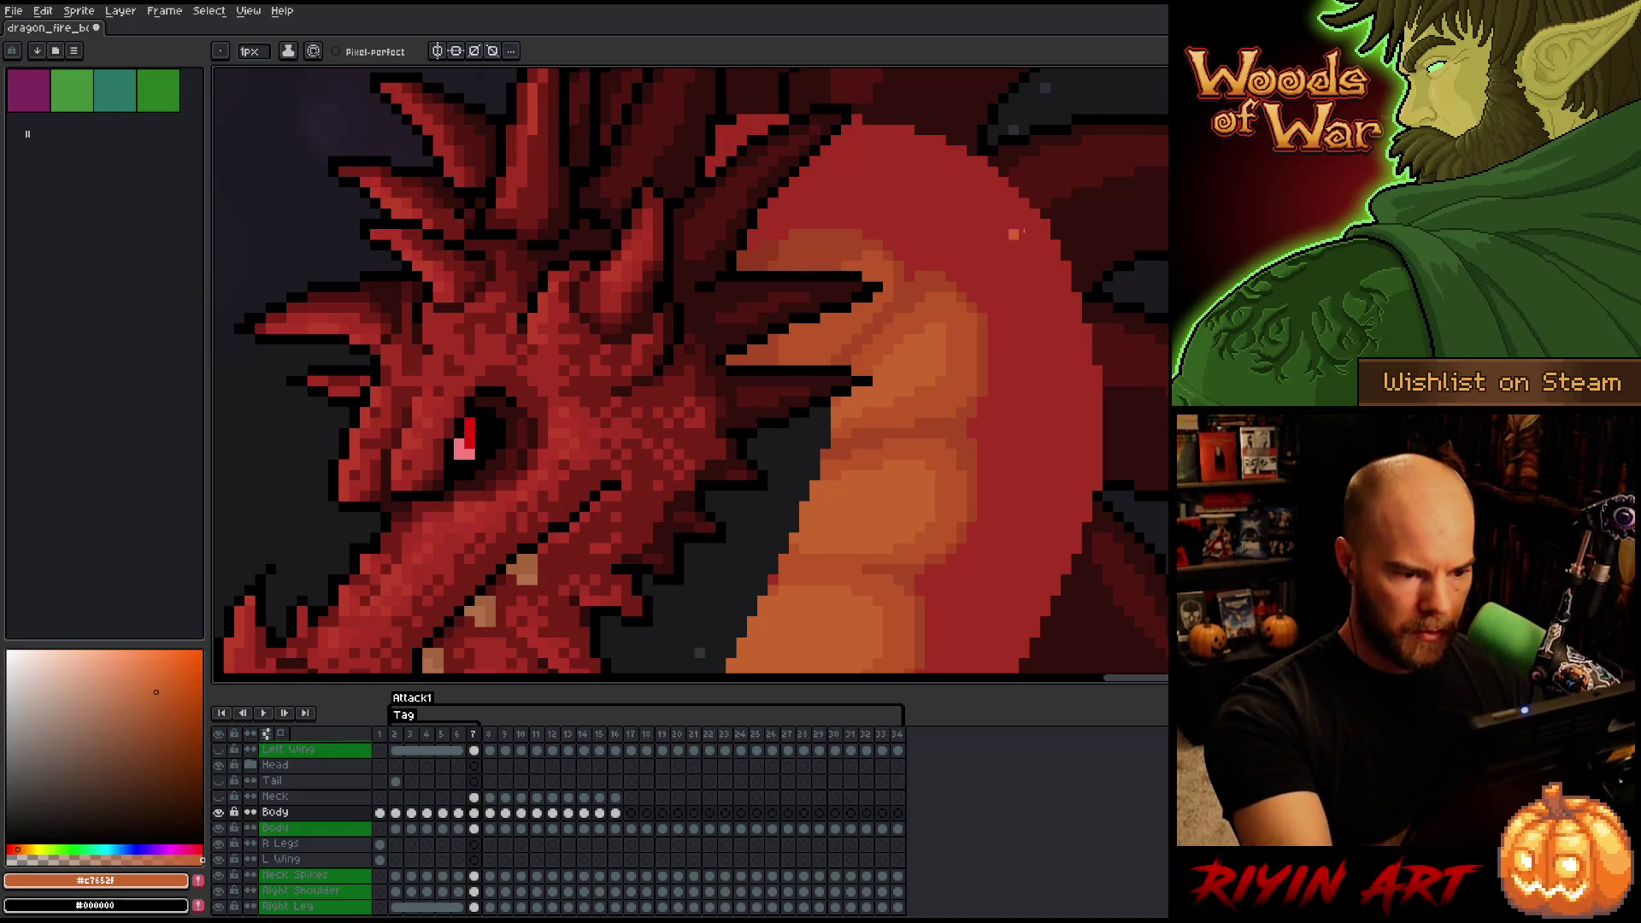
- Sample the darker belly orange while flipping between frames 6 and 7 to compare poses
key("Left")
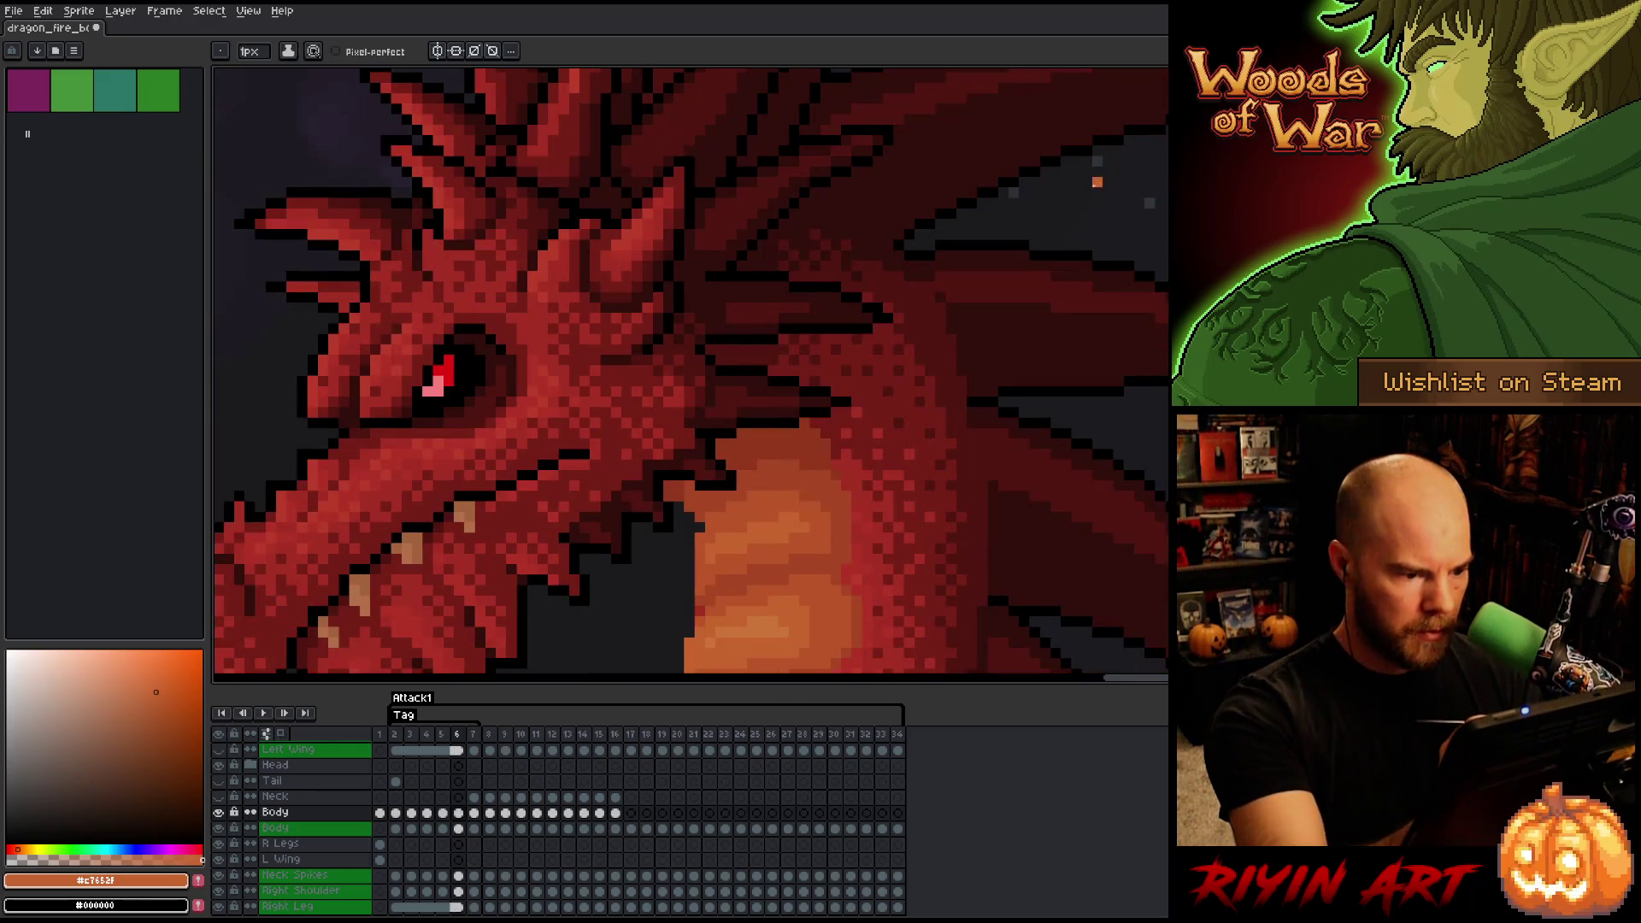
key("Right")
left_click(846, 402, "alt")
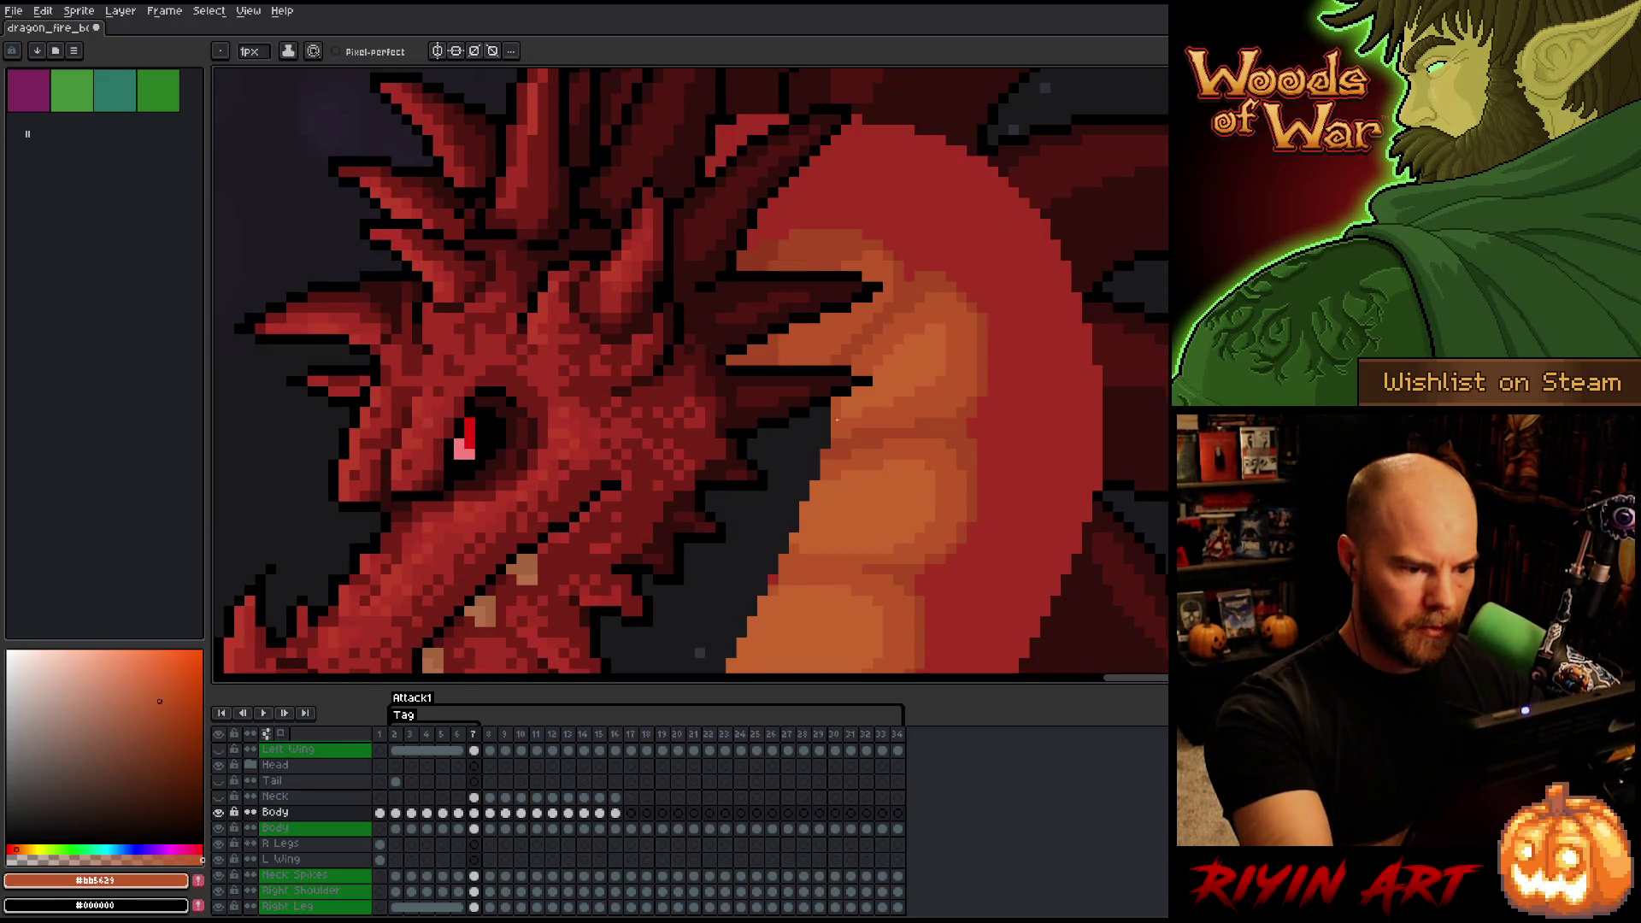
key("Left")
key("Right")
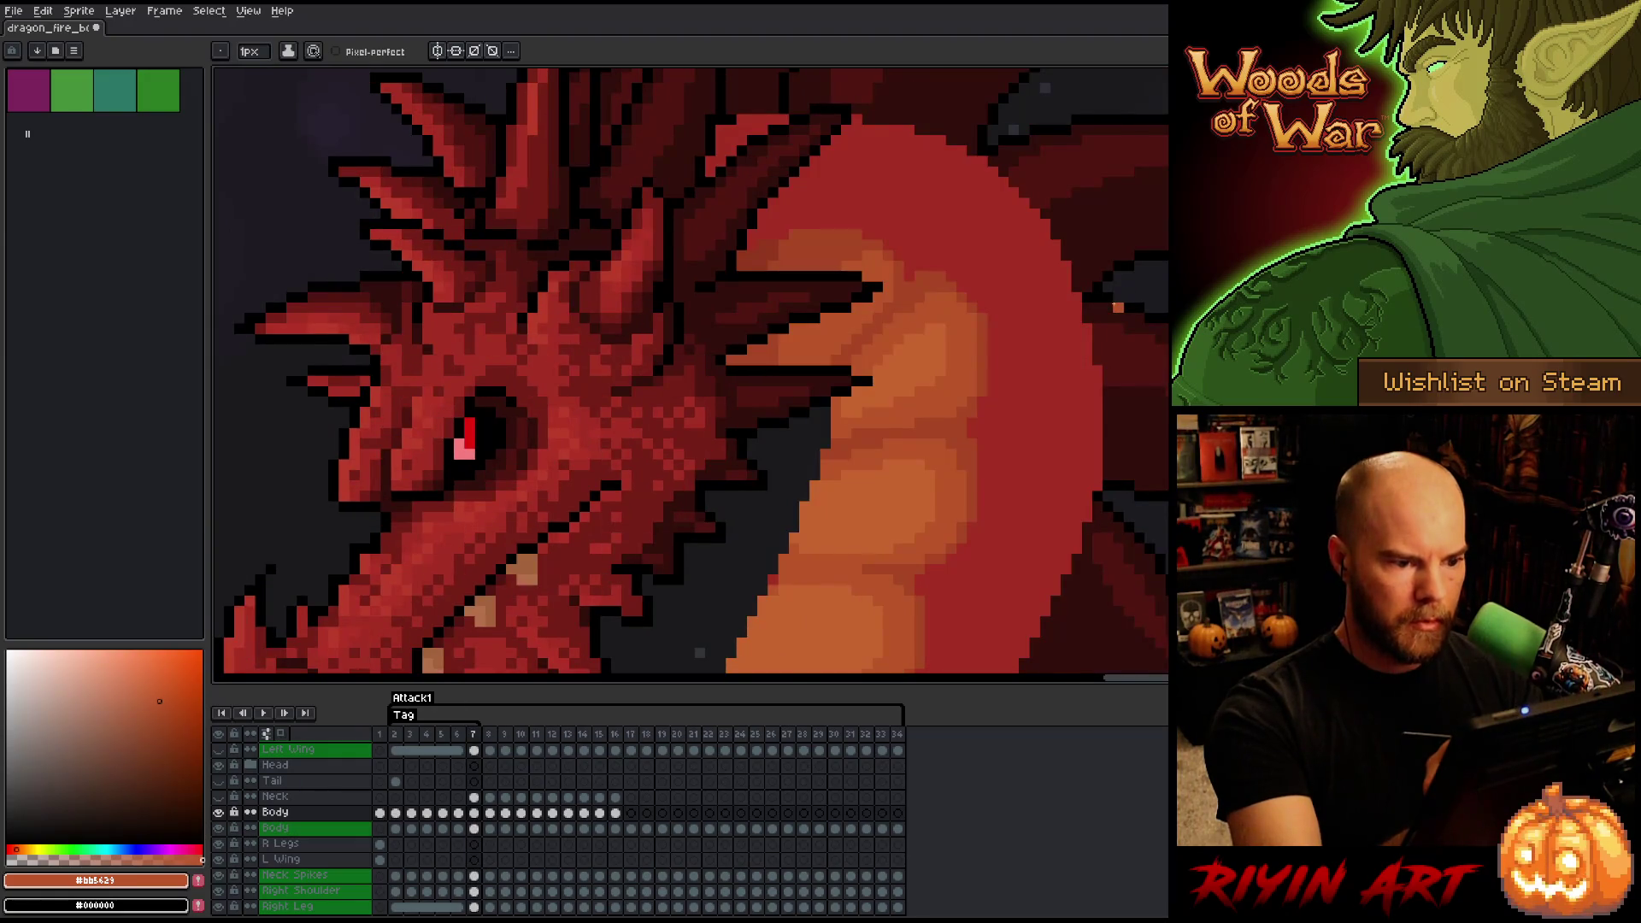
key("Left")
key("Right")
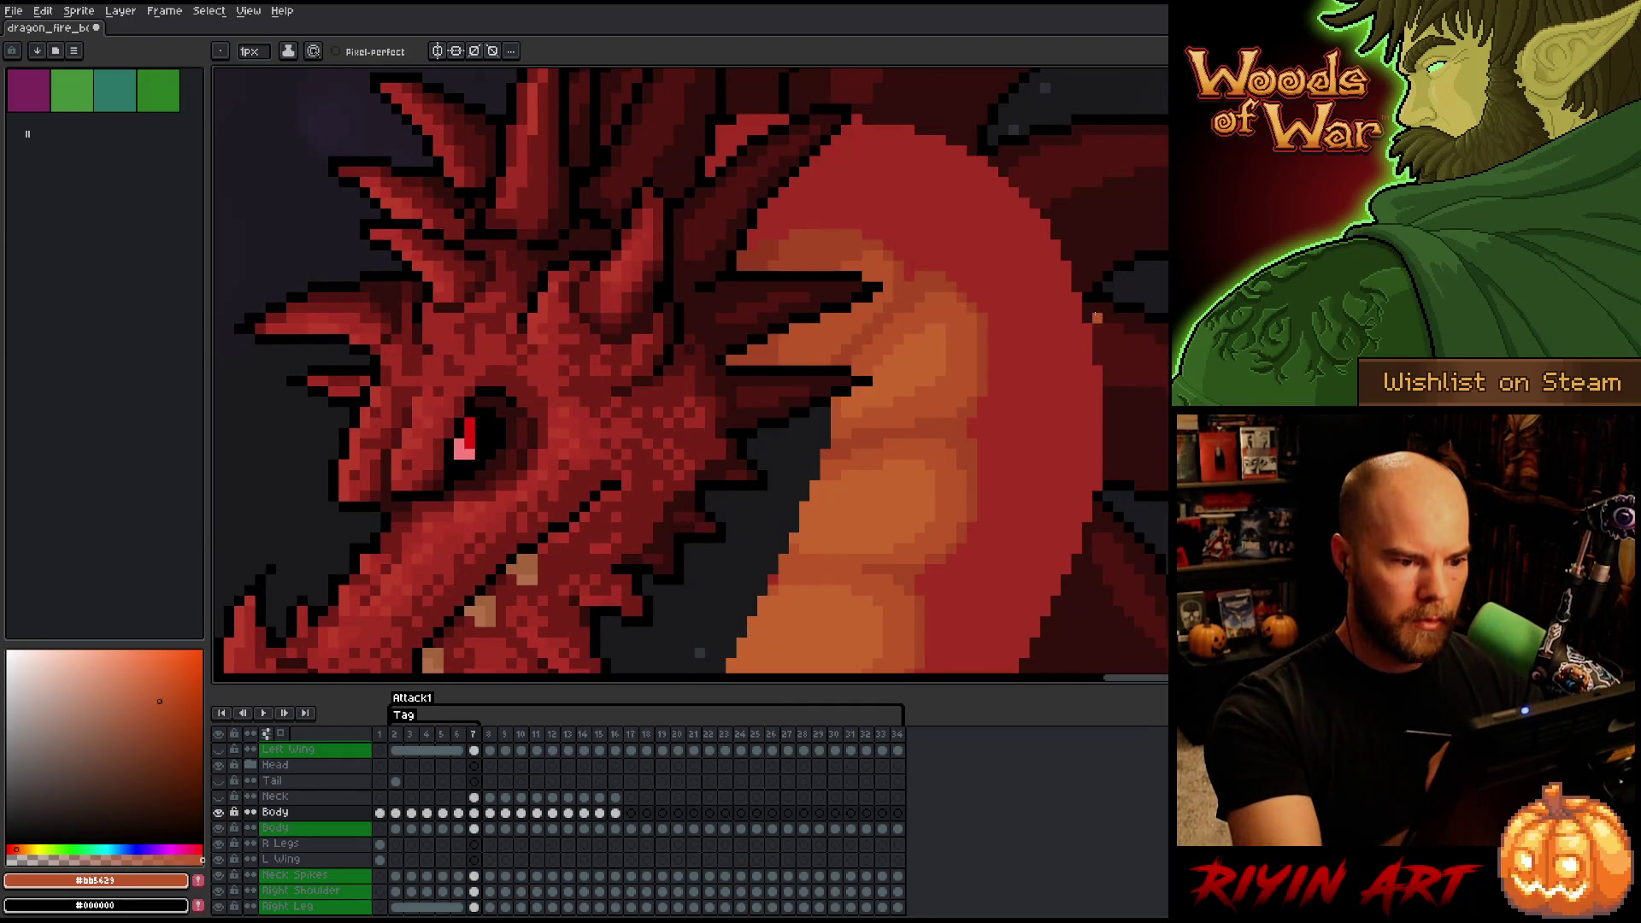
key("Left")
key("Right")
- Eyedrop the dark rust red (a74424) from the dragon's neck as the drawing colour
key("alt")
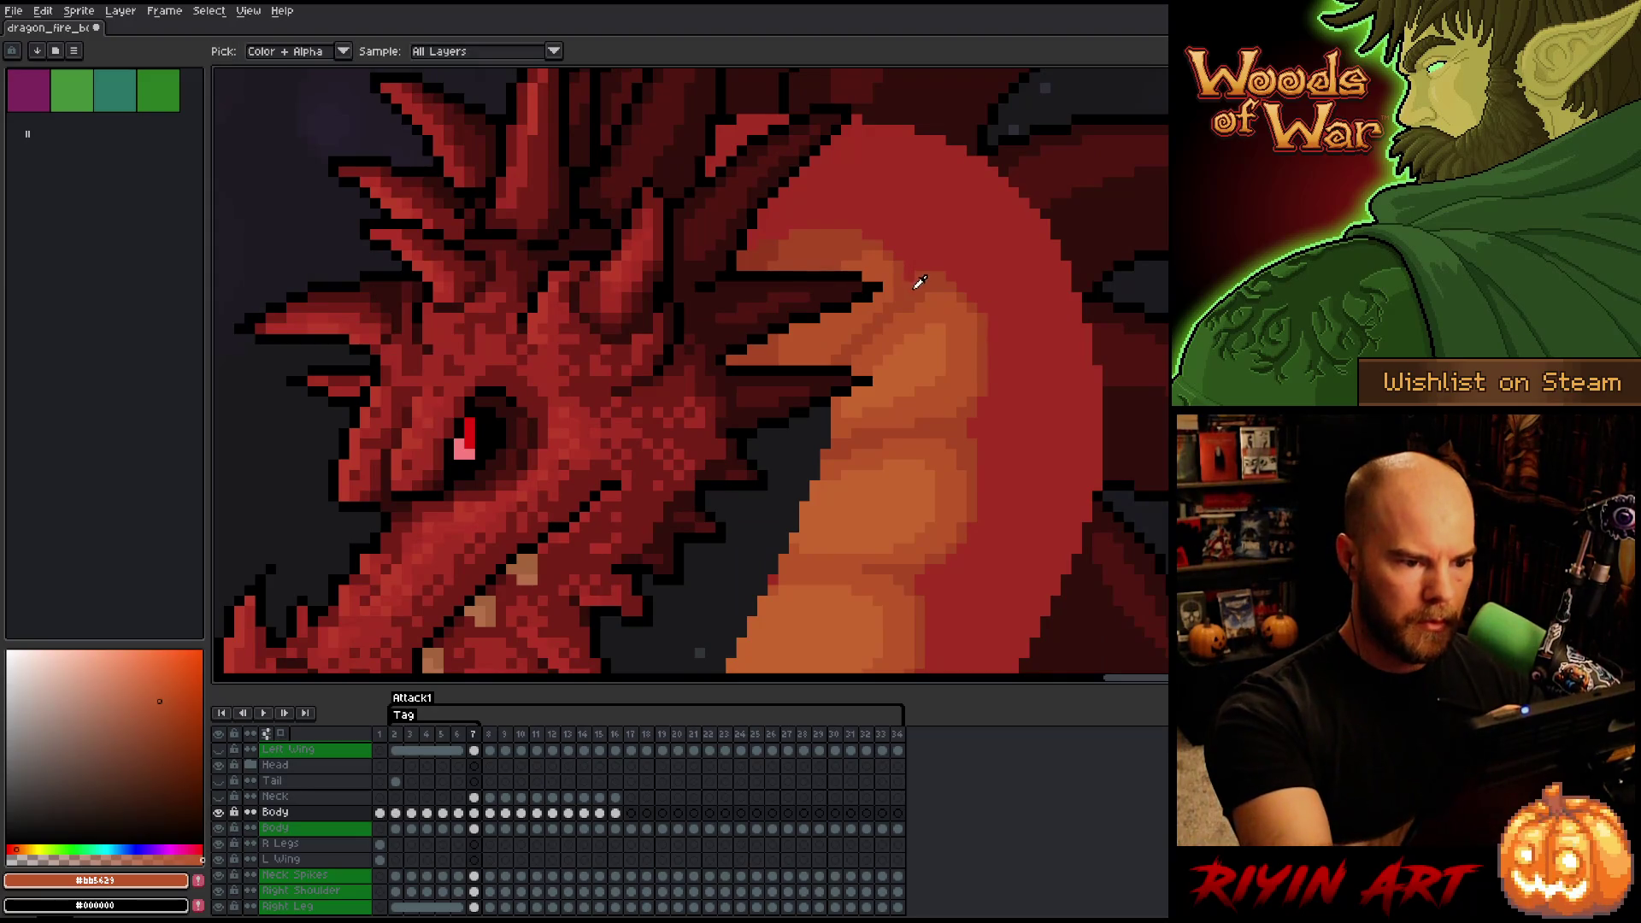
left_click(919, 282, "alt")
left_click(940, 318, "alt")
left_click(920, 282, "alt")
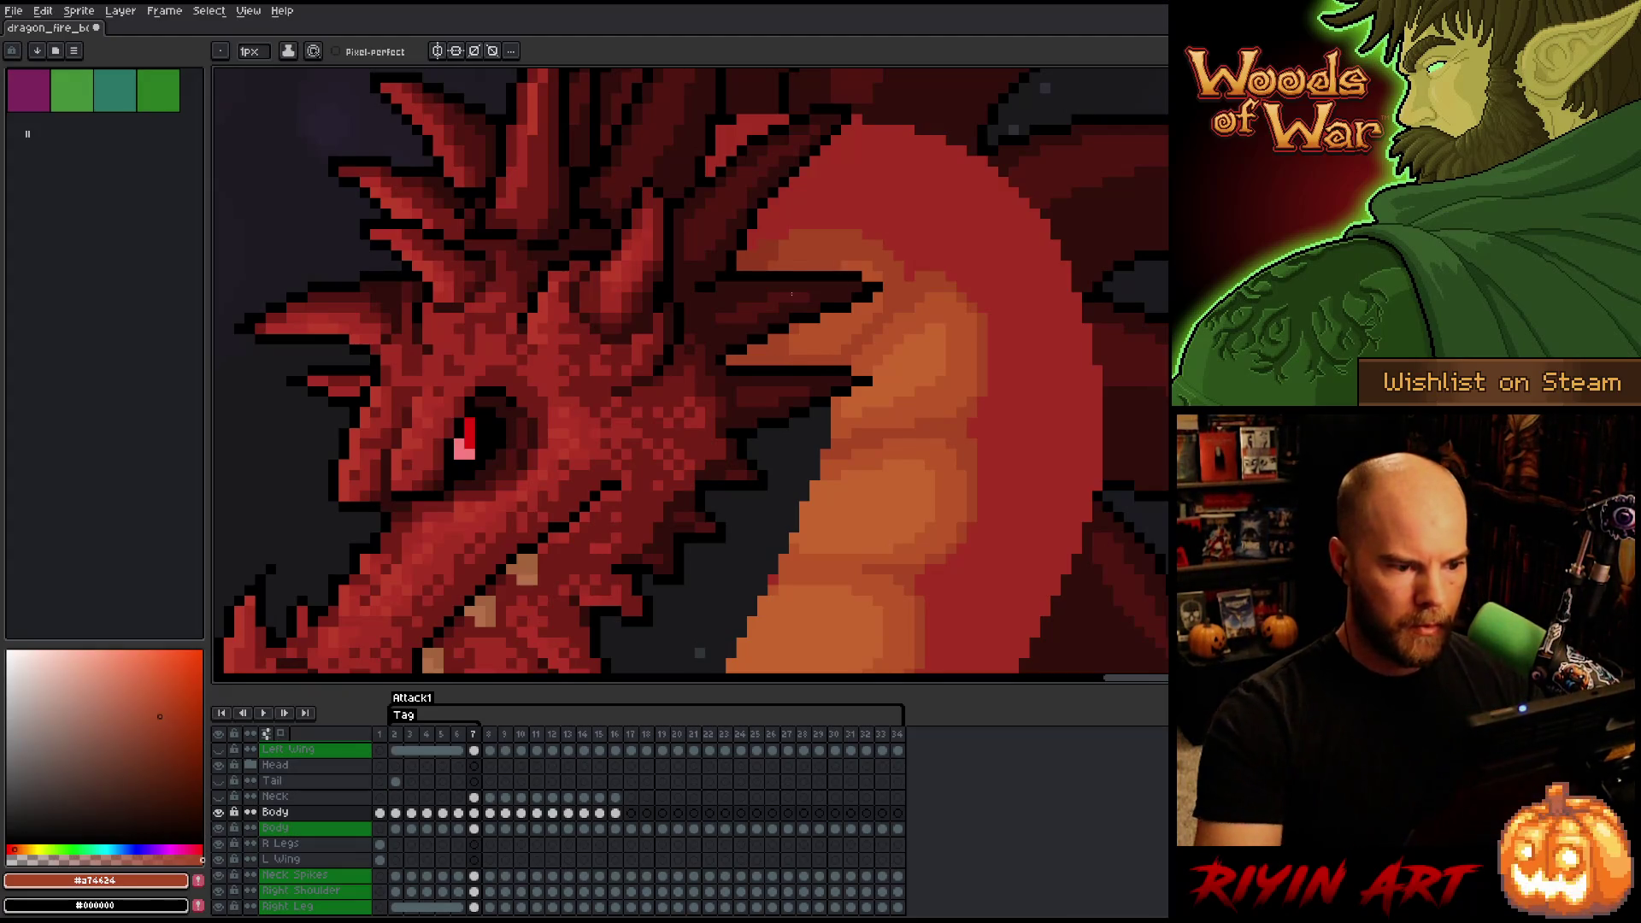
scroll(792, 294, "down", 5)
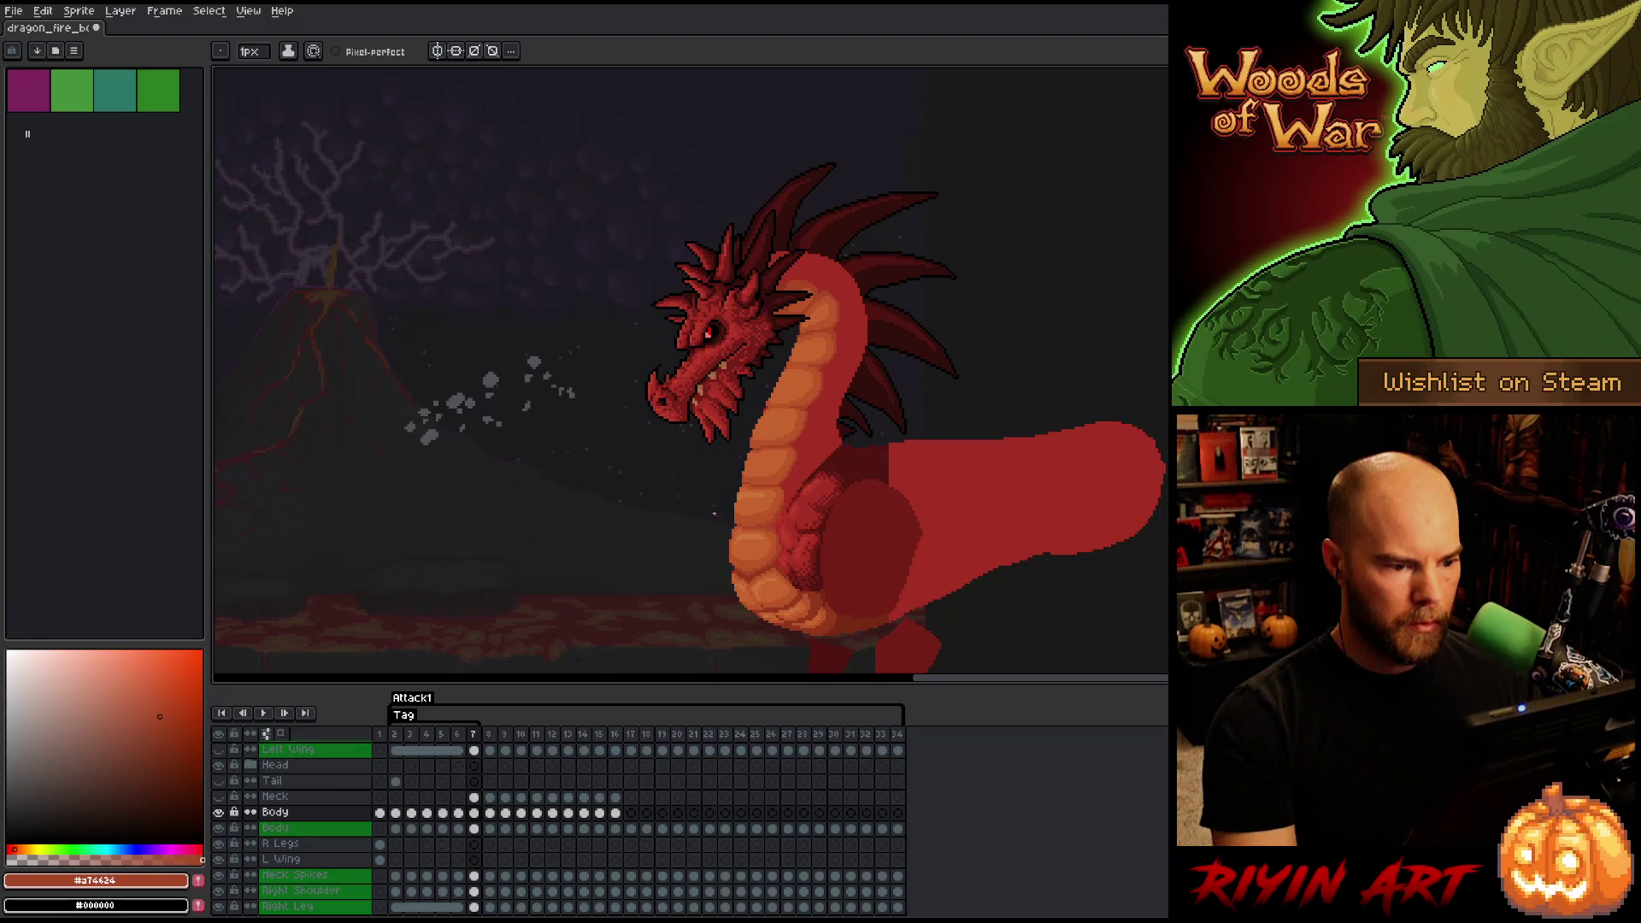
scroll(714, 514, "up", 4)
scroll(716, 500, "down", 4)
scroll(718, 486, "up", 2)
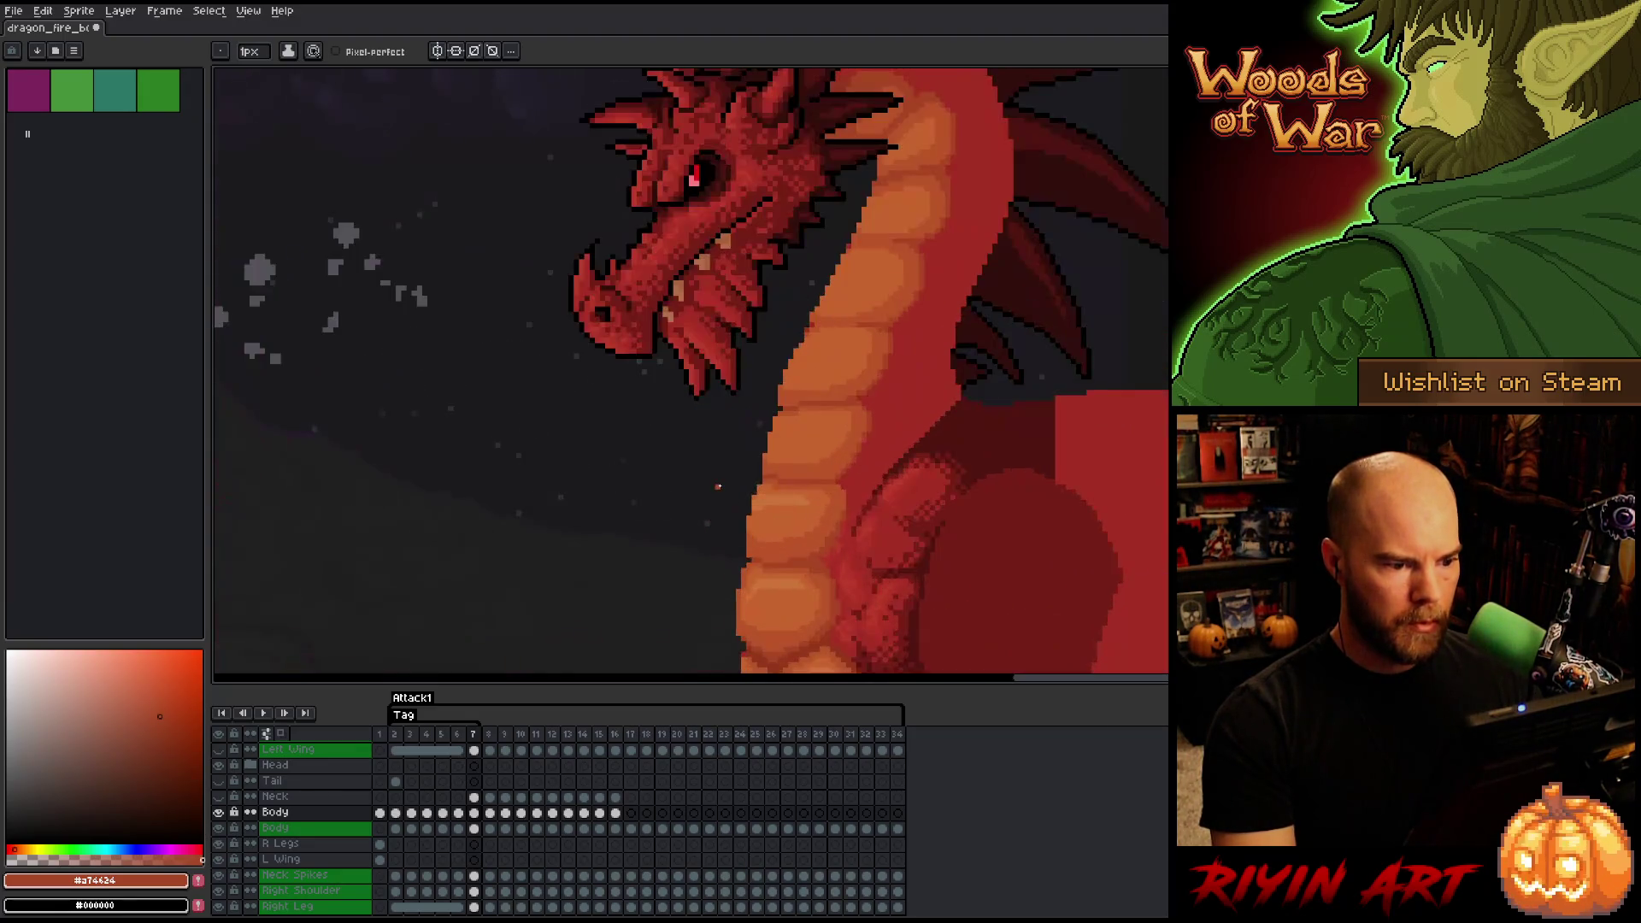
scroll(718, 486, "down", 2)
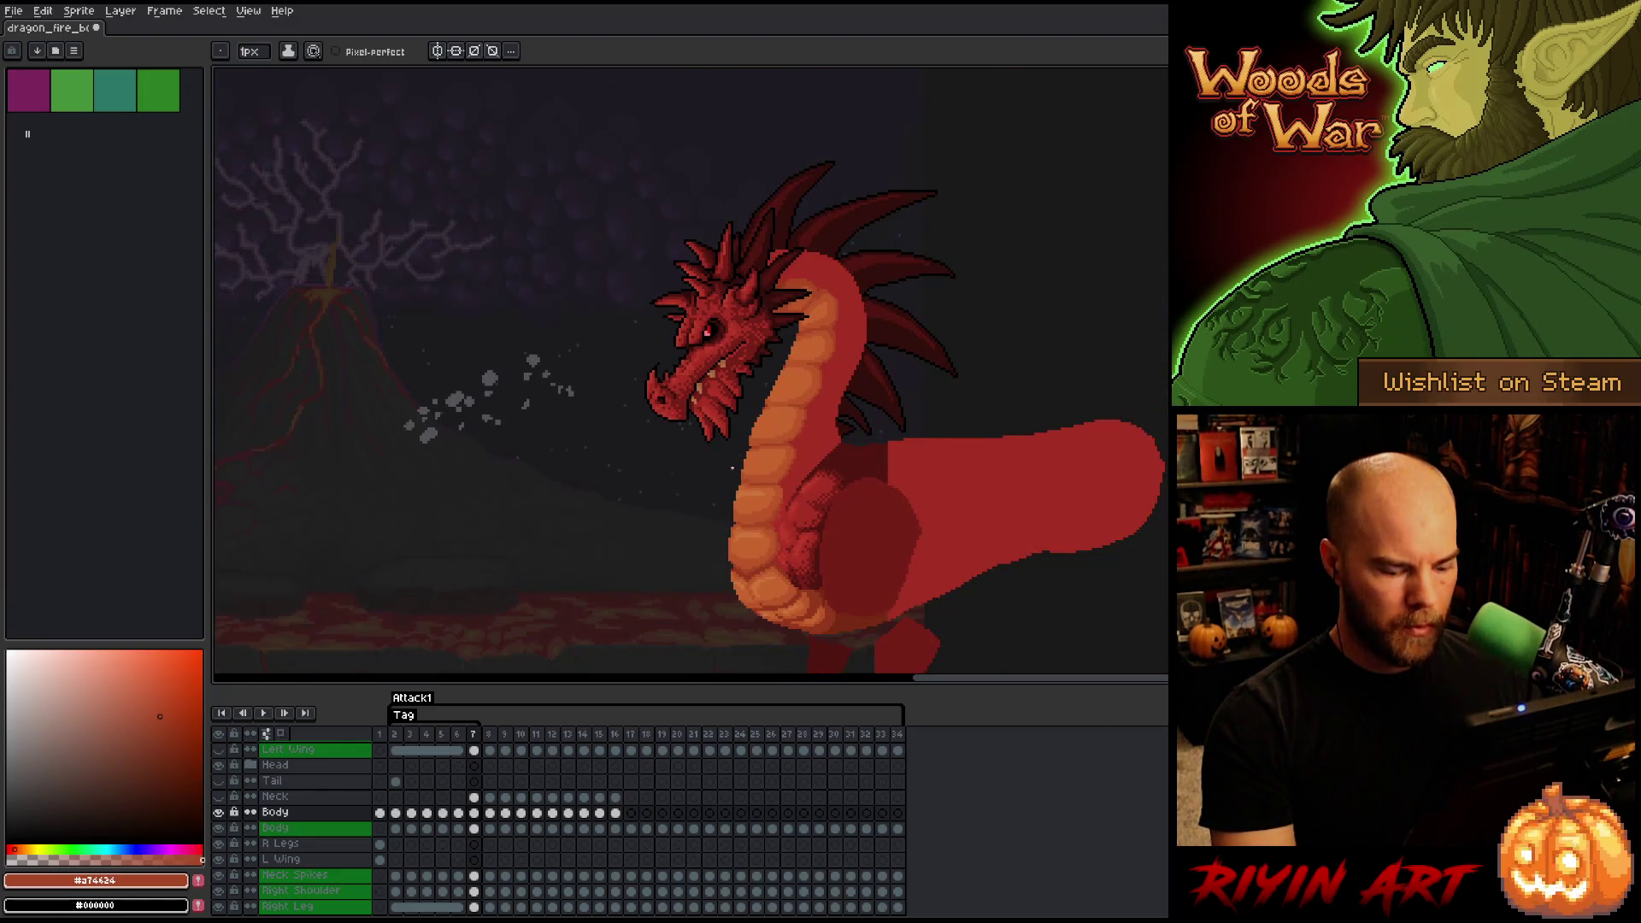
key("Left")
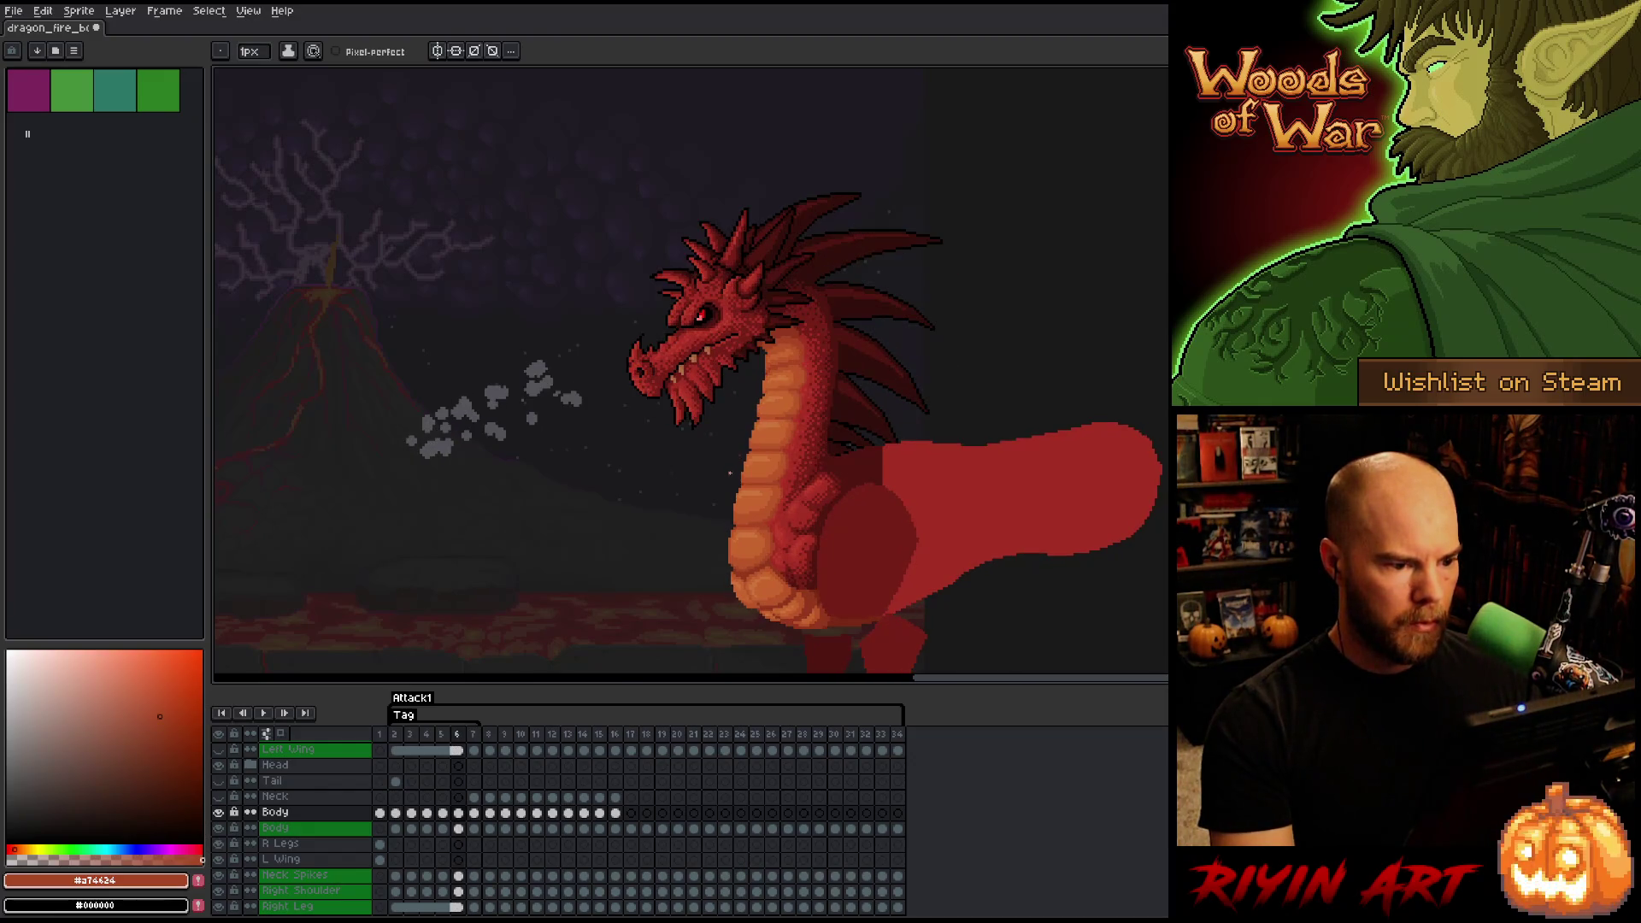
key("Right")
key("Left")
key("Right")
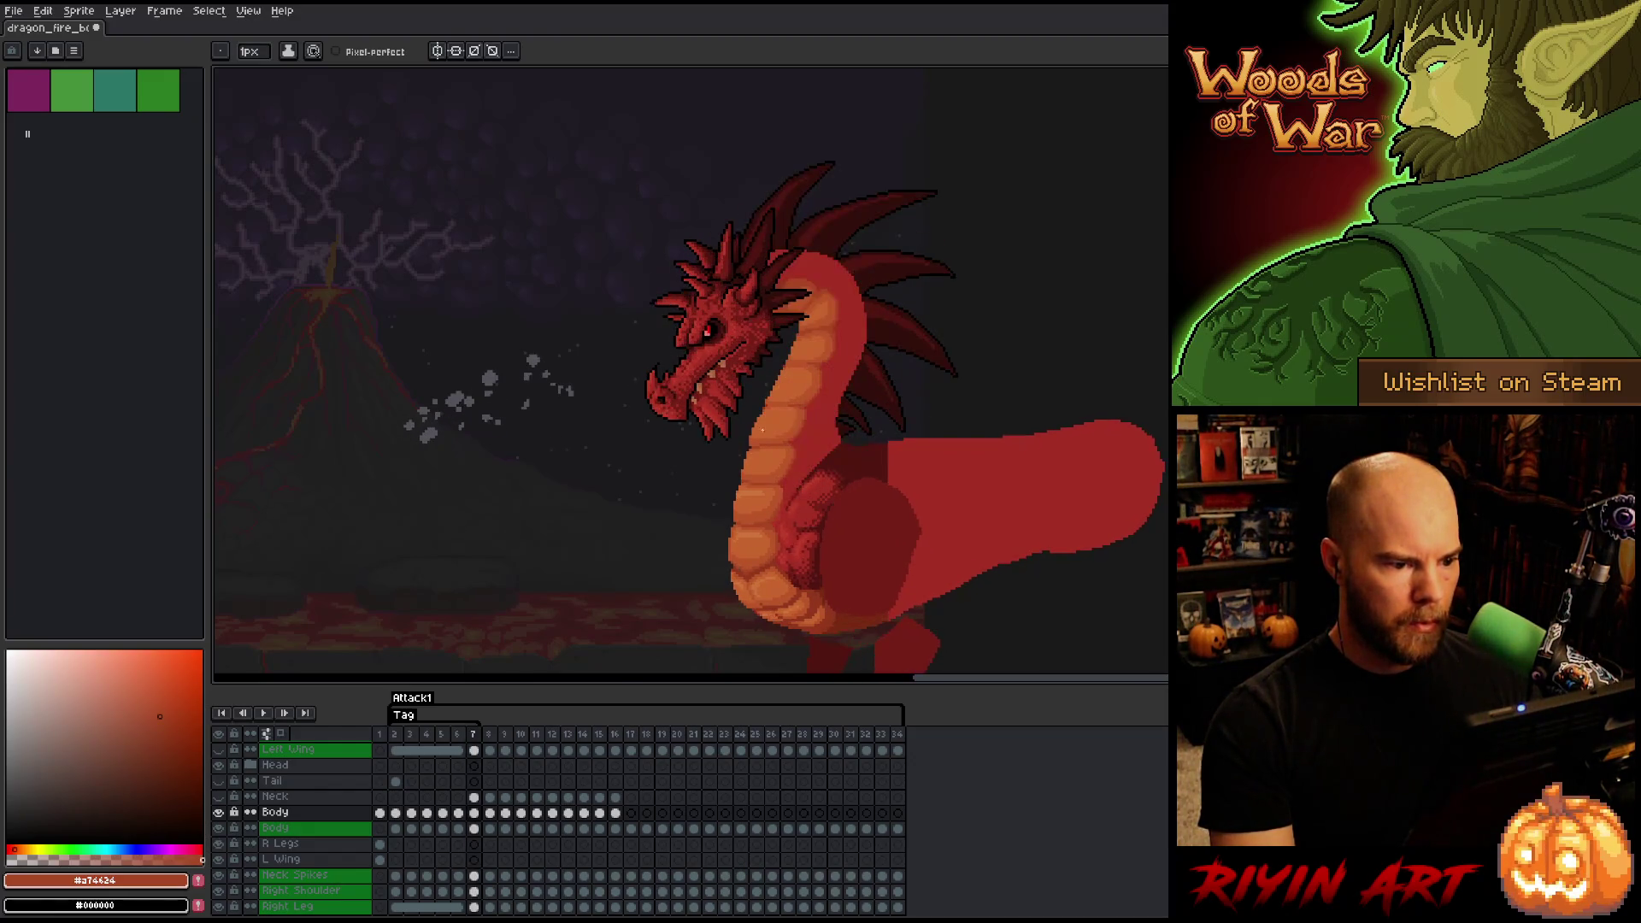
scroll(786, 373, "up", 2)
key("q")
mouse_move(740, 348)
left_mouse_down()
mouse_move(880, 351)
mouse_move(849, 429)
mouse_move(714, 385)
left_mouse_up()
- Nudge the selected neck section down-left, then paint orange over the red line on the neck
left_click_drag(859, 428, 845, 440)
key("Return")
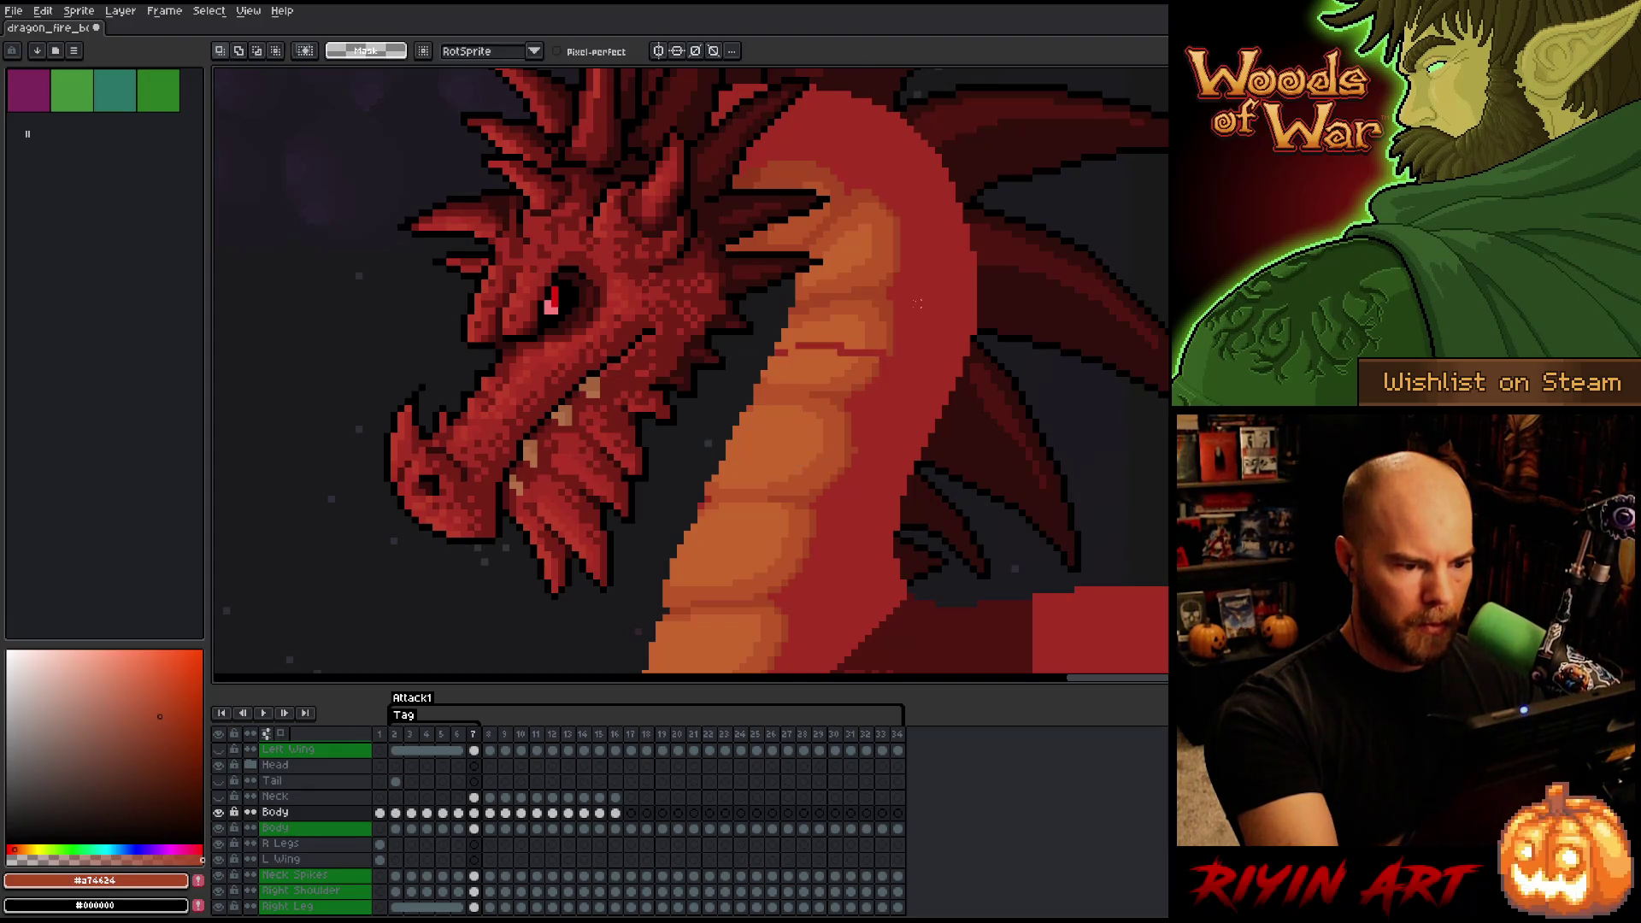
key("b")
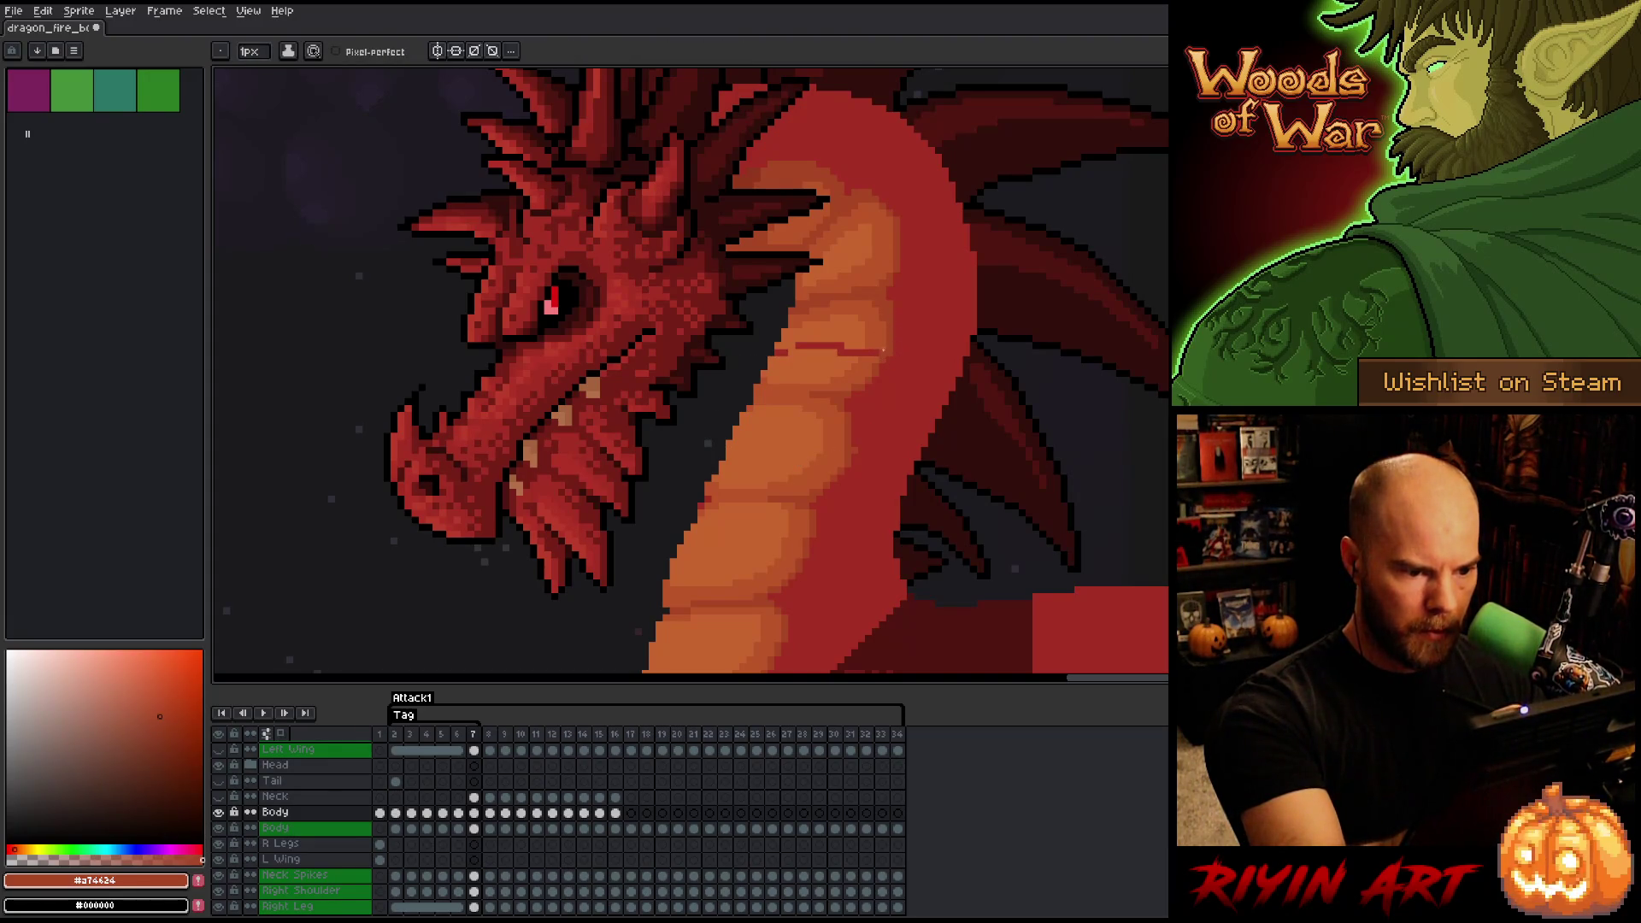
left_click(873, 352, "alt")
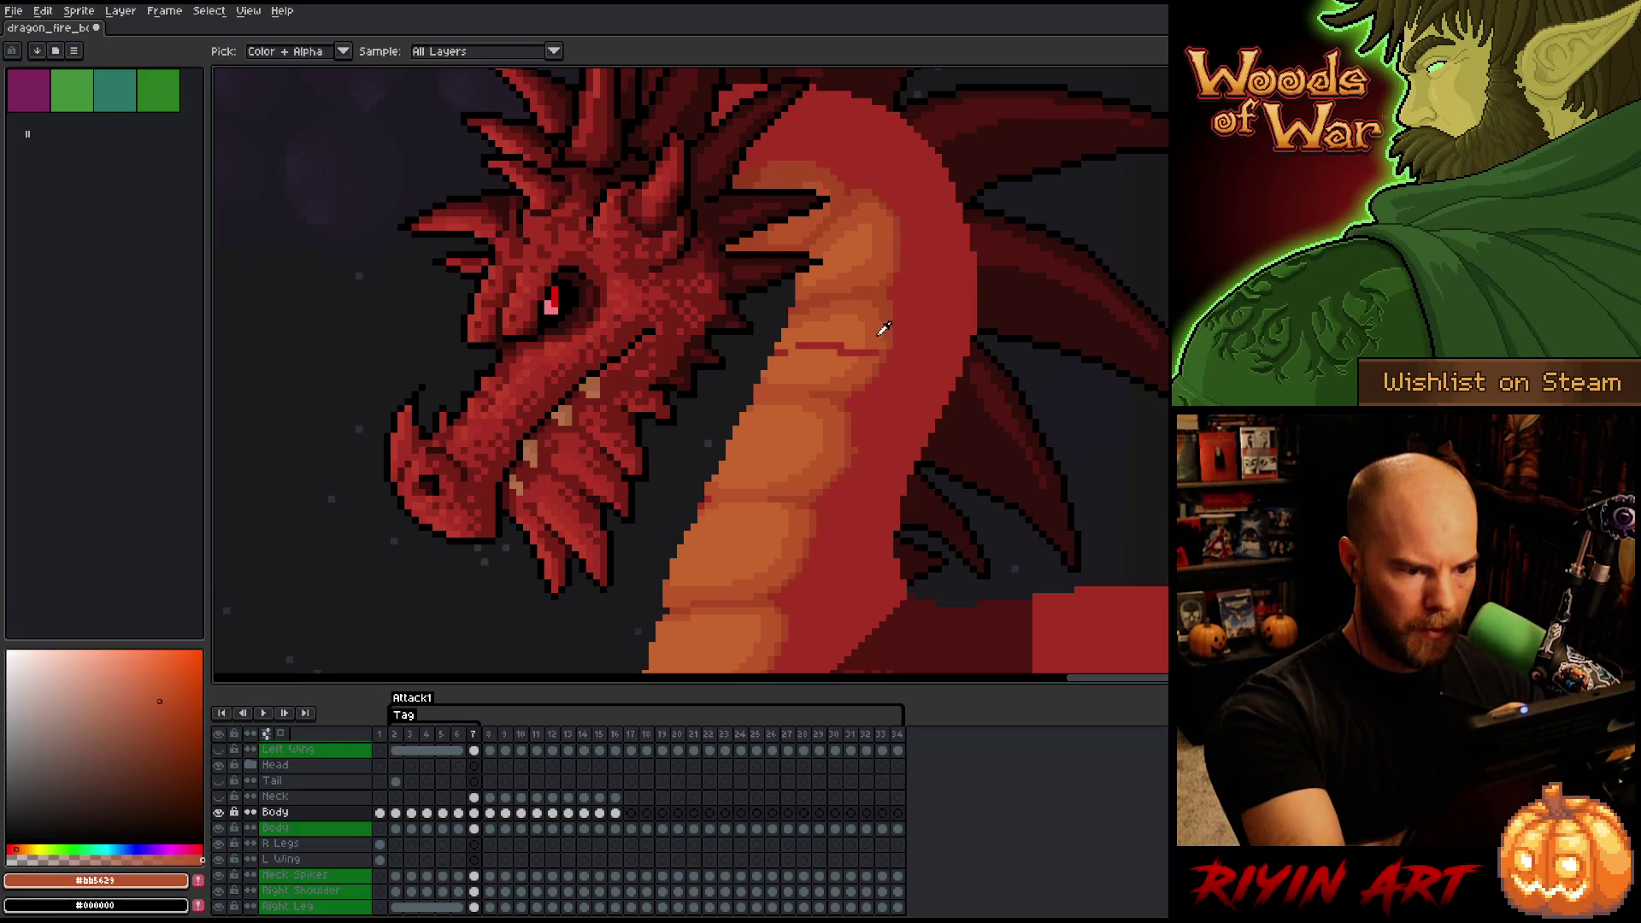
left_click(874, 337, "alt")
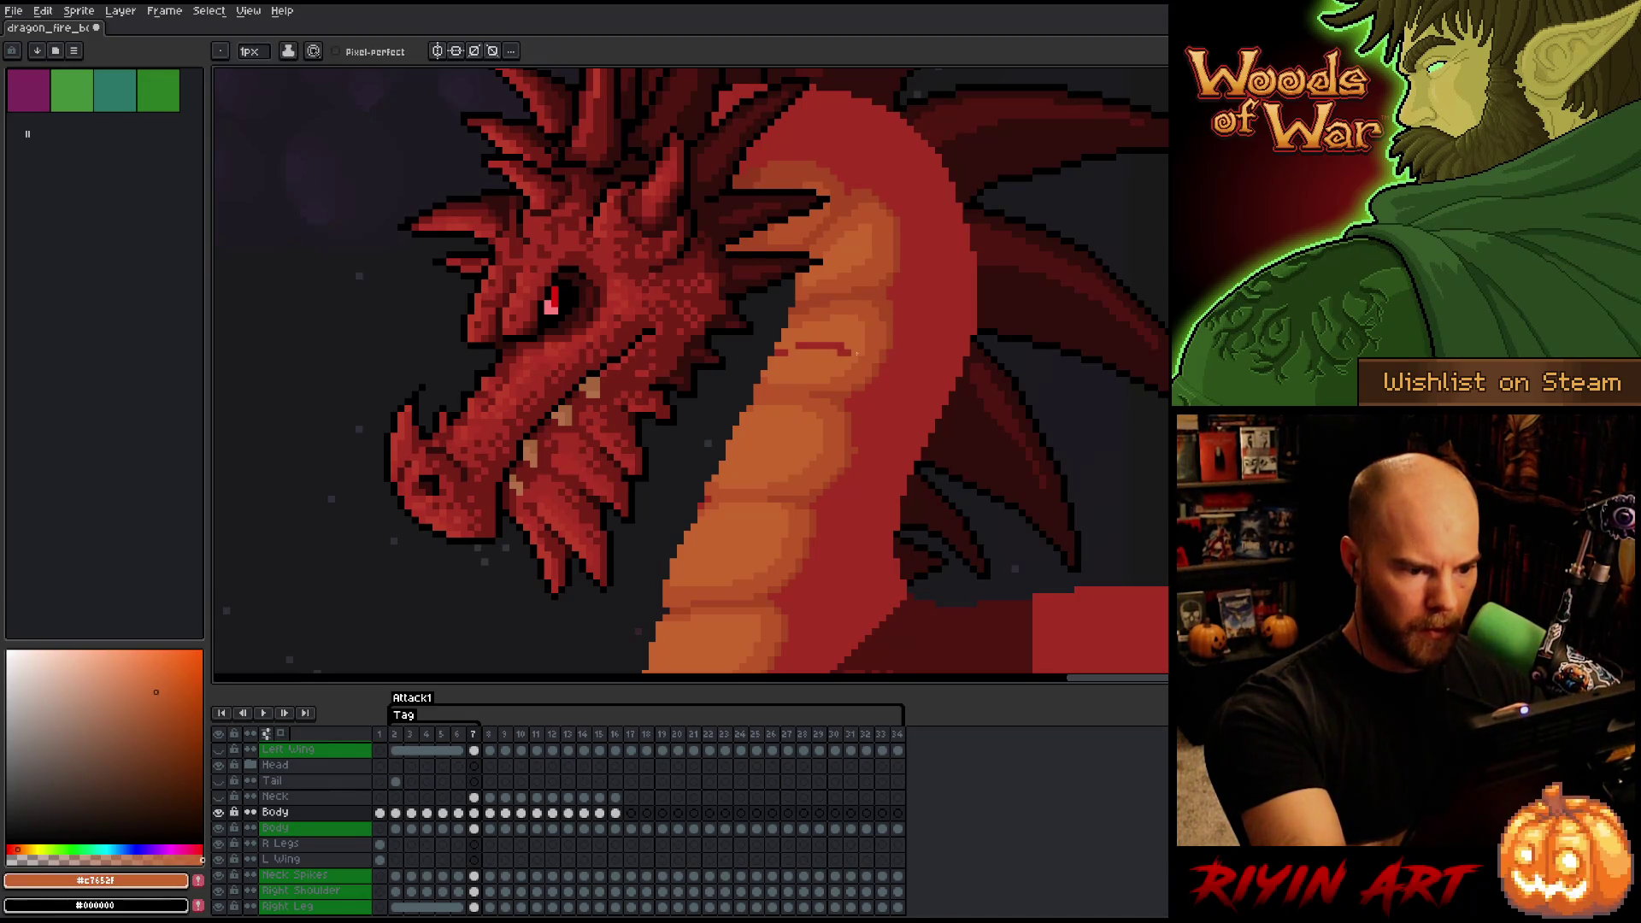
left_click_drag(851, 352, 804, 343)
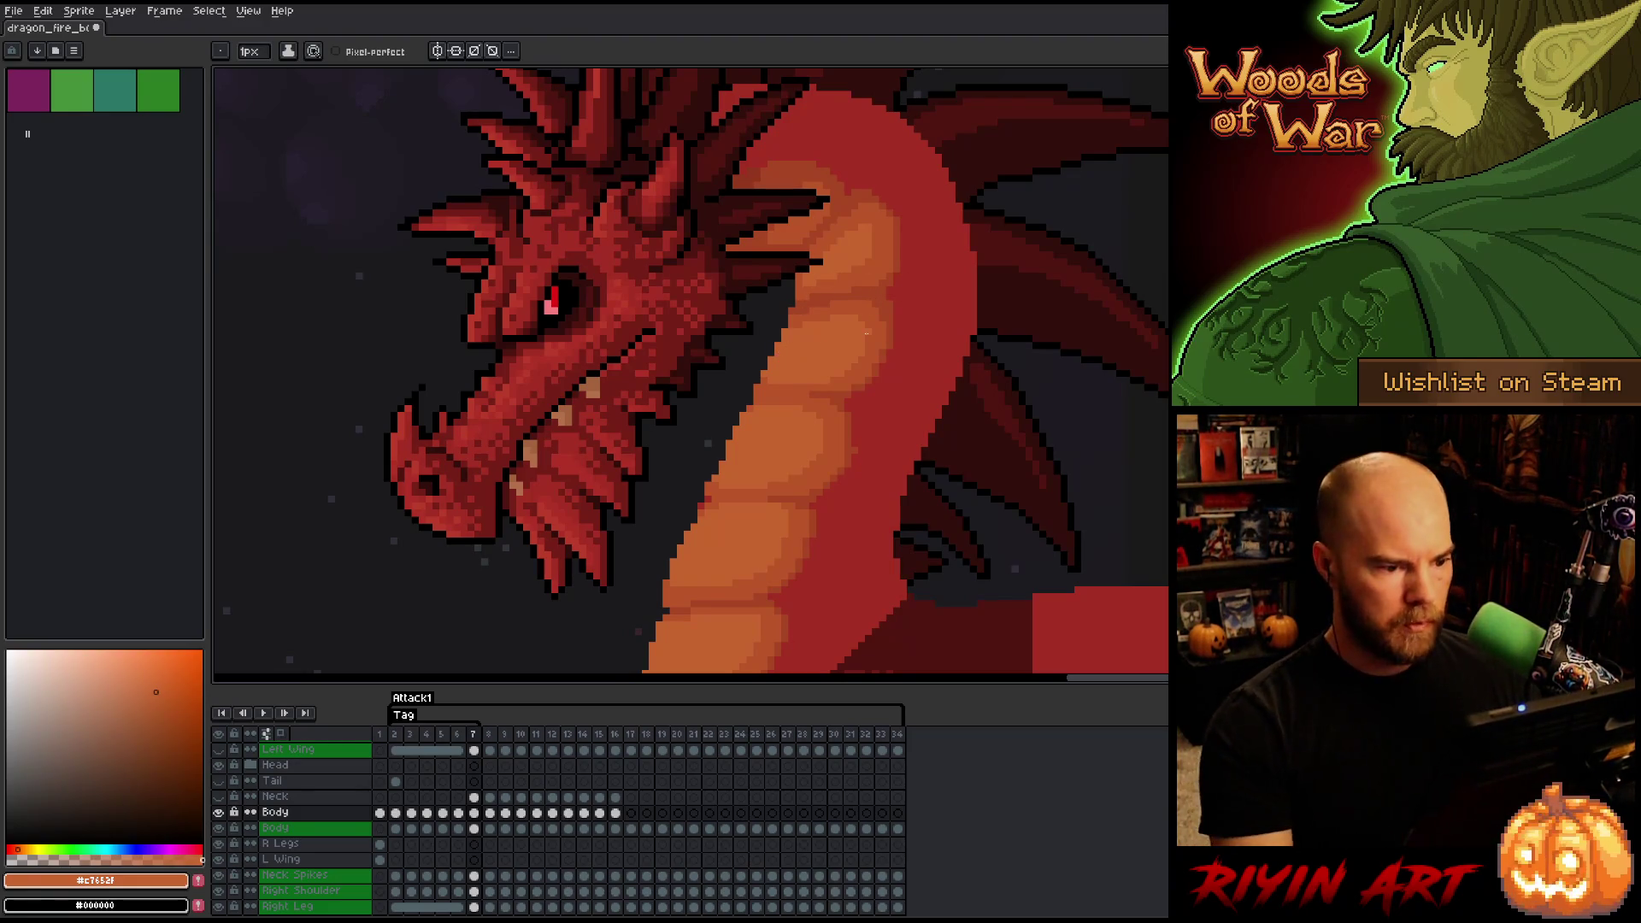
- Sample the neck red and flip between frames 6 and 7 to compare the neck
key("b")
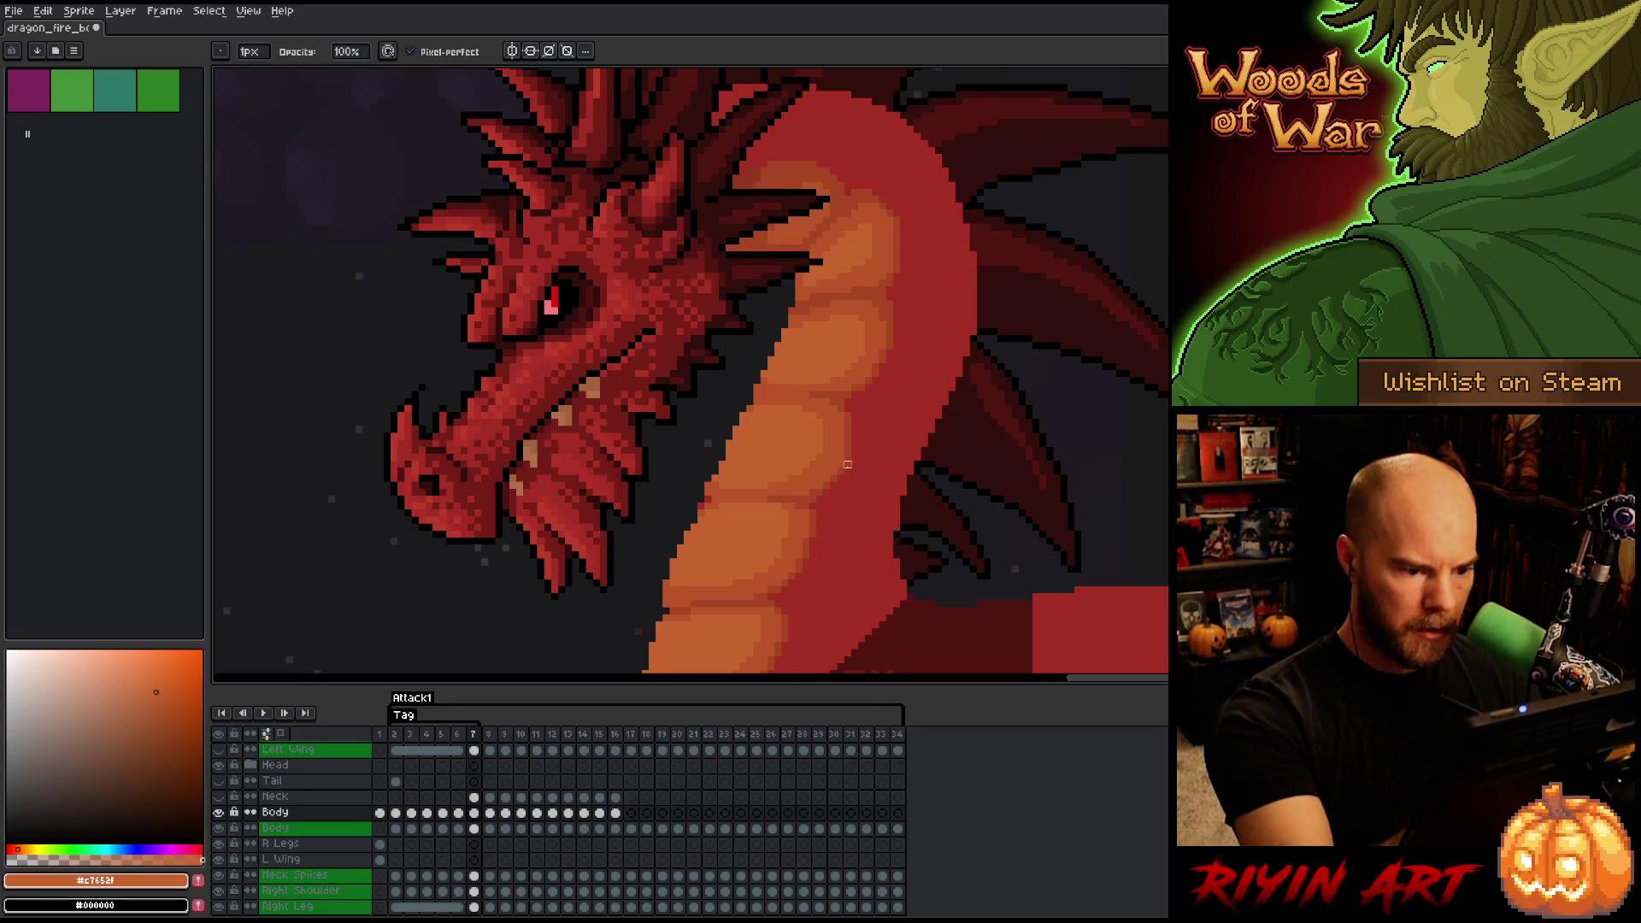
left_click(842, 461, "alt")
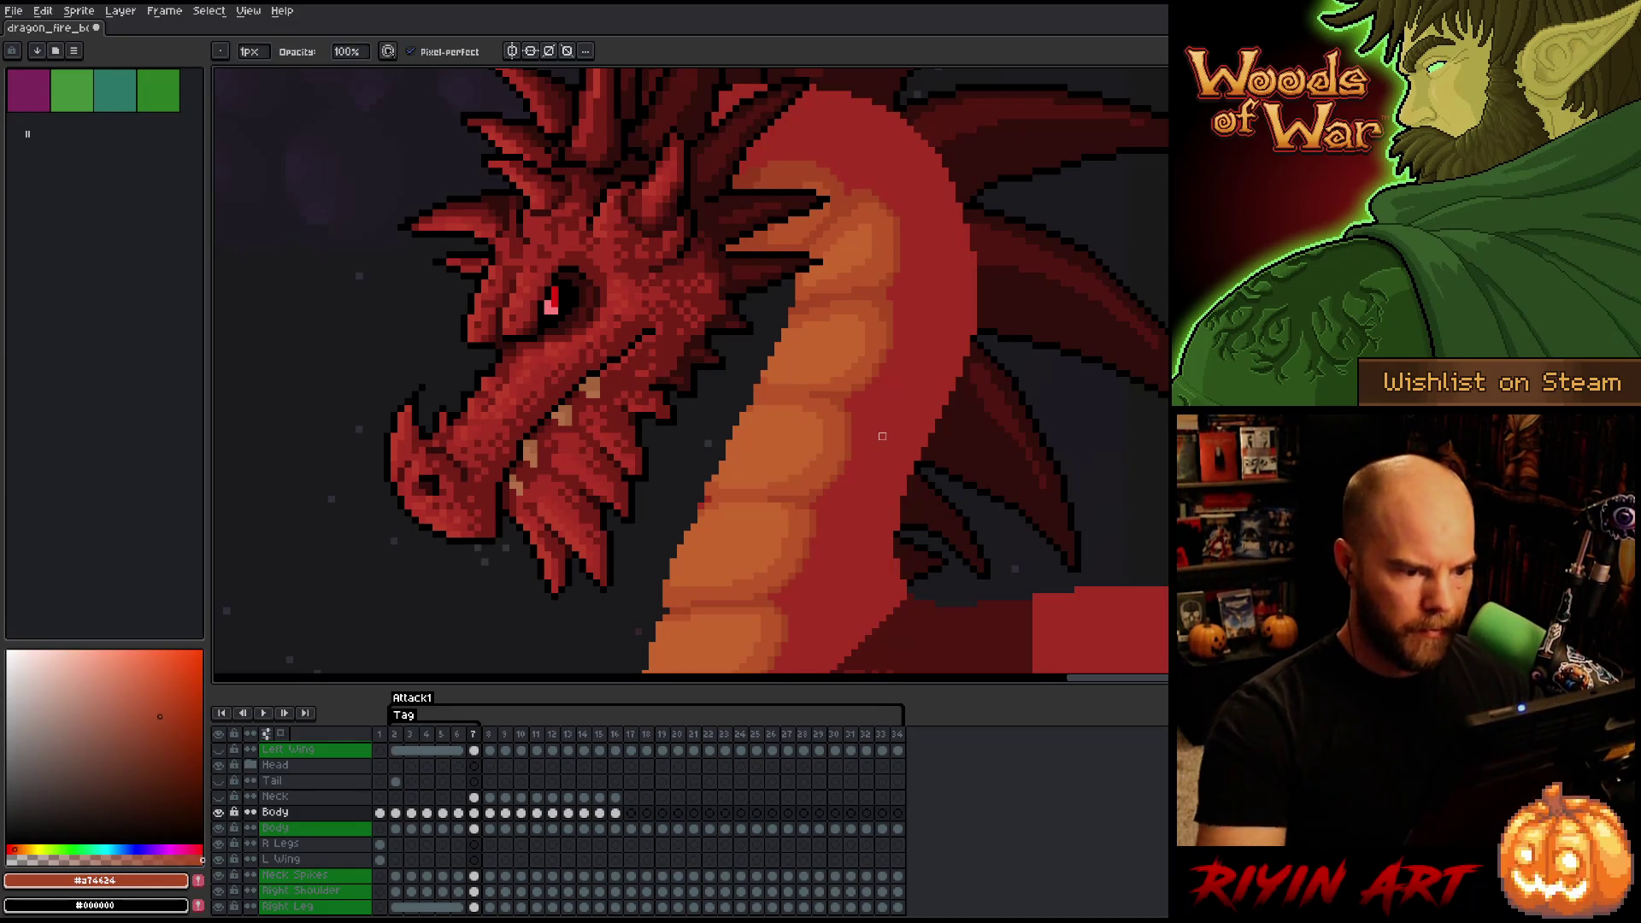
scroll(854, 478, "down", 3)
key("Left")
key("Right")
key("Left")
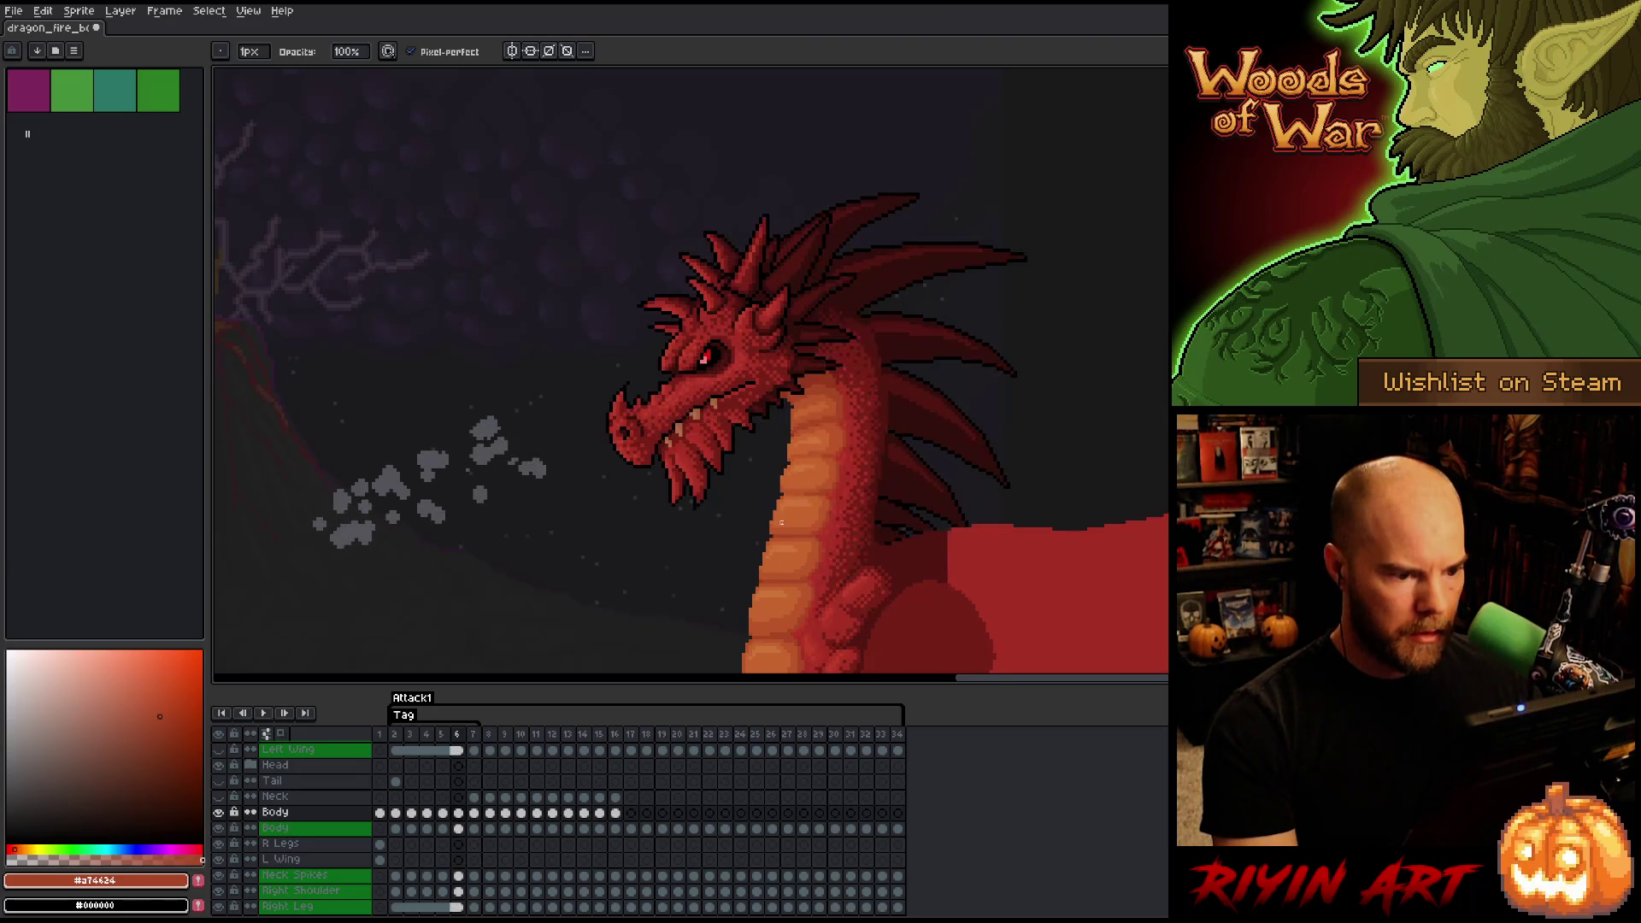
key("Right")
scroll(795, 585, "down", 2)
key("Left")
key("Right")
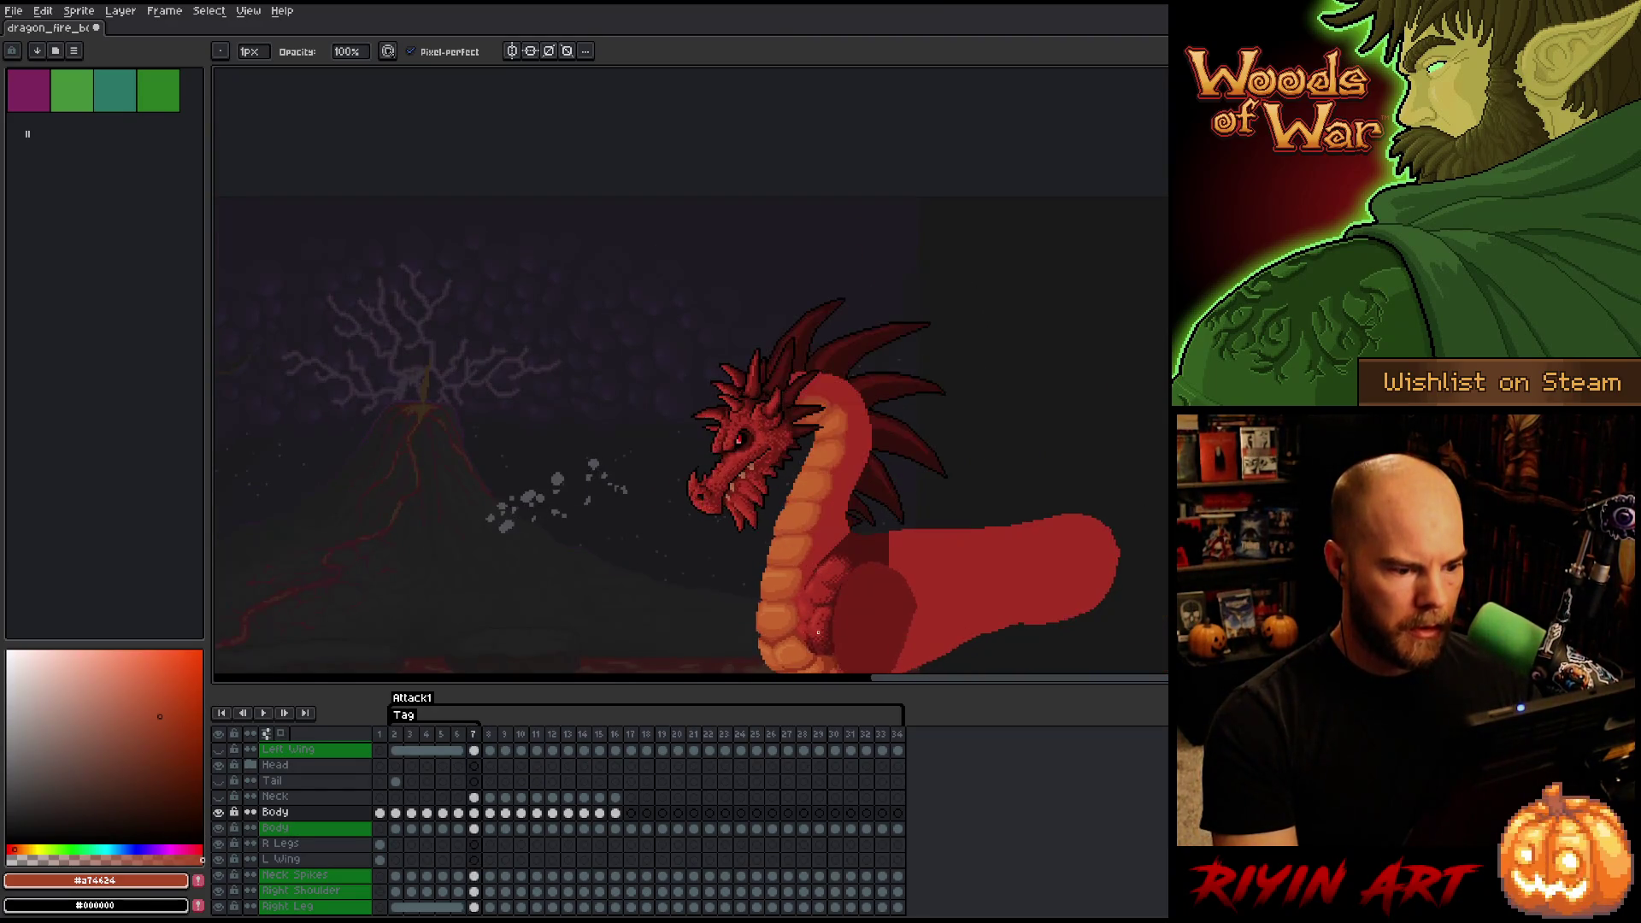
key("Left")
key("Right")
key("Left")
key("Right")
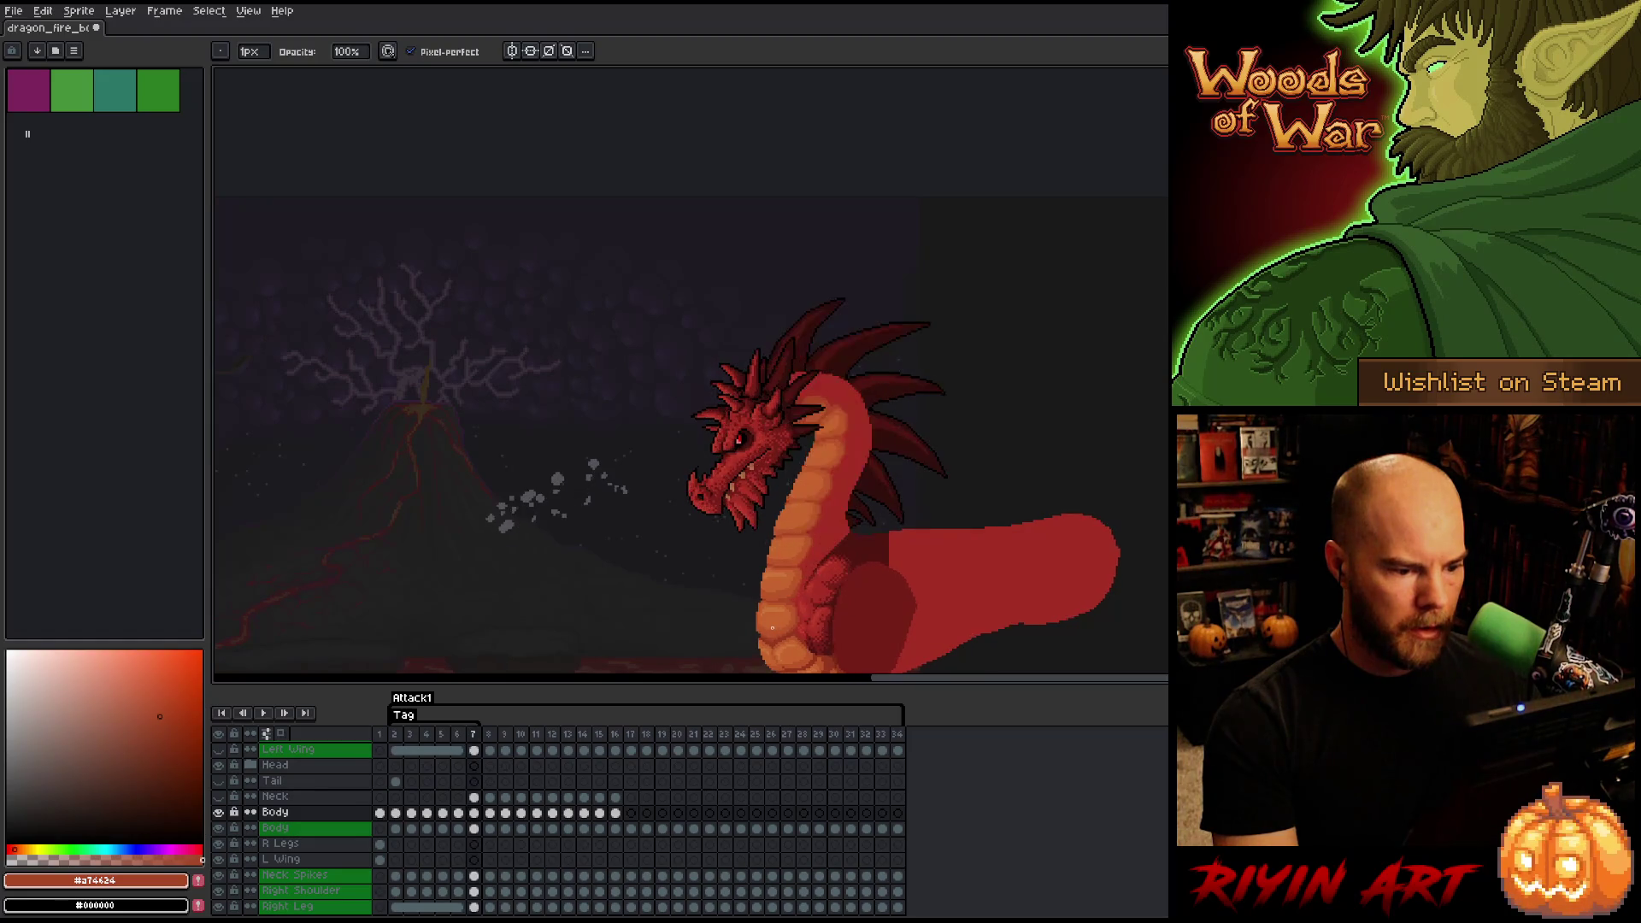
- Bring the jaw and belly scales into view and sample the darker and mid belly oranges
scroll(796, 548, "up", 3)
scroll(796, 548, "up", 2)
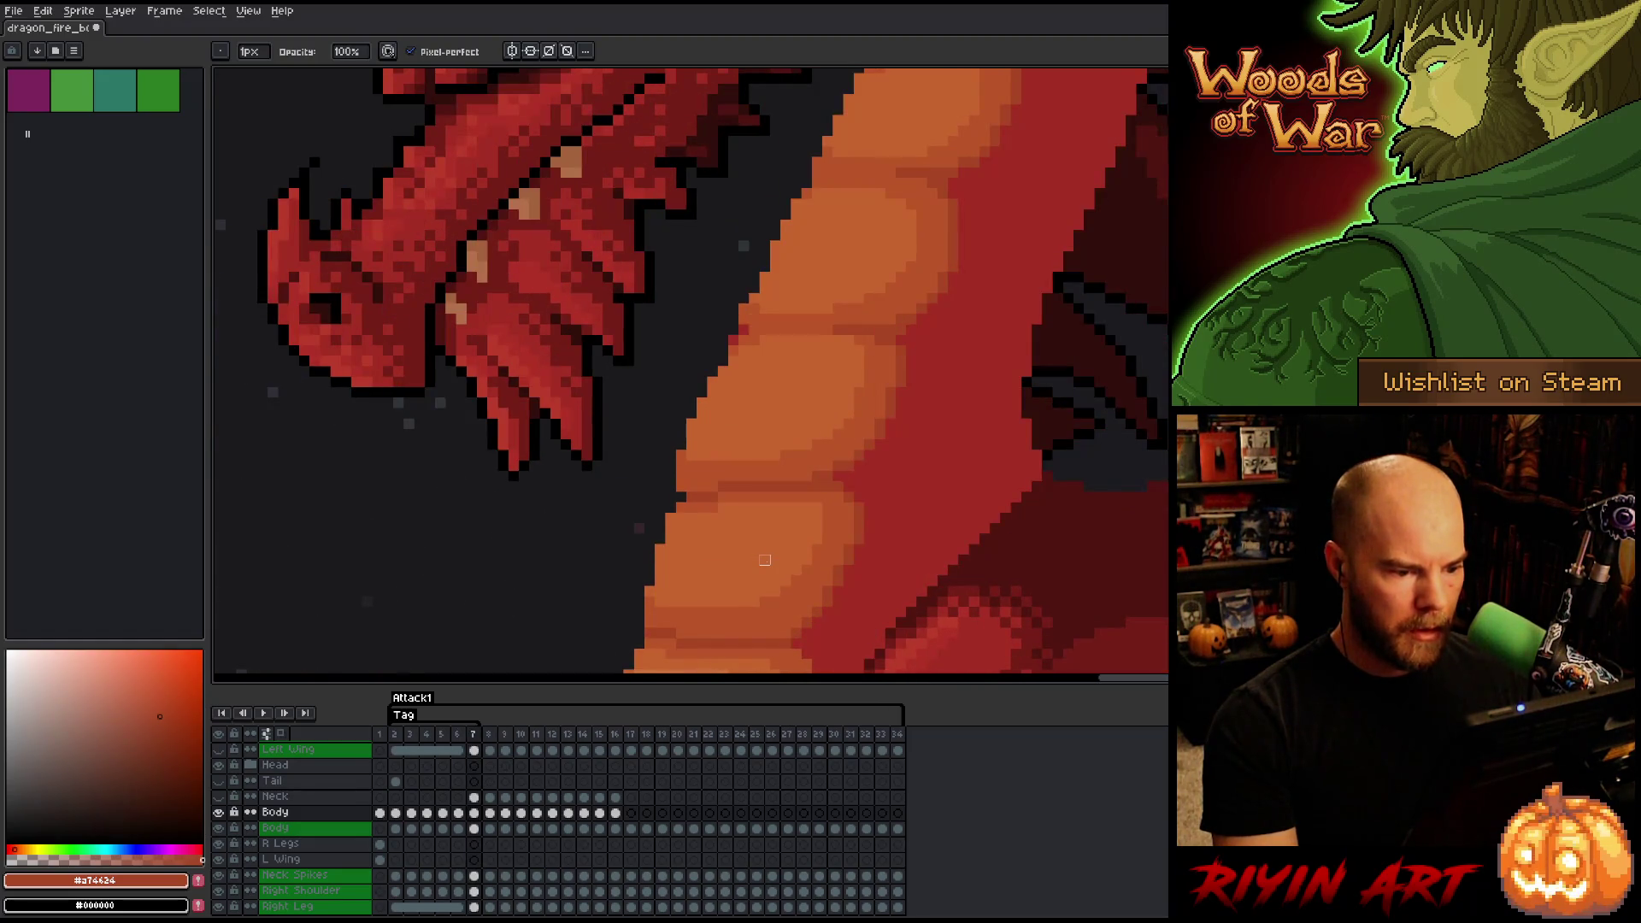
key("Left")
key("Right")
left_click_drag(776, 578, 803, 499)
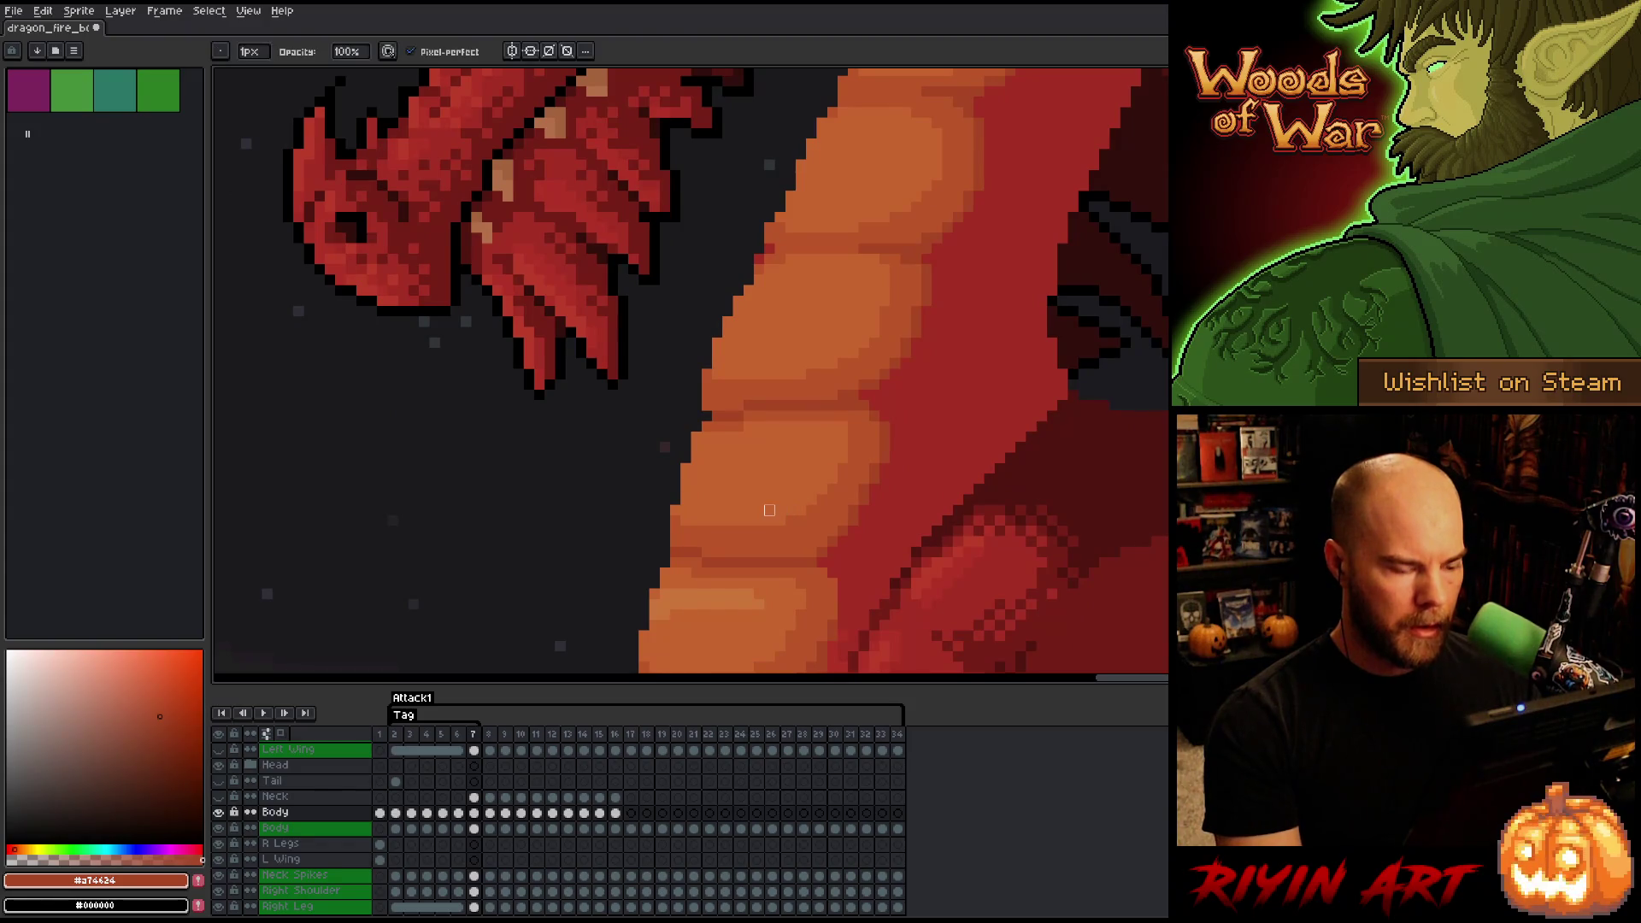
key("e")
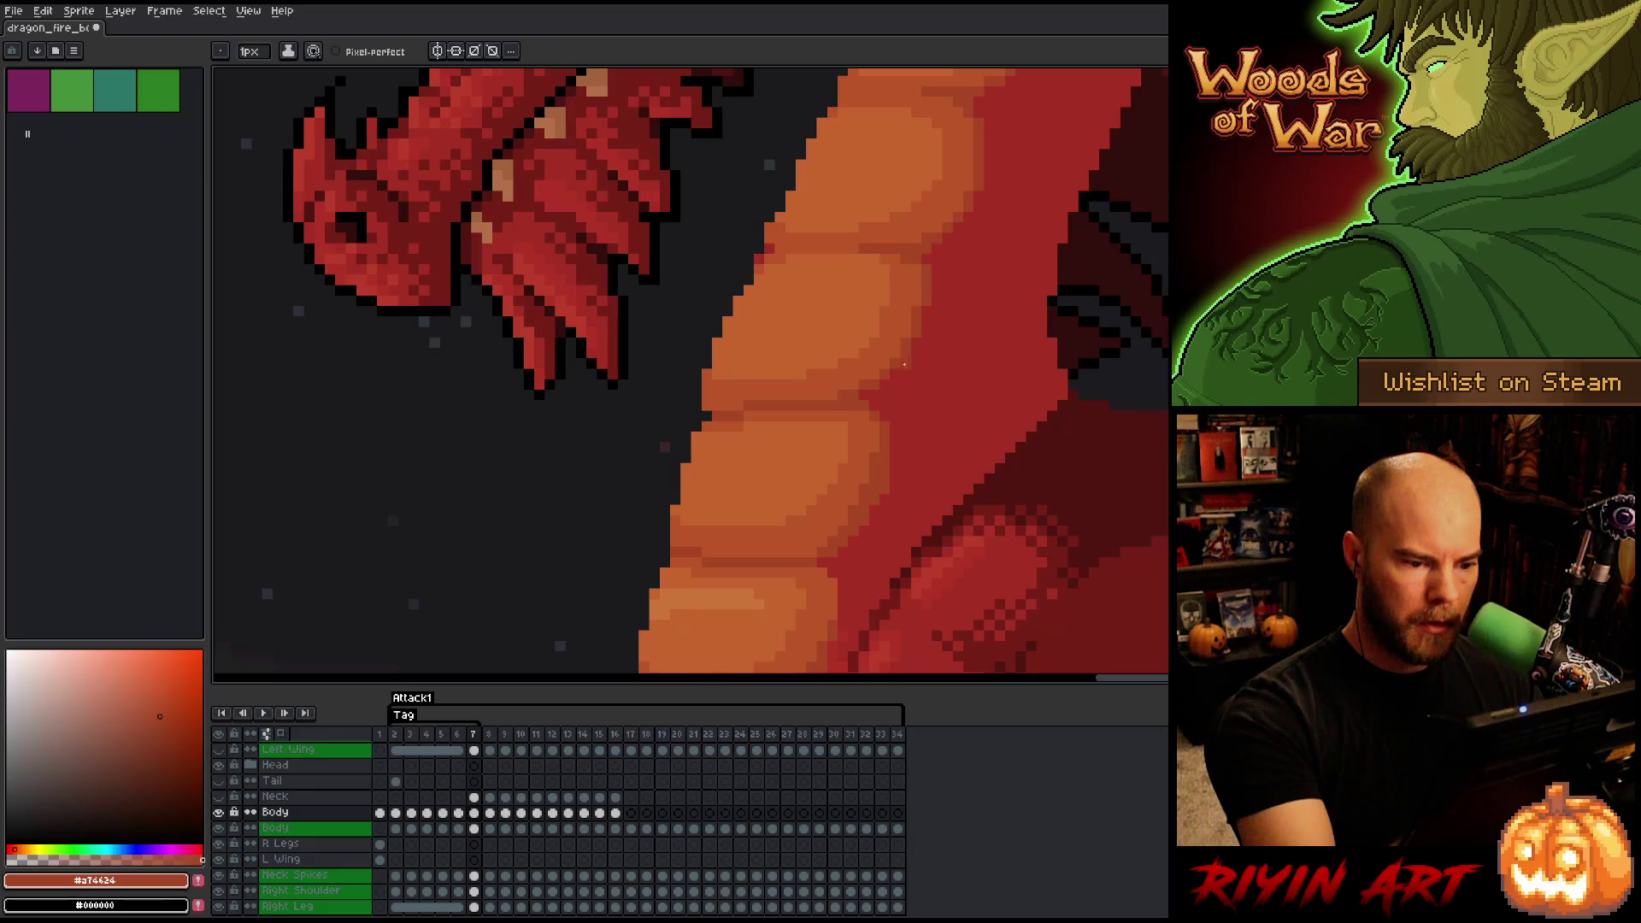
left_click(884, 466, "alt")
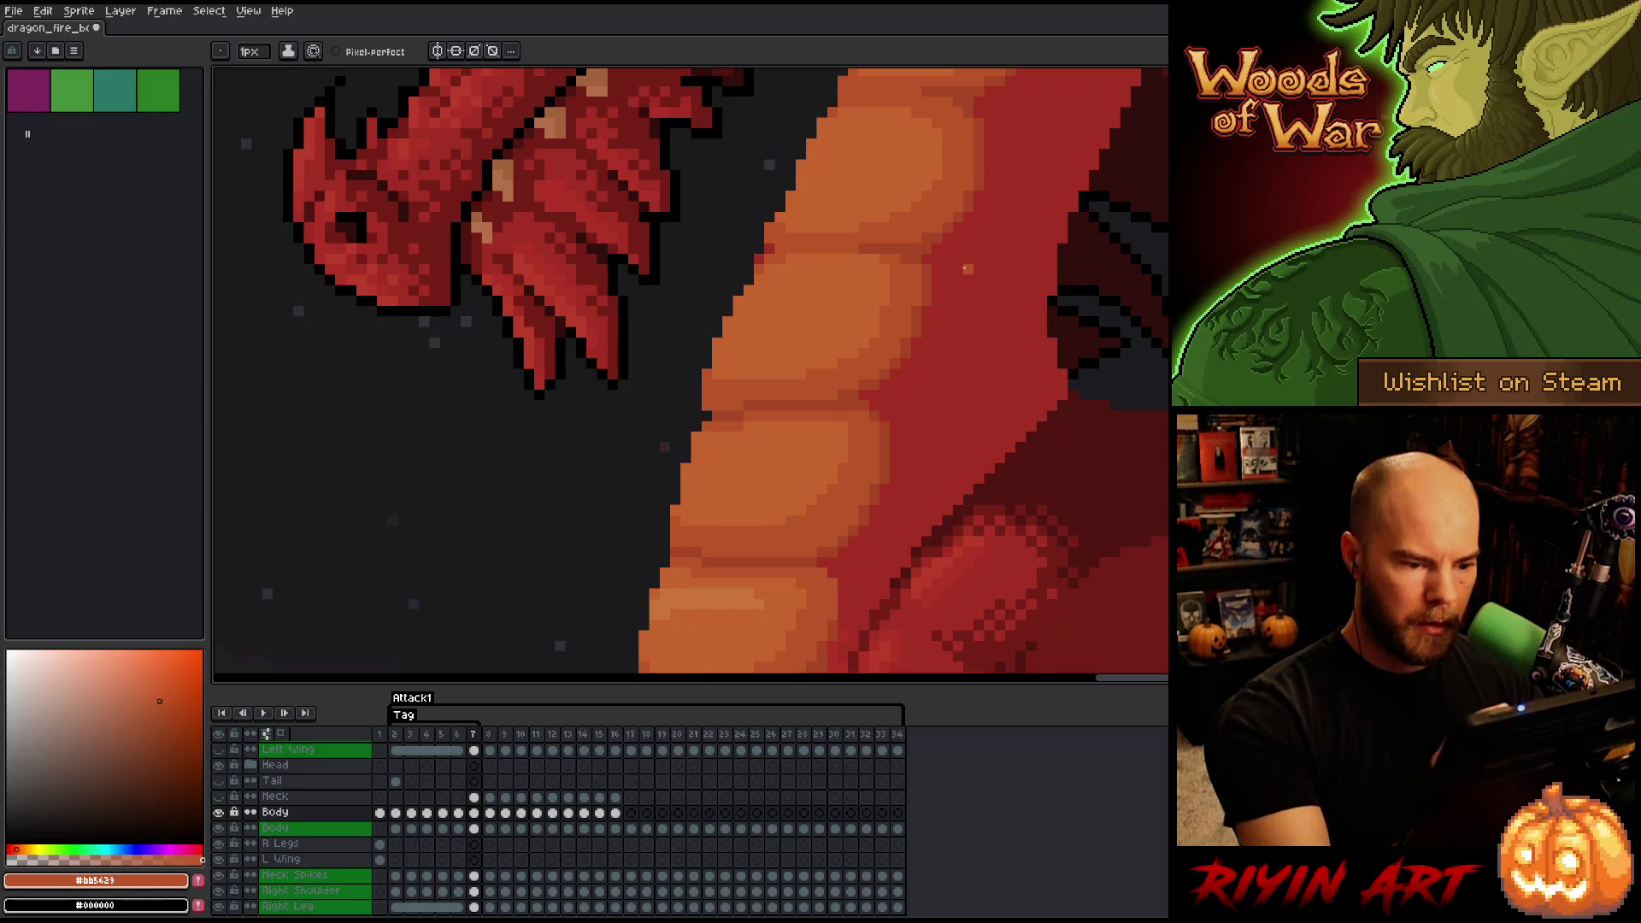
key("Left")
key("Right")
key("Left")
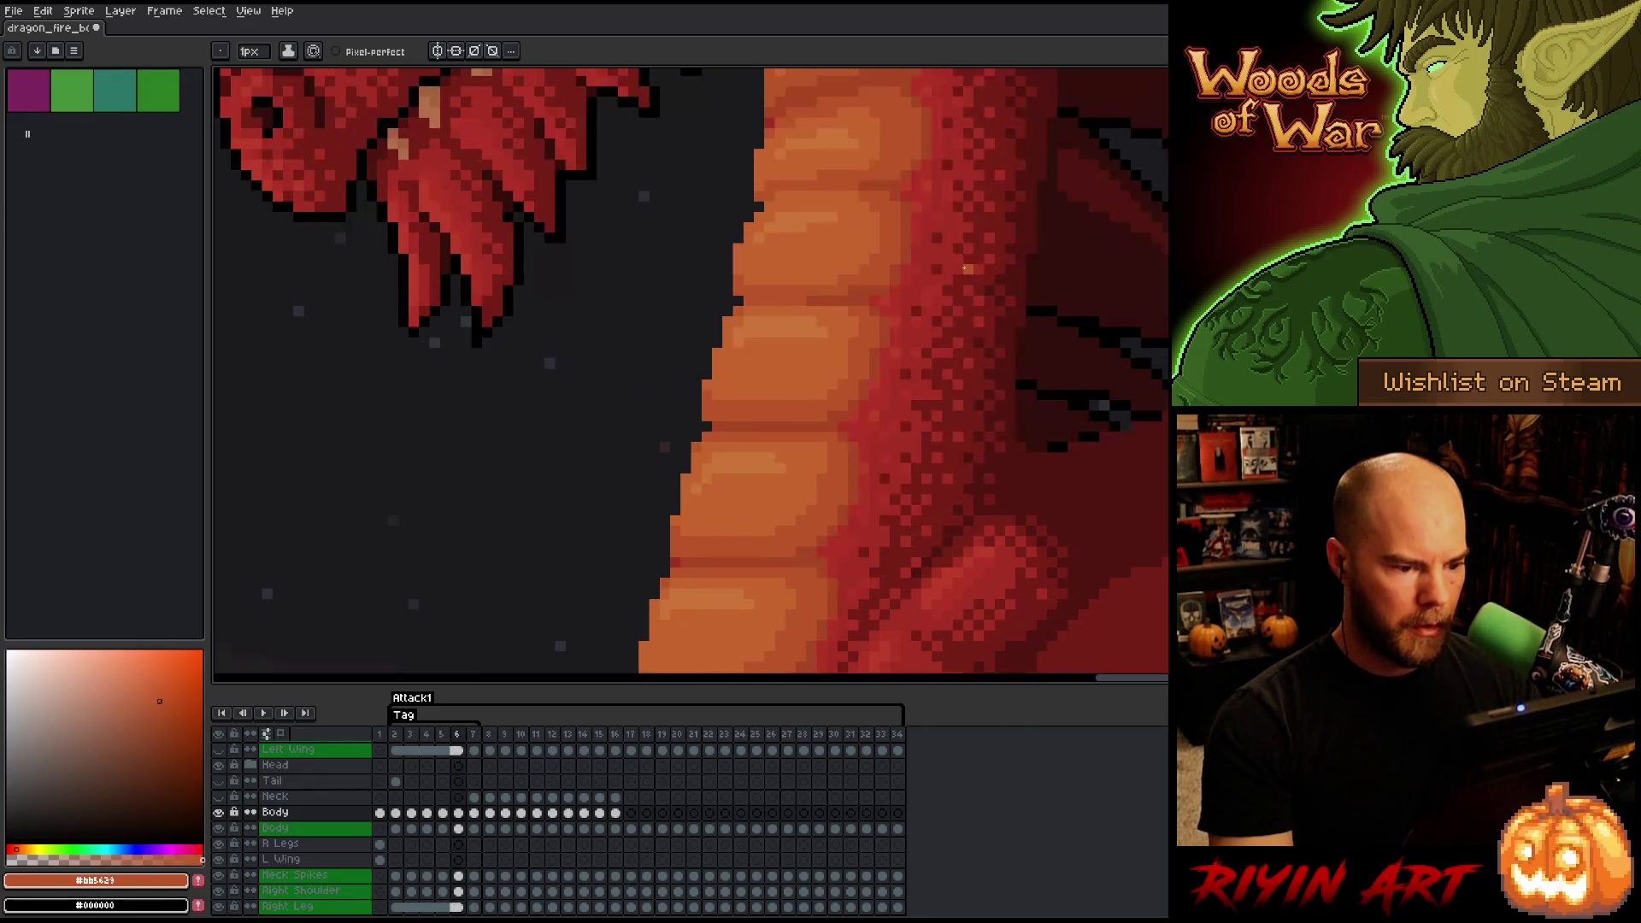
key("Right")
left_click(854, 447, "alt")
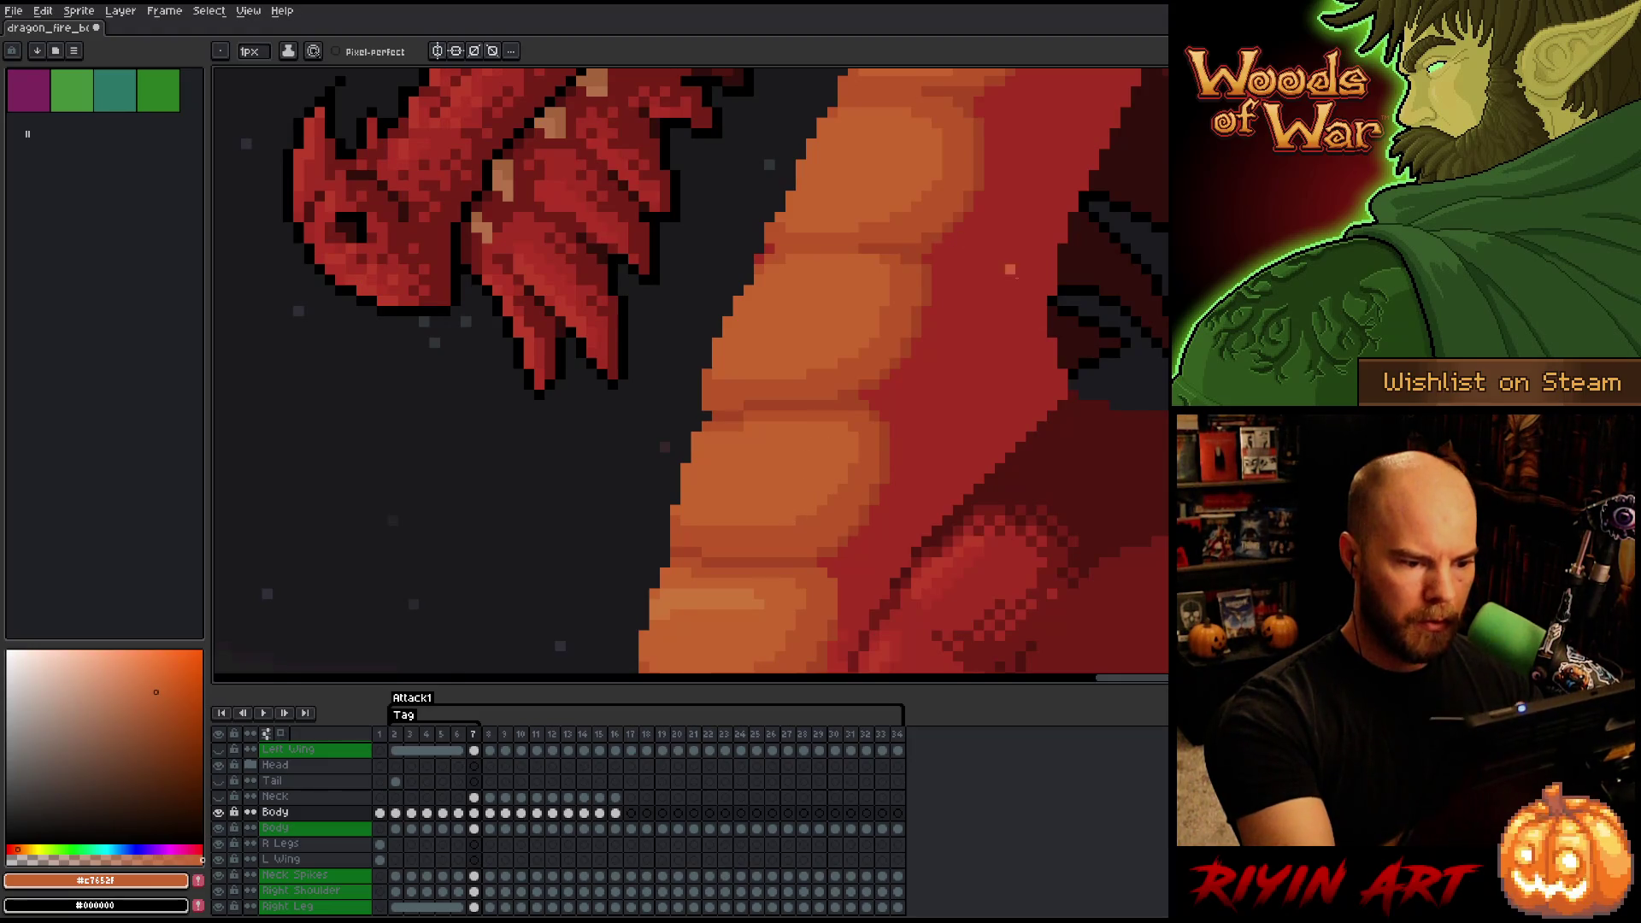
- Compare the neck pose across frames 6 and 7, settling back on frame 7
key("Left")
key("Right")
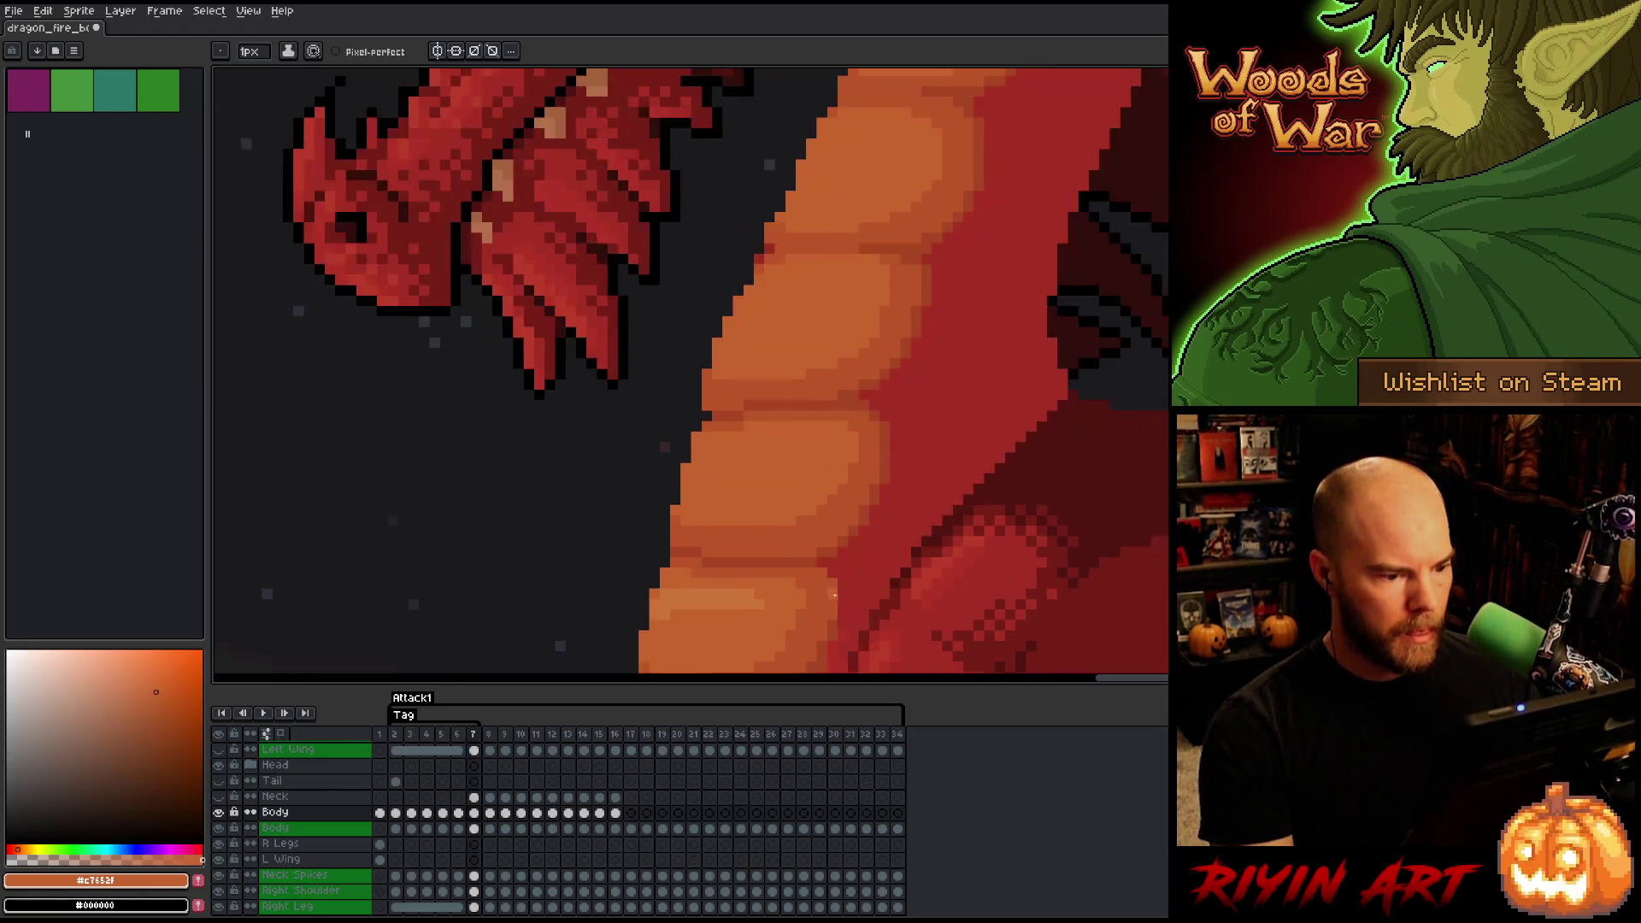
key("Left")
scroll(676, 617, "down", 3)
key("Right")
key("Left")
key("Right")
key("Left")
key("Right")
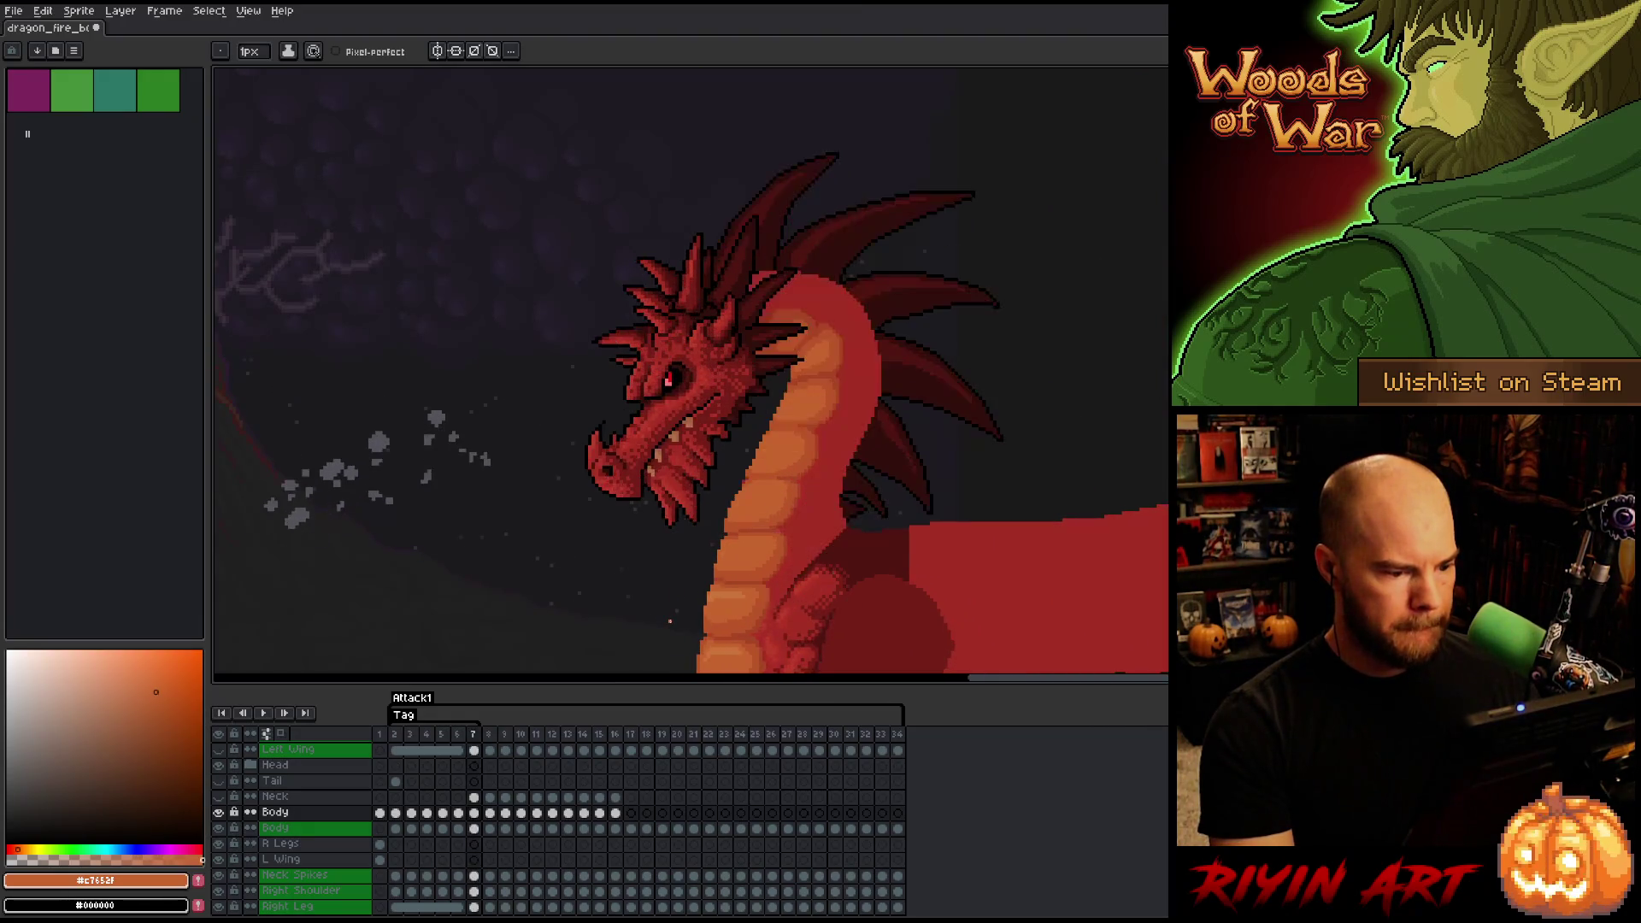
key("Left")
key("Right")
key("Left")
key("Right")
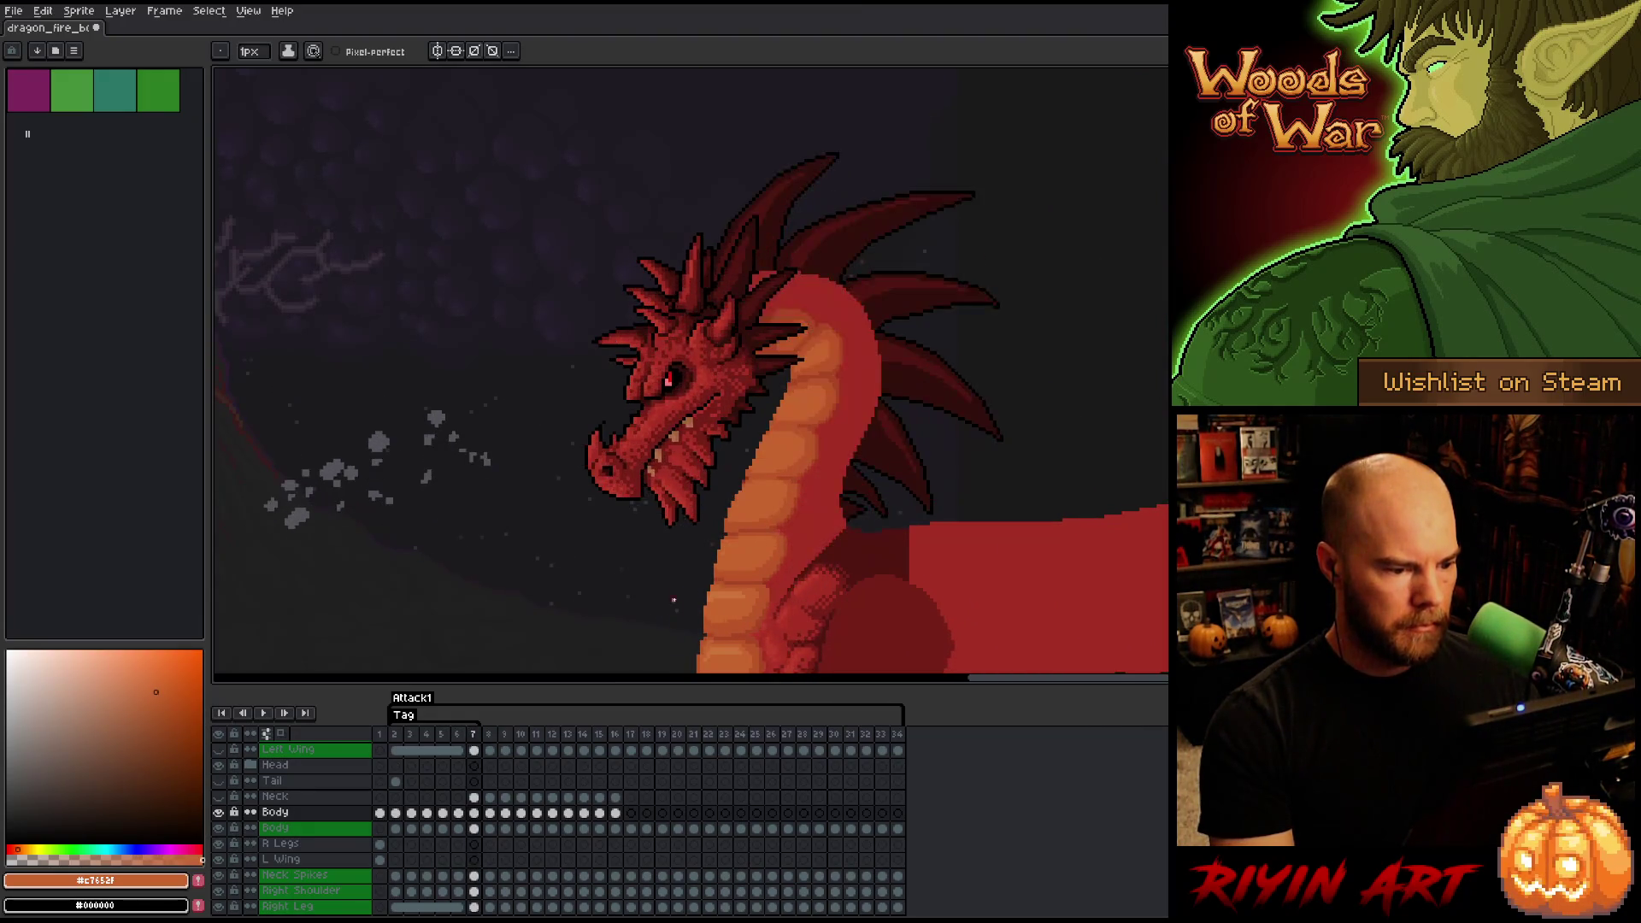
key("Left")
scroll(751, 497, "up", 4)
key("Right")
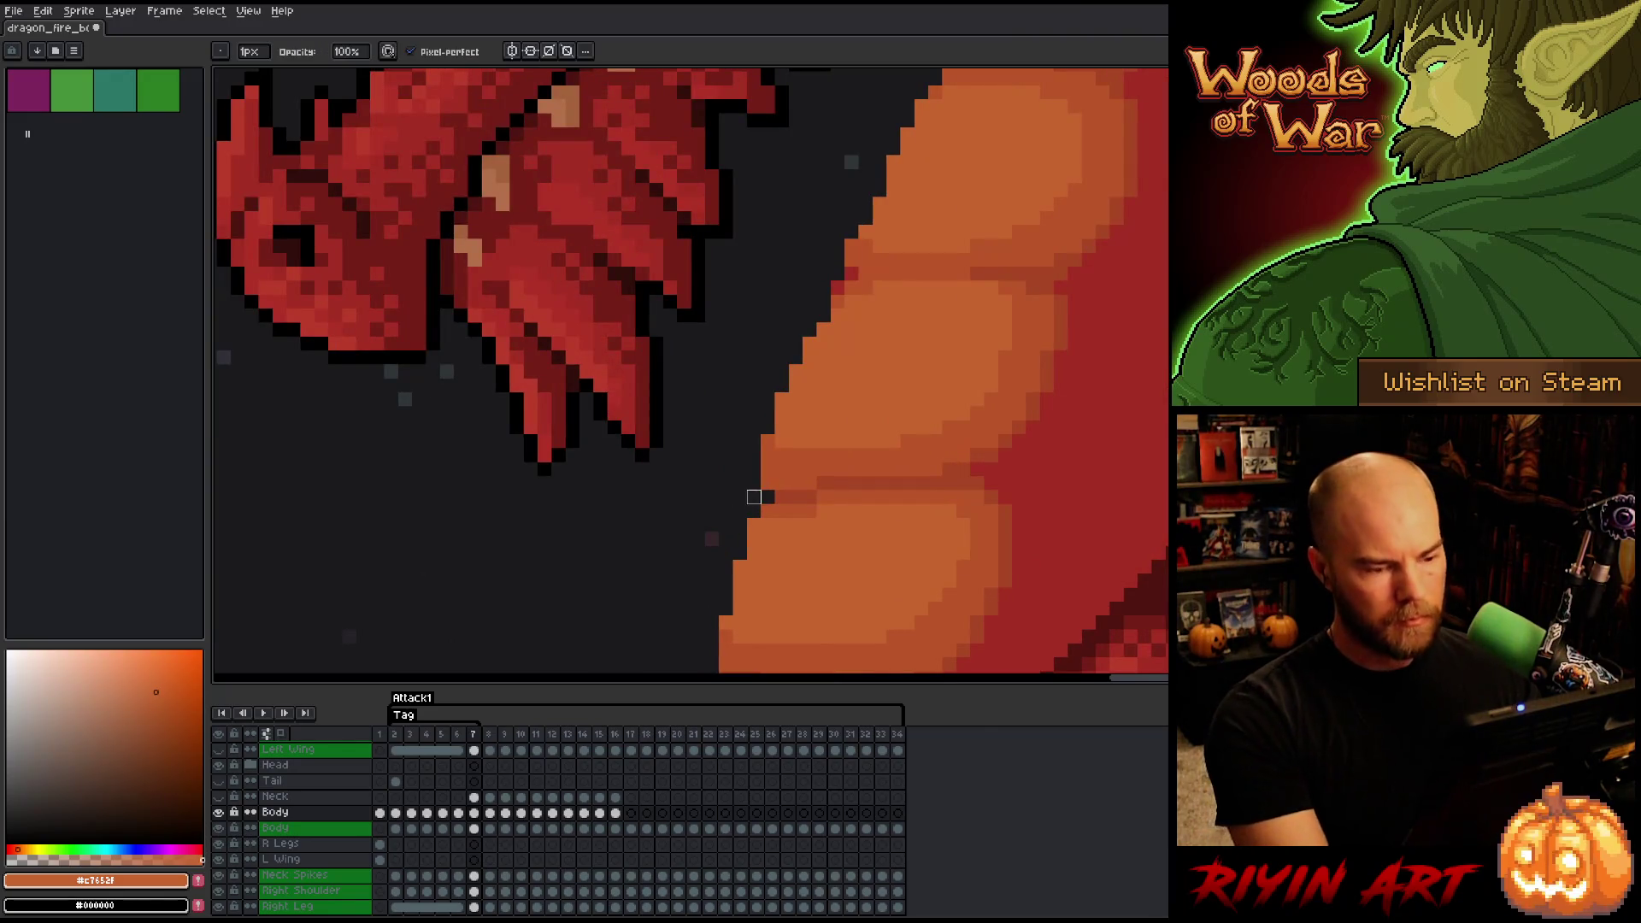
key("ctrl")
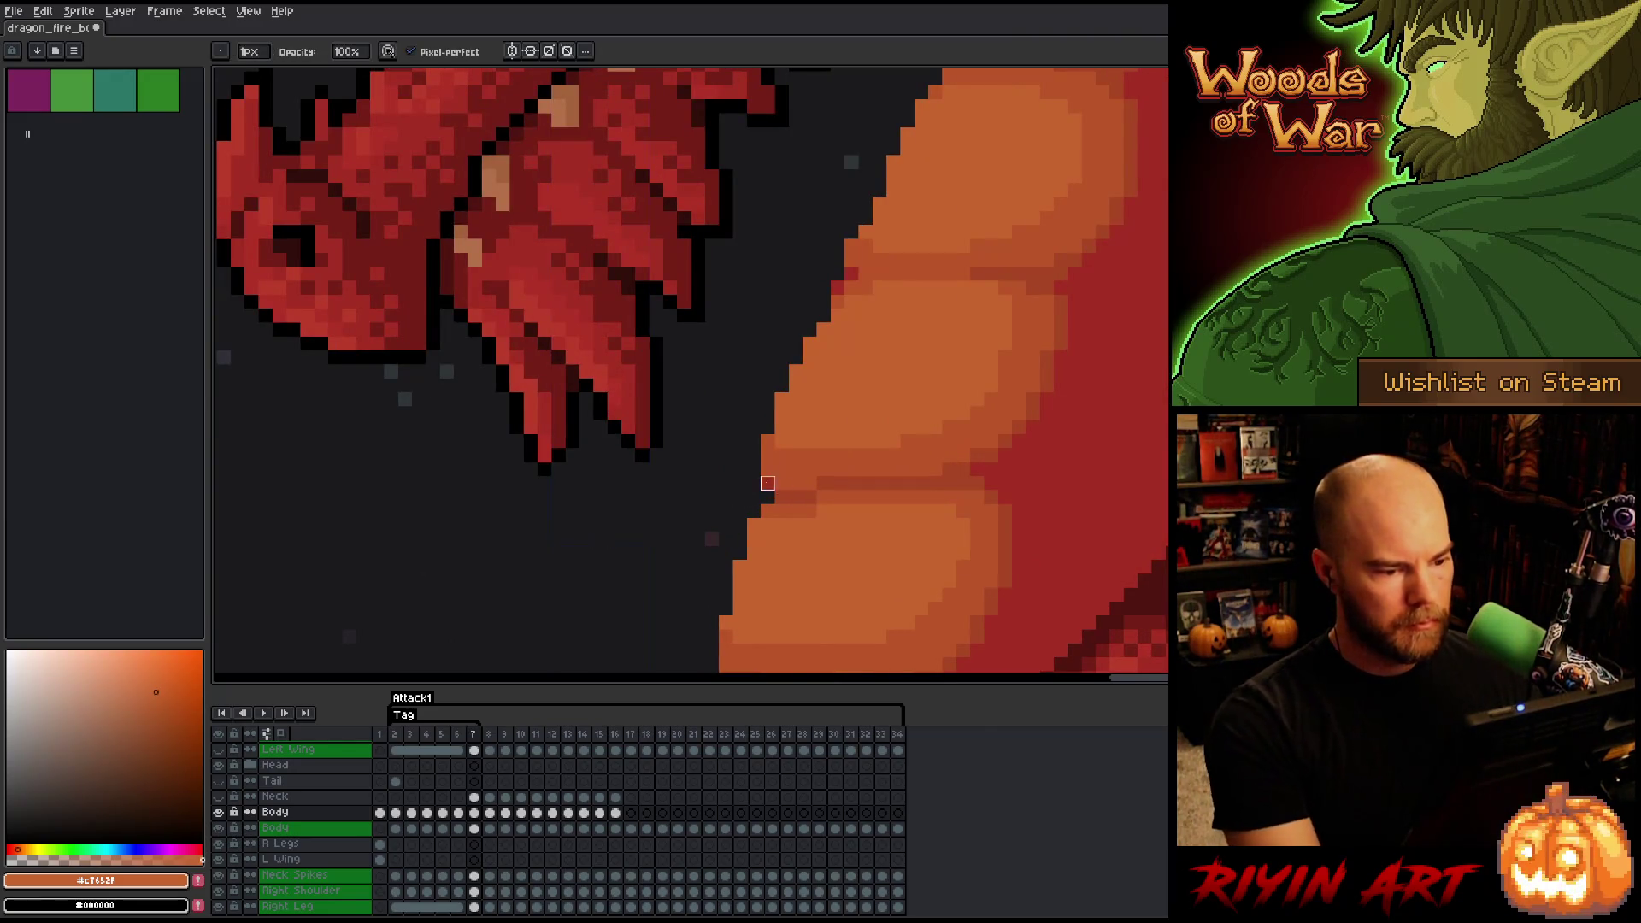
scroll(777, 487, "down", 4)
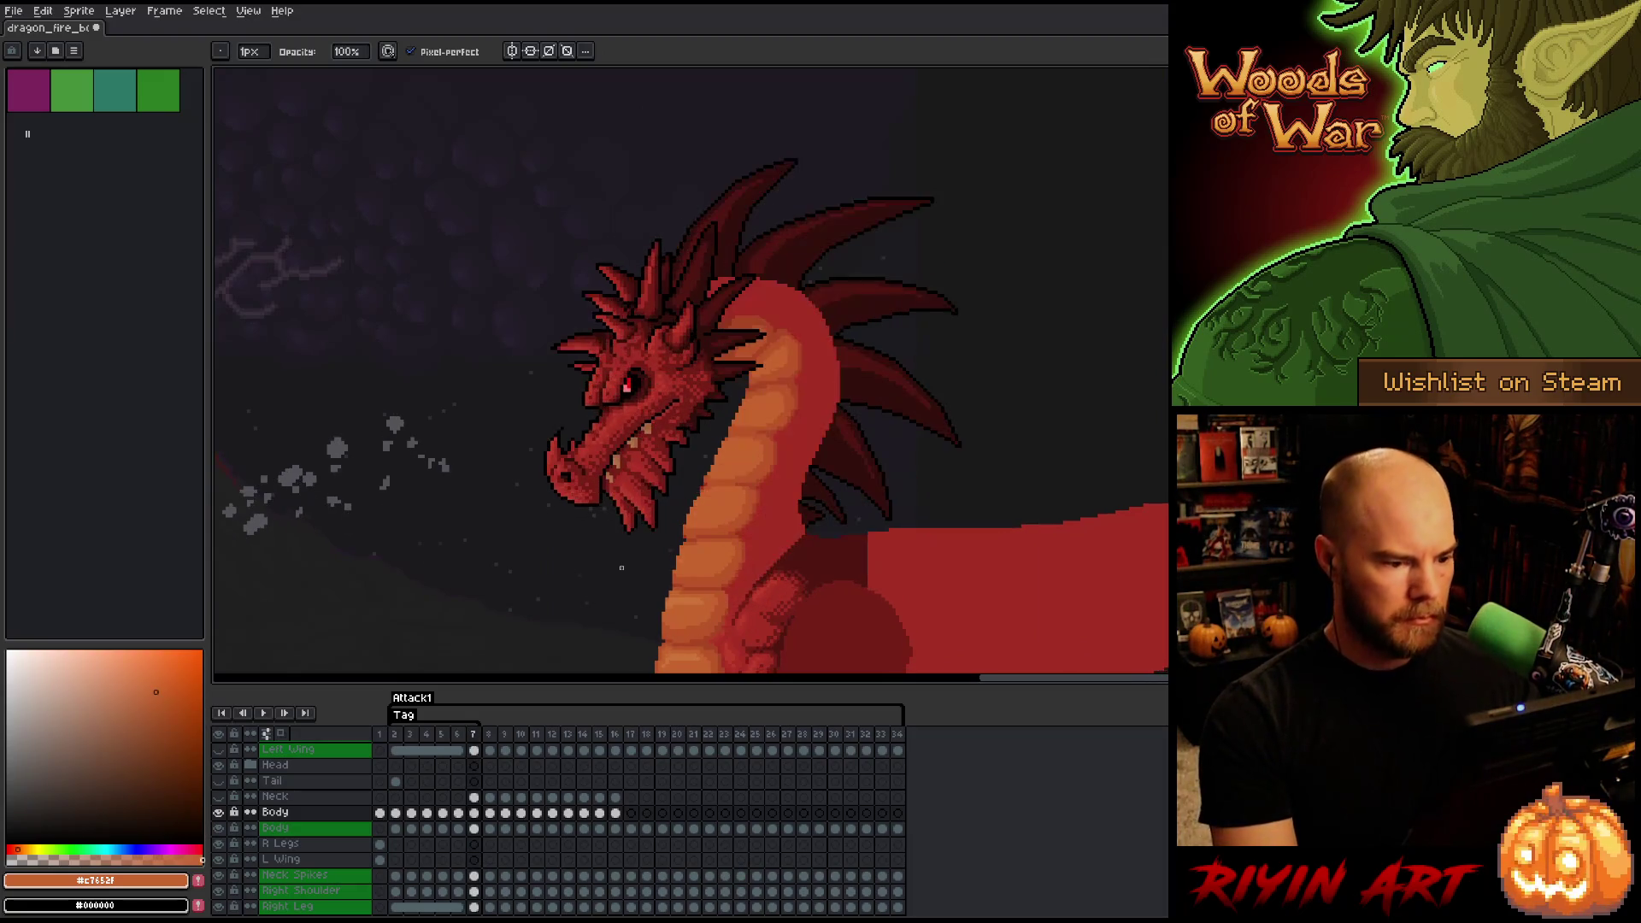
scroll(675, 526, "up", 5)
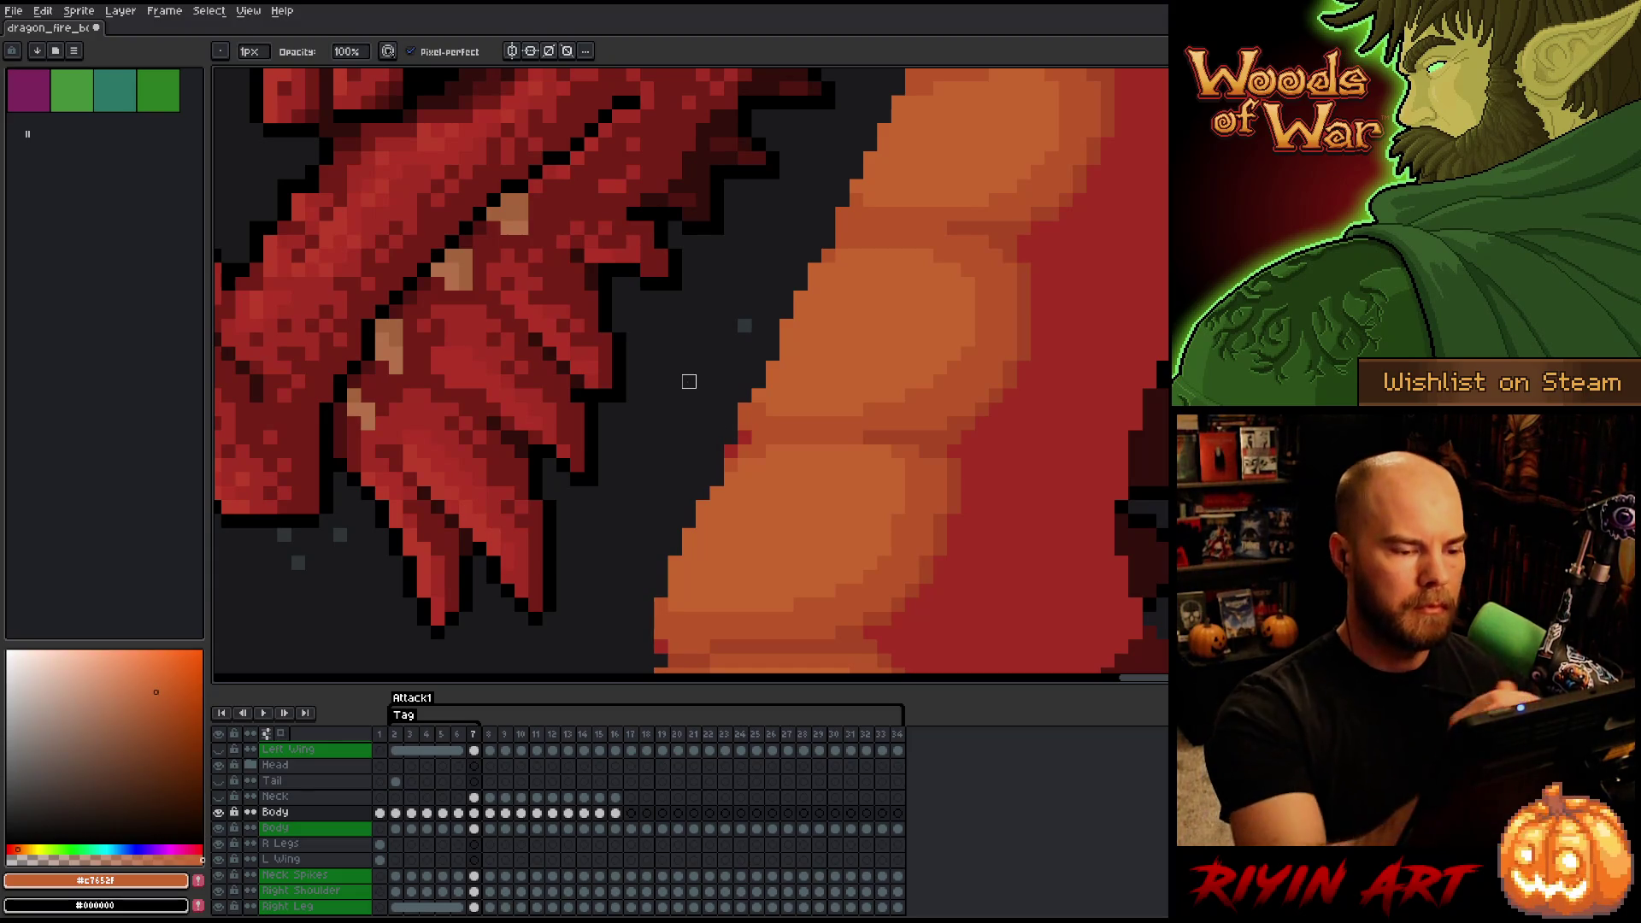
- Bring the jaw and eye area into view, then step to frame 6 for comparison
key("e")
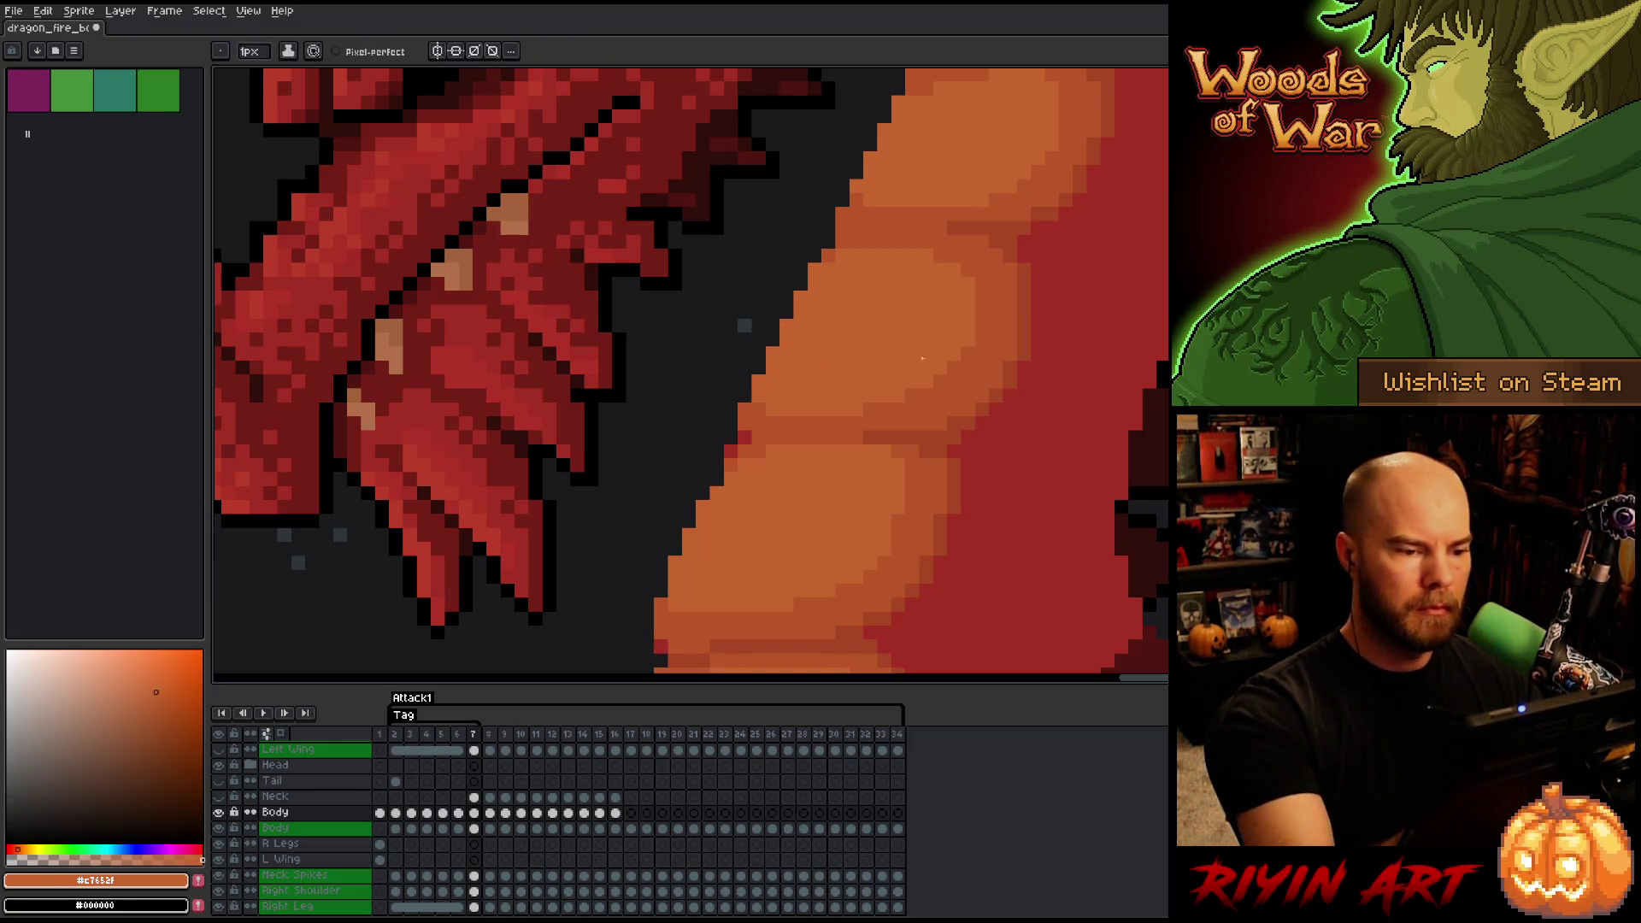
left_click_drag(774, 362, 787, 568)
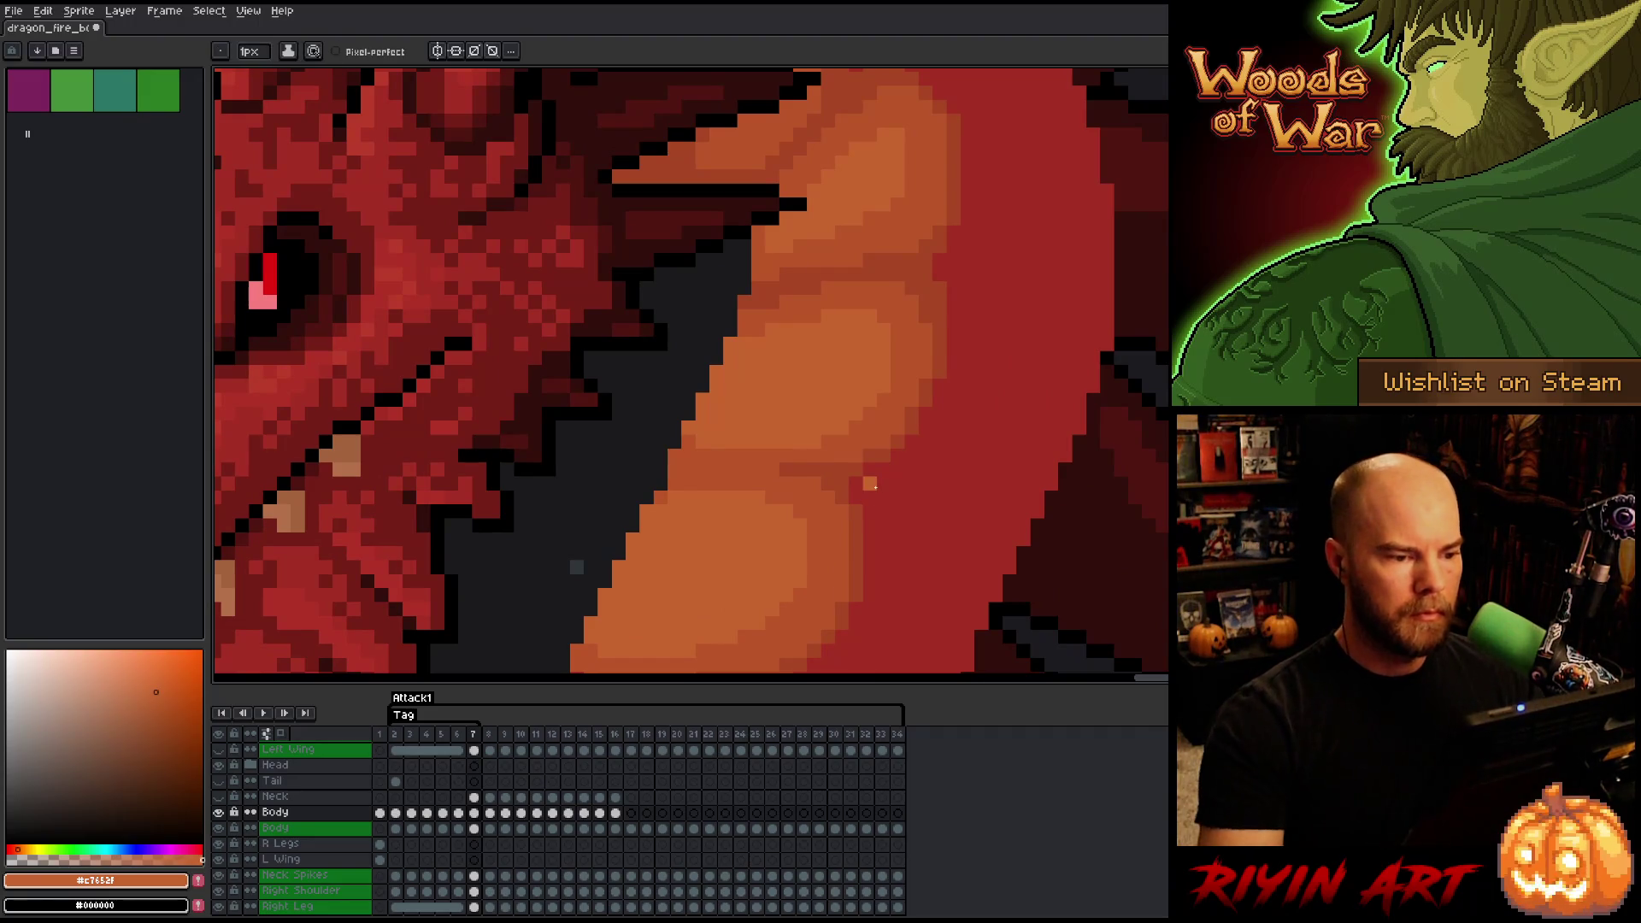
key("b")
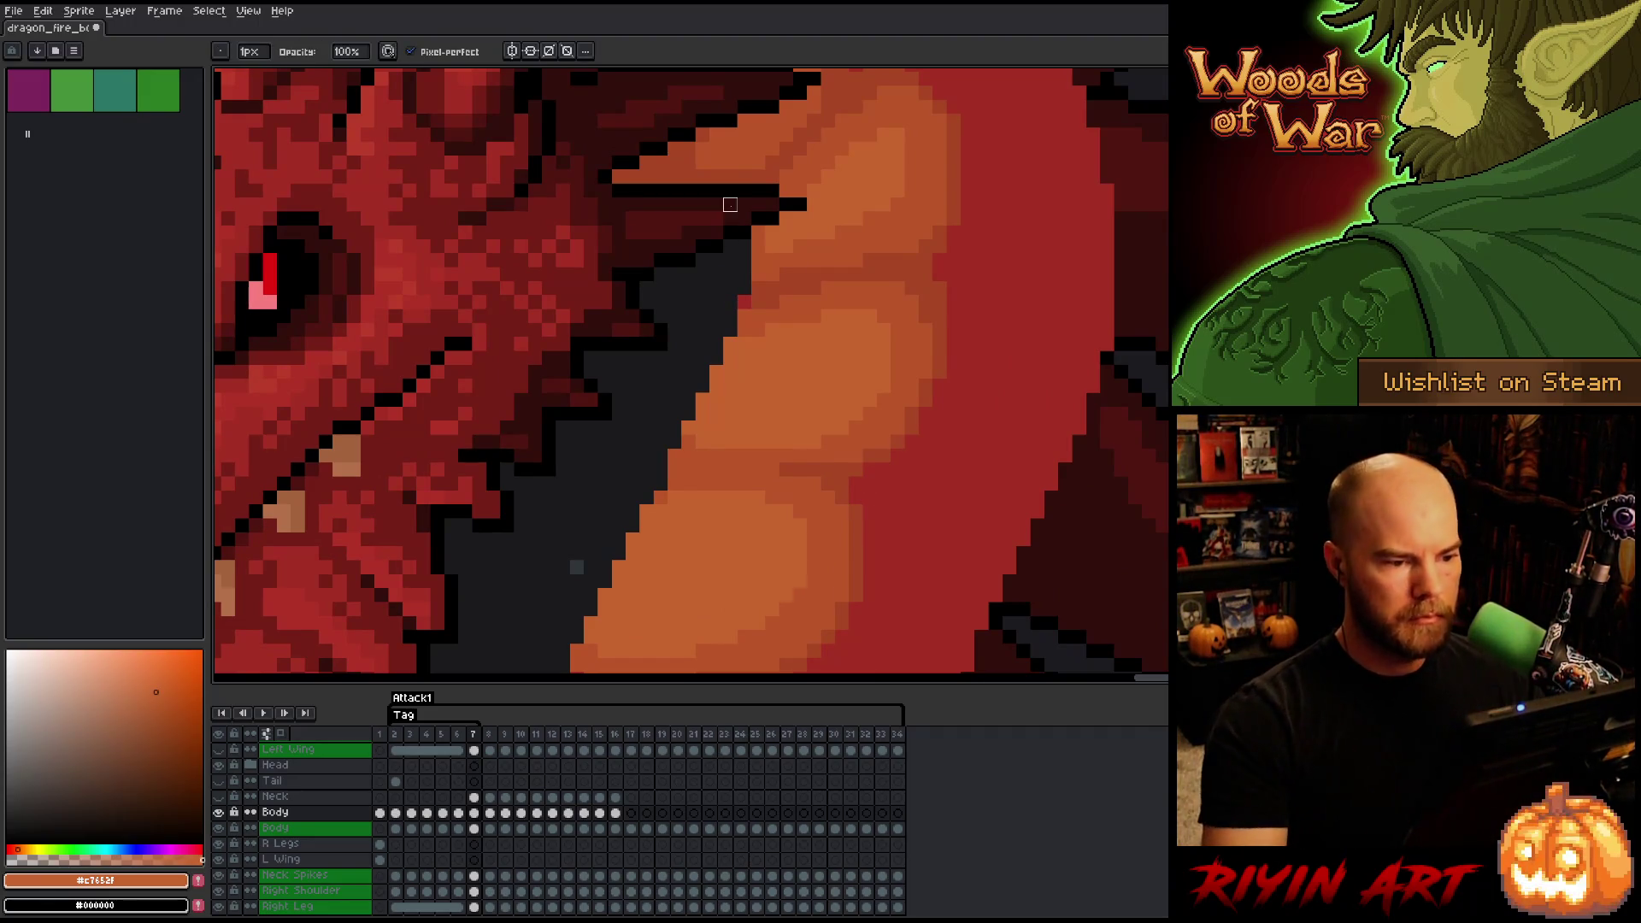
scroll(702, 406, "down", 3)
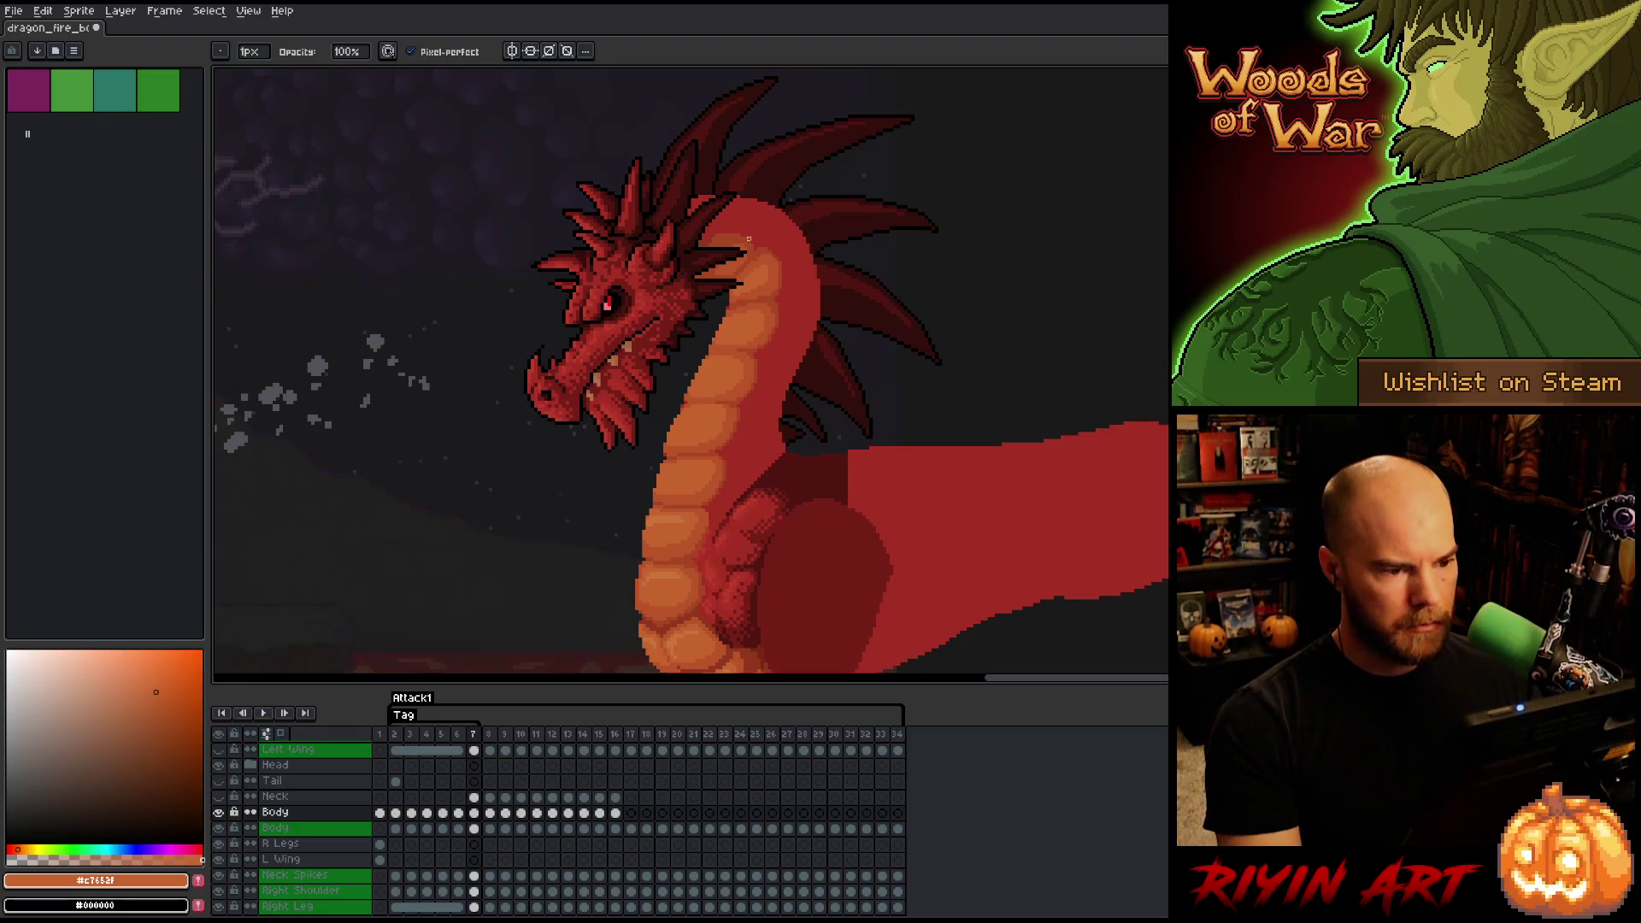
scroll(749, 240, "up", 4)
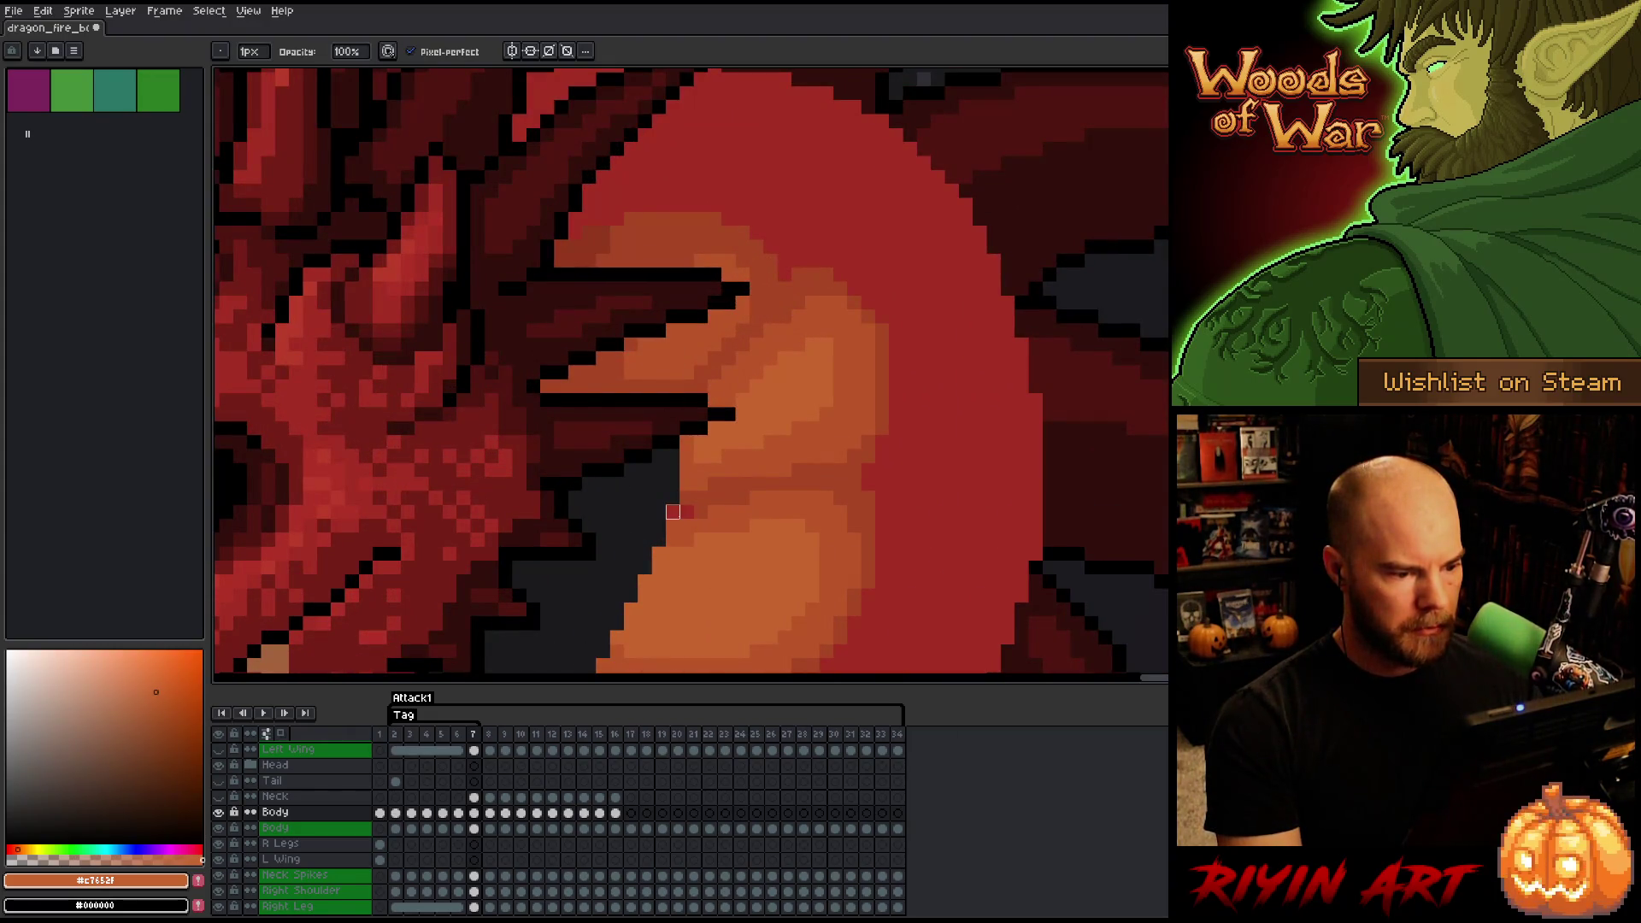
scroll(575, 584, "down", 4)
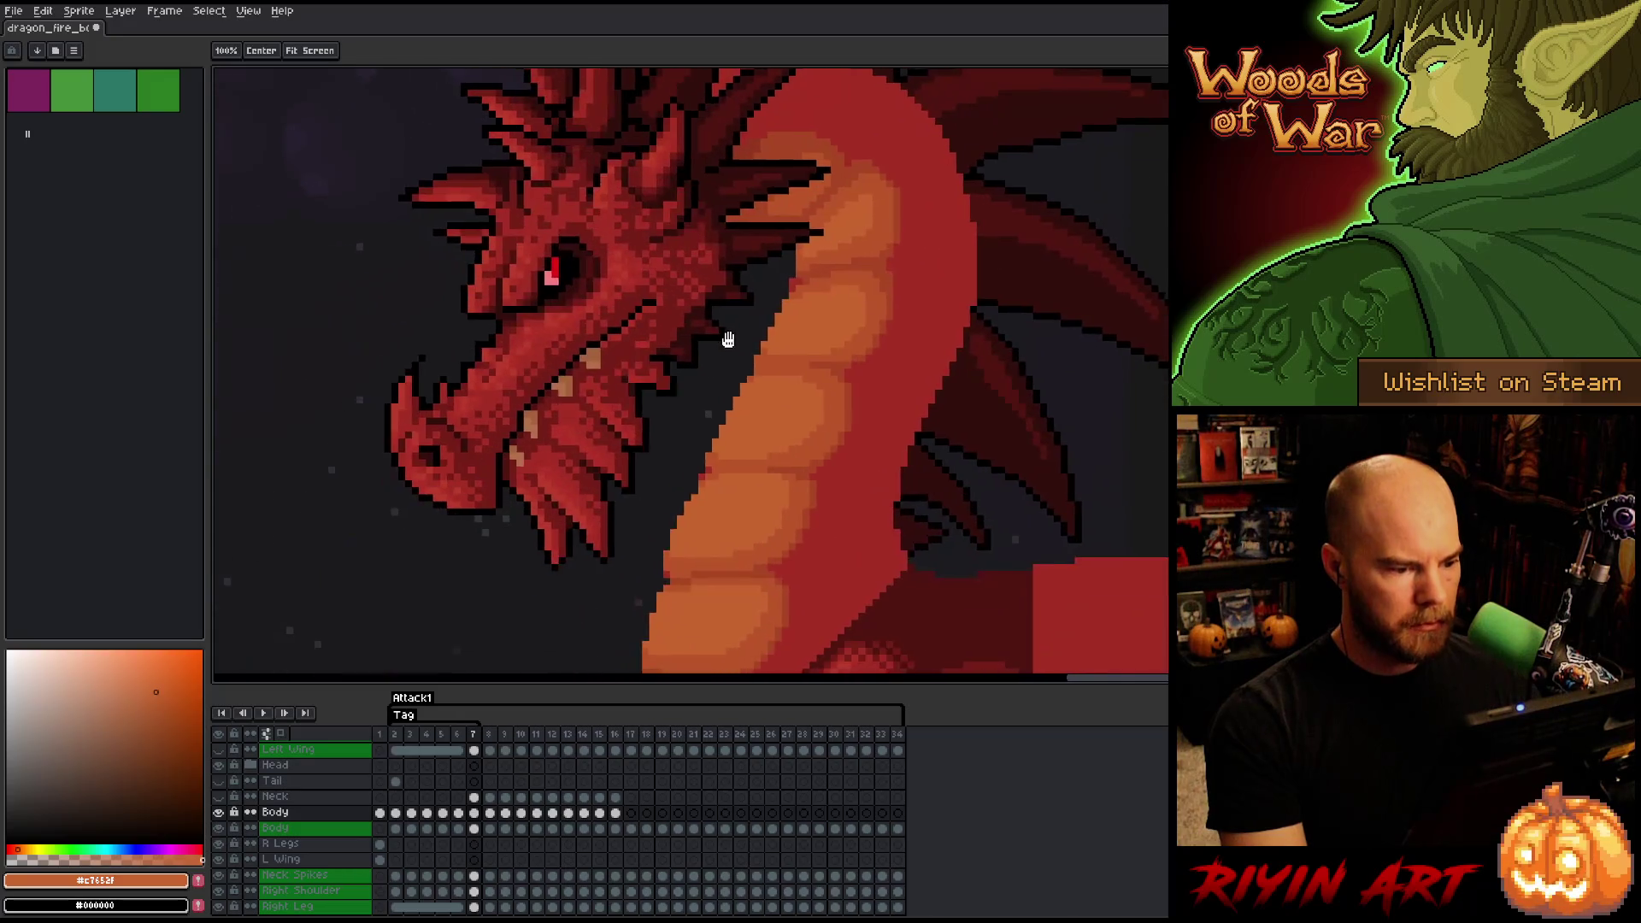
key("Left")
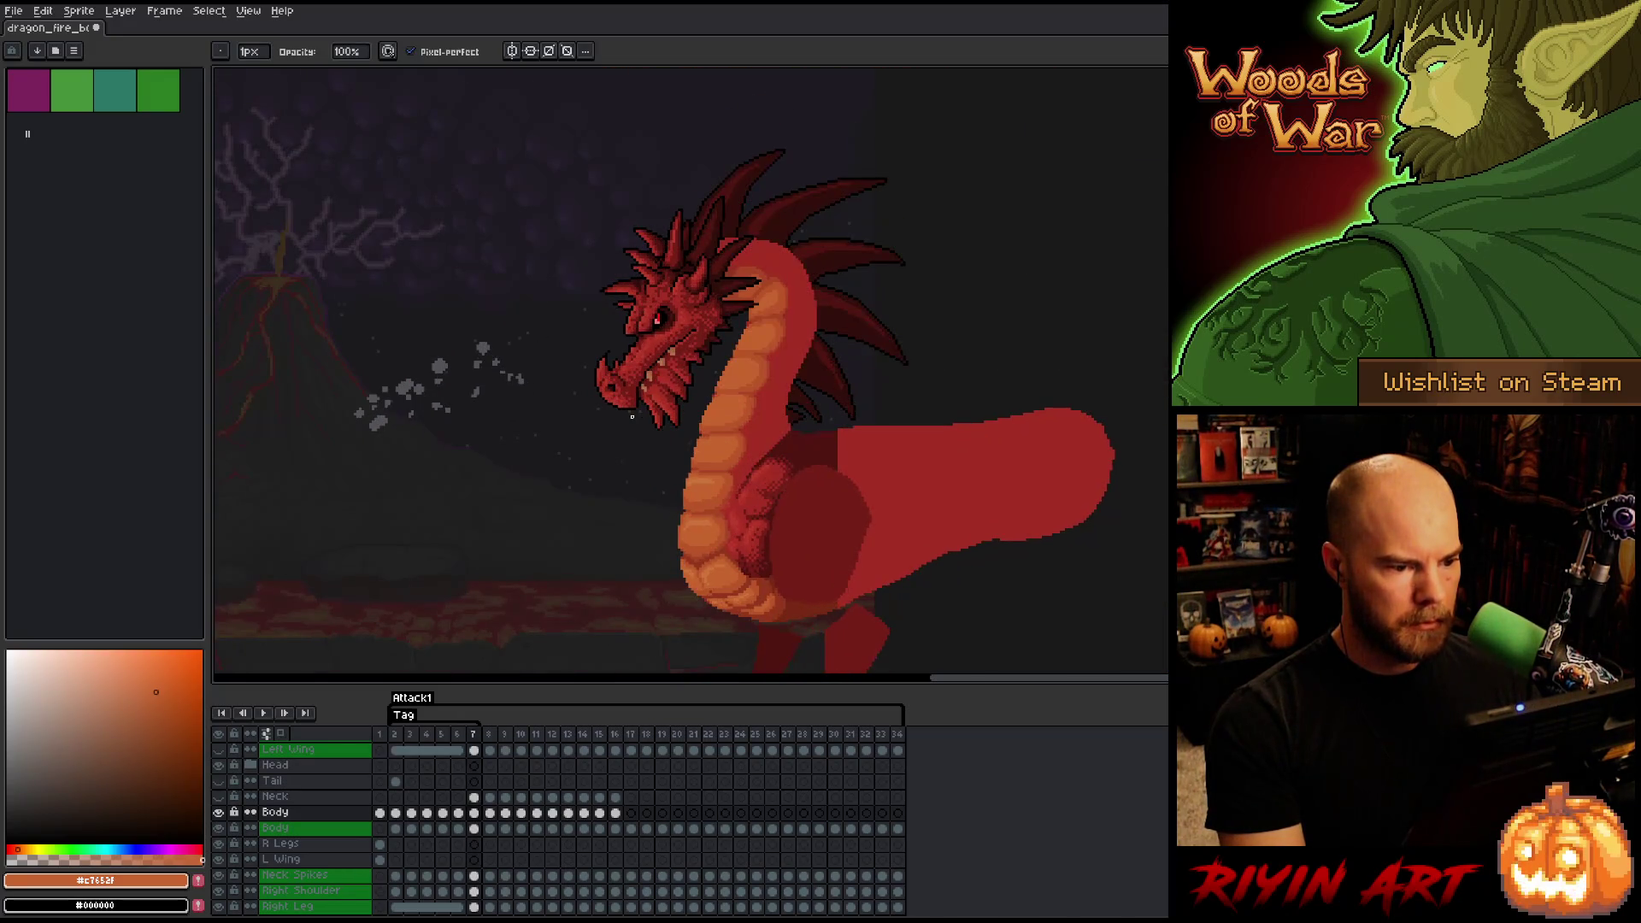
key("Right")
scroll(632, 416, "up", 2)
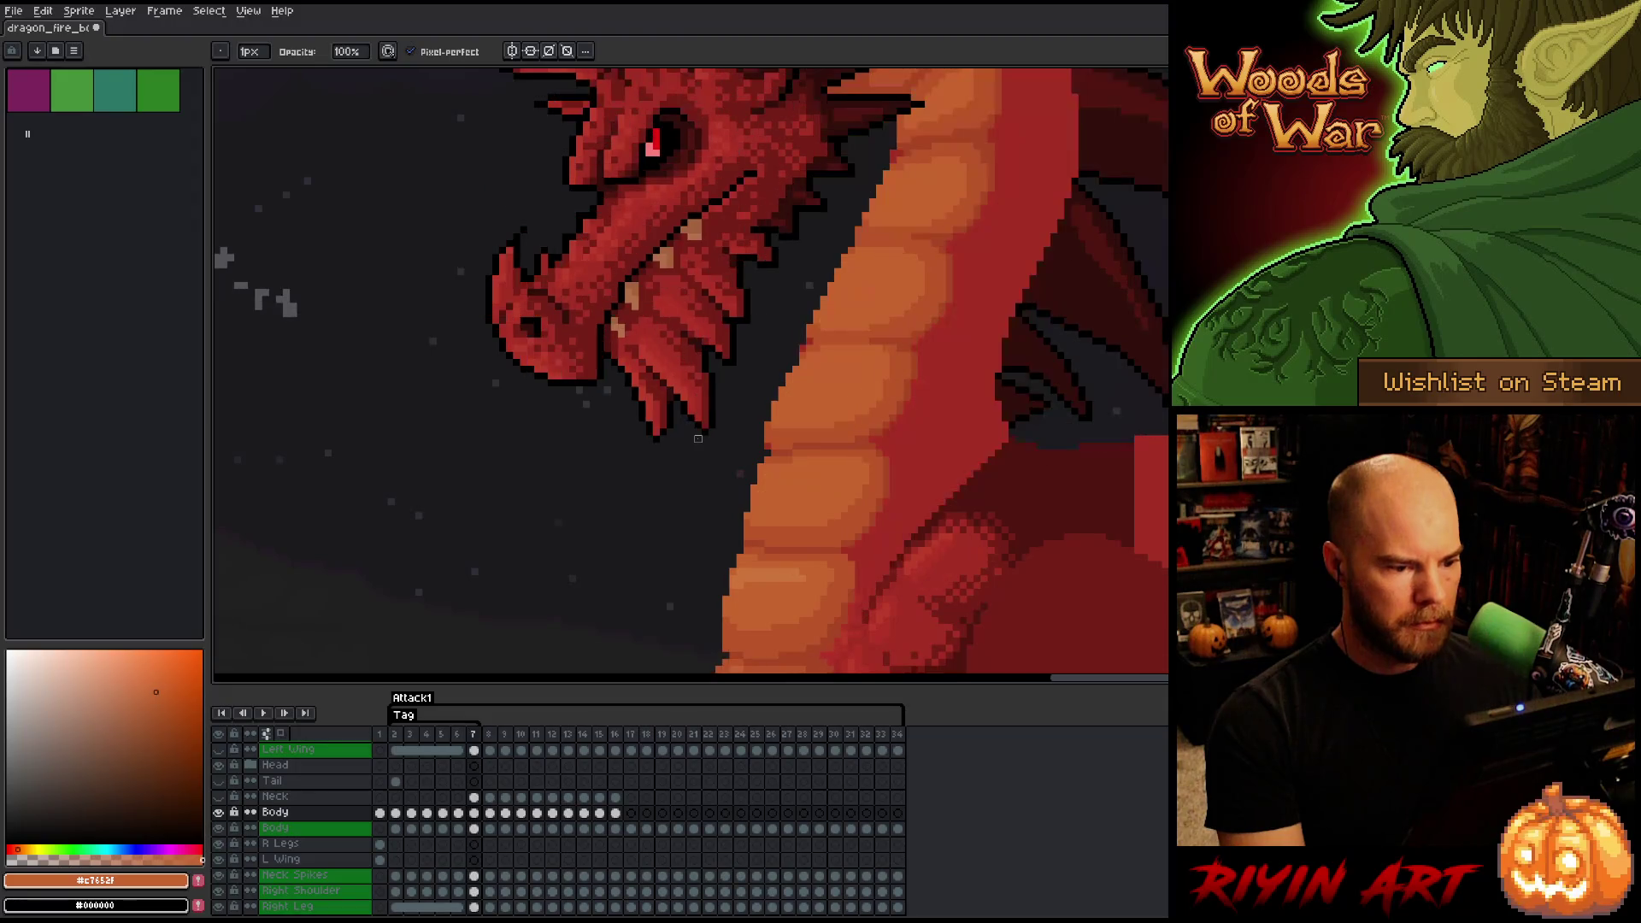
key("Left")
scroll(683, 461, "down", 2)
scroll(736, 500, "up", 1)
scroll(736, 501, "up", 3)
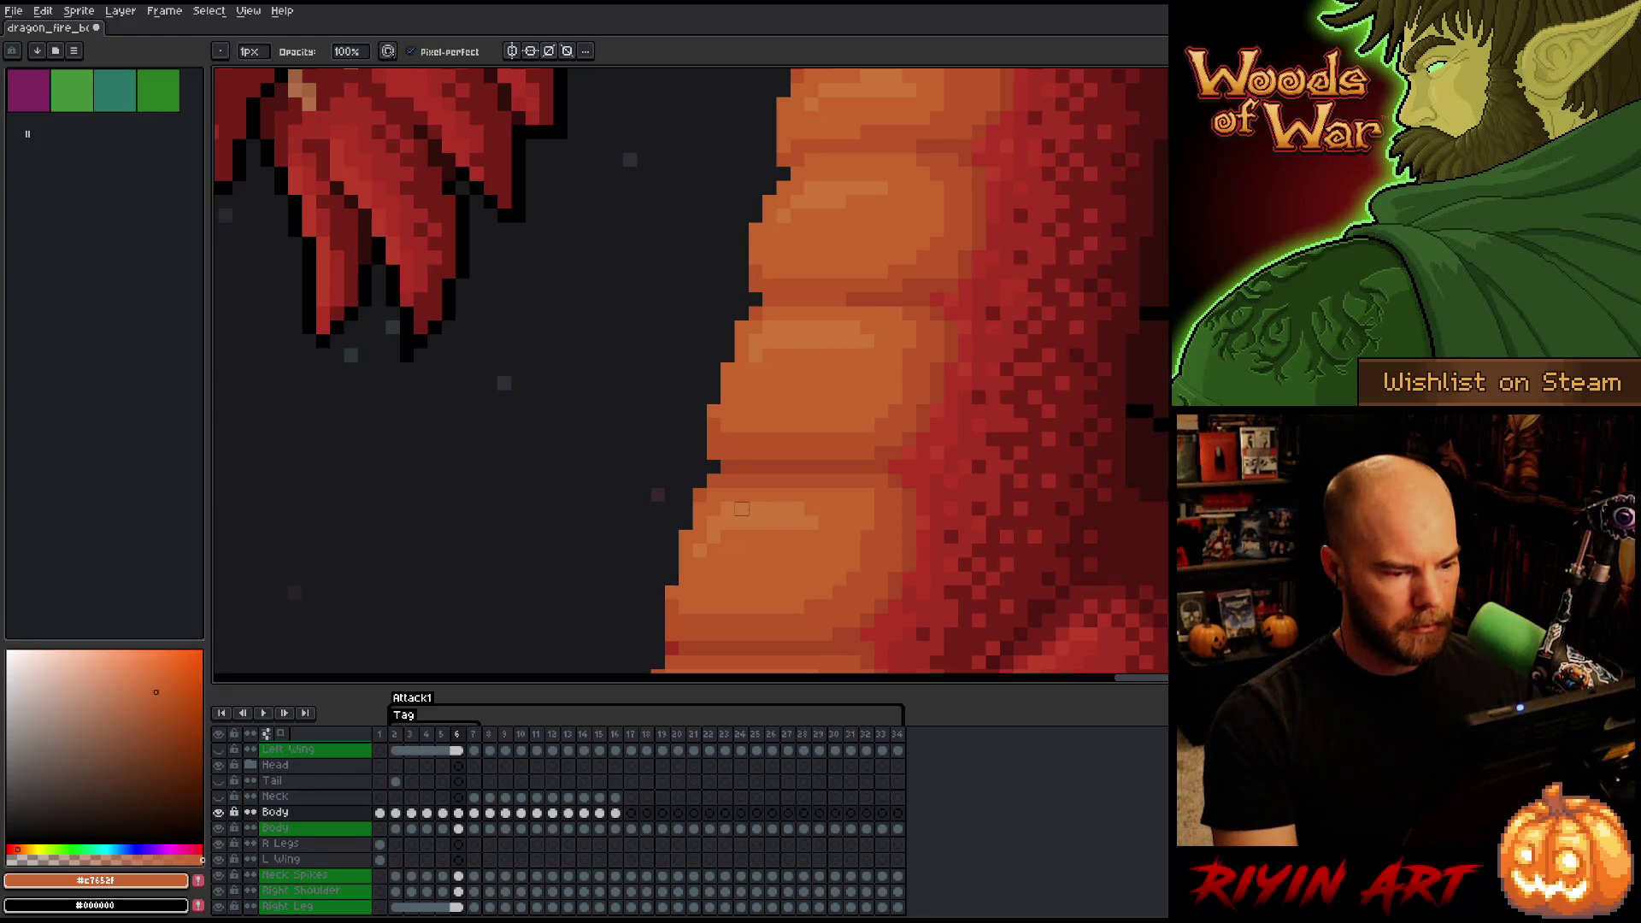
- Magic-wand select one orange belly scale and compare it across frames 6 and 7
key("w")
left_click(743, 511)
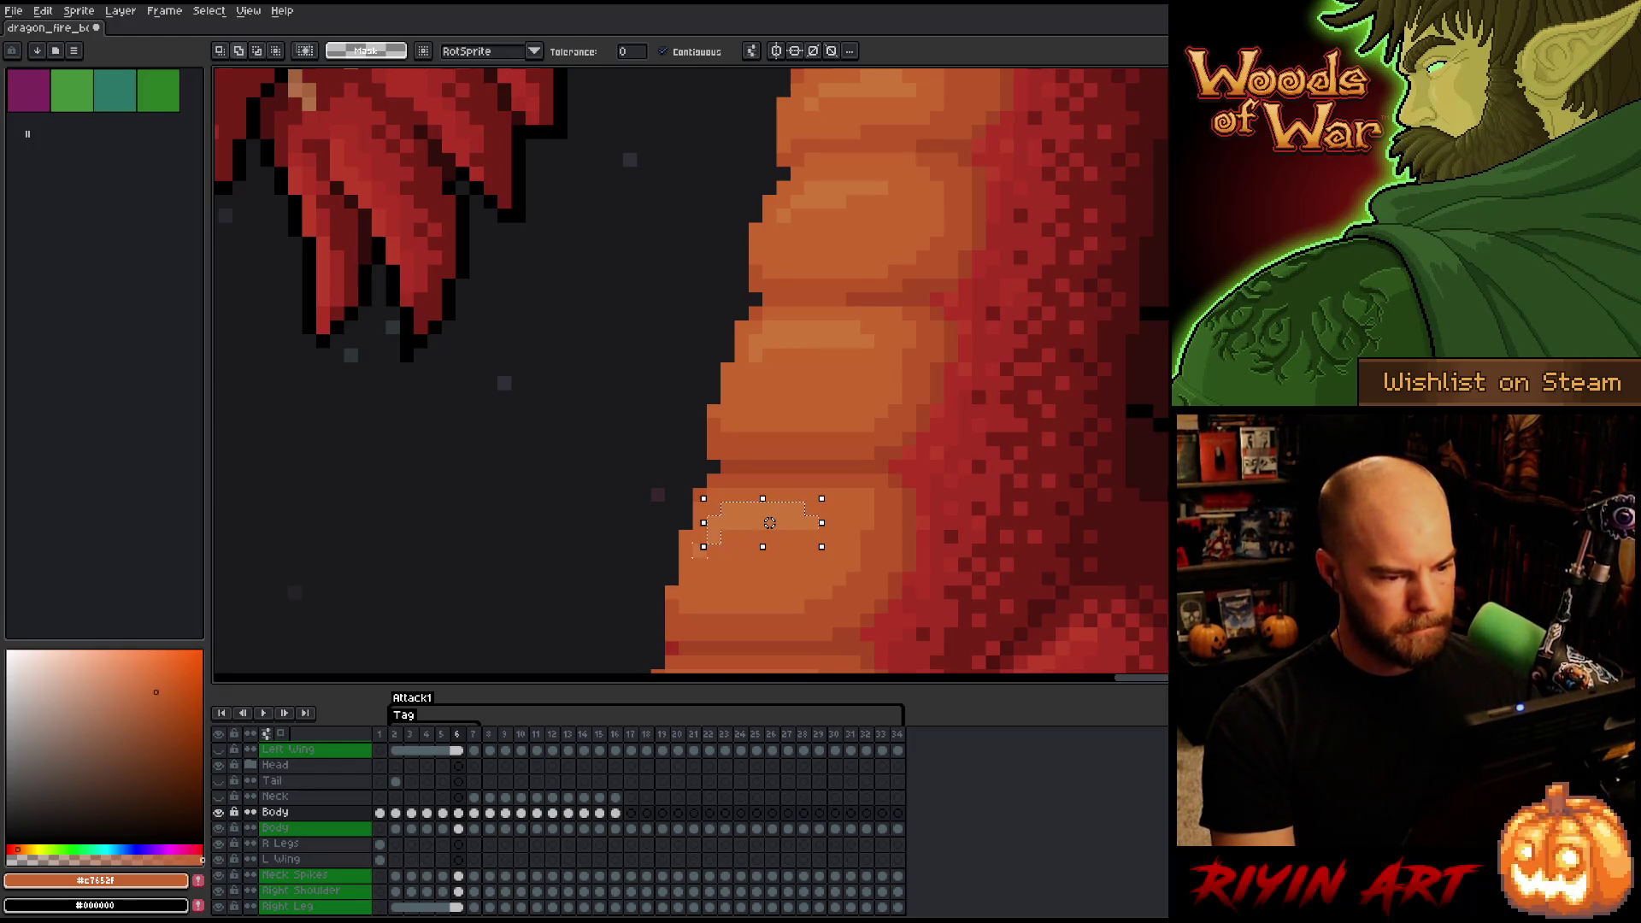
key("period")
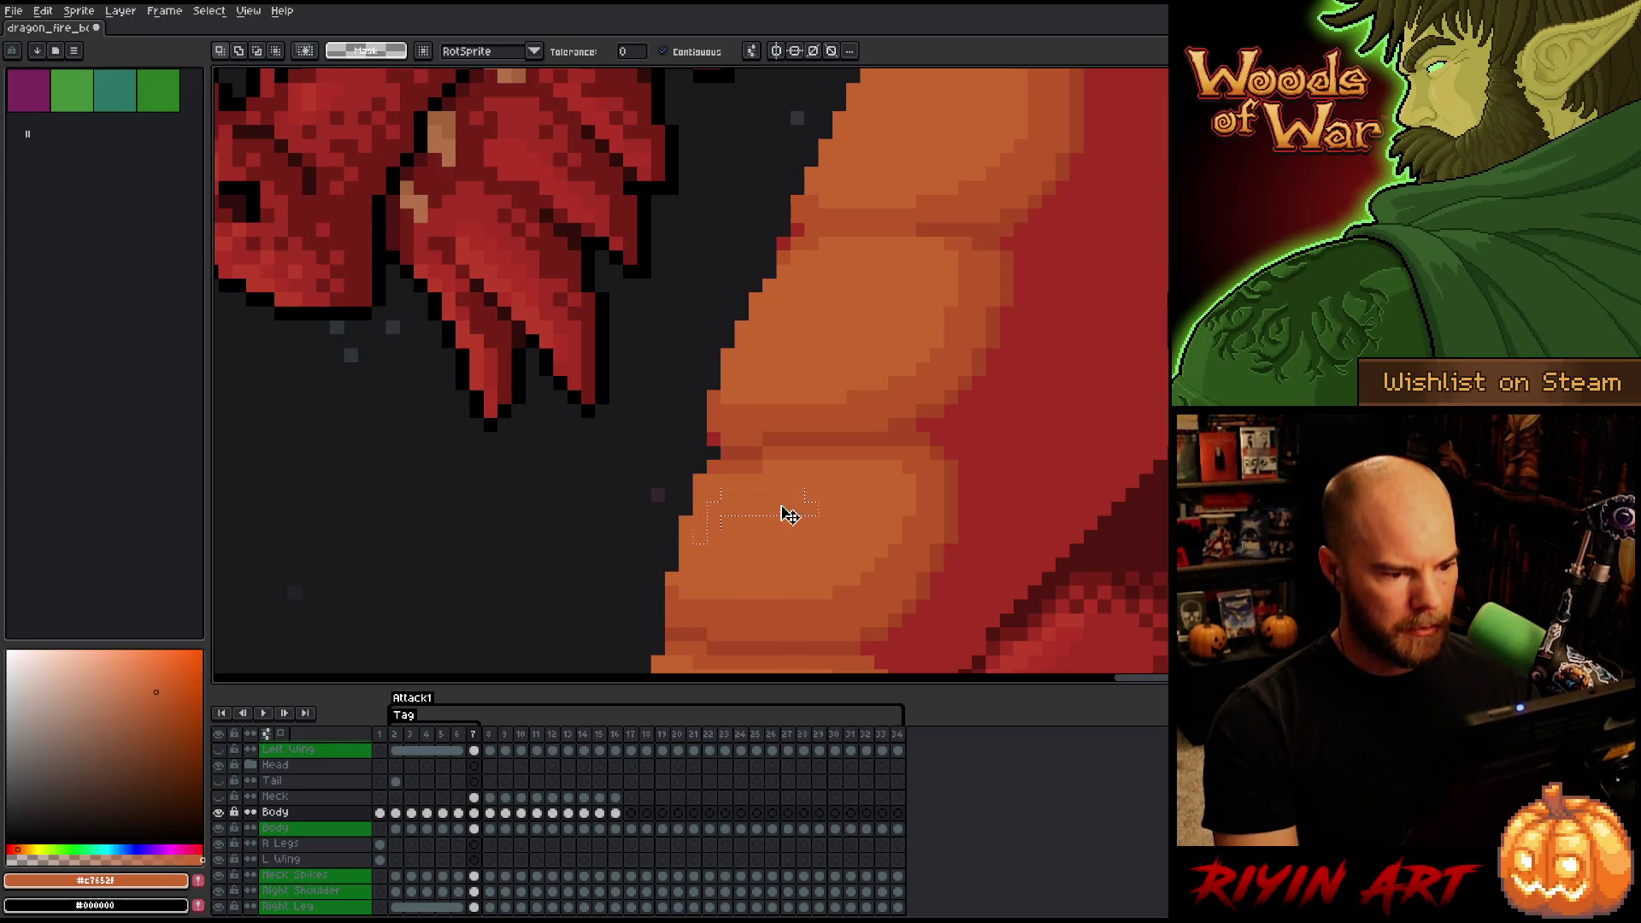
key("comma")
key("period")
key("comma")
key("period")
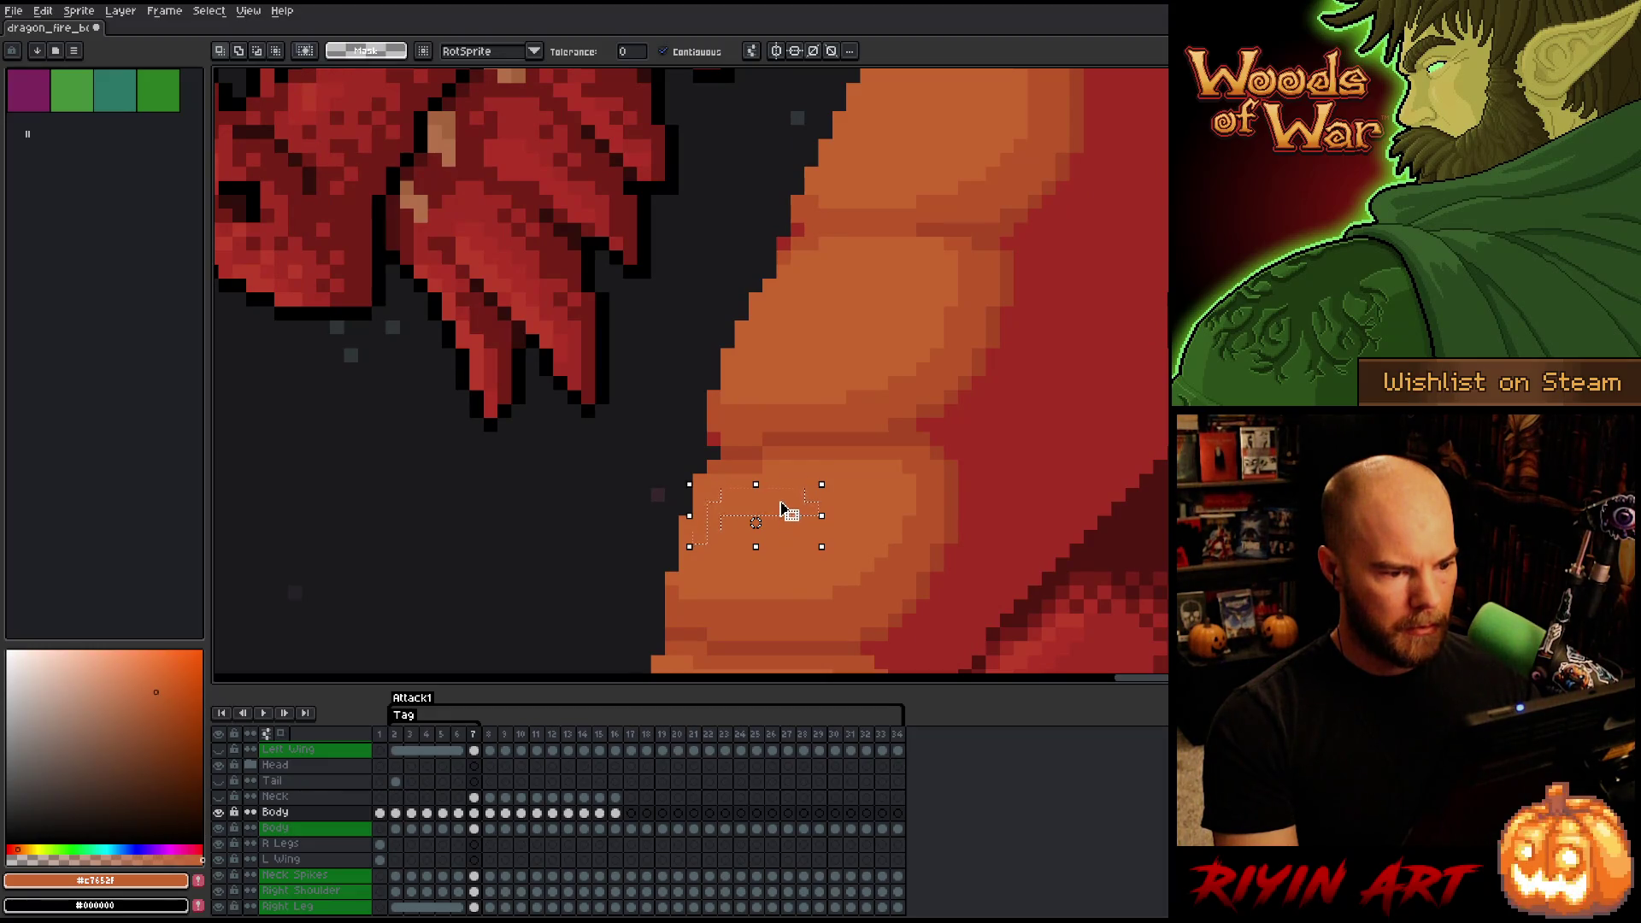
key("comma")
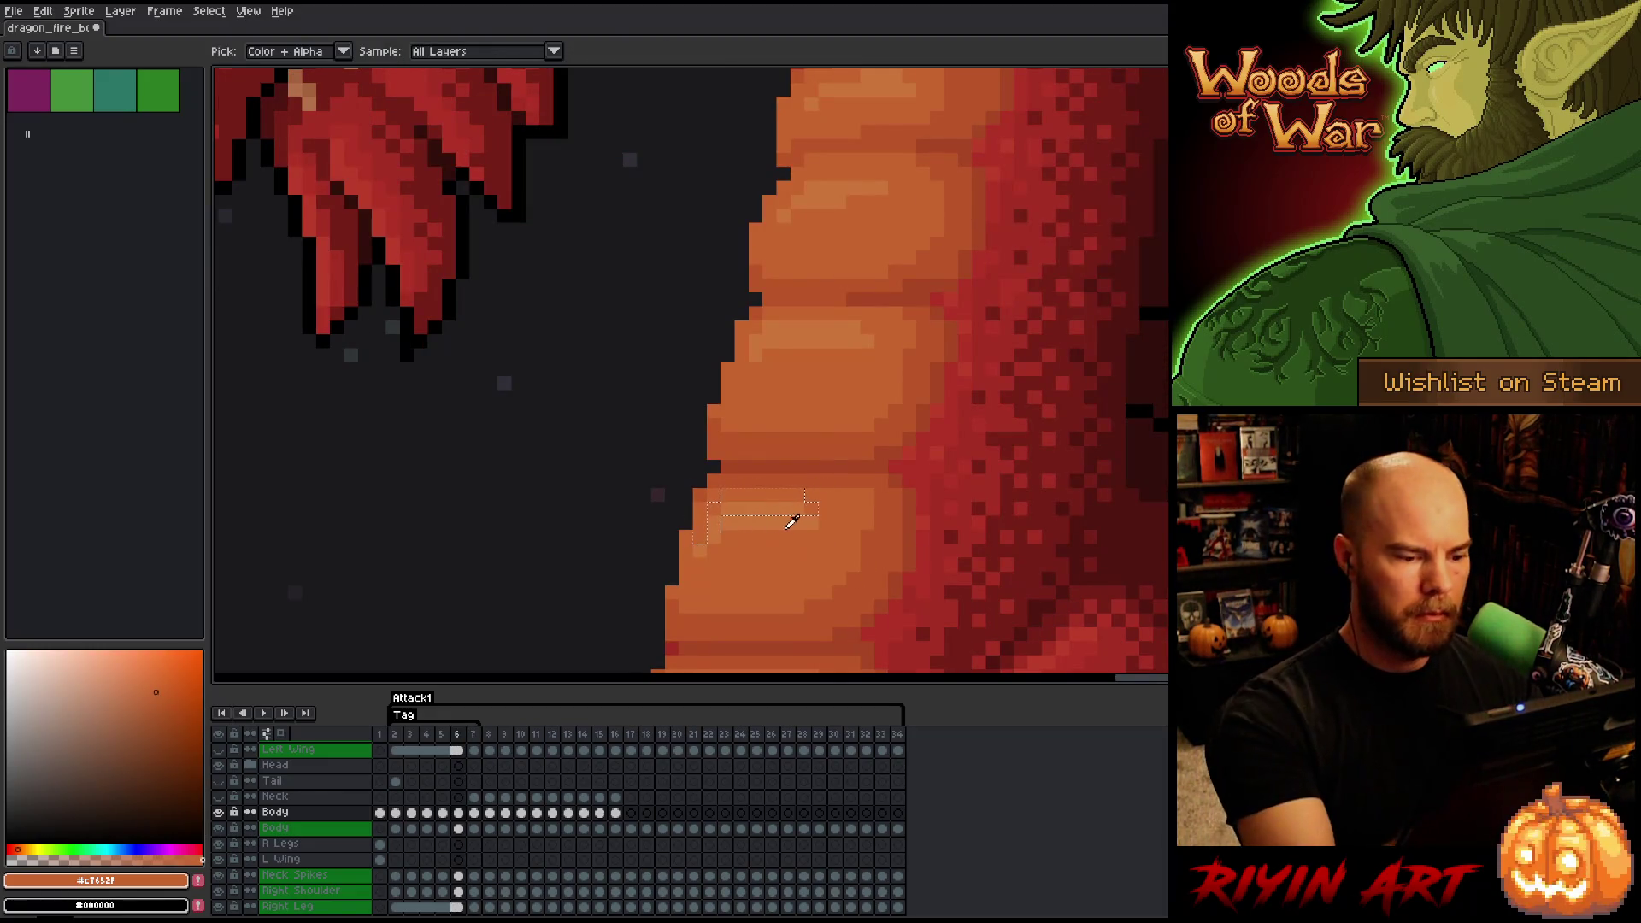
- Sample the scale's lighter orange and compare frame 7 with frame 6
left_click(801, 513, "alt")
key("period")
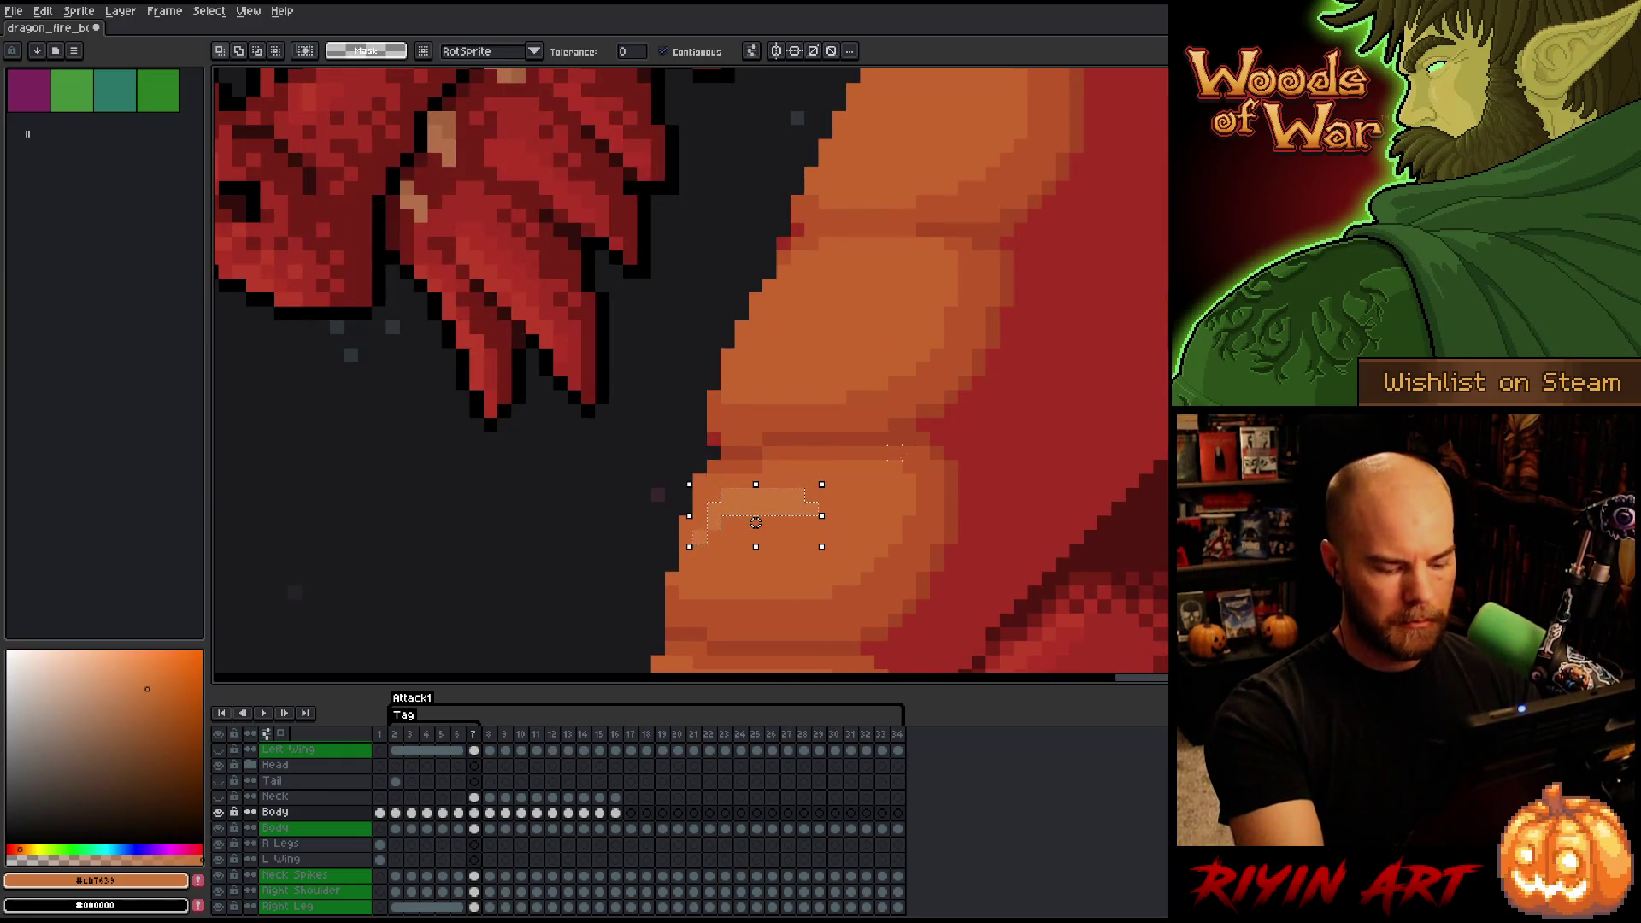
key("comma")
key("period")
key("comma")
key("period")
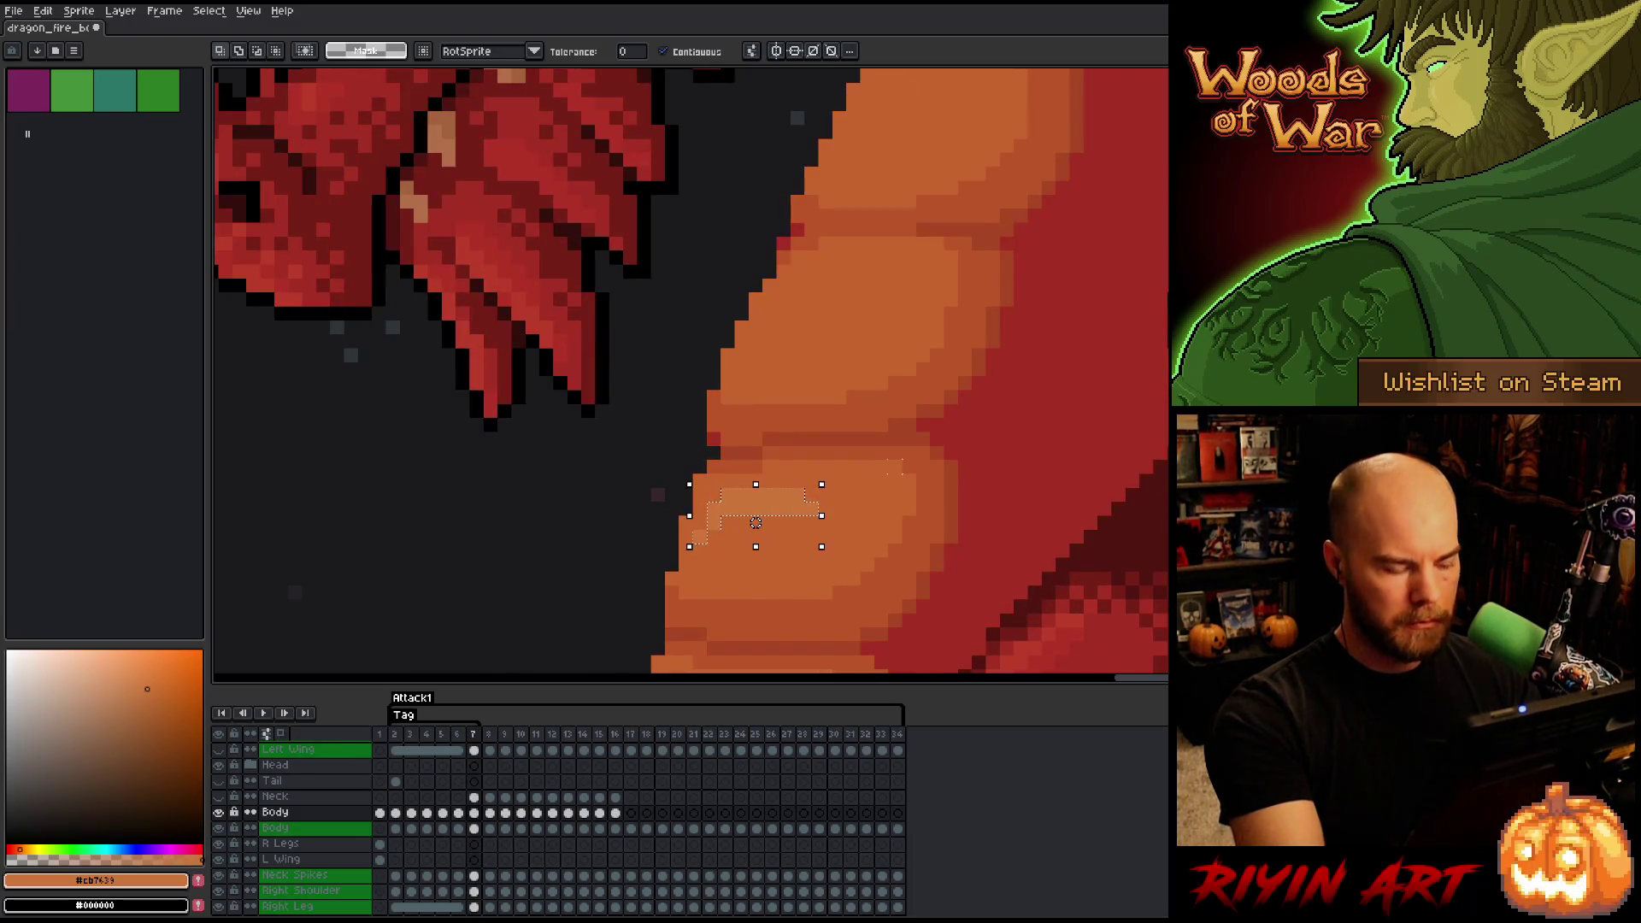
key("b")
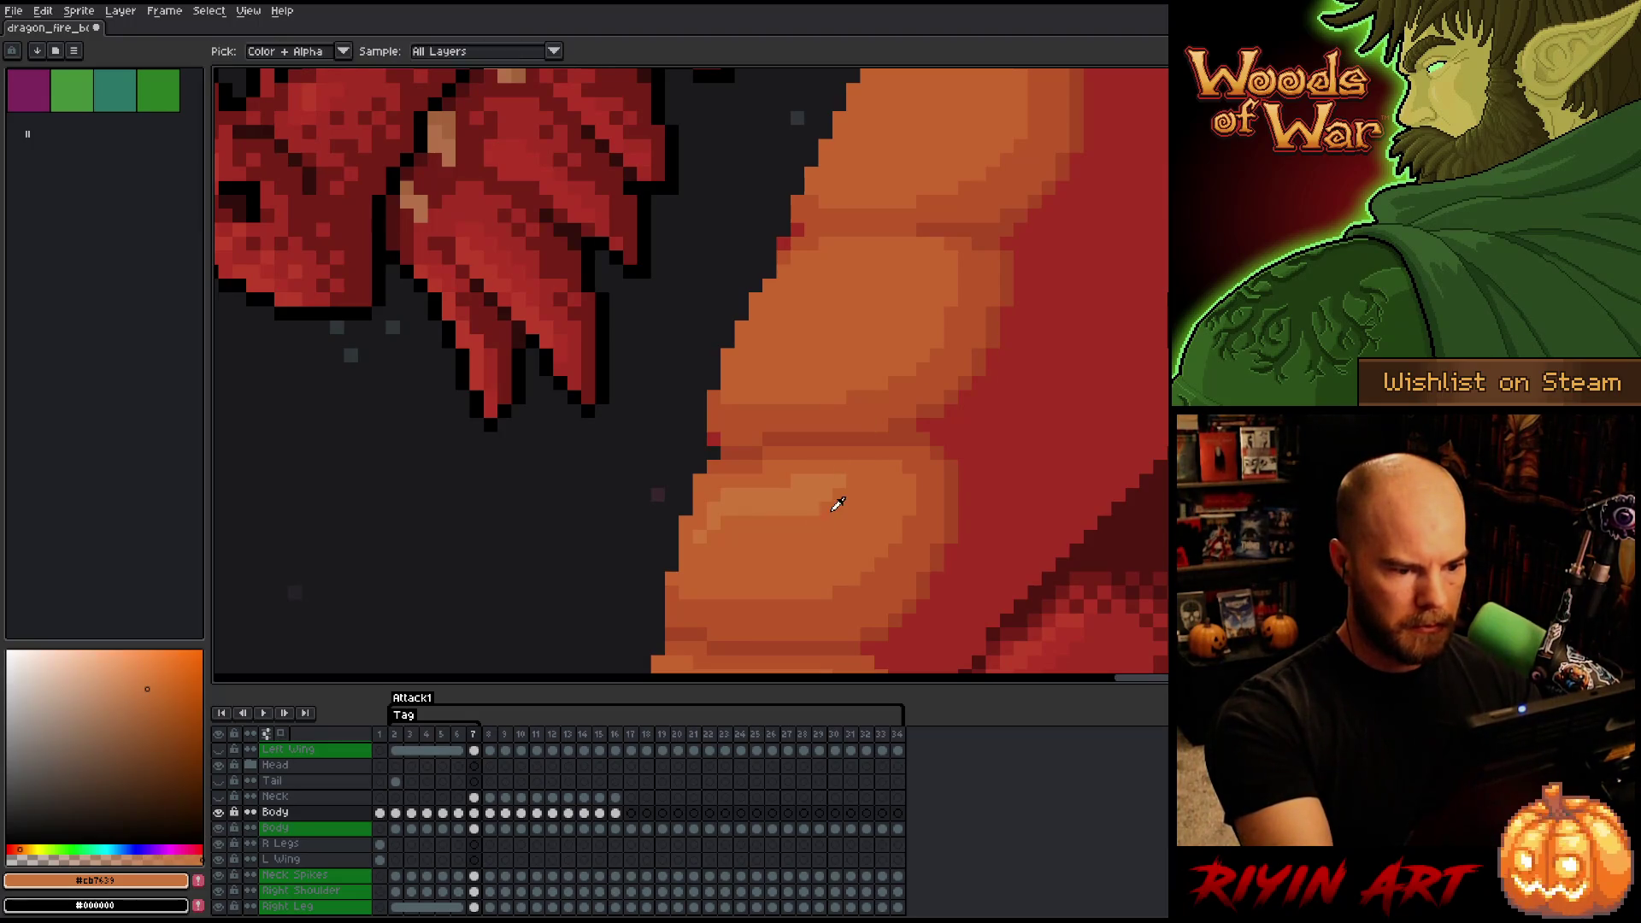
- Eyedrop the light belly orange #cb7639 and pan along the belly scales on frame 7
left_click(835, 502, "alt")
key("comma")
key("comma")
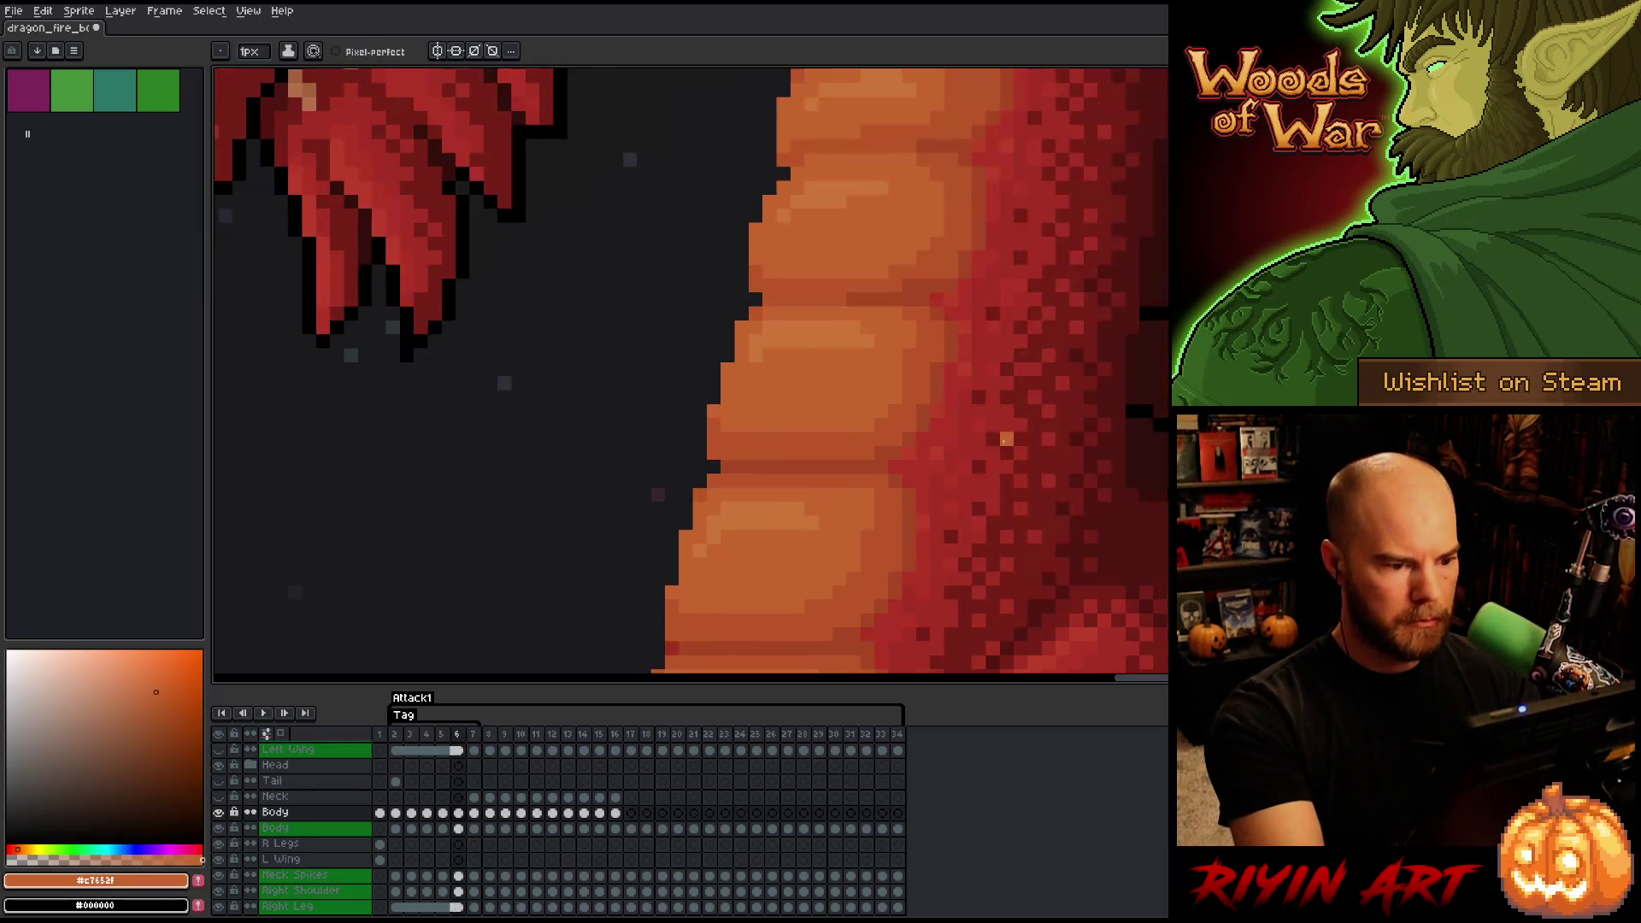
key("period")
key("period")
left_click(773, 491, "alt")
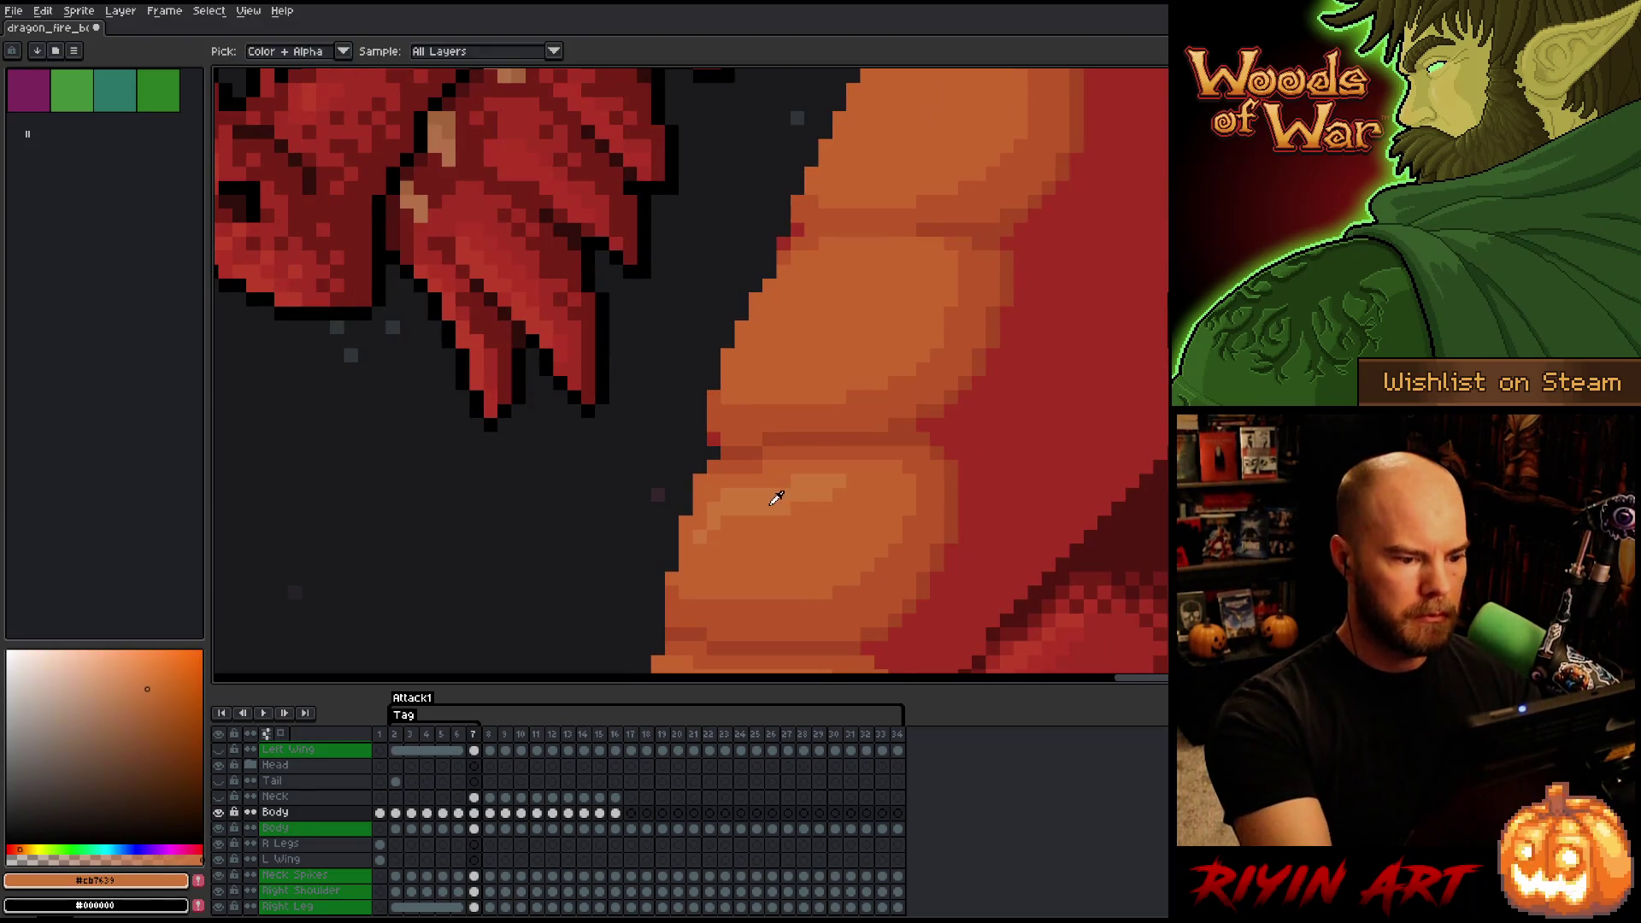
key("comma")
mouse_move(921, 327)
left_mouse_down()
mouse_move(829, 404)
mouse_move(762, 390)
mouse_move(725, 419)
left_mouse_up()
key("period")
- Paint light orange highlight pixels on frame 7's upper belly scales, checking against frame 6
left_click(690, 432)
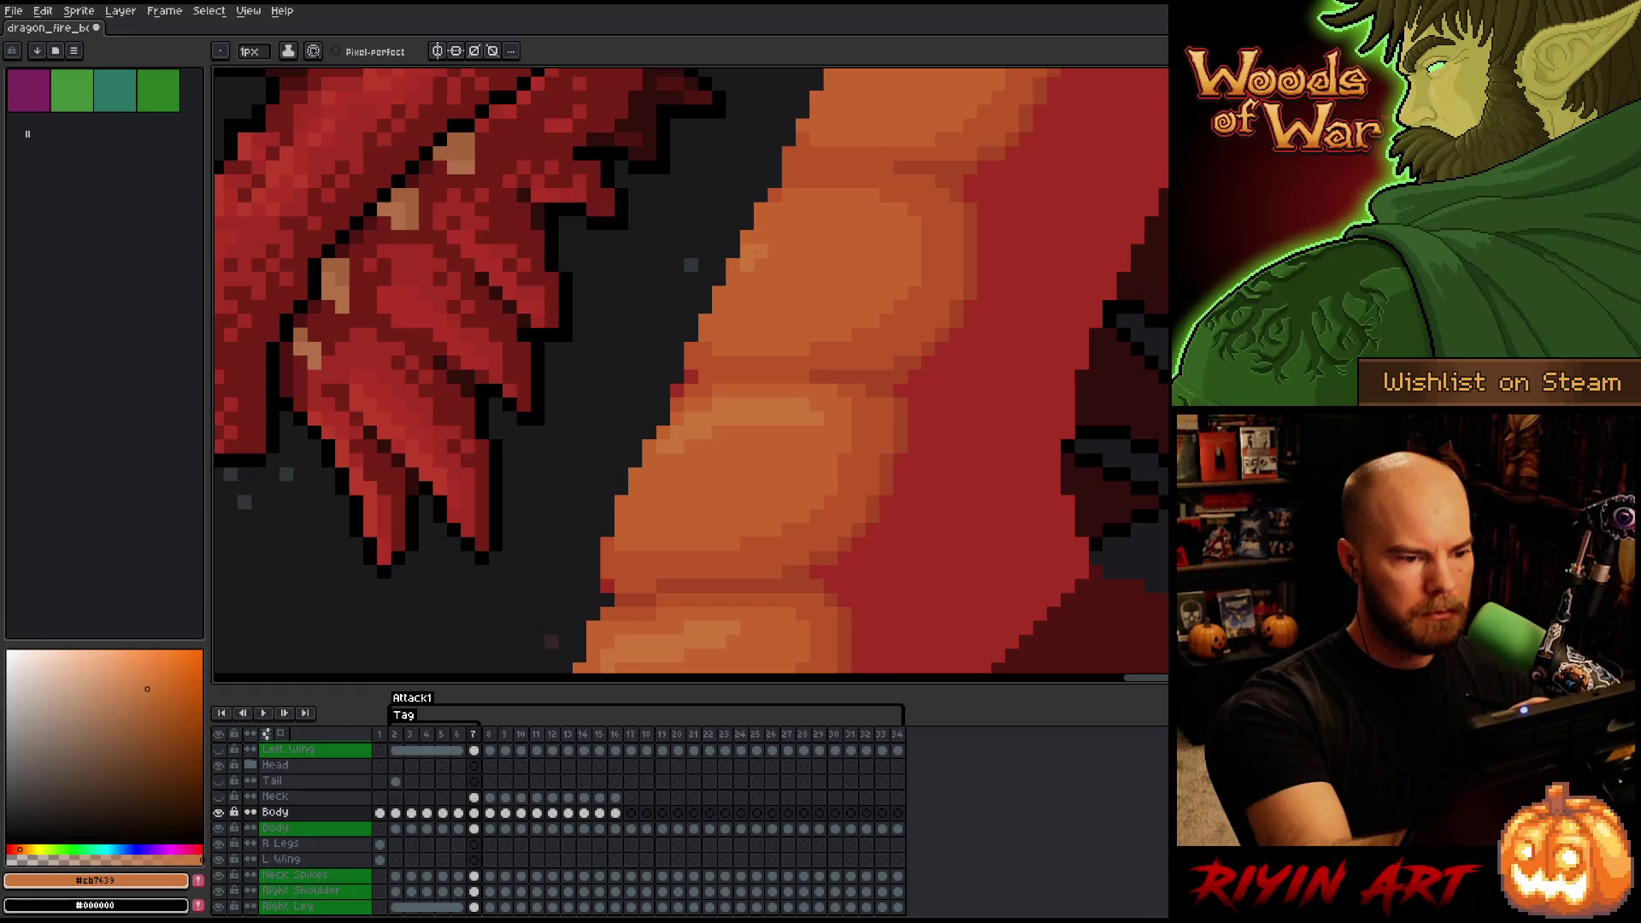
left_click_drag(774, 252, 796, 229)
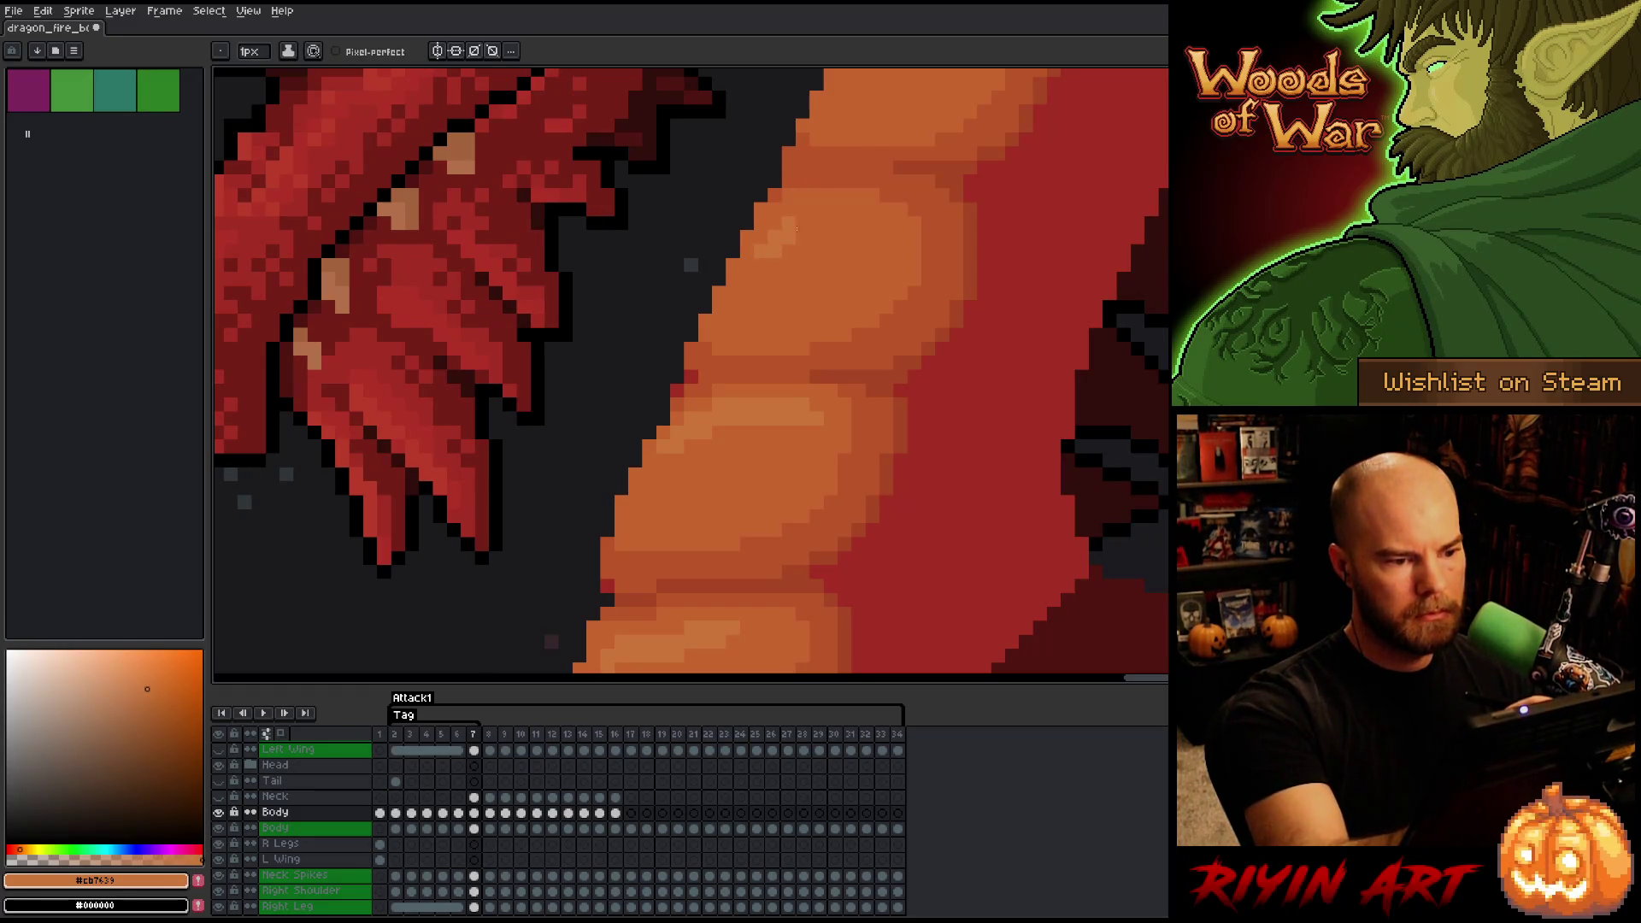
key("comma")
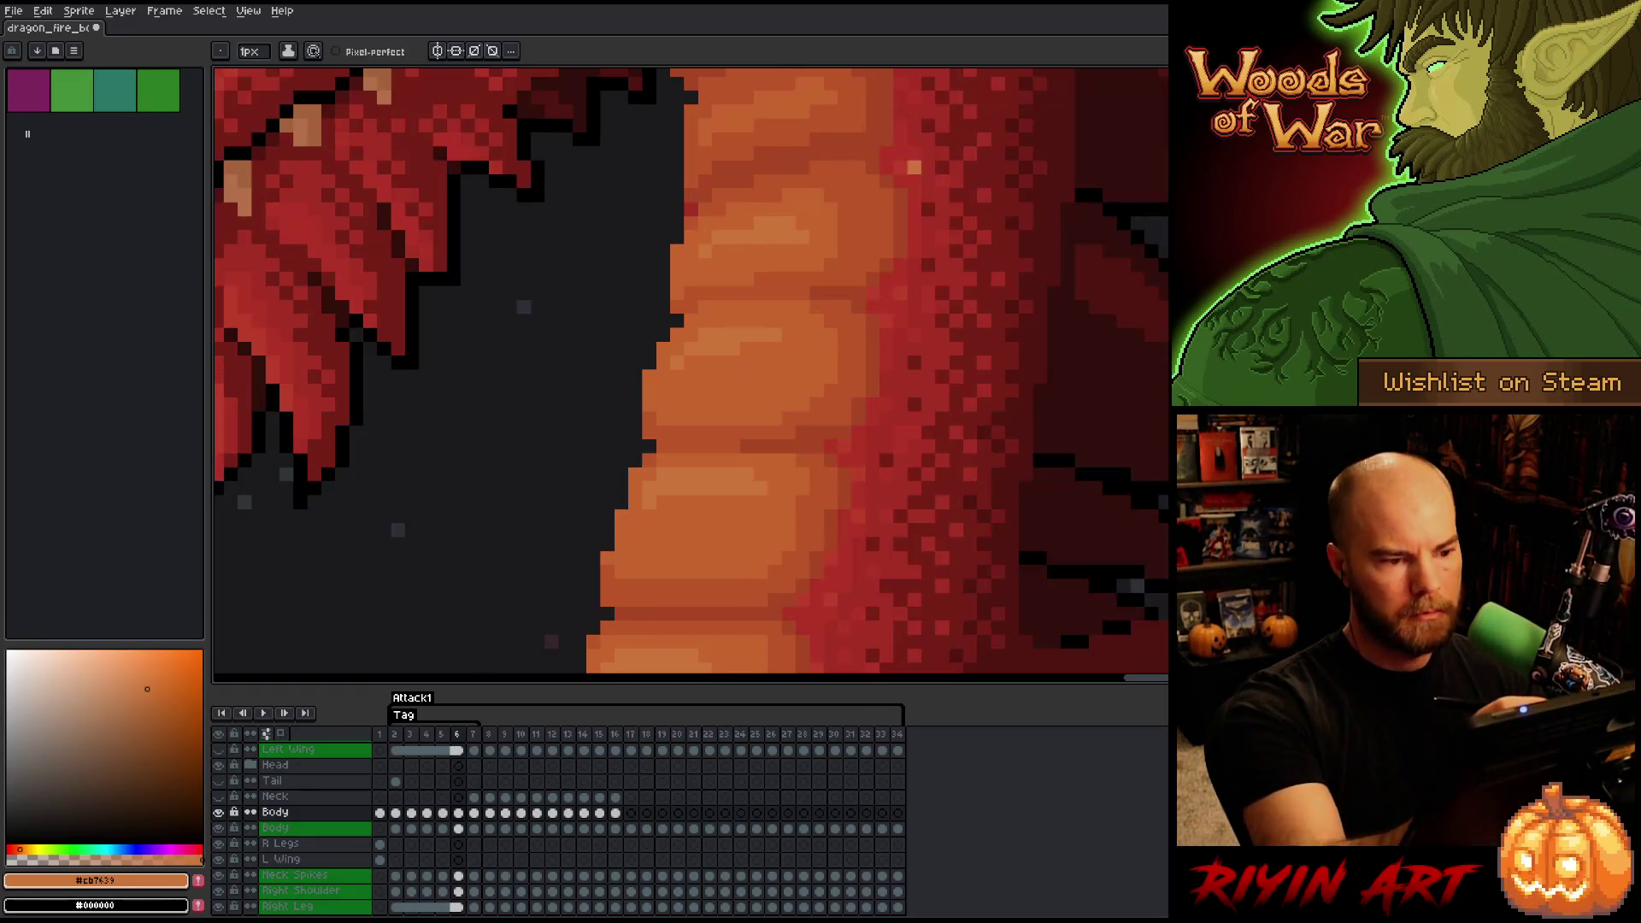
key("period")
key("comma")
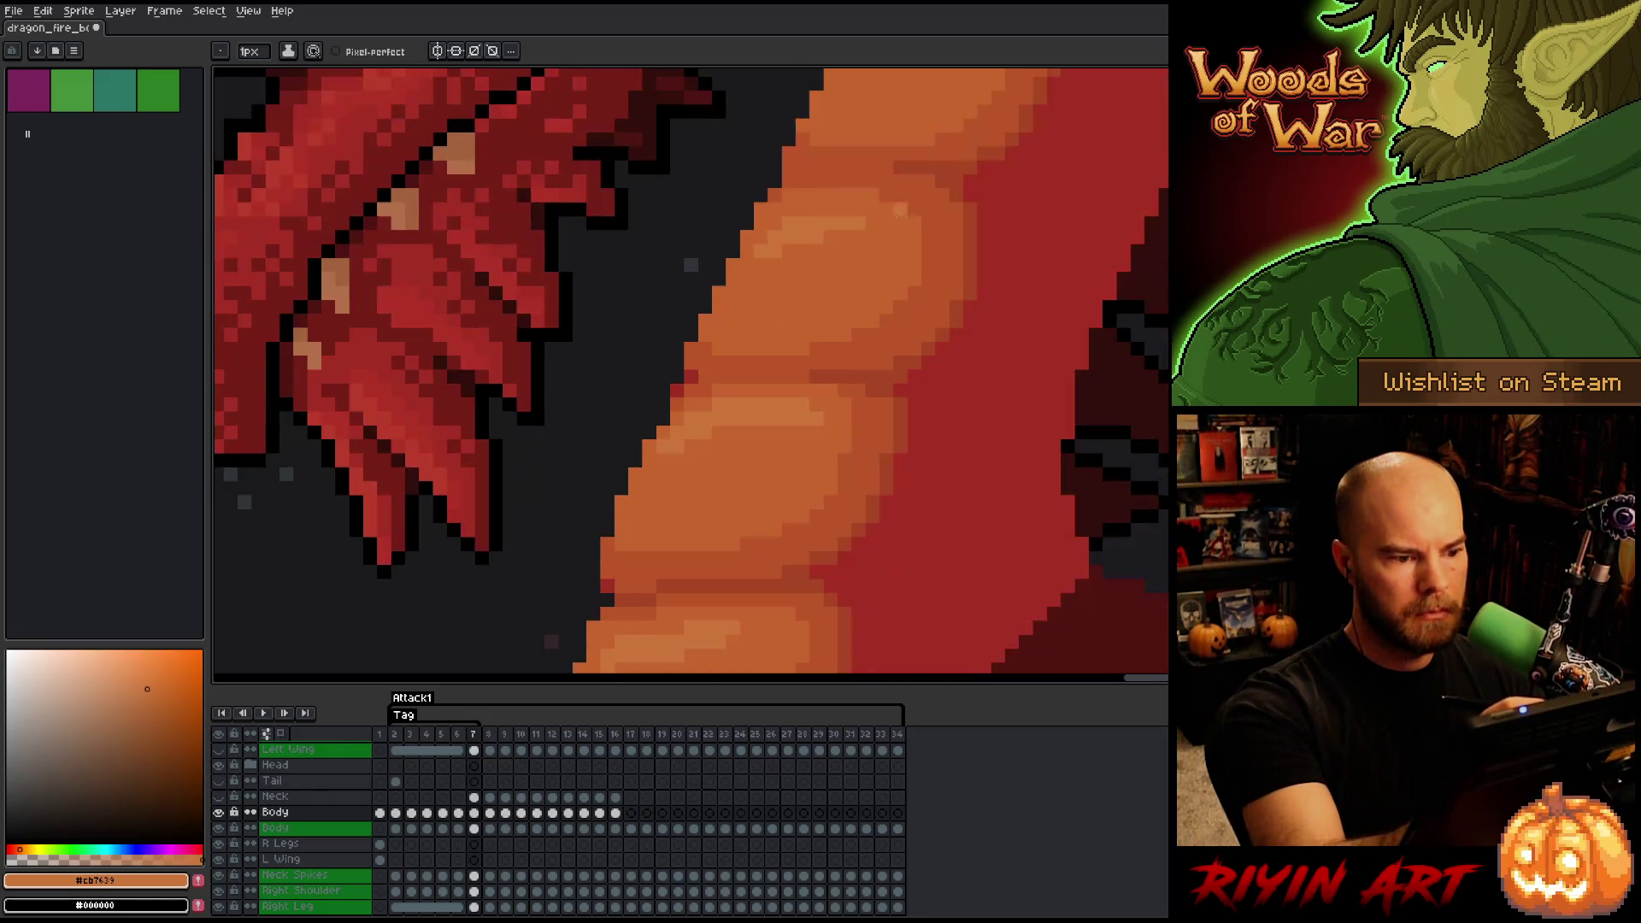
mouse_move(900, 182)
left_mouse_down()
mouse_move(897, 535)
mouse_move(874, 458)
left_mouse_up()
key("period")
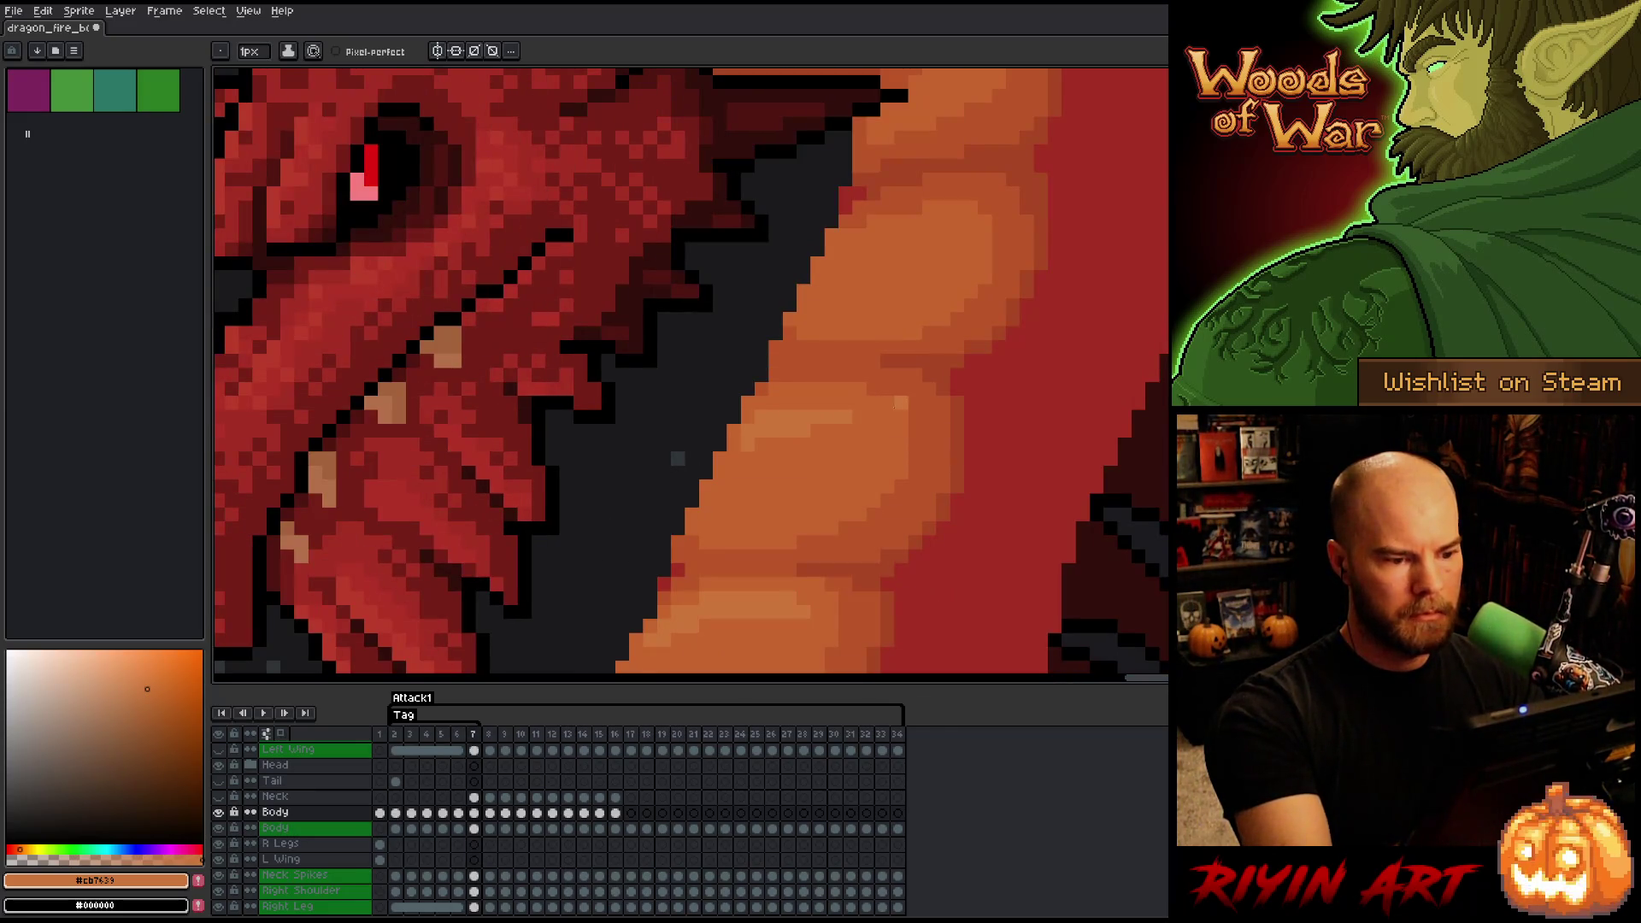
- Sample darker orange #c7652f to shade a belly scale, then pick lighter orange #cb7639
left_click(755, 425, "alt")
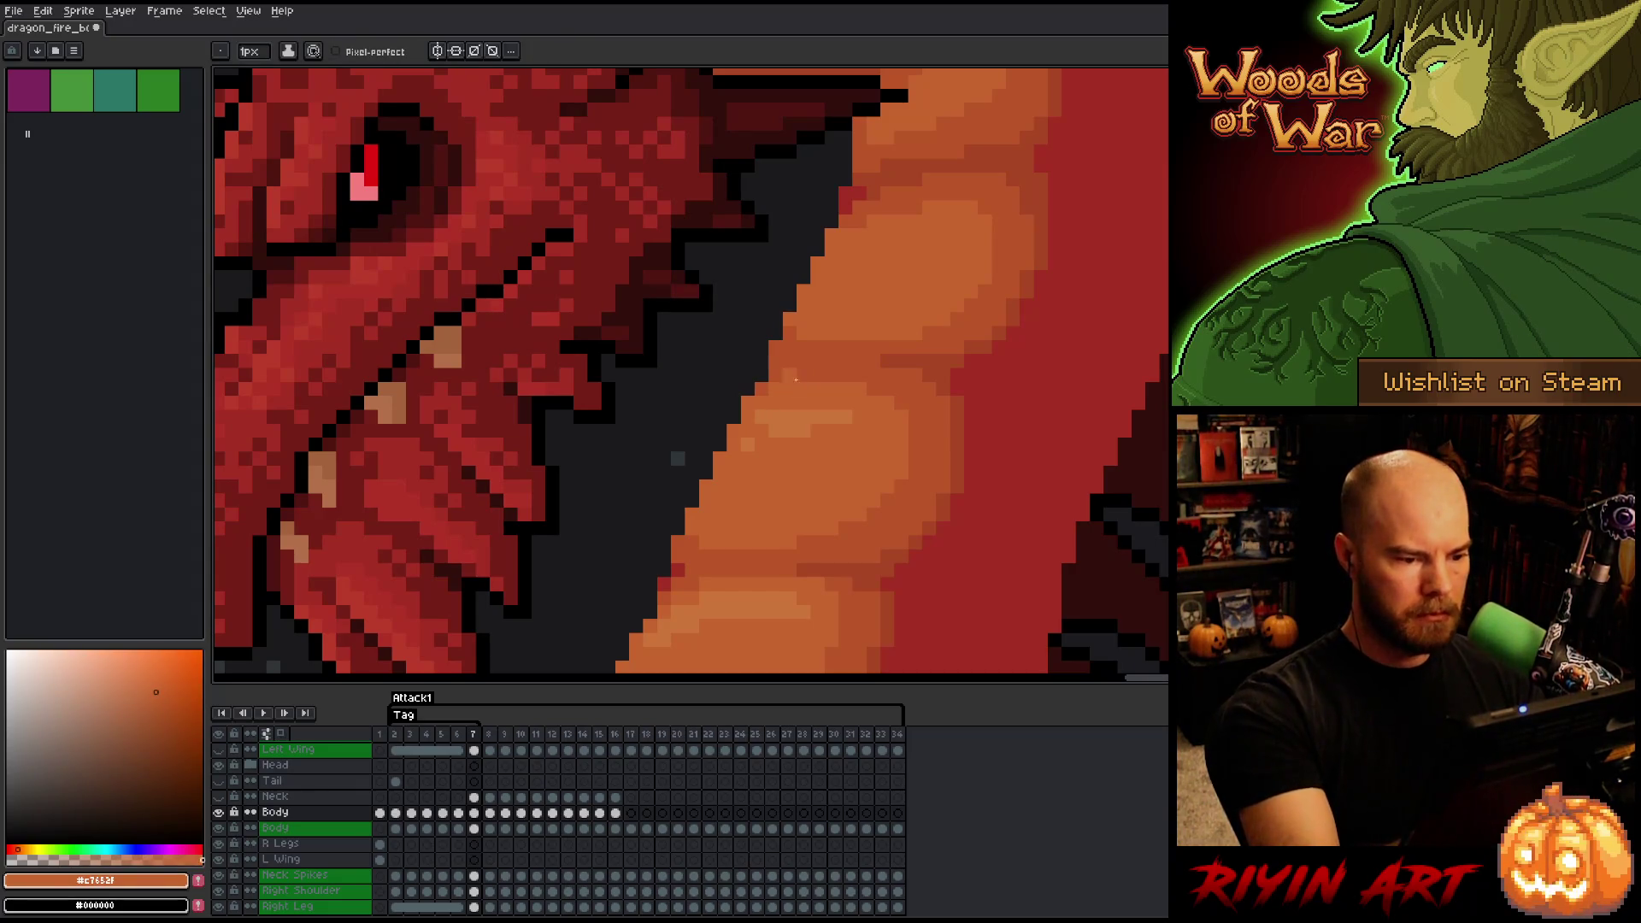
left_click(745, 432)
left_click(991, 277, "alt")
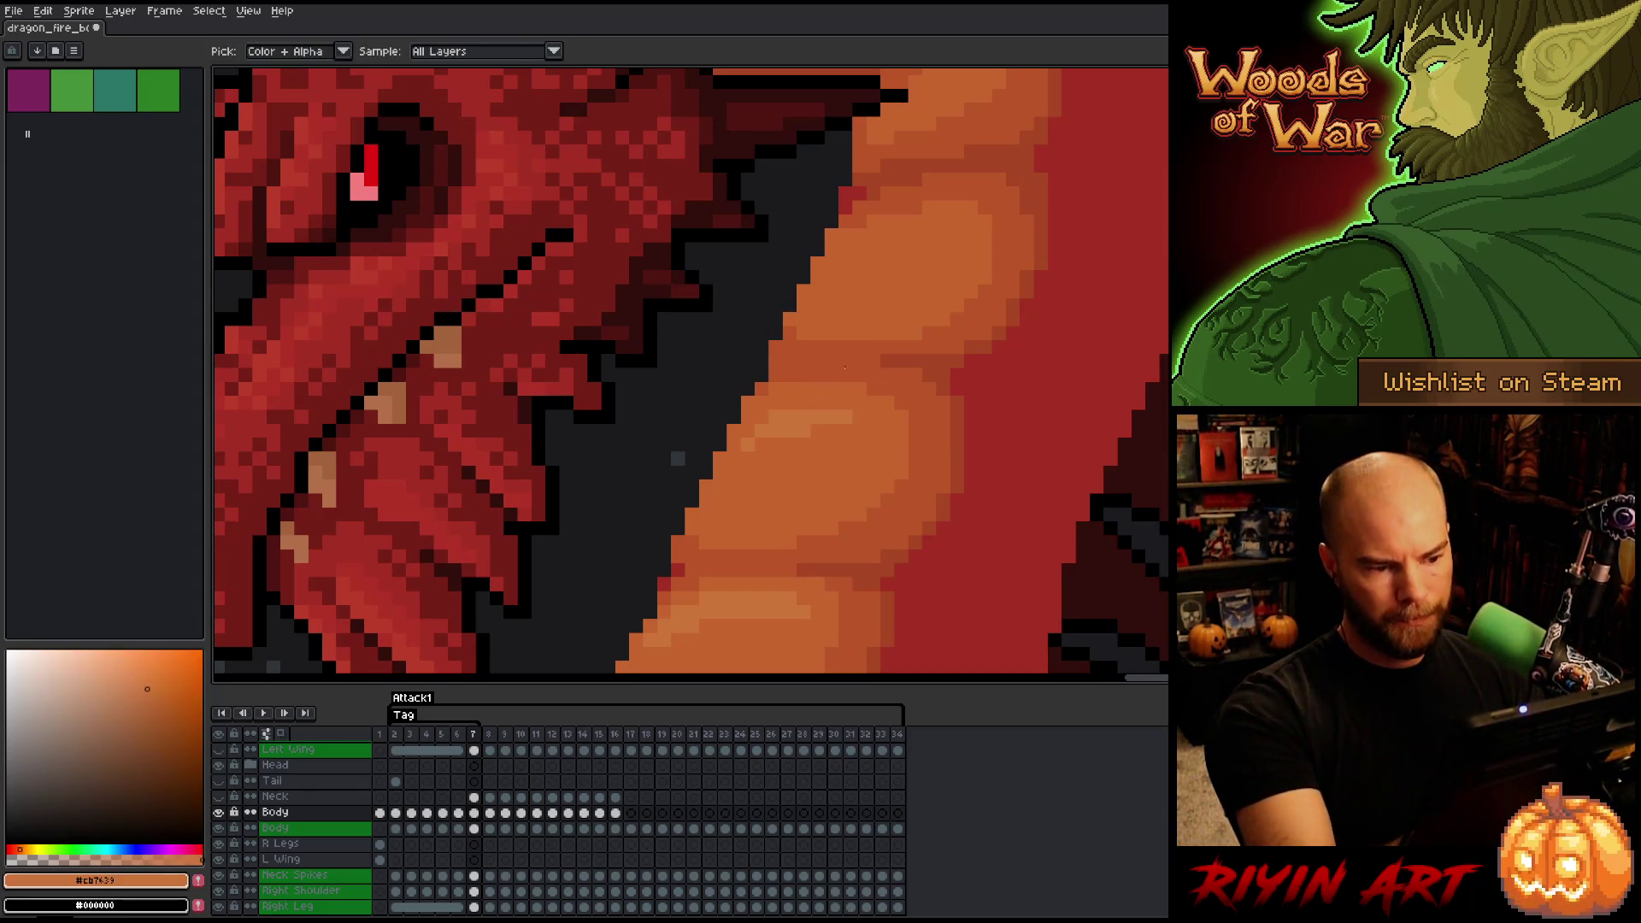
key("Left")
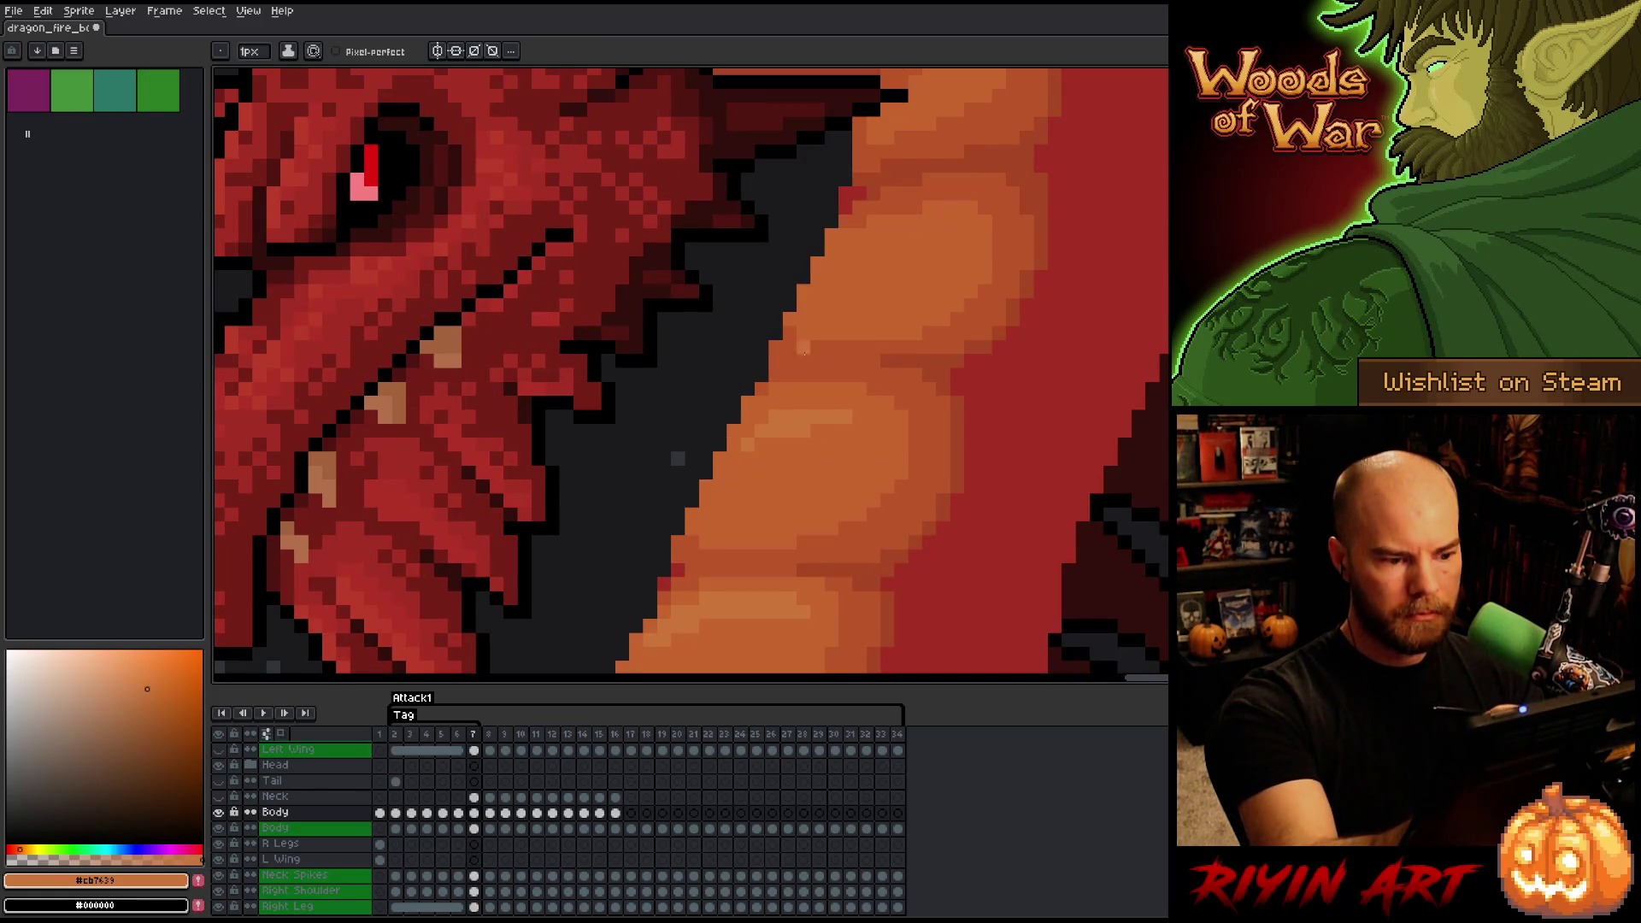
key("Right")
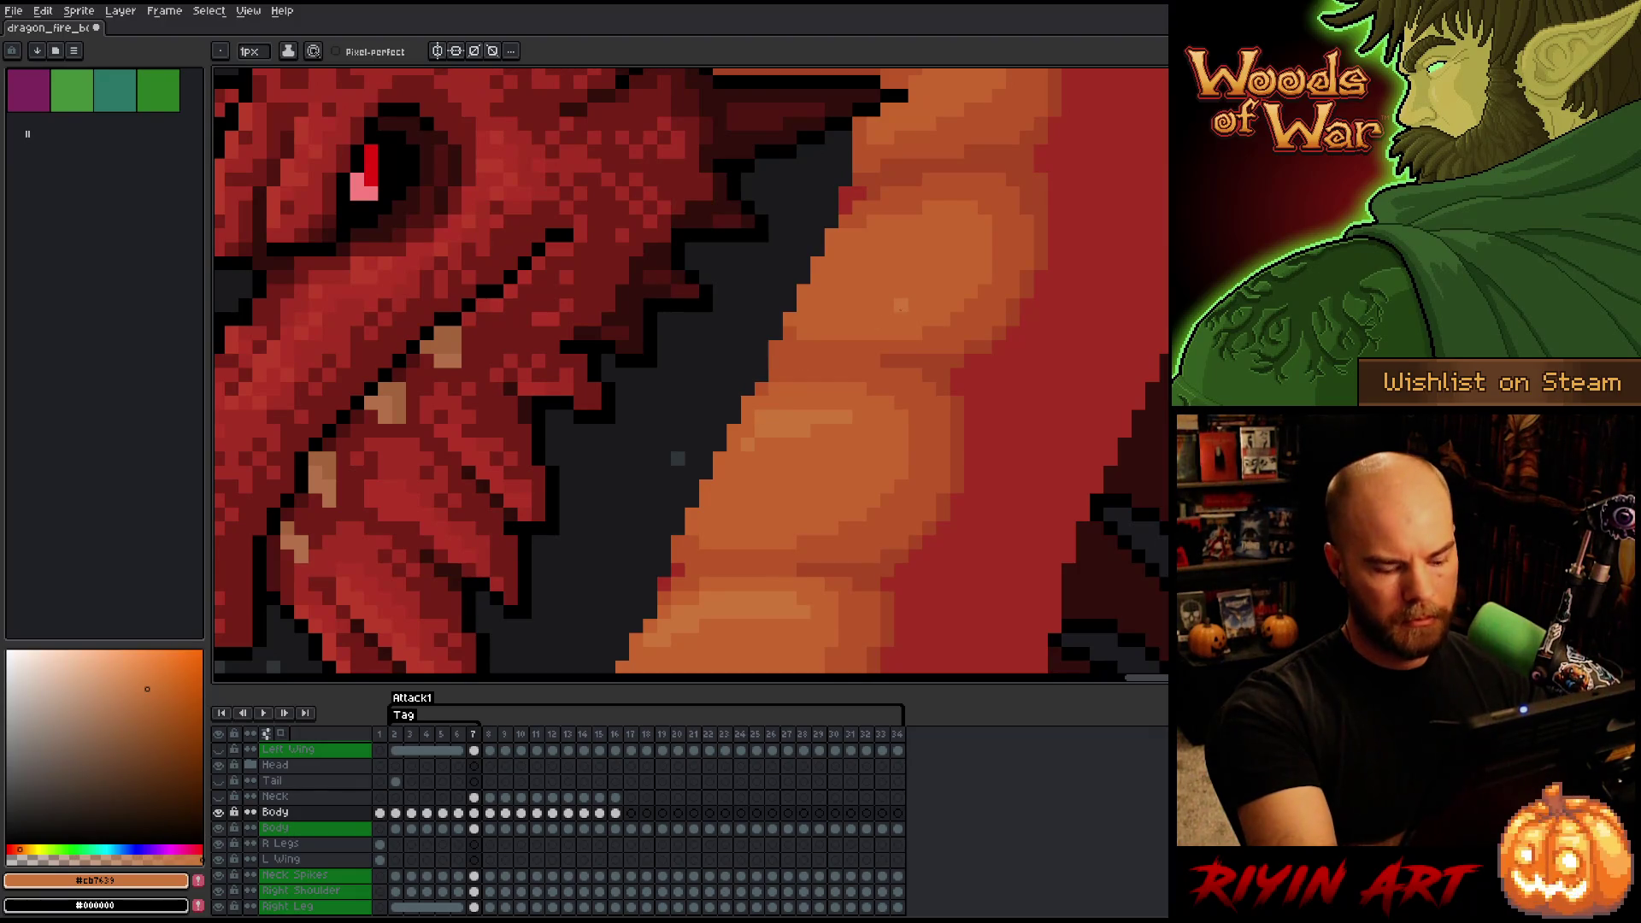
- Compare frame 7's belly shading against frame 6 by flipping between them
scroll(900, 308, "down", 1)
scroll(901, 316, "up", 1)
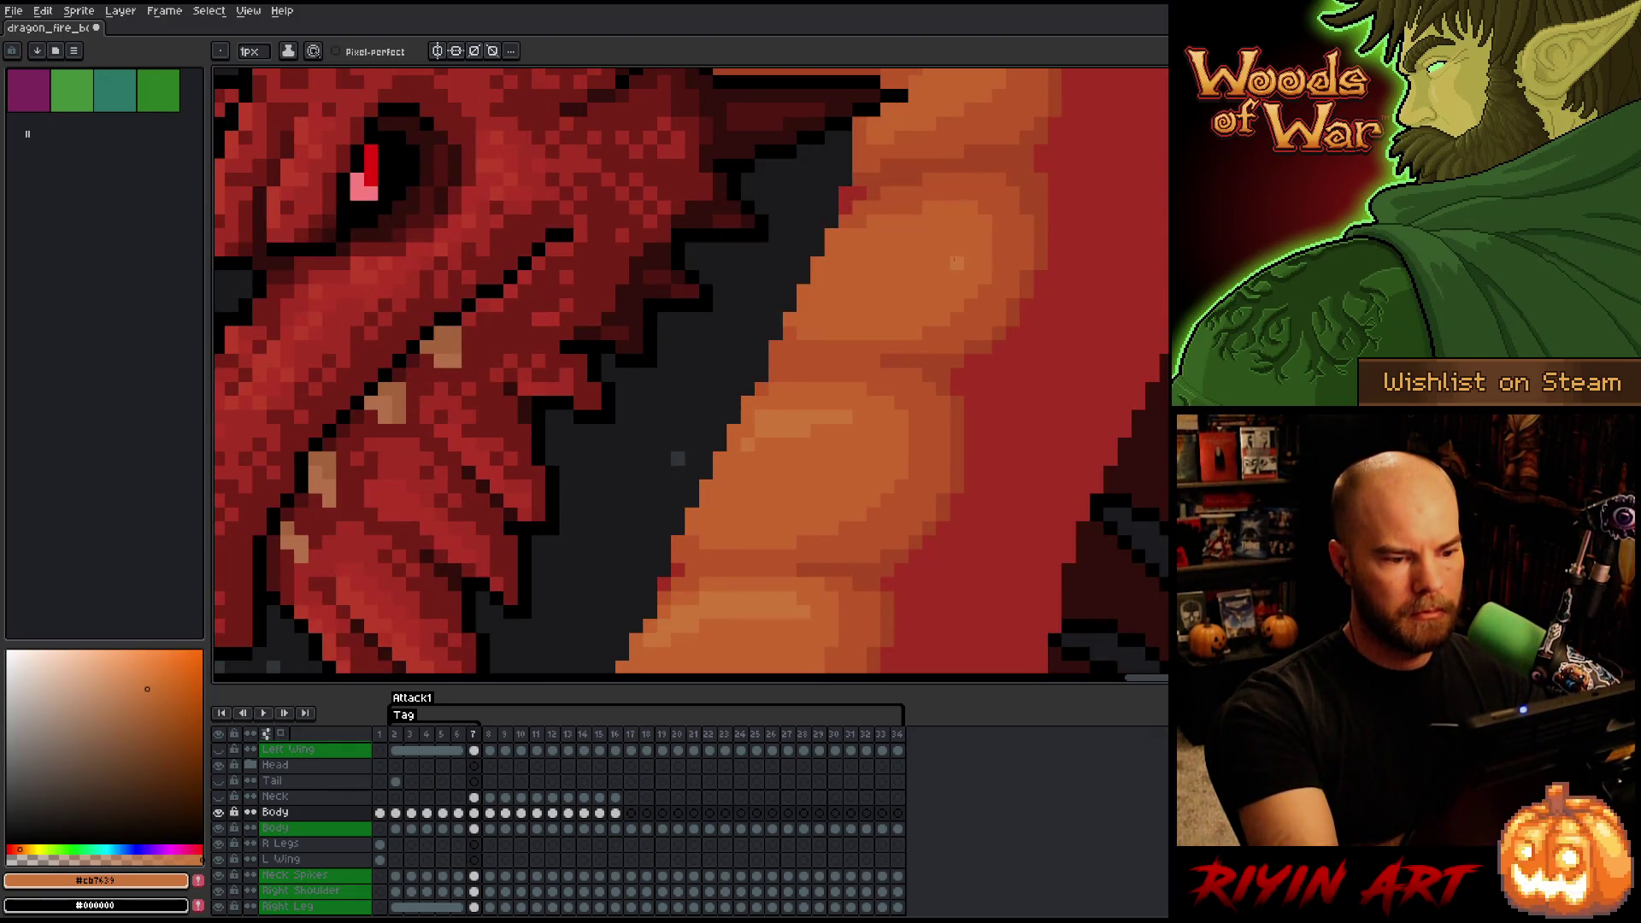
scroll(957, 262, "down", 1)
scroll(950, 263, "up", 1)
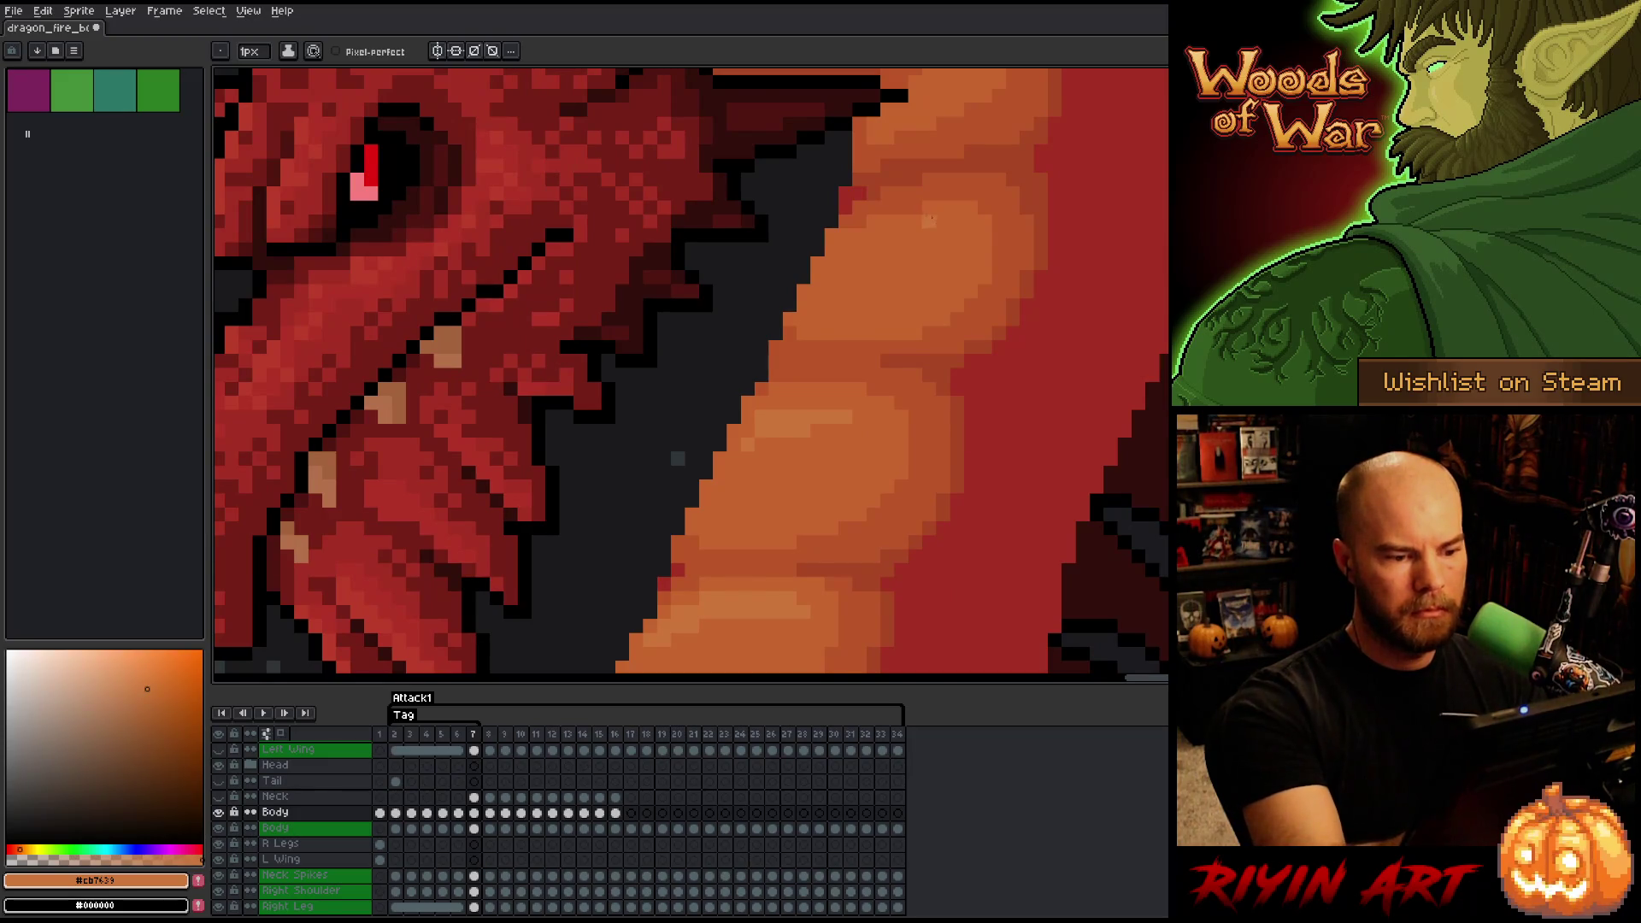
key("comma")
key("period")
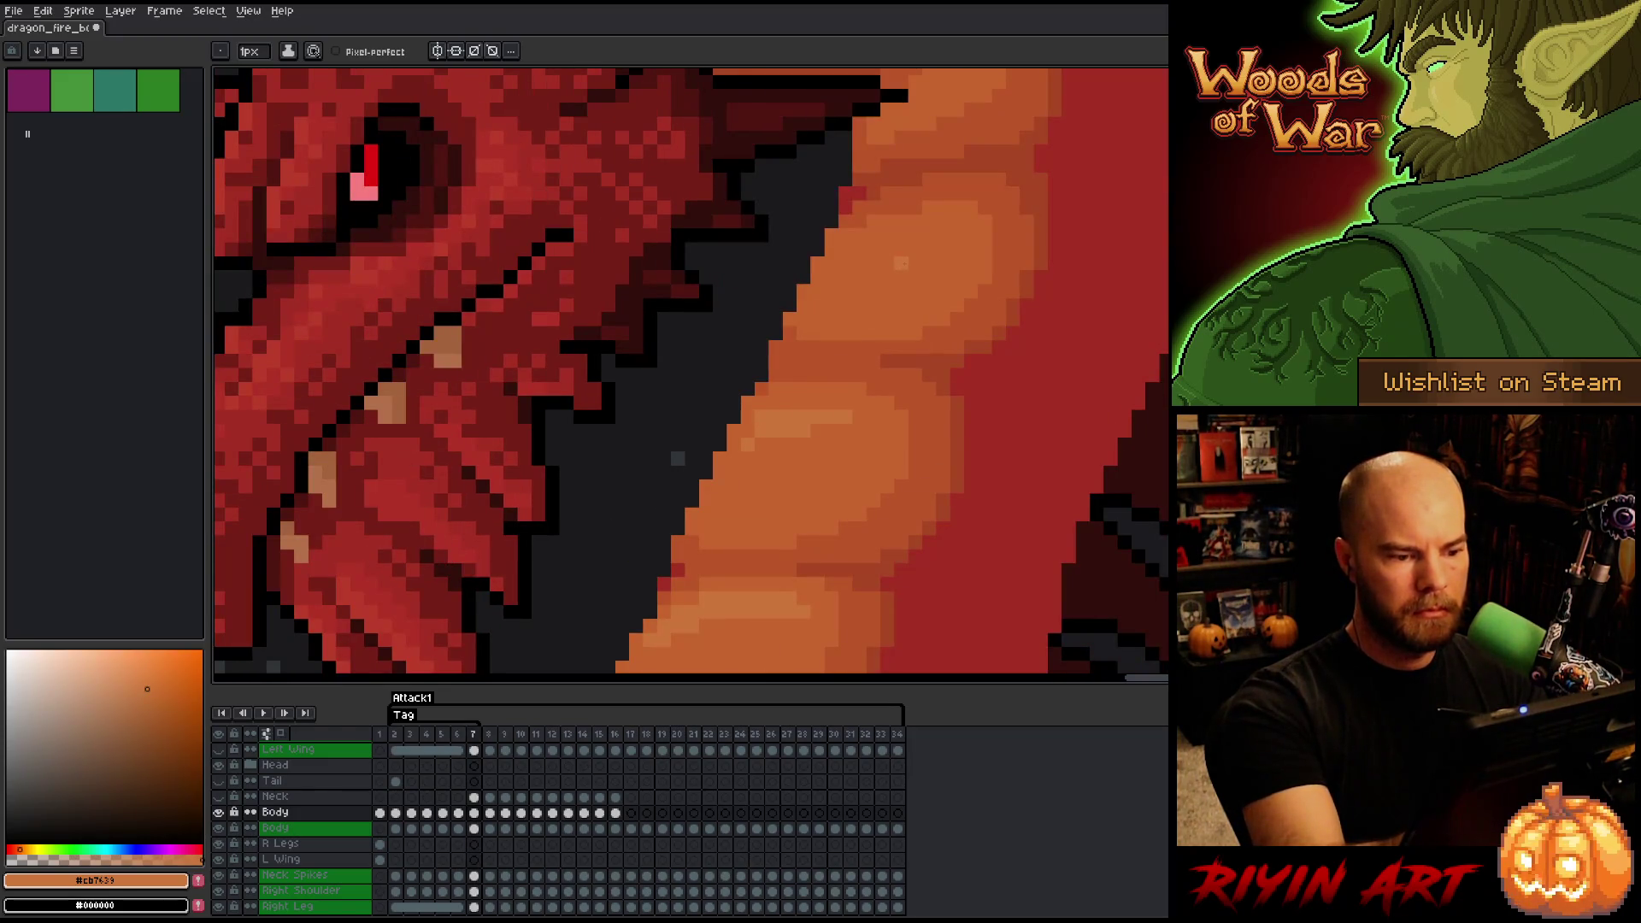
key("comma")
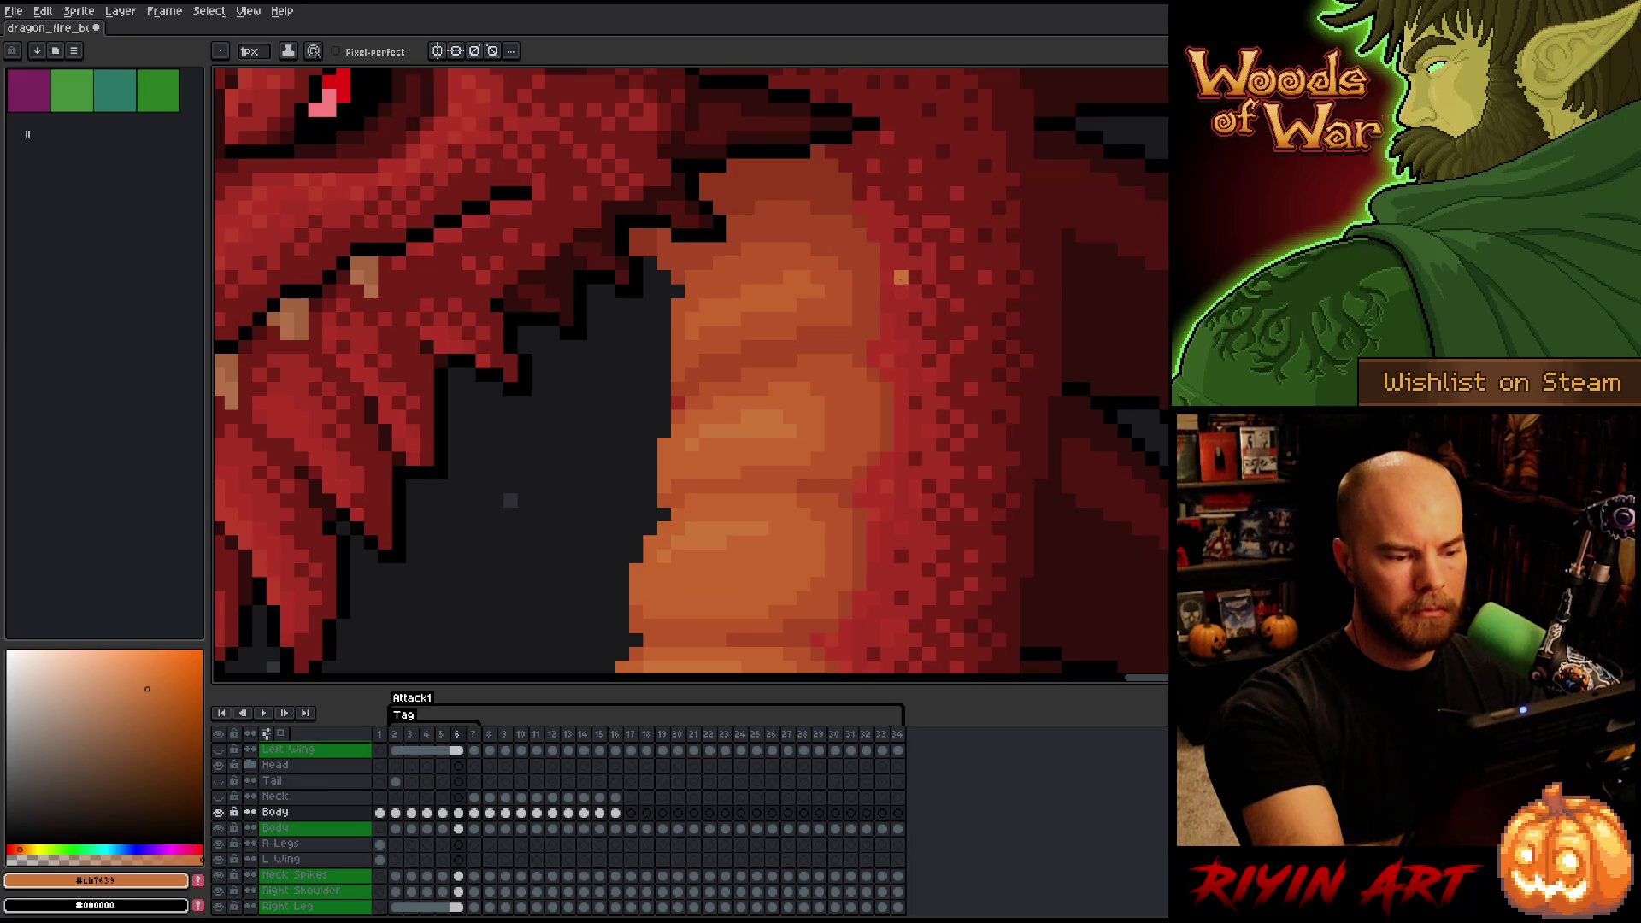
key("period")
- Re-sample #c7652f and #cb7639, then paint a light orange highlight stroke across a scale
left_click(800, 413, "alt")
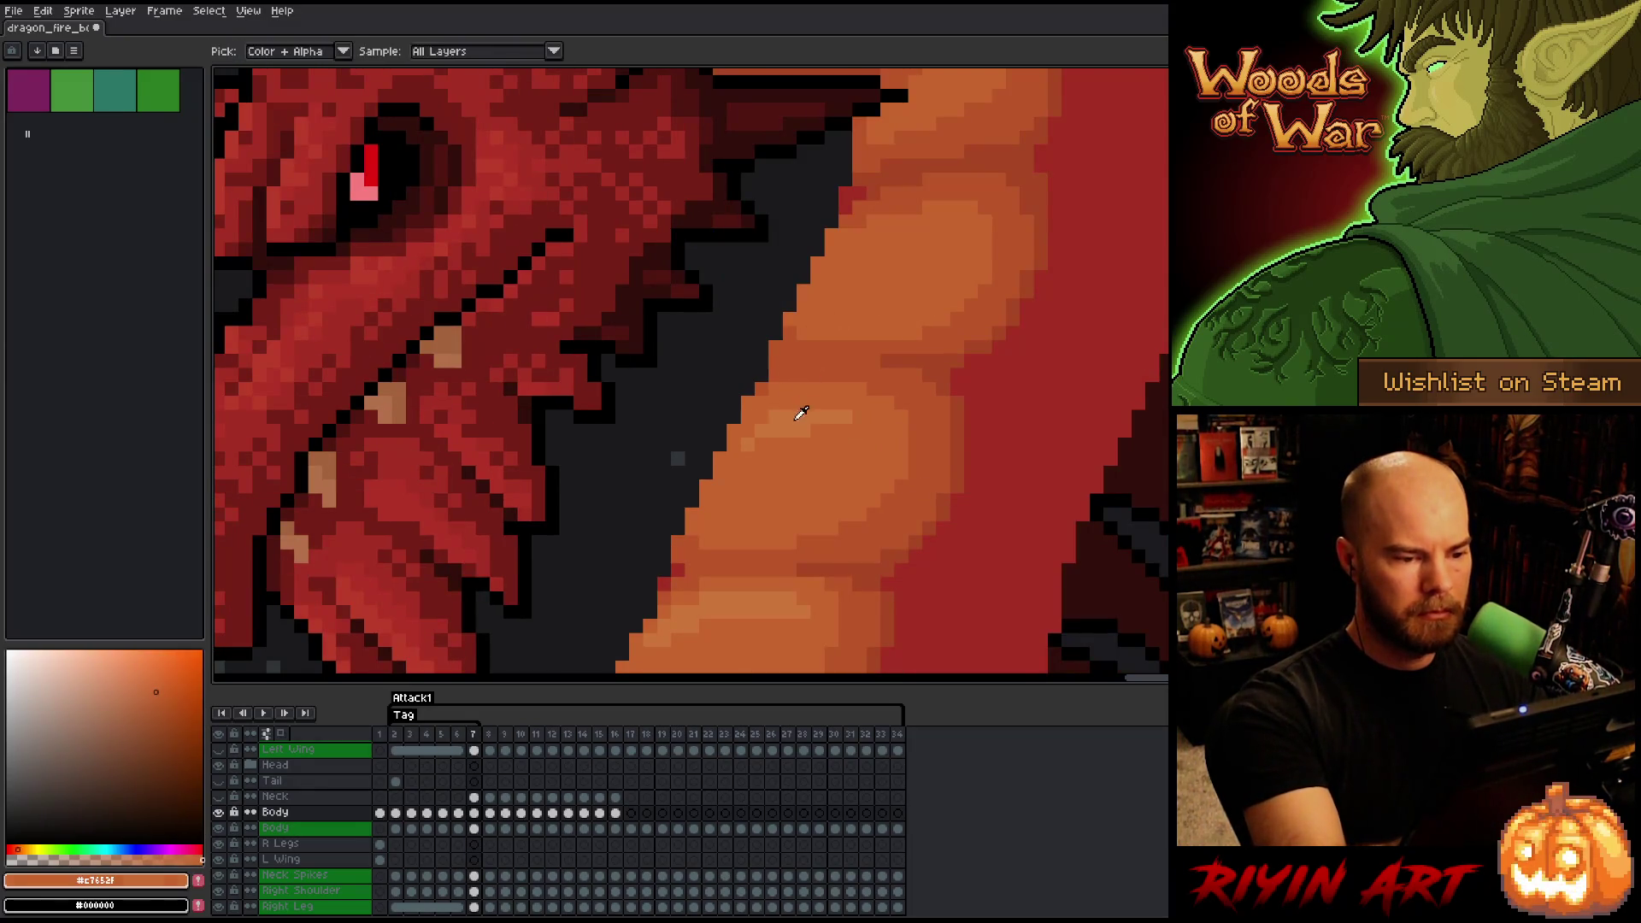
left_click(959, 246, "alt")
key("comma")
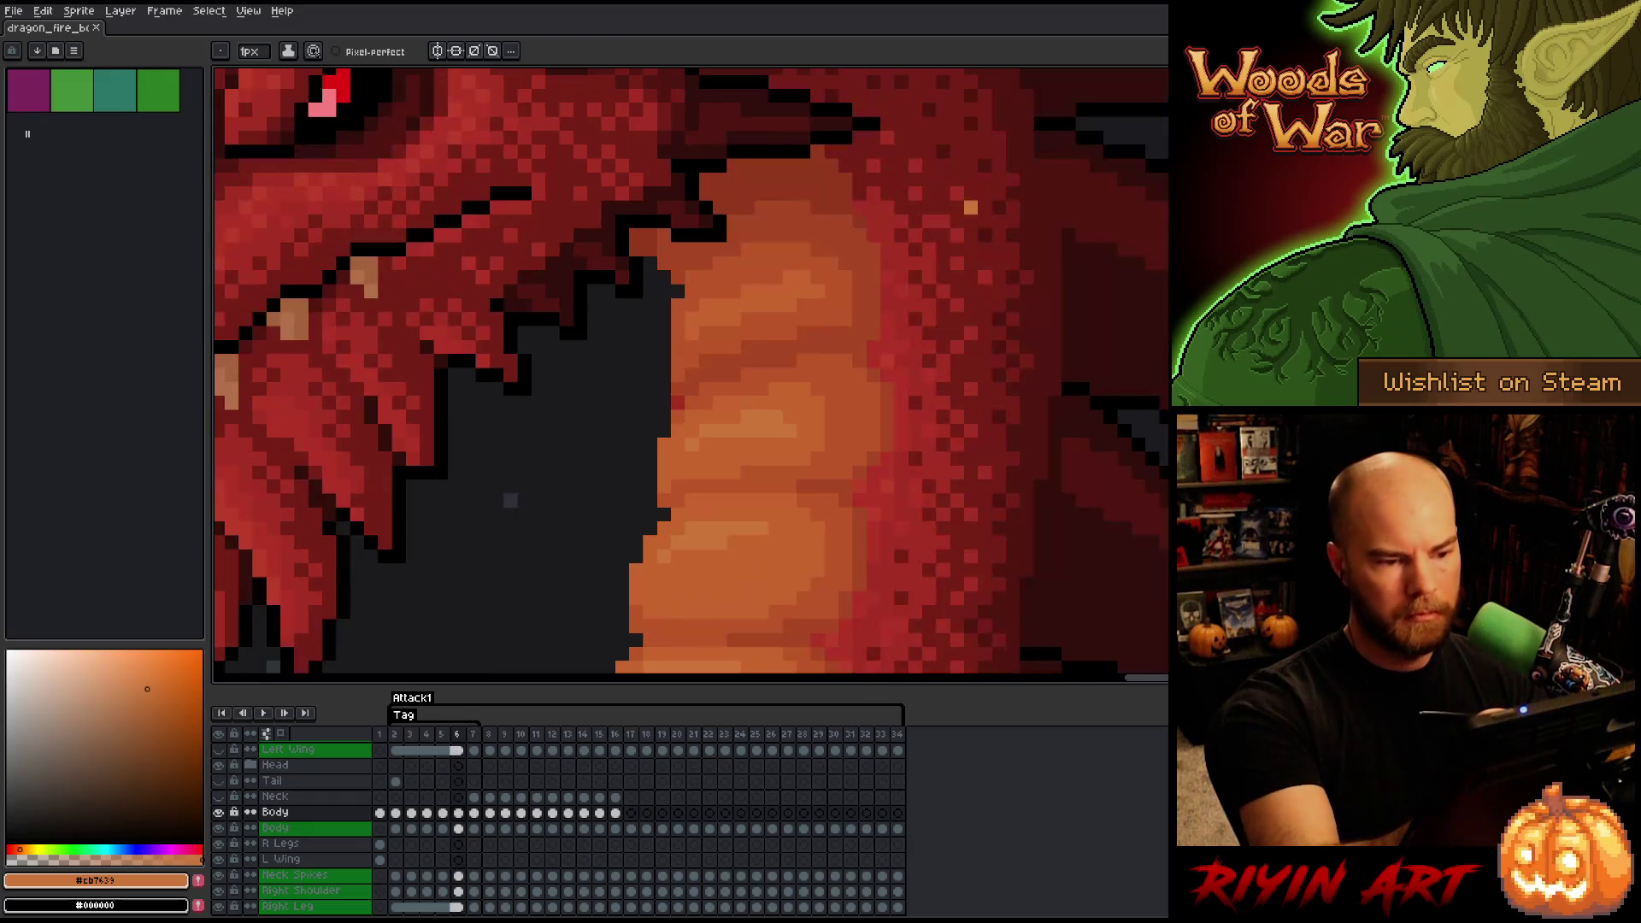
key("period")
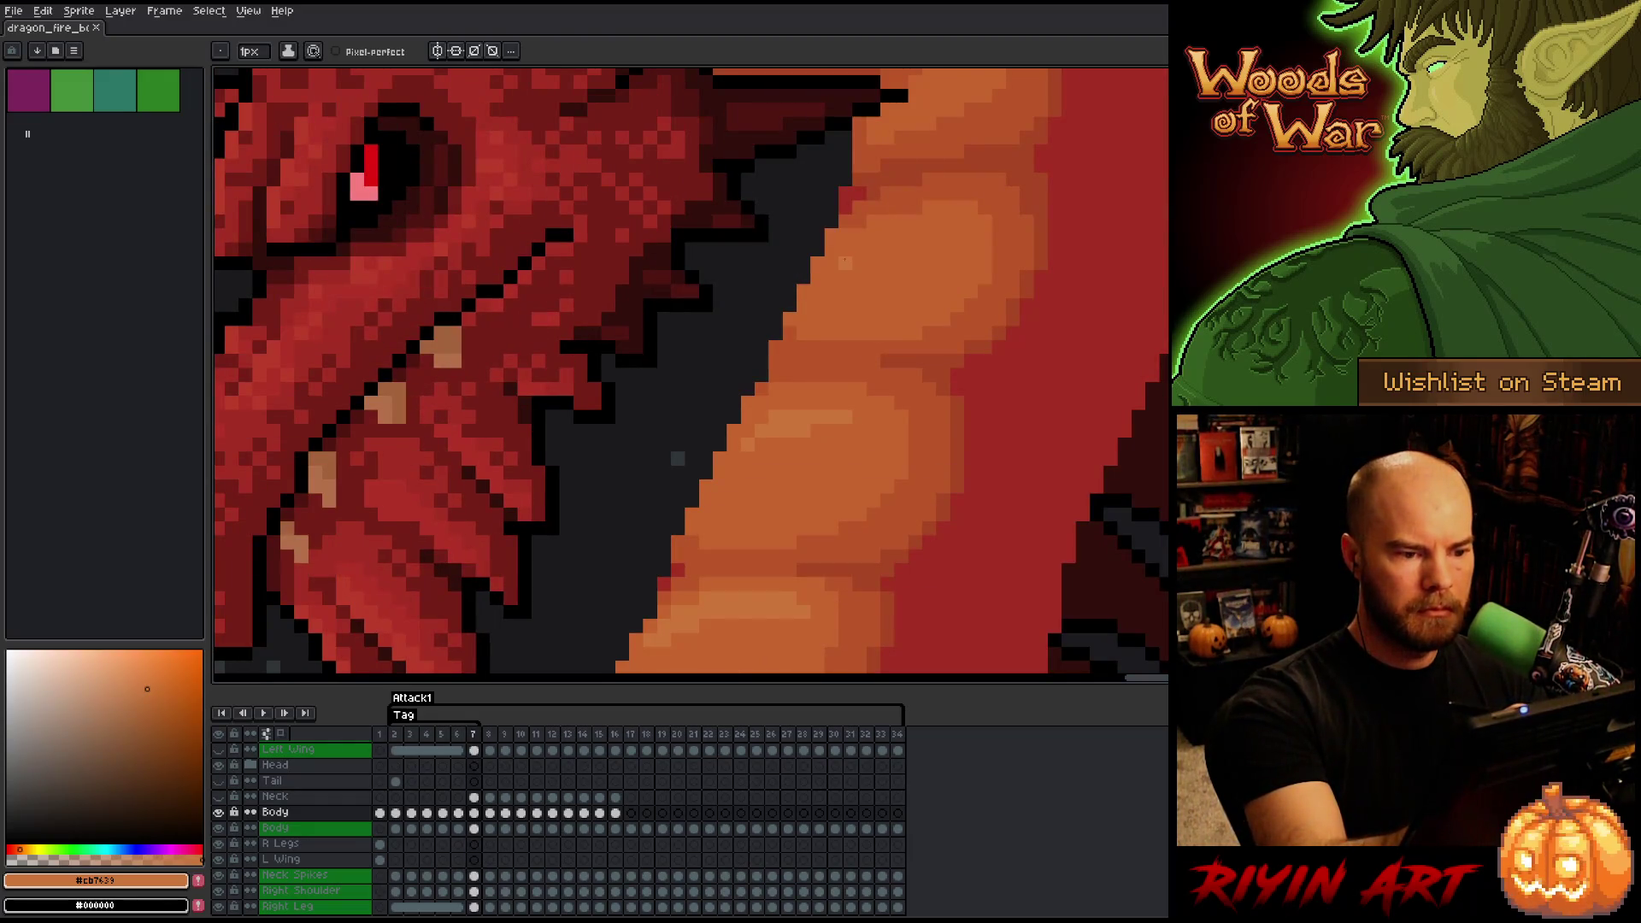
key("comma")
key("period")
left_click_drag(857, 250, 947, 230)
key("comma")
key("period")
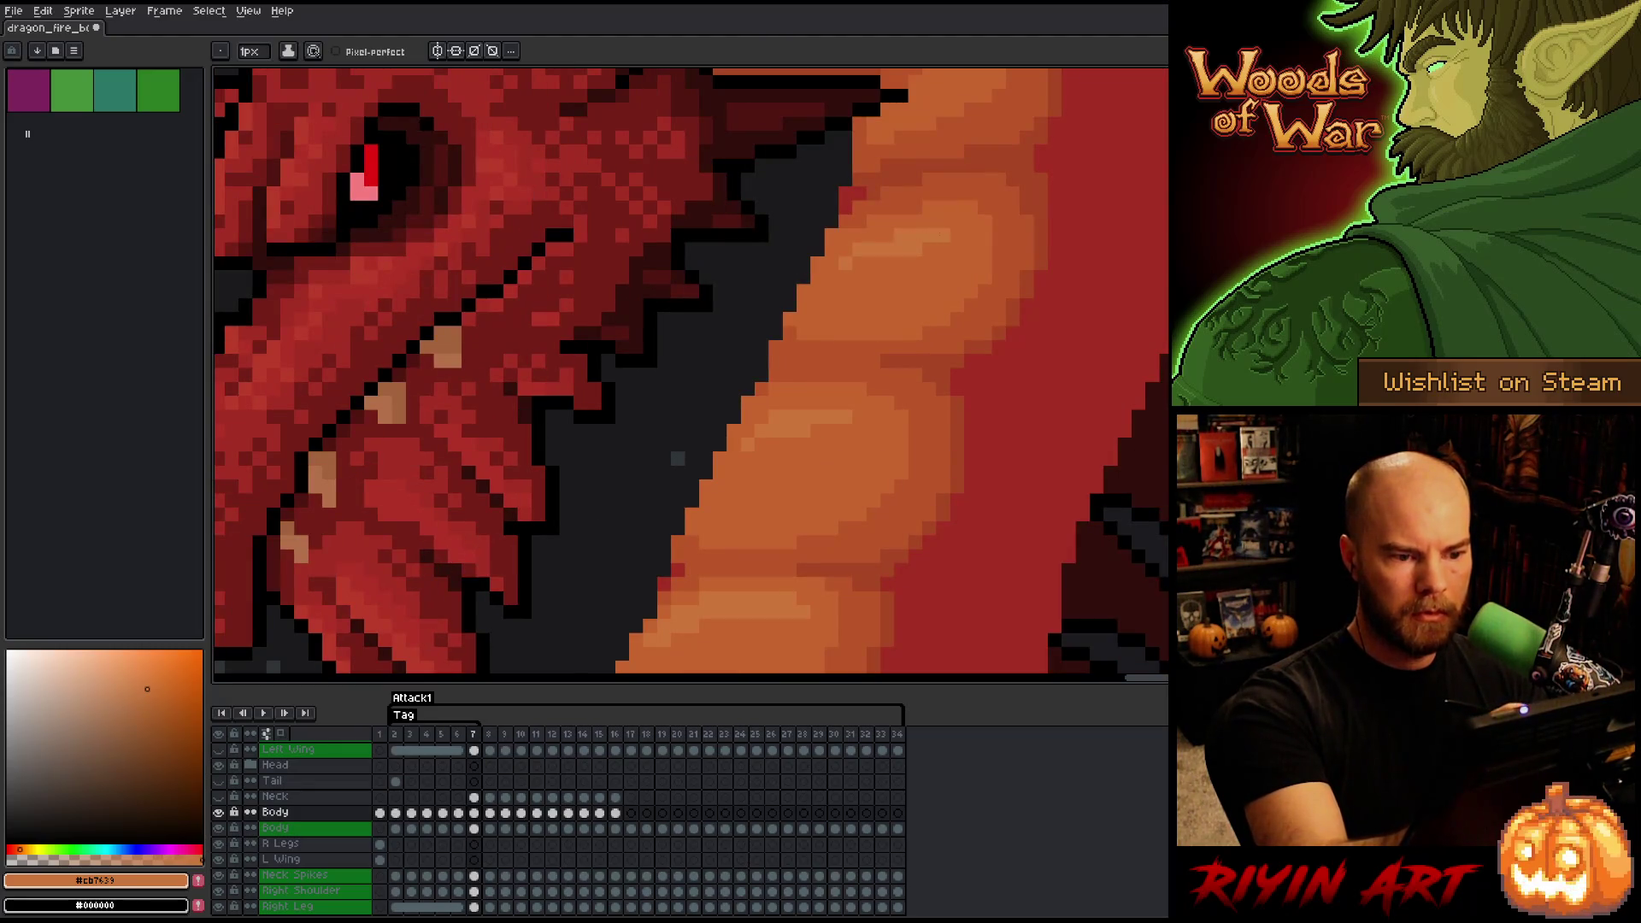
- Check frames 6 and 7 side by side, then zoom out and play the attack animation
key("comma")
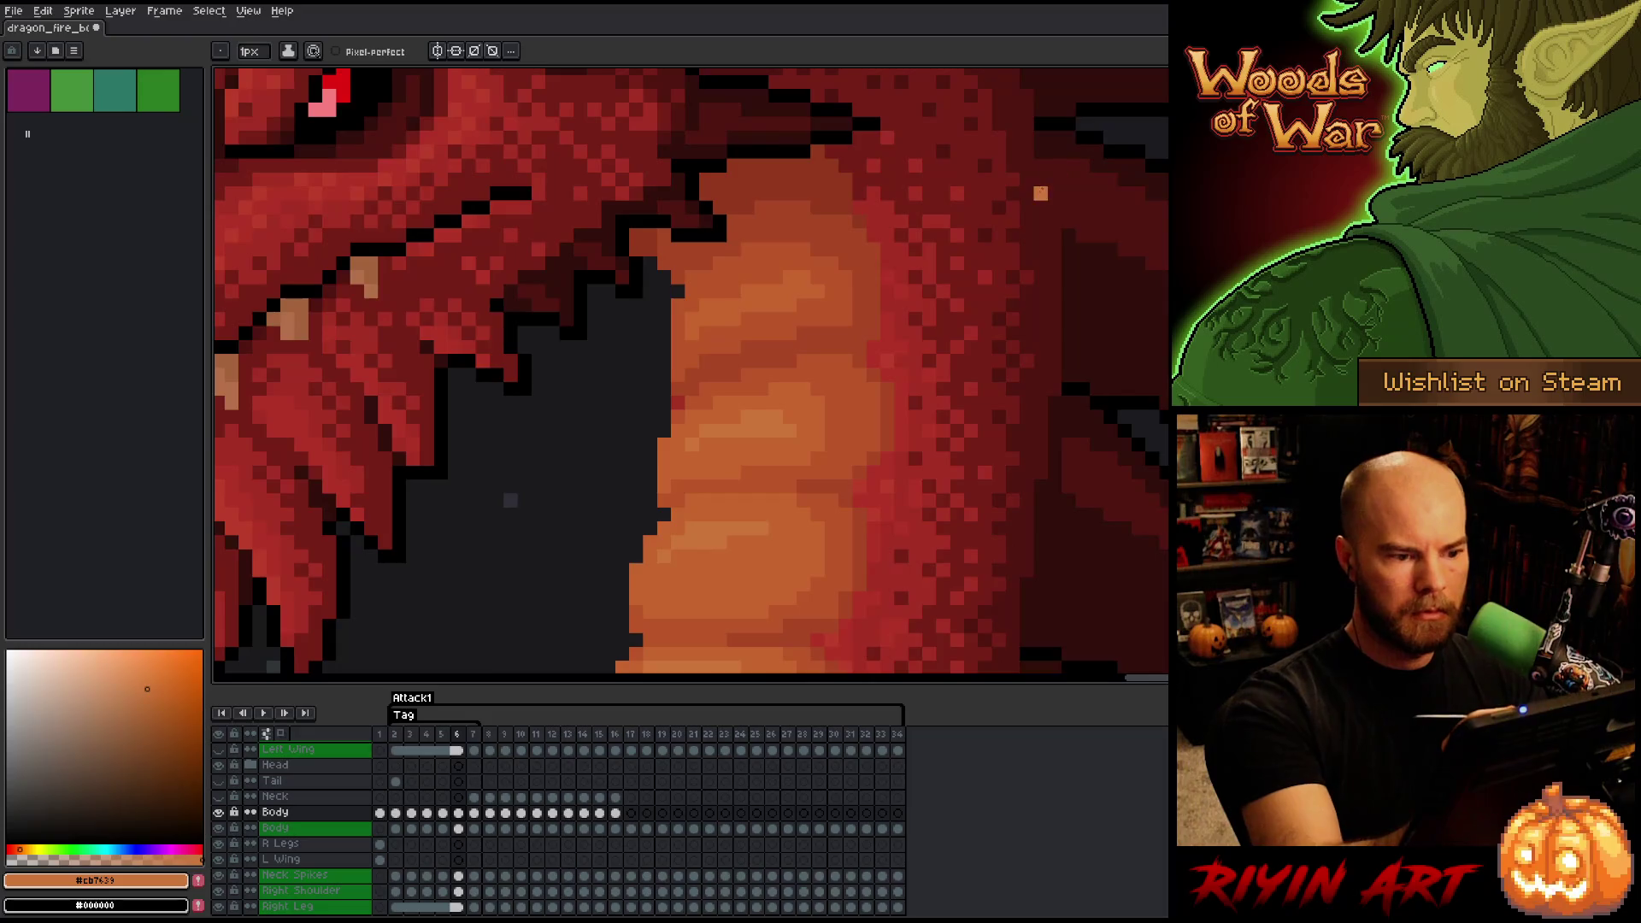
key("period")
key("comma")
key("period")
key("comma")
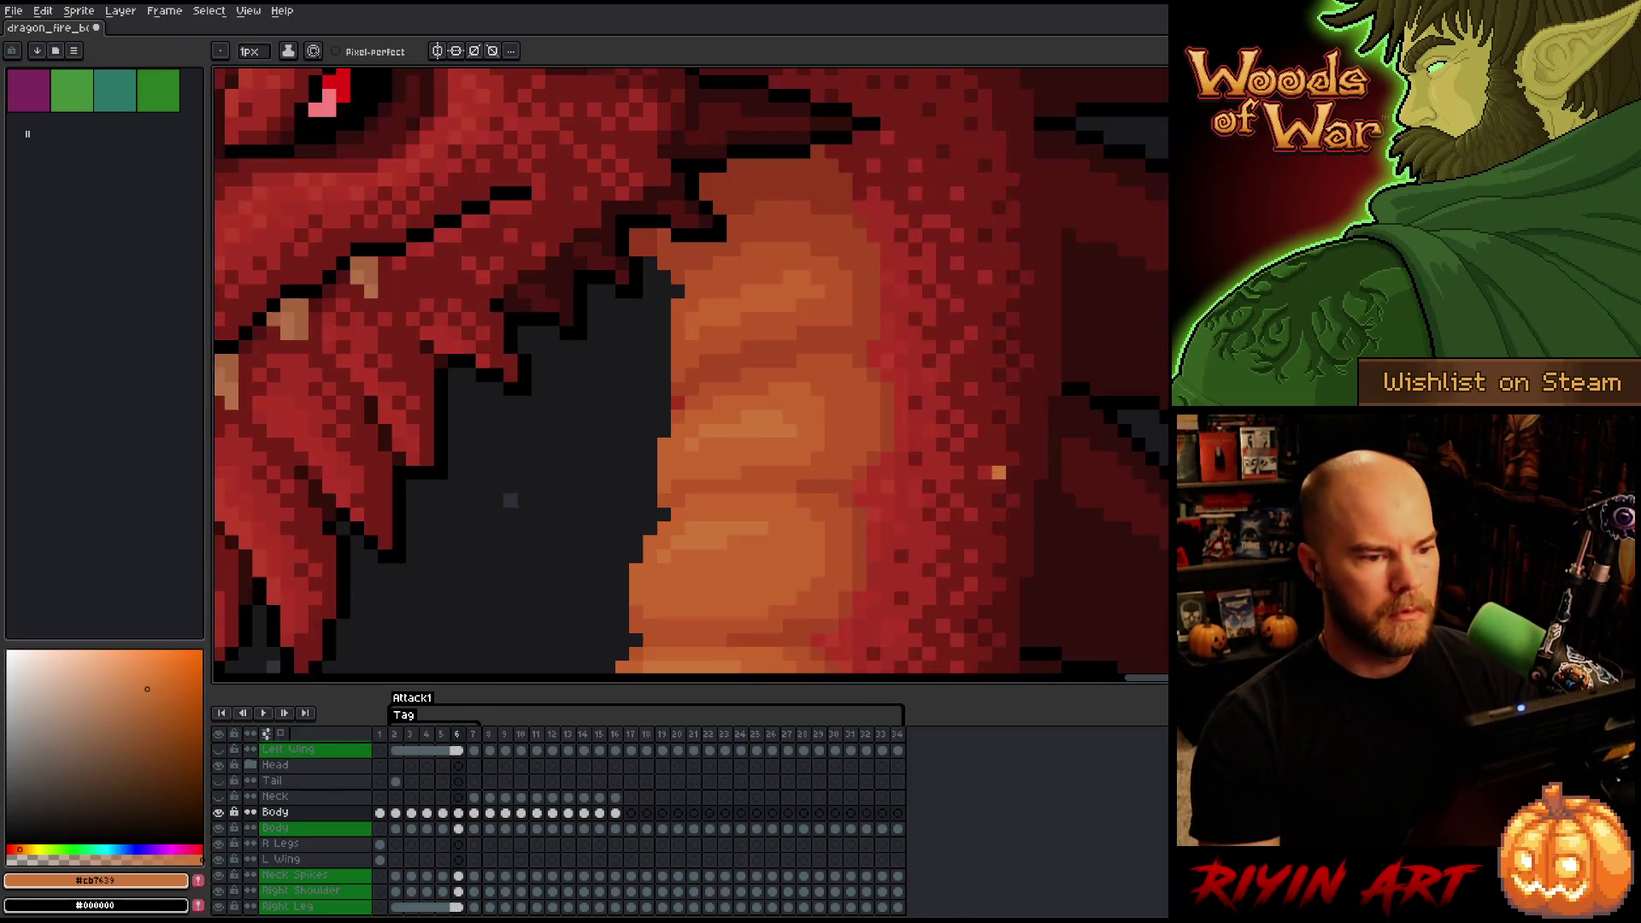
key("period")
key("comma")
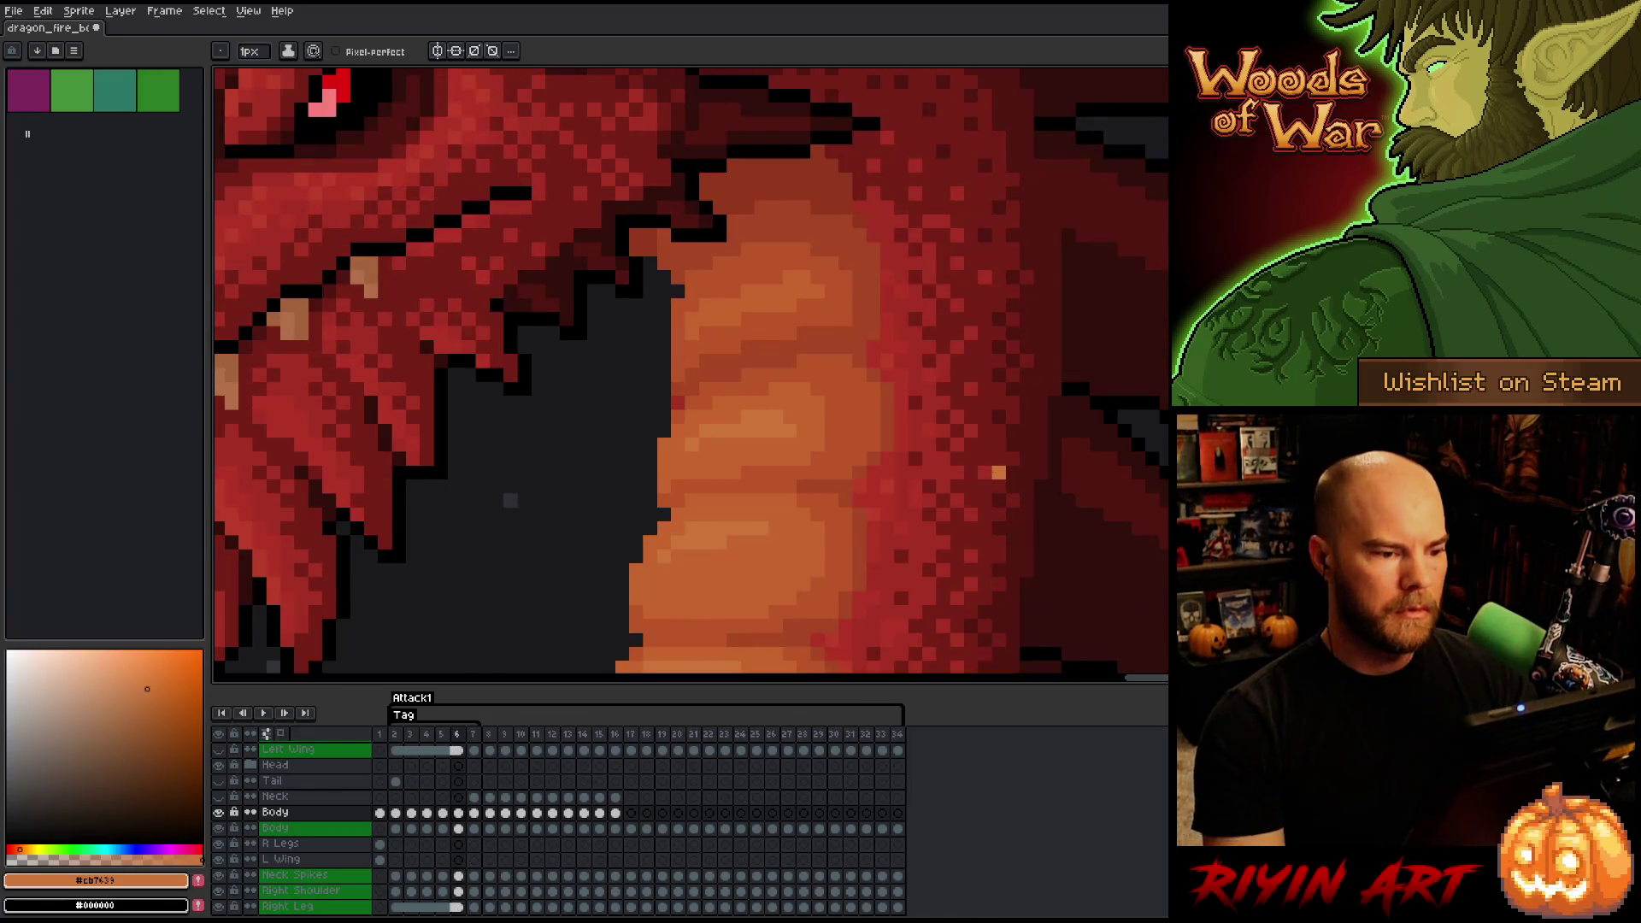
key("period")
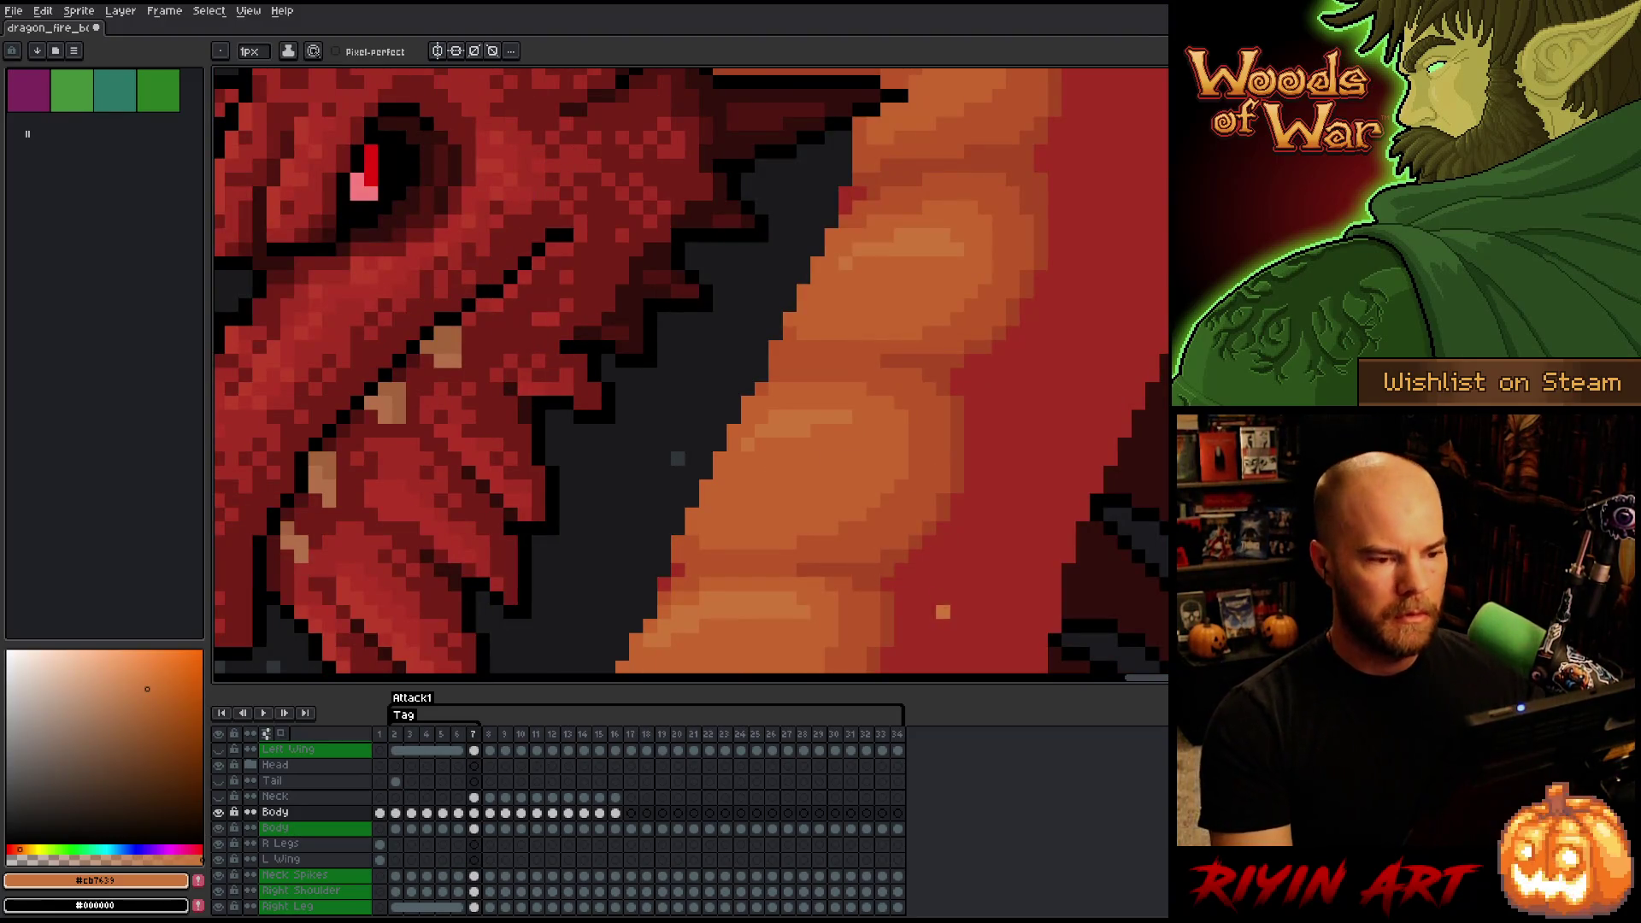
scroll(796, 568, "down", 5)
key("Return")
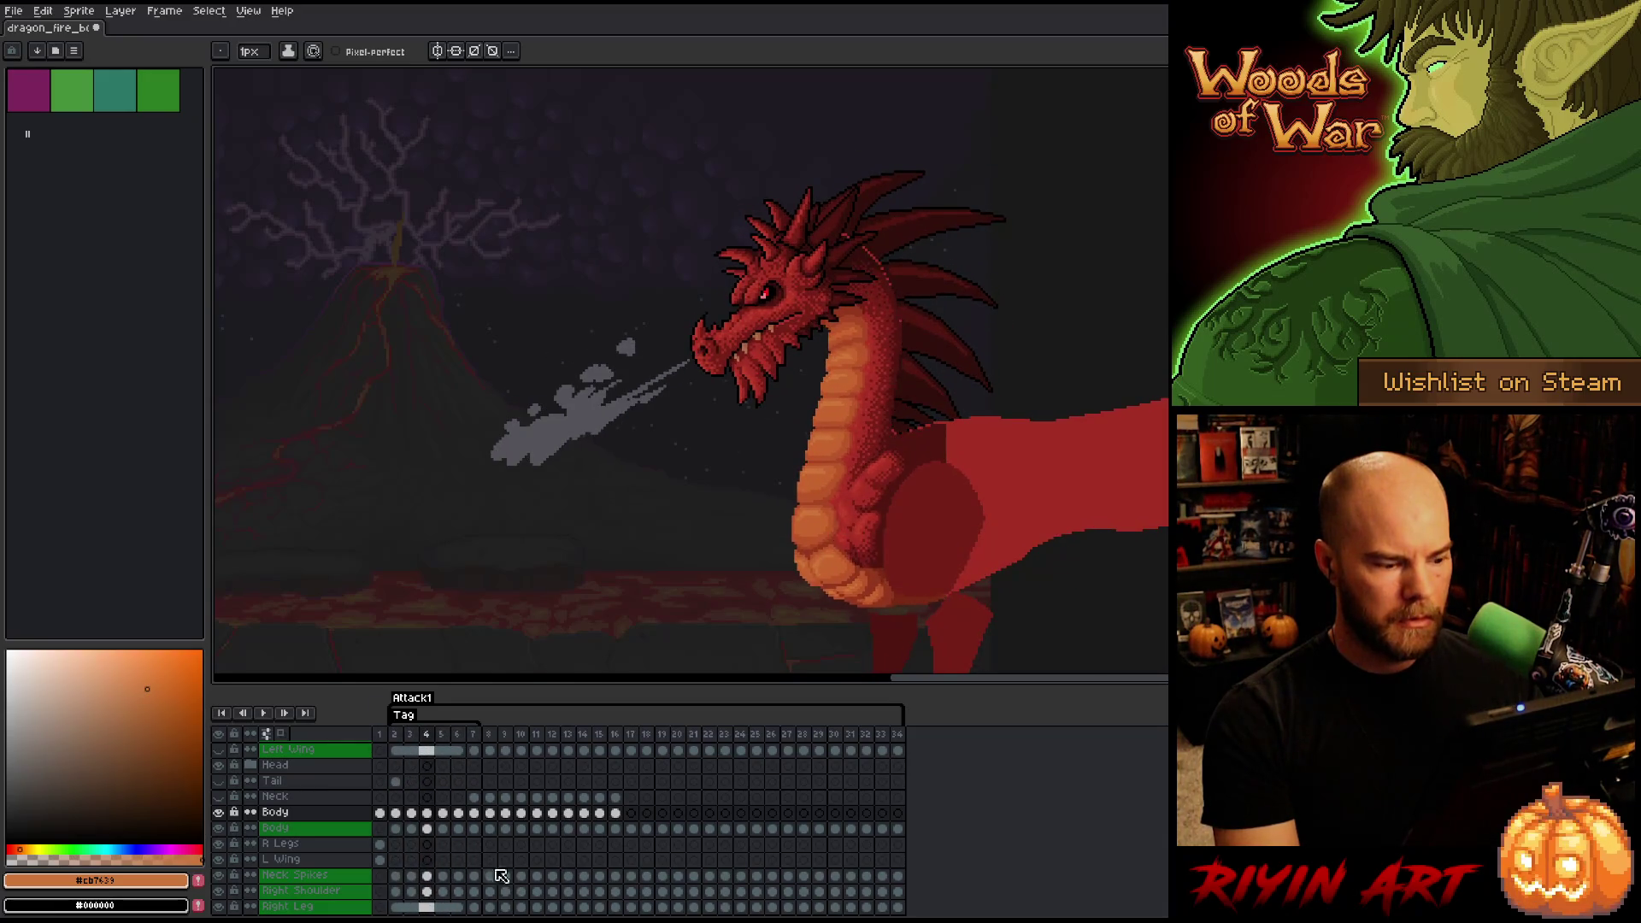
- Stop playback on frame 7 and flip between frames 6 and 7 to compare the poses
left_click(477, 736)
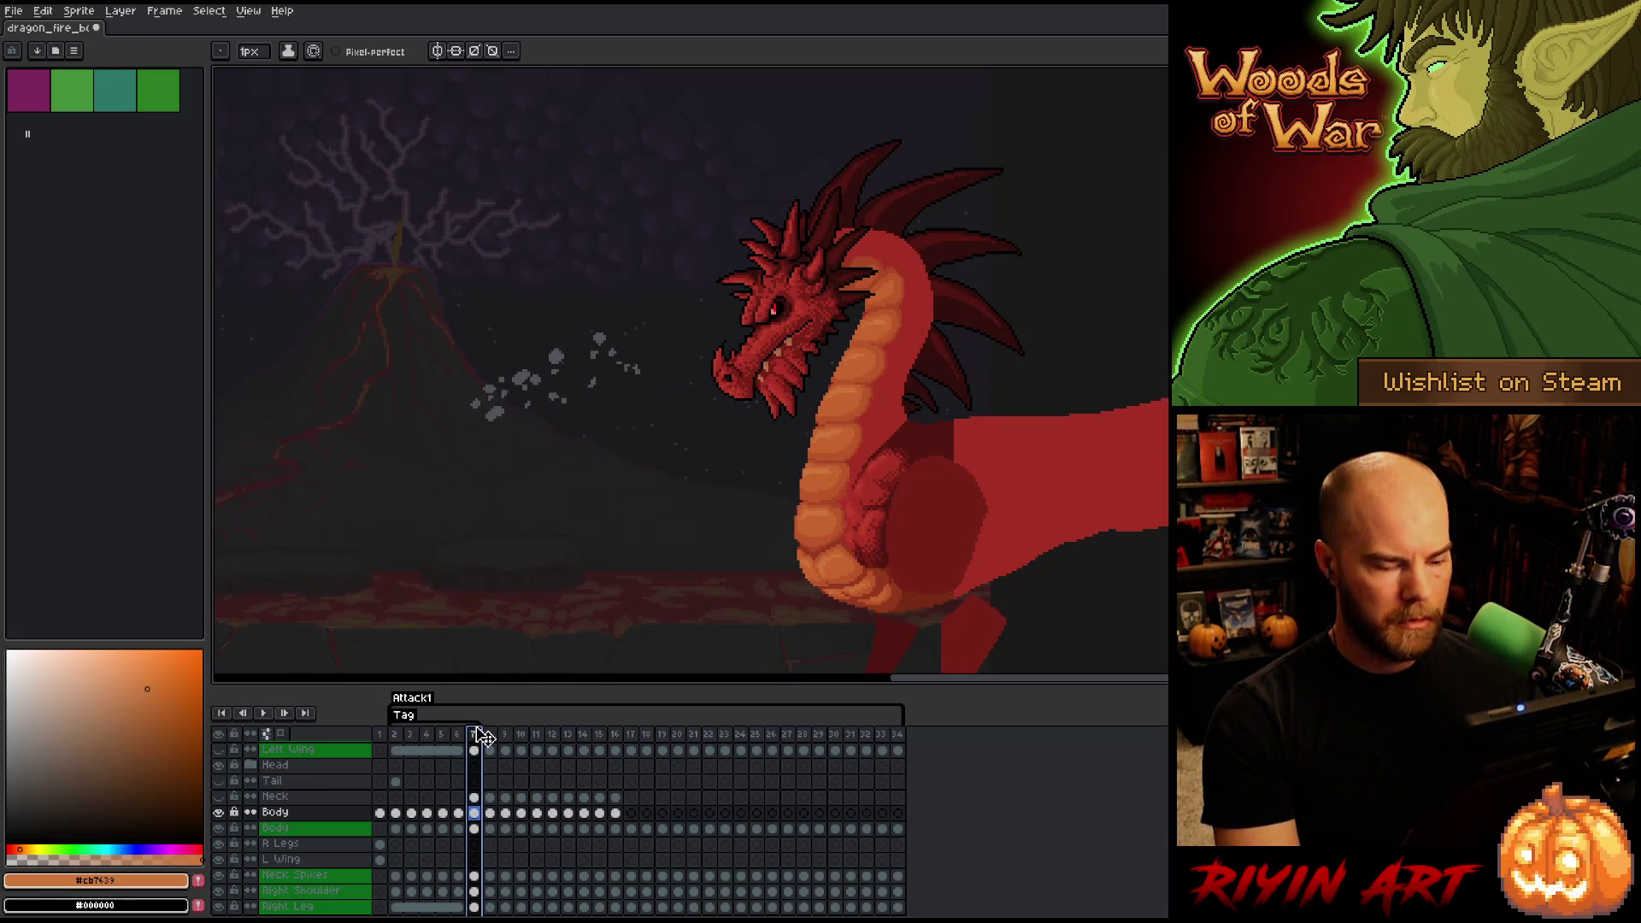
key("Left")
key("Right")
key("Left")
key("Right")
key("Left")
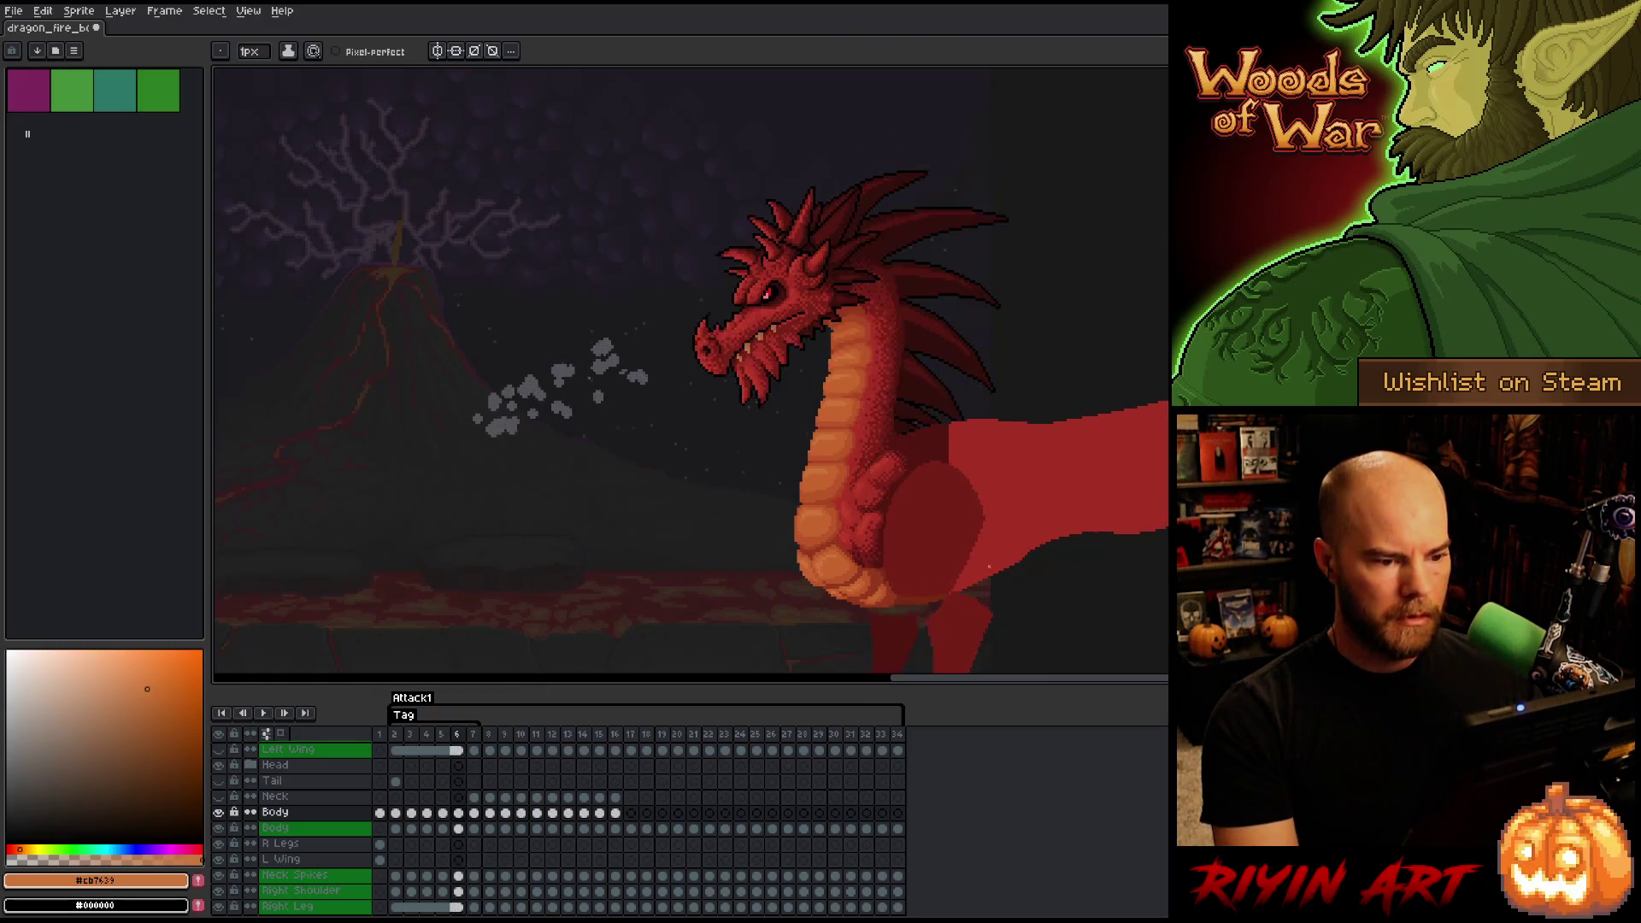
key("Right")
key("Left")
key("Right")
key("Left")
key("Right")
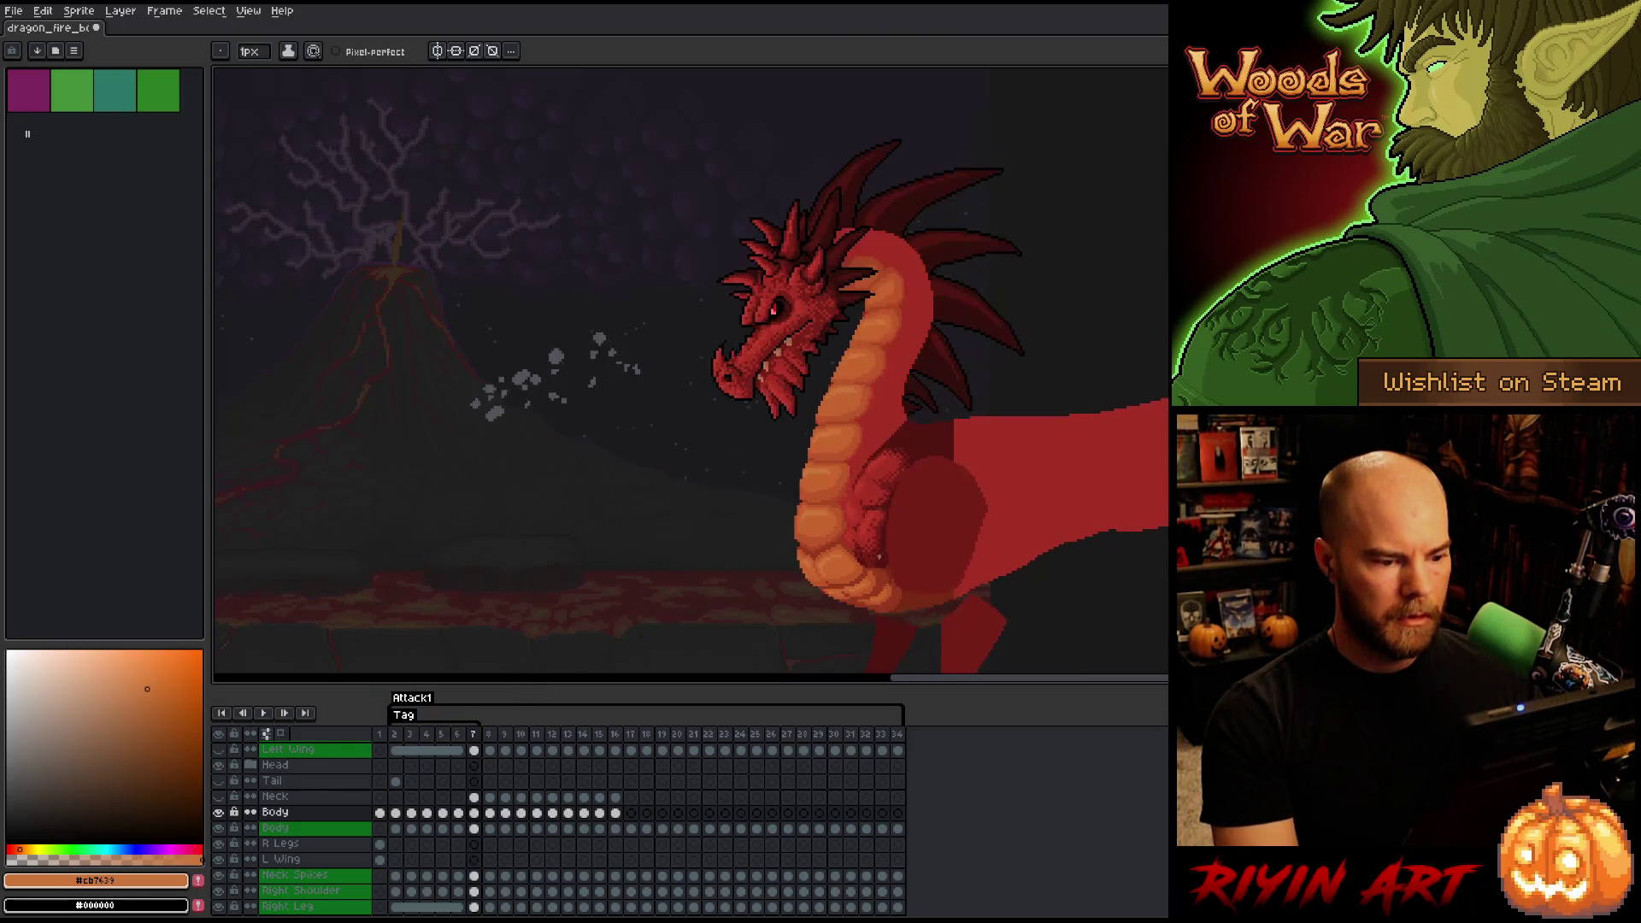
- Sample belly oranges #bb5629 and #c7652f, then save the dragon_fire file
scroll(951, 558, "up", 5)
left_click(799, 462, "alt")
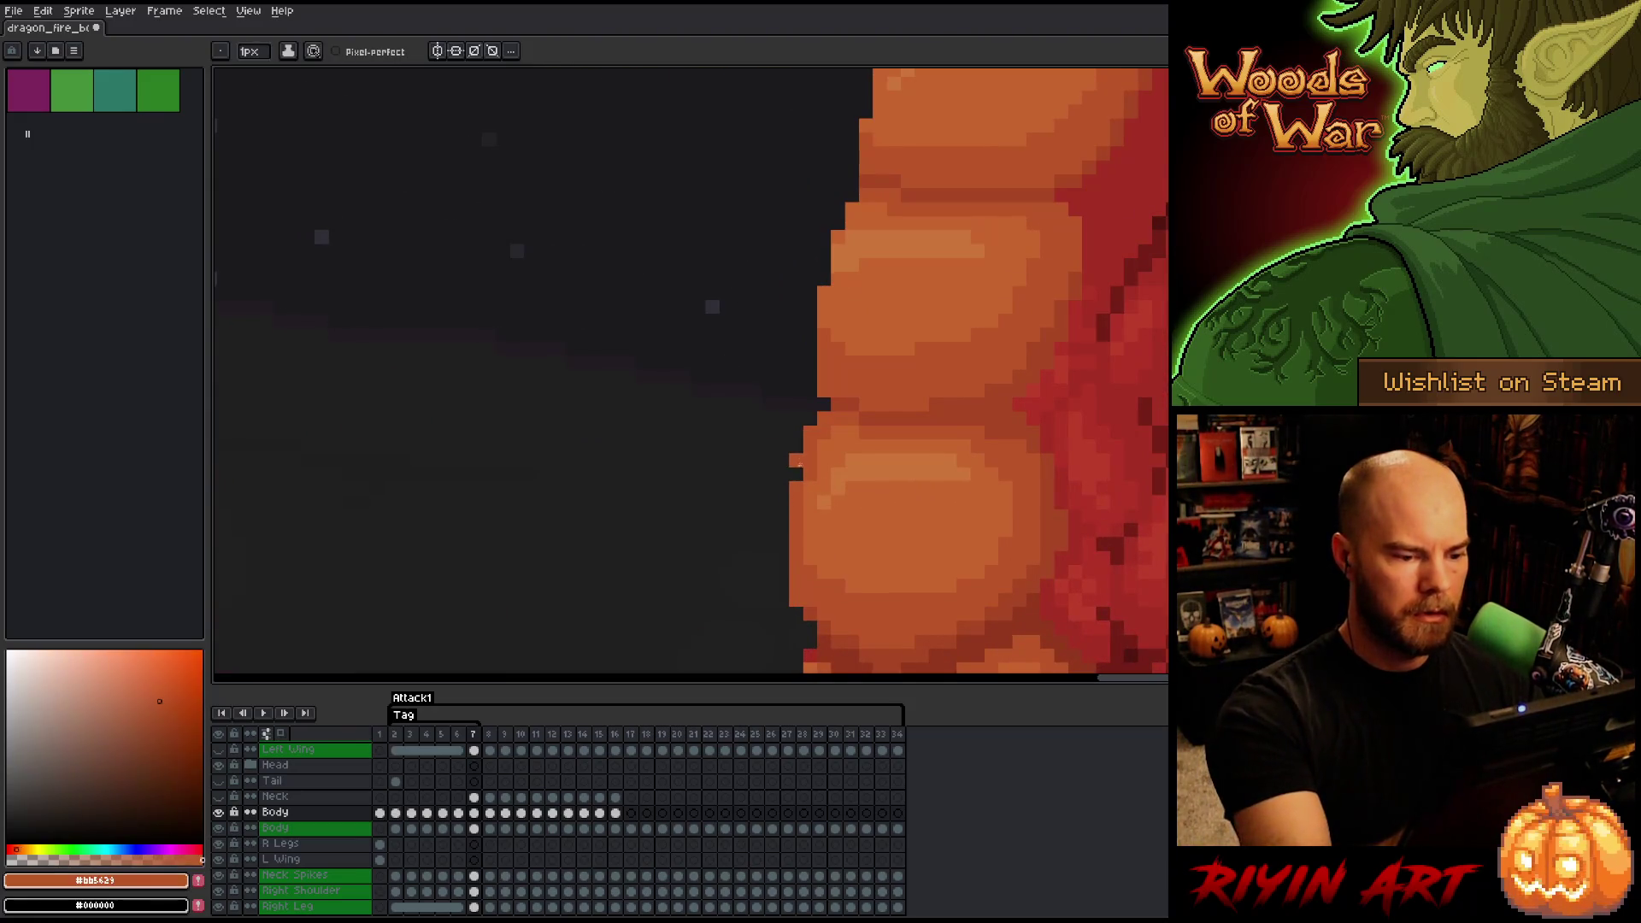
left_click(825, 421, "alt")
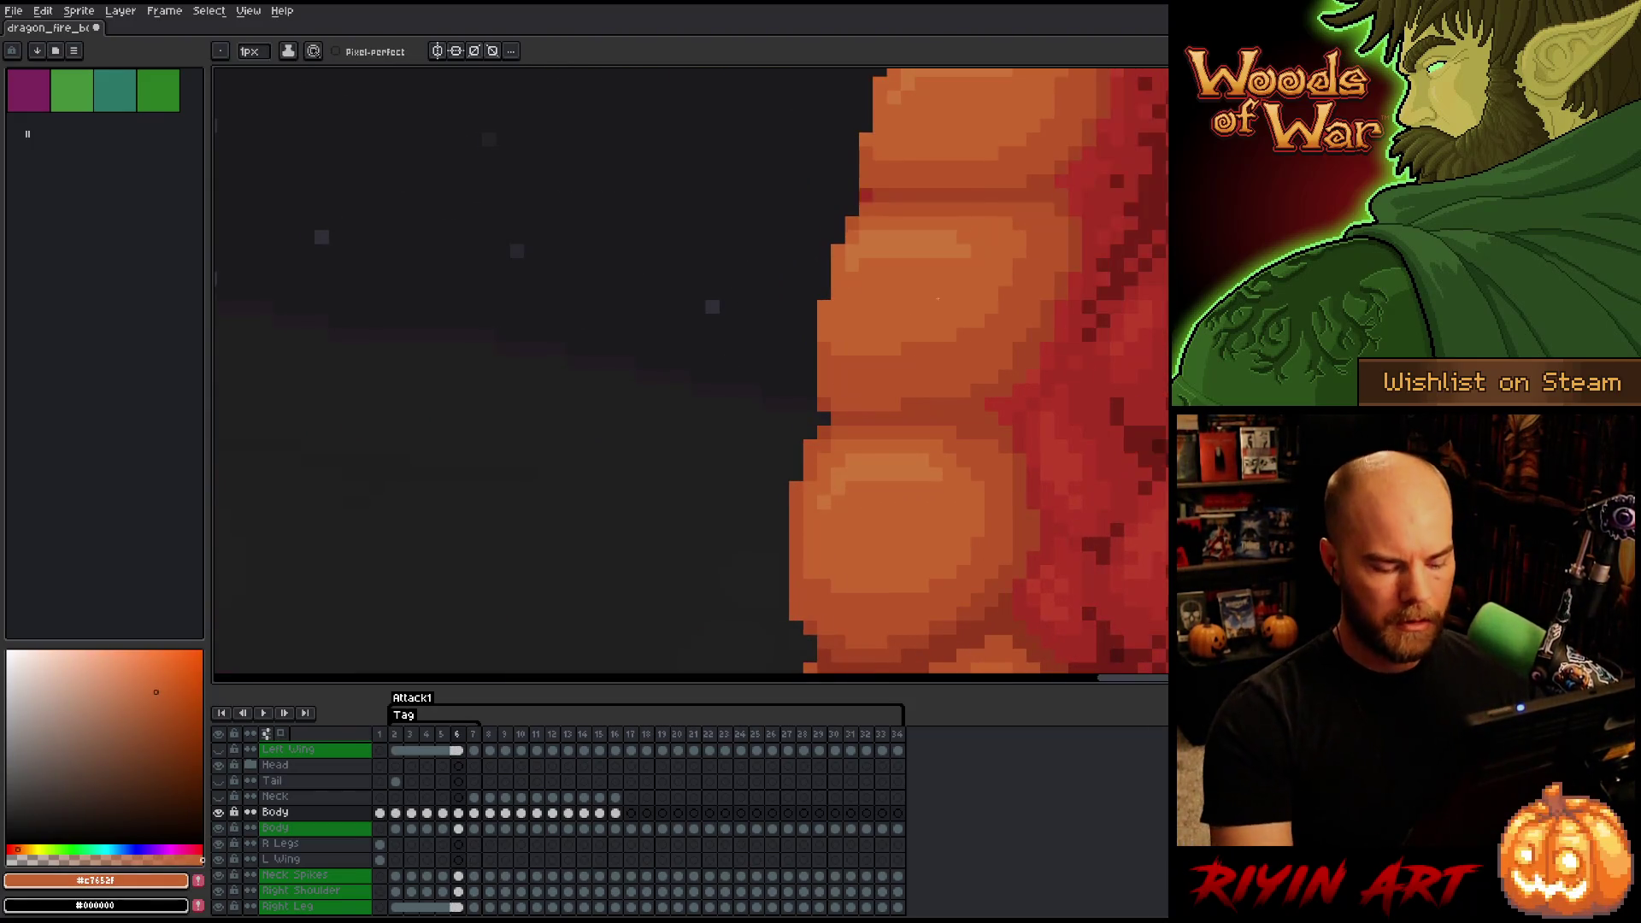
scroll(782, 293, "down", 5)
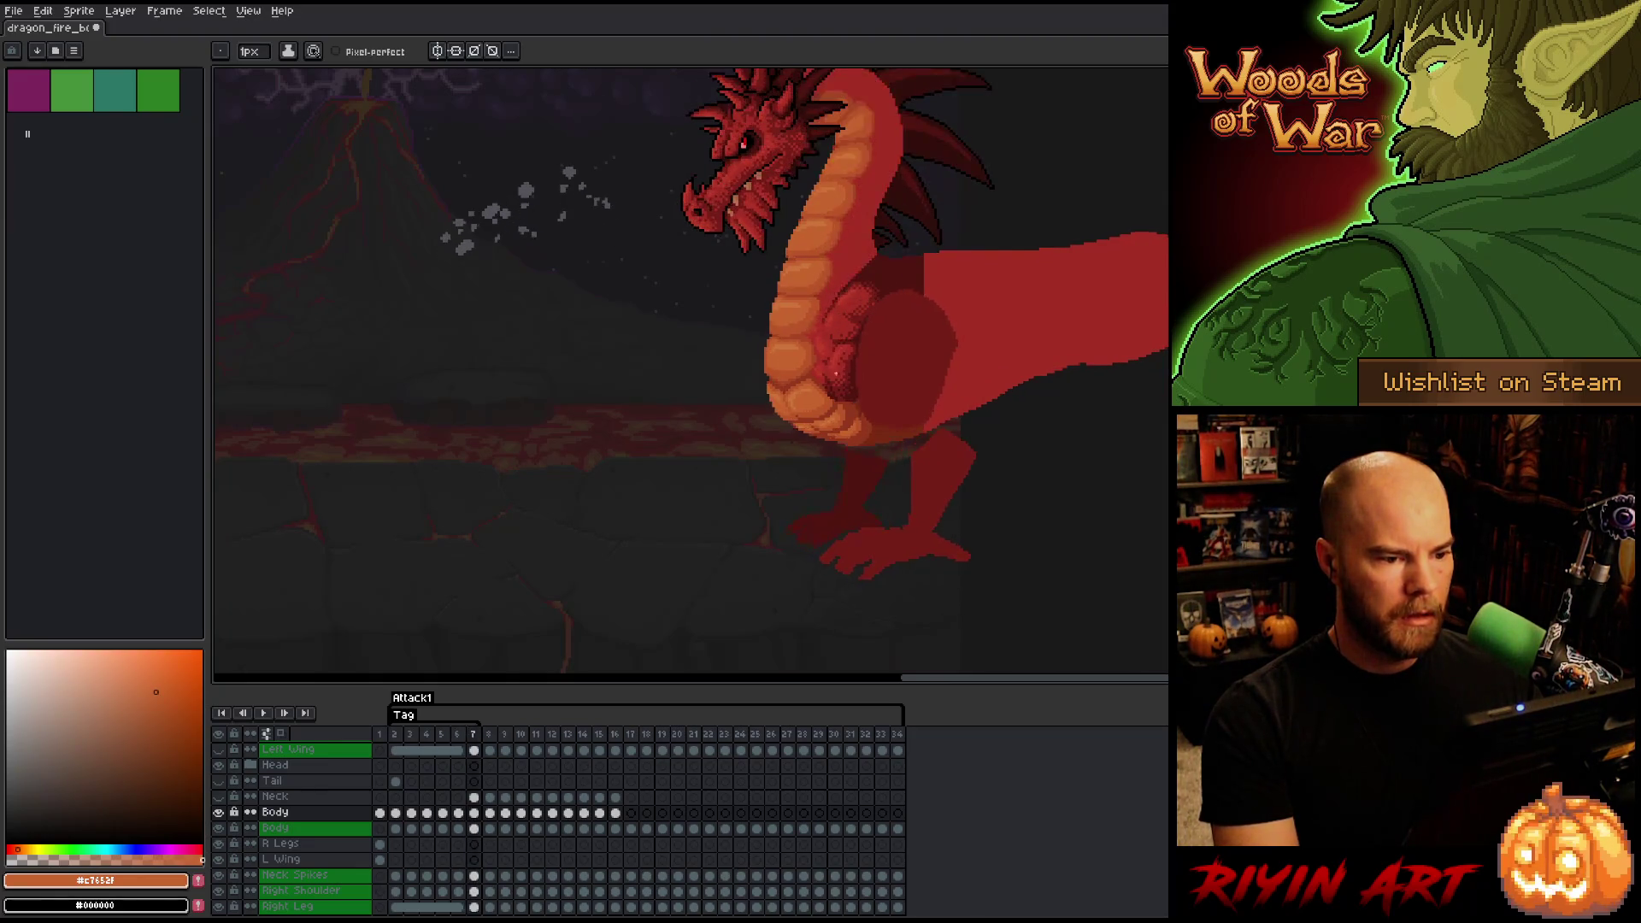
key("plus")
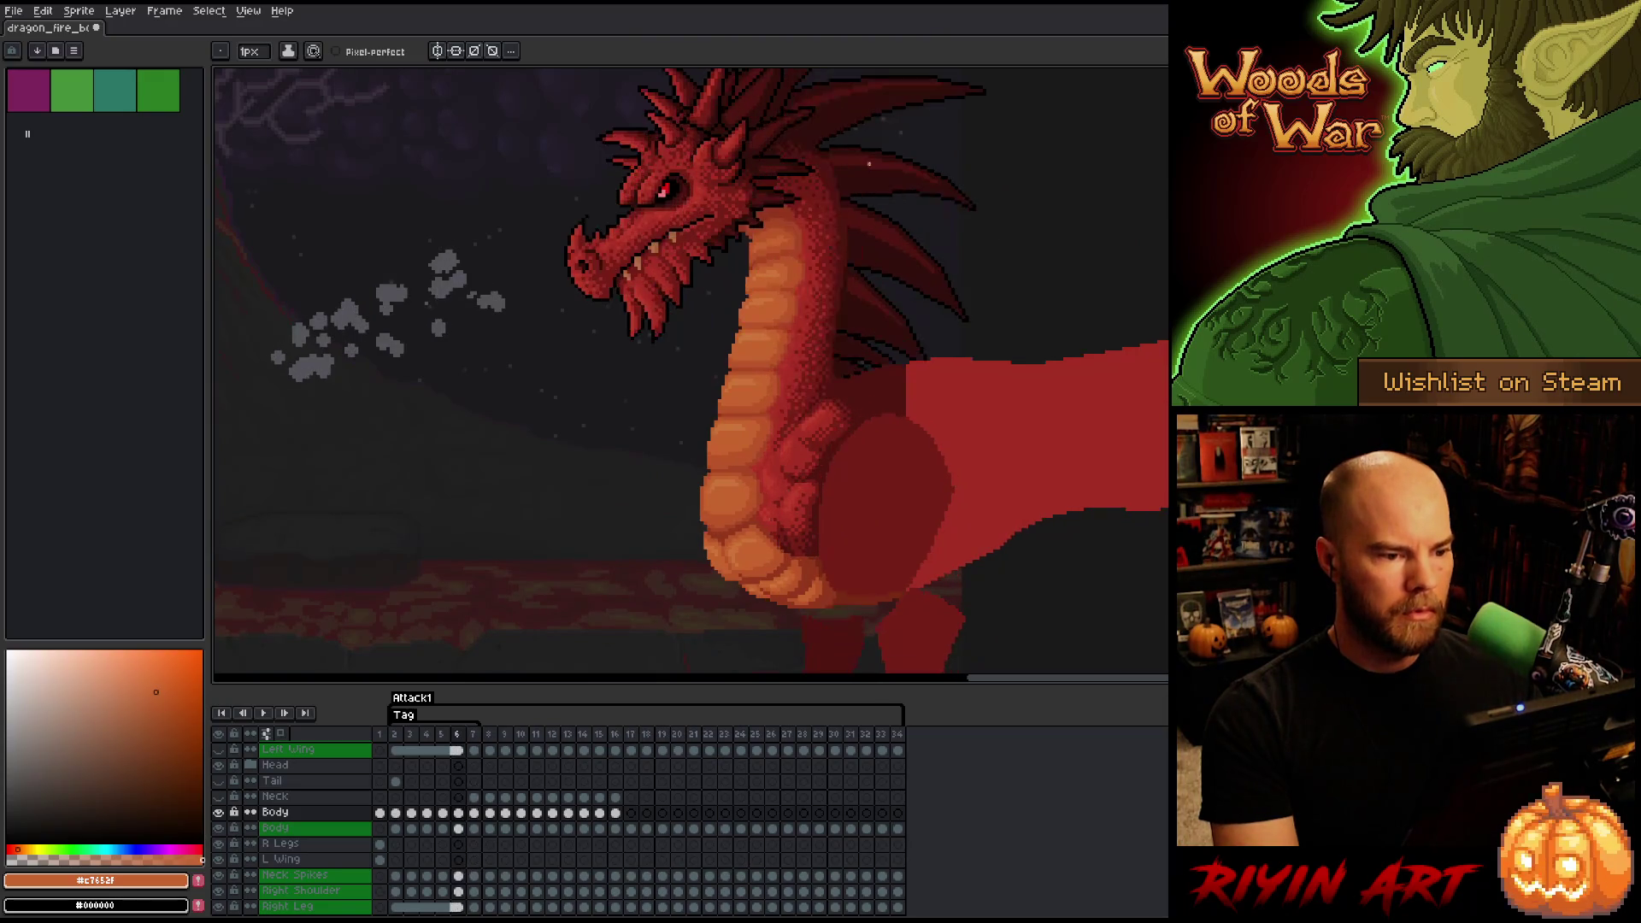
key("ctrl+s")
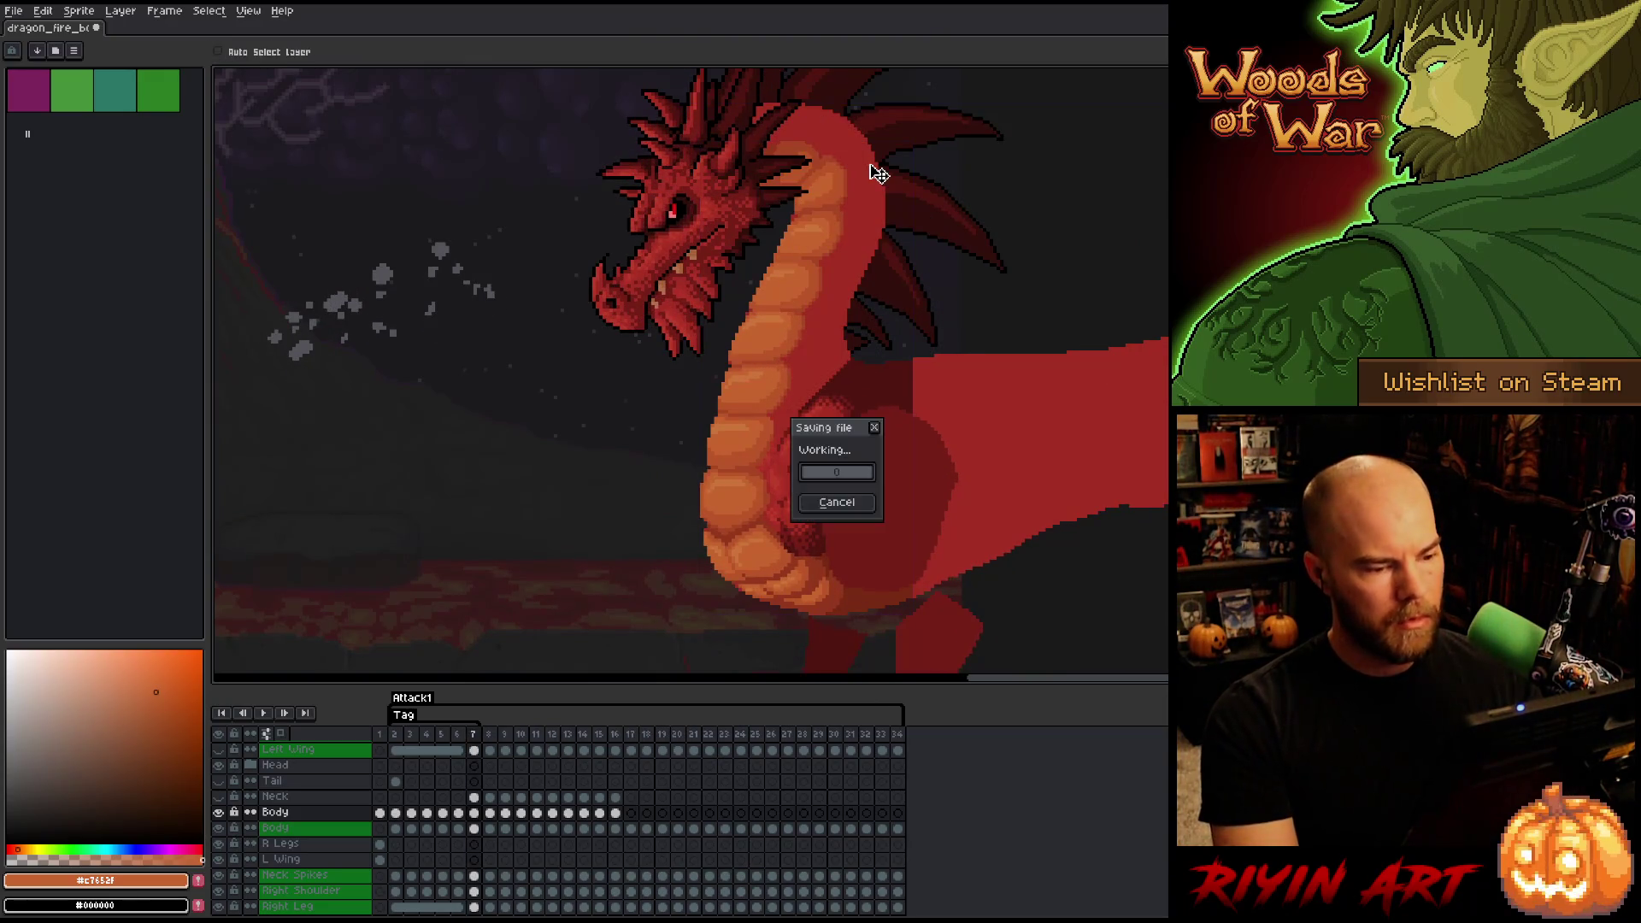
- Sample the dragon's dark red #761F18 as the drawing colour and adjust the brush size
scroll(855, 239, "up", 1)
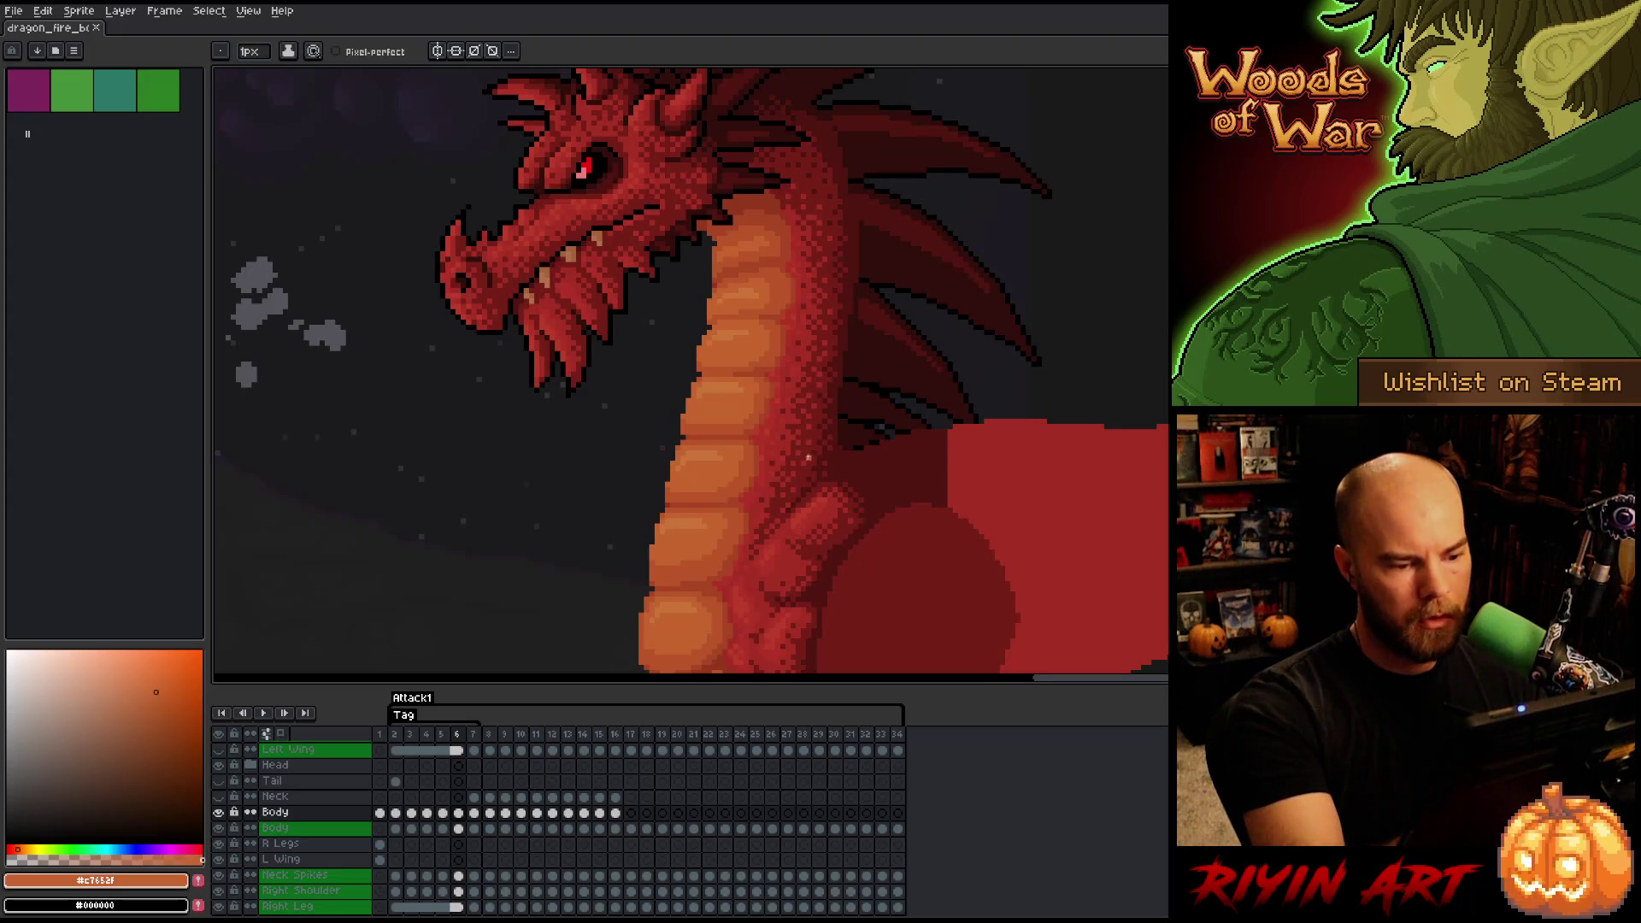
left_click(808, 457, "alt")
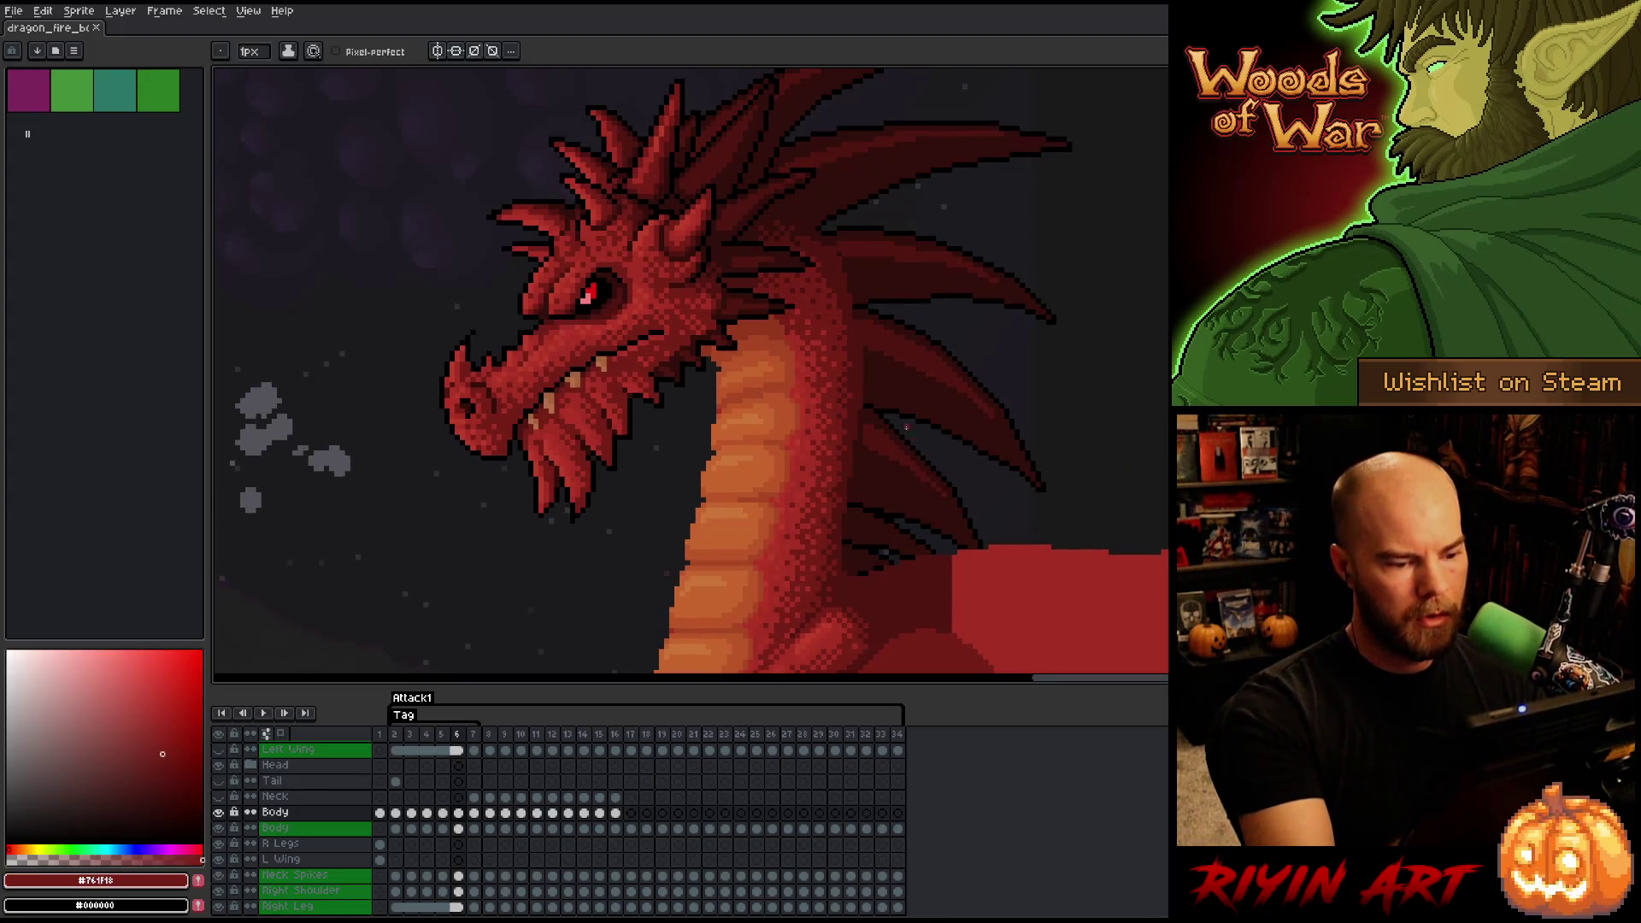
left_click(250, 51)
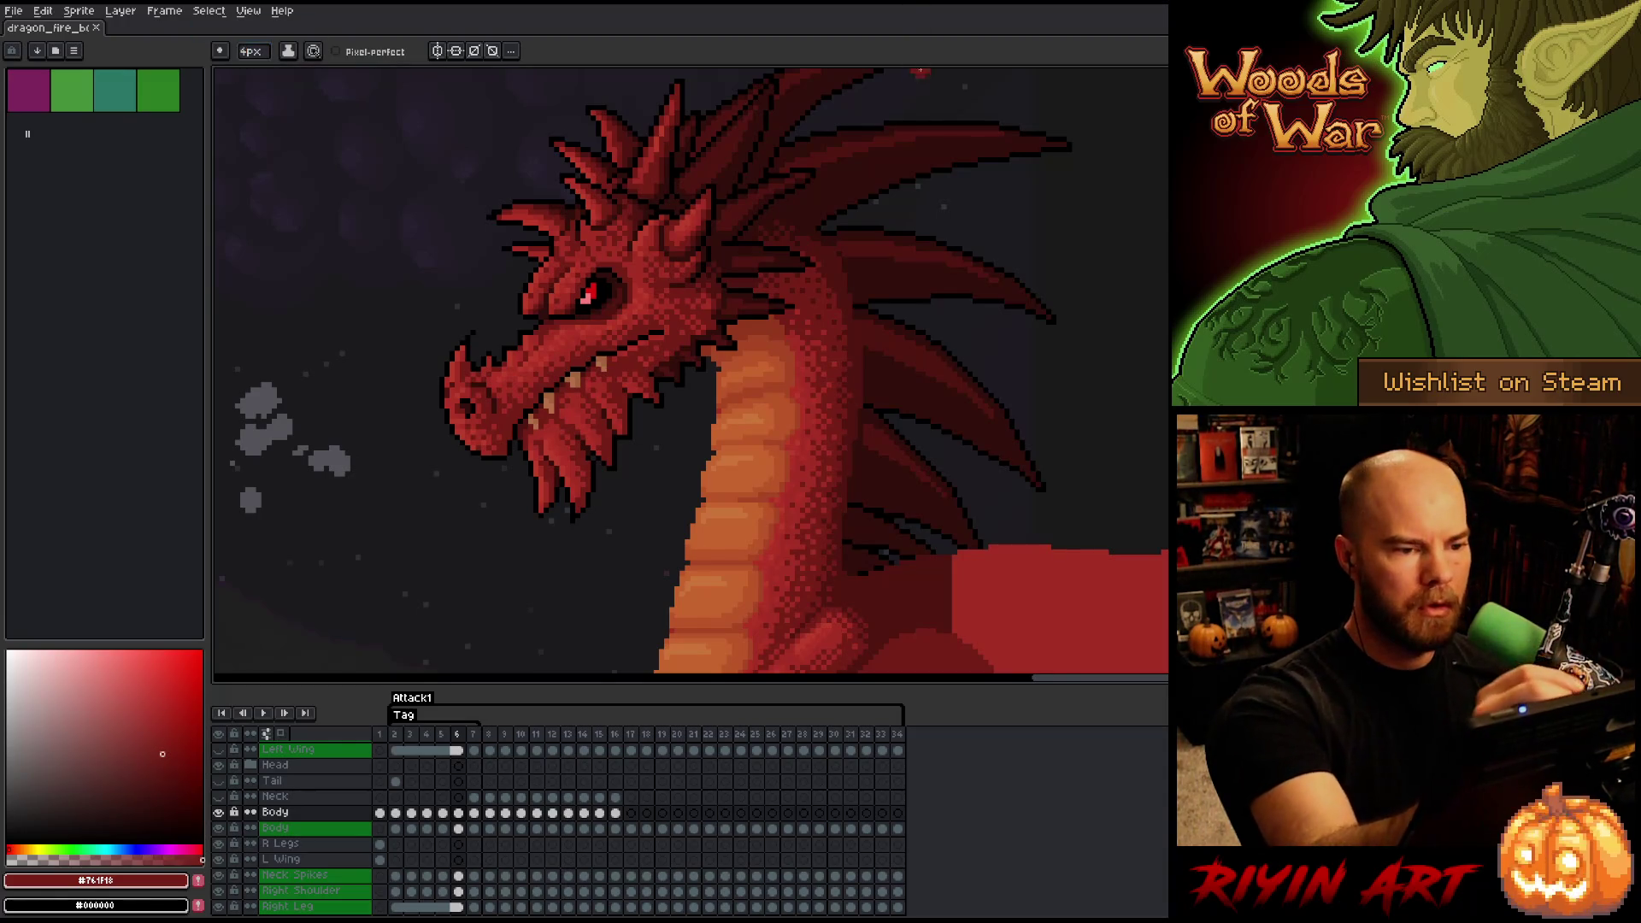
- Magic Wand the orange neck belly, switch between the Body layers, and clear the selection
key("w")
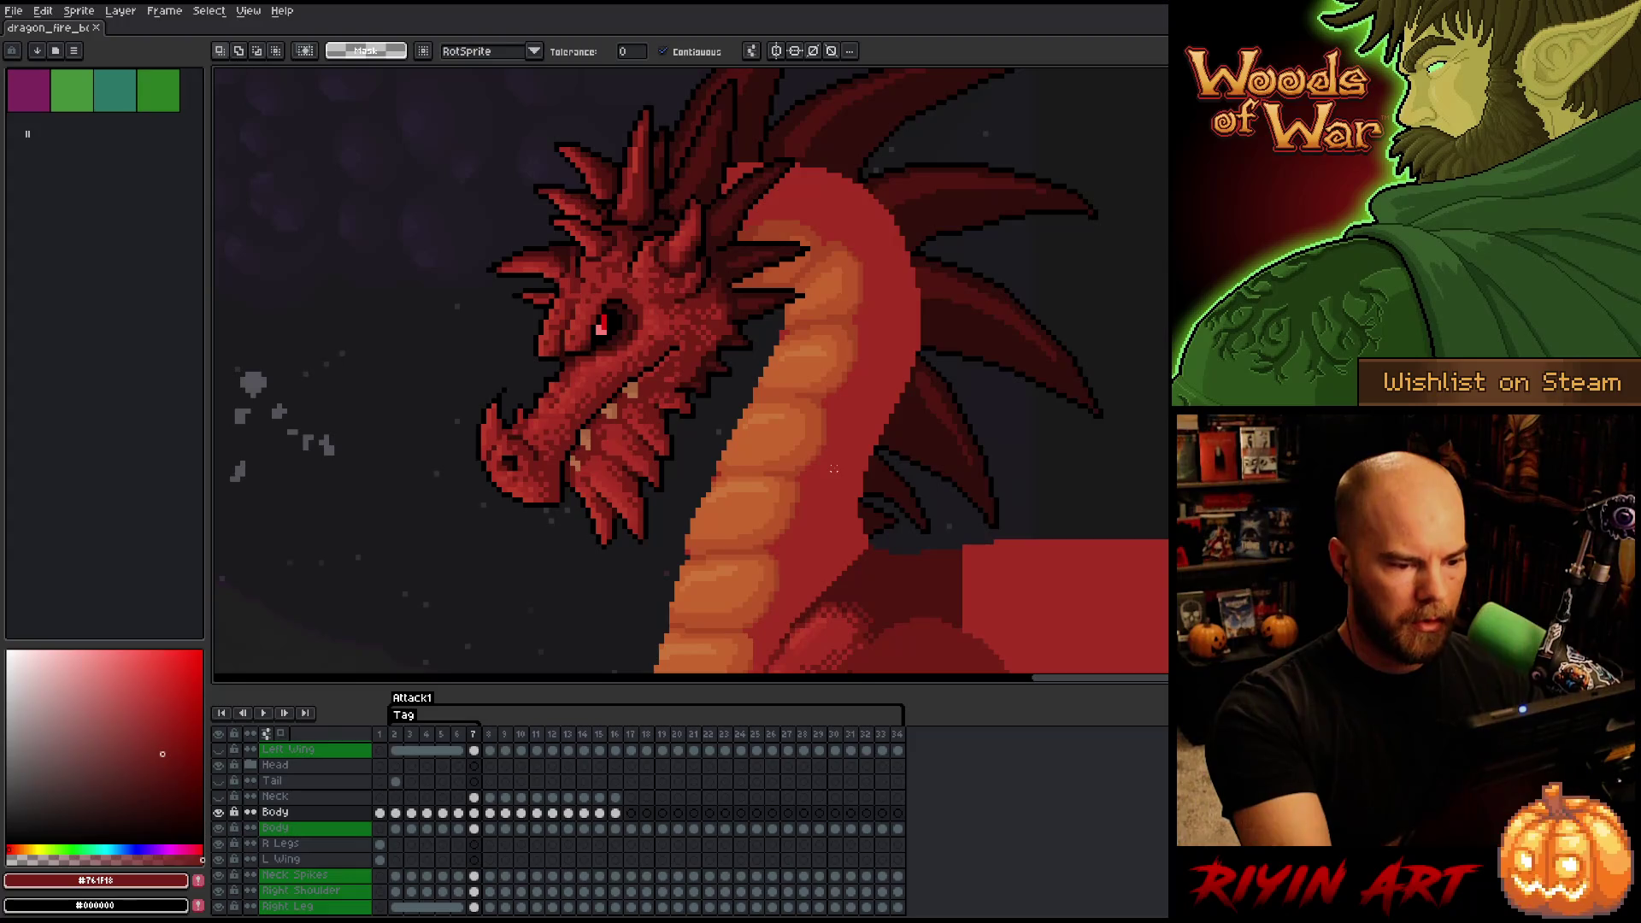
left_click(822, 466)
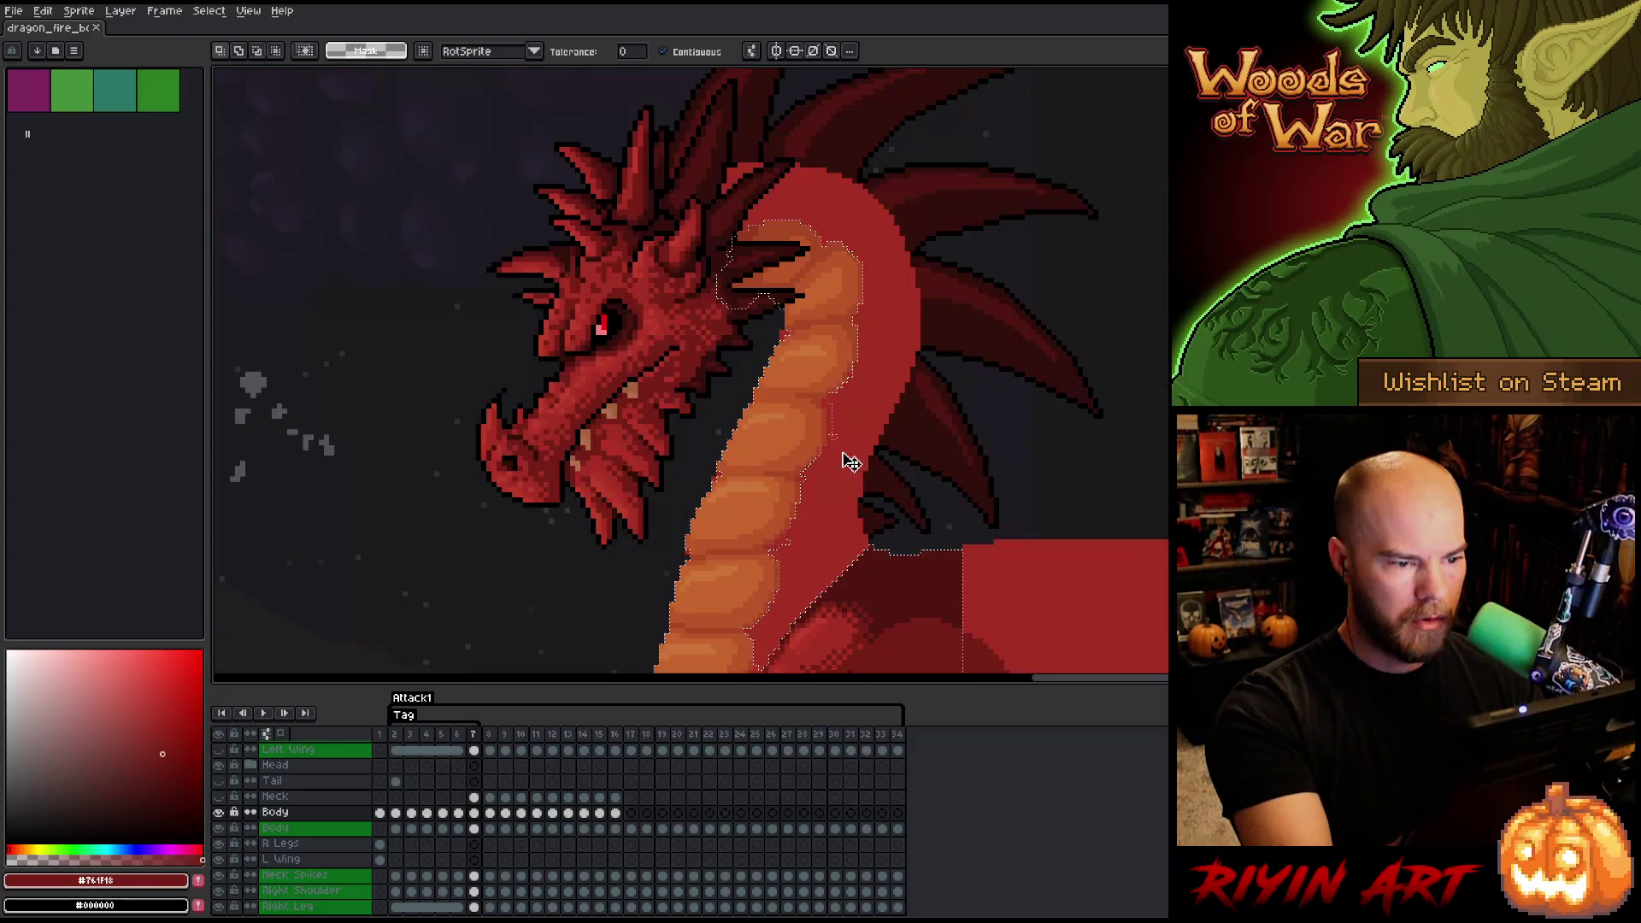
left_click(473, 828)
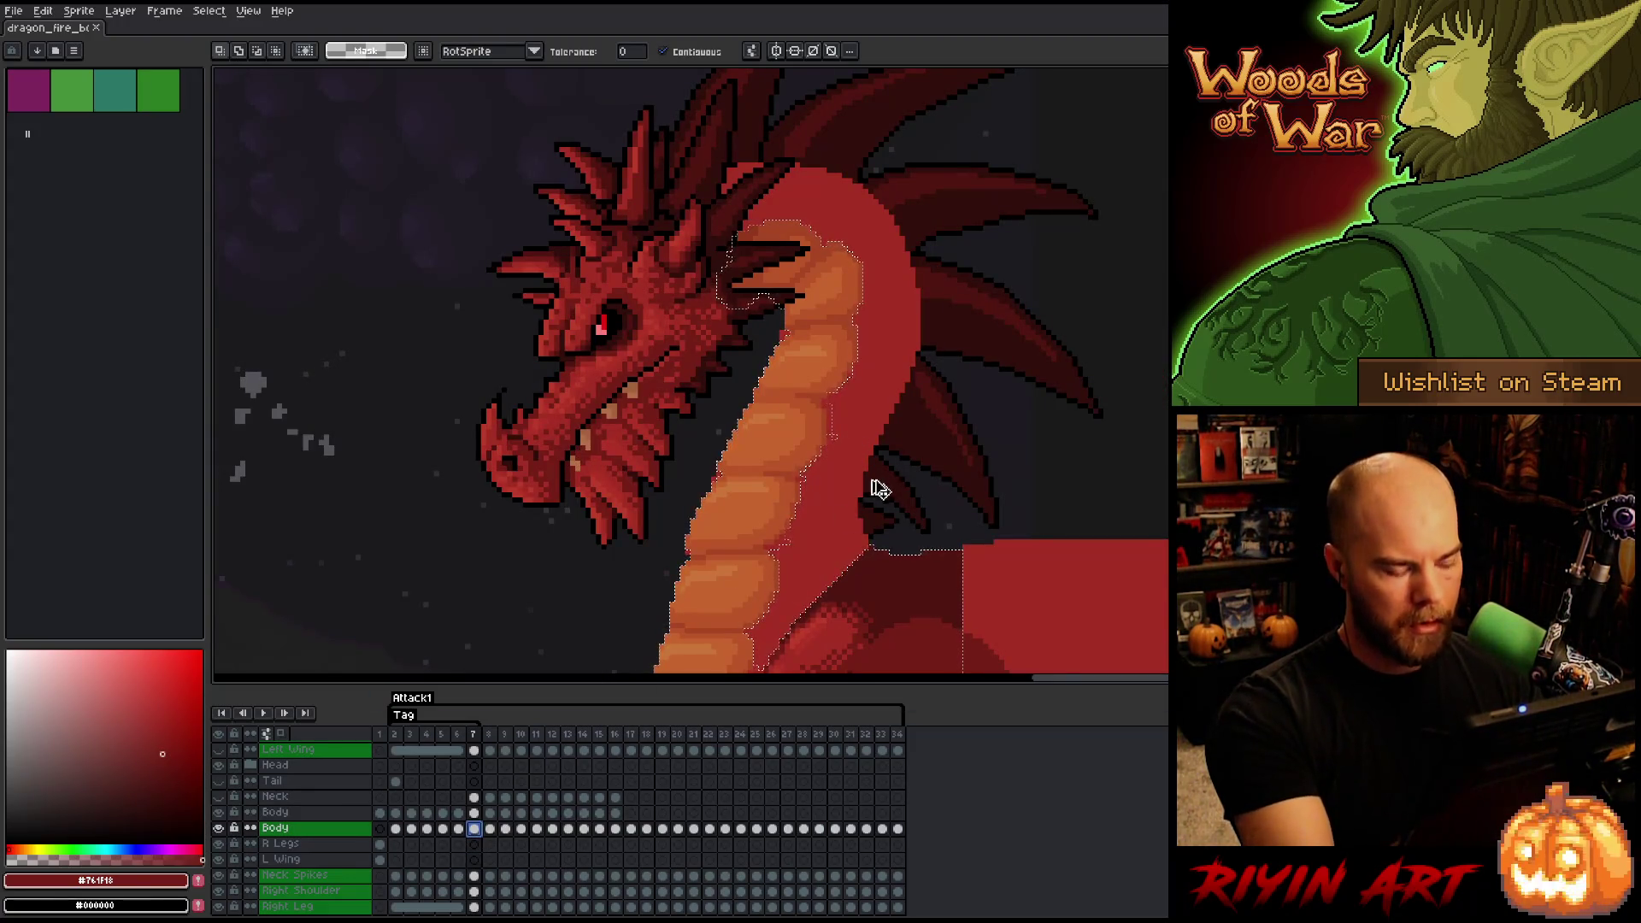
key("ctrl+d")
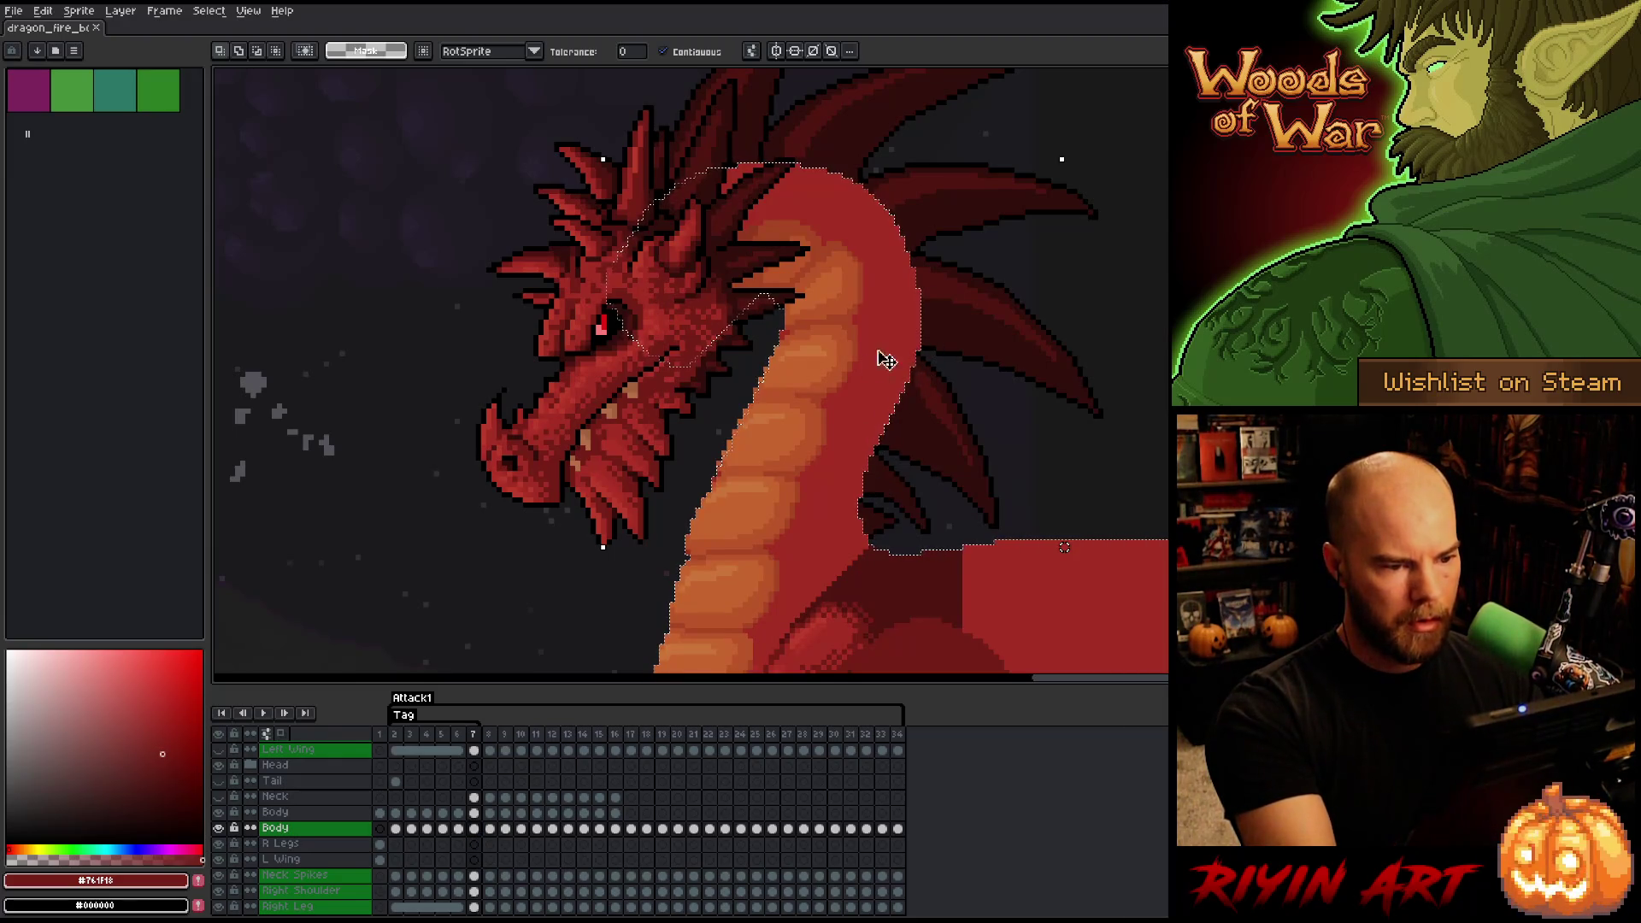
left_click(474, 812)
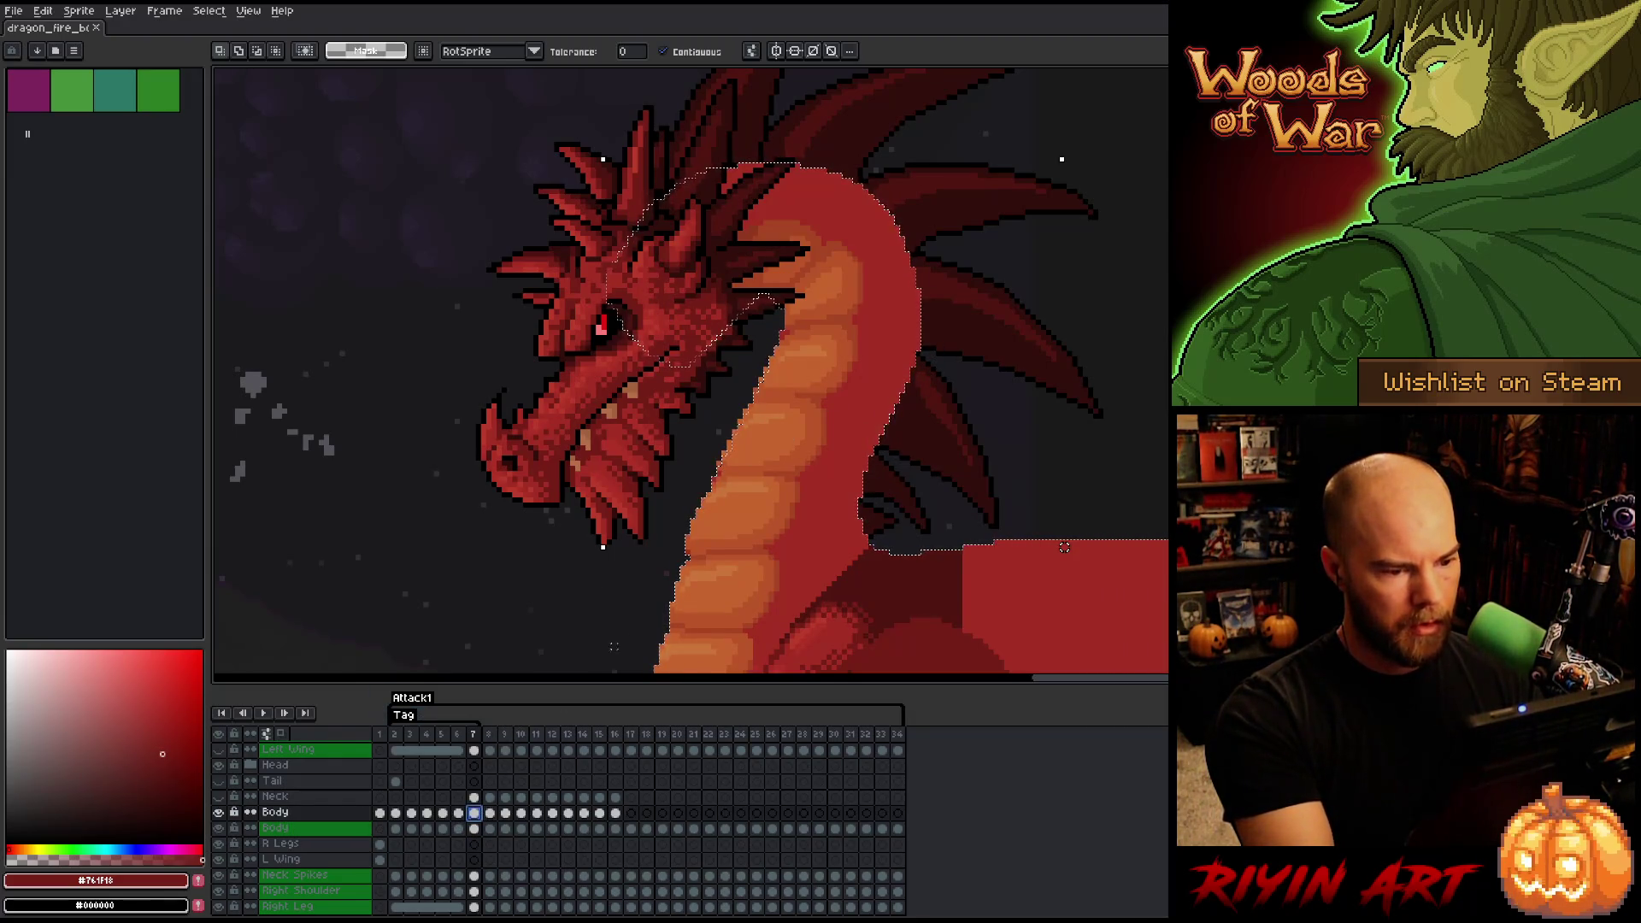
key("Left")
key("Right")
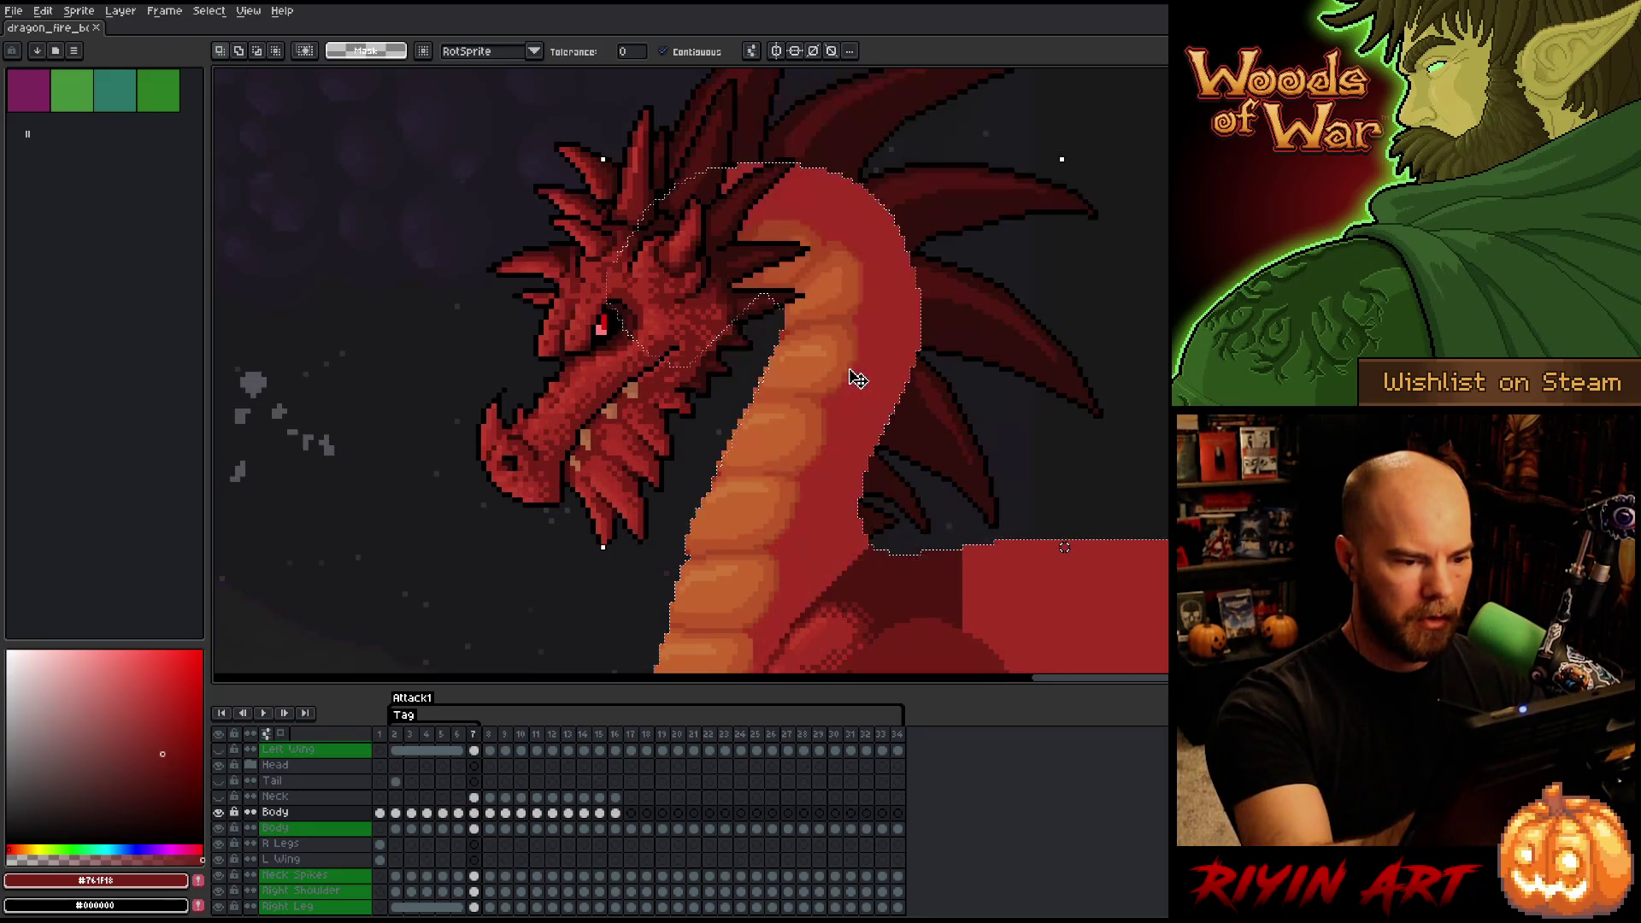
- Reselect only the orange belly with the Magic Wand and bring up Replace Color
key("b")
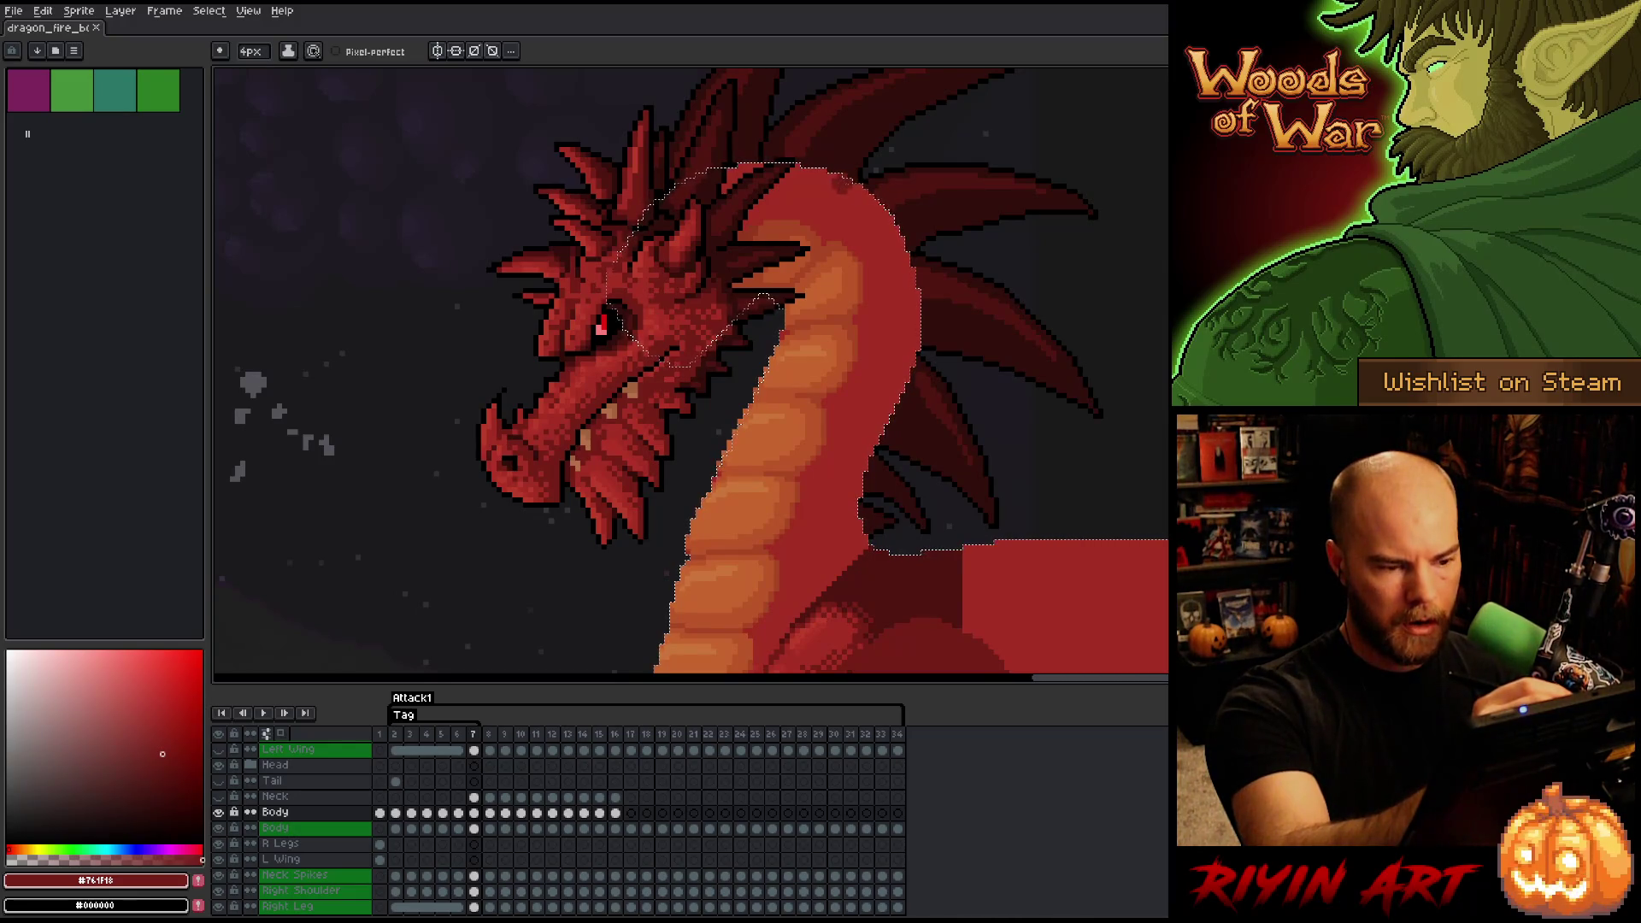
key("w")
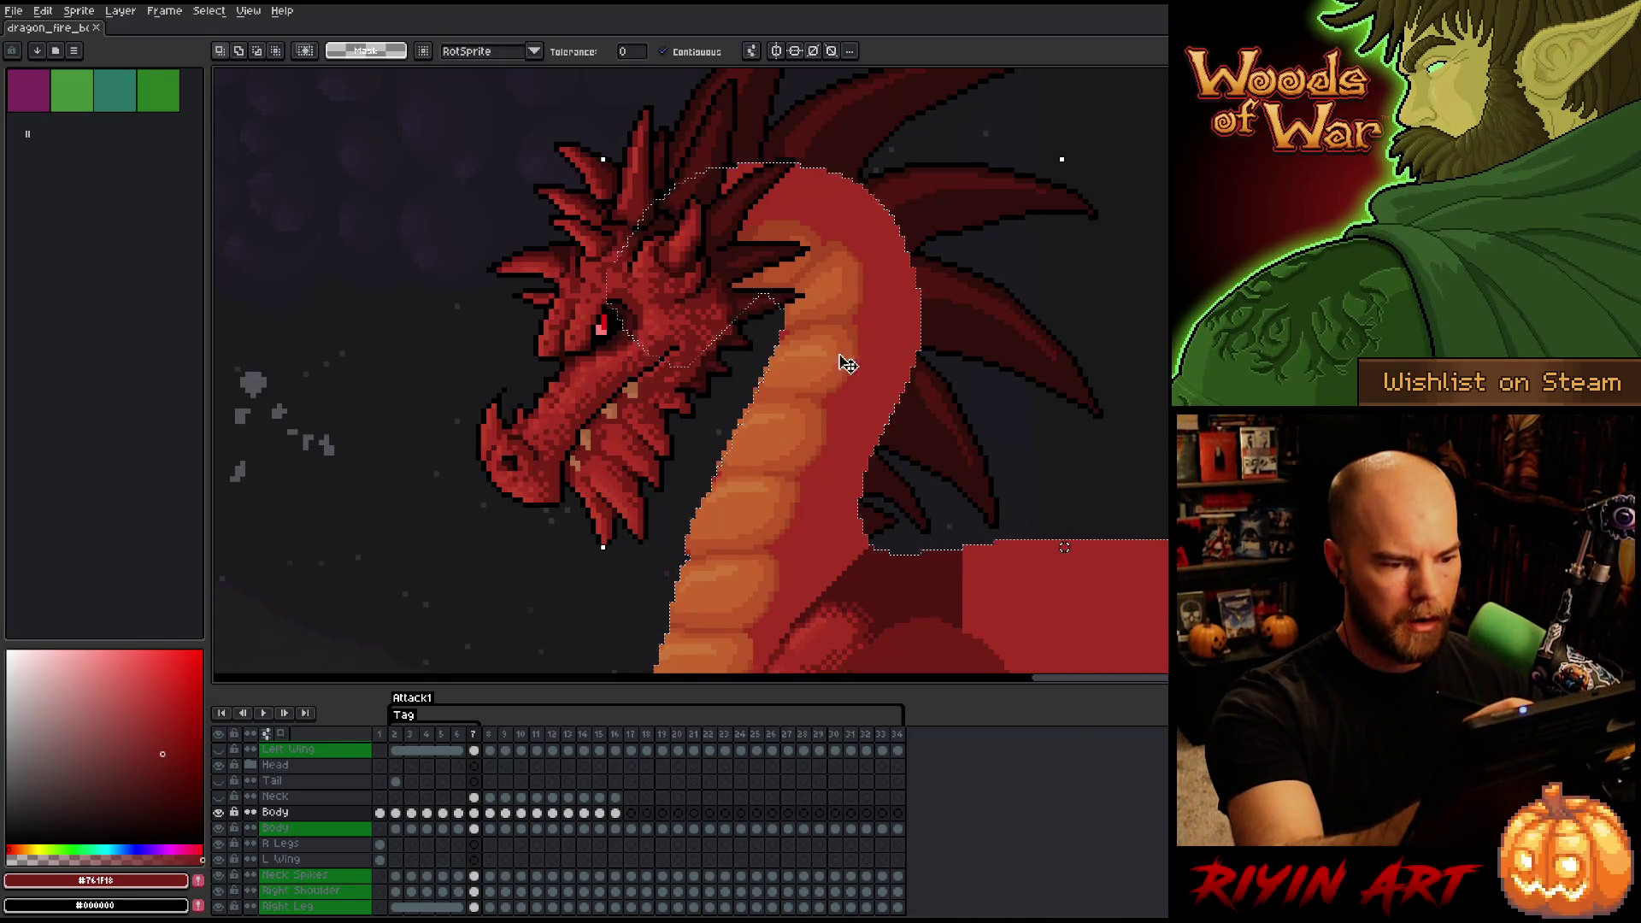
left_click(874, 323, "alt")
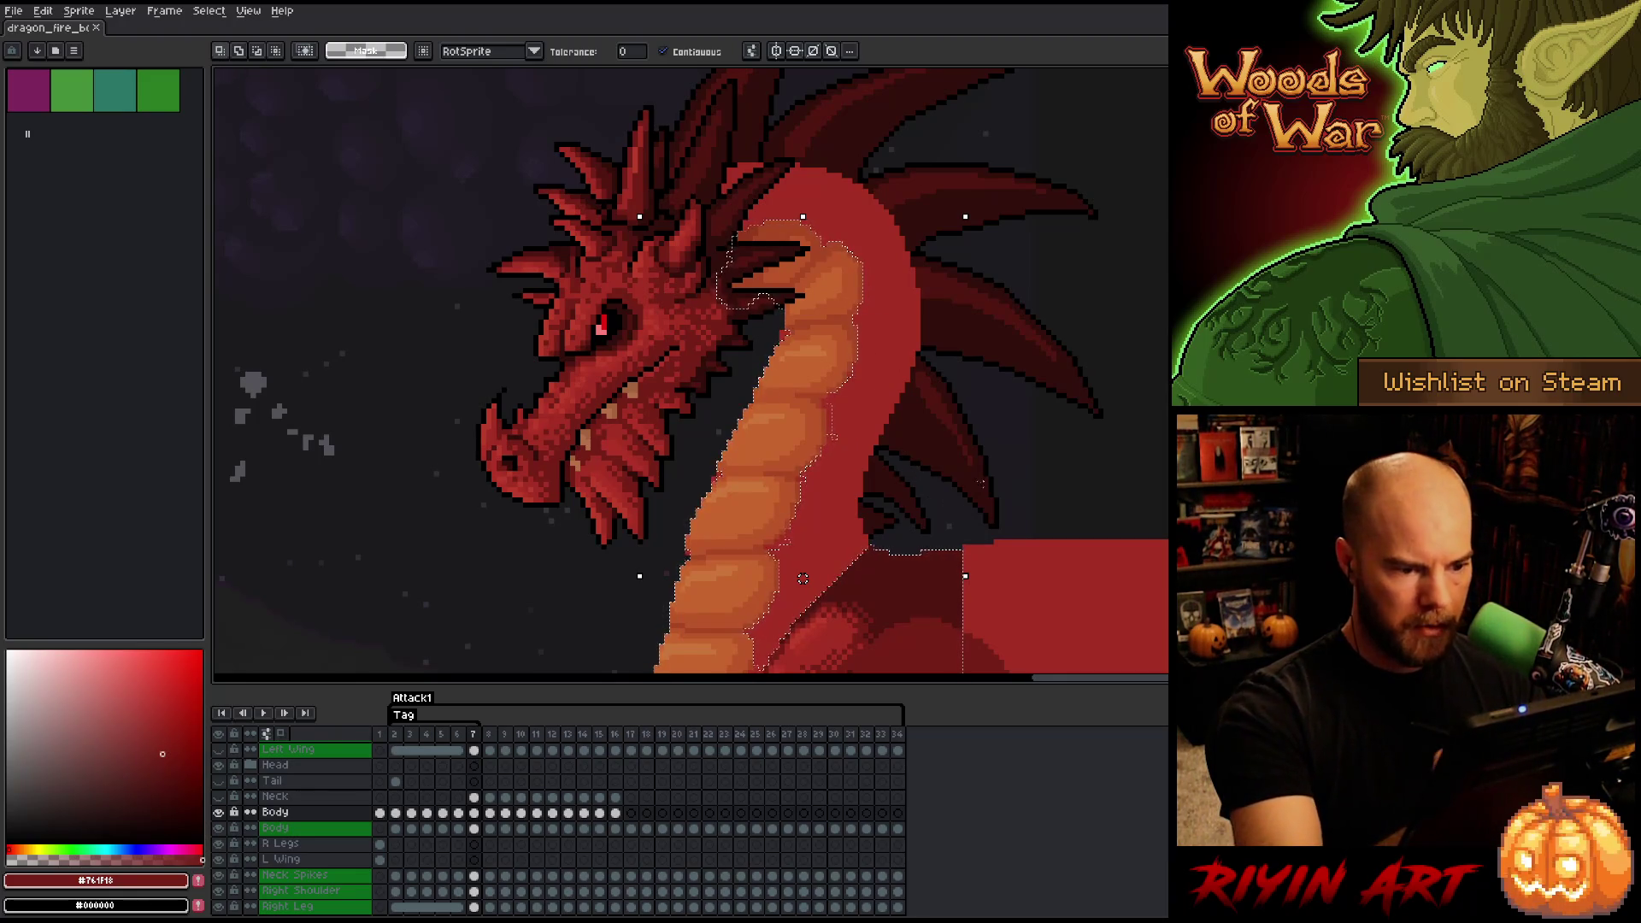
key("shift+r")
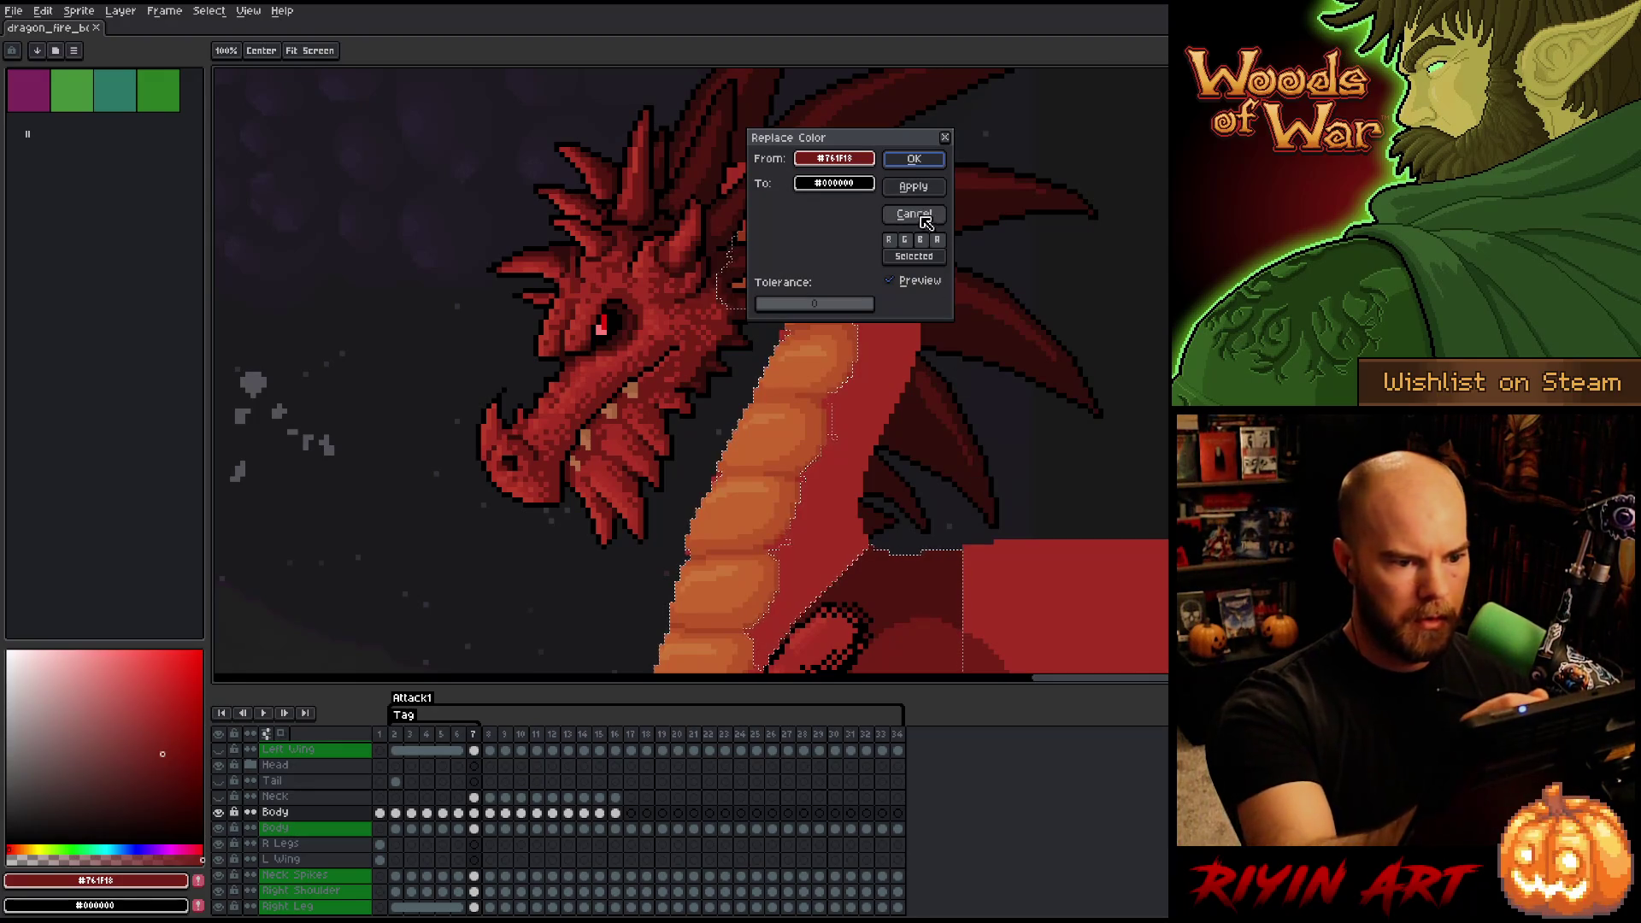
- Cancel Replace Color and use Color Range to add the neck's red to the selection
left_click(925, 256)
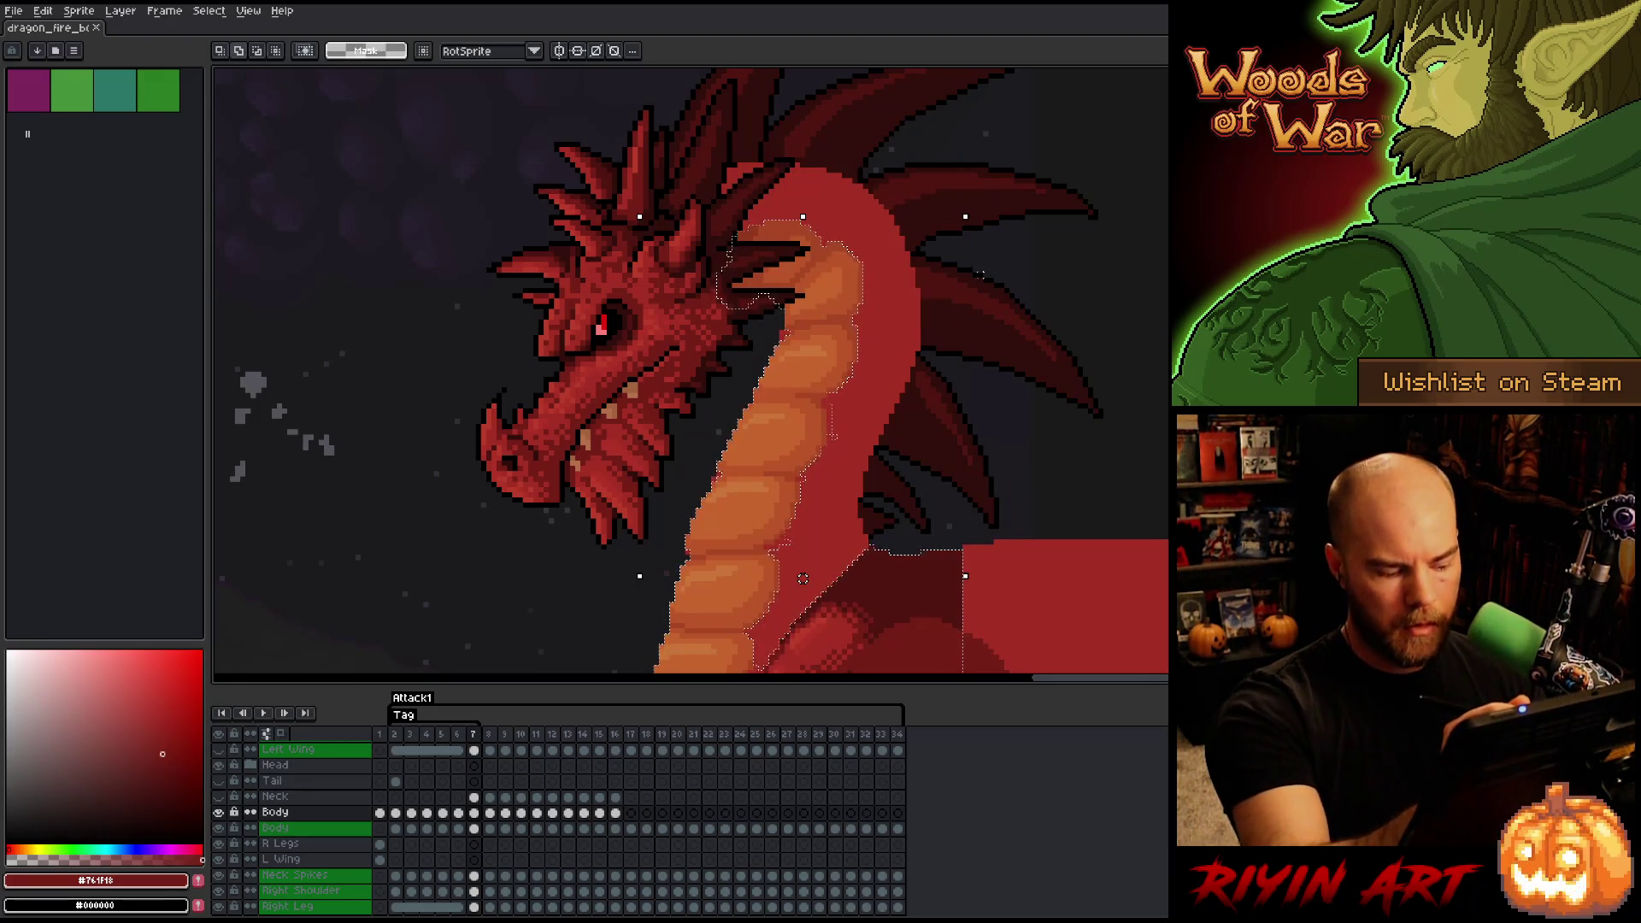
key("shift+c")
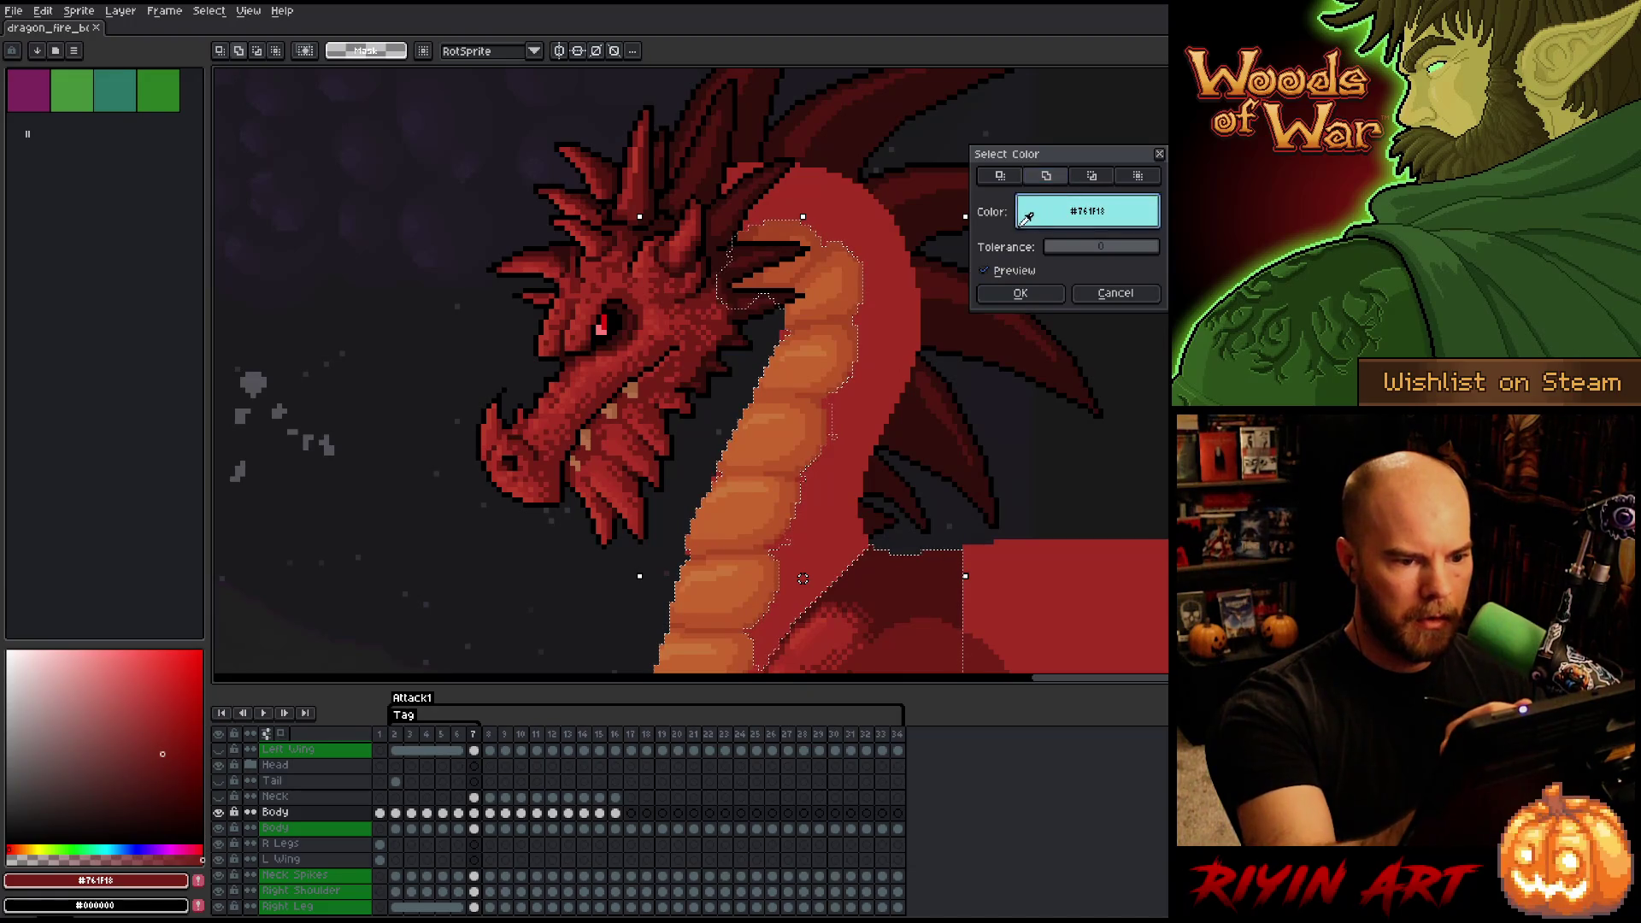
left_click(1092, 175)
mouse_move(1085, 211)
left_mouse_down()
mouse_move(897, 284)
mouse_move(858, 369)
left_mouse_up()
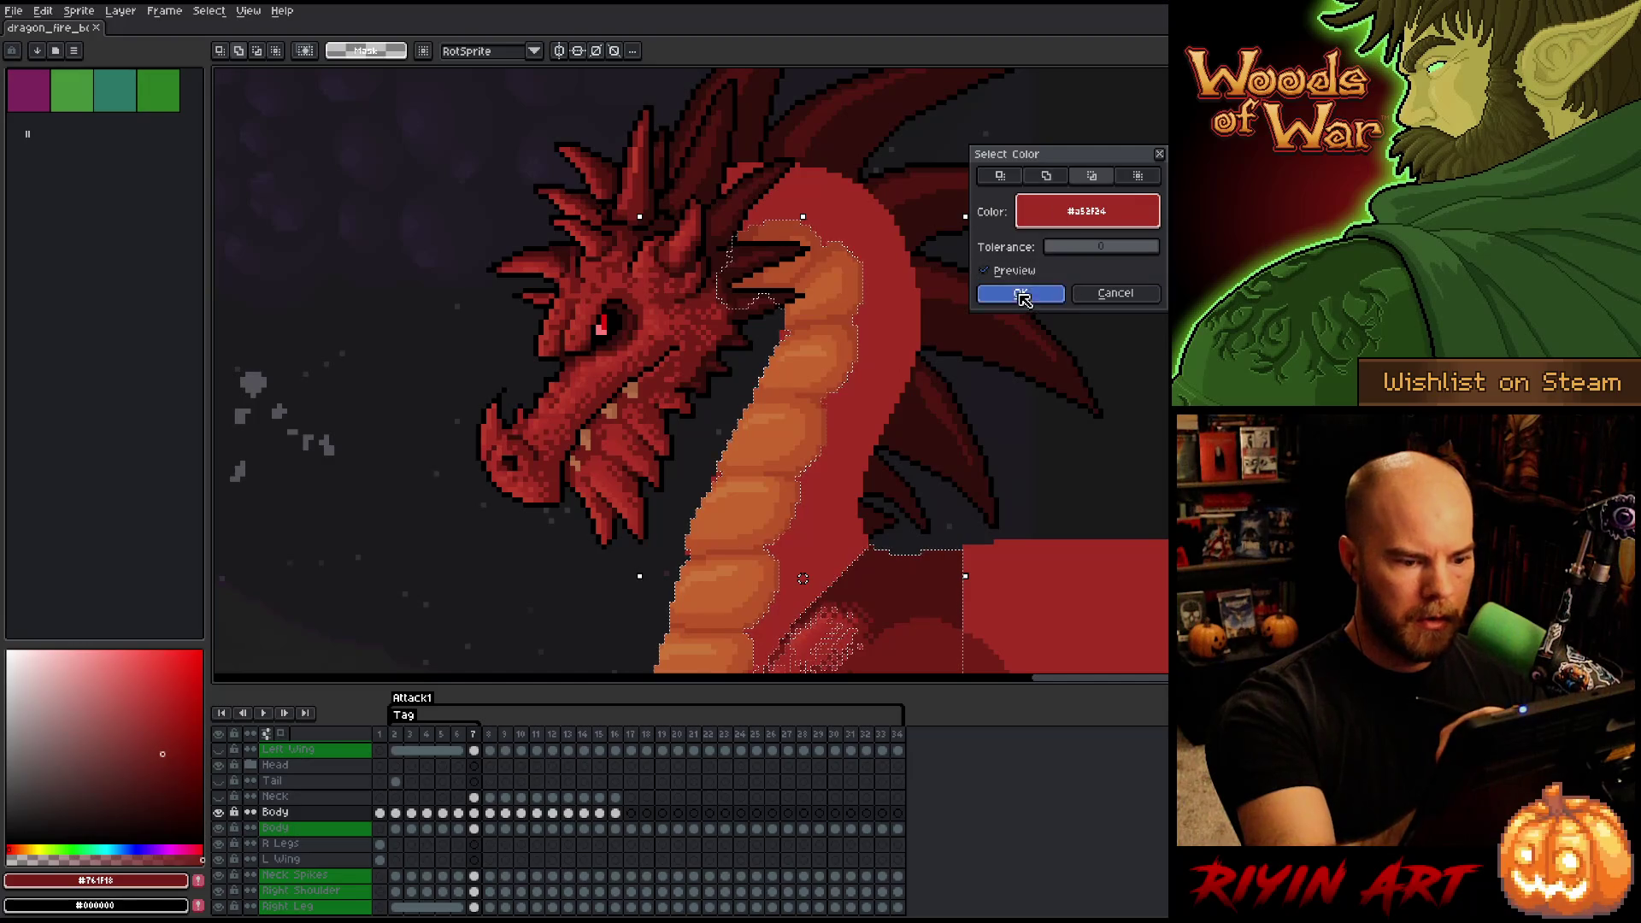
left_click(1020, 293)
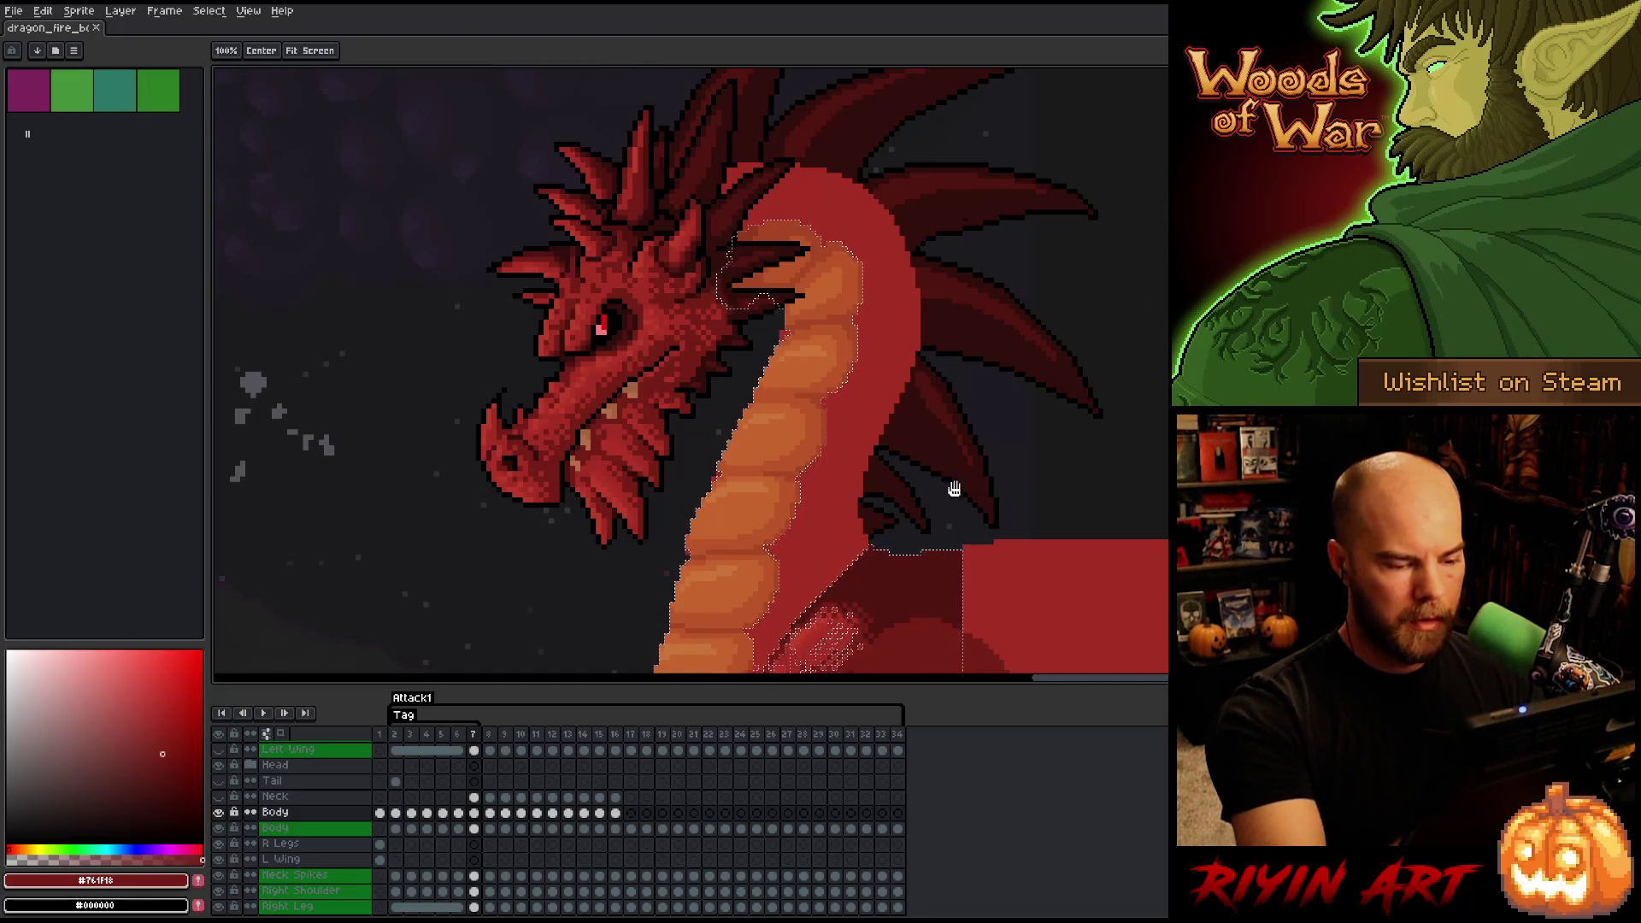
left_click_drag(895, 600, 948, 479)
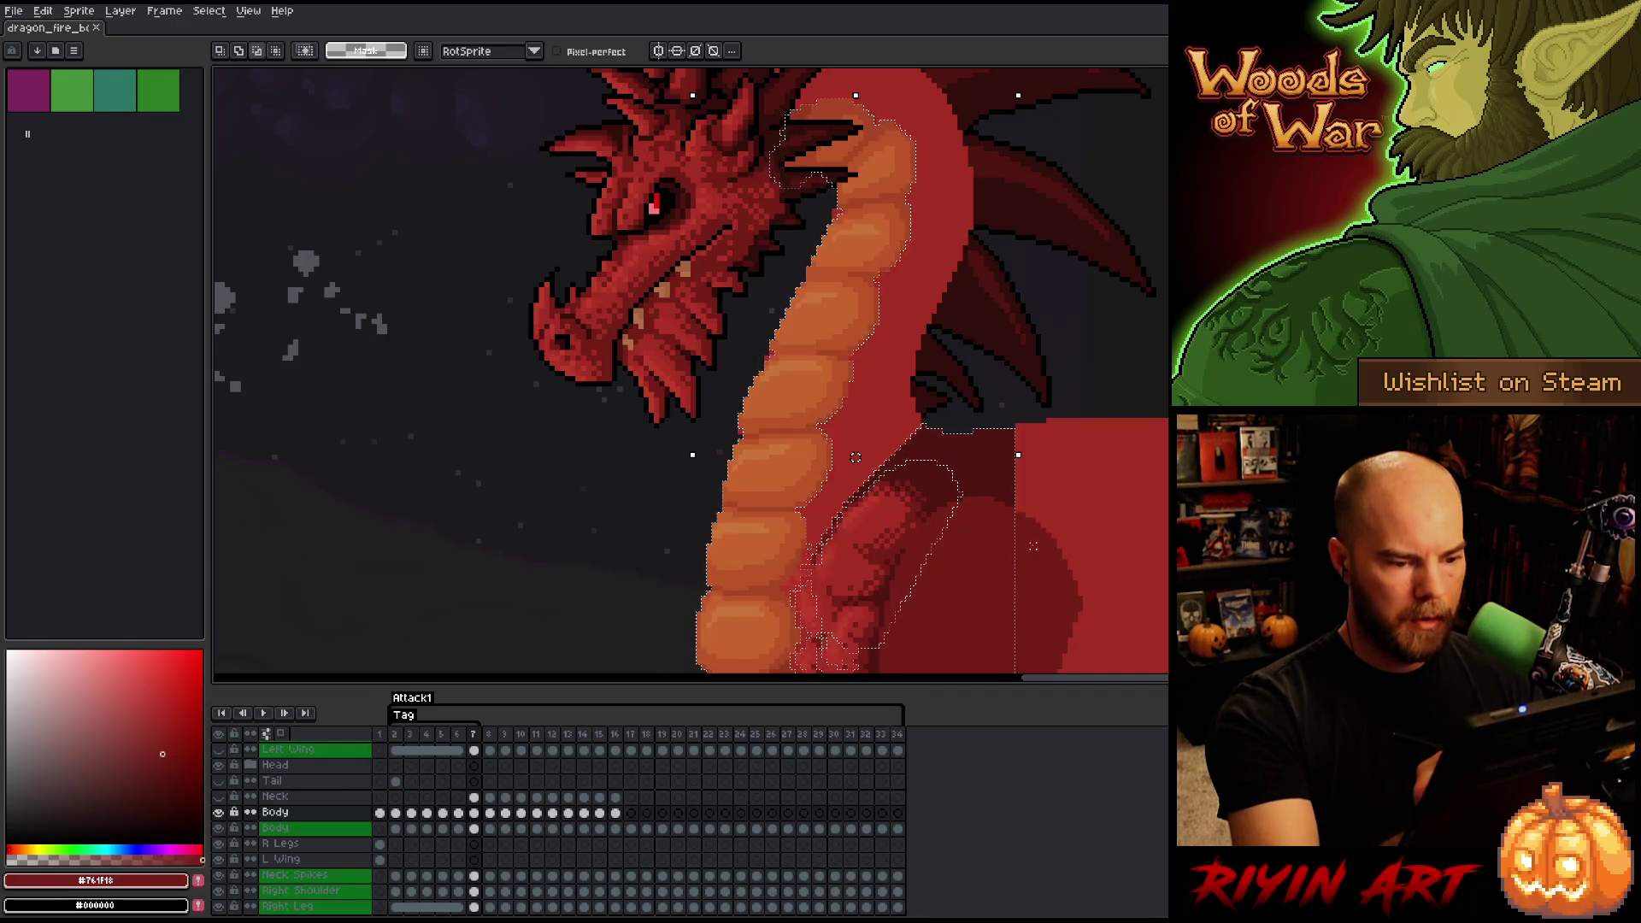
left_click_drag(997, 370, 988, 454)
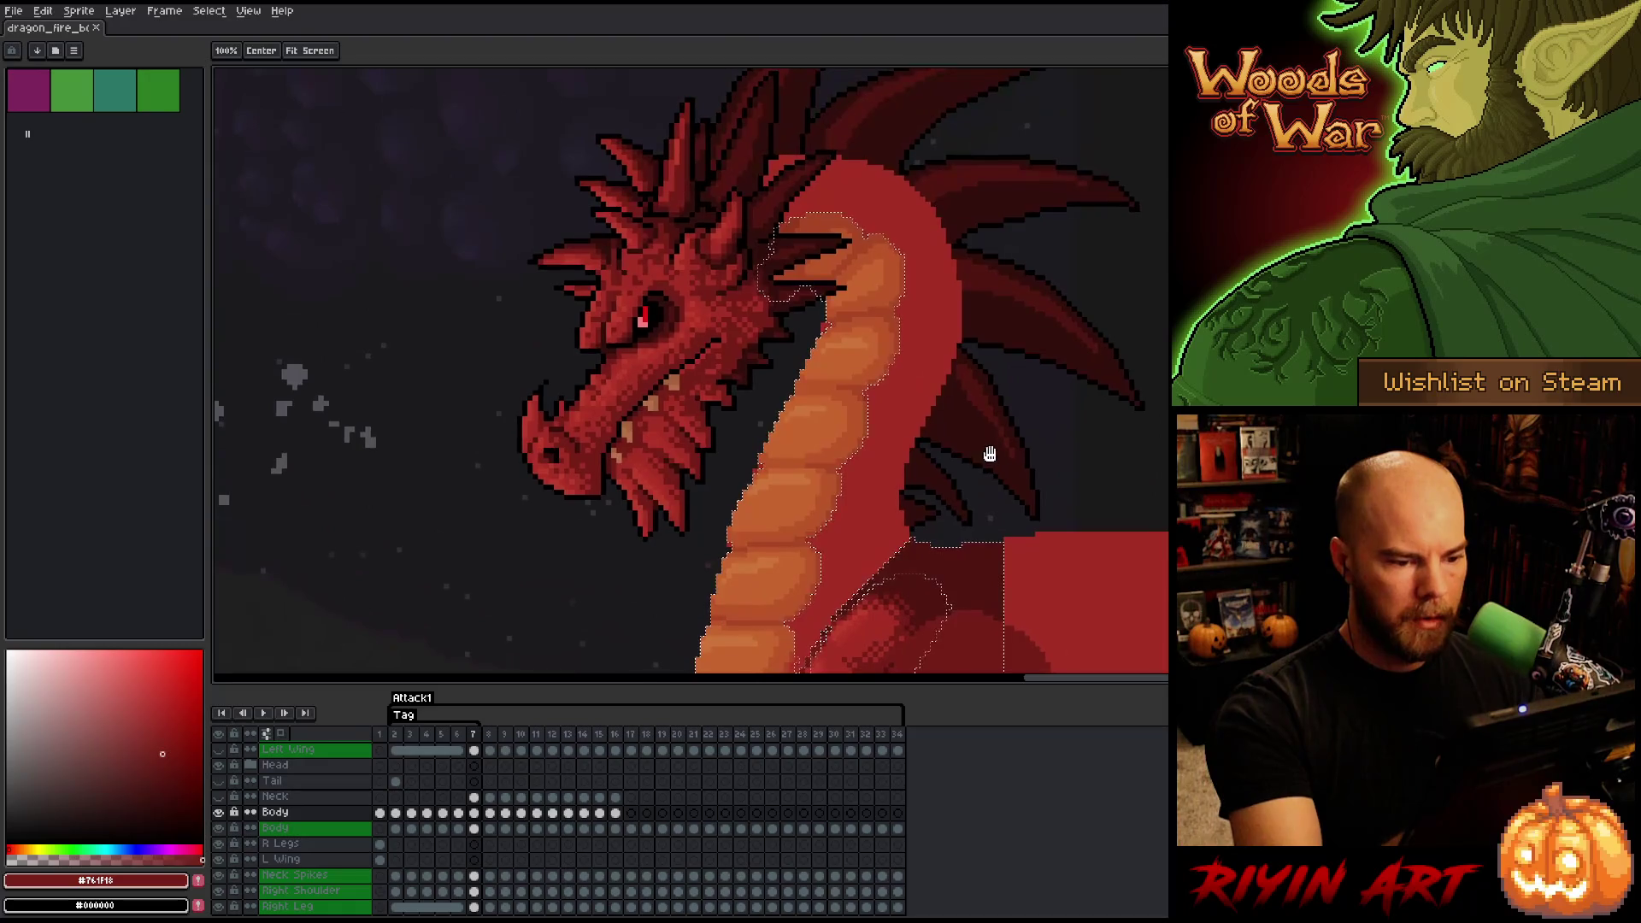
key("space")
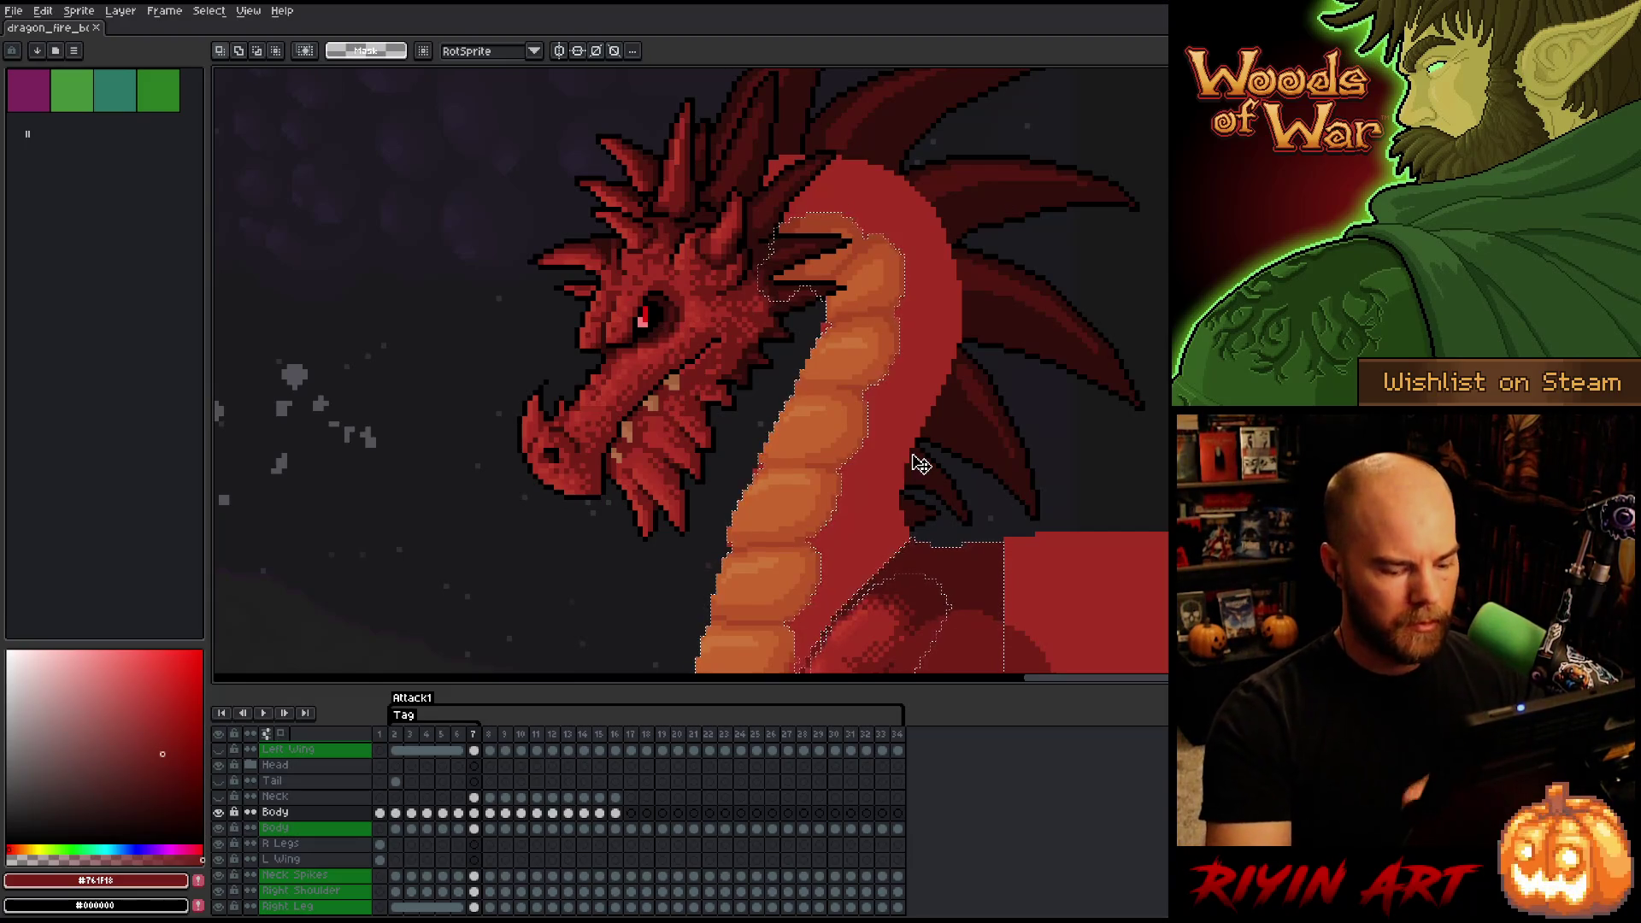
- Sample neck red #B13327 on frame 6 and dab it onto frame 7's orange neck
key("Left")
key("alt")
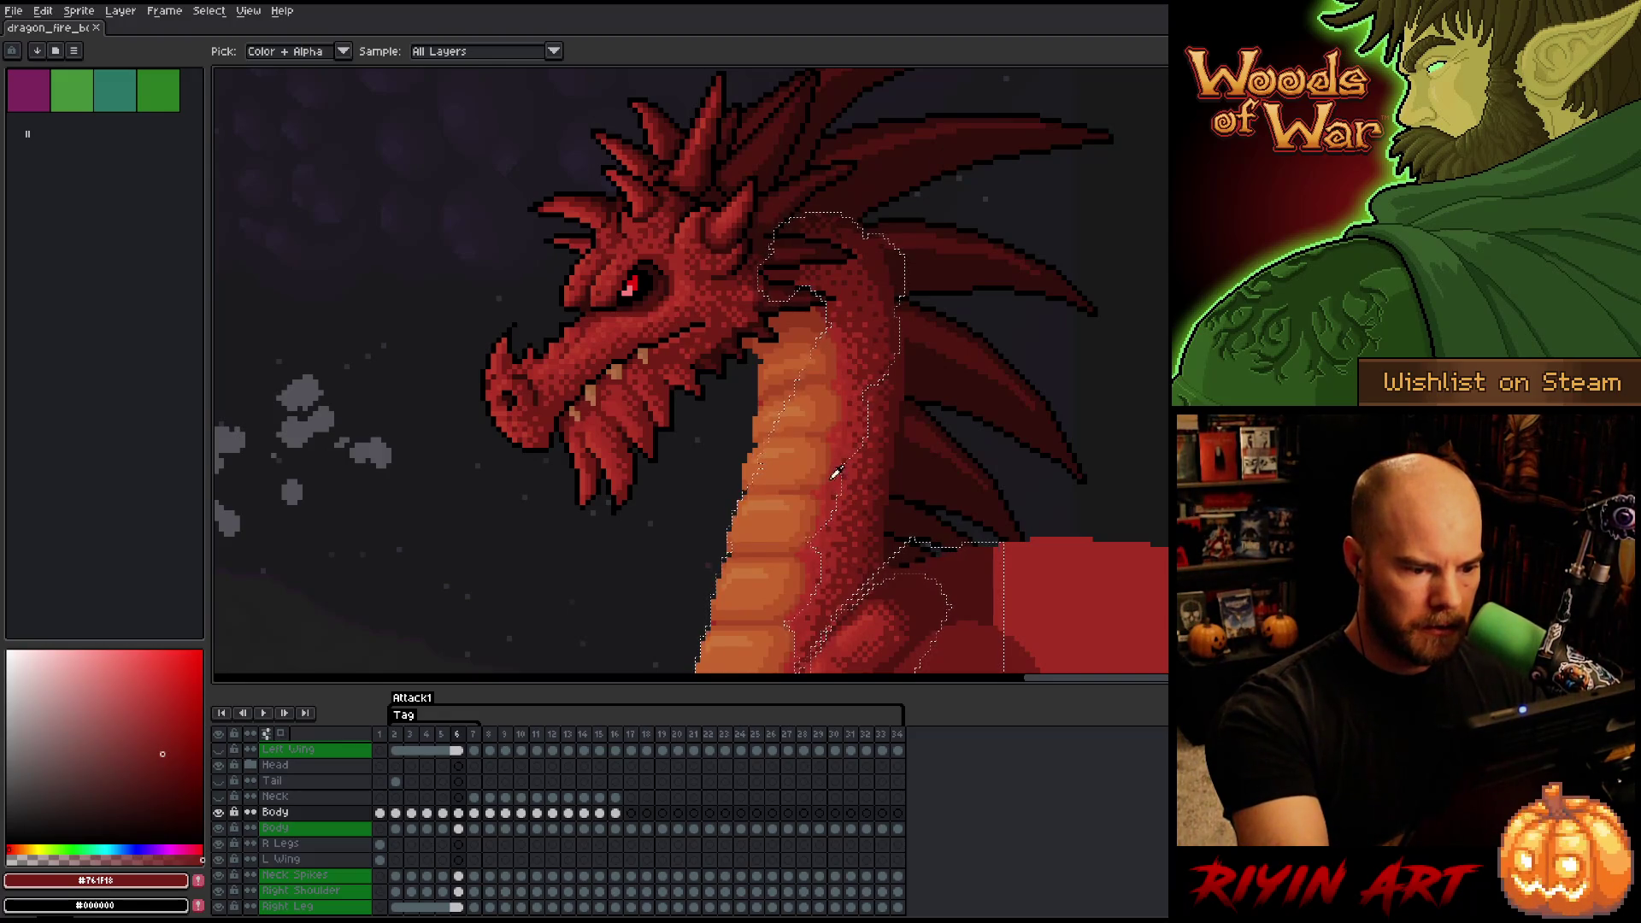
left_click(823, 515)
key("b")
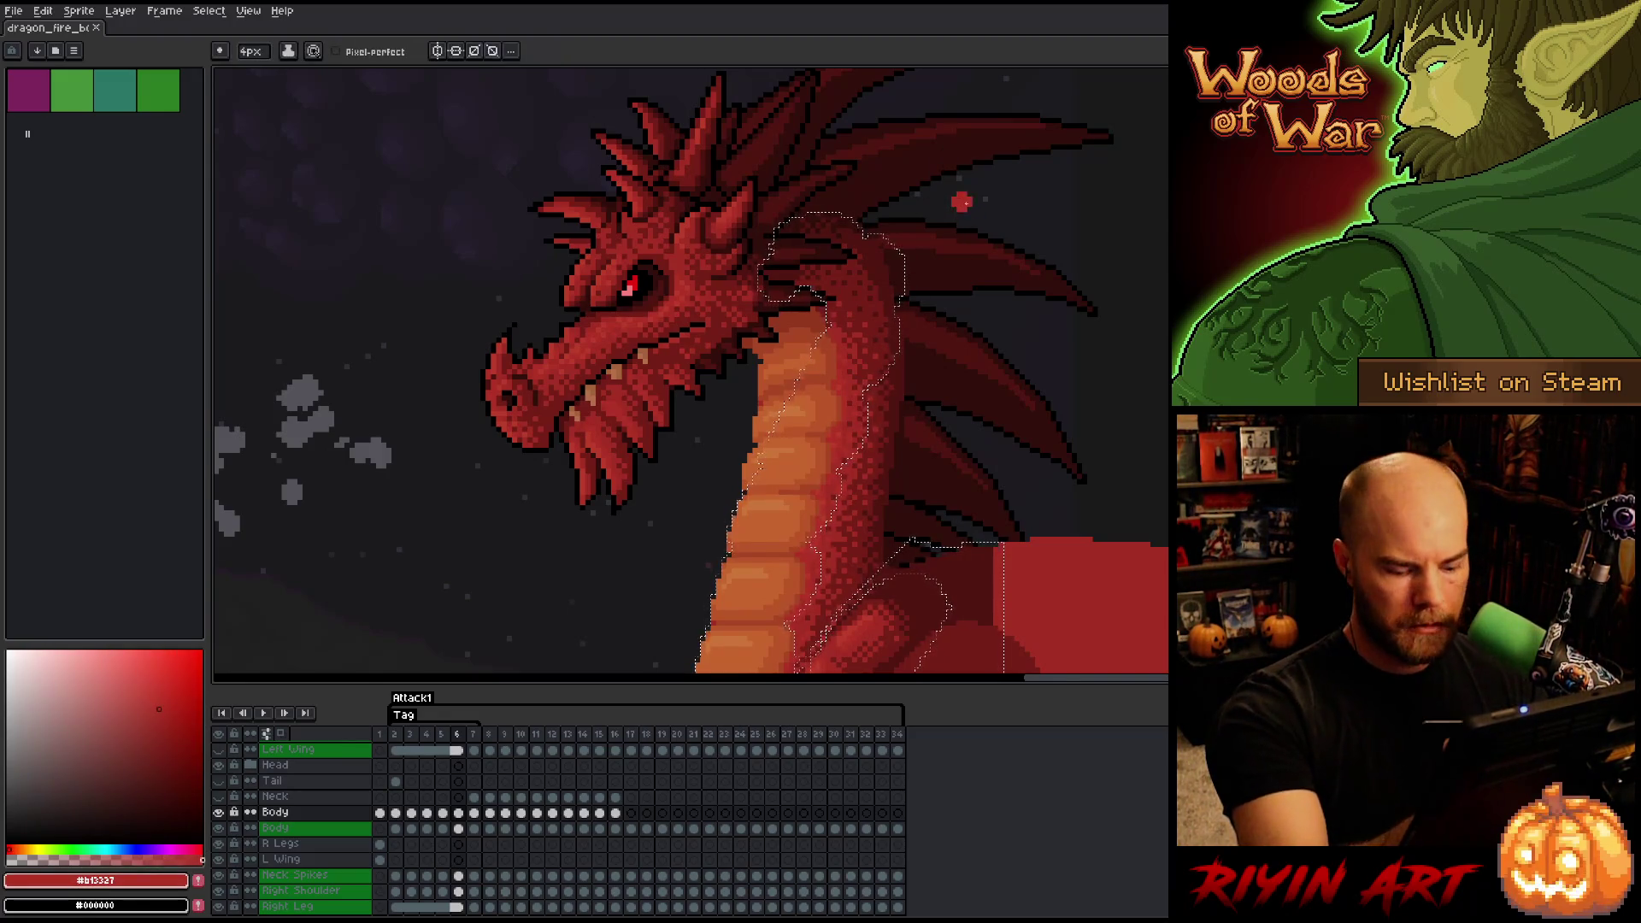
key("period")
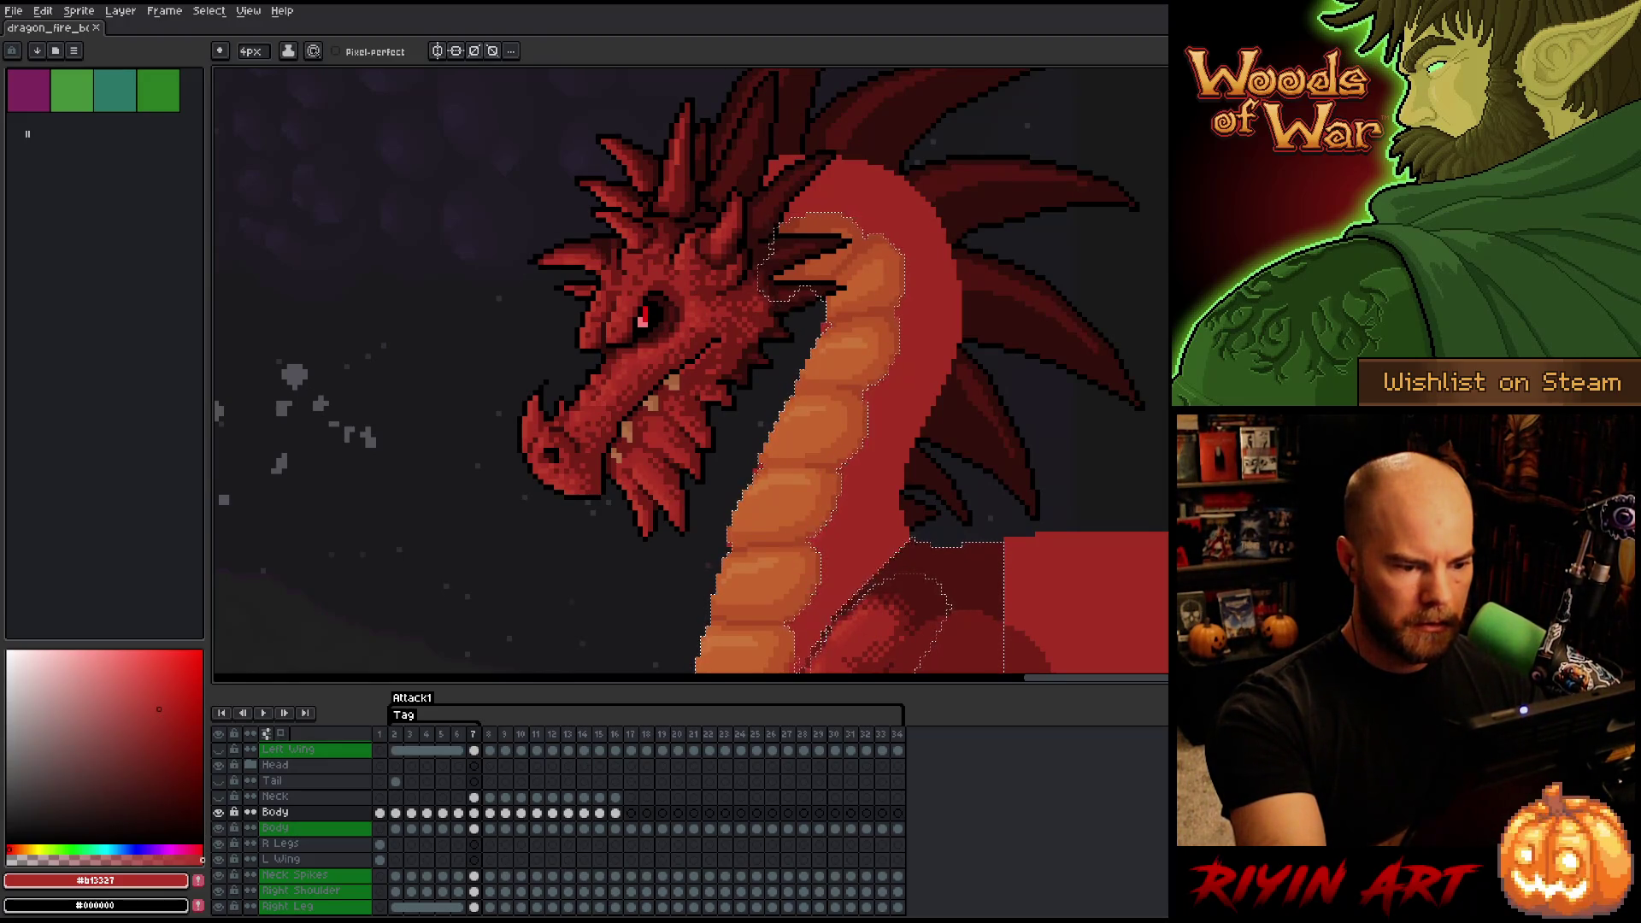
left_click(872, 347)
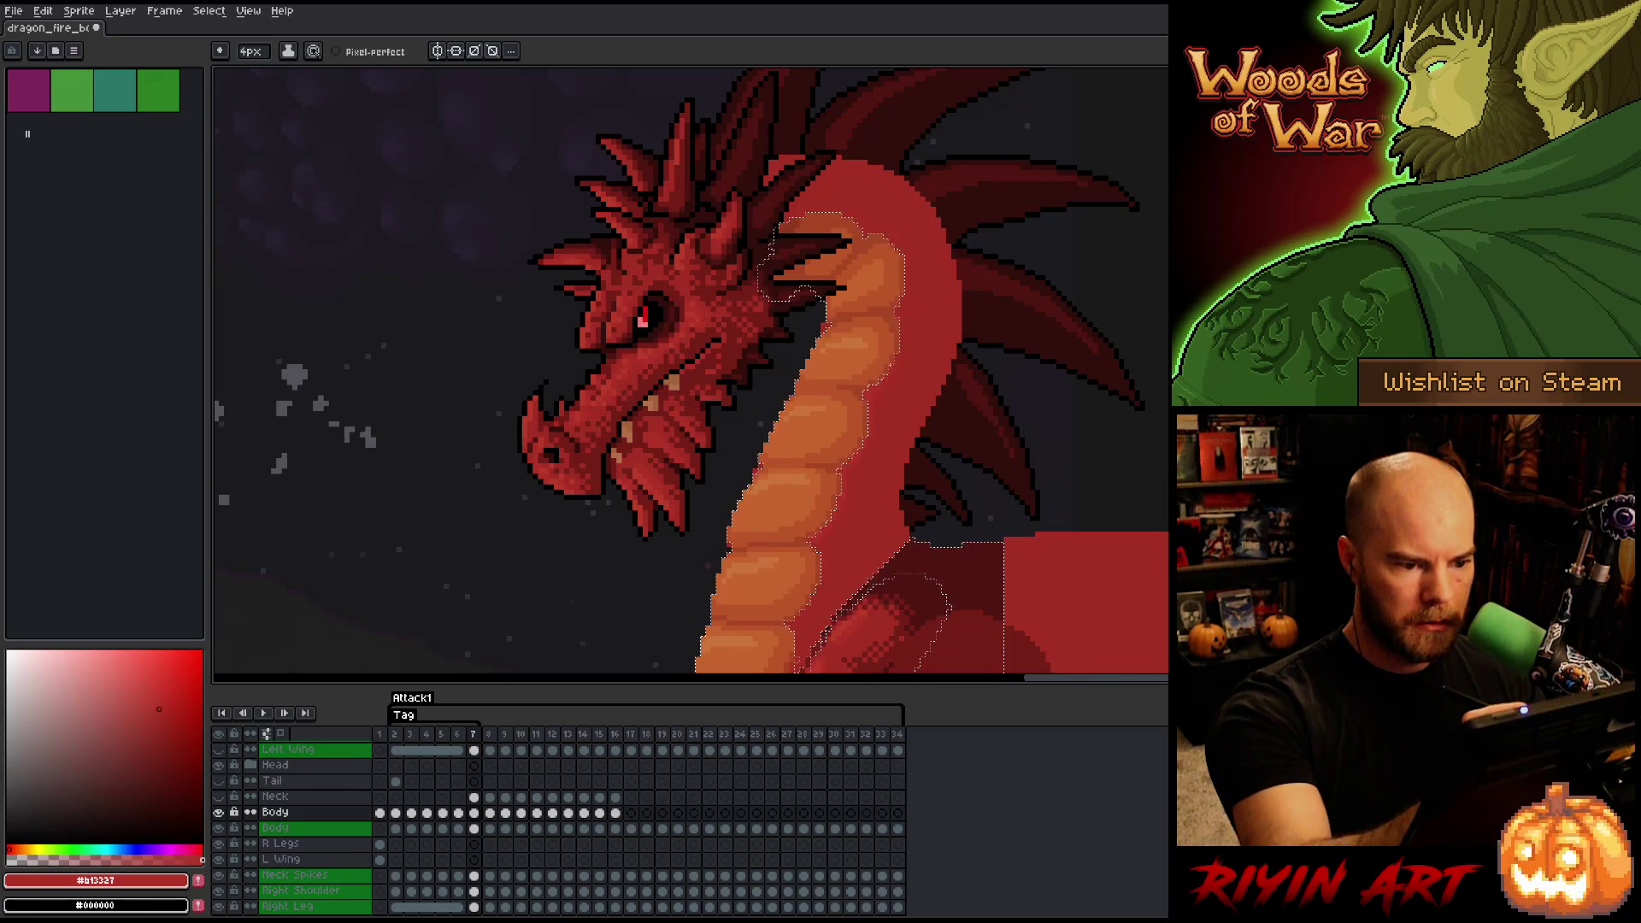
key("Left")
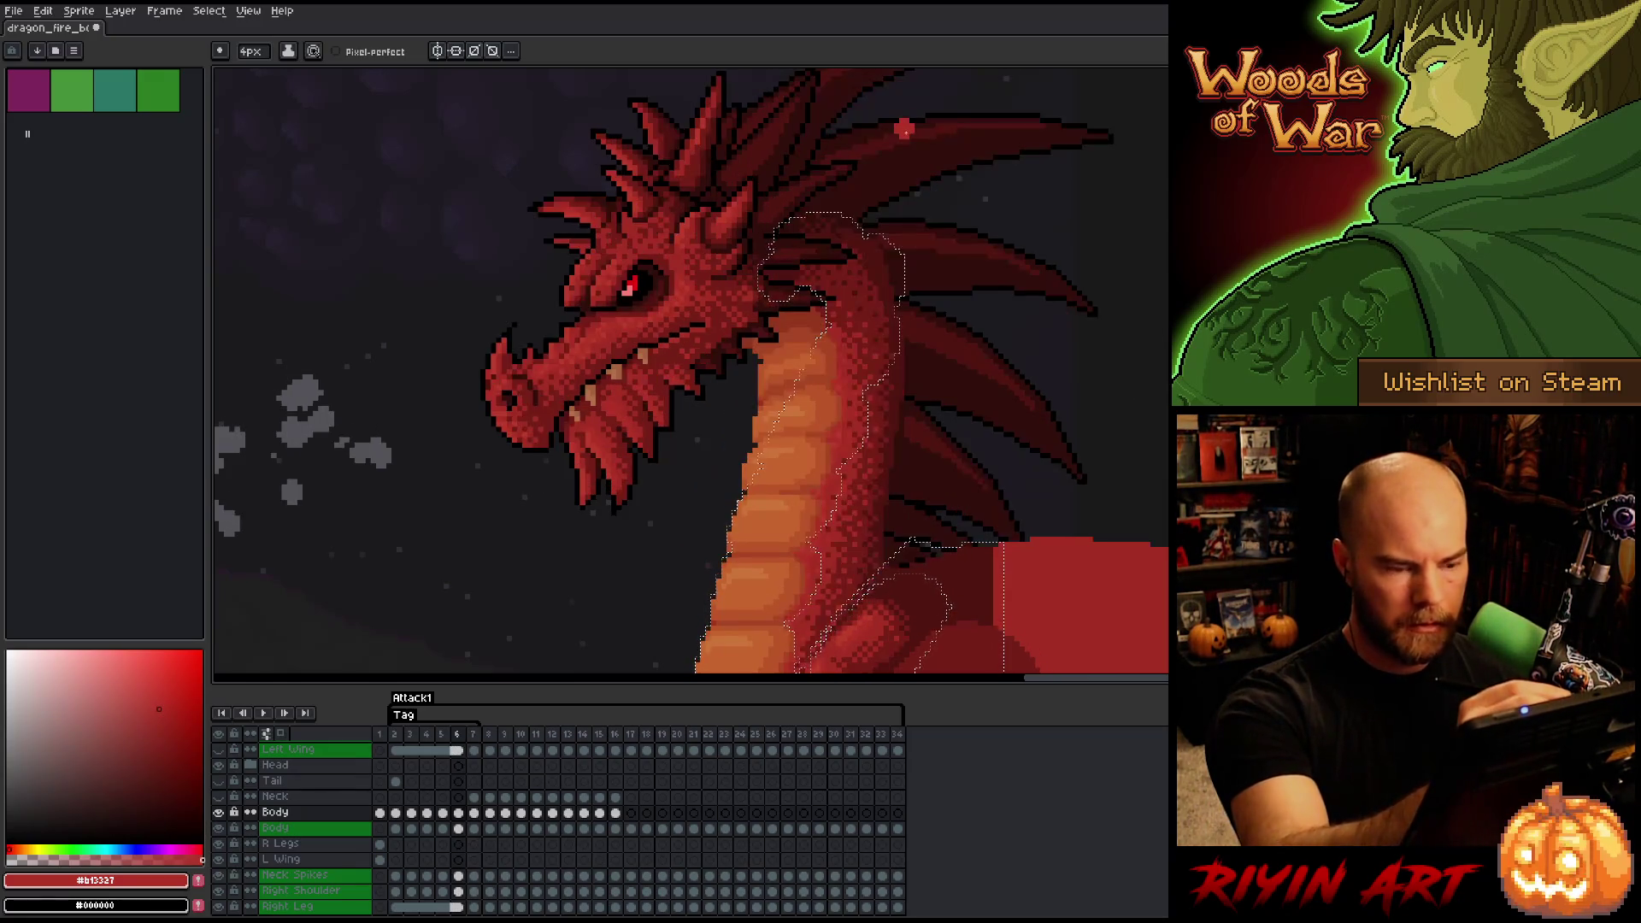
key("Right")
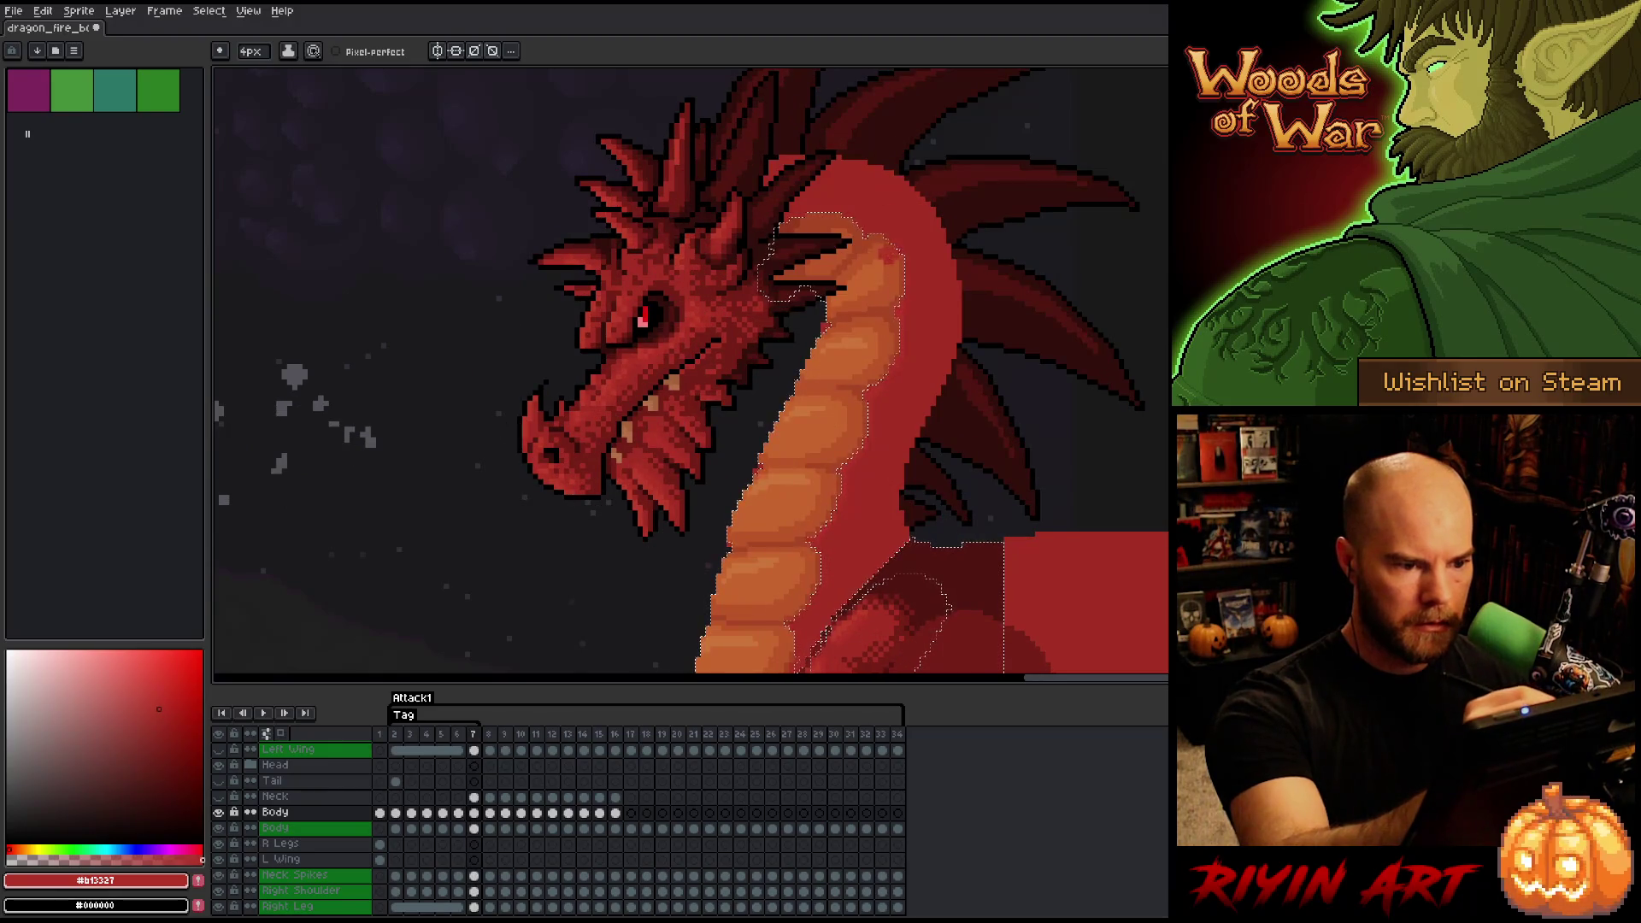
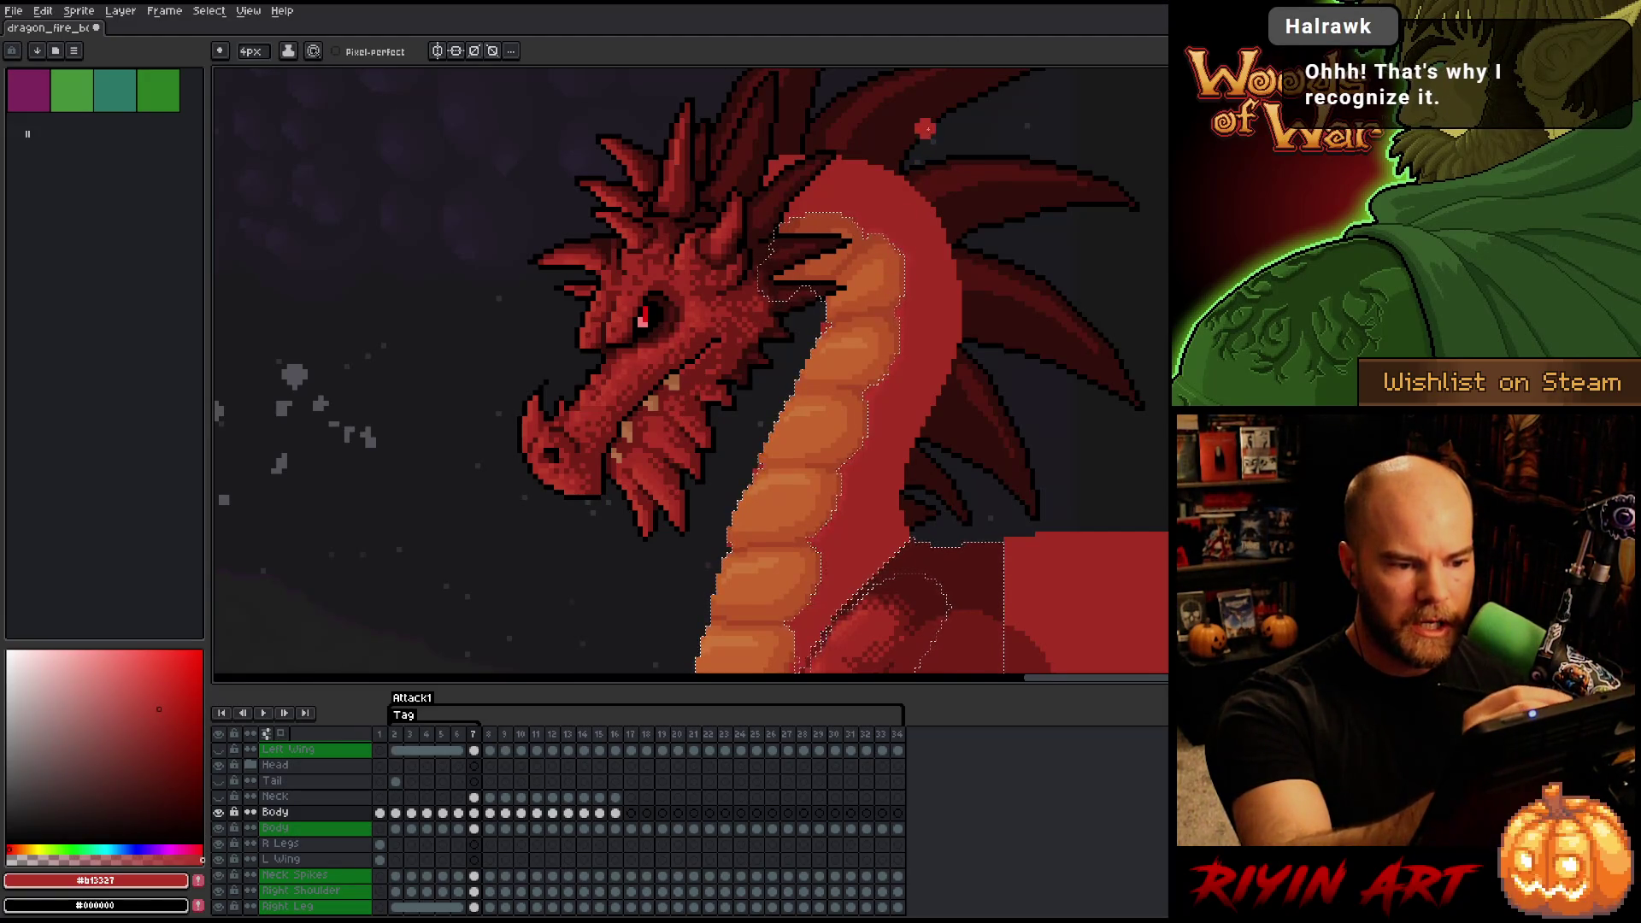
- Compare the dragon's pose between Attack1 frames 6 and 7
key("v")
key("b")
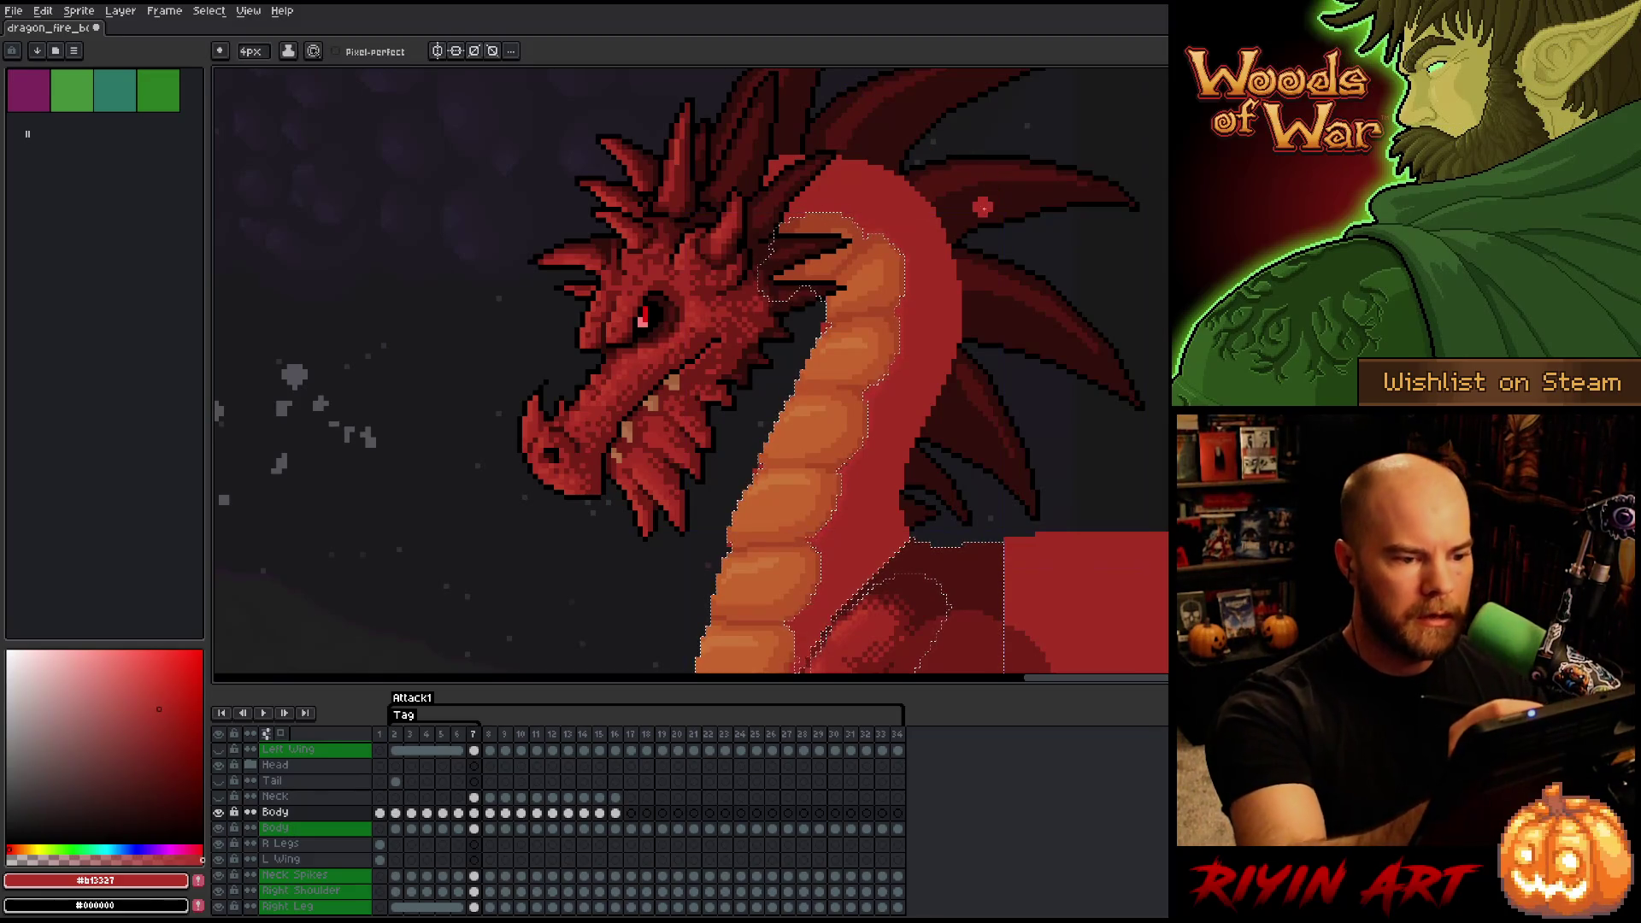
key("Left")
key("Right")
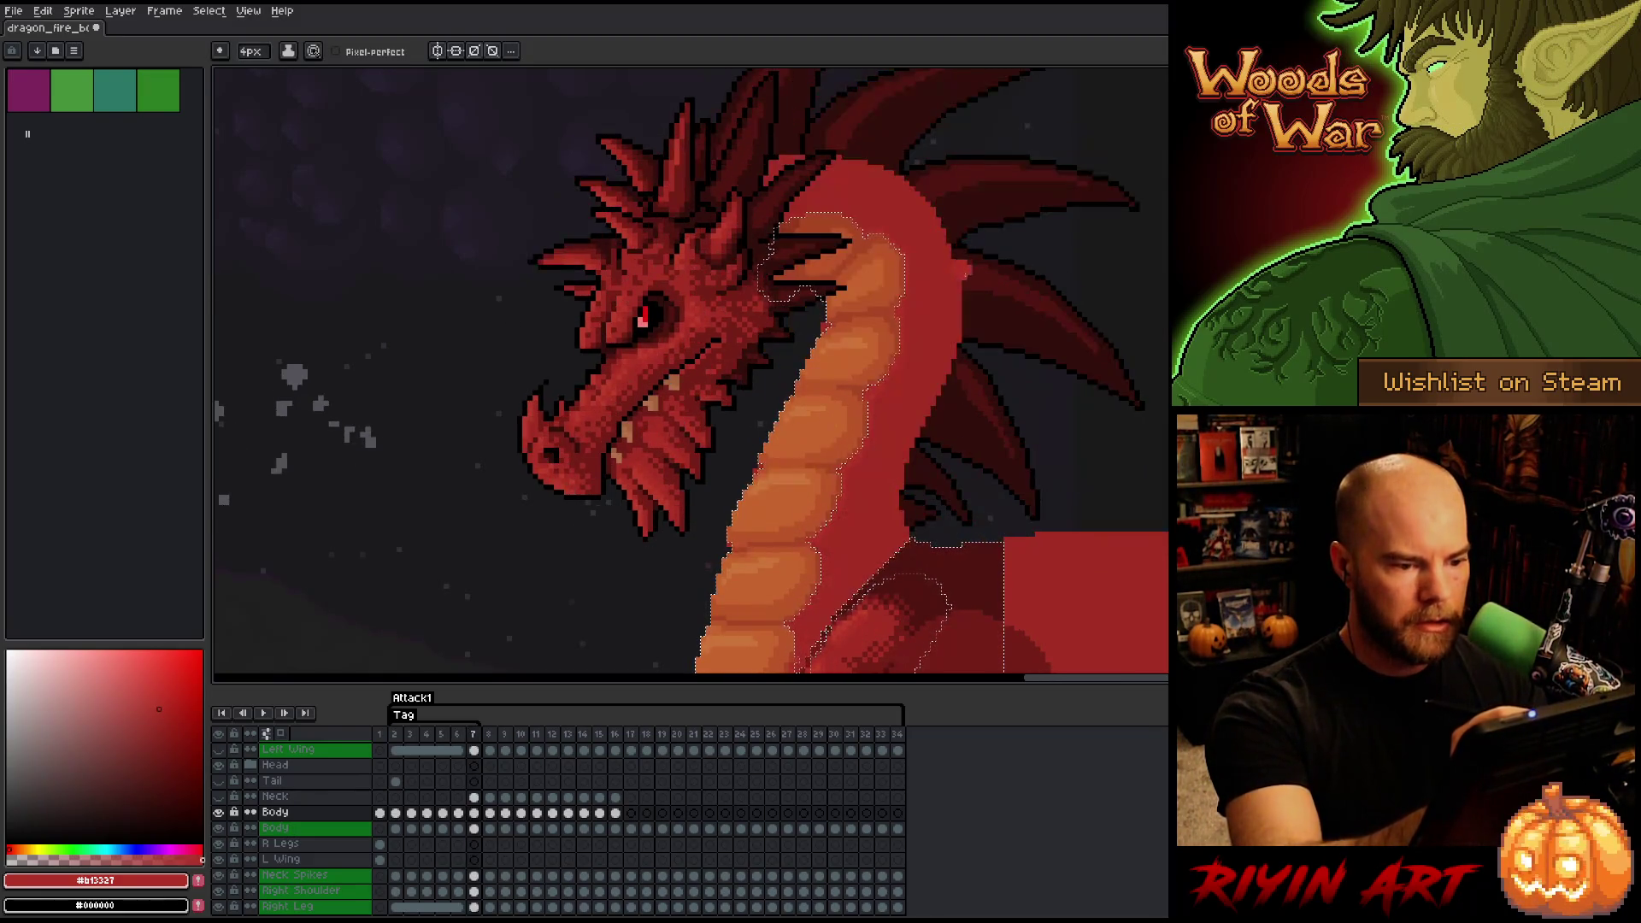
key("Left")
key("Right")
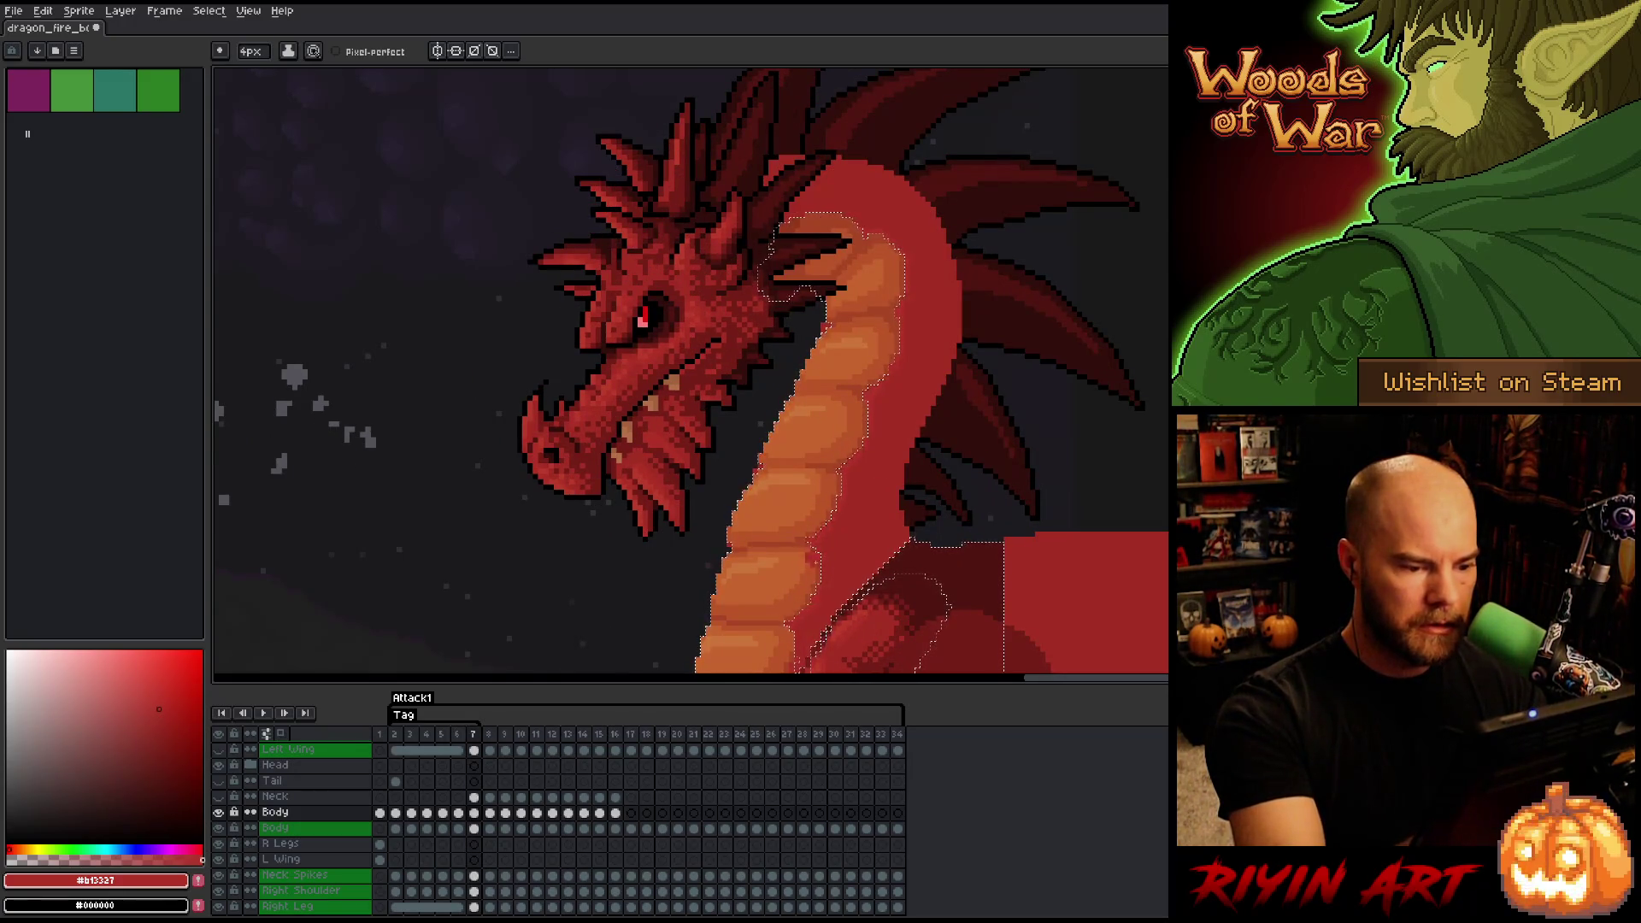
- Bring the lower neck and chest into view and sample the reds #a52f24 and #b13337
left_click_drag(852, 488, 866, 356)
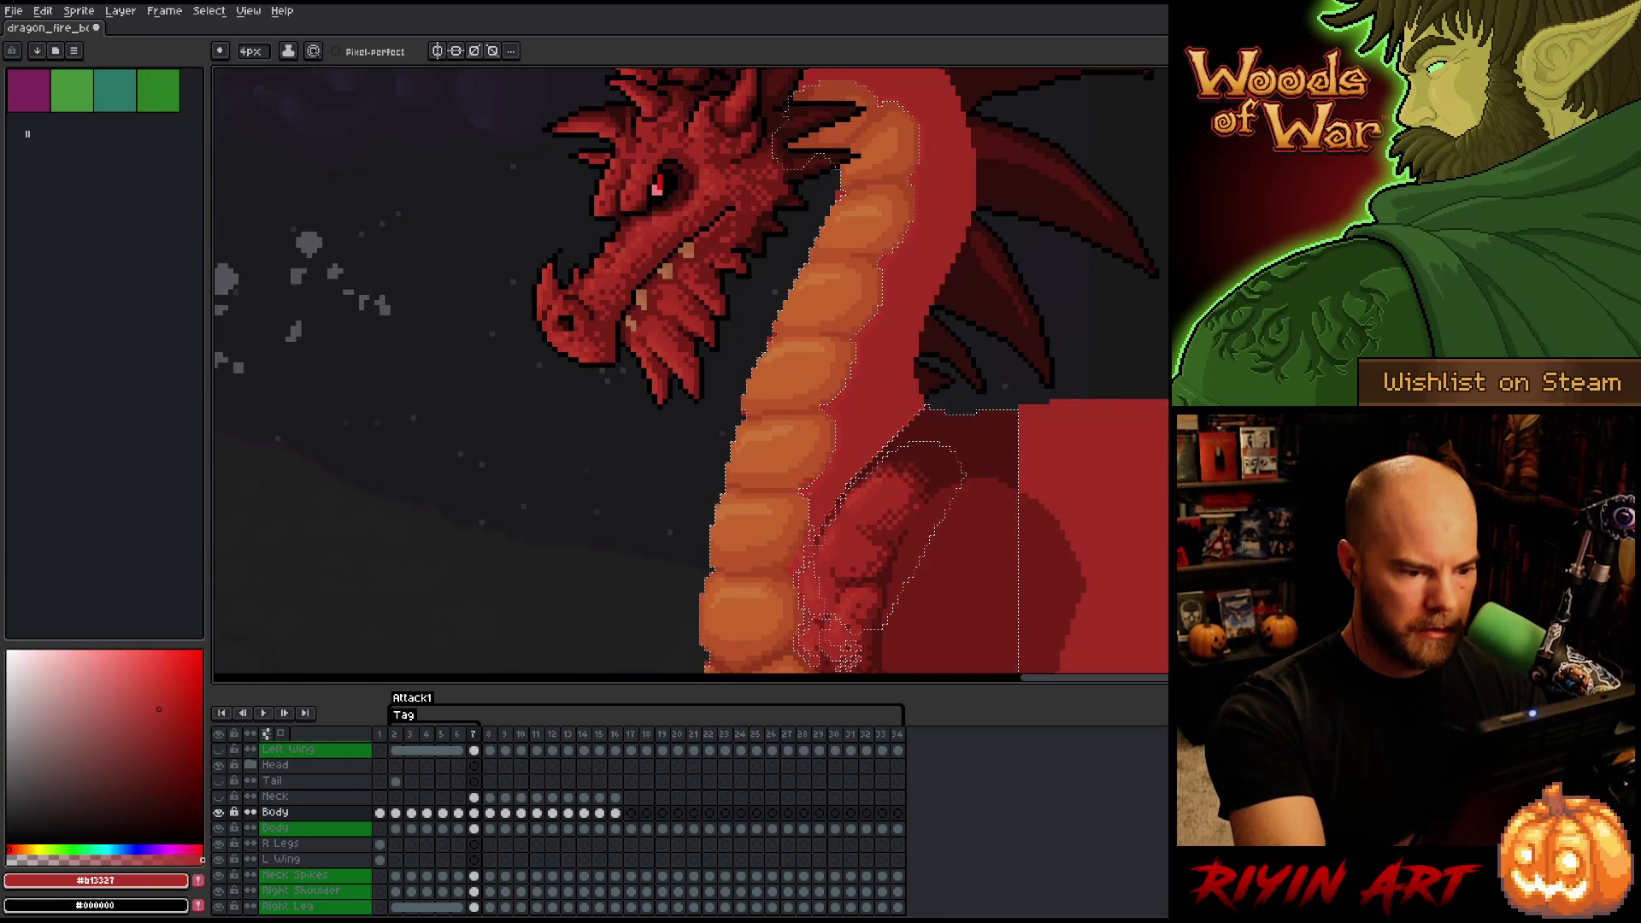
key("Left")
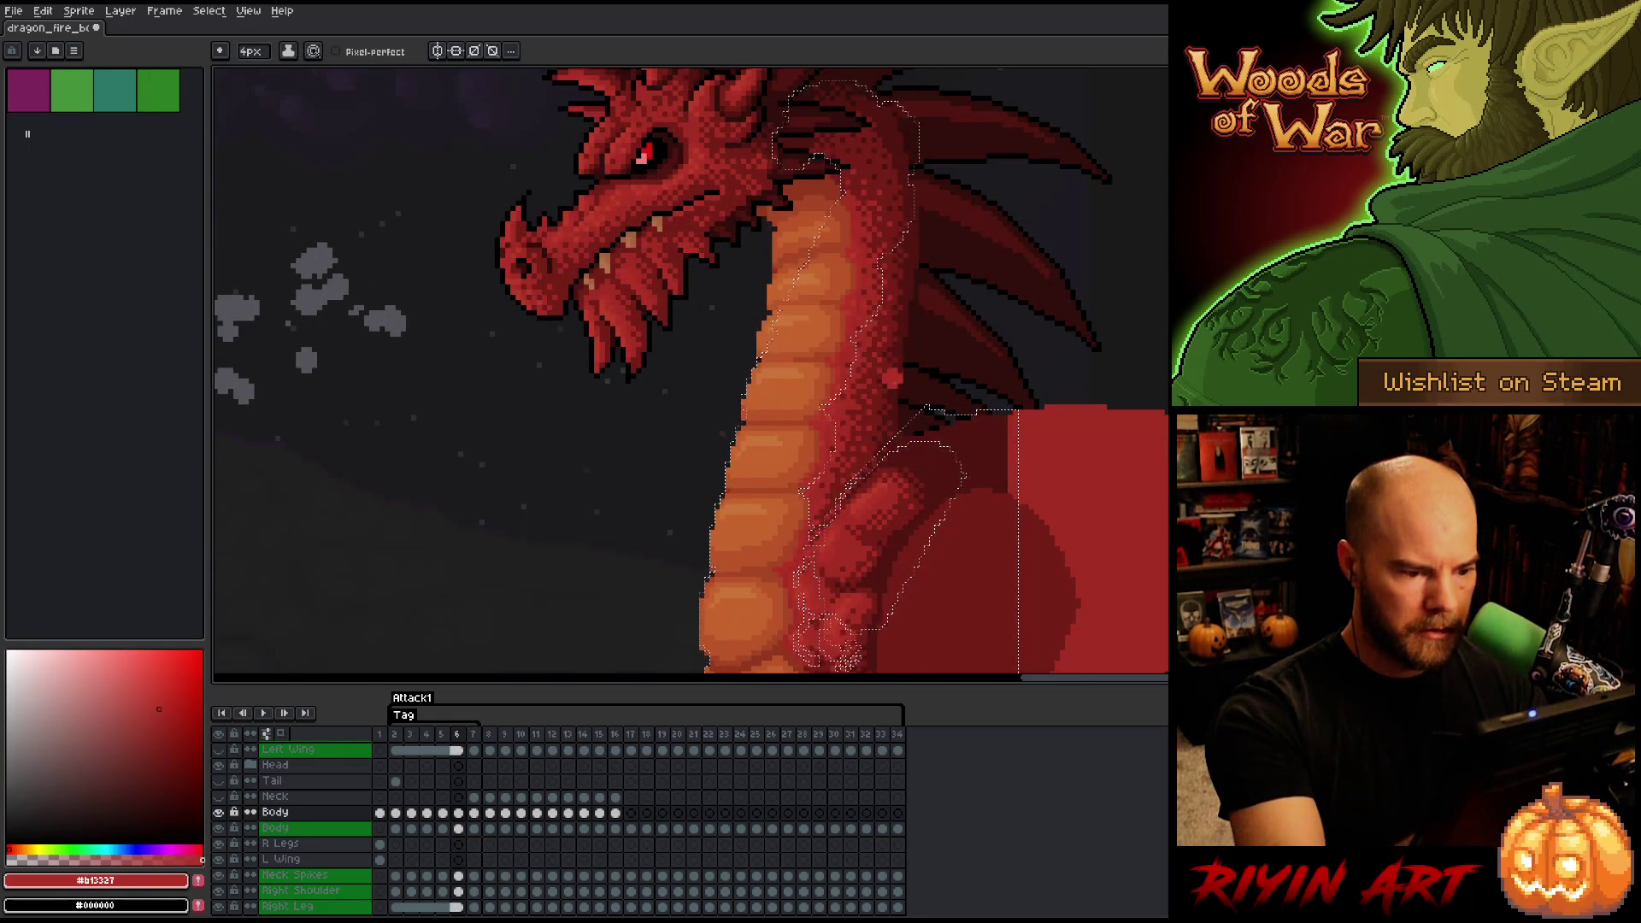
key("Right")
left_click(983, 324, "alt")
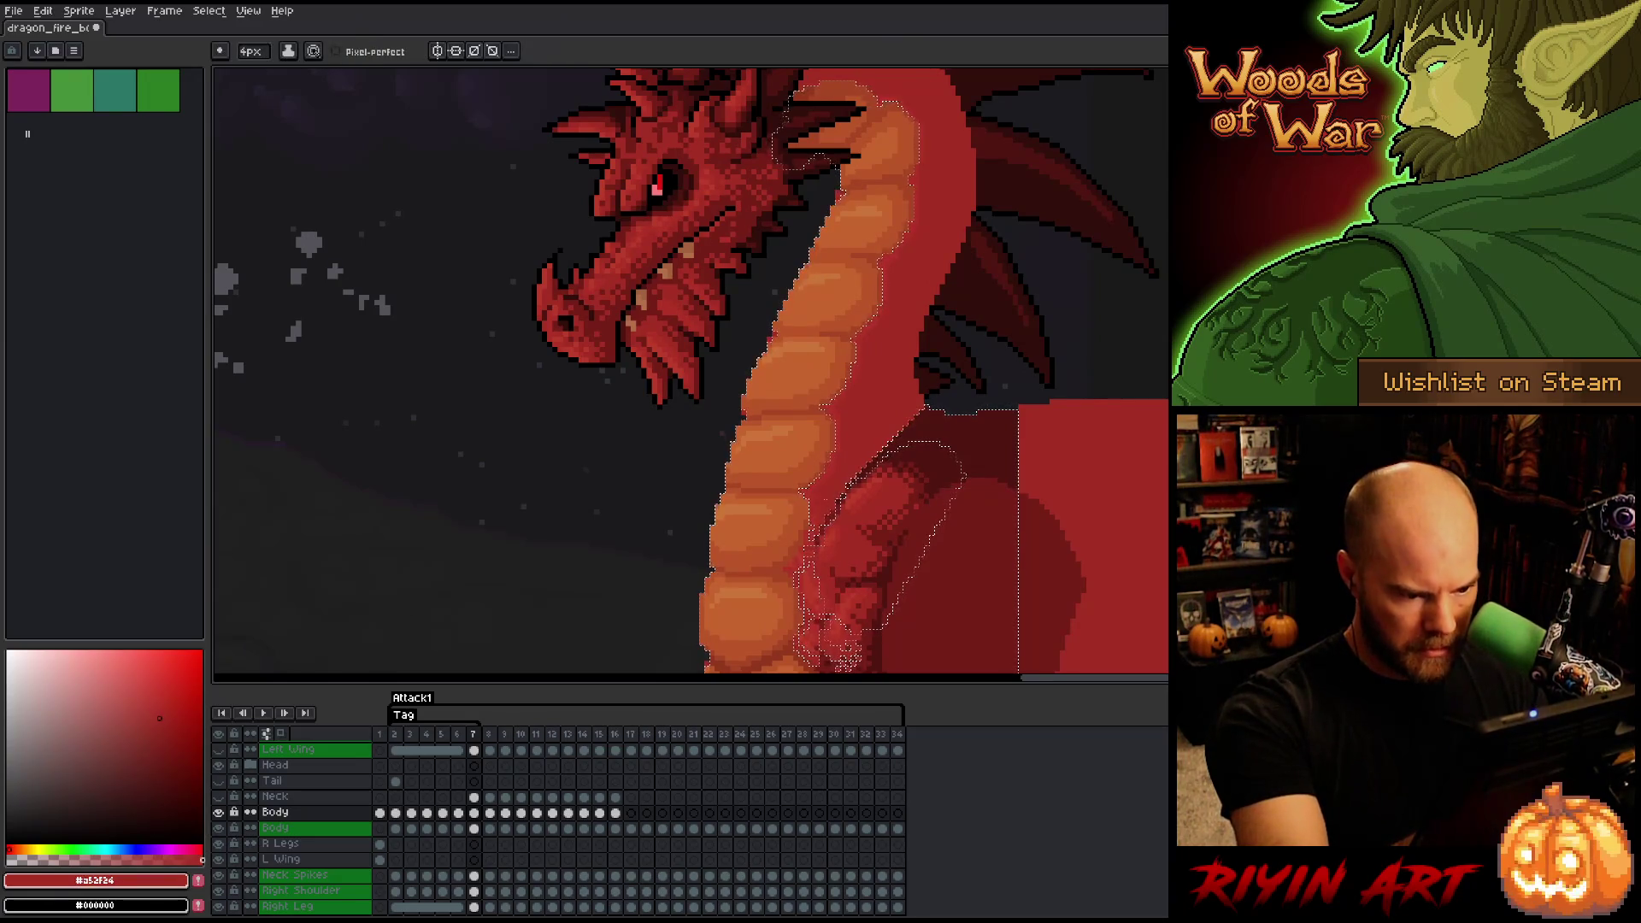
left_click(817, 494, "alt")
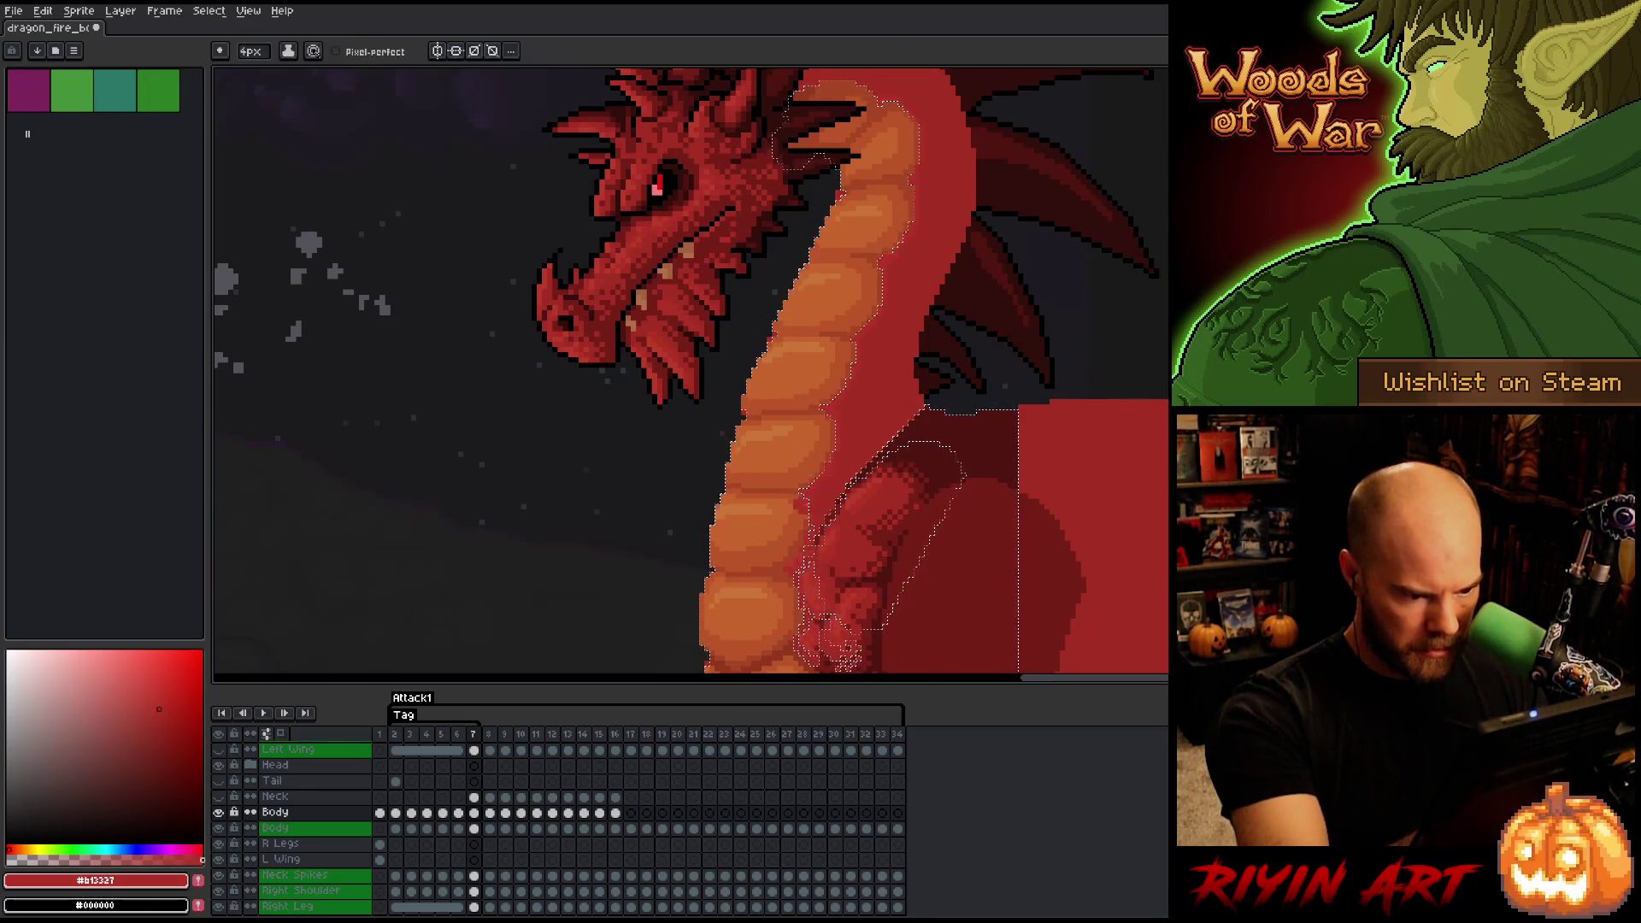
- Pan back to the head and sample the dark shading red #761f18
key("space")
left_click_drag(864, 402, 821, 476)
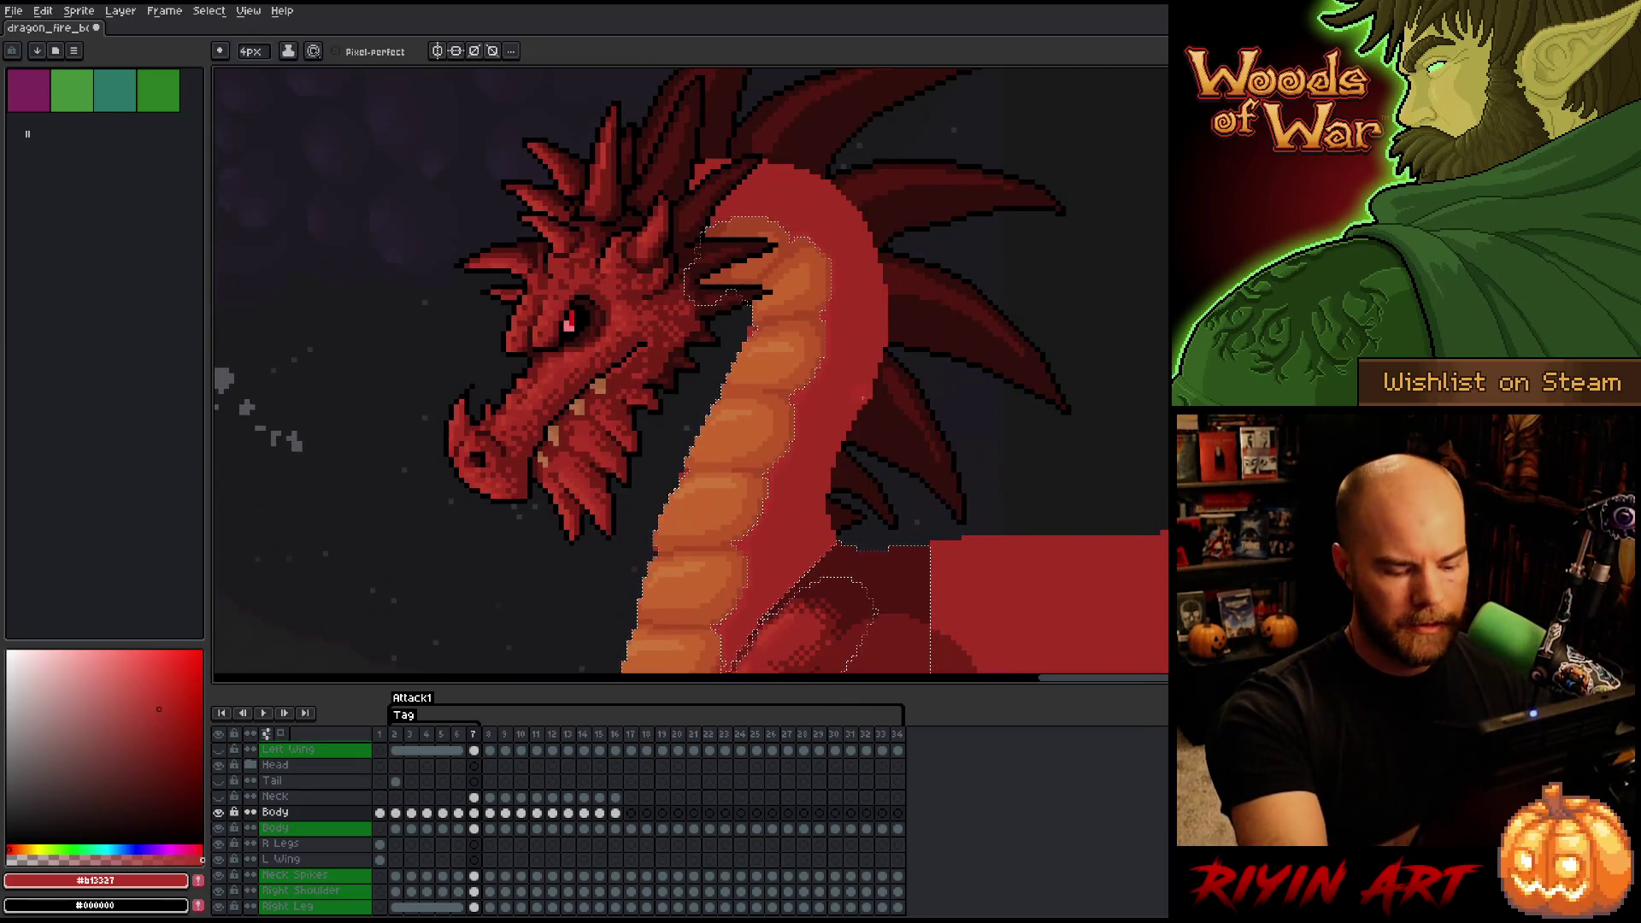
key("Left")
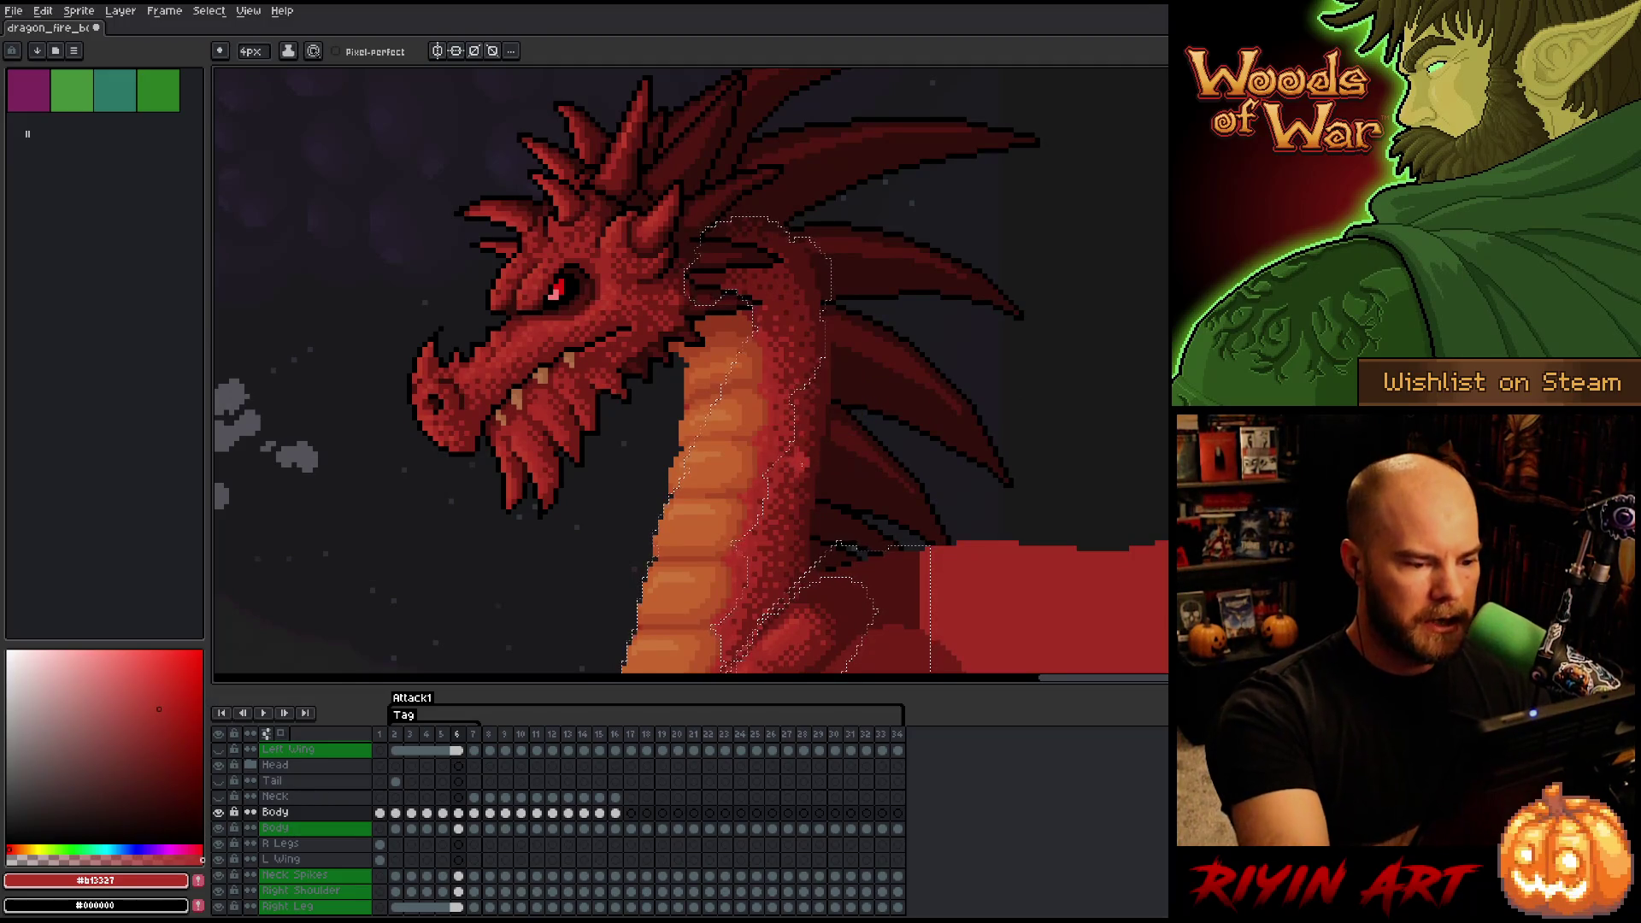
left_click(806, 454, "alt")
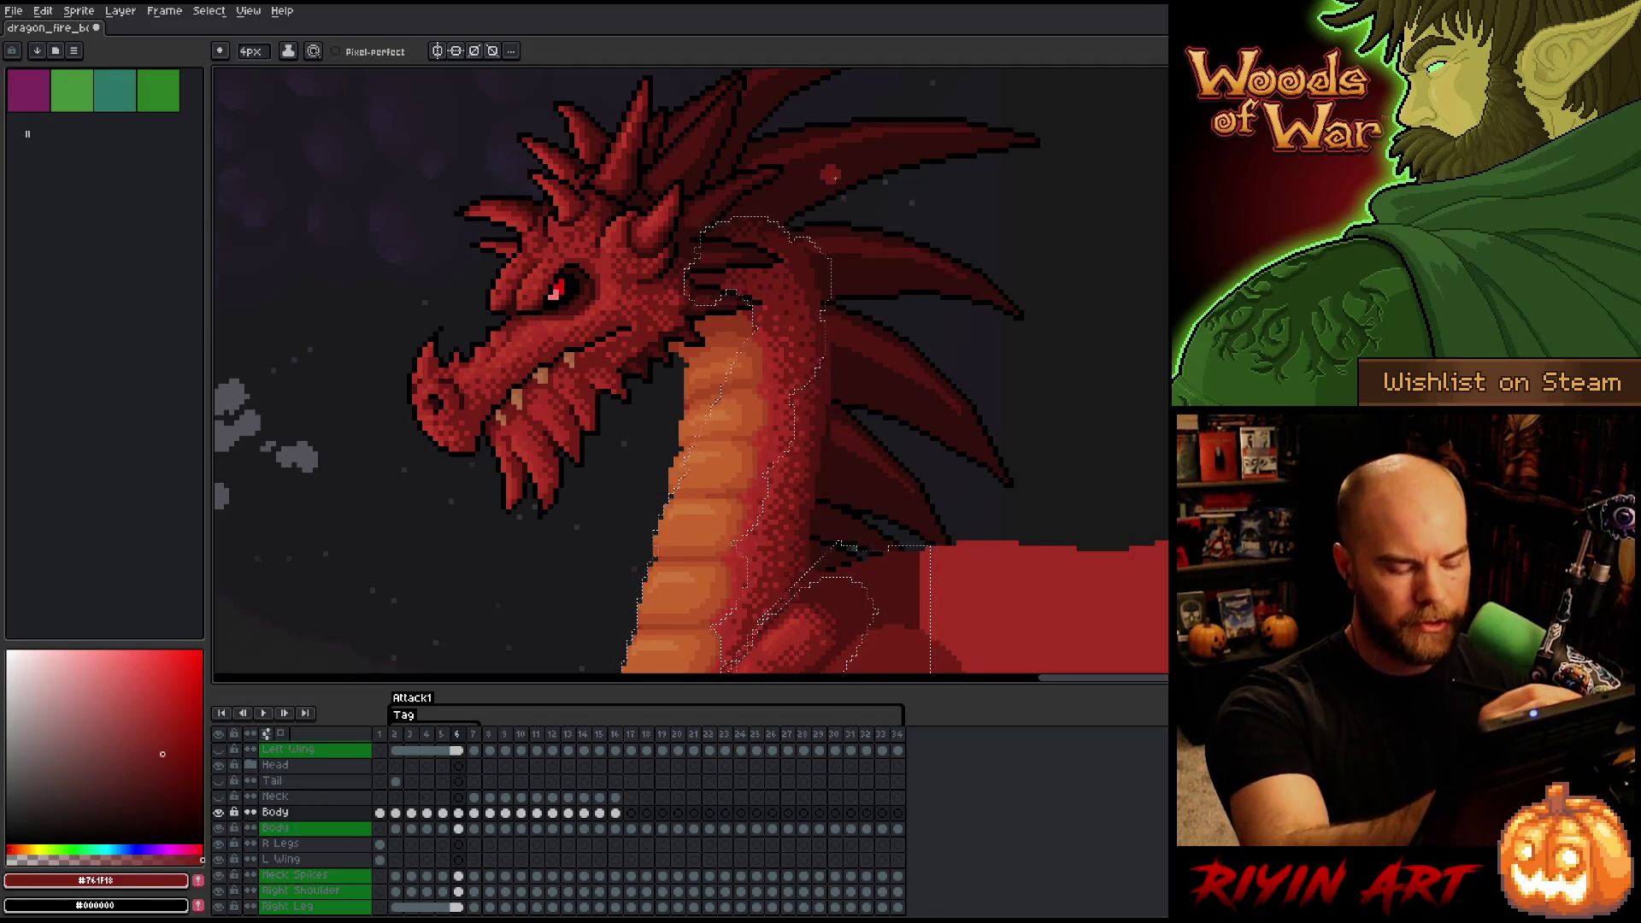
key("Right")
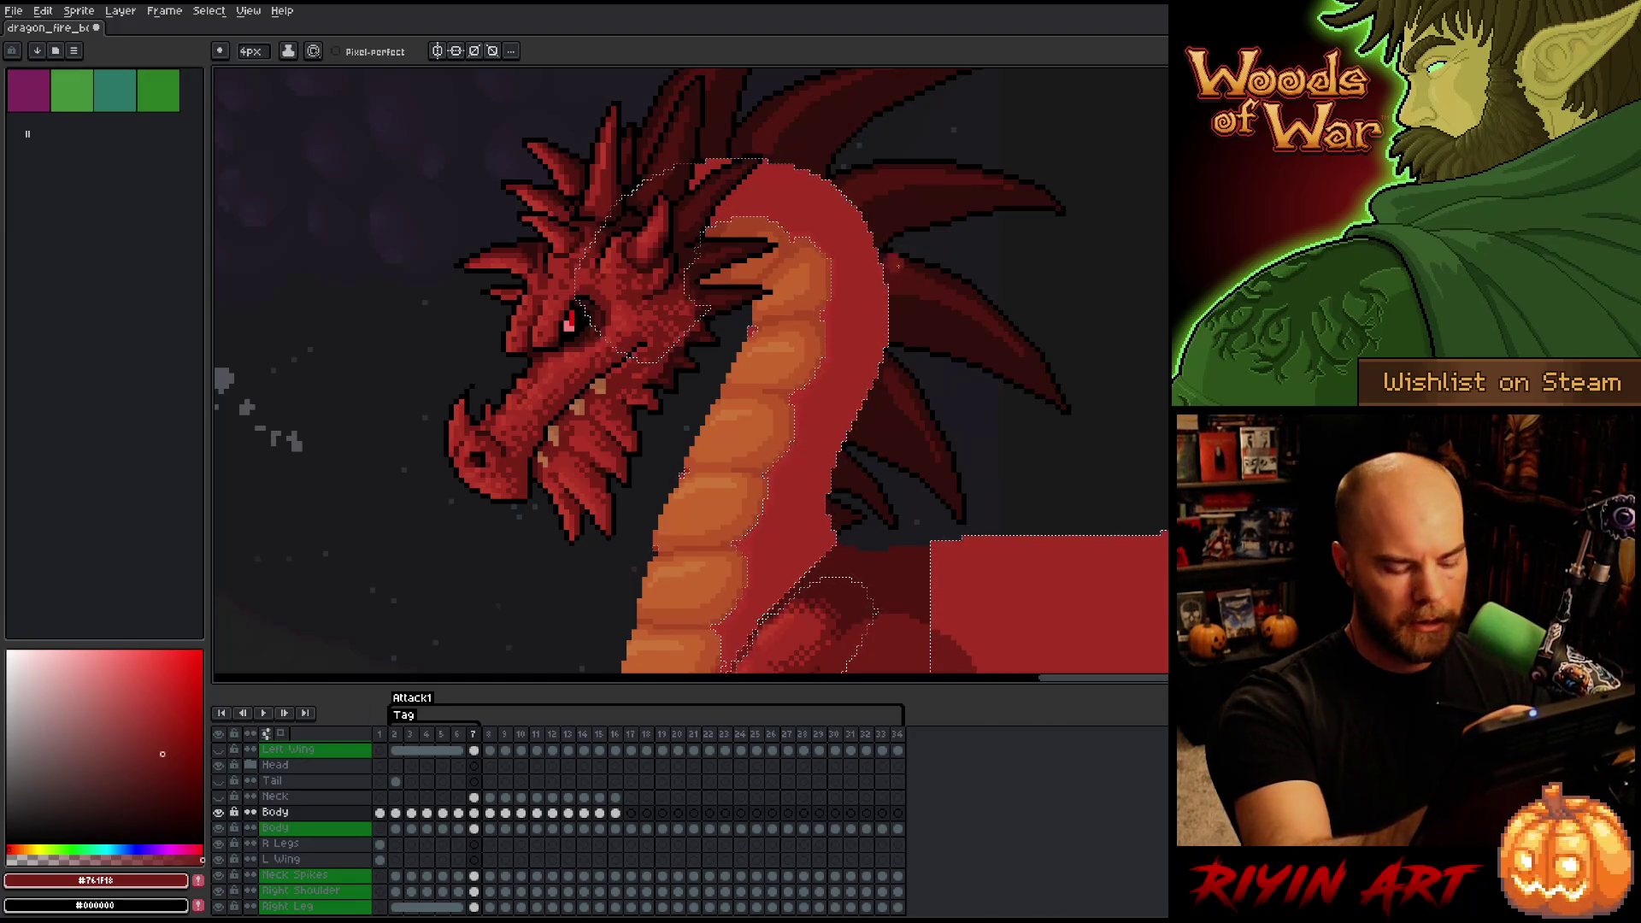
- Flip between frames 6 and 7 again, ending on frame 7
key("Right")
key("Left")
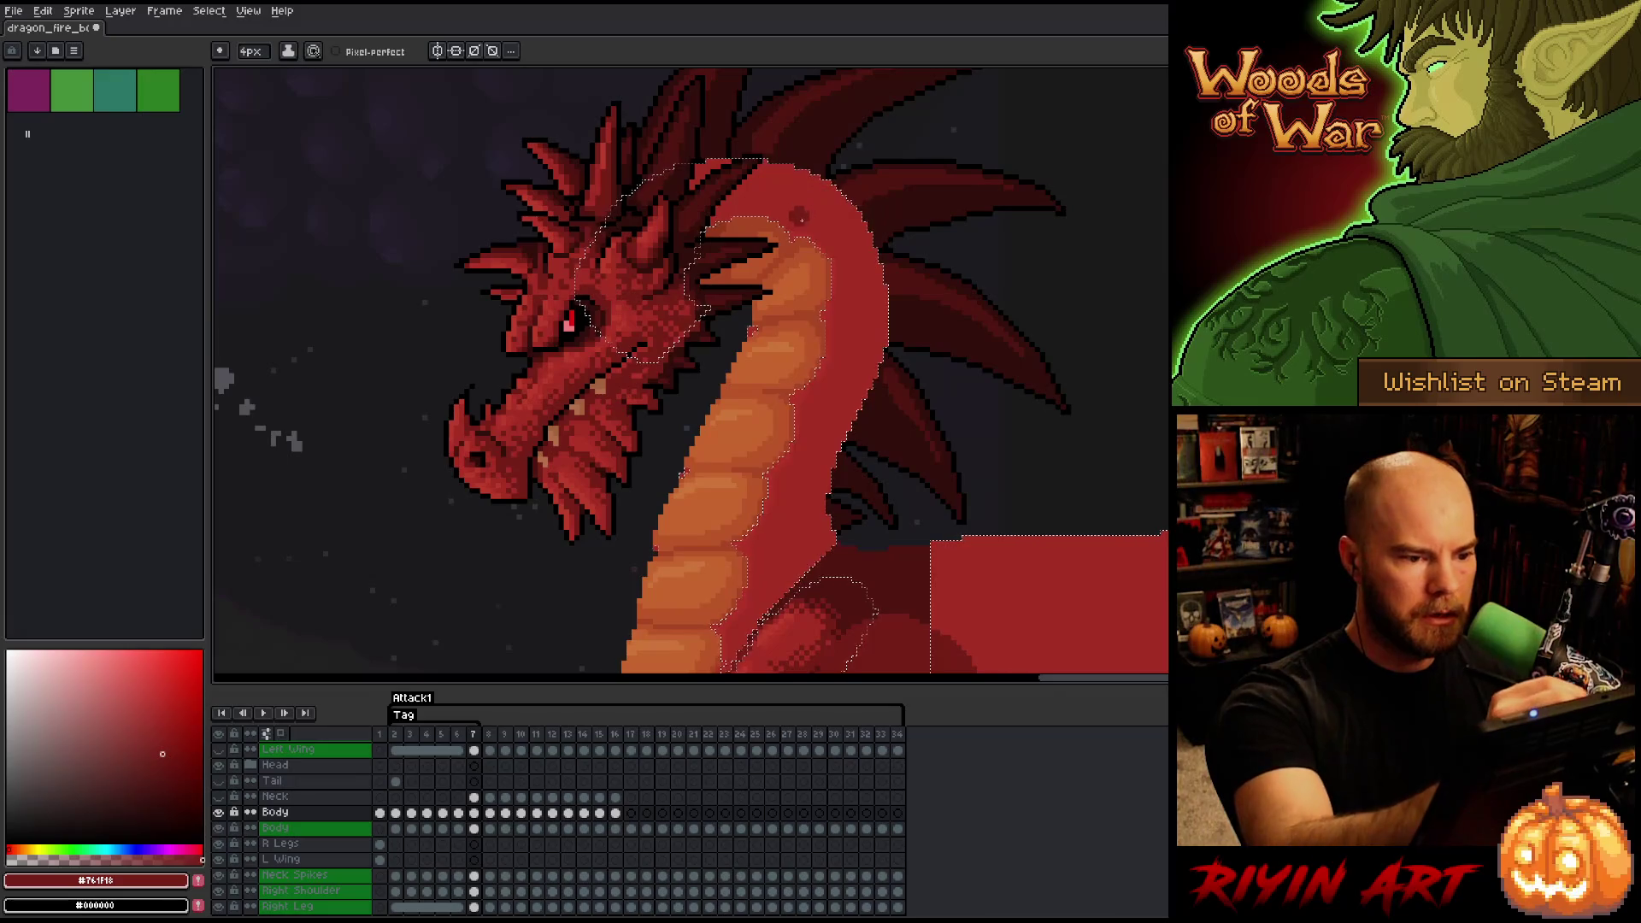
key("Left")
key("Right")
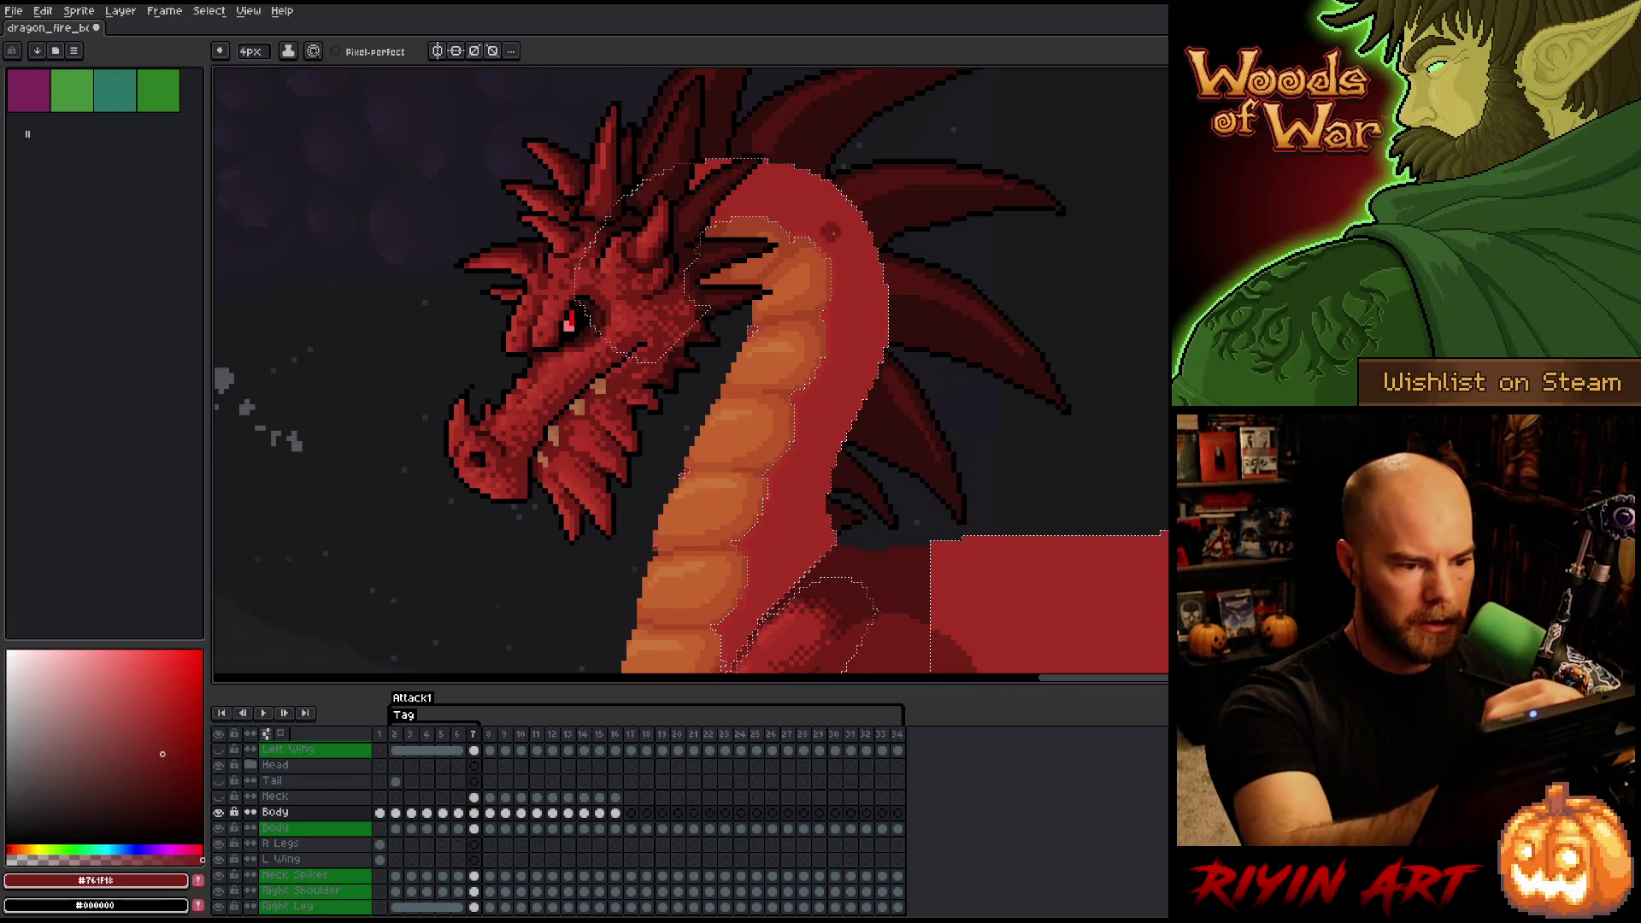
key("w")
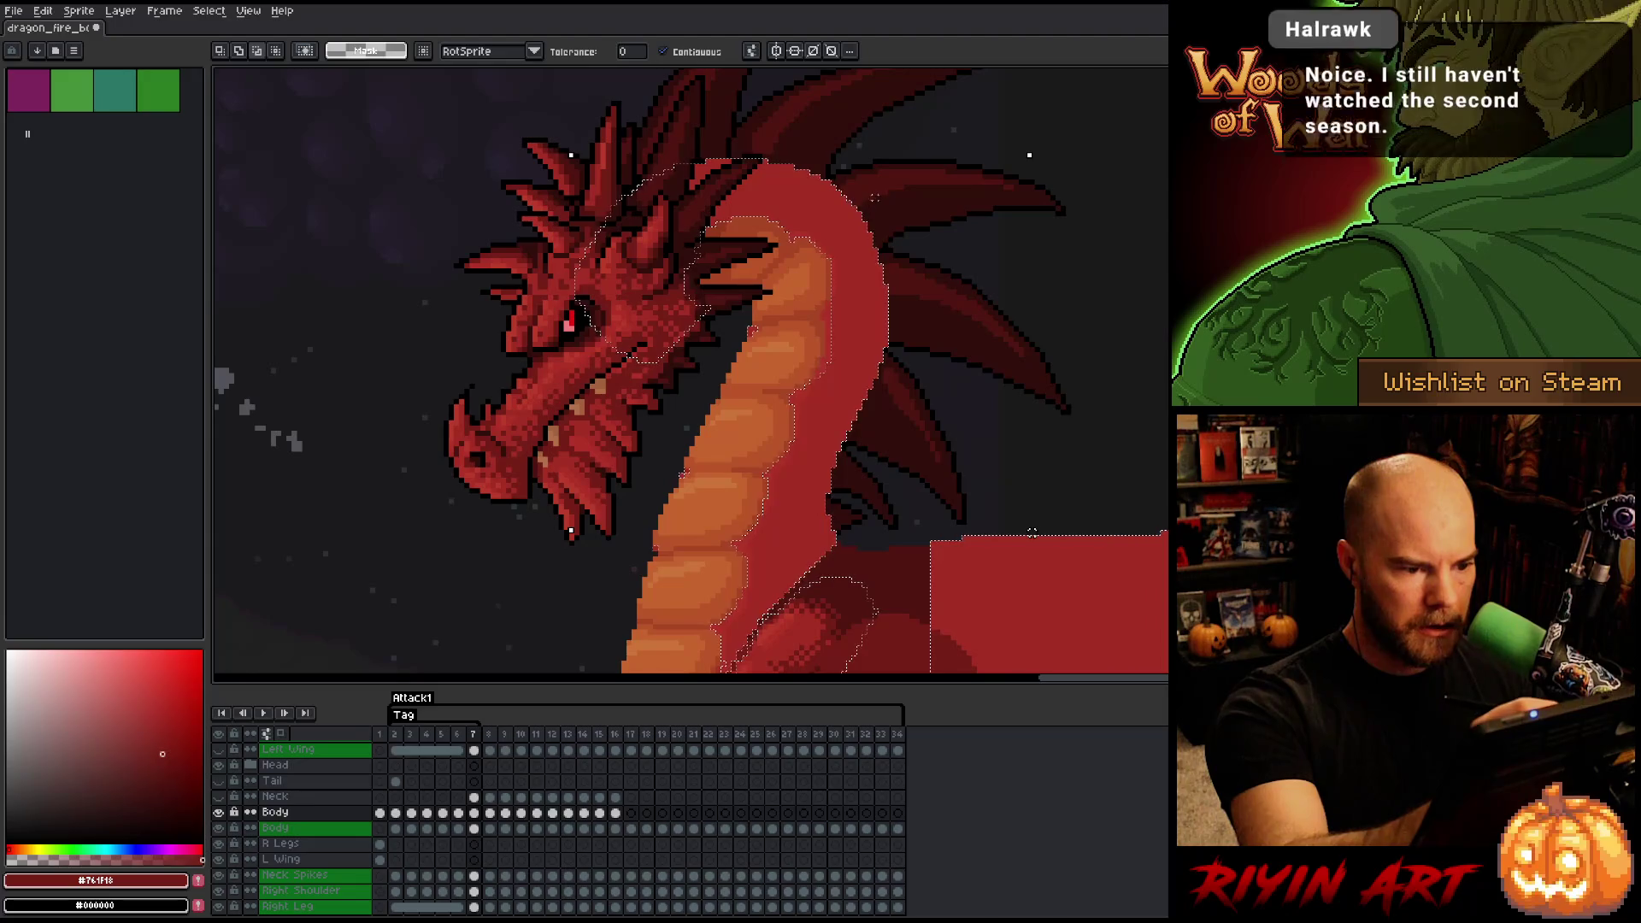
- Select every neck-red pixel with Color Range and return to the pencil
key("shift+c")
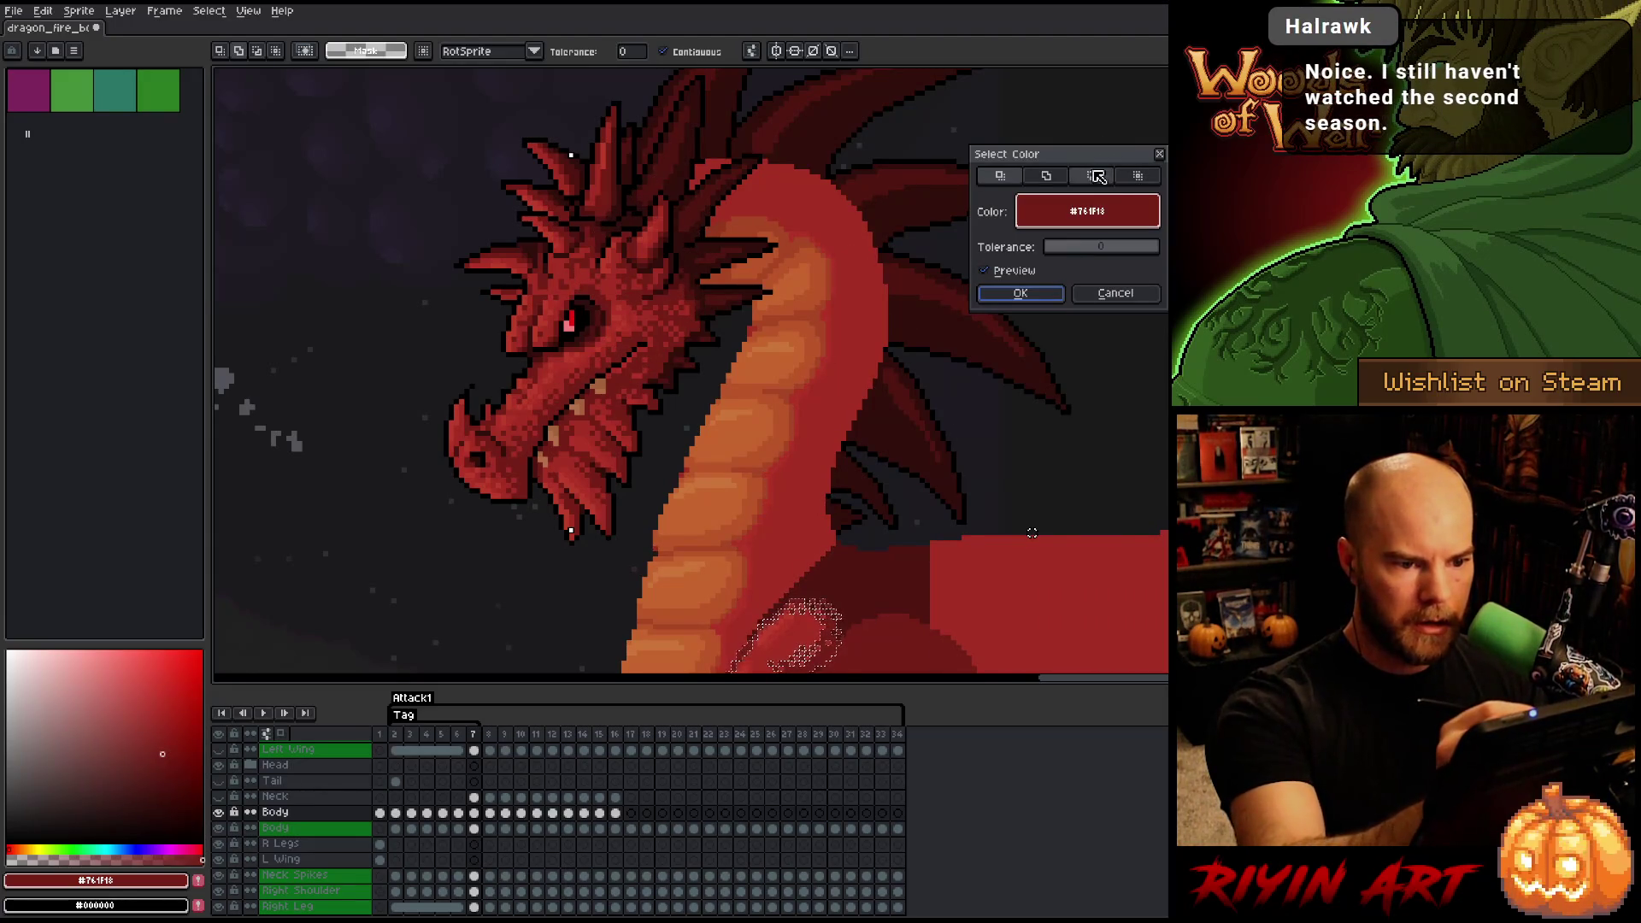
left_click(810, 405)
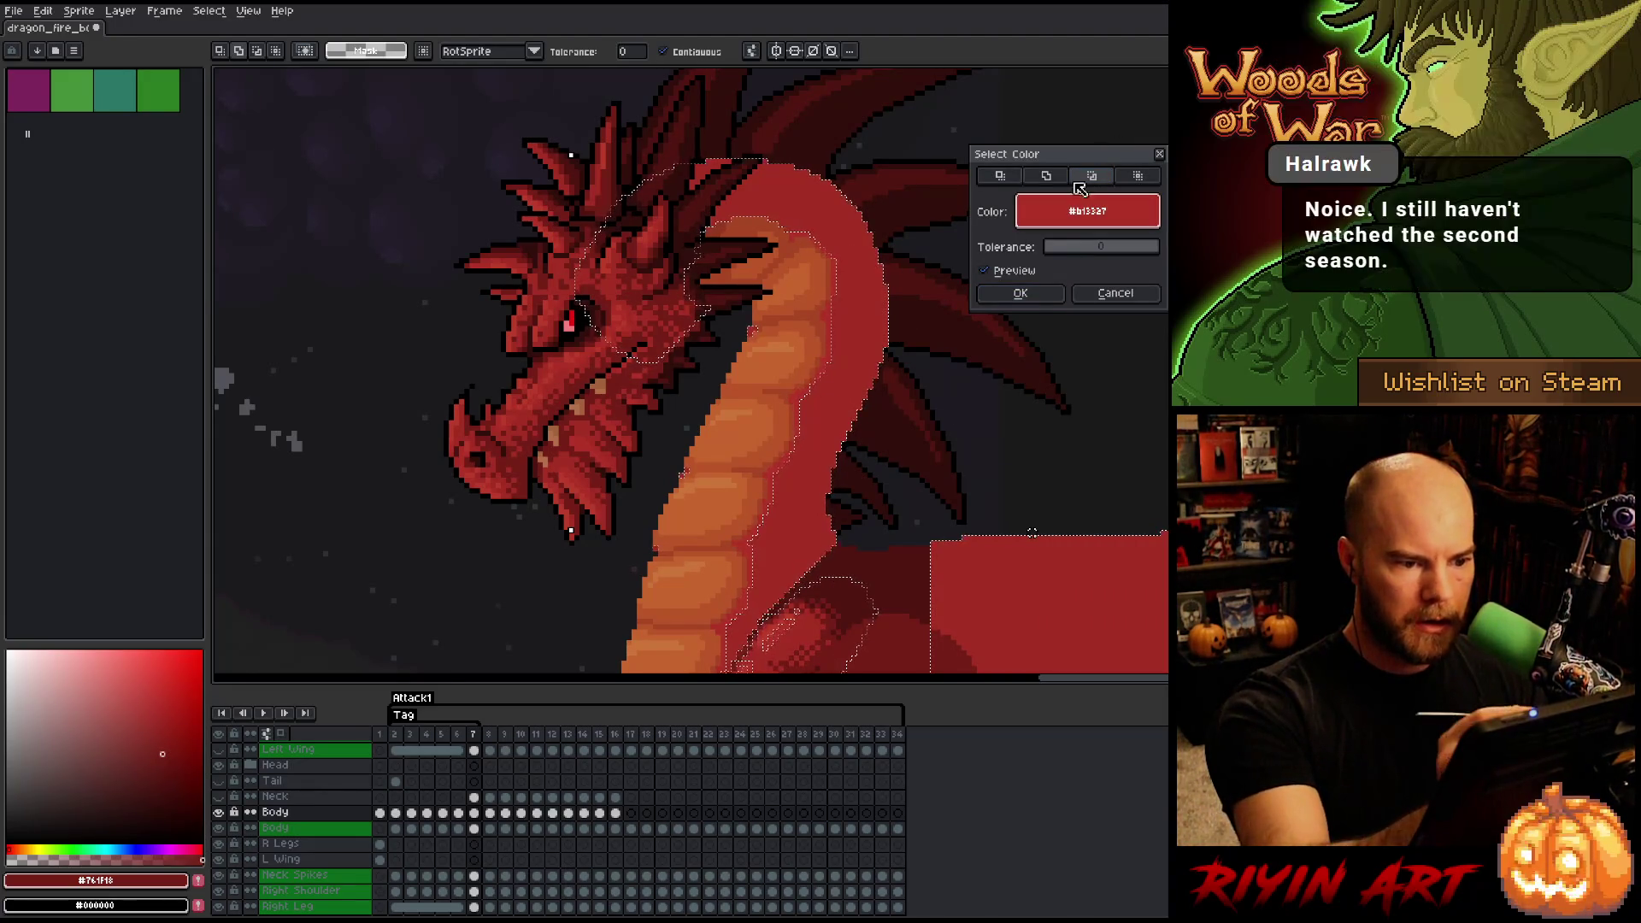
key("Return")
key("b")
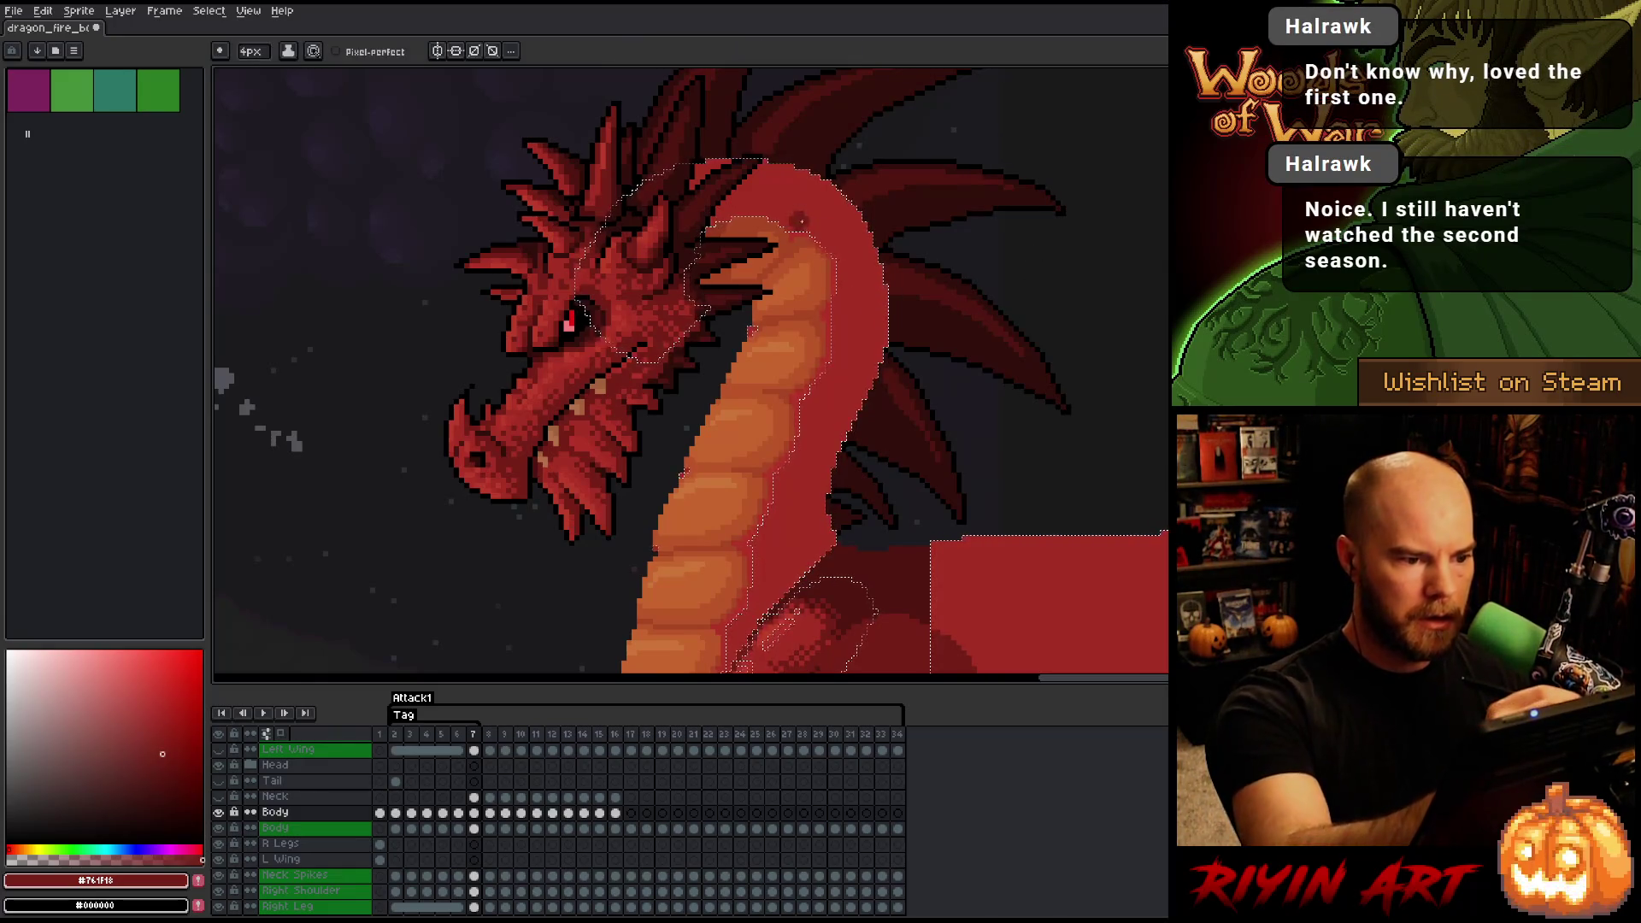
- Toggle repeatedly between frames 6 and 7 to compare the selected neck
key("Left")
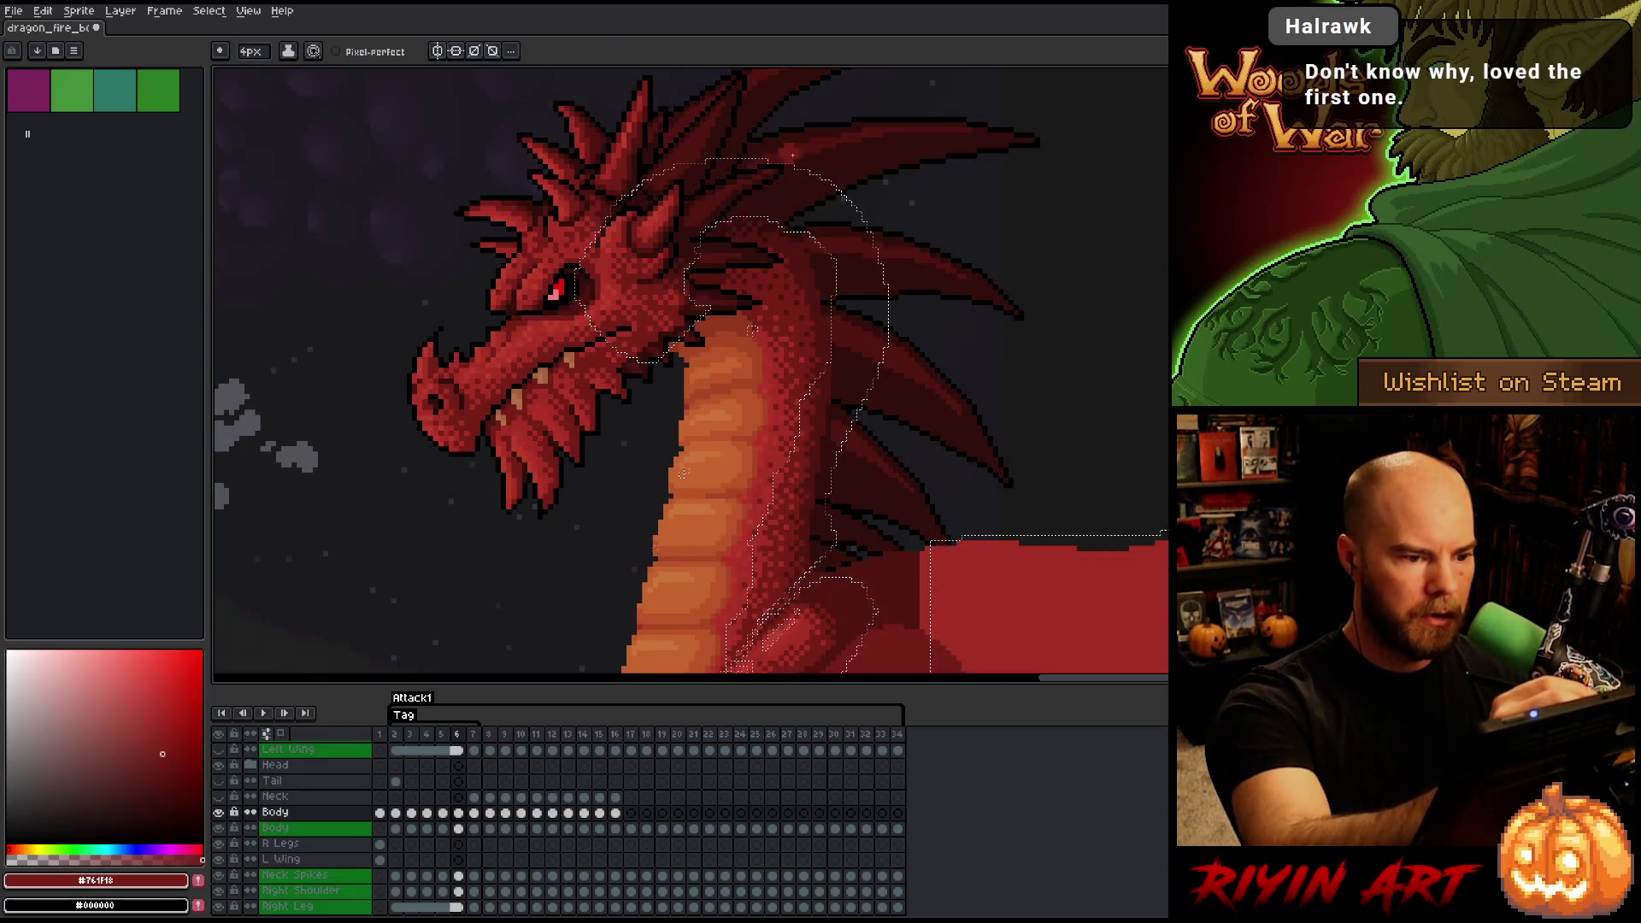
key("Right")
key("Left")
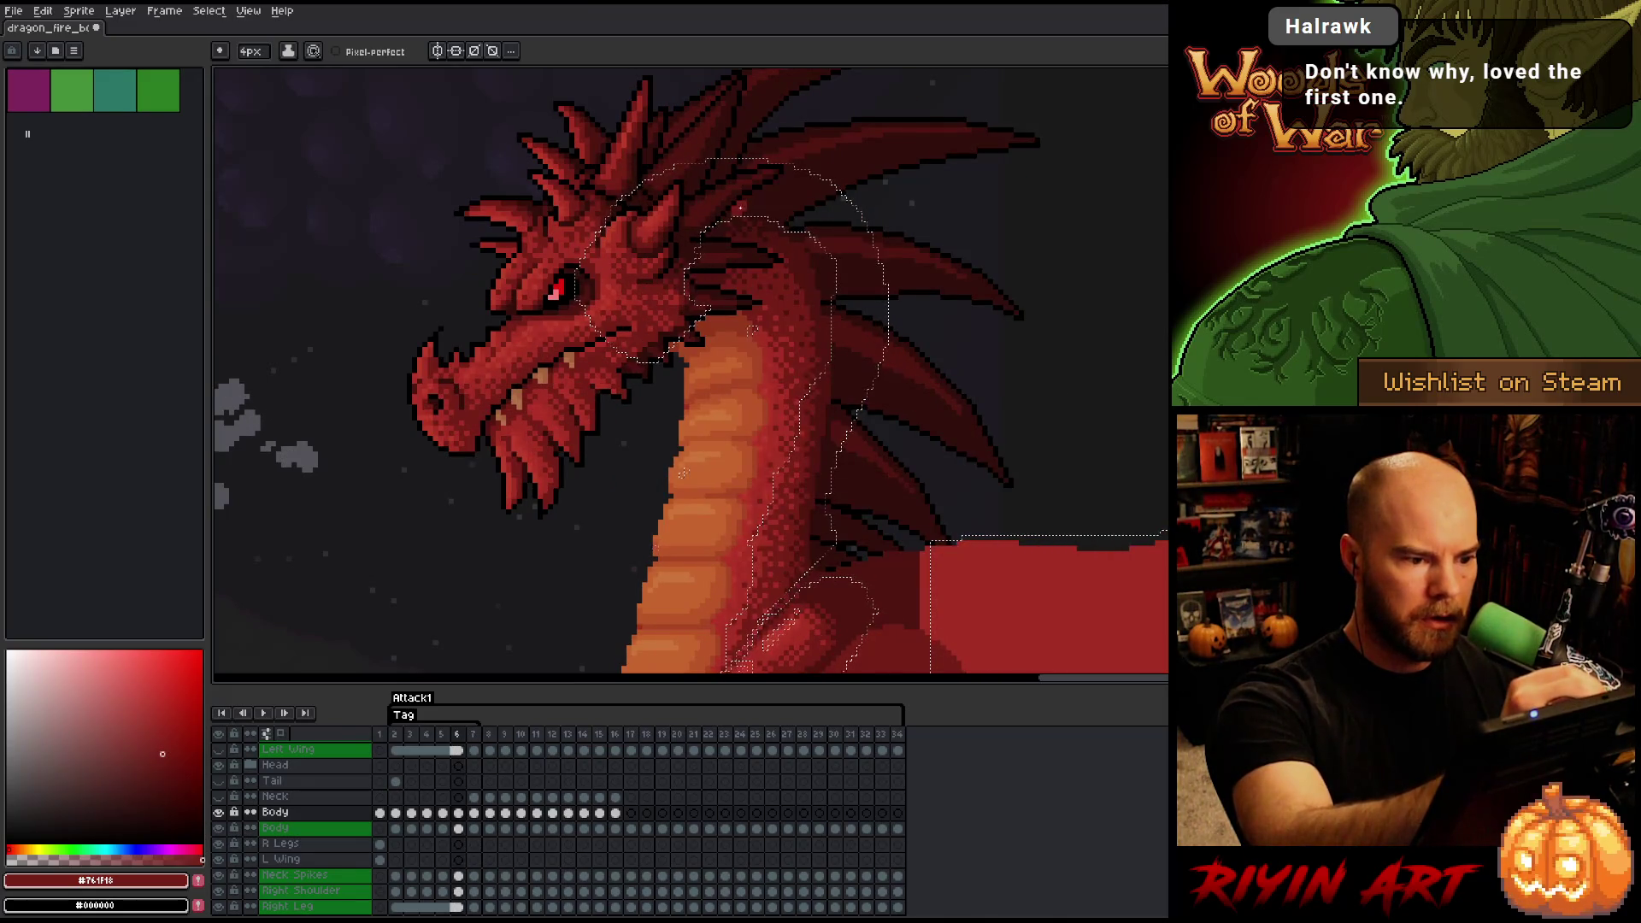
key("Right")
key("Left")
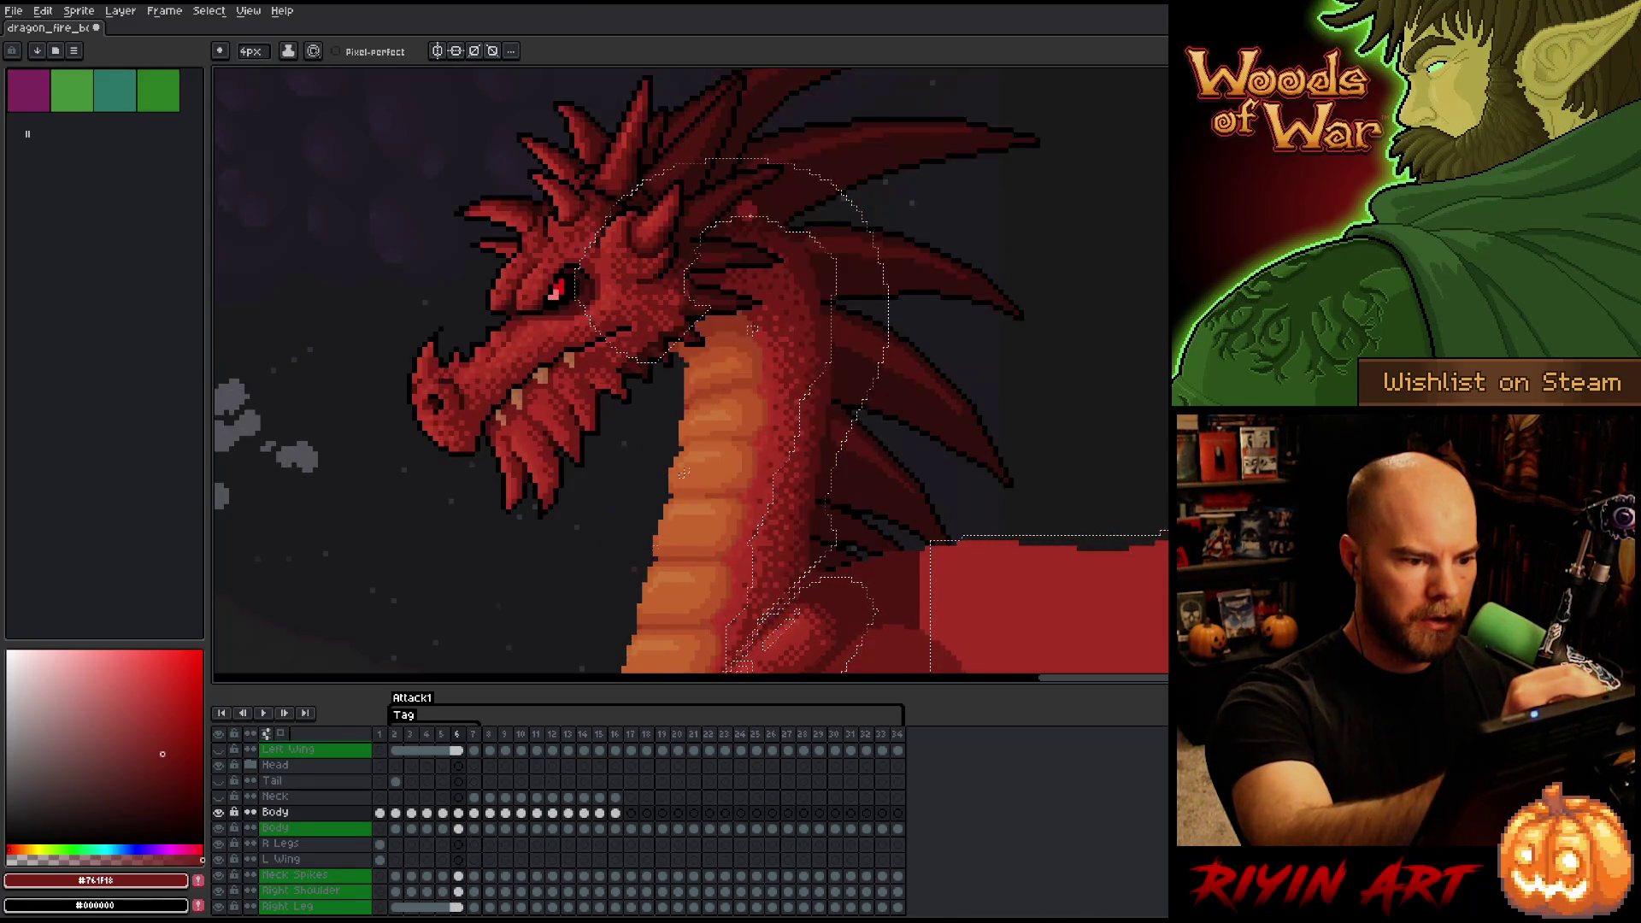
key("Right")
key("Left")
key("Right")
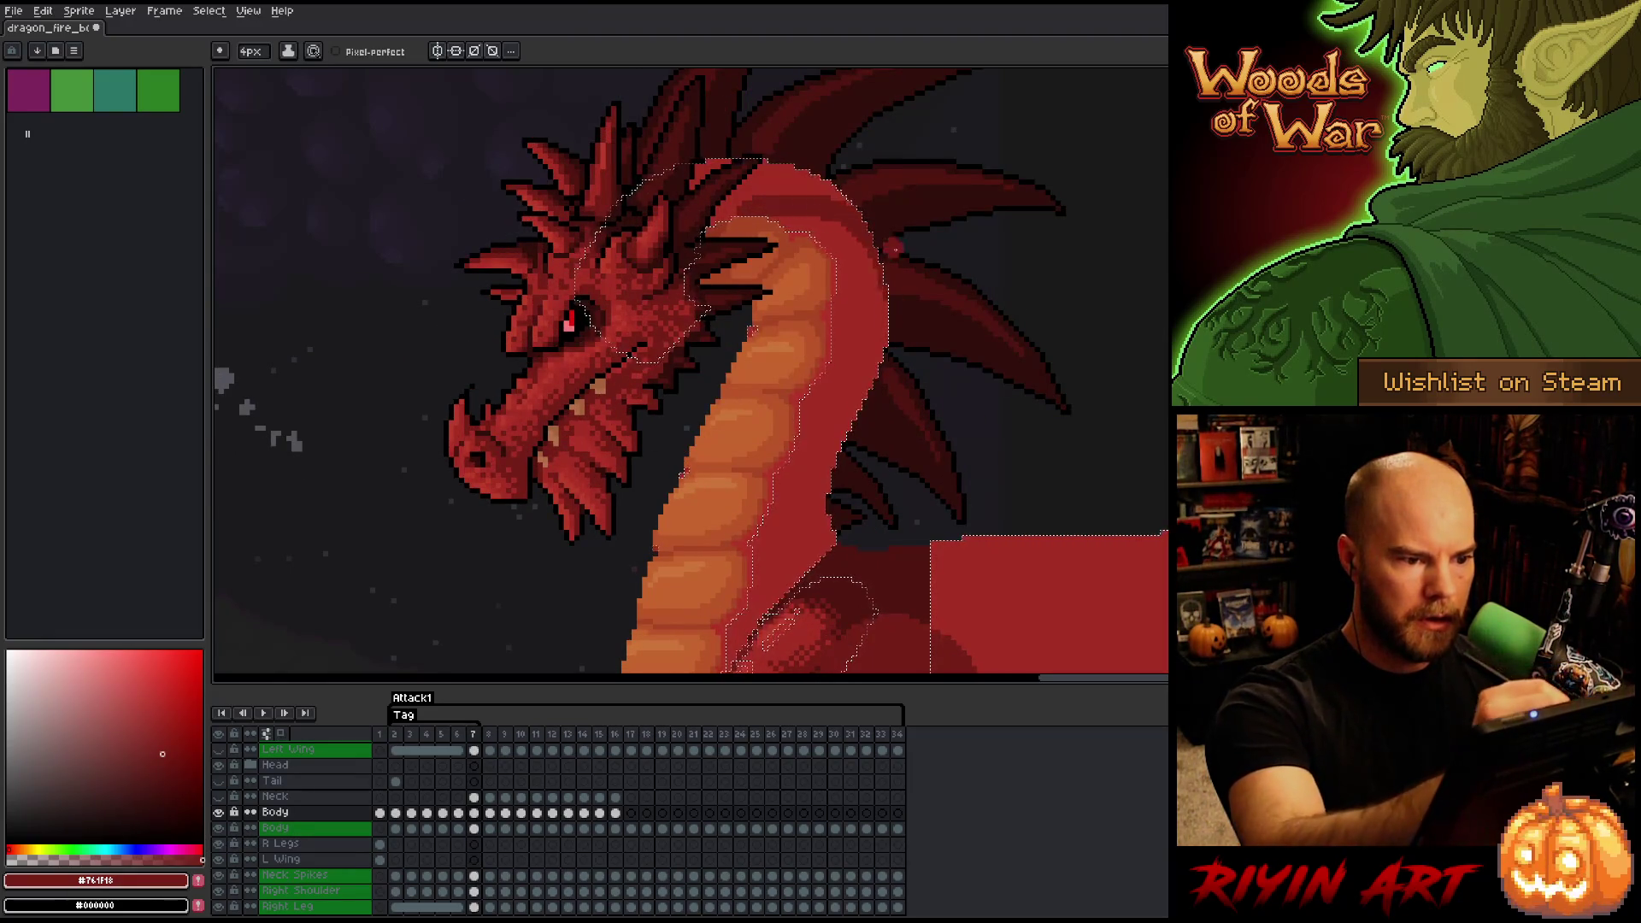
key("Left")
key("Right")
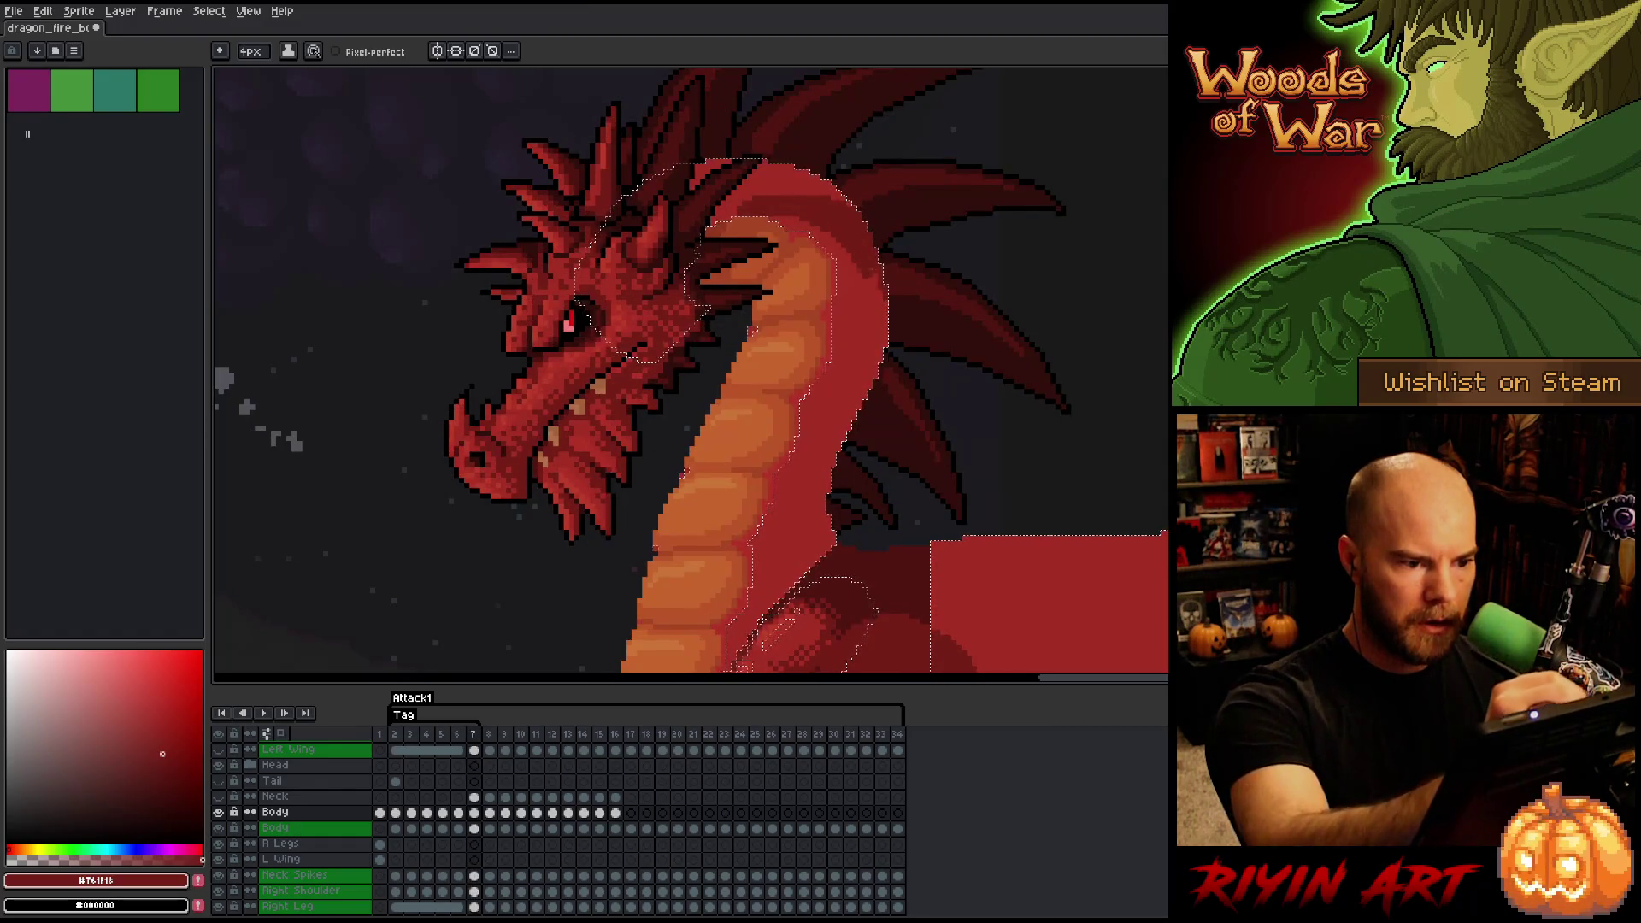
key("Left")
key("Right")
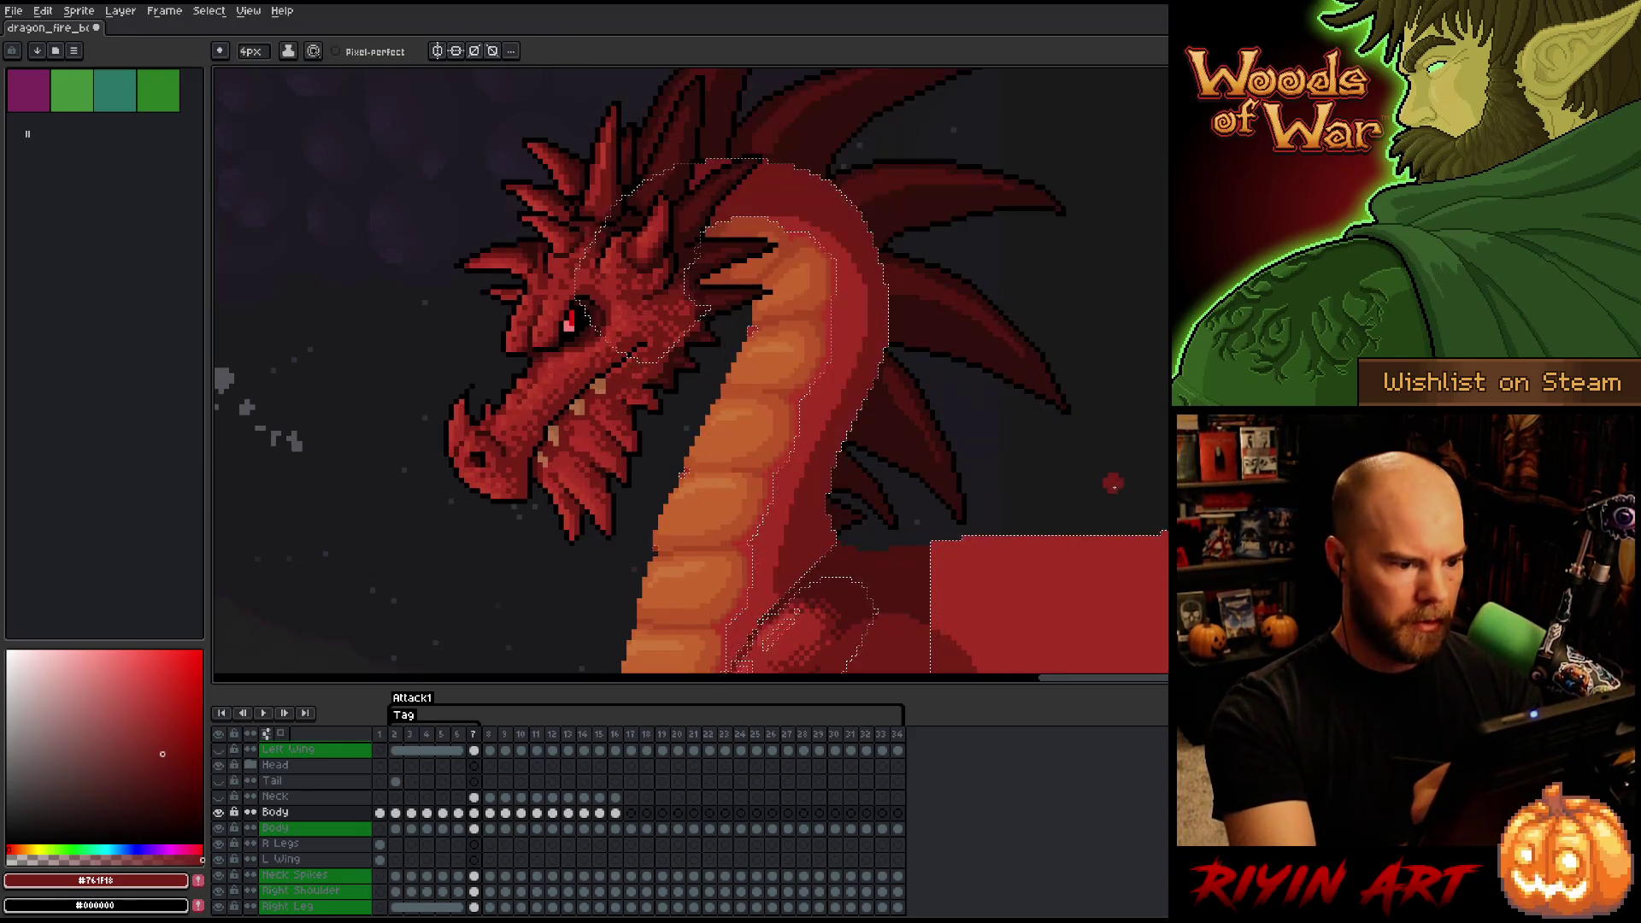
key("comma")
key("period")
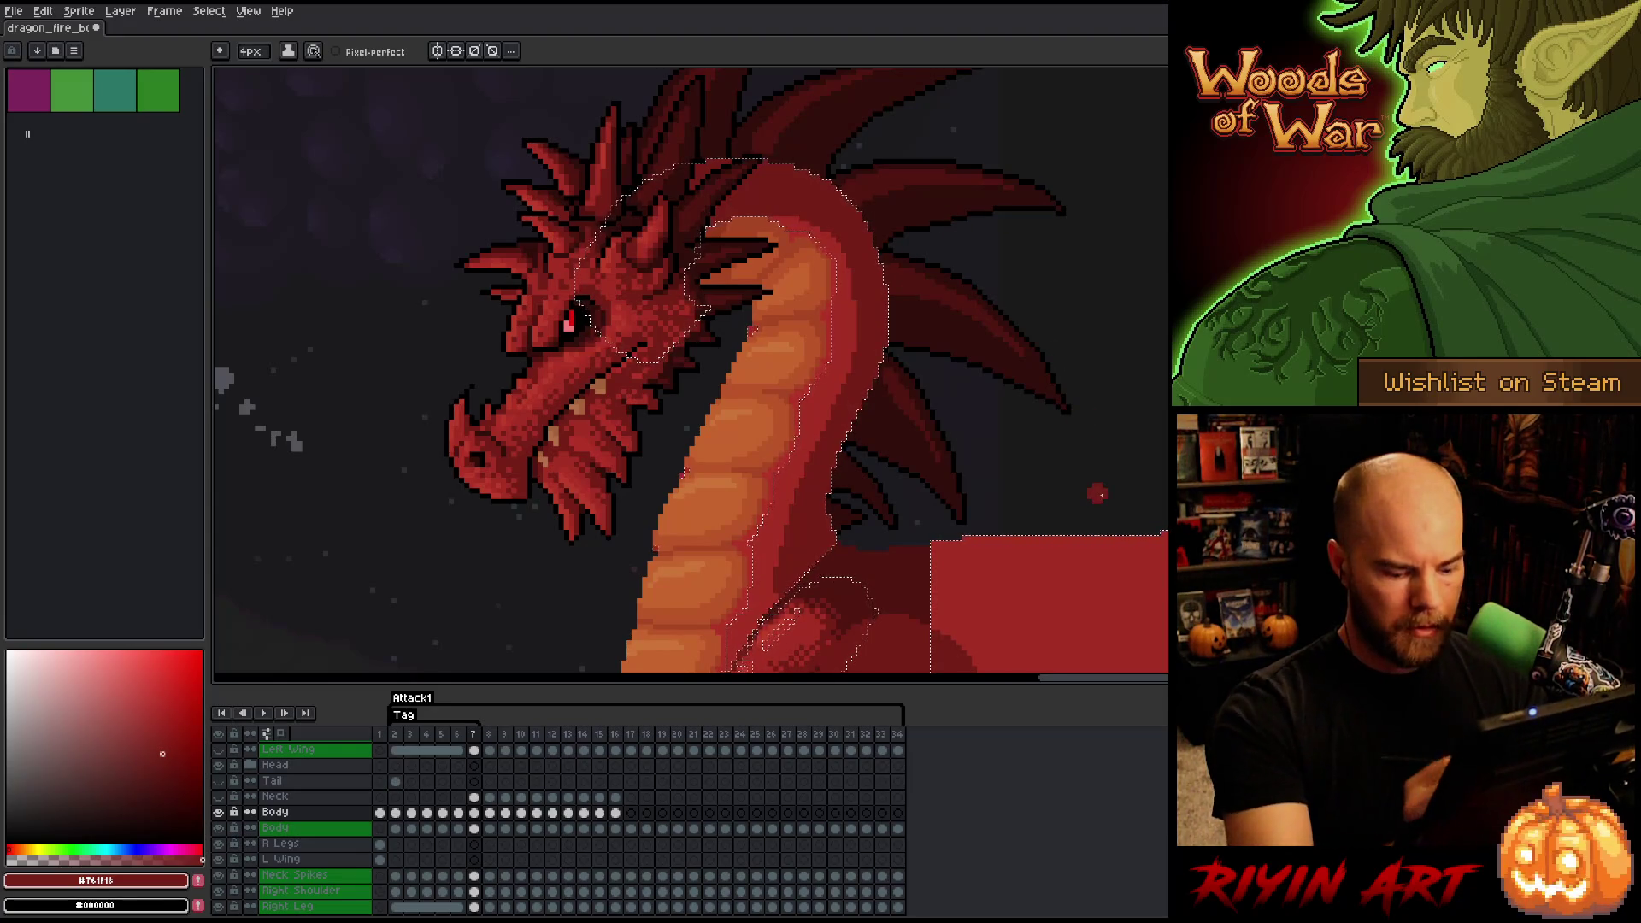
scroll(1091, 487, "down", 2)
- Flip repeatedly between frames 6 and 7 while zooming, ending on frame 7
scroll(904, 558, "up", 2)
key("comma")
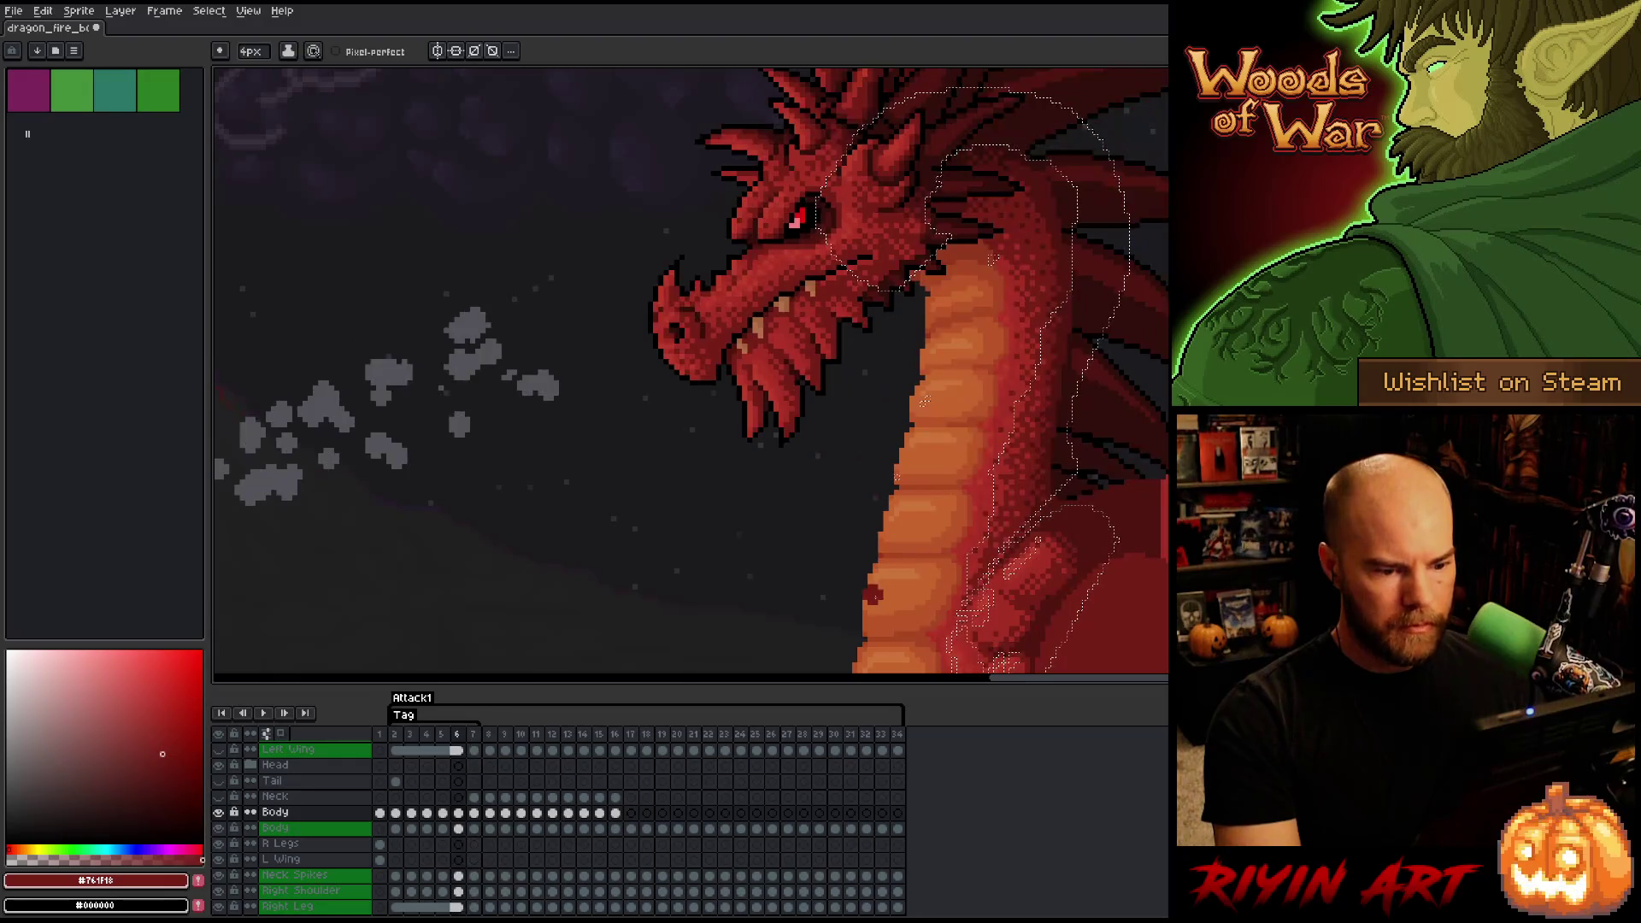
key("period")
key("comma")
key("period")
key("comma")
key("period")
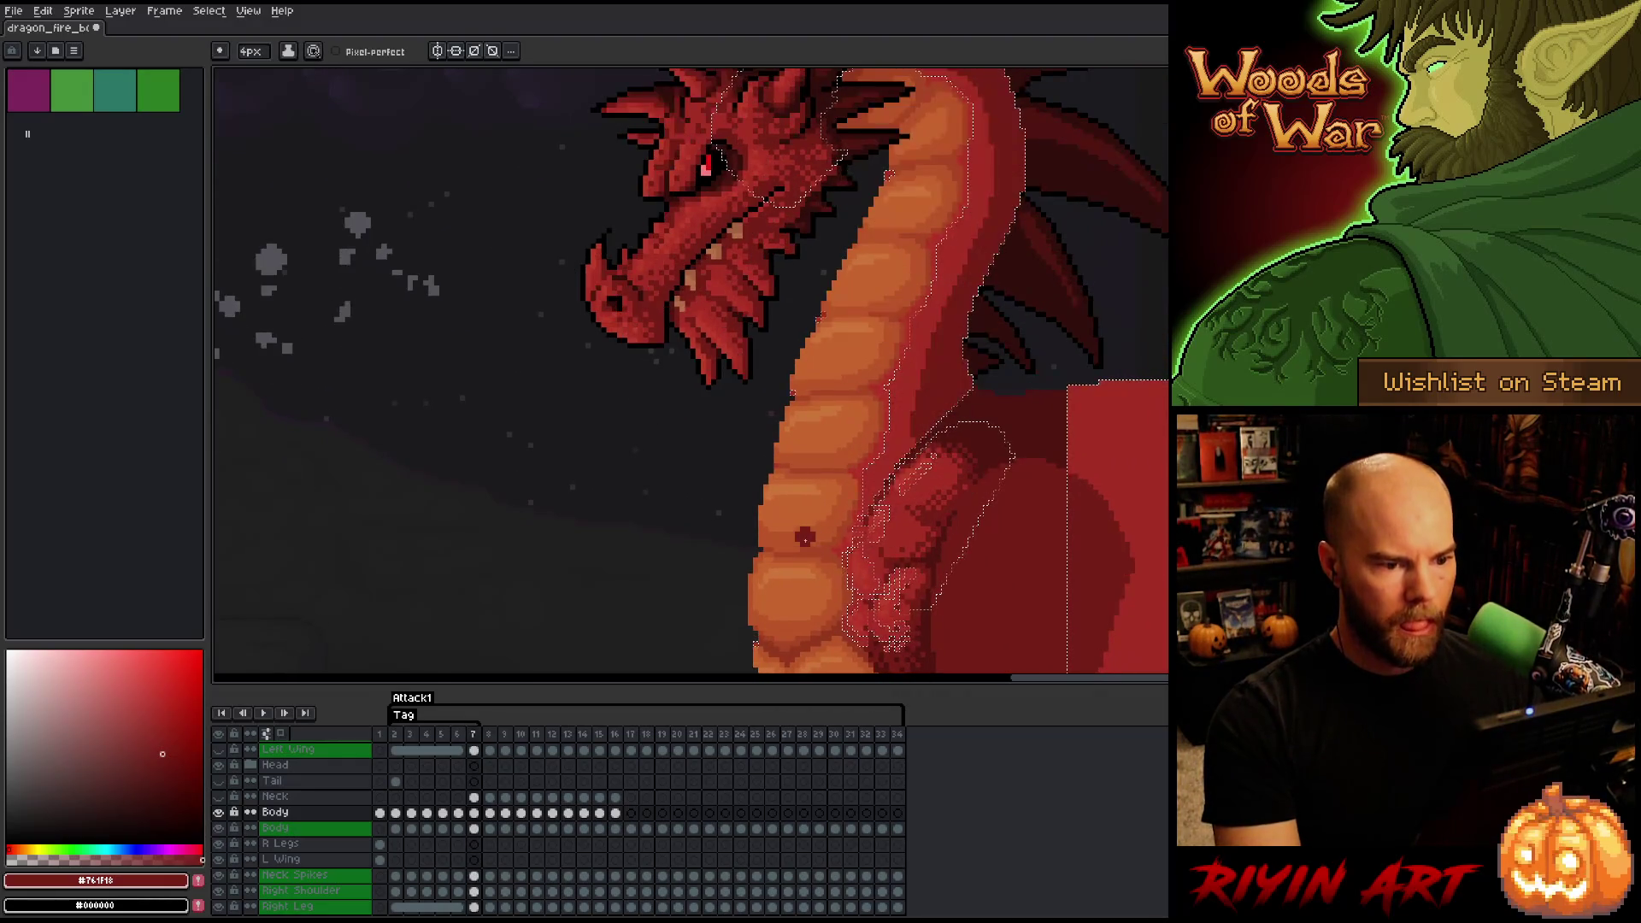
scroll(940, 376, "down", 3)
key("comma")
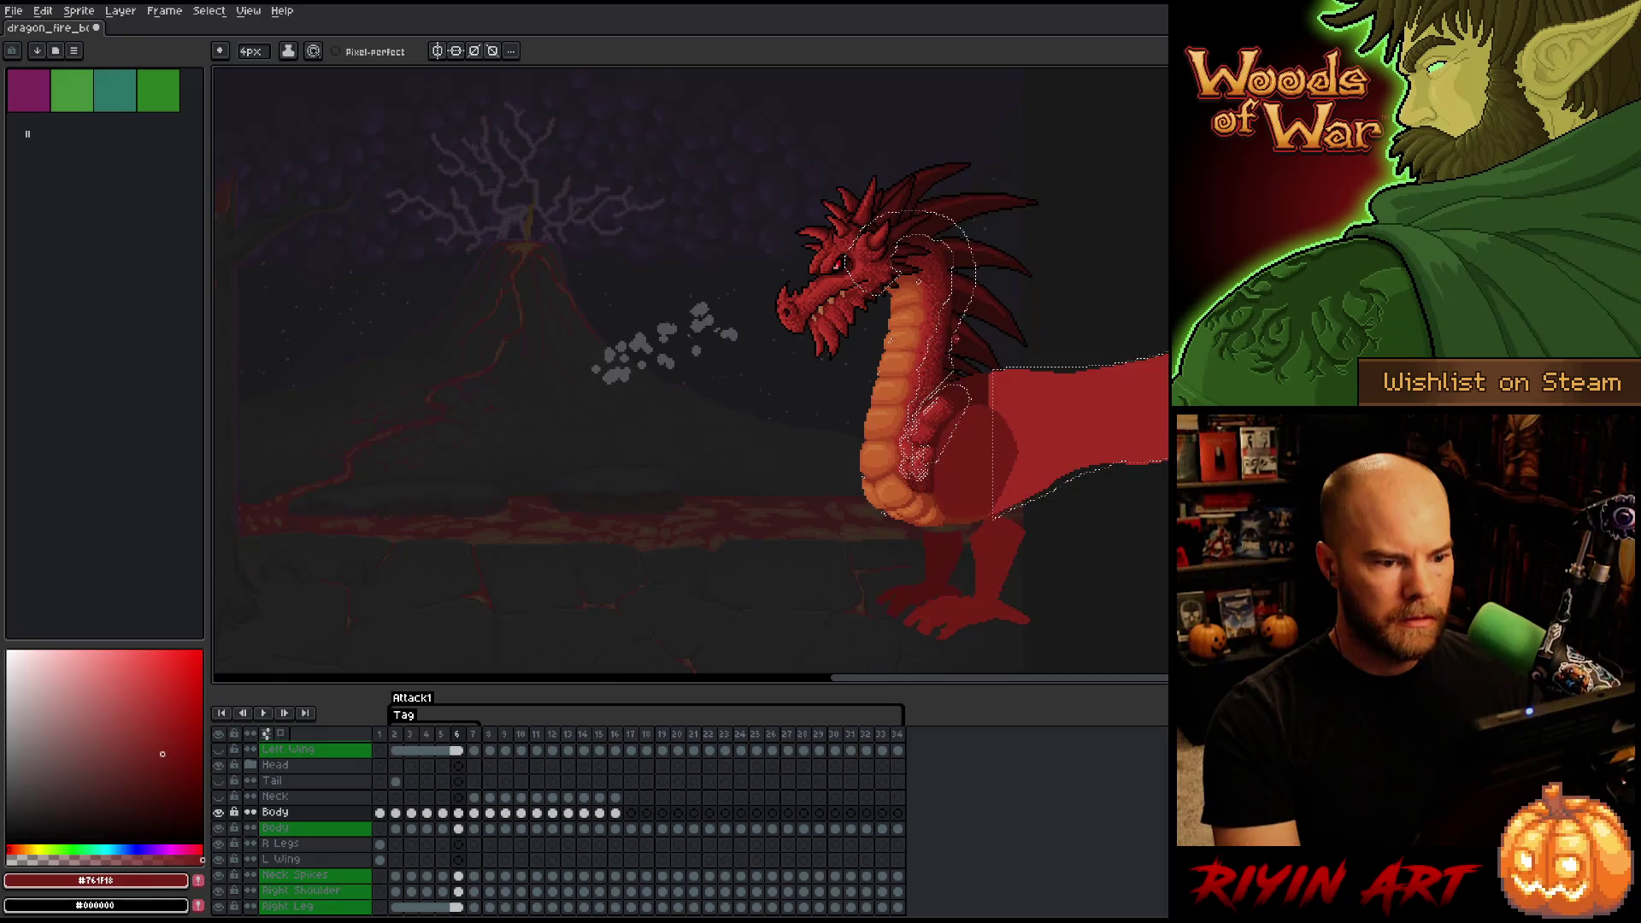
key("period")
key("comma")
scroll(851, 257, "up", 3)
key("period")
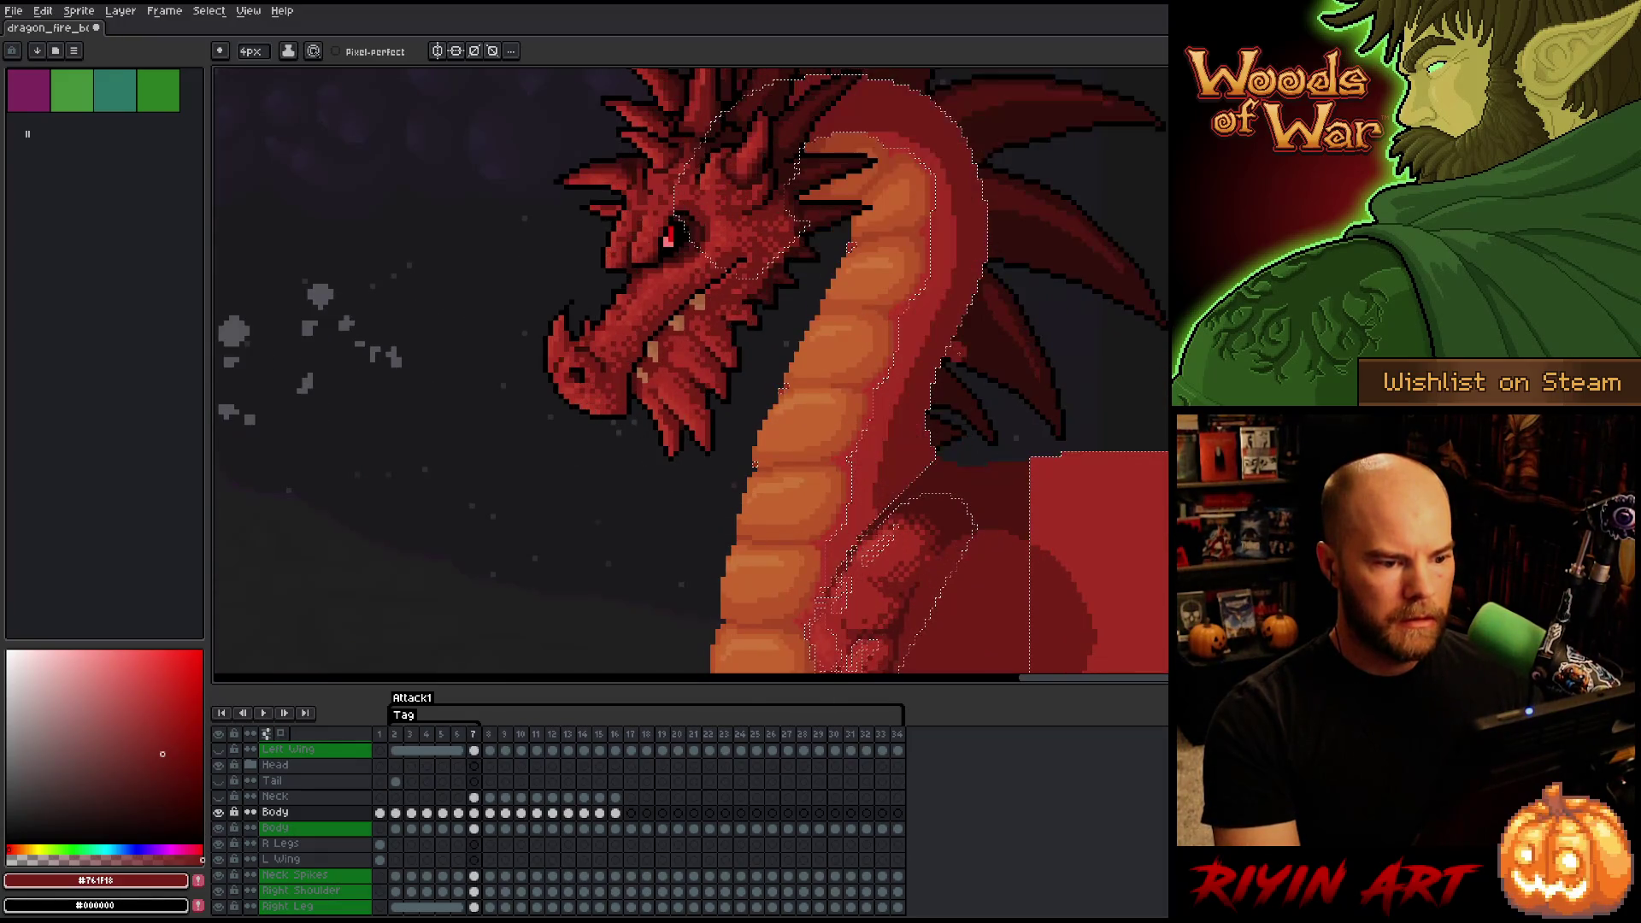
- Set a 1px brush, recheck frames 6 and 7, and eyedrop the dark red #761F18 from the wing
left_click_drag(254, 58, 222, 57)
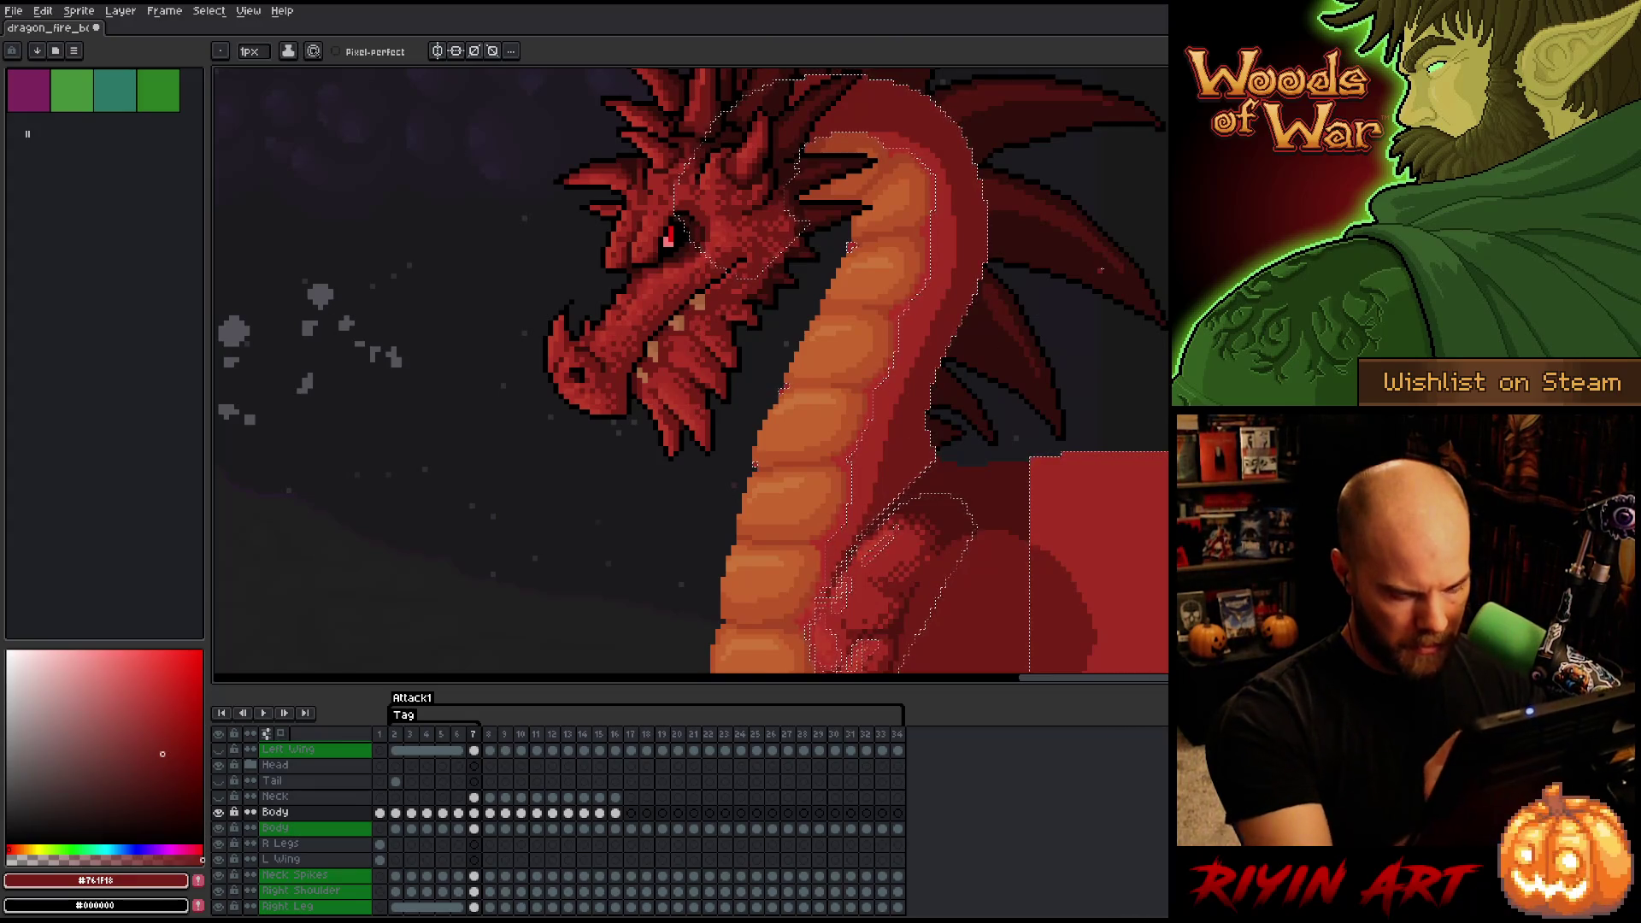
key("Left")
key("Right")
key("Left")
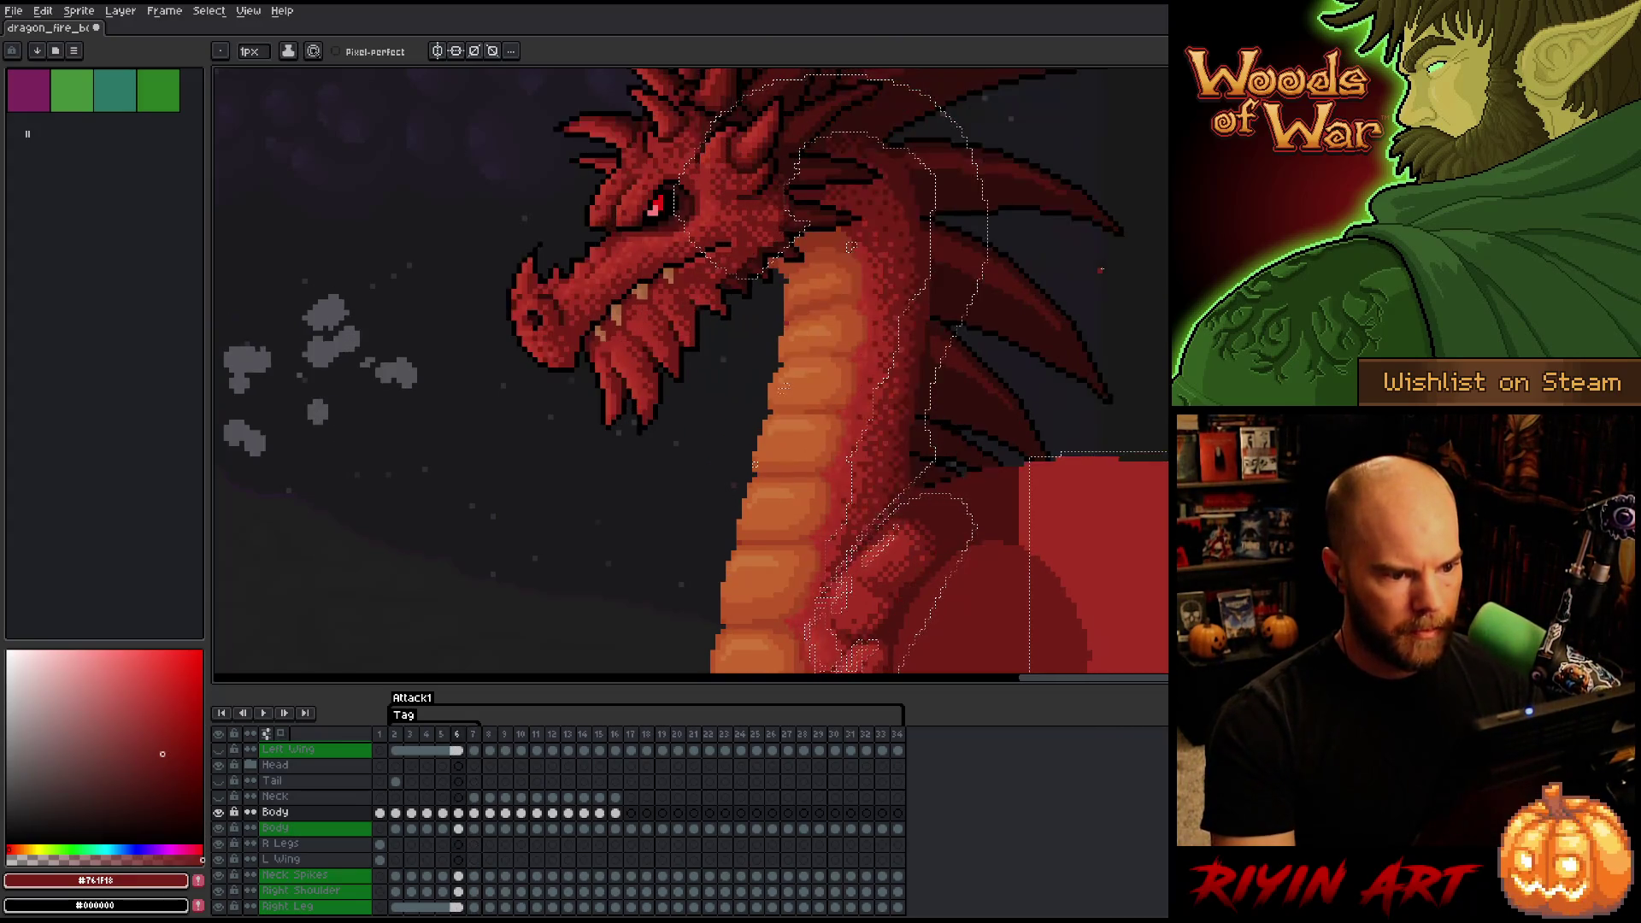
key("Right")
key("Left")
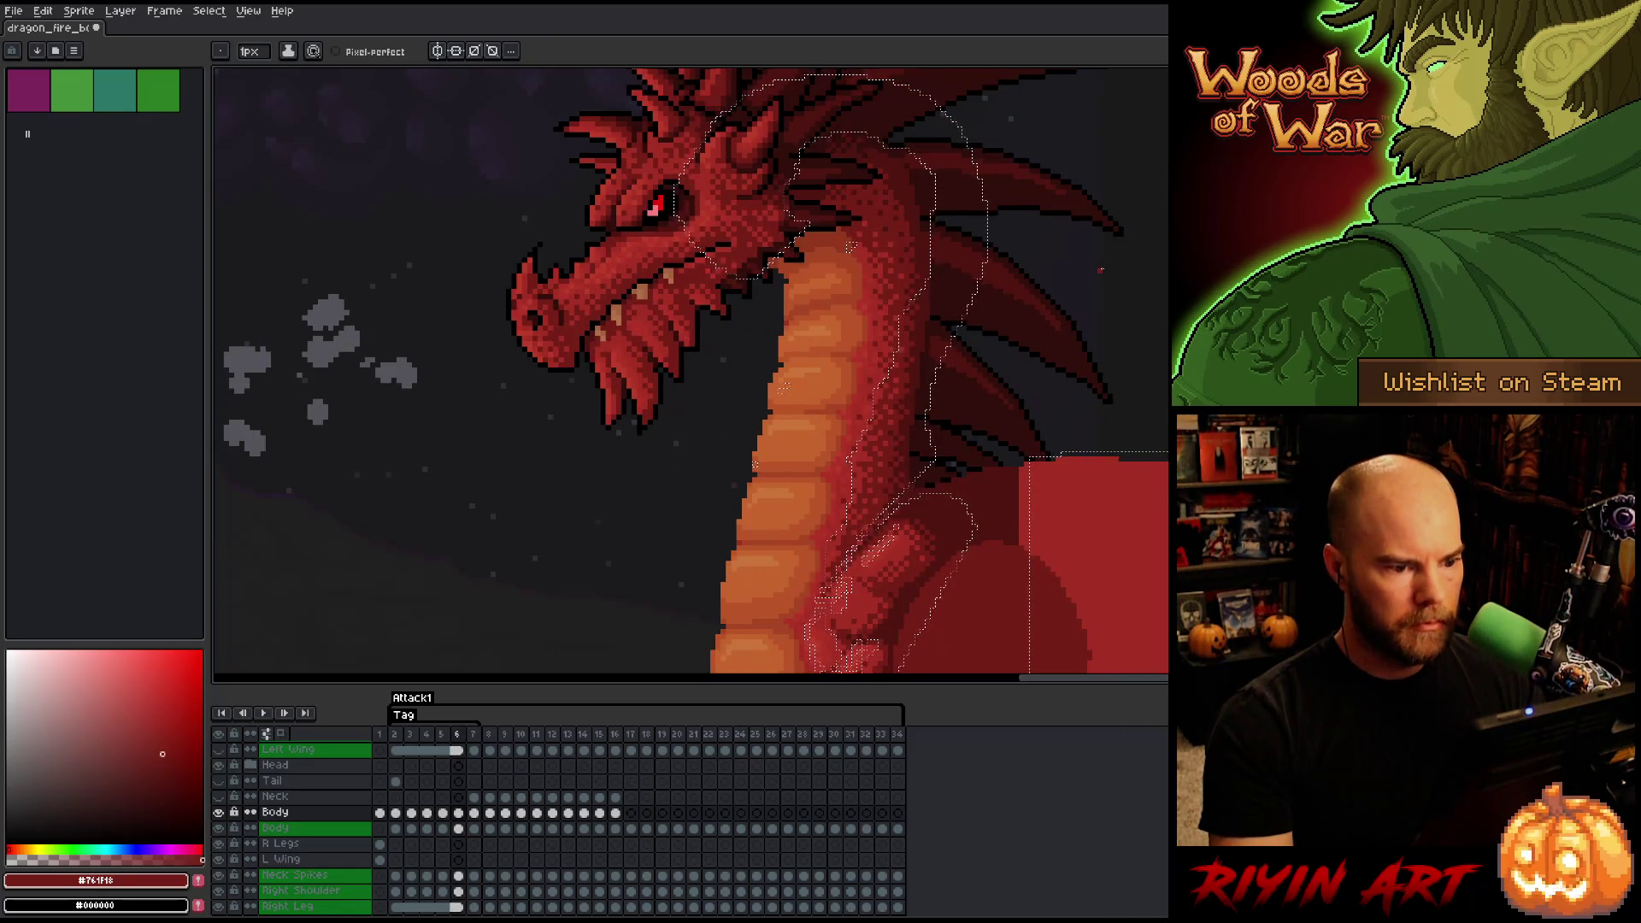
key("Right")
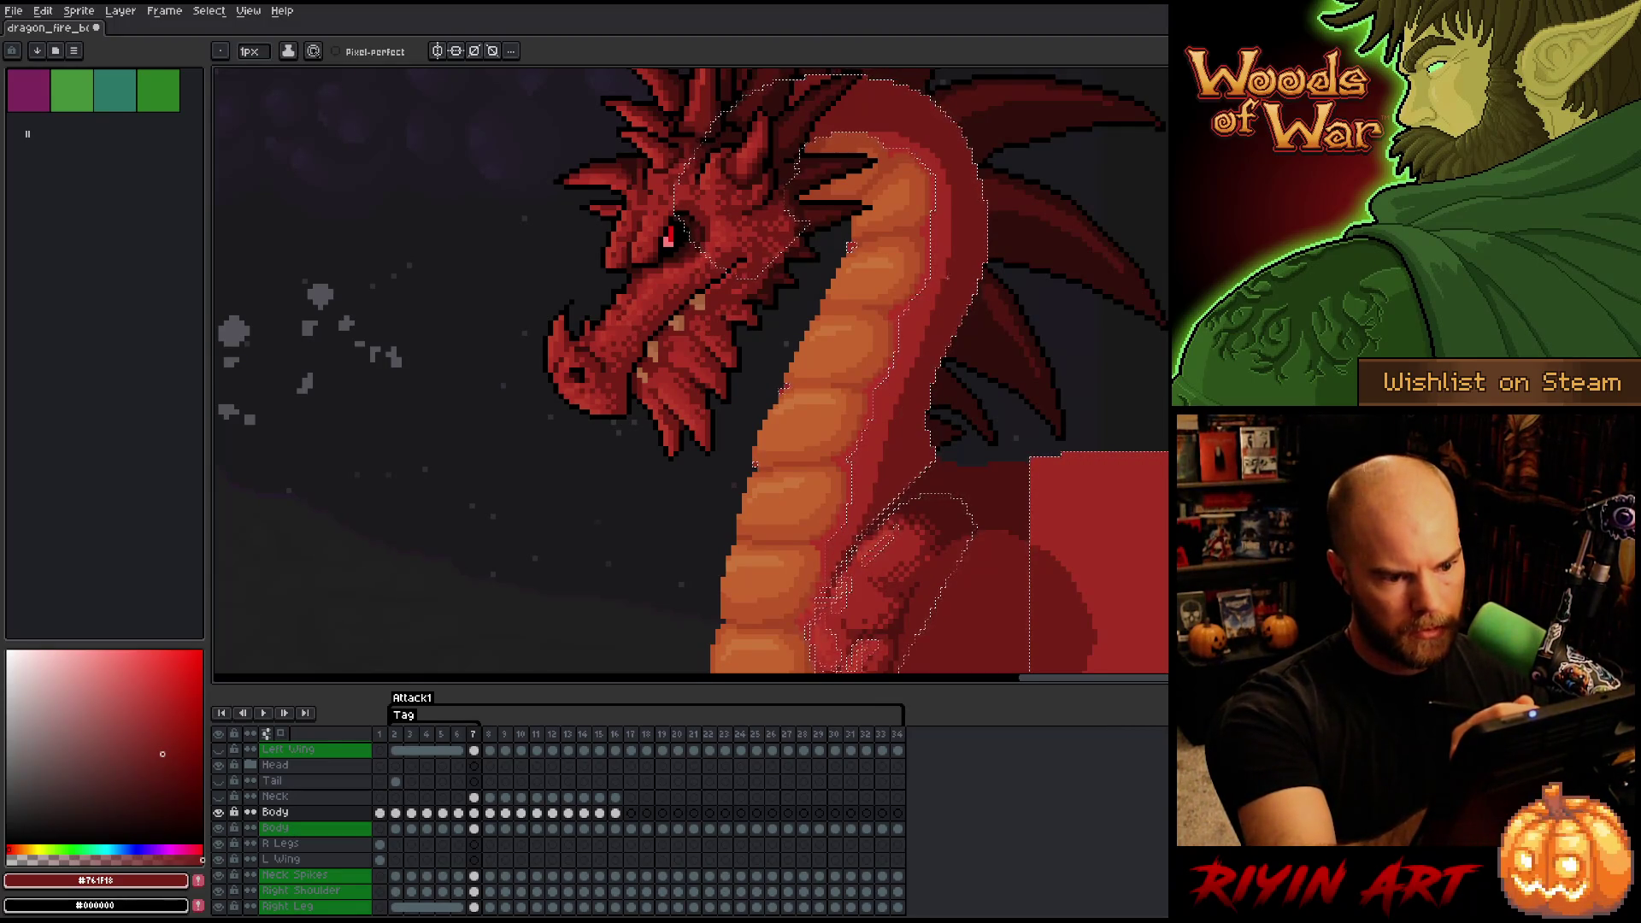
left_click(159, 718)
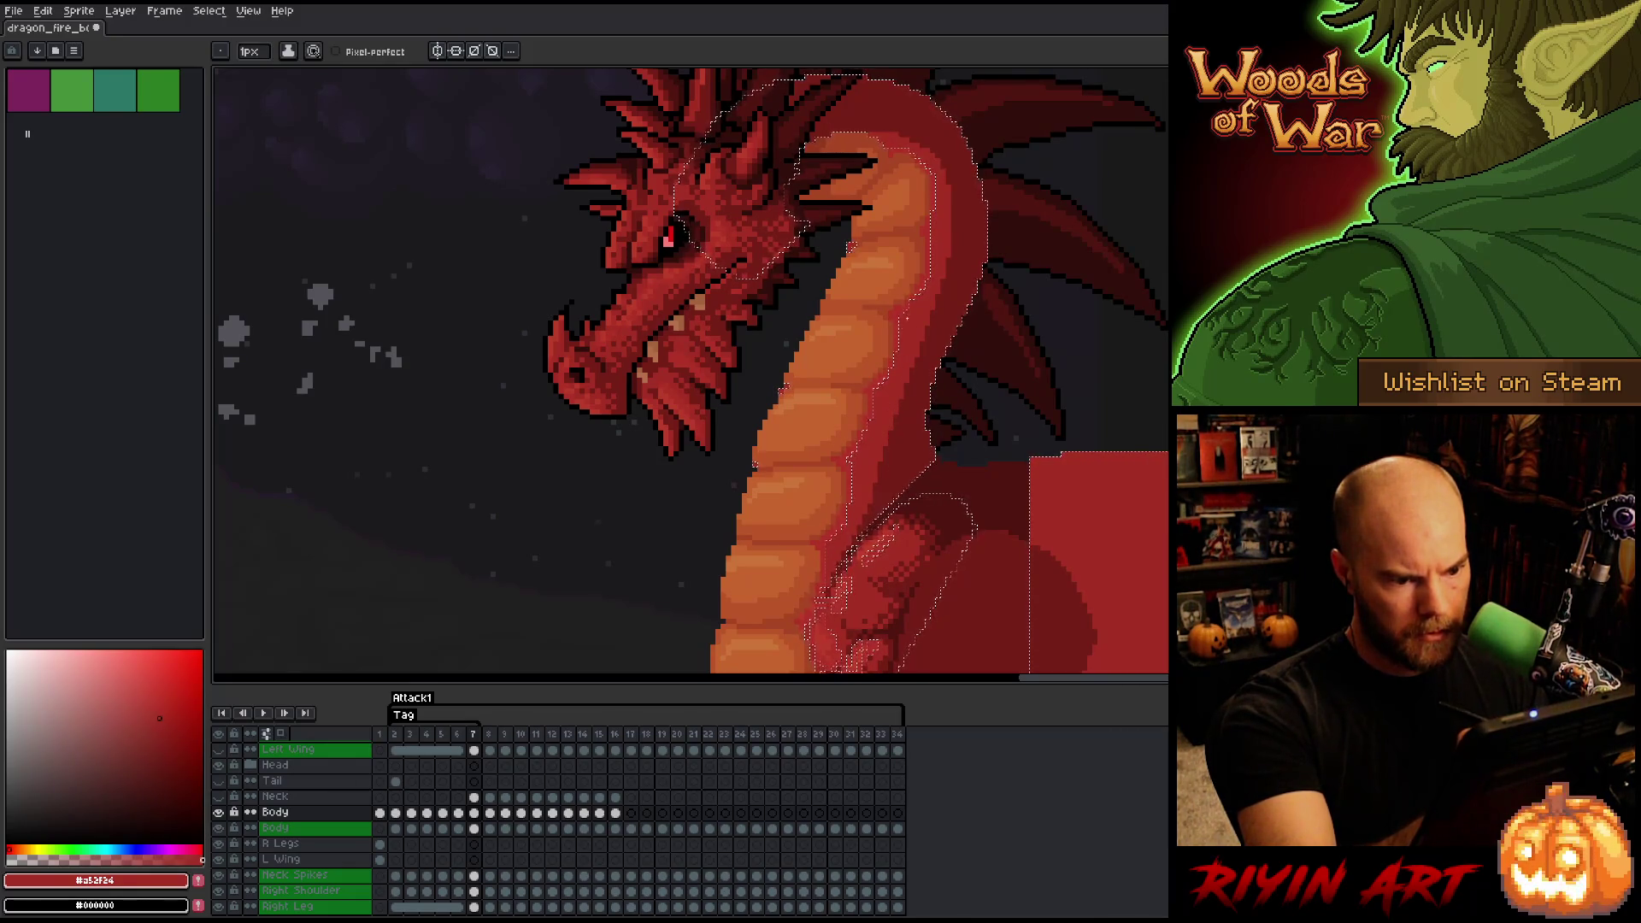
left_click(1063, 139, "alt")
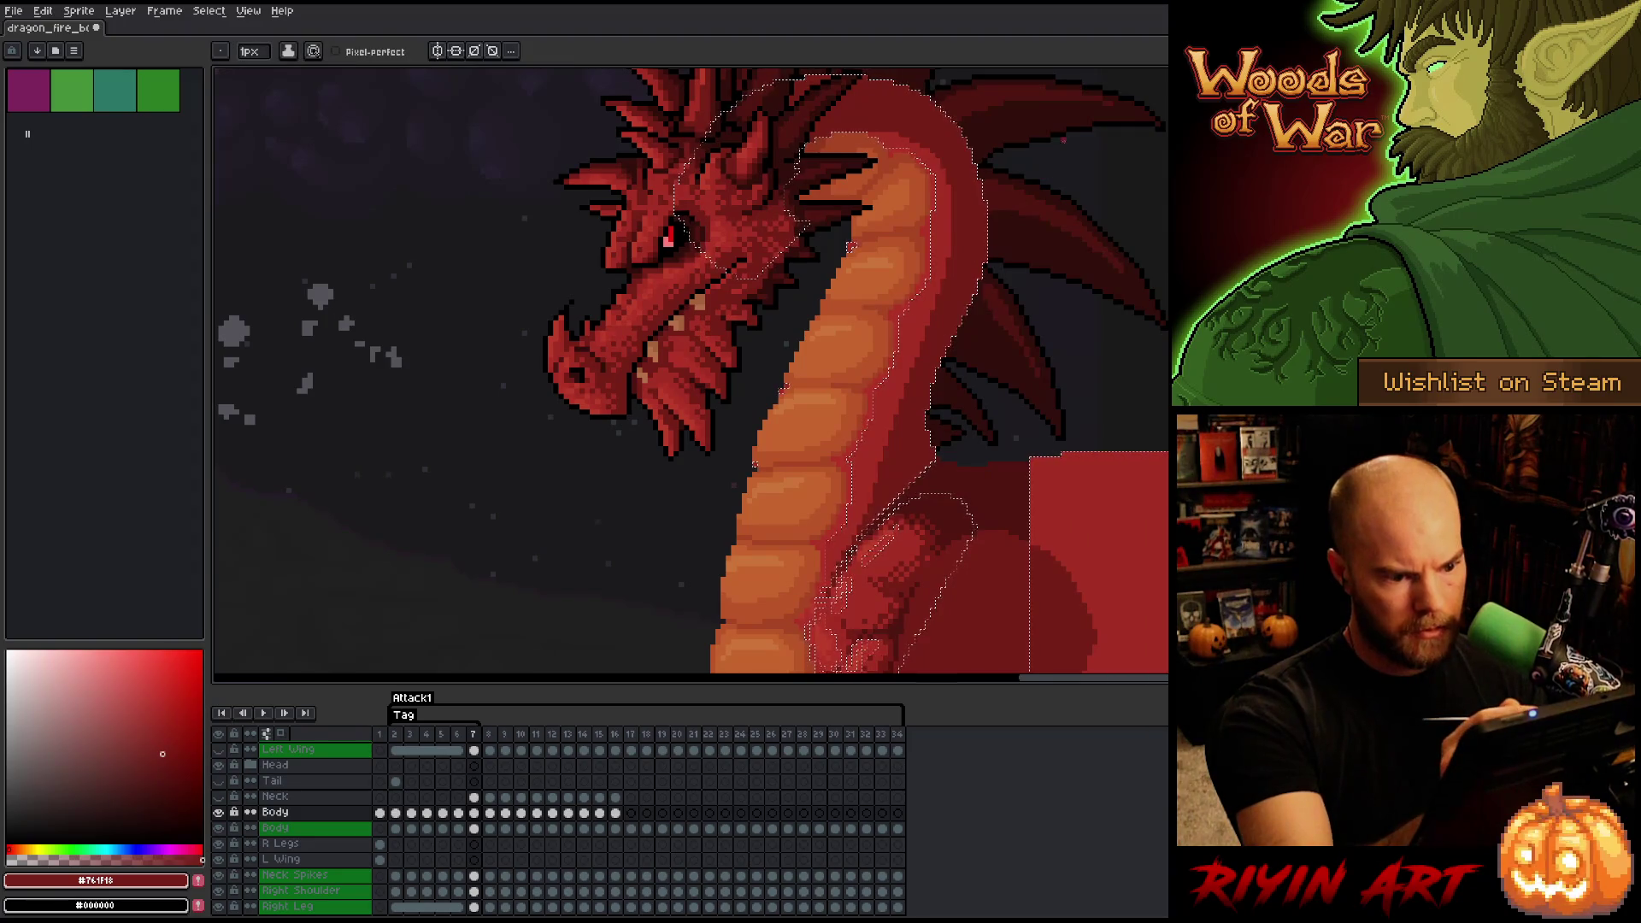
- Sample the neck and body reds, settling on the darkest shadow red #501612
left_click(947, 242, "alt")
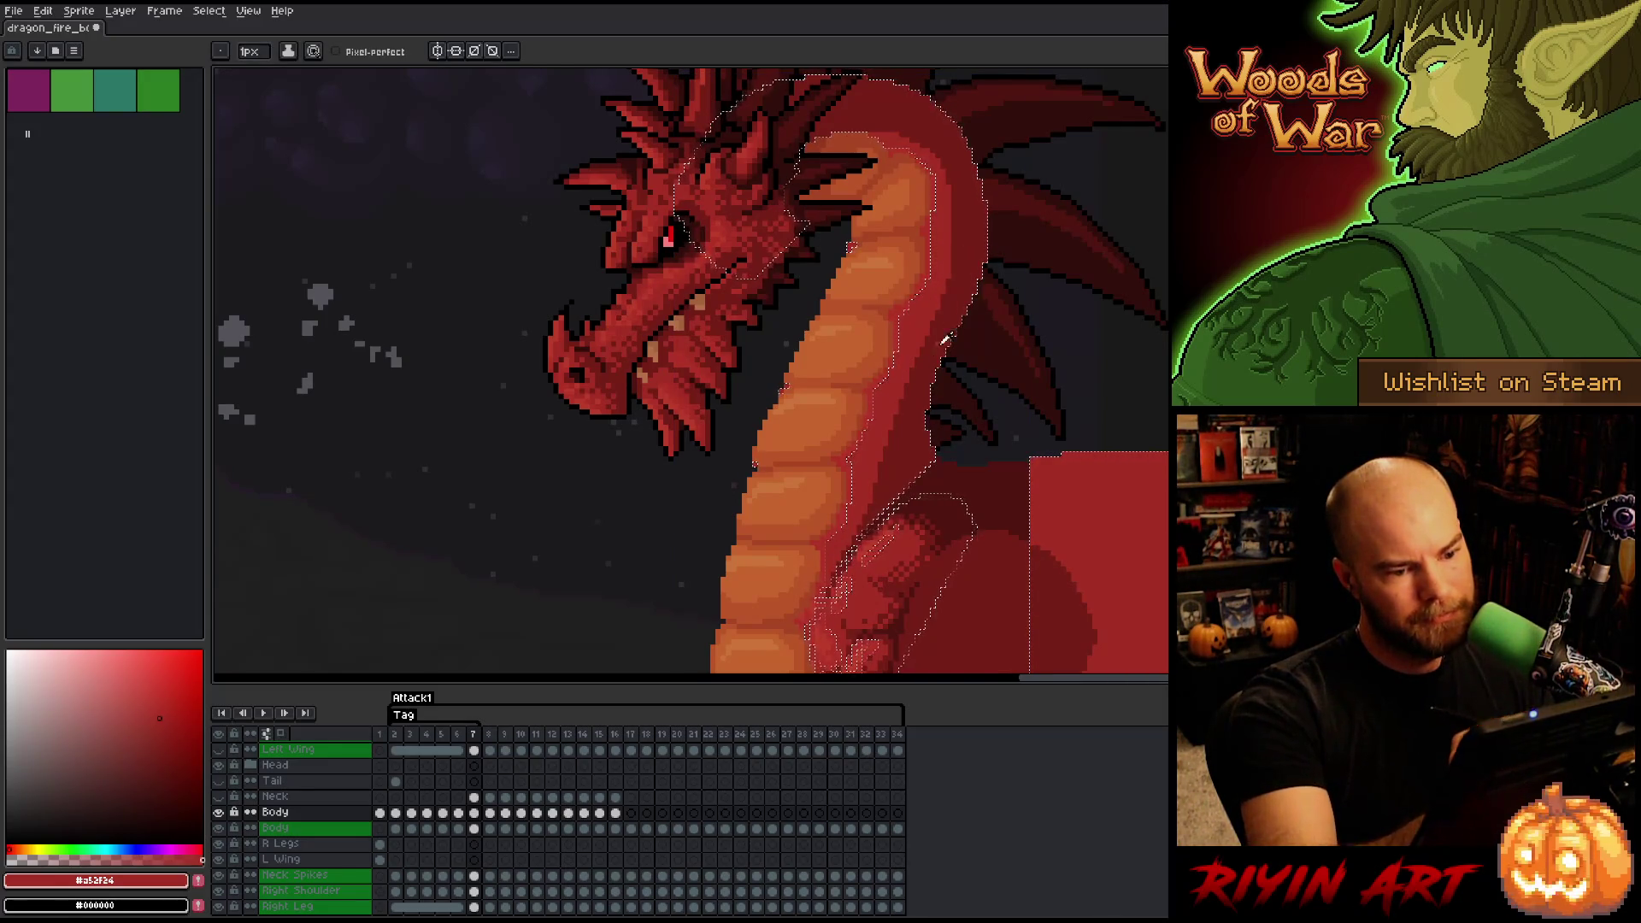
left_click(898, 443, "alt")
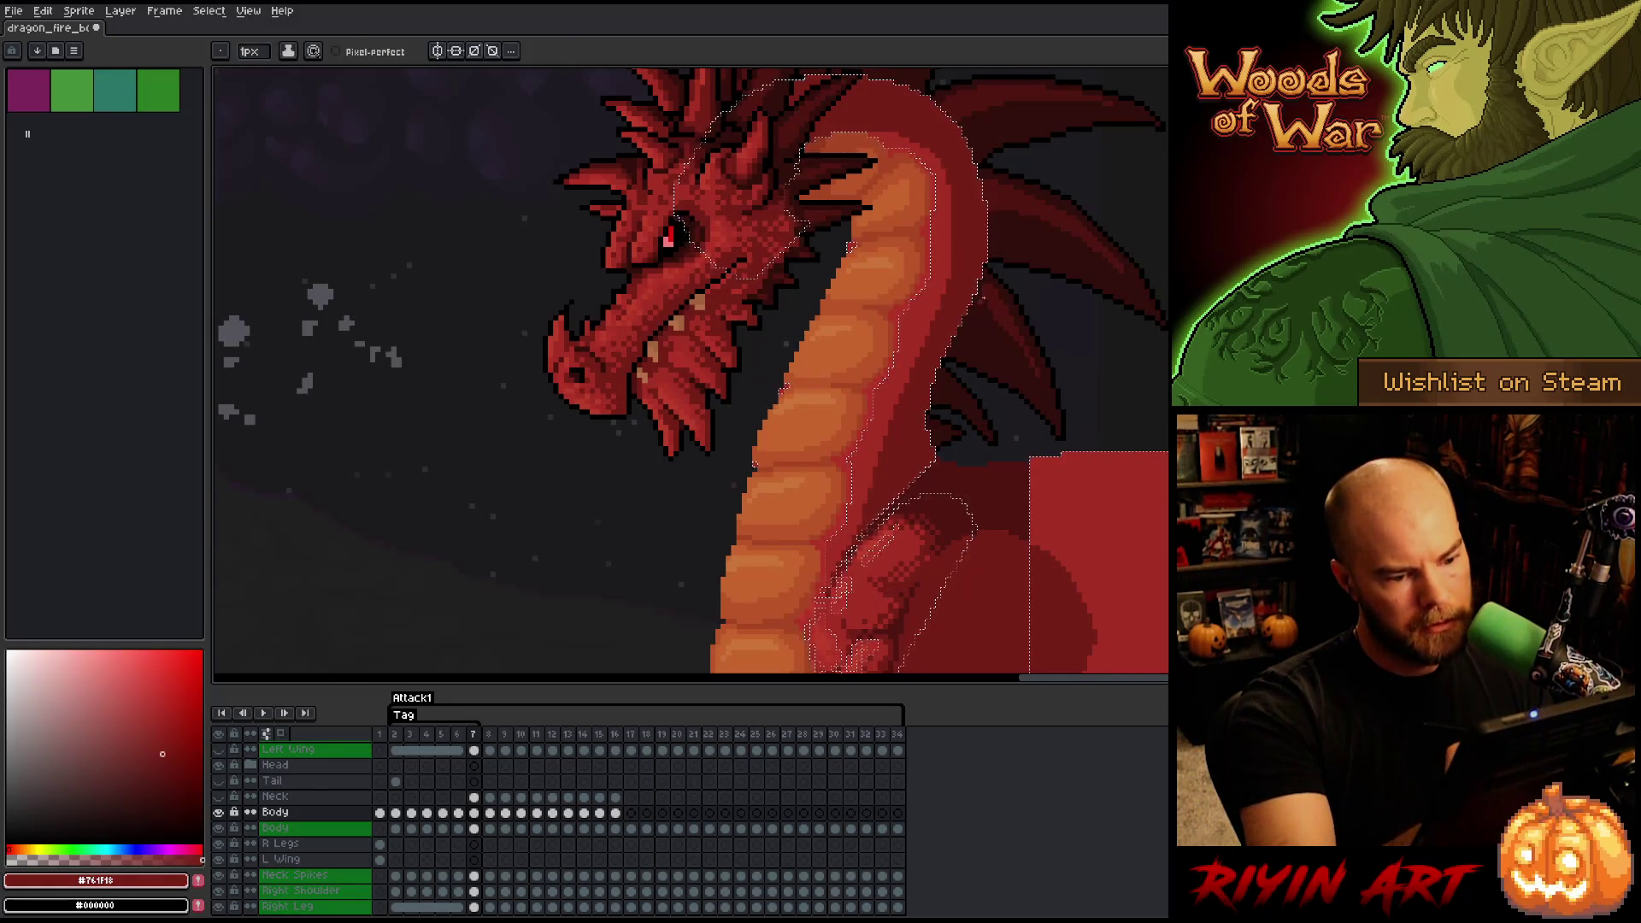
key("alt")
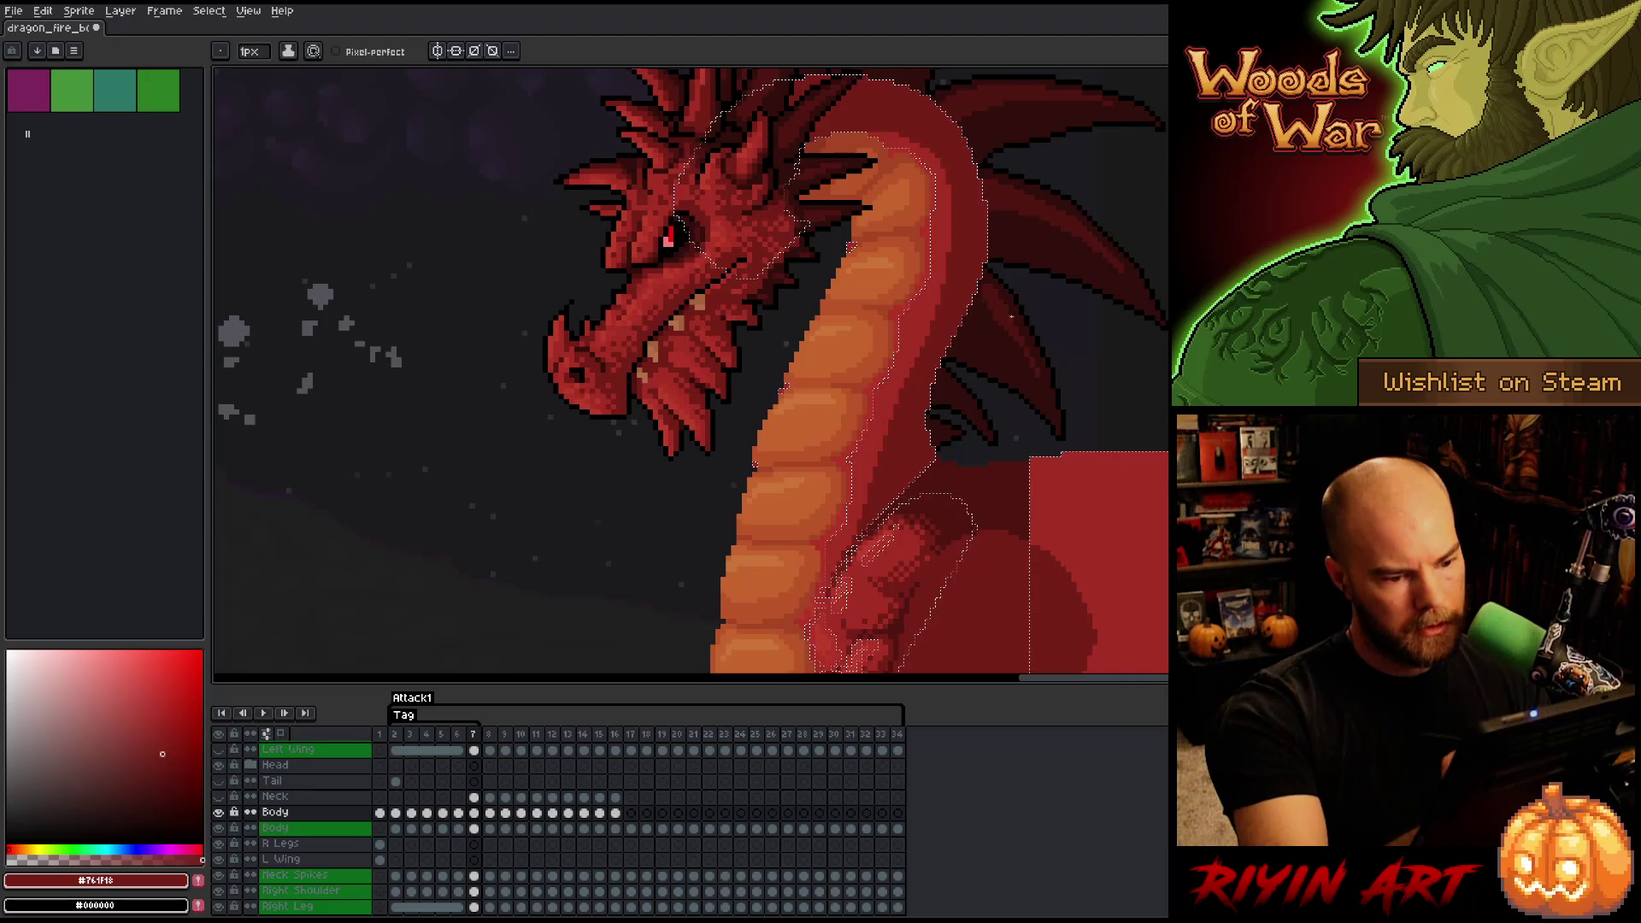
key("Left")
key("Left")
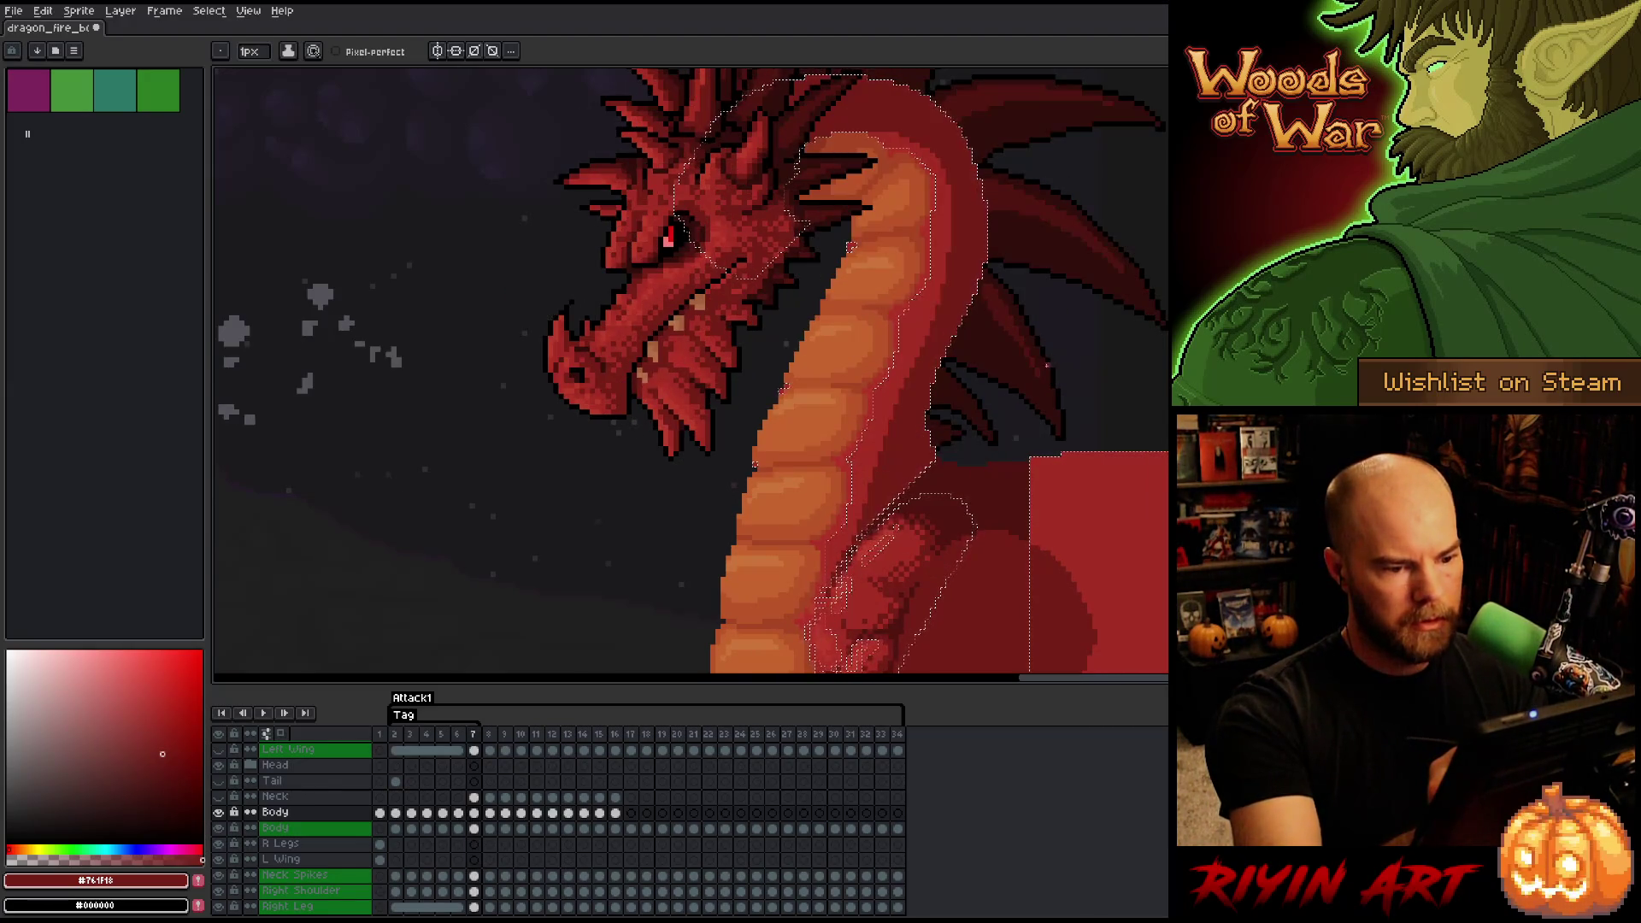
key("Right")
left_click(911, 443, "alt")
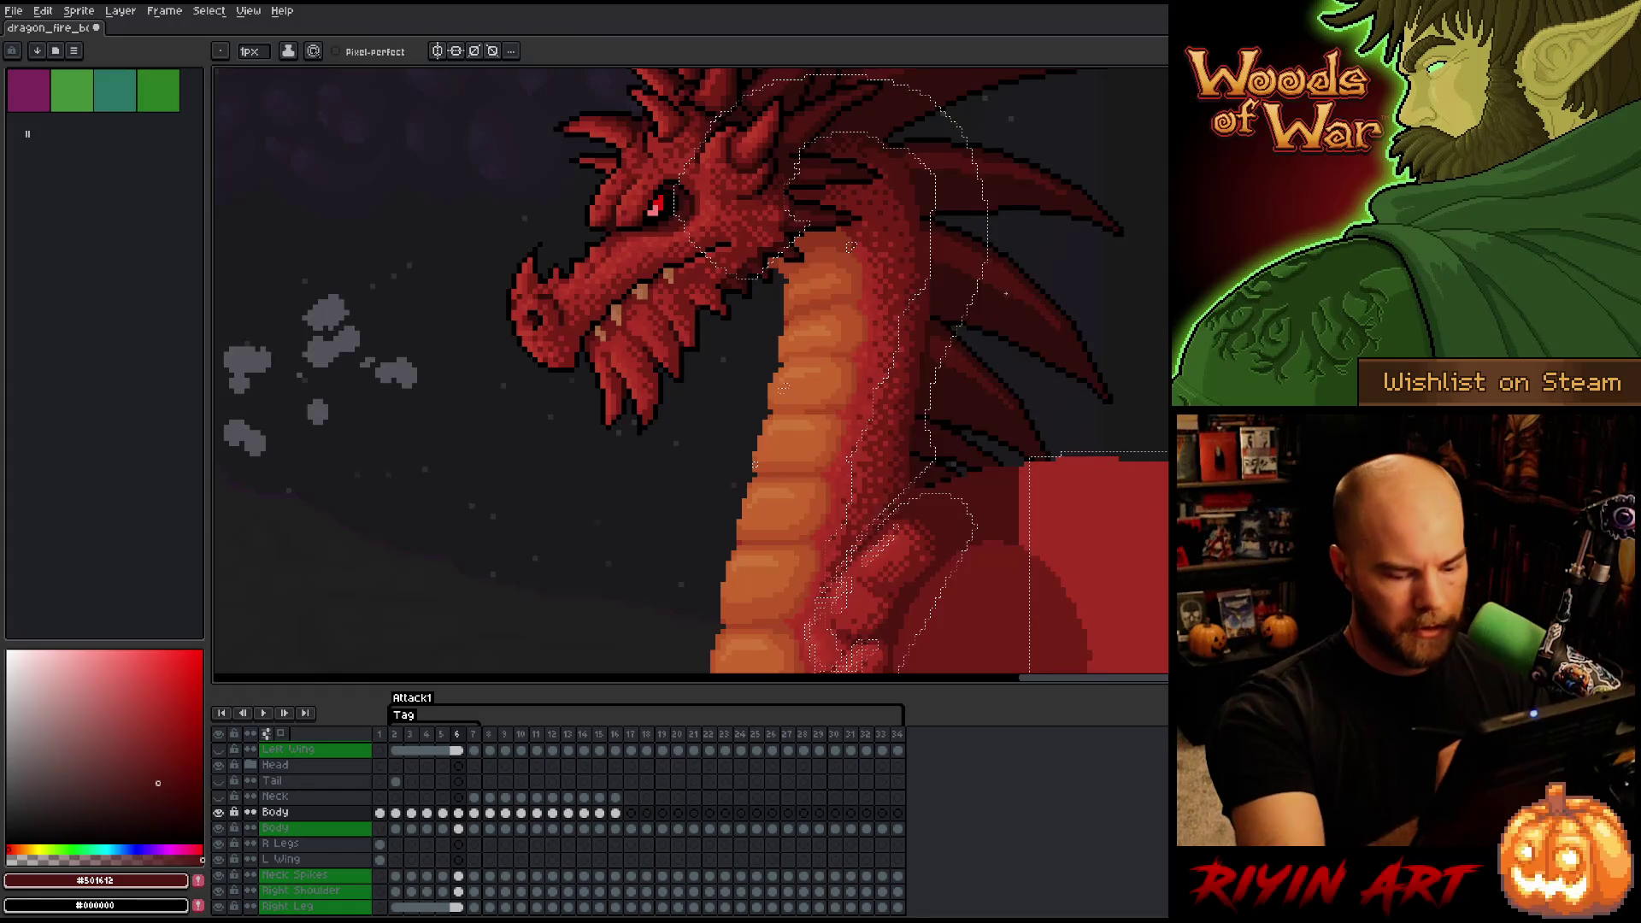
- Flip between frames 6 and 7 to compare head poses, keeping the pencil active
key("Right")
key("Left")
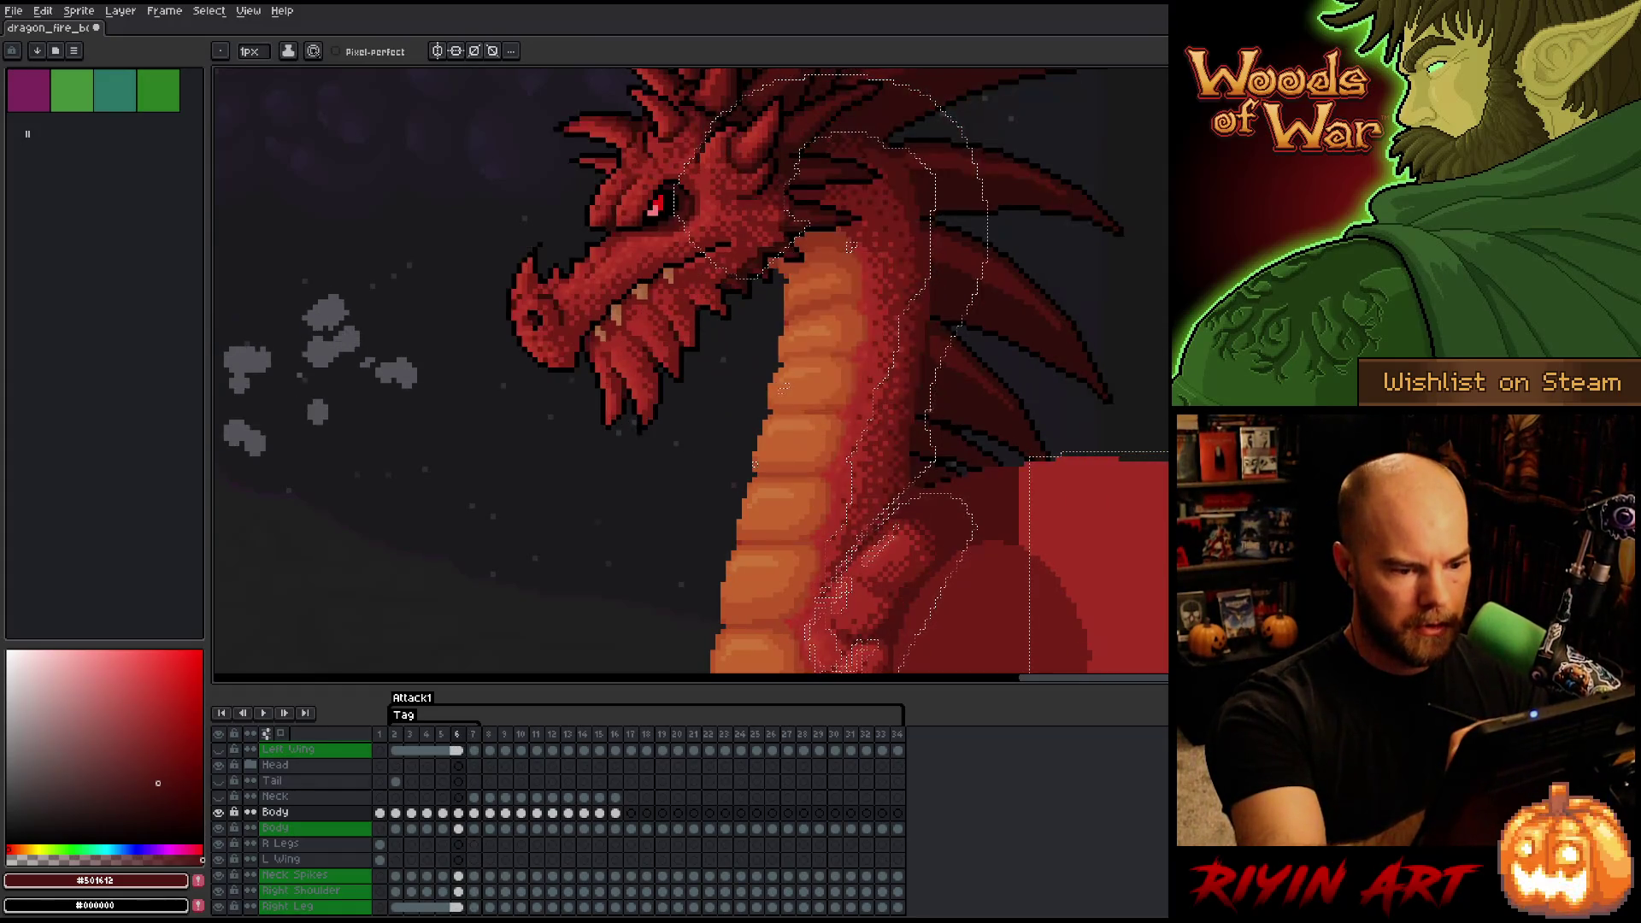
key("Right")
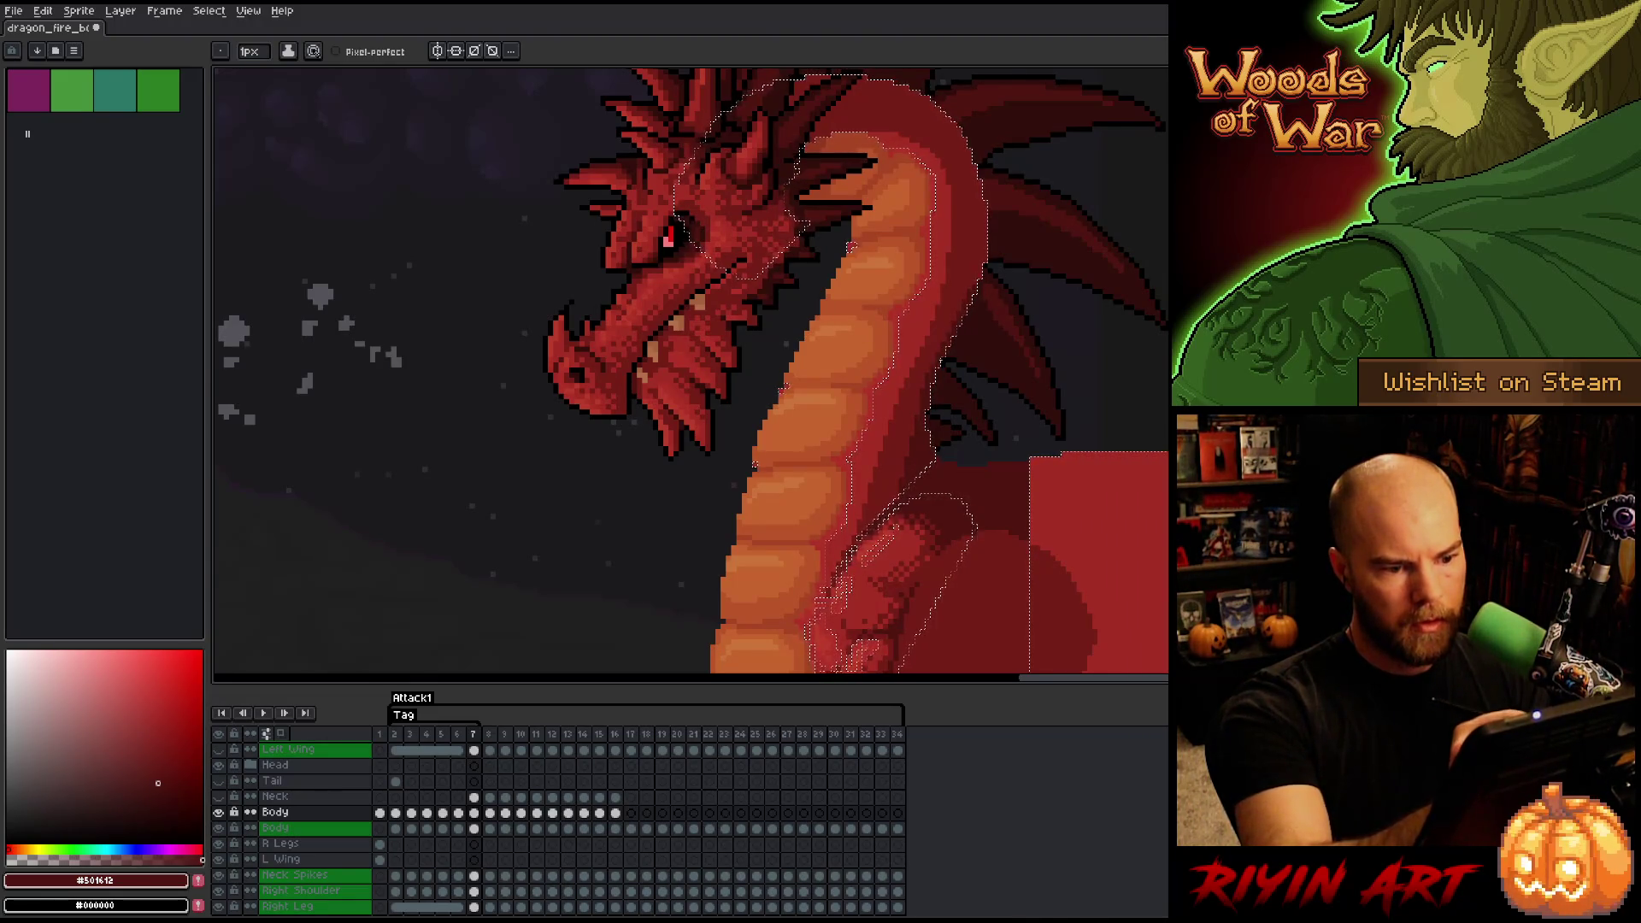
key("Left")
key("Right")
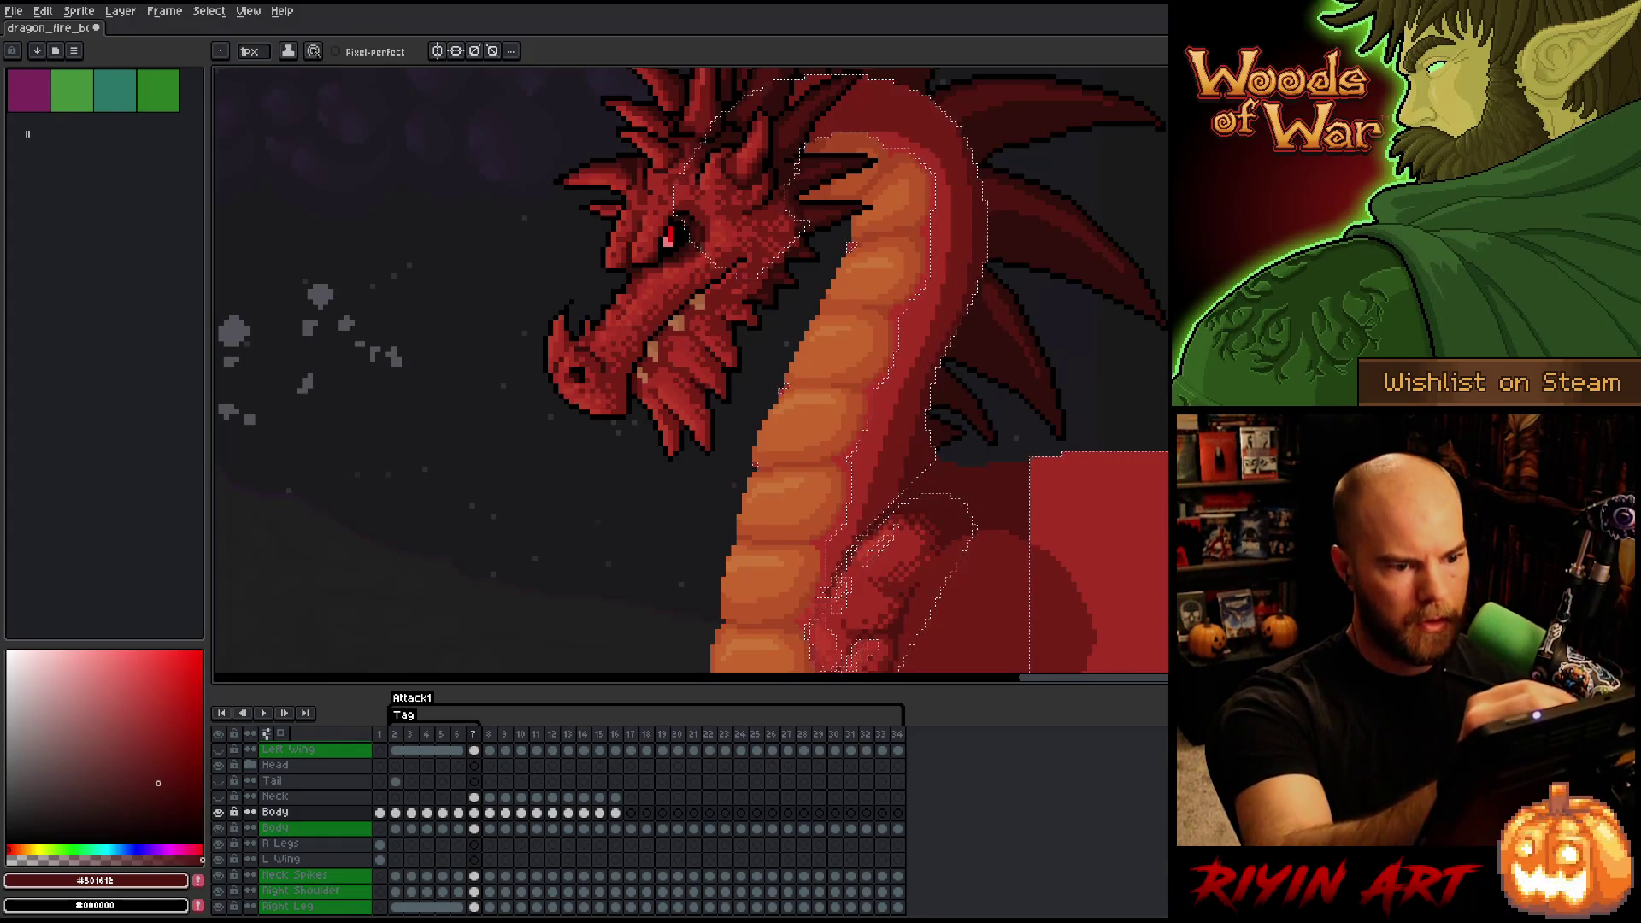
scroll(691, 370, "up", 5)
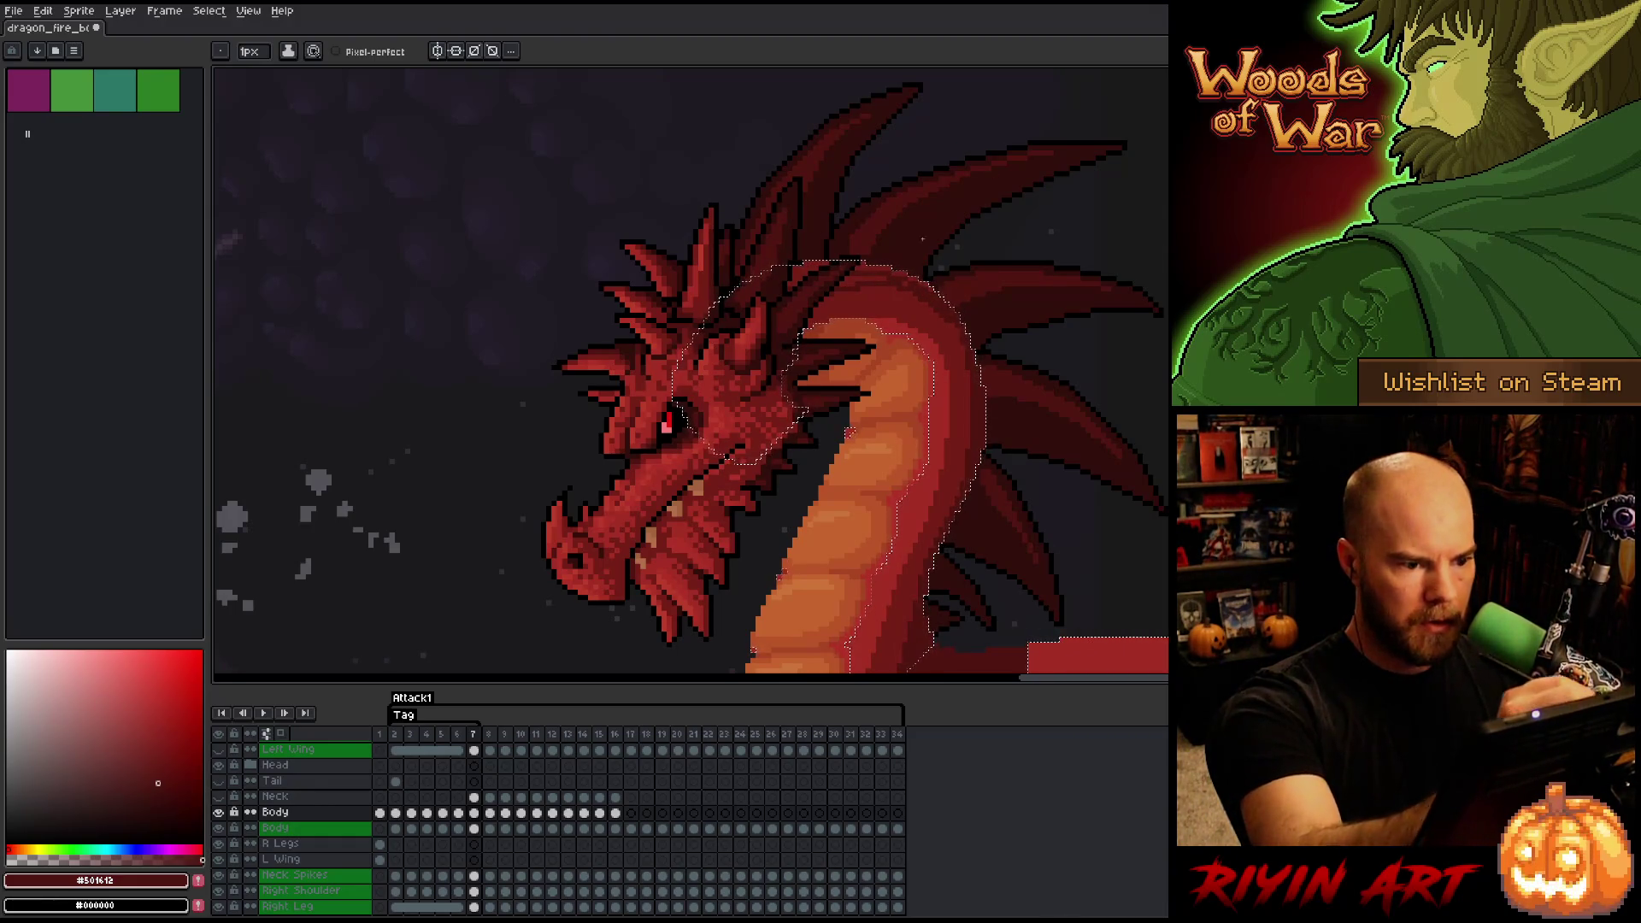
key("g")
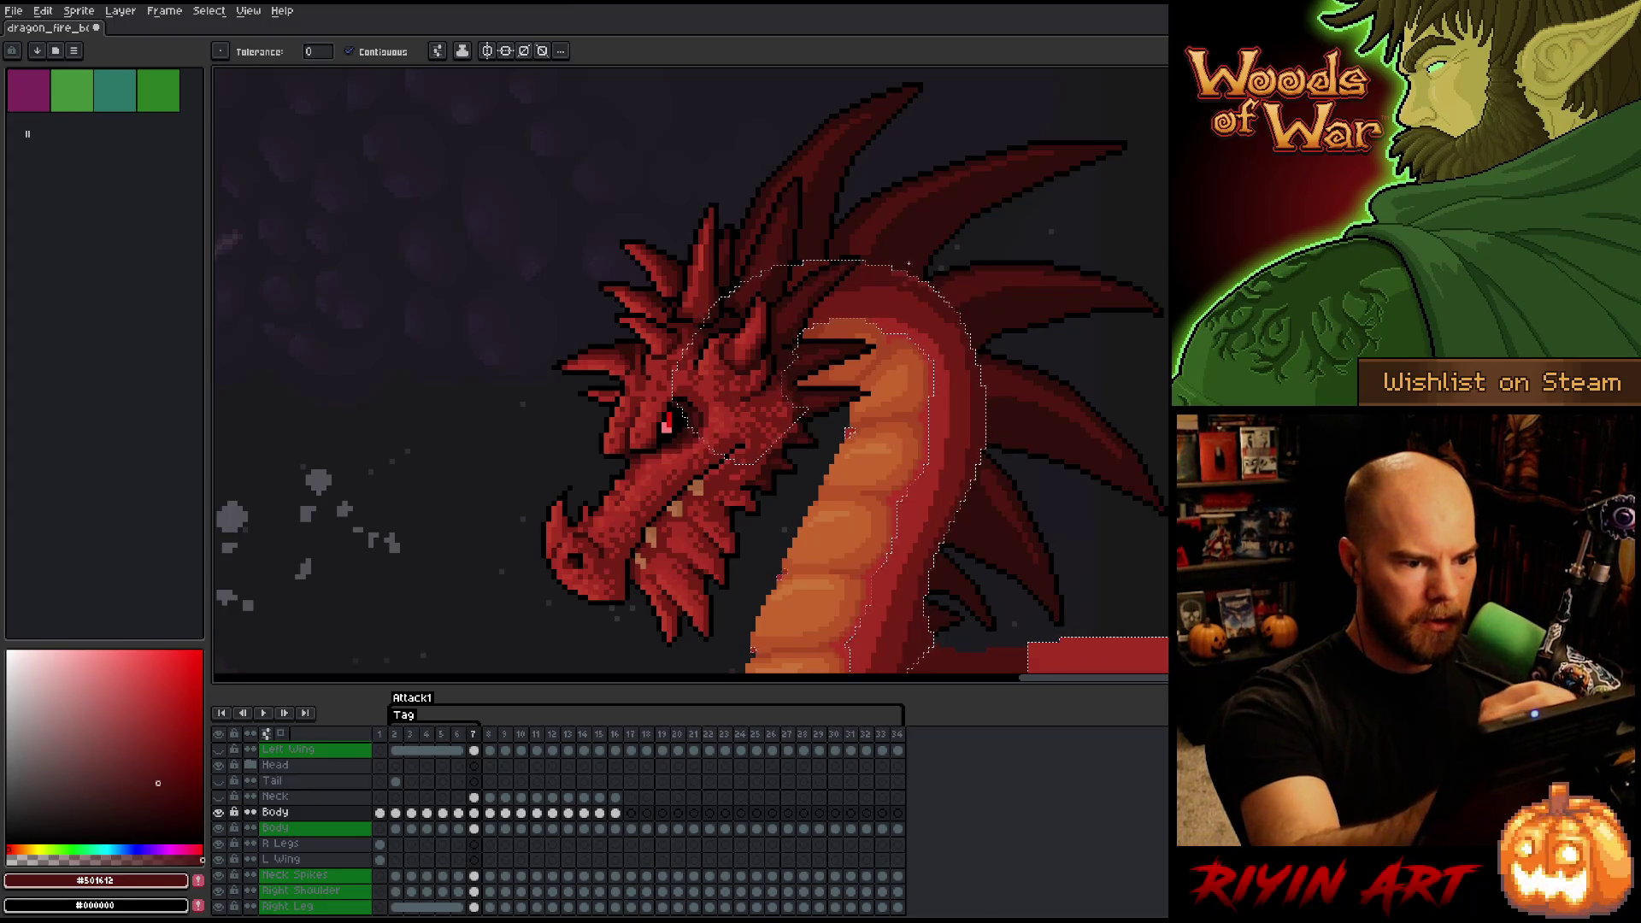
key("b")
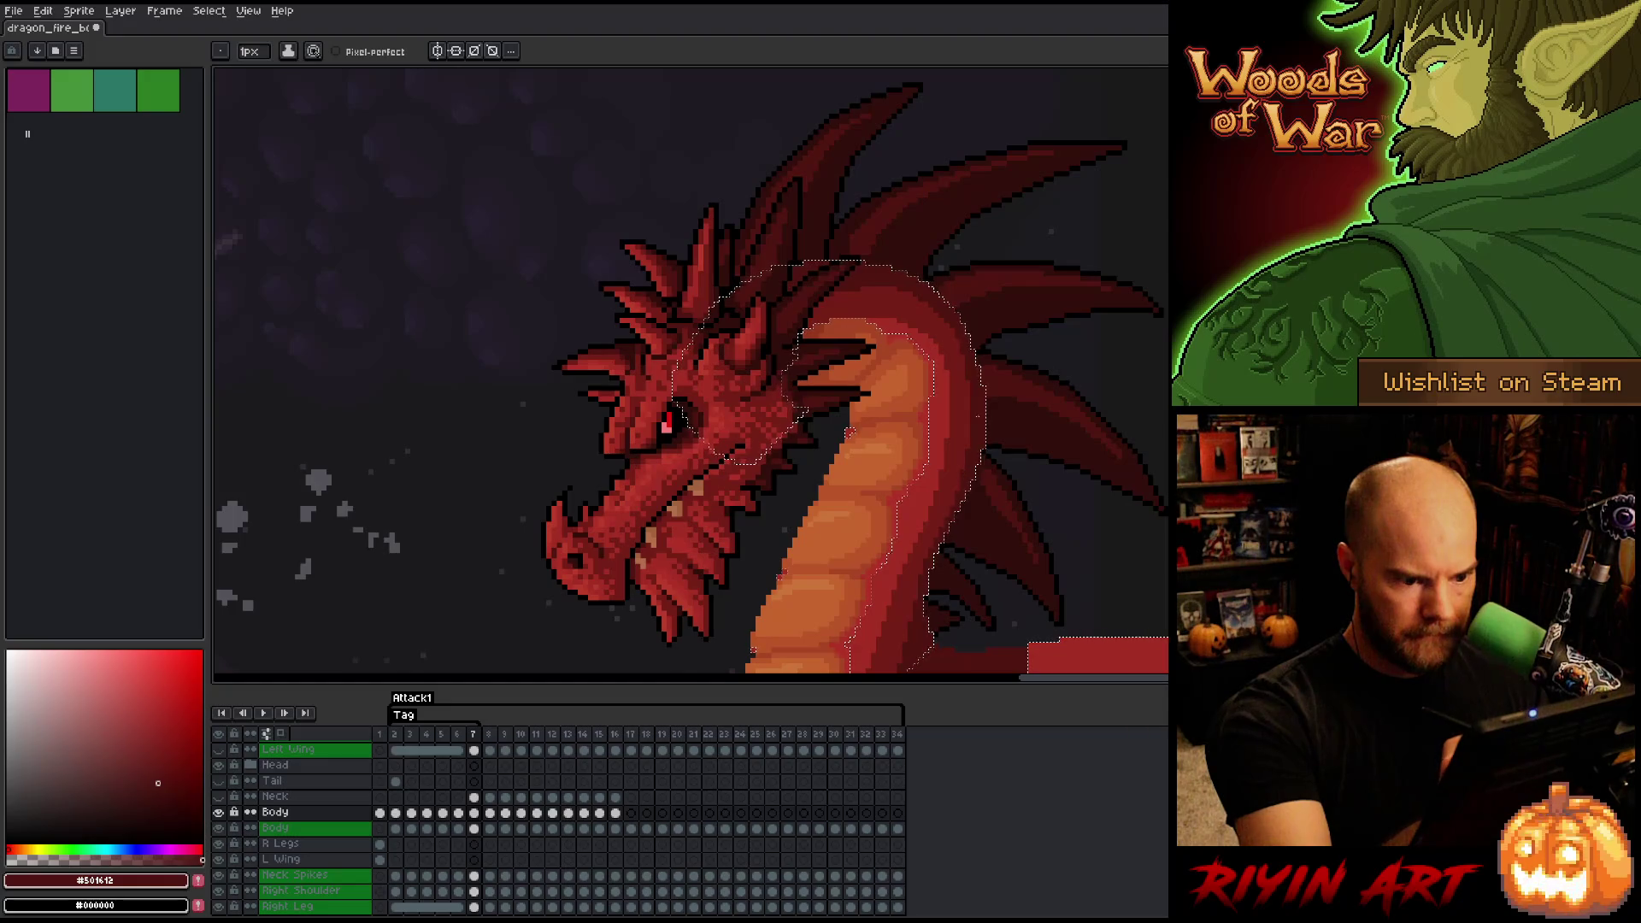
key("Left")
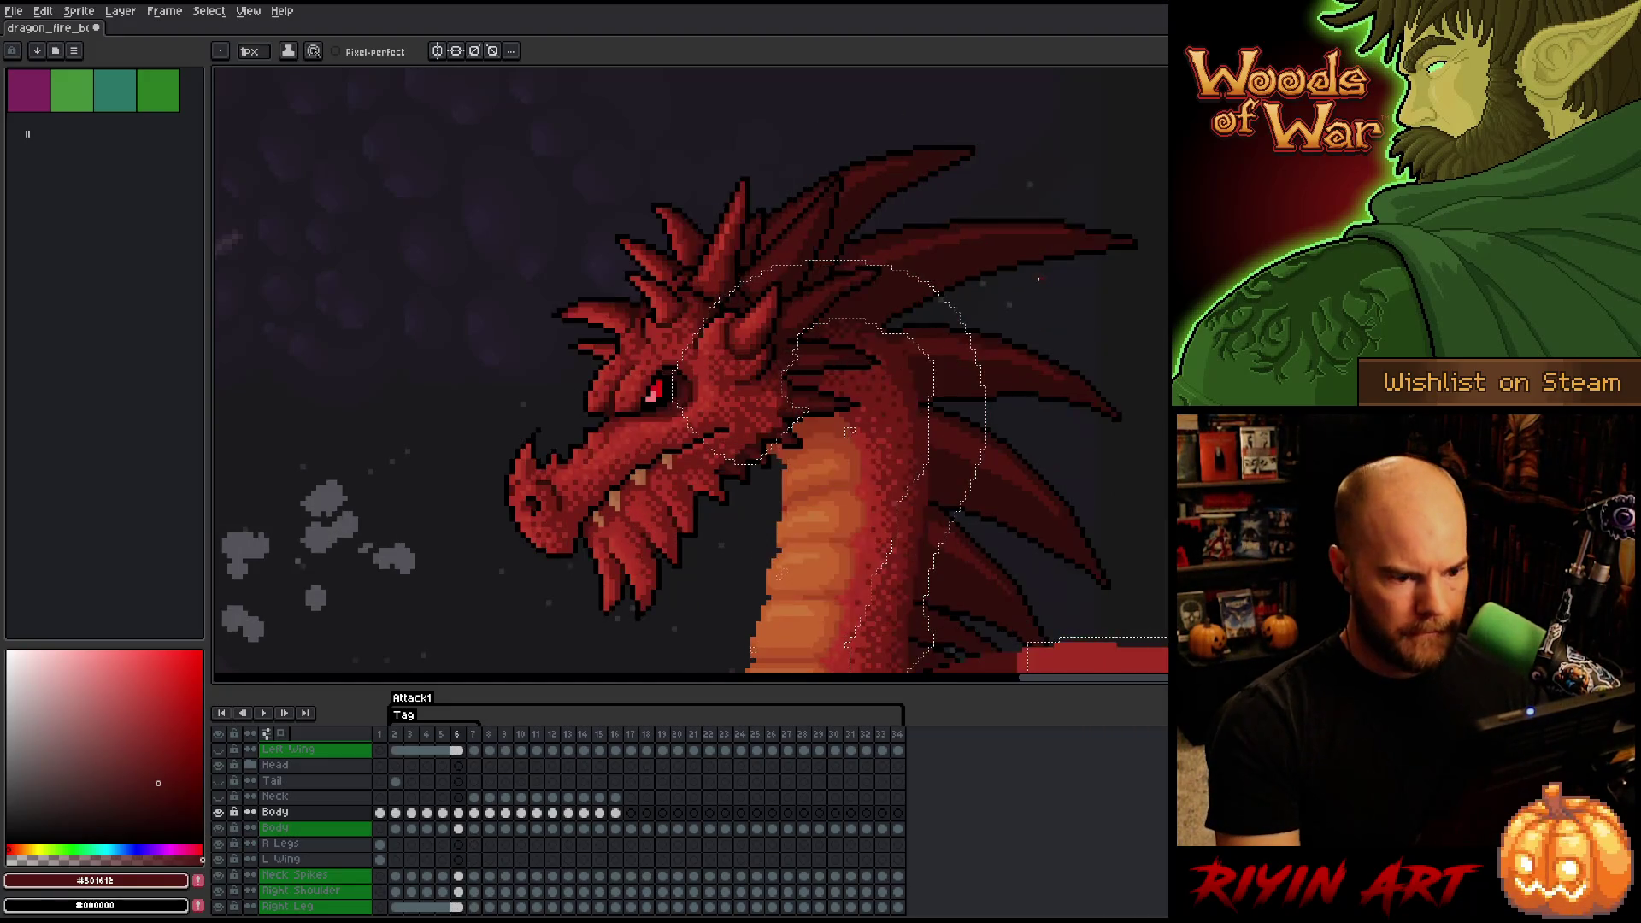
- Flip back and forth between Attack1 frames 6 and 7 to compare the dragon's pose
key("Right")
scroll(1038, 278, "down", 3)
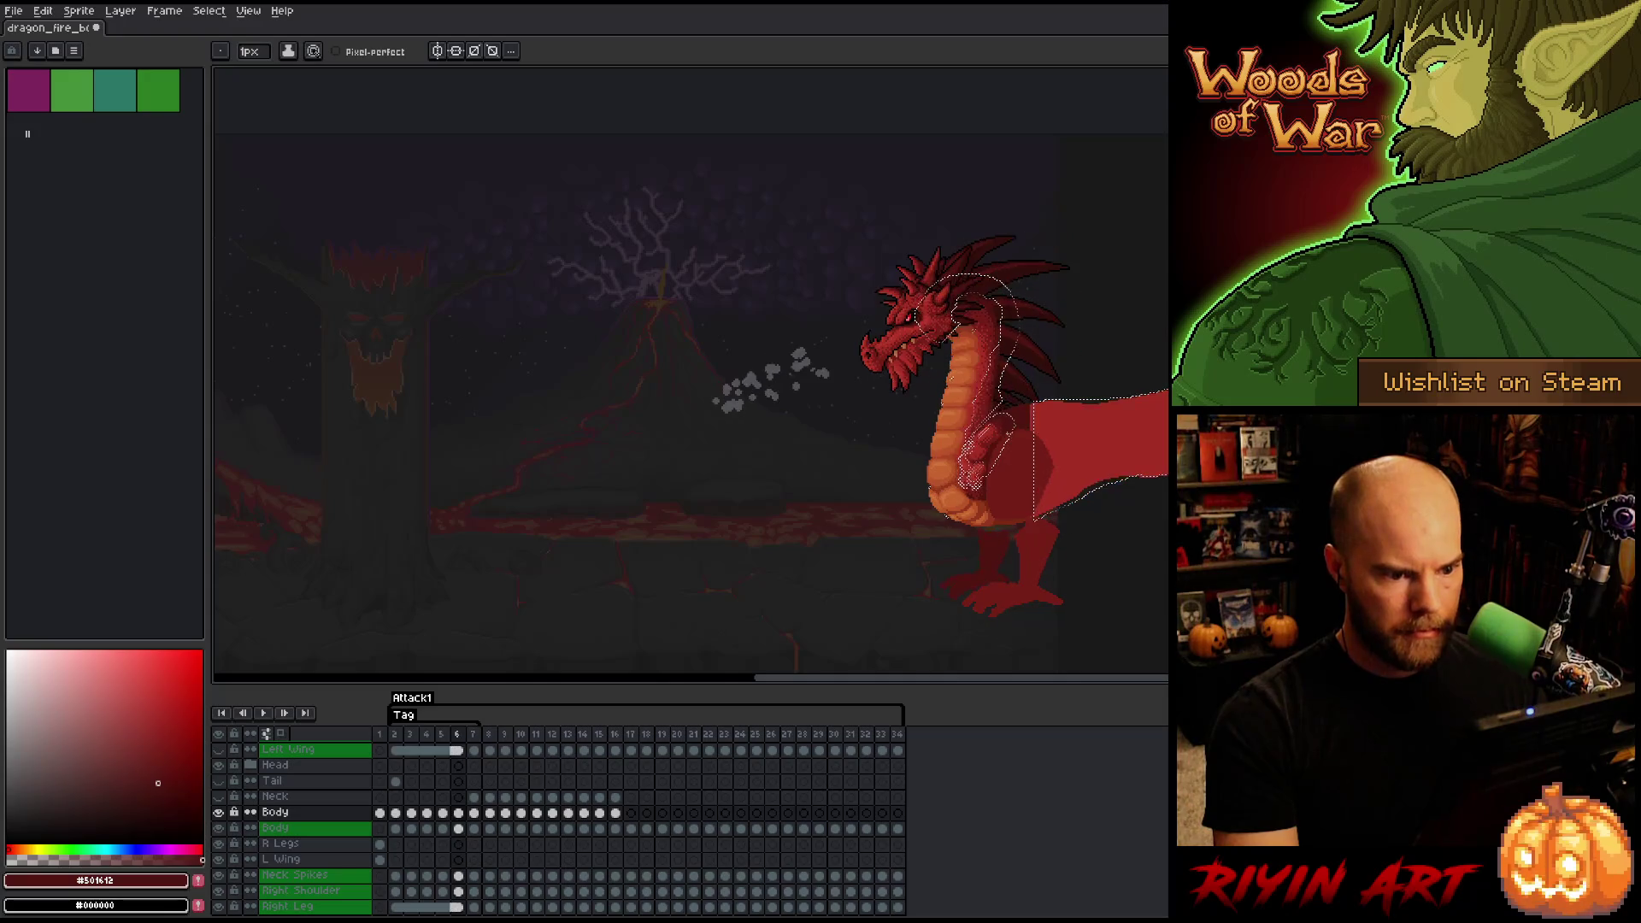
scroll(1011, 444, "up", 1)
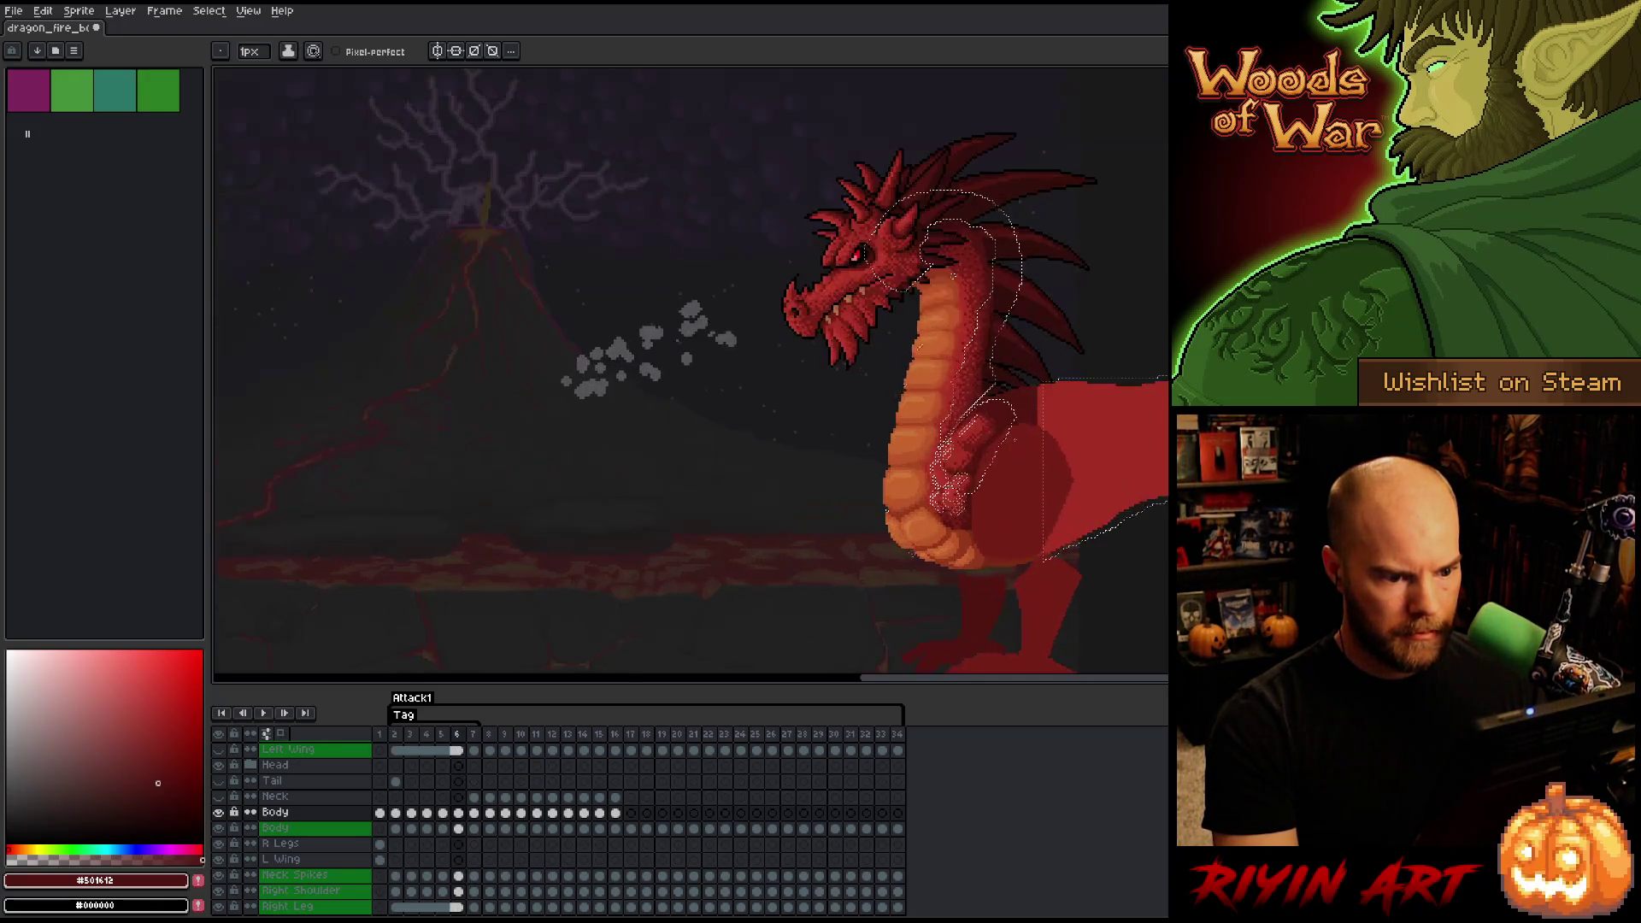
key("ctrl+d")
key("Left")
key("Right")
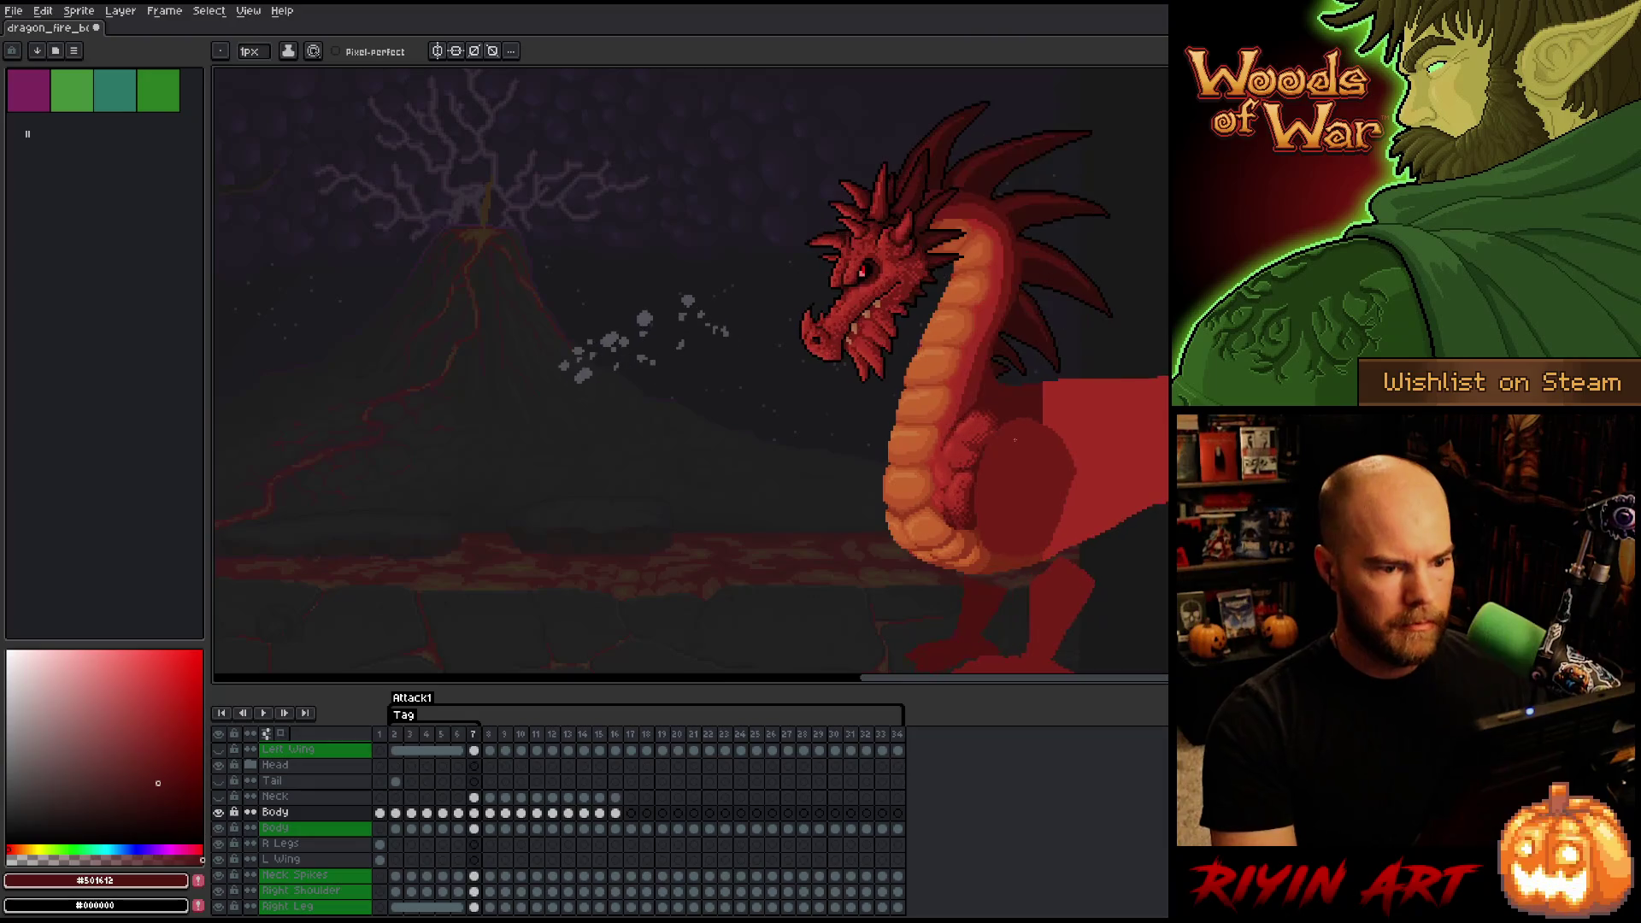
key("Left")
key("Right")
key("Left")
key("Right")
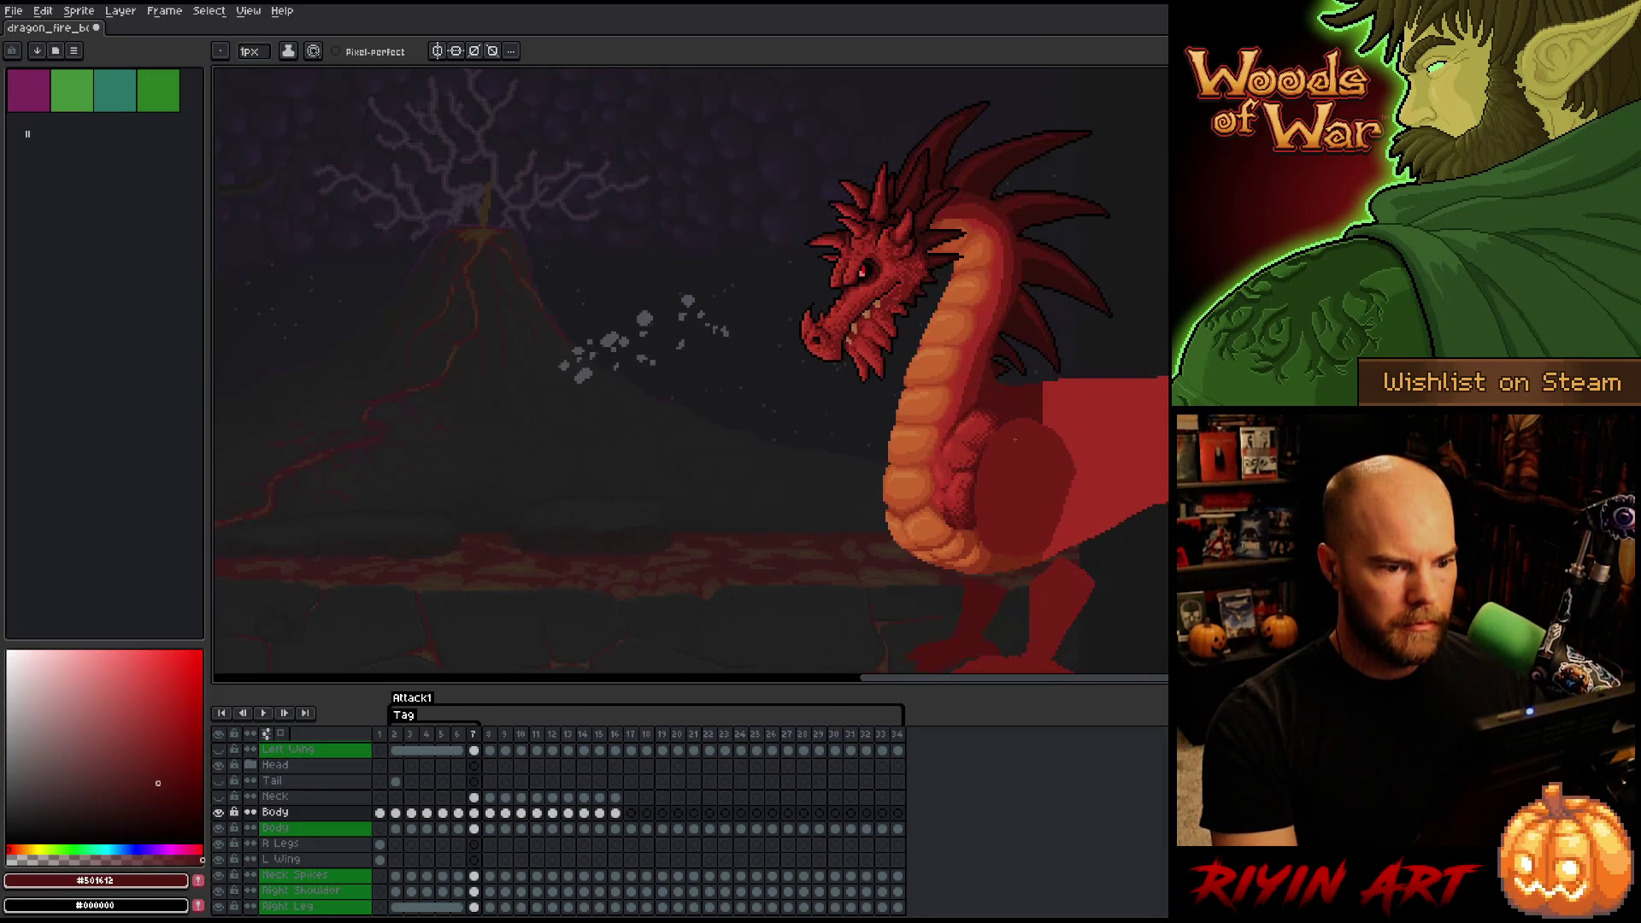
key("Left")
scroll(1021, 419, "down", 1)
scroll(1023, 413, "up", 2)
key("Right")
key("Left")
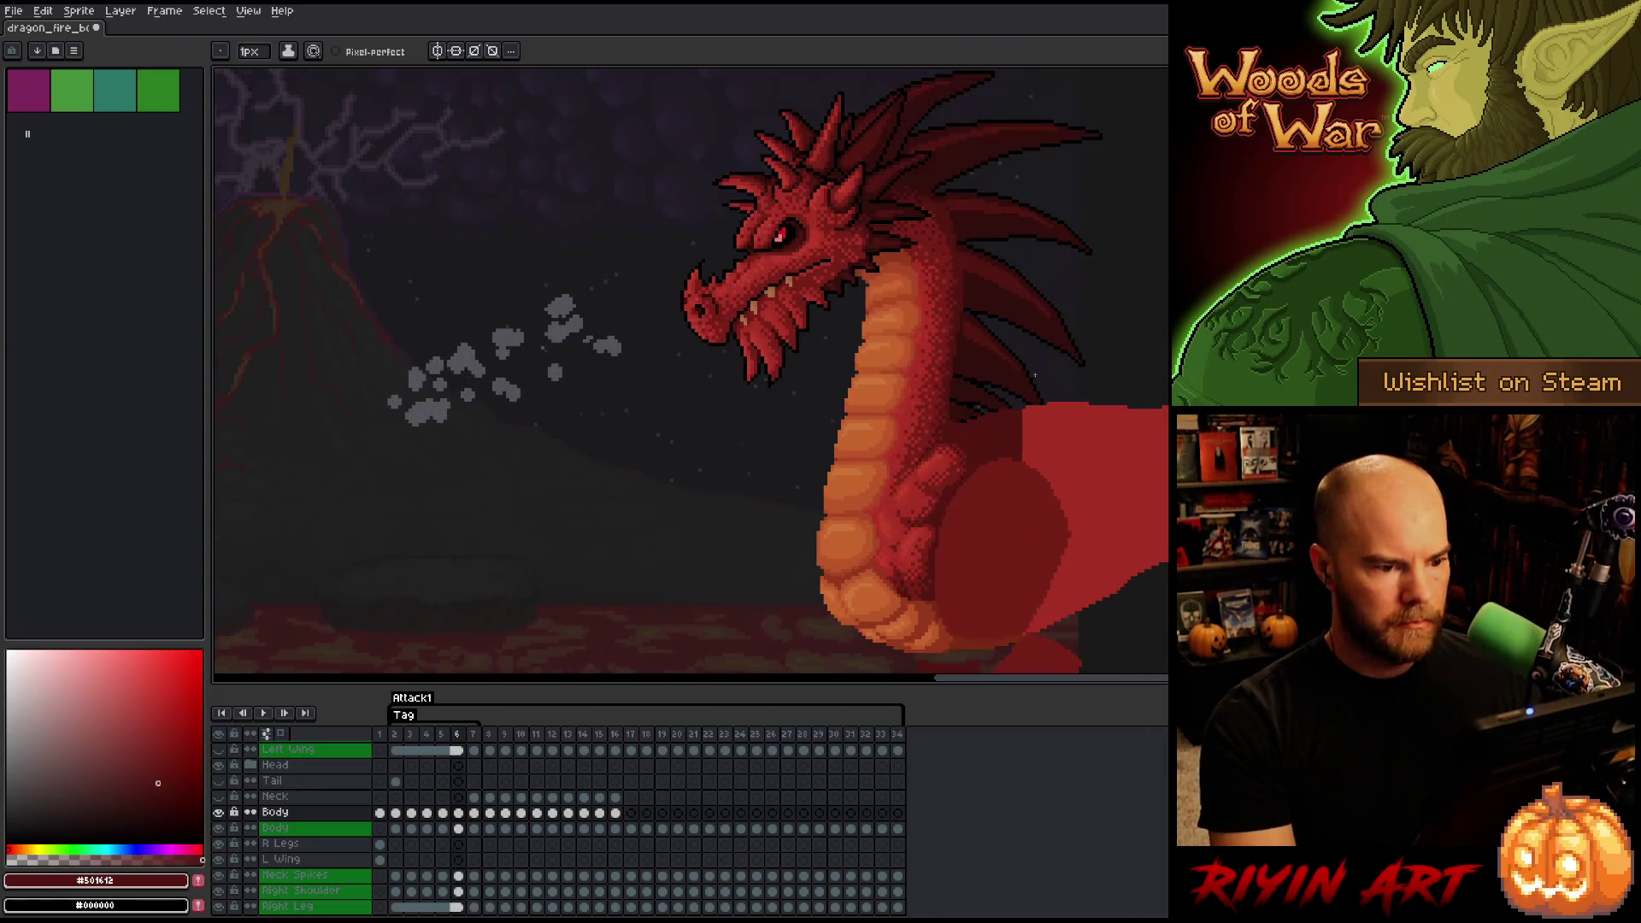
key("Right")
key("Left")
key("Right")
key("Left")
key("Right")
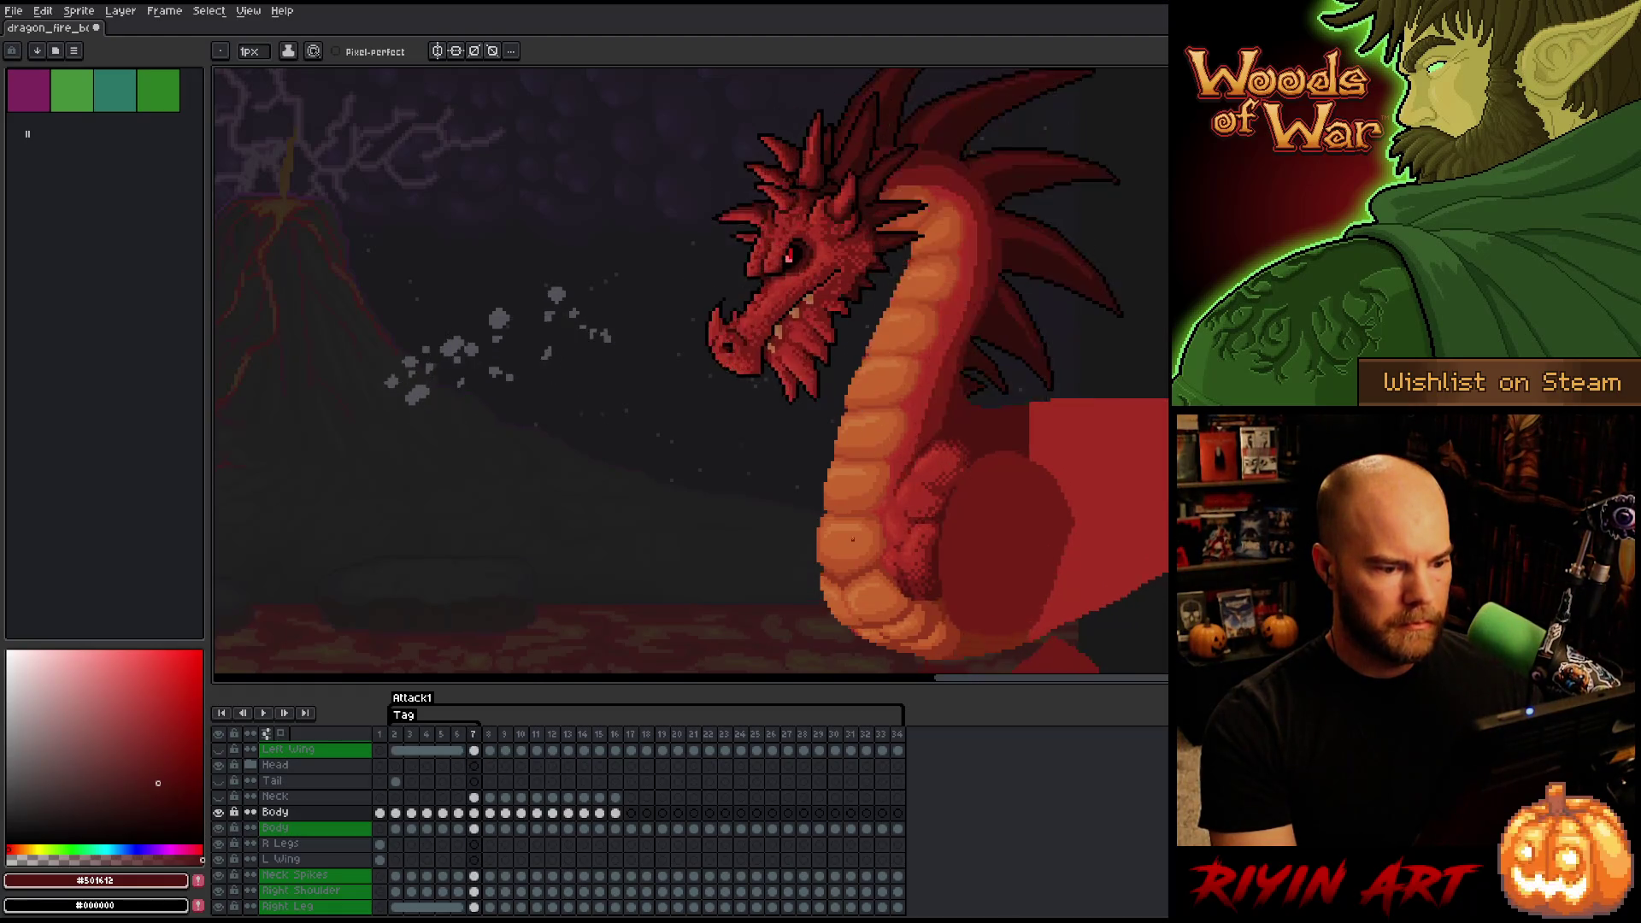
scroll(852, 539, "up", 3)
scroll(824, 545, "up", 1)
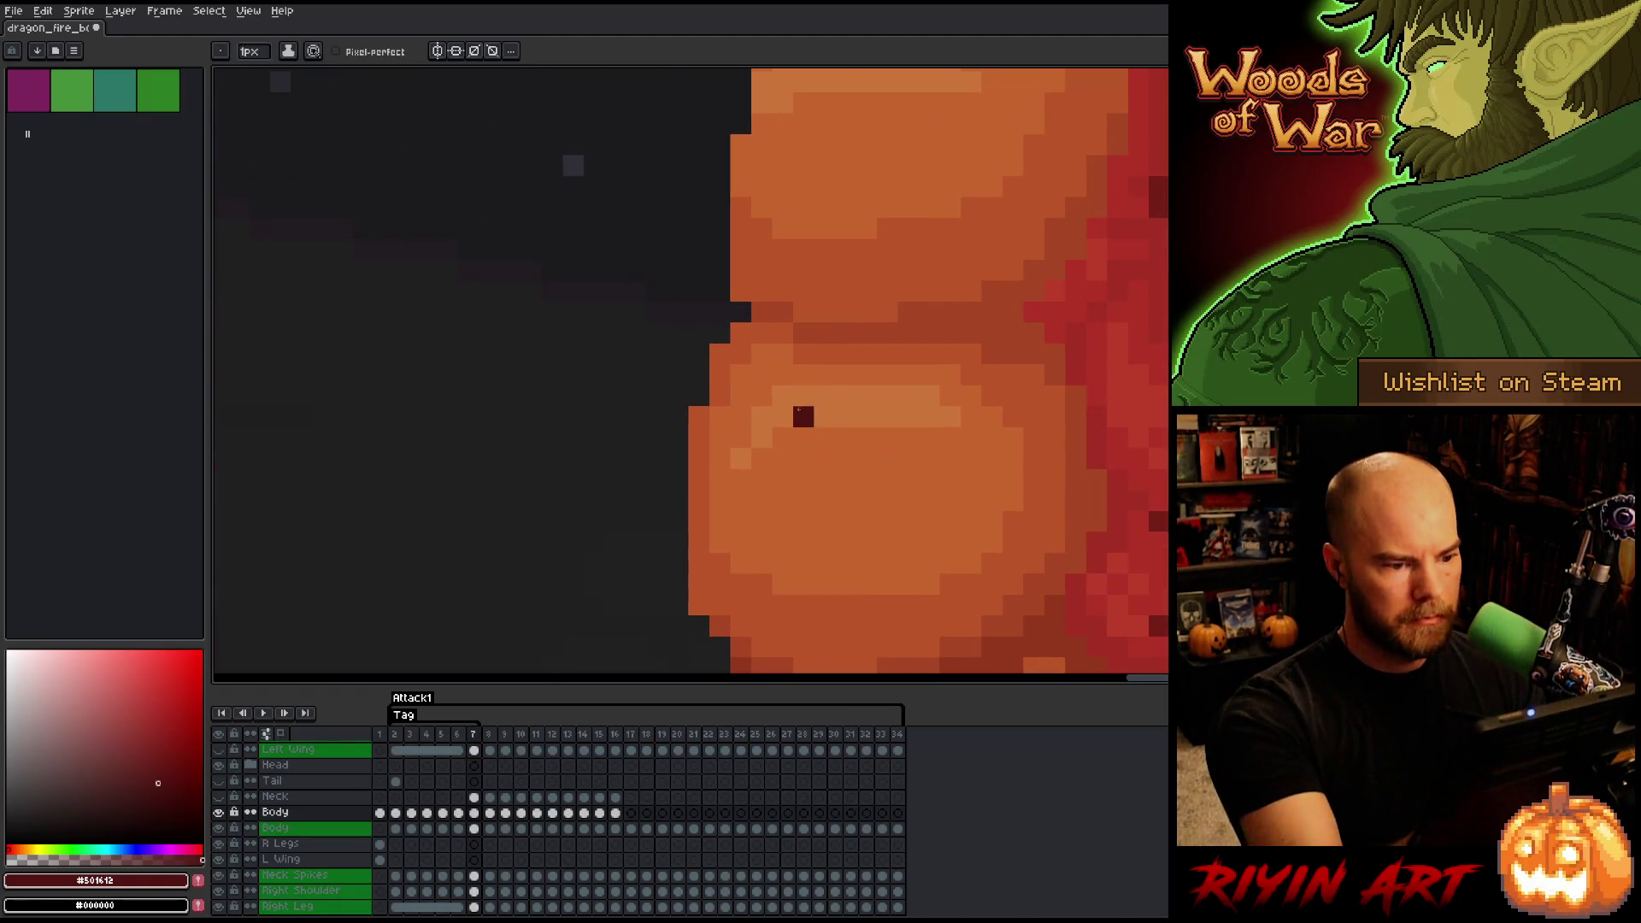
- Touch up frame 7's belly with a curved stroke and sampled oranges painted over it
left_click(802, 416, "alt")
key("m")
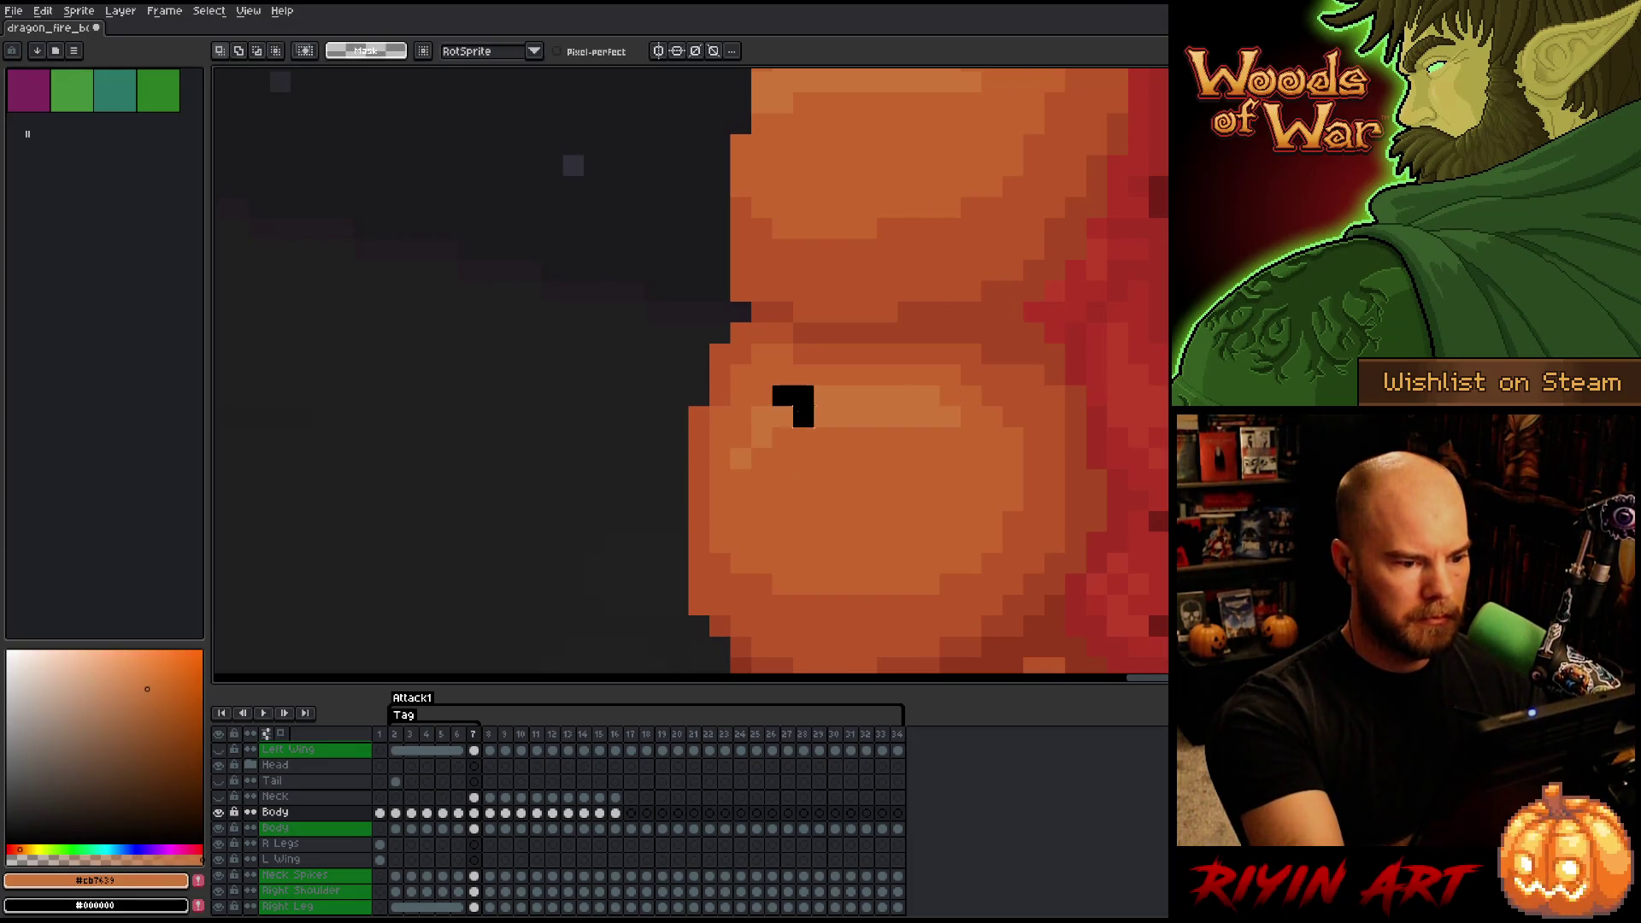
mouse_move(782, 374)
left_mouse_down()
mouse_move(762, 480)
mouse_move(782, 446)
left_mouse_up()
left_click(722, 459, "alt")
left_click(802, 396)
left_click(782, 374)
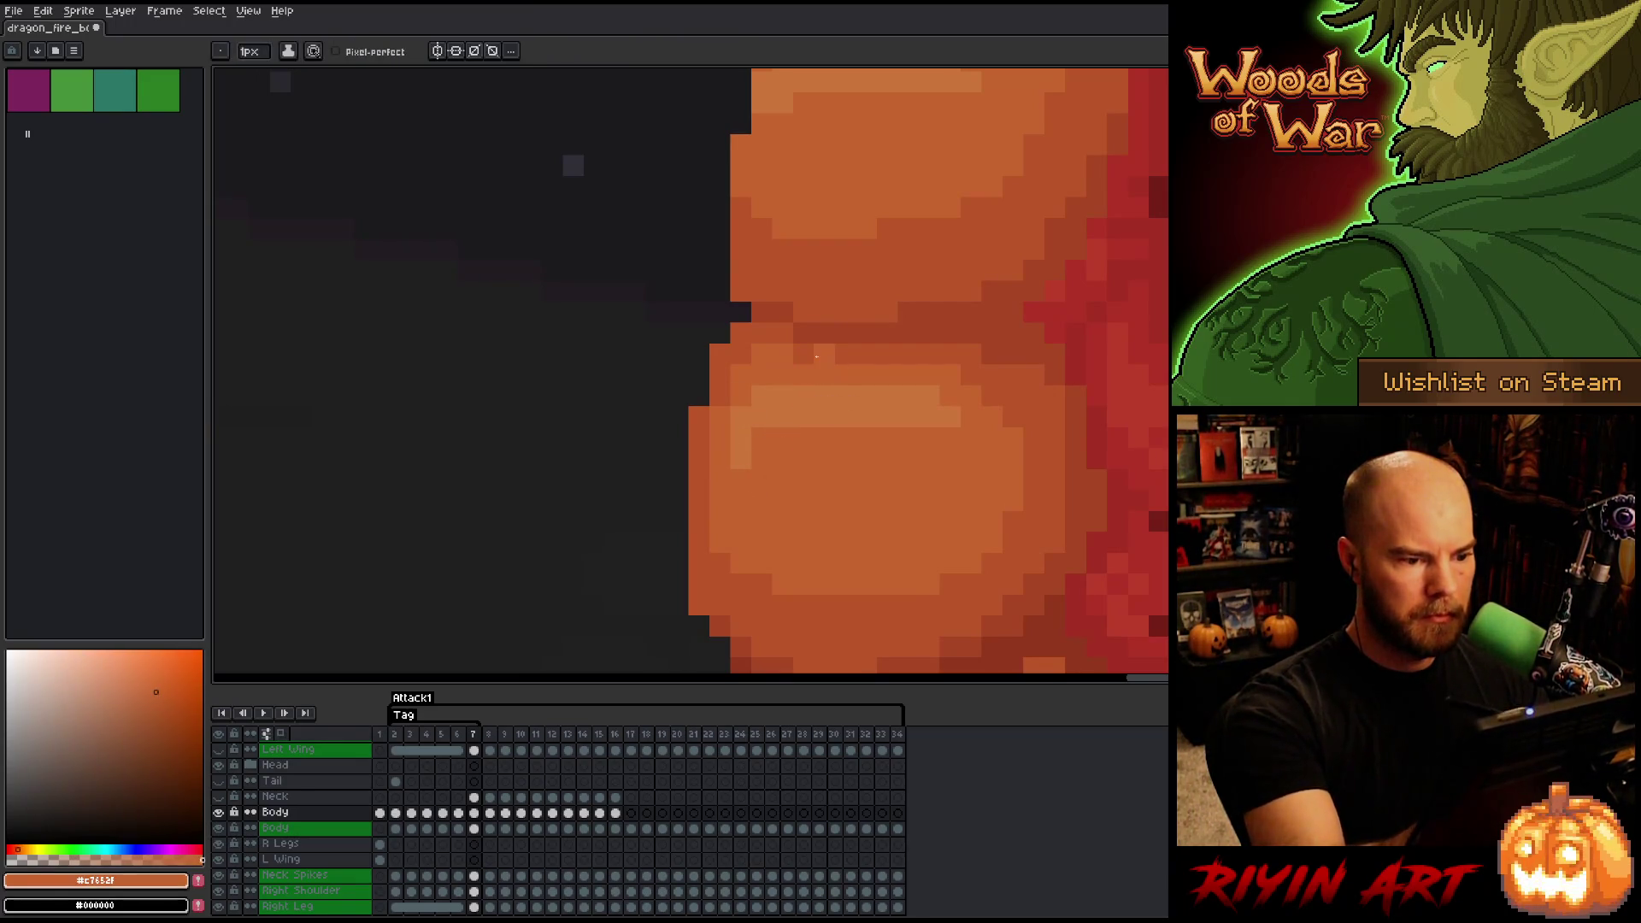
- Compare the edited belly against frame 6, then eyedrop the belly orange #c7612f
key("Left")
scroll(816, 356, "down", 4)
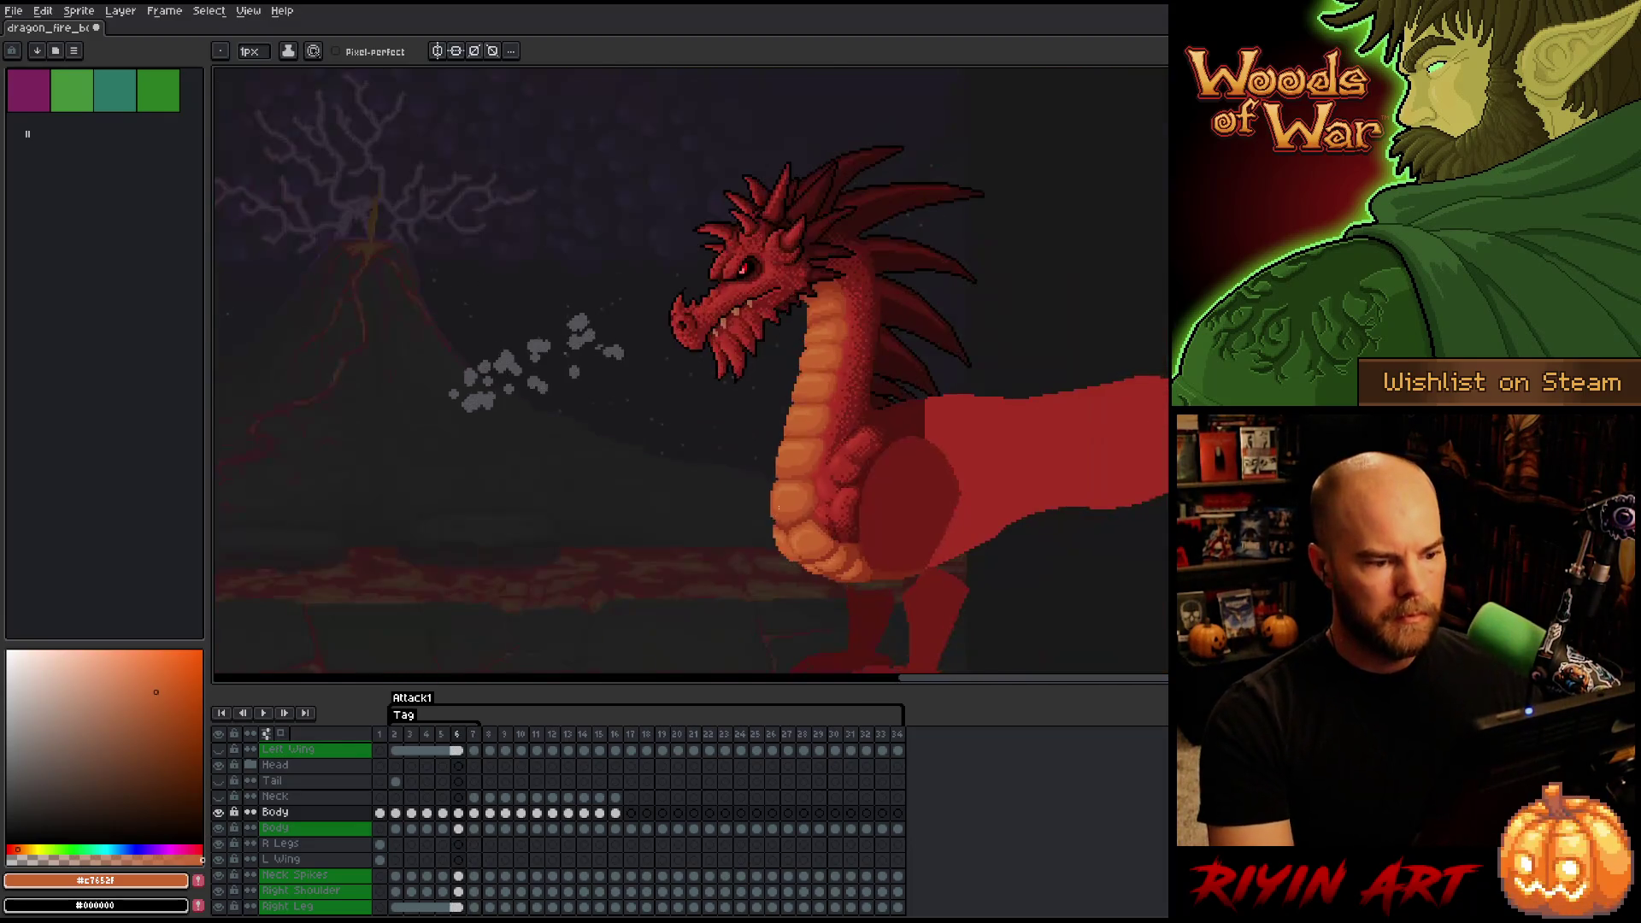
key("Right")
scroll(778, 508, "up", 4)
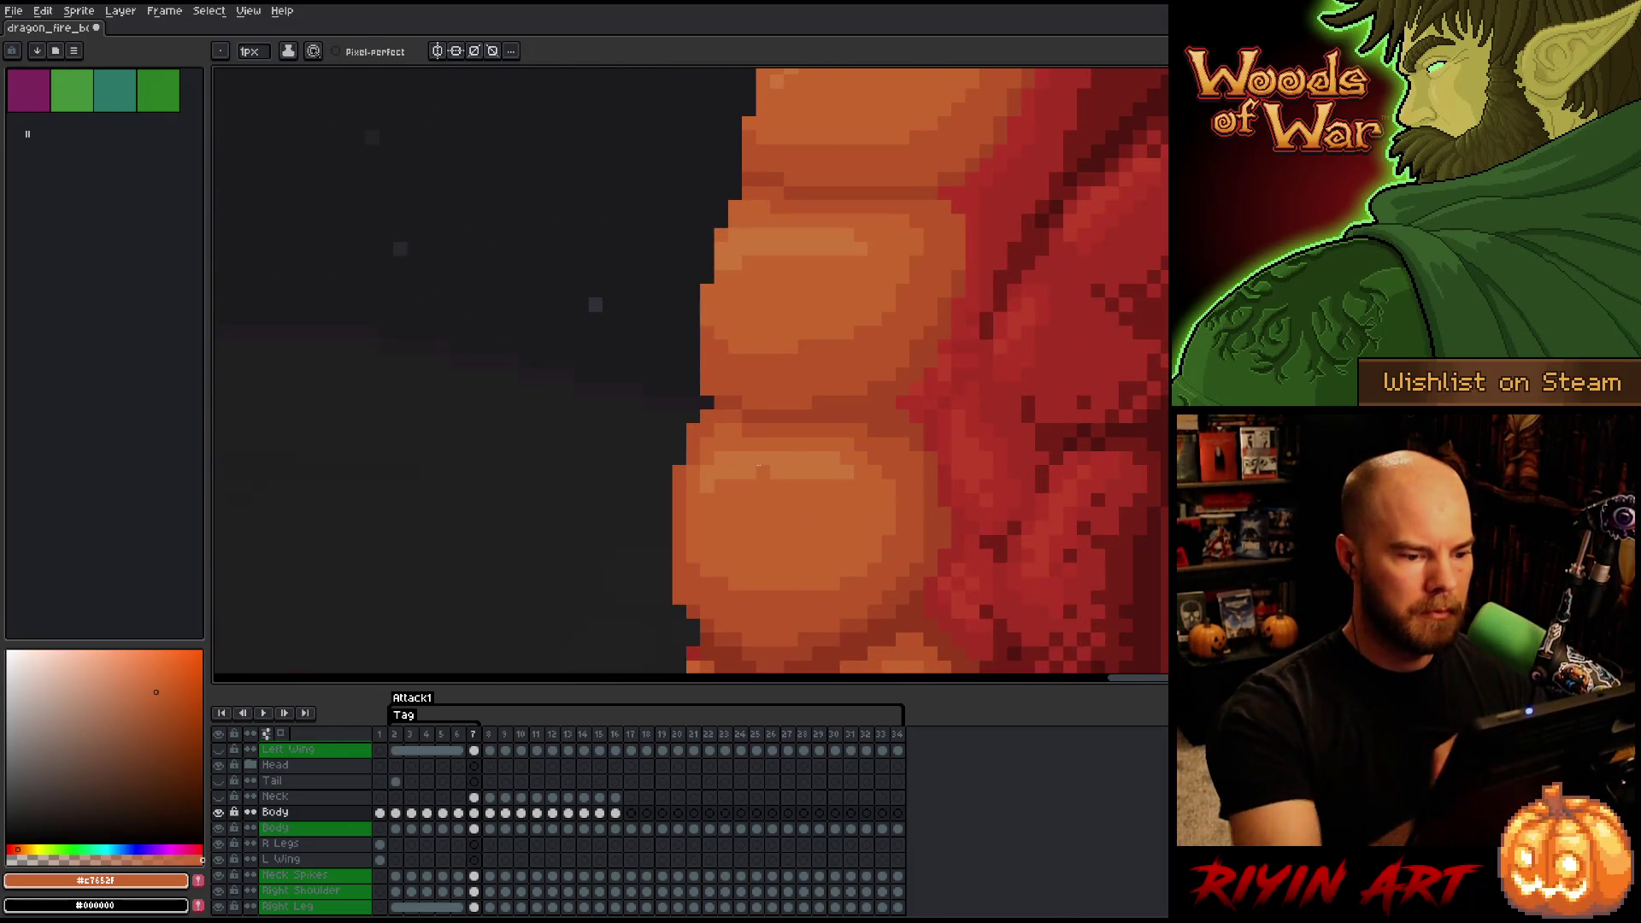
key("Left")
scroll(758, 468, "down", 4)
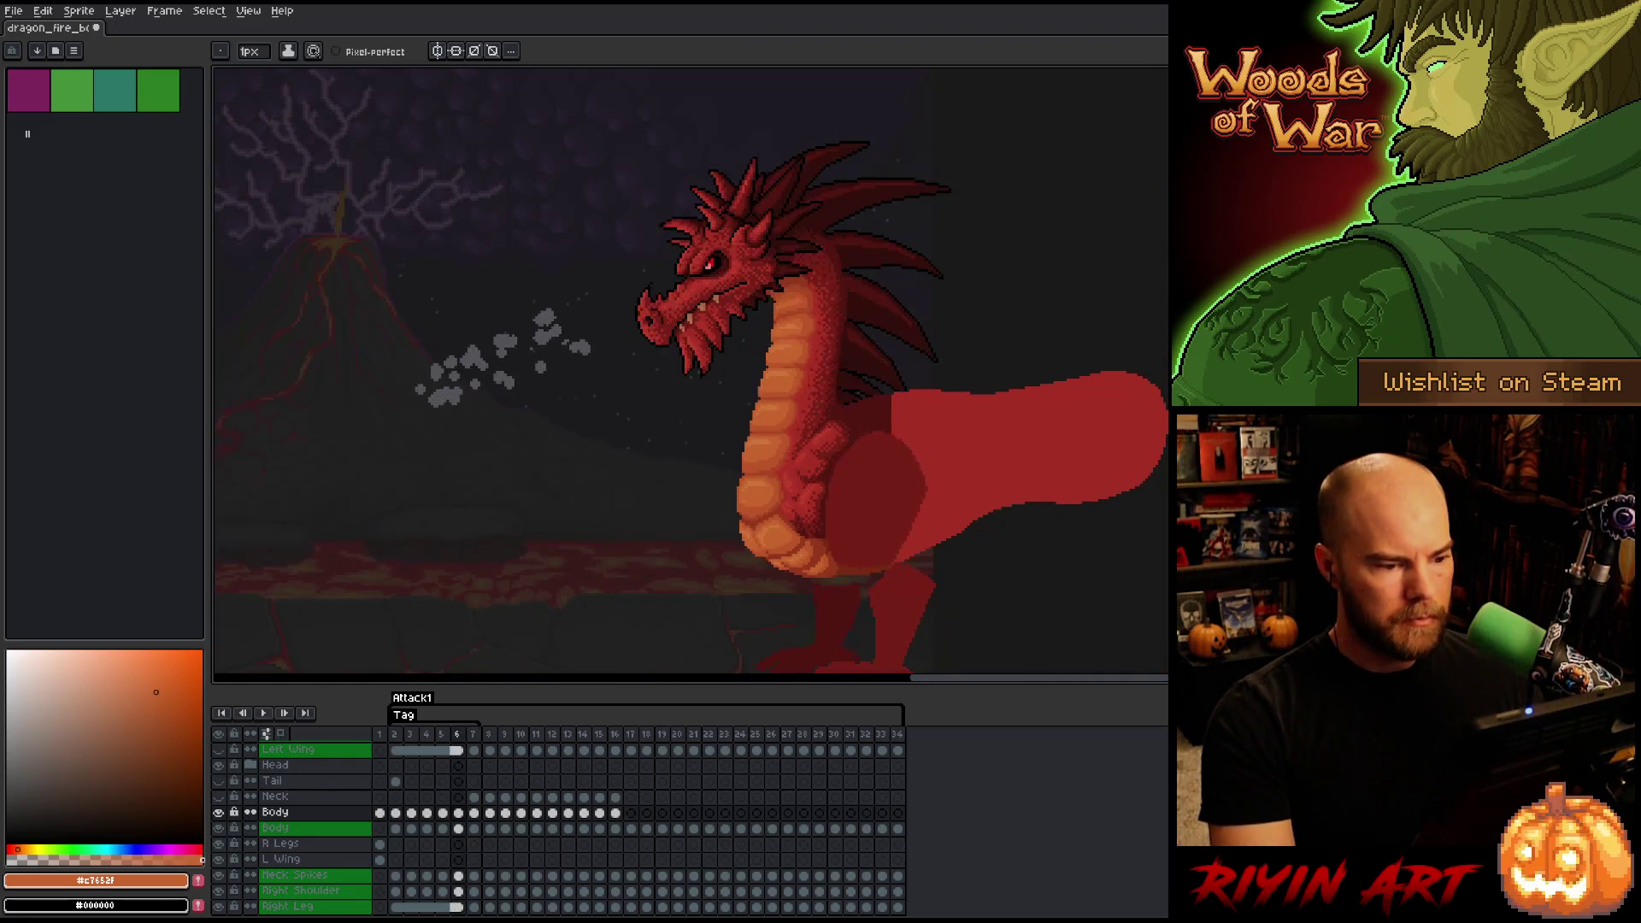
scroll(748, 494, "up", 4)
key("Right")
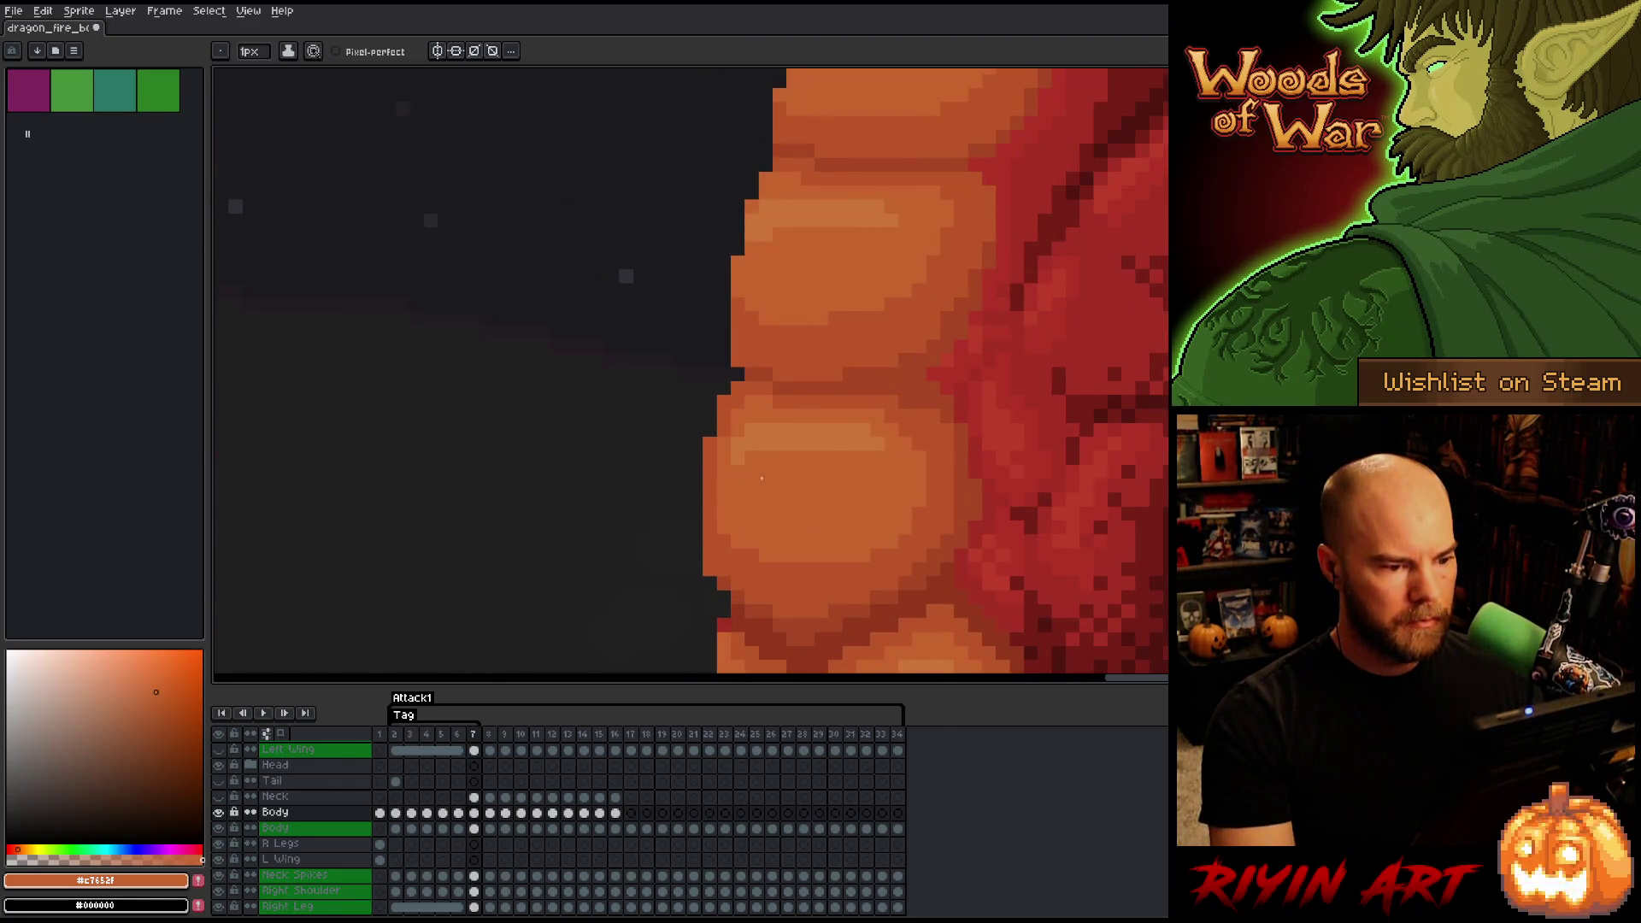
scroll(761, 479, "down", 4)
scroll(769, 484, "up", 4)
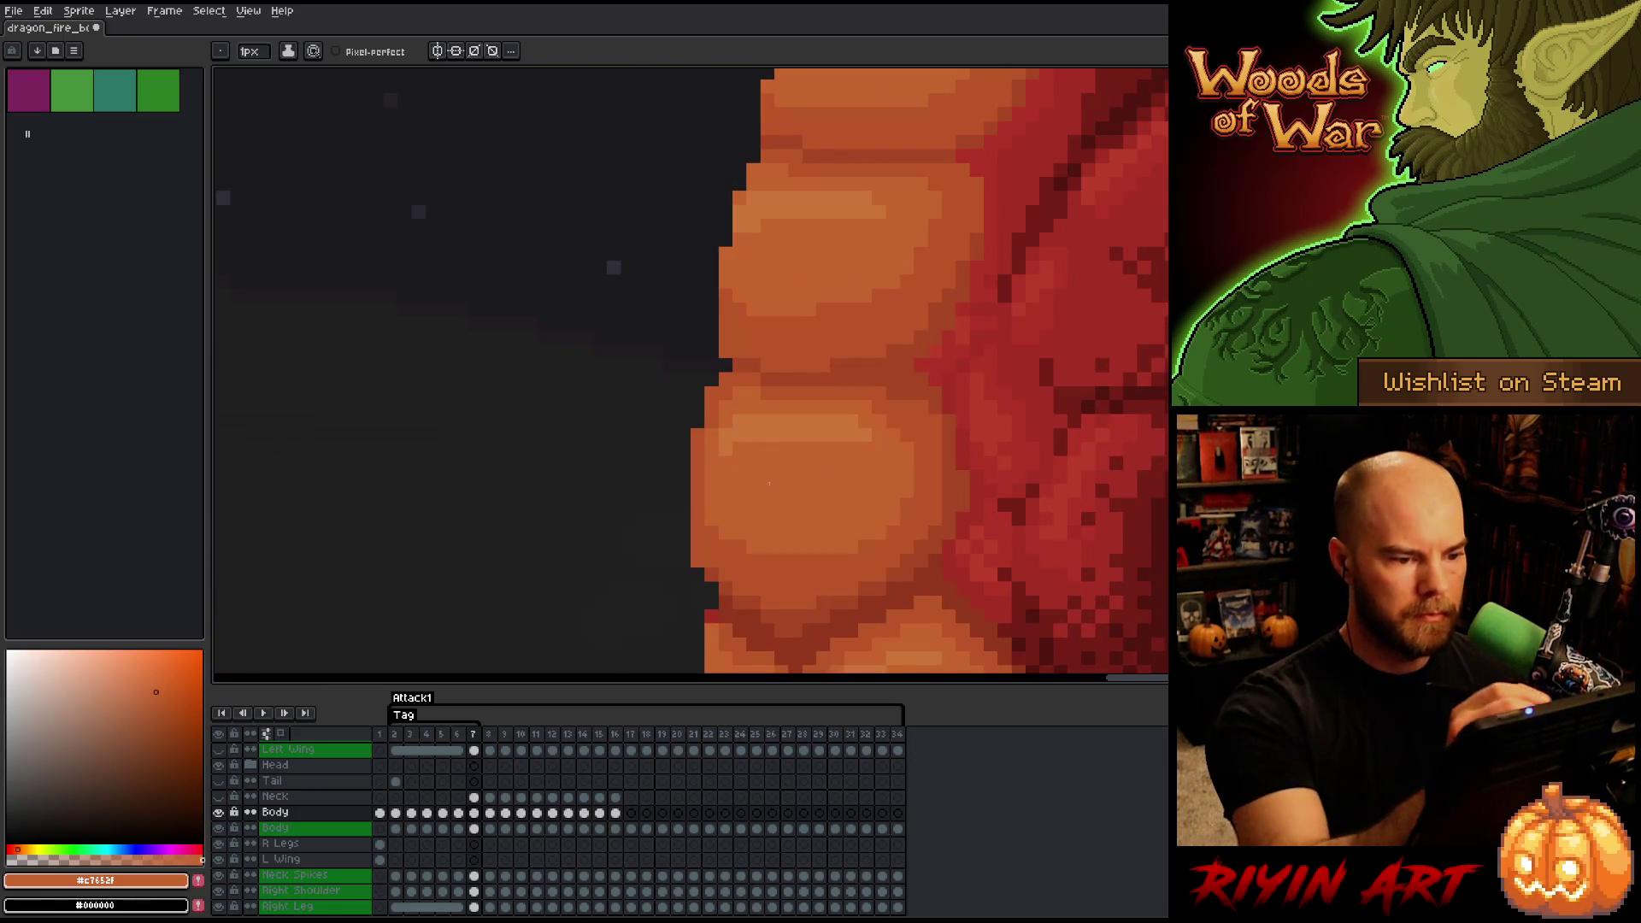
left_click(854, 363, "alt")
left_click(846, 379, "alt")
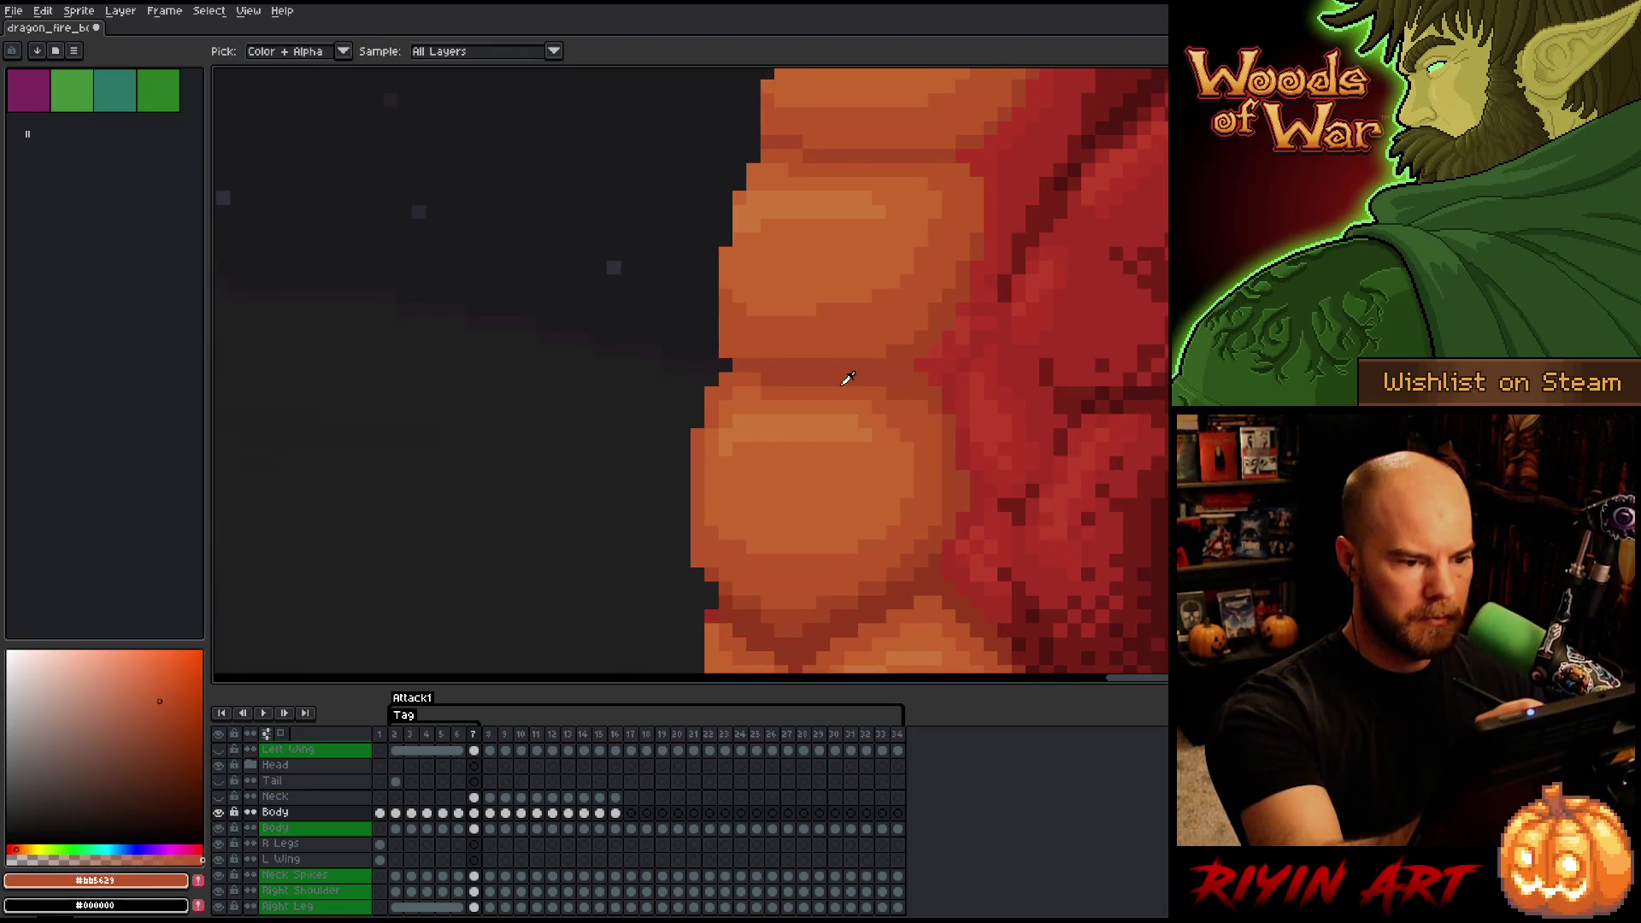
left_click(796, 391, "alt")
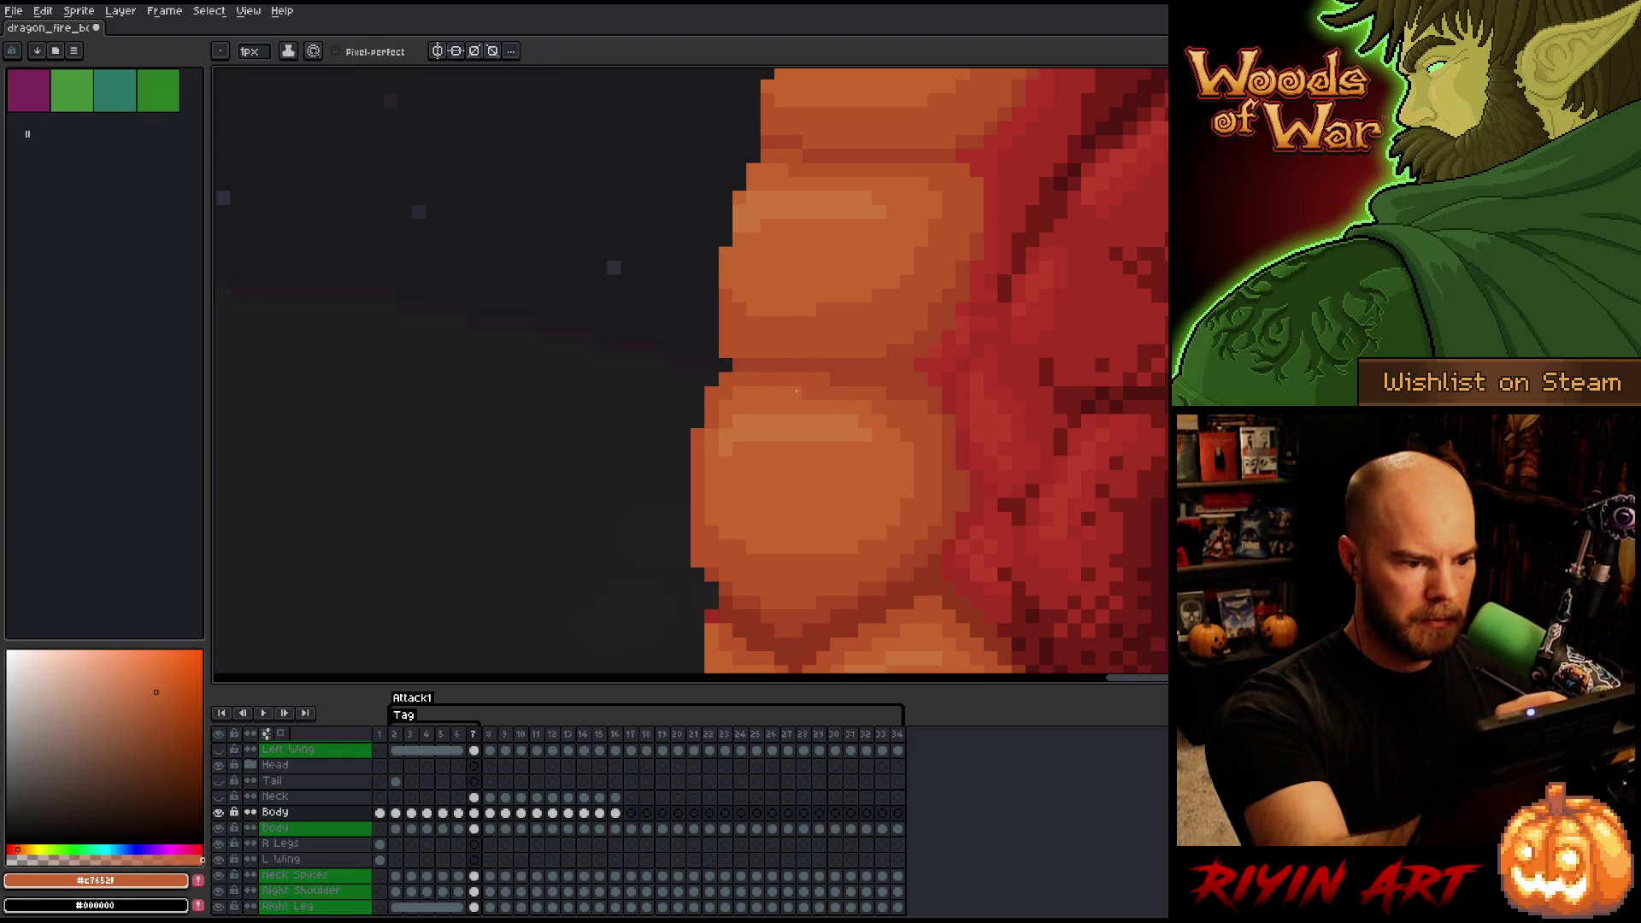
- With the whole dragon in view, toggle frames 6 and 7 using , and . to check the head motion, finishing on frame 7
key("comma")
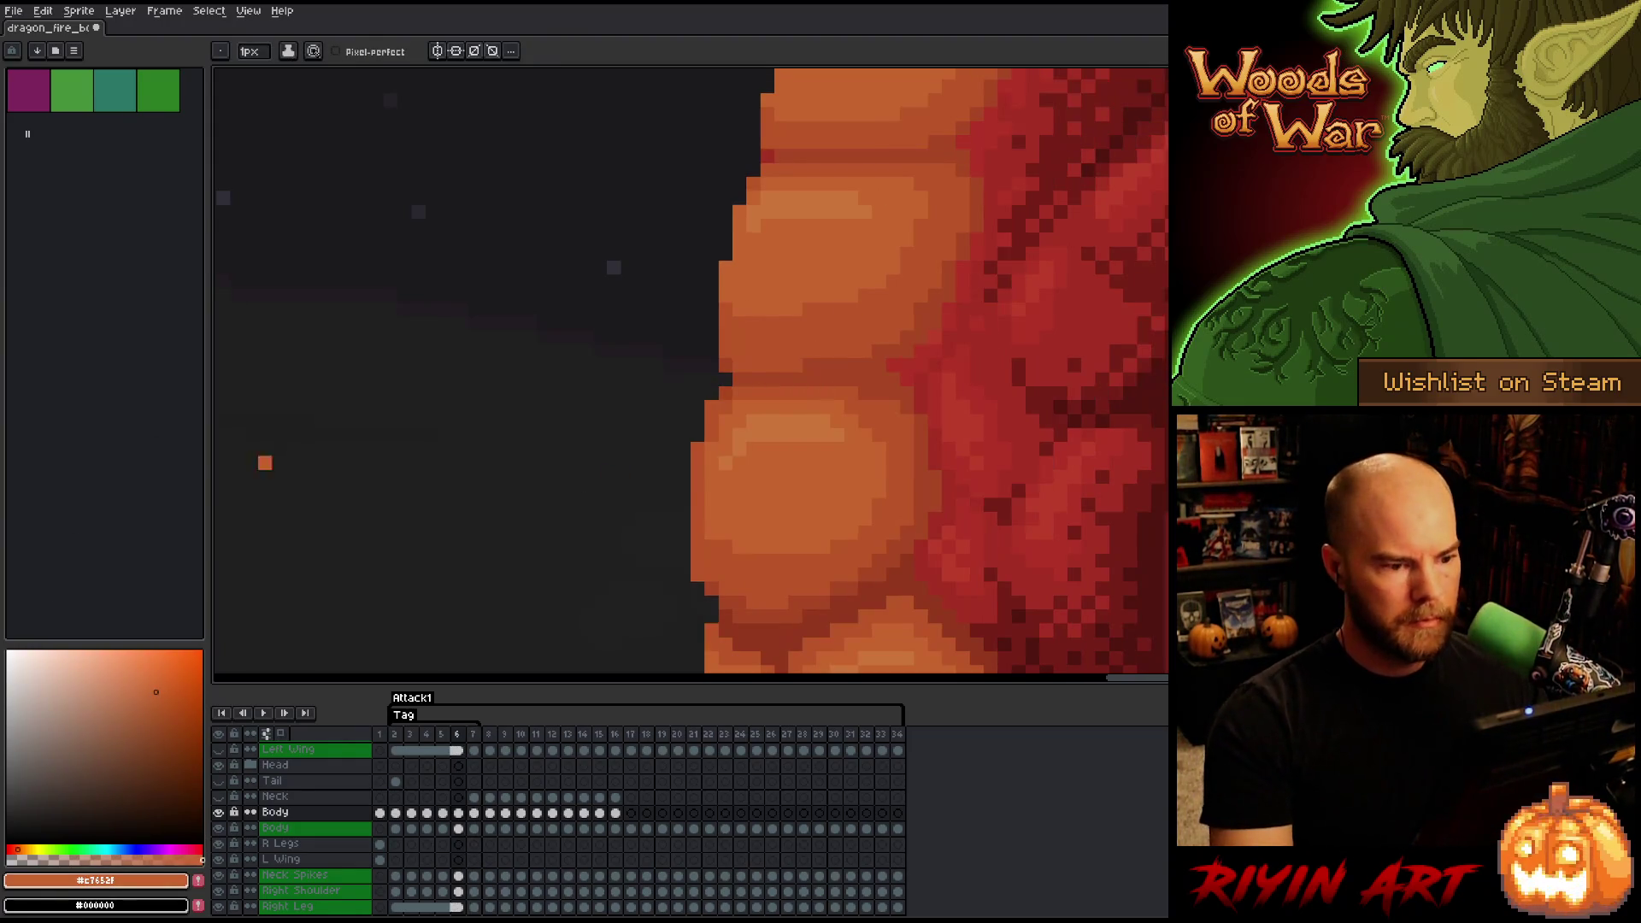
key("period")
key("comma")
key("period")
key("comma")
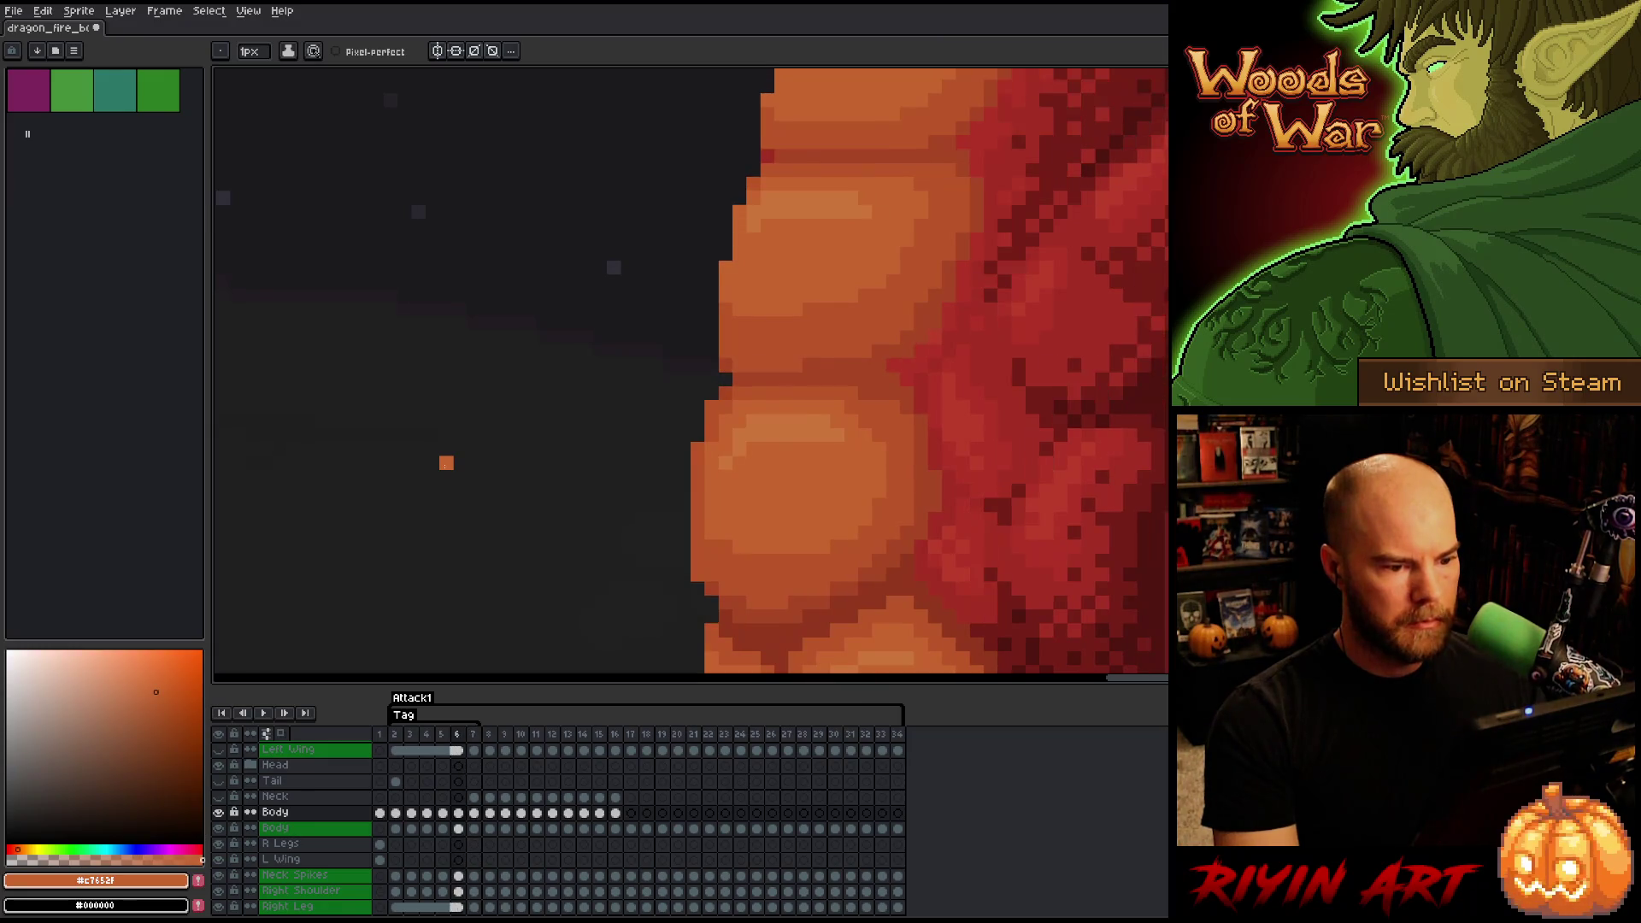
key("period")
scroll(446, 462, "down", 3)
left_click_drag(469, 443, 677, 442)
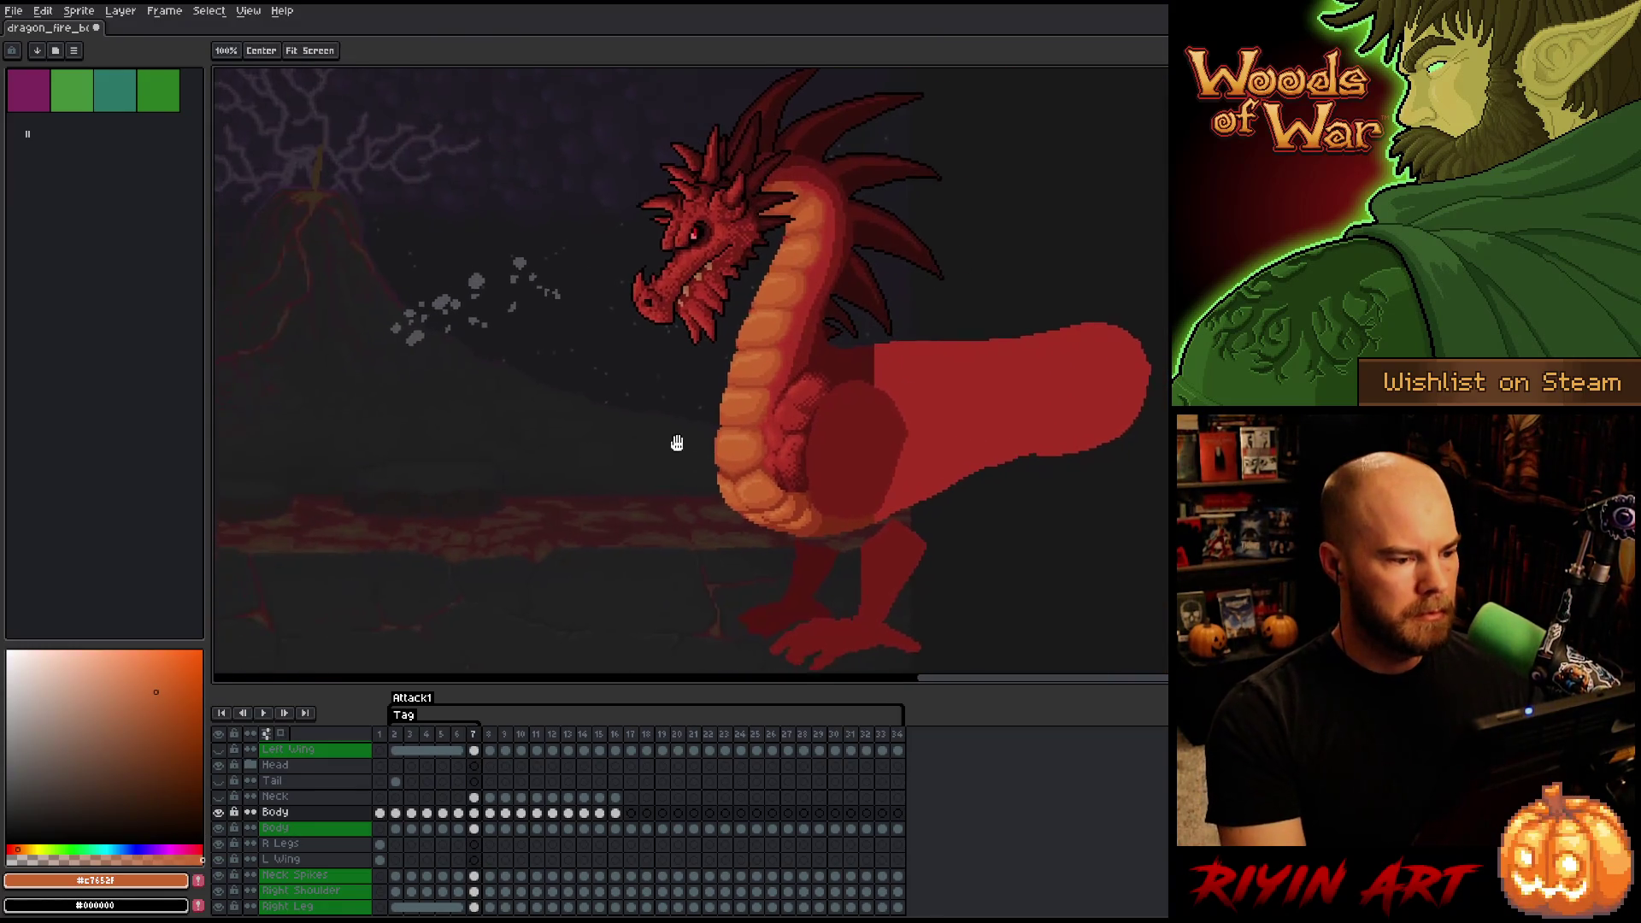
key("comma")
scroll(677, 443, "down", 1)
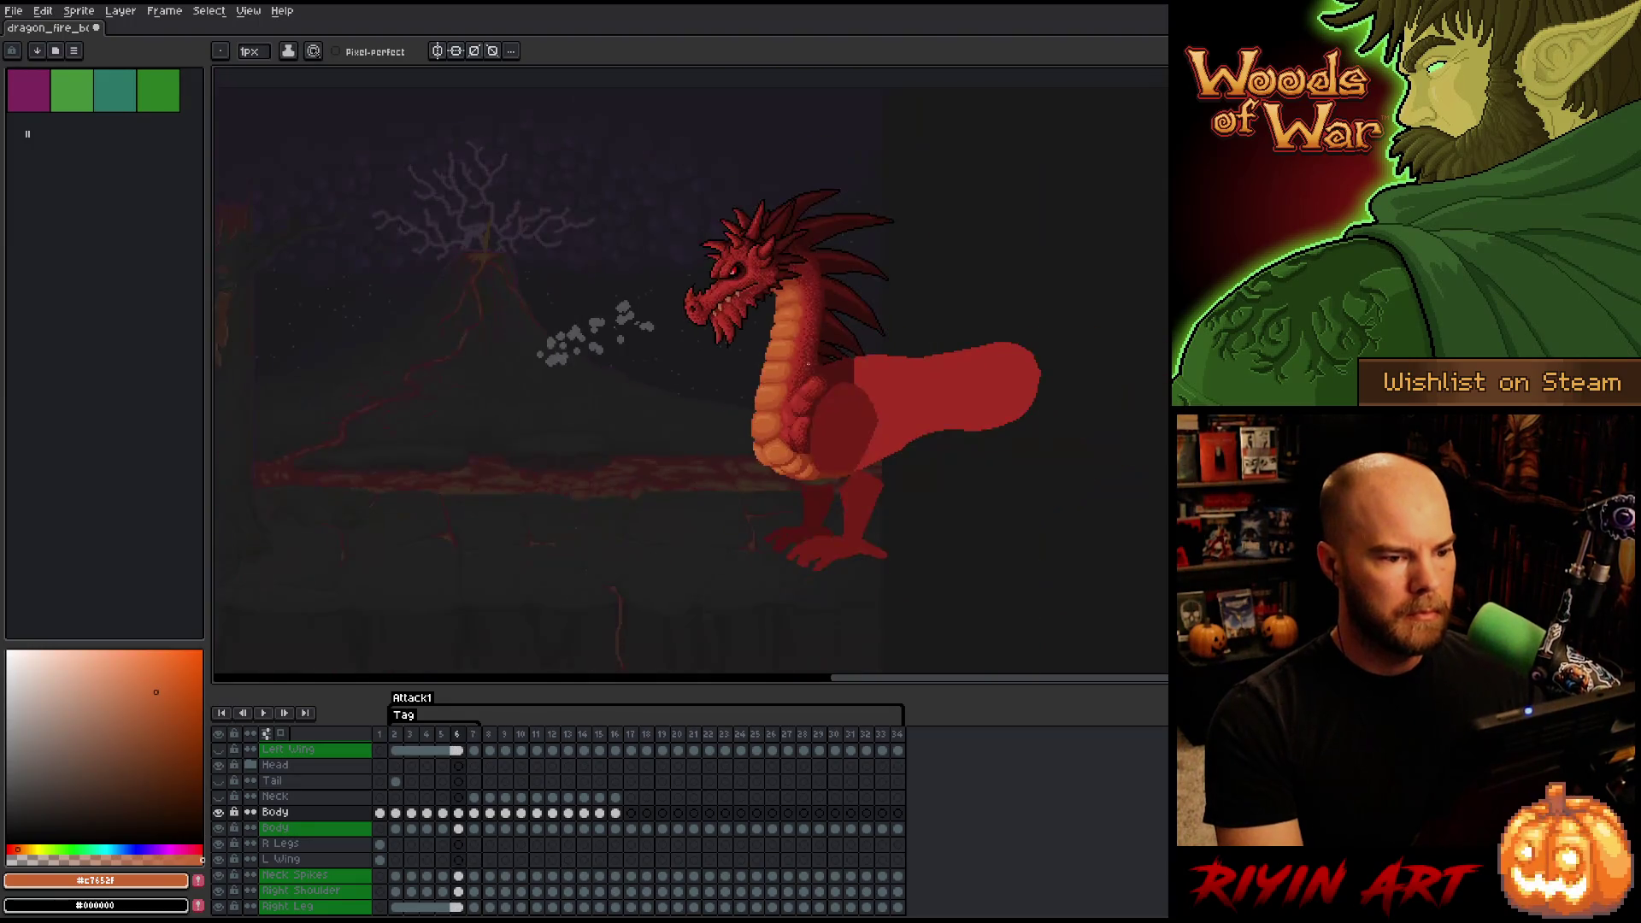
key("period")
key("comma")
key("period")
key("comma")
key("period")
key("comma")
key("period")
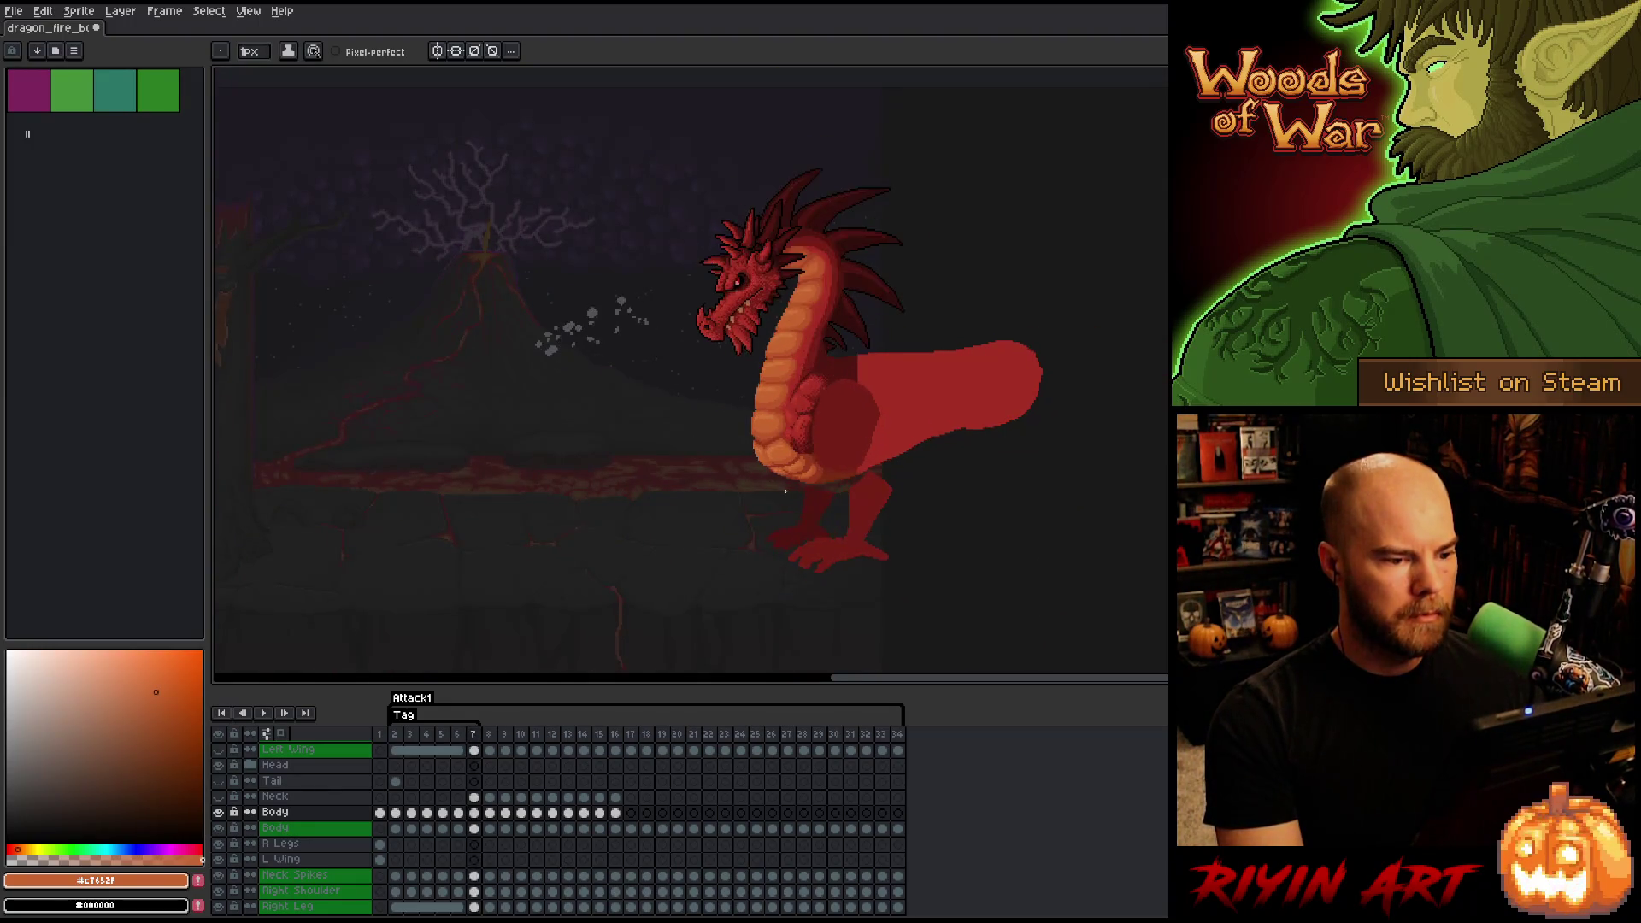
key("comma")
key("period")
key("comma")
key("period")
key("comma")
key("period")
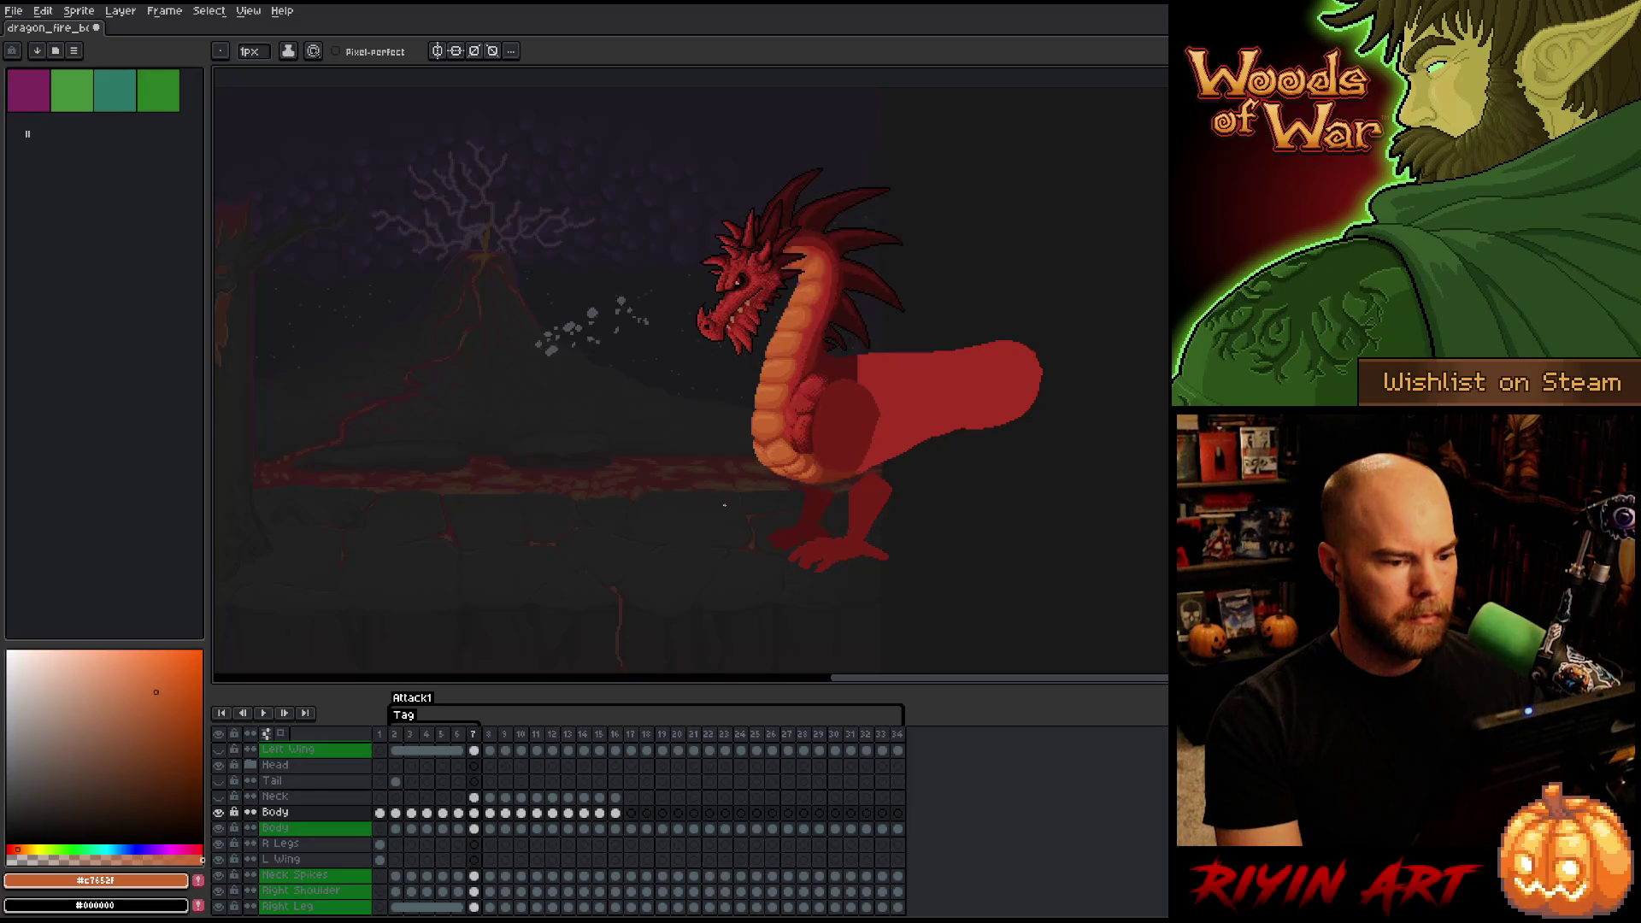
key("comma")
key("period")
key("comma")
key("period")
key("period")
key("comma")
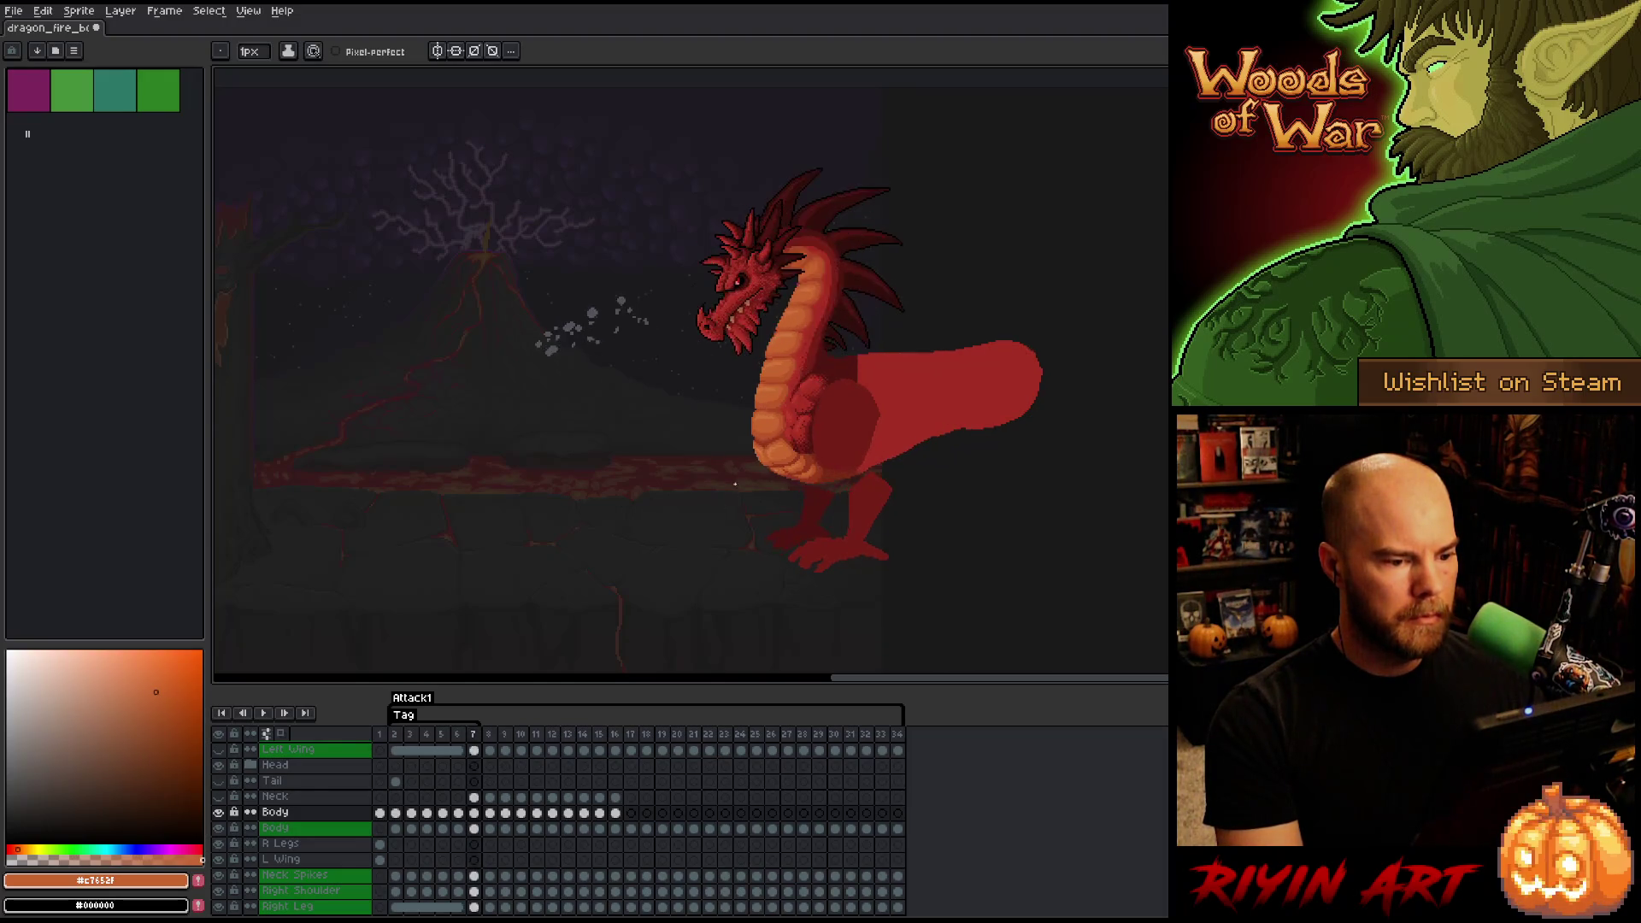
scroll(889, 374, "up", 5)
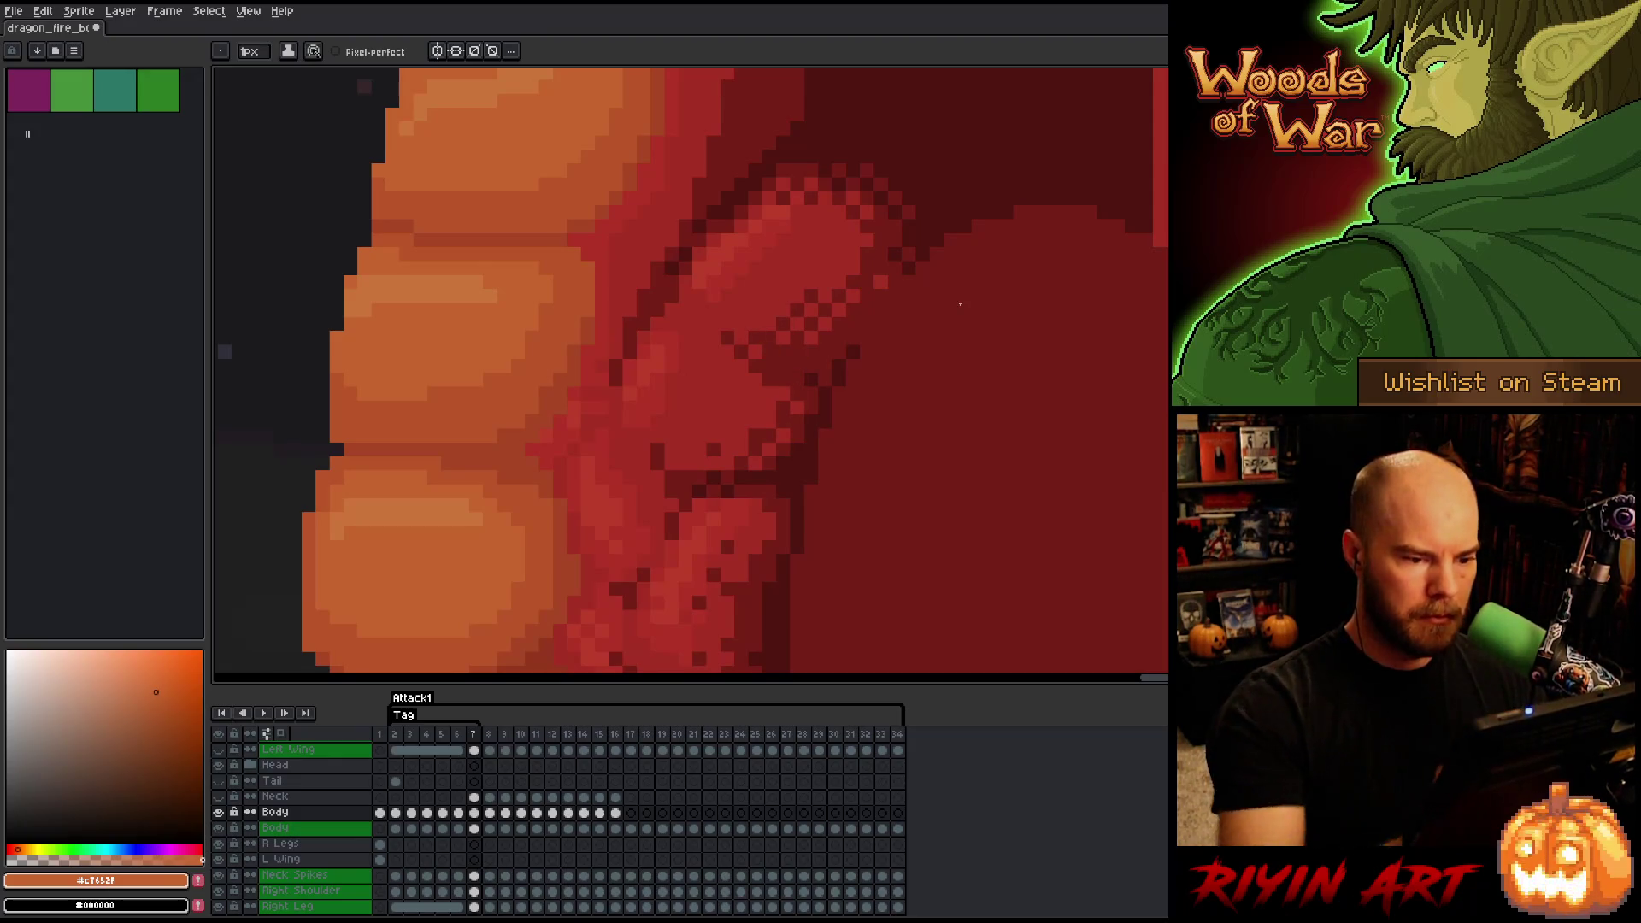
- Lasso and transform the arm beside the belly, then pick the dark red #761f18
scroll(776, 451, "down", 4)
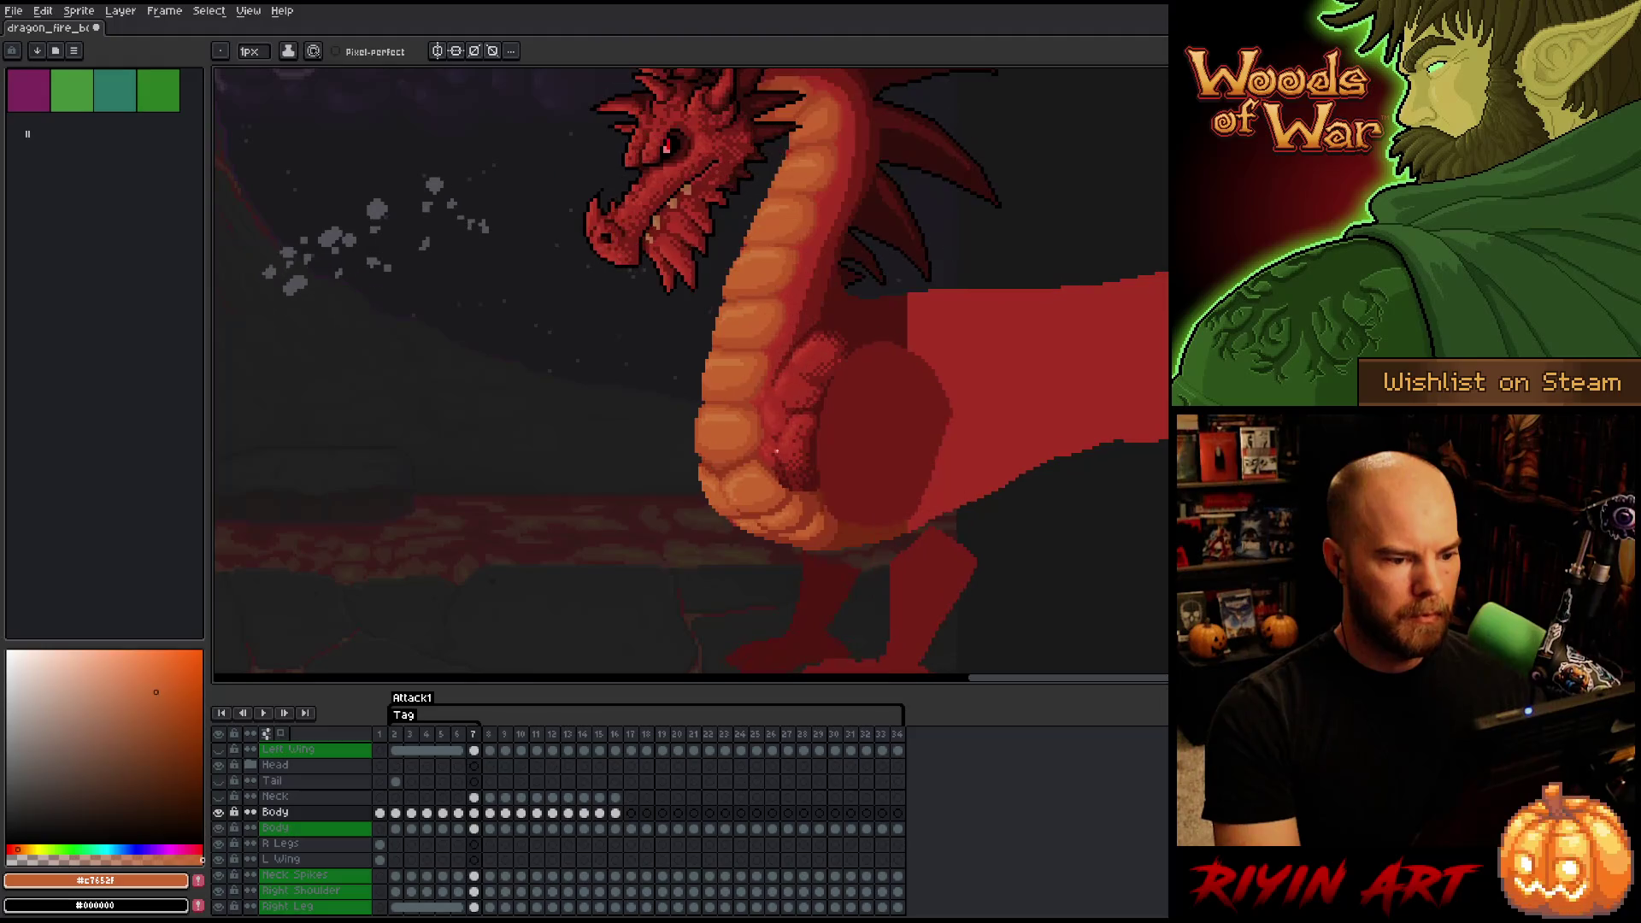
scroll(776, 451, "up", 4)
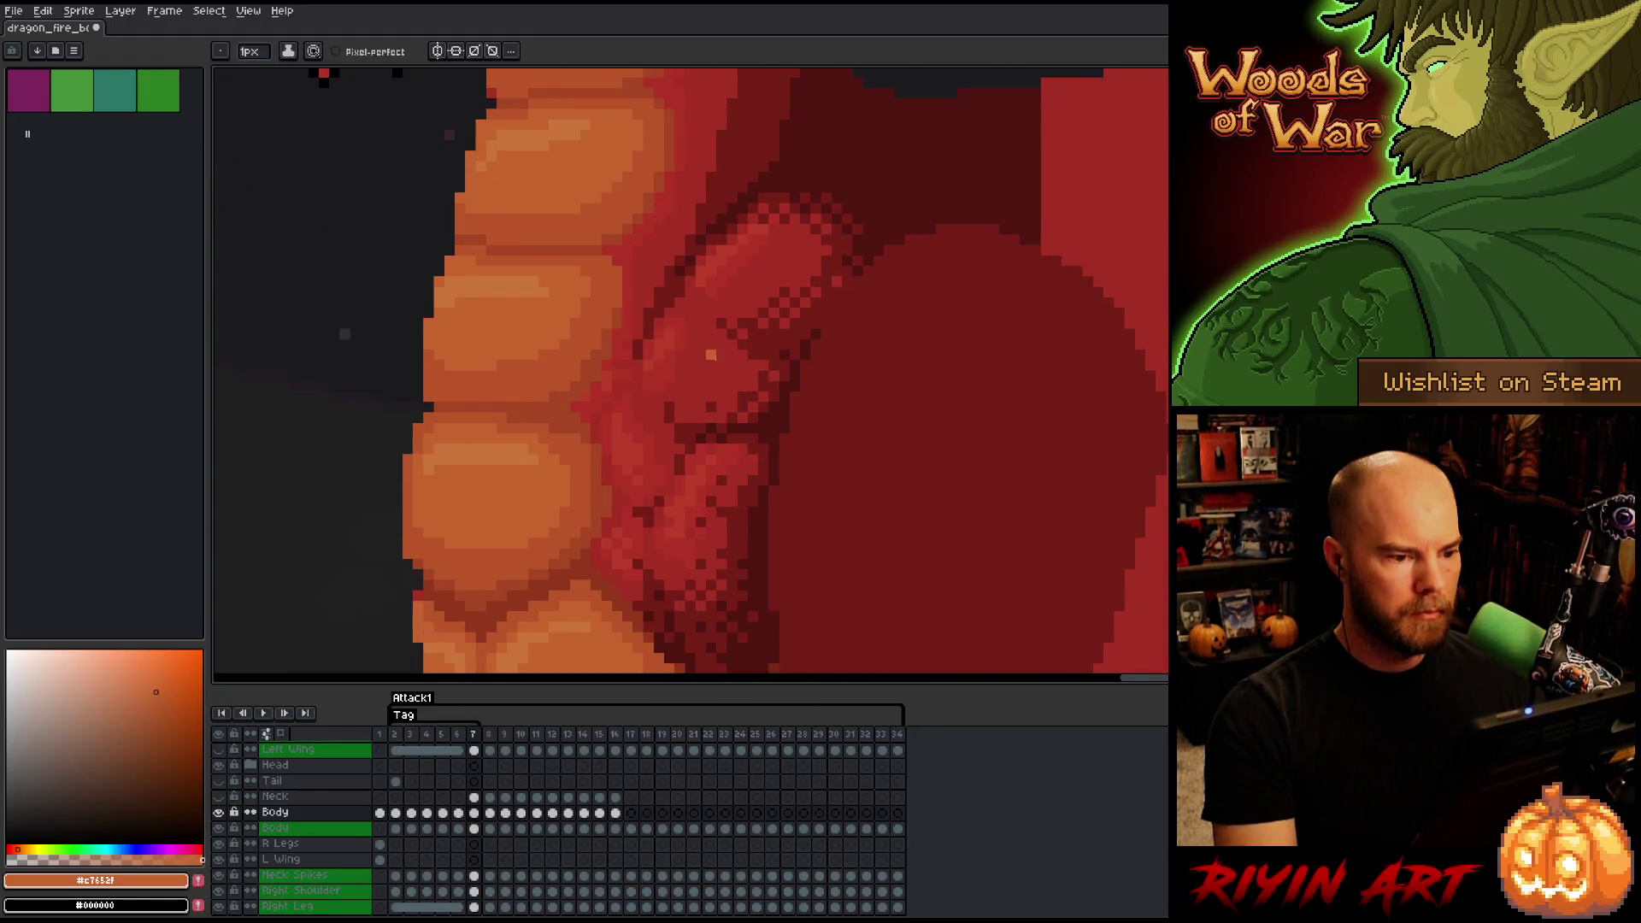
key("q")
mouse_move(696, 338)
left_mouse_down()
mouse_move(721, 313)
mouse_move(787, 357)
mouse_move(703, 347)
left_mouse_up()
key("ctrl+t")
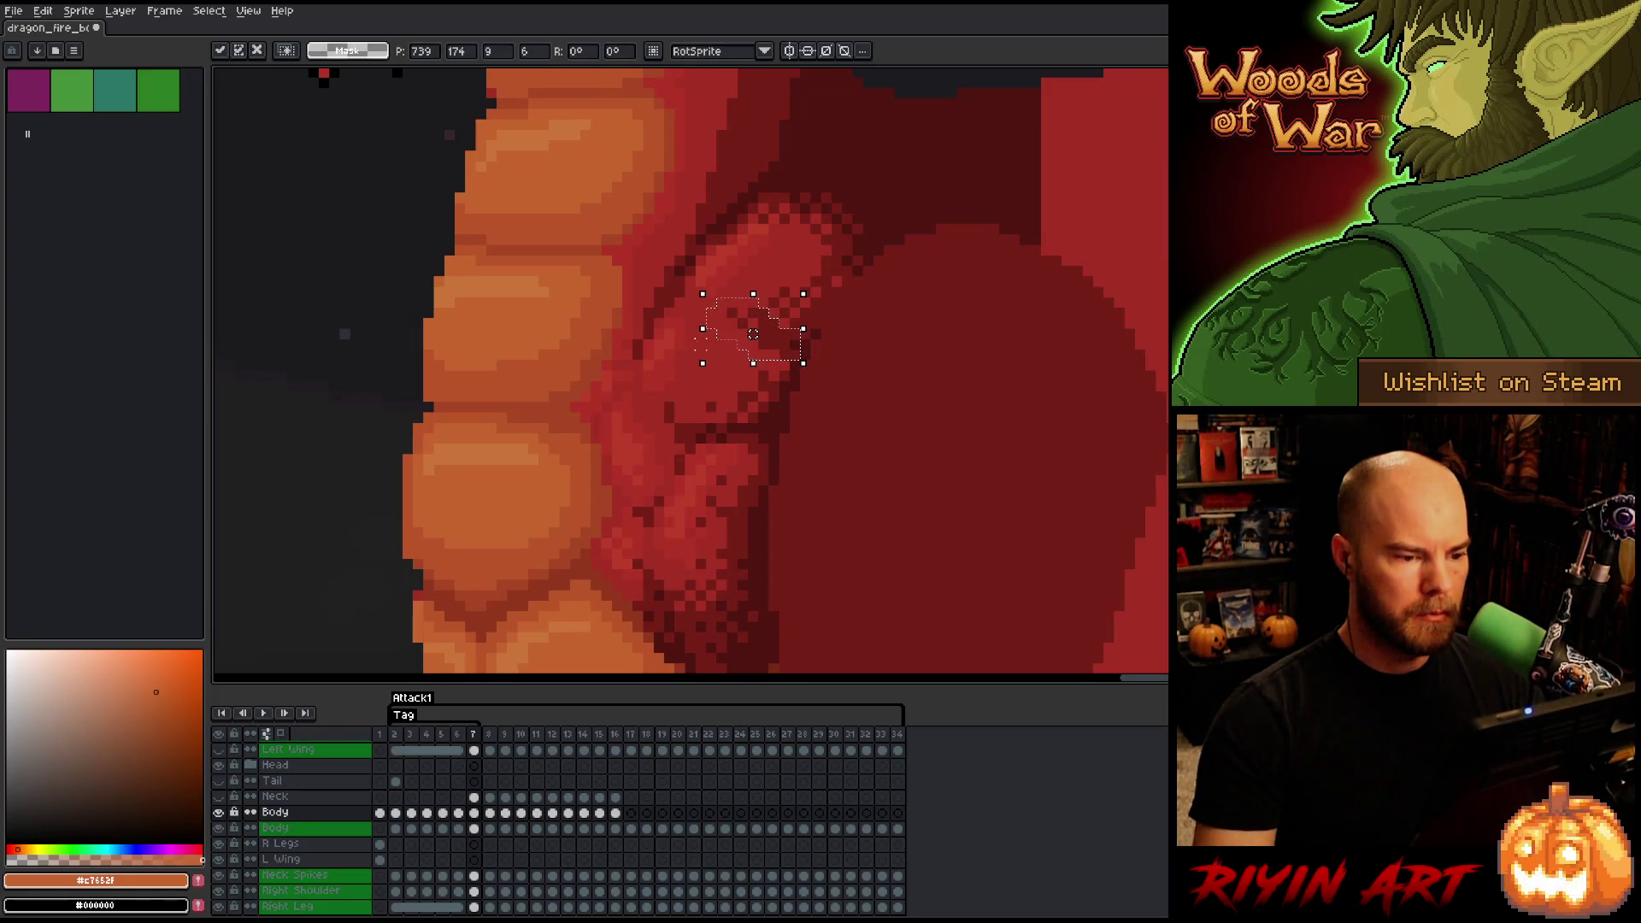
key("Return")
key("ctrl+d")
key("b")
left_click(774, 352, "alt")
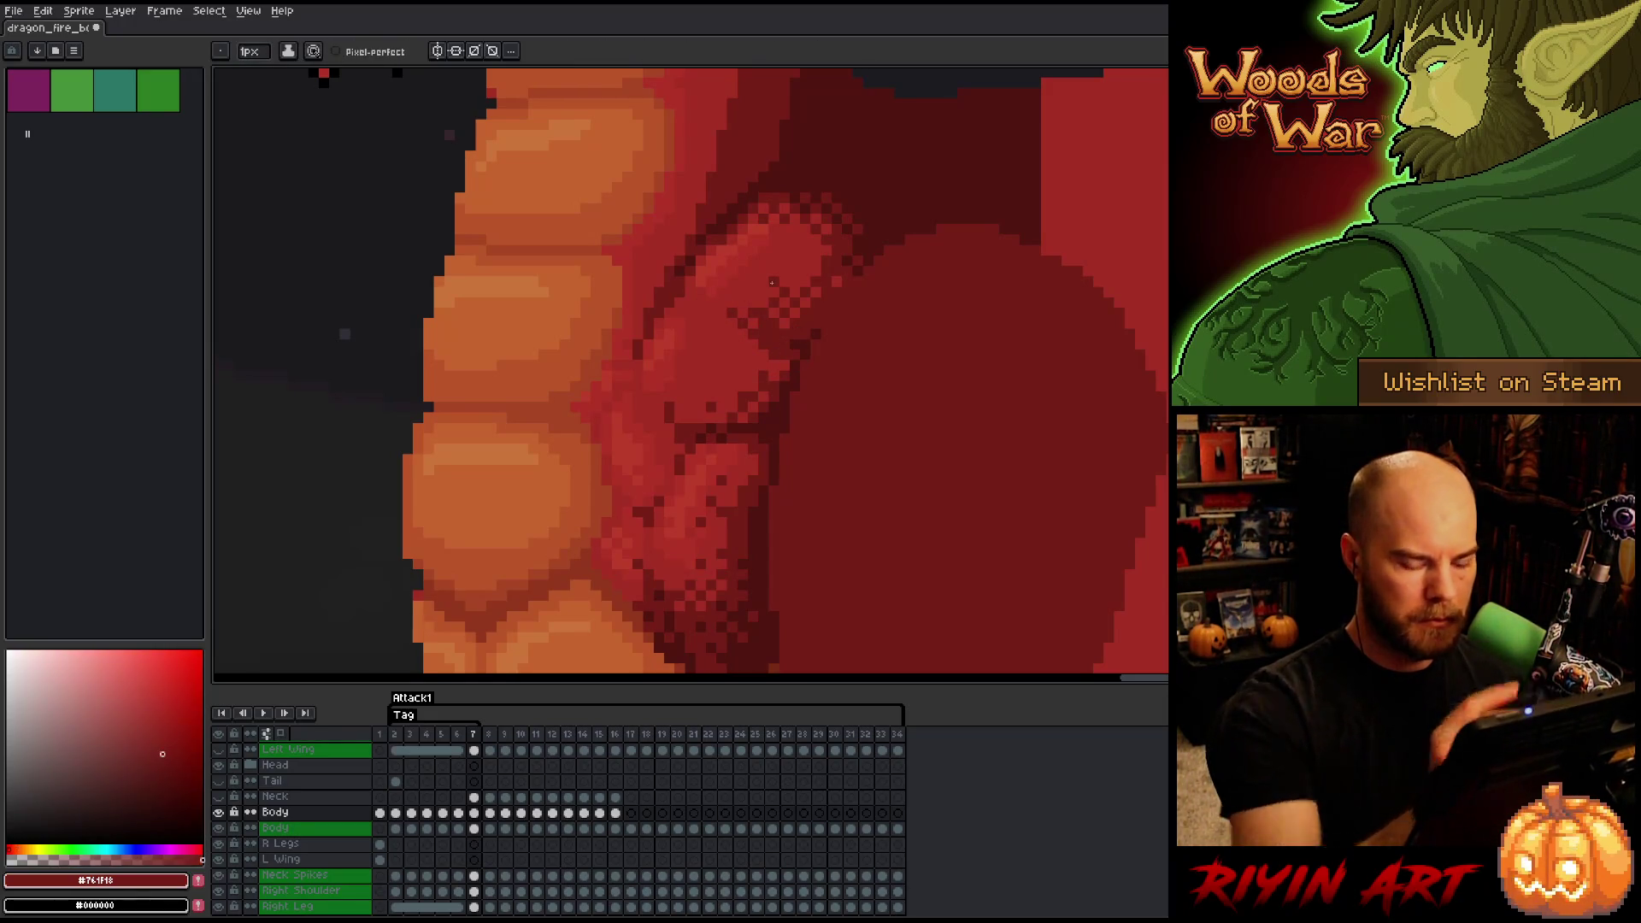
key("ctrl+z")
key("ctrl+y")
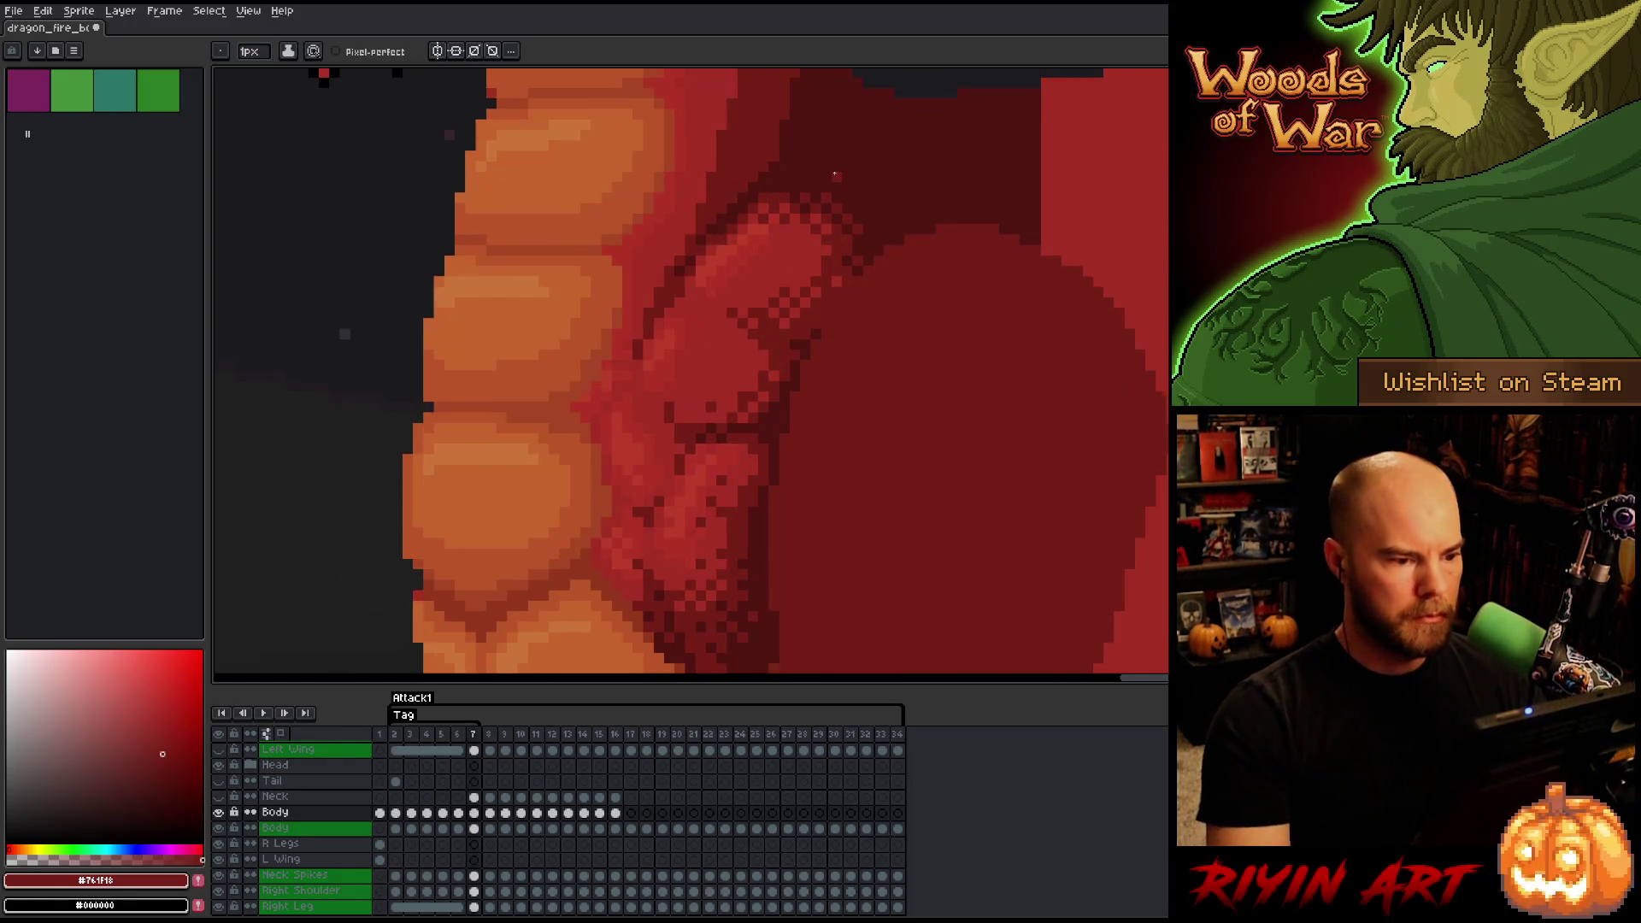
- Compare the reshaped arm against frame 6 and sample the arm's mid red
scroll(835, 174, "down", 5)
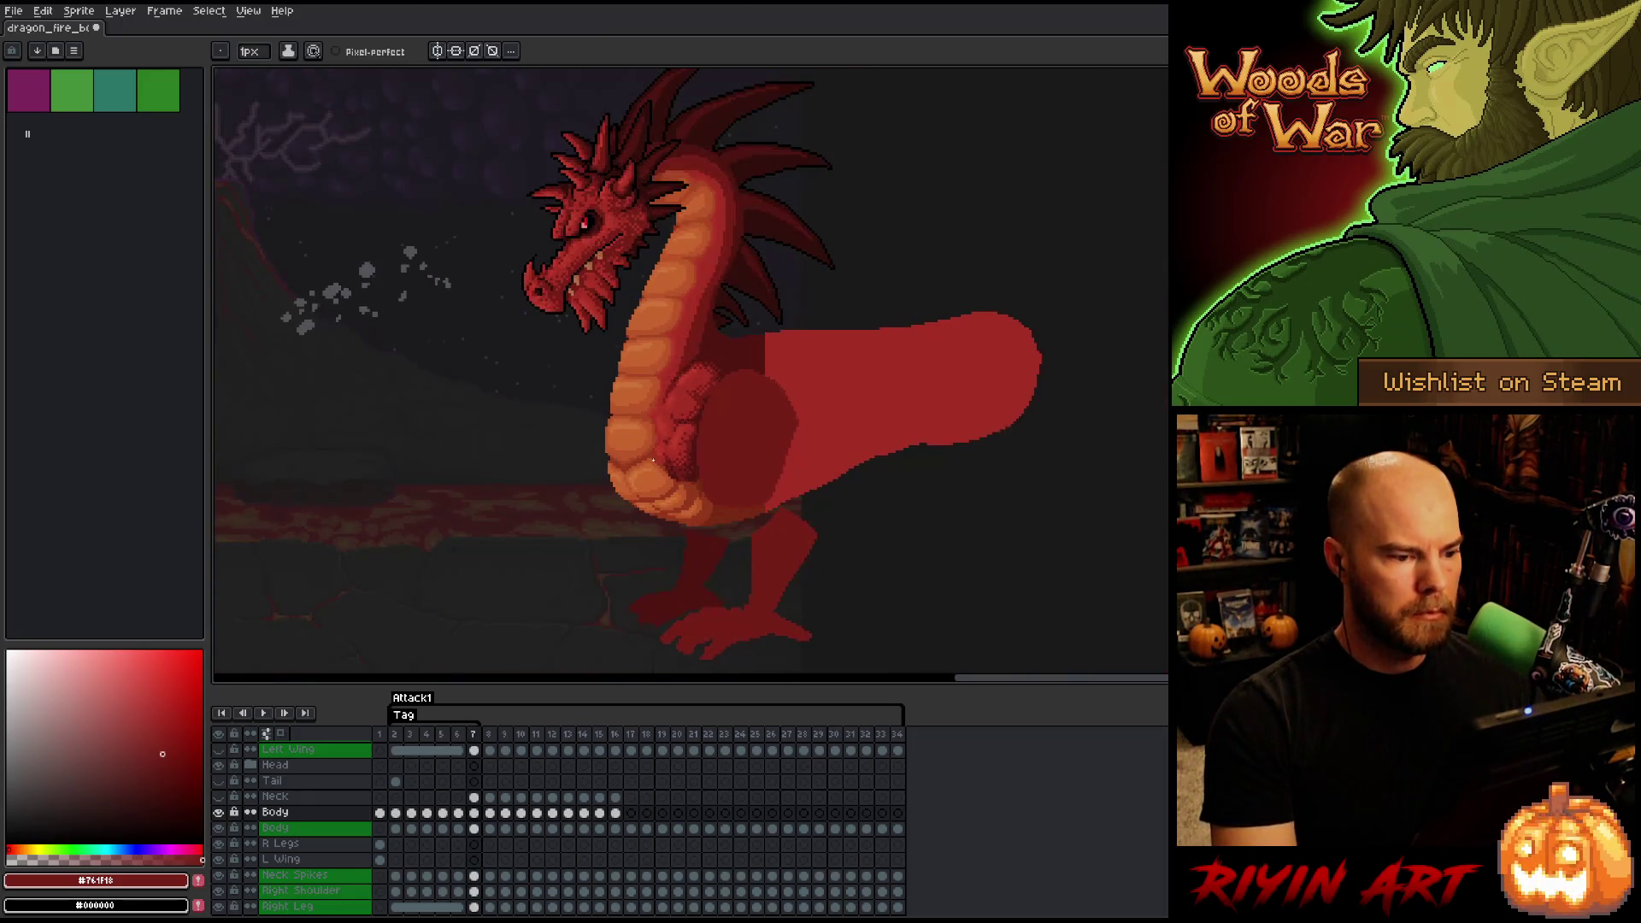
key("Right")
key("Left")
key("Right")
key("Left")
key("Right")
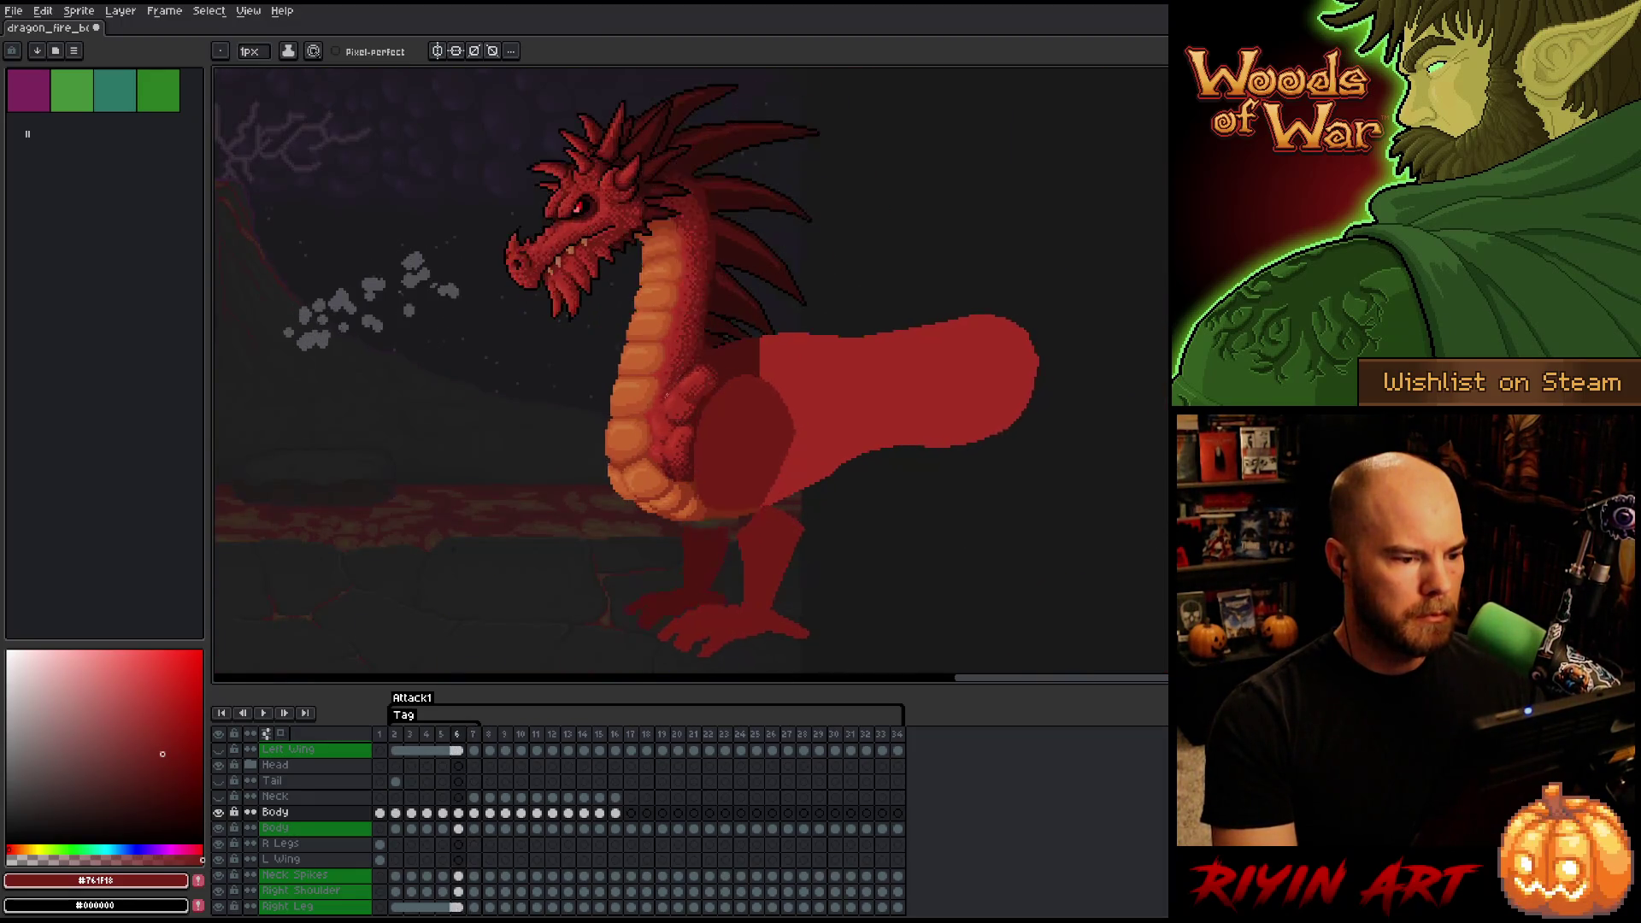
scroll(644, 356, "up", 5)
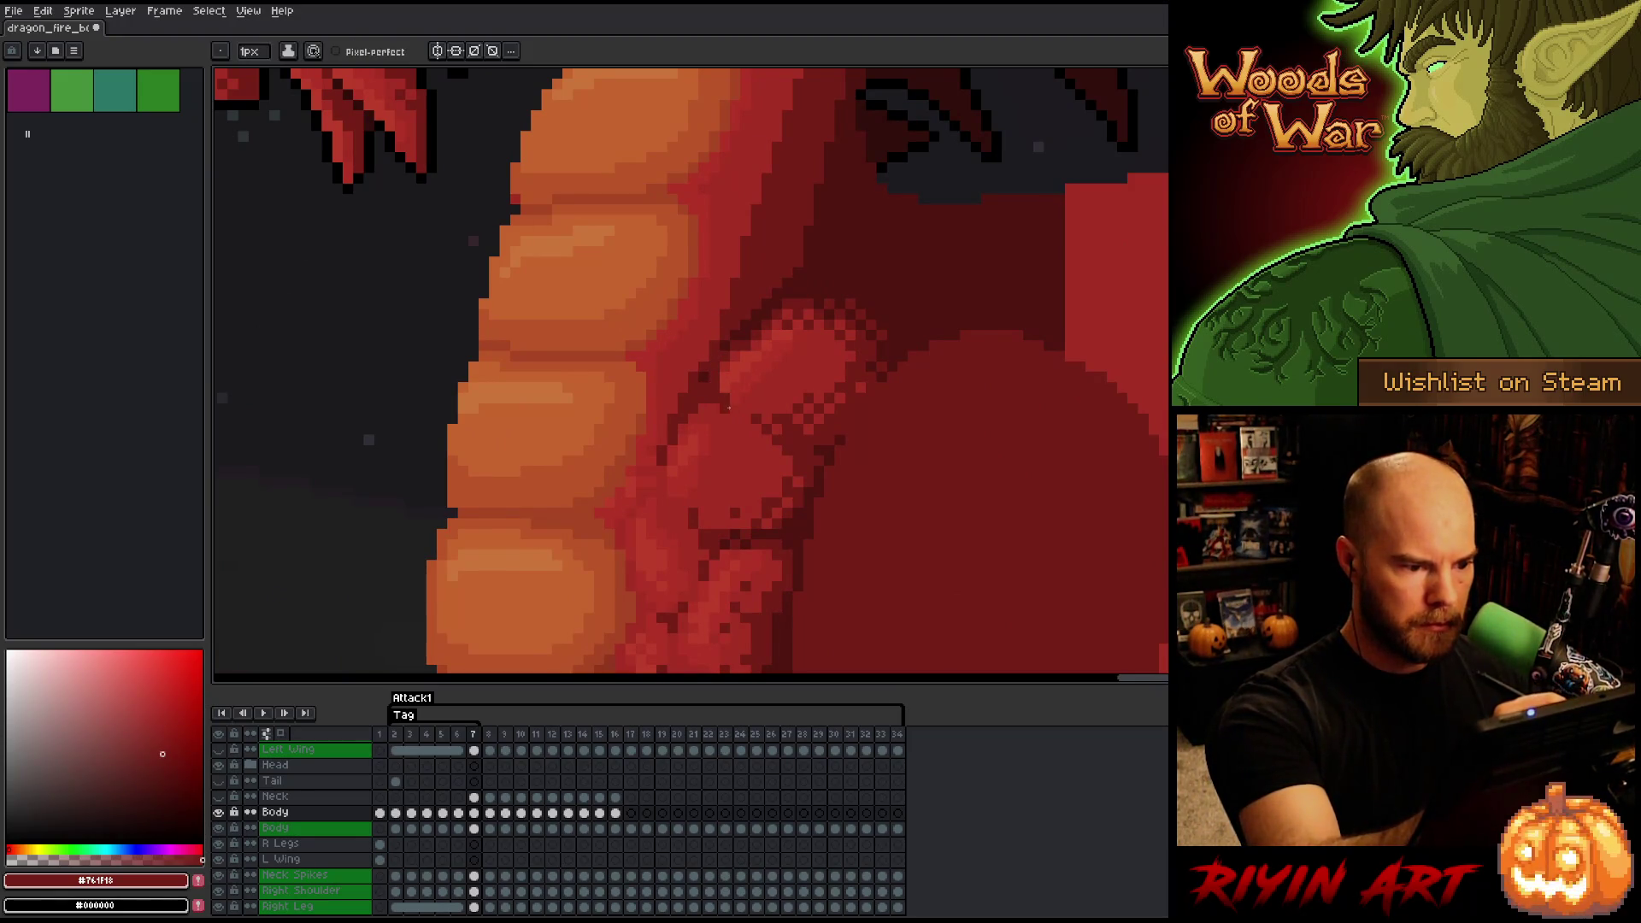
left_click(731, 412, "alt")
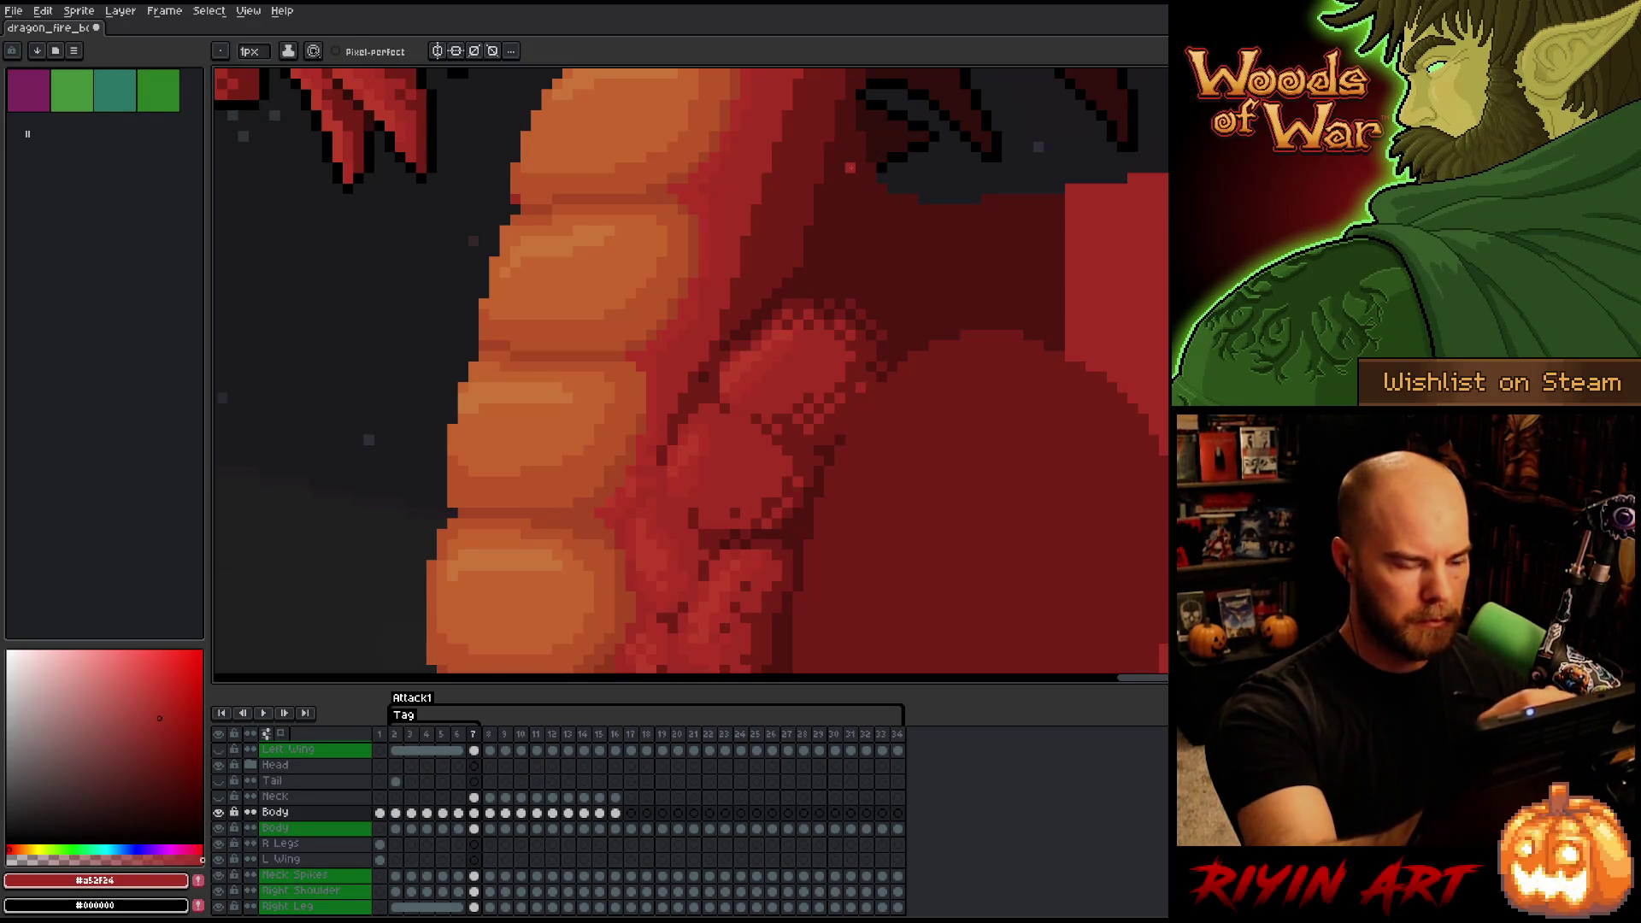
key("Left")
key("Right")
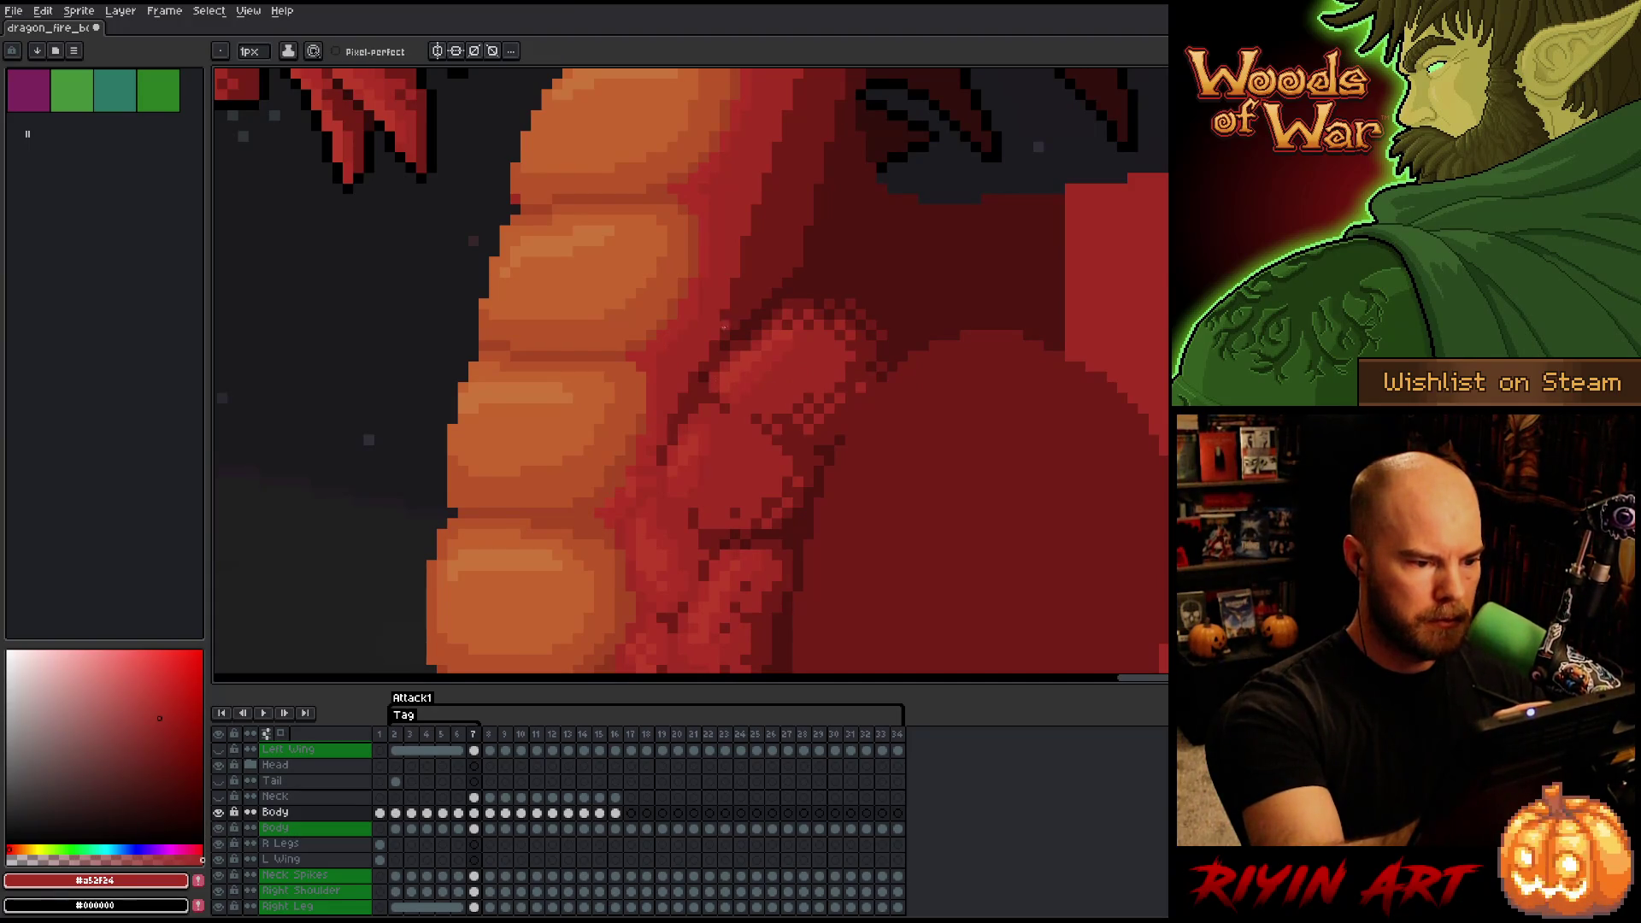
scroll(723, 327, "down", 5)
scroll(775, 372, "up", 7)
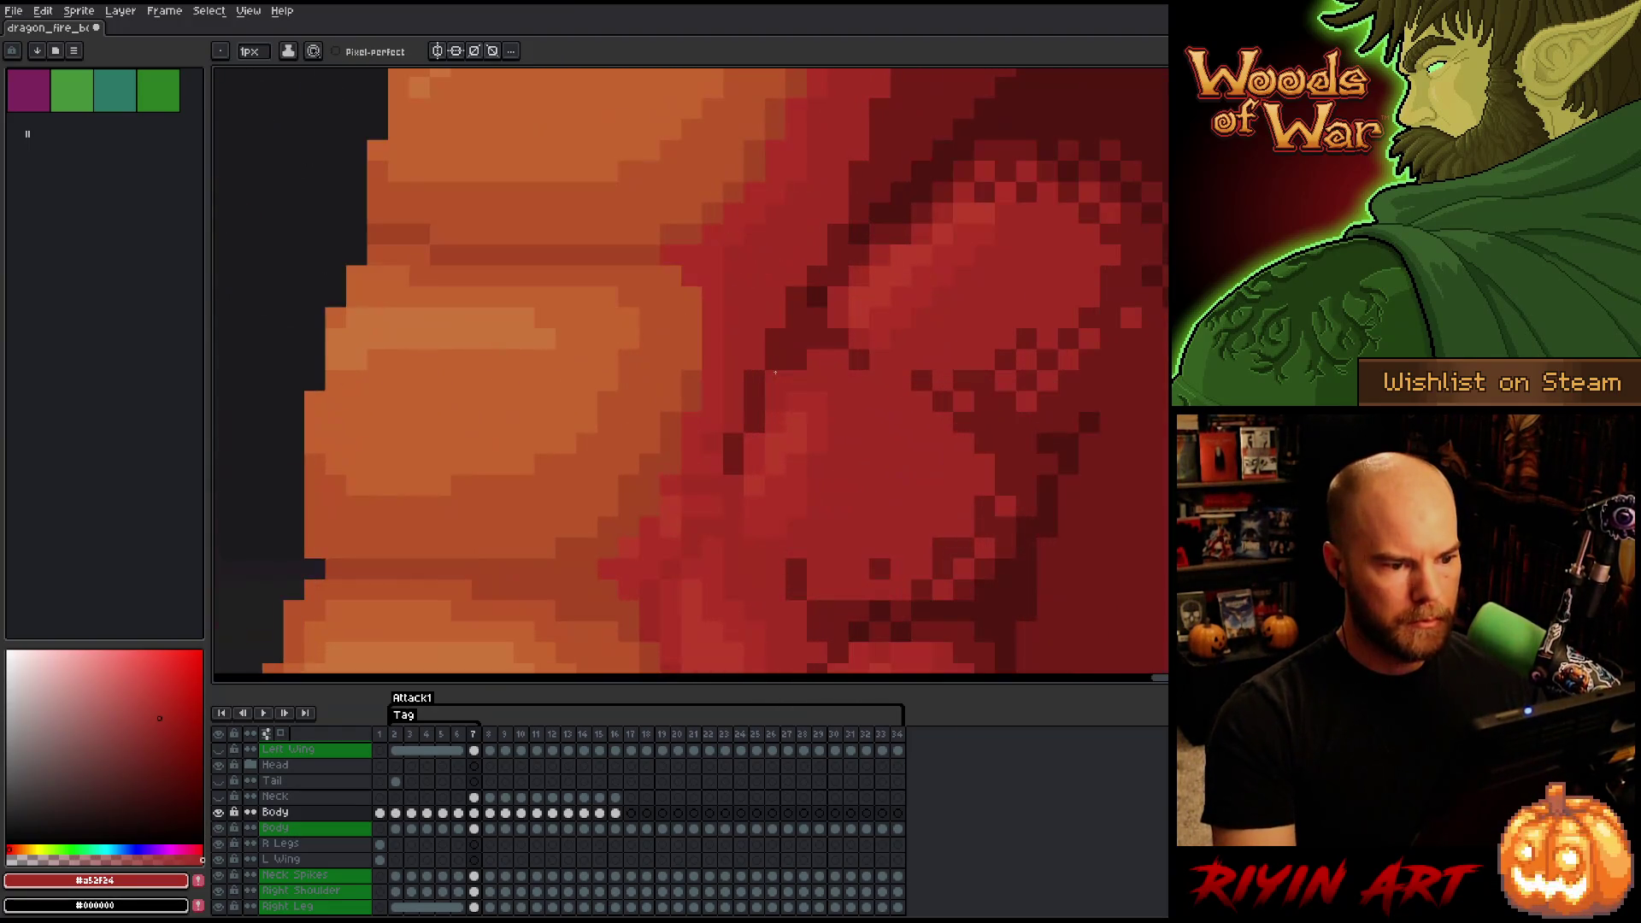
- Paint two single red pixels into the arm shading, then resample dark red and mid red #a52f24
left_click(858, 318)
left_click(881, 232)
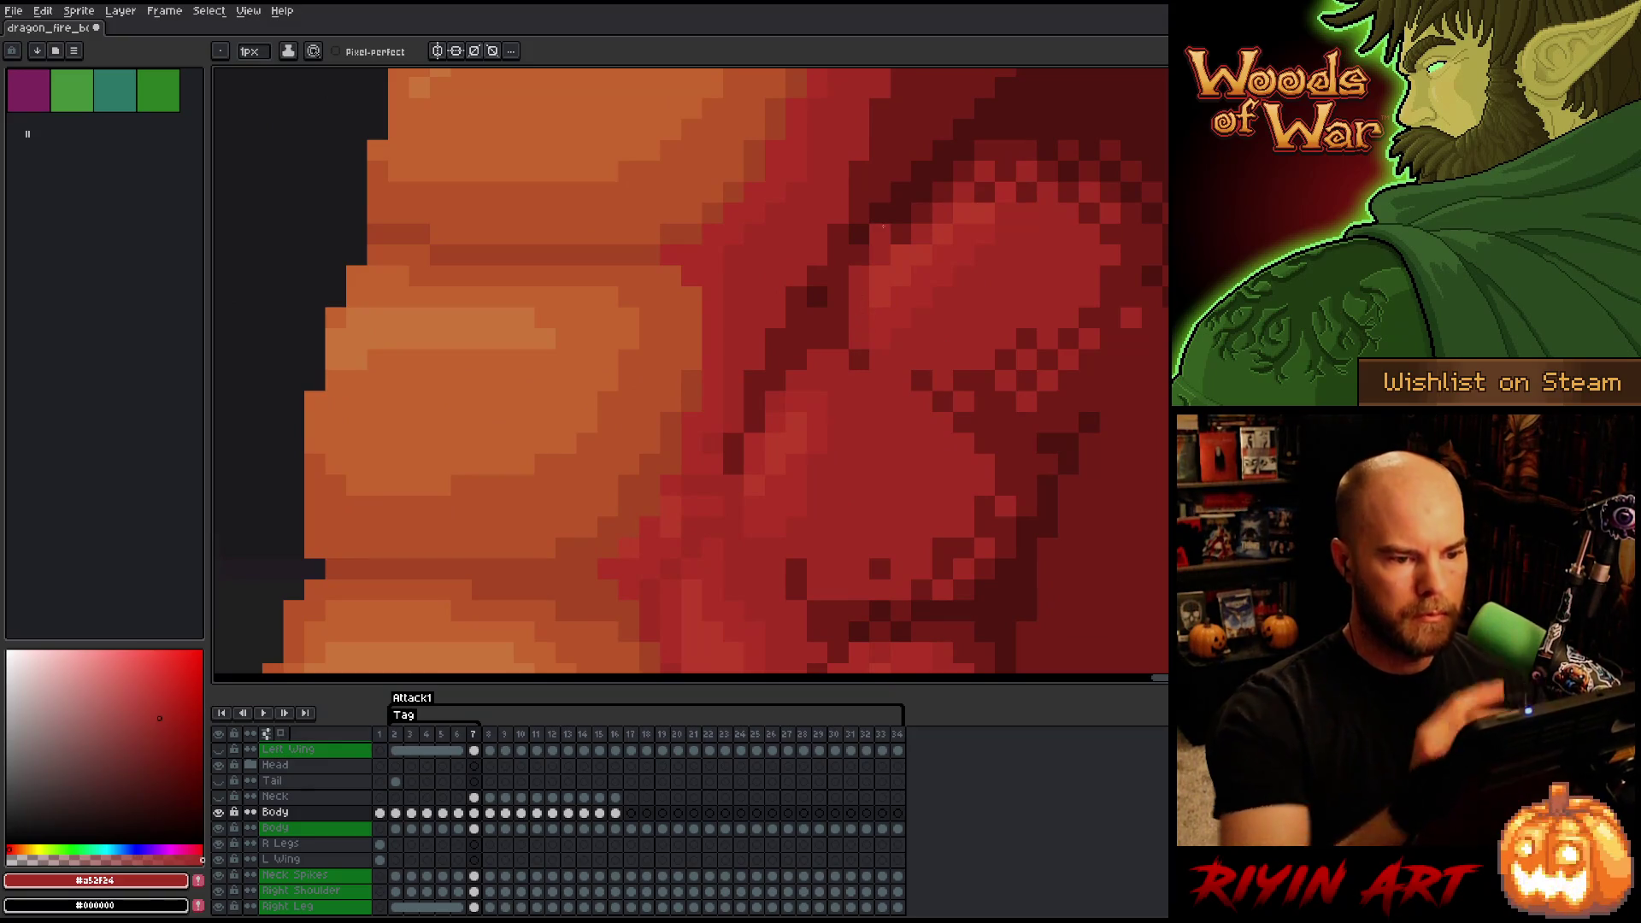
scroll(860, 399, "down", 3)
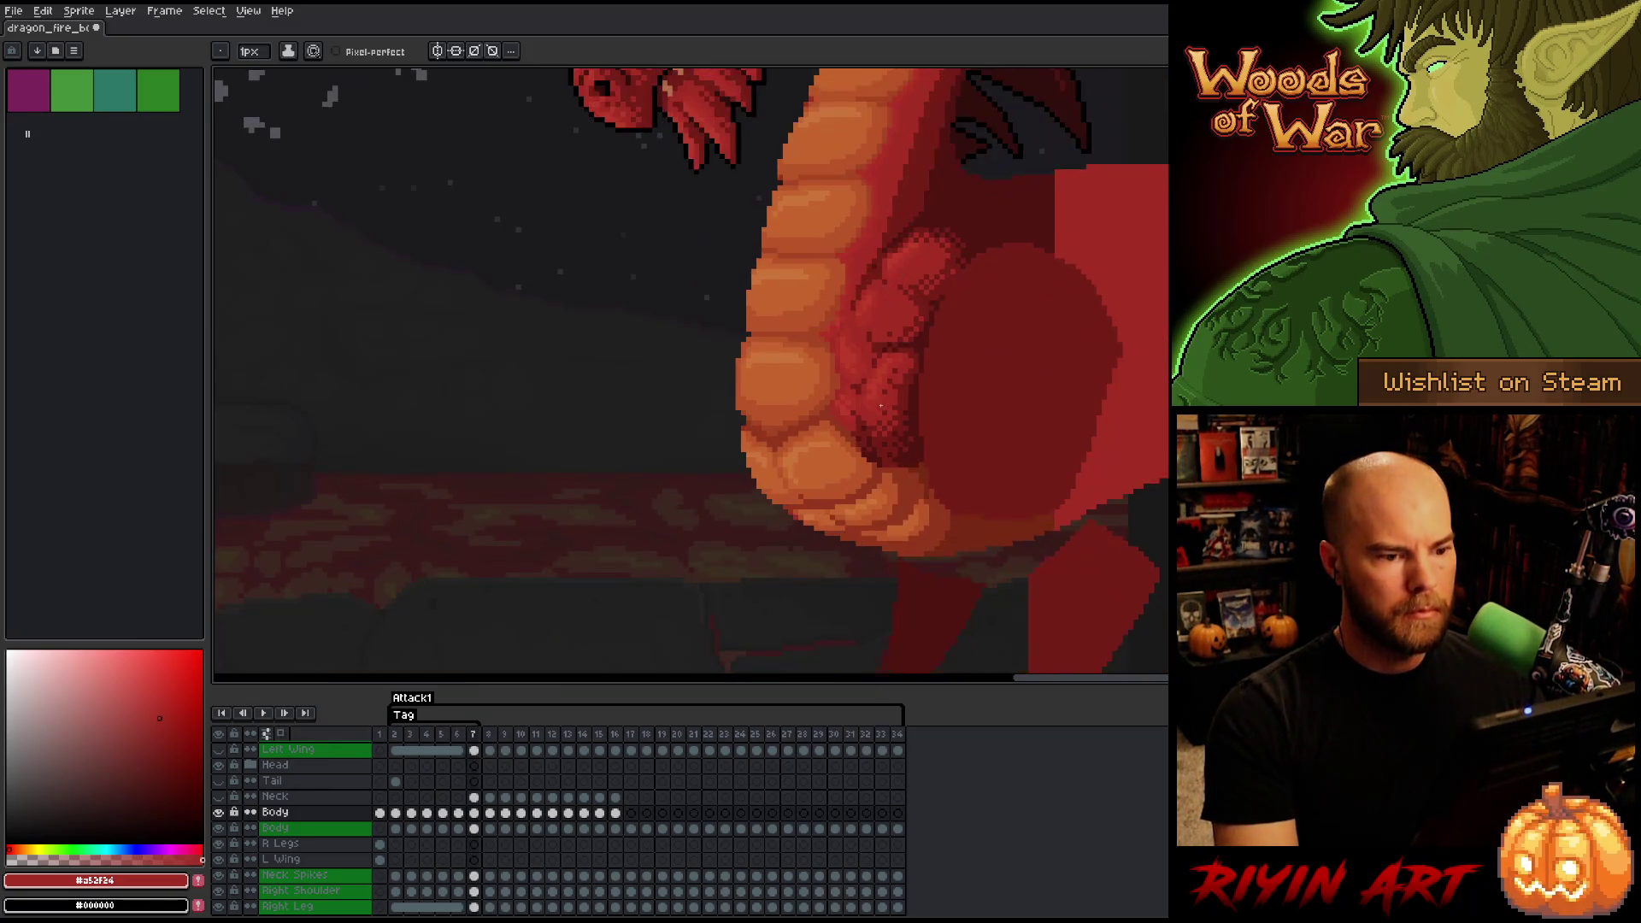
scroll(872, 258, "up", 3)
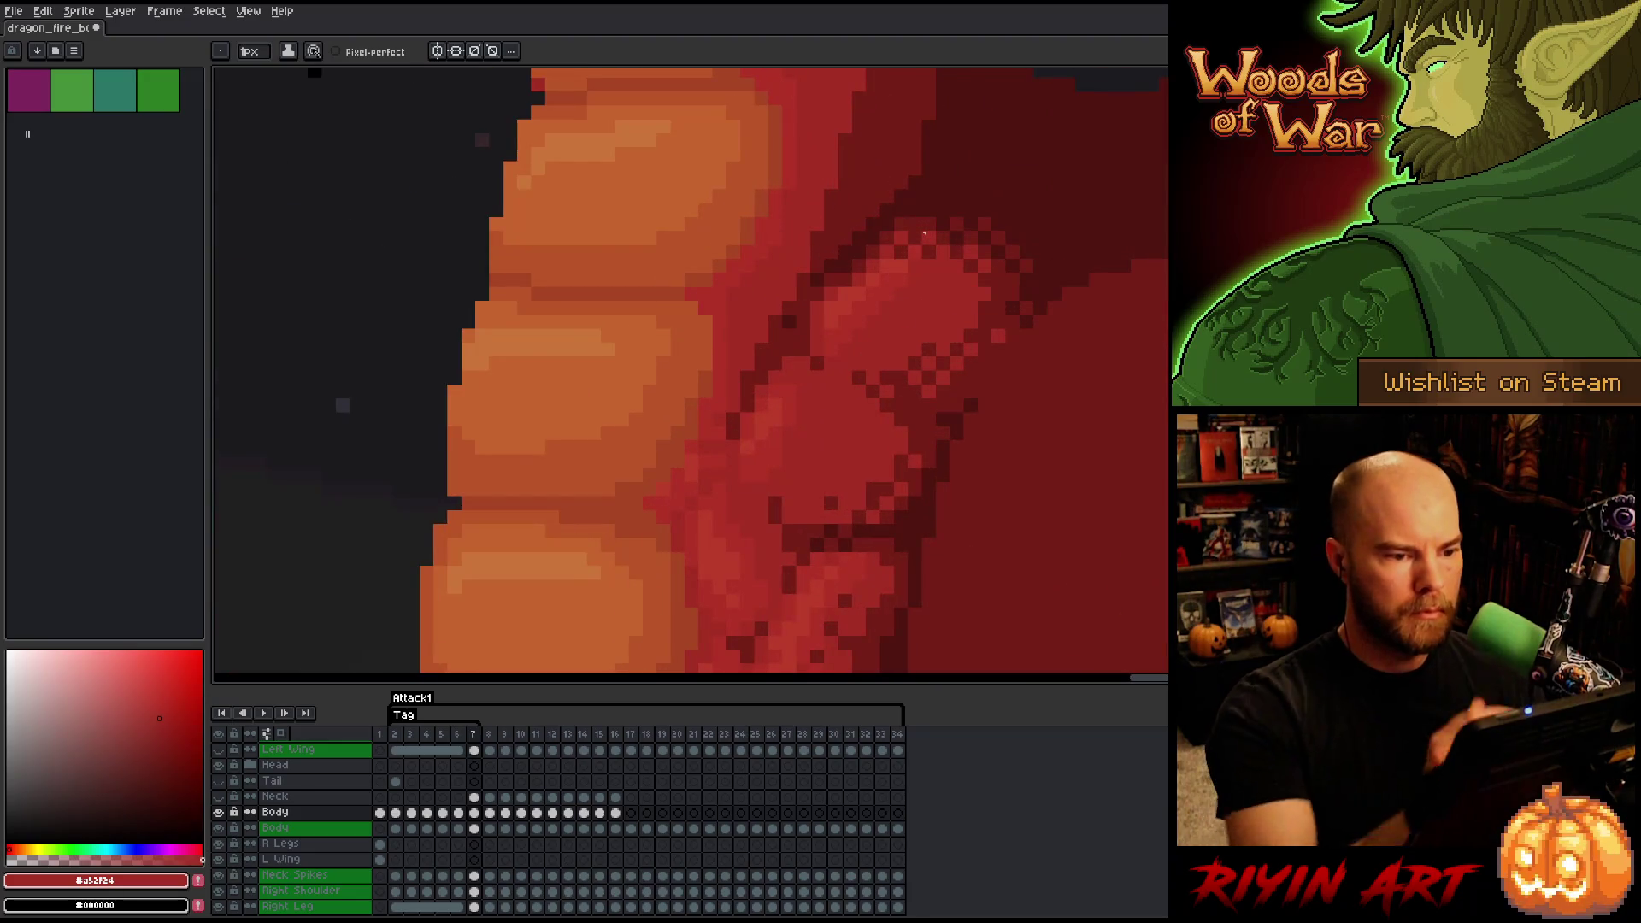
key("alt")
left_click(861, 256, "alt")
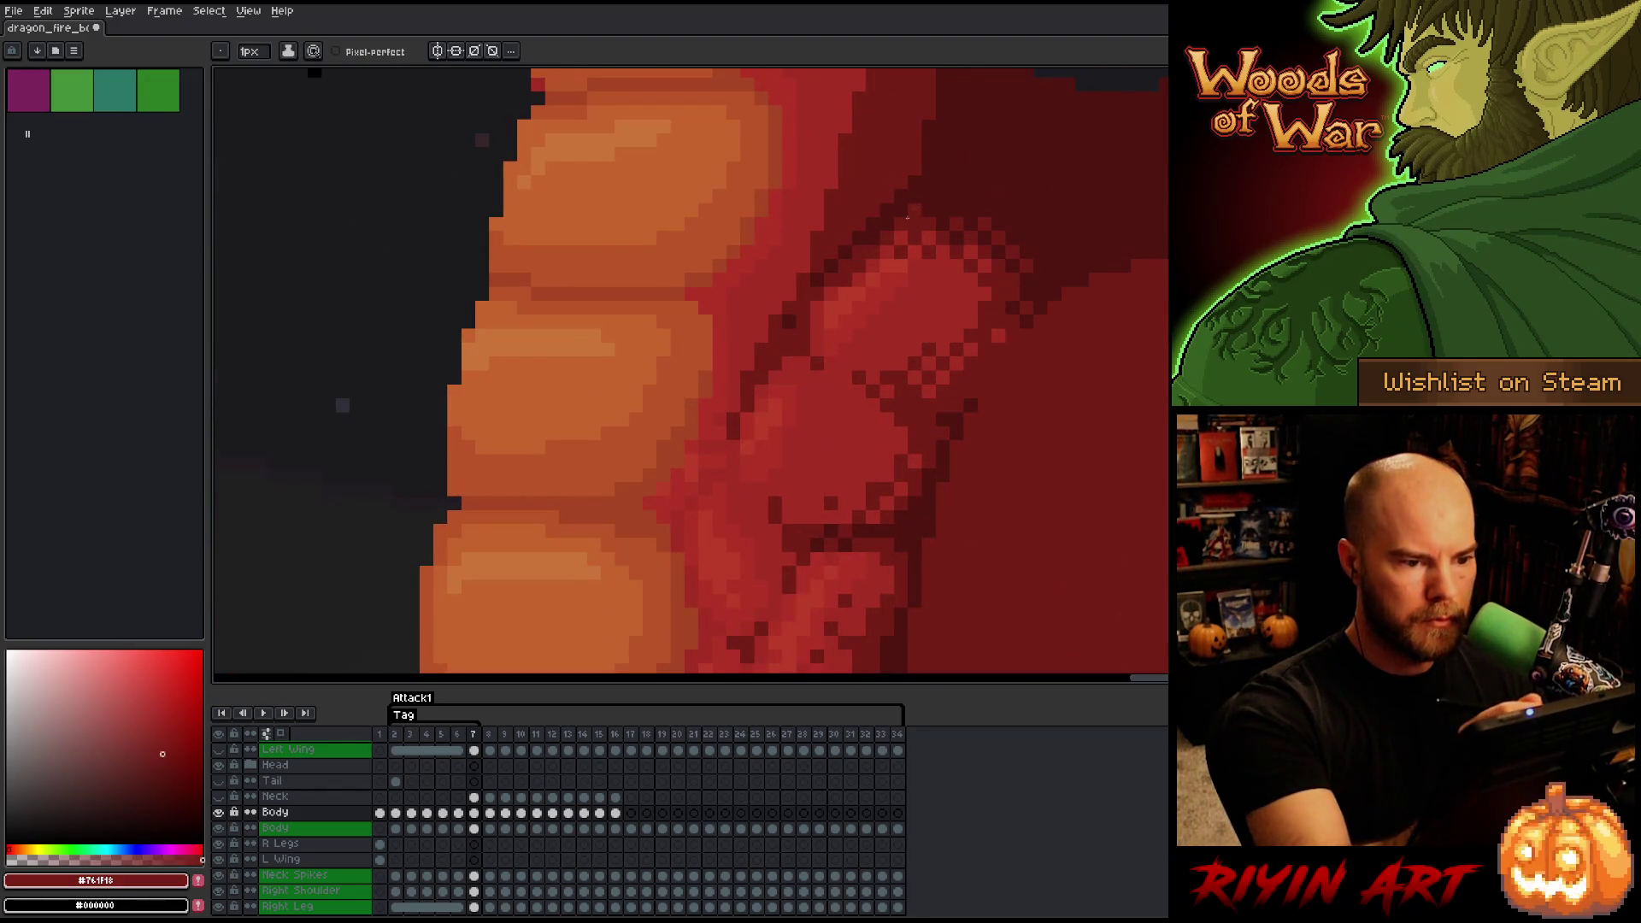
left_click(887, 252, "alt")
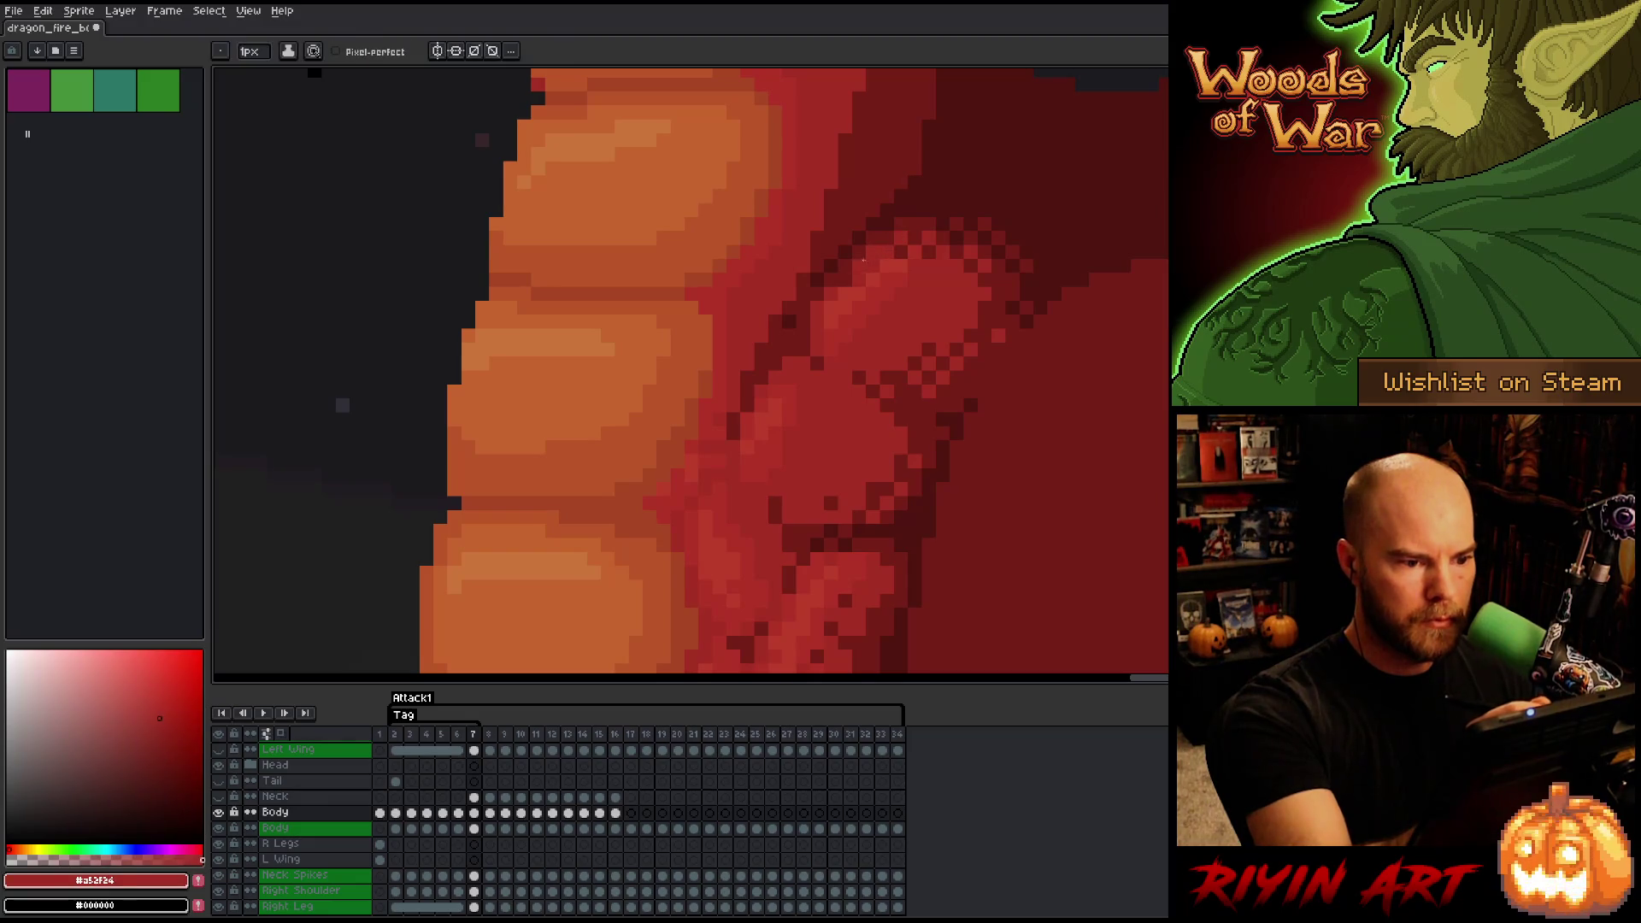
scroll(940, 385, "down", 3)
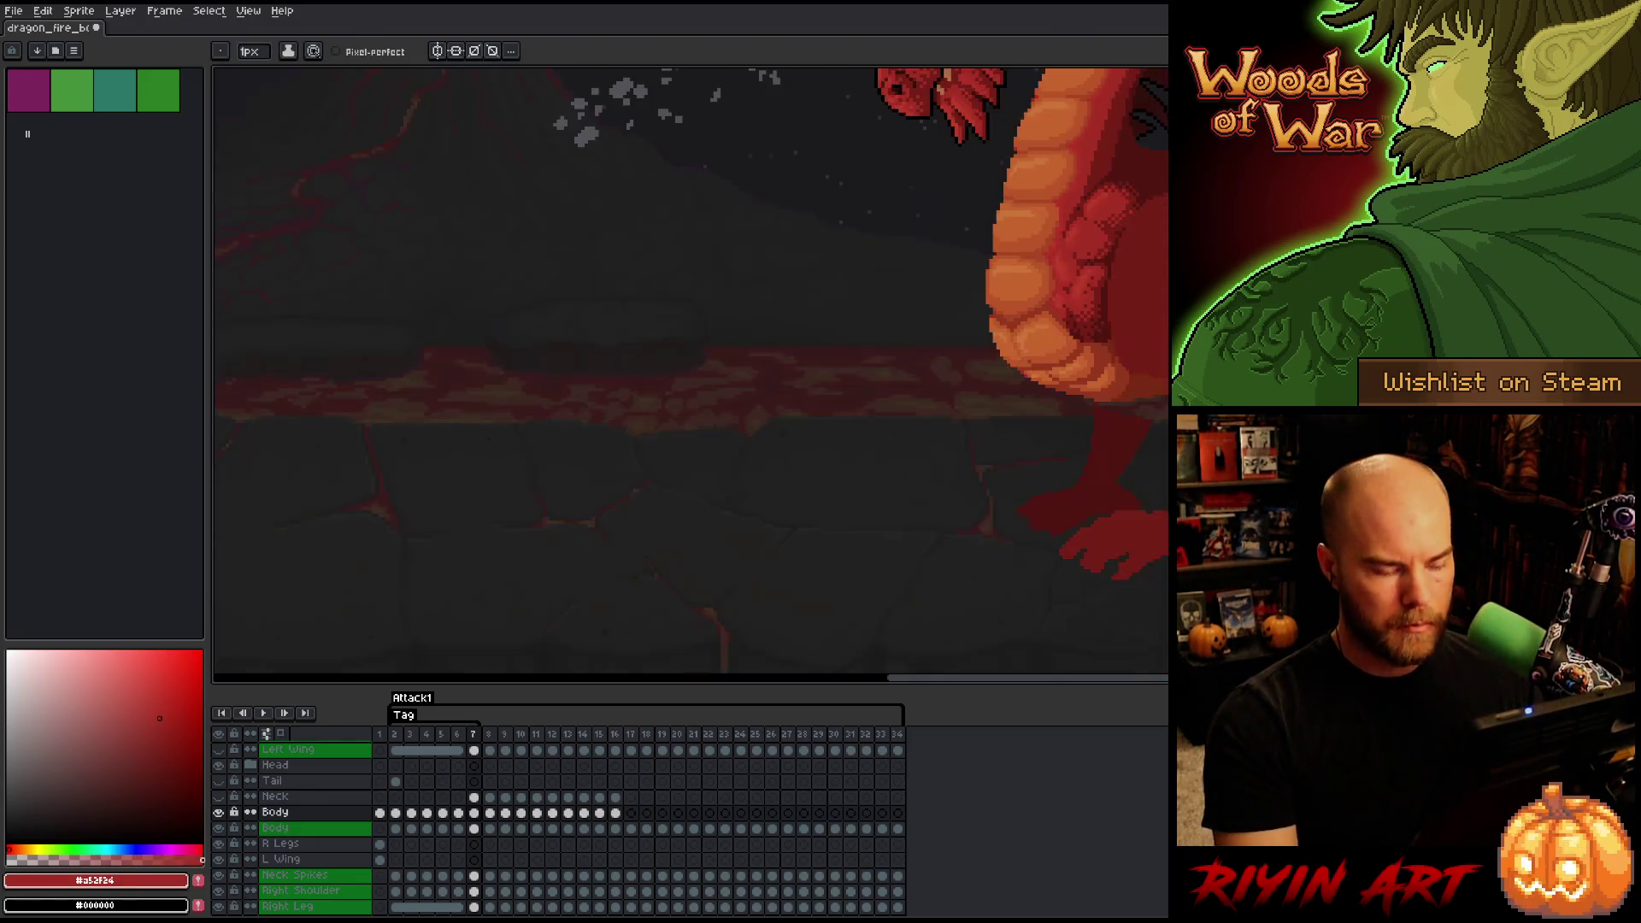
left_click_drag(1162, 427, 833, 453)
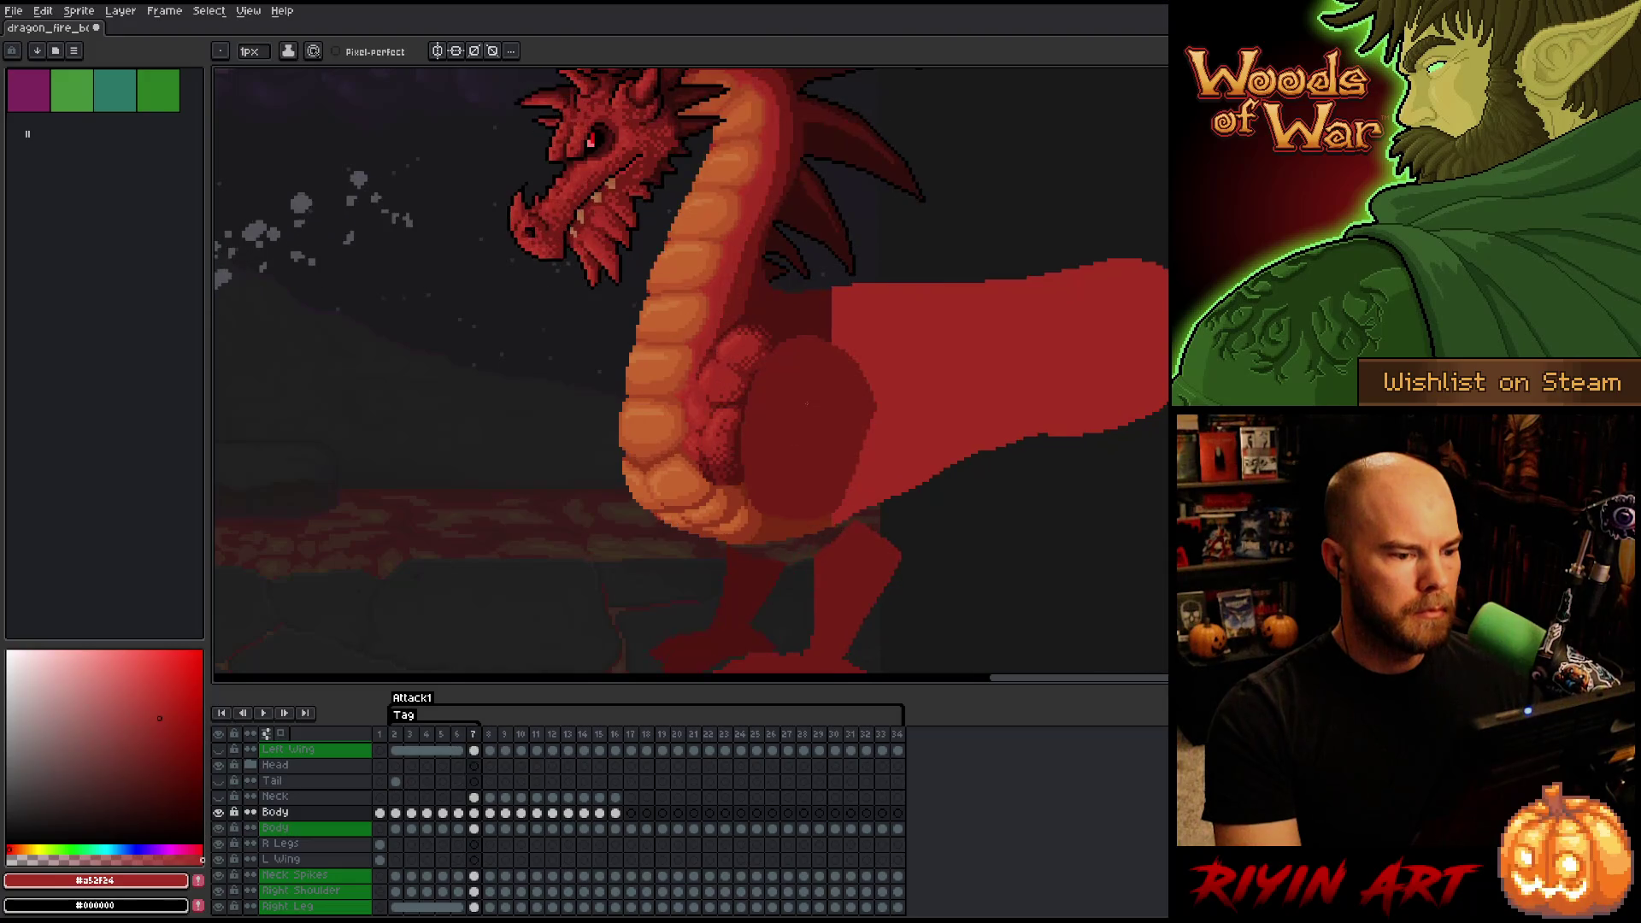
key("Left")
key("Right")
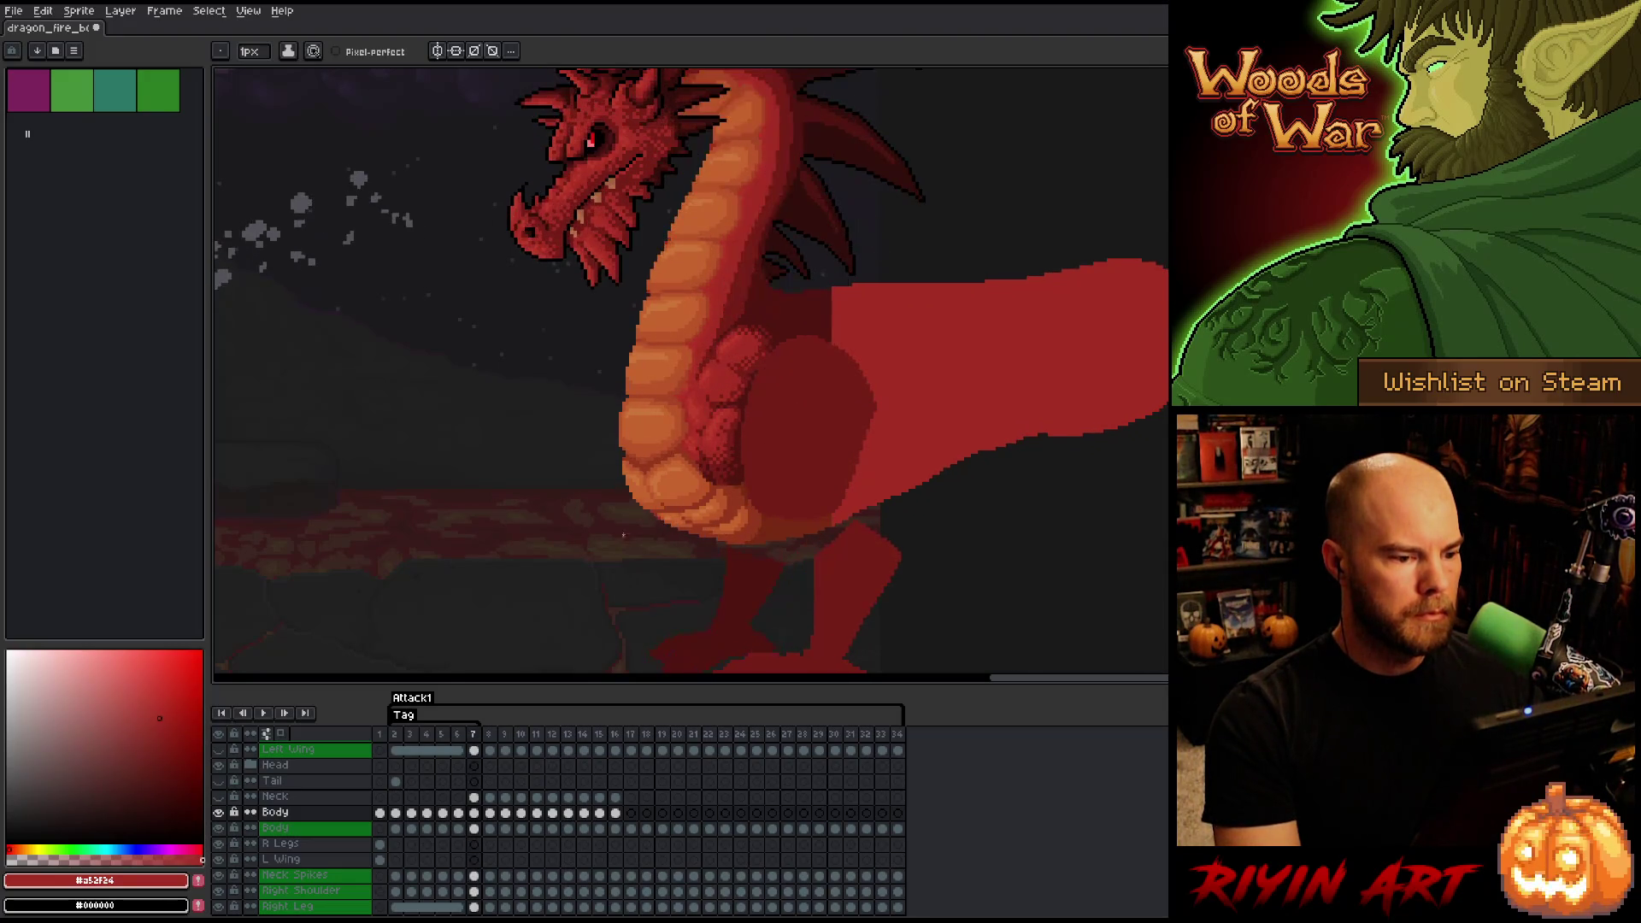
key("Left")
key("Right")
key("Left")
key("Right")
key("Left")
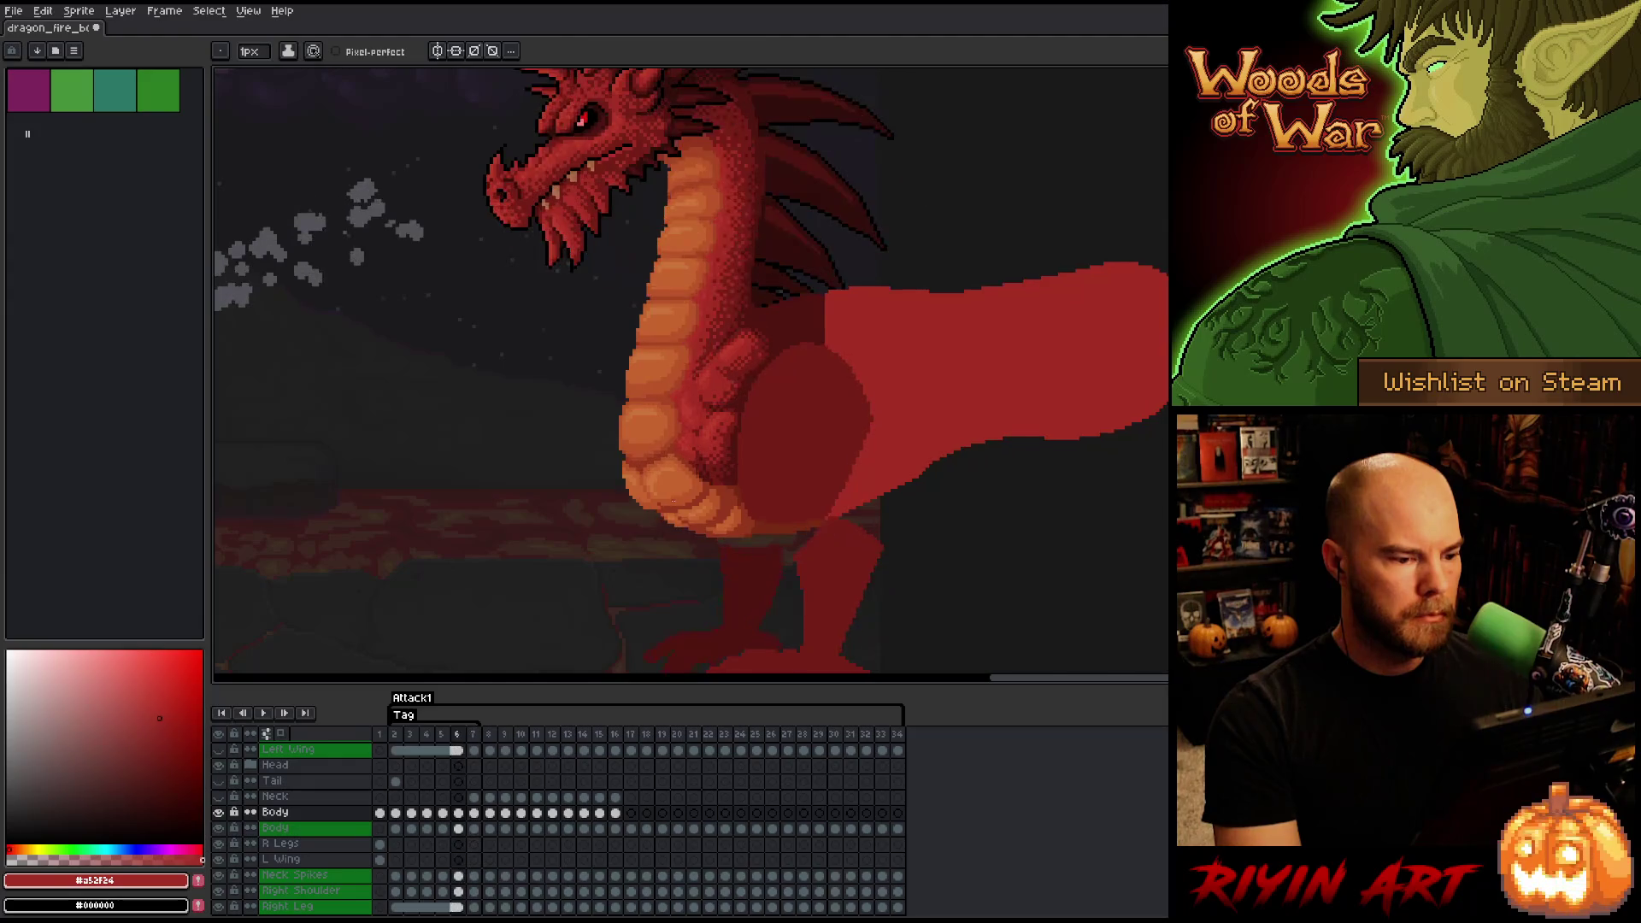
key("Right")
key("Left")
key("Right")
scroll(710, 470, "up", 3)
scroll(711, 469, "down", 3)
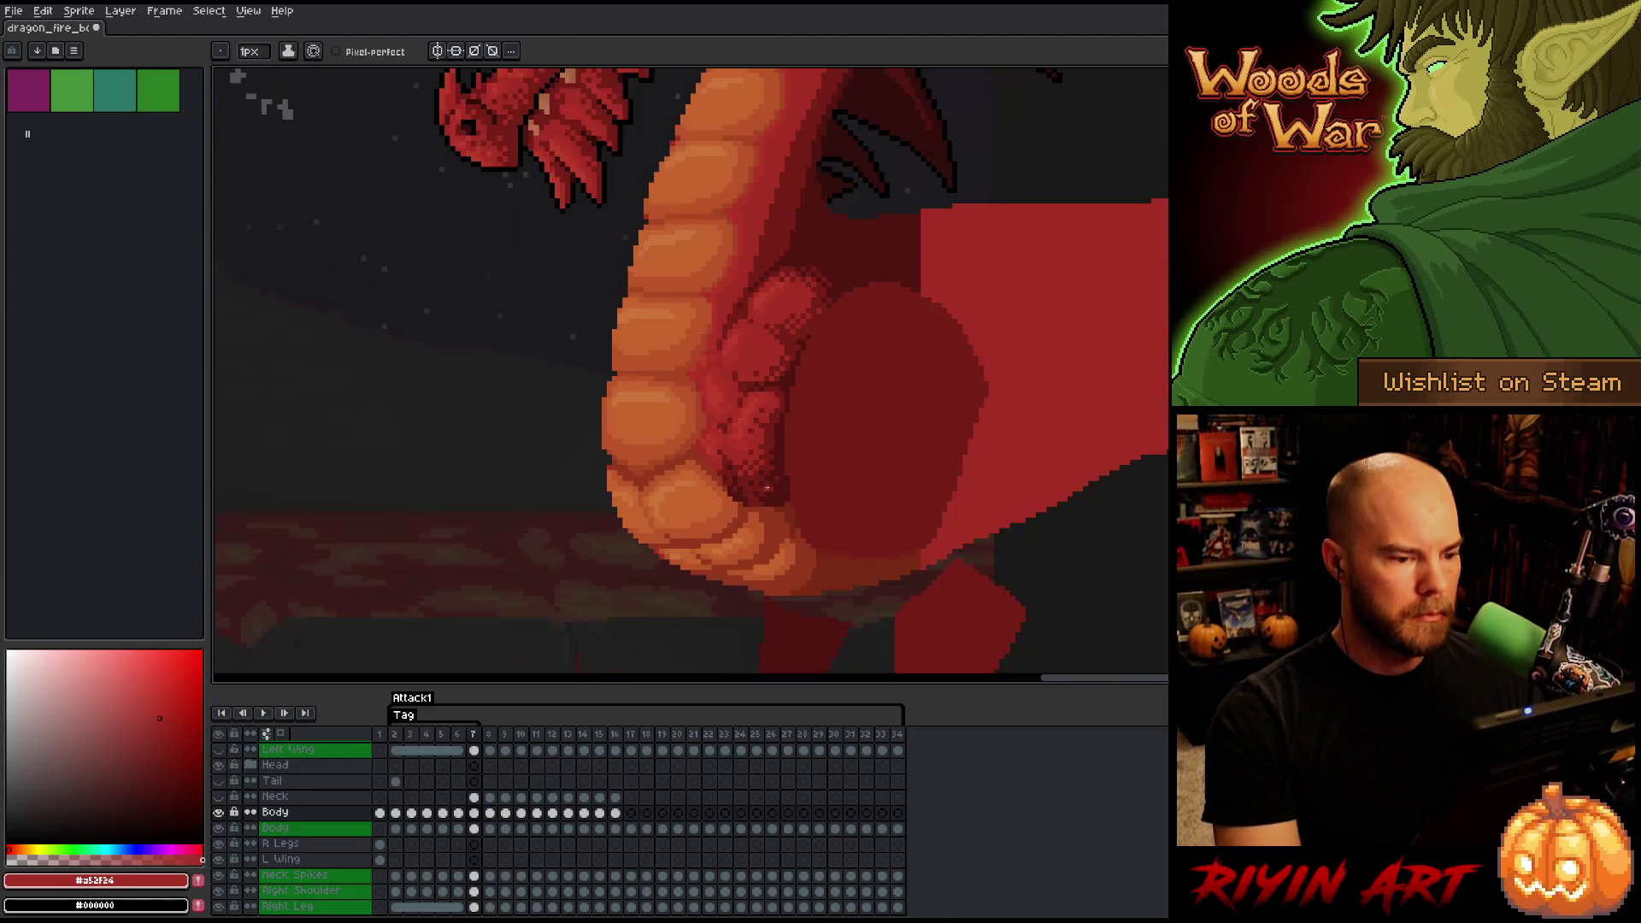
key("Left")
key("Right")
scroll(790, 477, "up", 1)
key("Left")
key("Right")
key("Left")
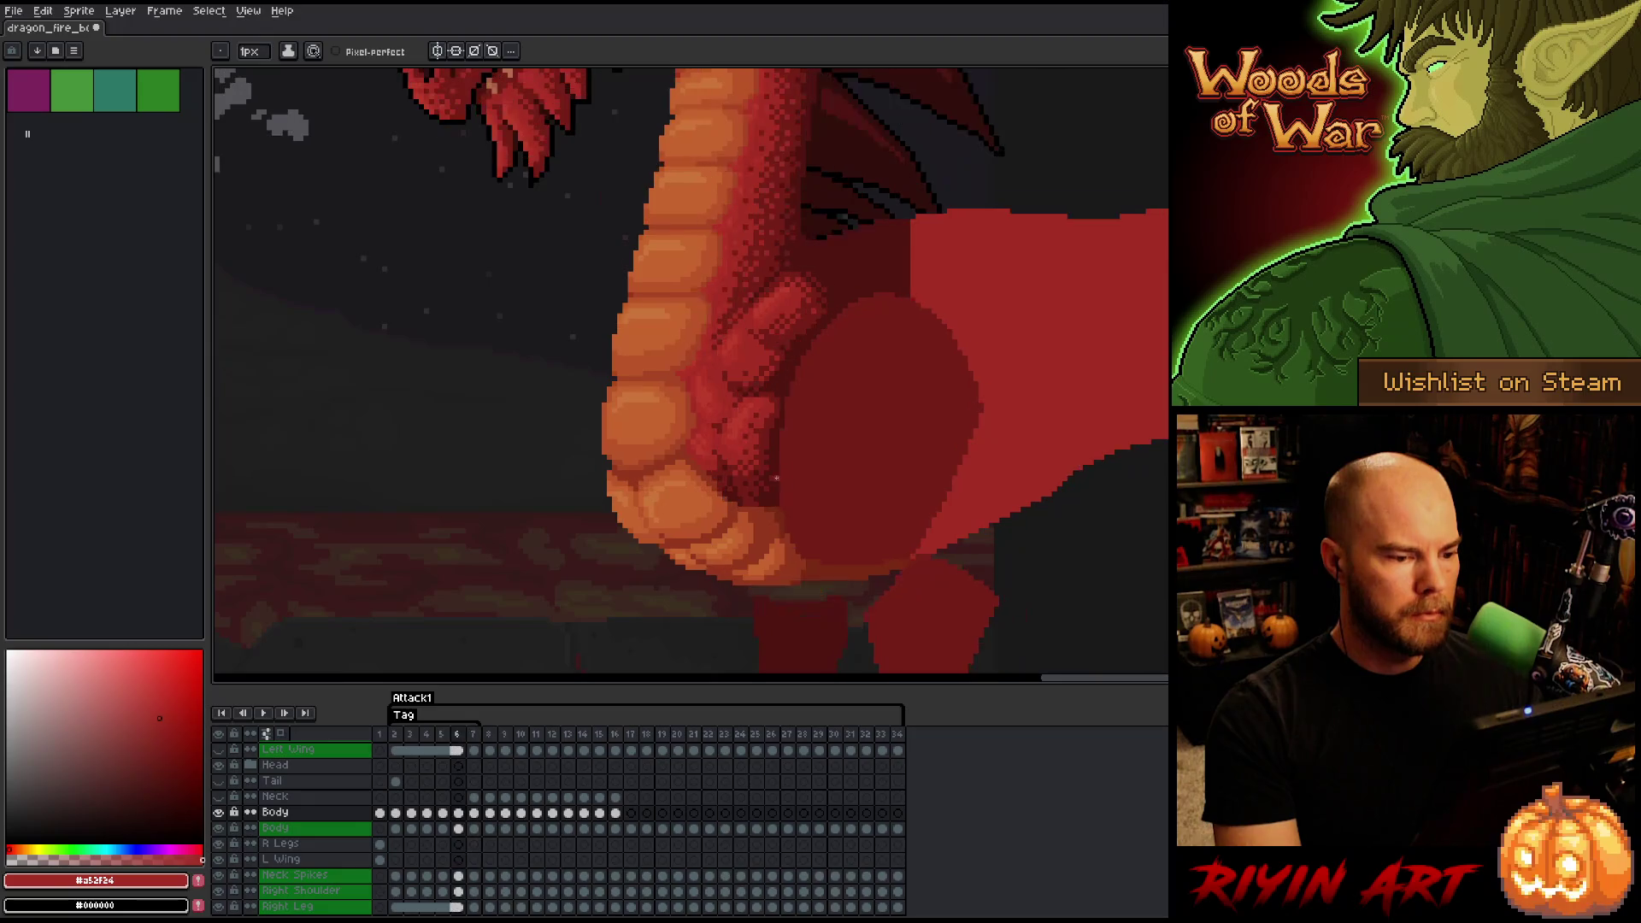
key("Right")
key("Left")
key("Right")
key("Left")
key("Right")
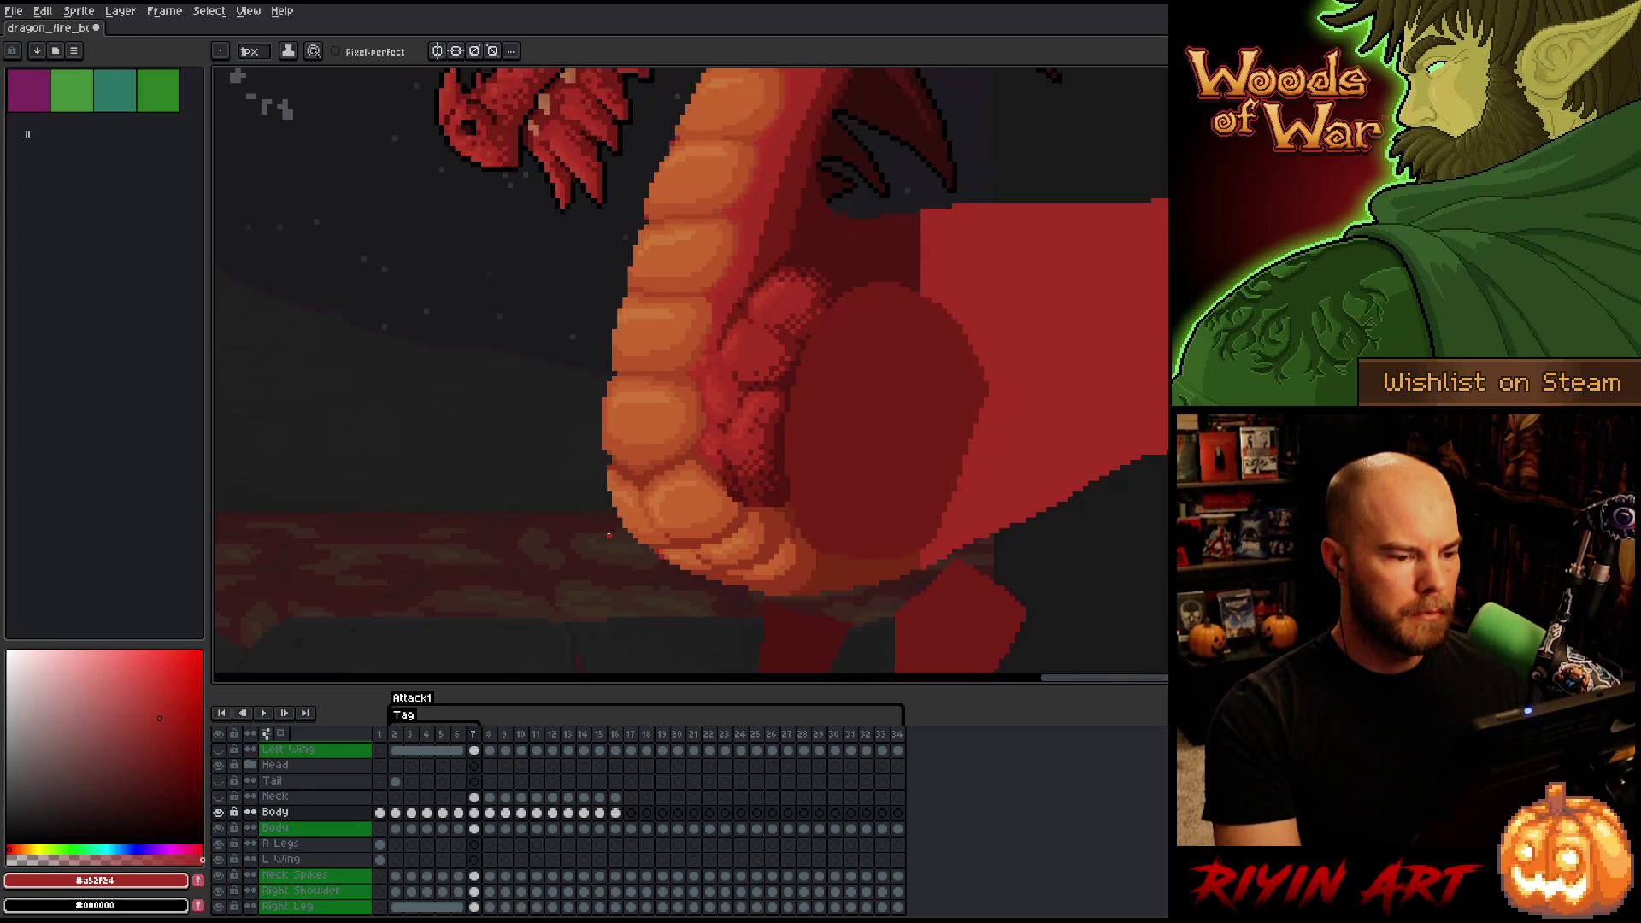
scroll(605, 536, "down", 3)
key("Left")
key("Right")
key("Left")
key("Right")
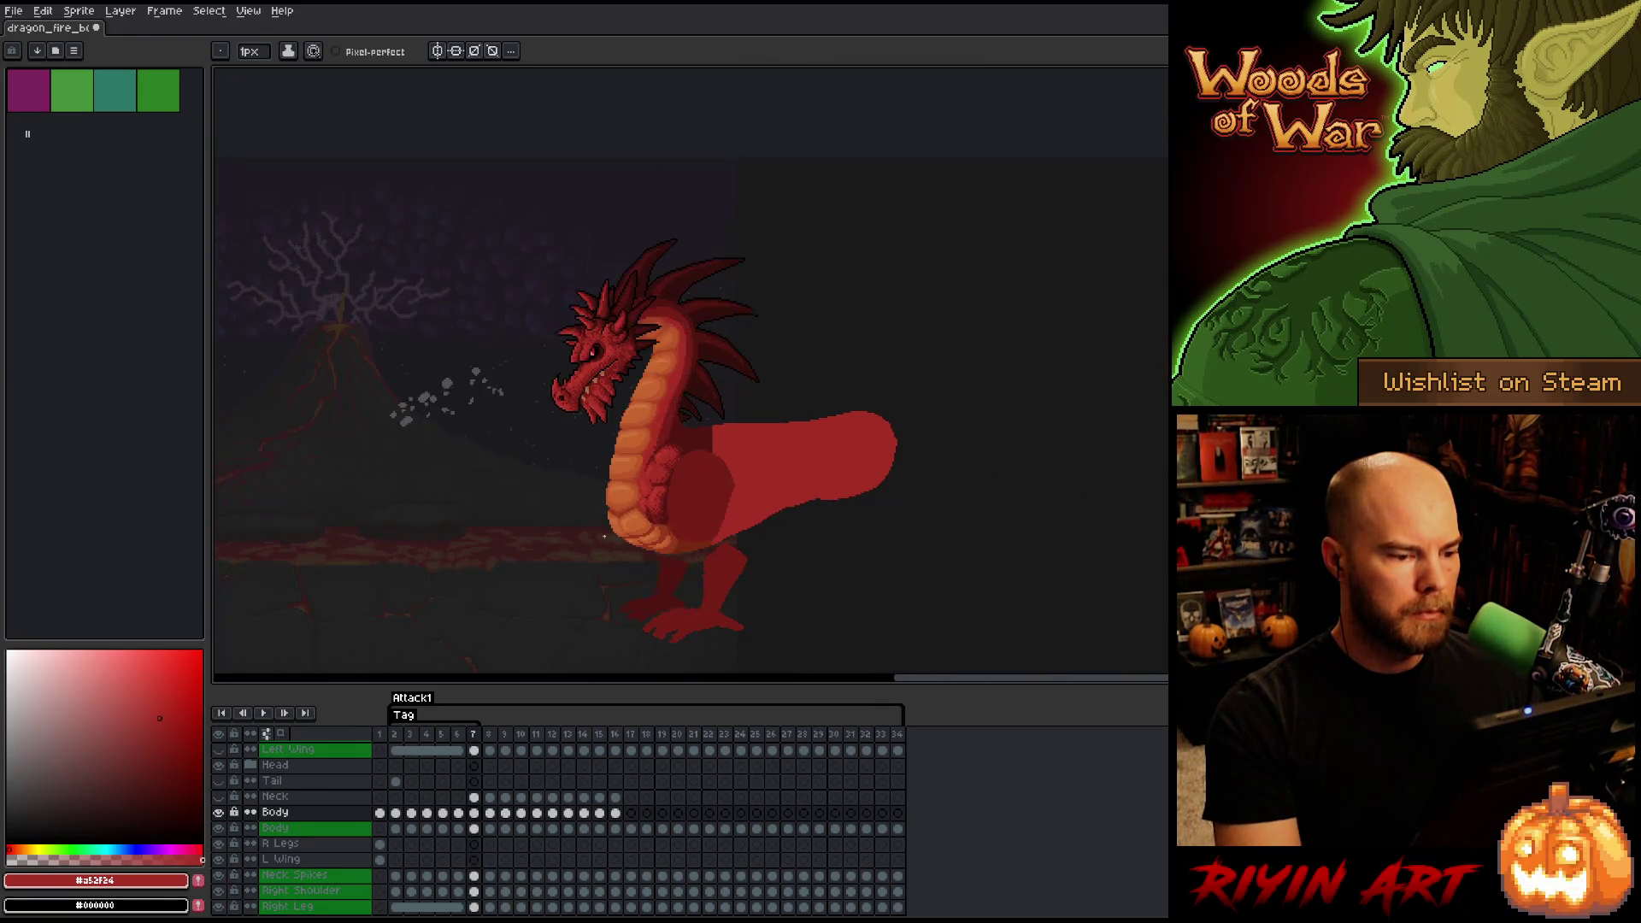
key("Left")
key("Right")
key("Left")
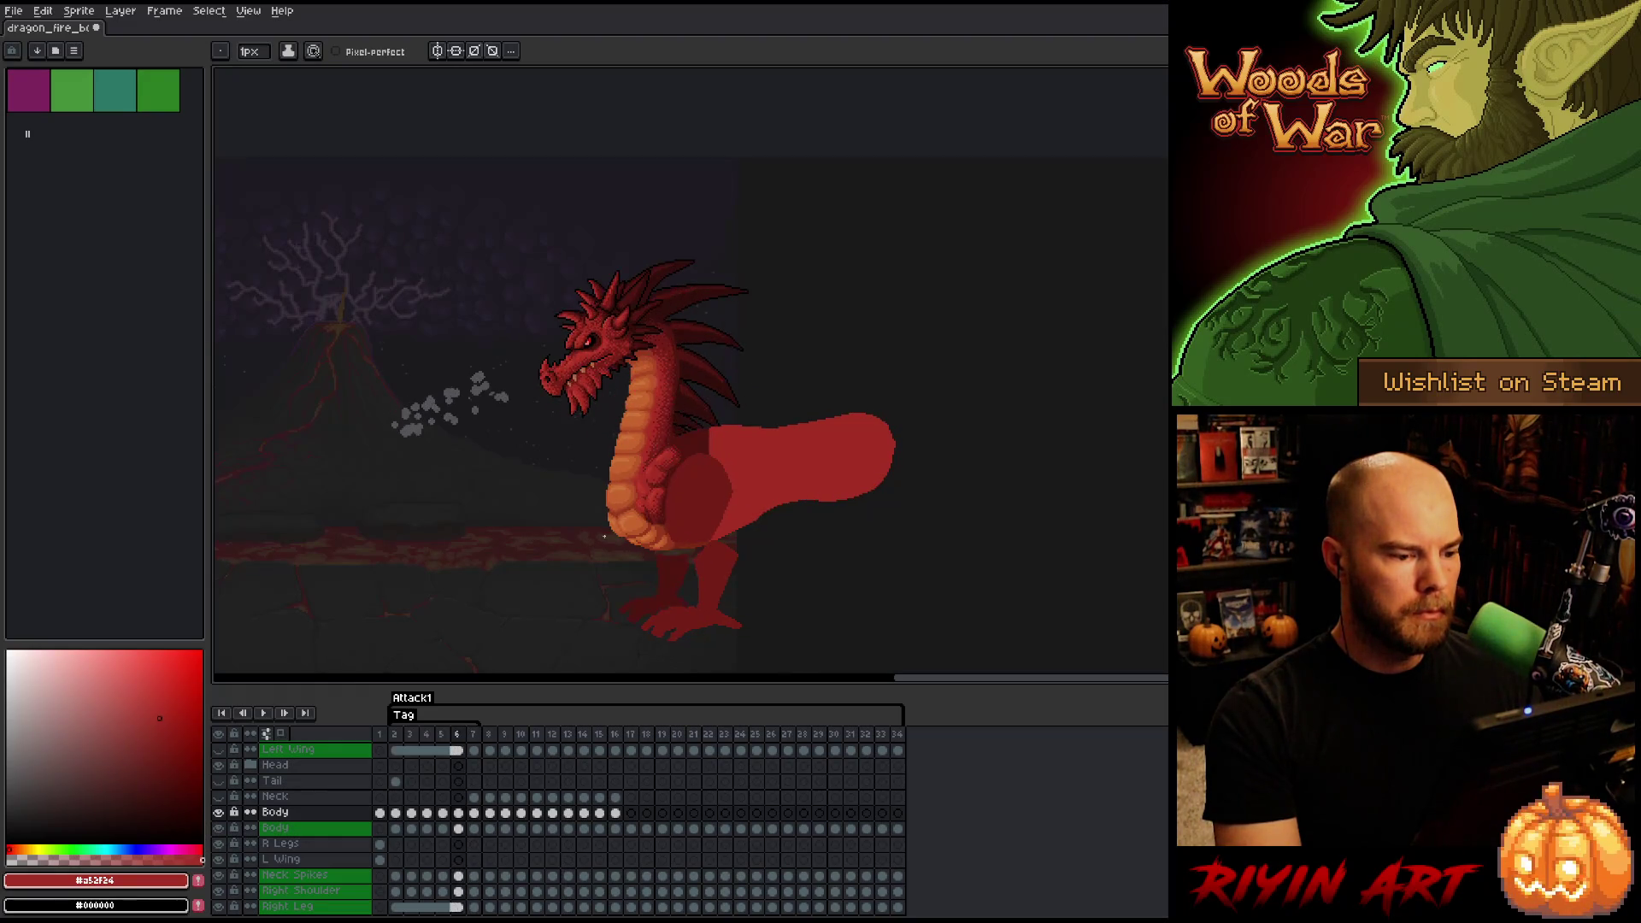
key("Right")
key("Left")
key("Right")
key("Left")
key("Right")
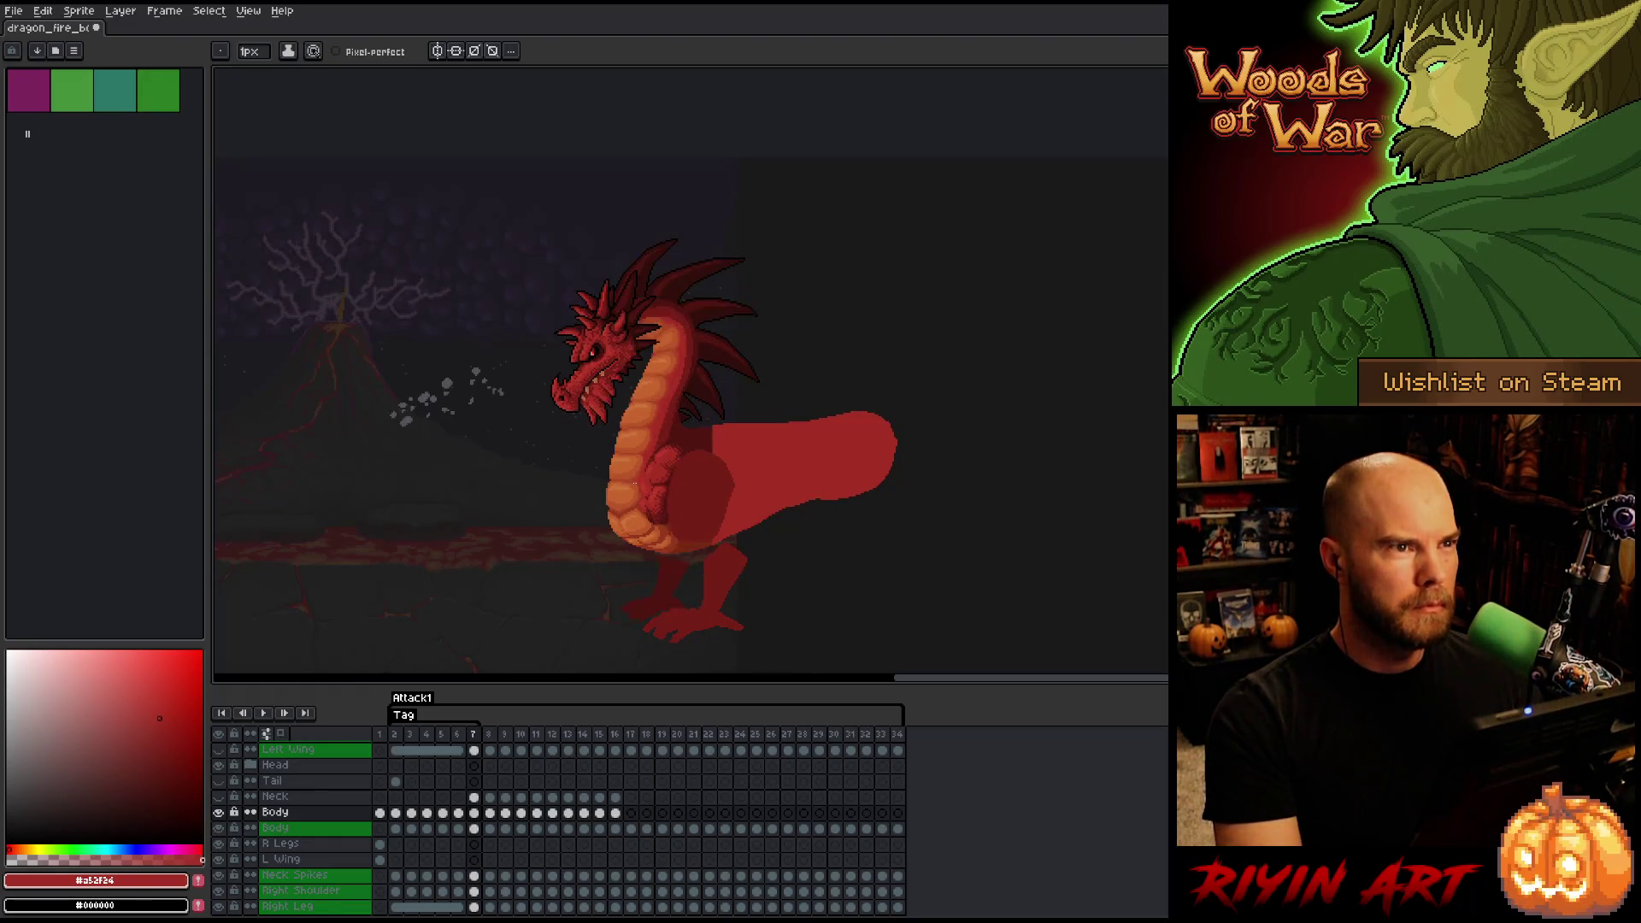
scroll(635, 484, "up", 2)
key("Left")
key("Right")
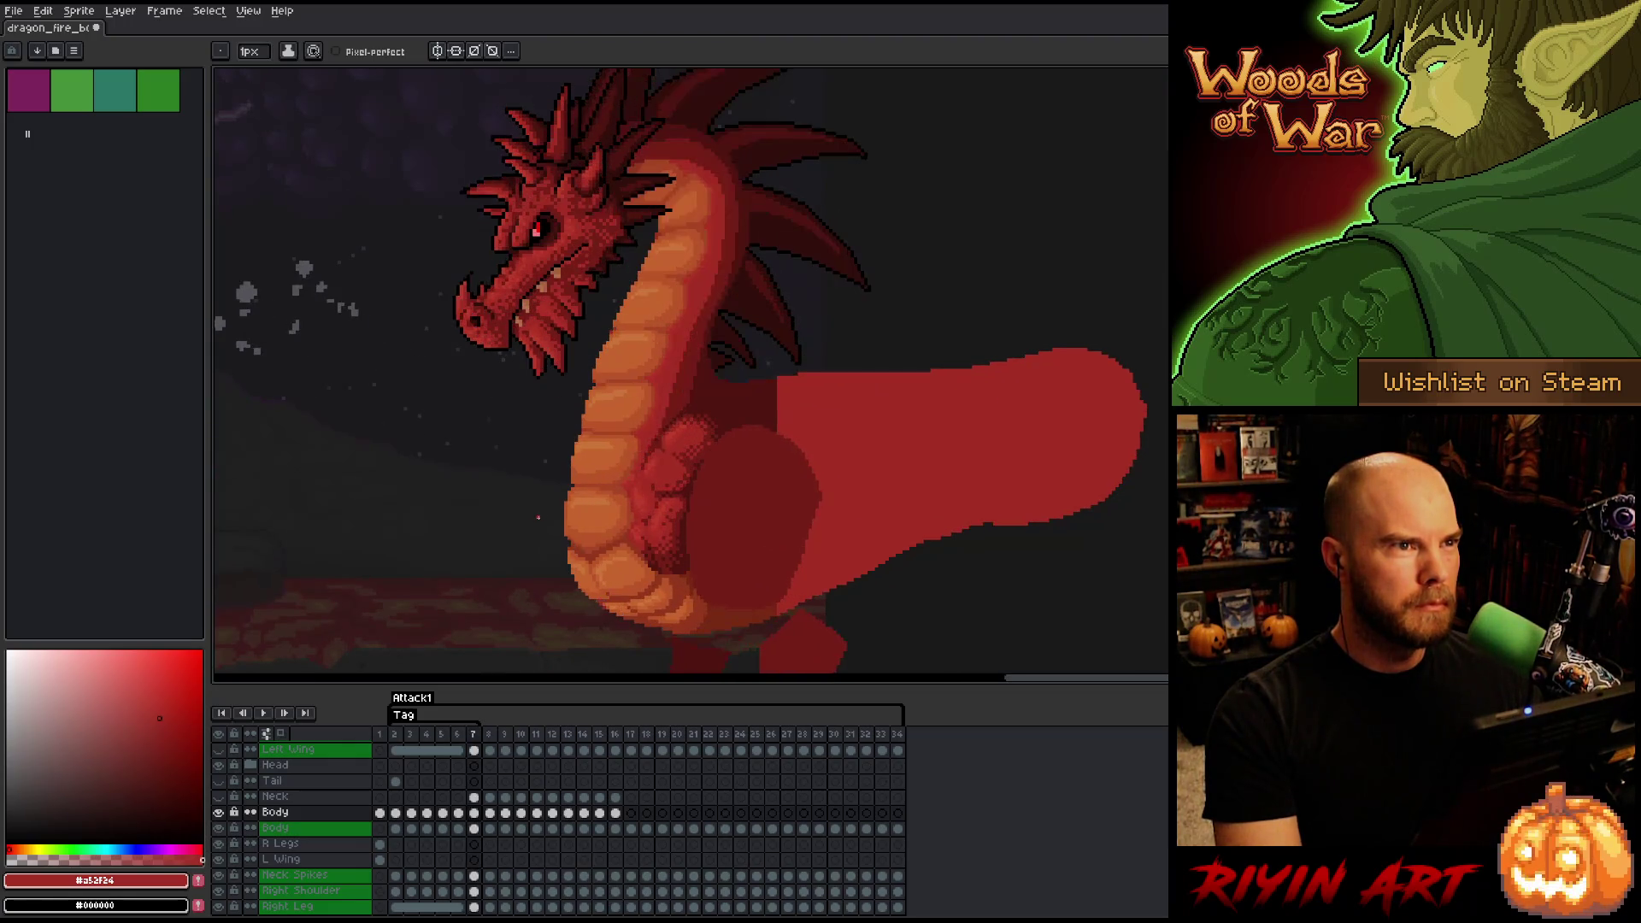
key("Left")
scroll(598, 439, "down", 1)
key("Right")
key("Left")
key("Right")
key("Left")
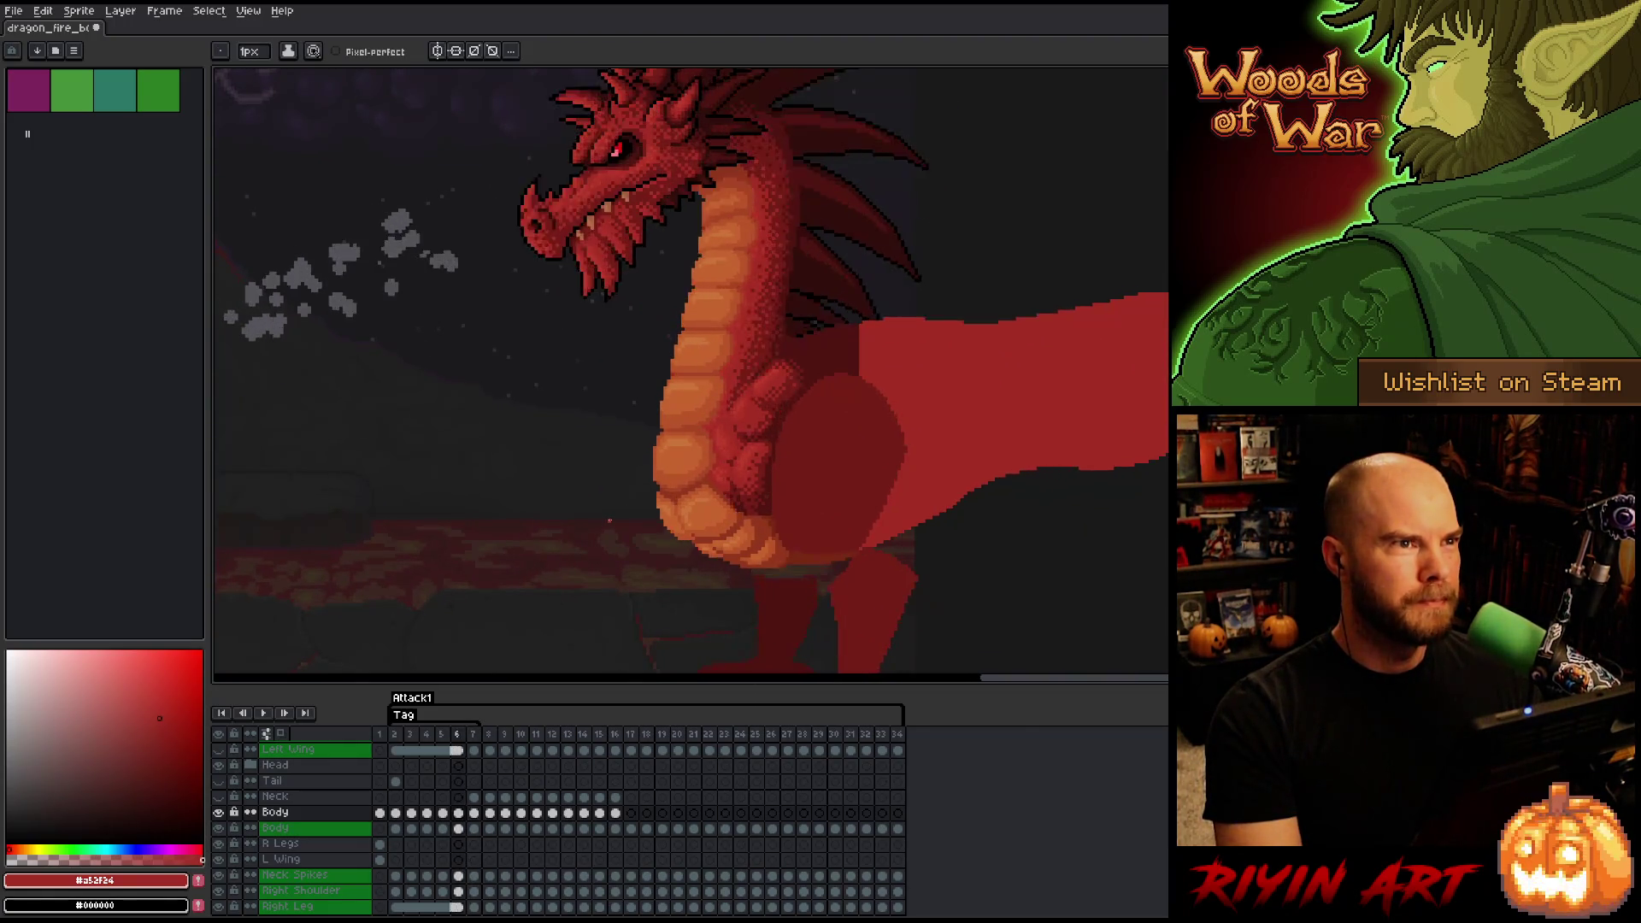
key("Right")
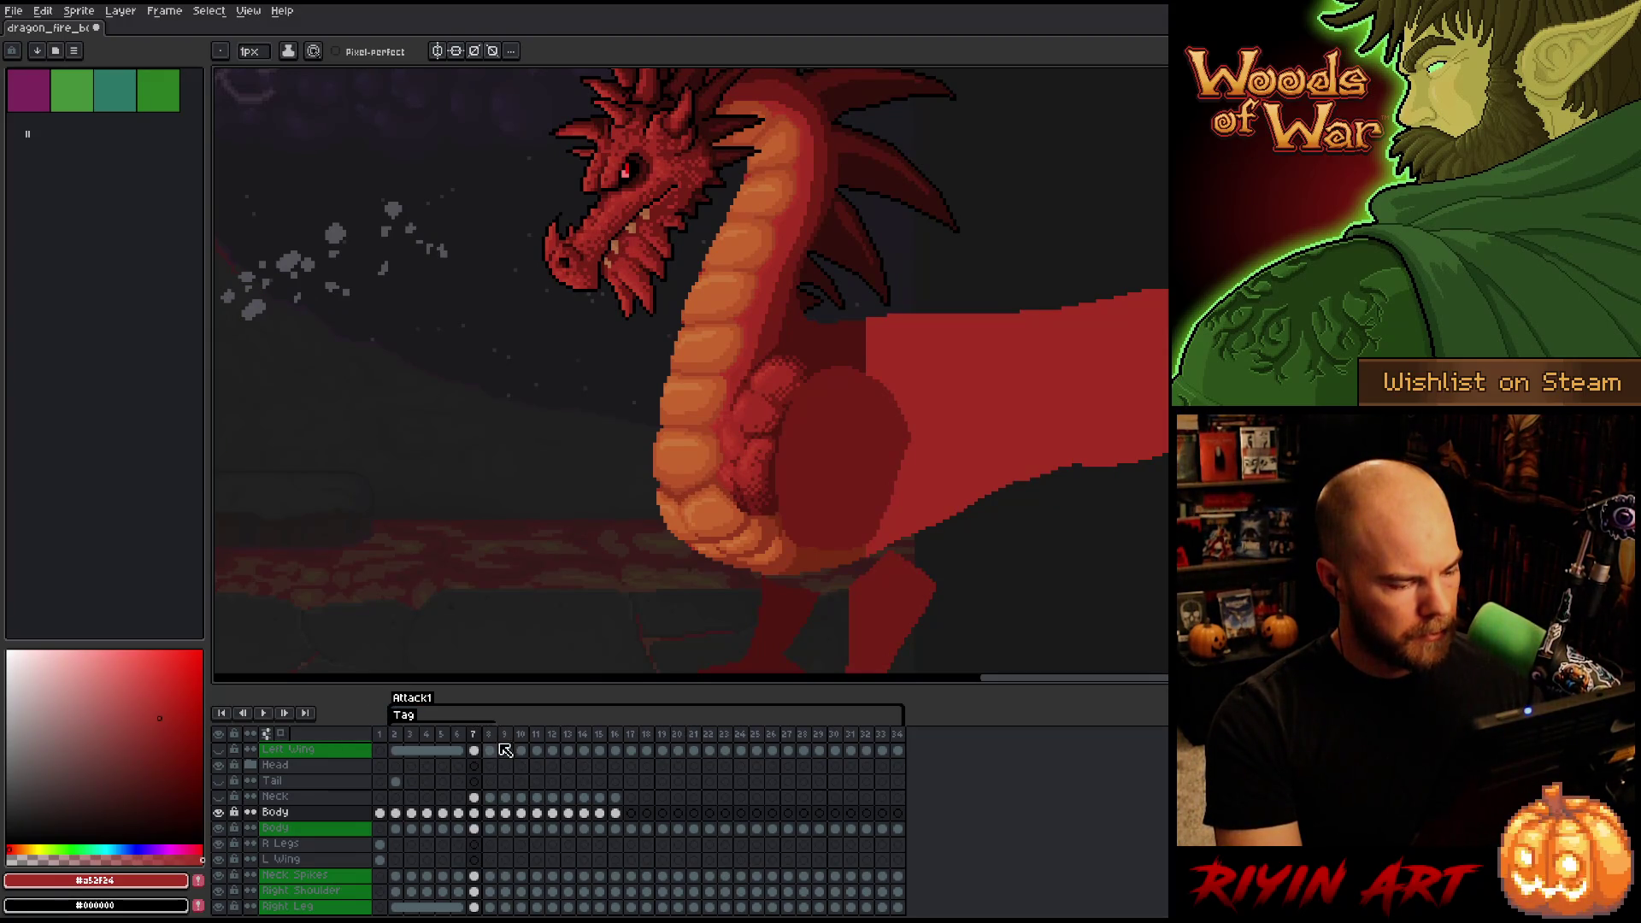
key("Right")
key("Left")
key("Right")
key("Right")
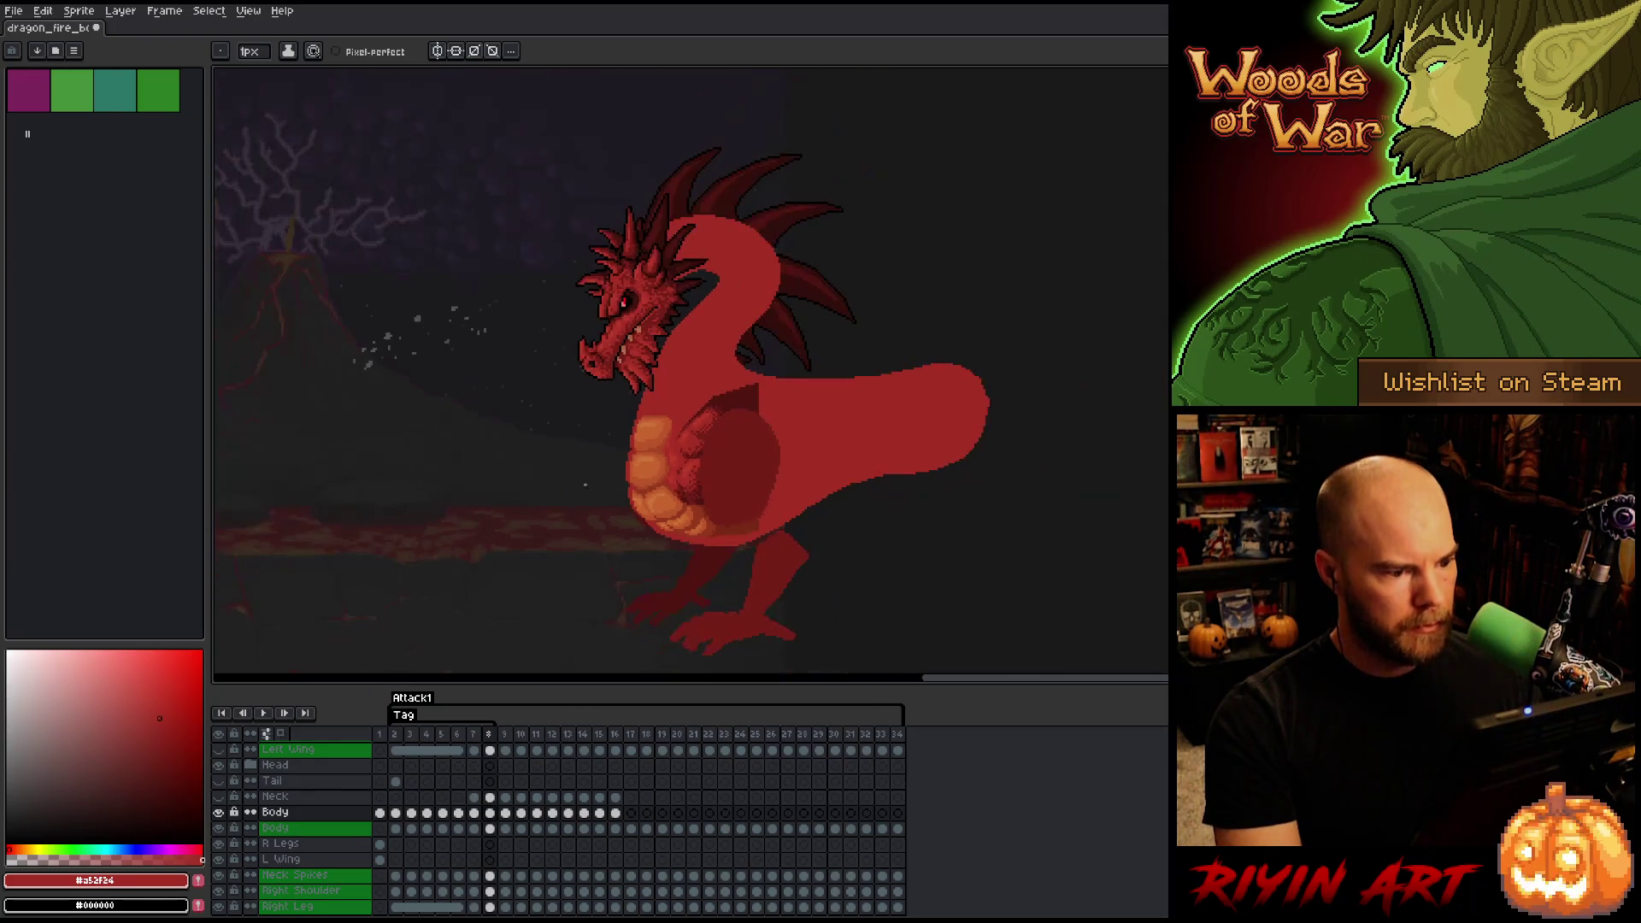
key("Left")
key("Left")
key("Right")
key("Left")
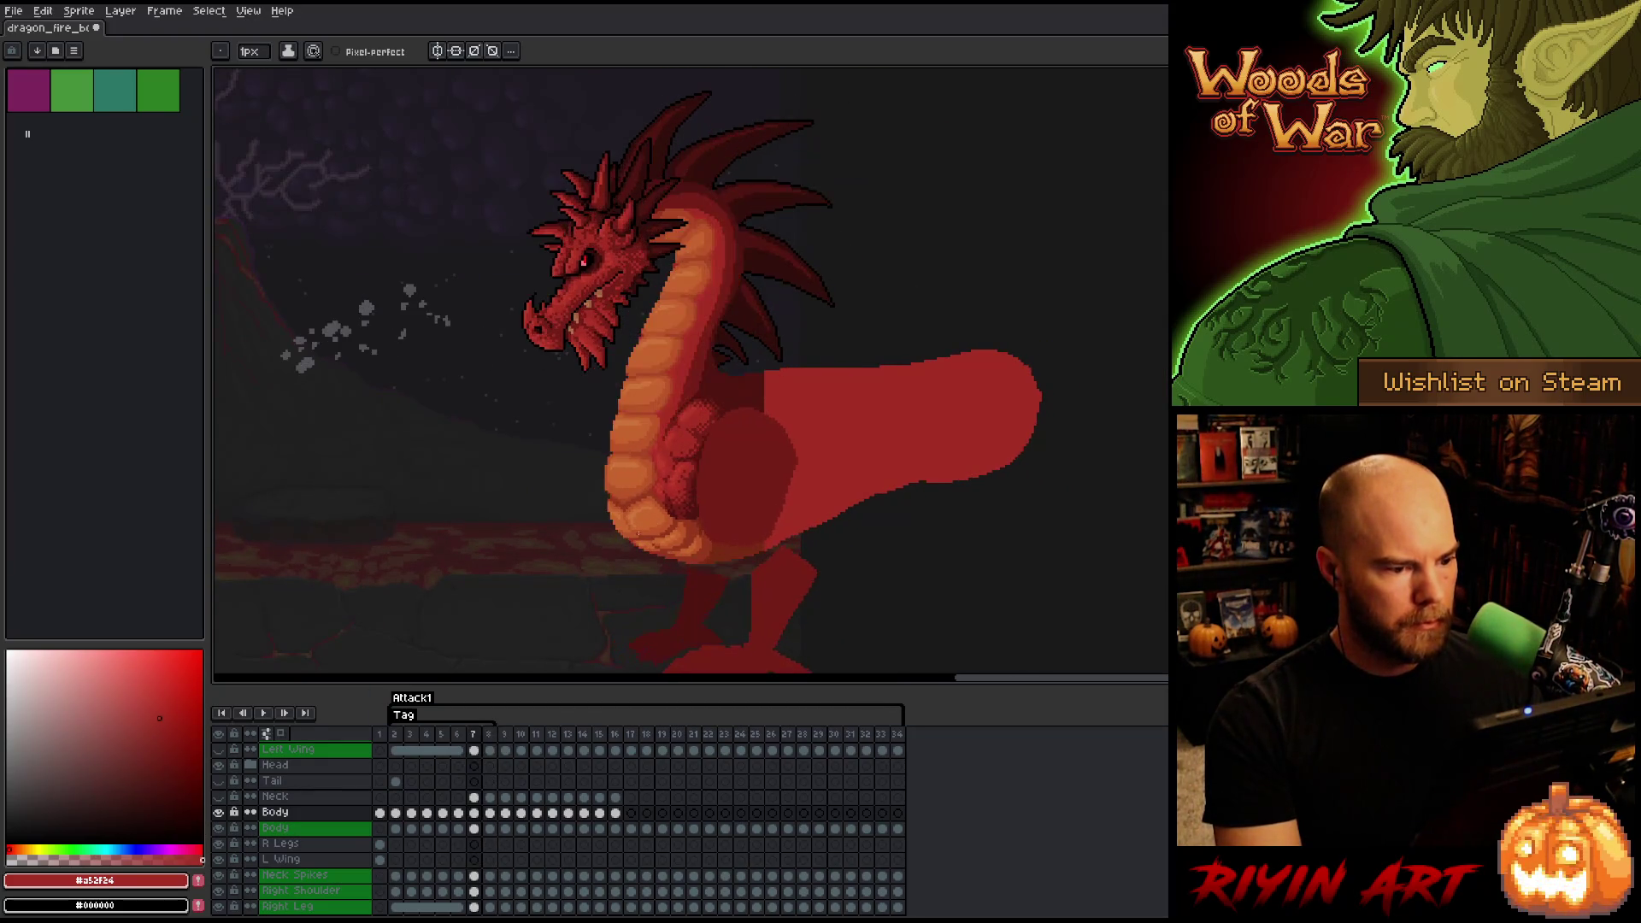
key("Right")
key("Left")
key("Left")
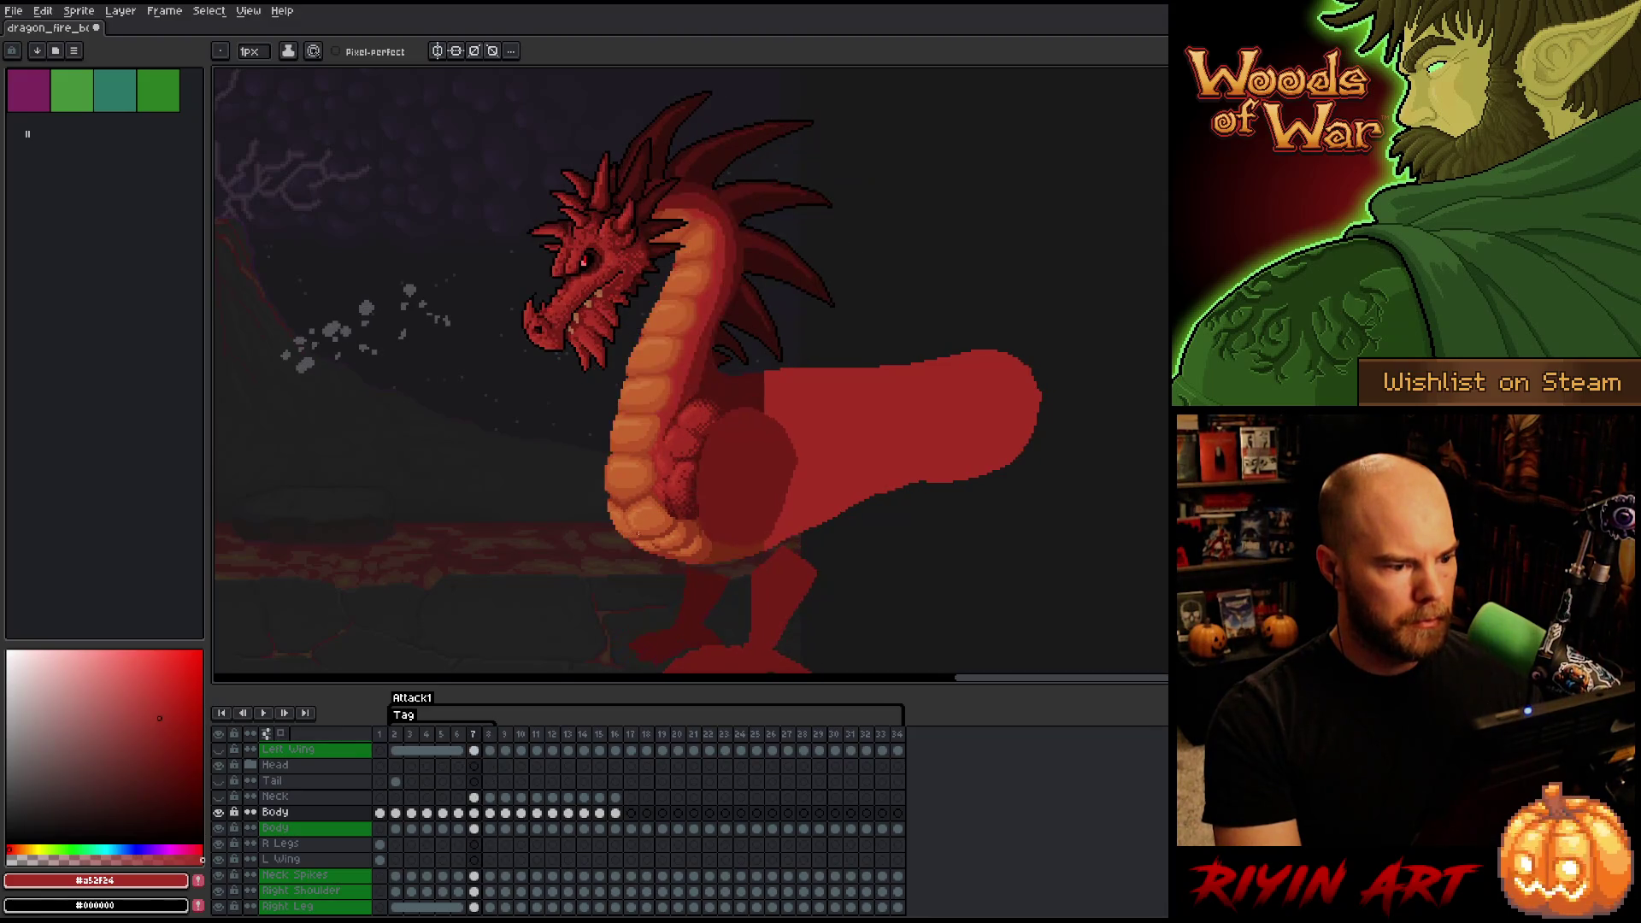
key("q")
mouse_move(770, 607)
left_mouse_down()
mouse_move(878, 523)
mouse_move(889, 359)
mouse_move(681, 337)
mouse_move(476, 597)
mouse_move(489, 605)
left_mouse_up()
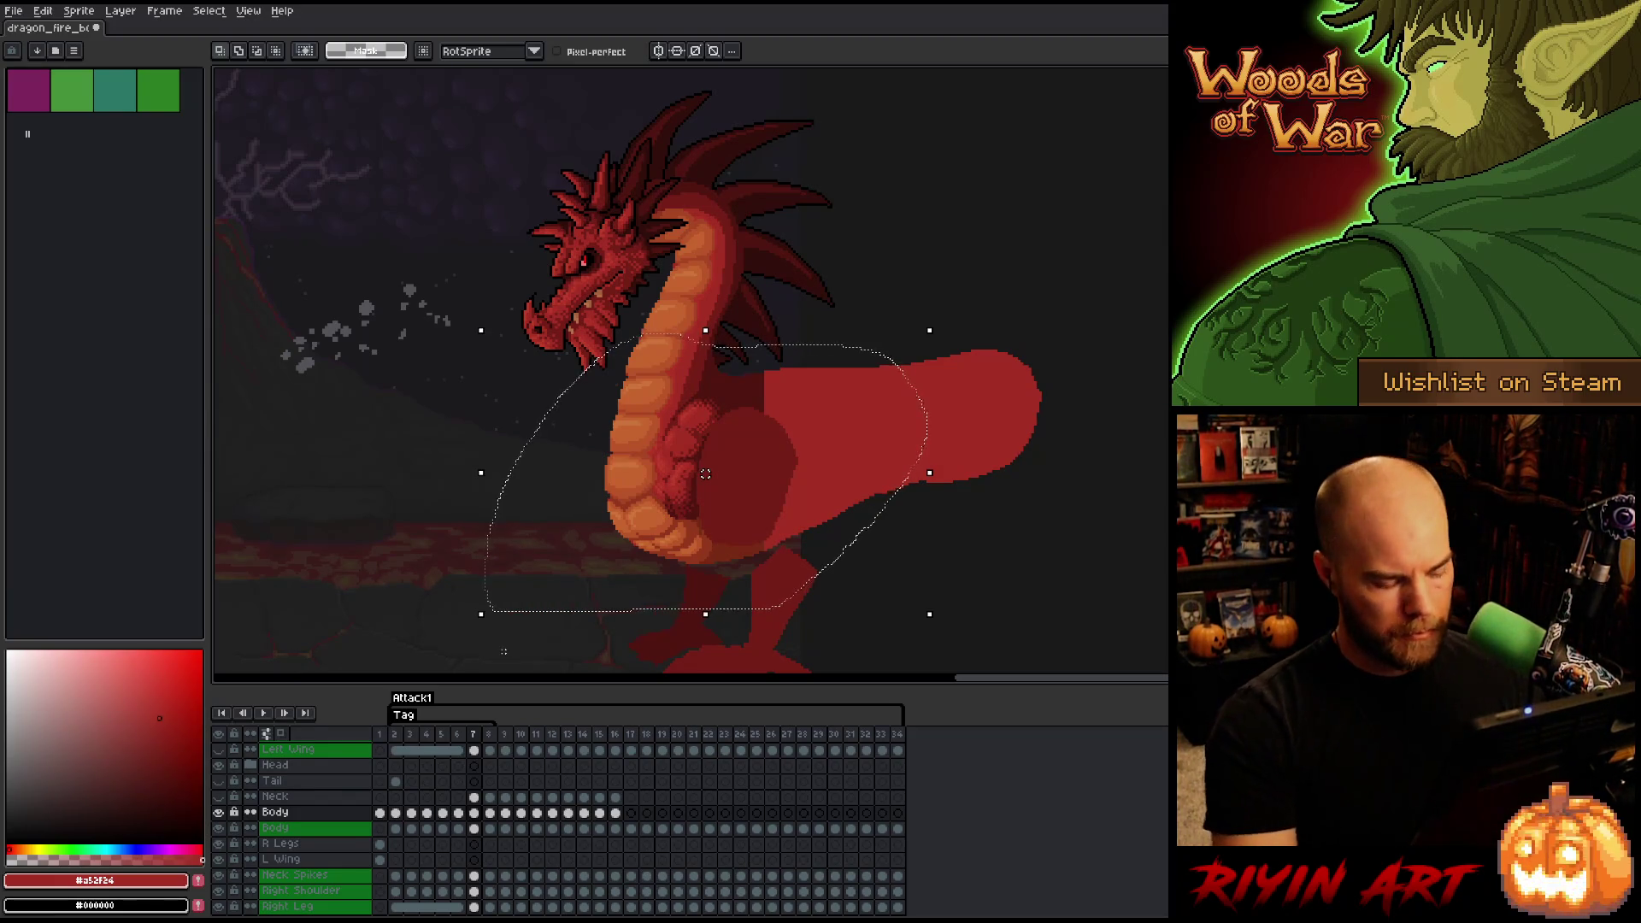
- Paste the shaded belly onto frame 8 and nudge it one pixel right
key("period")
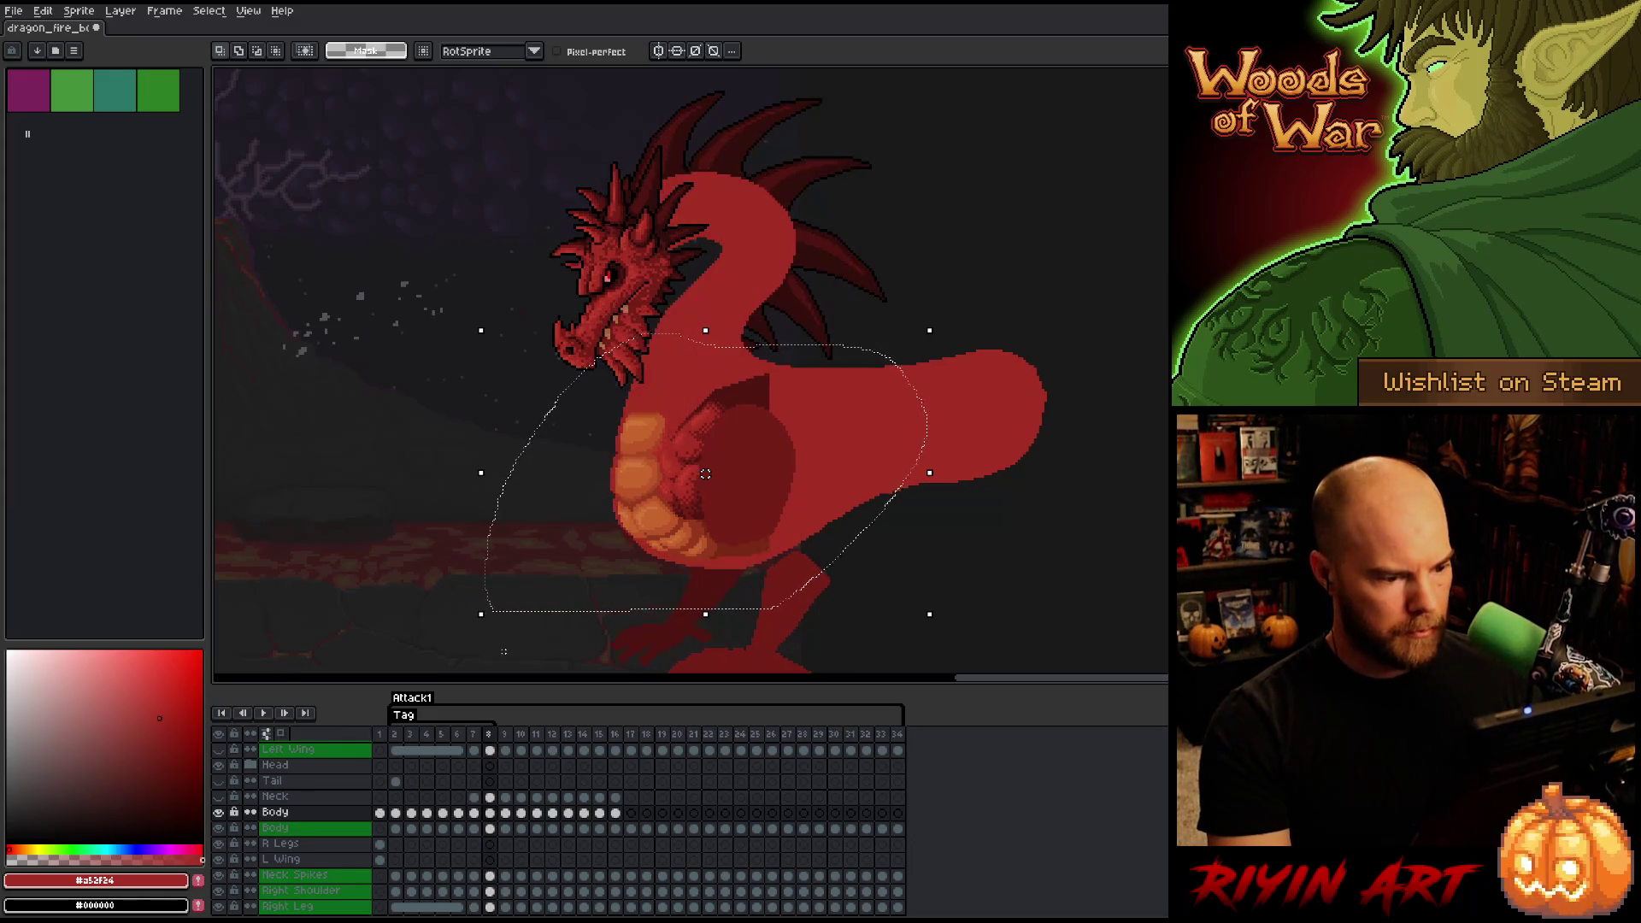
key("ctrl+v")
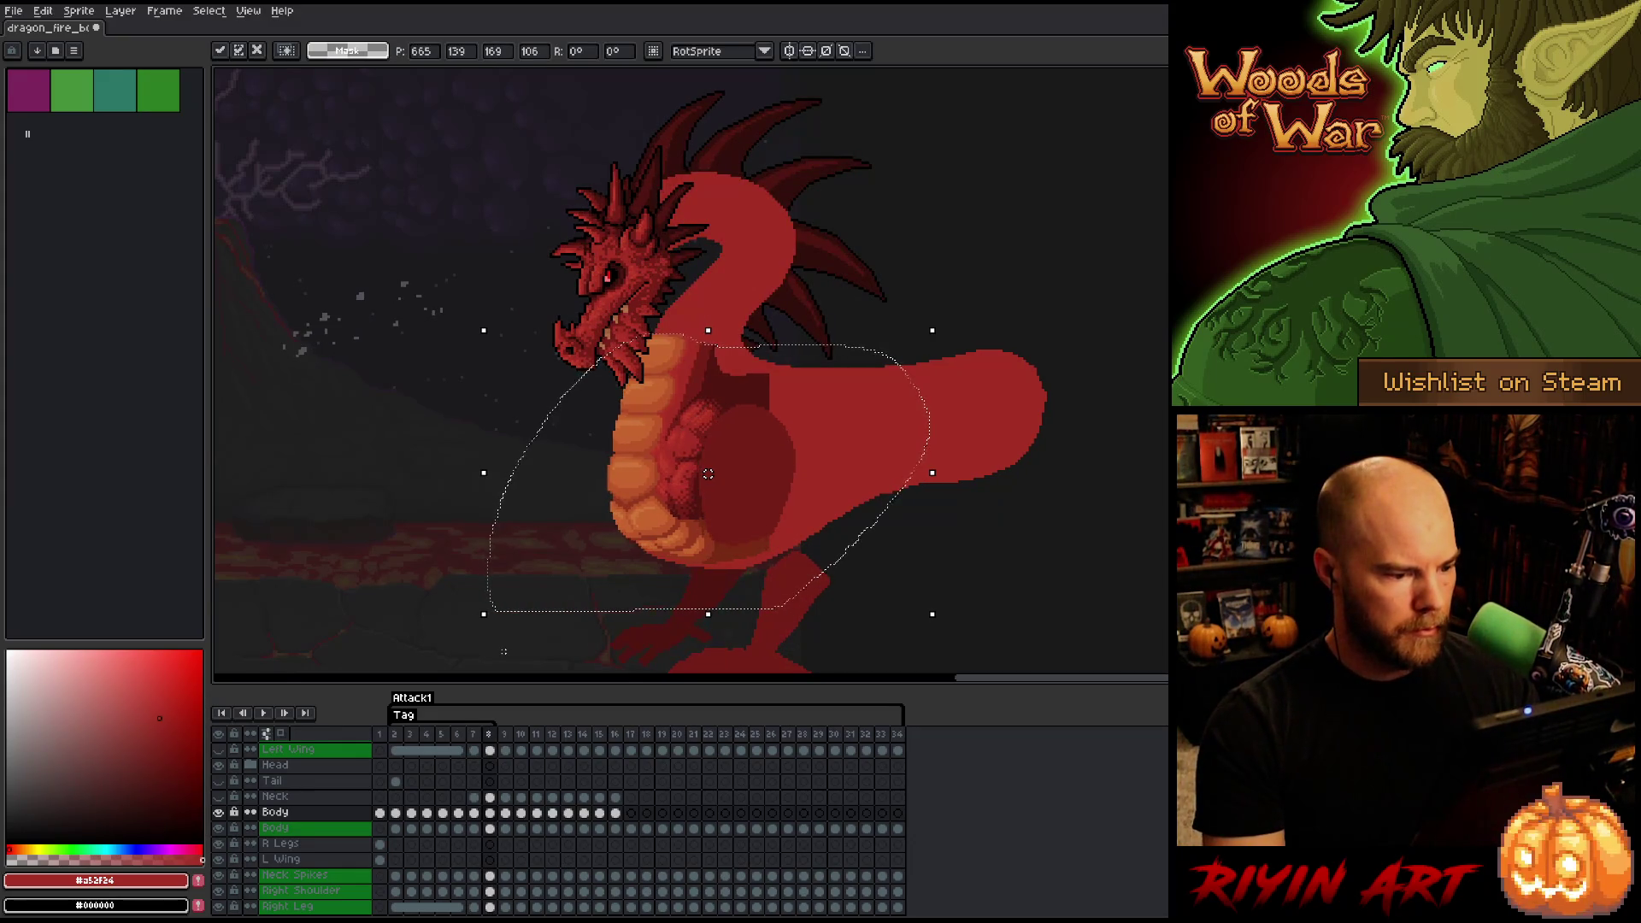
left_click_drag(710, 474, 712, 474)
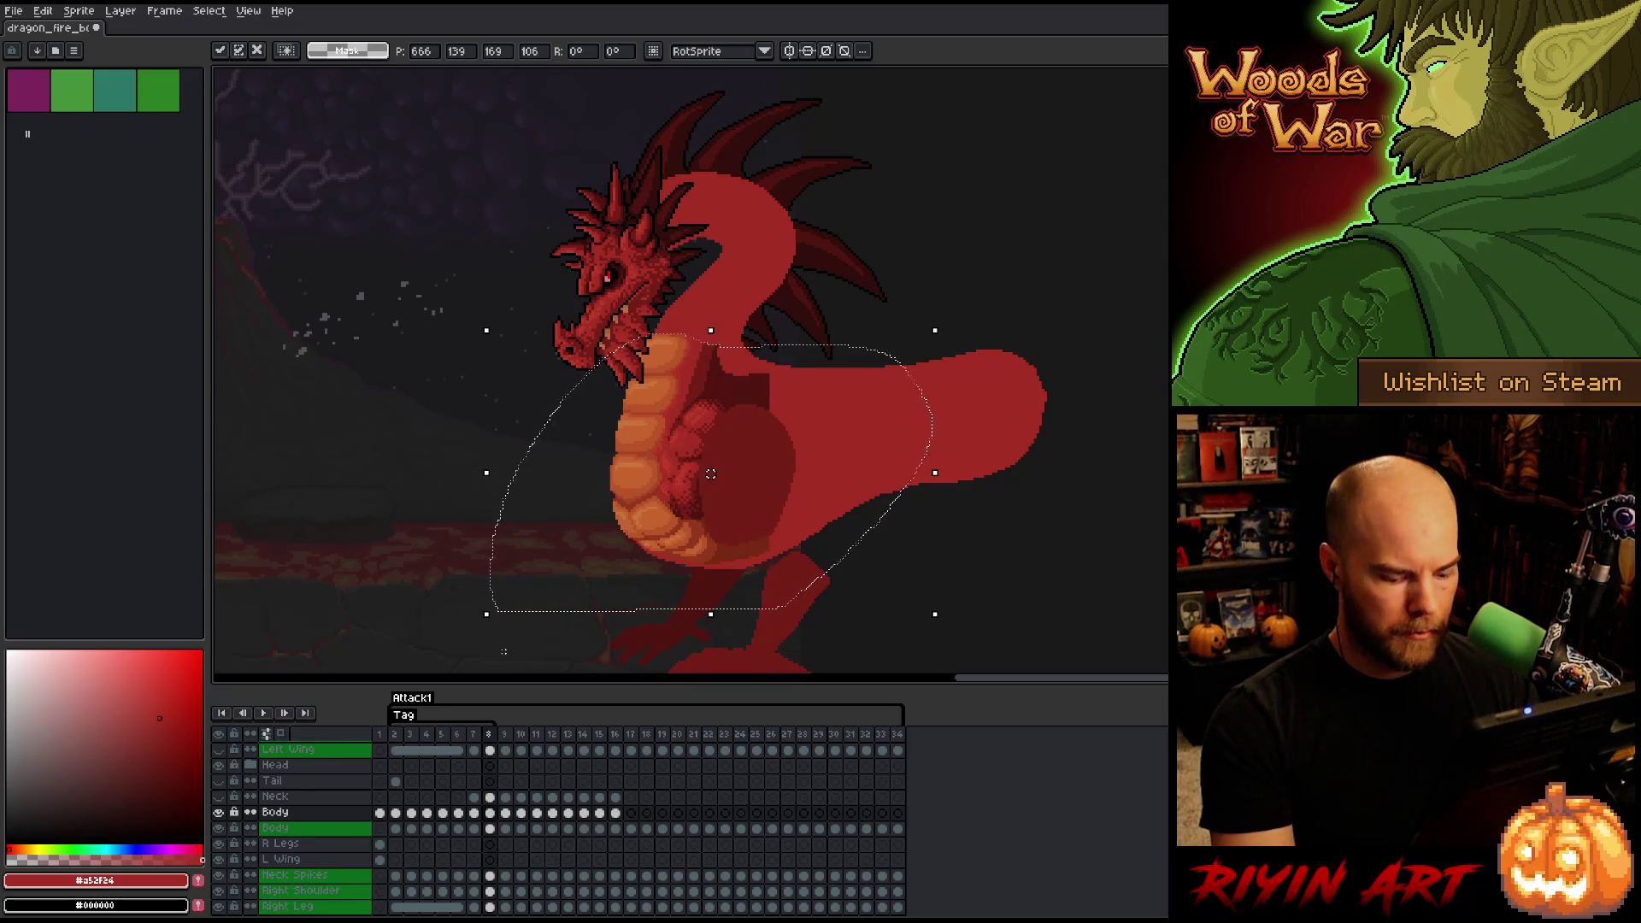
key("comma")
- Compare frame 8 with frame 7 and shift the pasted belly one pixel left
key("period")
key("comma")
key("period")
key("comma")
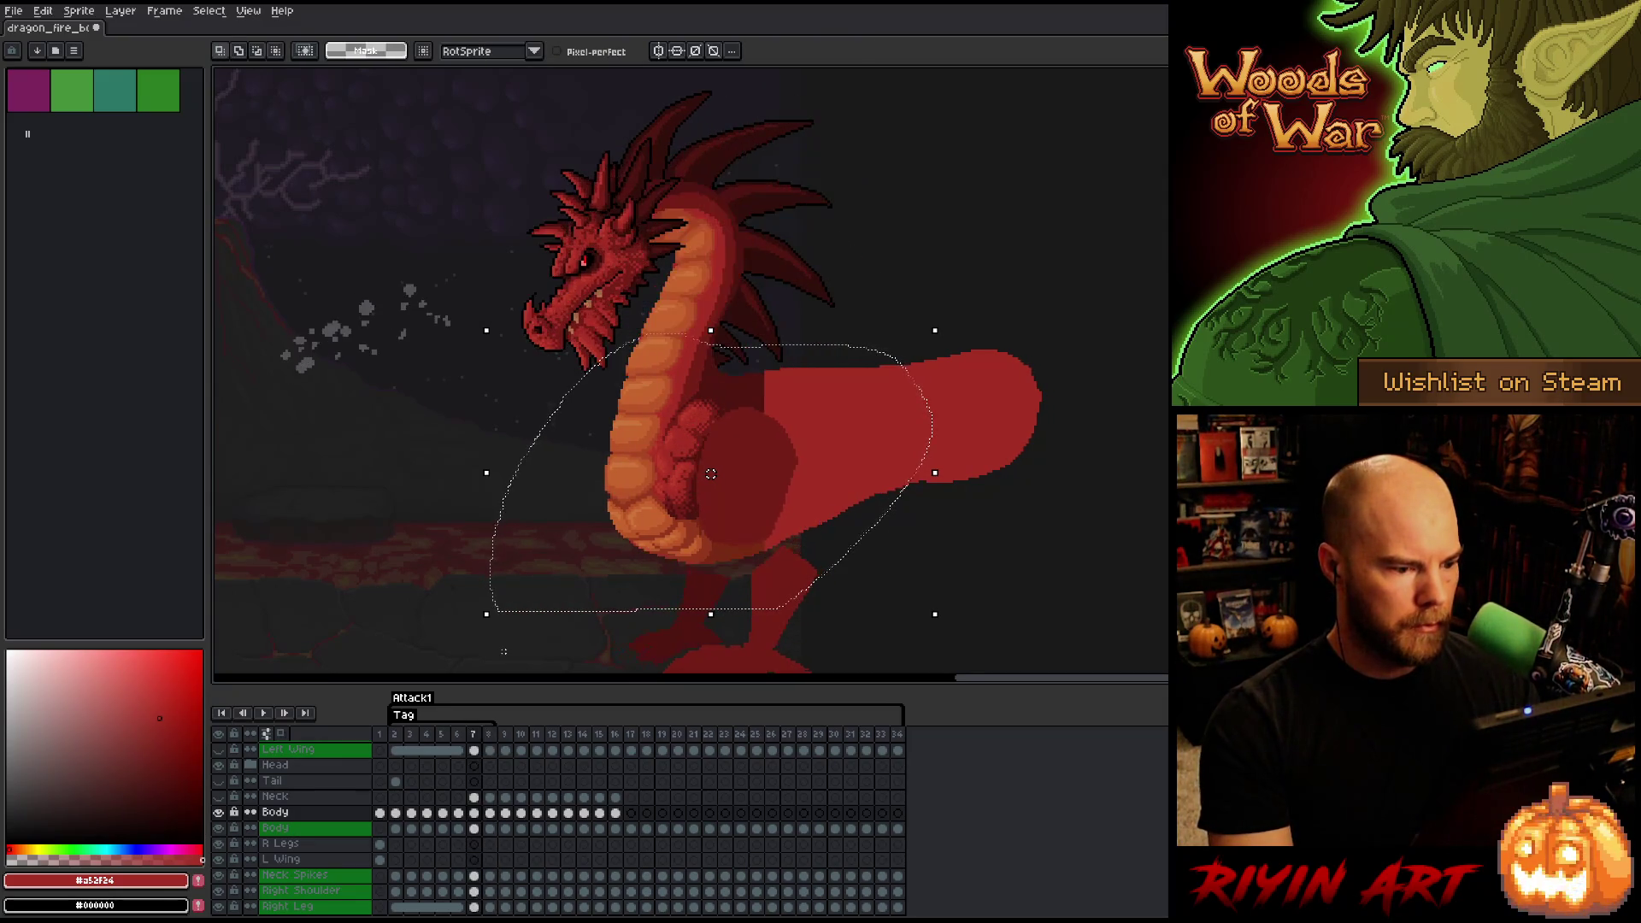
key("period")
key("comma")
key("period")
key("comma")
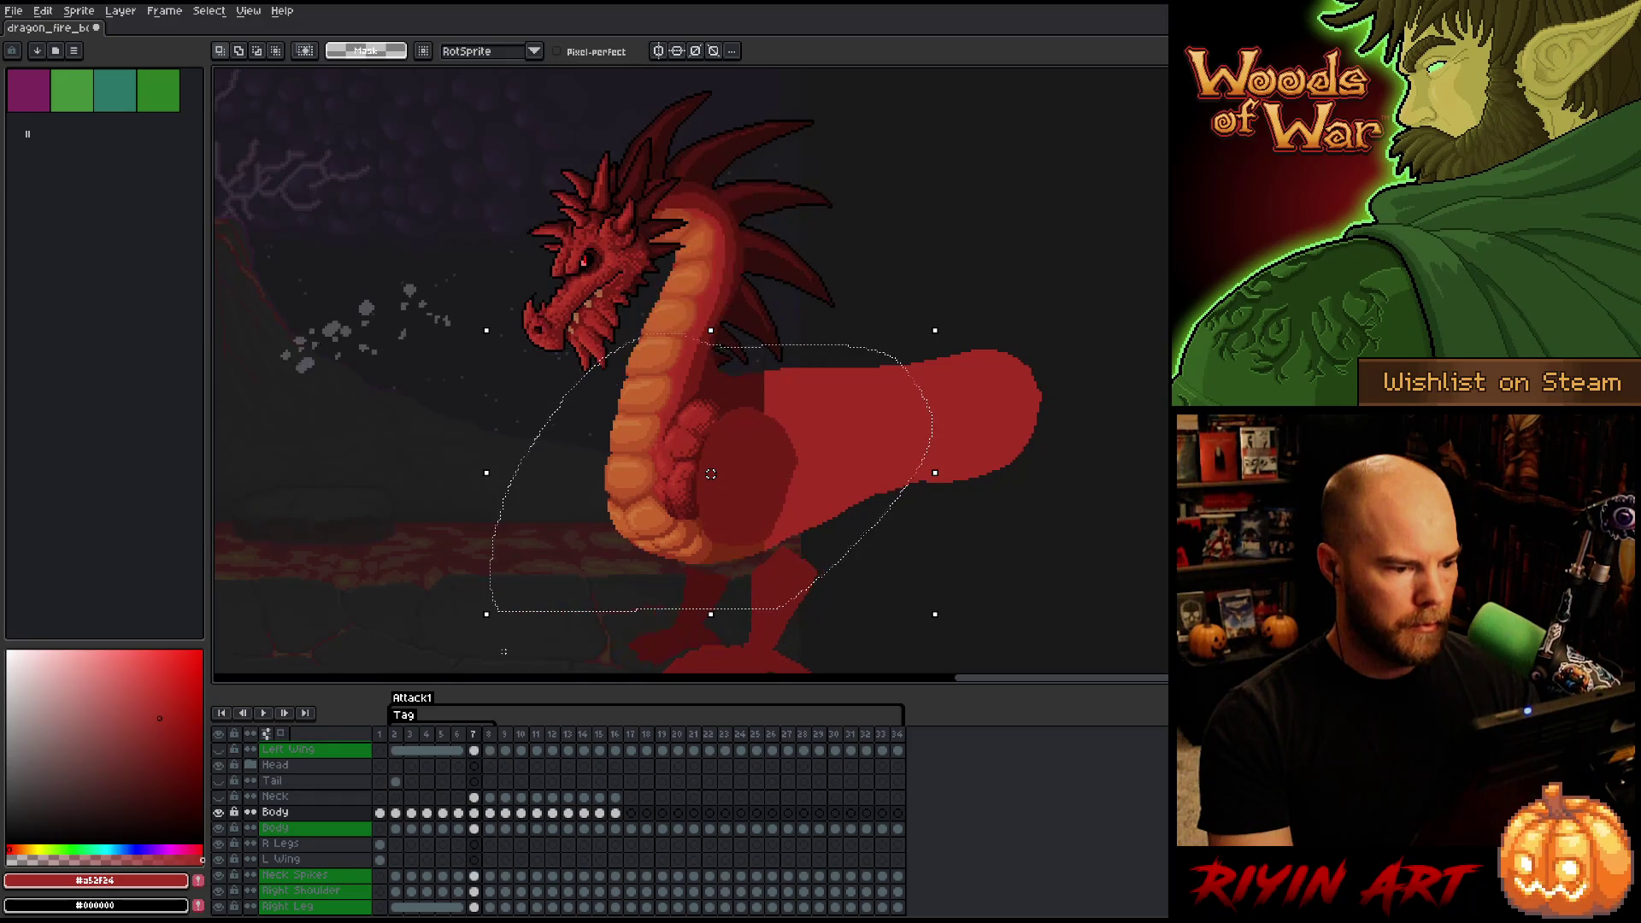
key("period")
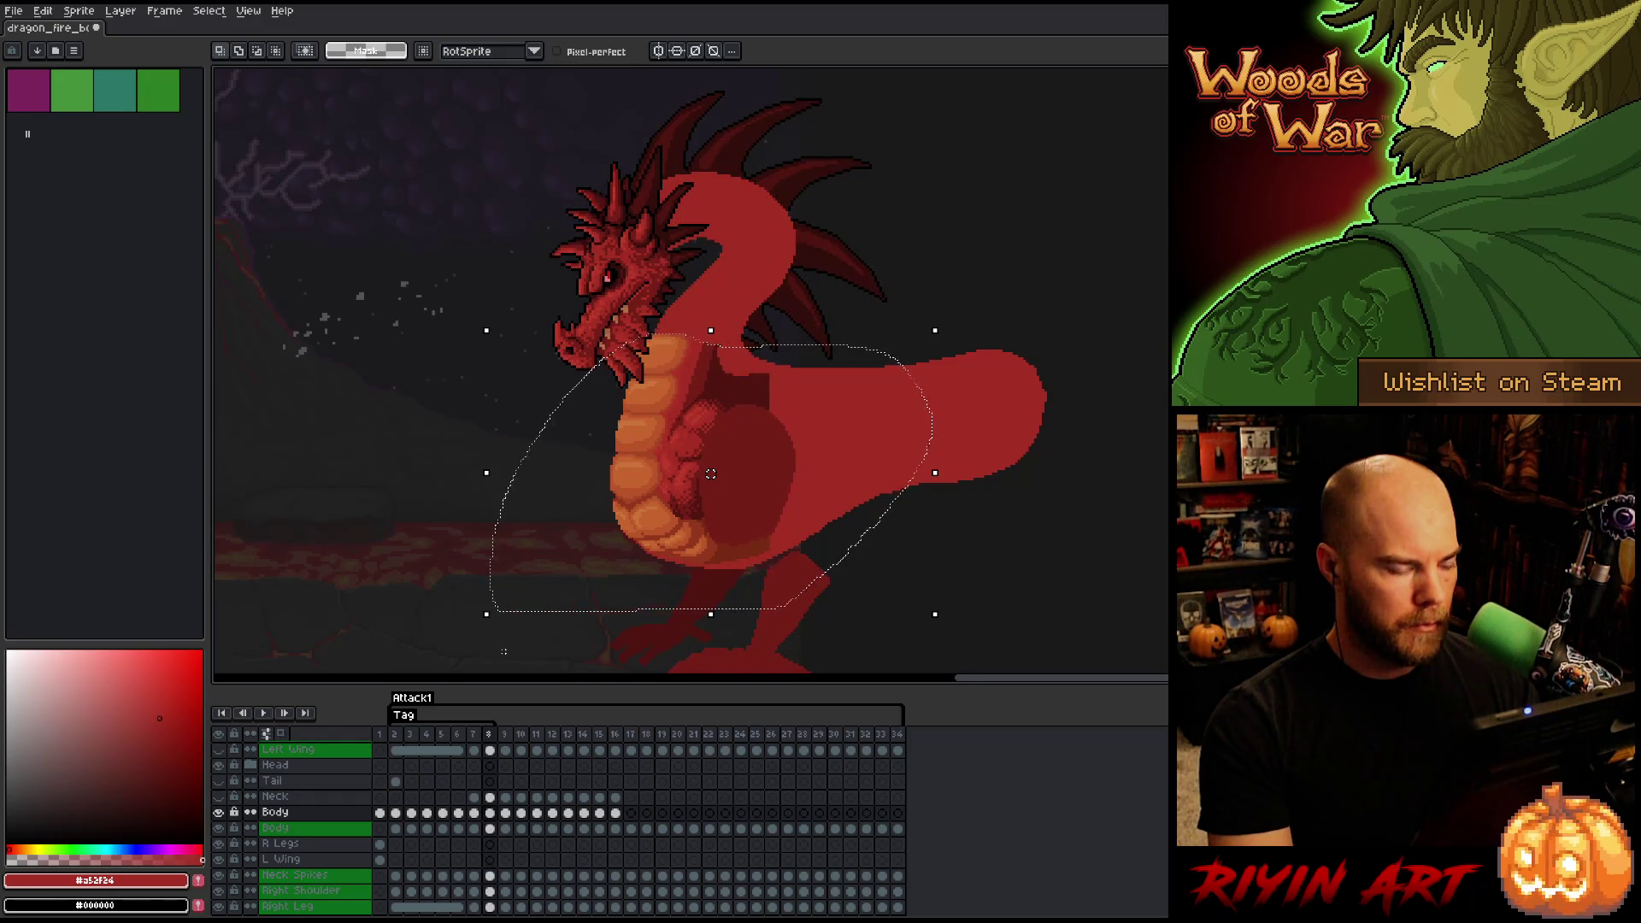
key("Left")
key("Left")
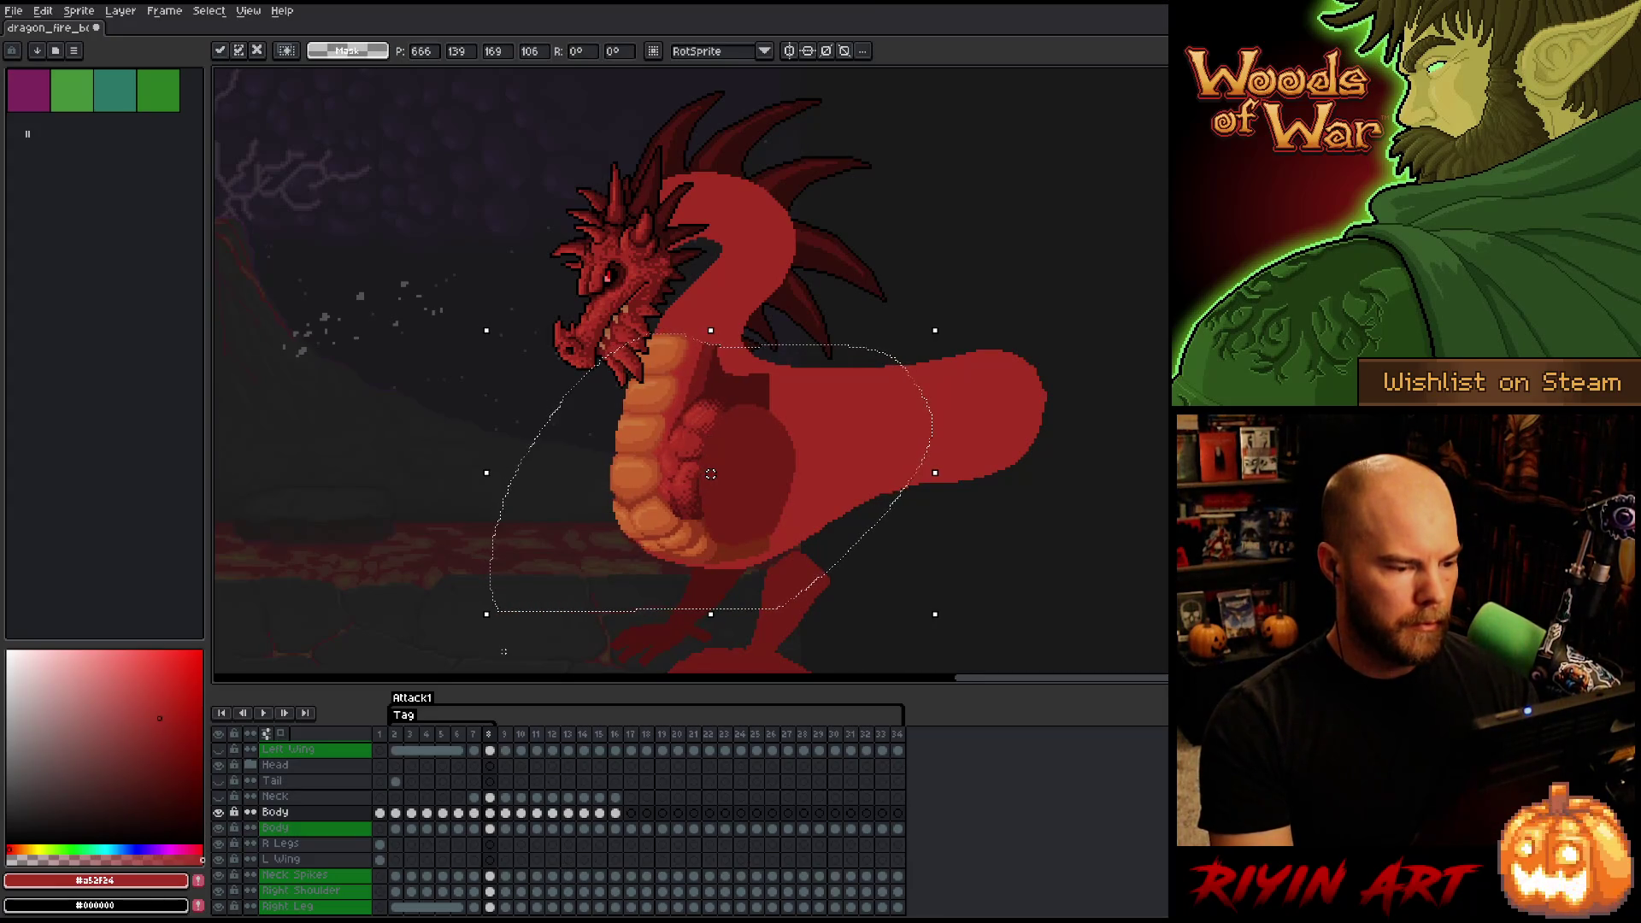
- Recheck frames 7 and 8, then box-select the head and neck area on frame 8
key("comma")
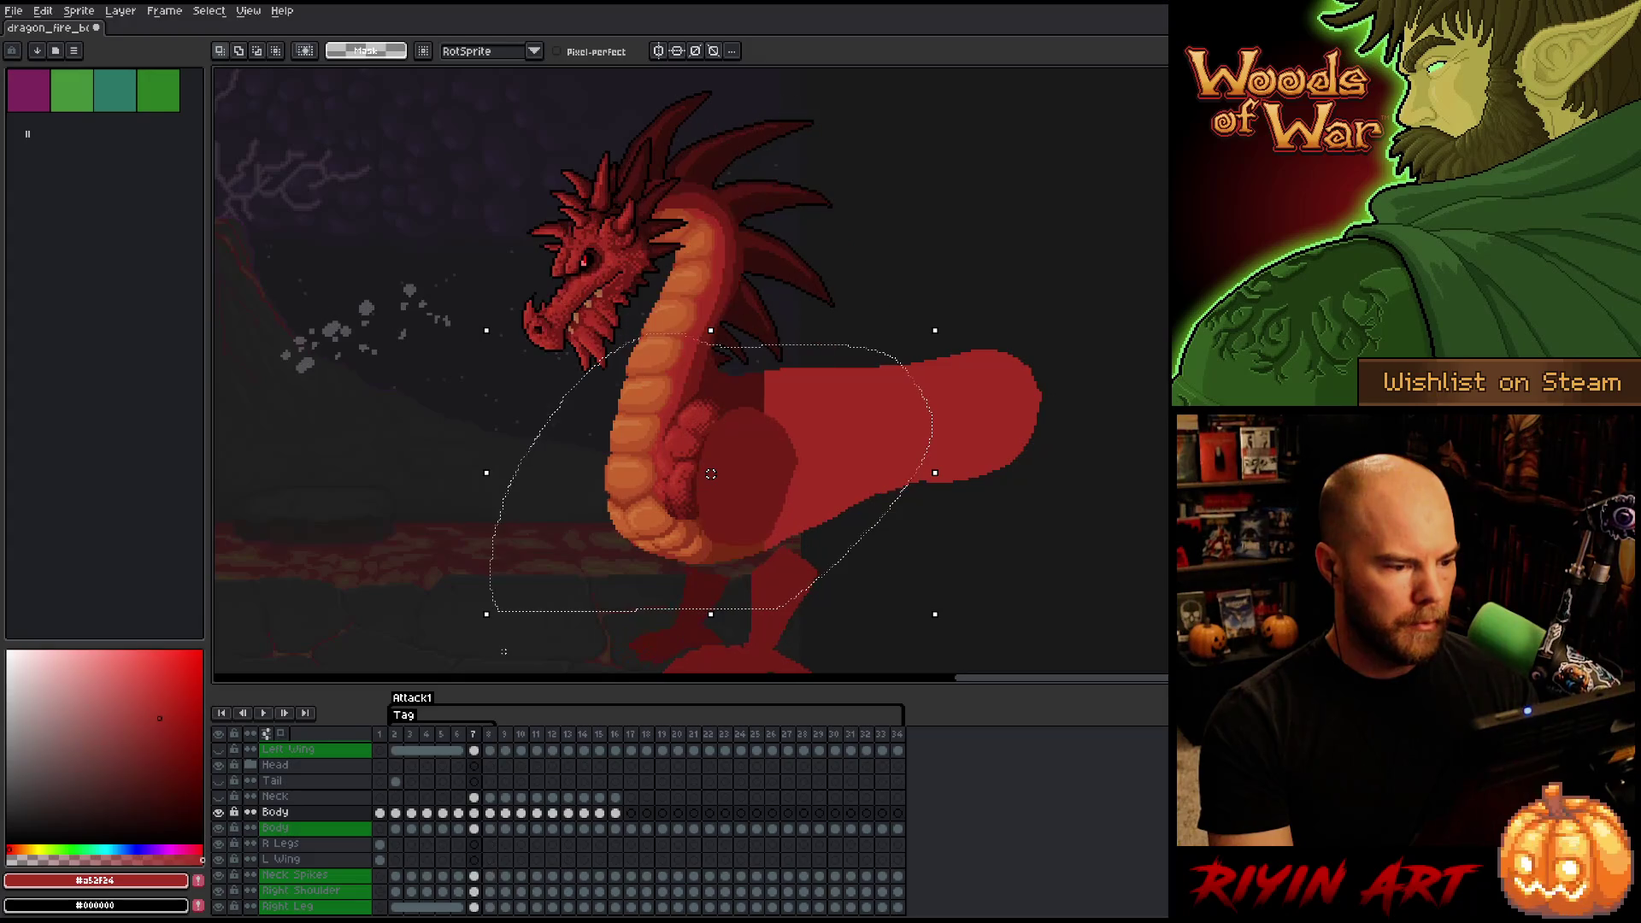
key("period")
key("comma")
key("period")
key("comma")
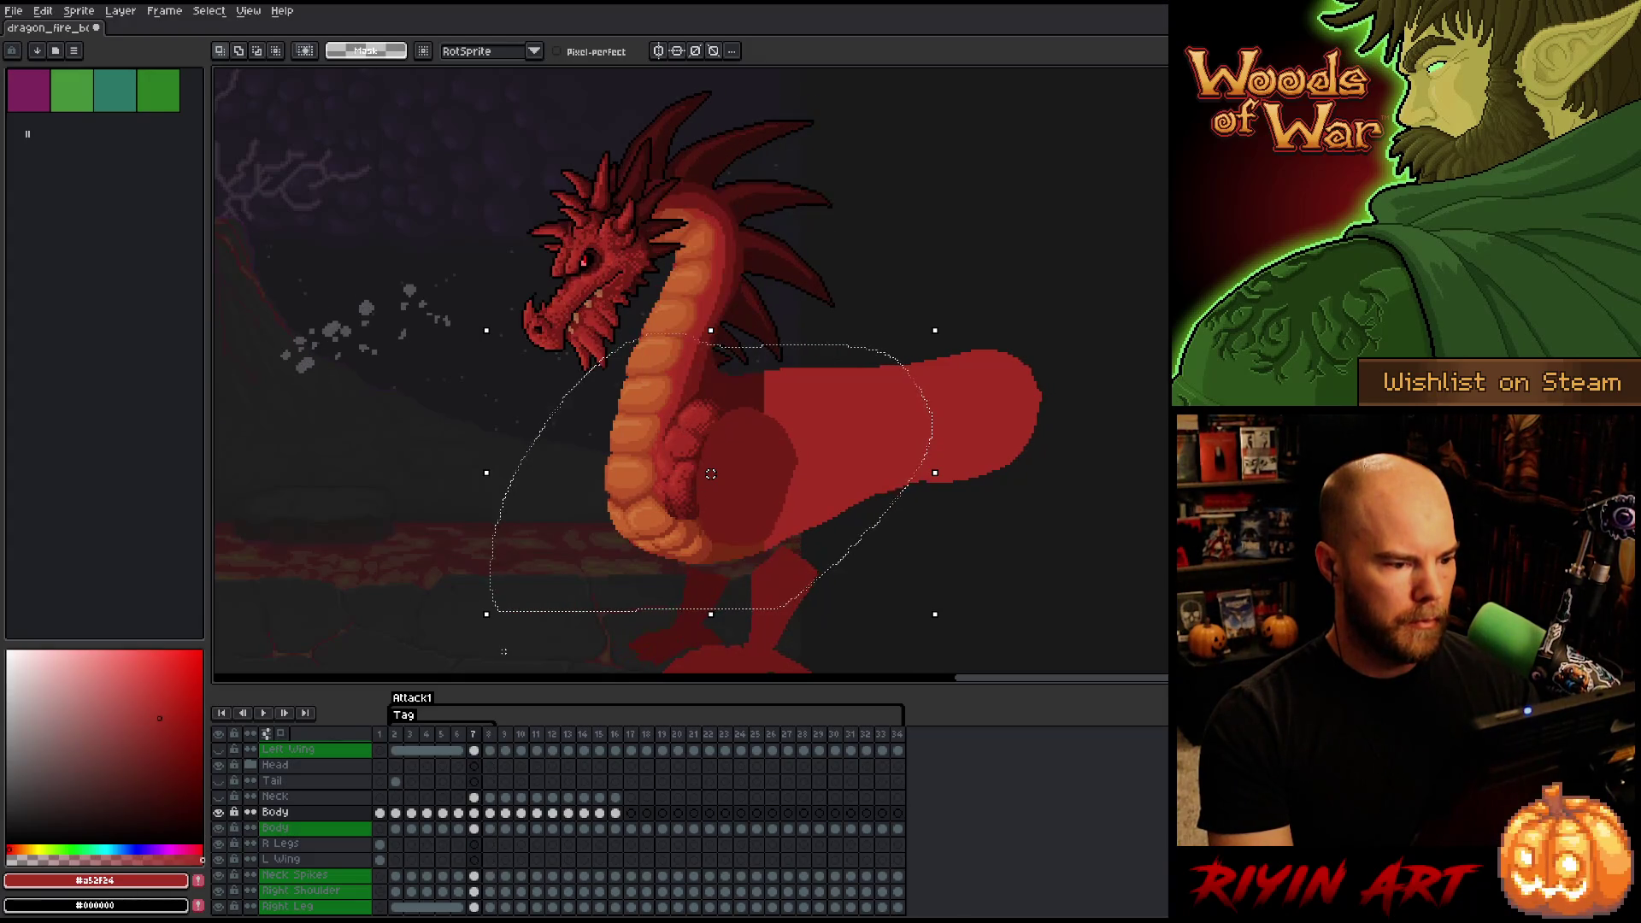
key("period")
key("comma")
key("period")
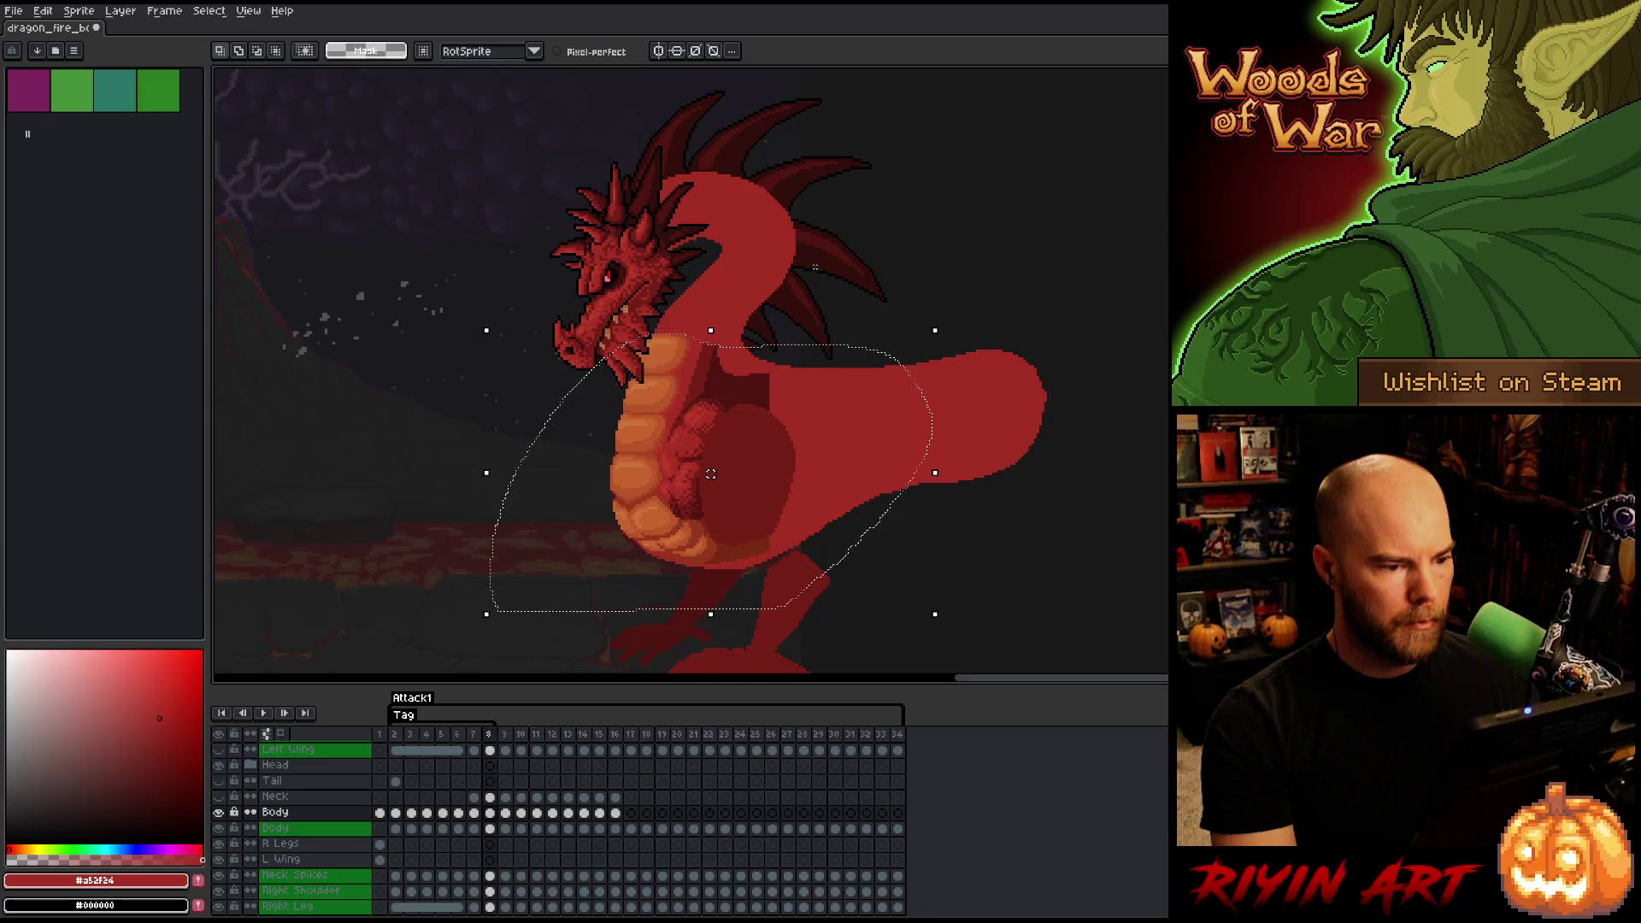
key("m")
mouse_move(955, 243)
left_mouse_down()
mouse_move(608, 366)
mouse_move(536, 428)
left_mouse_up()
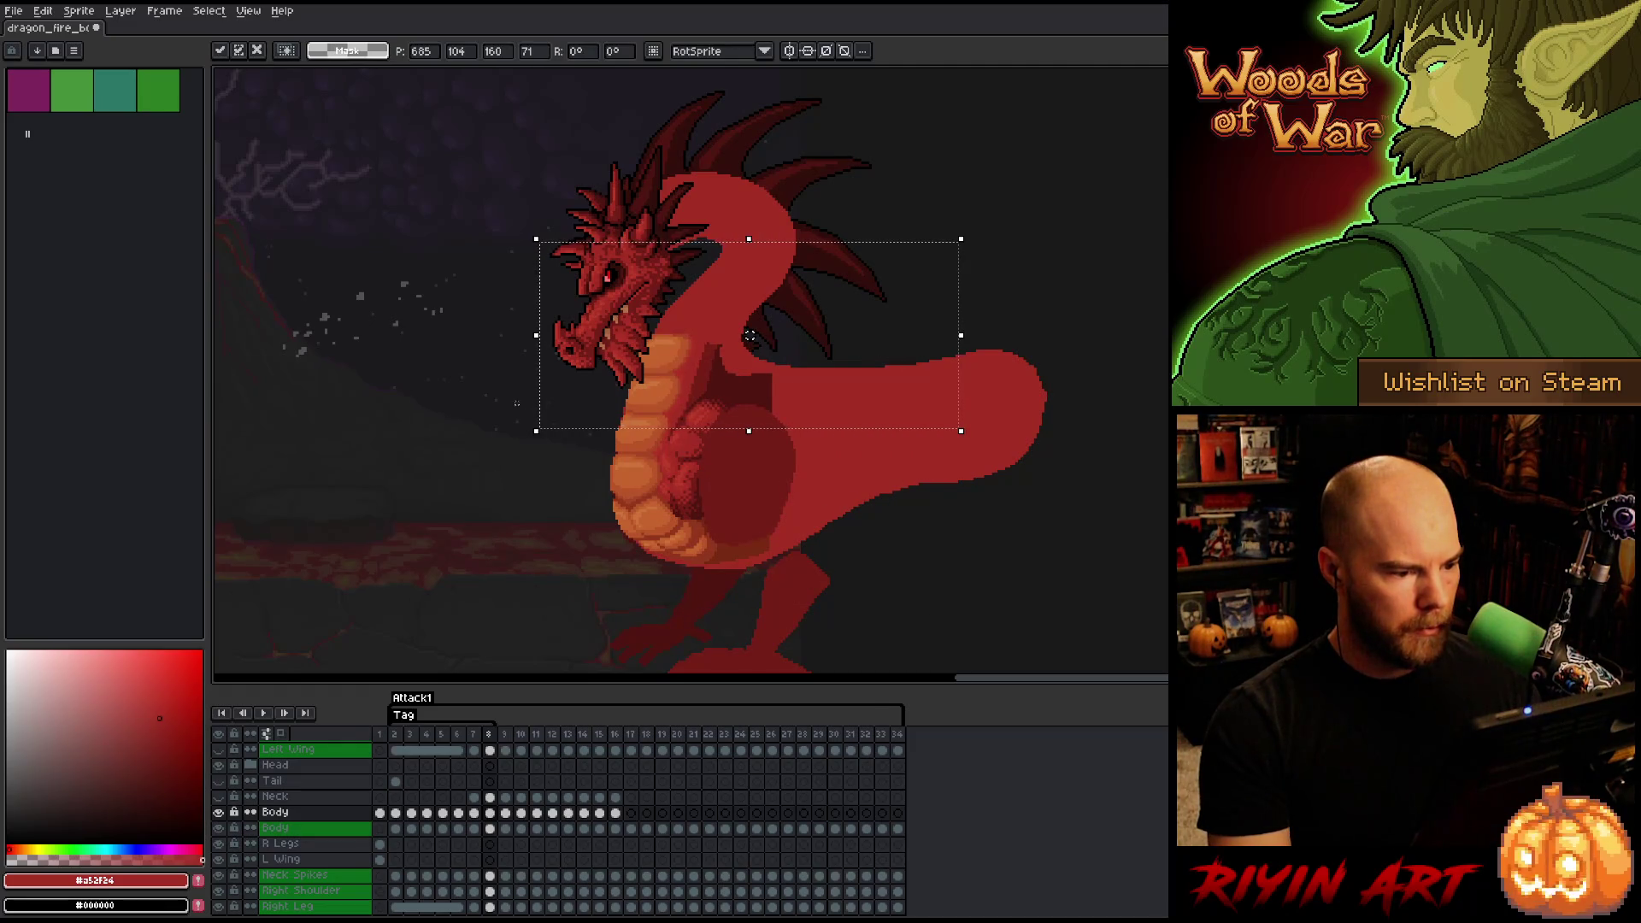
- Try several selections over the dragon's neck and upper body, then deselect
left_click_drag(415, 523, 1085, 396)
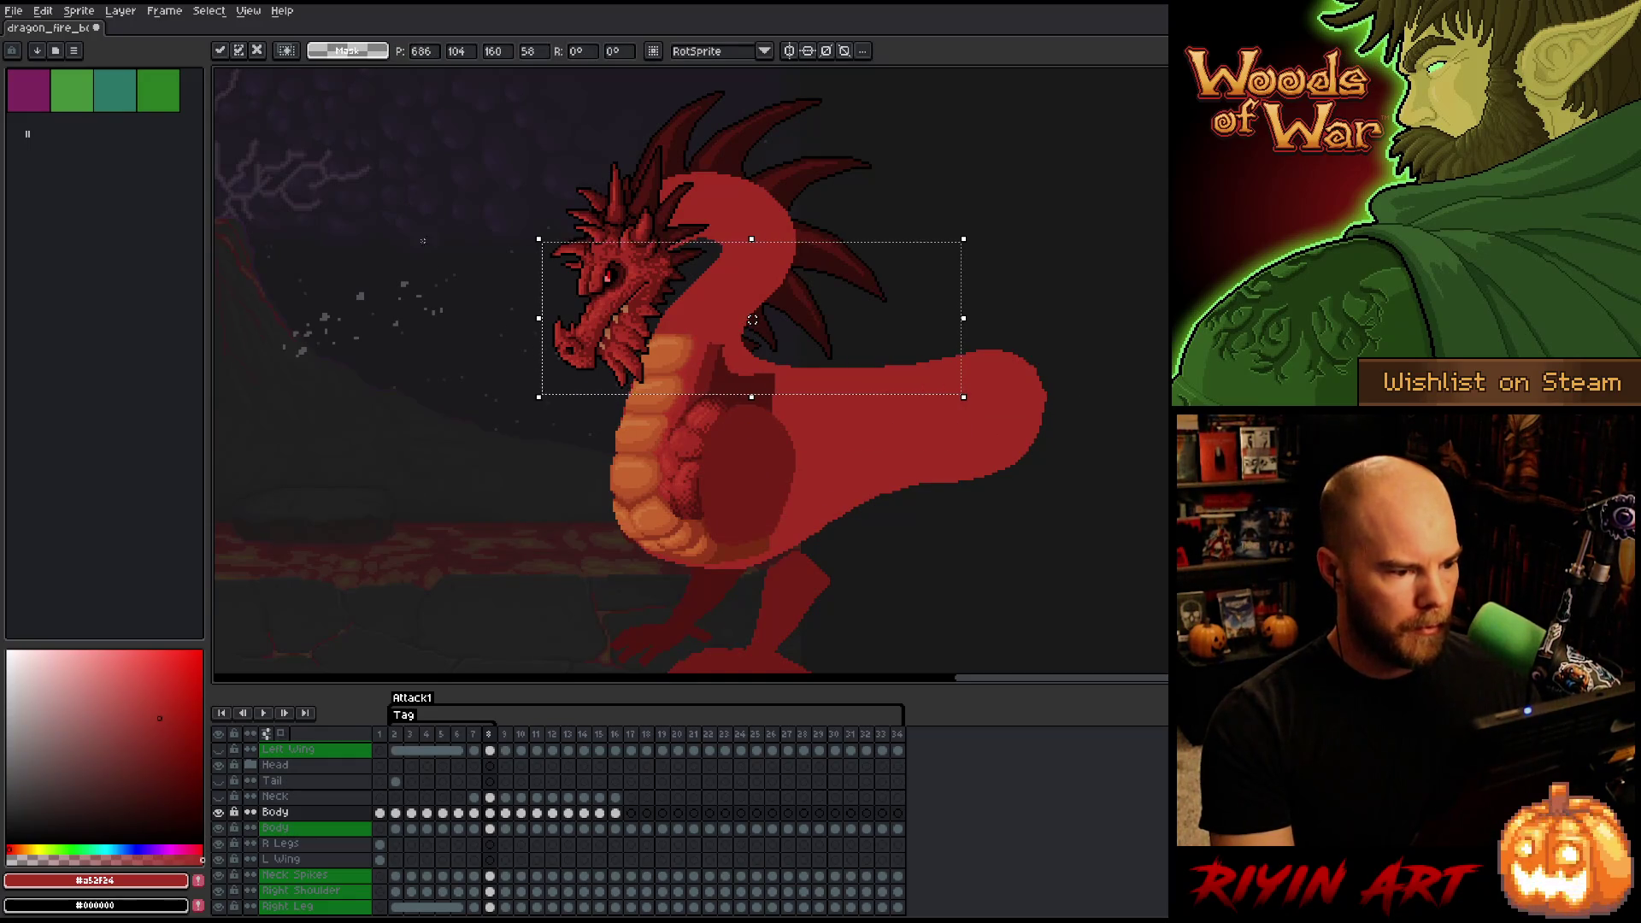
mouse_move(416, 223)
left_mouse_down()
mouse_move(1106, 322)
mouse_move(1147, 359)
left_mouse_up()
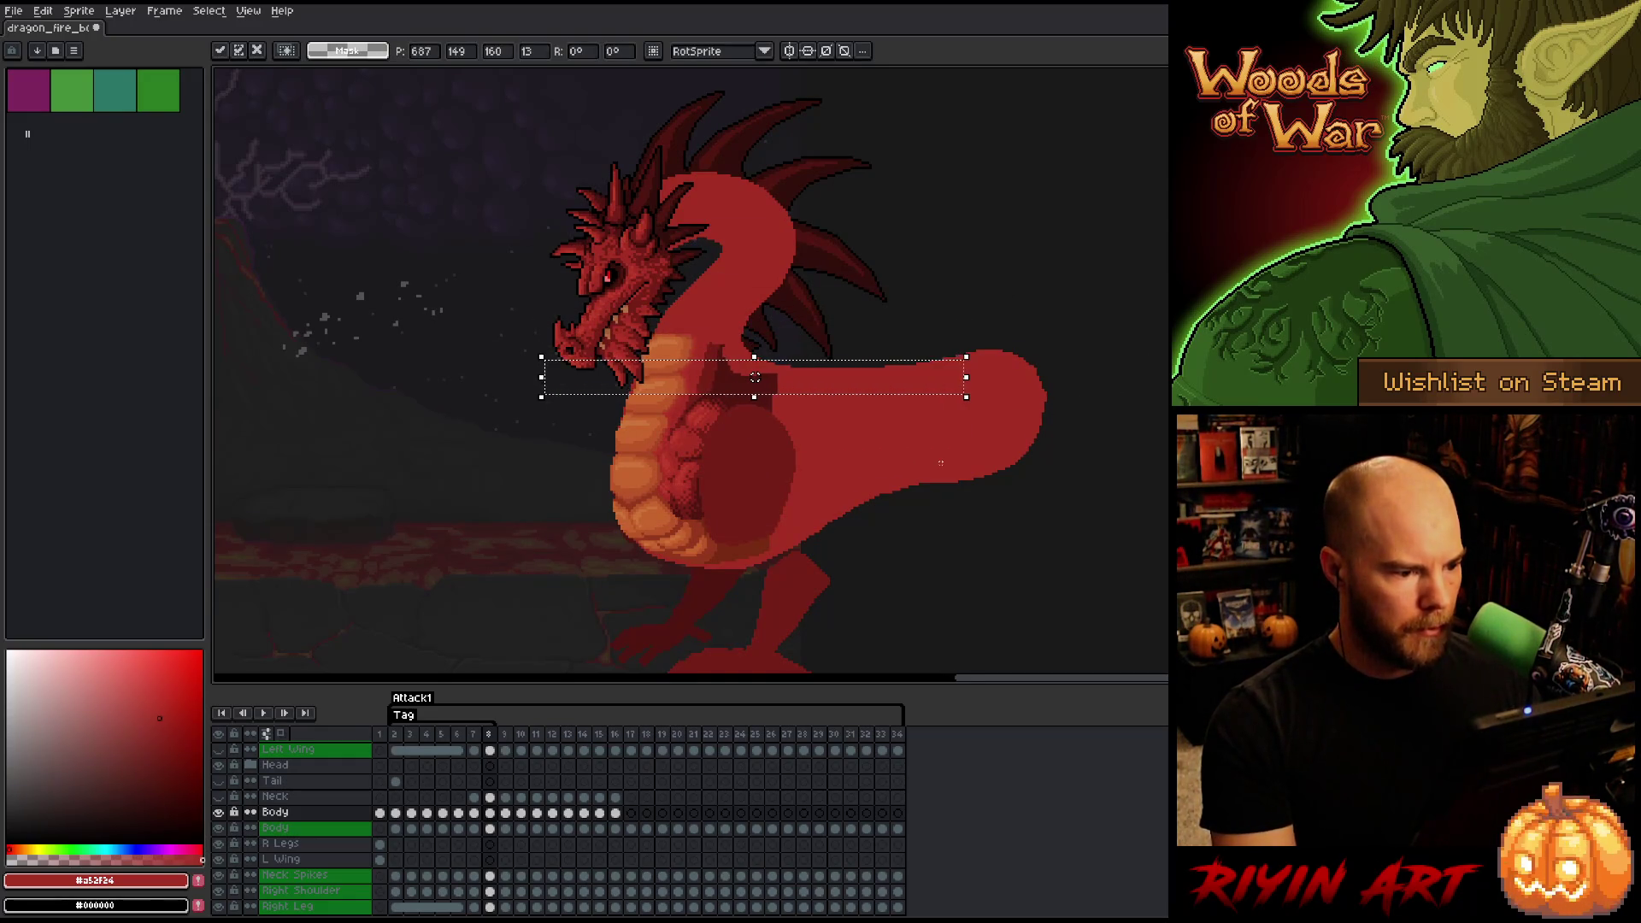
mouse_move(1085, 228)
left_mouse_down()
mouse_move(444, 327)
mouse_move(406, 355)
left_mouse_up()
key("ctrl+d")
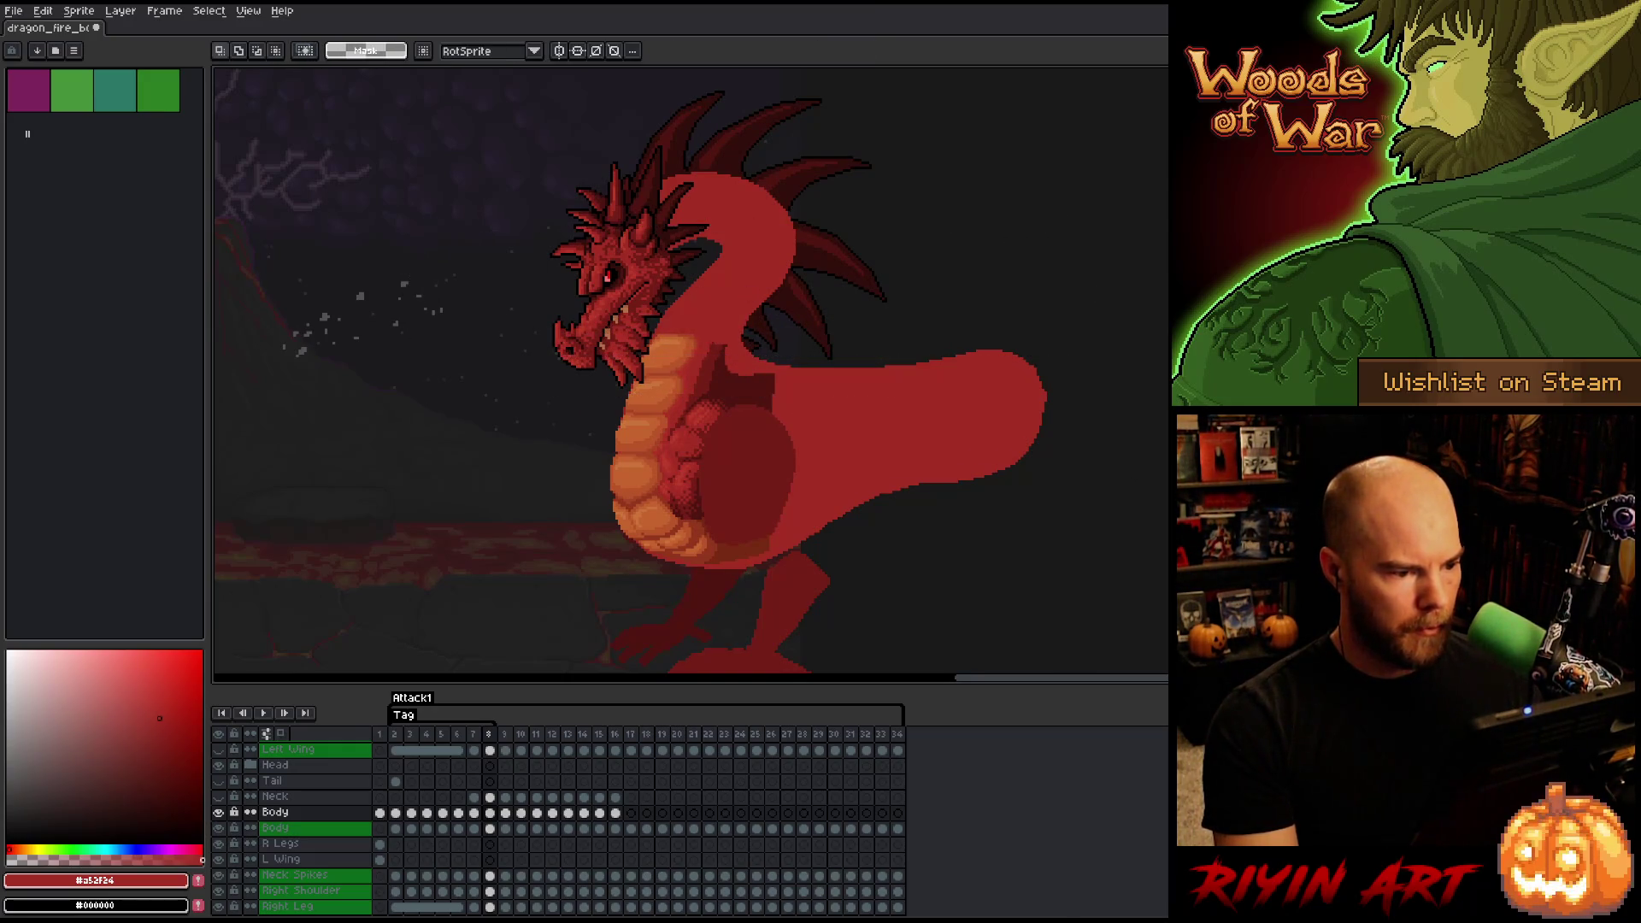
left_click_drag(1163, 204, 504, 477)
left_click(833, 338)
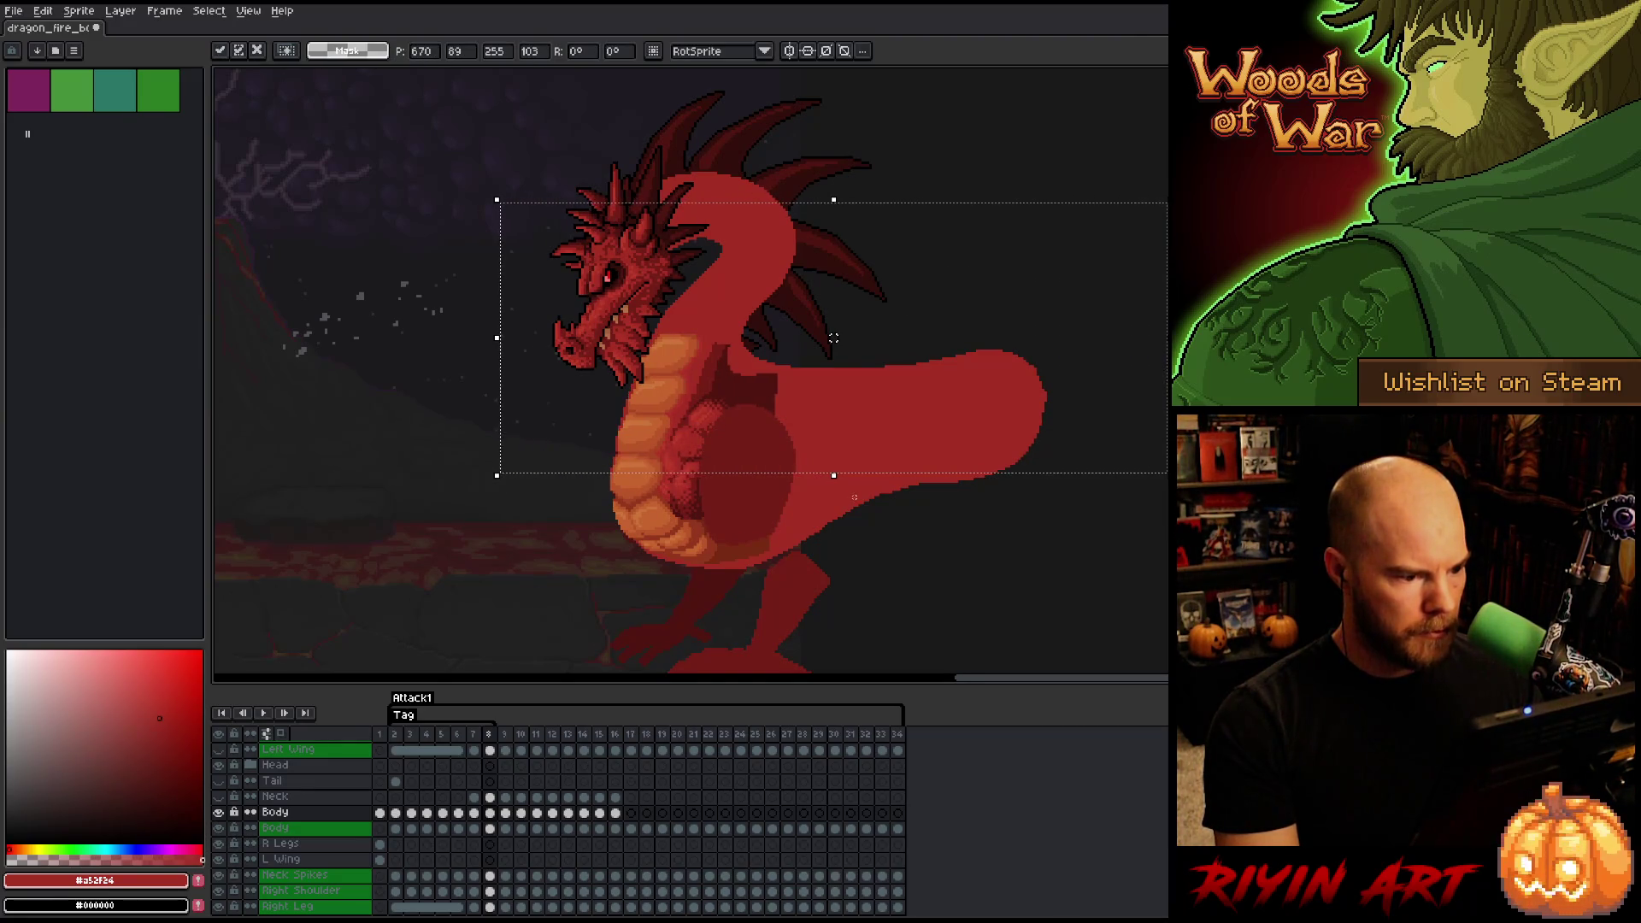
key("ctrl+d")
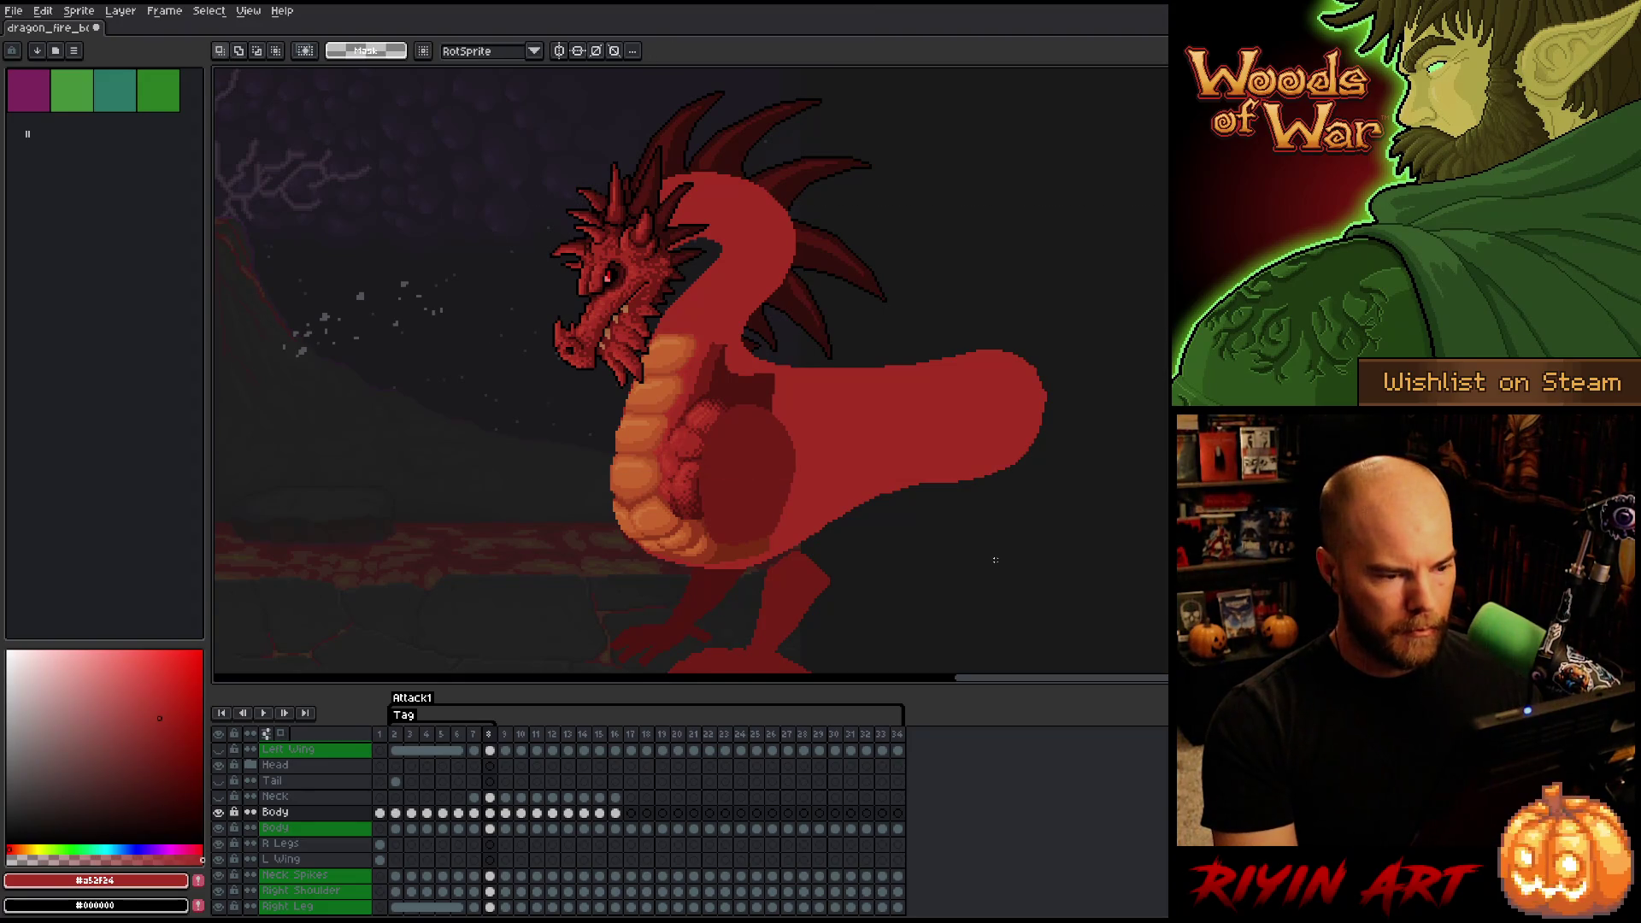
- Select the upper back and tail region on frame 8, then discard the selection
mouse_move(1041, 275)
left_mouse_down()
mouse_move(864, 388)
mouse_move(697, 420)
left_mouse_up()
left_click(936, 423)
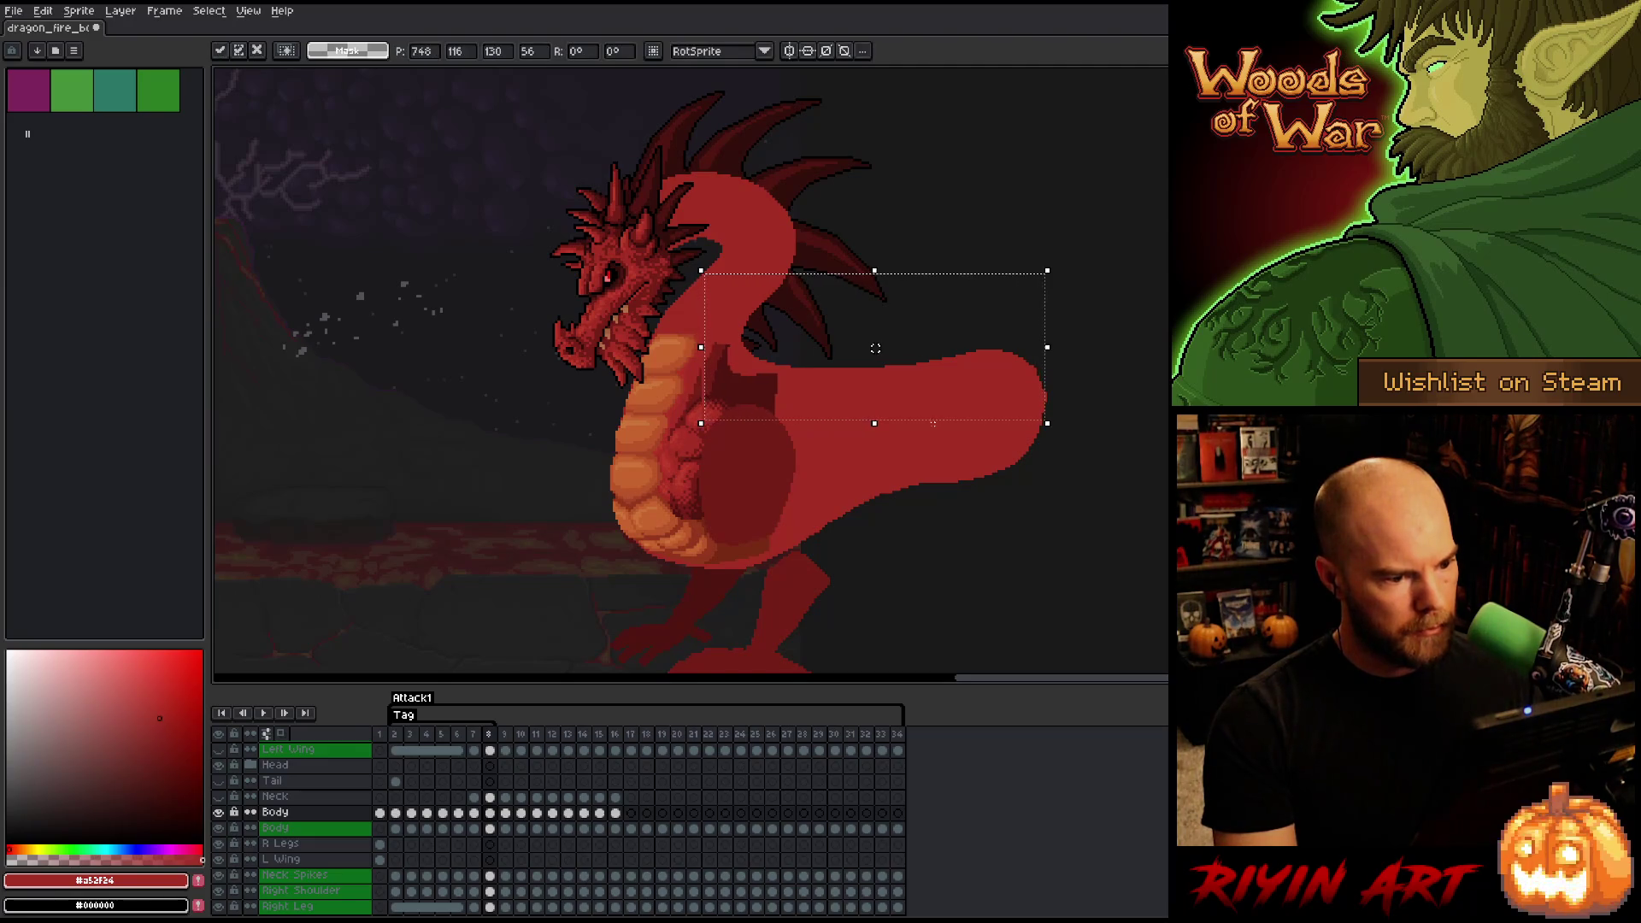
key("ctrl+d")
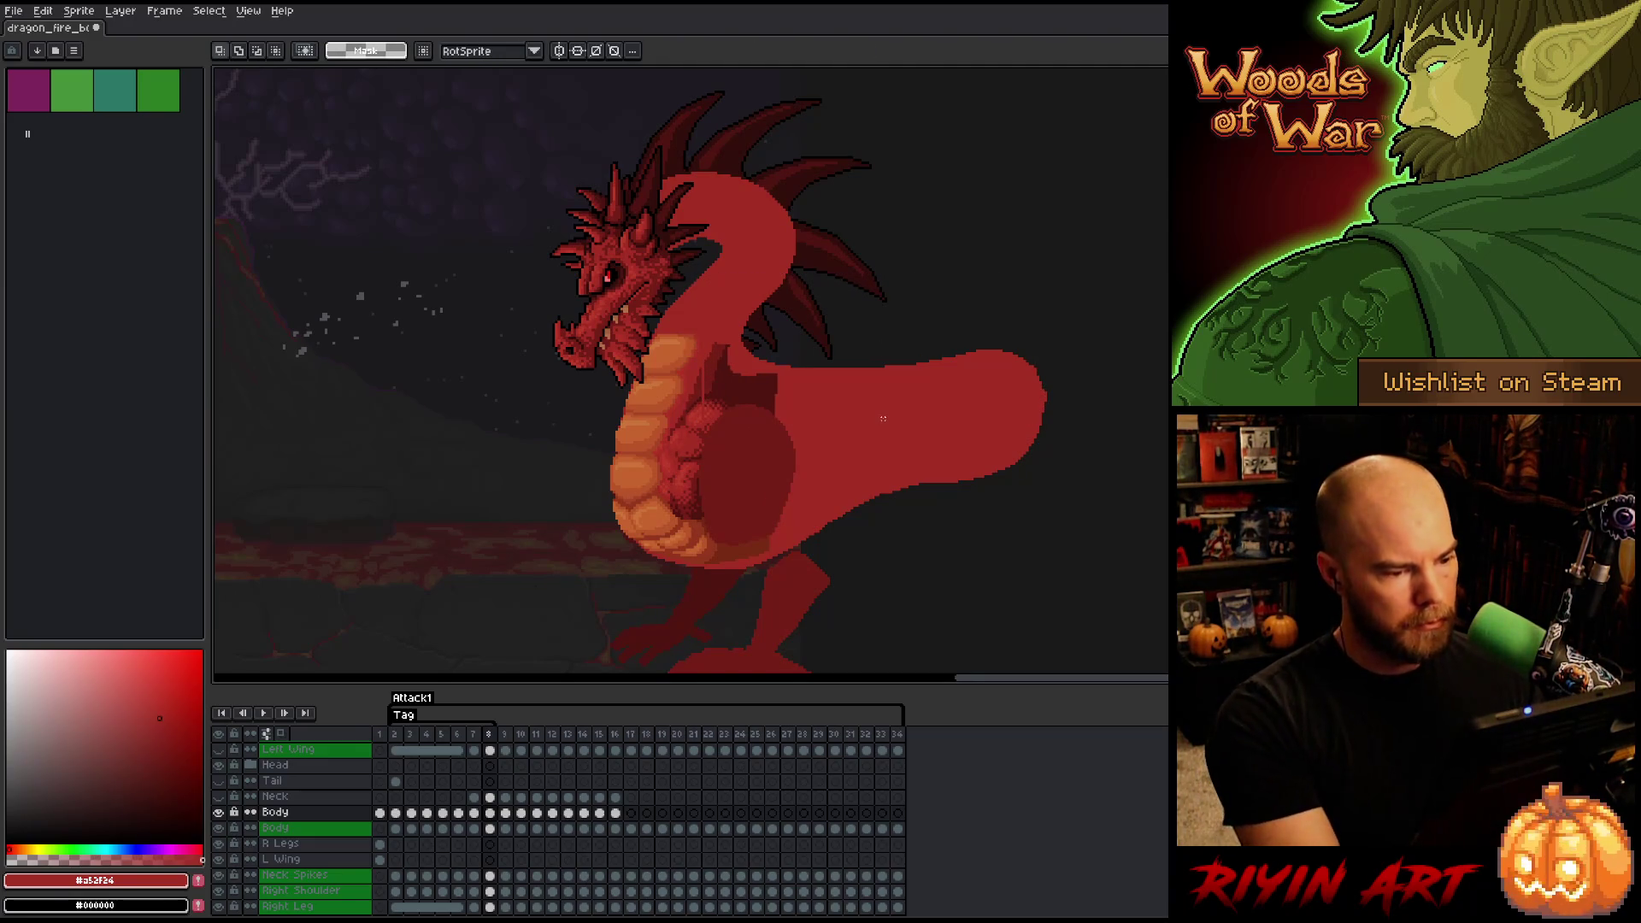
key("ctrl+shift+d")
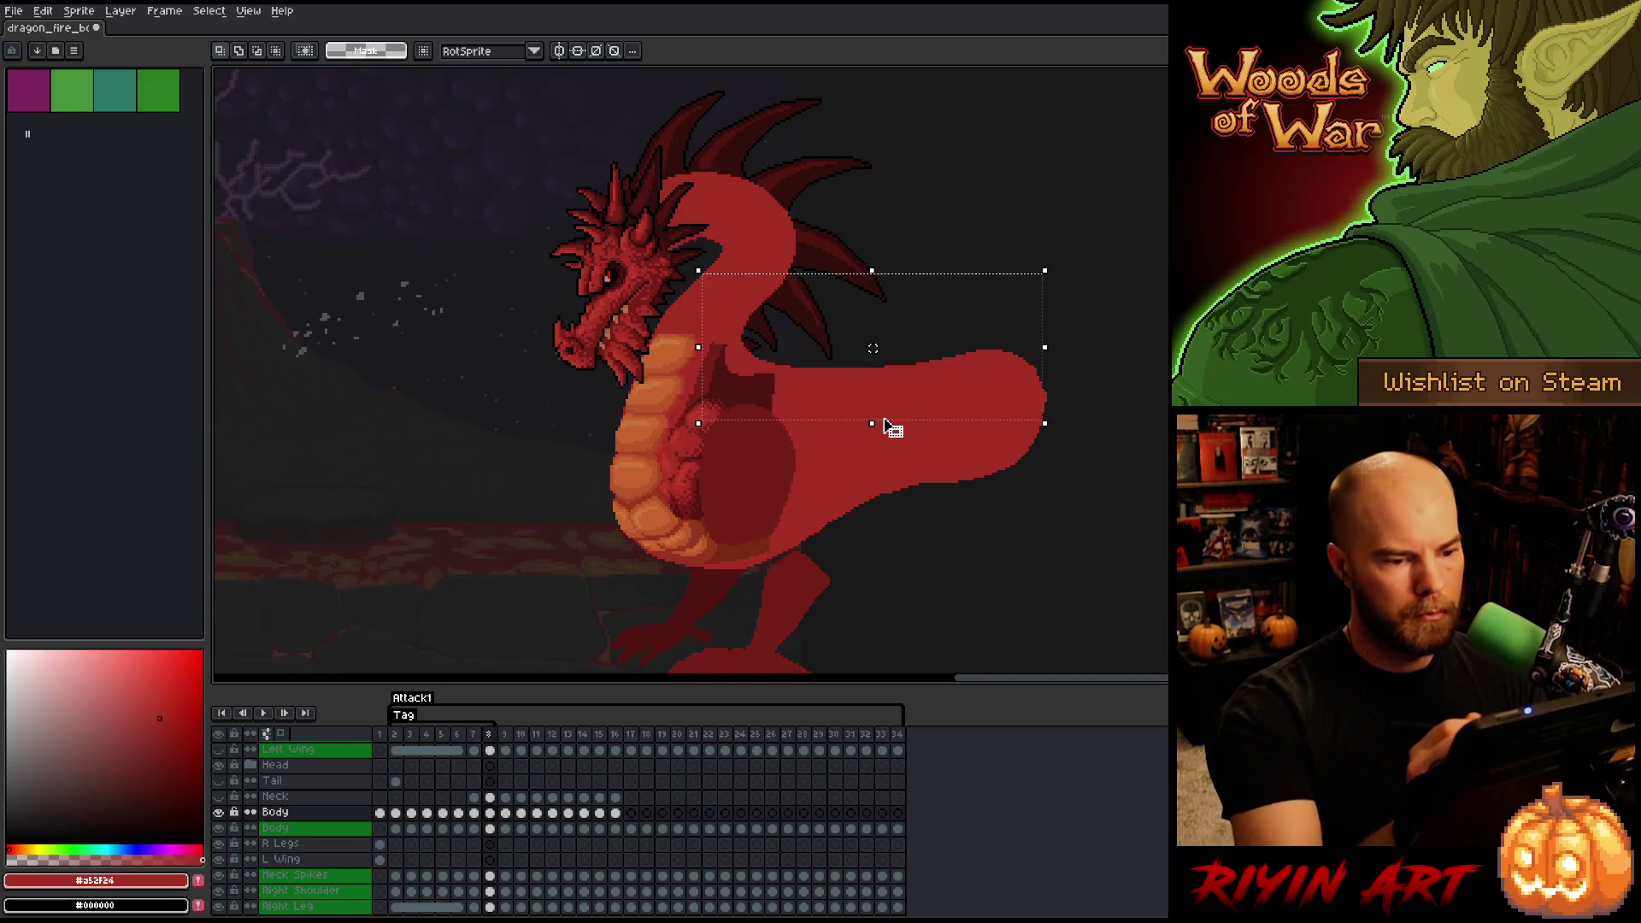
key("b")
mouse_move(1143, 261)
left_mouse_down()
mouse_move(970, 171)
mouse_move(689, 380)
mouse_move(769, 439)
mouse_move(1078, 417)
left_mouse_up()
left_click(917, 306)
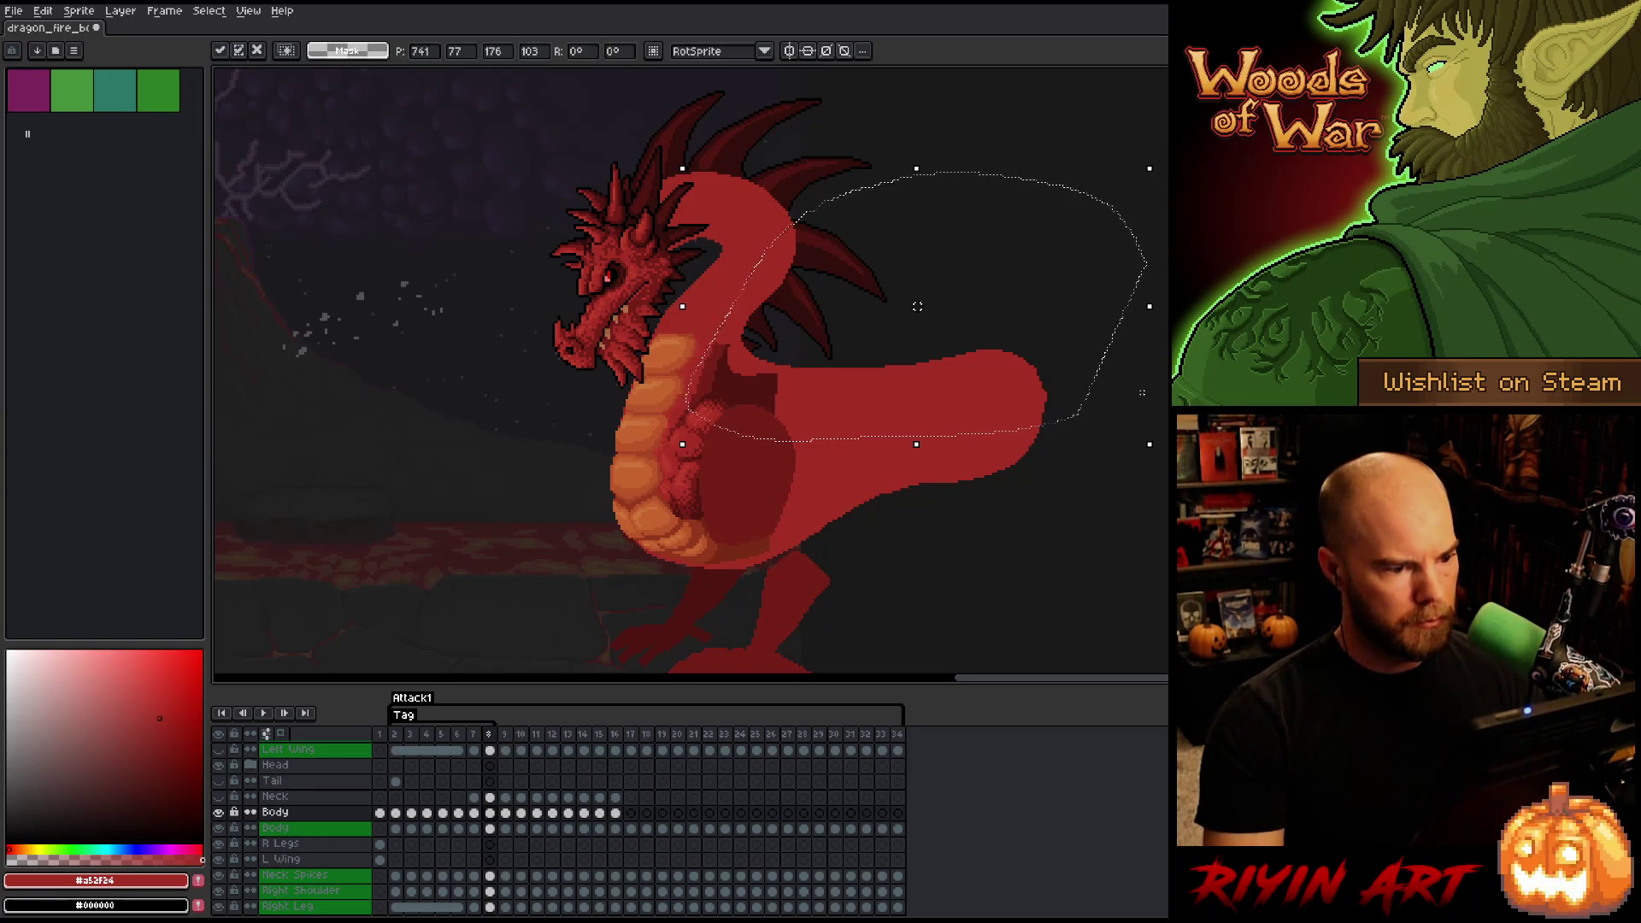
key("ctrl+d")
- Compare frames 7 and 8, settle on frame 8, zoom in and loop the belly-hind-leg area
key("Left")
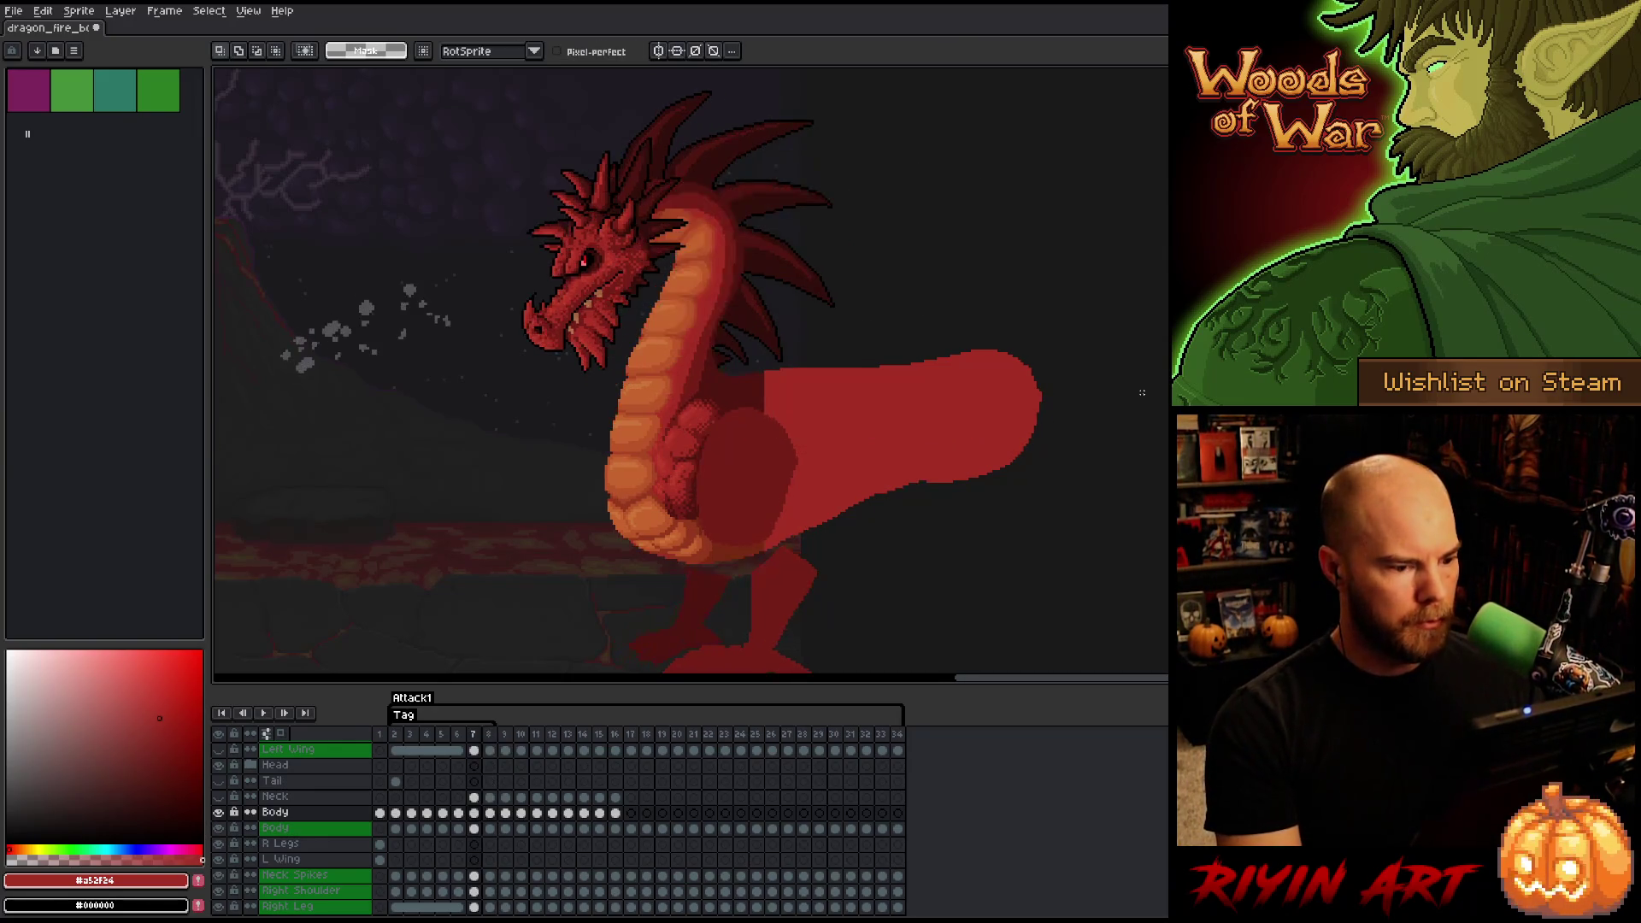
key("Right")
key("Left")
key("Right")
key("Left")
key("Right")
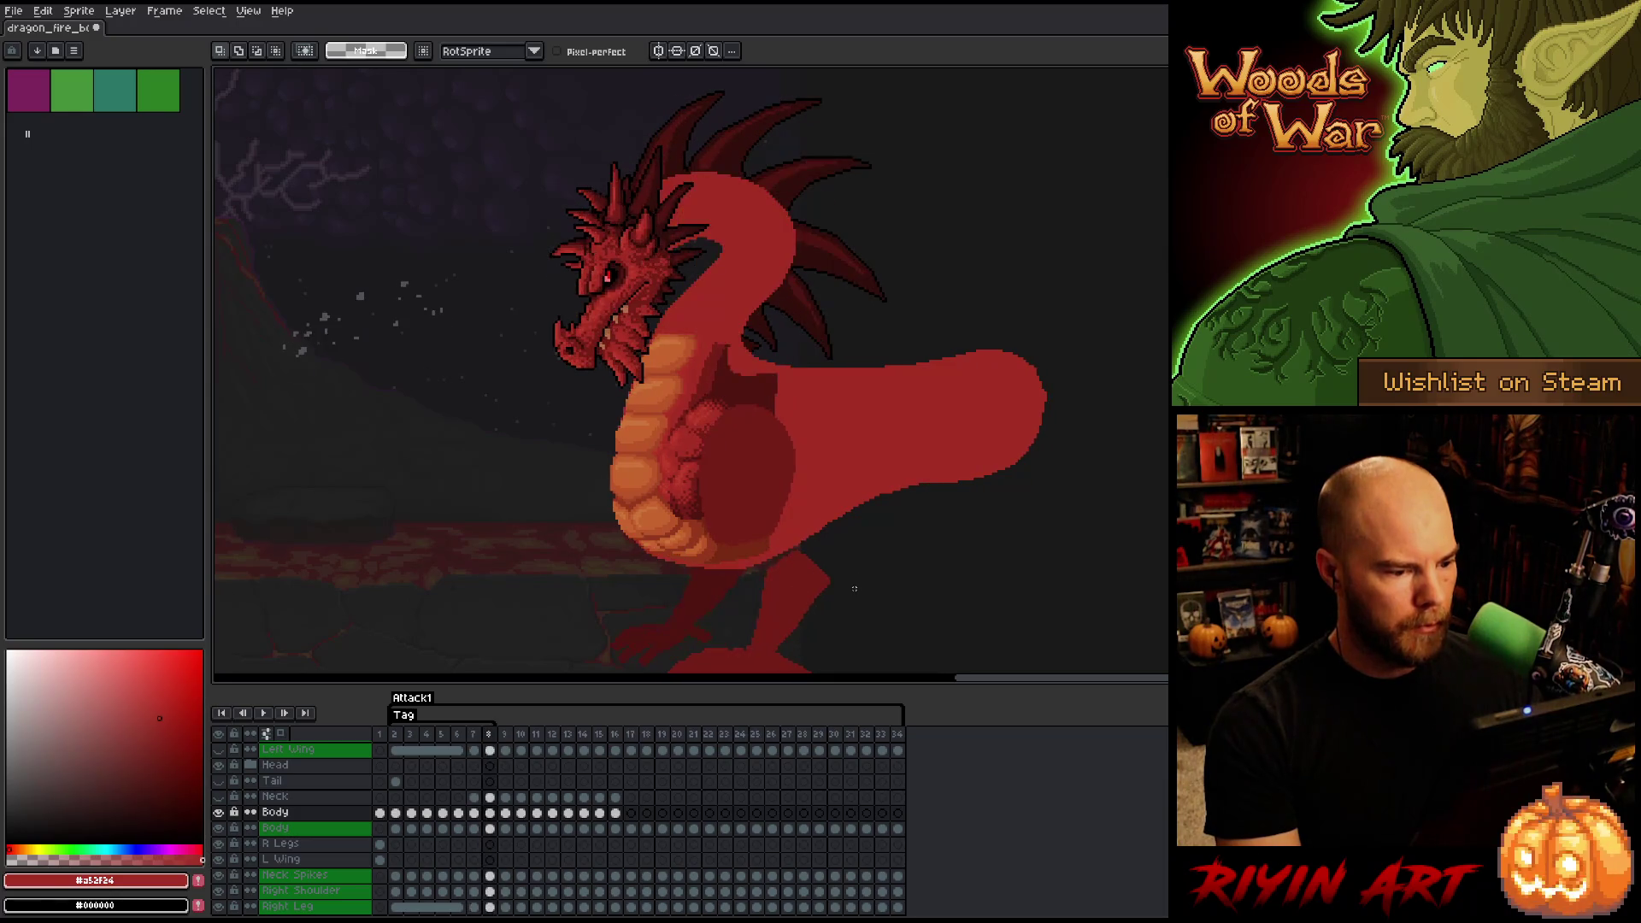
key("Left")
key("Right")
scroll(854, 588, "up", 3)
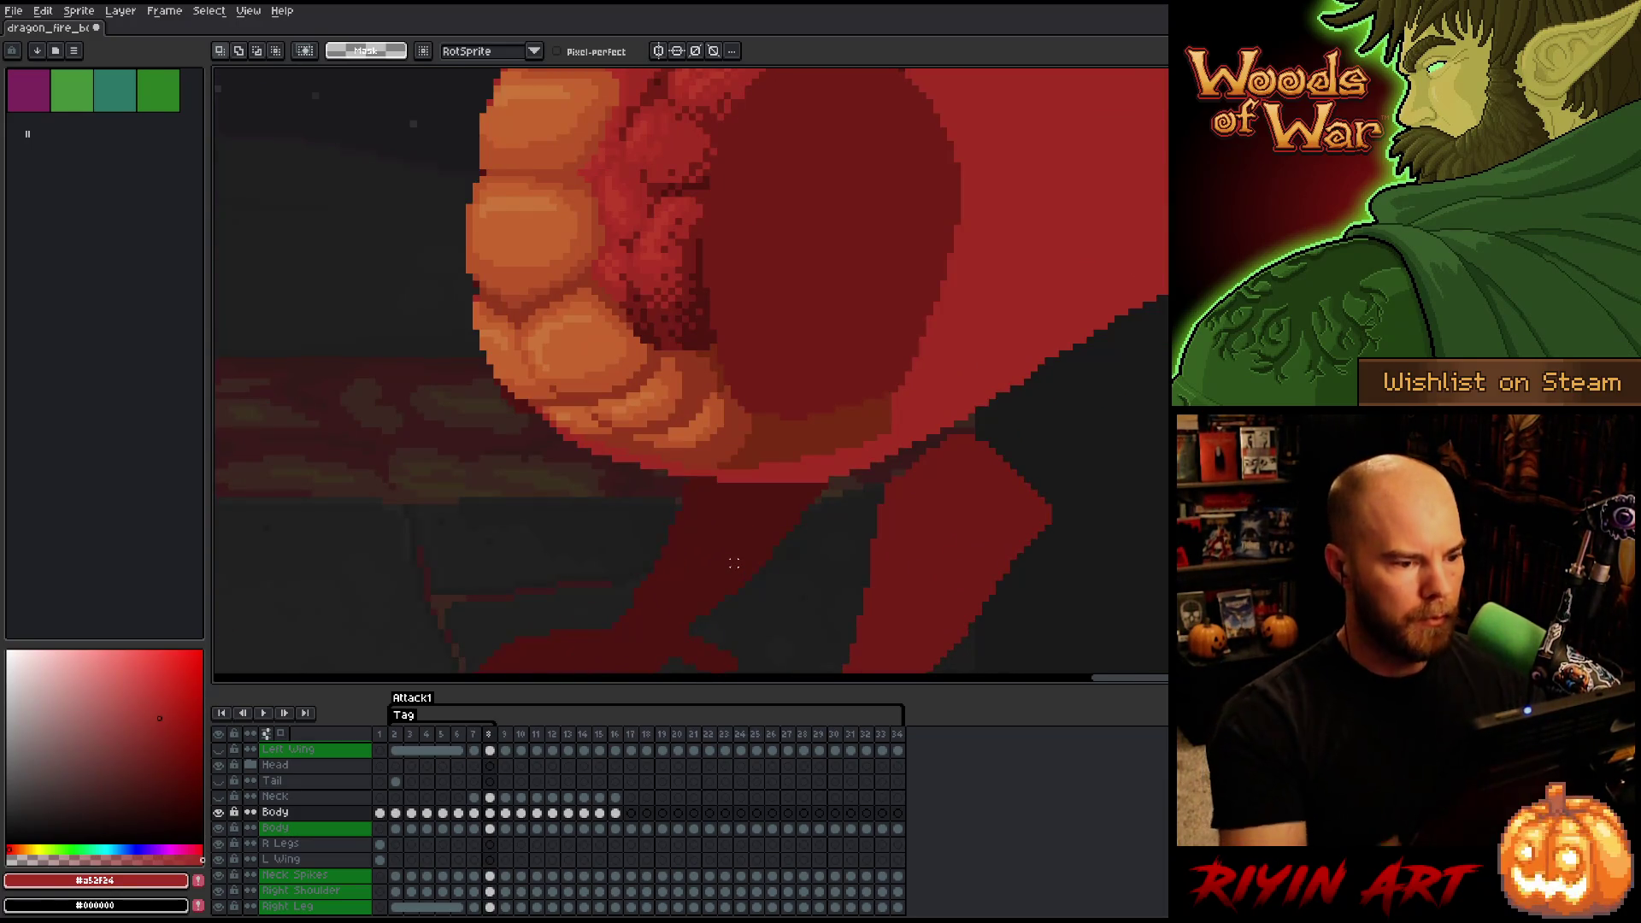
mouse_move(929, 549)
left_mouse_down()
mouse_move(905, 366)
mouse_move(838, 367)
mouse_move(776, 436)
mouse_move(559, 413)
mouse_move(637, 504)
mouse_move(931, 614)
left_mouse_up()
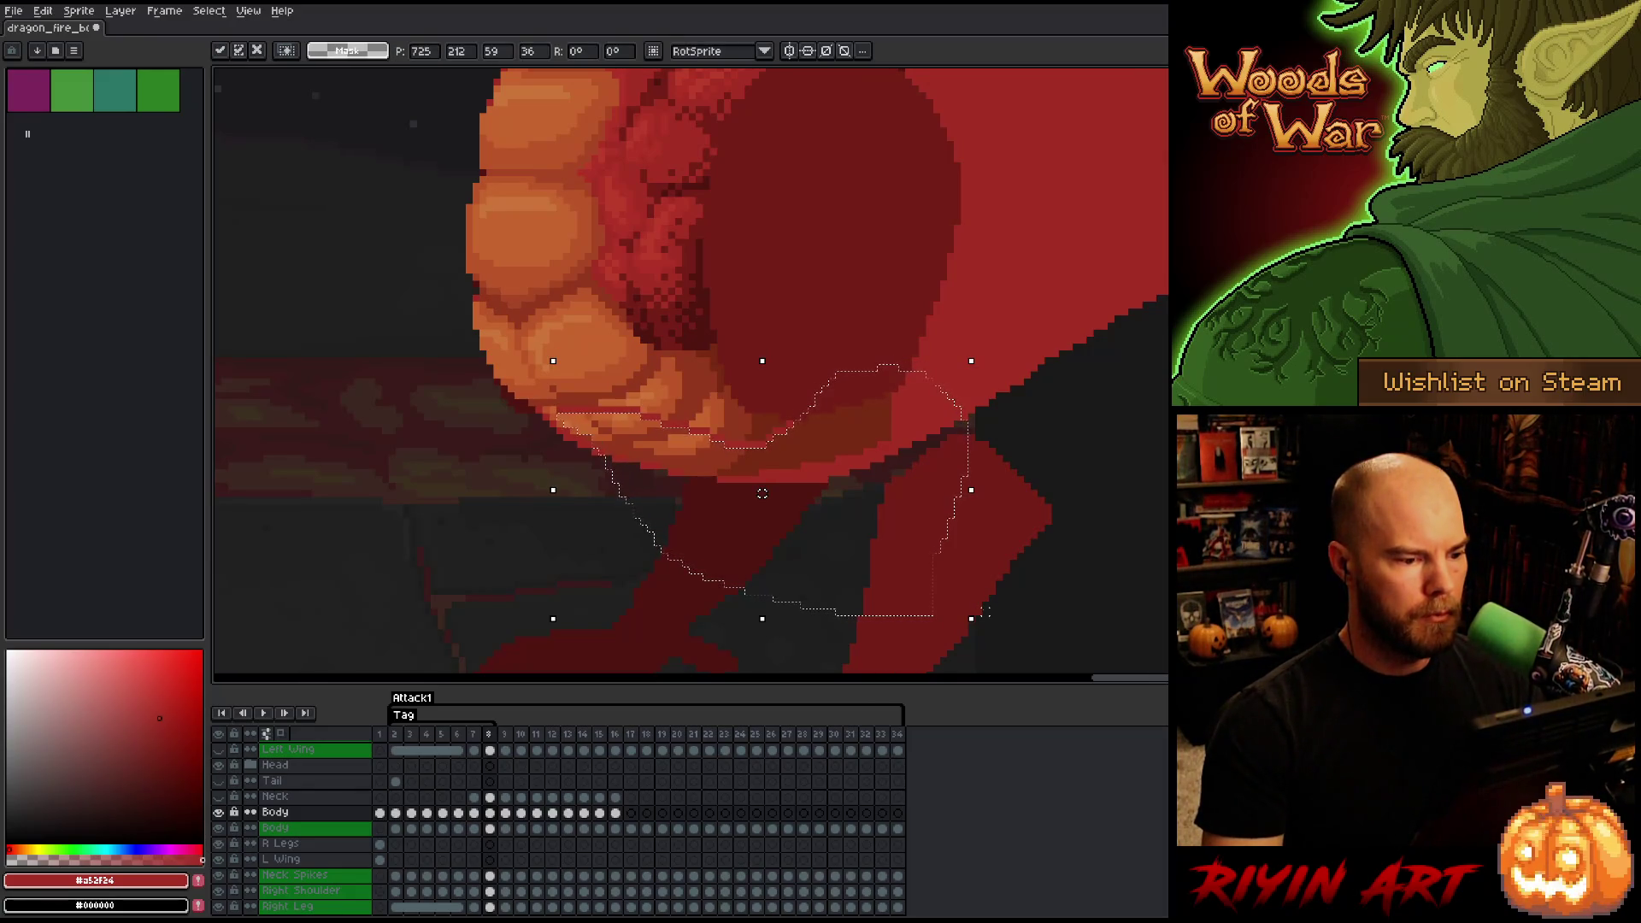
- Nudge the looped belly-leg pixels one pixel left, comparing frames 7 and 8
key("comma")
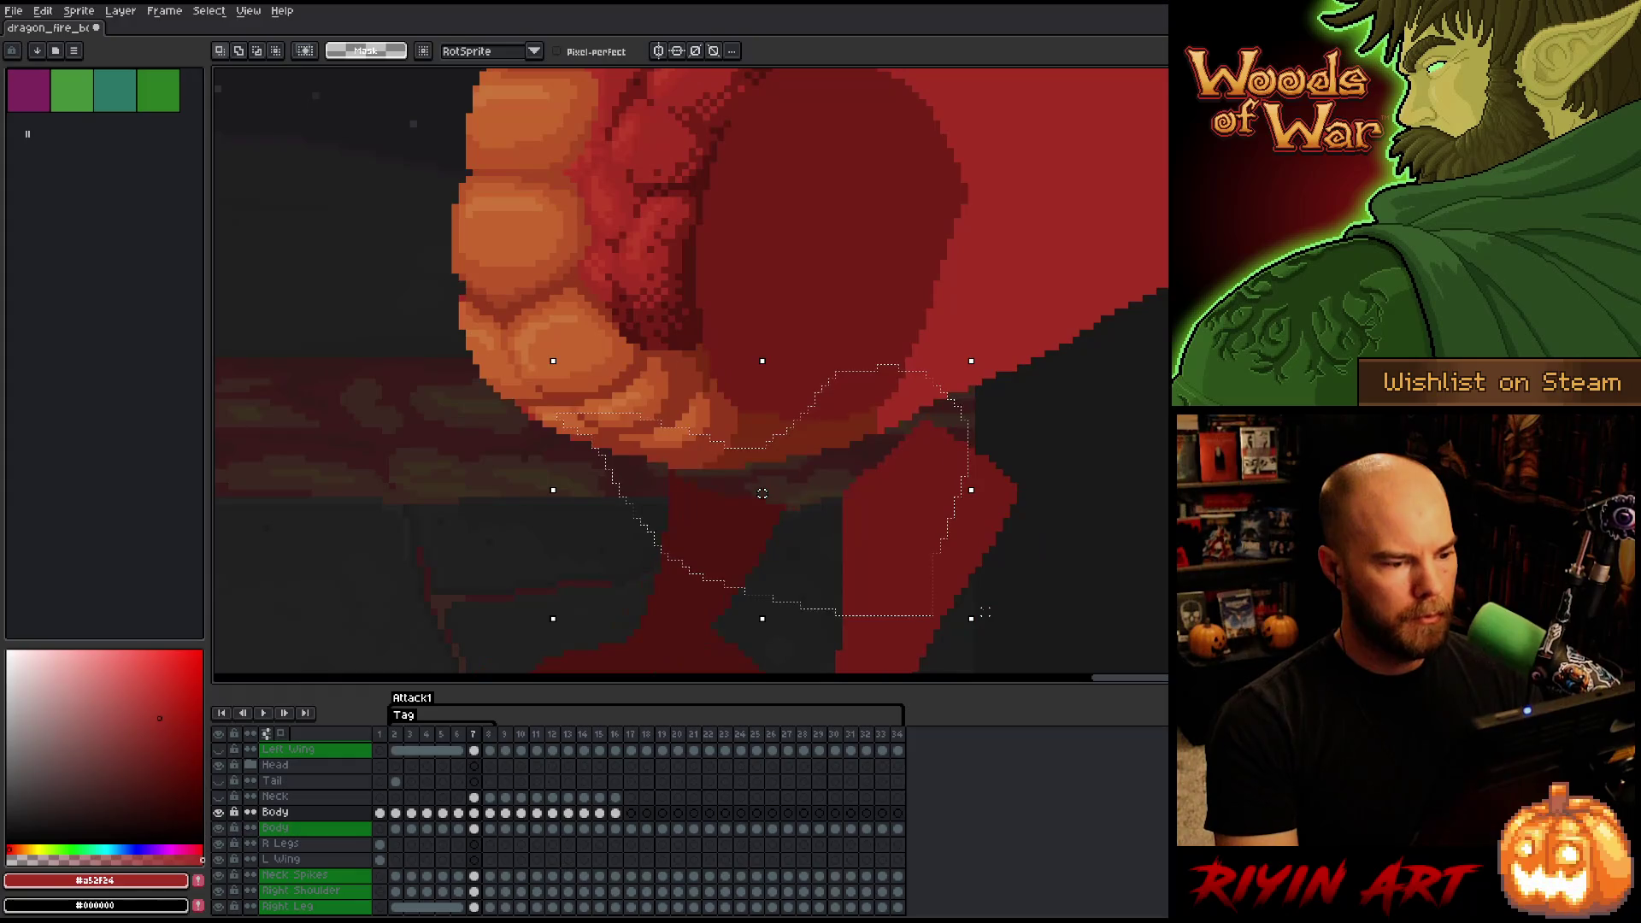
key("period")
key("comma")
key("period")
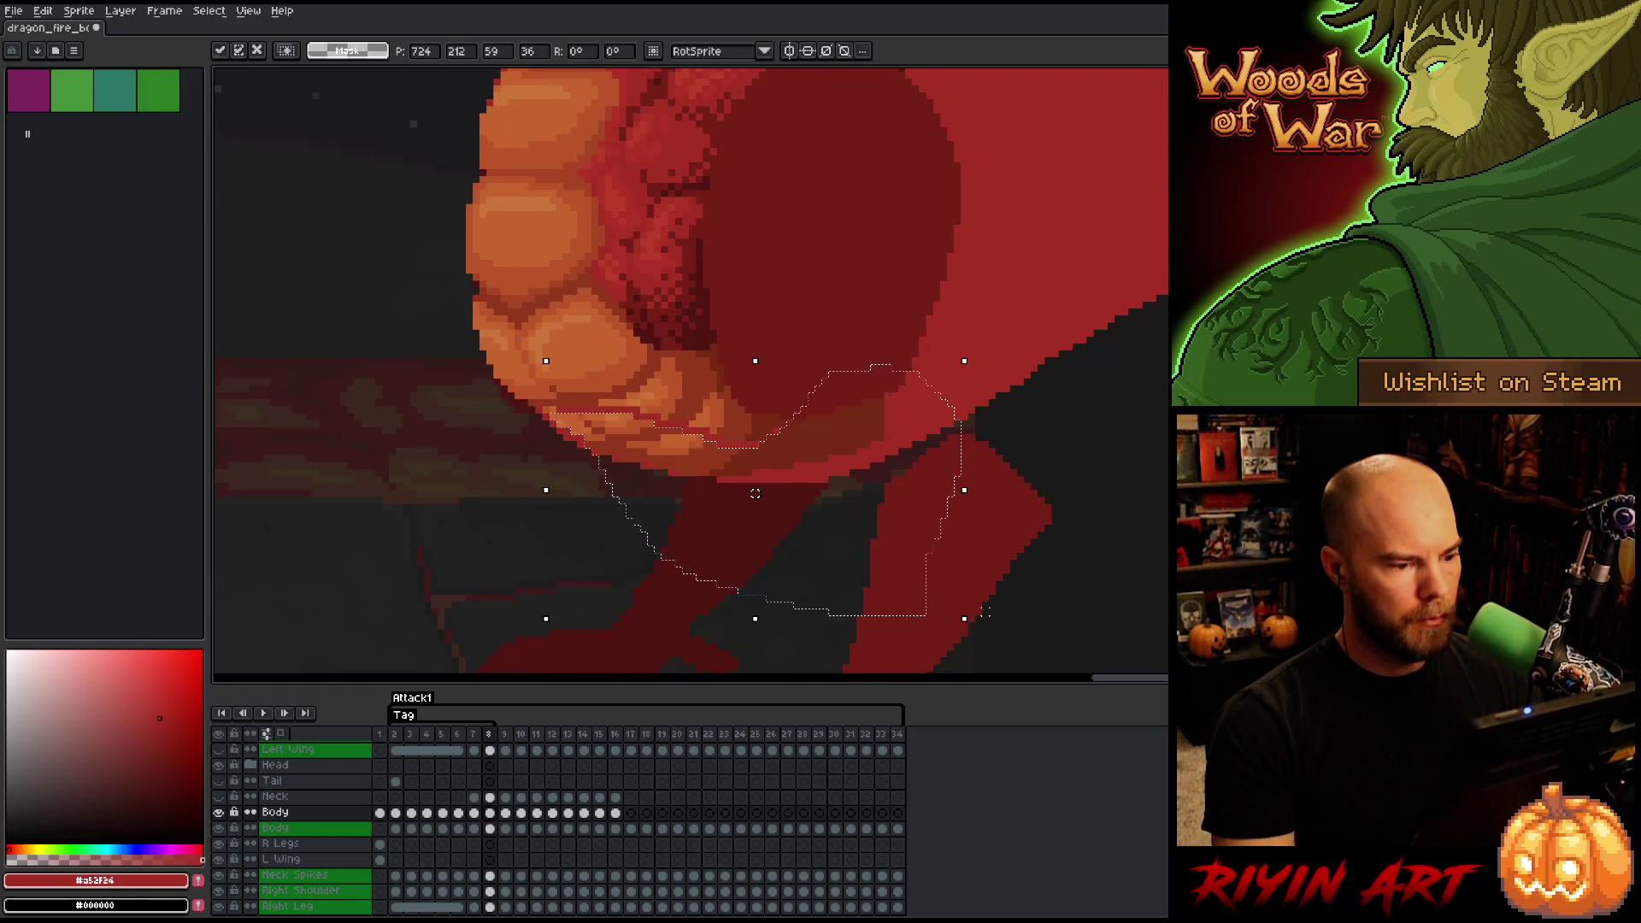
key("comma")
key("period")
key("comma")
key("period")
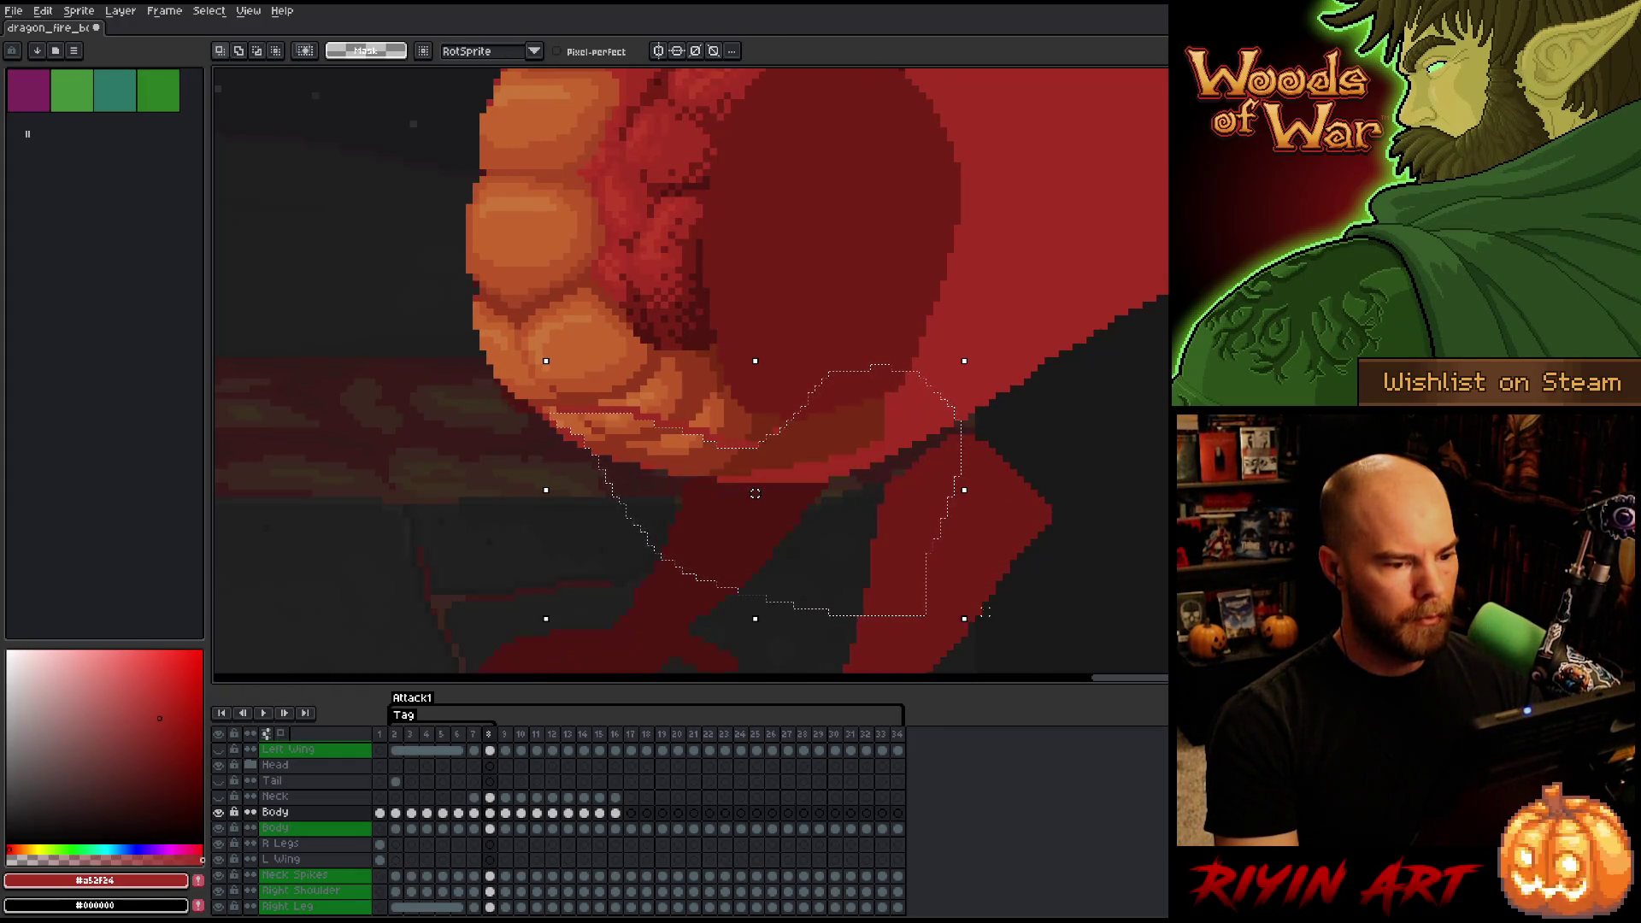
key("comma")
key("period")
key("comma")
key("period")
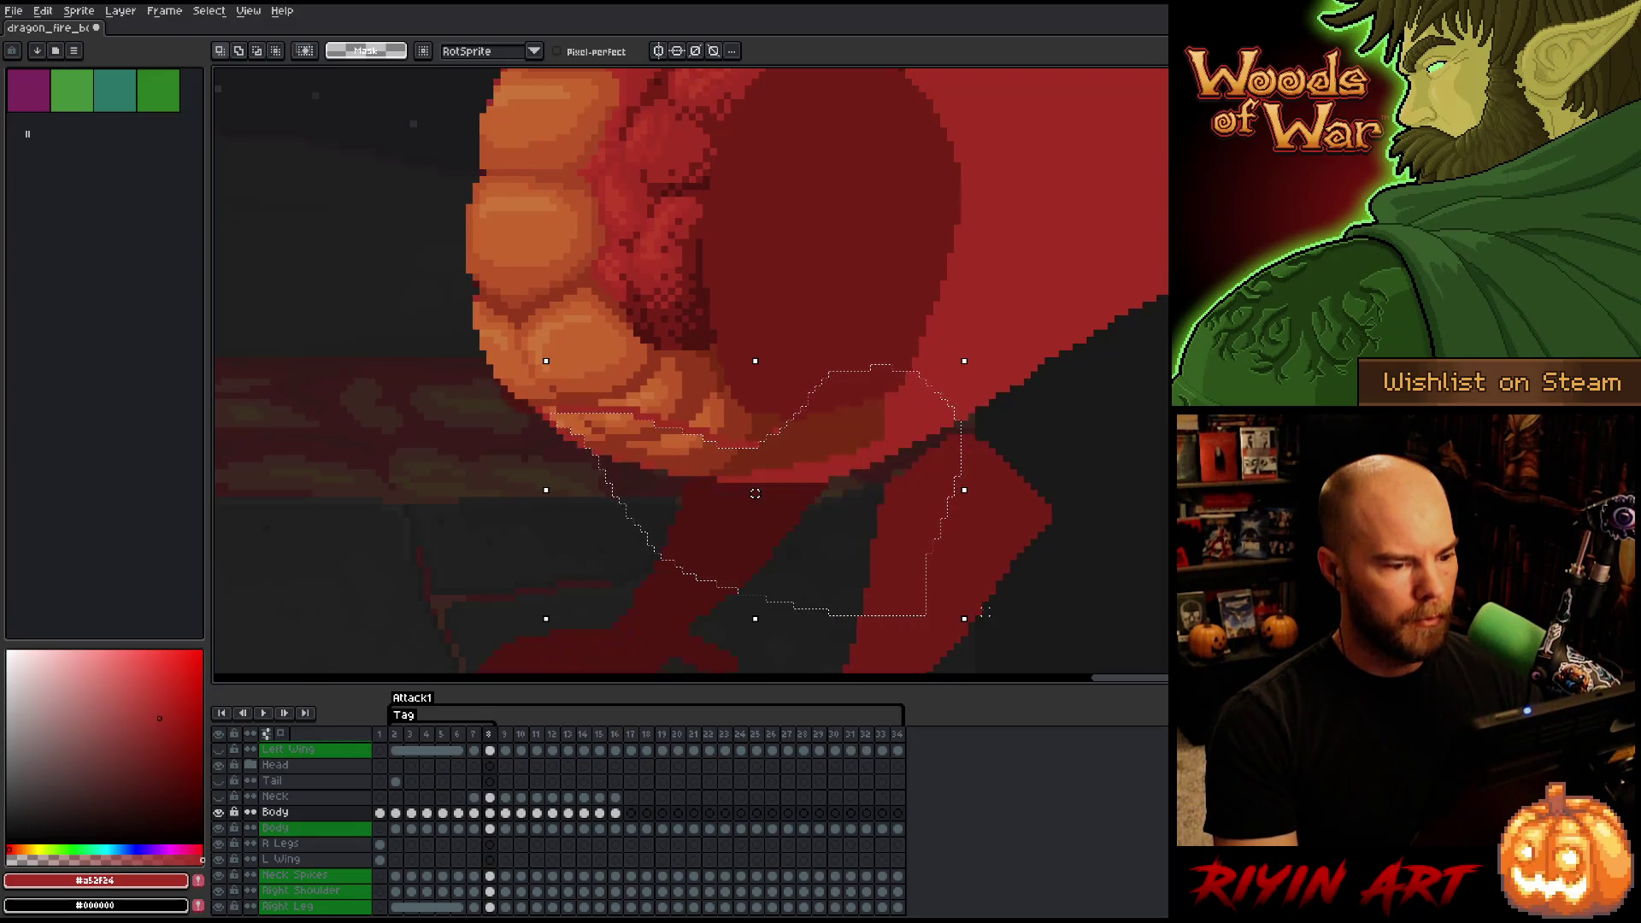
key("comma")
key("period")
key("comma")
key("period")
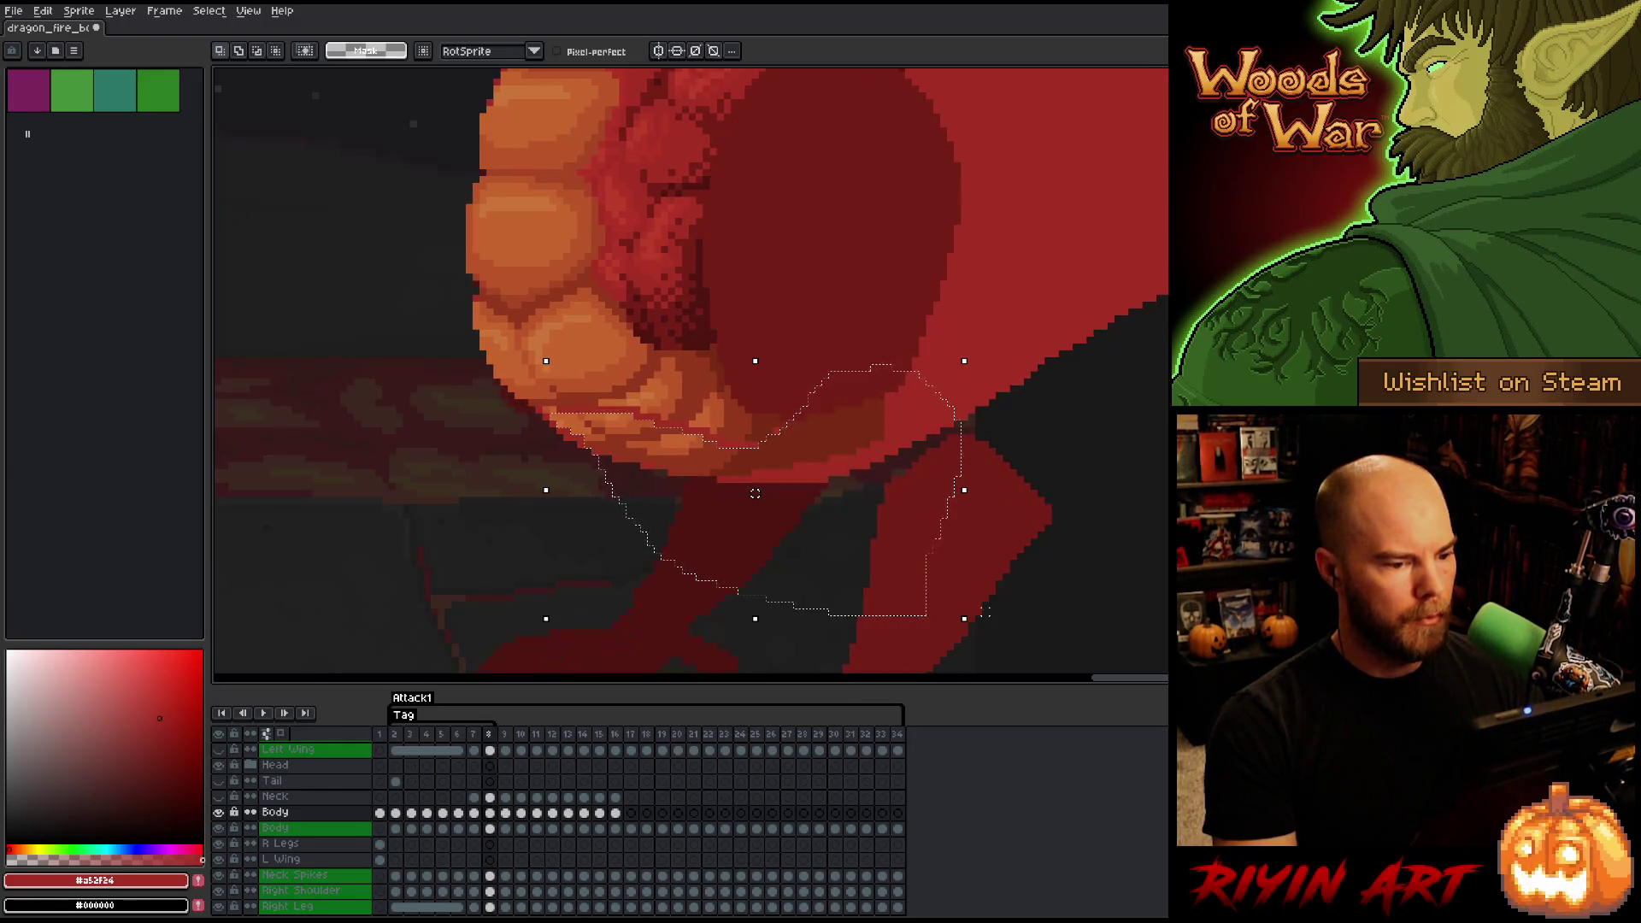
key("comma")
key("period")
- Zoom out and step through frames 6 to 8 and the fire-breathing frames
scroll(1059, 479, "down", 4)
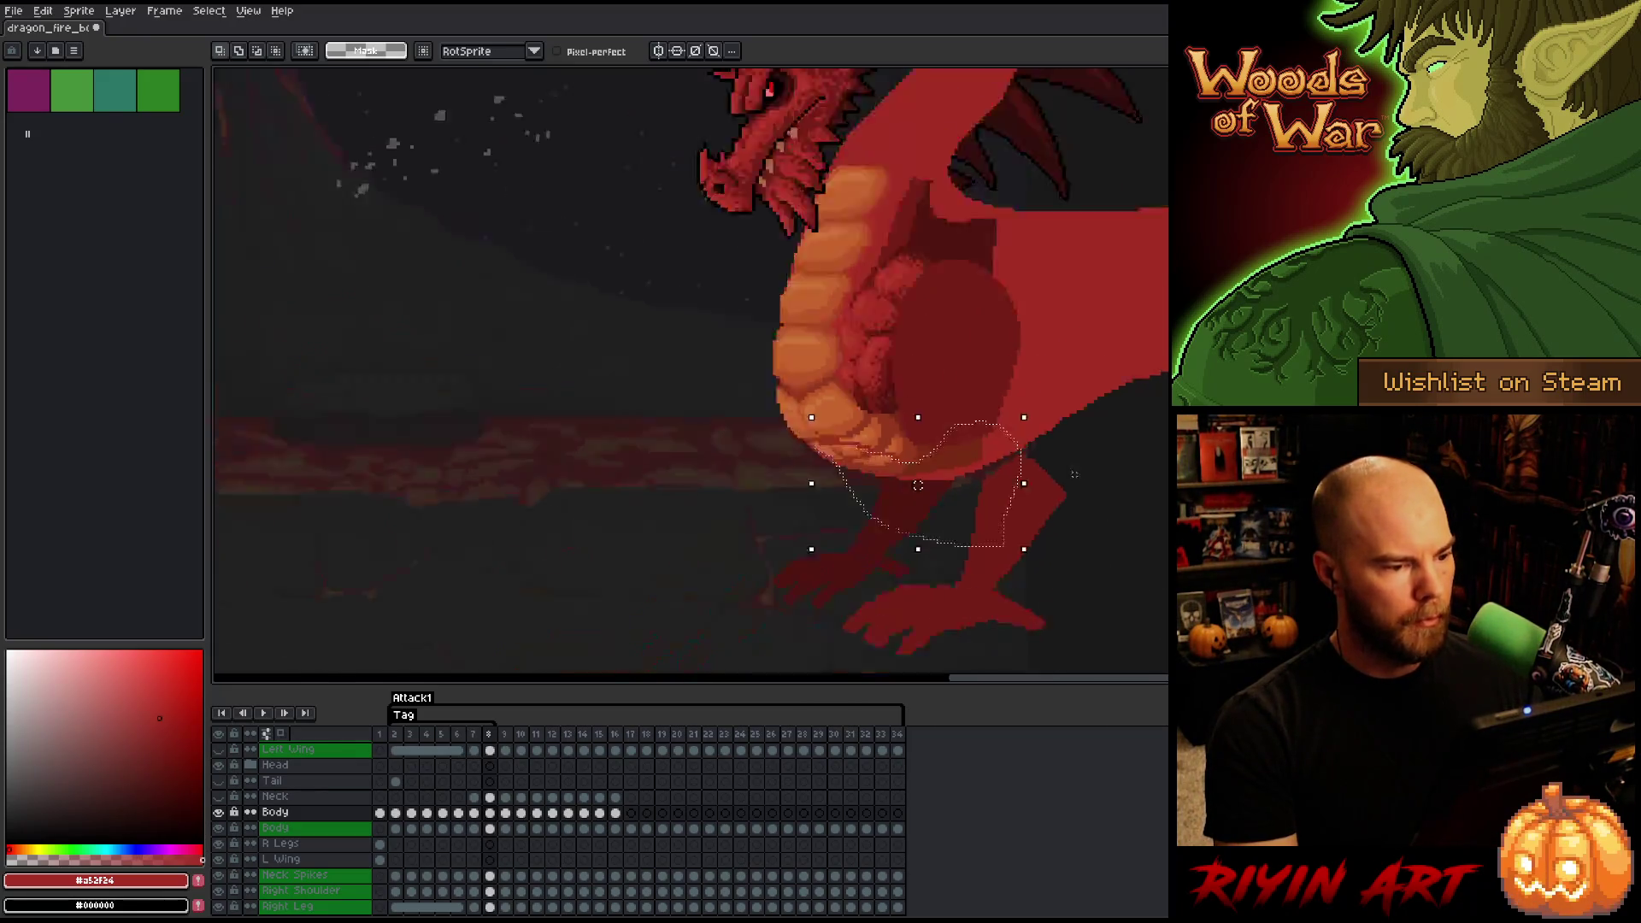
key("comma")
key("comma")
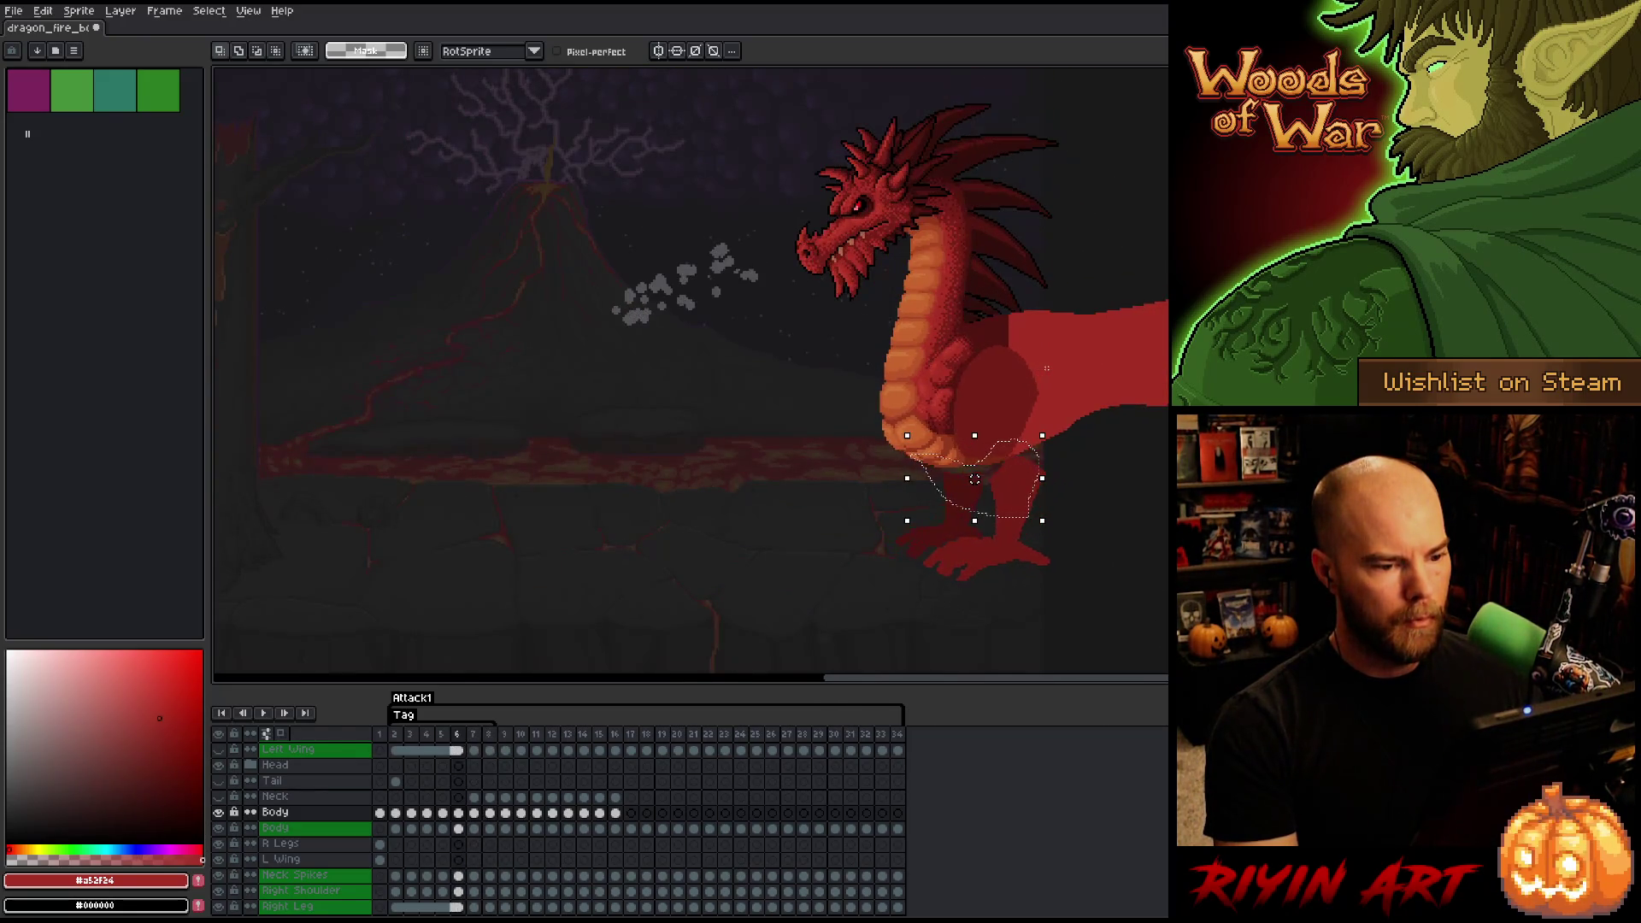
key("period")
key("period")
key("comma")
key("comma")
key("period")
key("period")
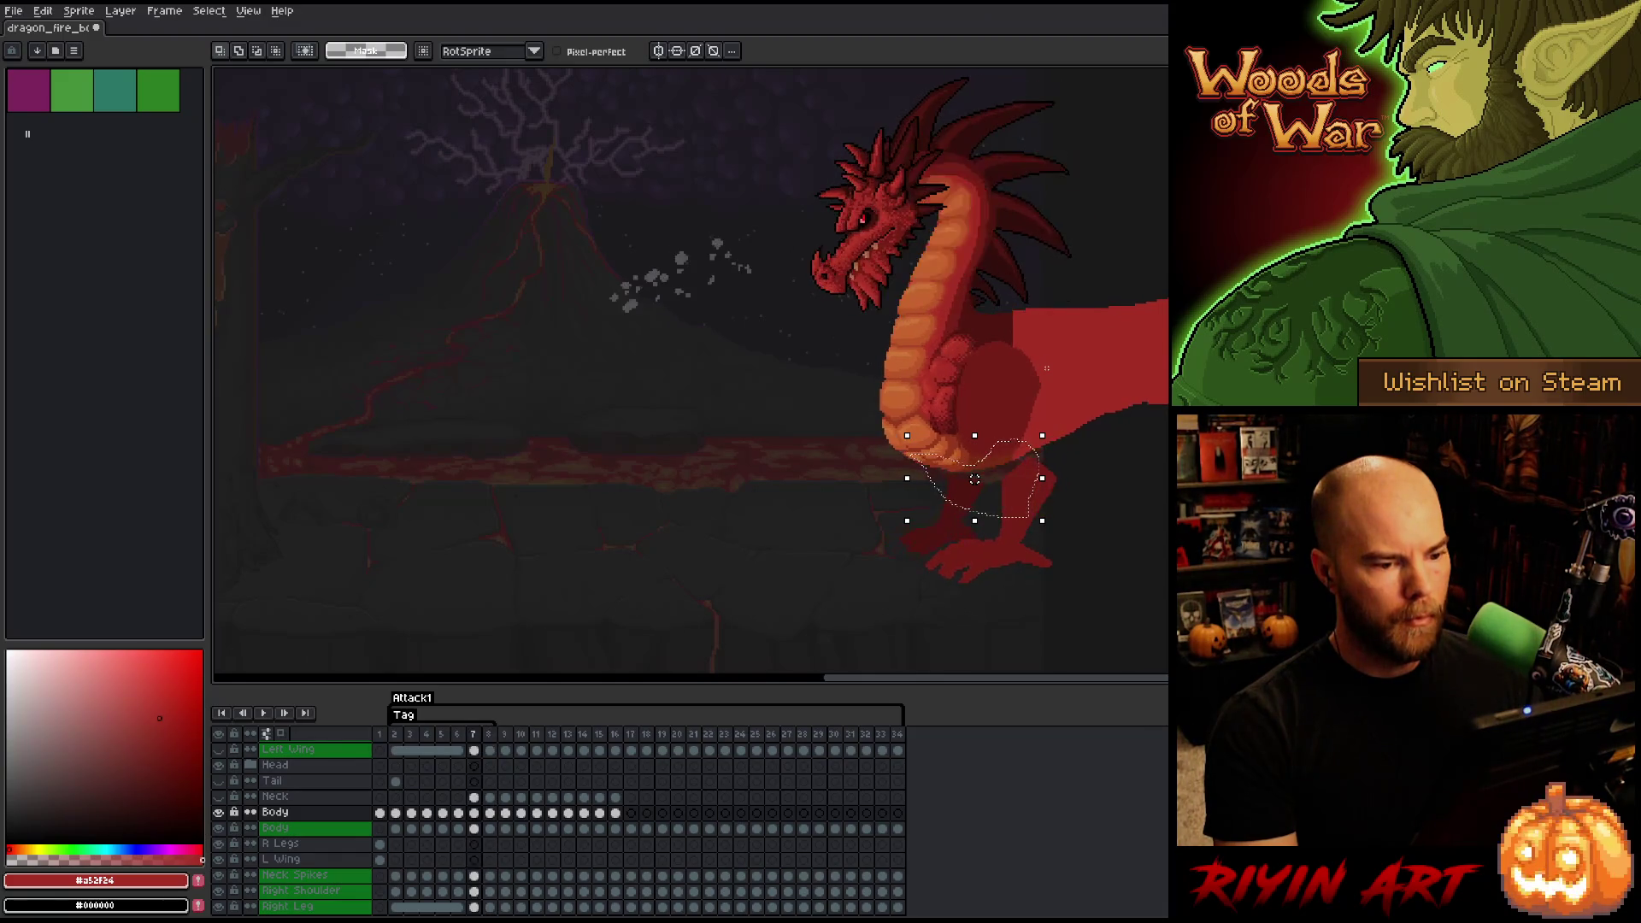
key("comma")
key("period")
key("period")
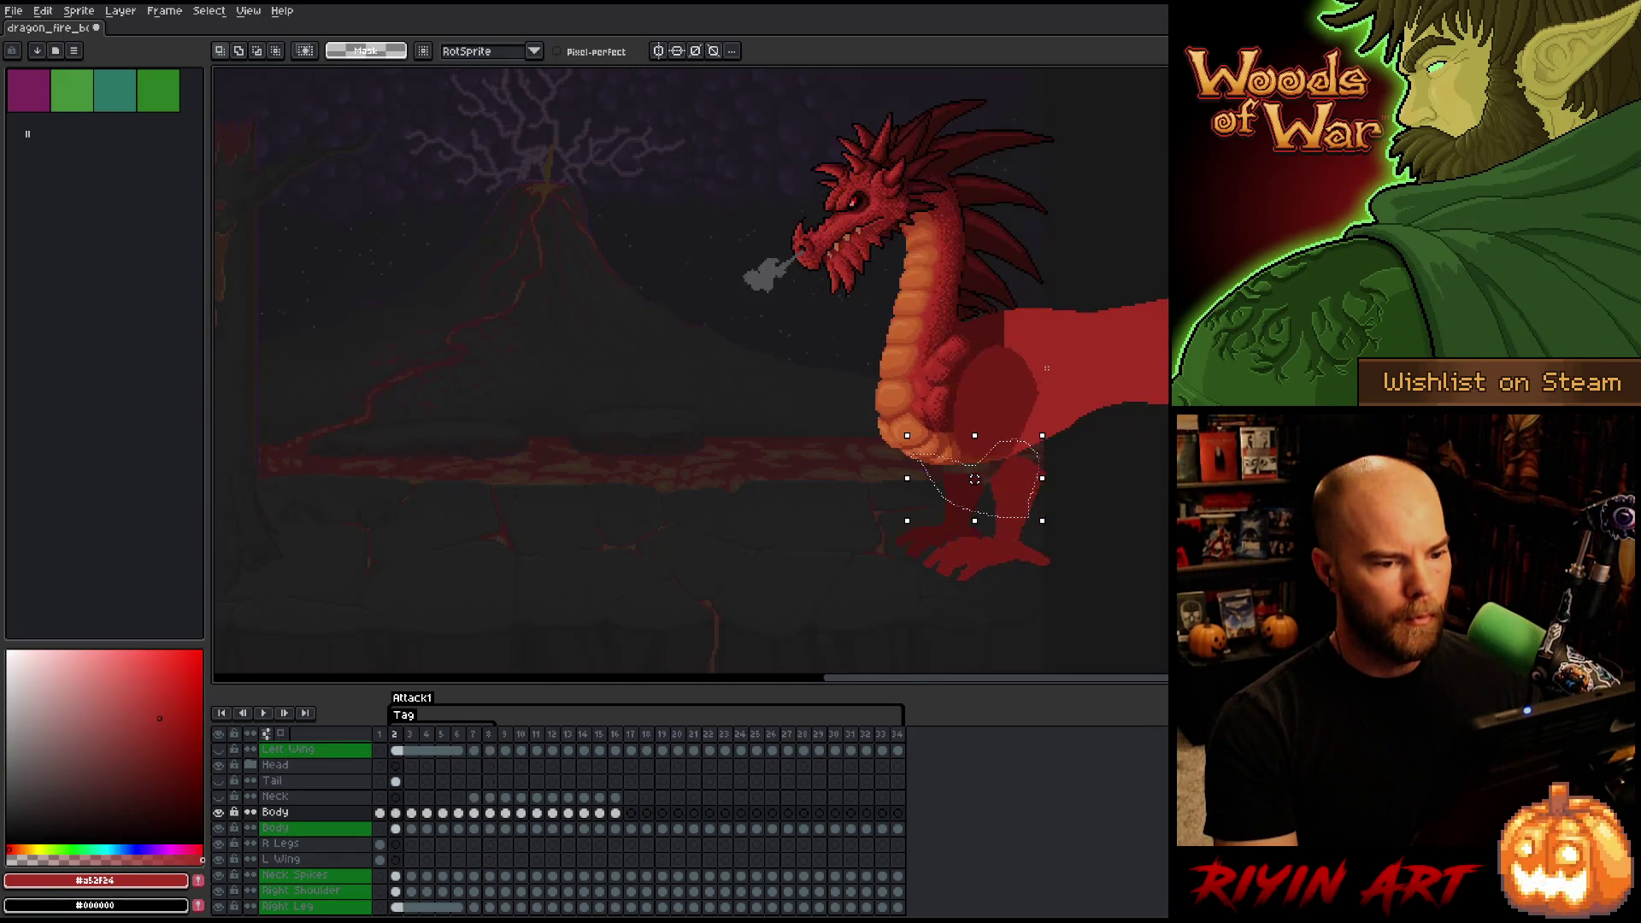
key("period")
key("comma")
key("comma")
key("period")
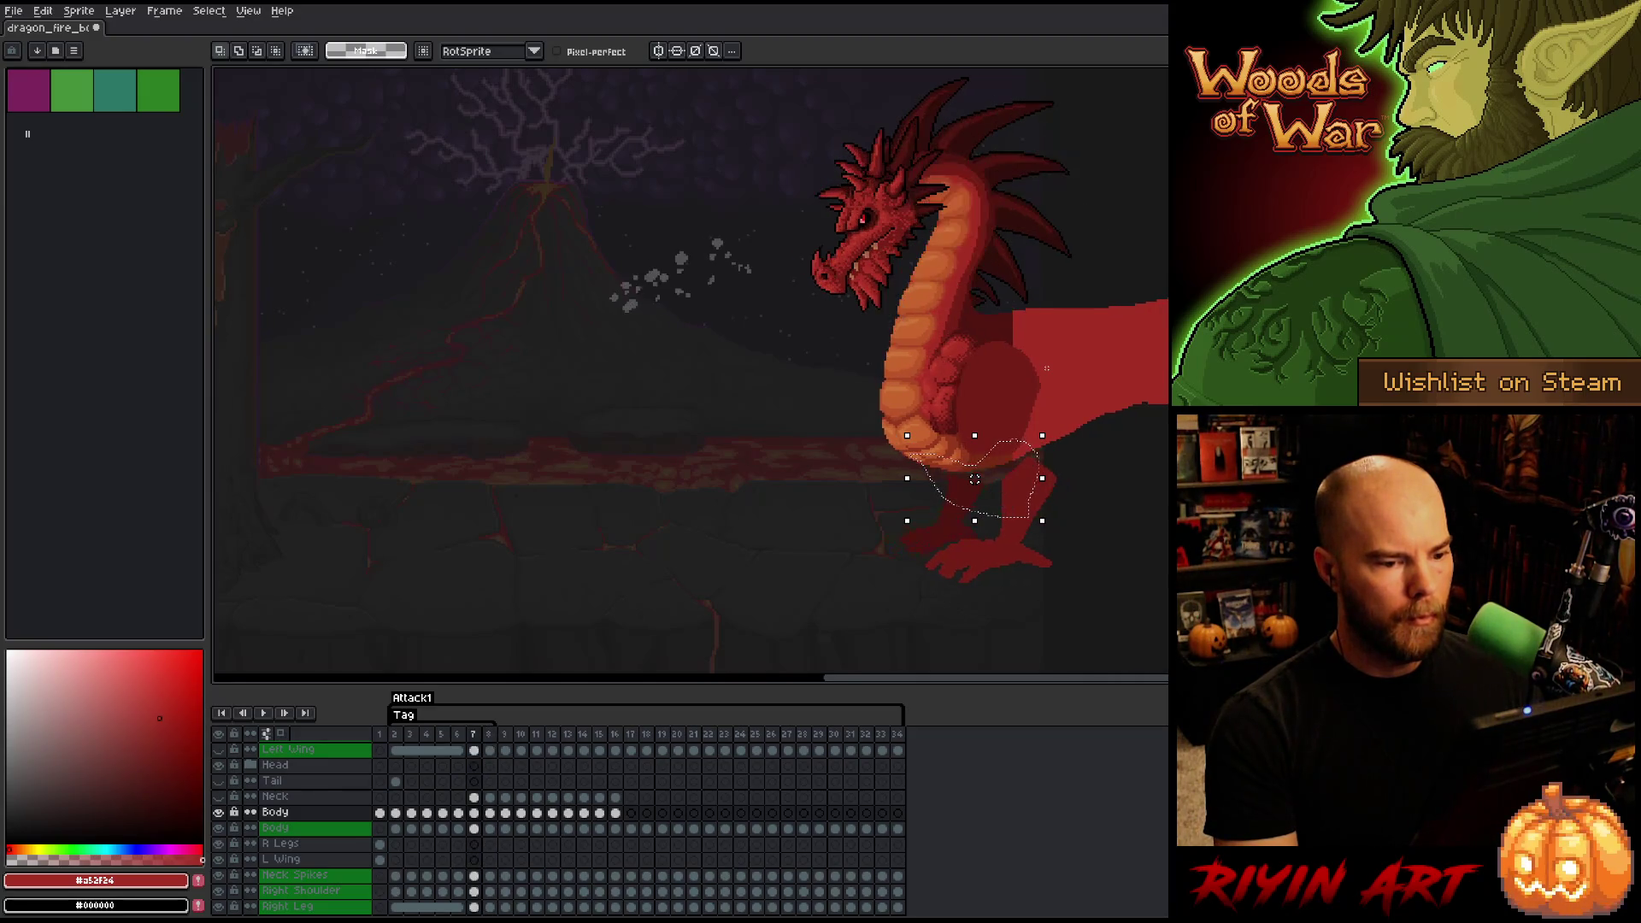
key("period")
key("comma")
key("comma")
- Centre the dragon's body in view, drop the selection and settle on frame 8
left_click_drag(974, 478, 662, 494)
scroll(749, 422, "up", 1)
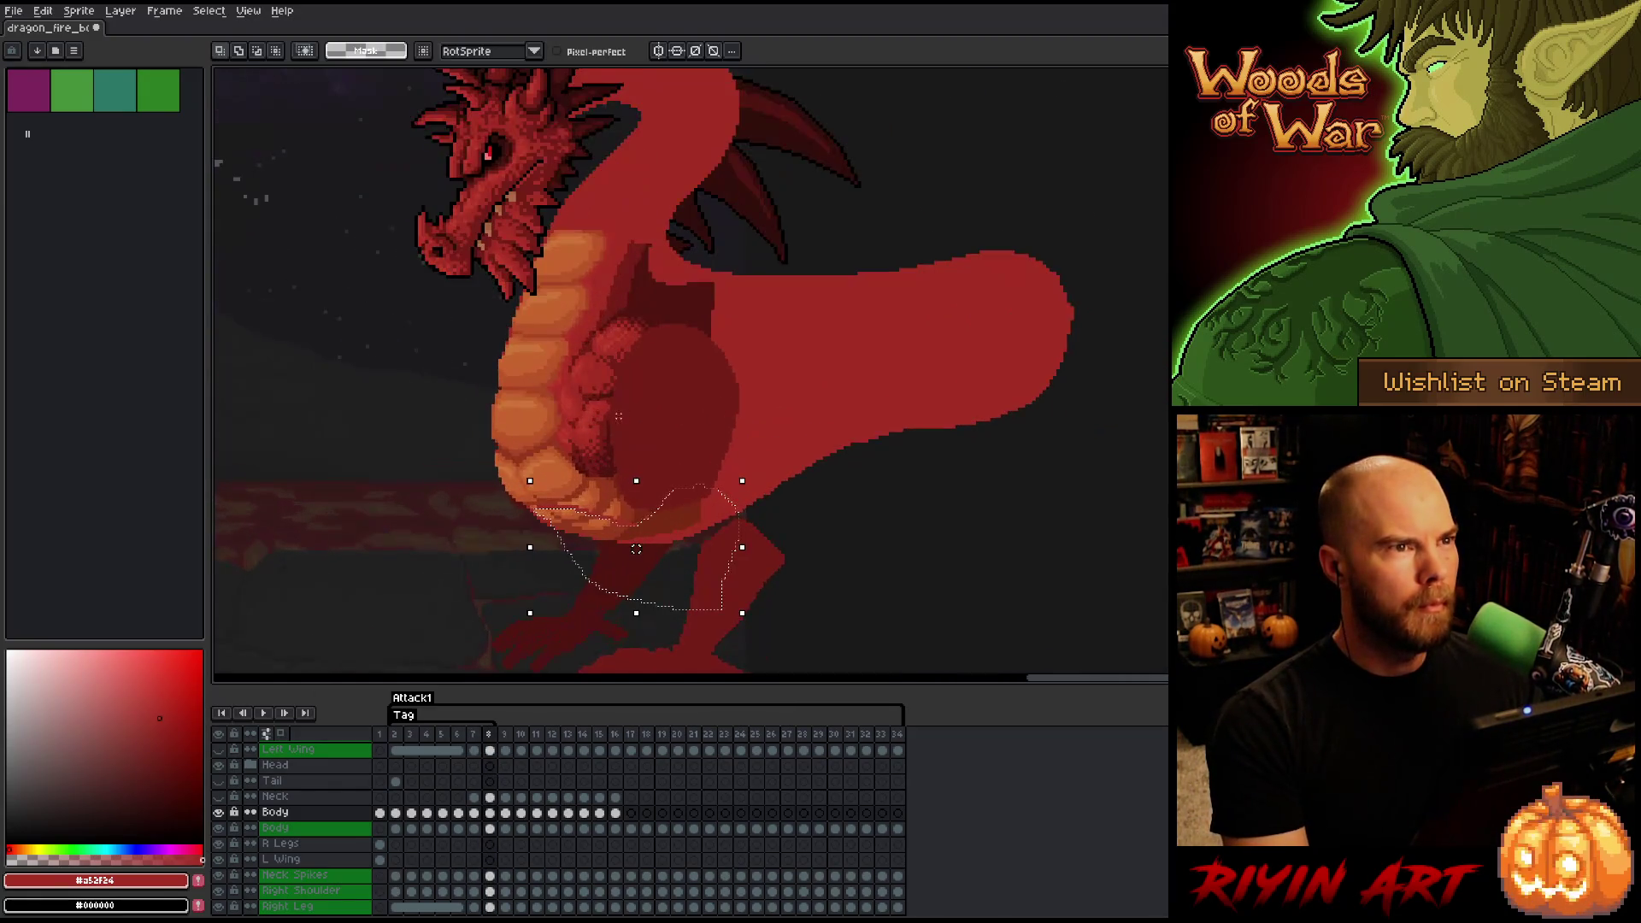
scroll(483, 514, "down", 1)
scroll(457, 513, "up", 1)
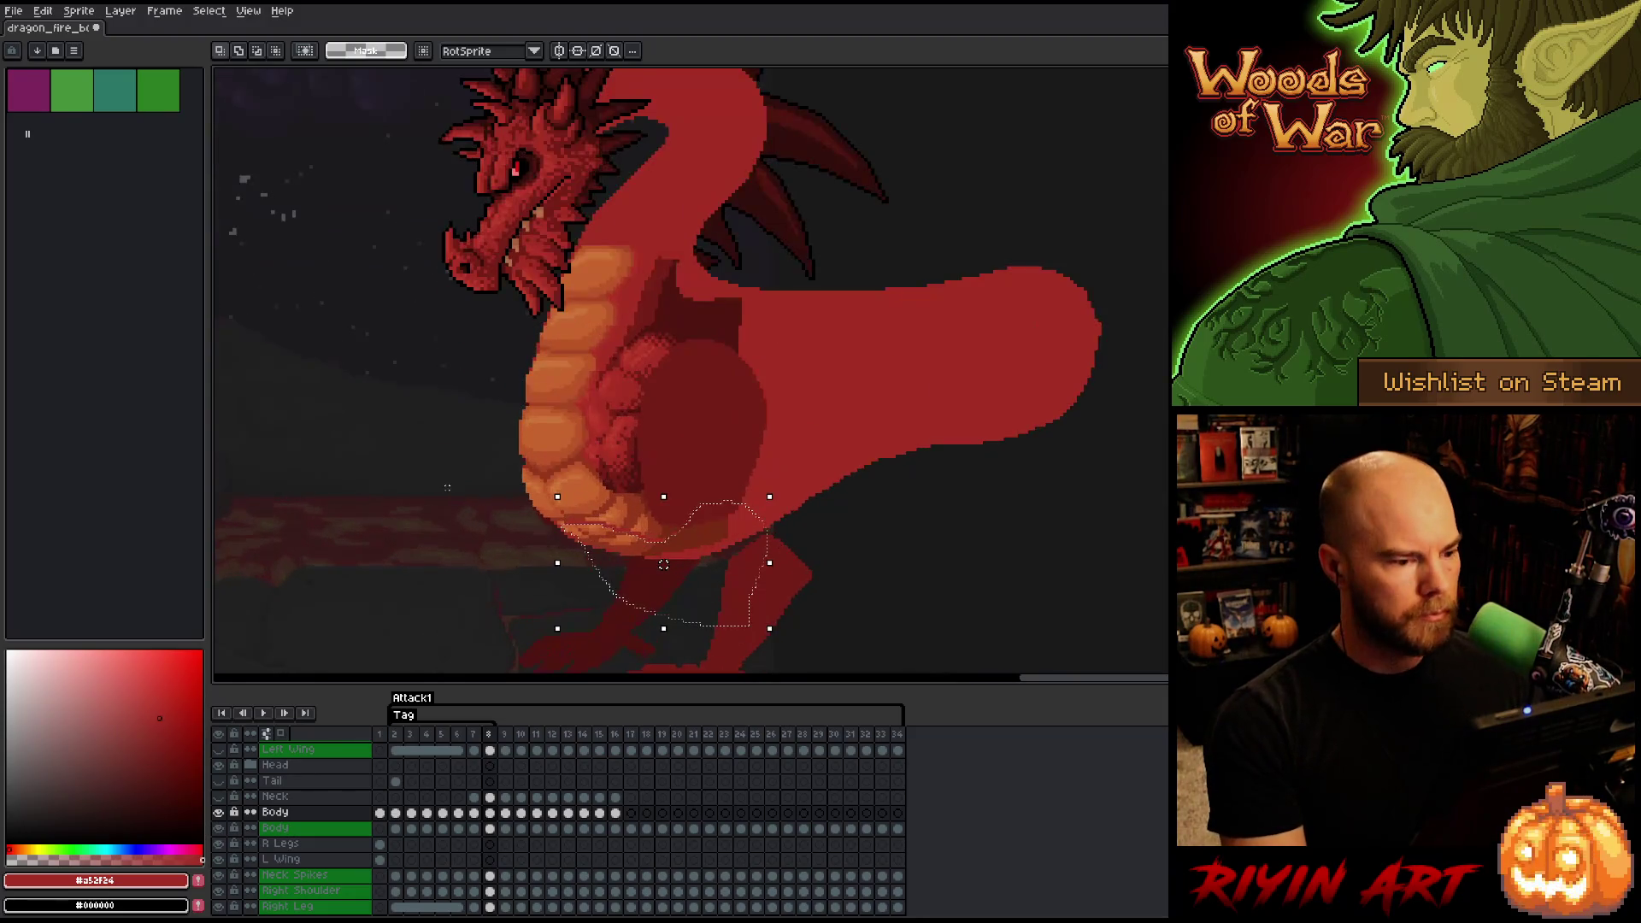
key("comma")
key("period")
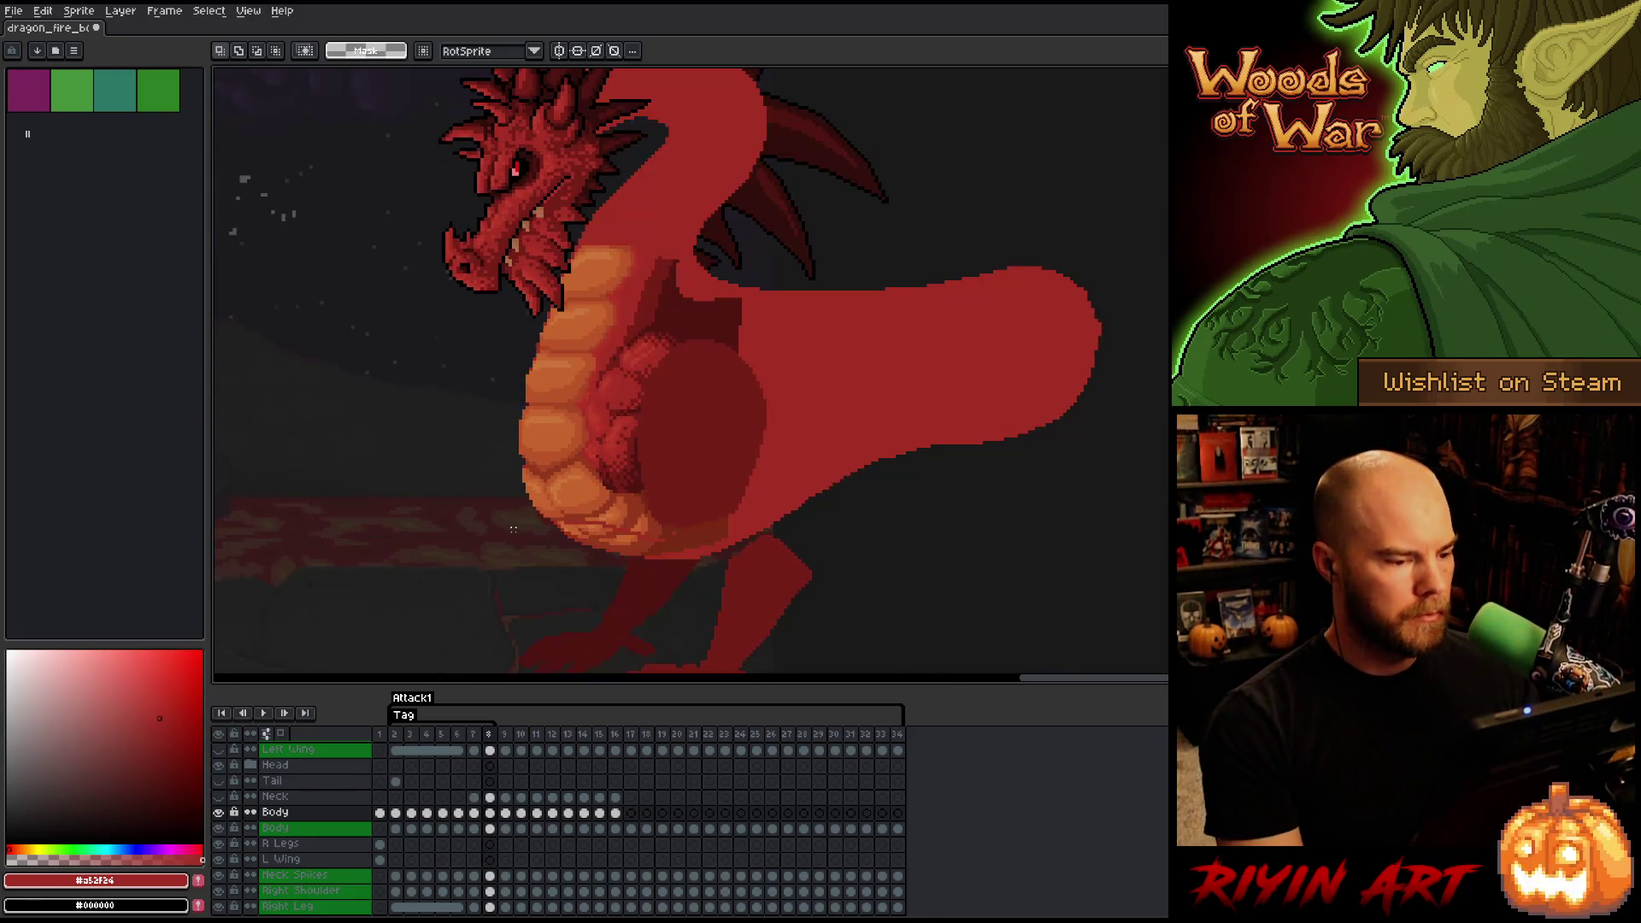
scroll(513, 521, "up", 2)
key("comma")
key("period")
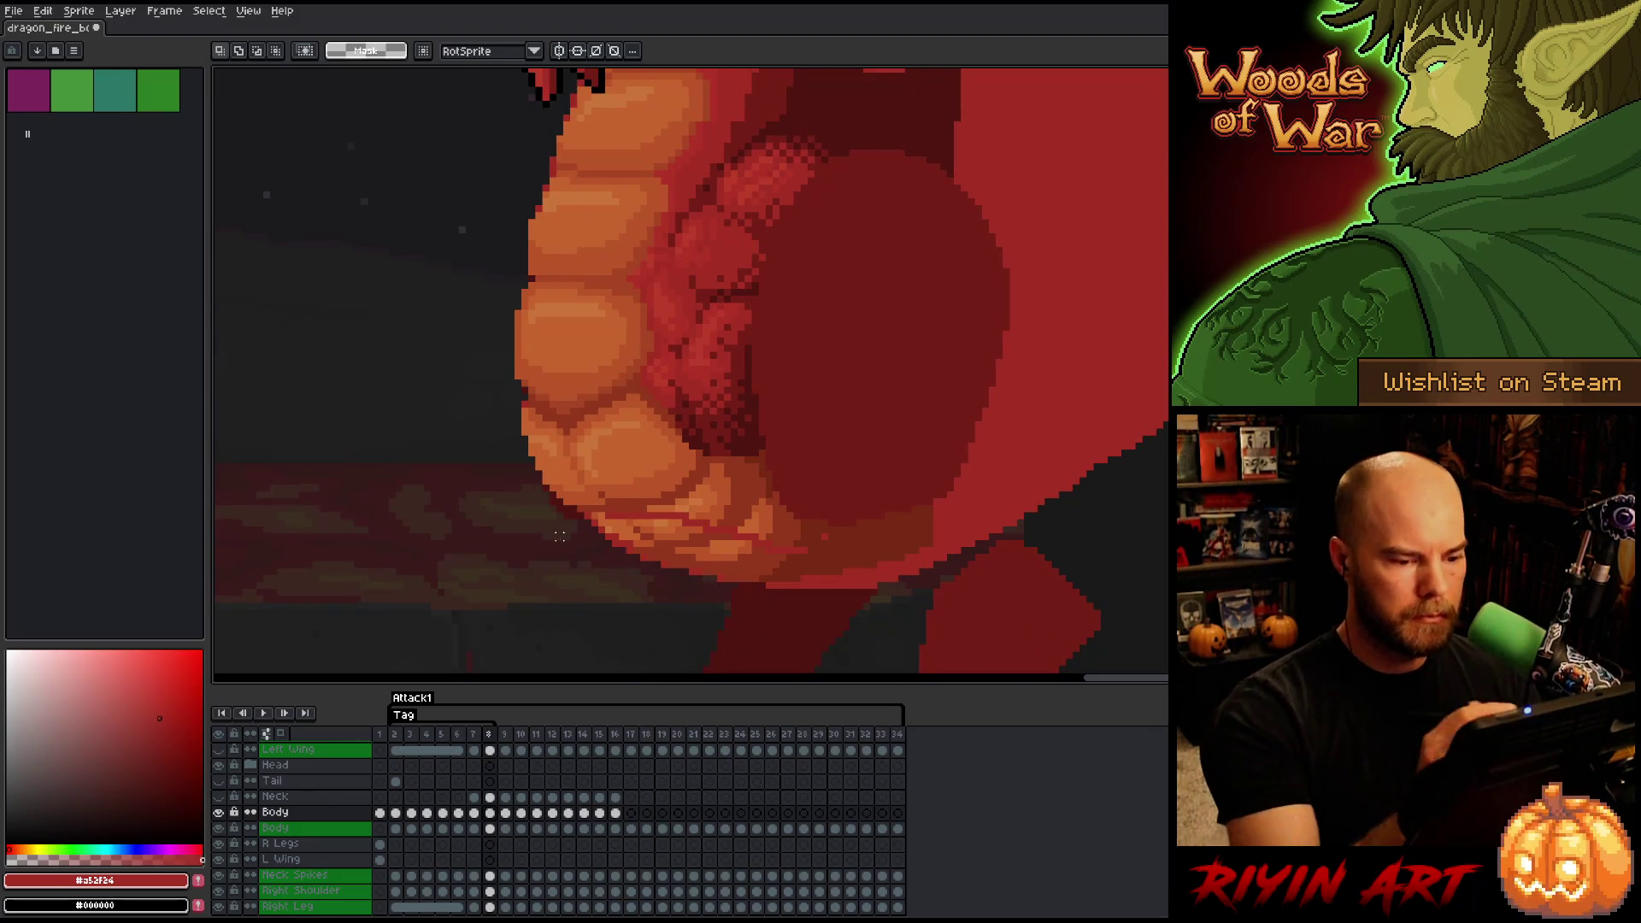
- Draw dark red #772a12 along the belly's lower edge and shade with mid red #92381c
key("b")
left_click(897, 542, "alt")
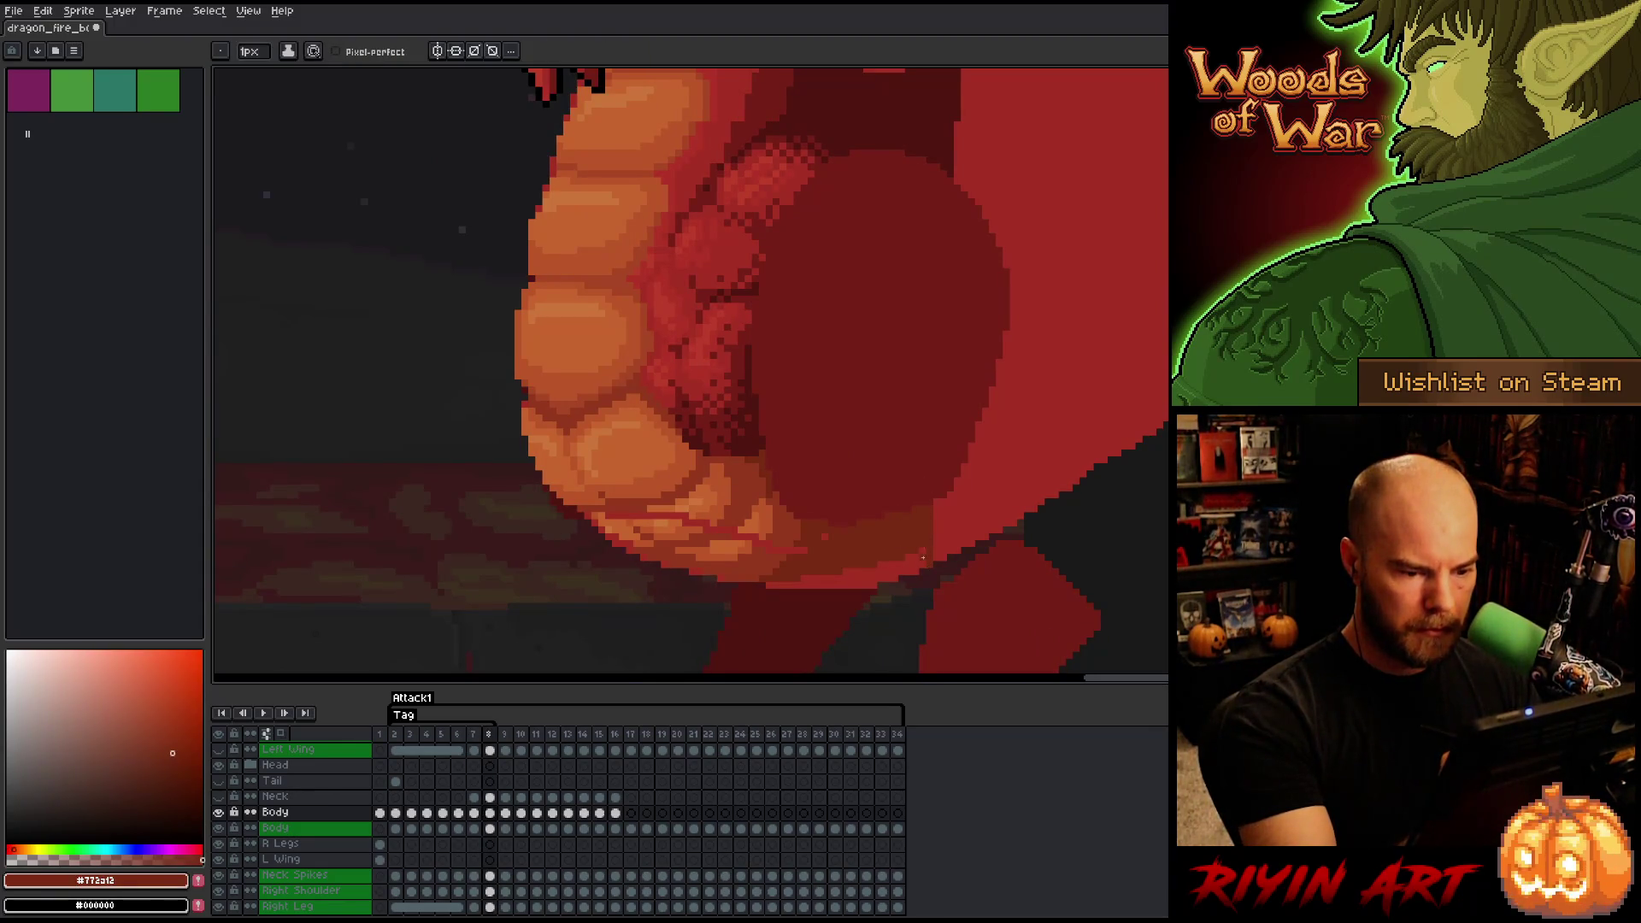
mouse_move(902, 570)
left_mouse_down()
mouse_move(769, 586)
mouse_move(818, 579)
left_mouse_up()
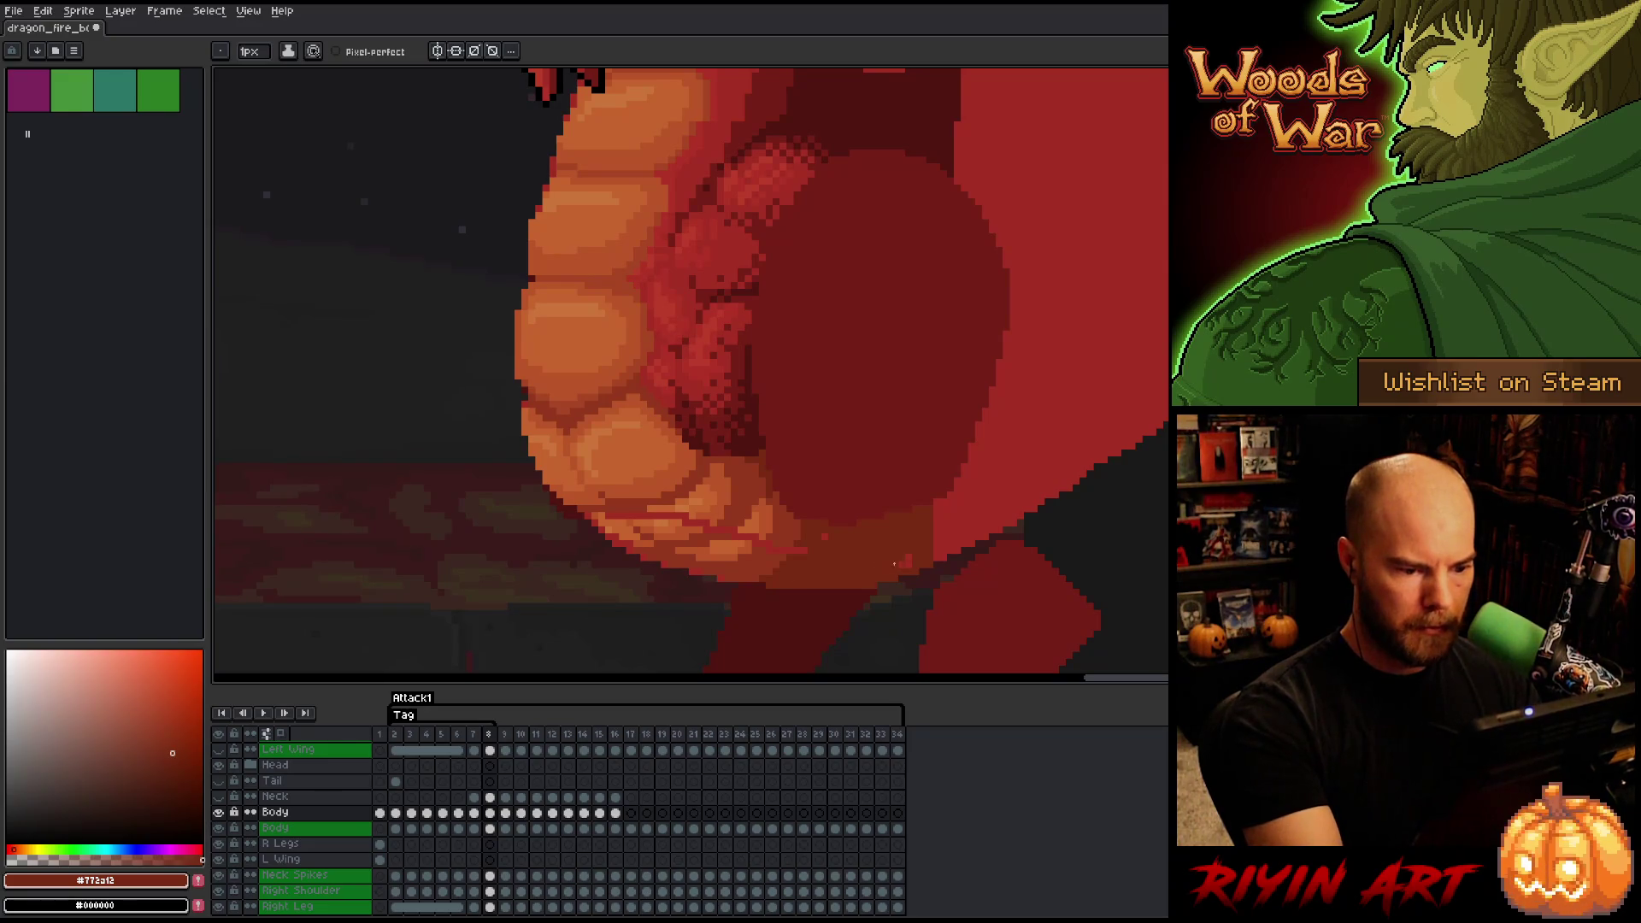
left_click(802, 510, "alt")
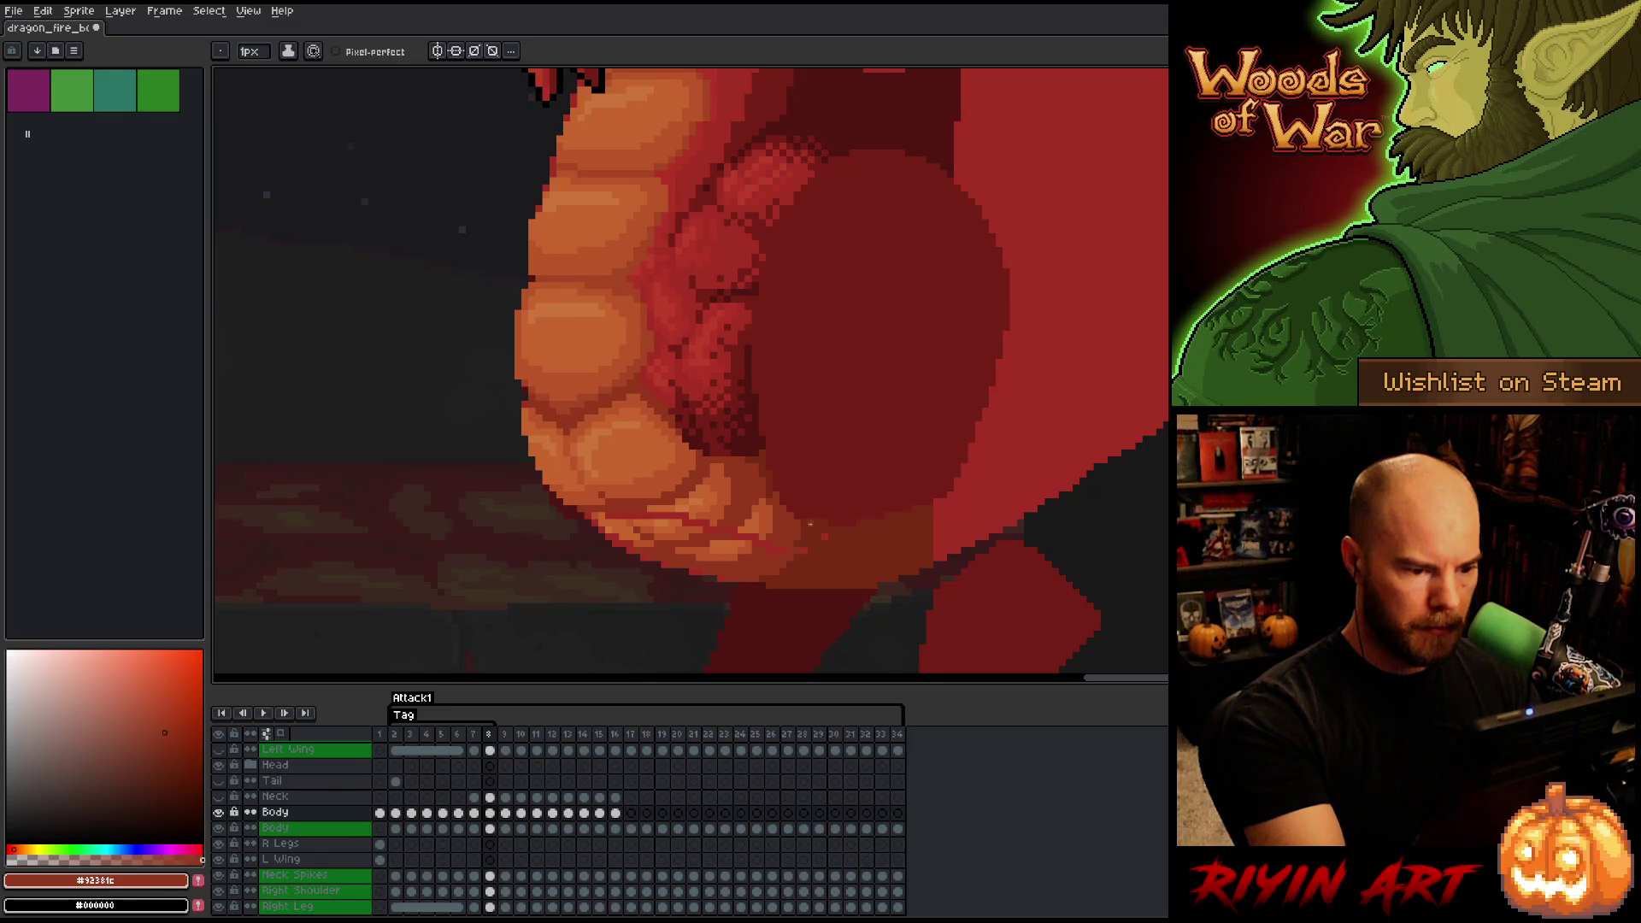
left_click(804, 543, "alt")
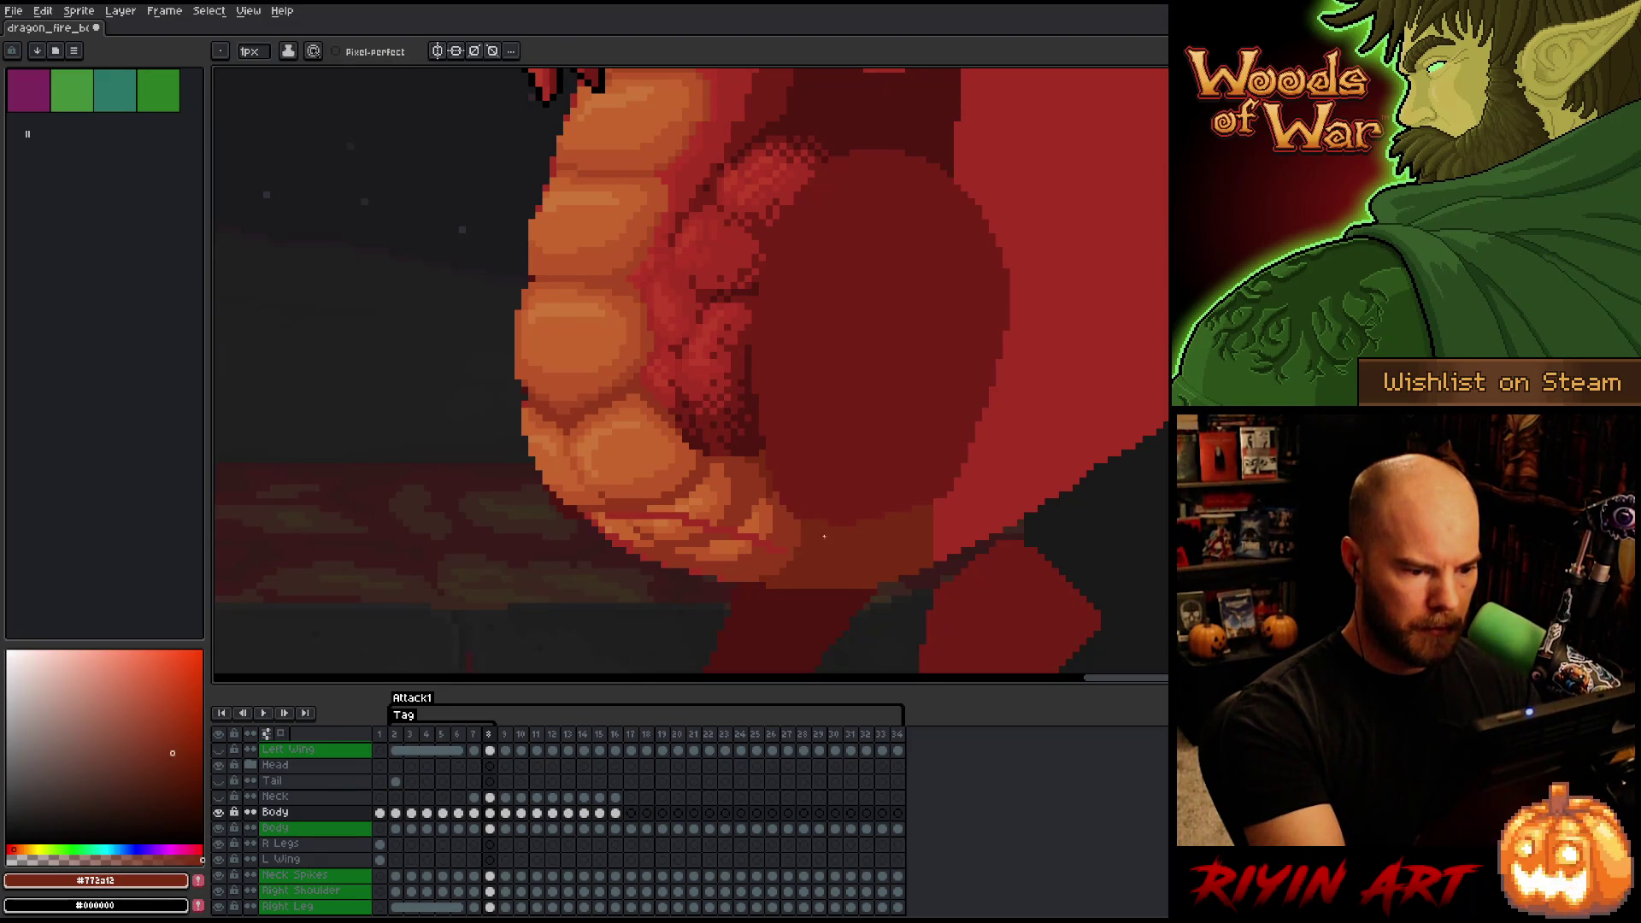
left_click(787, 515, "alt")
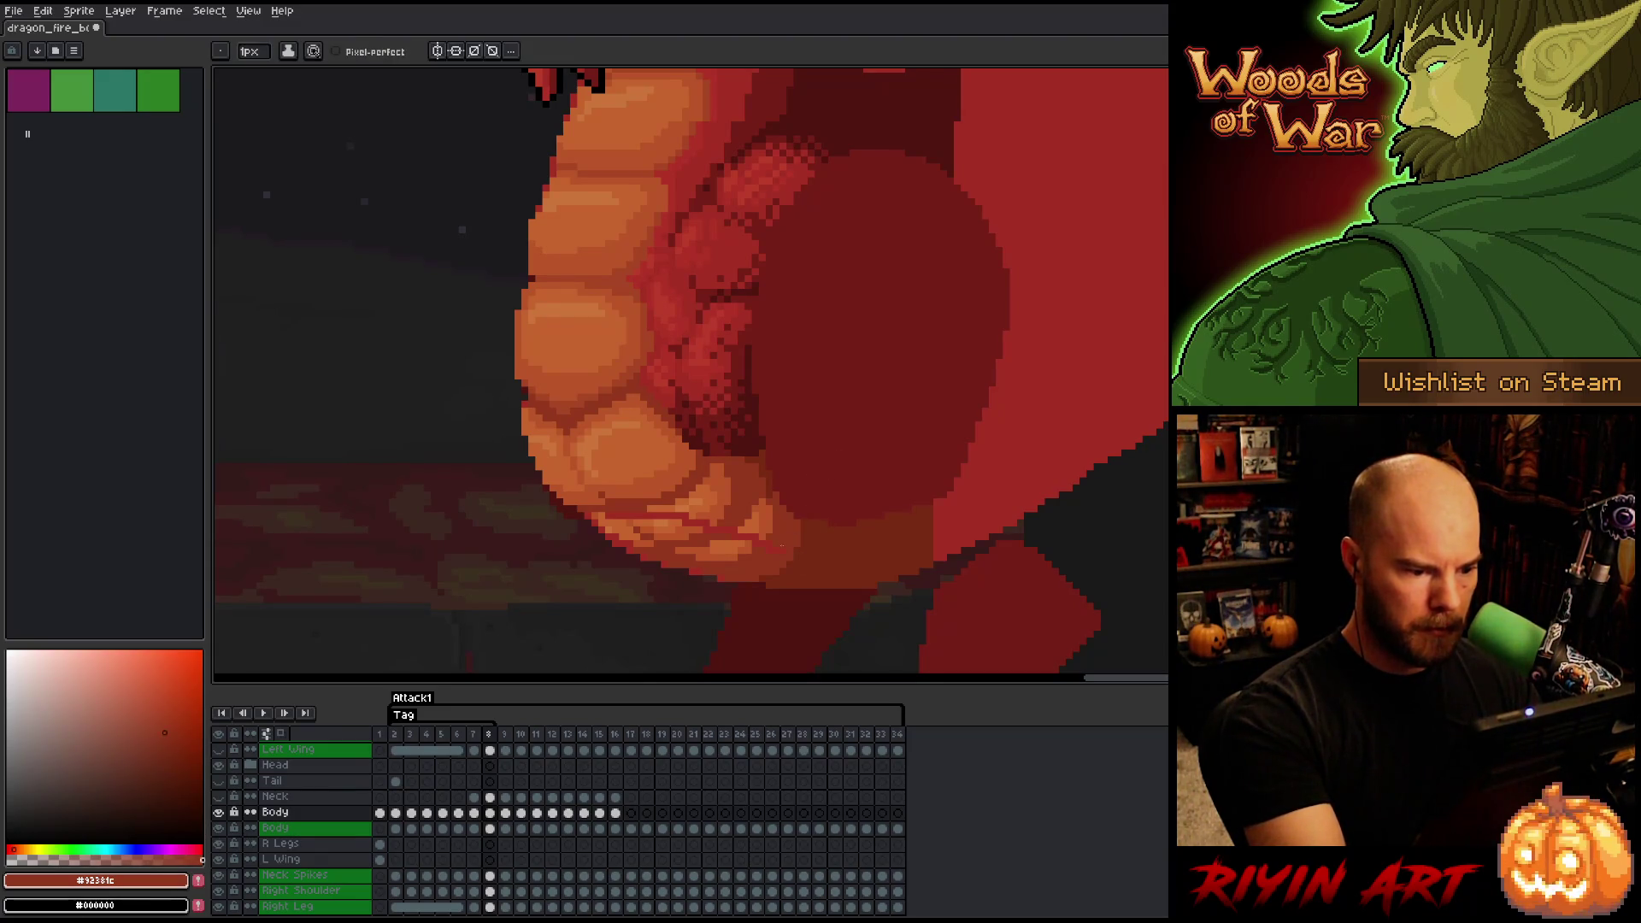
left_click(765, 523, "alt")
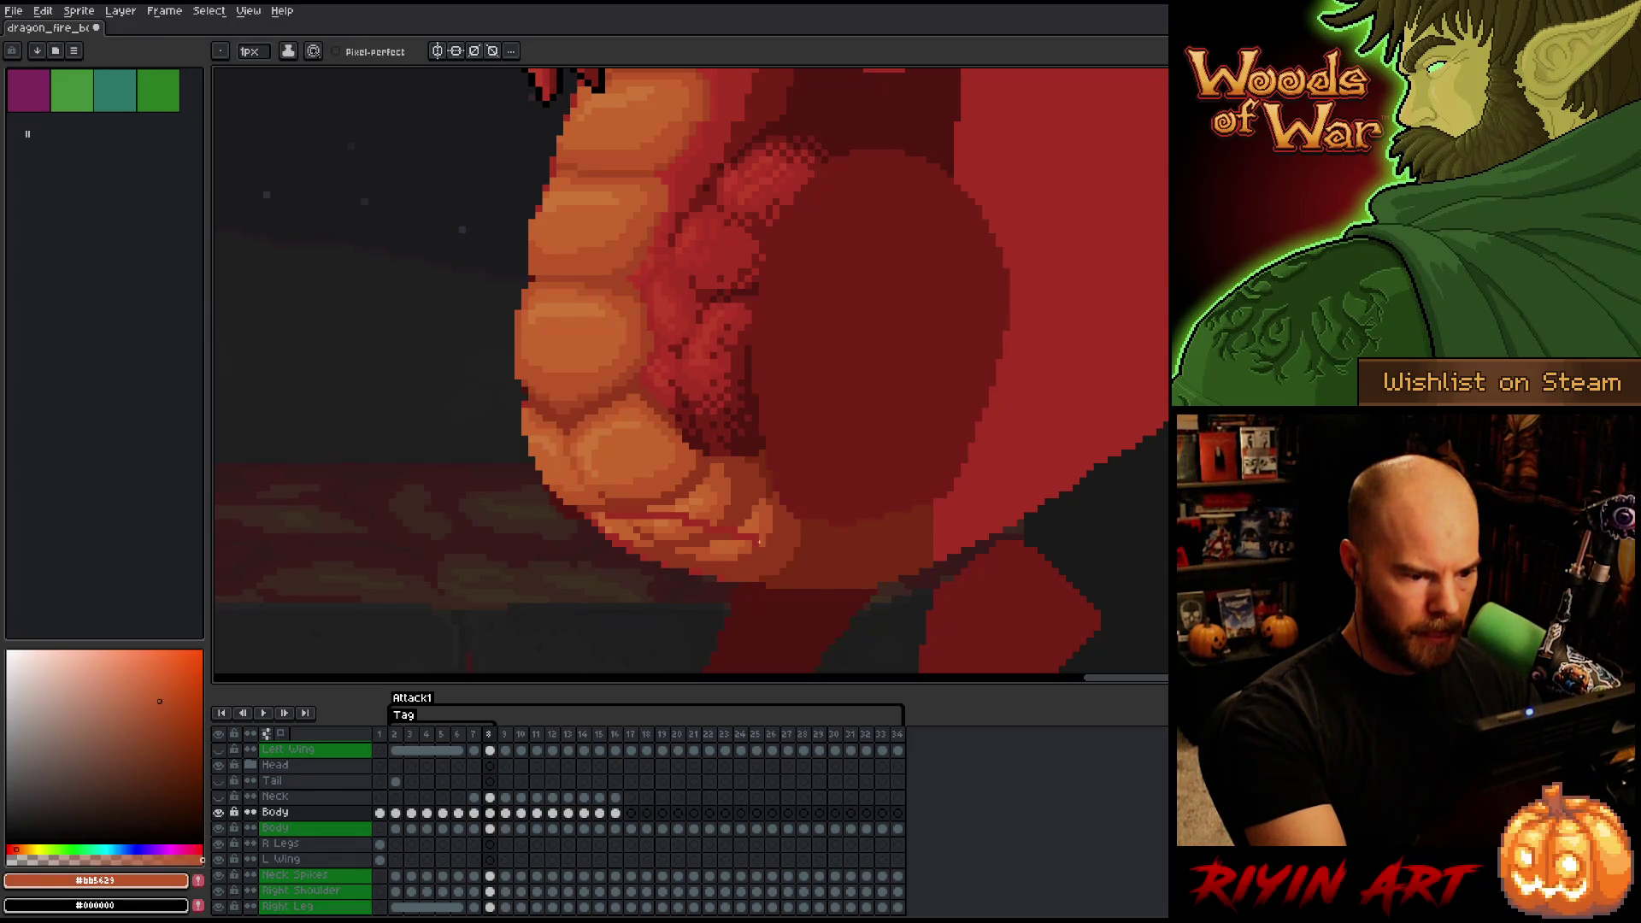
left_click(742, 537, "alt")
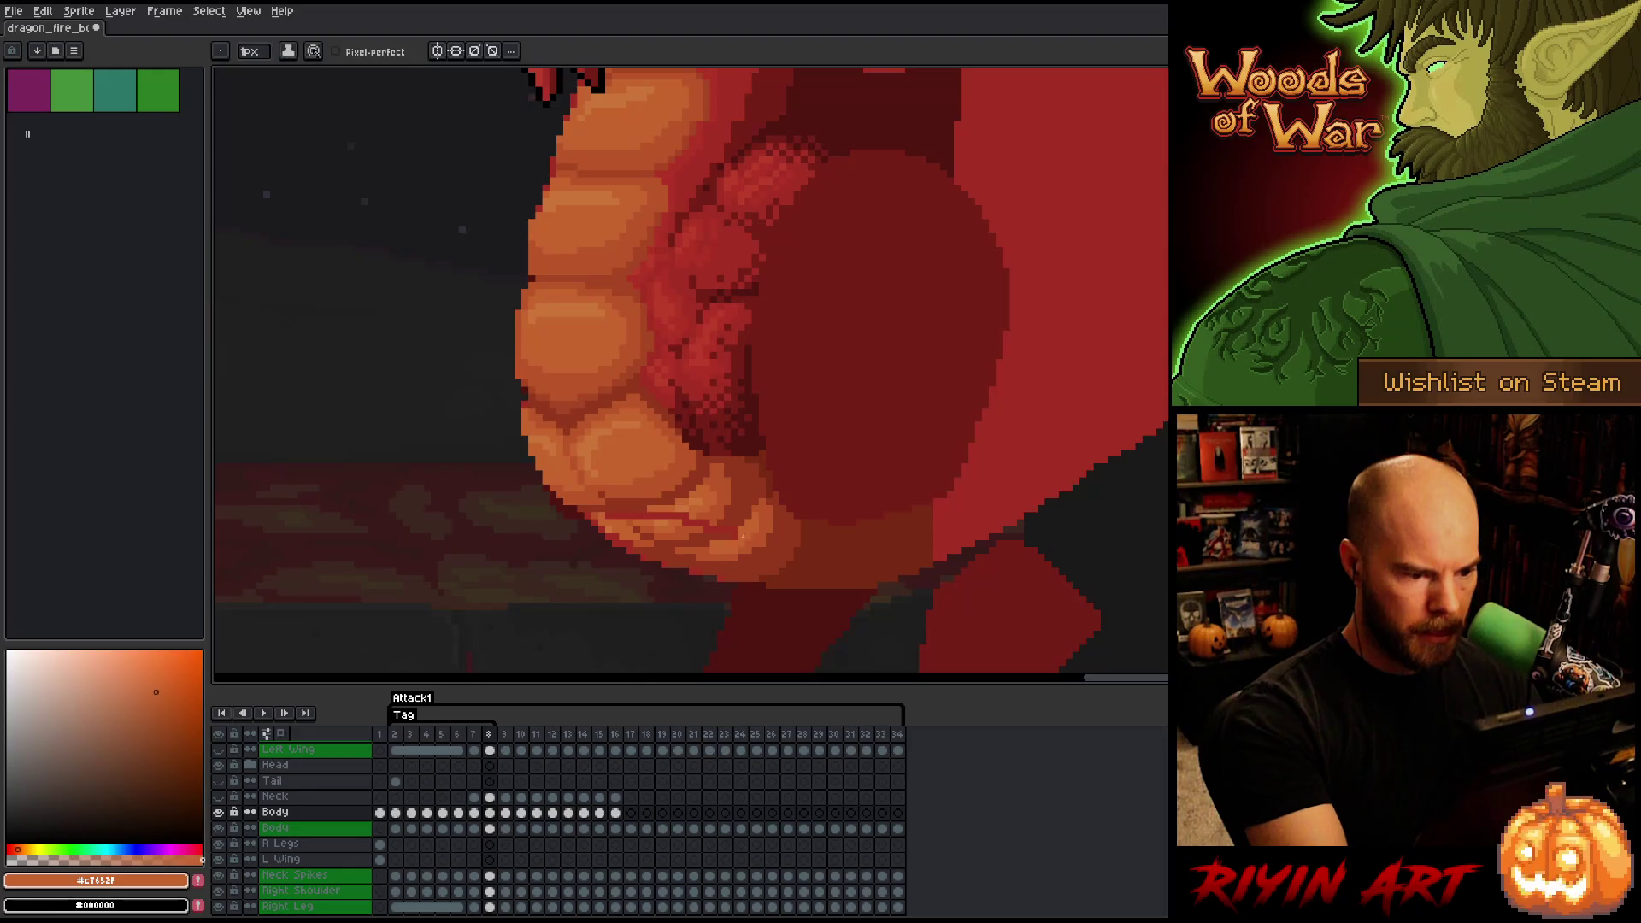
- Shade the belly scales with oranges #bb5429, #c7652f, #cb7439 and #bb5629
left_click(730, 531, "alt")
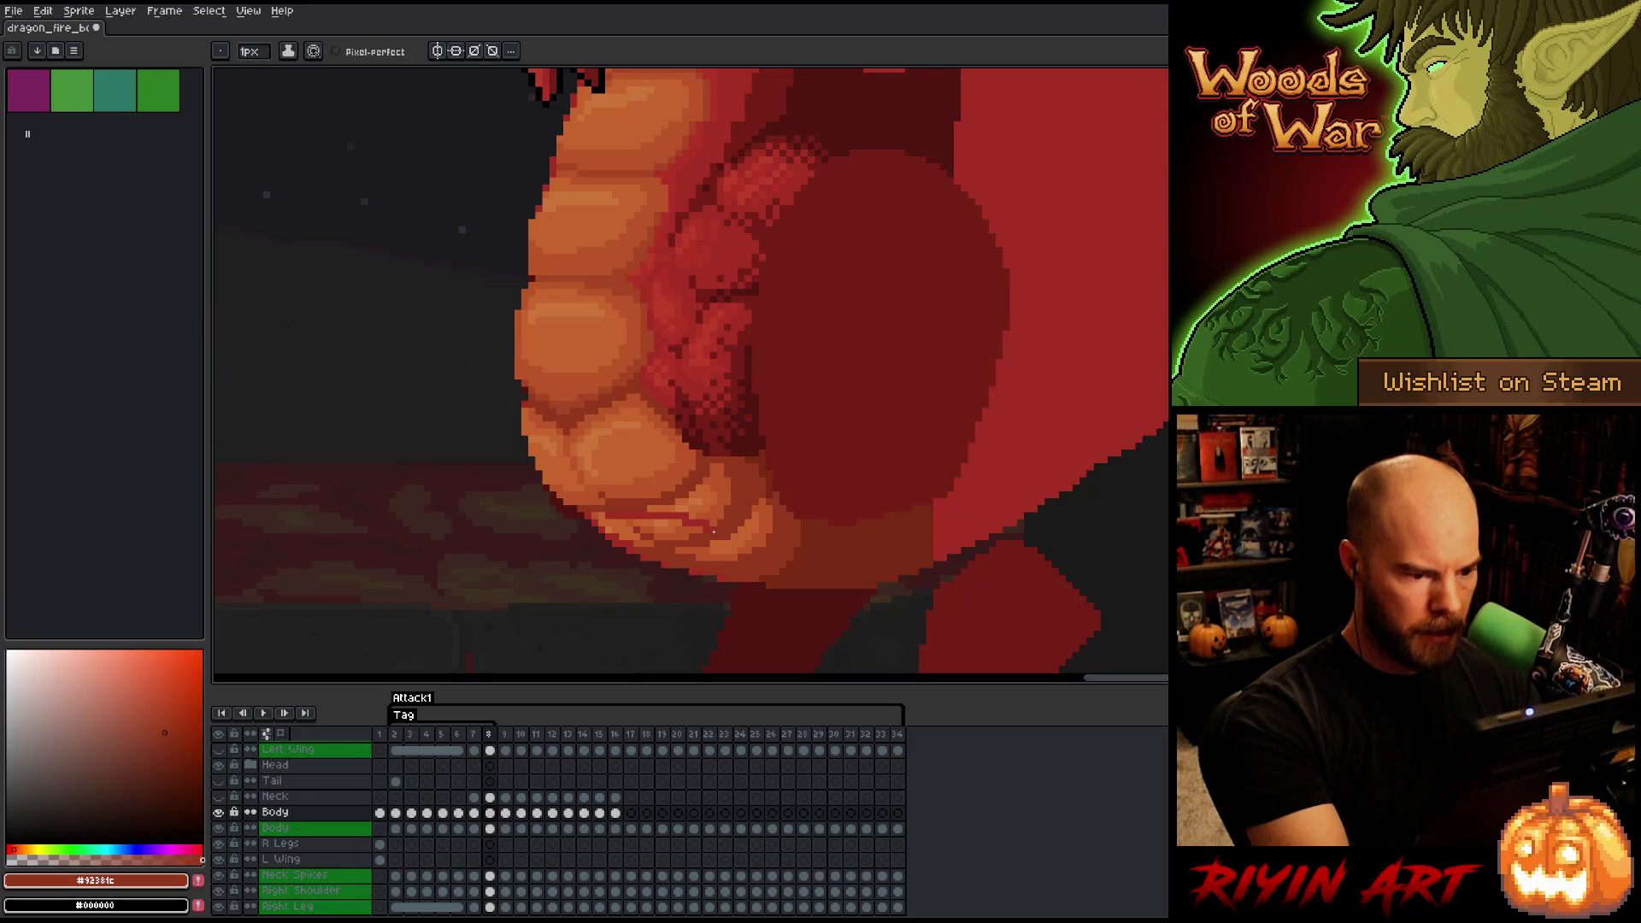
left_click(708, 529, "alt")
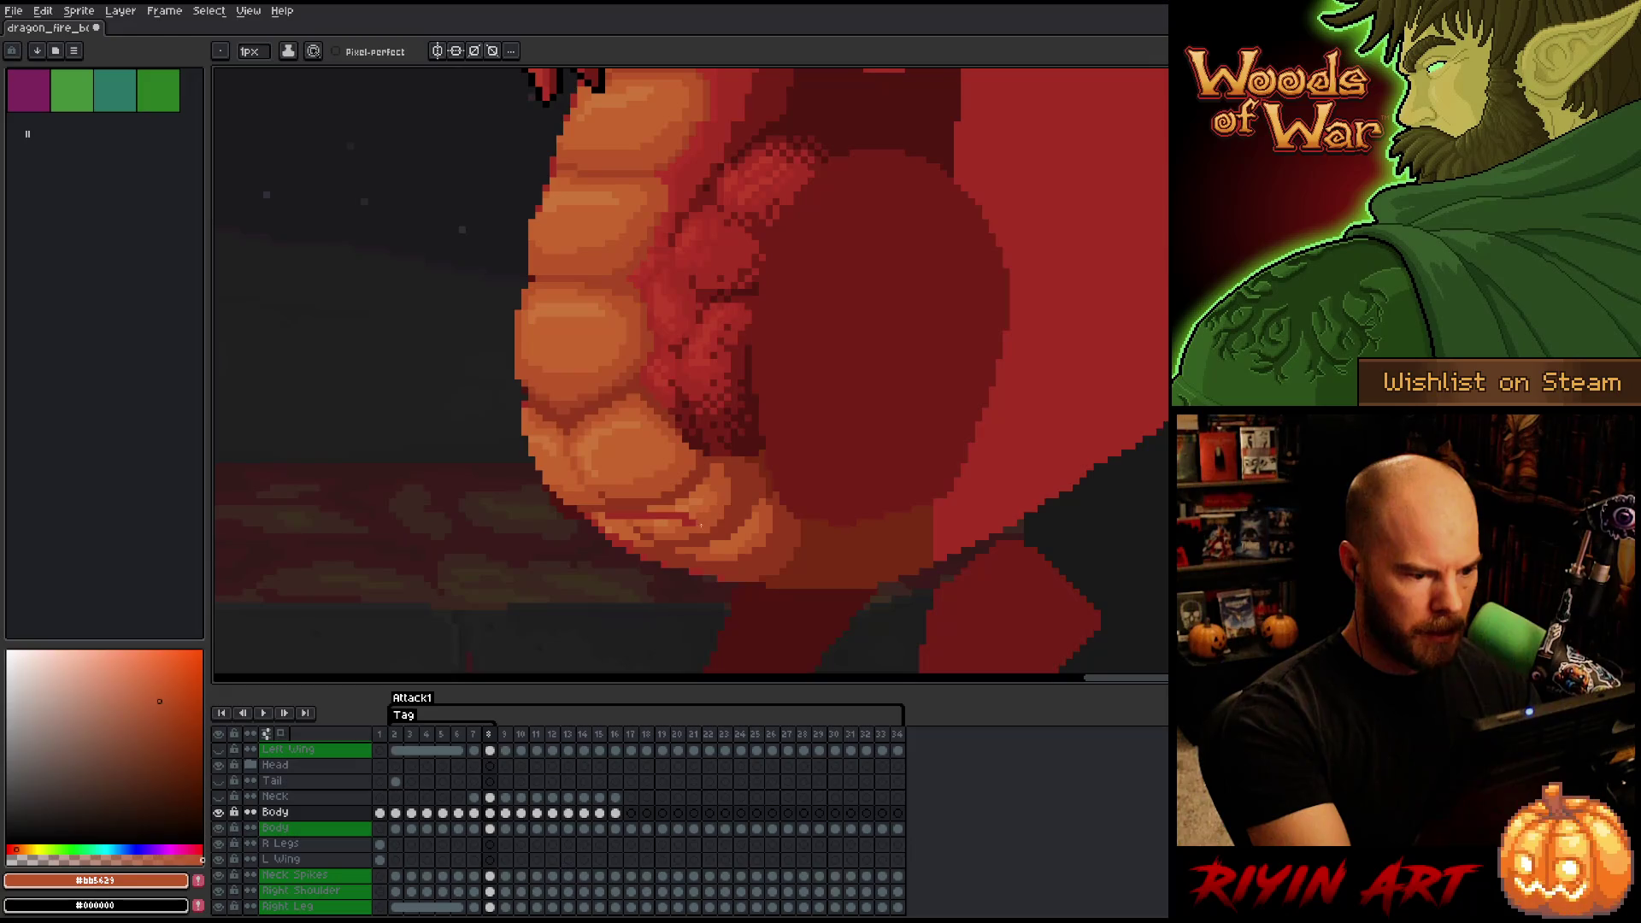
left_click(690, 522, "alt")
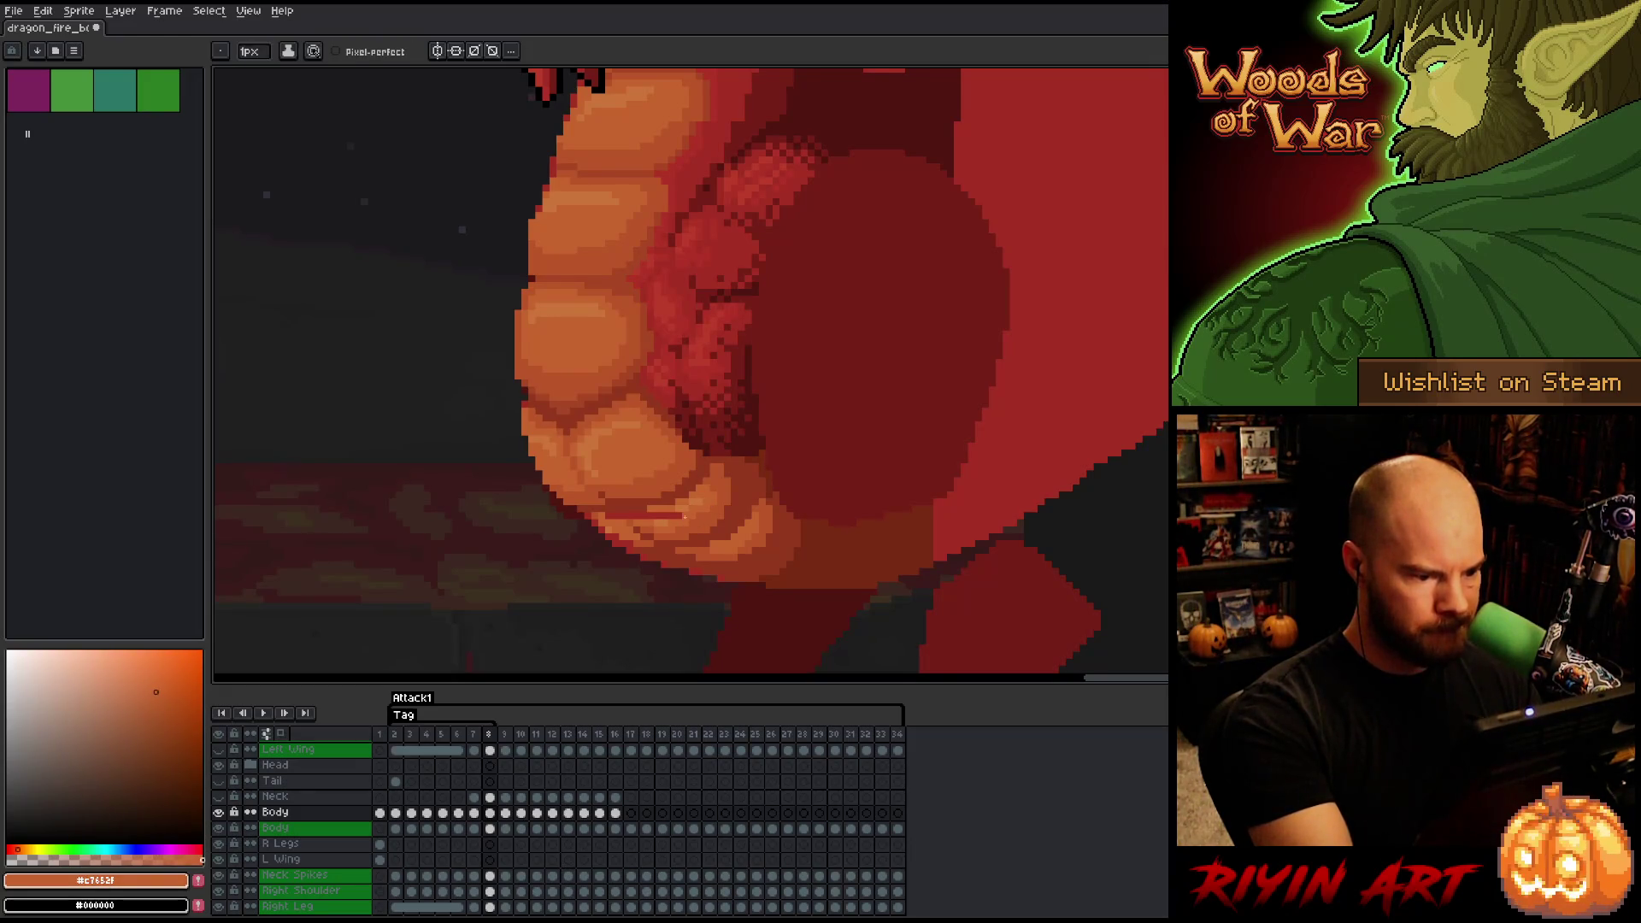
left_click(684, 500, "alt")
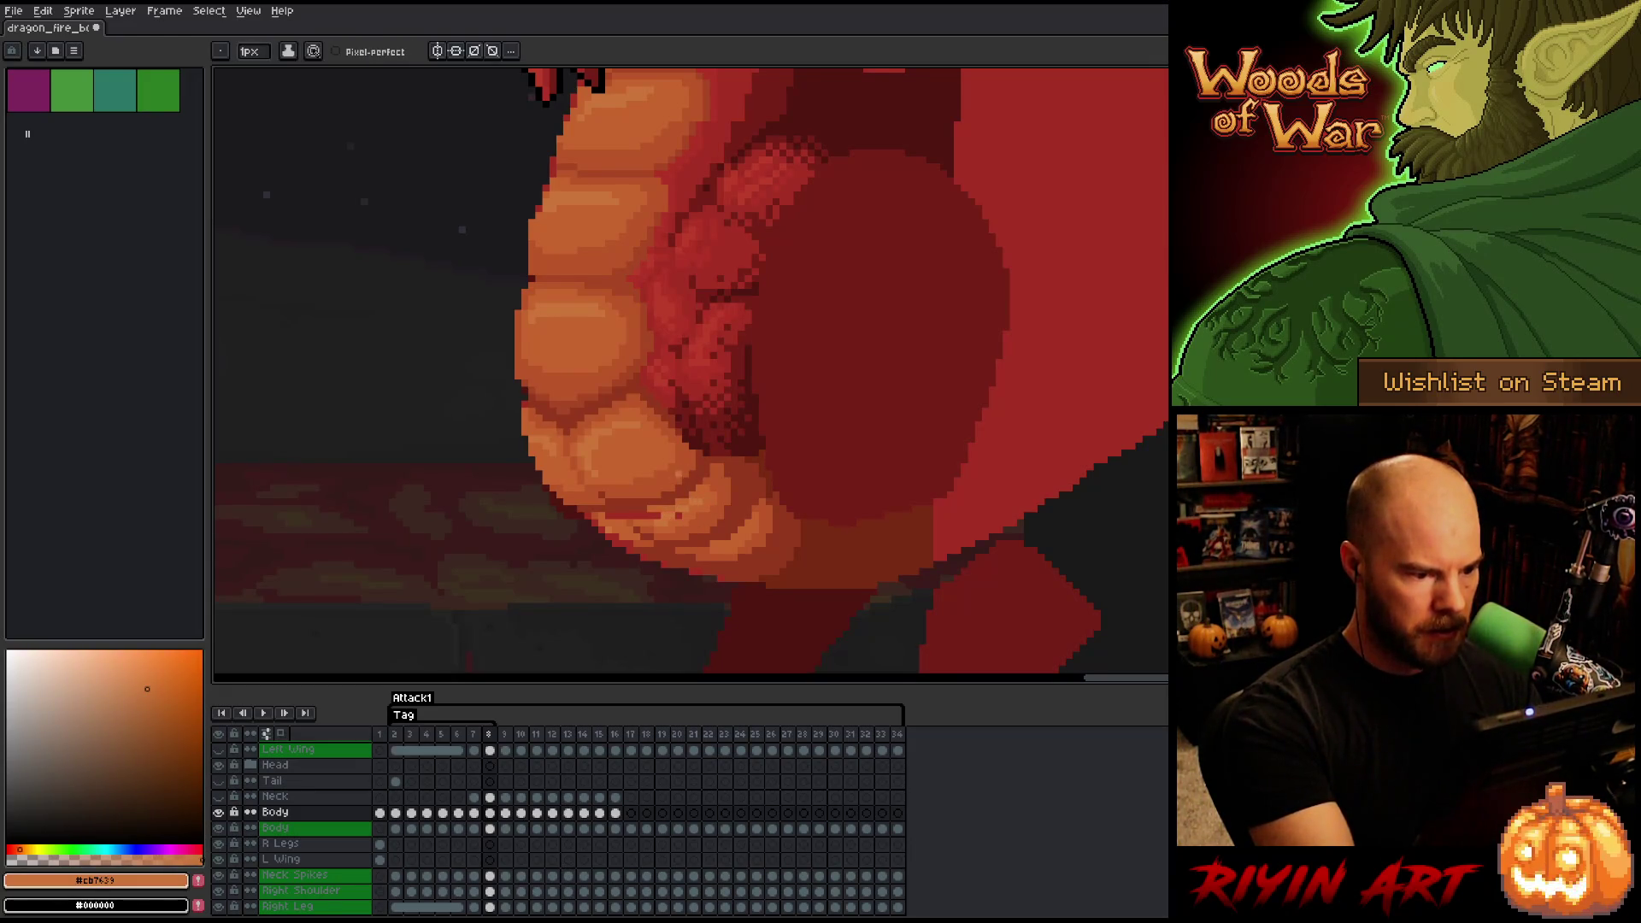
left_click(691, 526, "alt")
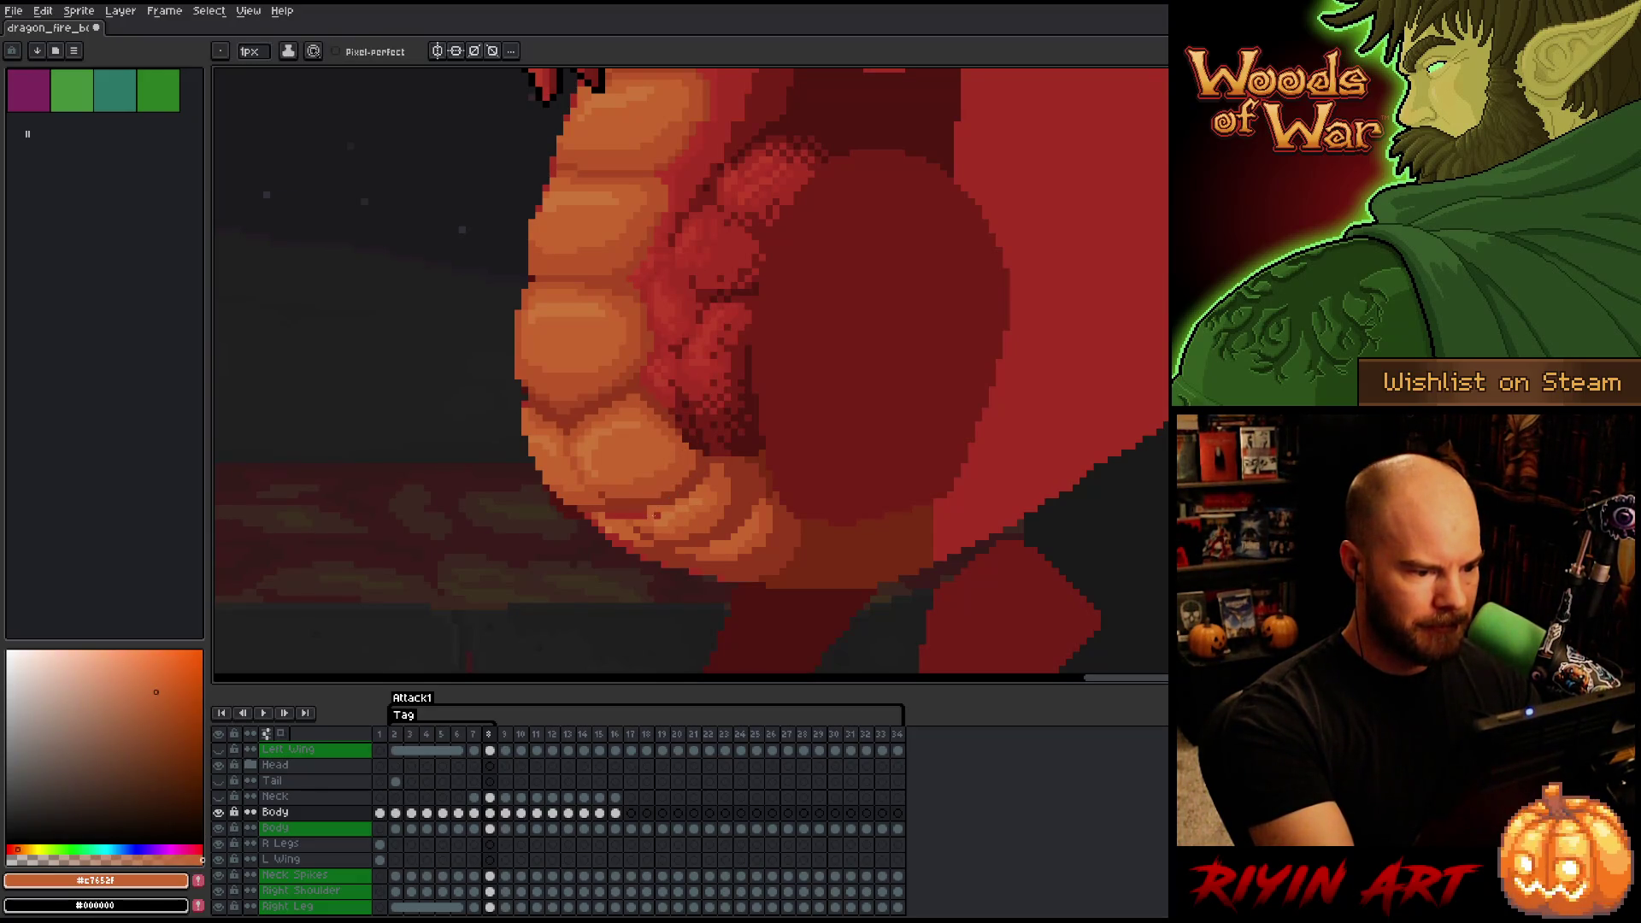
left_click(634, 515, "alt")
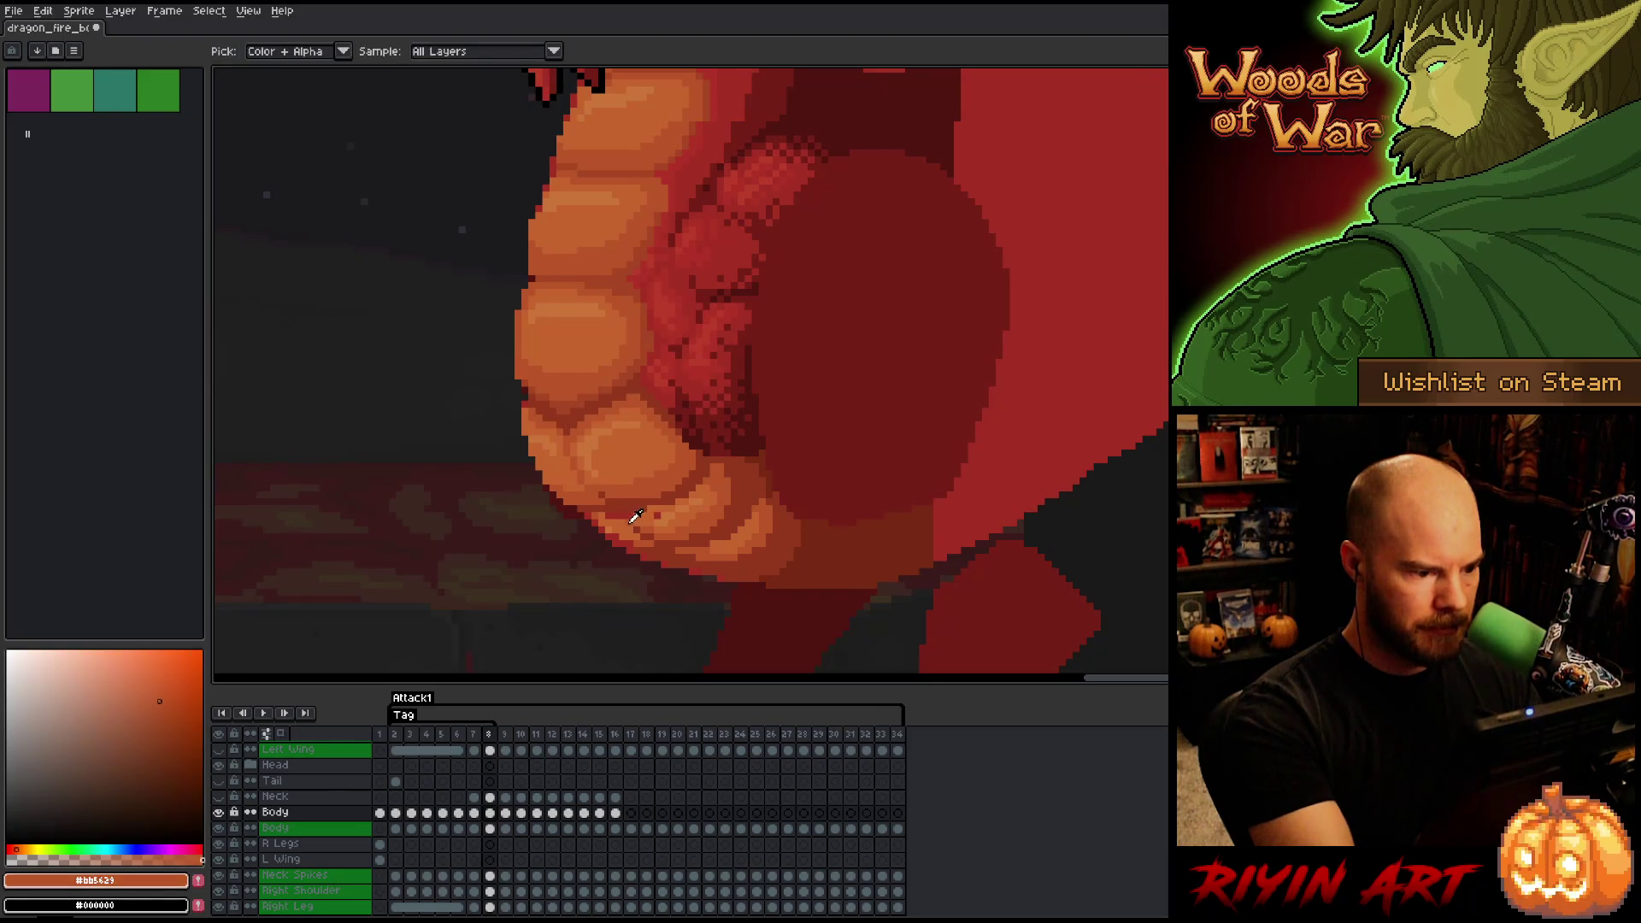
left_click(622, 516, "alt")
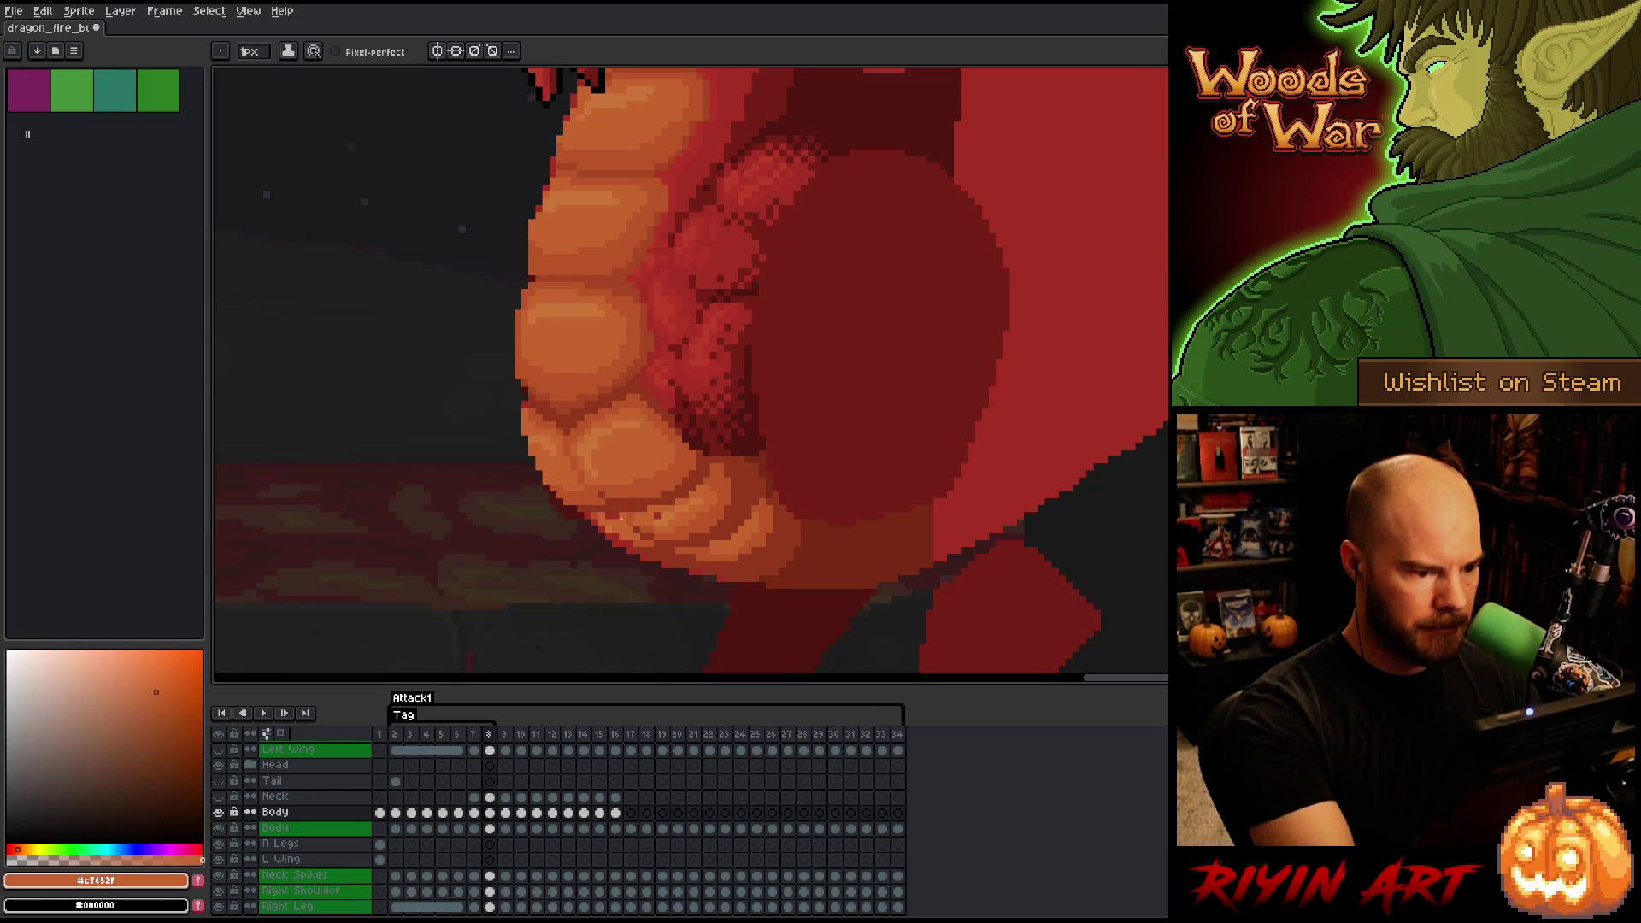
left_click(609, 516, "alt")
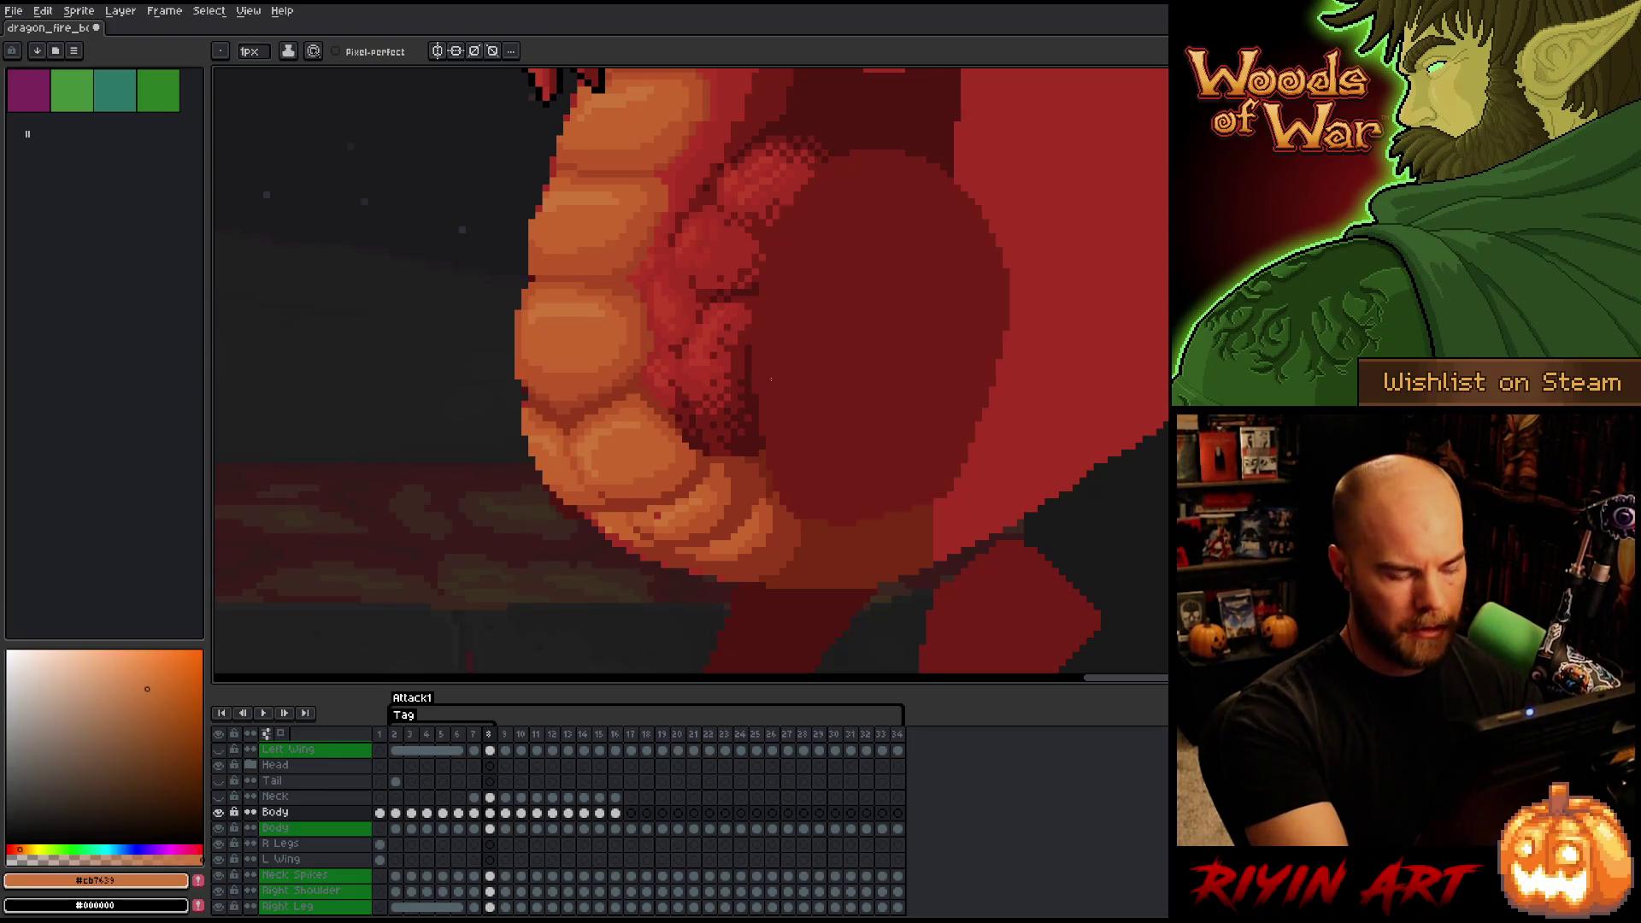
- Touch up the belly with darker oranges and a deep red-brown shadow, checking against frame 7
key("comma")
key("period")
key("comma")
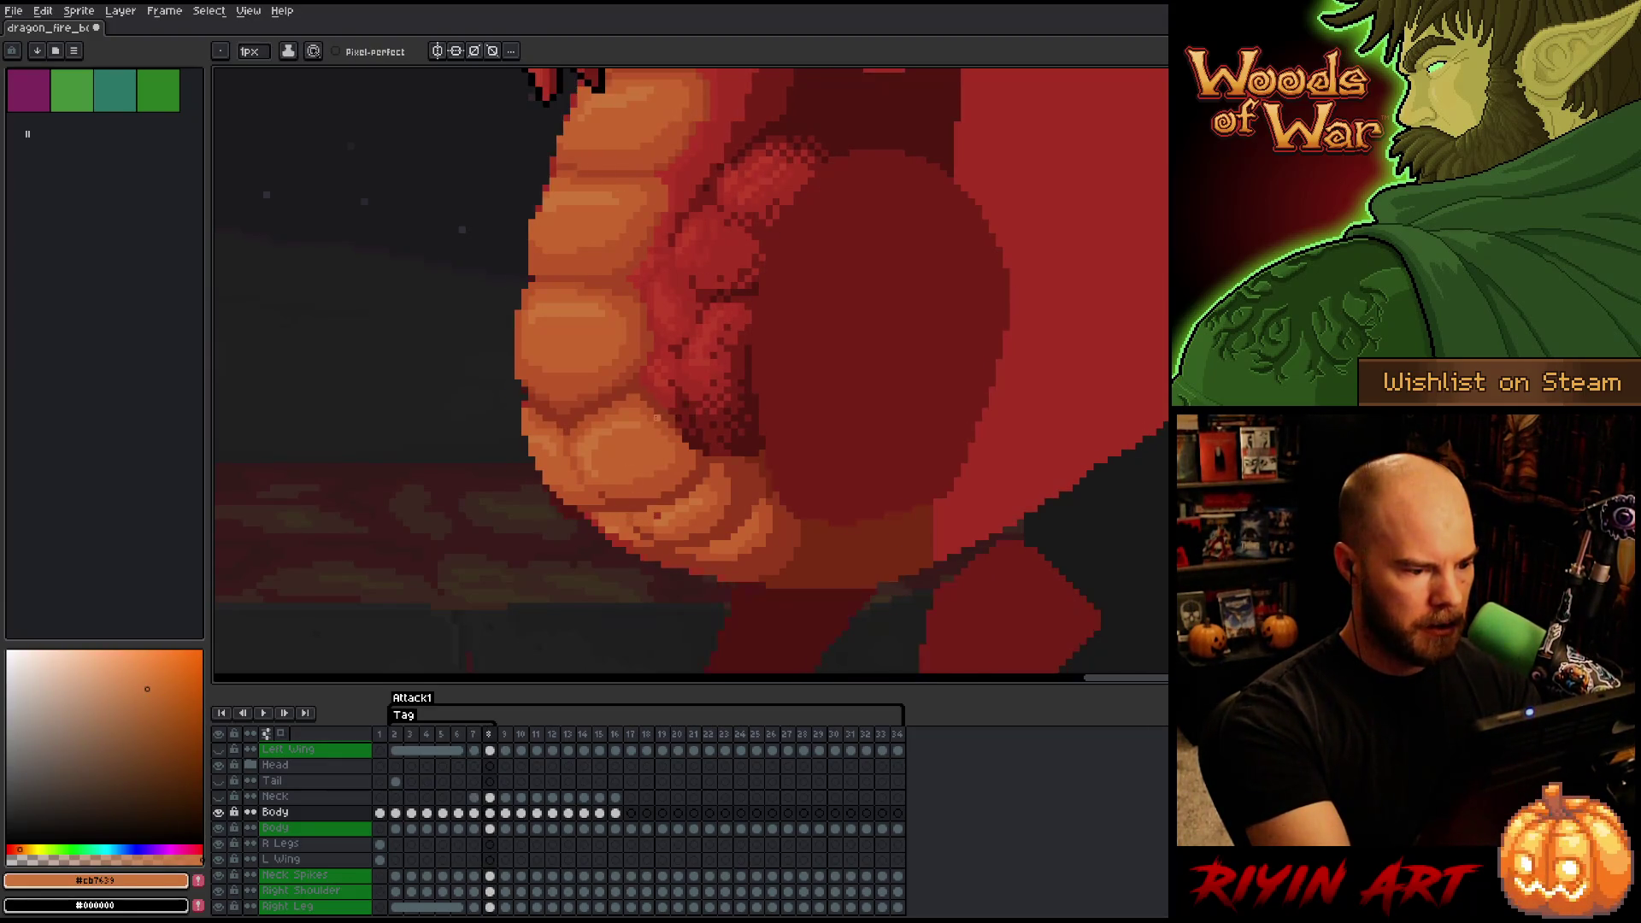
key("period")
left_click(629, 542, "alt")
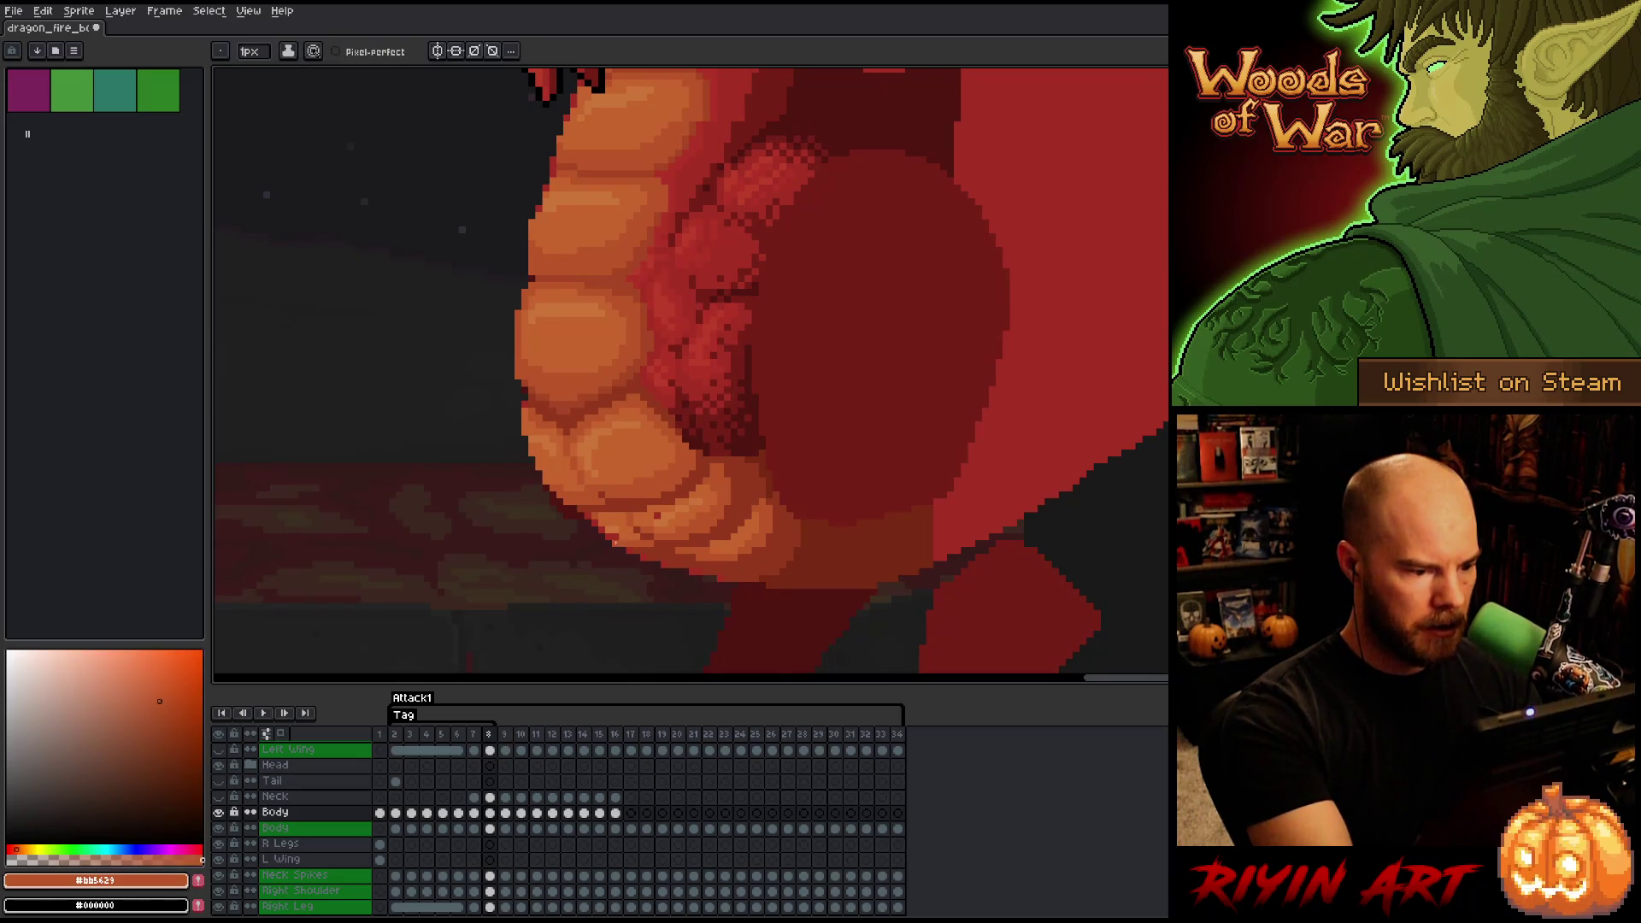
left_click(615, 509, "alt")
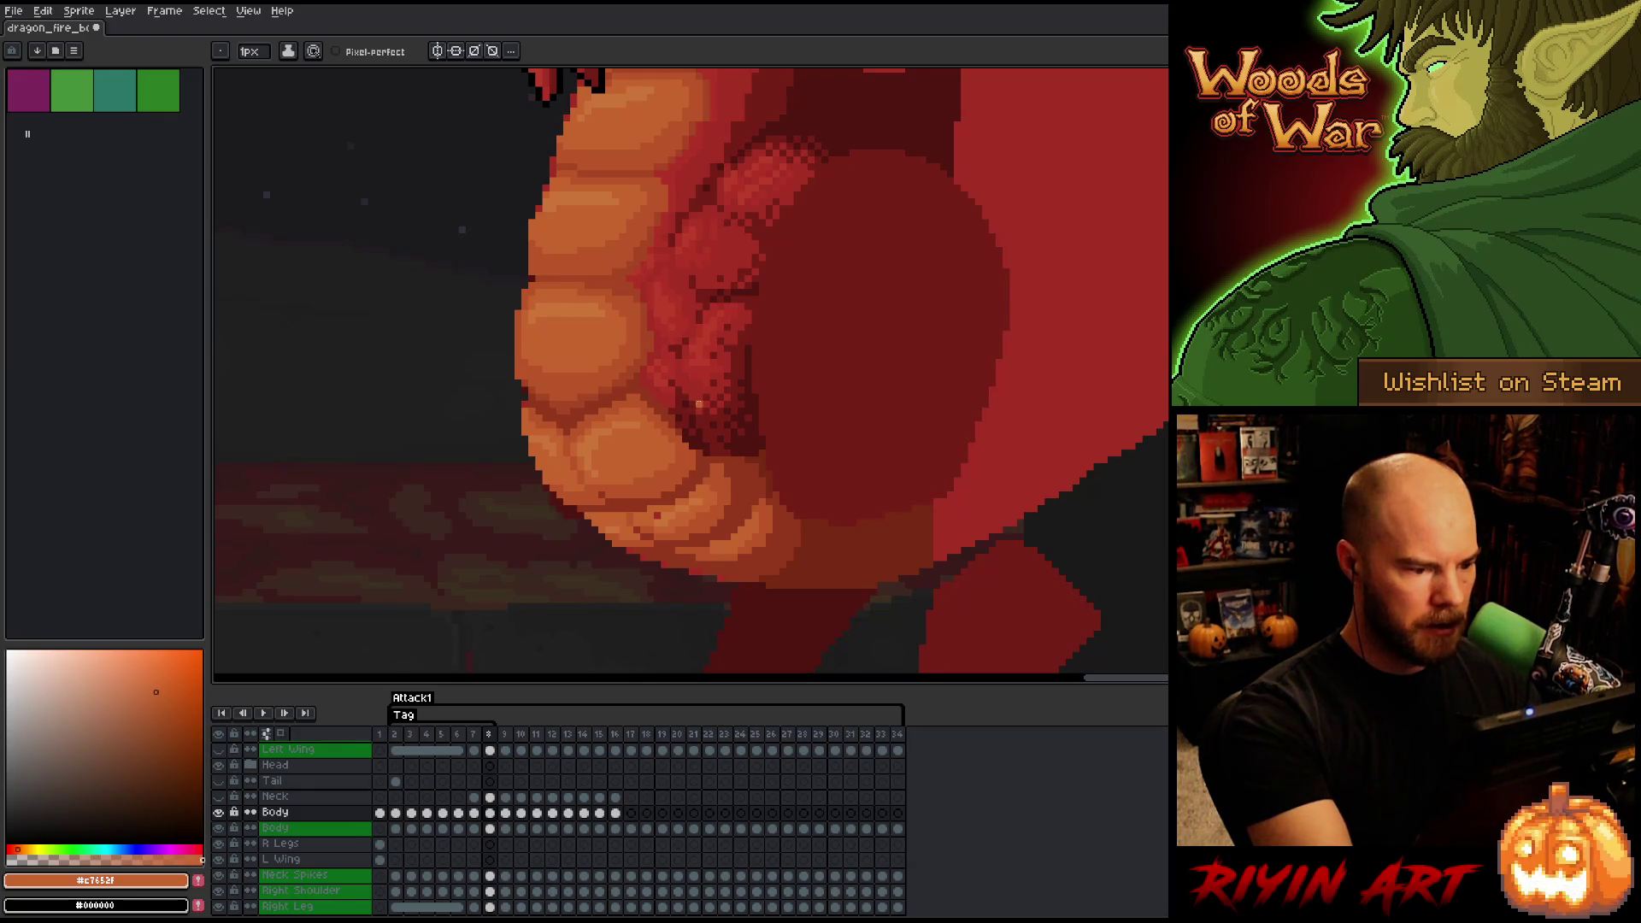
key("comma")
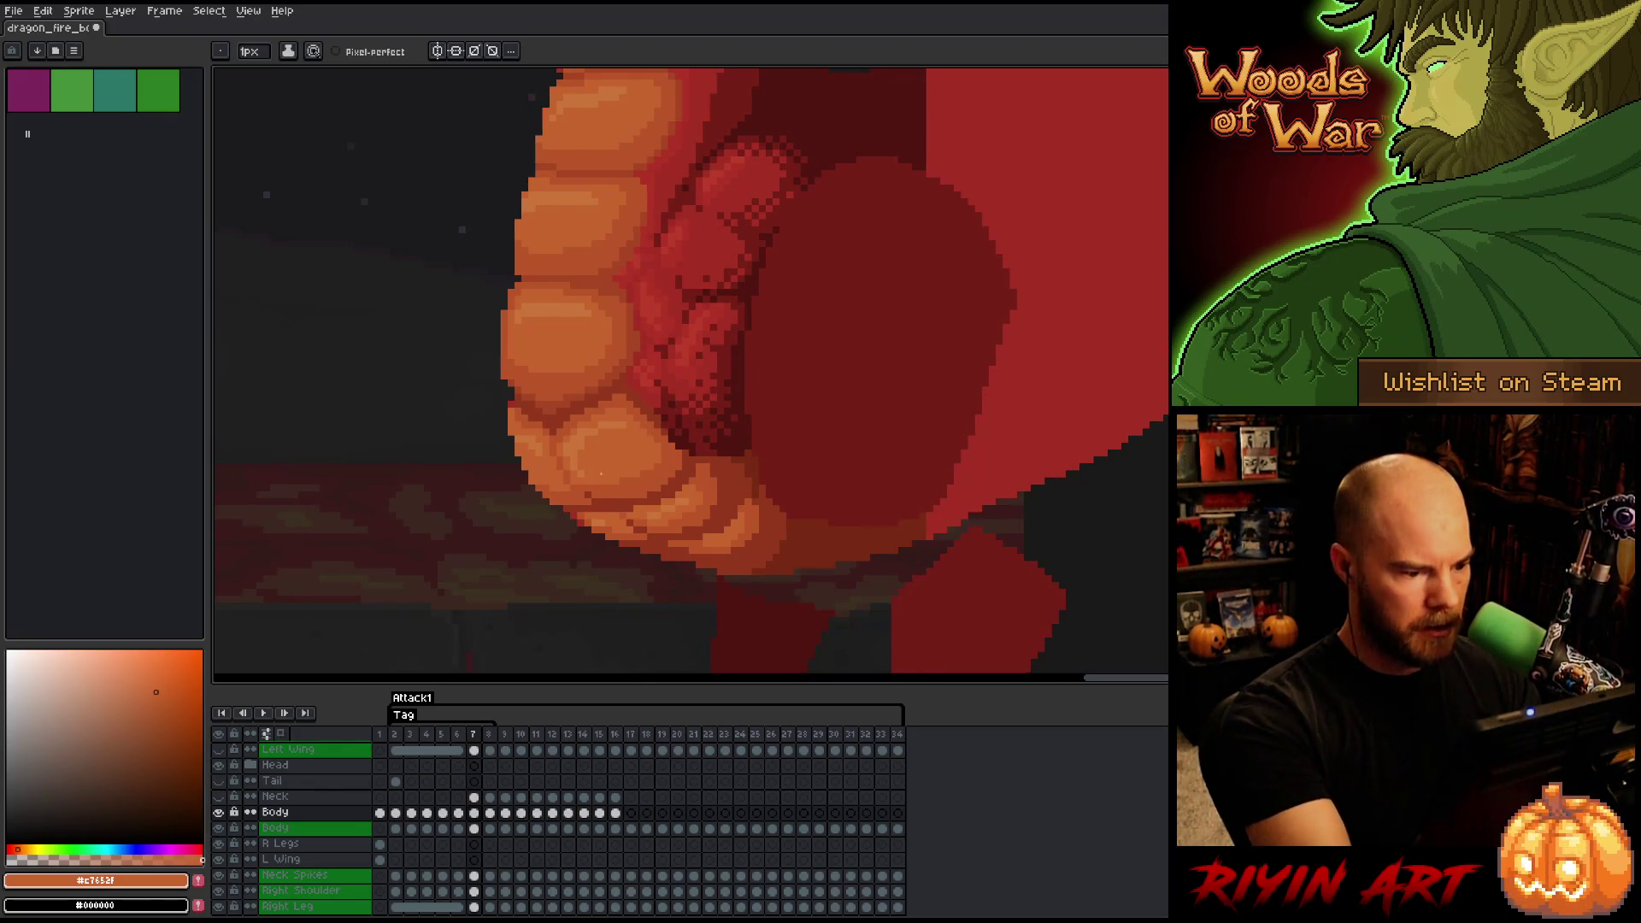
left_click(649, 382, "alt")
key("period")
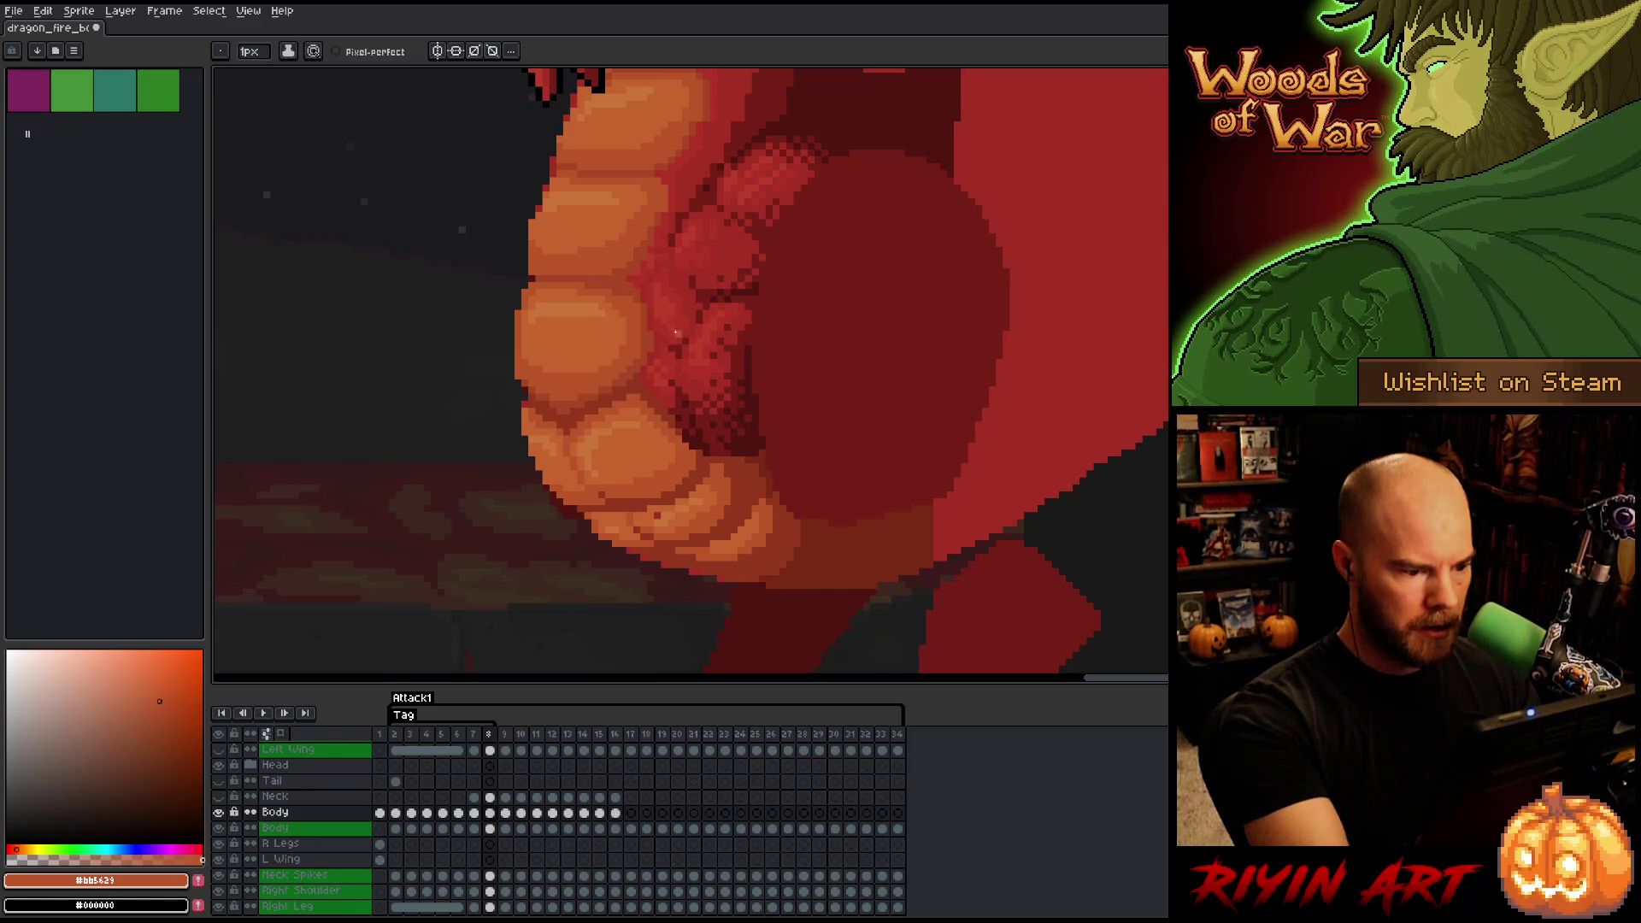
left_click(671, 403, "alt")
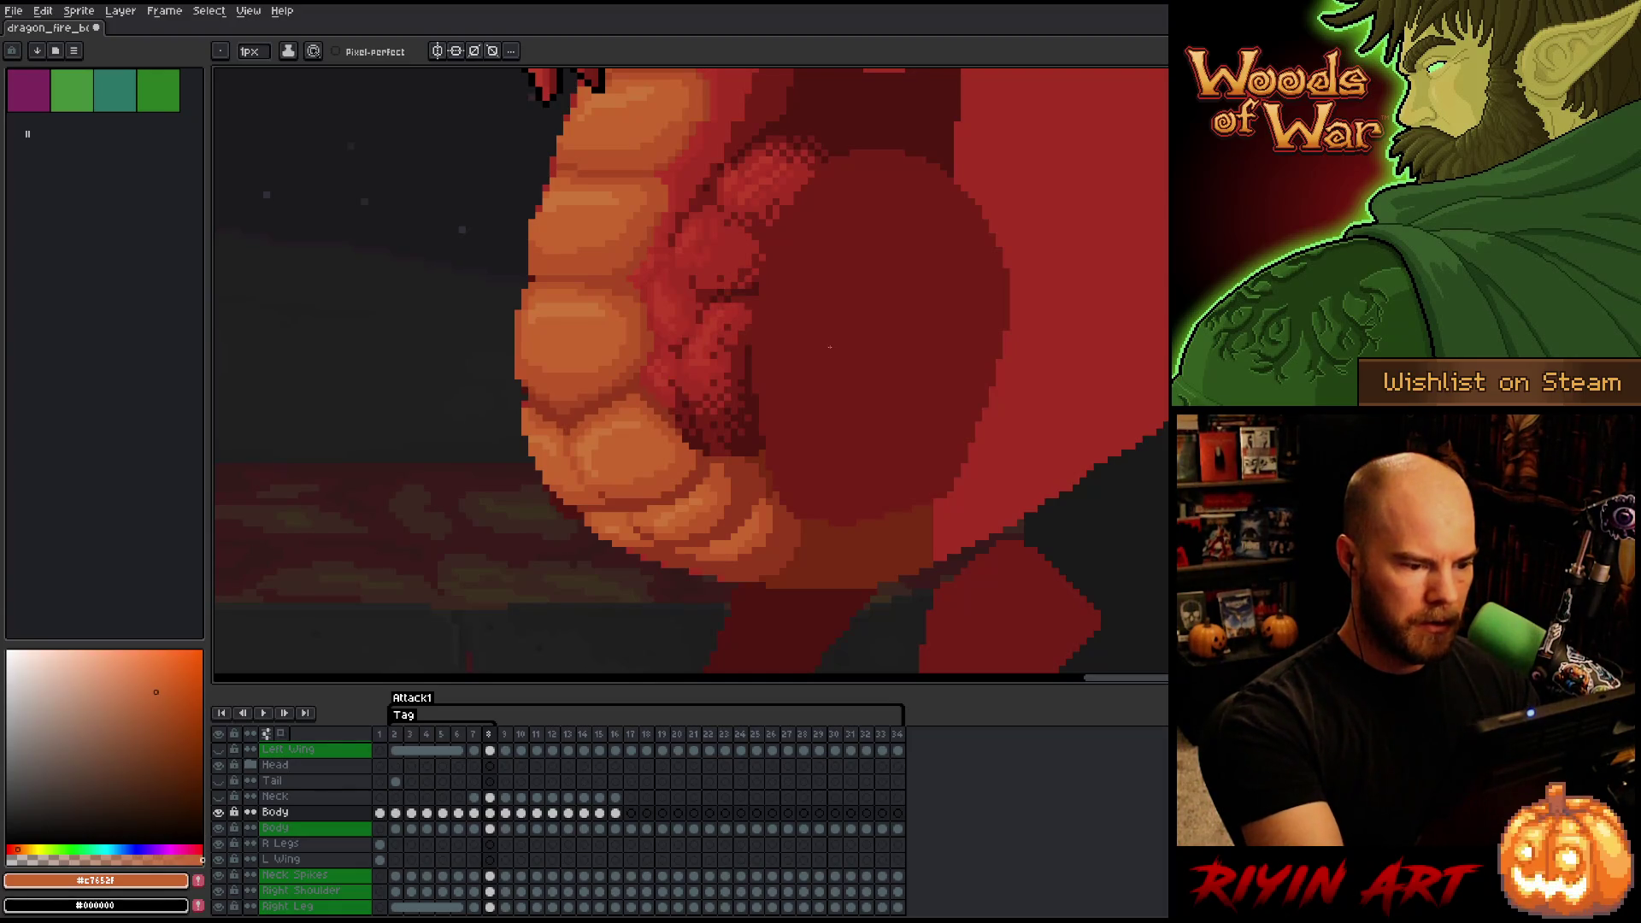
left_click(750, 541, "alt")
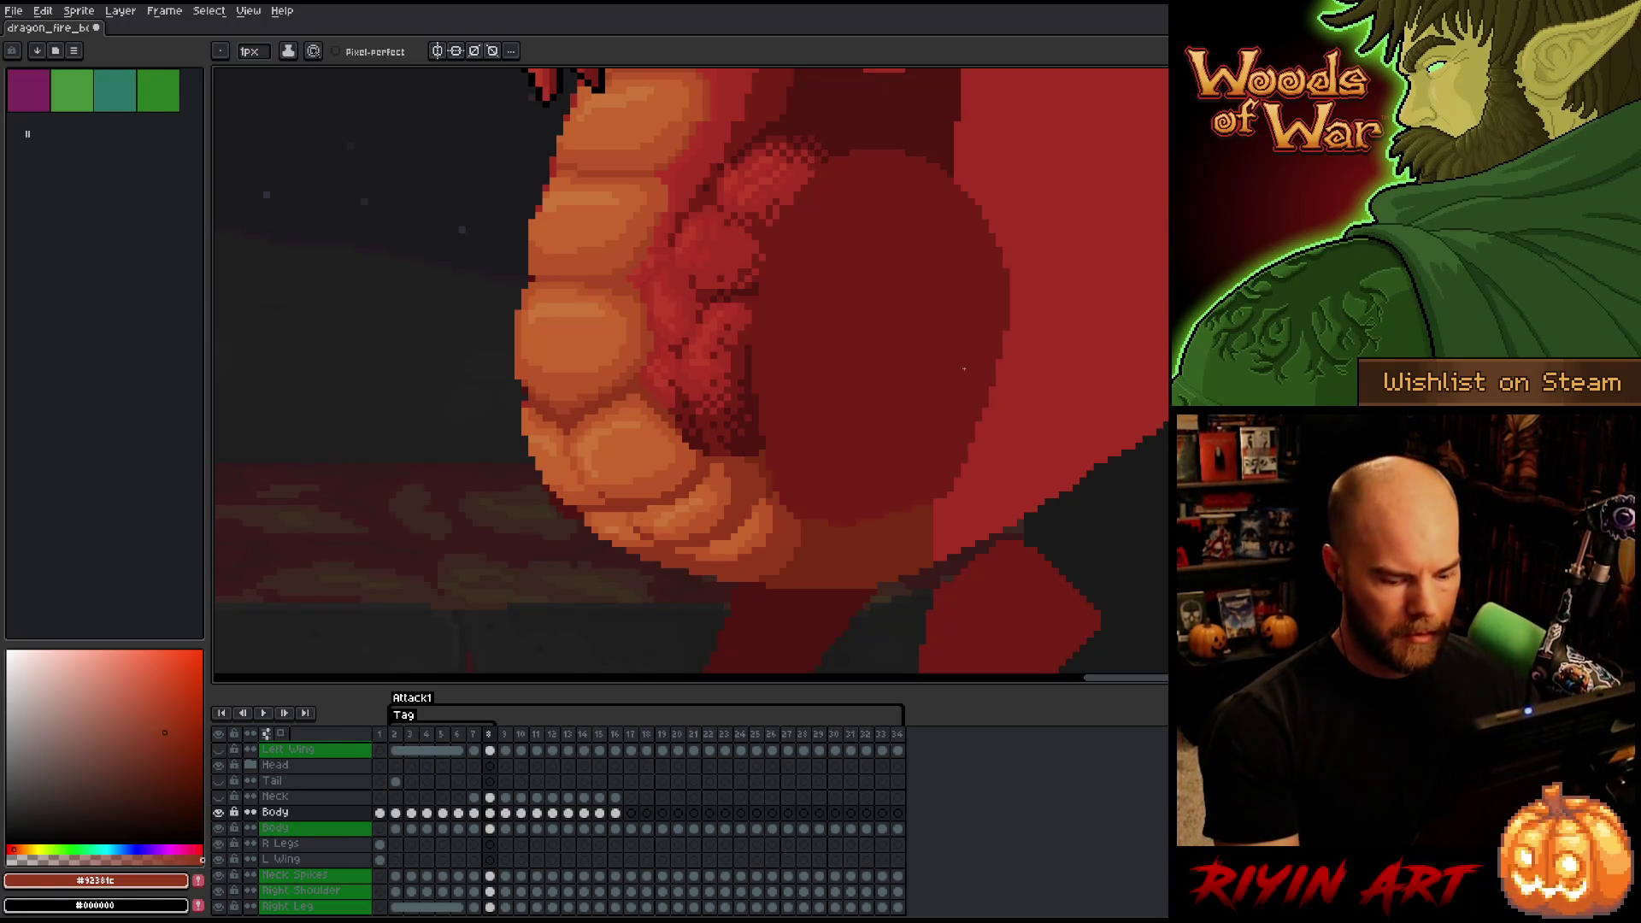
key("Left")
scroll(512, 512, "down", 3)
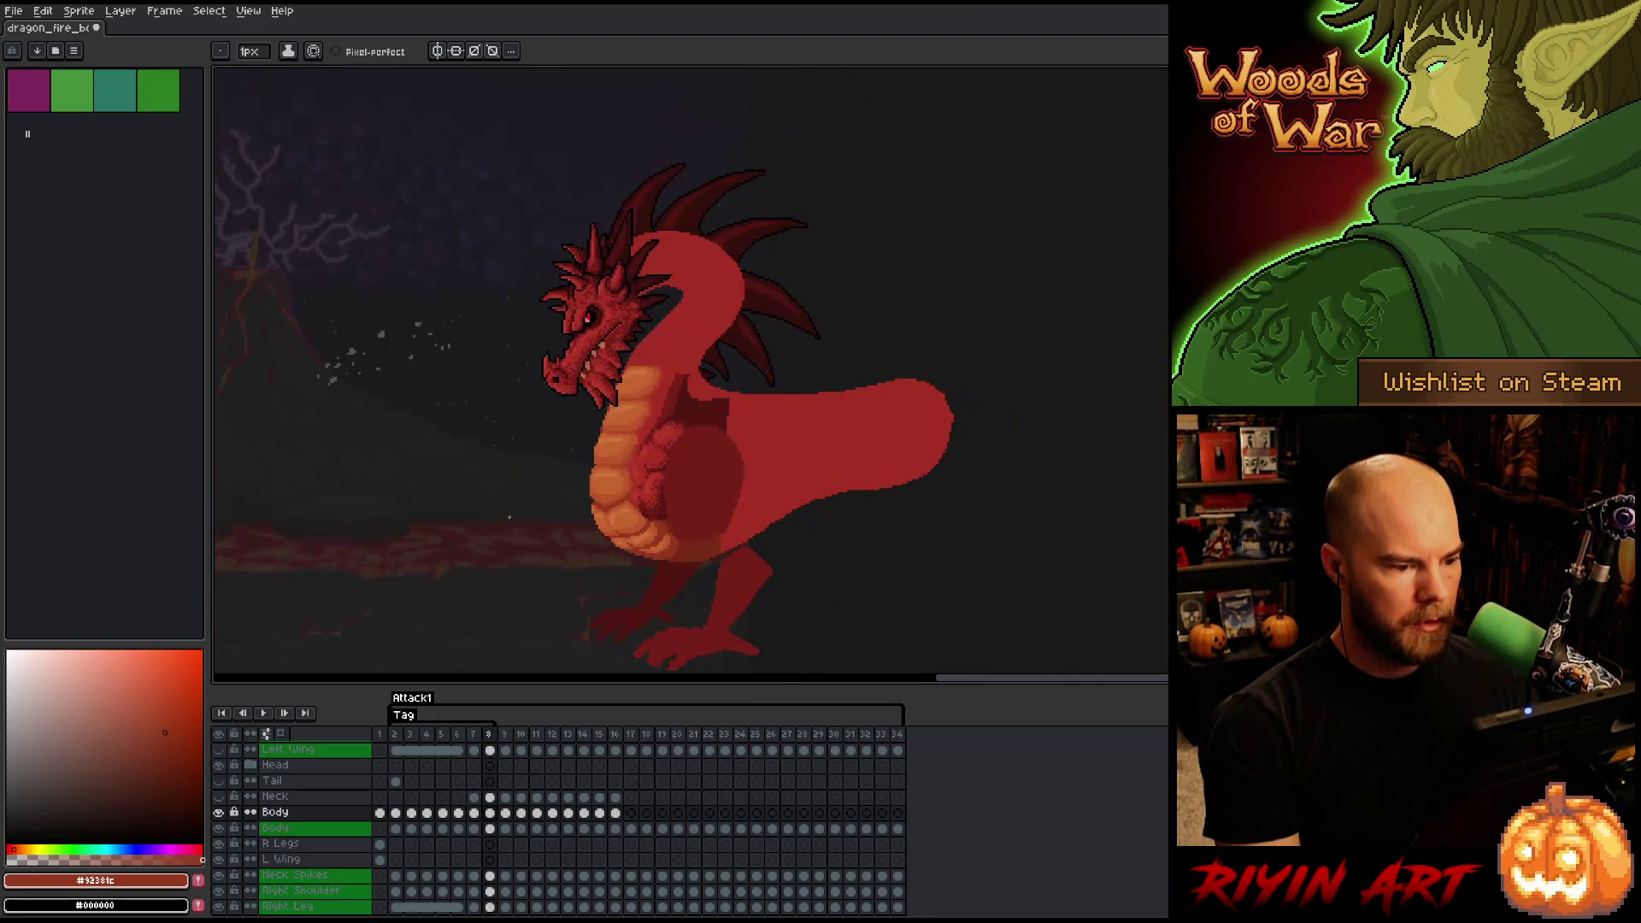
key("Right")
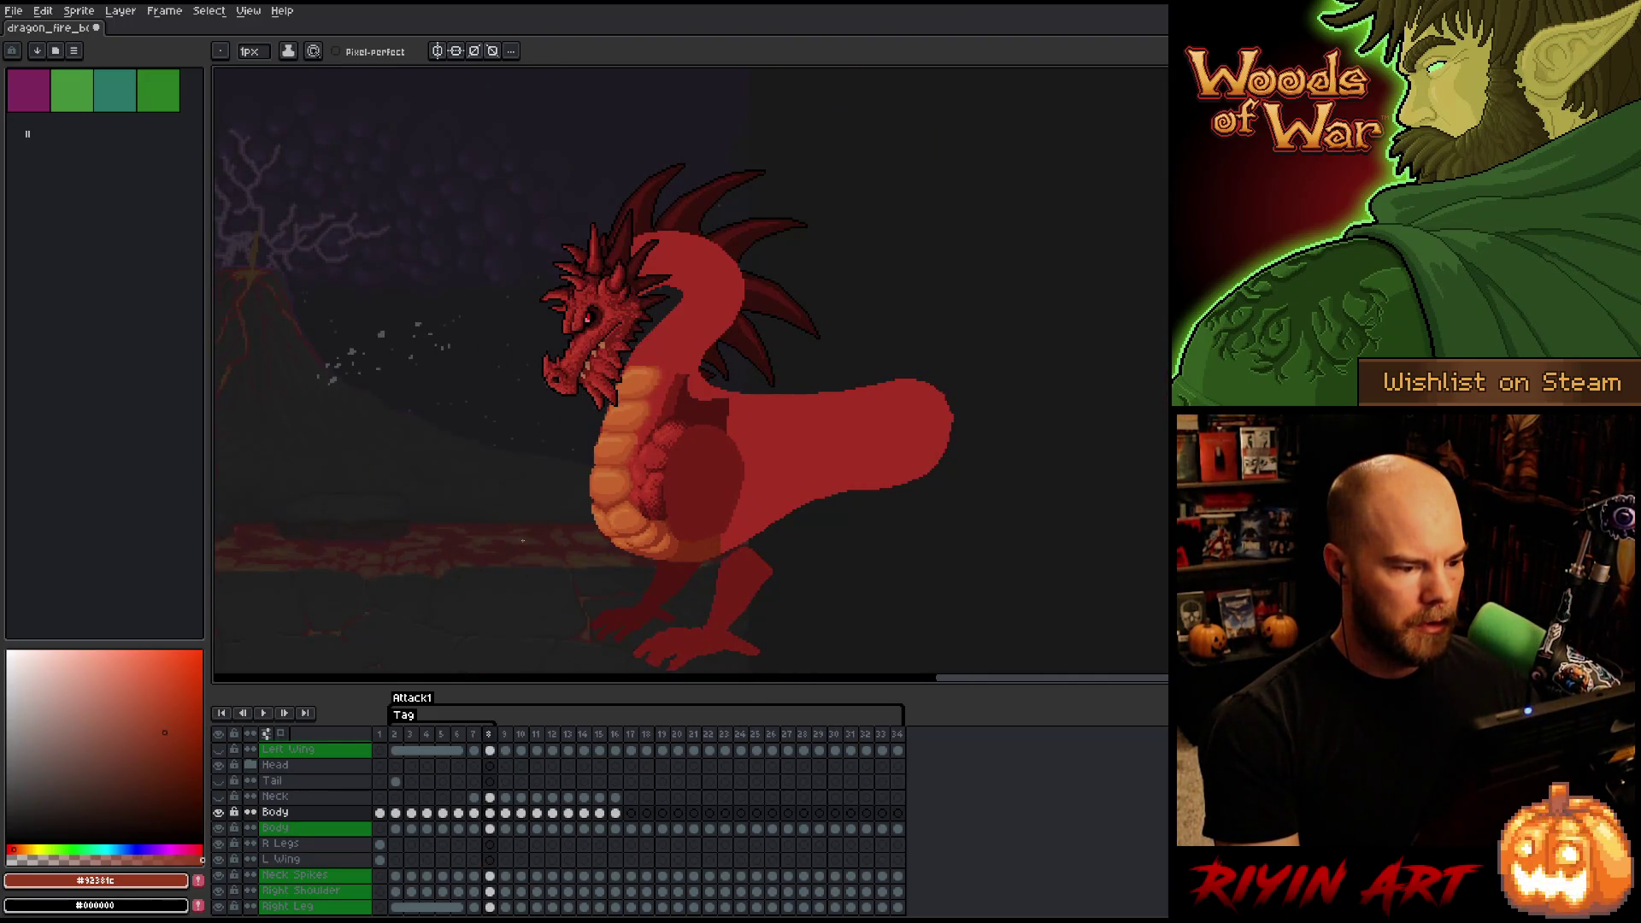
key("Left")
key("Right")
key("Left")
key("Right")
key("Left")
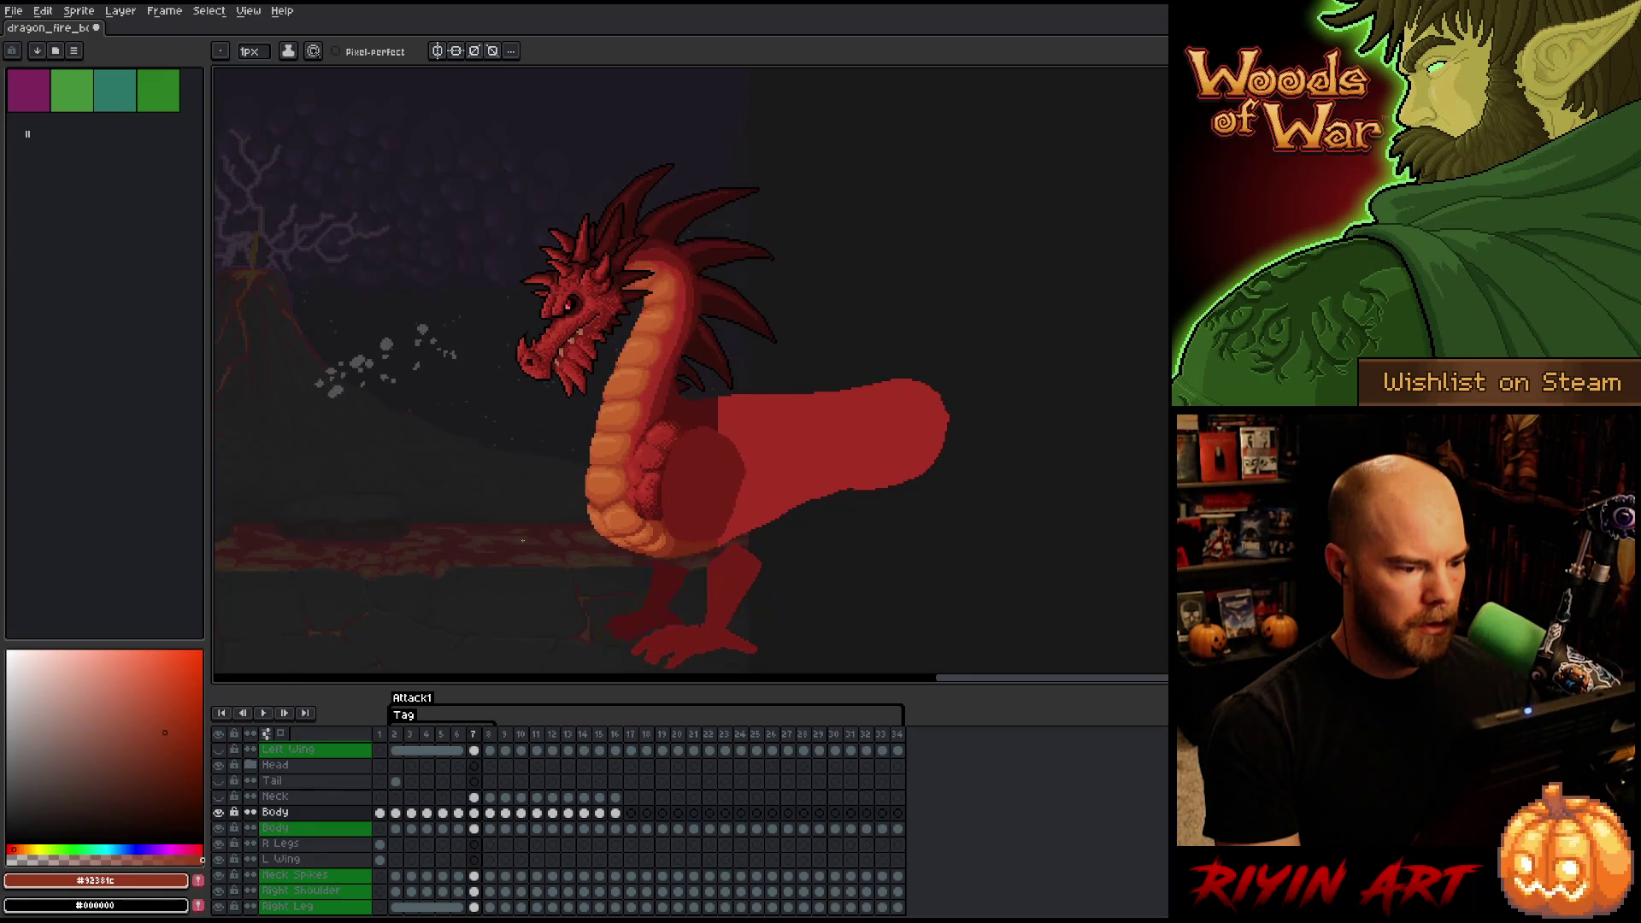
key("Right")
key("Left")
key("Right")
key("Left")
key("Right")
key("Left")
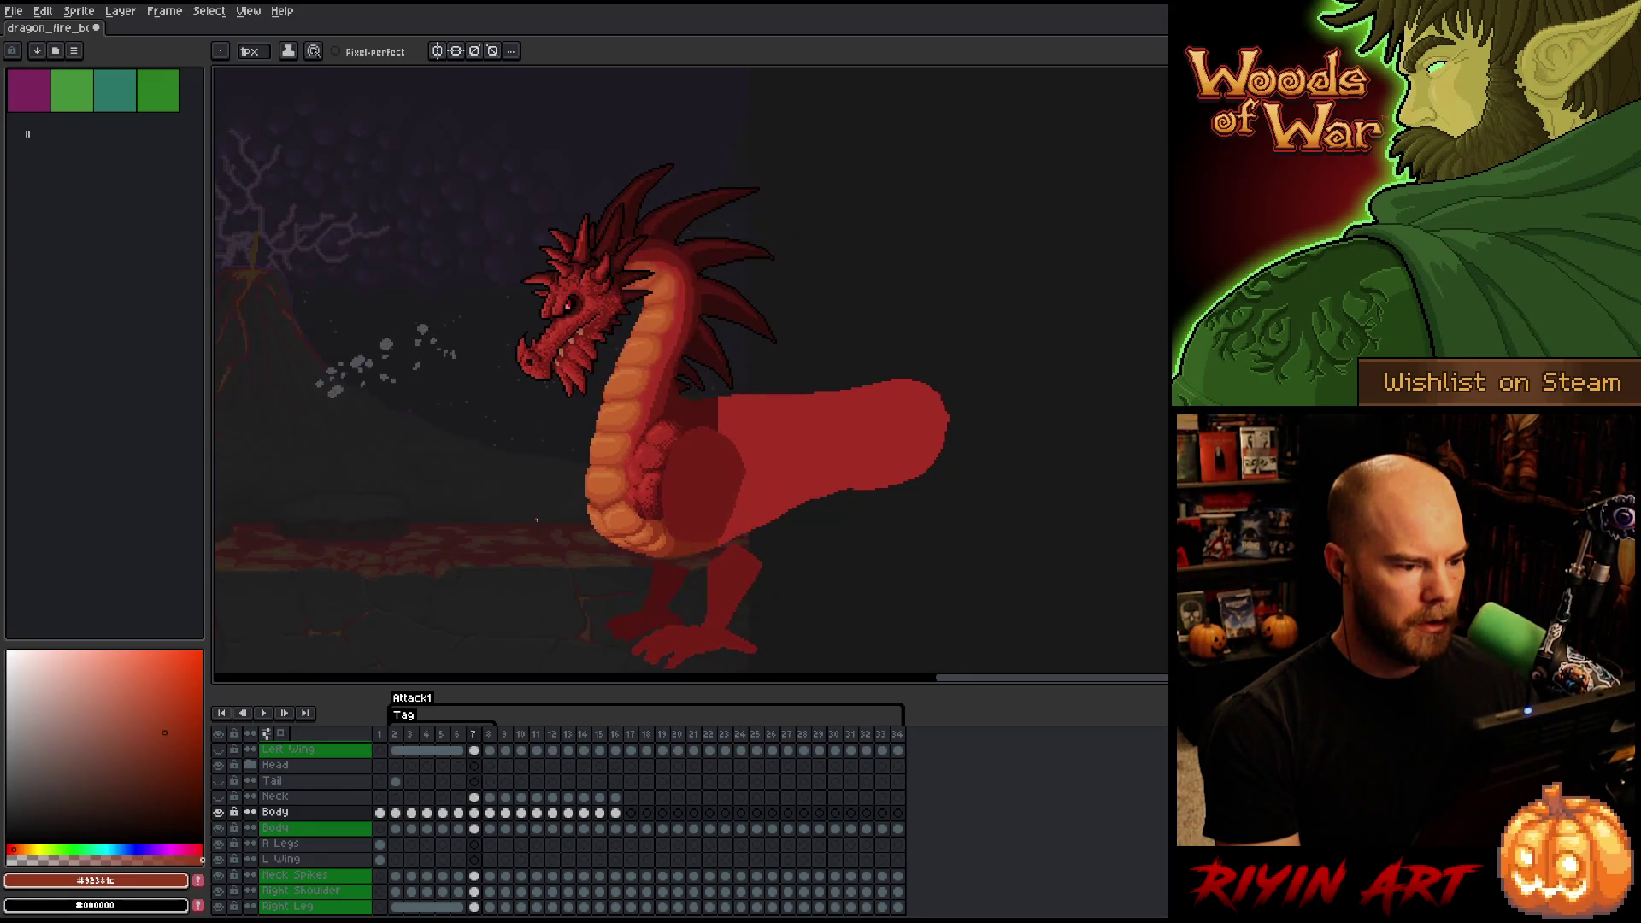
key("Right")
key("Left")
key("Left")
key("Left")
key("Right")
key("Right")
key("Right")
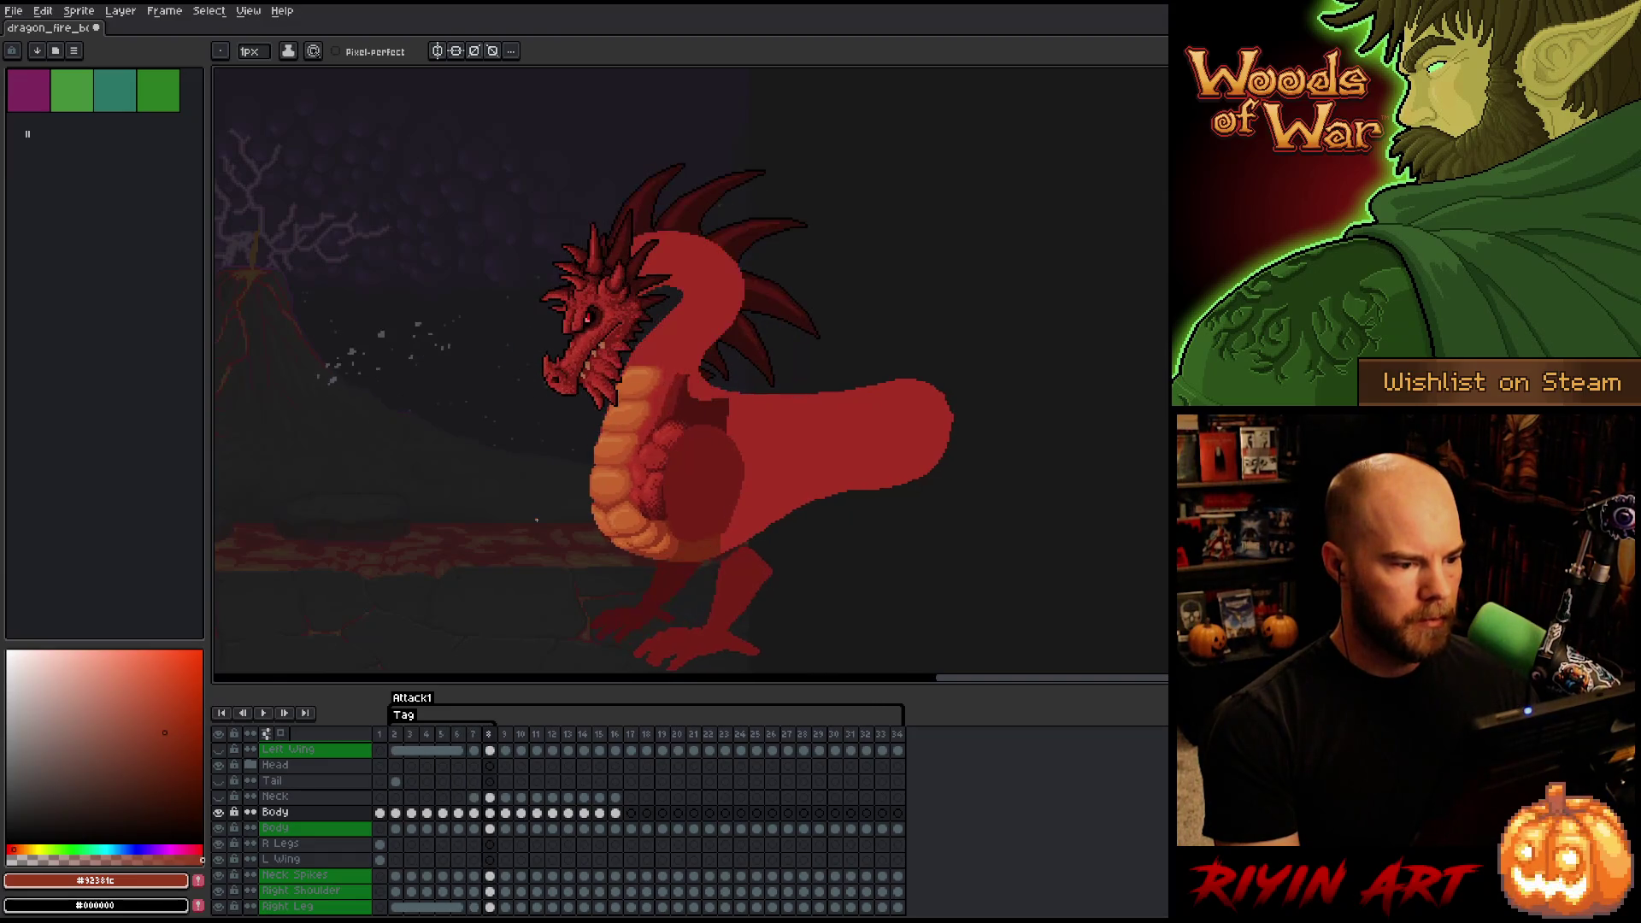
key("Left")
key("Right")
key("Left")
key("Right")
key("Left")
key("Right")
key("Left")
key("Left")
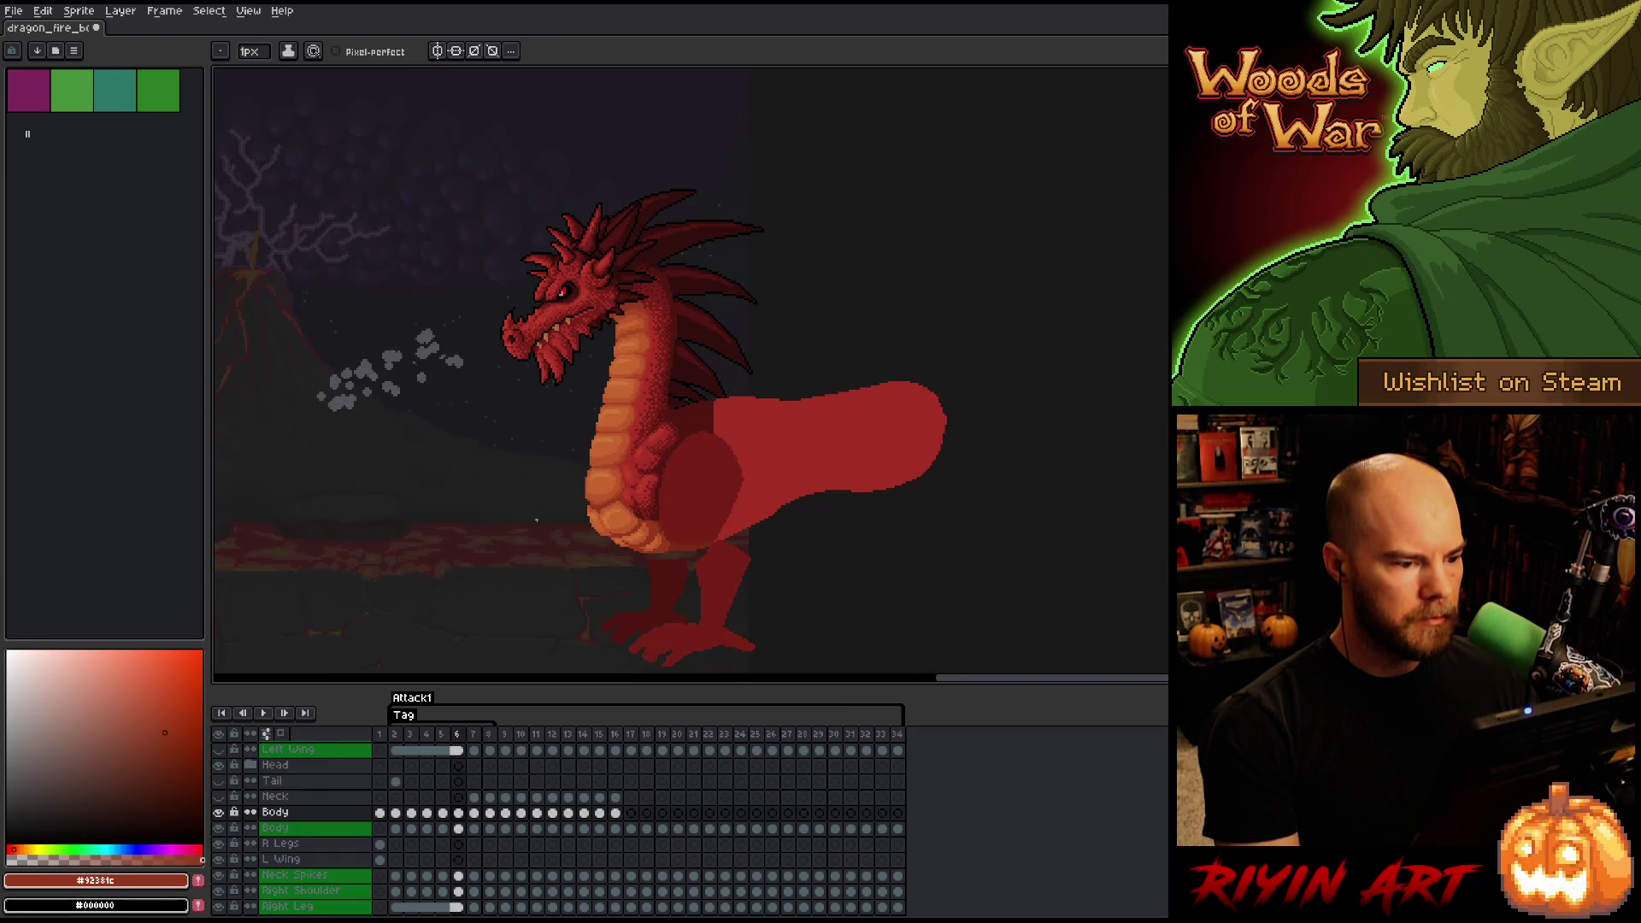
key("Right")
key("Right")
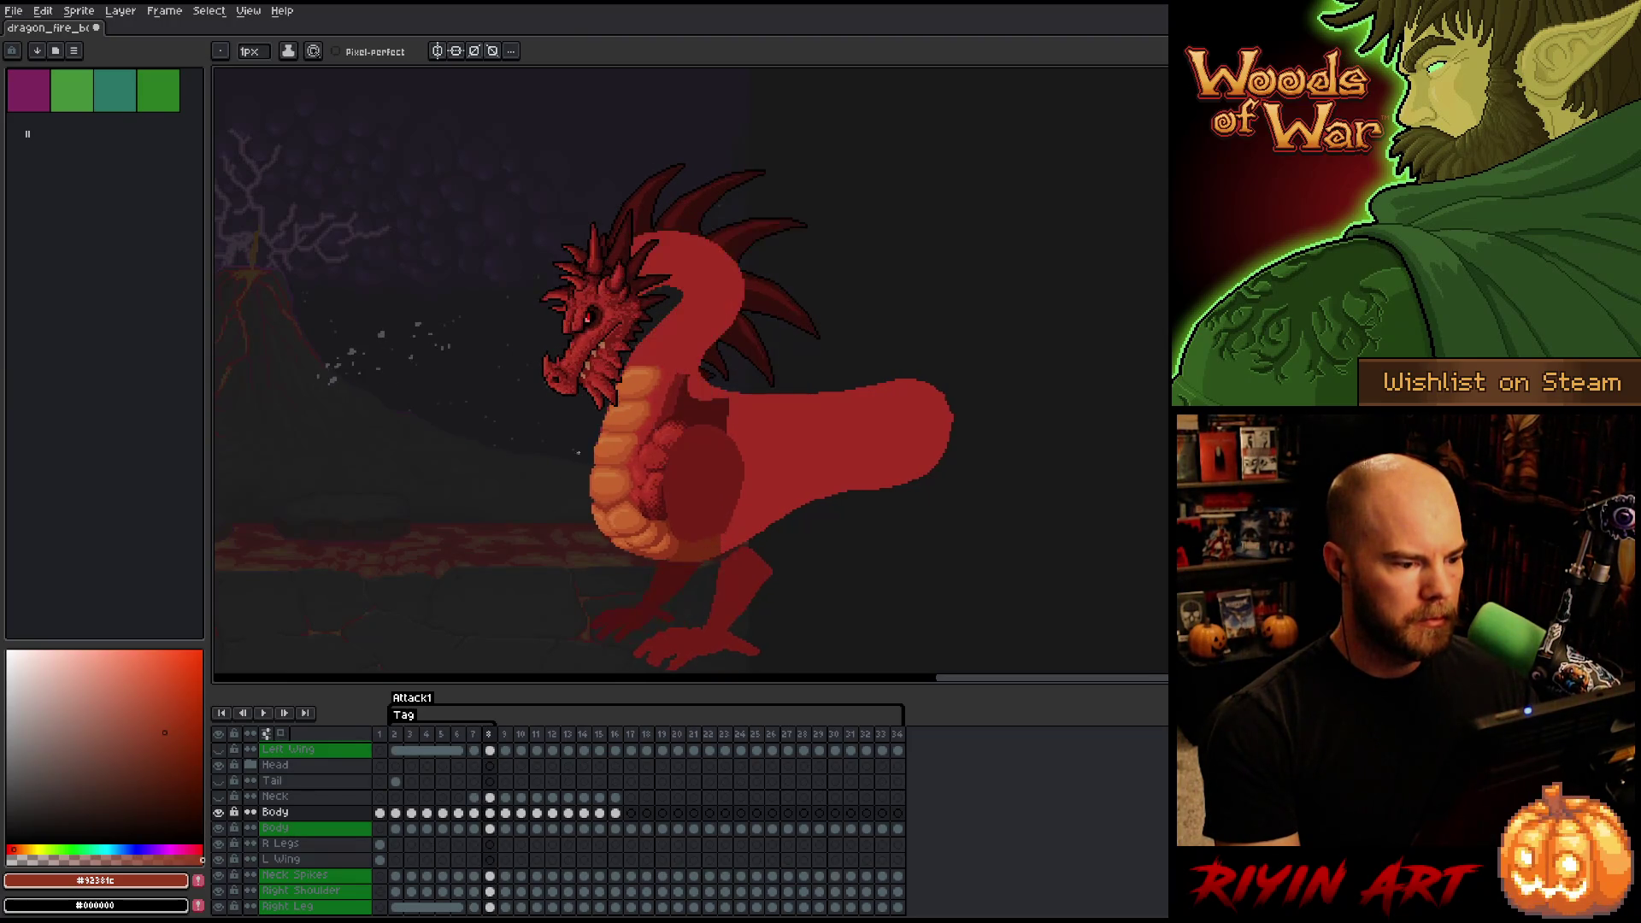
scroll(551, 478, "up", 2)
- Stop playback on frame 8 and lasso the dragon's neck and chest twice
key("Return")
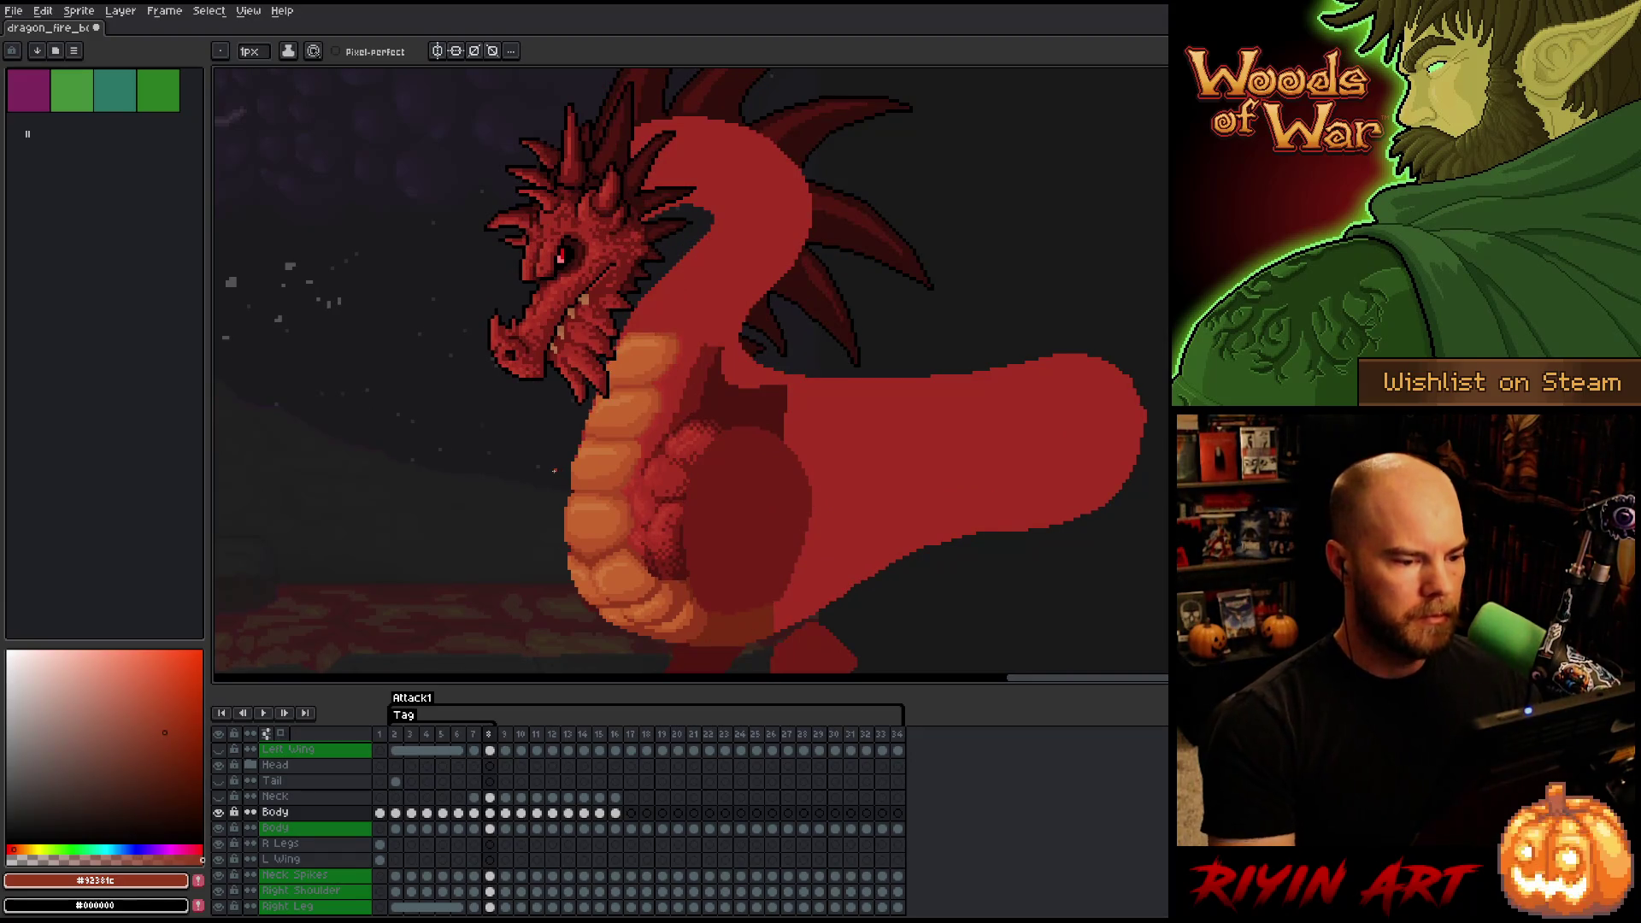
key("q")
mouse_move(771, 223)
left_mouse_down()
mouse_move(861, 448)
mouse_move(751, 498)
mouse_move(523, 399)
mouse_move(718, 219)
left_mouse_up()
left_click(709, 394)
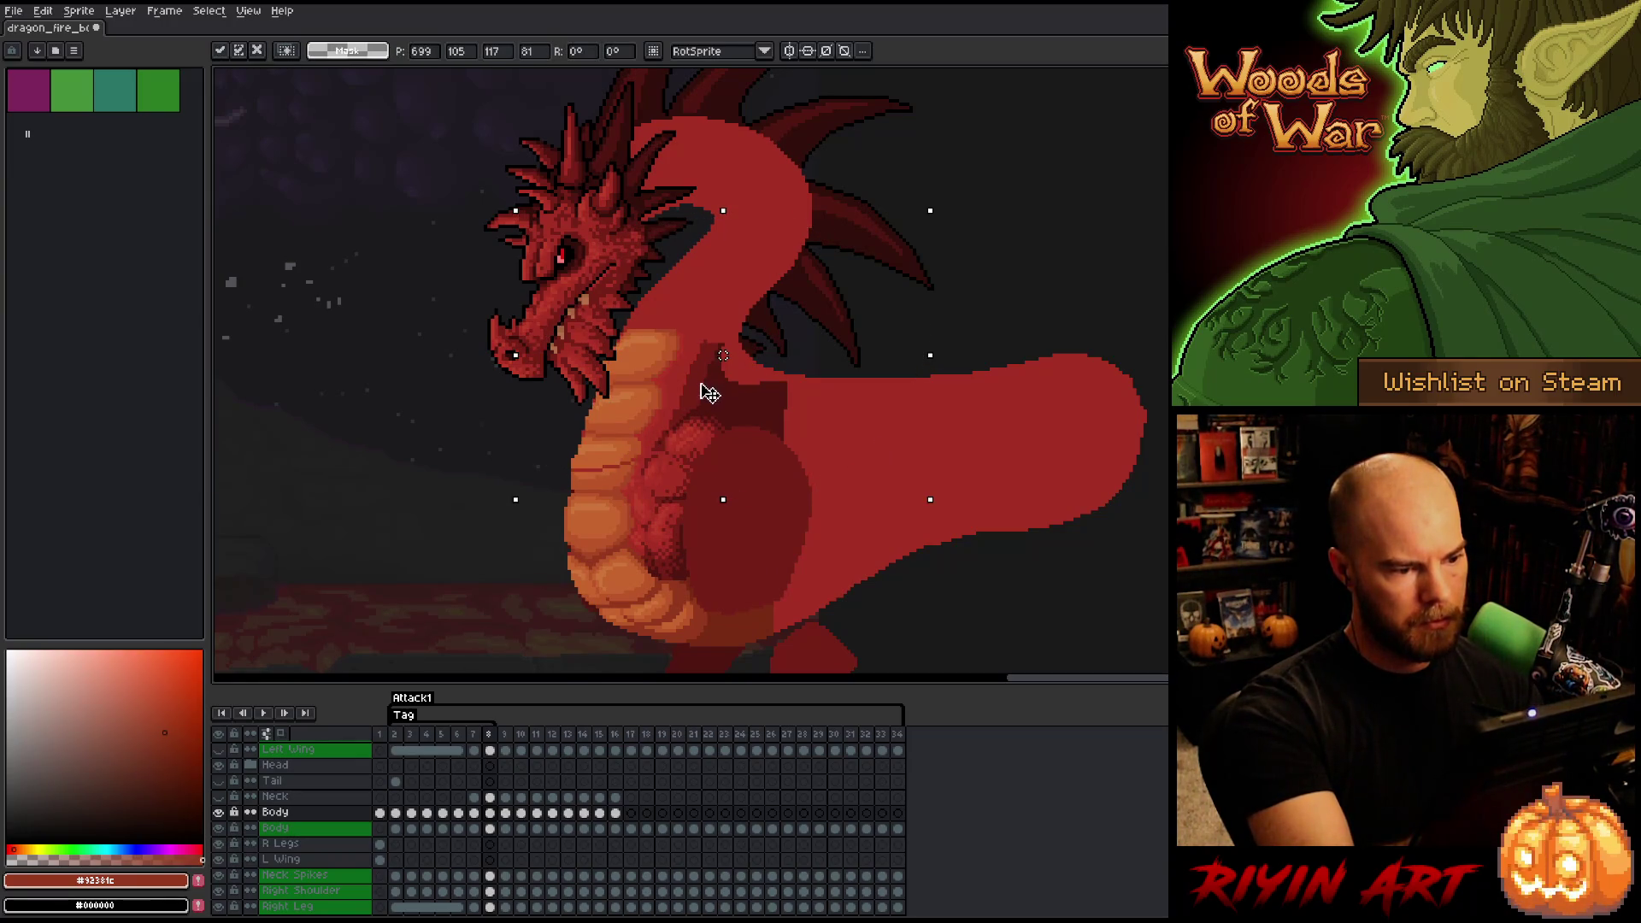
mouse_move(688, 150)
left_mouse_down()
mouse_move(936, 367)
mouse_move(759, 534)
mouse_move(538, 521)
mouse_move(893, 166)
left_mouse_up()
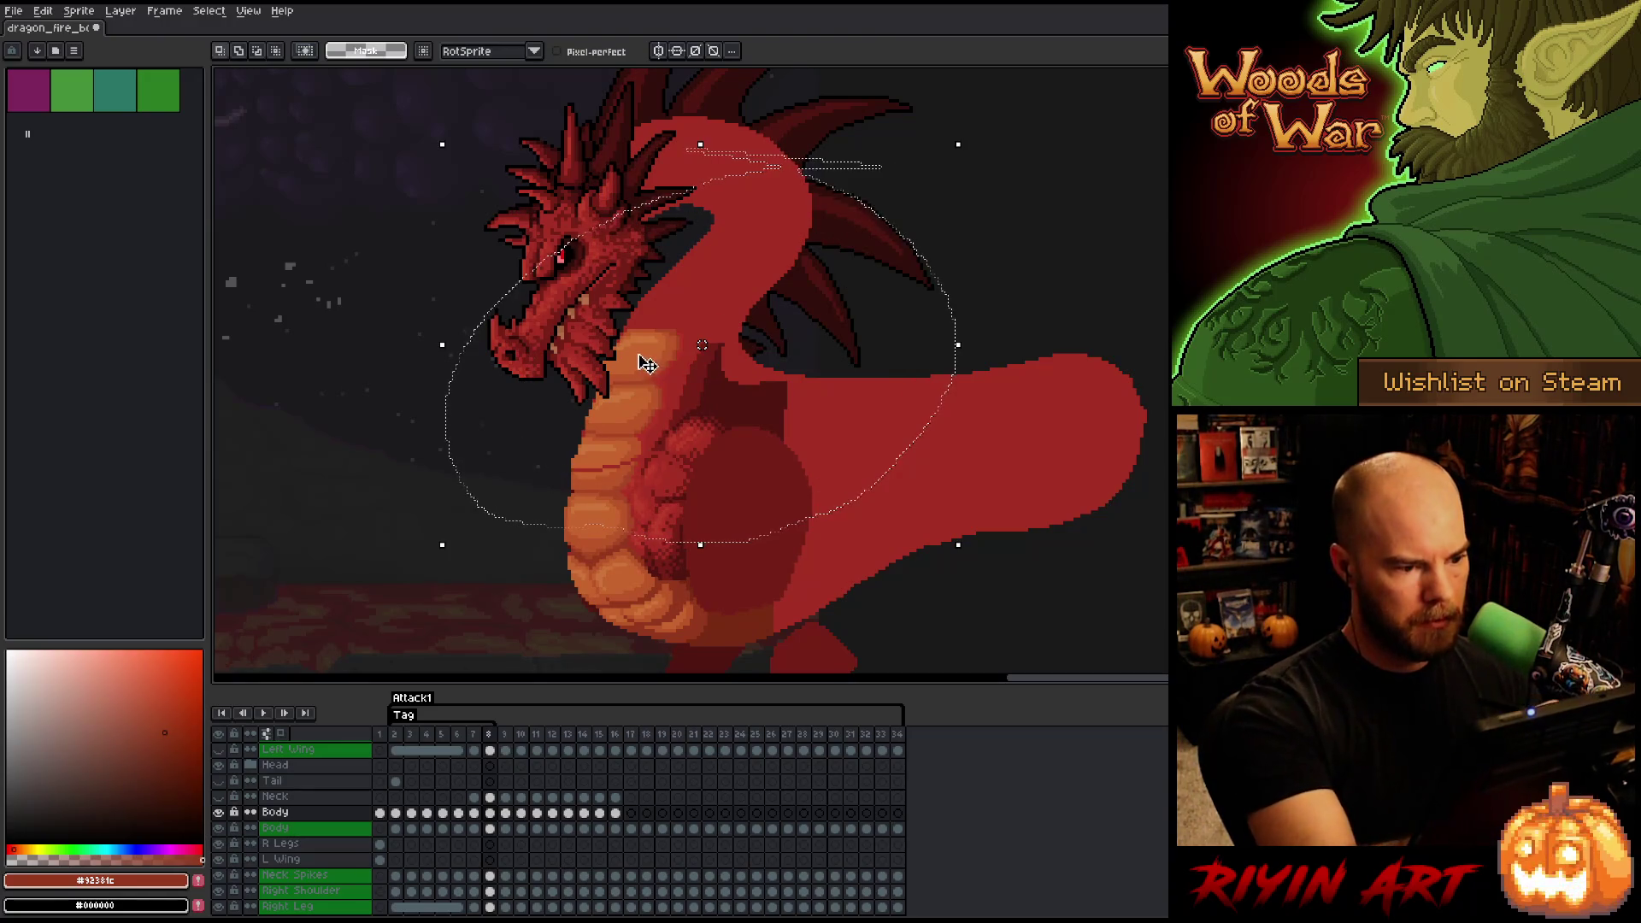
left_click(983, 393)
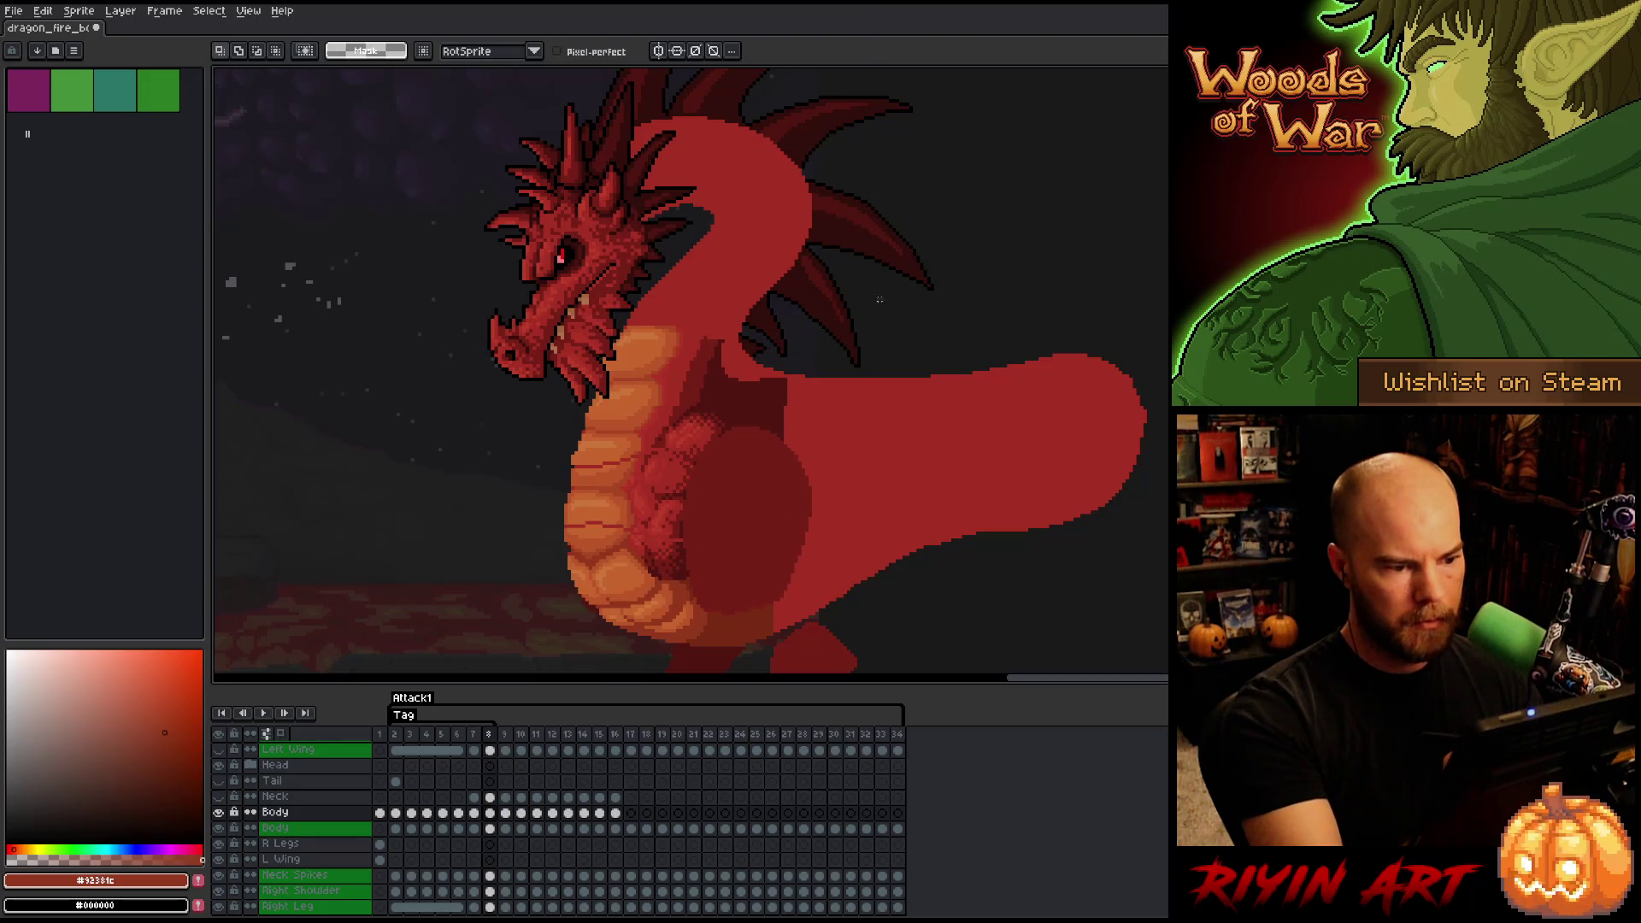
- Sample the darkest red #501612 and select all Body layer pixels
key("i")
left_click(721, 386)
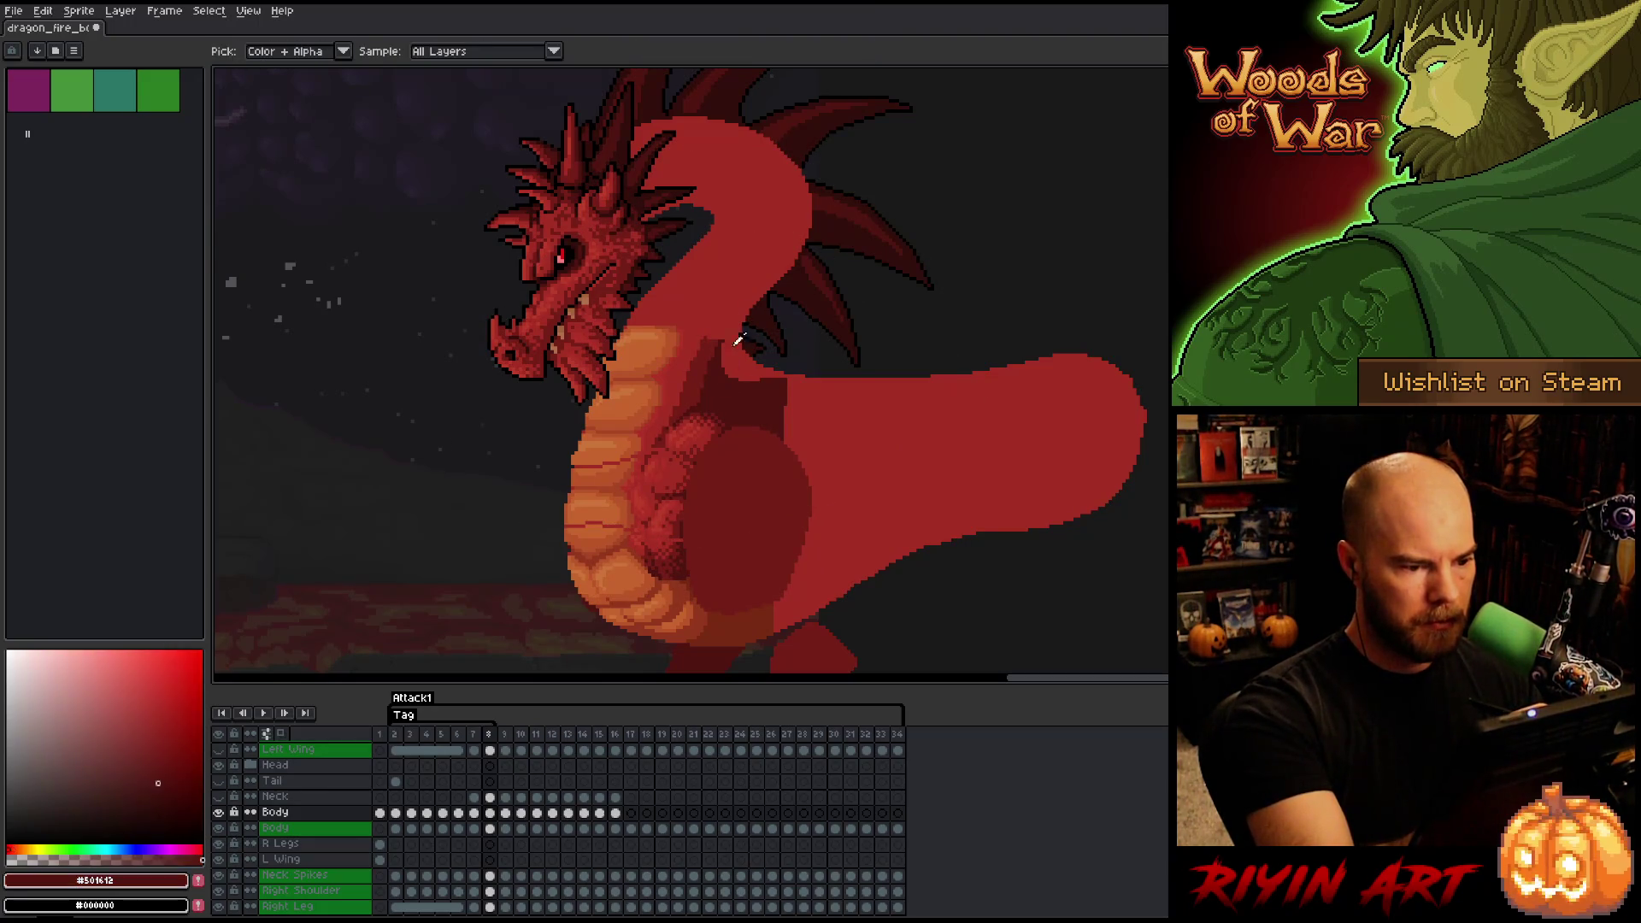
key("b")
left_click(490, 813, "ctrl")
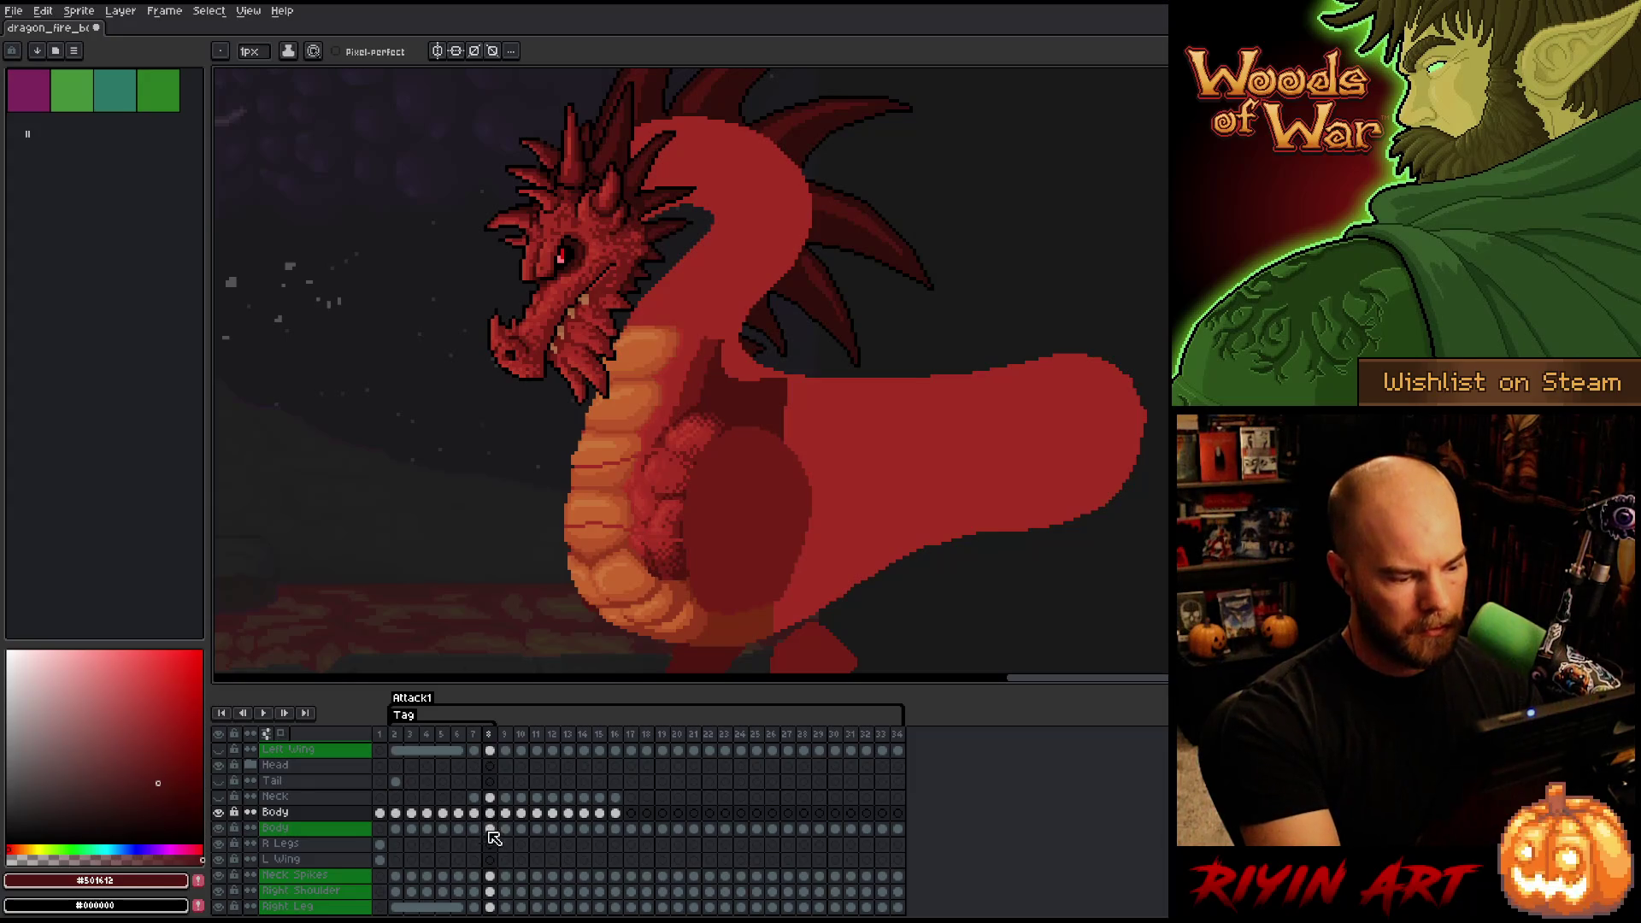
key("i")
key("b")
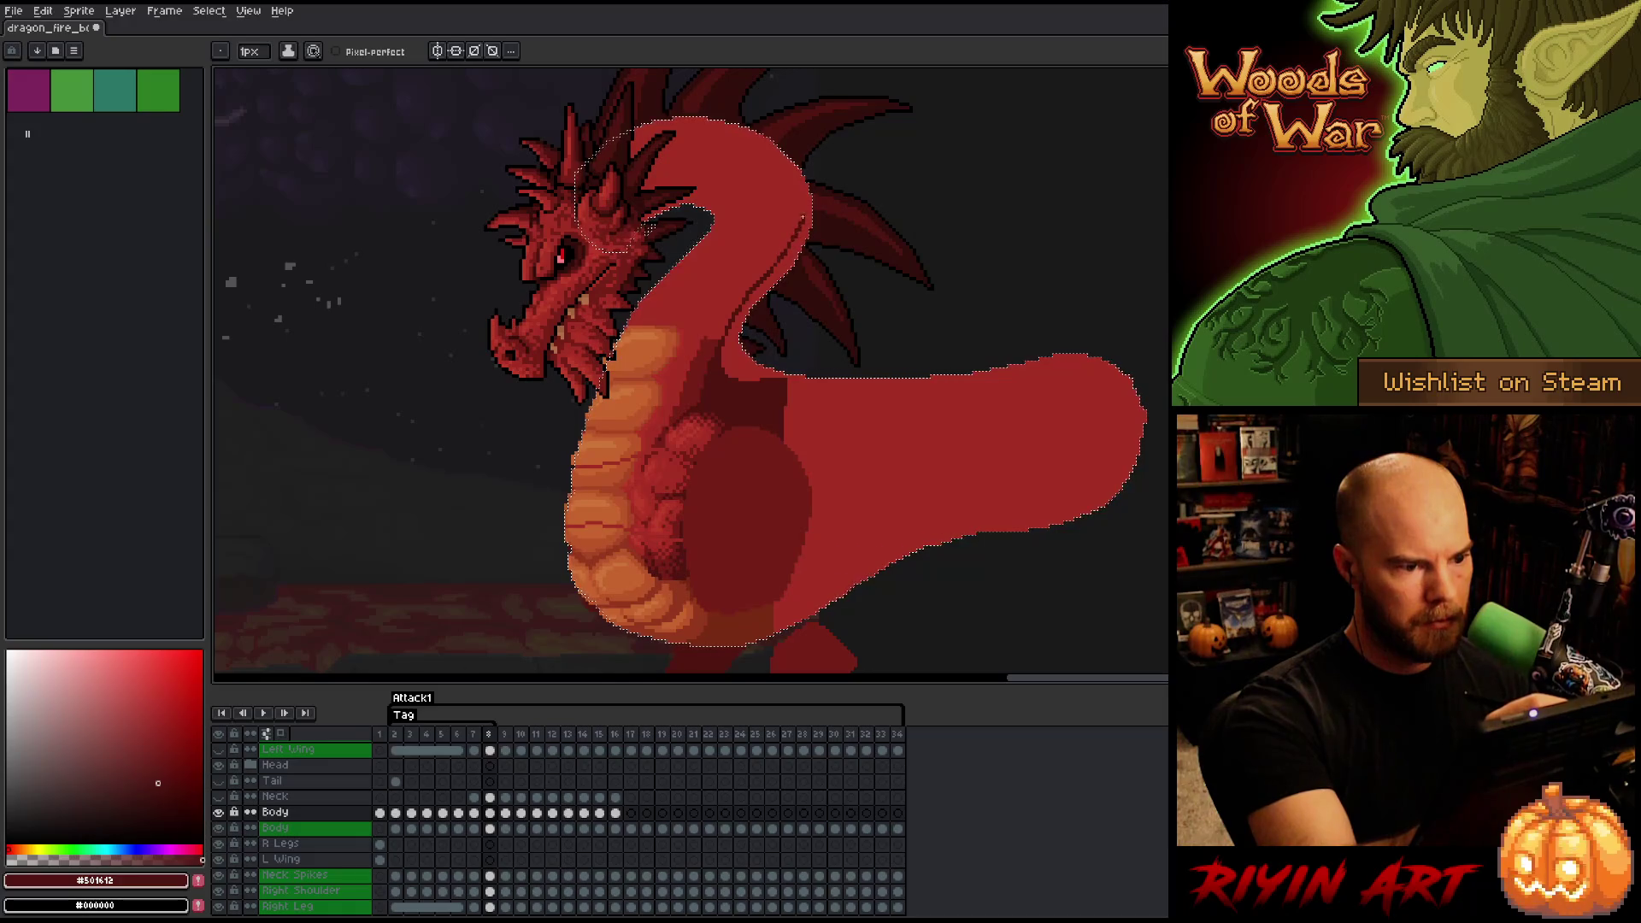
- Draw a dark red line along the neck's upper and right edge, then sample lighter orange-browns
left_click_drag(658, 130, 746, 286)
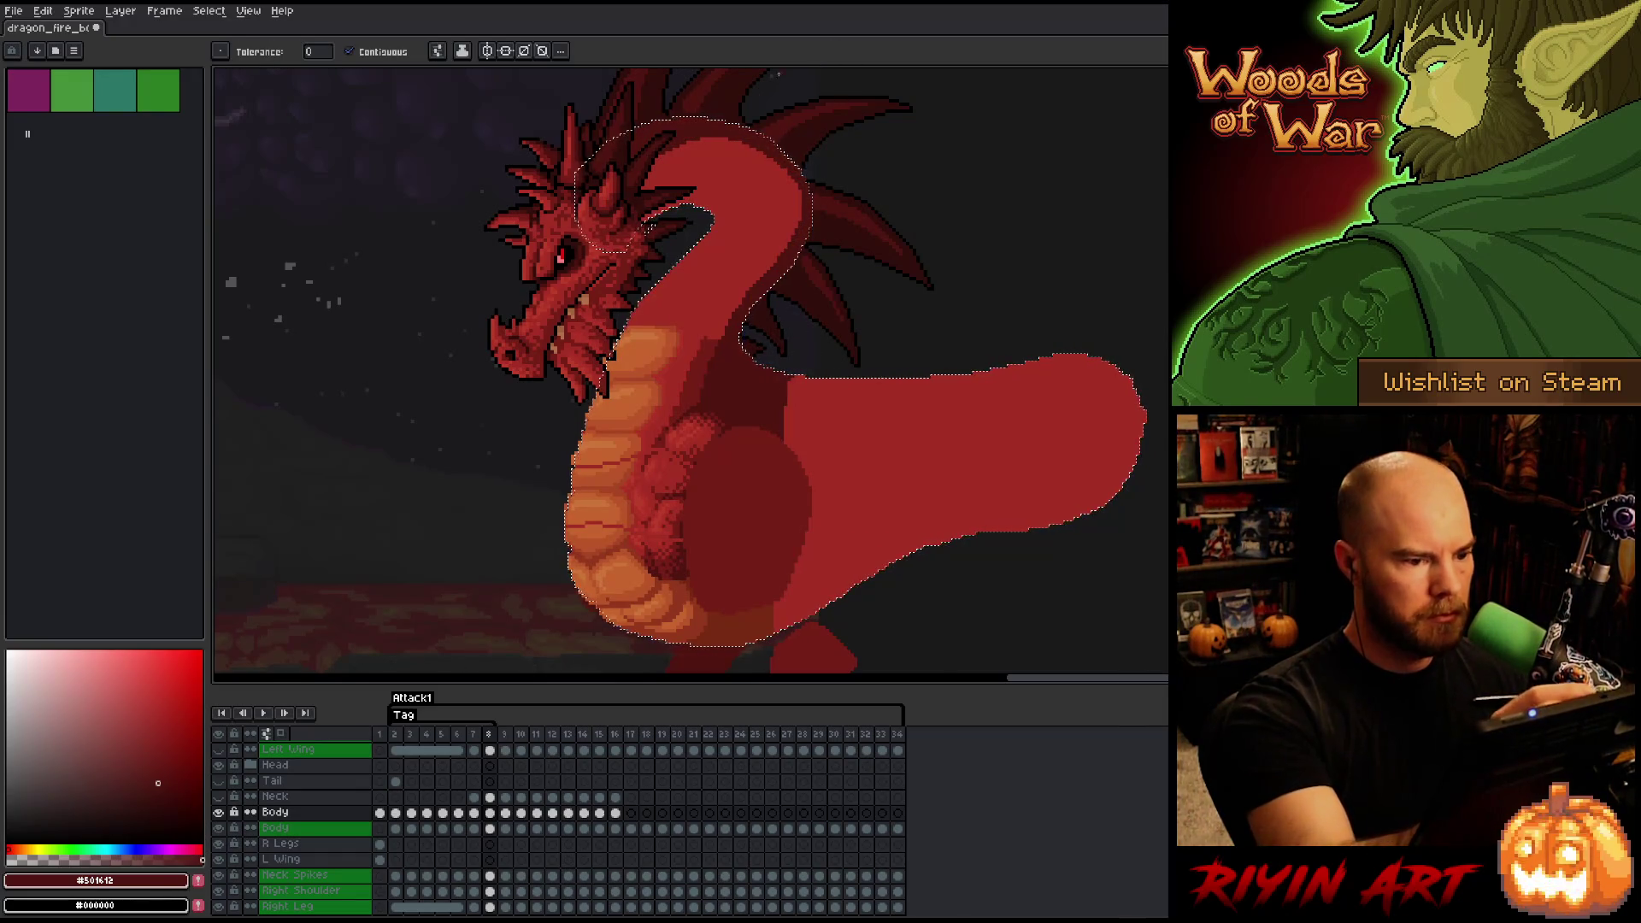
left_click(706, 337, "alt")
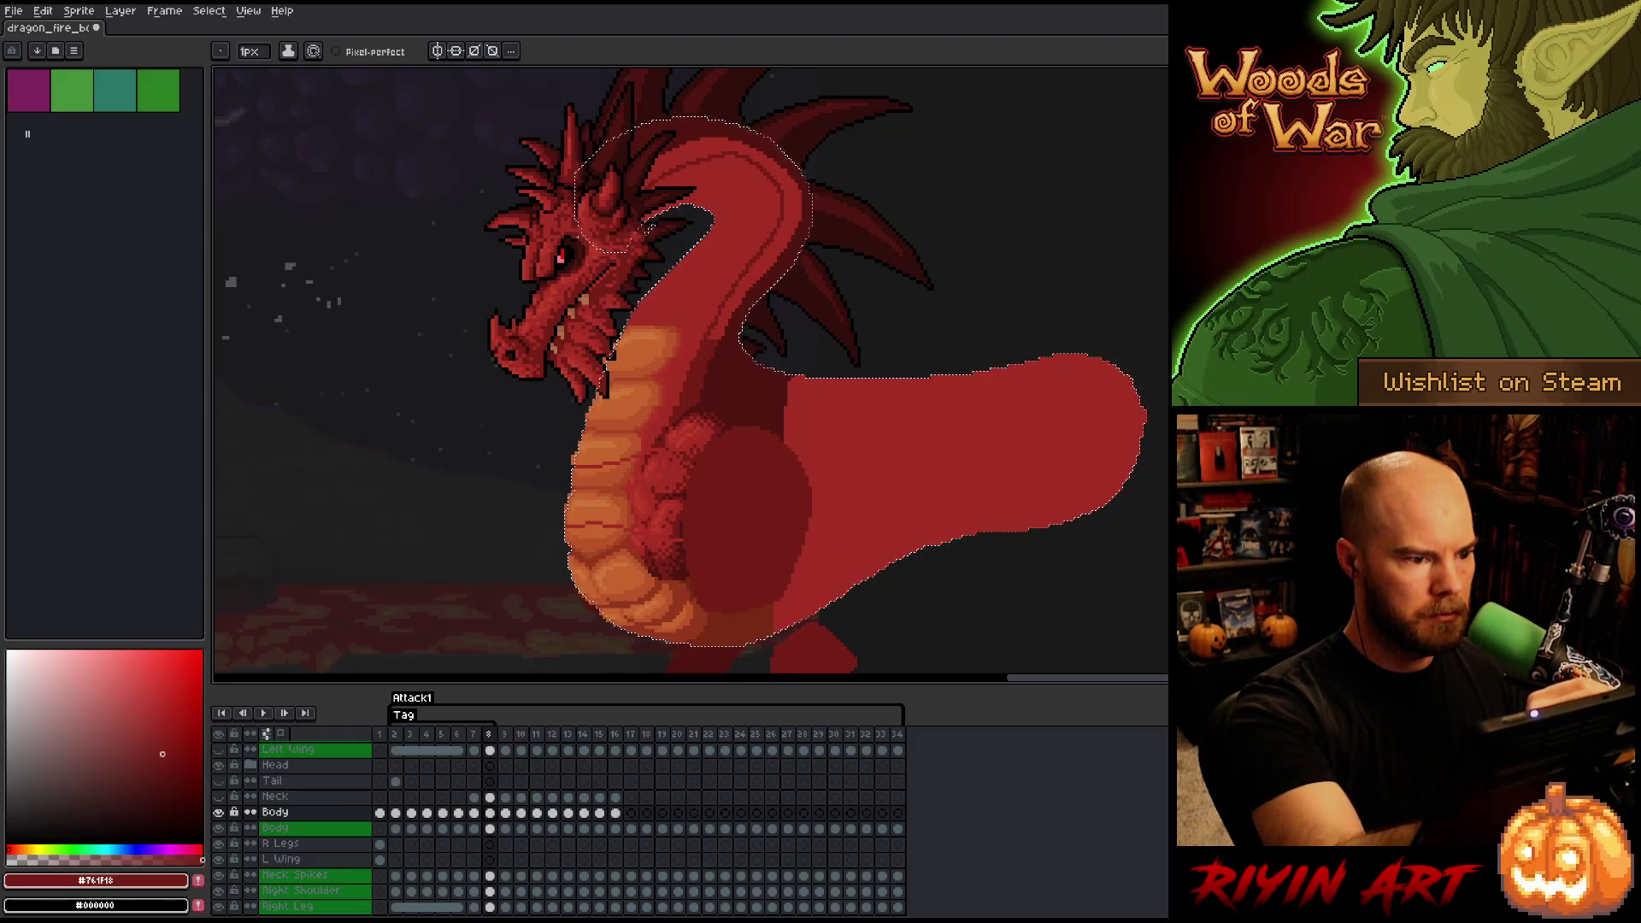
key("g")
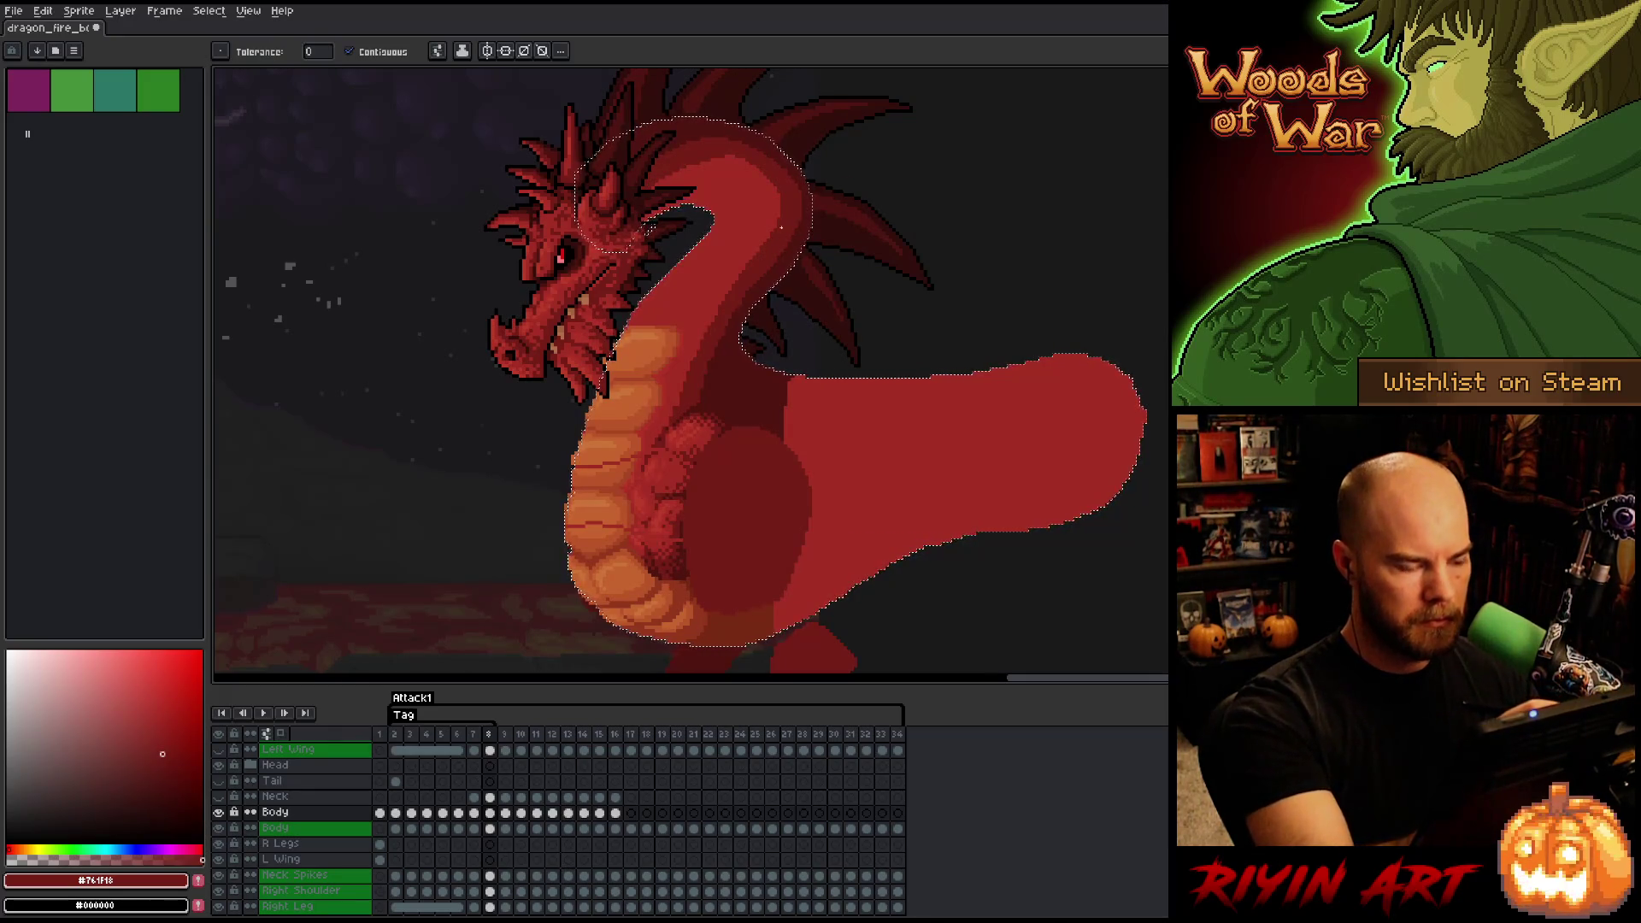
key("b")
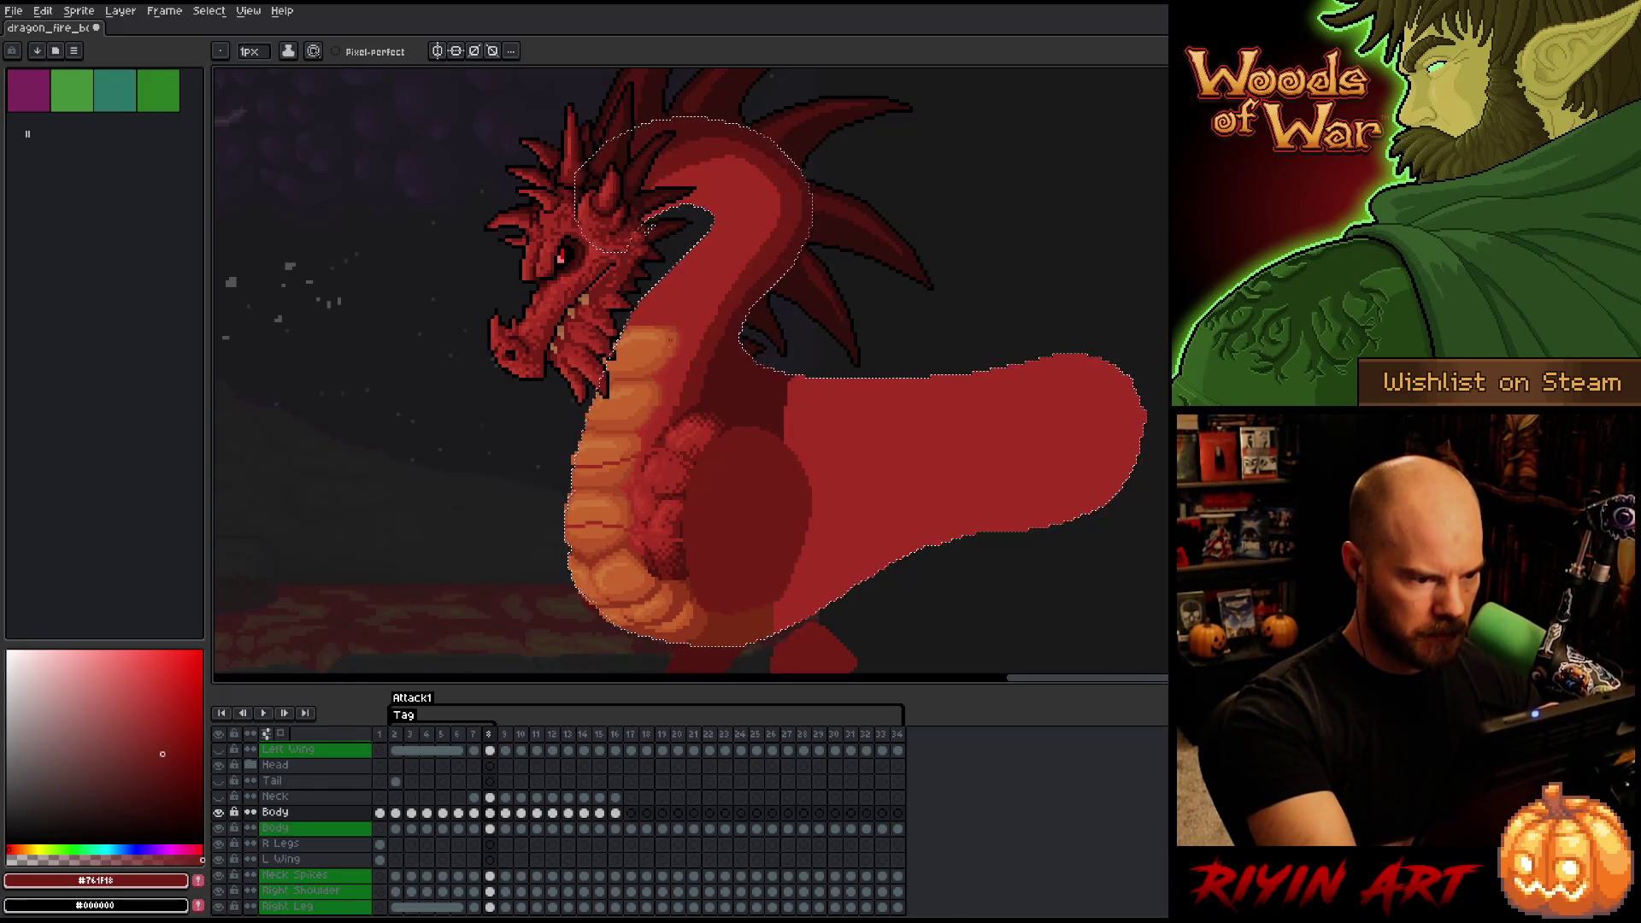
left_click(649, 374, "alt")
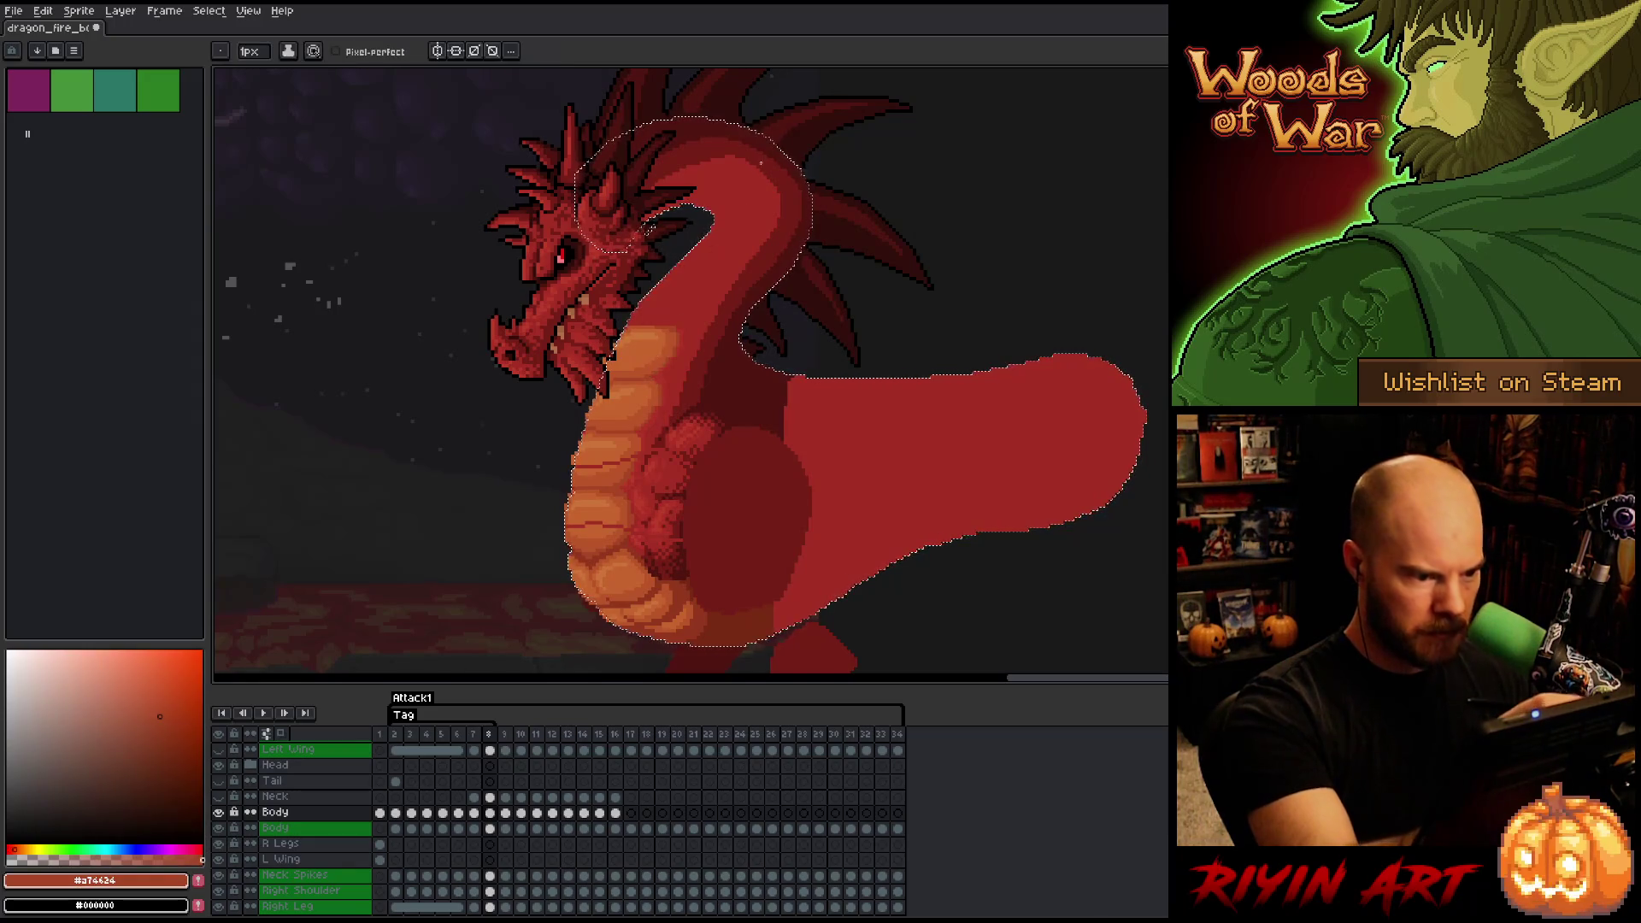
- Compare the neck and head between frames 7 and 8, ending on frame 8
key("Left")
key("Right")
key("Left")
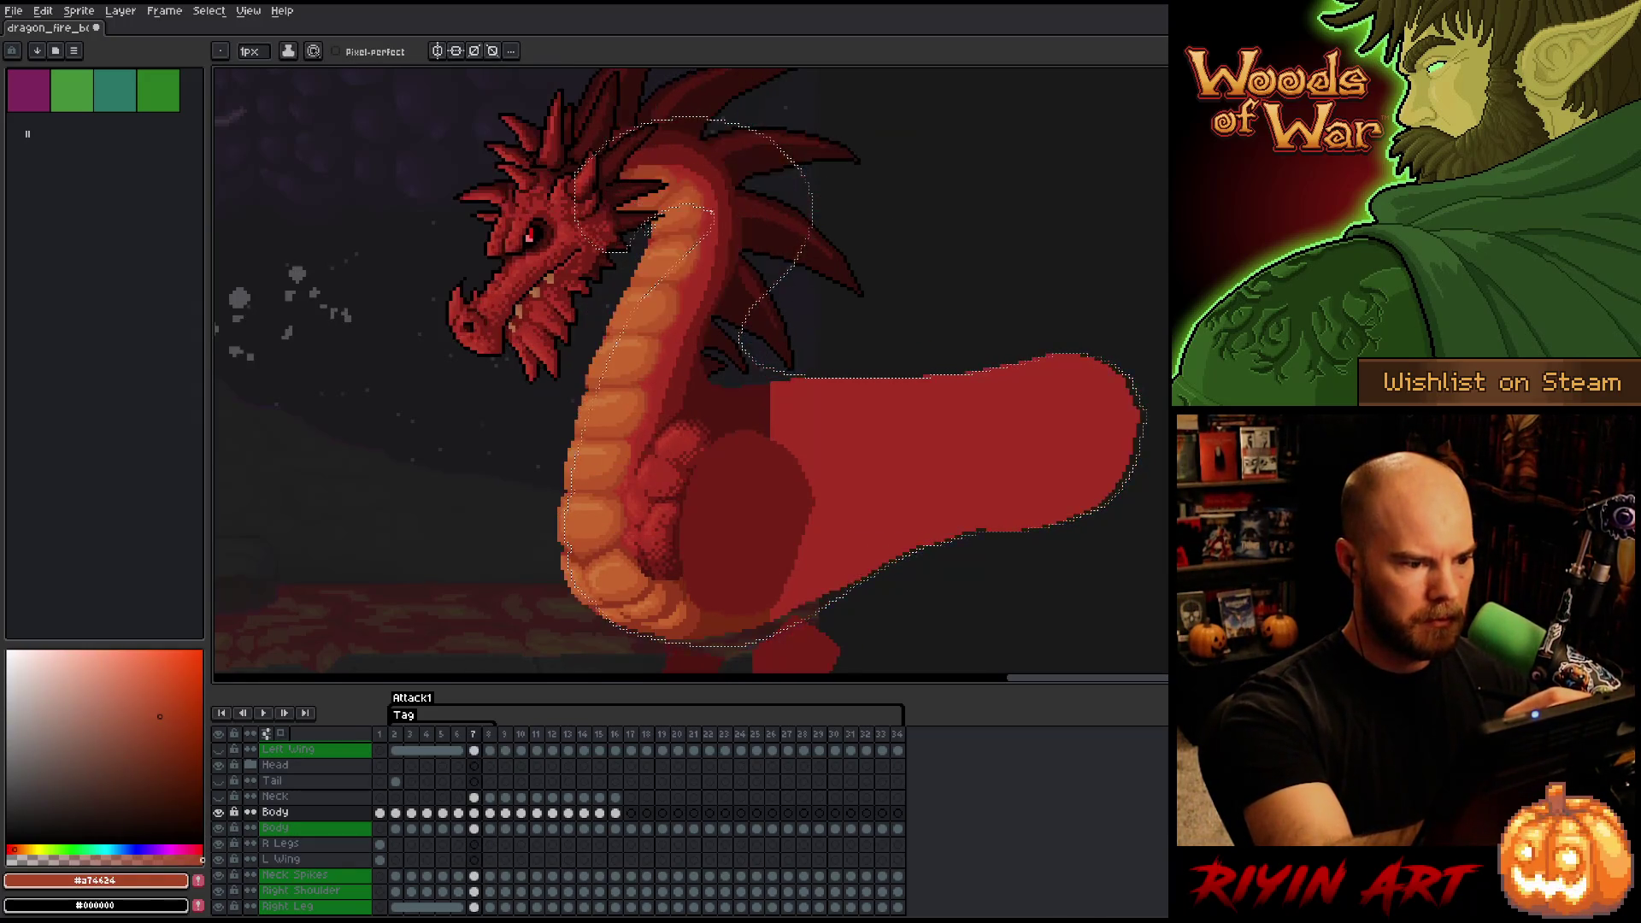
key("Right")
key("Left")
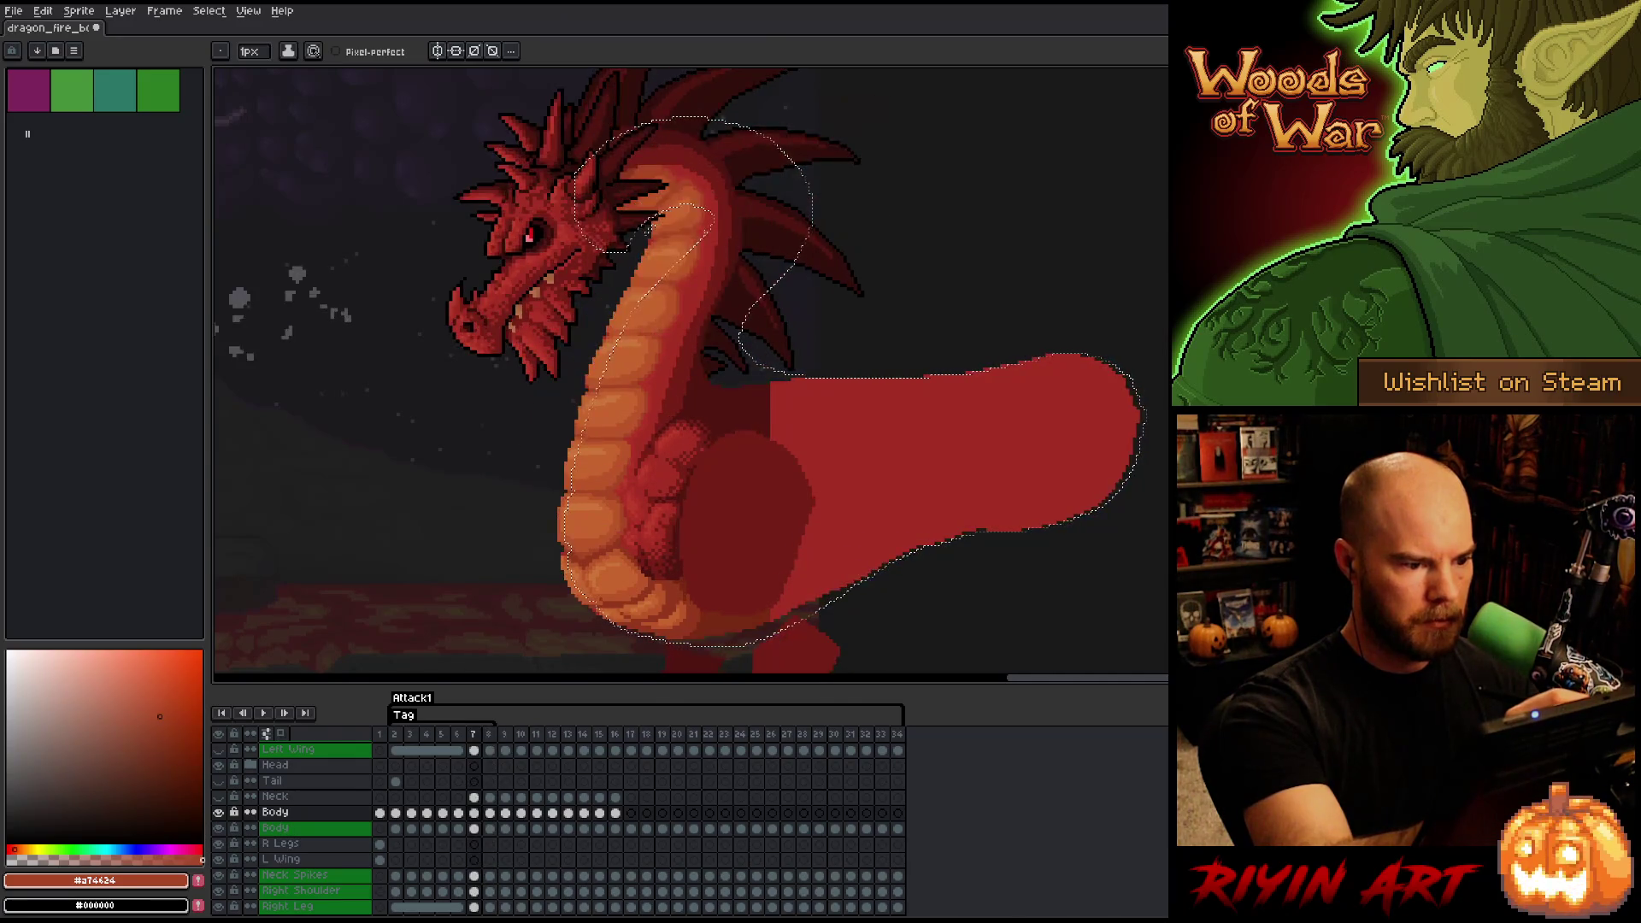
key("Right")
key("Left")
key("Right")
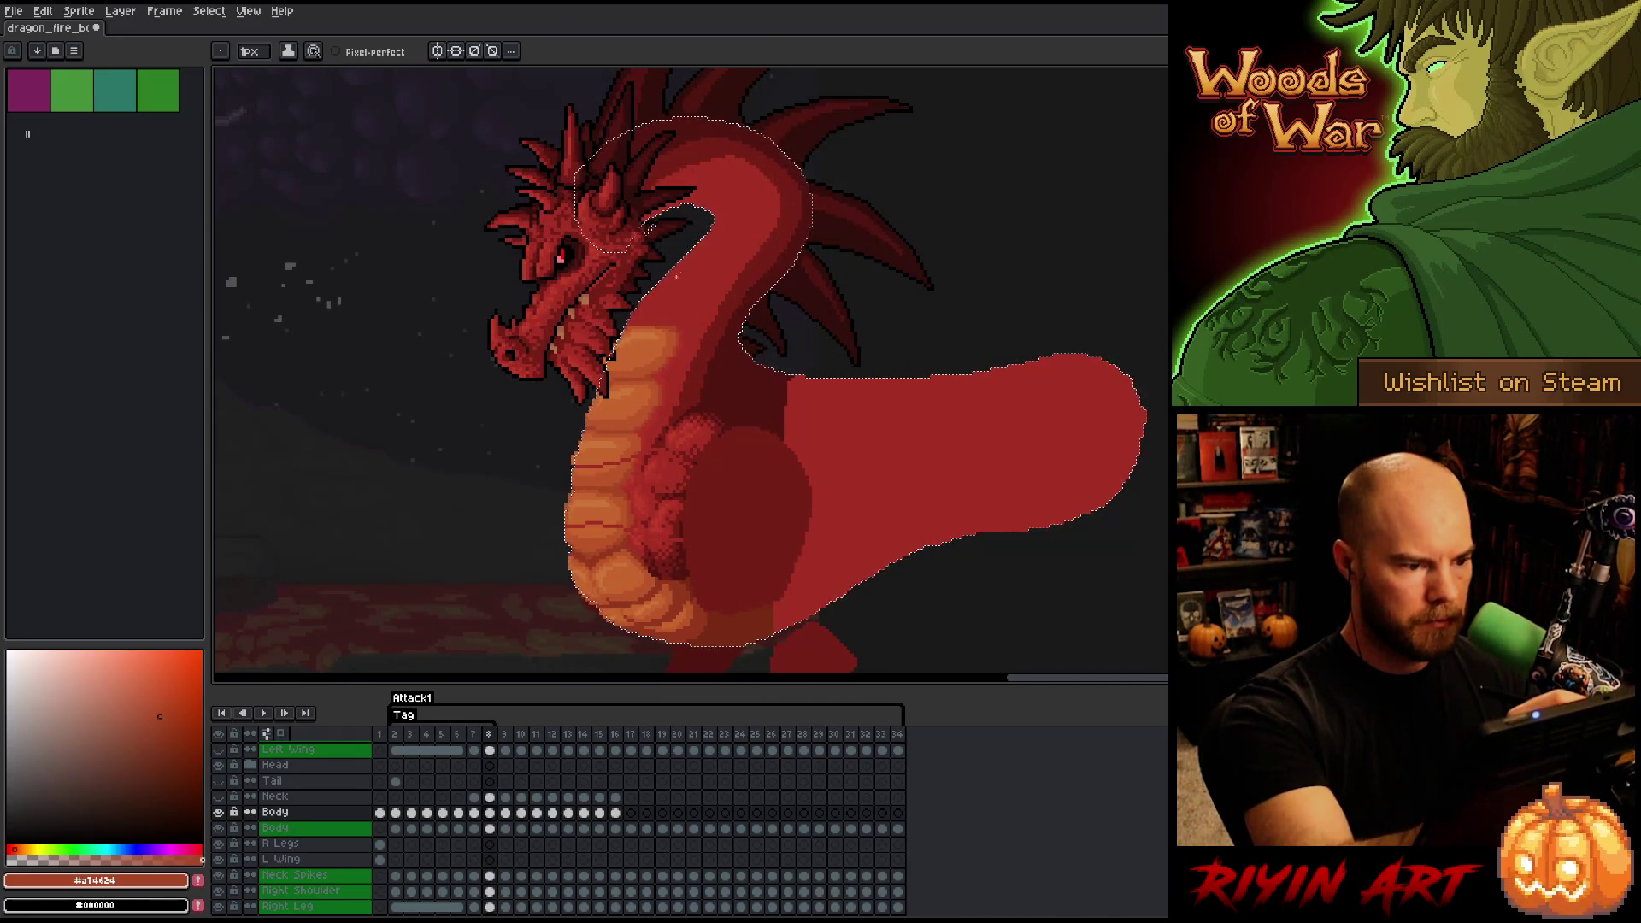
- Lasso the dragon's snout and neck area on frame 8, then deselect
key("v")
mouse_move(509, 313)
left_mouse_down()
mouse_move(590, 305)
mouse_move(689, 345)
left_mouse_up()
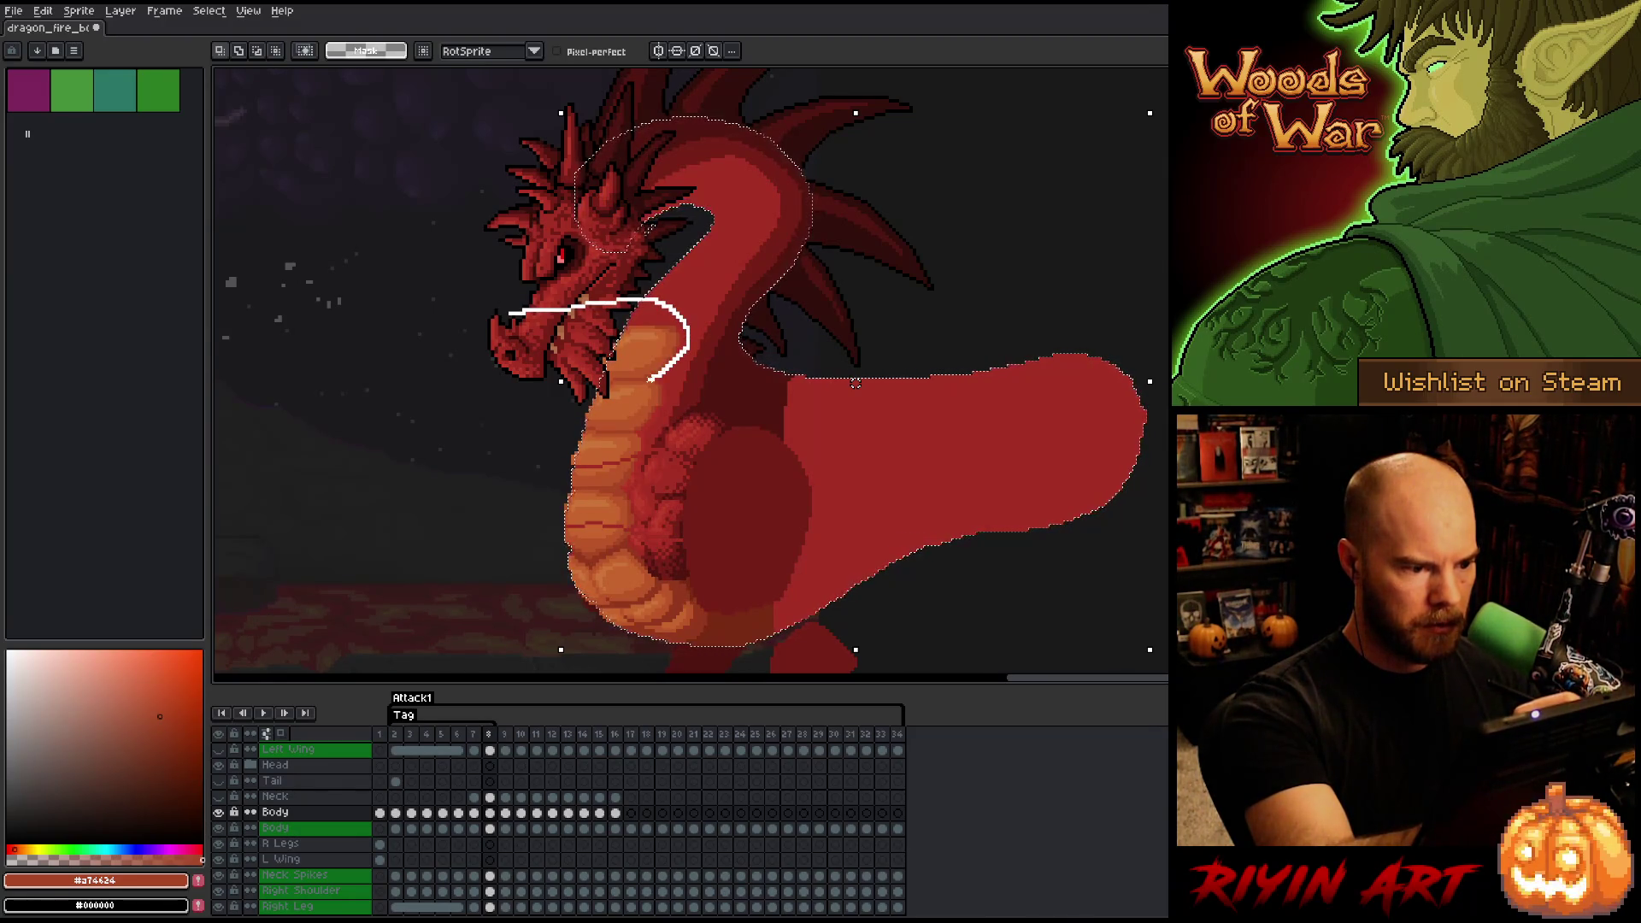
left_click_drag(620, 373, 512, 315)
left_click(604, 341)
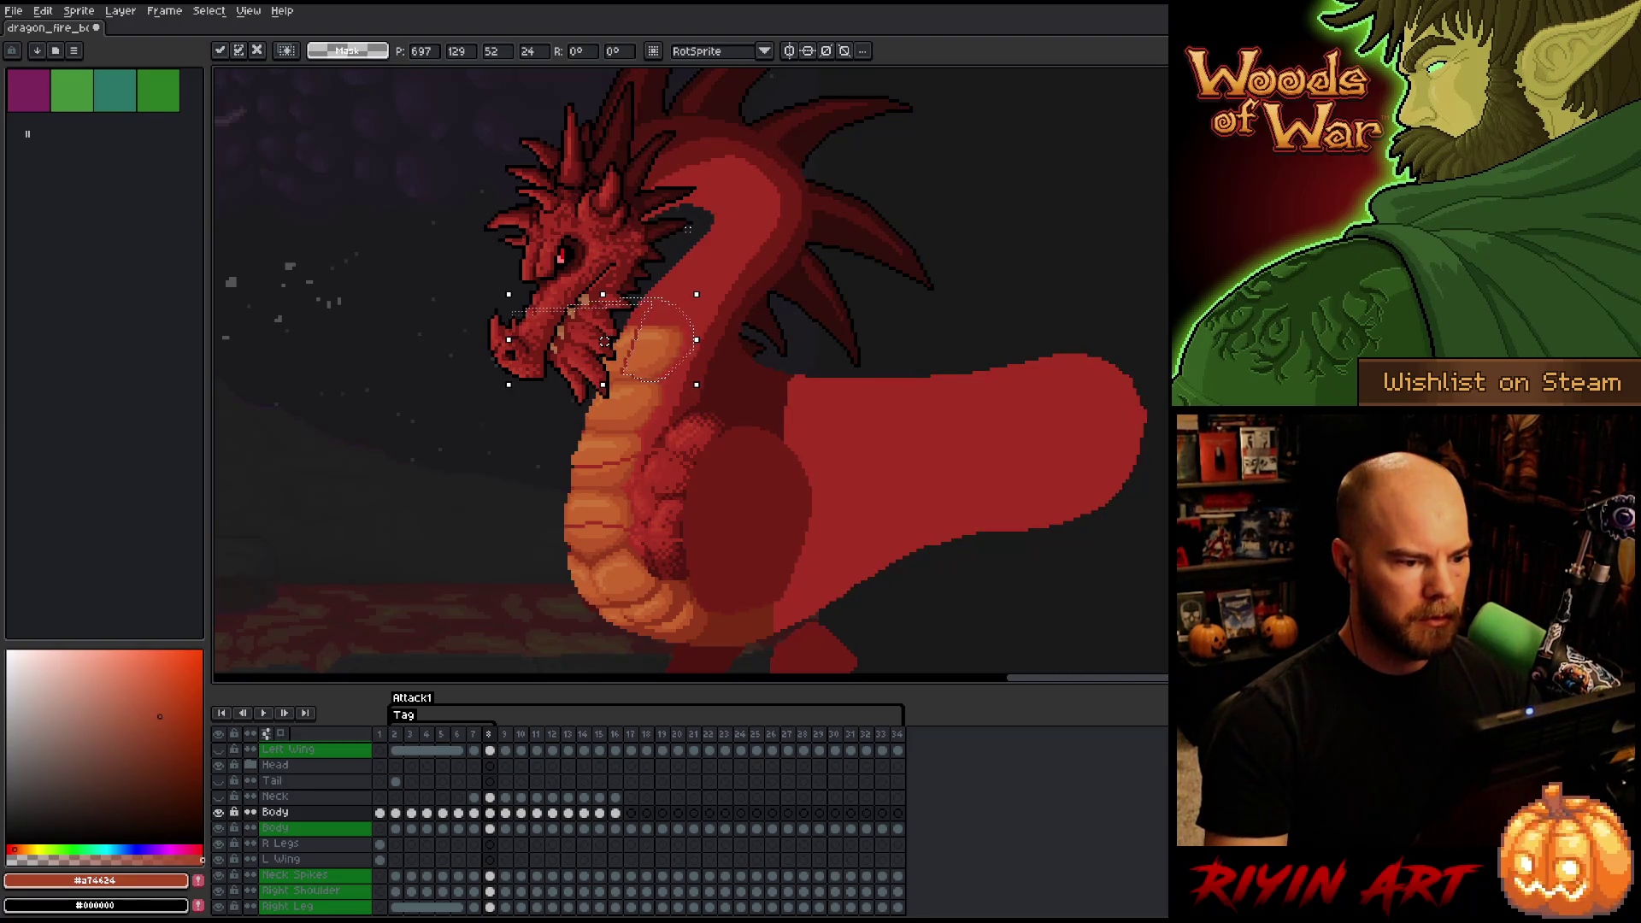
key("ctrl+d")
- Flip between frames 7 and 8 twice, ending on frame 8
key("comma")
key("period")
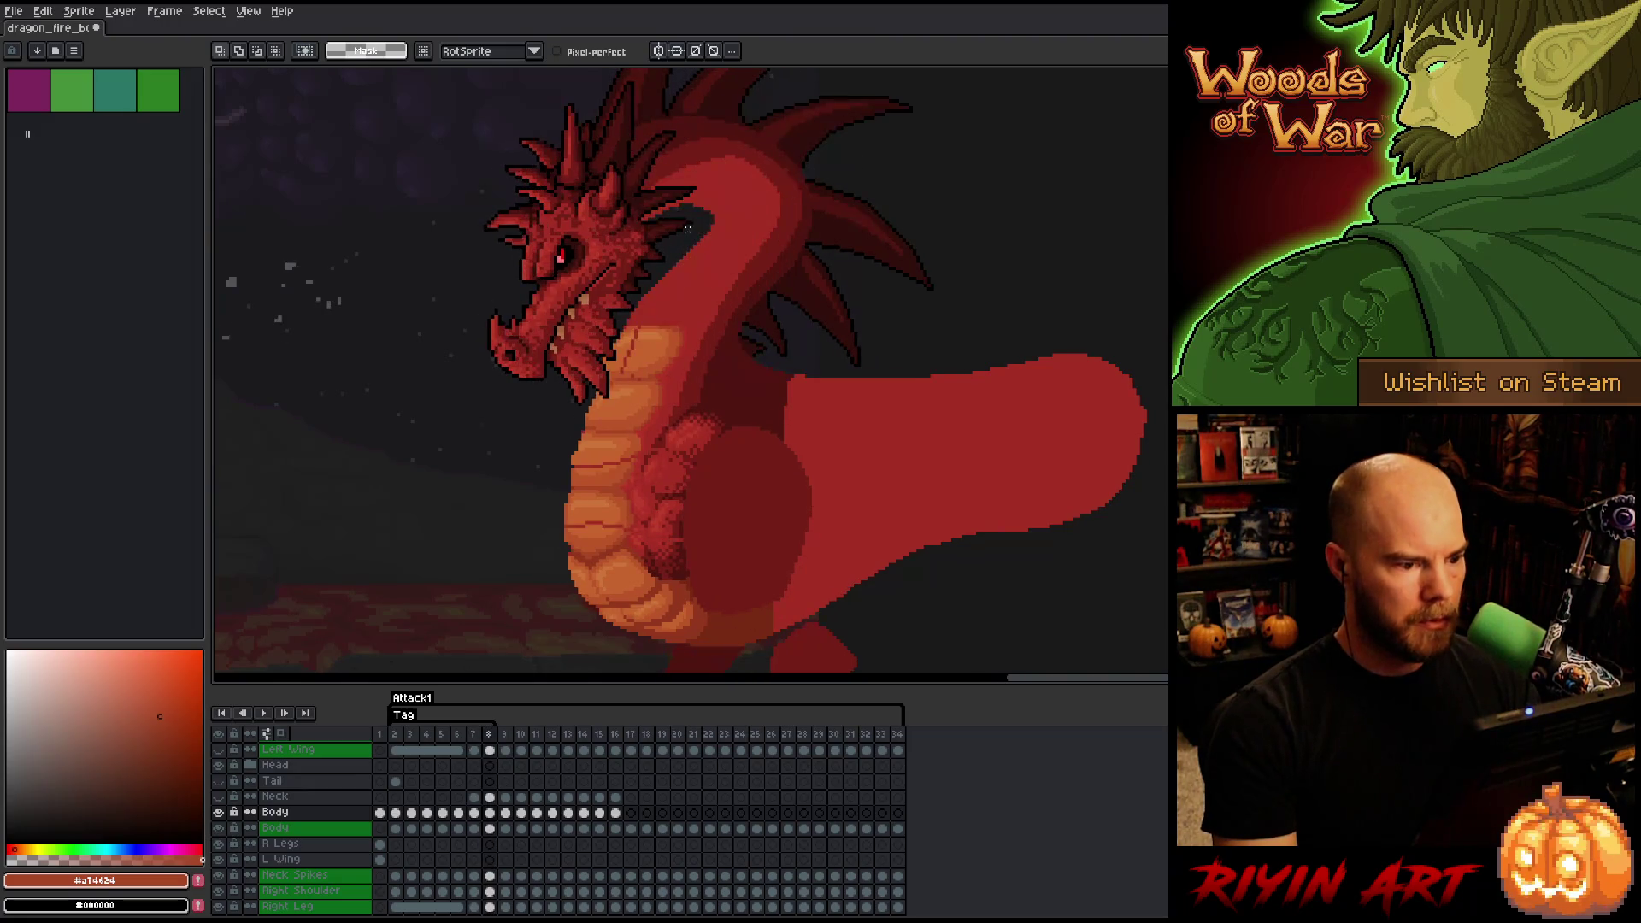
key("comma")
key("period")
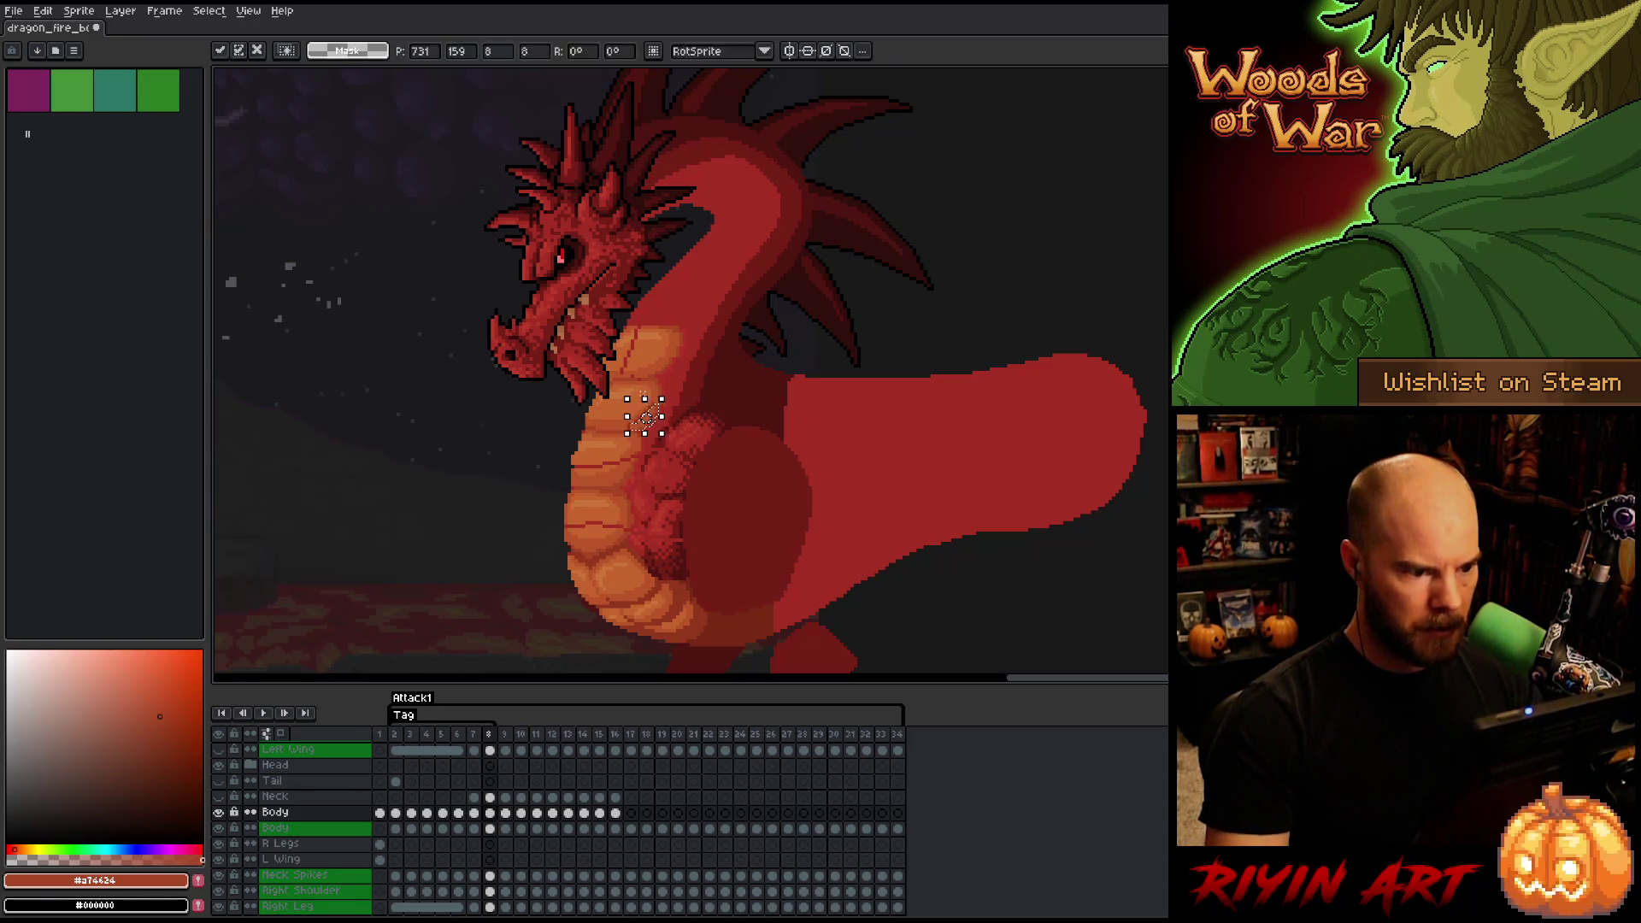
- Switch to the pencil and flip between frames 7 and 8 to compare the neck
key("i")
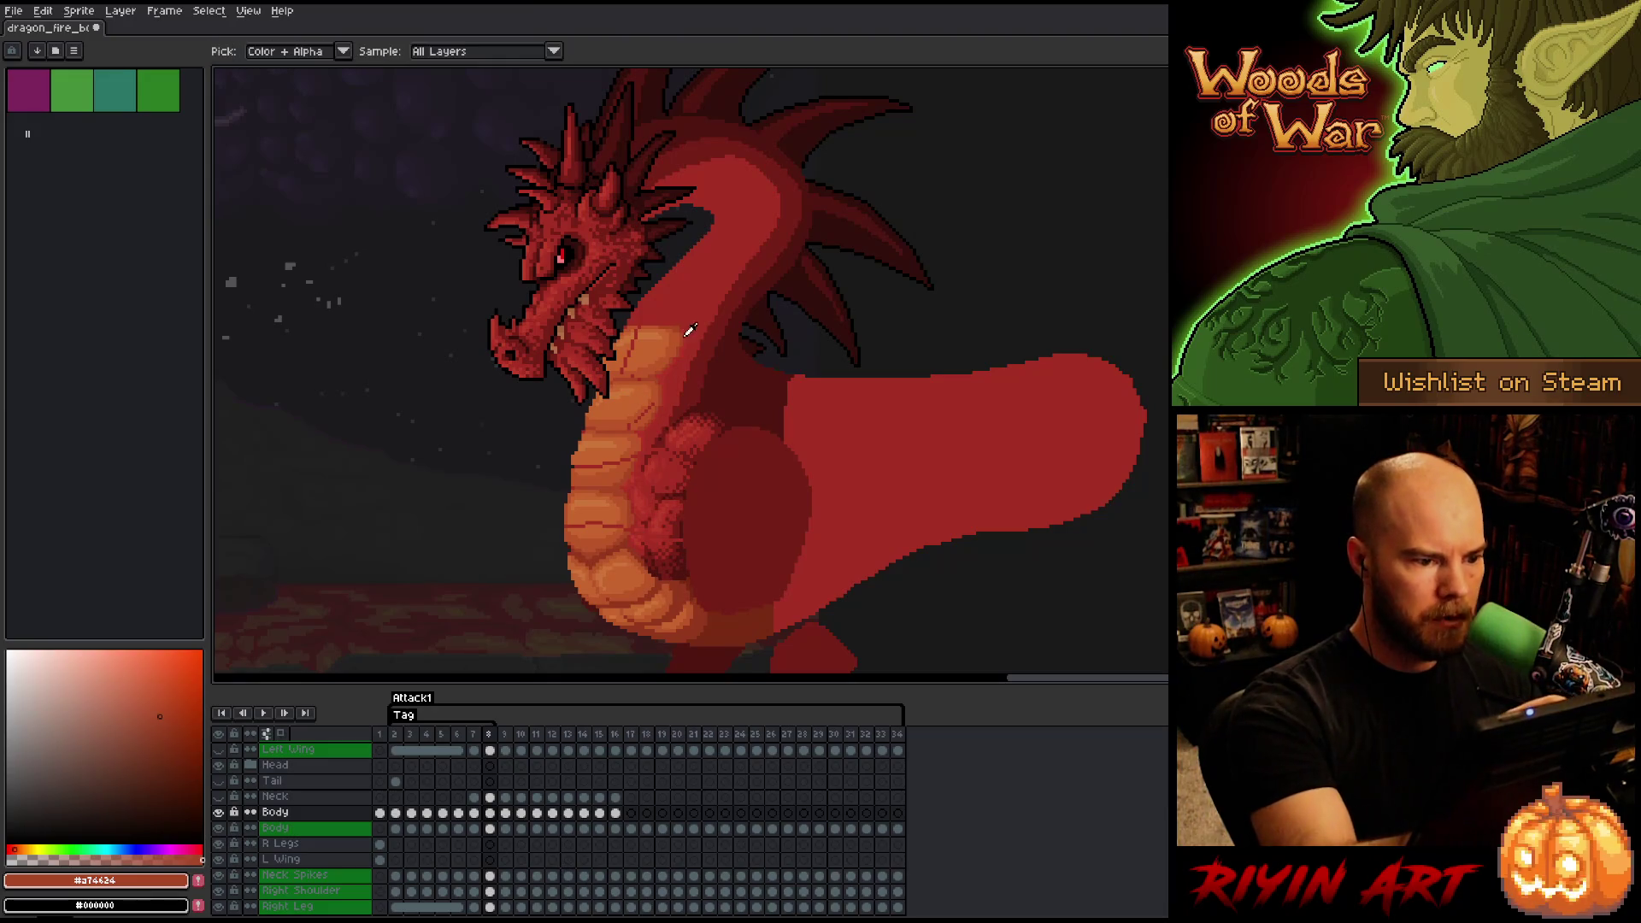
key("b")
key("Left")
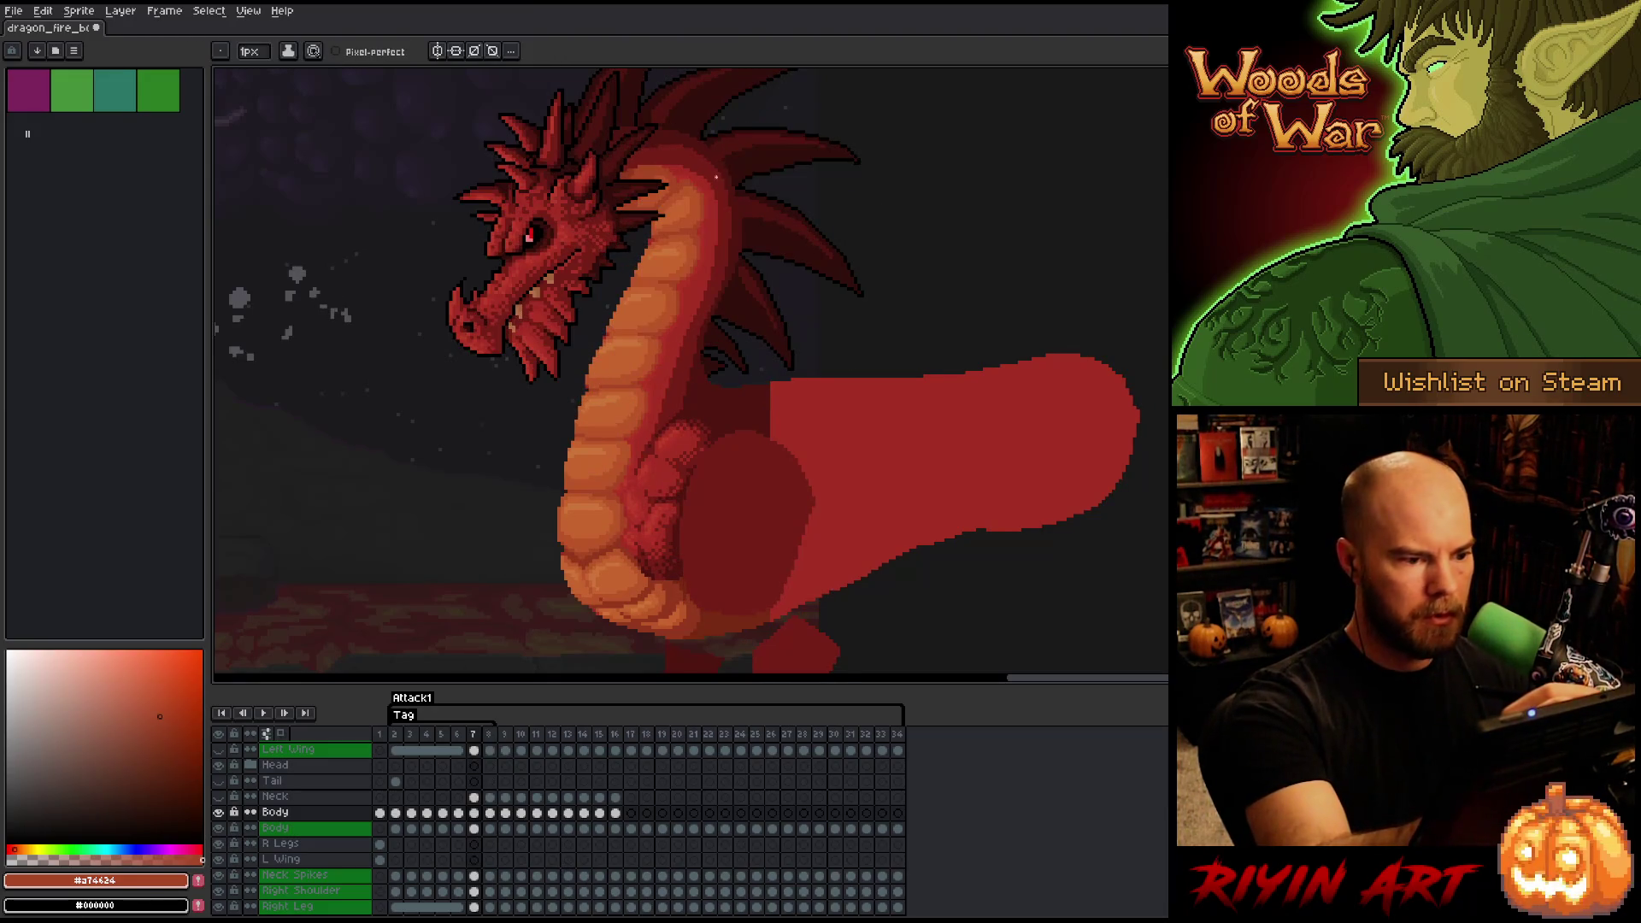
key("Right")
key("Left")
key("Right")
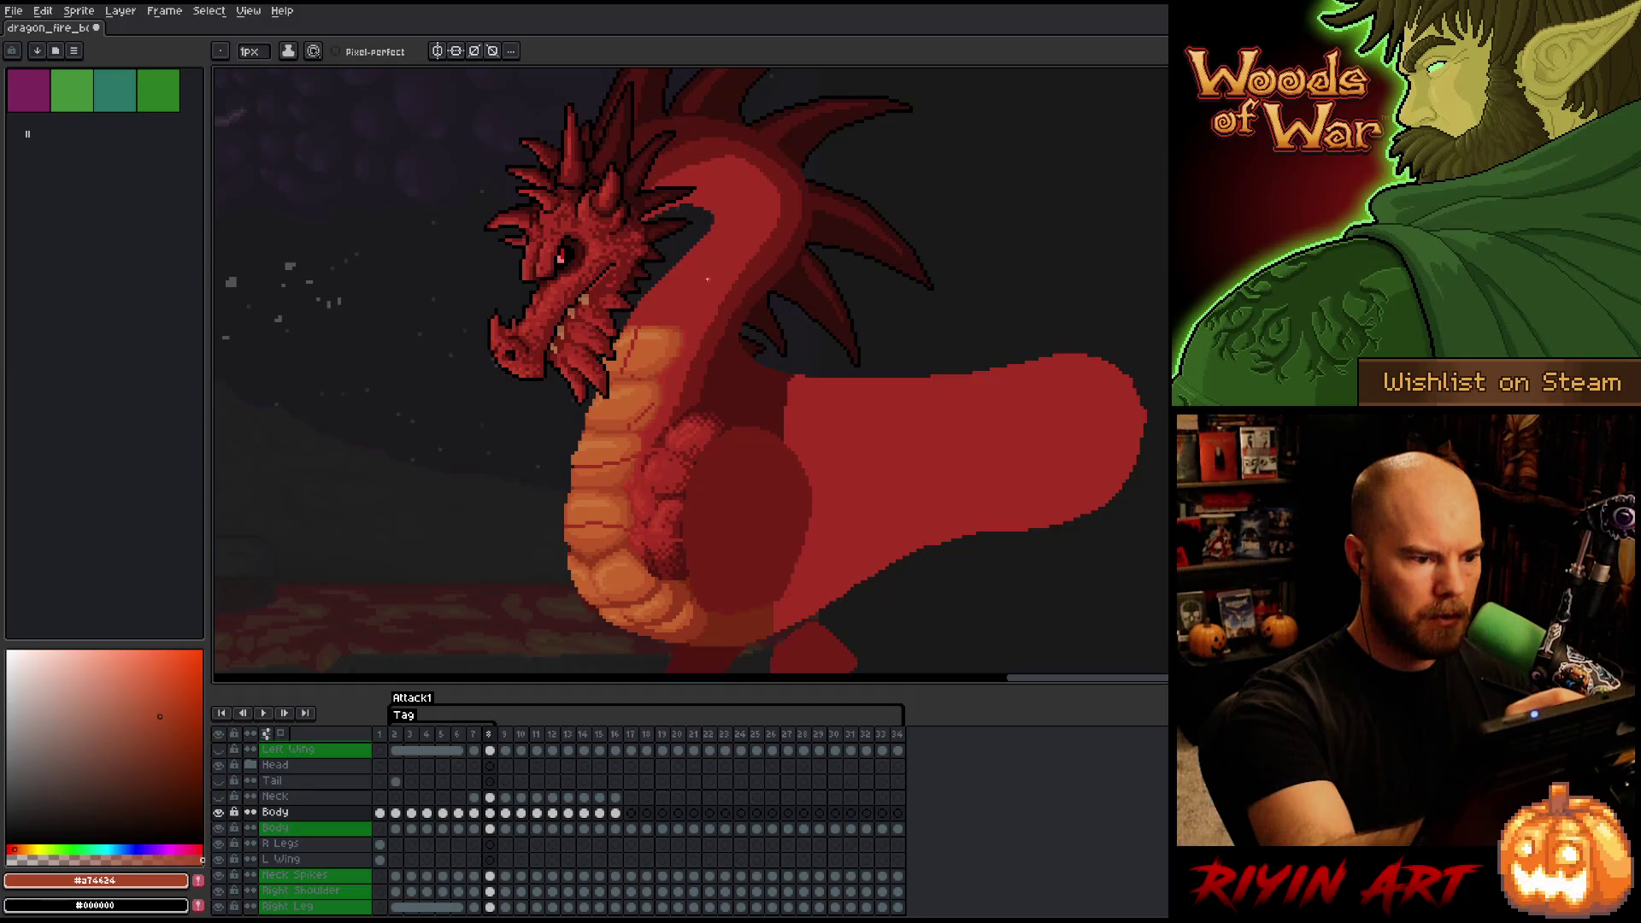
key("Left")
key("Right")
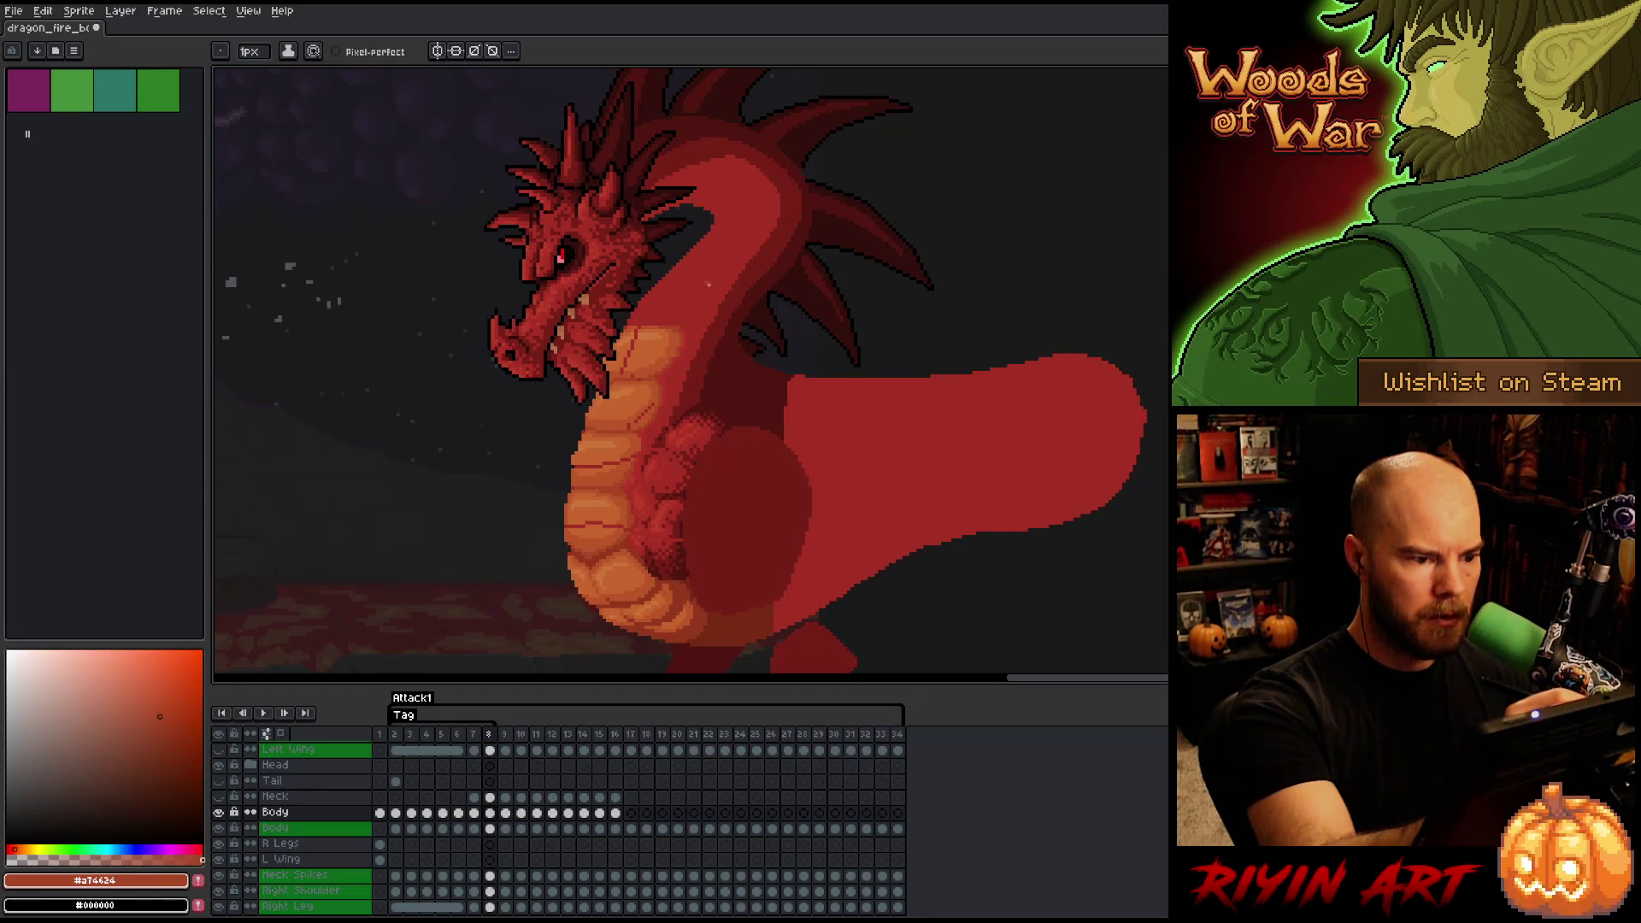
- Sketch a trial guide line down the neck on frame 8, compare it with frame 7, then undo it
left_click_drag(708, 285, 681, 327)
key("Left")
key("Right")
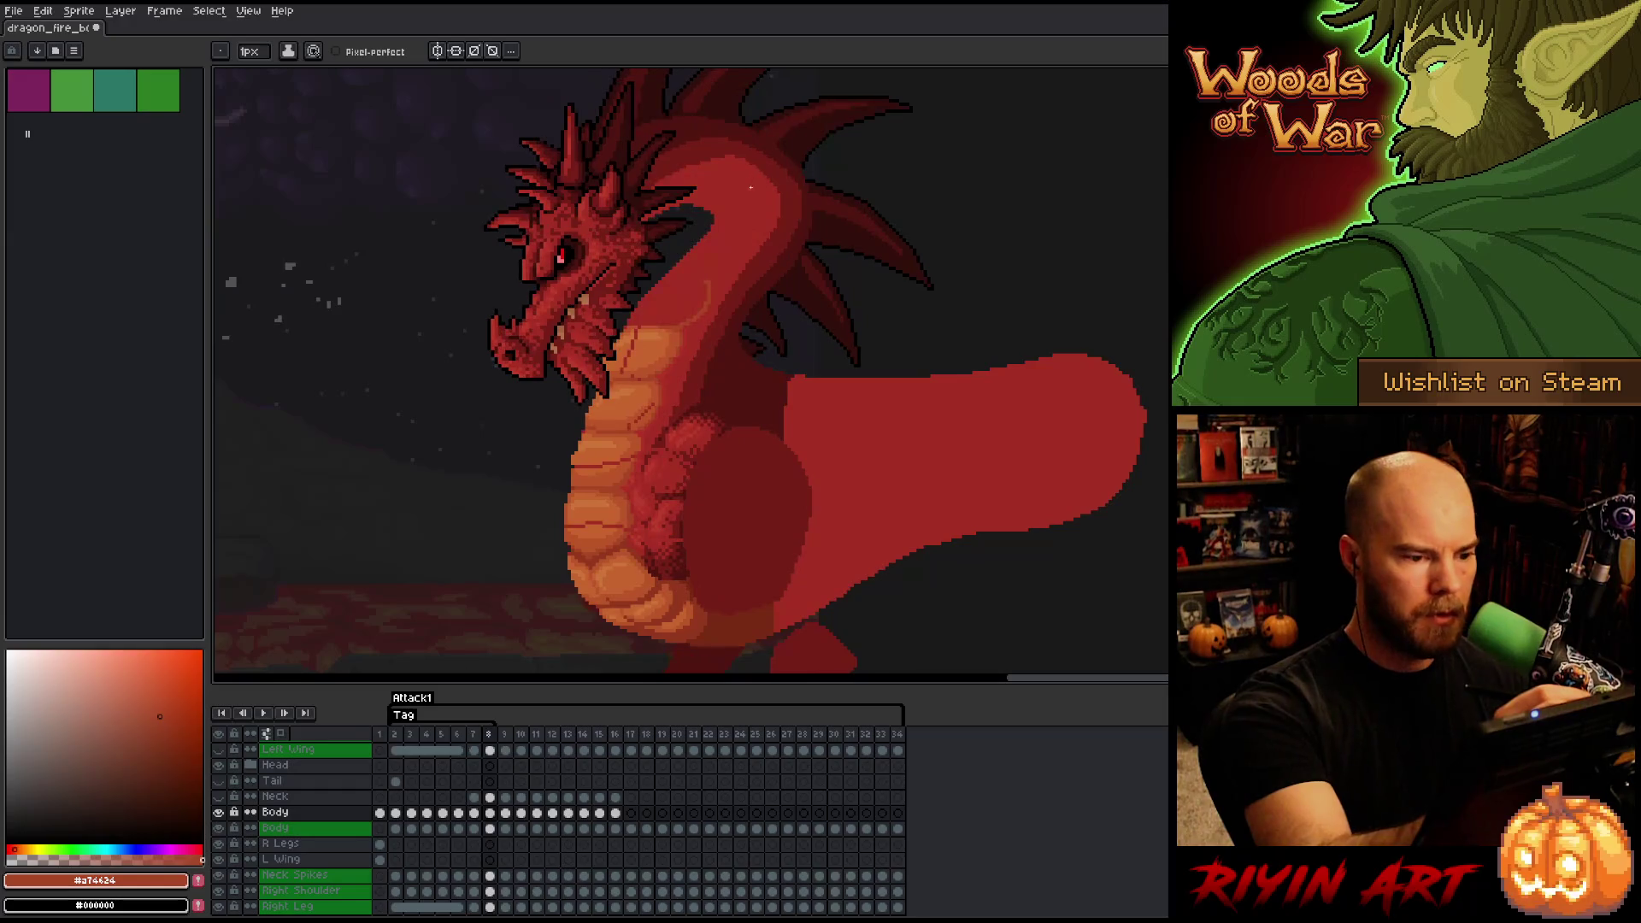
key("ctrl+z")
- Turn on pixel-perfect drawing and study the neck differences between frames 7 and 8
left_click(335, 52)
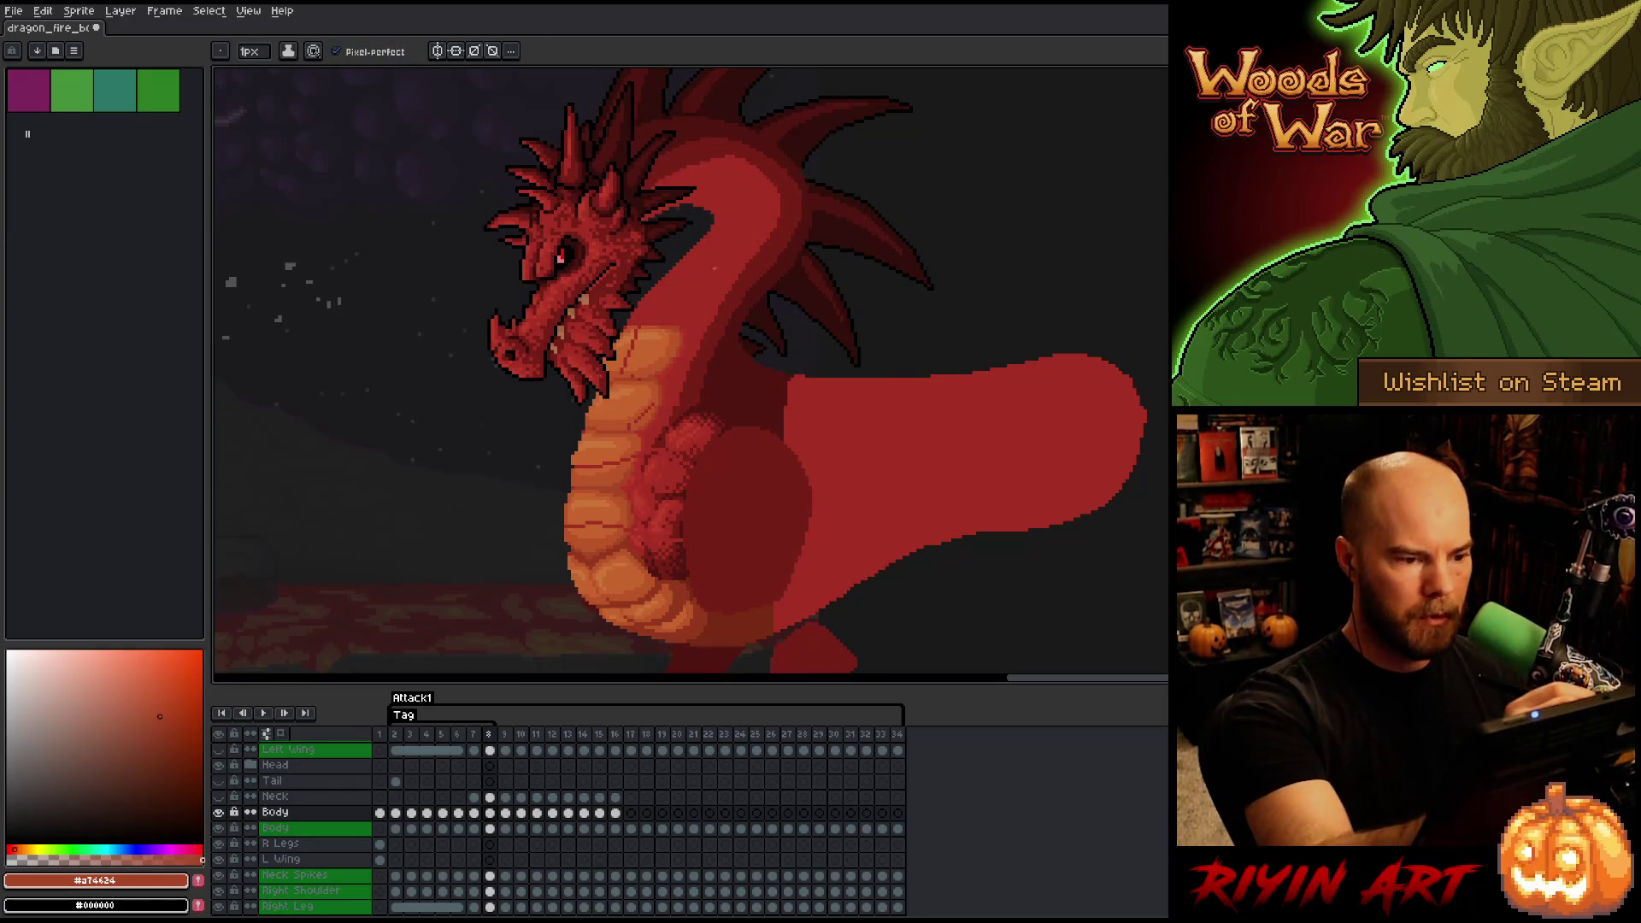
key("Left")
key("Right")
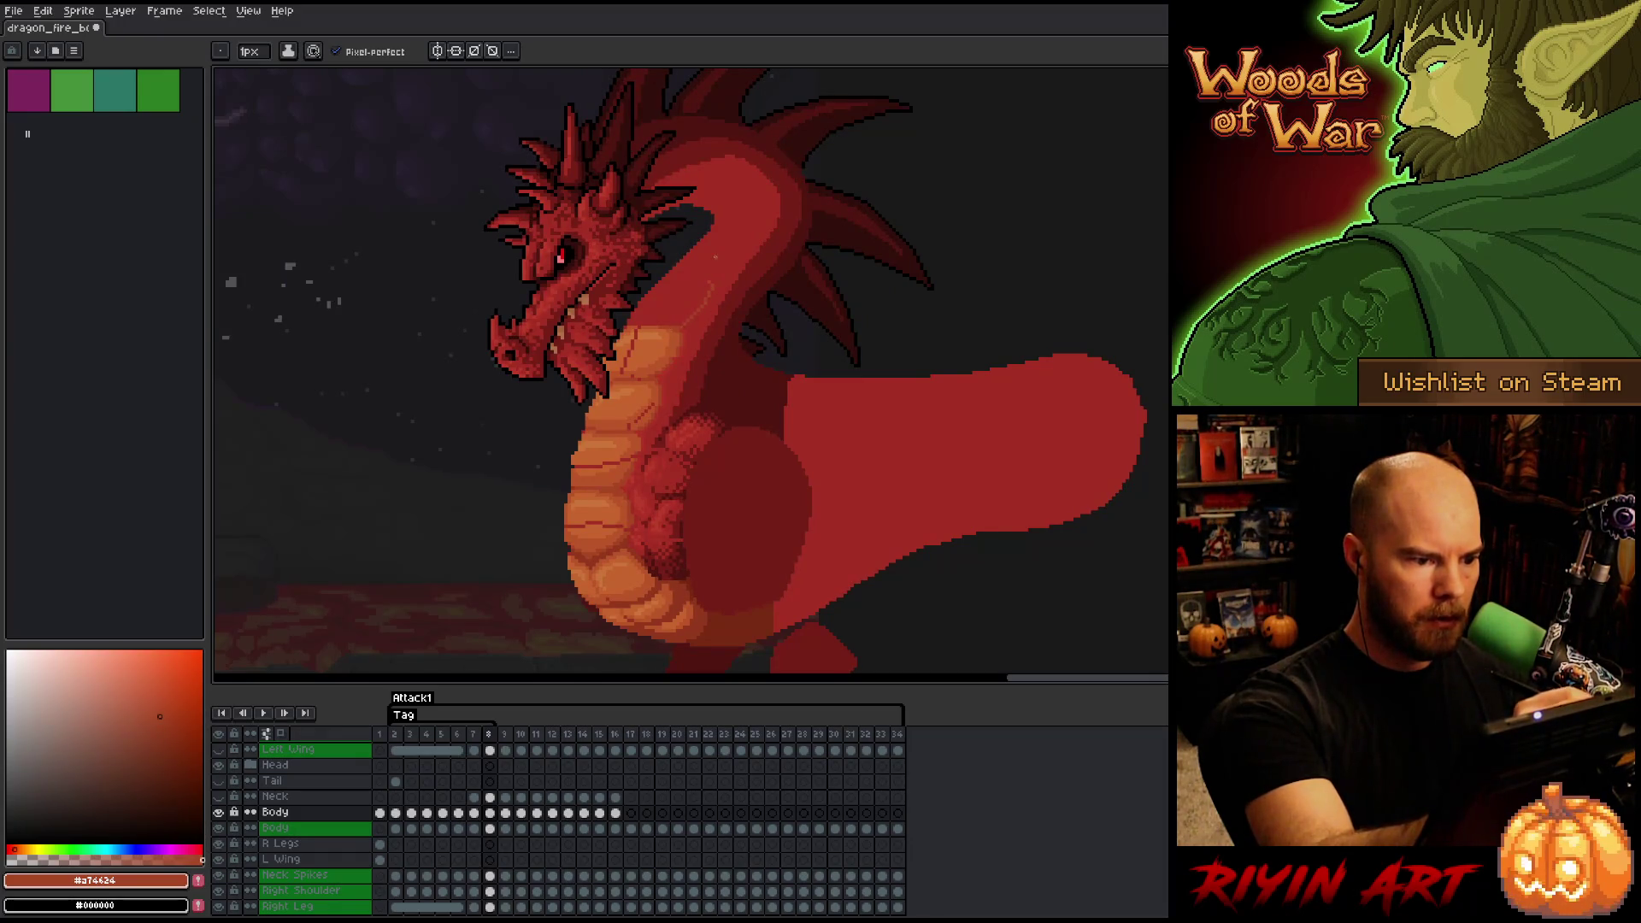
key("Left")
key("Right")
key("Left")
key("Right")
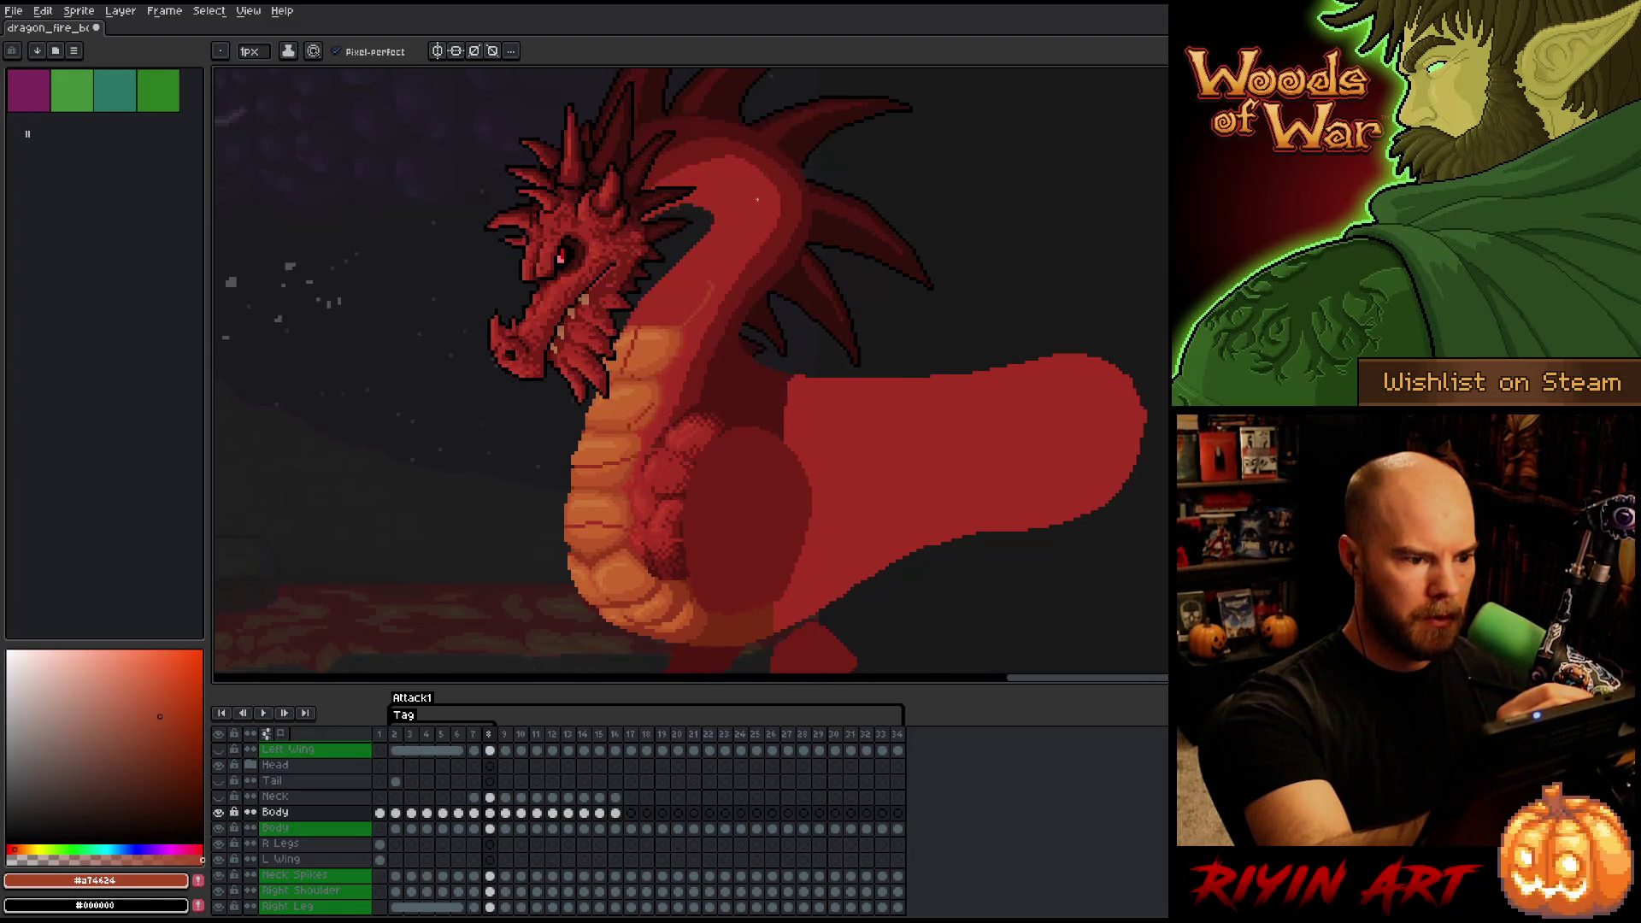
key("Left")
key("Right")
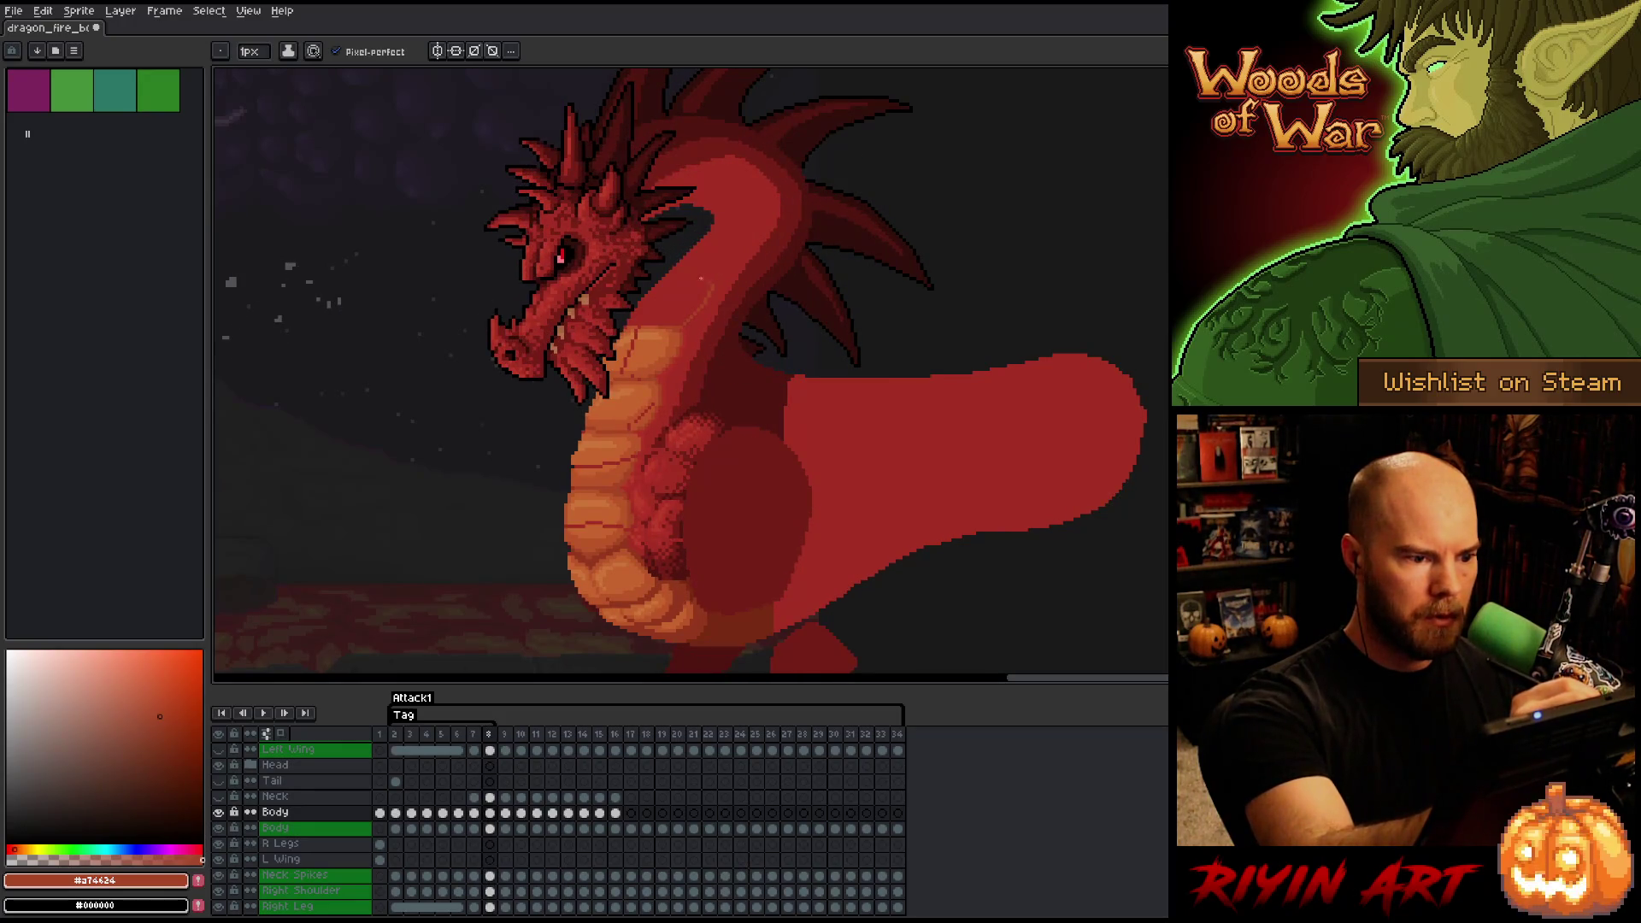
key("Left")
key("Right")
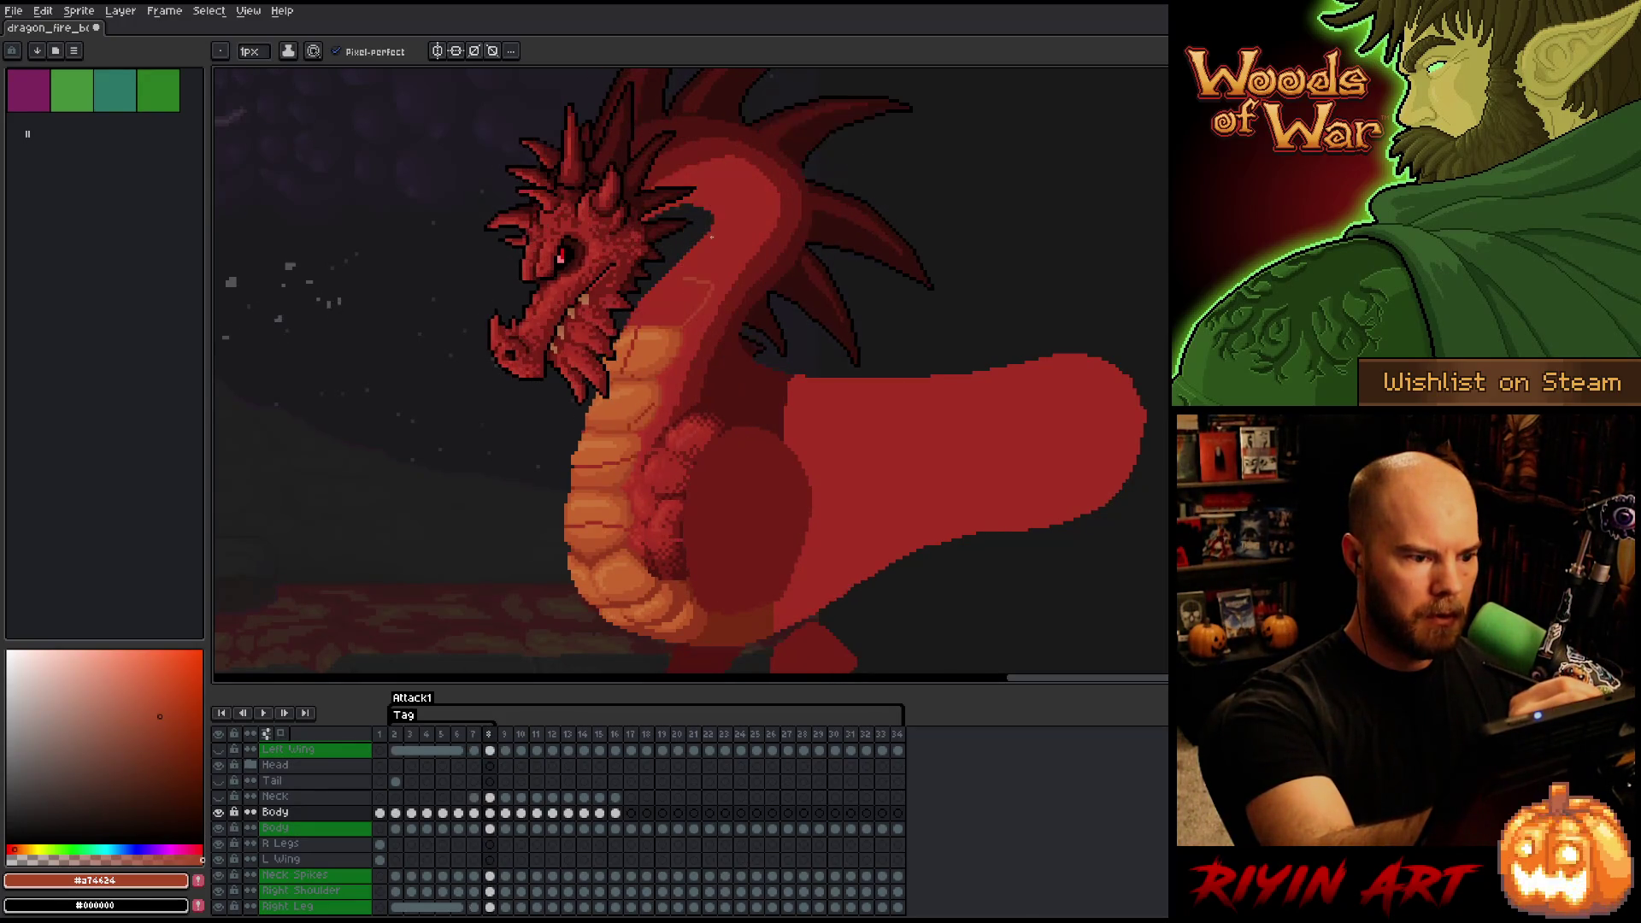
key("Left")
key("Right")
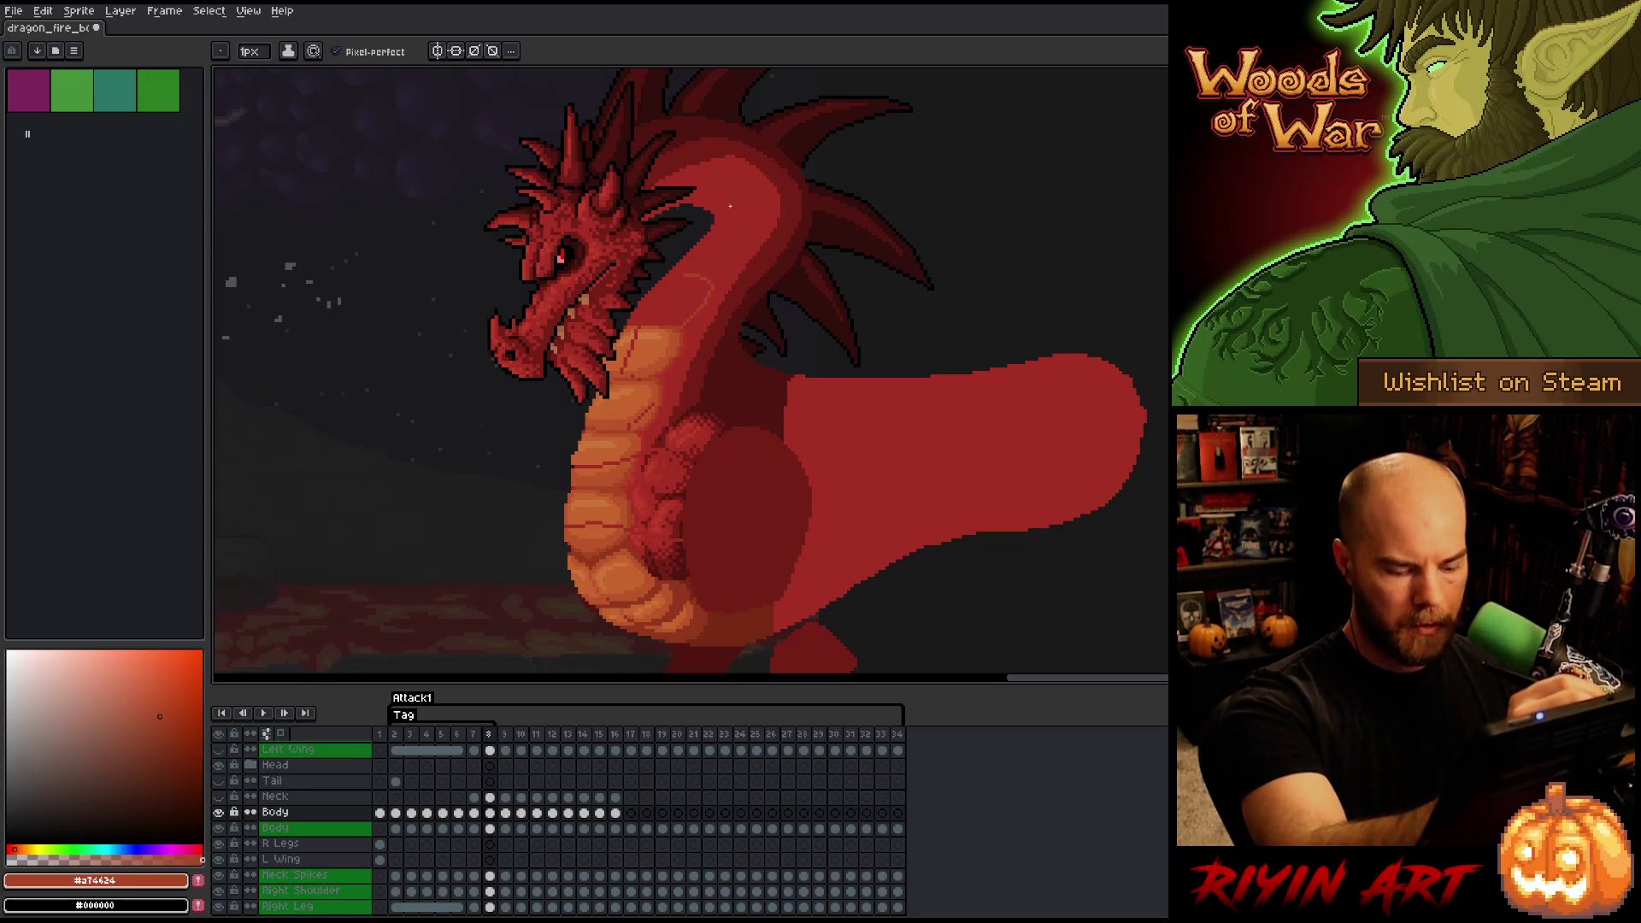
key("Left")
key("Right")
key("Left")
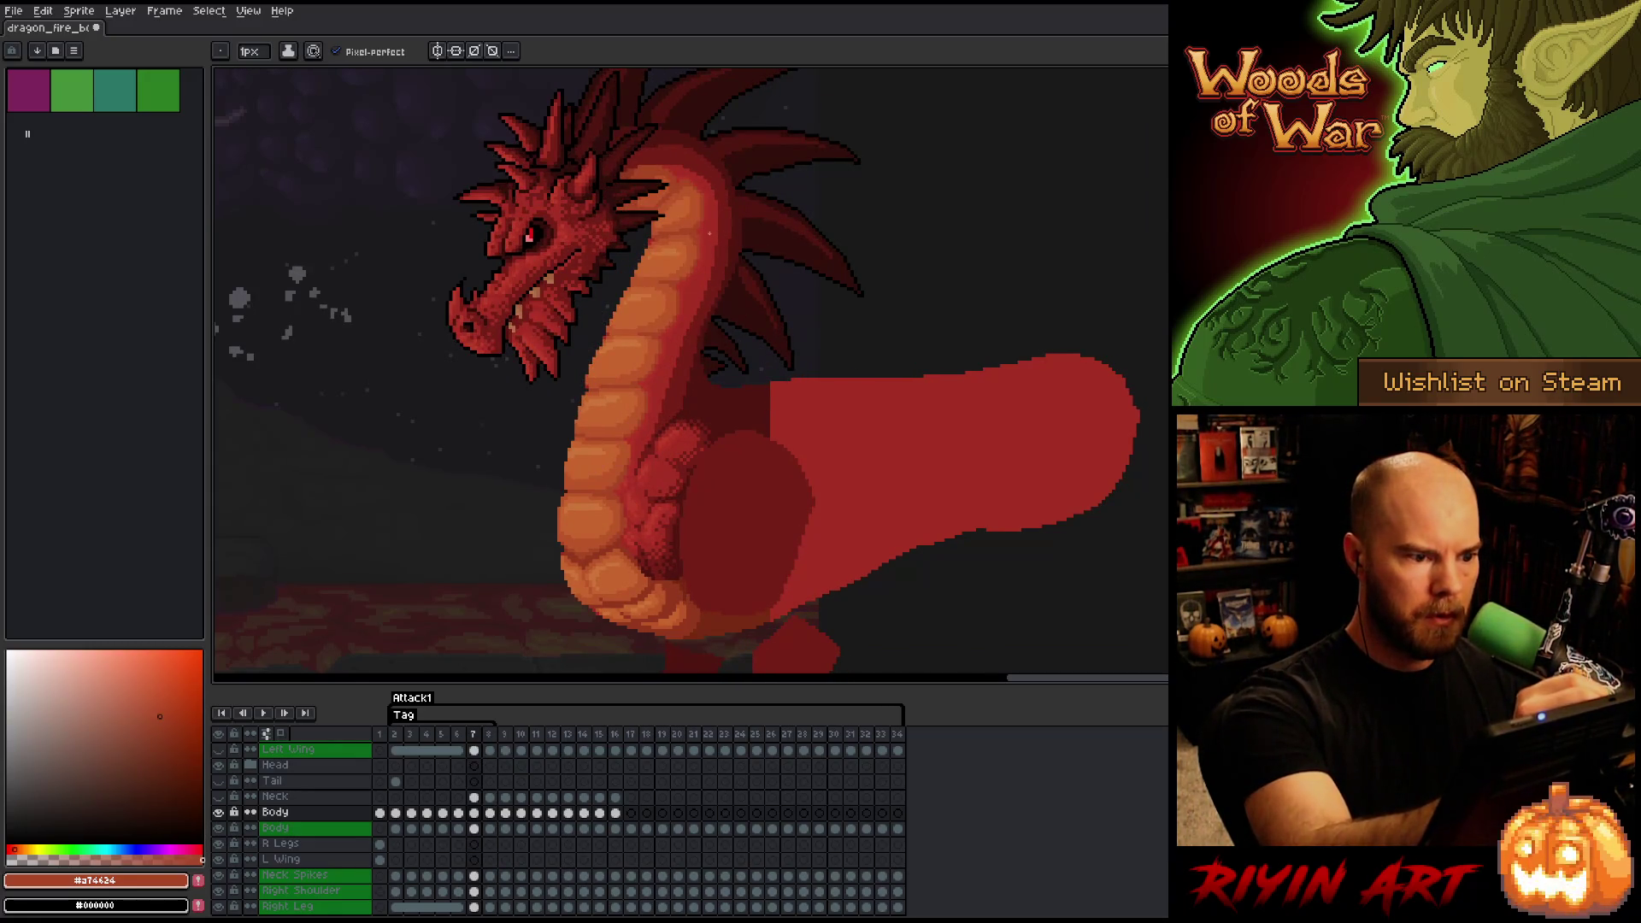
key("Right")
key("Left")
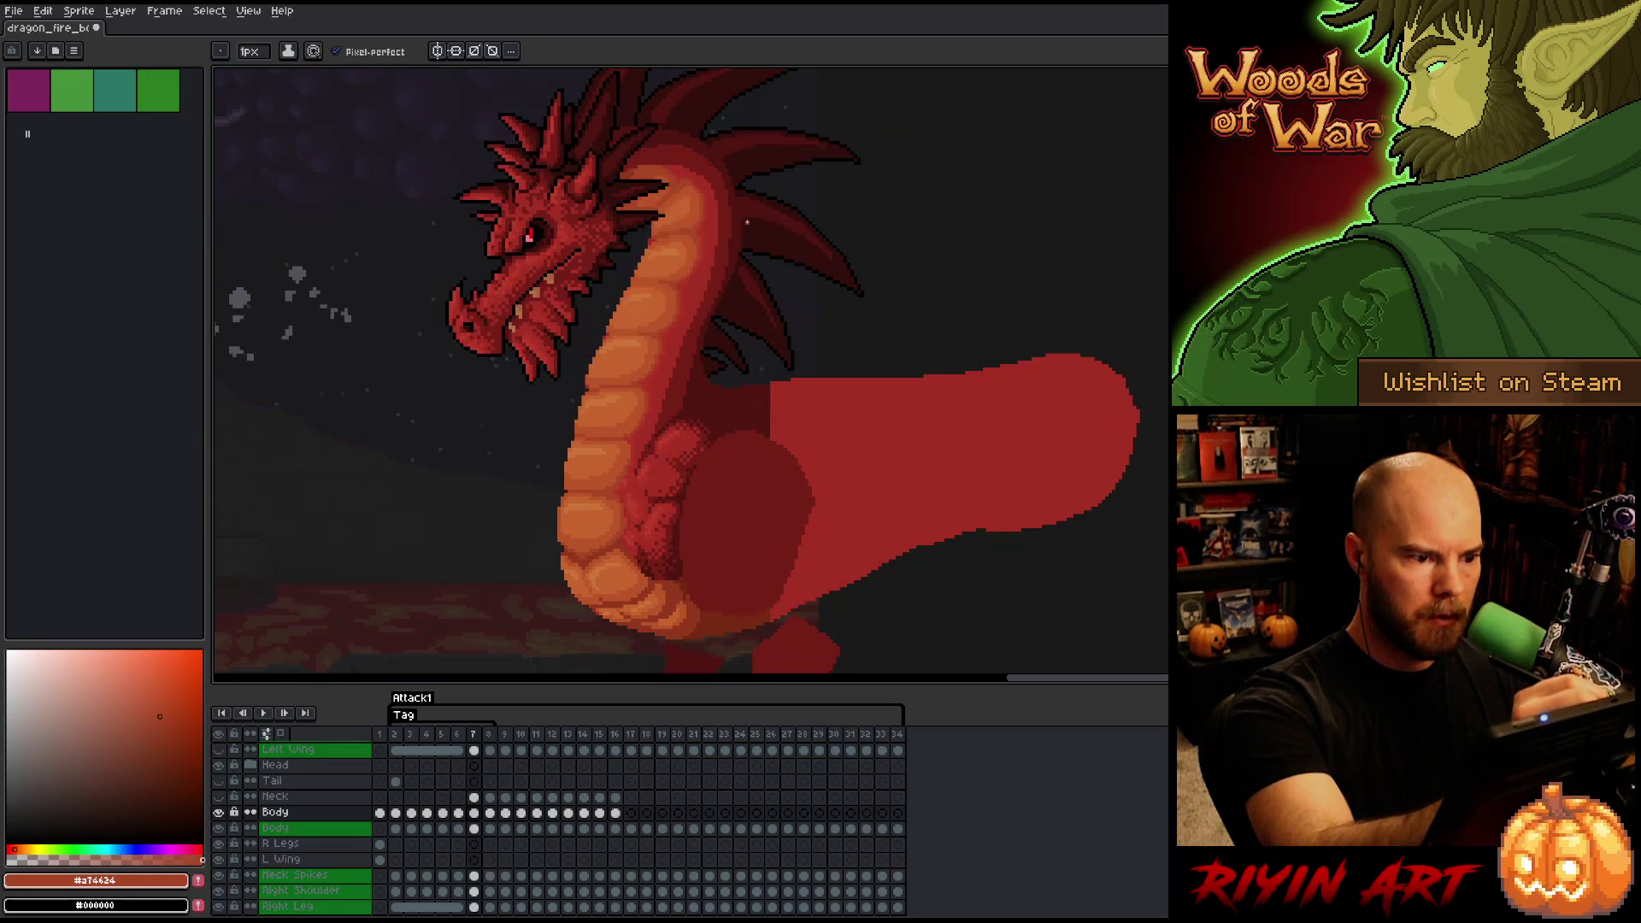
key("Right")
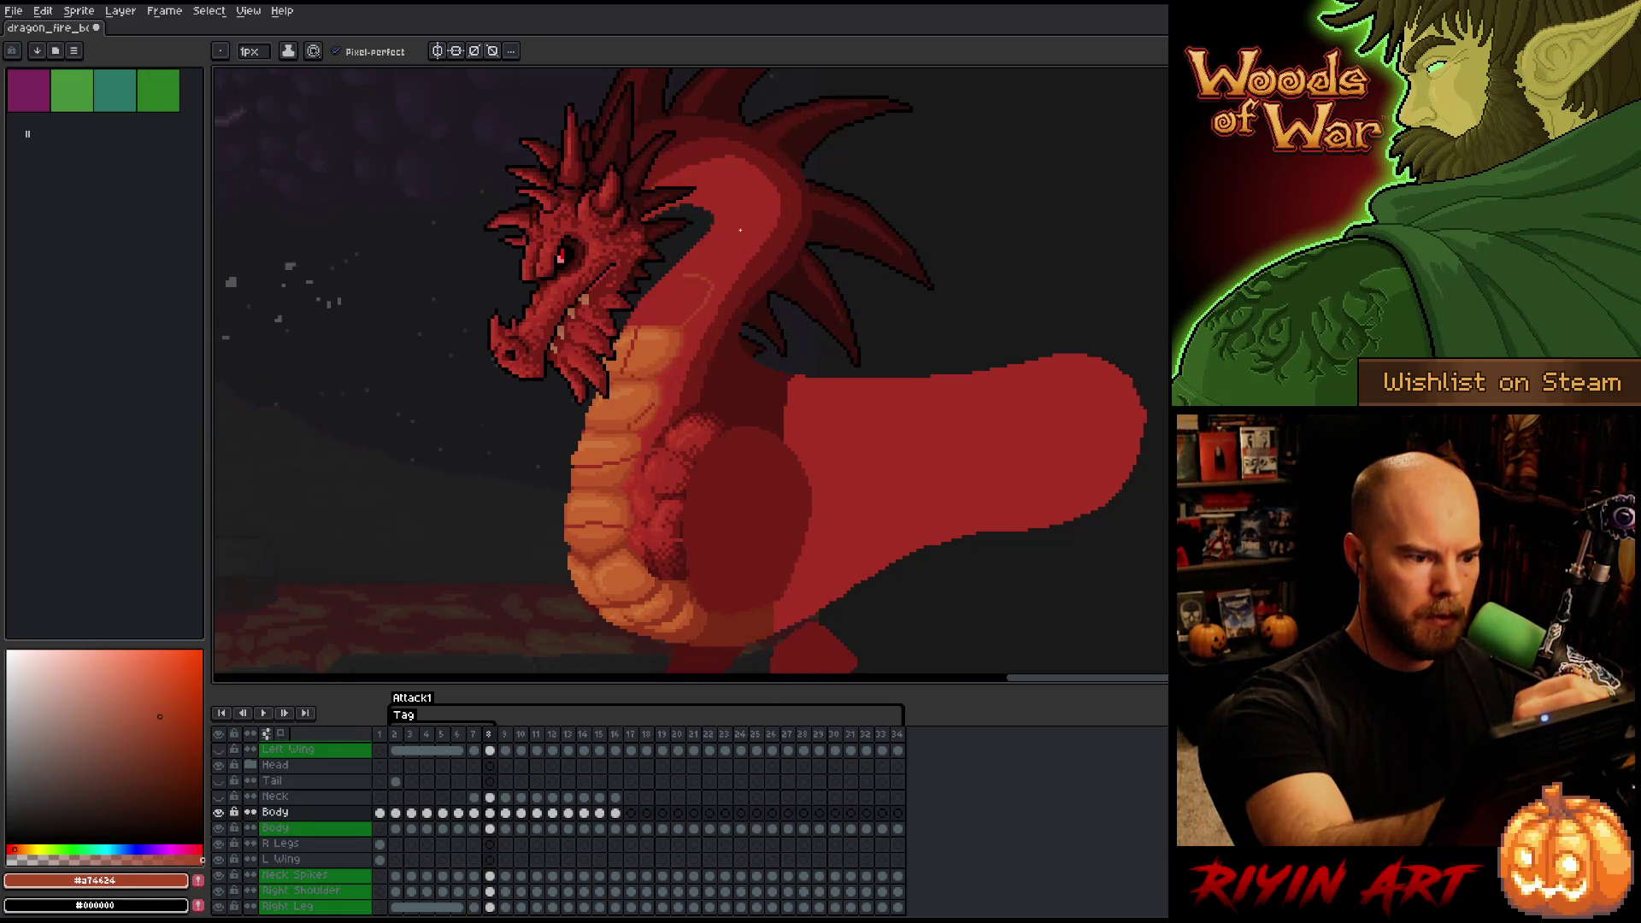
key("Left")
key("Right")
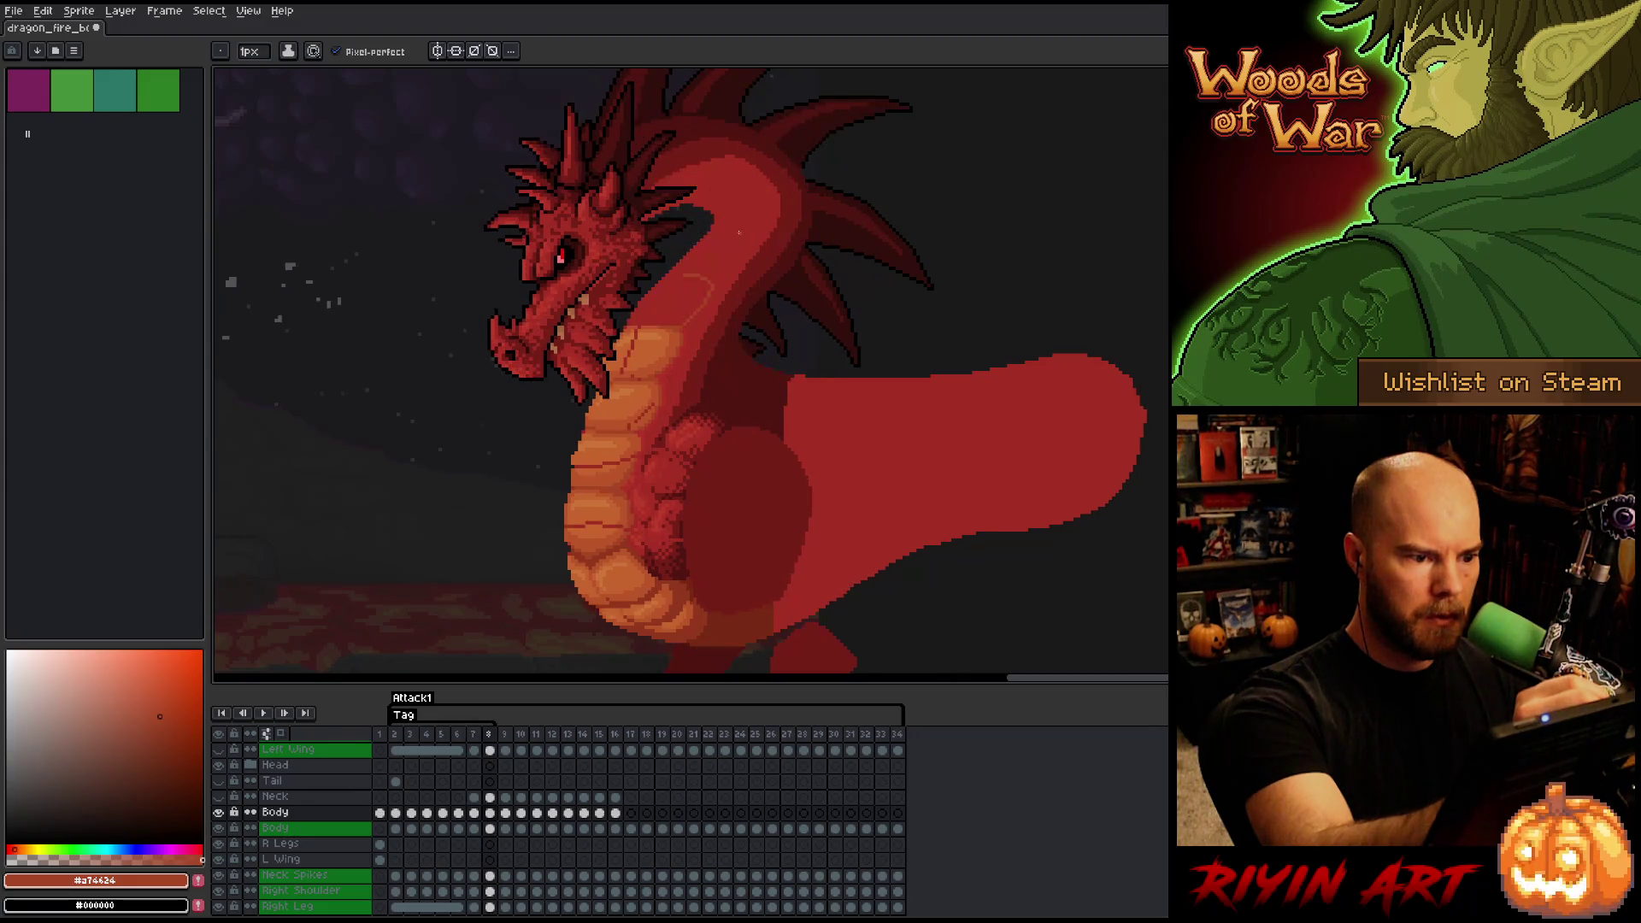
- Add a faint stroke along the neck on frame 8 and check it against frame 7
left_click_drag(731, 229, 747, 246)
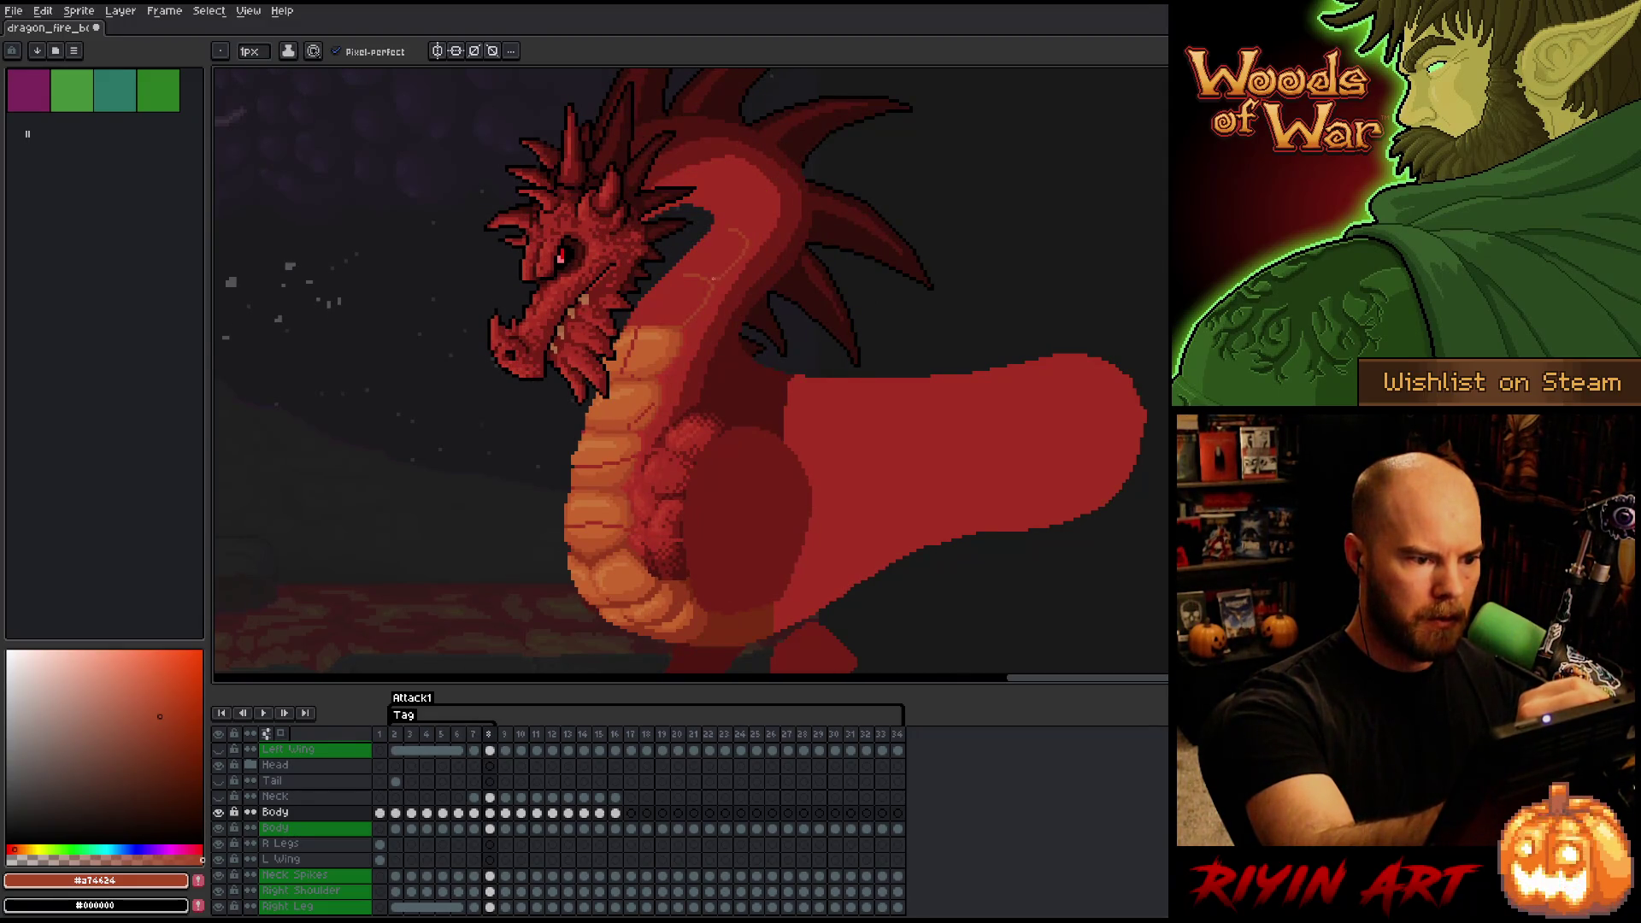
key("Left")
key("Right")
key("Left")
key("Right")
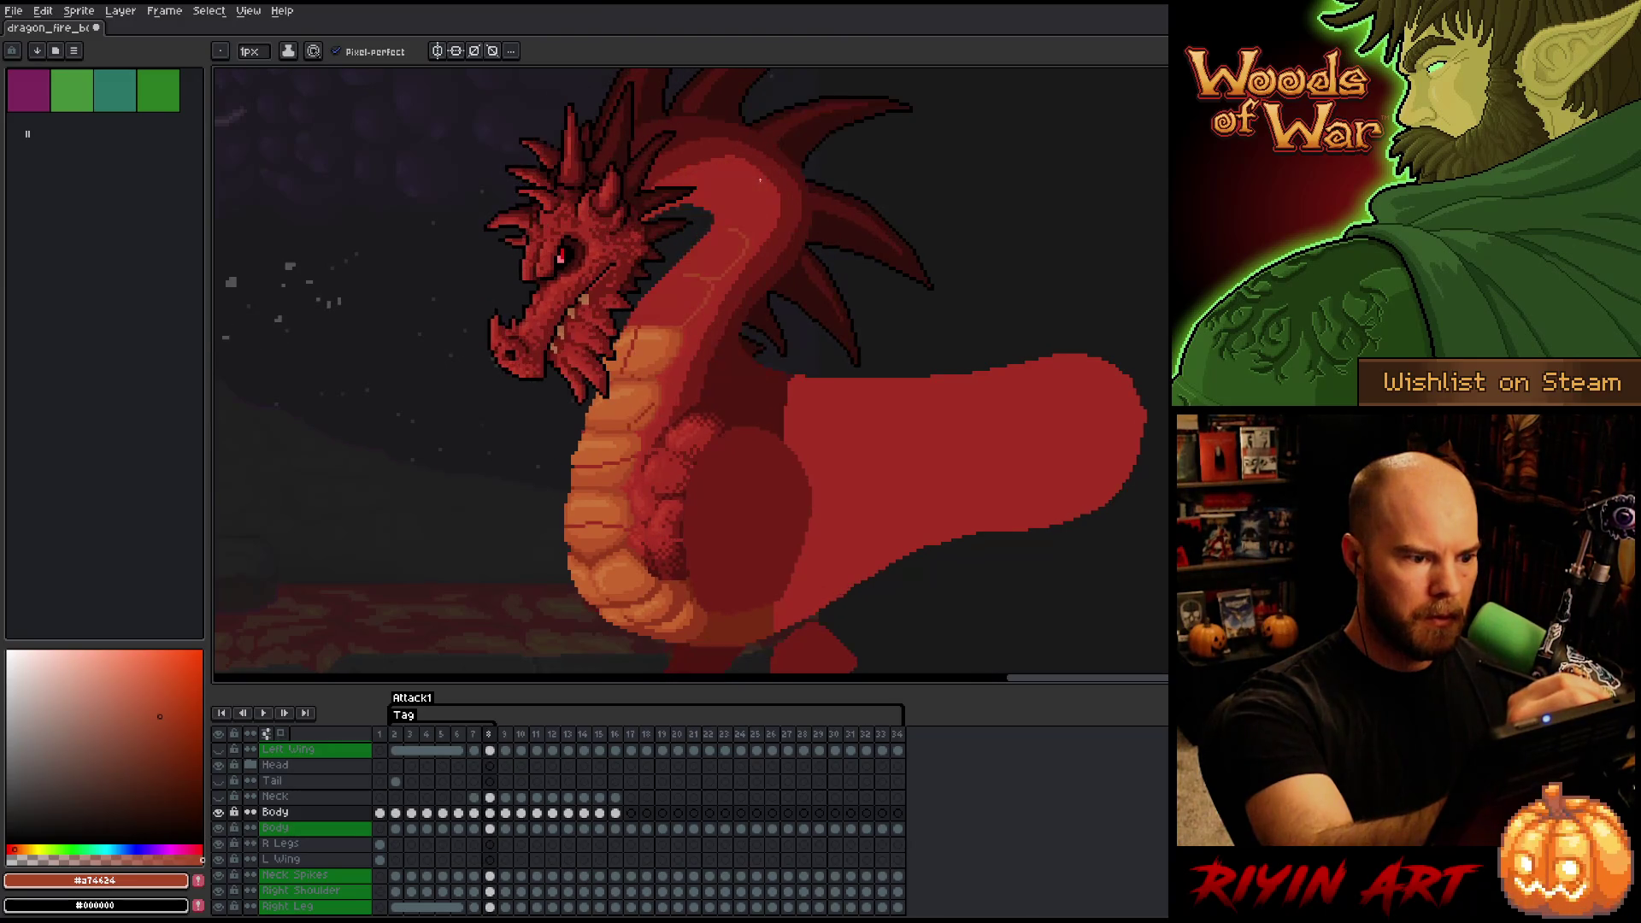
key("Left")
key("Right")
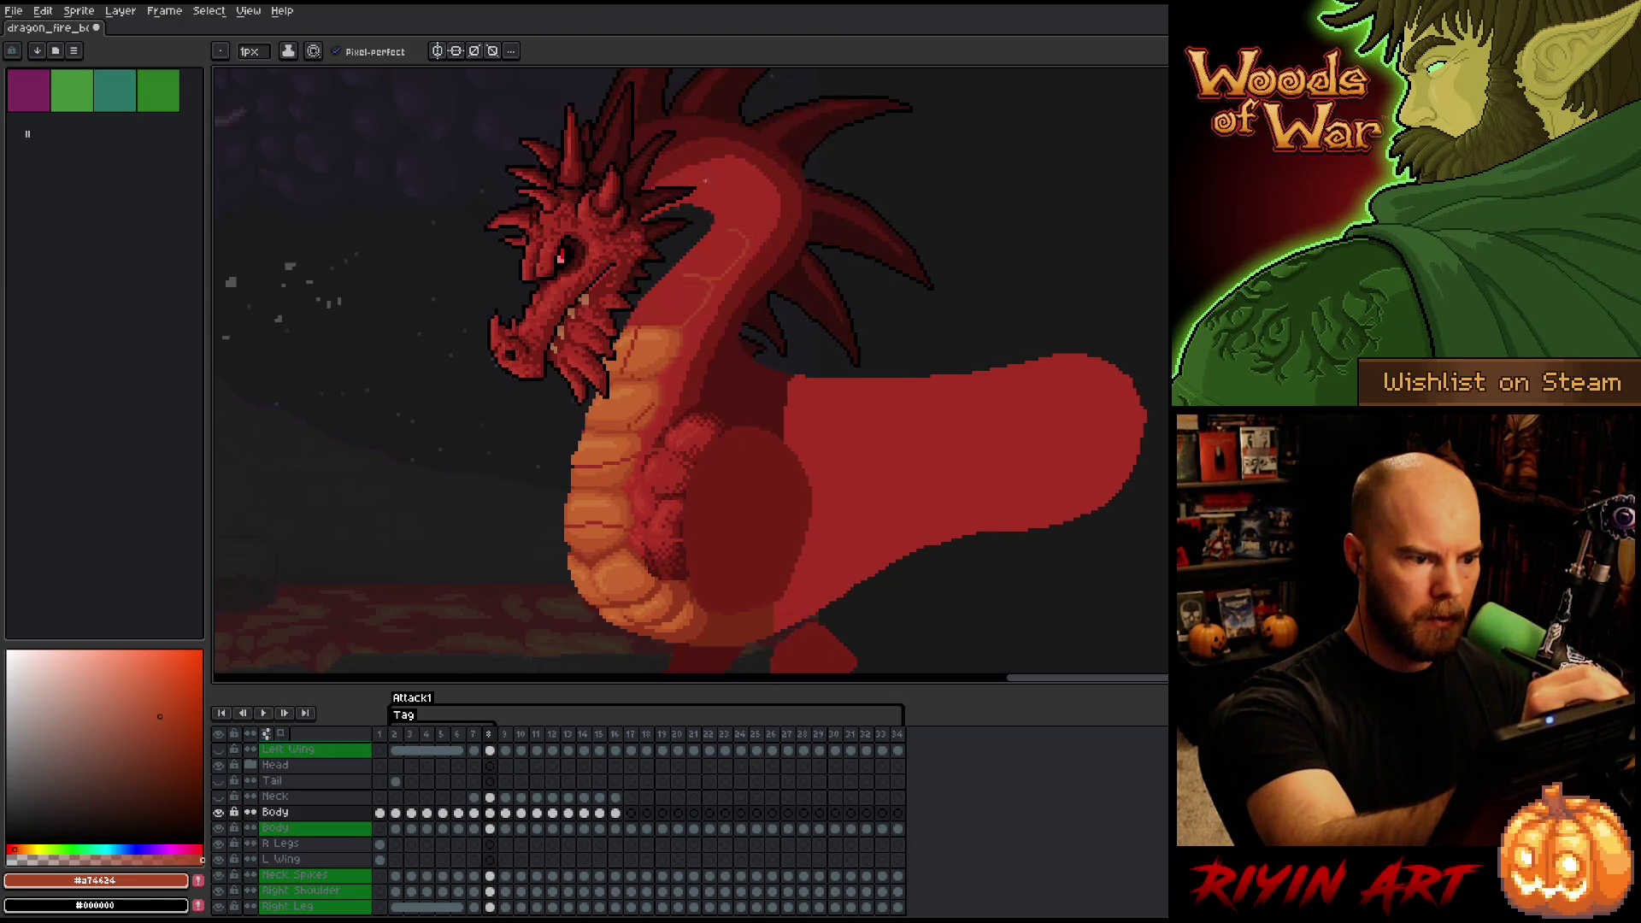
key("Left")
key("Right")
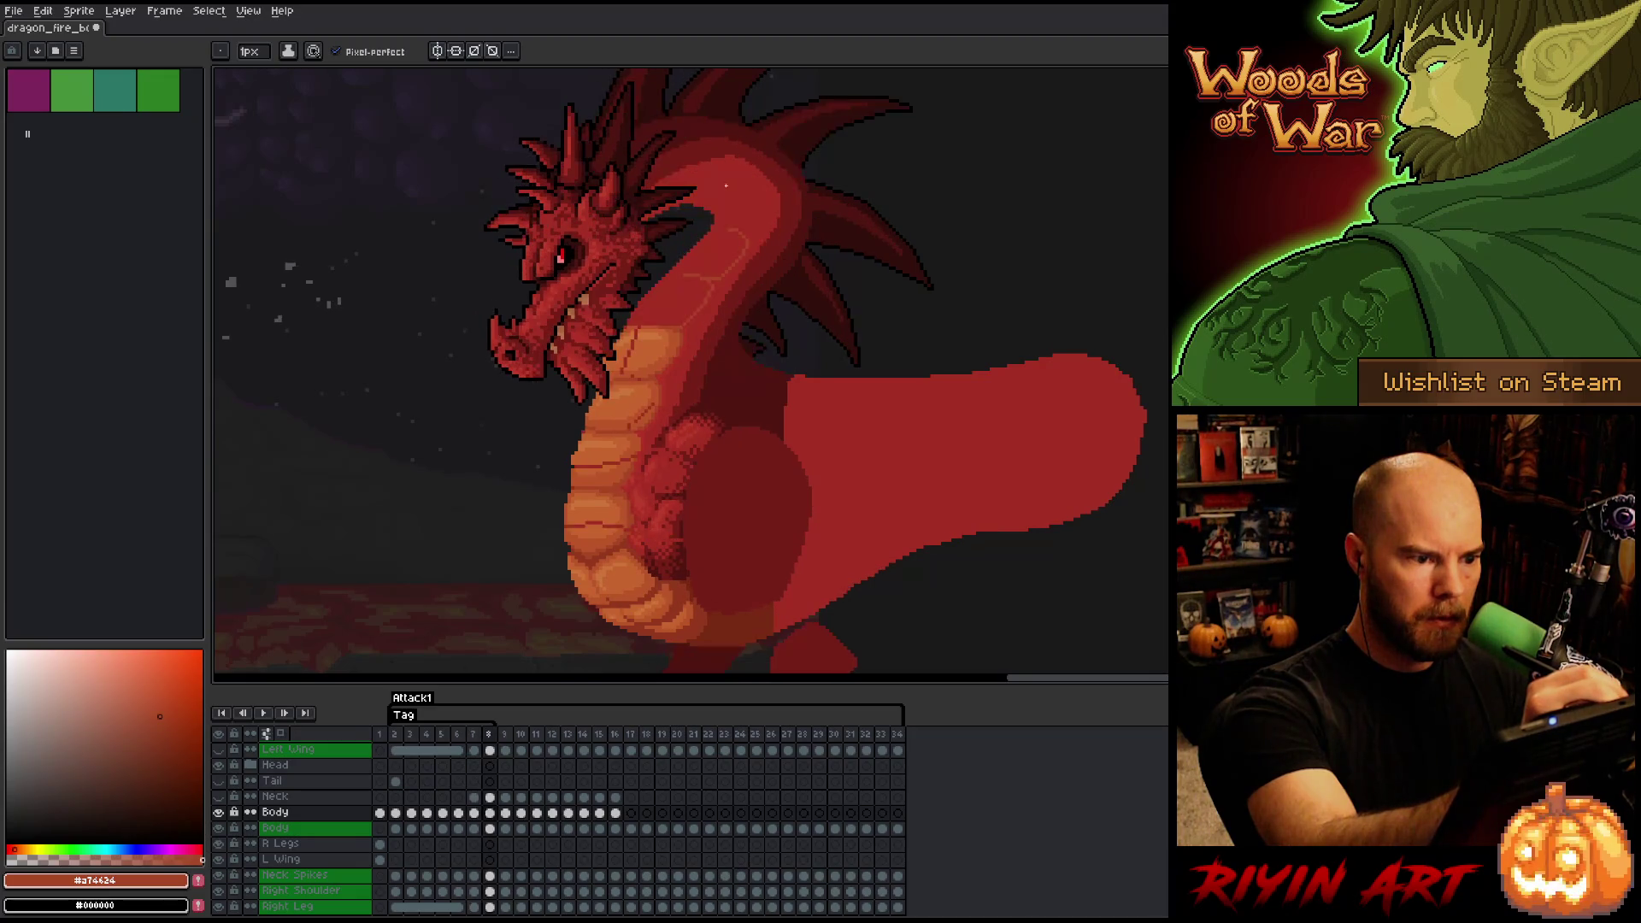
- Draw a light curved highlight on the upper neck, toggling eraser and pencil while comparing frames
left_click_drag(725, 187, 761, 201)
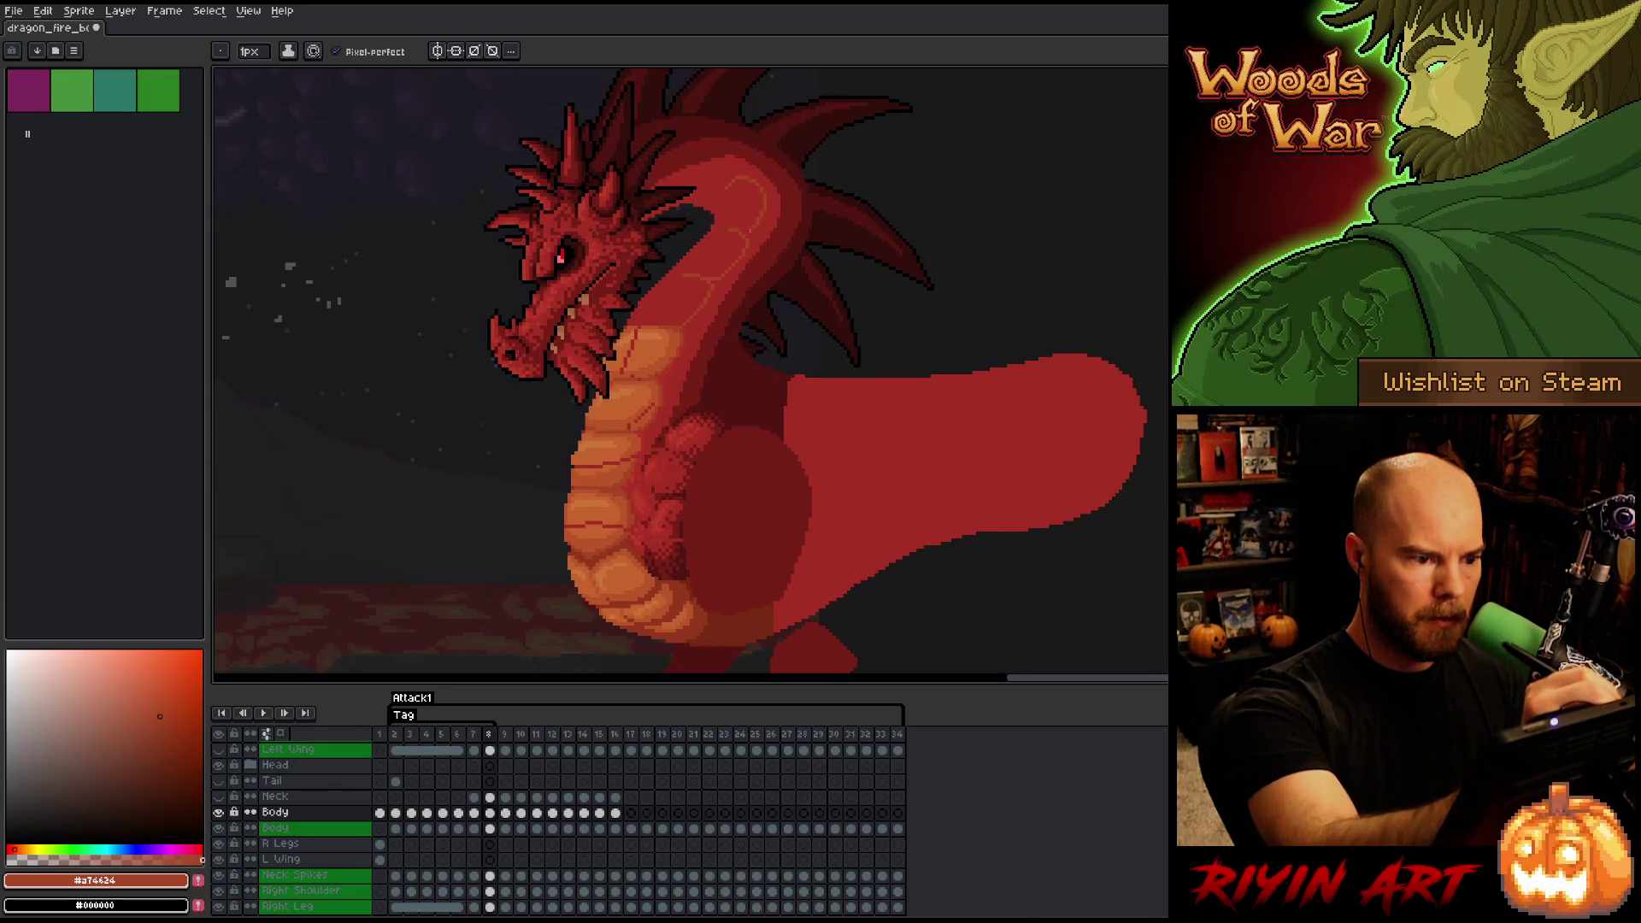
key("Left")
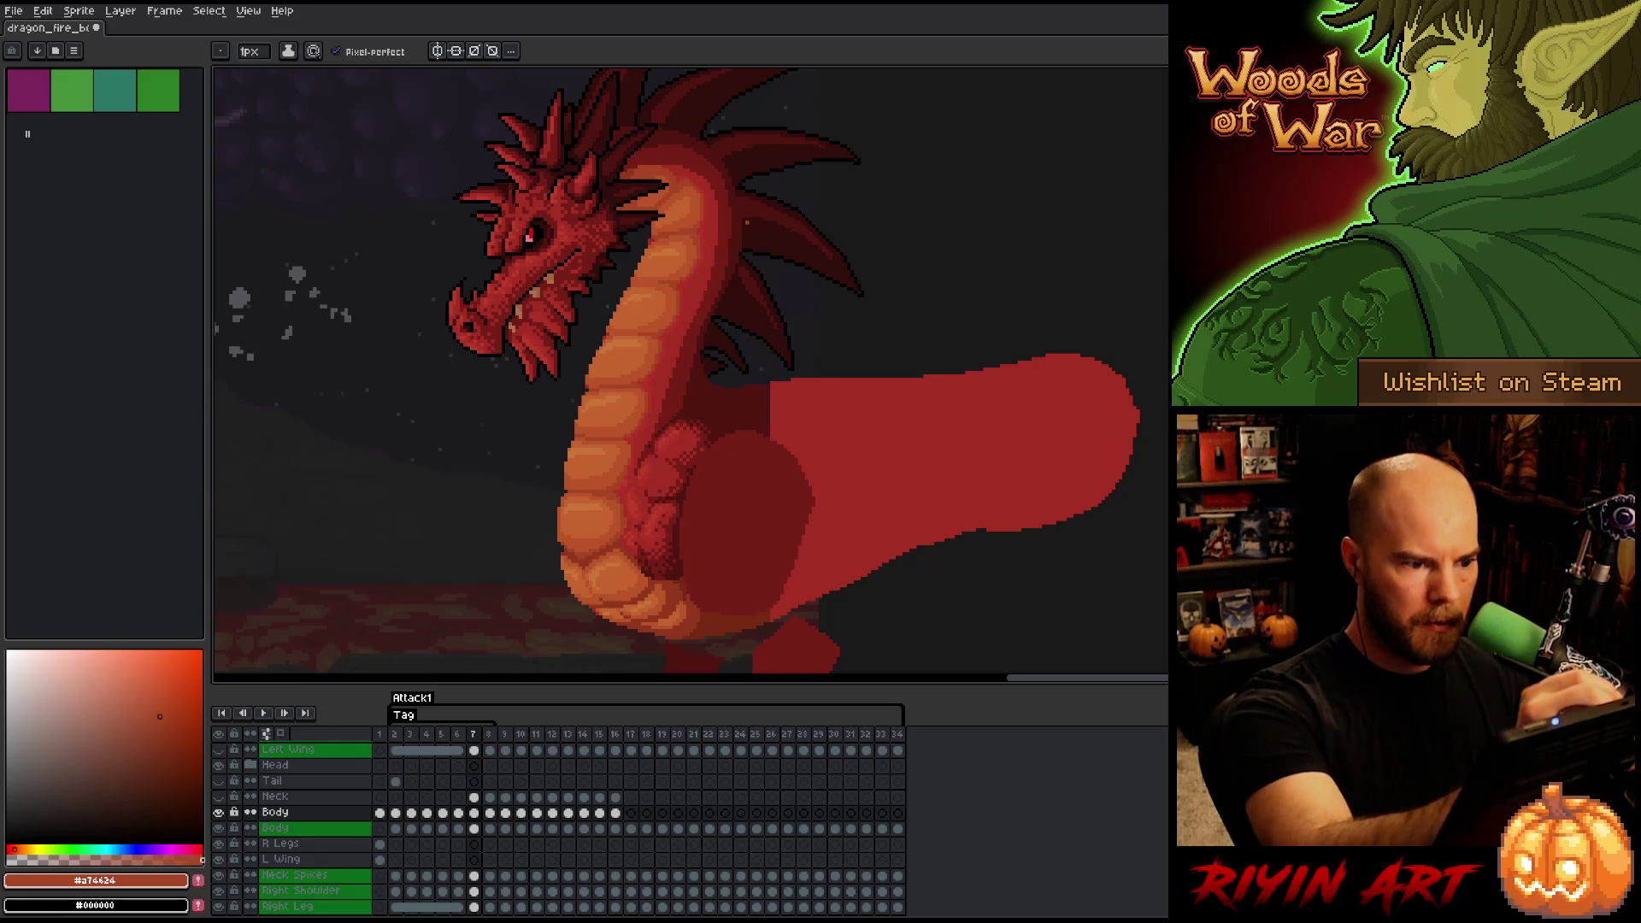
key("e")
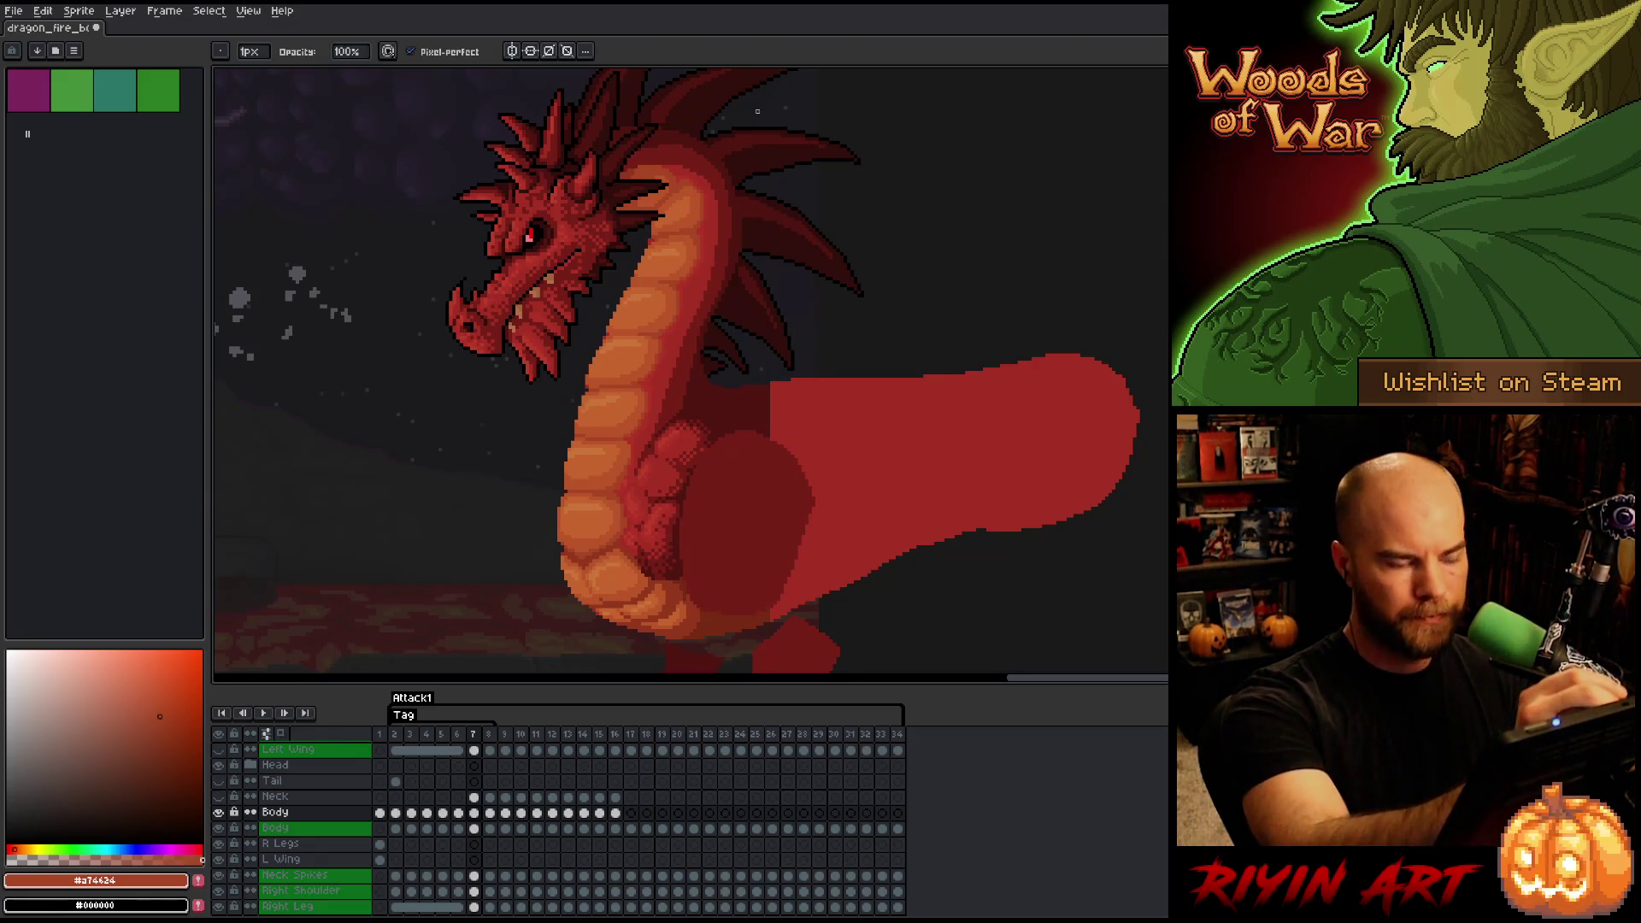
key("Right")
key("Left")
key("Right")
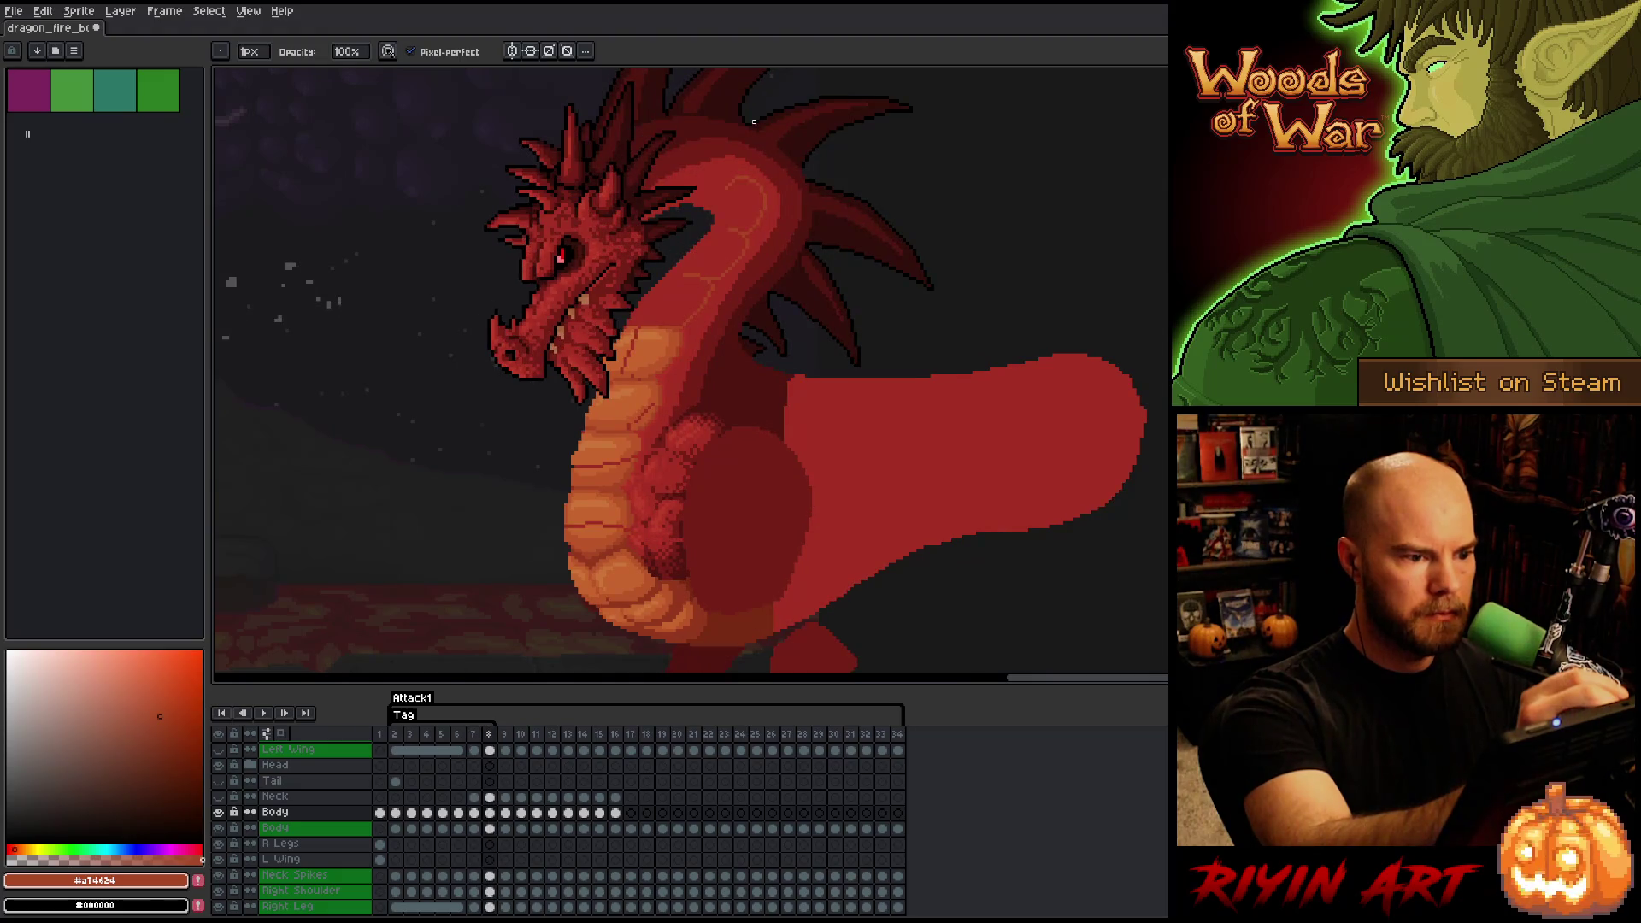
key("Left")
key("Right")
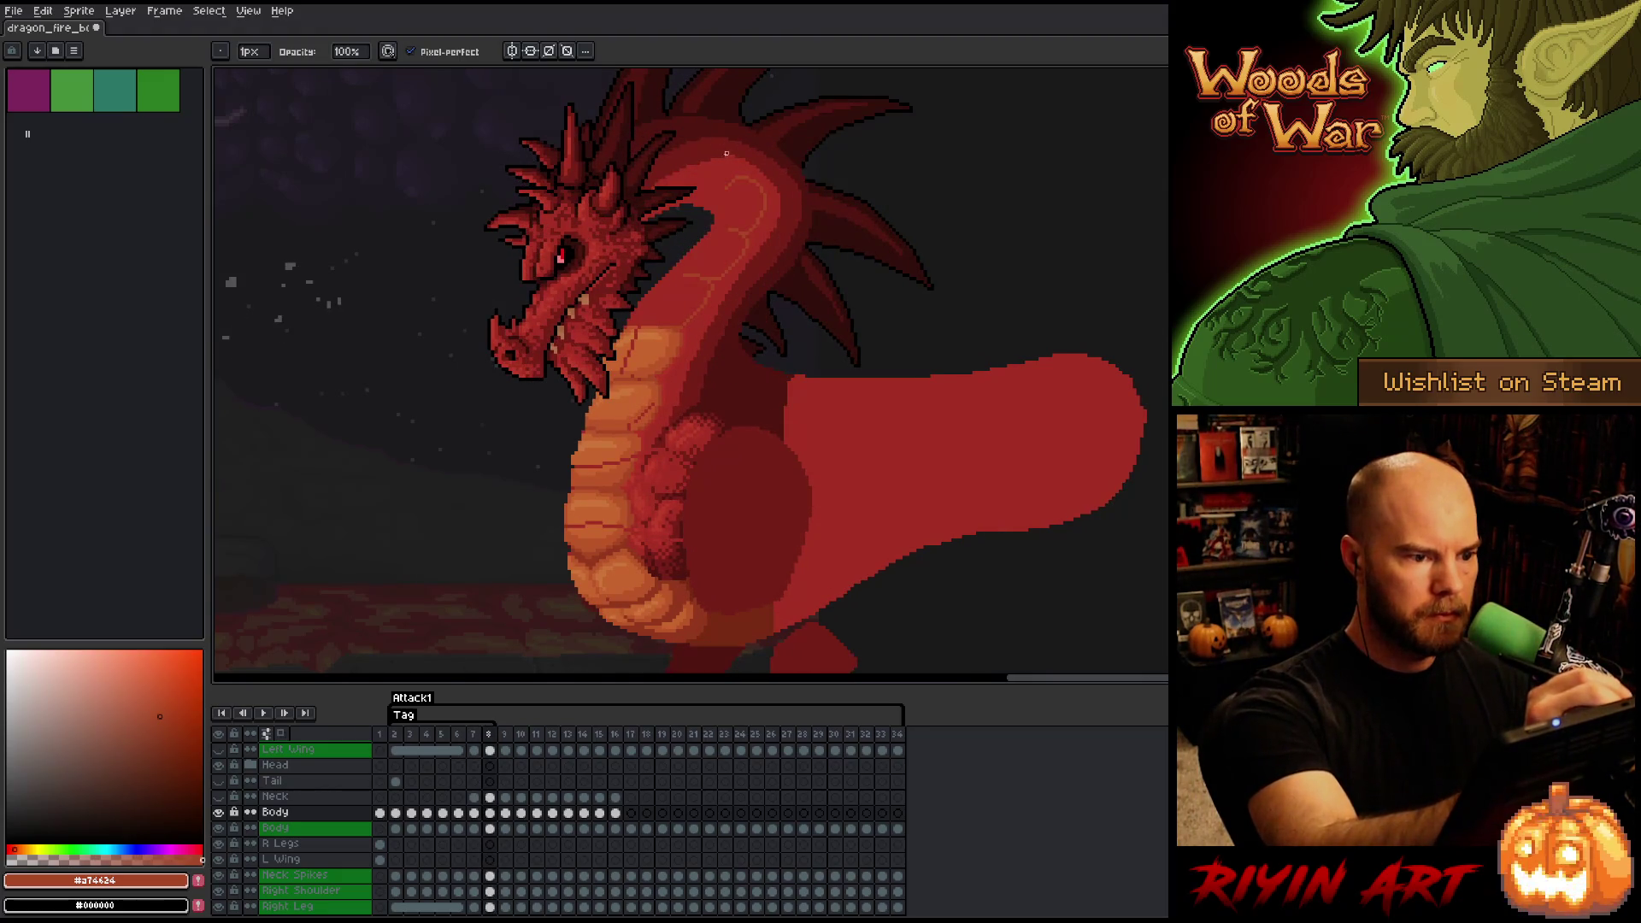
key("e")
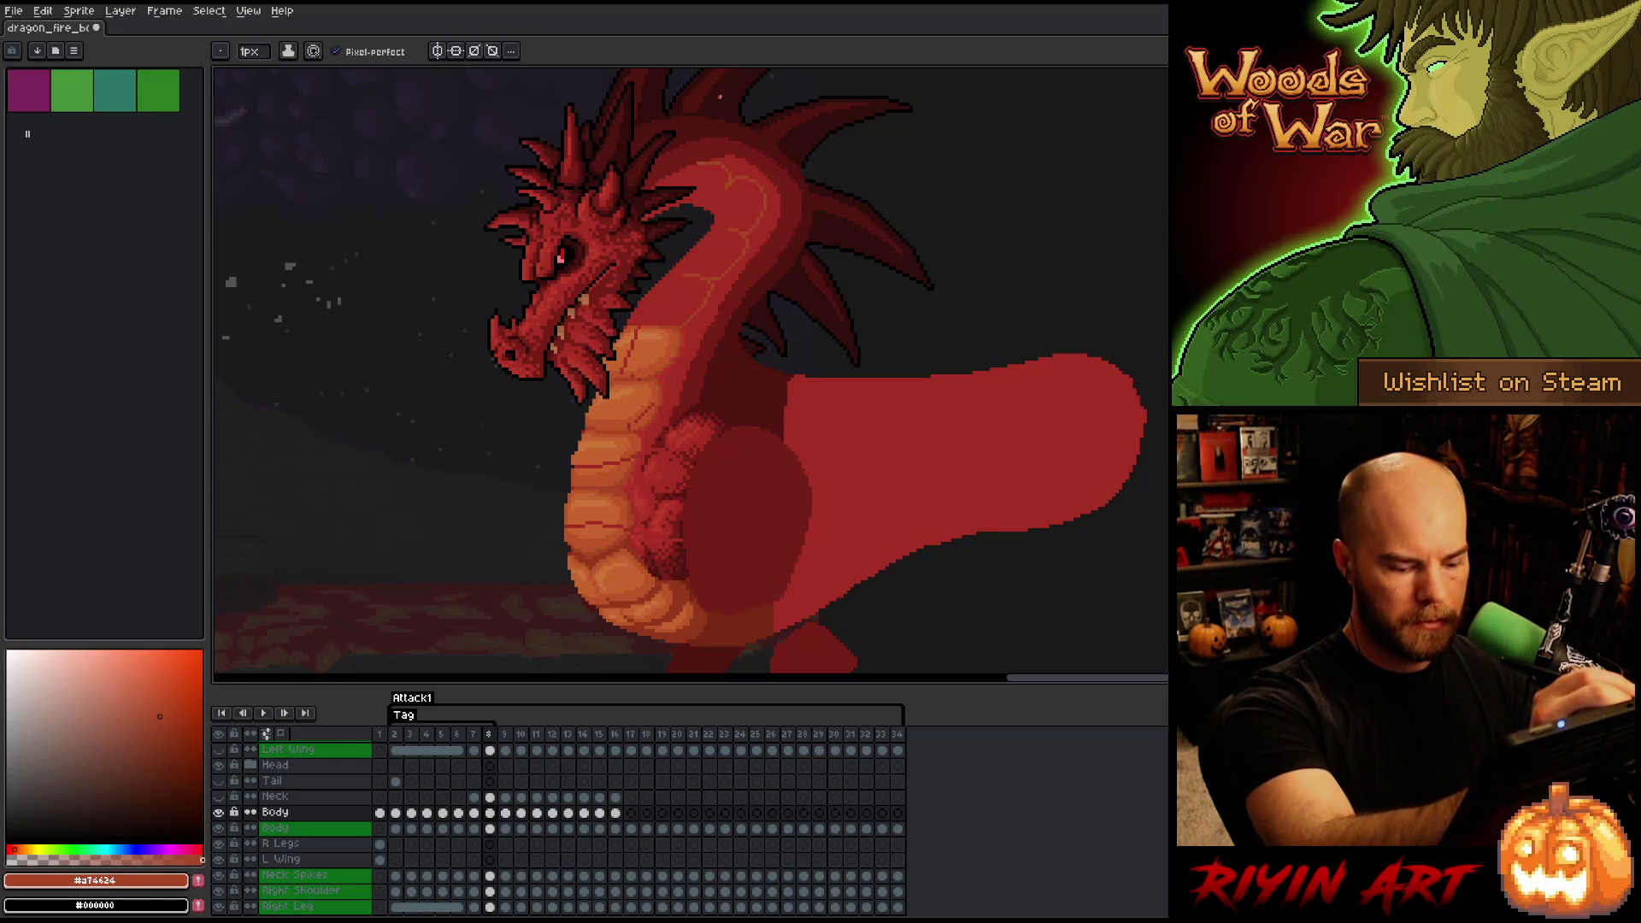
key("Left")
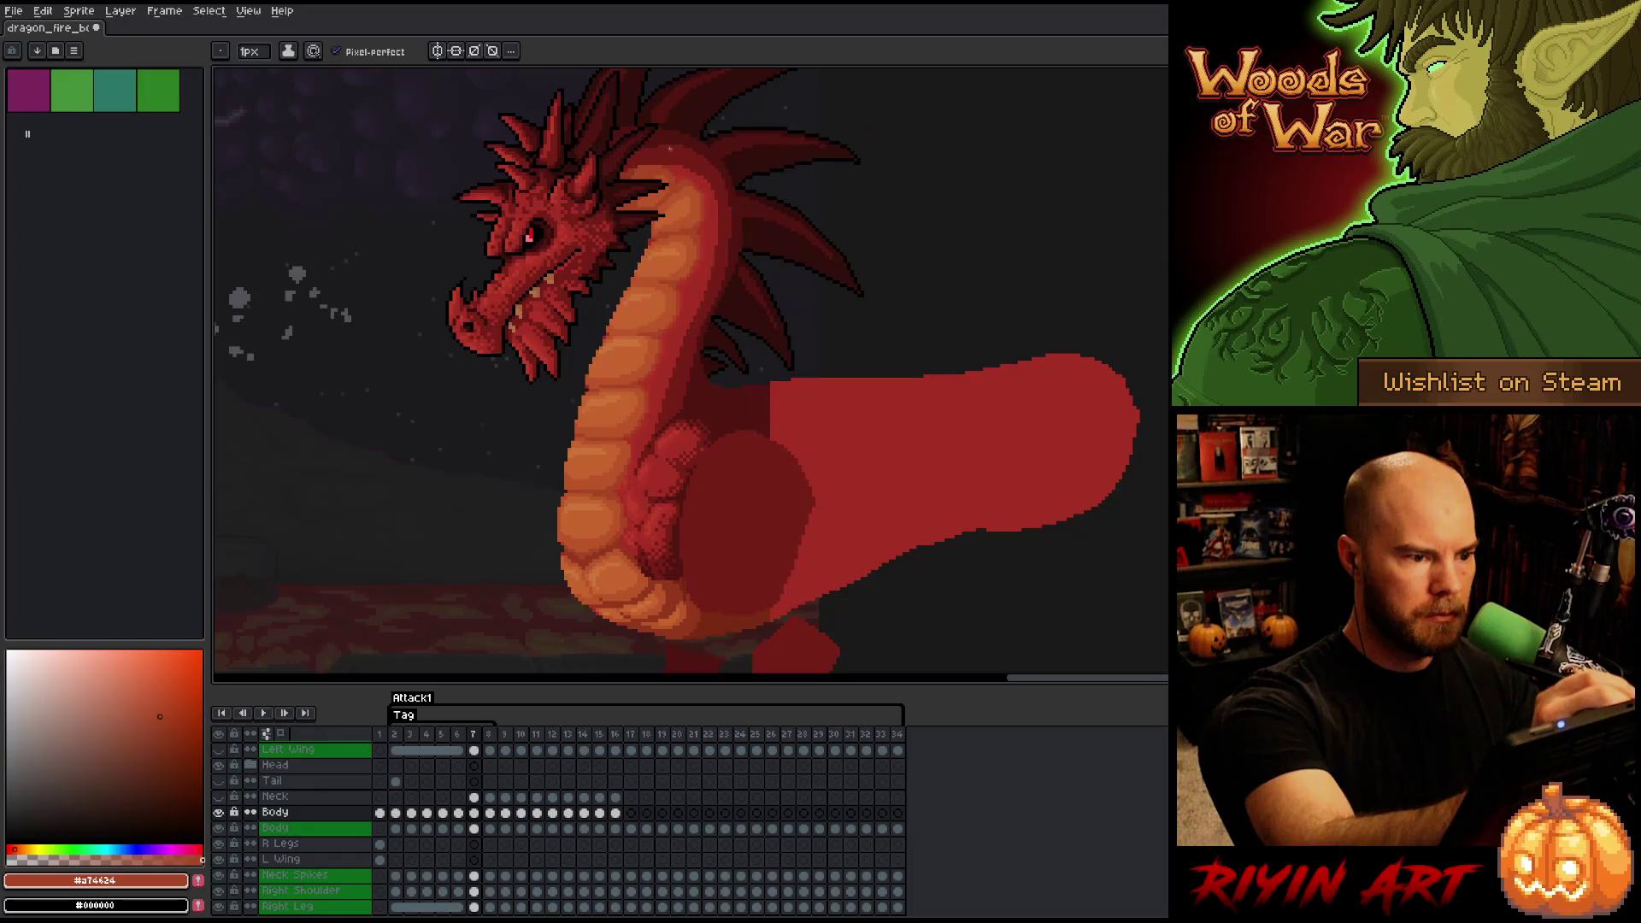
key("Right")
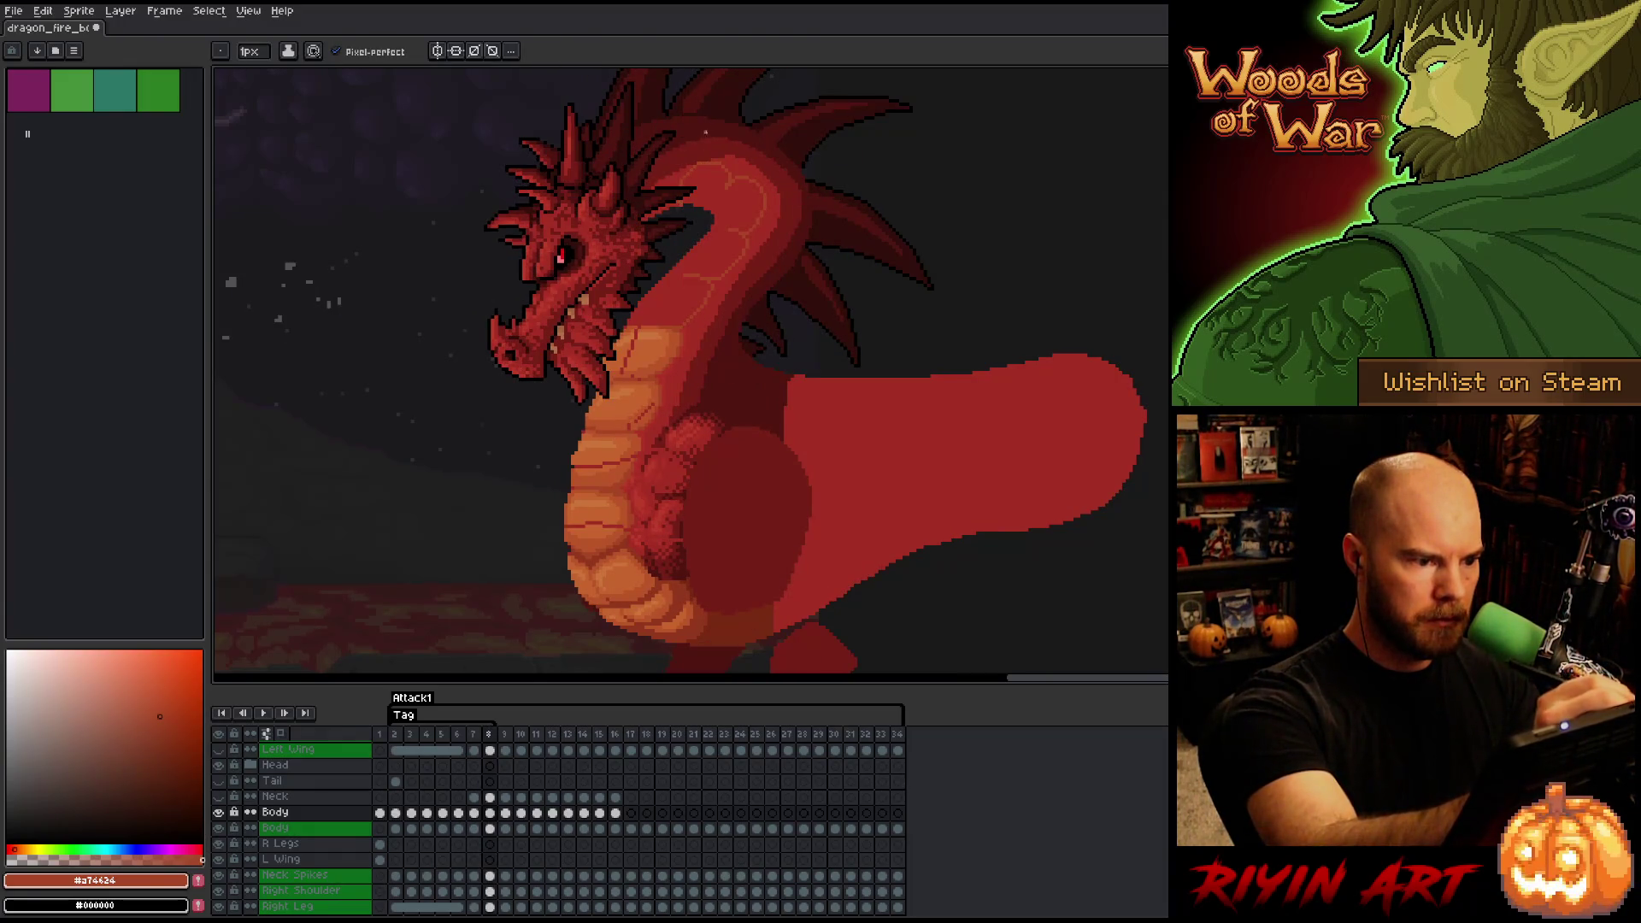
key("e")
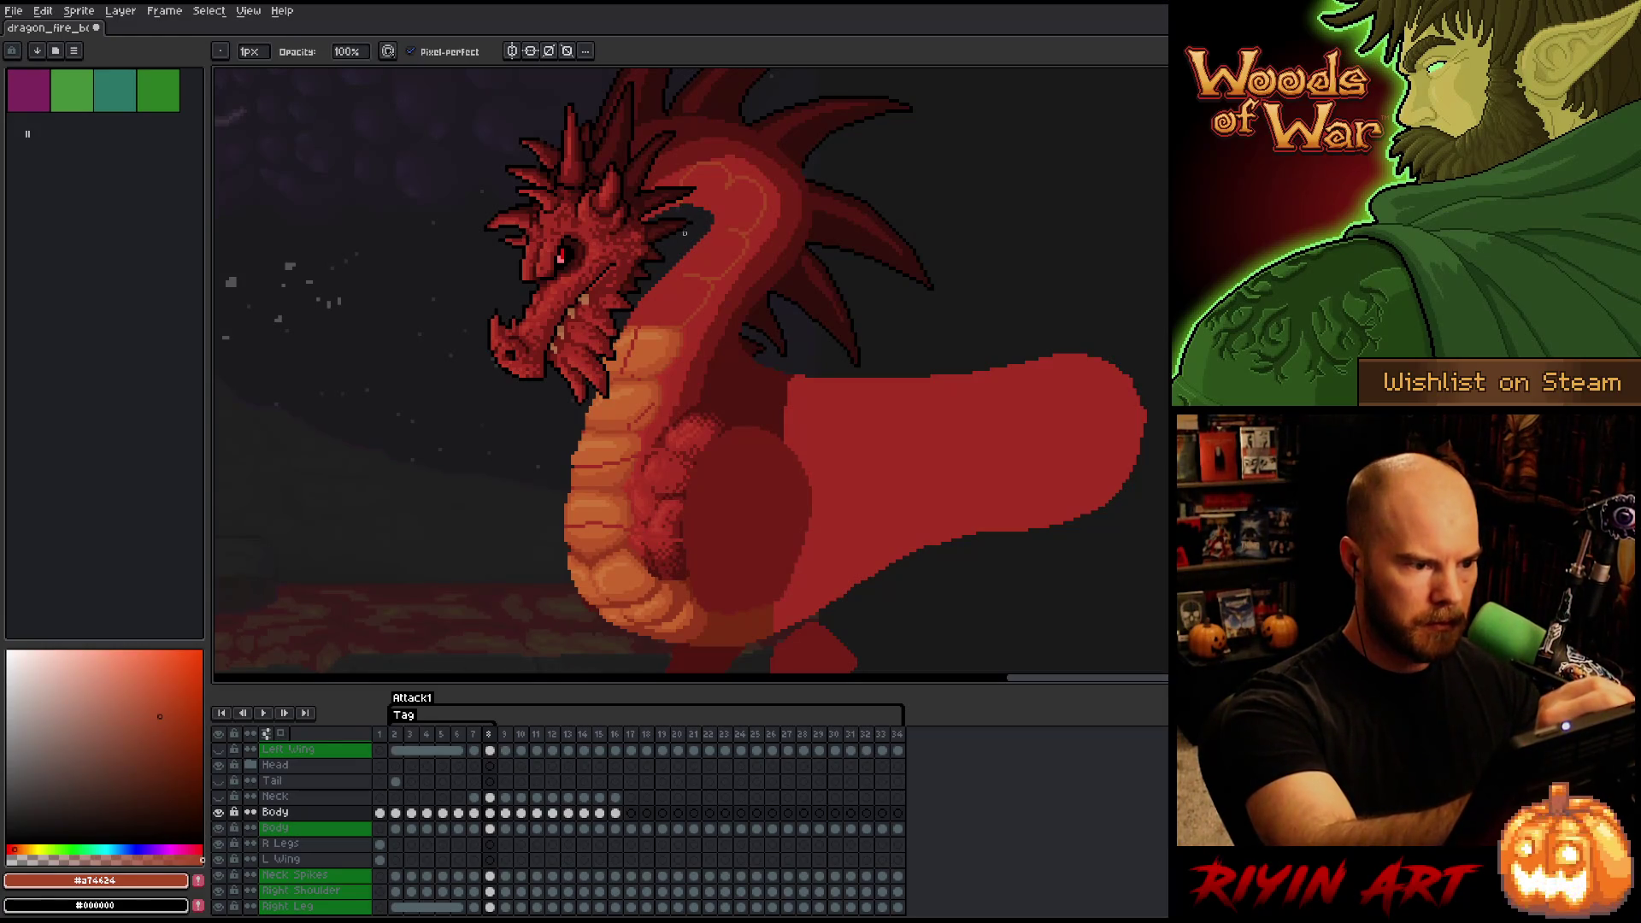
key("b")
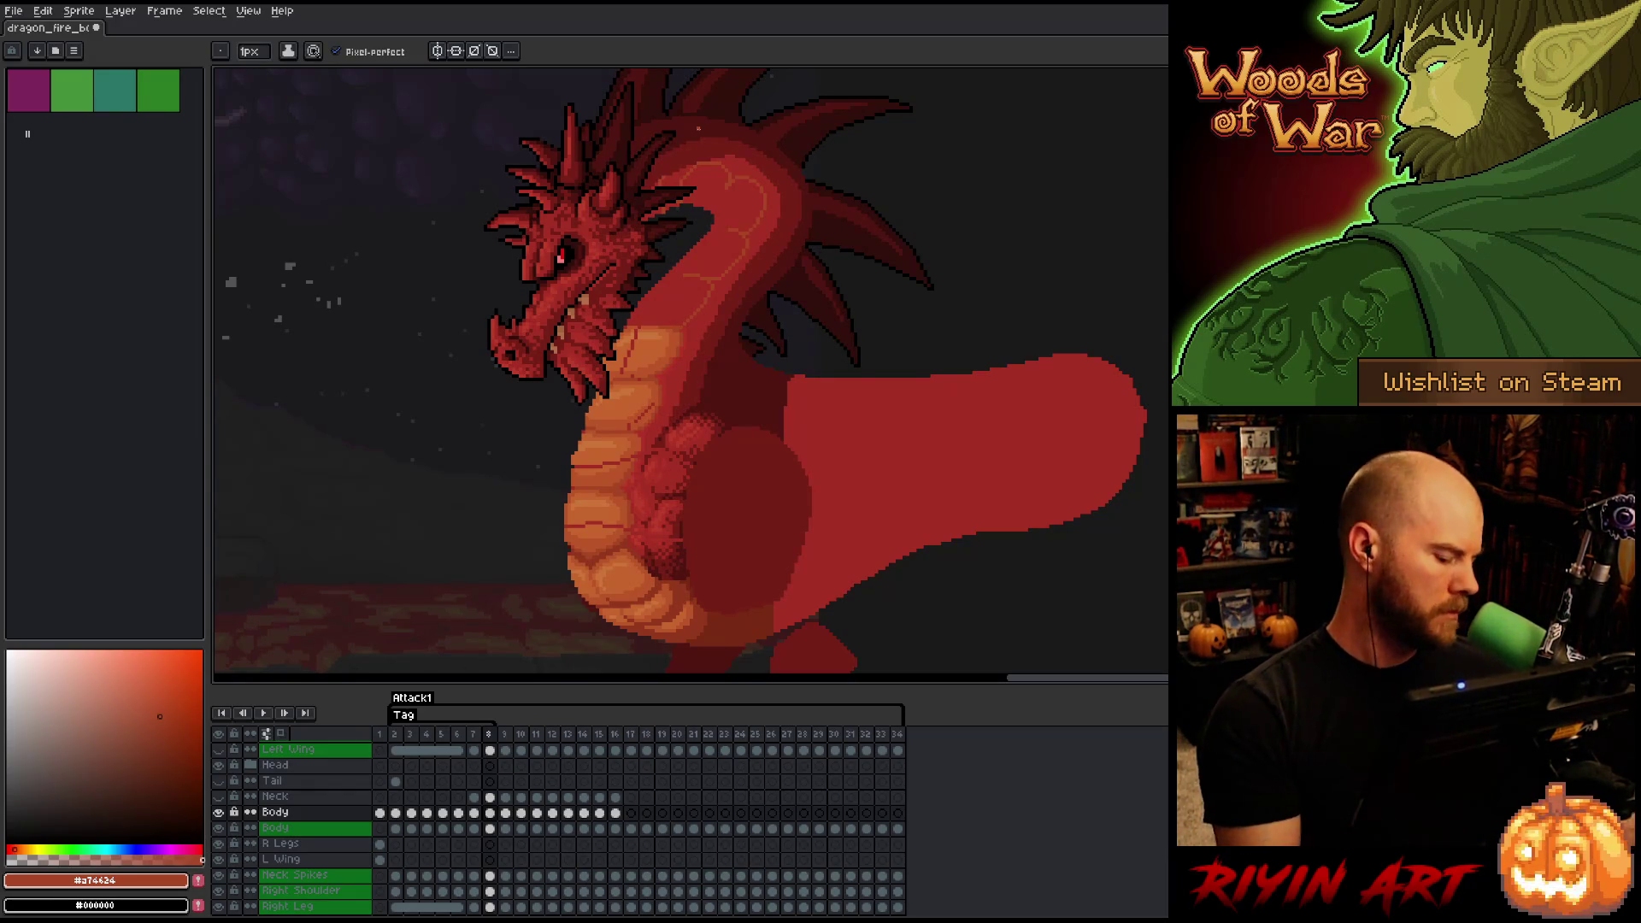
- Save the sprite and flip between frames 7 and 8 to compare the neck pose
key("ctrl+s")
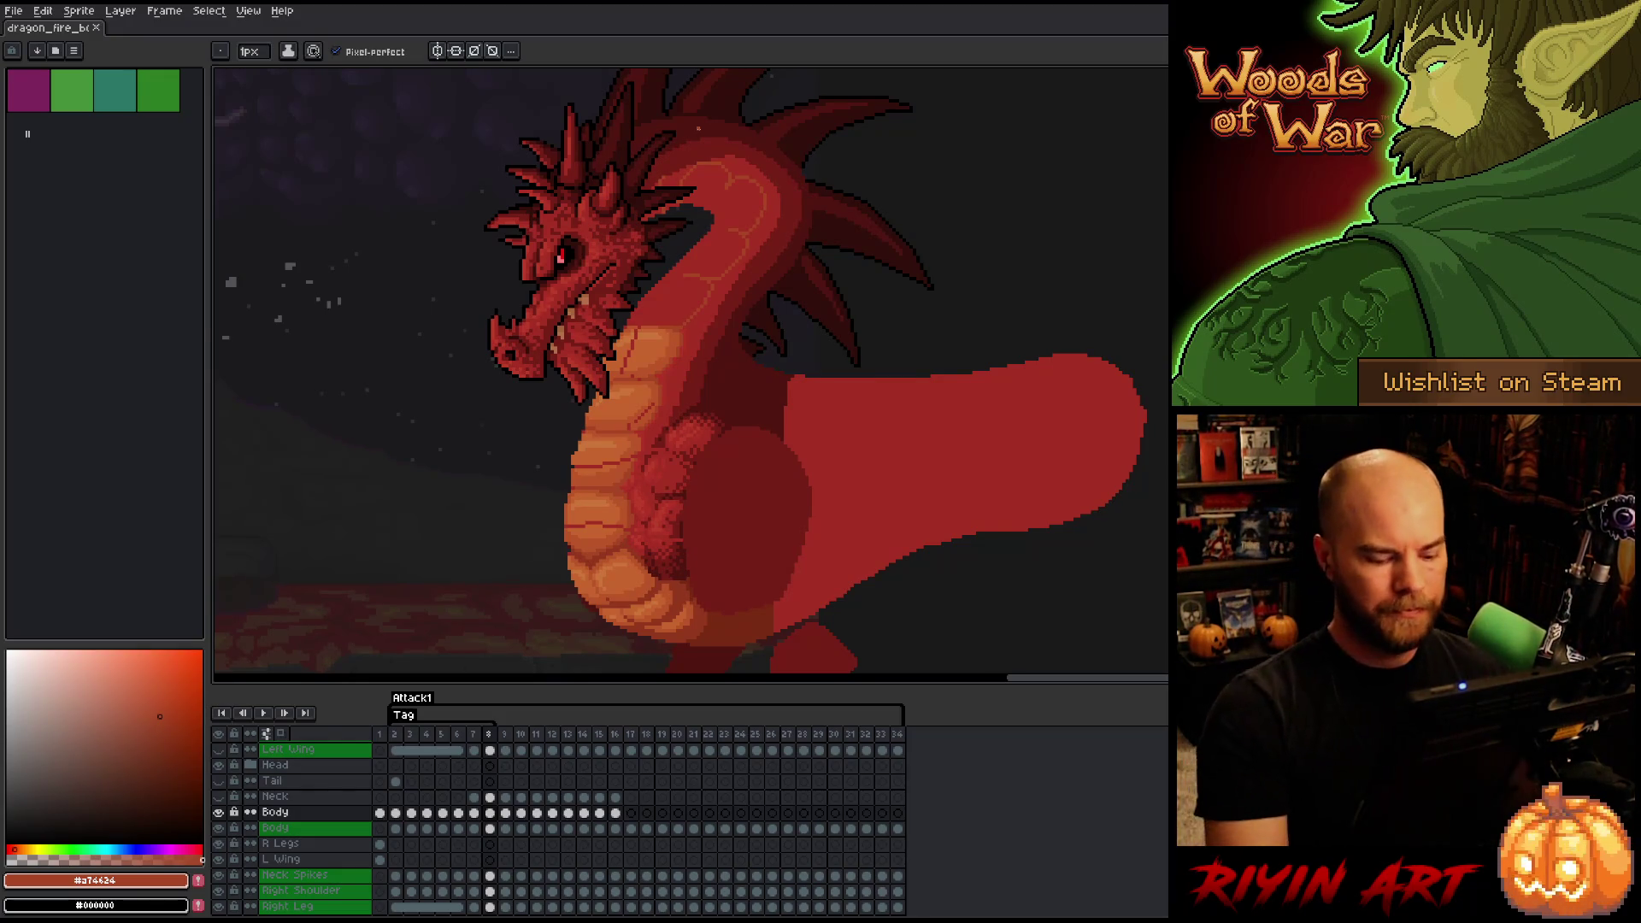
key("Left")
key("Right")
key("Left")
key("Right")
key("Left")
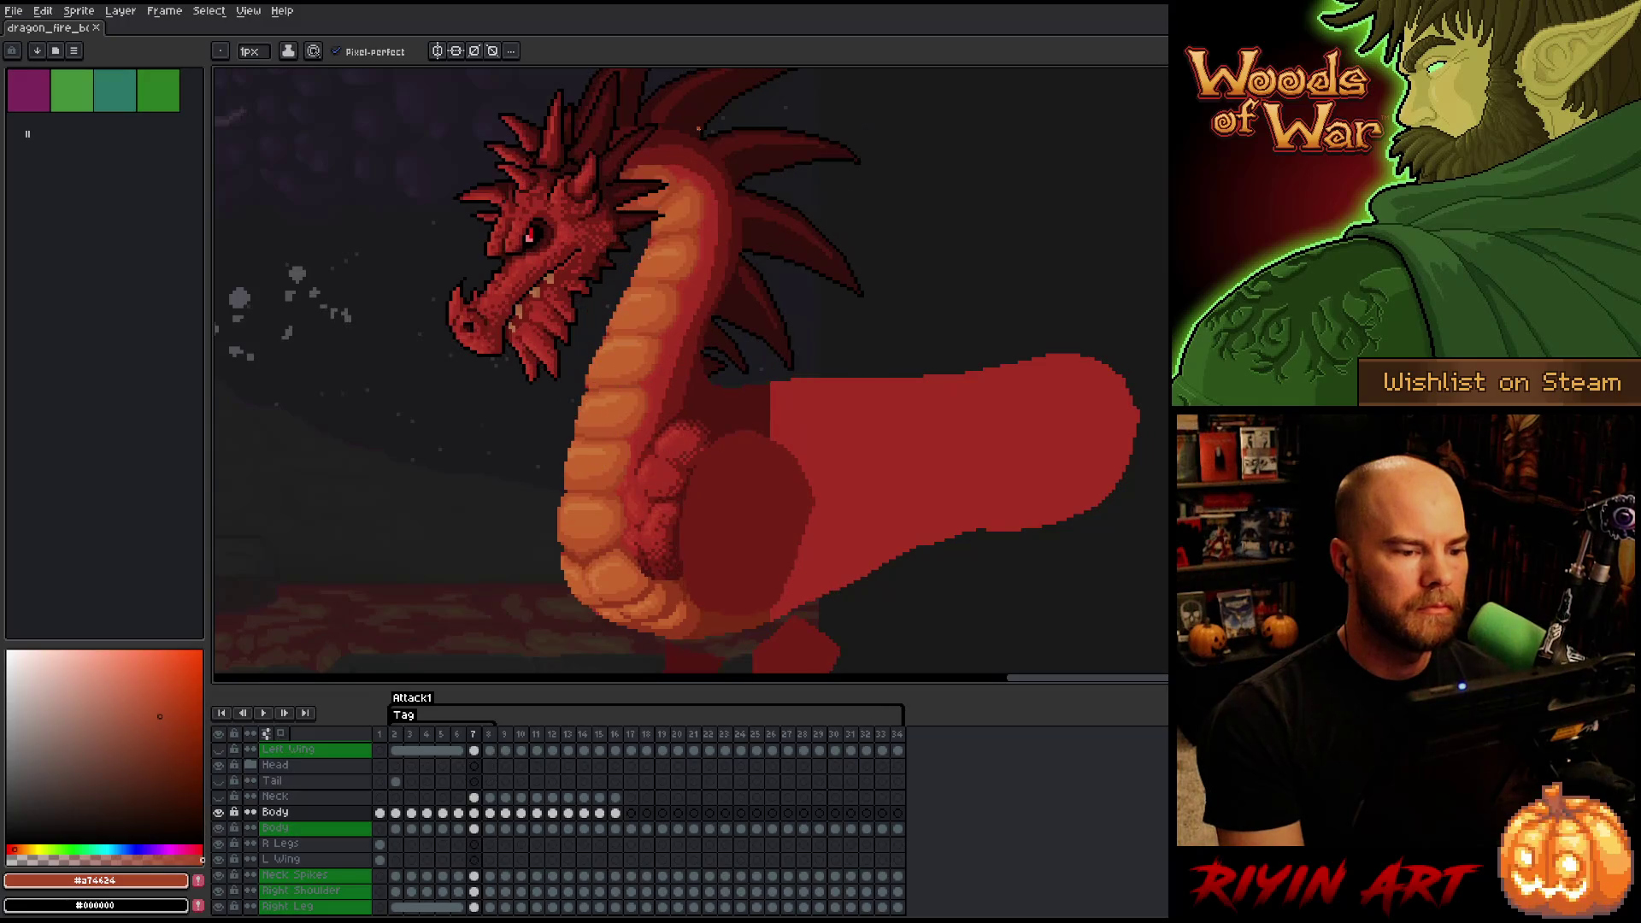
key("Right")
key("Left")
key("Right")
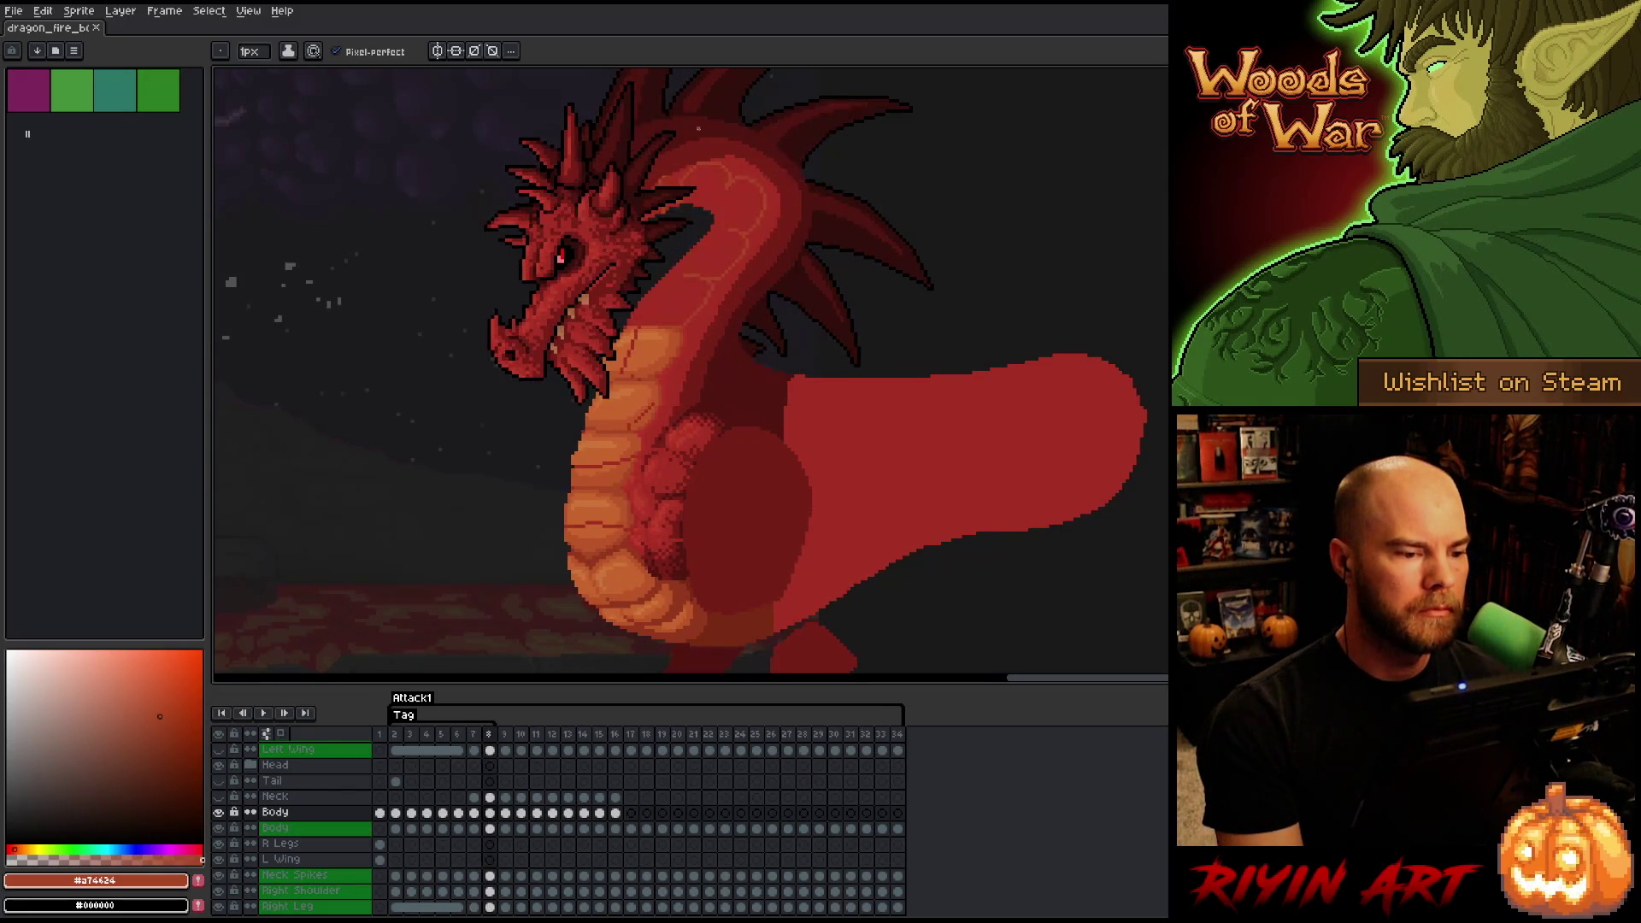
key("Left")
key("Right")
key("Left")
key("Right")
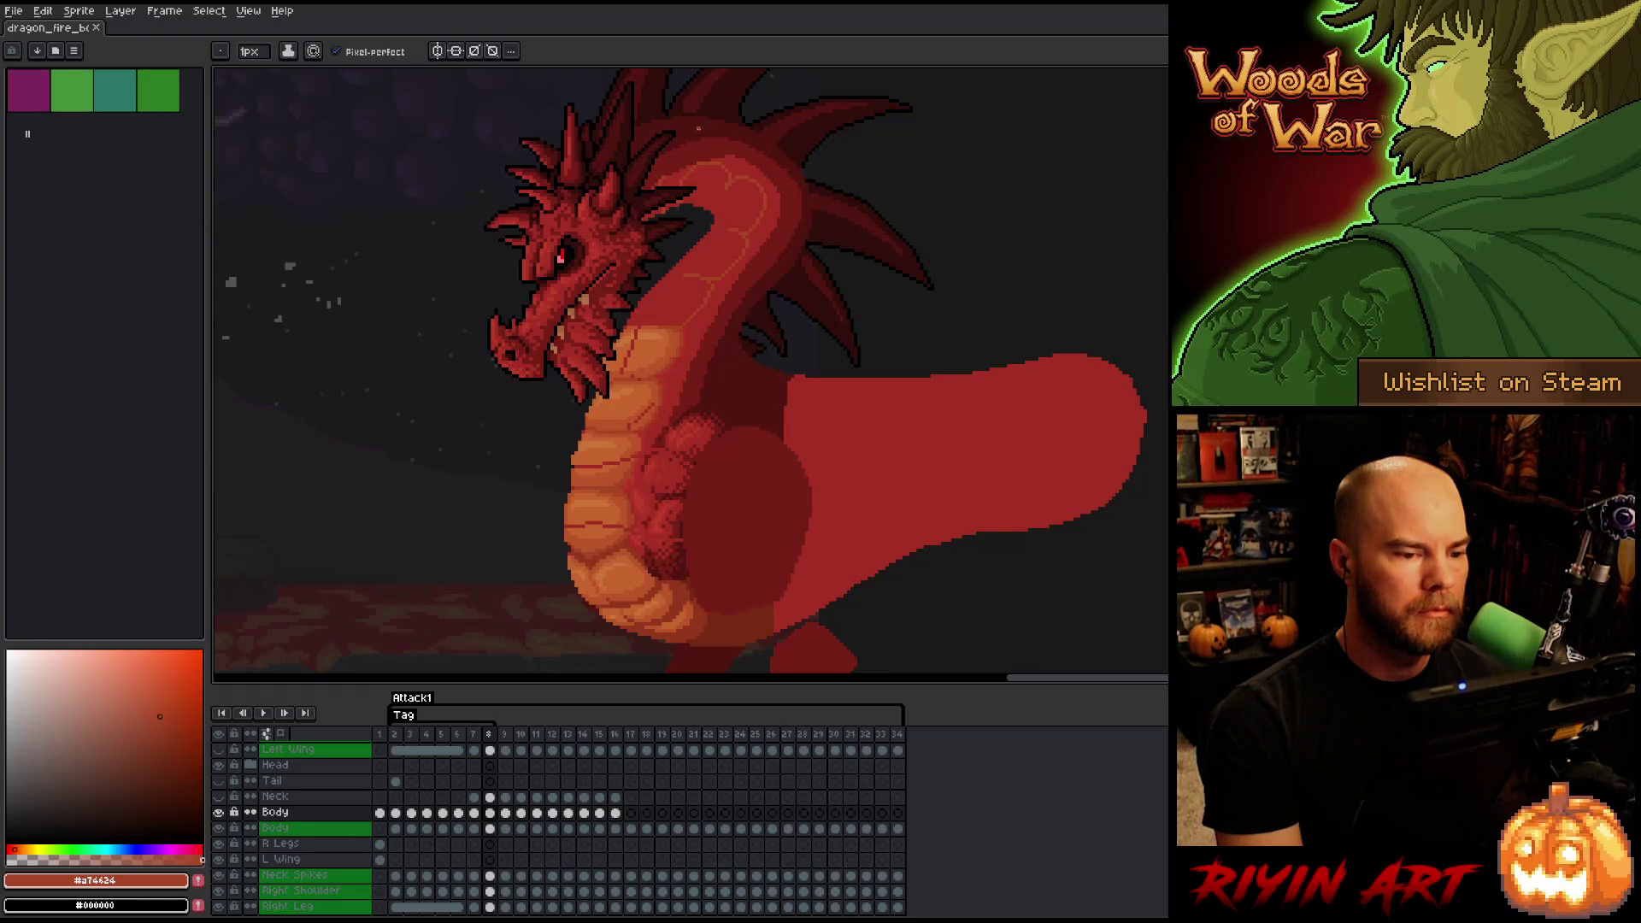
key("Left")
key("Right")
key("Left")
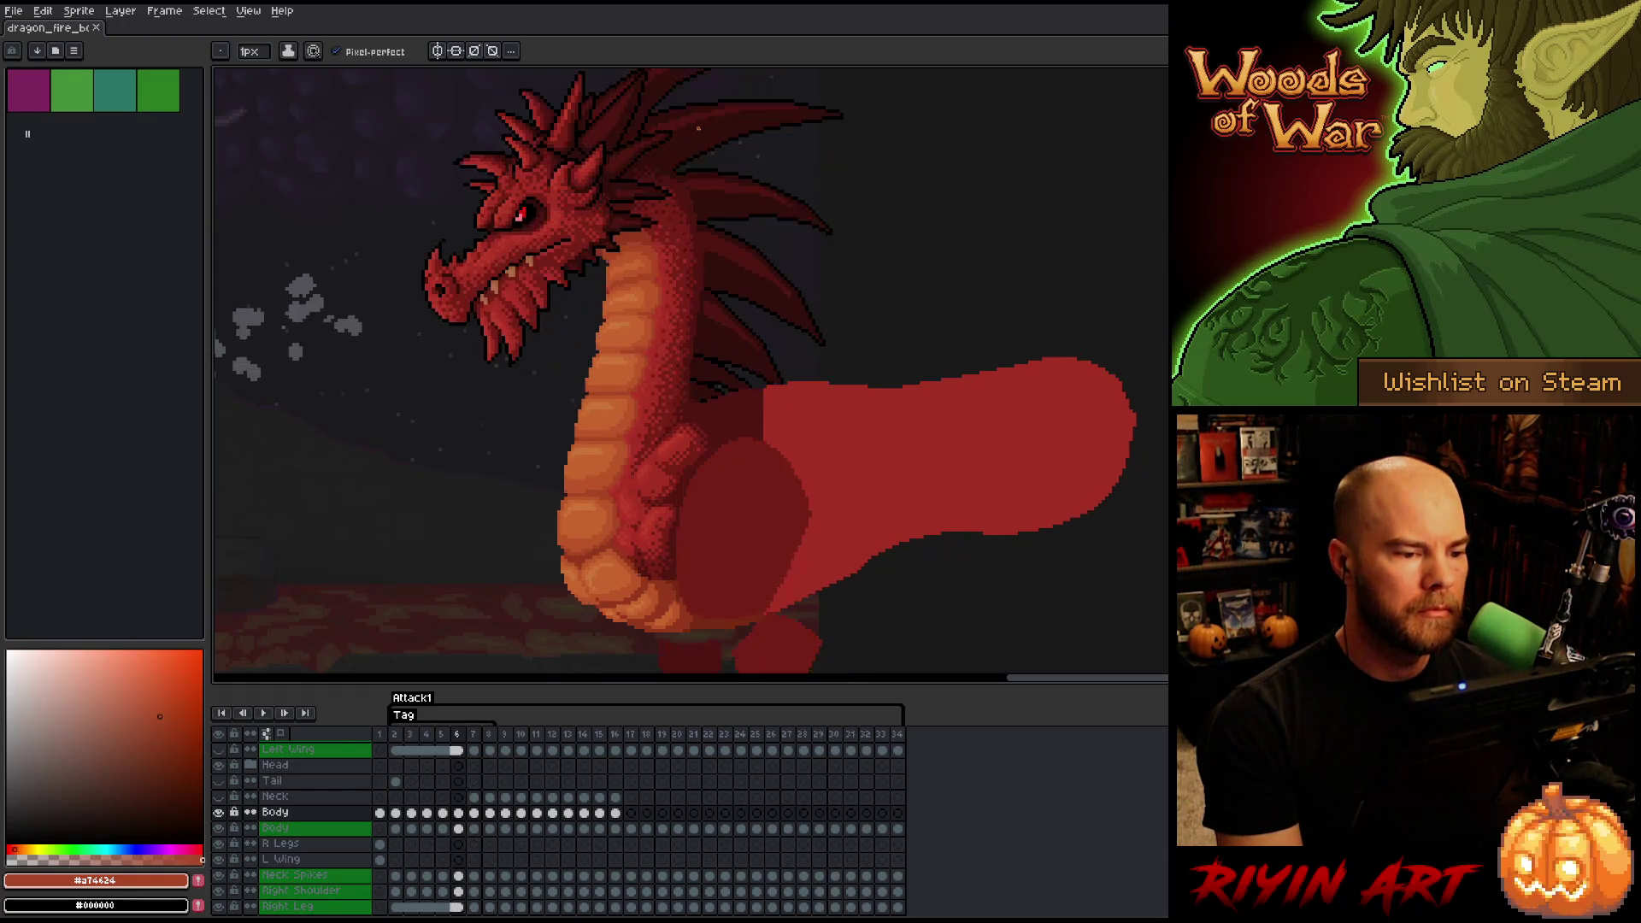
key("Right")
key("Left")
key("Right")
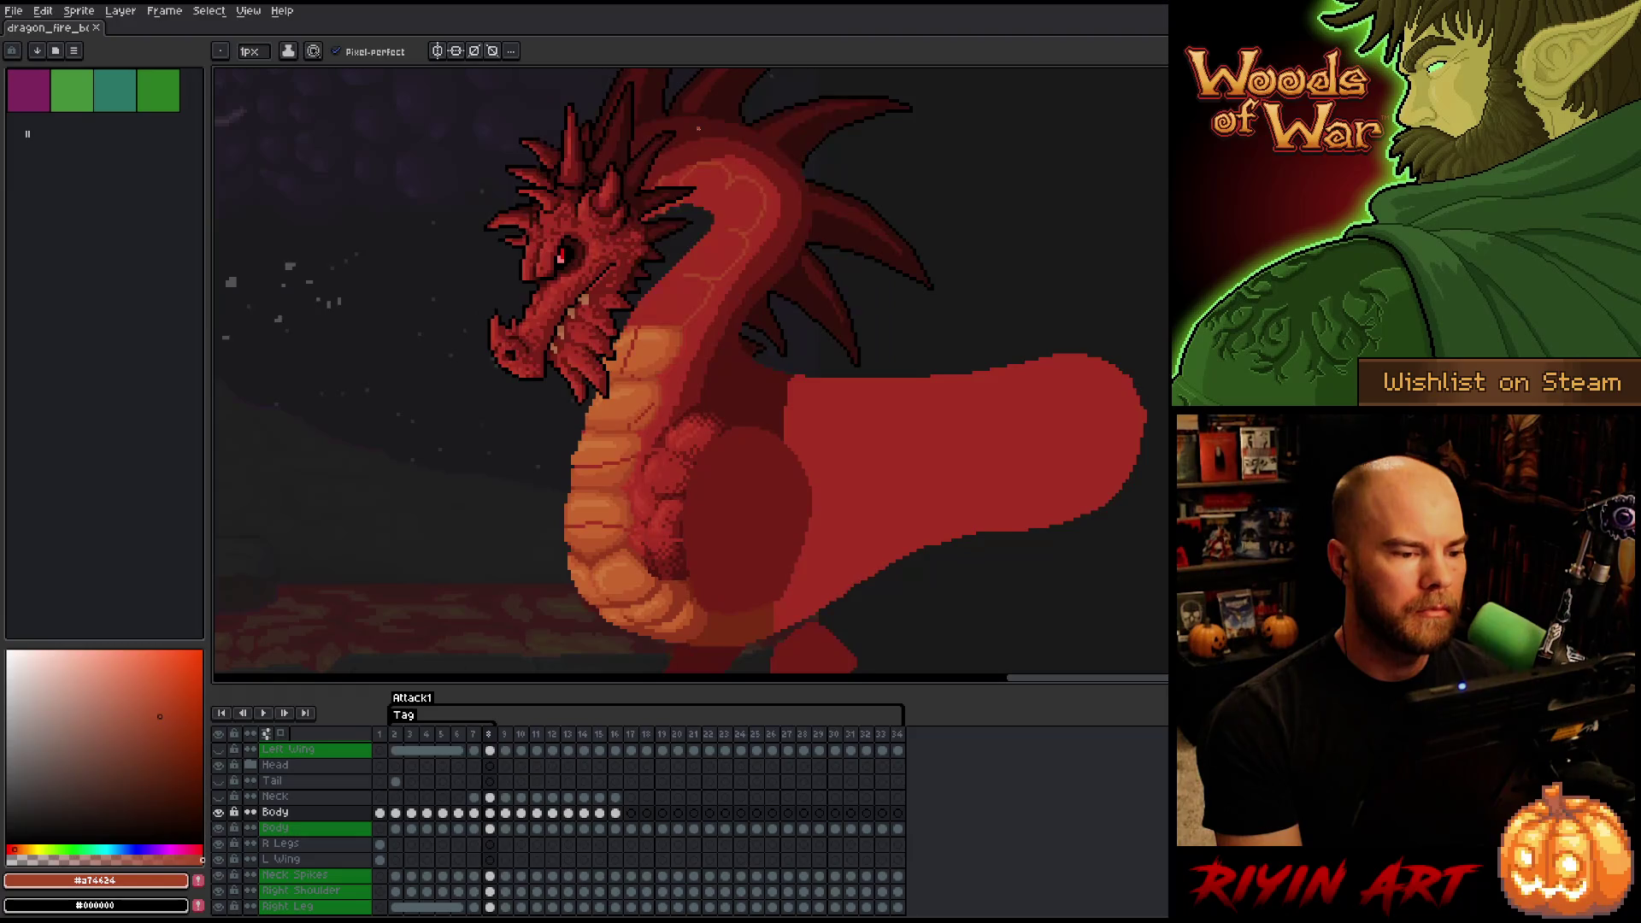
key("Left")
key("Right")
key("Left")
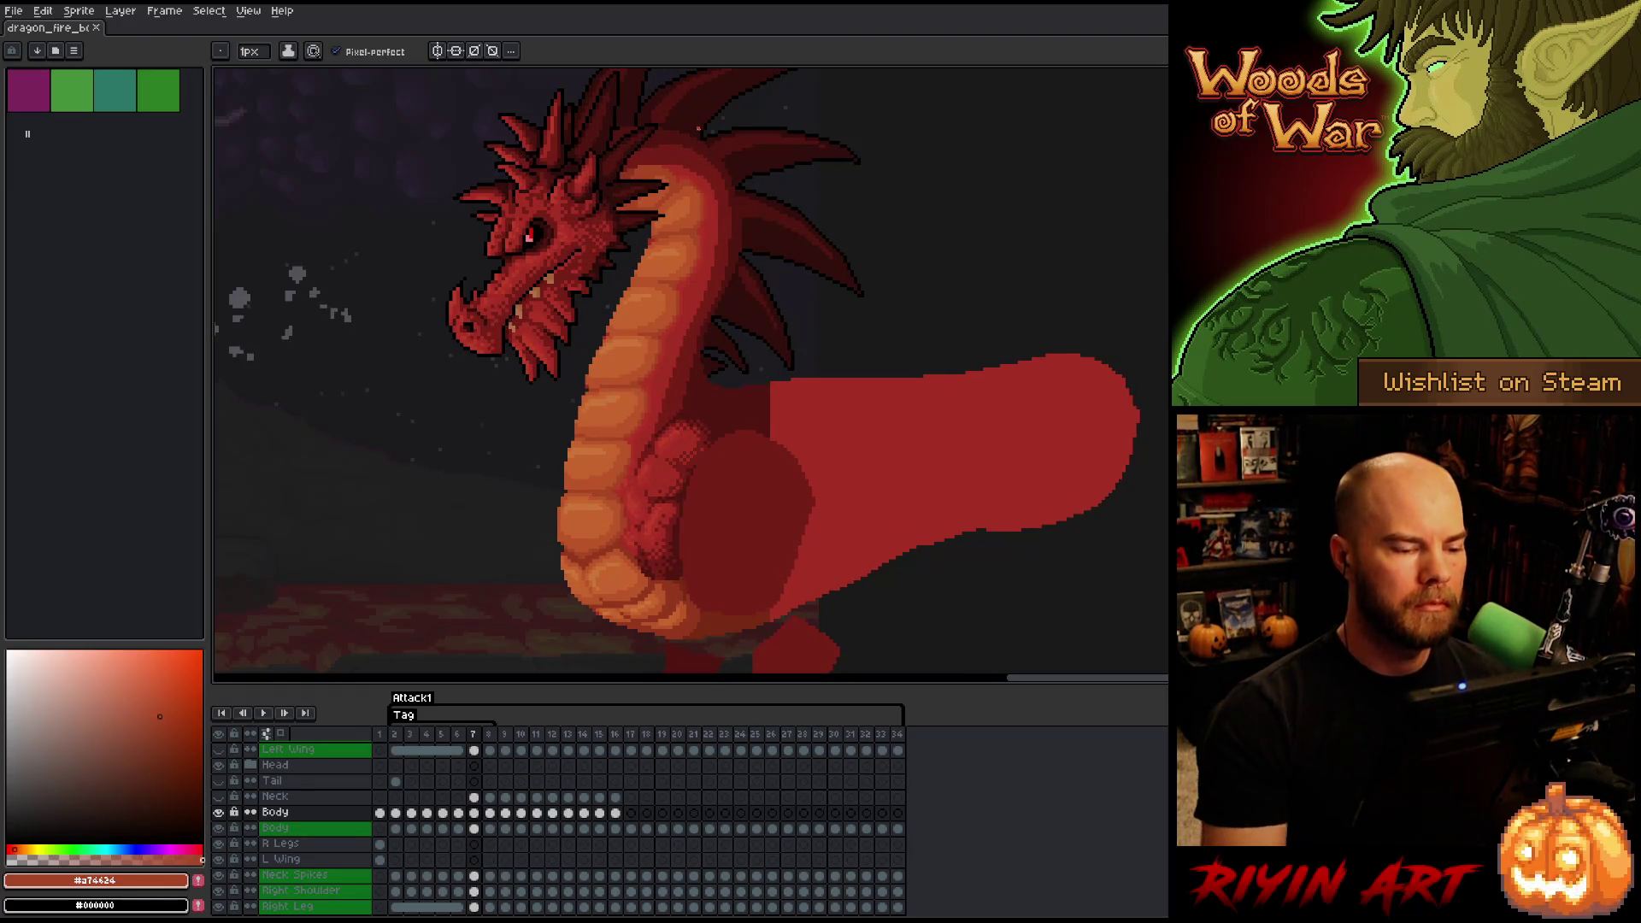
- Sample the belly orange from the dragon, return to frame 8, and magic-wand select the neck and body
key("i")
left_click(671, 312)
key("b")
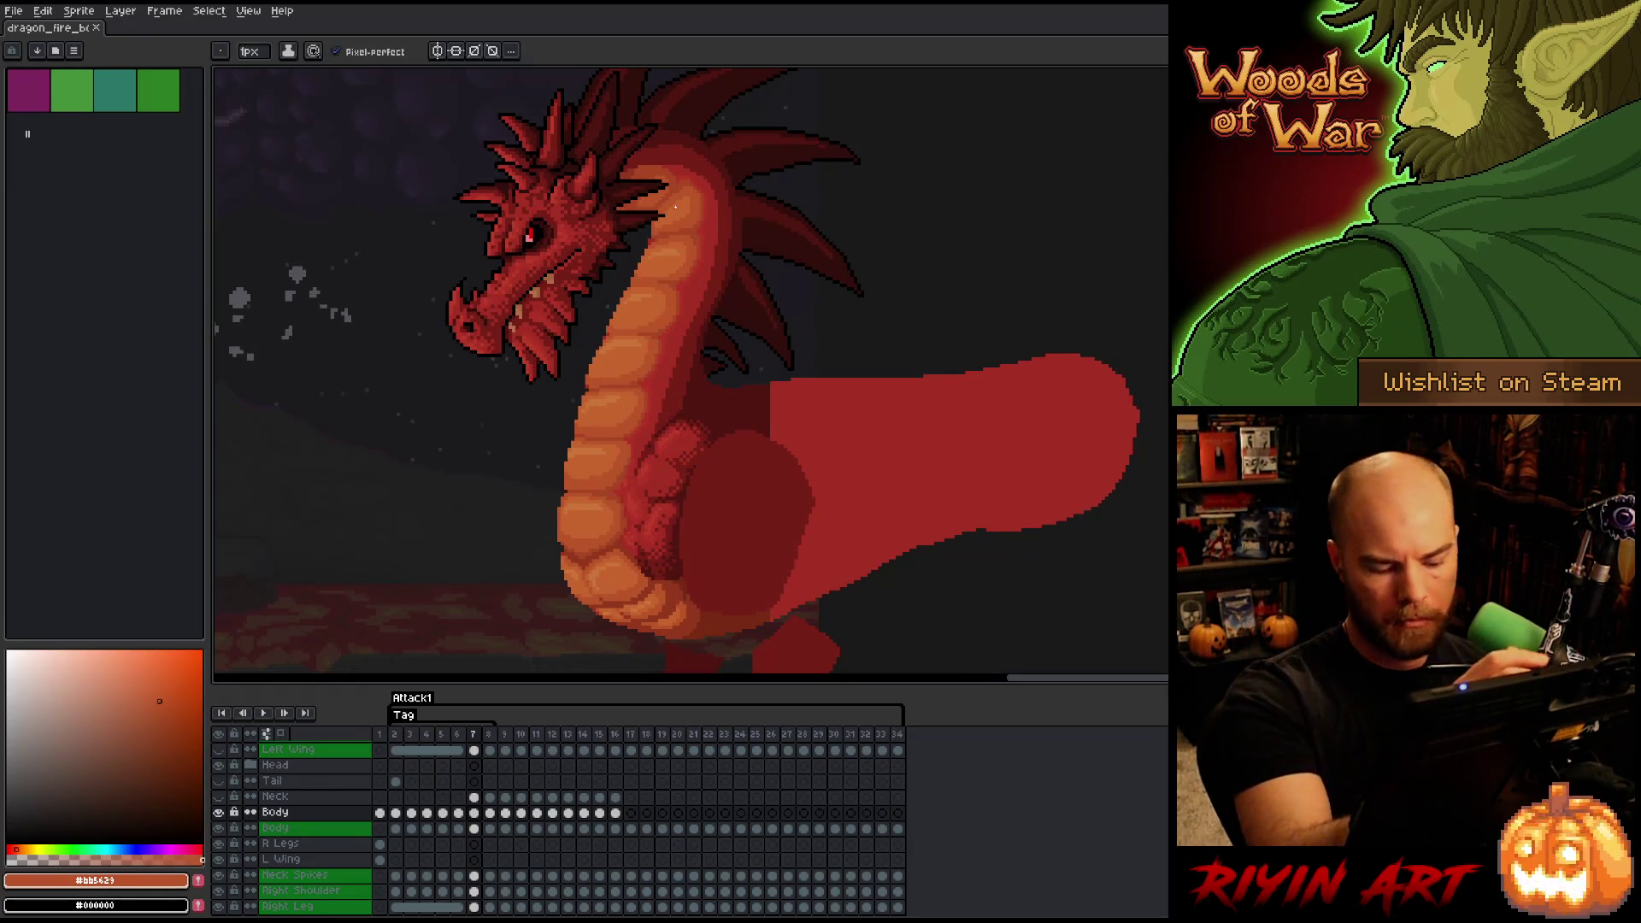
key("Right")
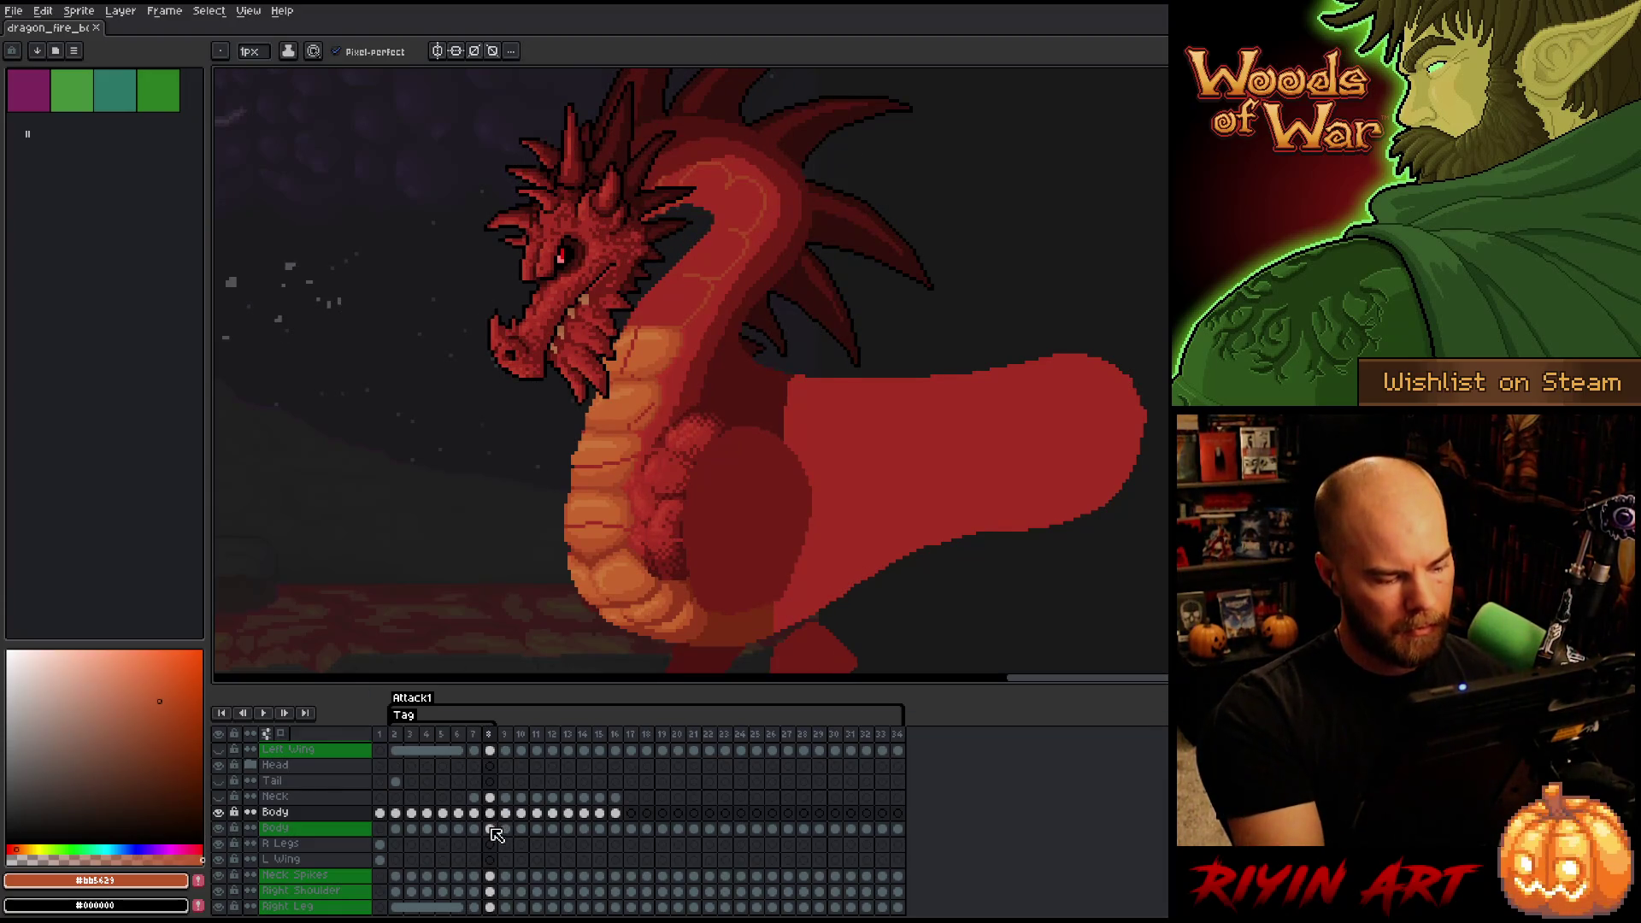
key("w")
left_click(728, 207)
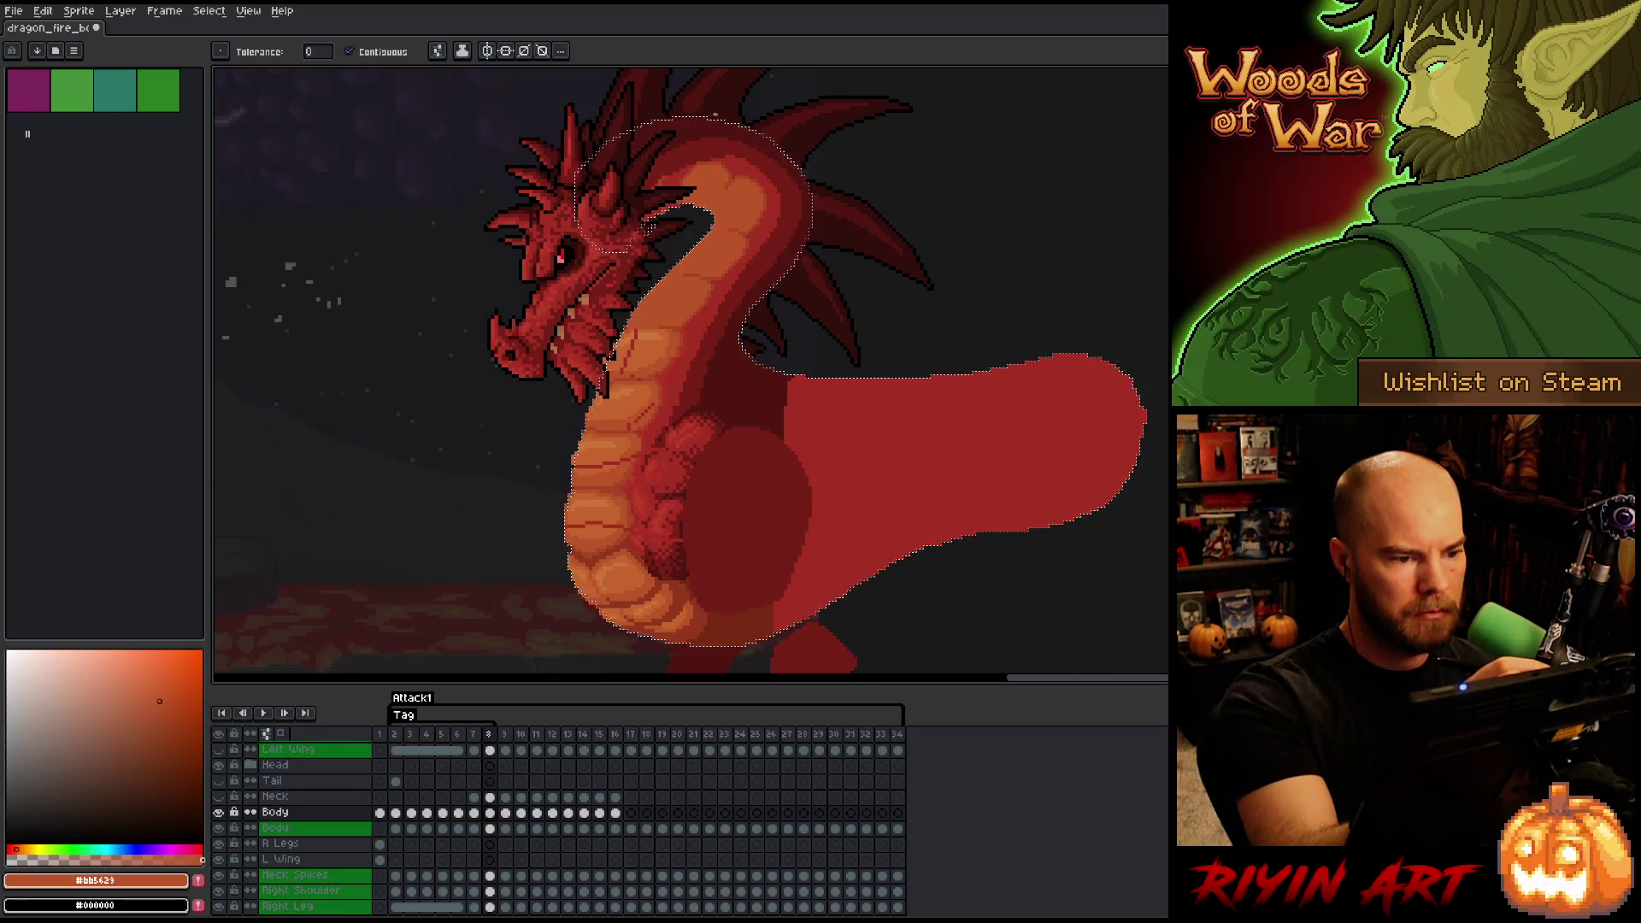
- Sample the #a74624 red-orange on frame 8 and the darker #92381c shade on frame 7
left_click(684, 153, "alt")
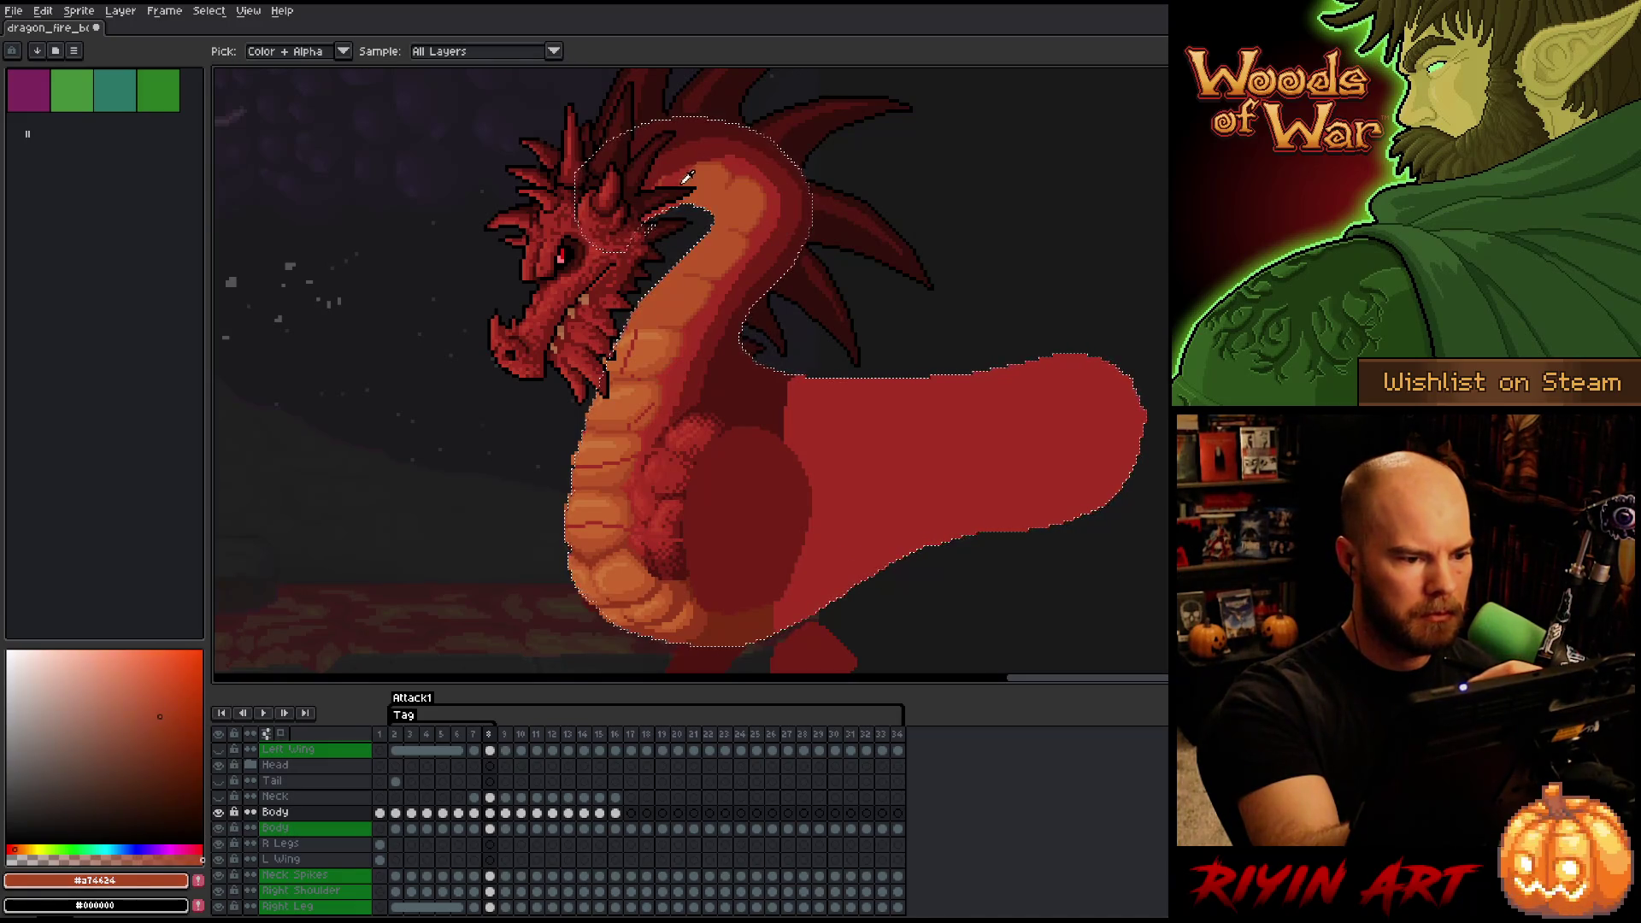
key("Left")
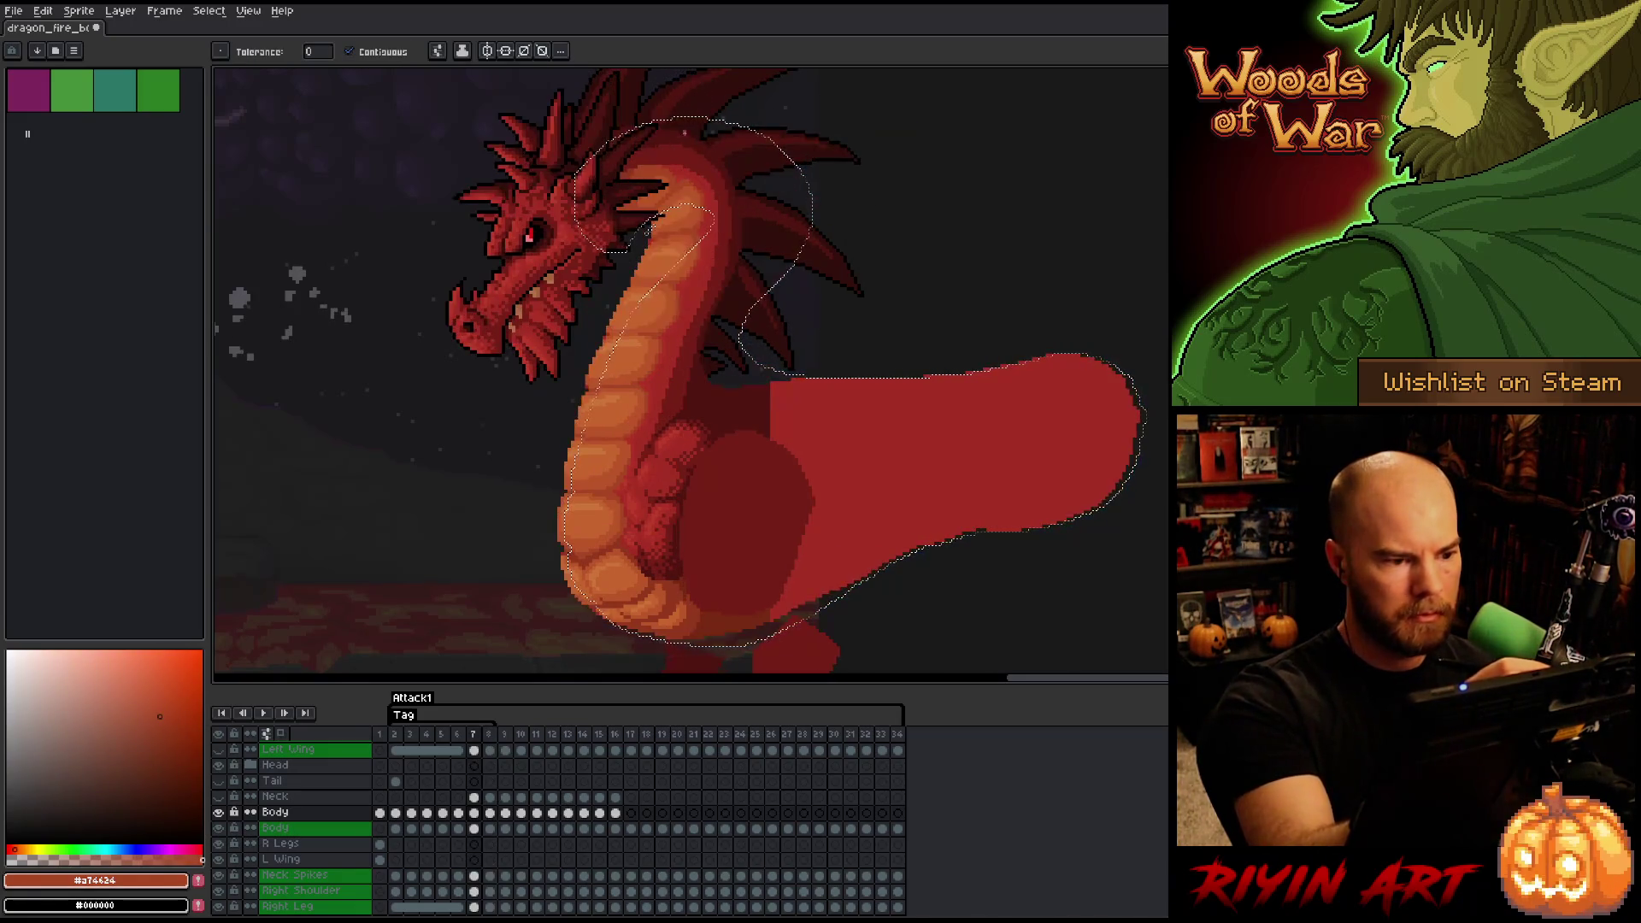
left_click(687, 76, "alt")
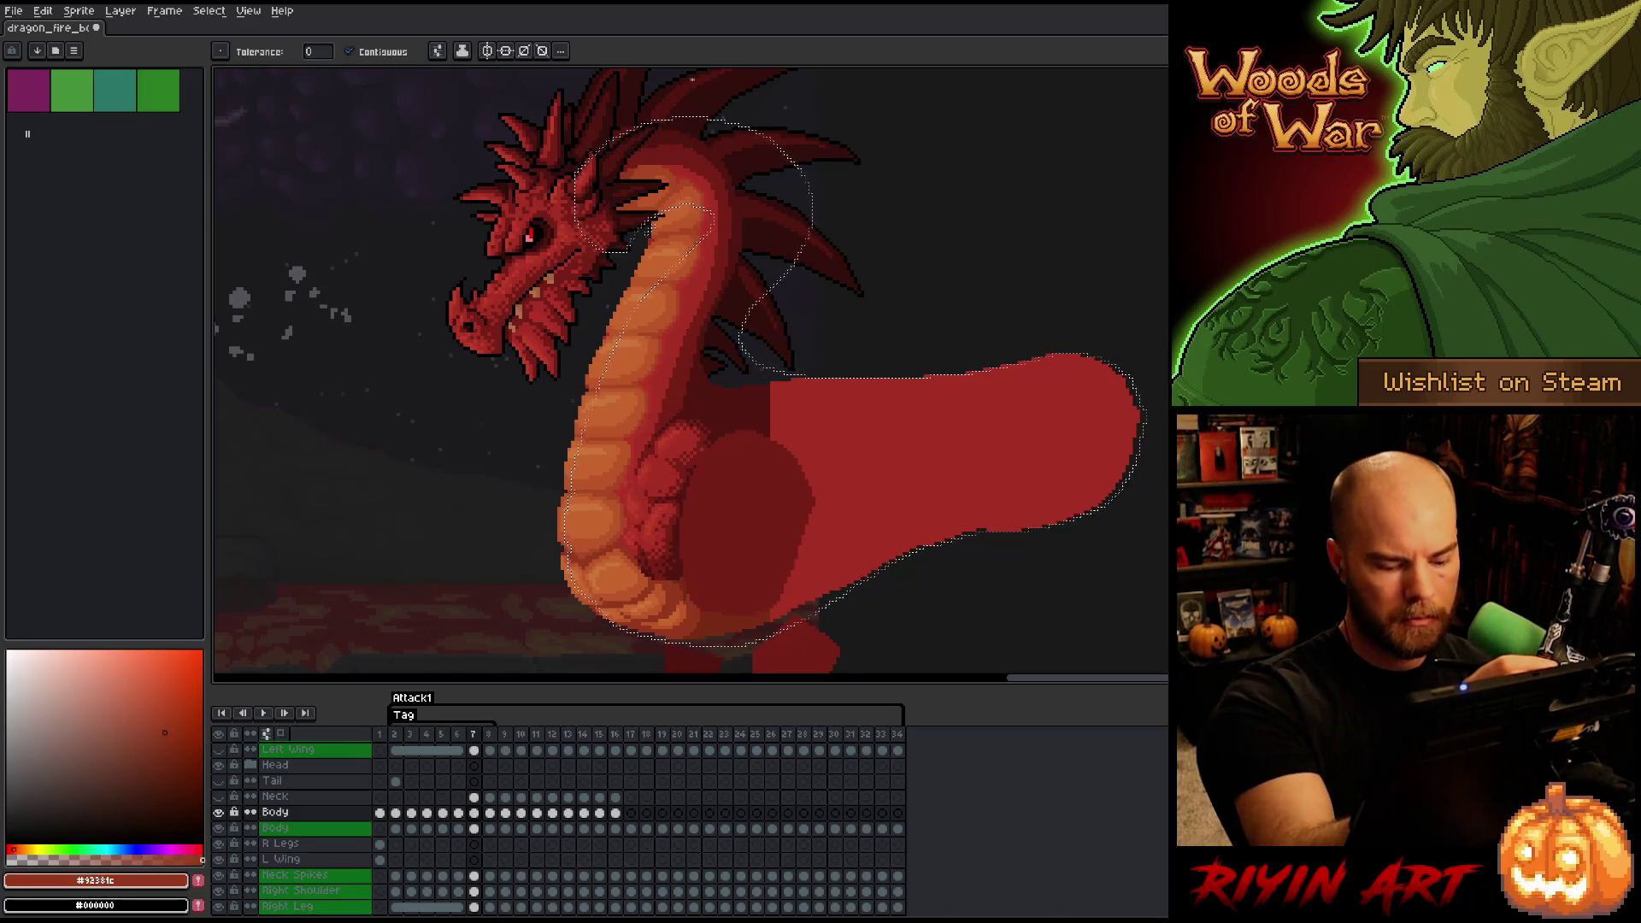
key("Right")
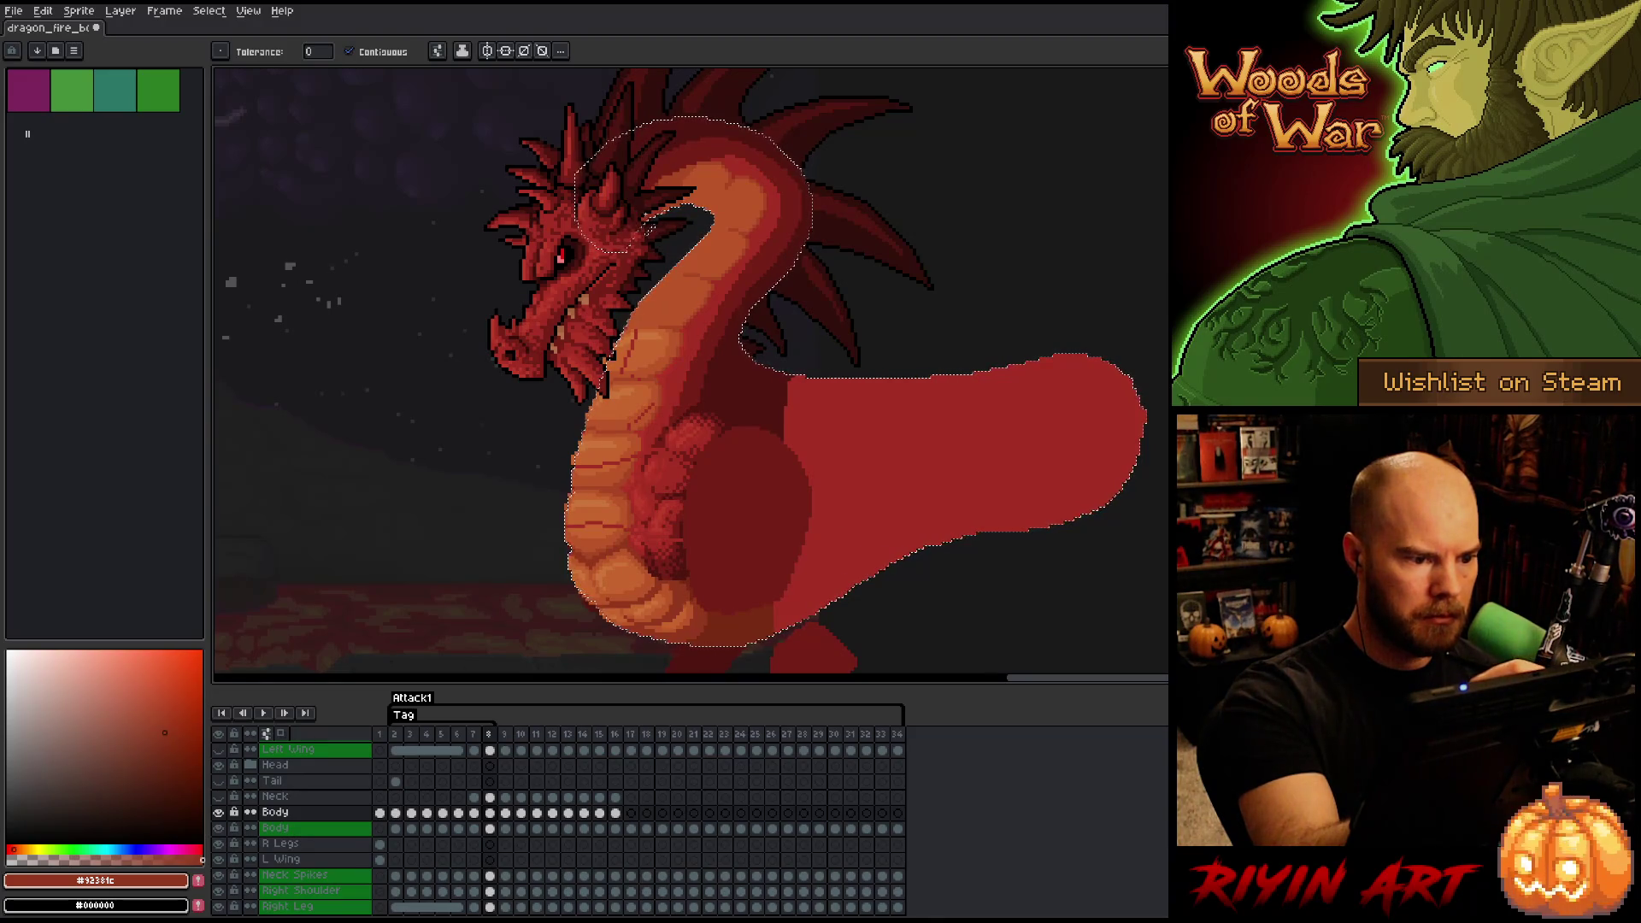
- Solo the Body layer, show all layers again, and pick the neck orange #c7652f
left_click(220, 812, "alt")
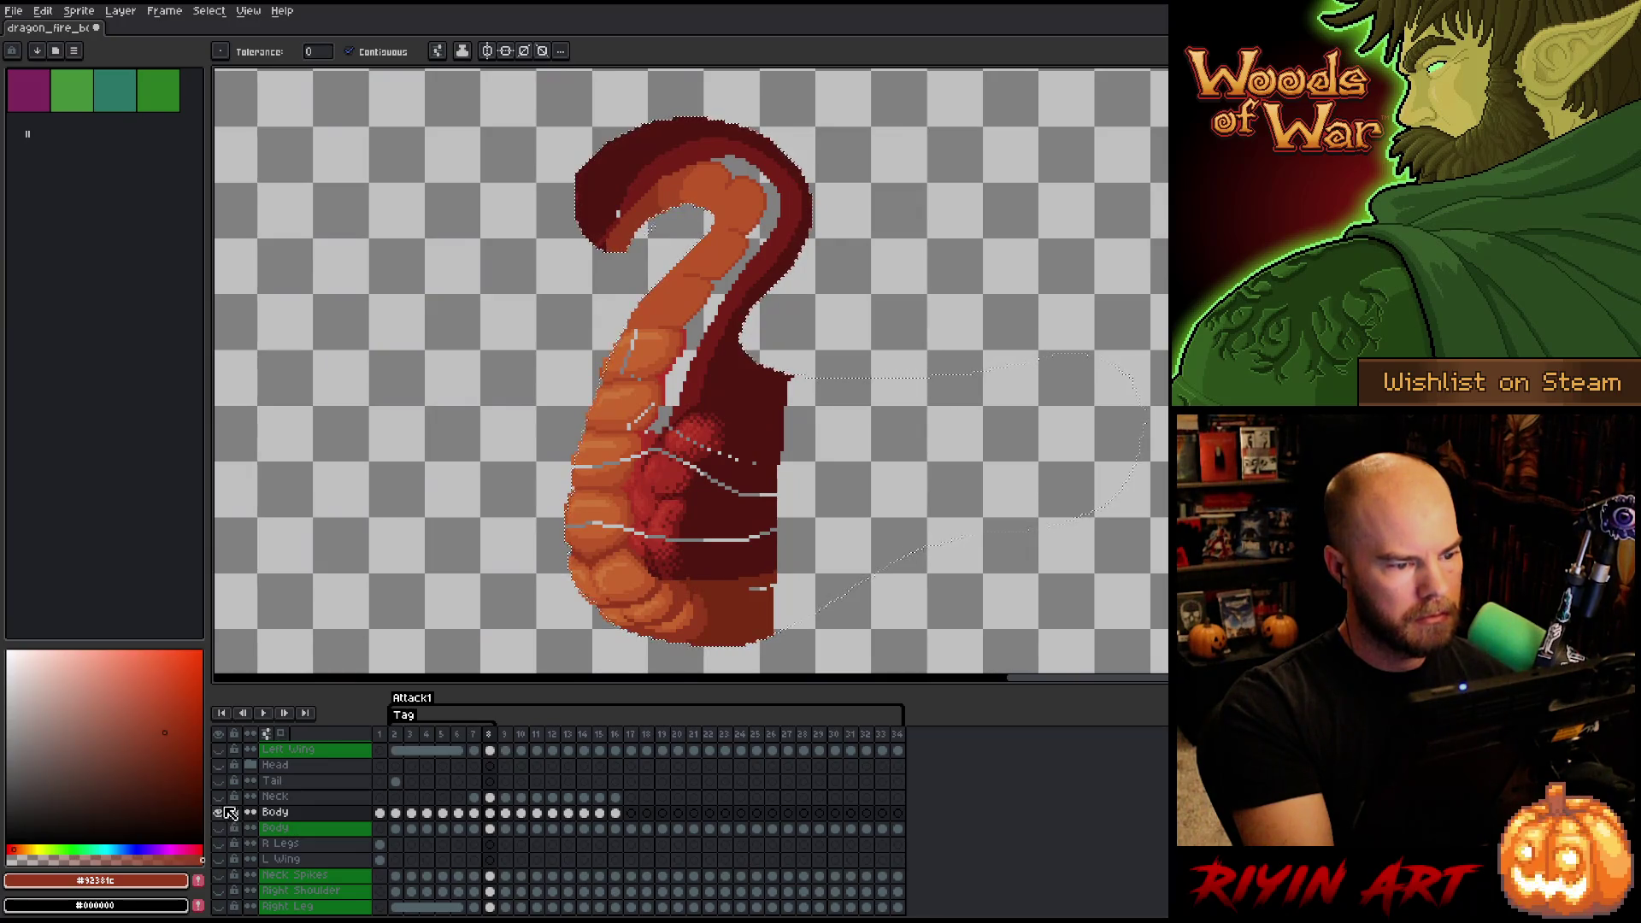
left_click(224, 816, "alt")
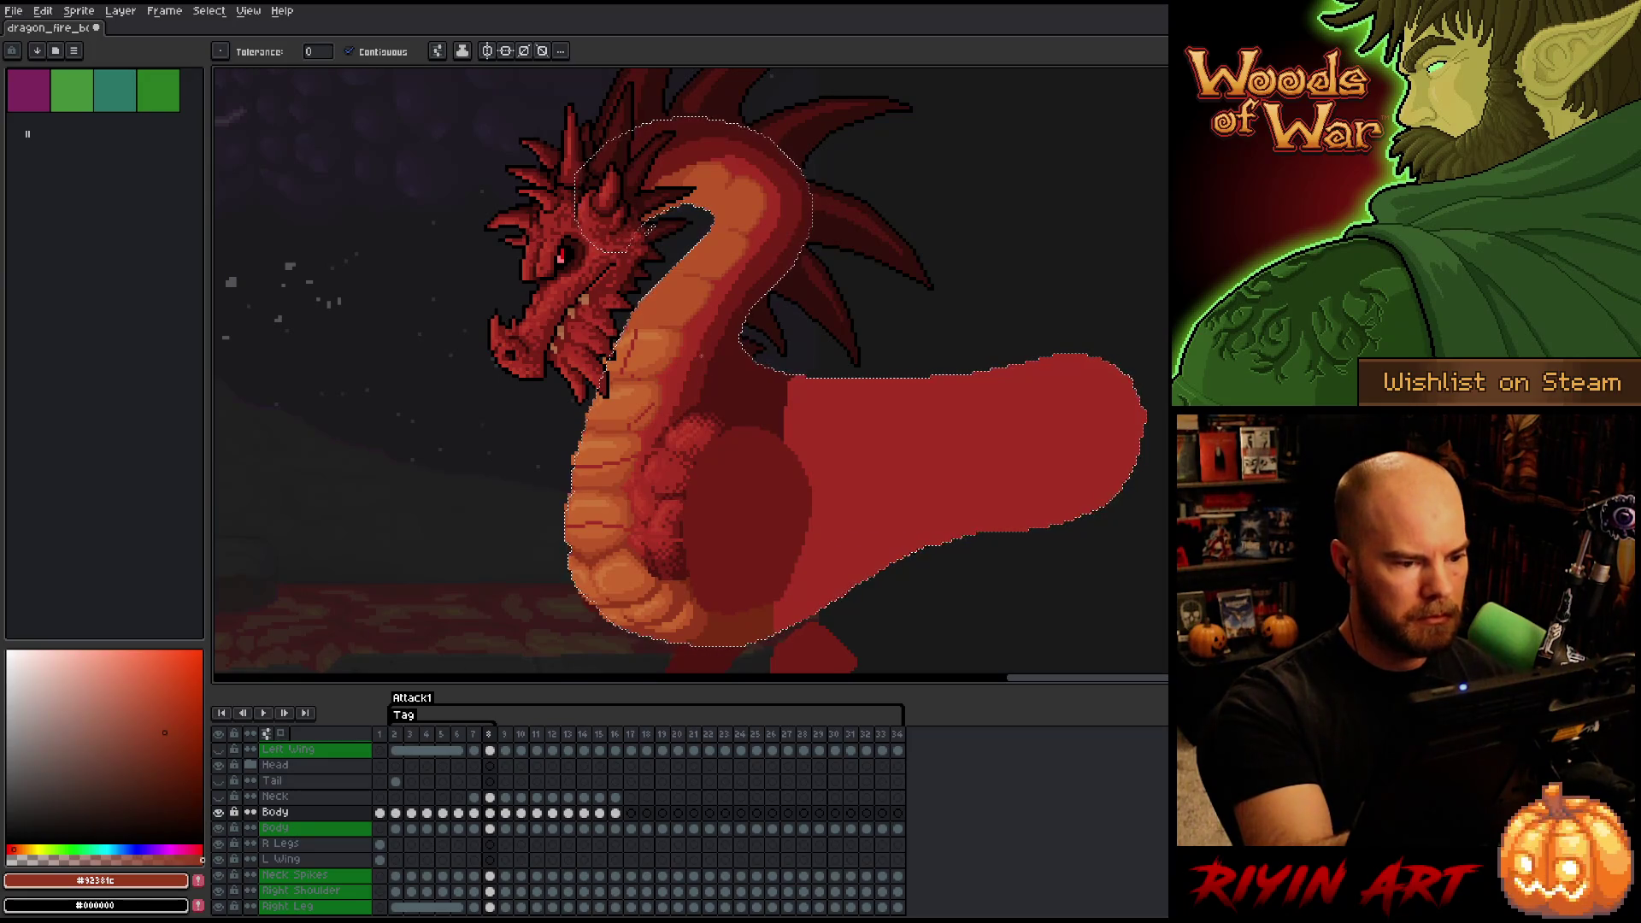
key("b")
left_click(639, 340, "alt")
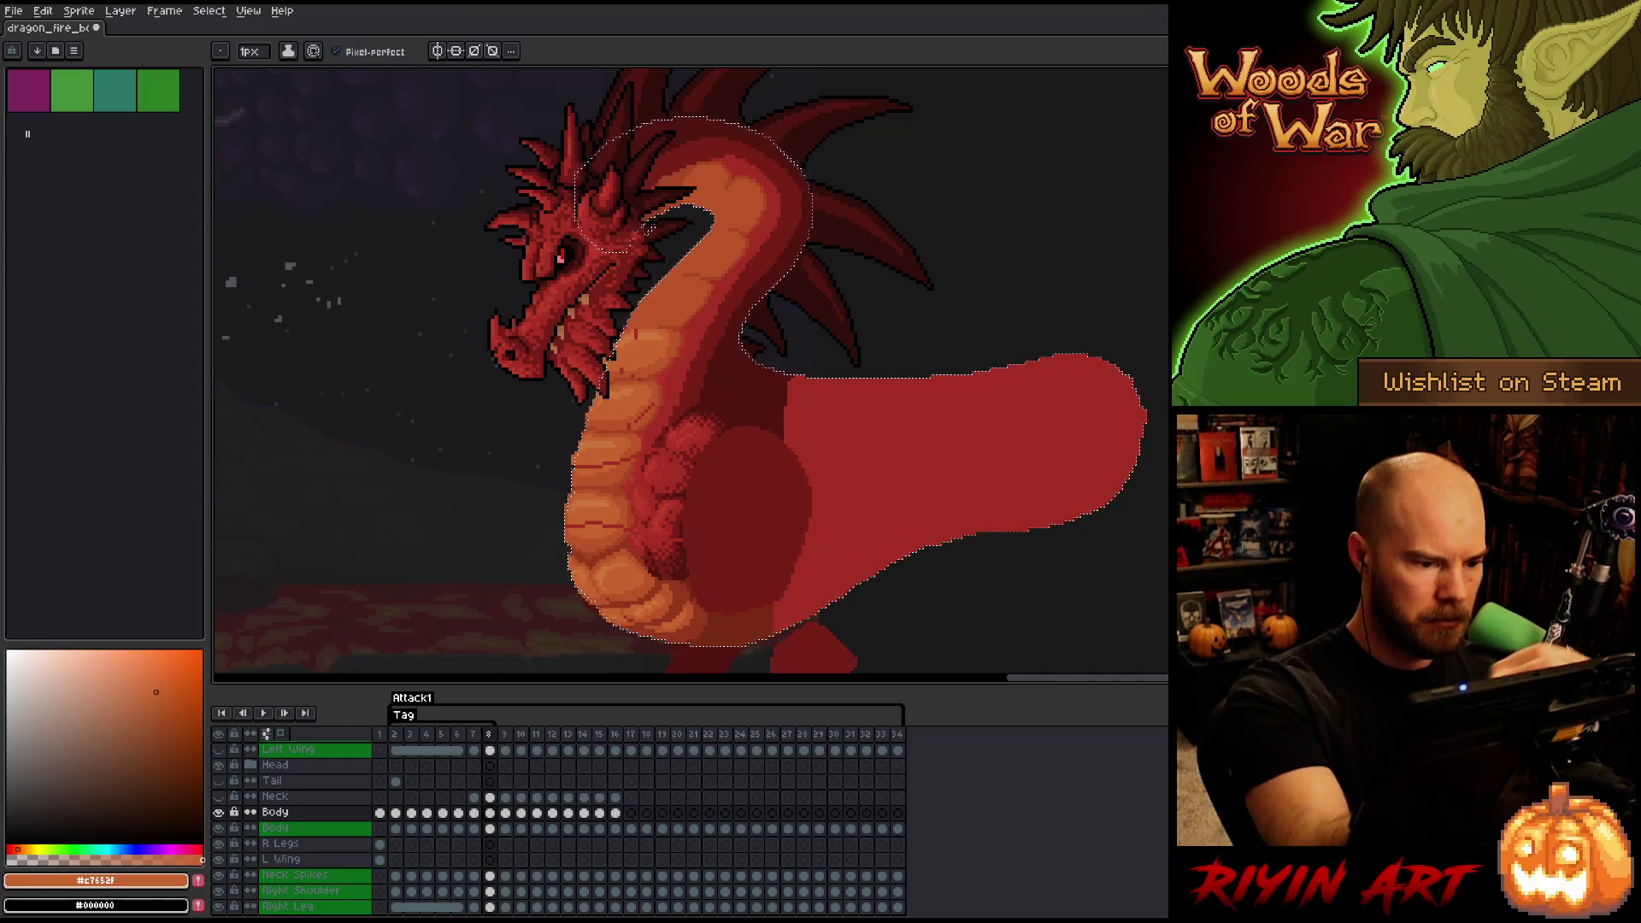
- Sample neck oranges #cb7639, #c7652f, #bb5629 and #a74624 for shading, then solo the Body layer
key("i")
left_click(638, 336, "alt")
left_click(646, 340, "alt")
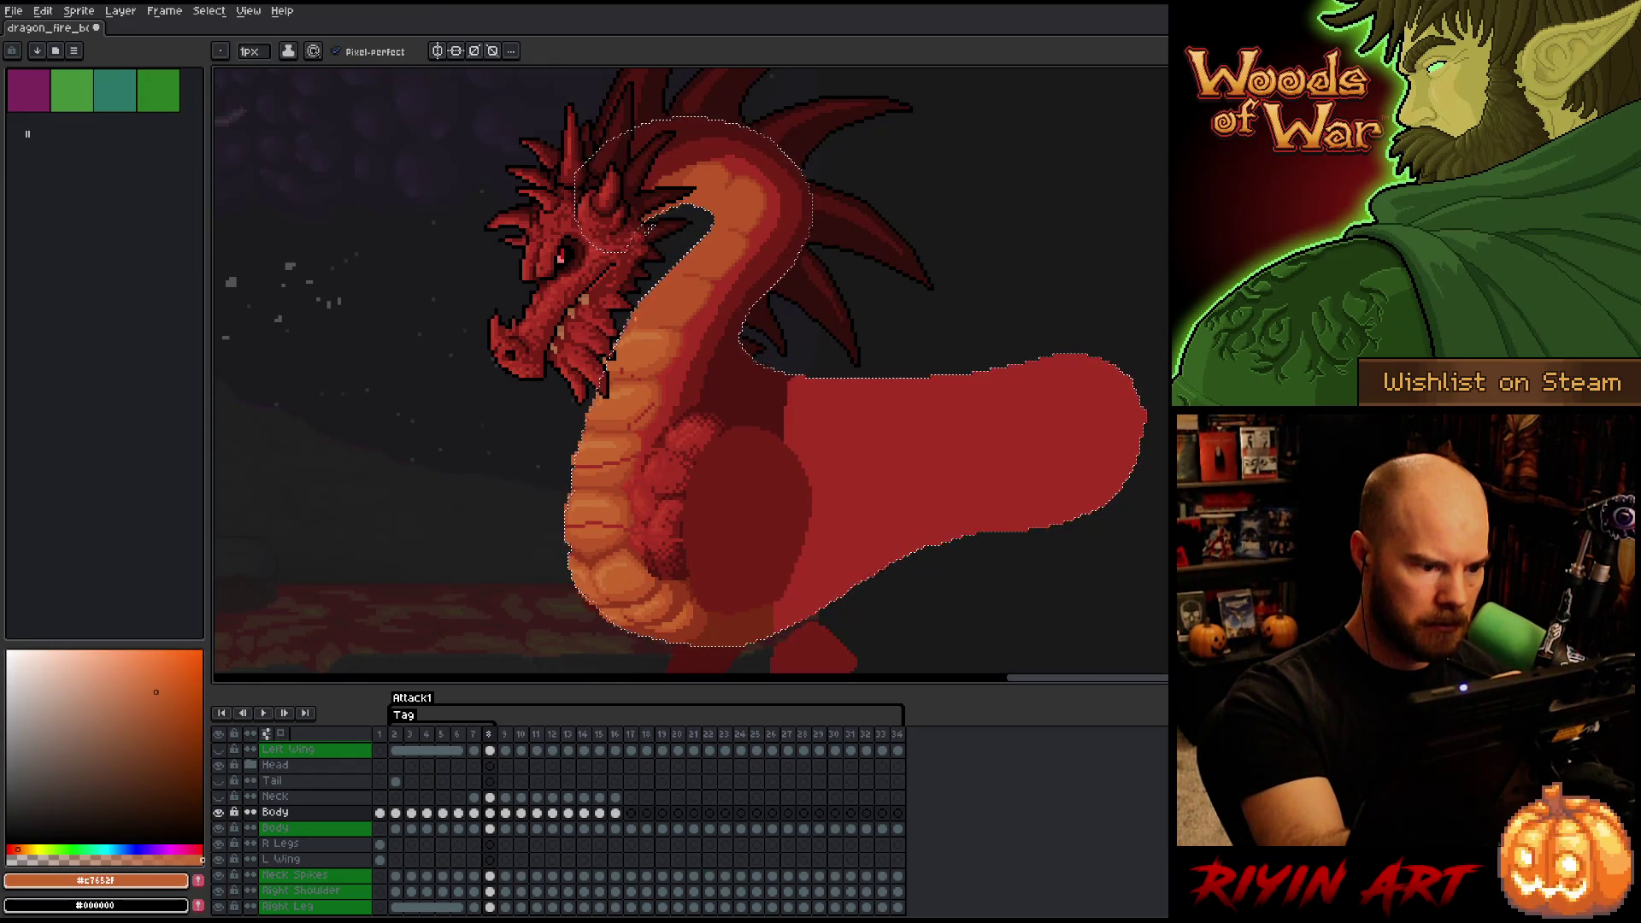
left_click(629, 361, "alt")
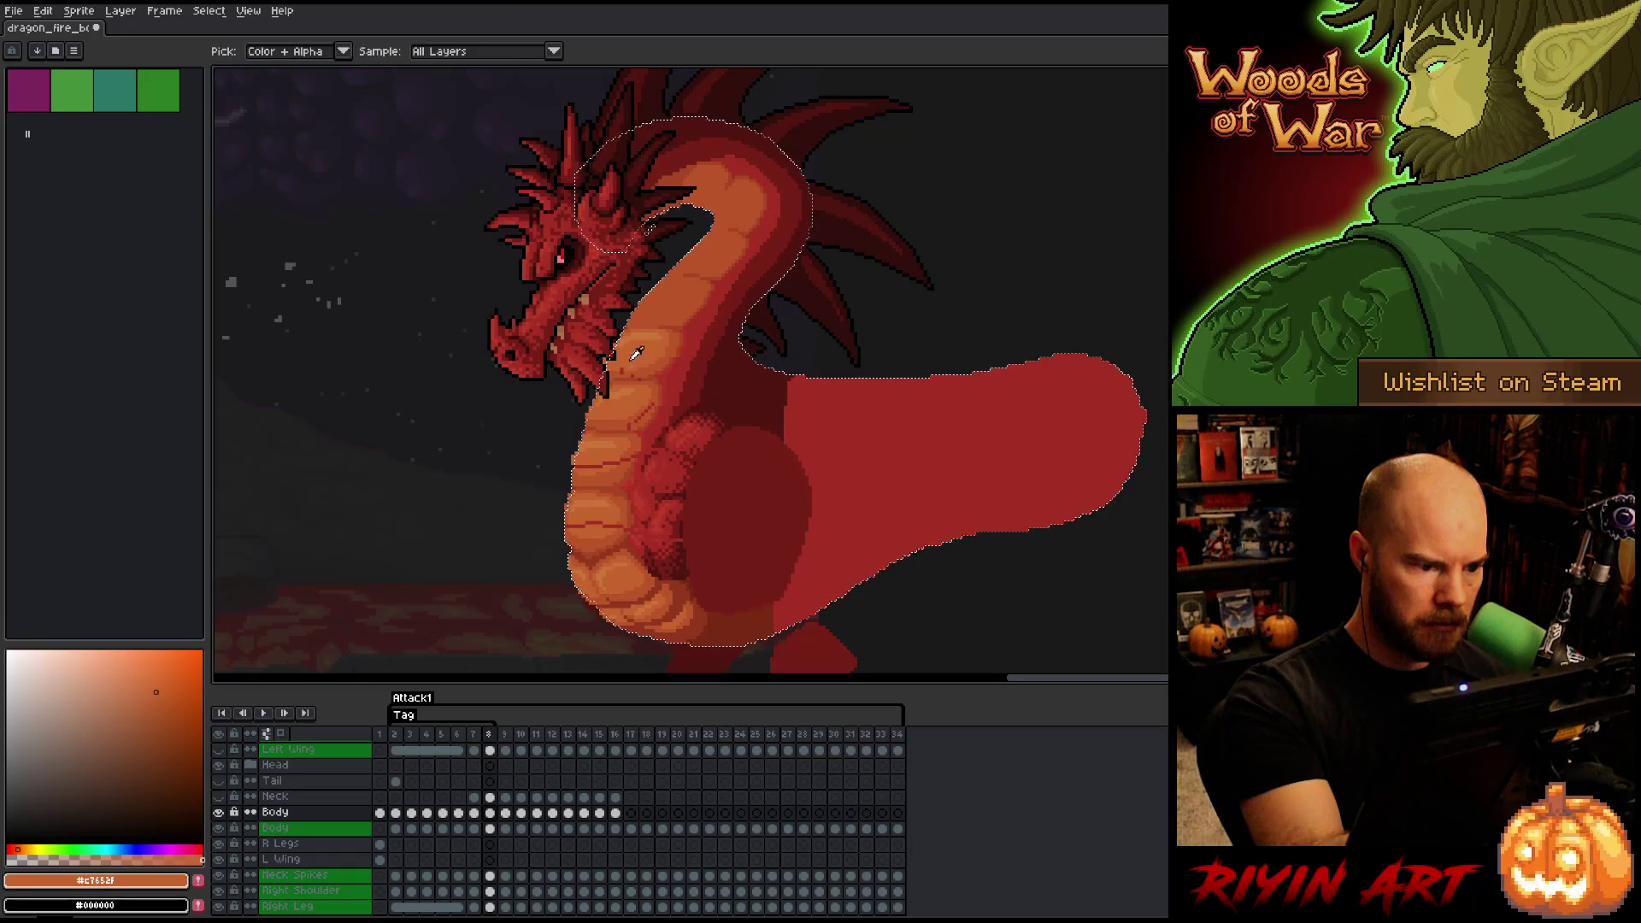
left_click(620, 371, "alt")
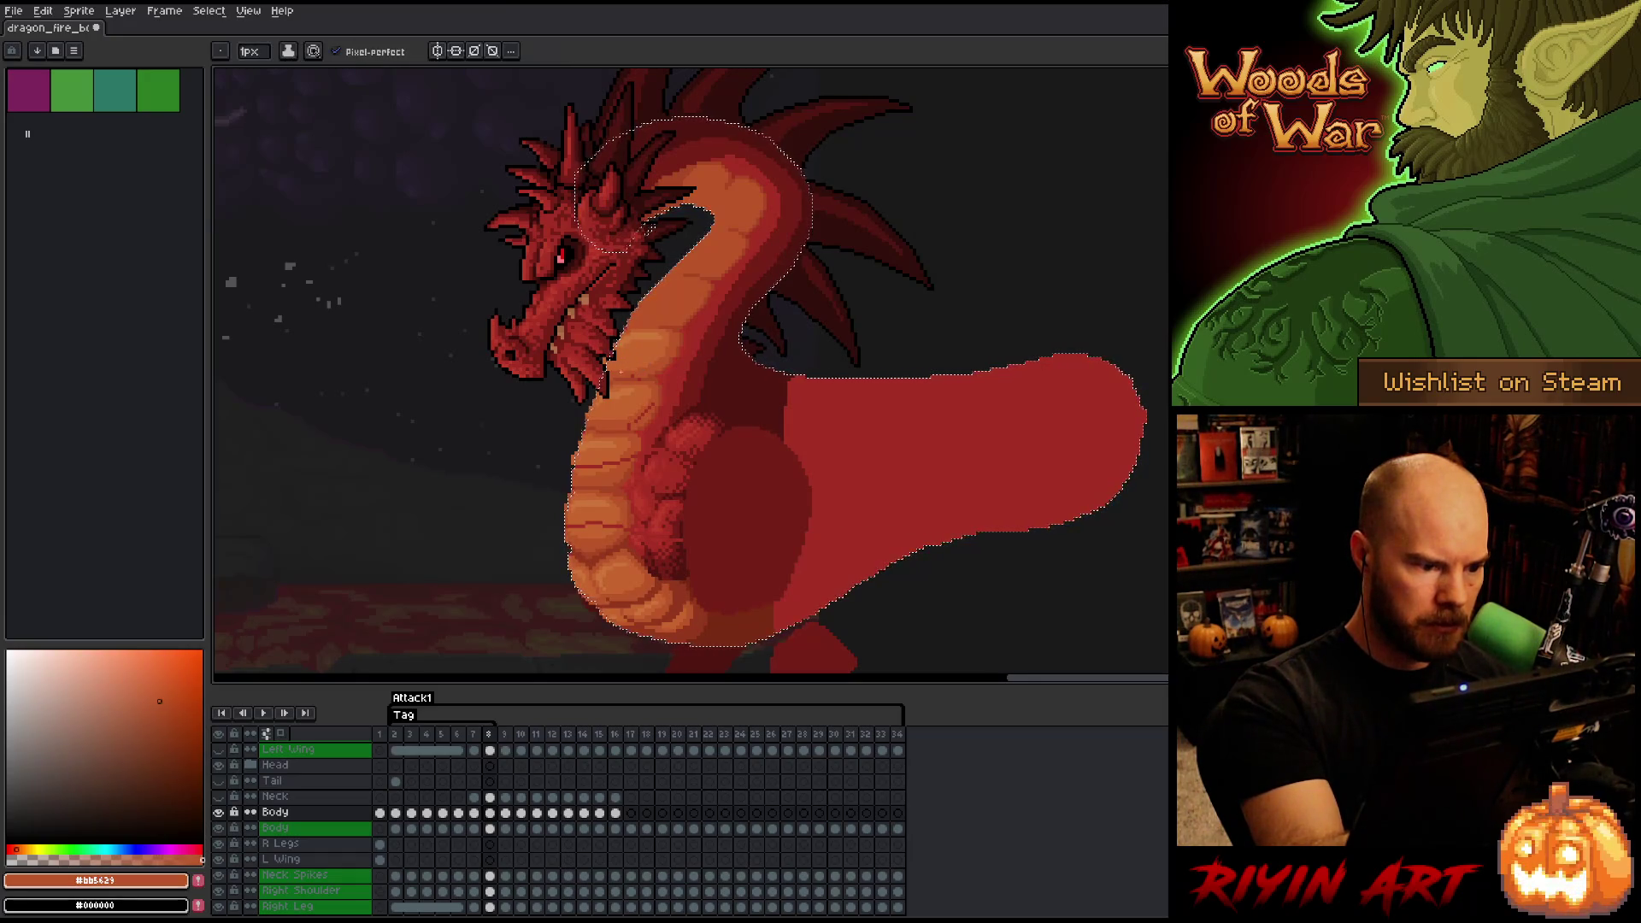
left_click(638, 377, "alt")
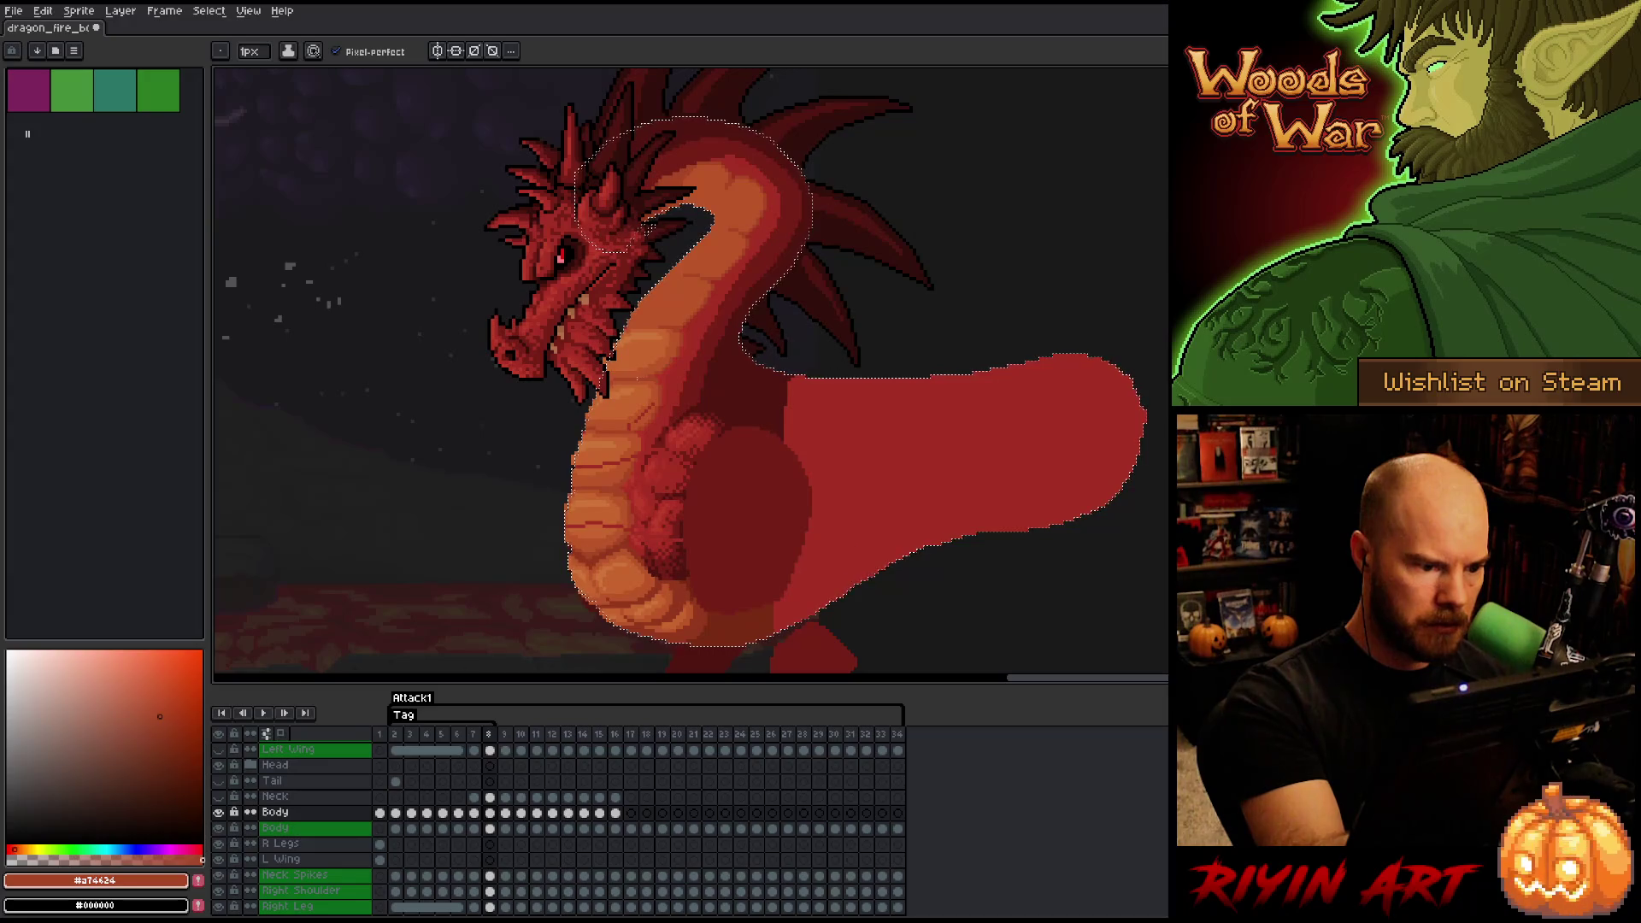
left_click(636, 422, "alt")
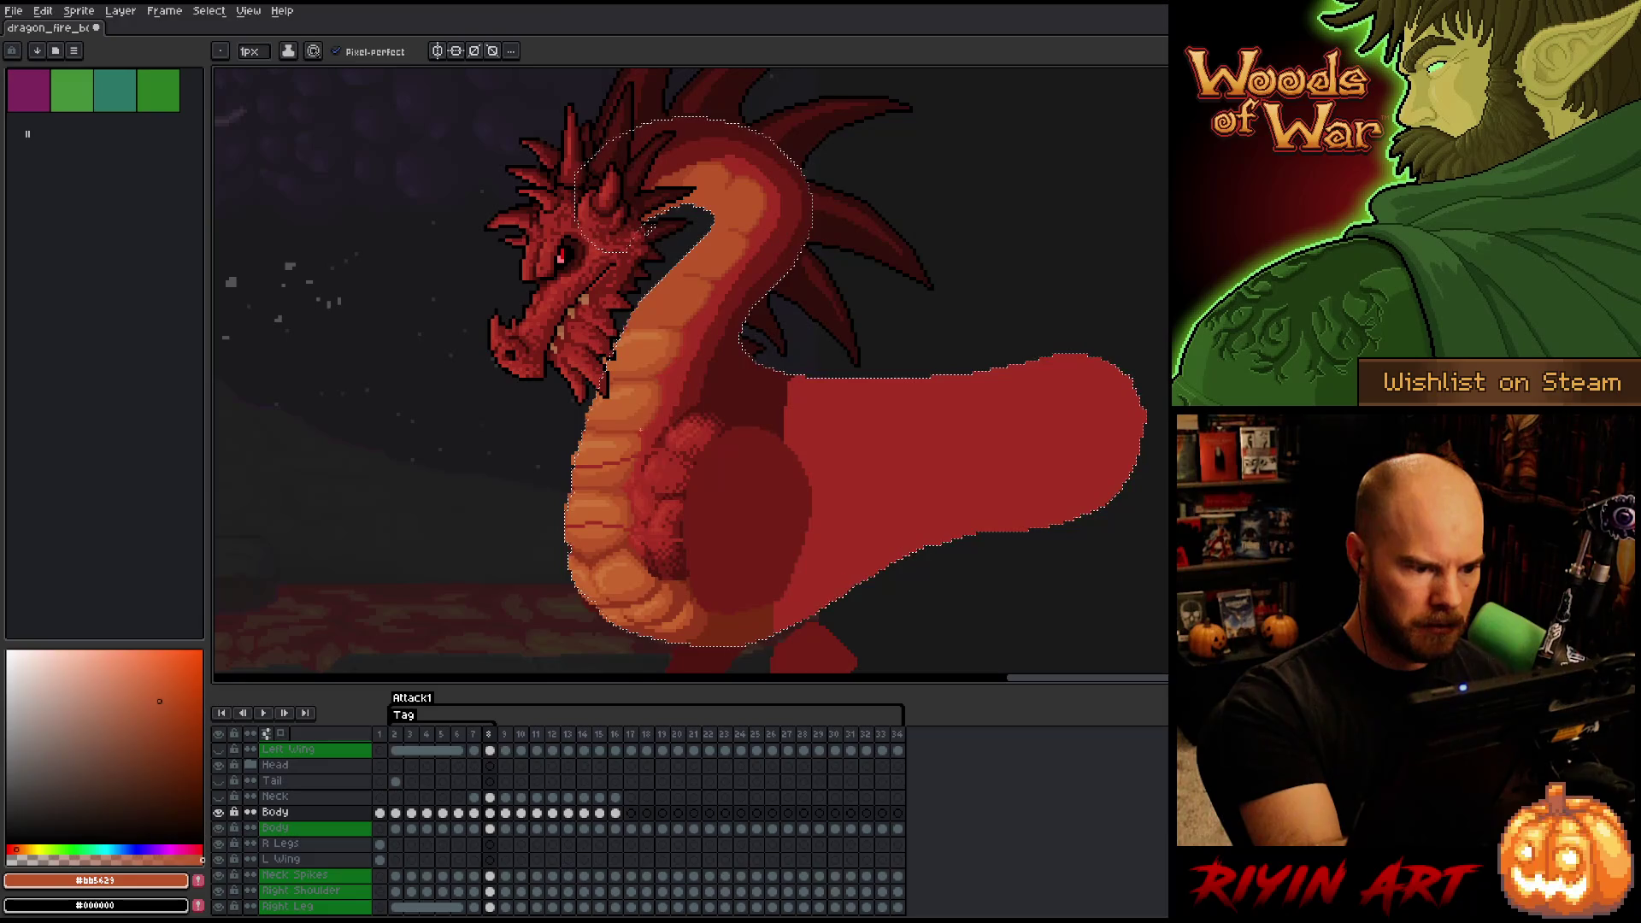
left_click(634, 454, "alt")
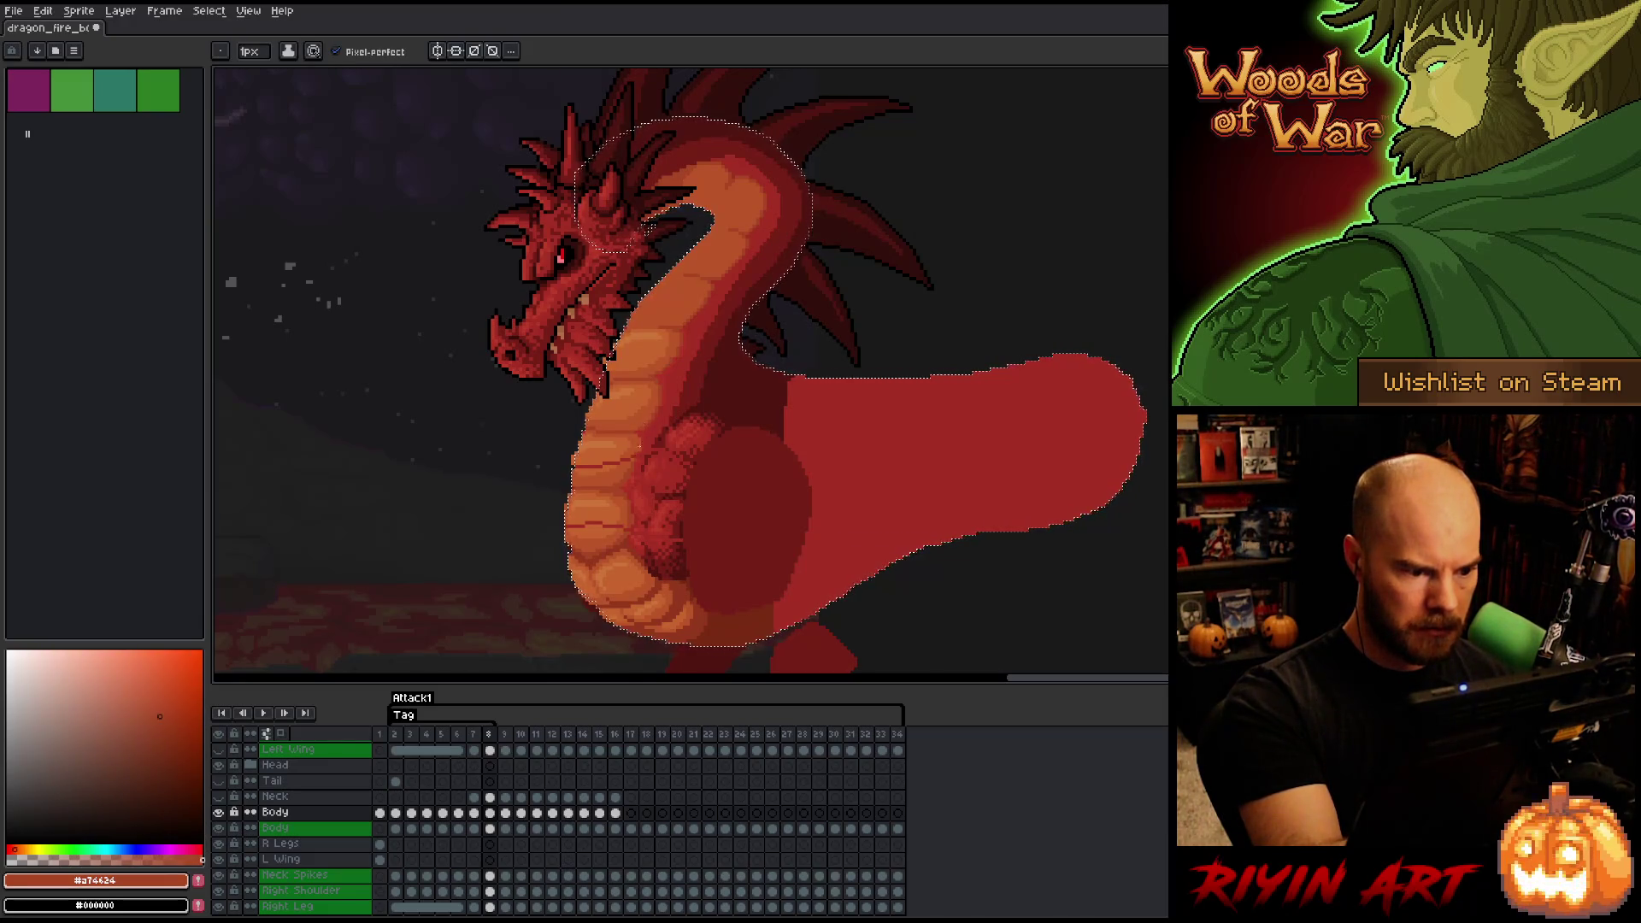
left_click(629, 459, "alt")
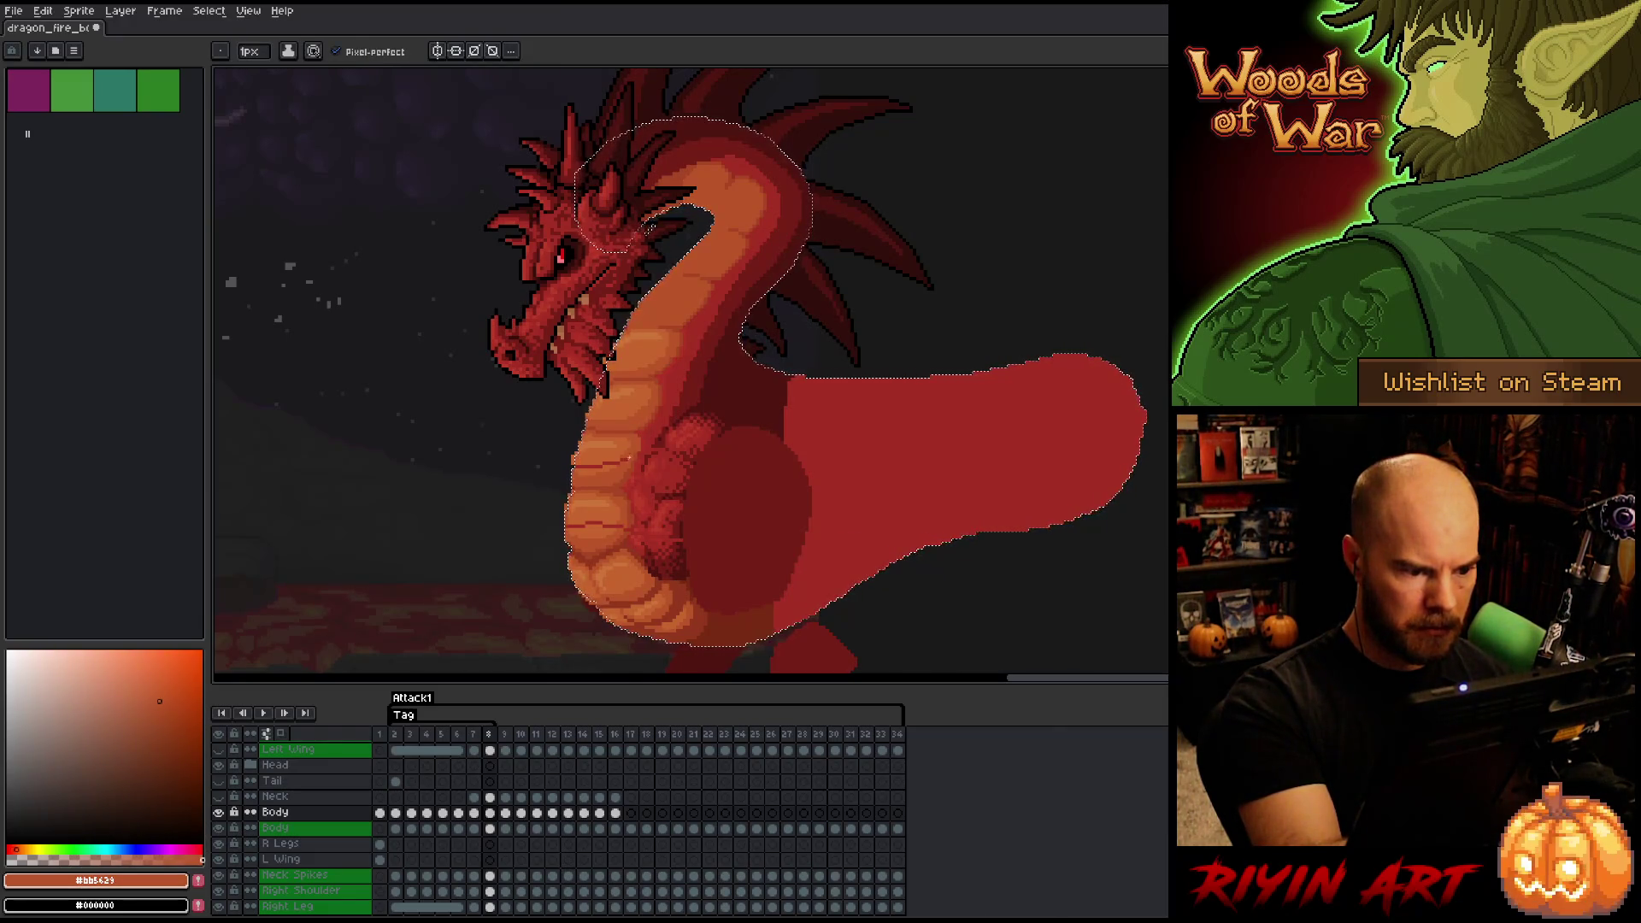
left_click(626, 444, "alt")
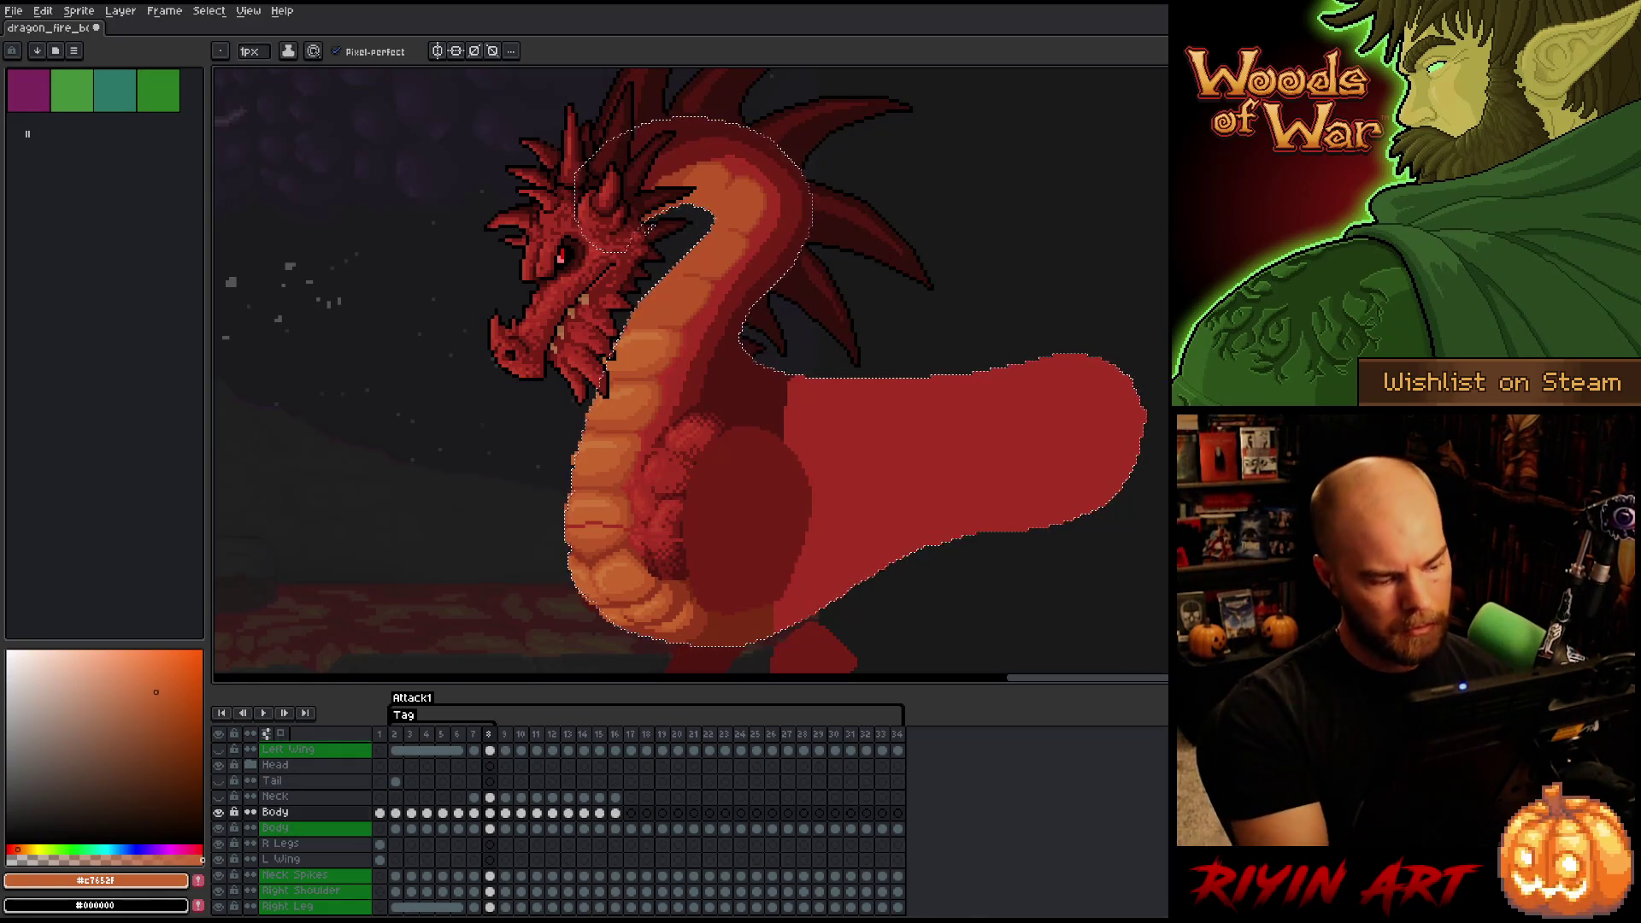
left_click(219, 812, "alt")
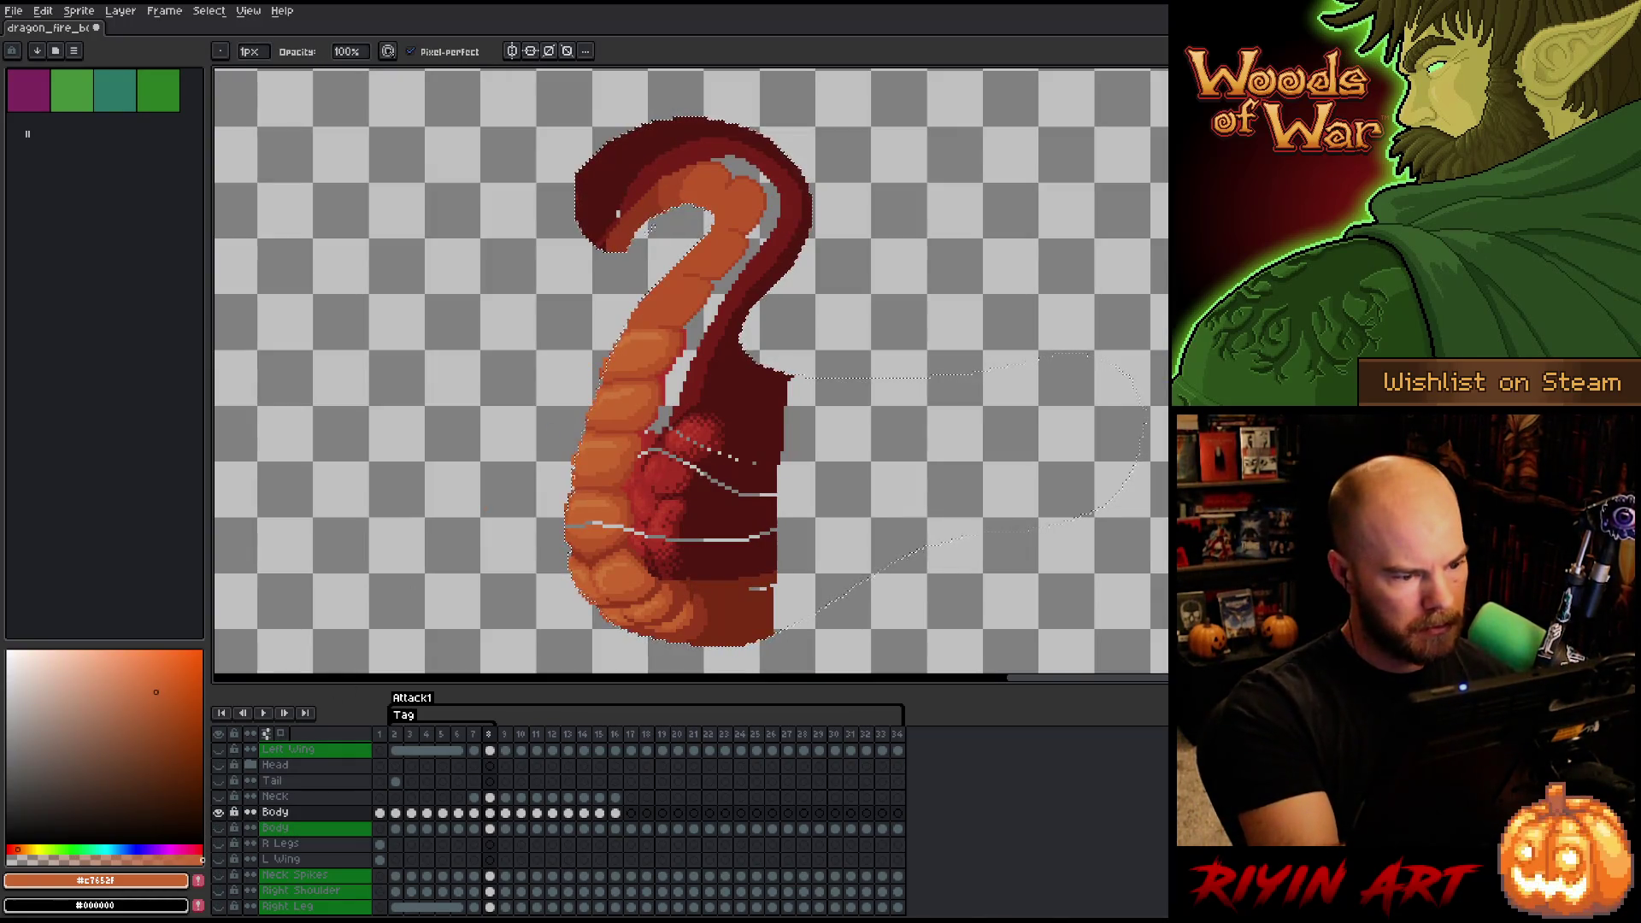
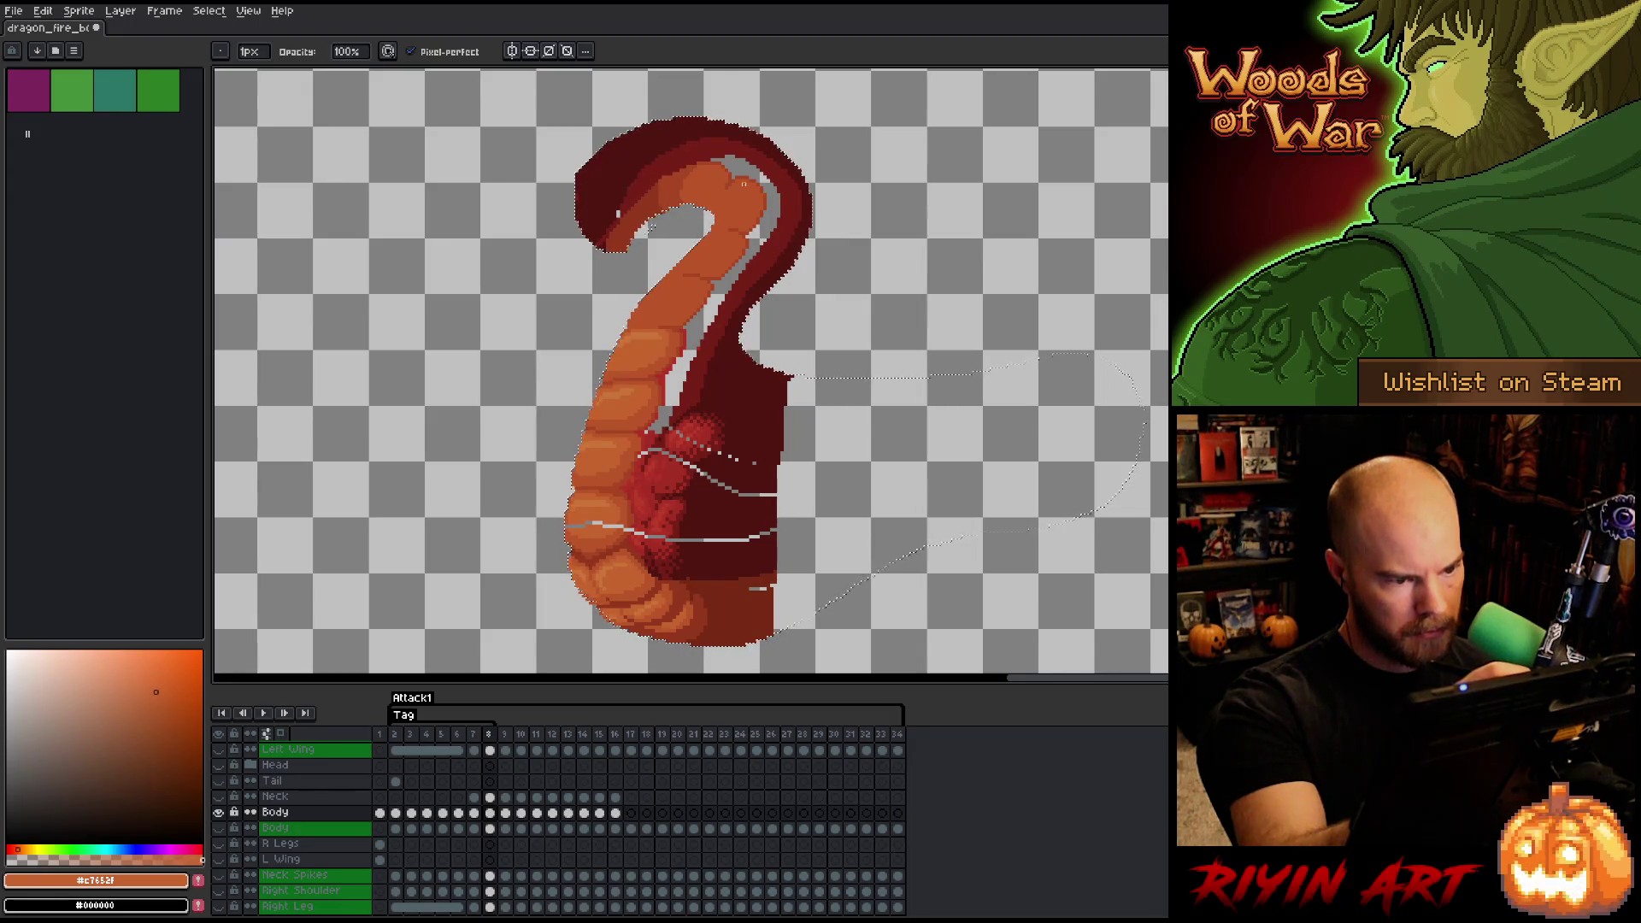
- Show all the dragon's layers again and clear the selection around the neck and body
left_click(219, 813, "alt")
key("e")
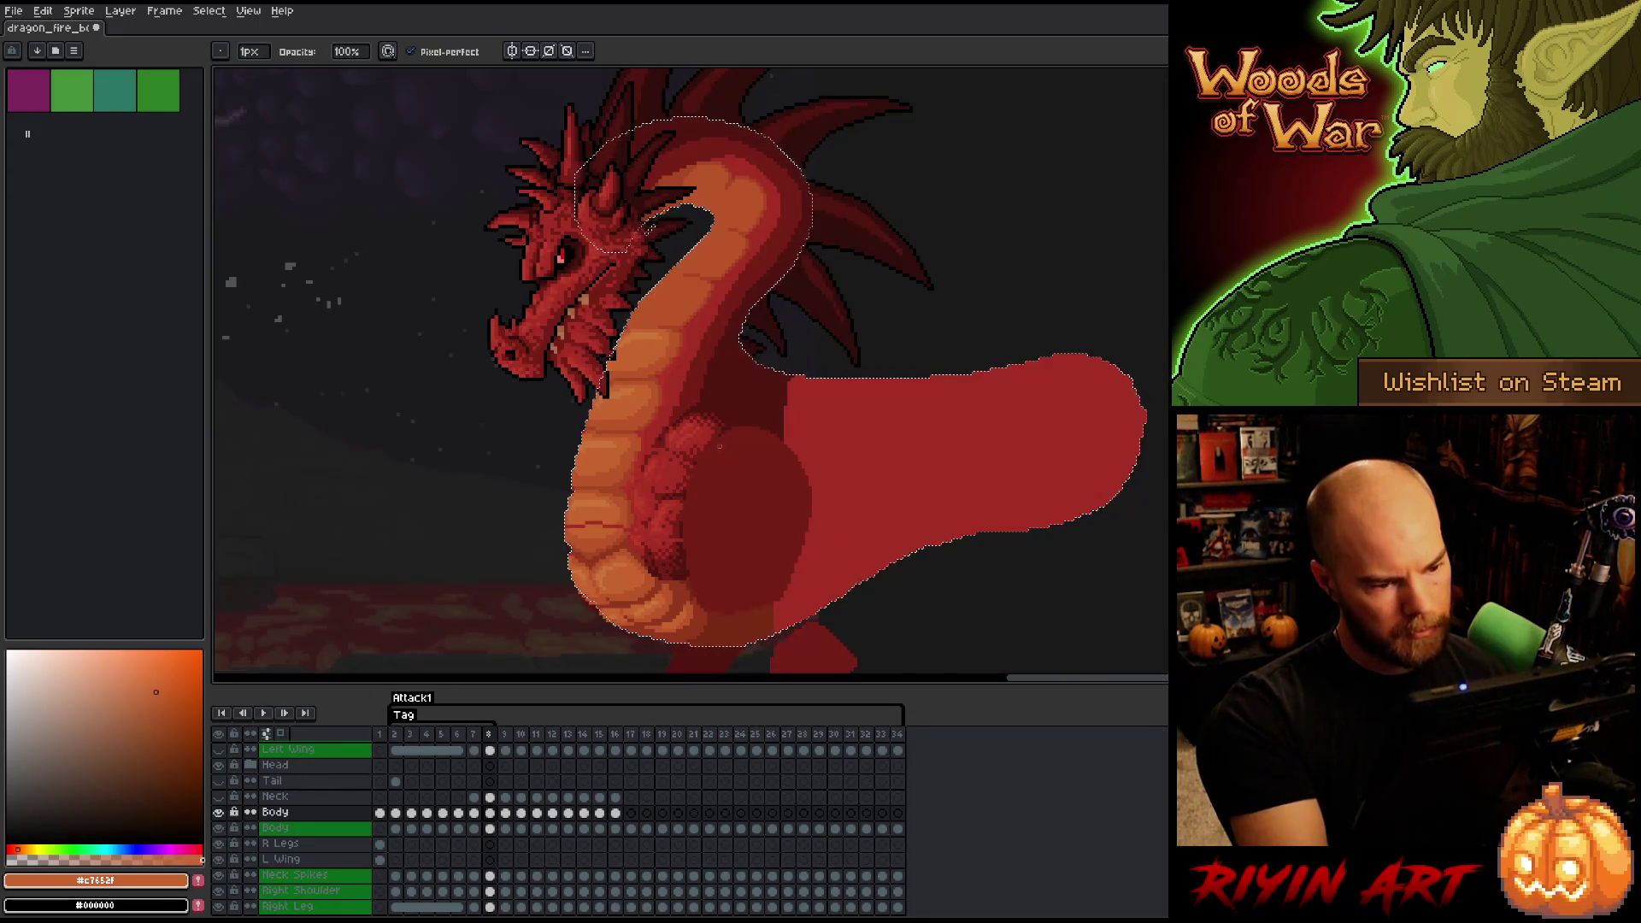
left_click(633, 526, "alt")
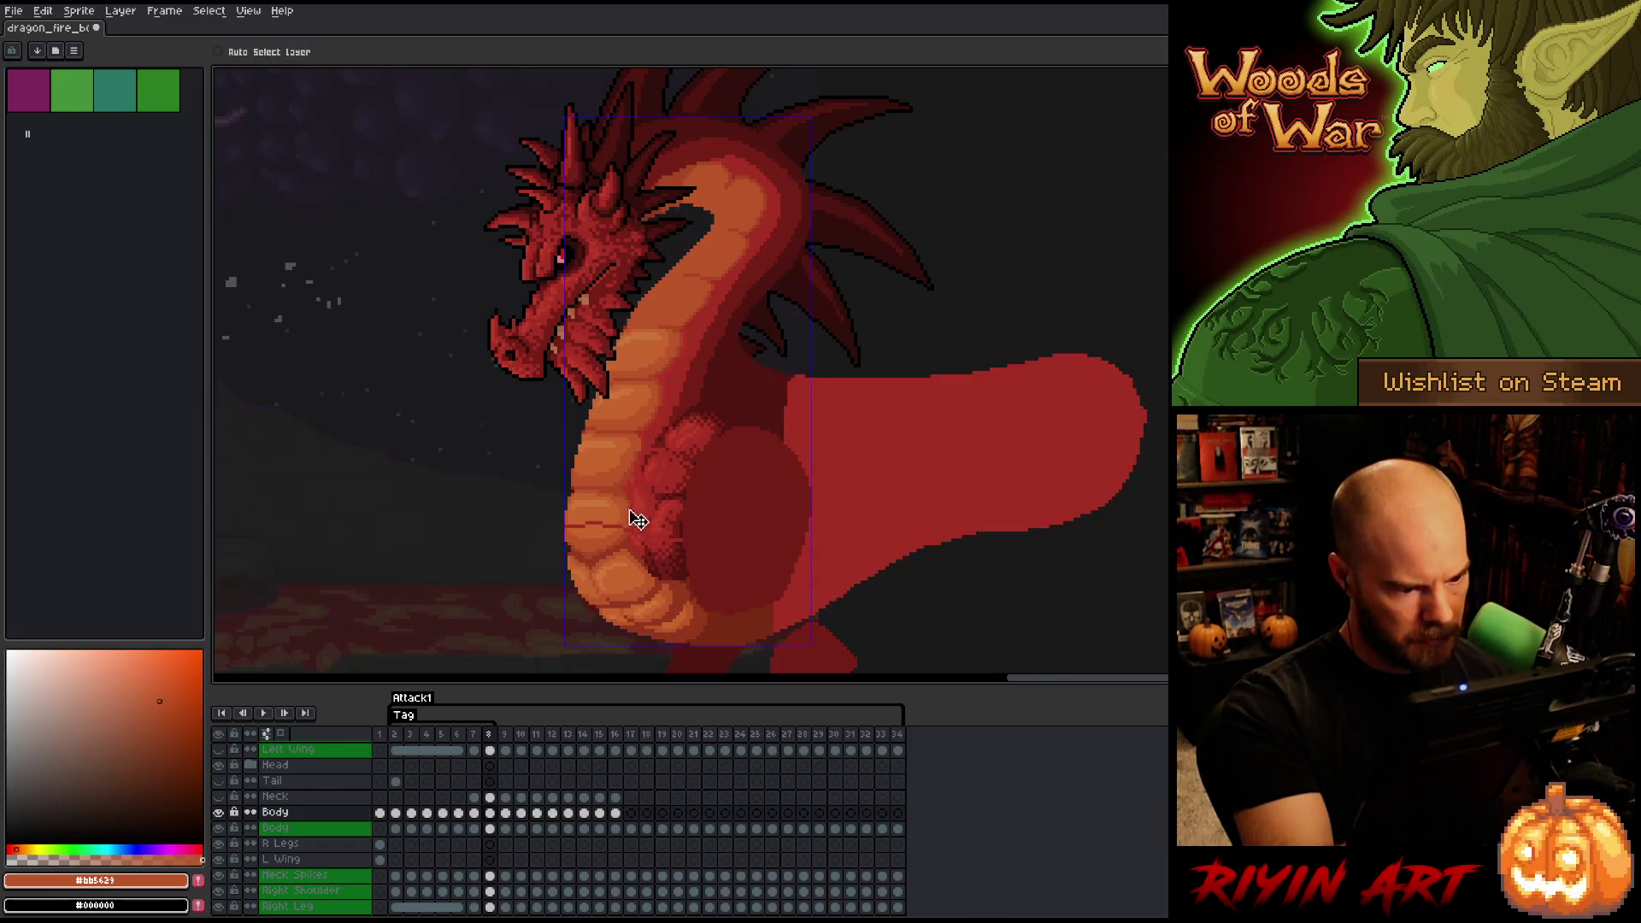
key("ctrl+d")
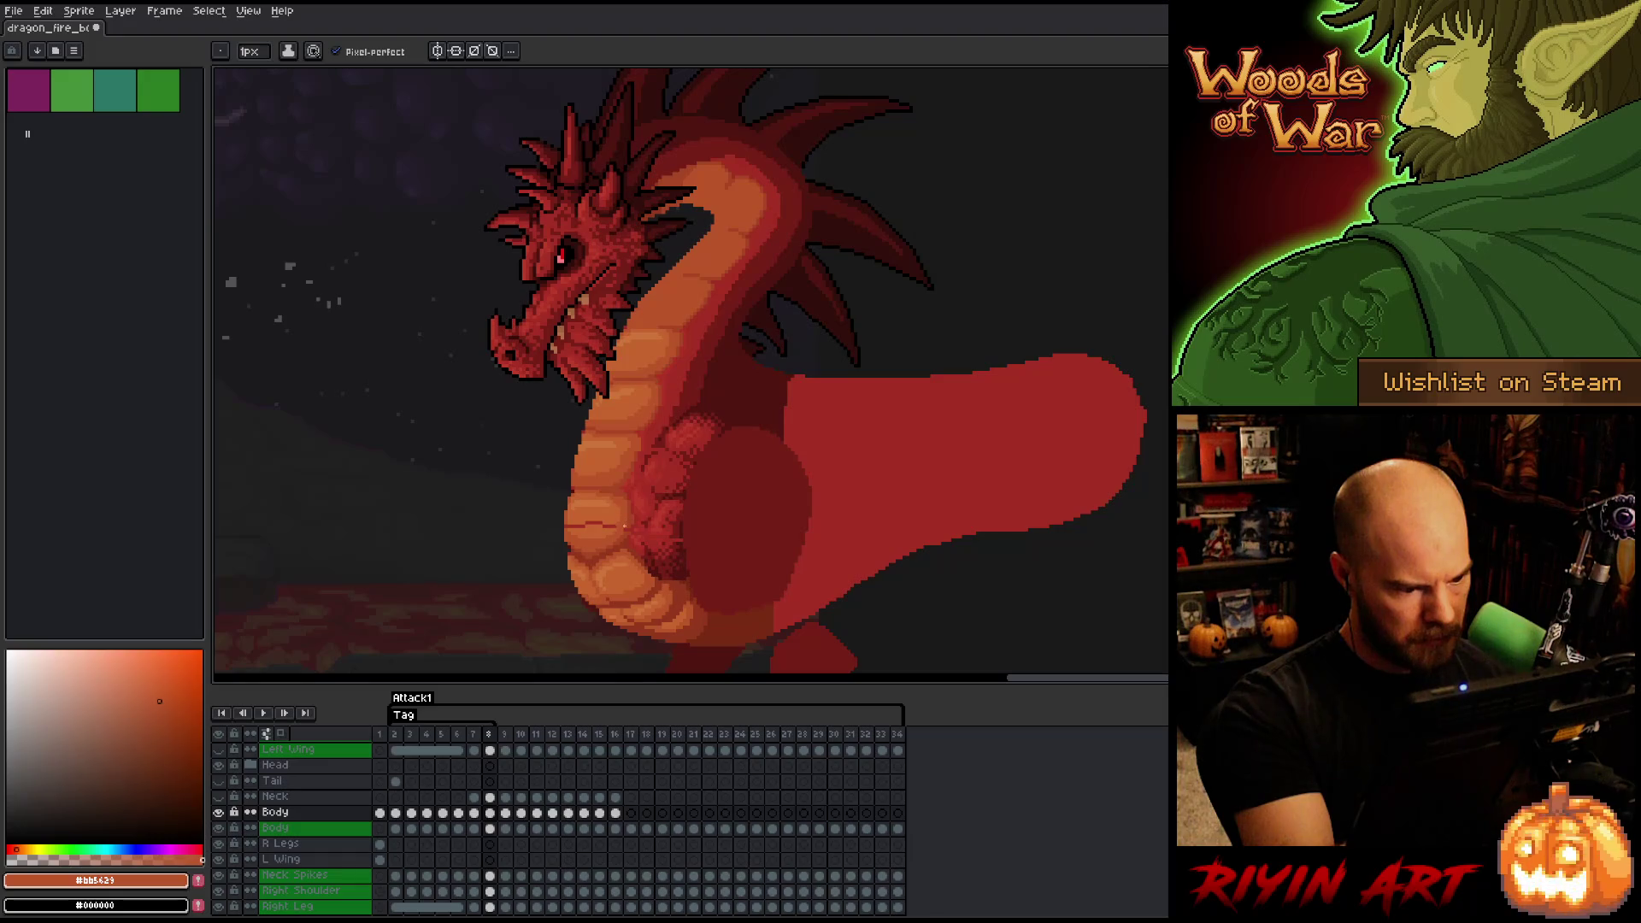
- Sample the belly orange and bucket-fill two belly segments, then pick the dark red
left_click(629, 505, "alt")
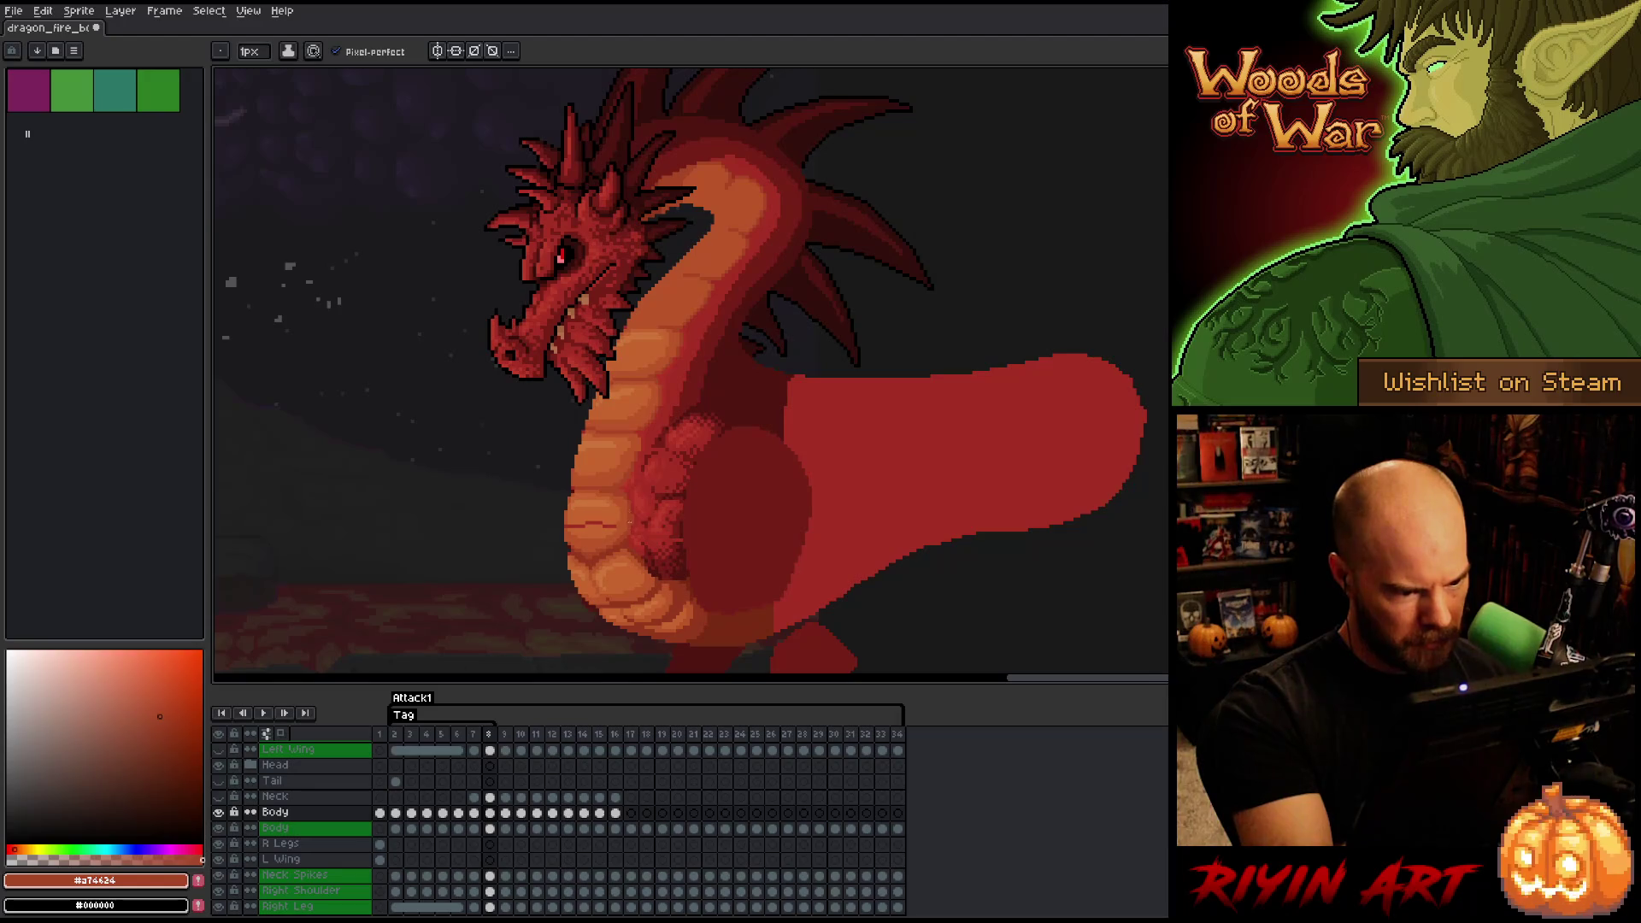
left_click(608, 522, "alt")
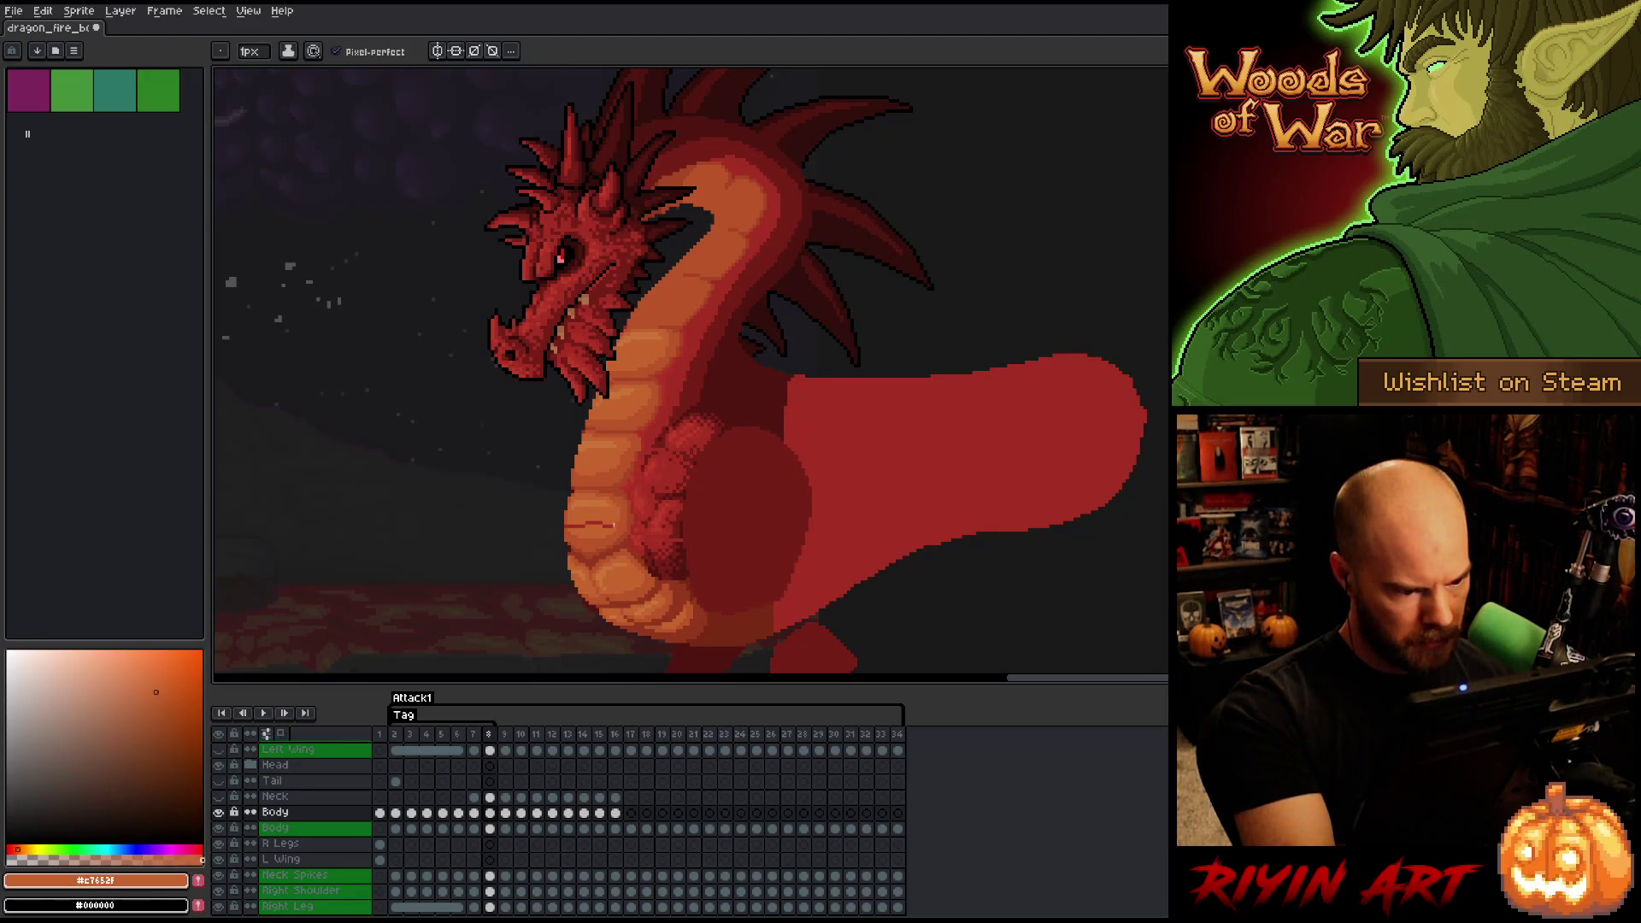
key("g")
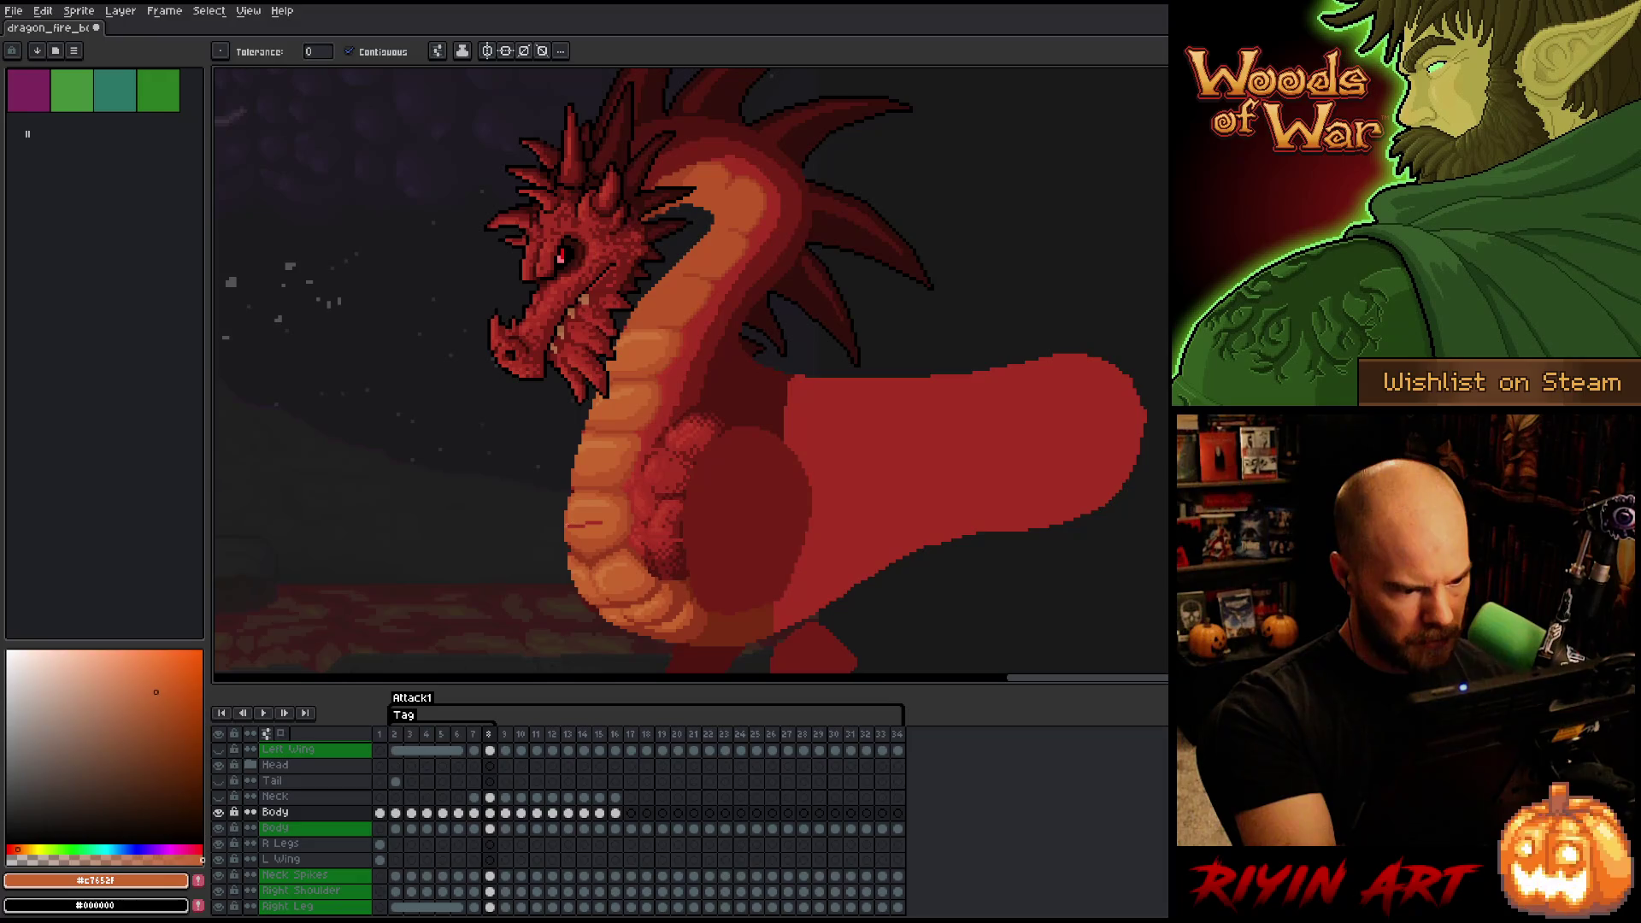
left_click(577, 523, "alt")
left_click(586, 523, "alt")
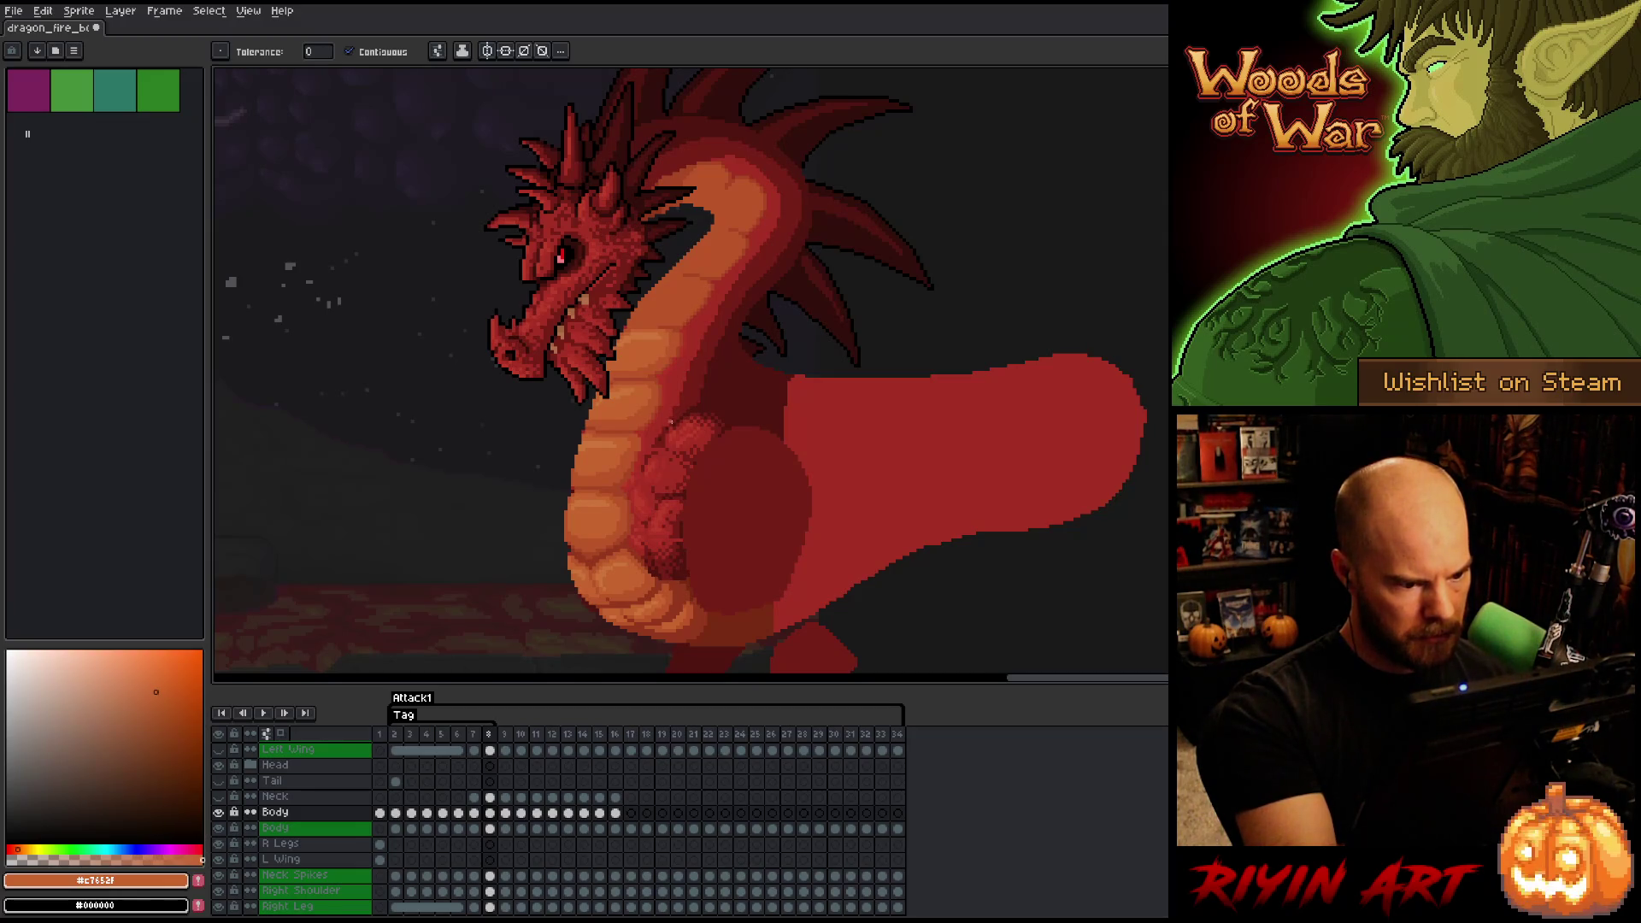
key("b")
left_click(660, 450, "alt")
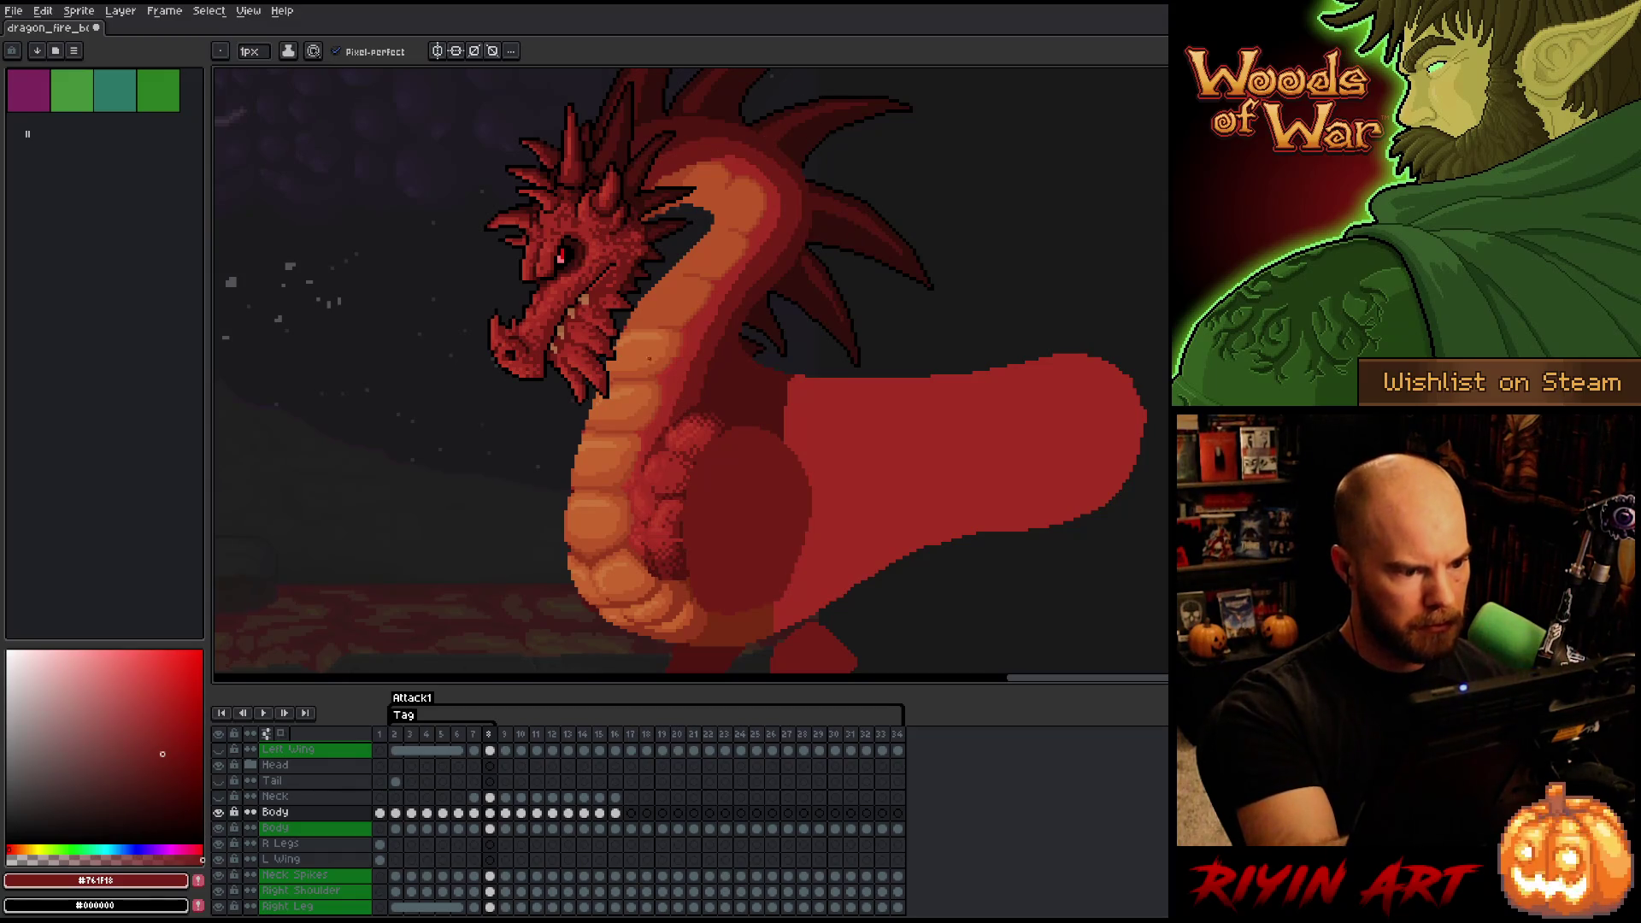
left_click(649, 342, "alt")
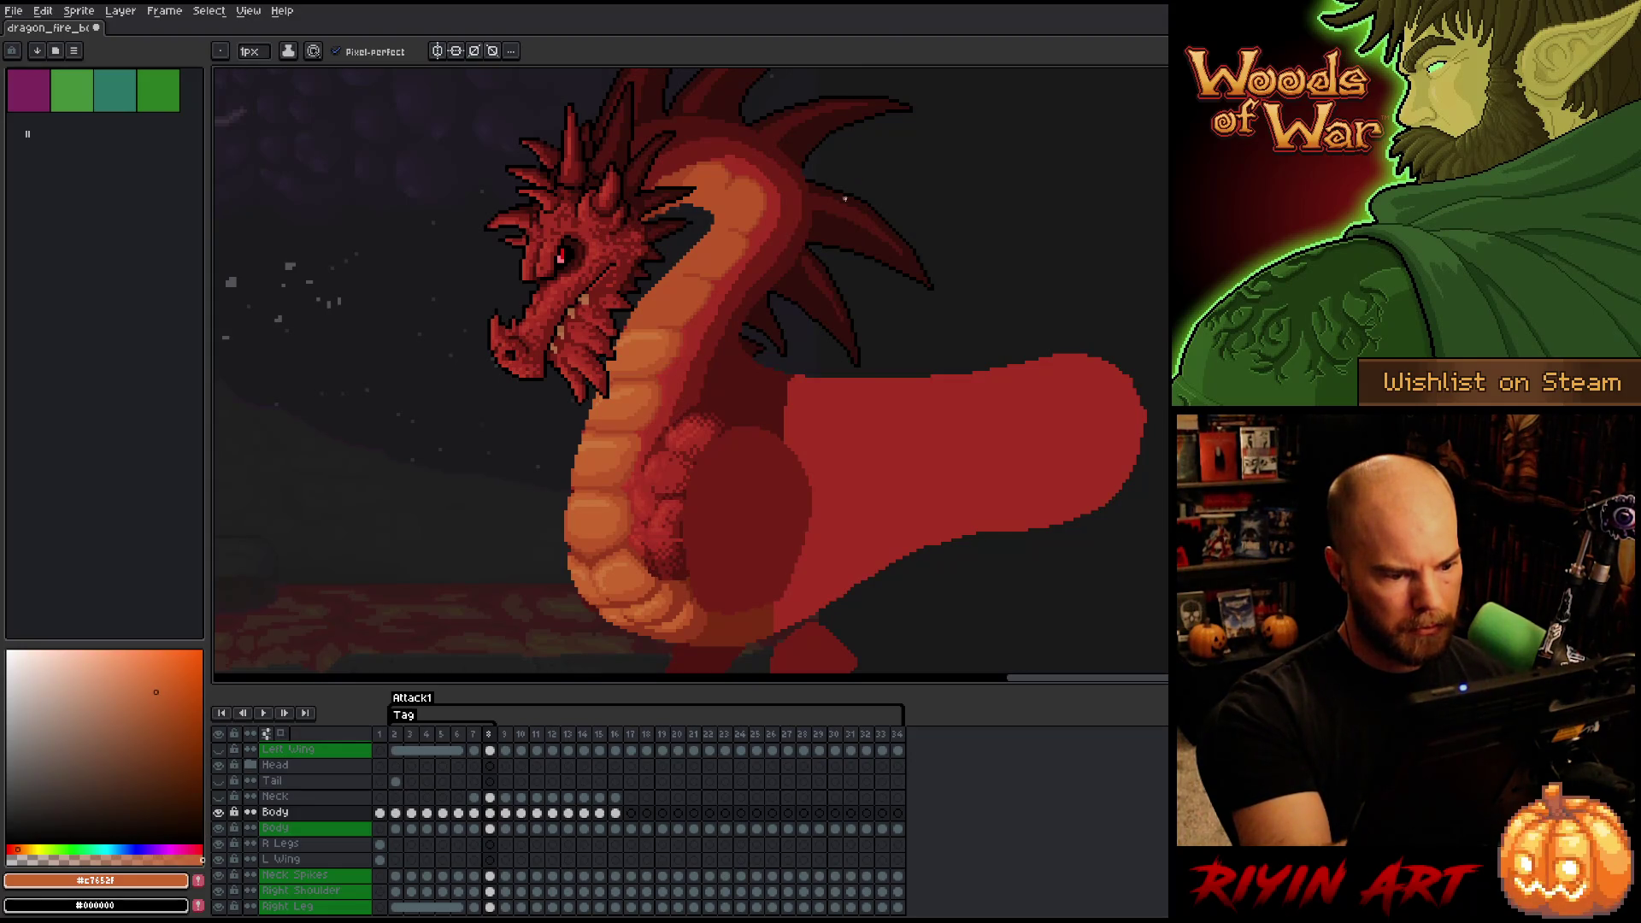
left_click(678, 531, "alt")
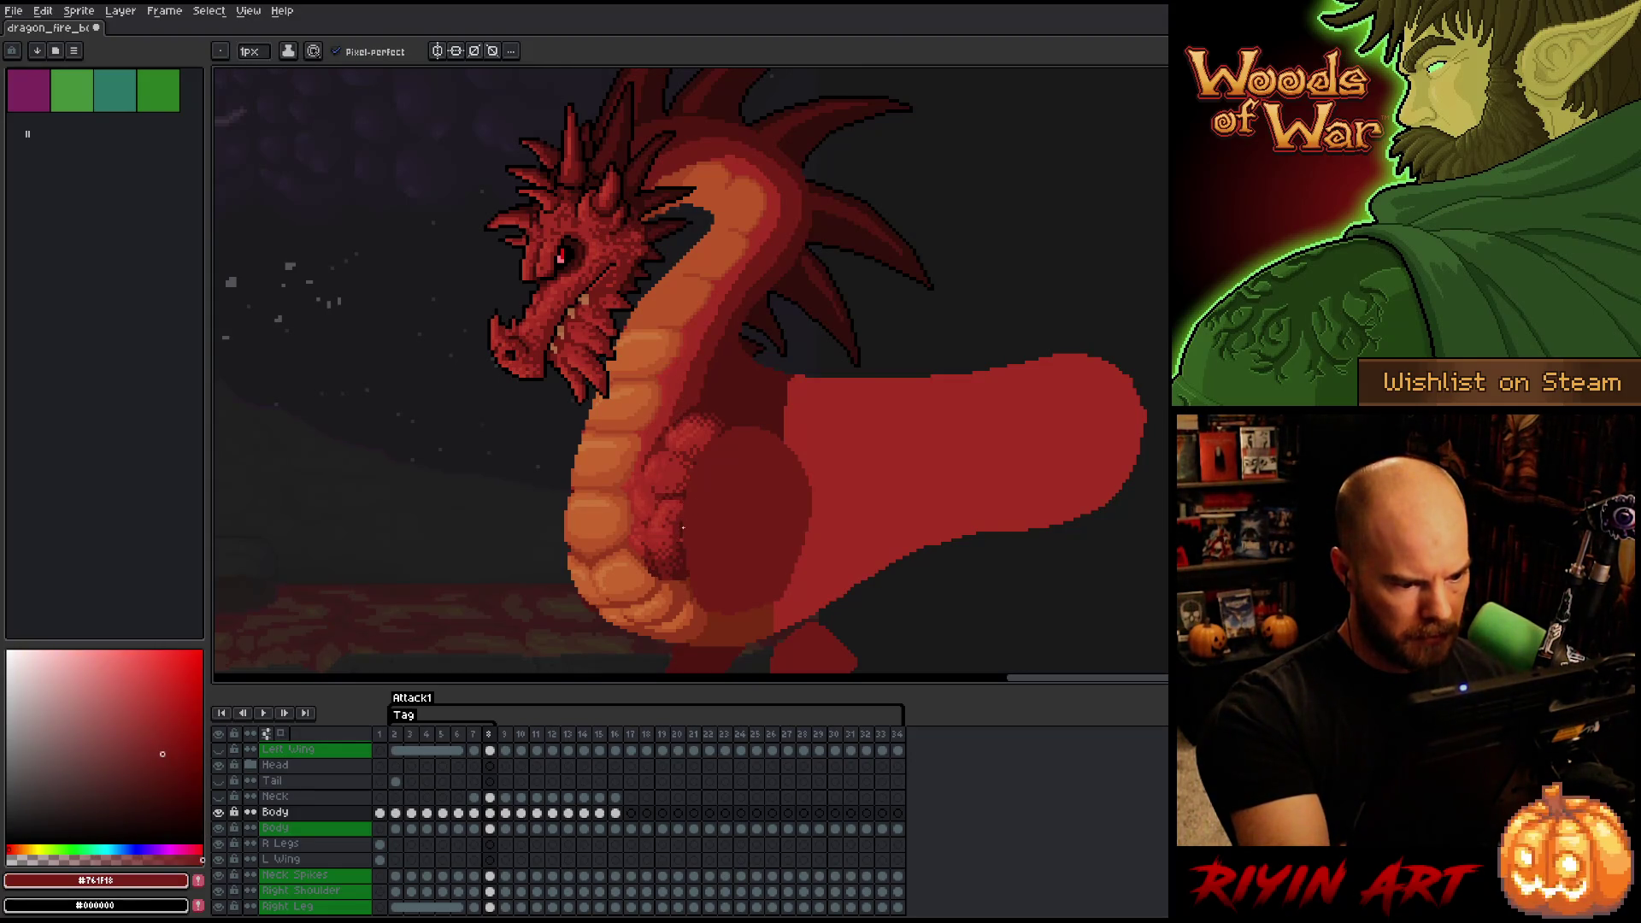
left_click(681, 535, "alt")
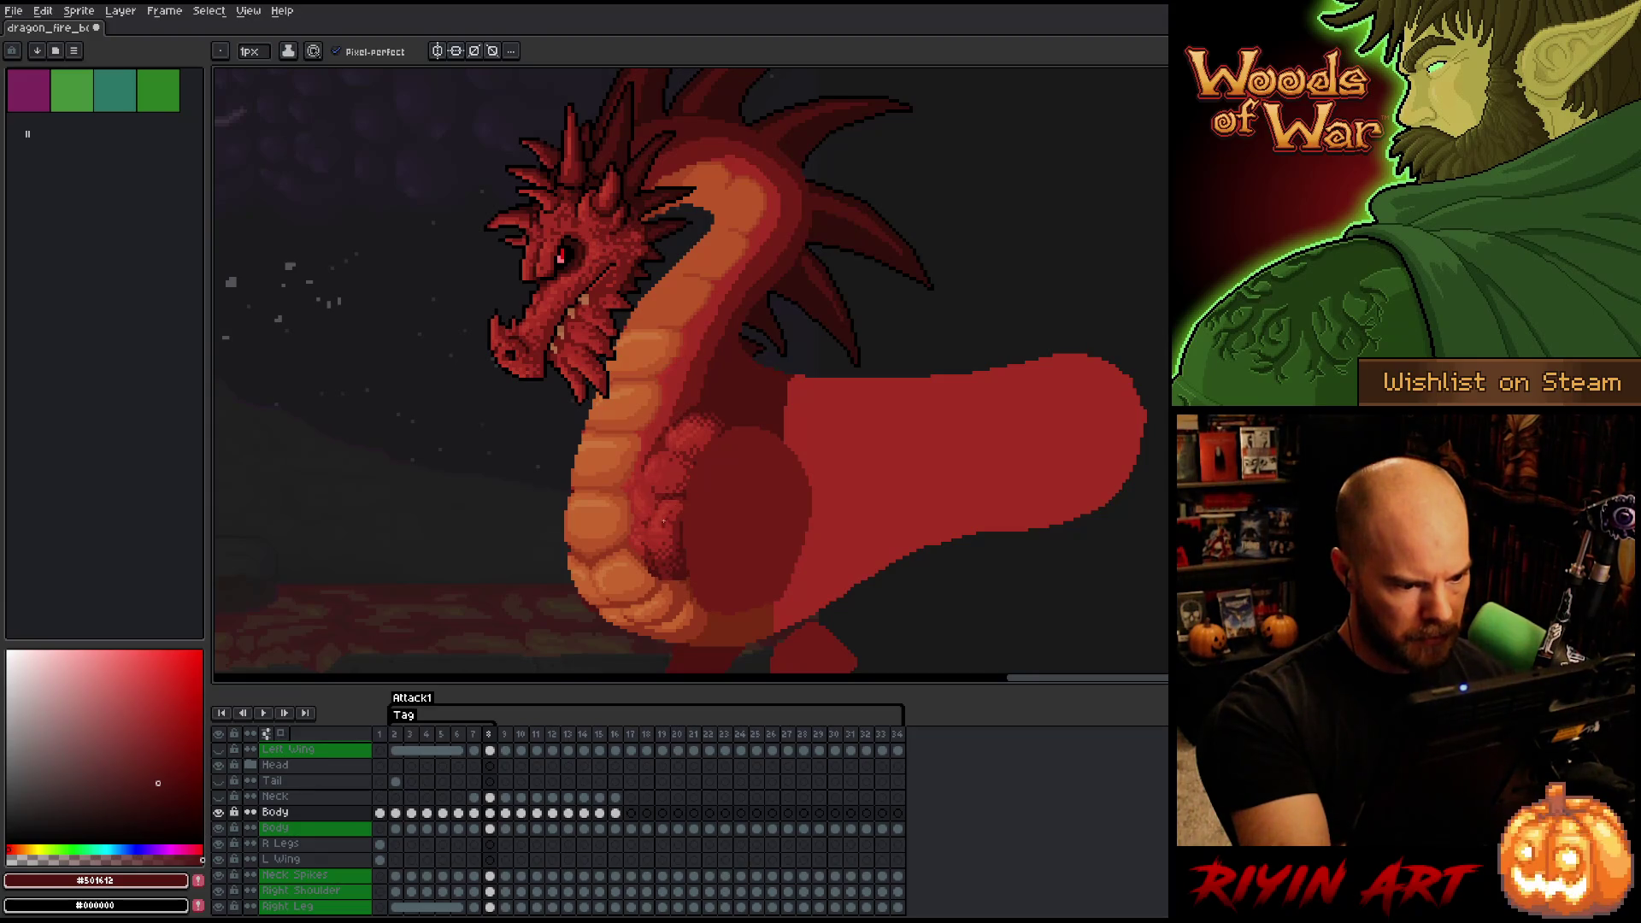
left_click(684, 396, "alt")
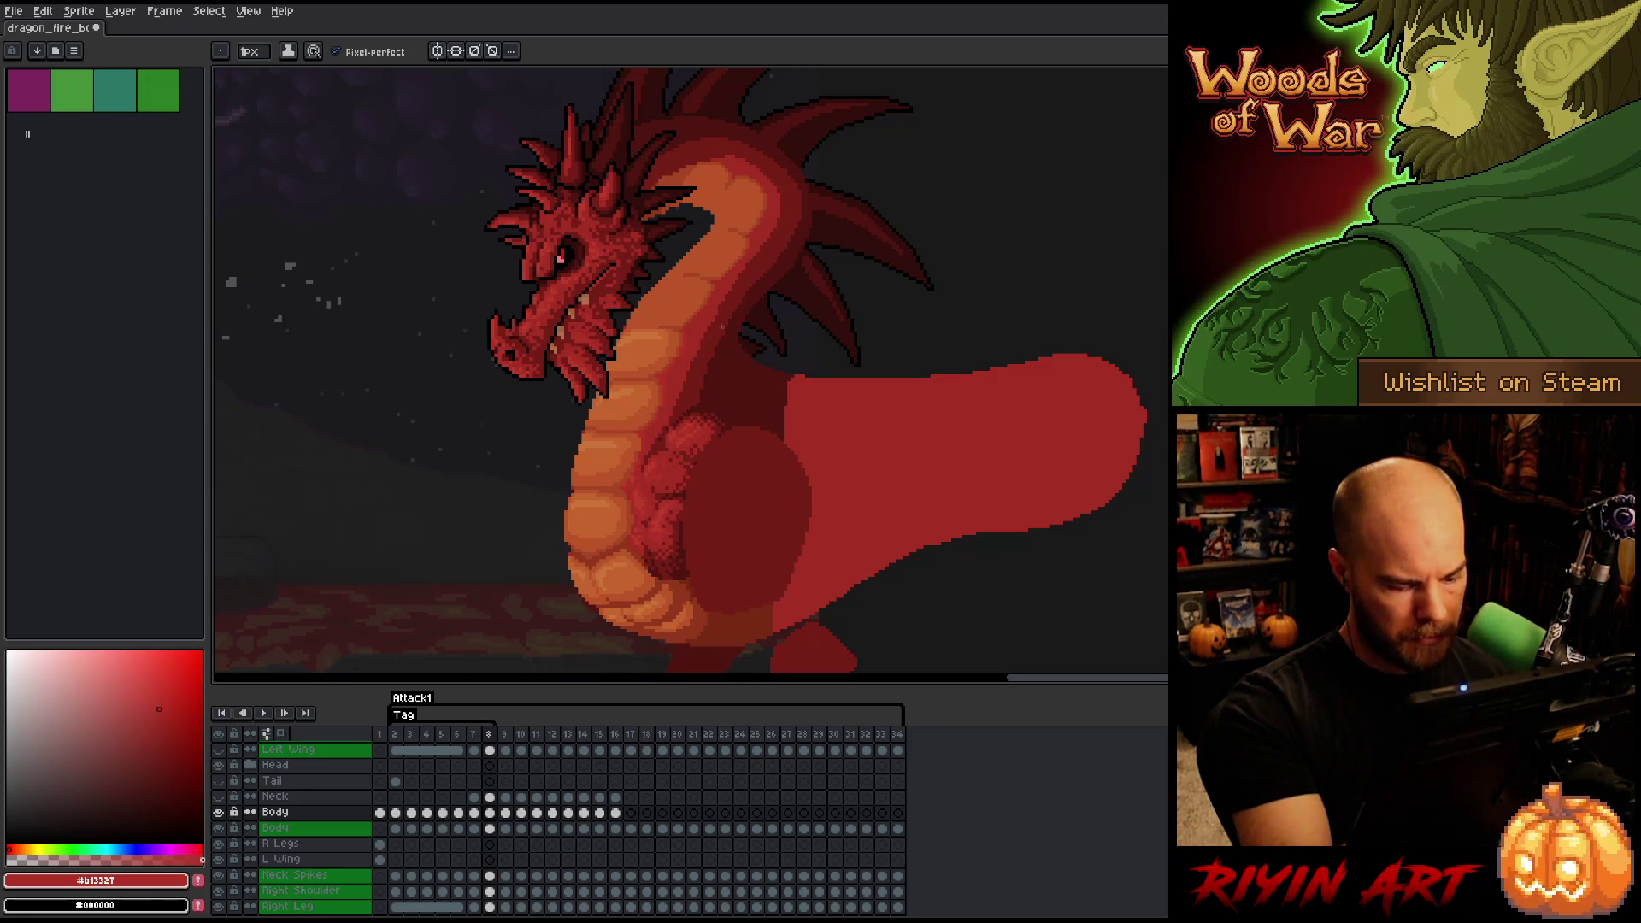
key("F3")
key("F3")
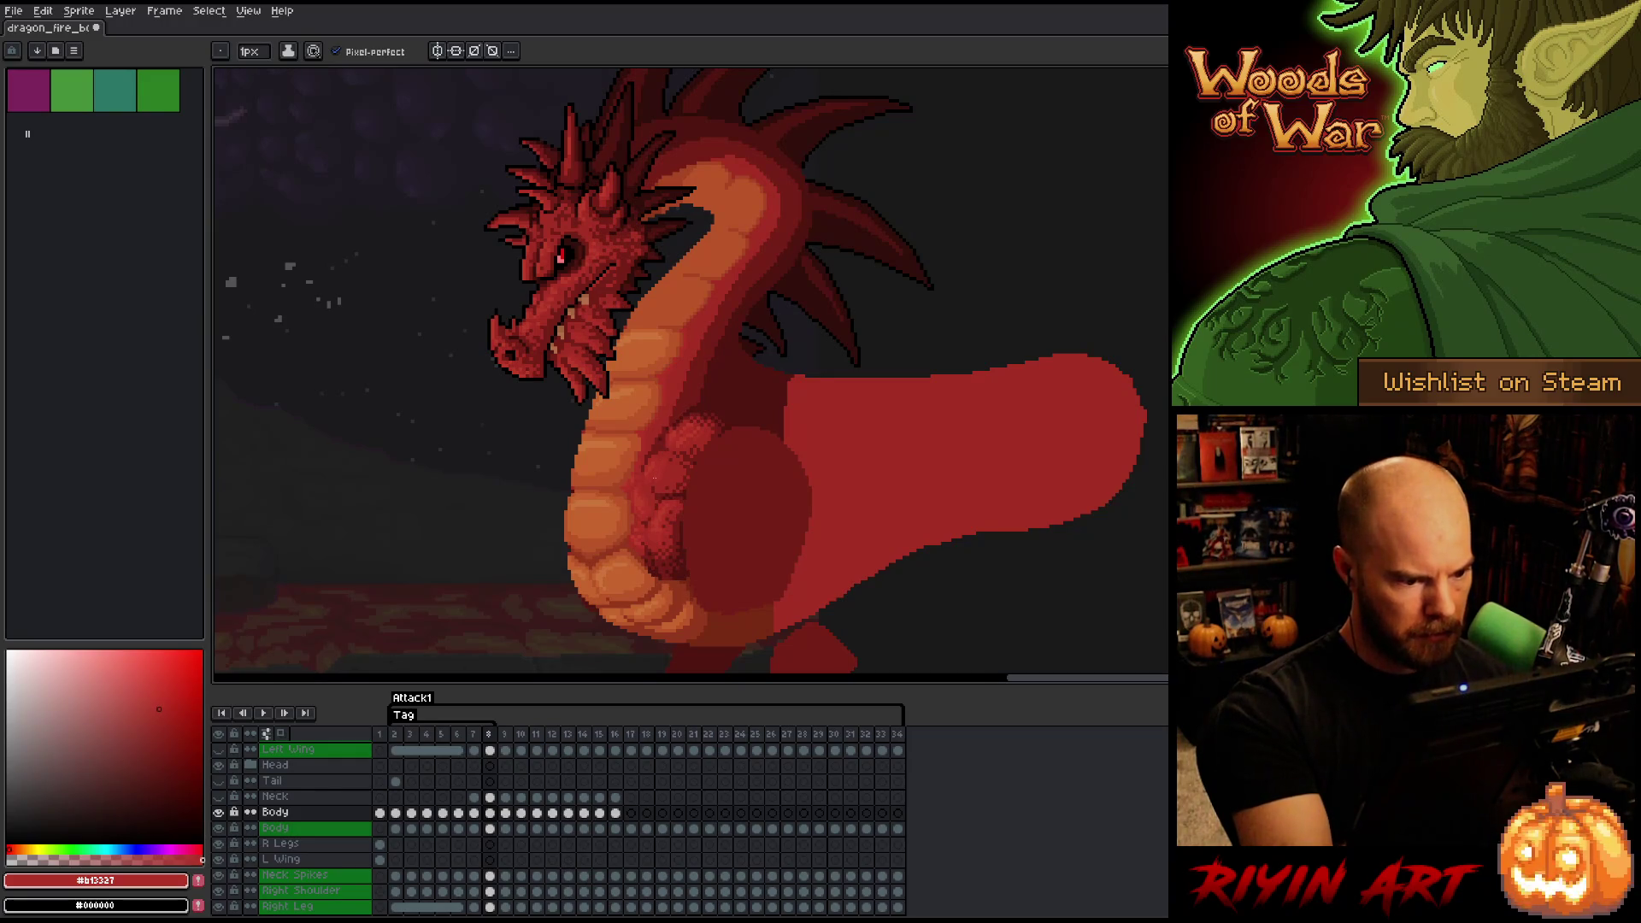
left_click(660, 479, "alt")
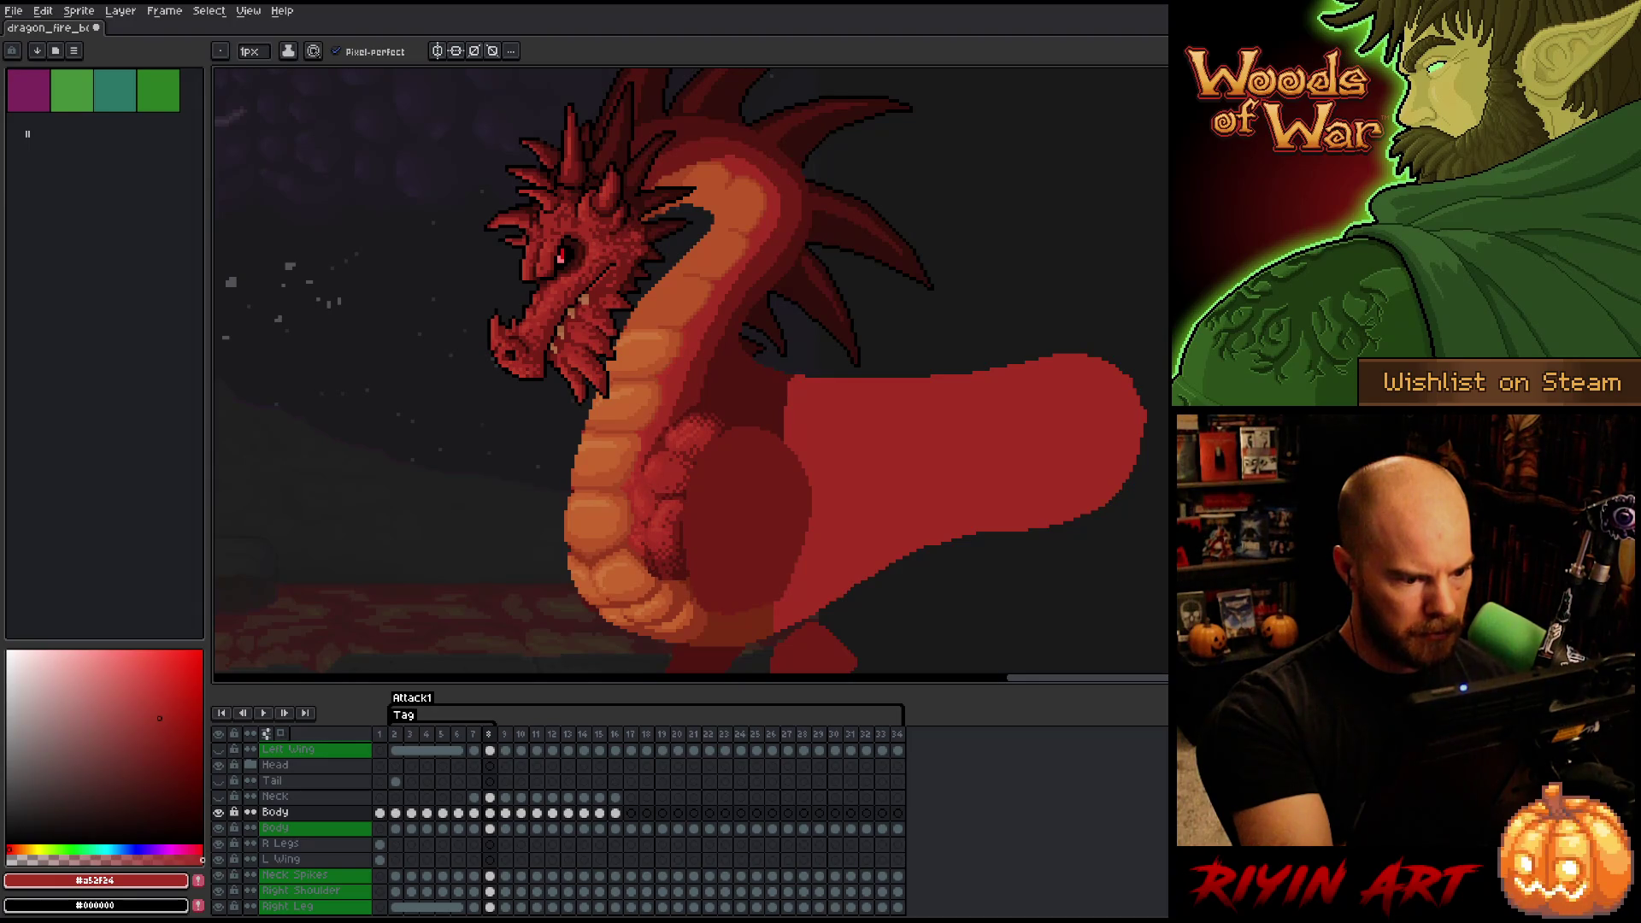
left_click(651, 484, "alt")
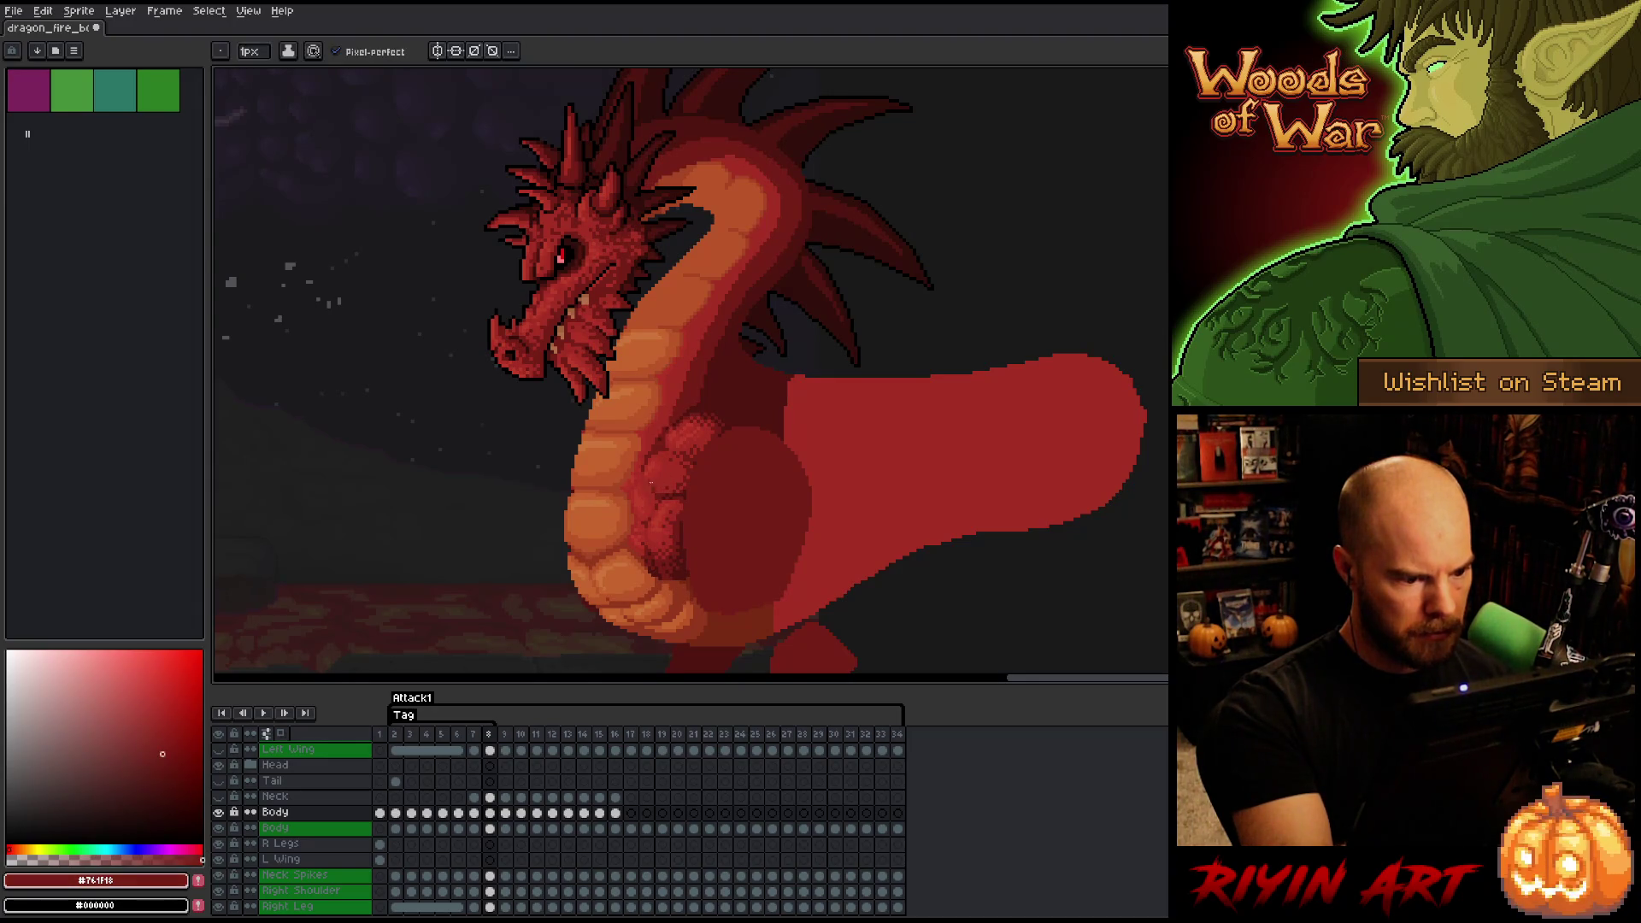
left_click(653, 488, "alt")
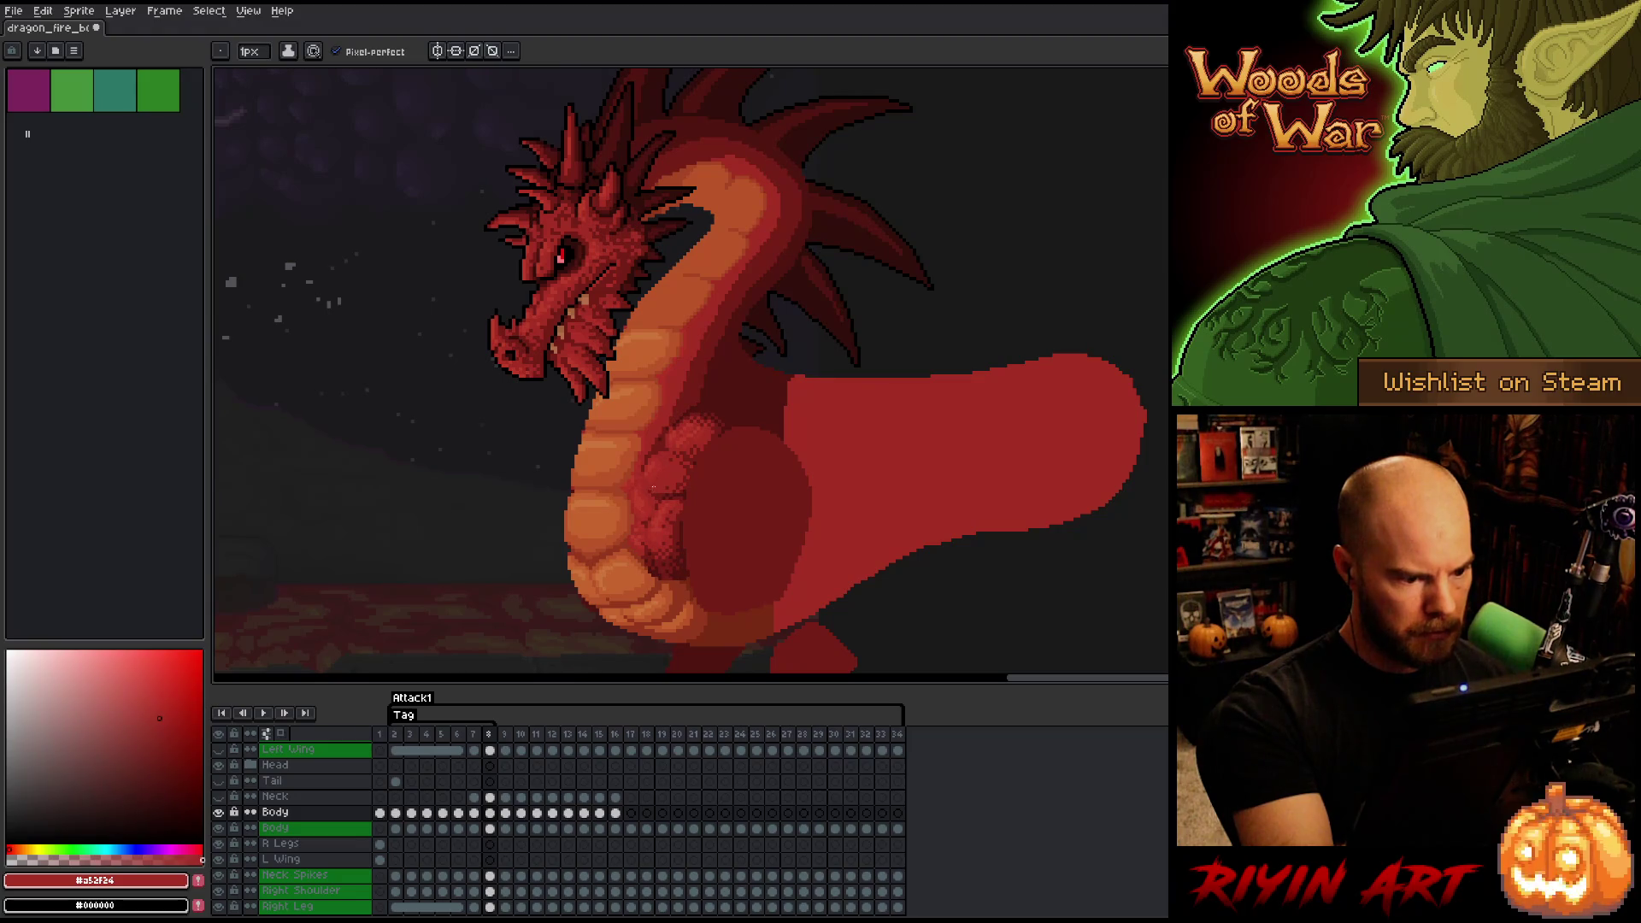
left_click(666, 462, "alt")
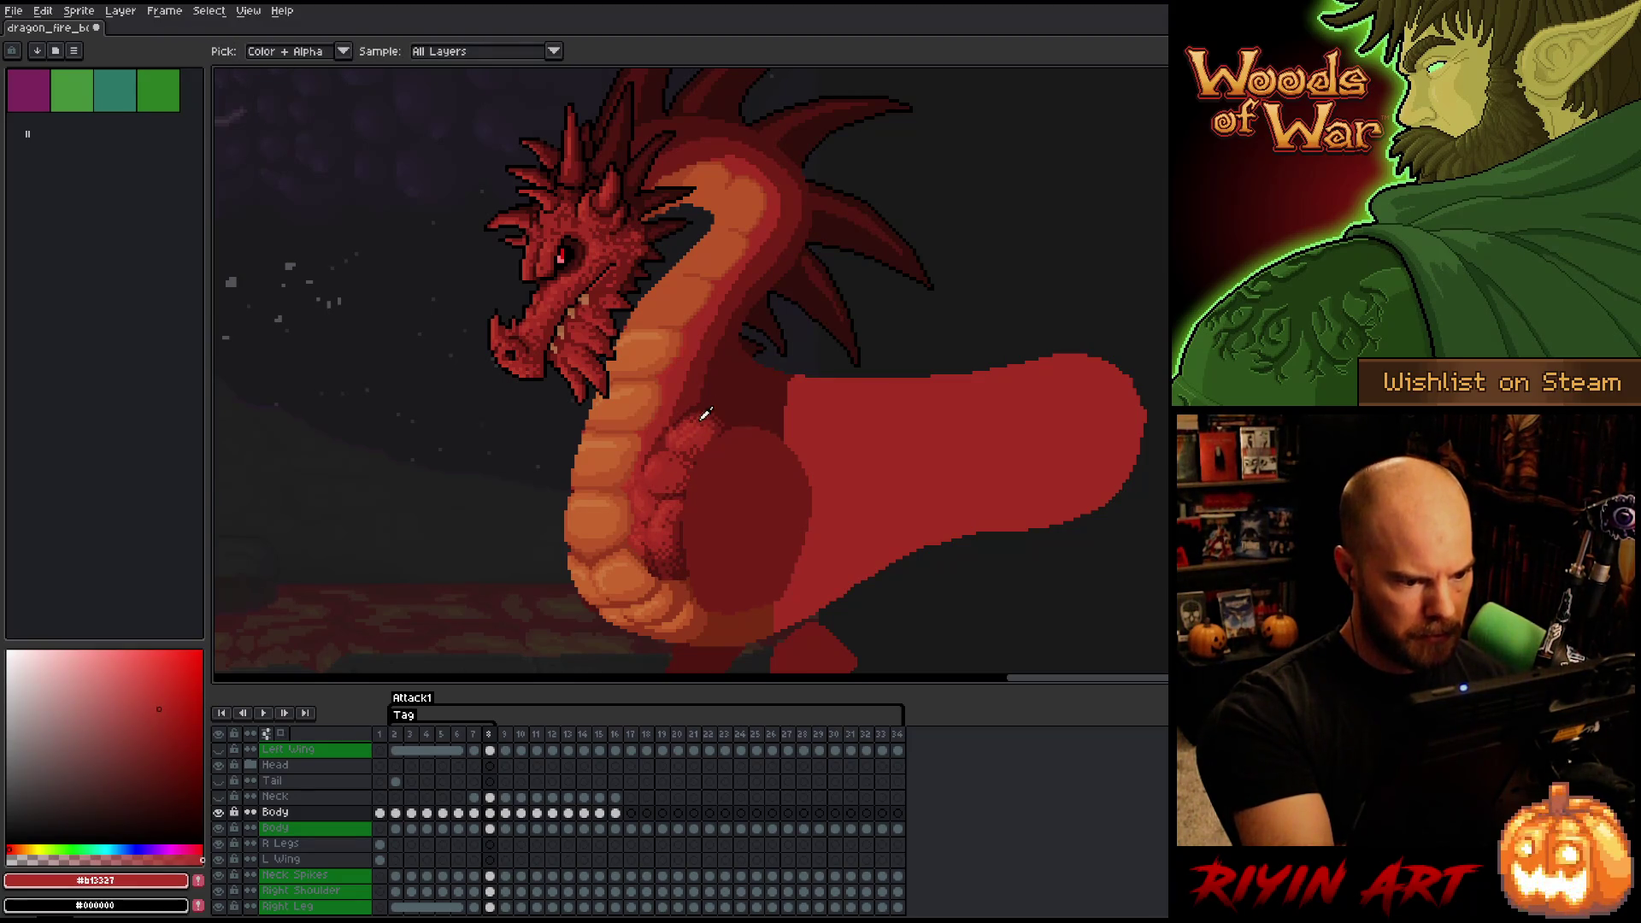
left_click(688, 436, "alt")
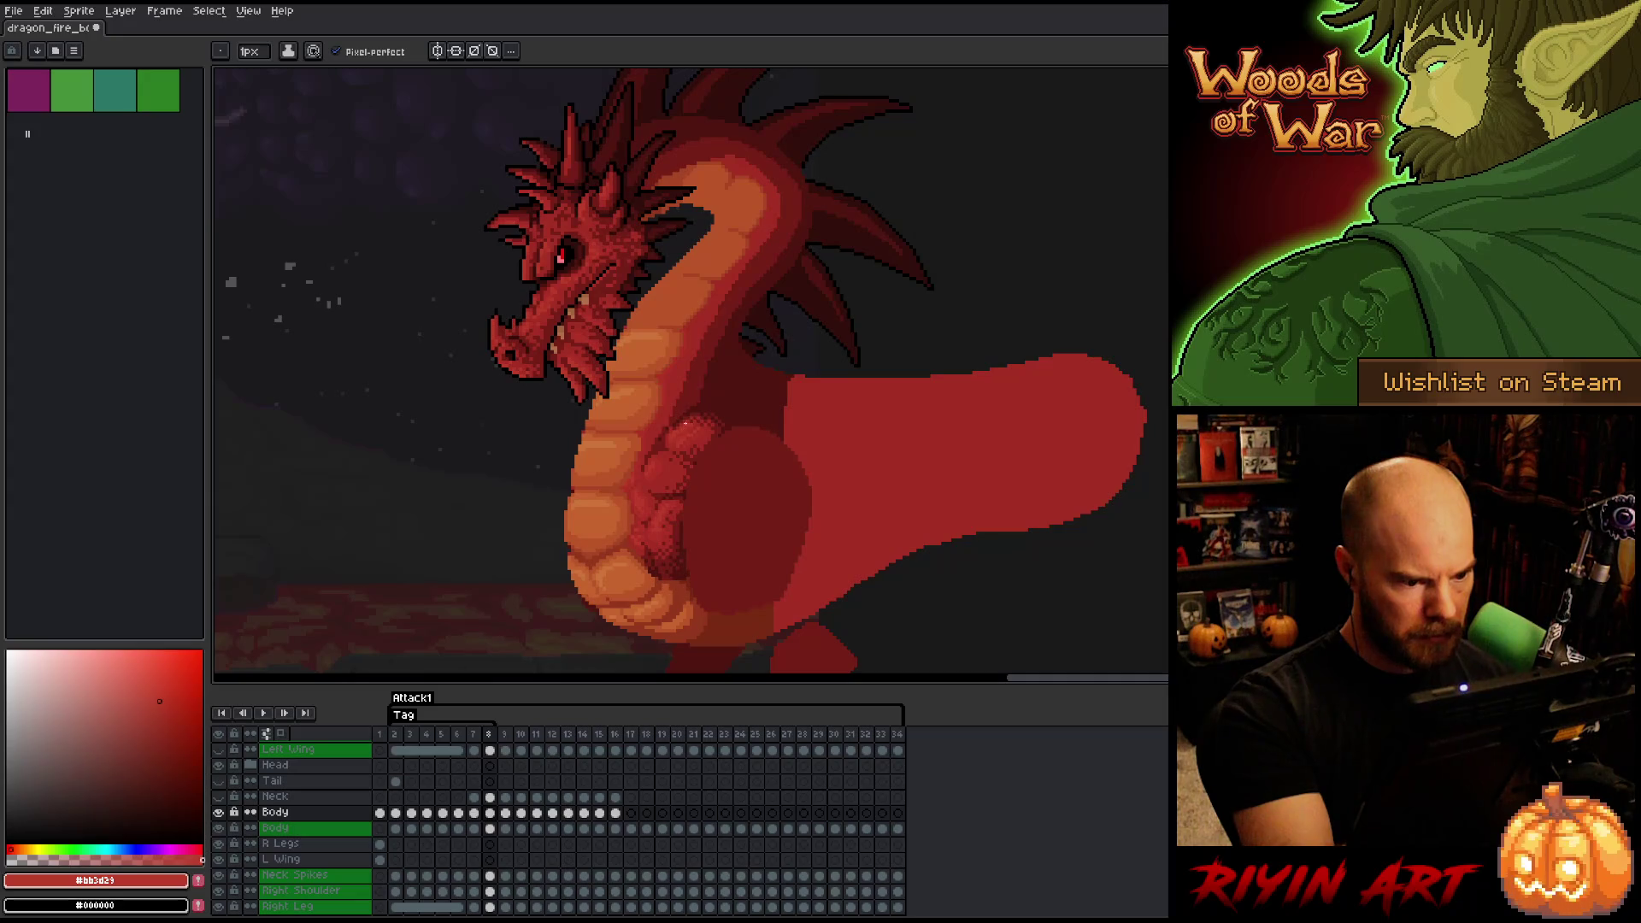
left_click(688, 434, "alt")
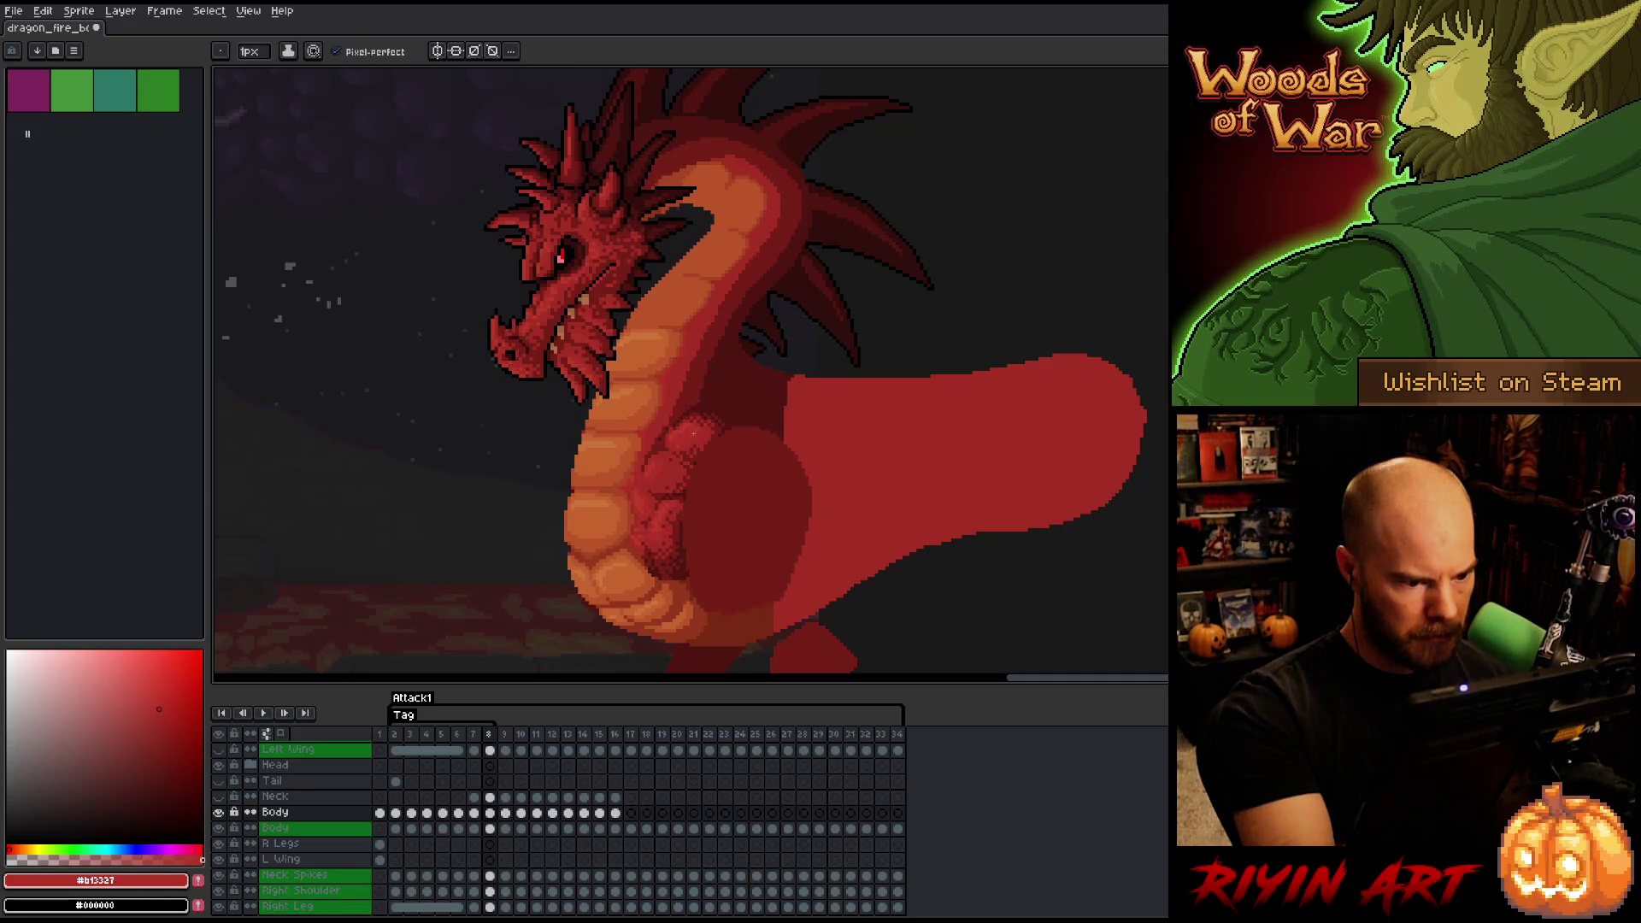
left_click(701, 432, "alt")
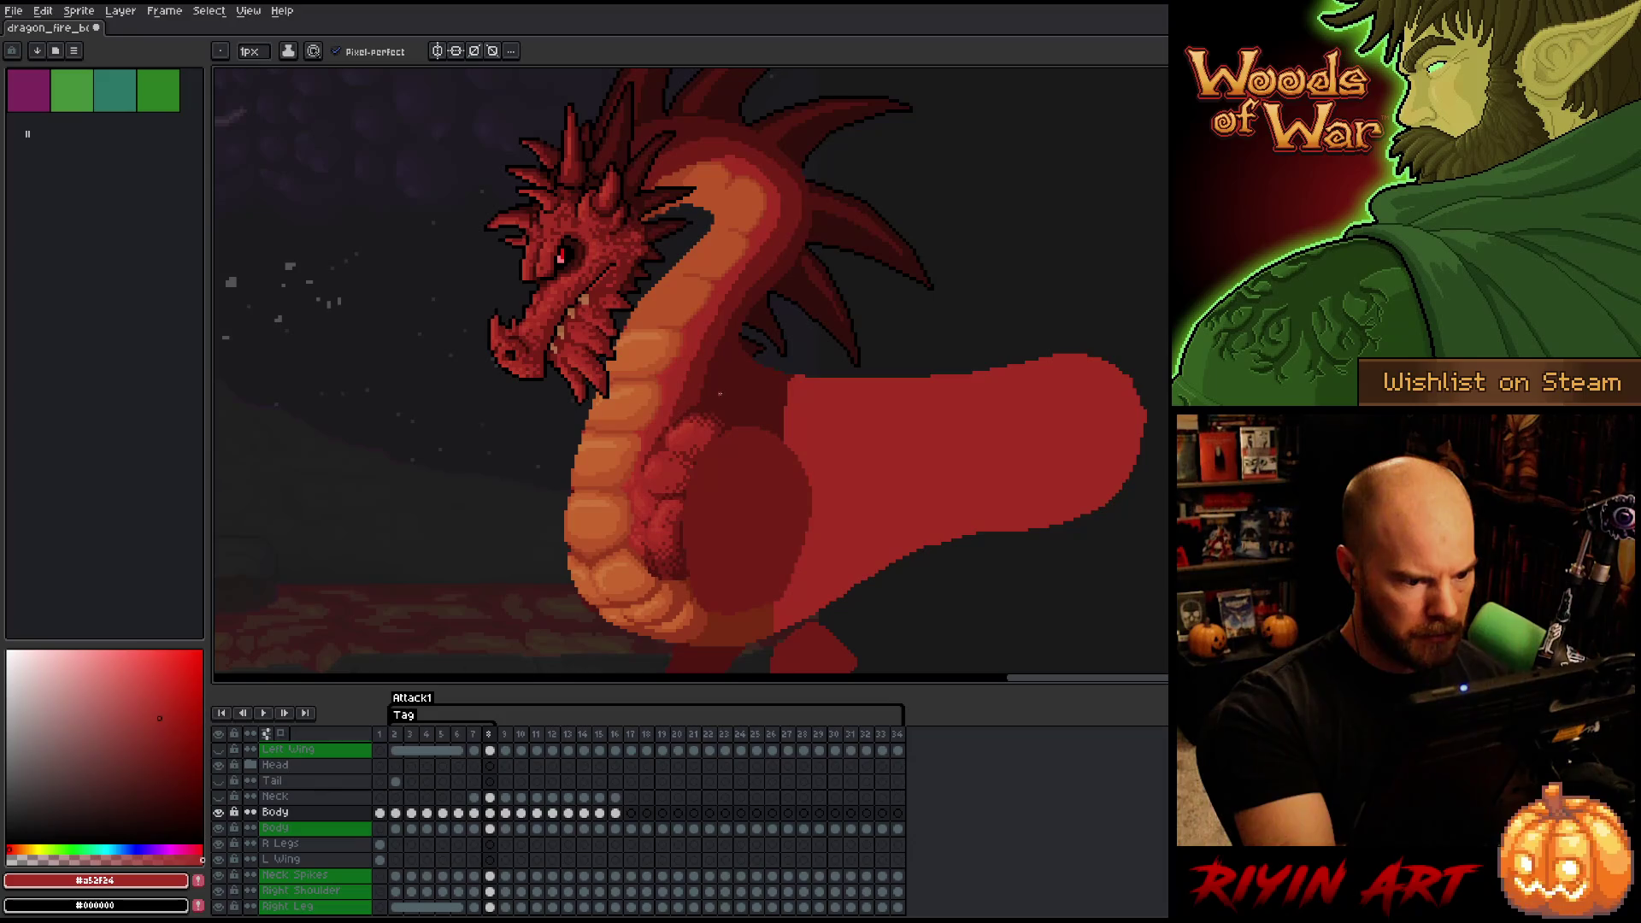
left_click(696, 421, "alt")
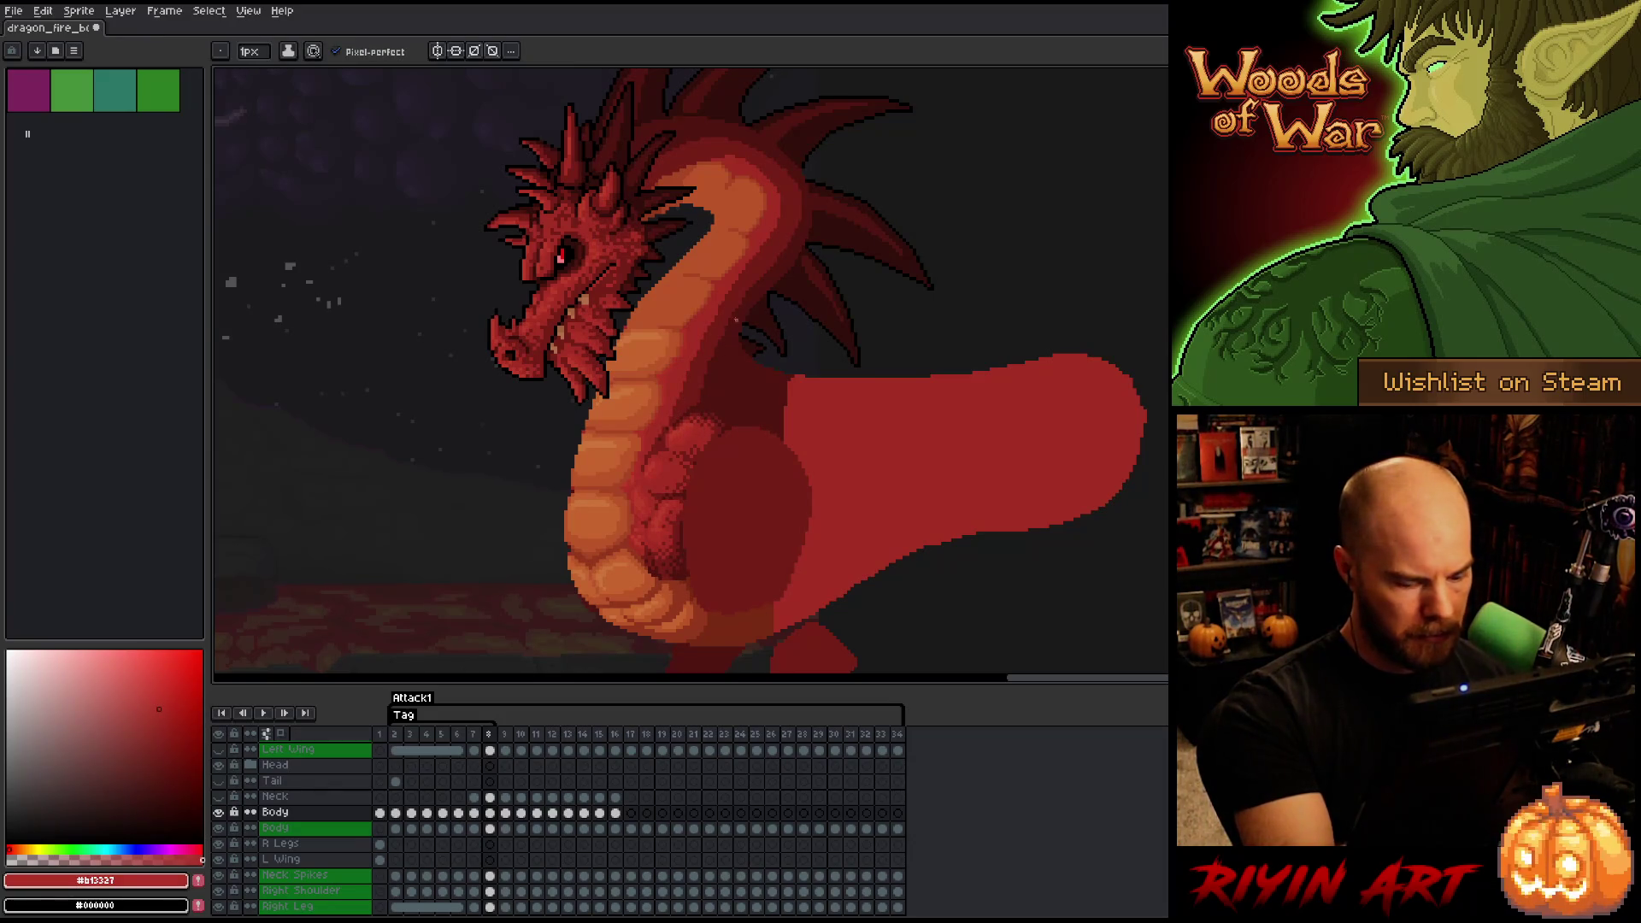
key("comma")
key("period")
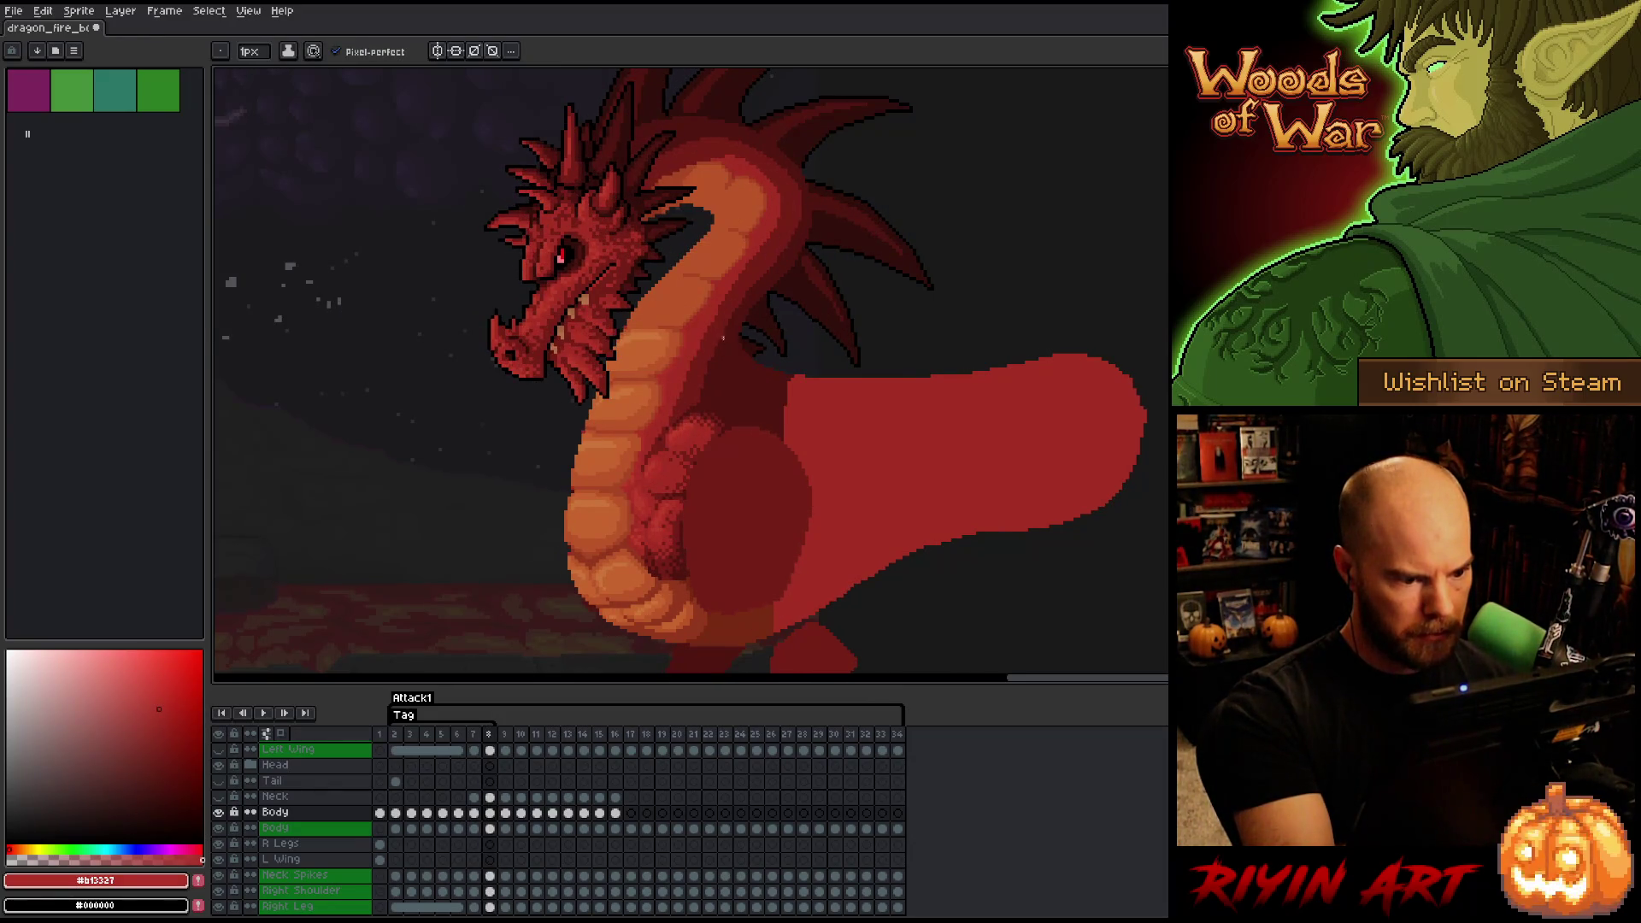
key("comma")
key("period")
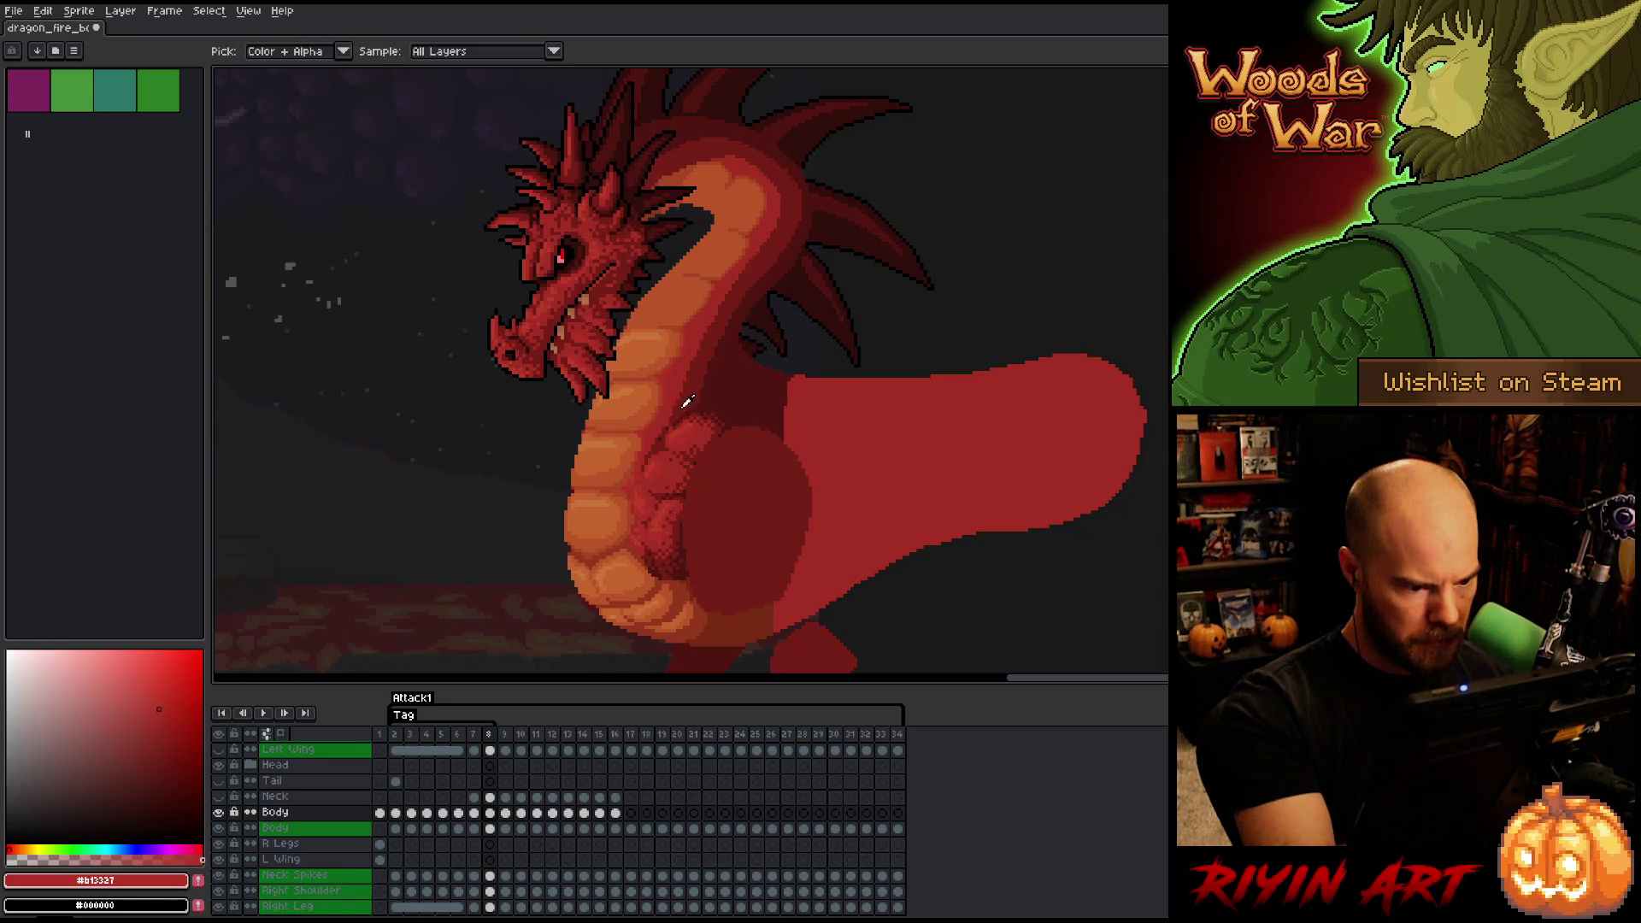
left_click(680, 410, "alt")
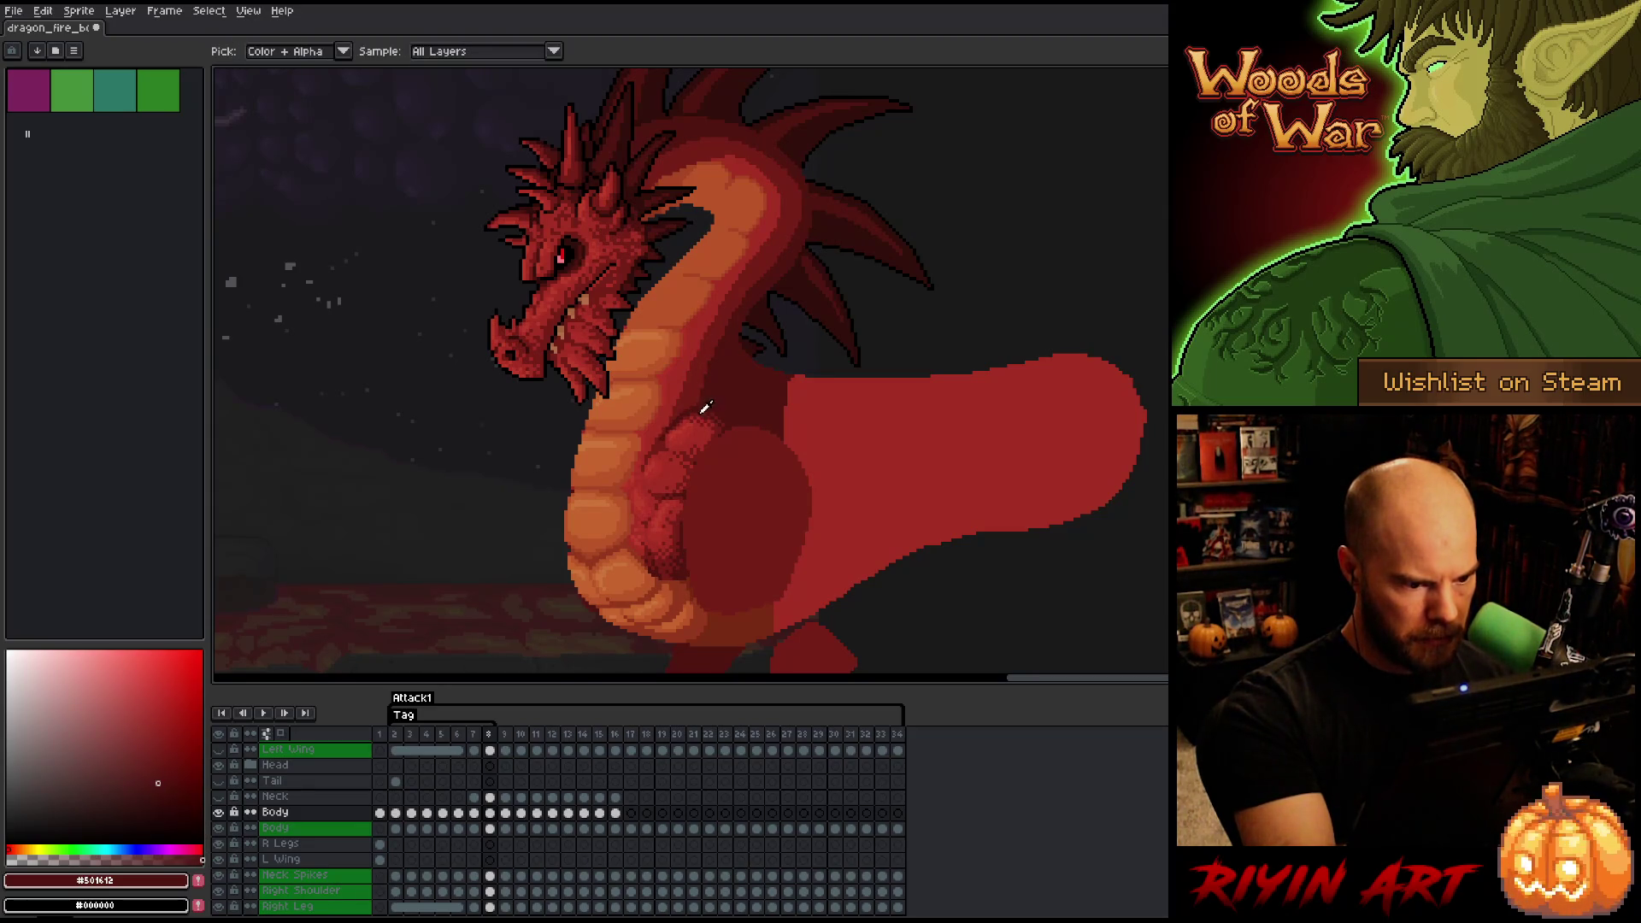
left_click(691, 410, "alt")
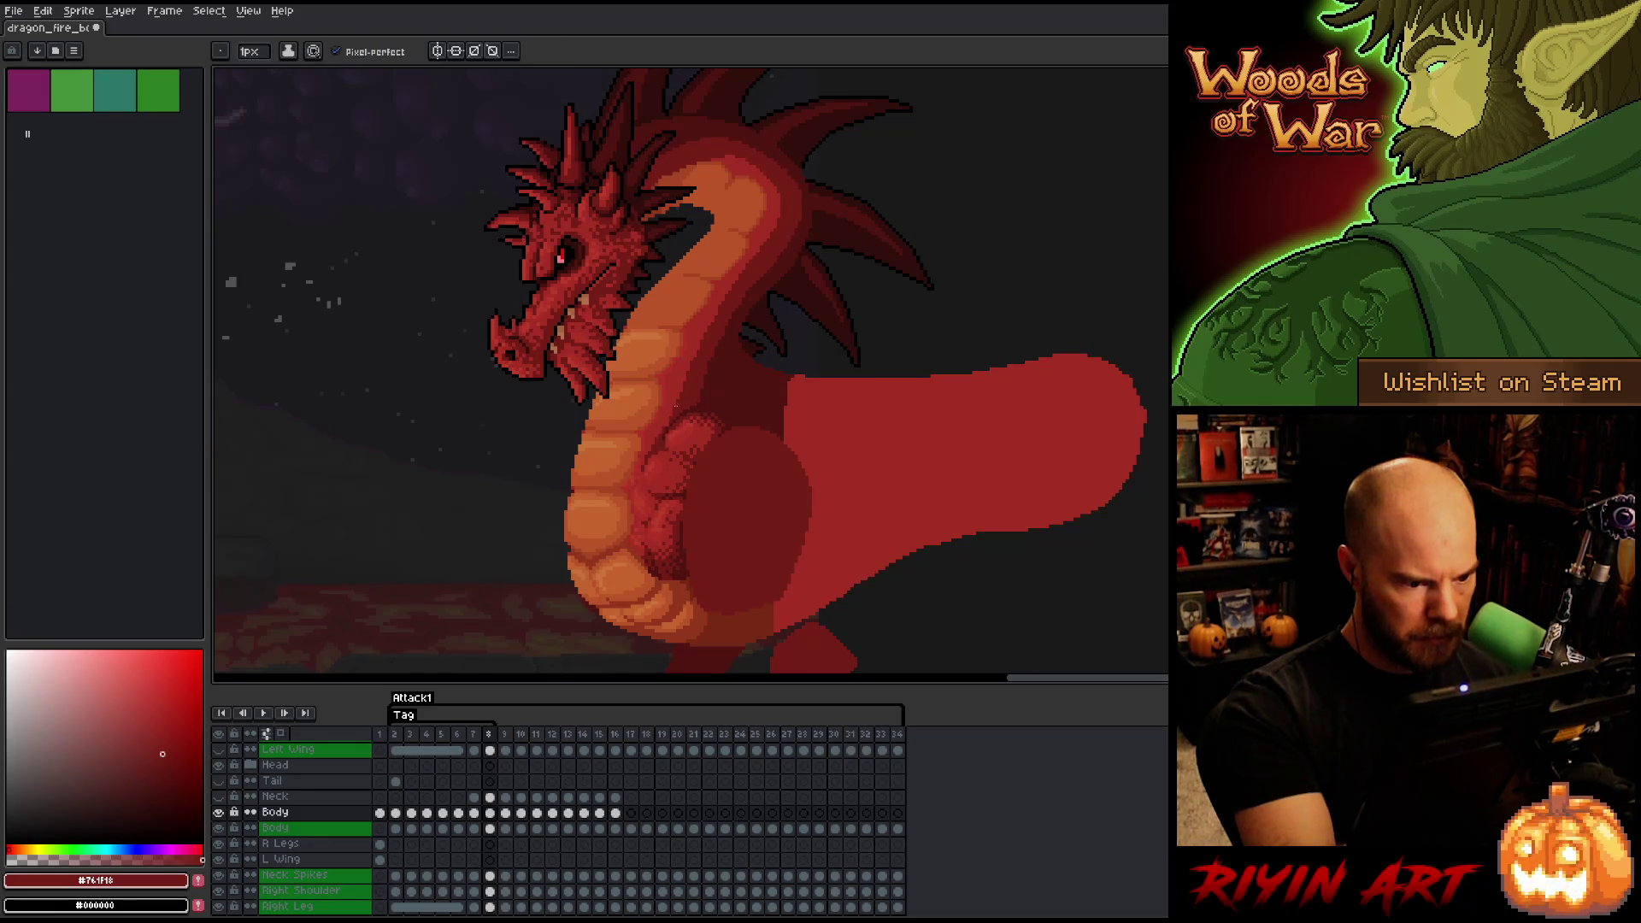
left_click(666, 436, "alt")
- Flip between frames 6 and 7 while sampling dark reds from the dragon's chest
key("Left")
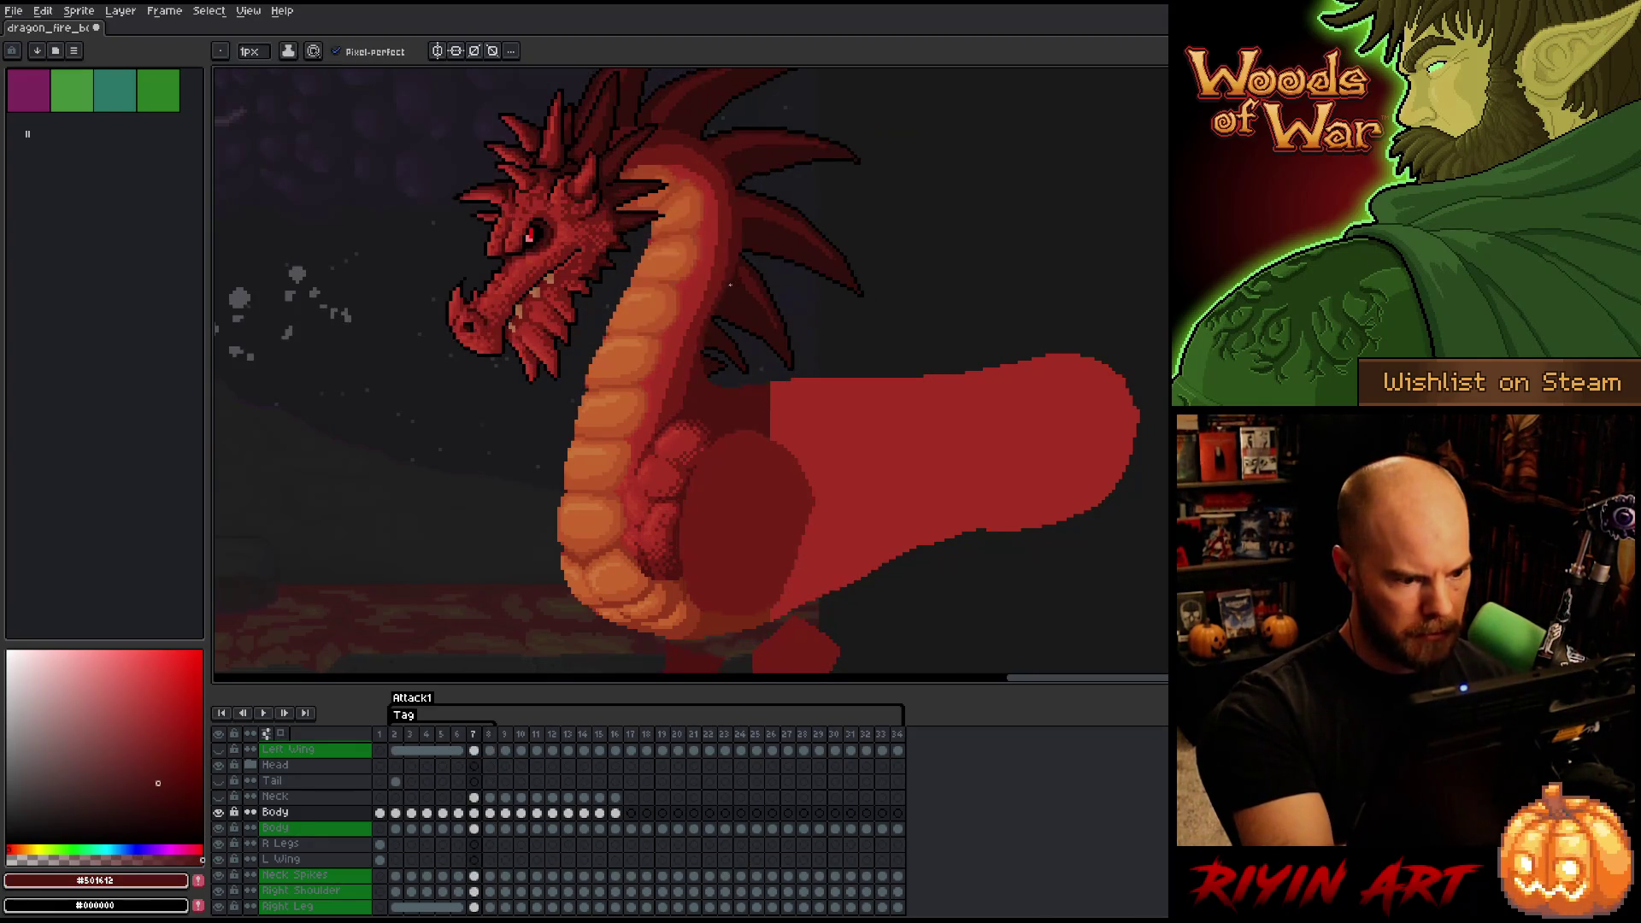
key("Right")
key("Left")
key("Left")
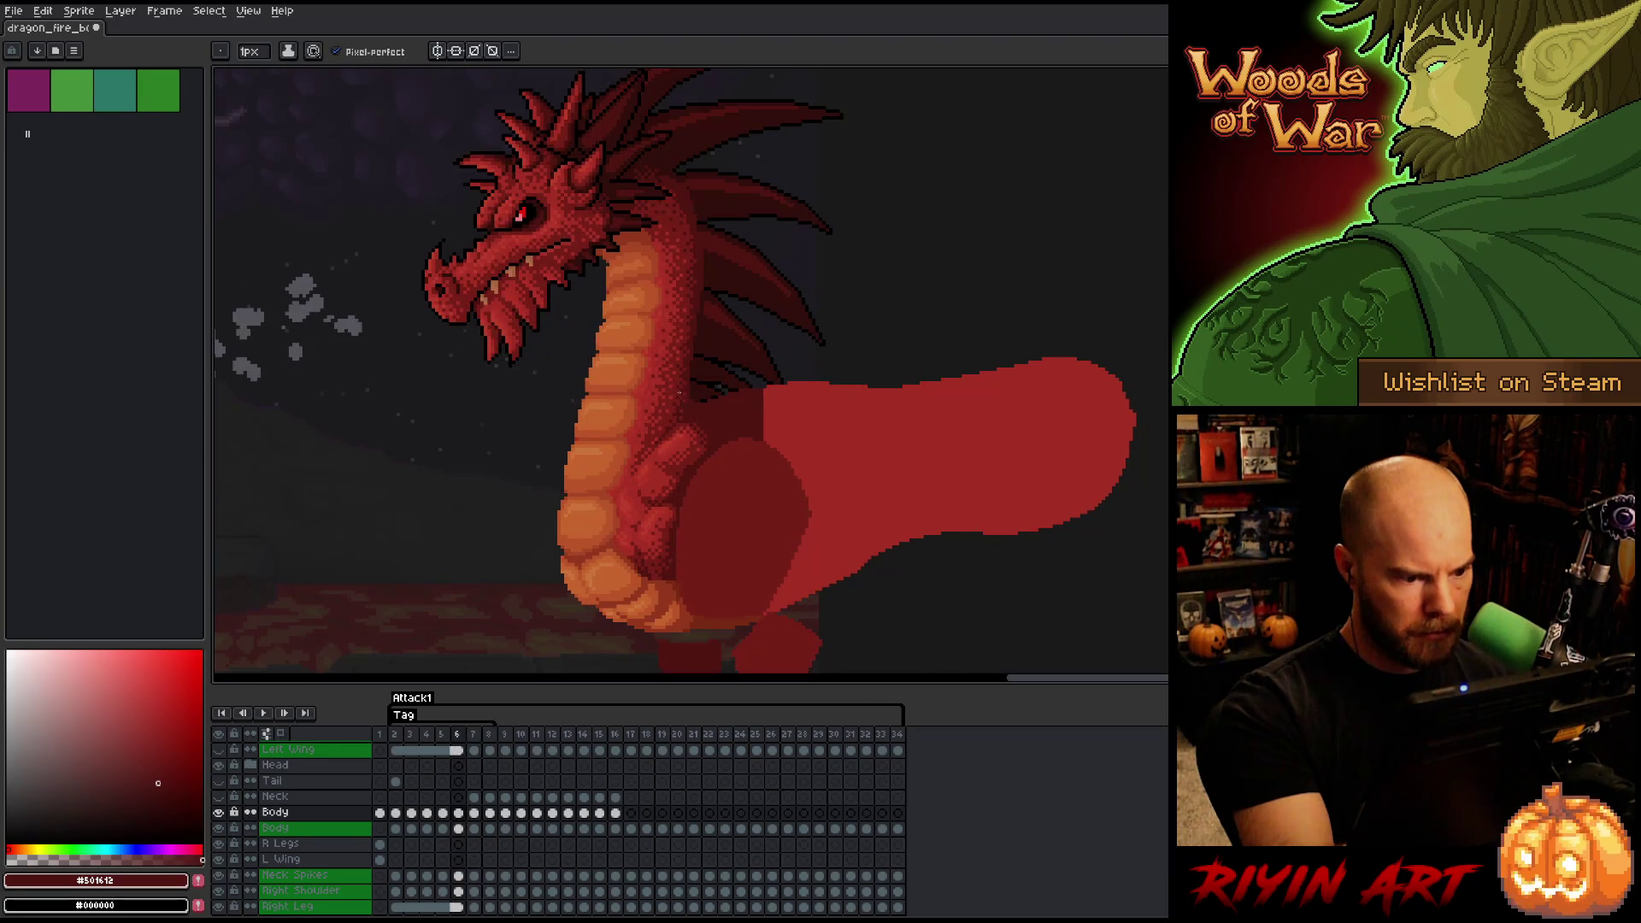
key("Right")
left_click(667, 417, "alt")
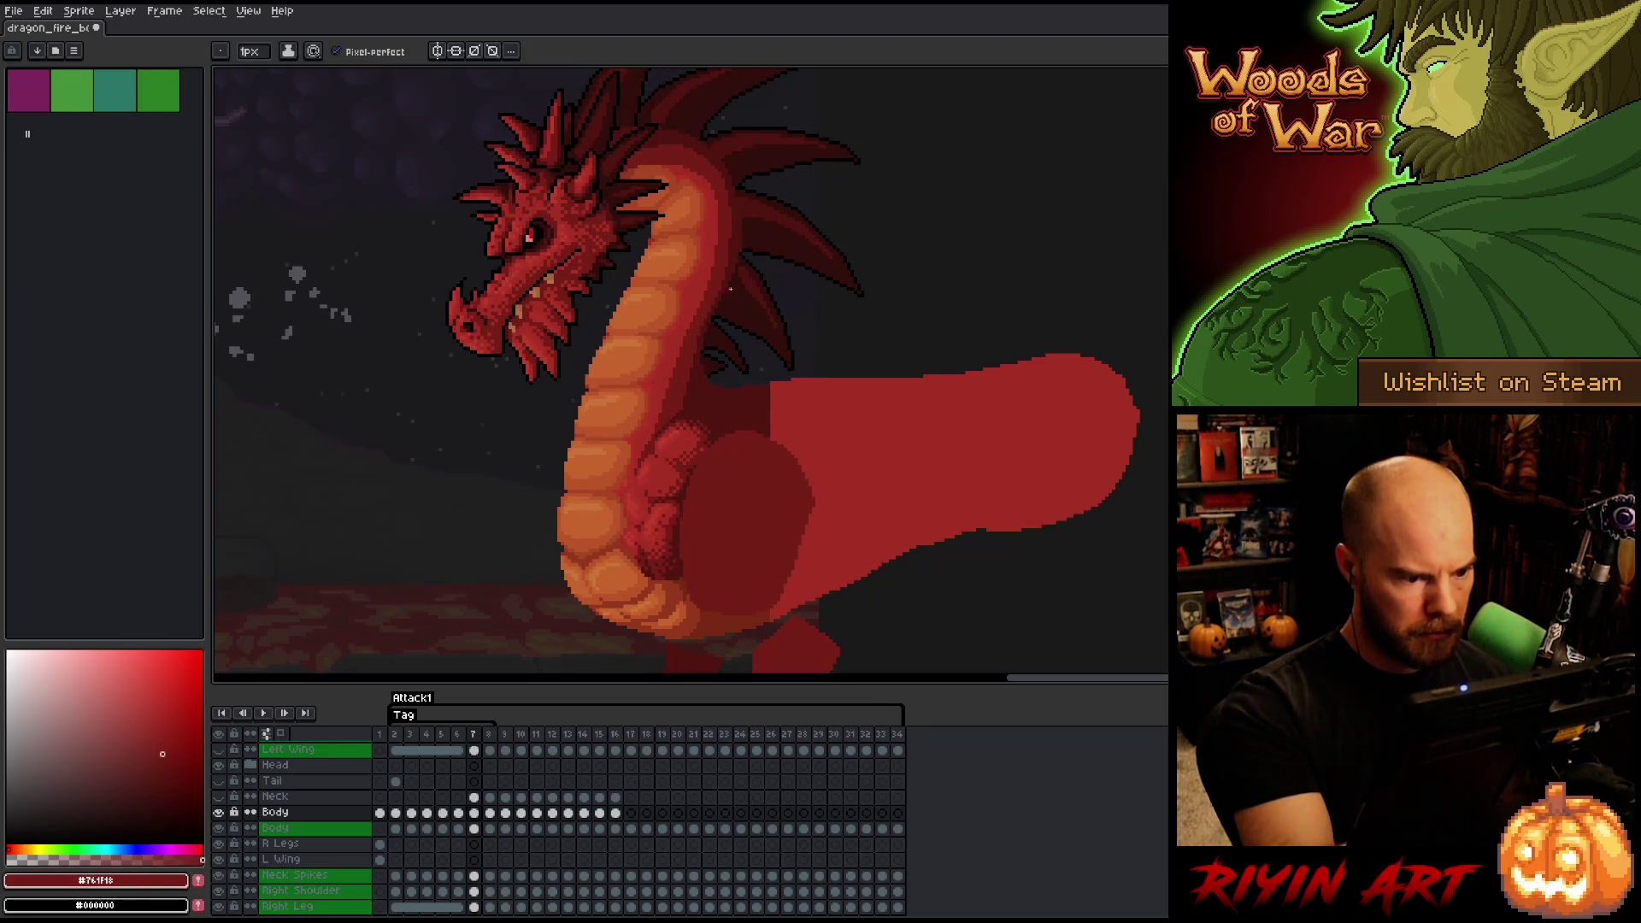
key("Left")
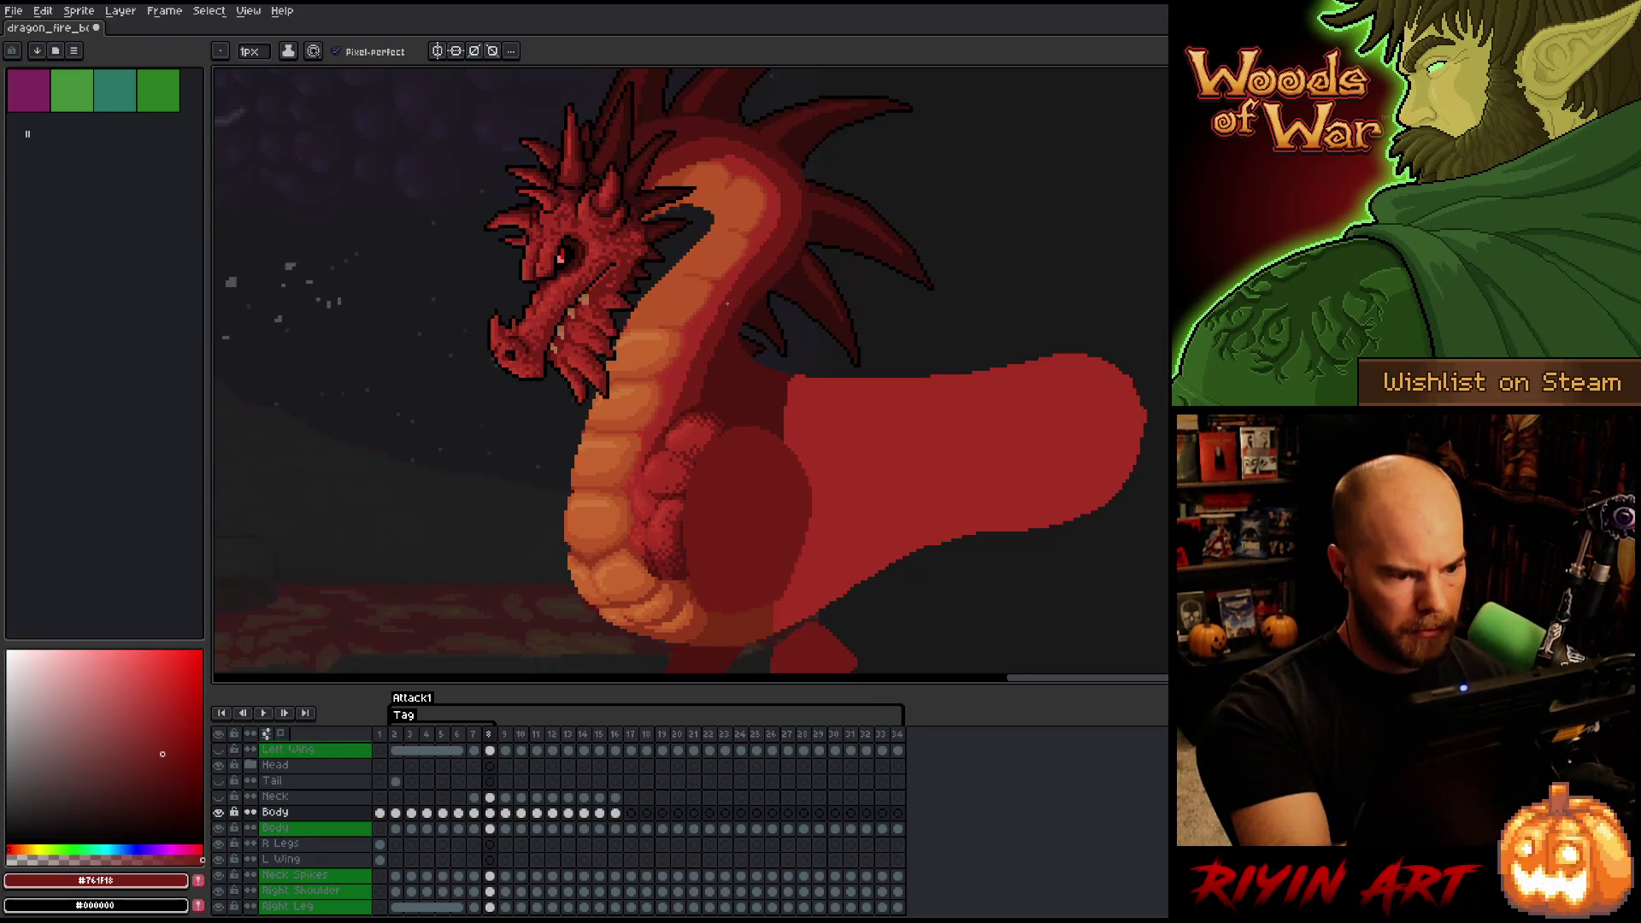
key("Right")
- Compare the neck pose on frames 6 and 7, ending on frame 7
key("Right")
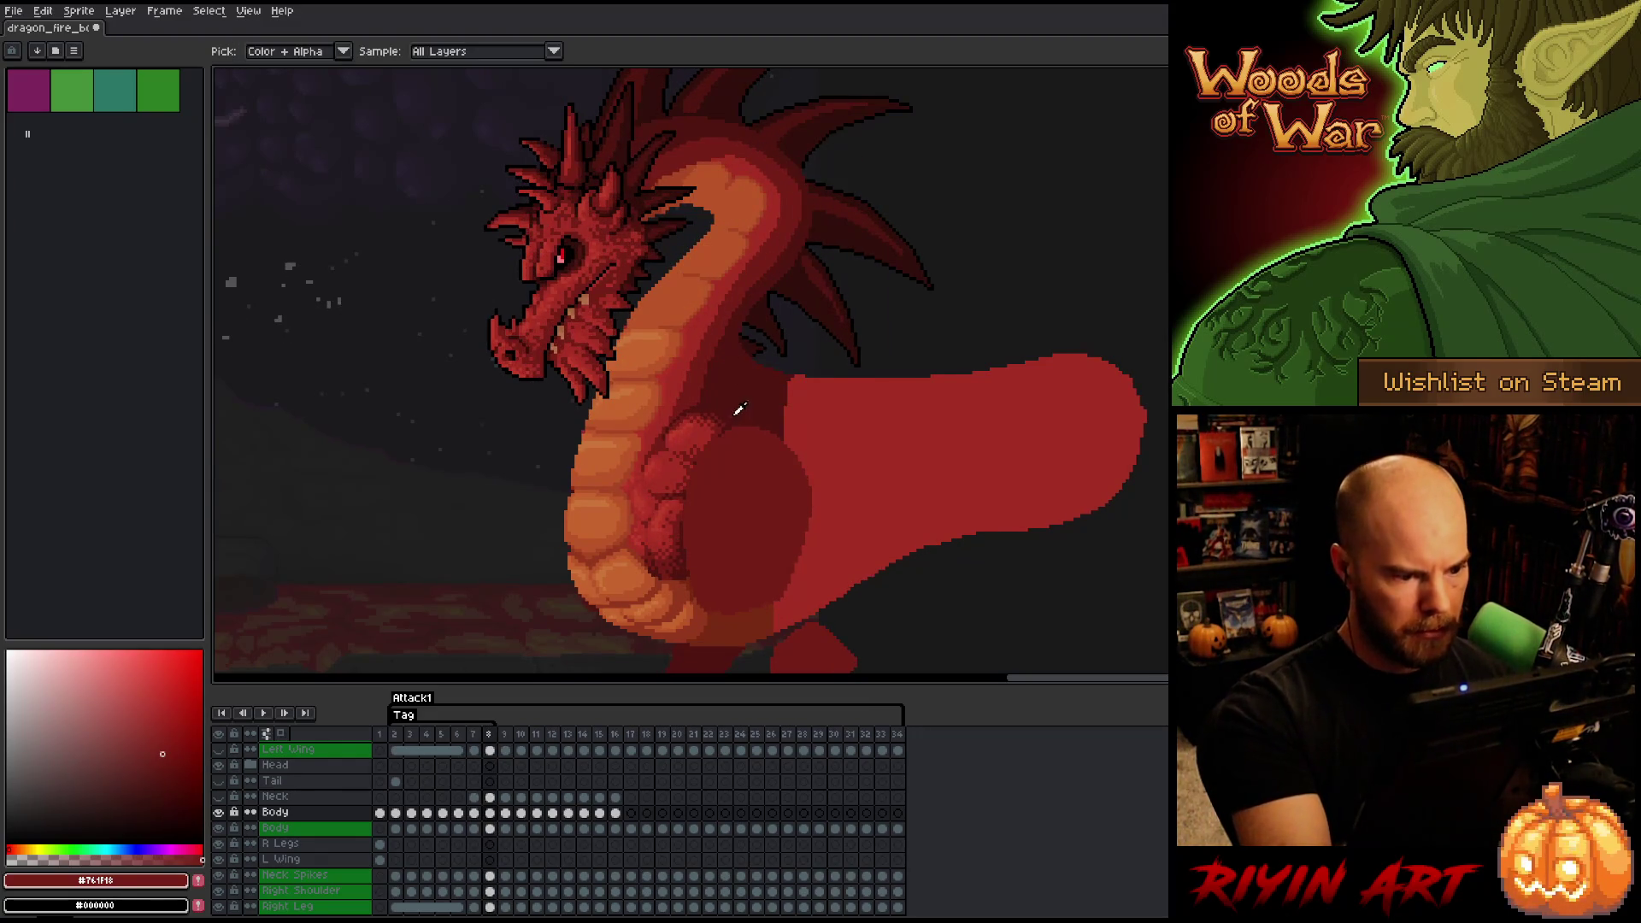
left_click(726, 429, "alt")
key("Left")
key("Right")
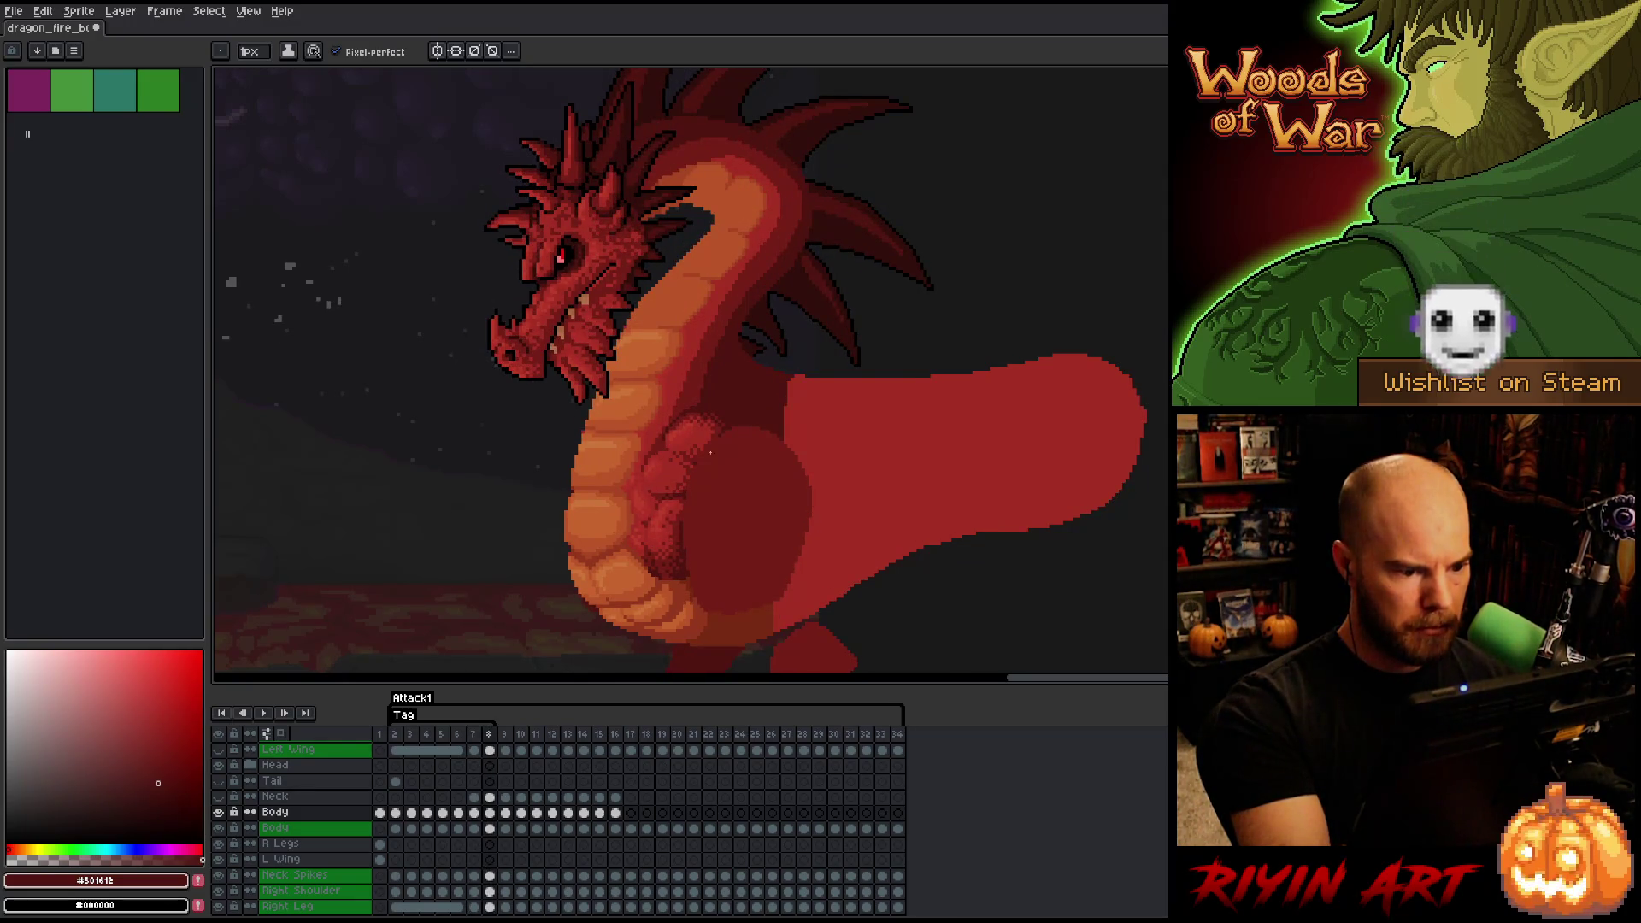
key("Left")
key("Right")
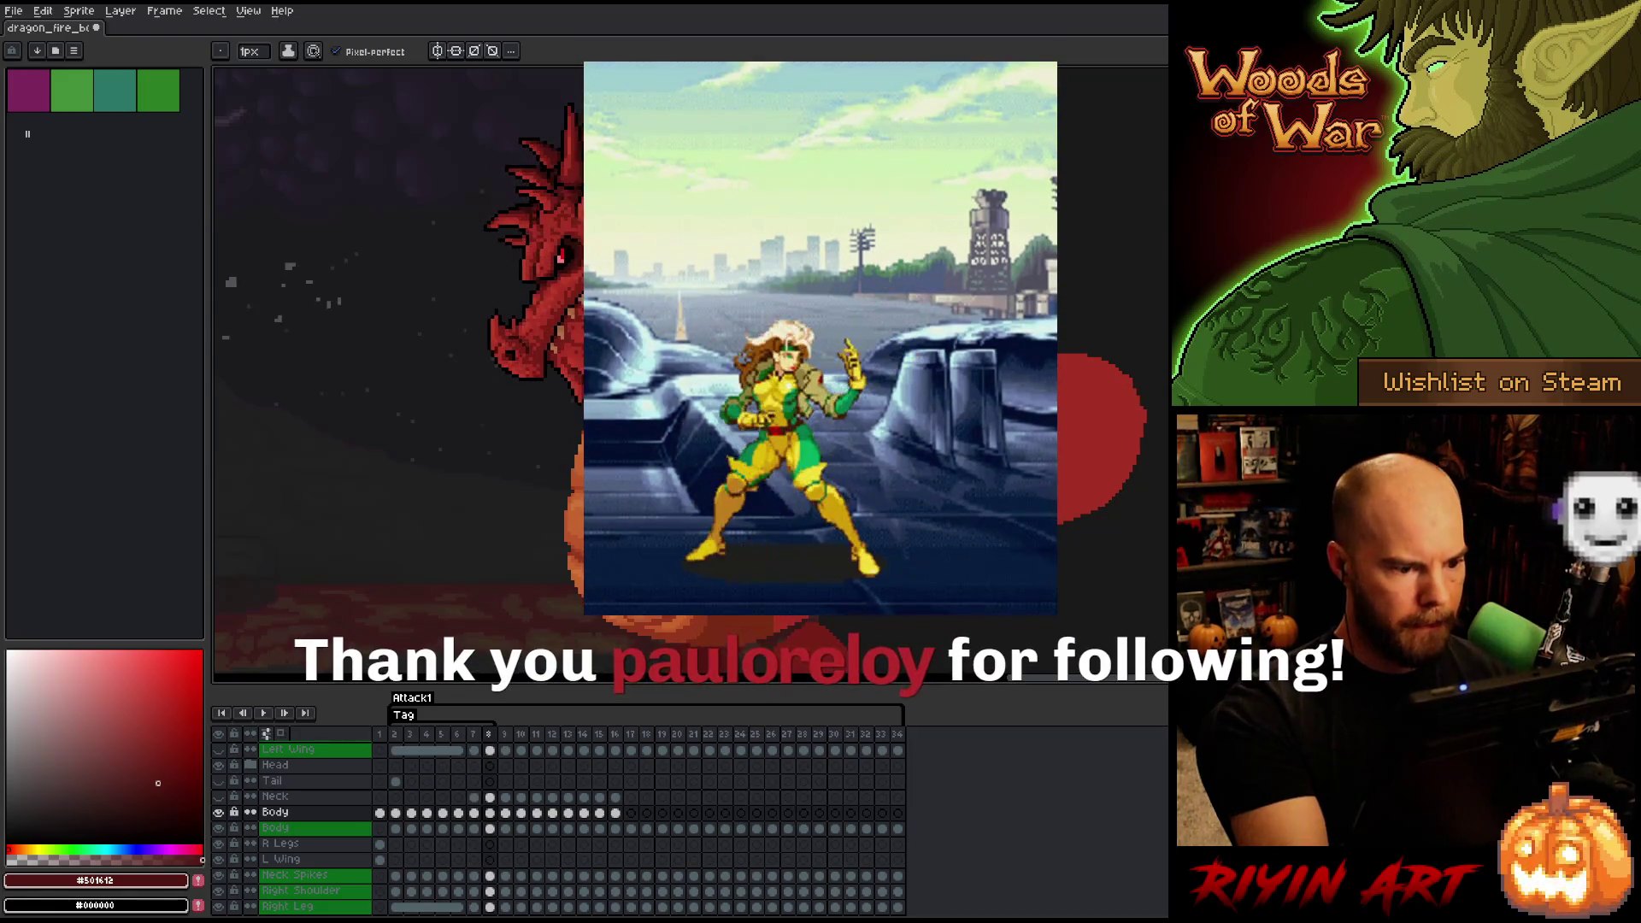
key("Left")
key("Left")
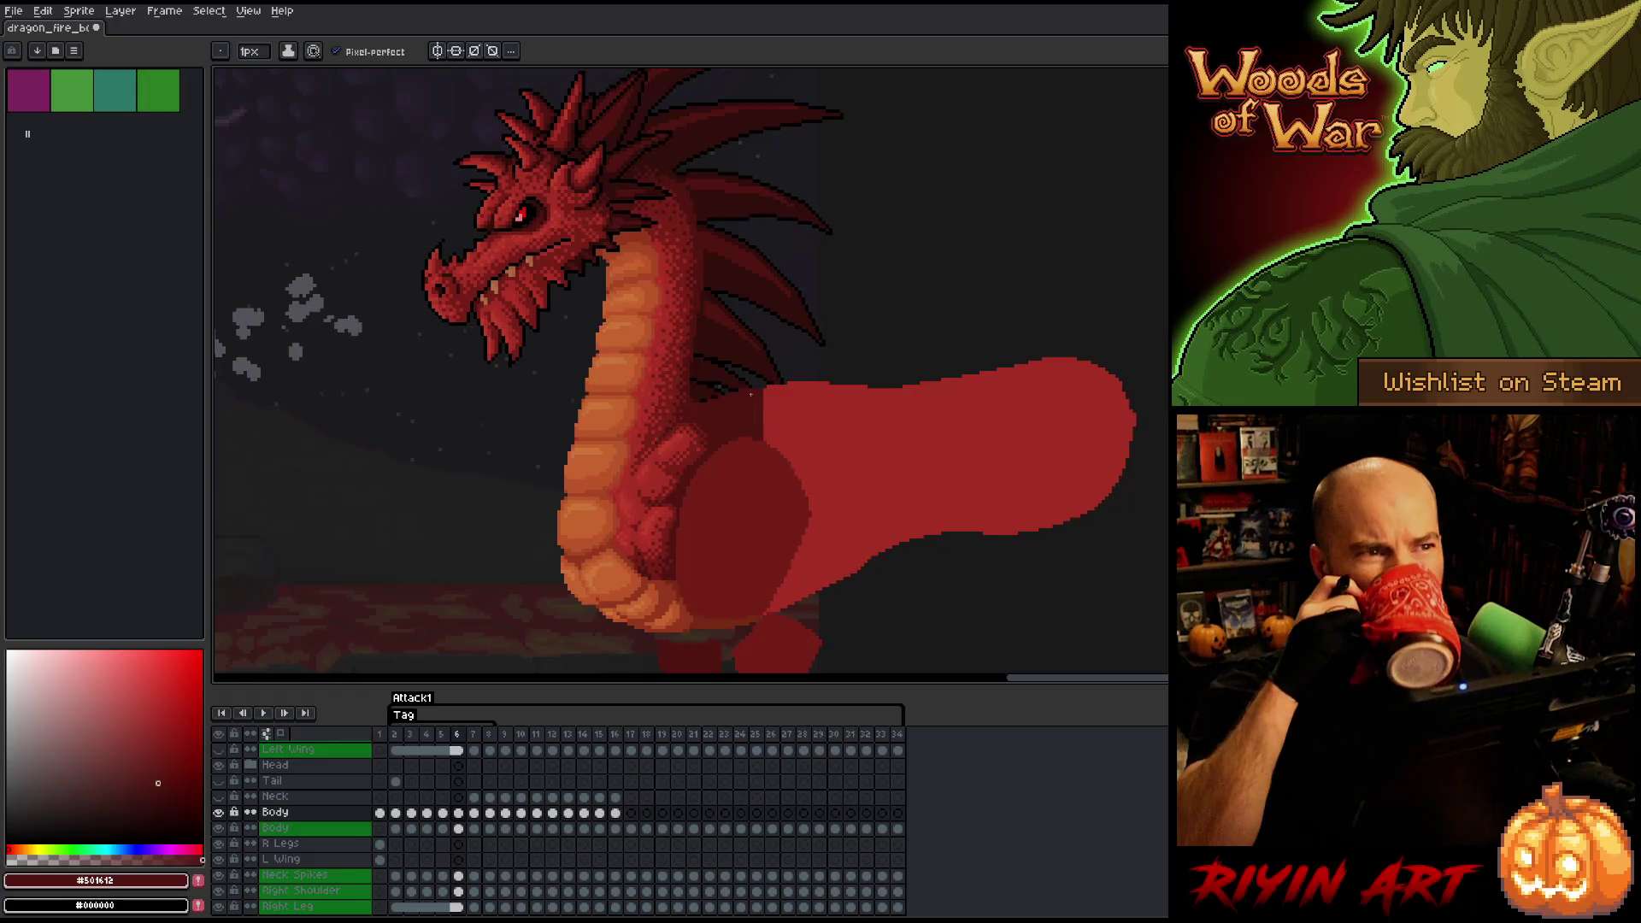
key("Right")
key("Left")
key("Right")
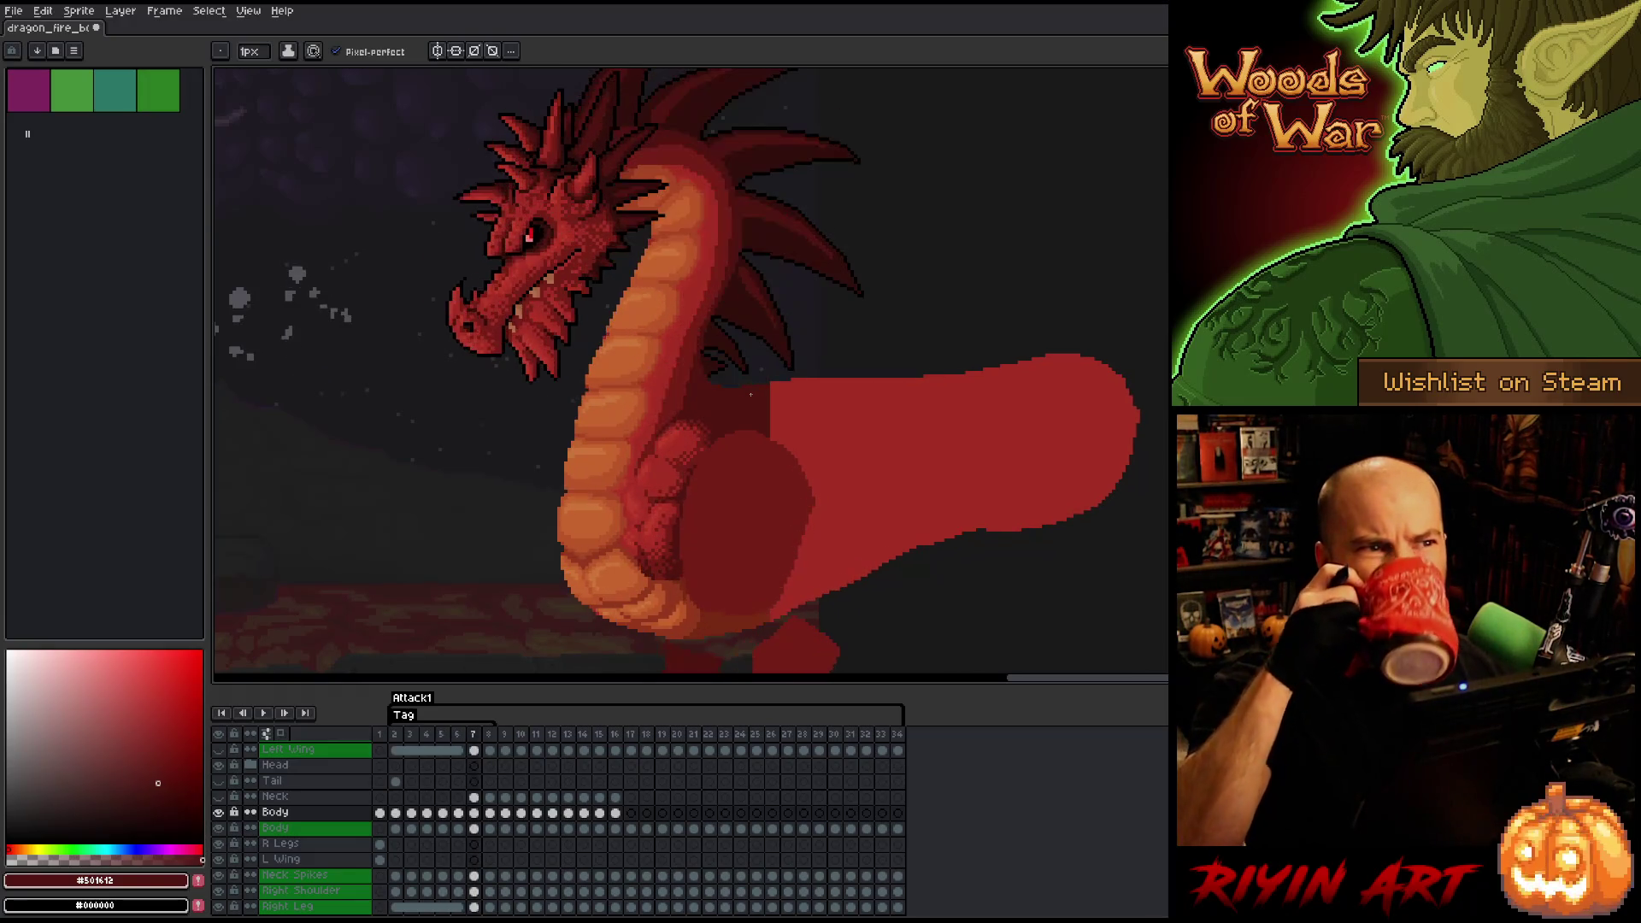
key("Left")
key("Right")
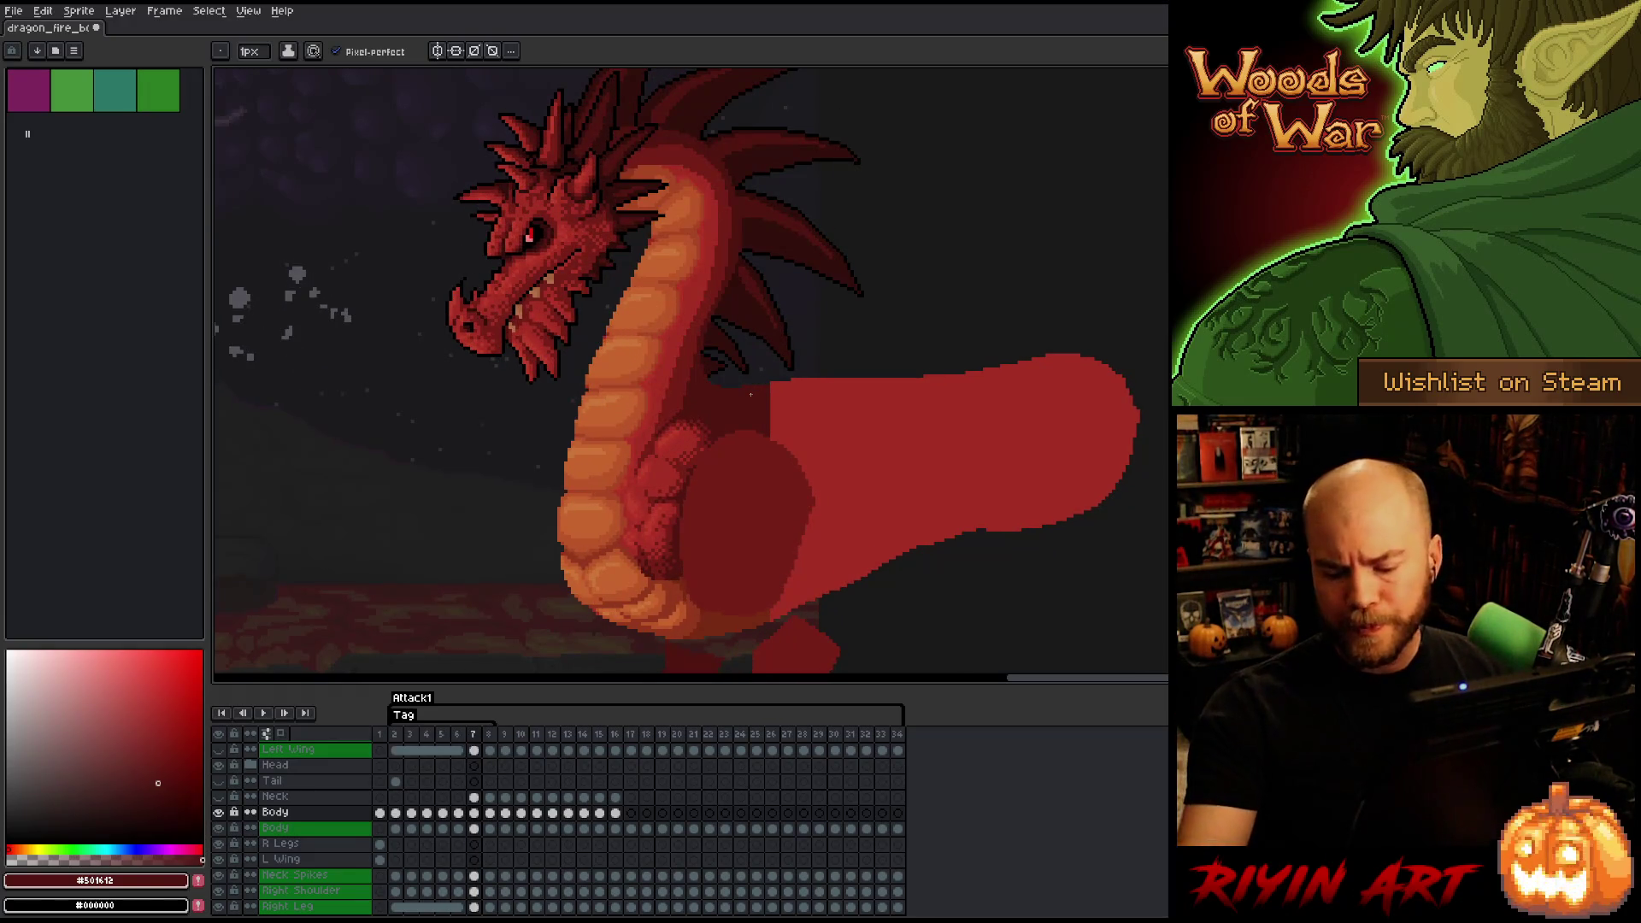
key("Left")
key("Right")
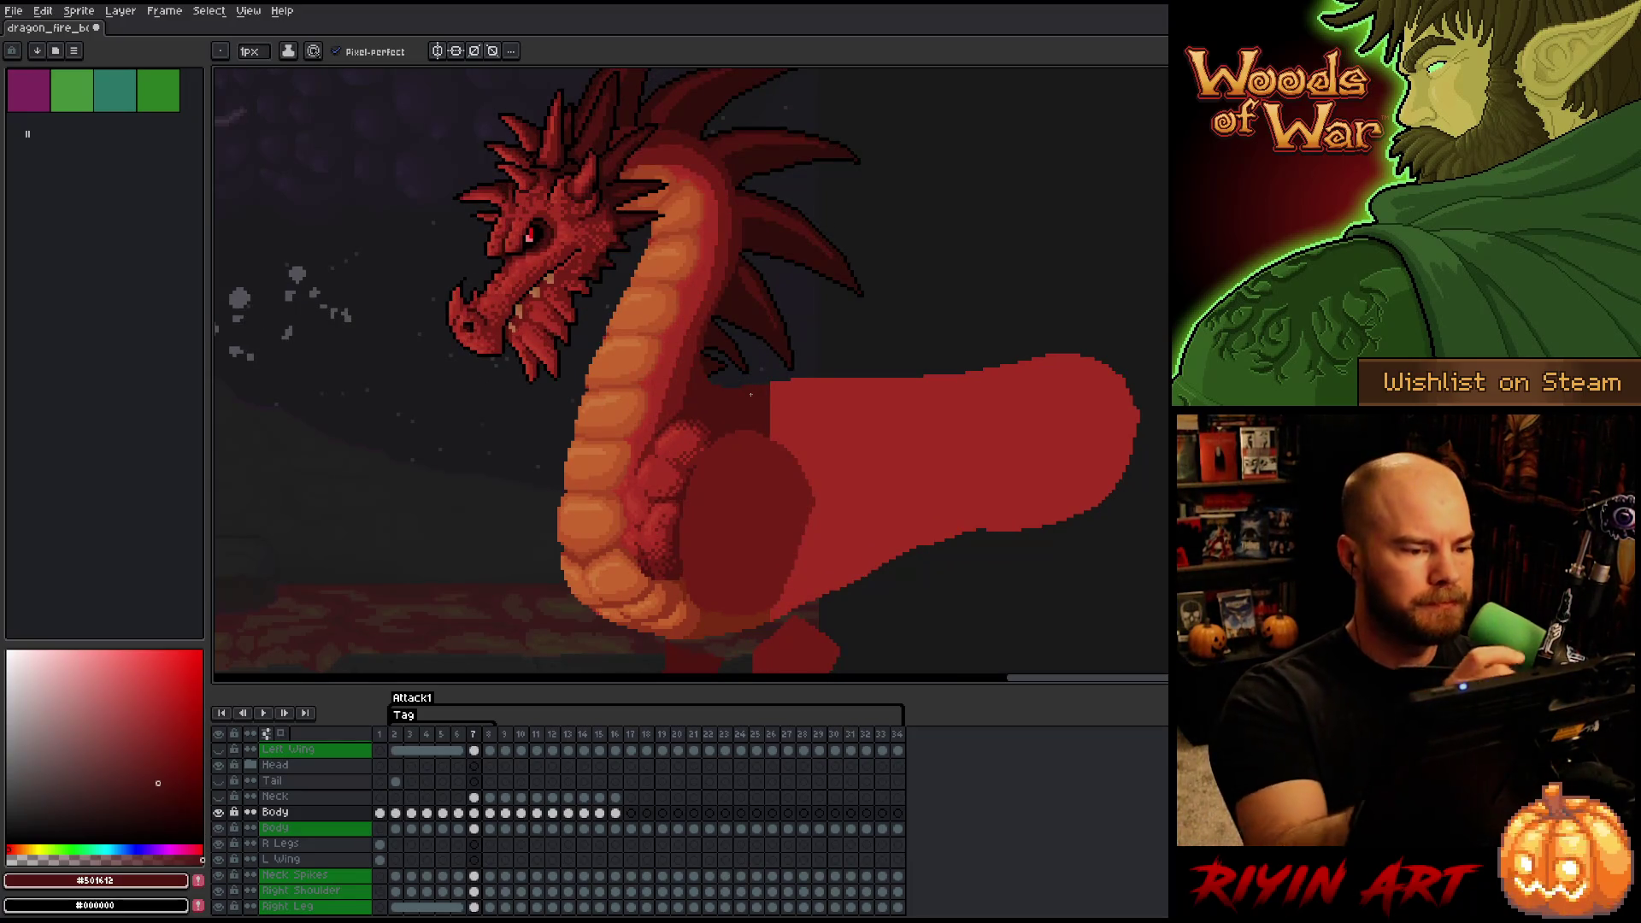
- Lasso a section of the neck on frame 7 and raise it about 4 pixels
key("q")
mouse_move(584, 318)
left_mouse_down()
mouse_move(658, 309)
mouse_move(671, 344)
mouse_move(596, 368)
mouse_move(577, 335)
left_mouse_up()
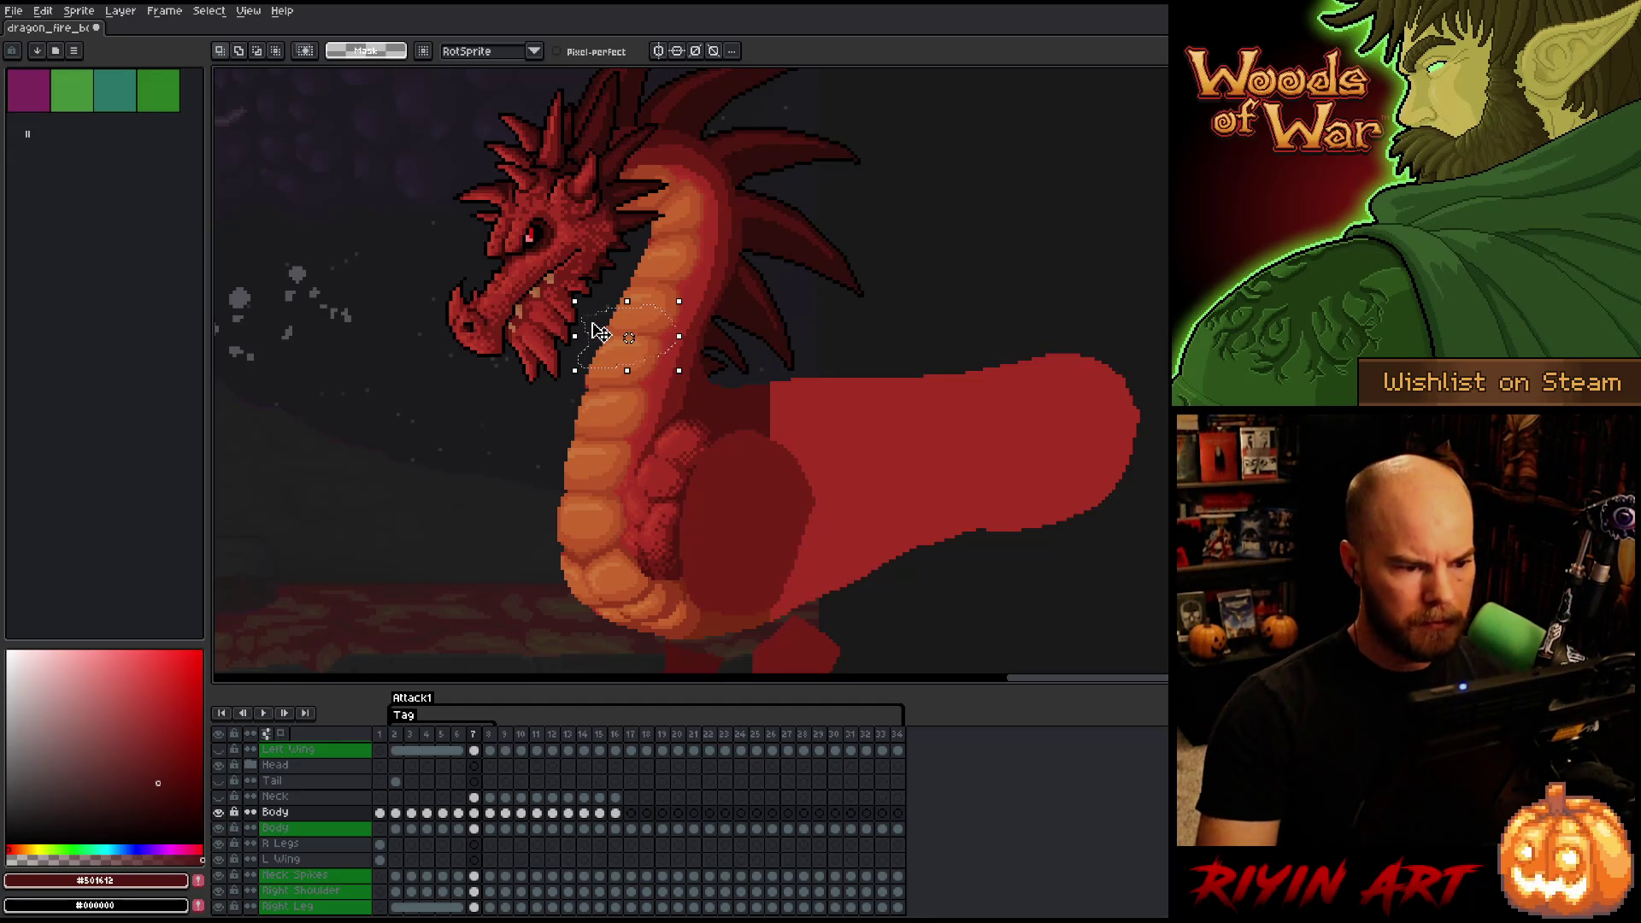
key("ctrl+d")
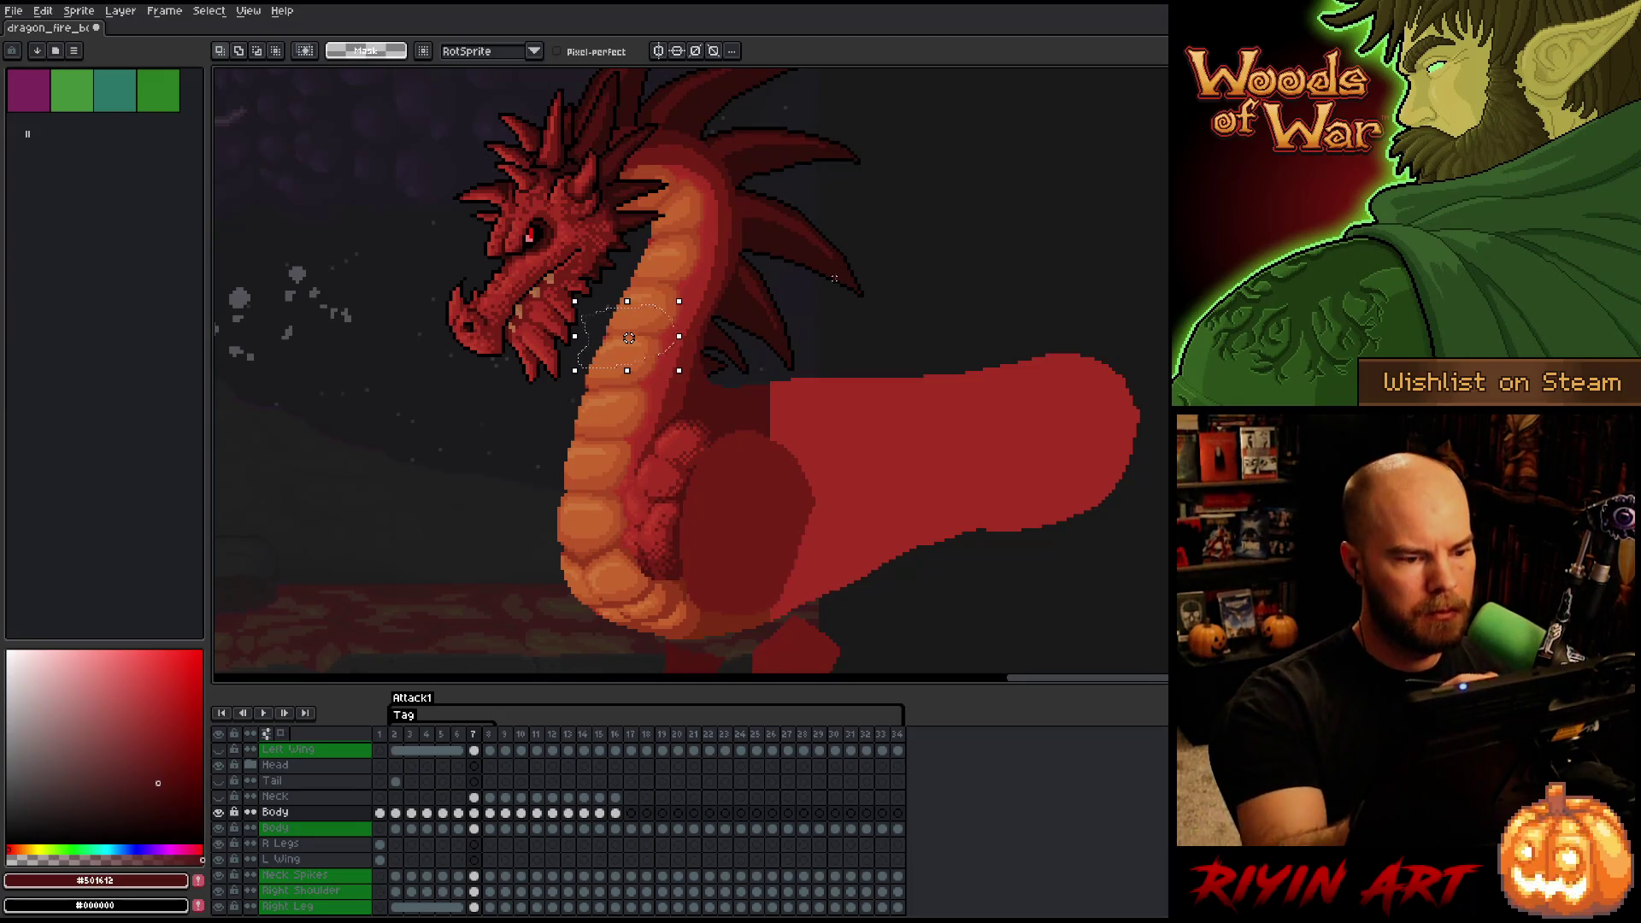
mouse_move(587, 321)
left_mouse_down()
mouse_move(666, 305)
mouse_move(671, 372)
mouse_move(624, 408)
mouse_move(588, 323)
left_mouse_up()
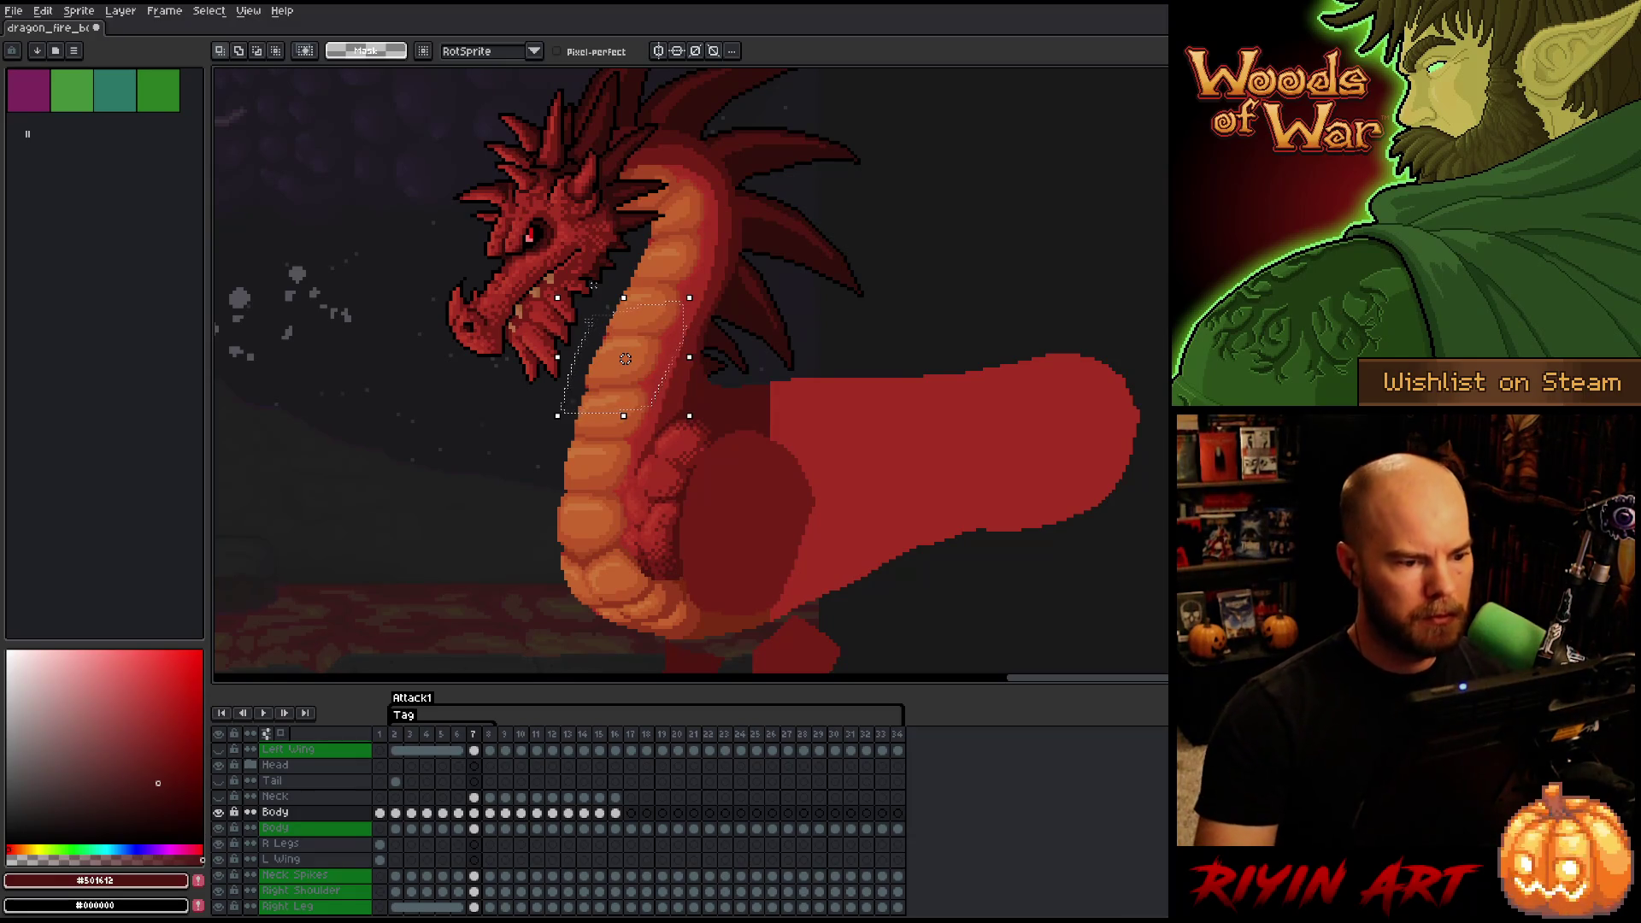
key("ctrl+d")
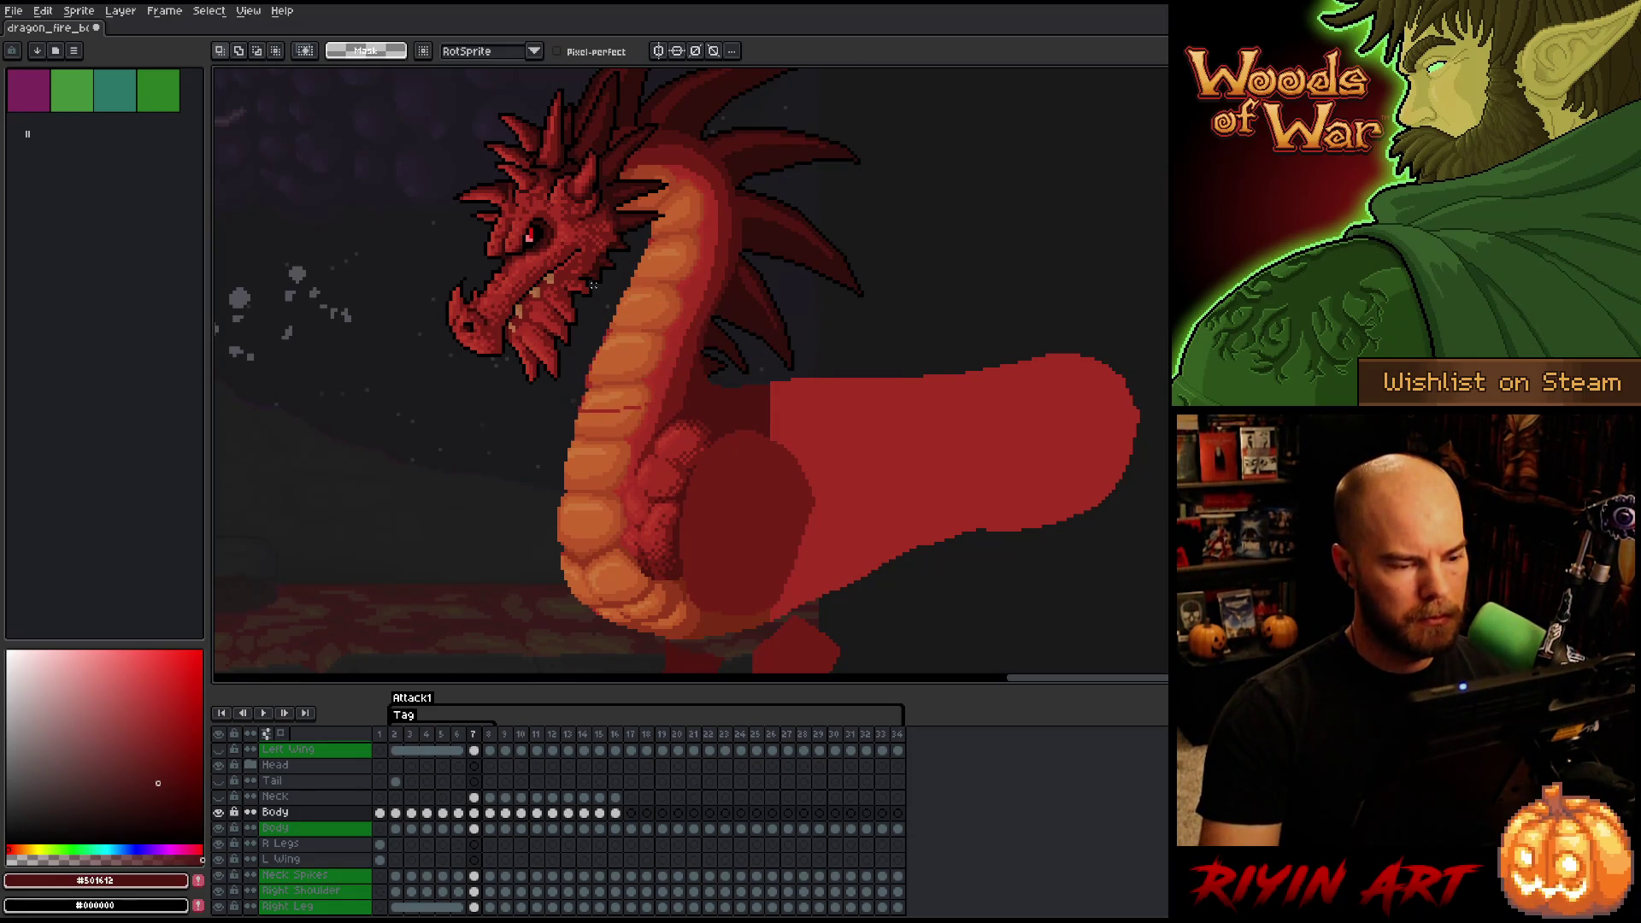
left_click_drag(626, 359, 626, 355)
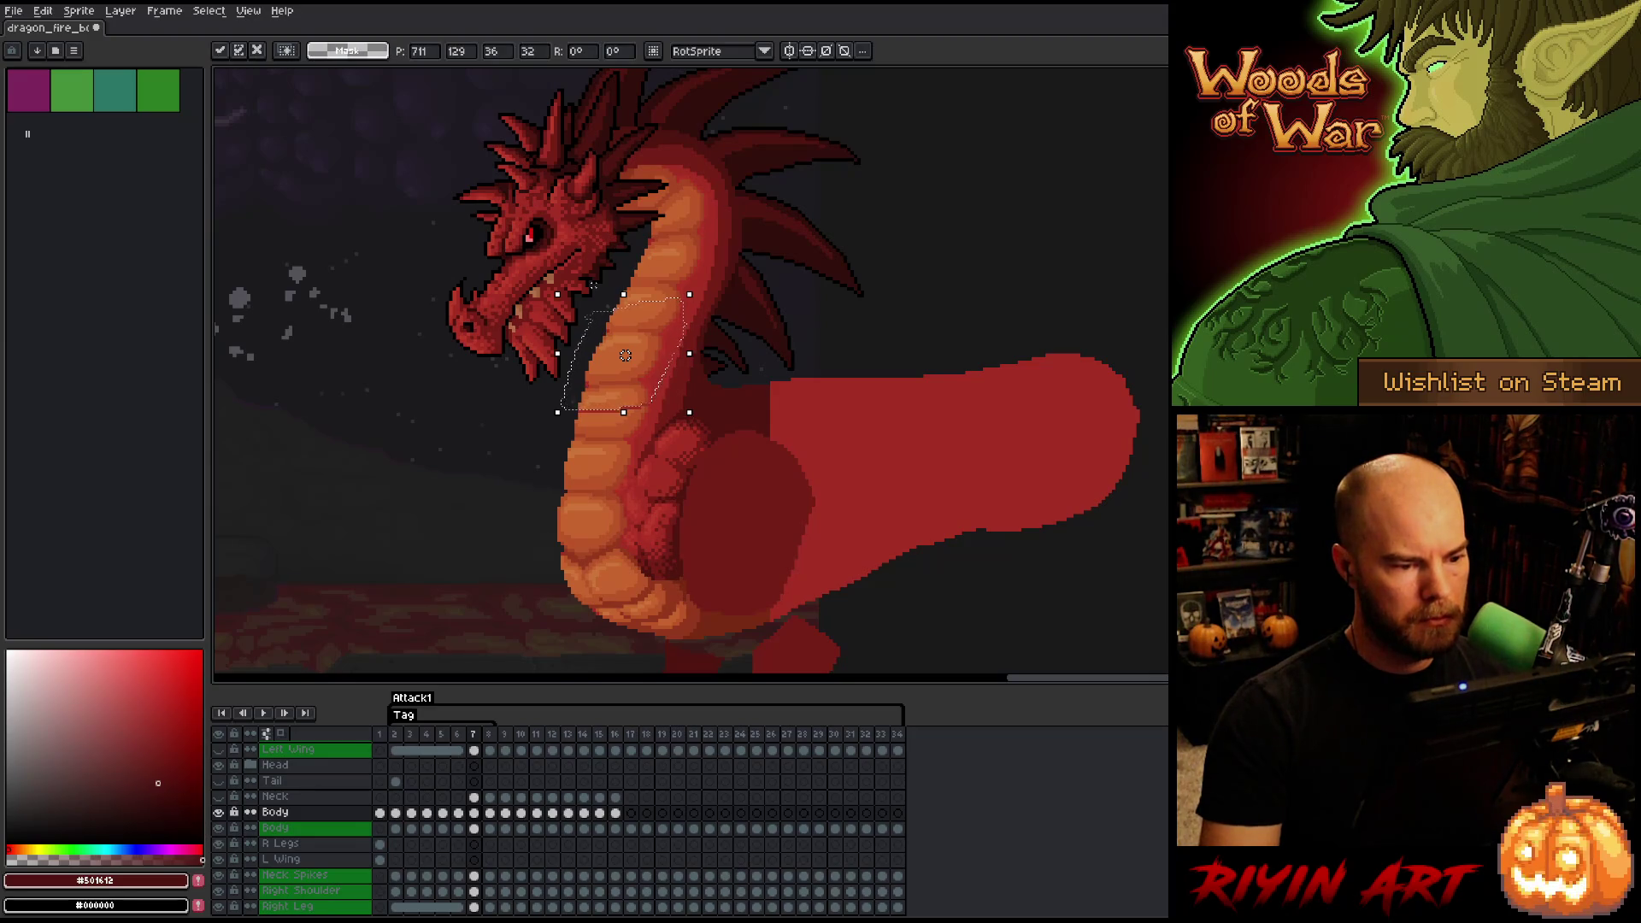
- Compare frame 7 against frame 6, then go to frame 6
key("comma")
key("period")
key("comma")
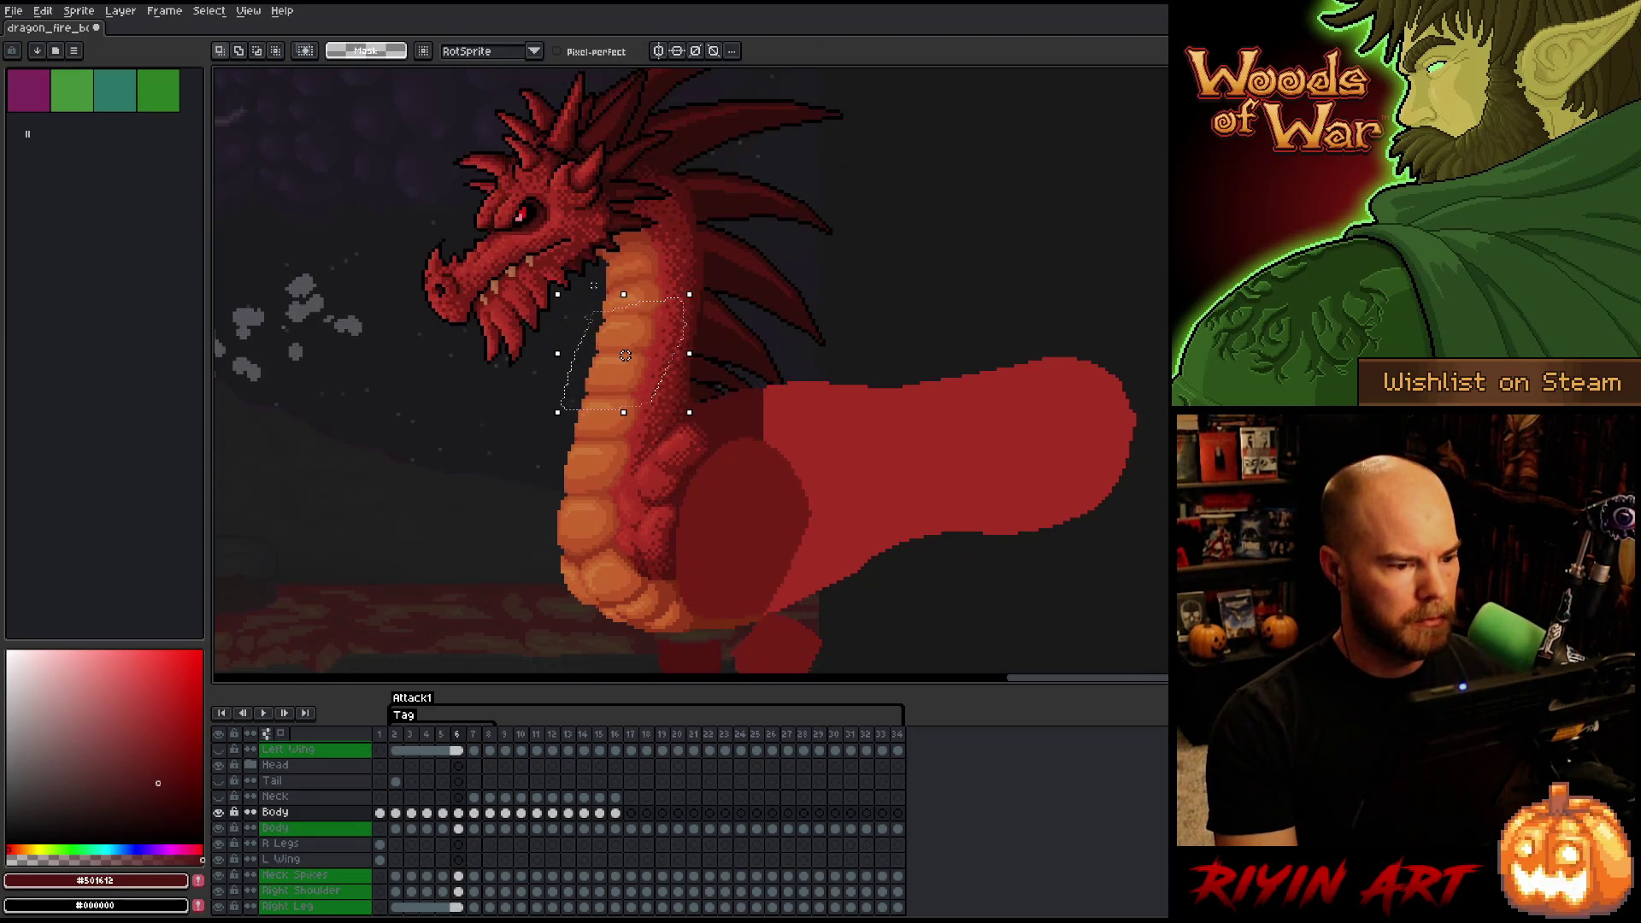
key("period")
key("comma")
key("period")
key("comma")
key("period")
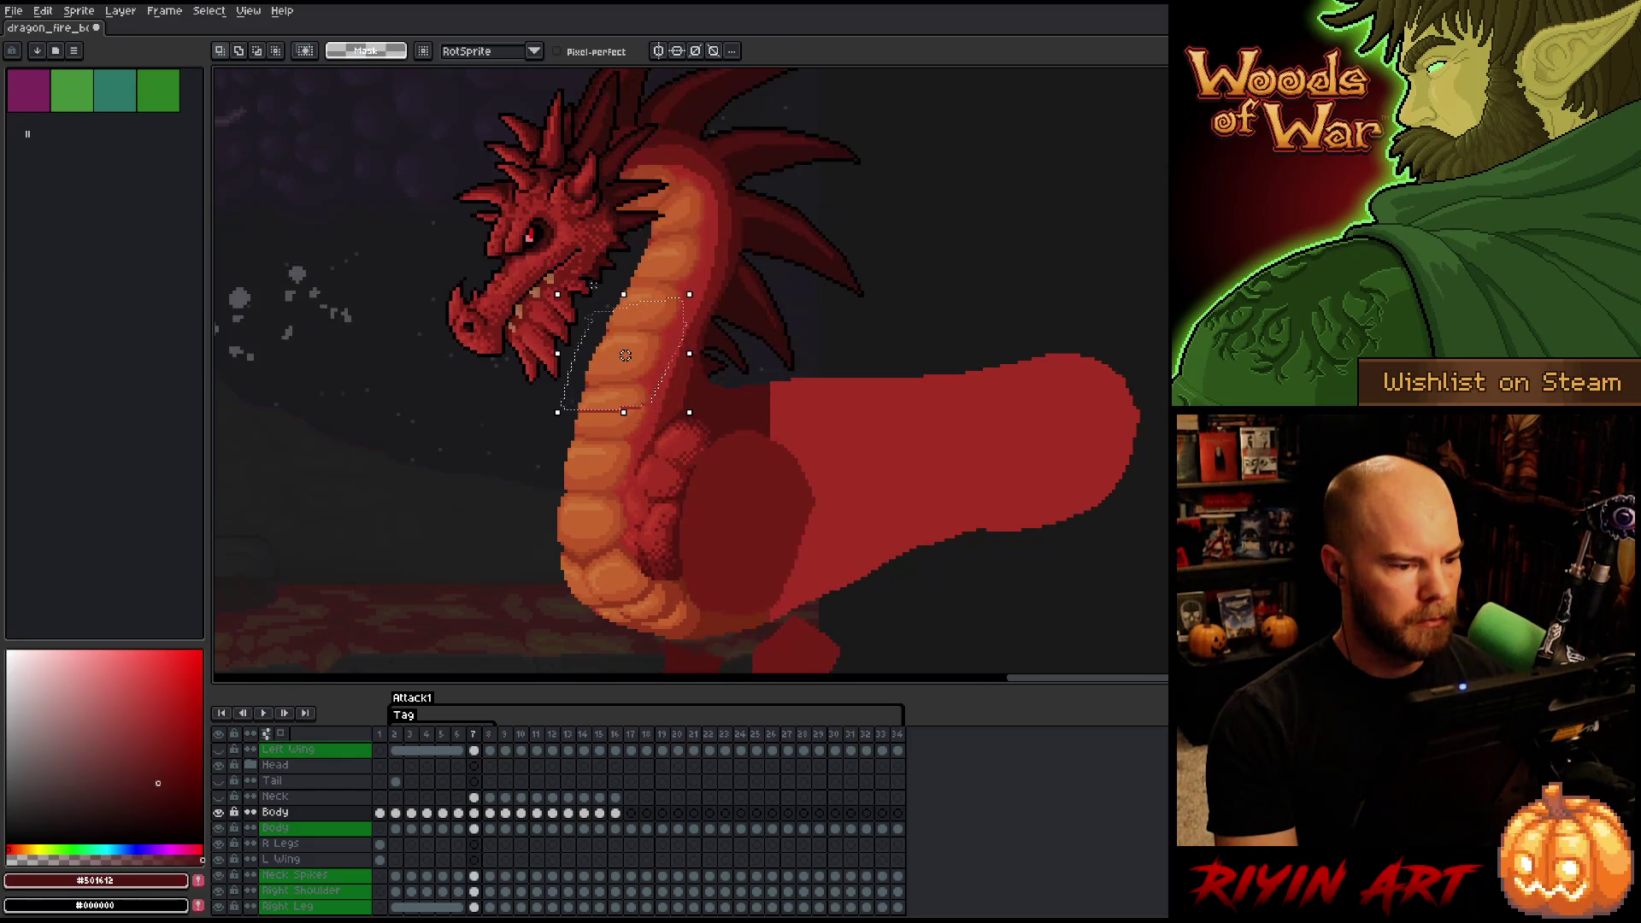
key("comma")
key("period")
key("comma")
key("period")
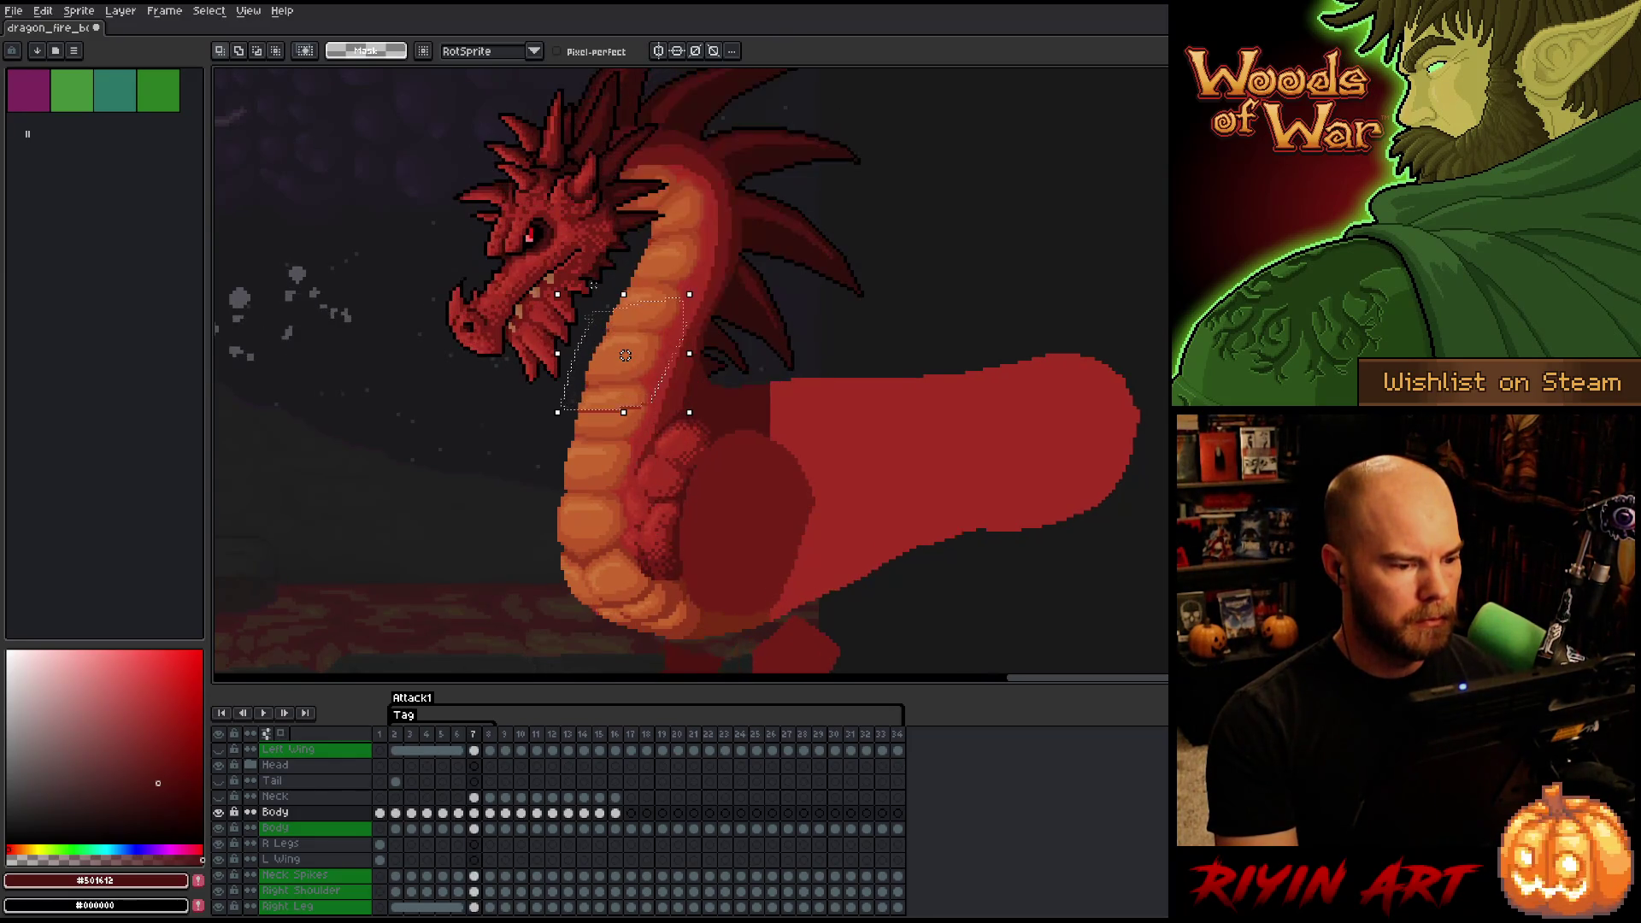
key("comma")
key("period")
key("comma")
key("period")
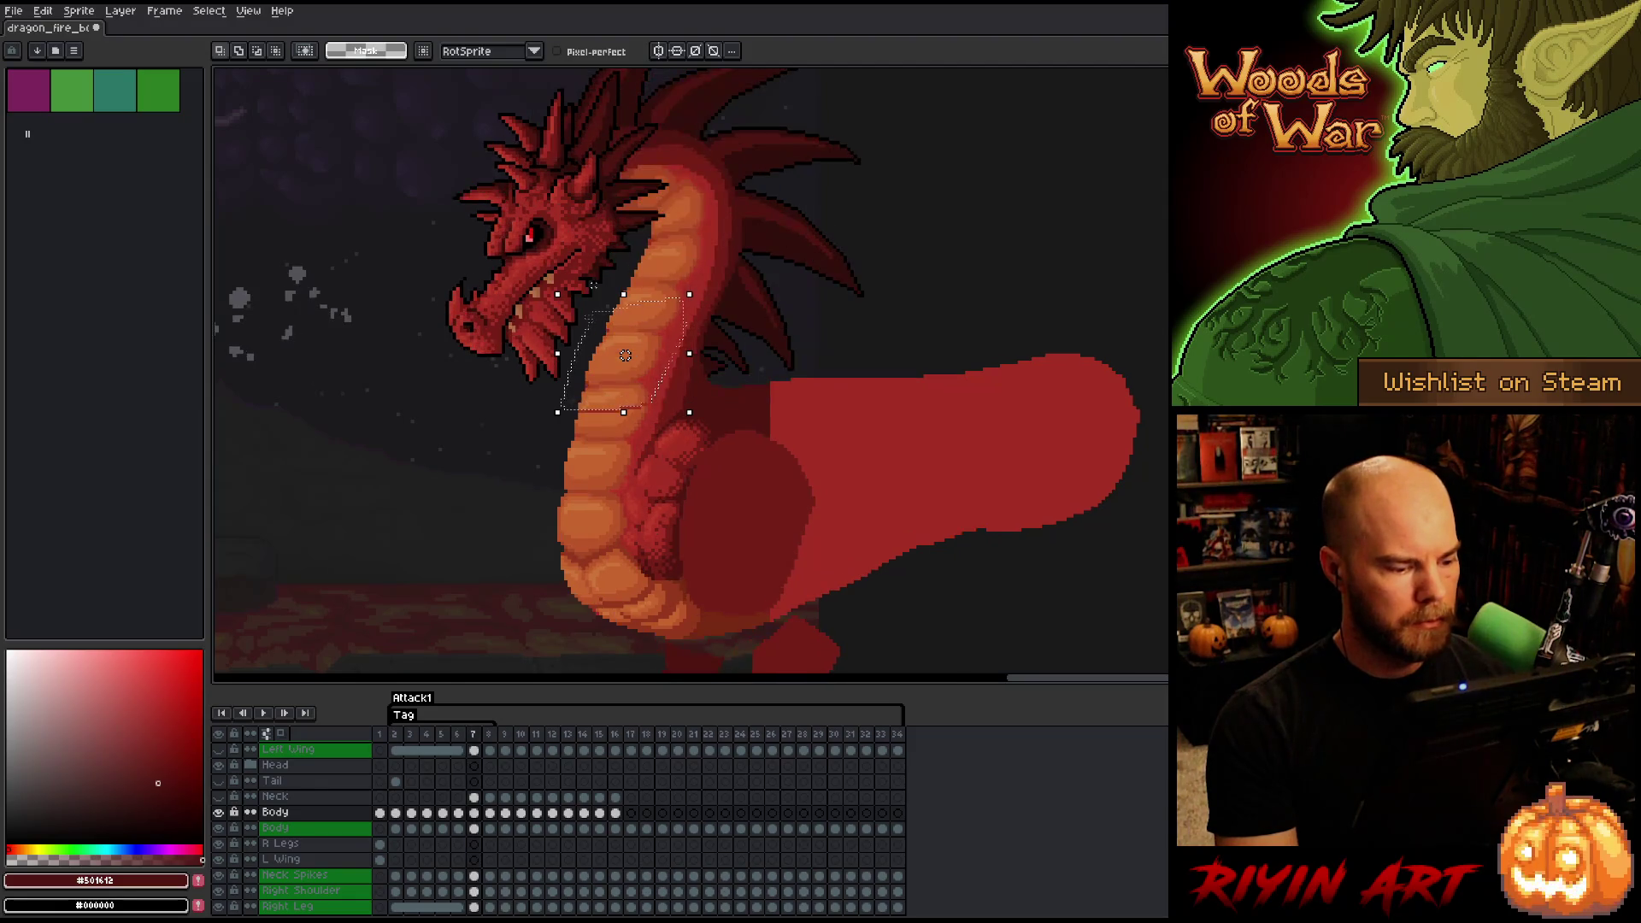
key("comma")
key("period")
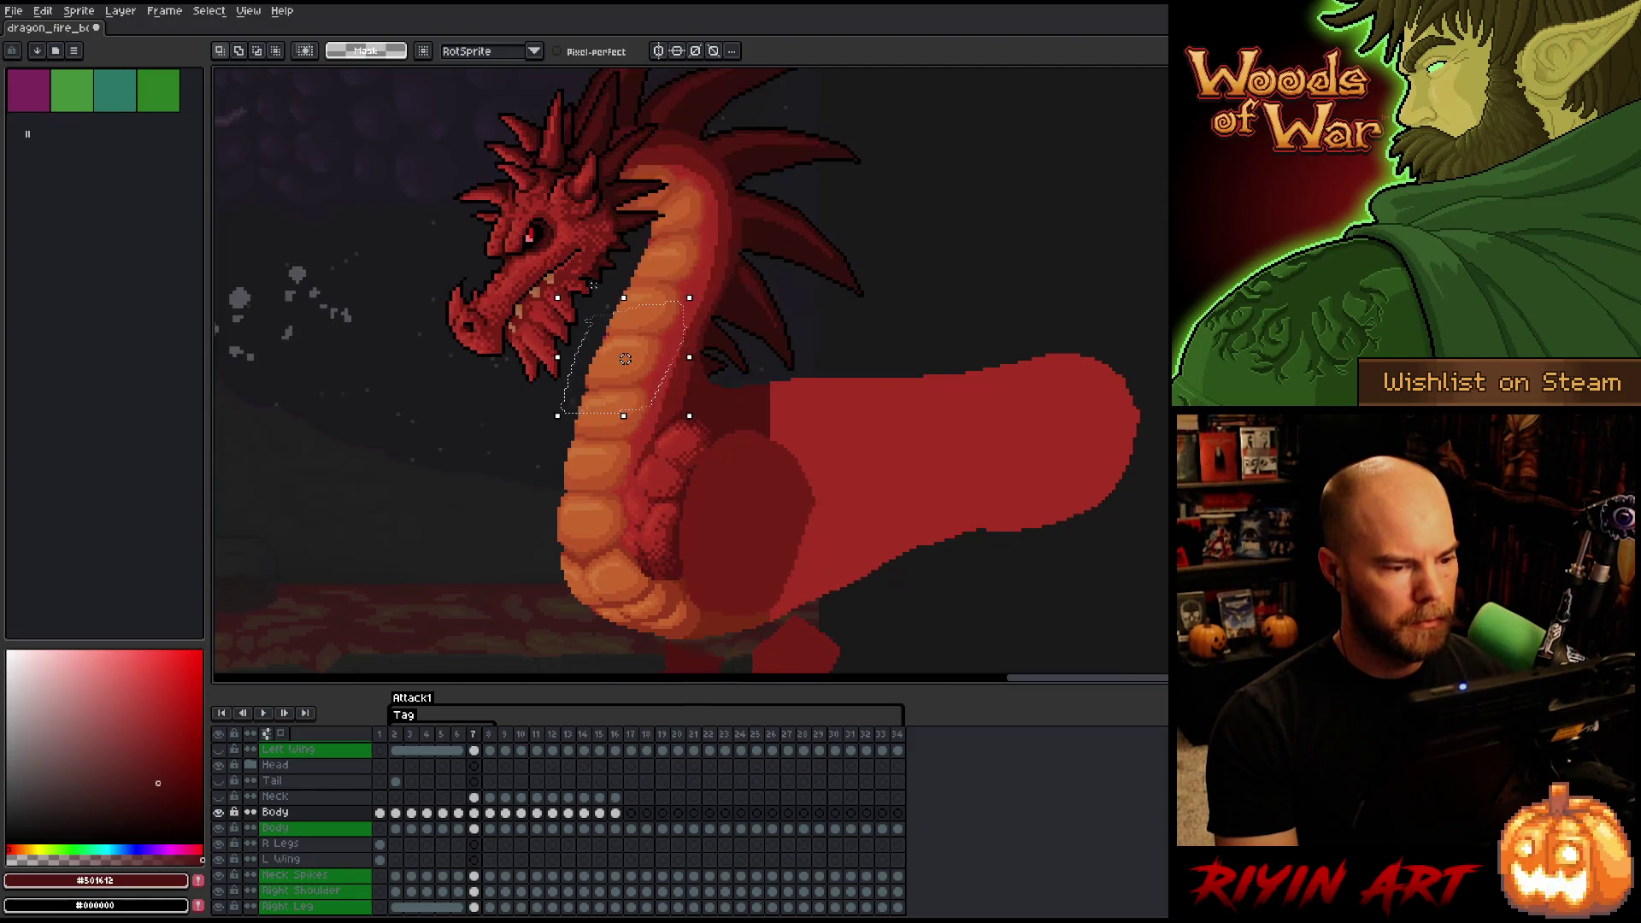
key("period")
key("comma")
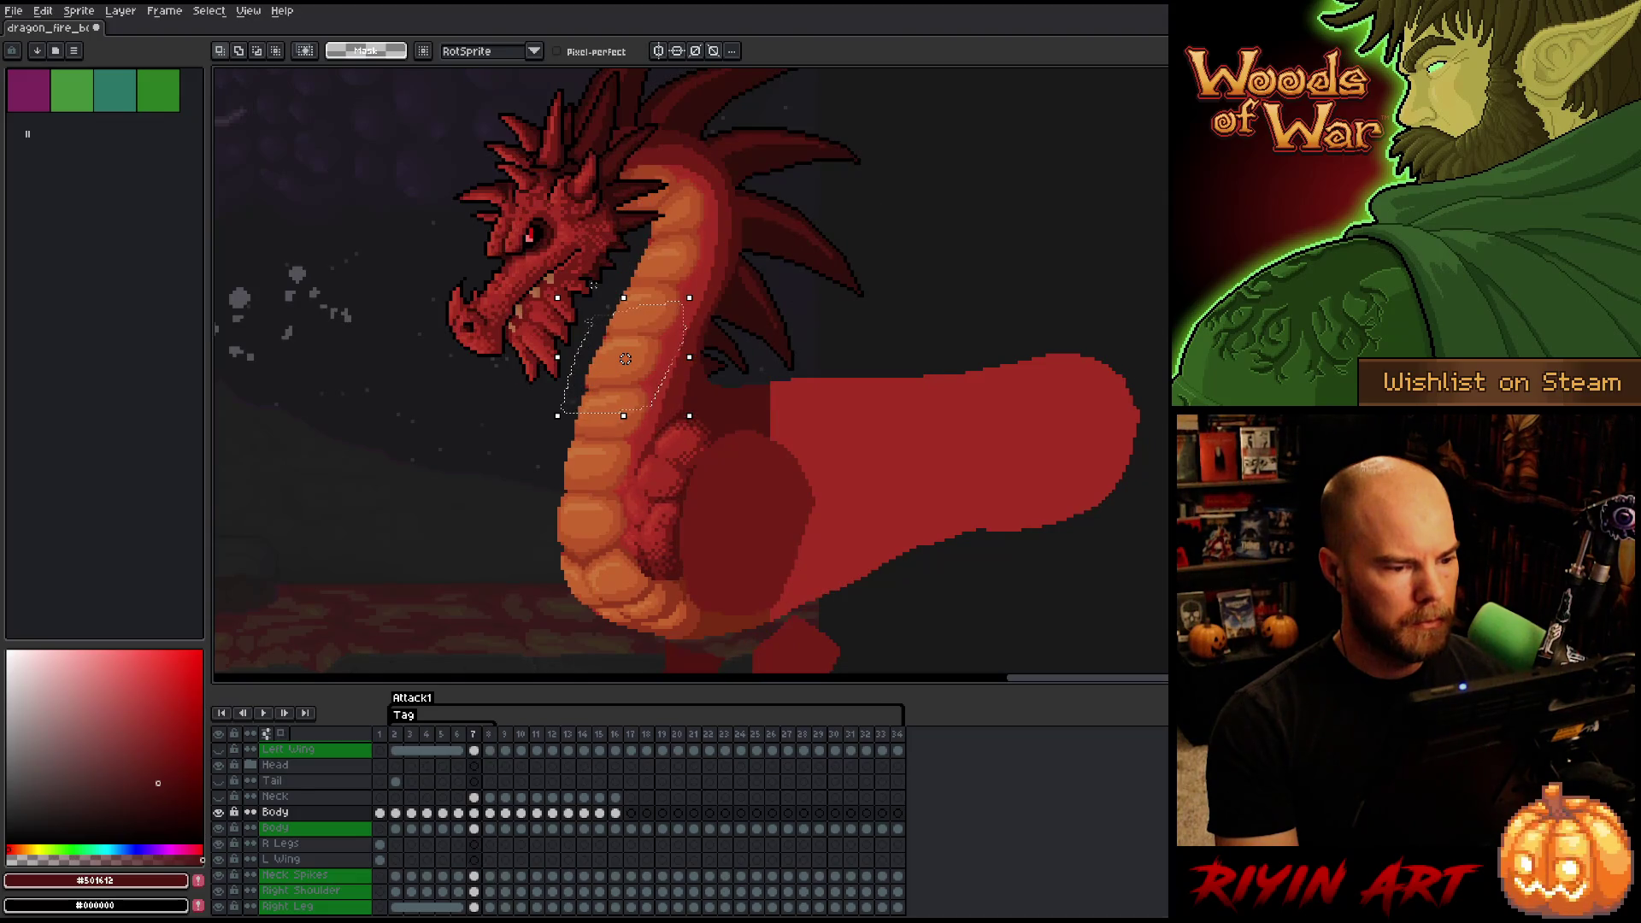
key("comma")
key("period")
key("comma")
key("comma")
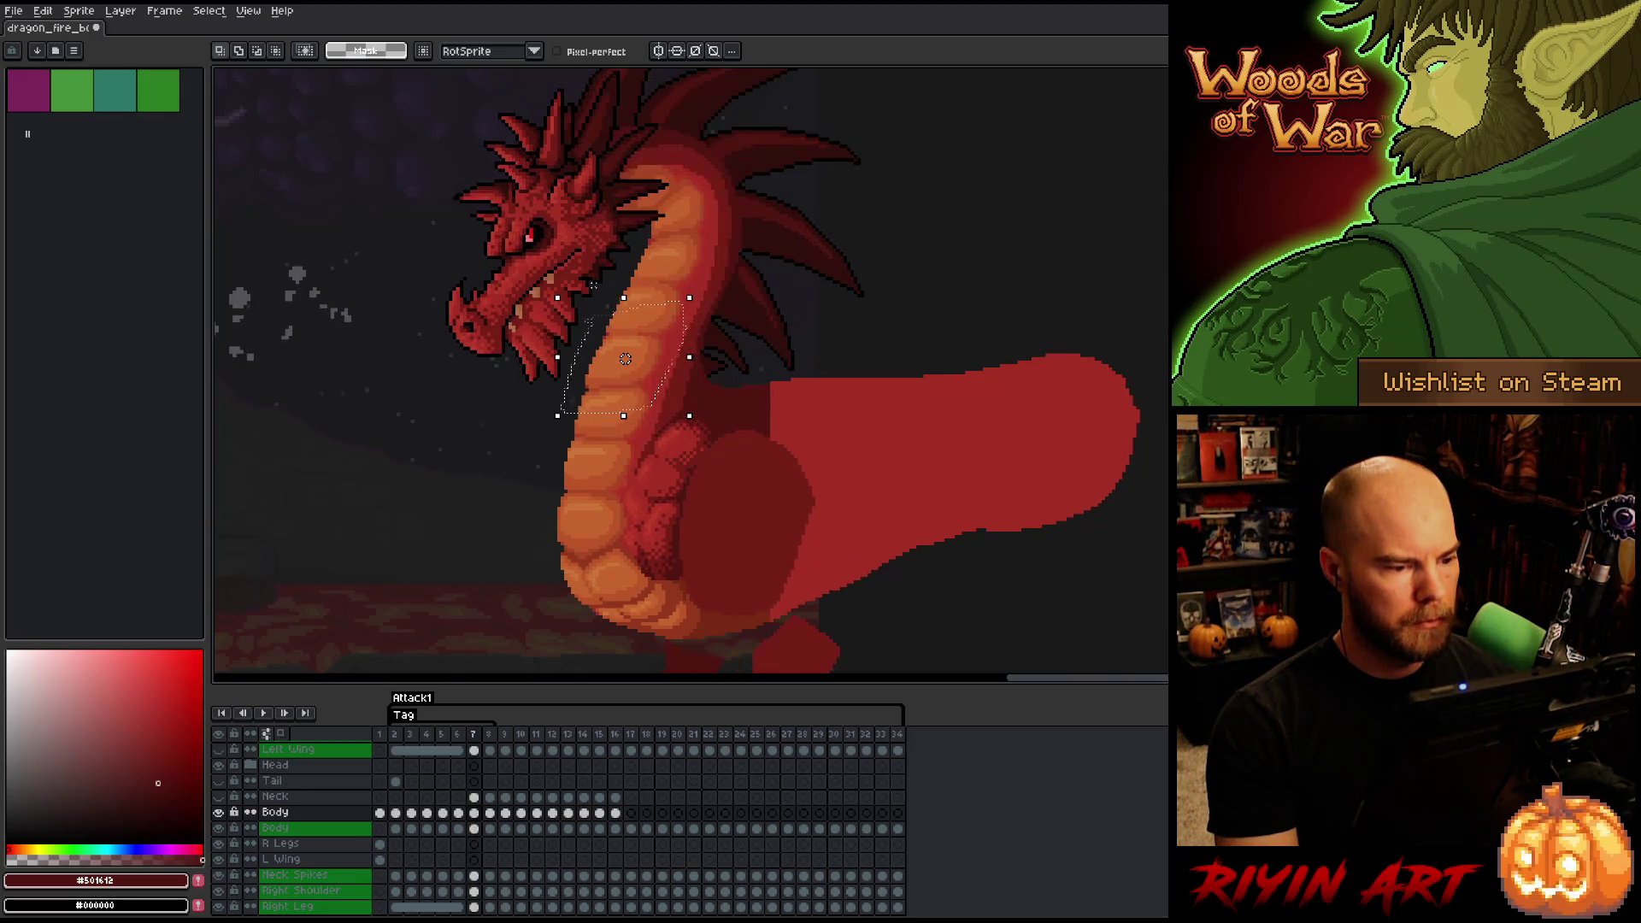
- Raise the neck section about 4 pixels on frame 6 and commit, returning to frame 7
left_click_drag(626, 358, 626, 354)
key("period")
key("period")
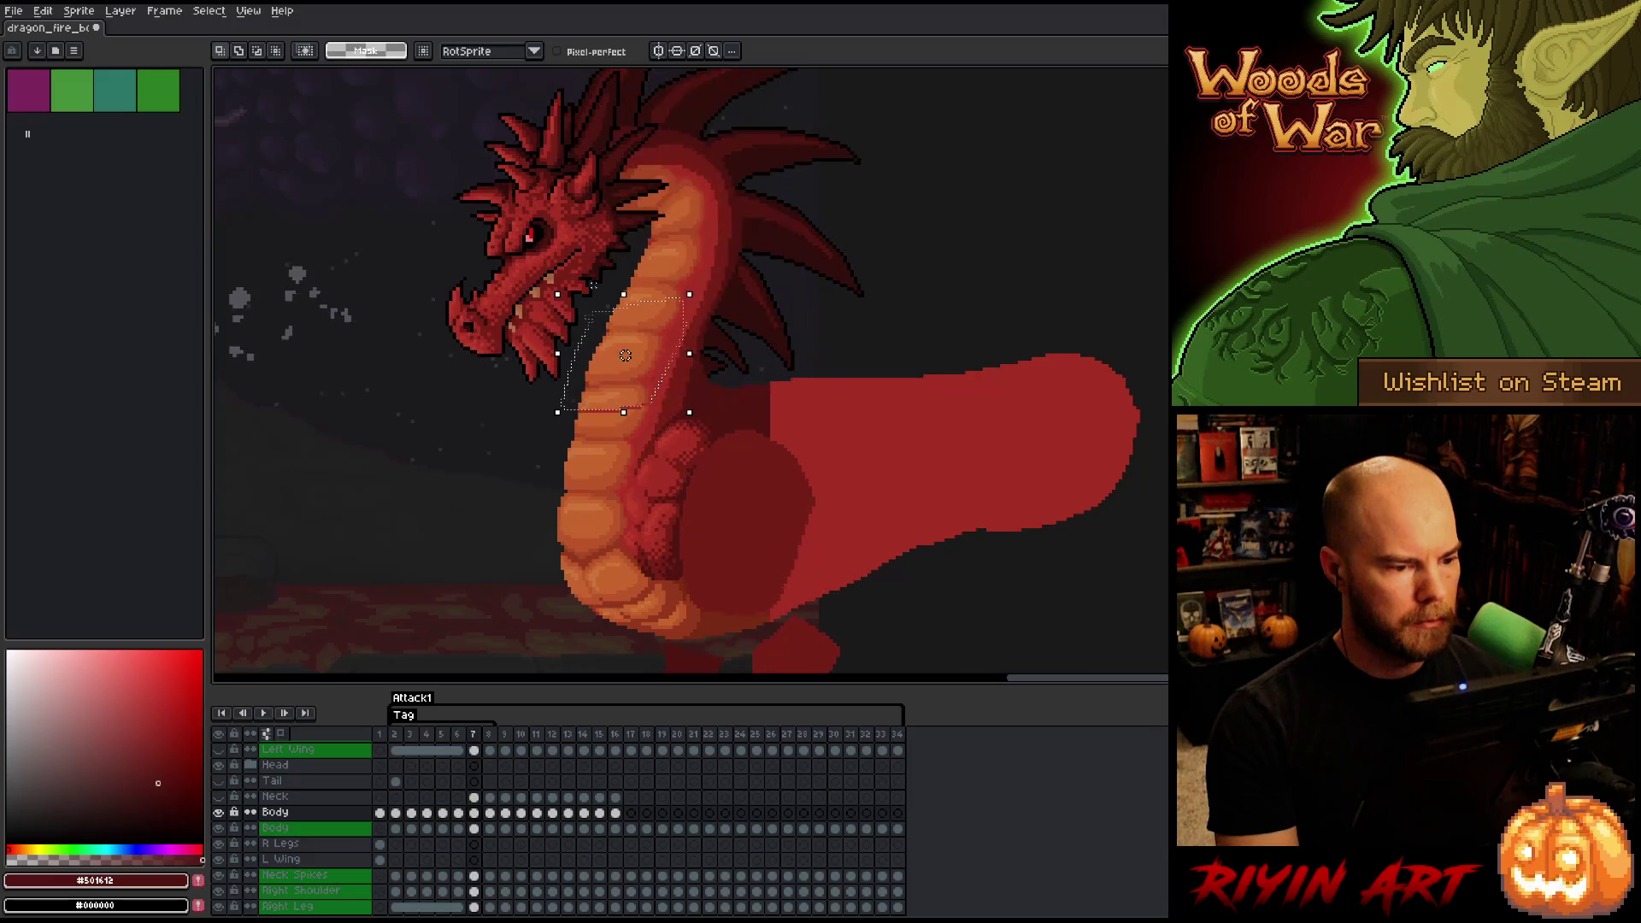
key("comma")
key("period")
- Pick the belly orange #c7652f and switch to the Paint Bucket
key("b")
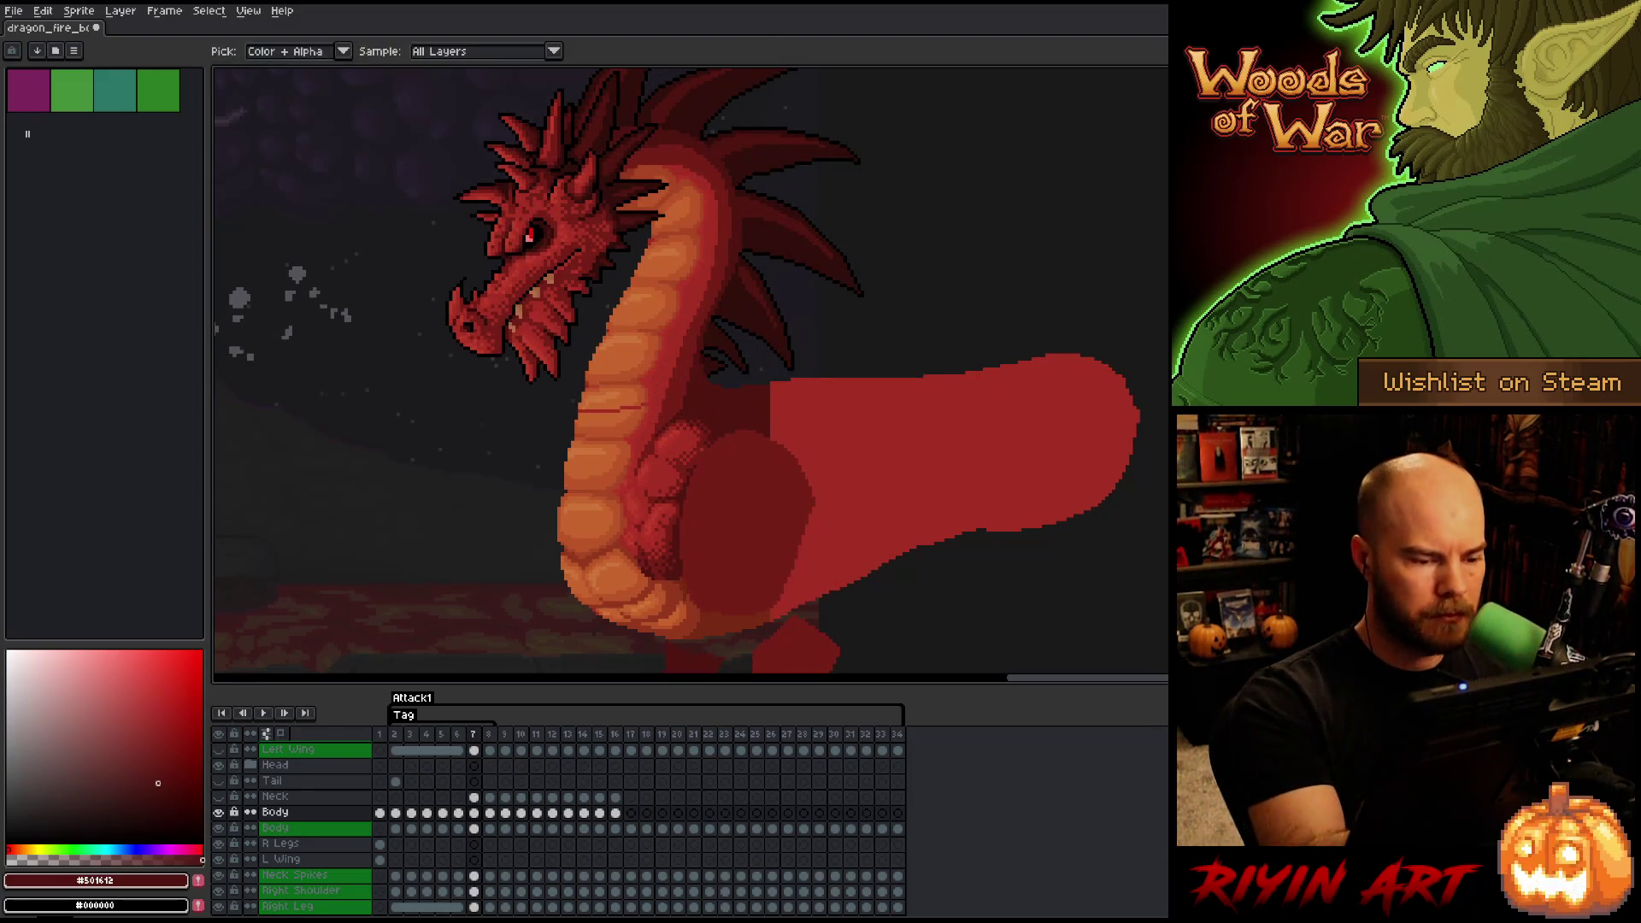
left_click(641, 401, "alt")
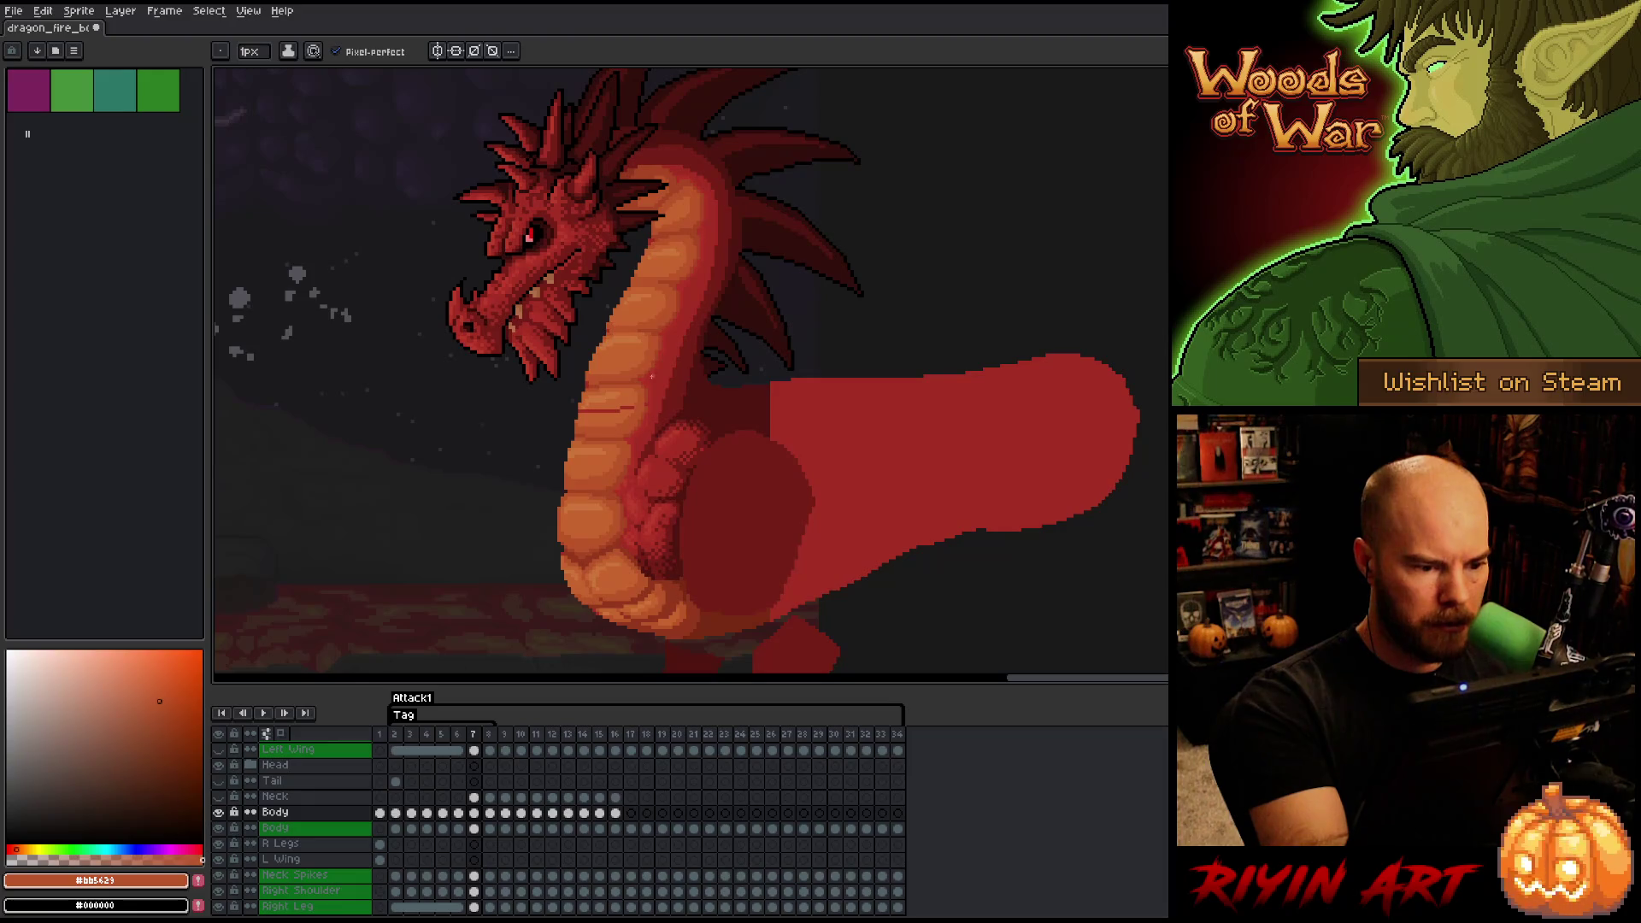
left_click(650, 396, "alt")
left_click(648, 395, "alt")
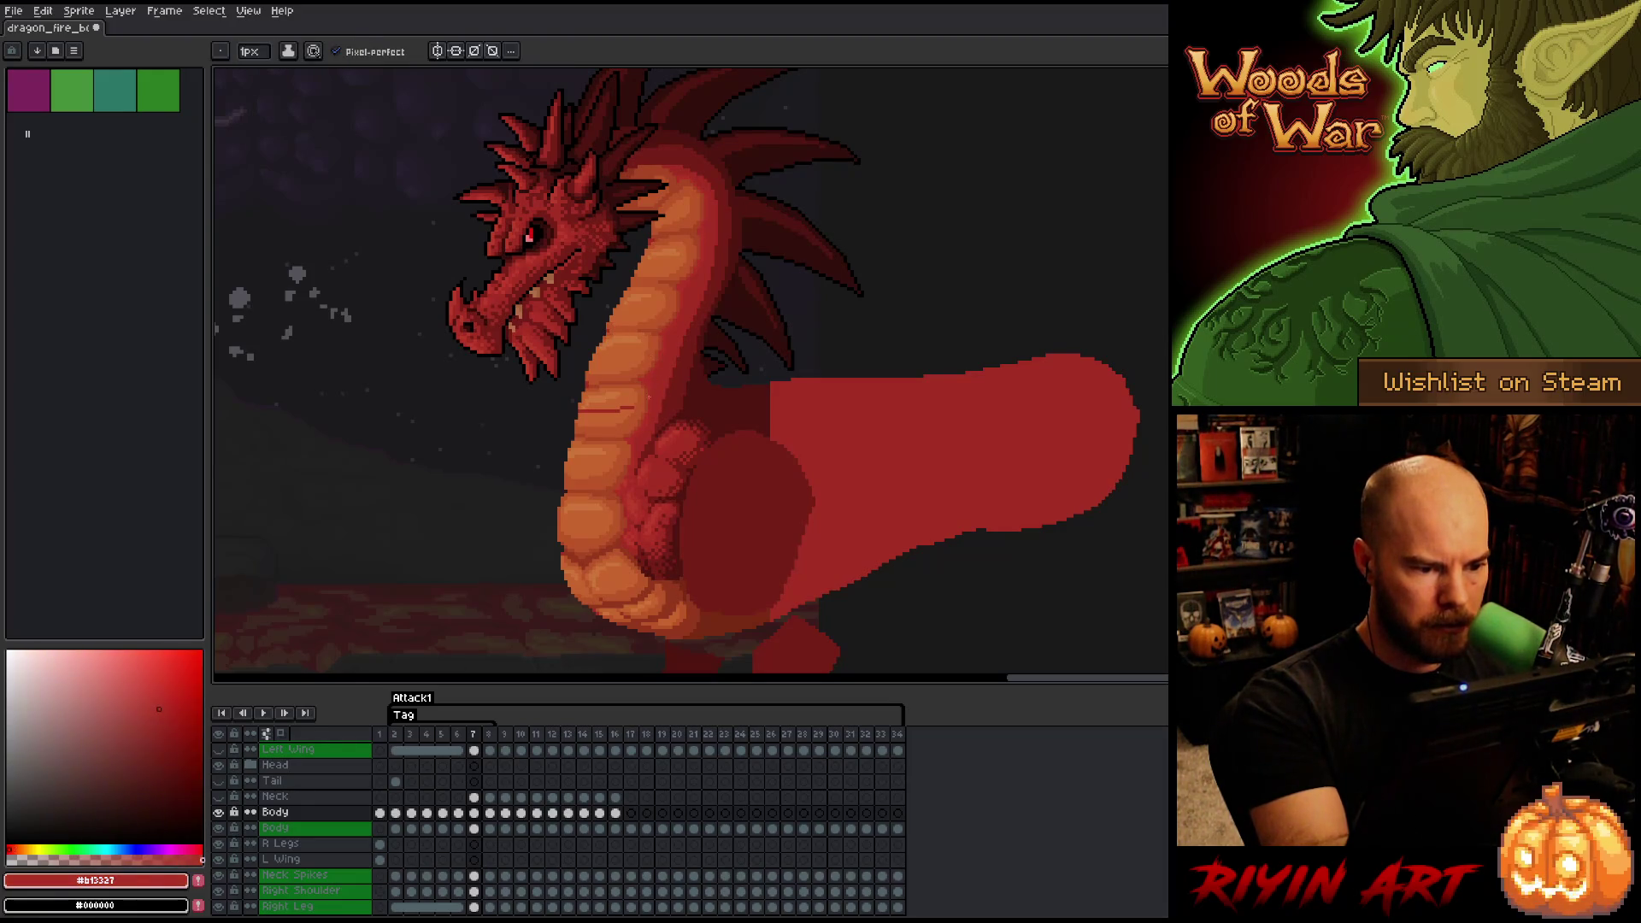
left_click(630, 389, "alt")
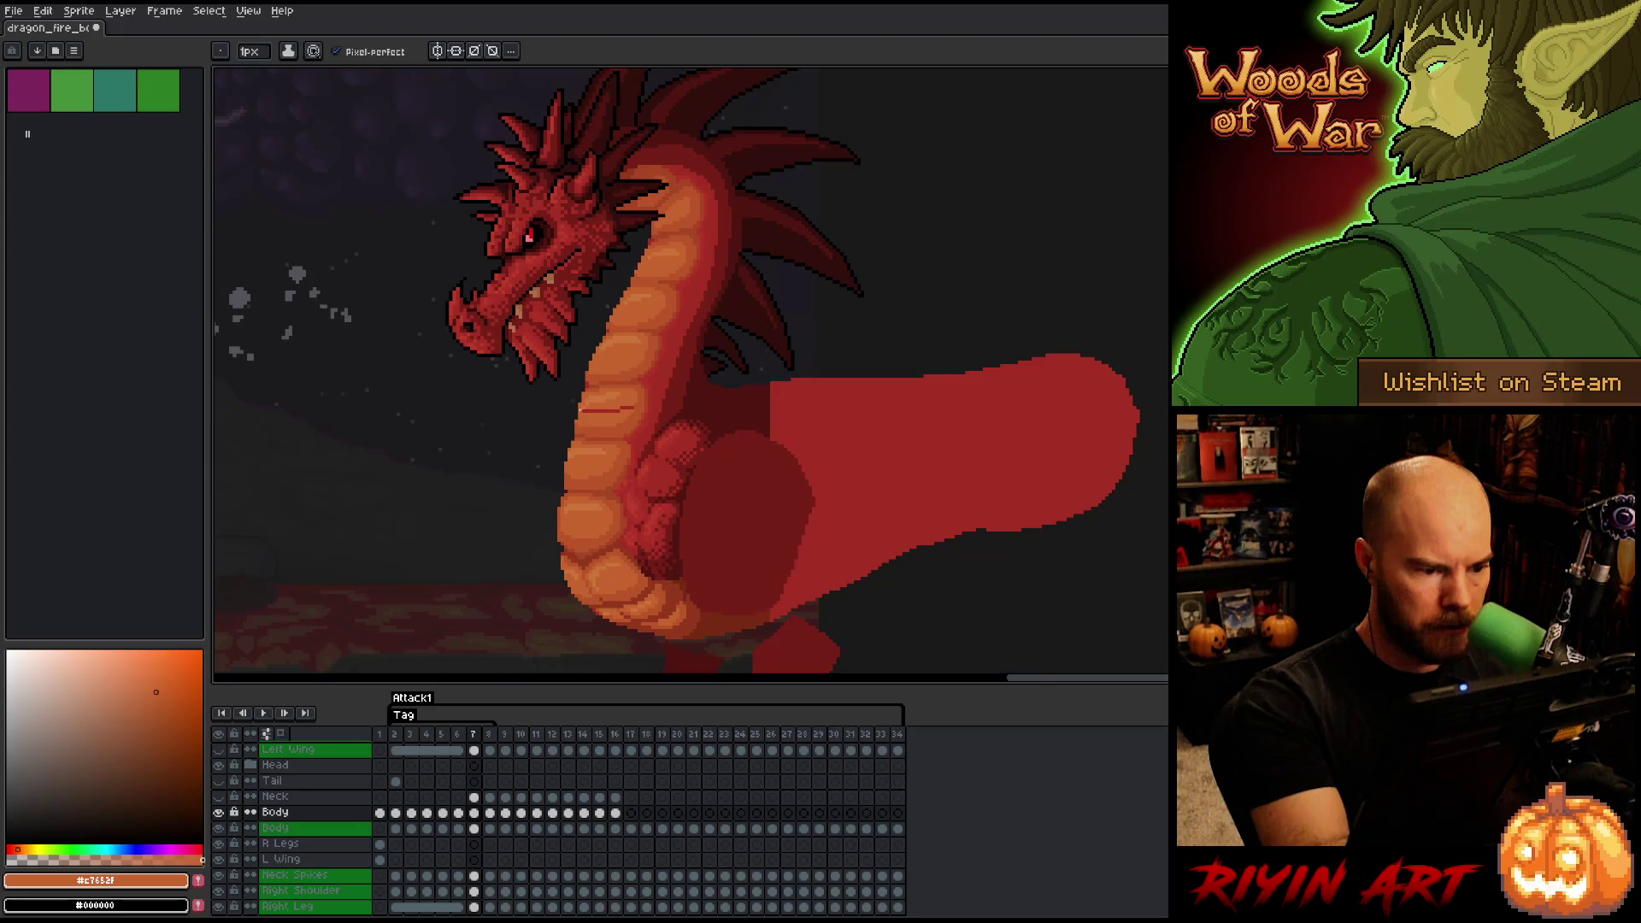
key("g")
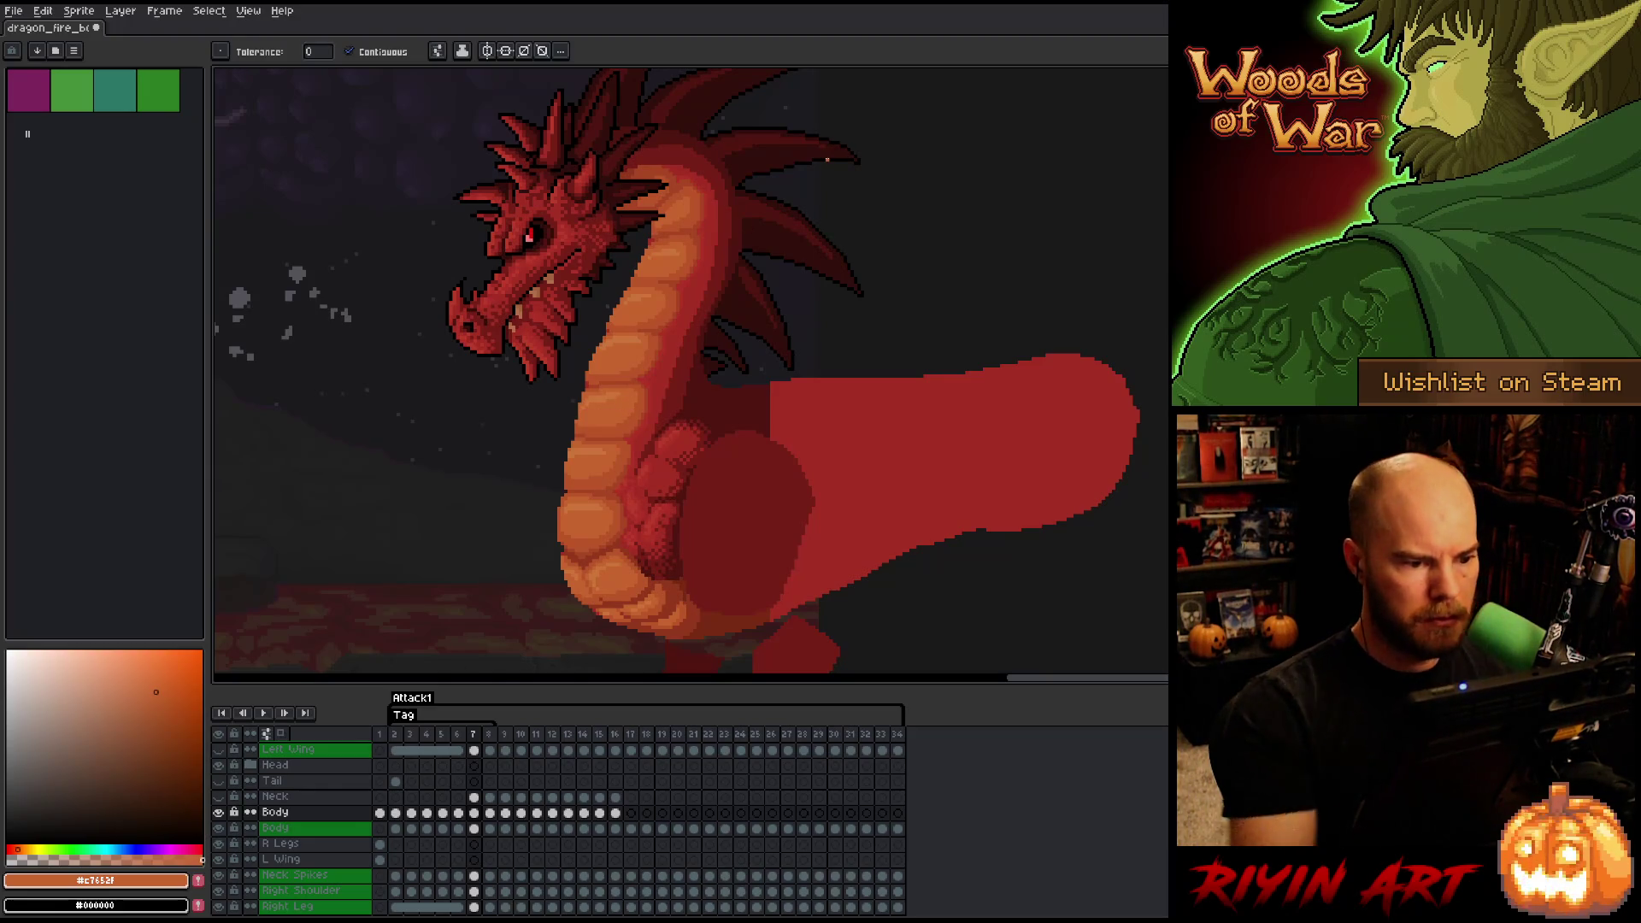
- Move to frame 8 and pick the darker orange #a74624 with the pencil
key("Right")
key("Left")
key("Right")
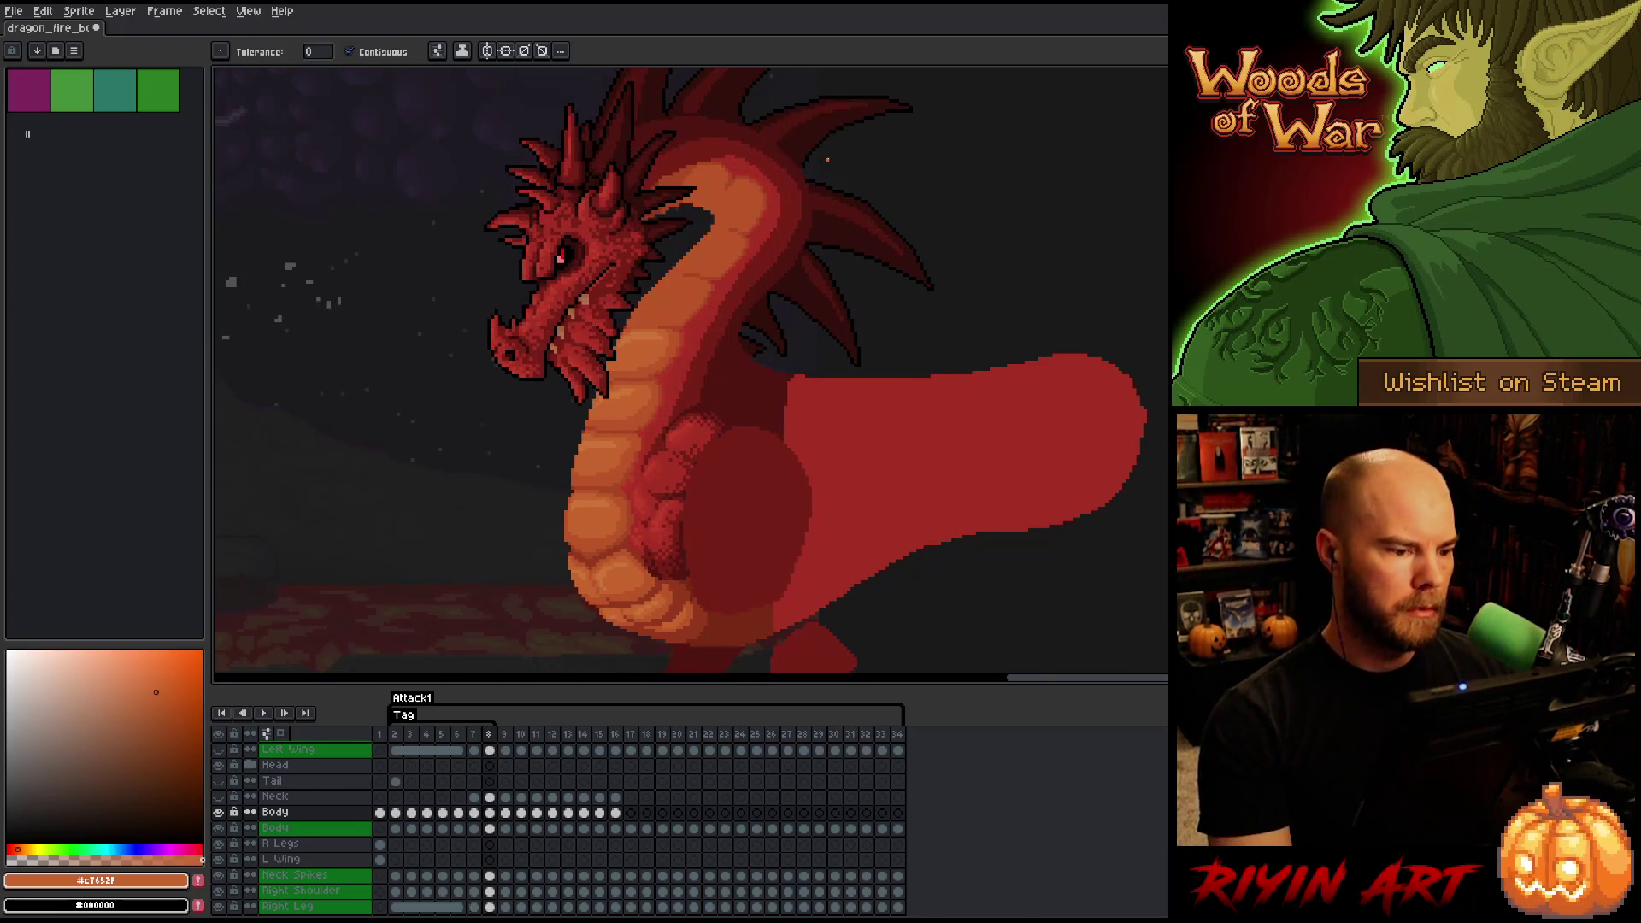
key("Left")
key("Left")
key("Right")
key("Right")
key("Left")
key("Left")
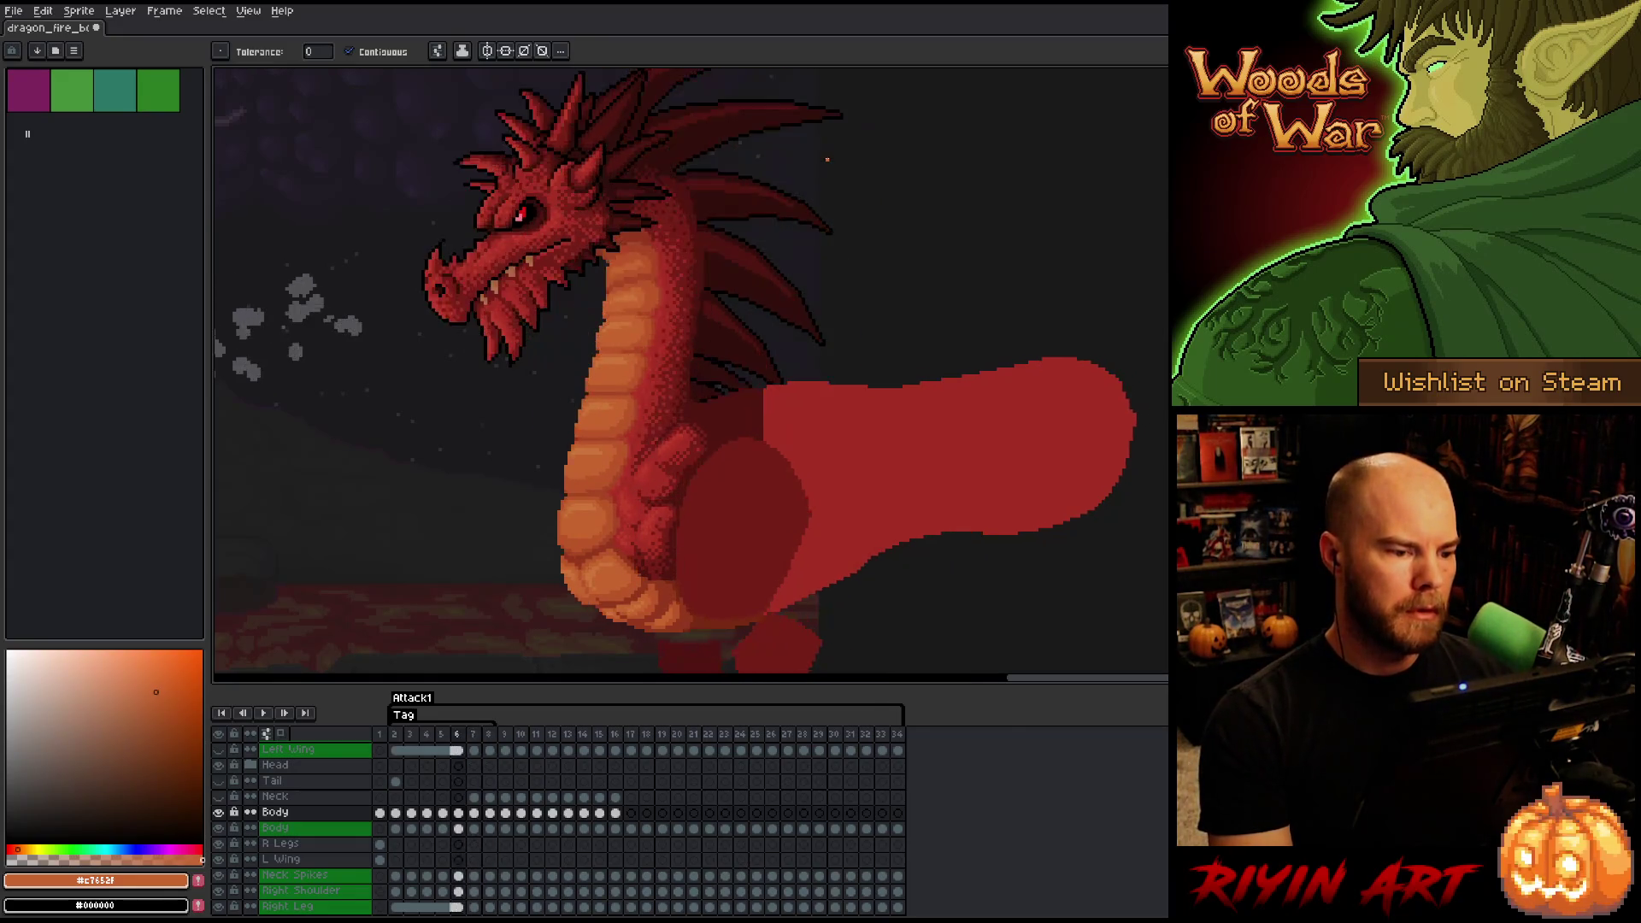
key("Right")
key("Right")
key("Left")
key("Left")
key("Right")
key("Right")
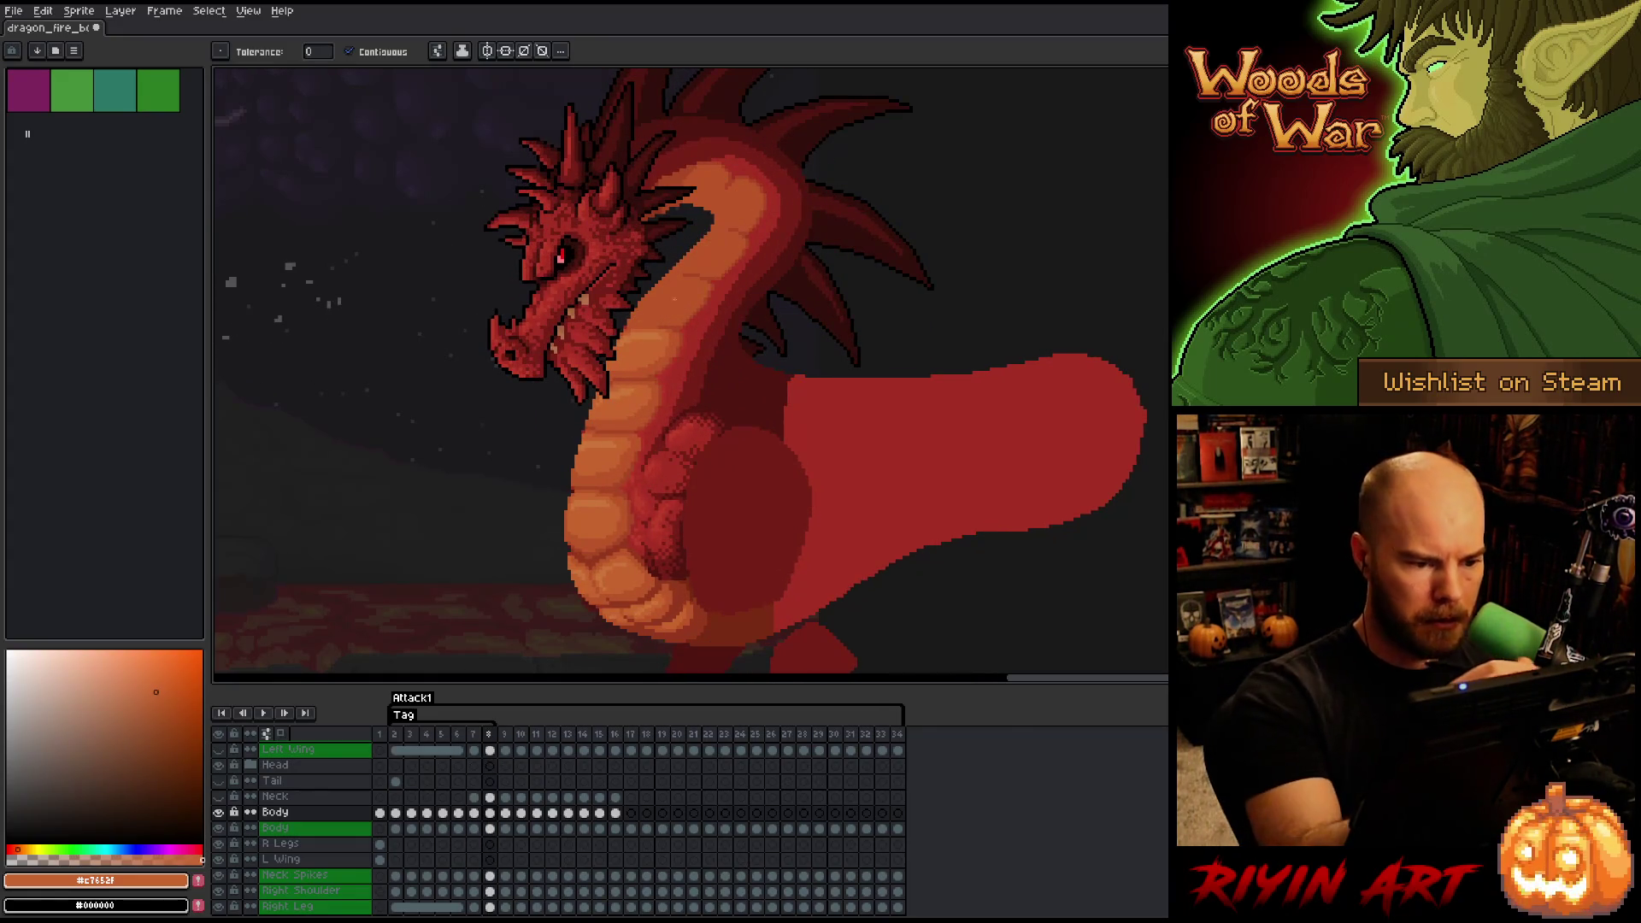
key("b")
left_click(673, 353, "alt")
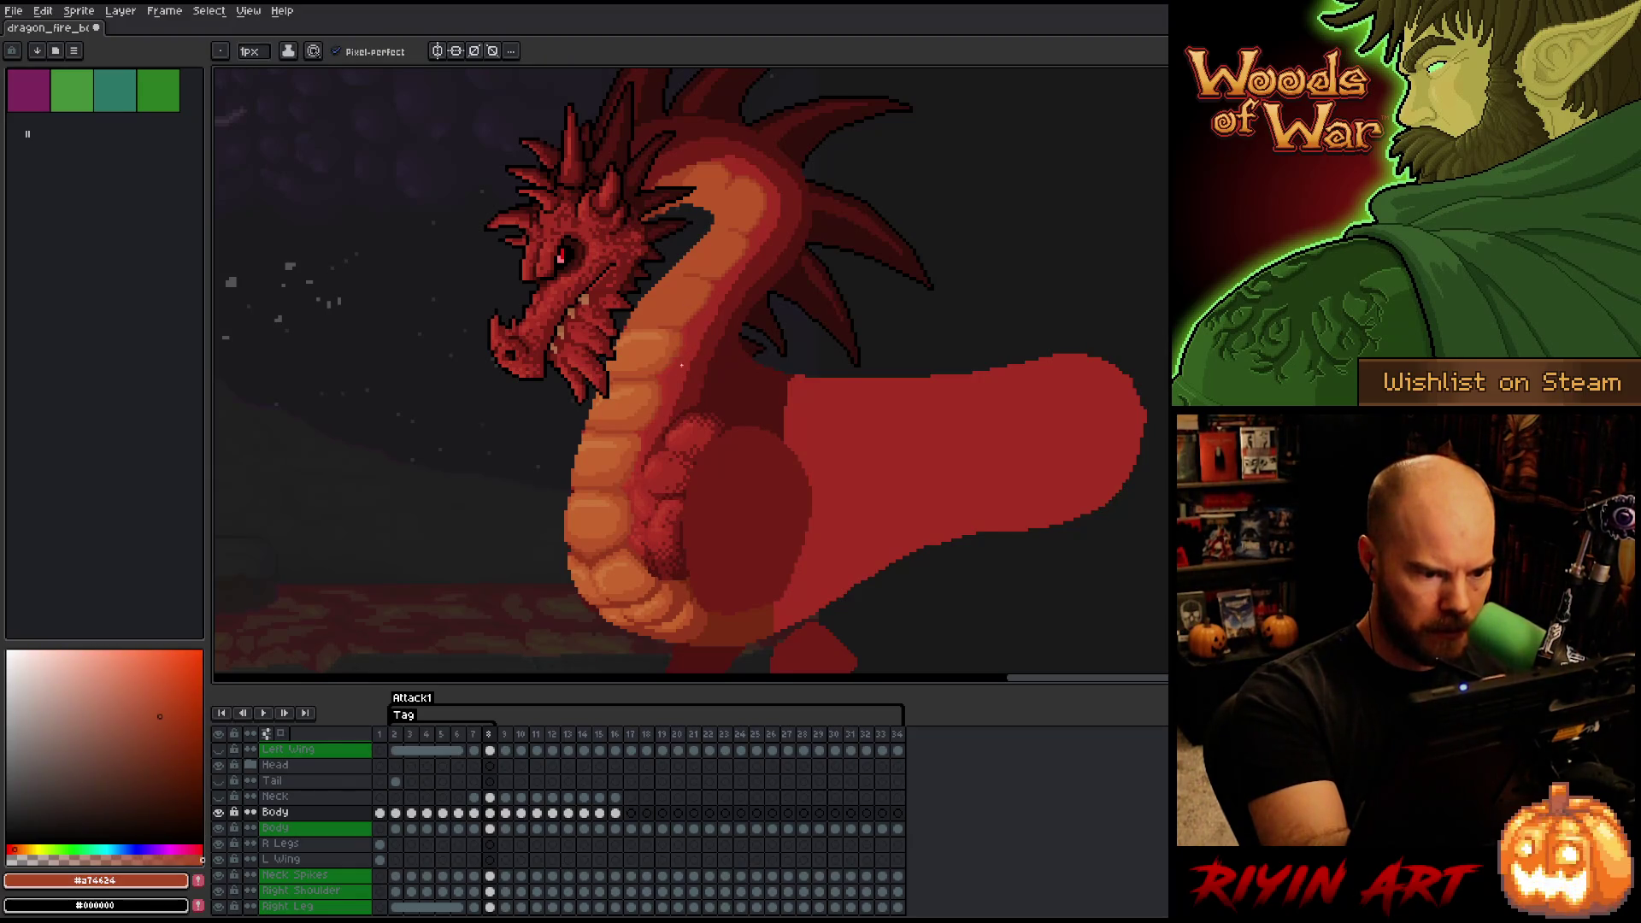
- Sample neck shades #b13337, #a74624, #bb5629 and #a52f24, ending on the lighter red
left_click(684, 347, "alt")
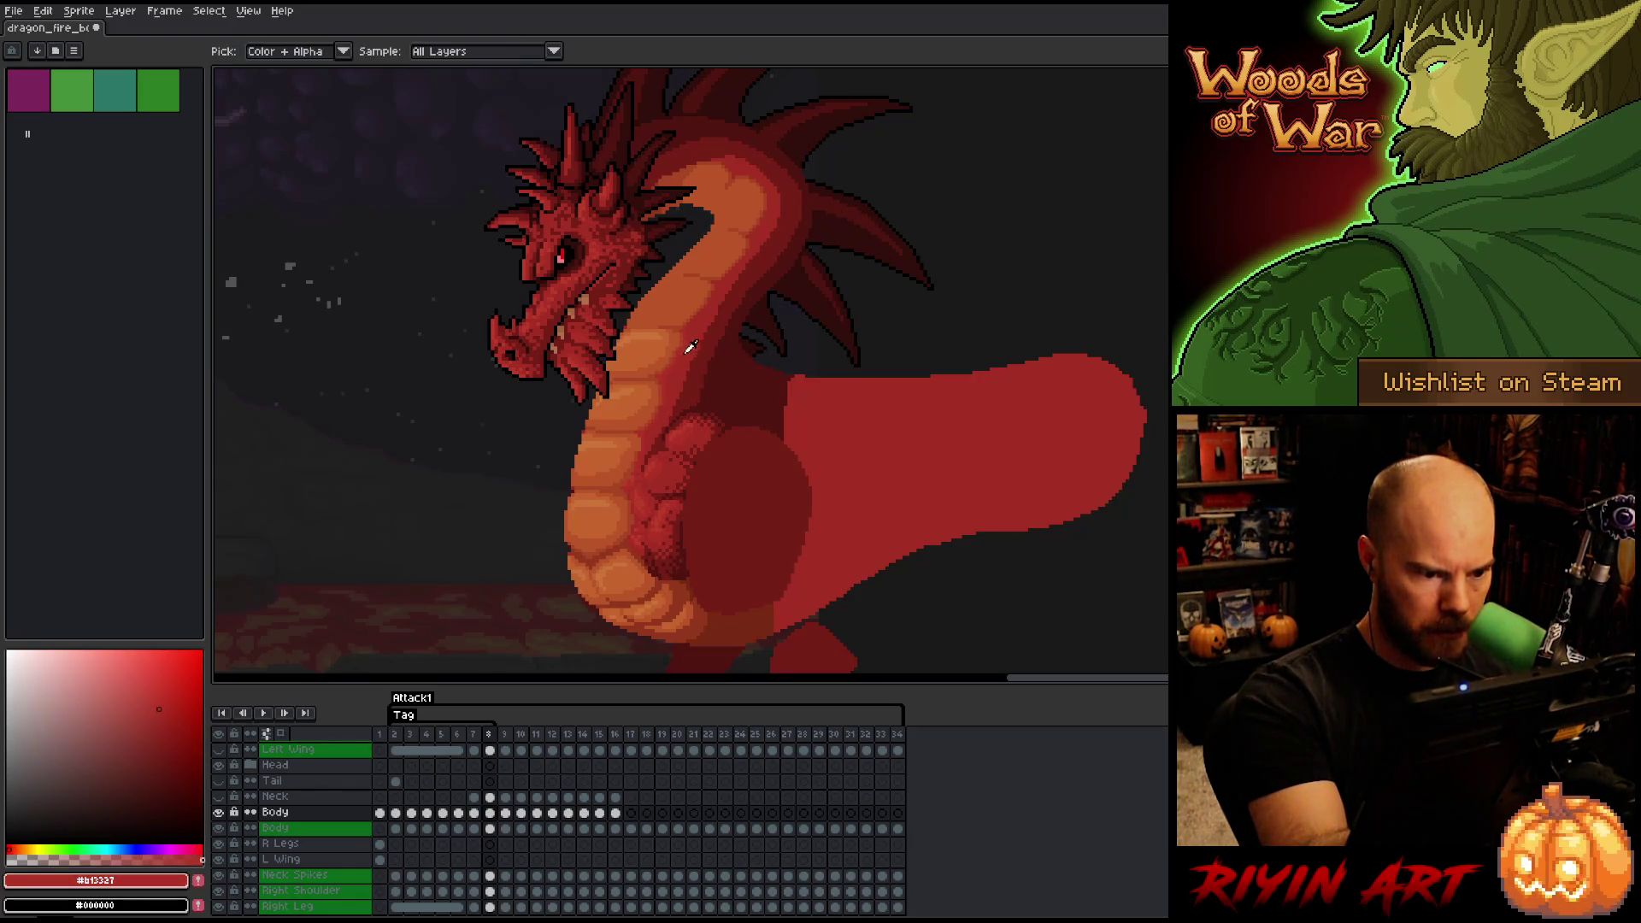
left_click(679, 342, "alt")
left_click(686, 342, "alt")
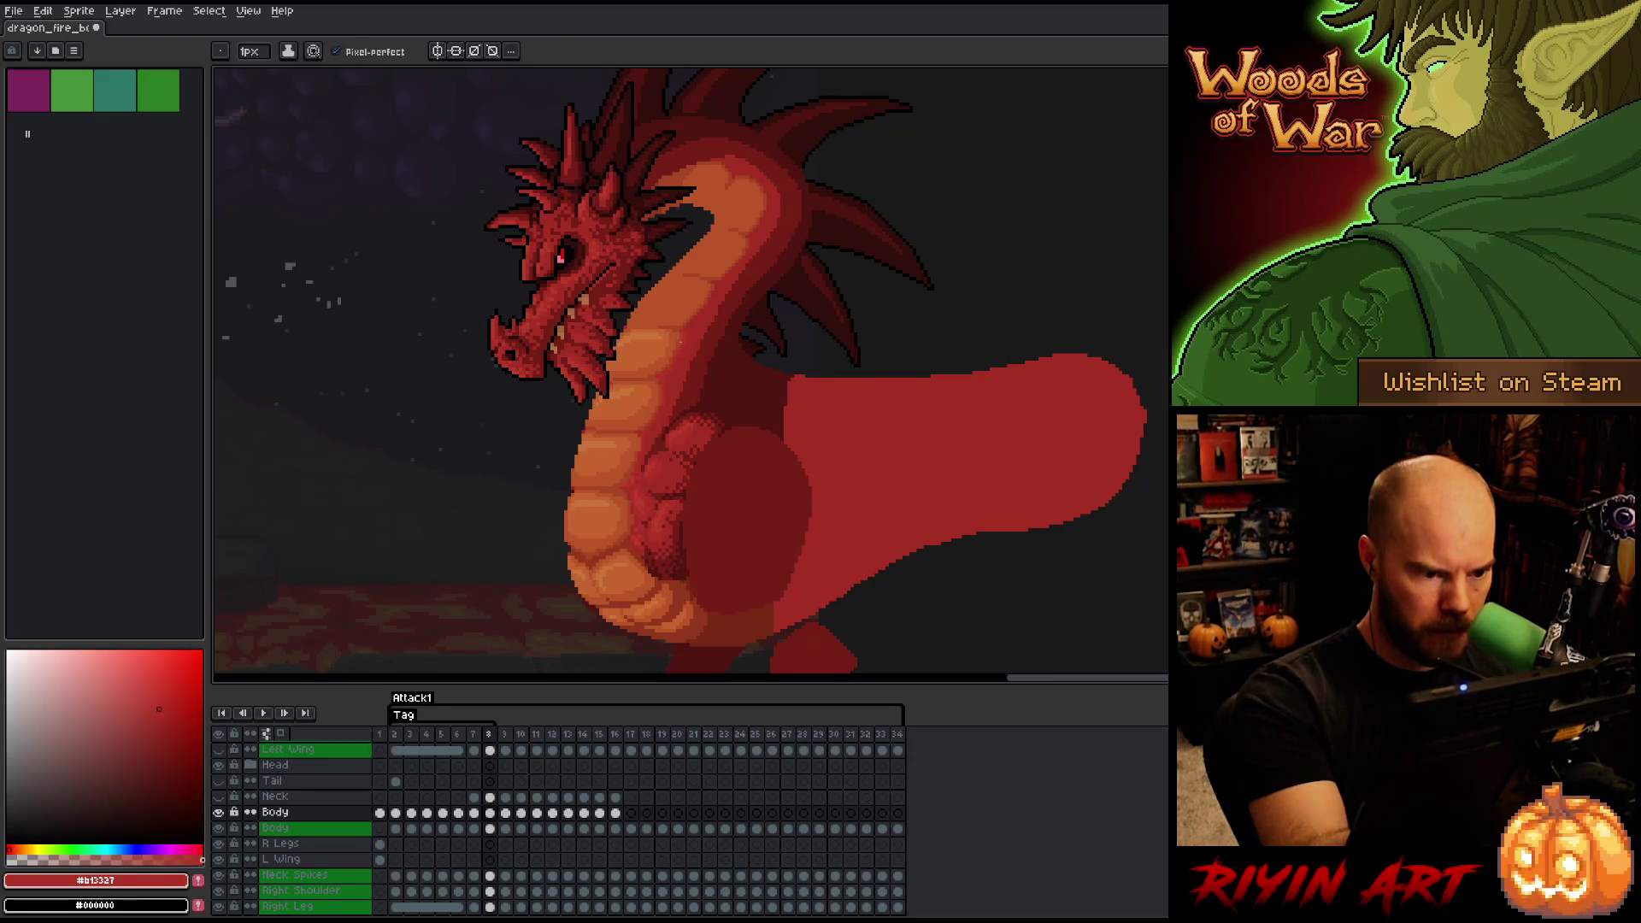
left_click(688, 343, "alt")
left_click(690, 345, "alt")
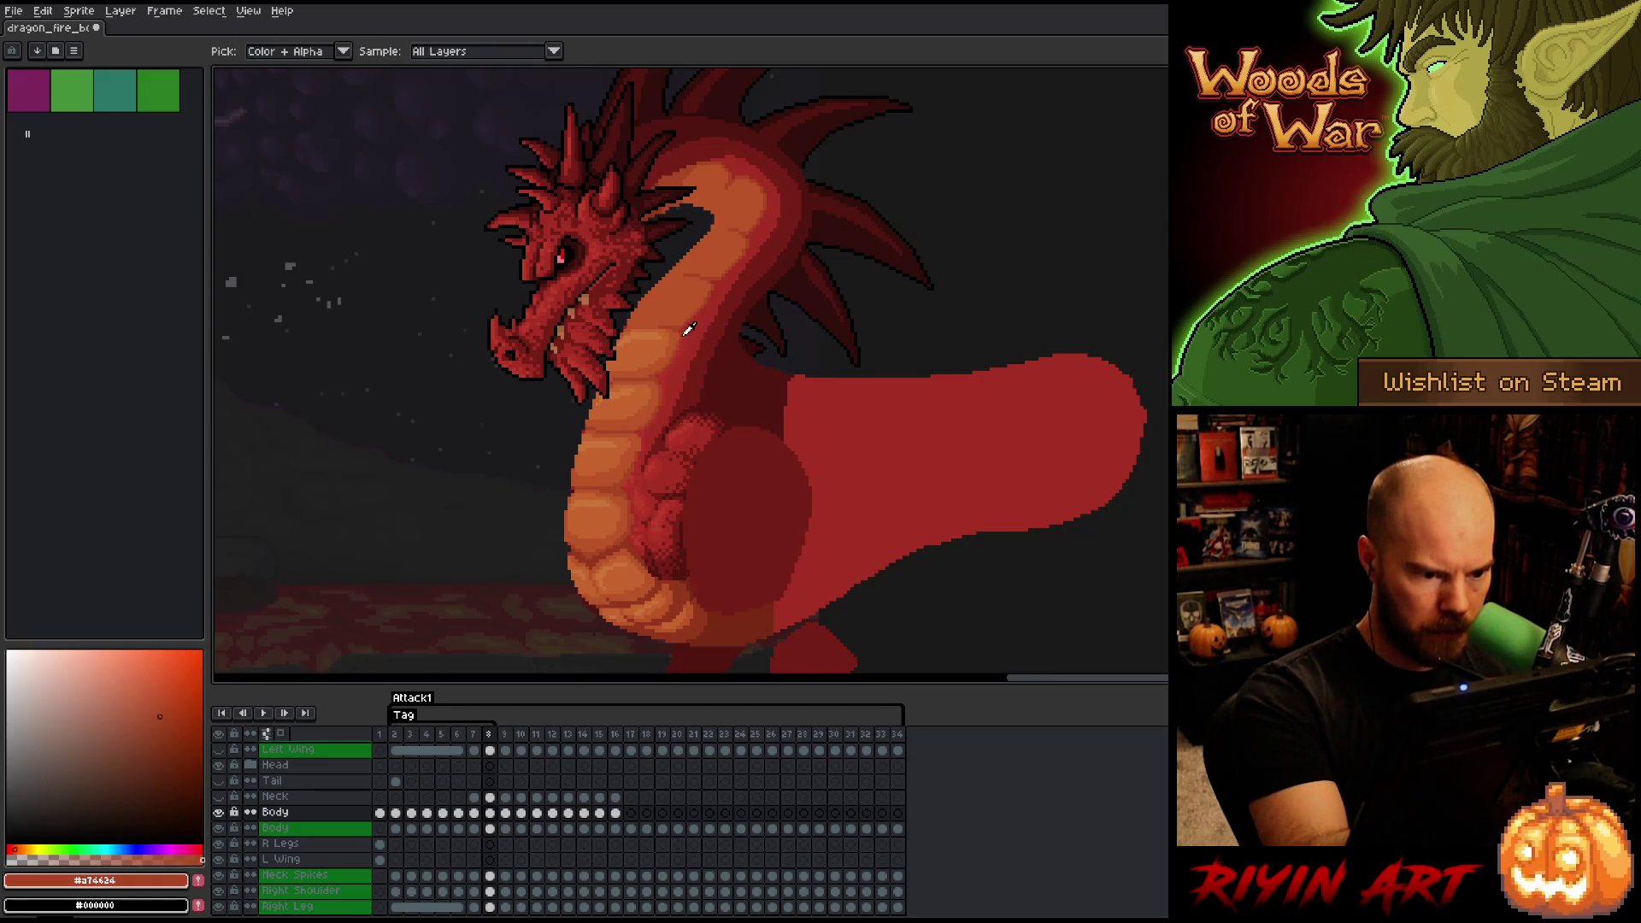
left_click(685, 349, "alt")
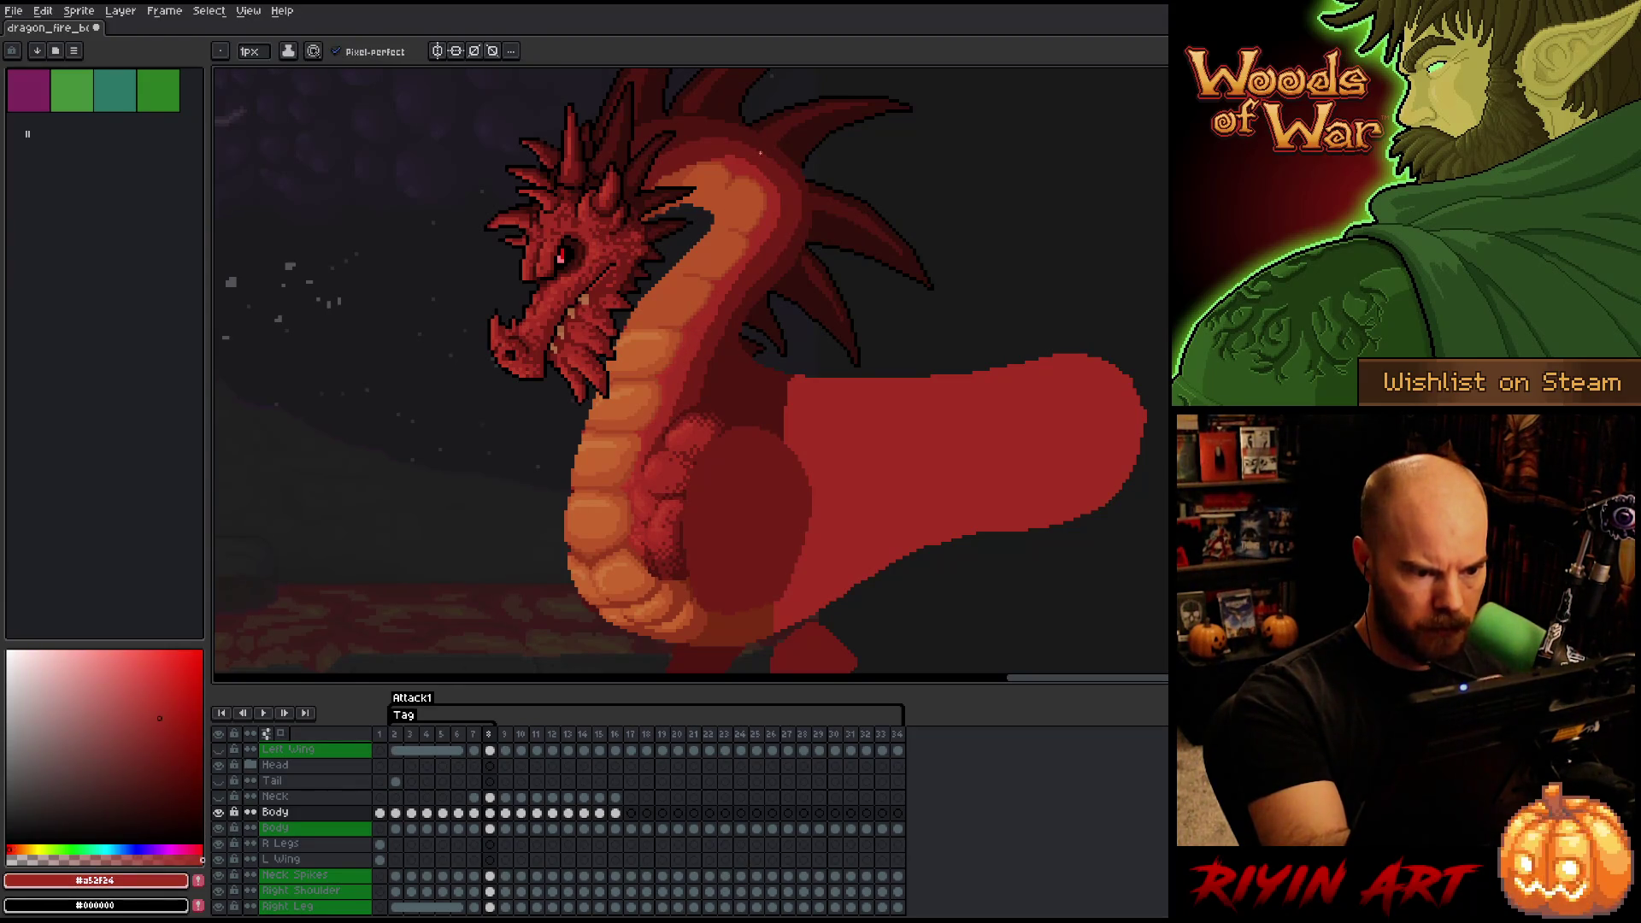
left_click(689, 341, "alt")
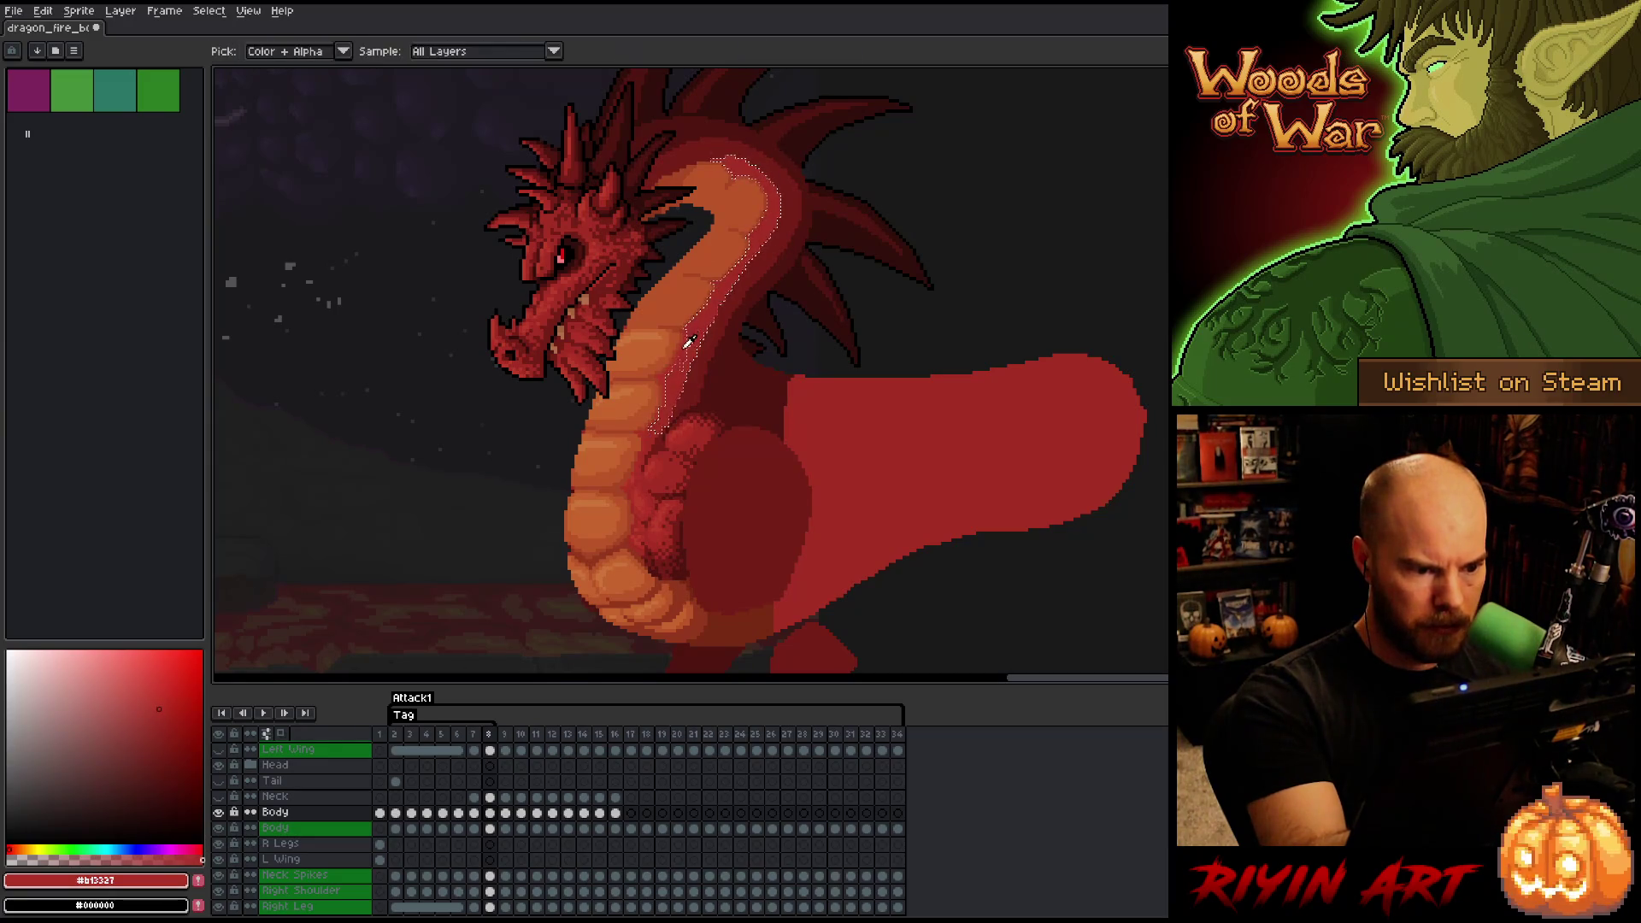
- Deselect, shade the front of the neck with darker and lighter reds, and save
key("ctrl")
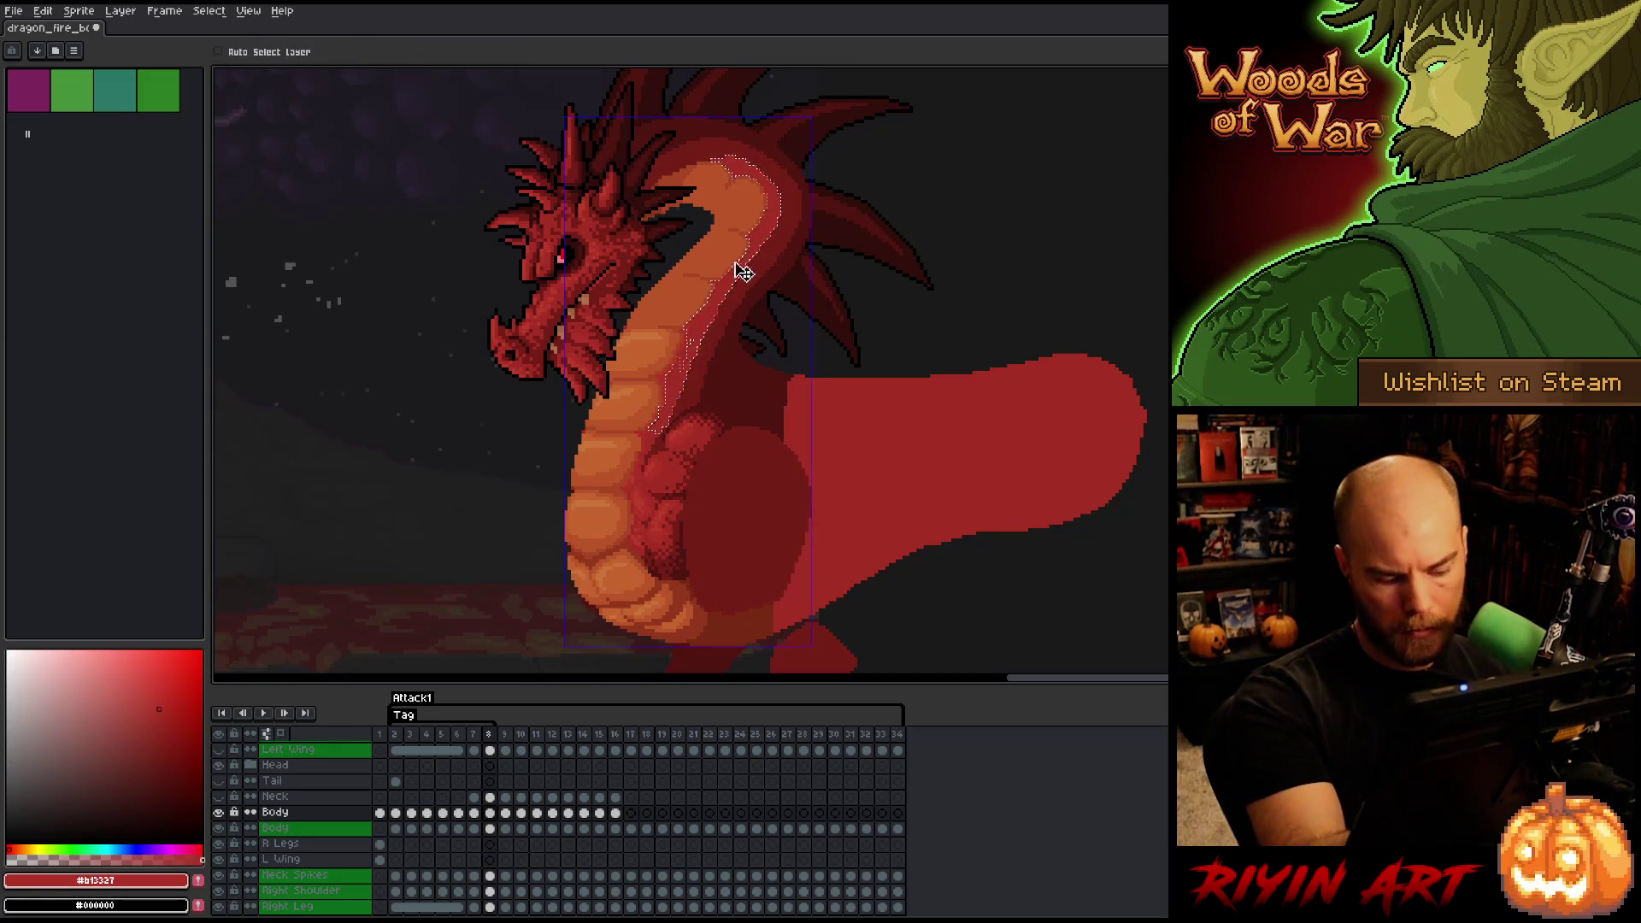
key("ctrl+d")
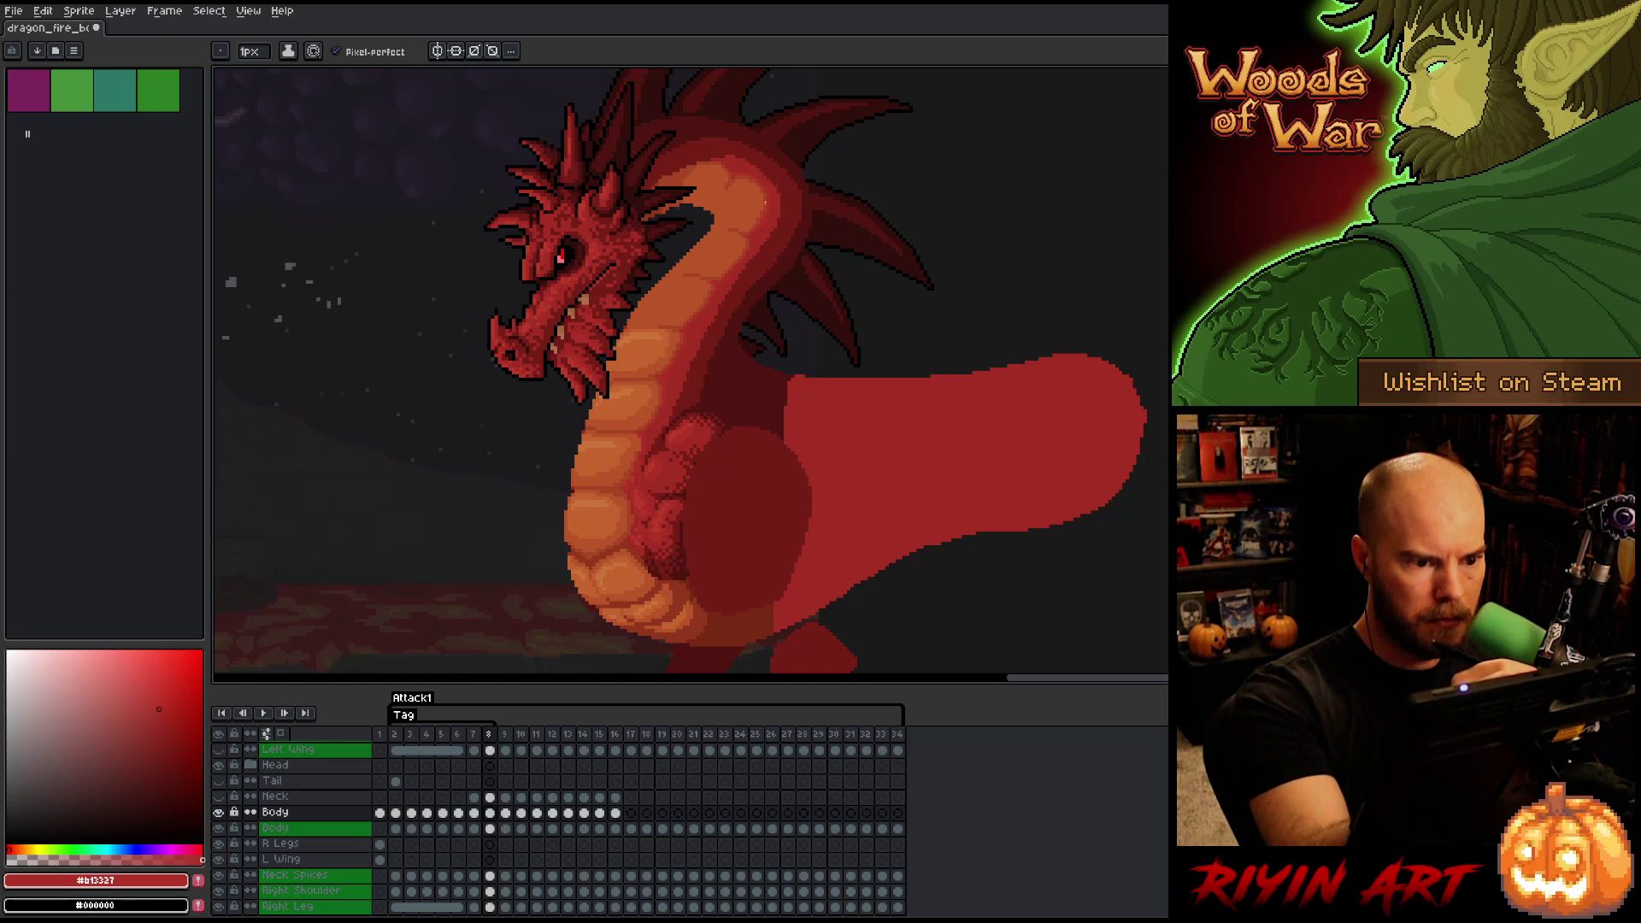
left_click(763, 182, "alt")
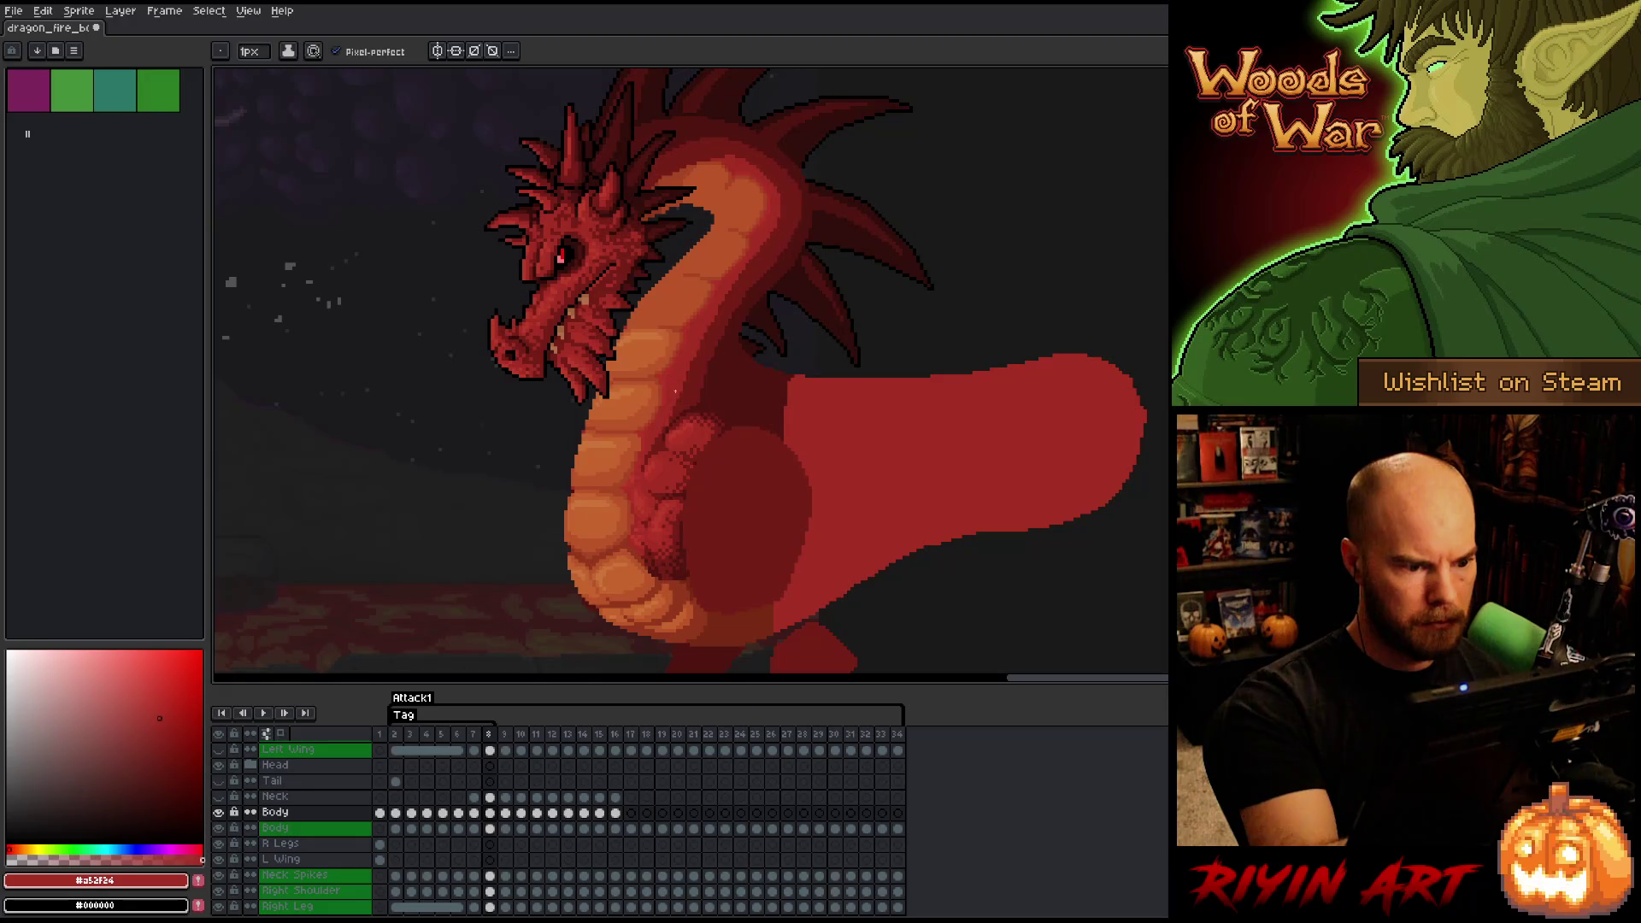
left_click(666, 400, "alt")
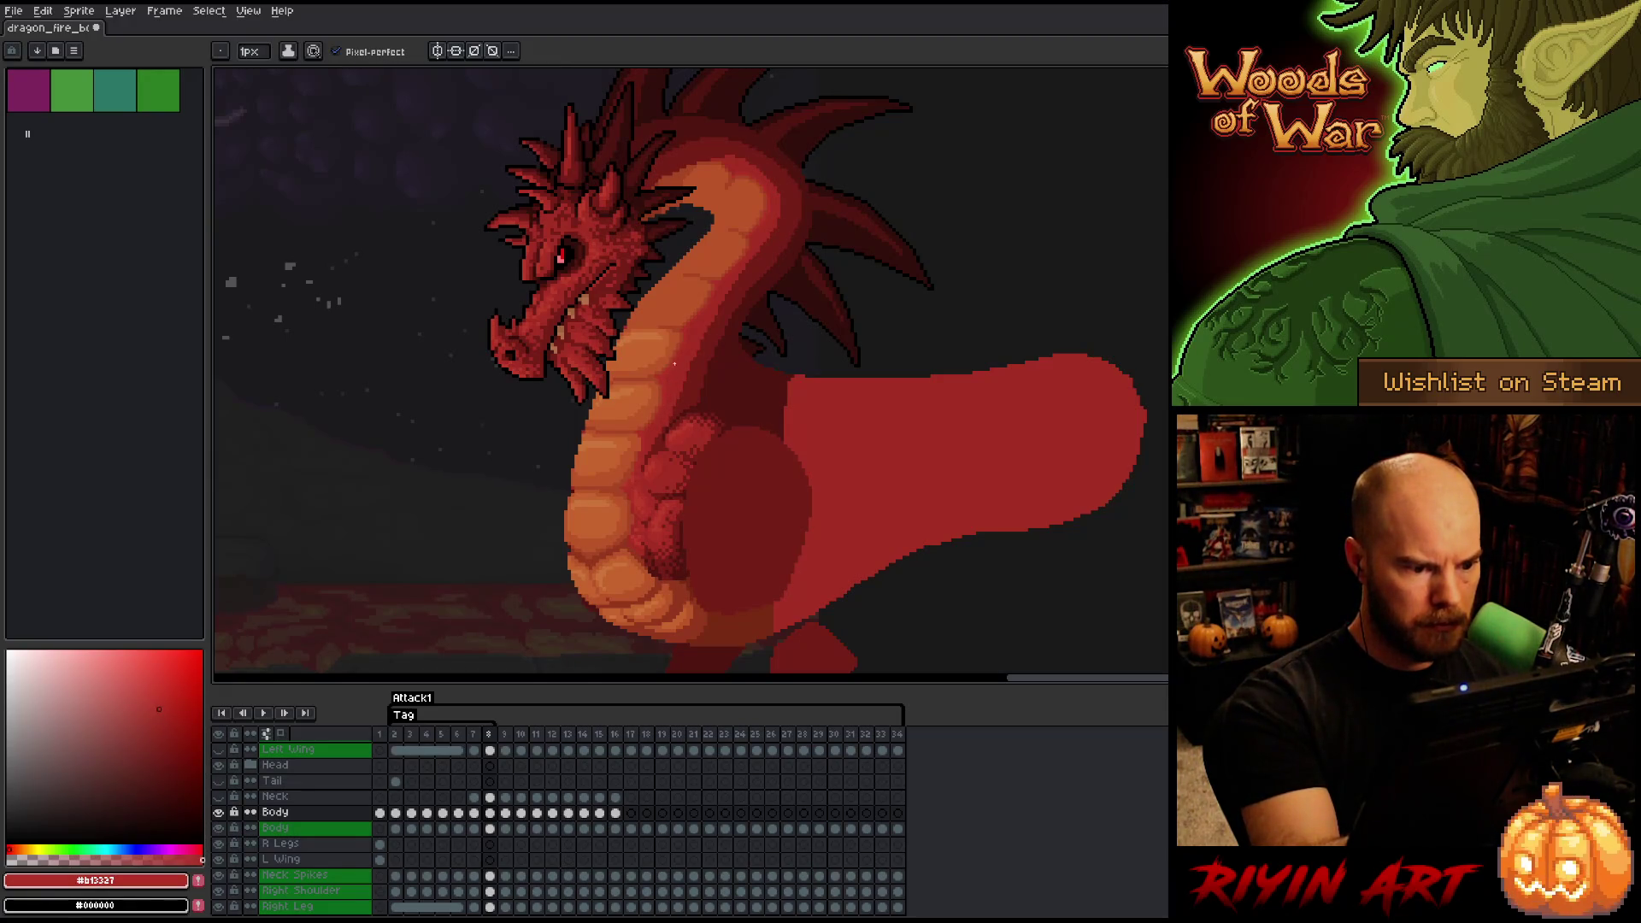
left_click(770, 267)
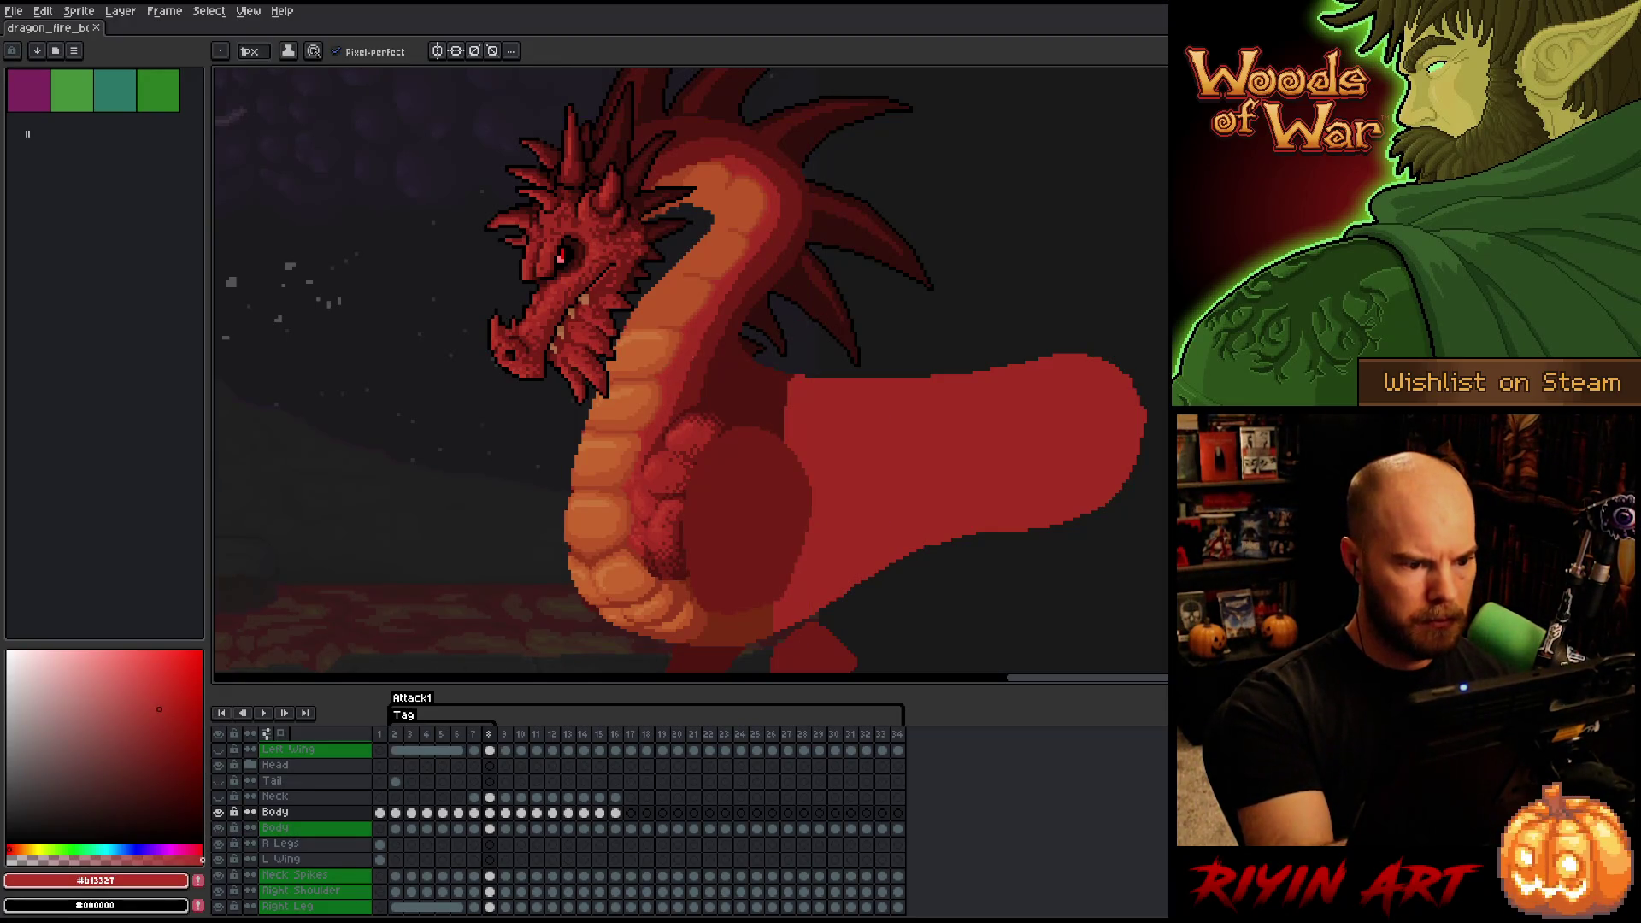
left_click(685, 346, "alt")
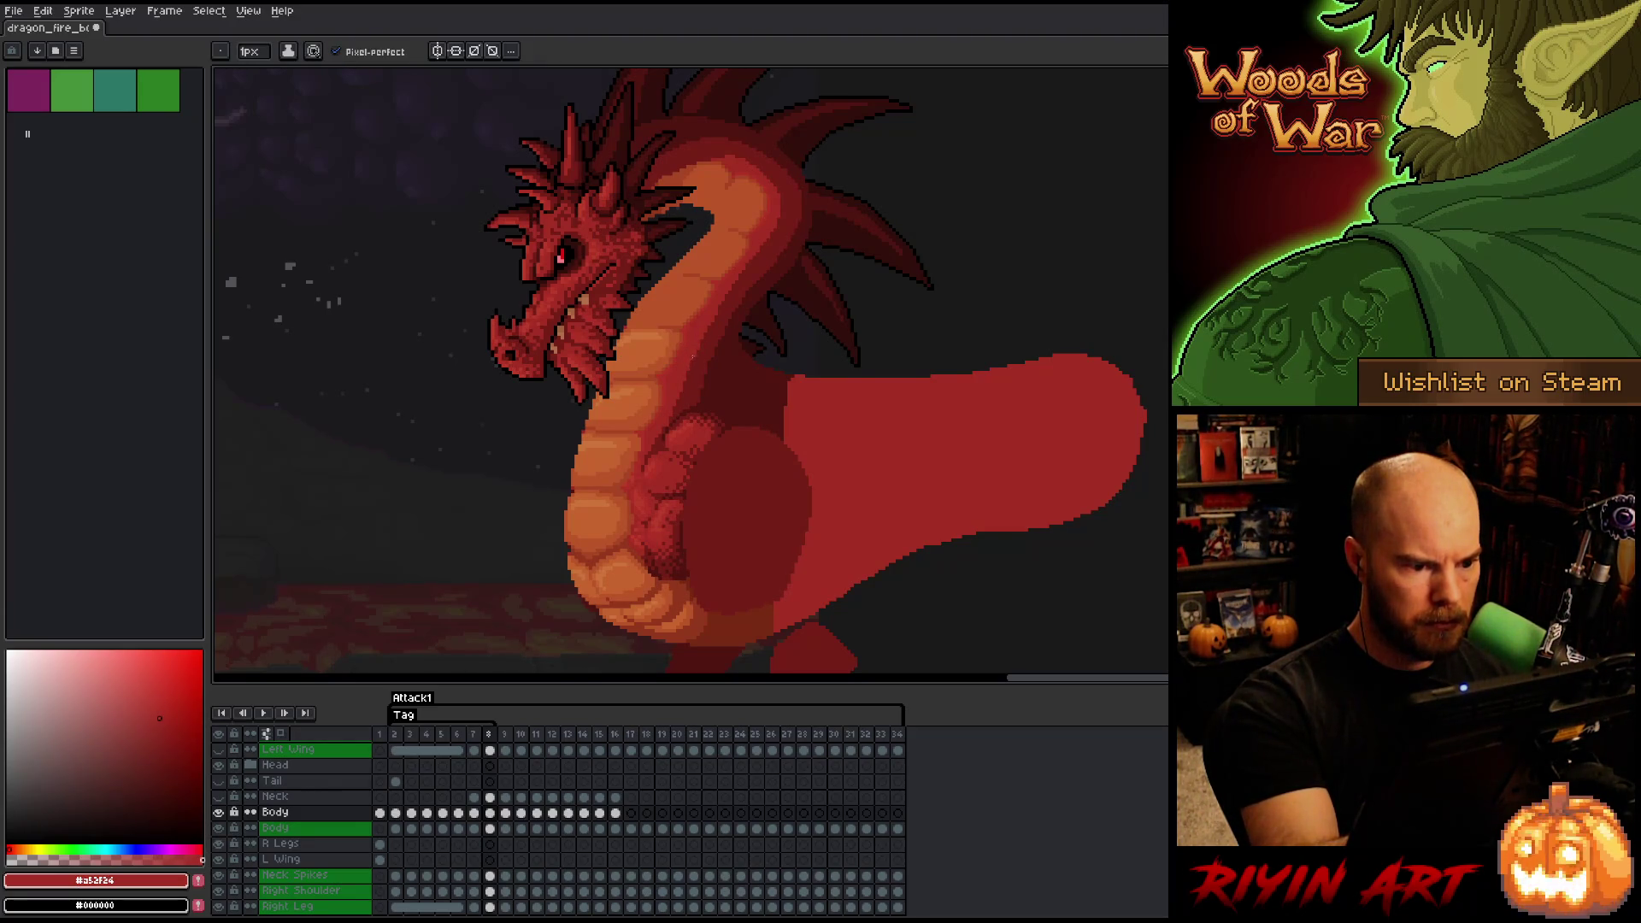
key("ctrl+s")
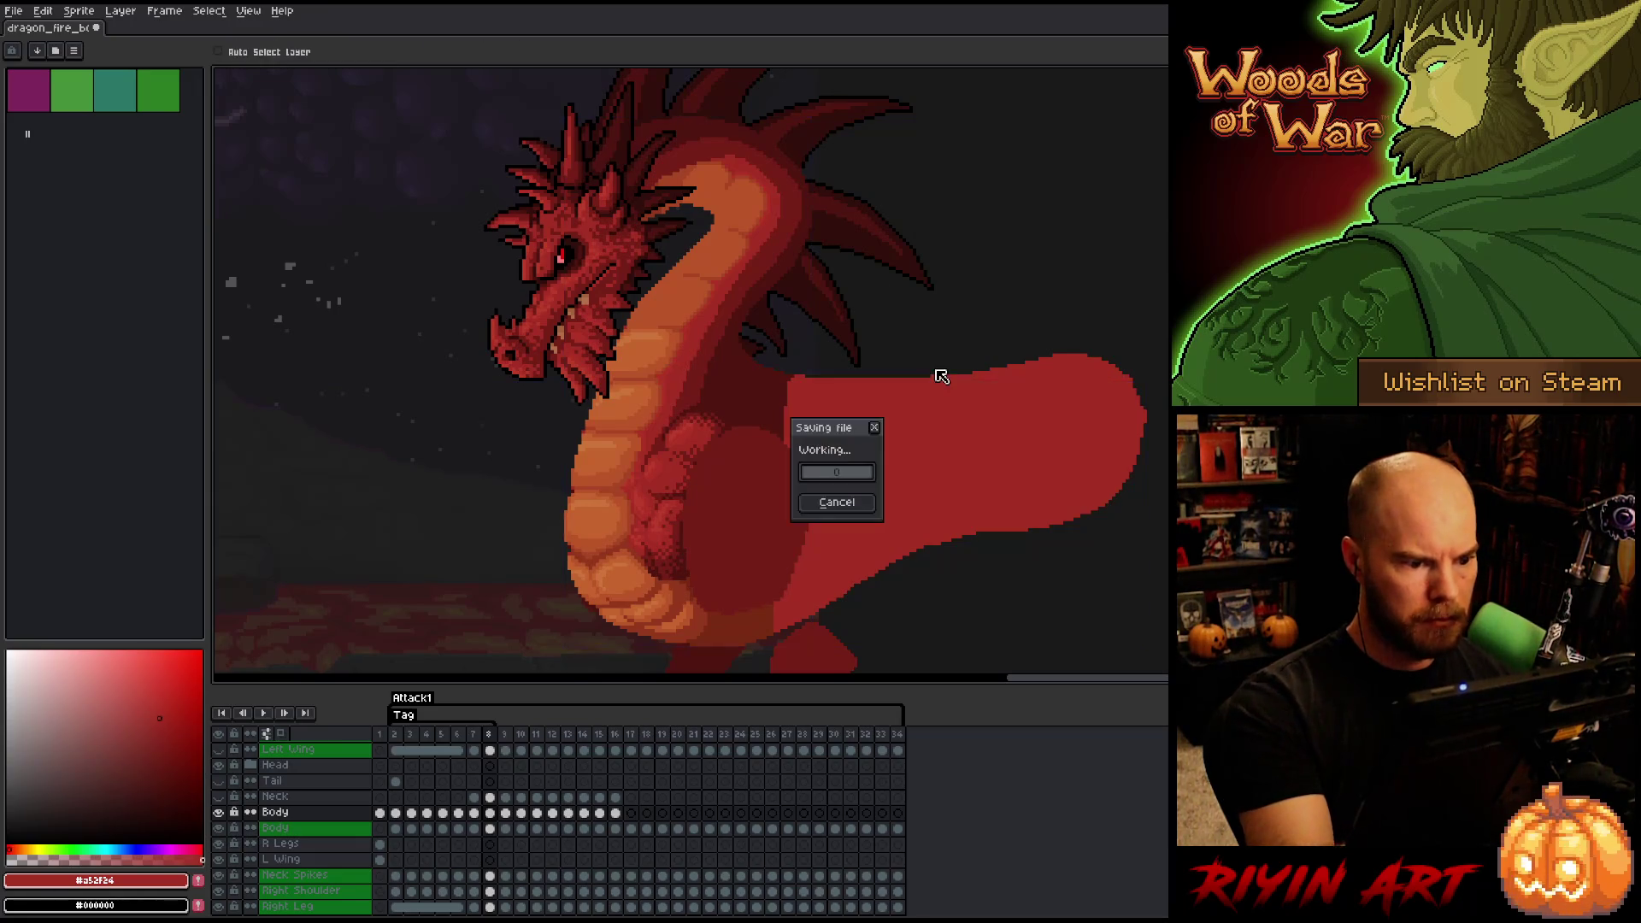
- Sample the neck oranges, save, and paint a light orange pixel on the neck
left_click(654, 332, "alt")
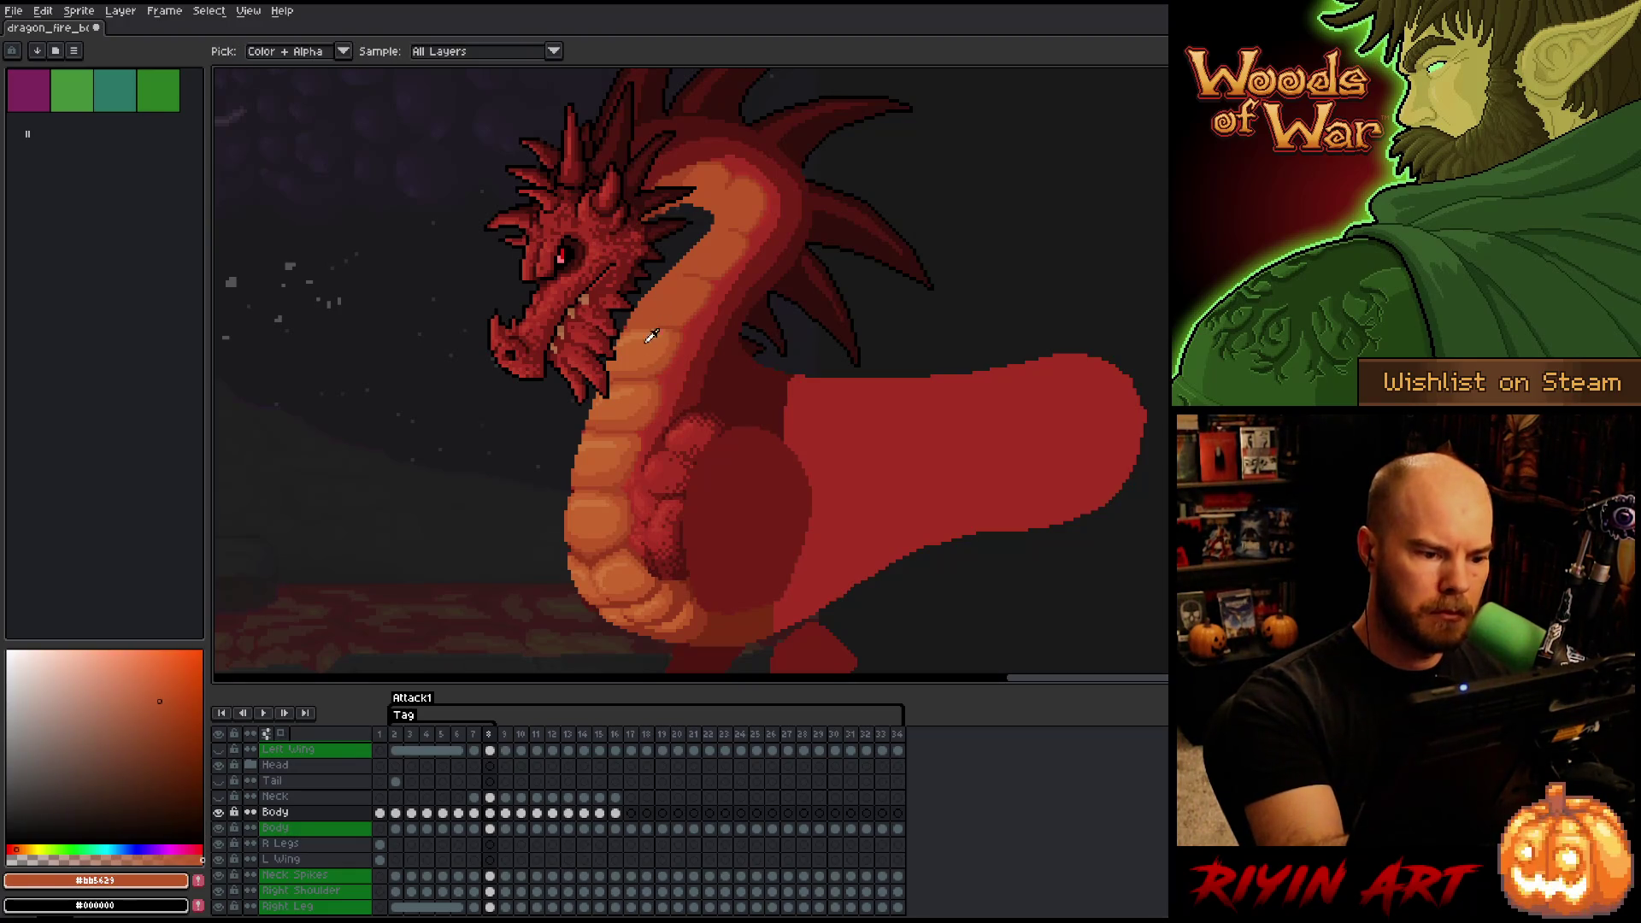
left_click(645, 338, "alt")
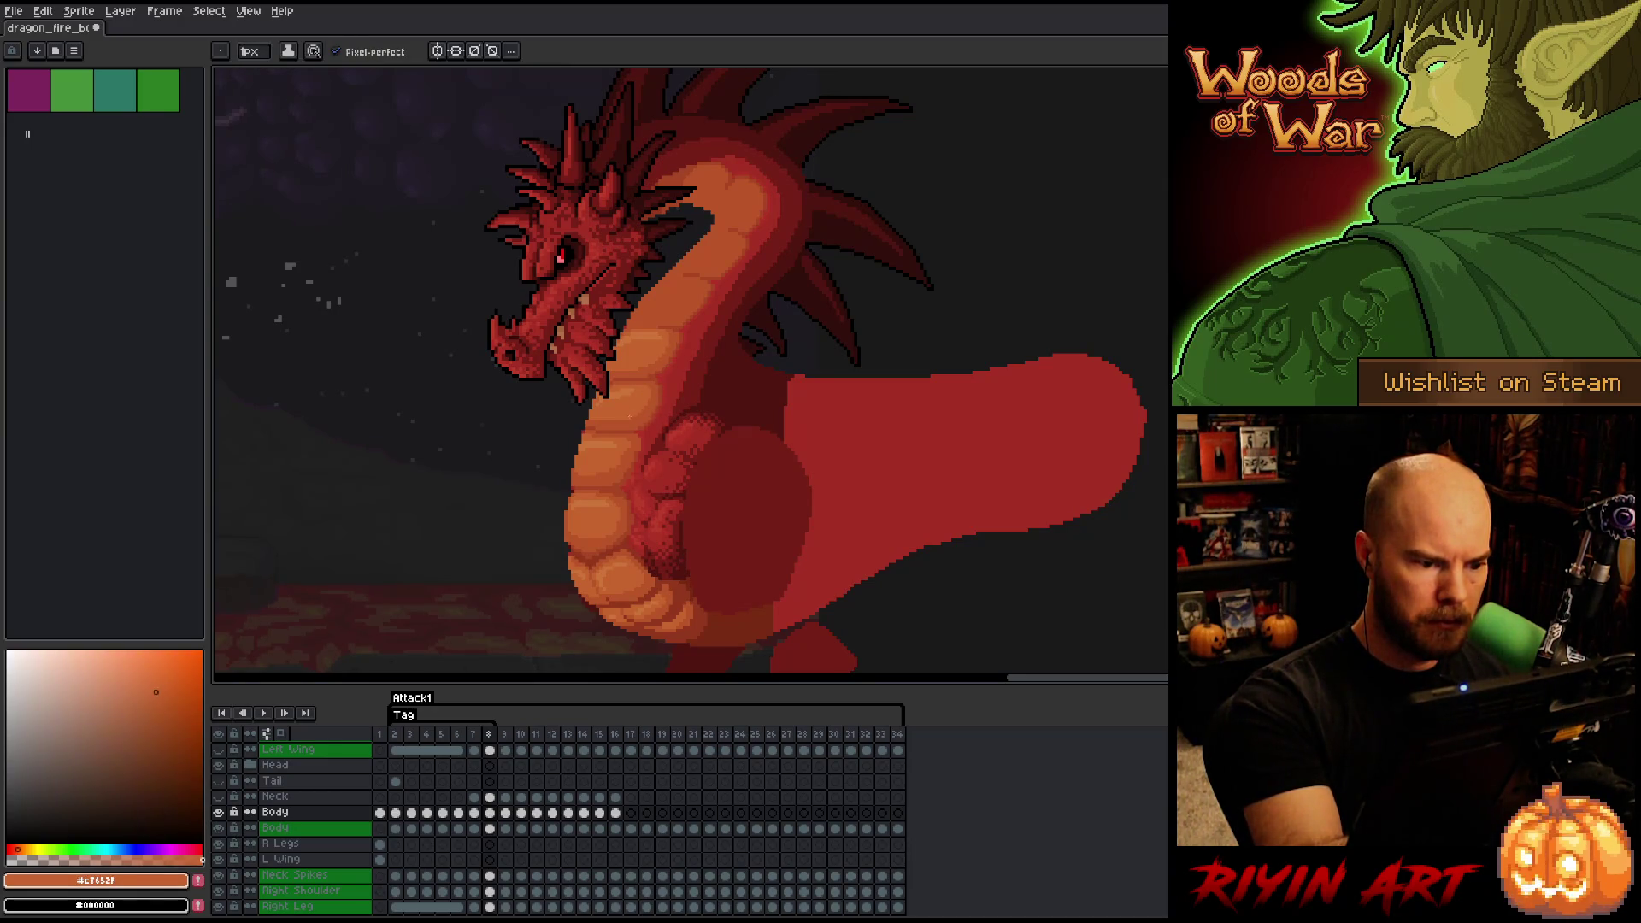
key("ctrl+s")
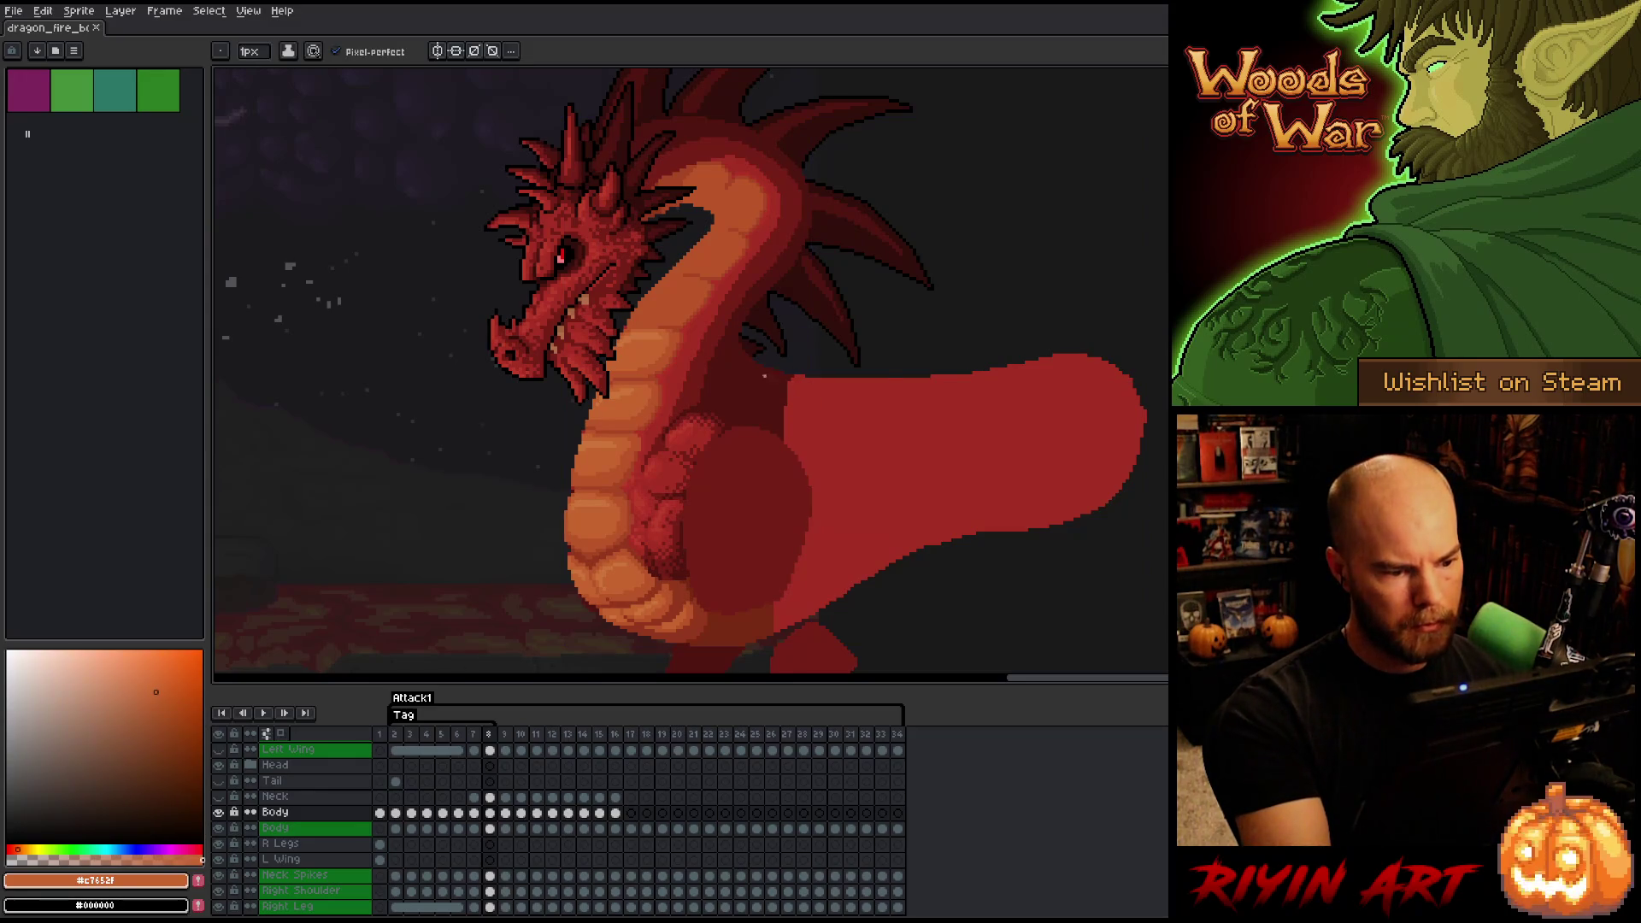
key("b")
left_click(644, 397)
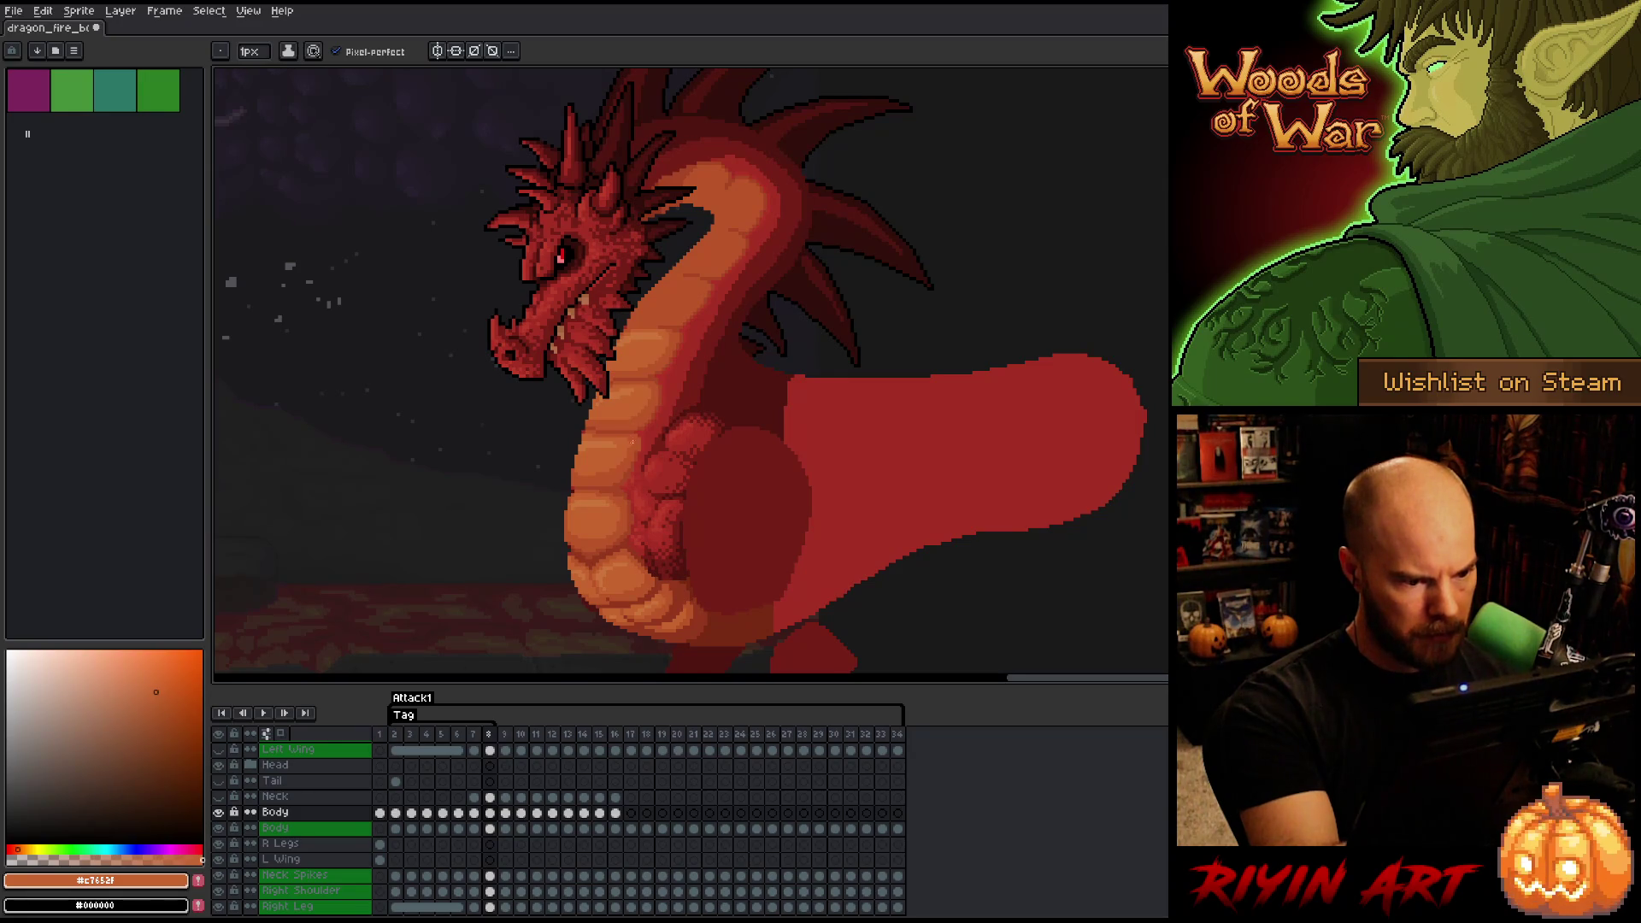
- Resample dark orange-red and red tones, checking frame 7 before returning to frame 8
left_click(650, 401, "alt")
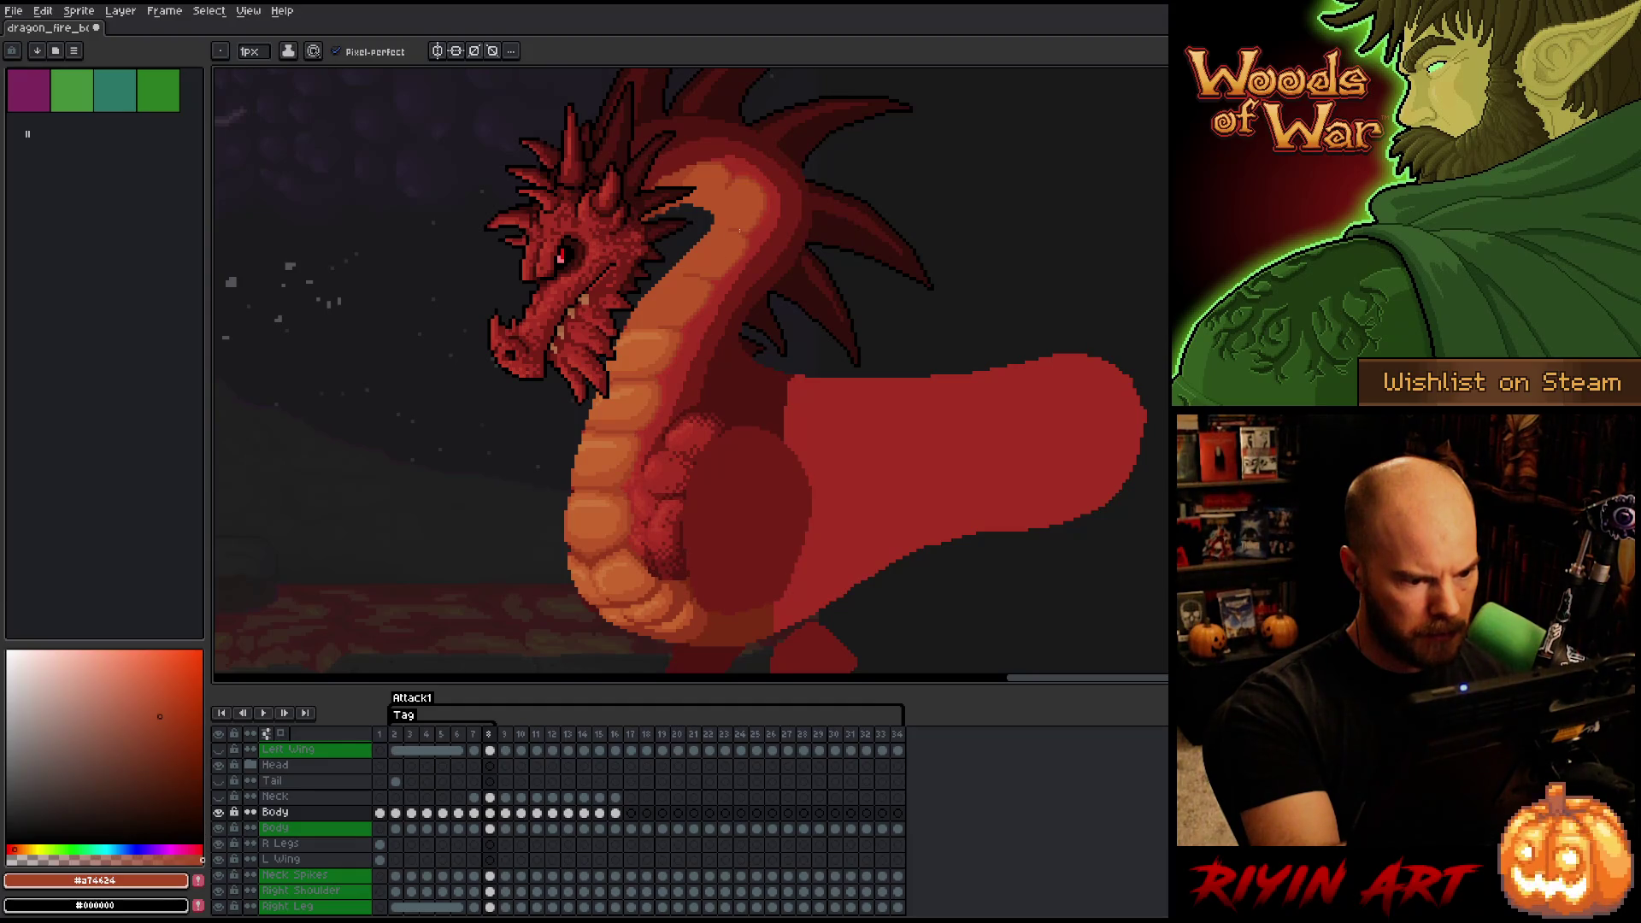
left_click(650, 427, "alt")
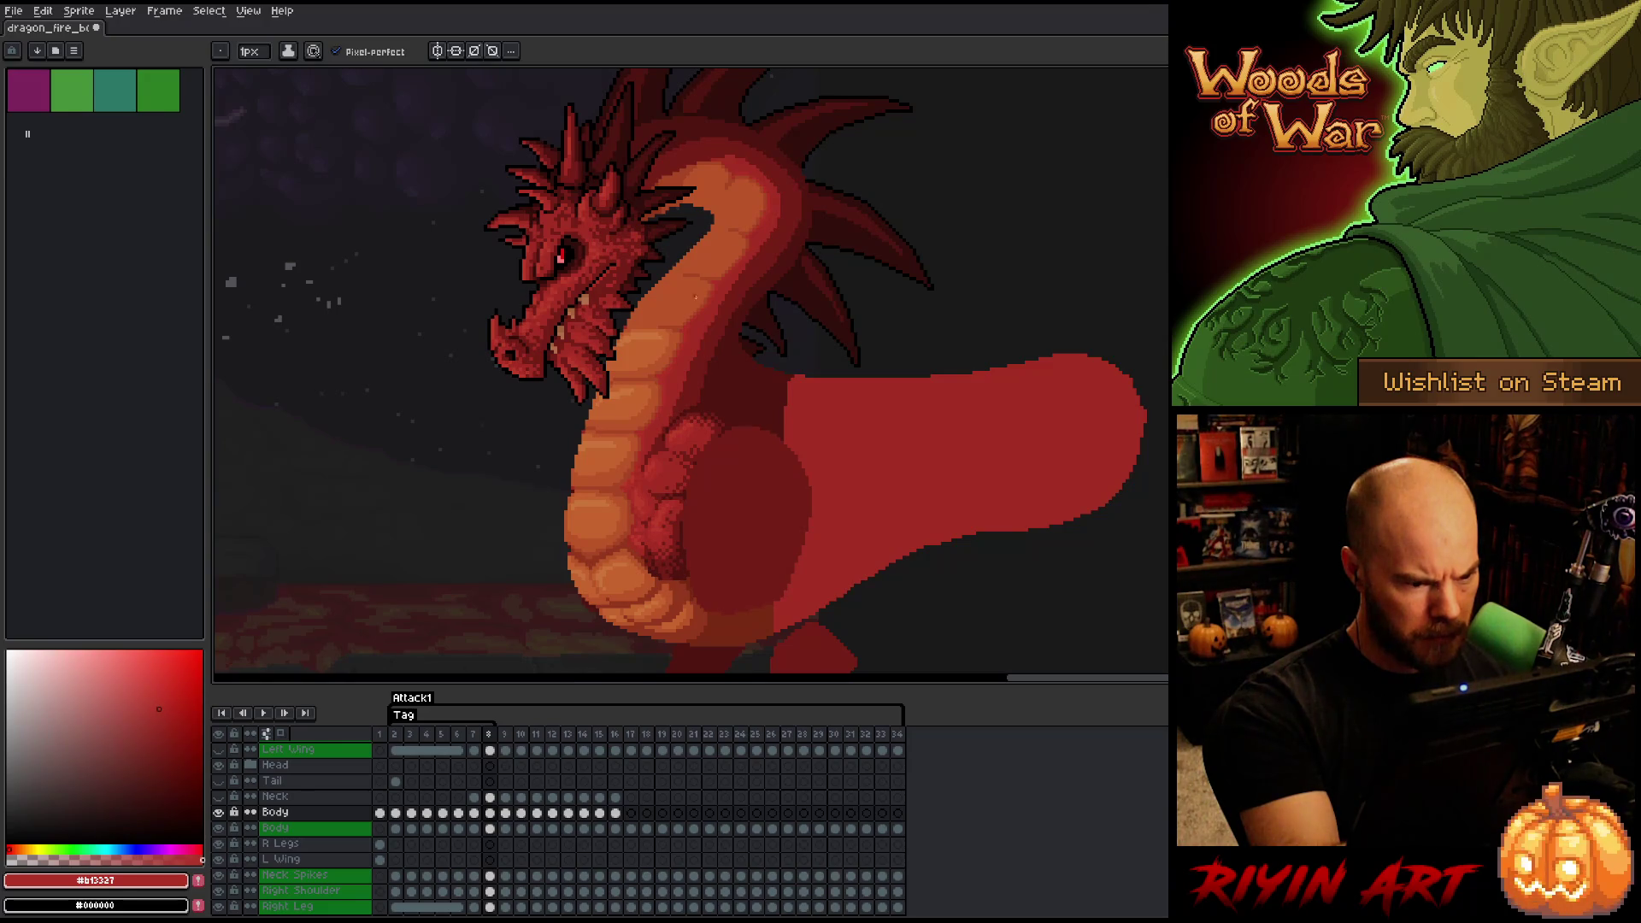
left_click(678, 329, "alt")
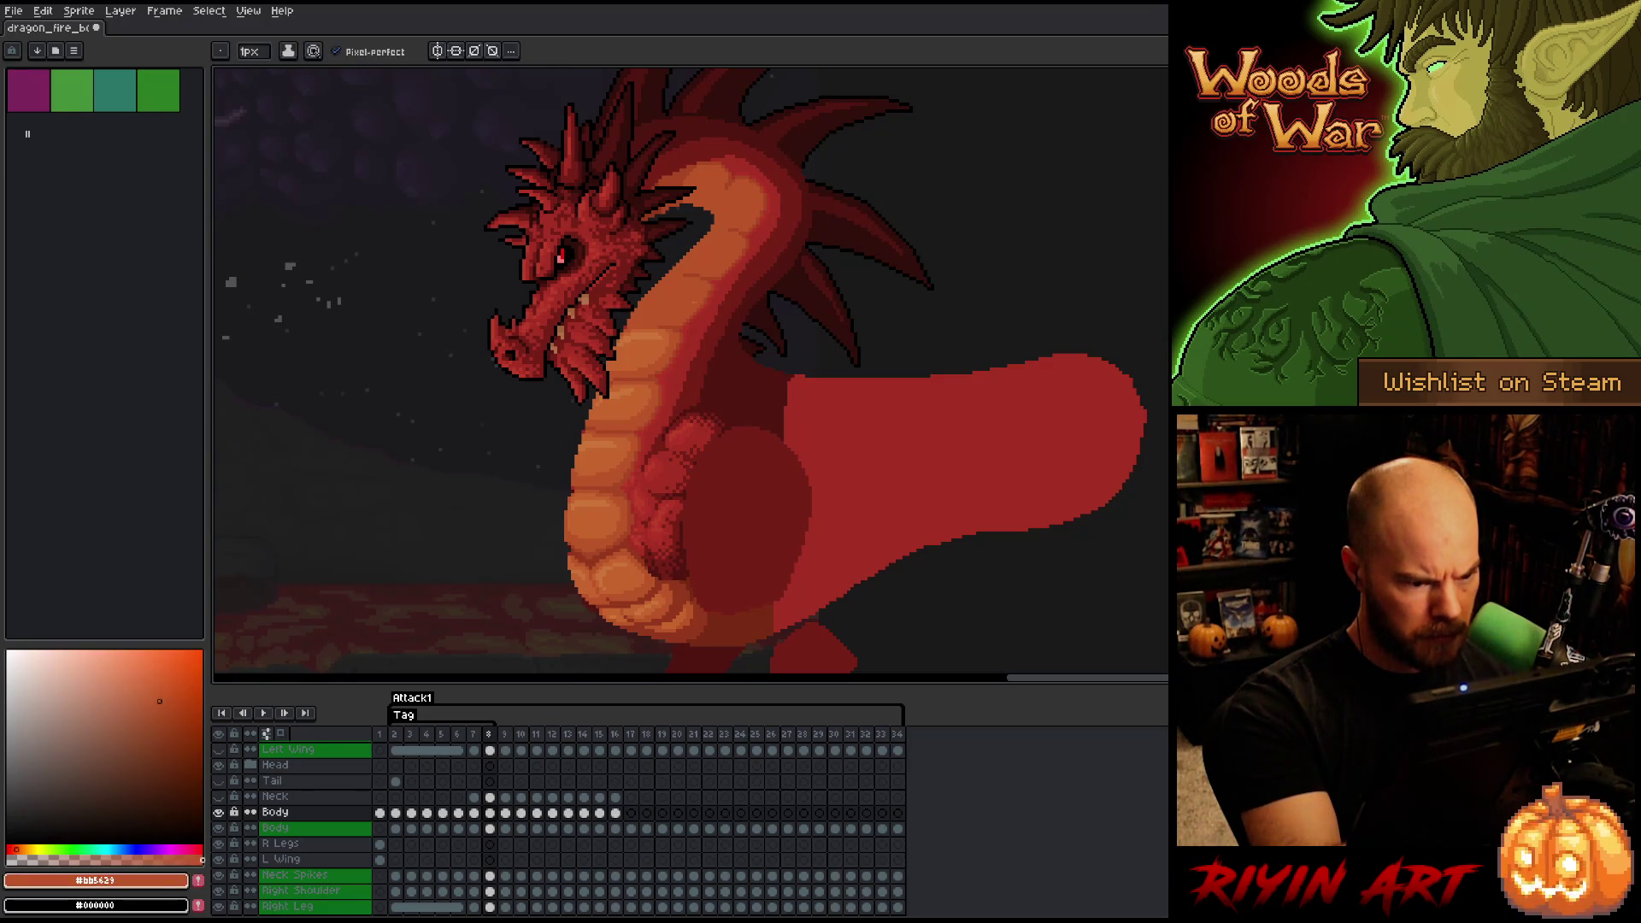
left_click(648, 423, "alt")
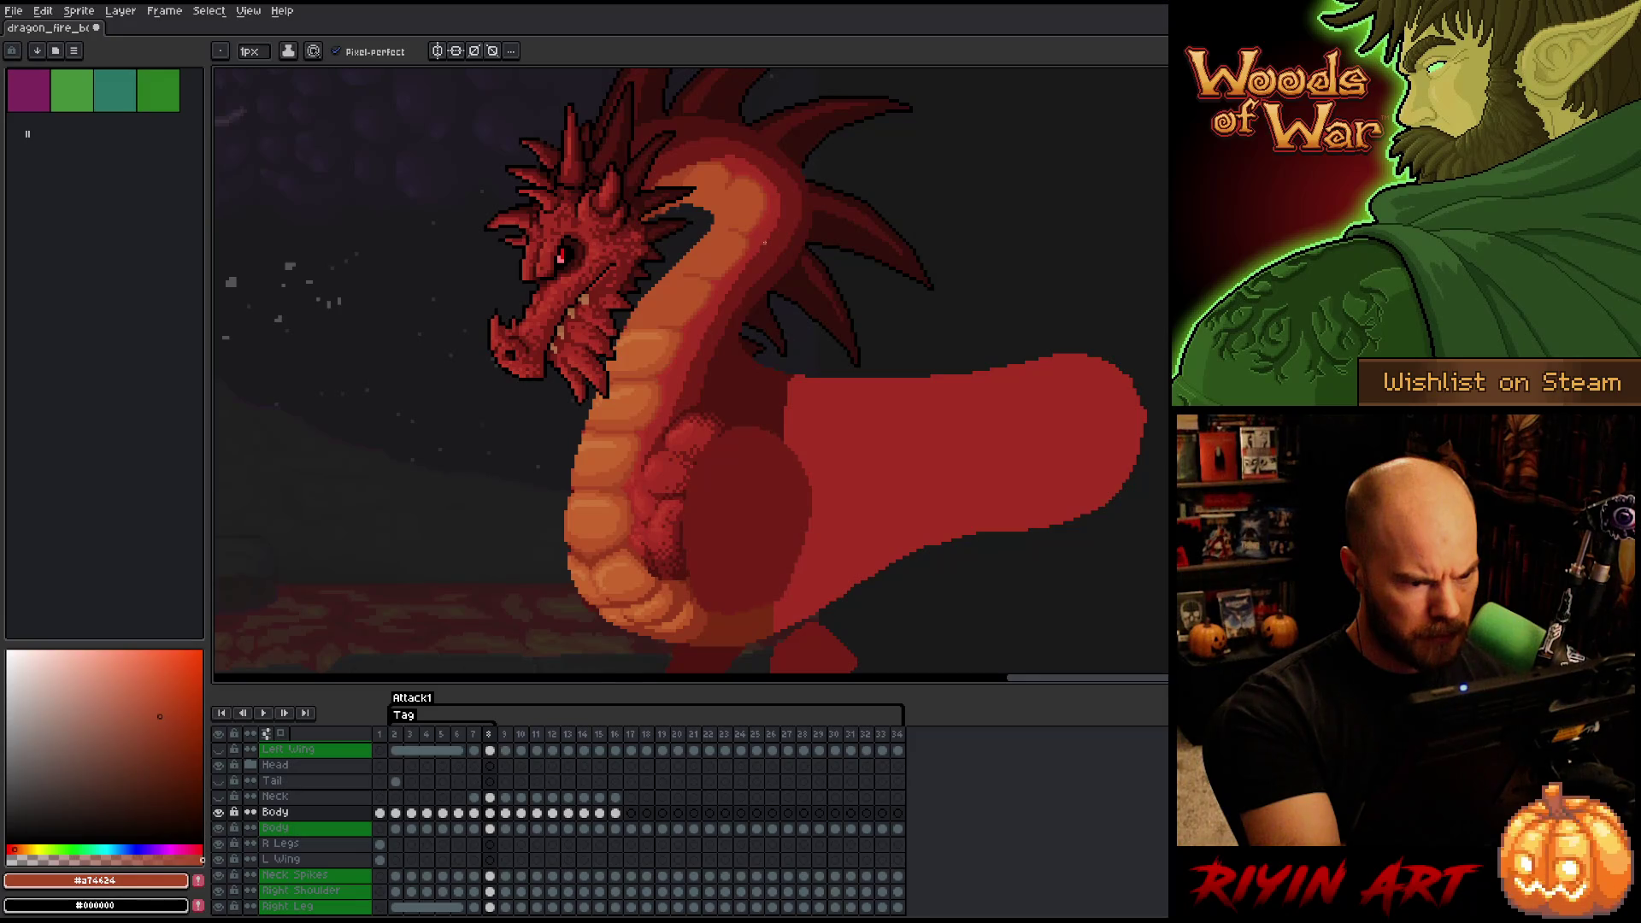
key("comma")
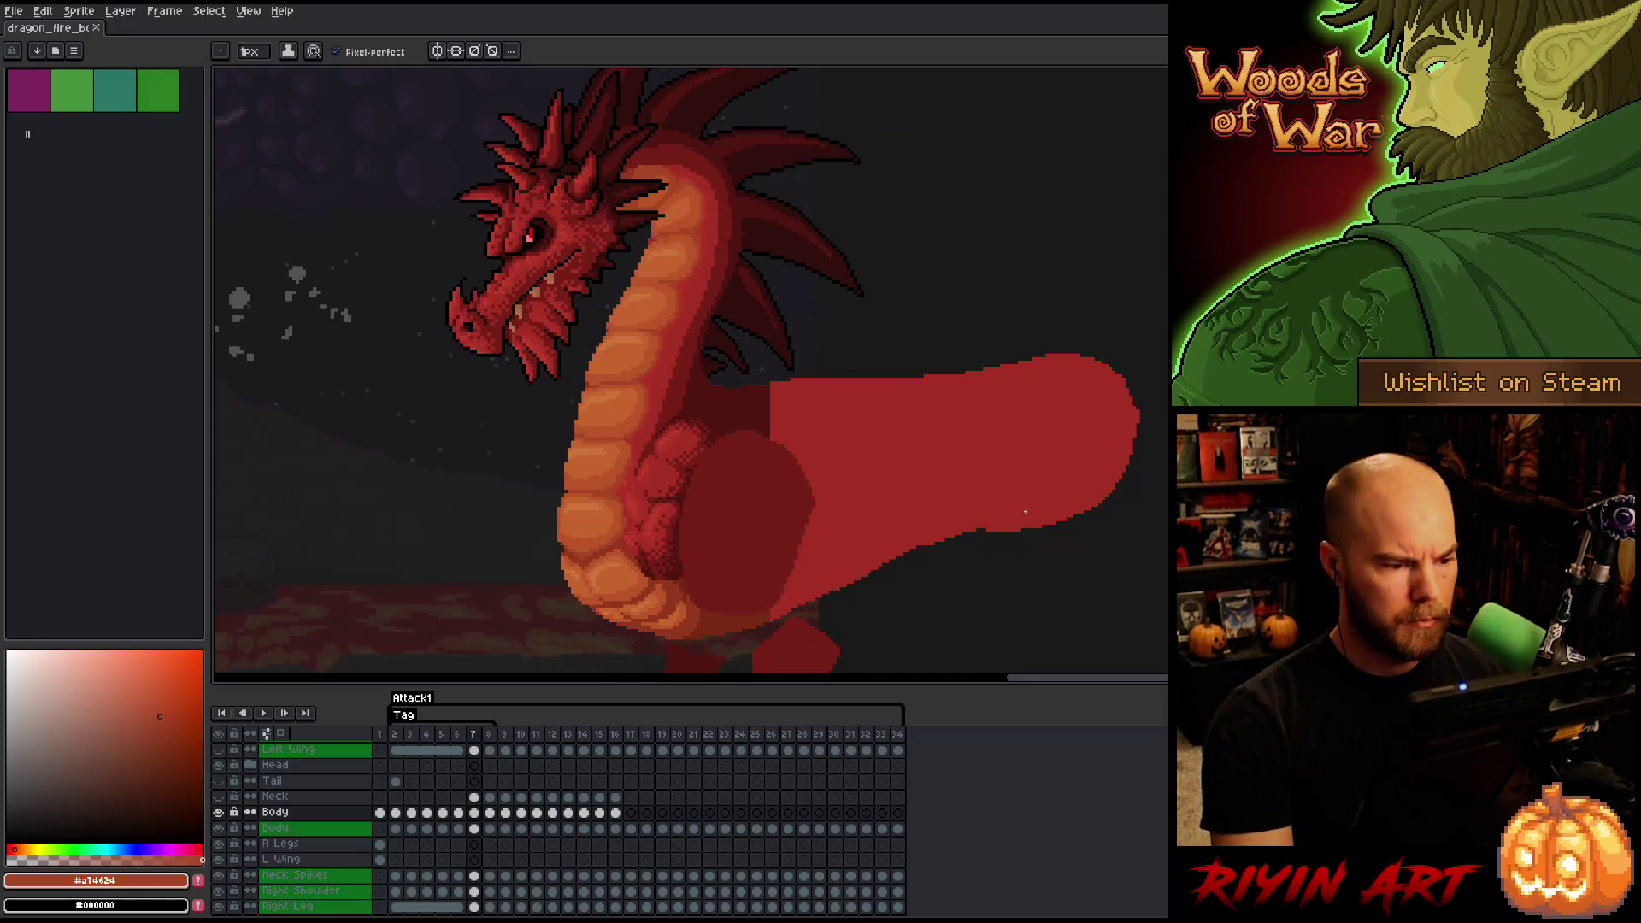
left_click(701, 167, "alt")
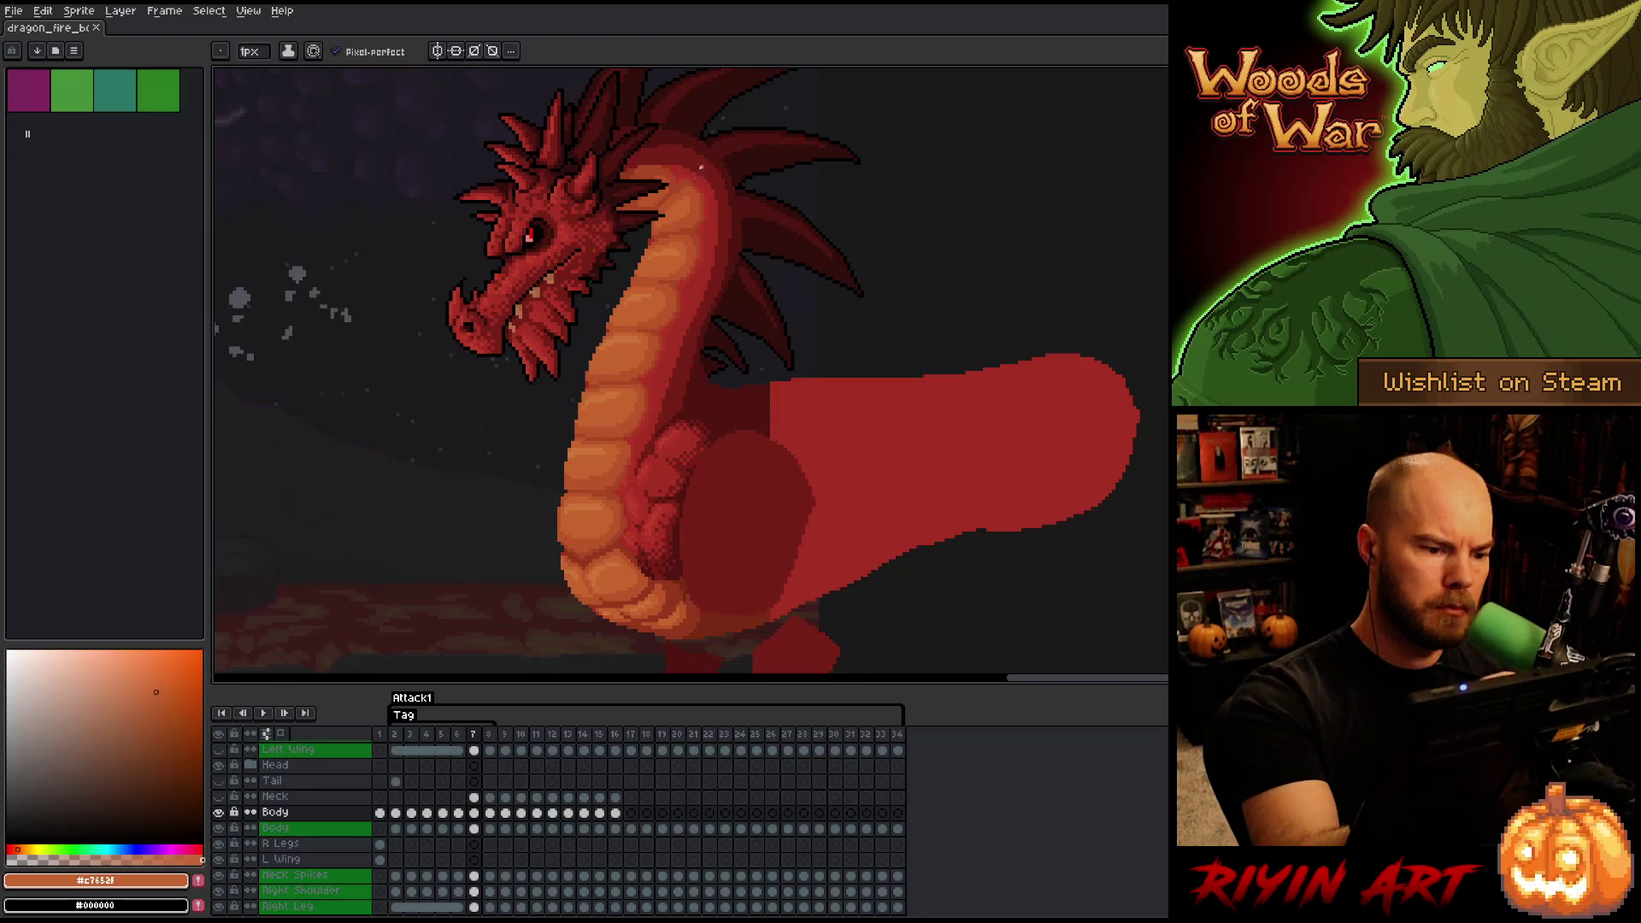
key("period")
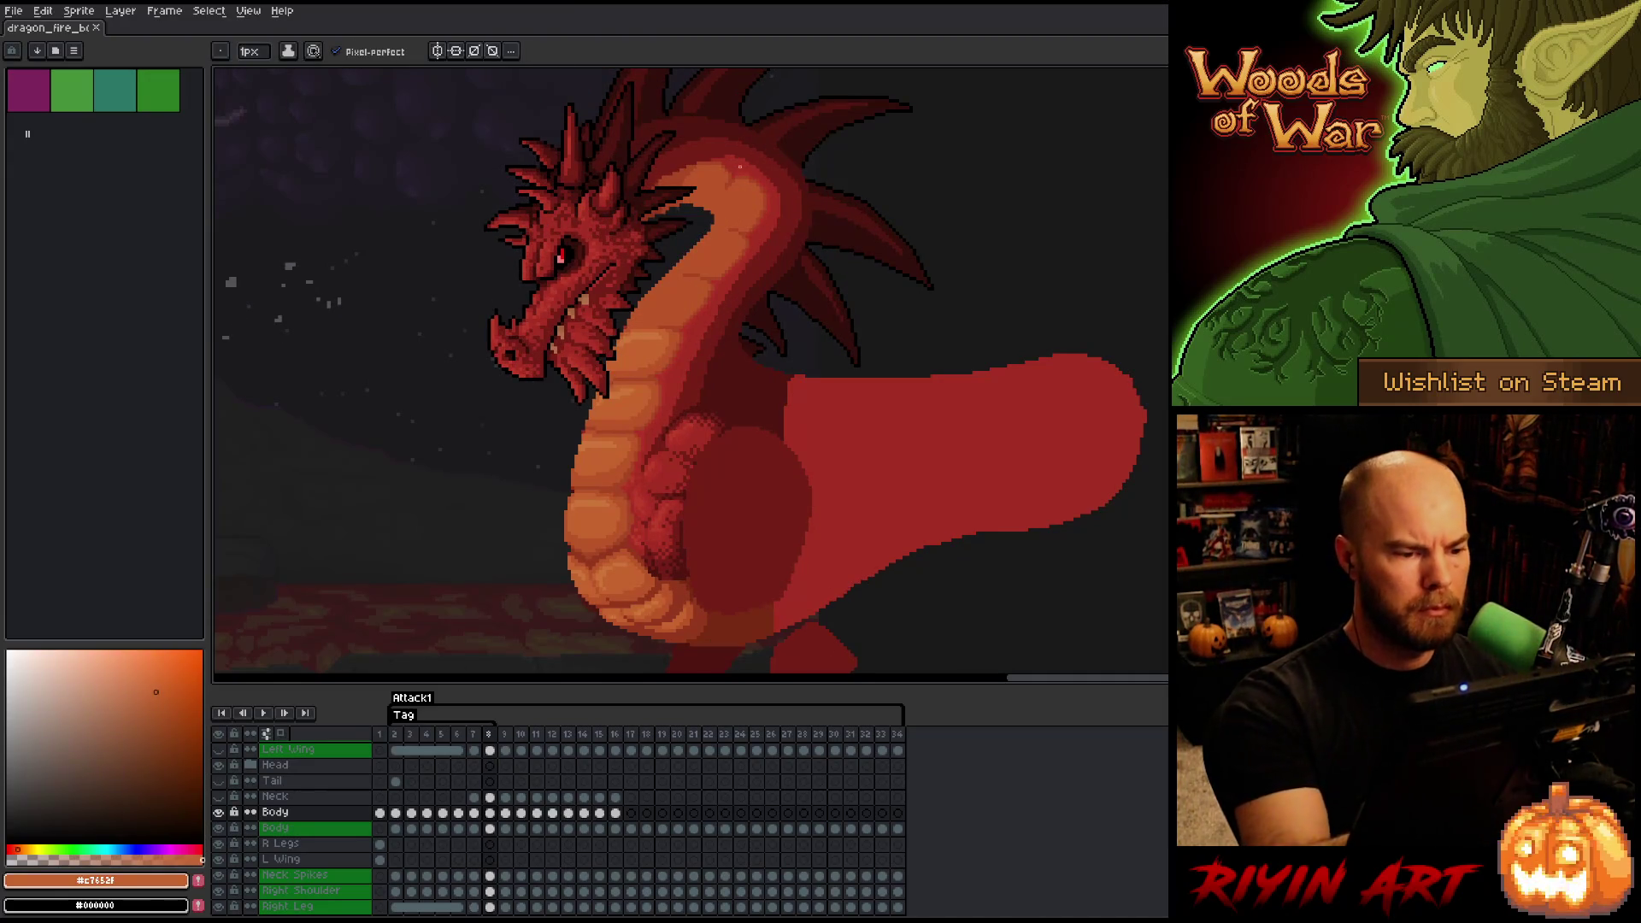
left_click(250, 51)
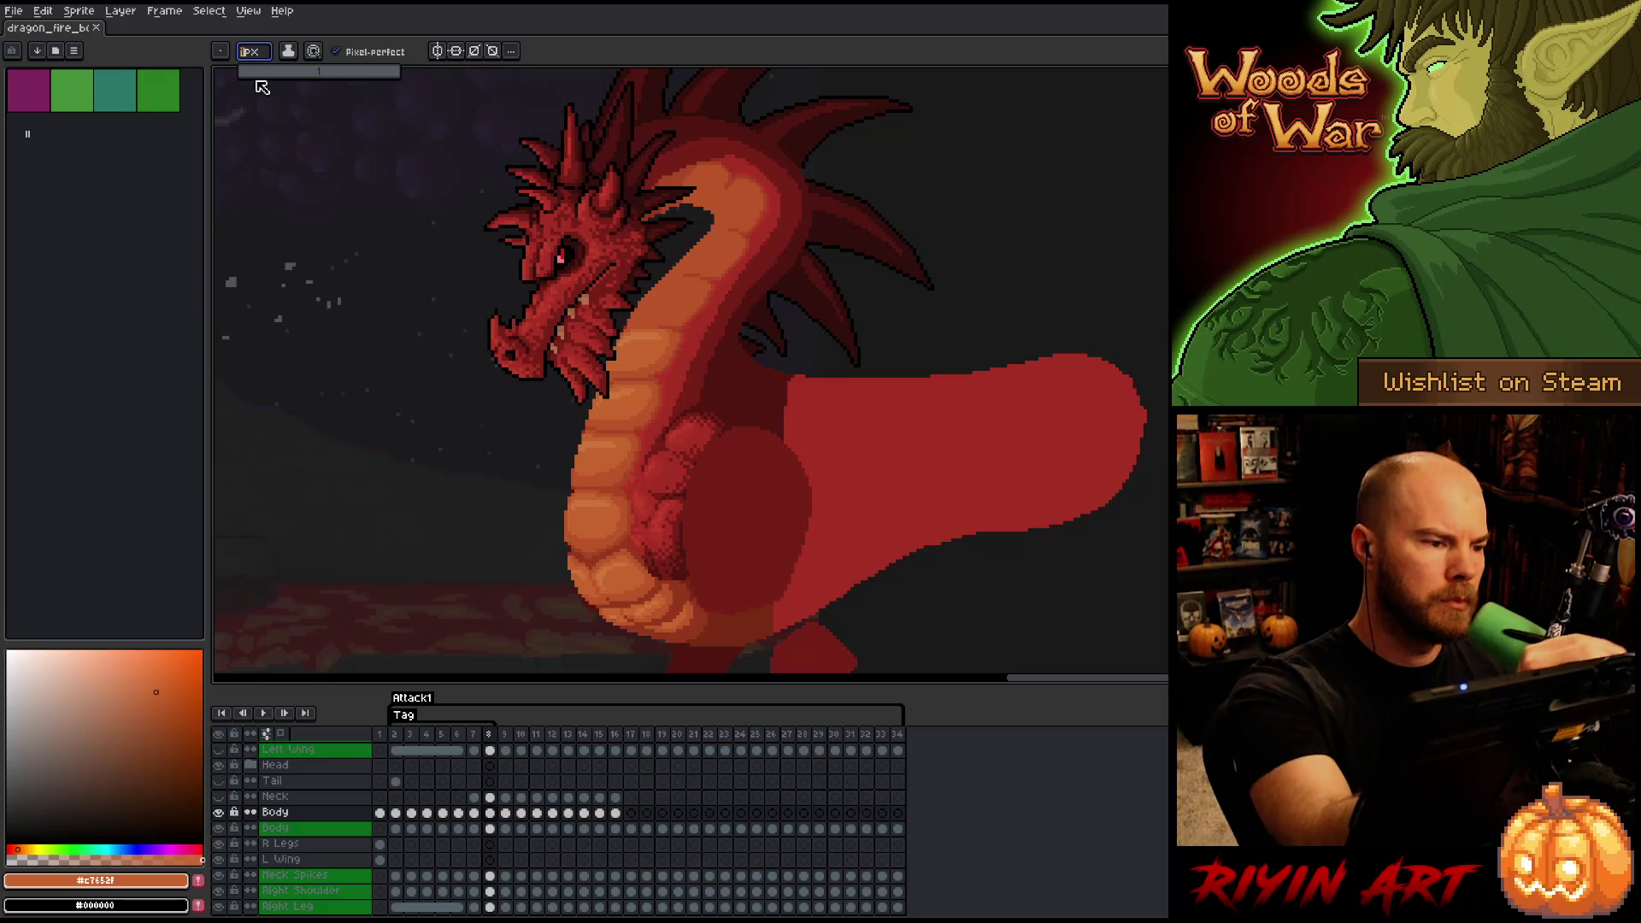
- Set a 4px brush and Color Range-select every pixel of the neck's orange
type("4")
key("Return")
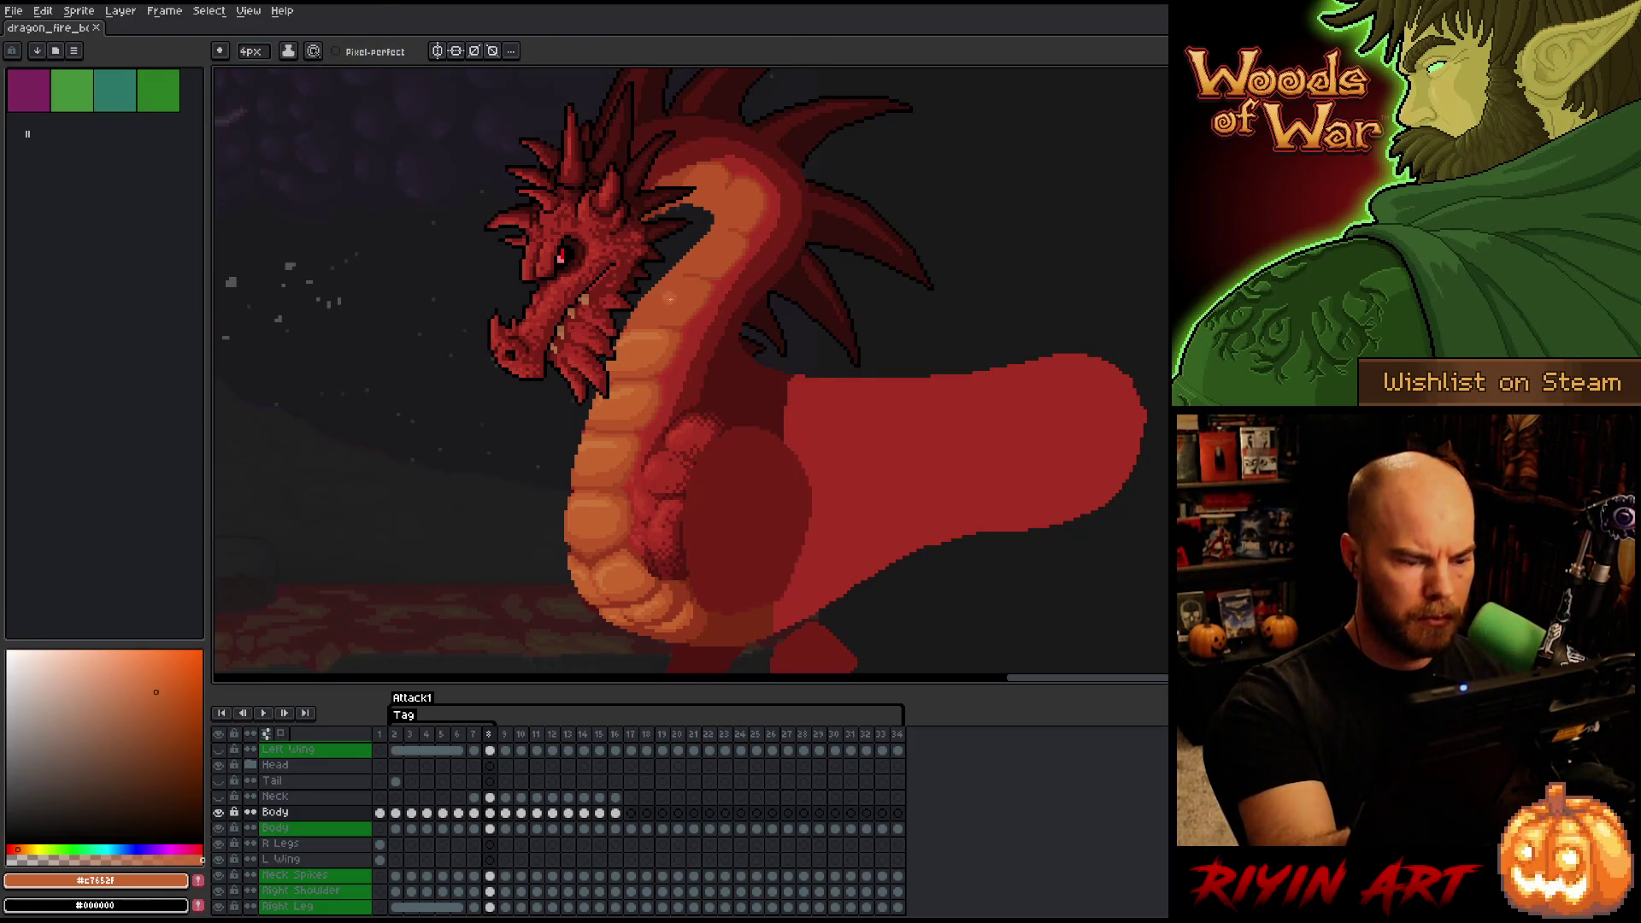
key("ctrl+shift+c")
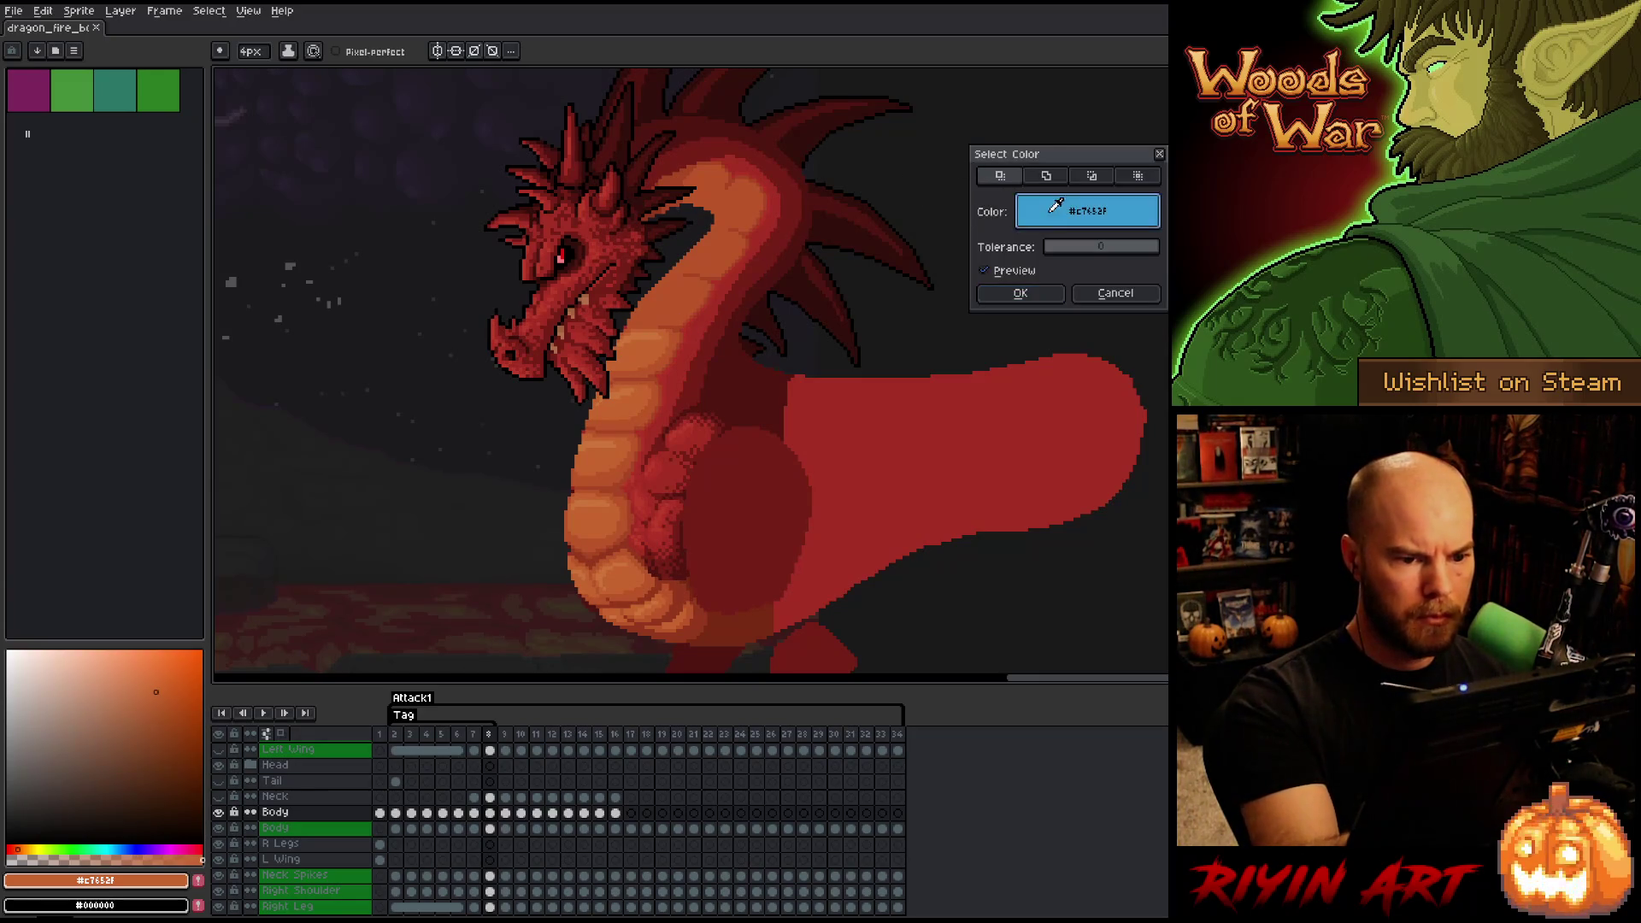
left_click(686, 293)
left_click(1020, 293)
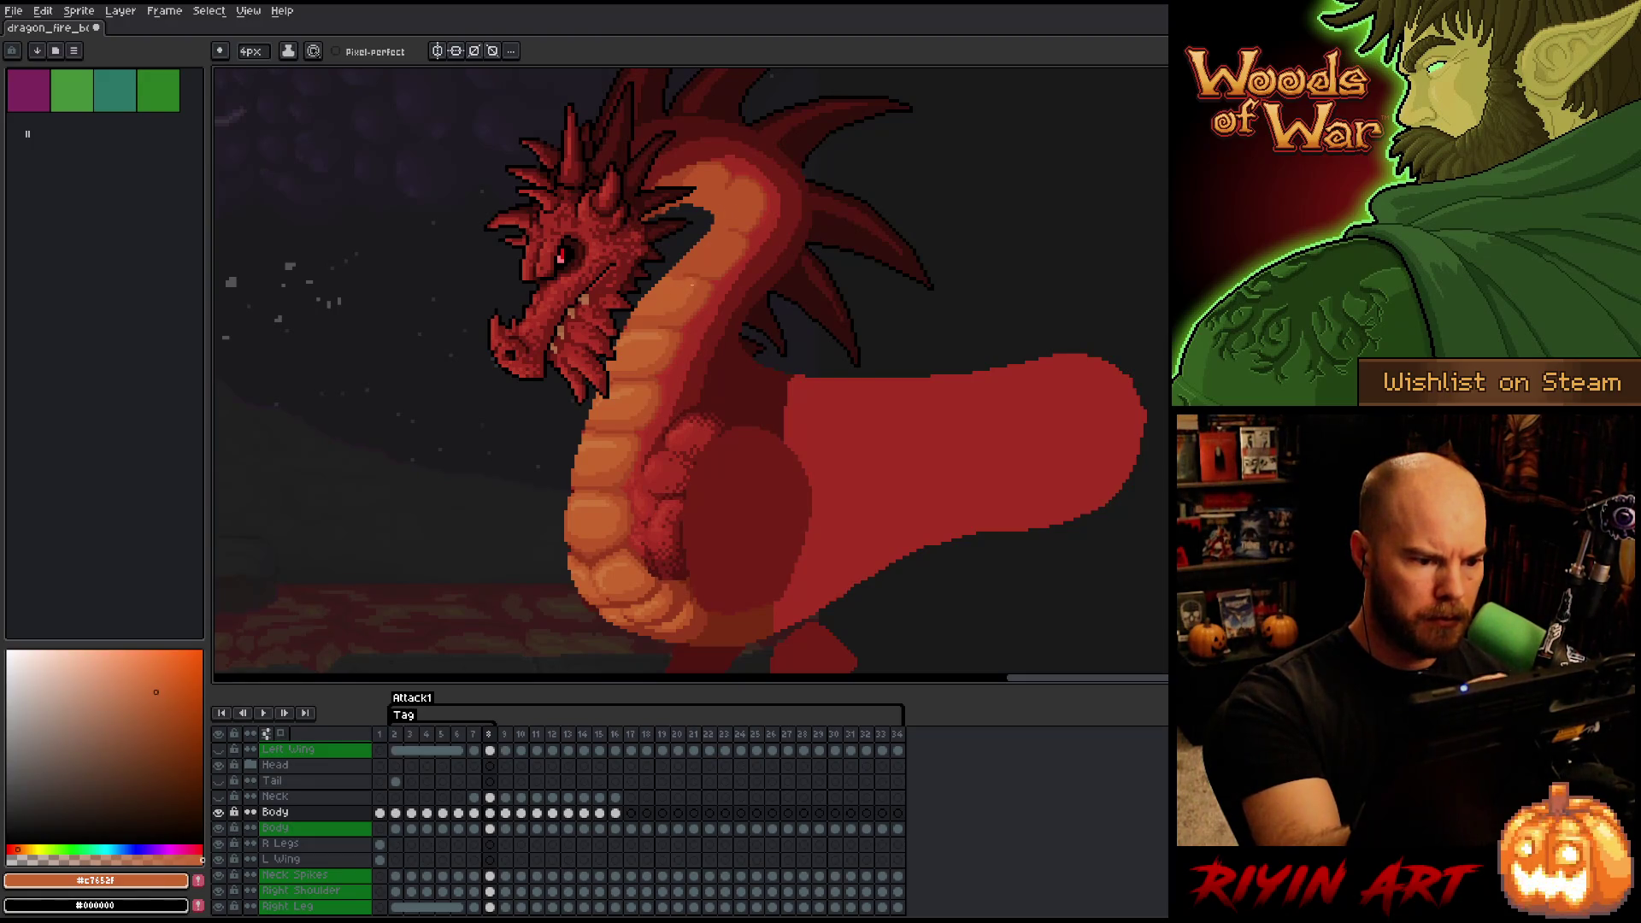
key("Left")
key("Right")
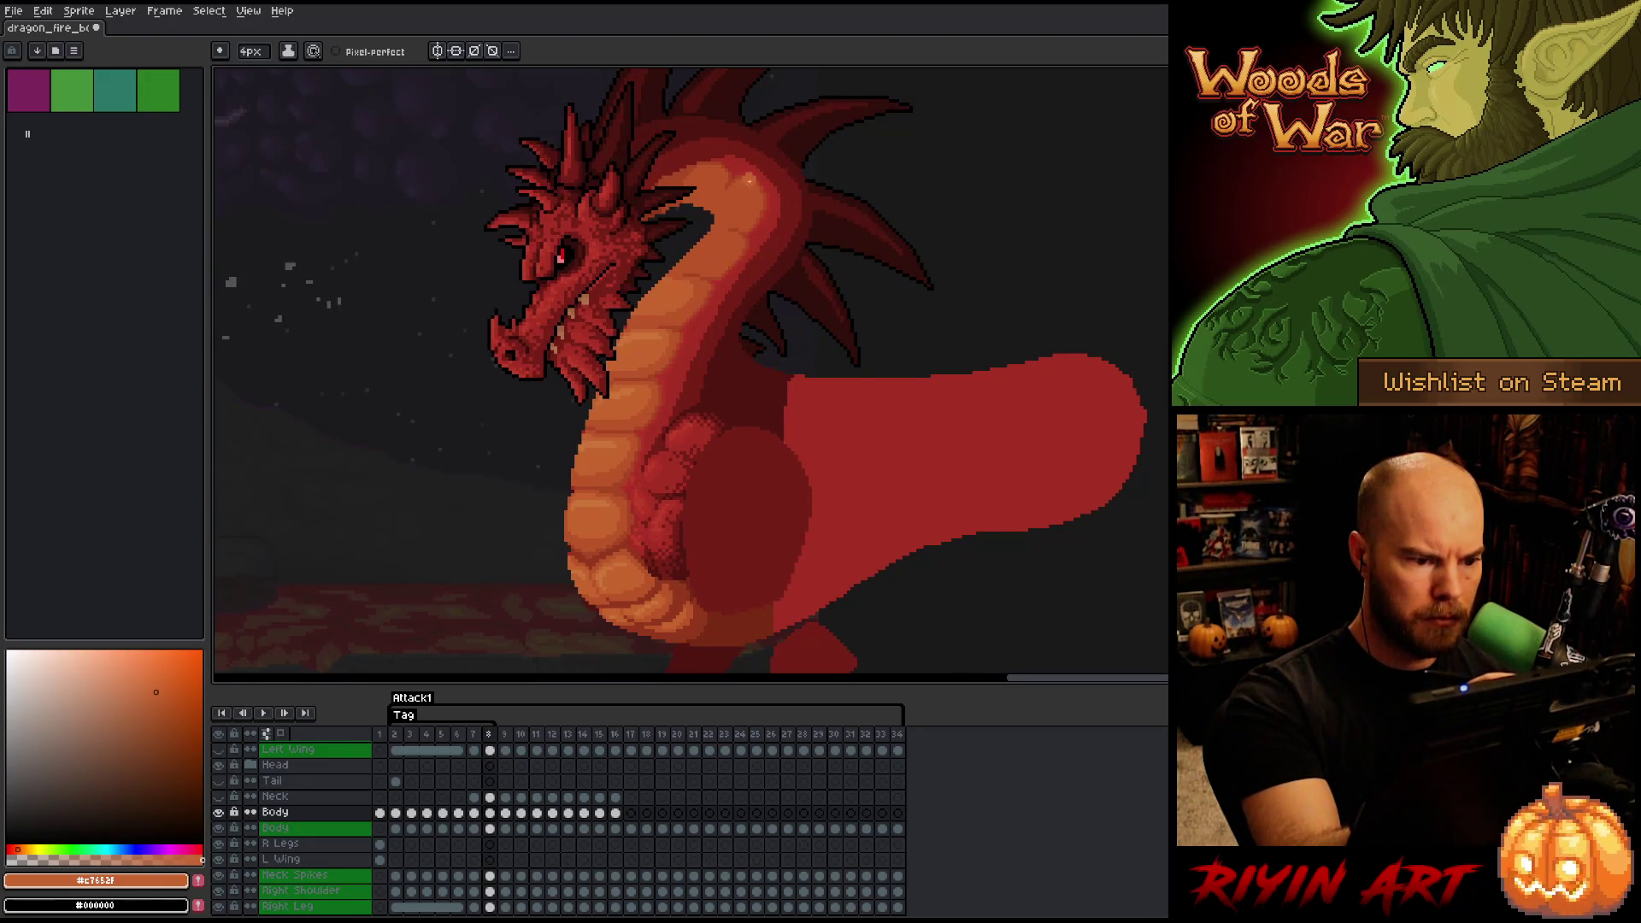
key("Left")
key("Right")
key("Left")
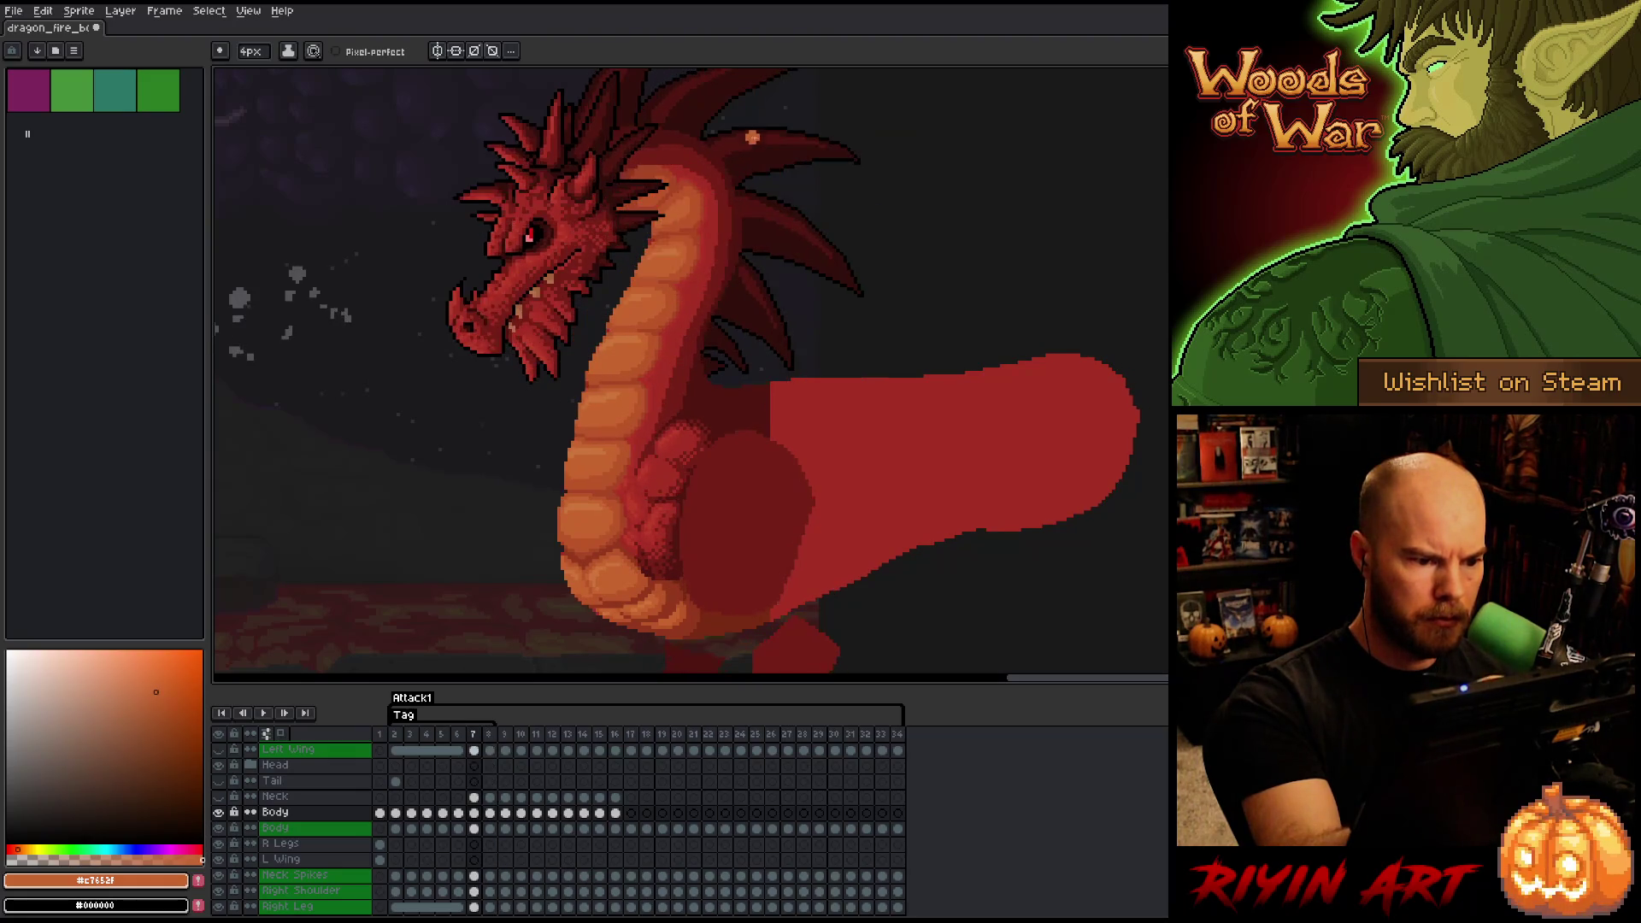
key("Right")
key("Left")
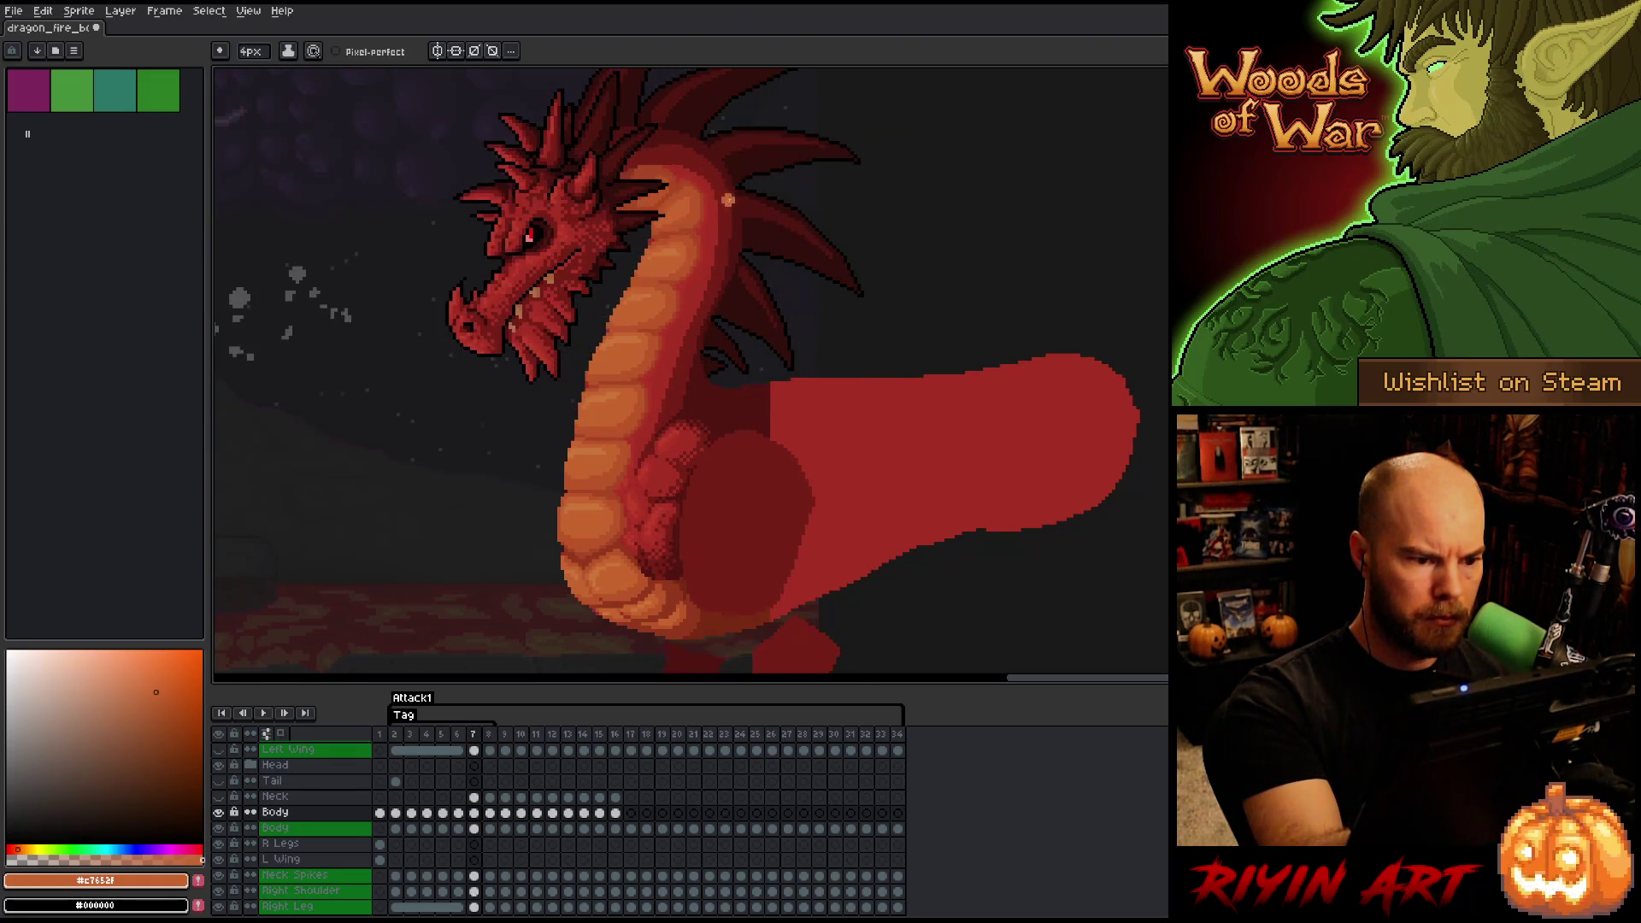
key("Right")
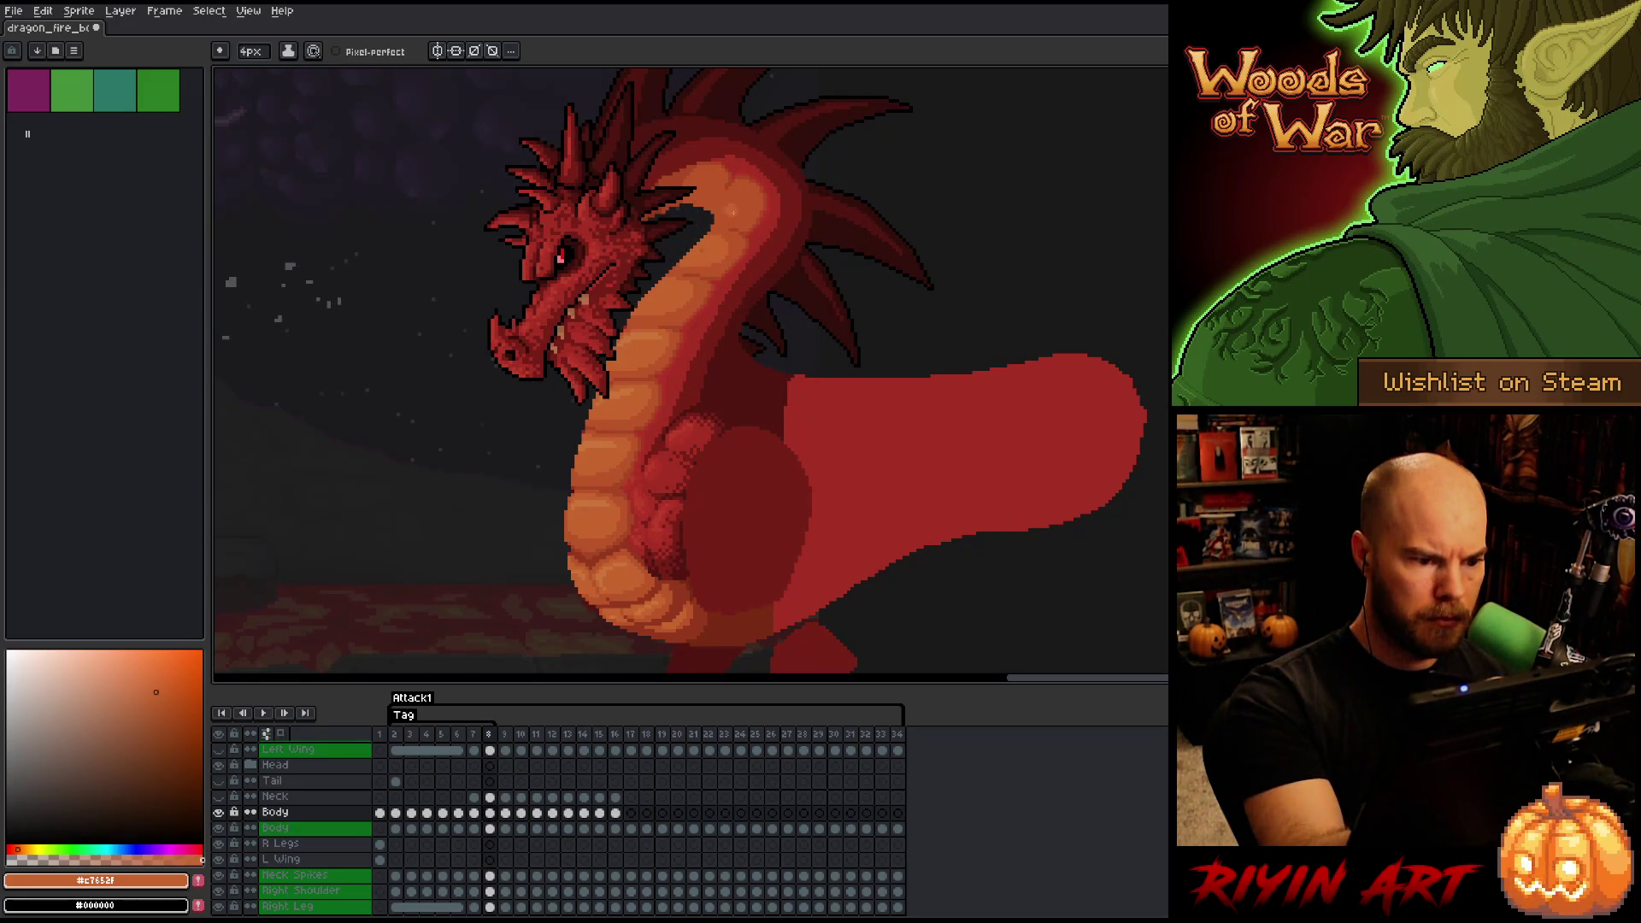
key("Left")
key("Right")
key("Left")
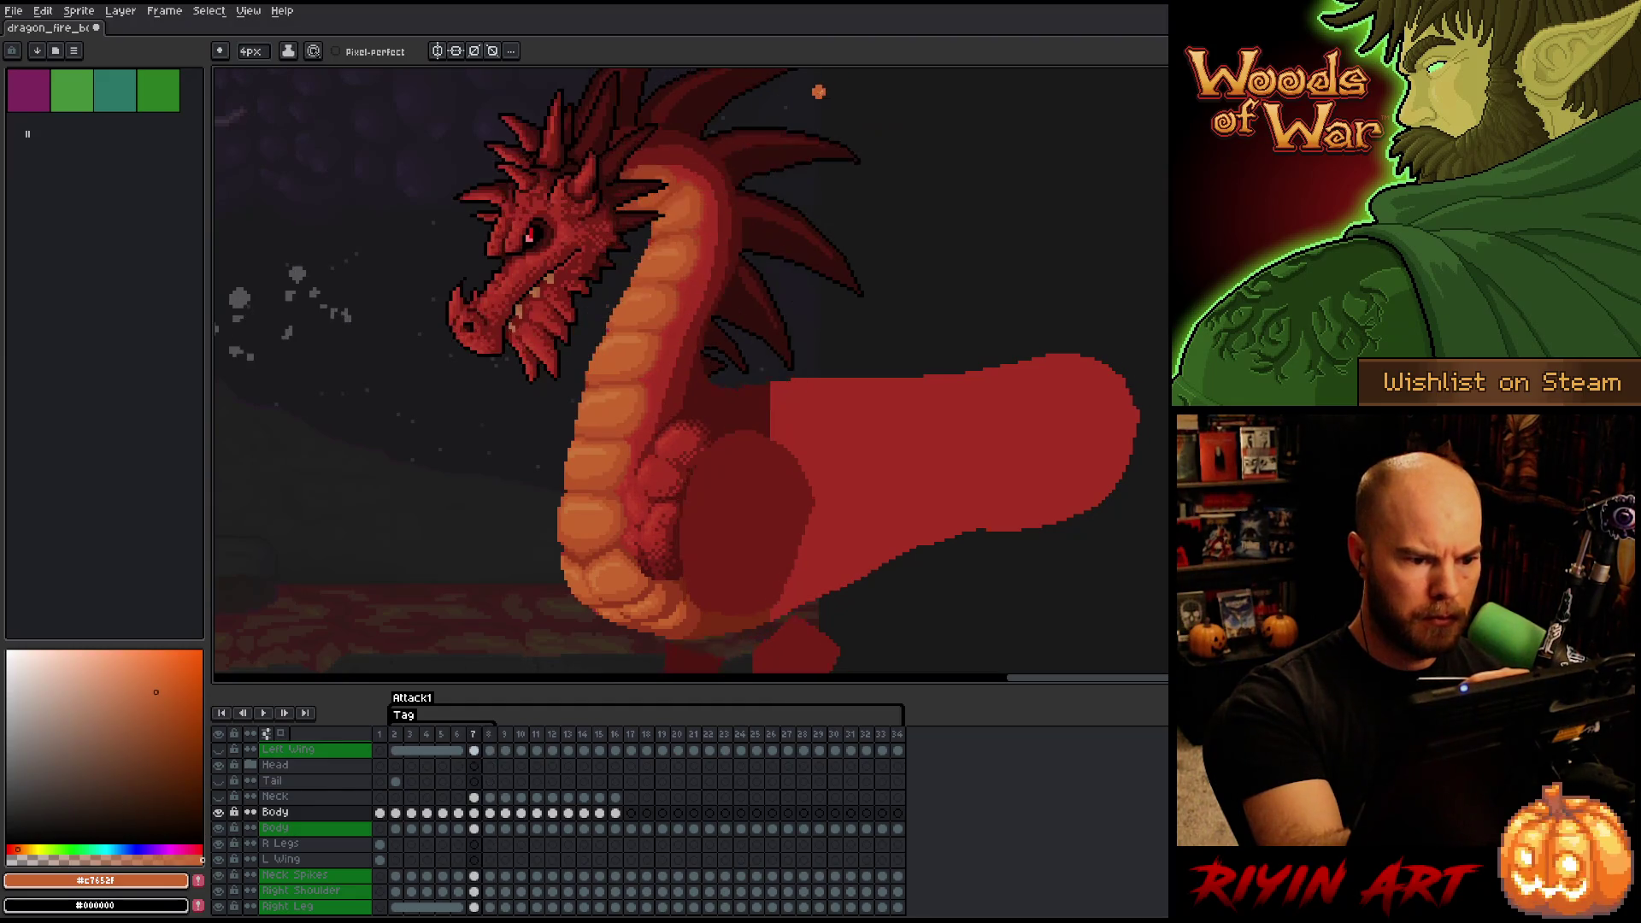
key("Right")
key("Left")
key("Right")
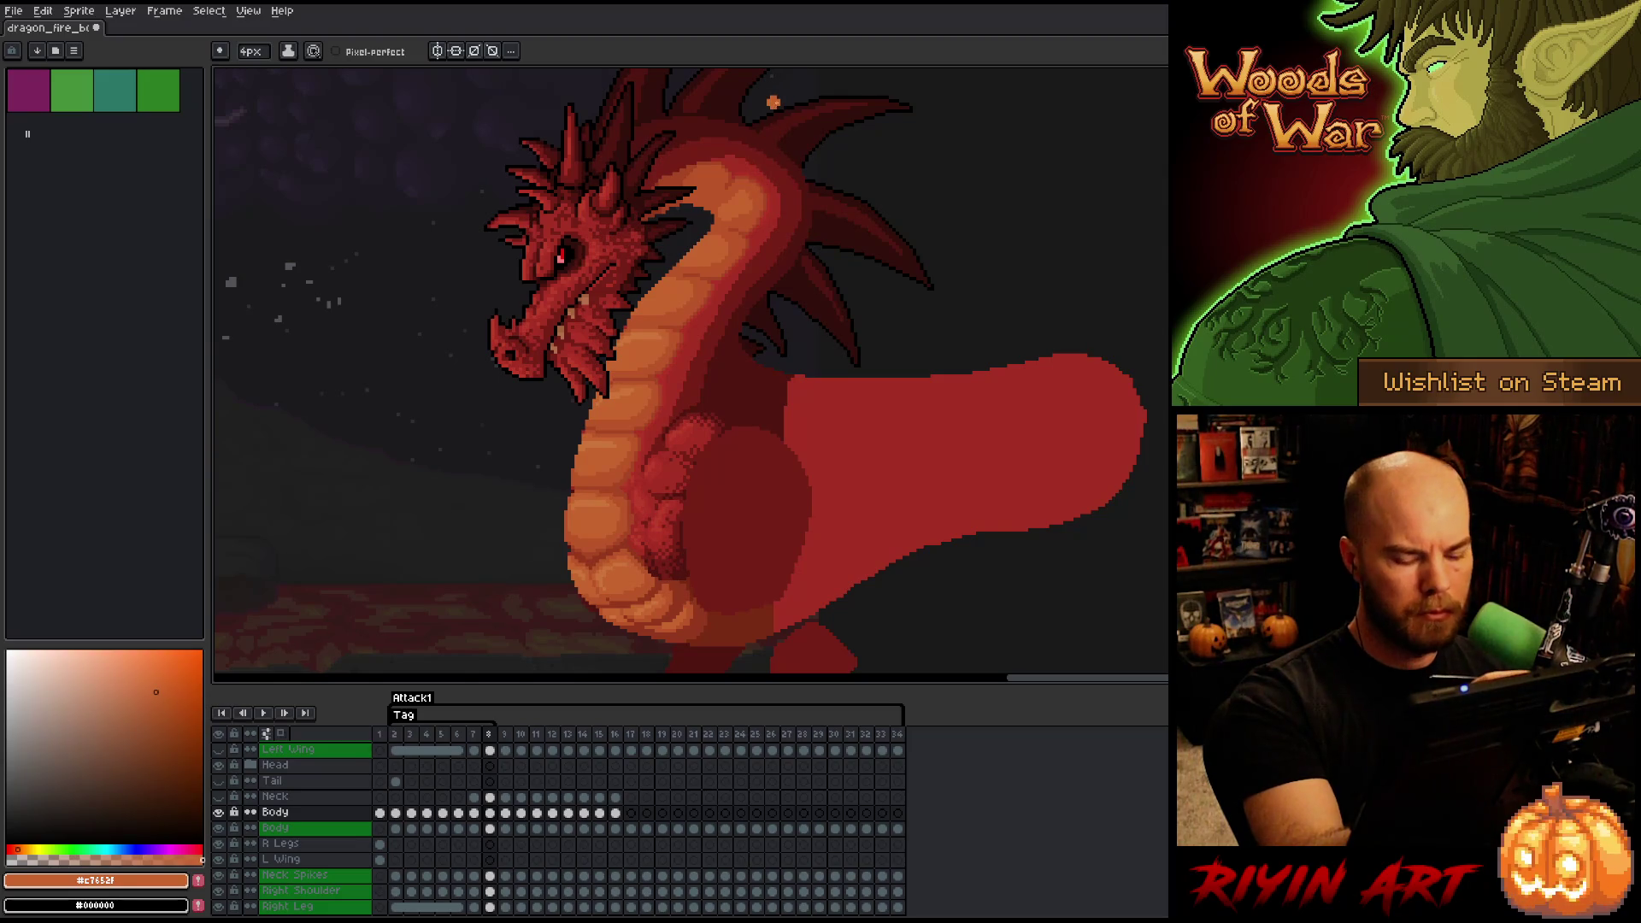
key("comma")
key("period")
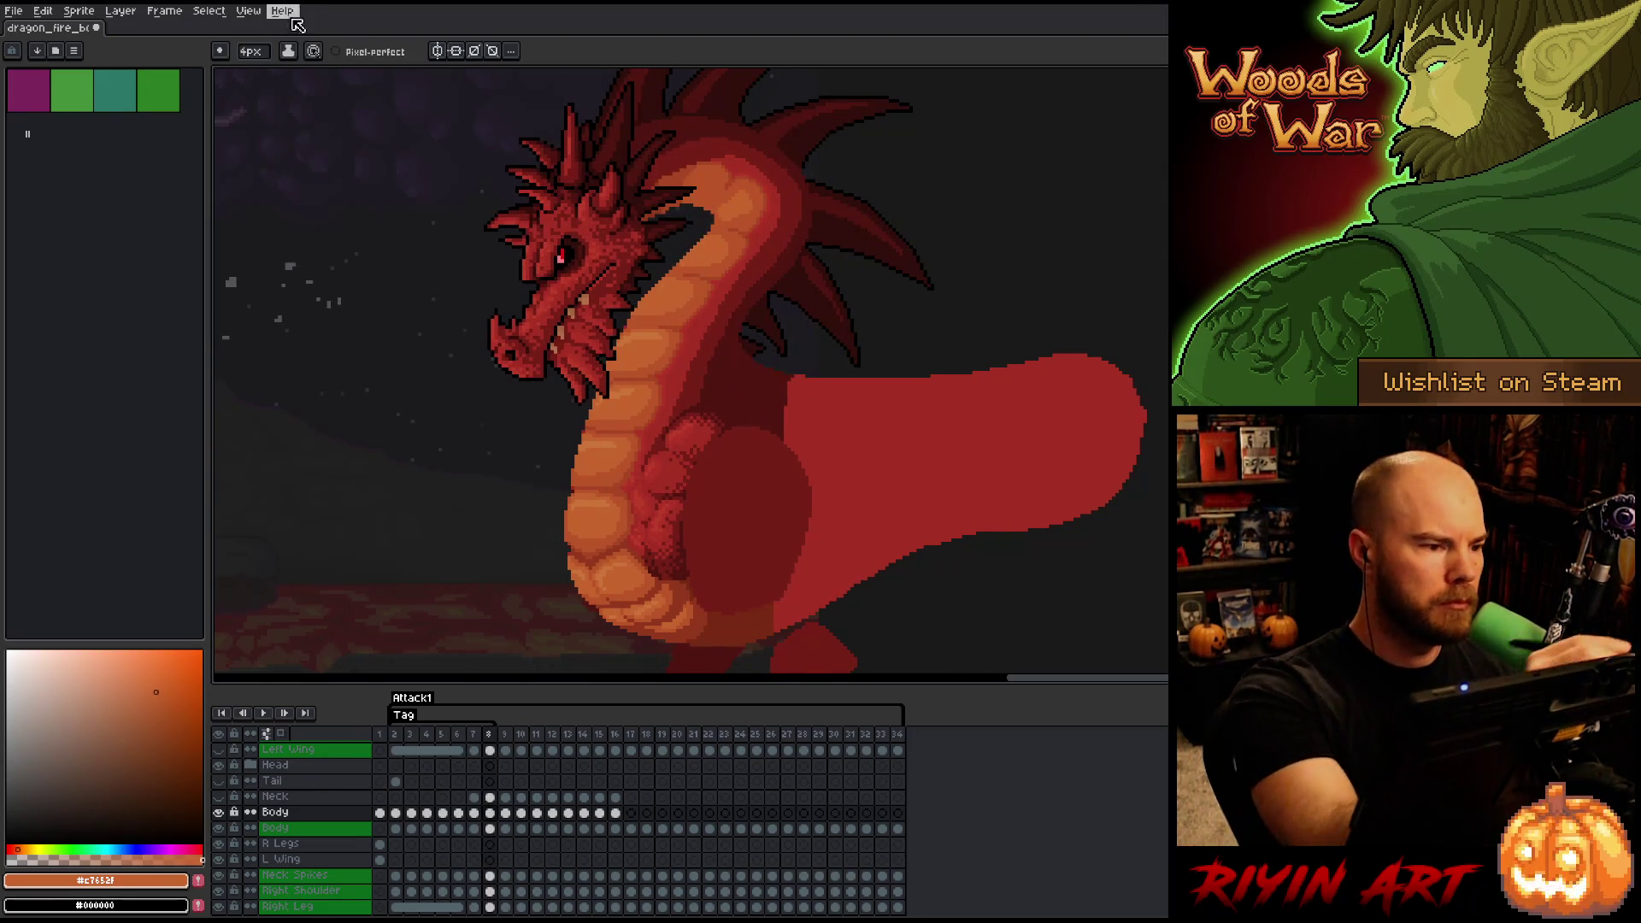
key("e")
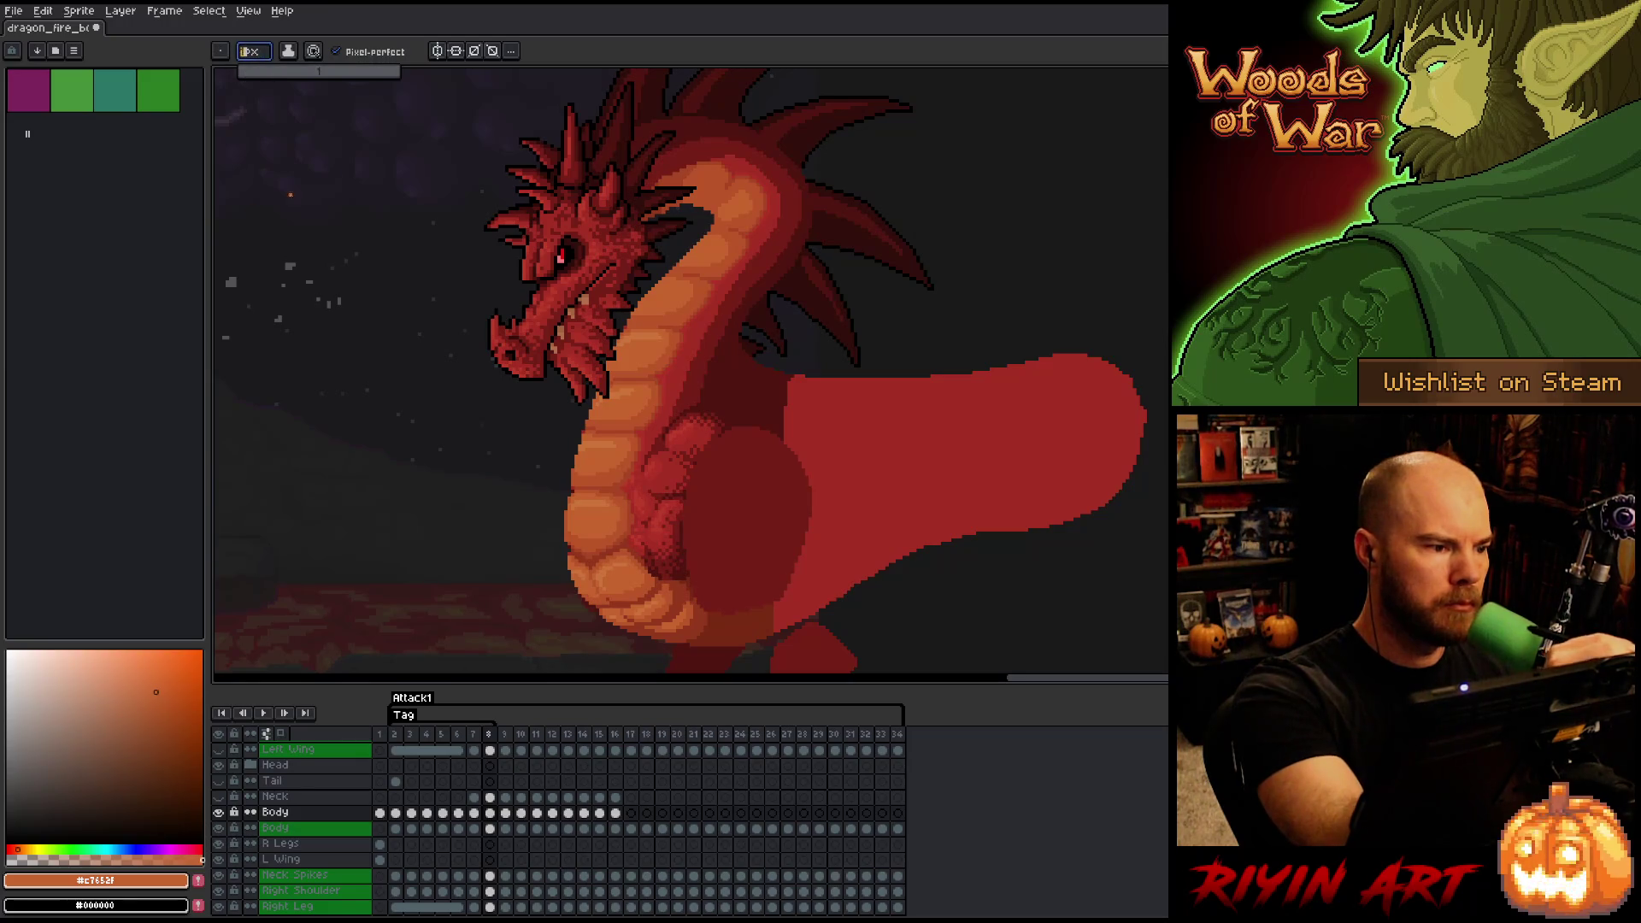
- Compare neck shades #c7652f, #bb5629 and #a74624, settling on #a74624 as foreground
left_click(742, 174, "alt")
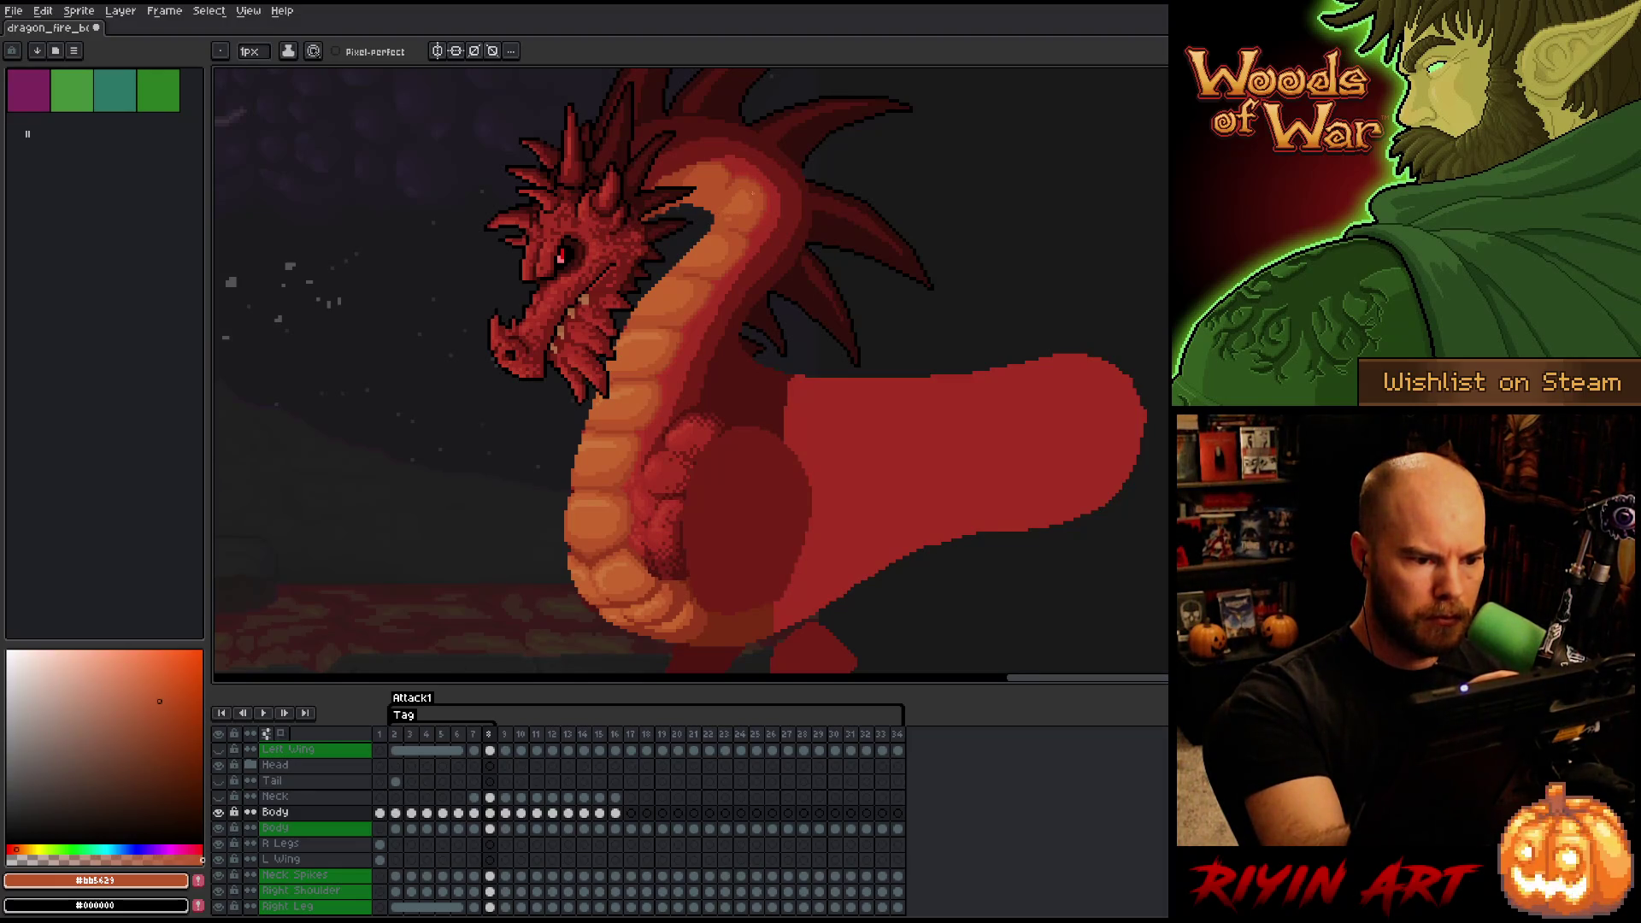
left_click(730, 215, "alt")
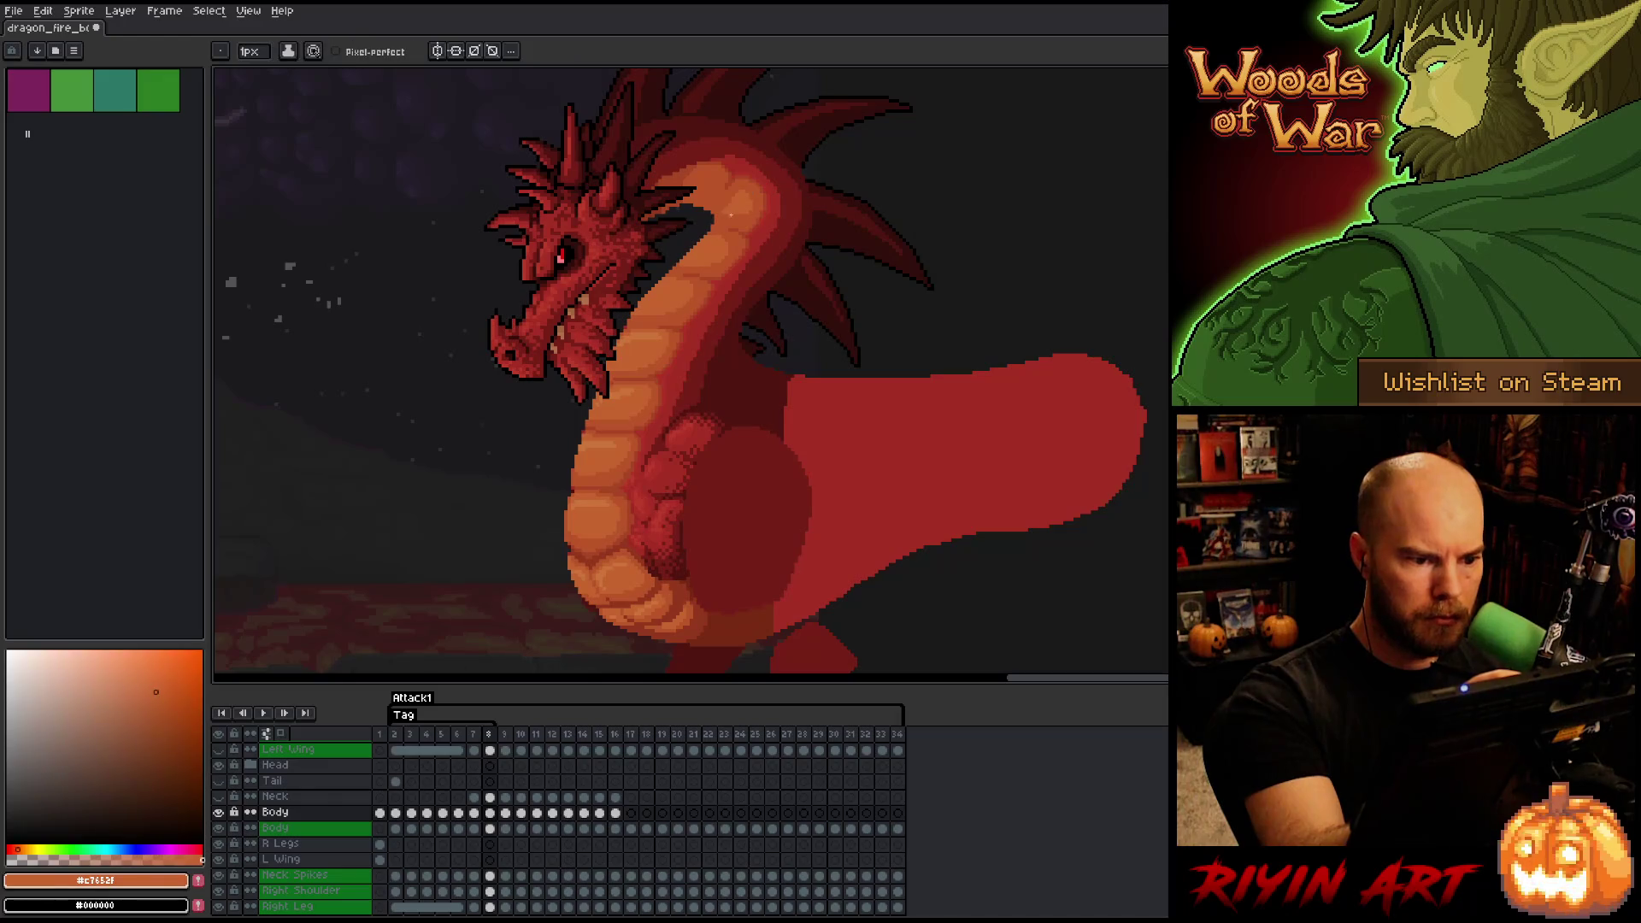
left_click(751, 174, "alt")
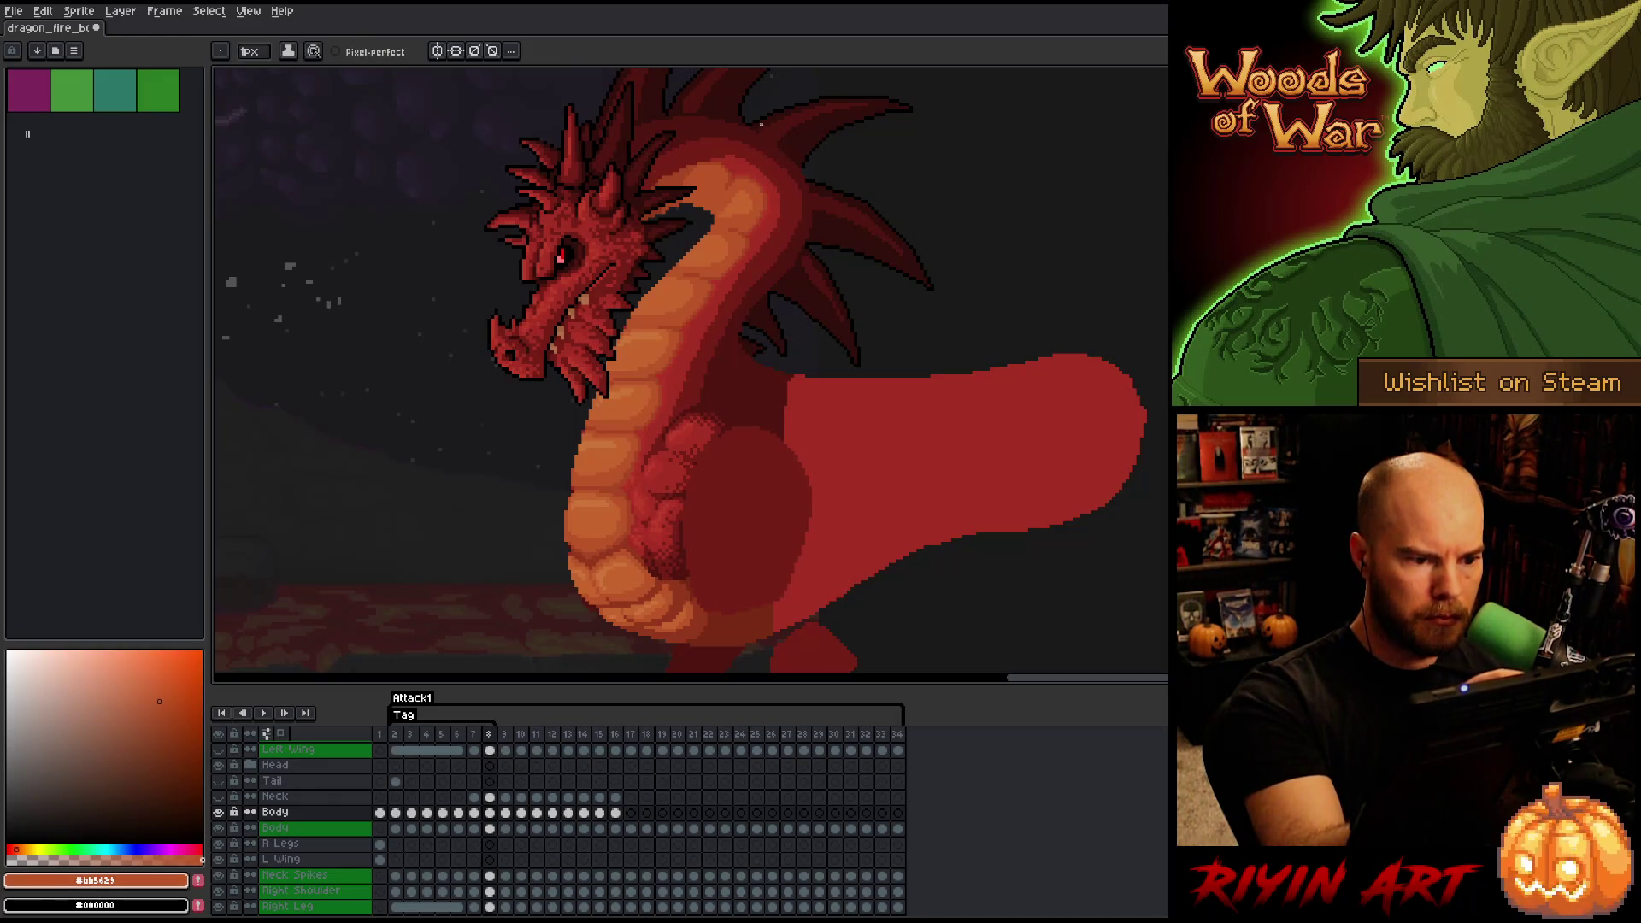
left_click(741, 190, "alt")
left_click(720, 203, "alt")
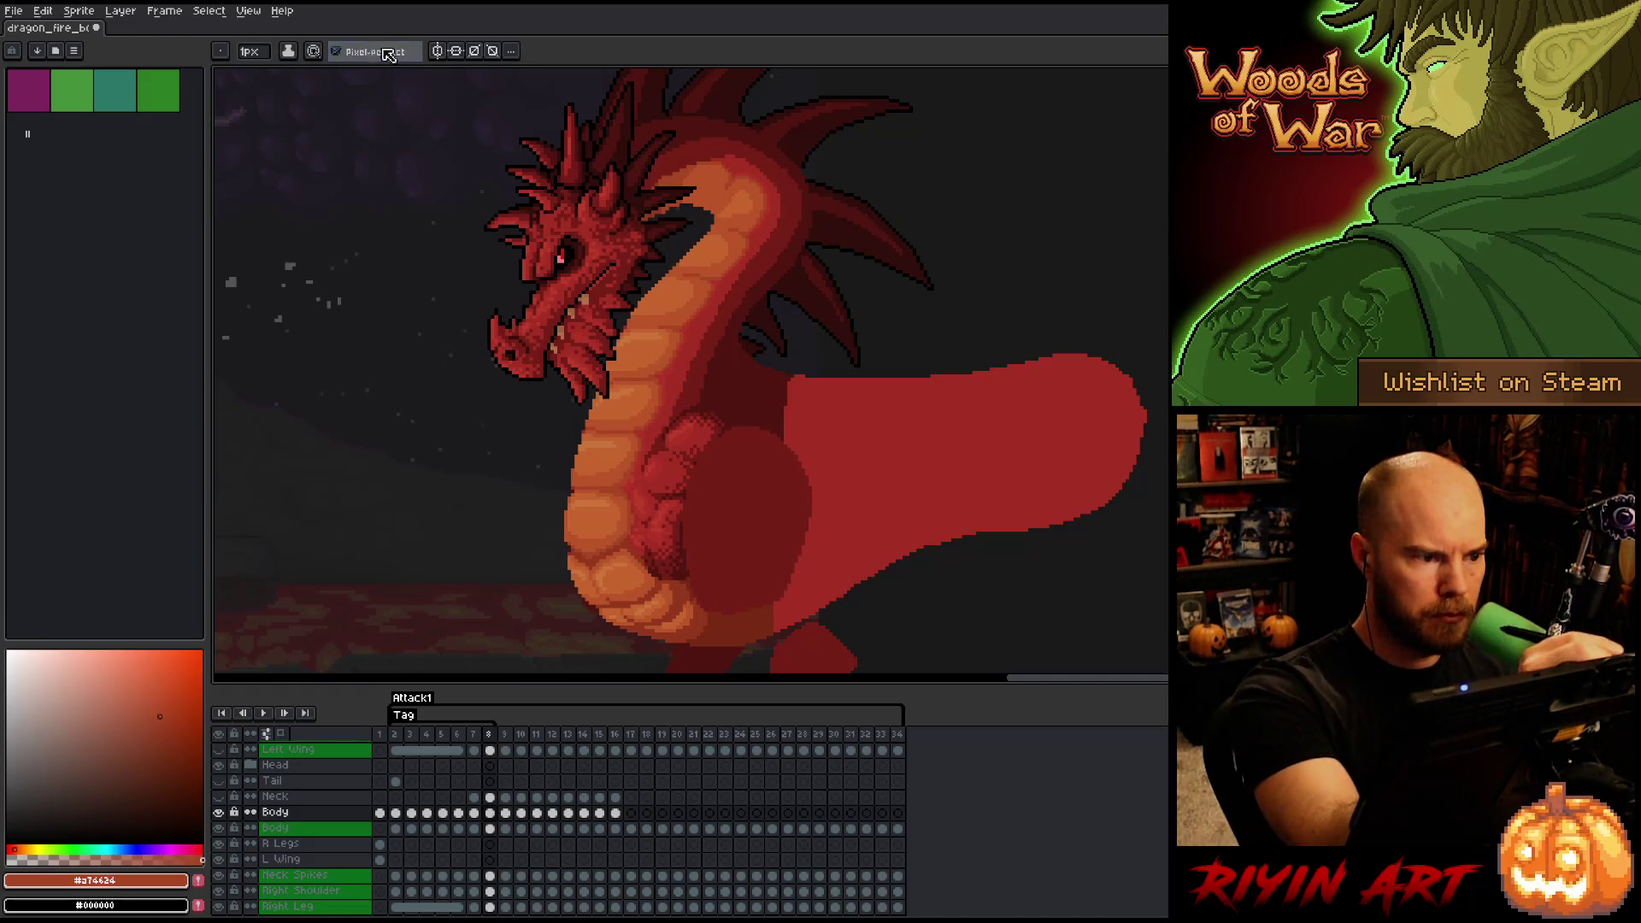
left_click(717, 200, "alt")
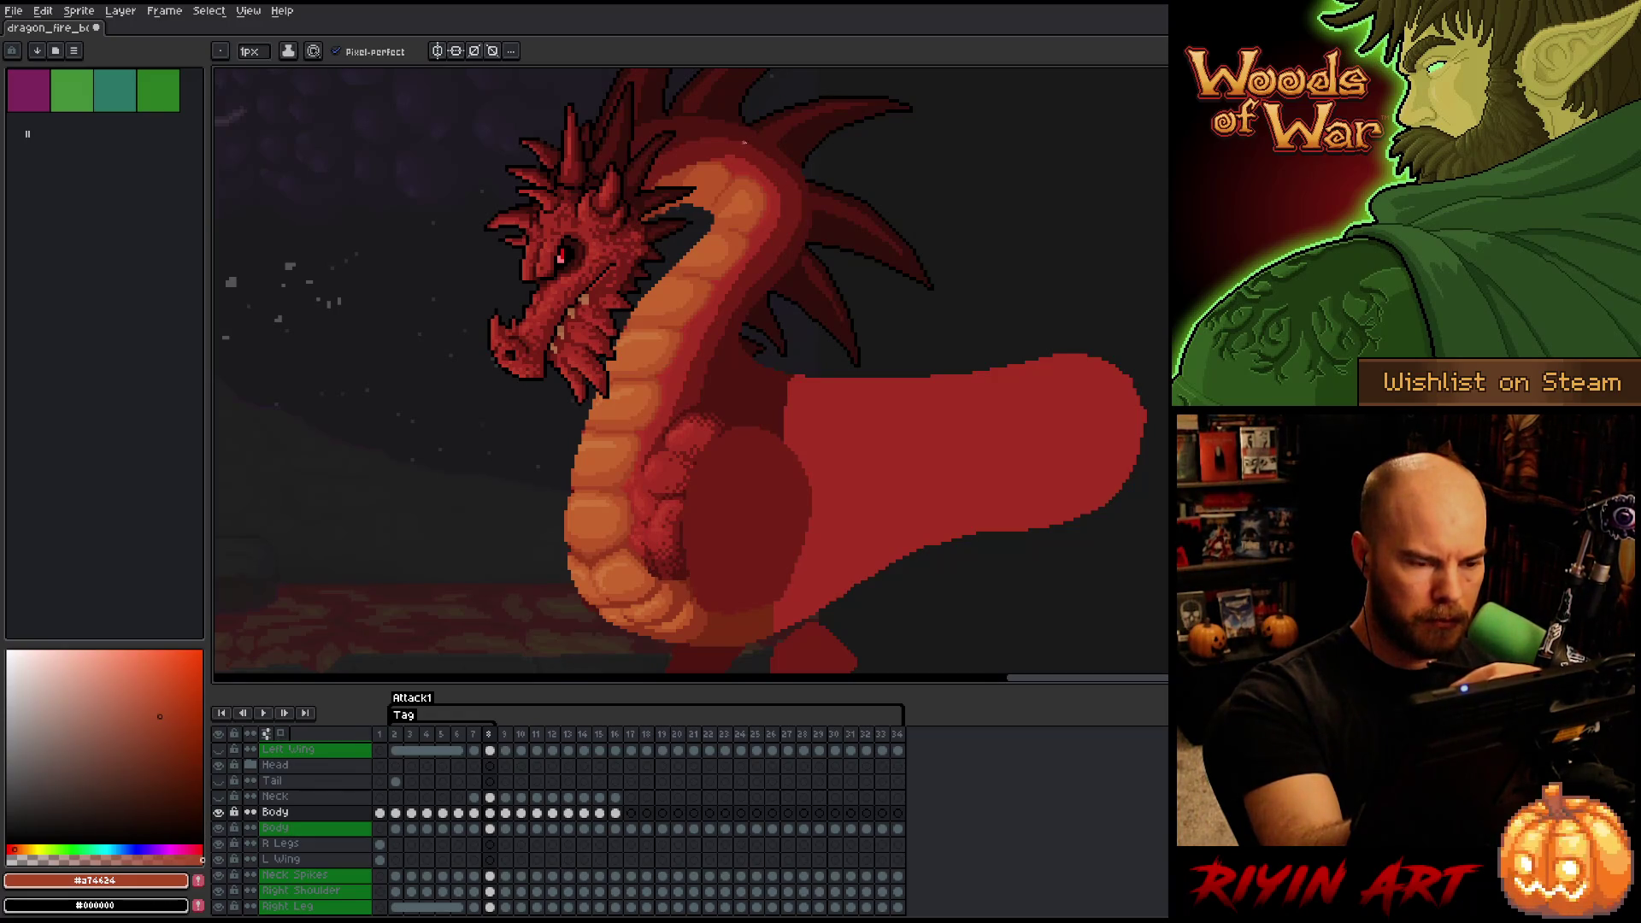
left_click(727, 178, "alt")
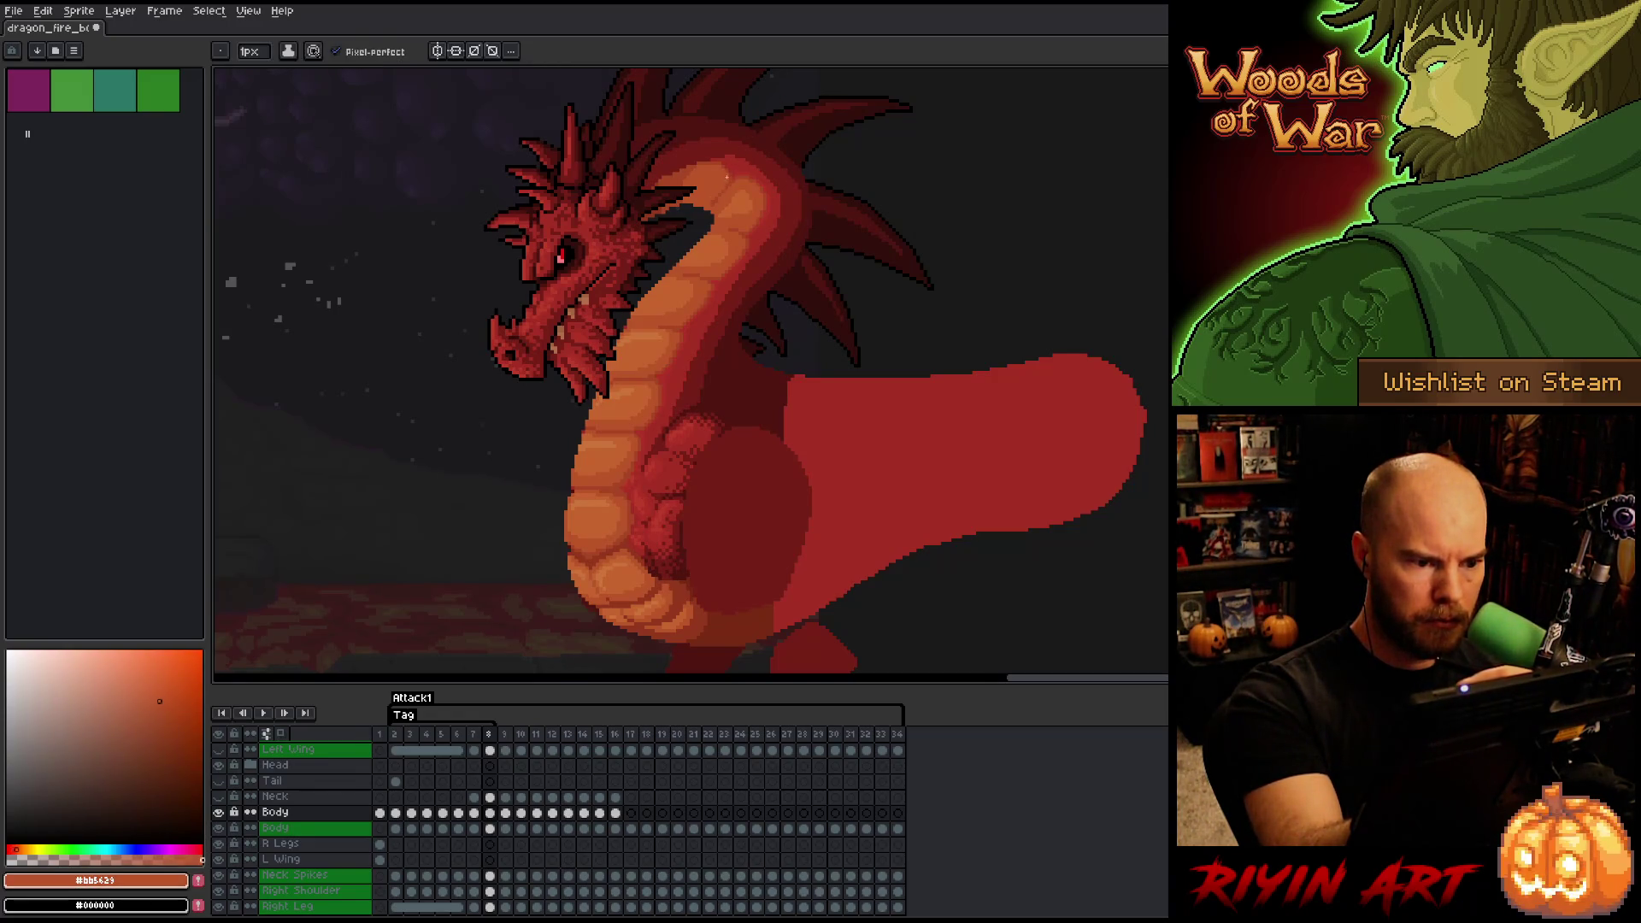
left_click(721, 196, "alt")
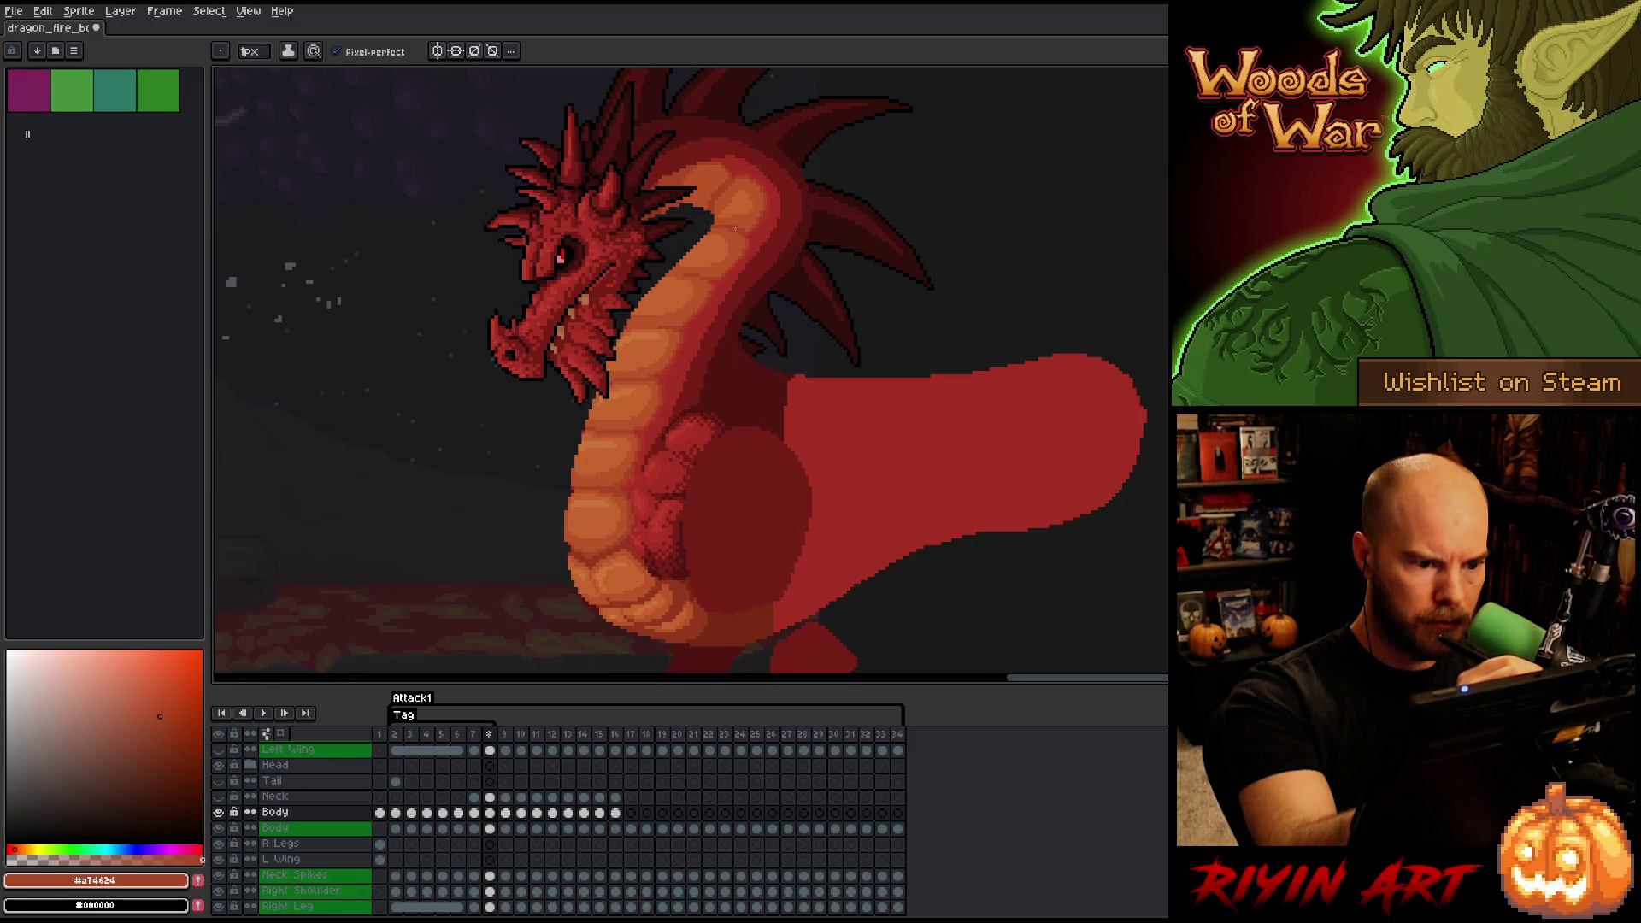
key("comma")
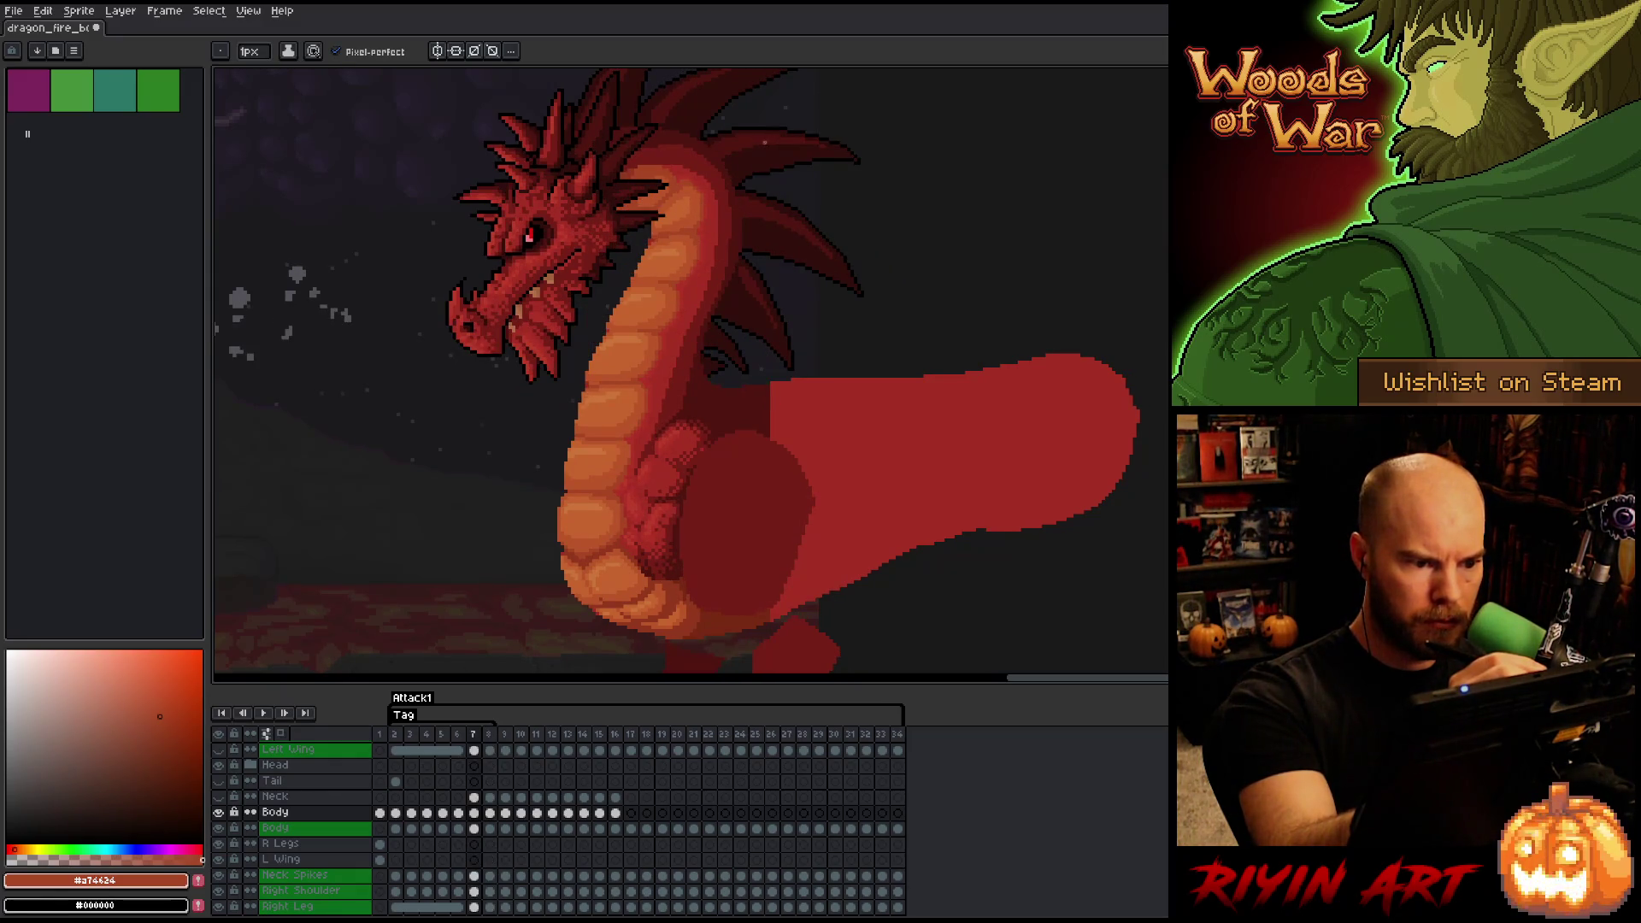
key("period")
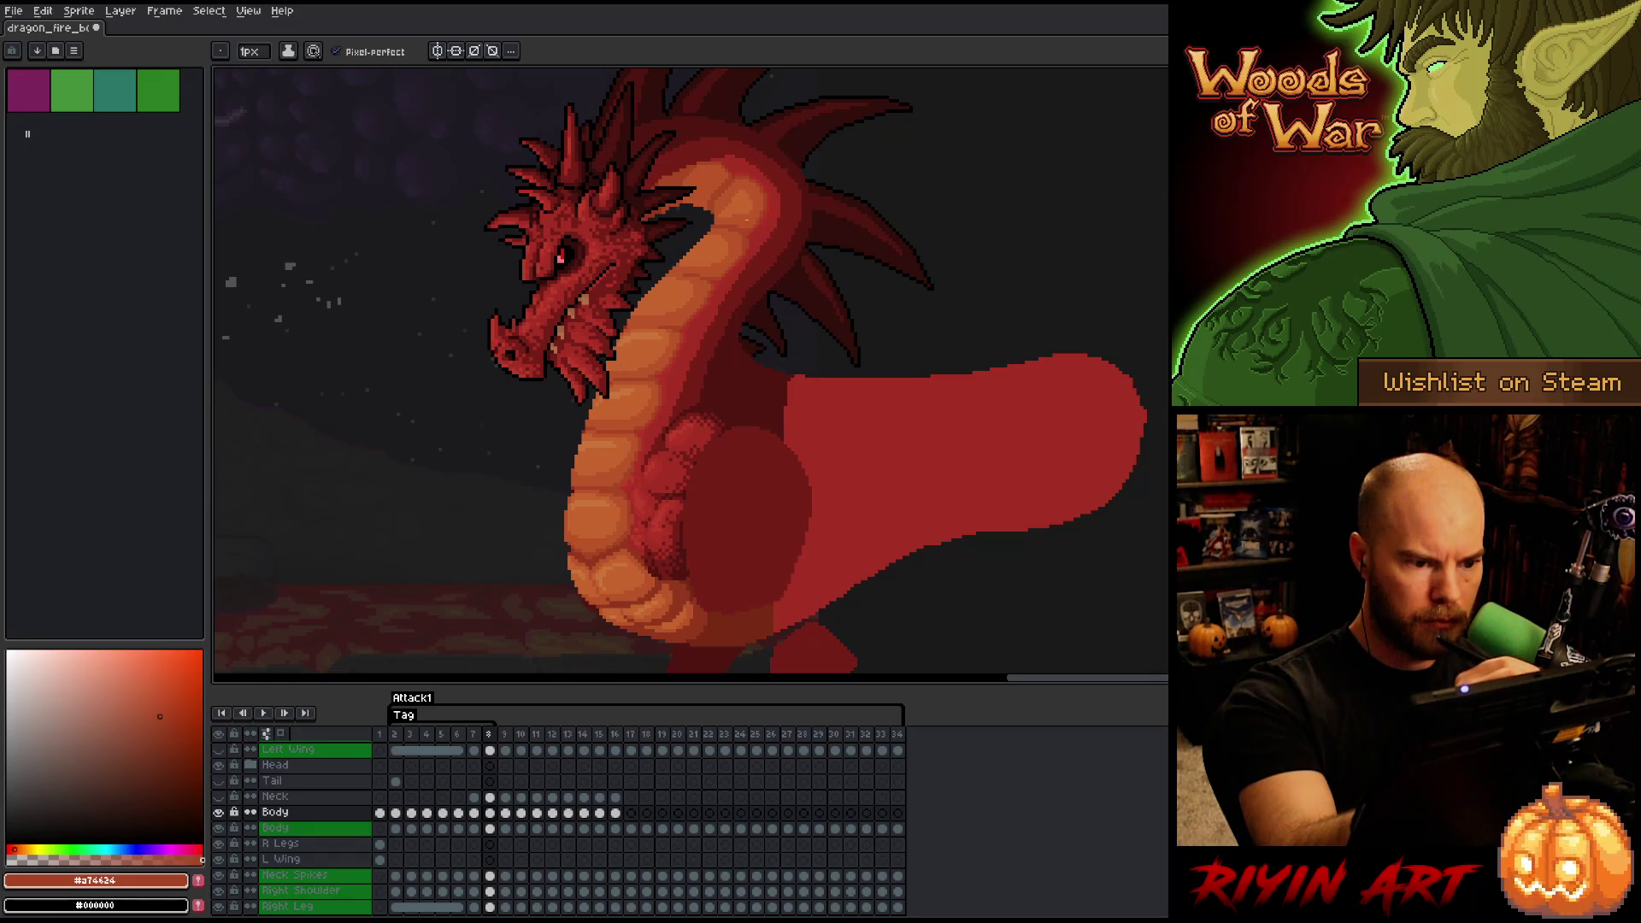
key("comma")
key("period")
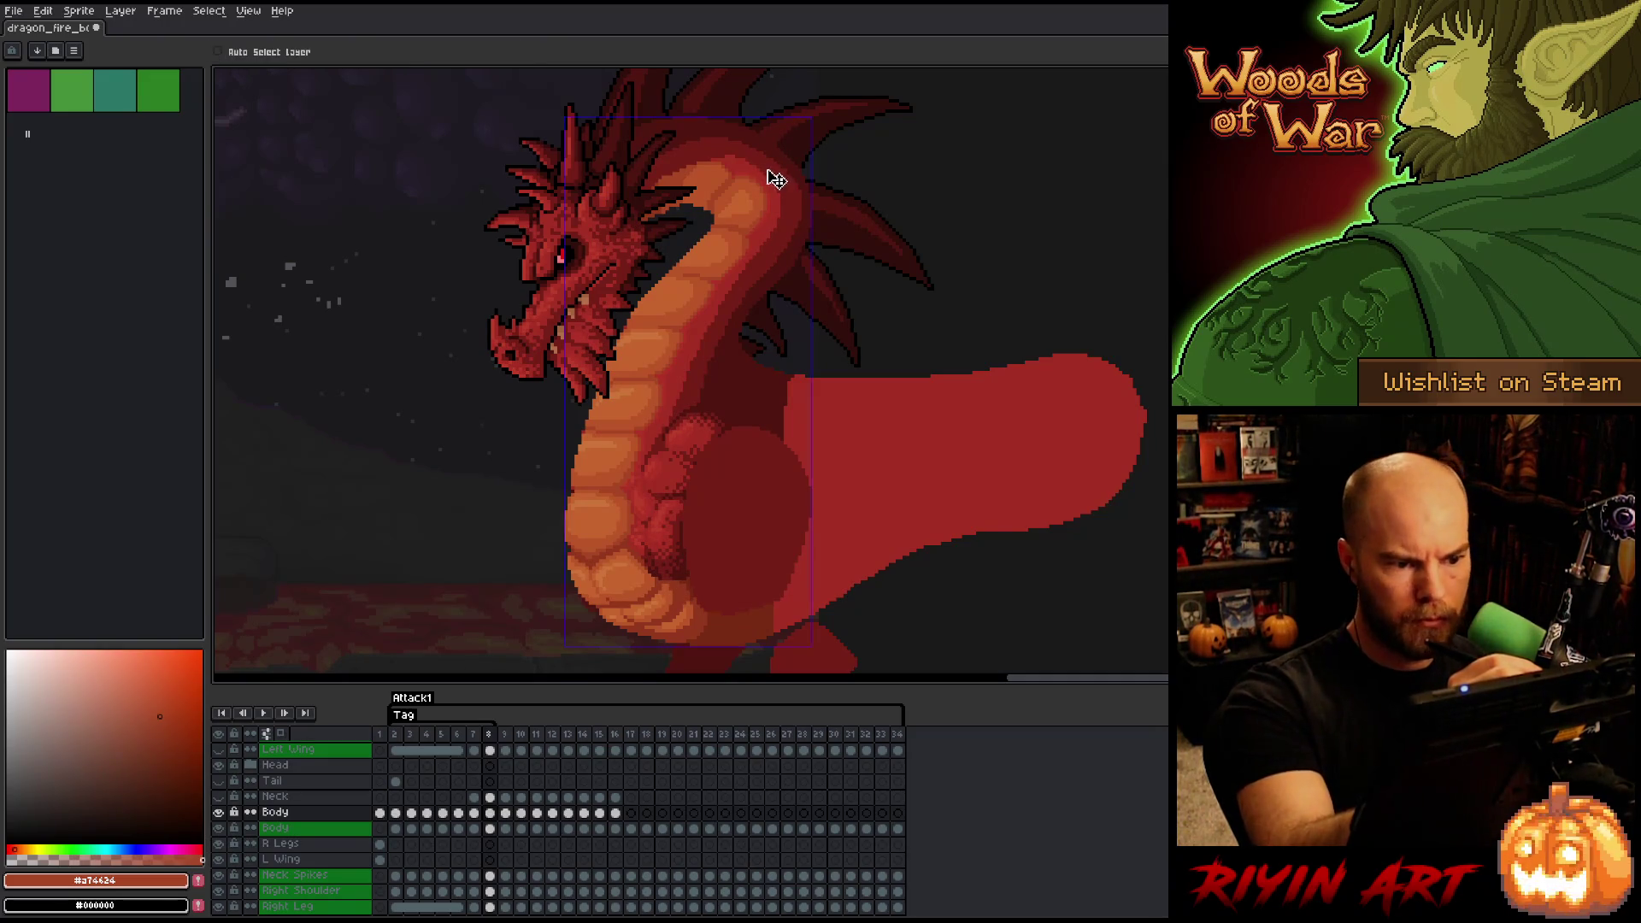
left_click(746, 214, "alt")
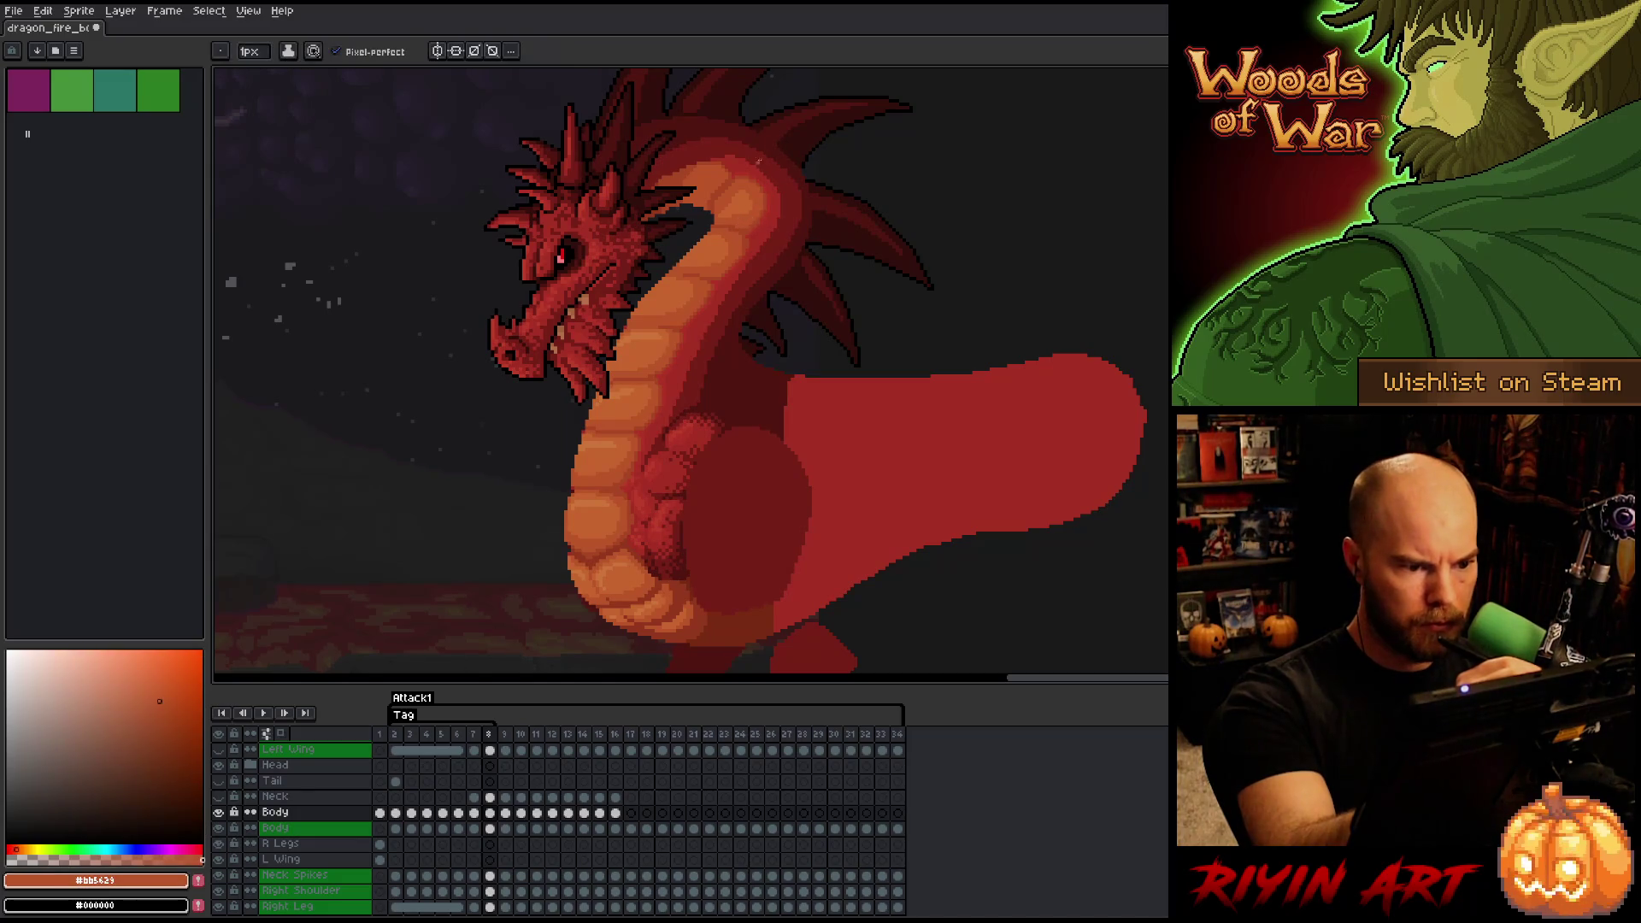
left_click(749, 221, "alt")
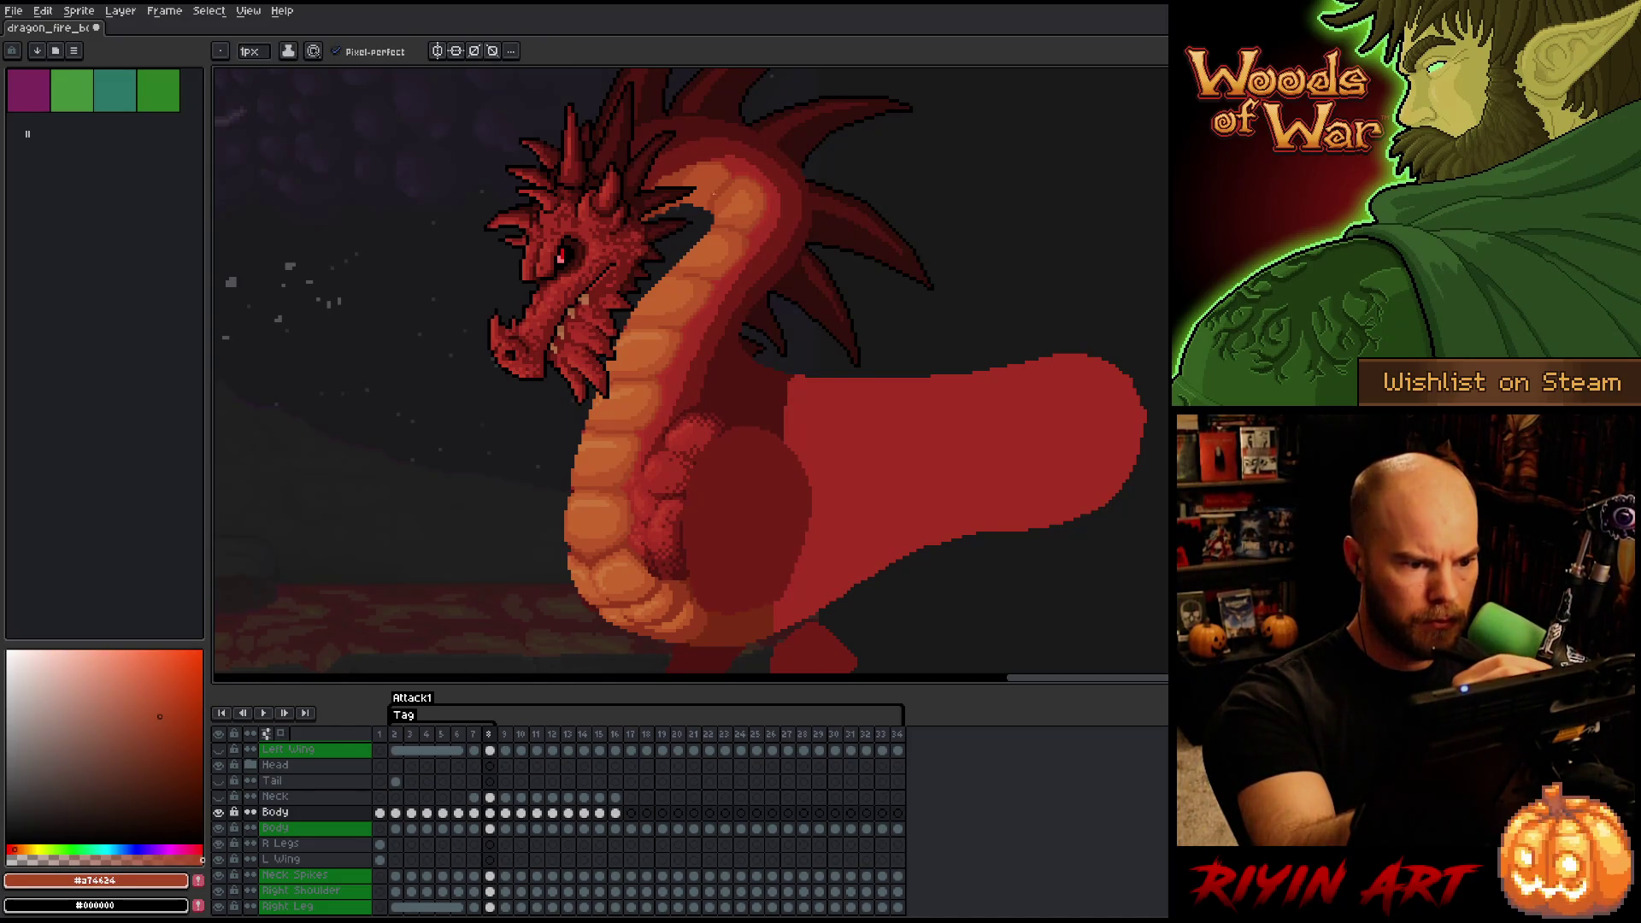
left_click(717, 193, "alt")
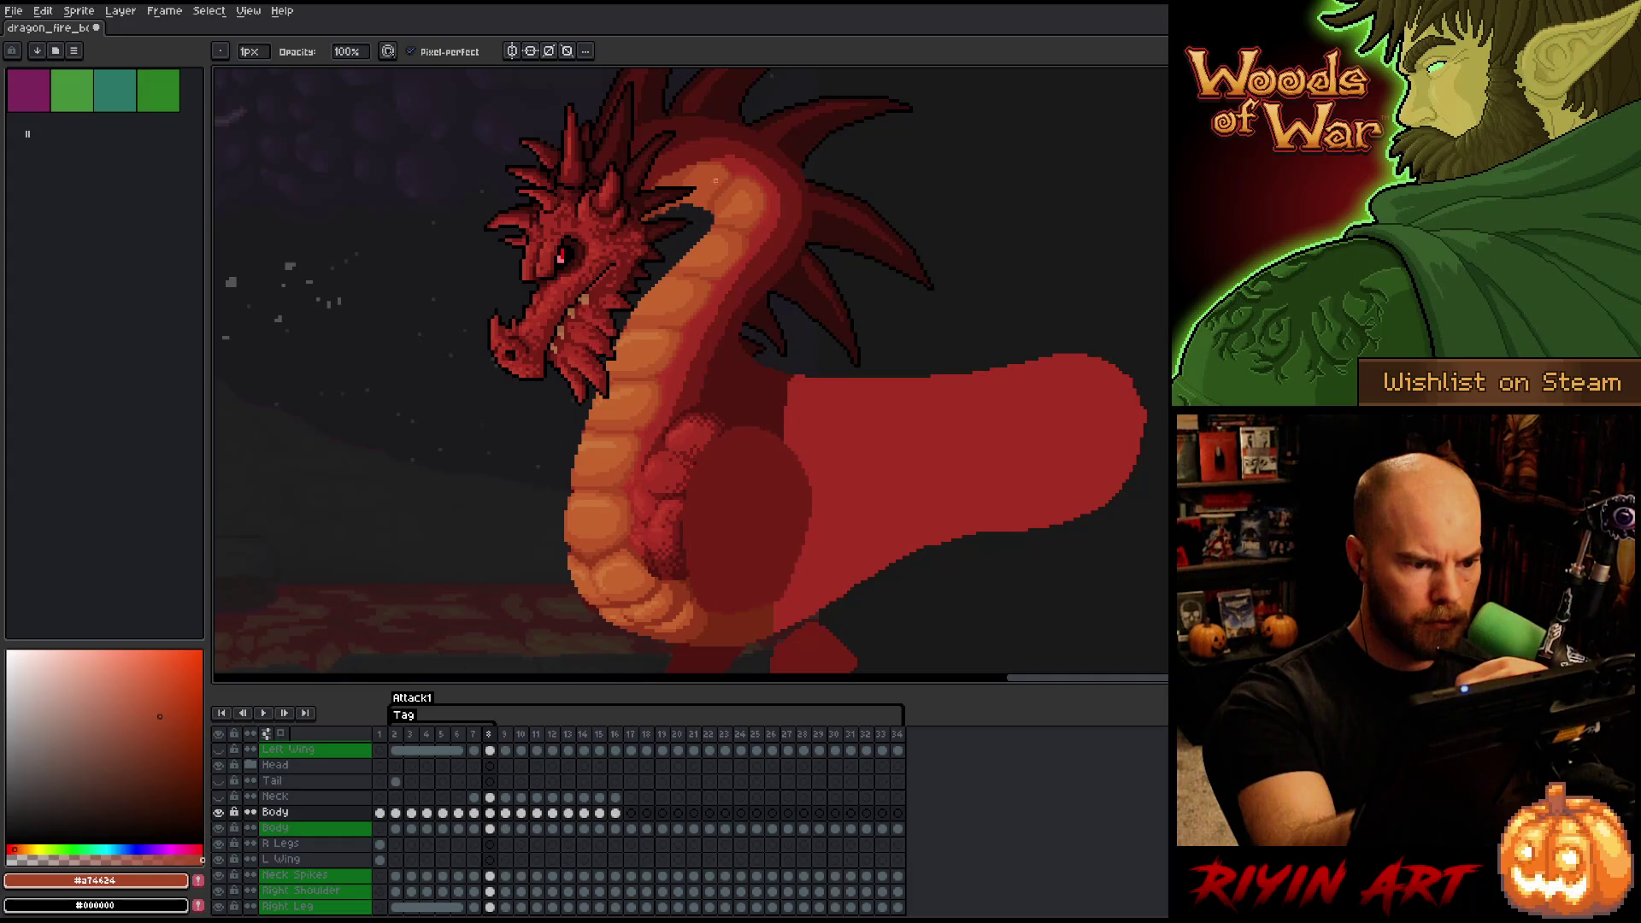
key("e")
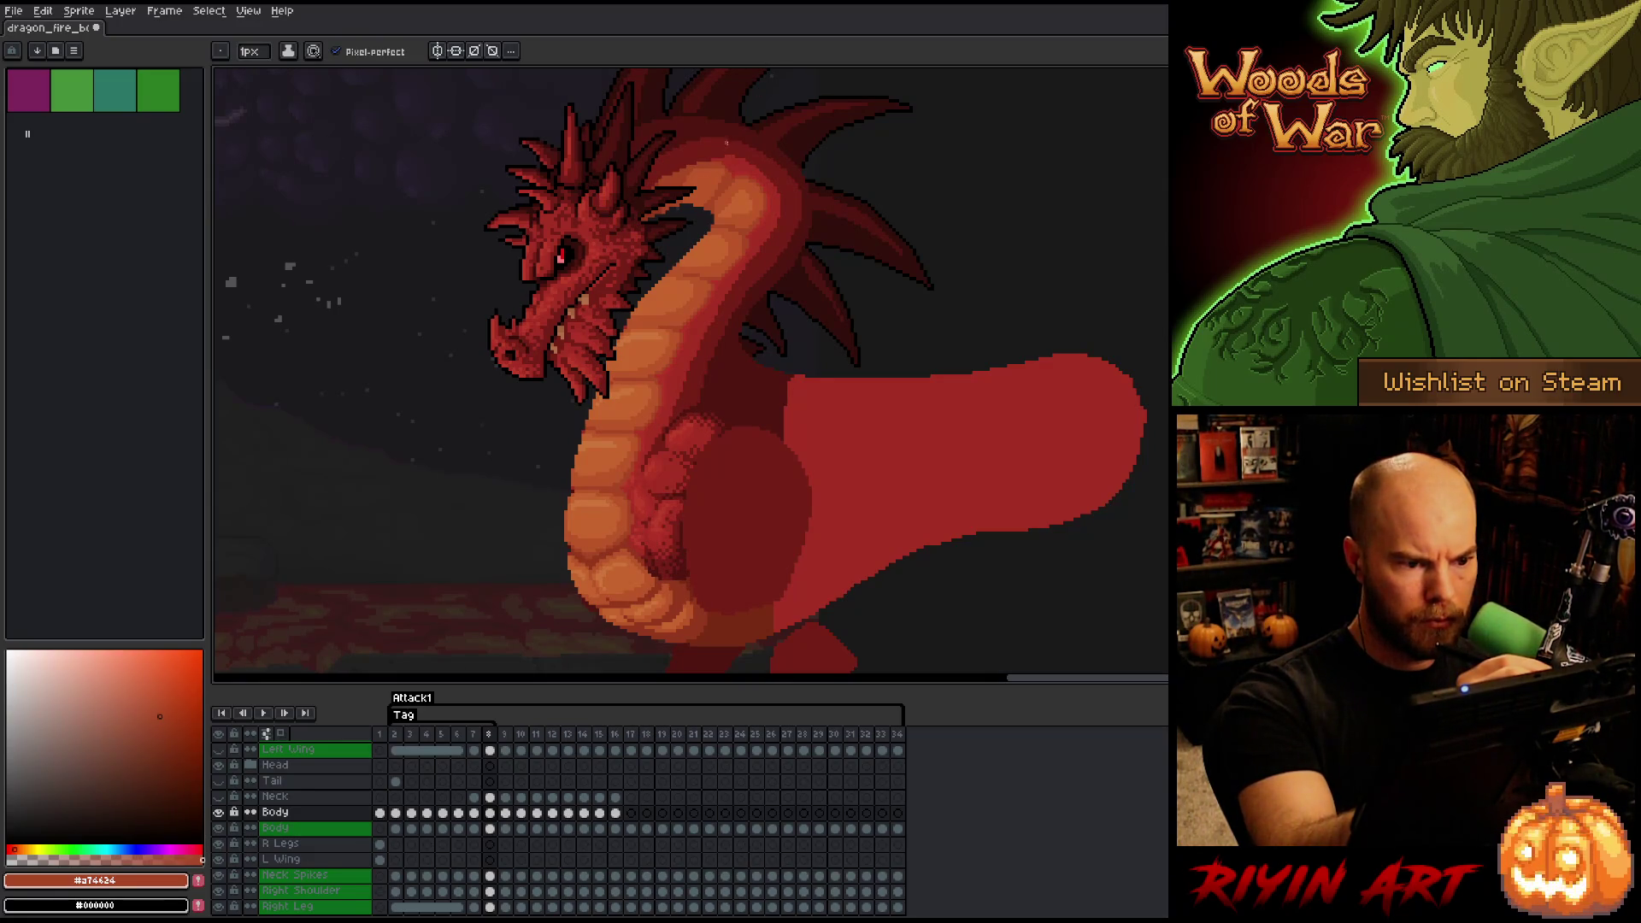
- Flick between frames 7 and 8 to compare the neck poses, ending on frame 8
key("alt")
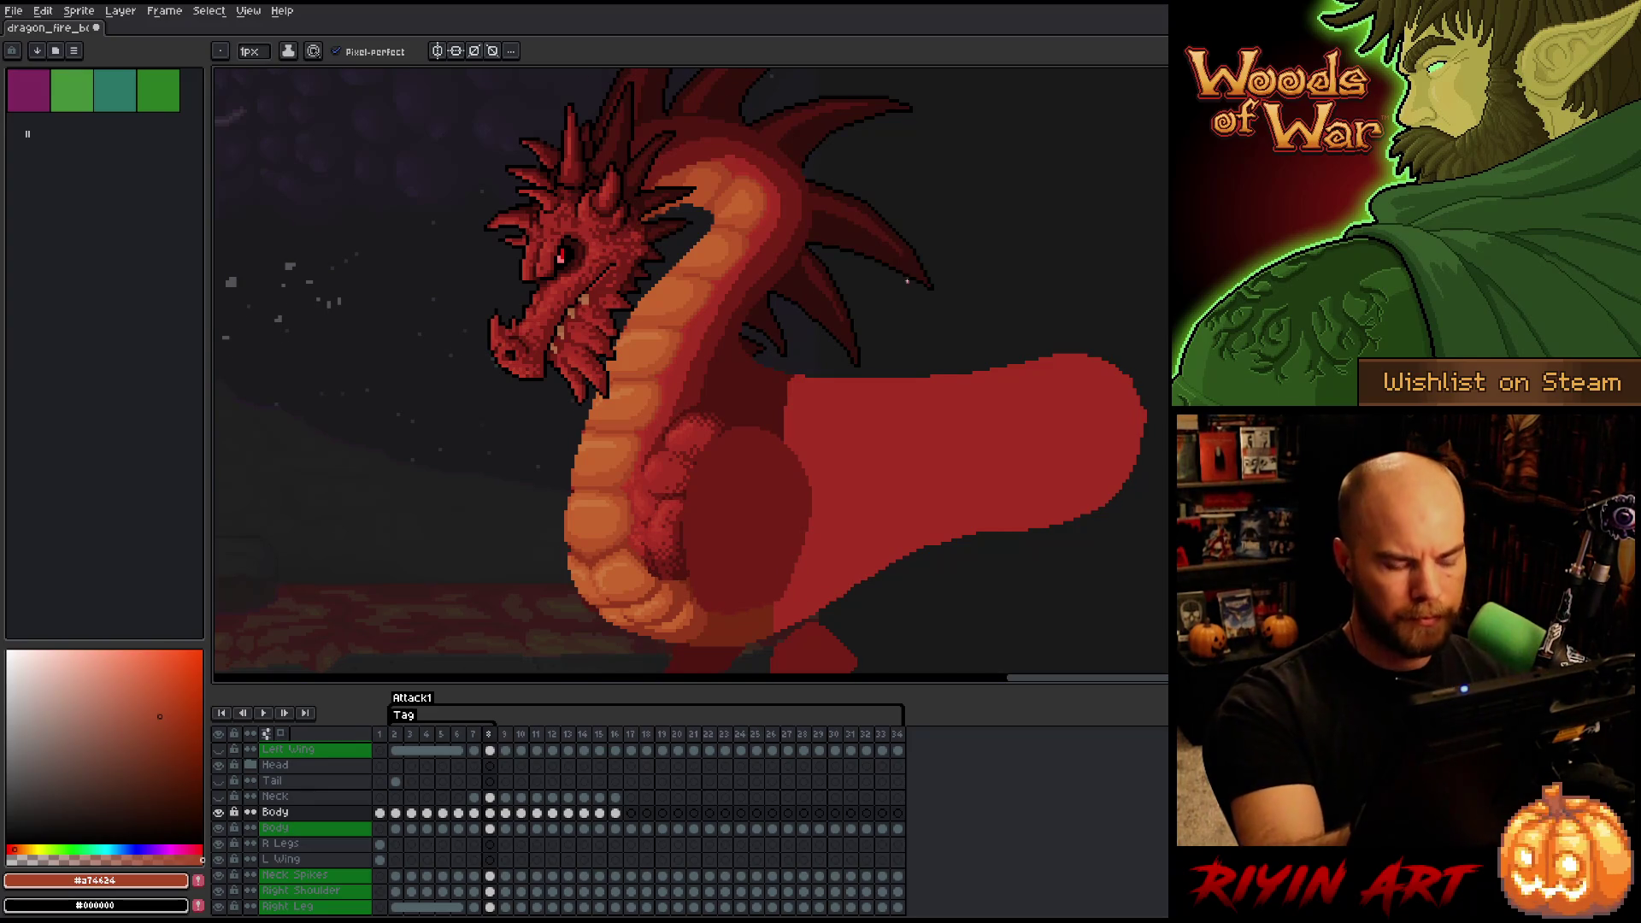
key("Left")
key("Right")
key("Left")
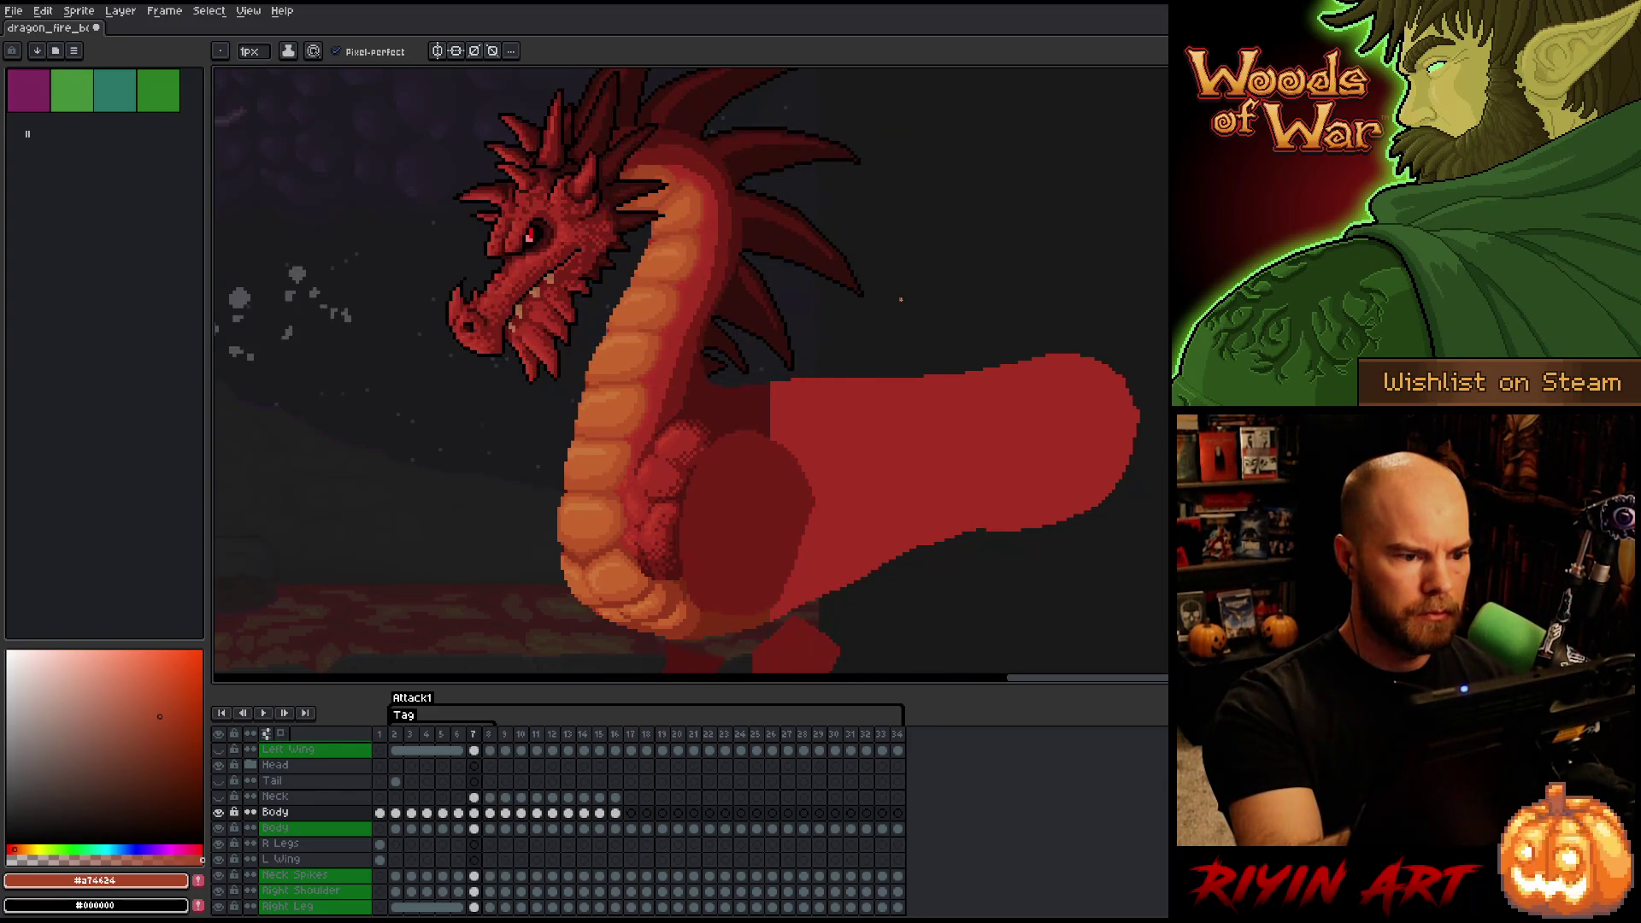
key("Right")
key("Left")
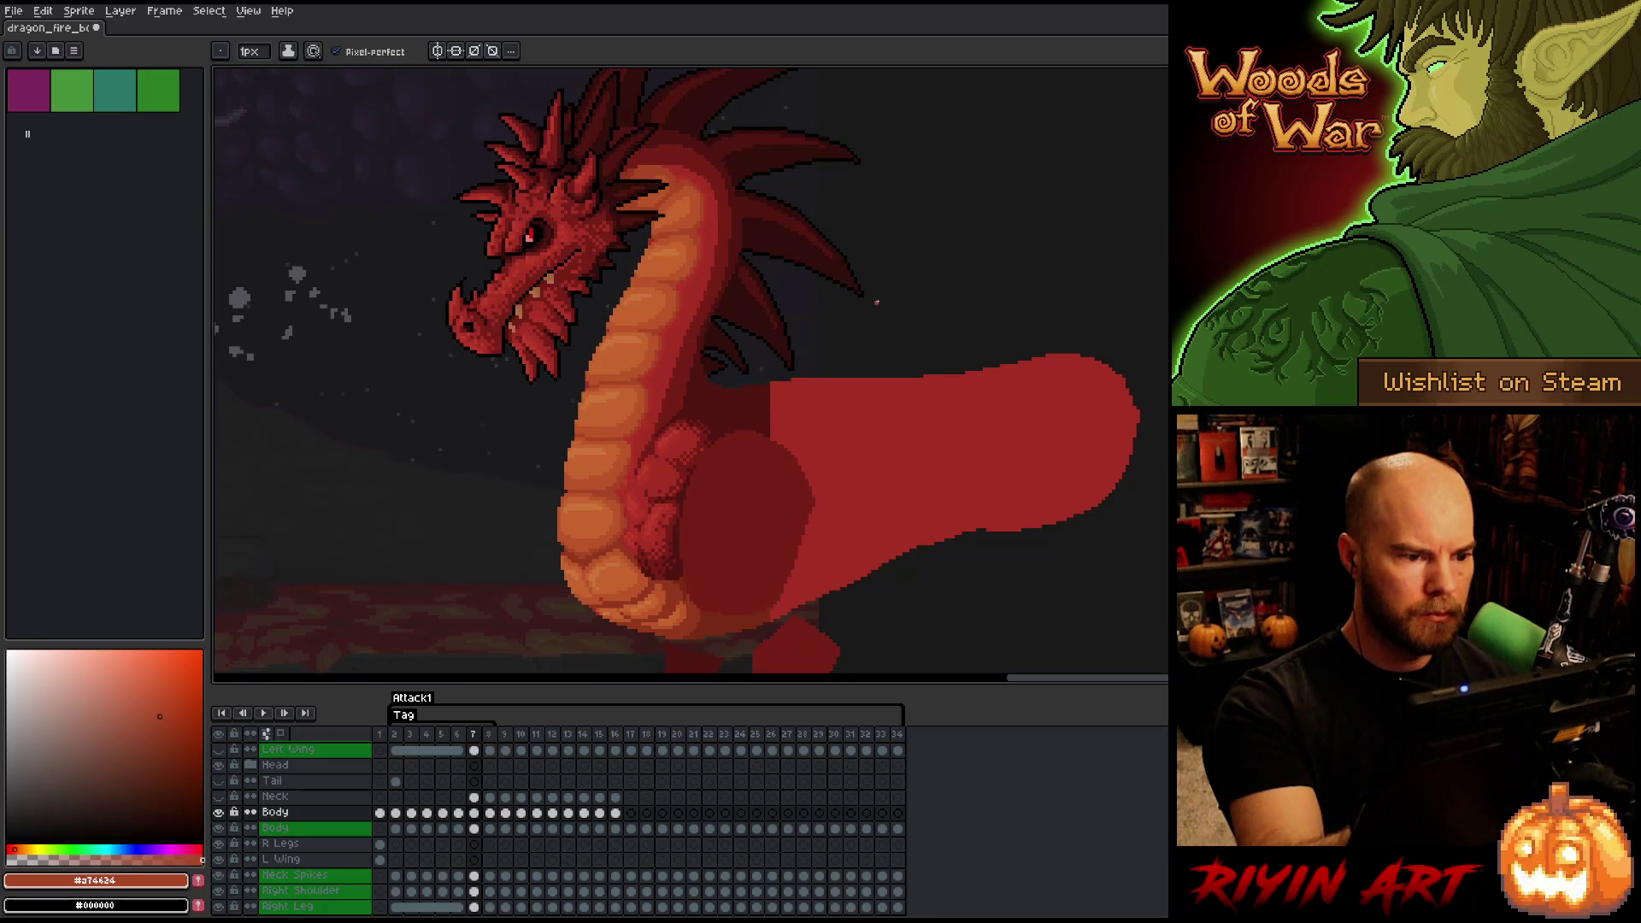
key("Right")
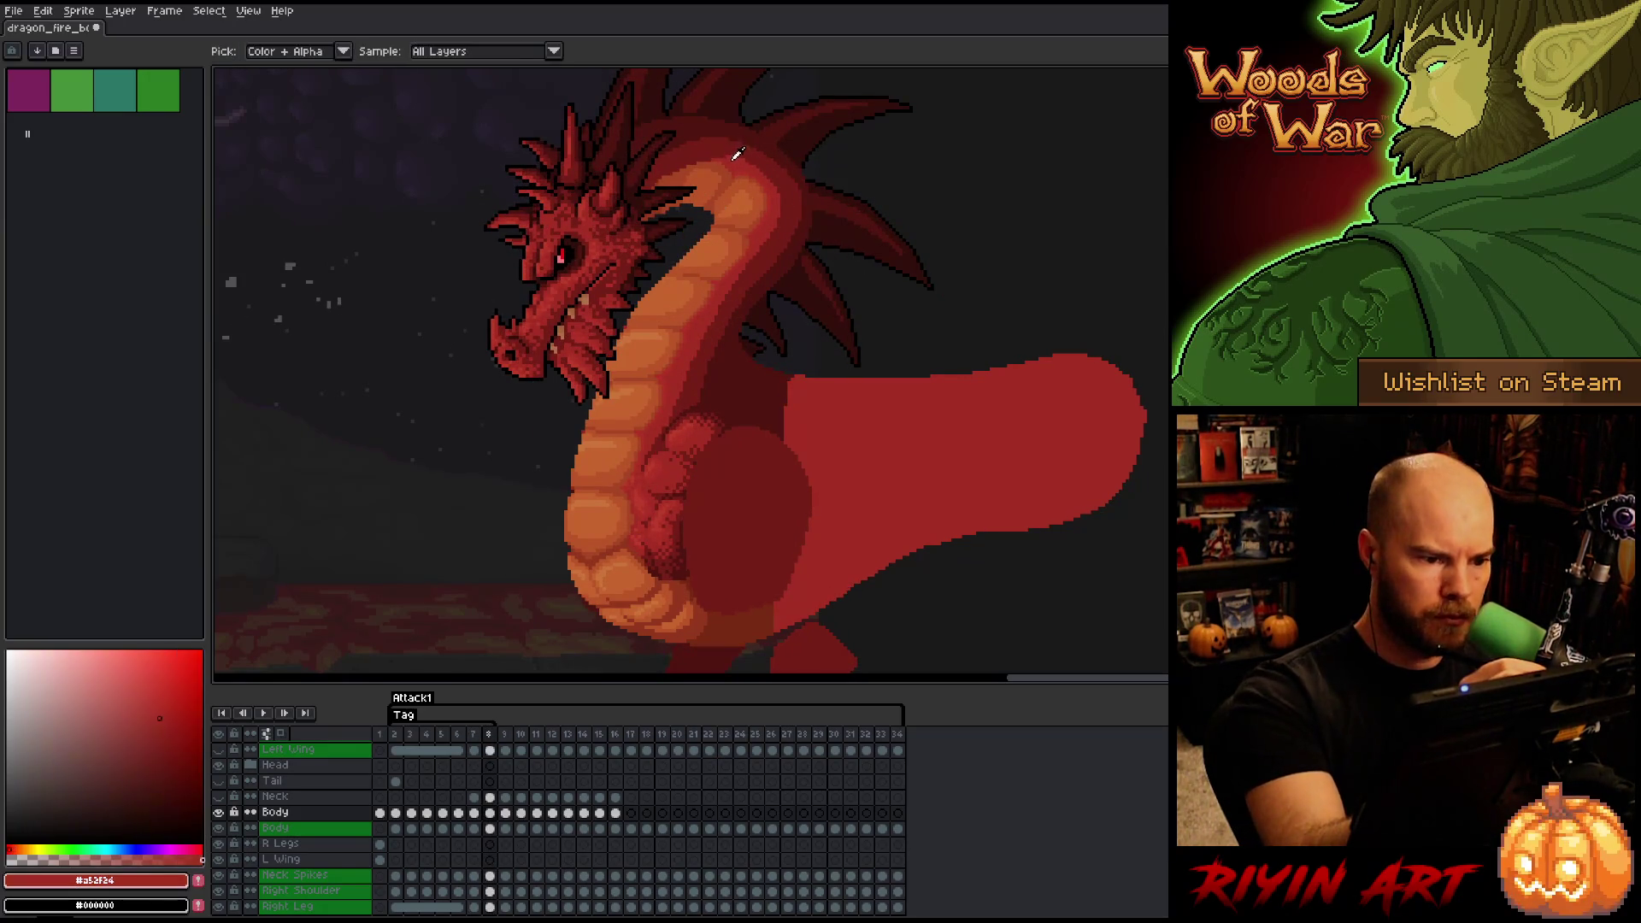
- Lasso and deselect the neck, pick deep red #a52f24, save, and return to the pencil
key("q")
mouse_move(628, 192)
left_mouse_down()
mouse_move(697, 417)
mouse_move(636, 214)
left_mouse_up()
key("ctrl+d")
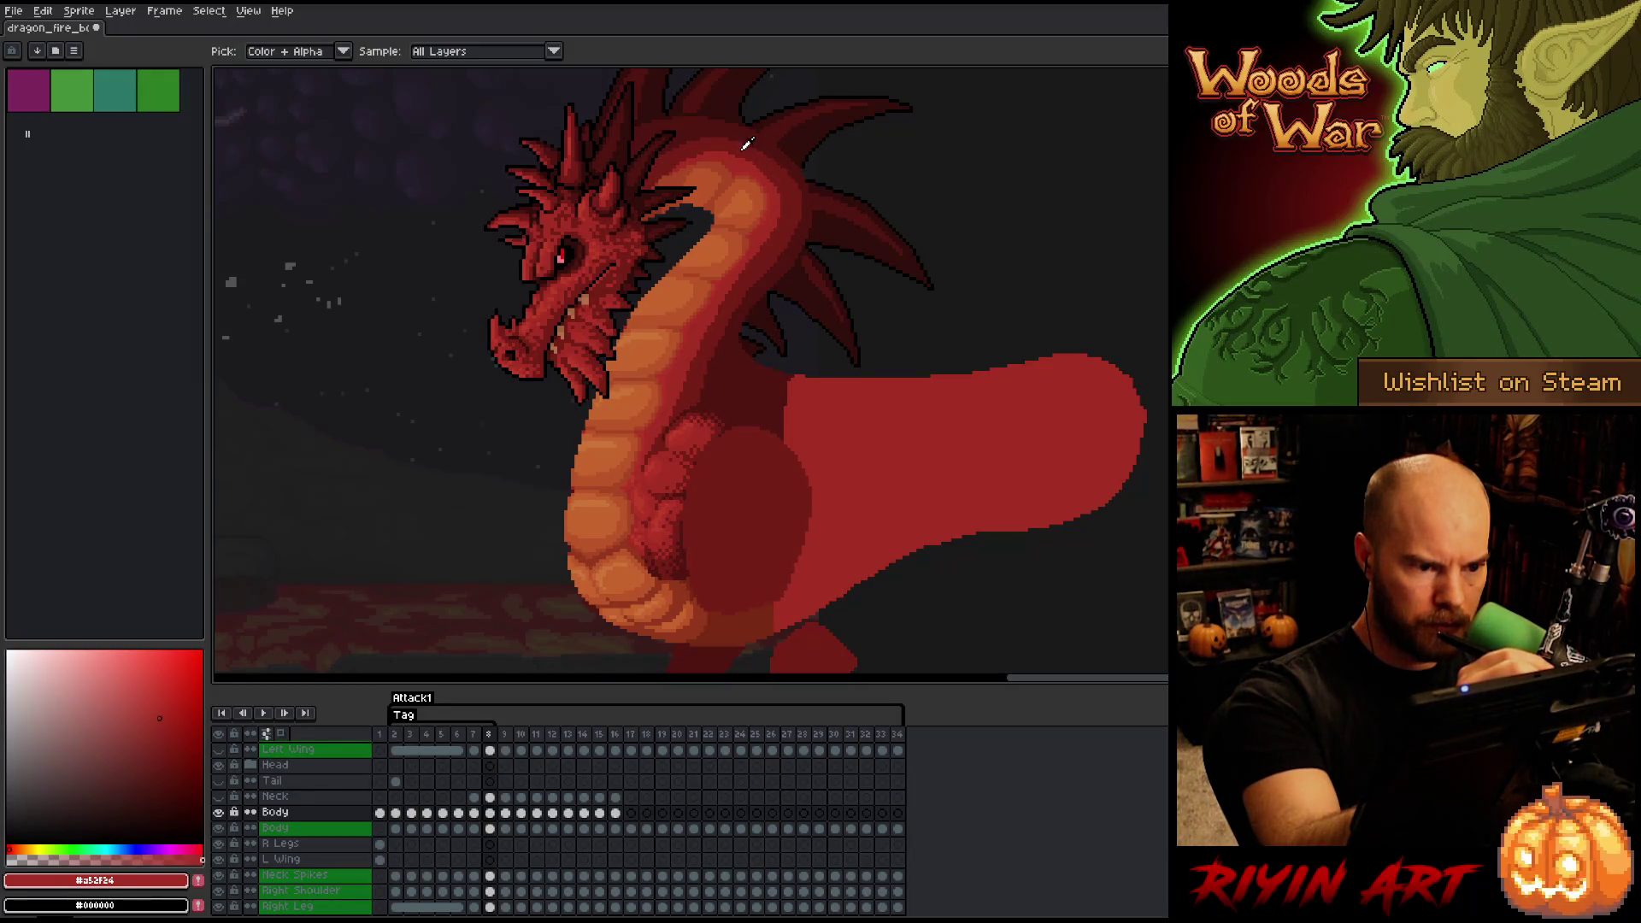
left_click(730, 152, "alt")
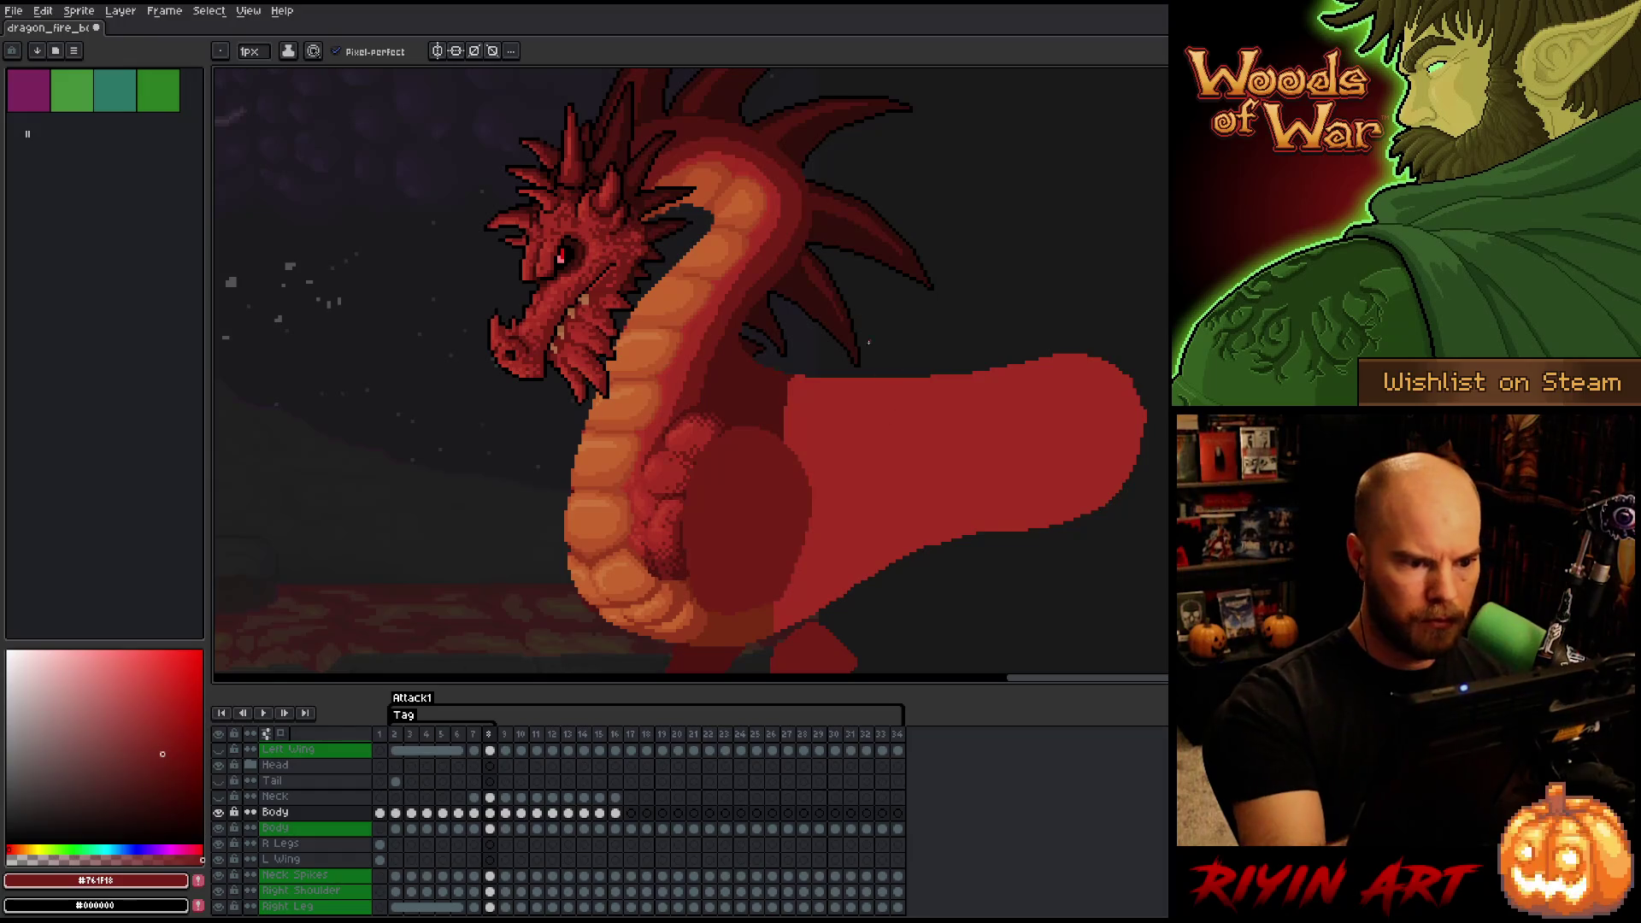
left_click(776, 214, "alt")
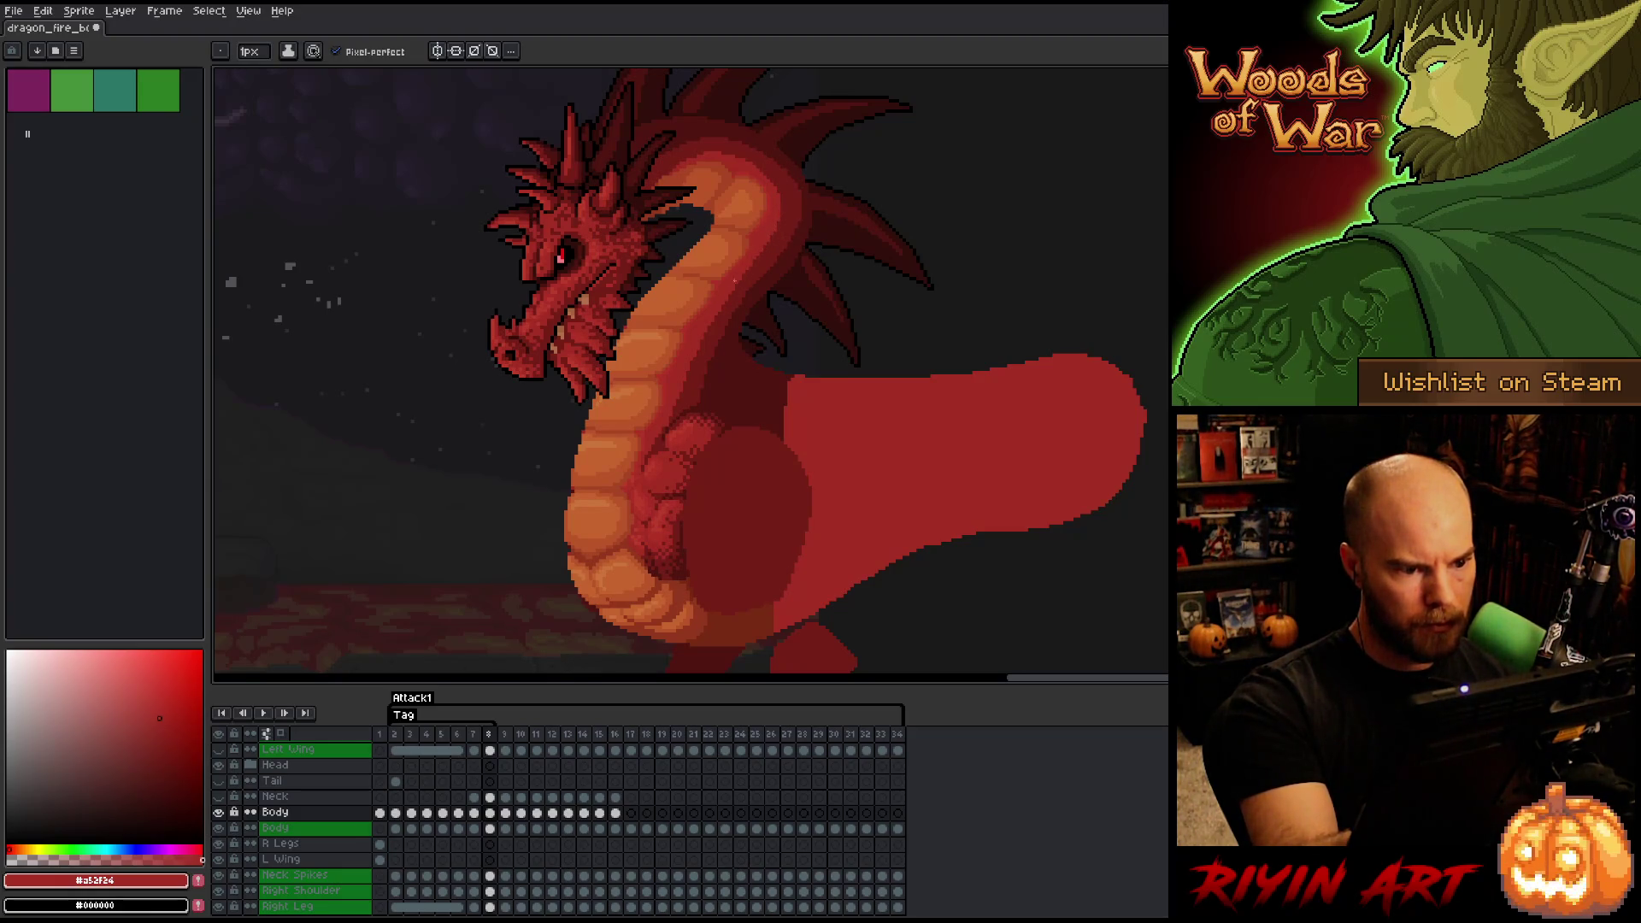
key("ctrl+s")
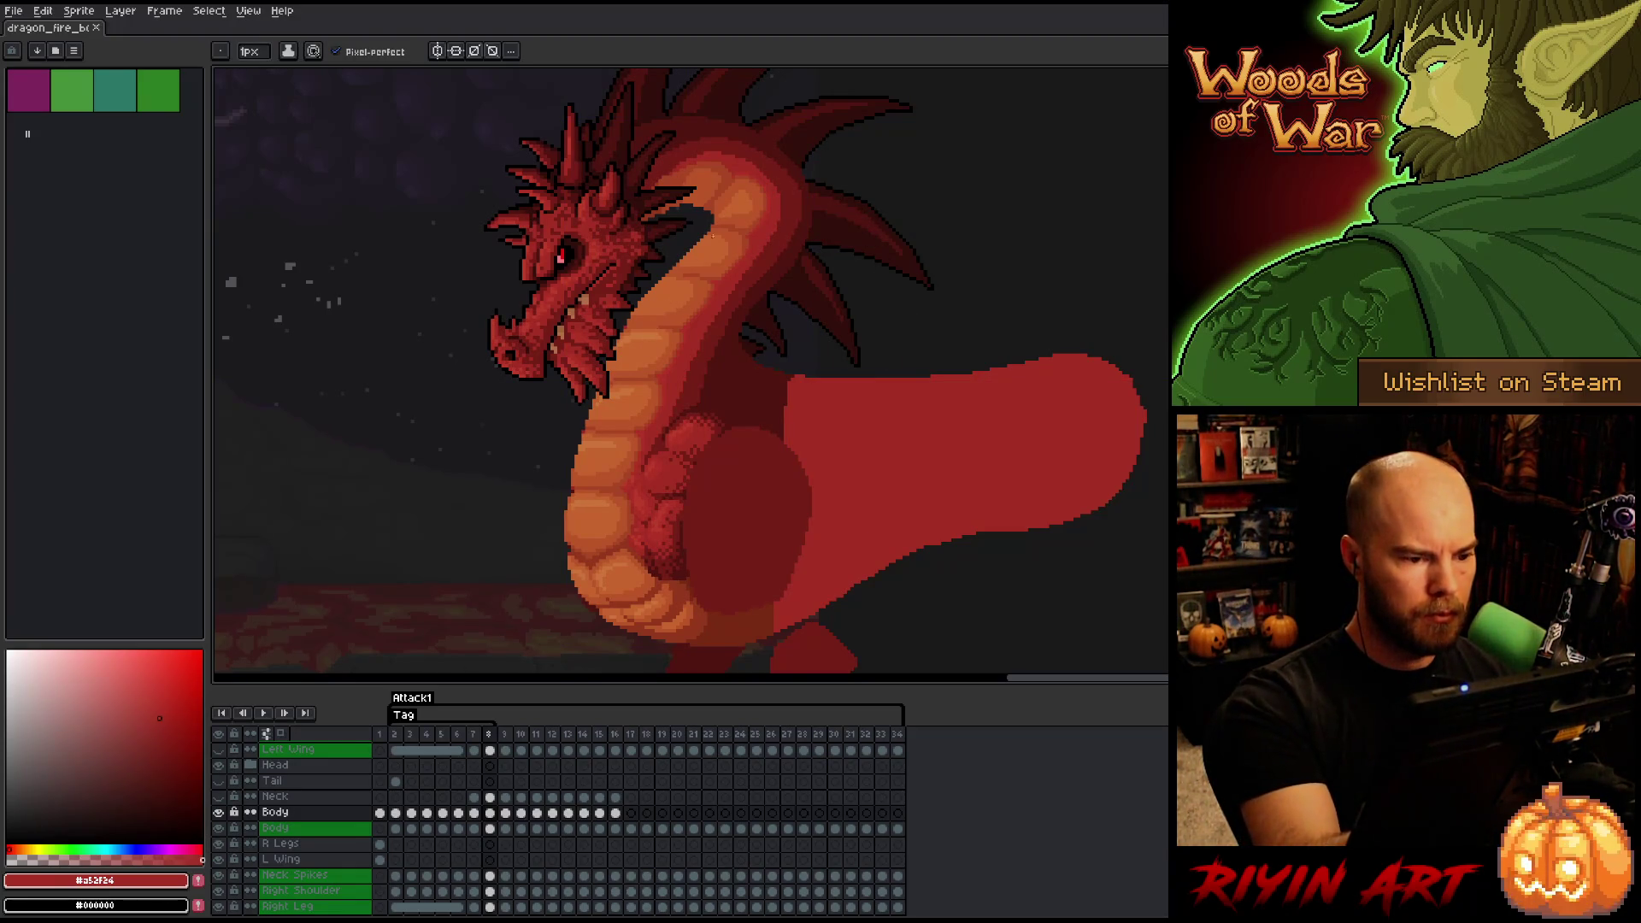
key("b")
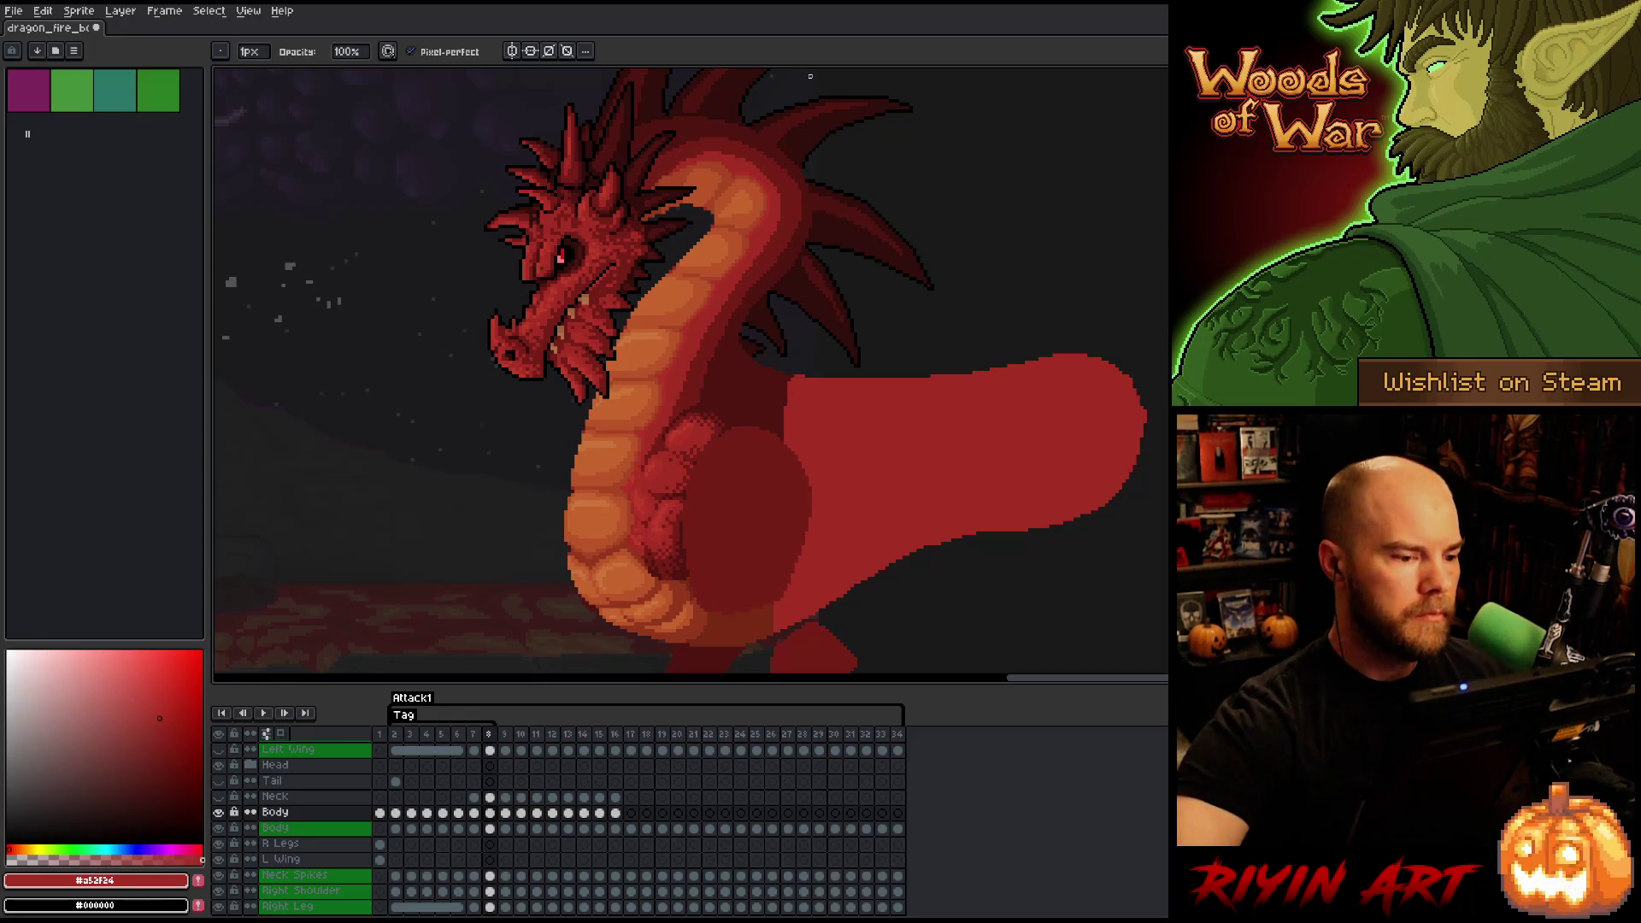
- Sample the orange #cb7639 from frame 7's neck and return to frame 8
key("Left")
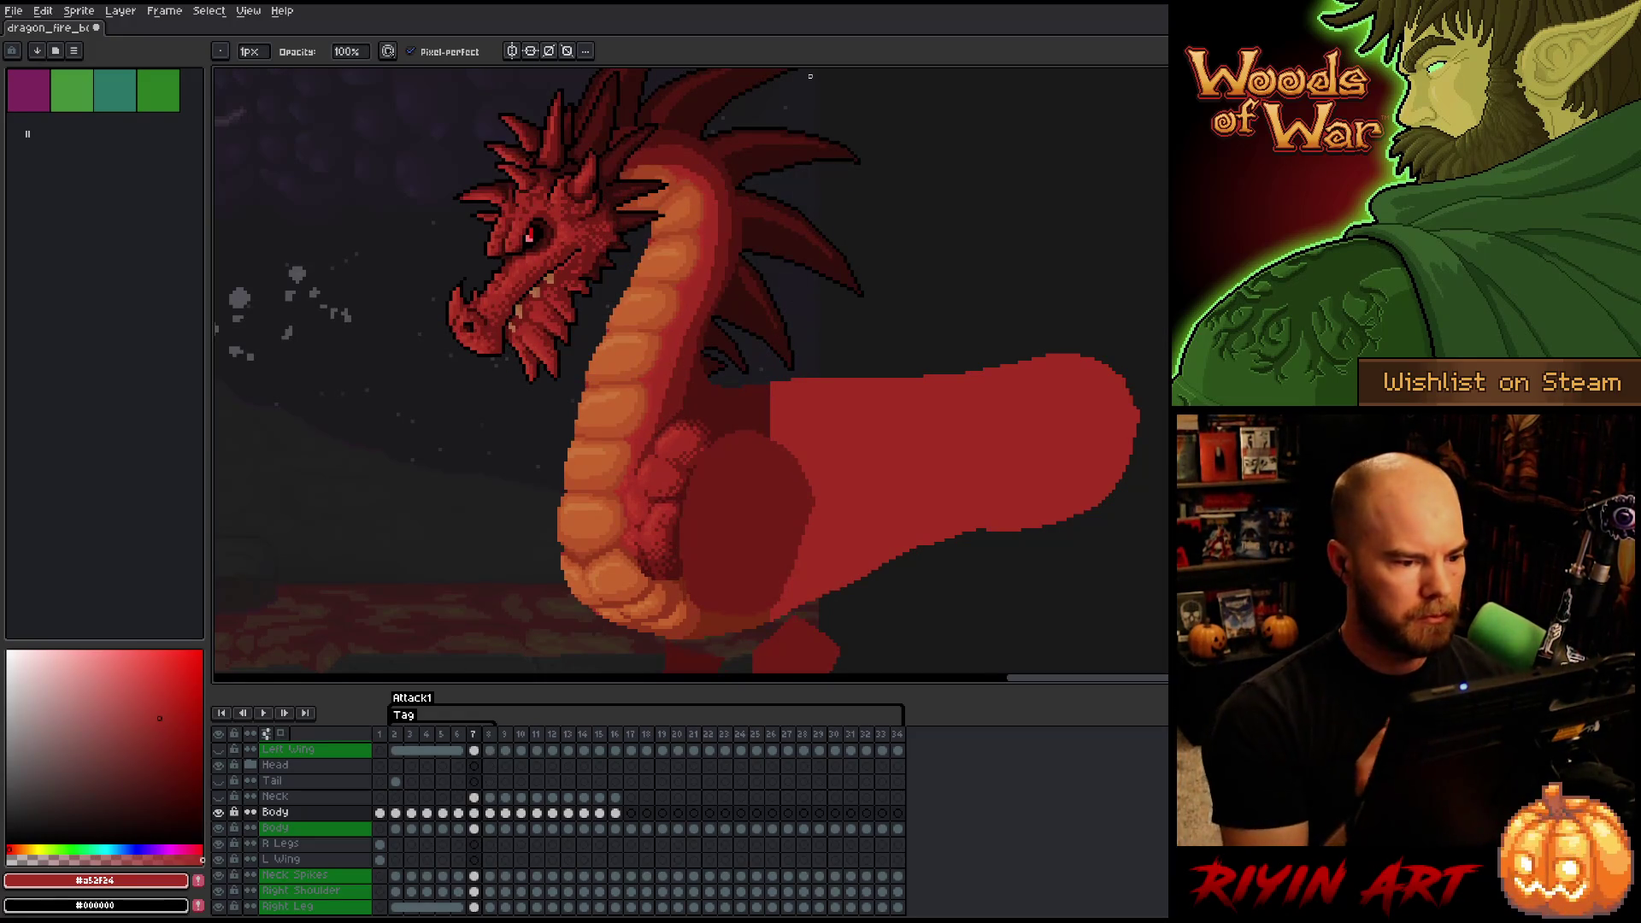
left_click(645, 278, "alt")
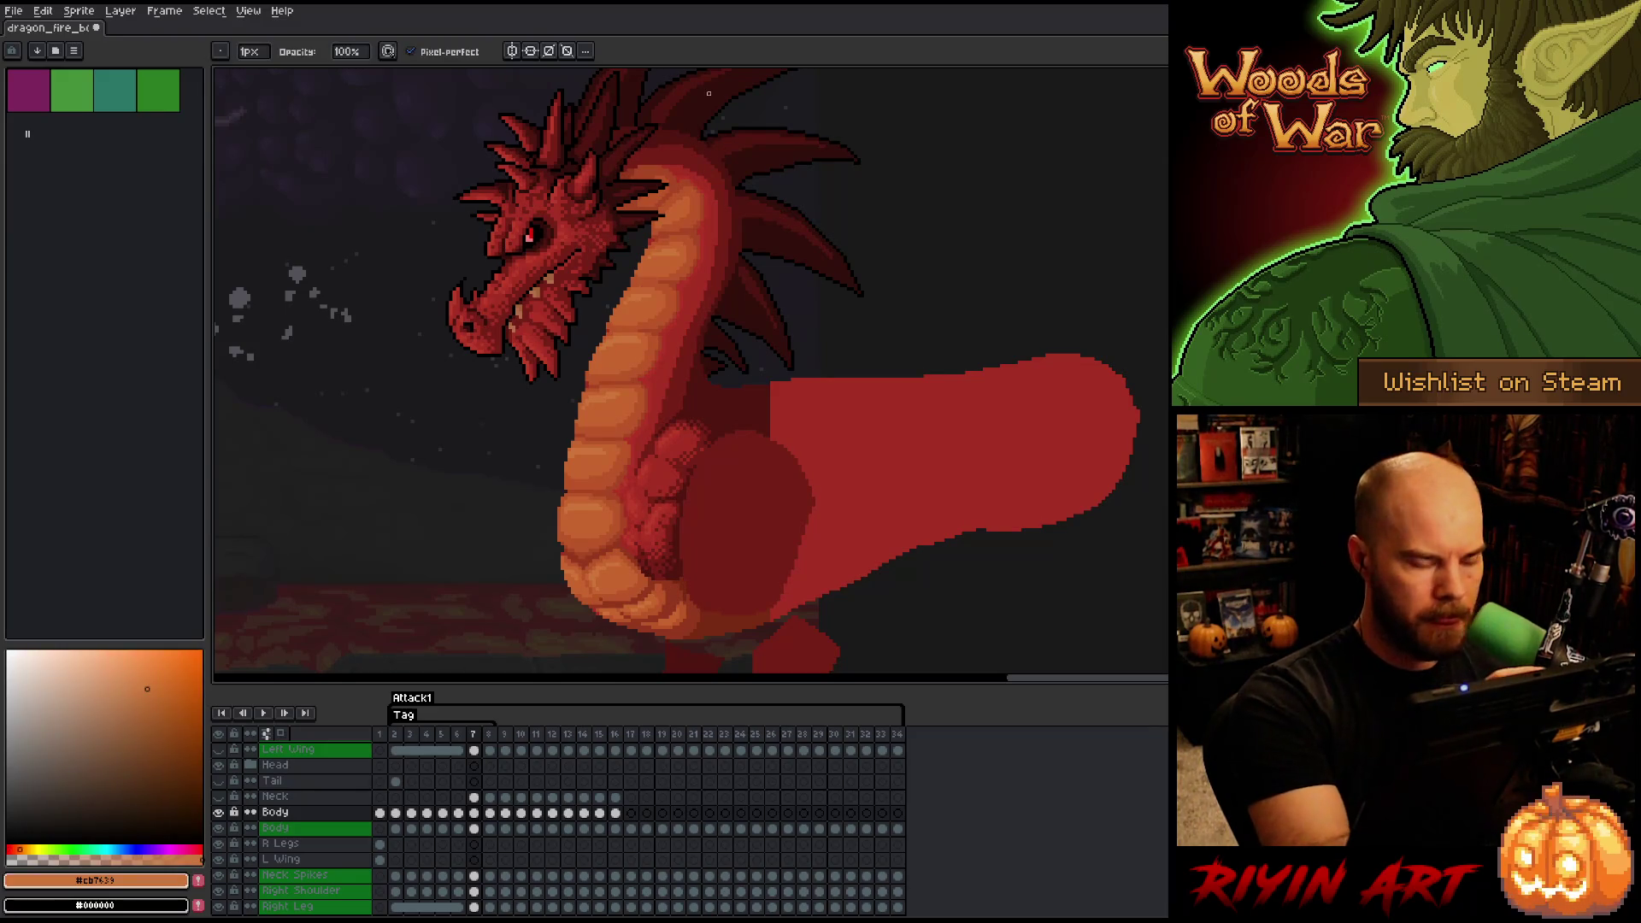
key("Right")
key("e")
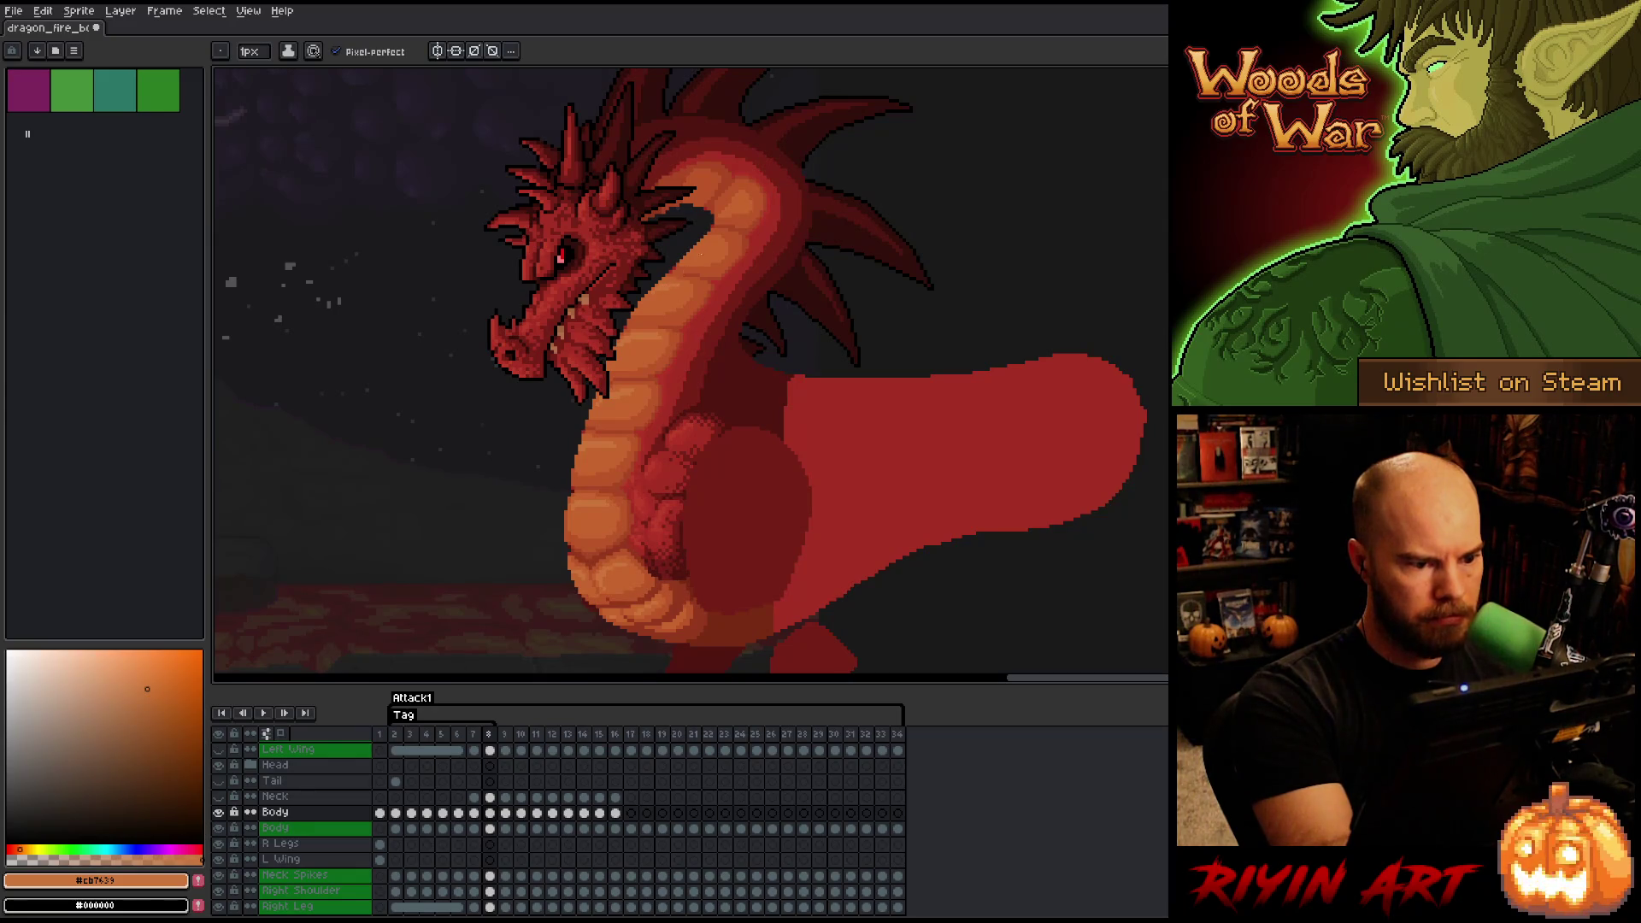
- Flip between frames 7 and 8 to compare the neck shading
key("Left")
key("Right")
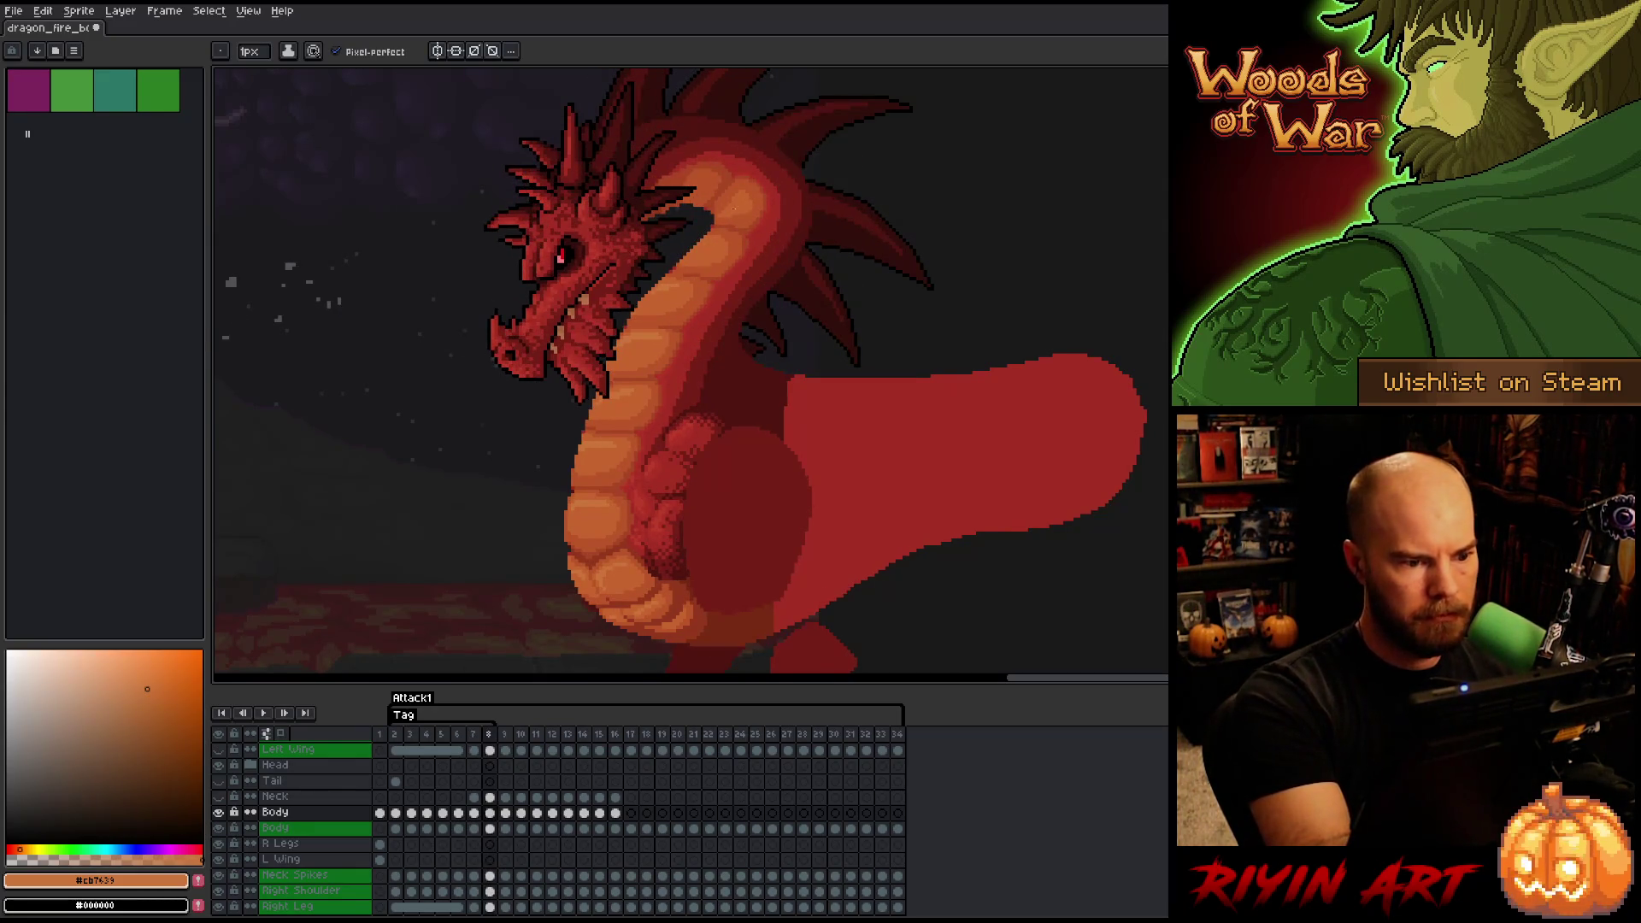
key("Left")
key("Right")
key("Left")
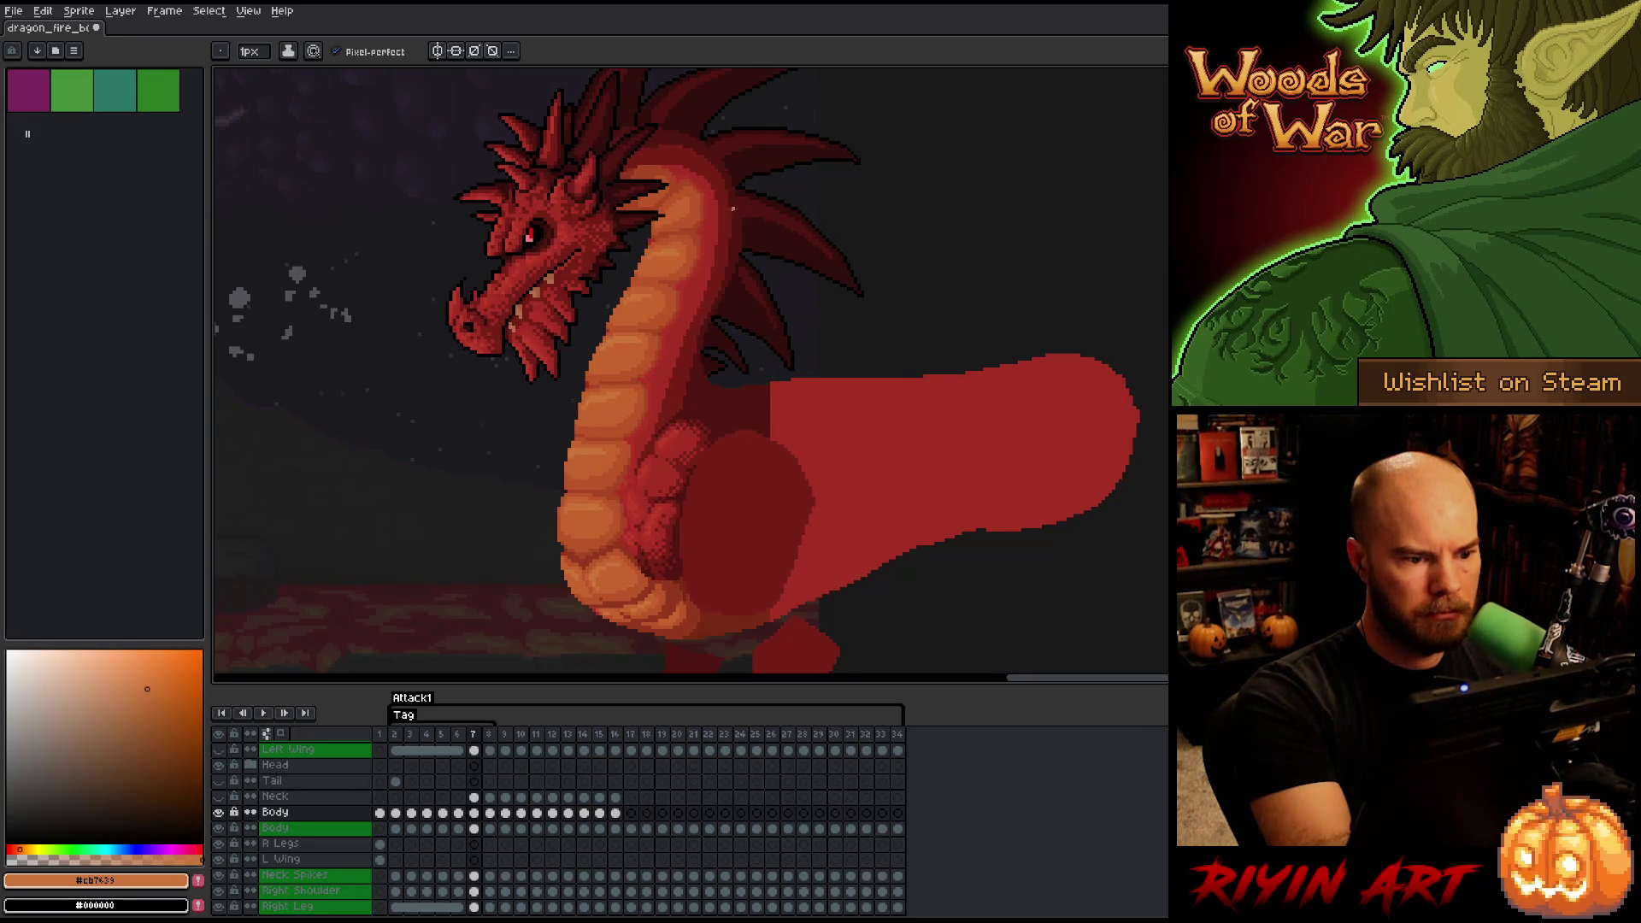
key("Right")
key("Left")
key("Right")
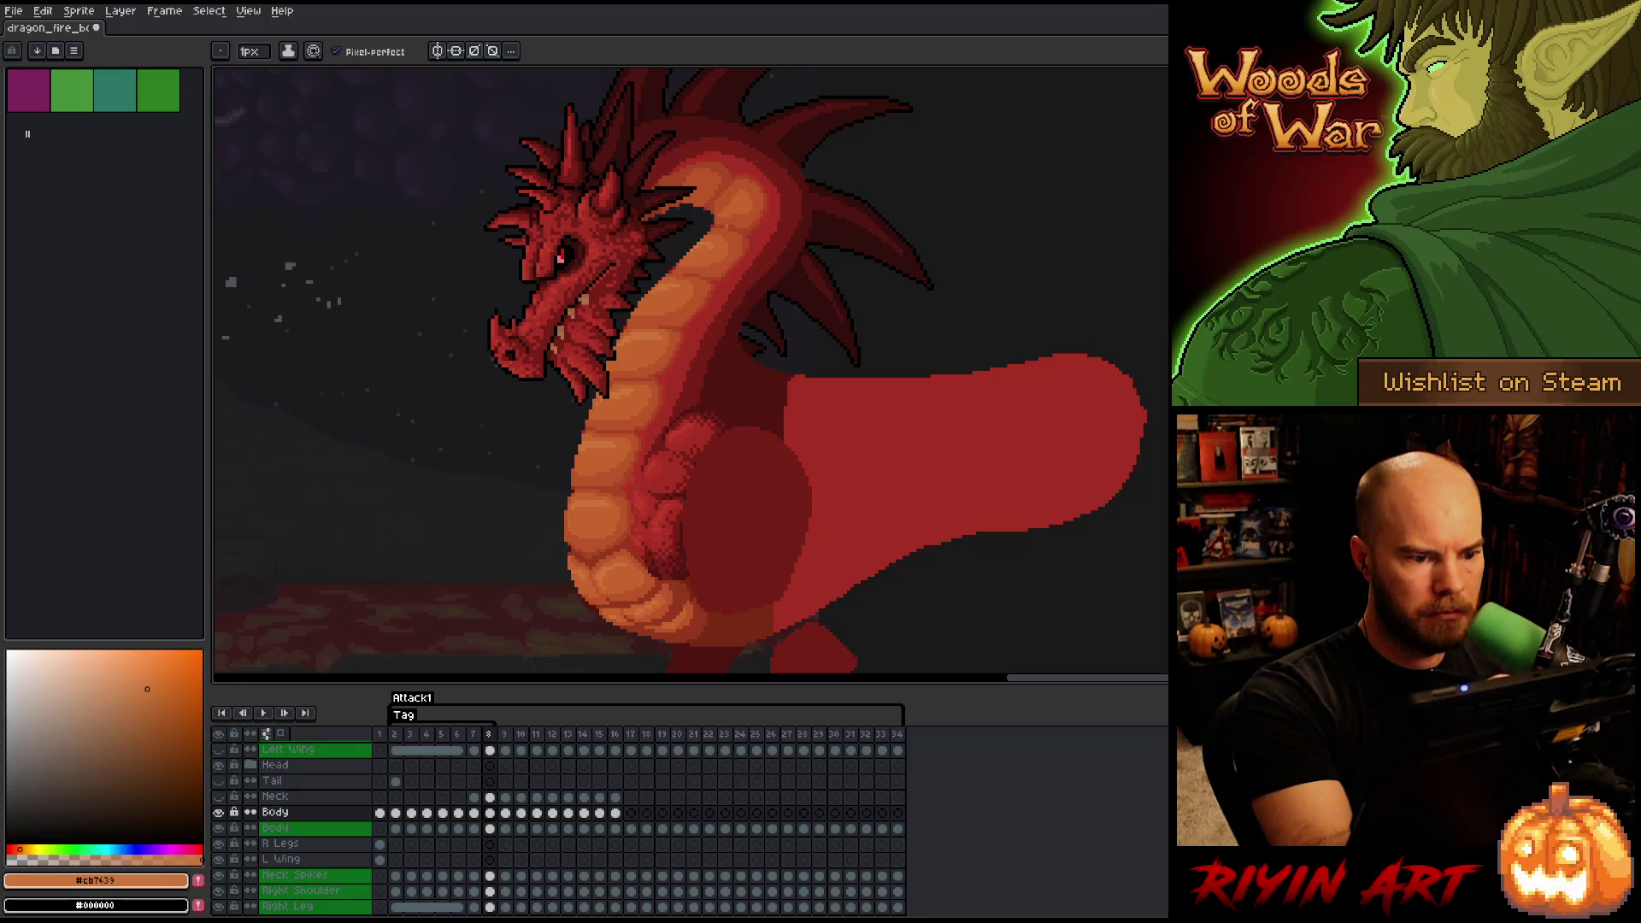
key("Left")
key("Right")
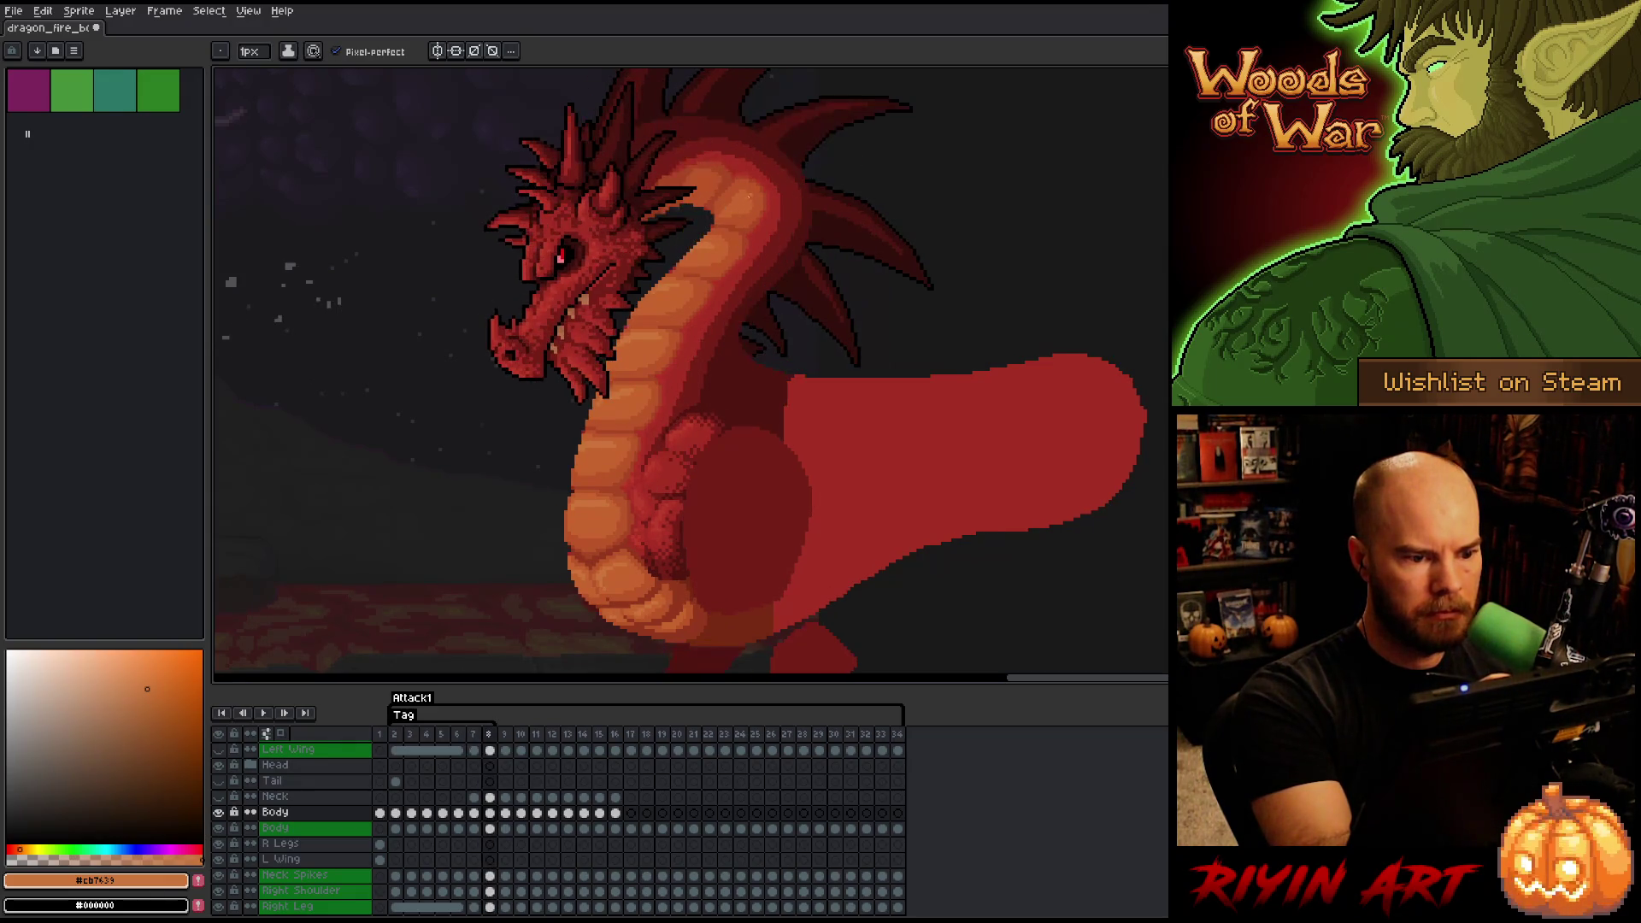
key("Left")
key("Right")
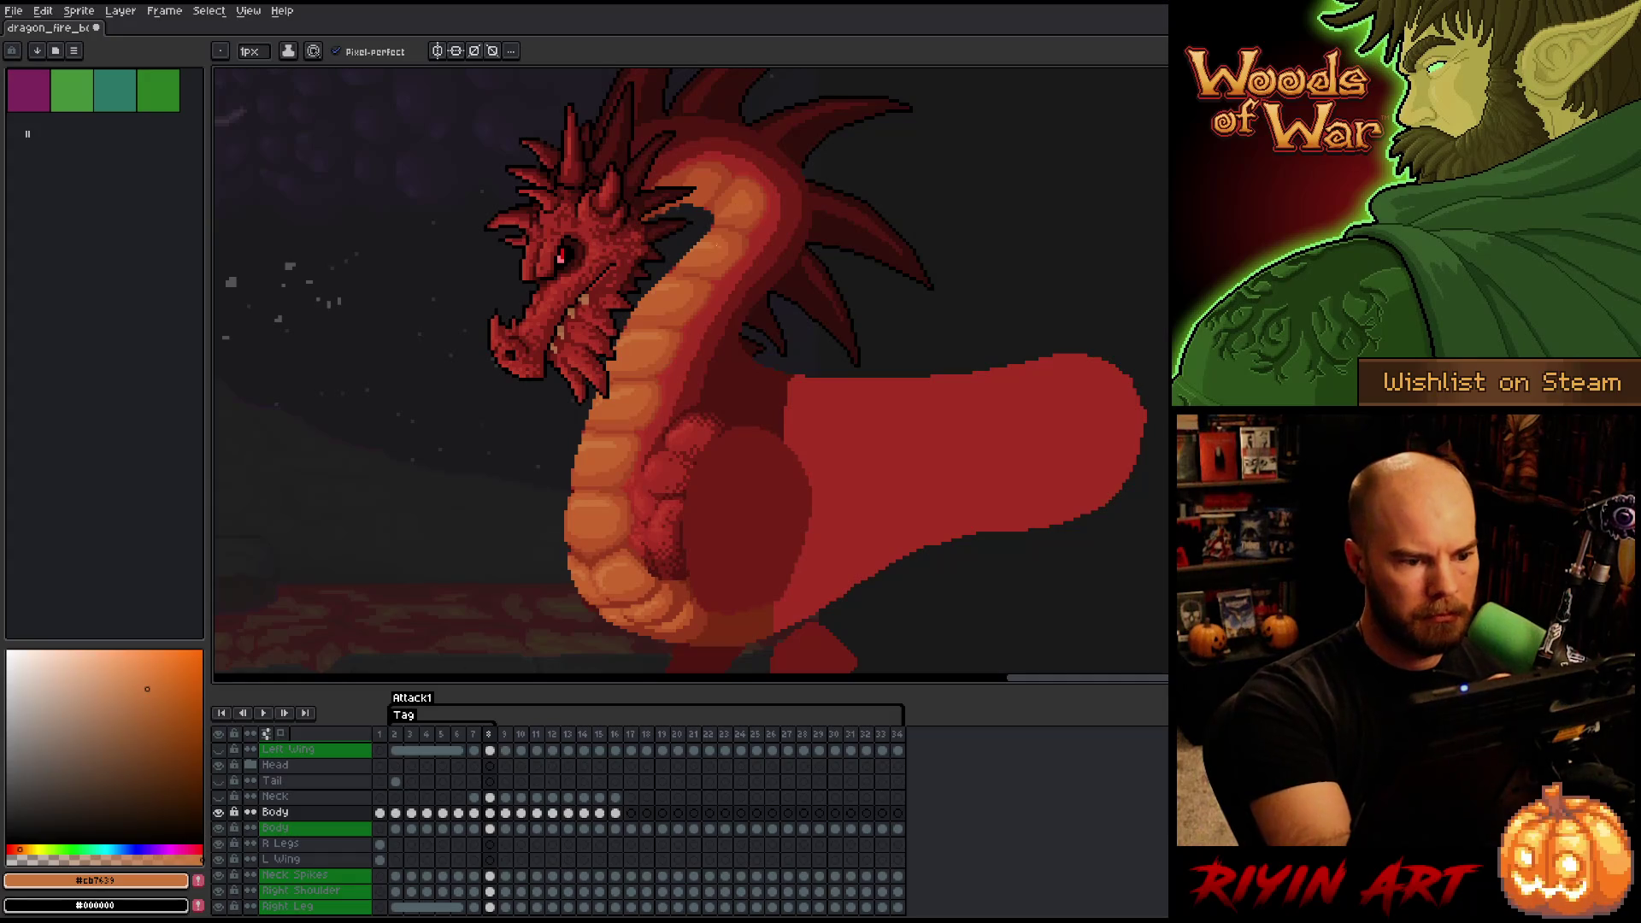
- Zoom in on the neck and sample the darker, lighter and dark orange-red tones
key("m")
scroll(718, 220, "up", 3)
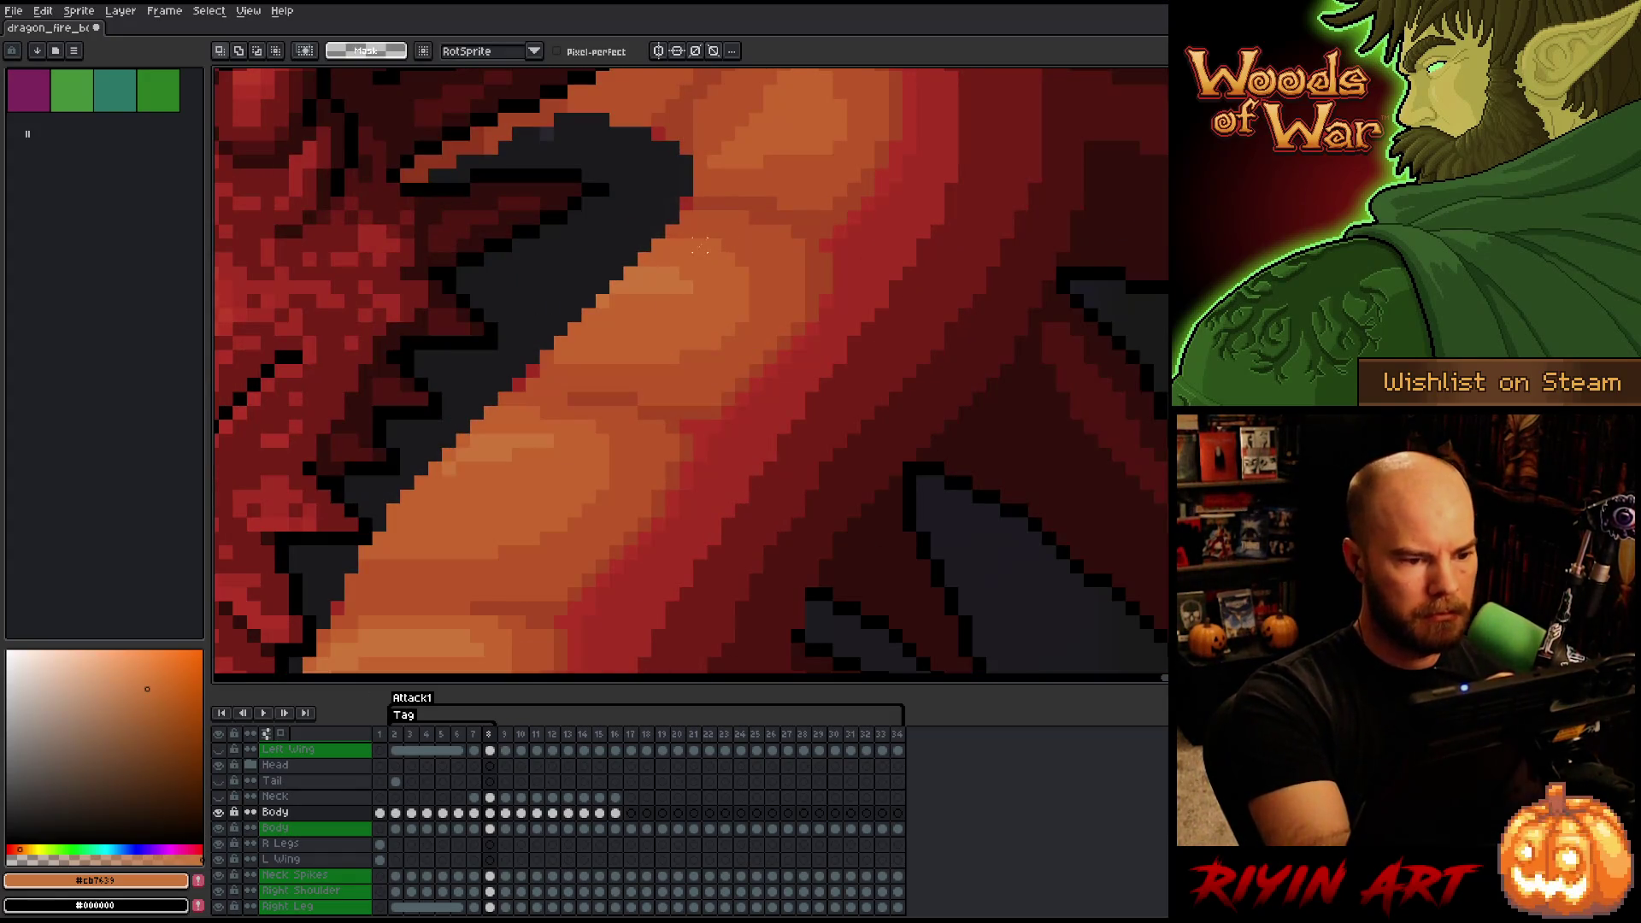
key("b")
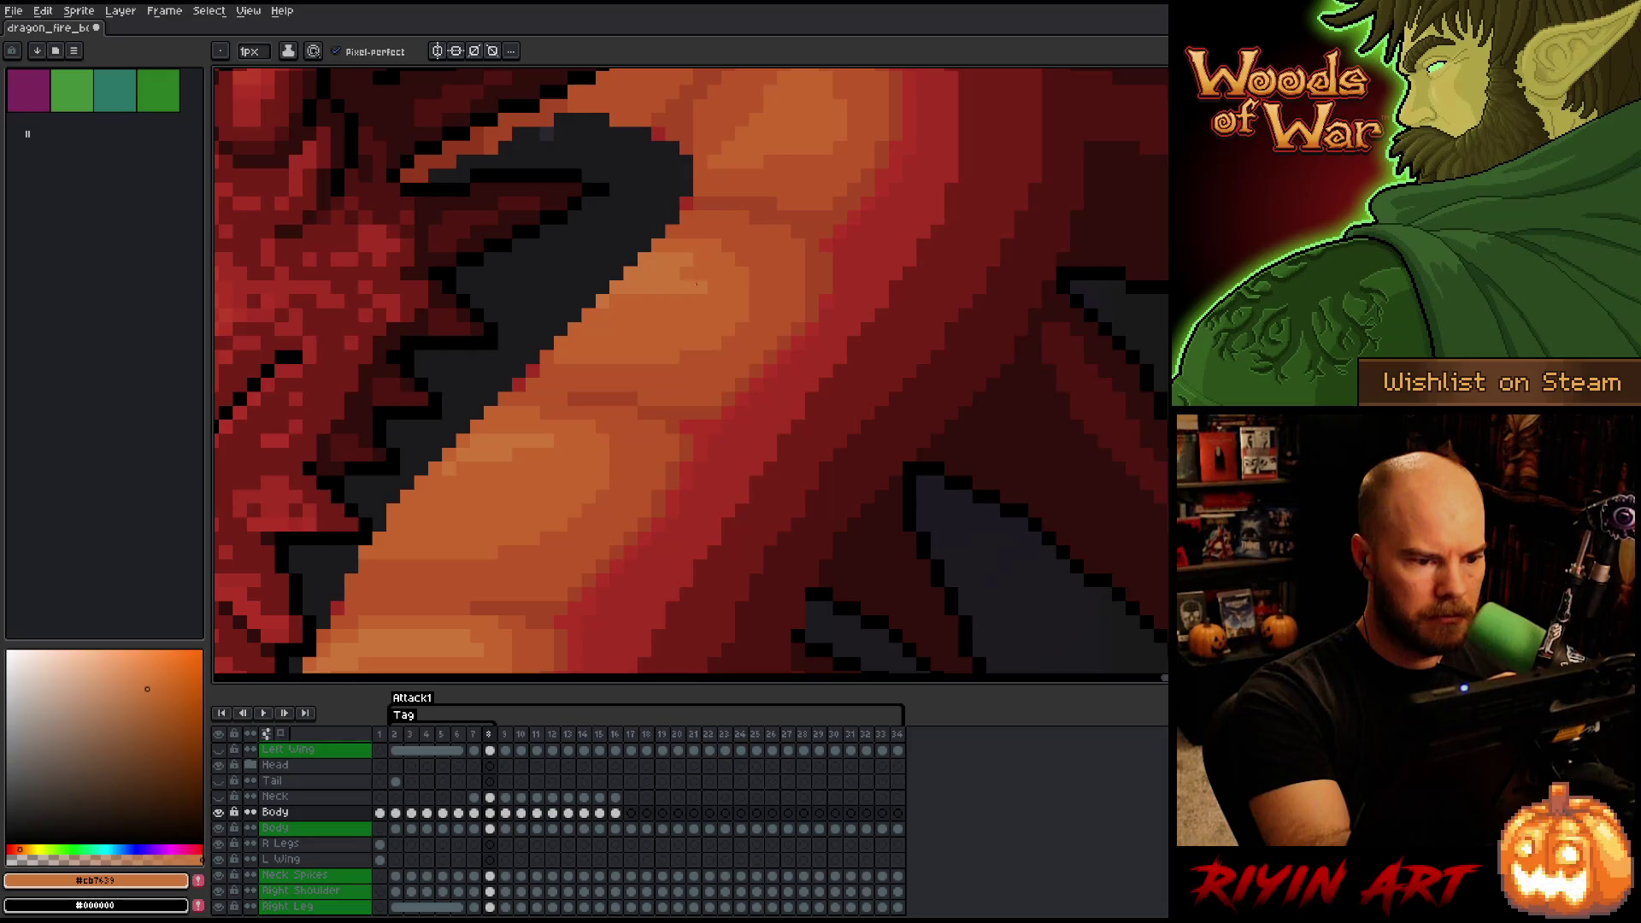
left_click(662, 280, "alt")
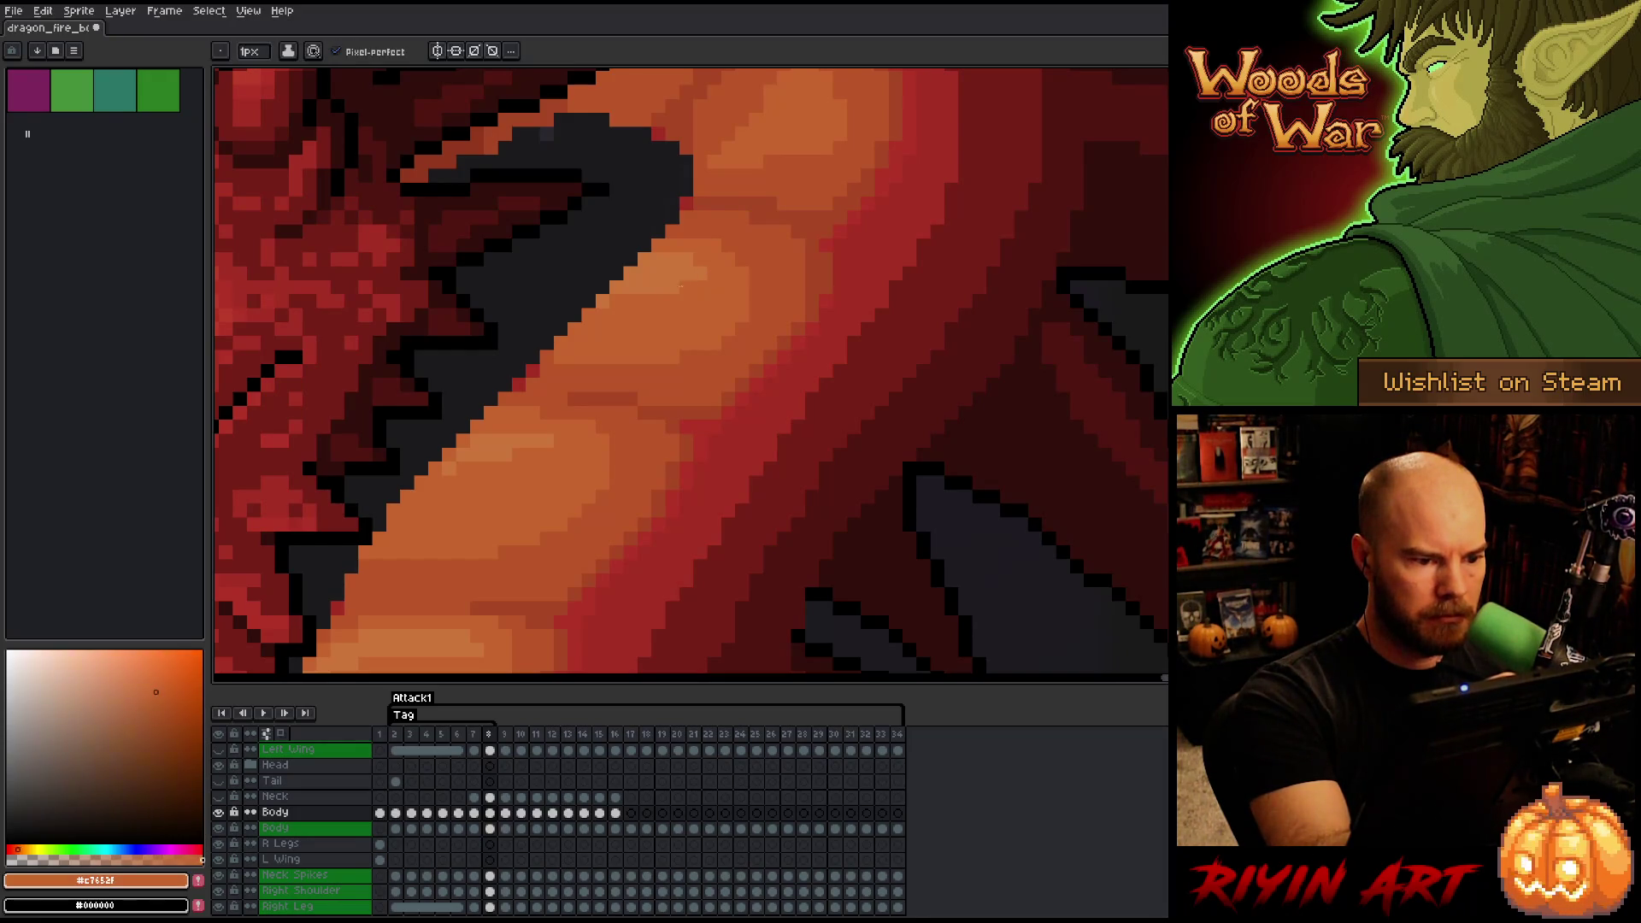
left_click(658, 273, "alt")
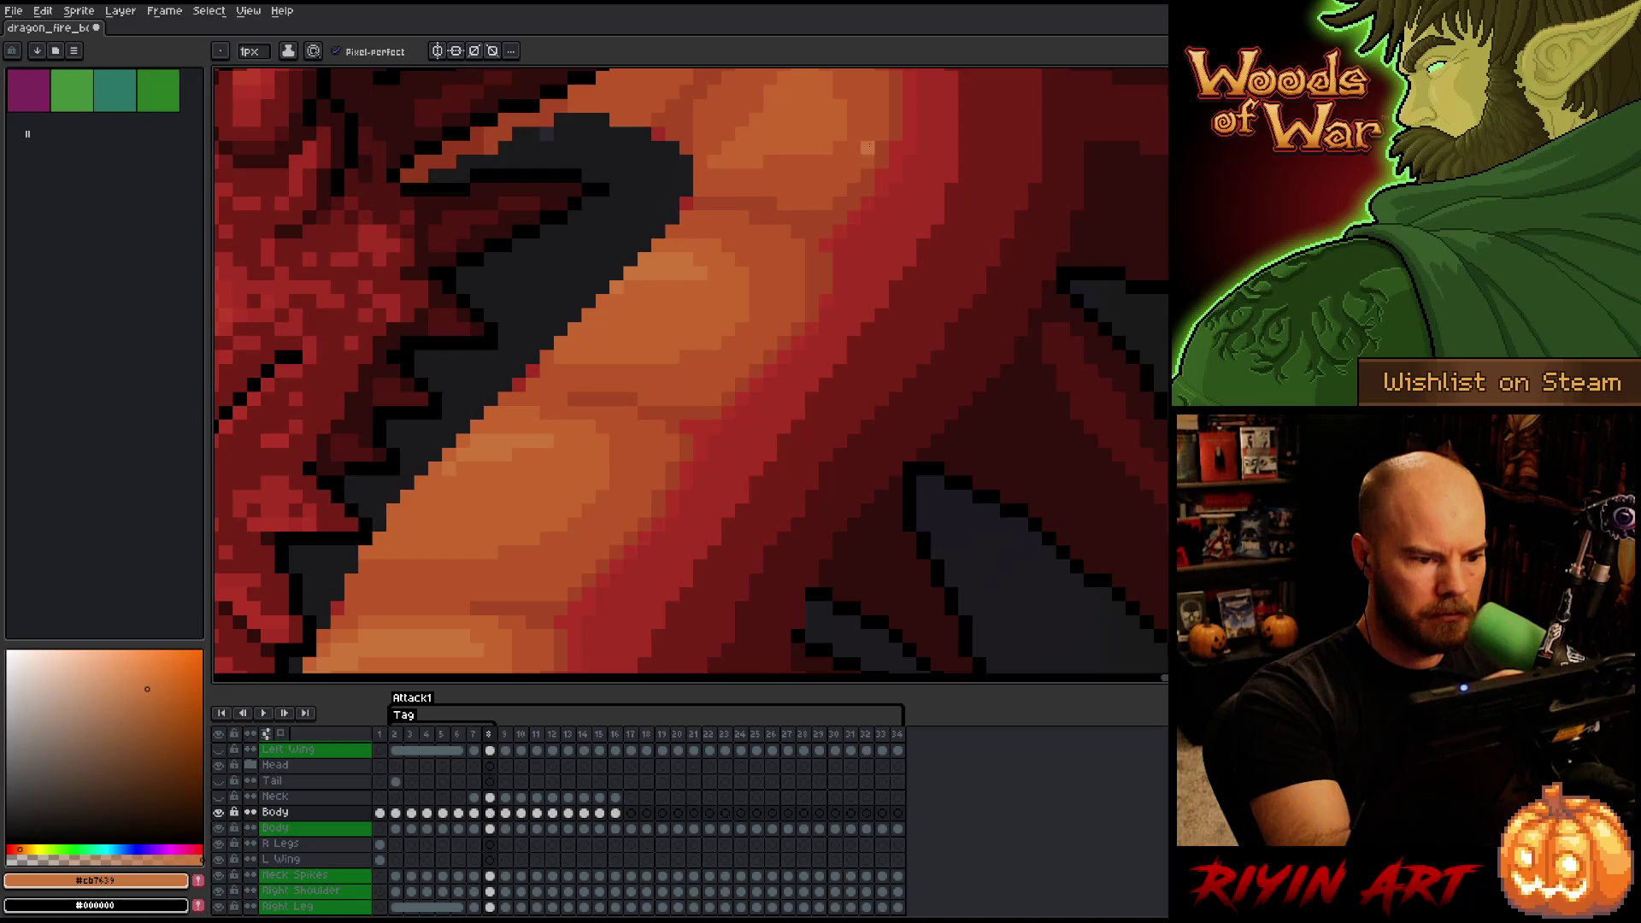
key("comma")
key("period")
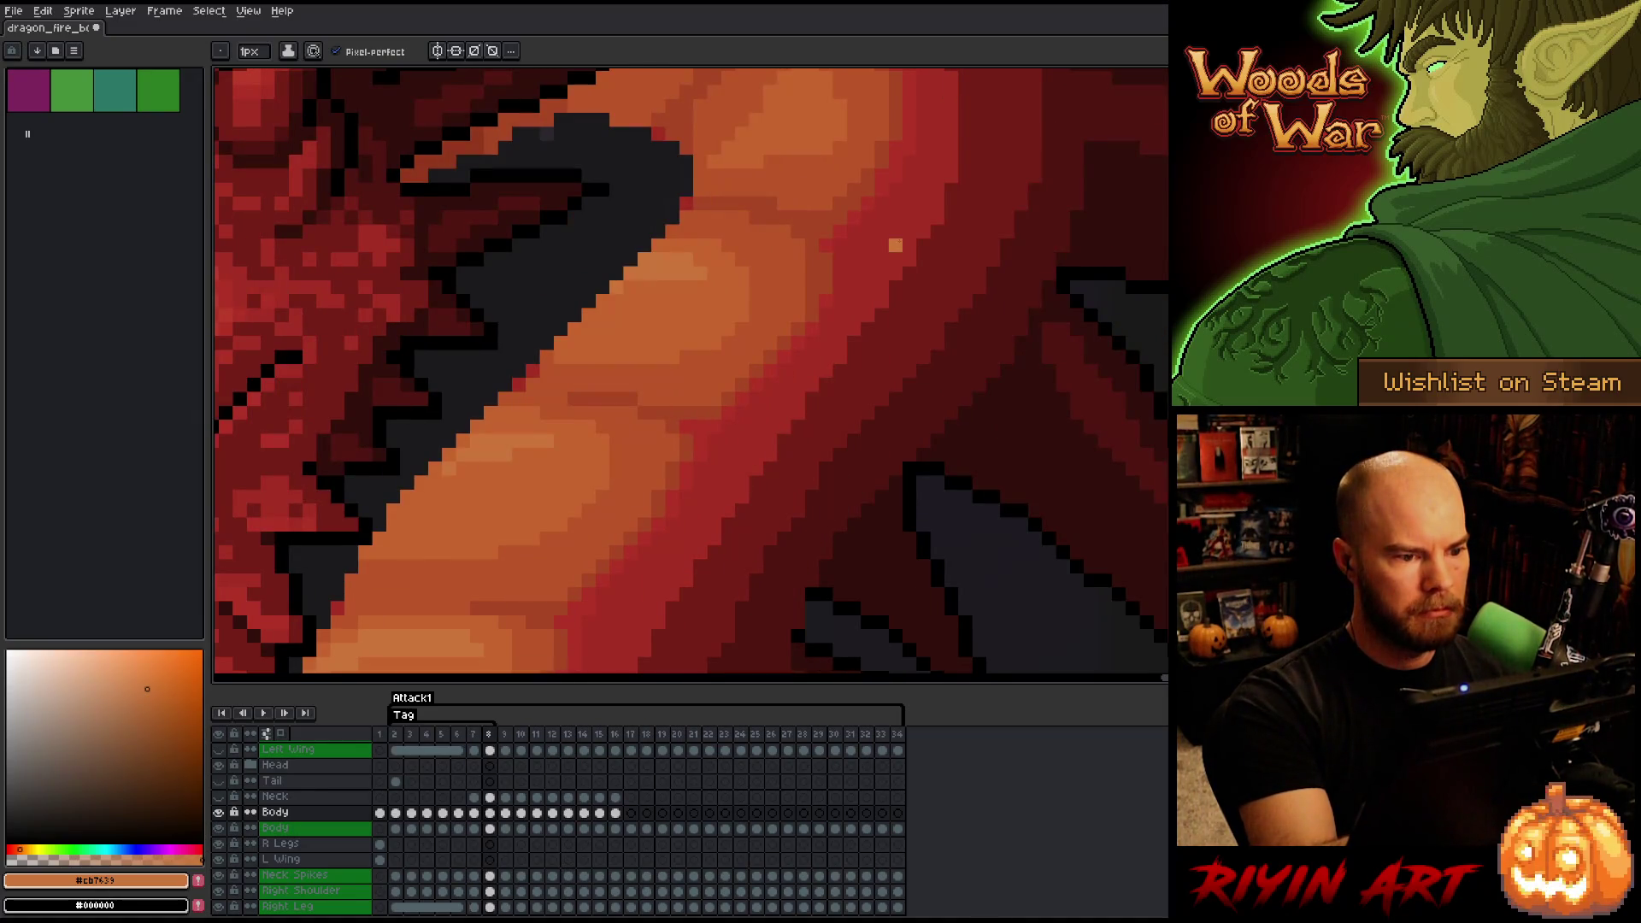
scroll(895, 246, "down", 3)
scroll(746, 338, "down", 2)
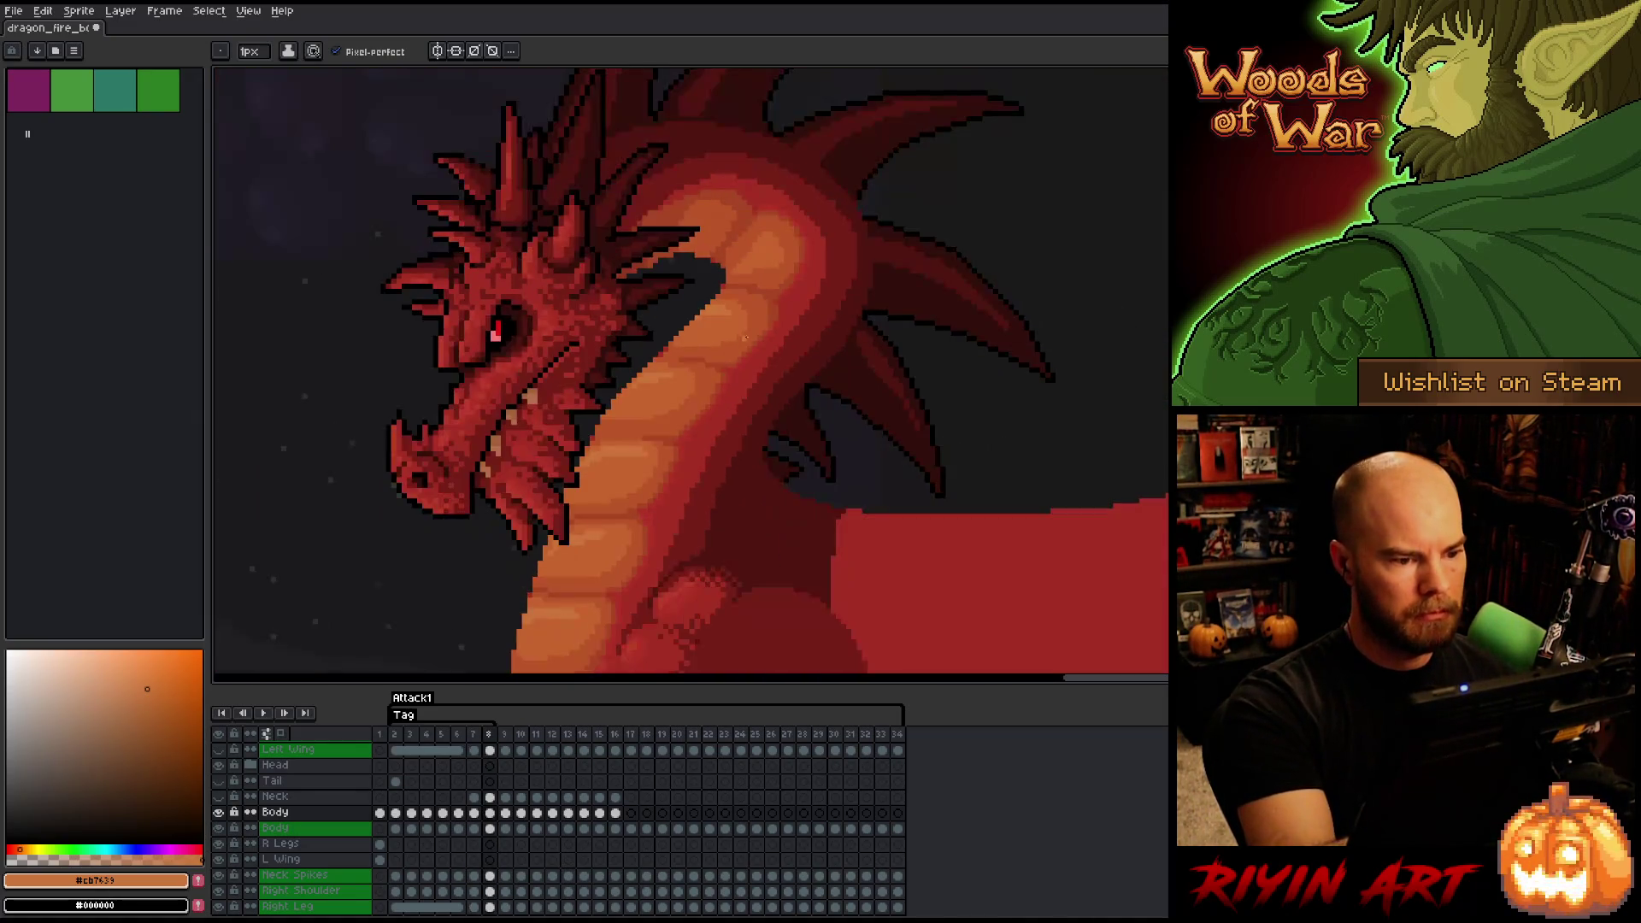
key("alt")
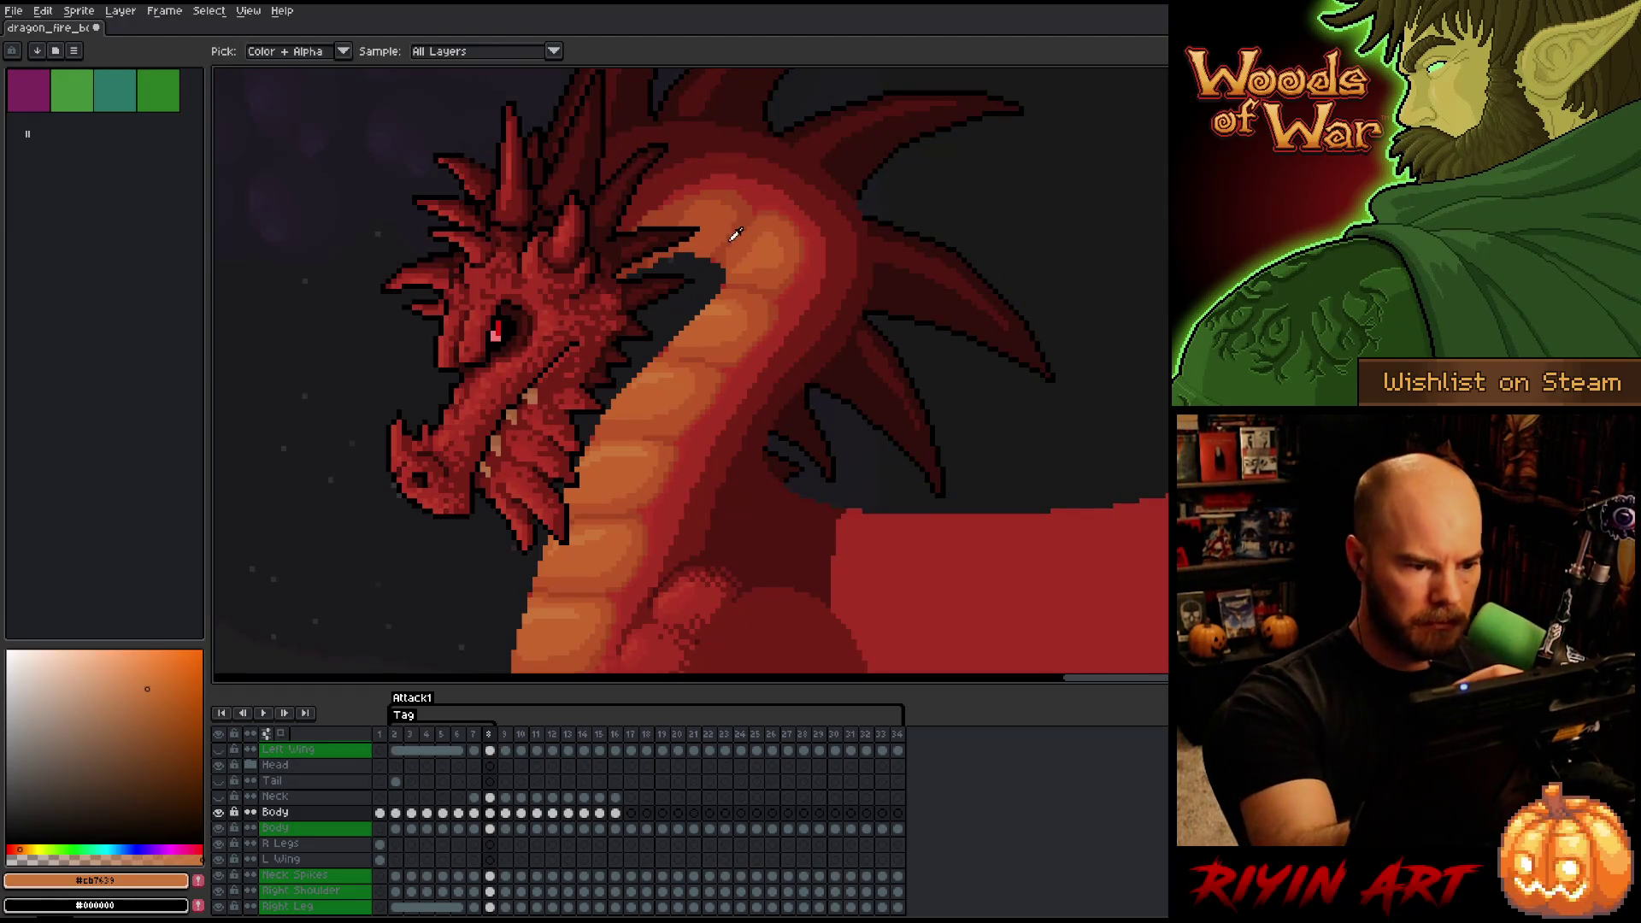
left_click(732, 238, "alt")
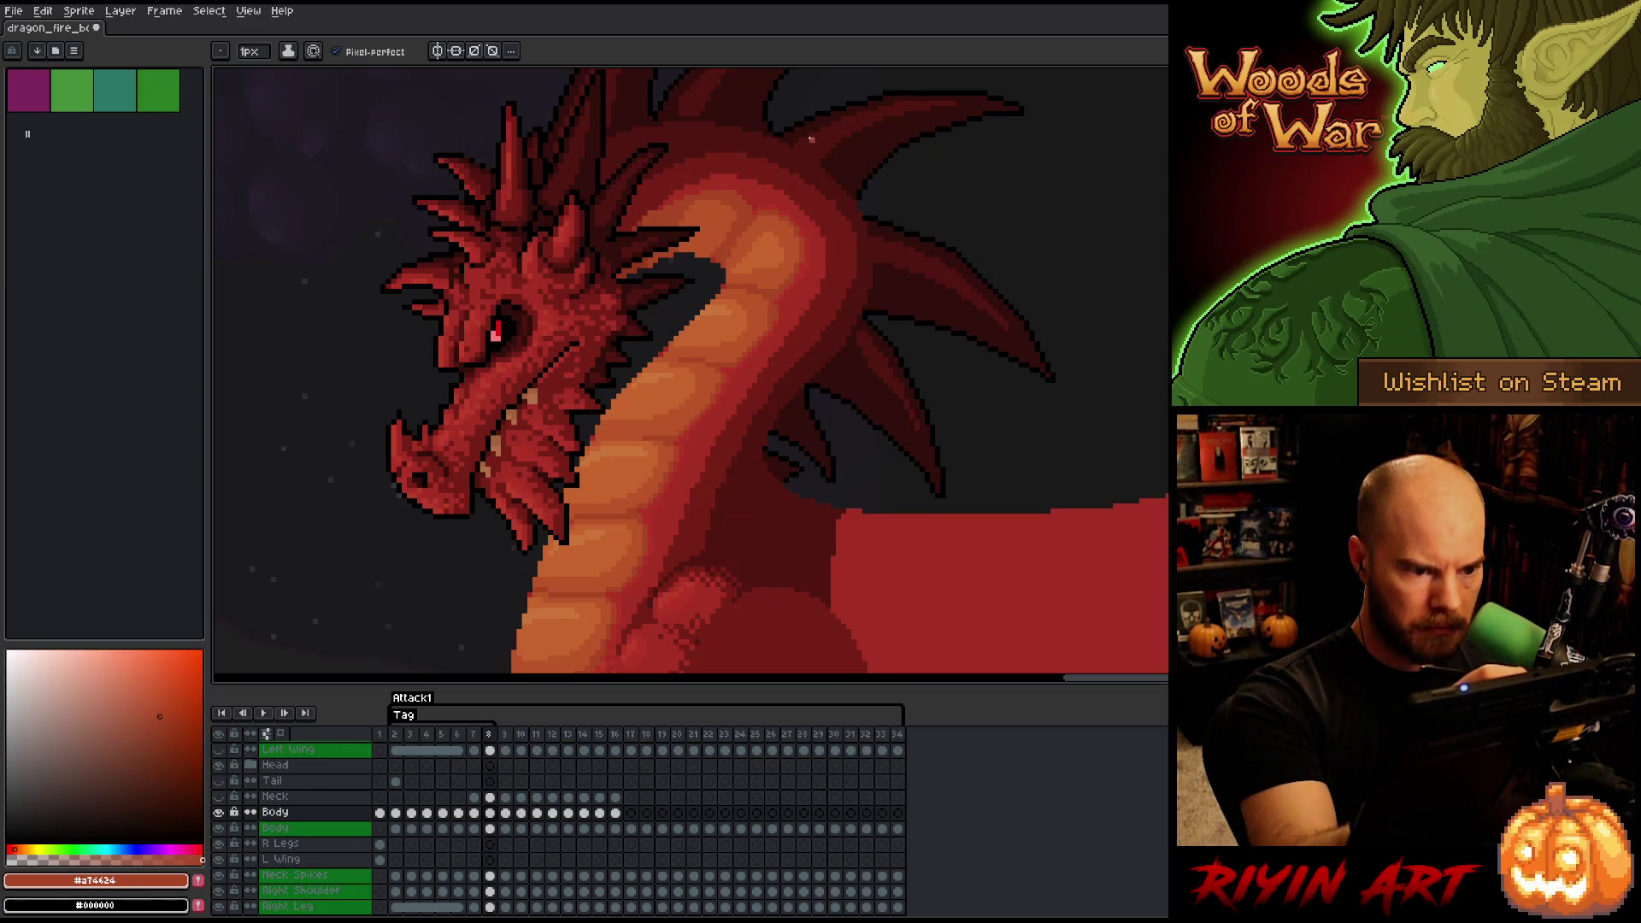
- Sample a mid orange from frame 7, then the dark orange-red #a74624 on frame 8
key("Left")
key("Right")
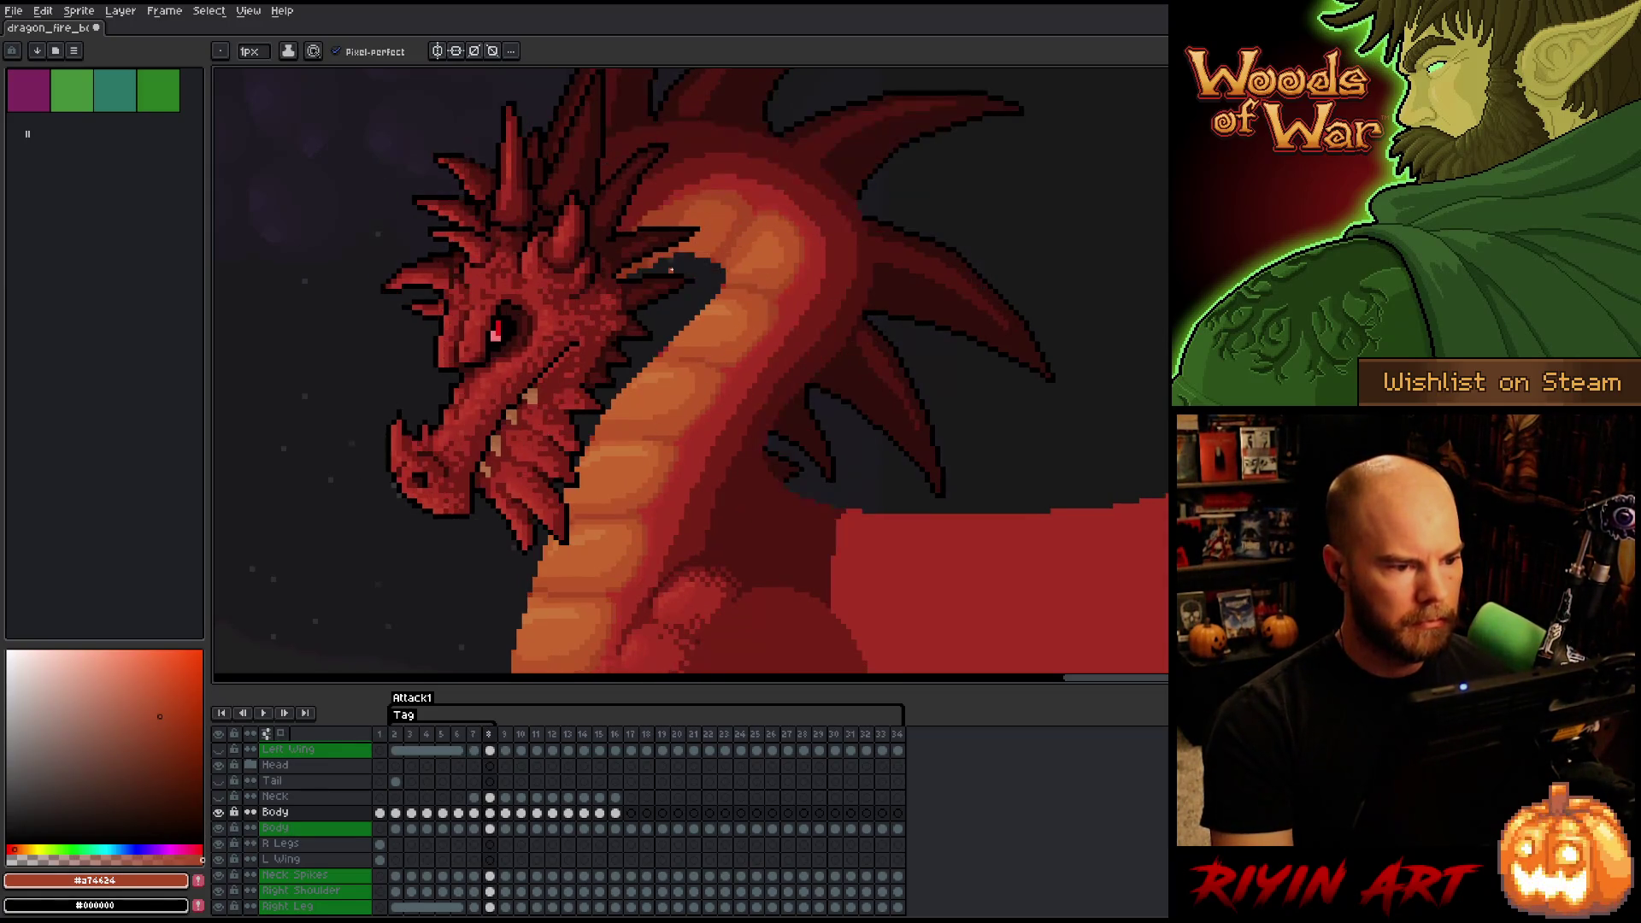
key("Left")
key("alt")
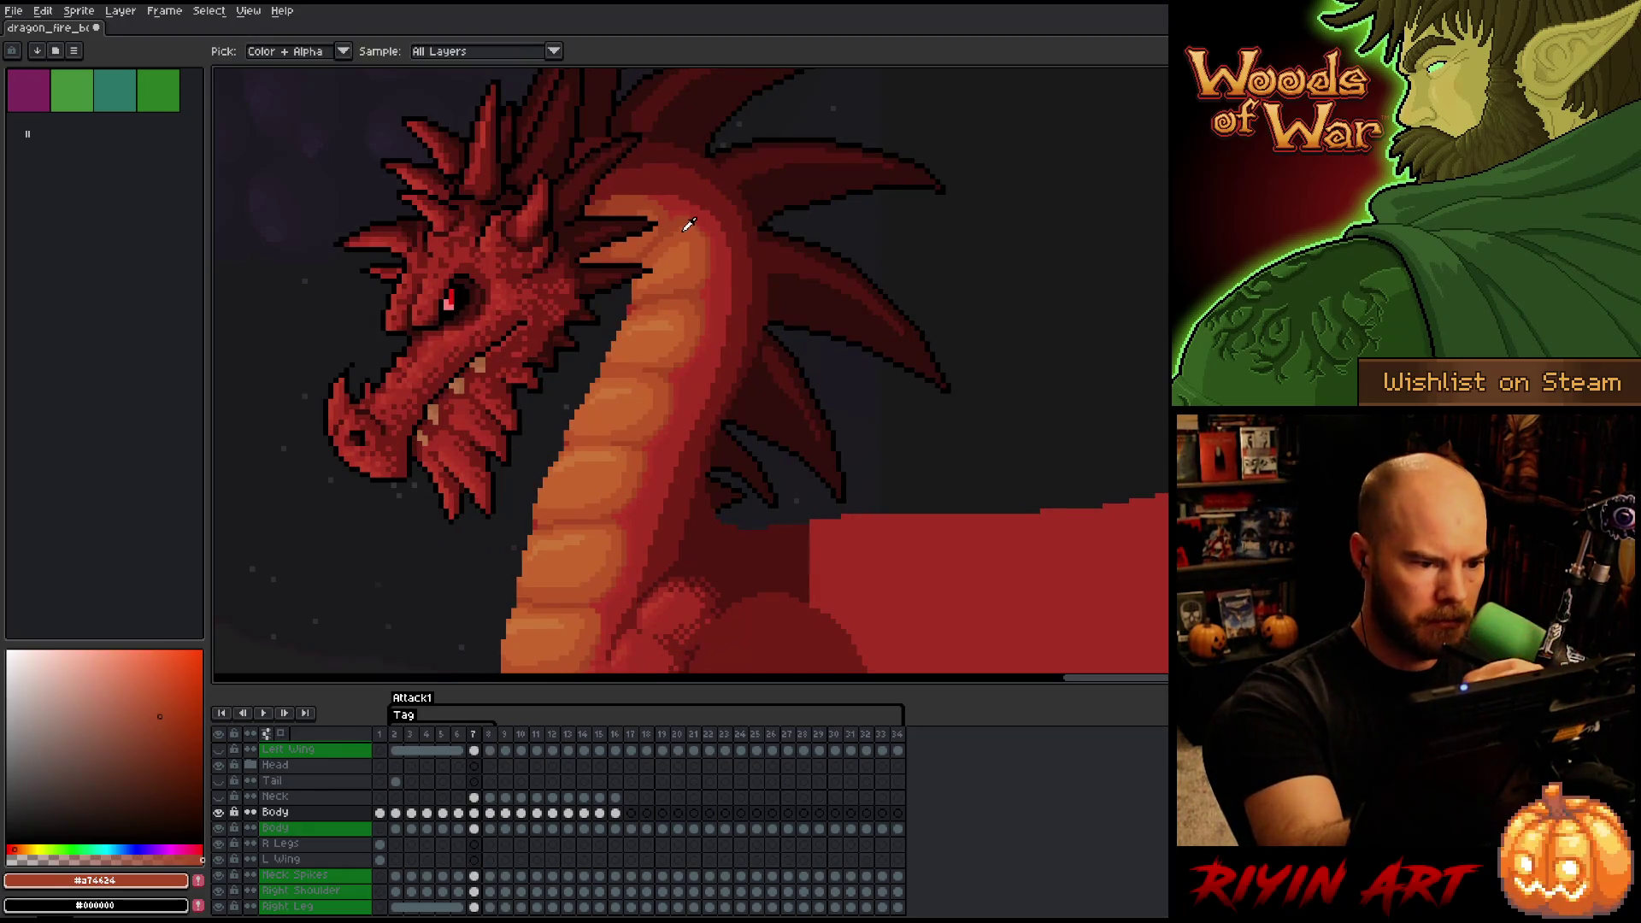
left_click(684, 229, "alt")
key("Right")
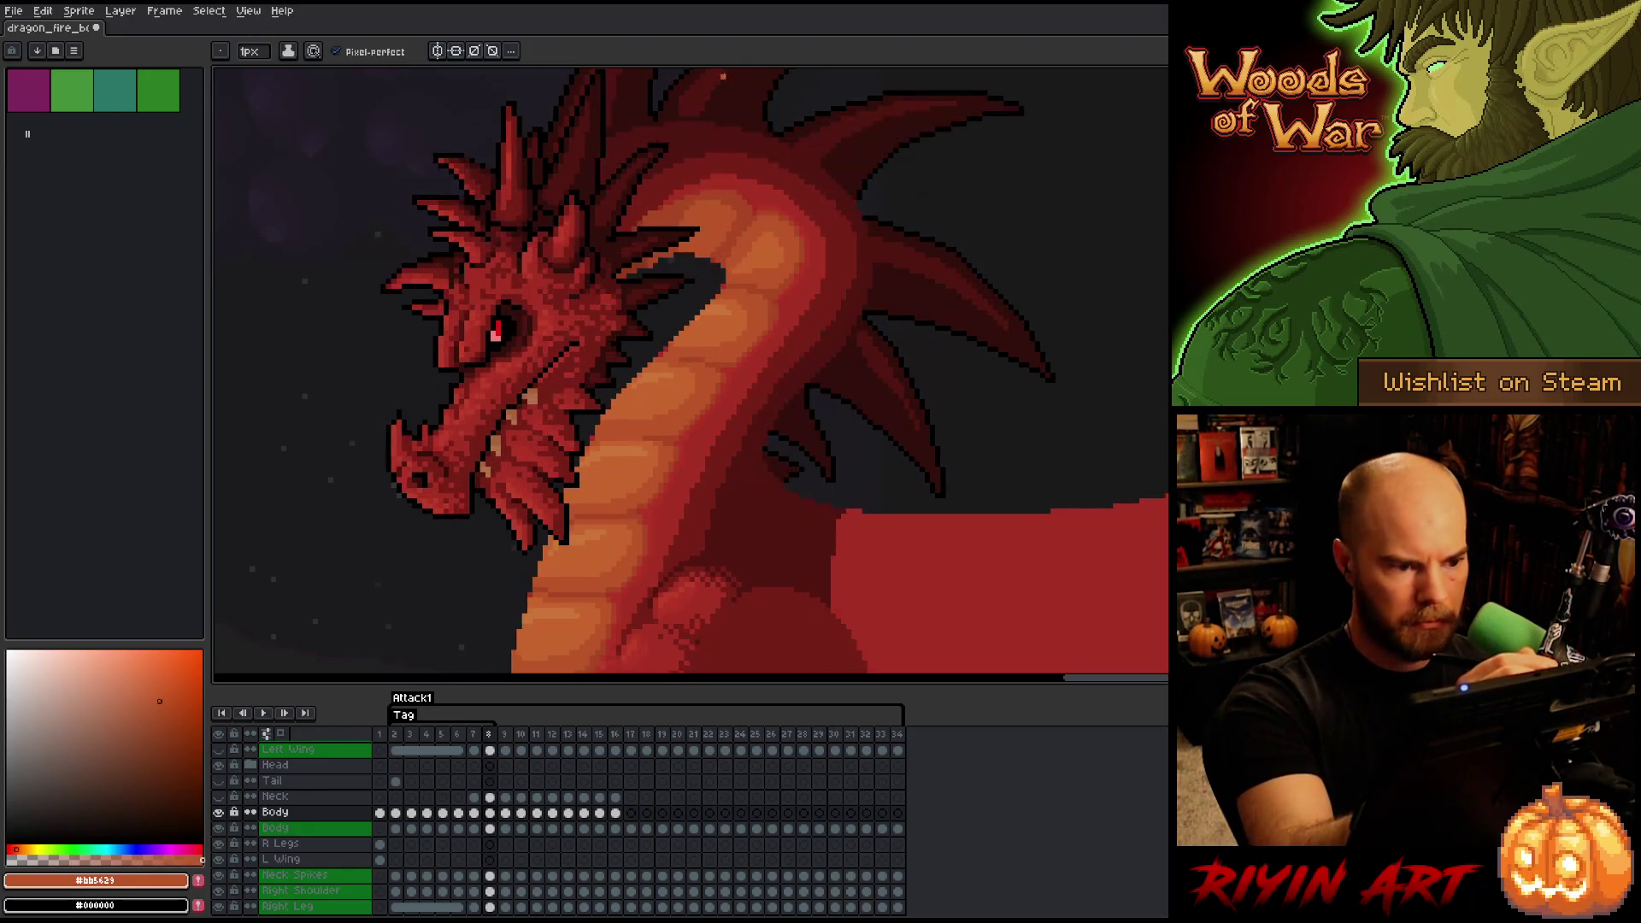
left_click(747, 209, "alt")
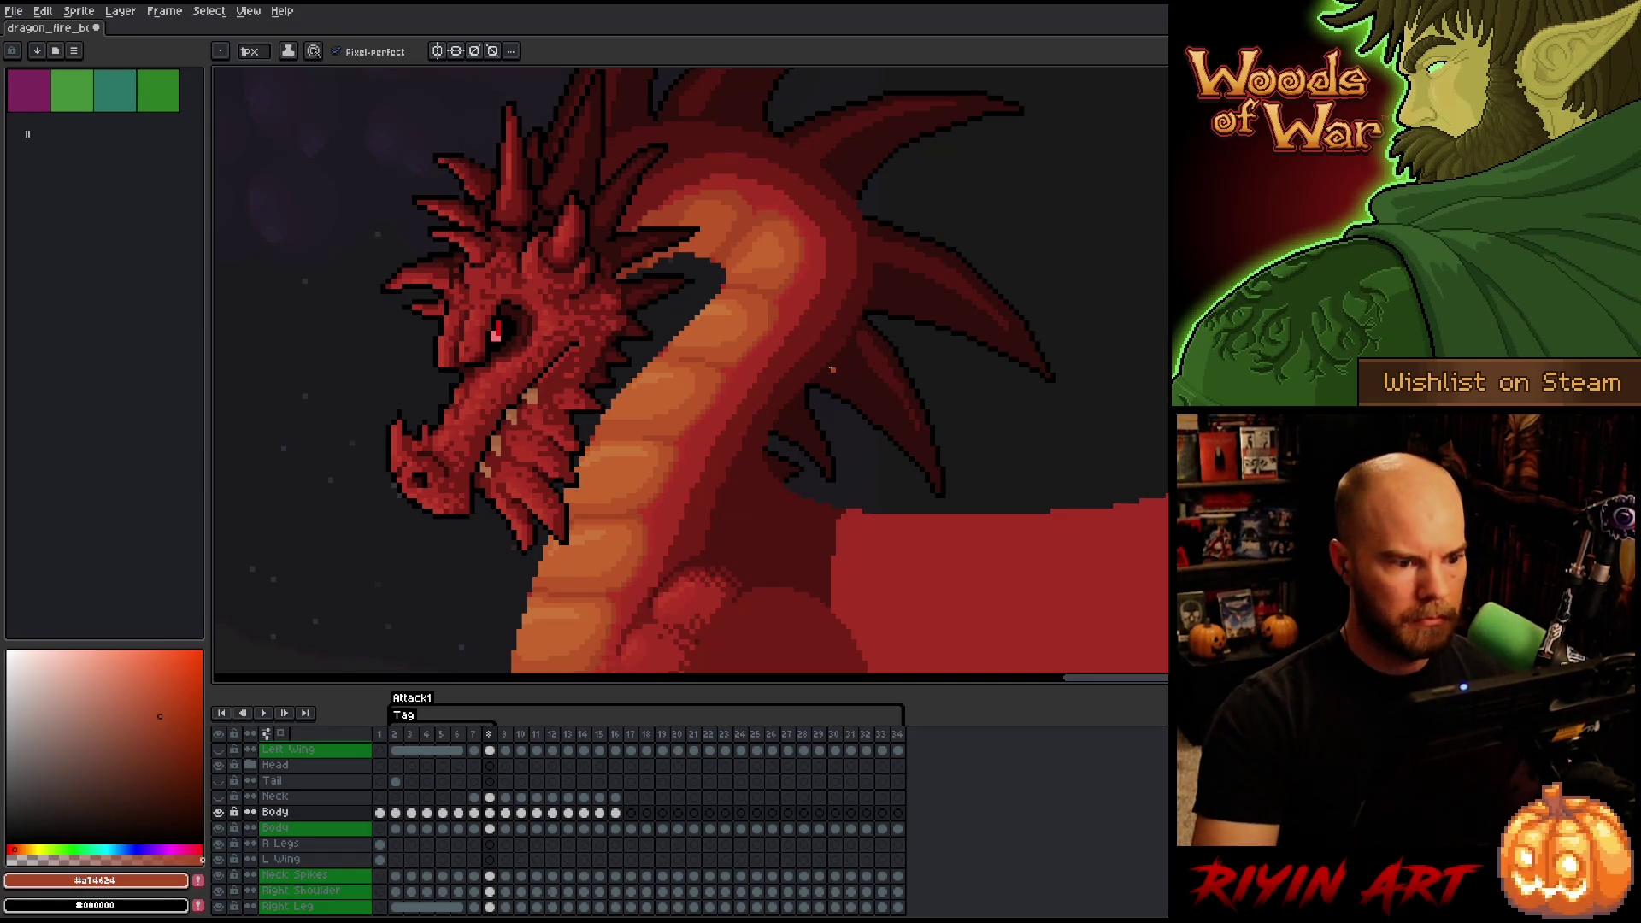
scroll(829, 367, "down", 2)
scroll(829, 368, "down", 2)
scroll(829, 368, "up", 2)
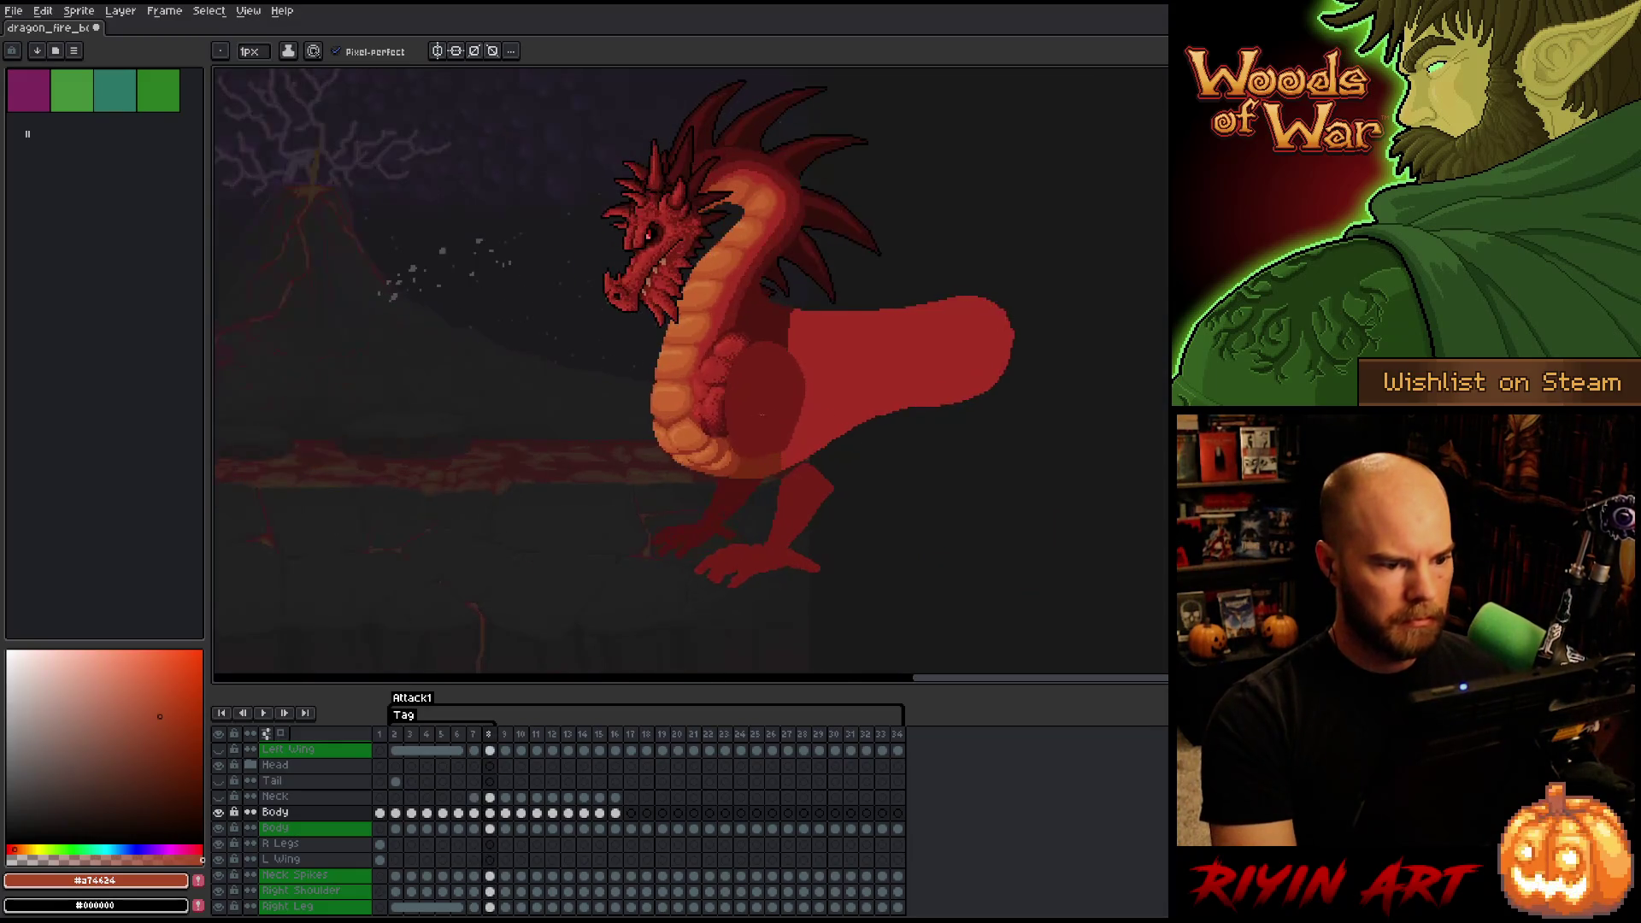
- Reposition the canvas view and save the dragon animation file
scroll(829, 368, "down", 2)
scroll(696, 500, "up", 2)
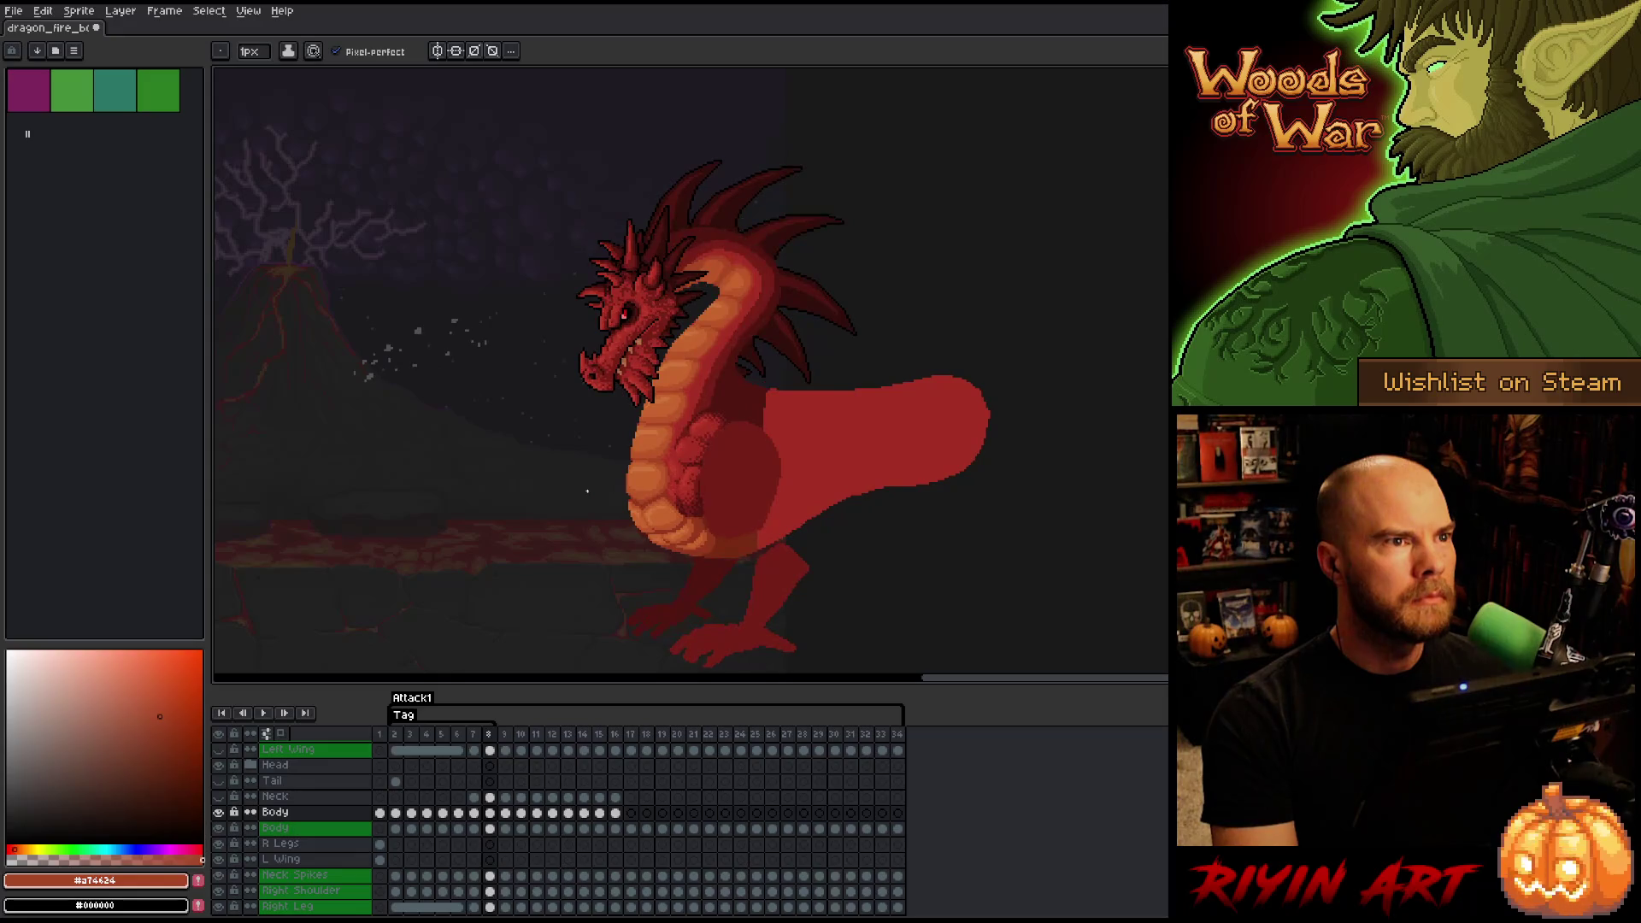
scroll(666, 452, "up", 1)
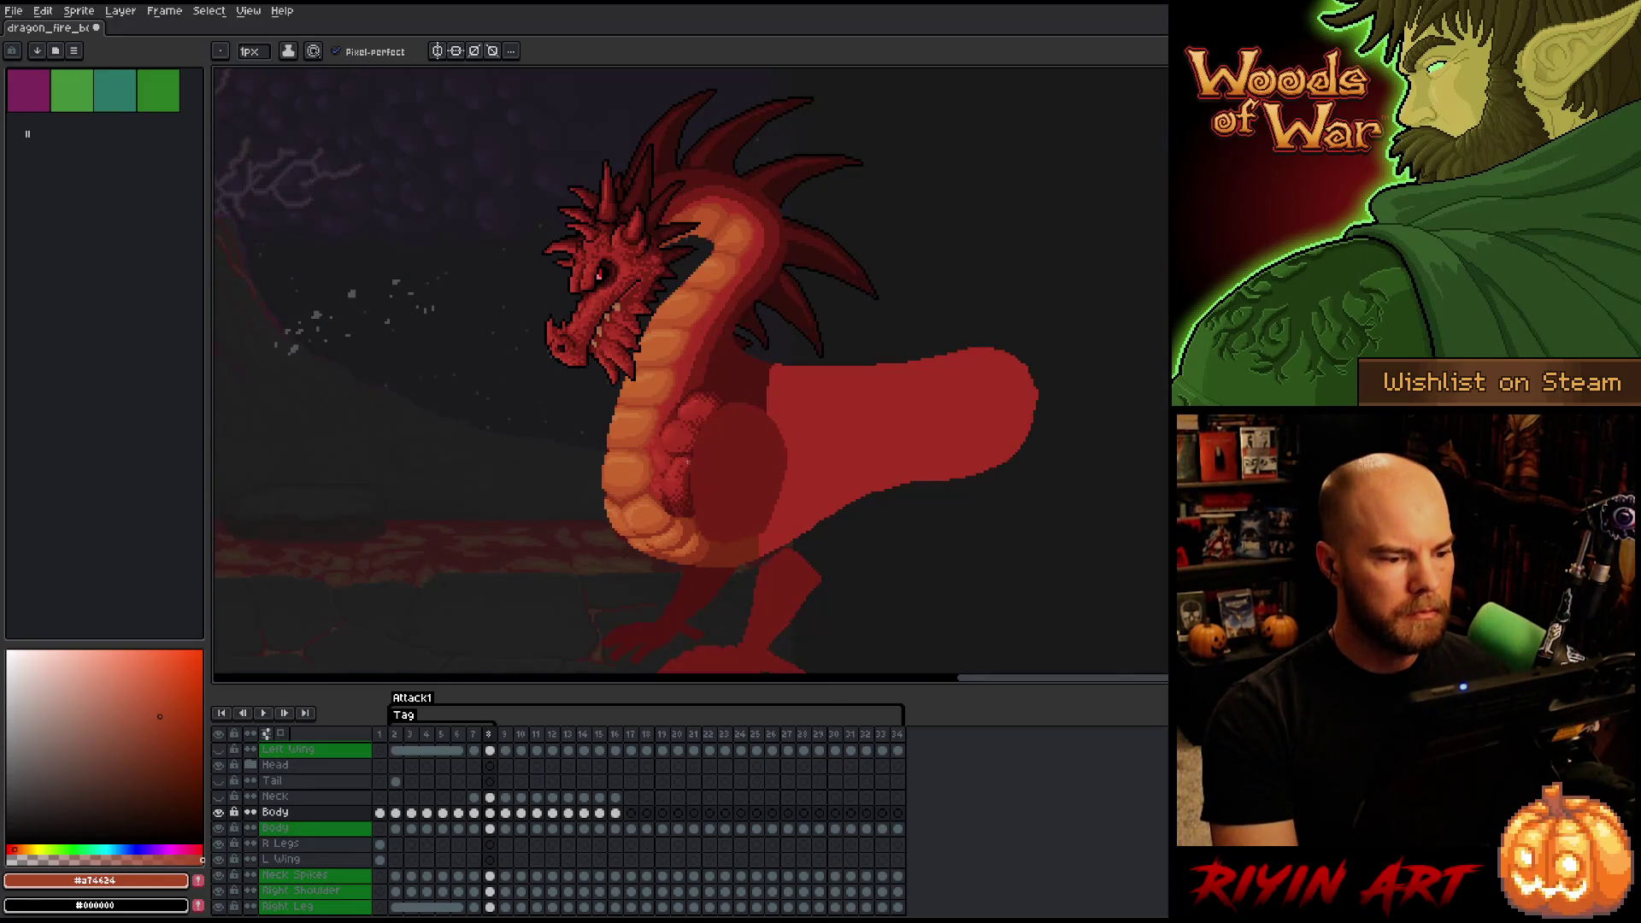
left_click_drag(780, 542, 733, 495)
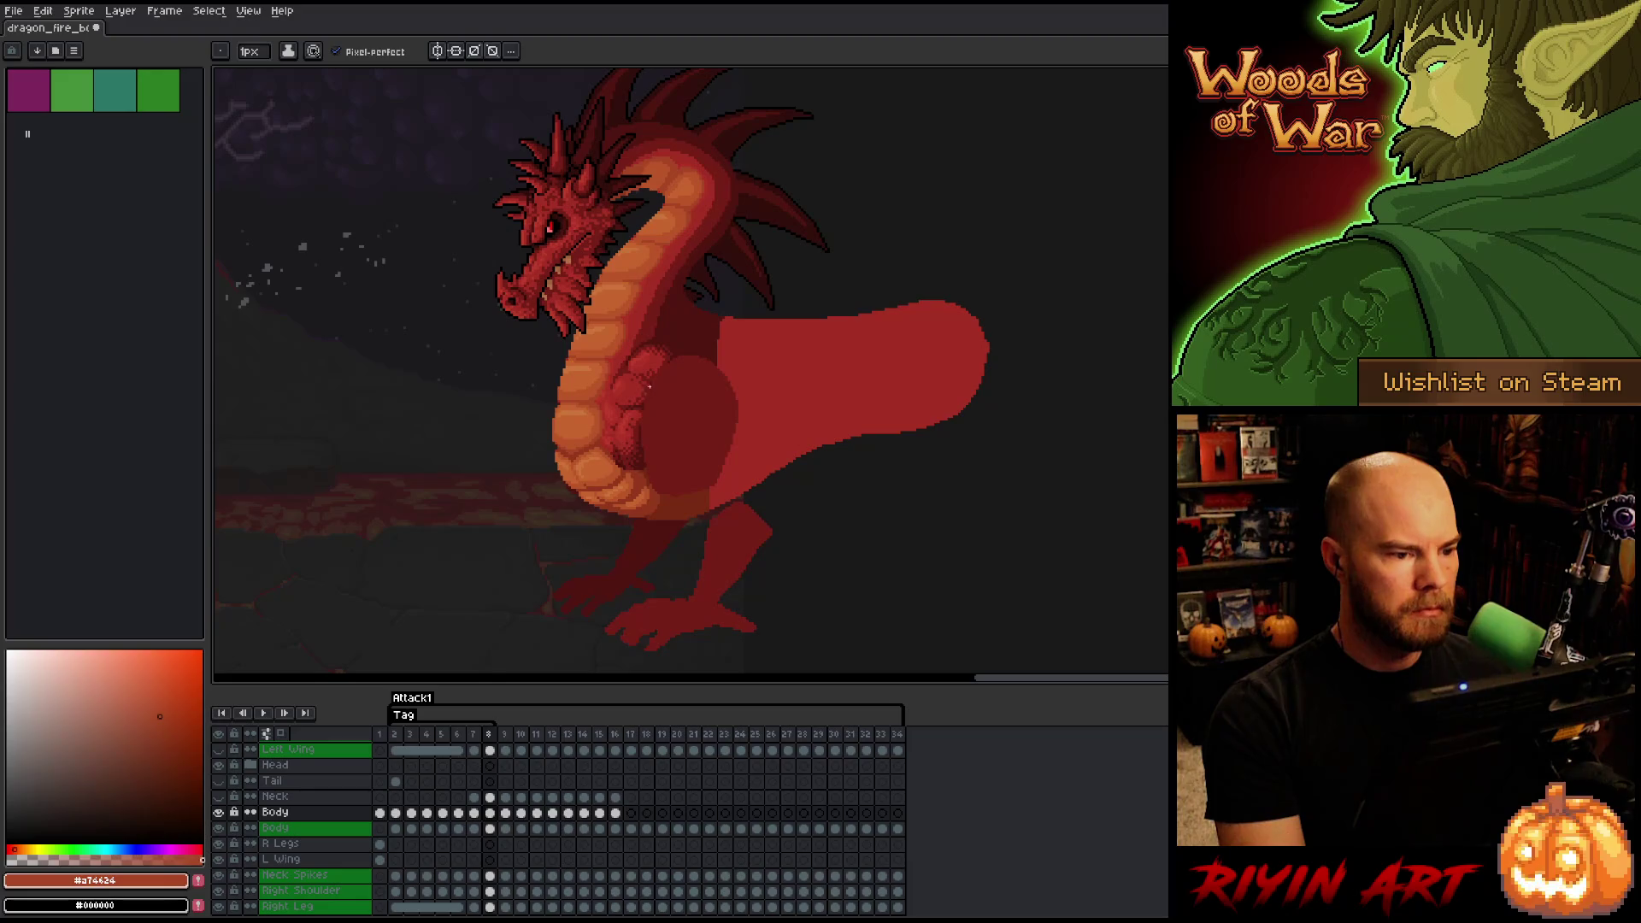
mouse_move(641, 355)
left_mouse_down()
mouse_move(654, 410)
mouse_move(684, 390)
mouse_move(681, 368)
left_mouse_up()
key("ctrl+s")
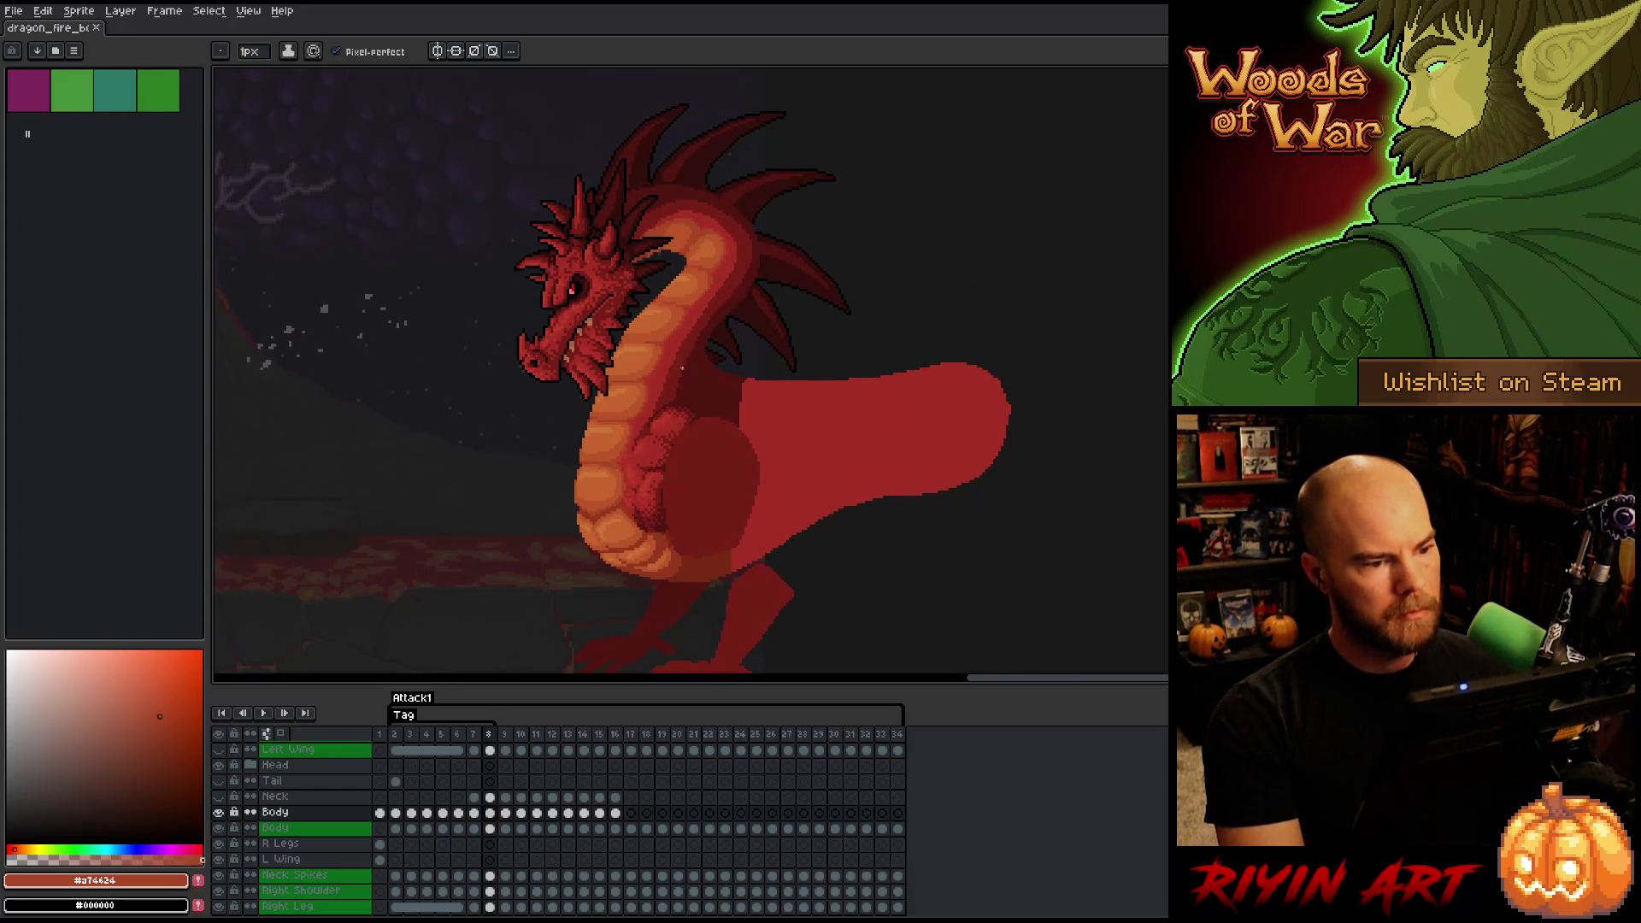
- Sample the very dark red #501612 from the neck, save again, and jump to Attack1's first frame
key("Left")
key("Right")
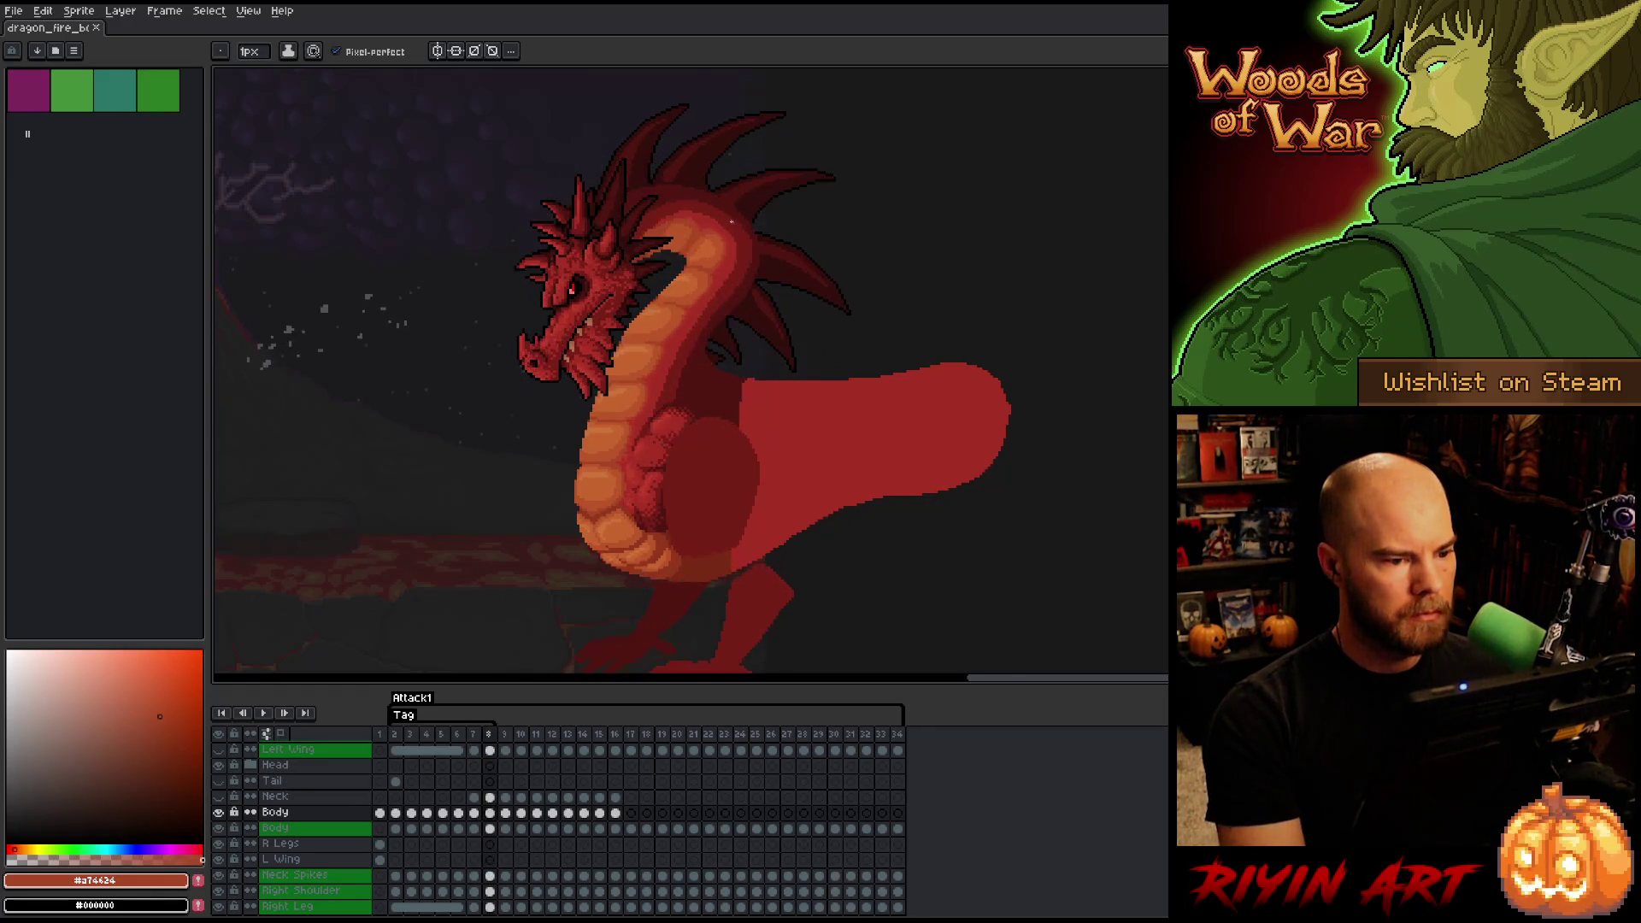
scroll(682, 368, "up", 5)
left_click(824, 217, "alt")
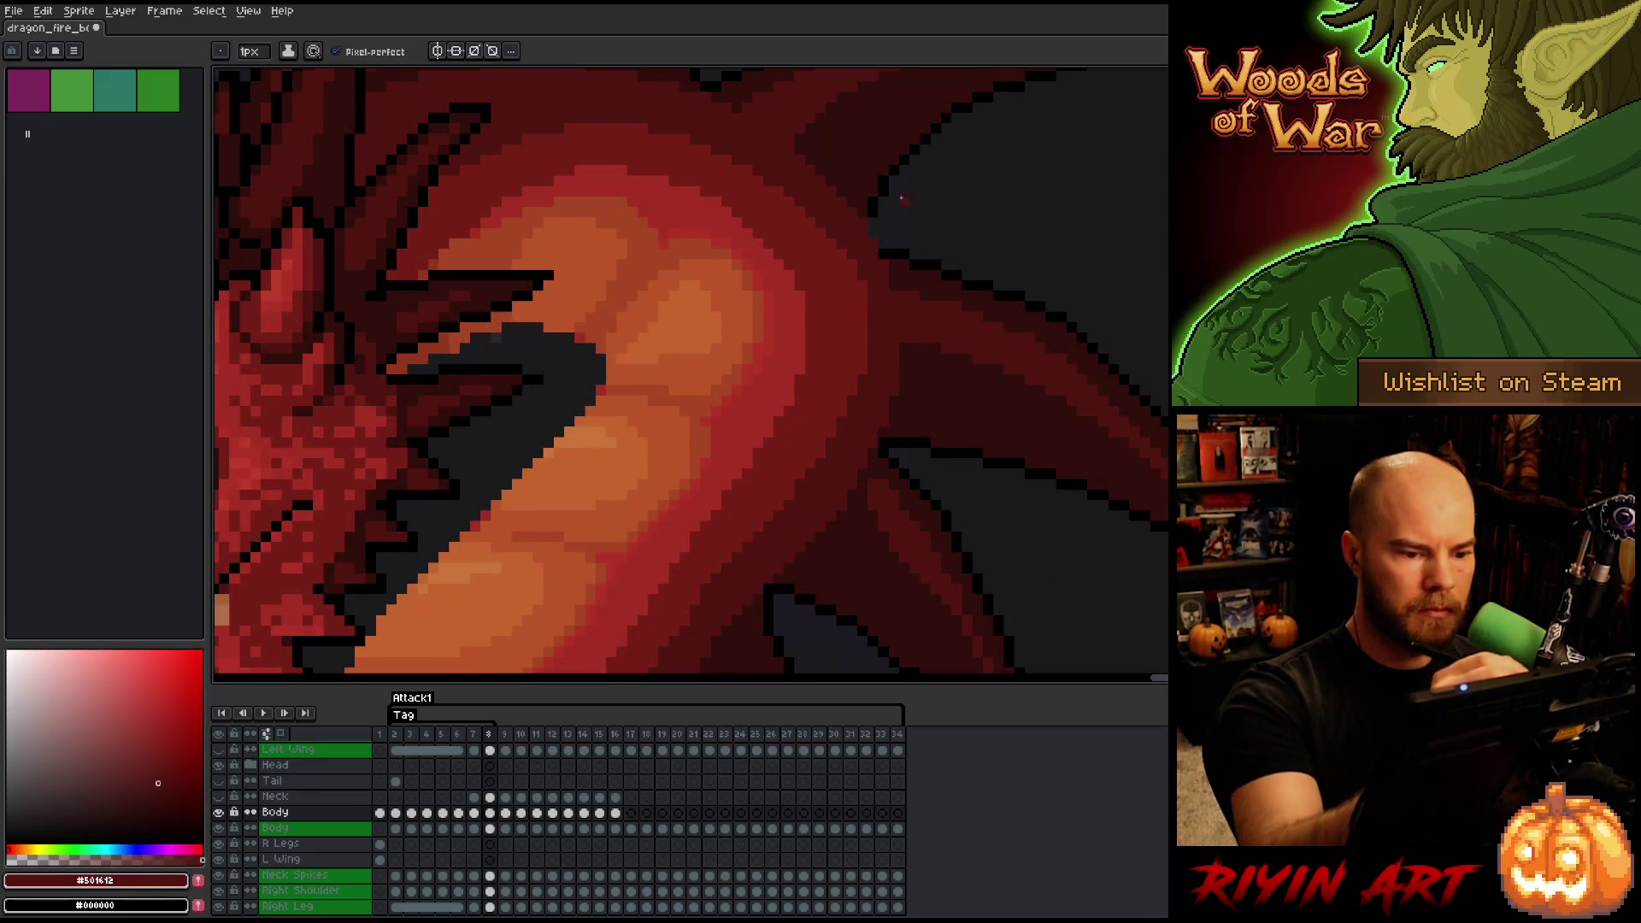
scroll(807, 500, "down", 5)
scroll(675, 414, "up", 2)
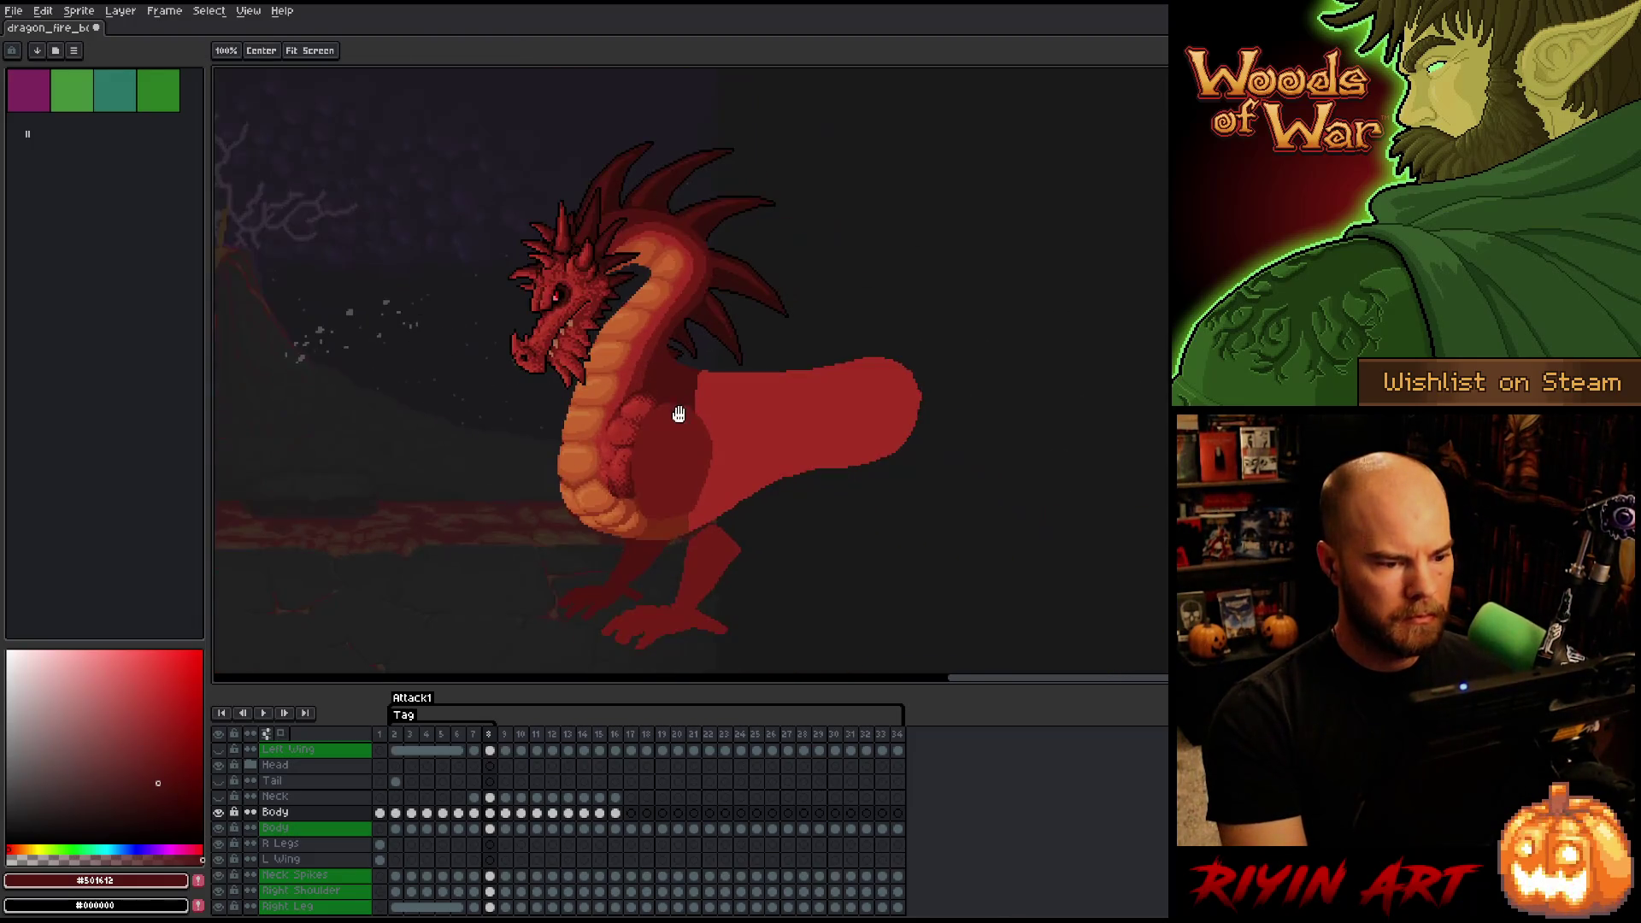
key("ctrl+s")
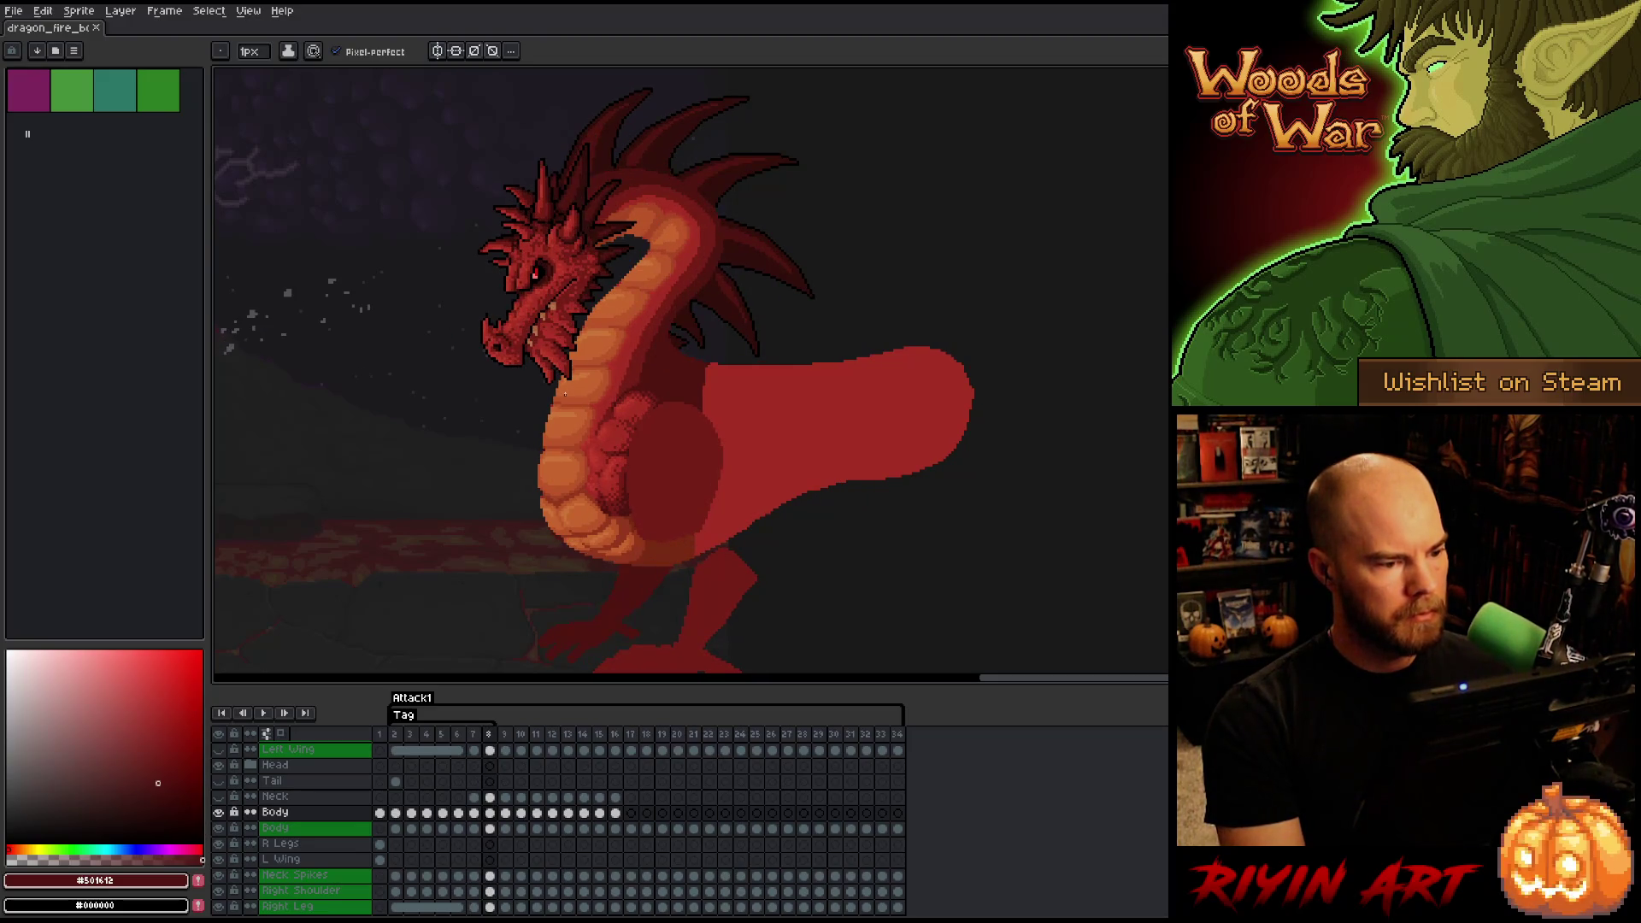
key("Home")
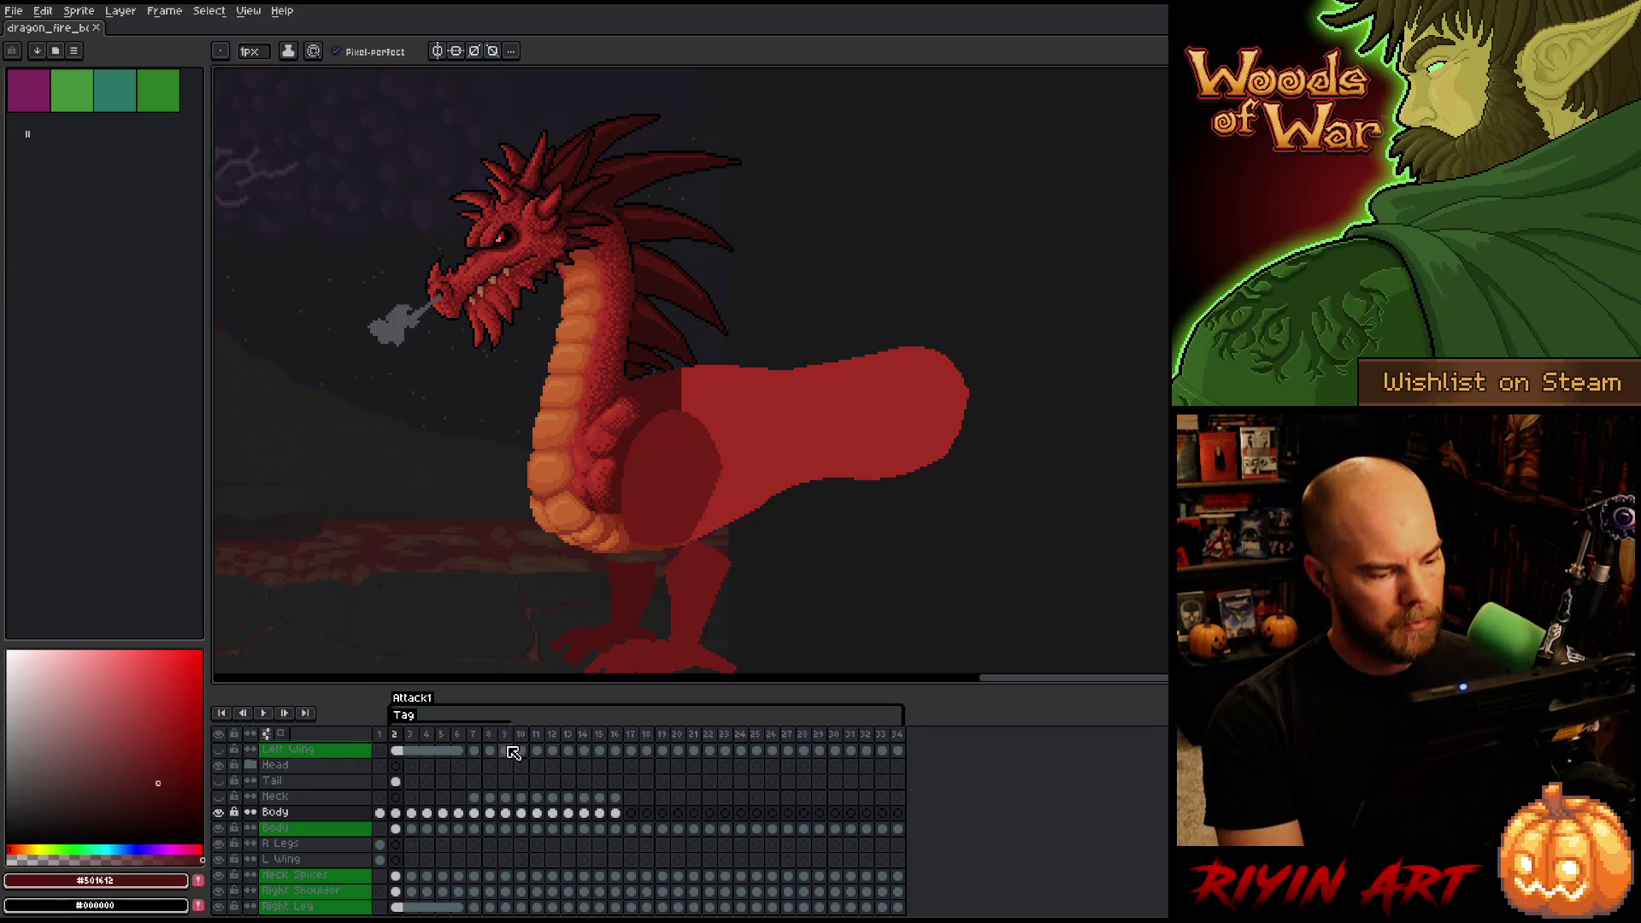
- Go to frame 9's lowered-head pose and compare it against frame 8
left_click(490, 736)
key("Right")
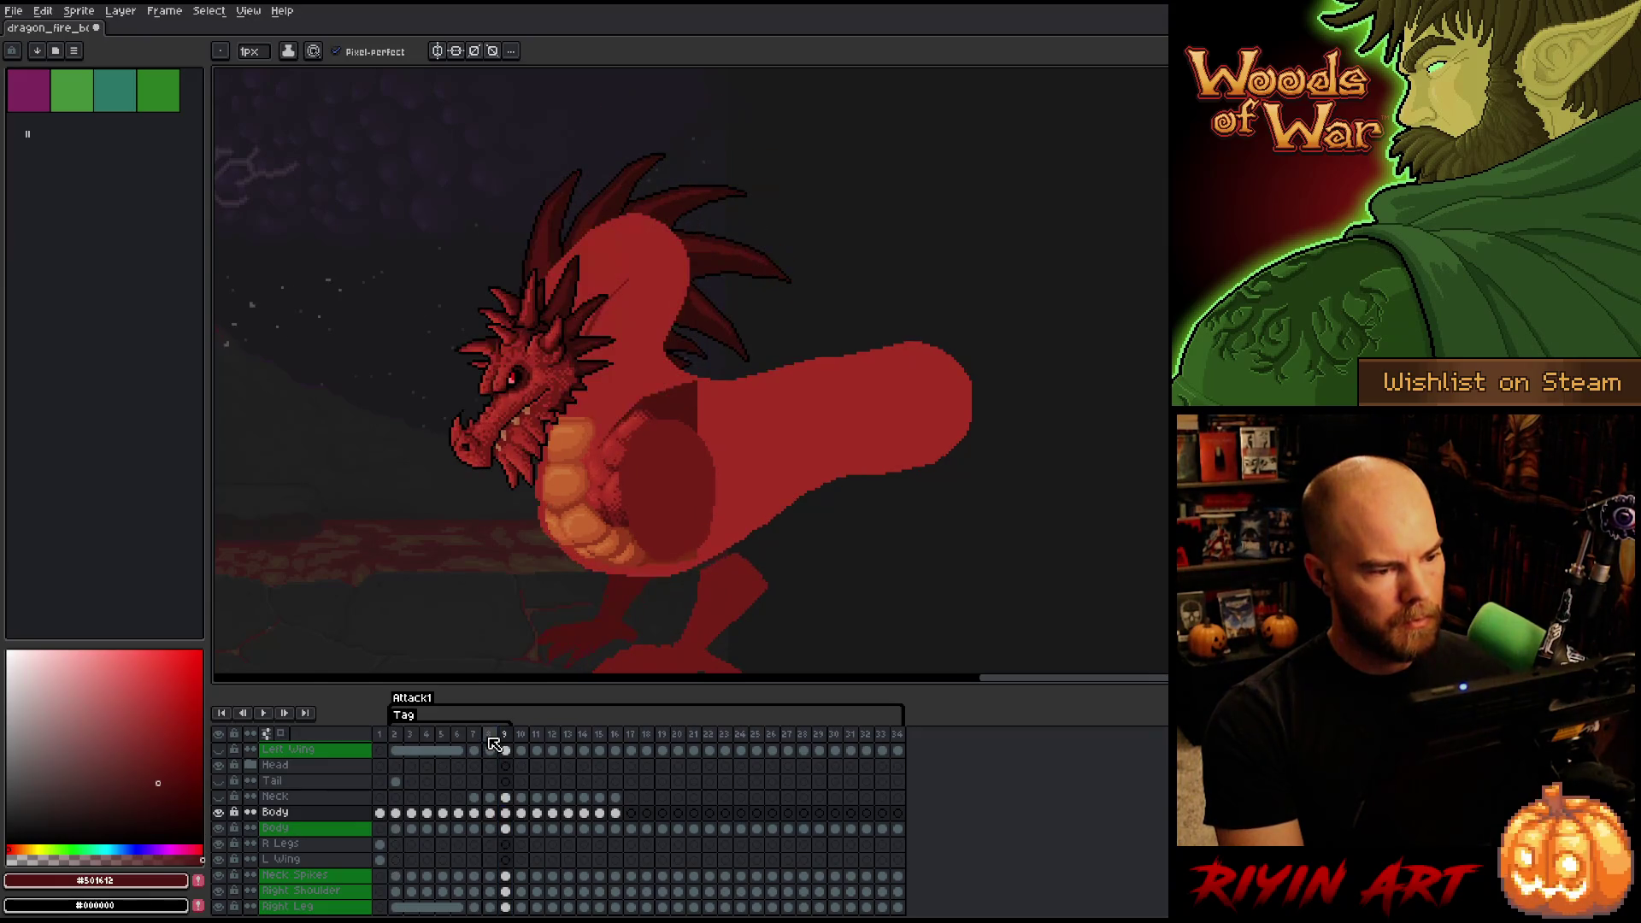
key("Left")
key("Right")
key("Left")
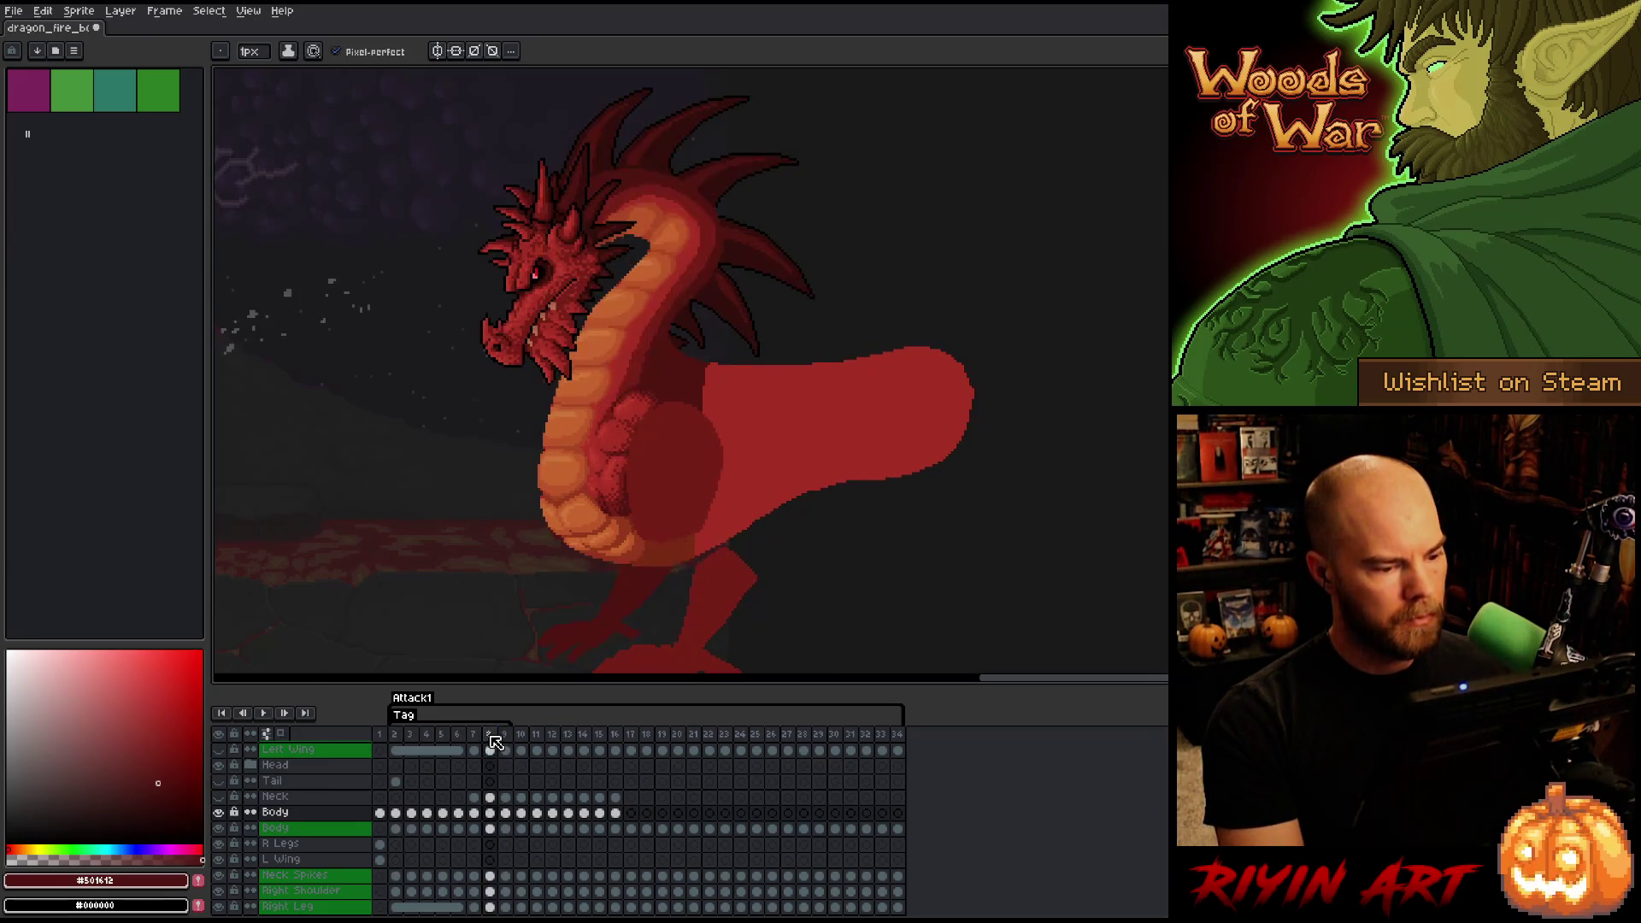
key("Right")
key("Left")
key("Right")
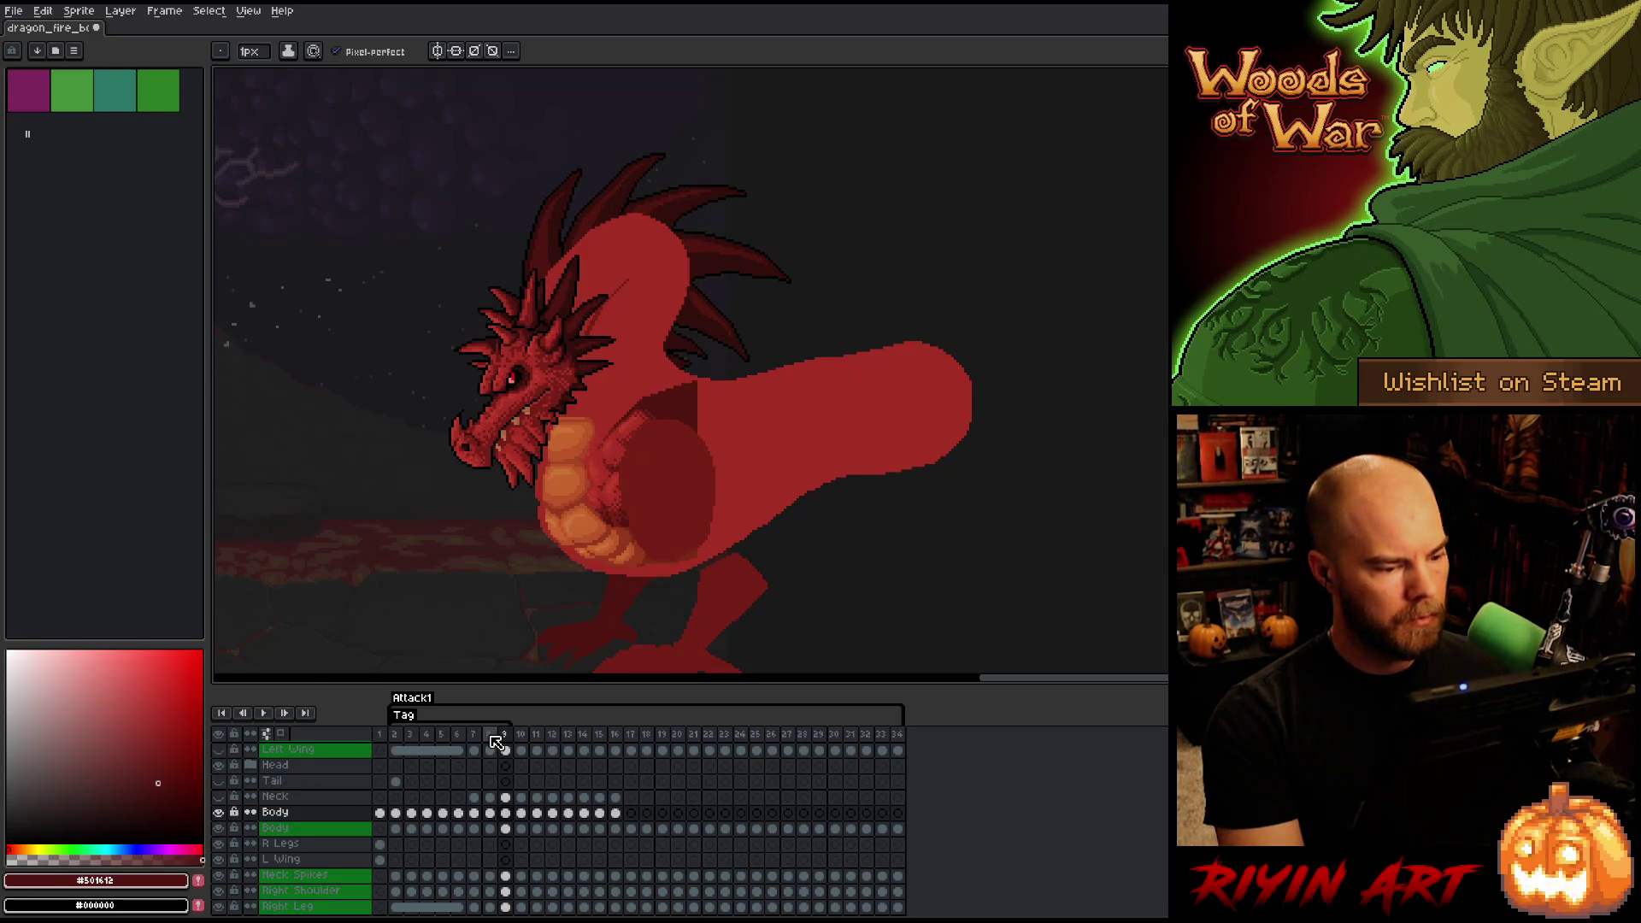
key("Left")
key("Right")
- Finish comparing frames 8 and 9, then add a new layer above Body on frame 9
key("Left")
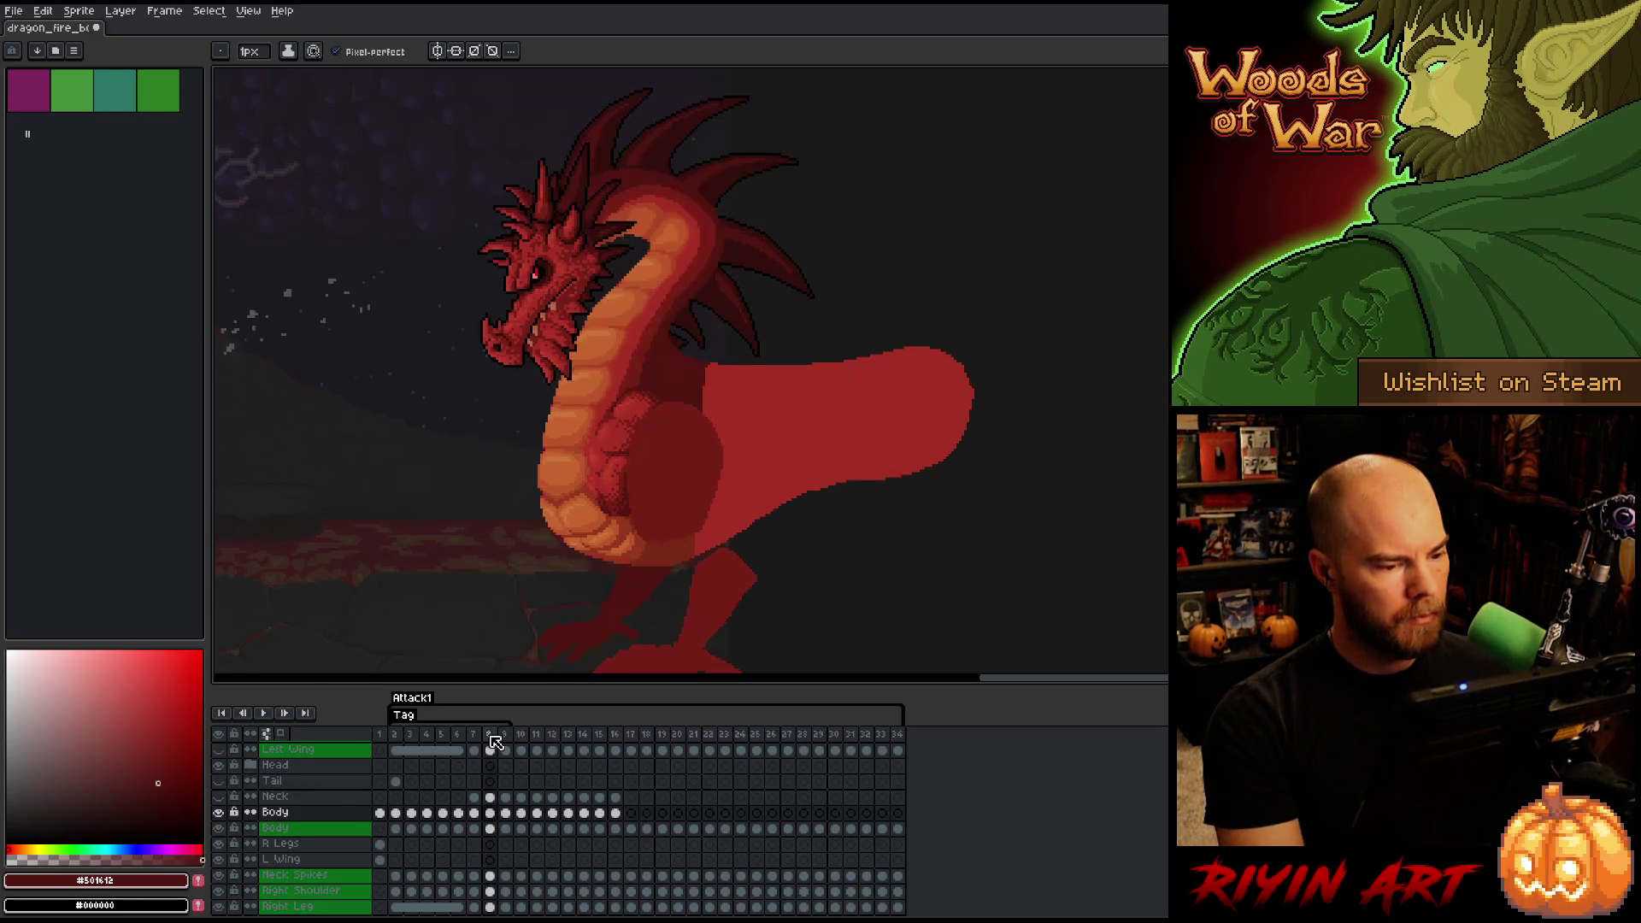
key("Right")
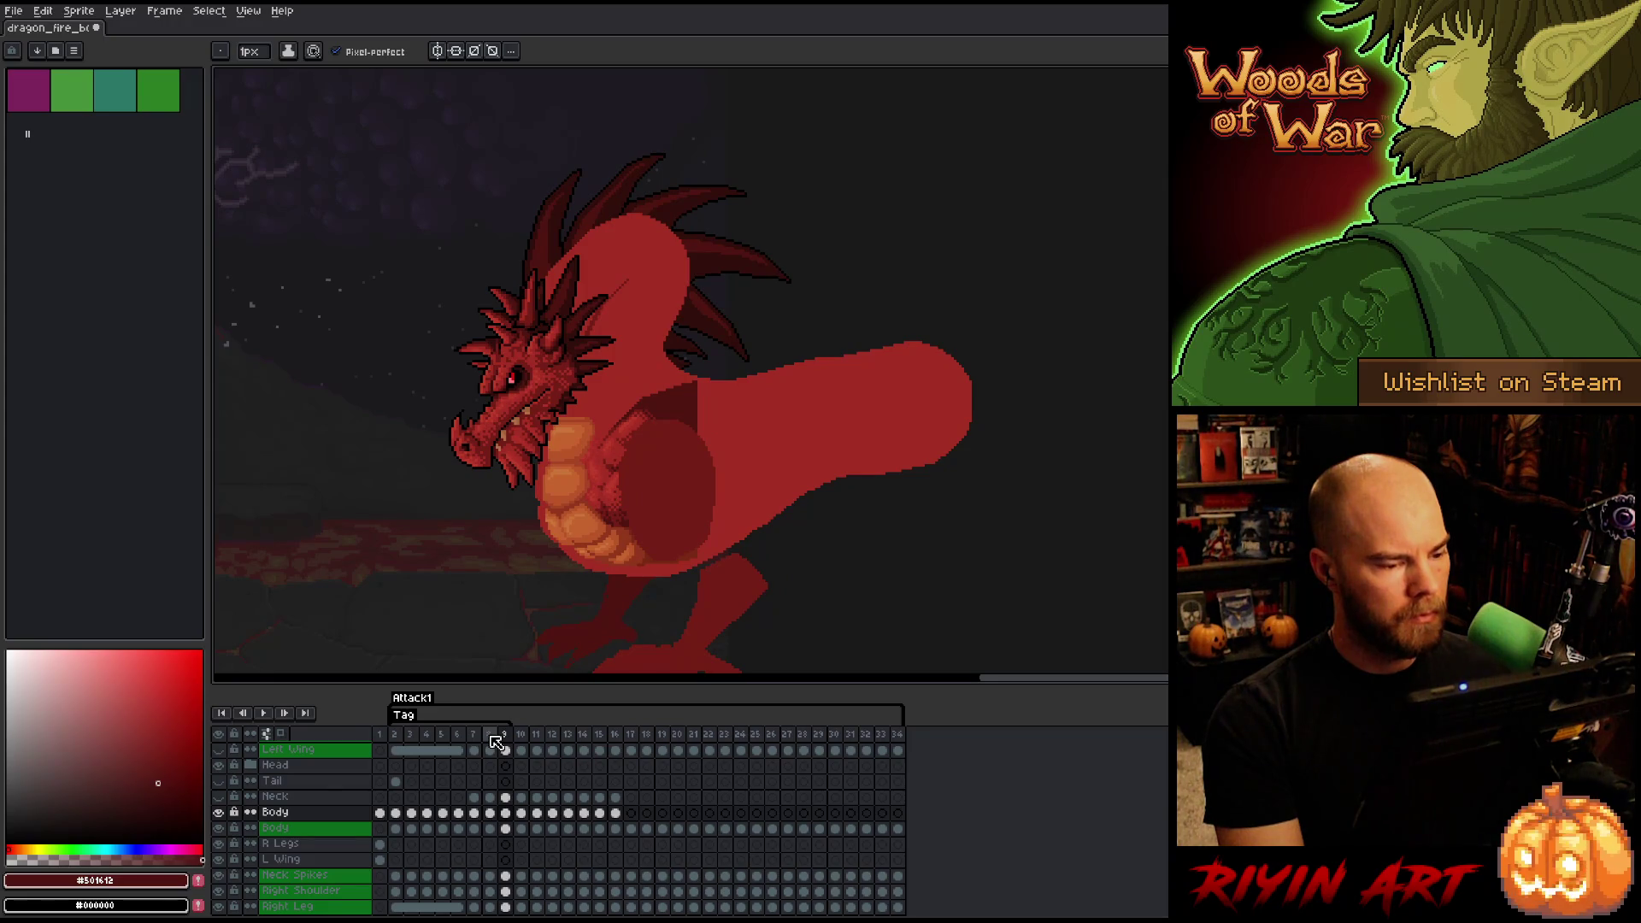
key("Left")
key("Right")
key("Left")
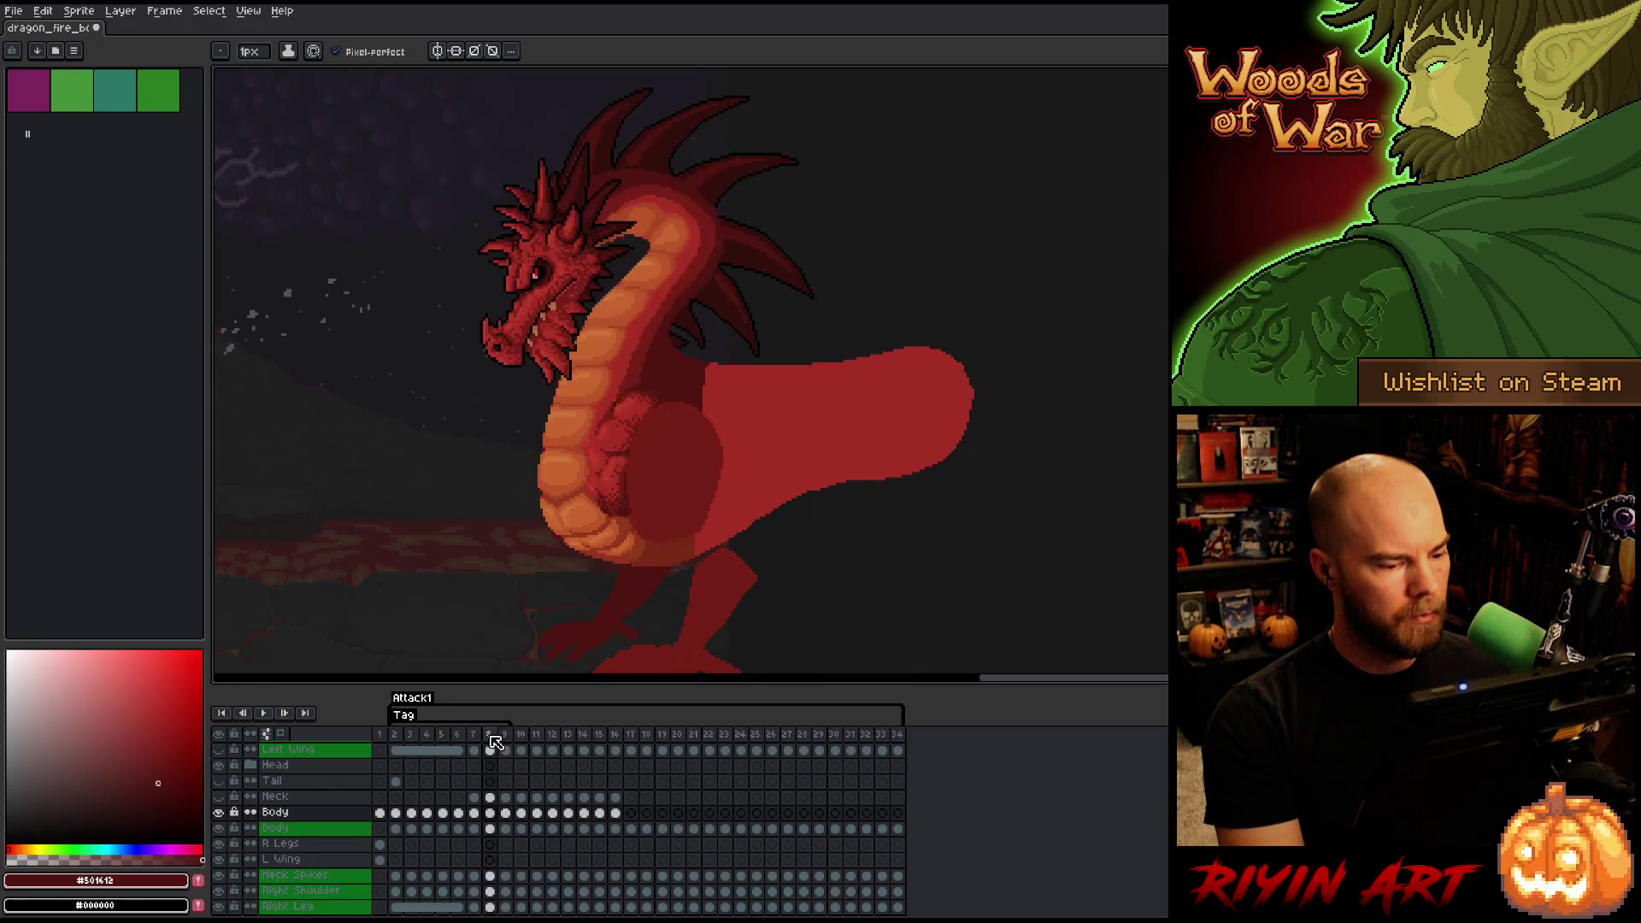
key("Right")
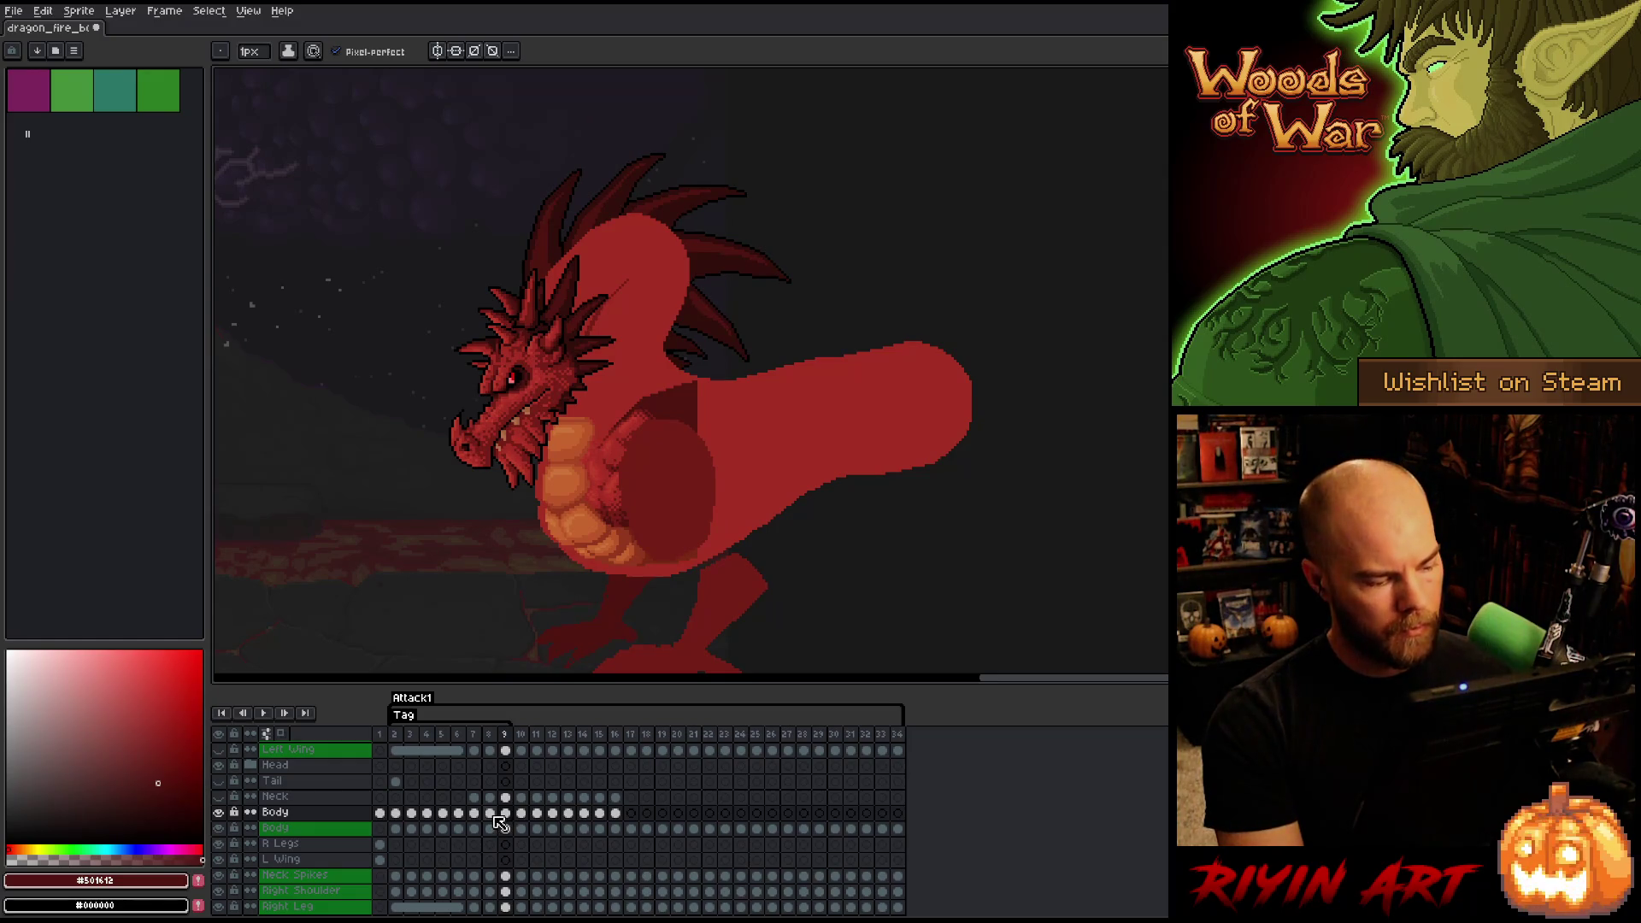
left_click(342, 816)
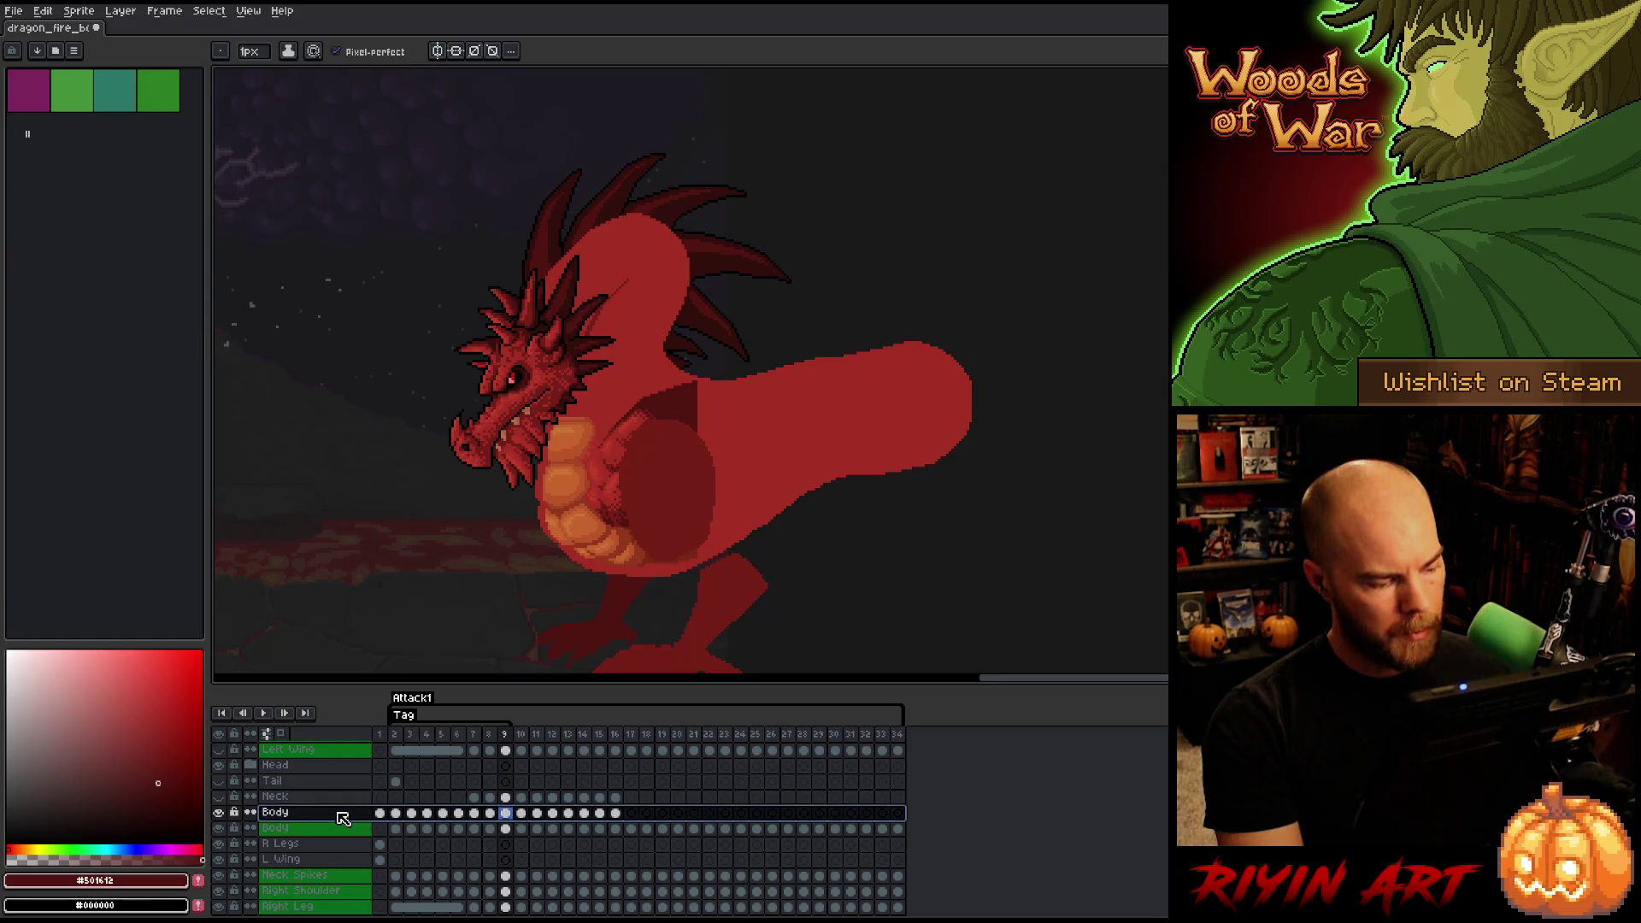
key("shift+n")
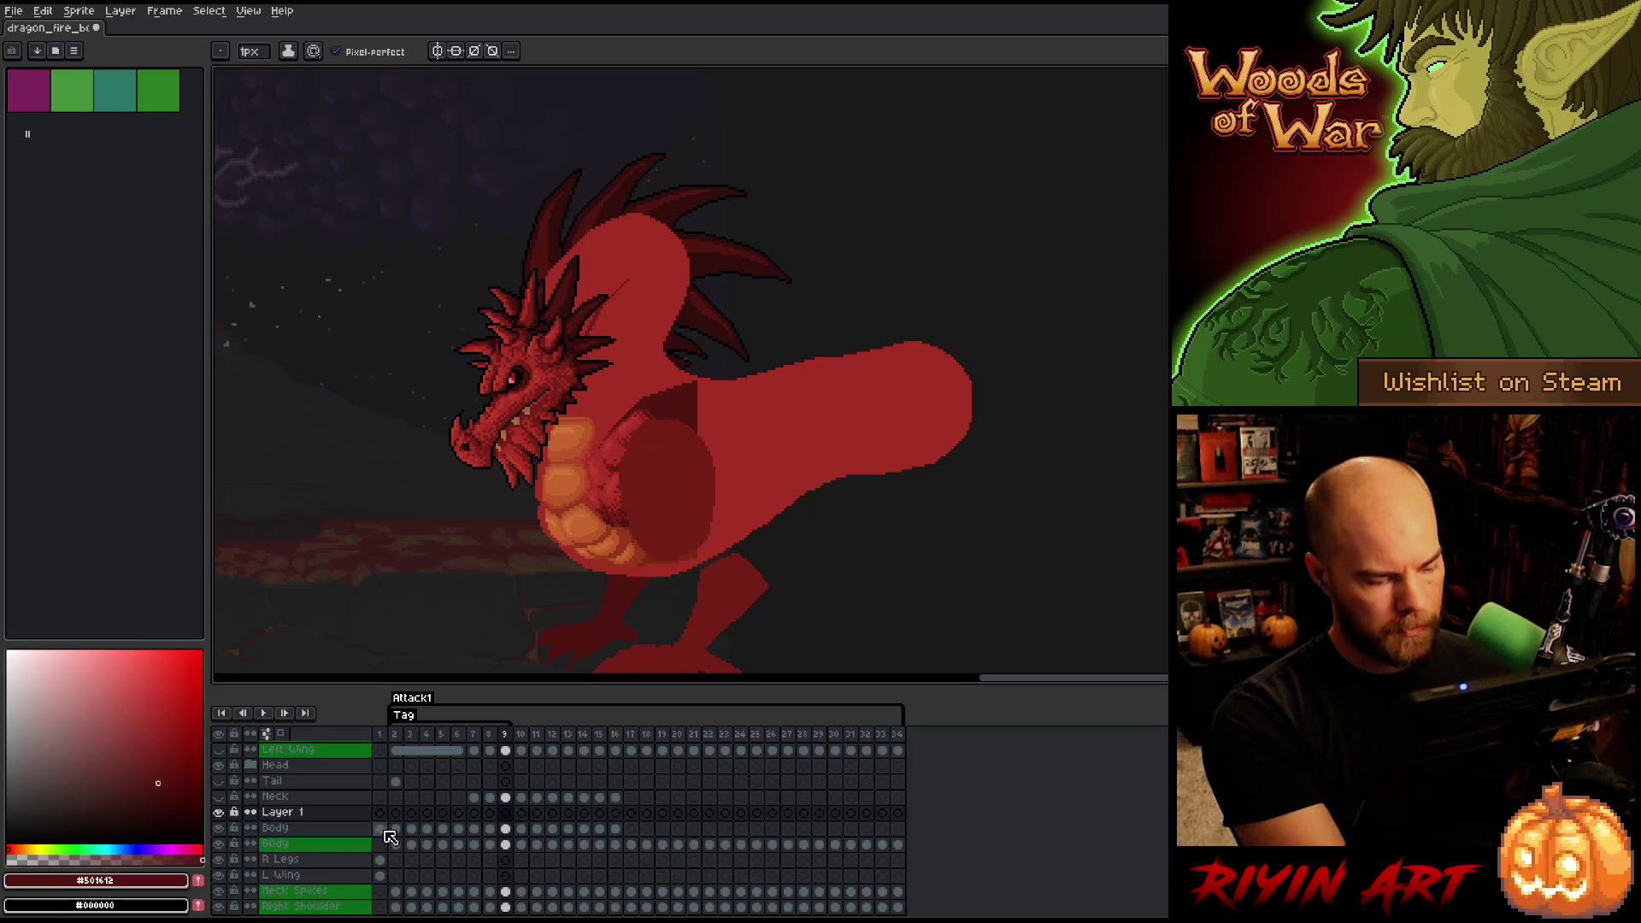
- Move Body's frame 9 cel onto the new Layer 1
double_click(298, 816)
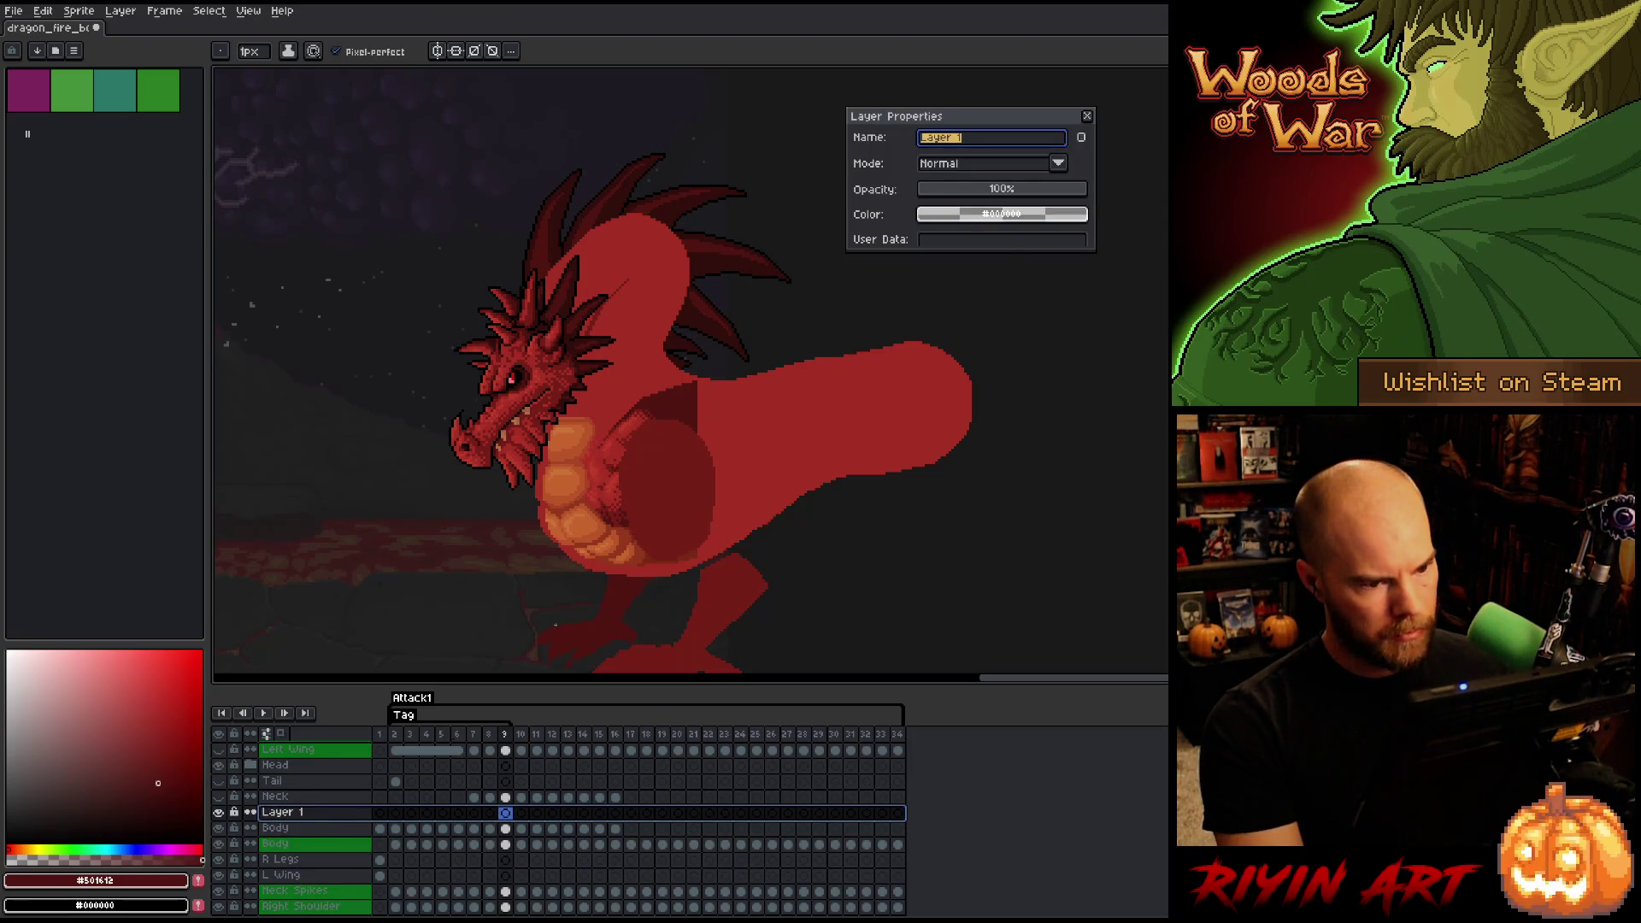
left_click(1087, 116)
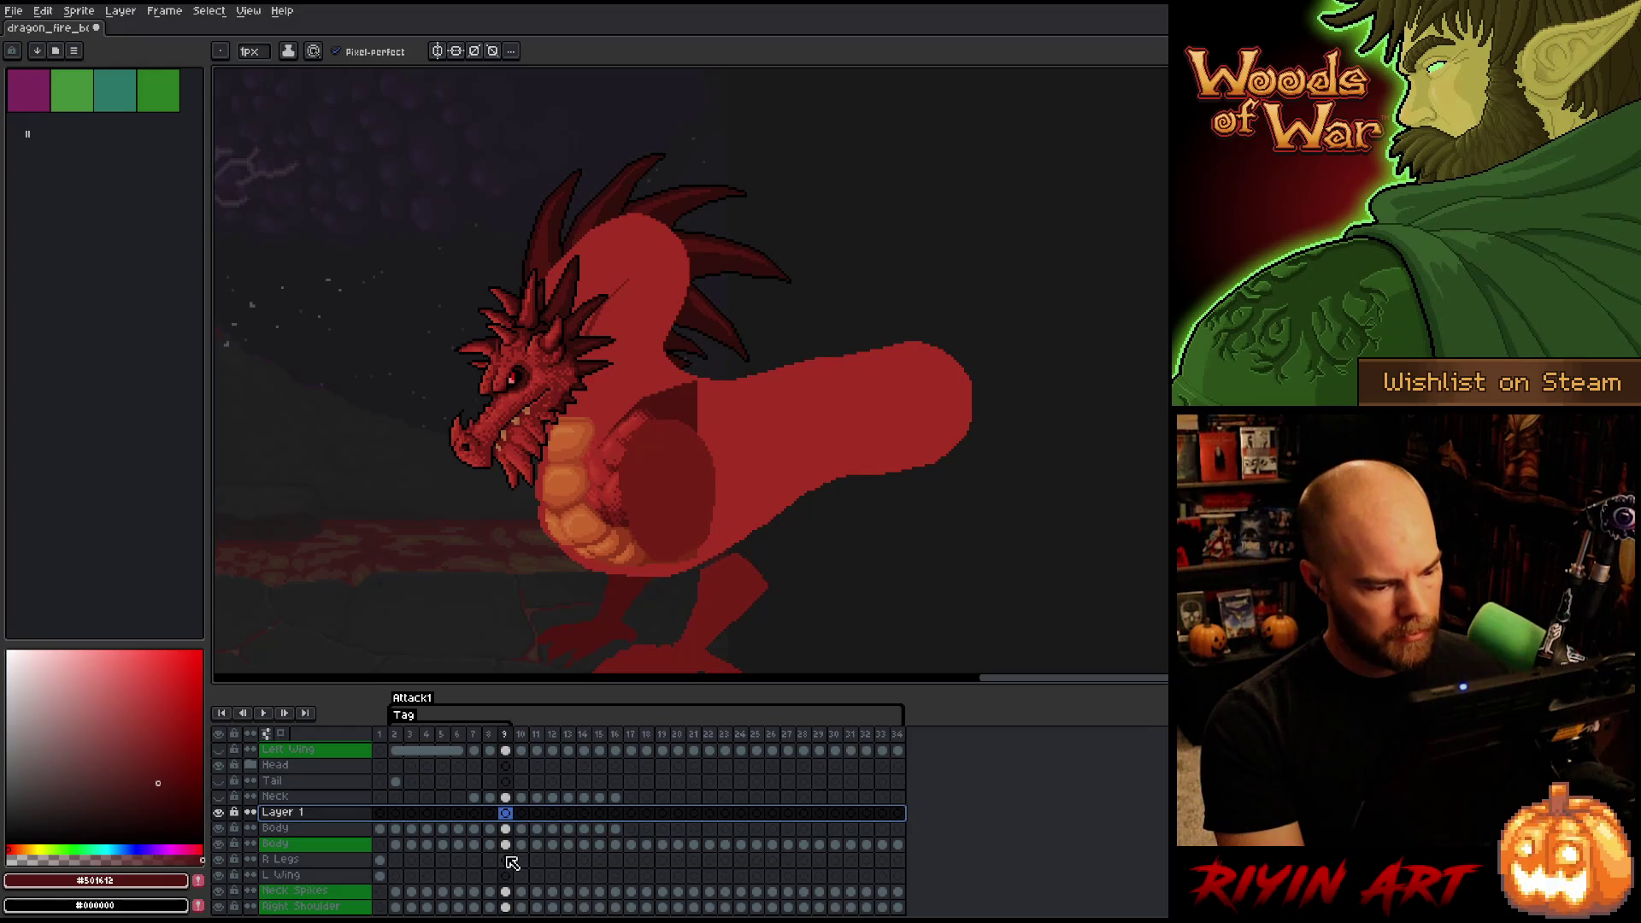
left_click(506, 829)
left_click_drag(500, 836, 514, 822)
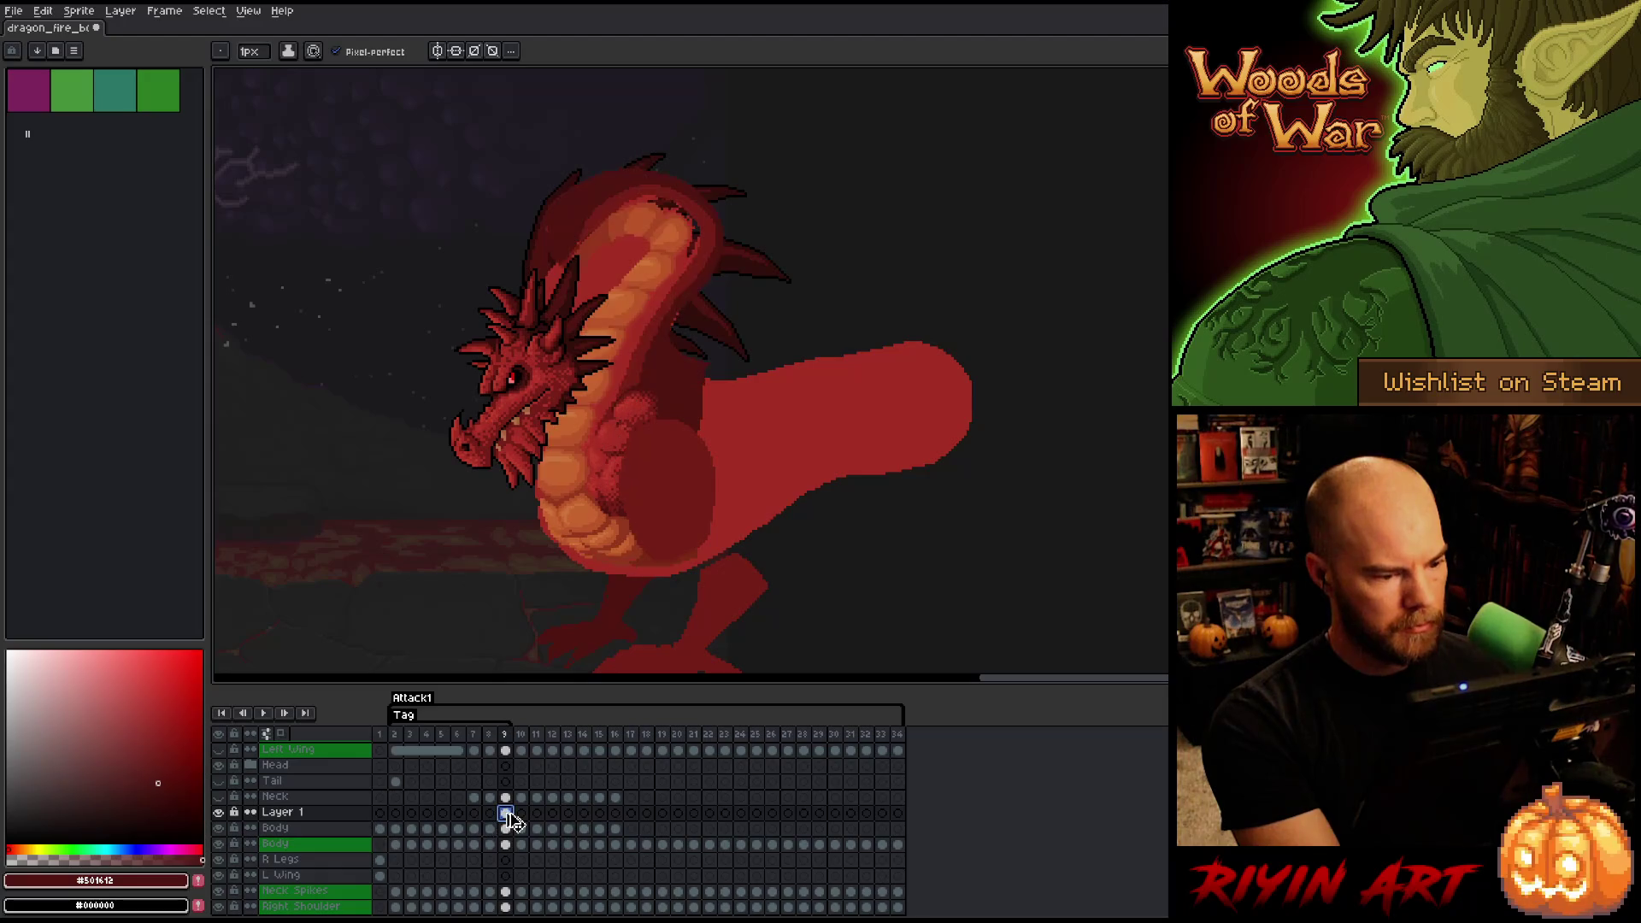
- Rotate Layer 1's neck-and-belly artwork a few degrees and apply the transform
key("ctrl+t")
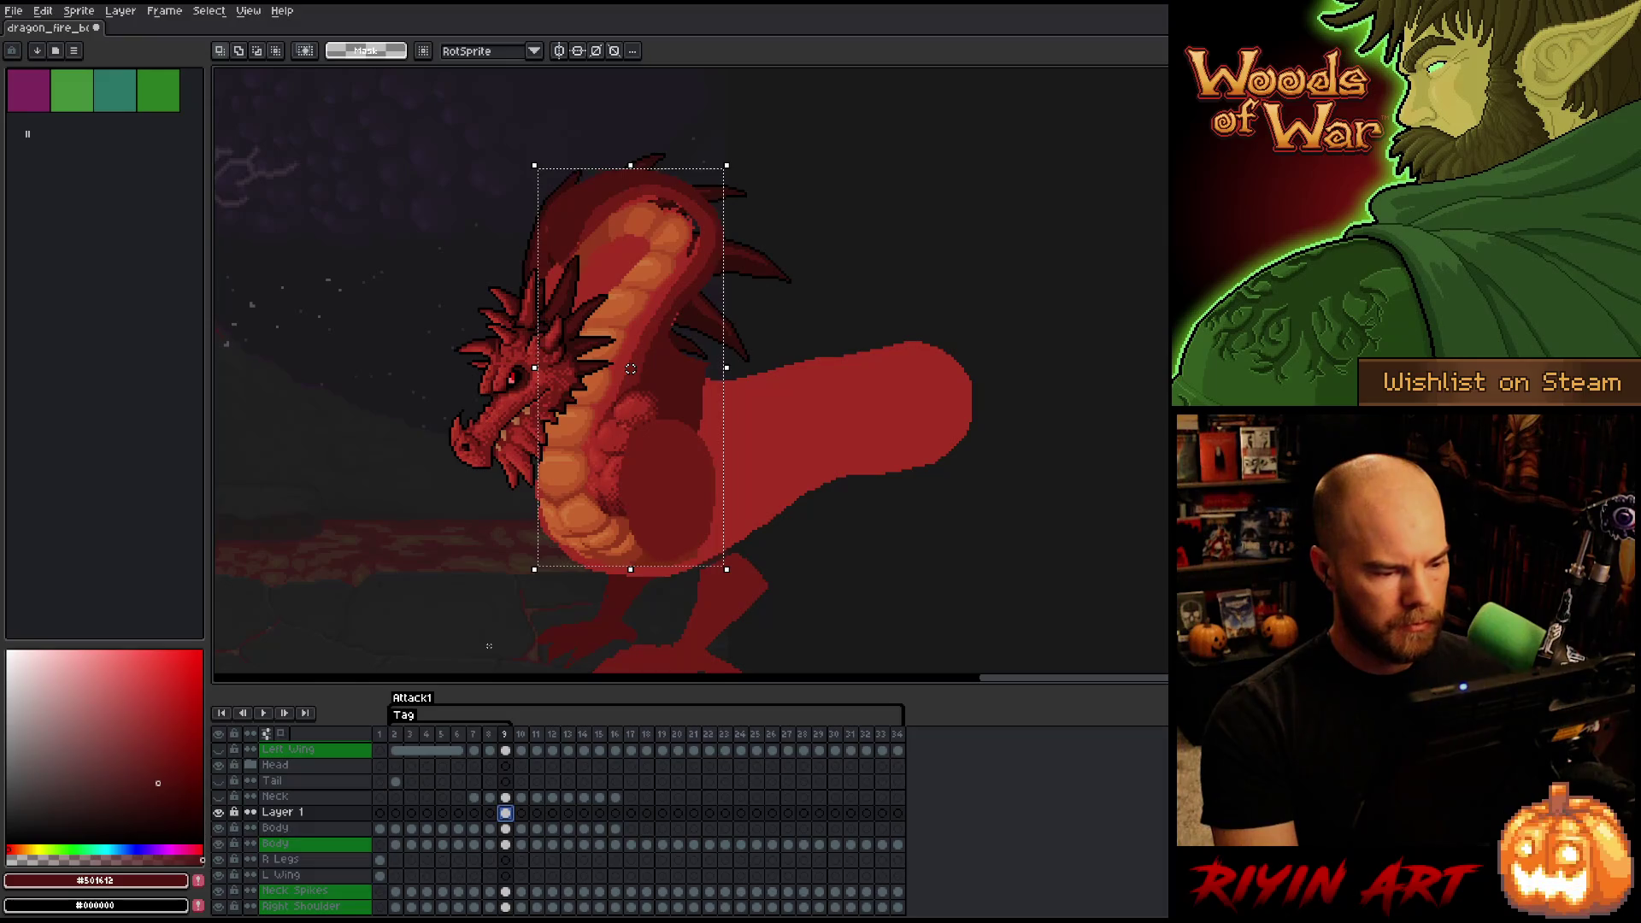
left_click(220, 813)
left_click(220, 813)
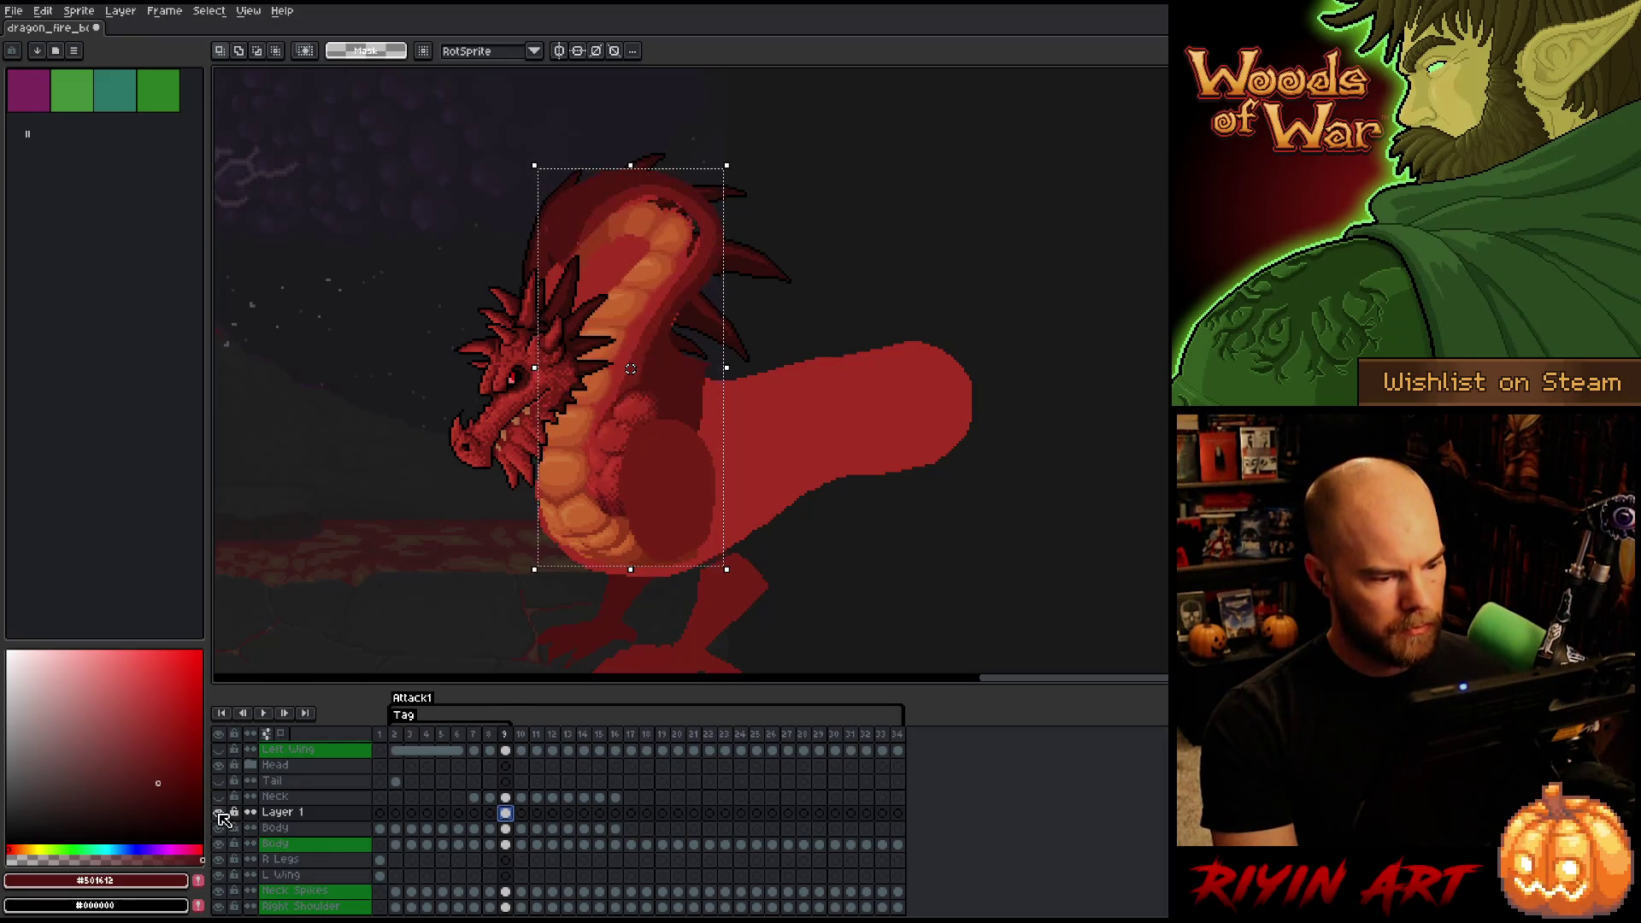
left_click(220, 813)
left_click(219, 812)
left_click(219, 813)
left_click(220, 813)
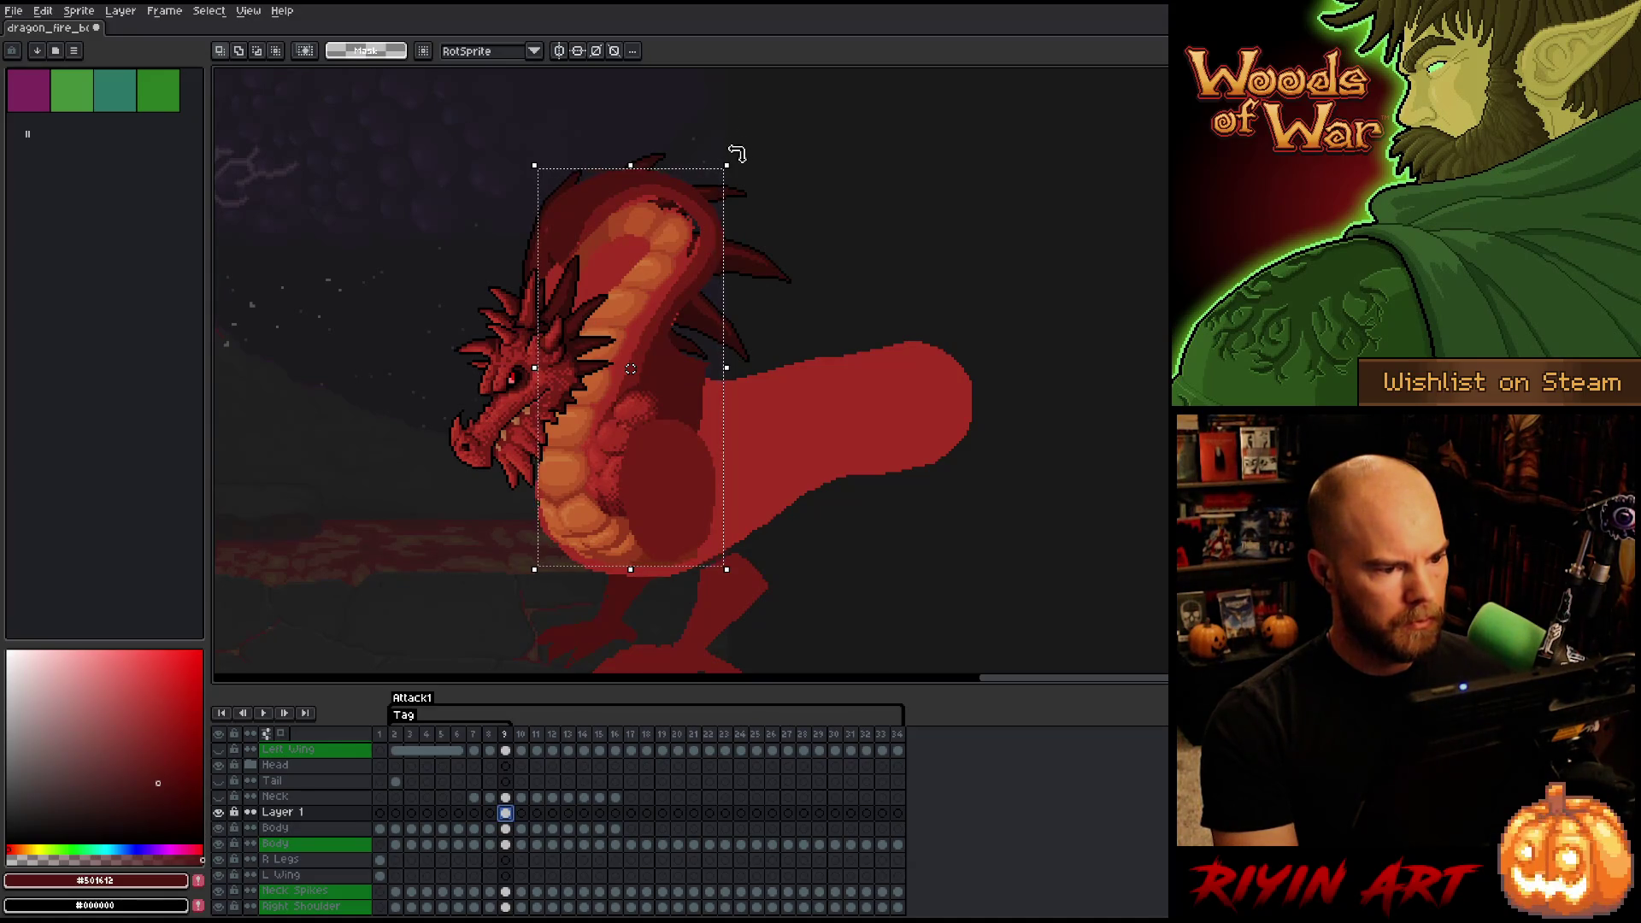
left_click_drag(737, 154, 727, 164)
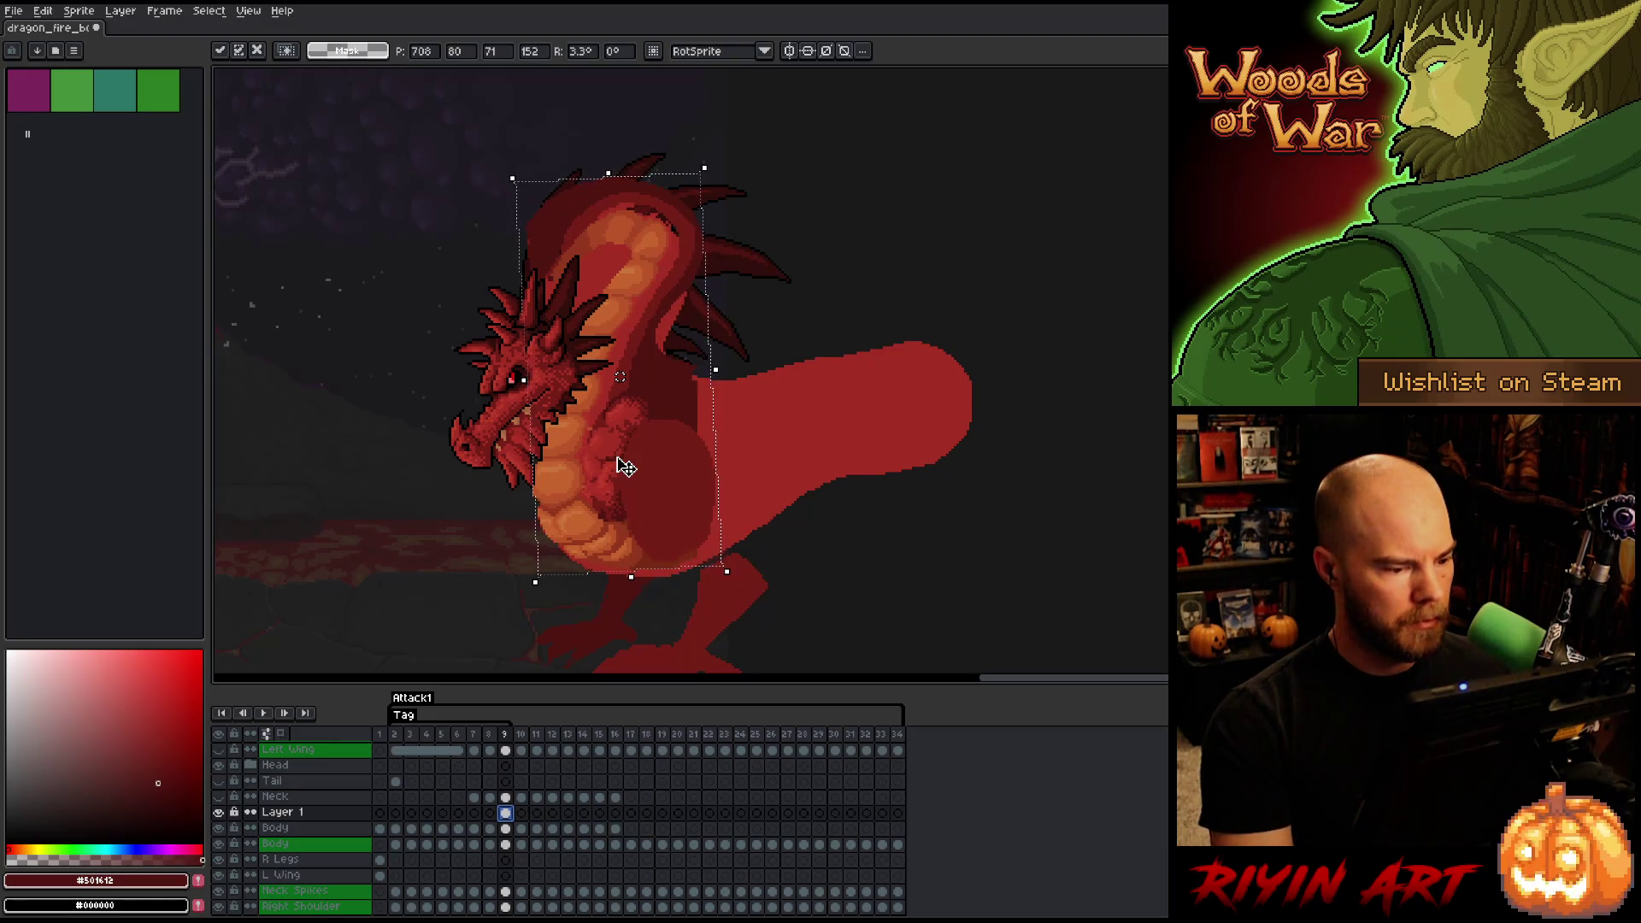
key("Return")
- Compare the tilted frame 9 against frame 8, then select Body's frame 9 cel
key("Left")
key("Right")
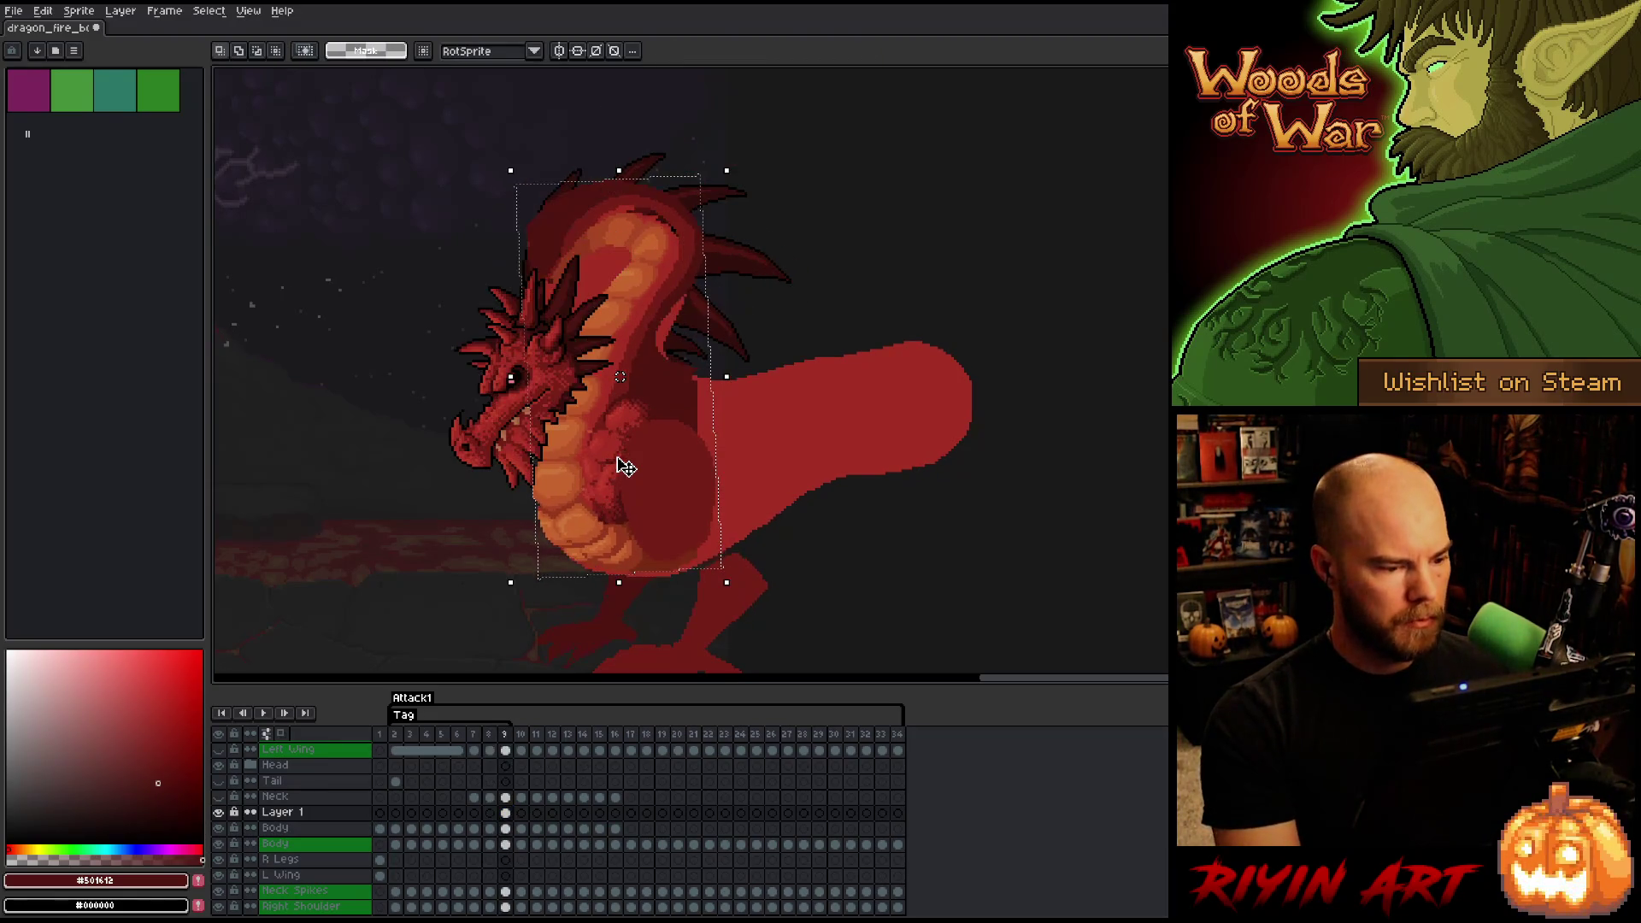
key("Left")
key("Right")
key("Left")
key("Right")
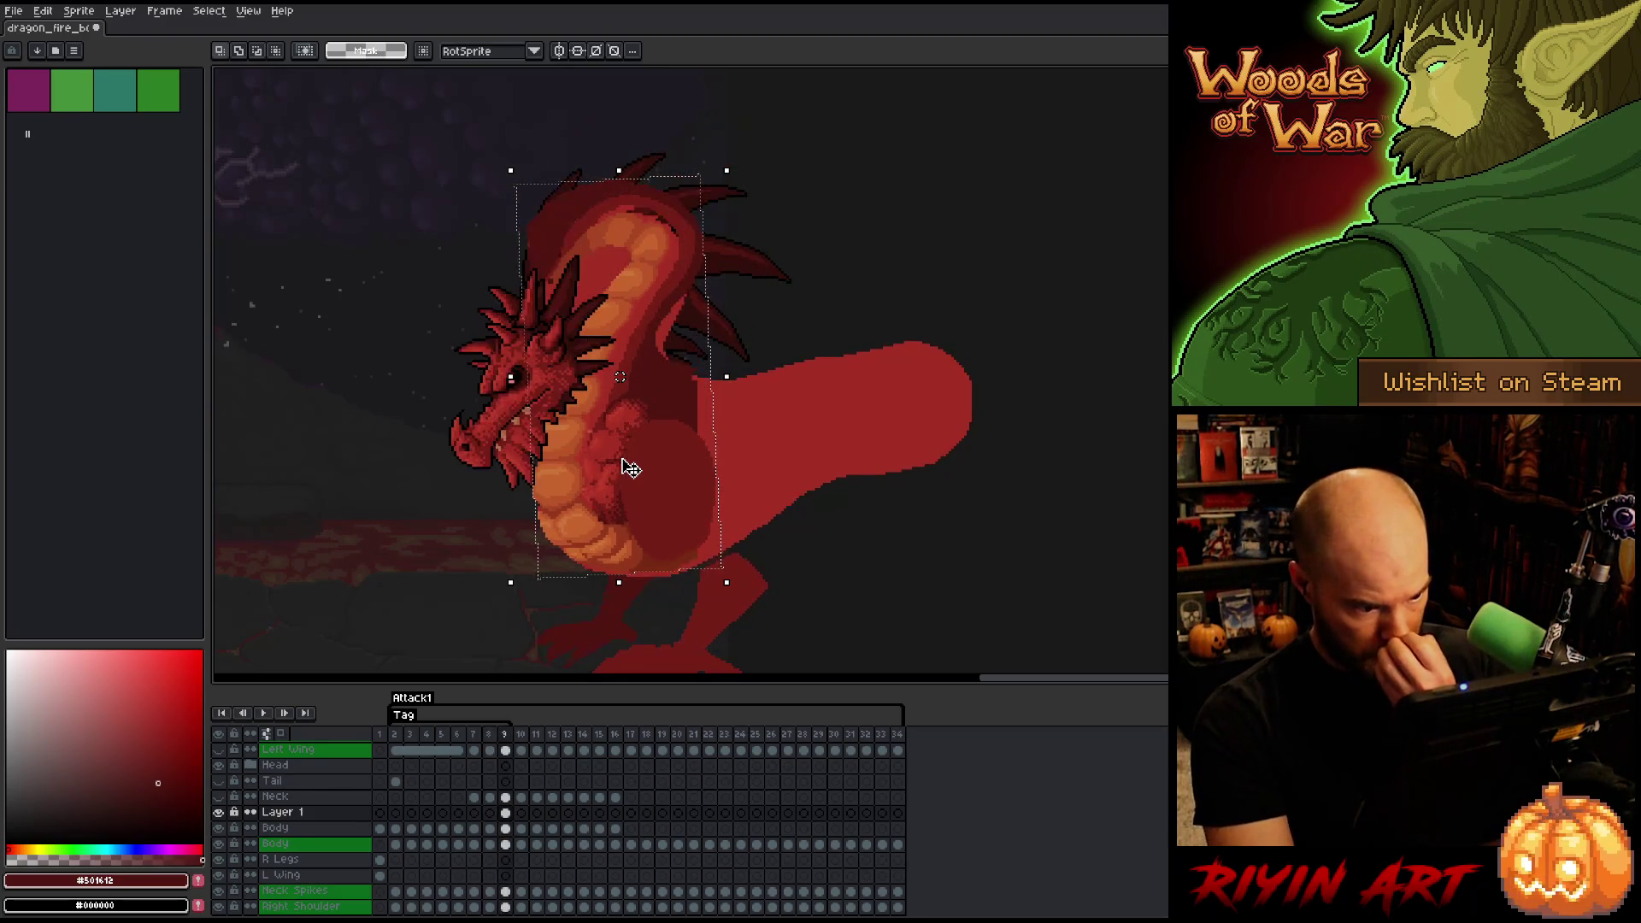
key("Left")
key("Right")
key("Left")
key("Right")
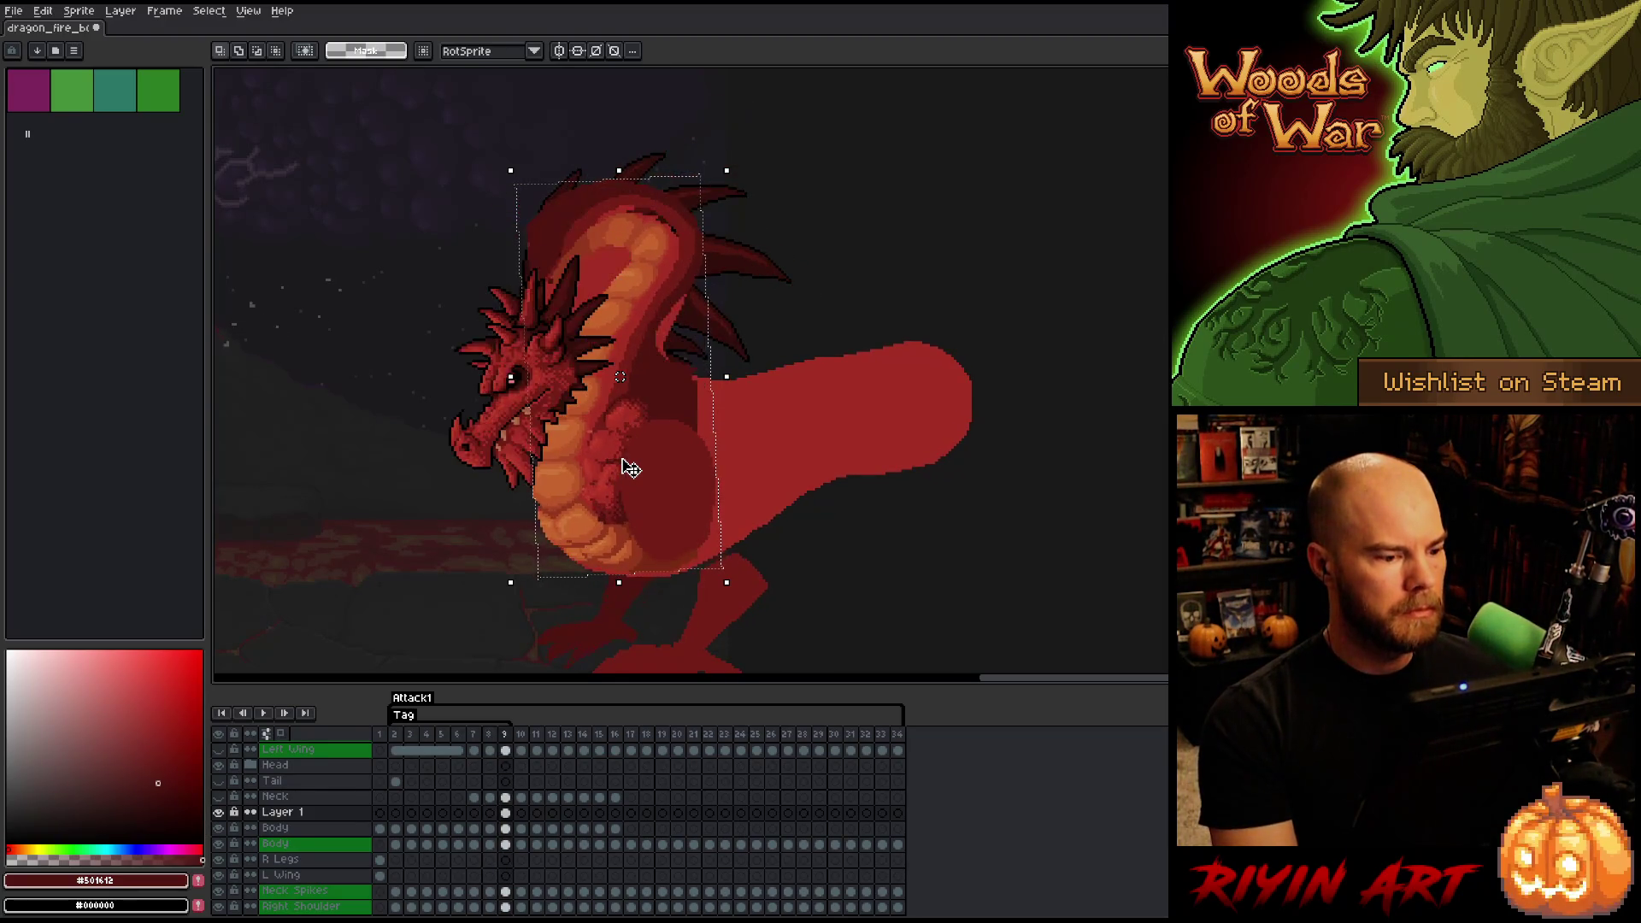
key("Left")
key("Right")
key("Left")
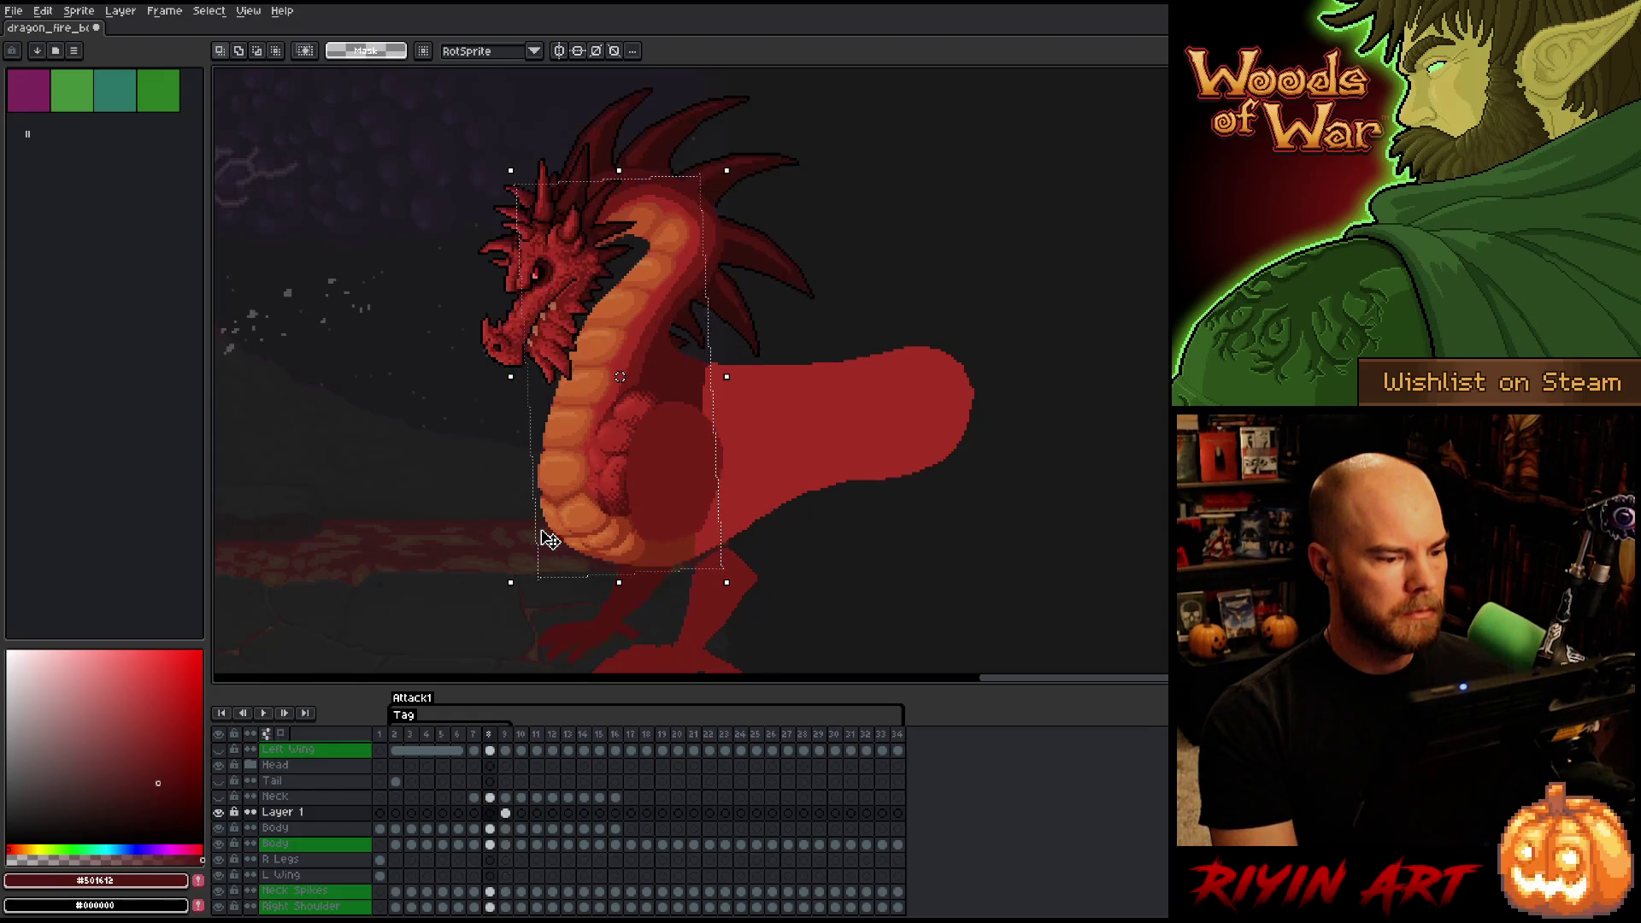
key("Right")
key("Left")
key("Right")
key("Left")
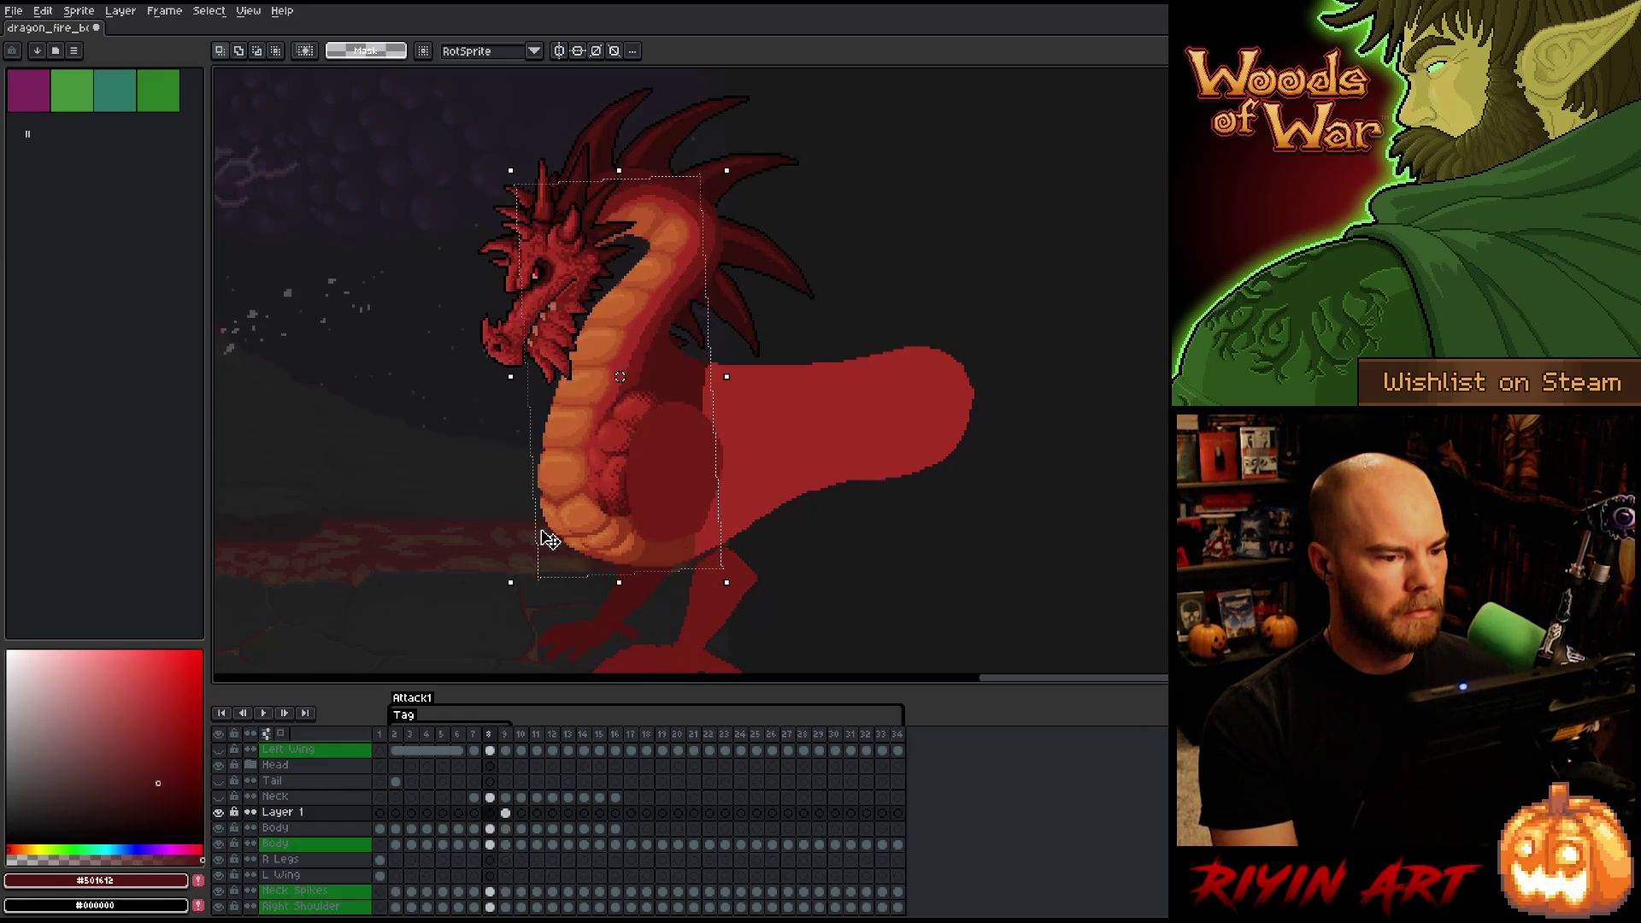
key("Right")
key("Left")
key("Right")
key("Left")
key("Right")
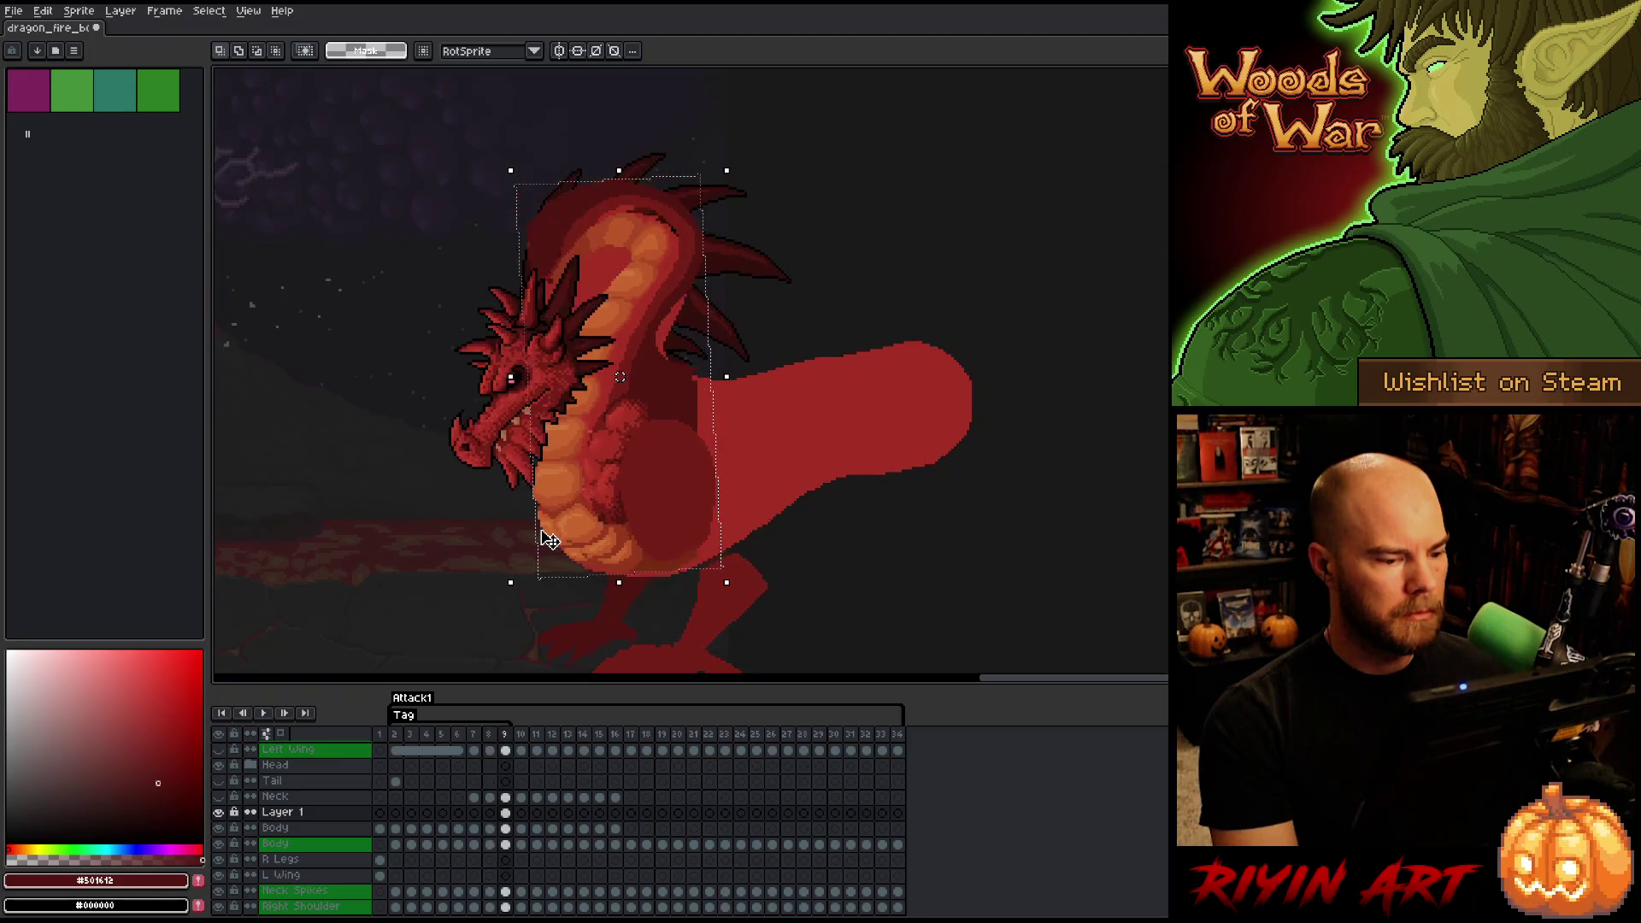
key("Left")
key("Right")
key("Left")
key("Right")
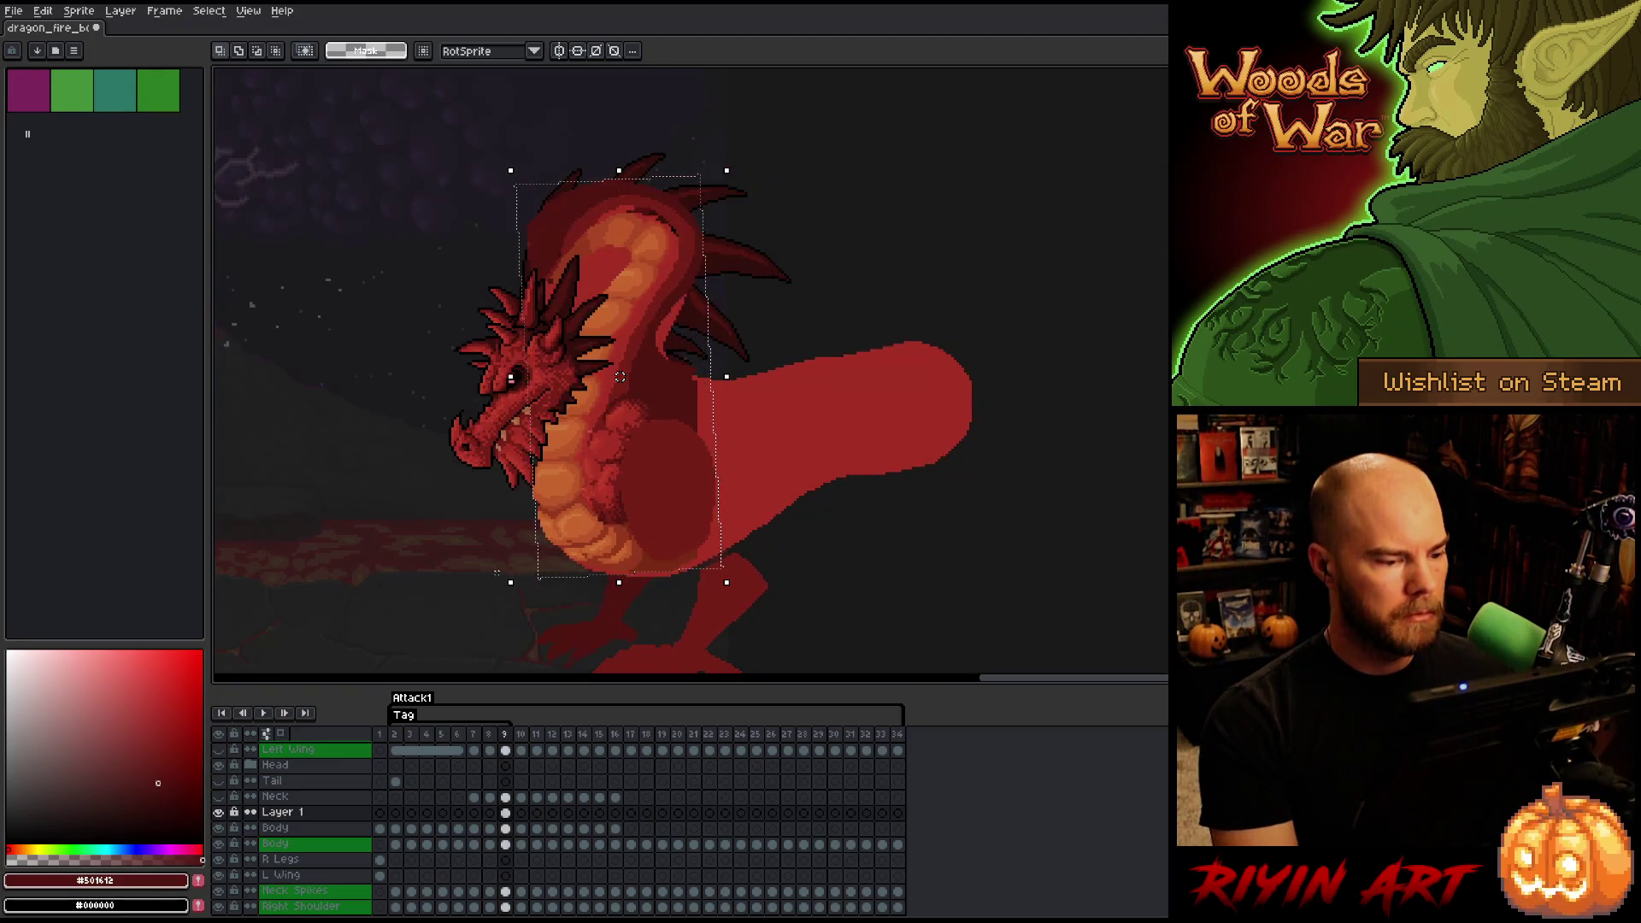
key("Left")
key("Right")
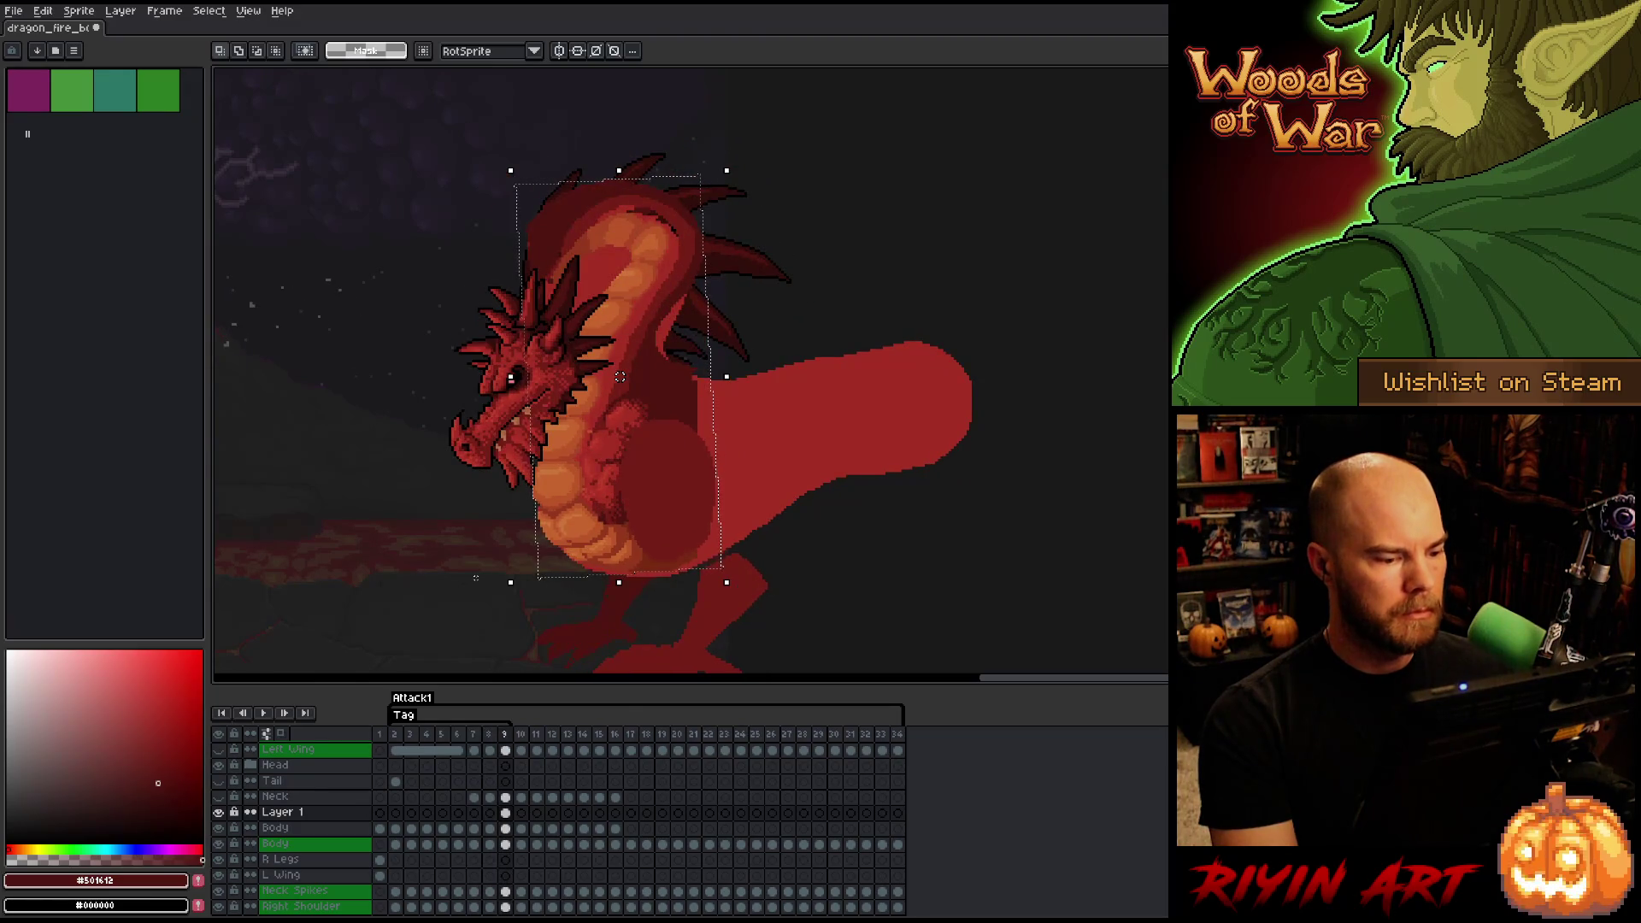
key("Left")
key("Right")
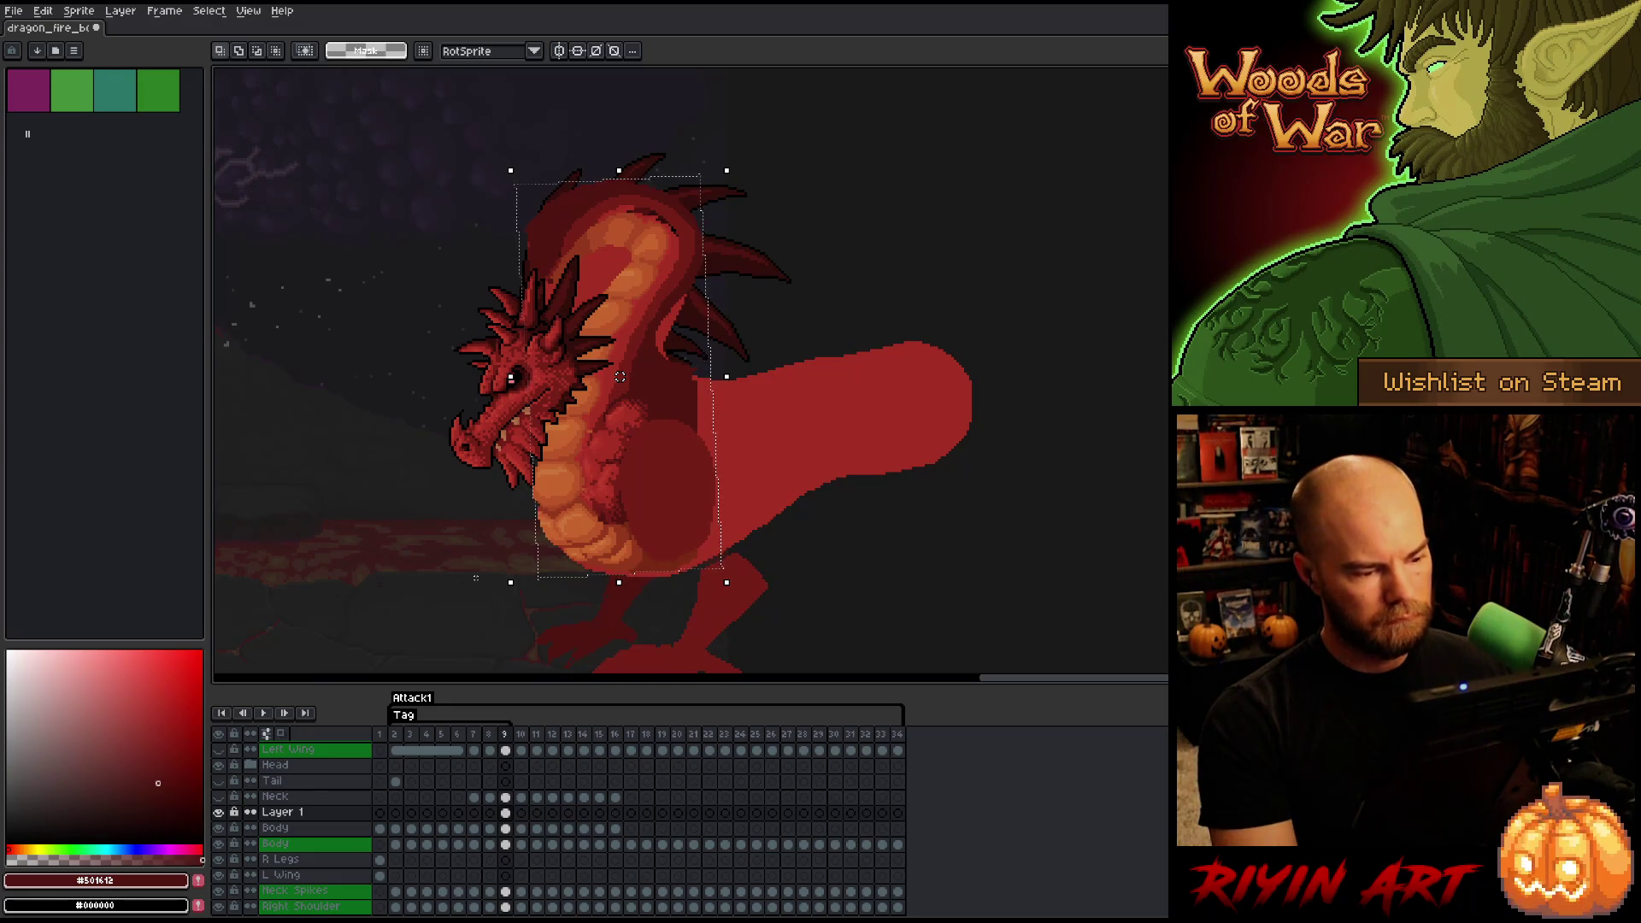
key("Left")
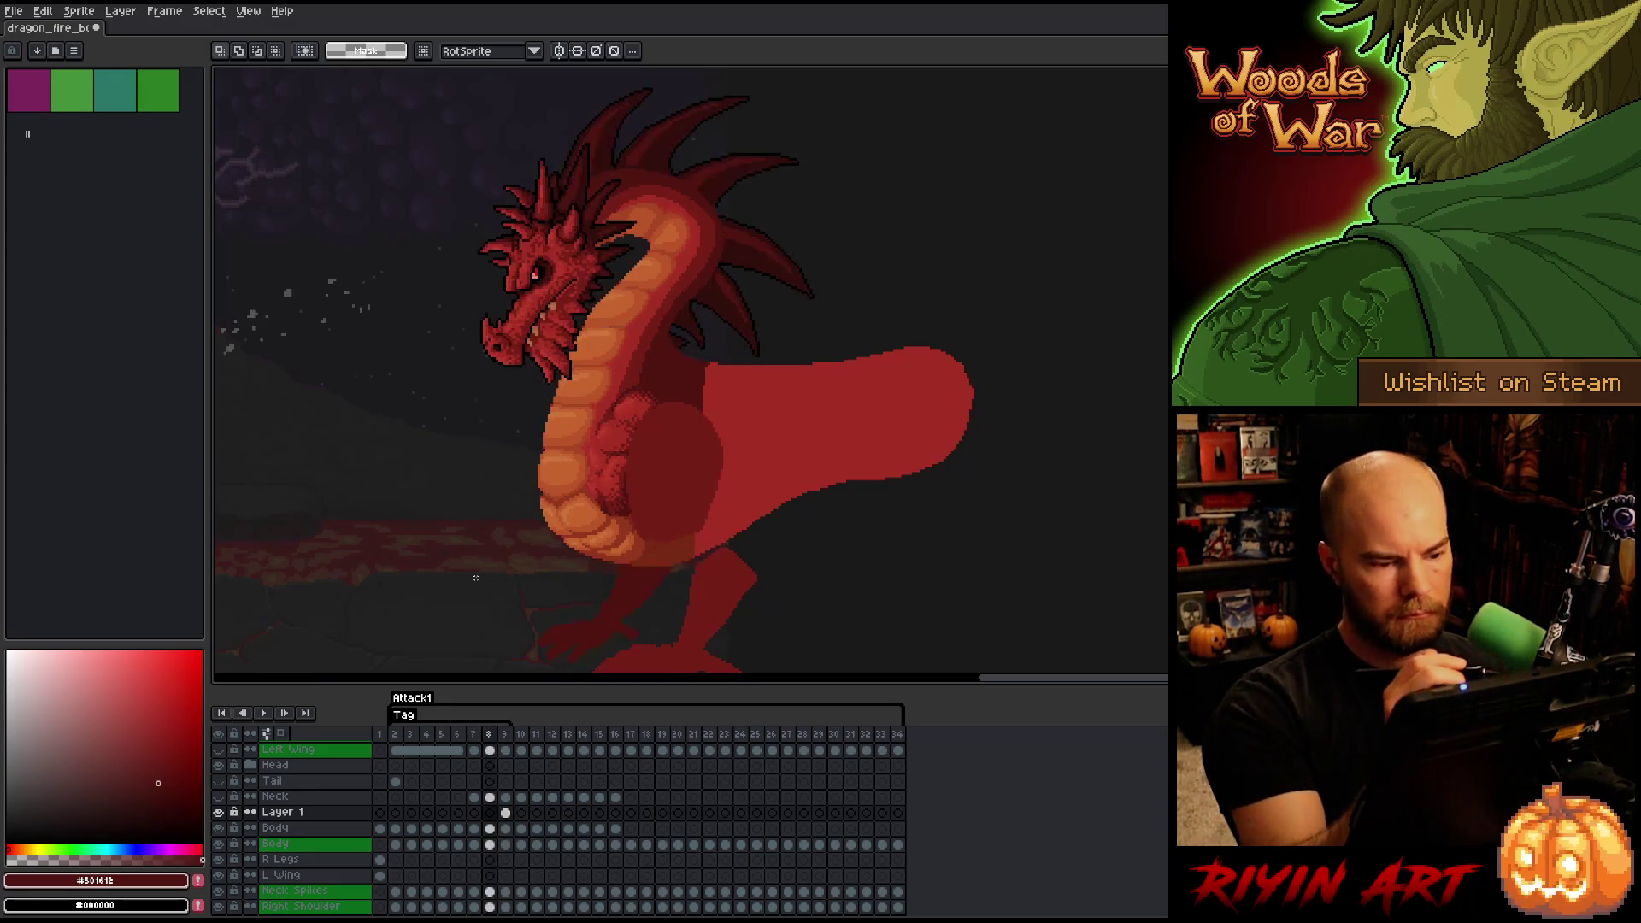
key("Right")
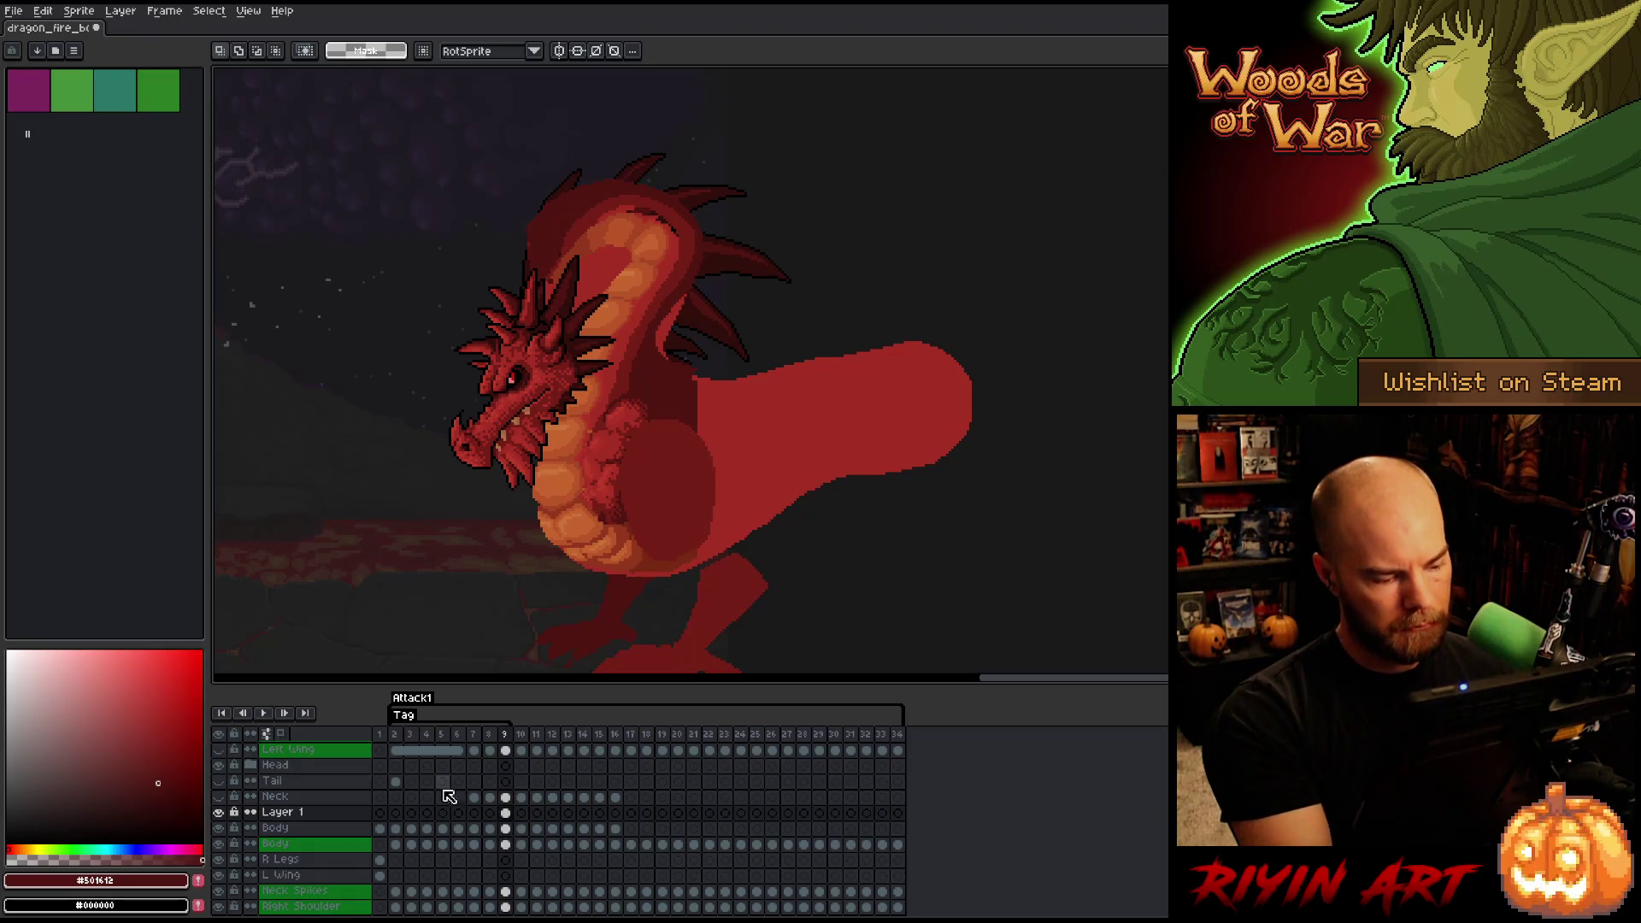
key("Left")
key("Right")
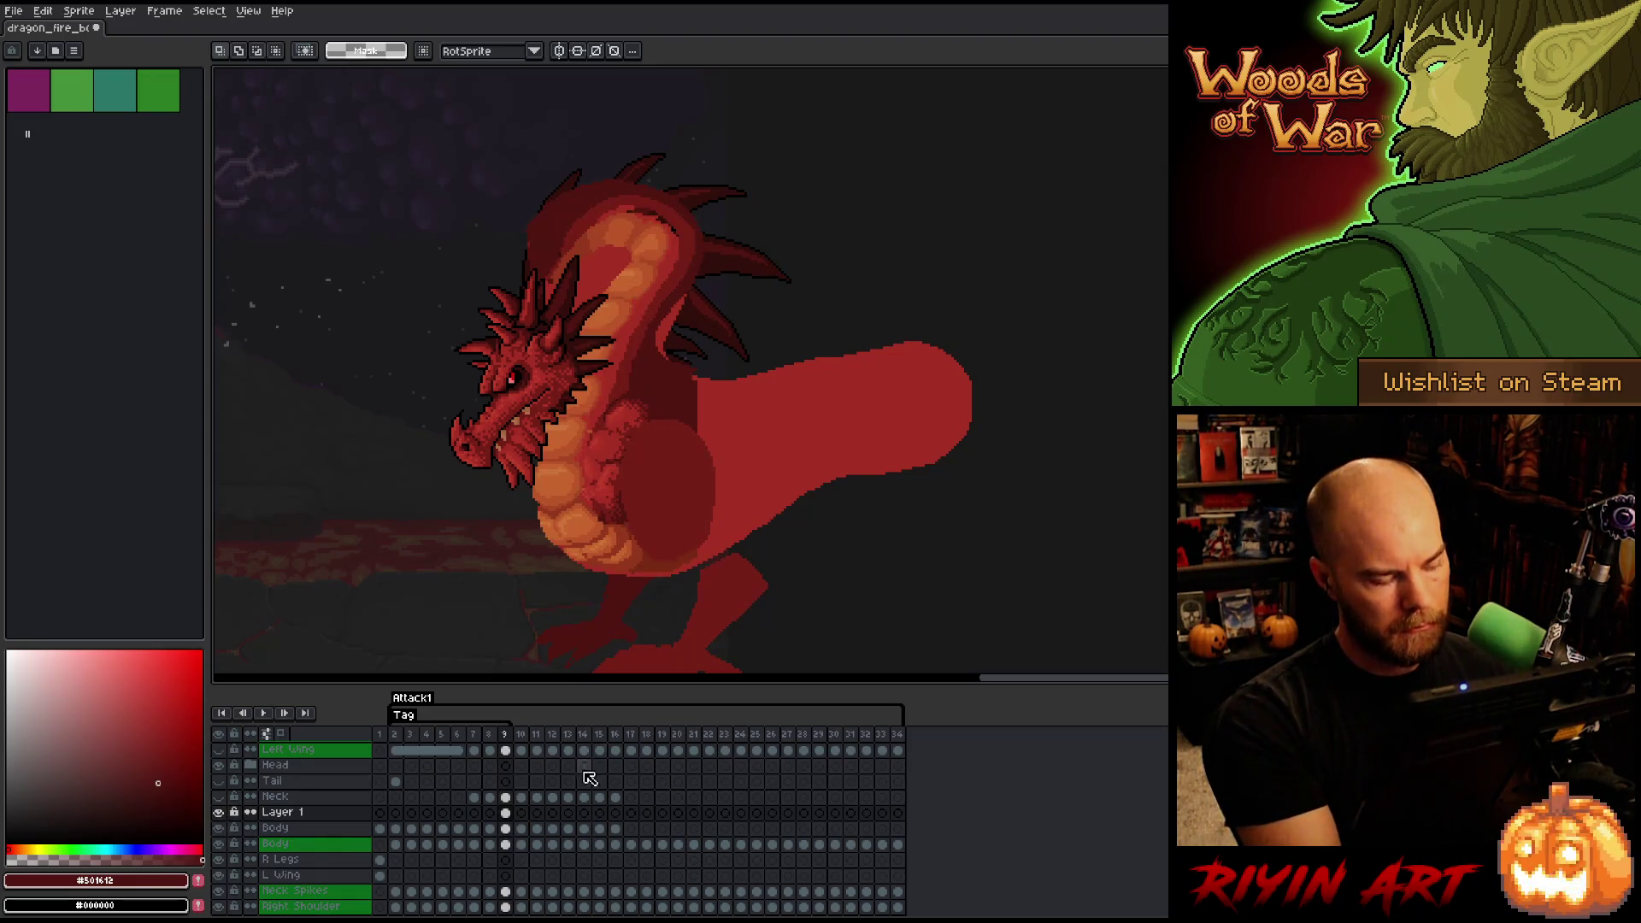
left_click(506, 827)
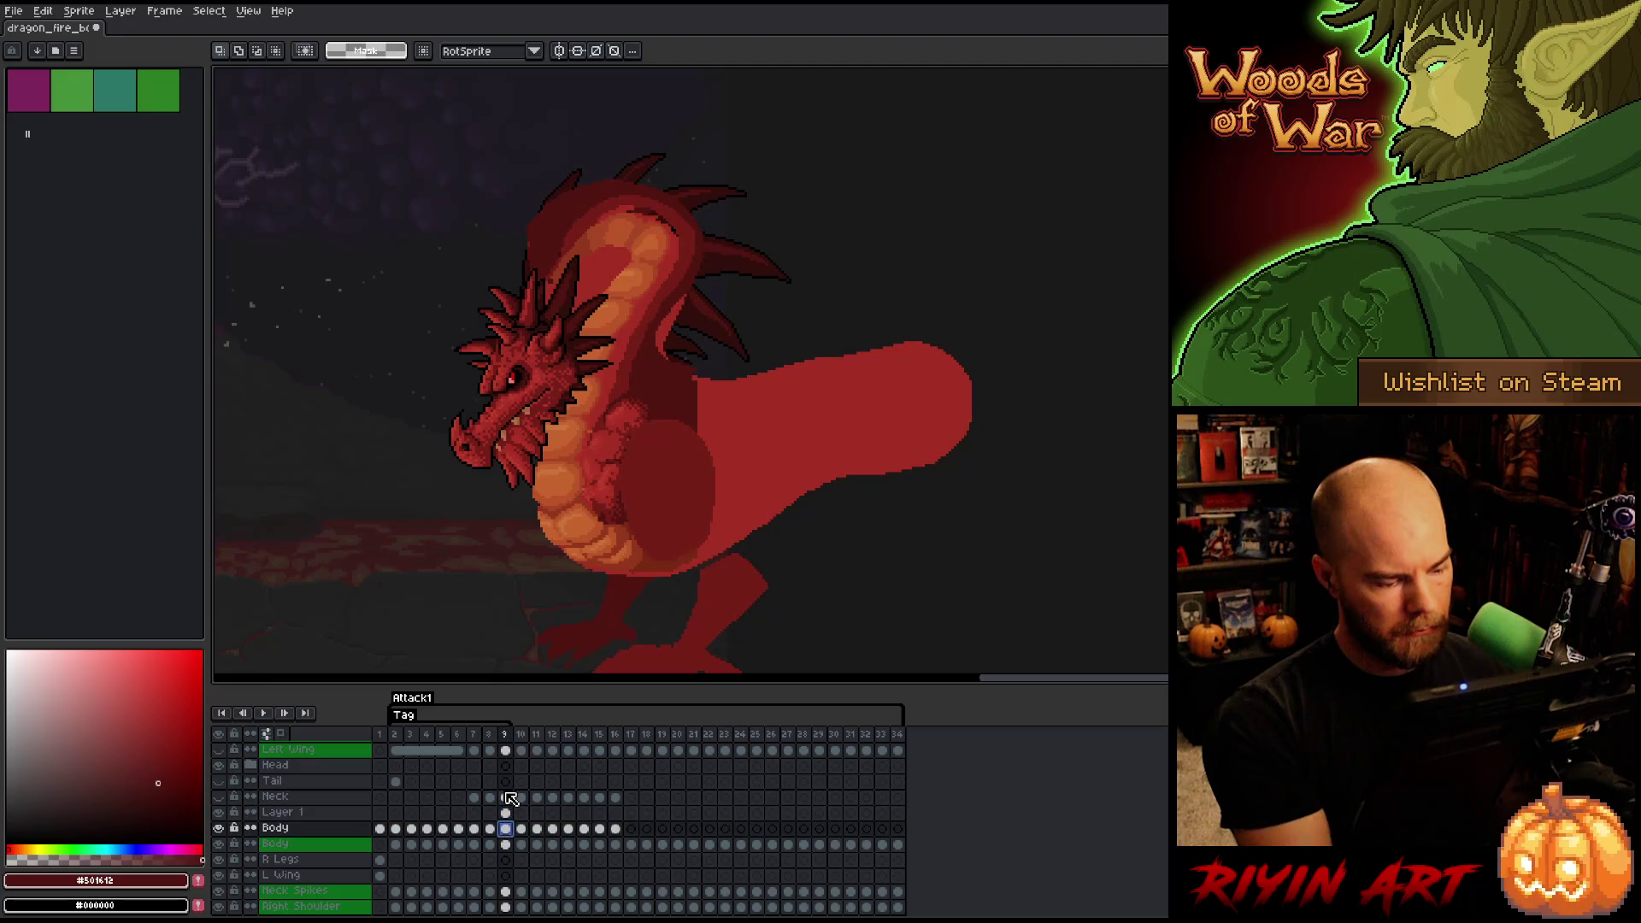
- Return to the Body cel on frame 9 and lasso-select the dragon's head, neck and back area
left_click(506, 816)
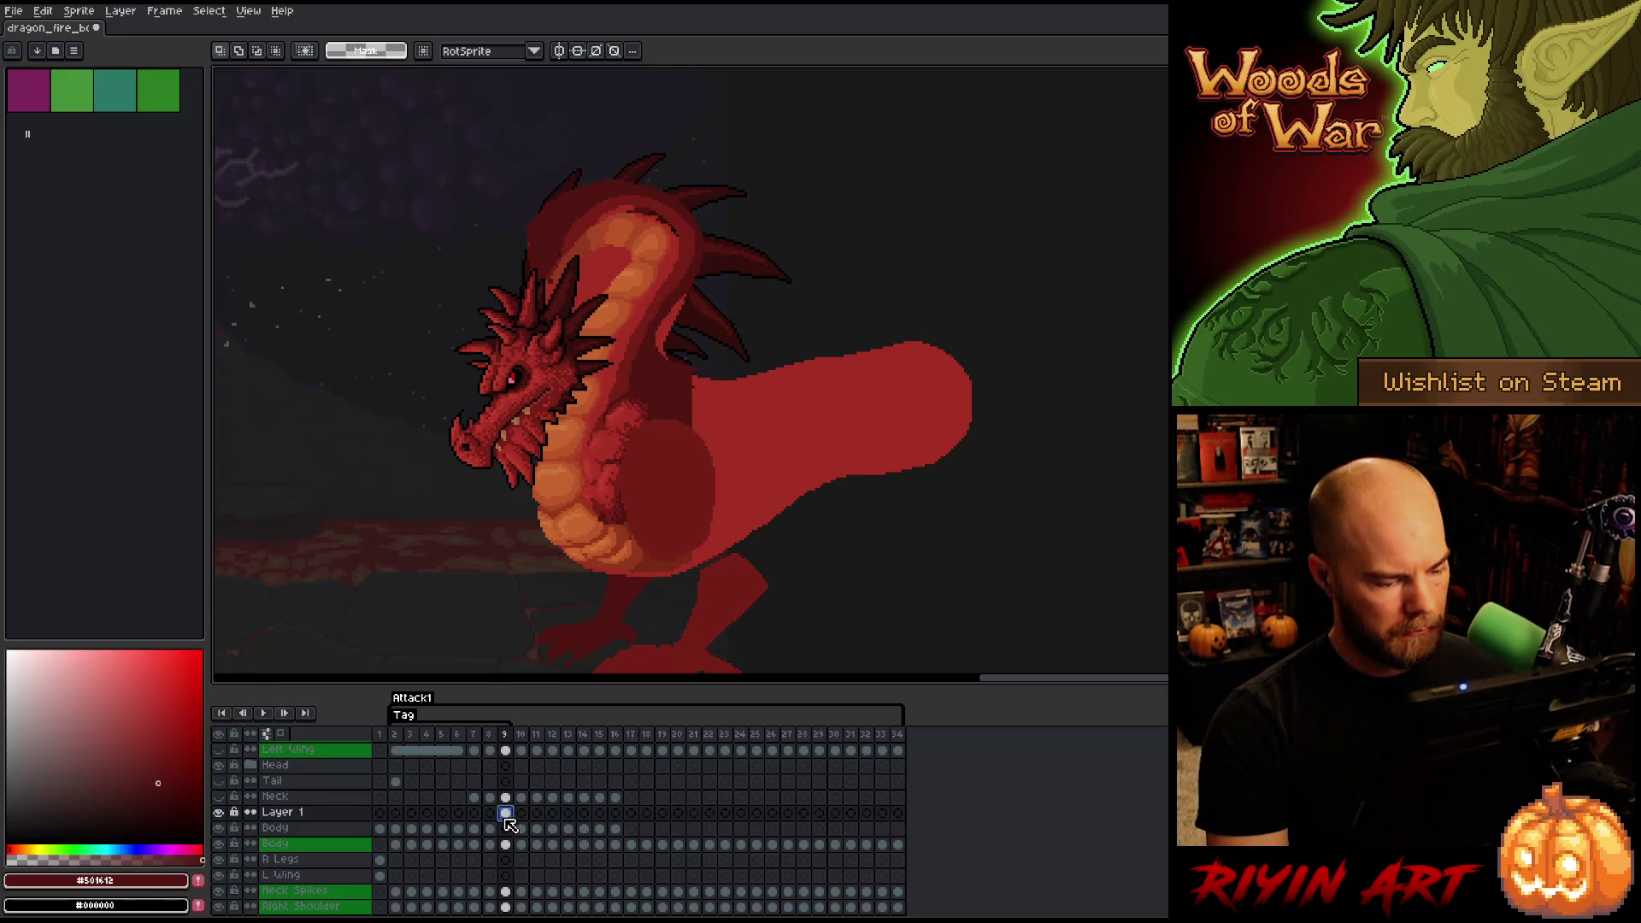
left_click(508, 829)
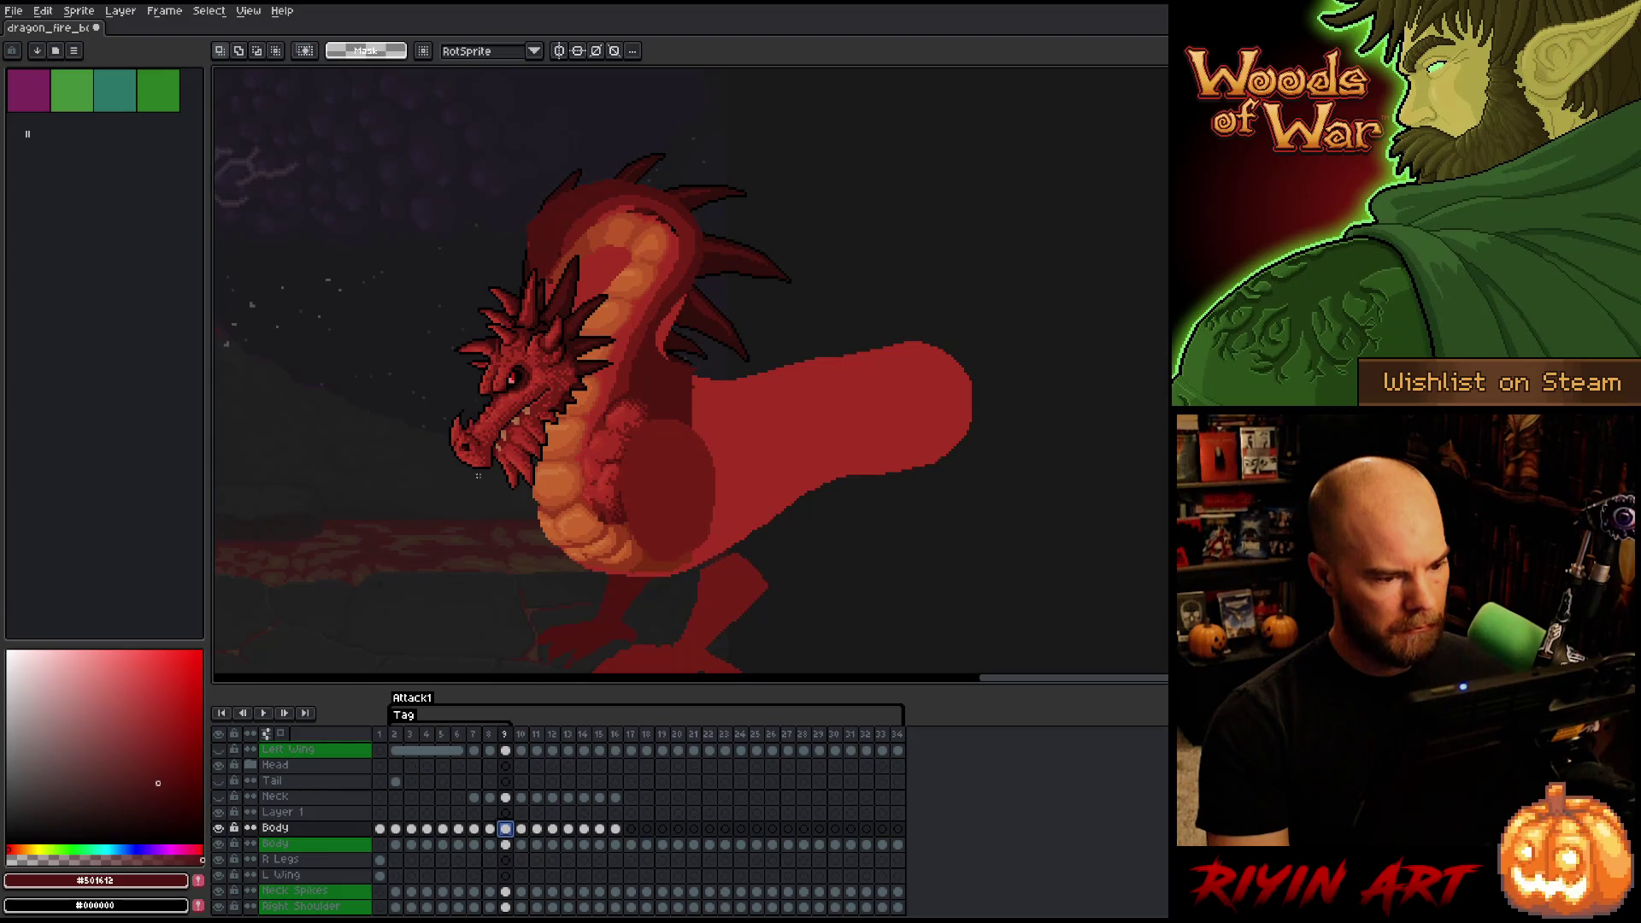
key("b")
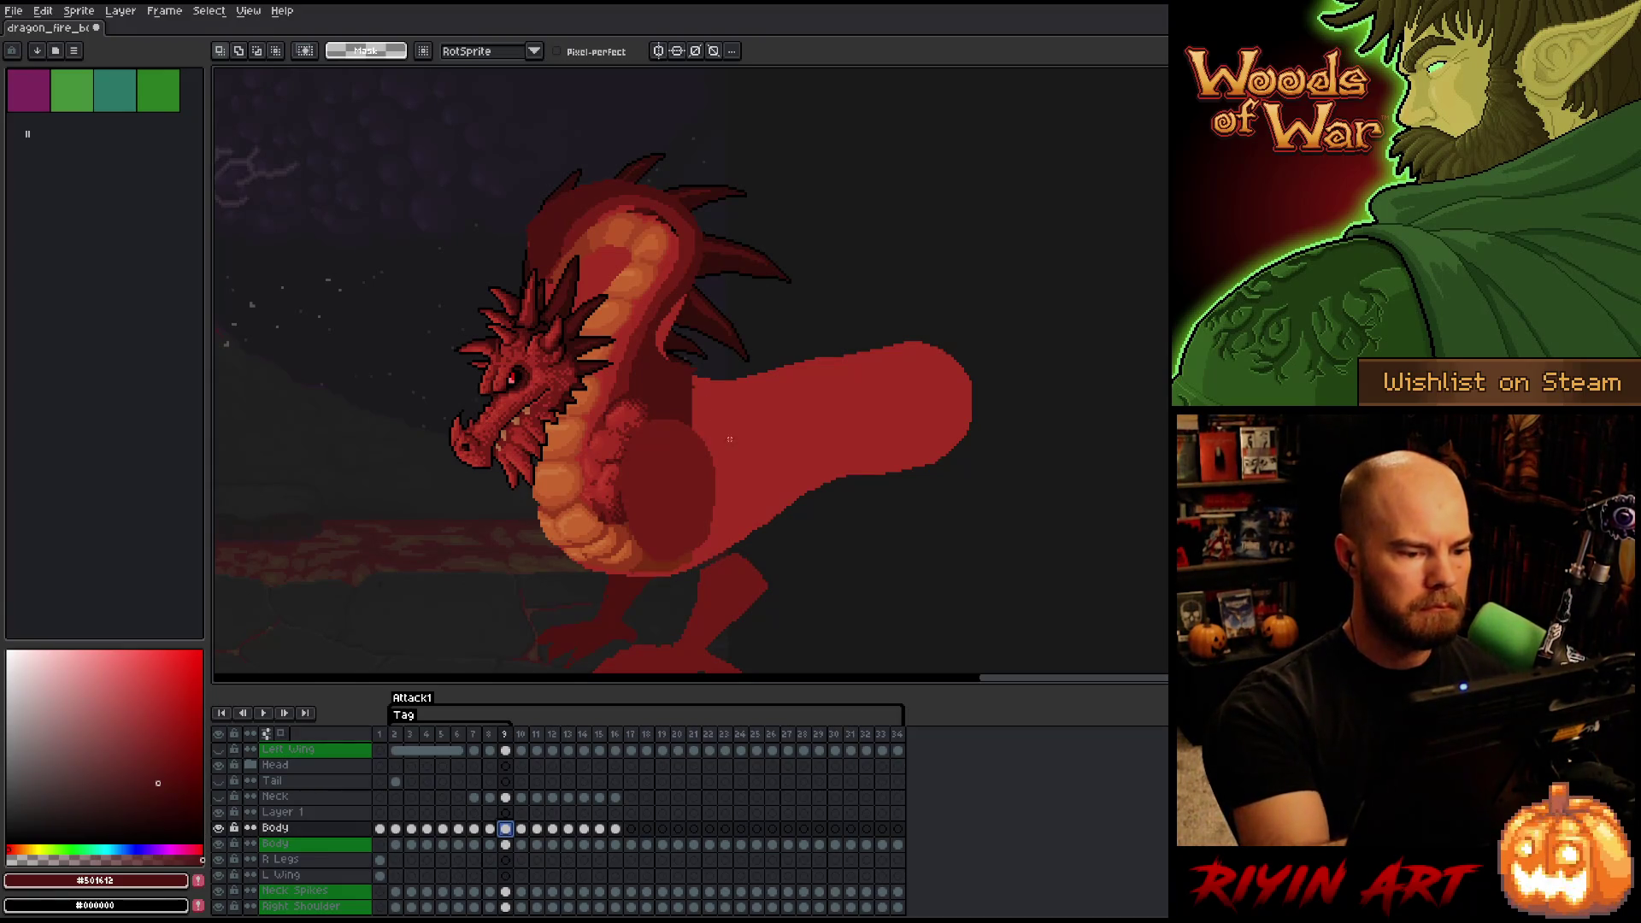
mouse_move(827, 329)
left_mouse_down()
mouse_move(764, 432)
mouse_move(637, 391)
left_mouse_up()
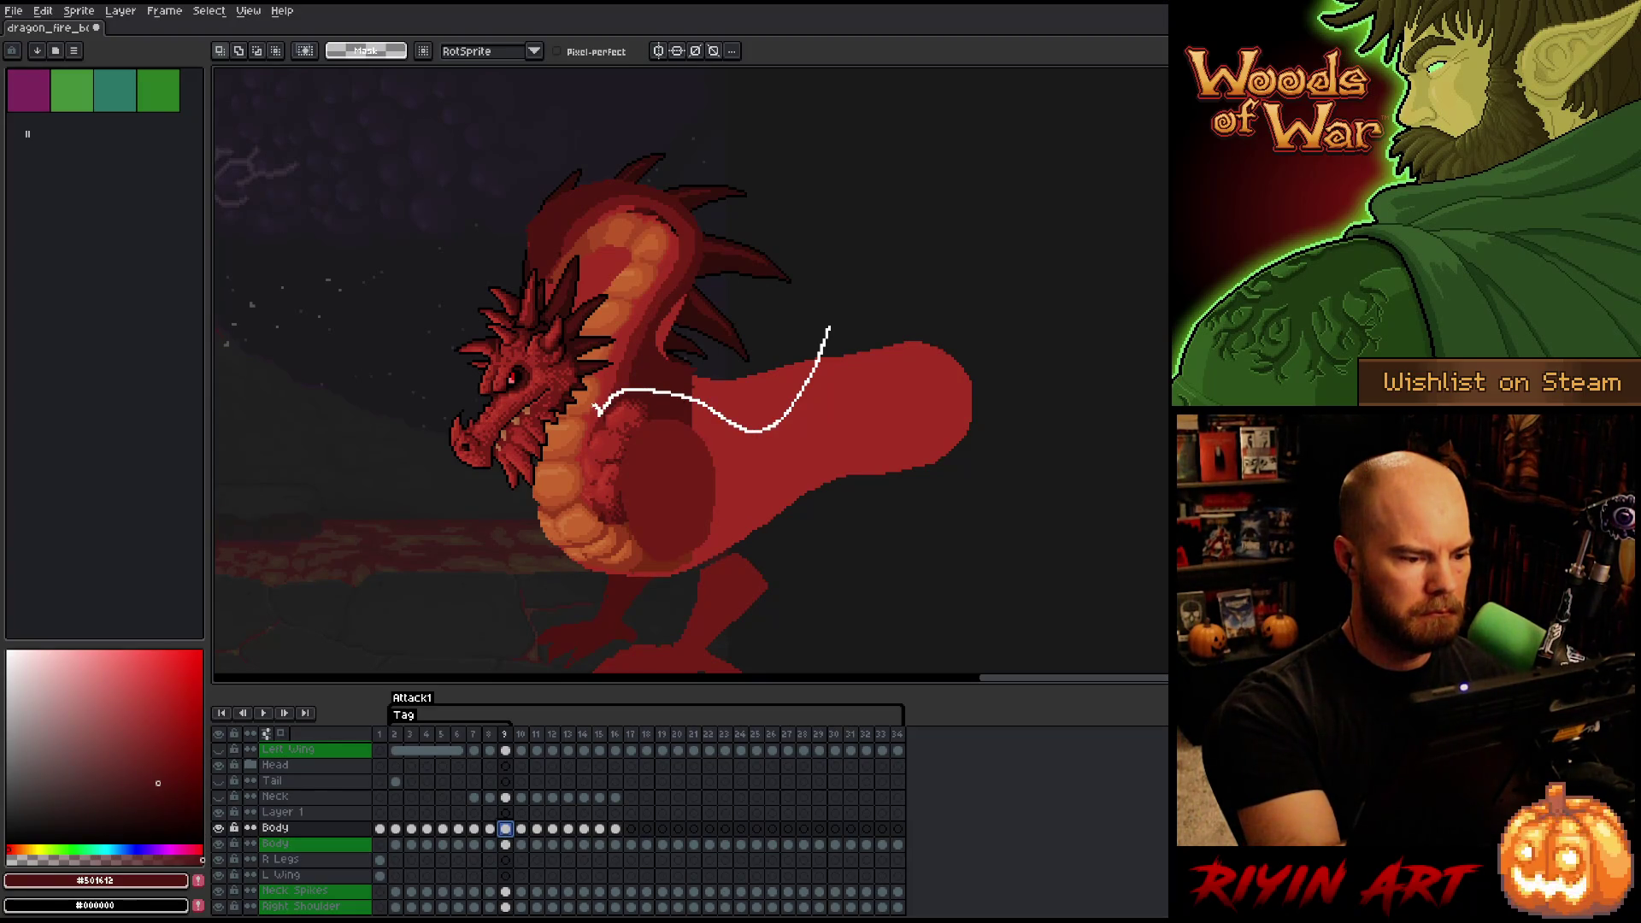
mouse_move(554, 397)
left_mouse_down()
mouse_move(897, 214)
mouse_move(940, 300)
left_mouse_up()
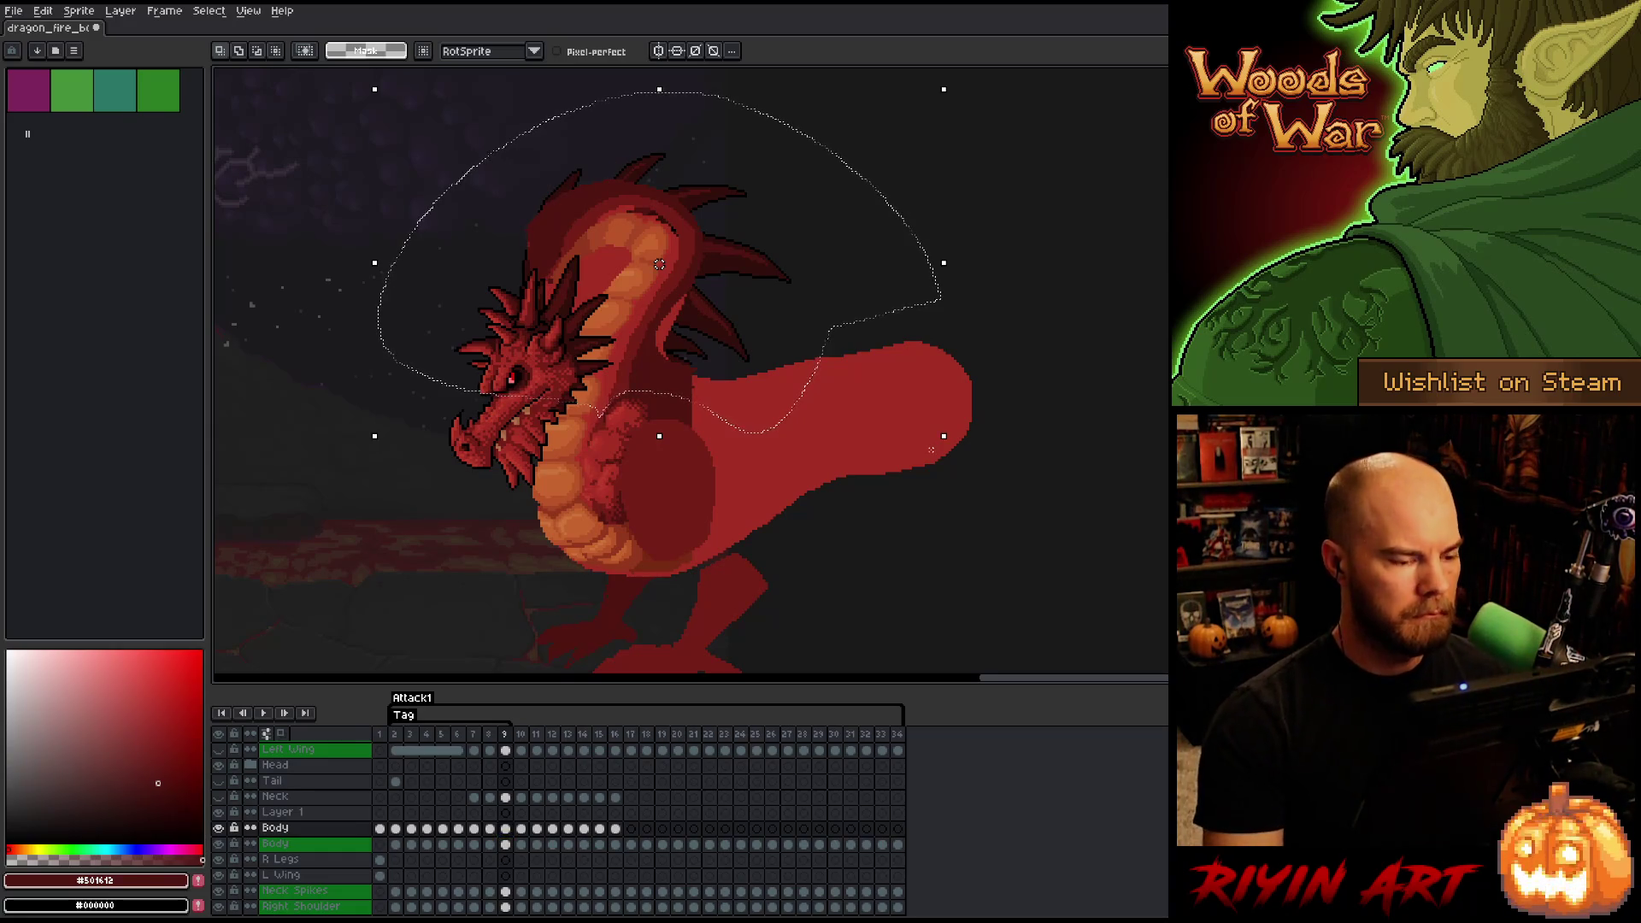
- Flip between frames 8 and 9 to compare the dragon's poses, ending on frame 9
key("Left")
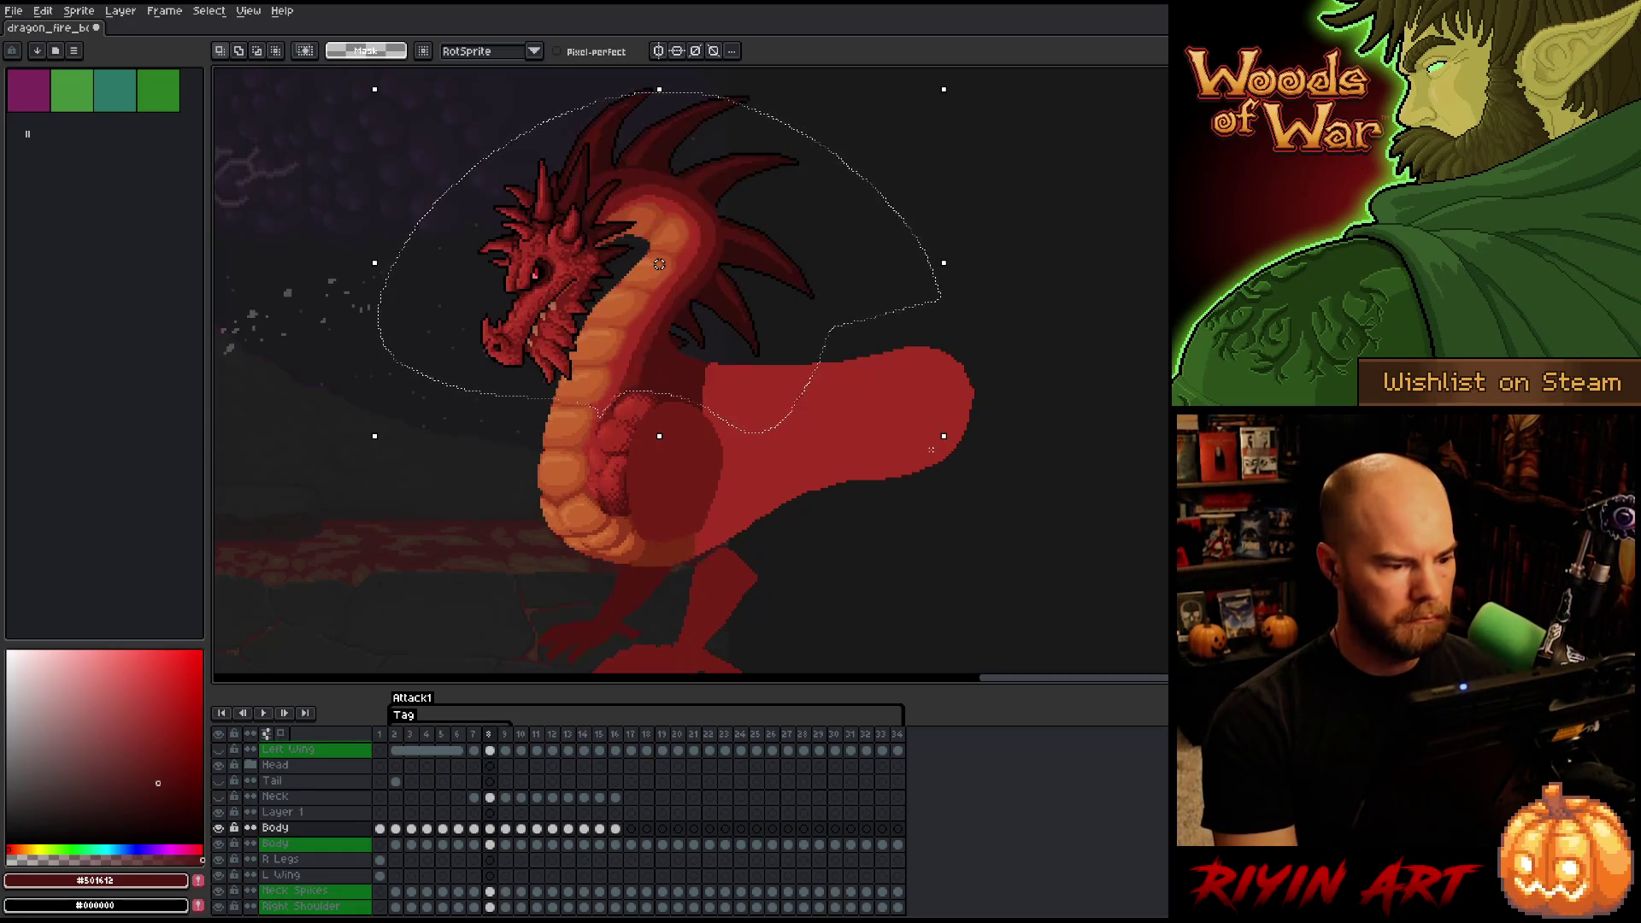
key("Right")
key("Left")
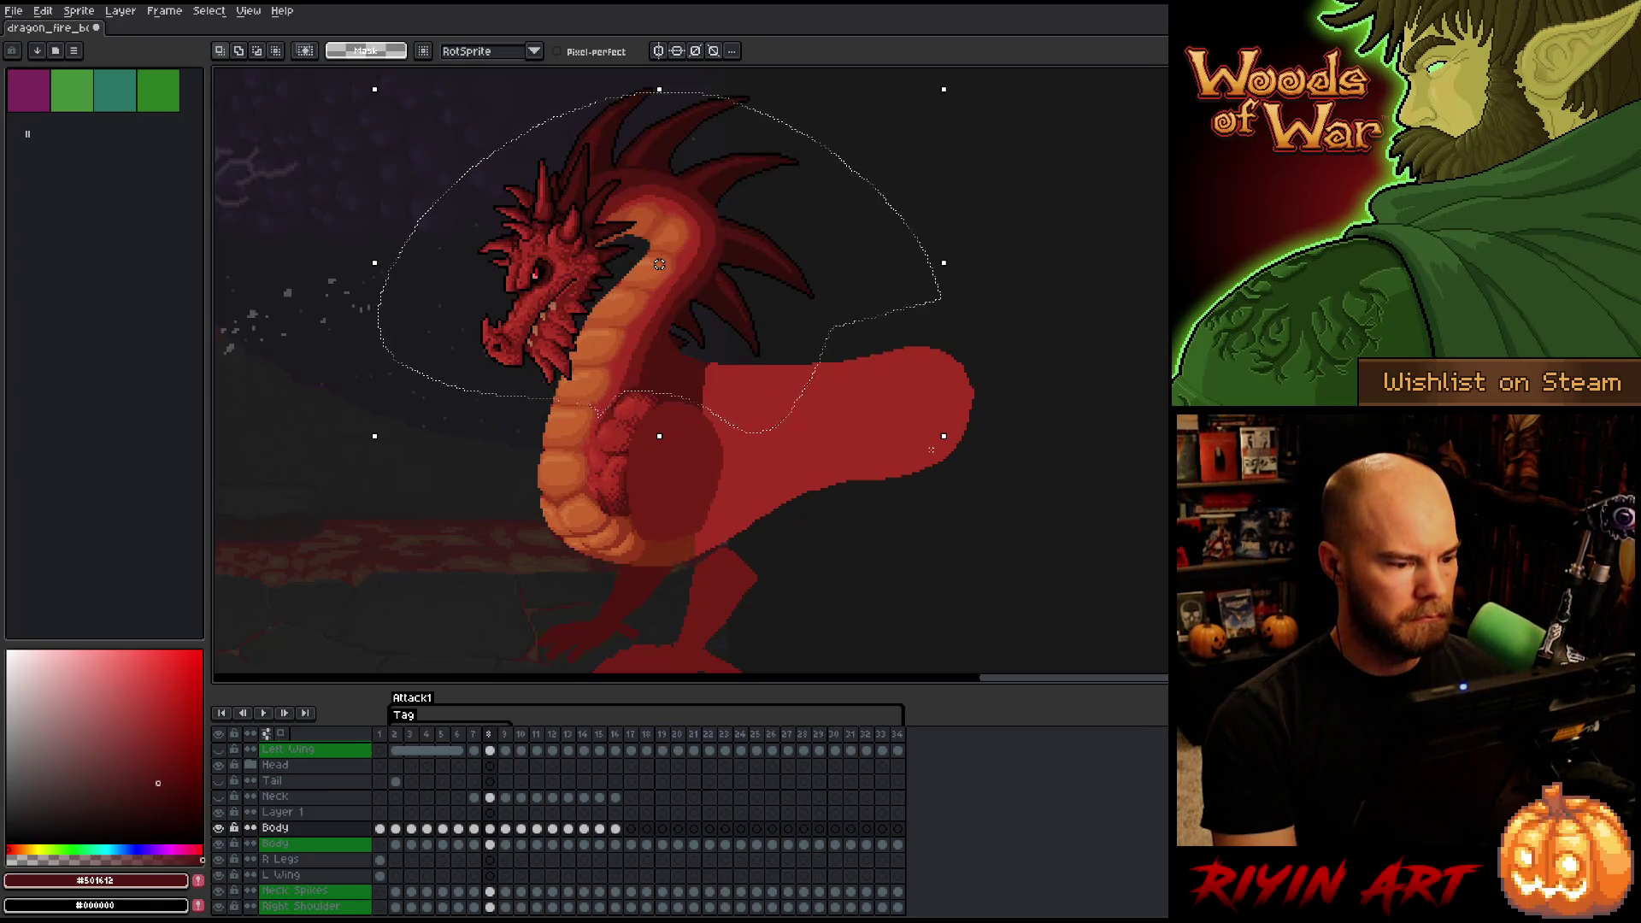
key("Right")
key("Left")
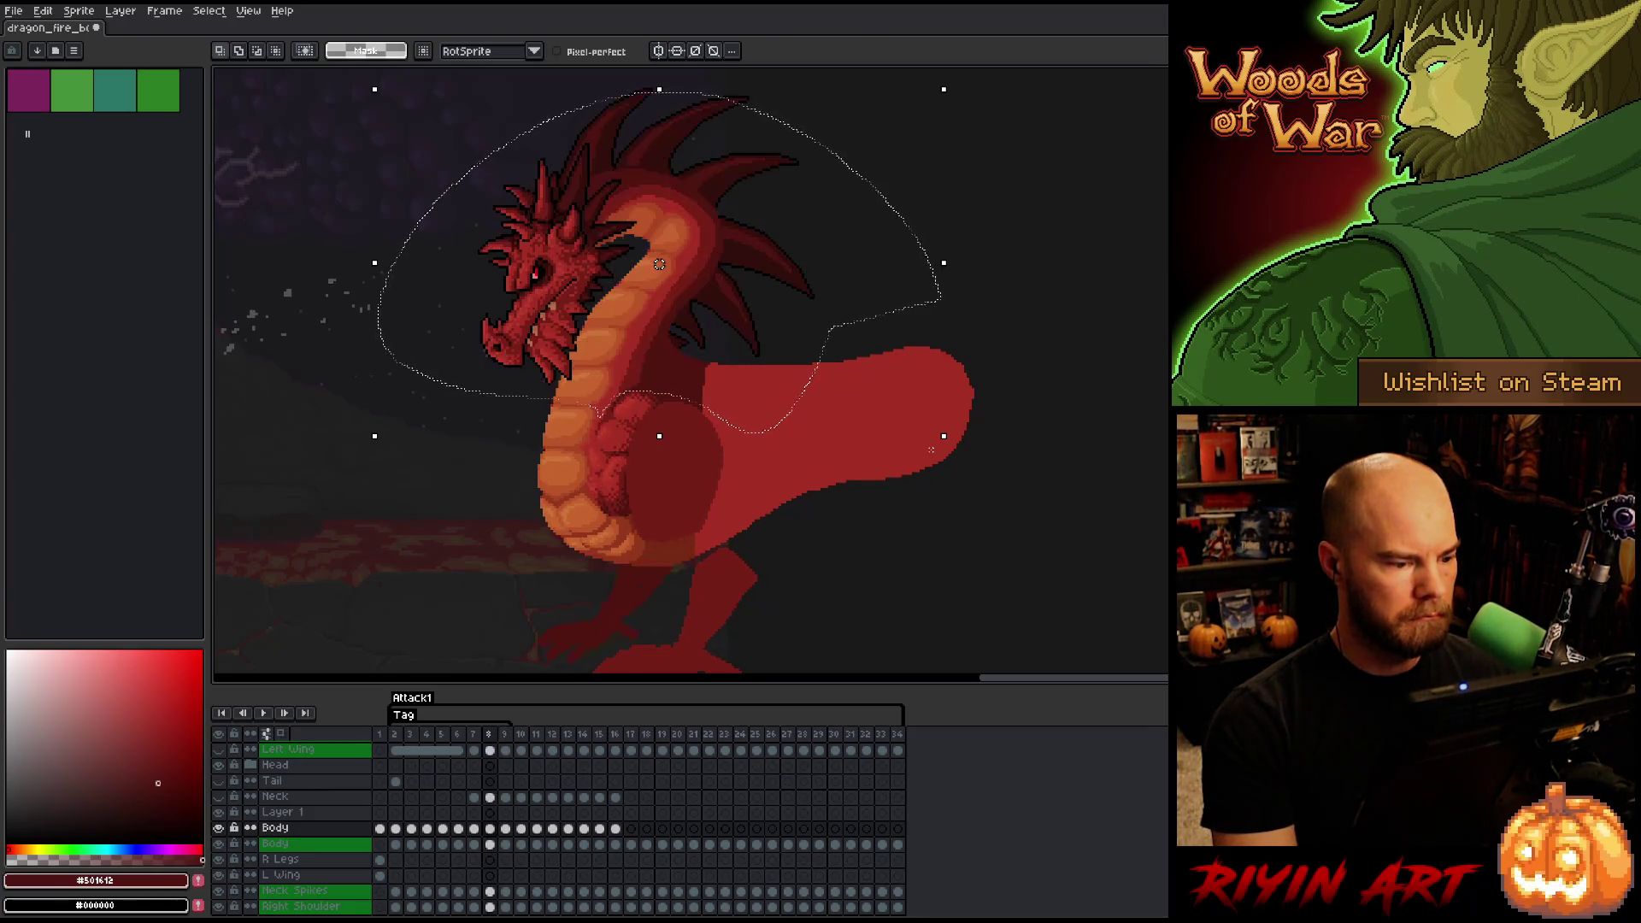
key("Right")
key("Left")
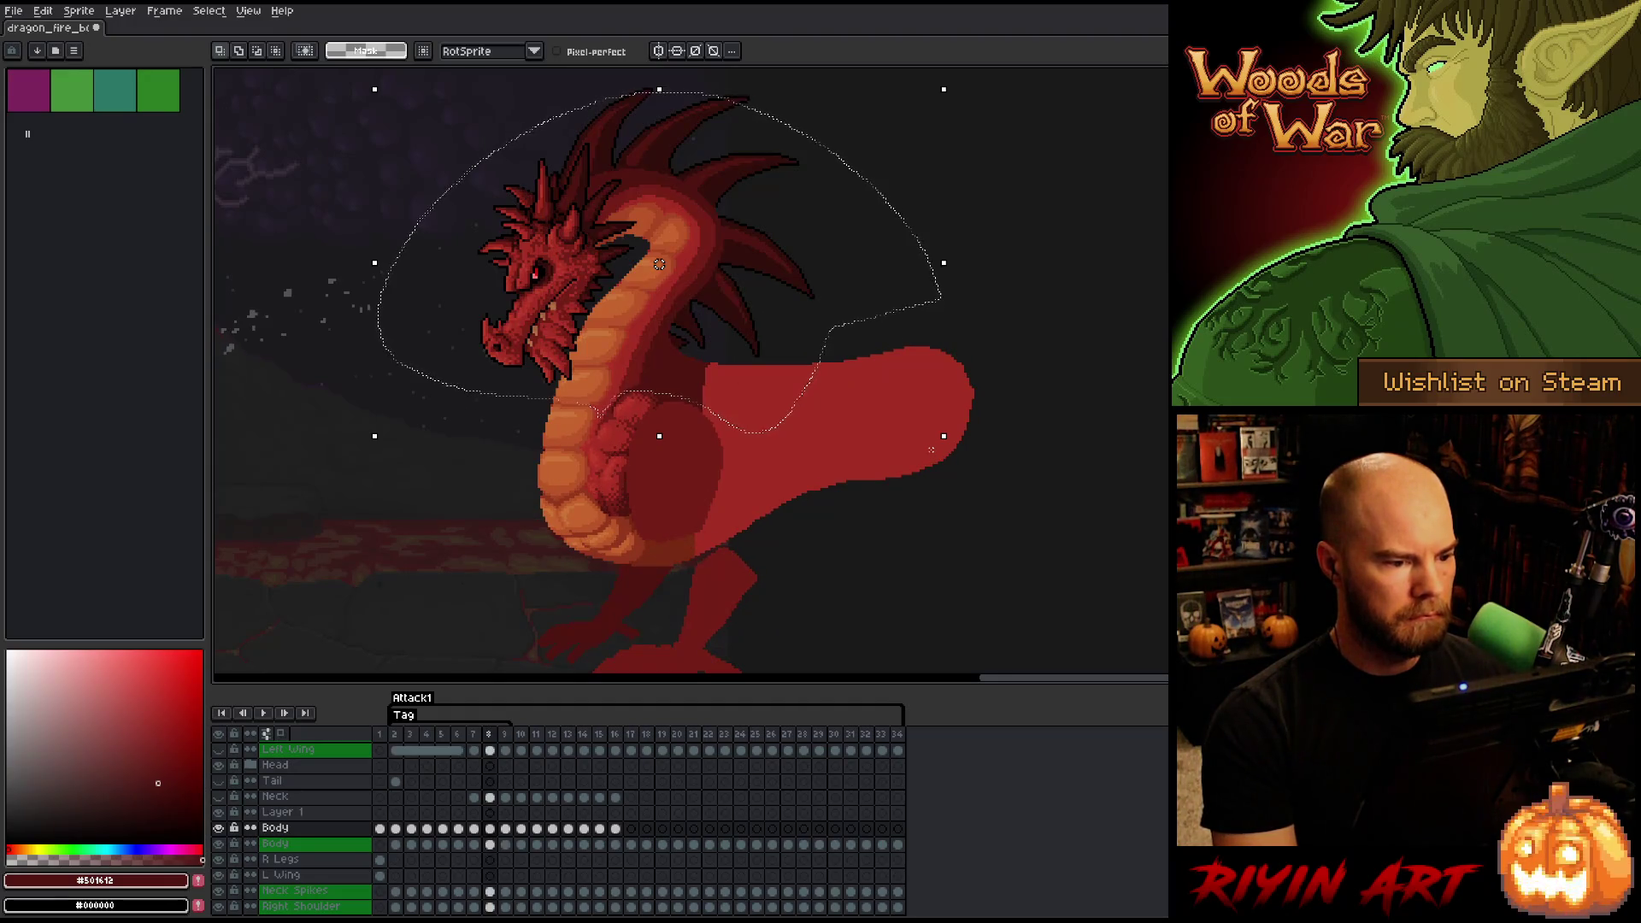
key("Right")
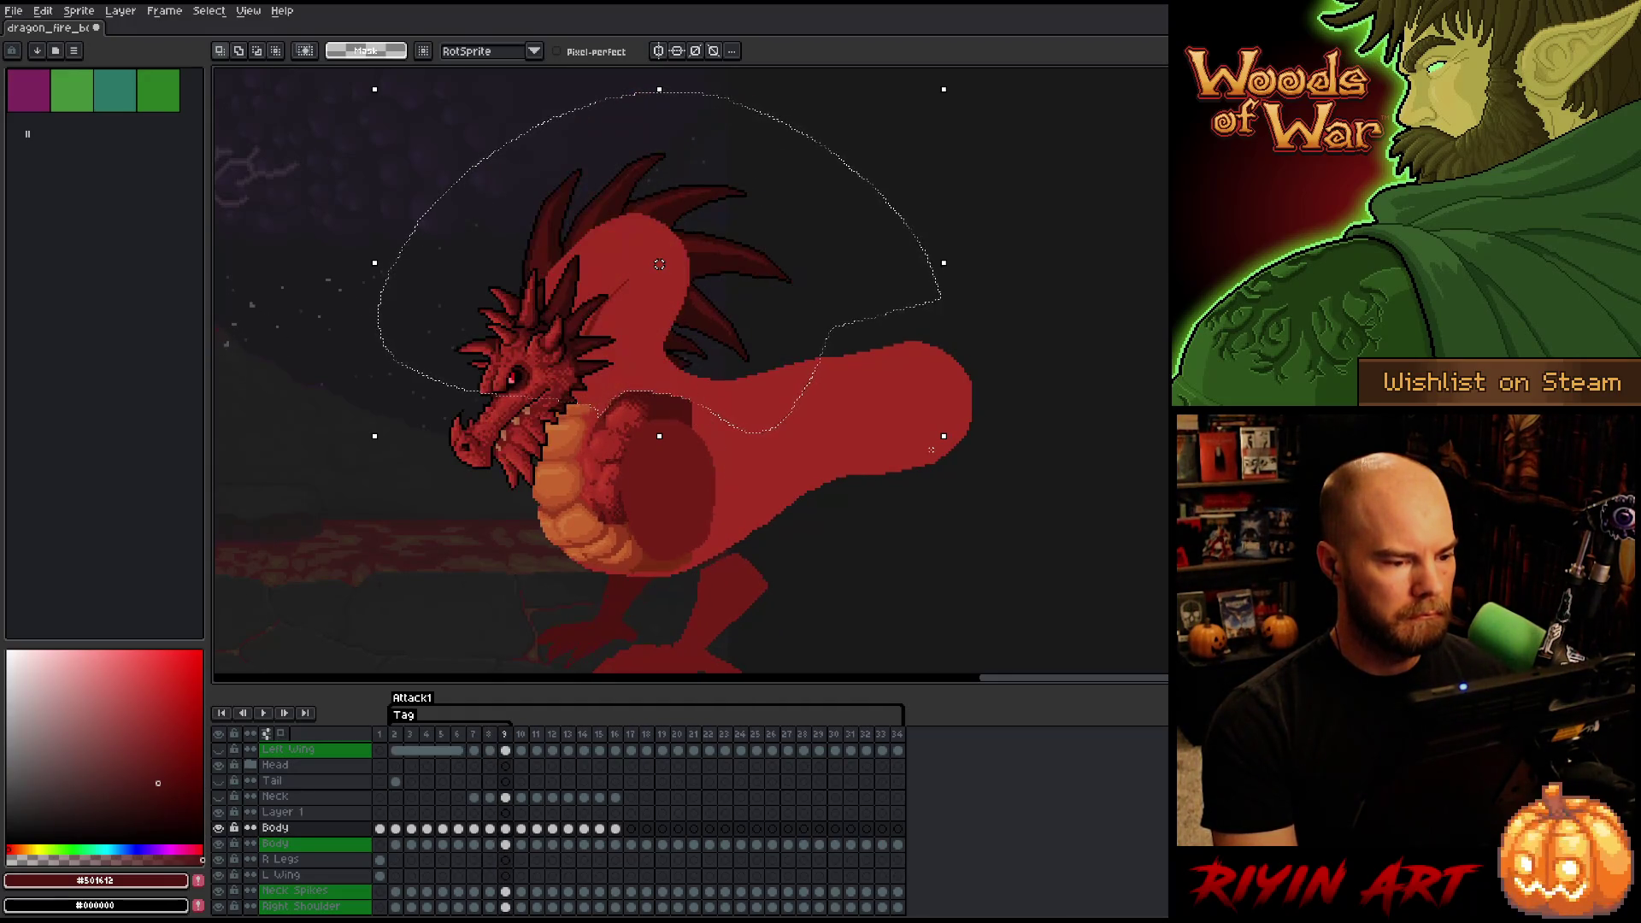
key("Left")
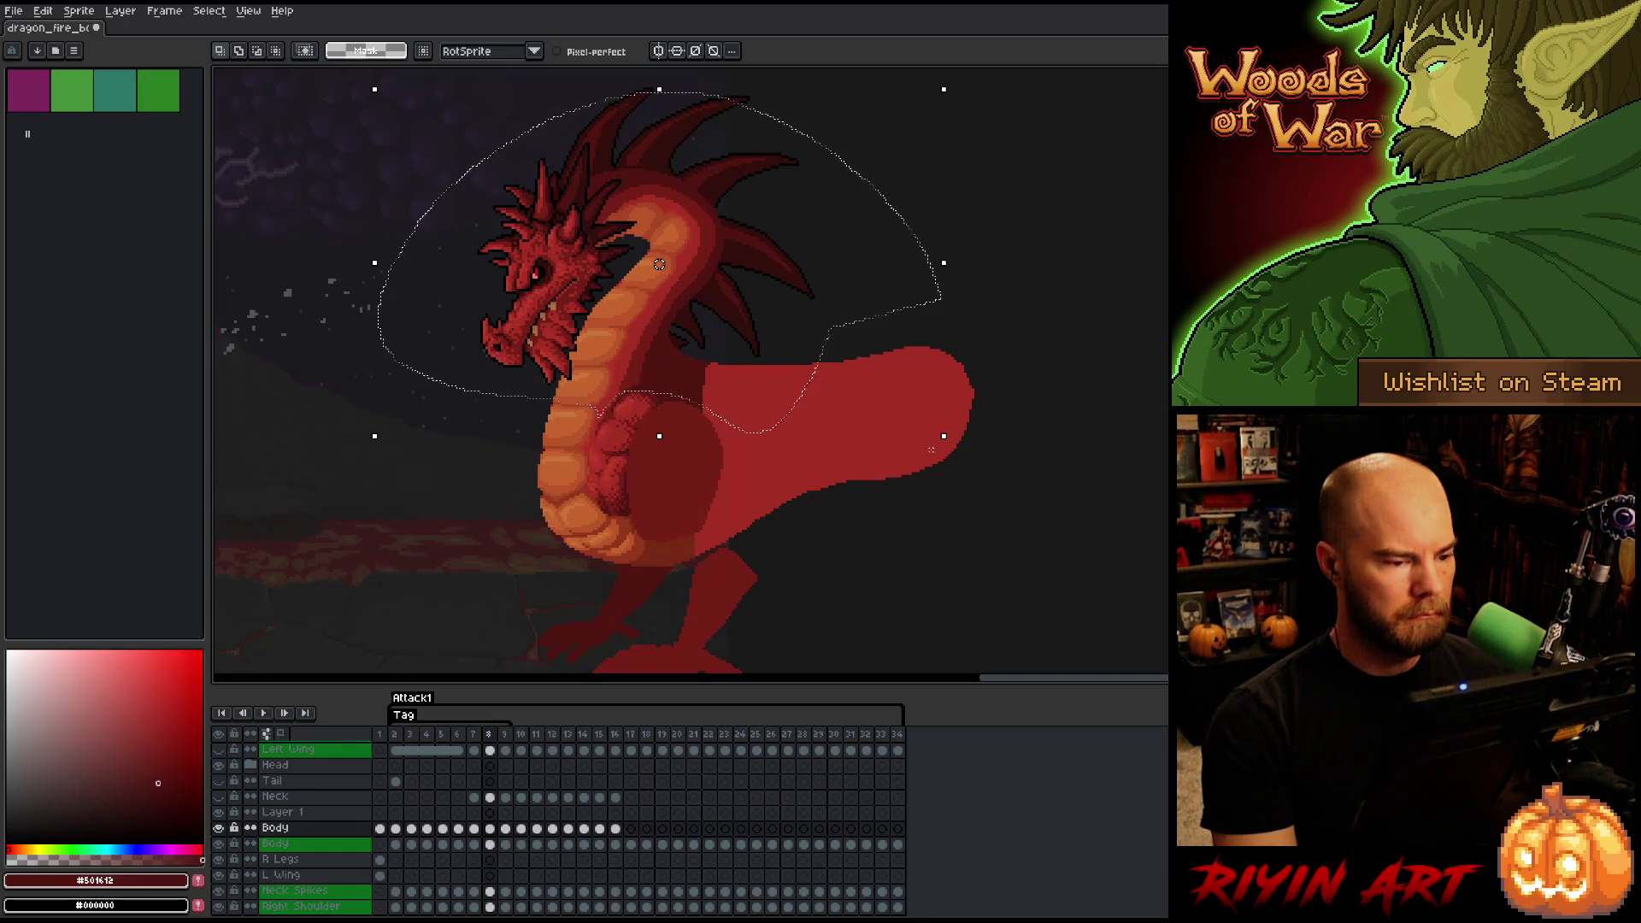
key("Right")
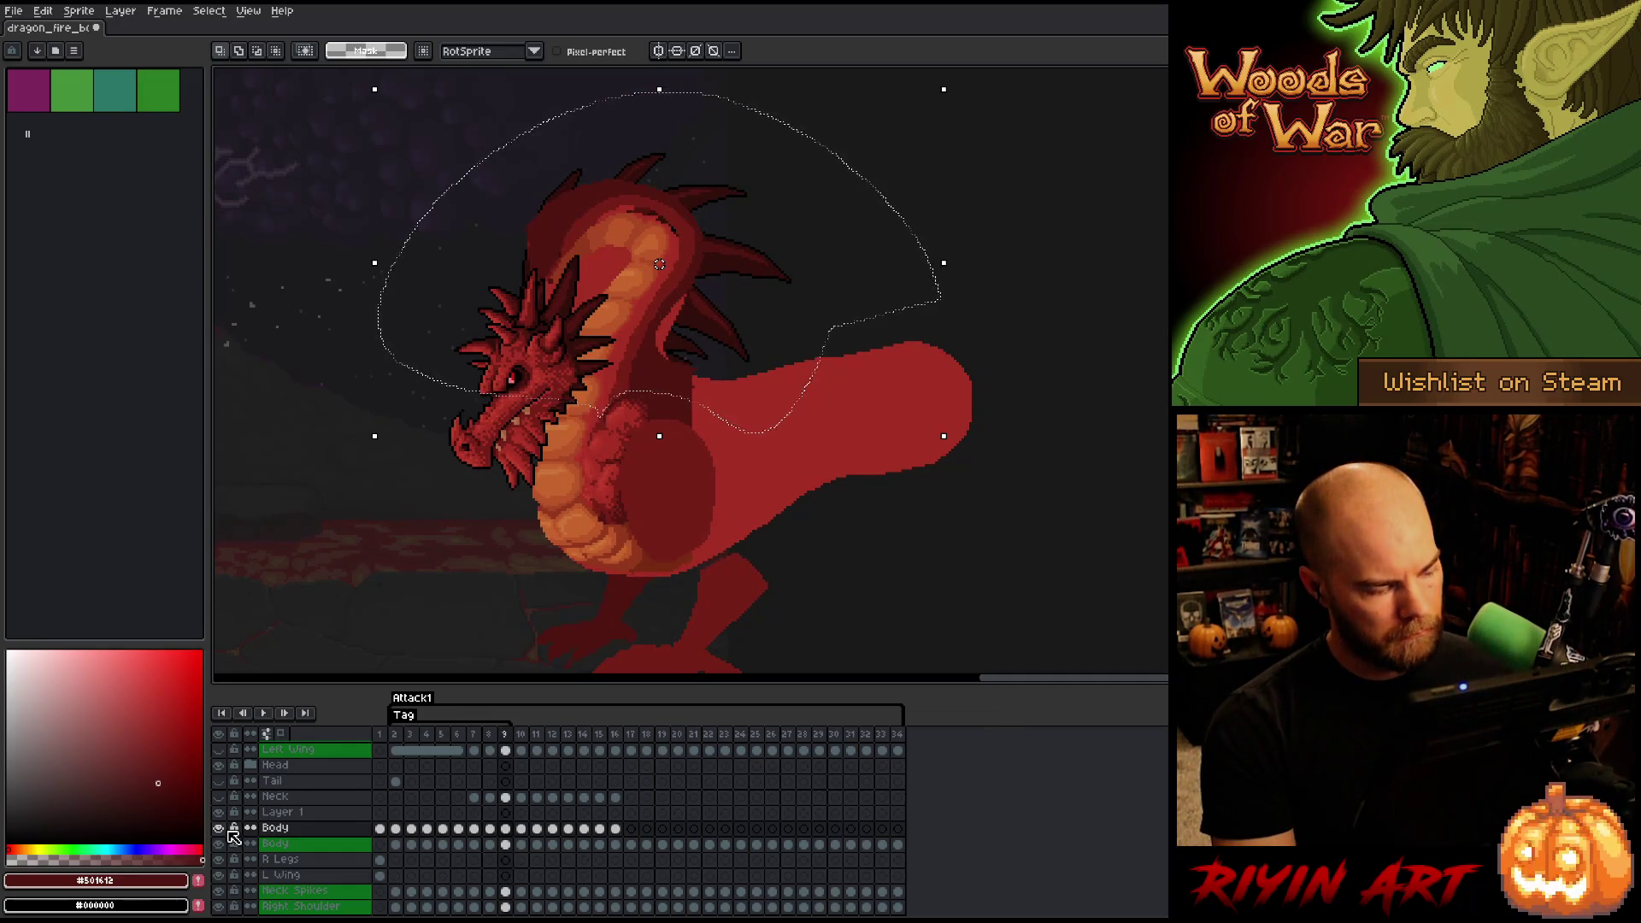
key("Left")
key("Right")
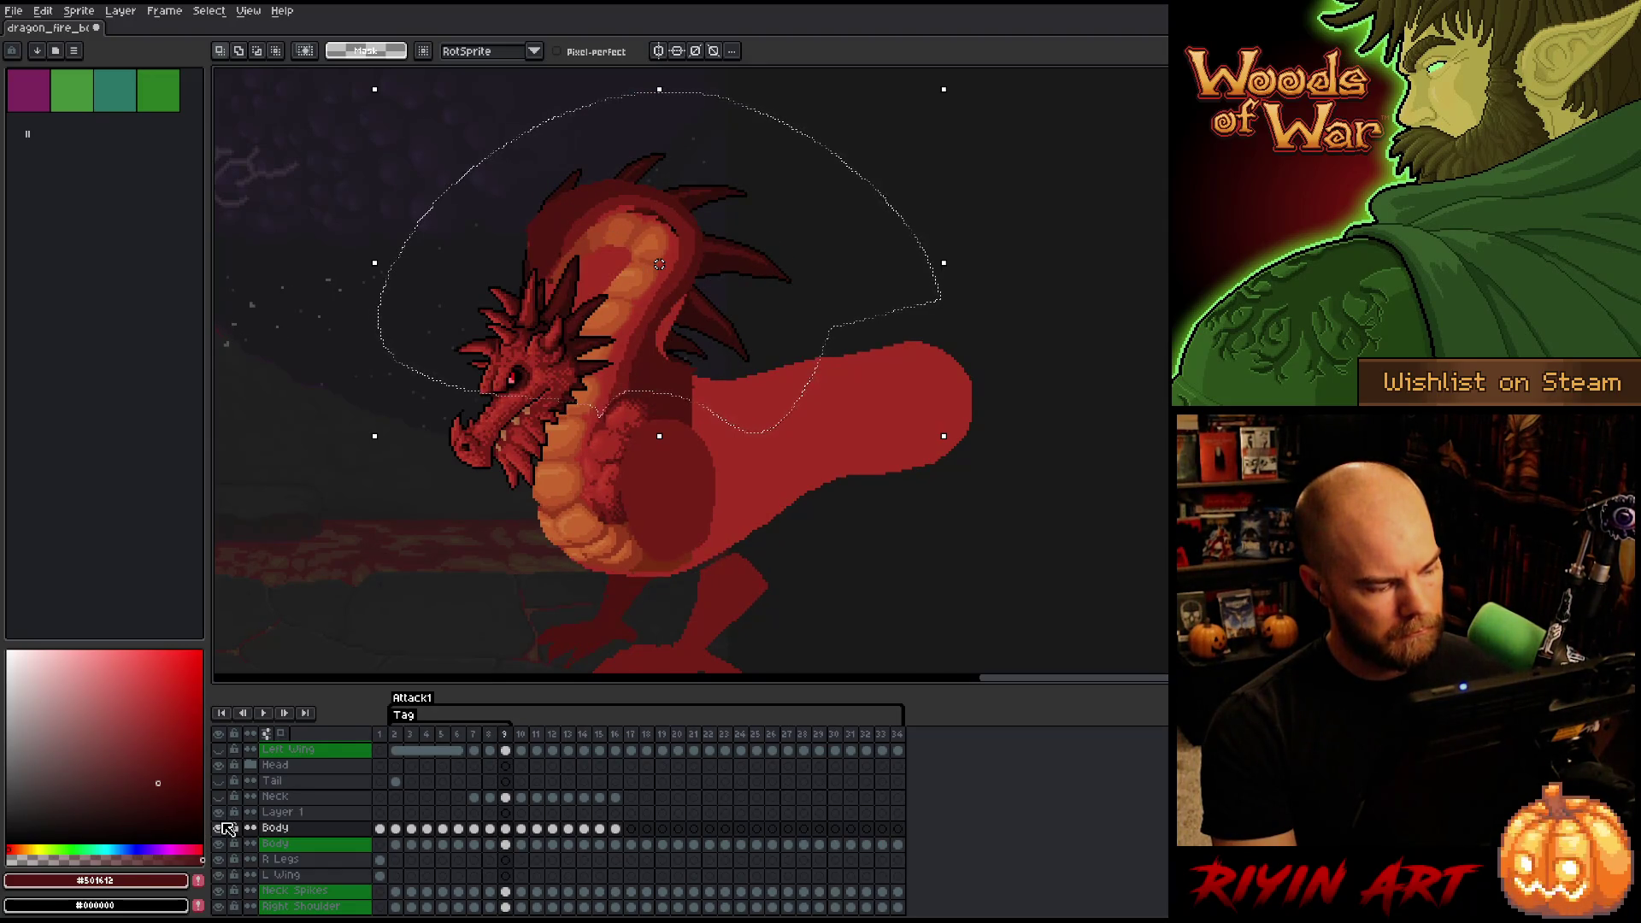
- Hide the shaded Body layer, recompare frames 8 and 9, and clear the selection
left_click(224, 828)
key("Left")
key("Right")
key("Left")
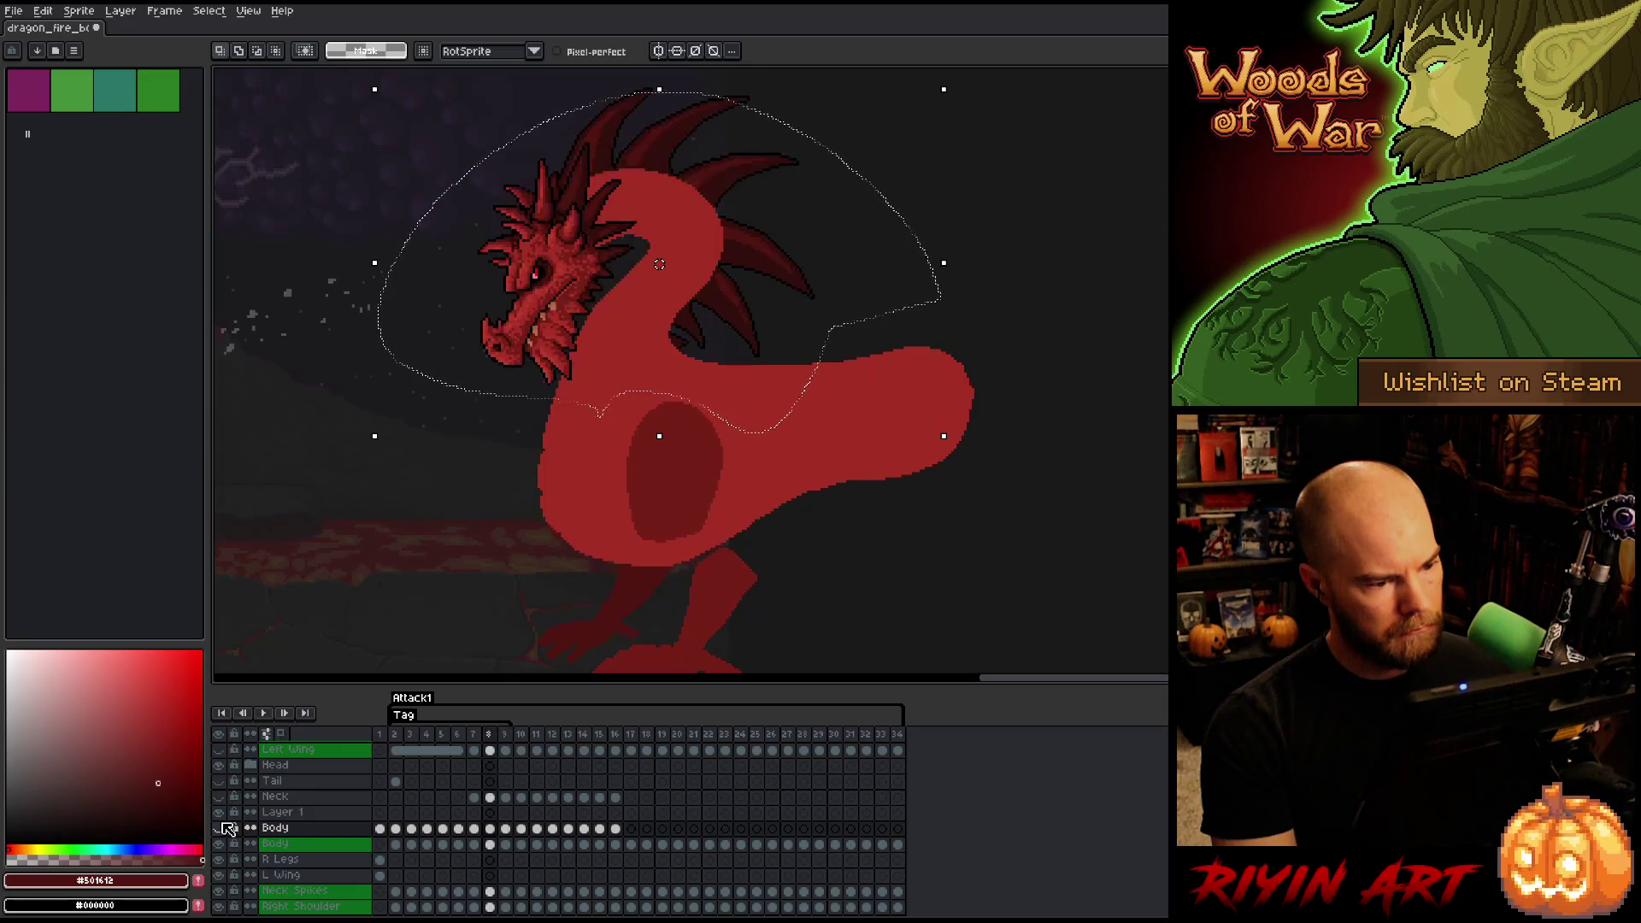
key("Right")
key("Left")
key("Right")
key("Left")
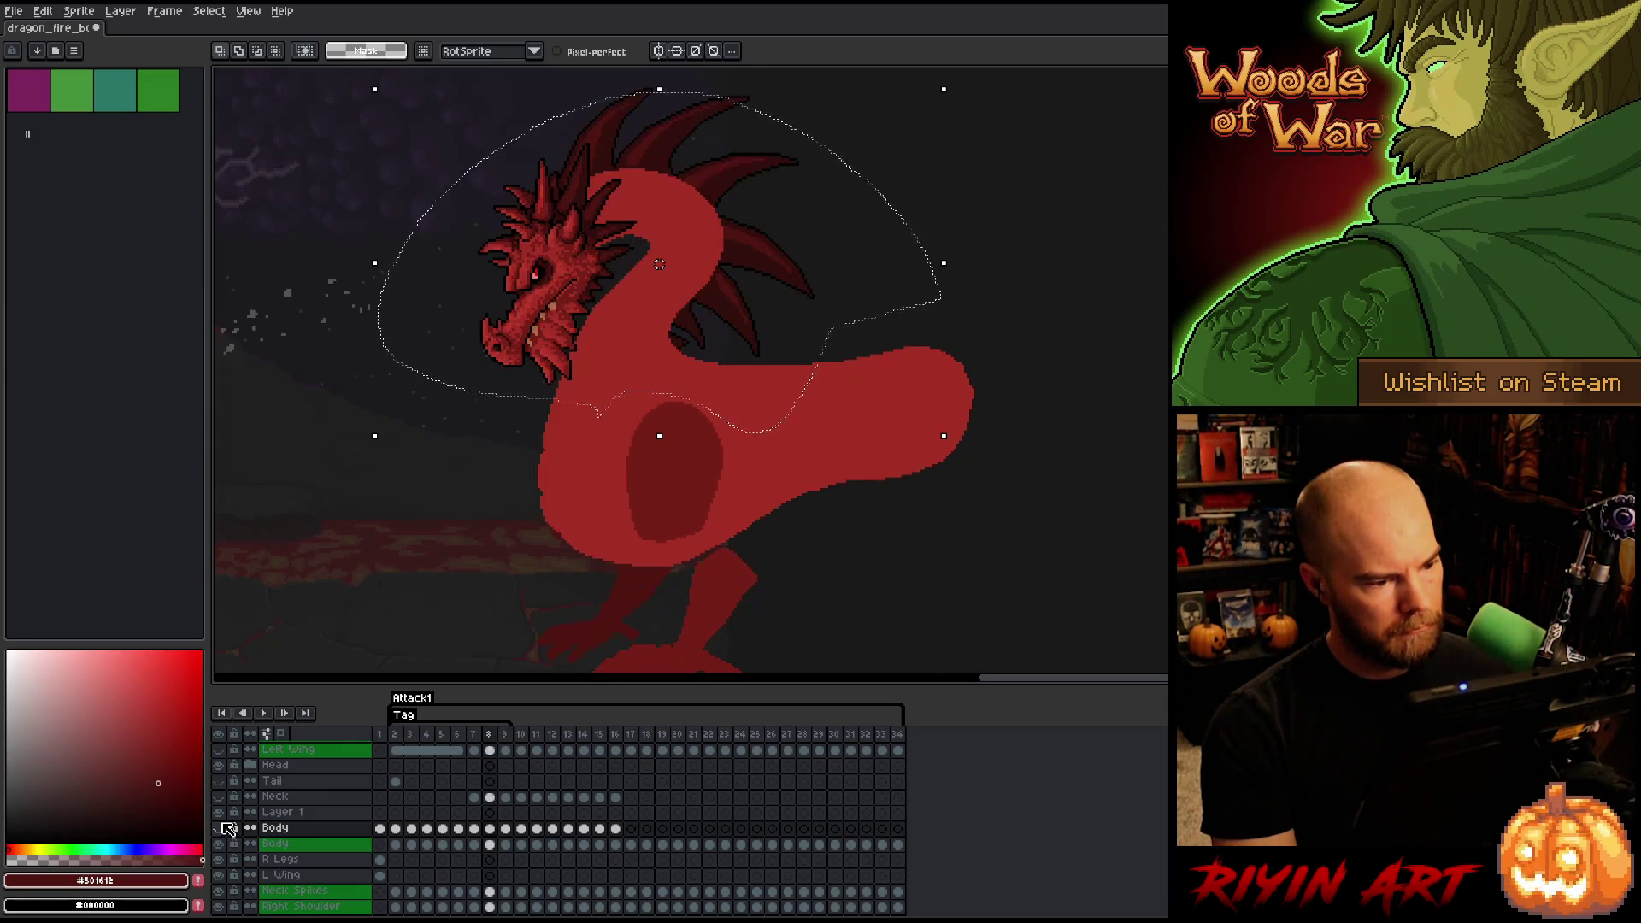
key("Right")
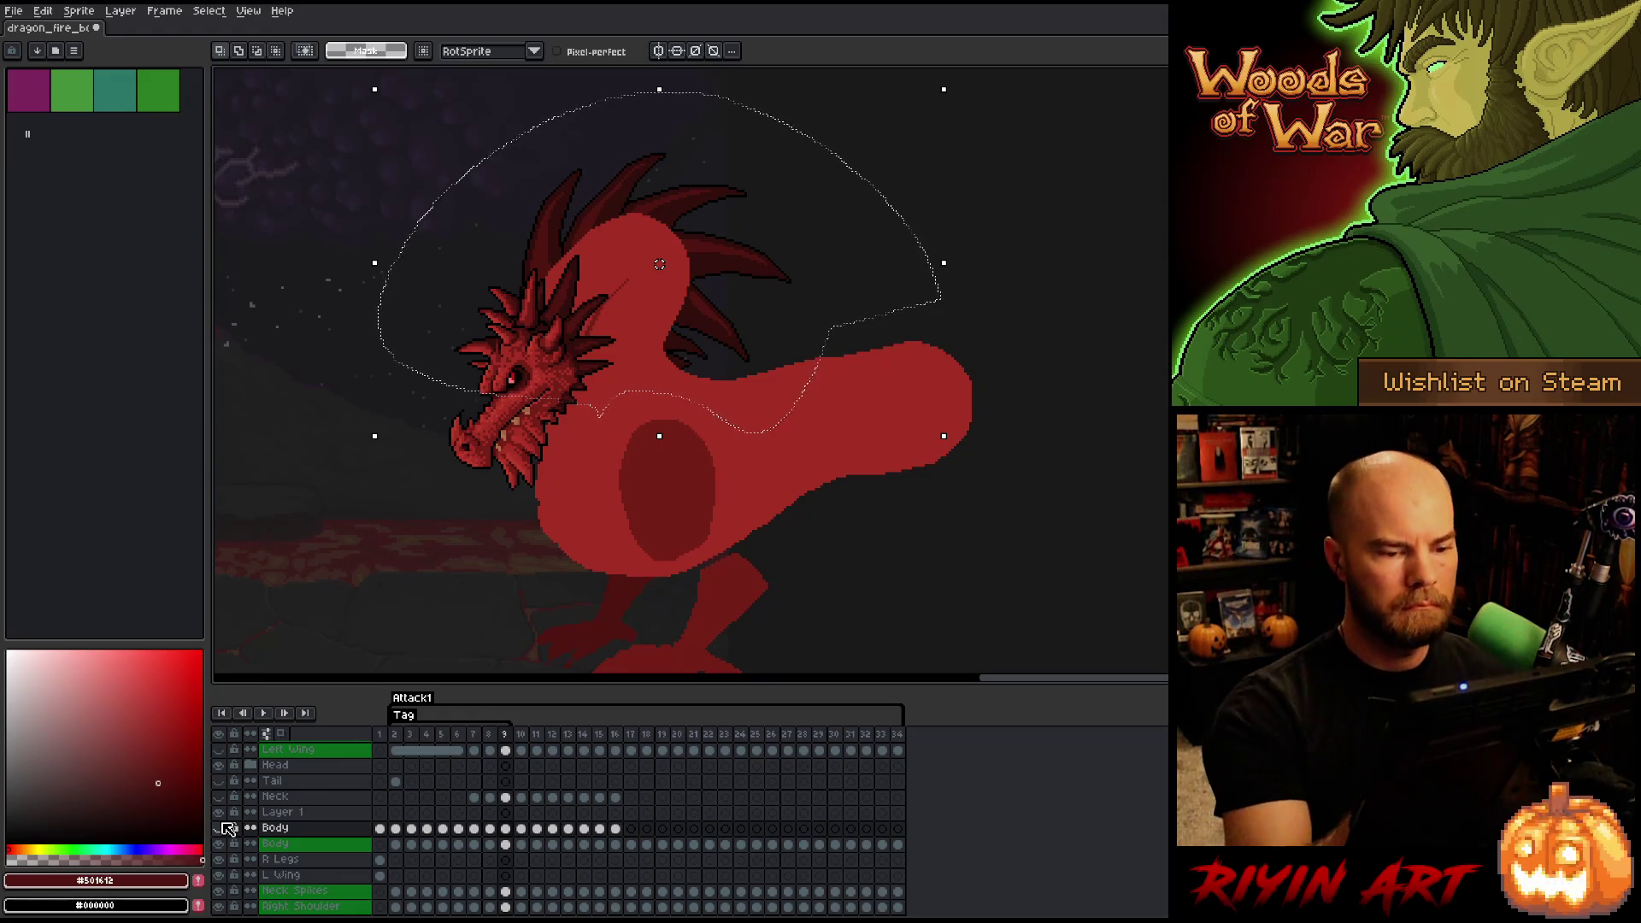
key("ctrl+d")
- Lasso around the dragon's back and neck, and turn the Body layer visible again
mouse_move(1098, 265)
left_mouse_down()
mouse_move(714, 183)
mouse_move(628, 260)
left_mouse_up()
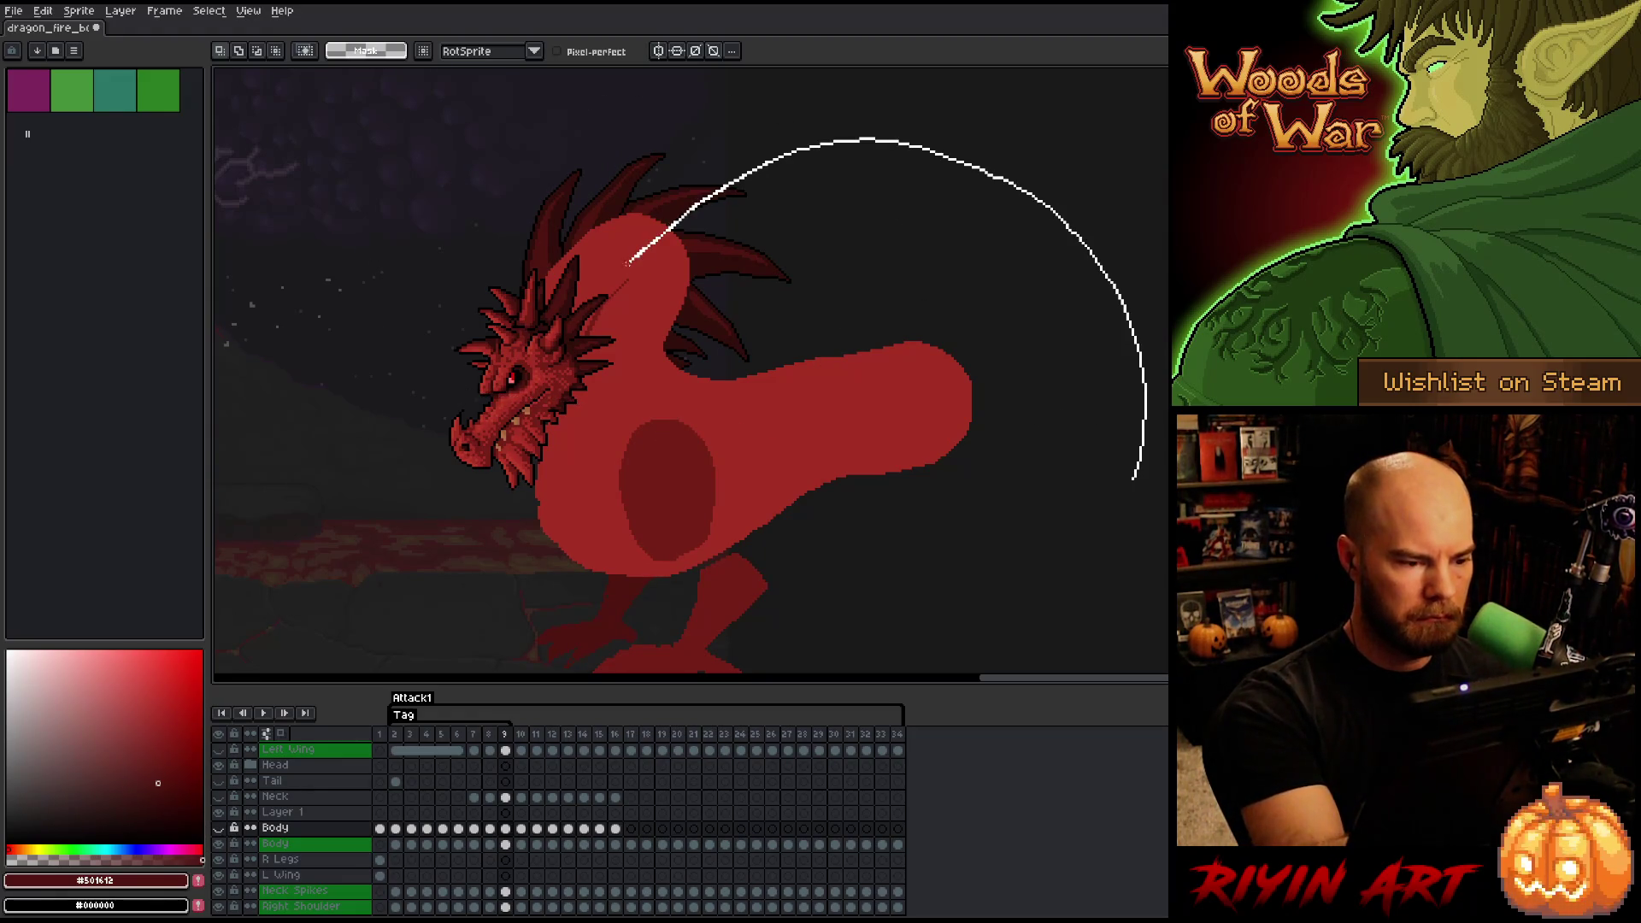
mouse_move(581, 350)
left_mouse_down()
mouse_move(368, 257)
mouse_move(1140, 414)
left_mouse_up()
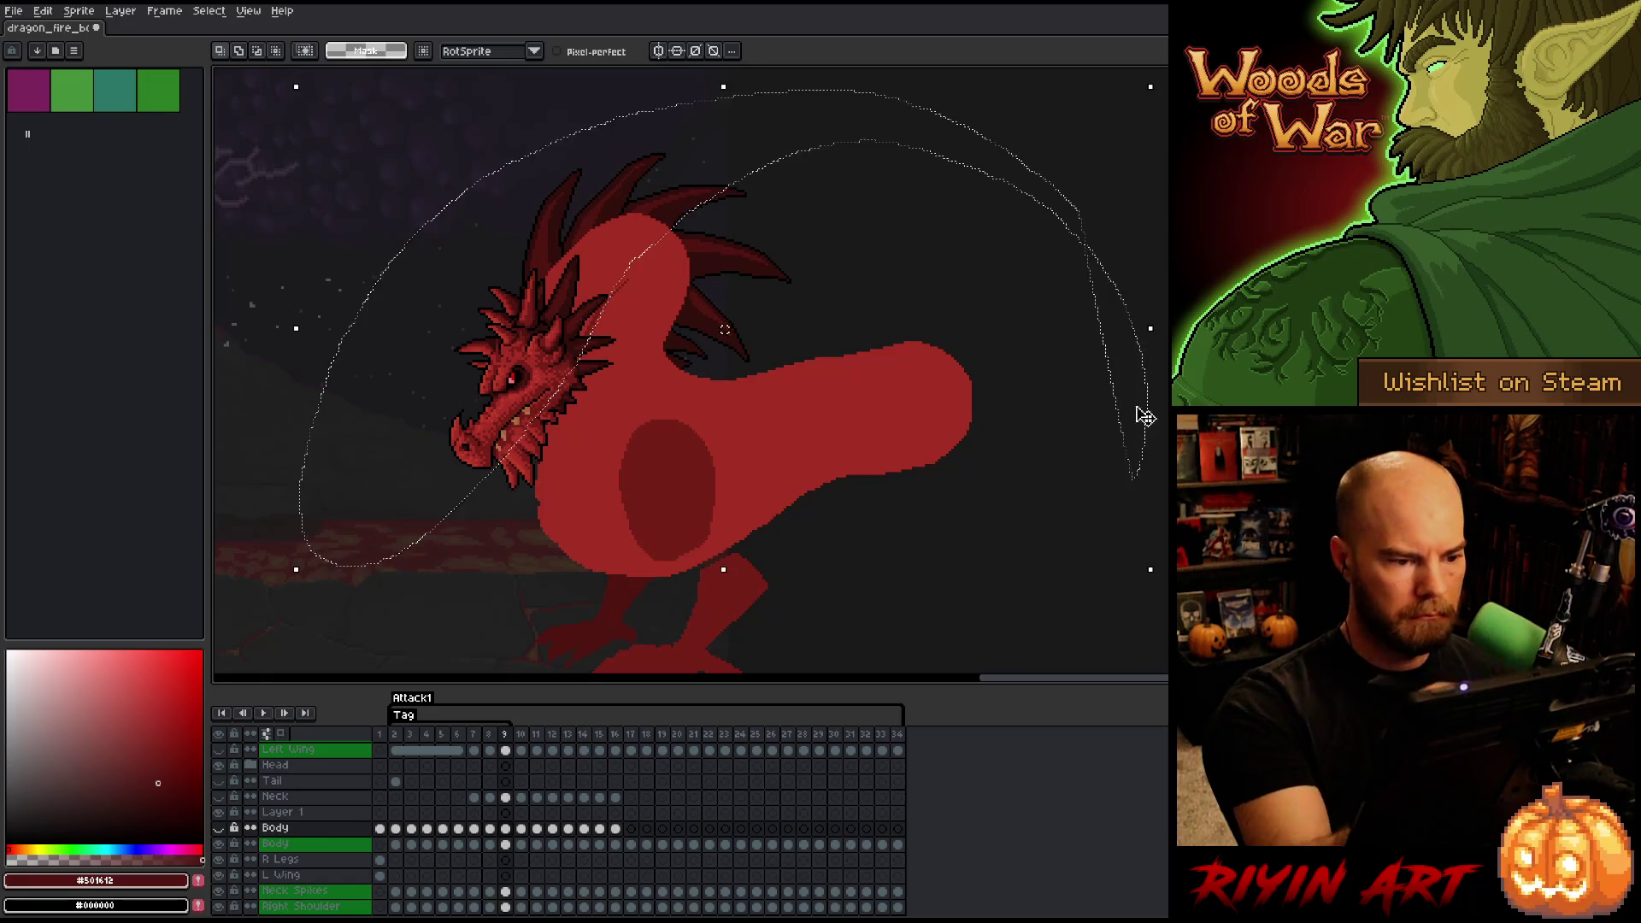
mouse_move(822, 153)
left_mouse_down()
mouse_move(1168, 188)
mouse_move(1026, 325)
mouse_move(675, 431)
mouse_move(636, 359)
left_mouse_up()
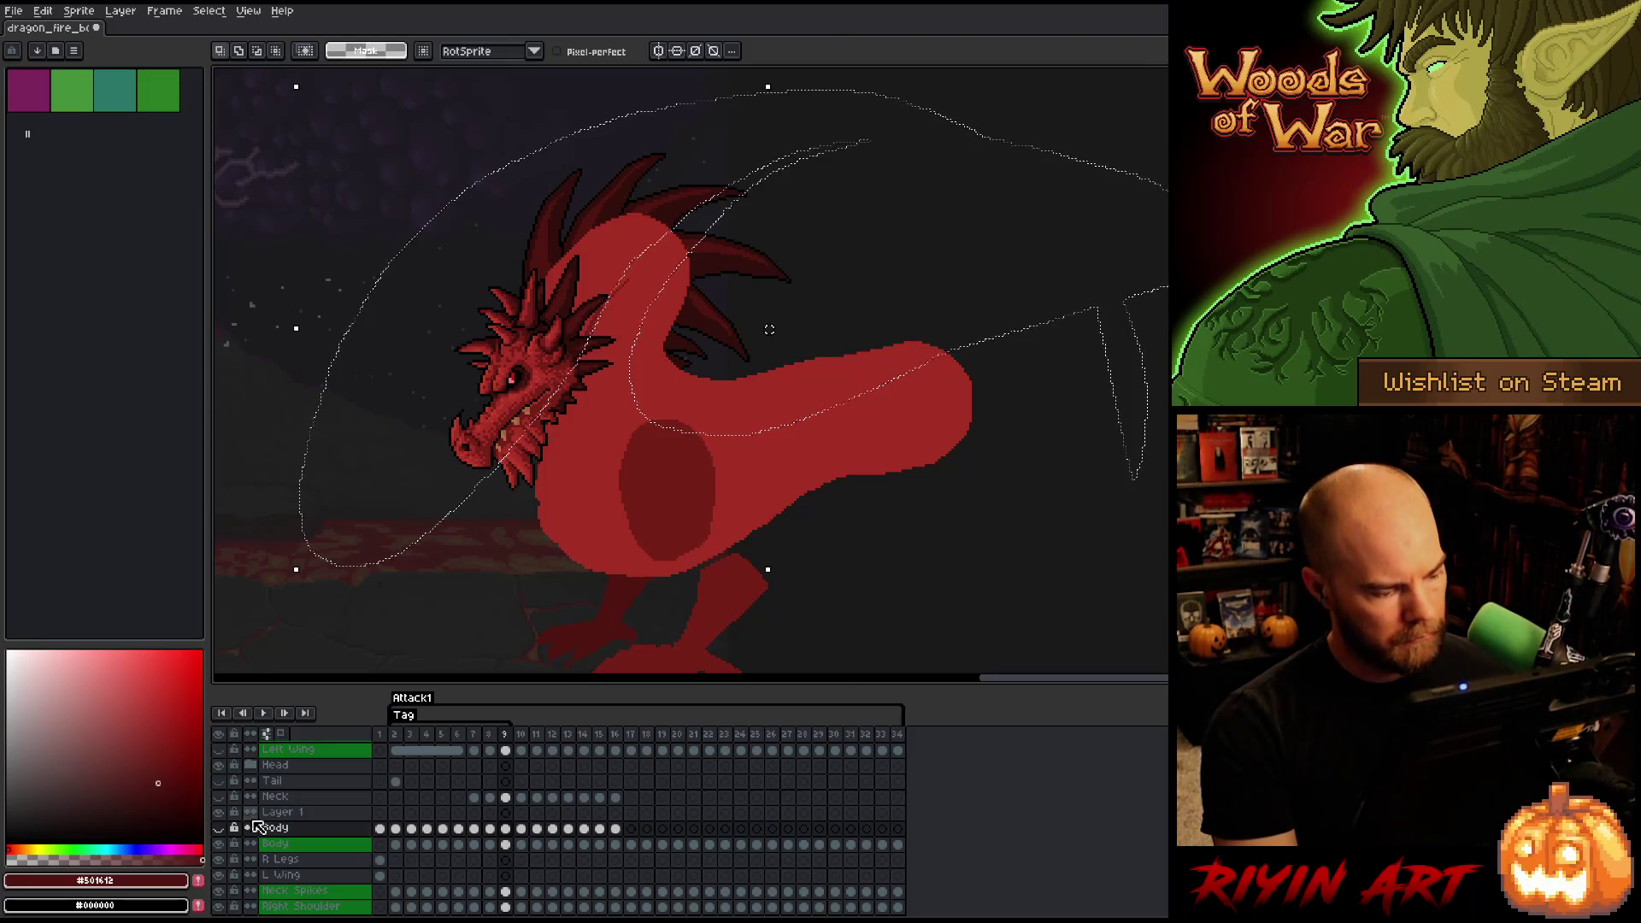
left_click(219, 828)
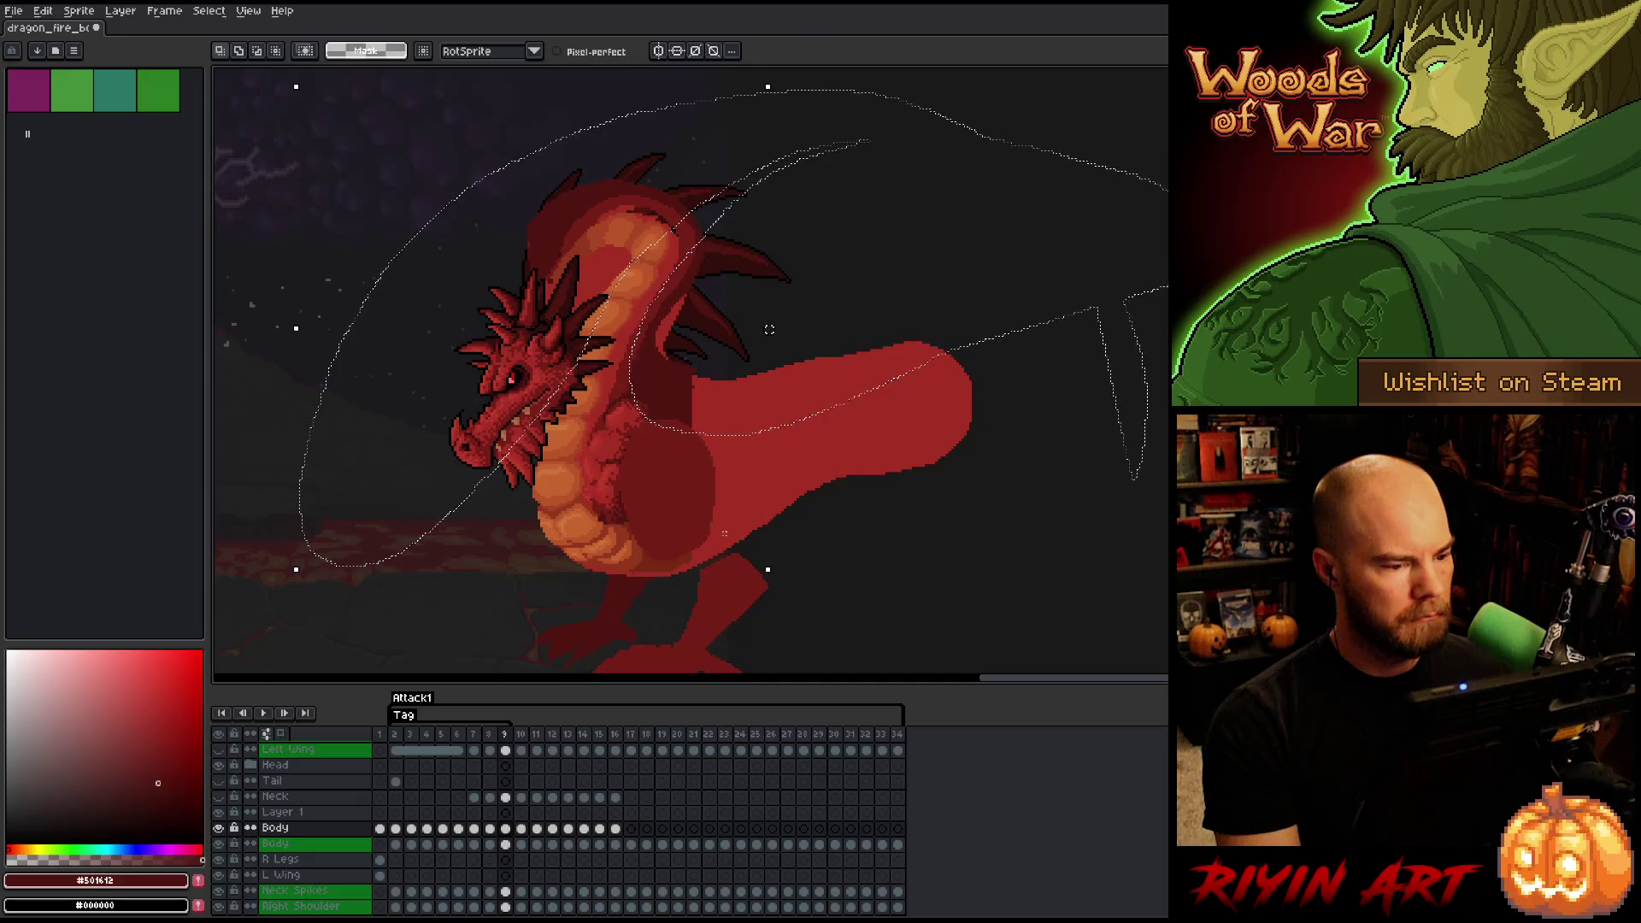
- Extend the lasso over the belly, shoulder and wing, then deselect
mouse_move(790, 515)
left_mouse_down()
mouse_move(632, 406)
mouse_move(794, 321)
left_mouse_up()
left_click_drag(705, 540, 639, 329)
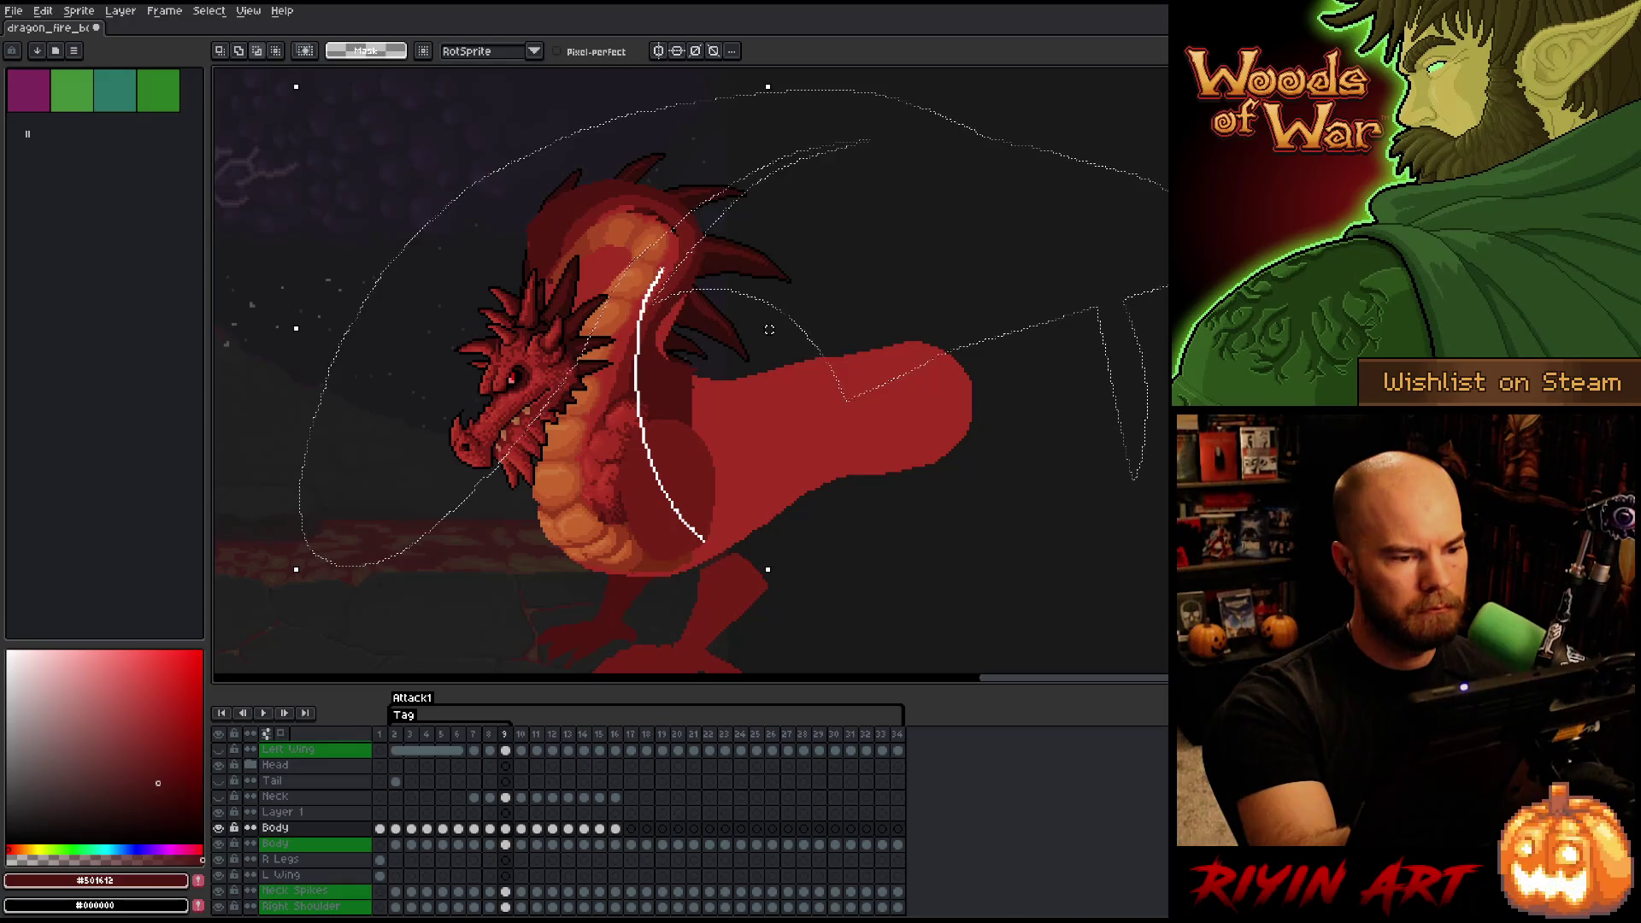
left_click_drag(662, 271, 962, 342)
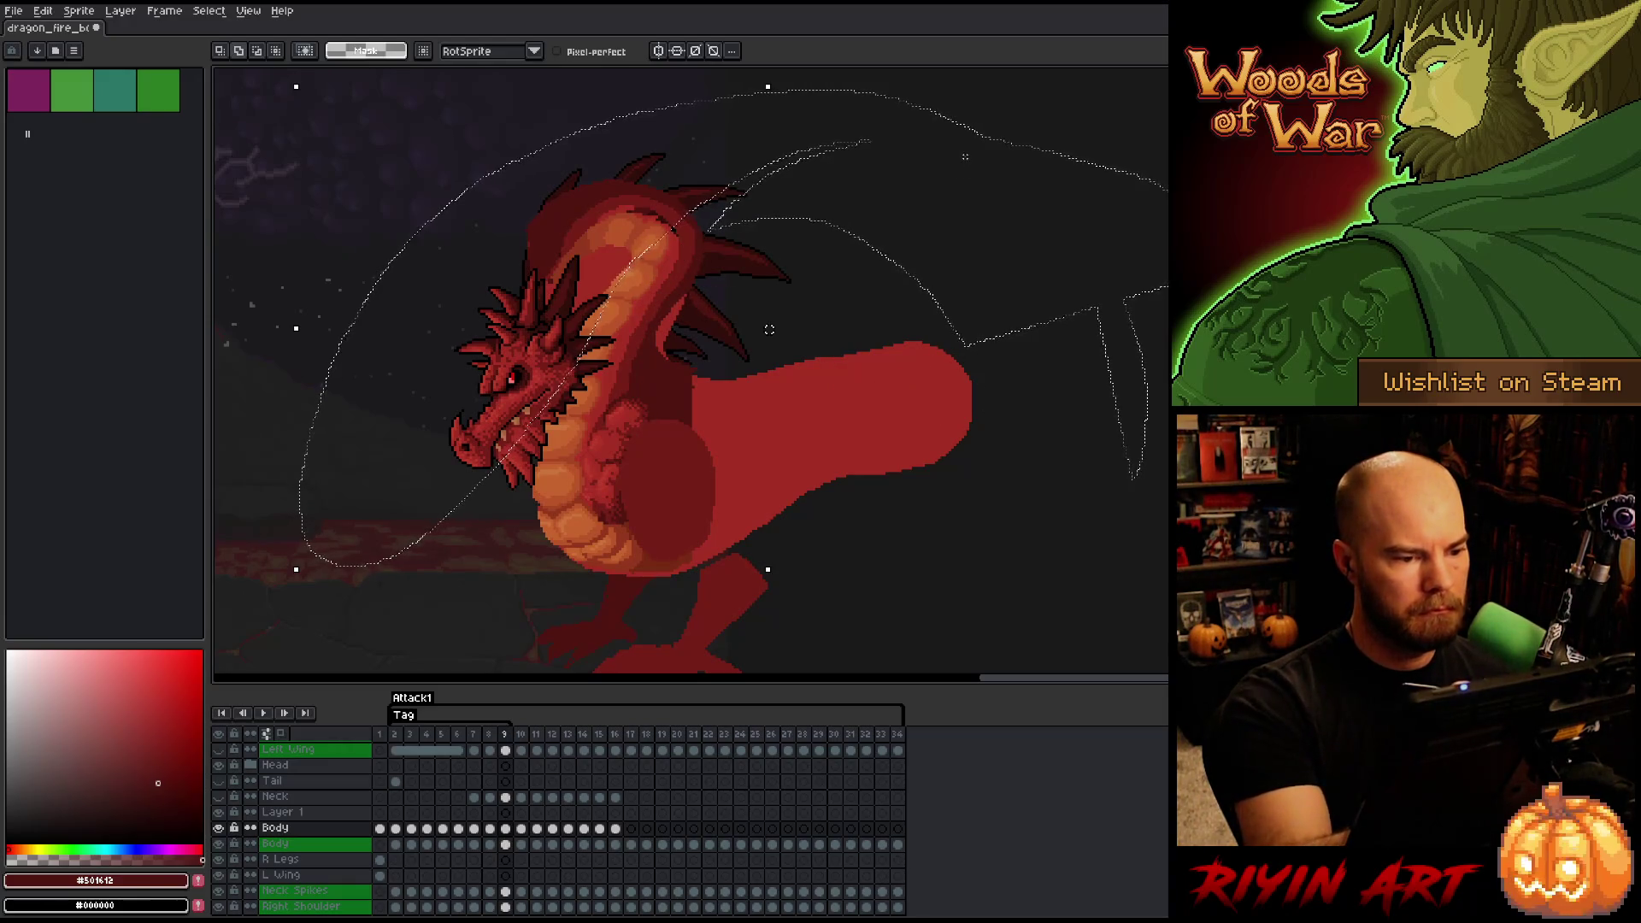
left_click_drag(965, 156, 818, 235)
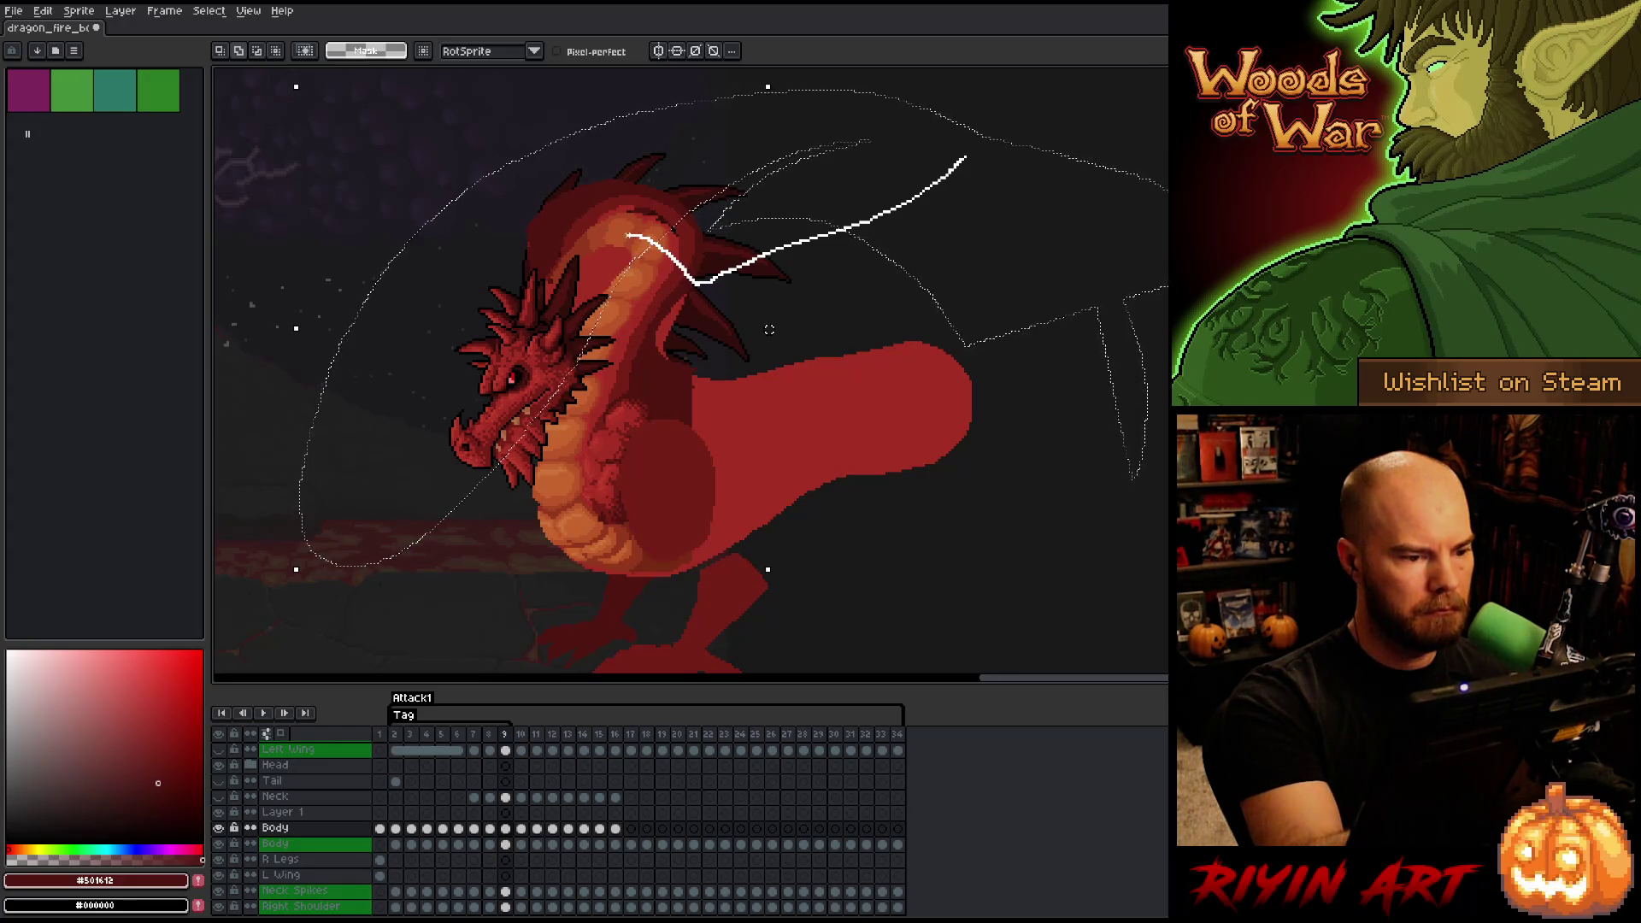
left_click_drag(769, 147, 777, 145)
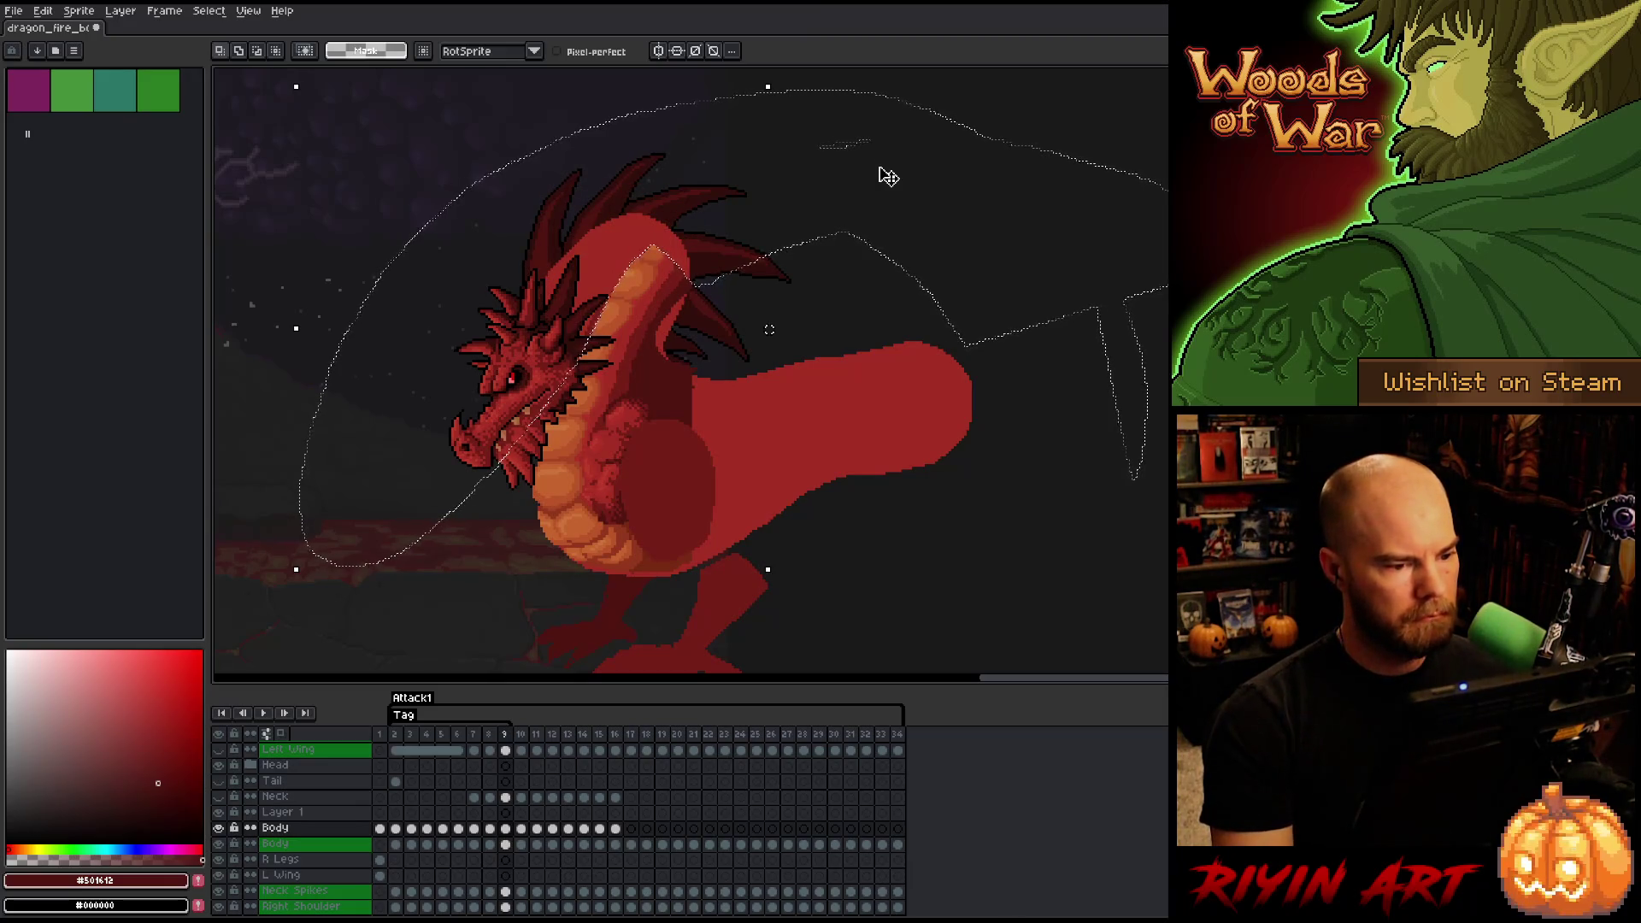
key("ctrl+d")
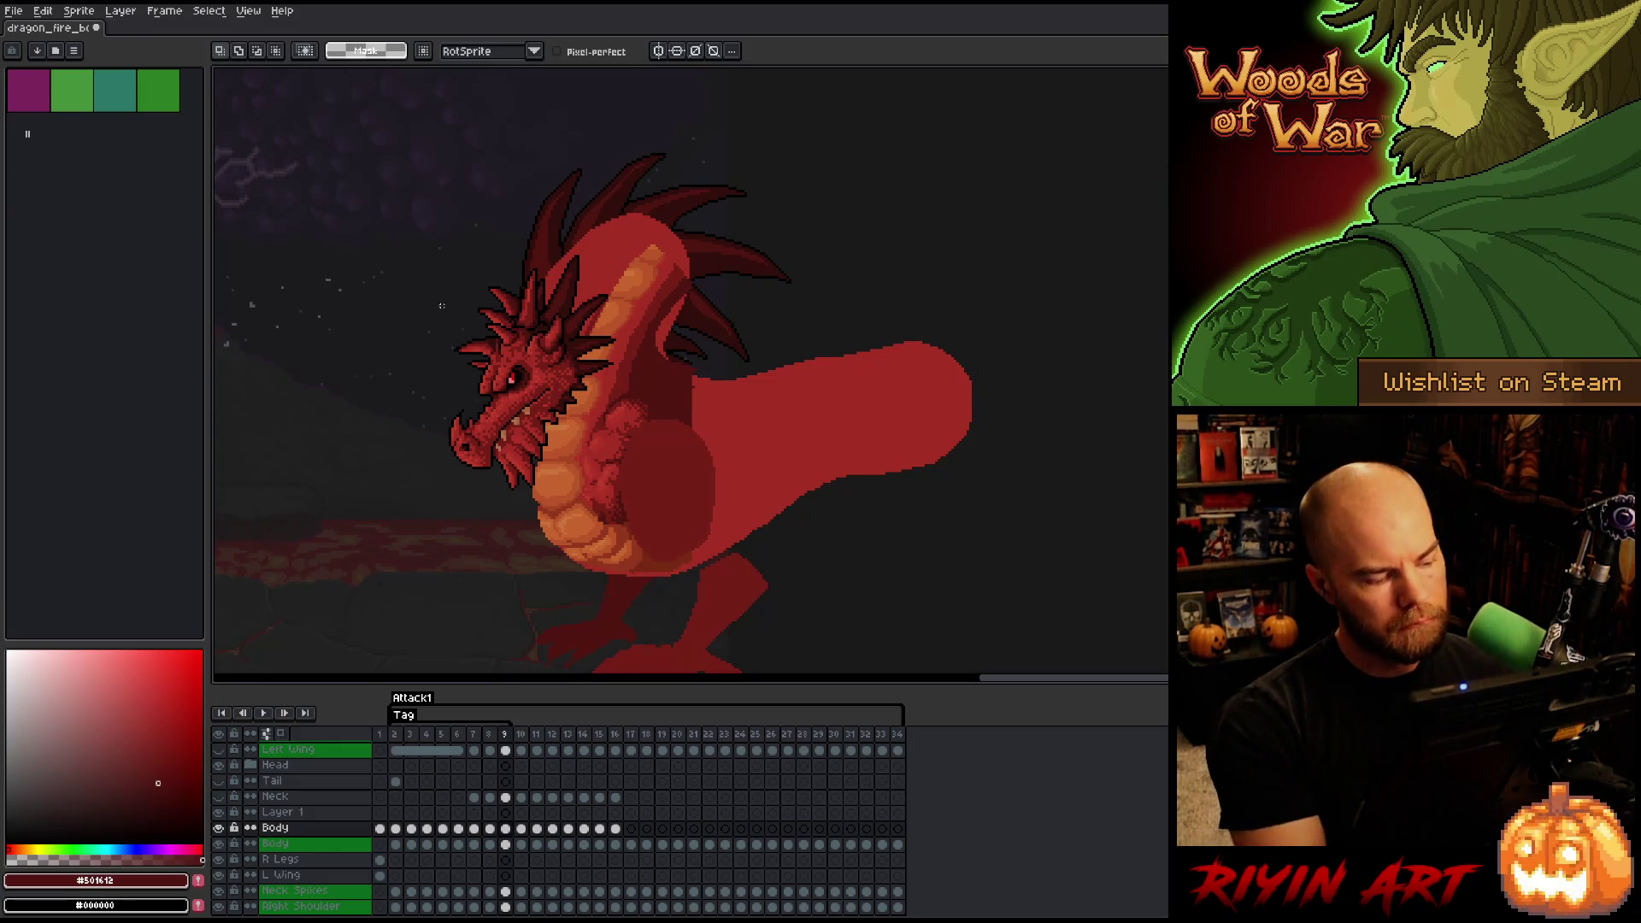
- Toggle the Body shading to compare, and set the pencil brush to about 8 pixels
left_click(220, 828)
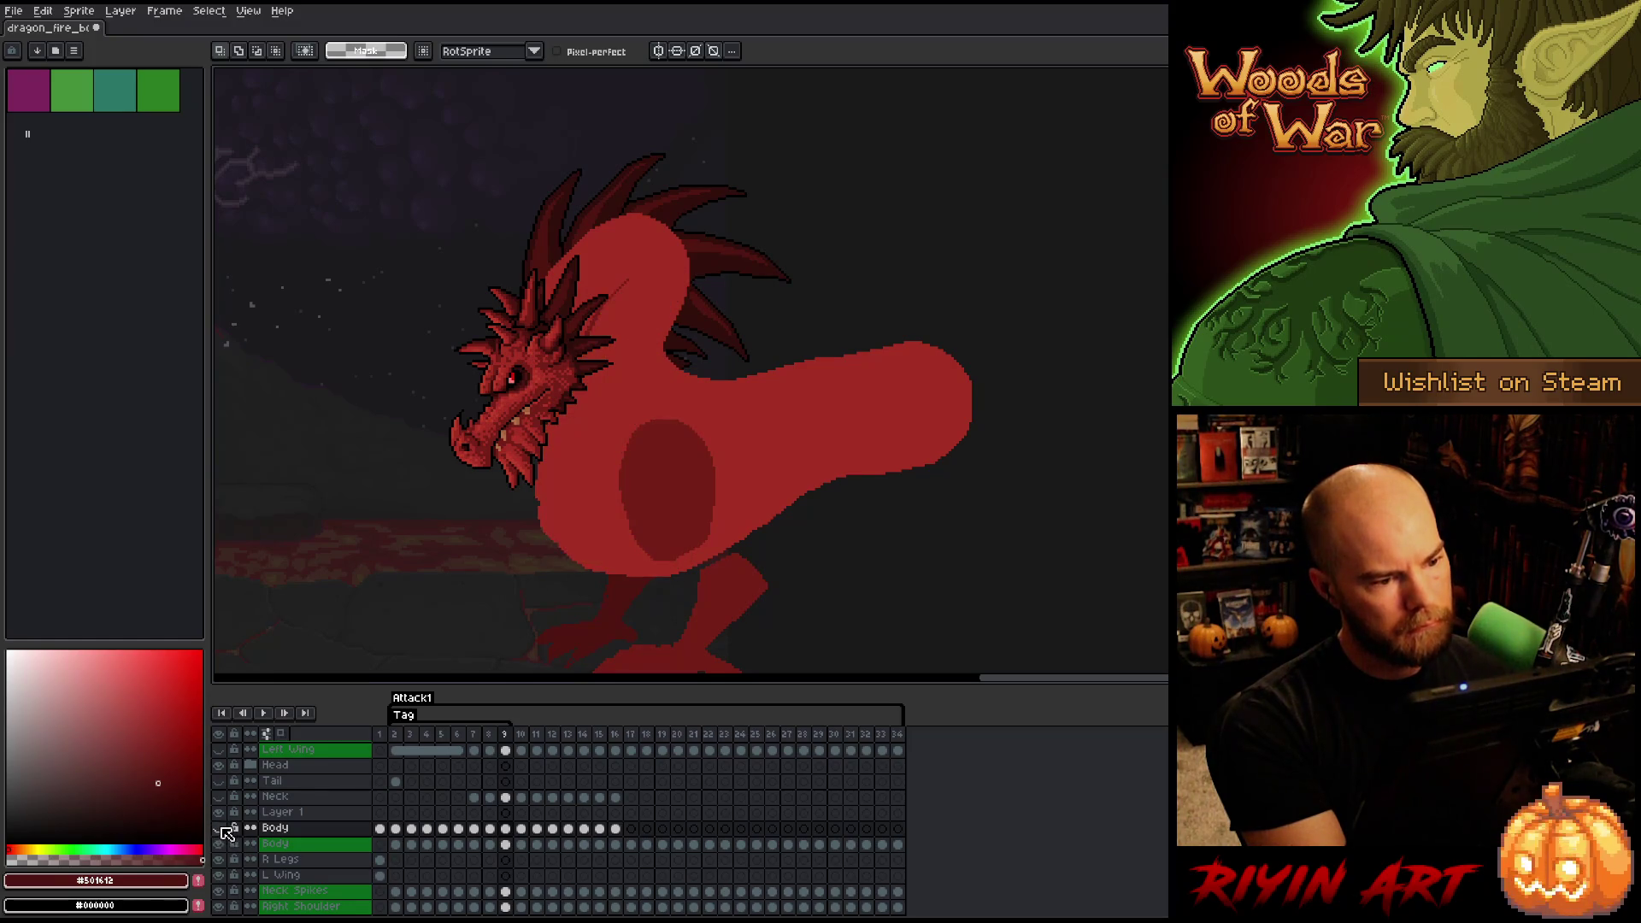
left_click(219, 828)
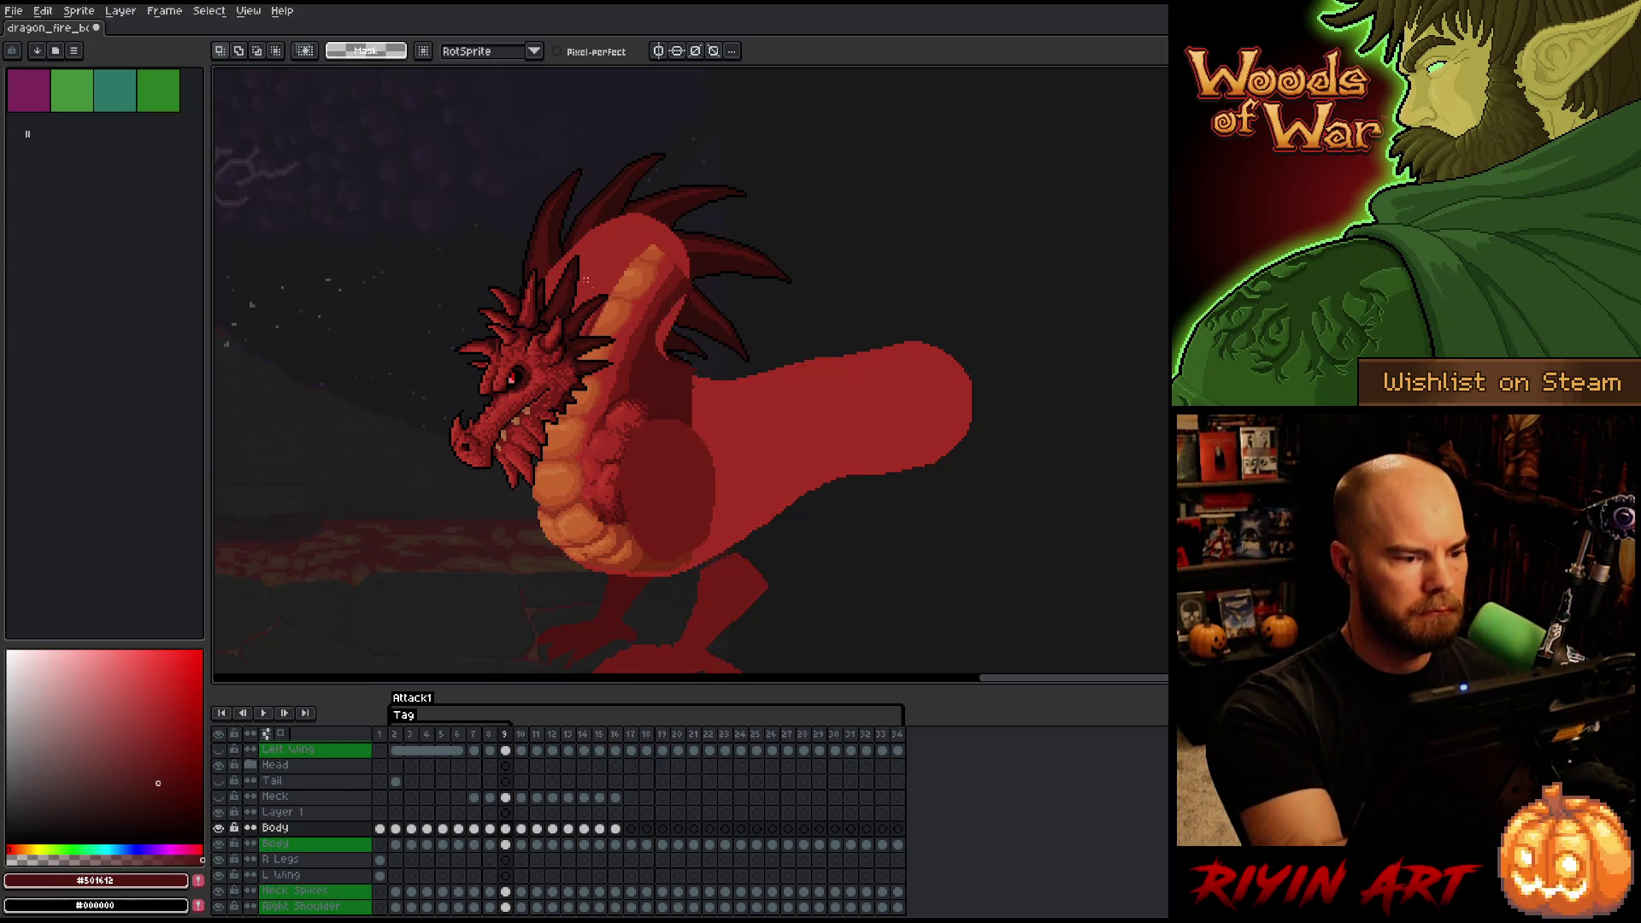
key("b")
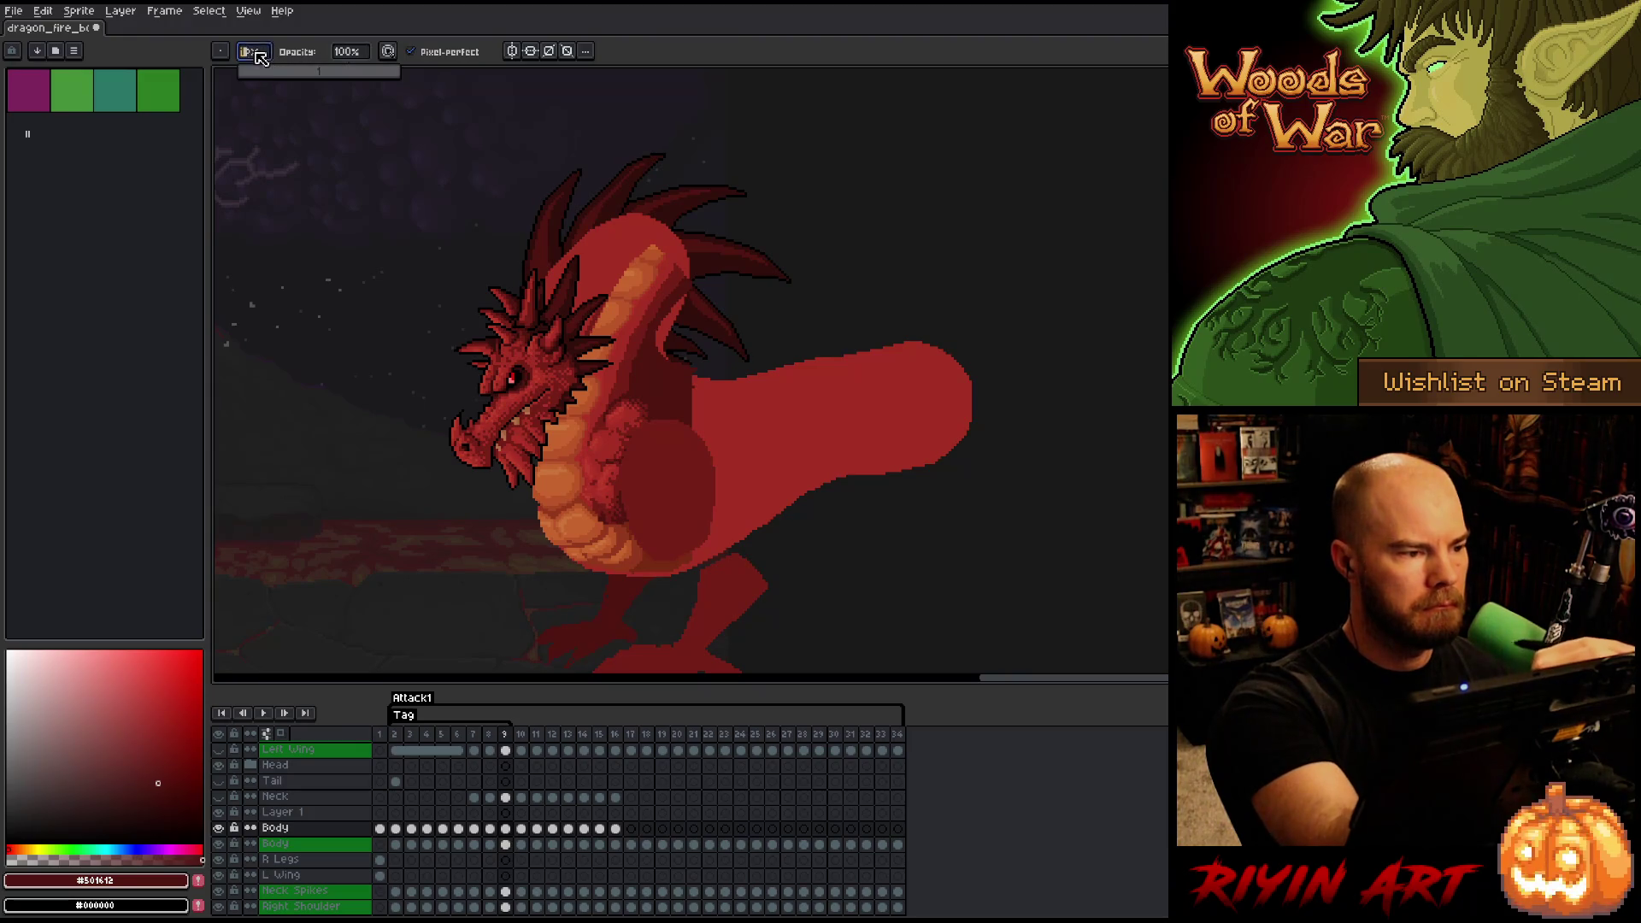
left_click_drag(259, 70, 295, 71)
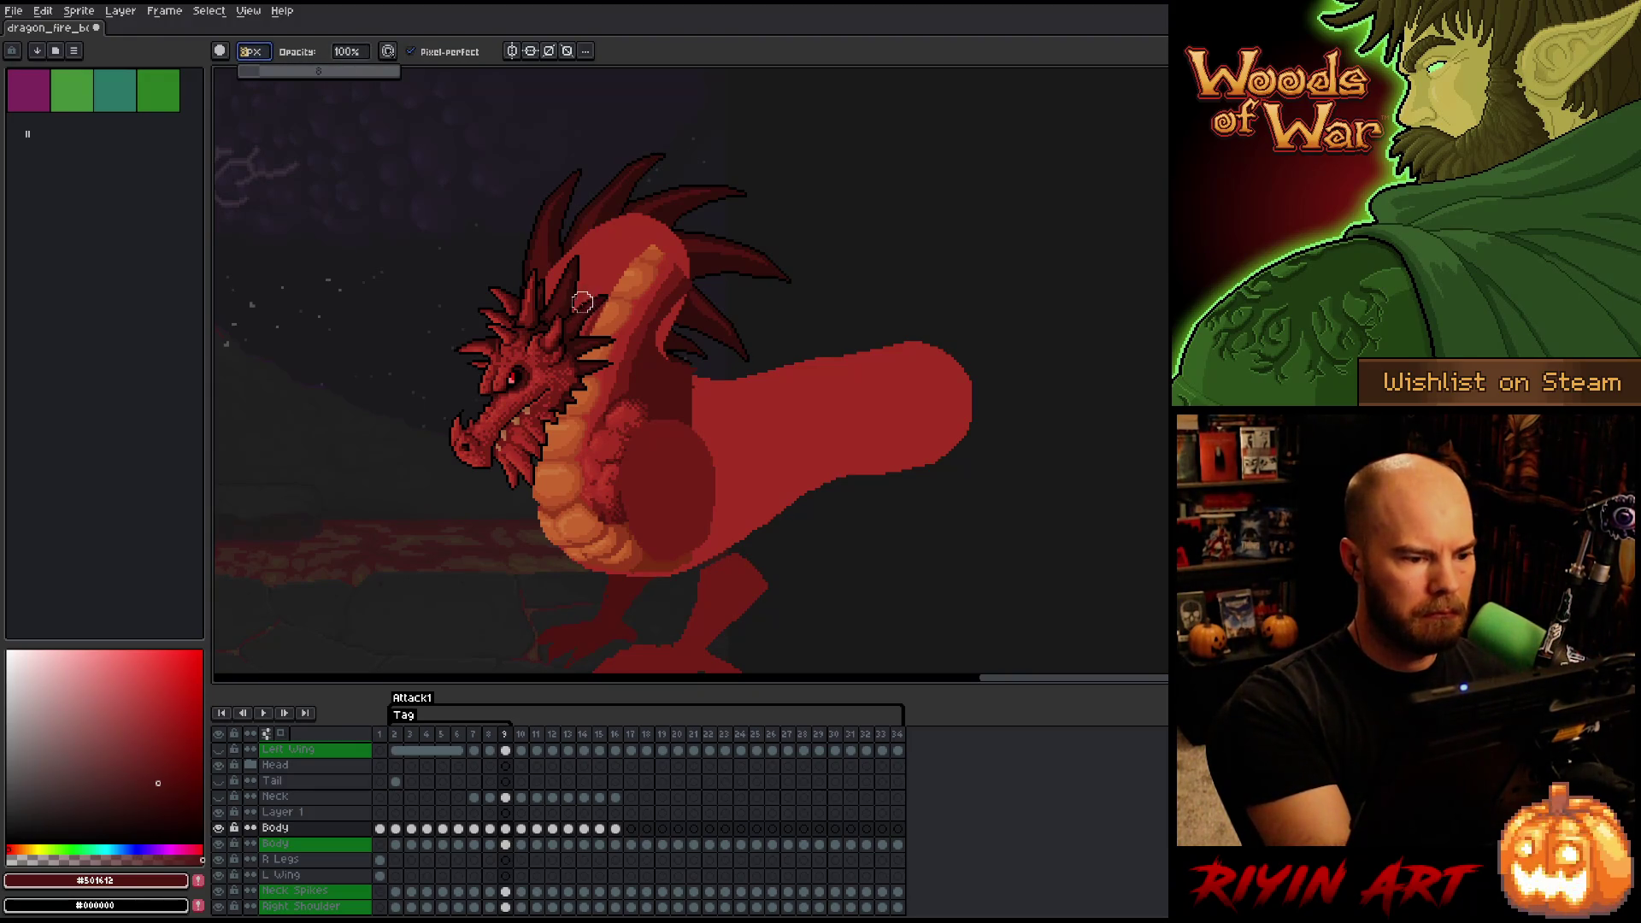
- Paint red over the upper orange neck highlight, undoing and repainting the stroke
left_click(219, 829)
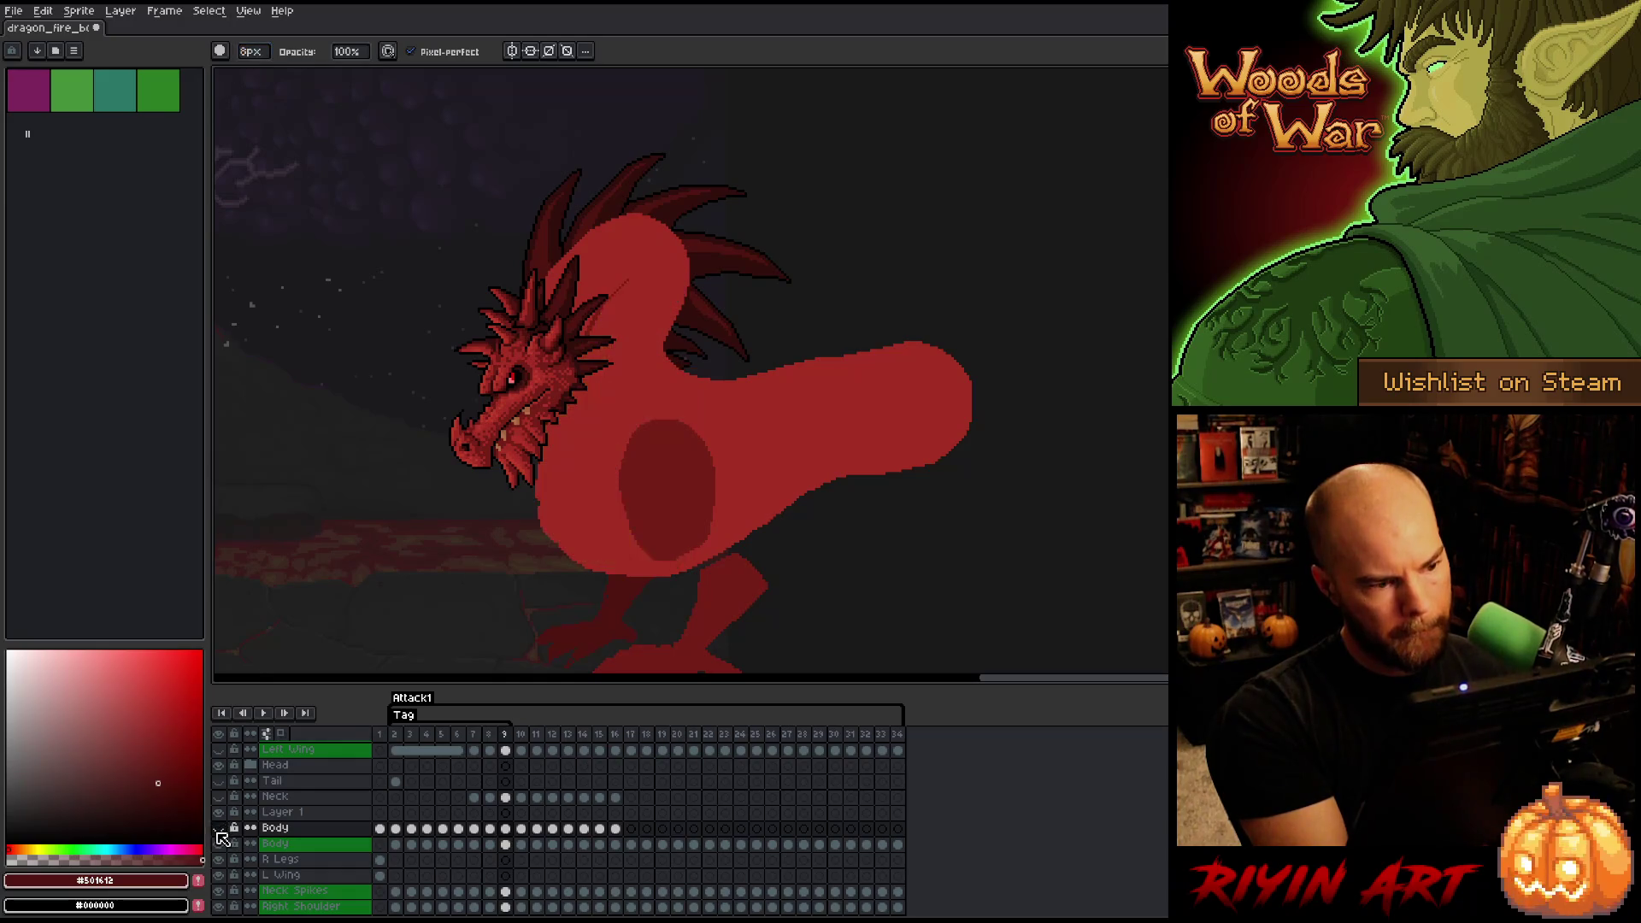
left_click(219, 829)
left_click_drag(593, 299, 708, 219)
key("ctrl+z")
left_click_drag(592, 298, 721, 209)
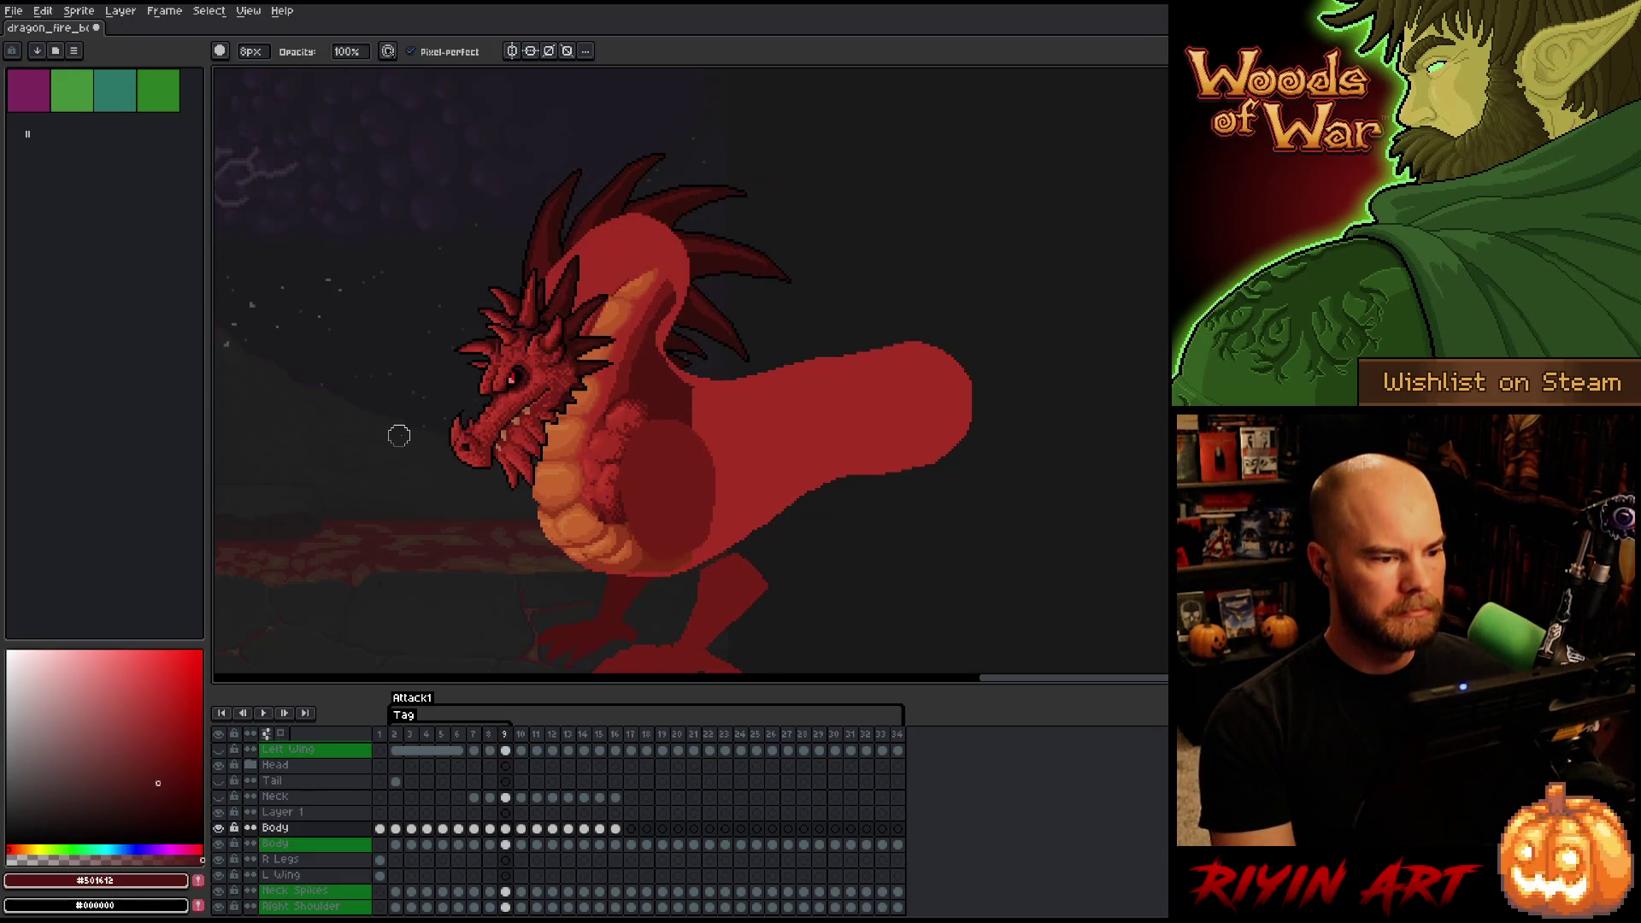
- Rectangle-select around the dragon's head and neck, cancel it, and compare frames 8 and 9
key("m")
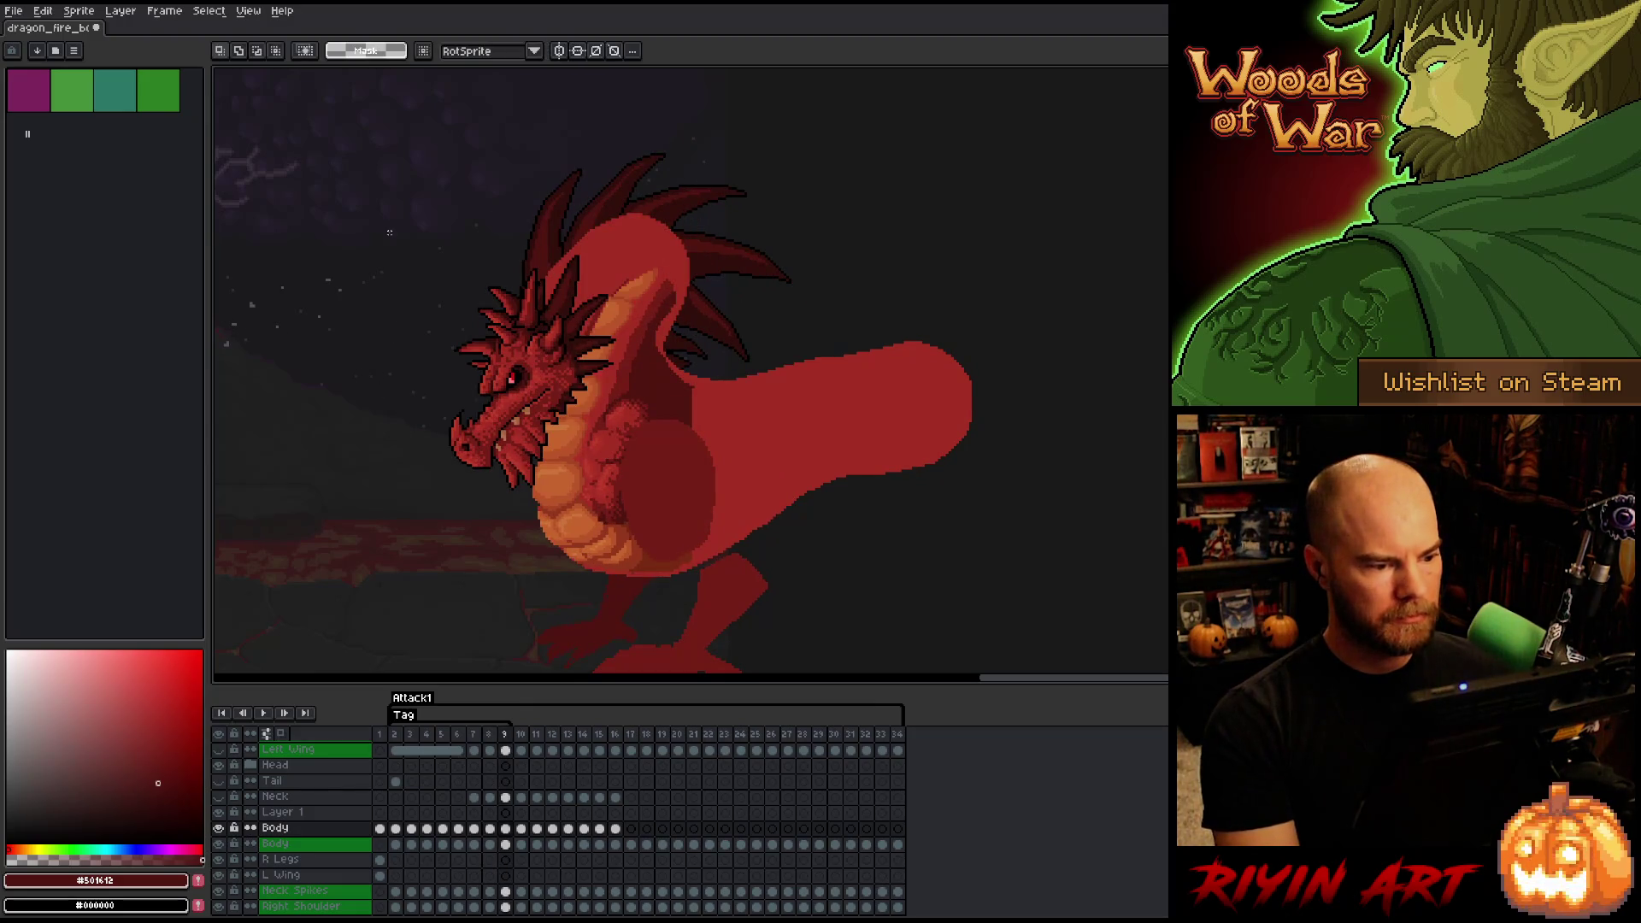
left_click_drag(407, 189, 757, 393)
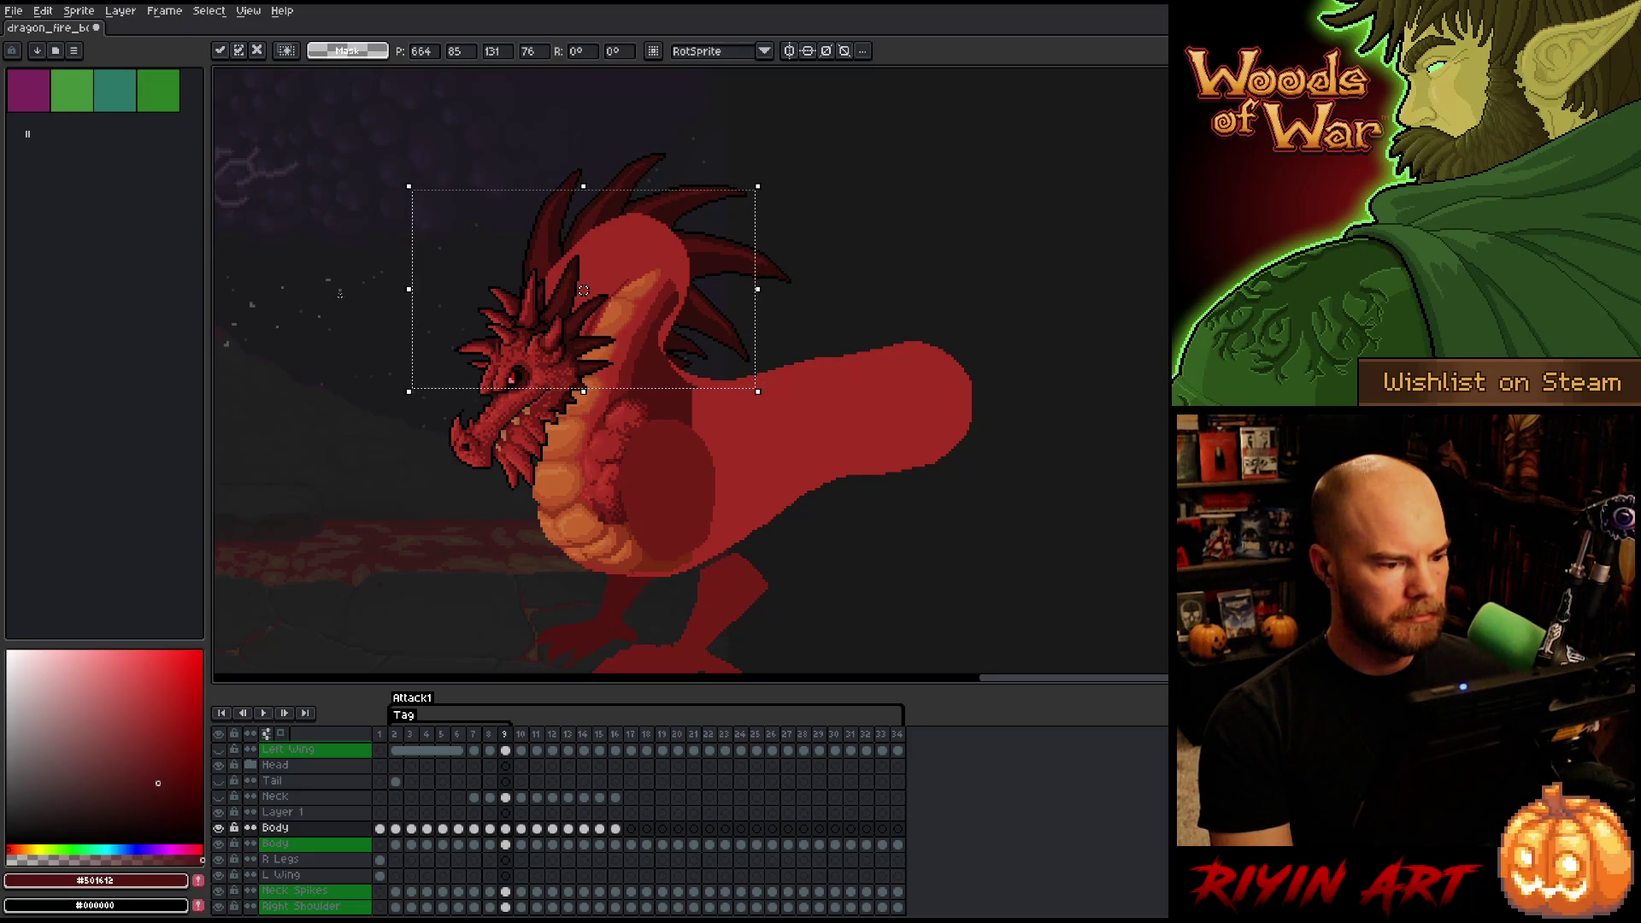
mouse_move(583, 291)
left_mouse_down()
mouse_move(340, 410)
mouse_move(338, 429)
left_mouse_up()
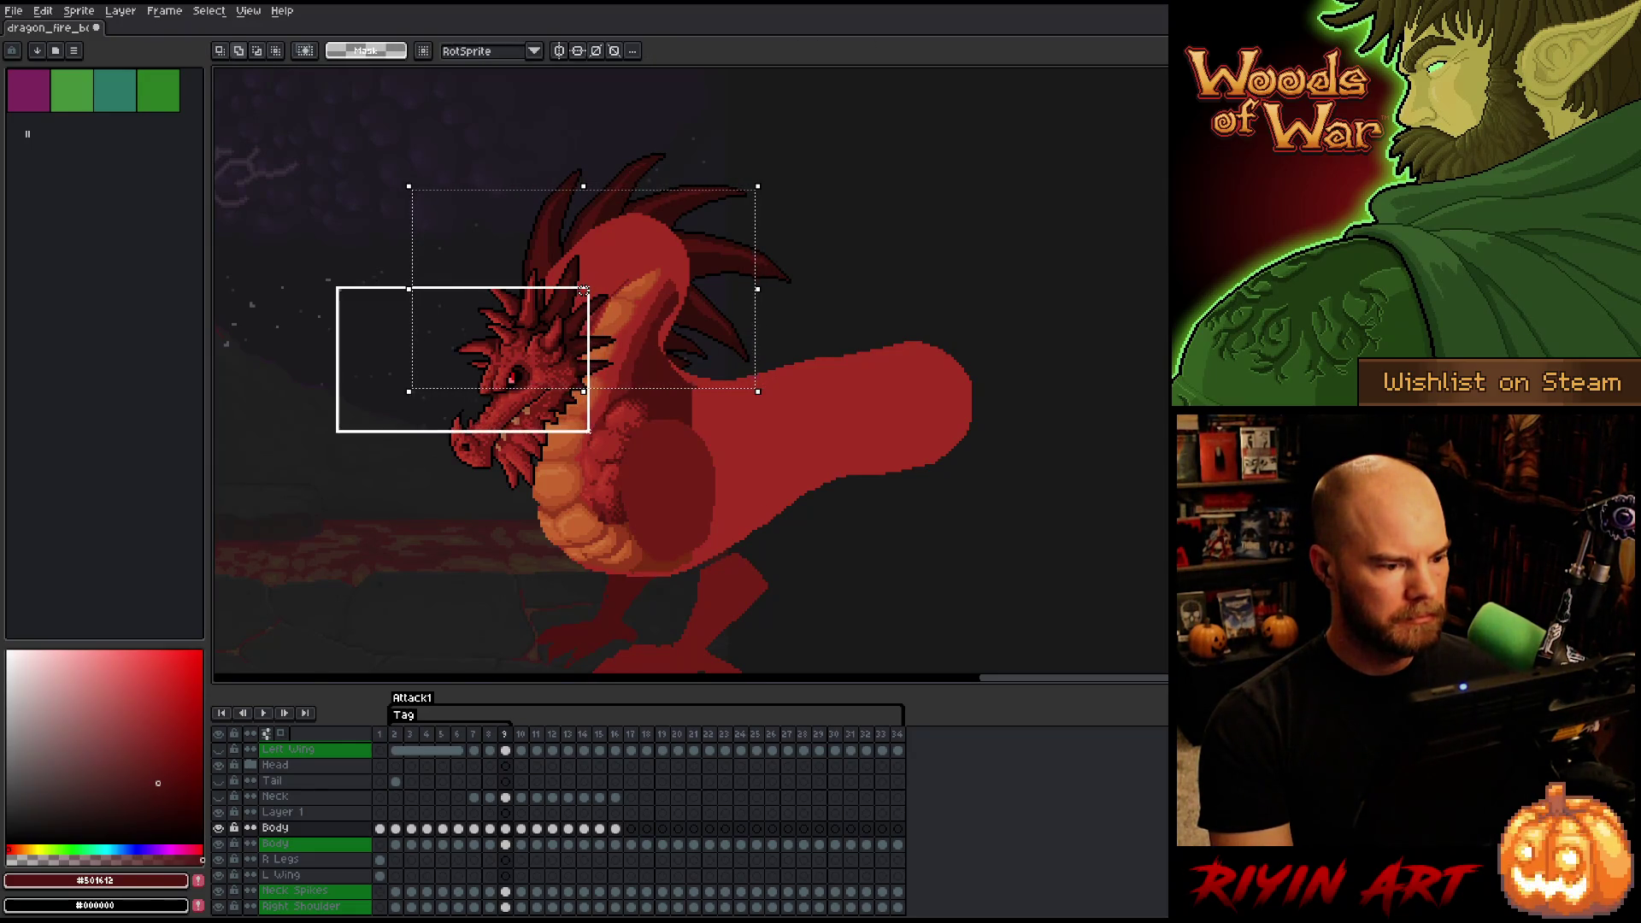
left_click_drag(584, 291, 588, 288)
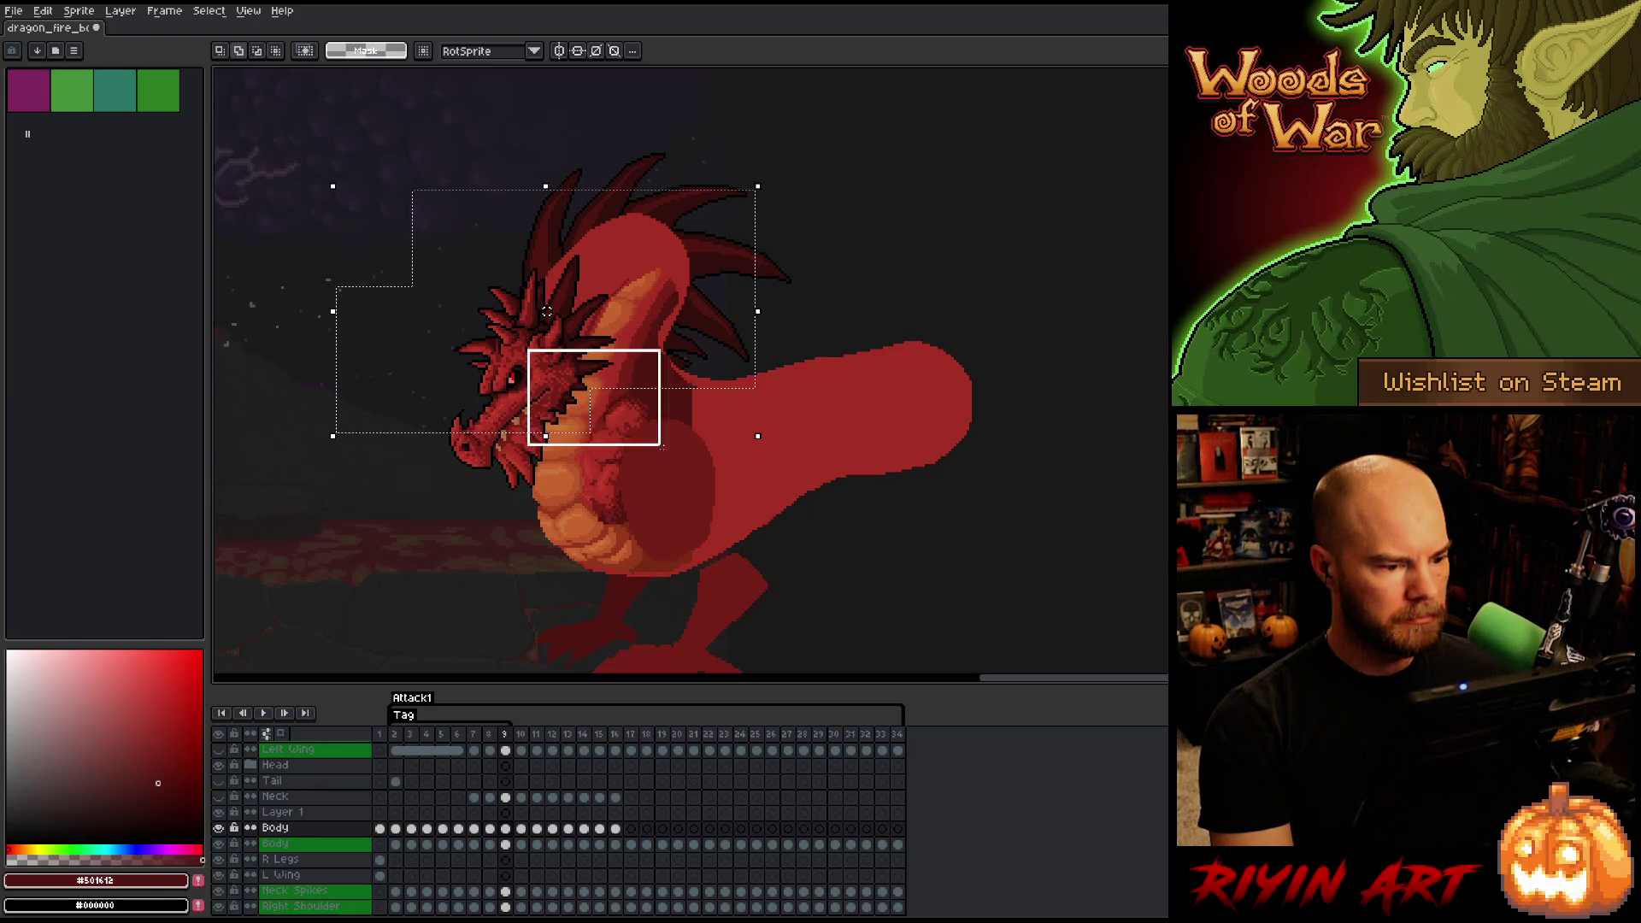
left_click_drag(724, 448, 732, 462)
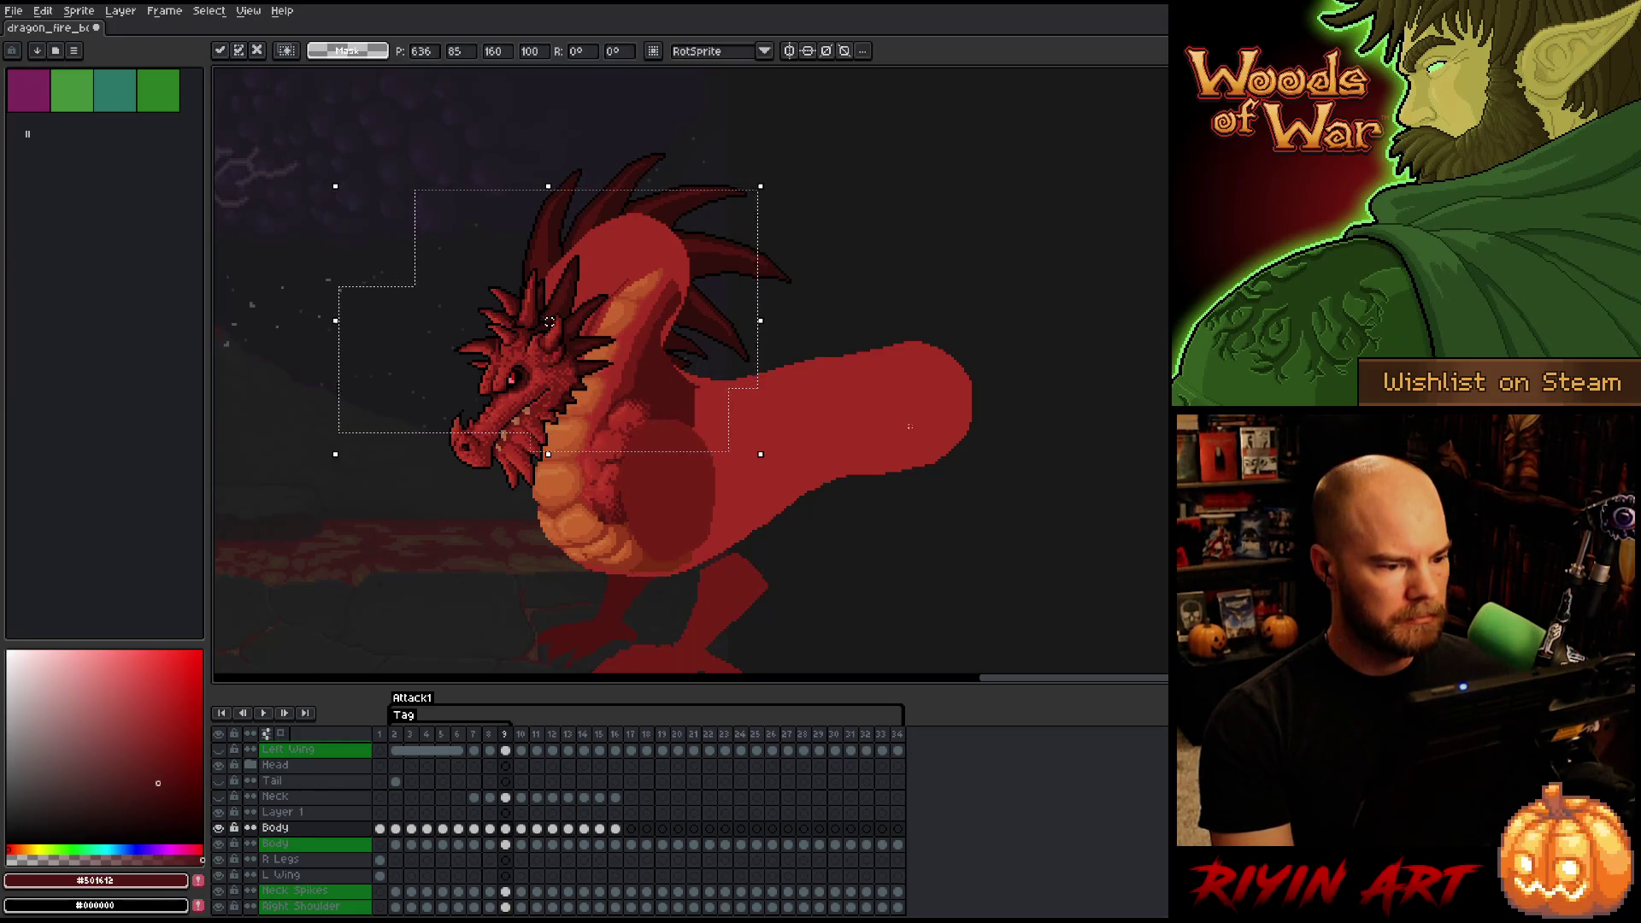
key("ctrl+d")
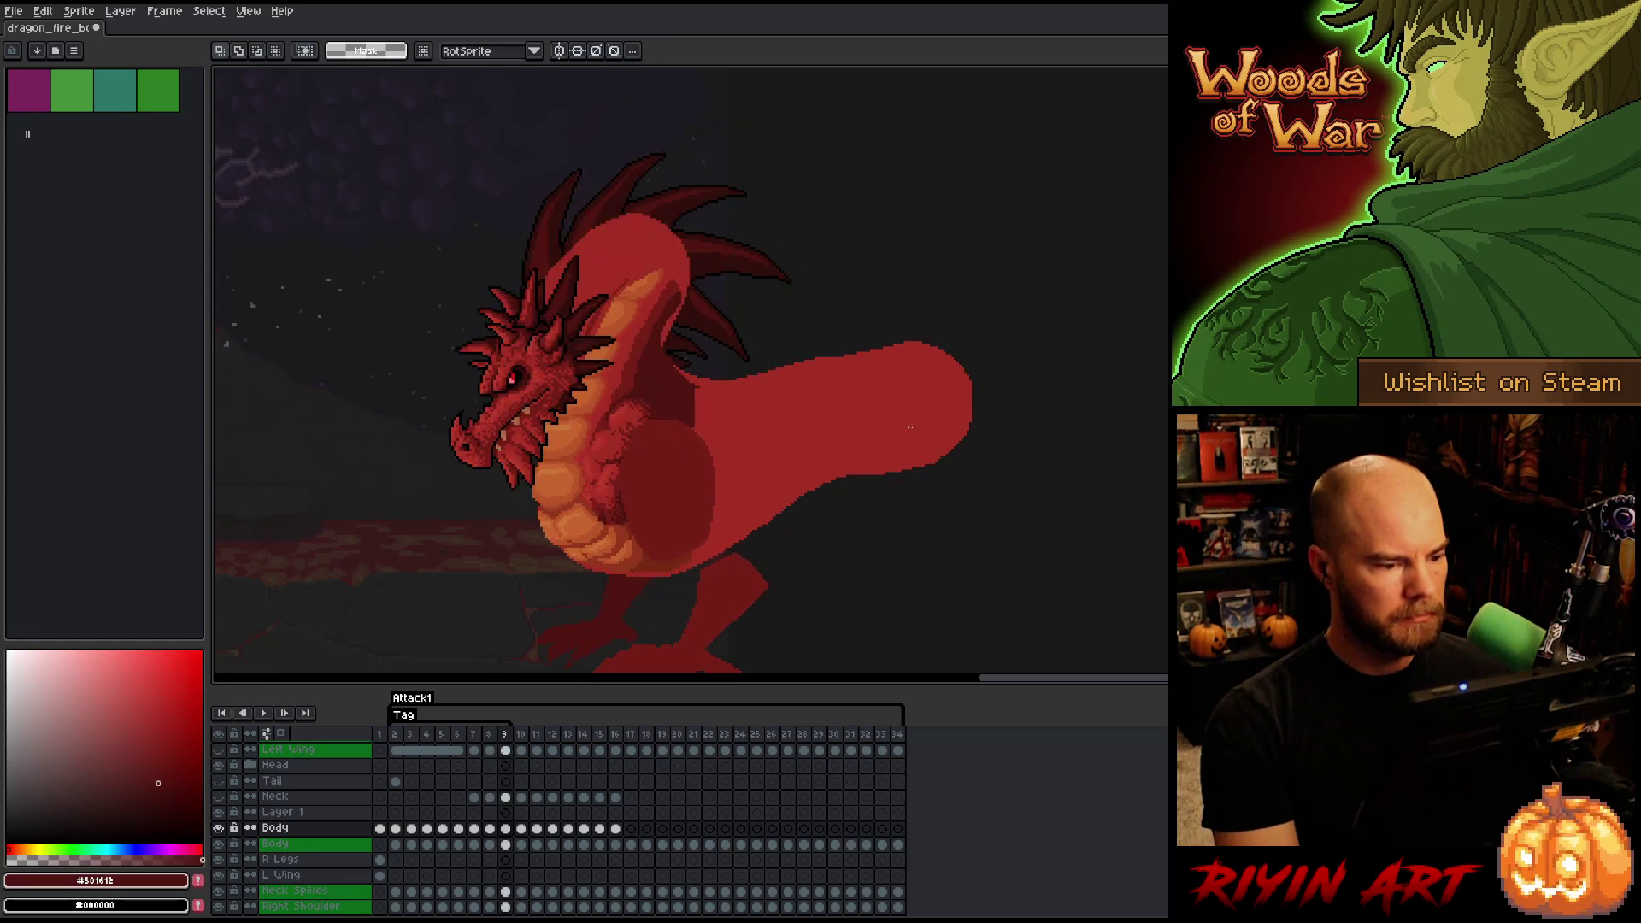
key("Left")
key("Right")
key("Left")
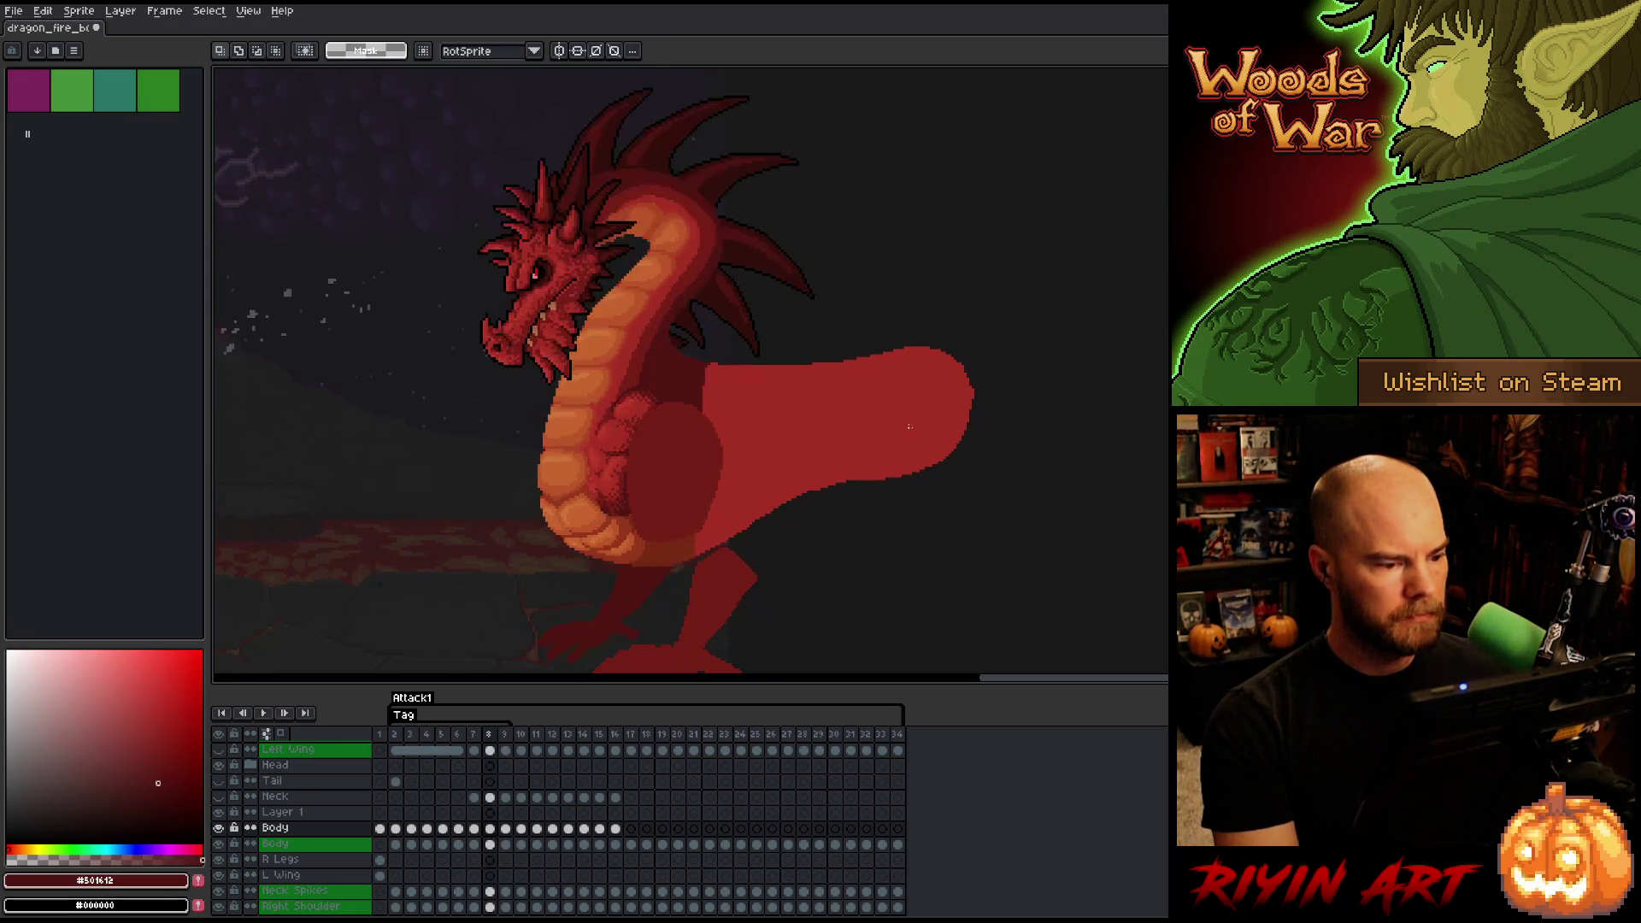
key("Right")
key("Left")
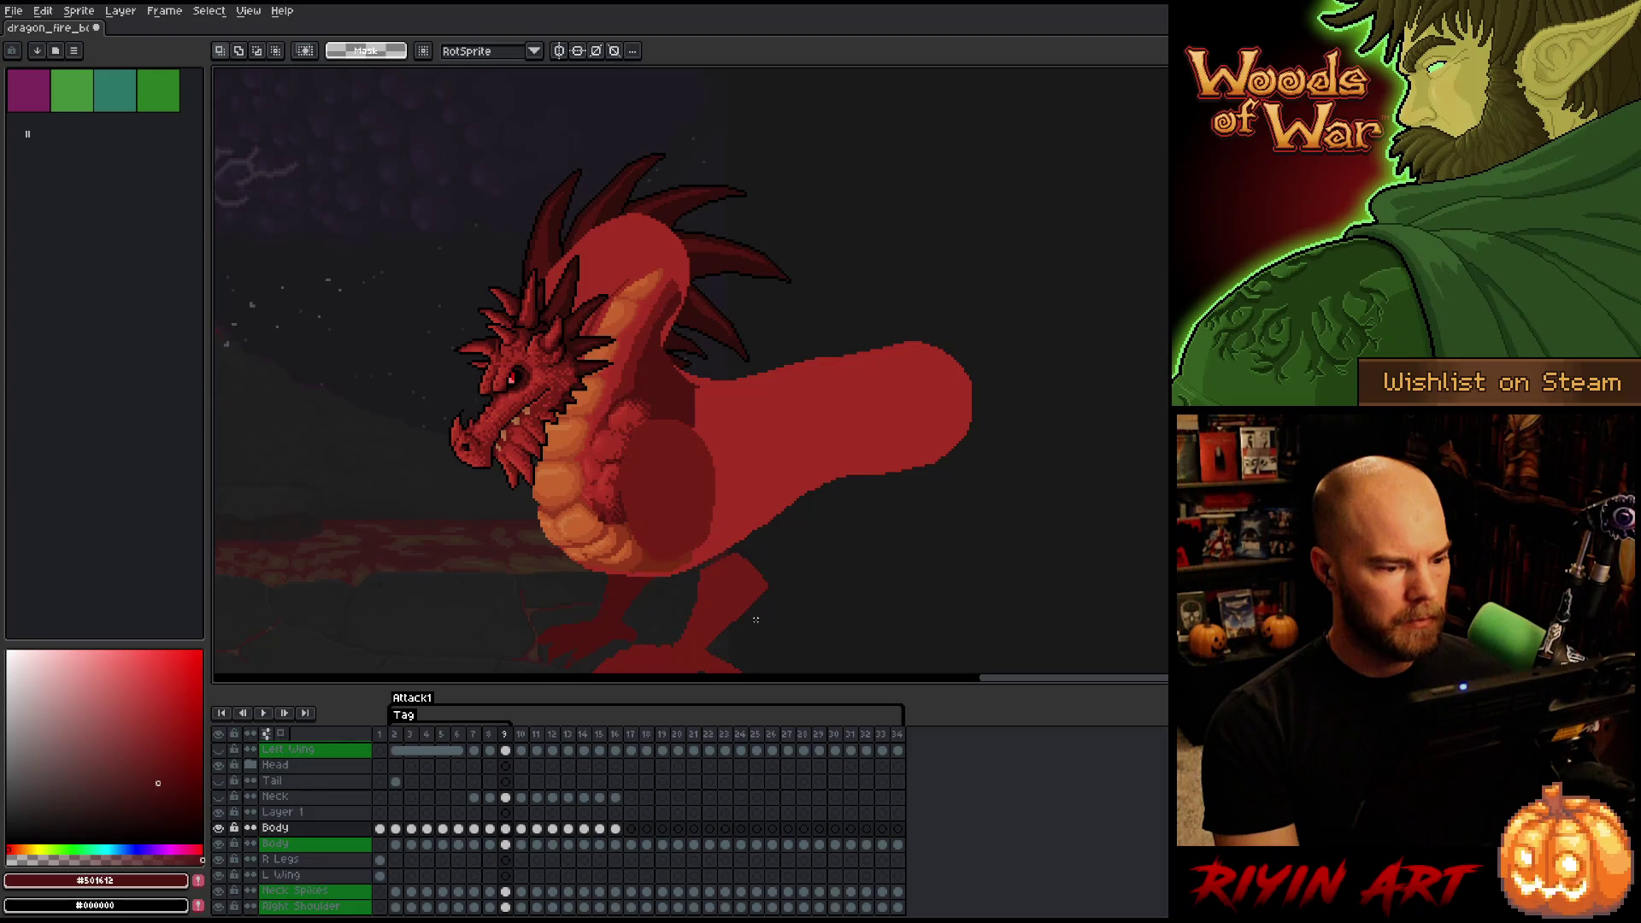
- Select around the lower chest and legs, then clear the selection
mouse_move(759, 622)
left_mouse_down()
mouse_move(586, 582)
mouse_move(511, 529)
left_mouse_up()
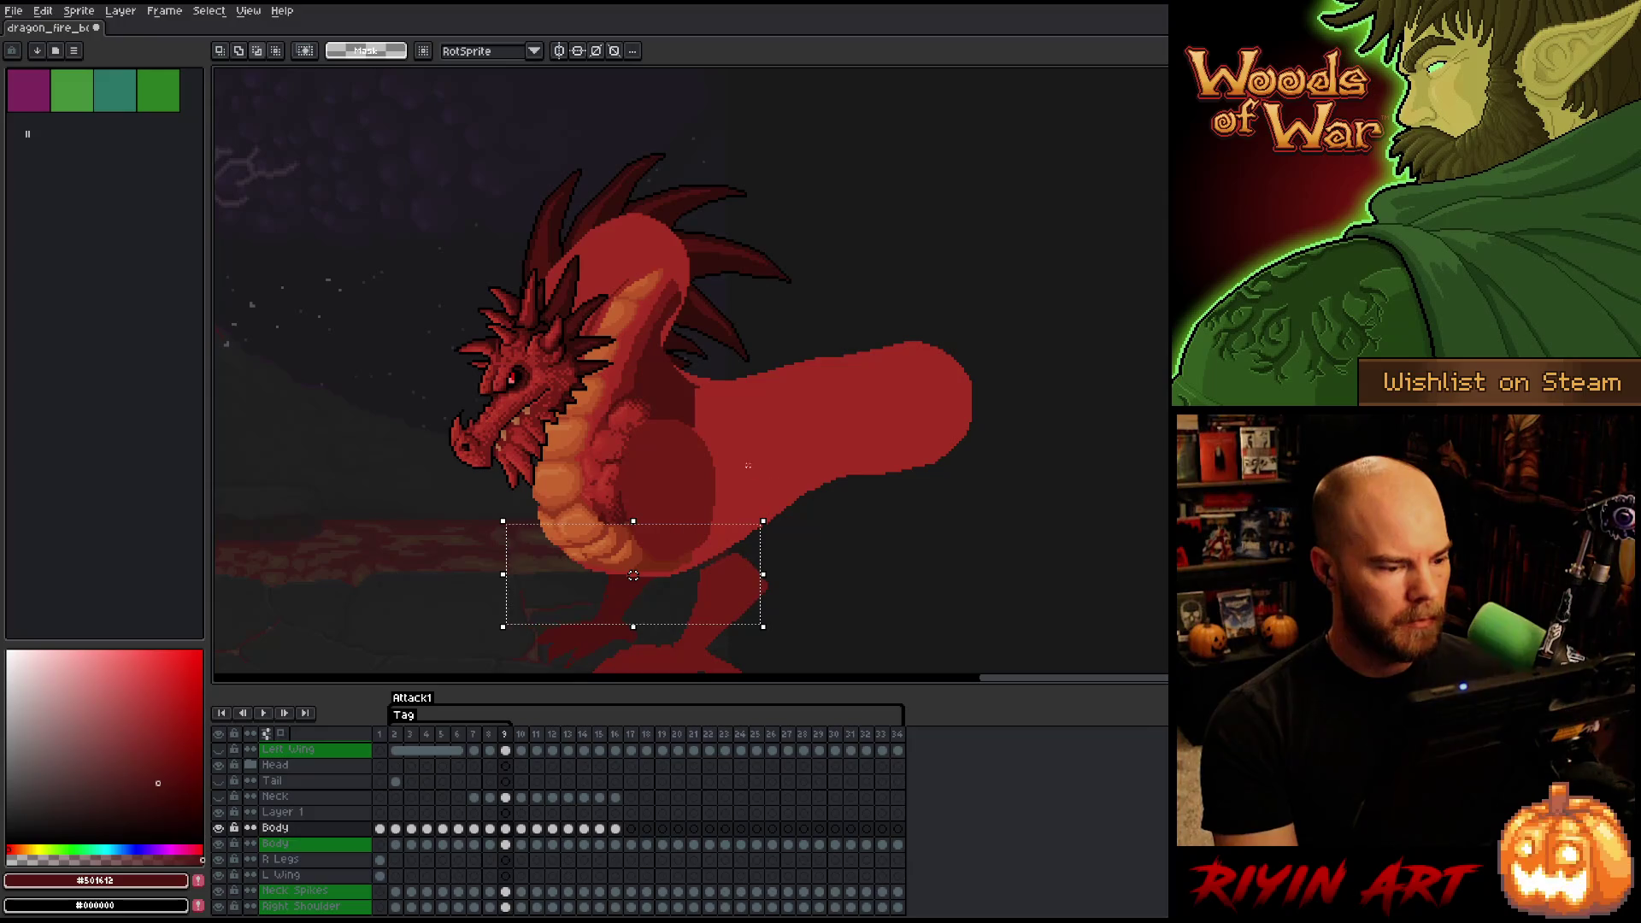
left_click_drag(522, 494, 590, 533)
left_click(919, 519)
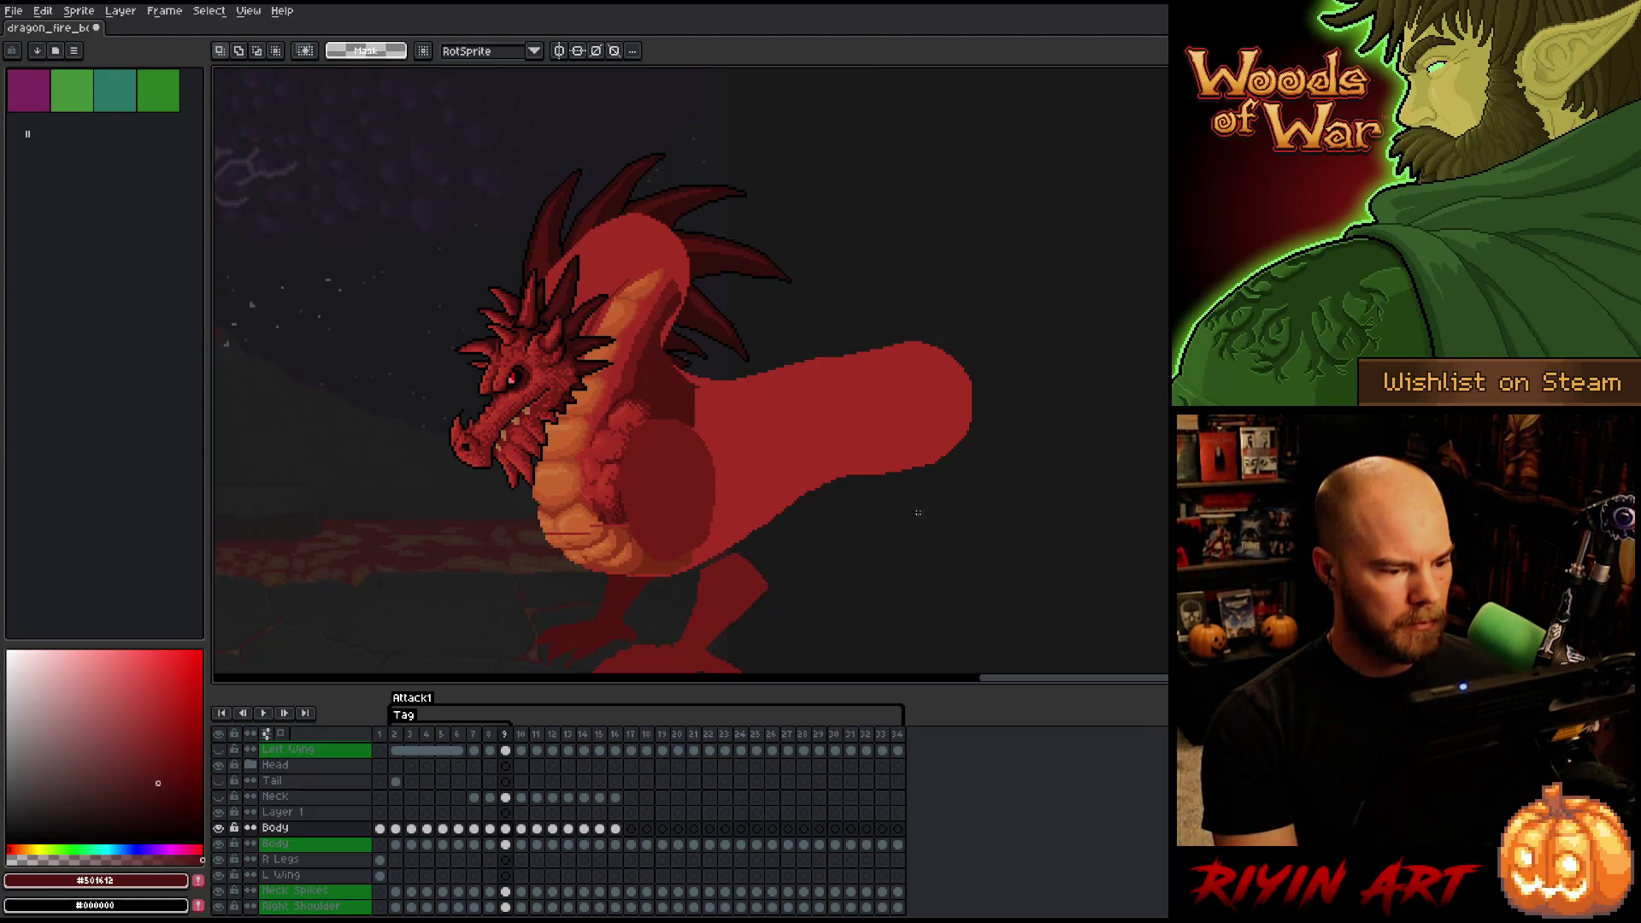
key("Return")
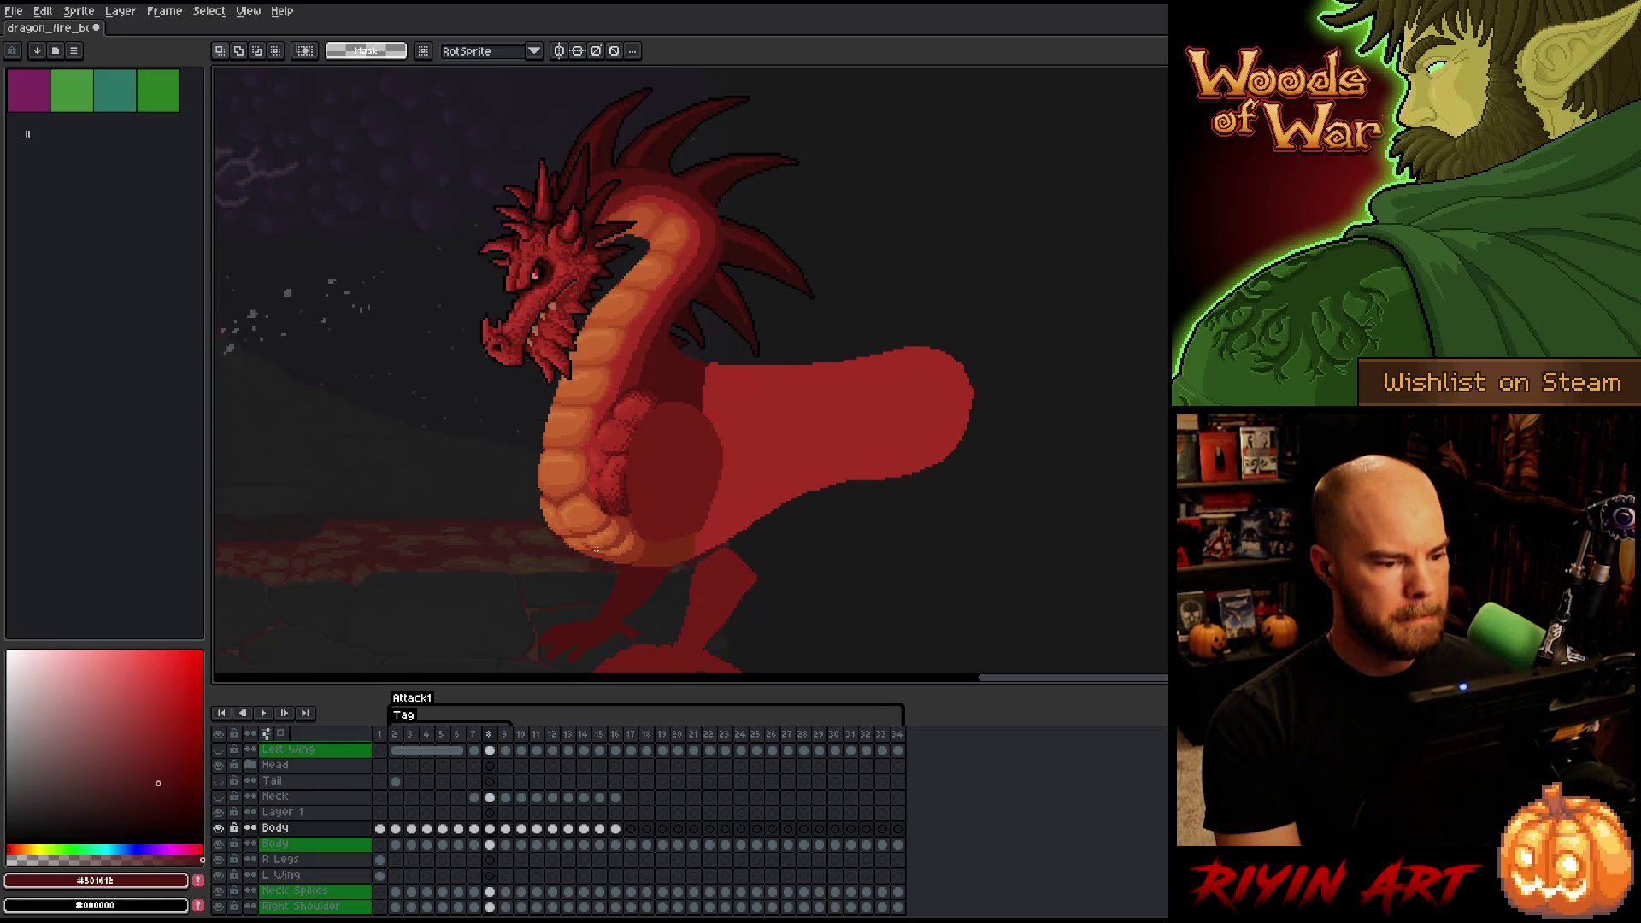
- Step through Attack1 frames 7, 8 and 9 to compare the dragon's poses
key("Left")
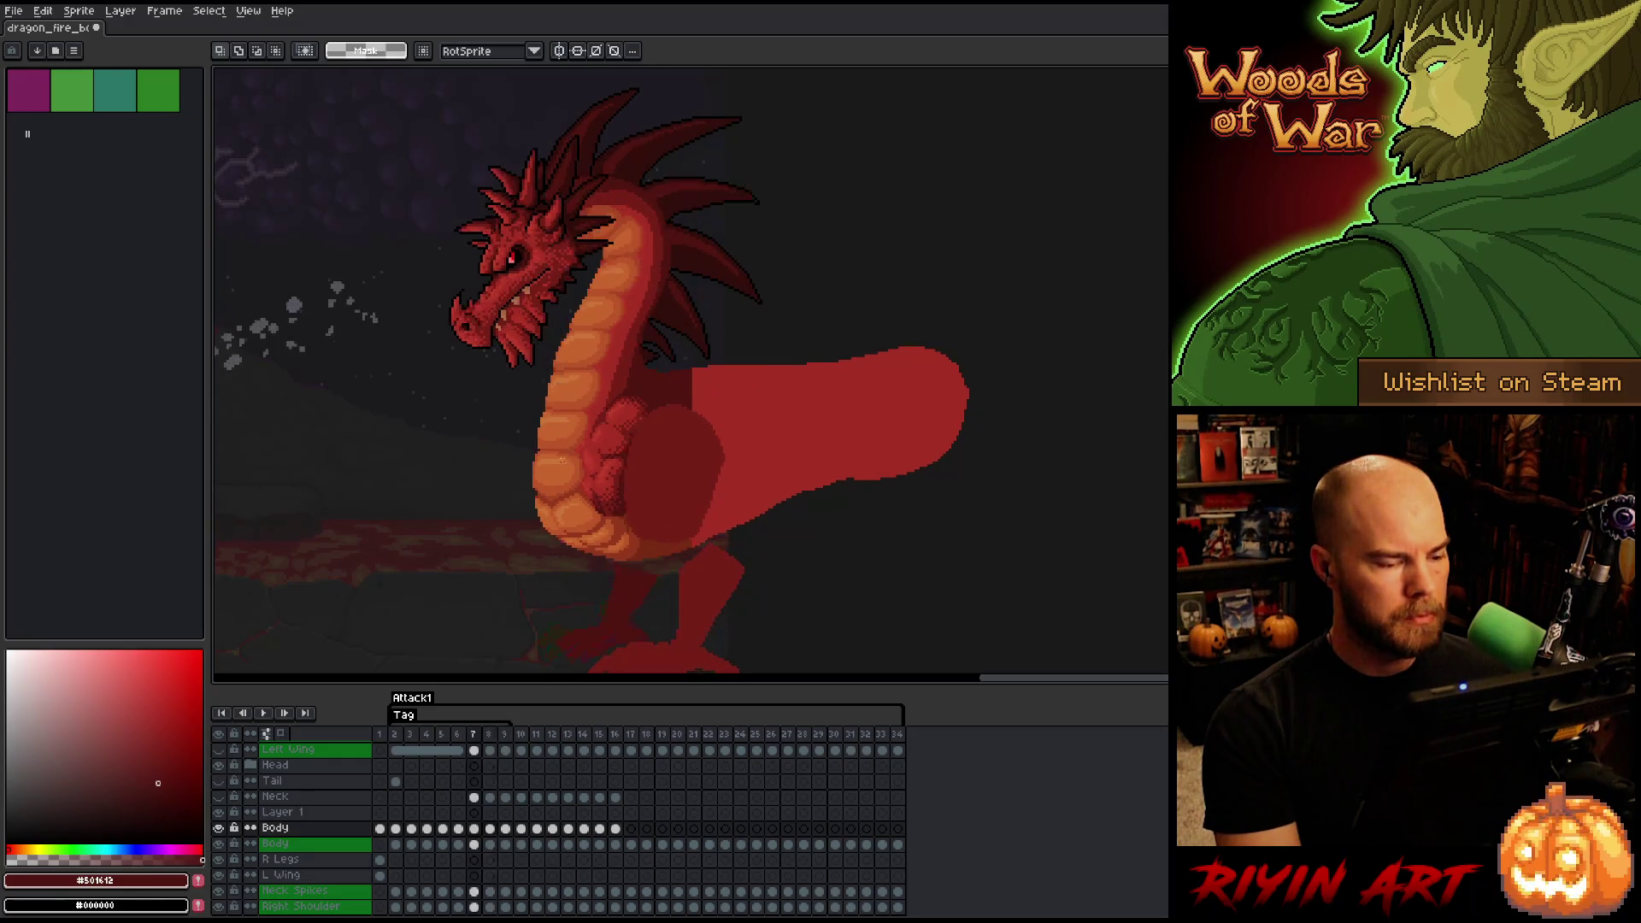
key("Right")
key("Right")
key("Left")
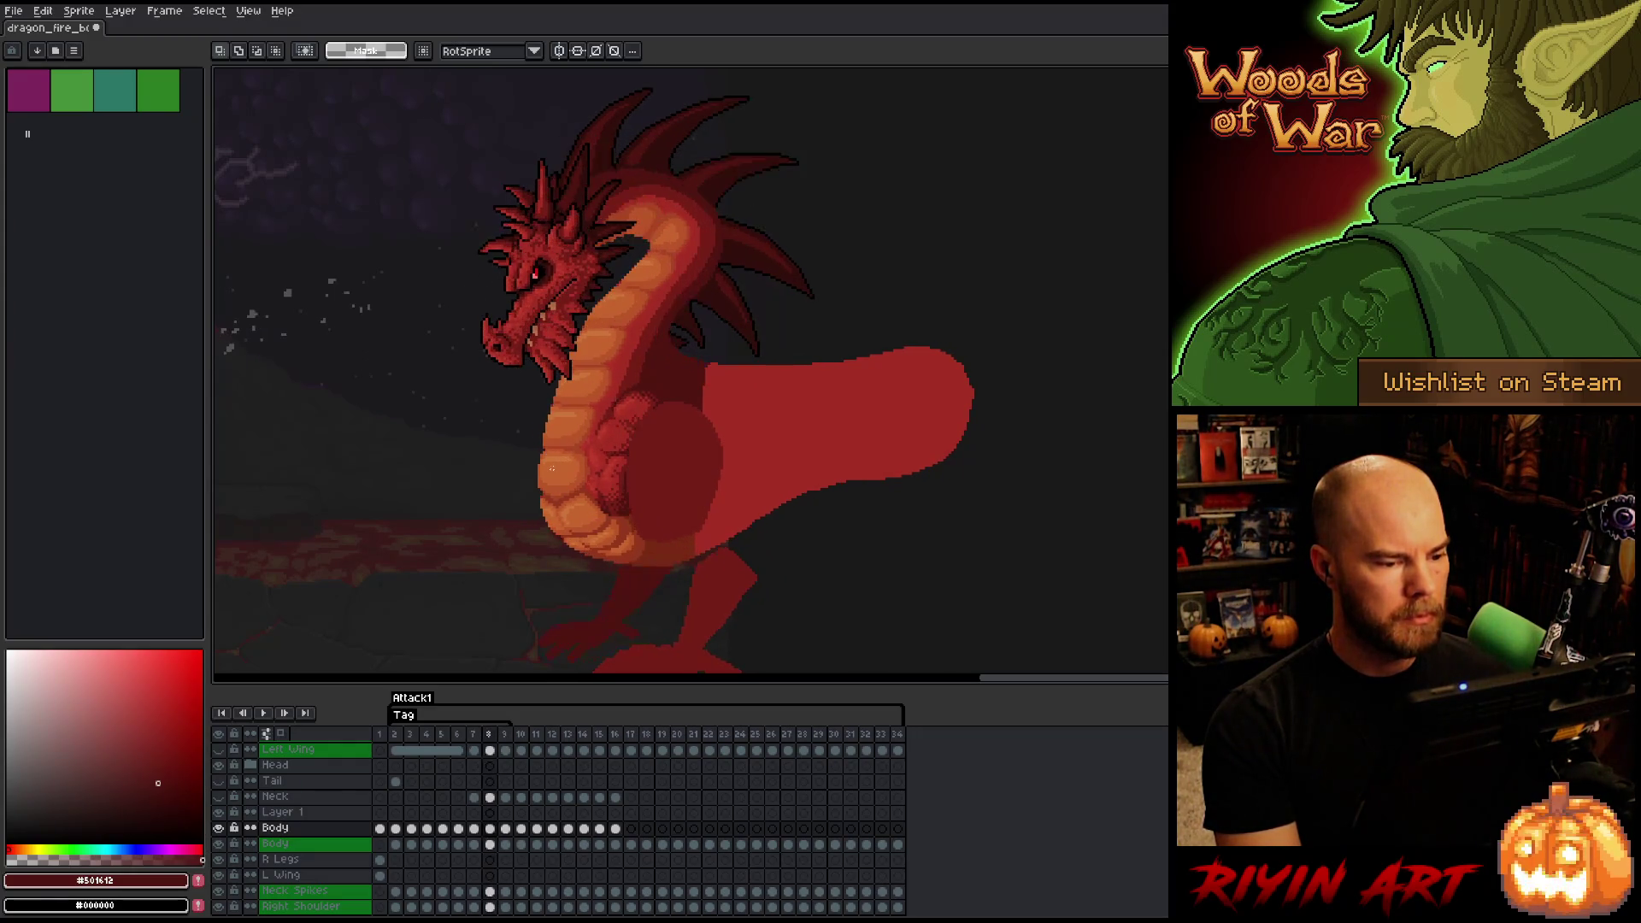
key("Right")
key("Left")
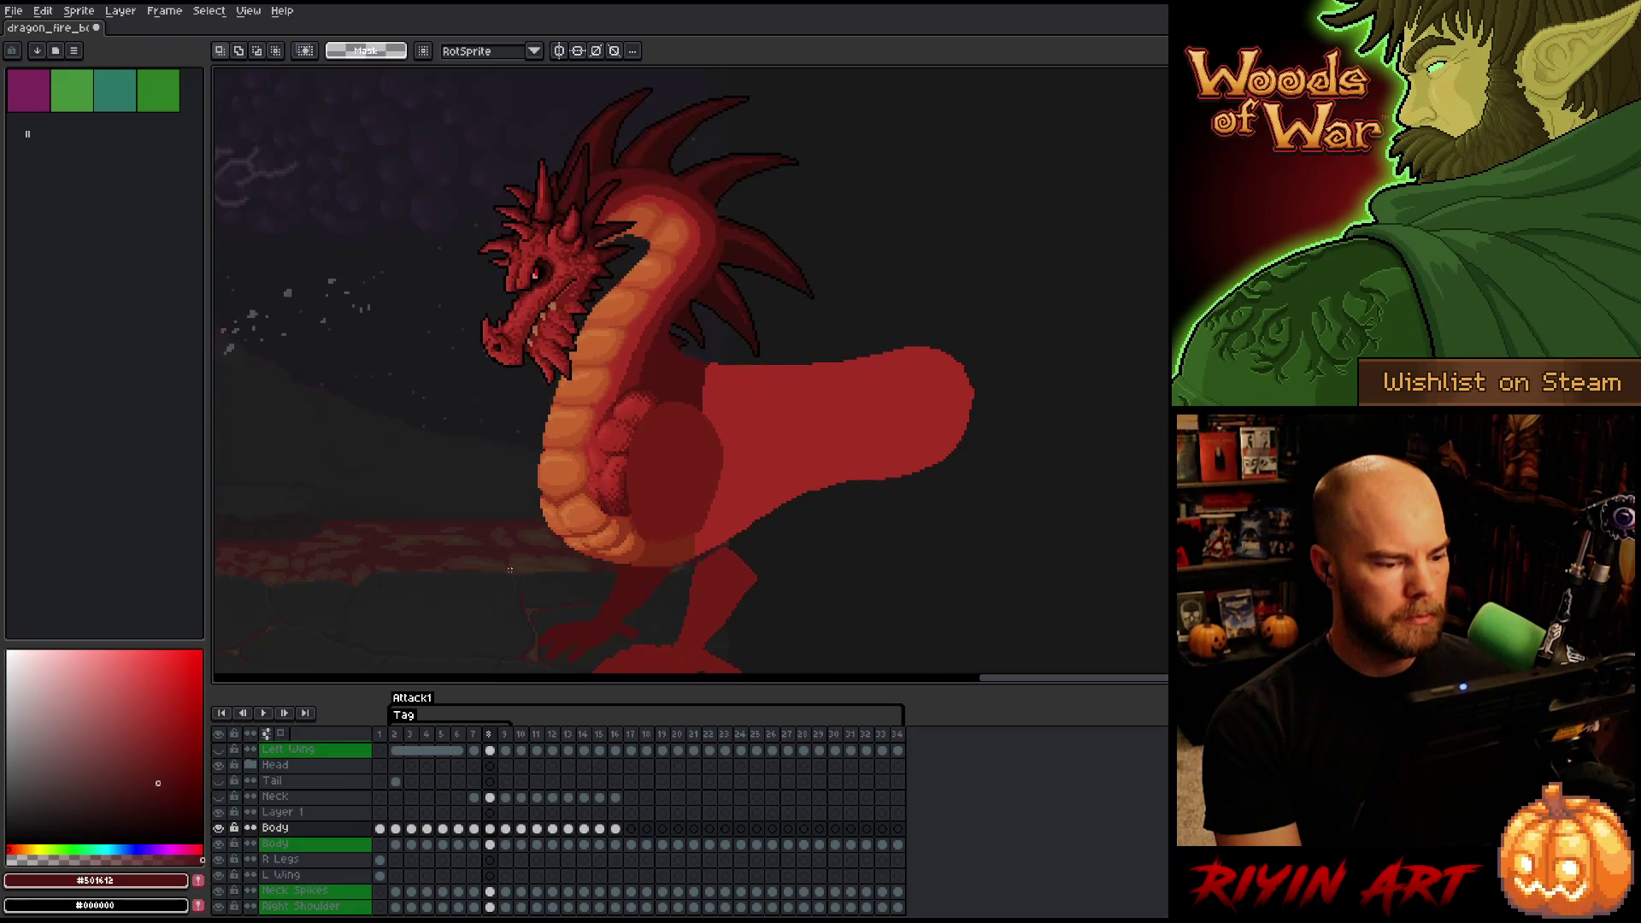
key("Right")
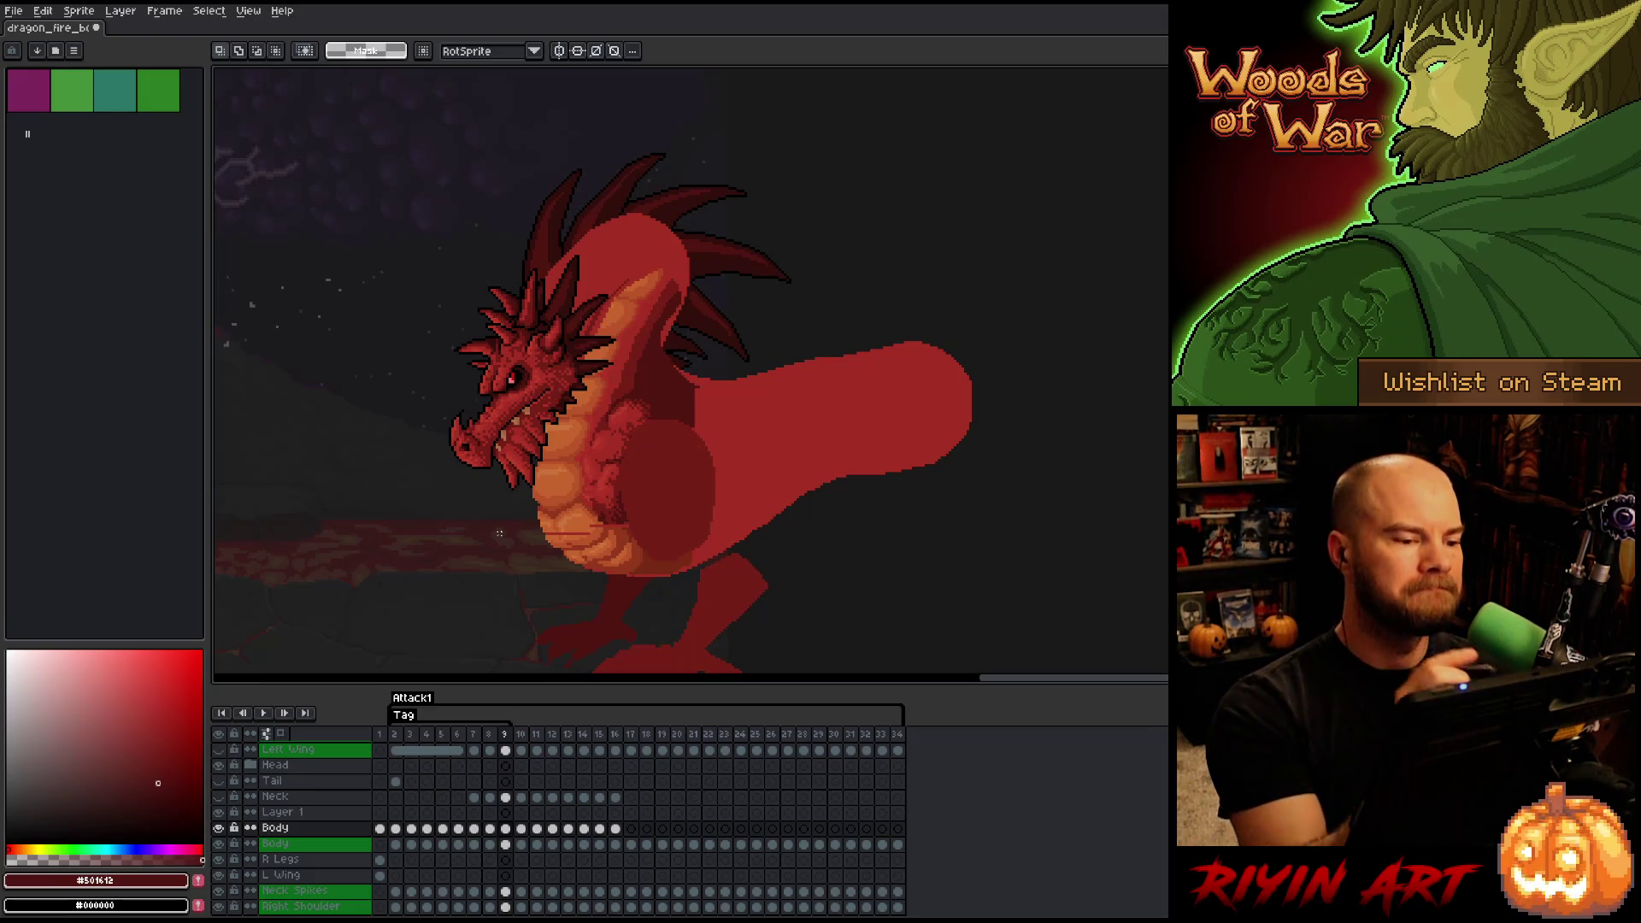
- Zoom in, pick a dark red-brown pencil colour, and compare the belly on frames 8 and 9
scroll(735, 513, "up", 3)
scroll(735, 514, "down", 3)
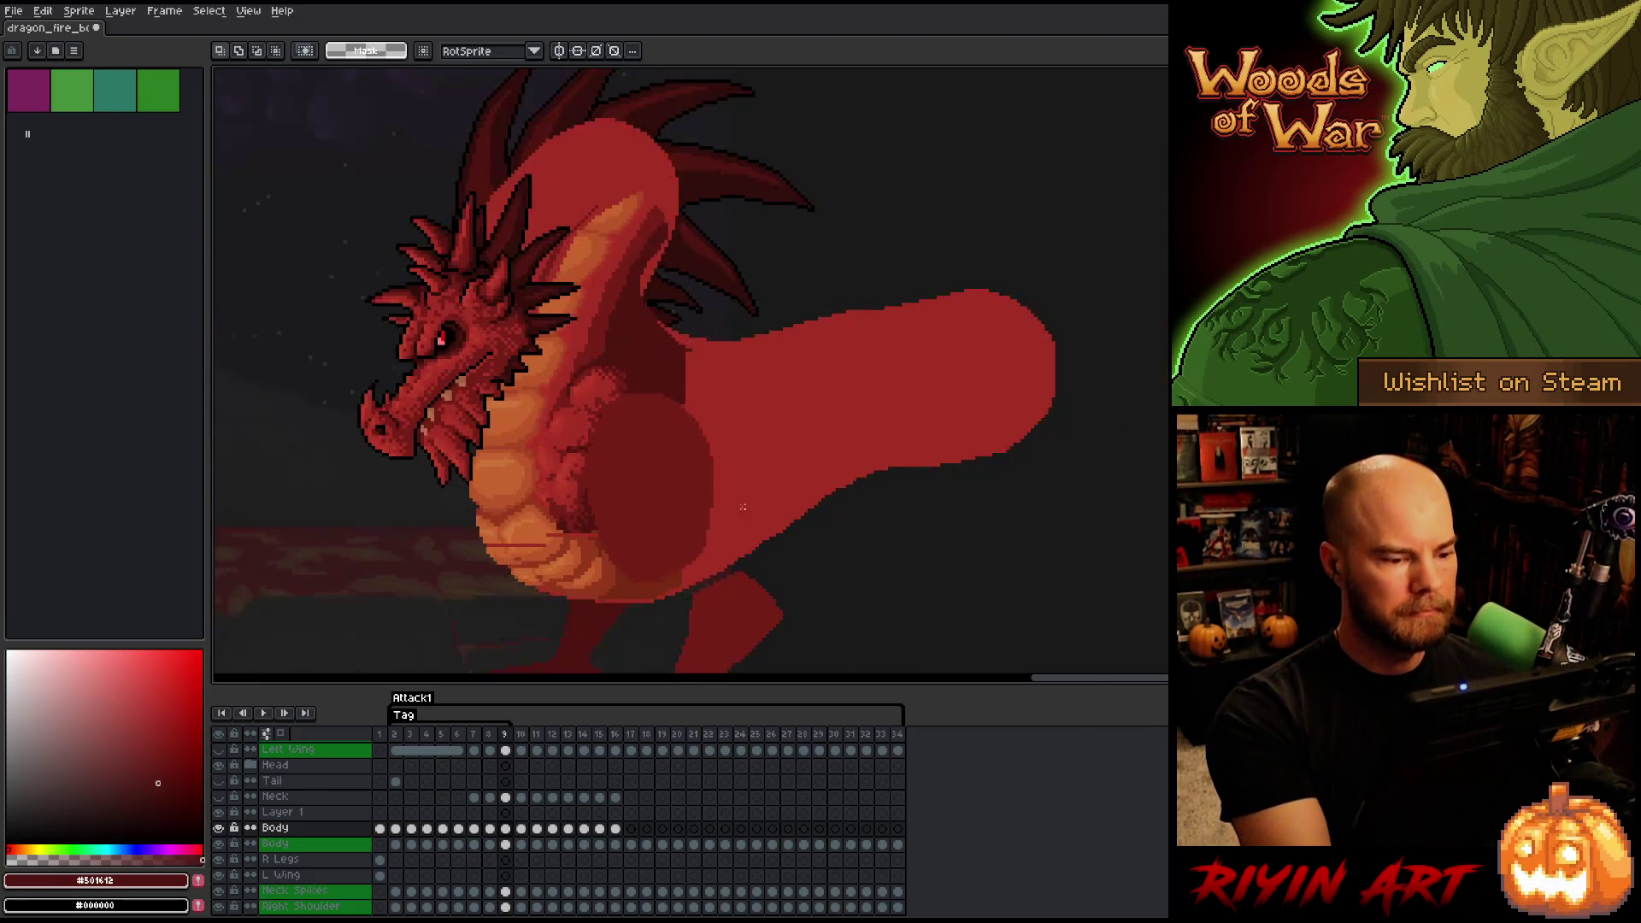
scroll(674, 491, "up", 3)
key("b")
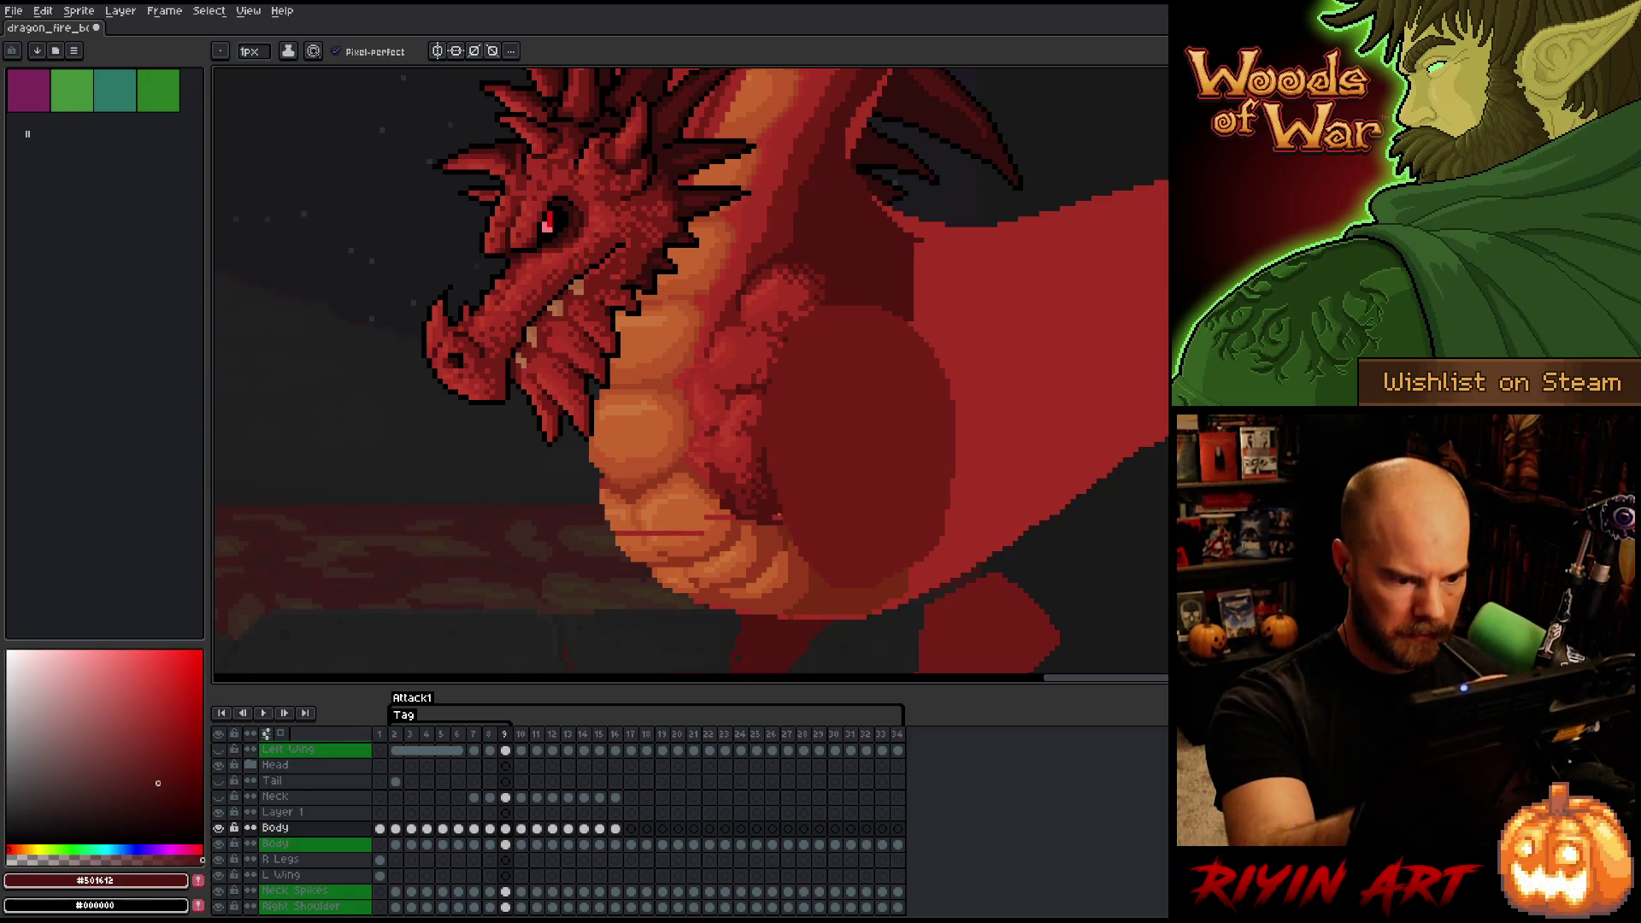
left_click(786, 536, "alt")
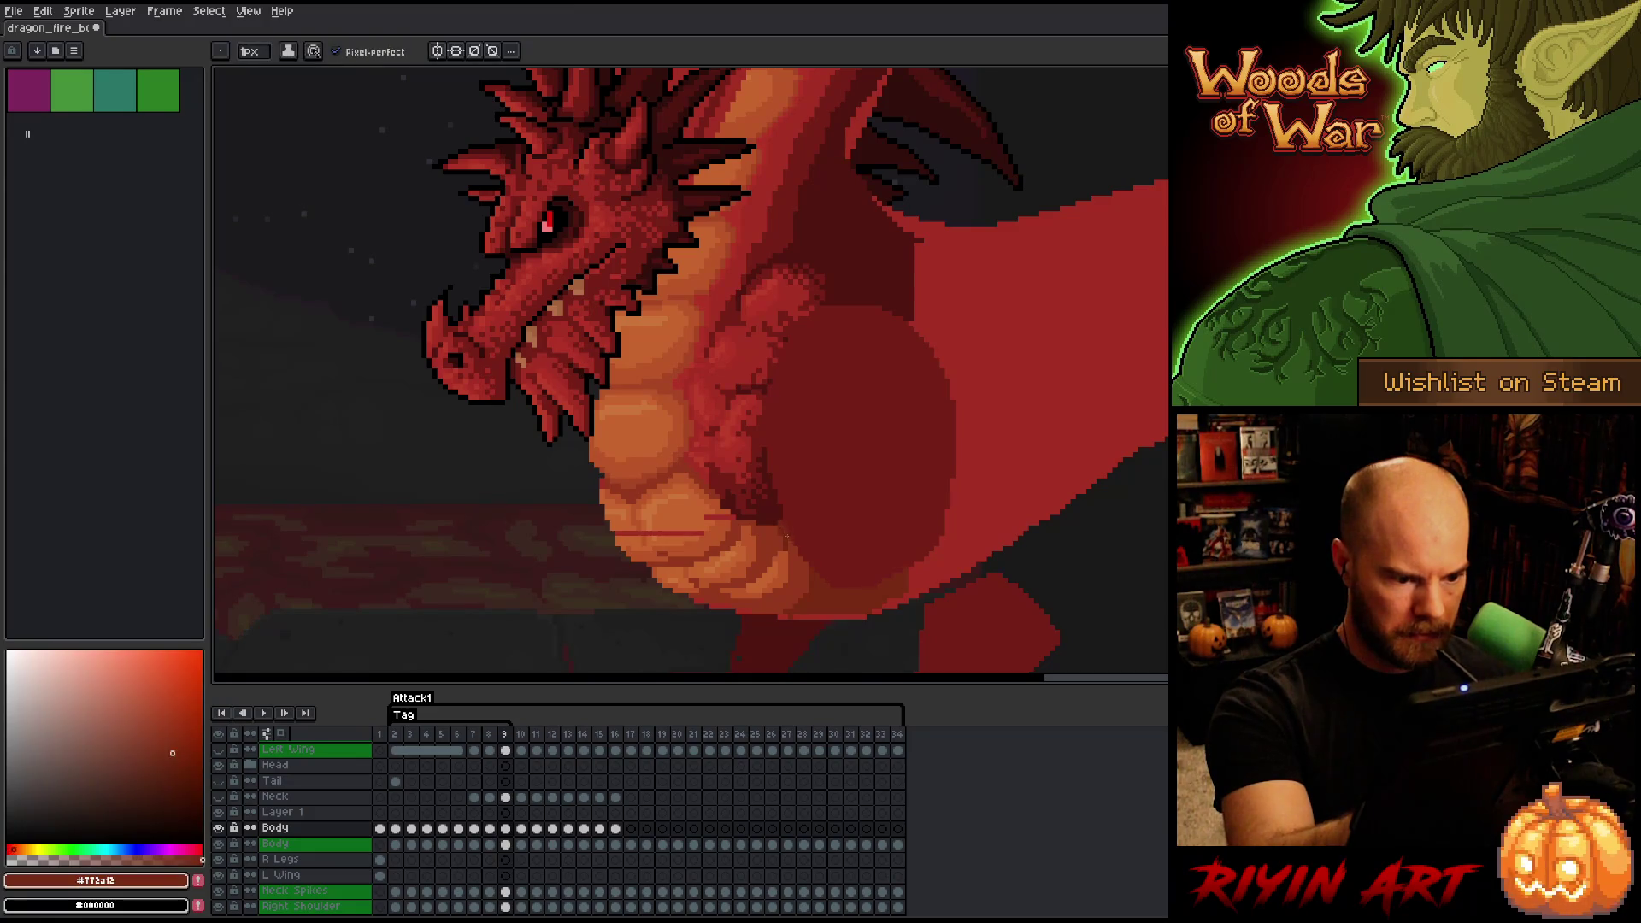
key("Left")
key("Right")
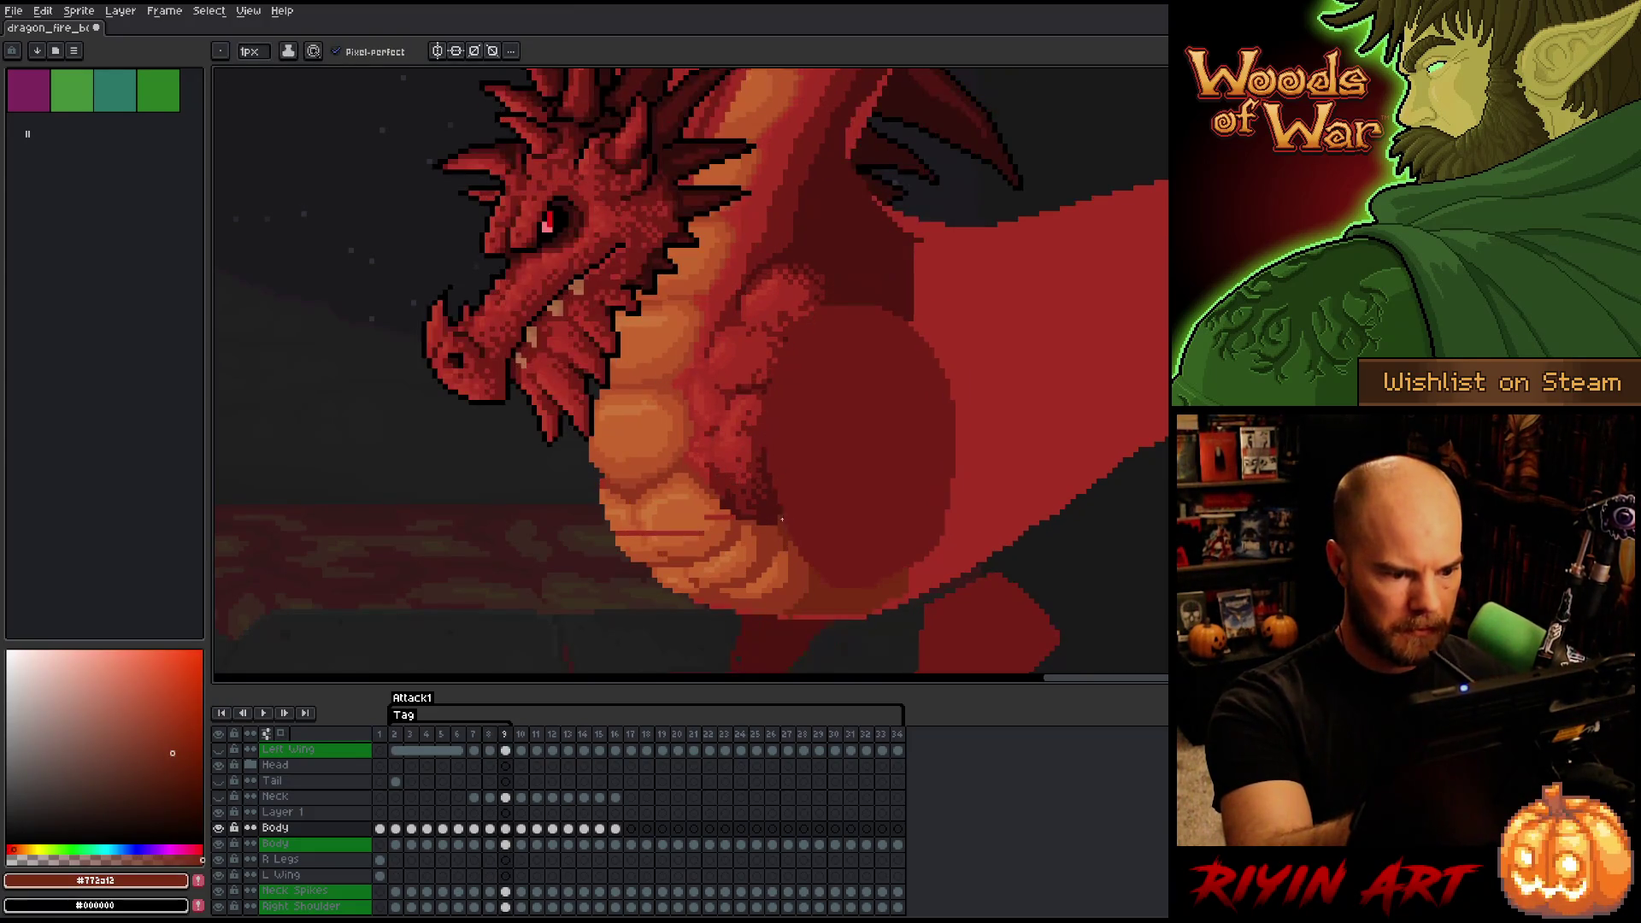
key("Left")
key("Right")
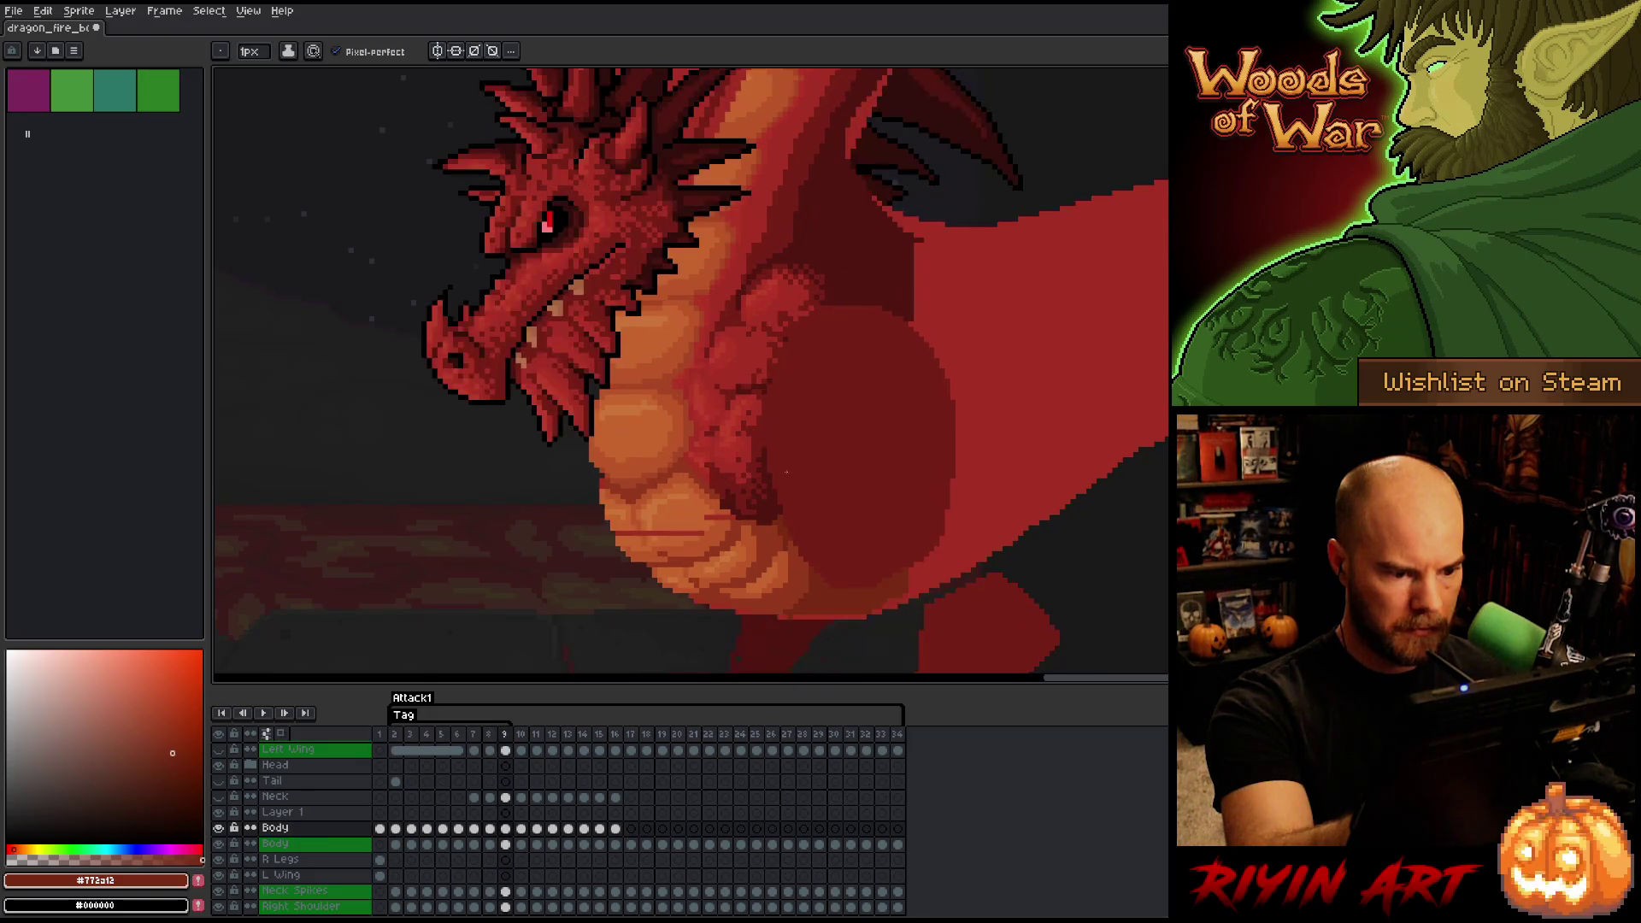
key("Left")
key("Right")
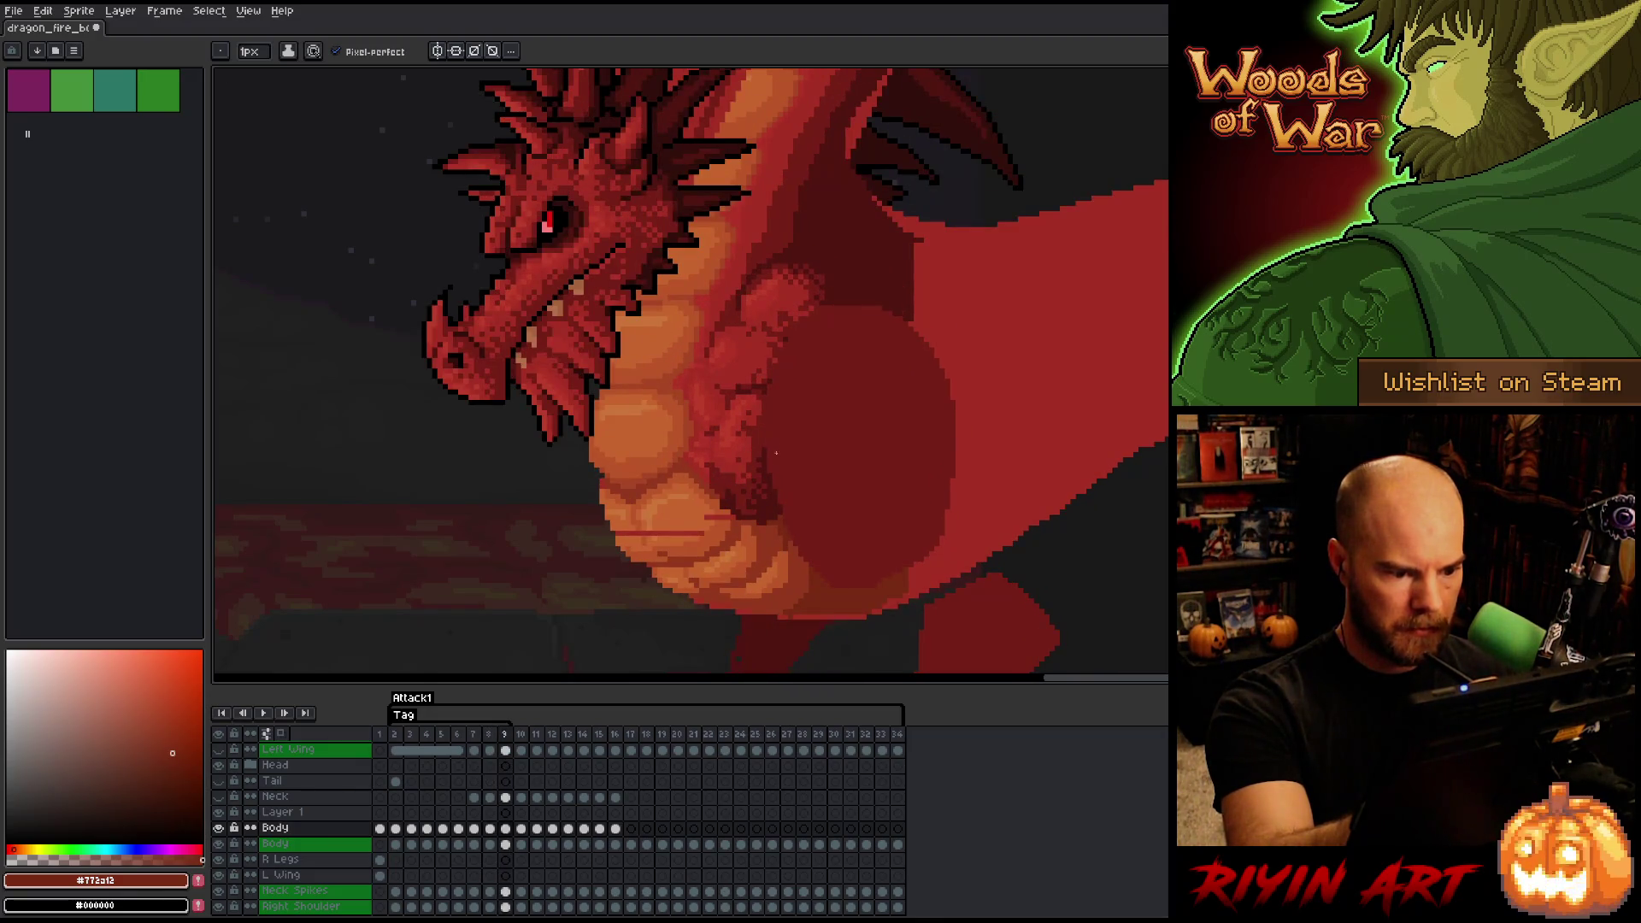
- Sample mid red, orange belly and dark red shadow tones from the chest and belly
left_click(760, 519, "alt")
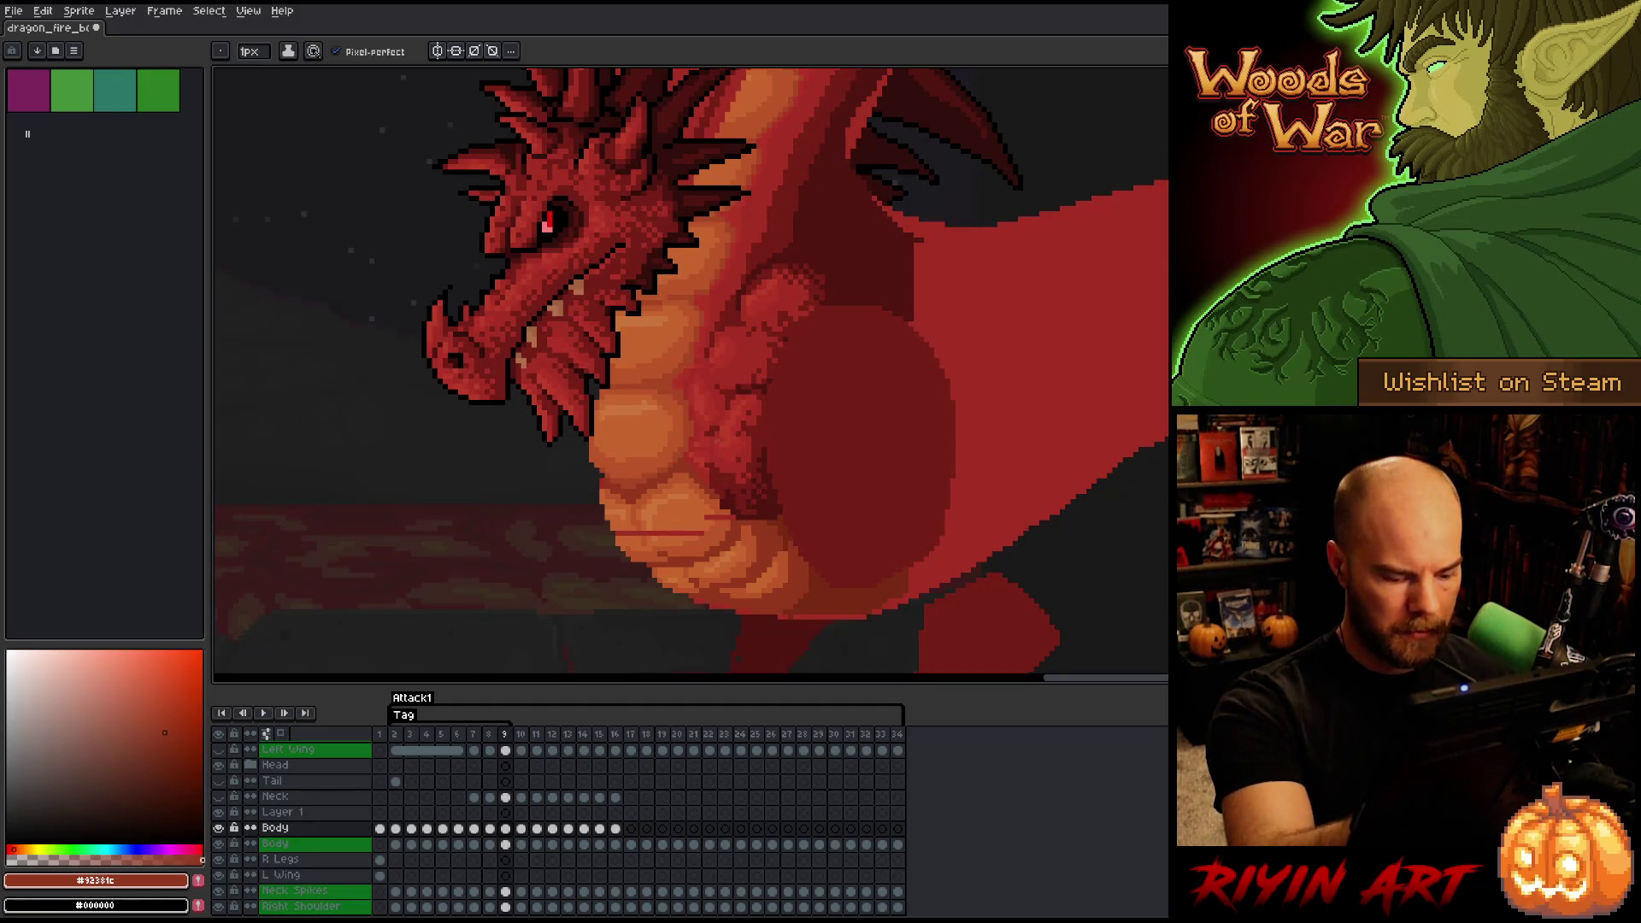
key("Left")
key("Right")
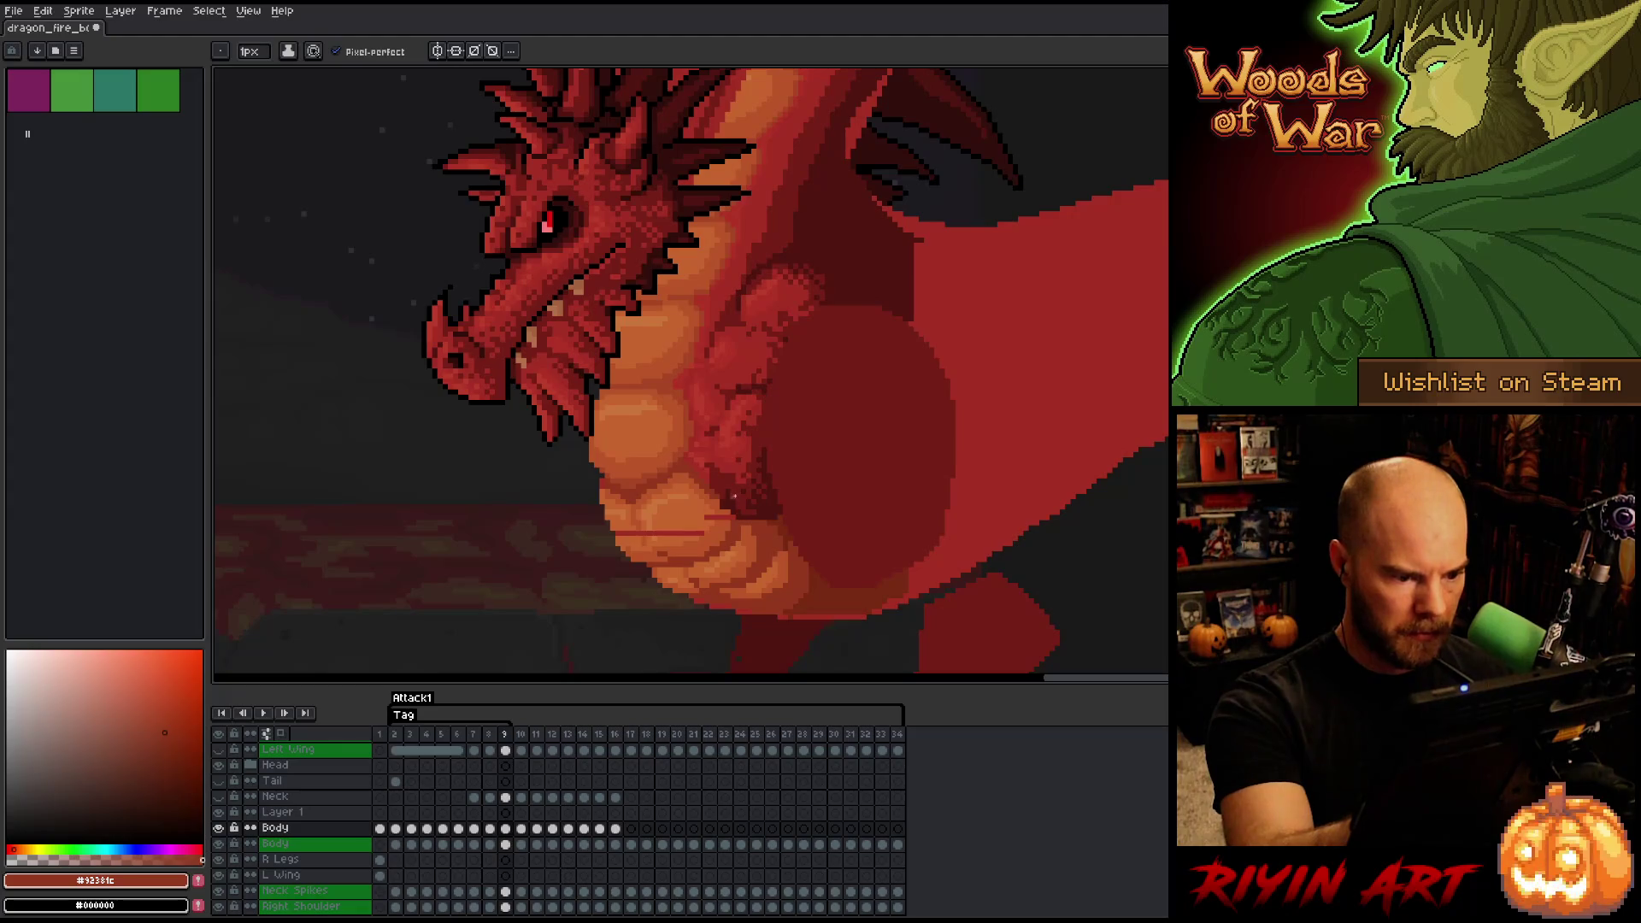
left_click(725, 493, "alt")
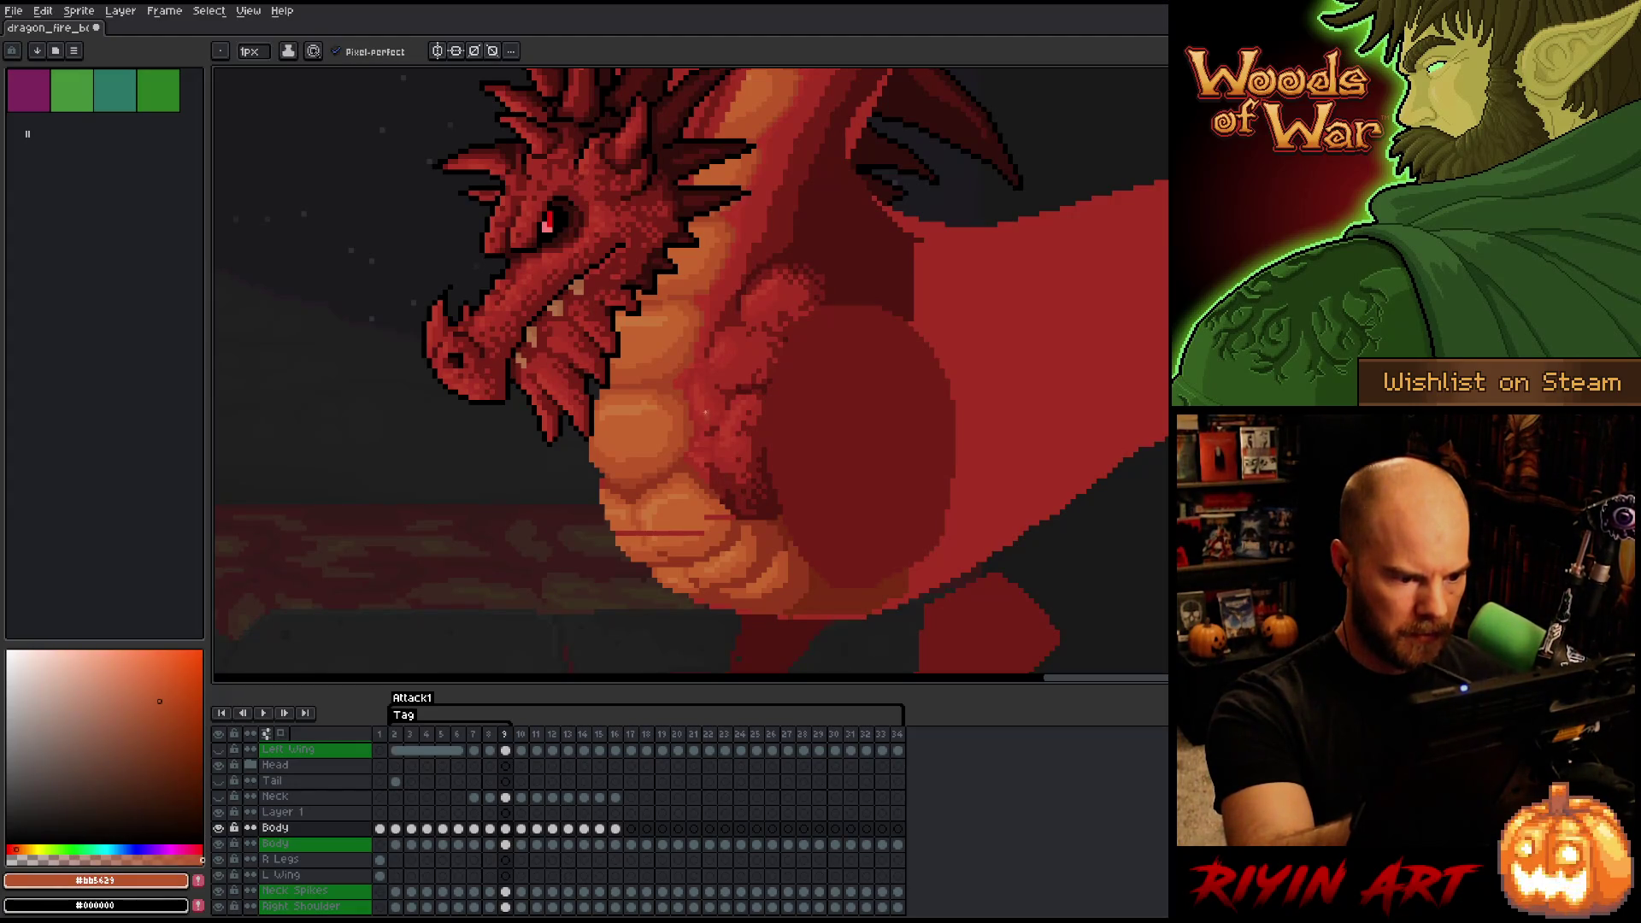
left_click(726, 511, "alt")
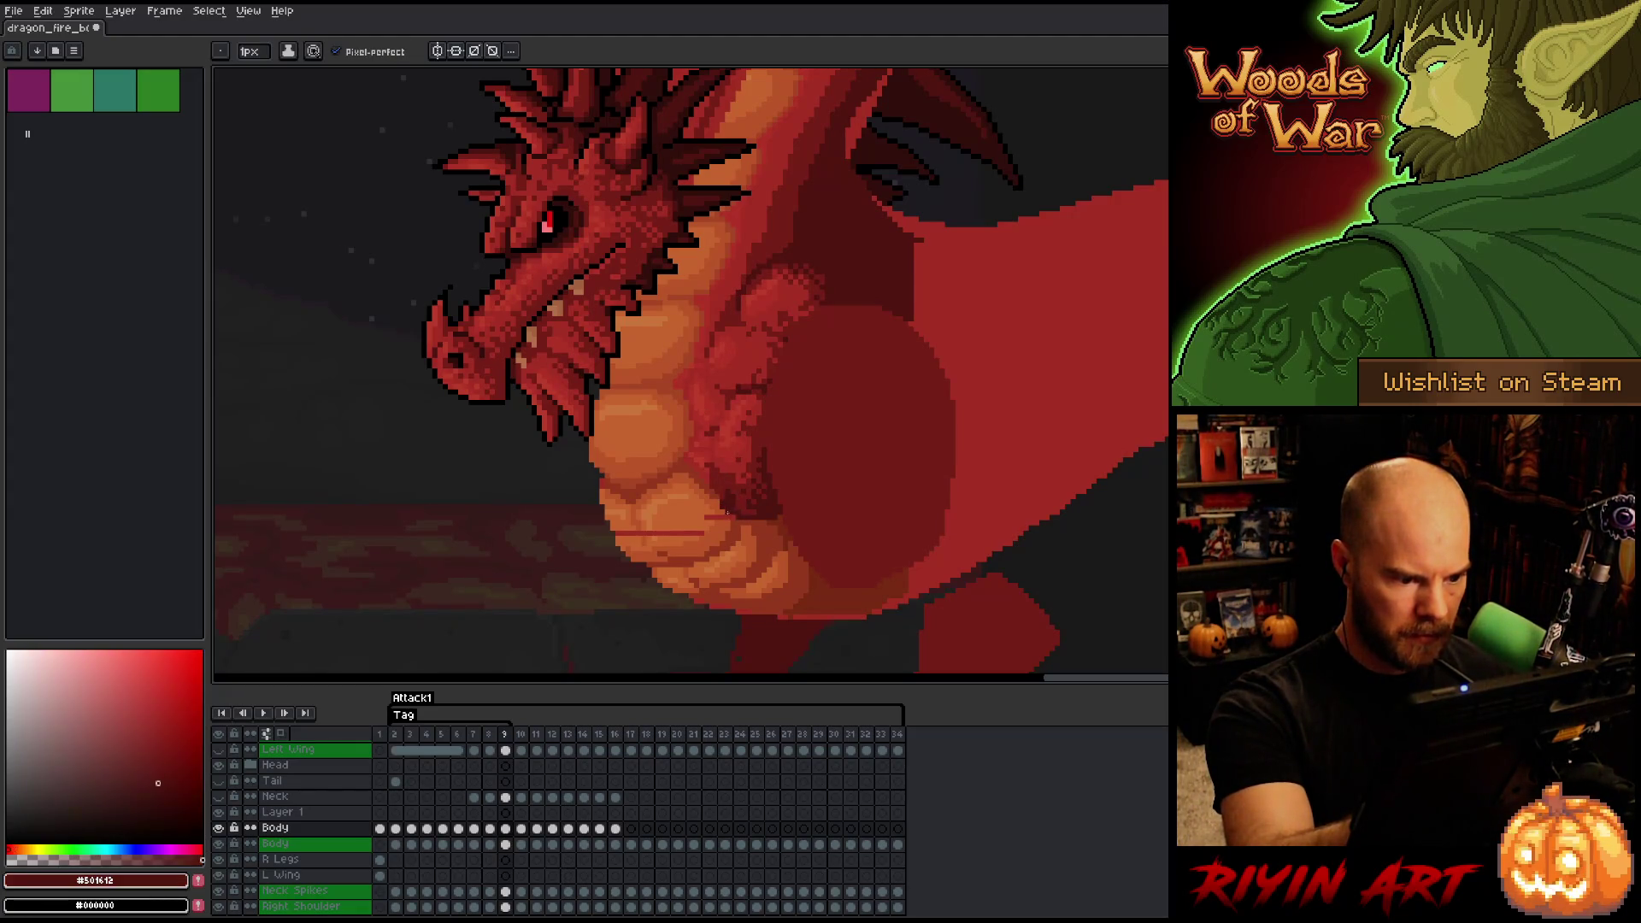
left_click(728, 516, "alt")
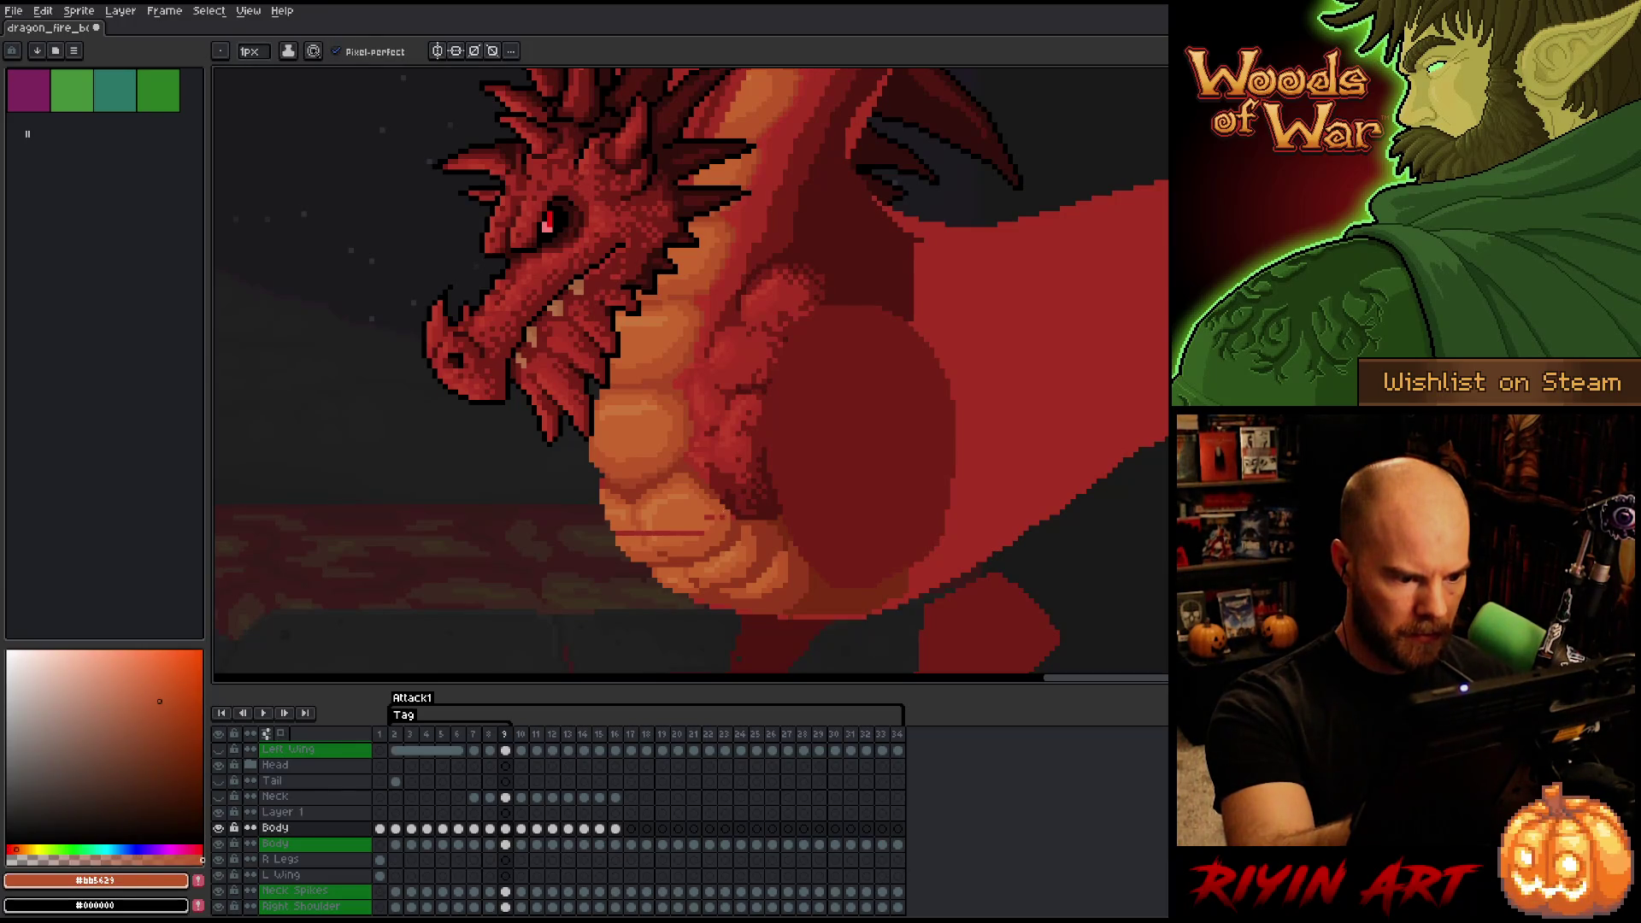
left_click(728, 506, "alt")
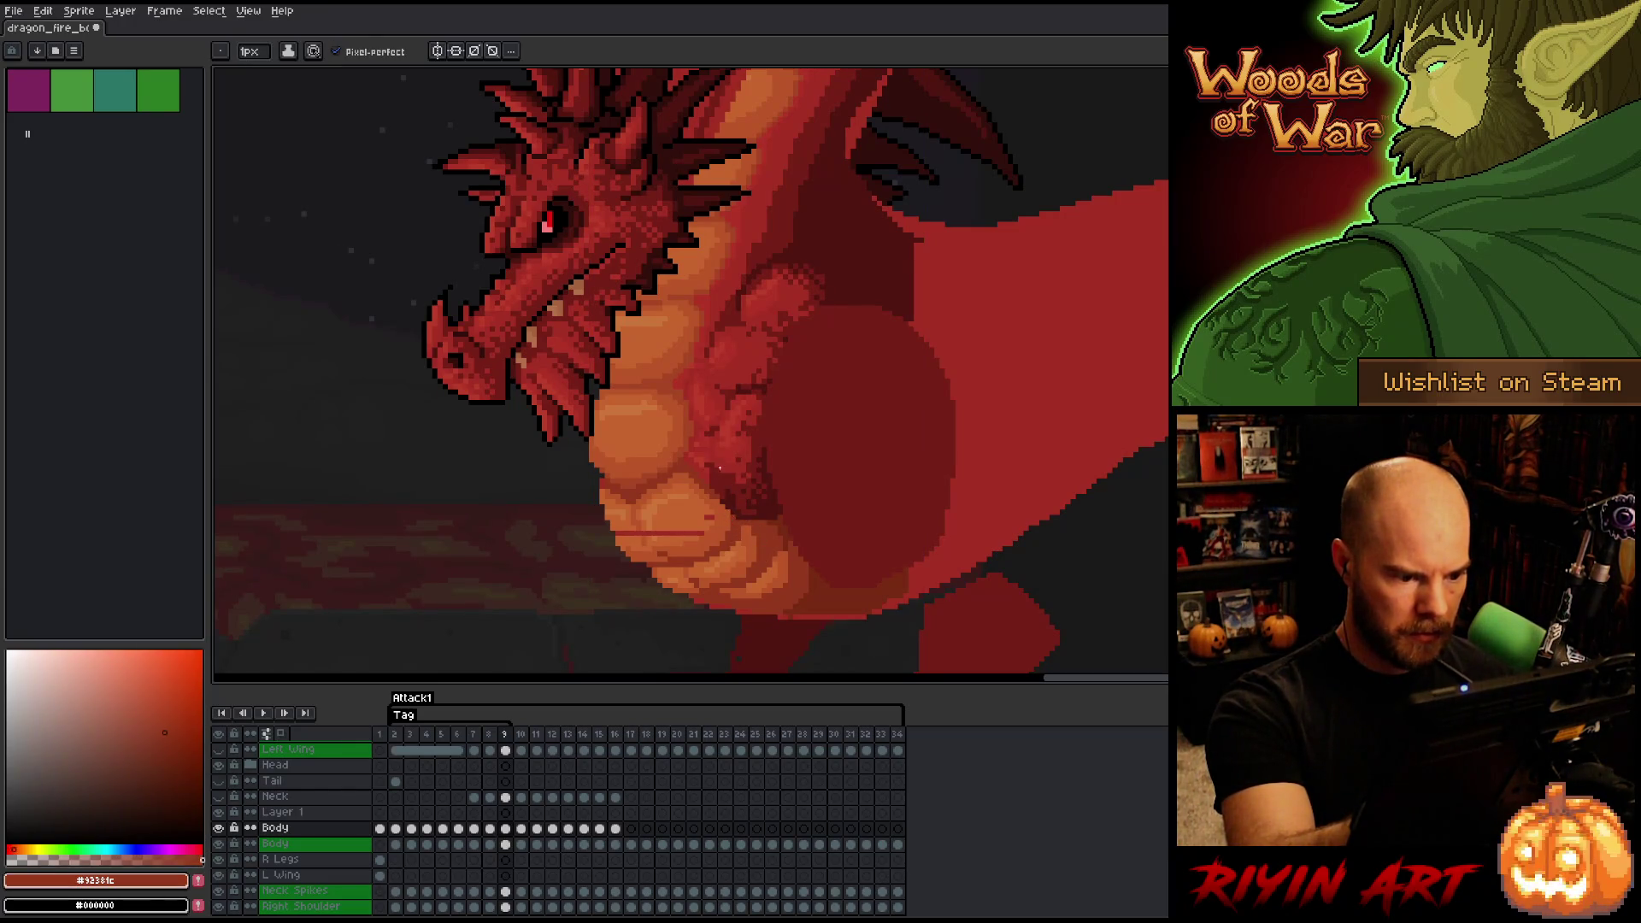
- Sample the light, mid and palest orange highlight tones across the belly plates
left_click(666, 532, "alt")
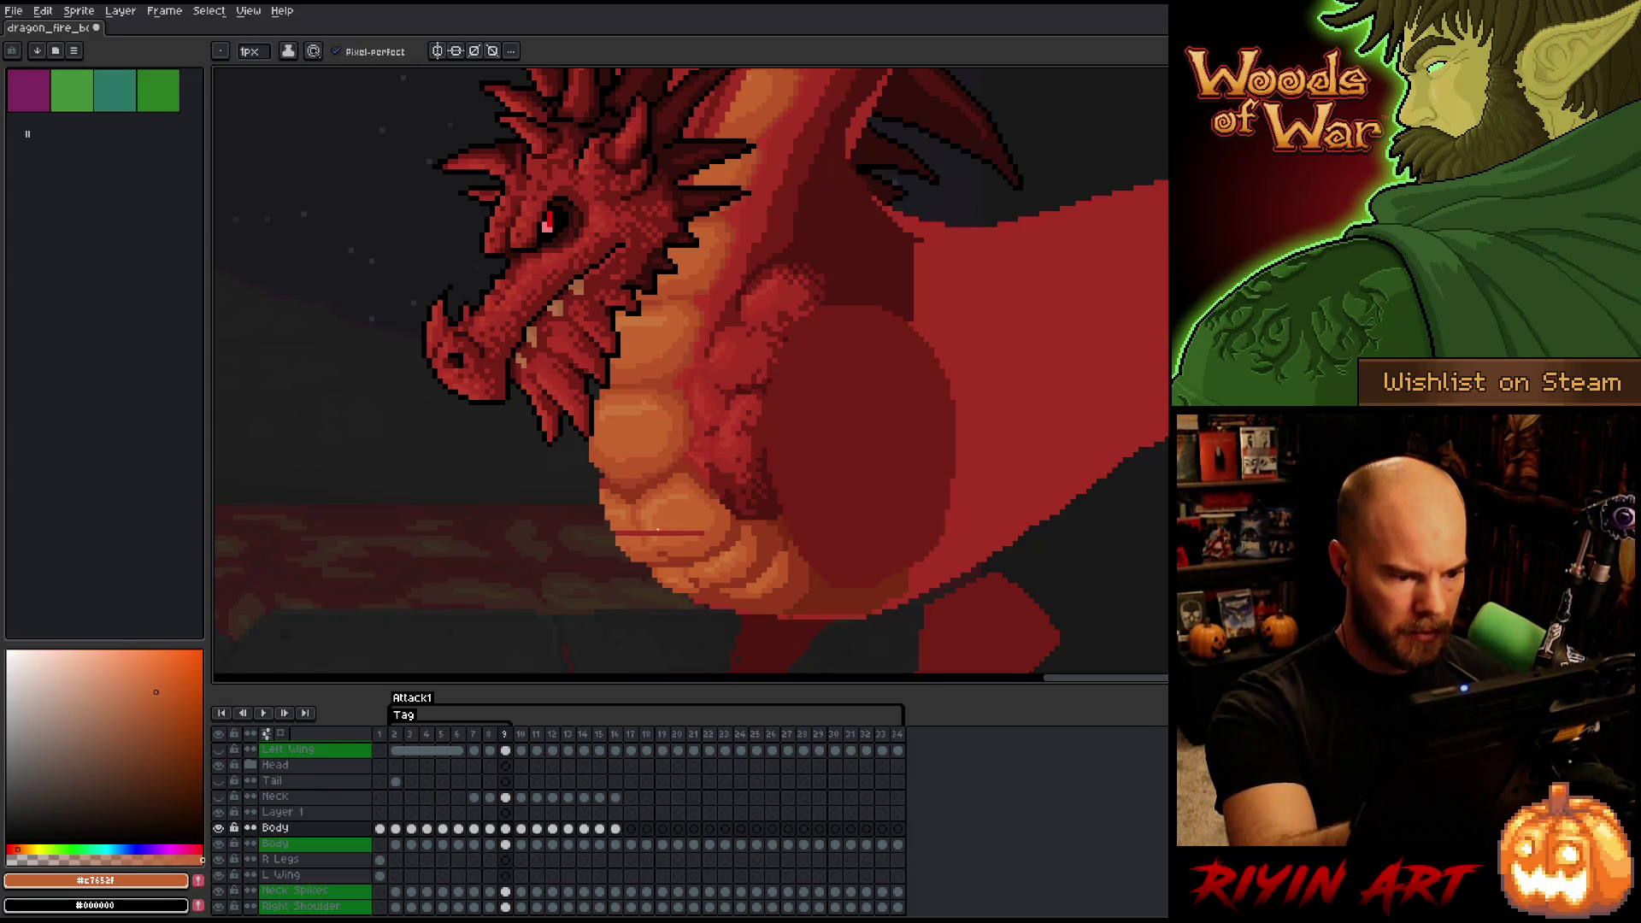
left_click(641, 524, "alt")
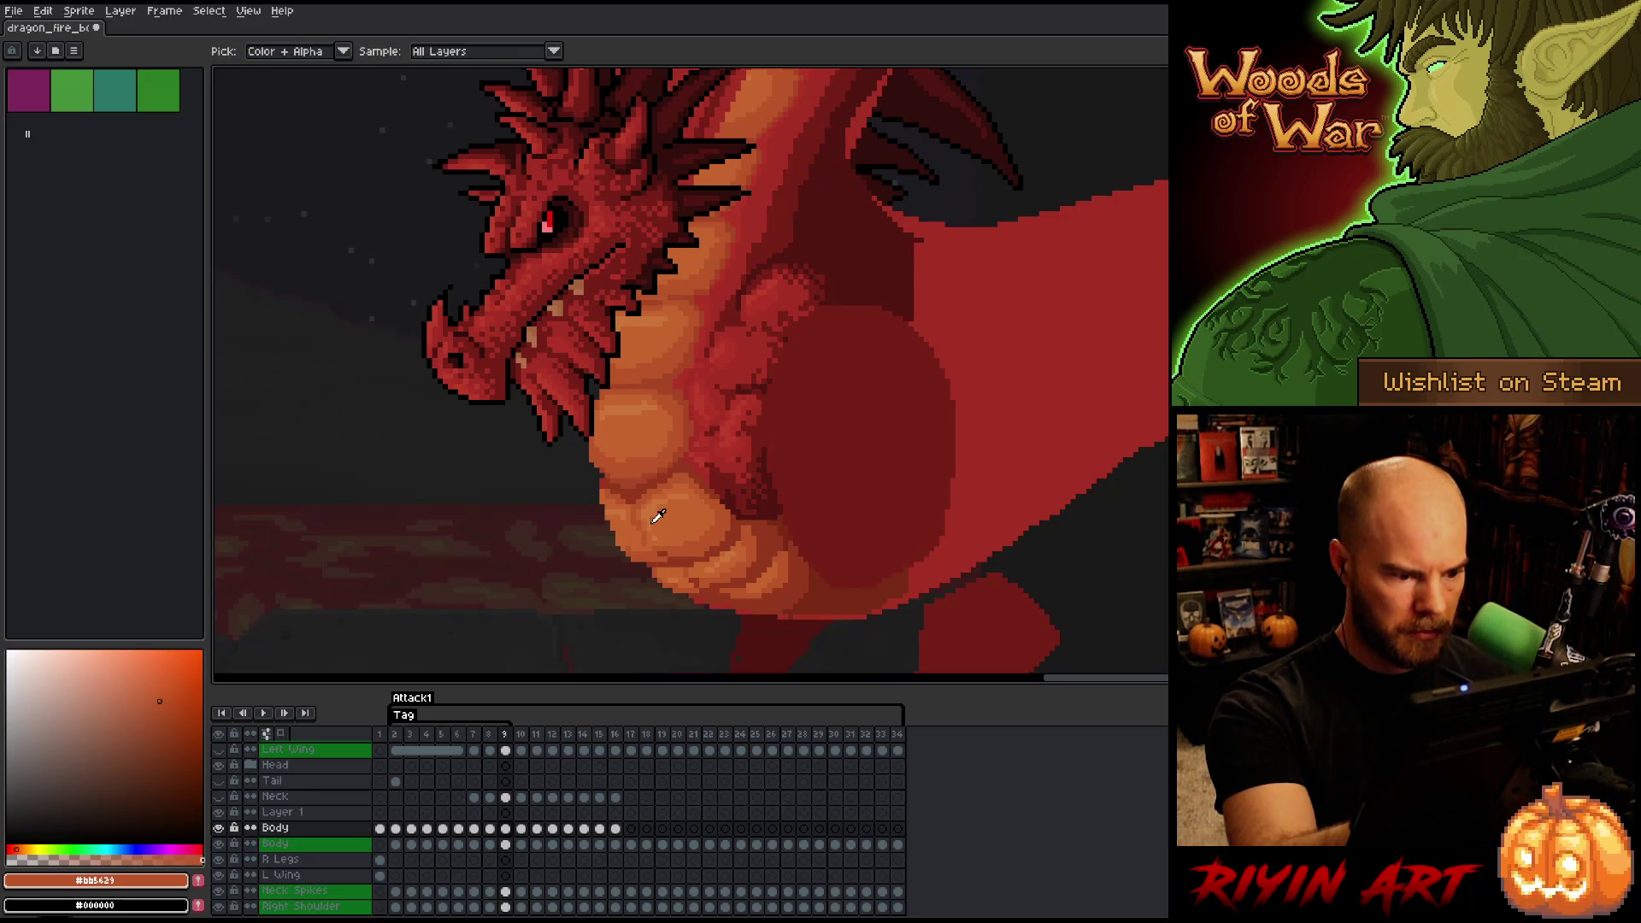
left_click(655, 470, "alt")
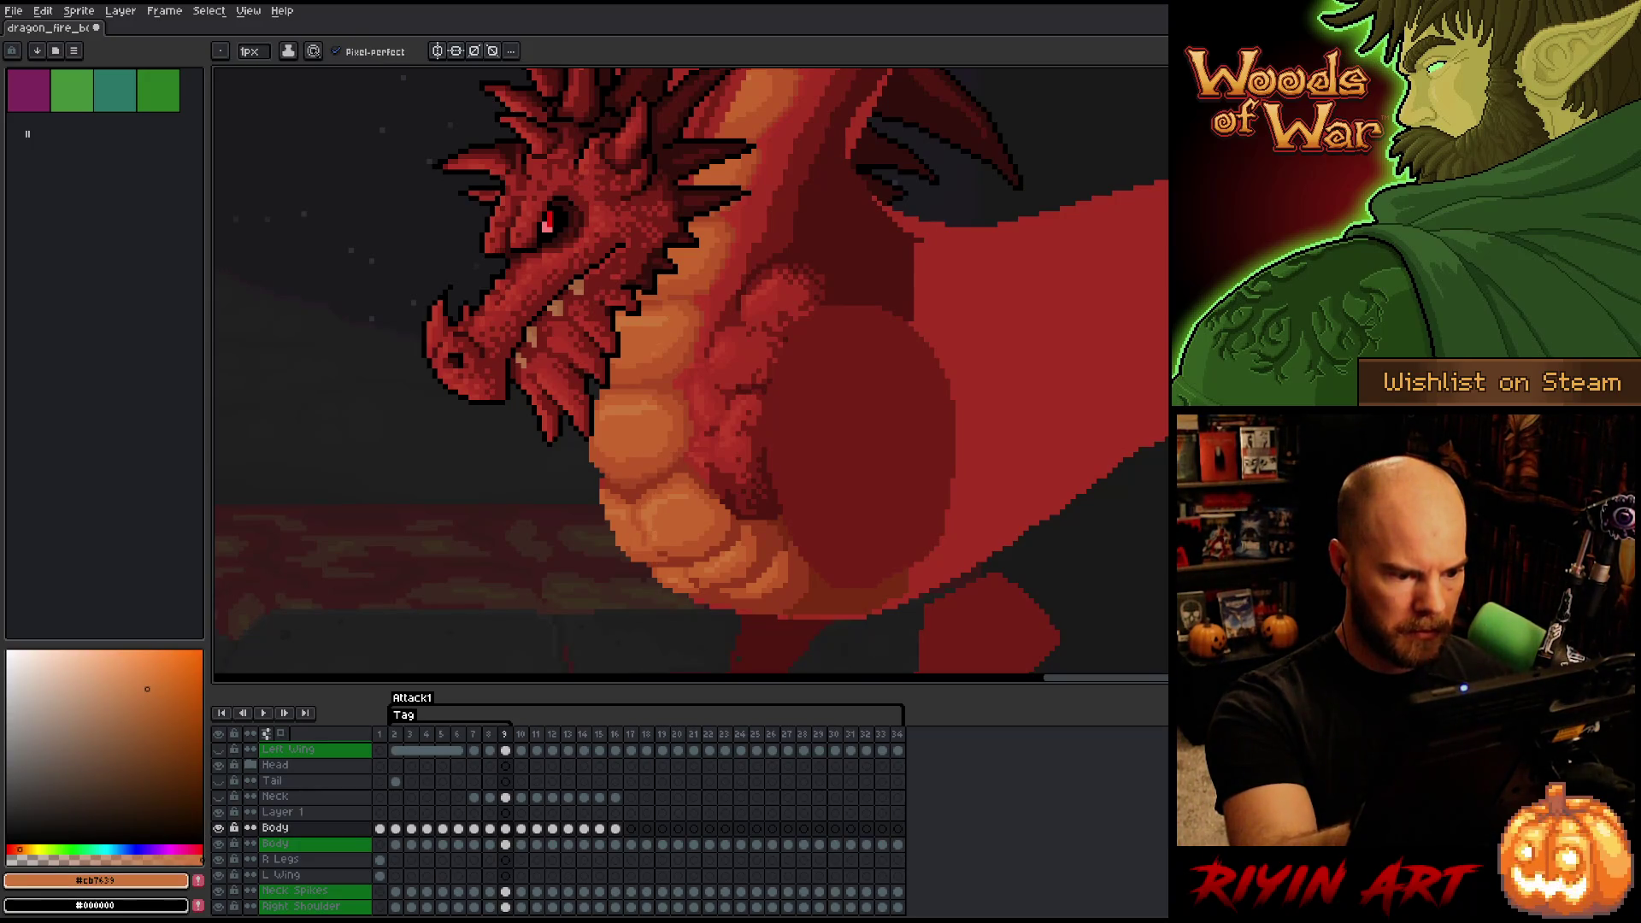
left_click(652, 531, "alt")
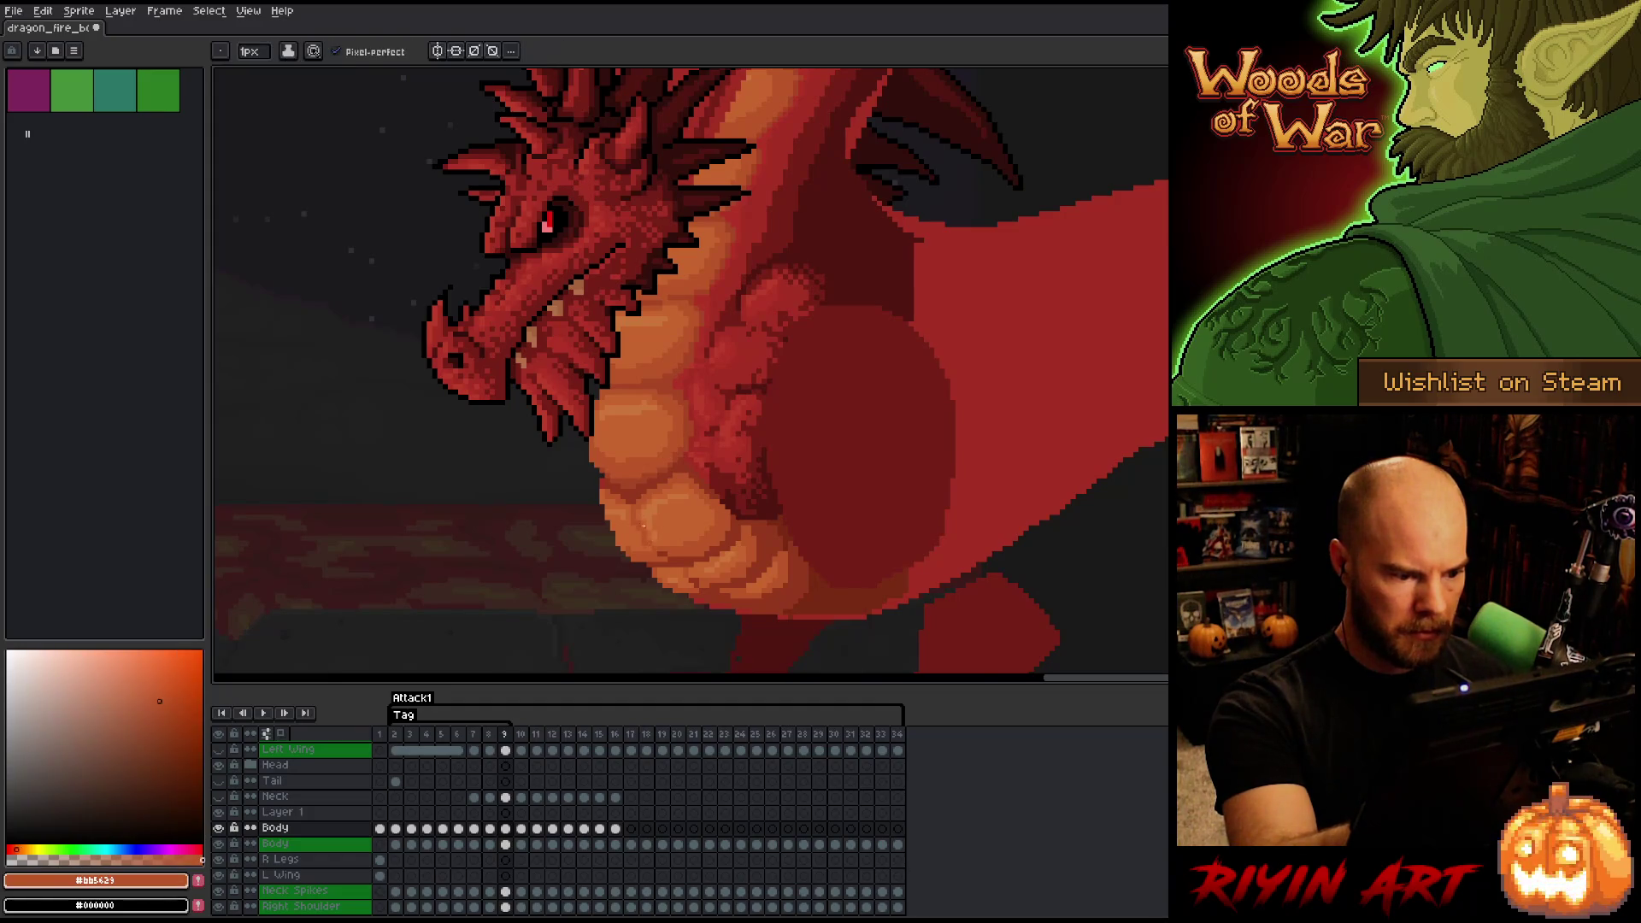
left_click(643, 371, "alt")
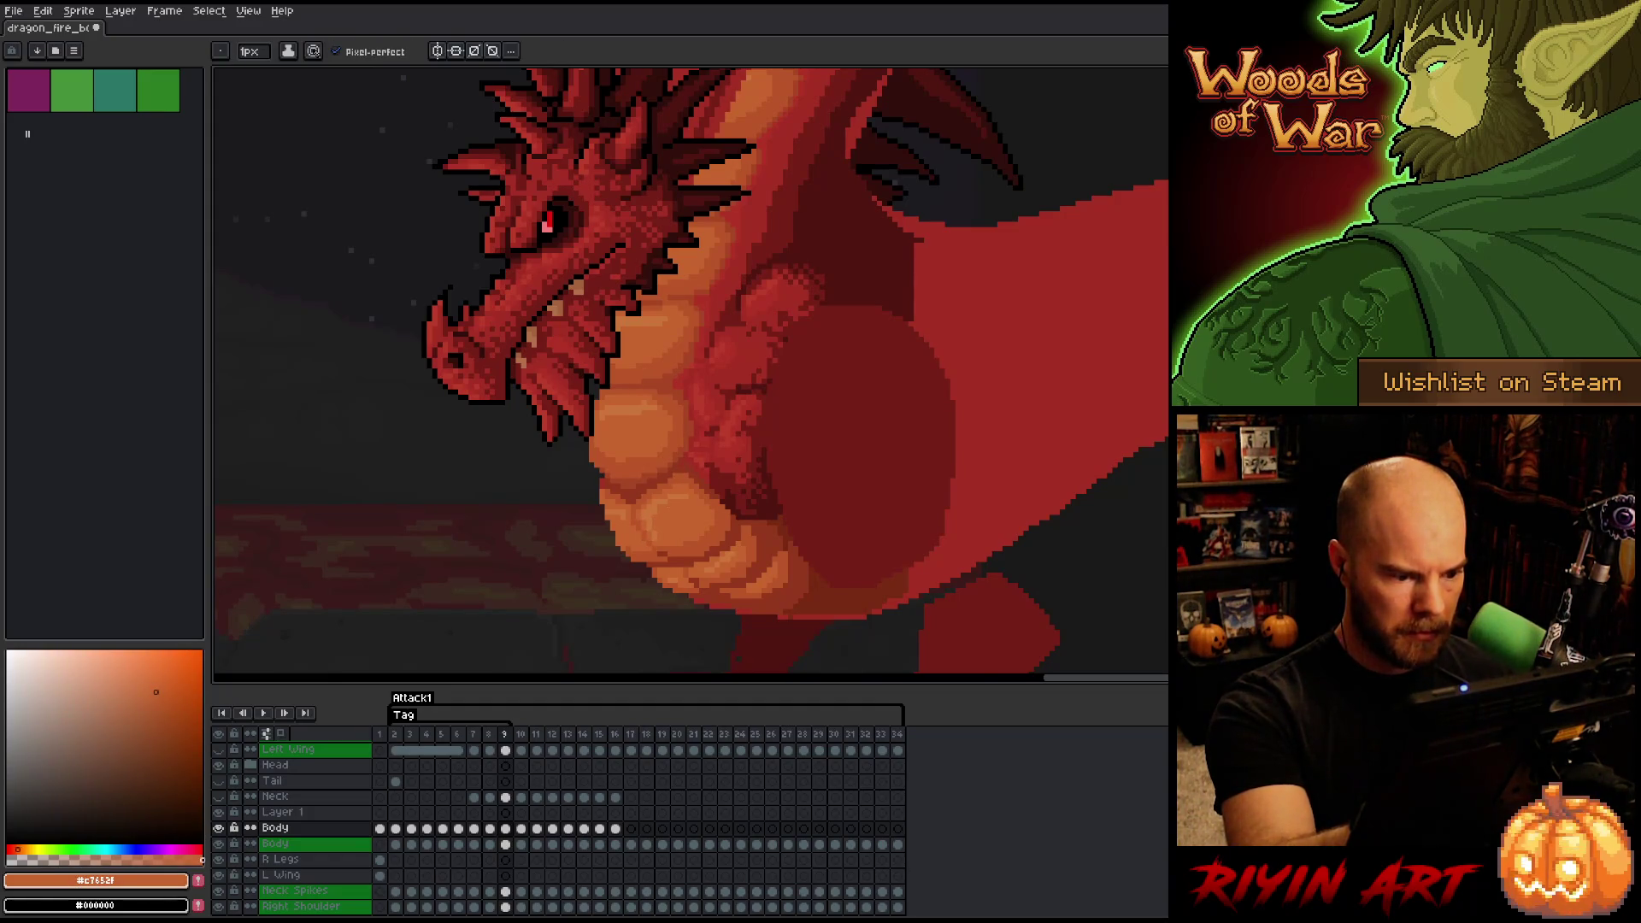
left_click(641, 538, "alt")
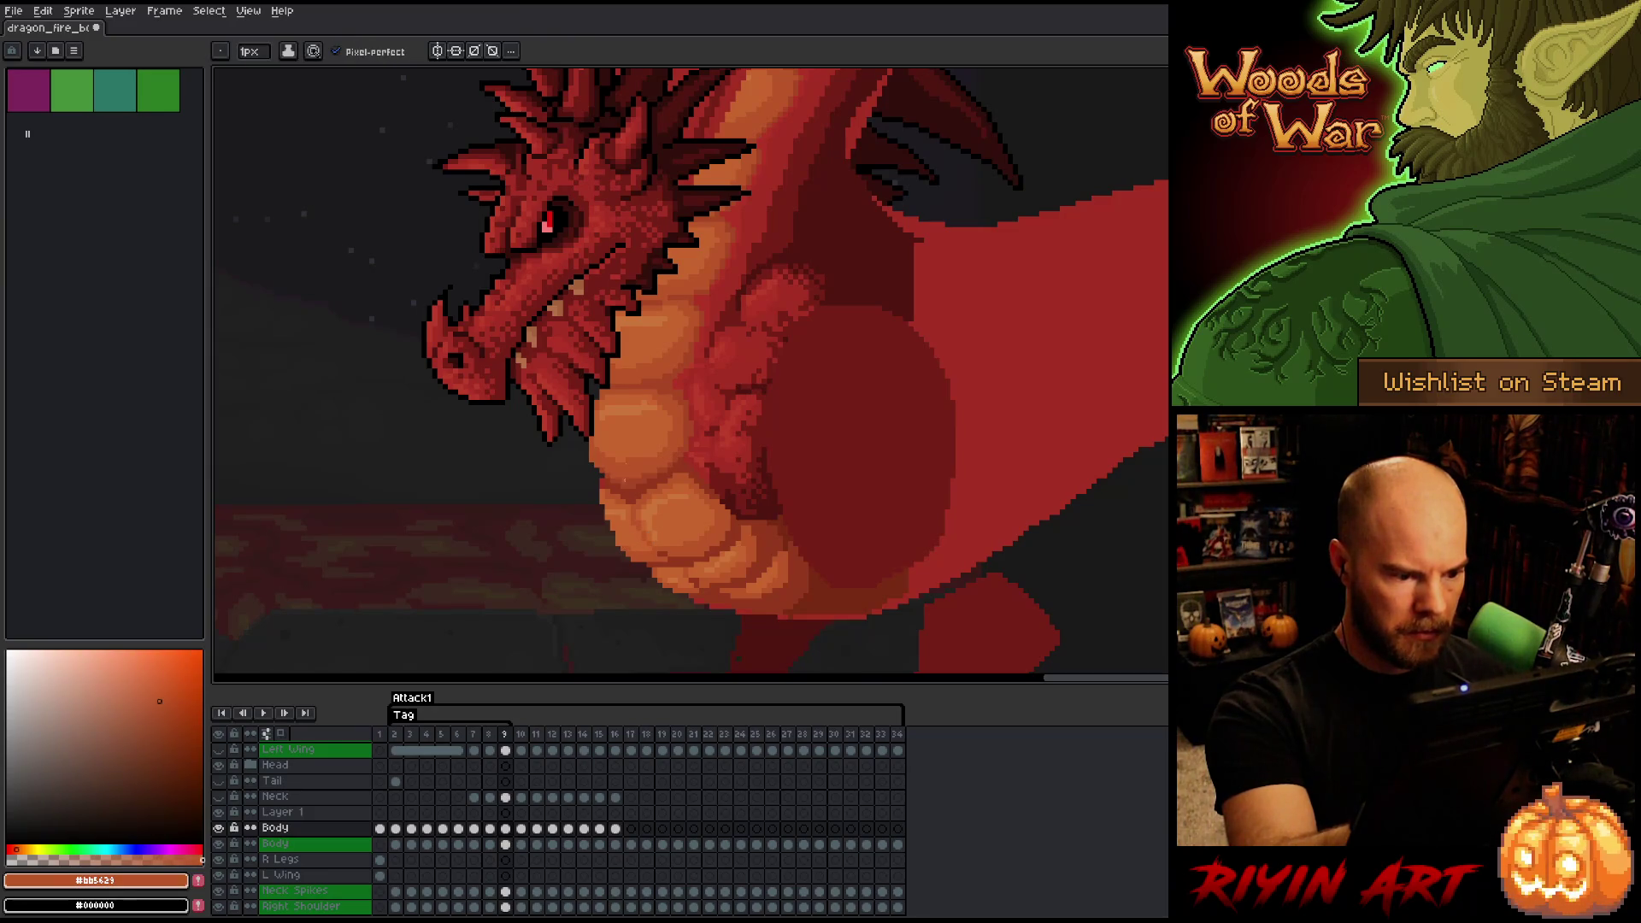
left_click(615, 532, "alt")
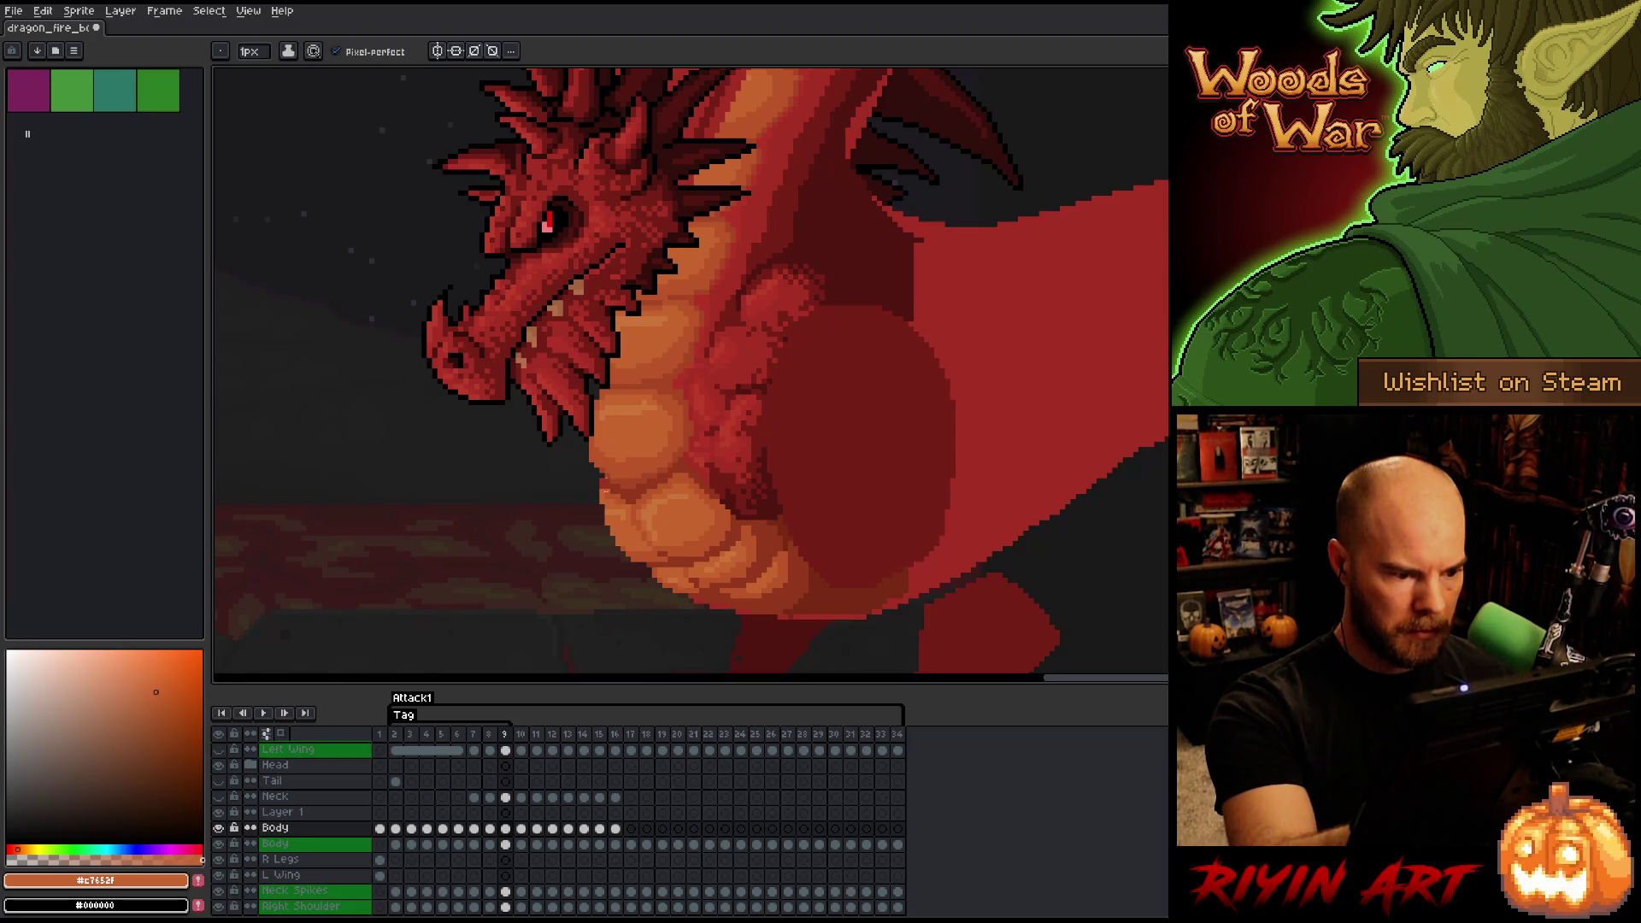
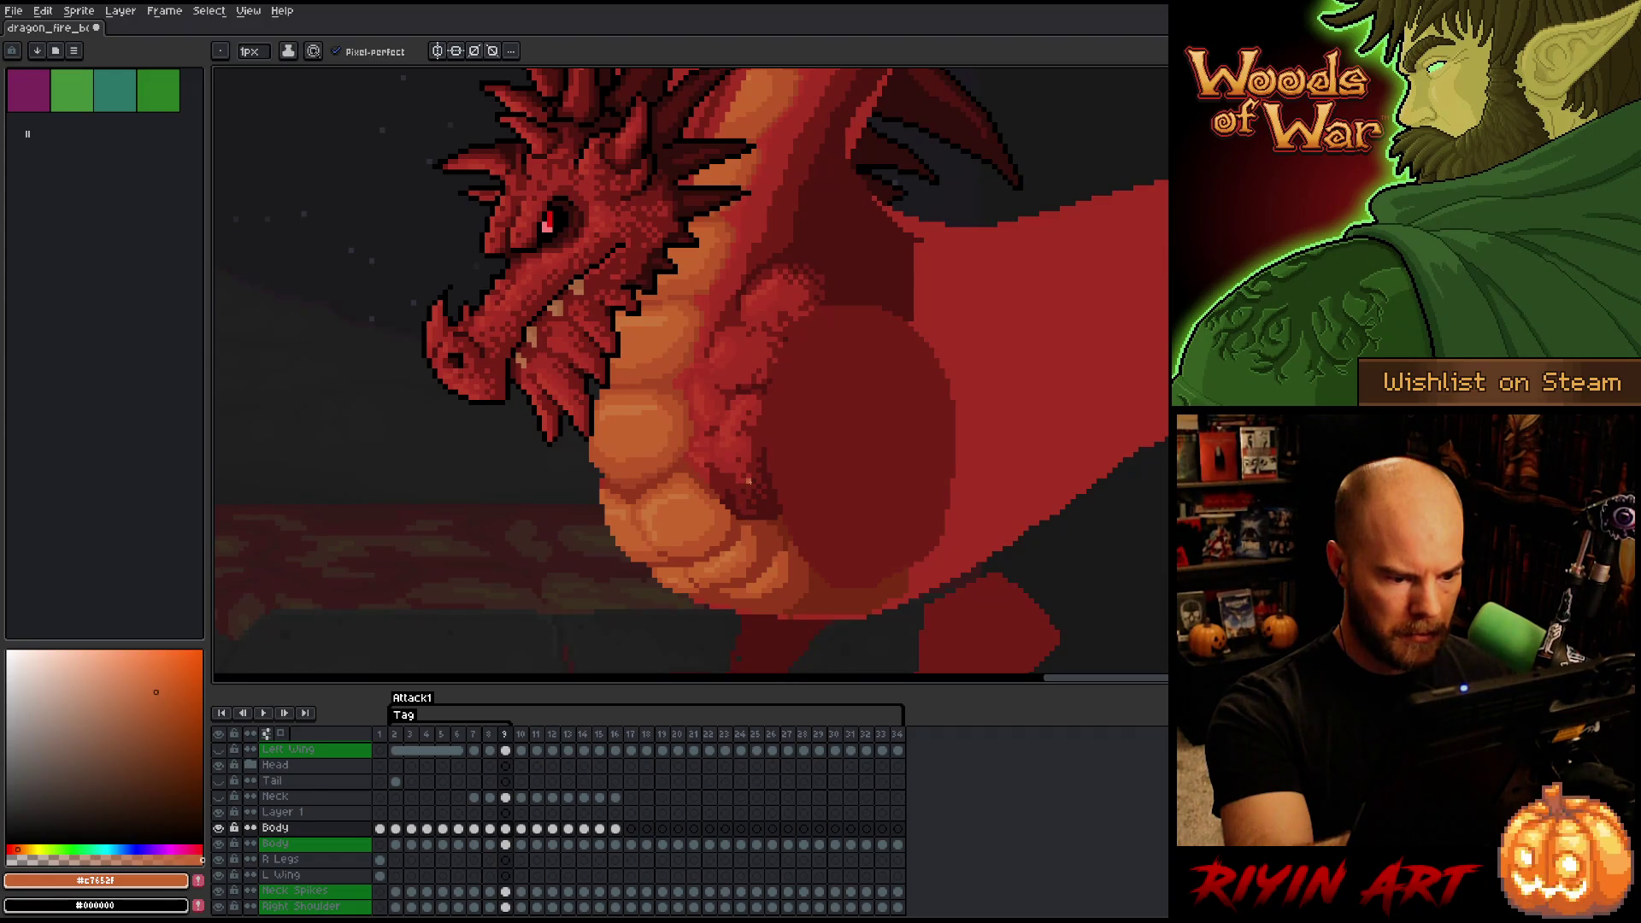
- Darken the belly's bottom edge with a dark red stroke and sample the orange belly tones
left_click(792, 612, "alt")
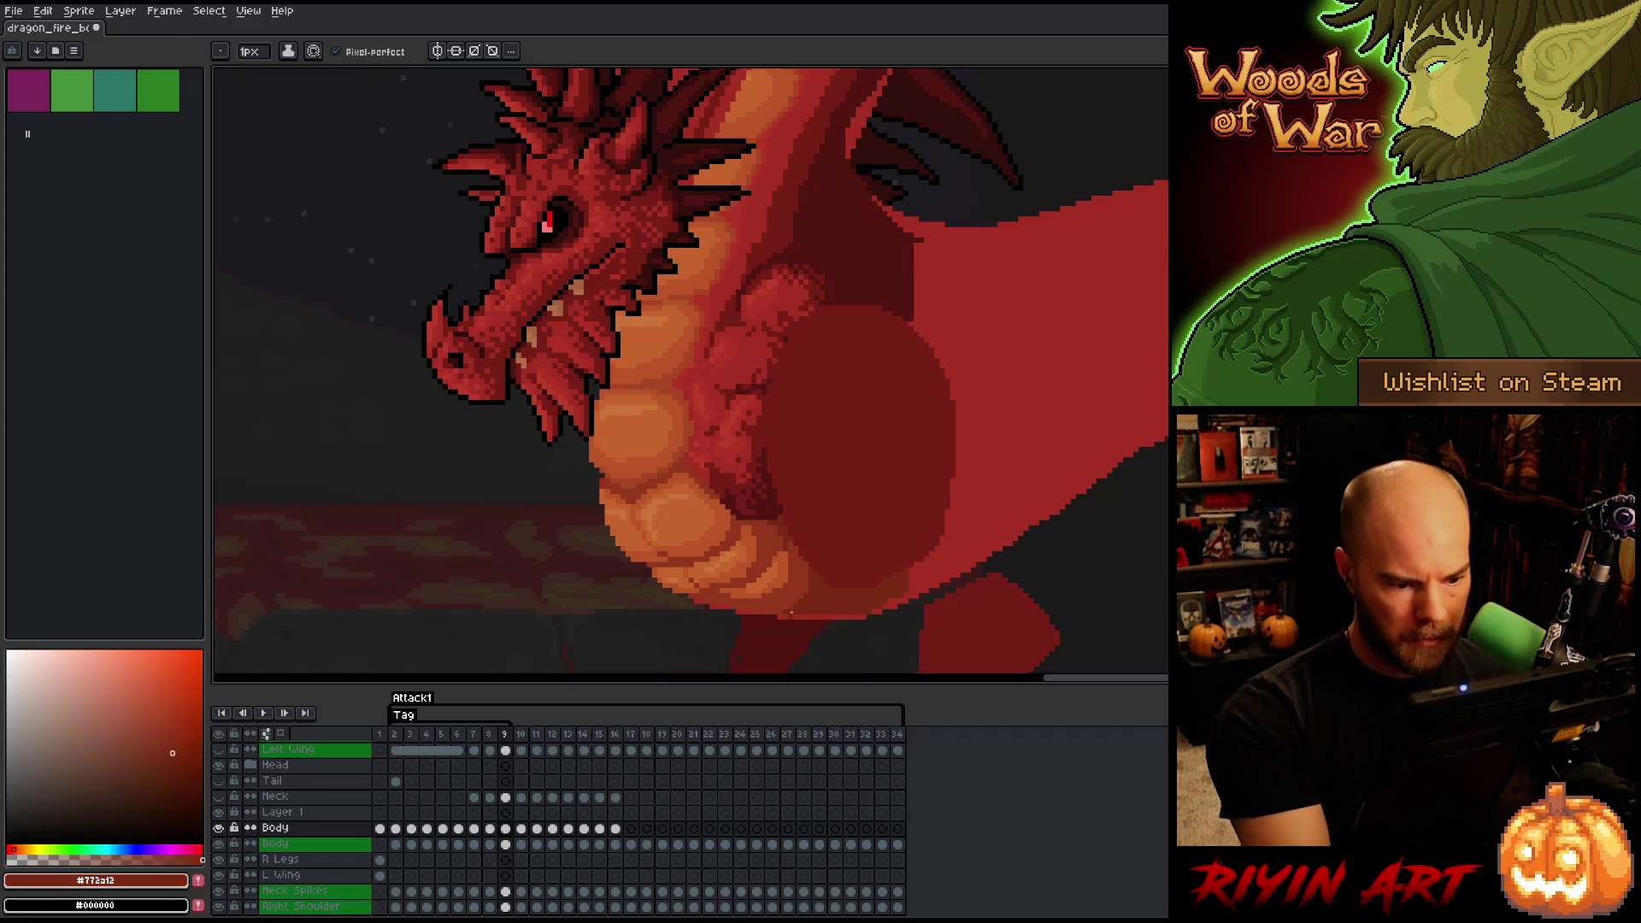
left_click_drag(795, 616, 865, 616)
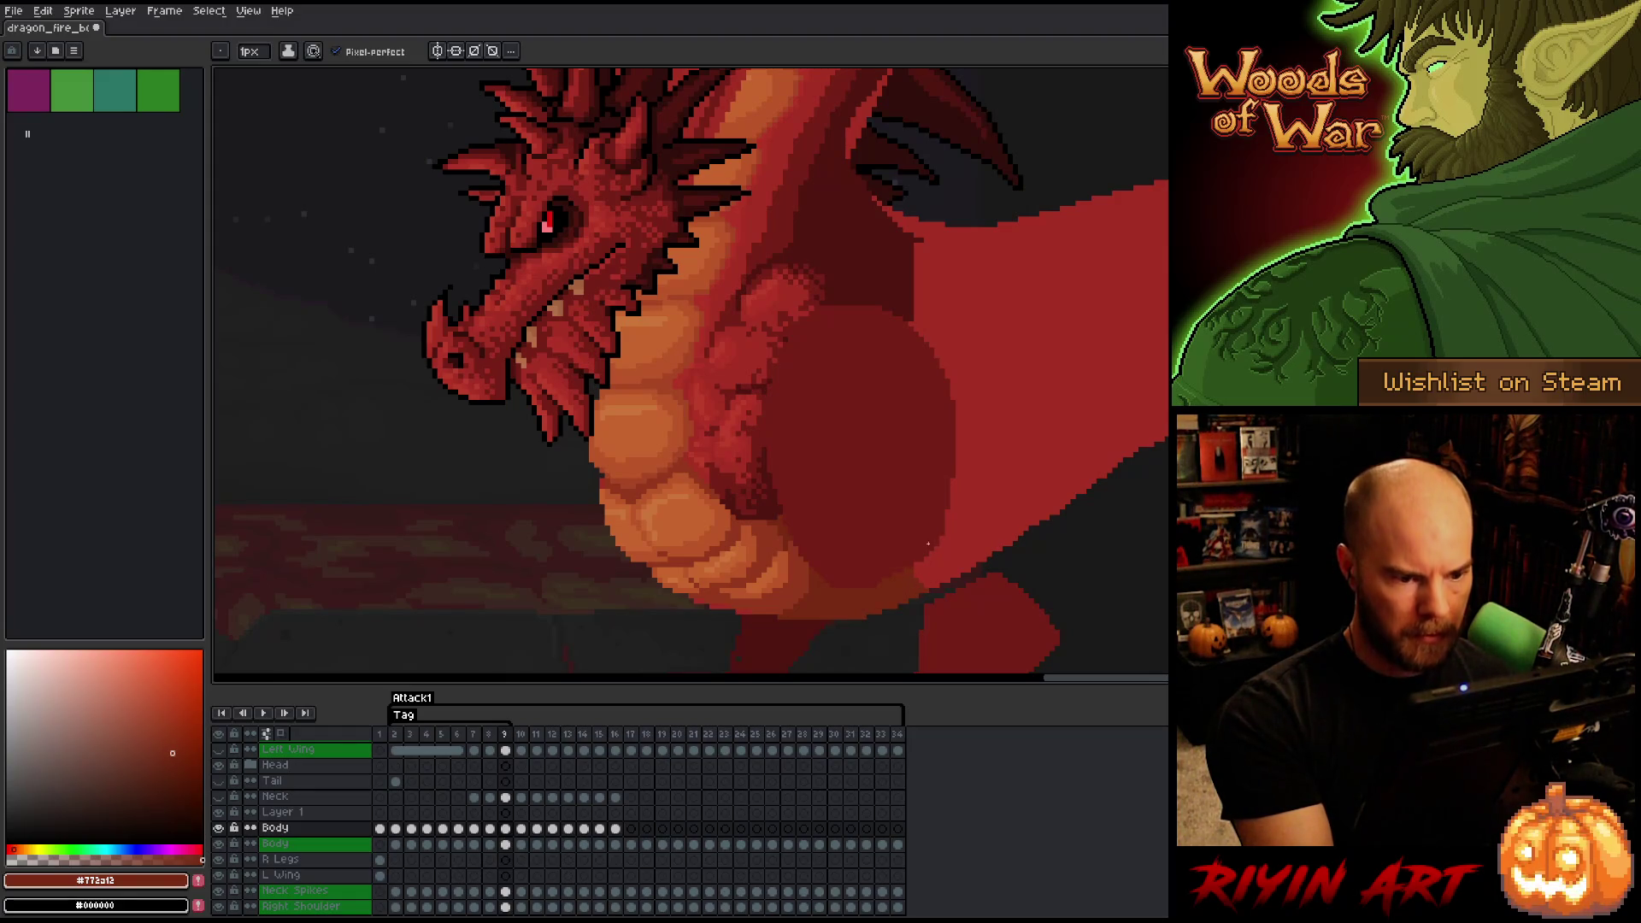
left_click(790, 570, "alt")
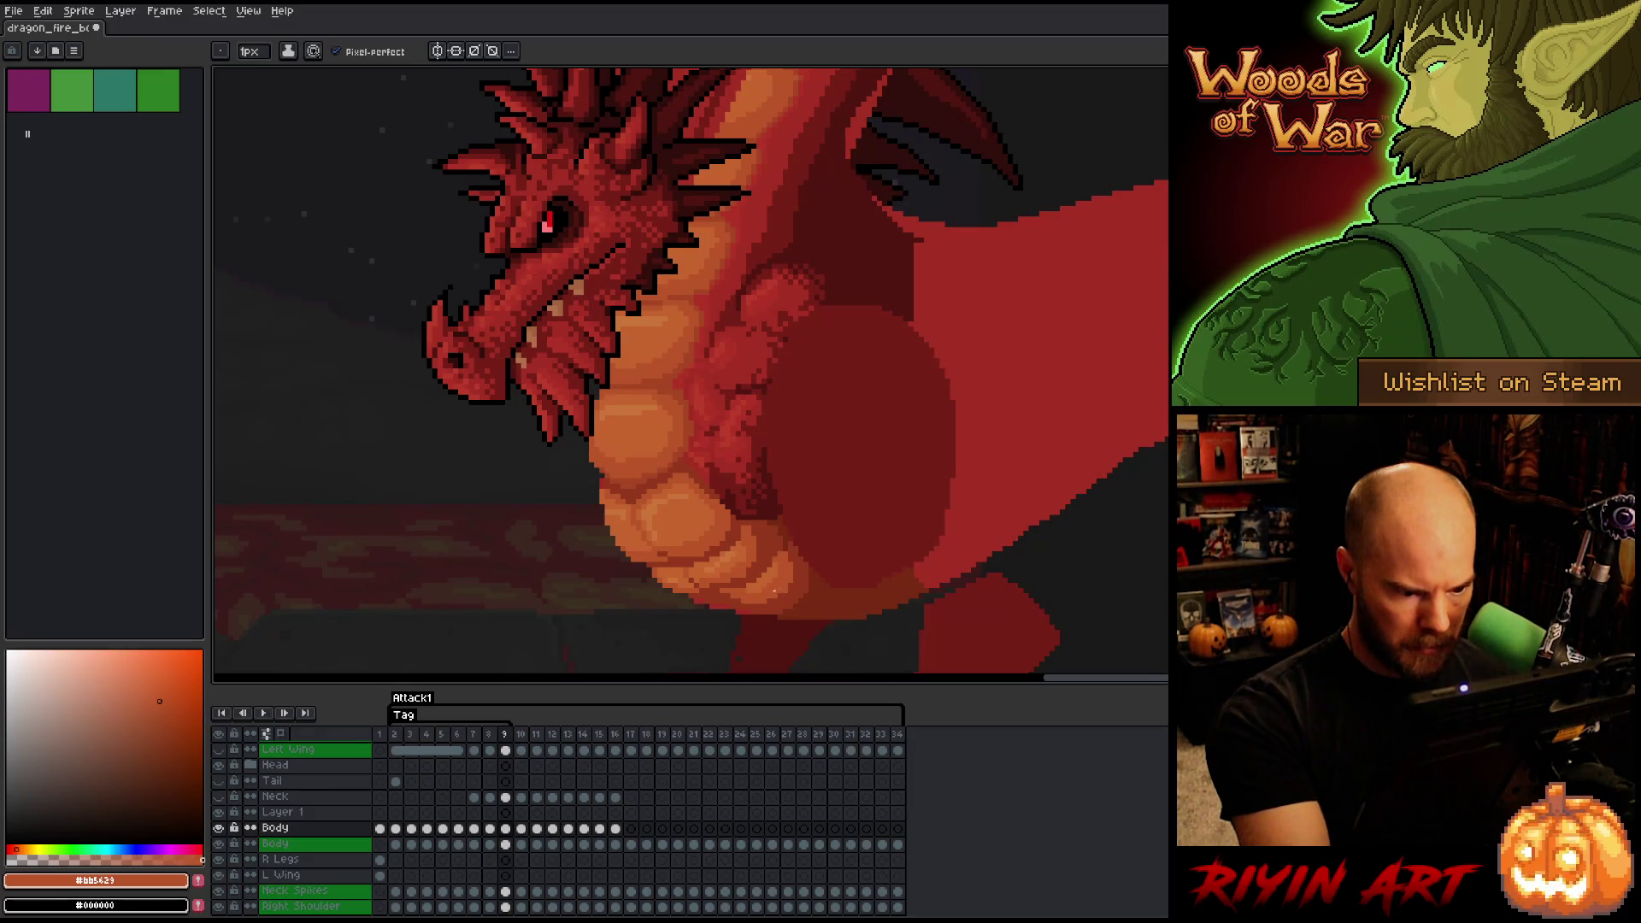
left_click(742, 592, "alt")
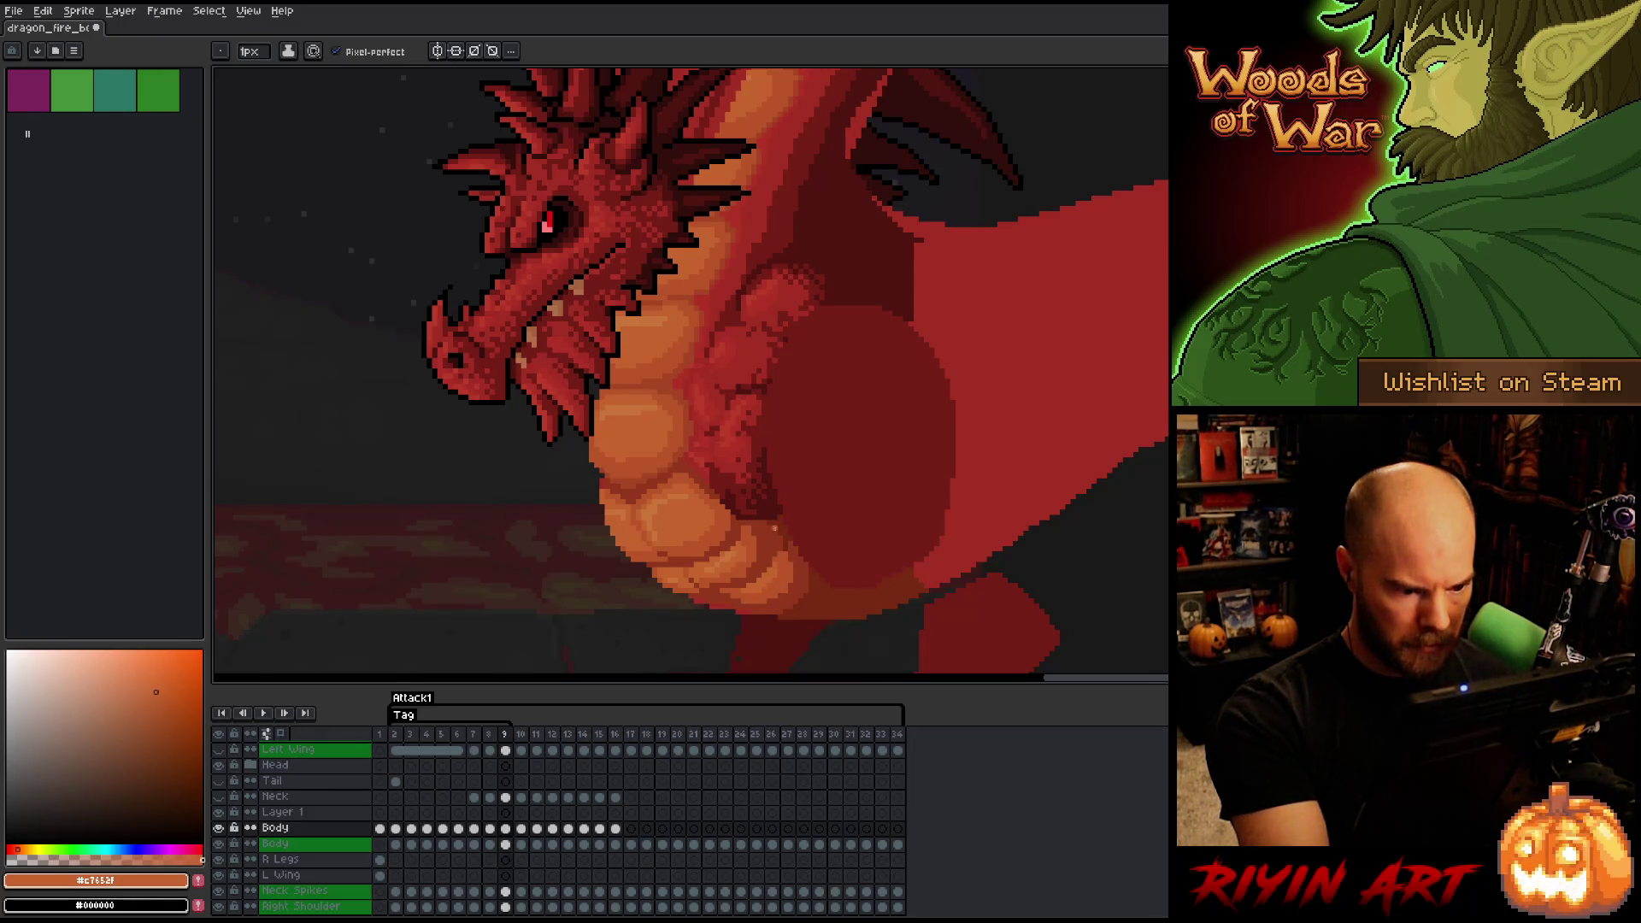
left_click(773, 543, "alt")
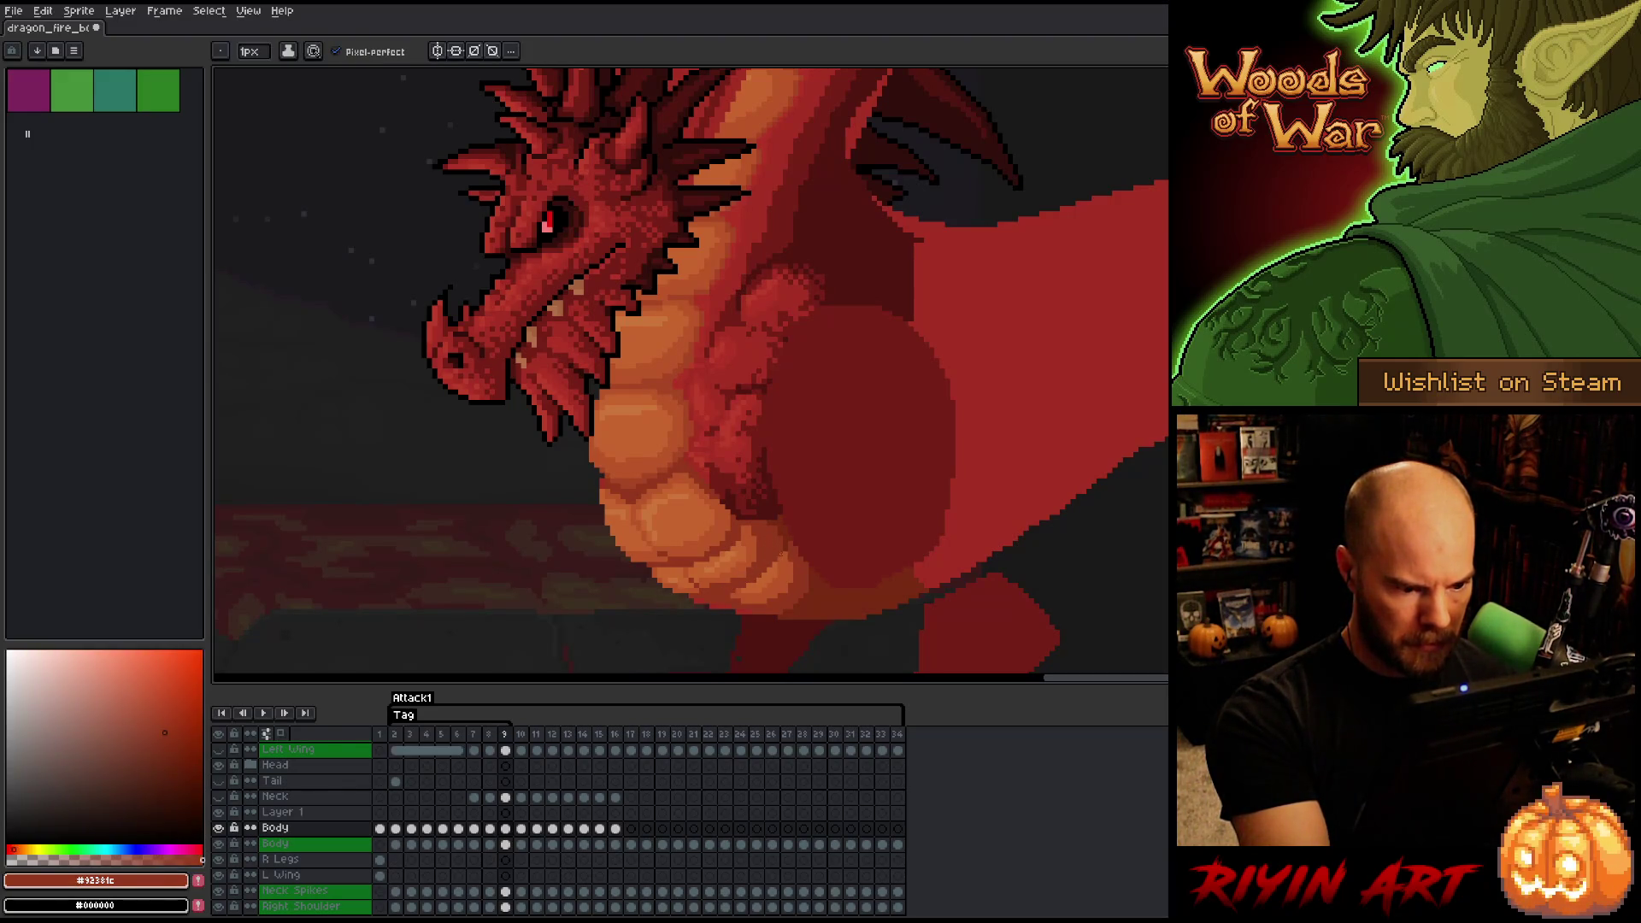
left_click(778, 569, "alt")
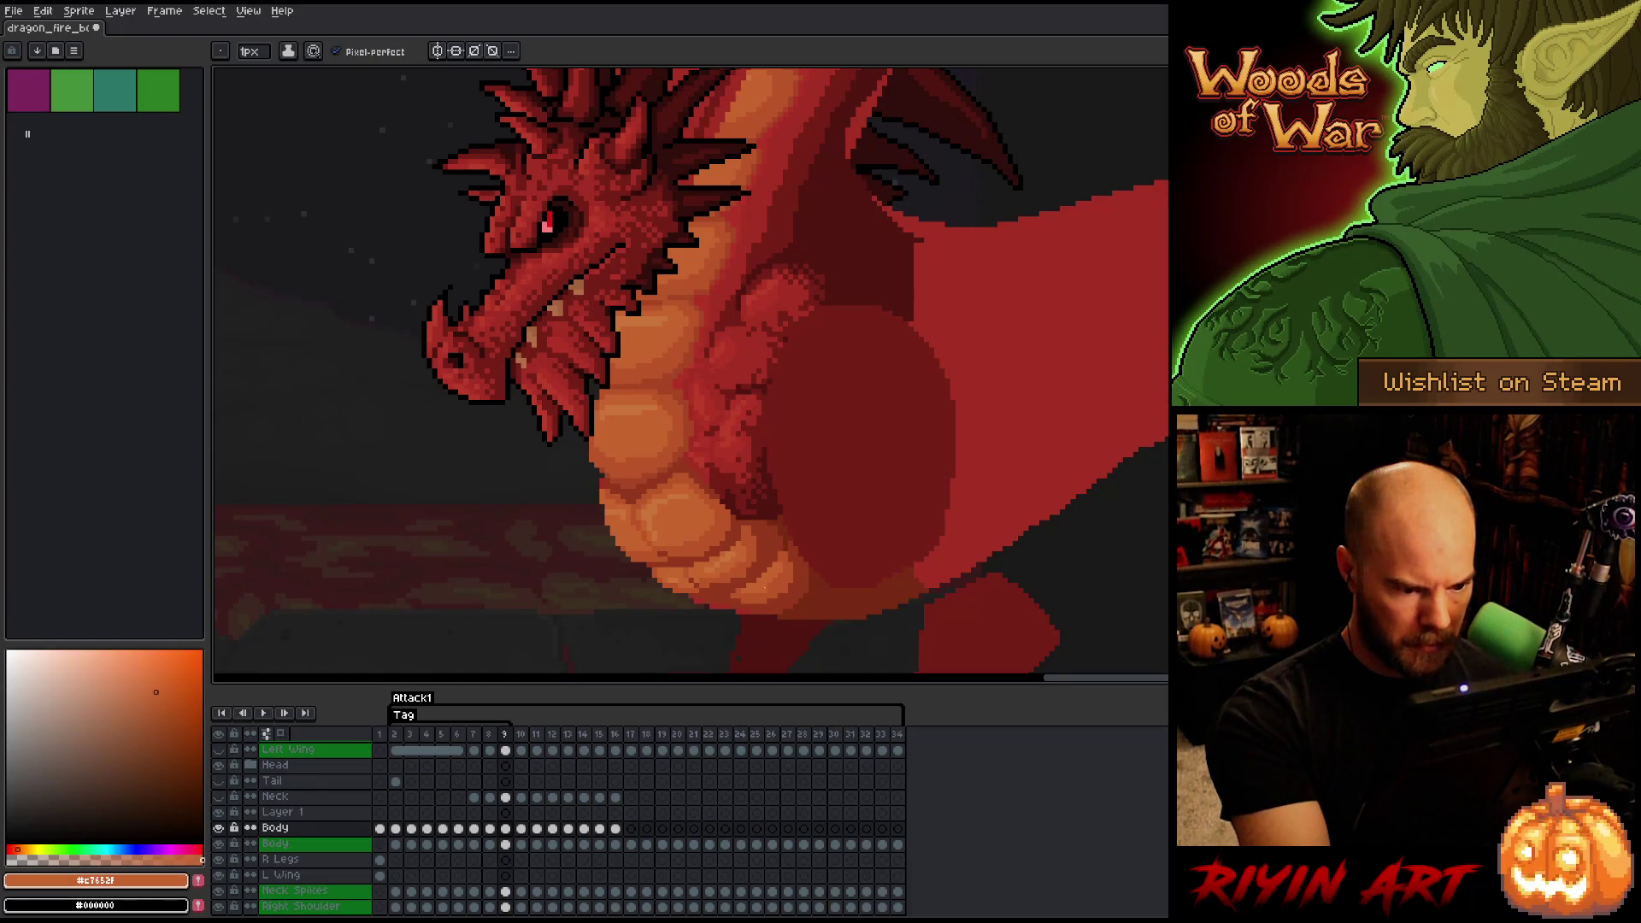
- Touch up the belly with sampled orange and dark red tones, then step back to frame 8
left_click(780, 568, "alt")
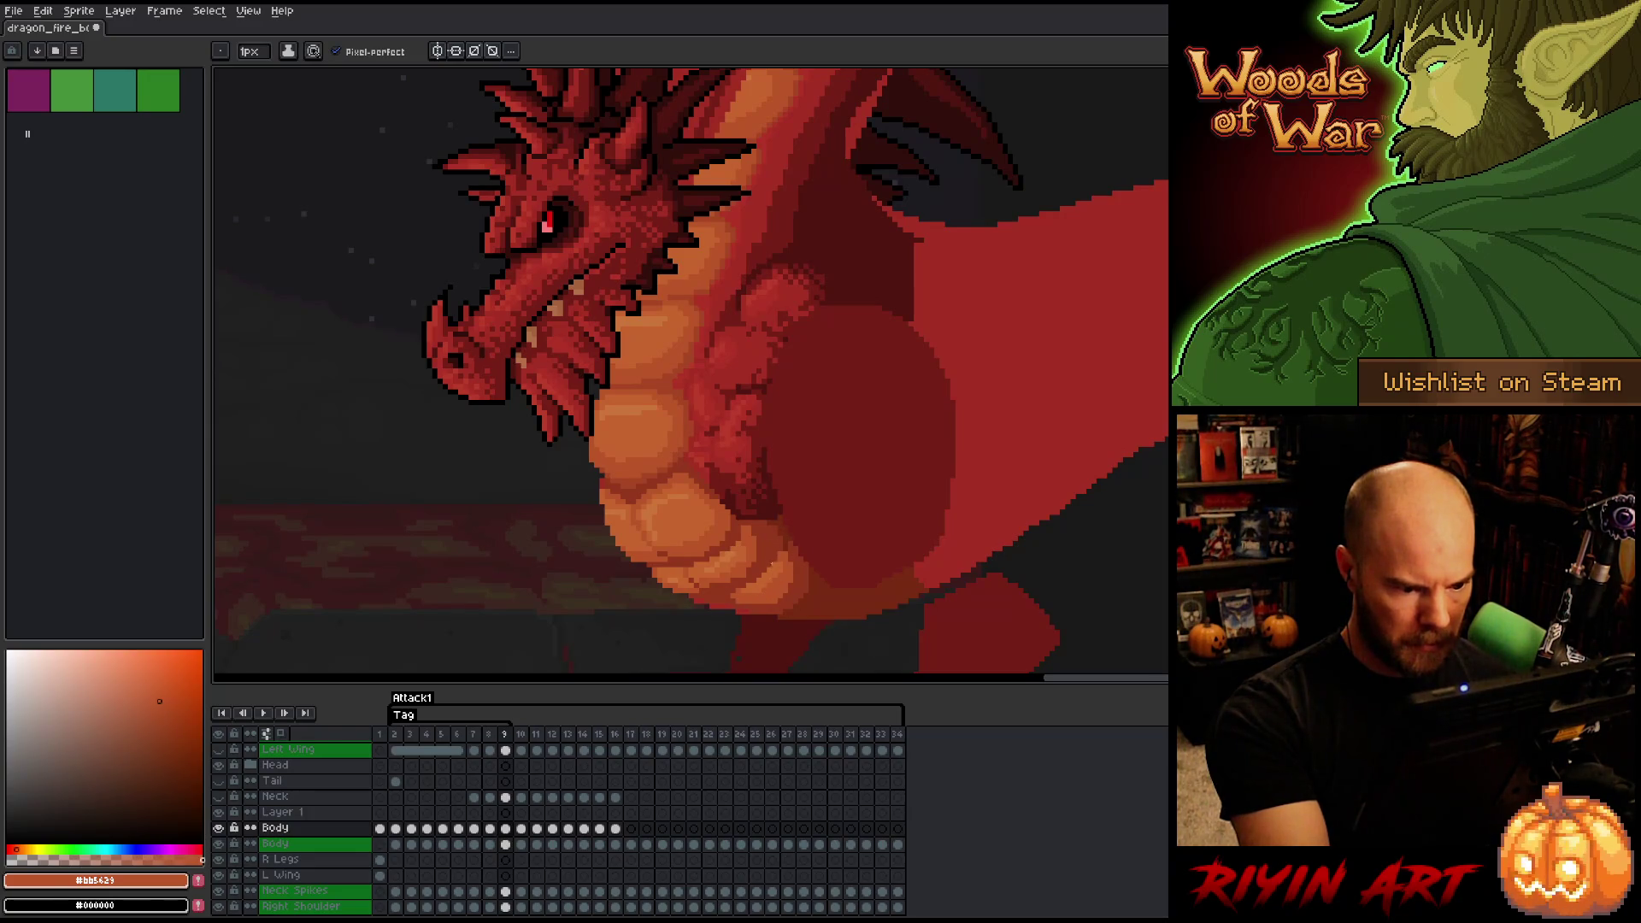
left_click(745, 612, "alt")
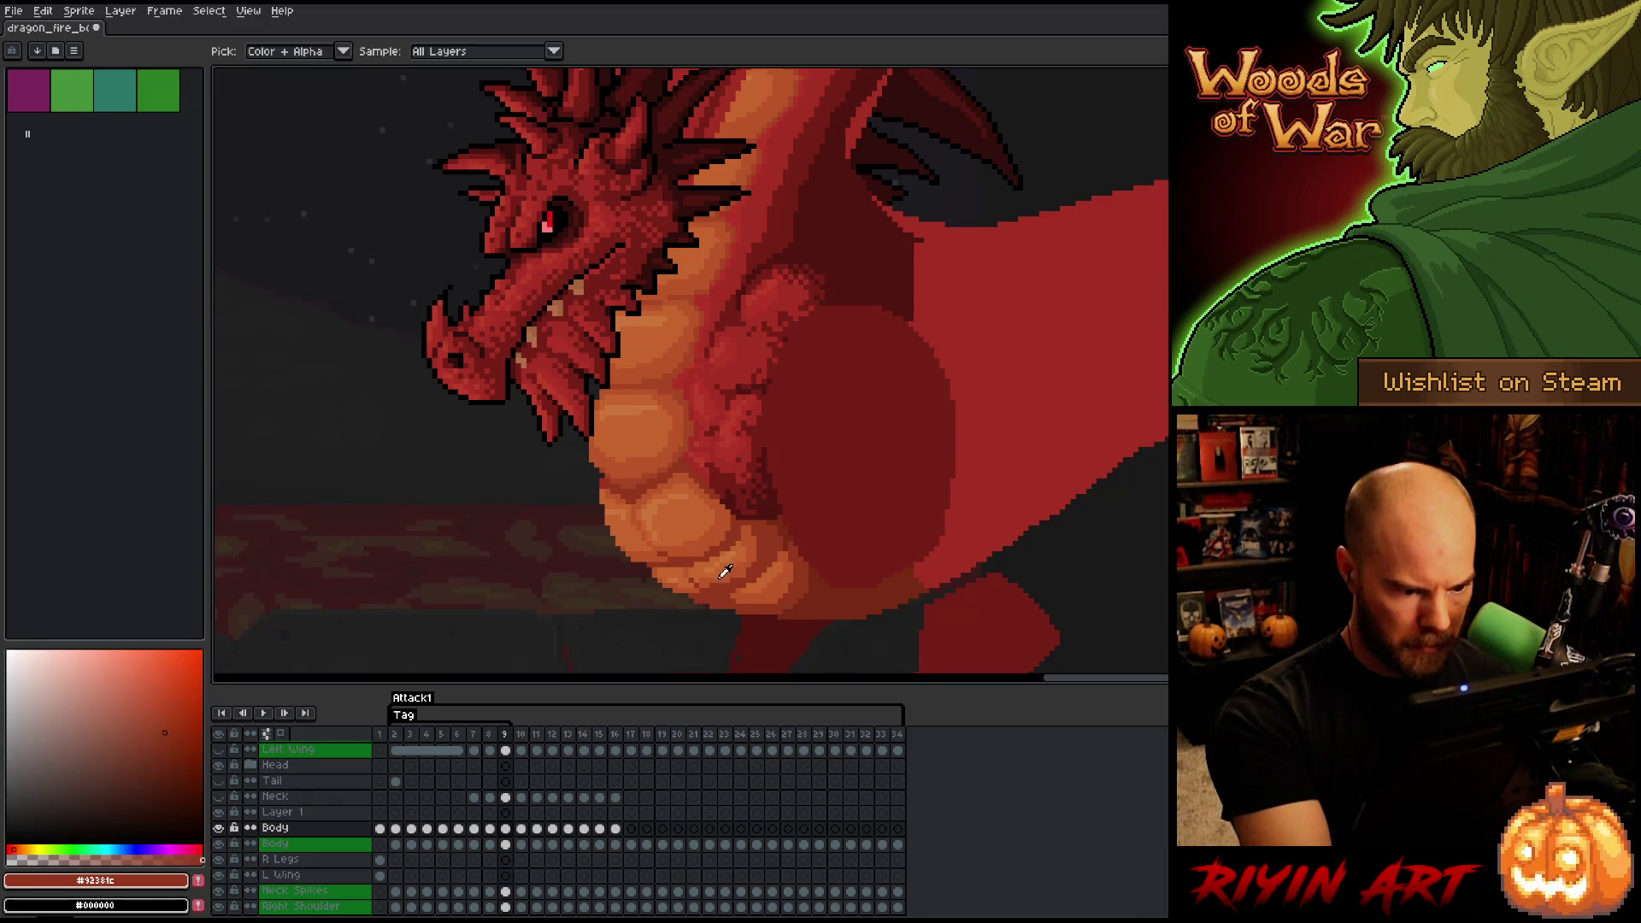
left_click(718, 584, "alt")
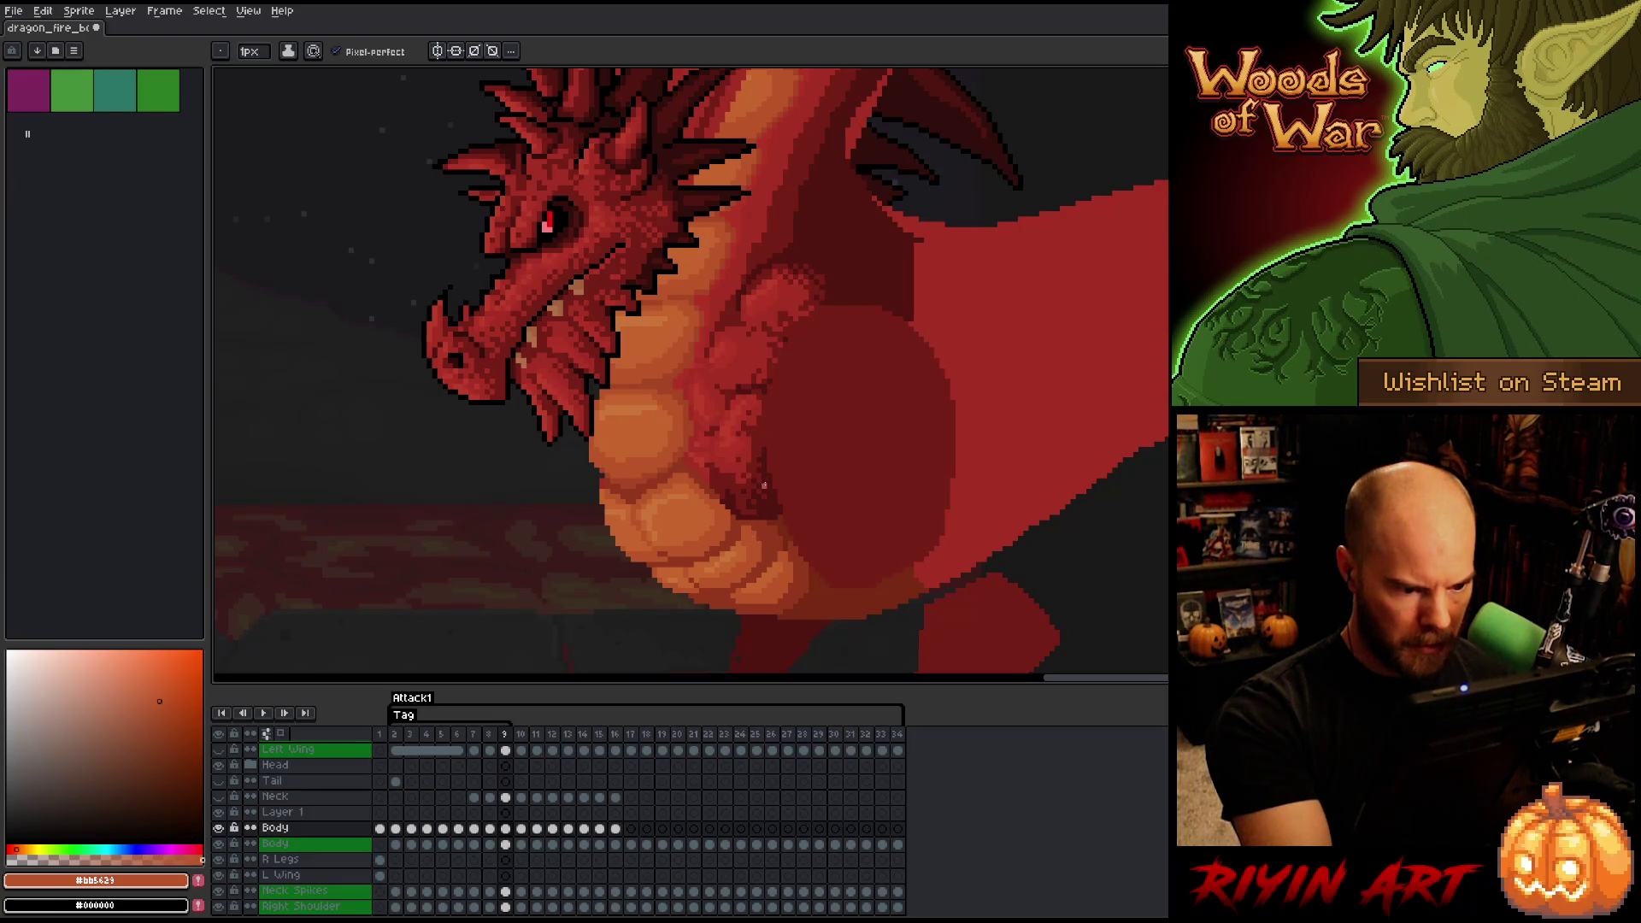
left_click(745, 540, "alt")
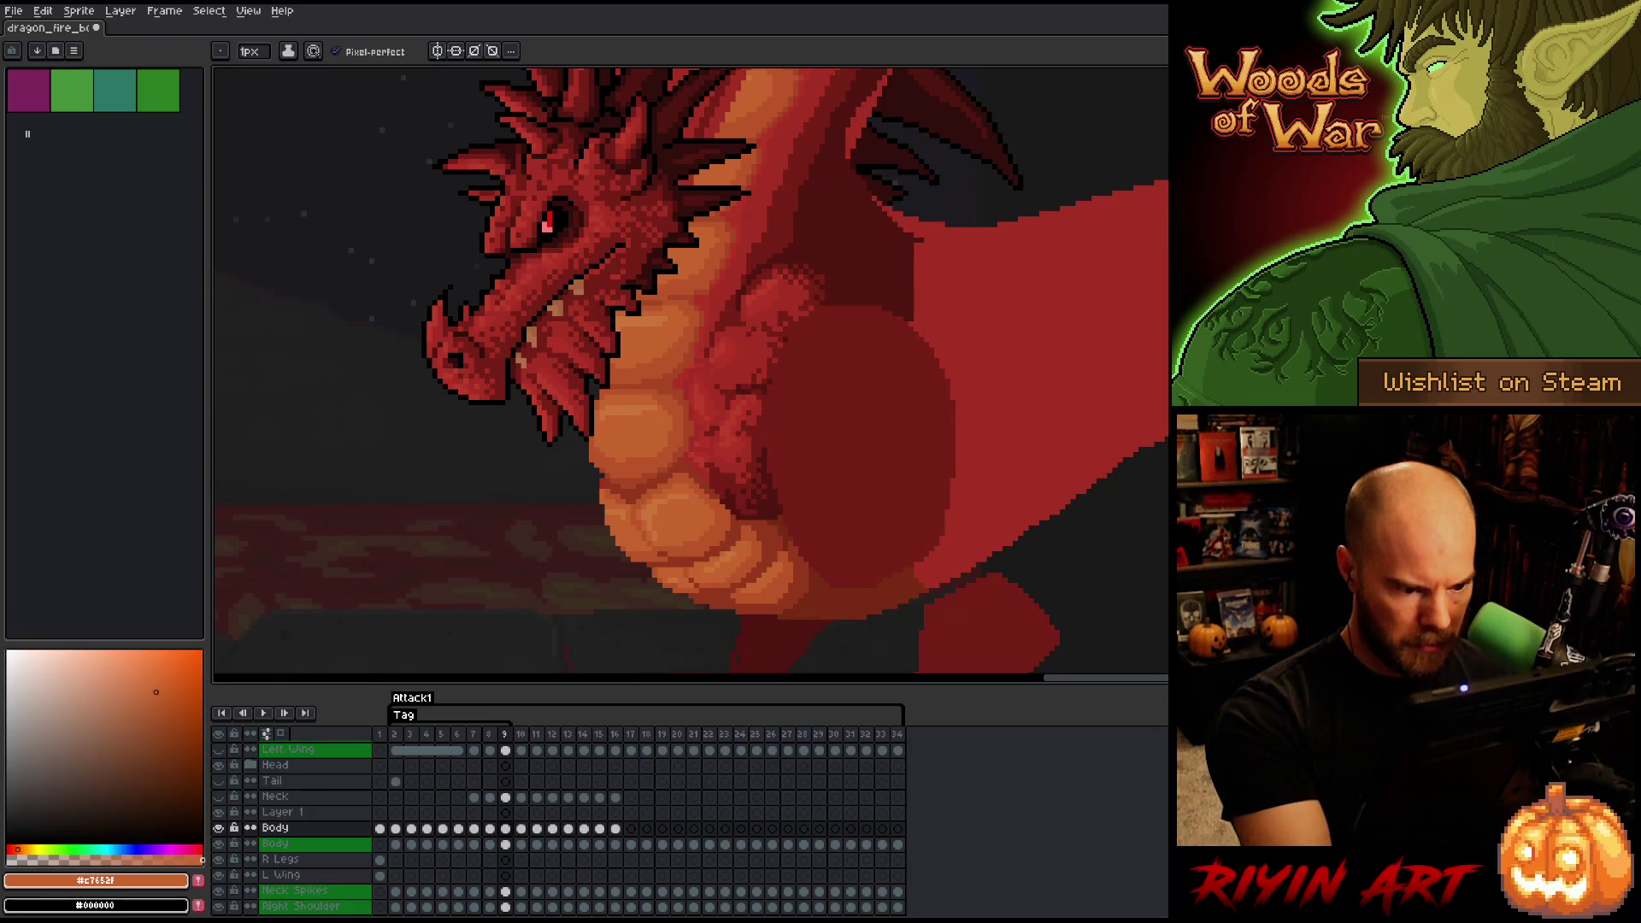
left_click(744, 569, "alt")
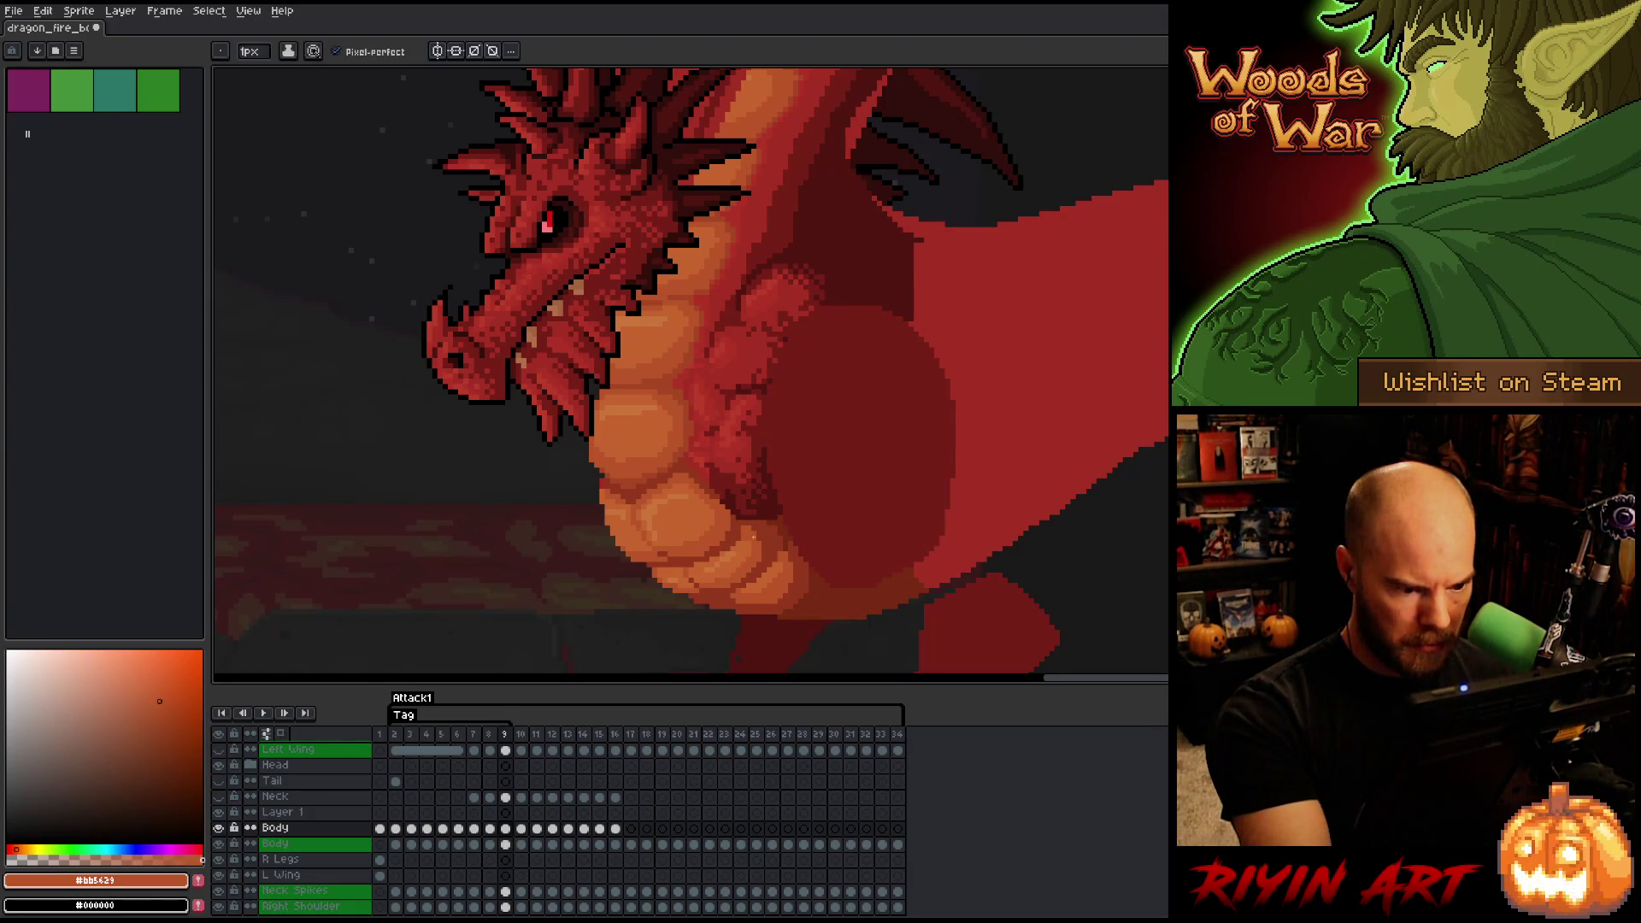
left_click(753, 537, "alt")
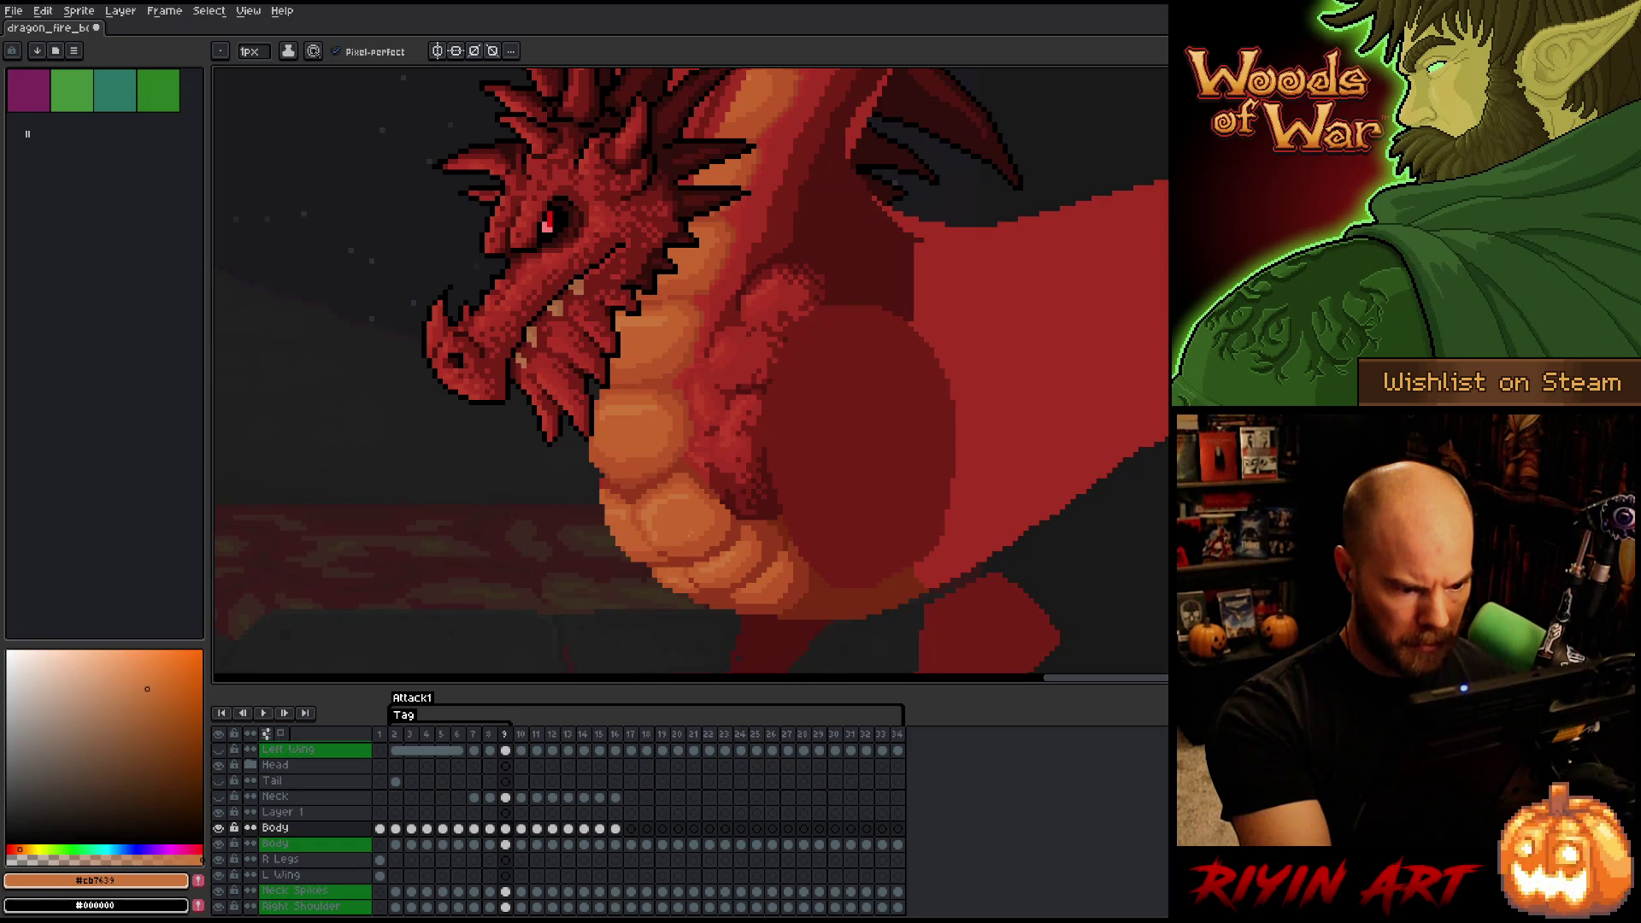
left_click(677, 571, "alt")
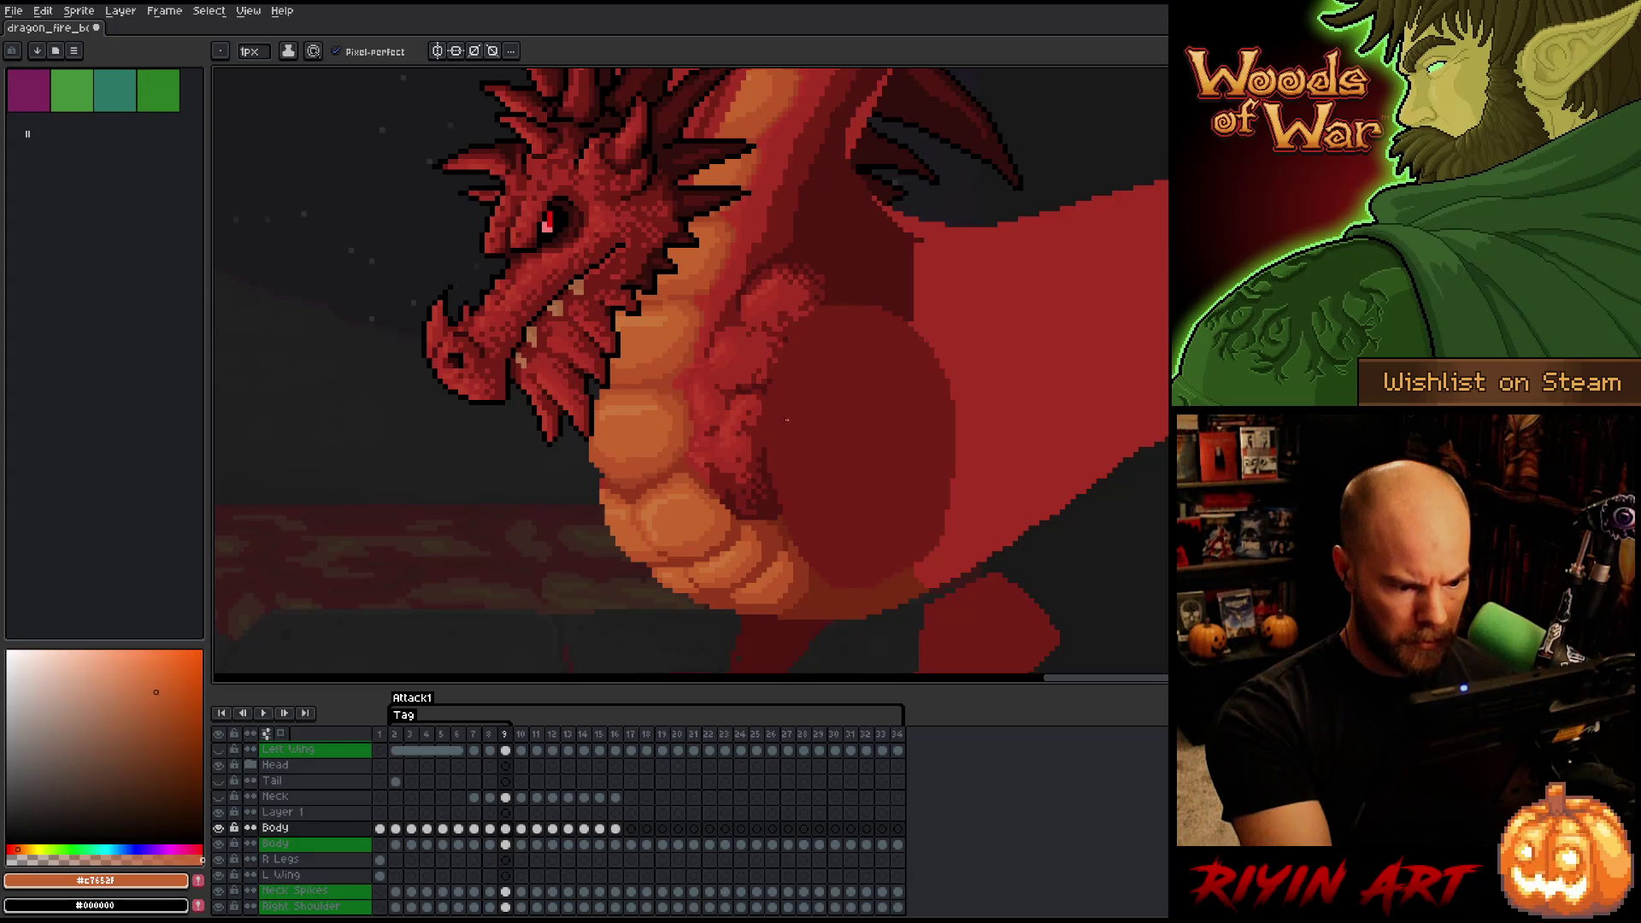
key("Left")
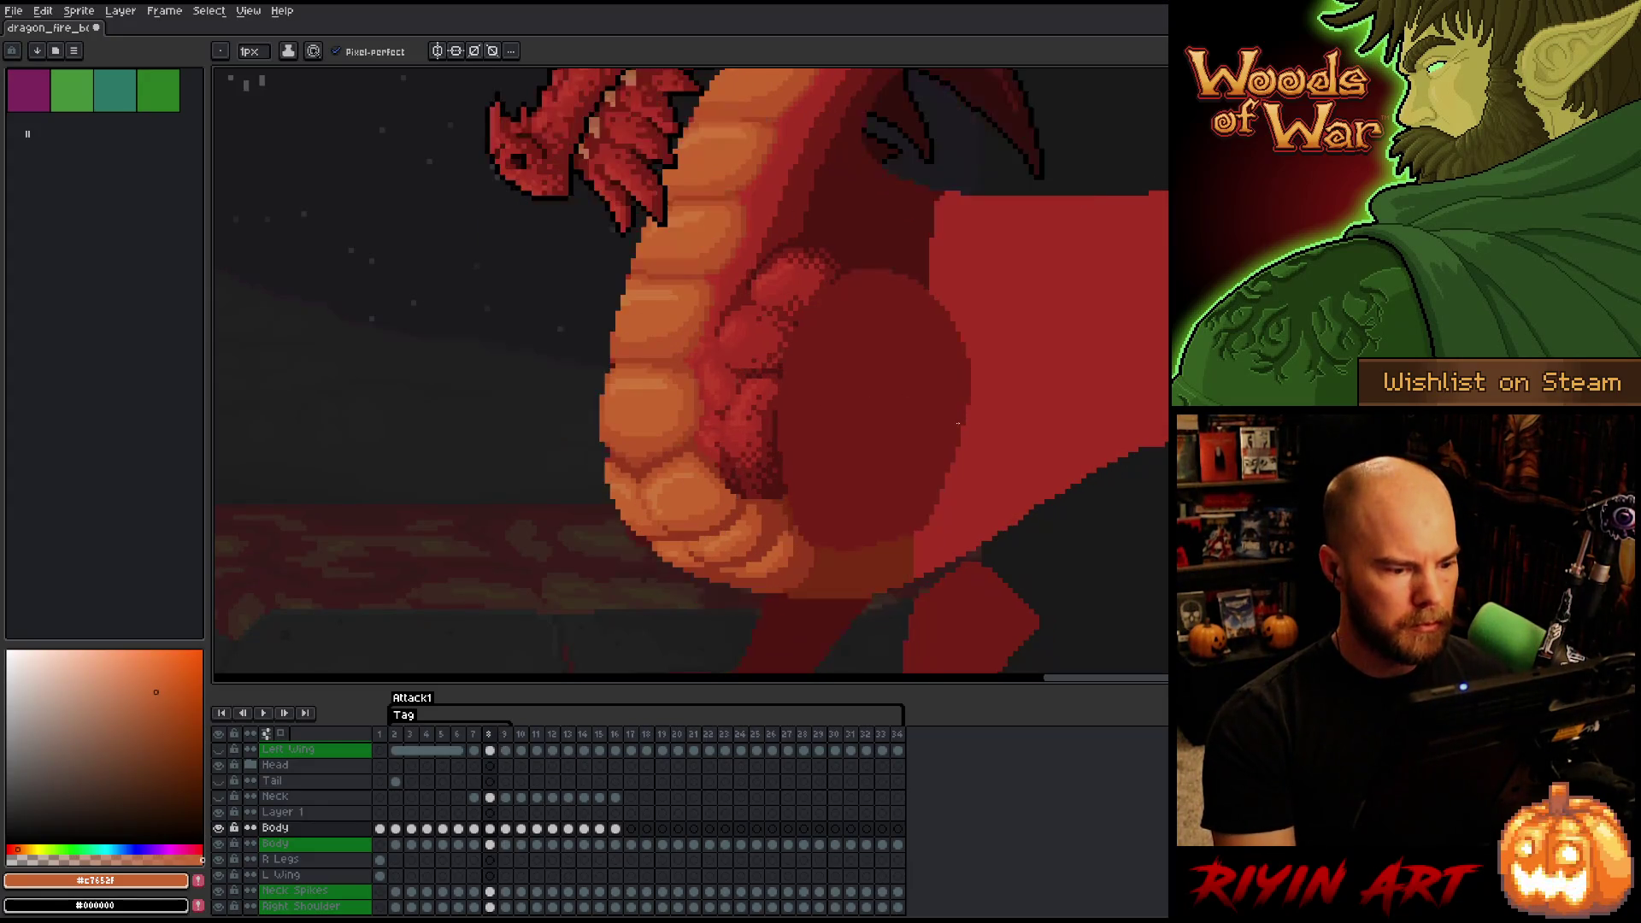
key("Right")
left_click(680, 551, "alt")
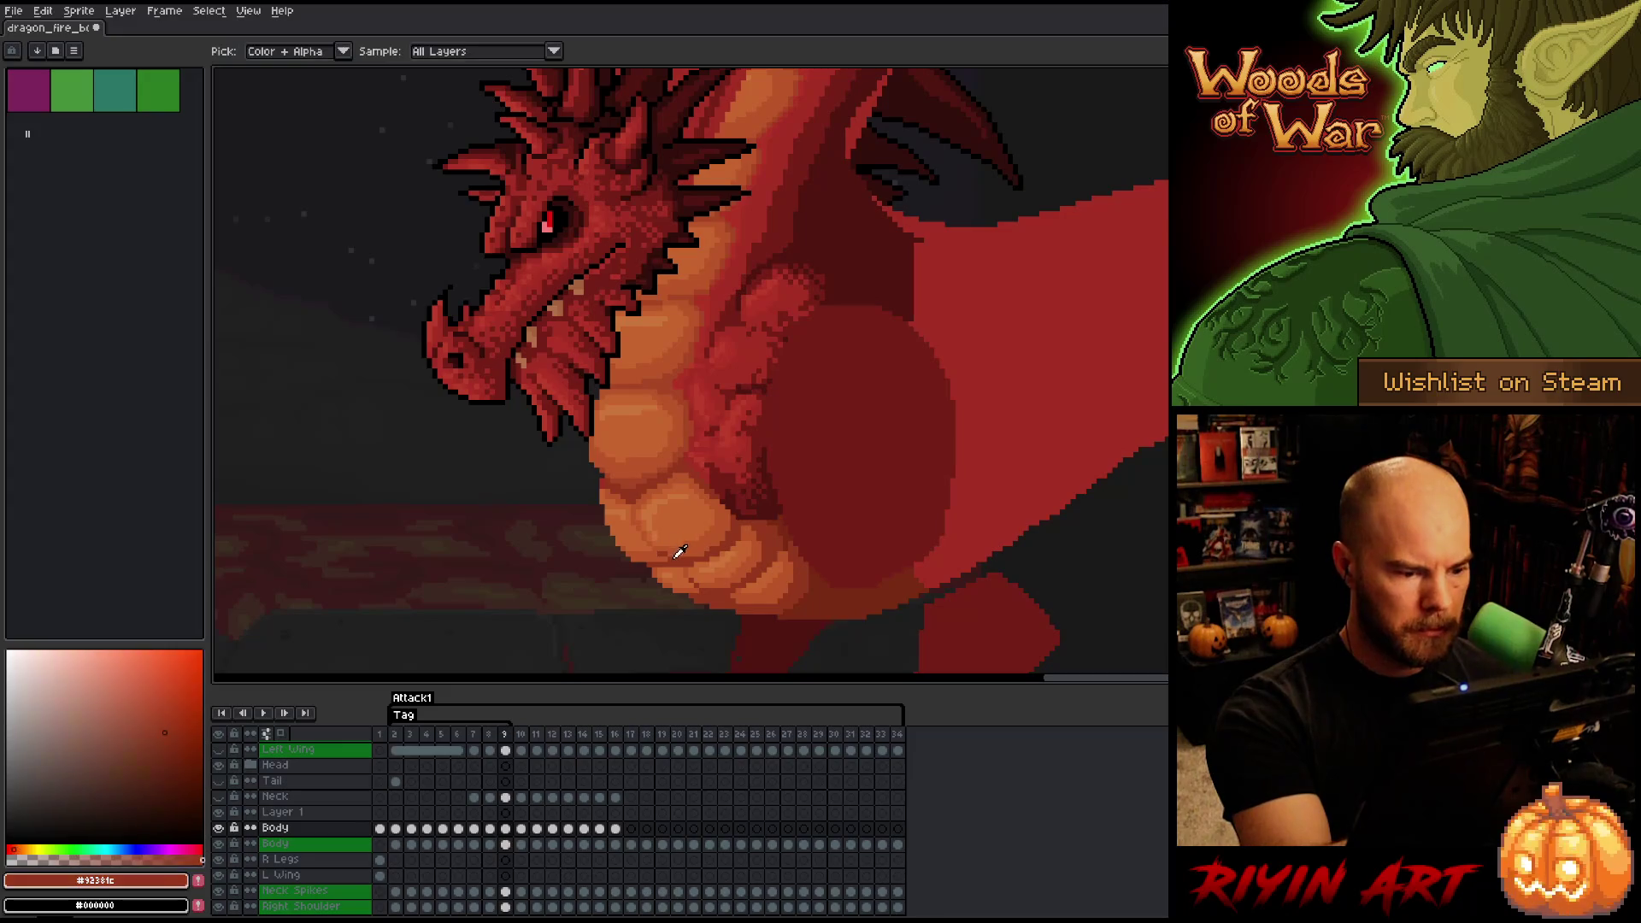
left_click(810, 386, "alt")
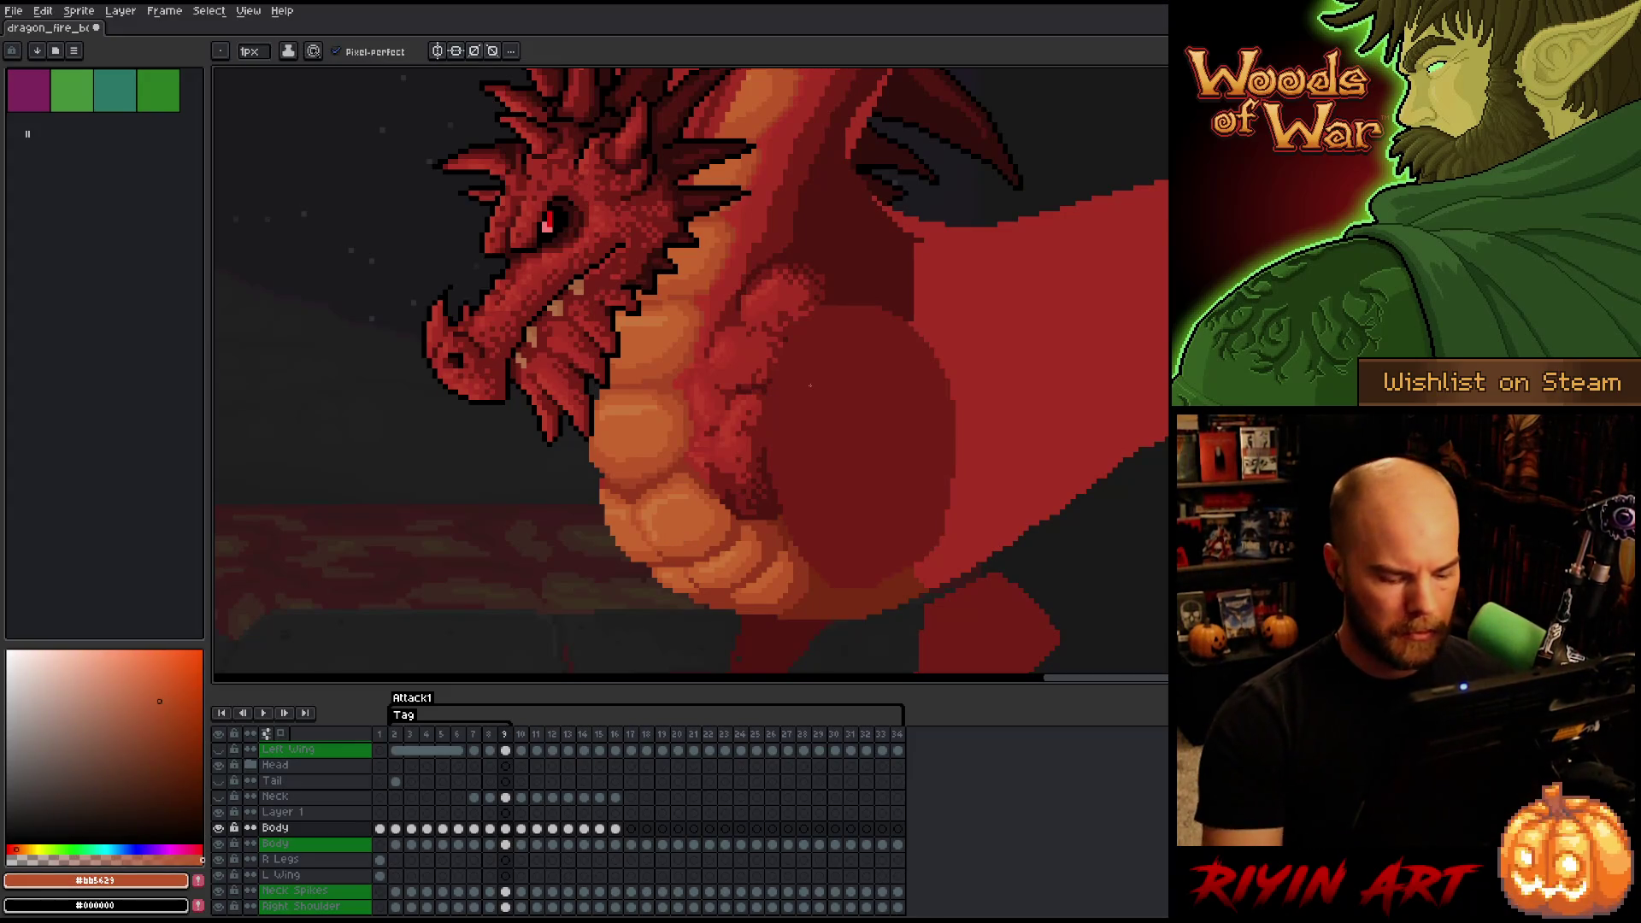
key("Left")
key("Right")
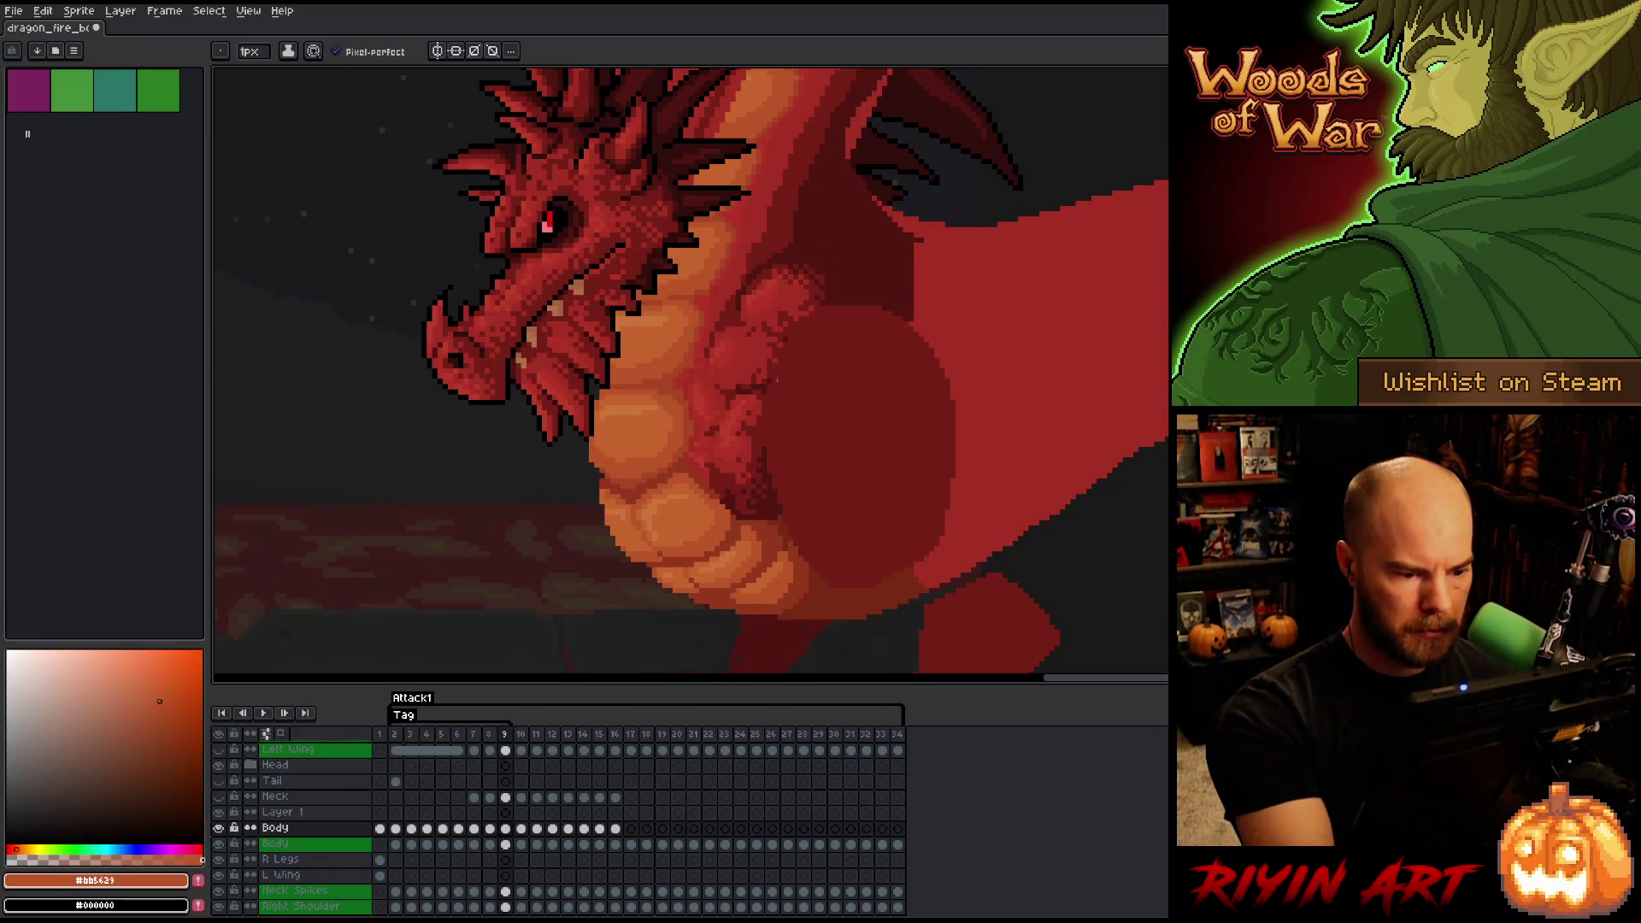
left_click(707, 512, "alt")
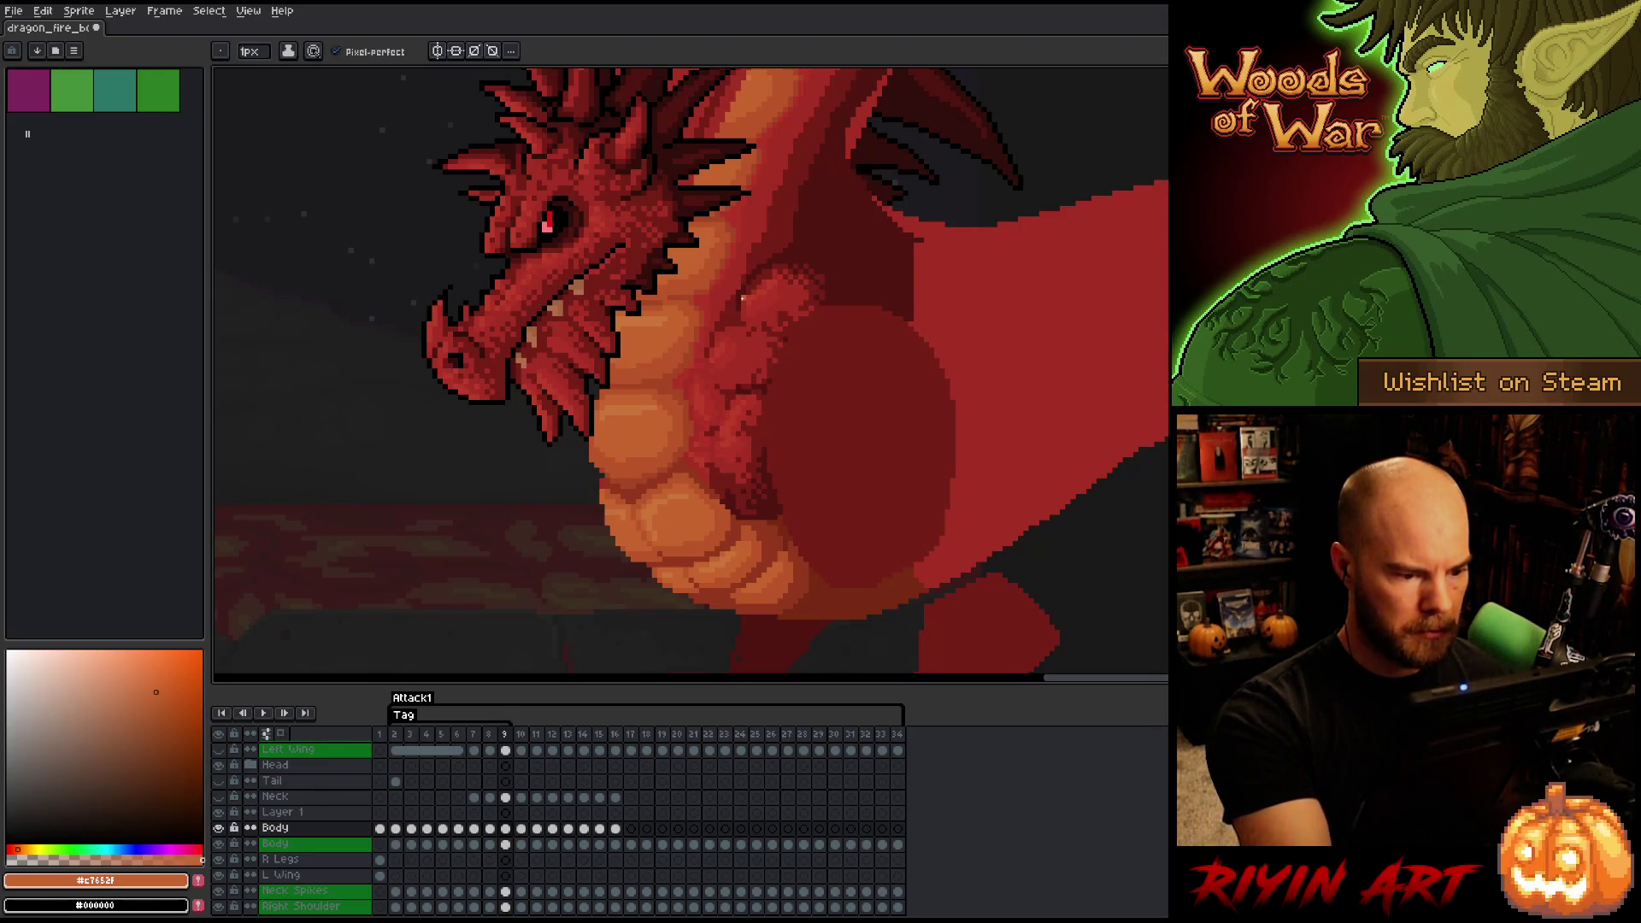
key("comma")
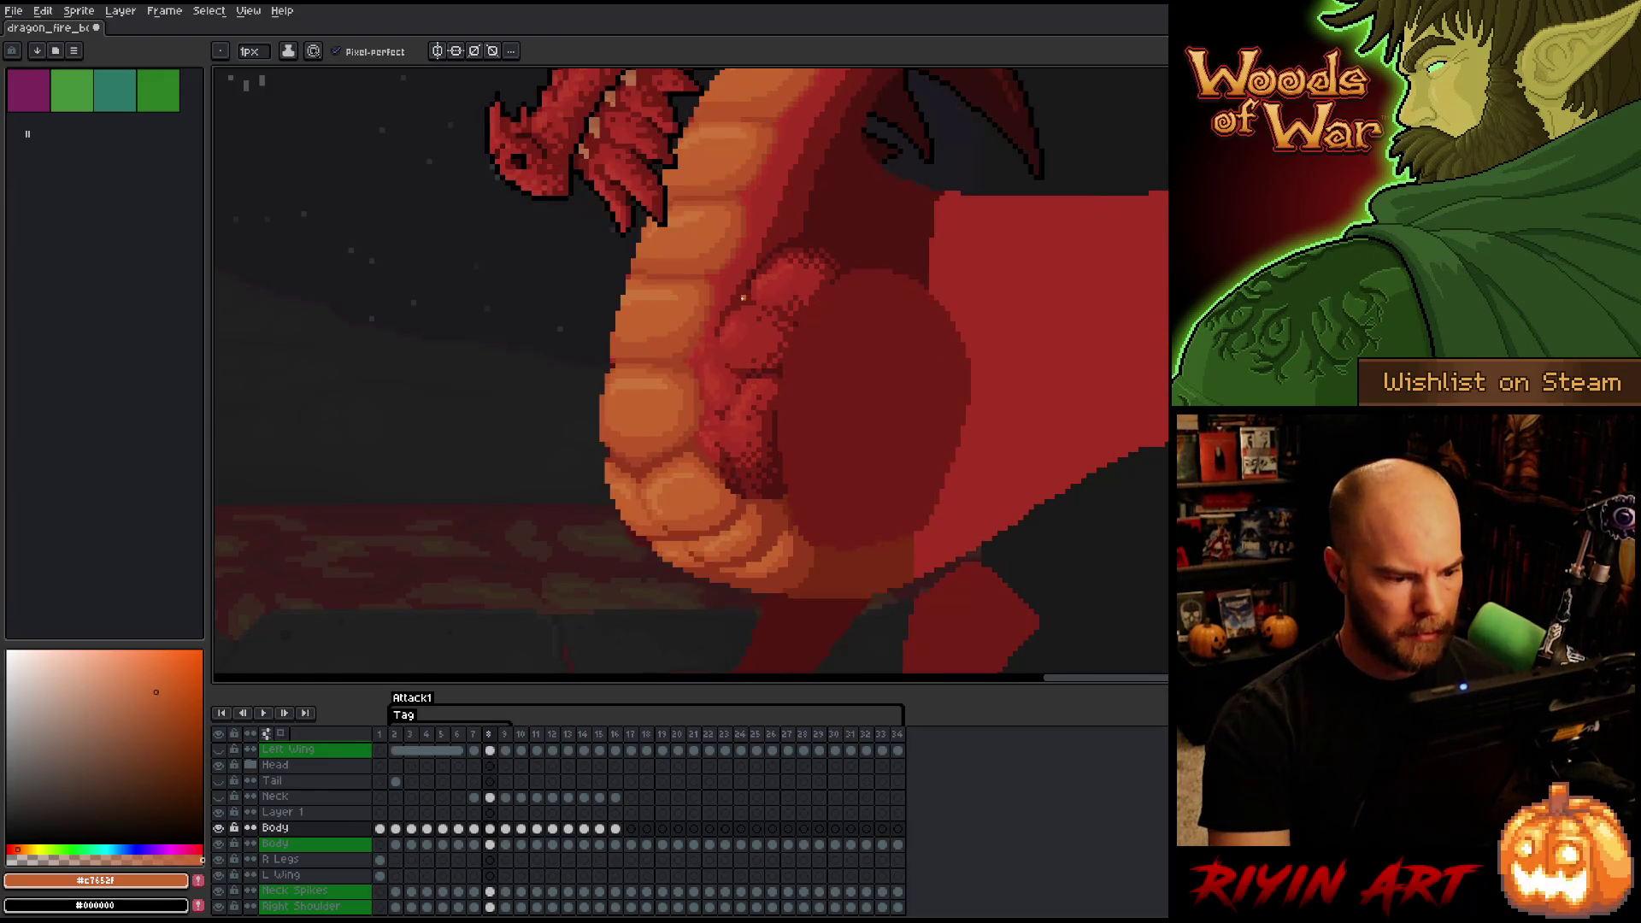
key("period")
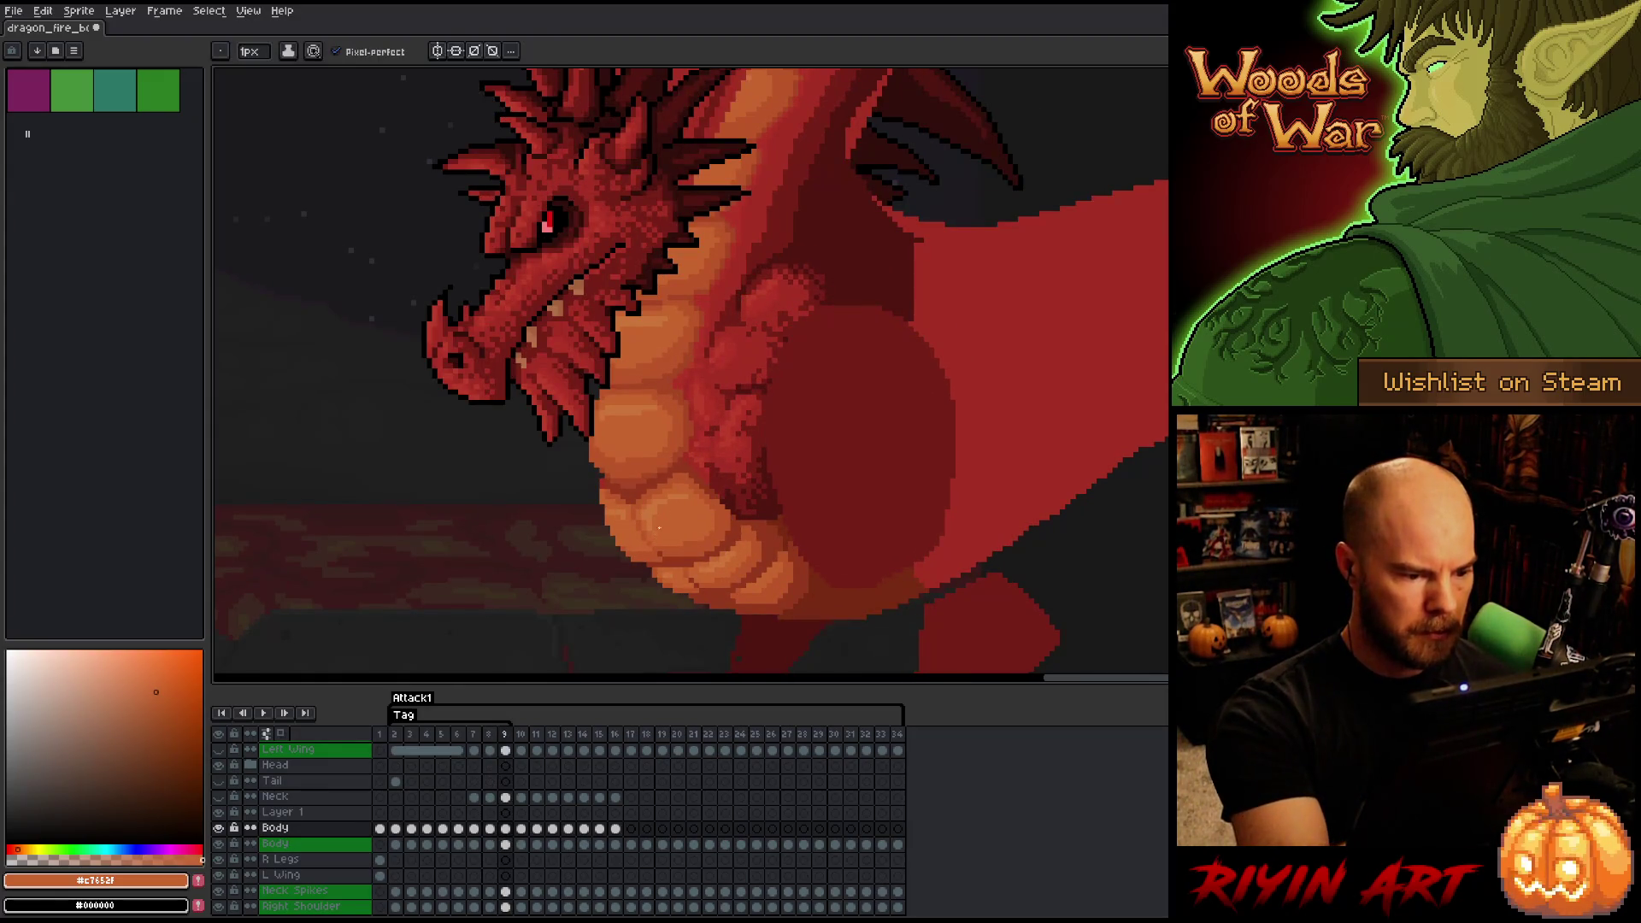
key("comma")
key("period")
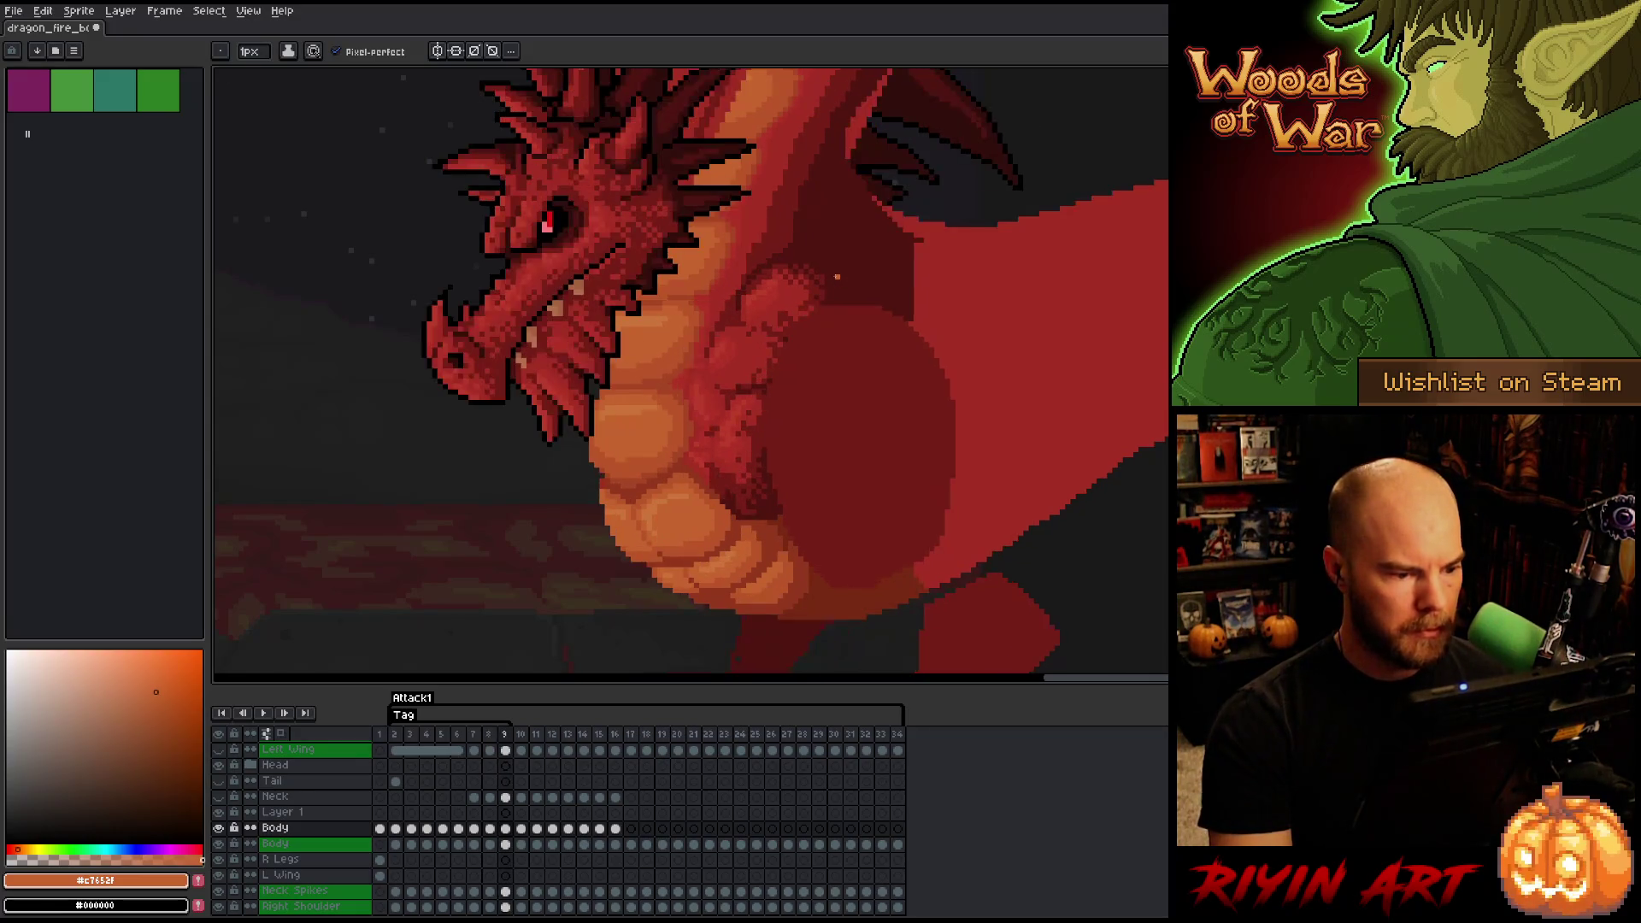
key("comma")
key("period")
key("comma")
key("period")
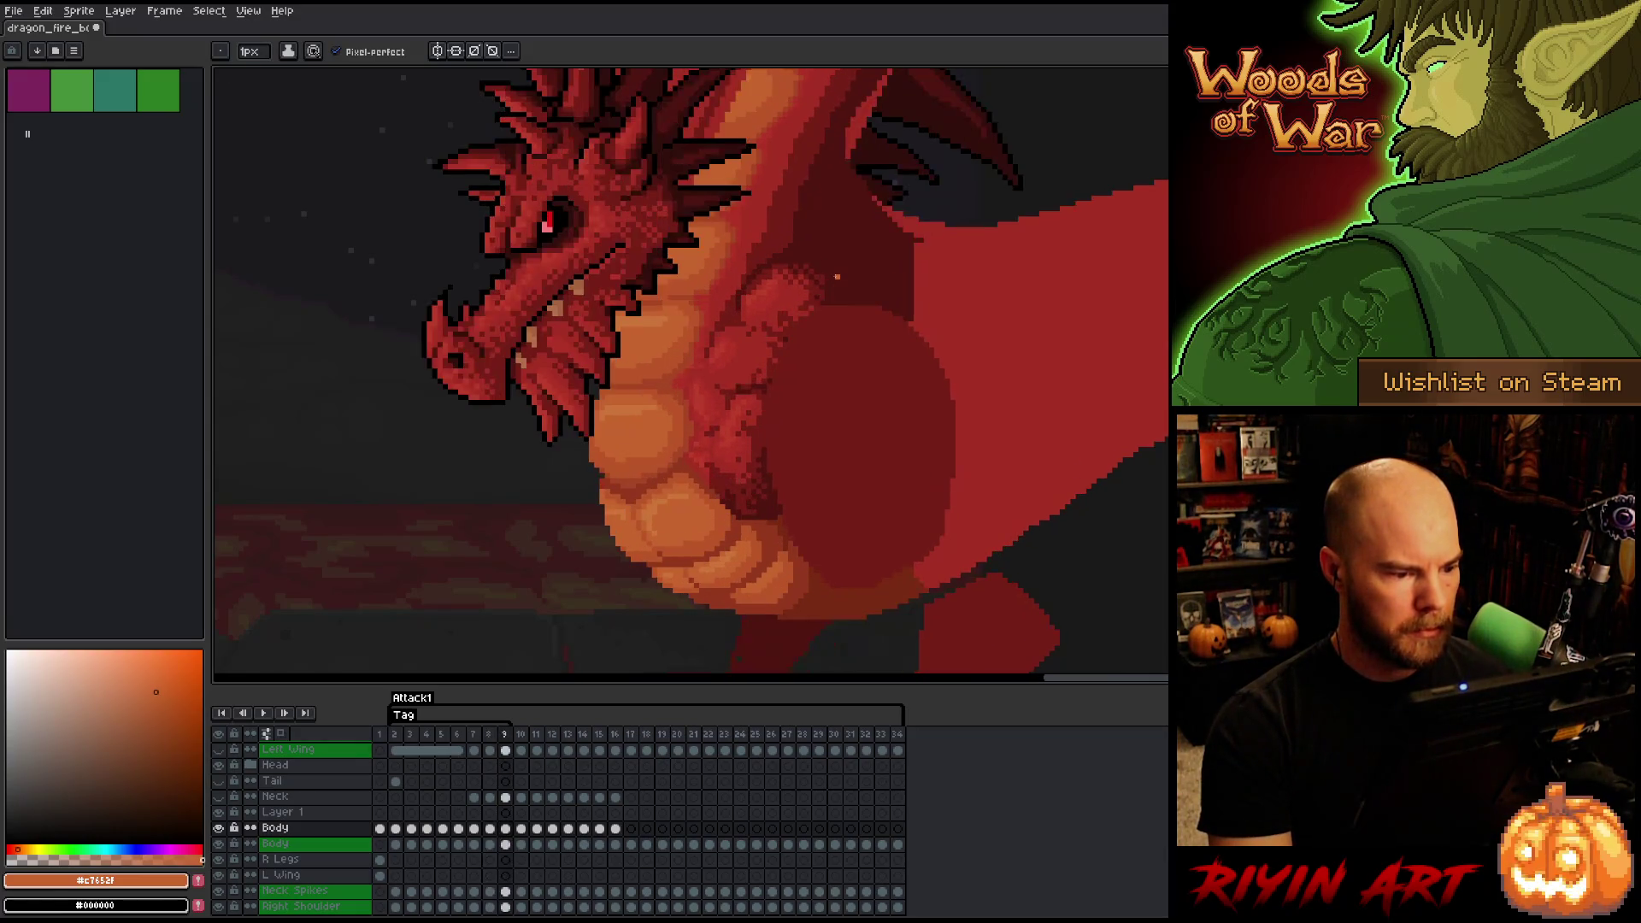
key("comma")
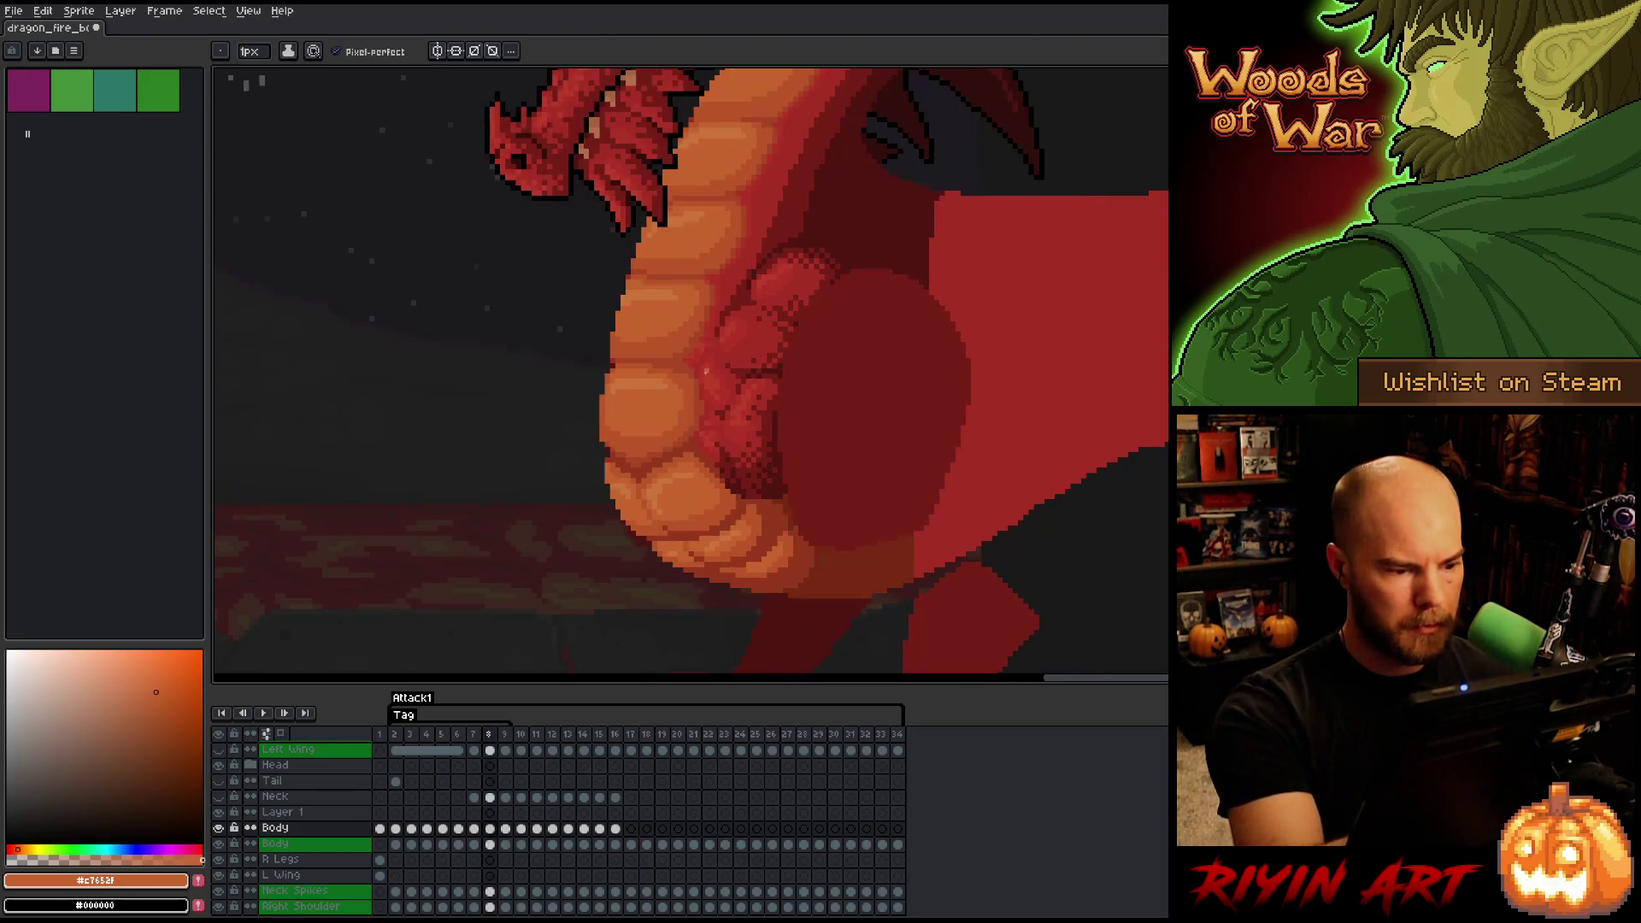
key("period")
key("comma")
key("period")
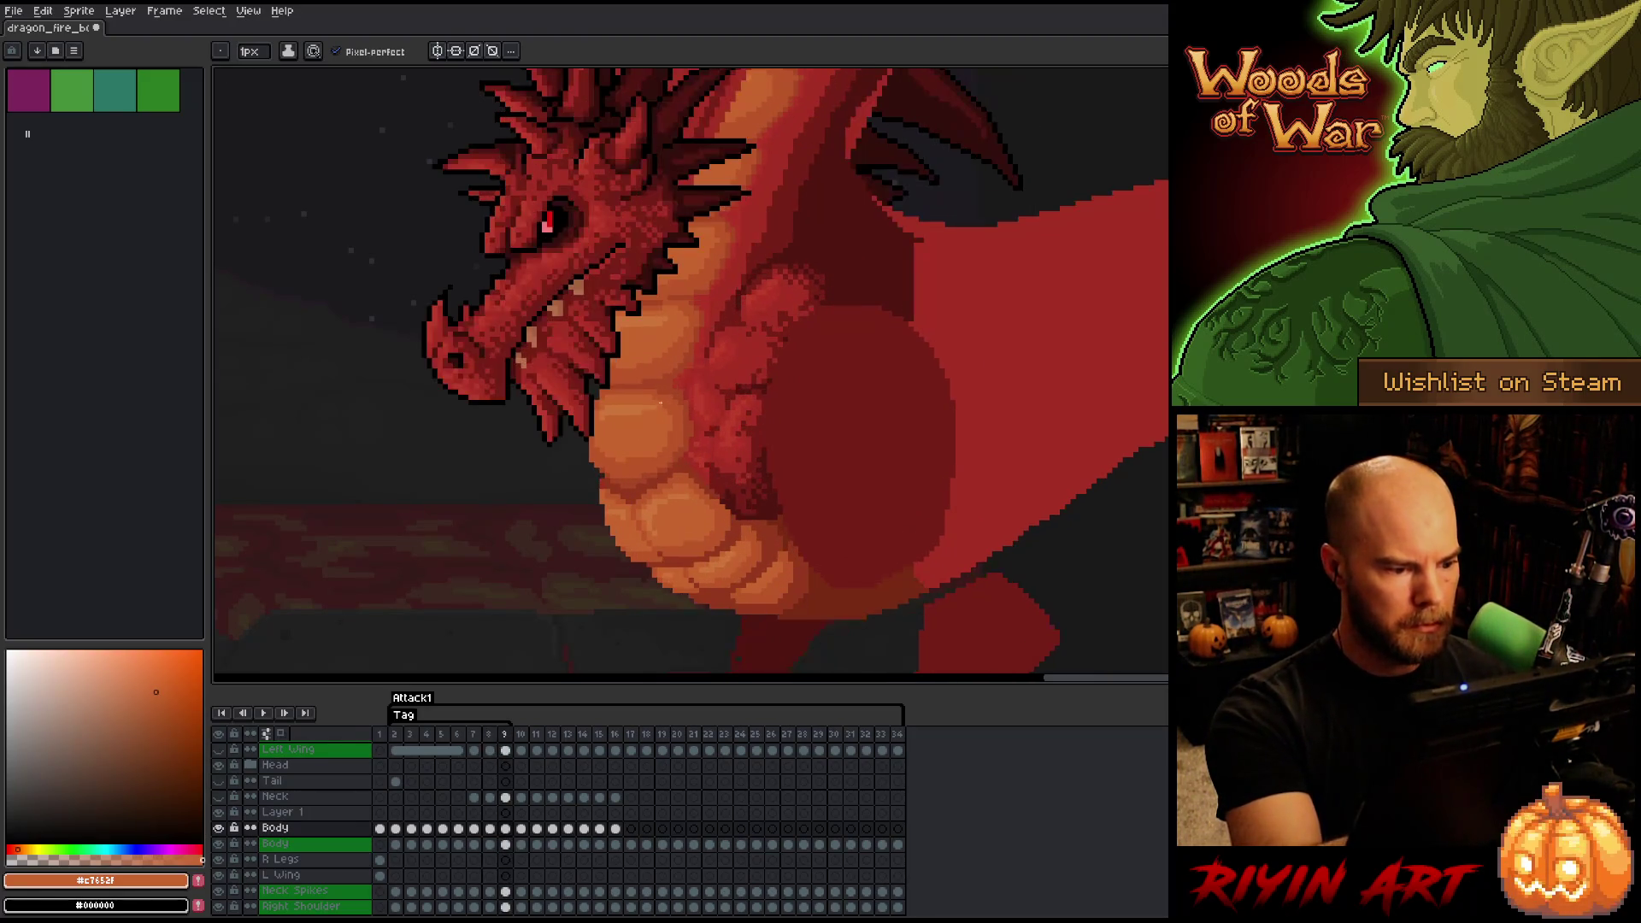
key("comma")
key("period")
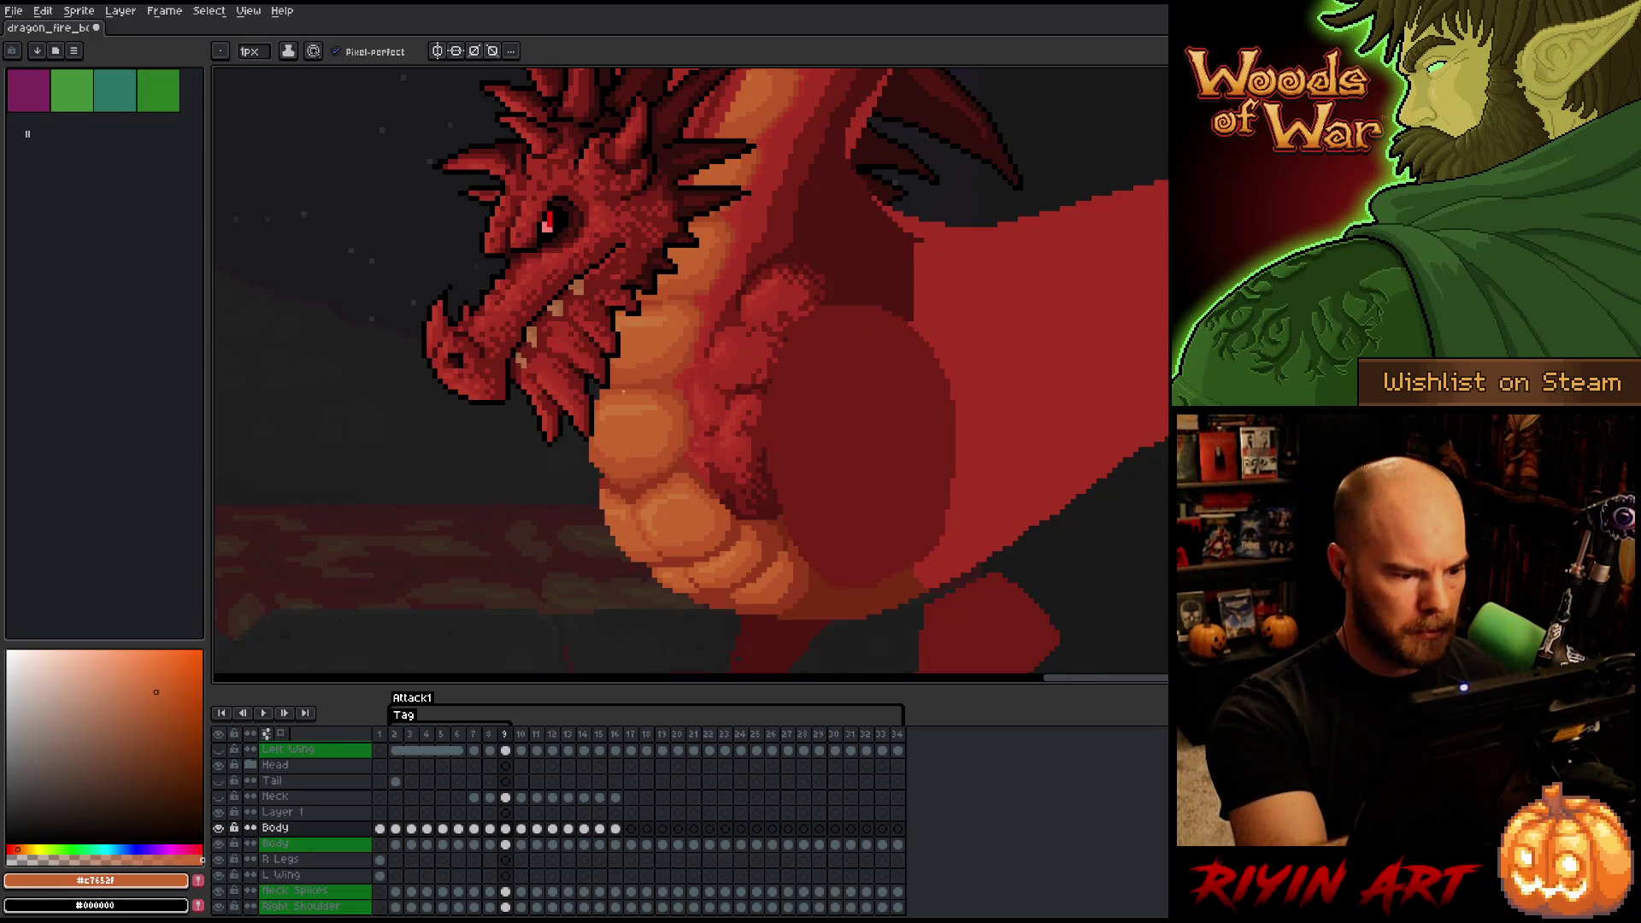
key("comma")
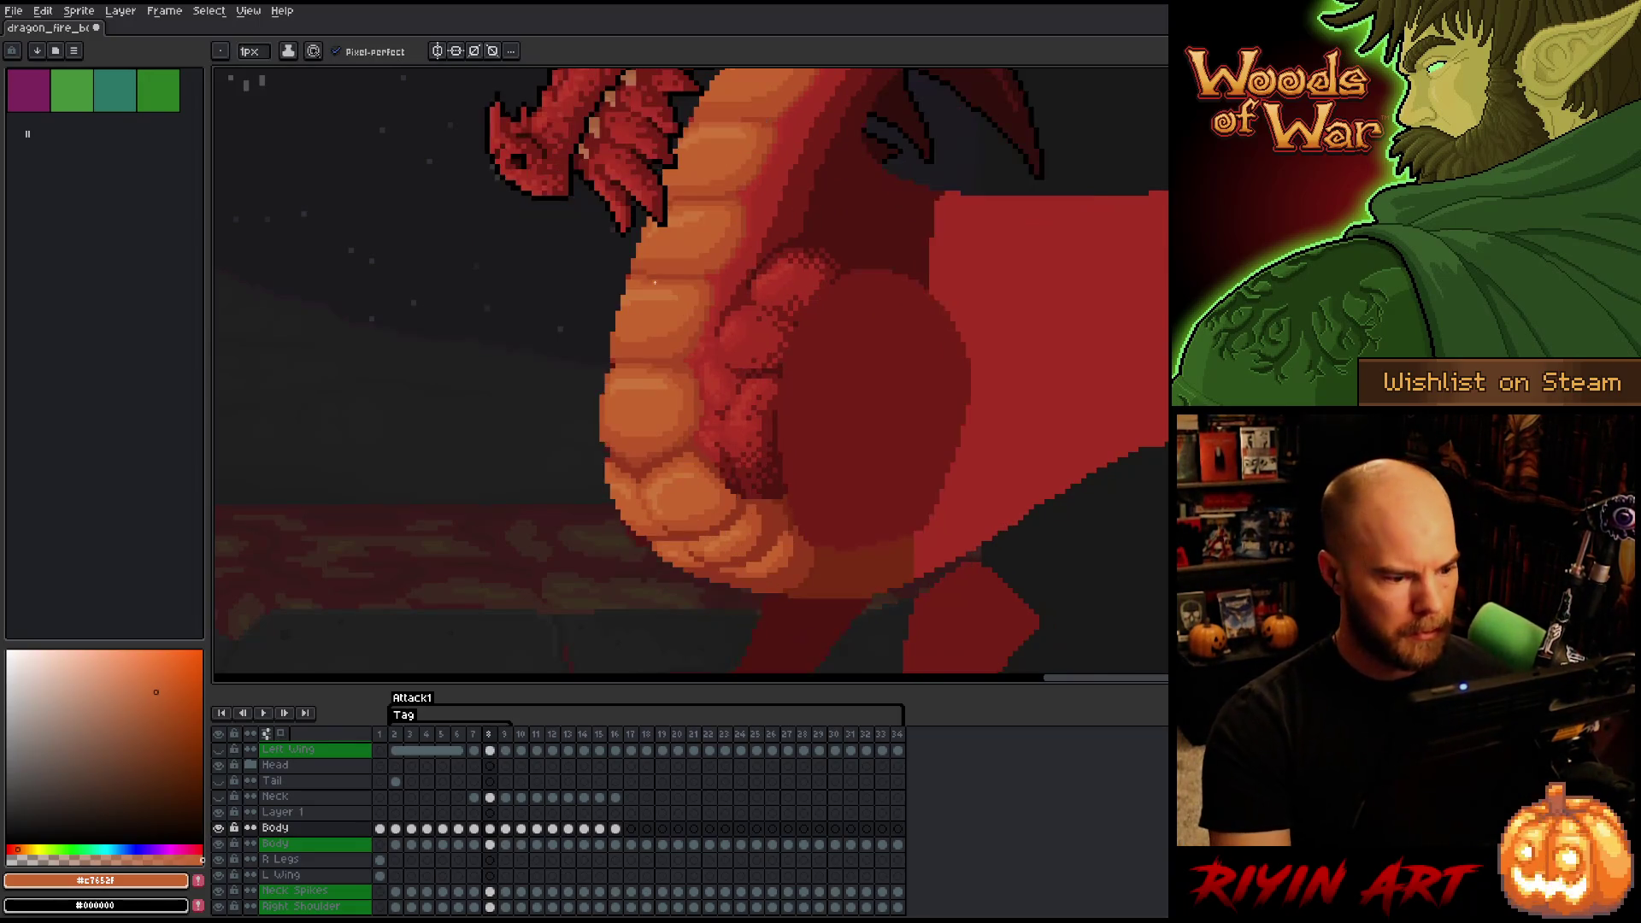
key("period")
left_click(655, 282, "alt")
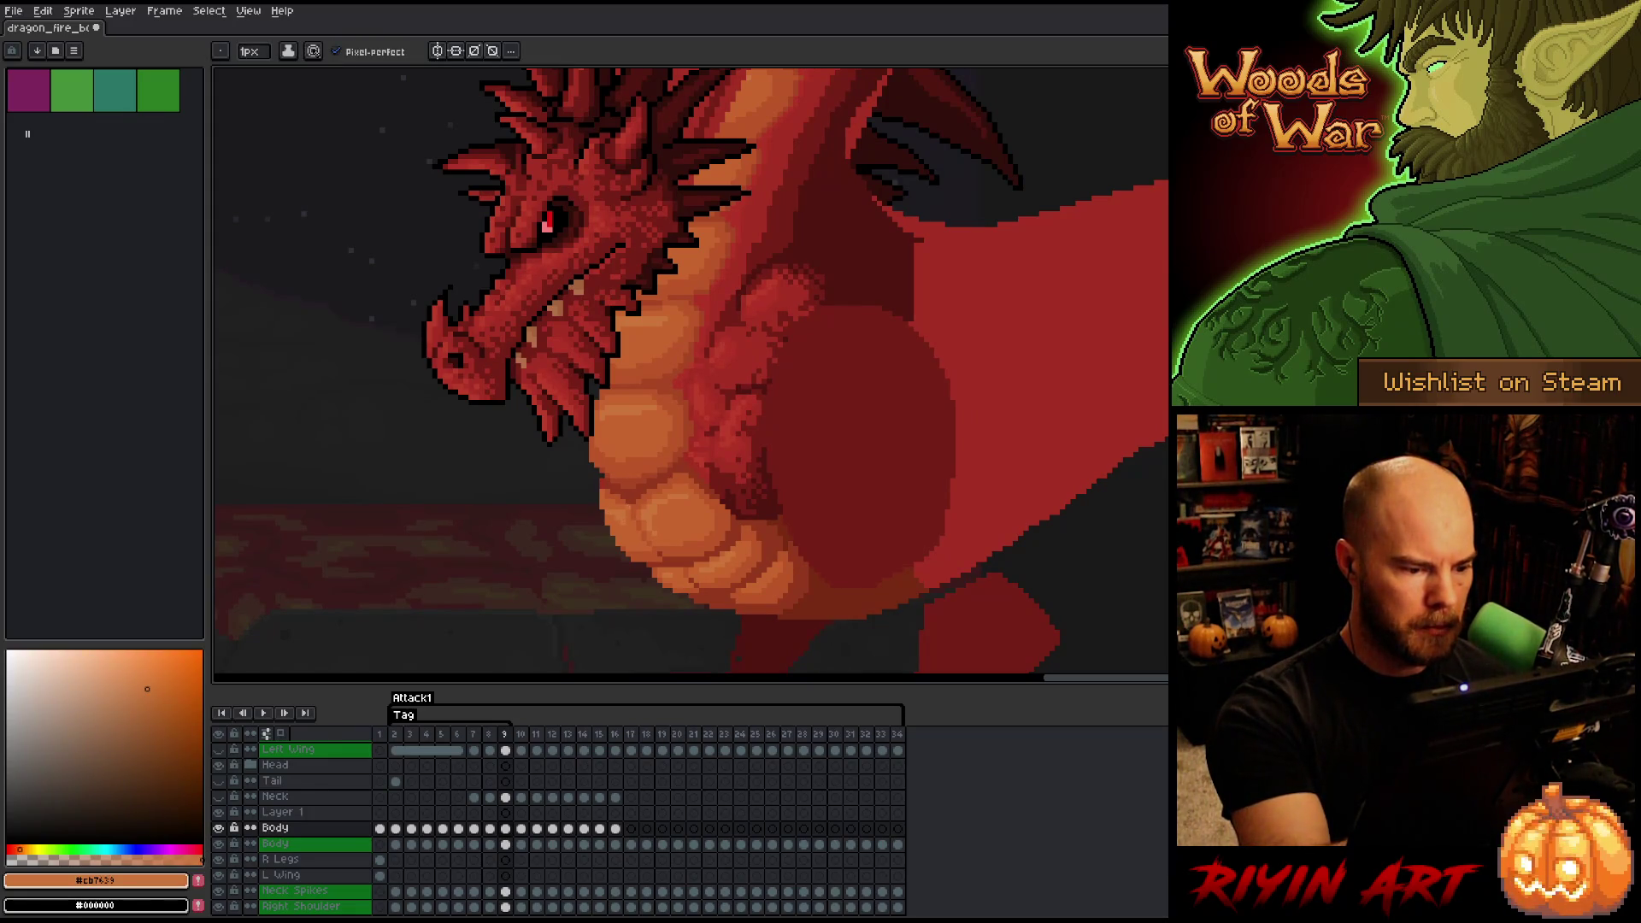
left_click(654, 282, "alt")
key("comma")
key("period")
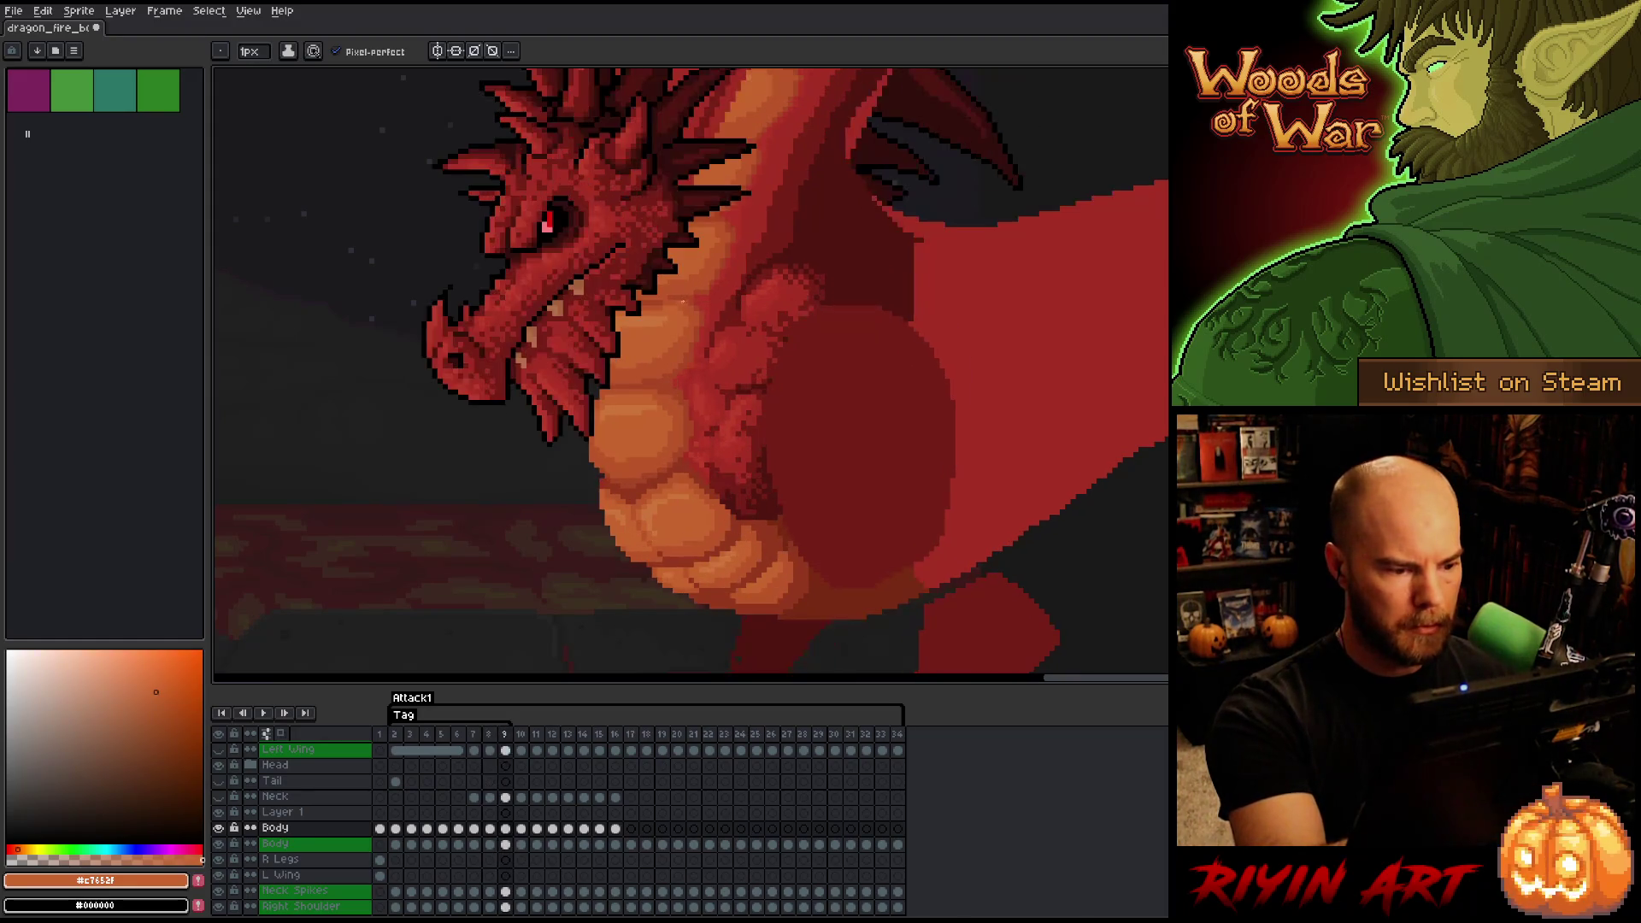
key("comma")
key("period")
key("comma")
key("period")
key("comma")
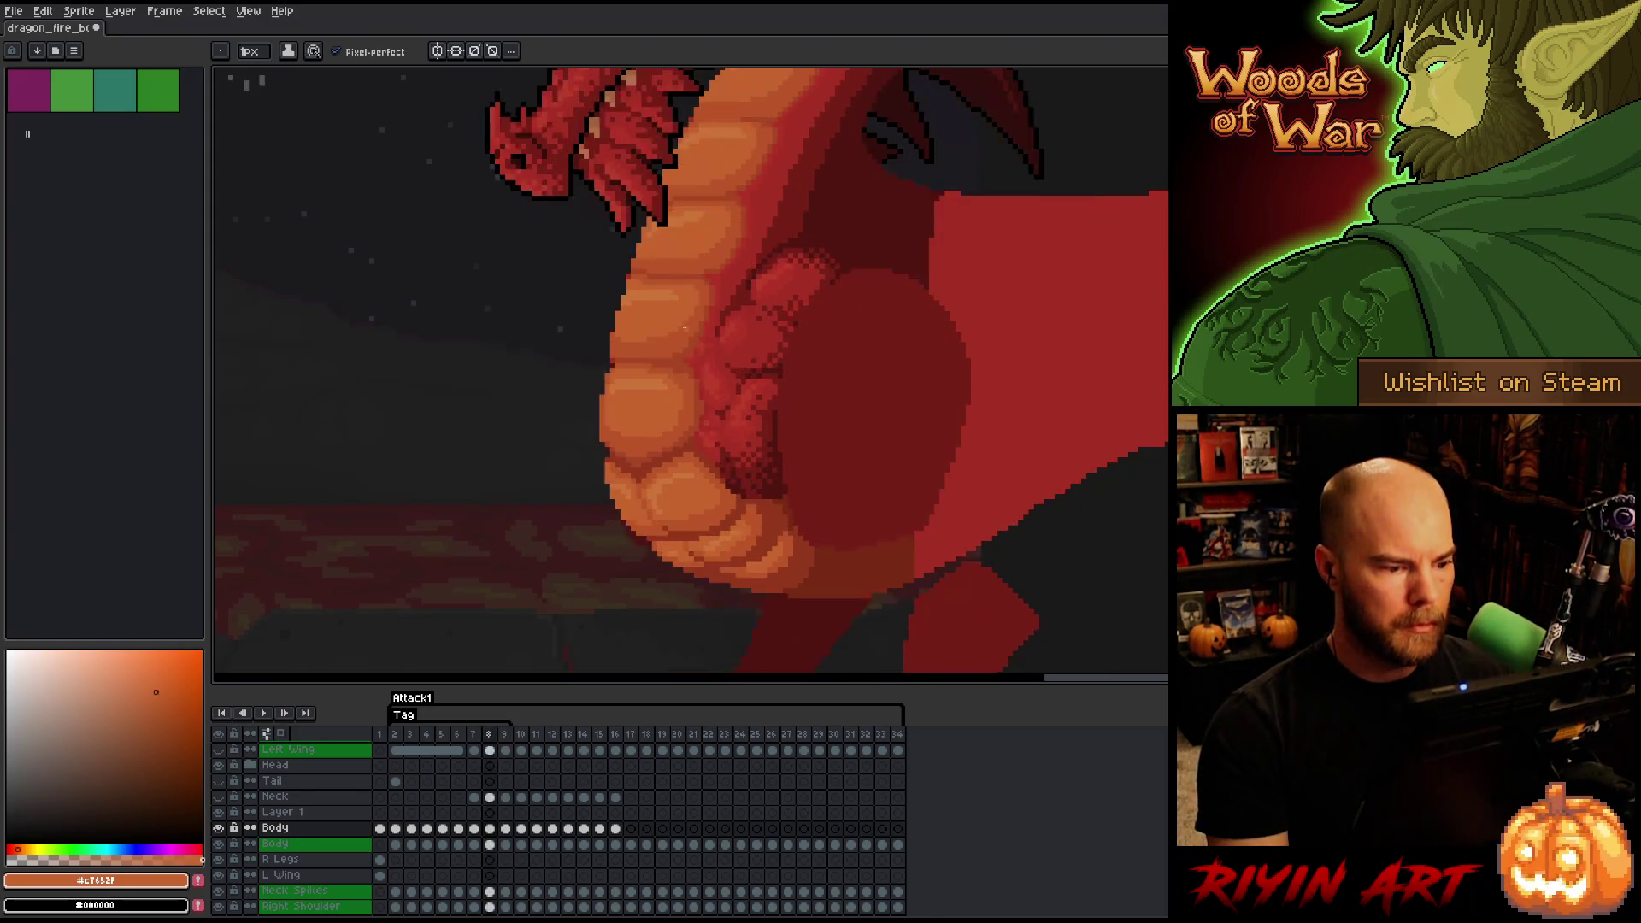
key("period")
key("comma")
key("period")
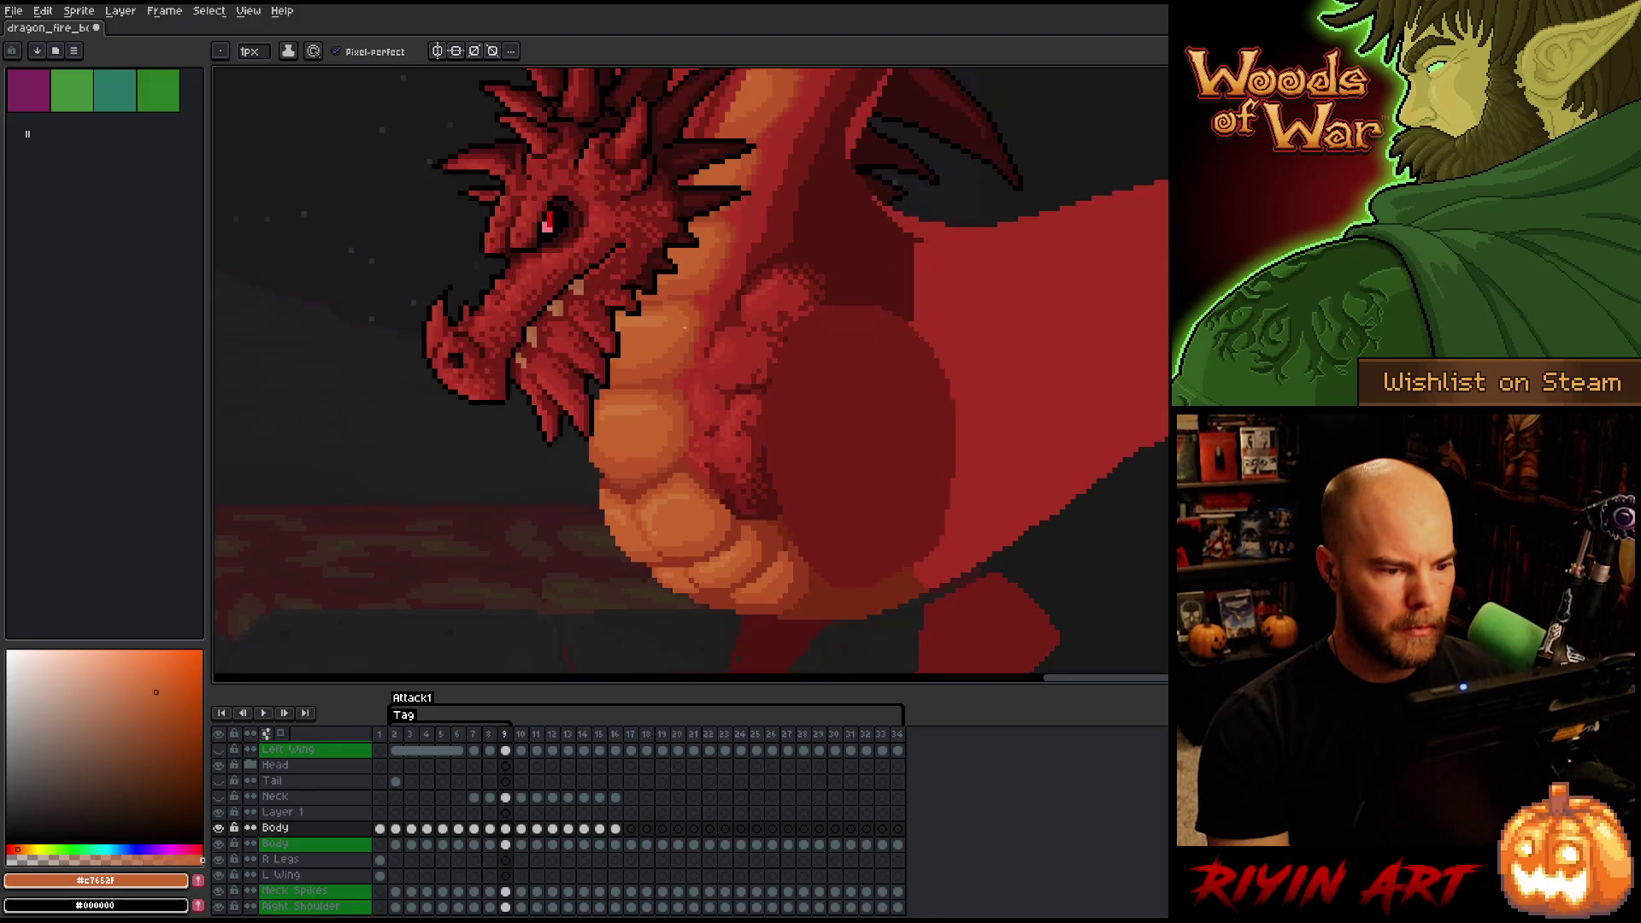
key("i")
left_click(798, 327)
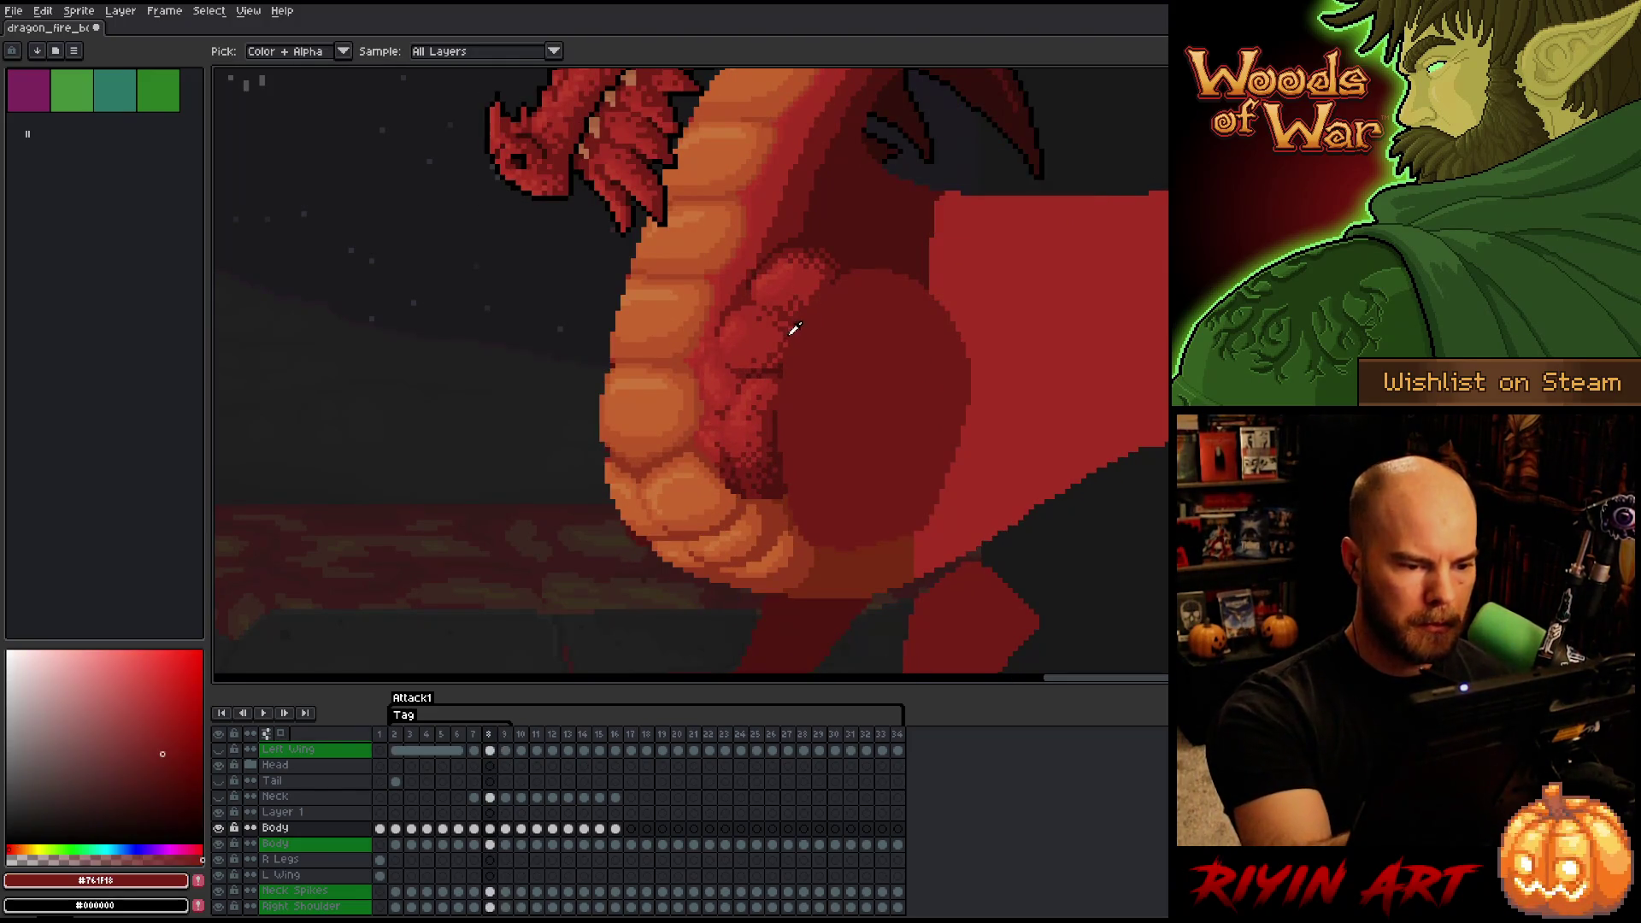
key("b")
key("Right")
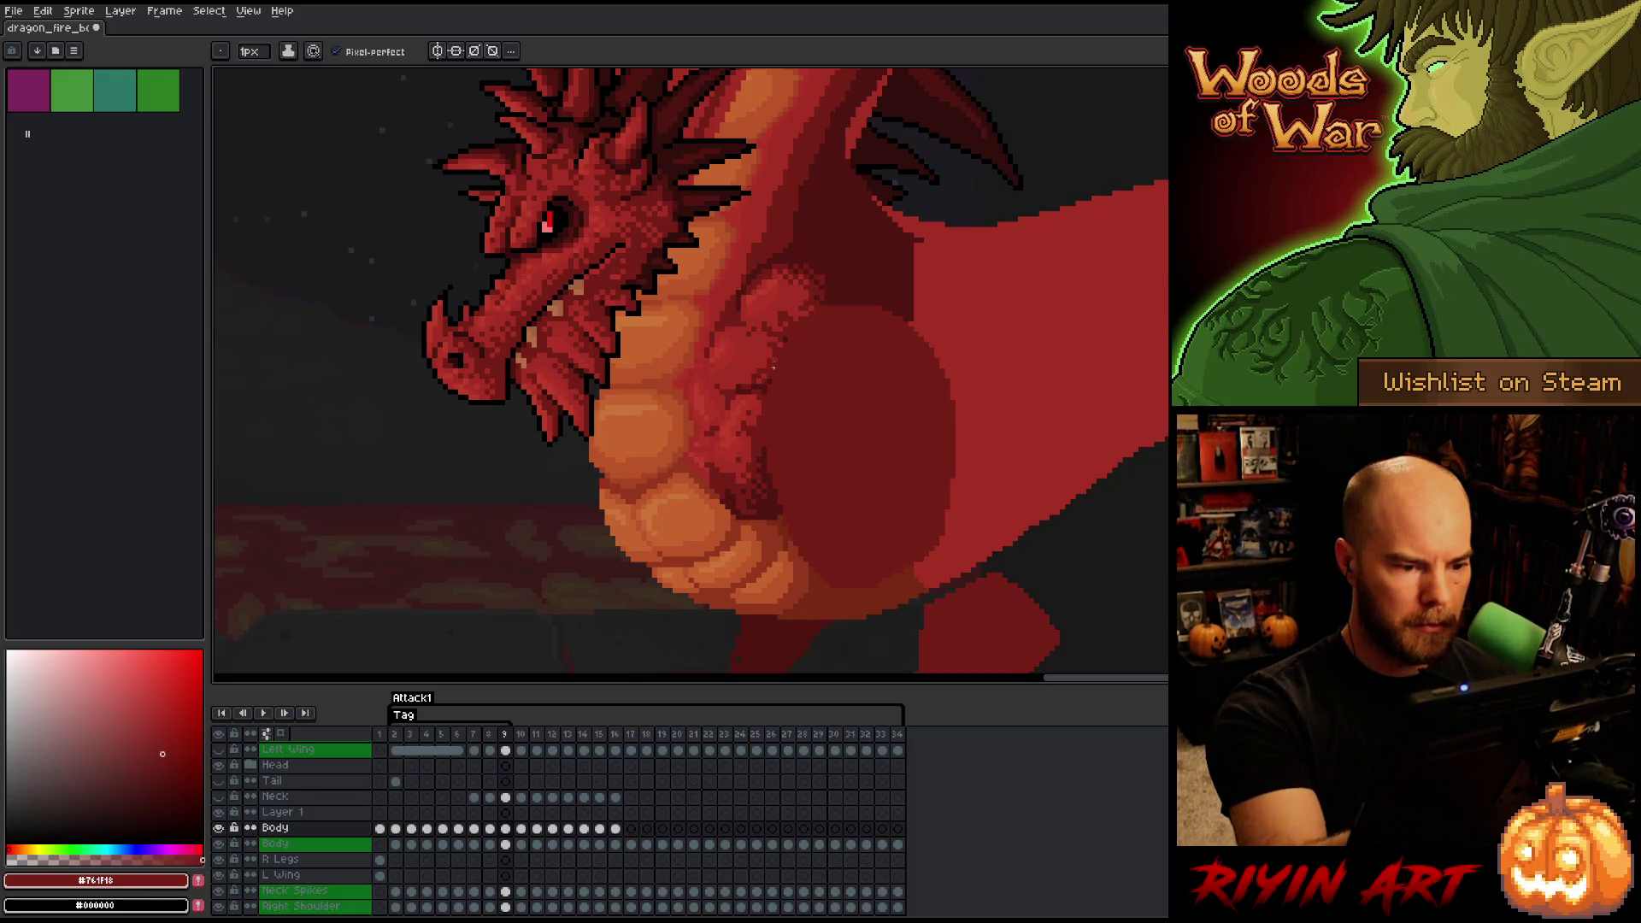
key("Left")
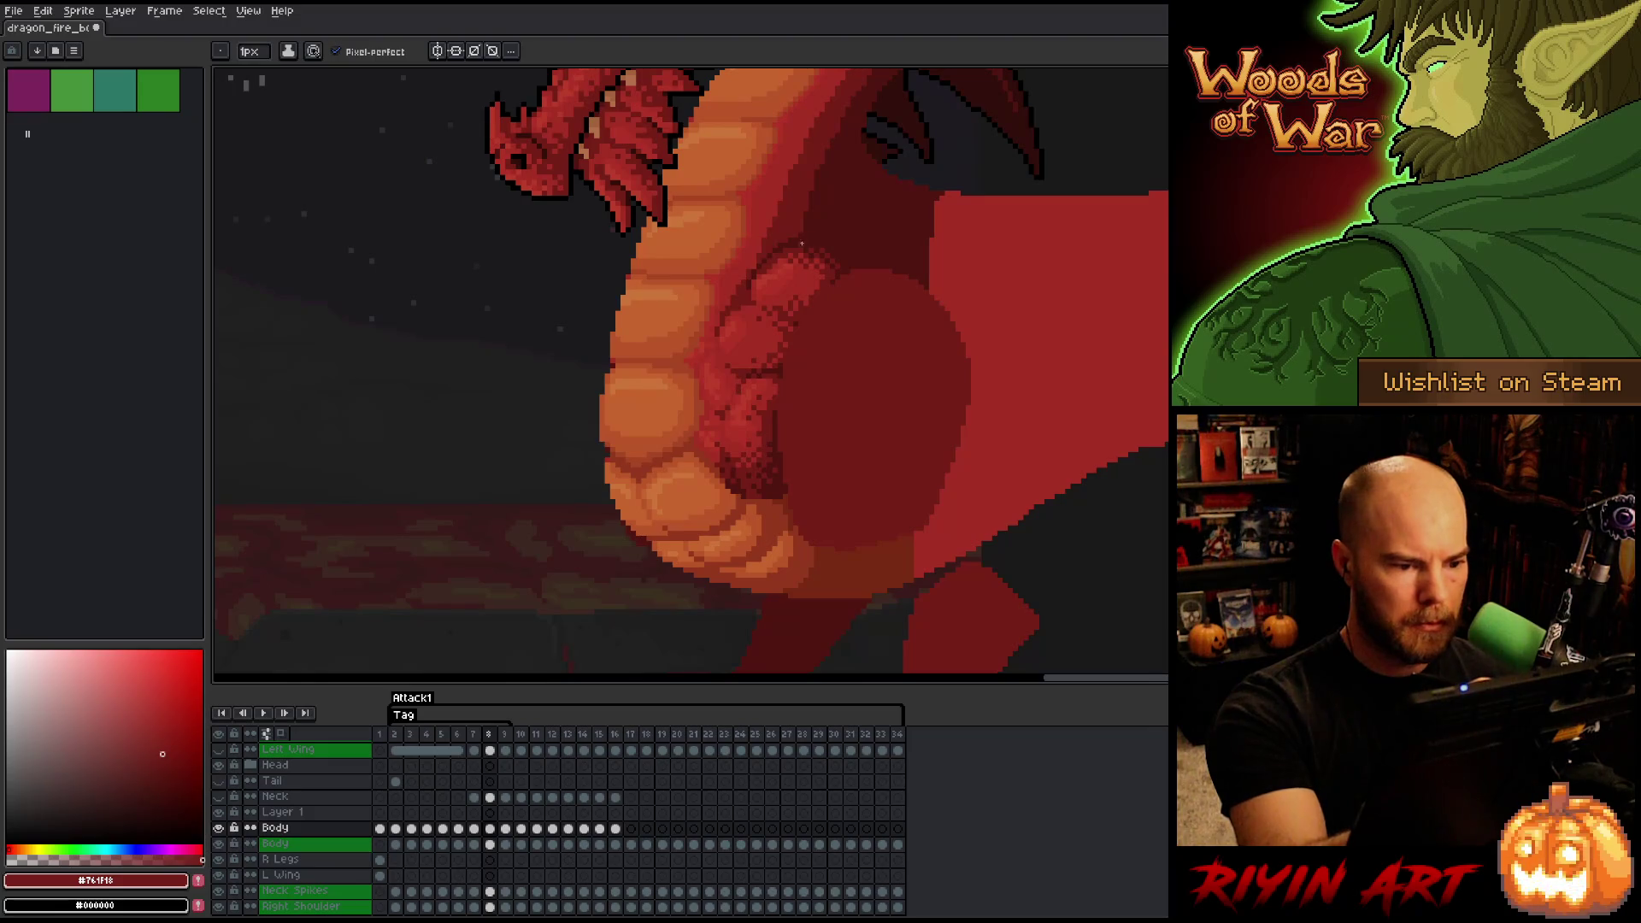
key("Right")
key("Left")
key("Right")
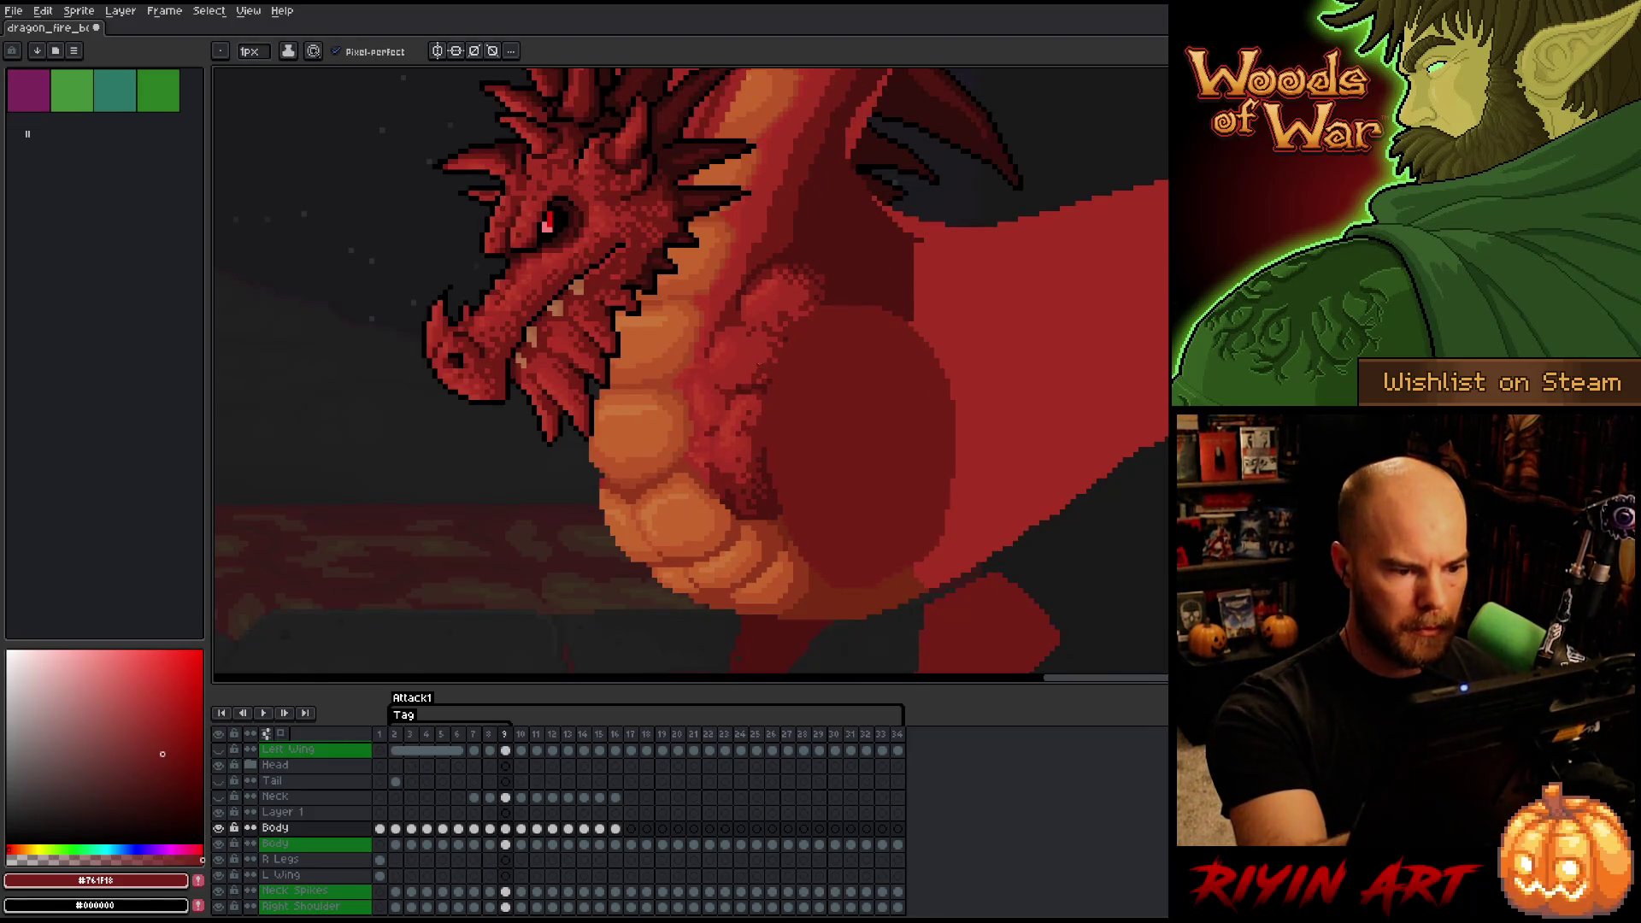
left_click(752, 378, "alt")
left_click(751, 381, "alt")
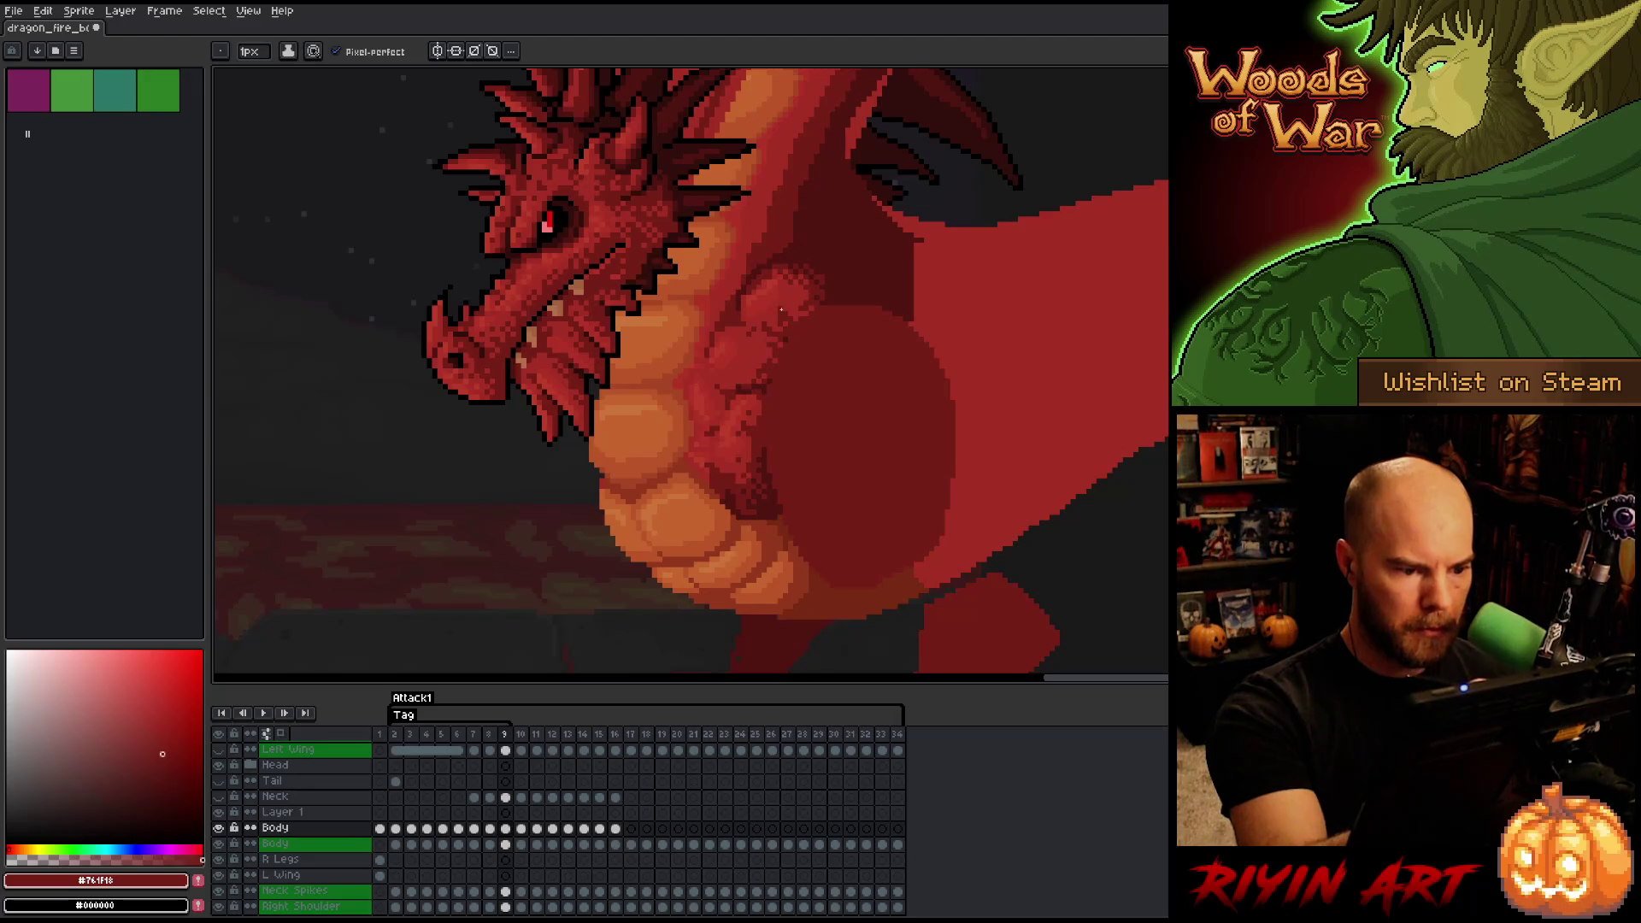
key("Left")
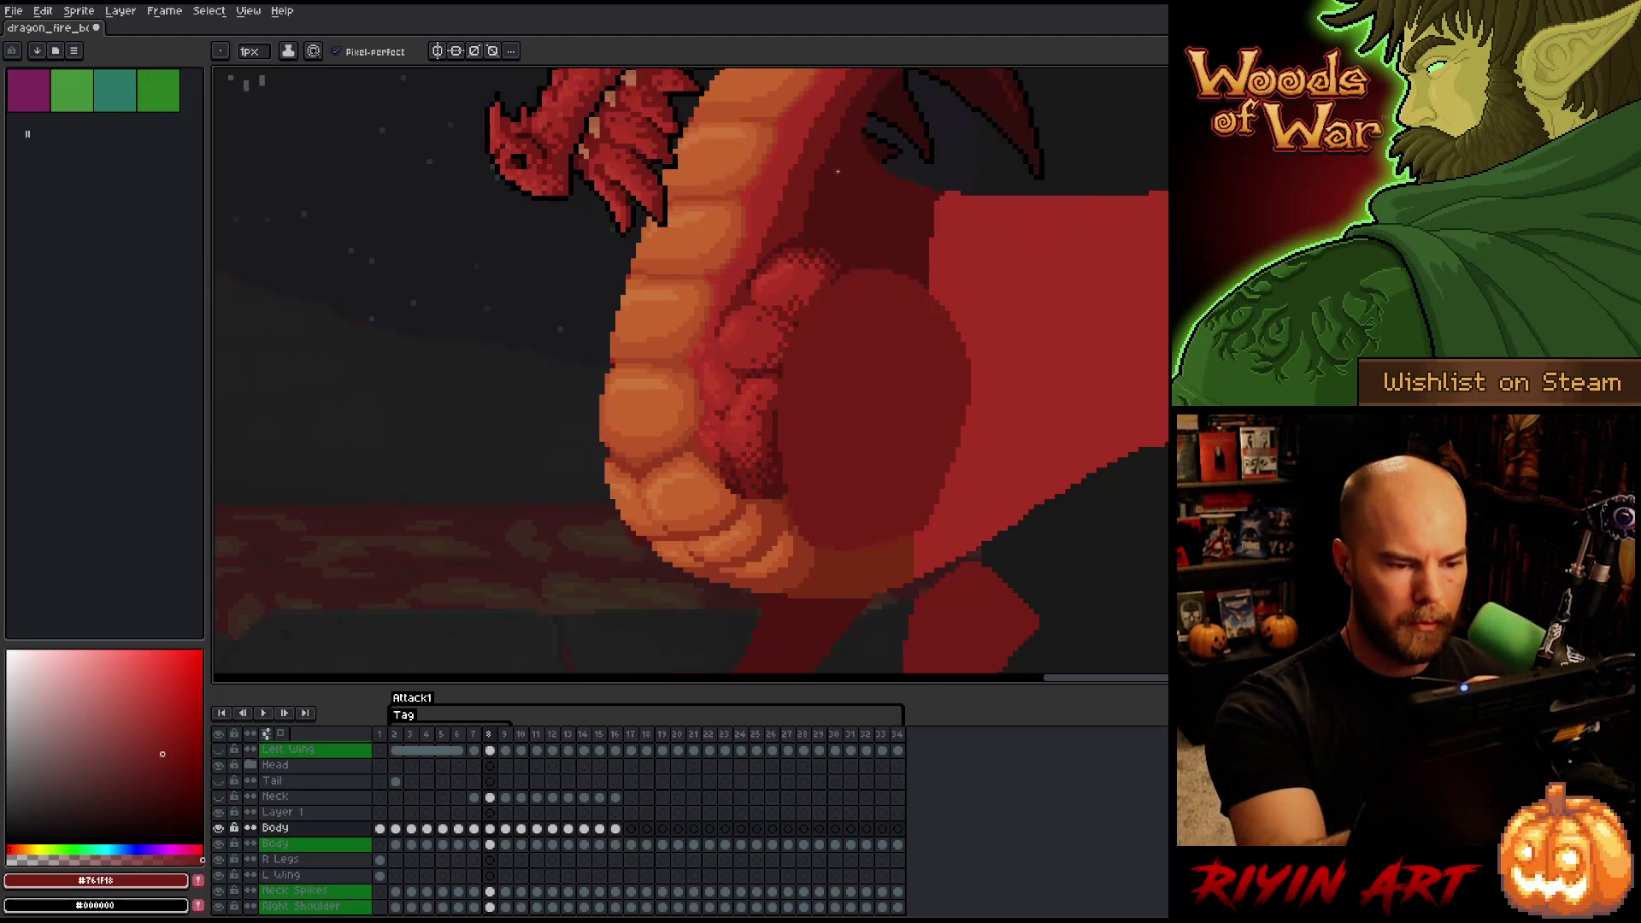
key("Right")
key("Left")
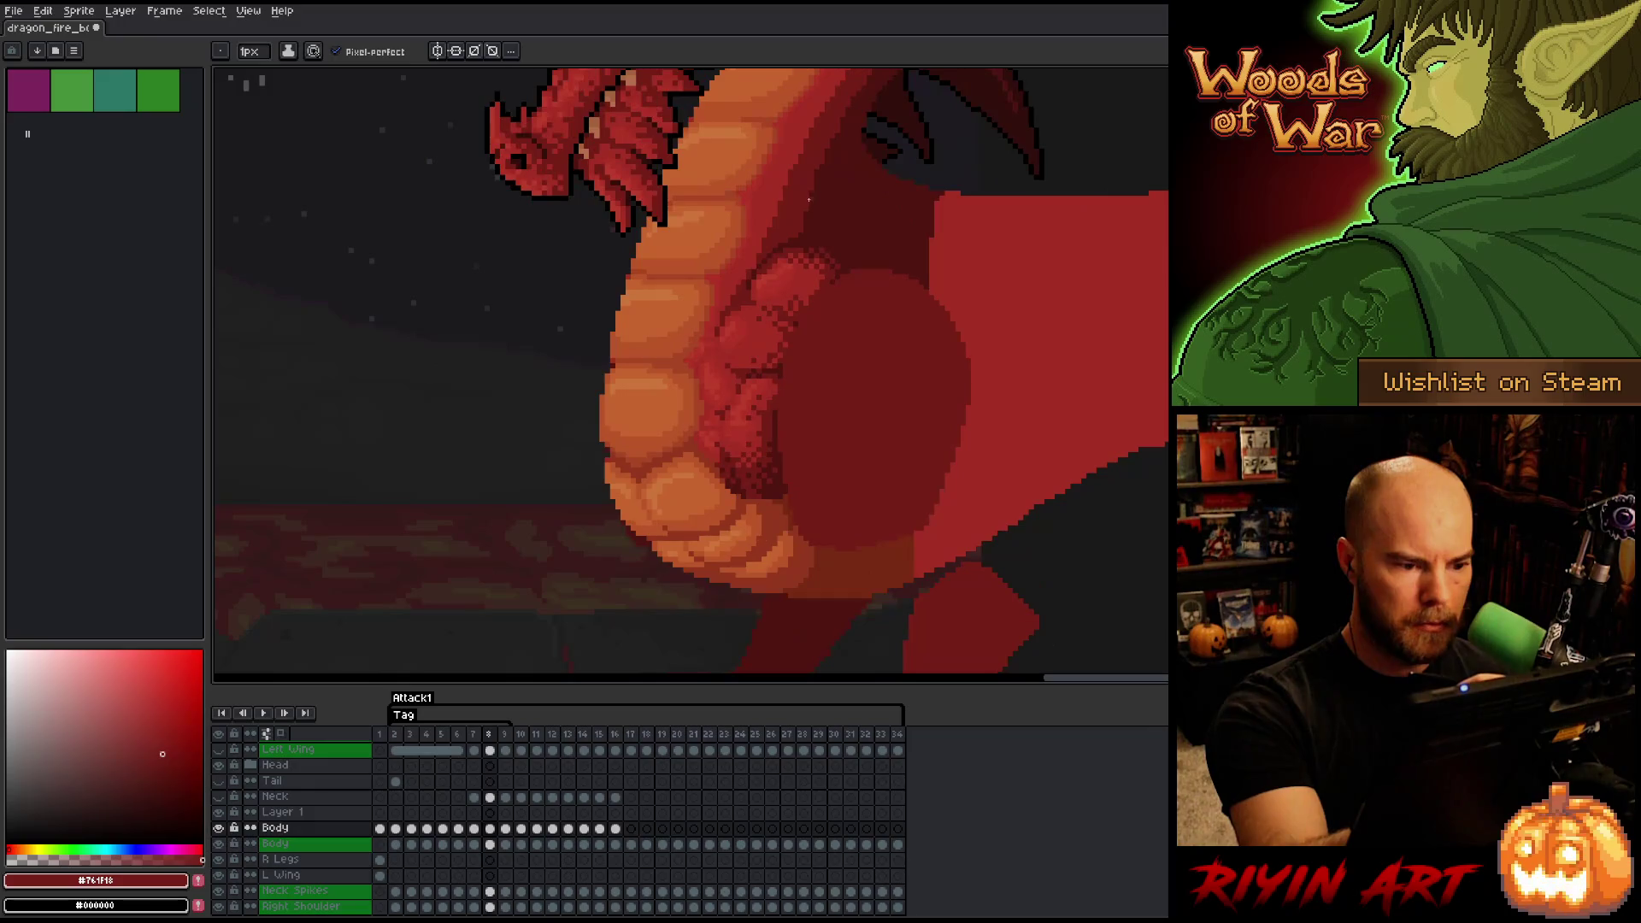
key("Right")
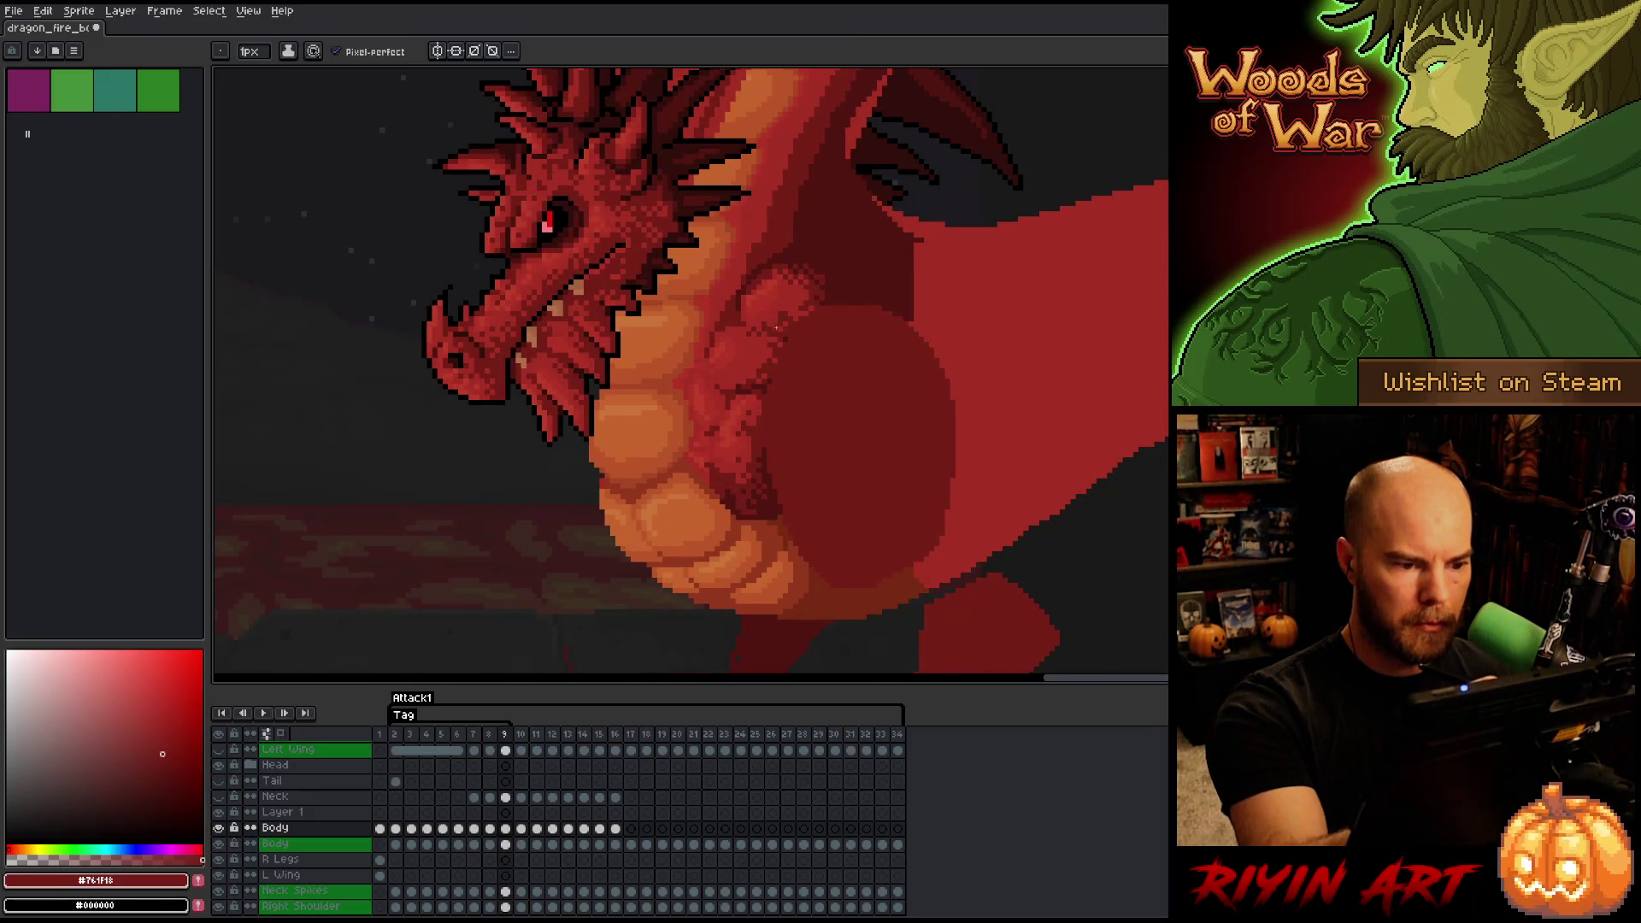
key("Left")
key("Right")
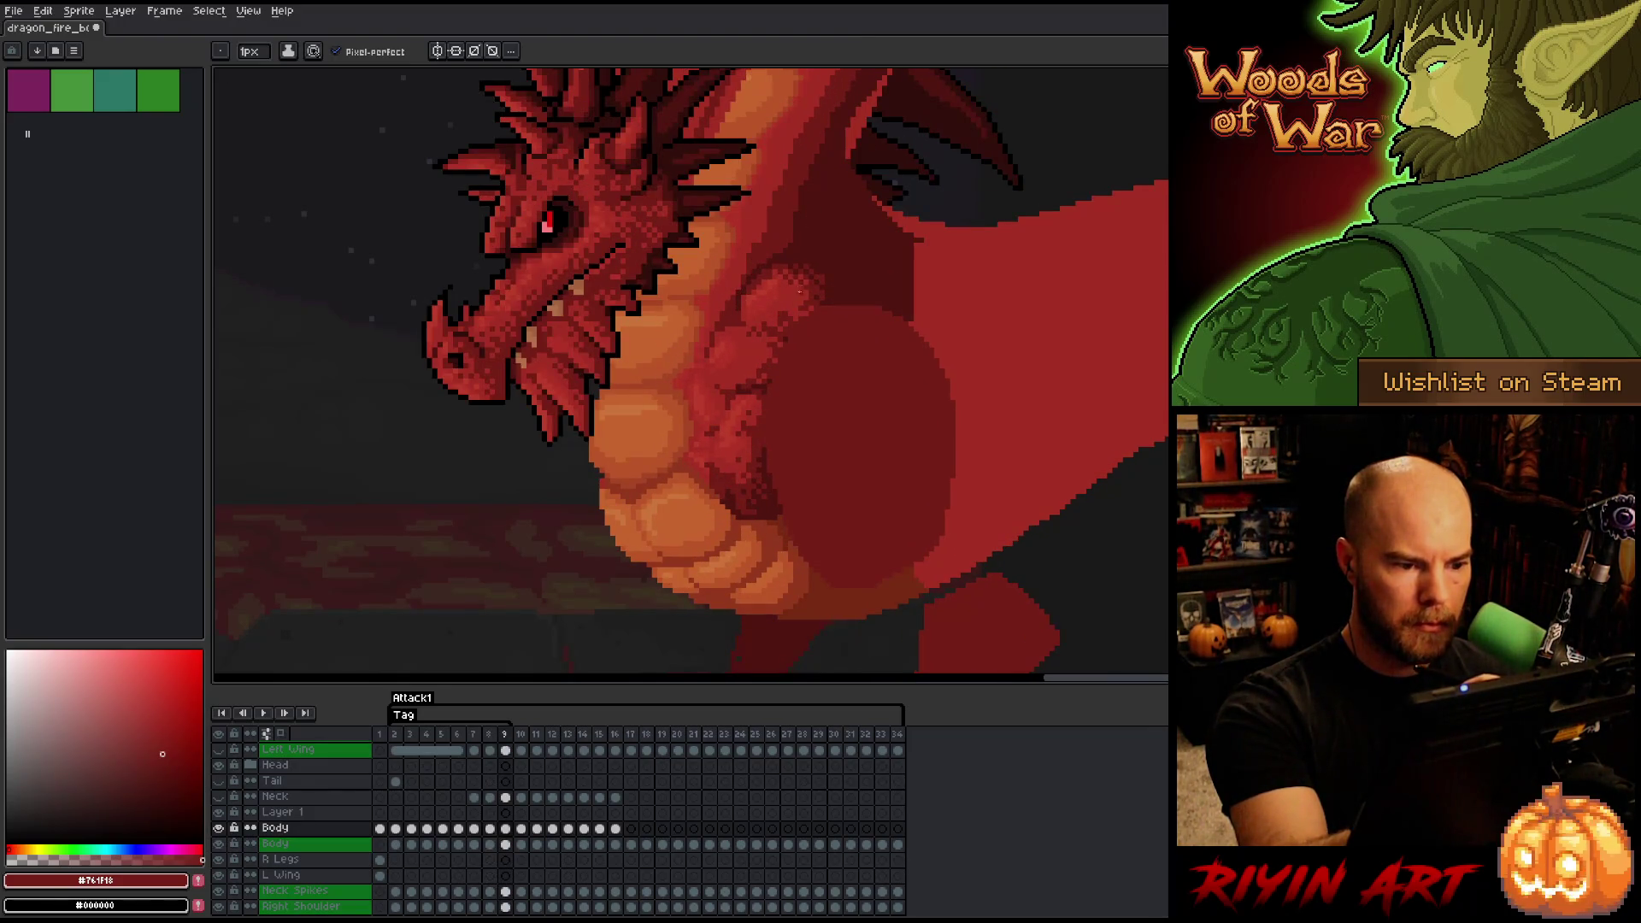
key("Left")
key("Right")
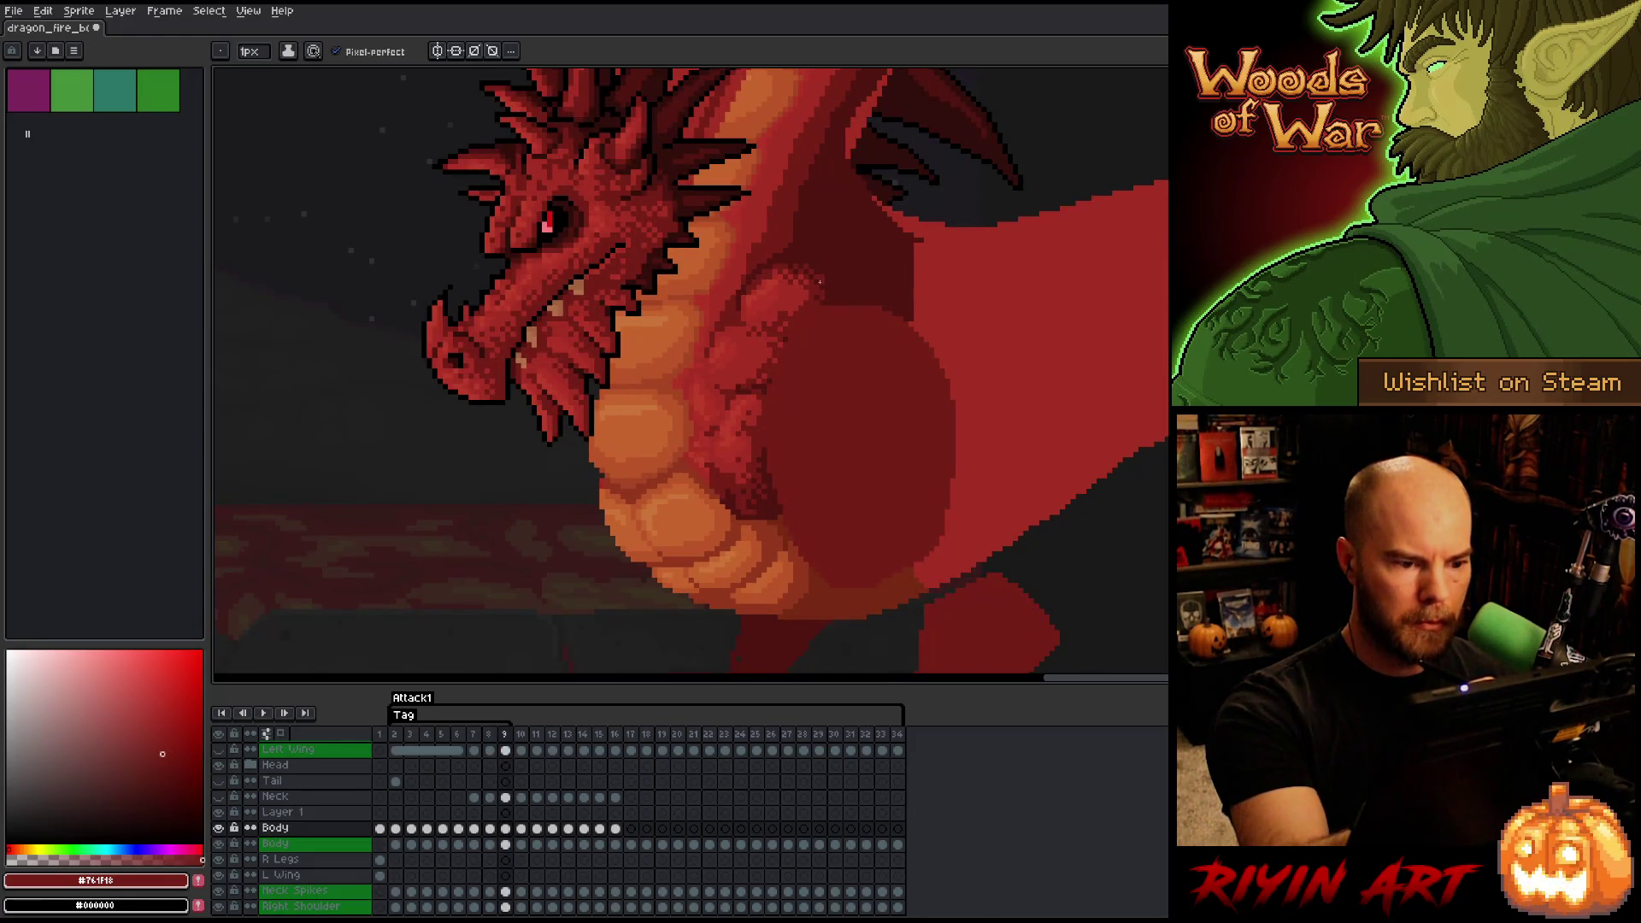
key("Left")
key("Right")
key("Left")
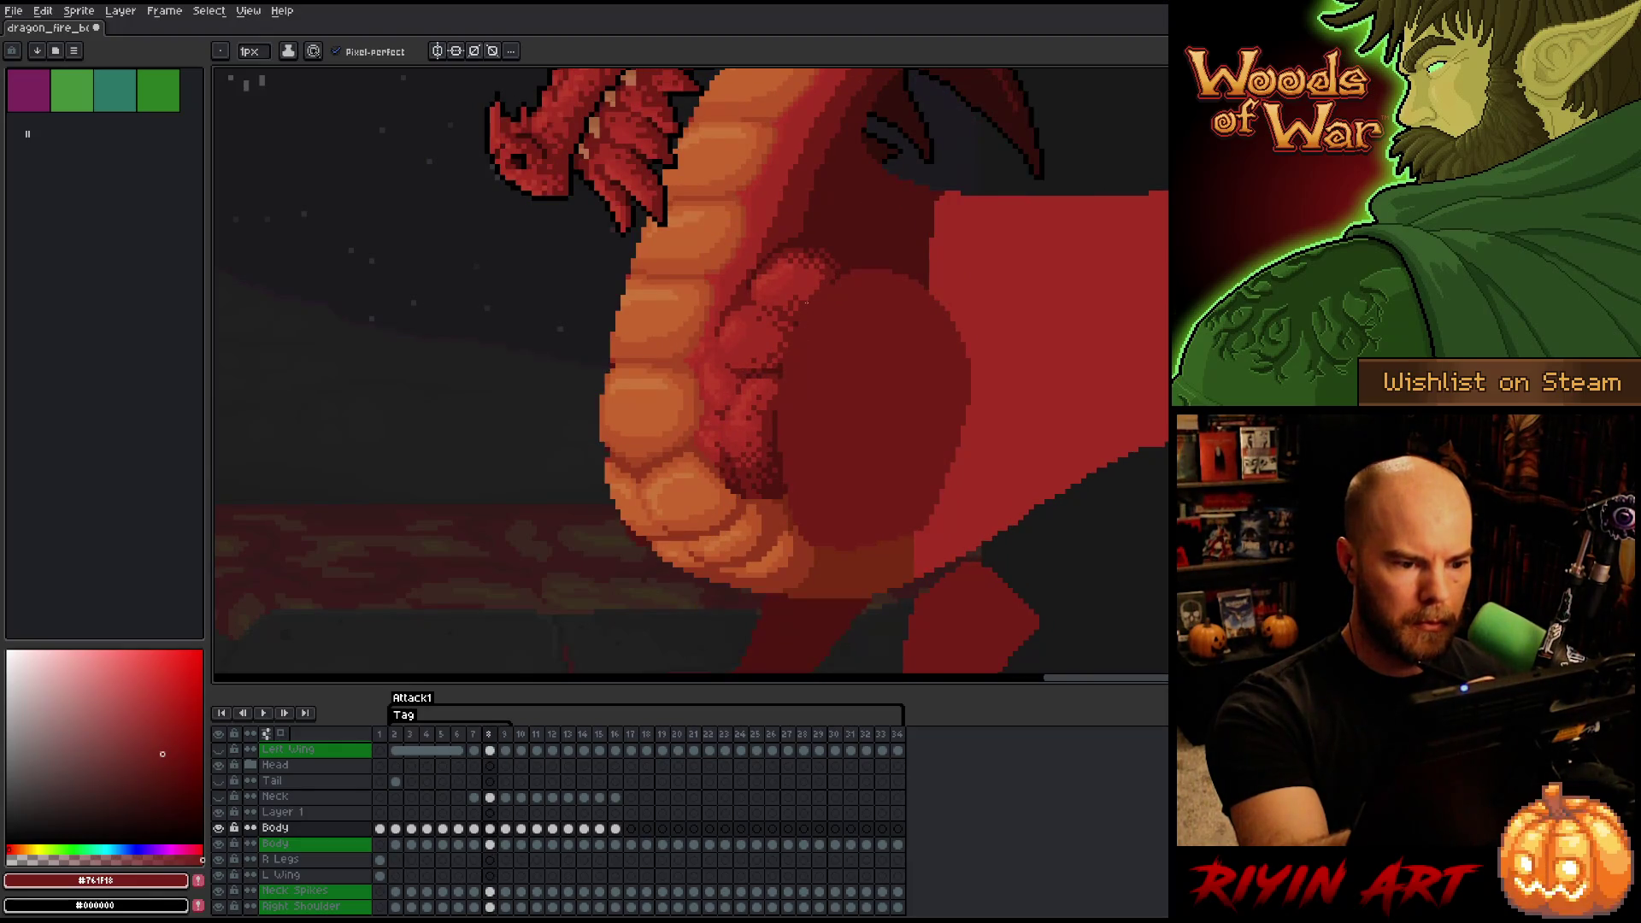
key("Left")
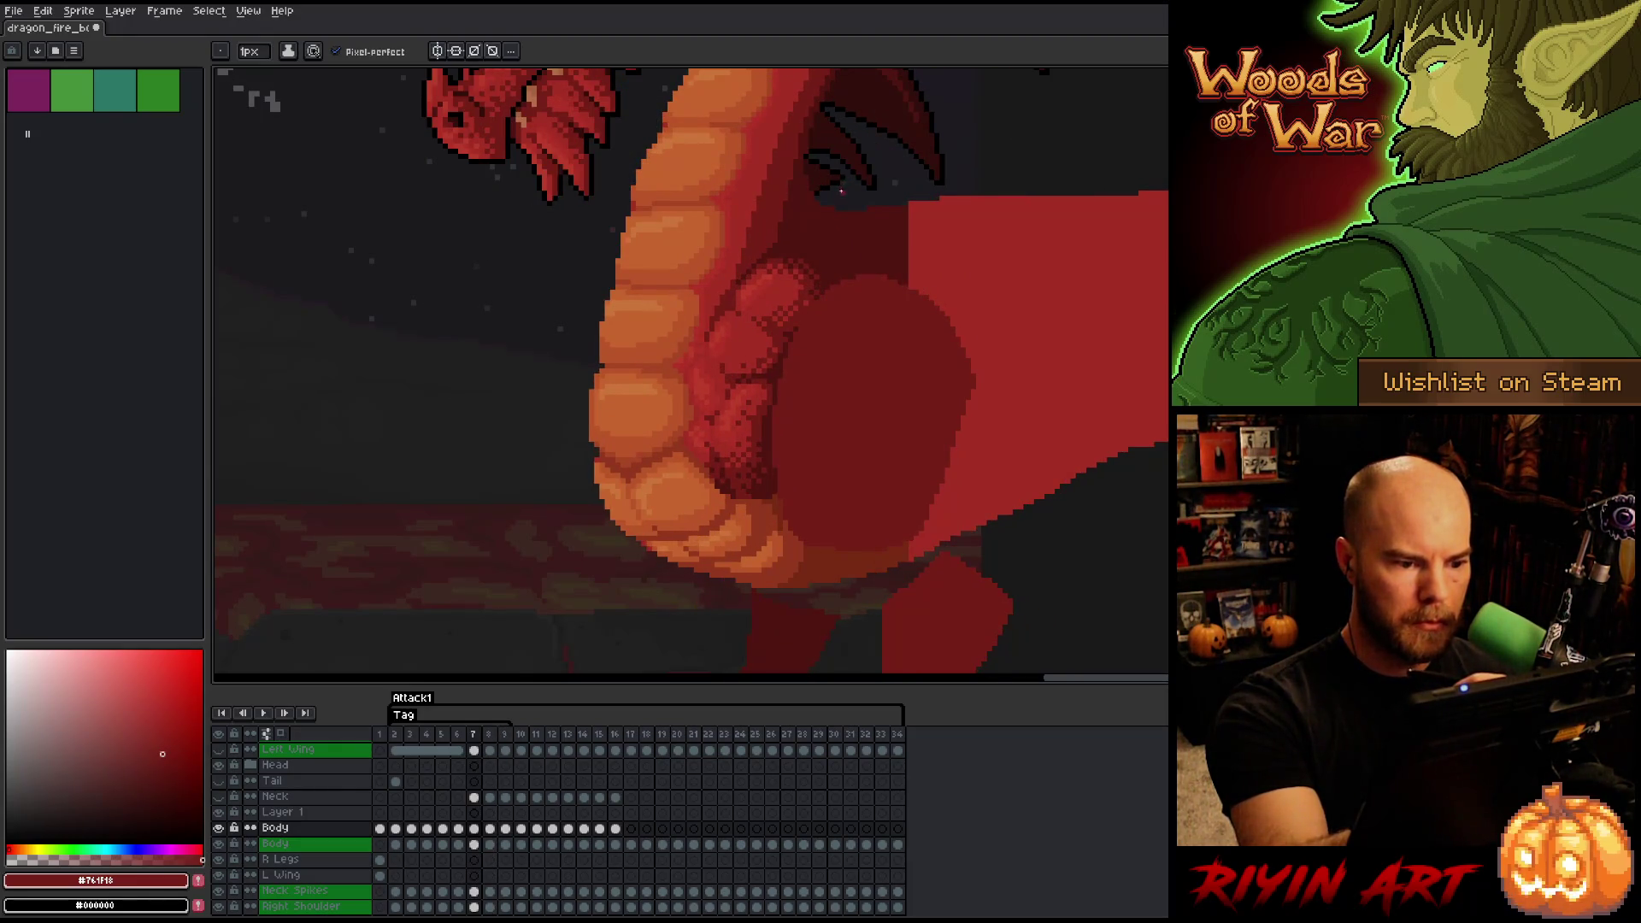
key("Right")
key("Right")
key("Left")
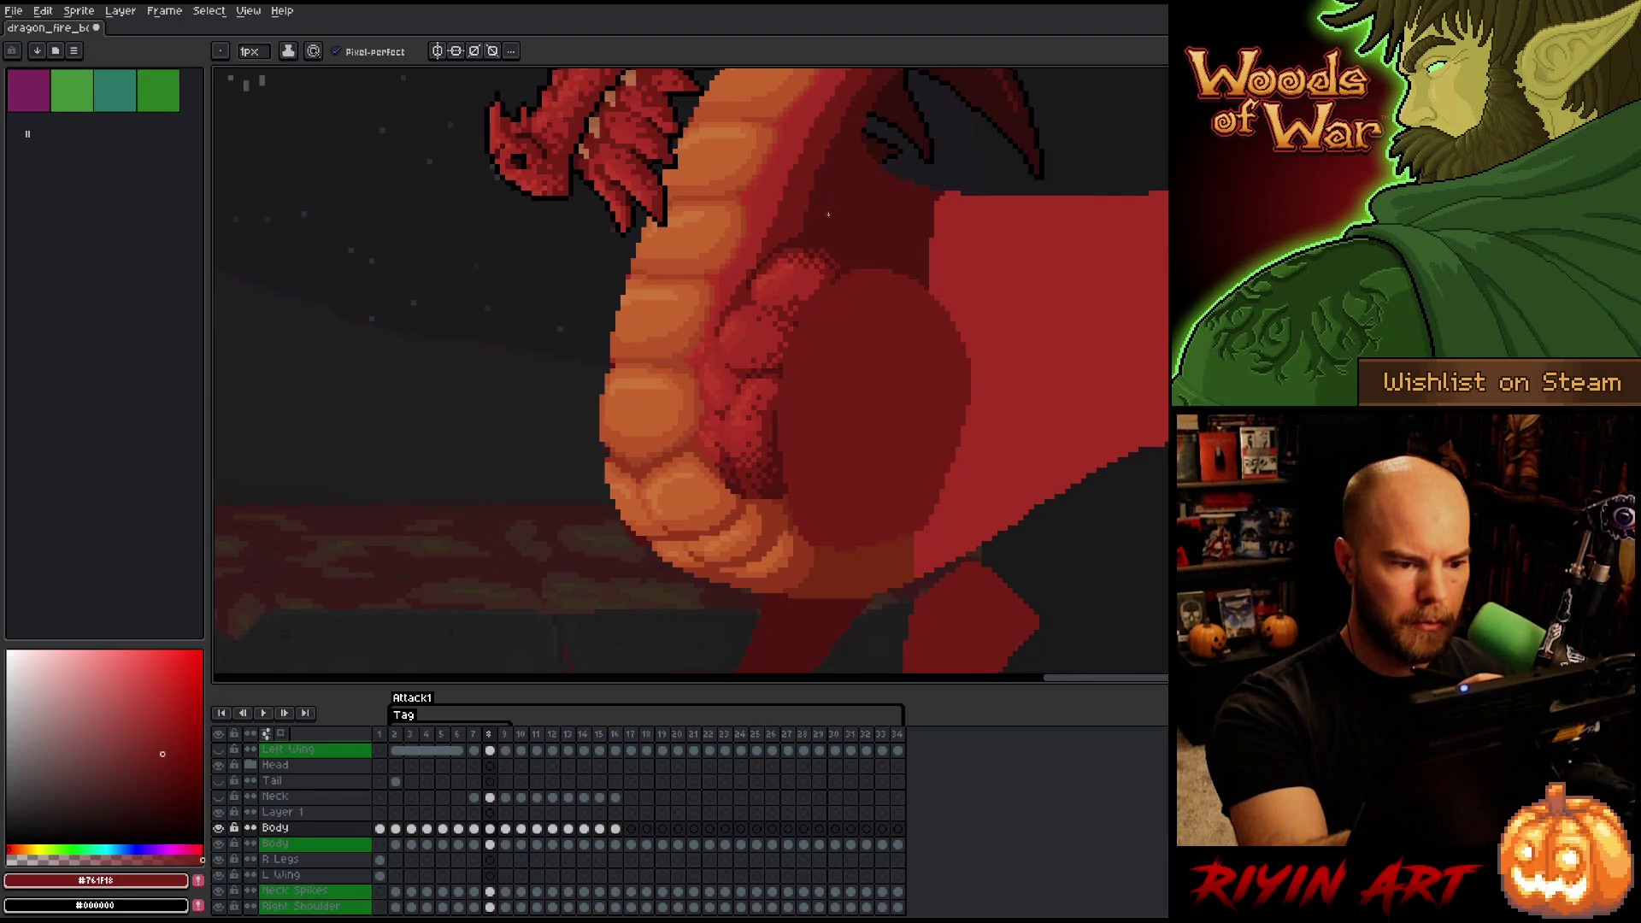
key("Right")
left_click(788, 276, "alt")
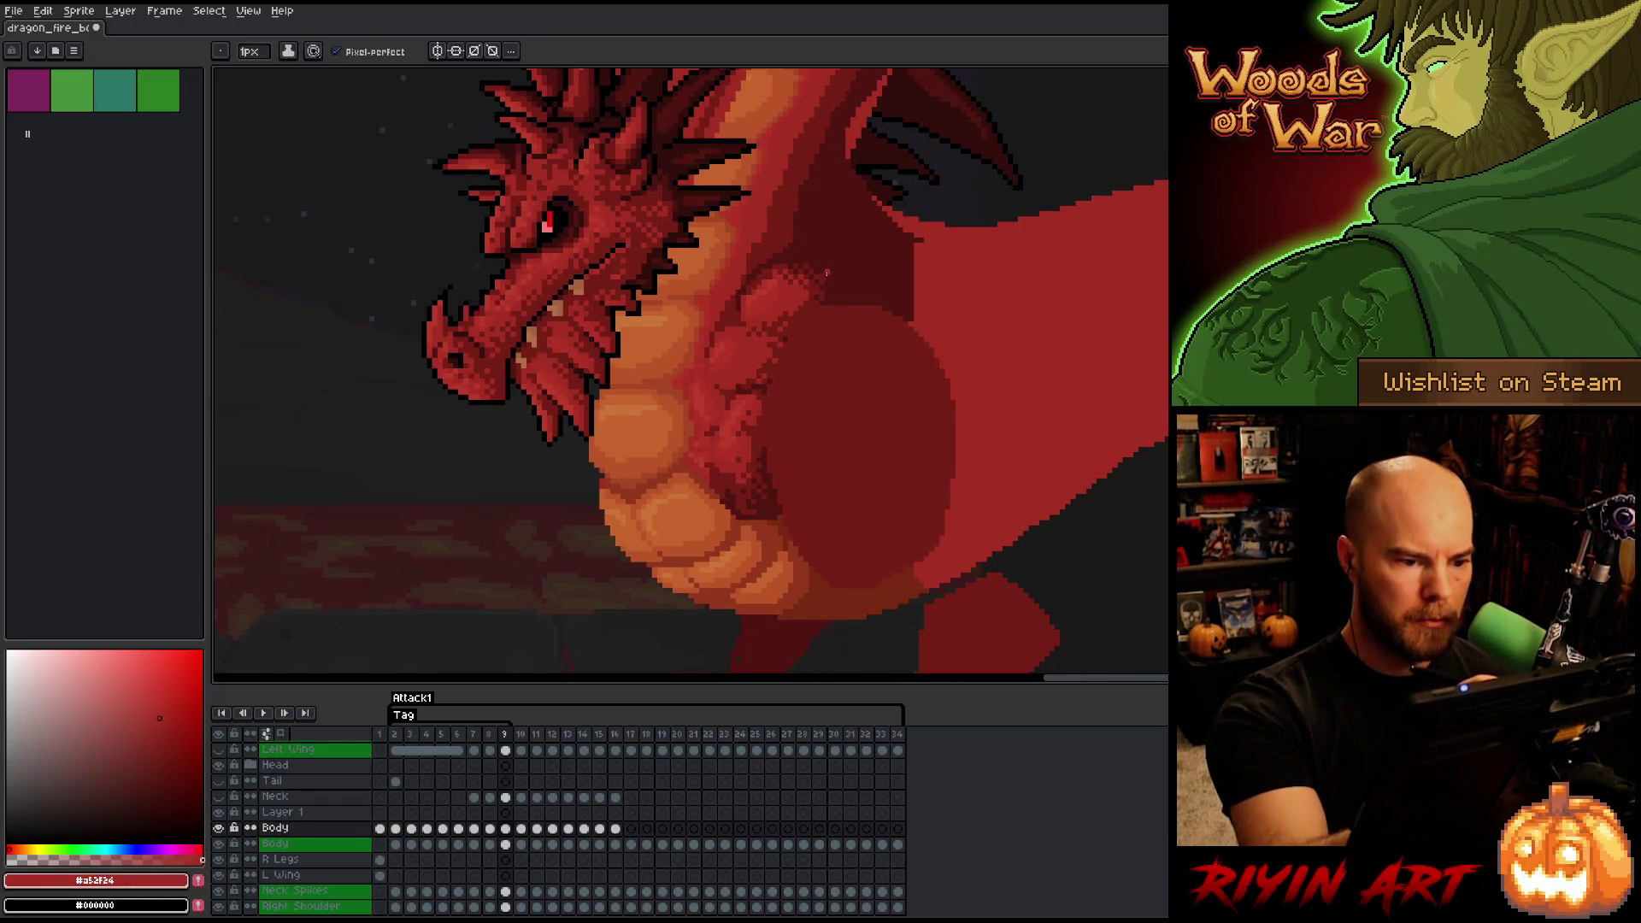
left_click(767, 250, "alt")
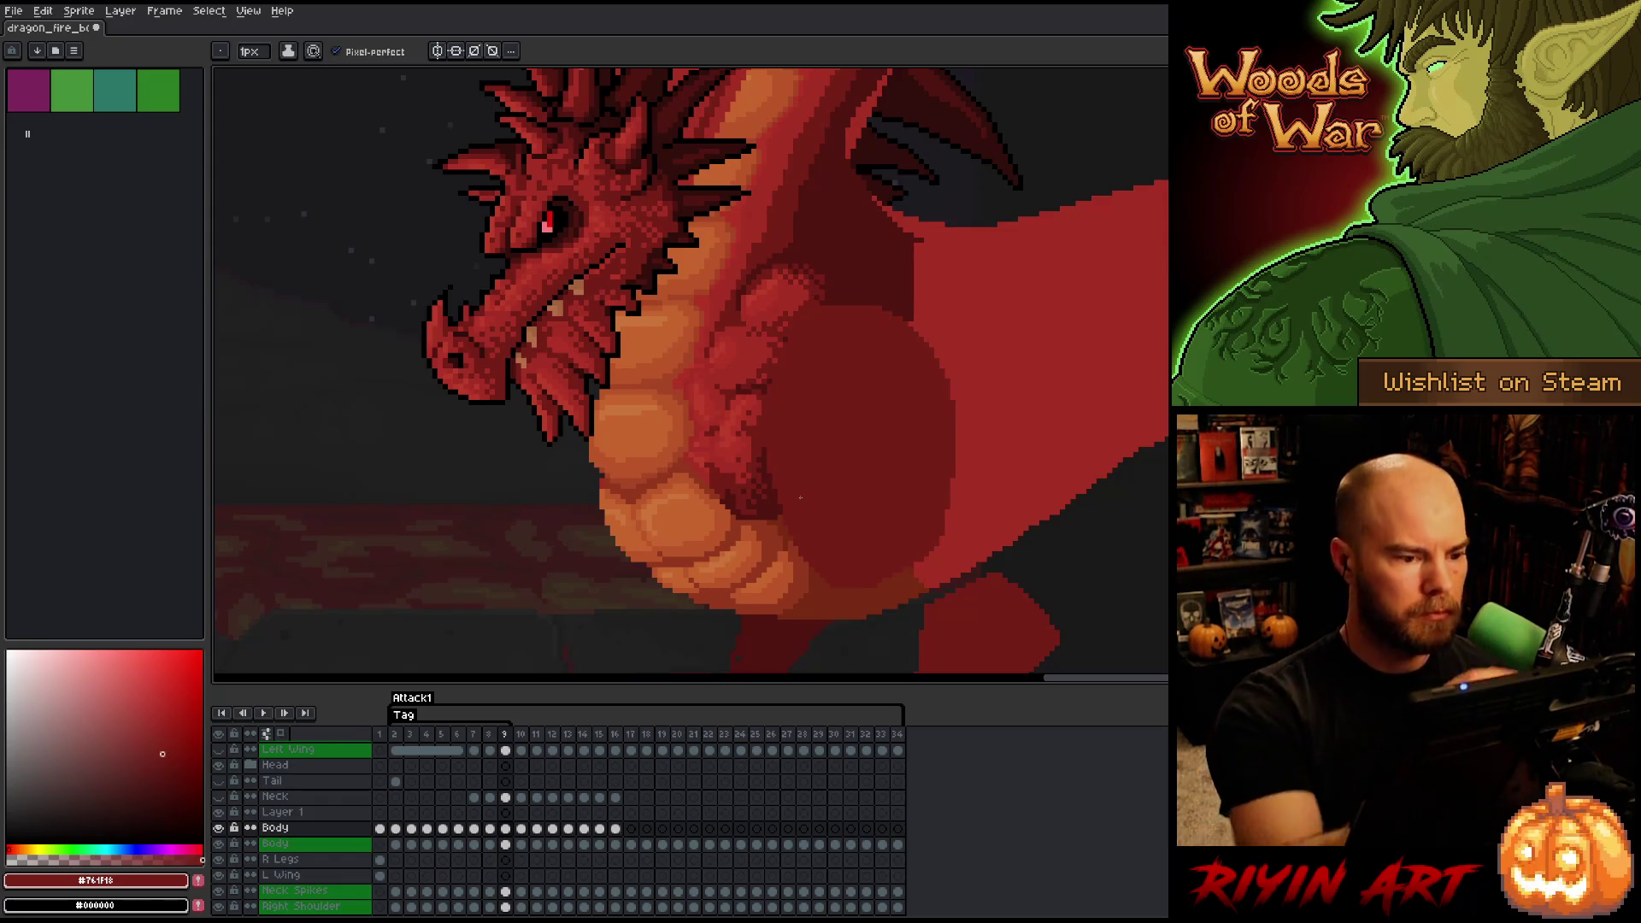
left_click(684, 287, "alt")
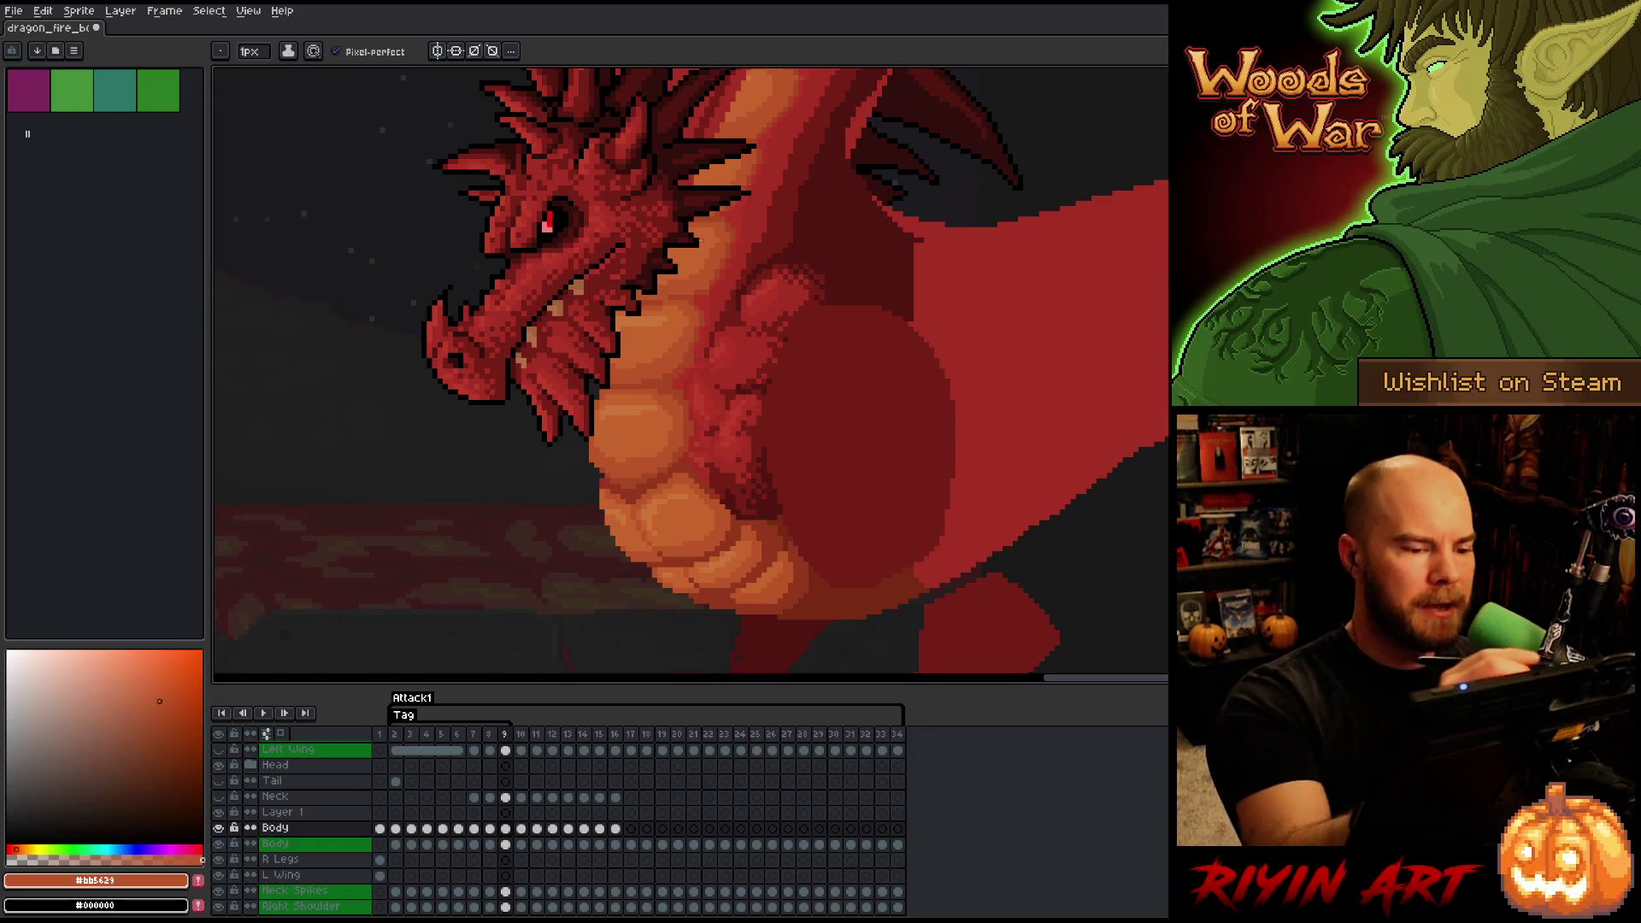
left_click(671, 298, "alt")
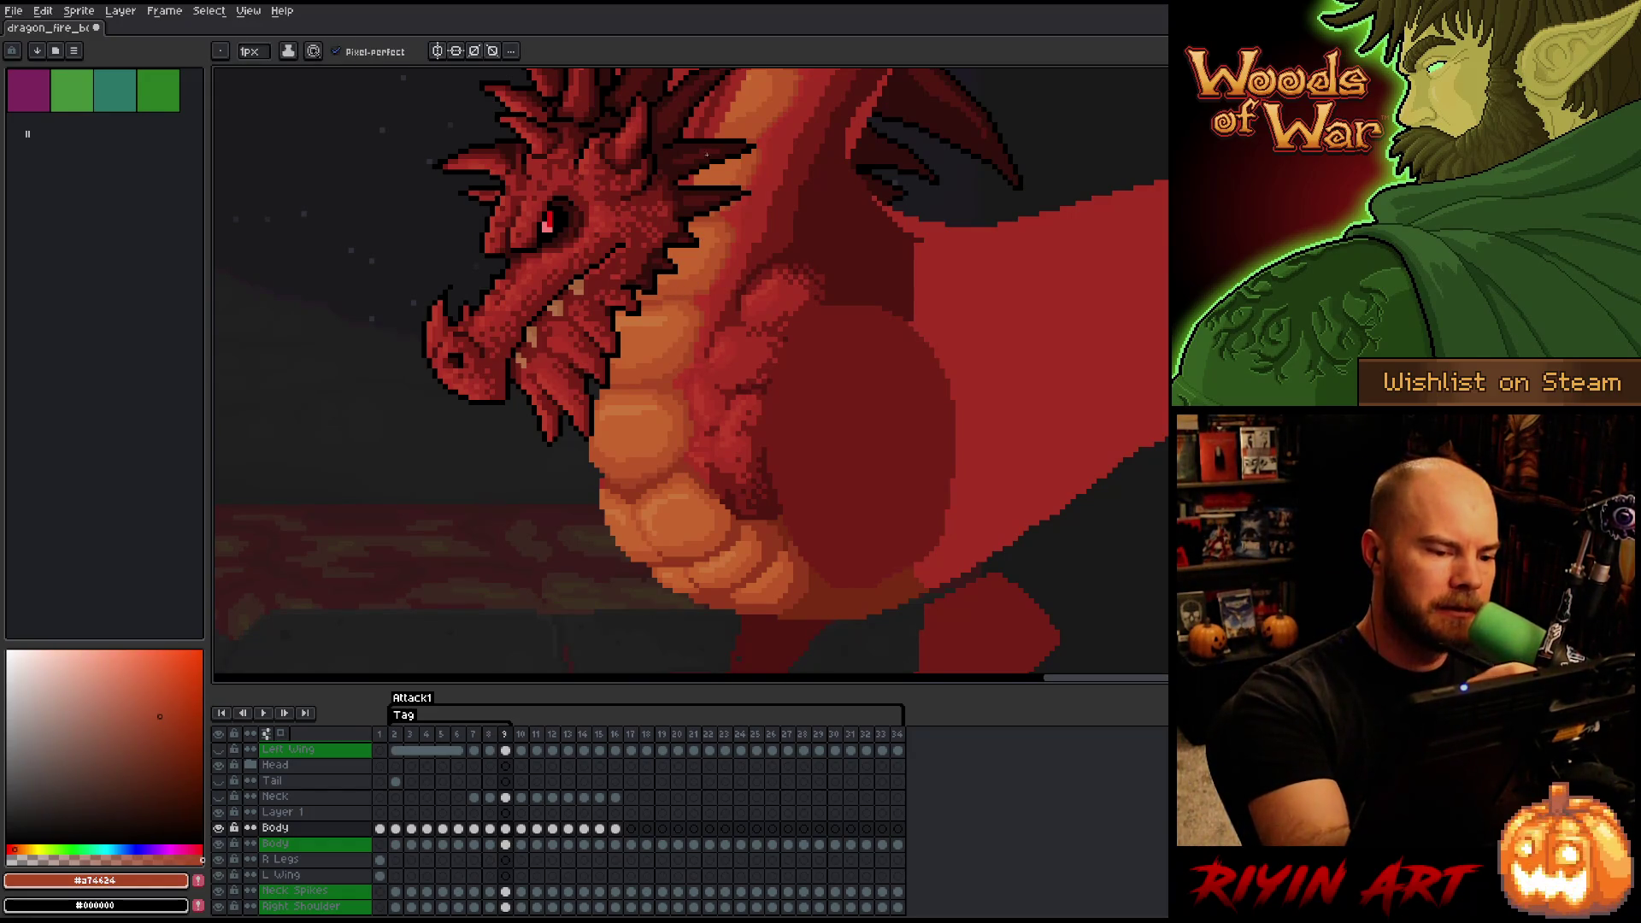
left_click_drag(857, 464, 860, 556)
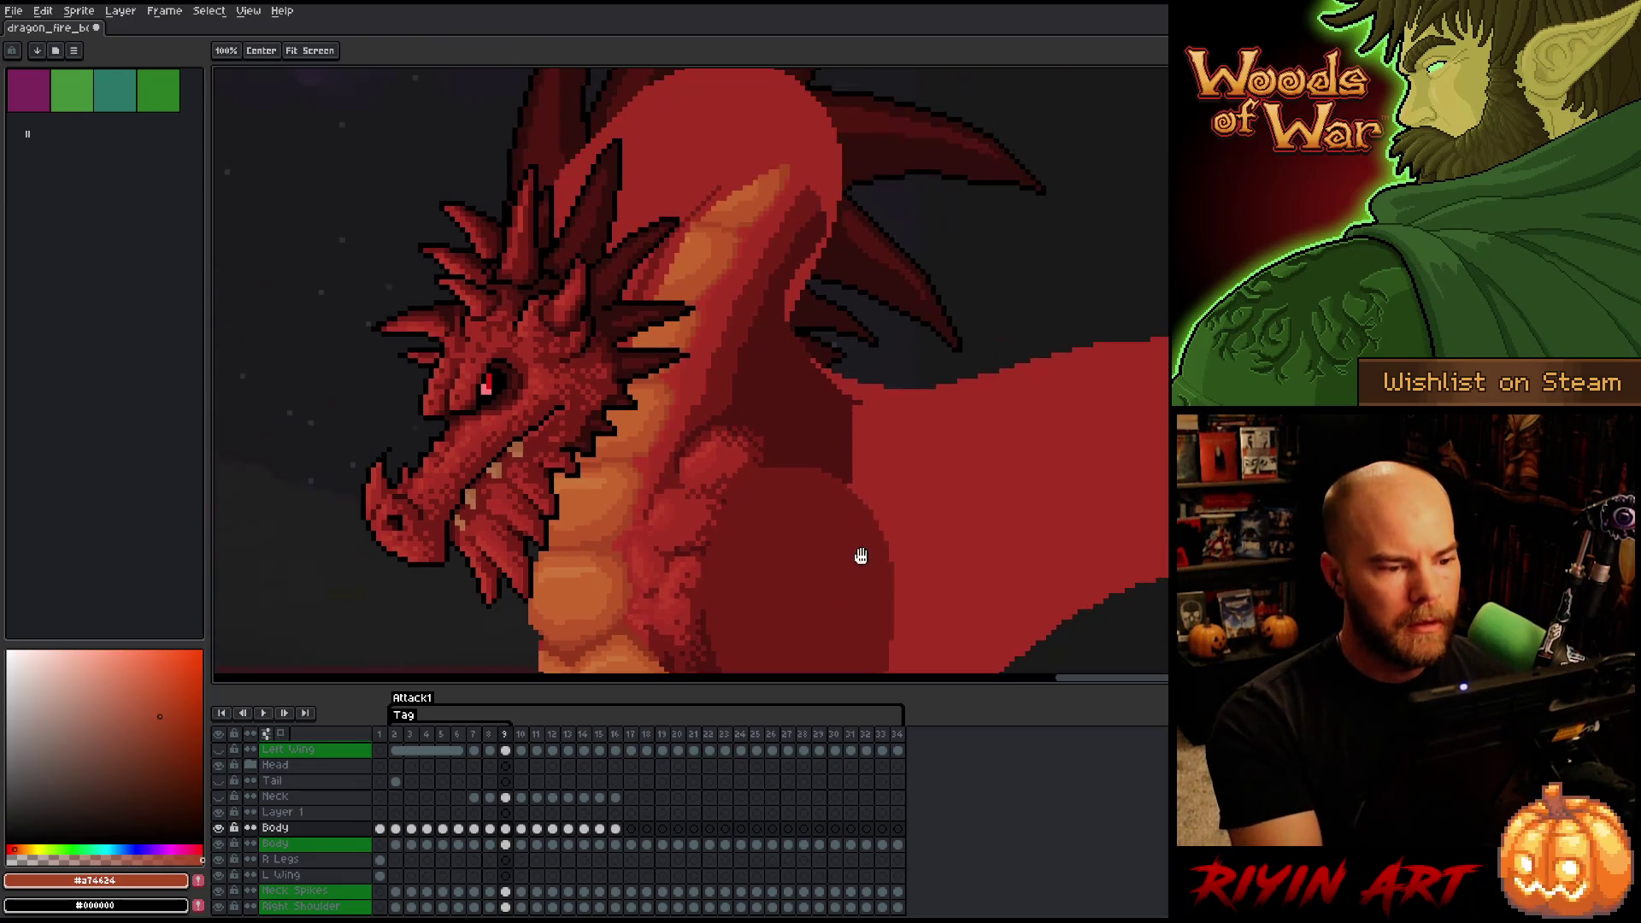
left_click(681, 376, "alt")
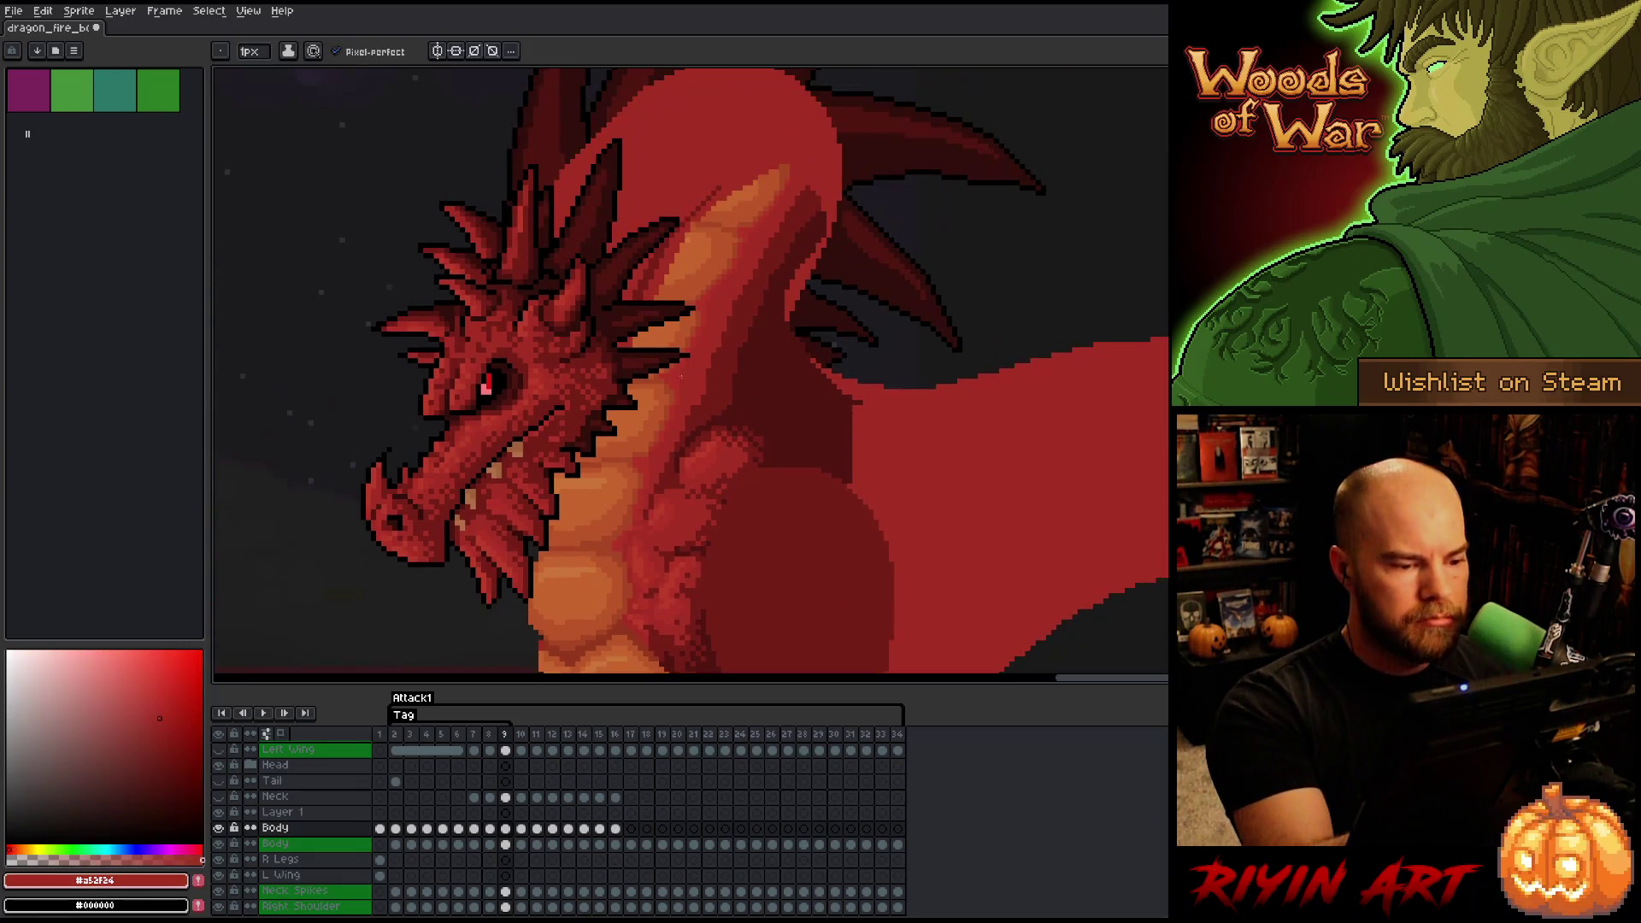
left_click(722, 344, "alt")
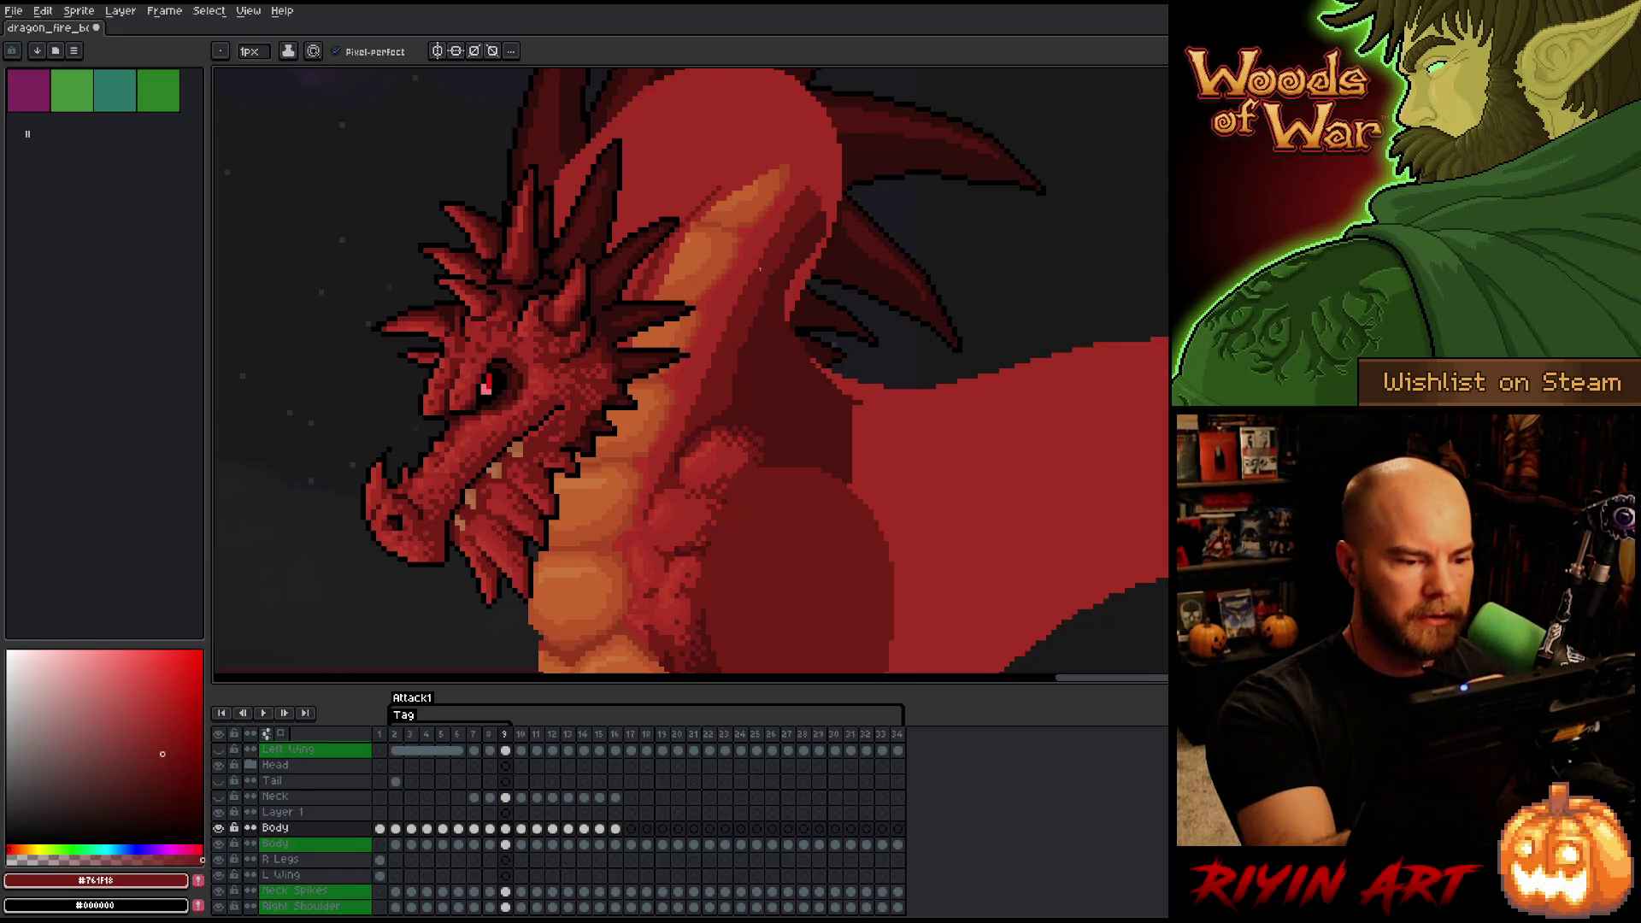
mouse_move(893, 357)
left_mouse_down()
mouse_move(926, 356)
mouse_move(960, 319)
left_mouse_up()
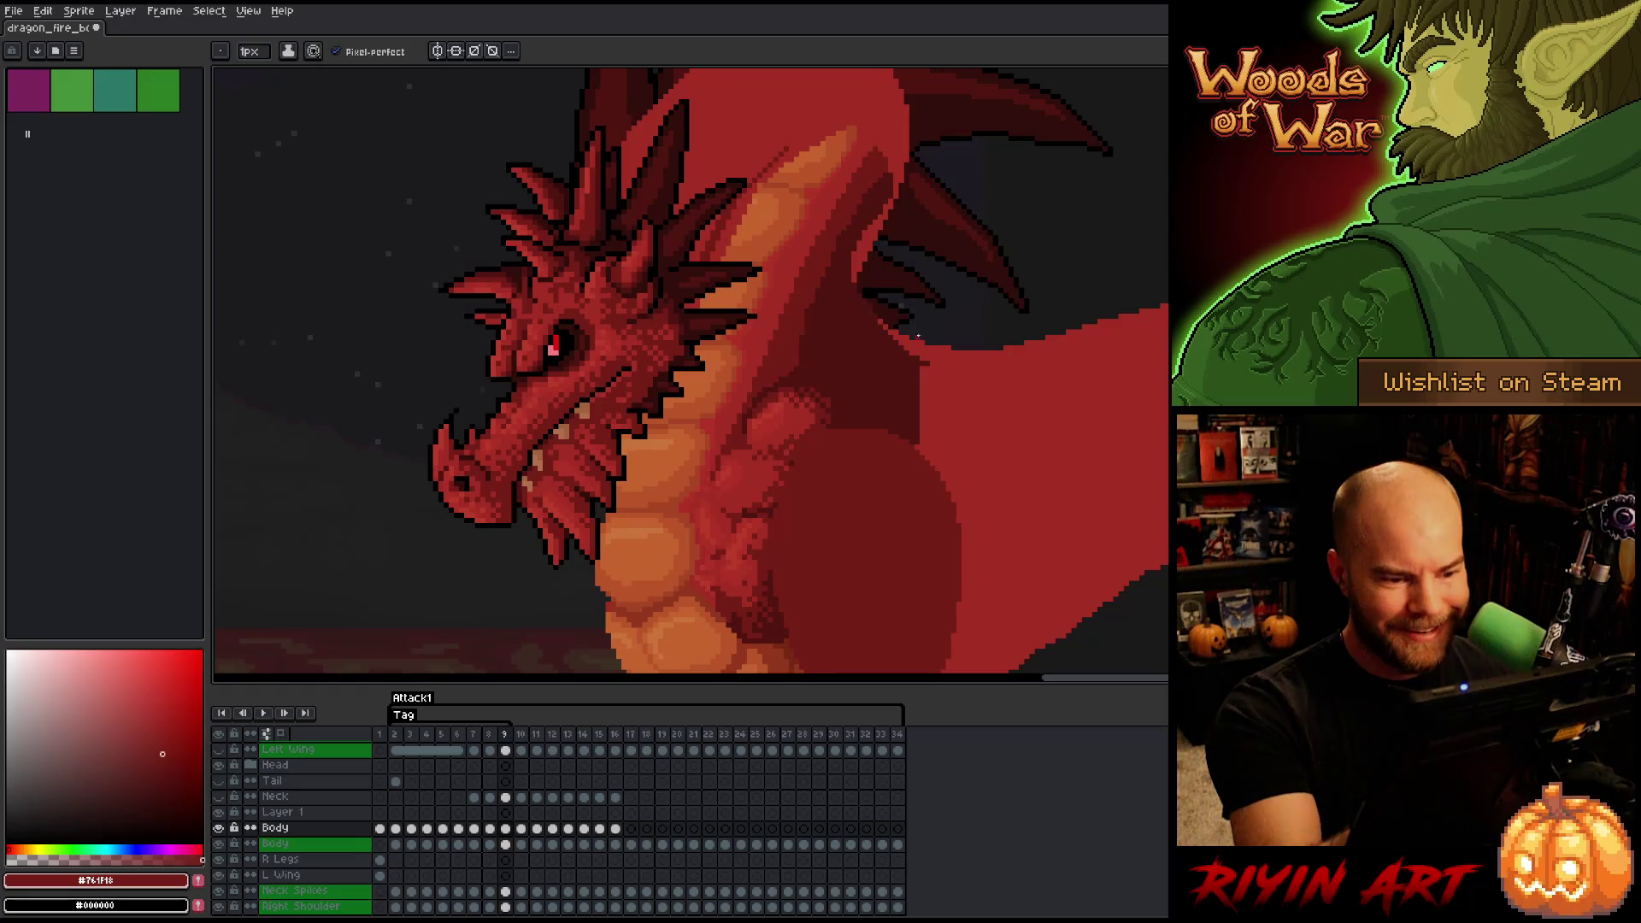
key("e")
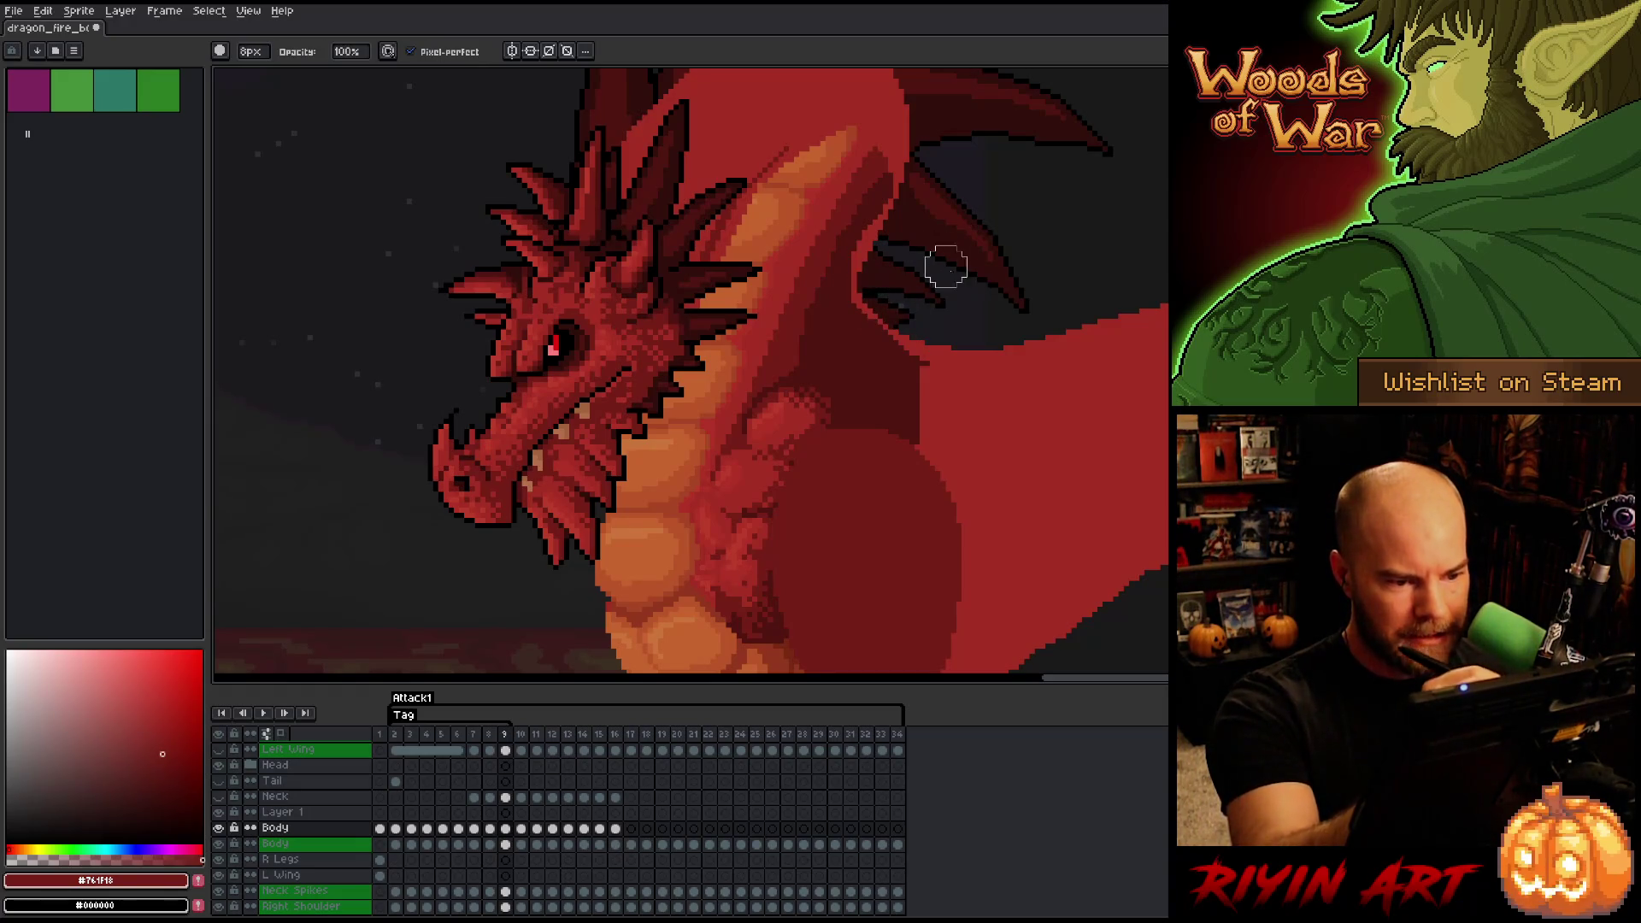
left_click(511, 846, "ctrl")
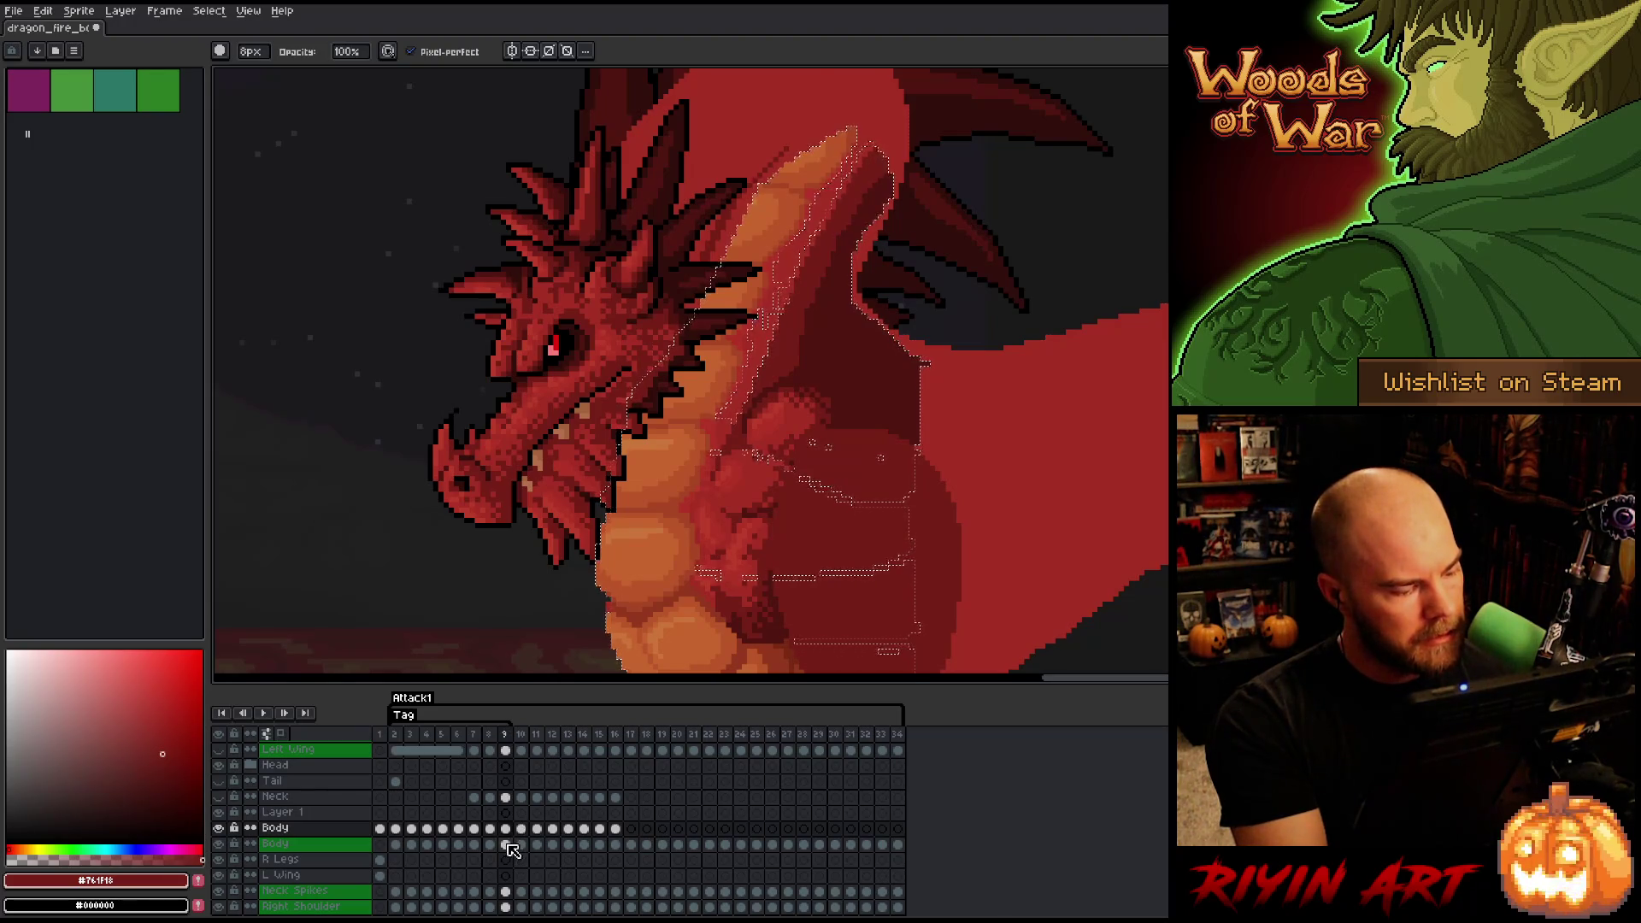
left_click(506, 828, "ctrl")
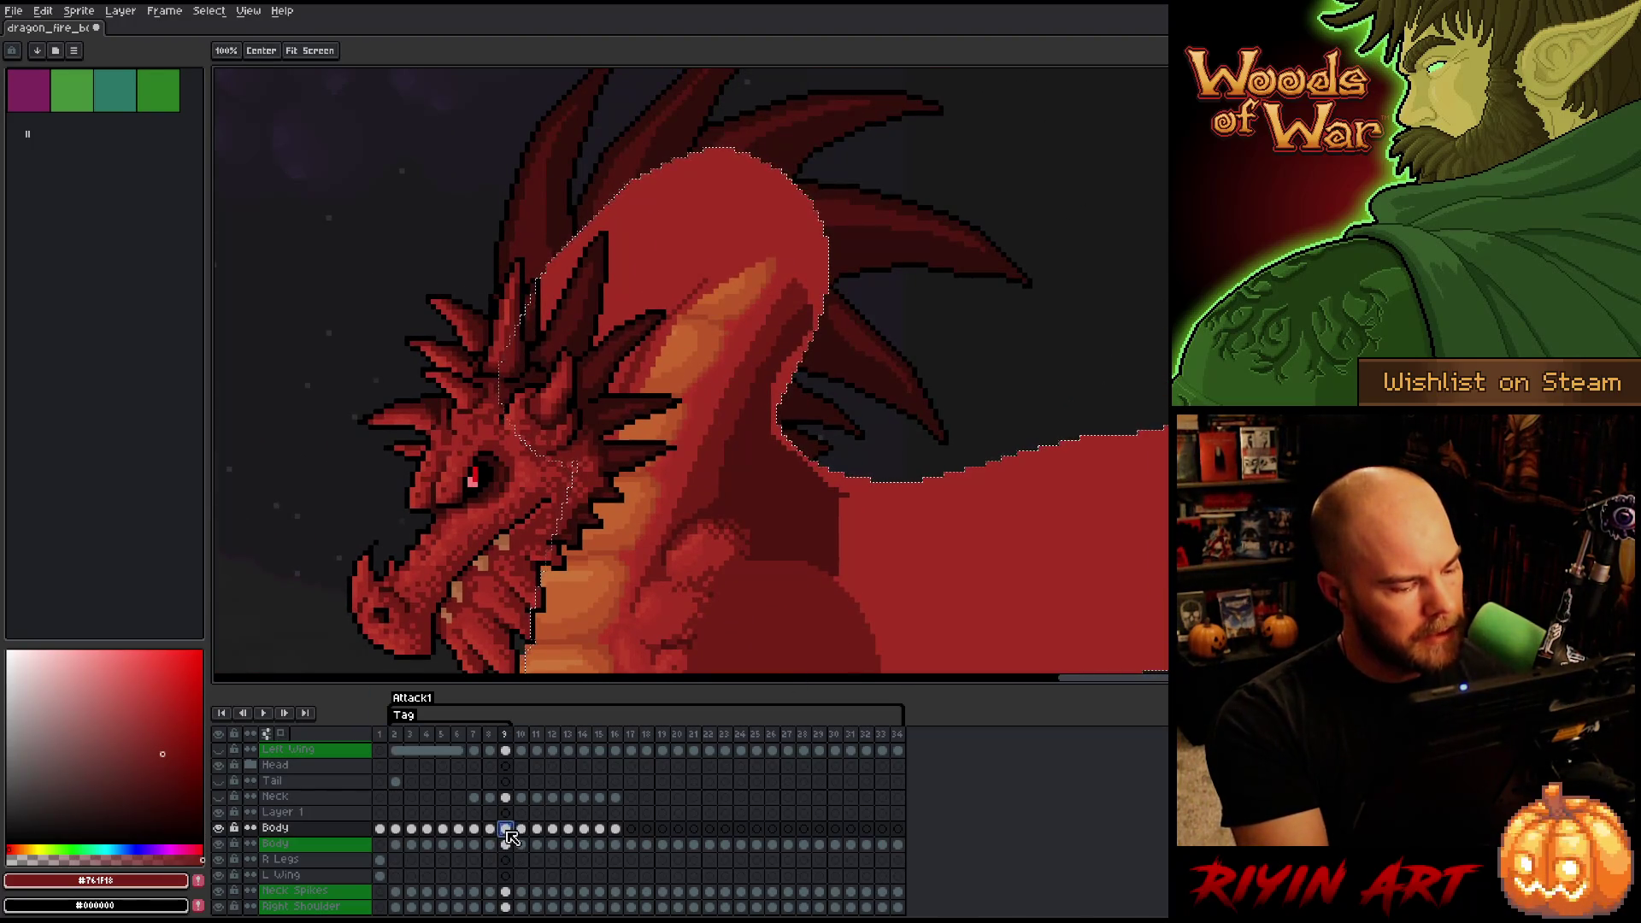
key("b")
left_click(795, 476, "alt")
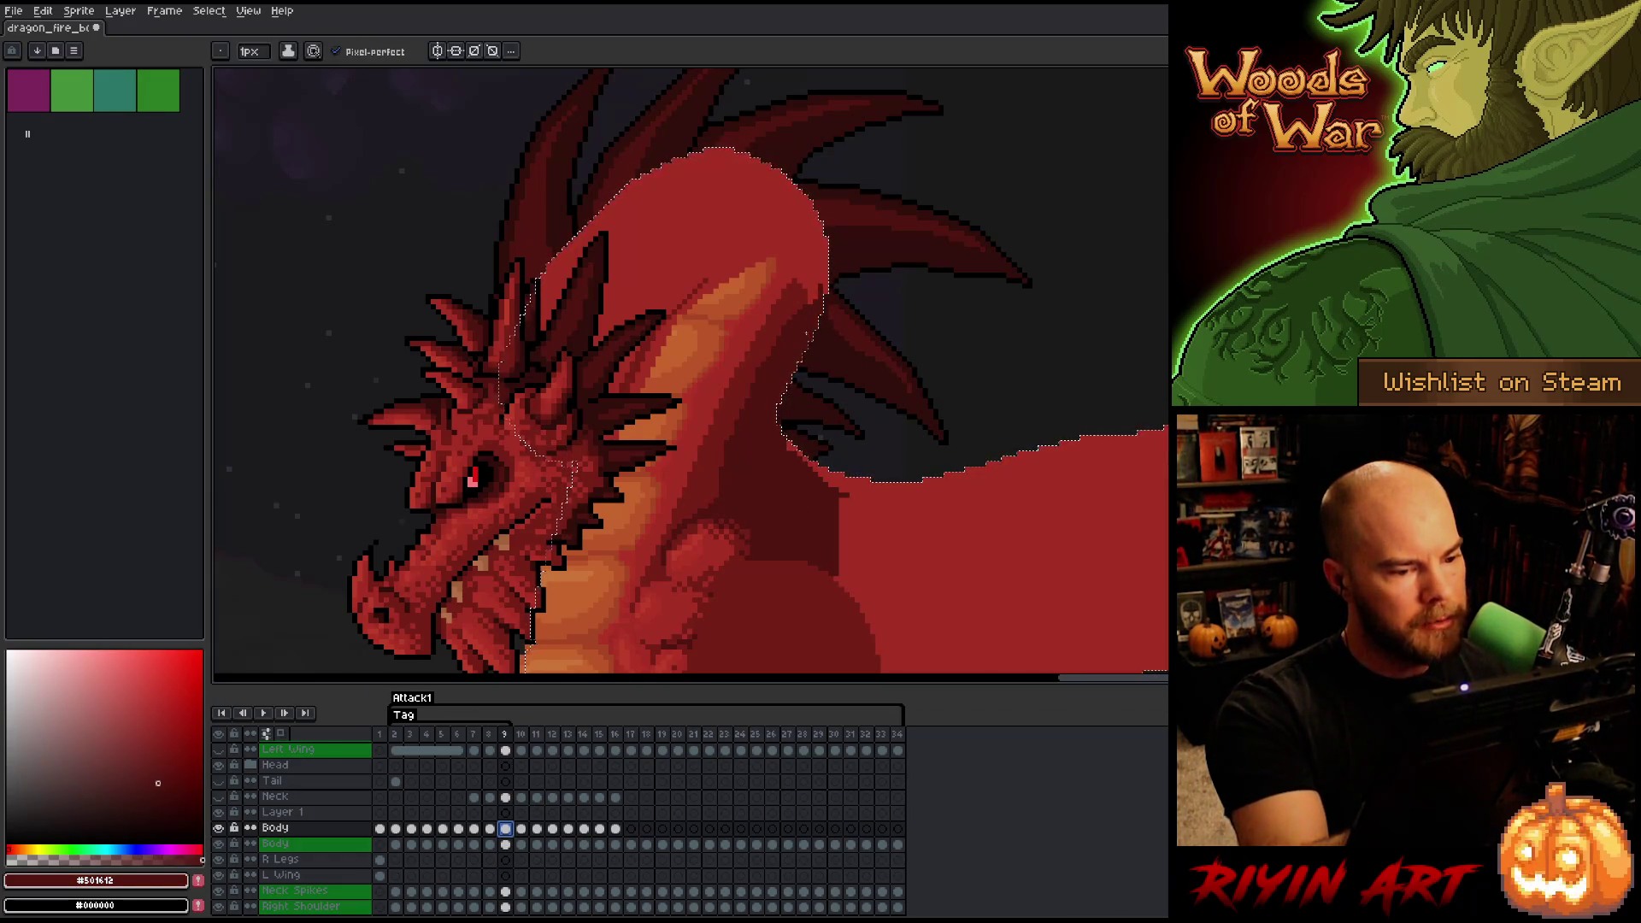
left_click(801, 261, "alt")
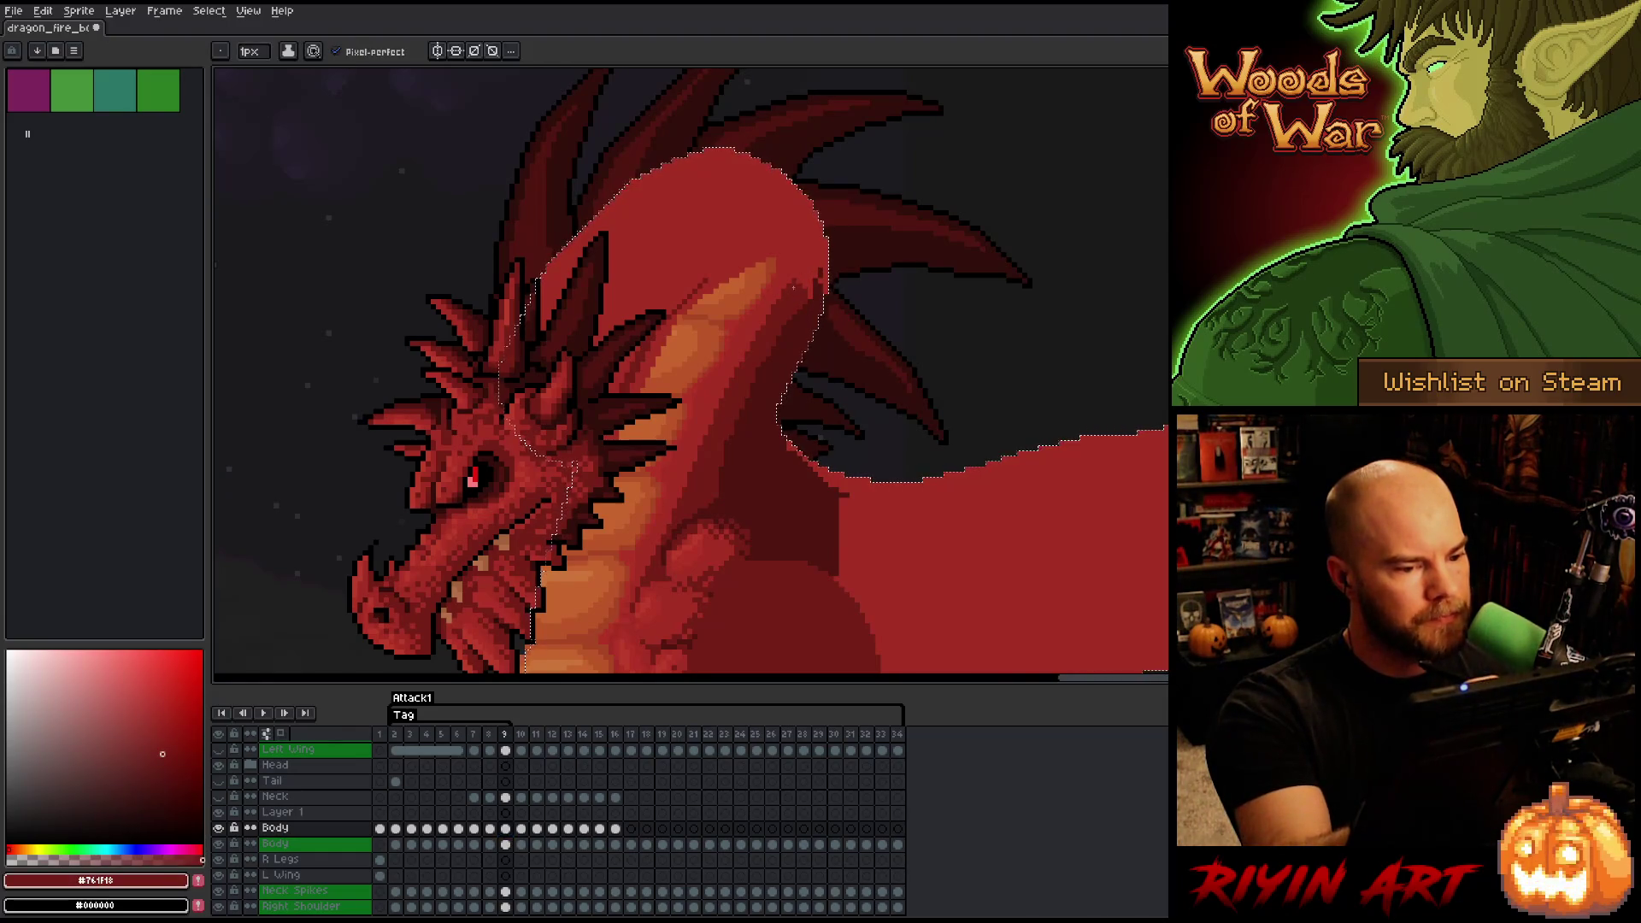
left_click_drag(603, 248, 799, 193)
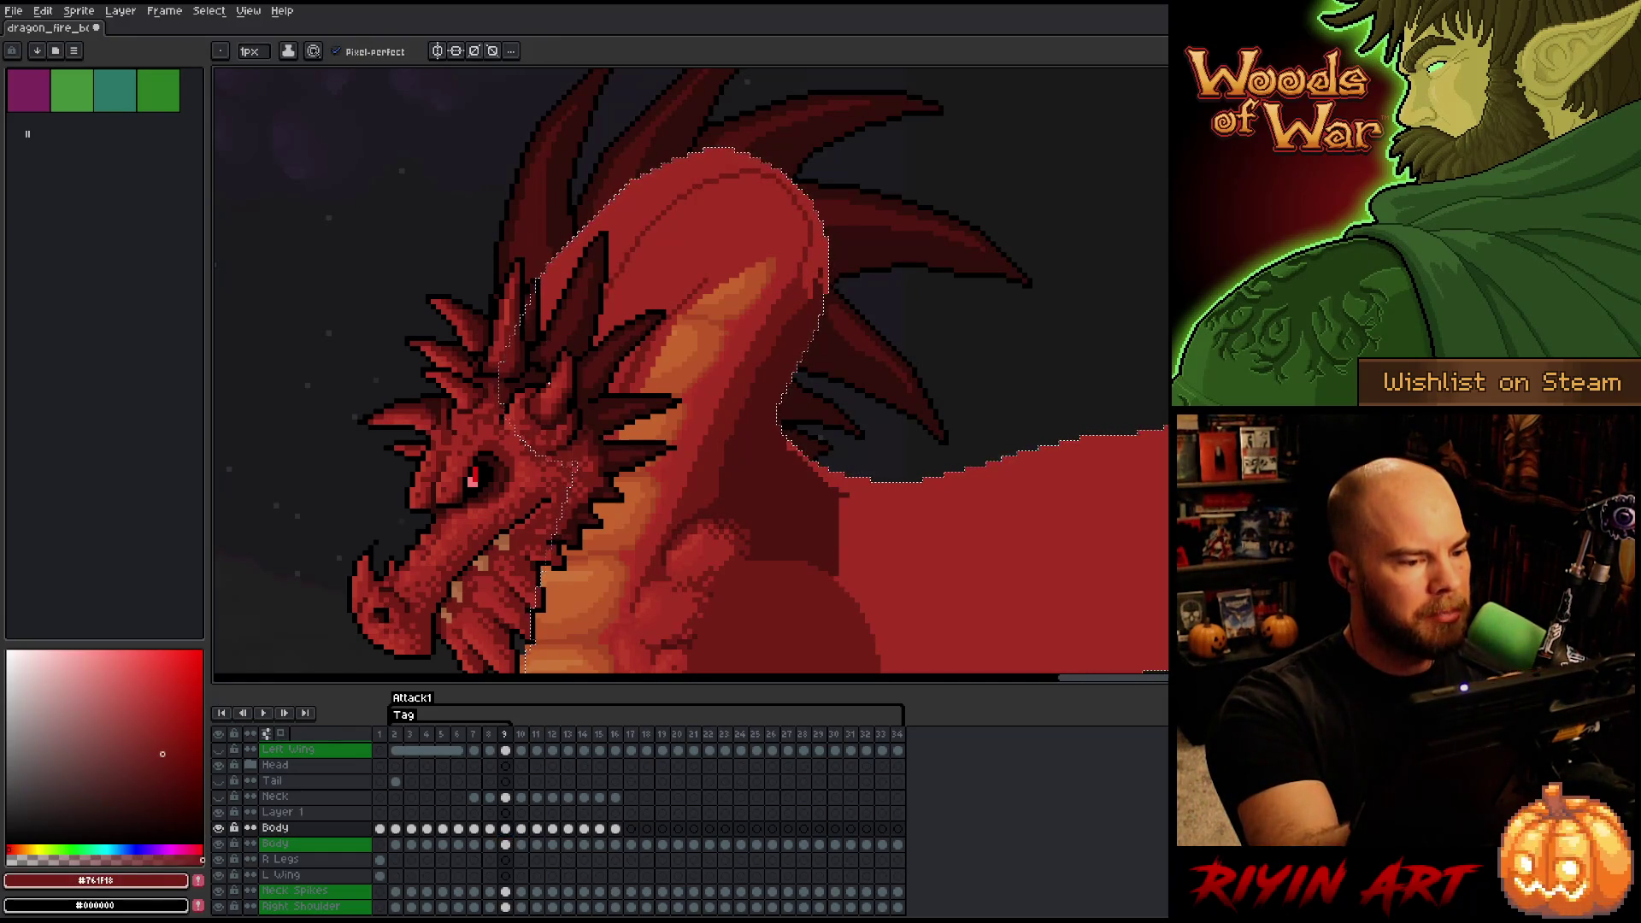
key("g")
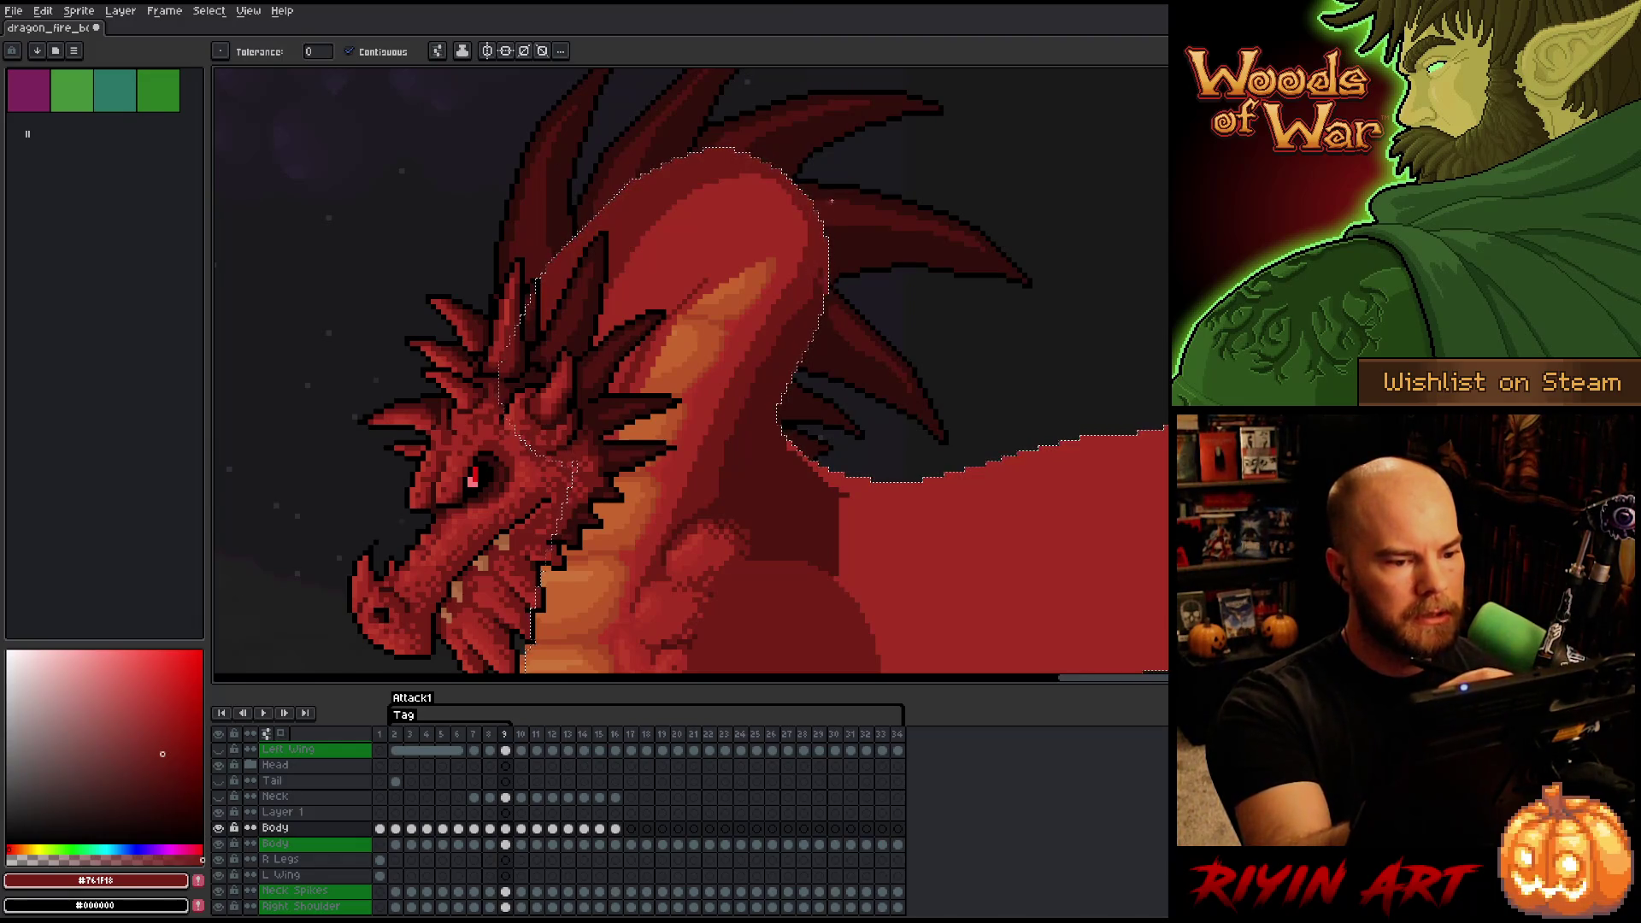
left_click(831, 200, "alt")
key("b")
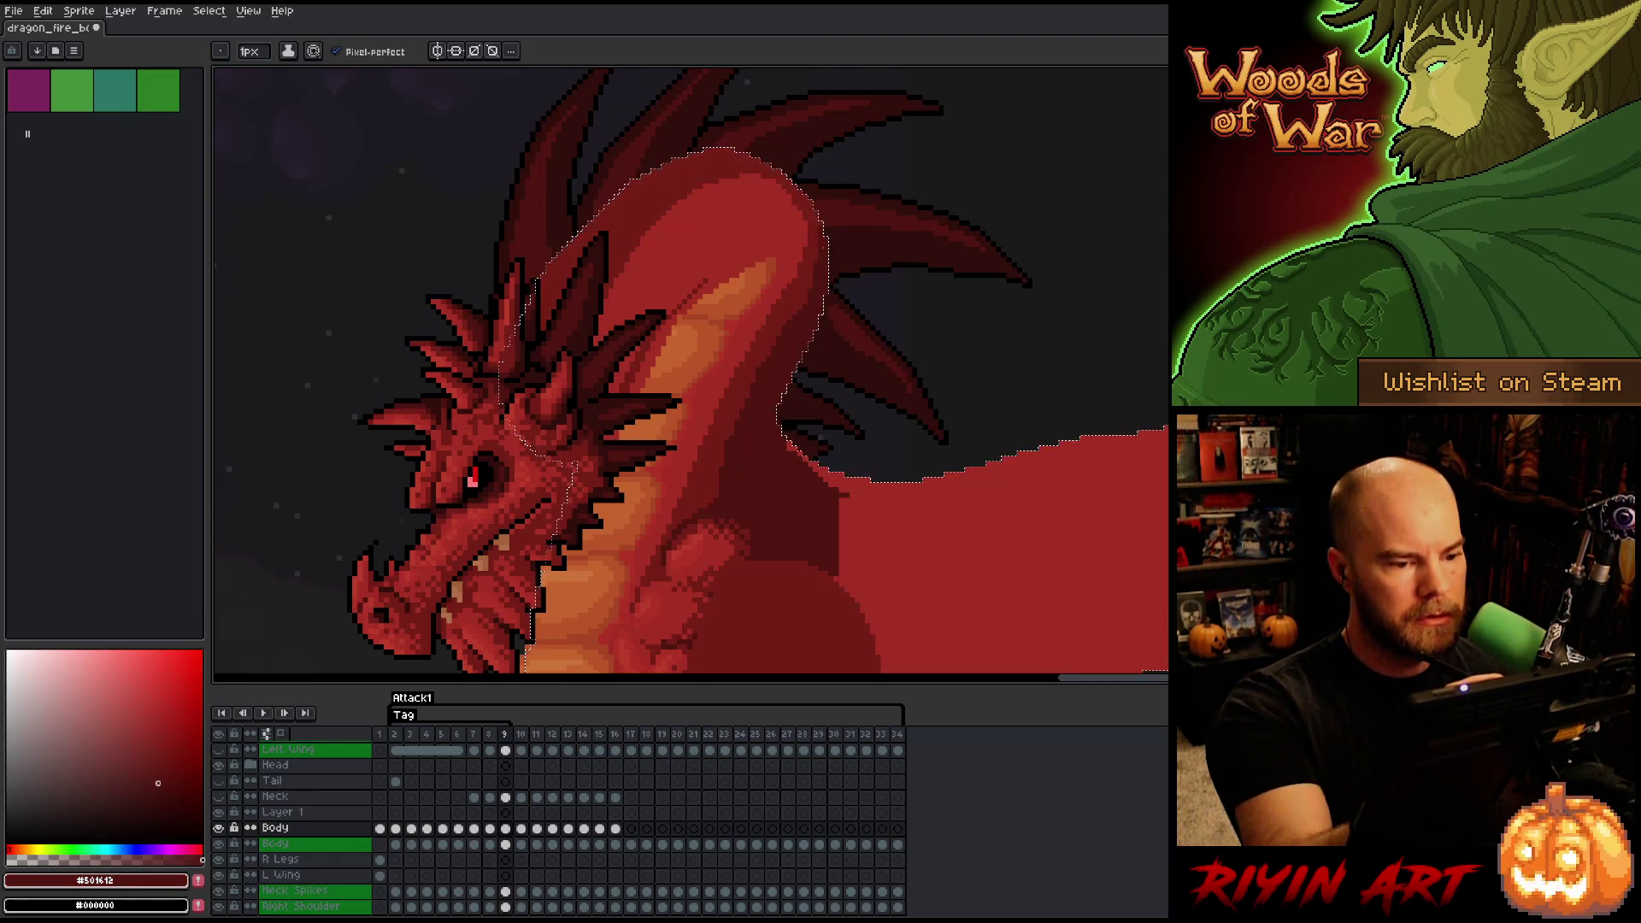
left_click(782, 344, "alt")
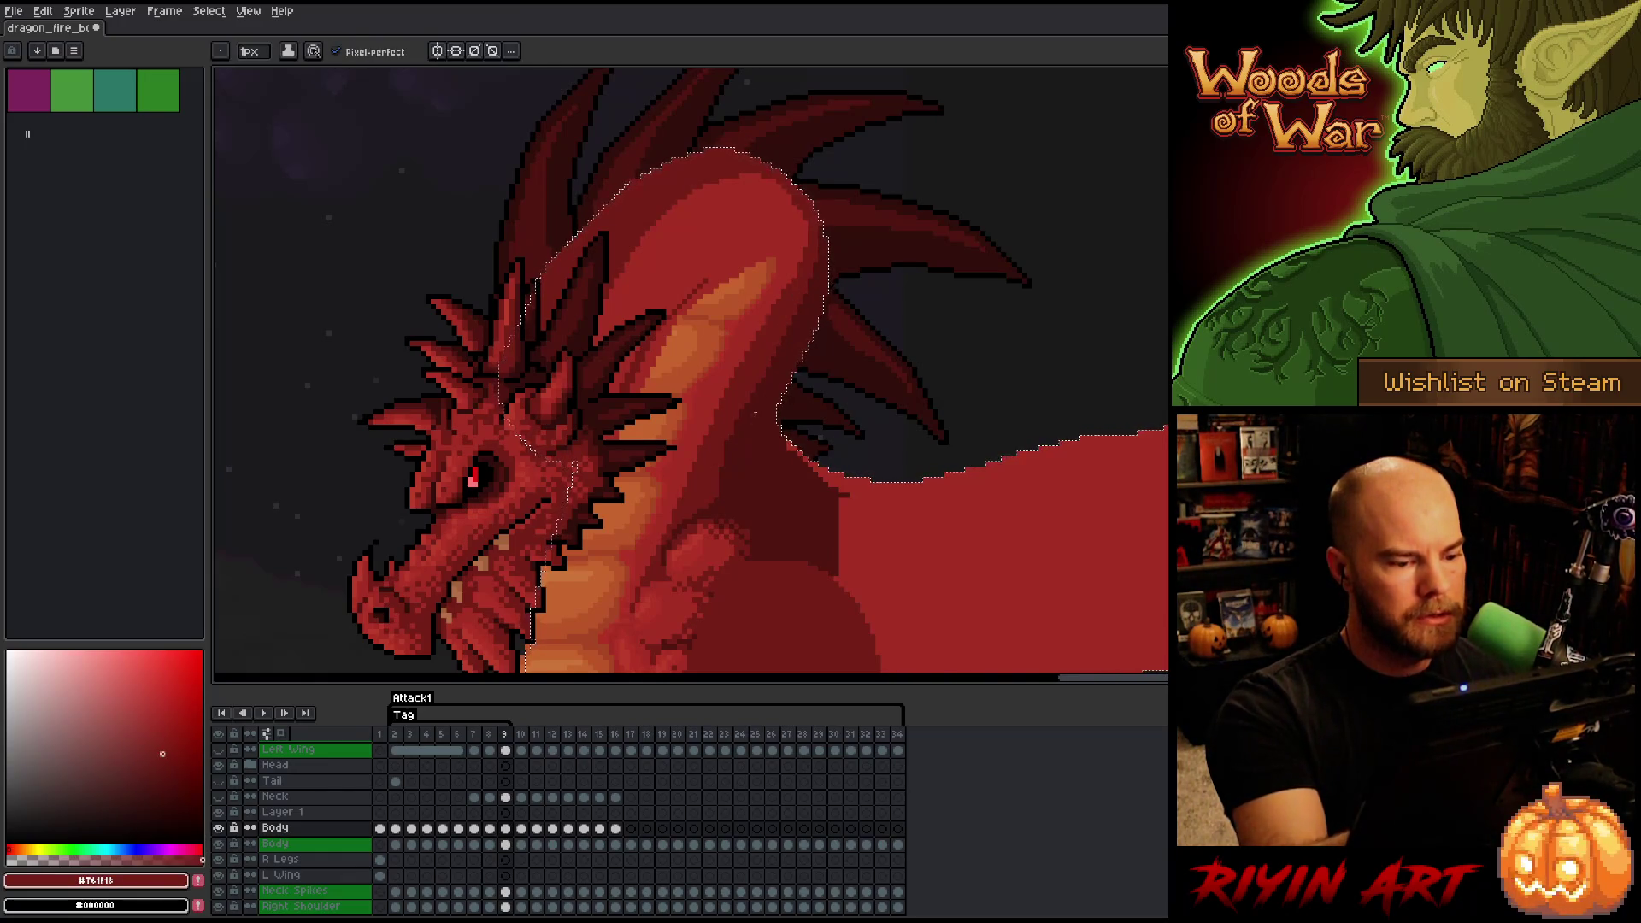
left_click(714, 491, "alt")
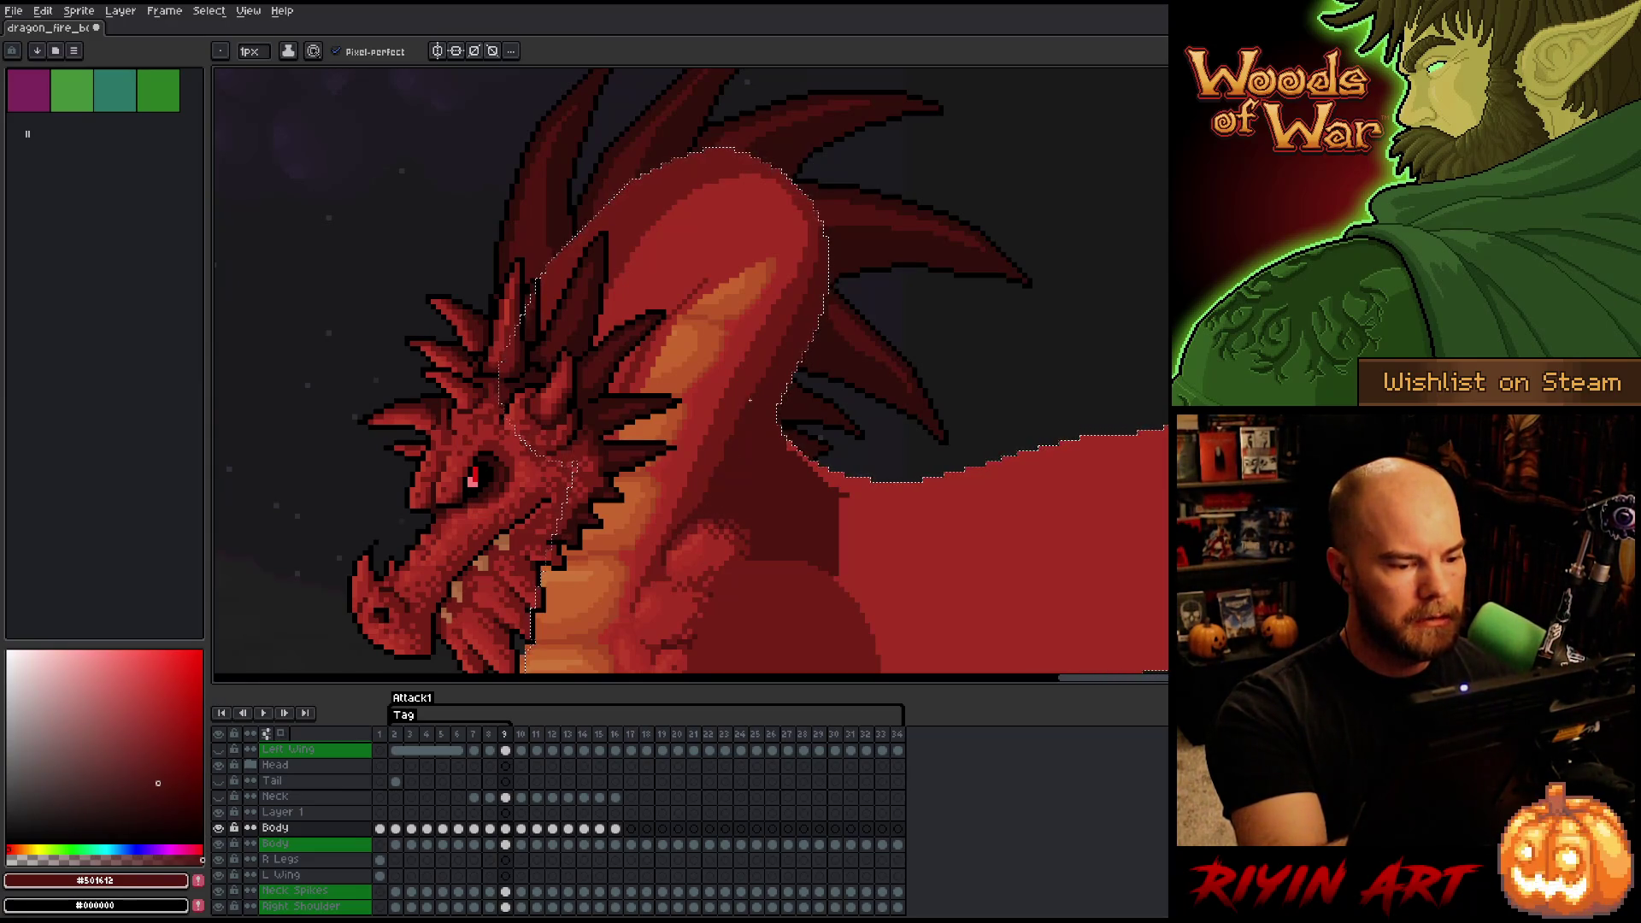
left_click(766, 325, "alt")
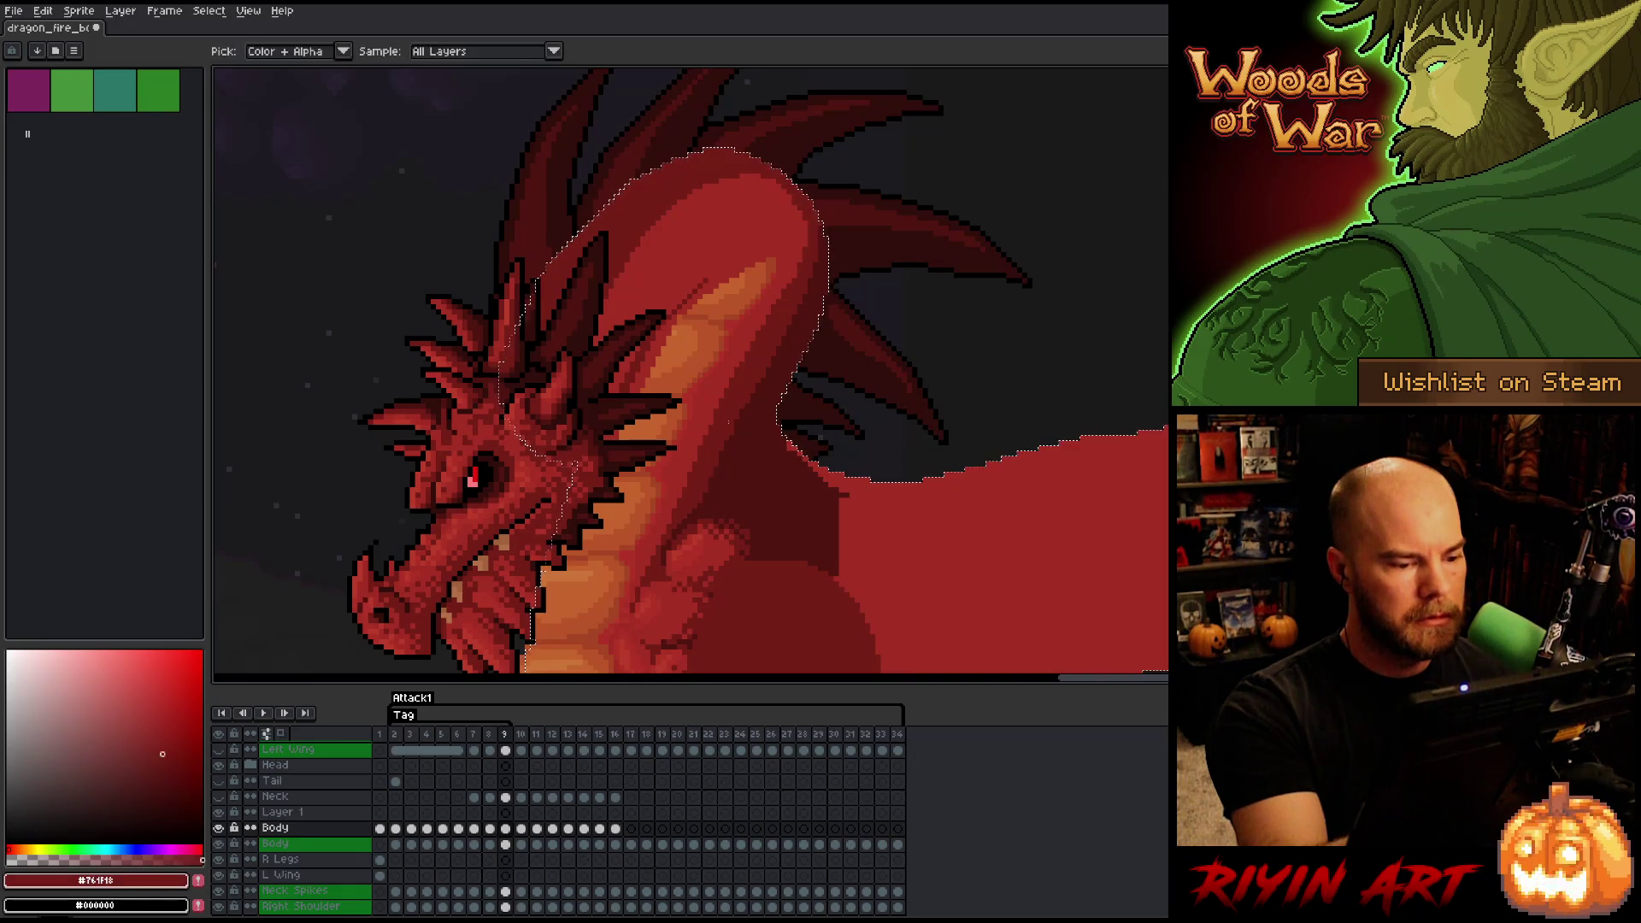
left_click(806, 468, "alt")
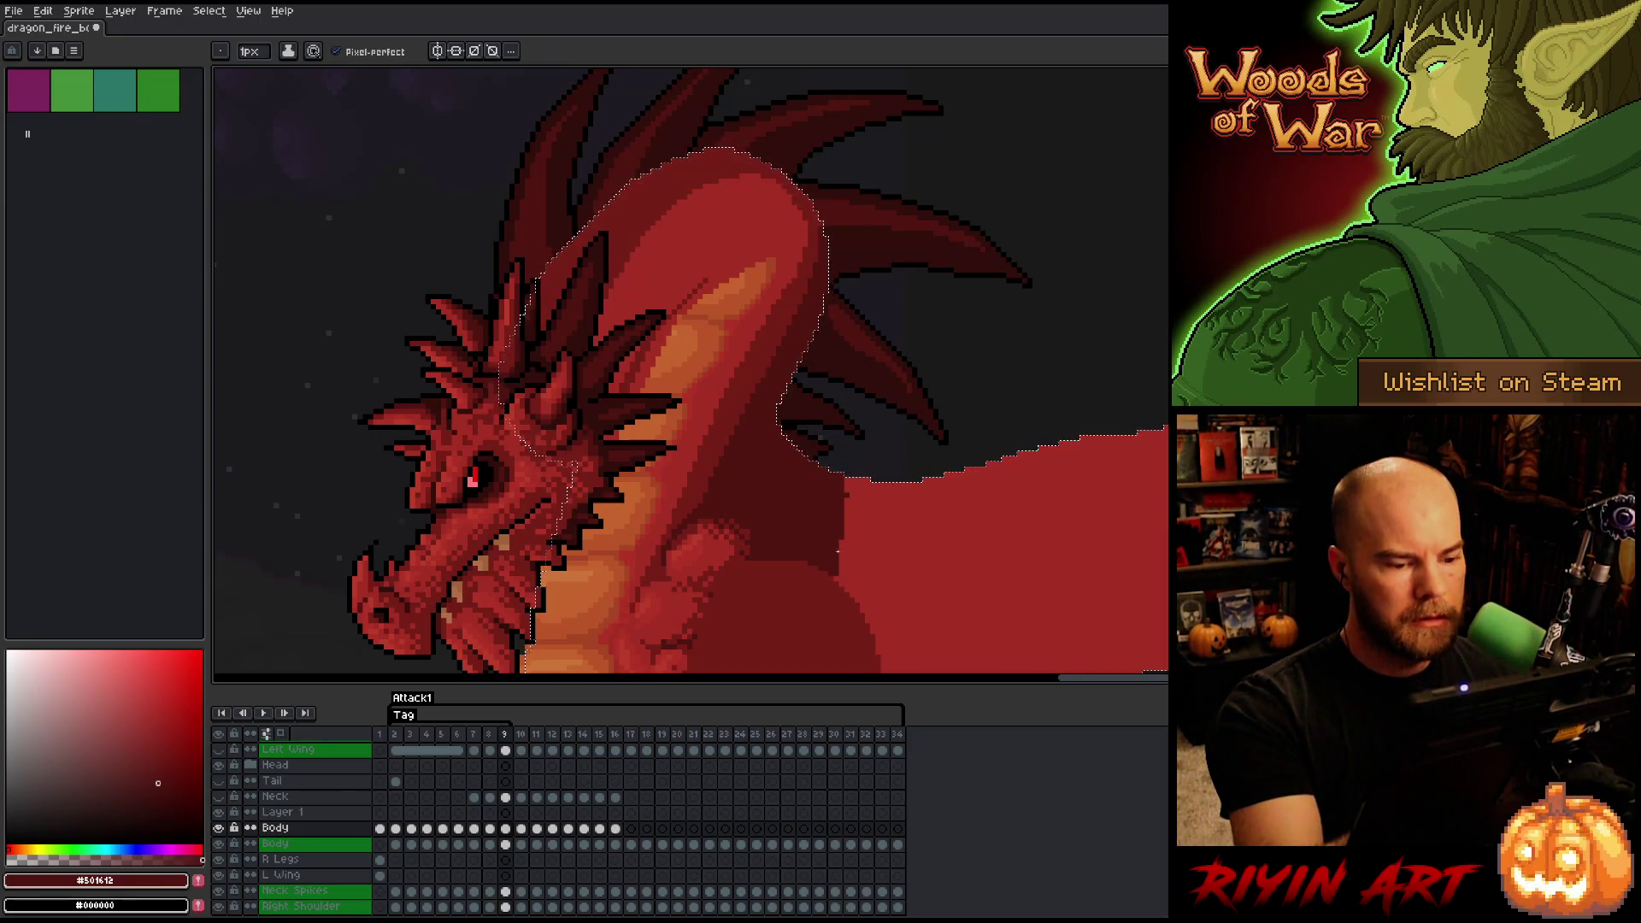
left_click_drag(837, 540, 848, 592)
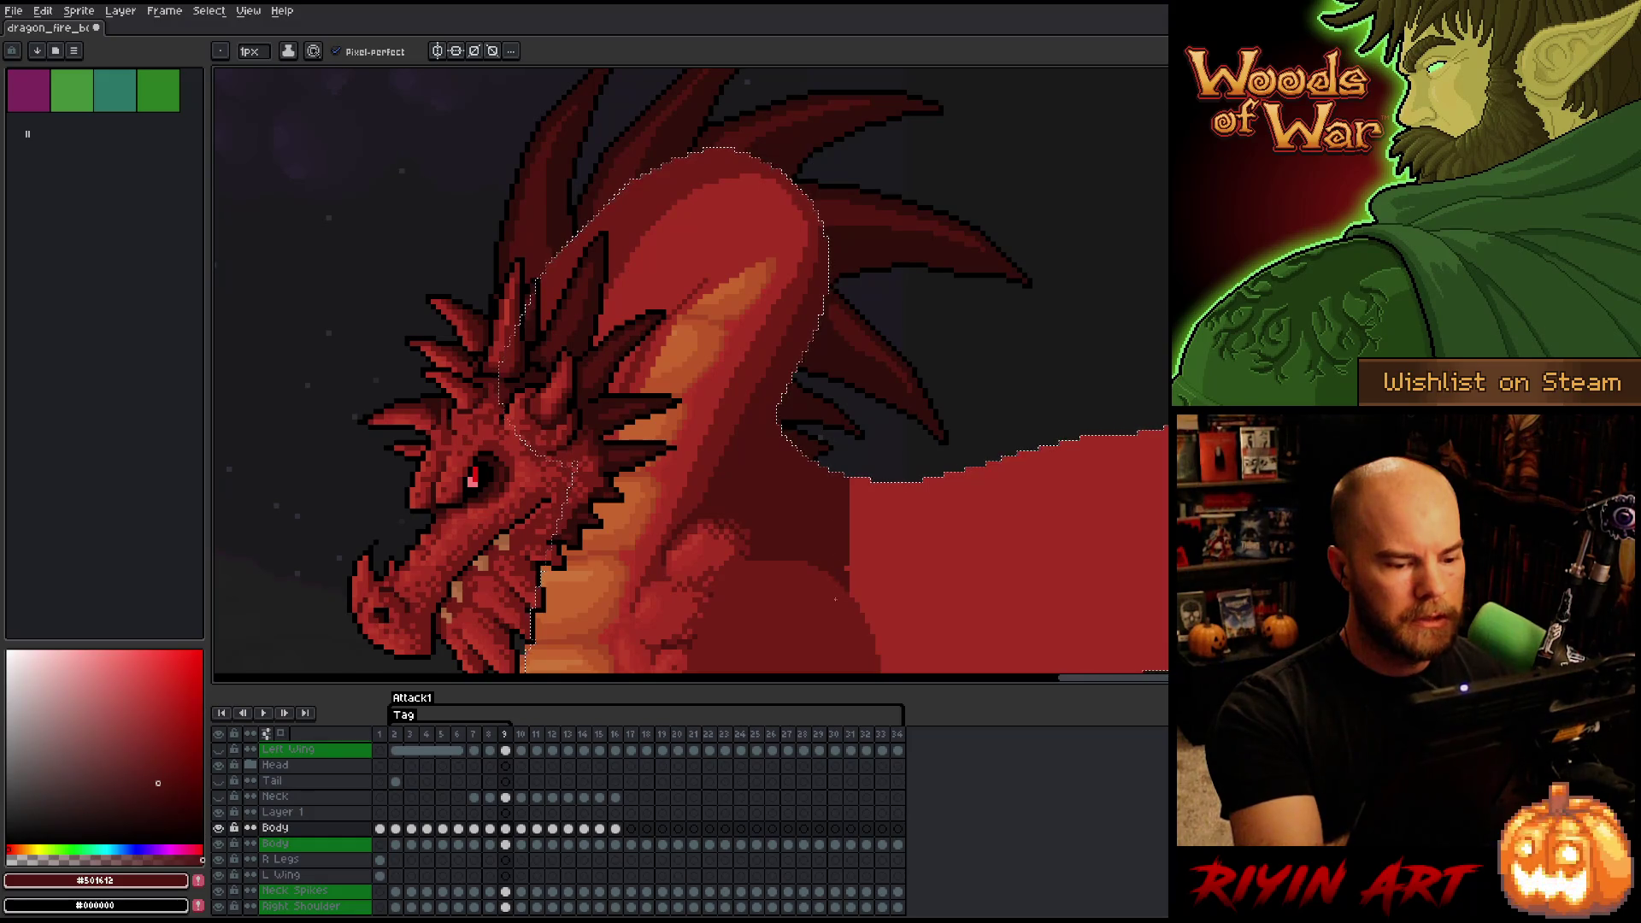
scroll(888, 368, "up", 3)
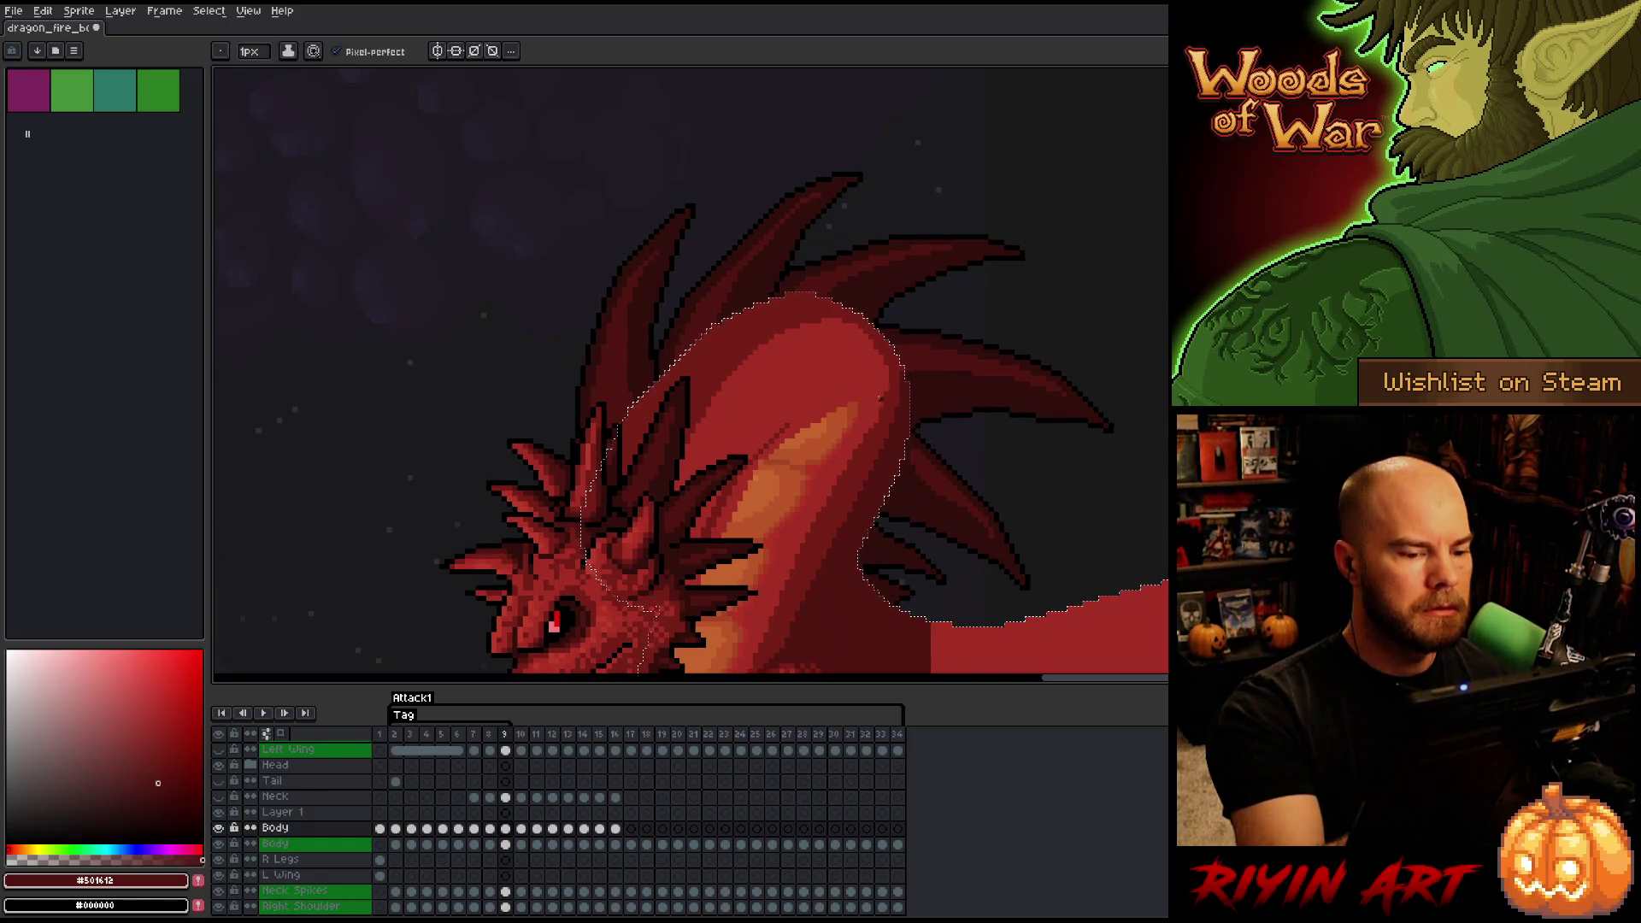
left_click(871, 346, "alt")
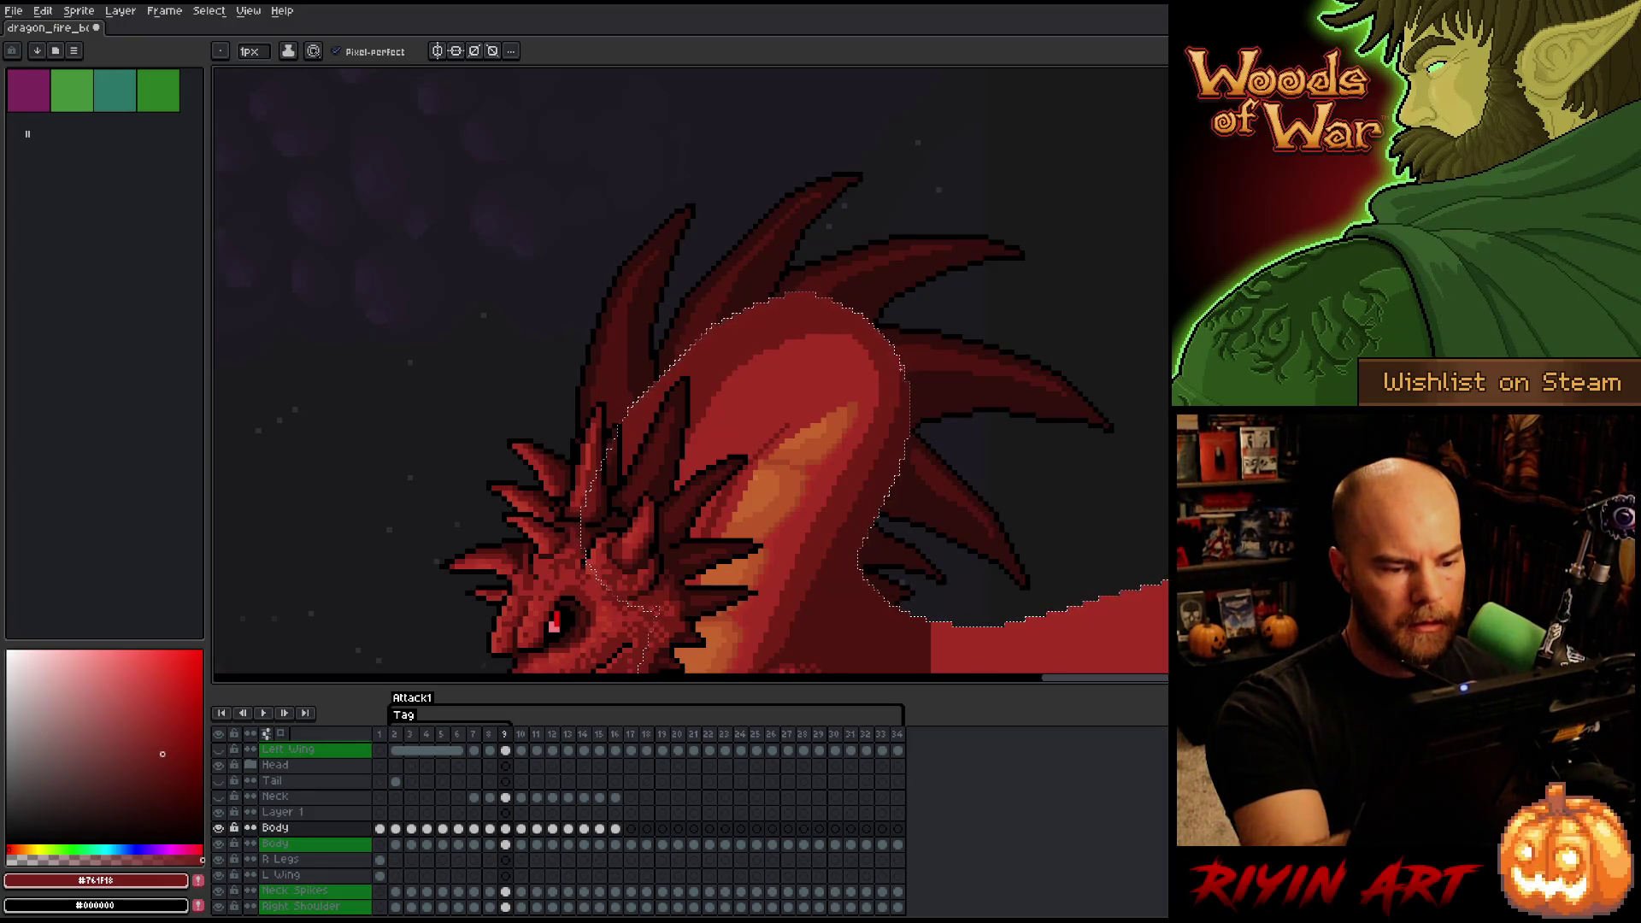
left_click(157, 783)
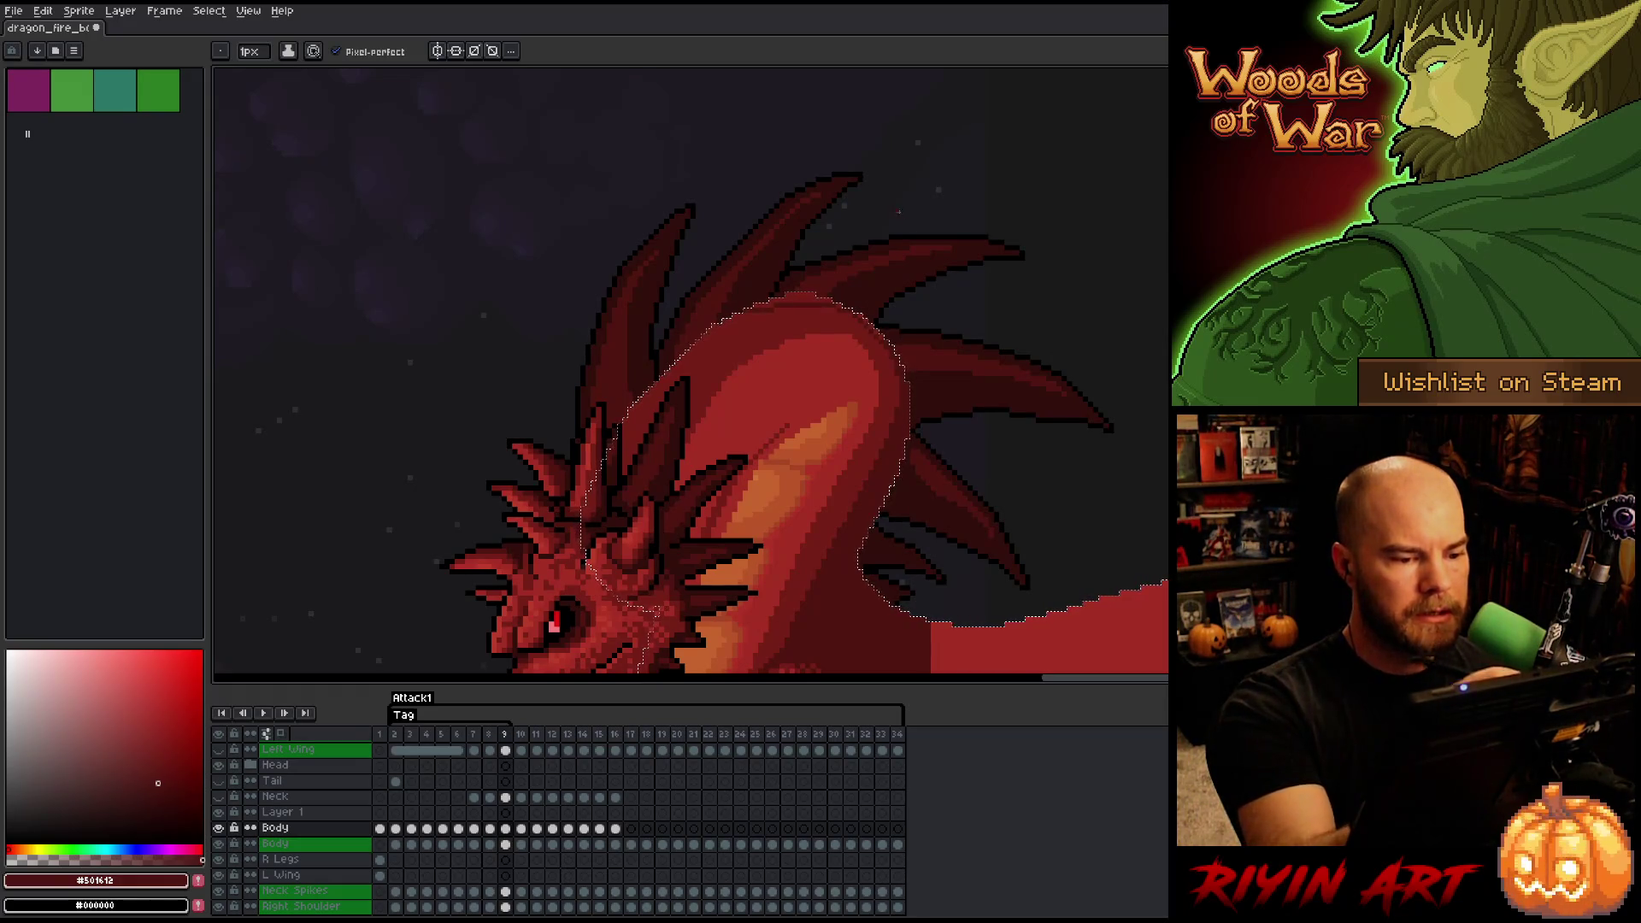
key("comma")
key("period")
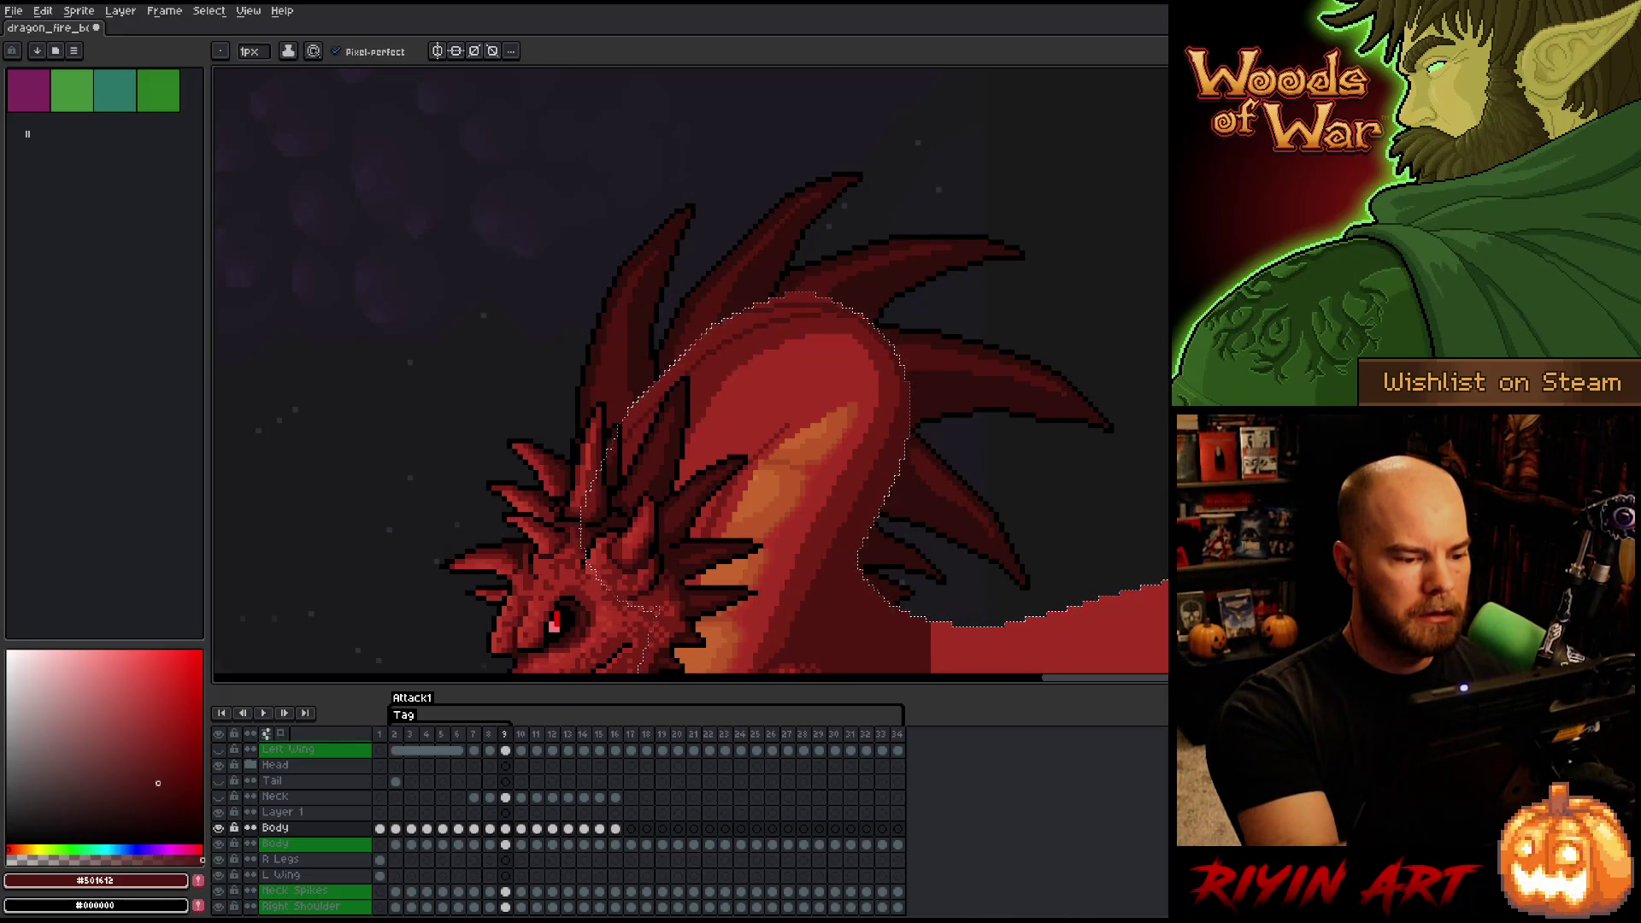
key("w")
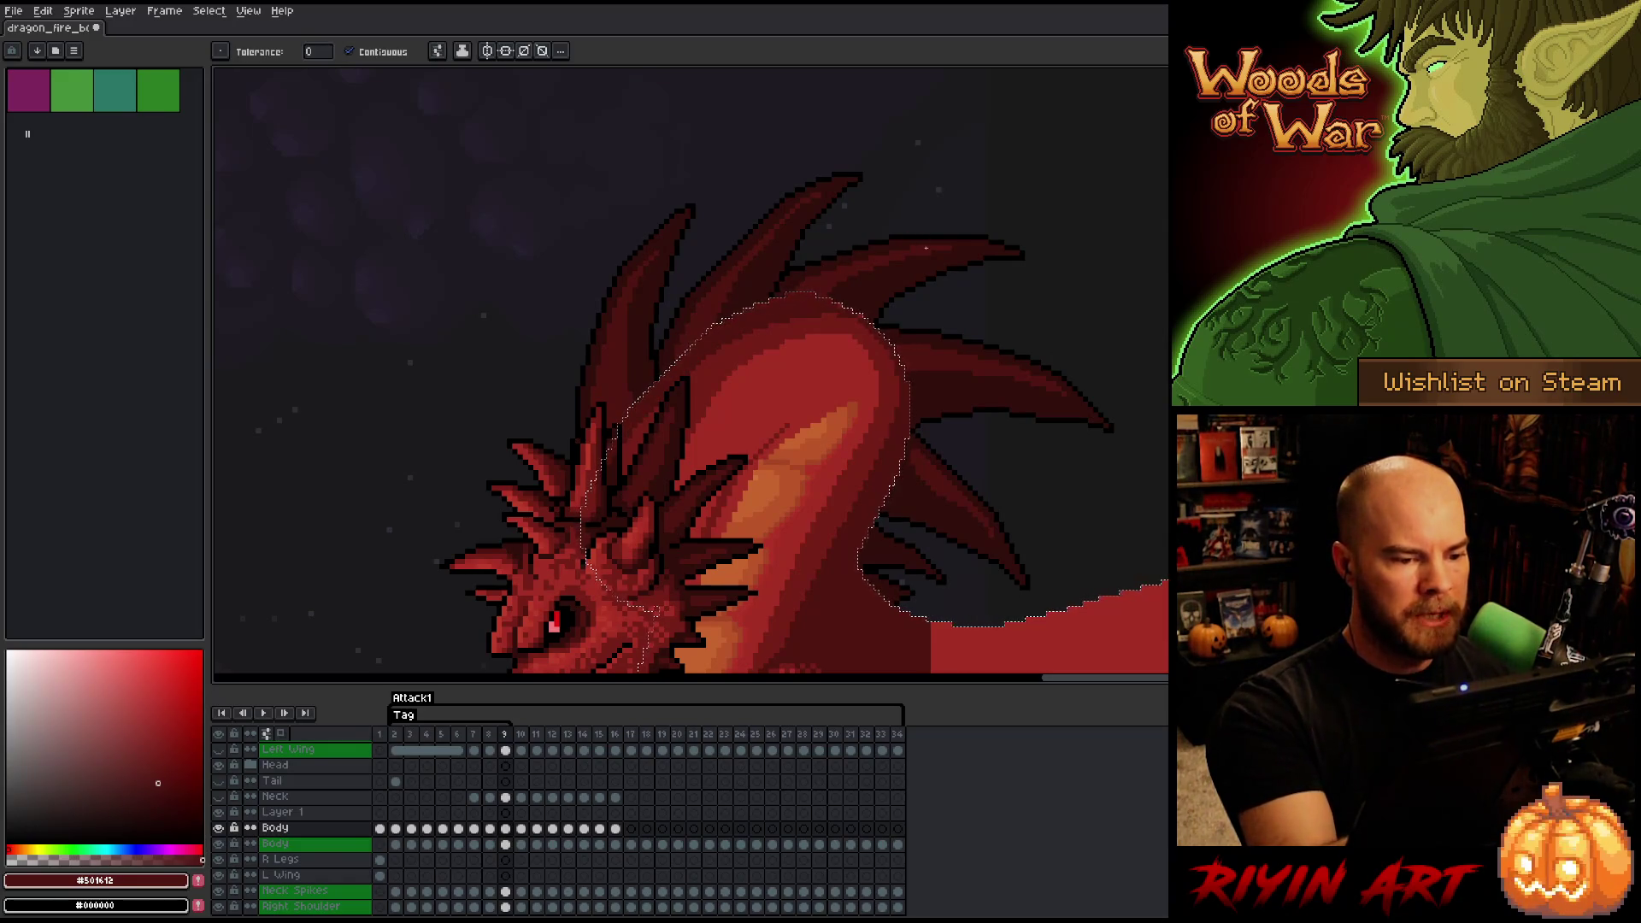
key("b")
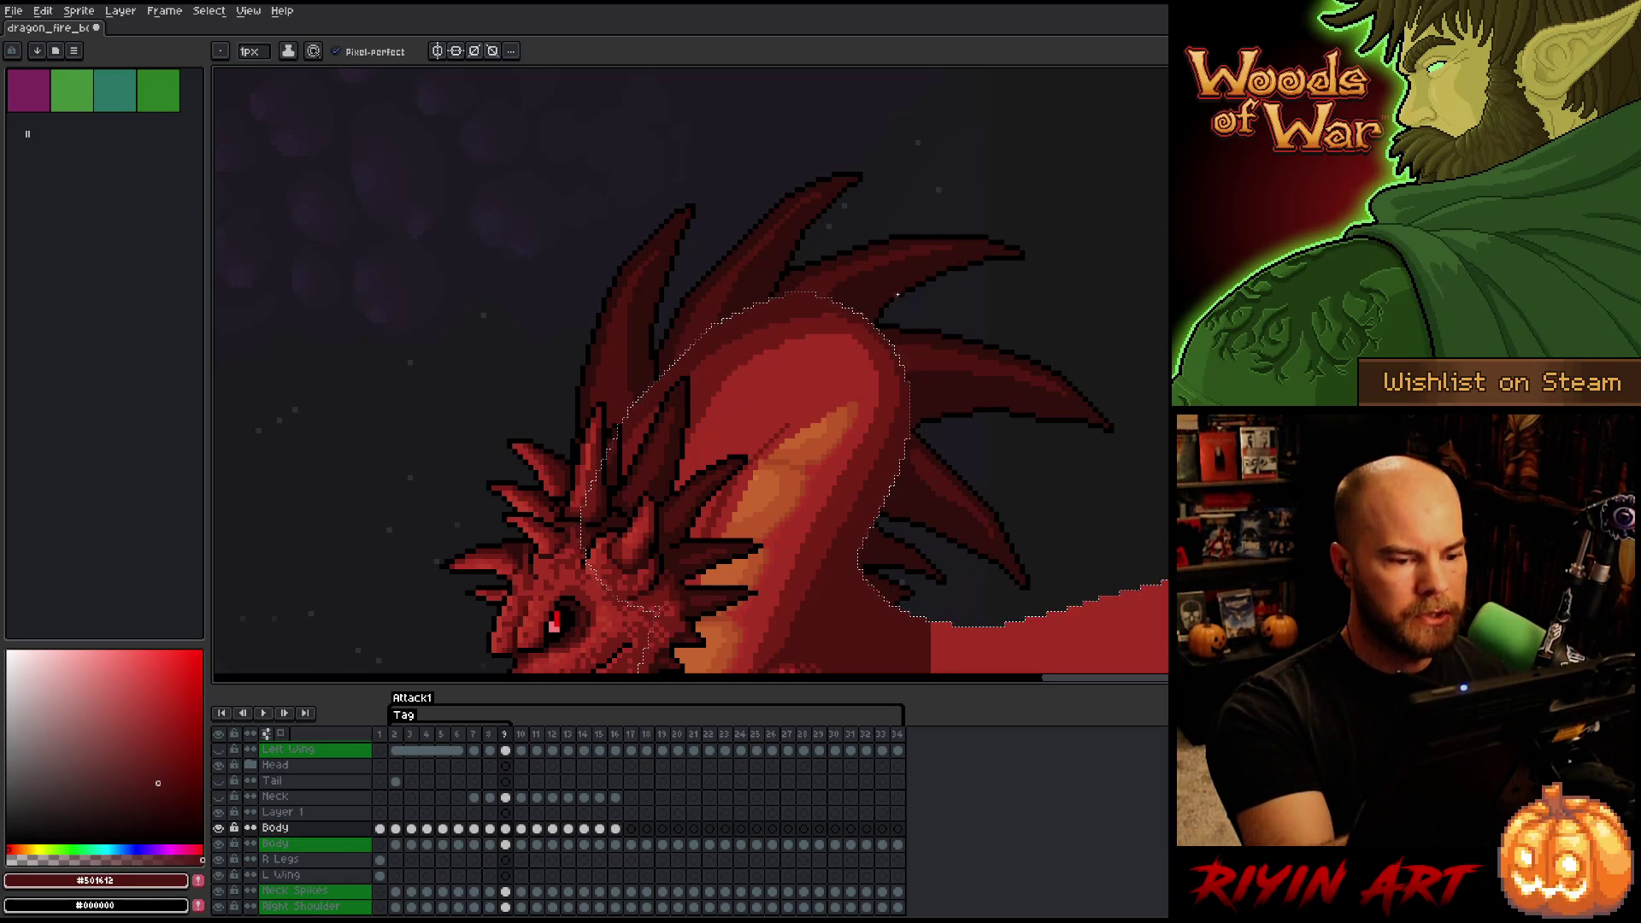
key("comma")
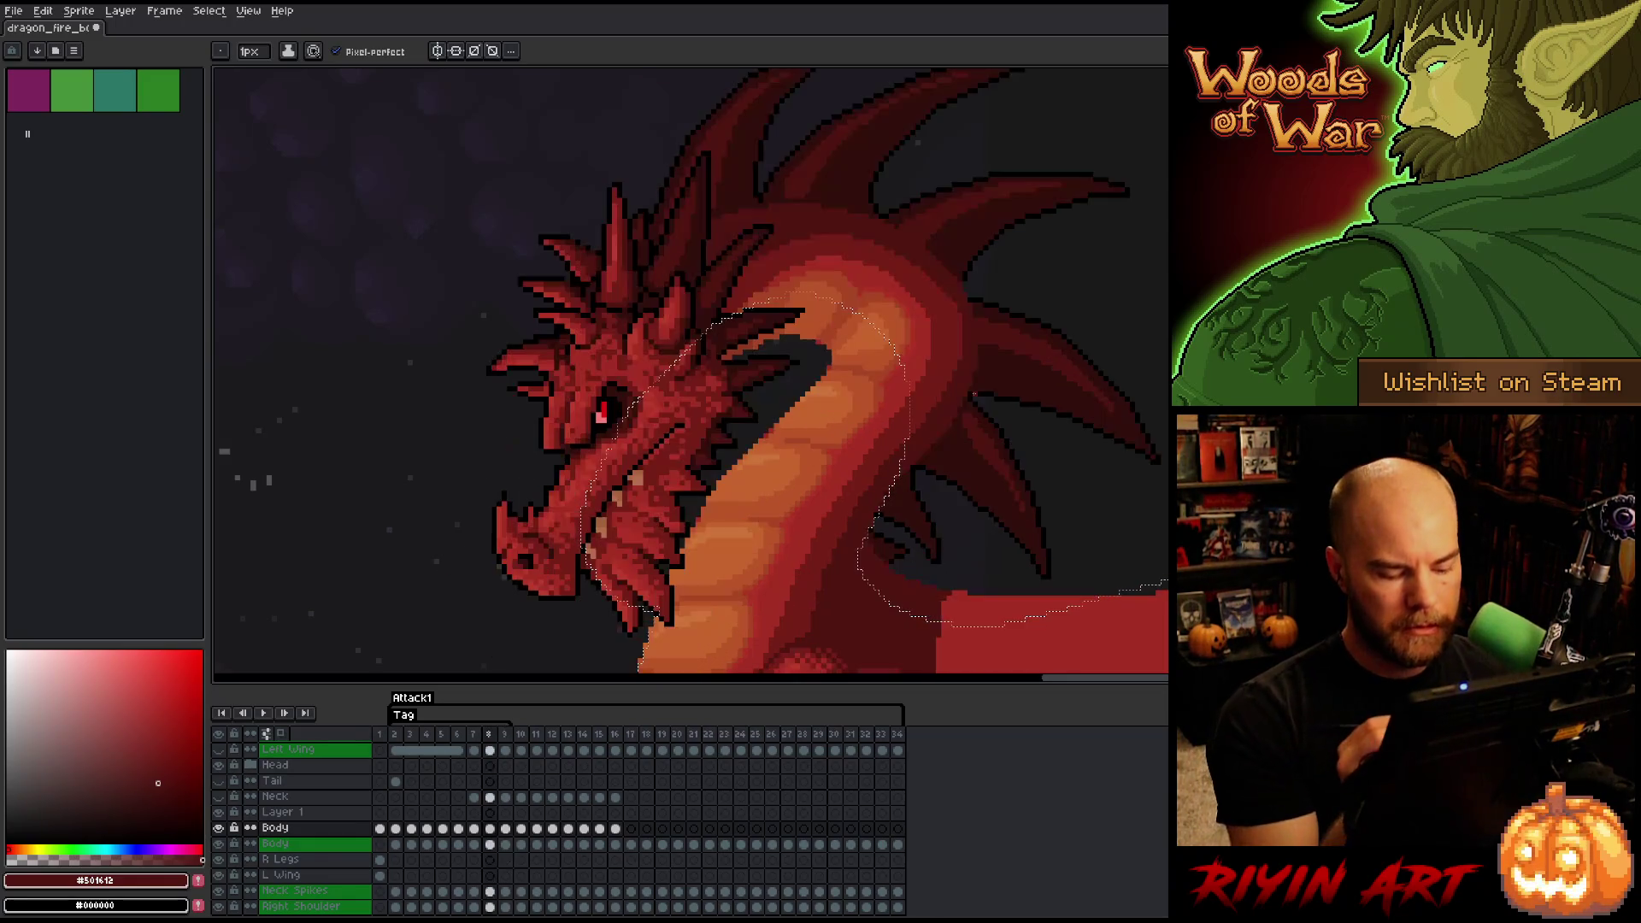
key("period")
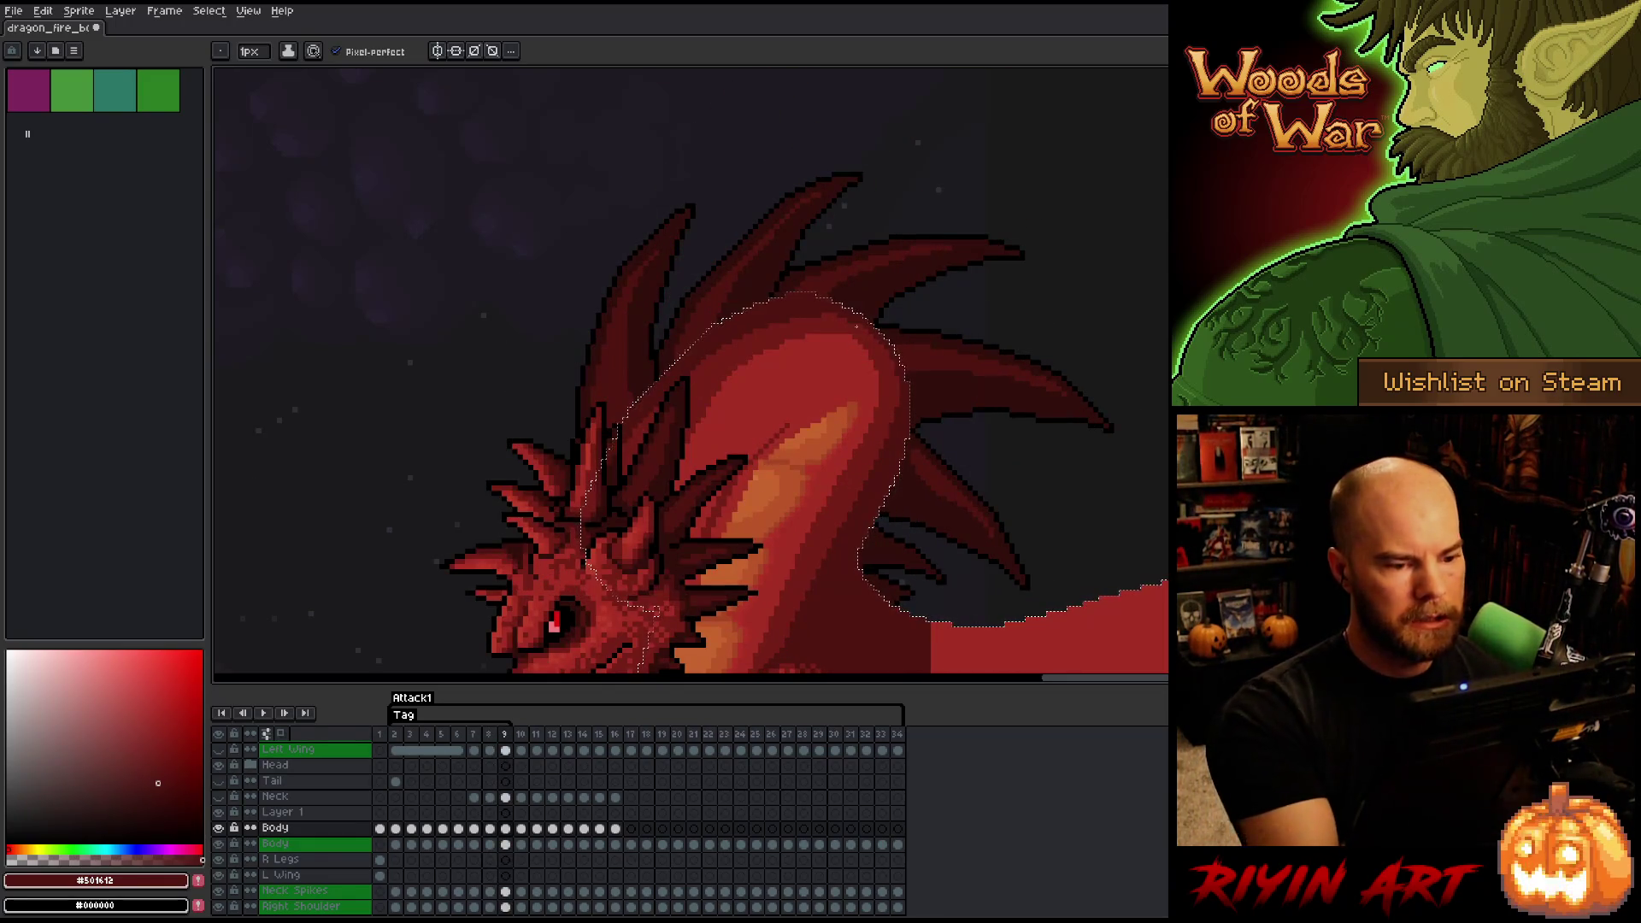
left_click(857, 326, "alt")
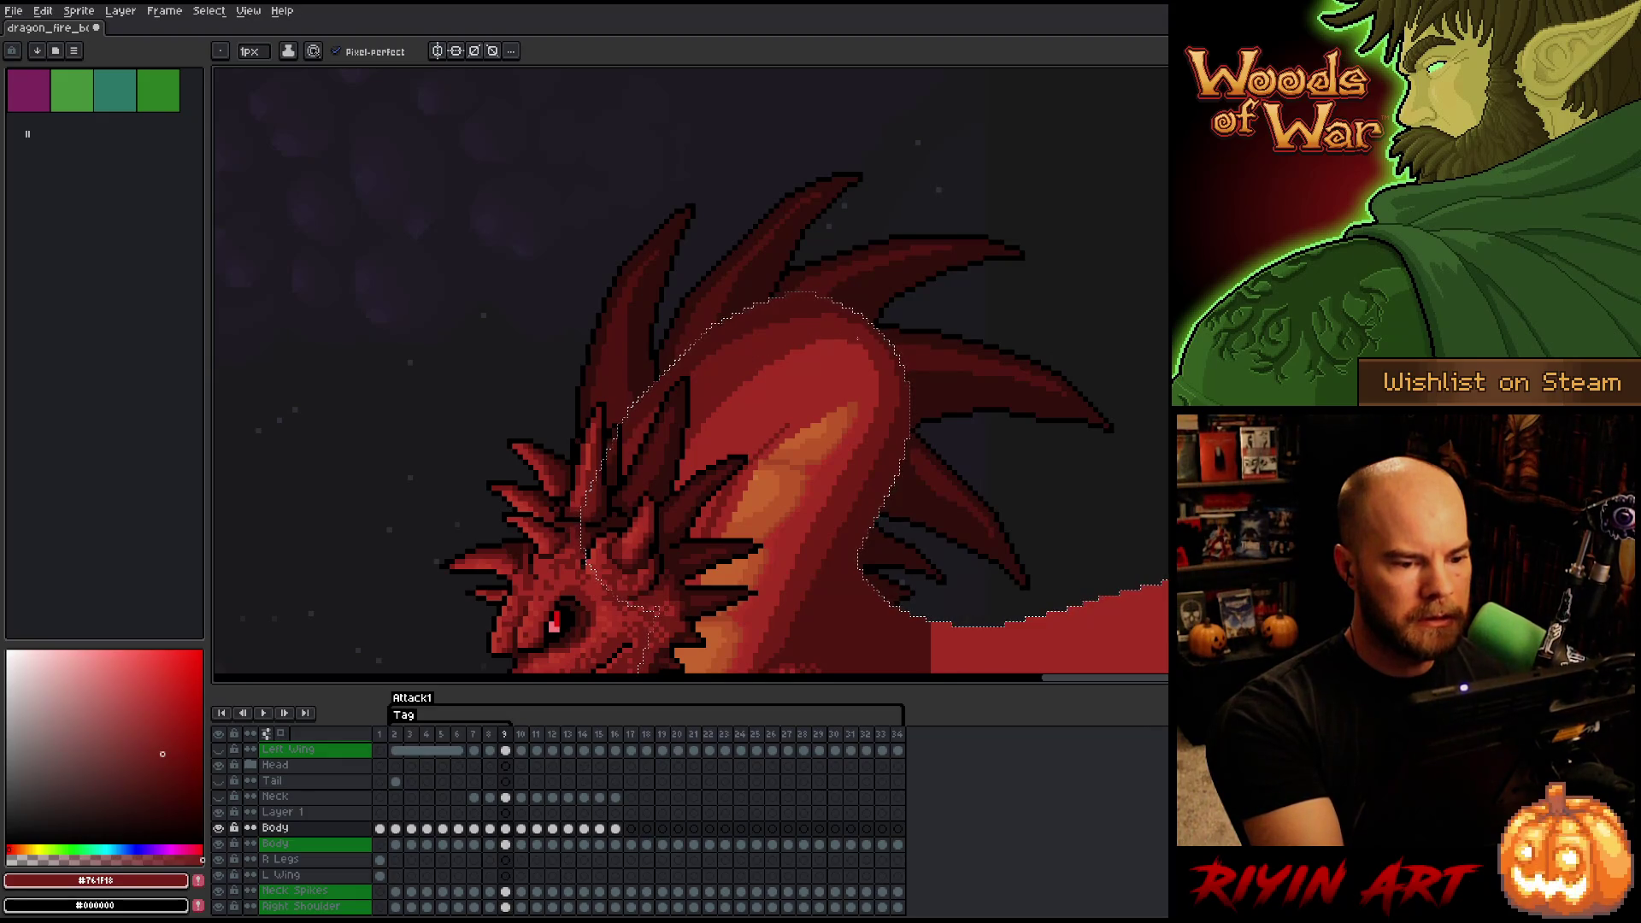
left_click(912, 278, "alt")
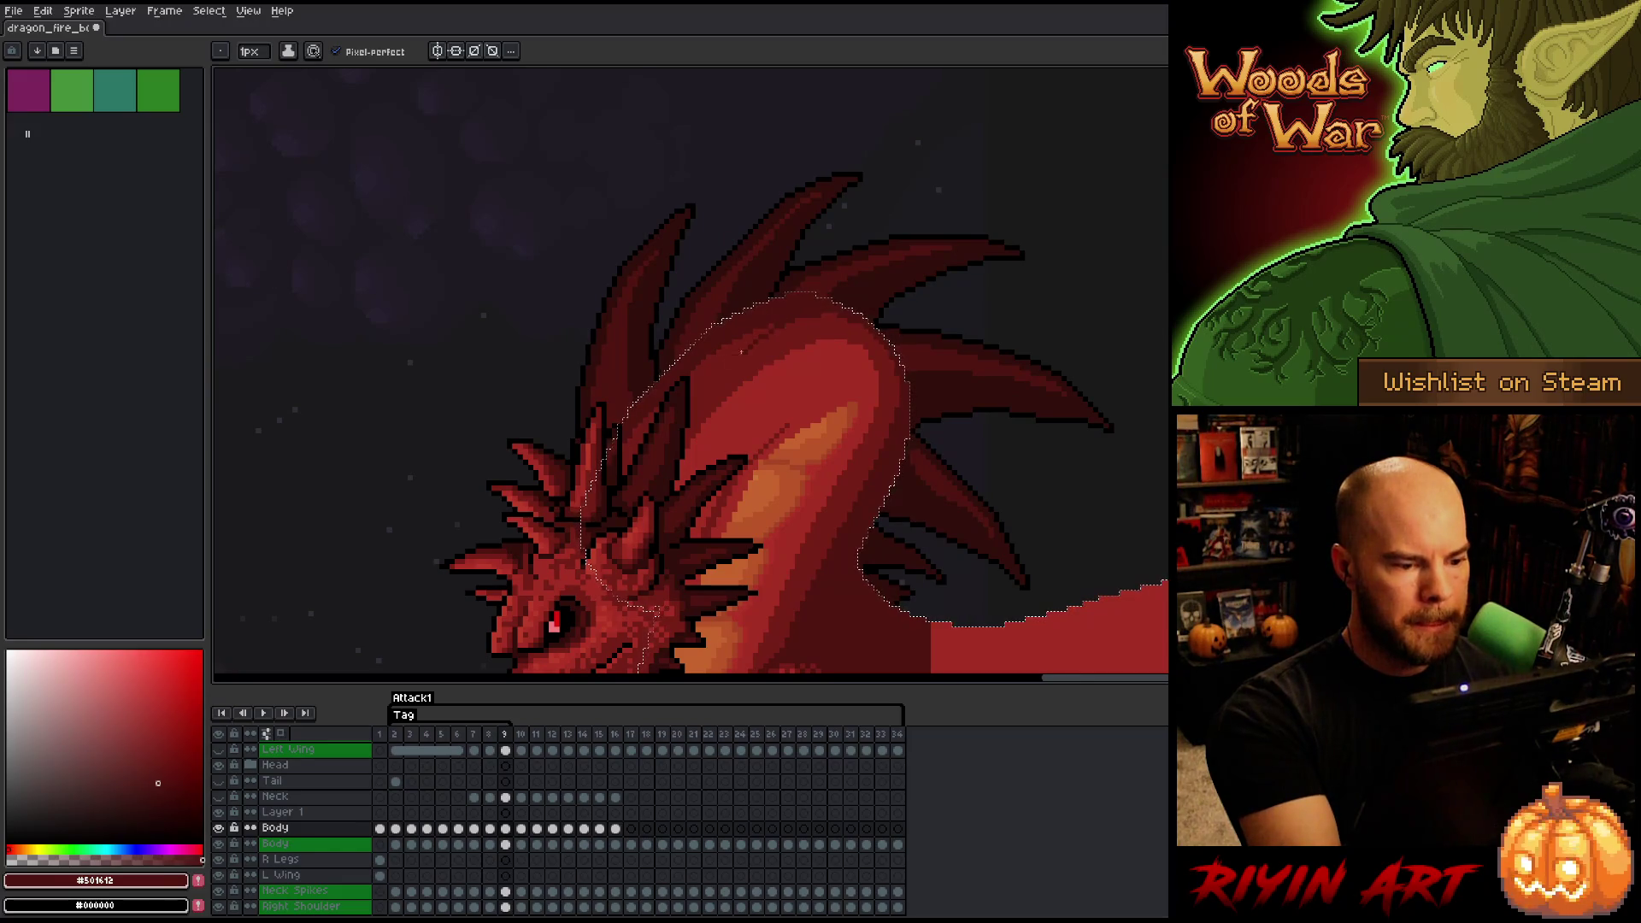
key("g")
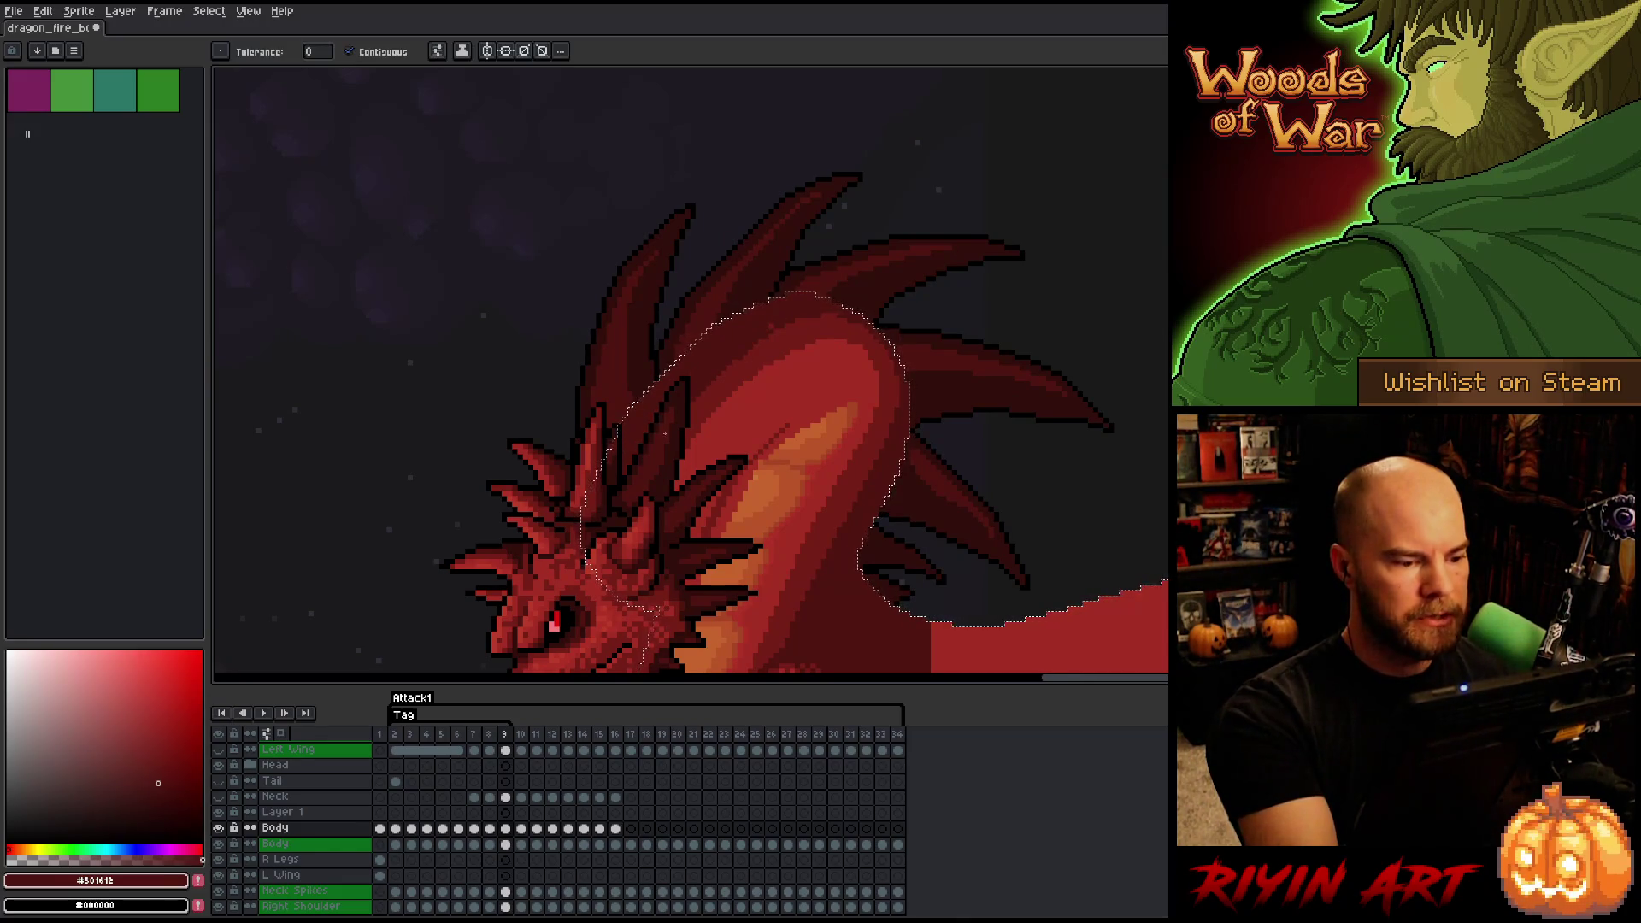
key("b")
key("Left")
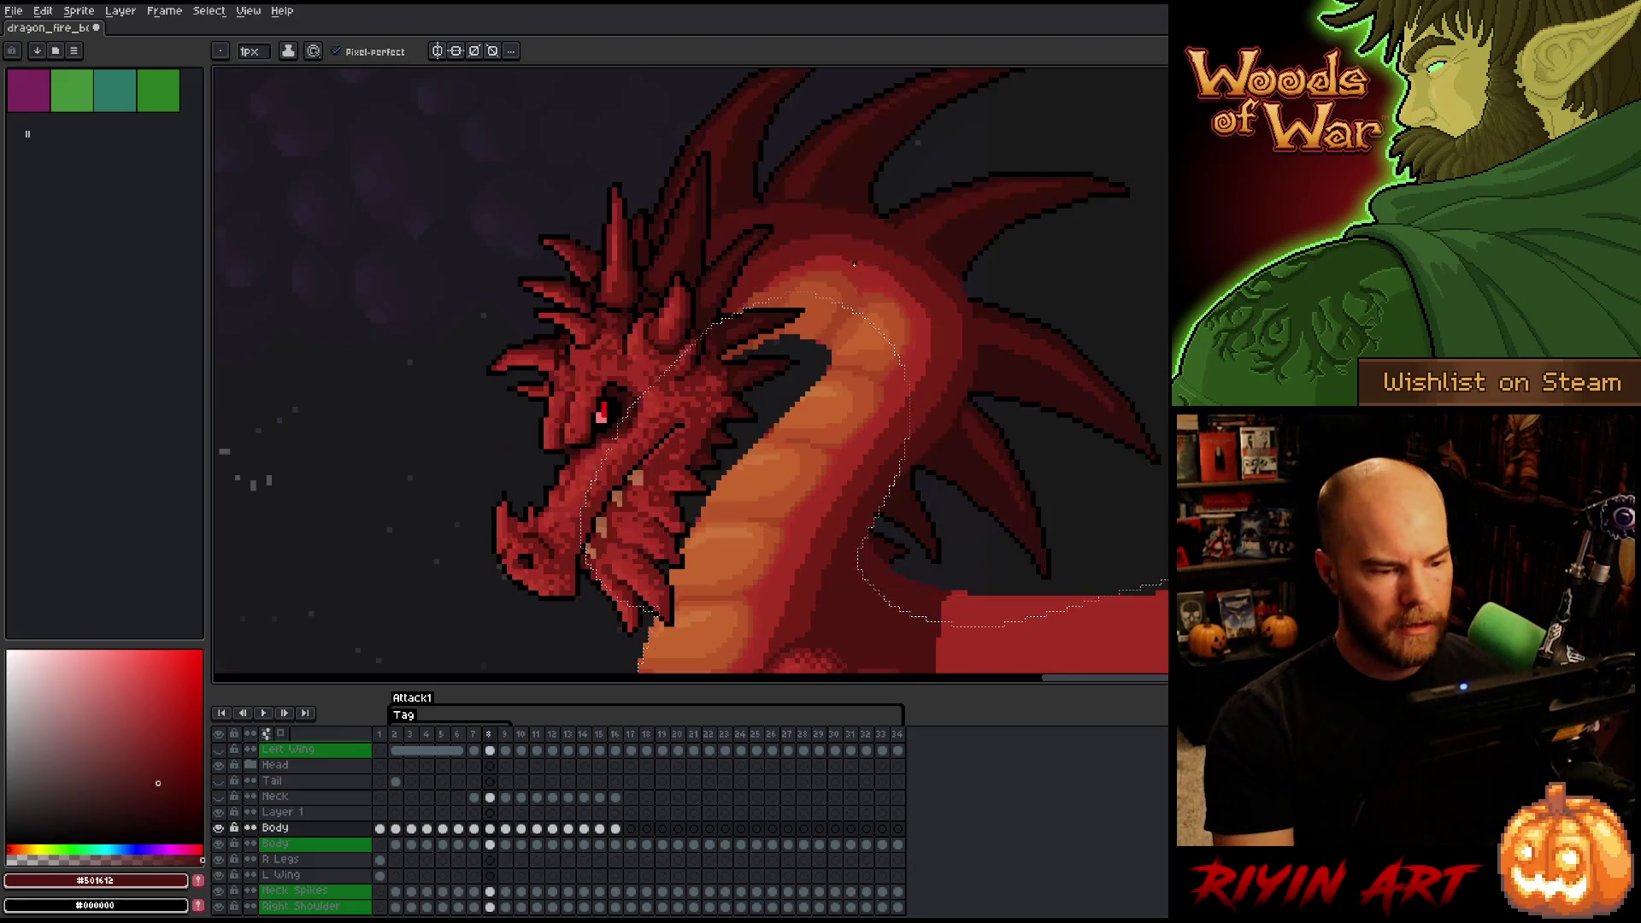
key("Right")
key("minus")
key("minus")
key("minus")
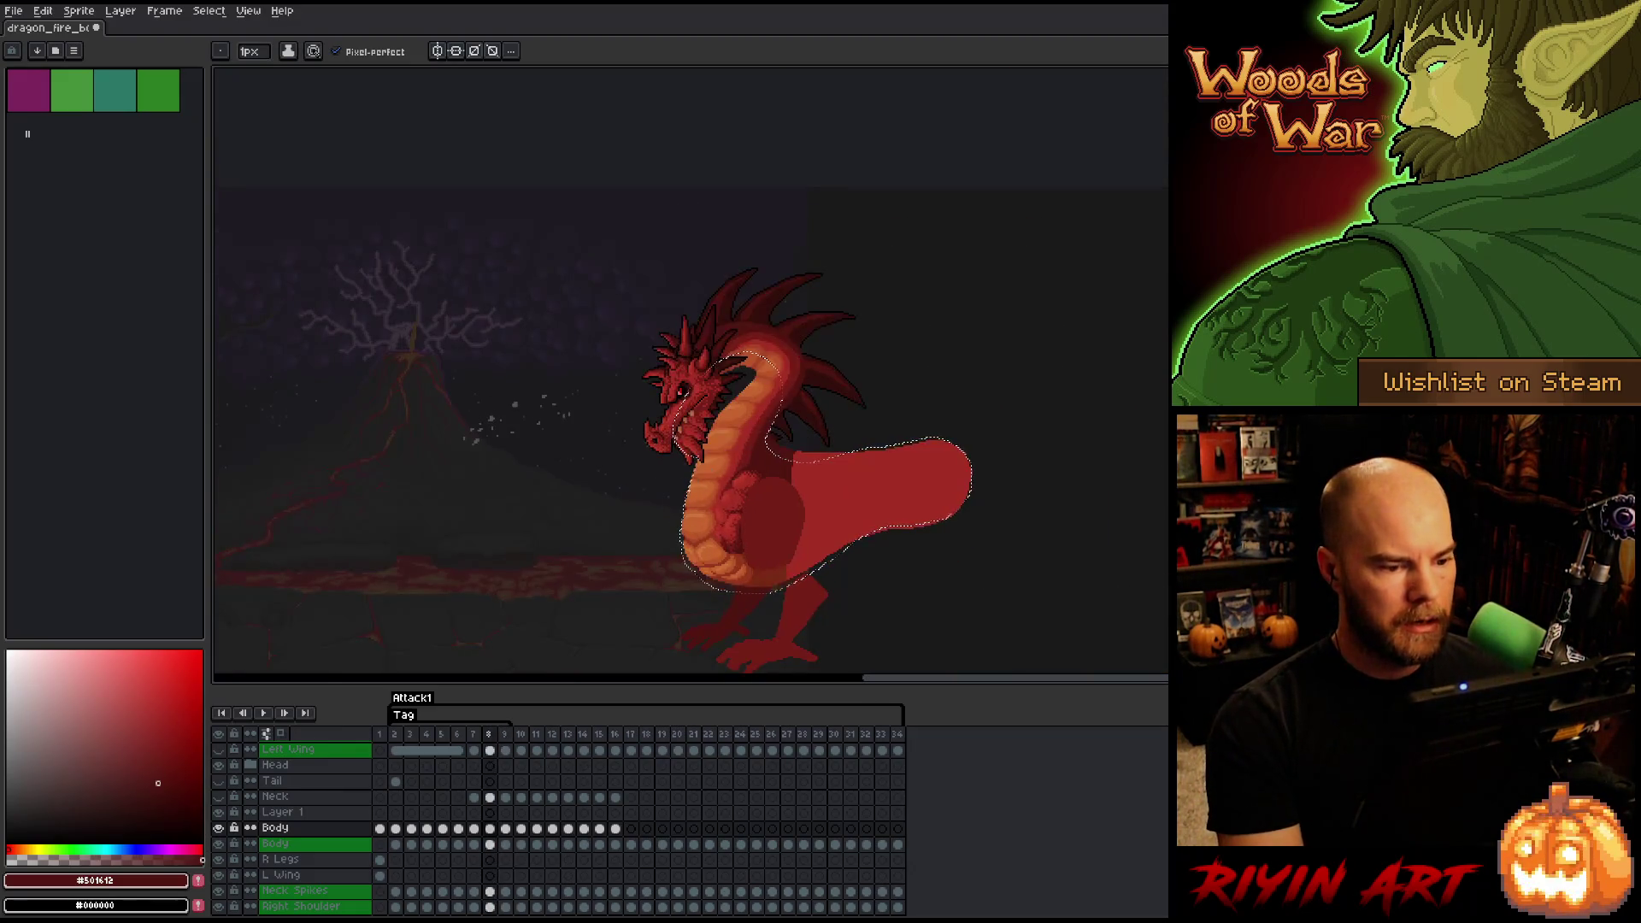
- Paint a light orange (#a74624) highlight stroke up the front of the neck
scroll(754, 402, "up", 3)
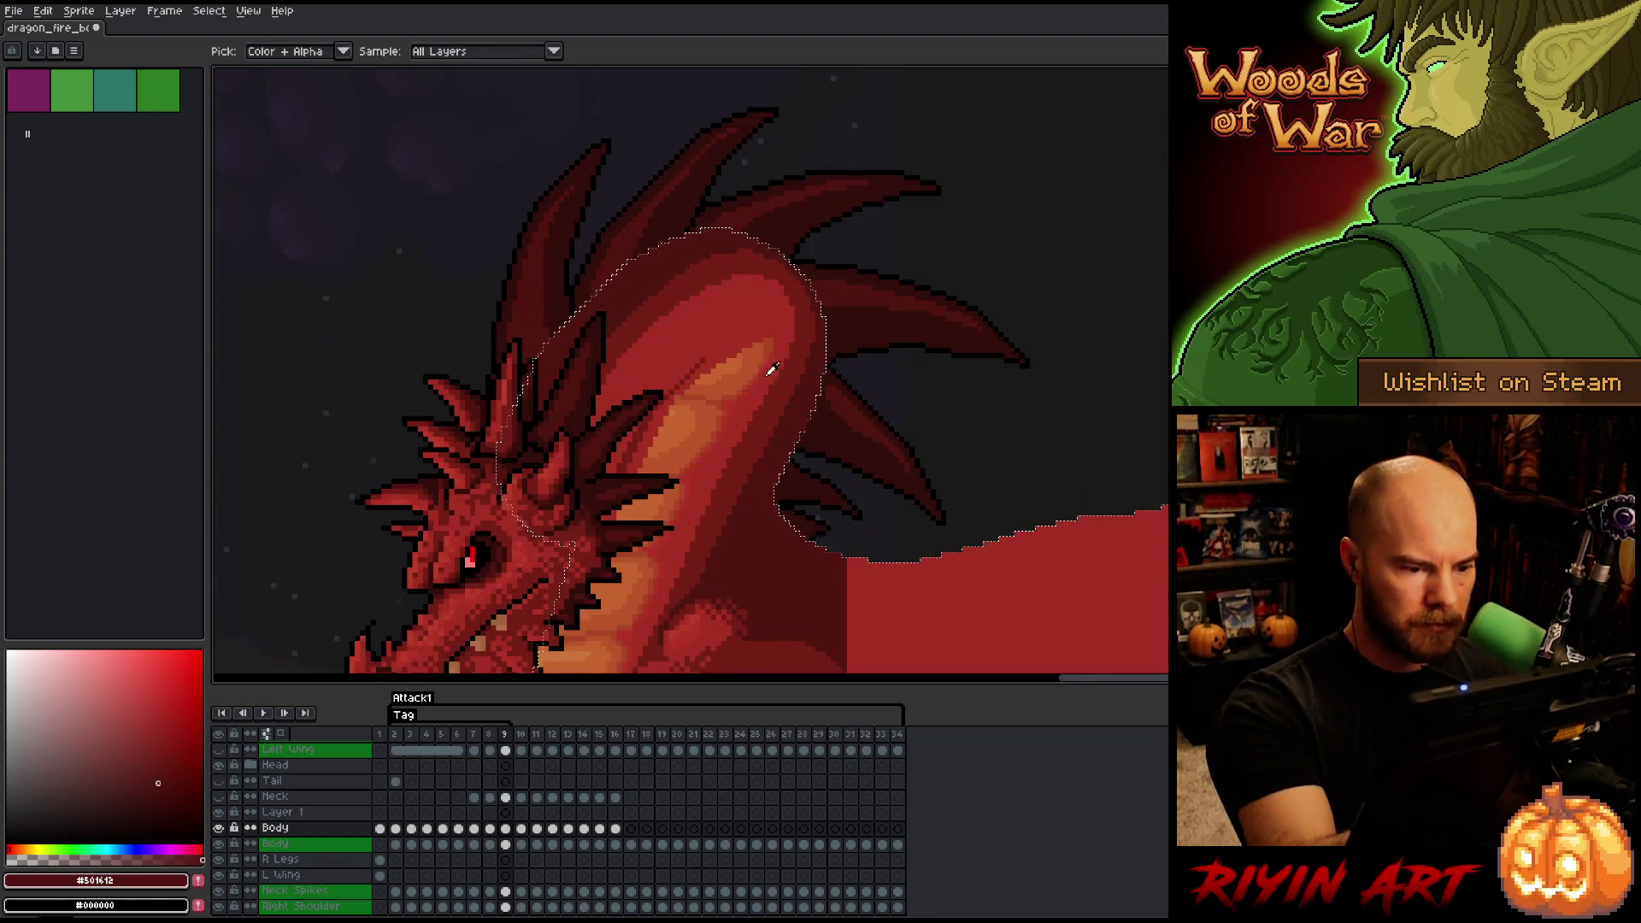
left_click(753, 376, "alt")
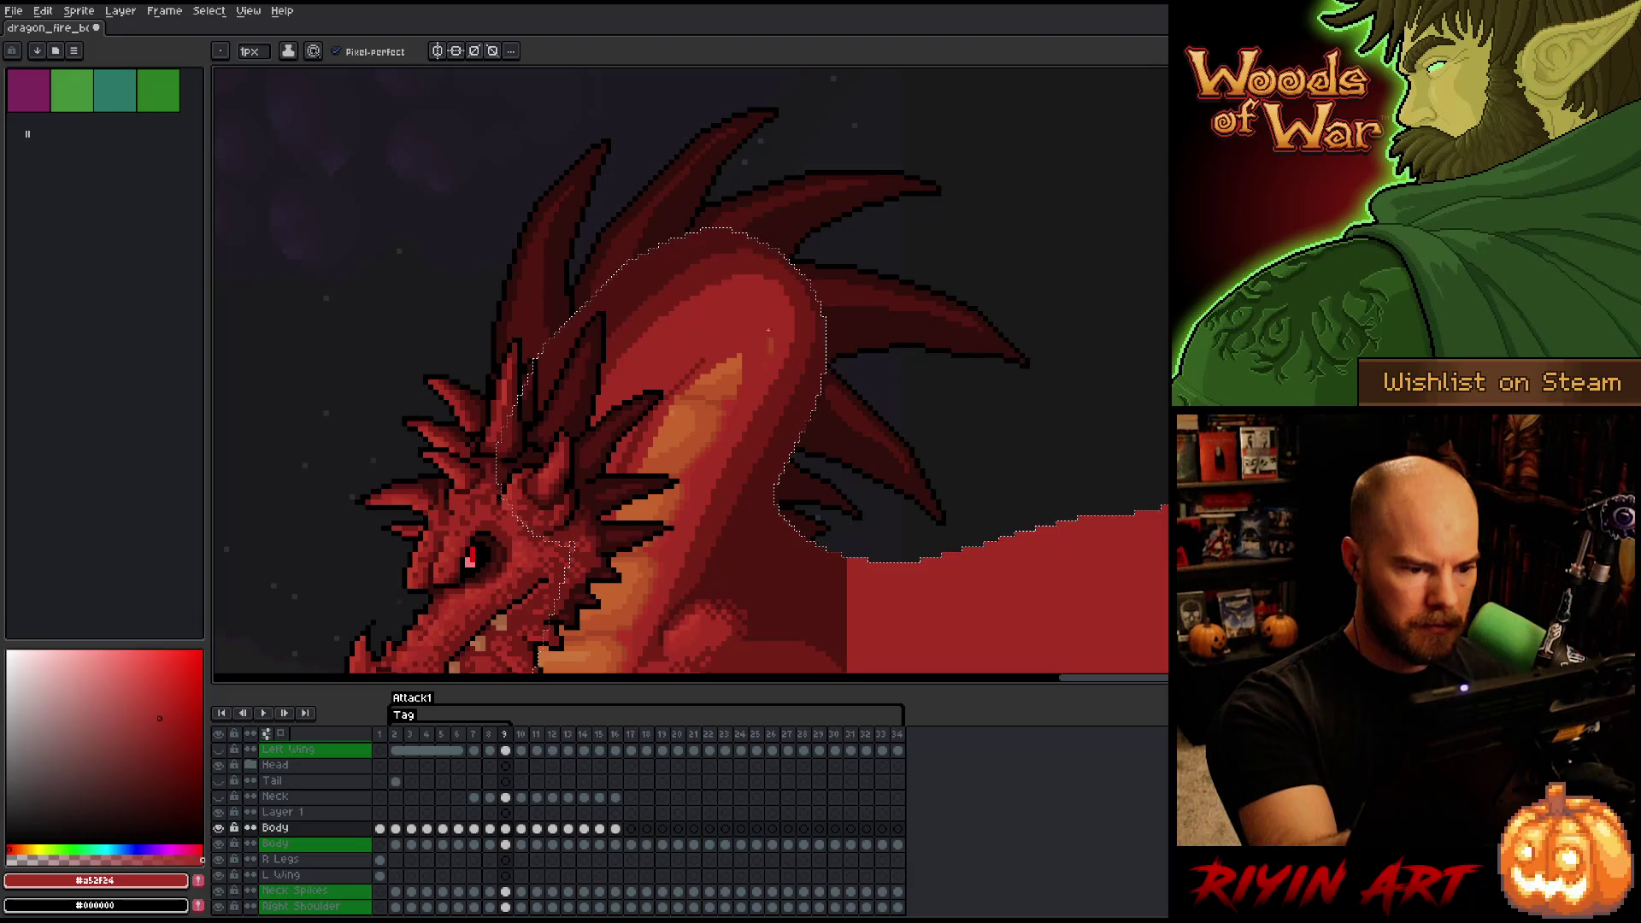
left_click(704, 351, "alt")
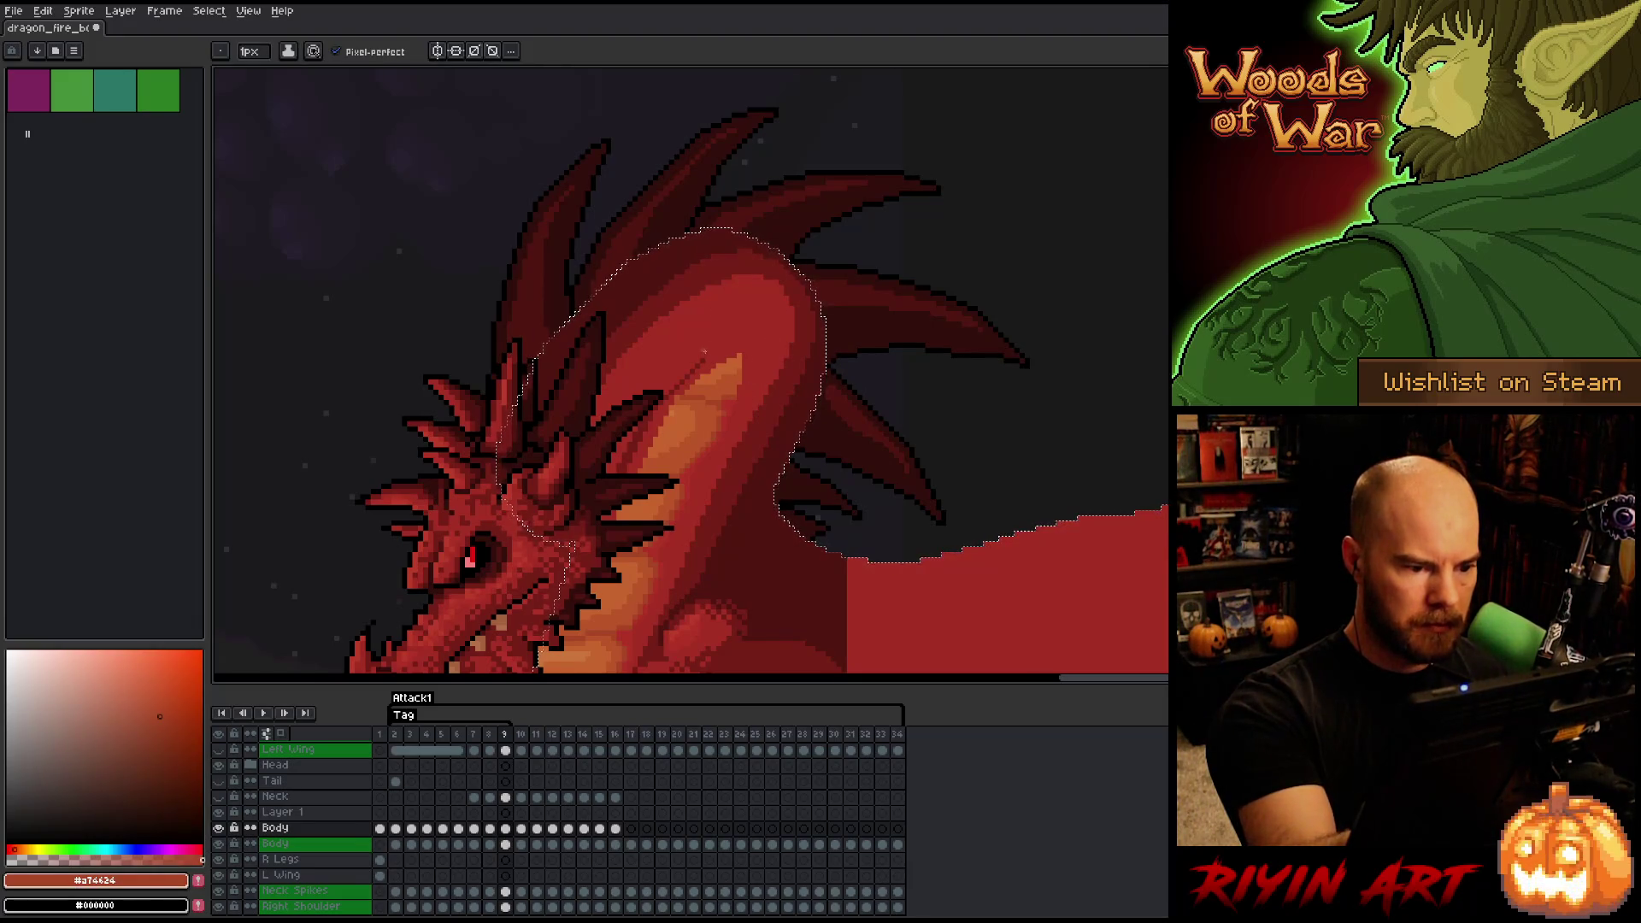
left_click_drag(707, 354, 735, 322)
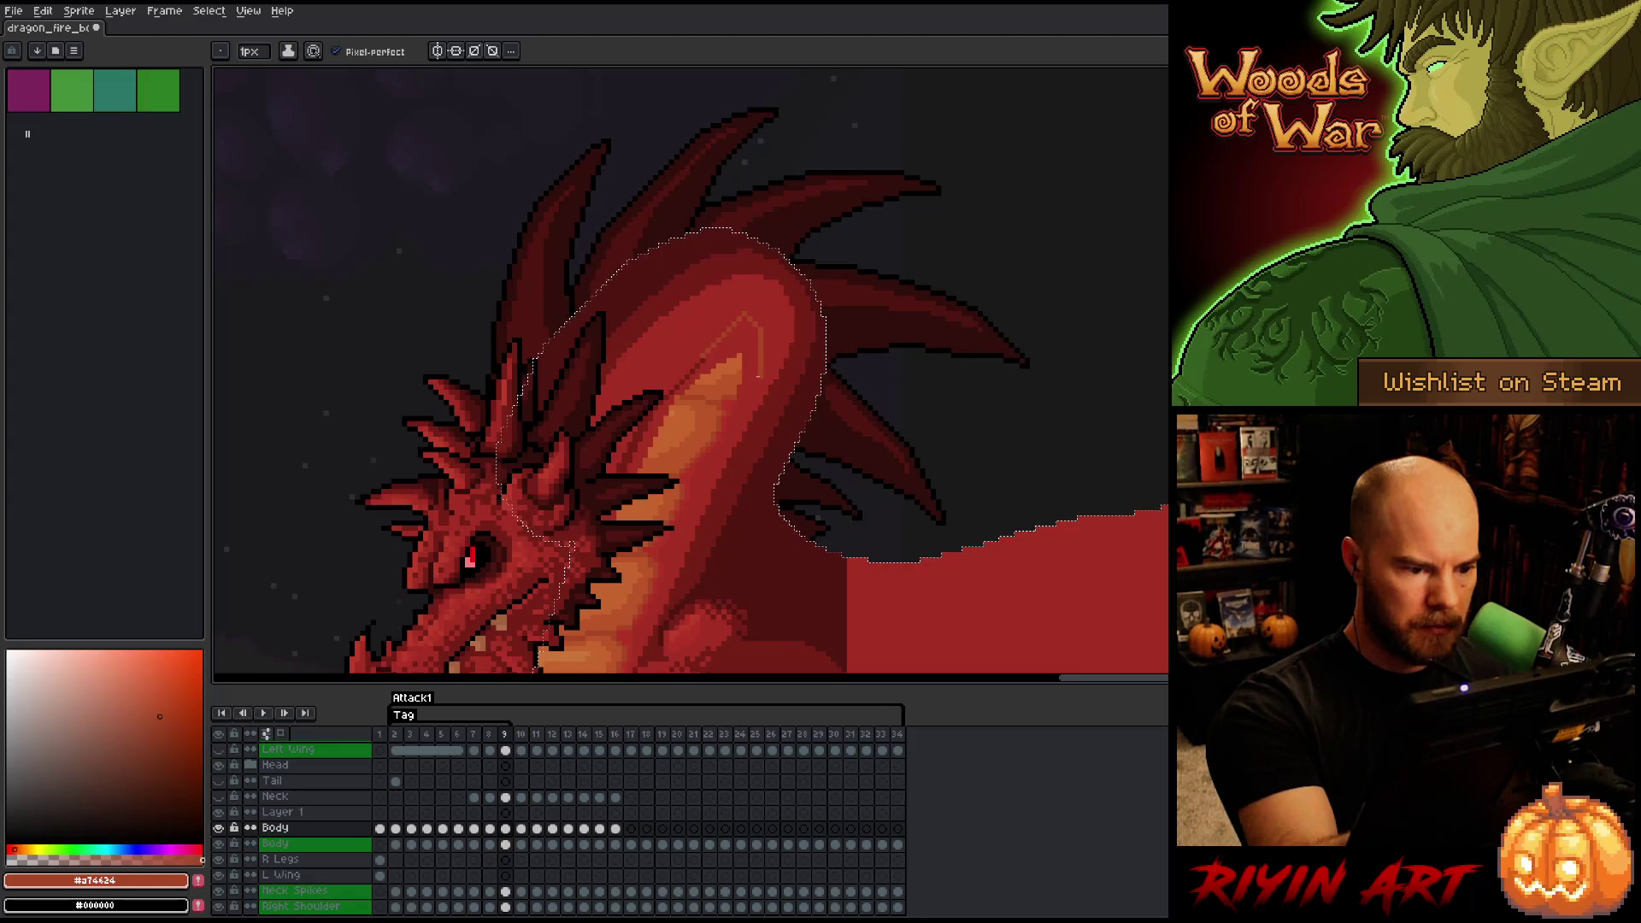
- Resample the neck colours, compare frames 8 and 9, and solo the Body layer
left_click(769, 331, "alt")
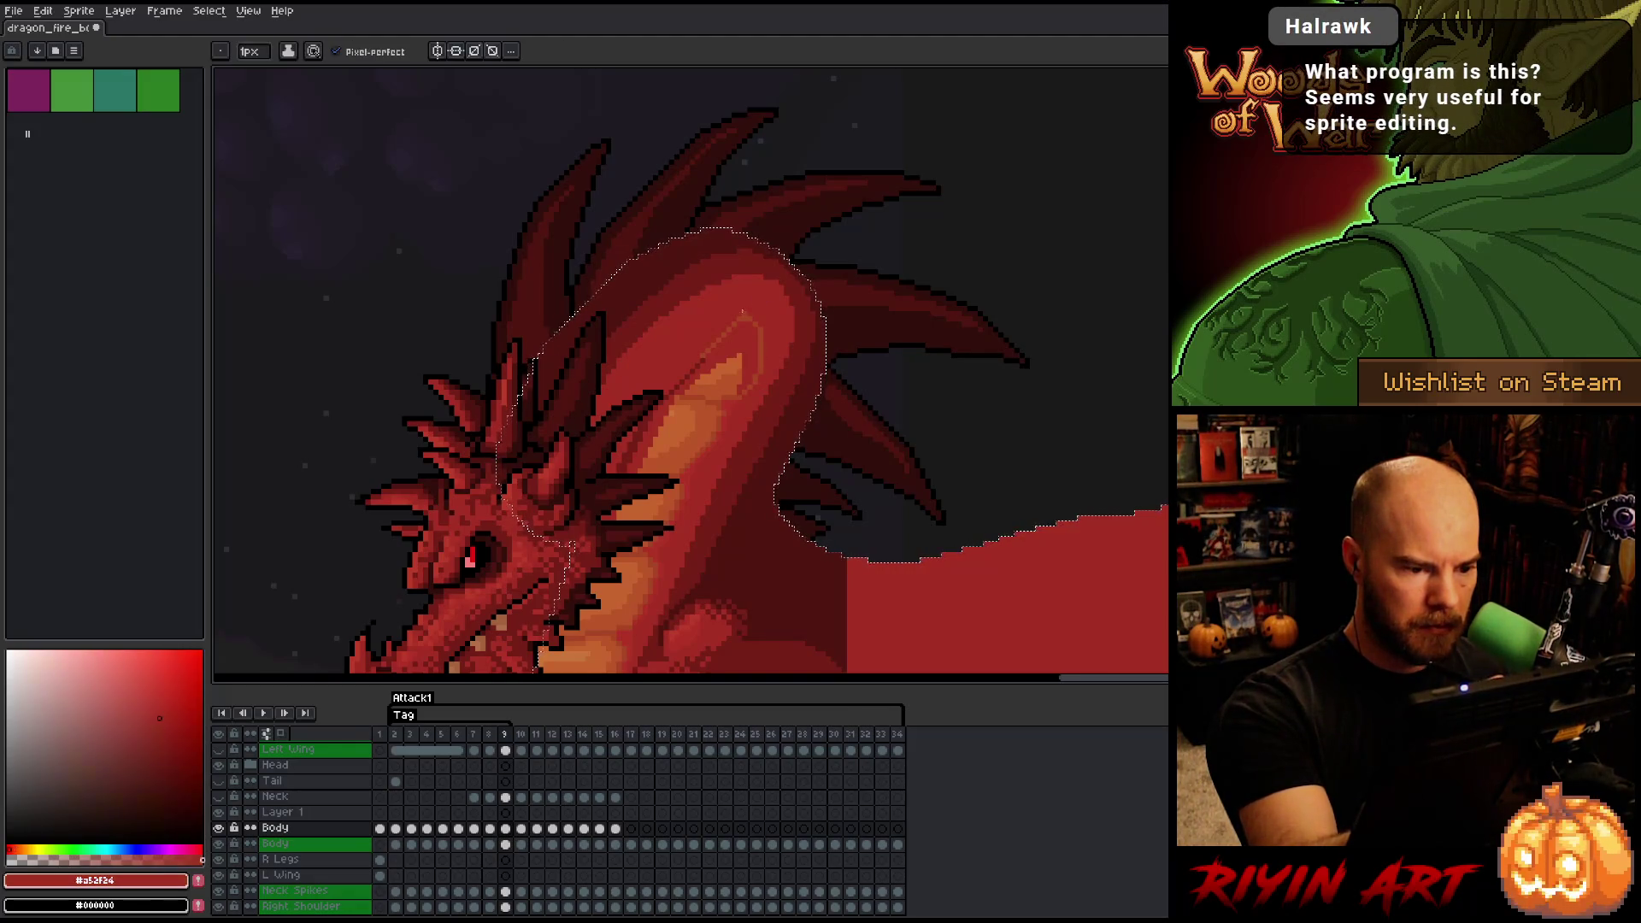
left_click(769, 331, "alt")
key("comma")
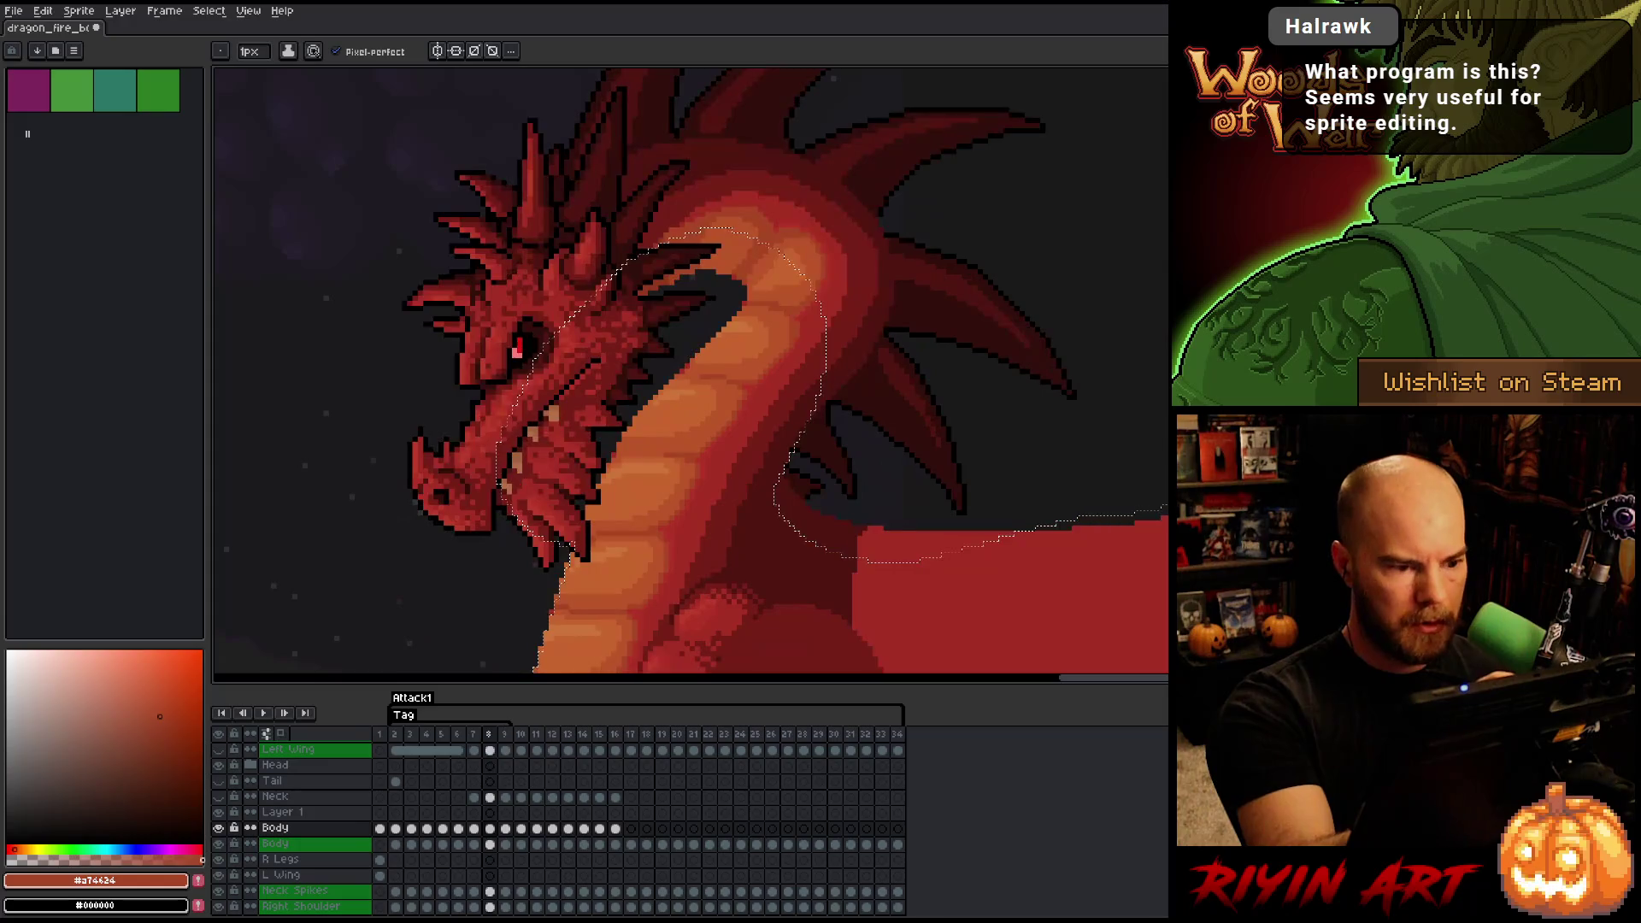
key("period")
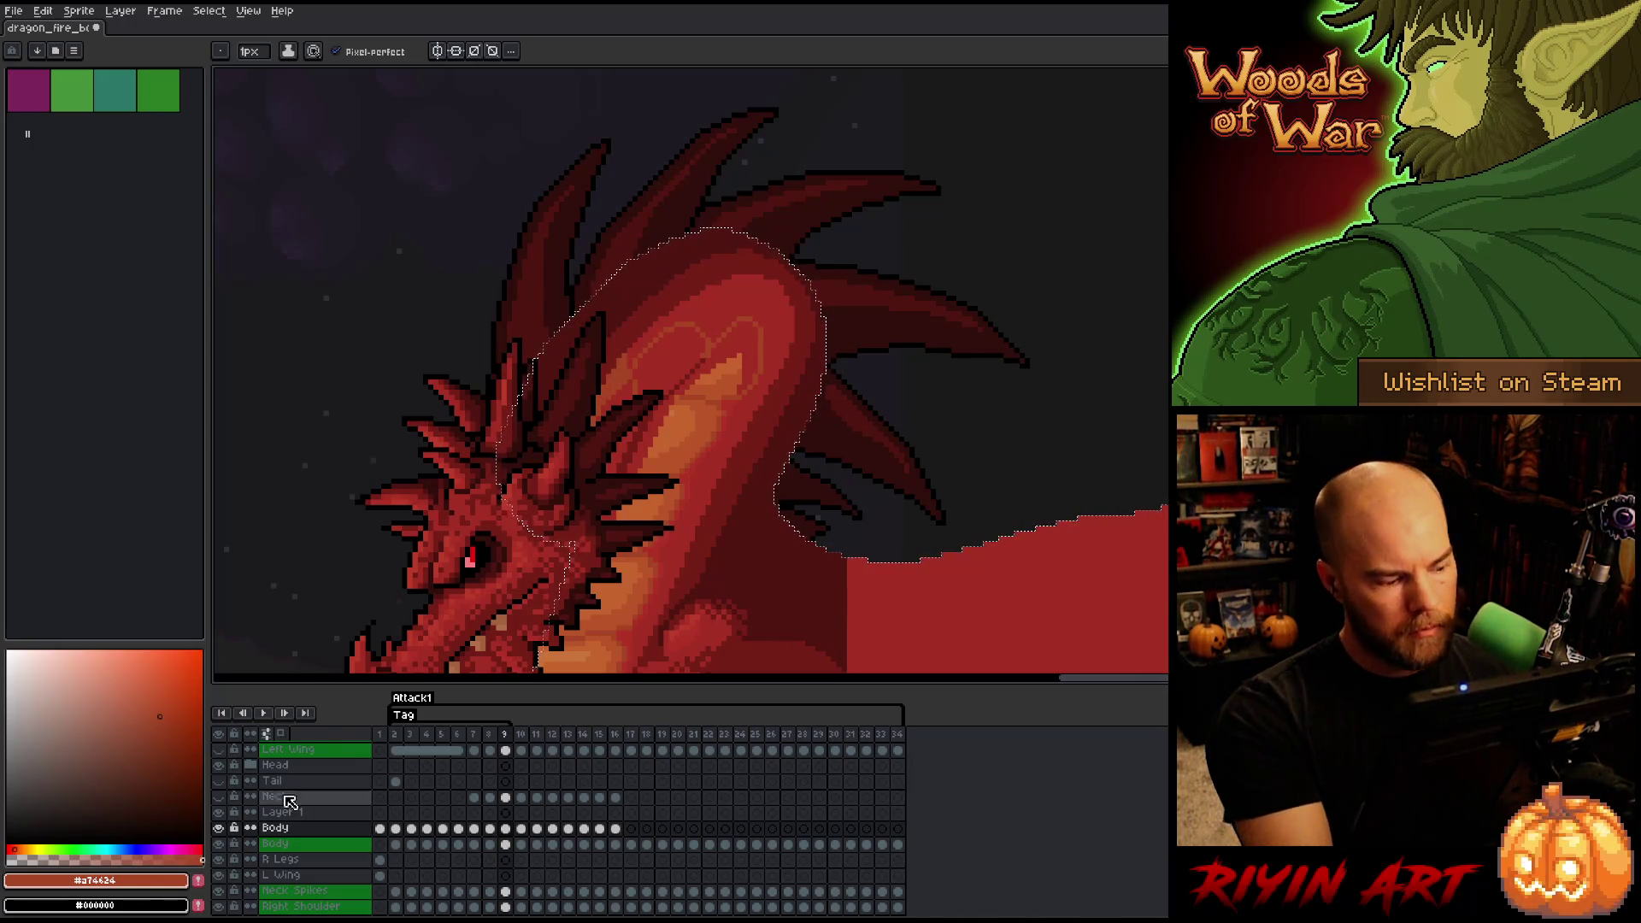
left_click(219, 828, "alt")
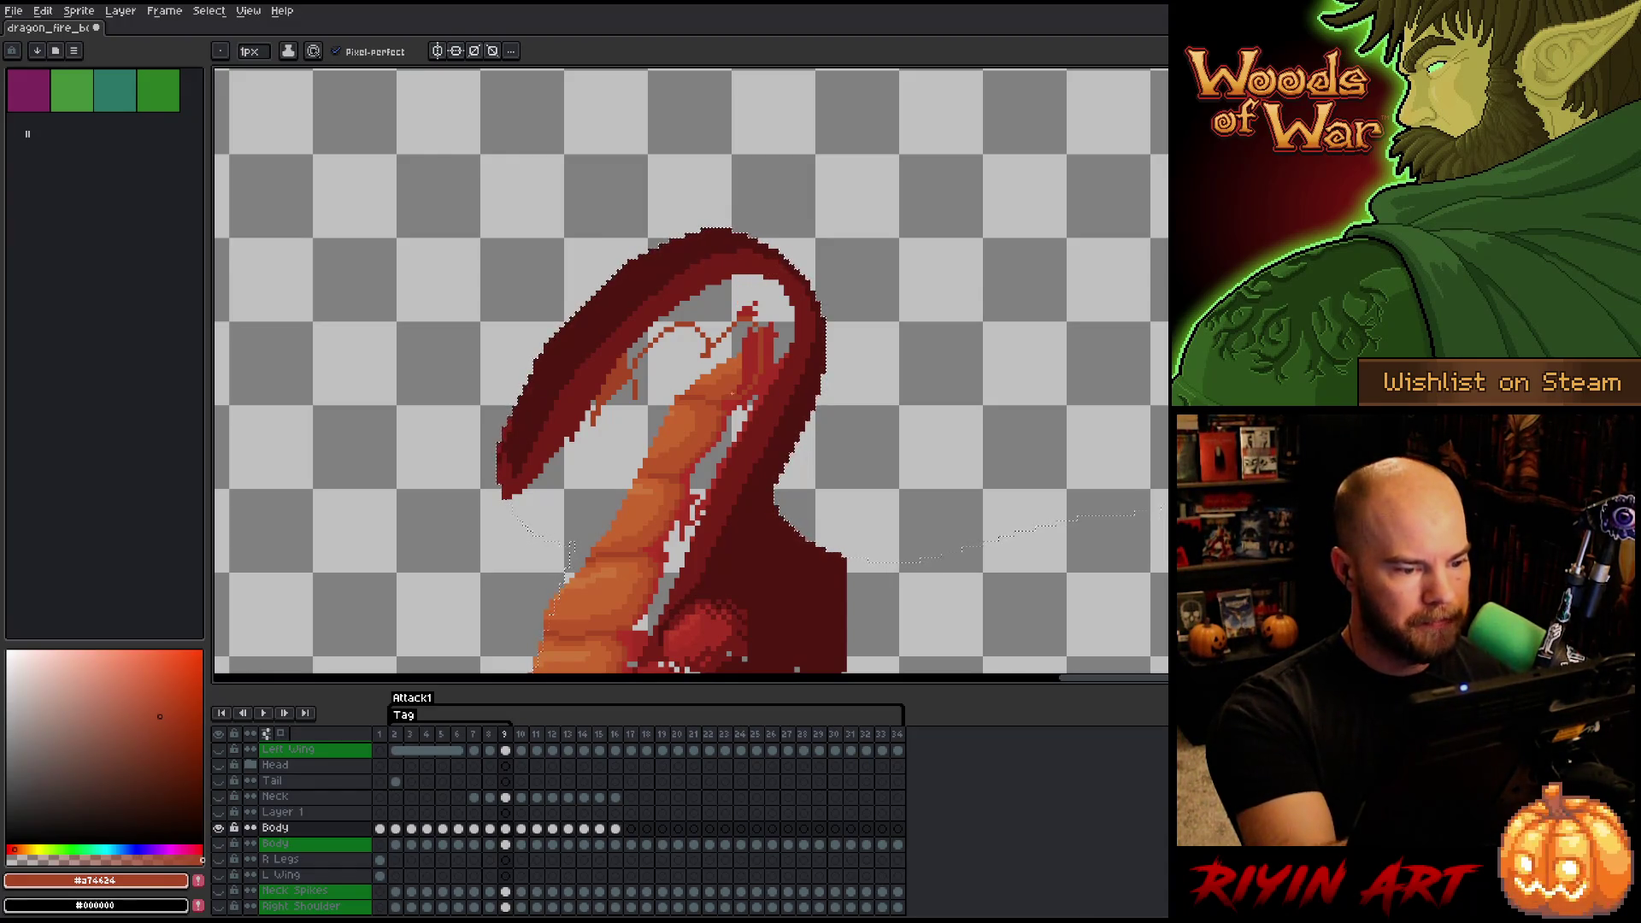
- Paint a short lighter orange (#bb5429) strip on the neck, then show all layers again
left_click(744, 363, "alt")
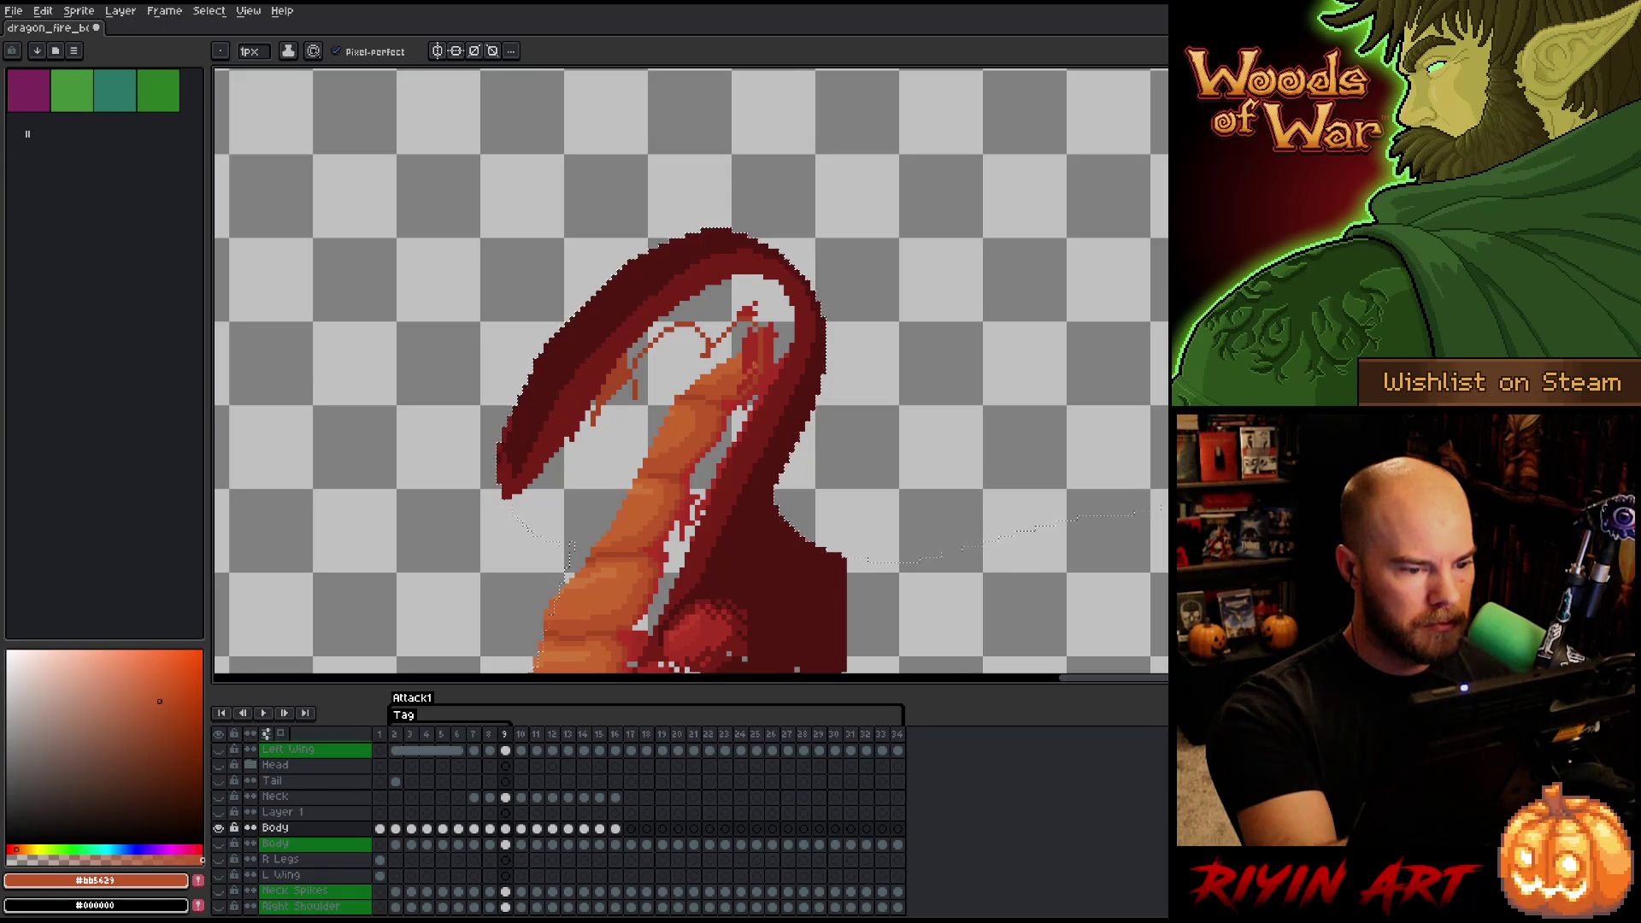
left_click_drag(755, 338, 755, 363)
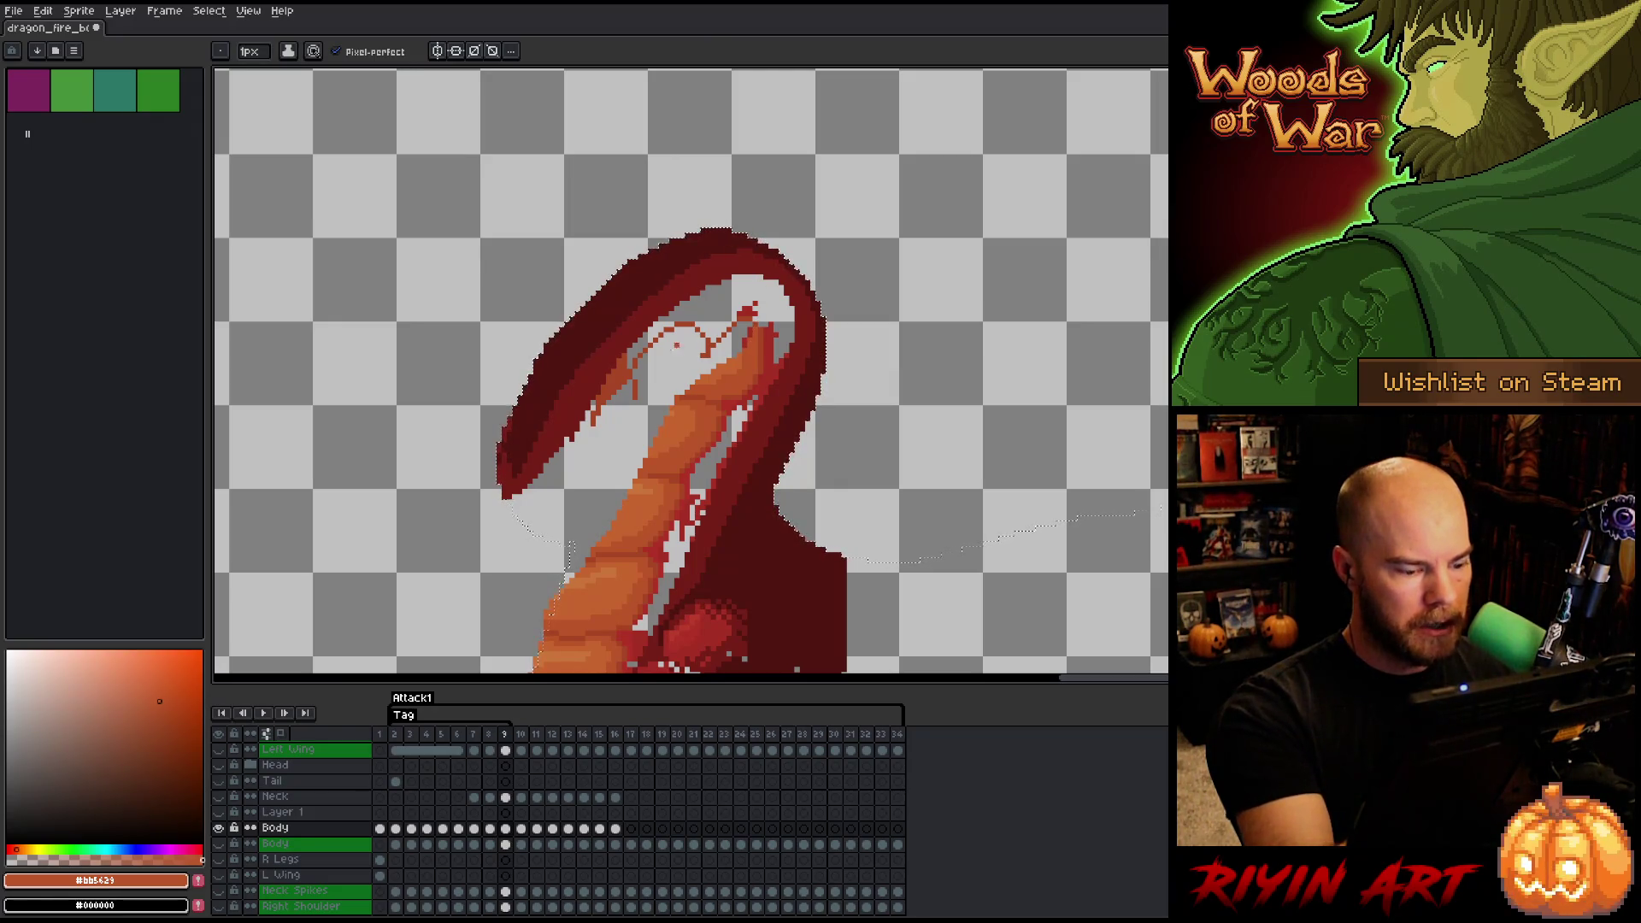
left_click(219, 828, "alt")
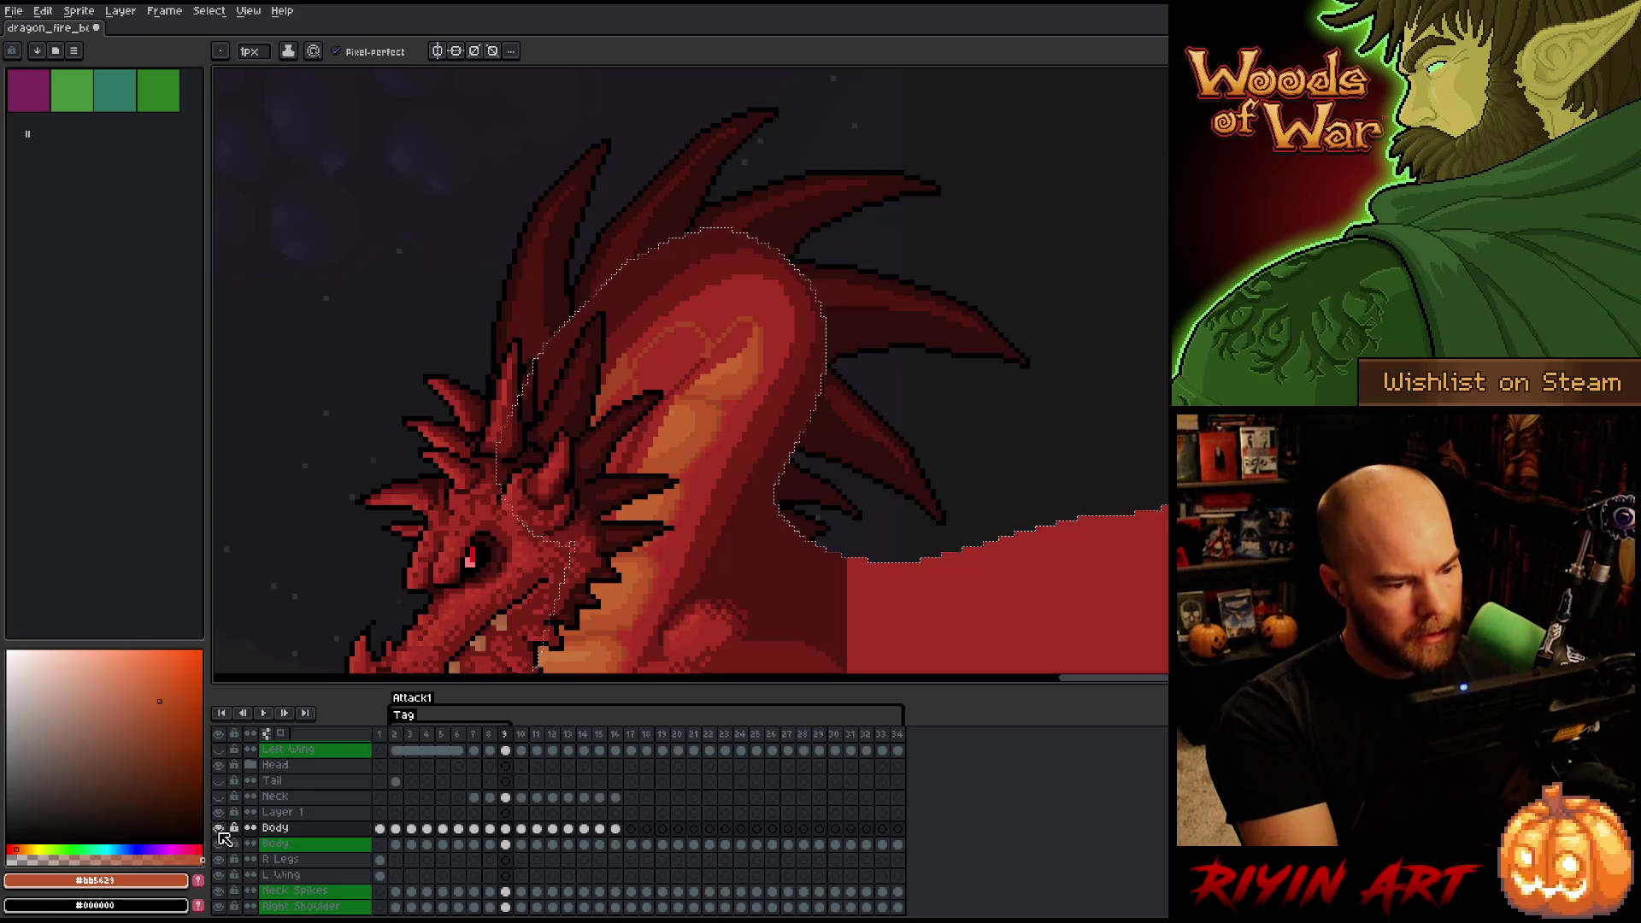
left_click(219, 829, "alt")
left_click(219, 828, "alt")
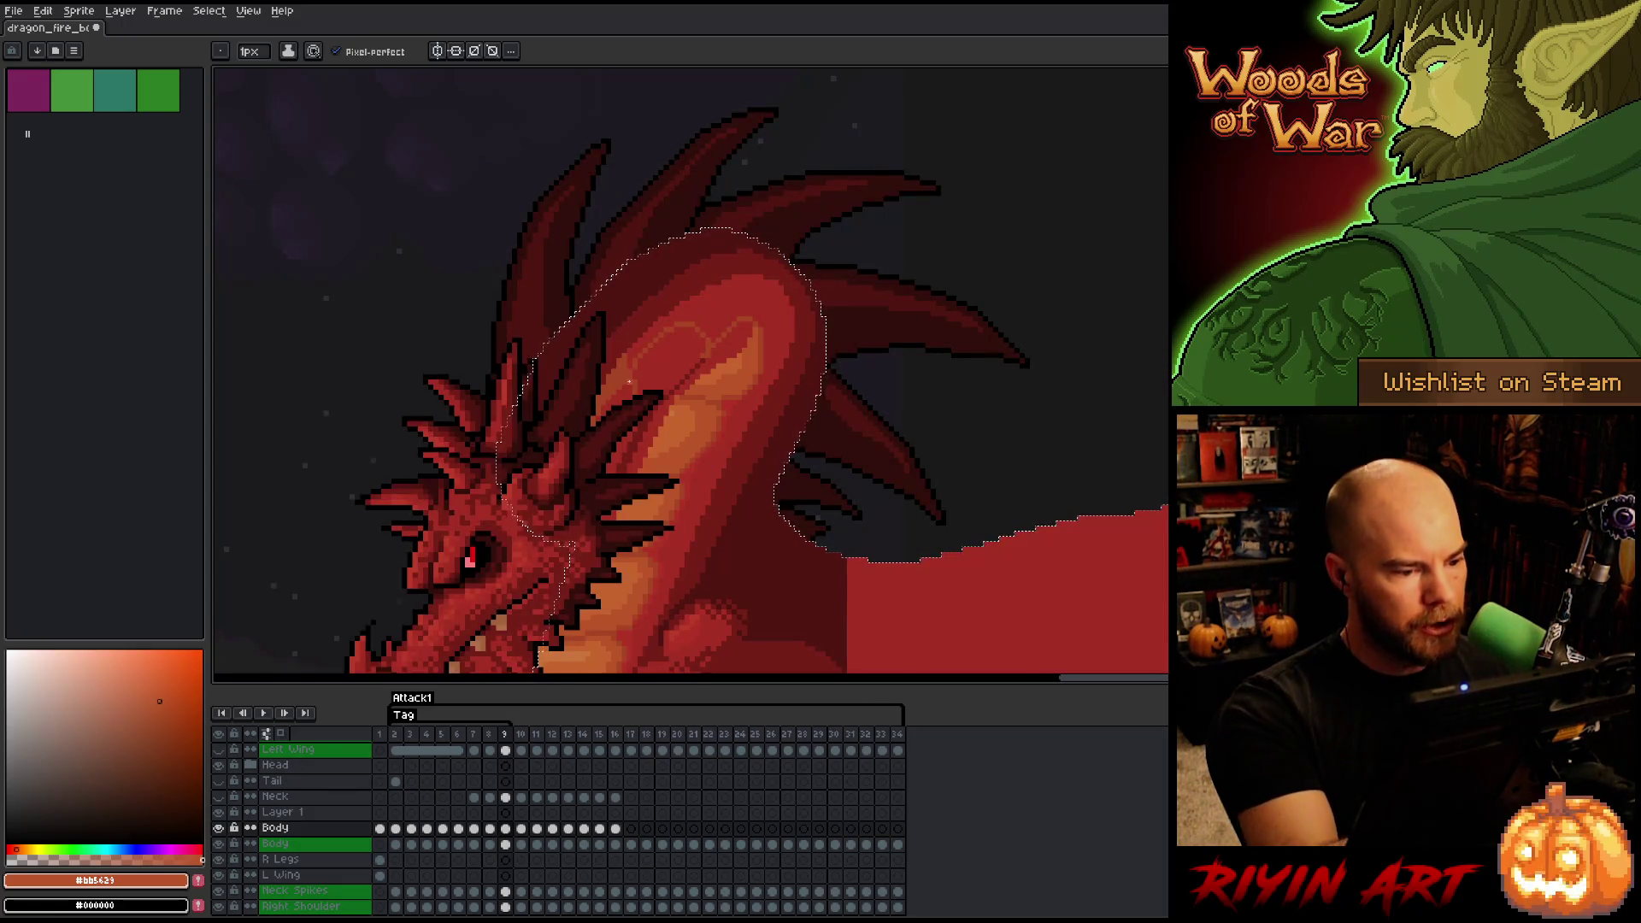
left_click(628, 398, "alt")
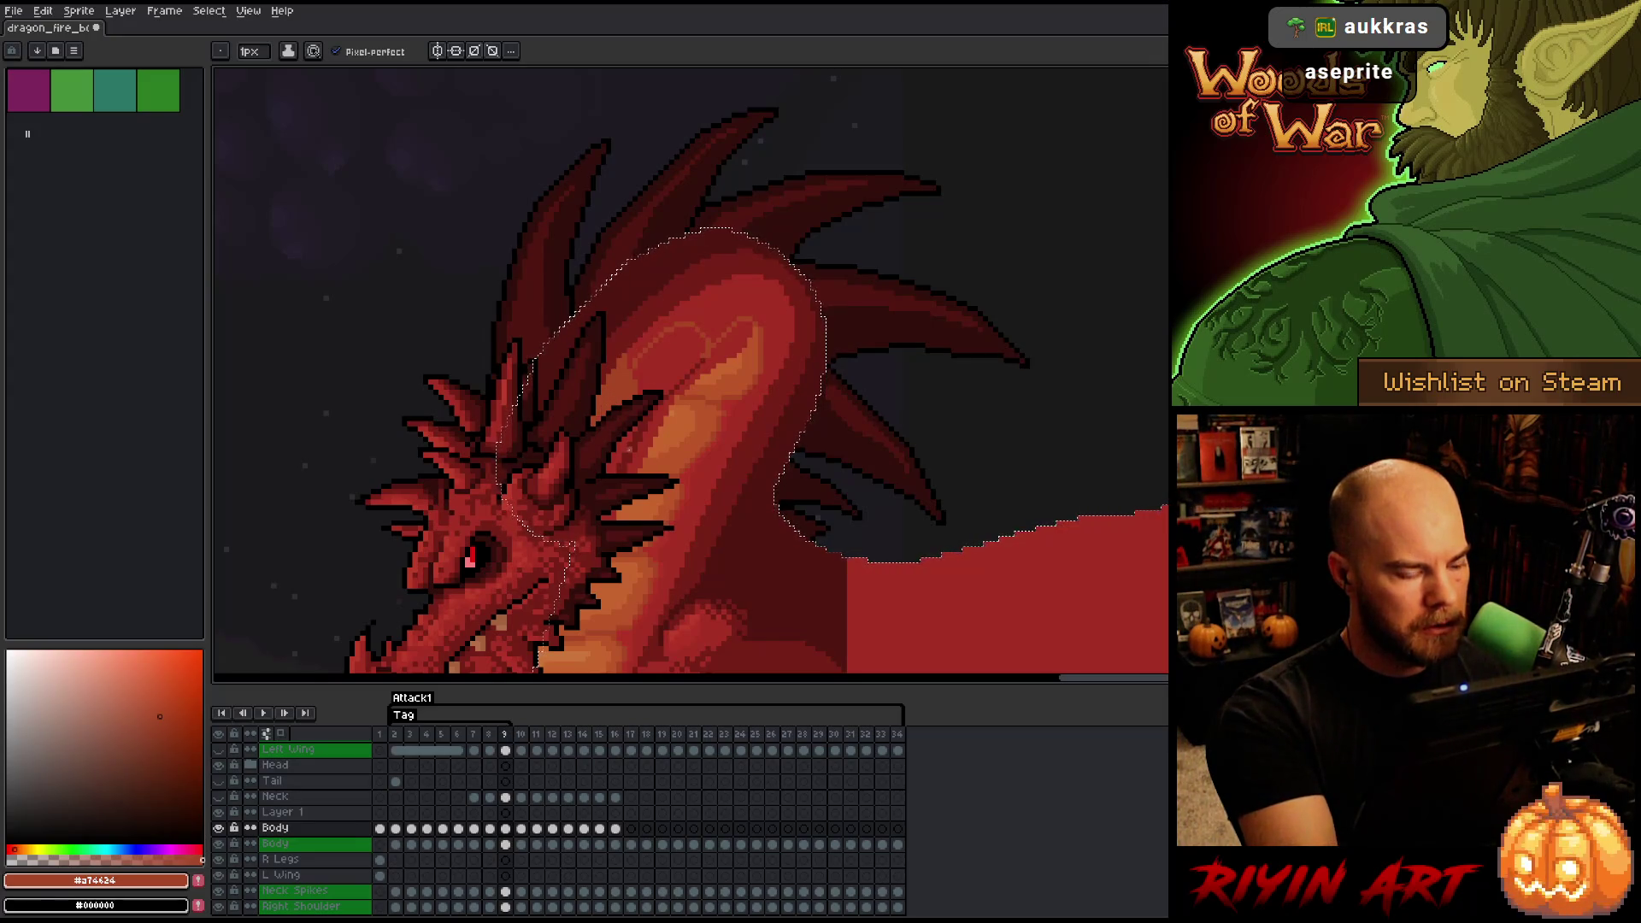
left_click(506, 829)
key("w")
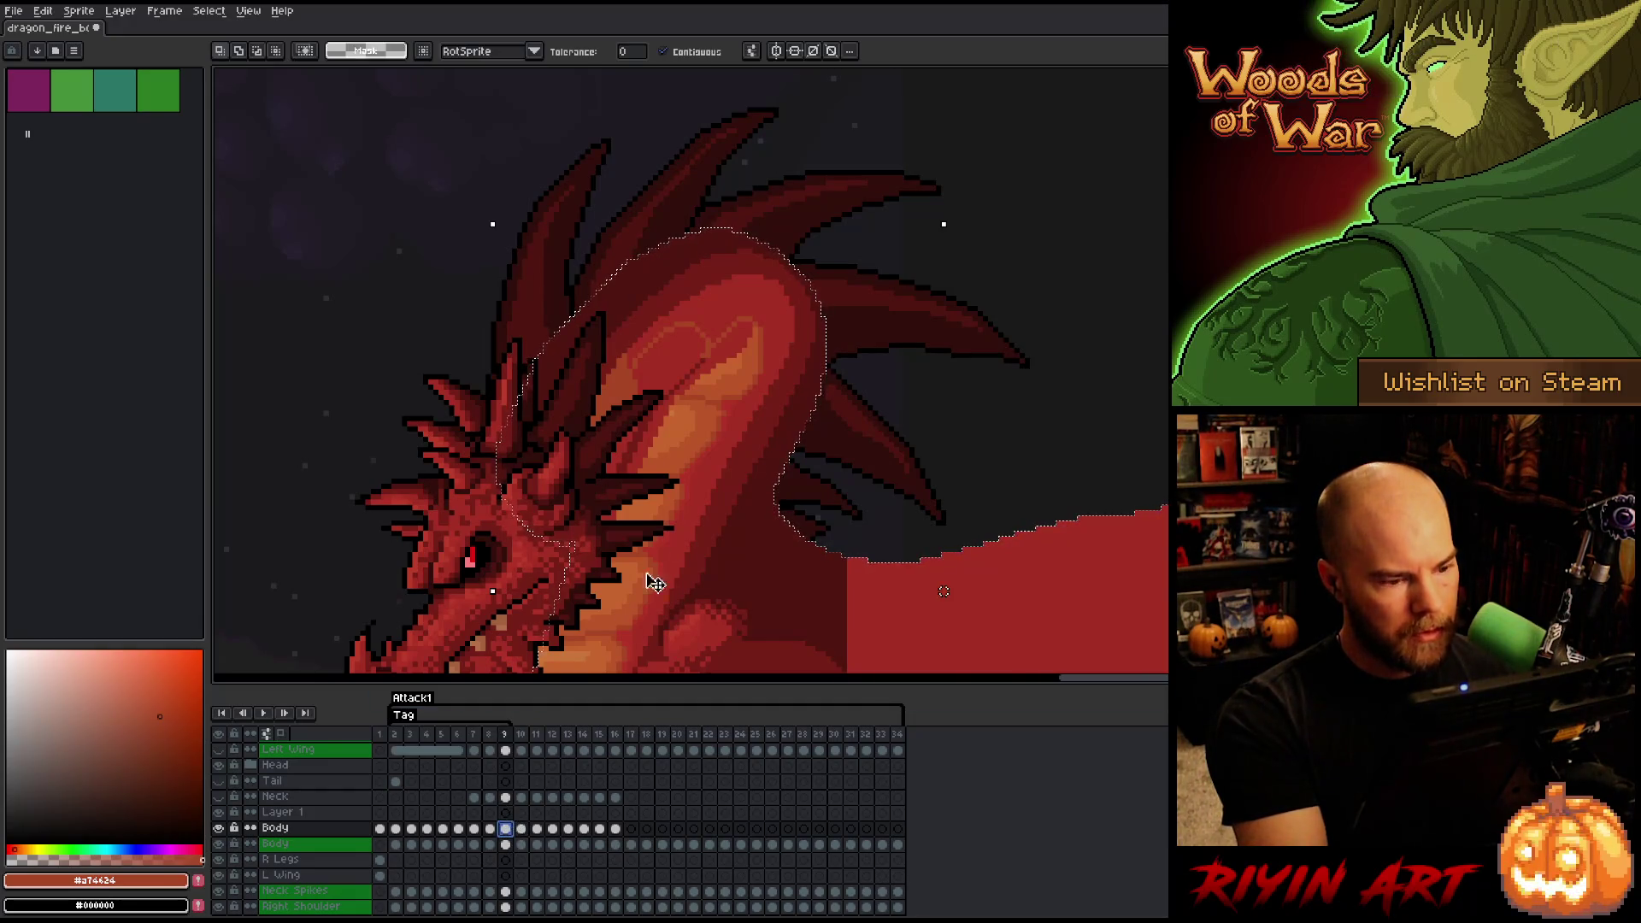
left_click(506, 844)
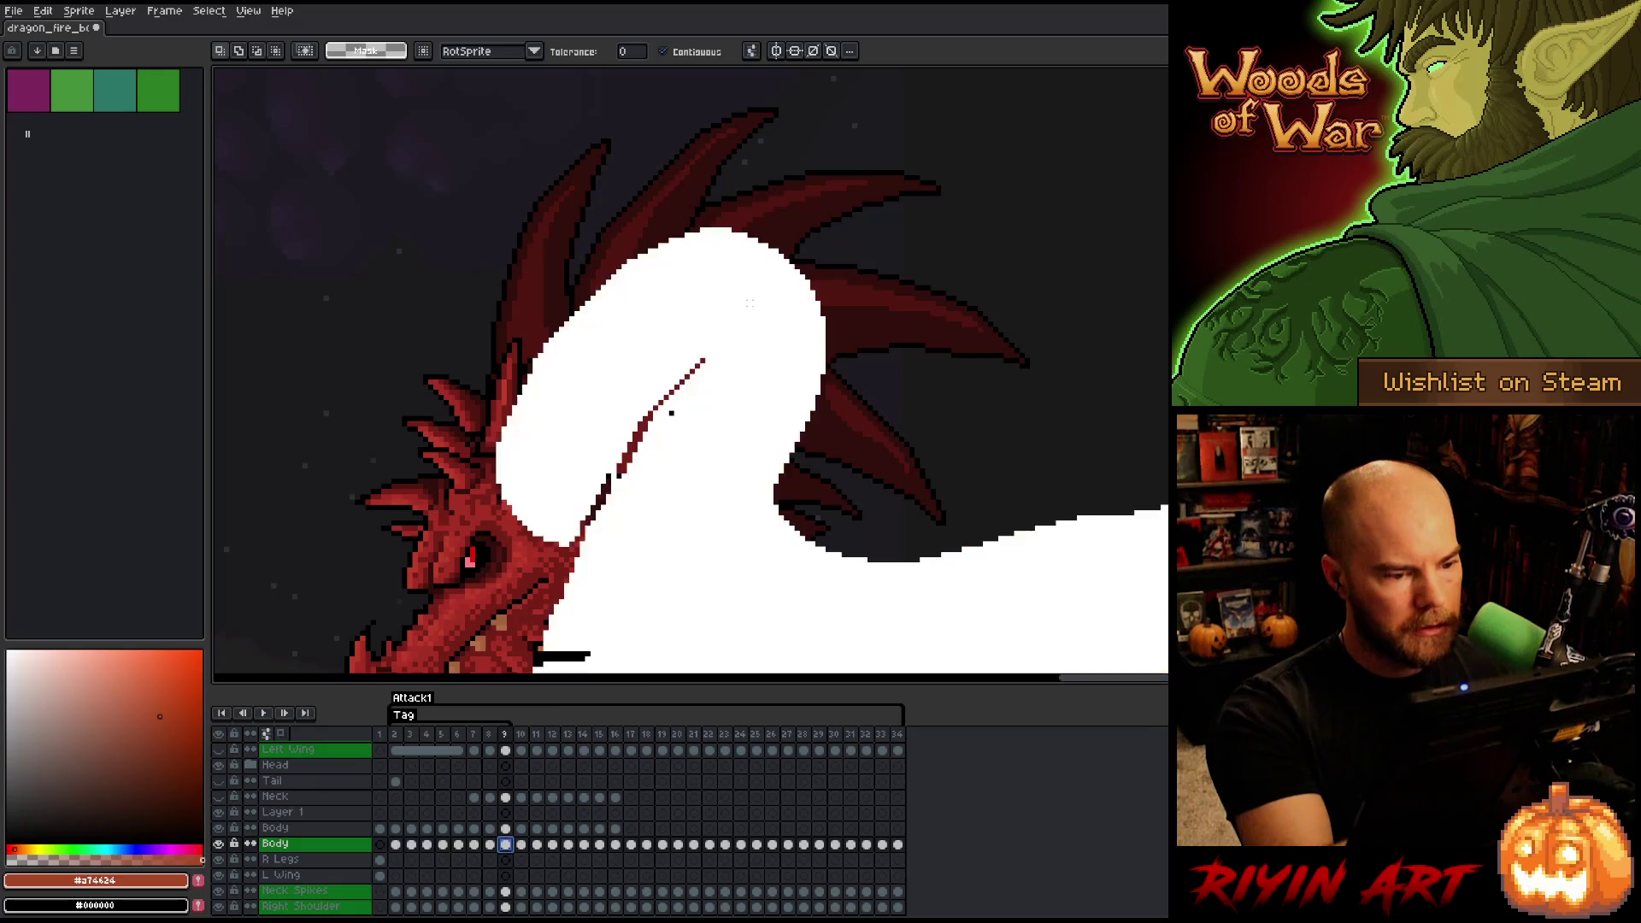
left_click(773, 282)
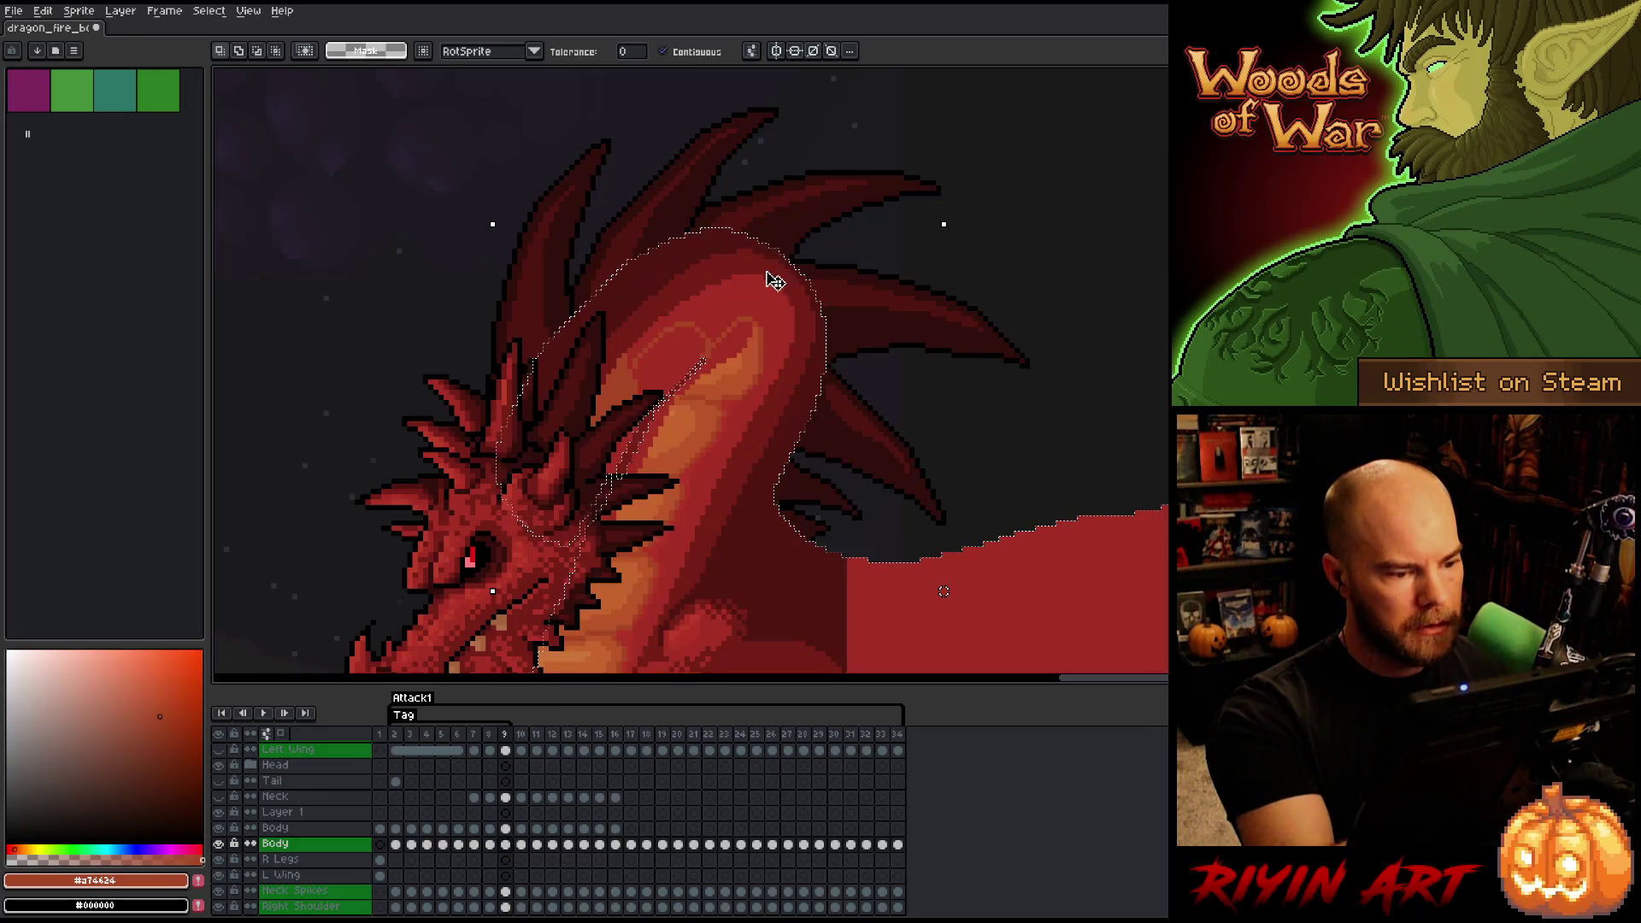
left_click(506, 828)
key("b")
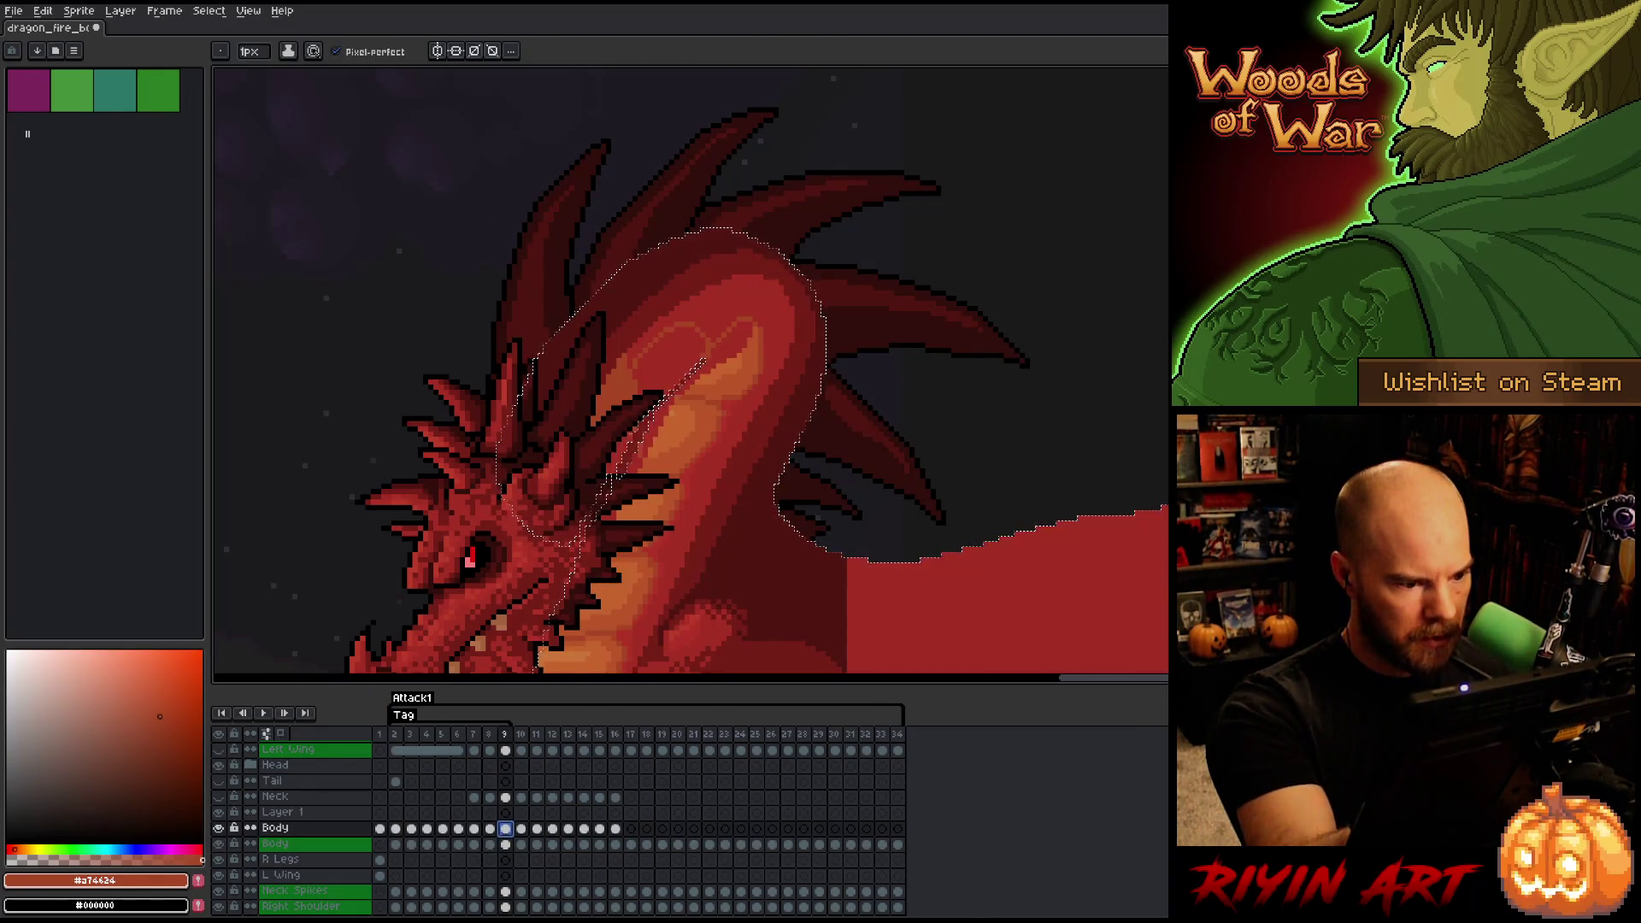
- Reselect the frame 9 Body cel and sample the dark orange, red and mid-orange chest colours
left_click(660, 323)
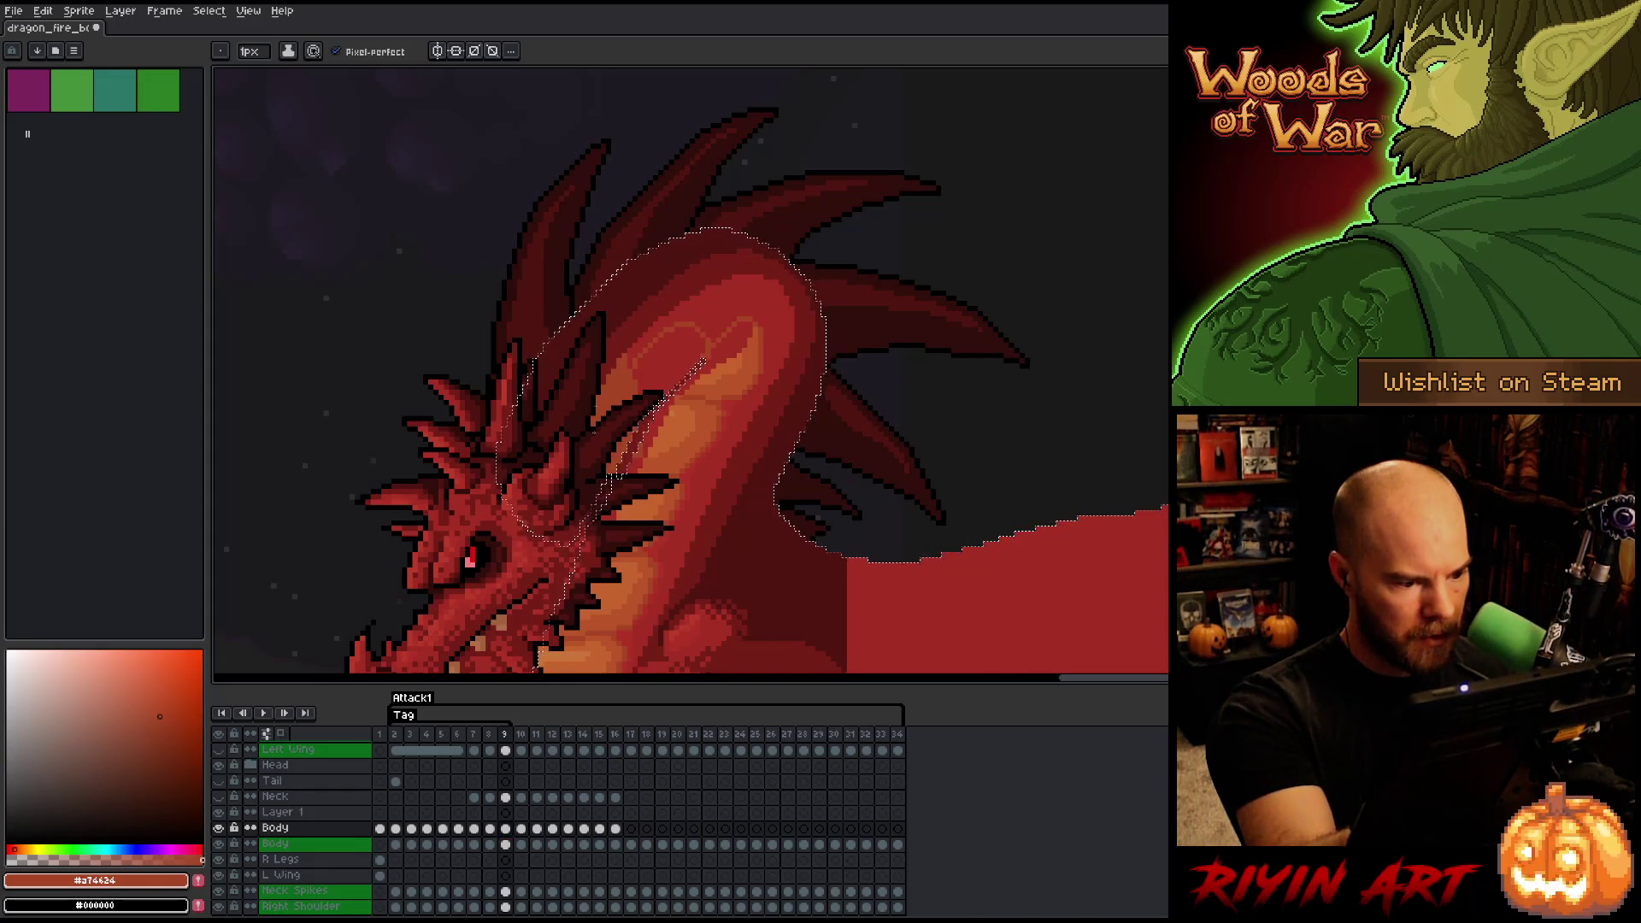
left_click(505, 828)
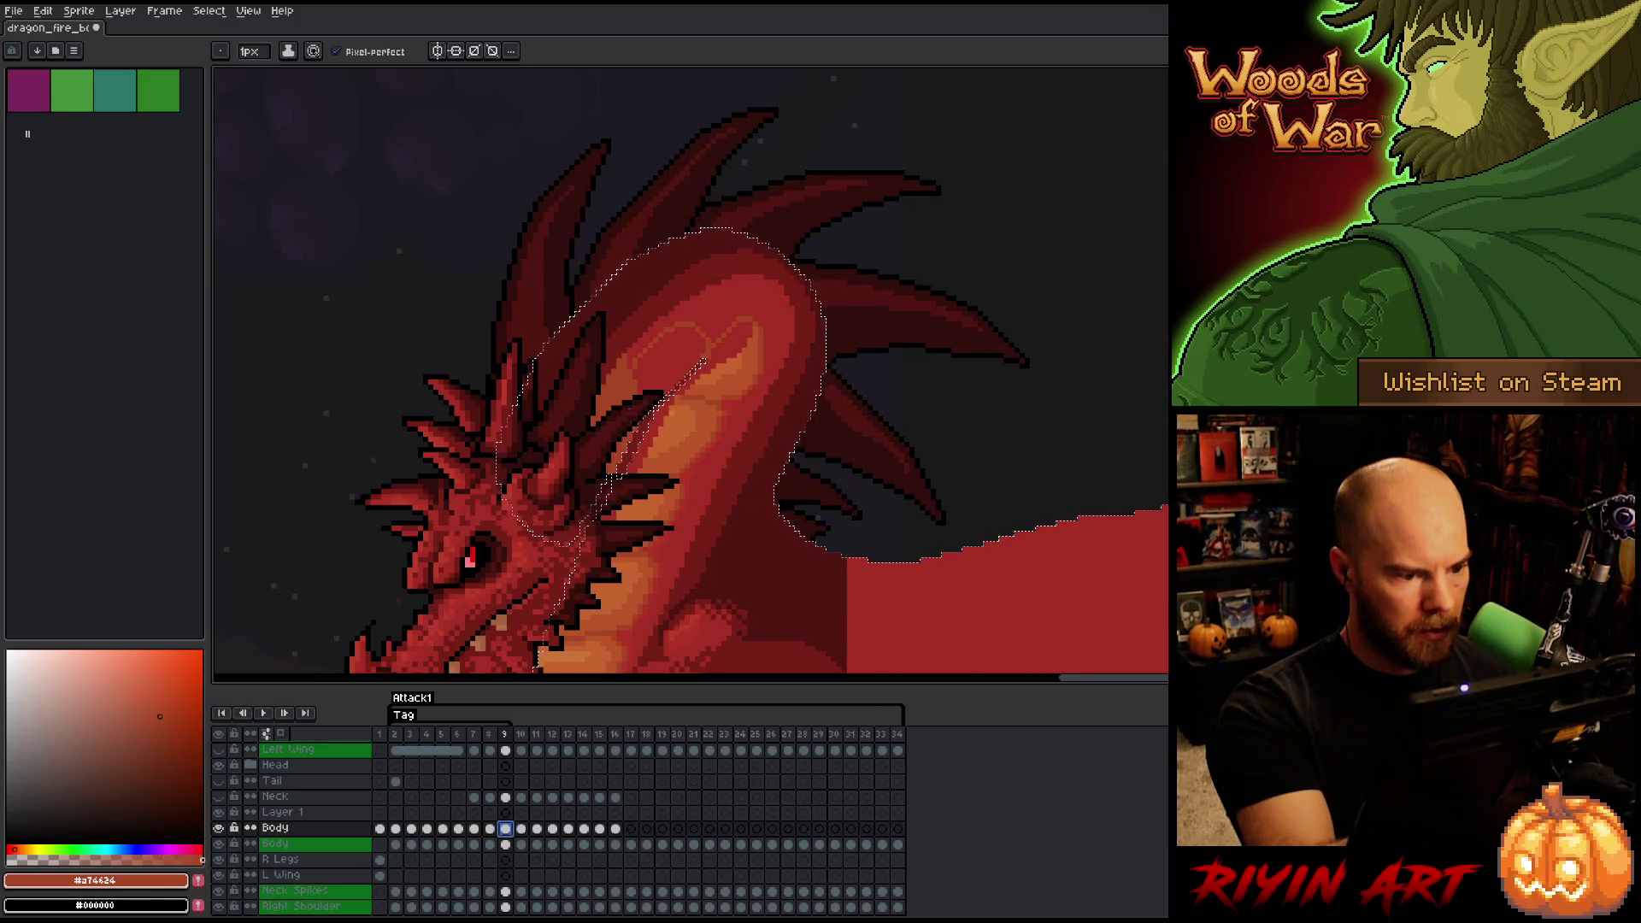
key("comma")
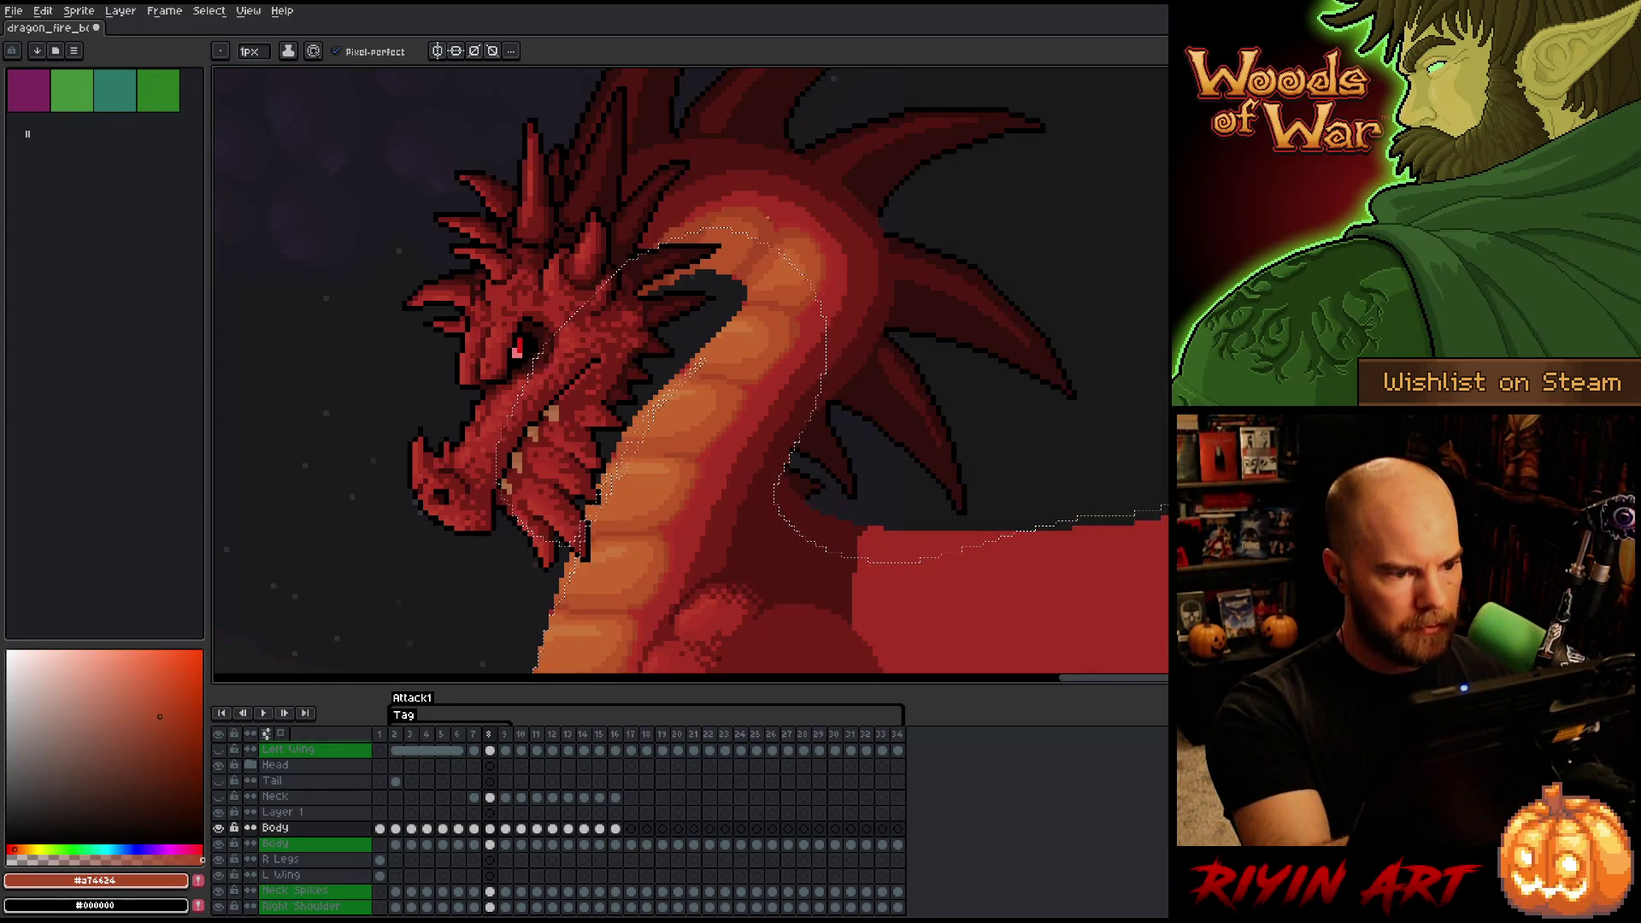
key("i")
left_click(650, 284)
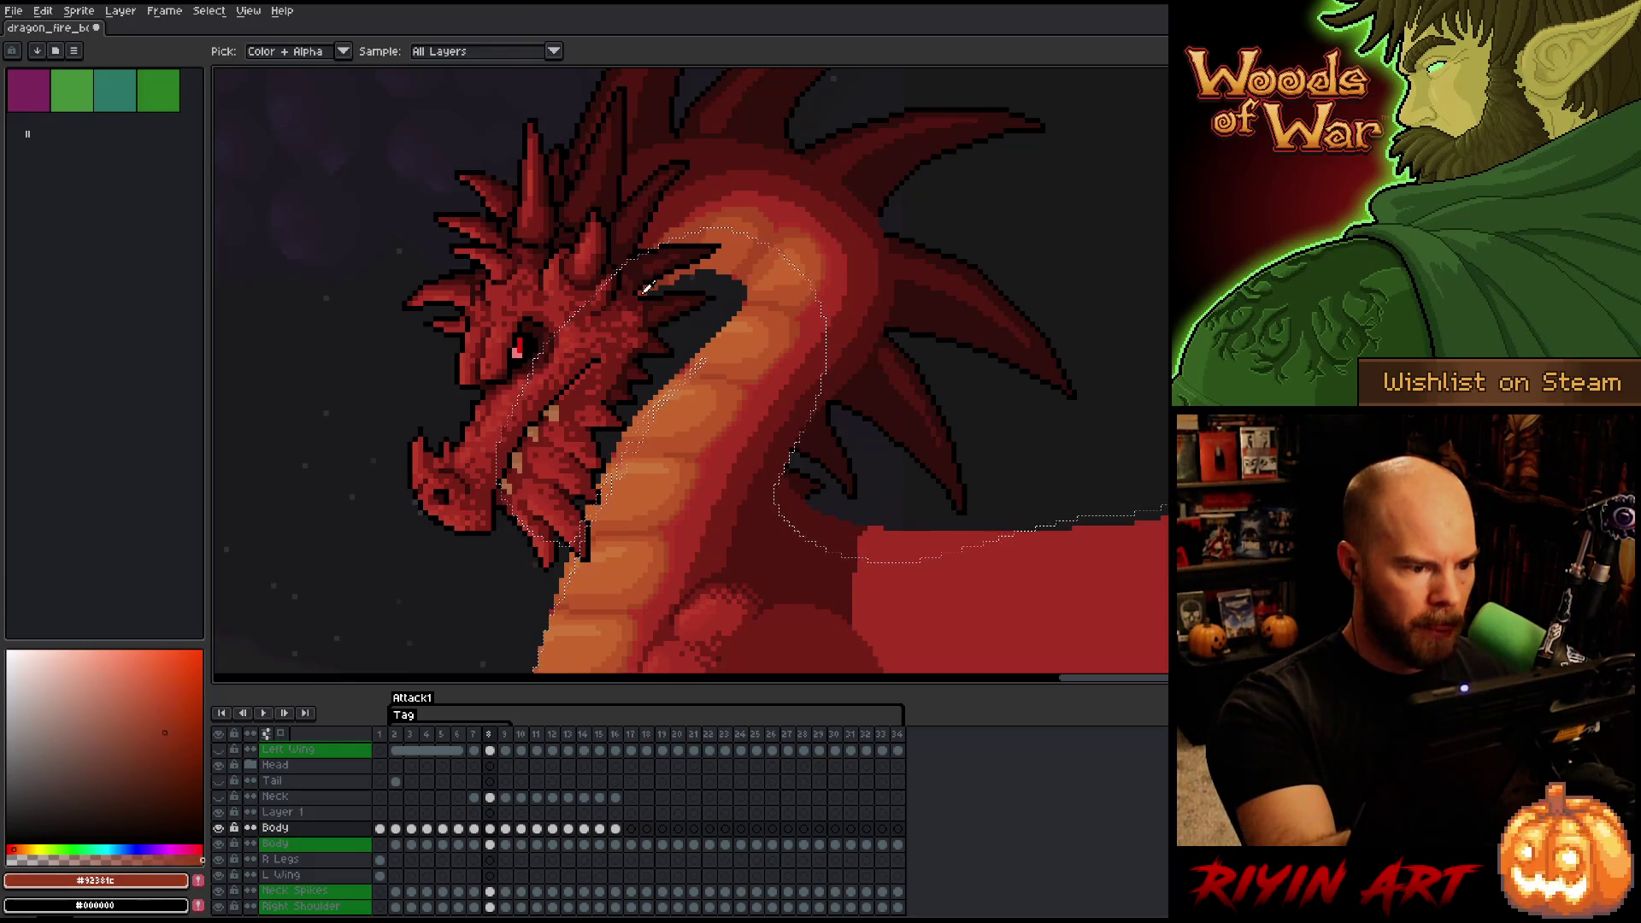
key("b")
key("period")
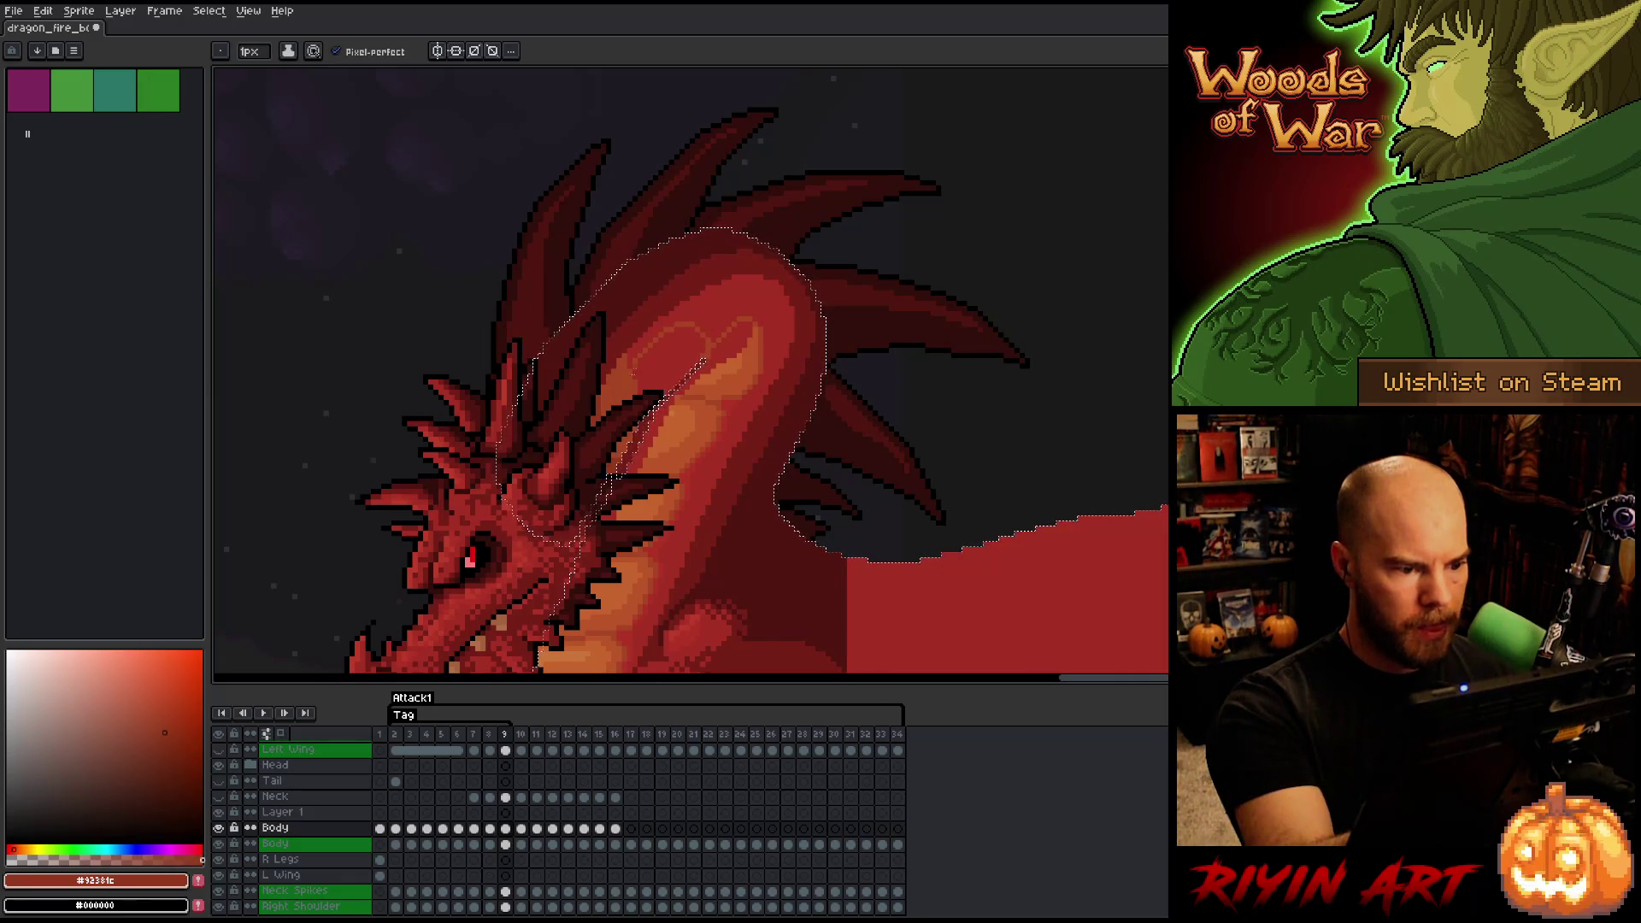
left_click(718, 282, "alt")
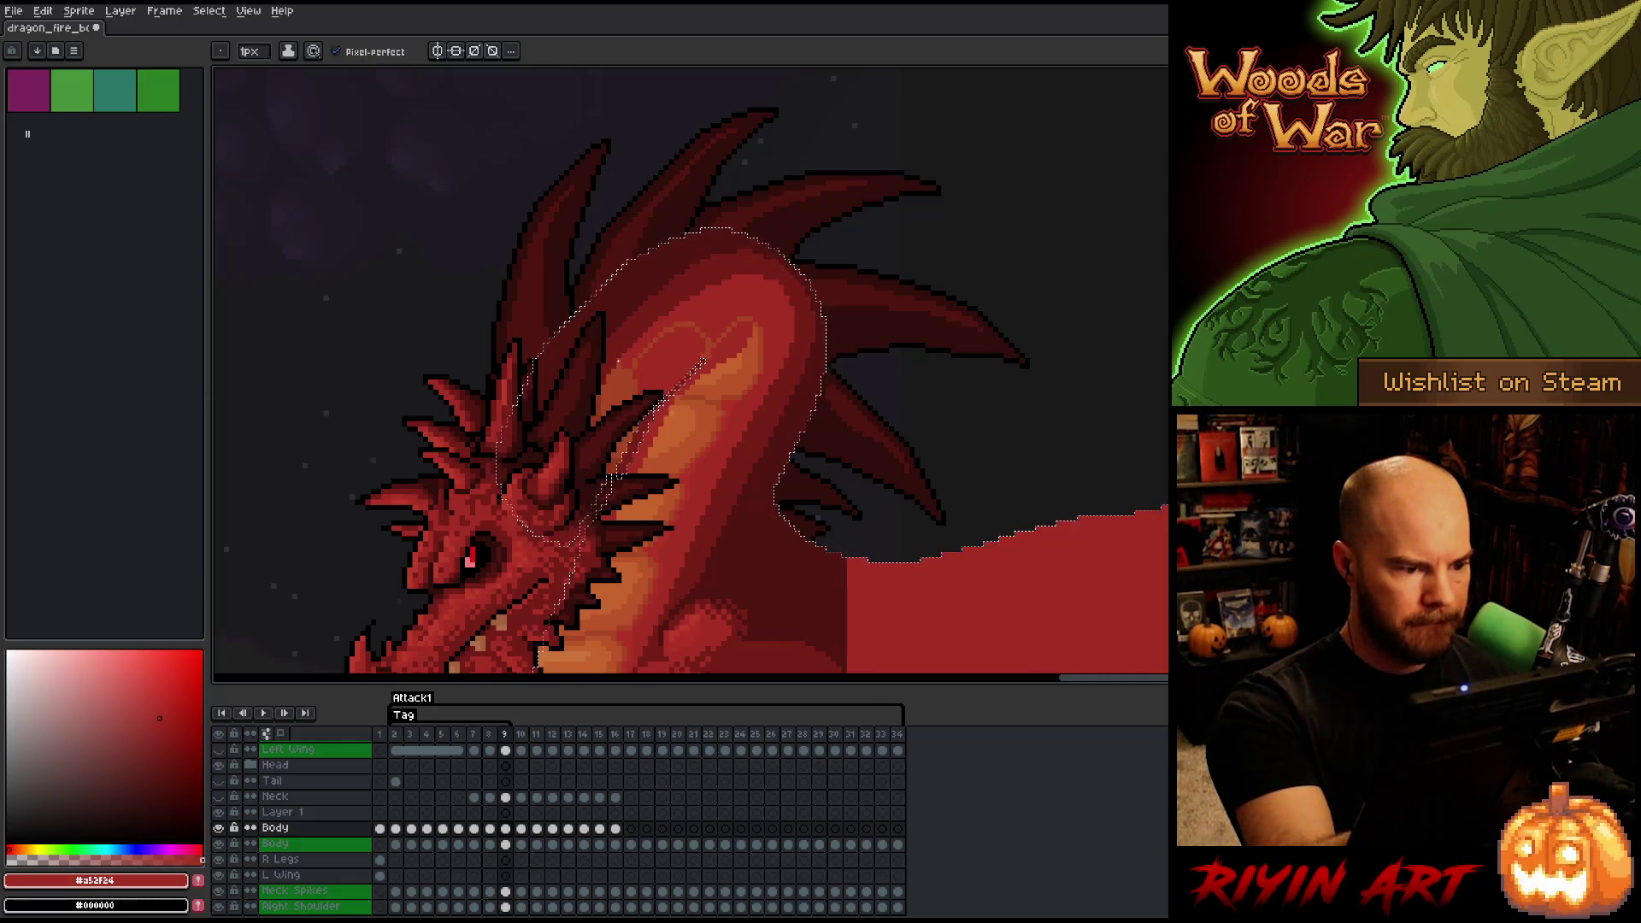
left_click(769, 257, "alt")
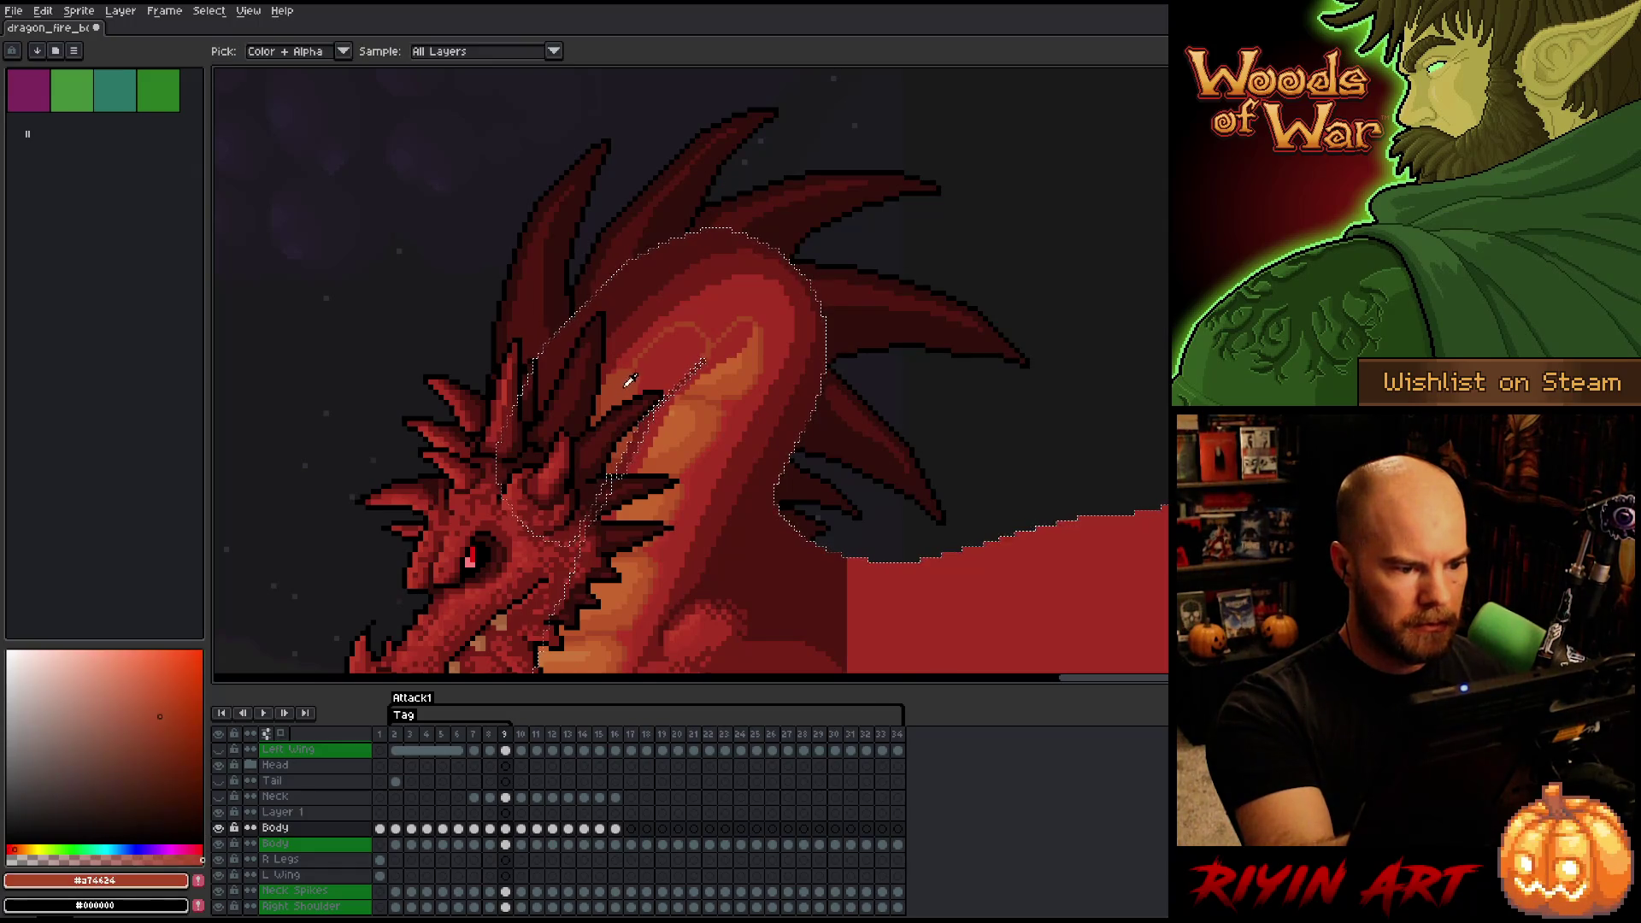
- Compare frames 8 and 9, preview the animation playback, and sample the red neck colour
key("Left")
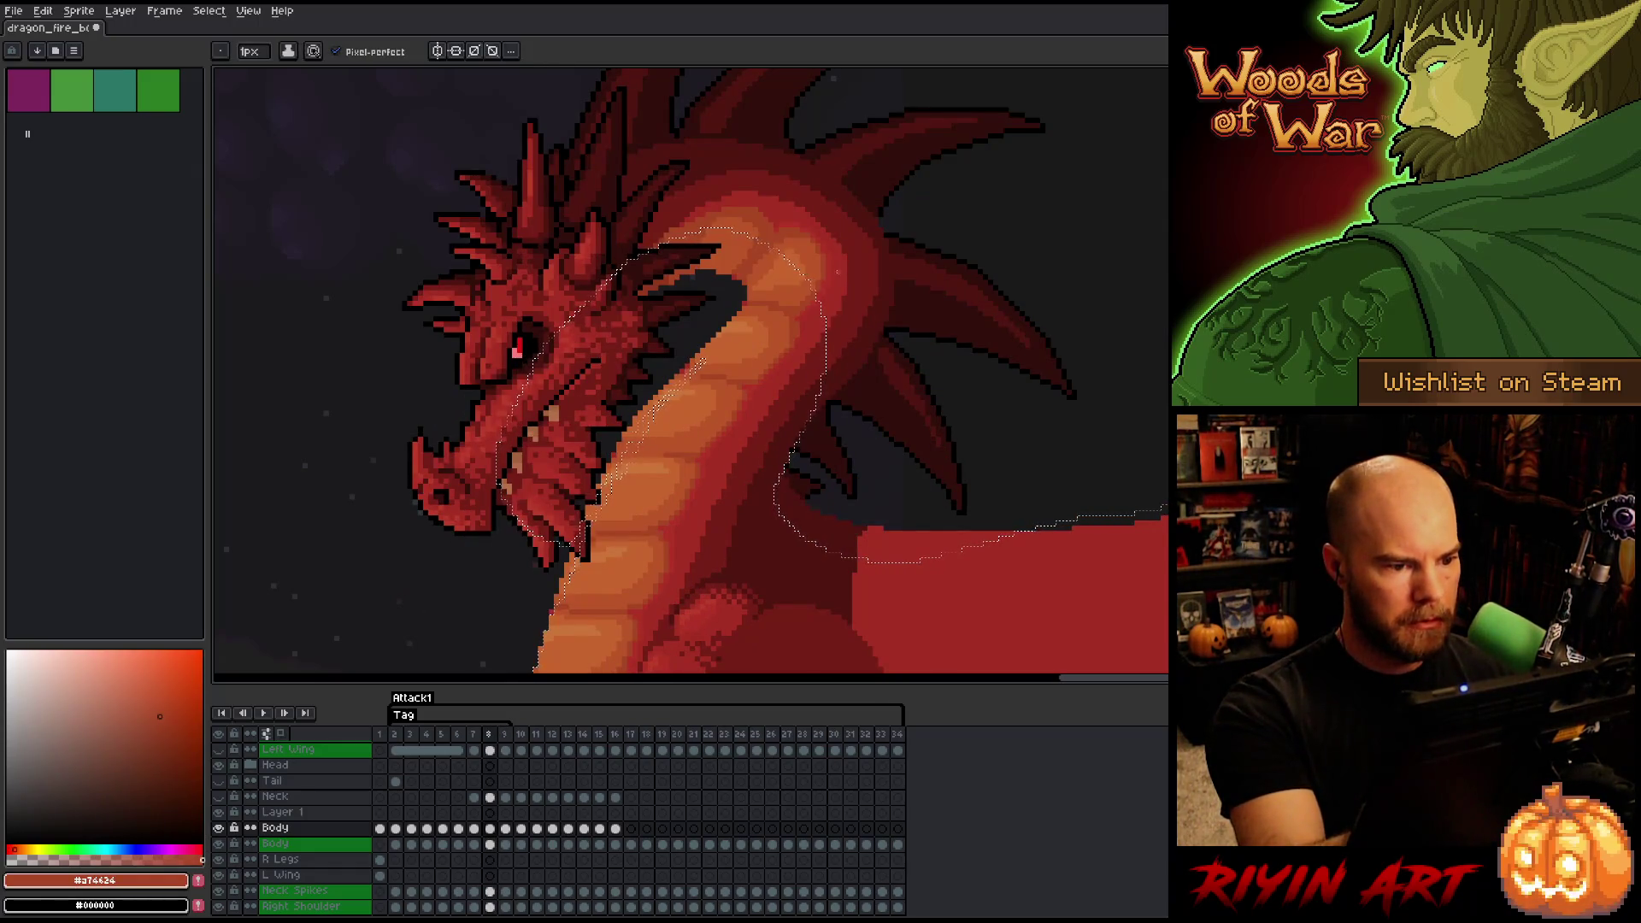
key("Right")
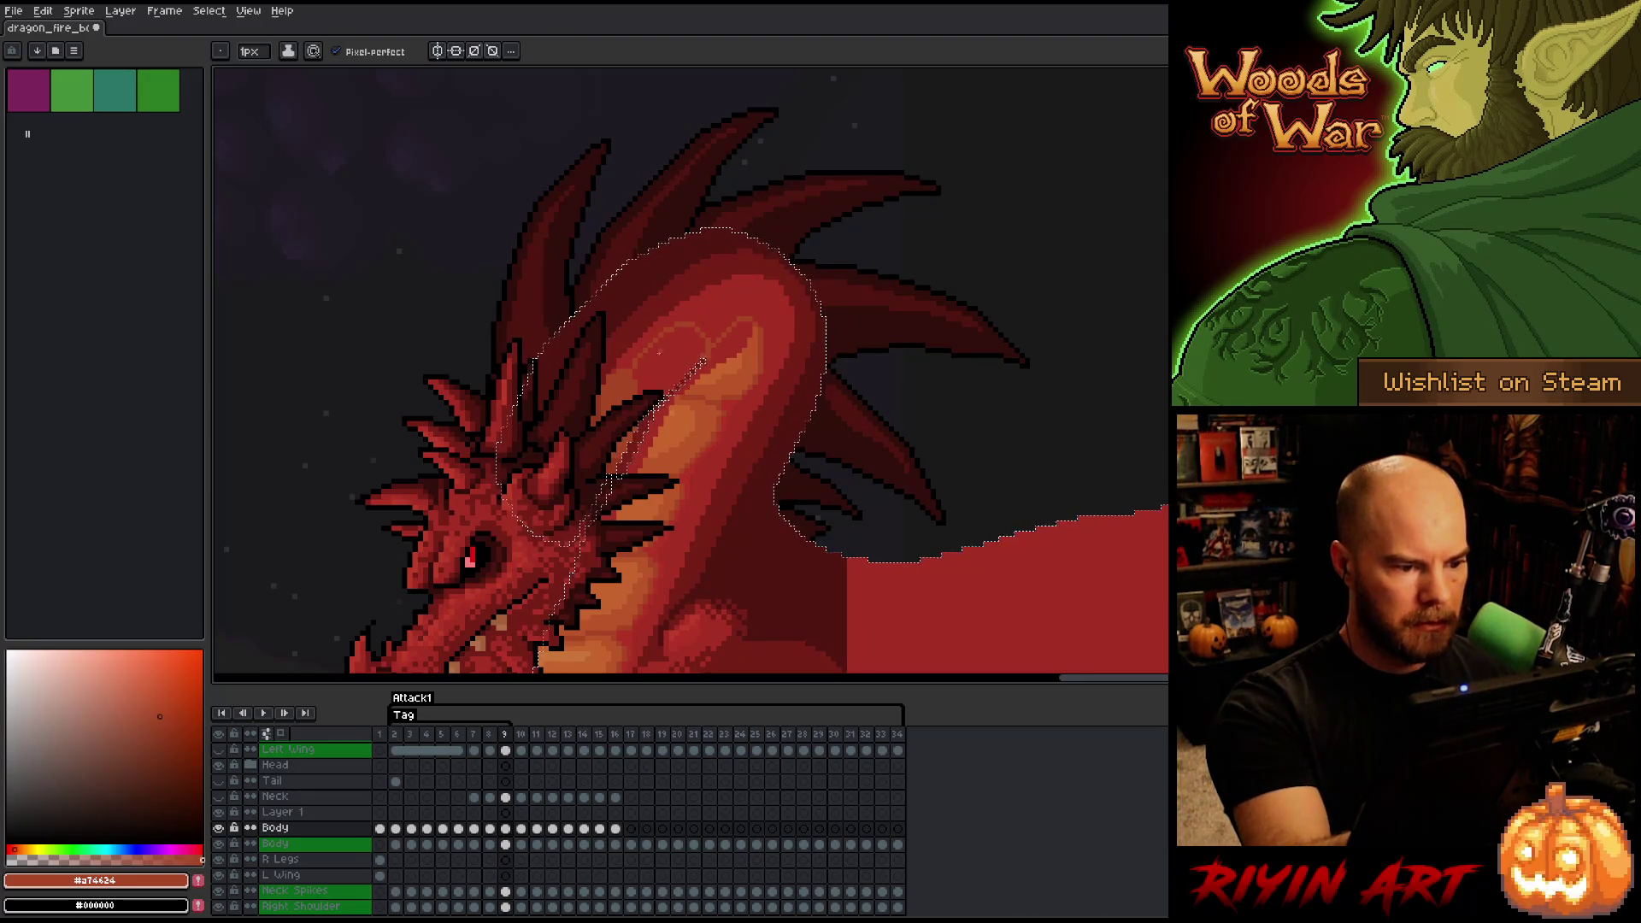
key("Left")
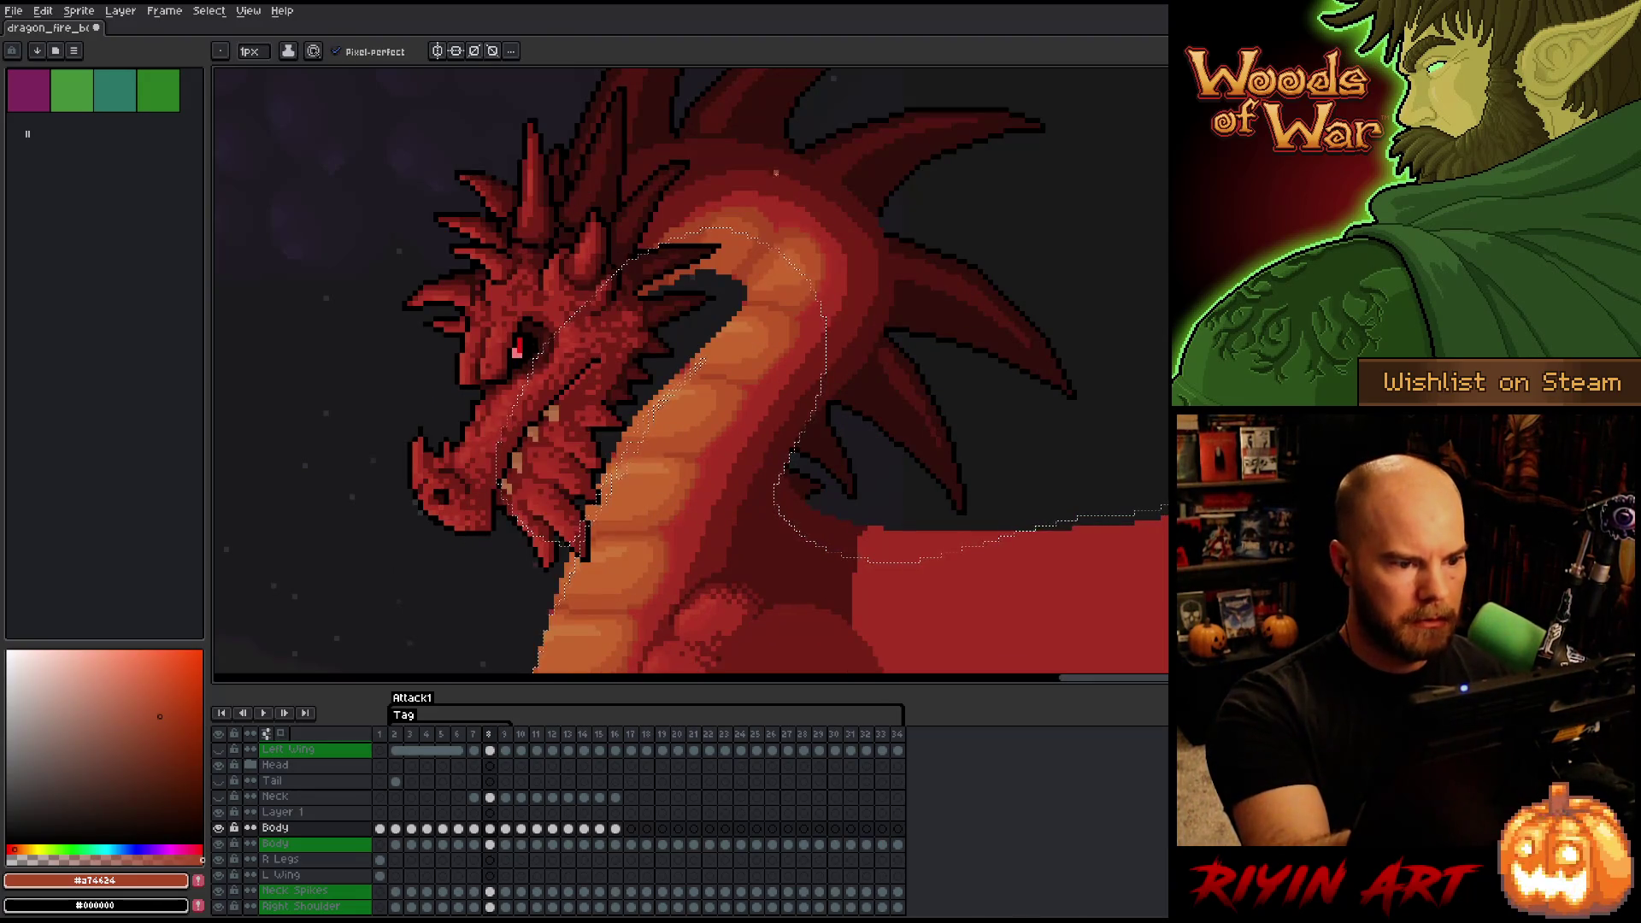
key("Right")
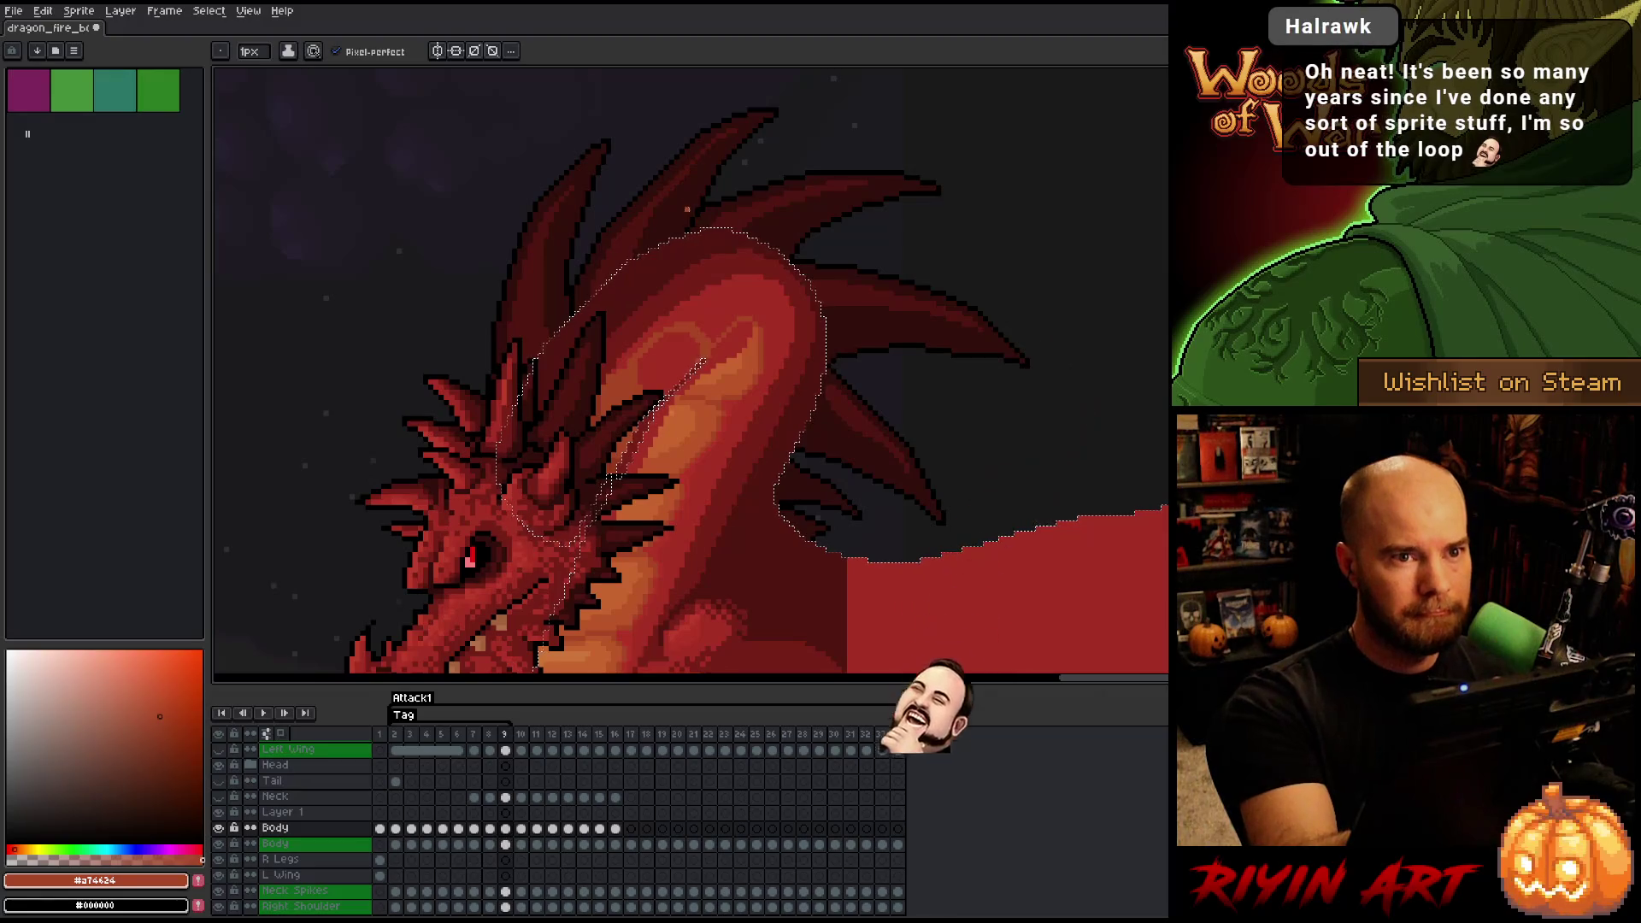
key("Return")
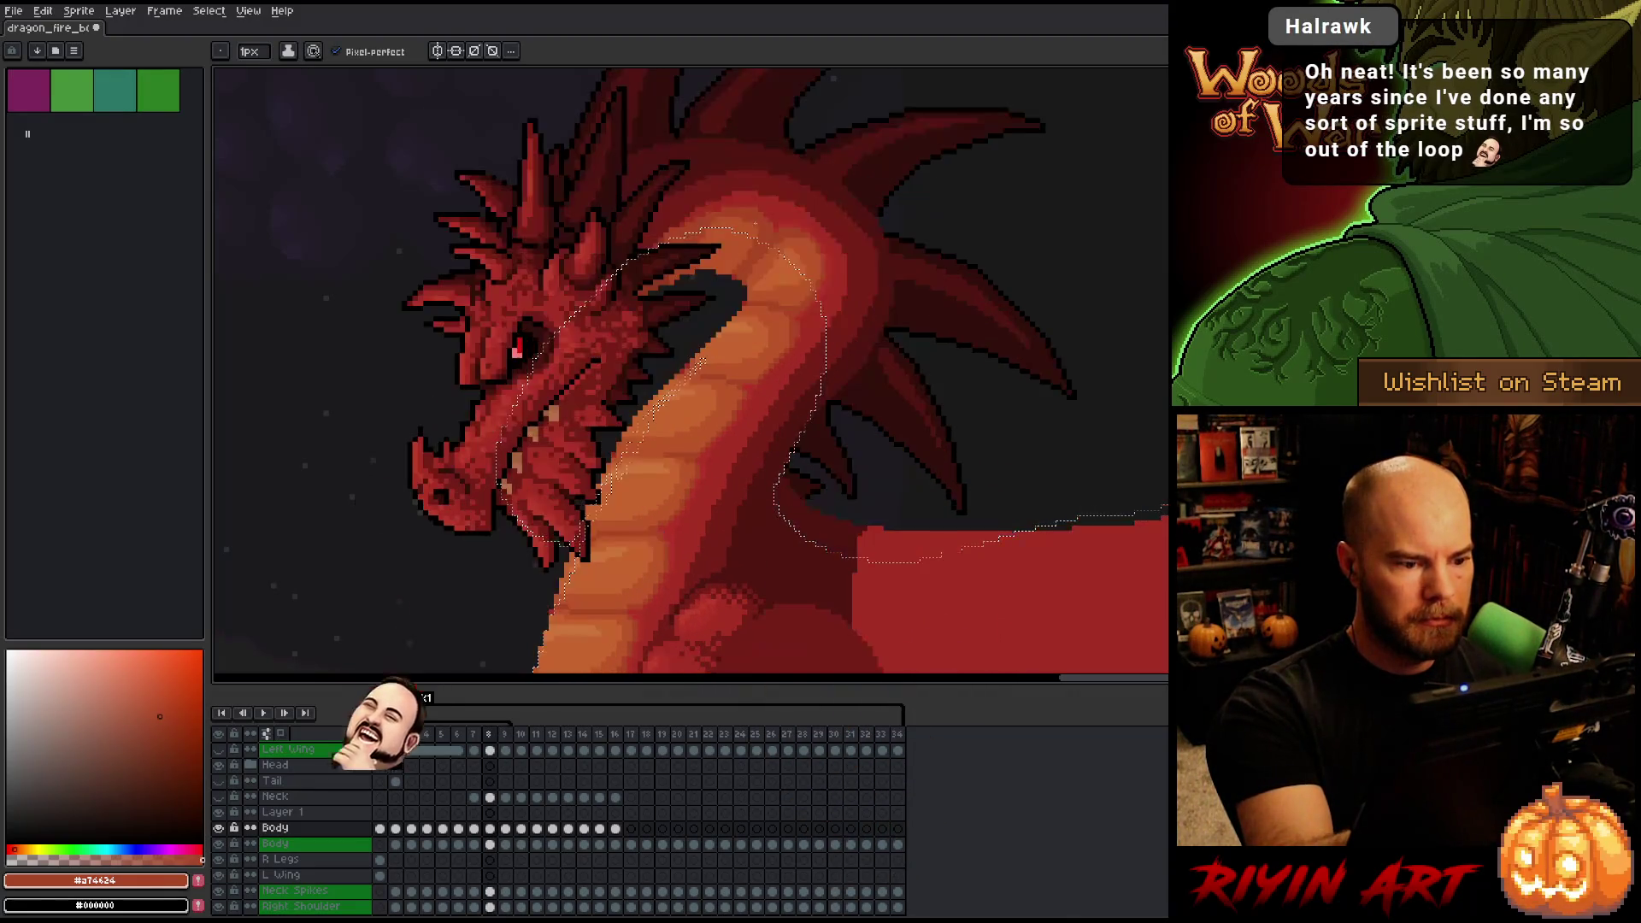
key("Return")
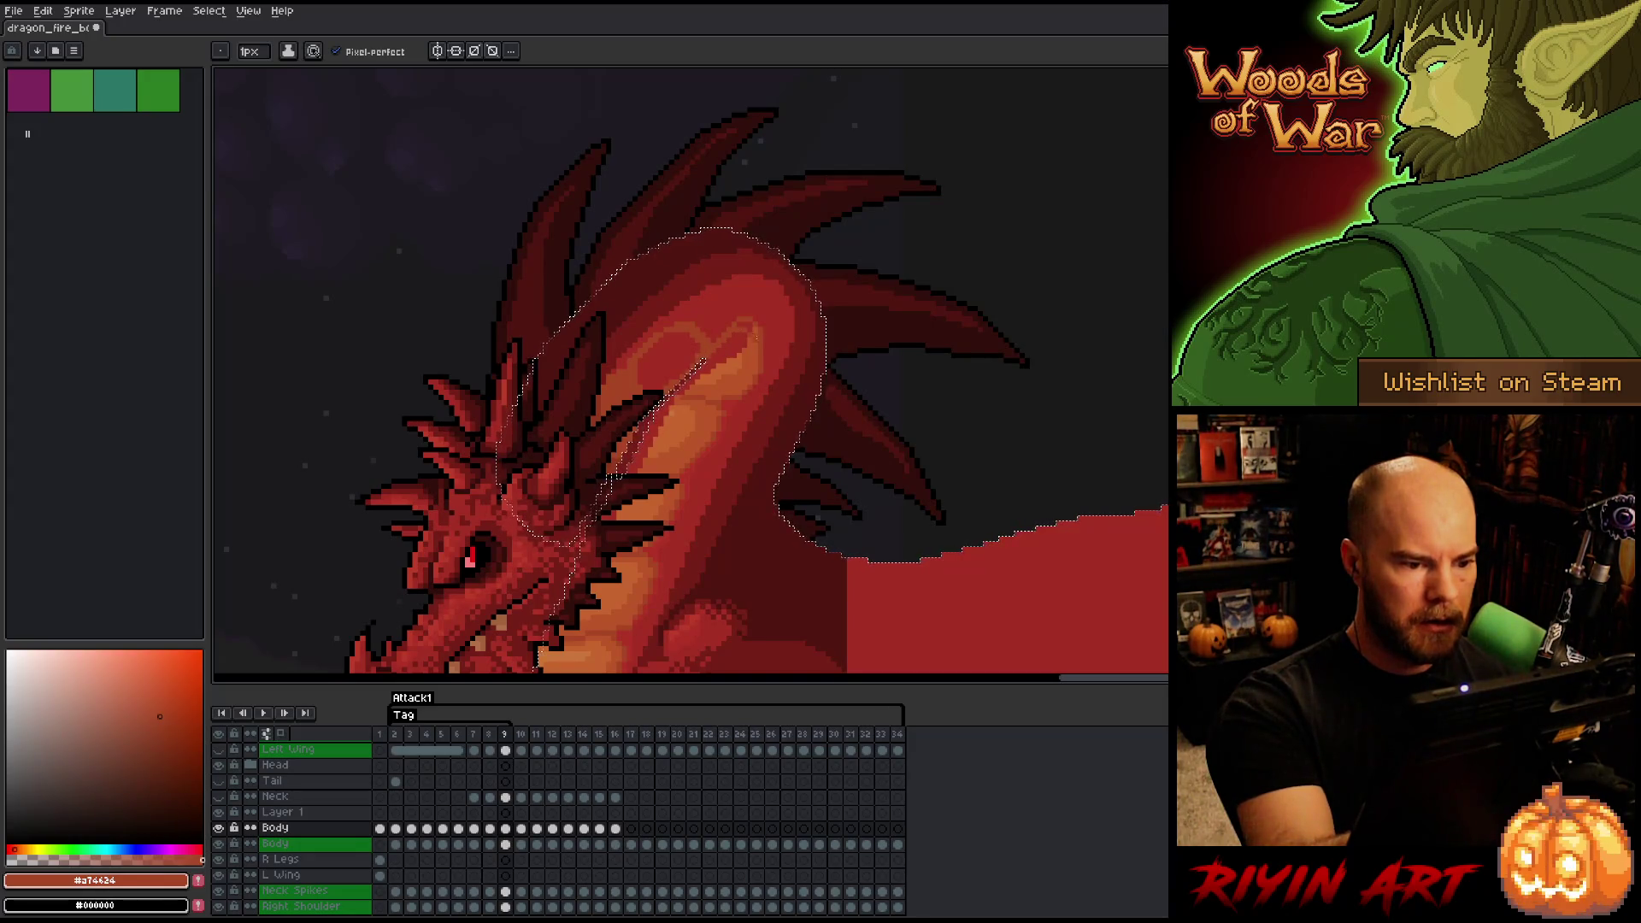
left_click(751, 322, "alt")
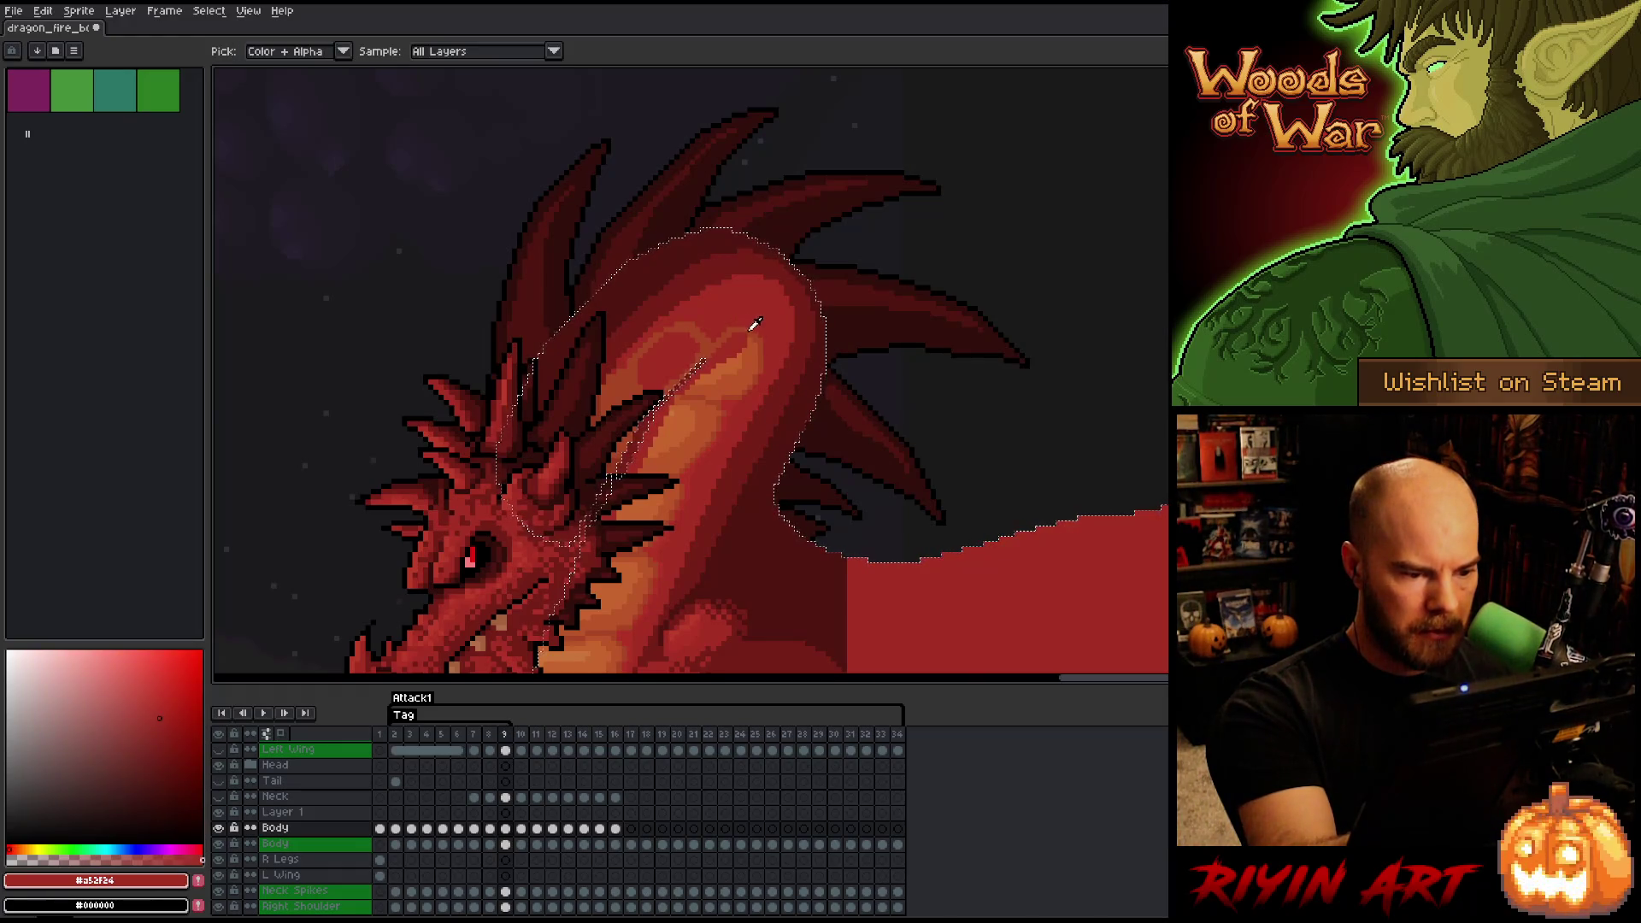
- Pick a lighter orange for the chest highlight, toggling between bucket fill and pencil
left_click(726, 331, "alt")
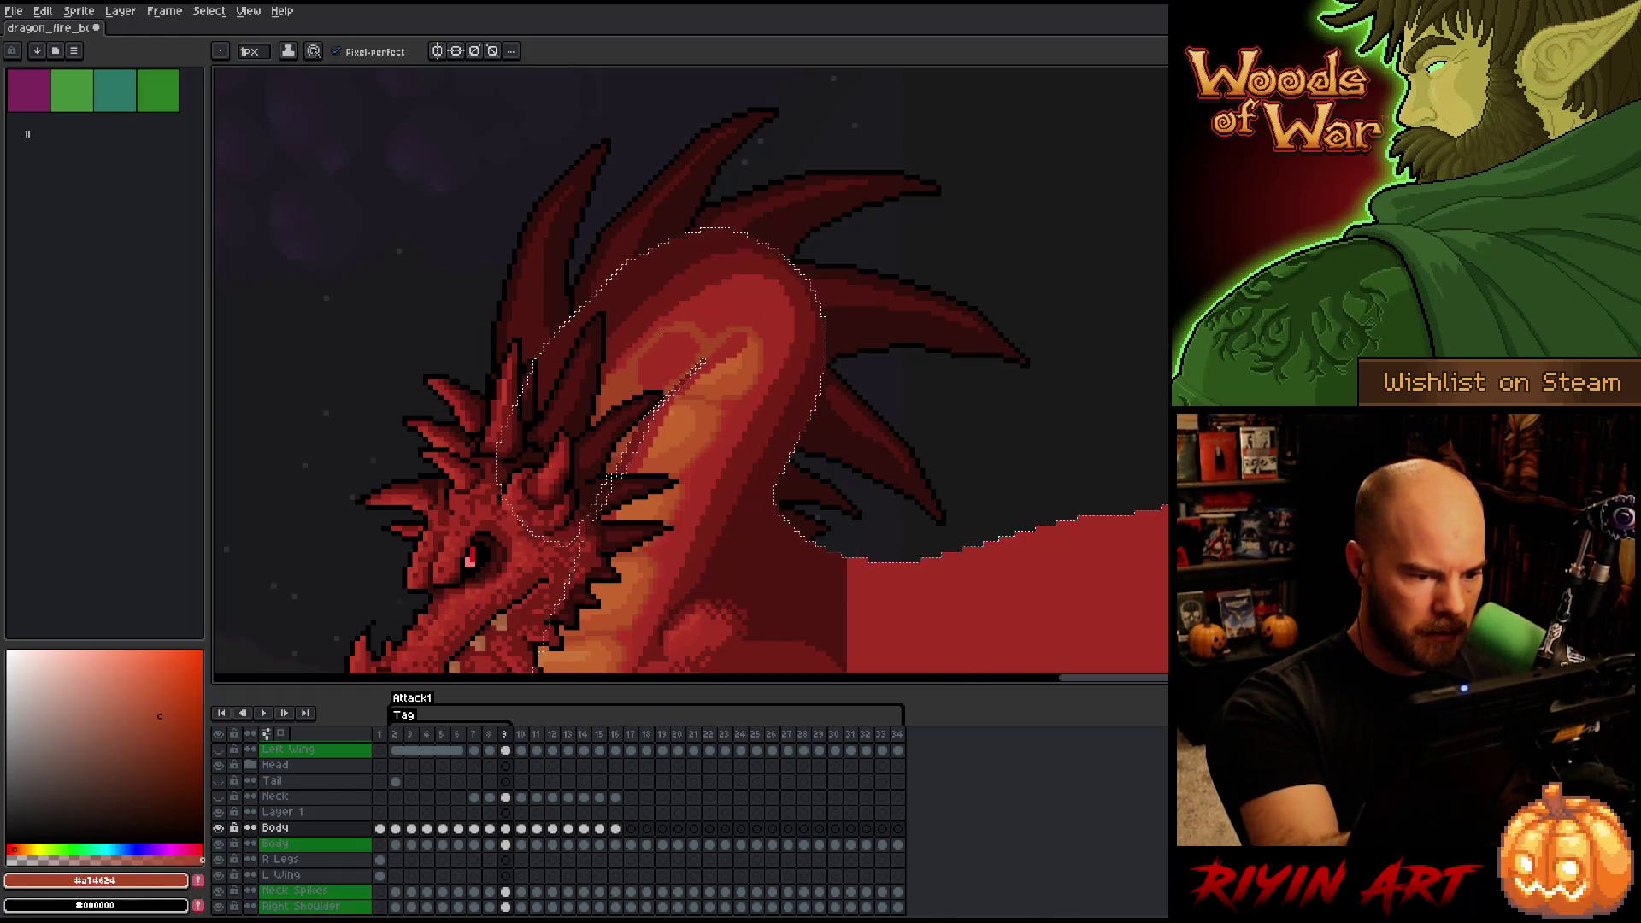
left_click(722, 298, "alt")
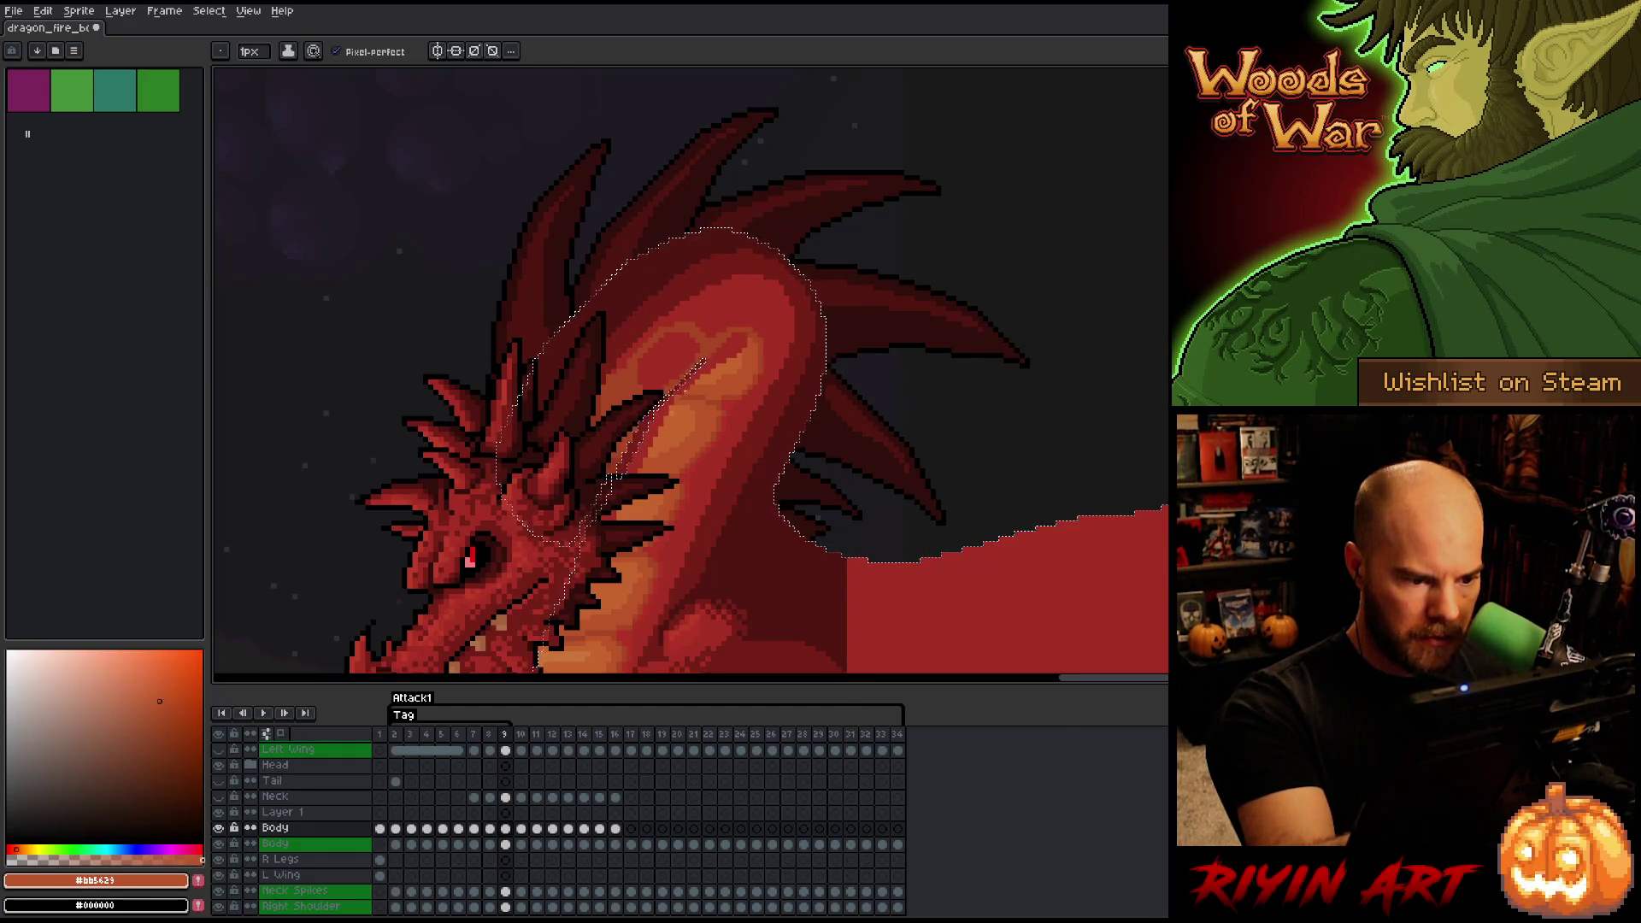
key("g")
key("b")
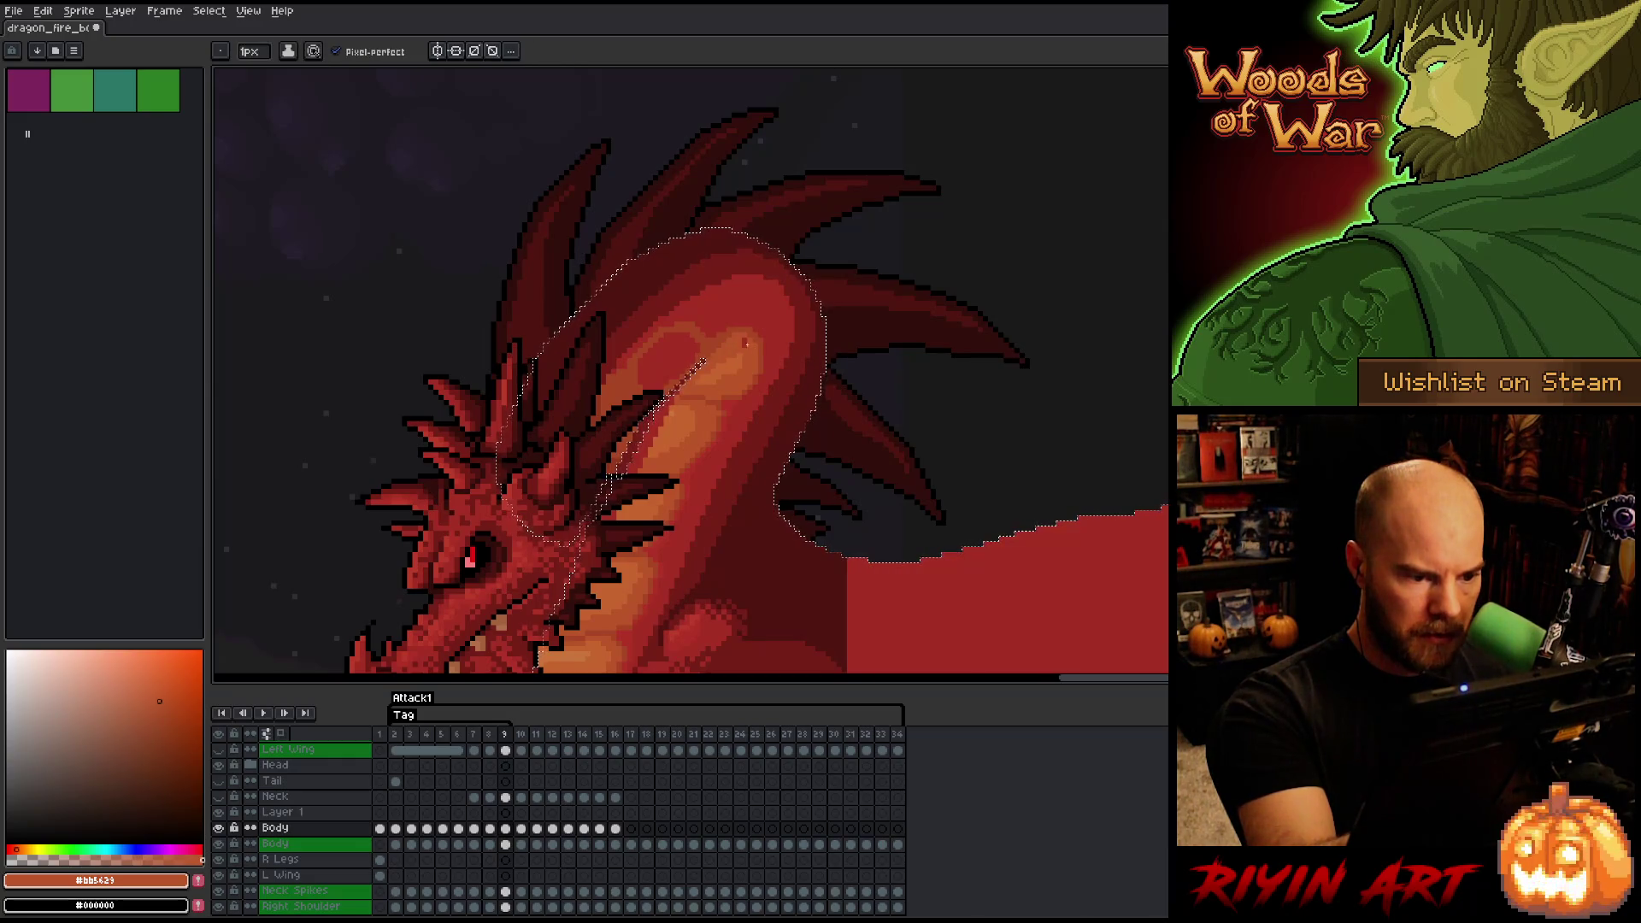
key("g")
key("b")
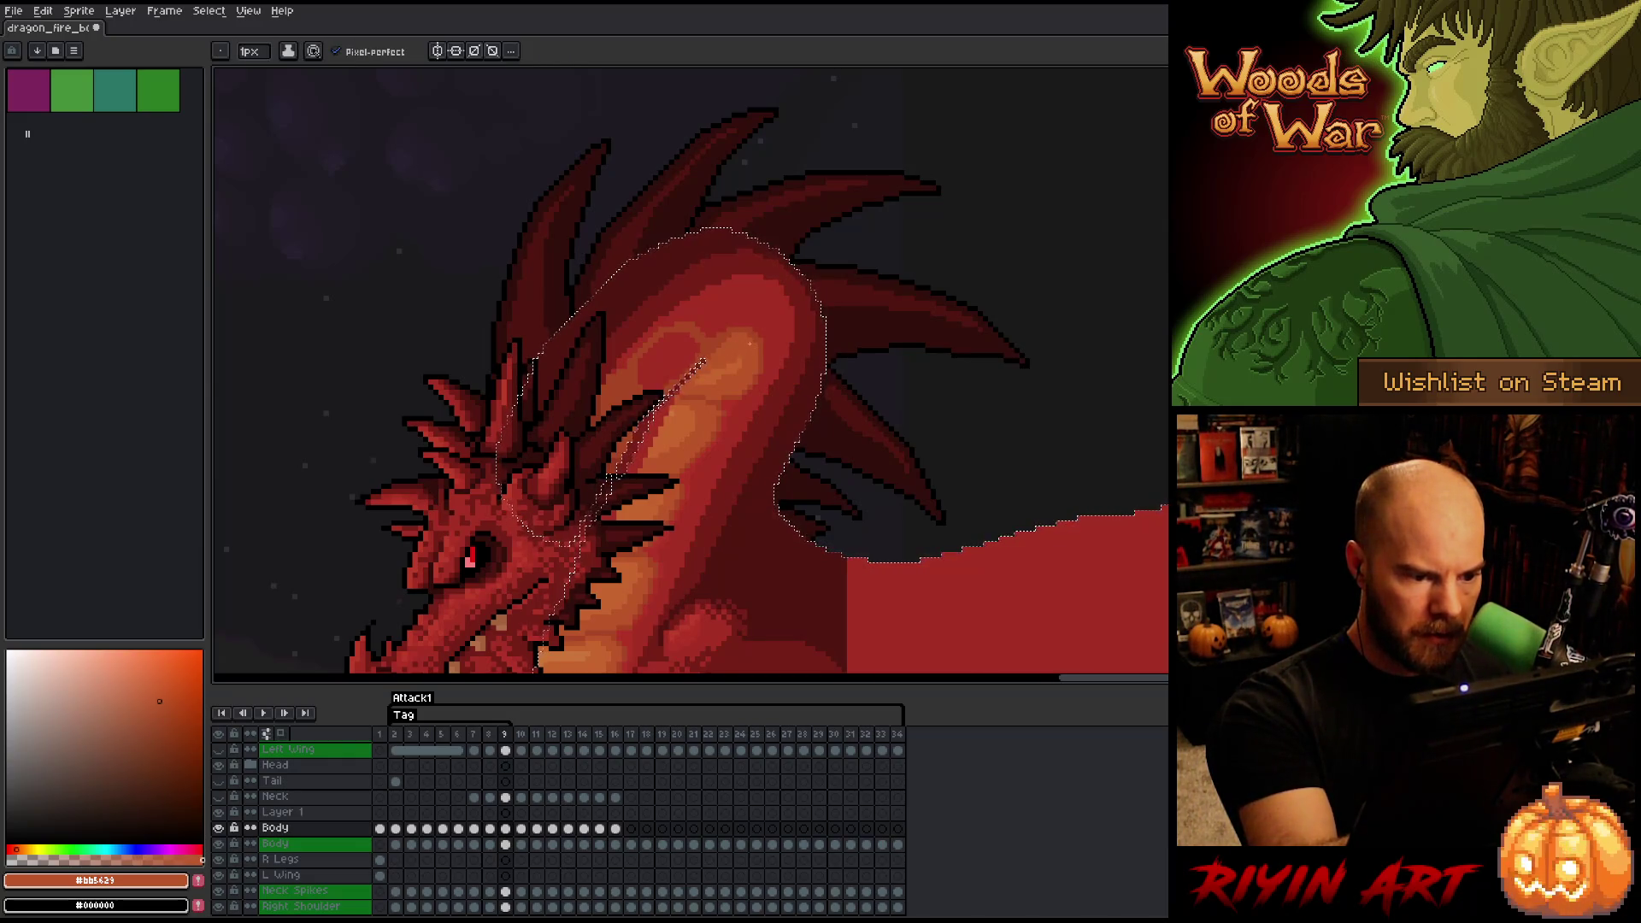
key("g")
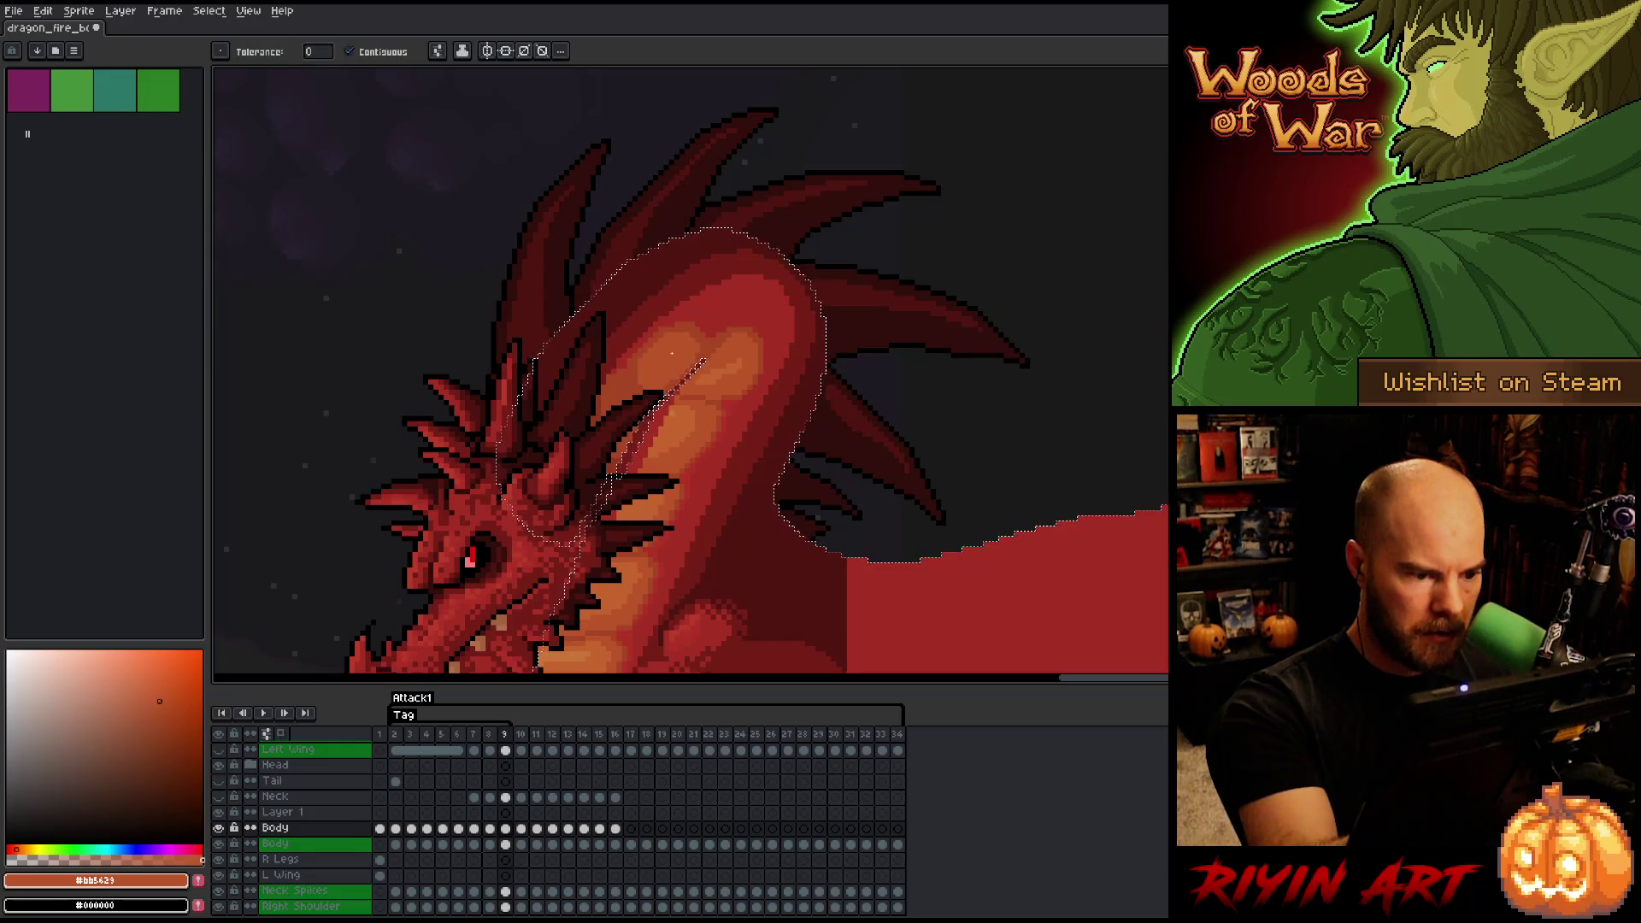
key("b")
- Add mid and light orange chest highlight pixels, comparing against the neighbouring frame
left_click(670, 365, "alt")
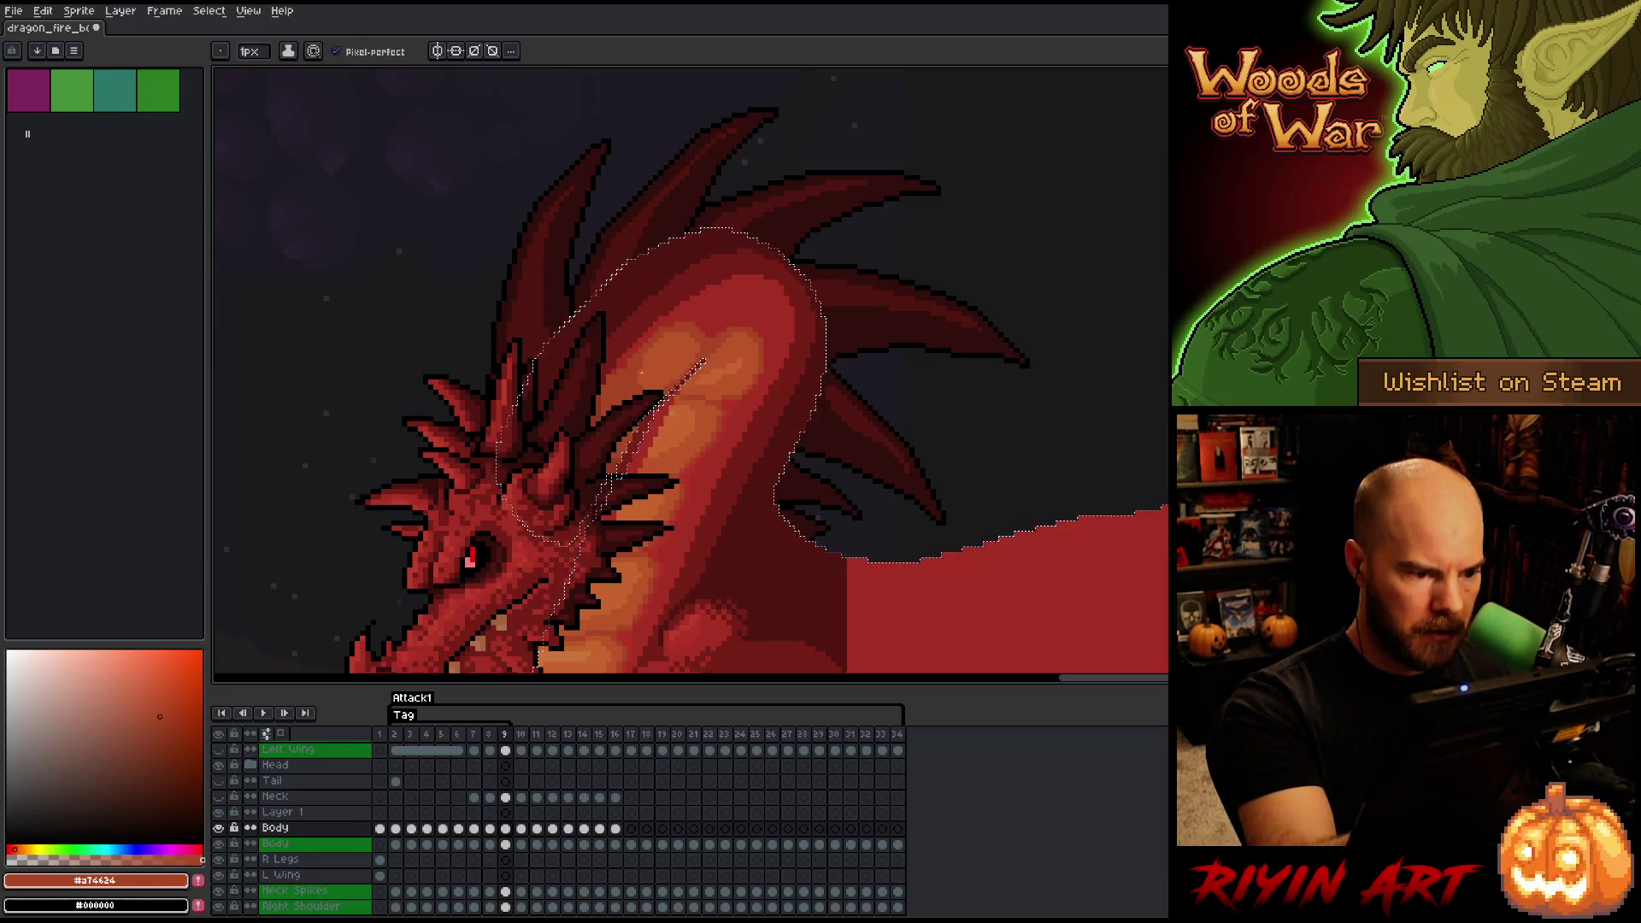
key("Right")
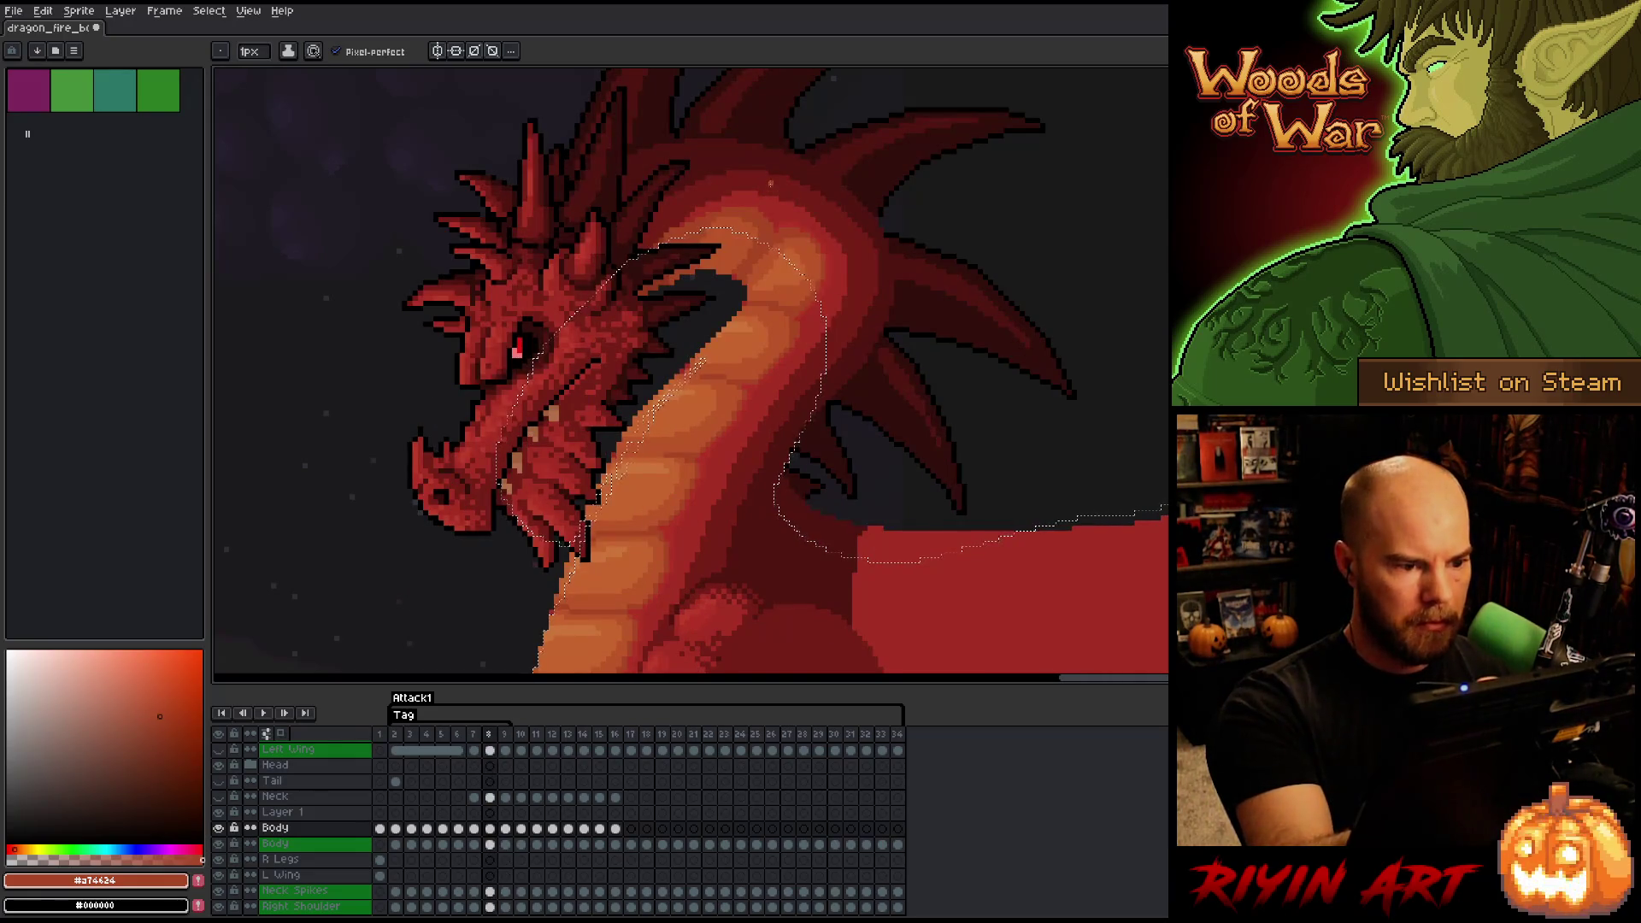
key("Left")
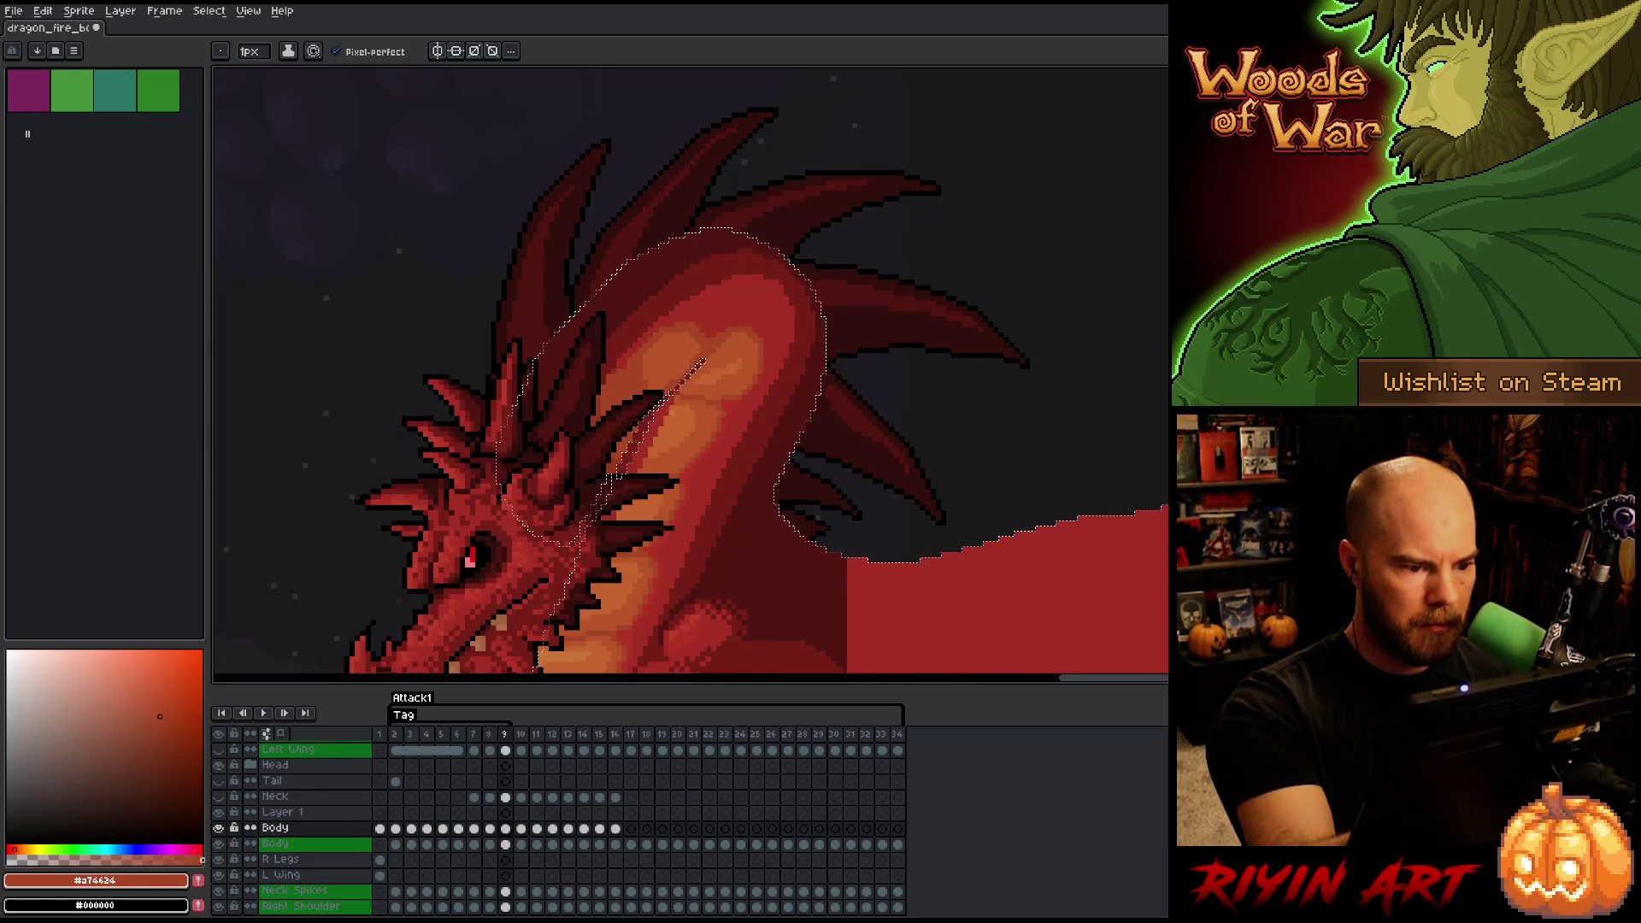
left_click(679, 353, "alt")
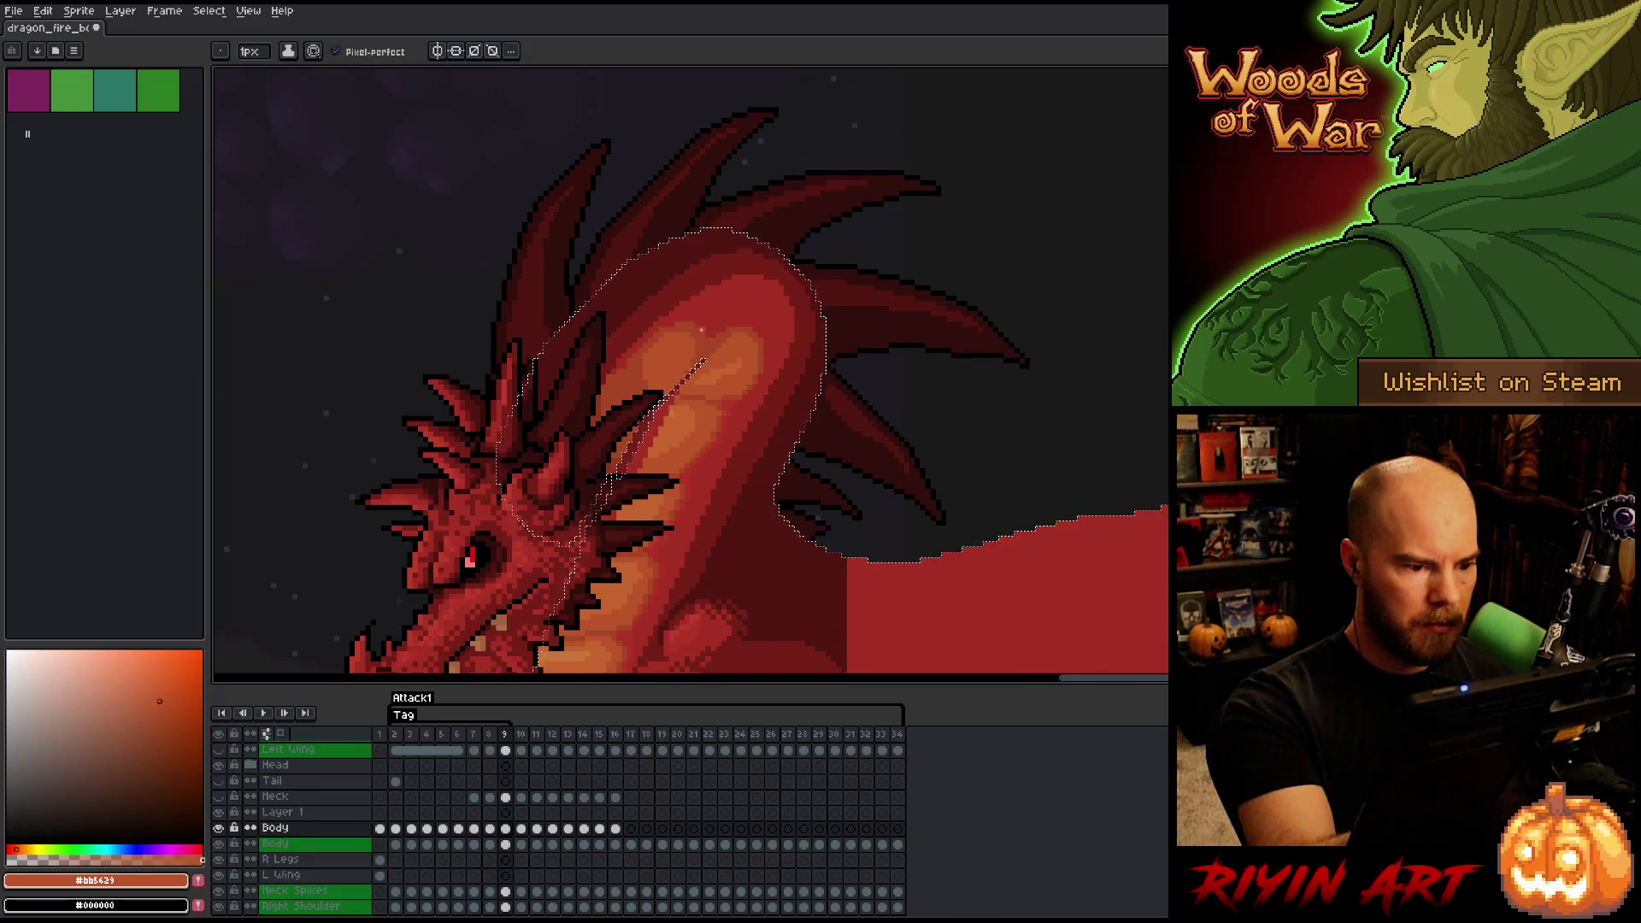
left_click(699, 337, "alt")
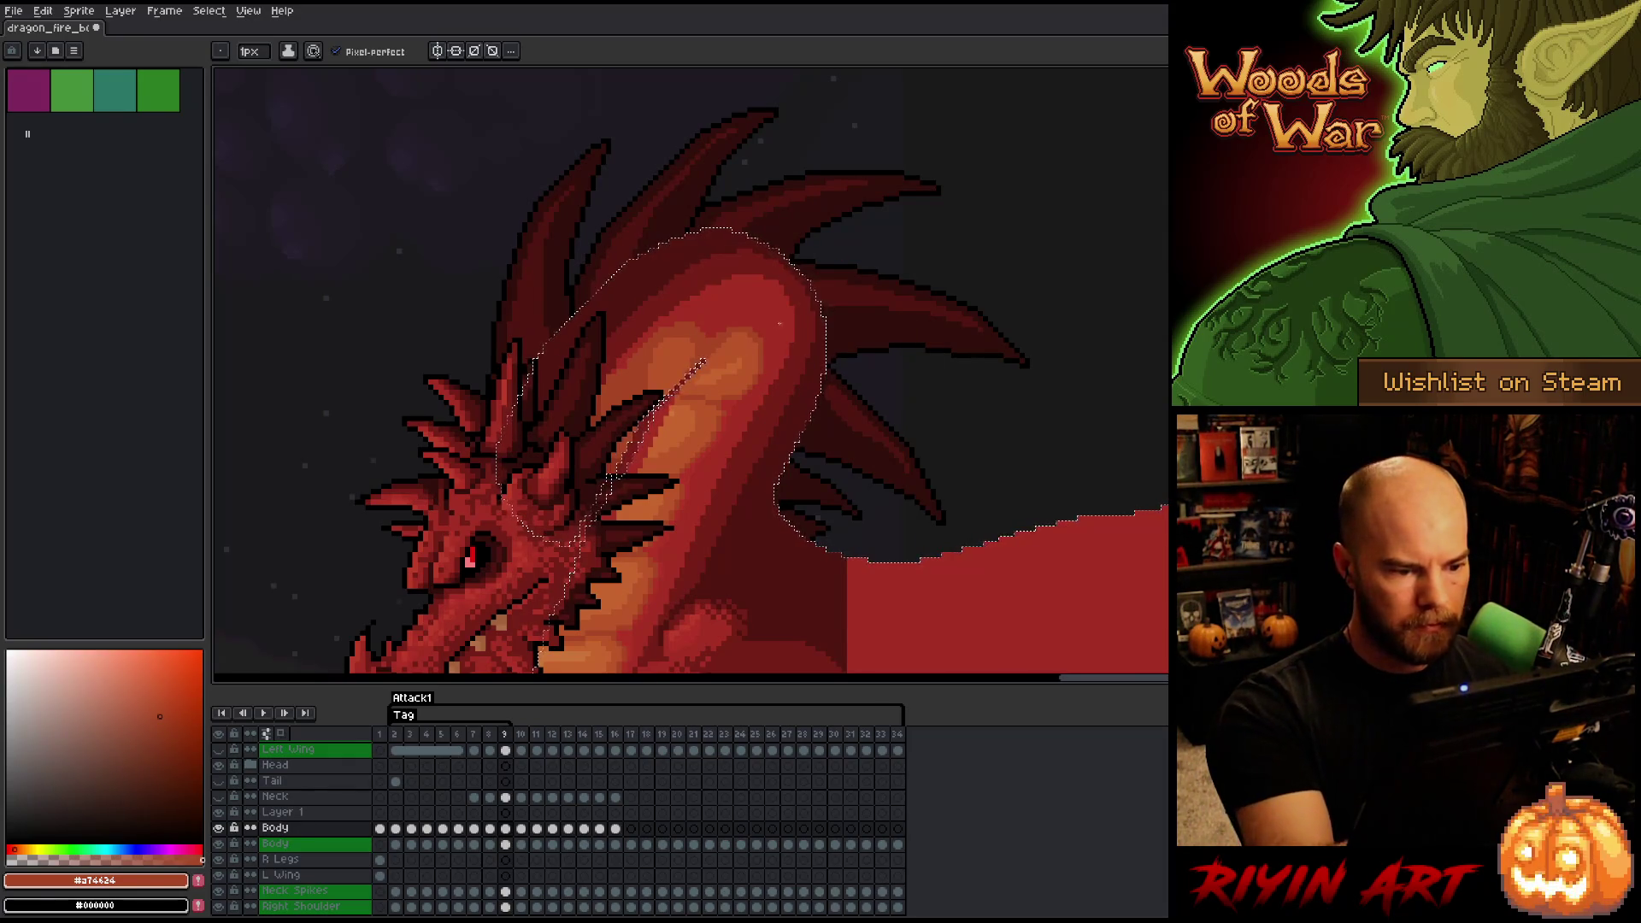
left_click(739, 408, "alt")
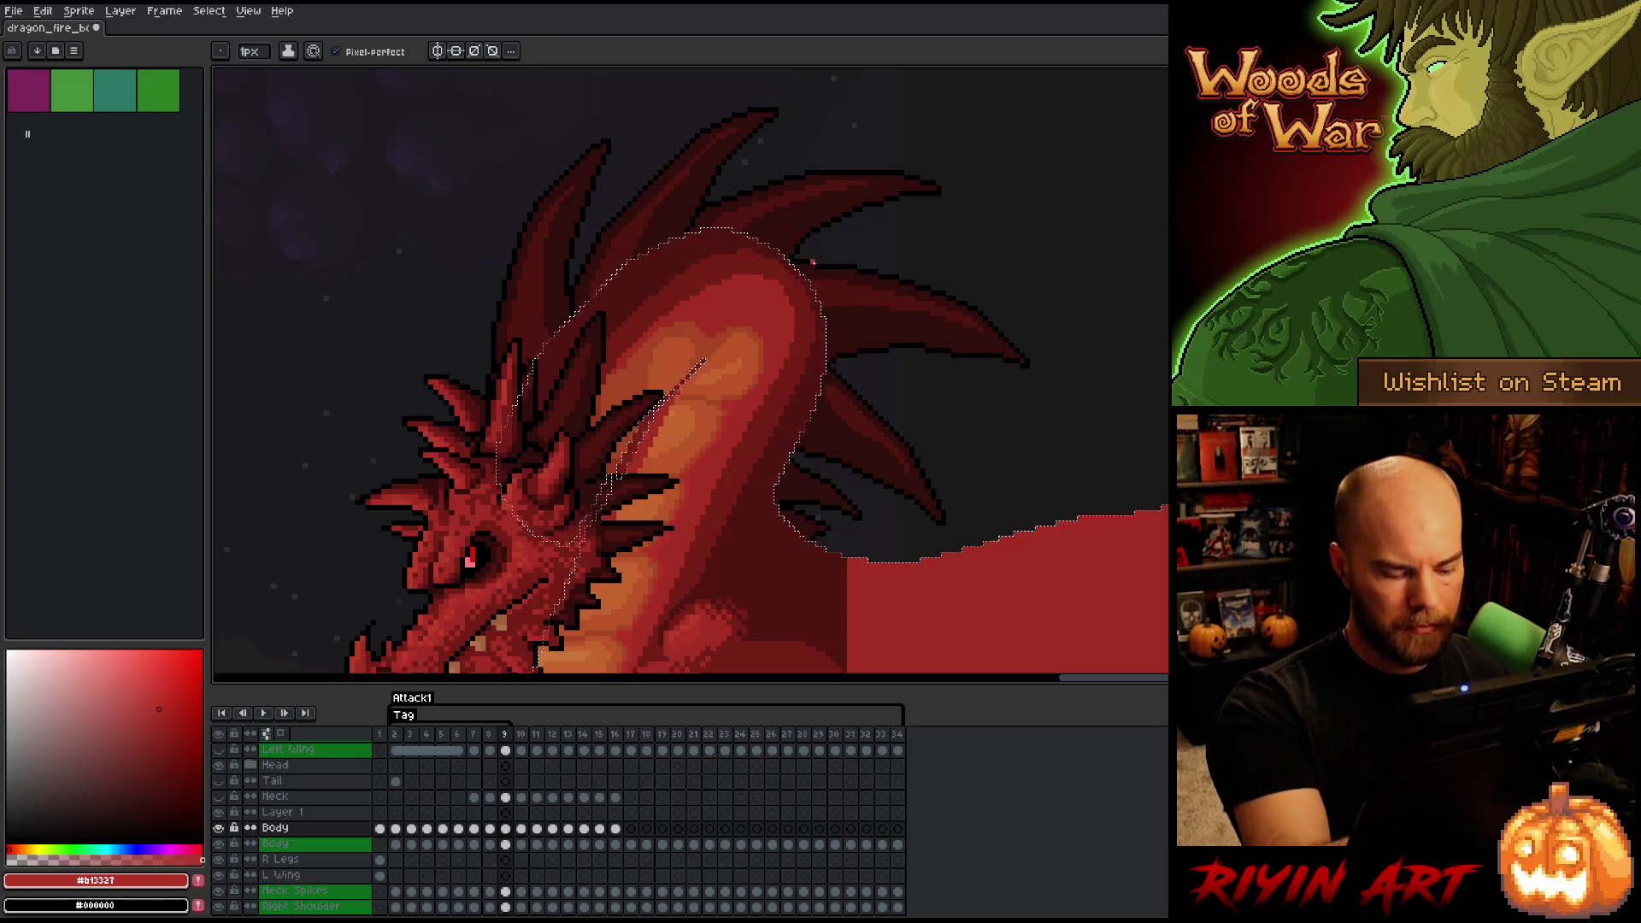
- Refine the pale and bright orange chest highlights on frame 9, flipping to frame 8 to compare
key("comma")
key("period")
left_click(712, 367, "alt")
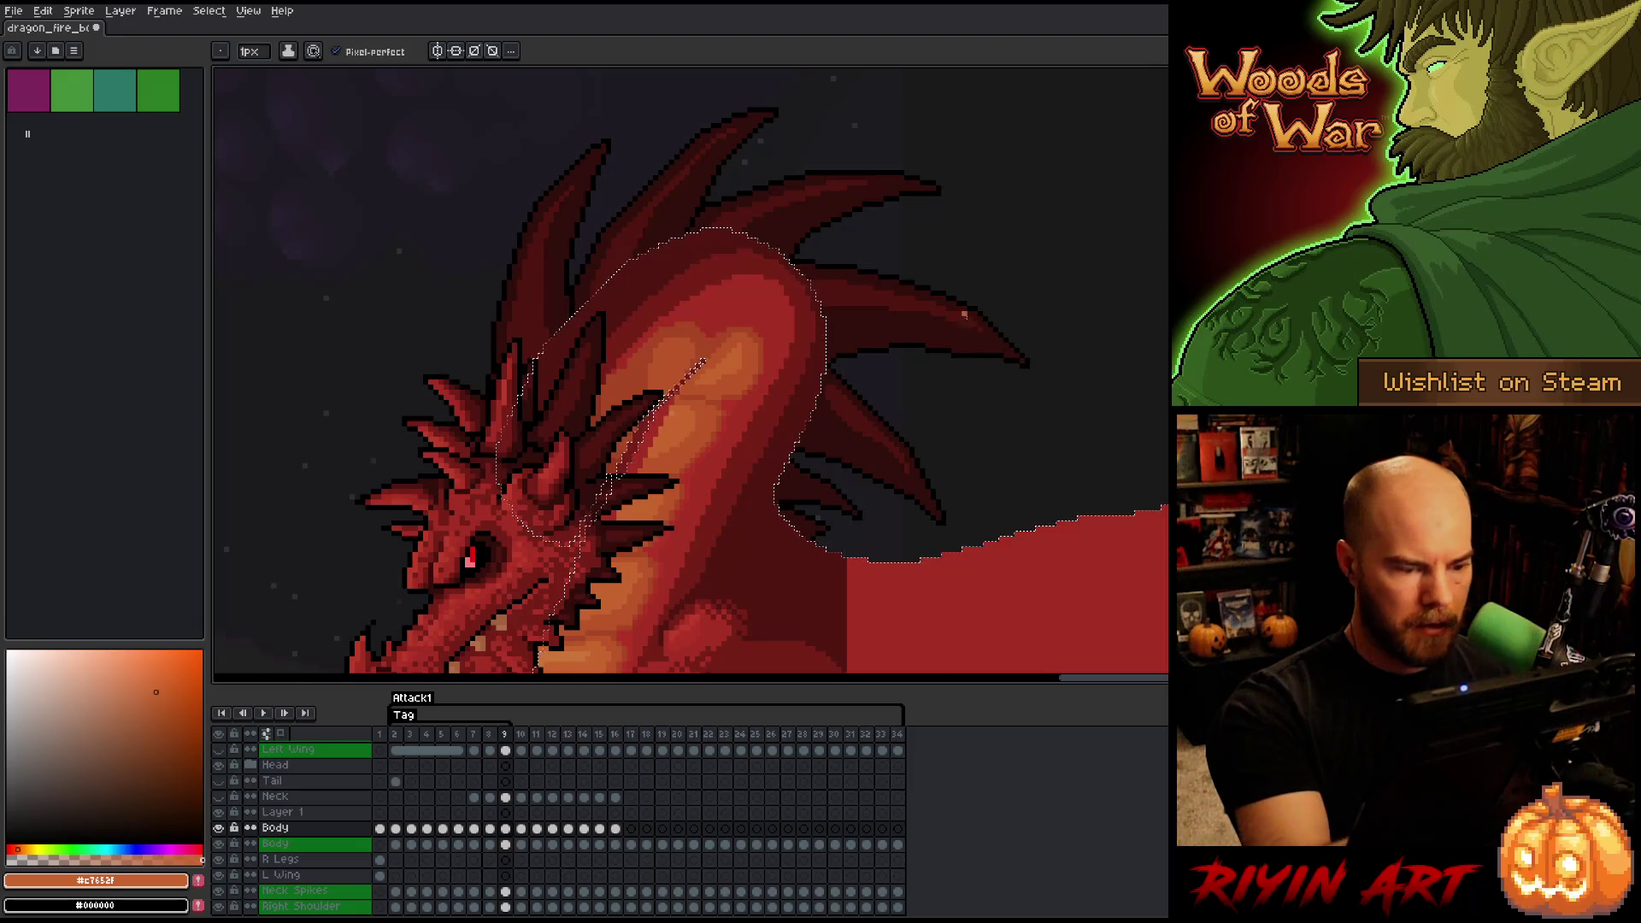
key("comma")
key("period")
key("comma")
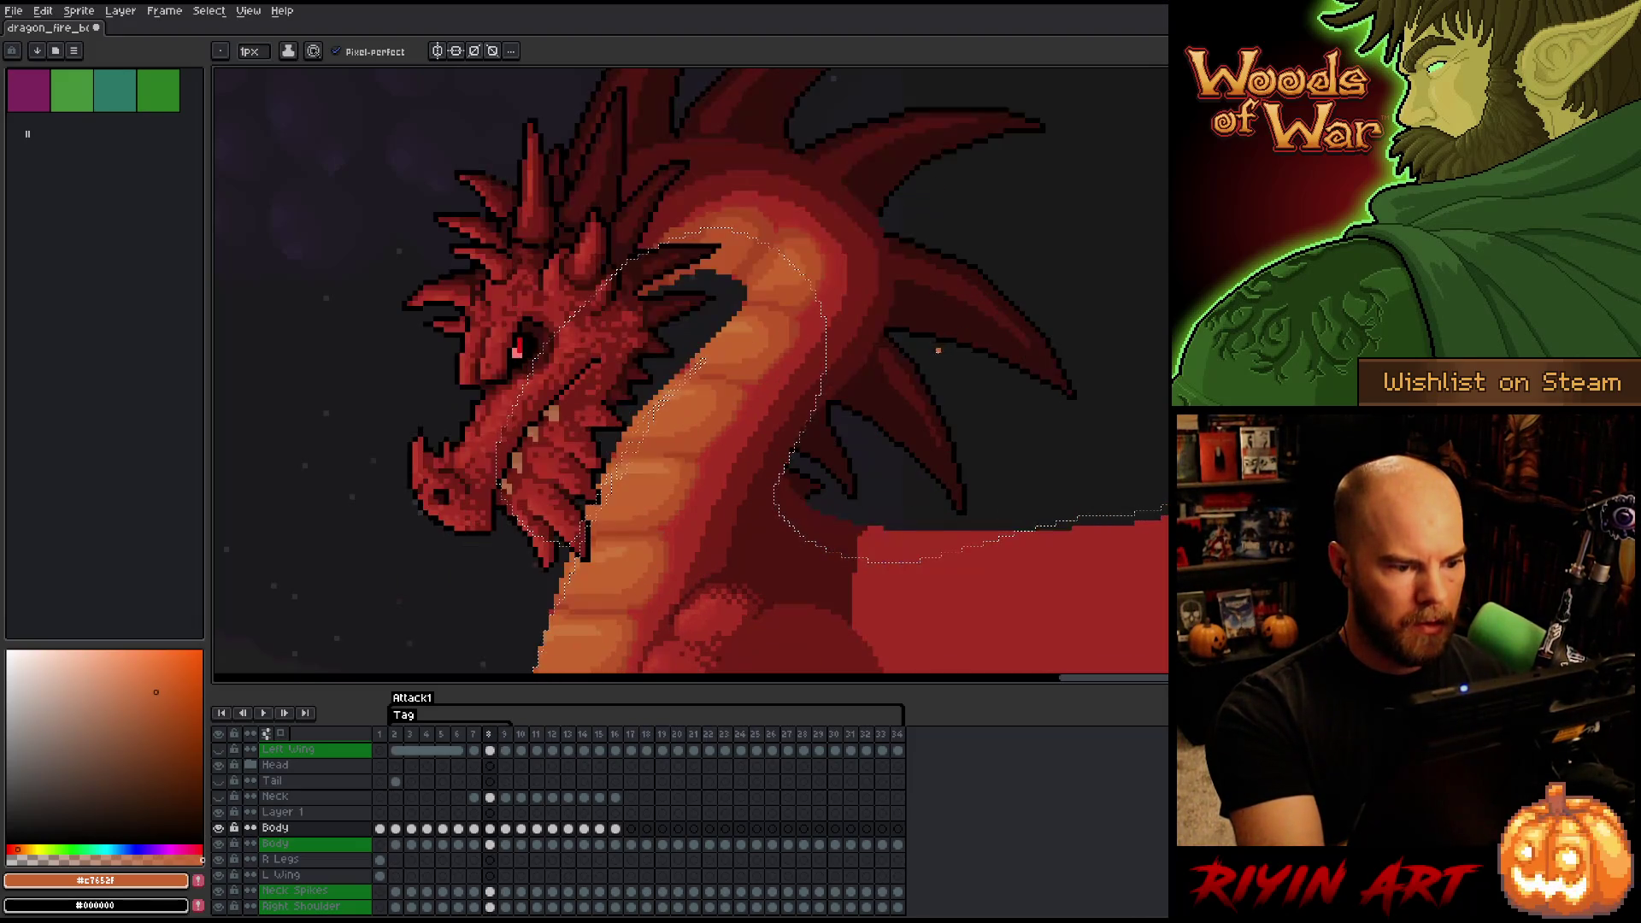
key("period")
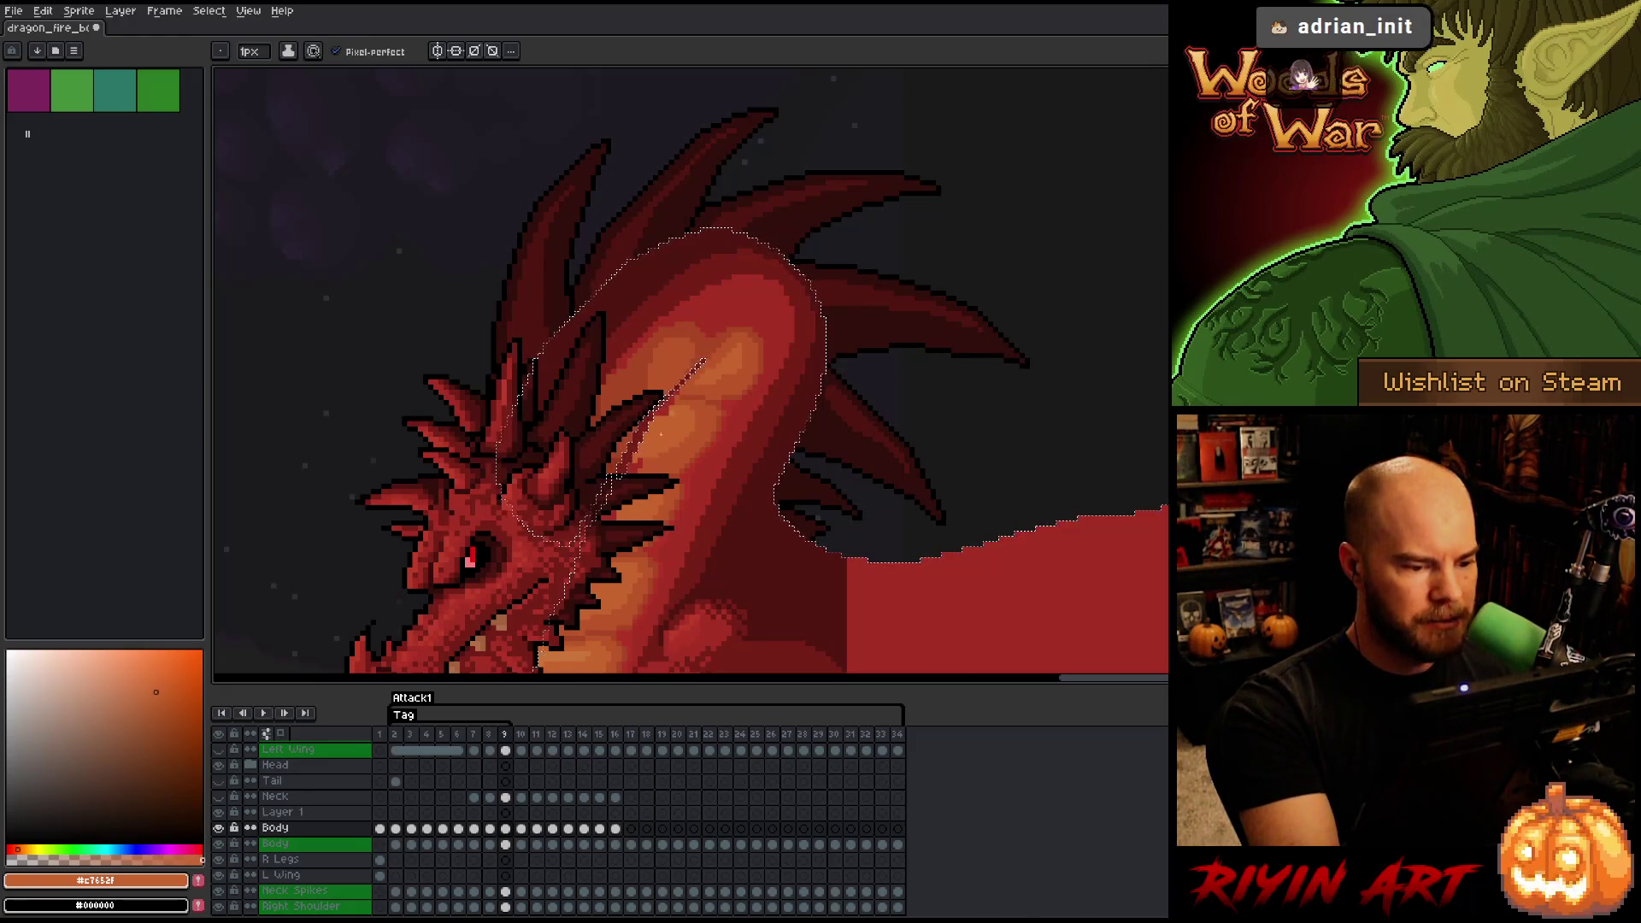
left_click(159, 701)
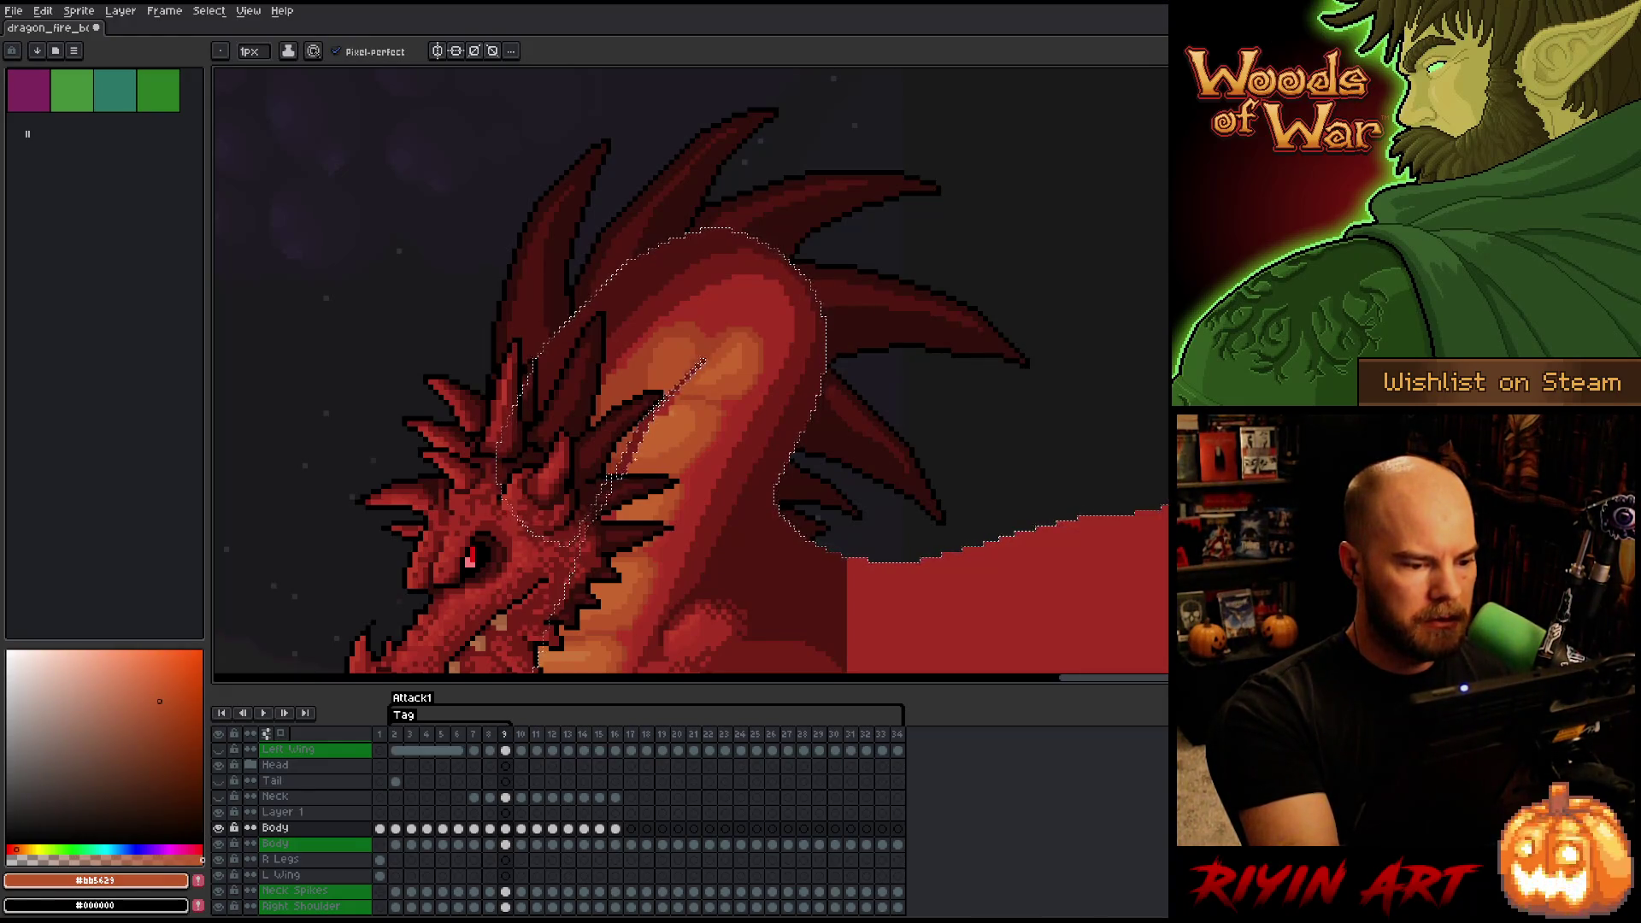
left_click(671, 409, "alt")
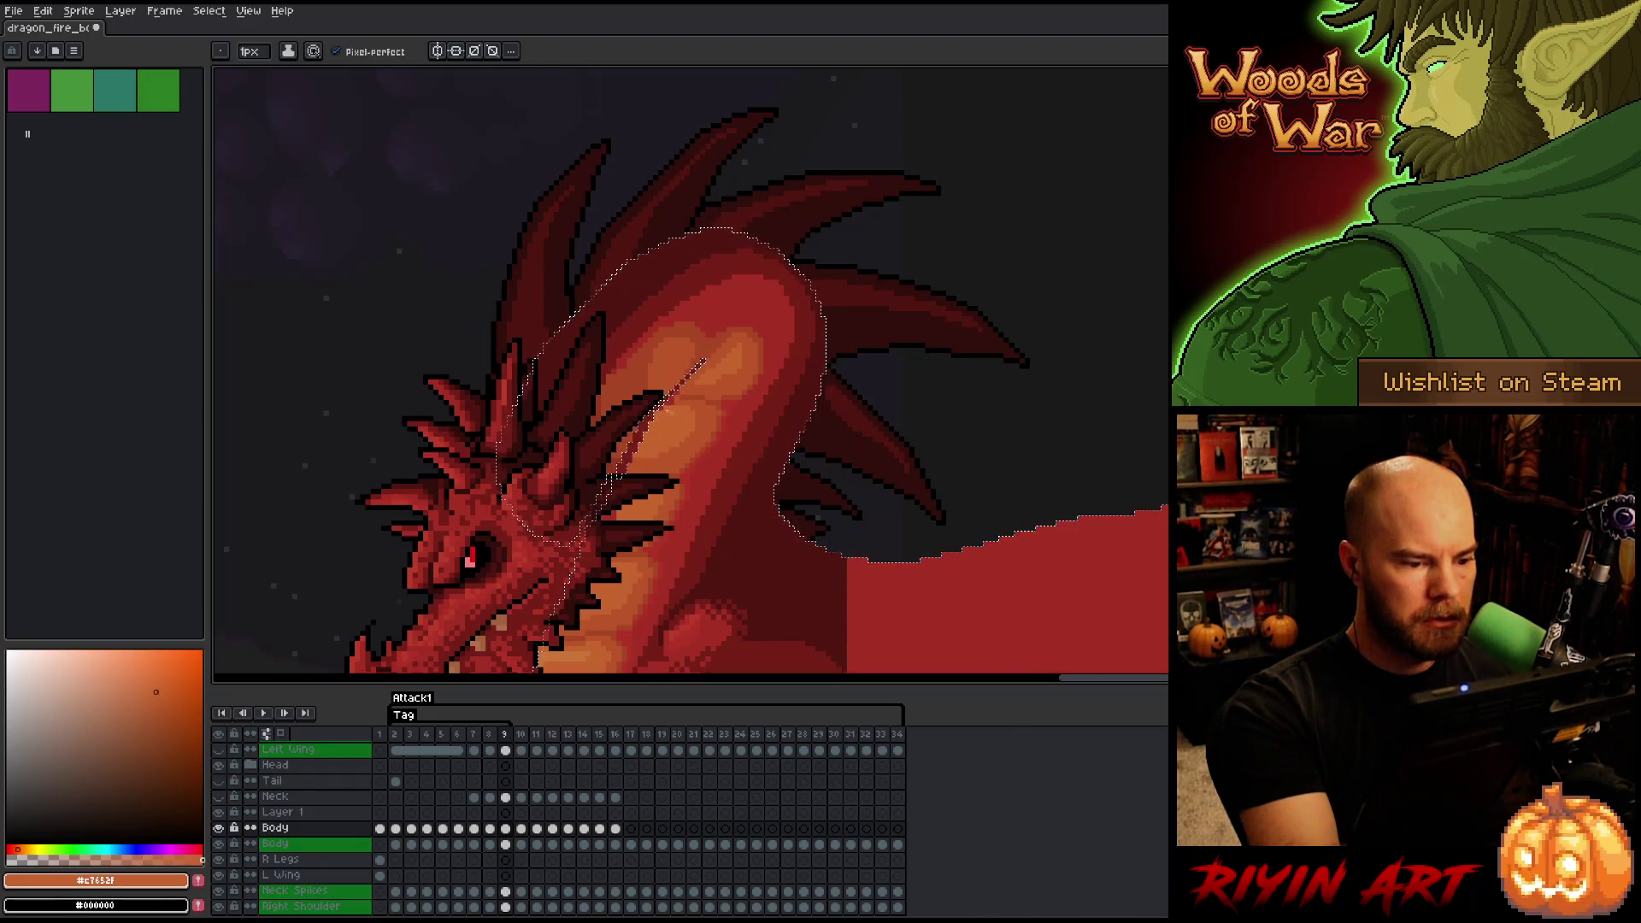
left_click(681, 398, "alt")
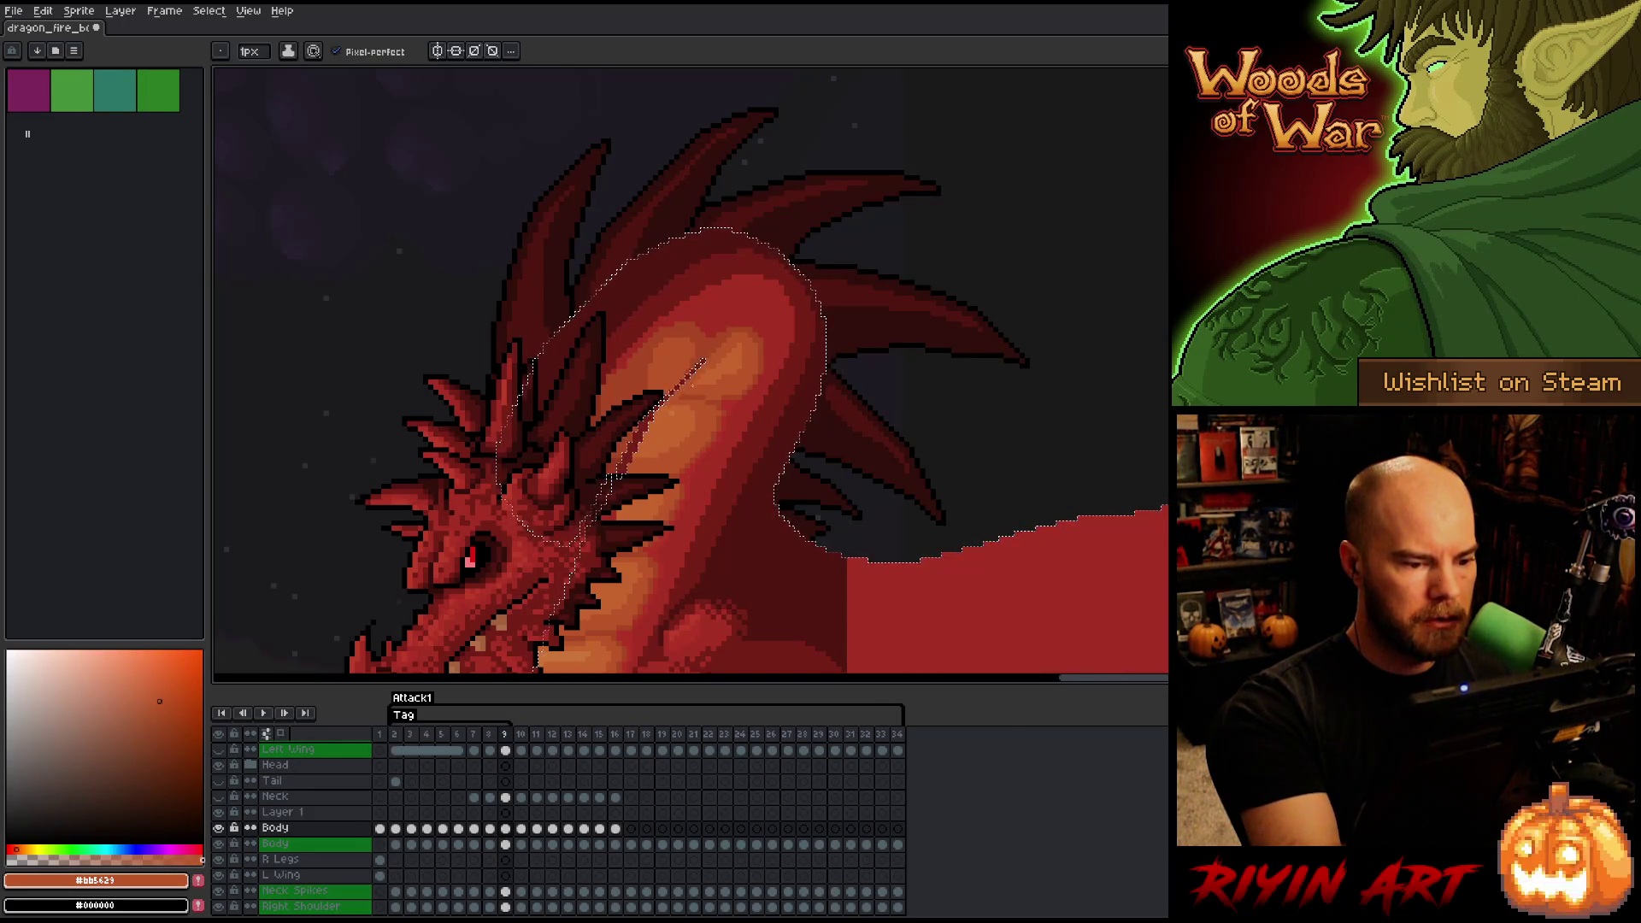
left_click(685, 381, "alt")
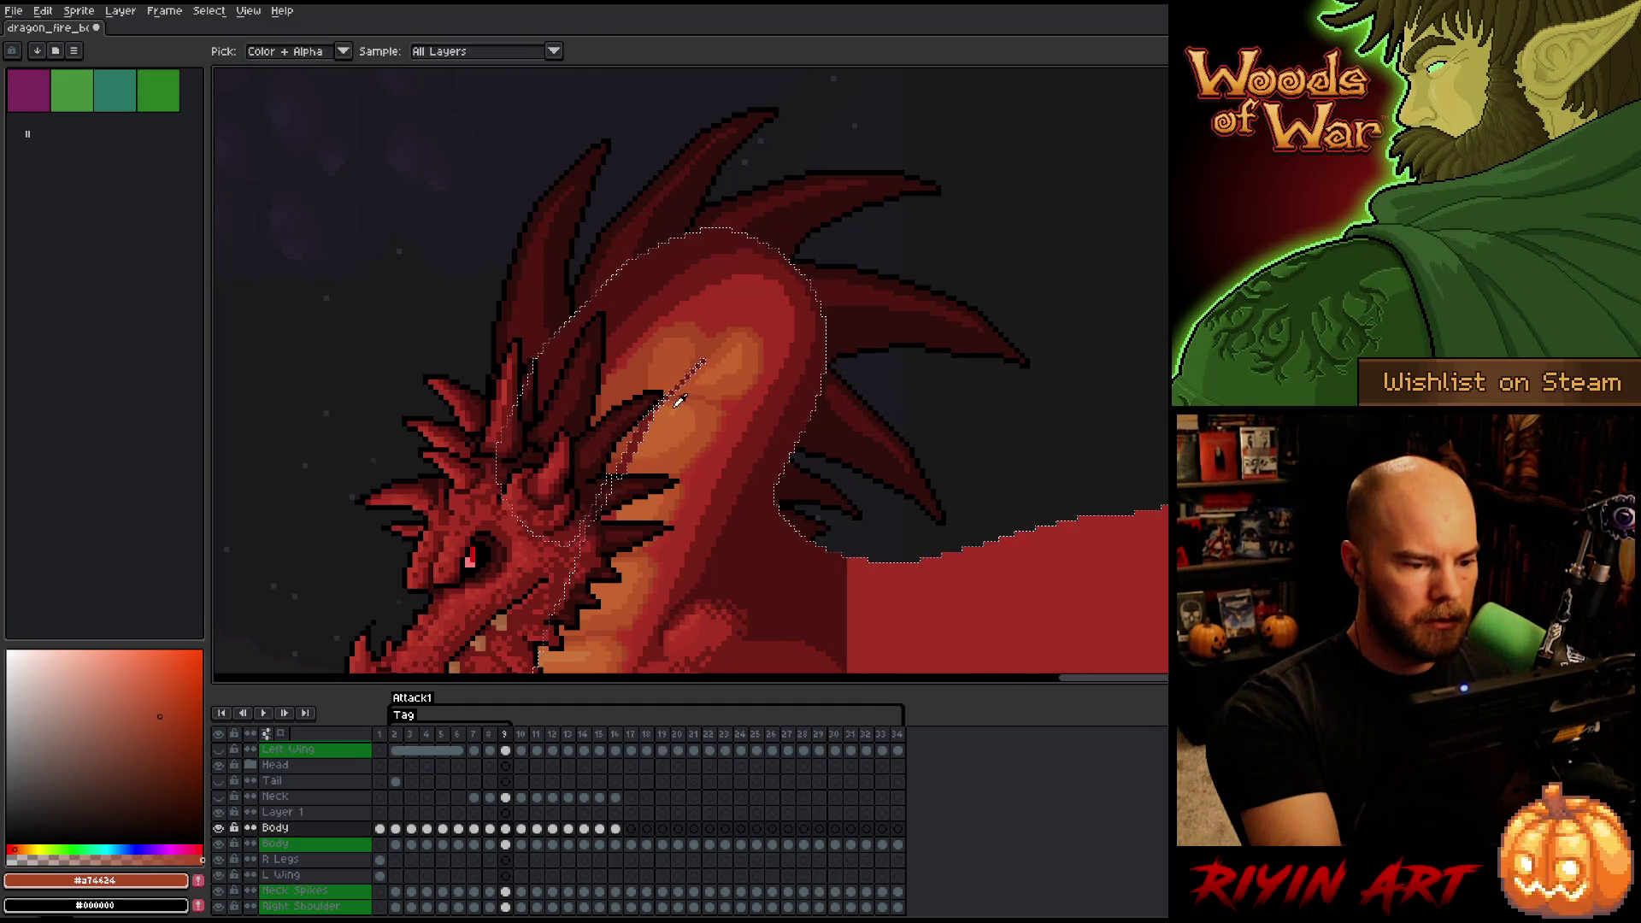
left_click(688, 376, "alt")
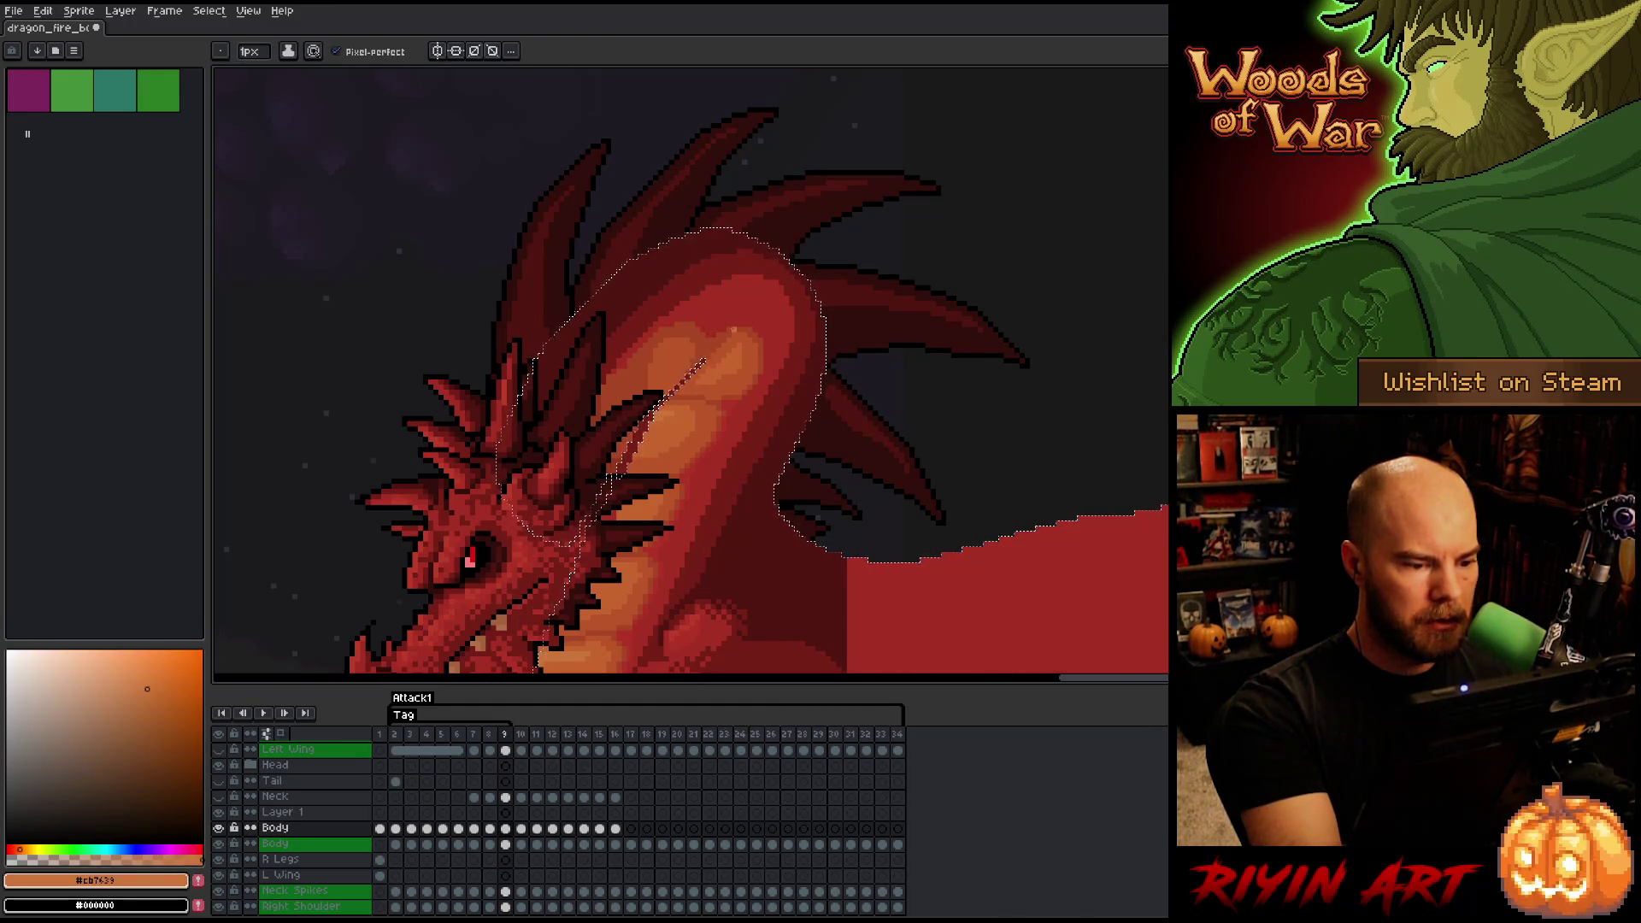
left_click(750, 329, "alt")
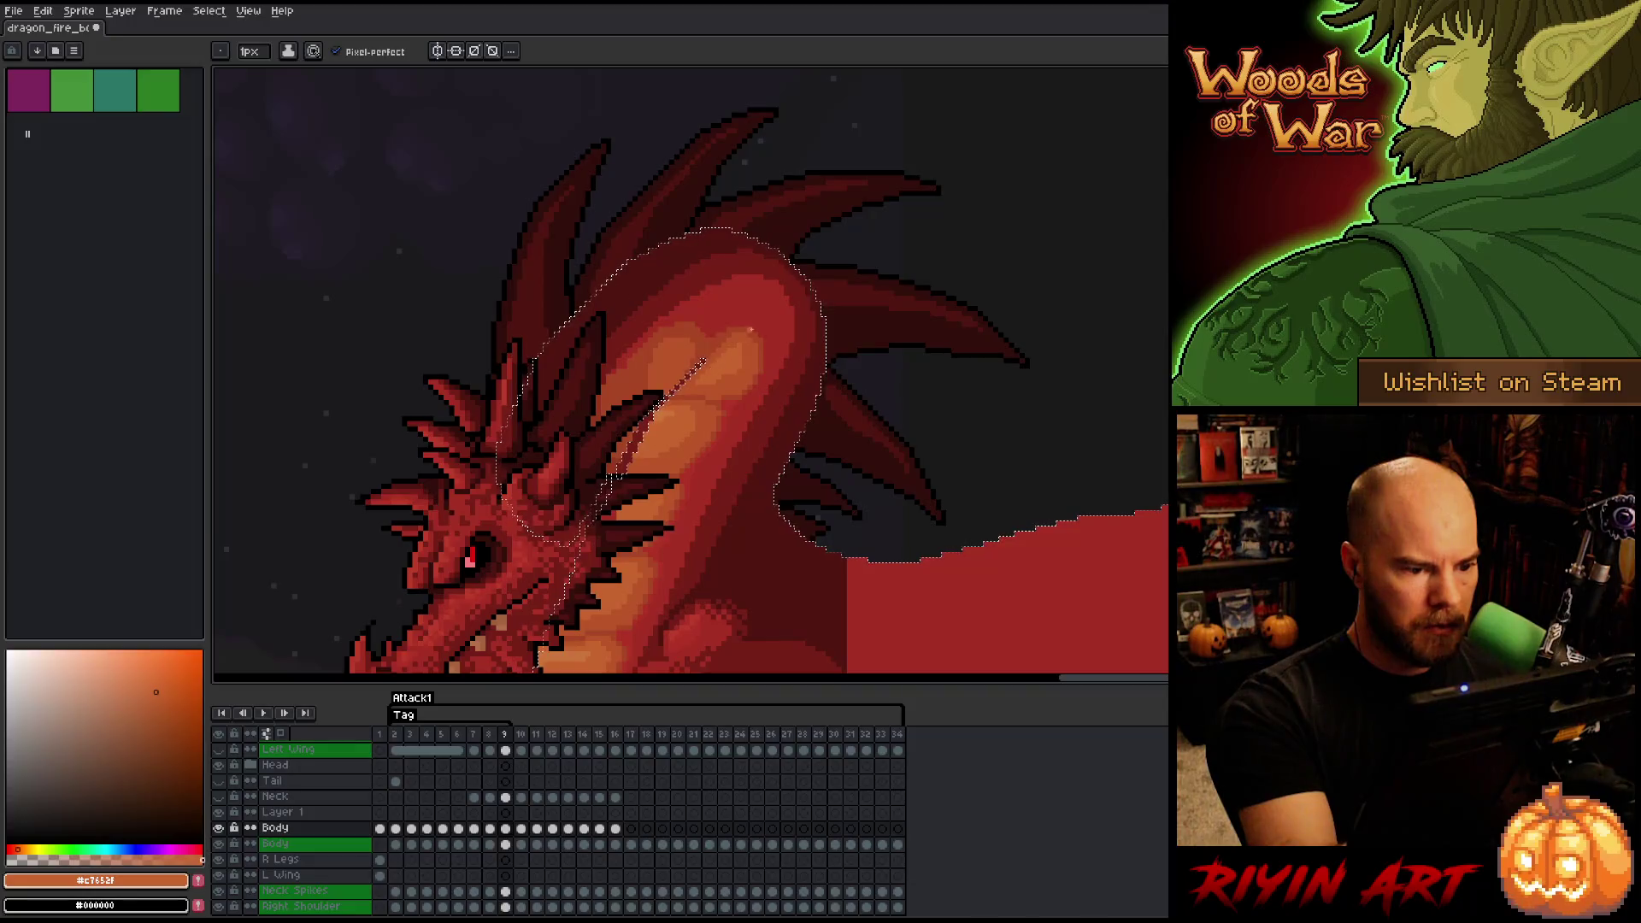
- Compare frames again, pick the dark red neck-line colour, and undo an accidental bucket fill
key("Left")
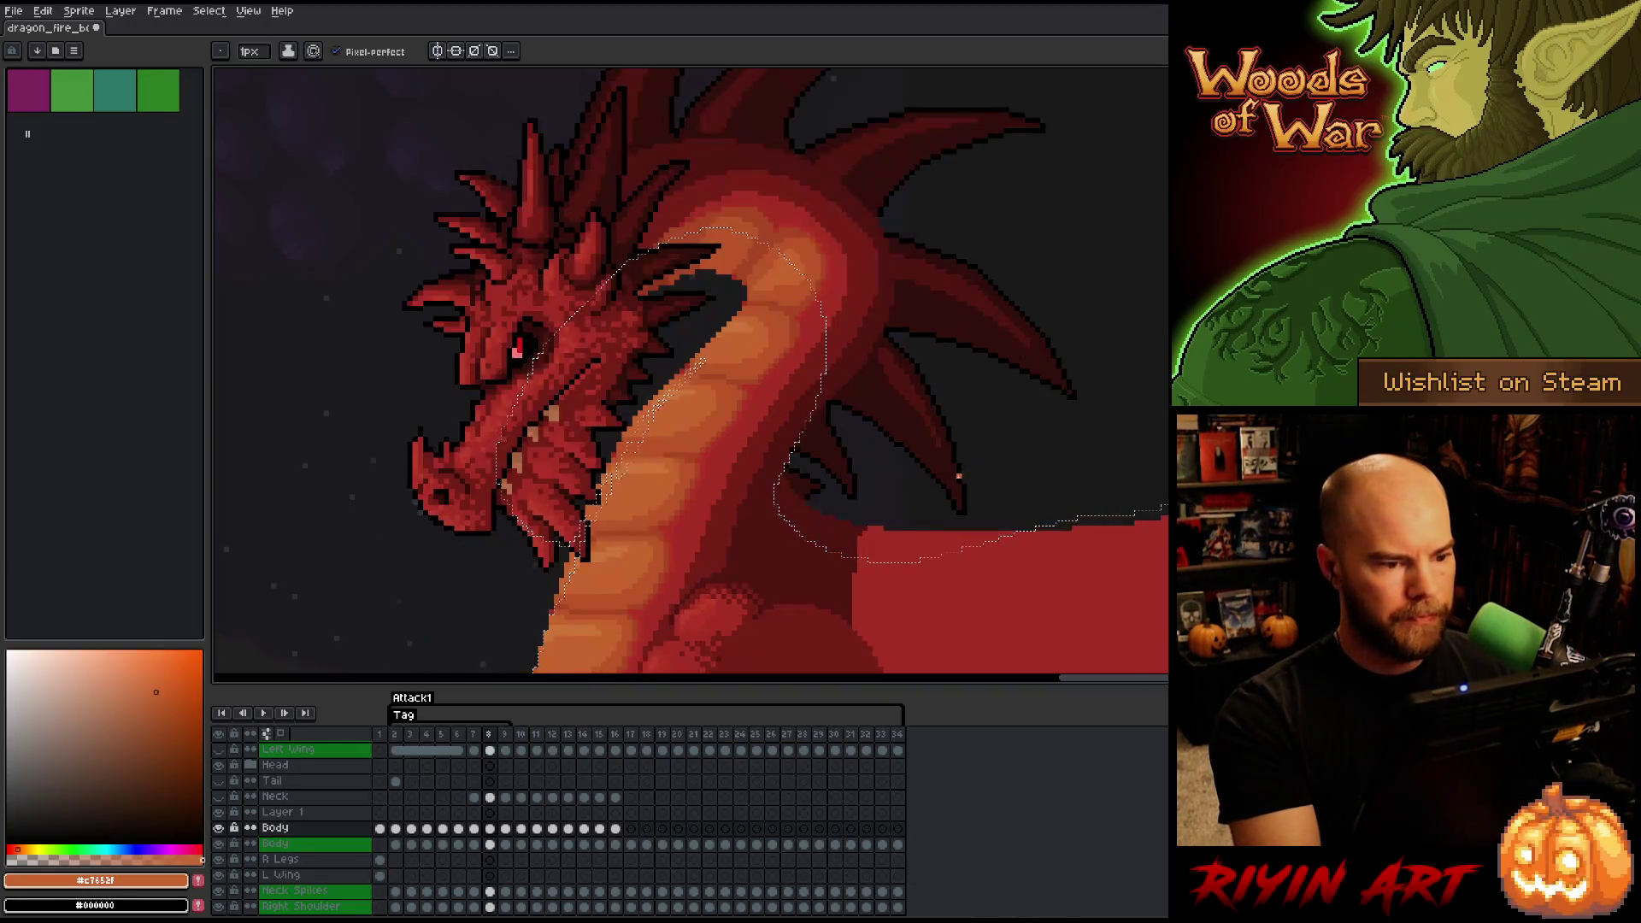
key("Right")
key("Left")
key("Right")
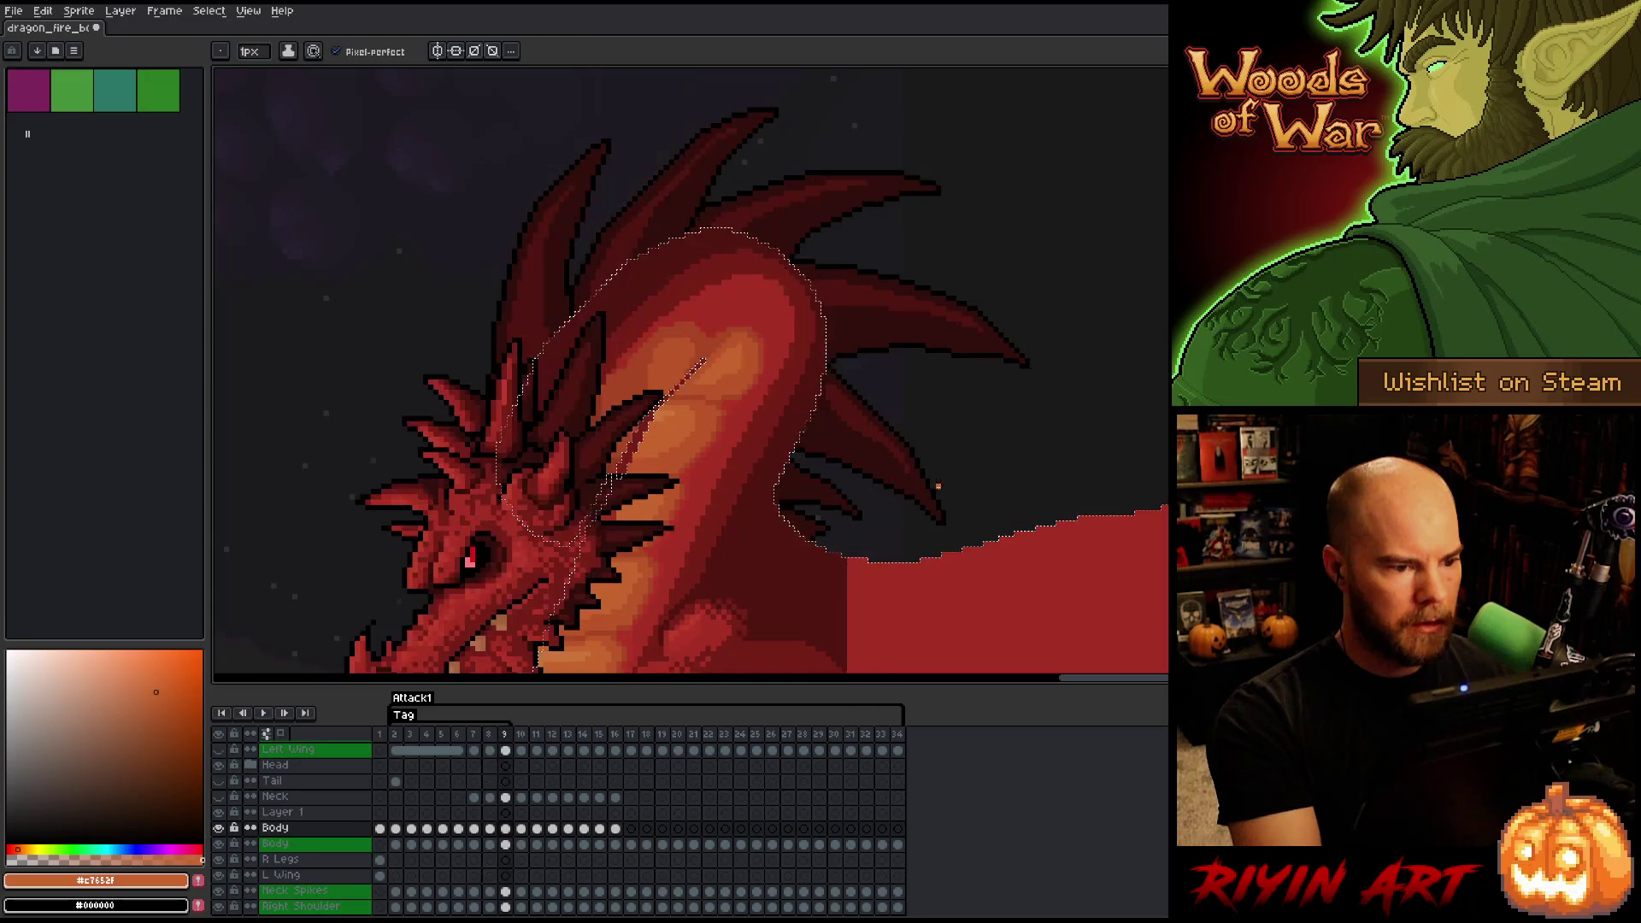
left_click(651, 369, "alt")
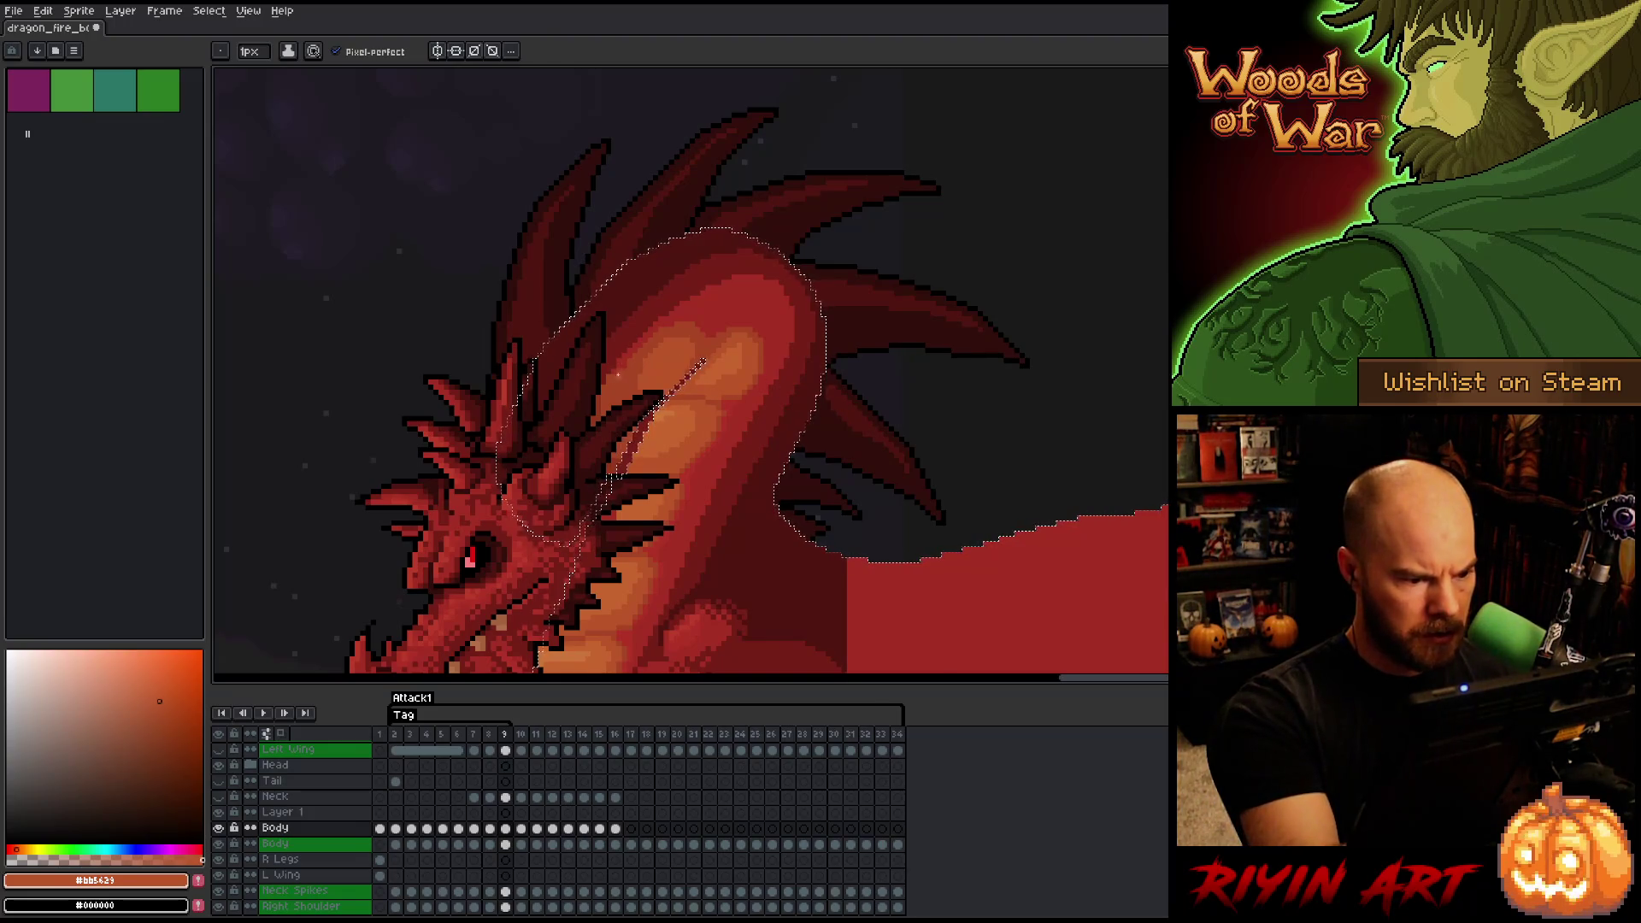
left_click(604, 410, "alt")
key("ctrl+d")
key("g")
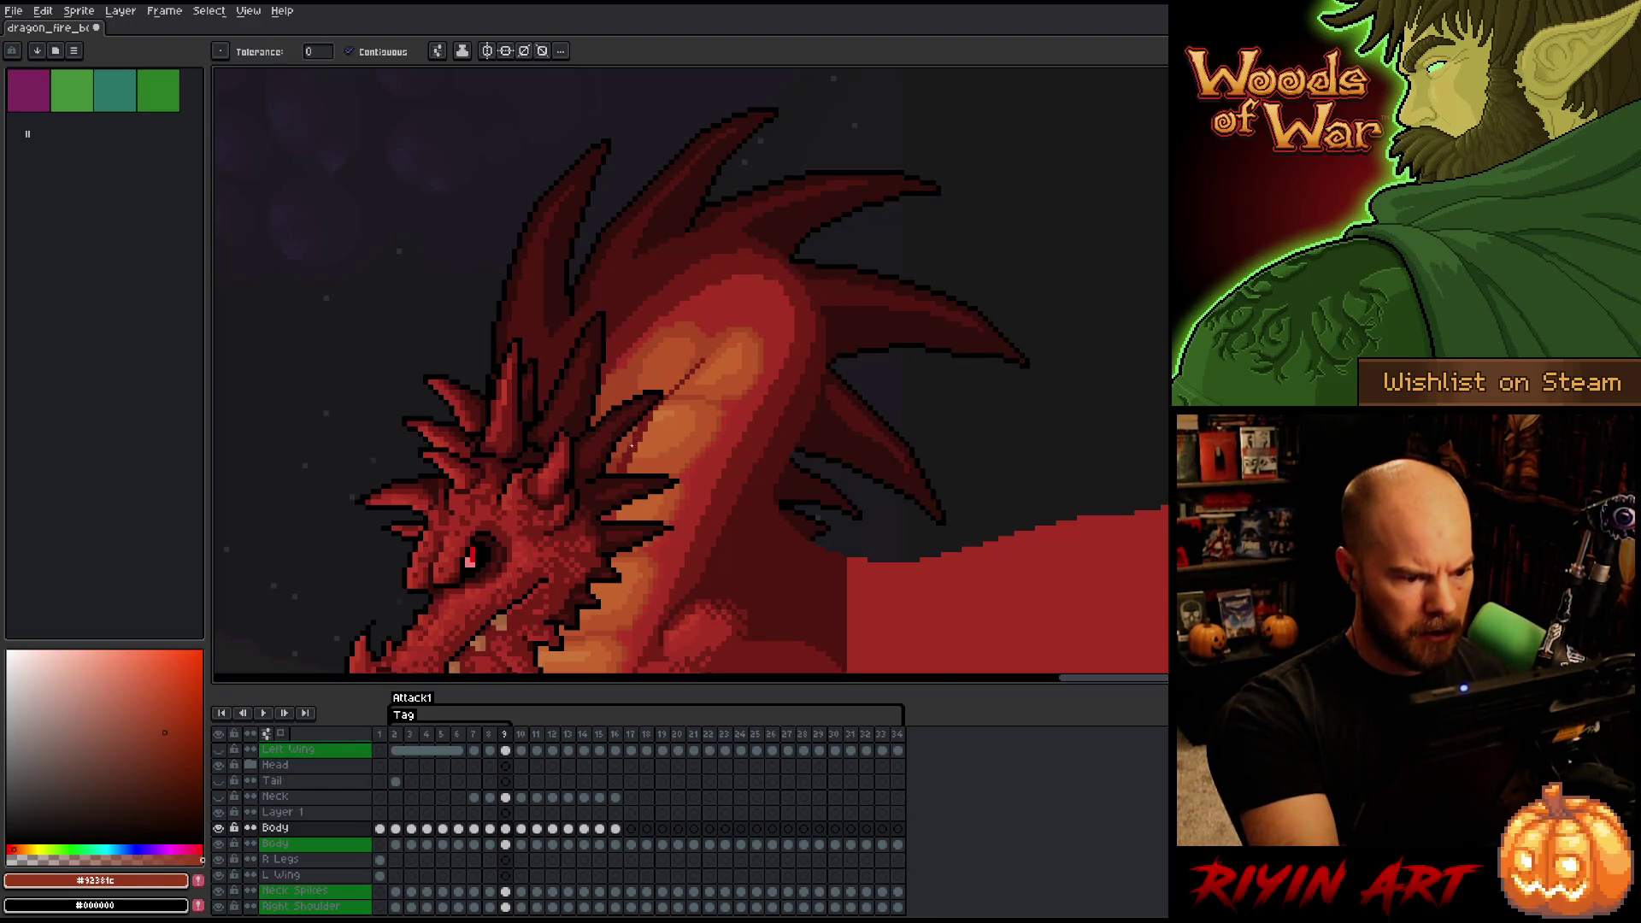
left_click(1117, 581)
key("ctrl+z")
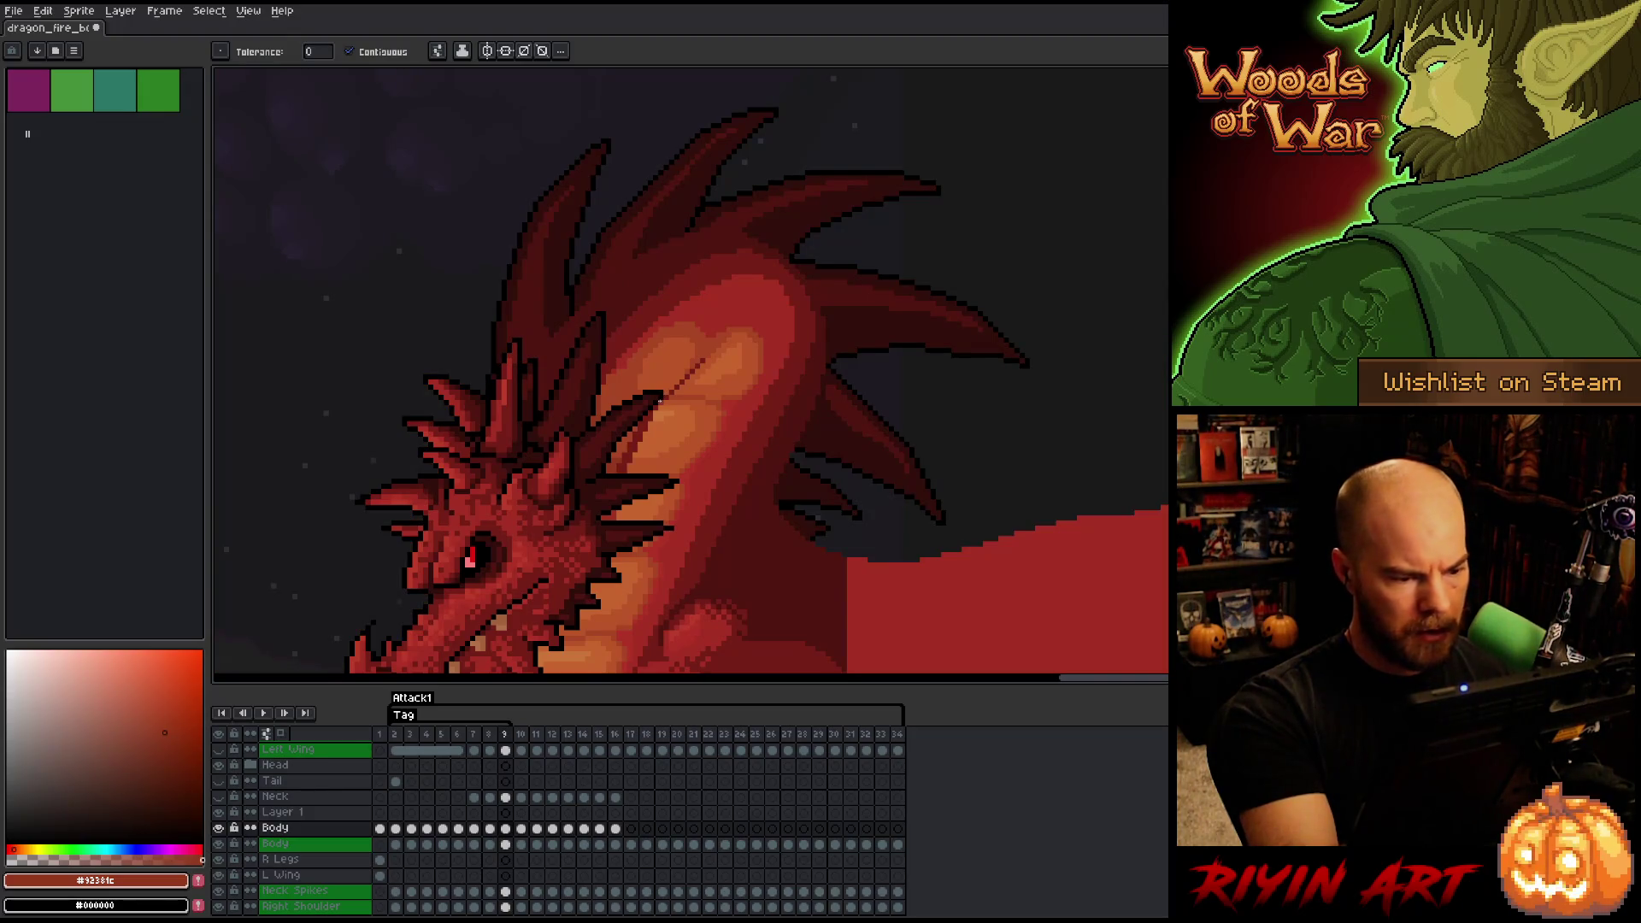
- On the second Body layer, select the dark diagonal line by colour range and solo Body
left_click(505, 843)
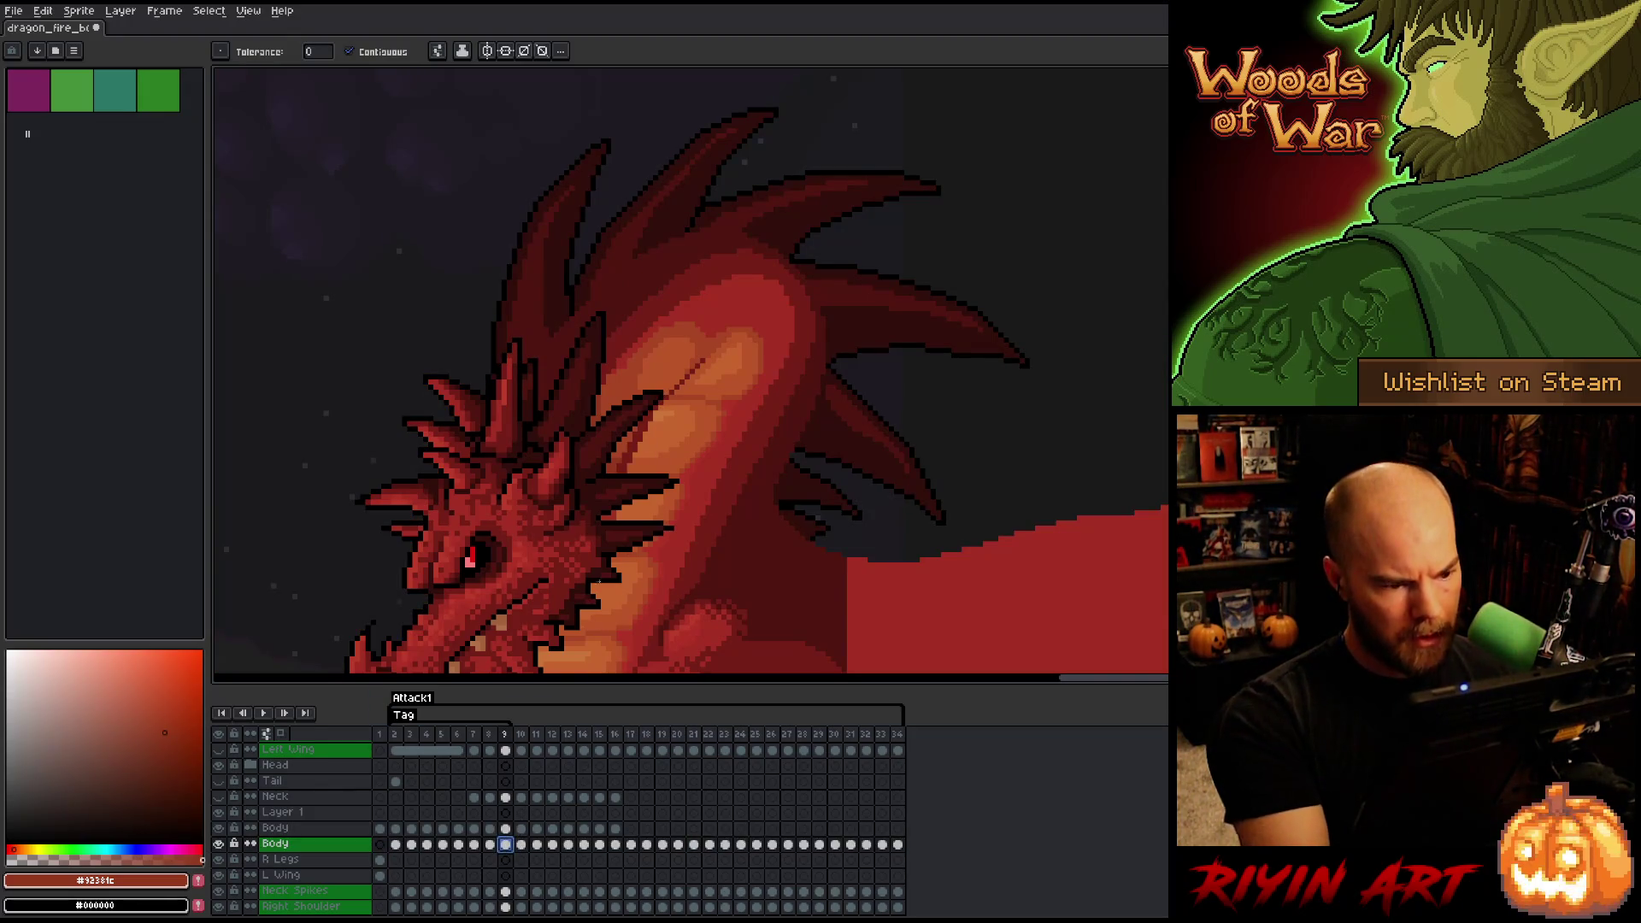
key("ctrl+shift+c")
left_click(643, 434)
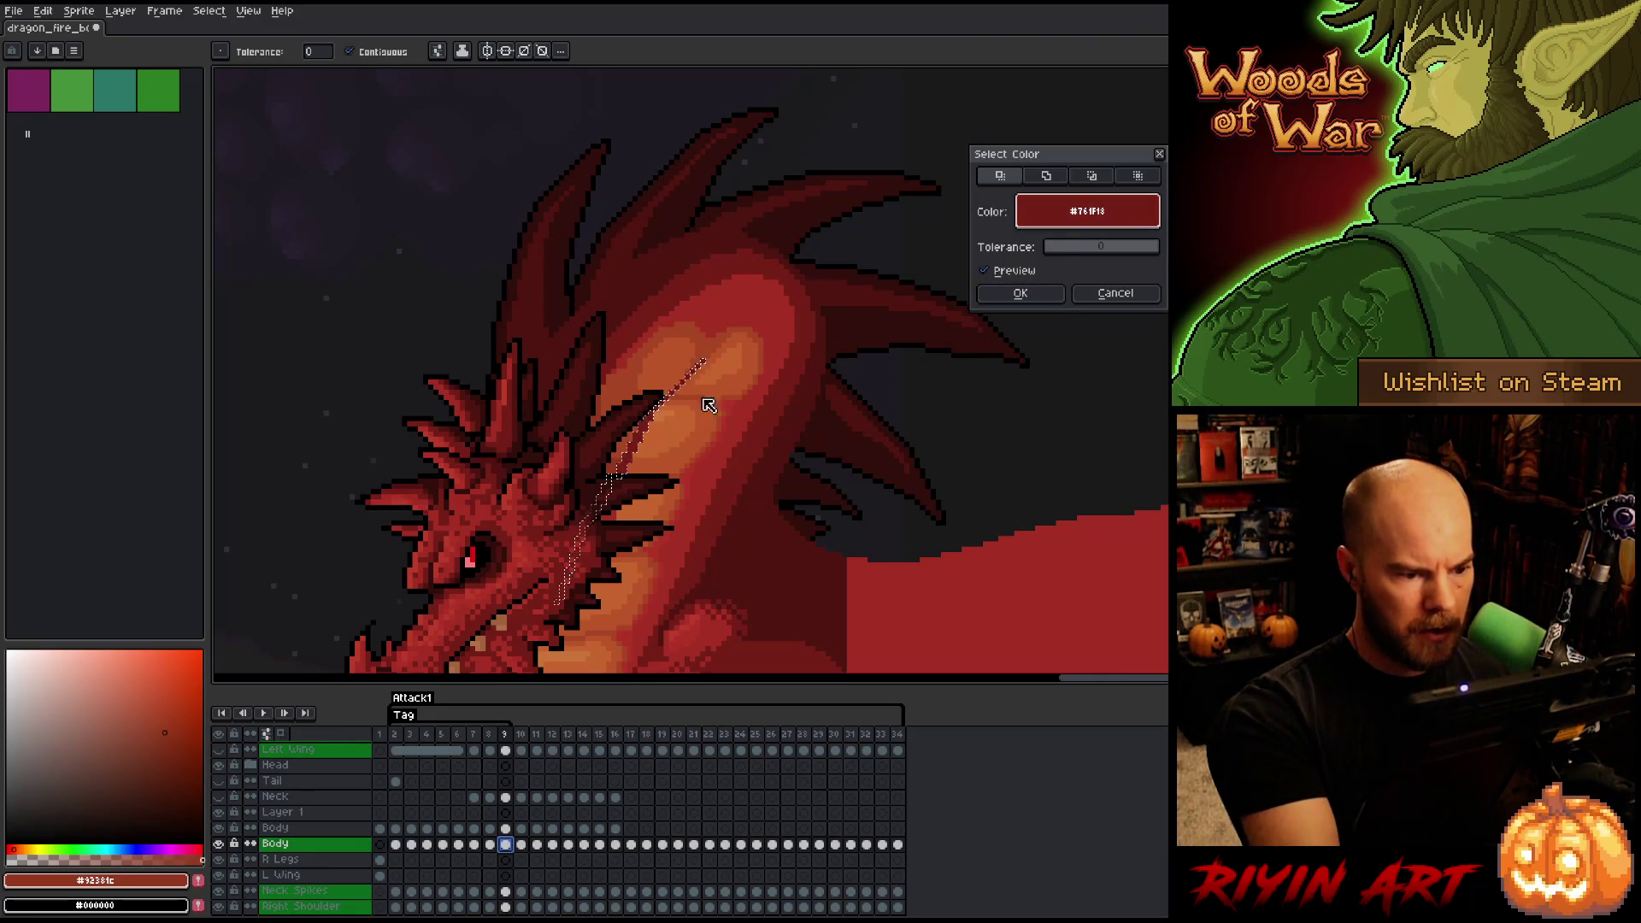
left_click(1021, 293)
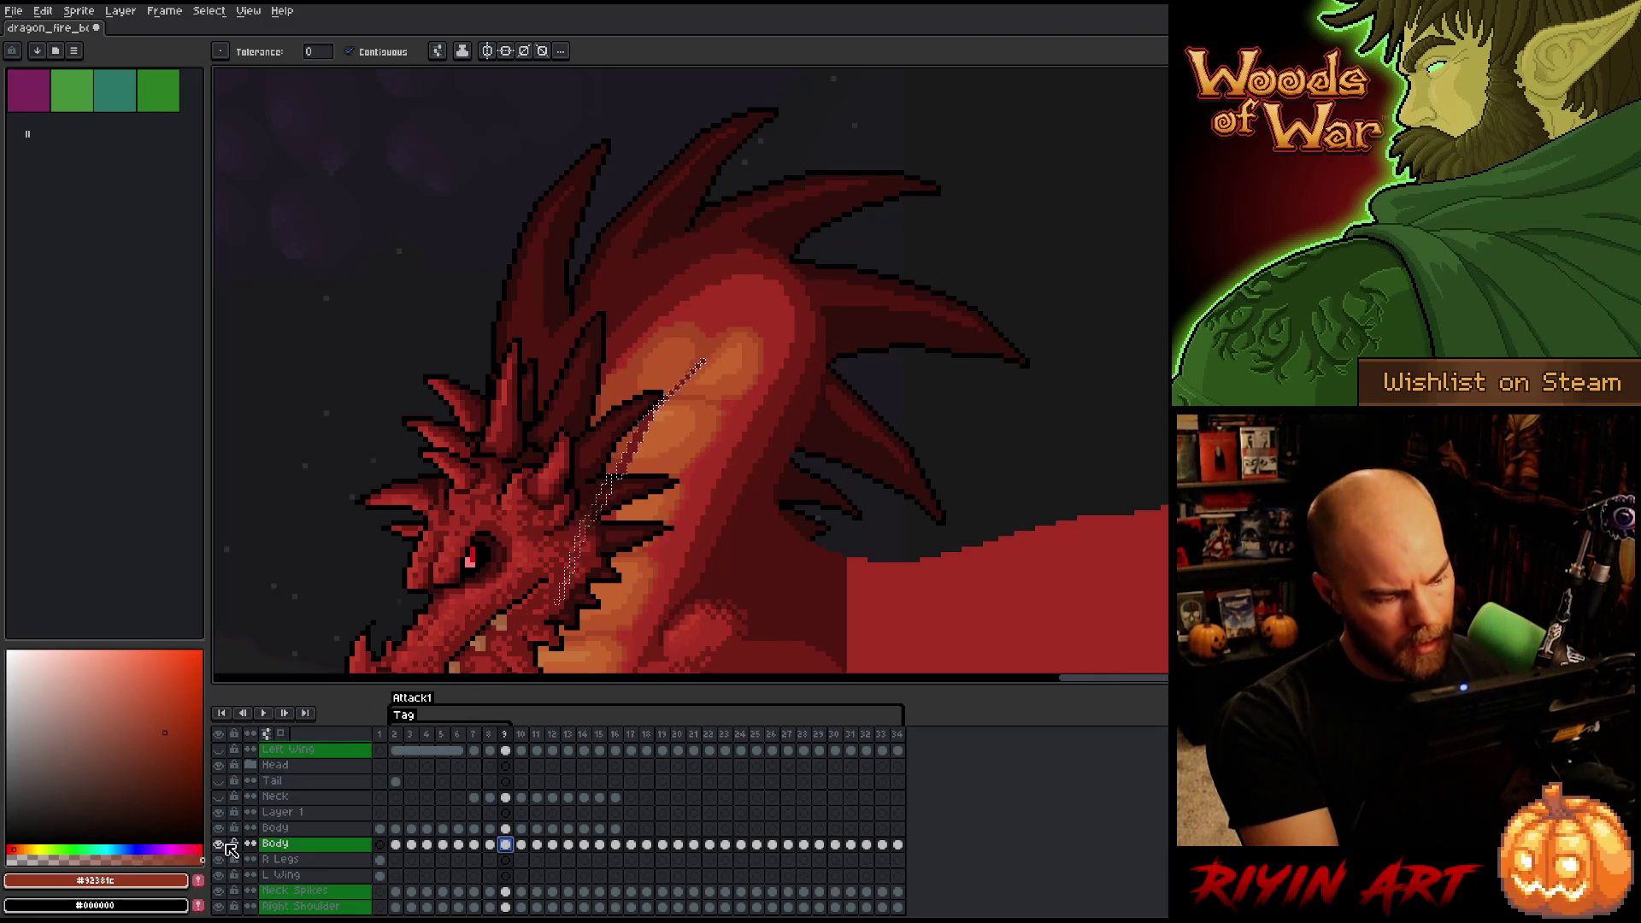
left_click(224, 844, "alt")
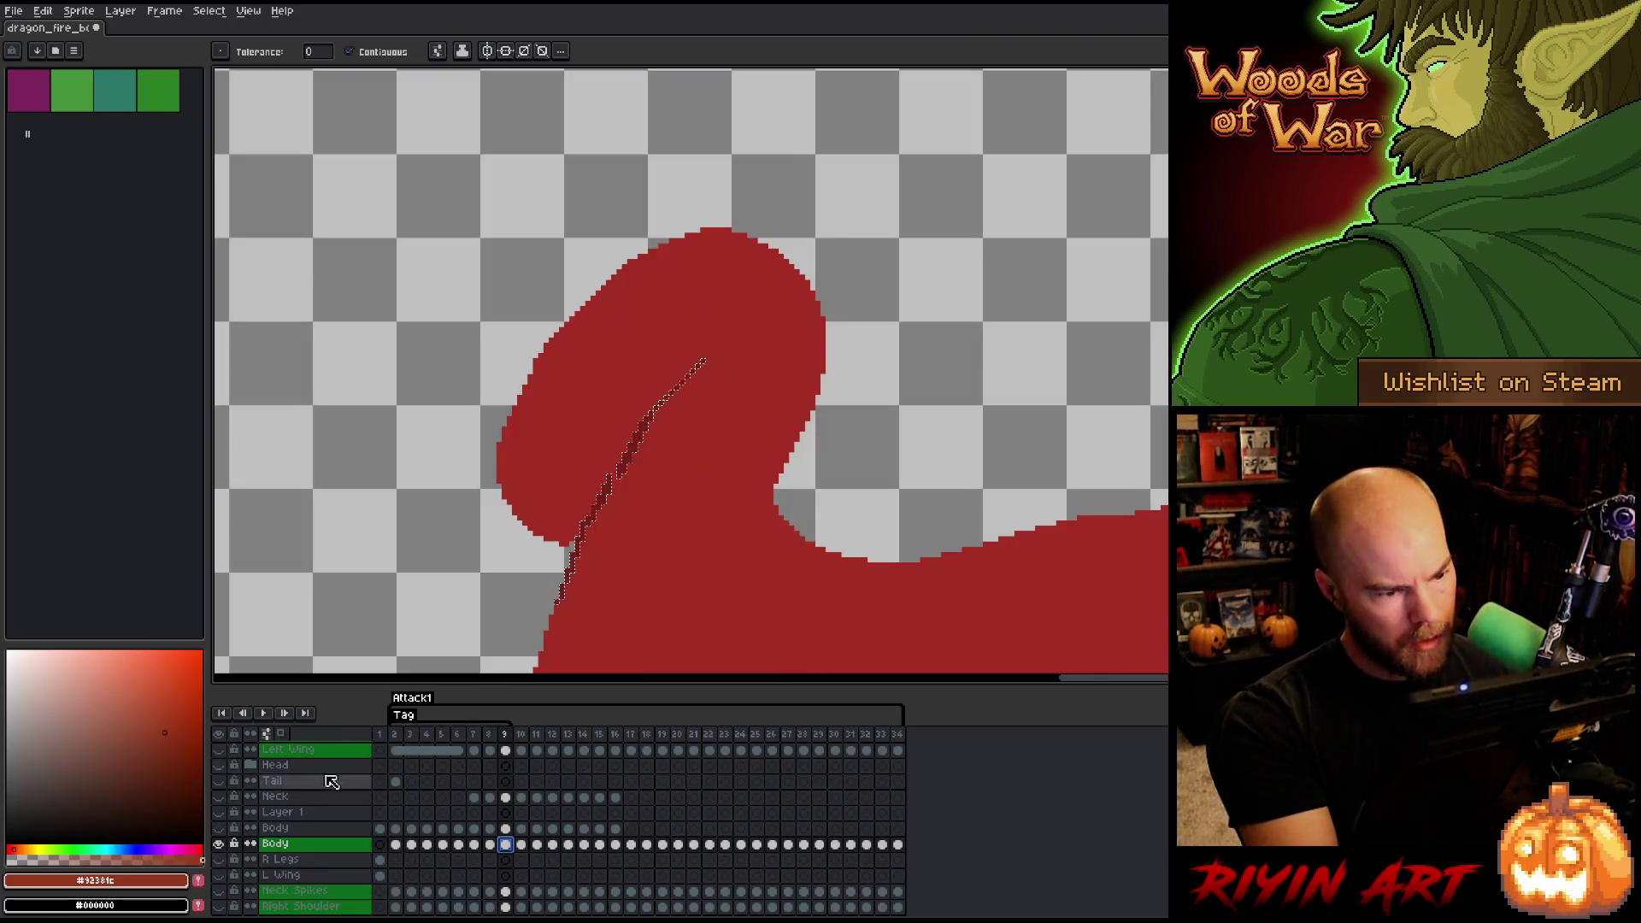
- Solo the upper Body layer, clear the selection, and start repainting the neck plates in sampled oranges
left_click(506, 828)
left_click(218, 843, "alt")
left_click(218, 827, "alt")
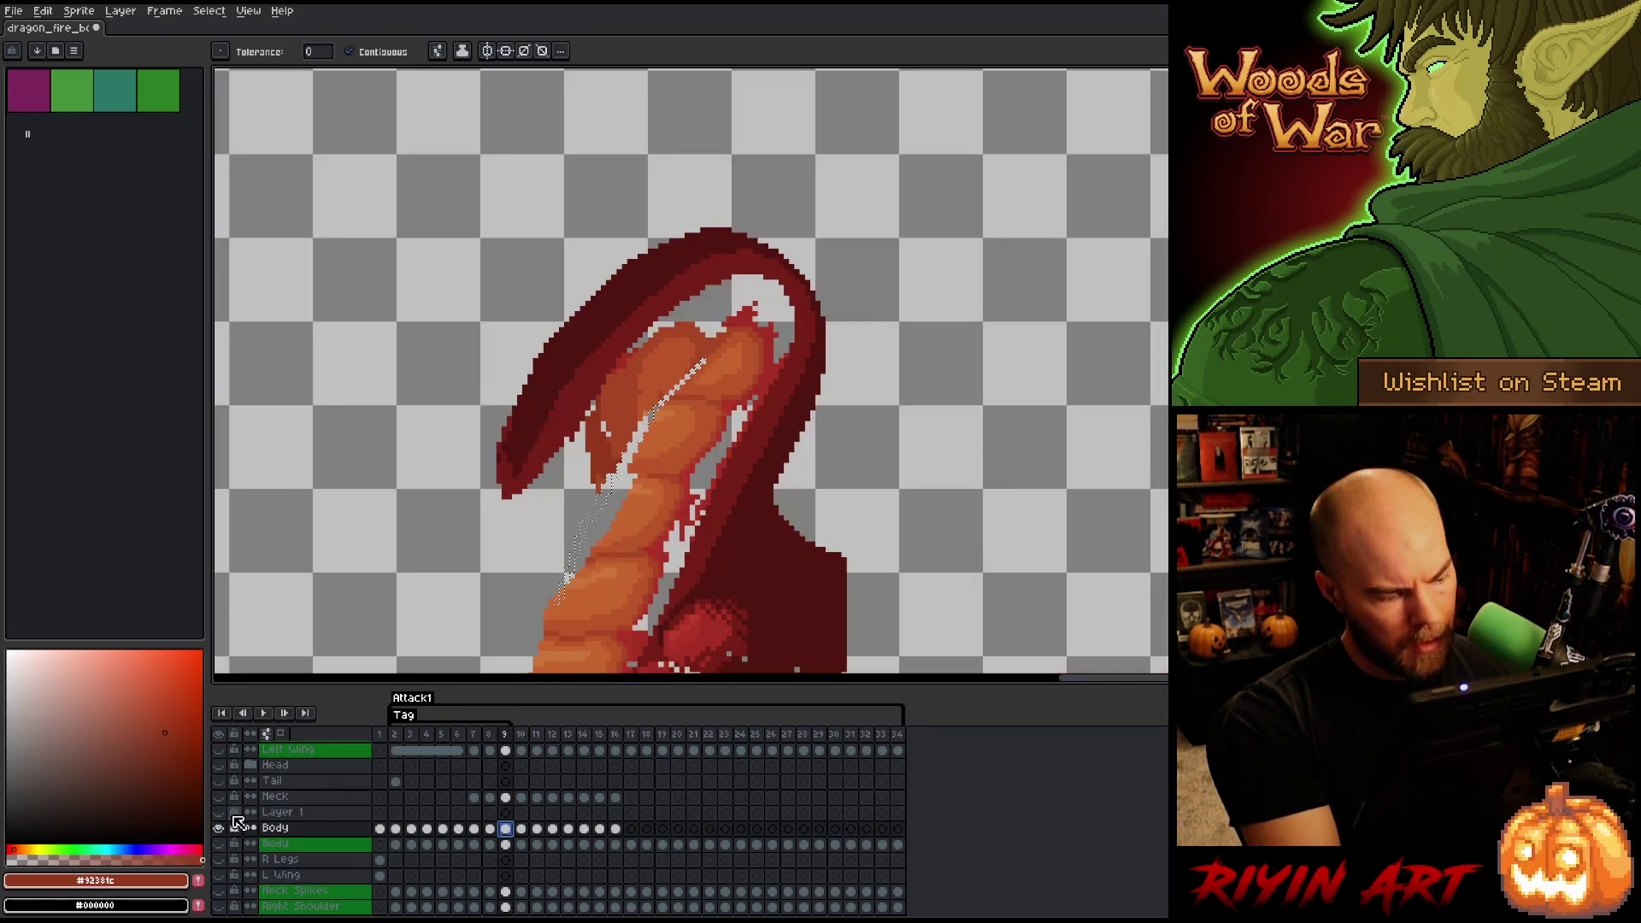
key("b")
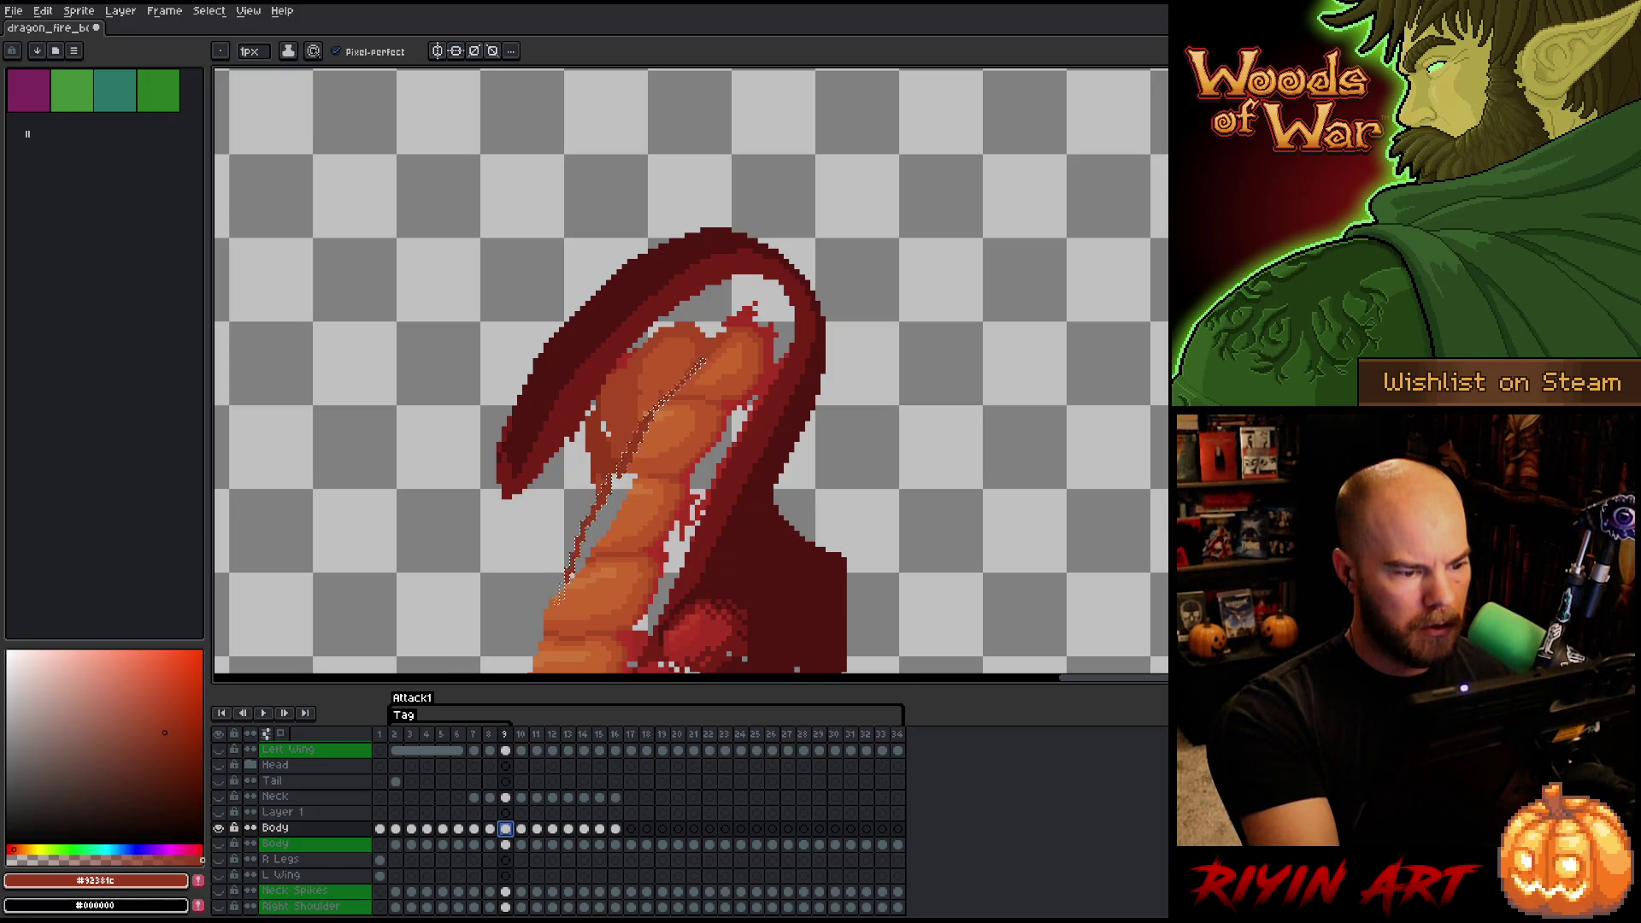
key("ctrl+z")
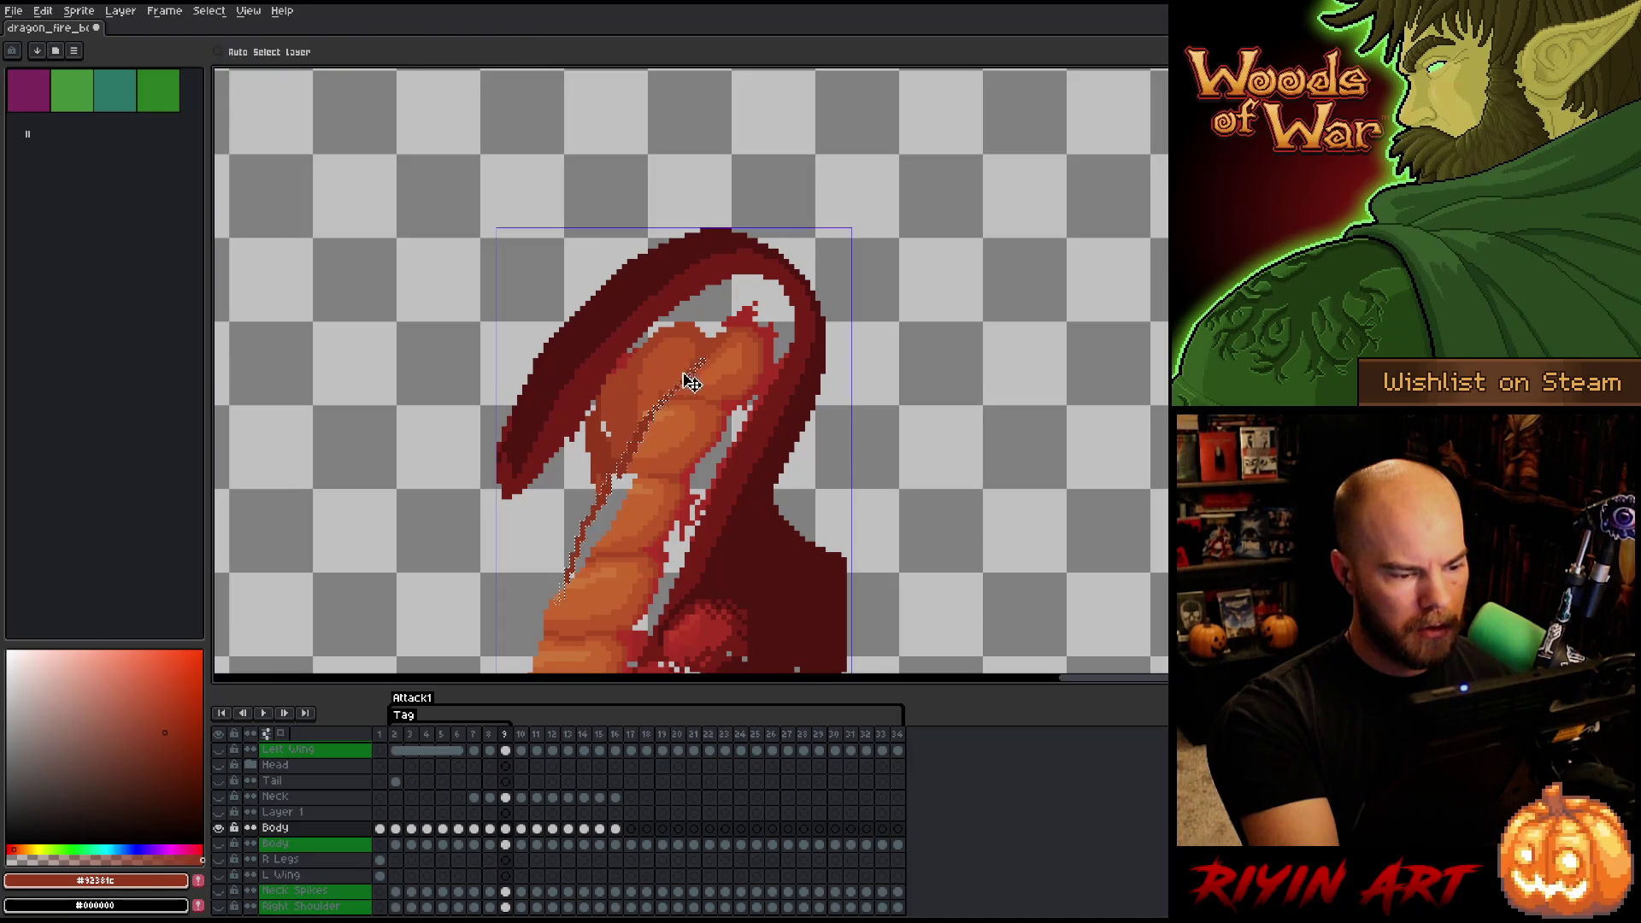
left_click(651, 461, "alt")
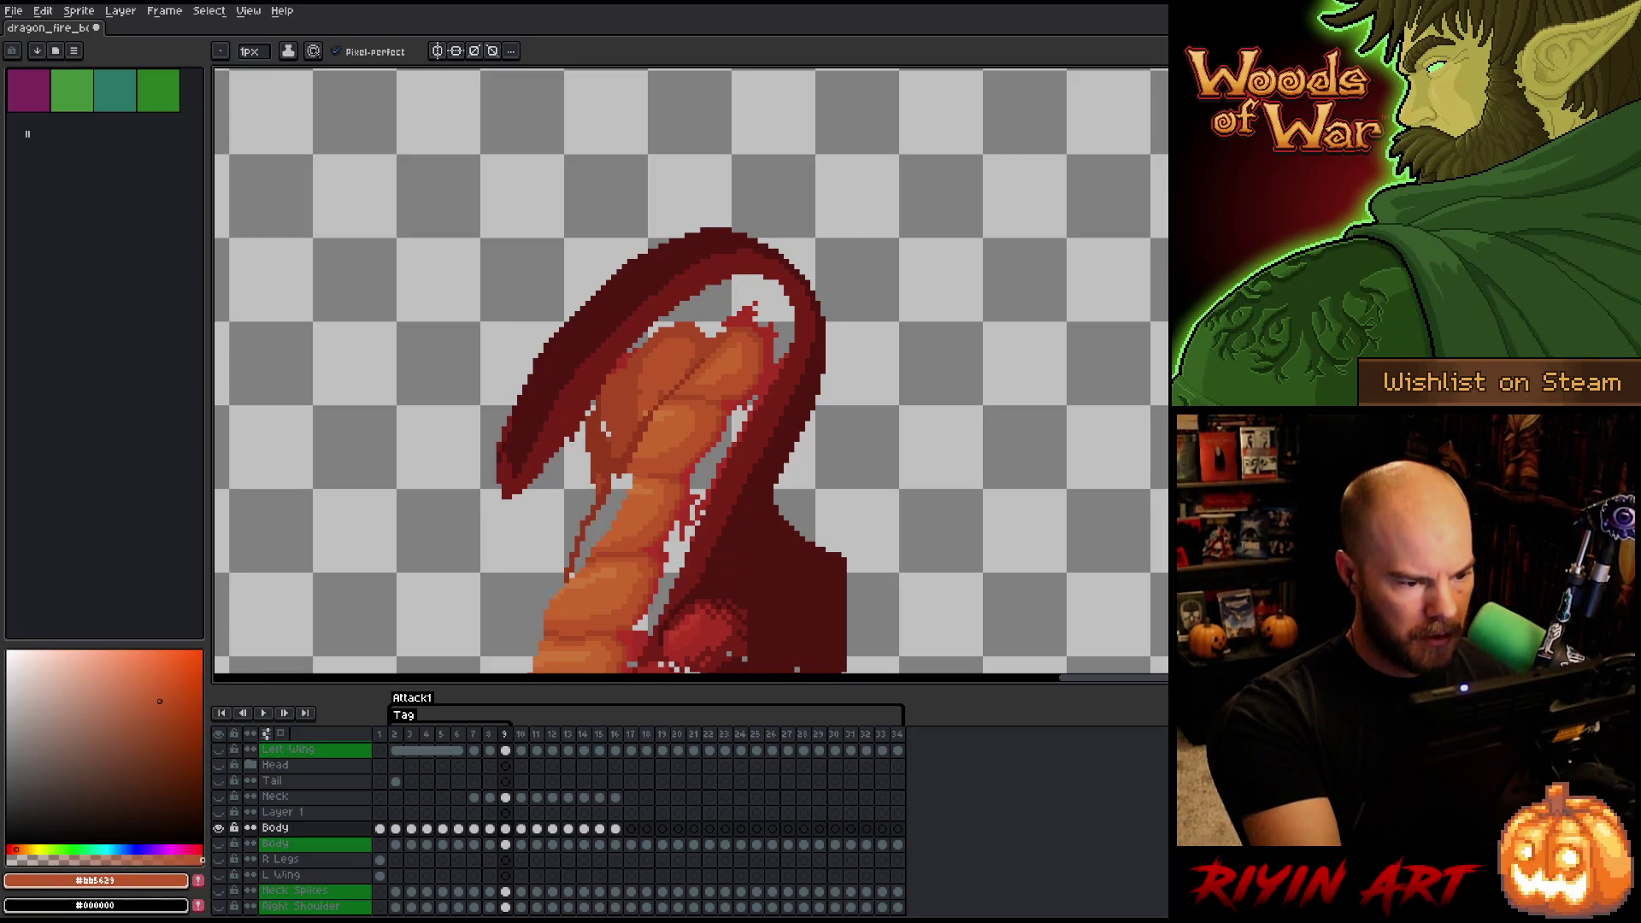
left_click(645, 397, "alt")
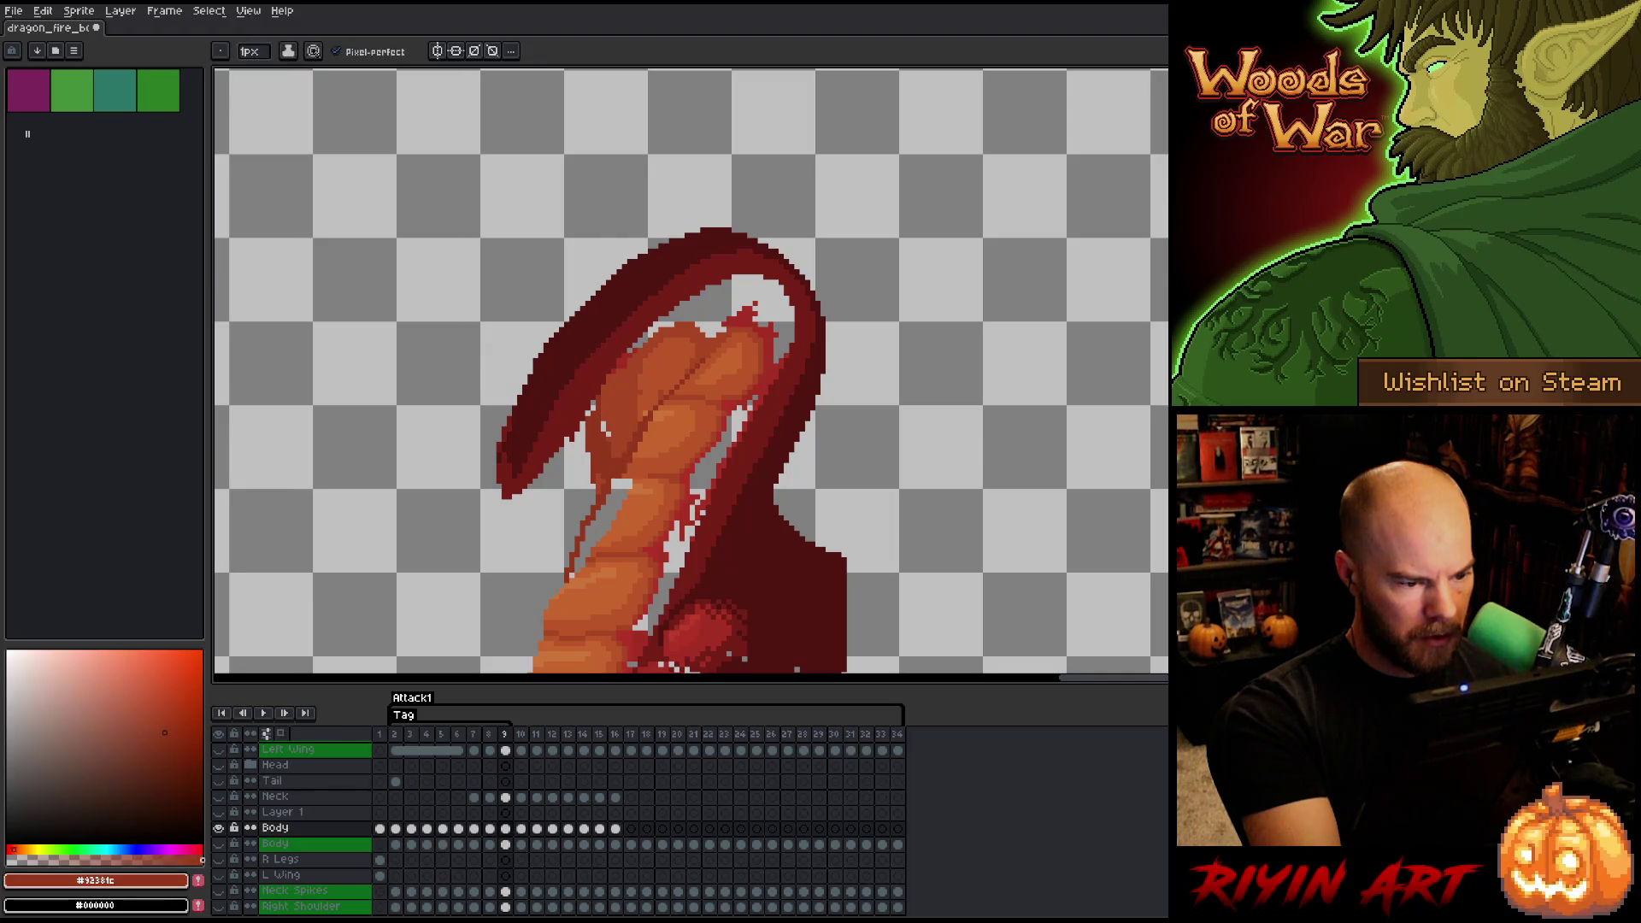
left_click(614, 522, "alt")
left_click(589, 551, "alt")
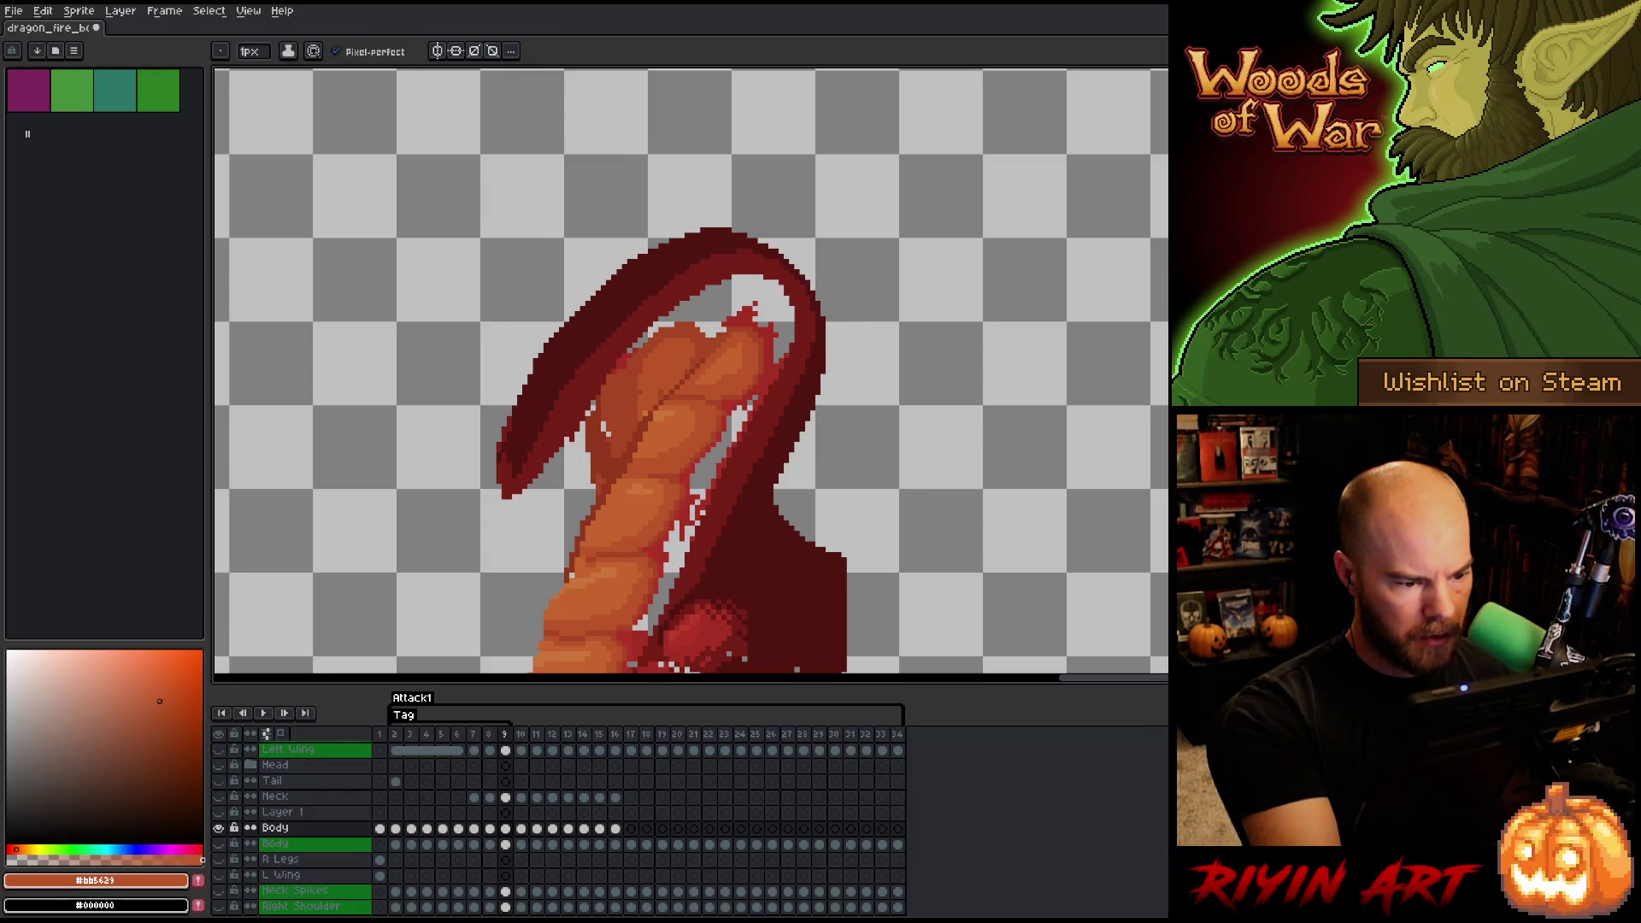
- Finish repainting the neck plates with light and dark orange shades, then show all layers
left_click(596, 545, "alt")
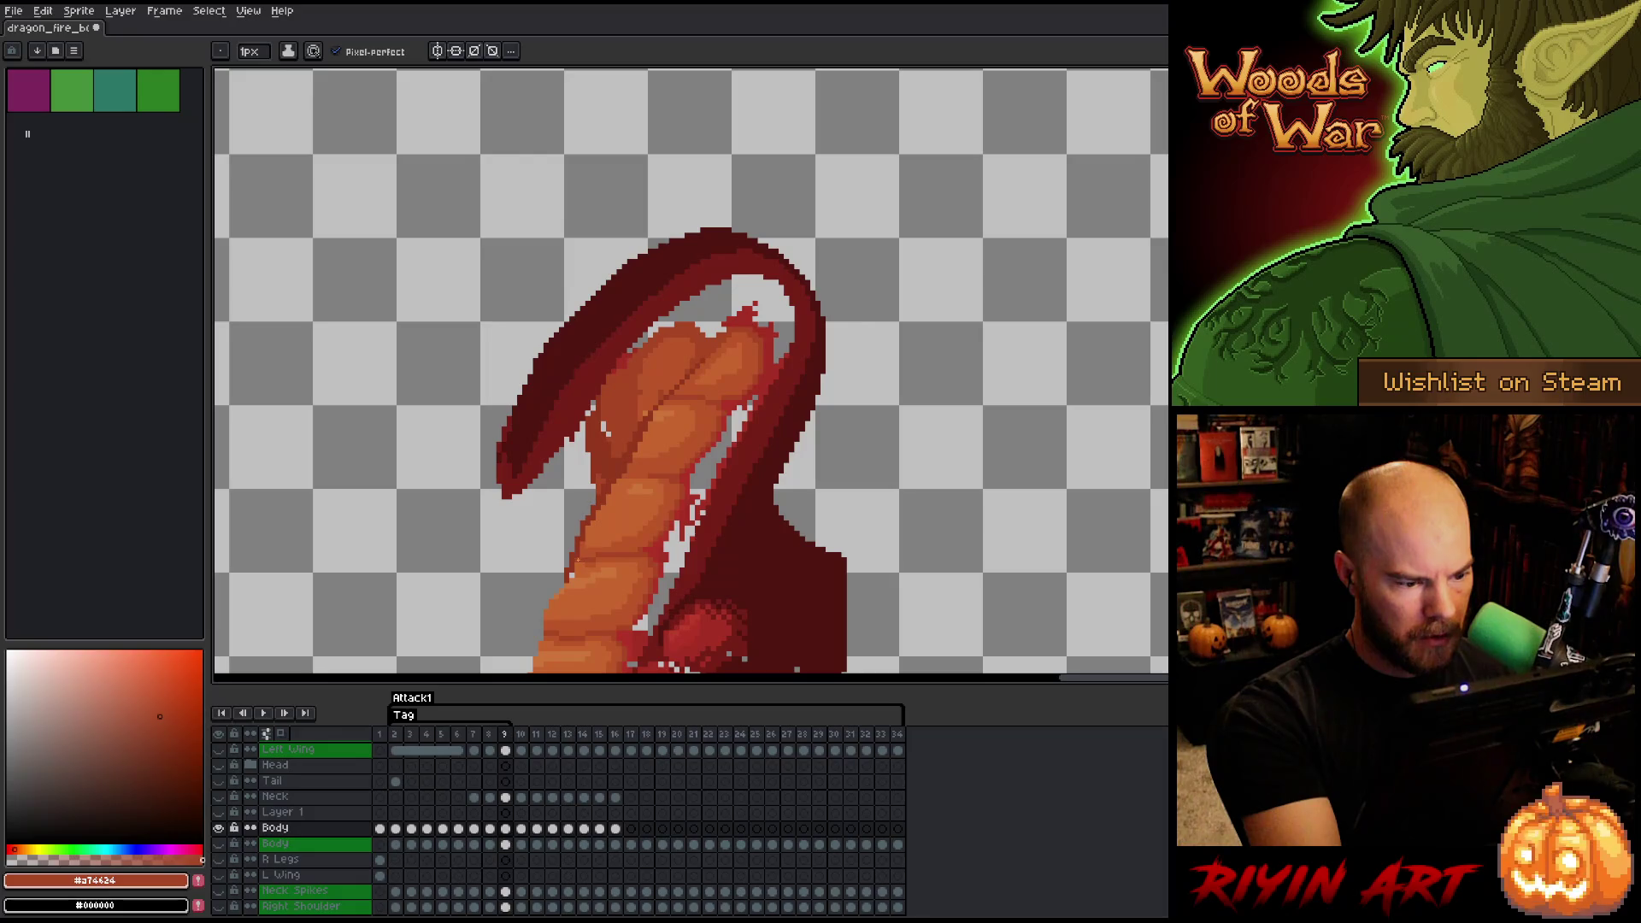
left_click(577, 558, "alt")
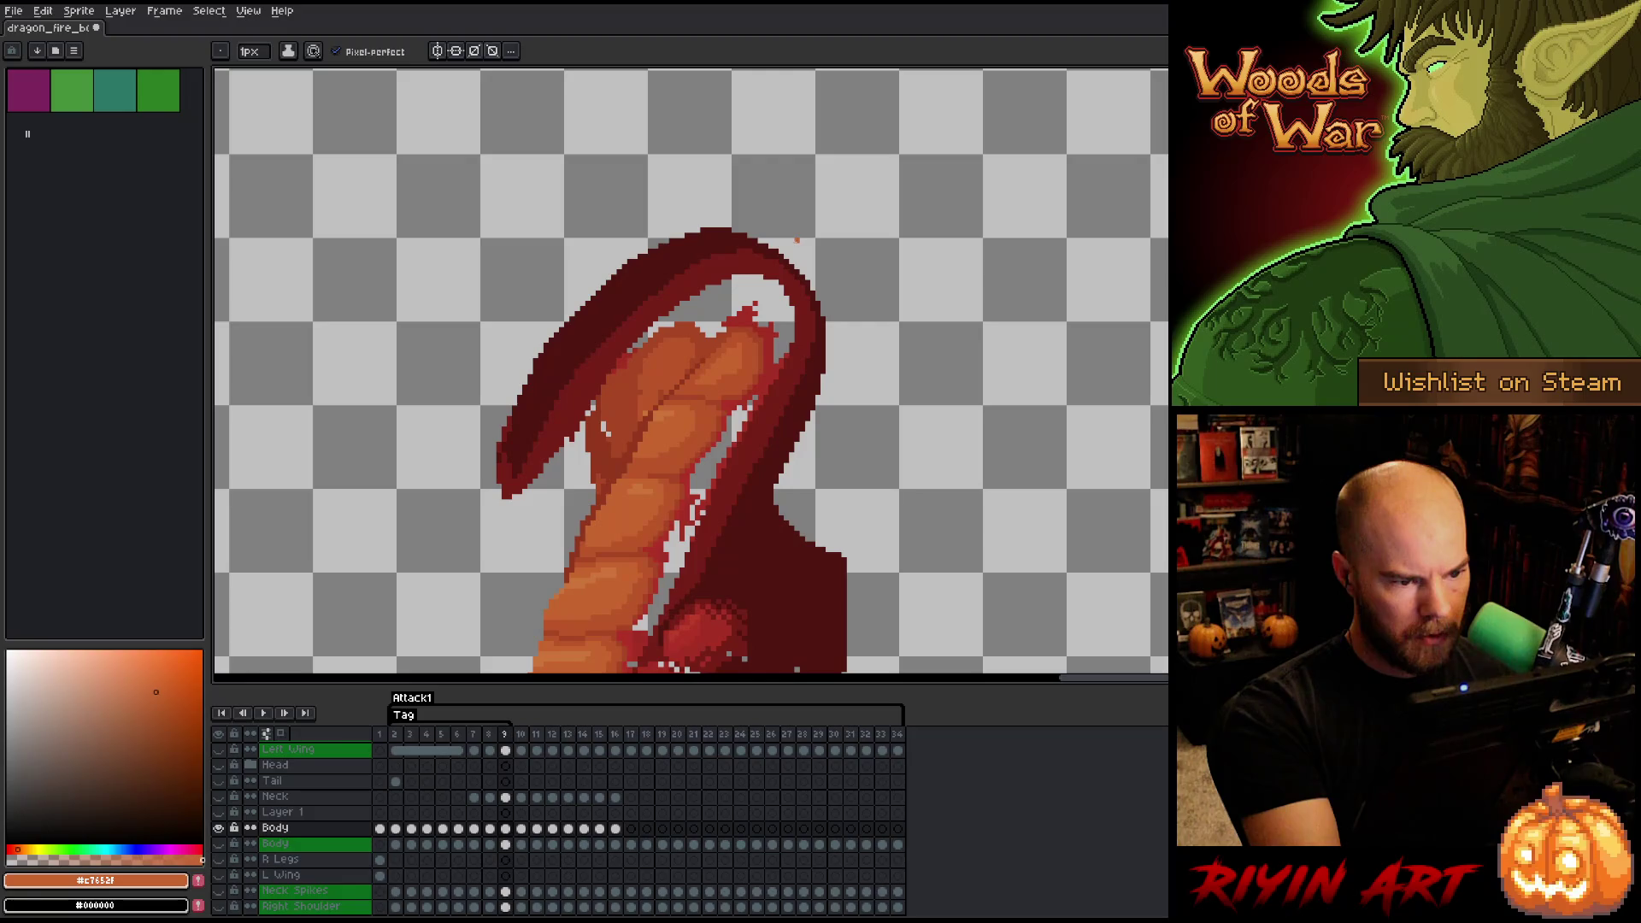
left_click(607, 429, "alt")
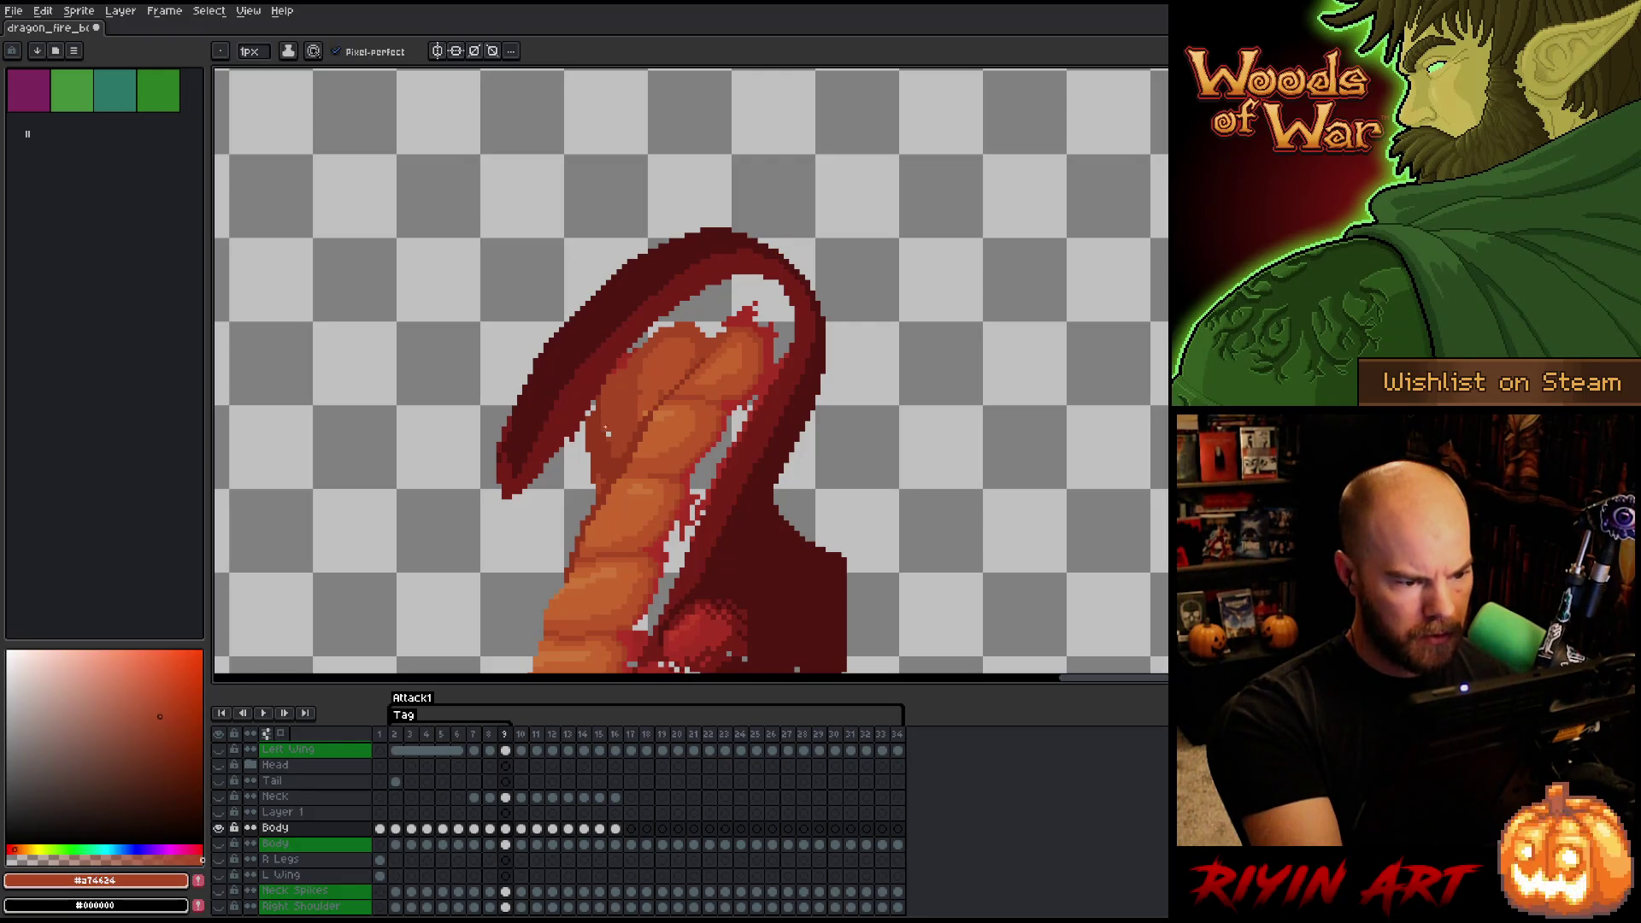
left_click(600, 427, "alt")
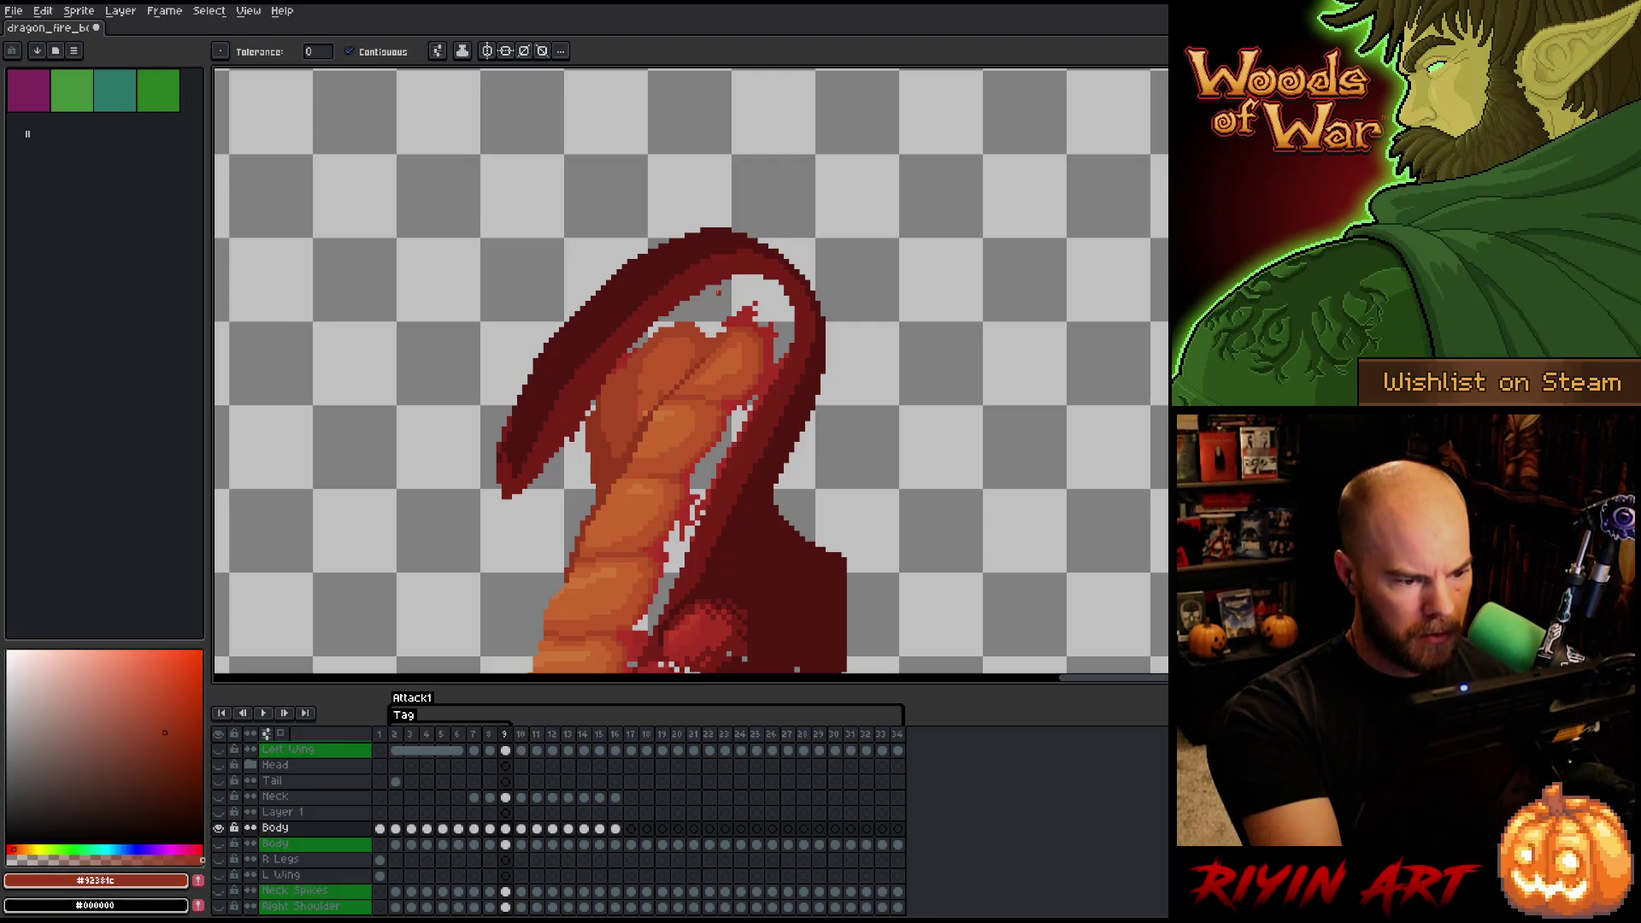
key("b")
left_click(641, 386, "alt")
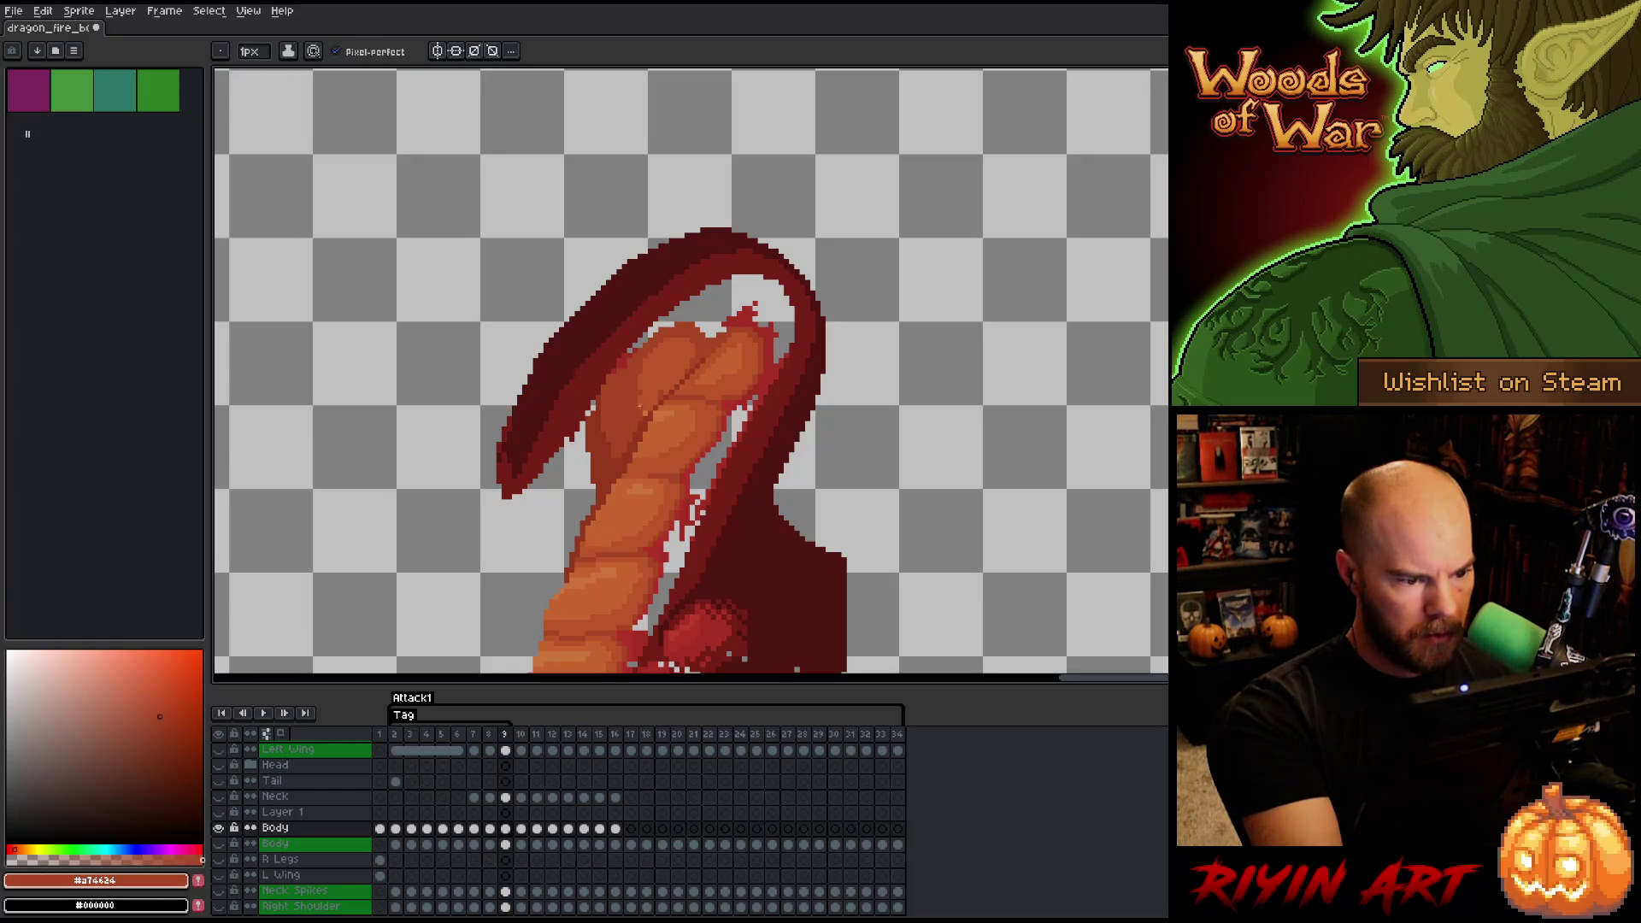
left_click(671, 361, "alt")
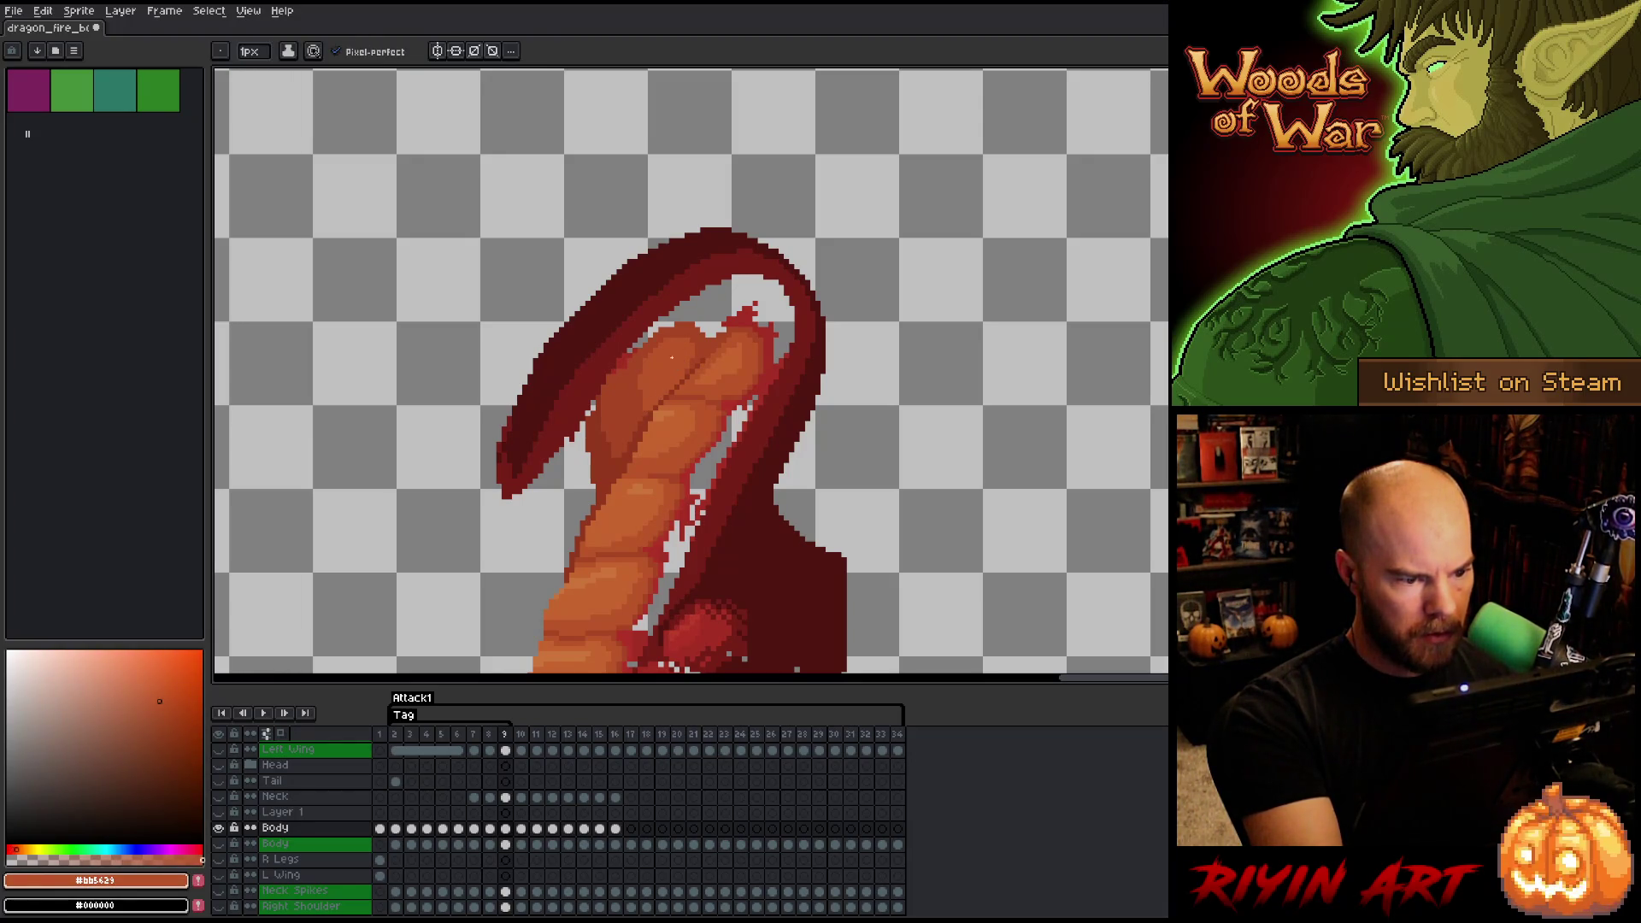
left_click(688, 373, "alt")
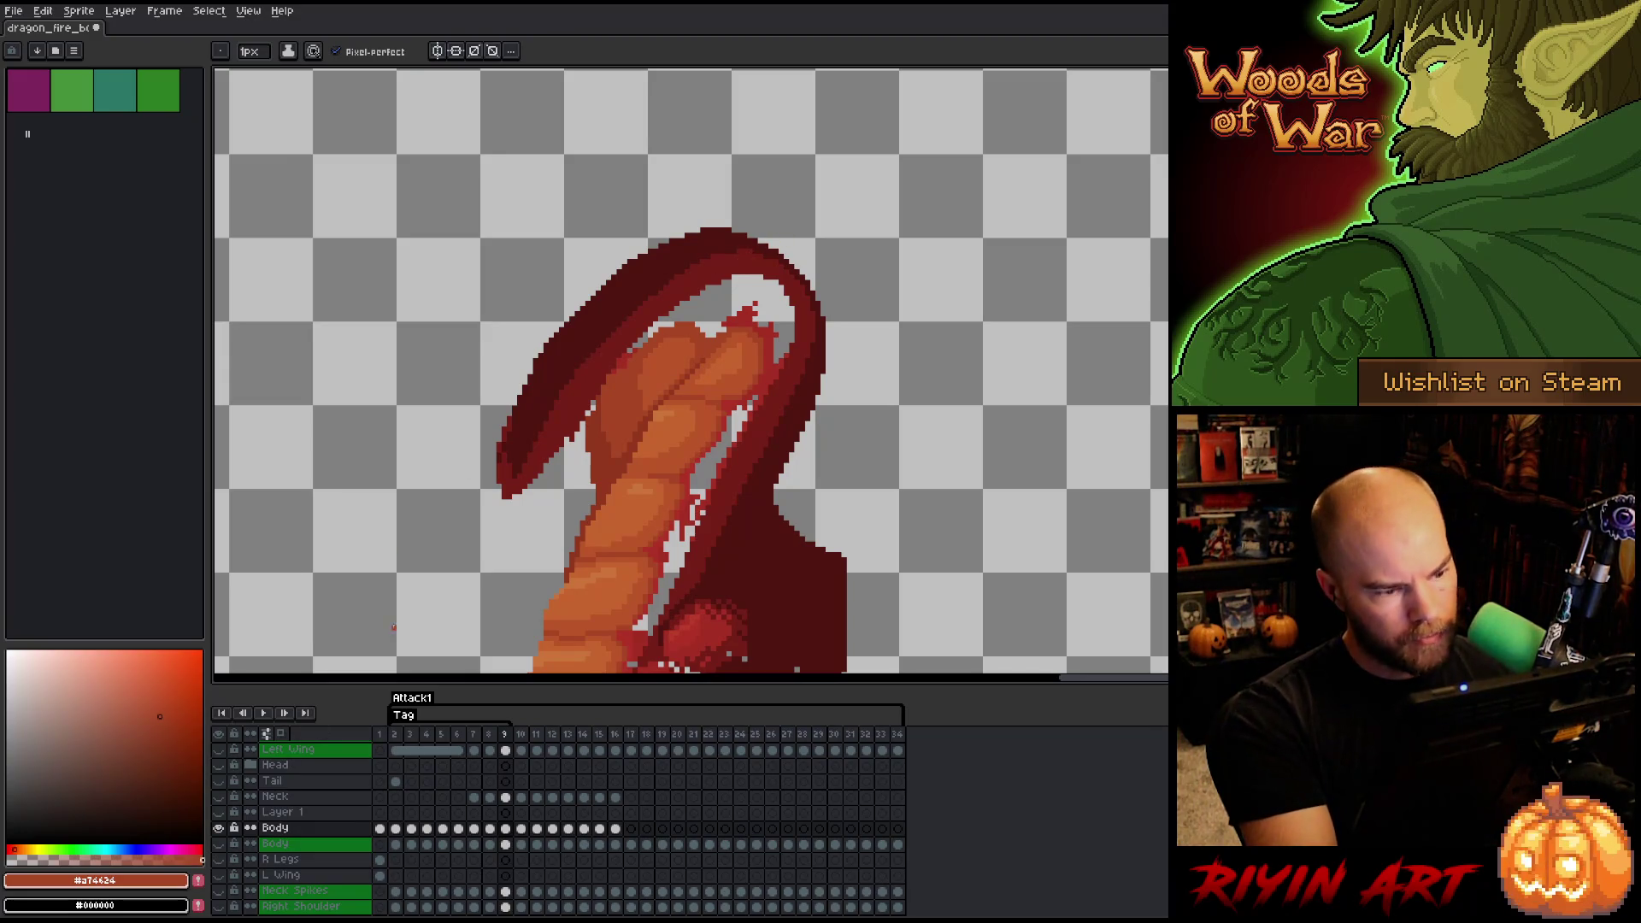
left_click(591, 409, "alt")
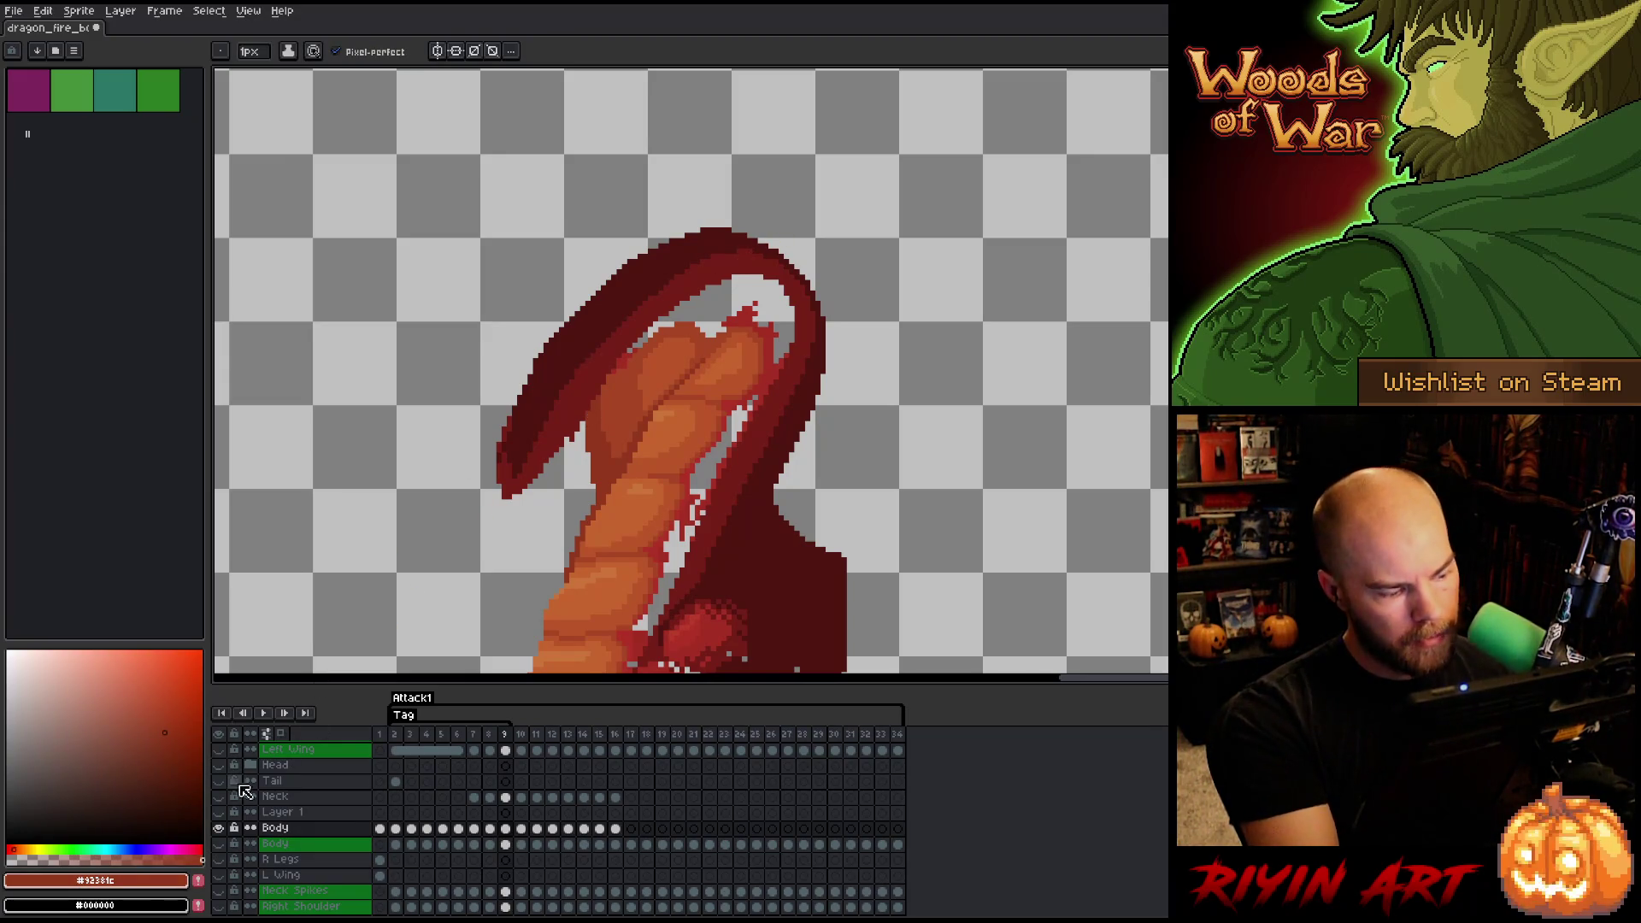
left_click(218, 828, "alt")
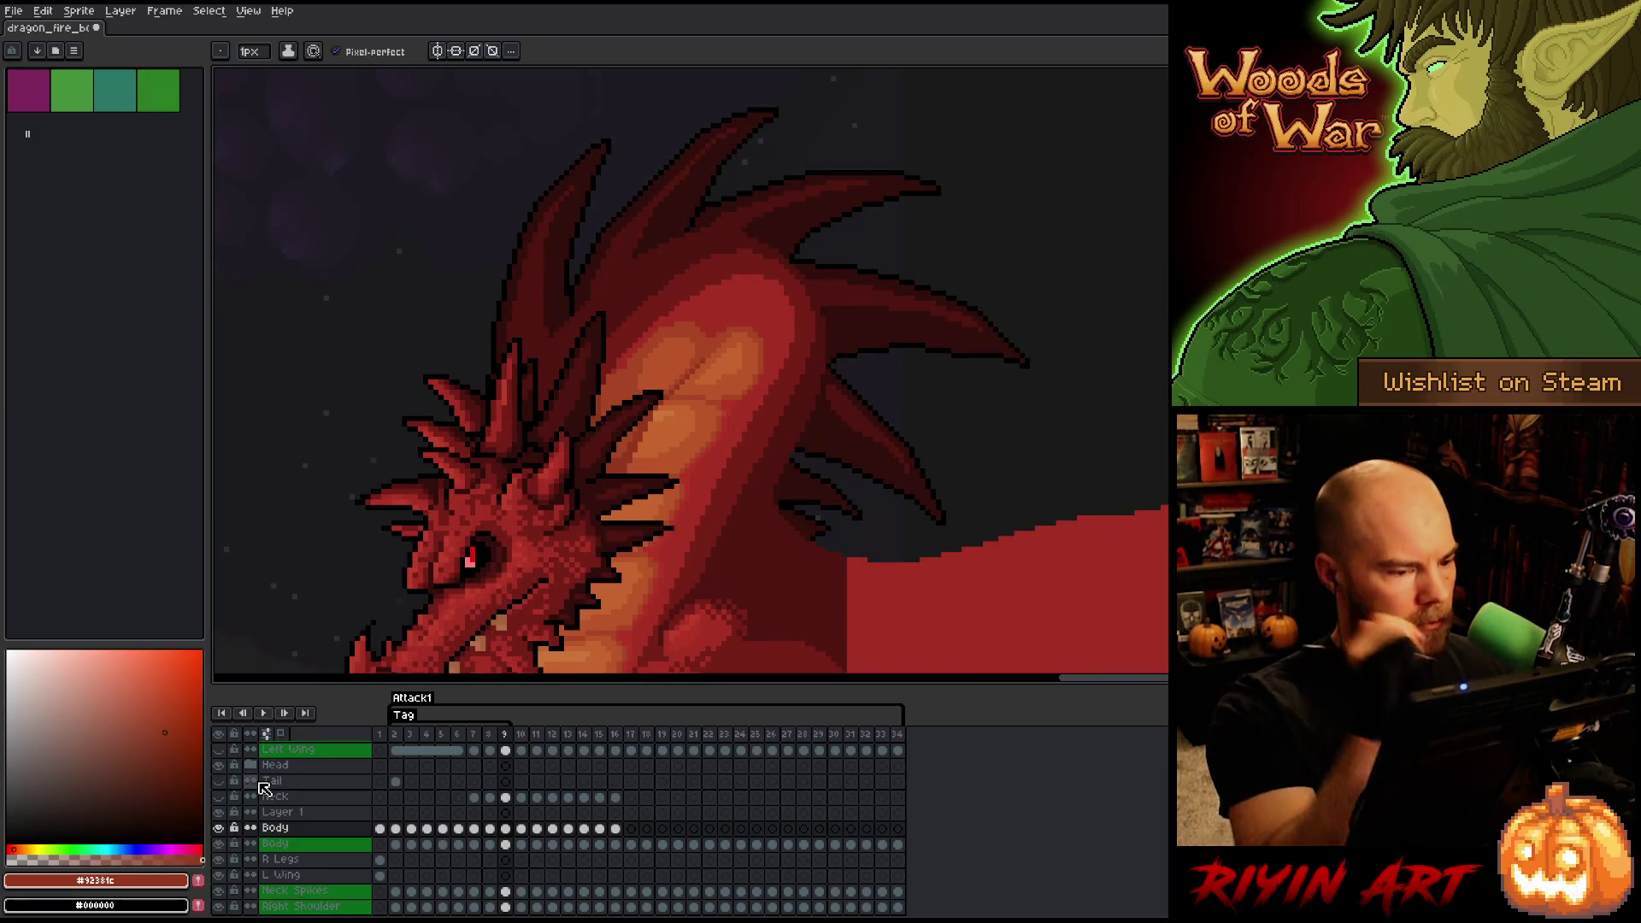
left_click(635, 357, "alt")
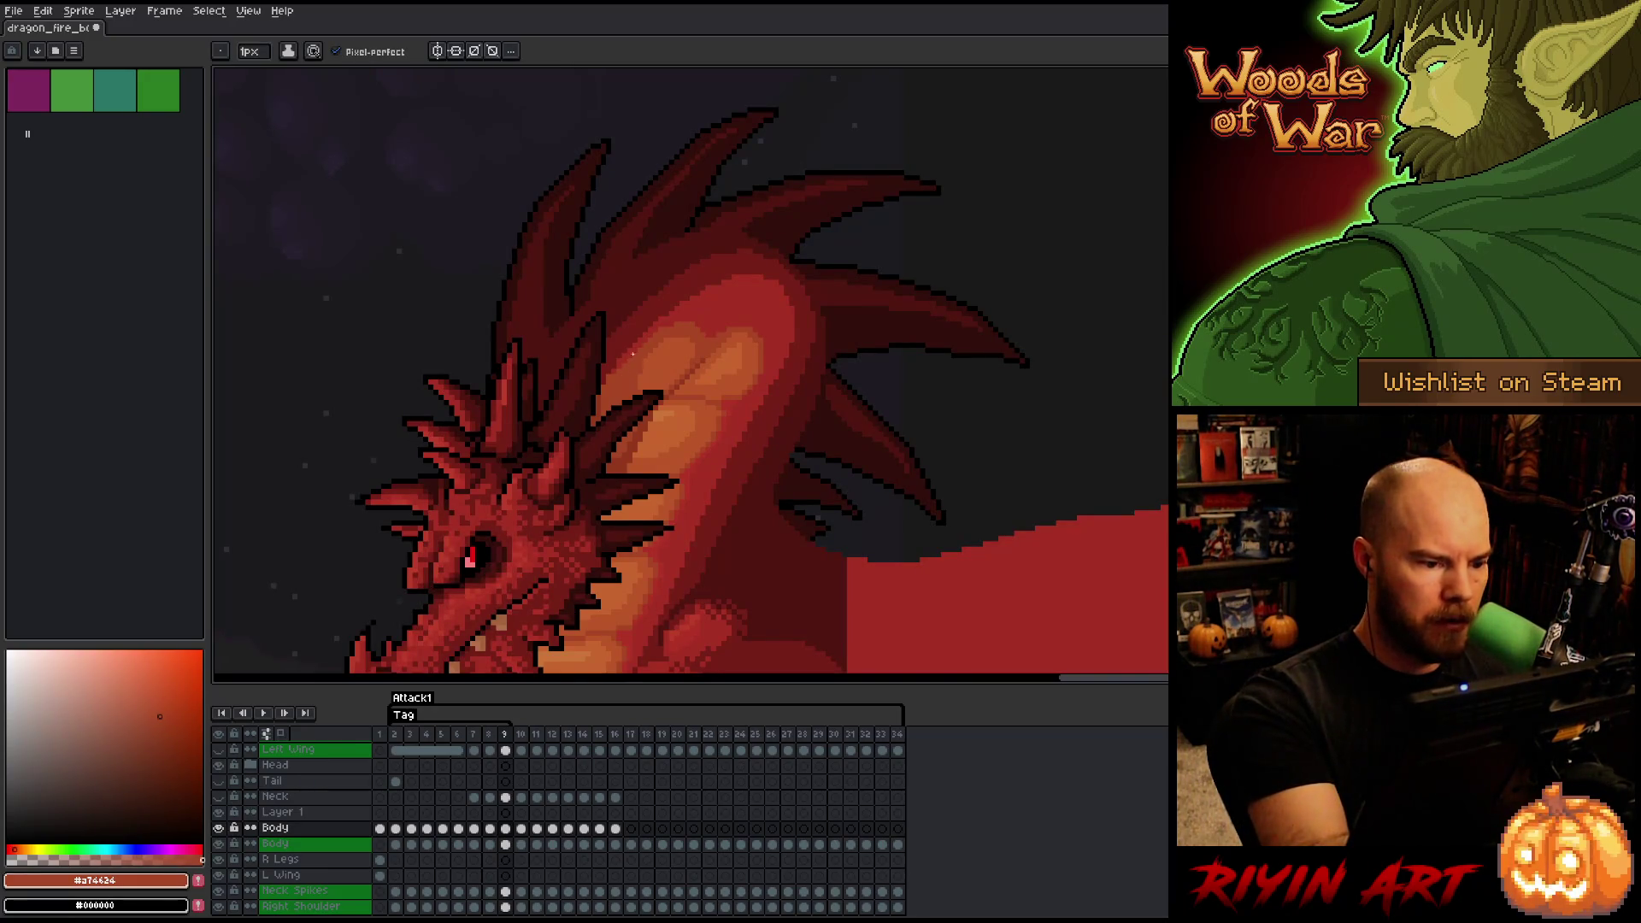
left_click_drag(813, 382, 839, 293)
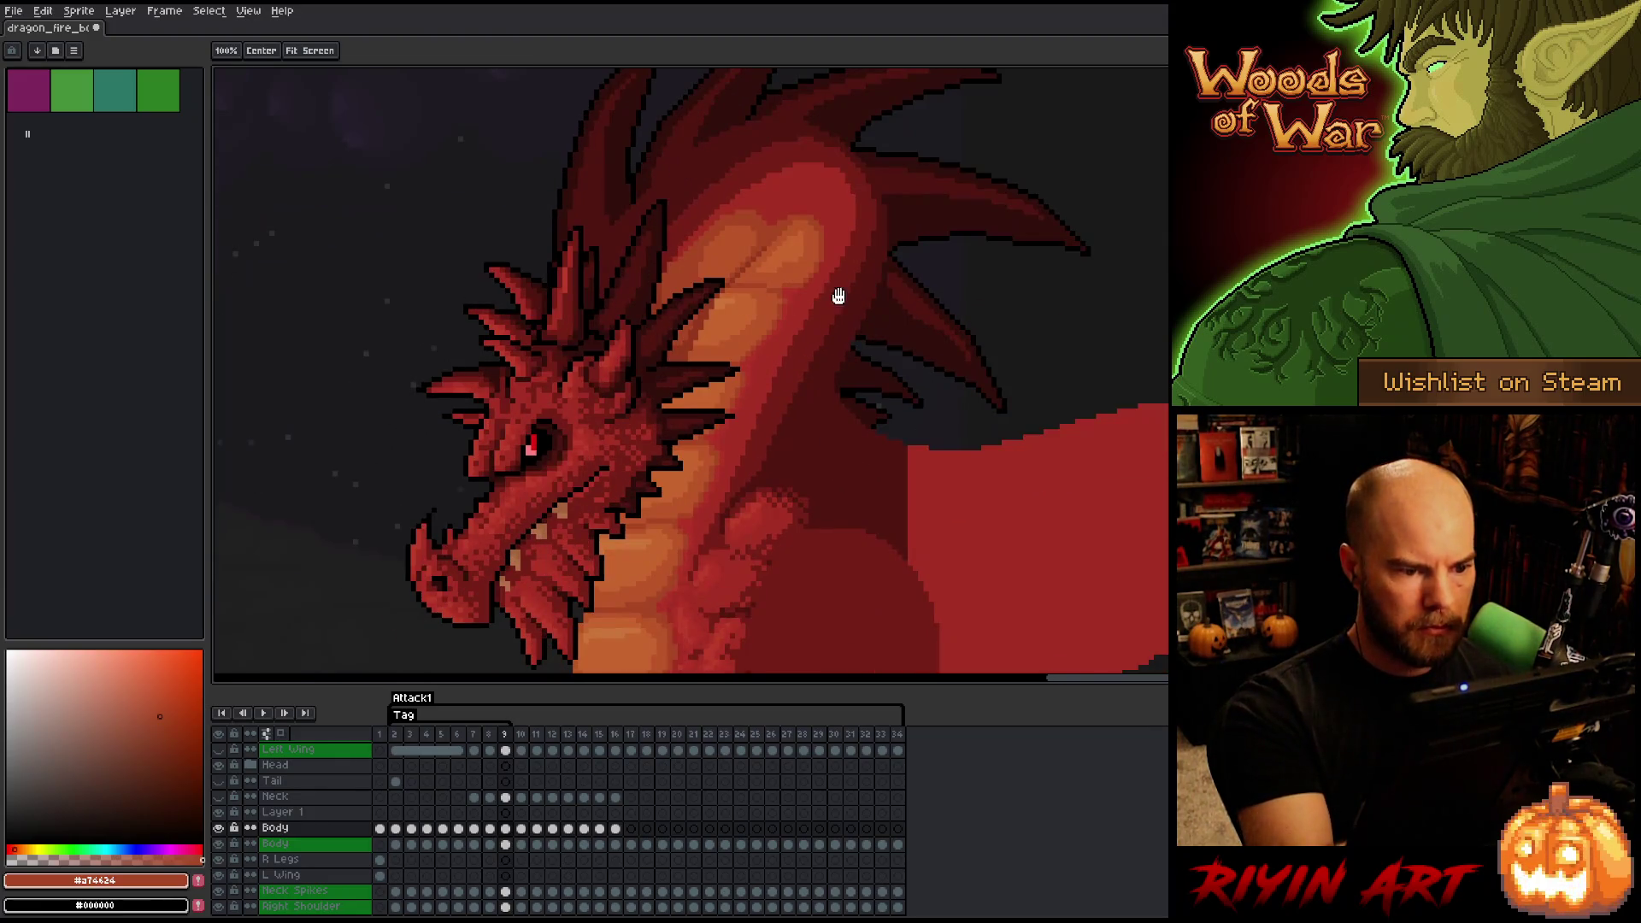
left_click(786, 299, "alt")
left_click(784, 304, "alt")
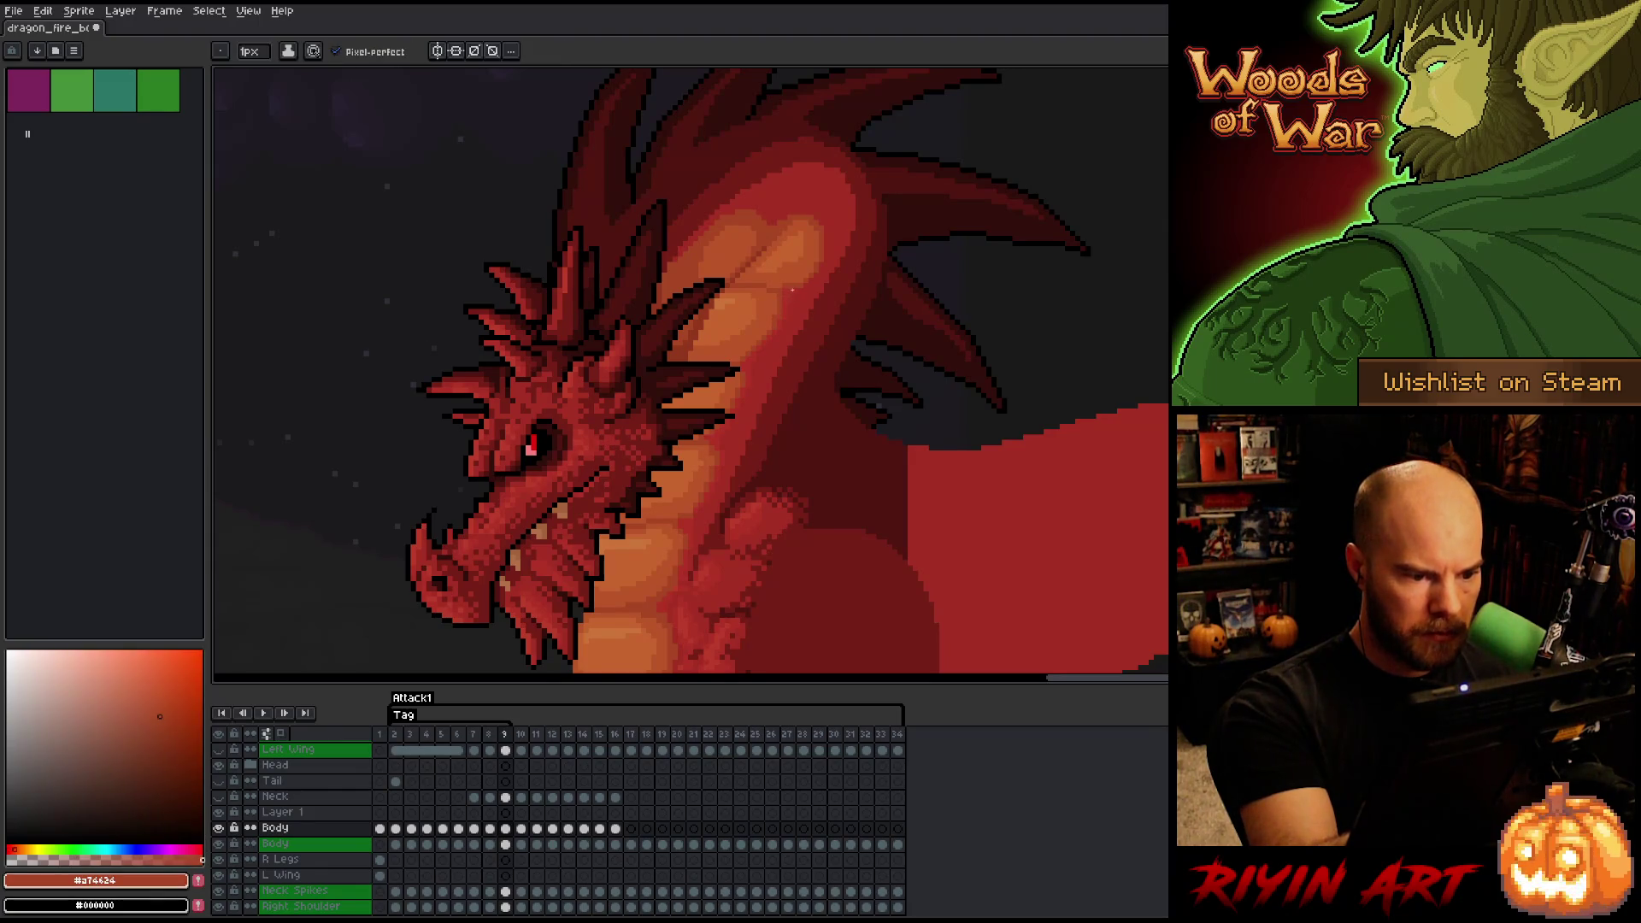
left_click(794, 318, "alt")
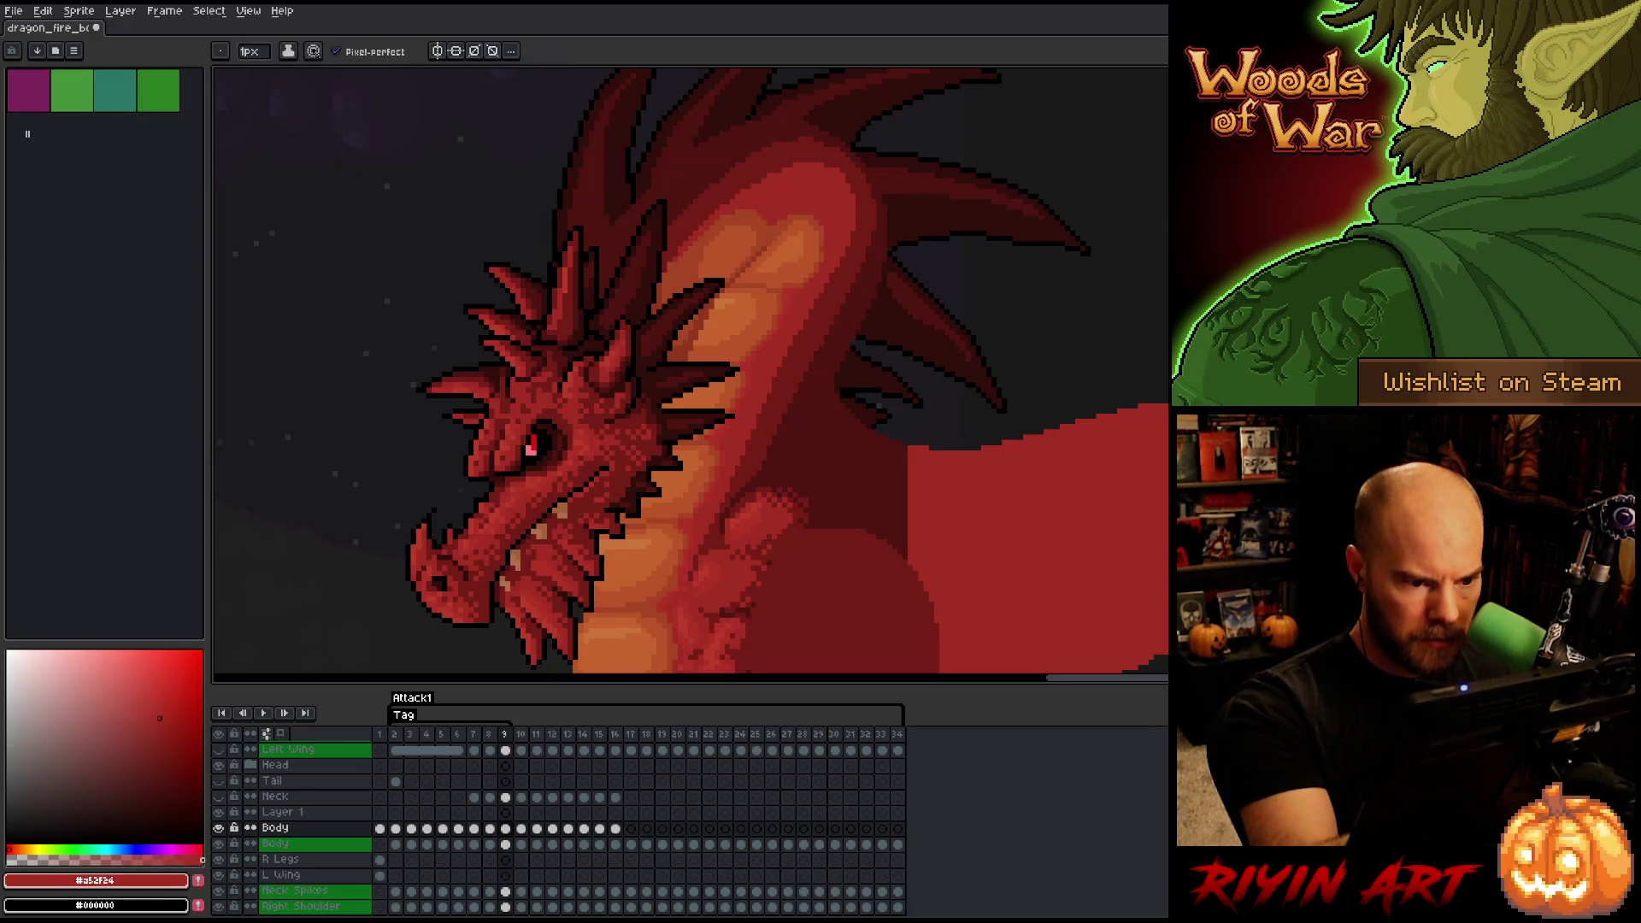
key("q")
left_click_drag(801, 294, 752, 385)
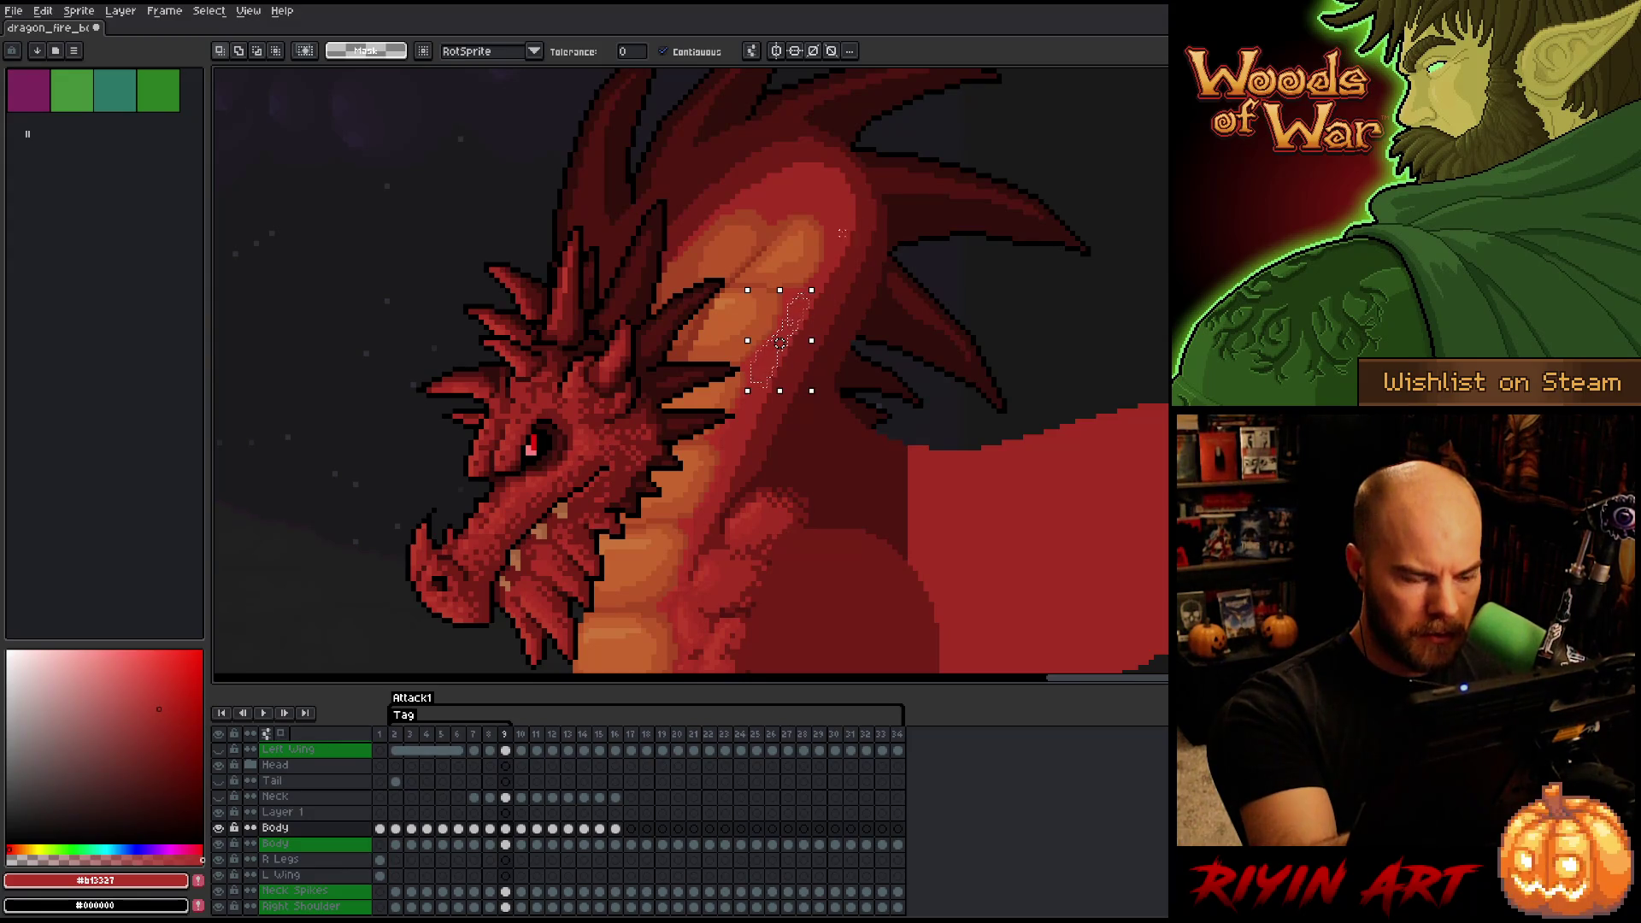
key("Delete")
left_click_drag(808, 192, 817, 248)
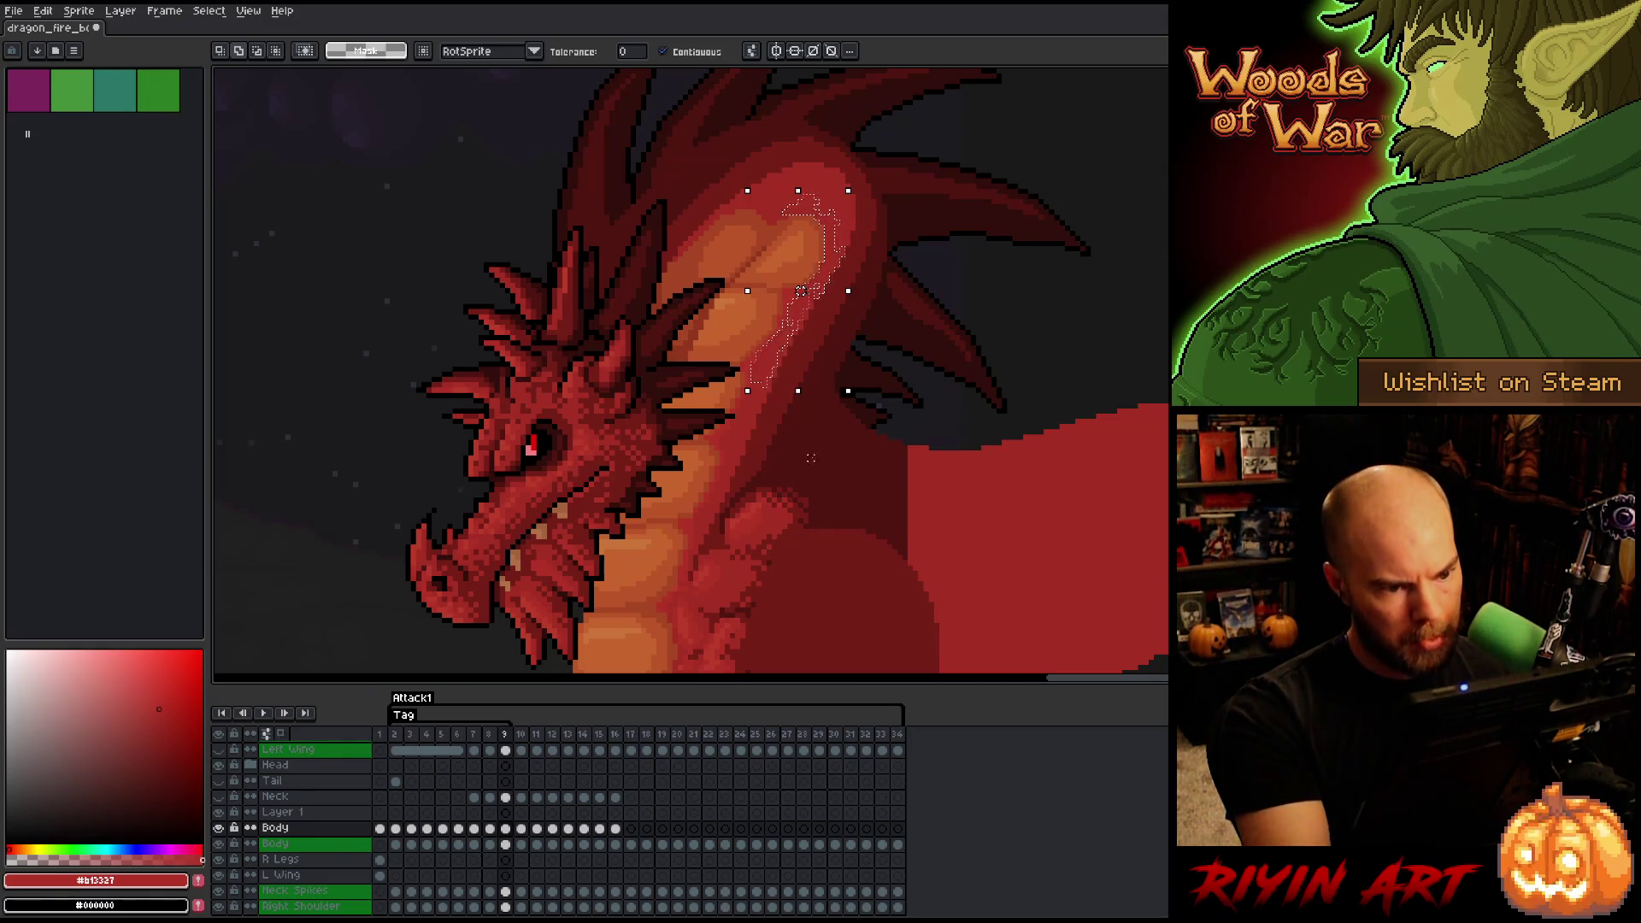
key("ctrl+shift+c")
left_click(817, 295)
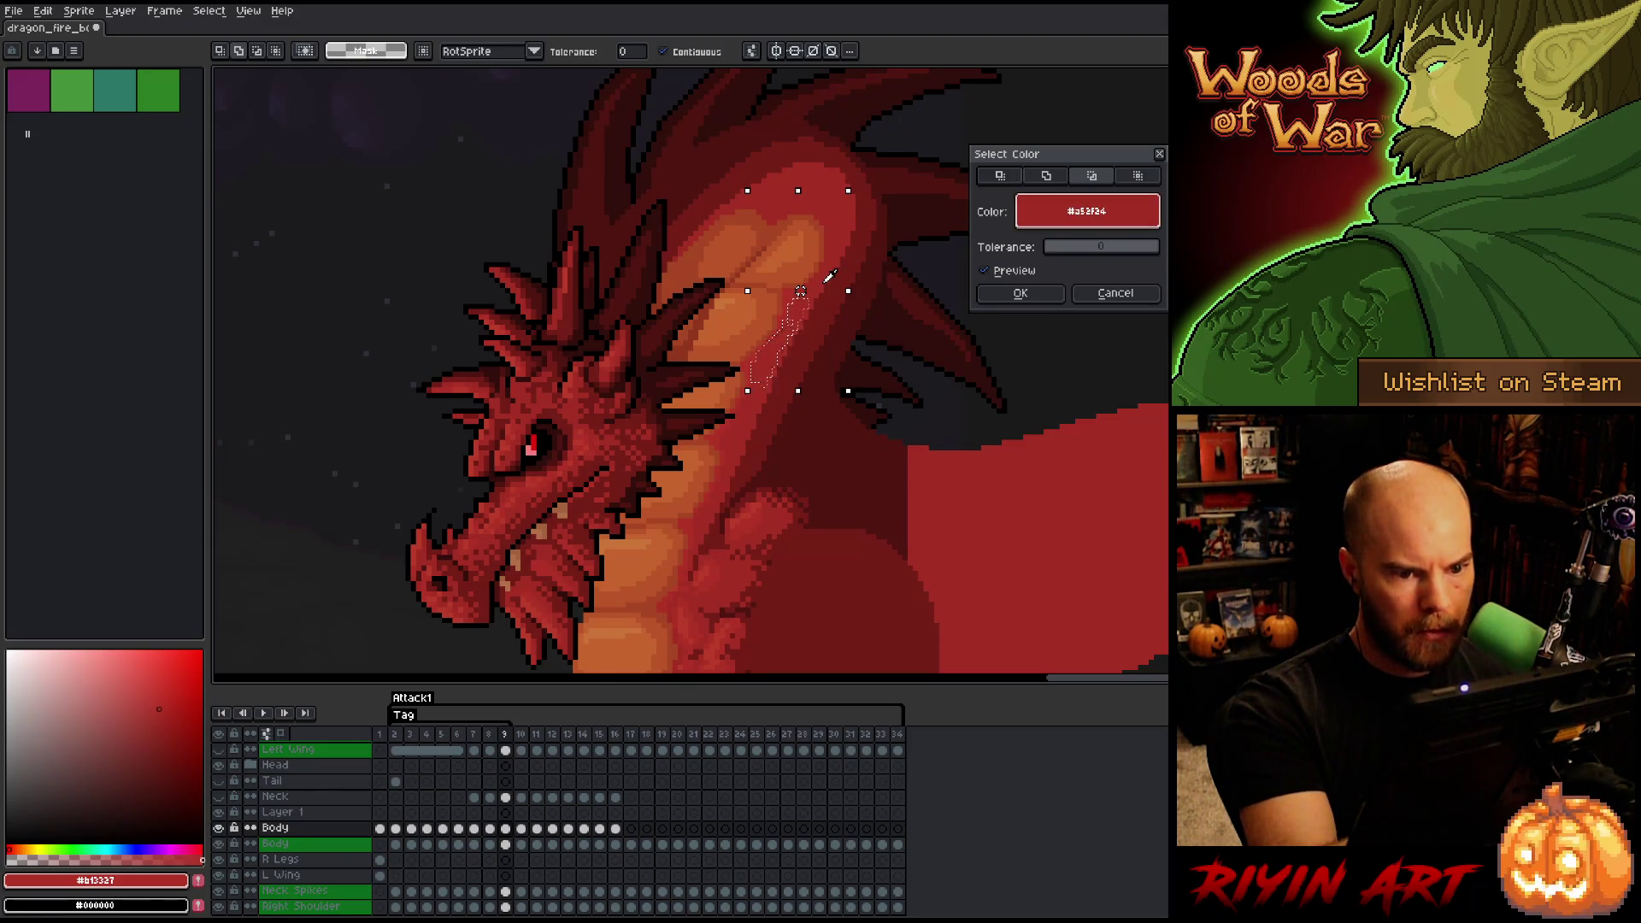
left_click(820, 285, "shift")
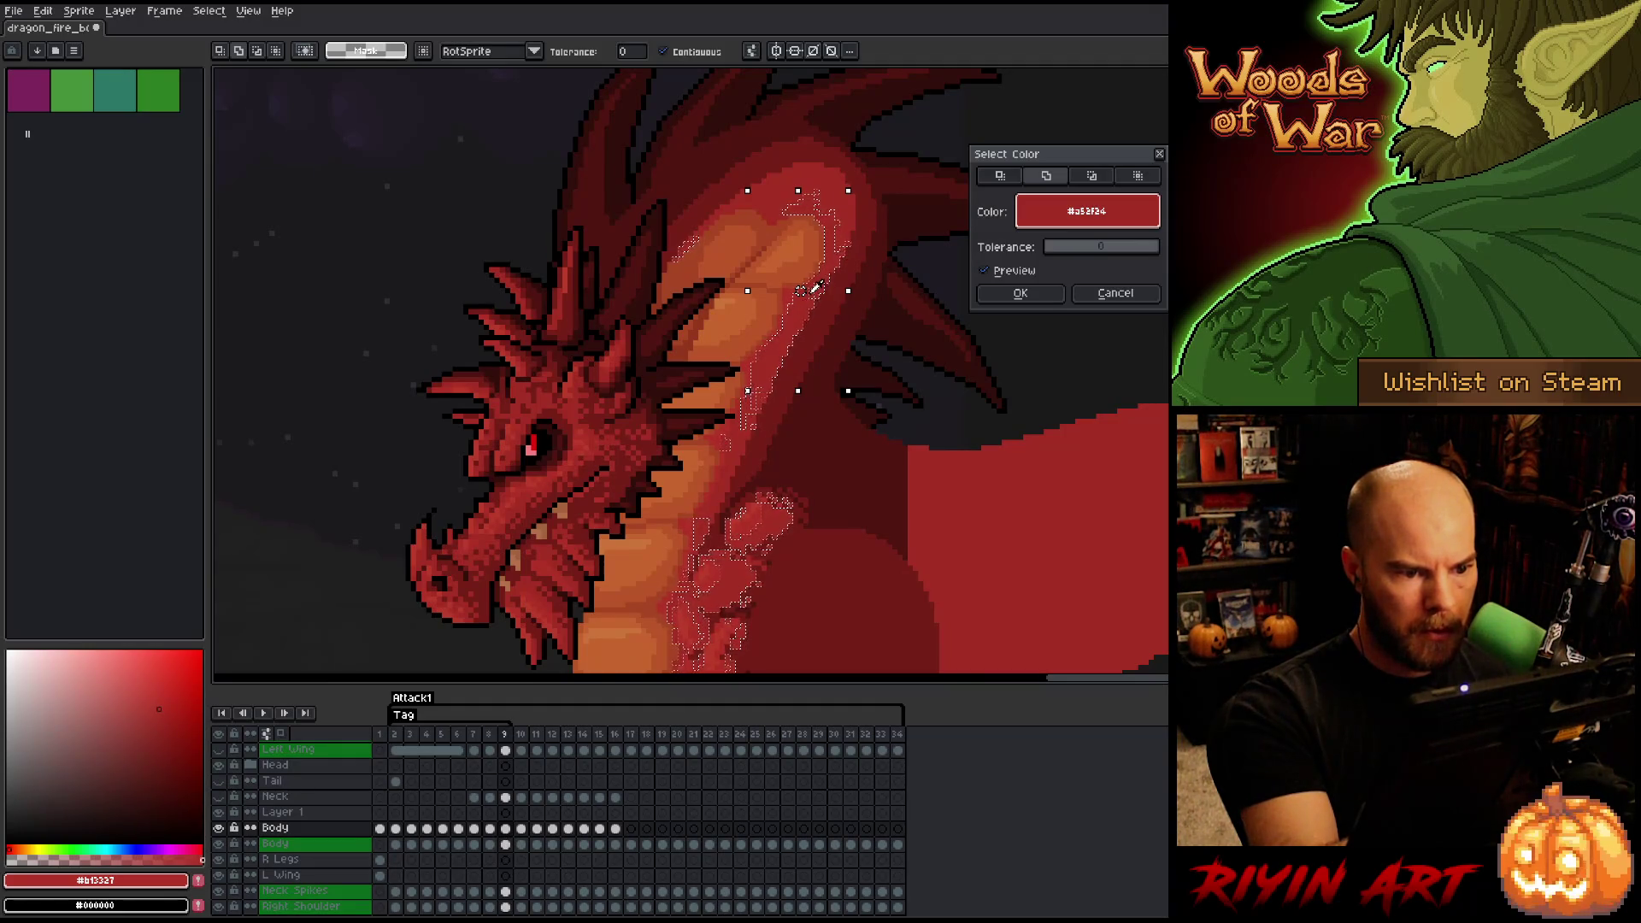
left_click(825, 290, "shift")
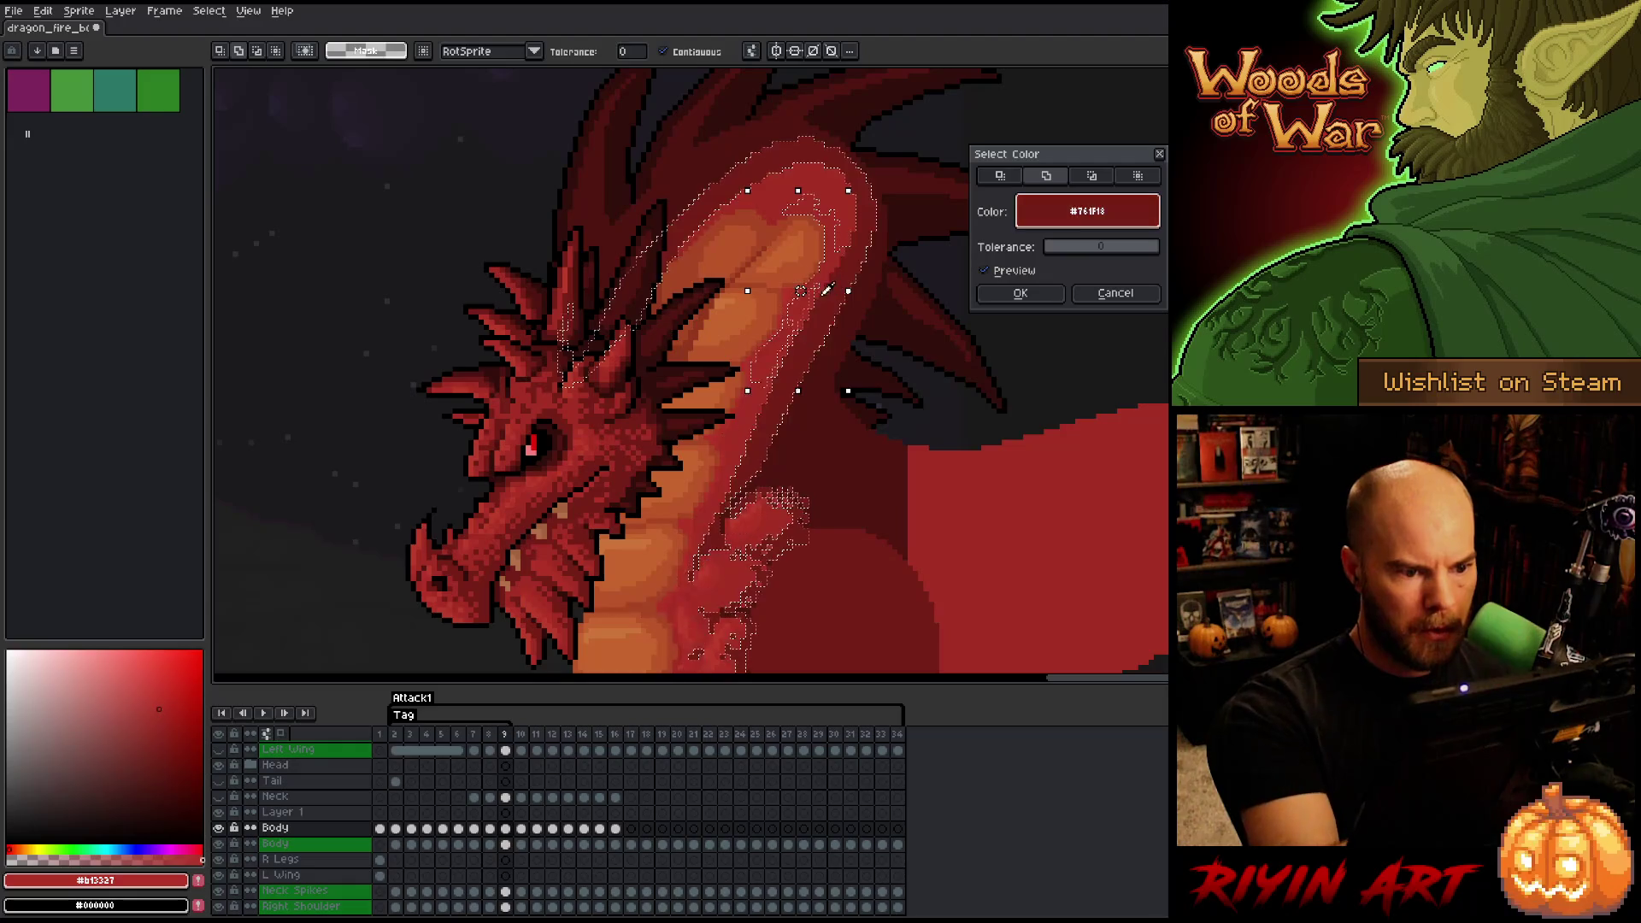
left_click(1020, 292)
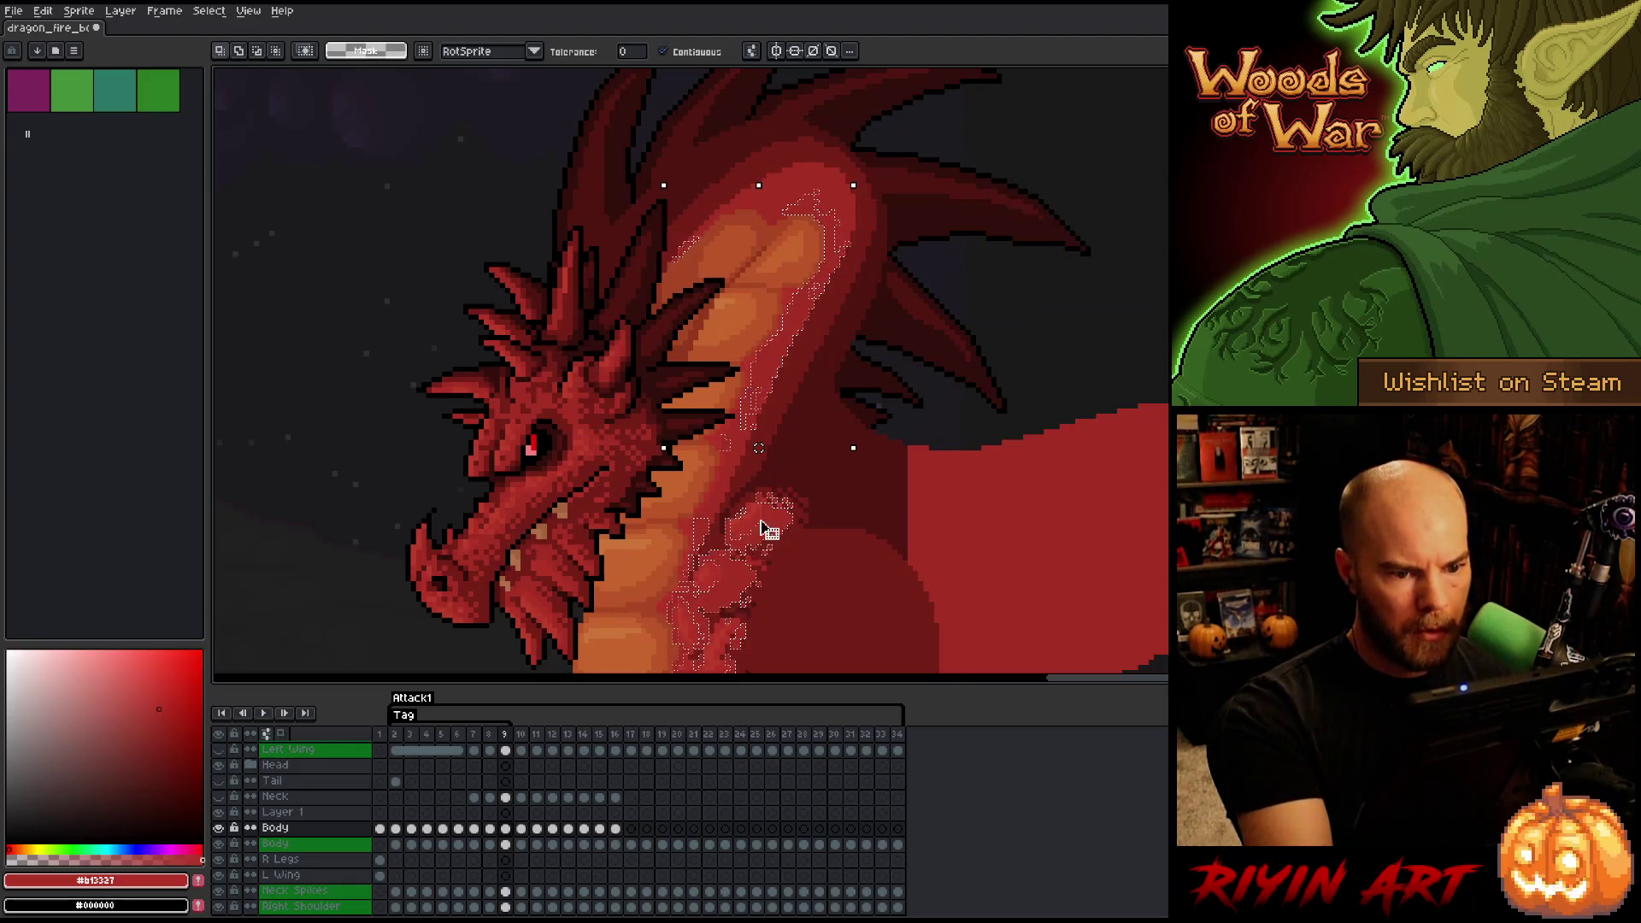
left_click(219, 827)
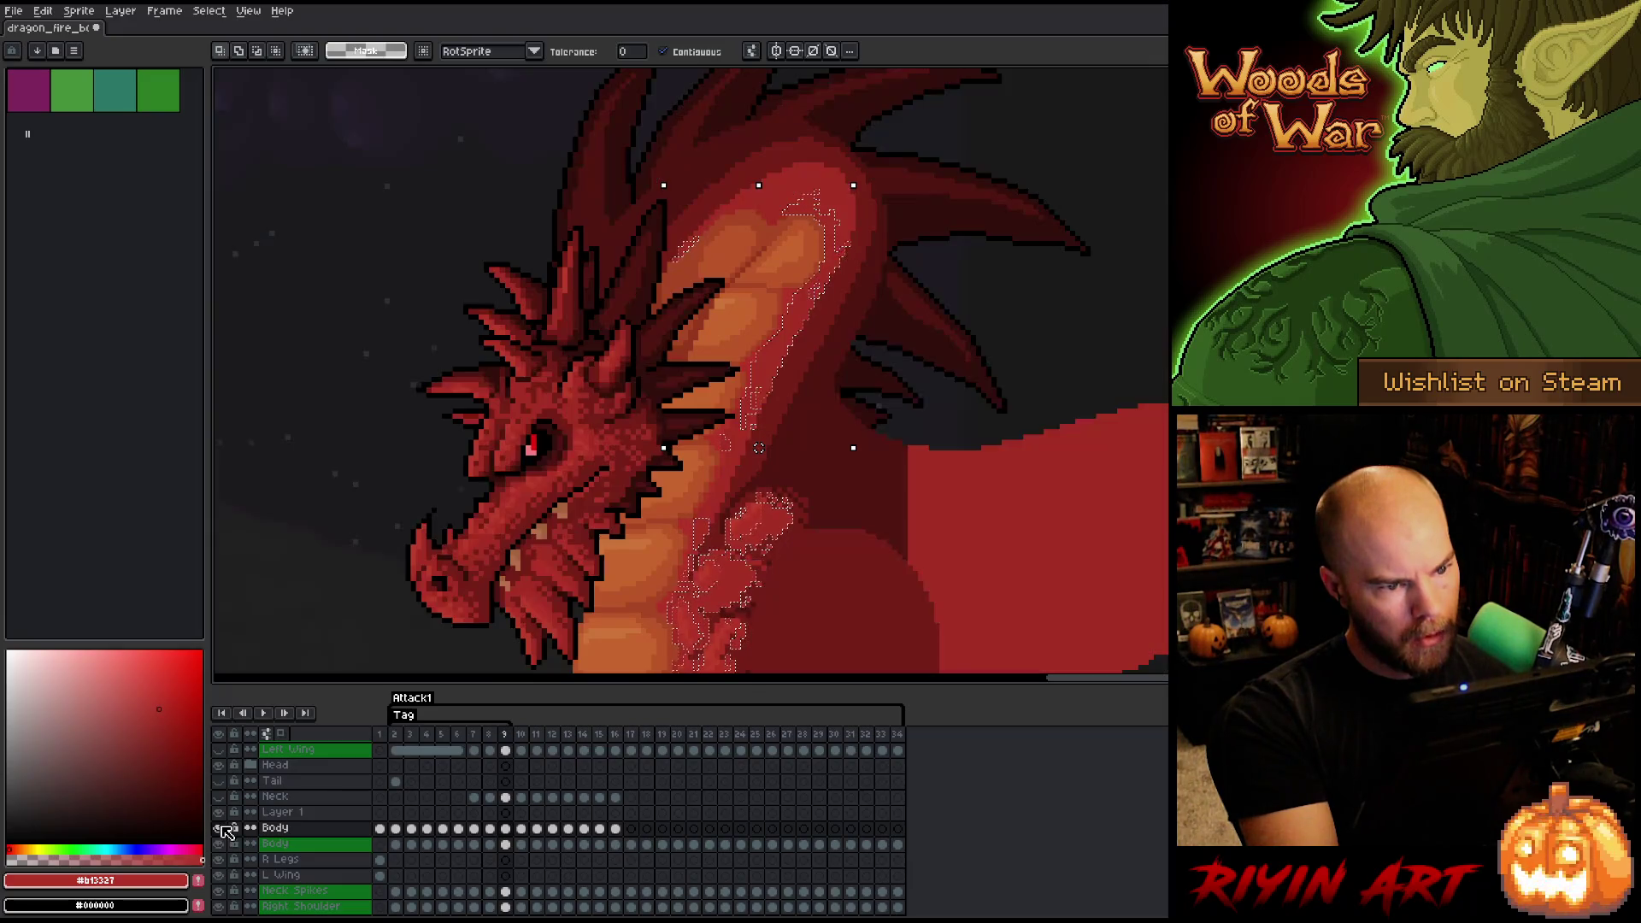
left_click(220, 827)
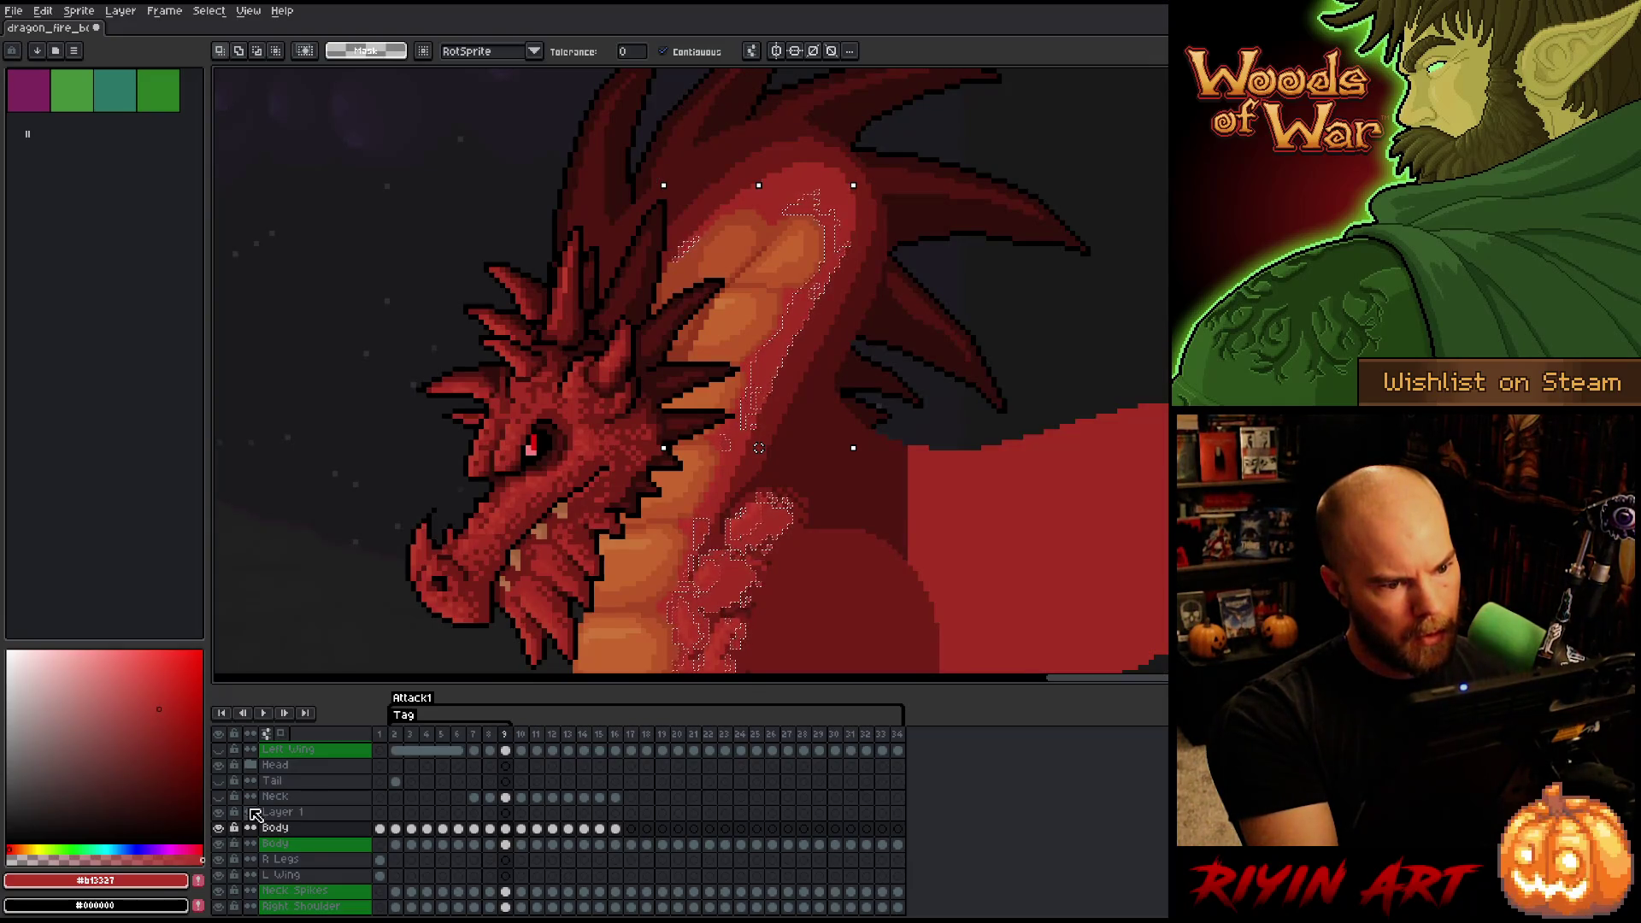
key("ctrl+d")
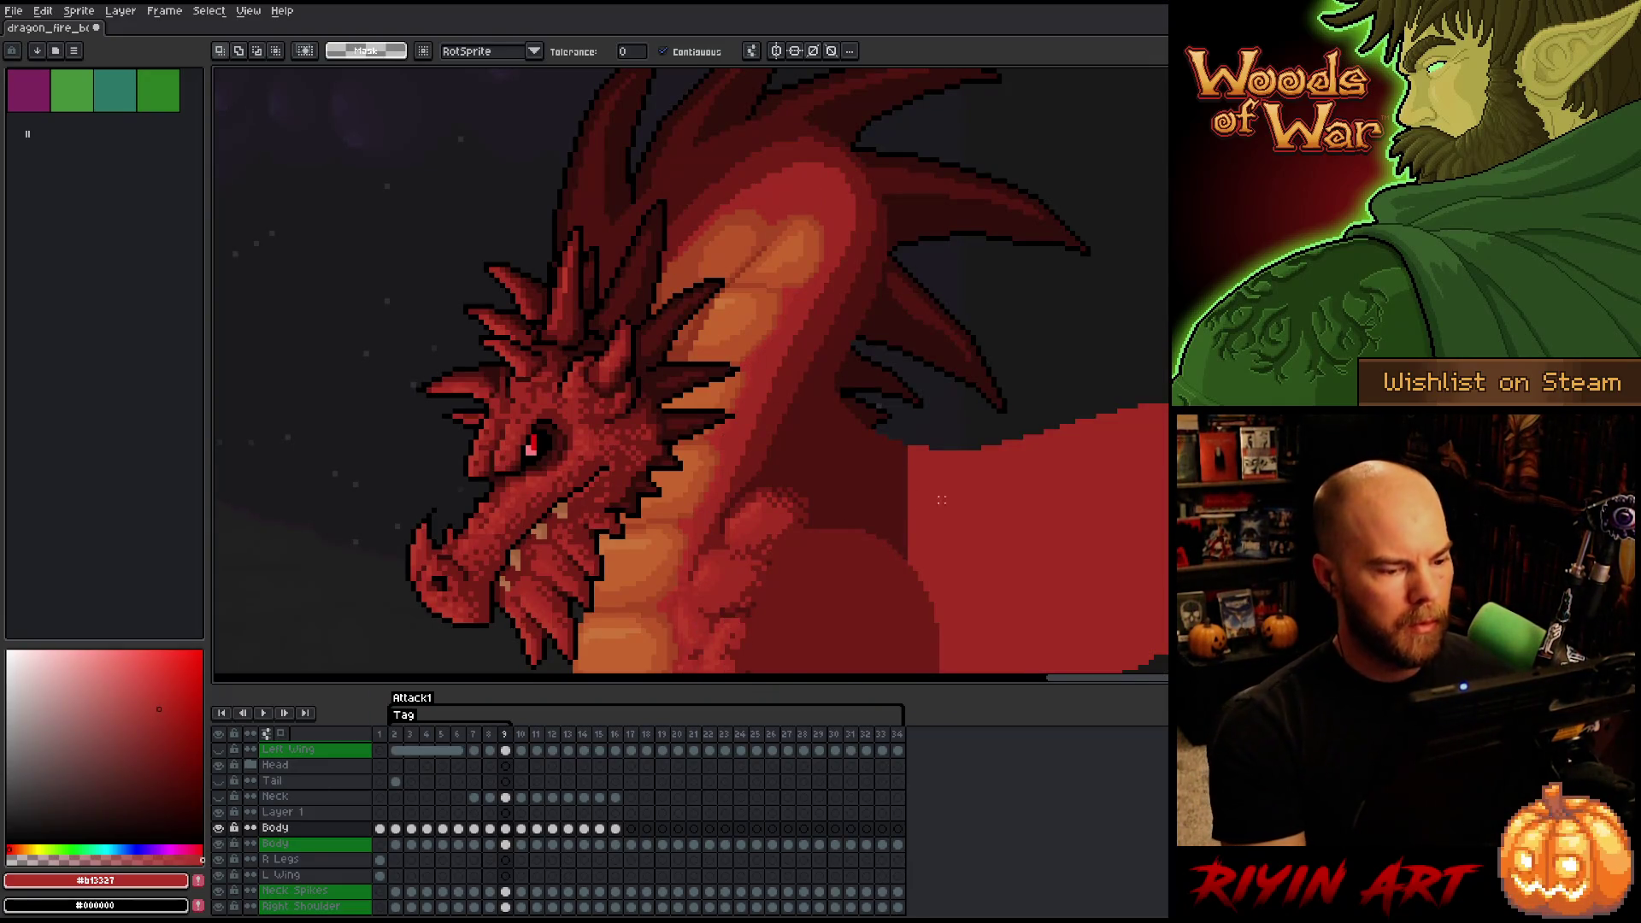
- Draw thin dark red lines (#92381c, #761f18) diagonally up the orange neck
scroll(941, 499, "down", 3)
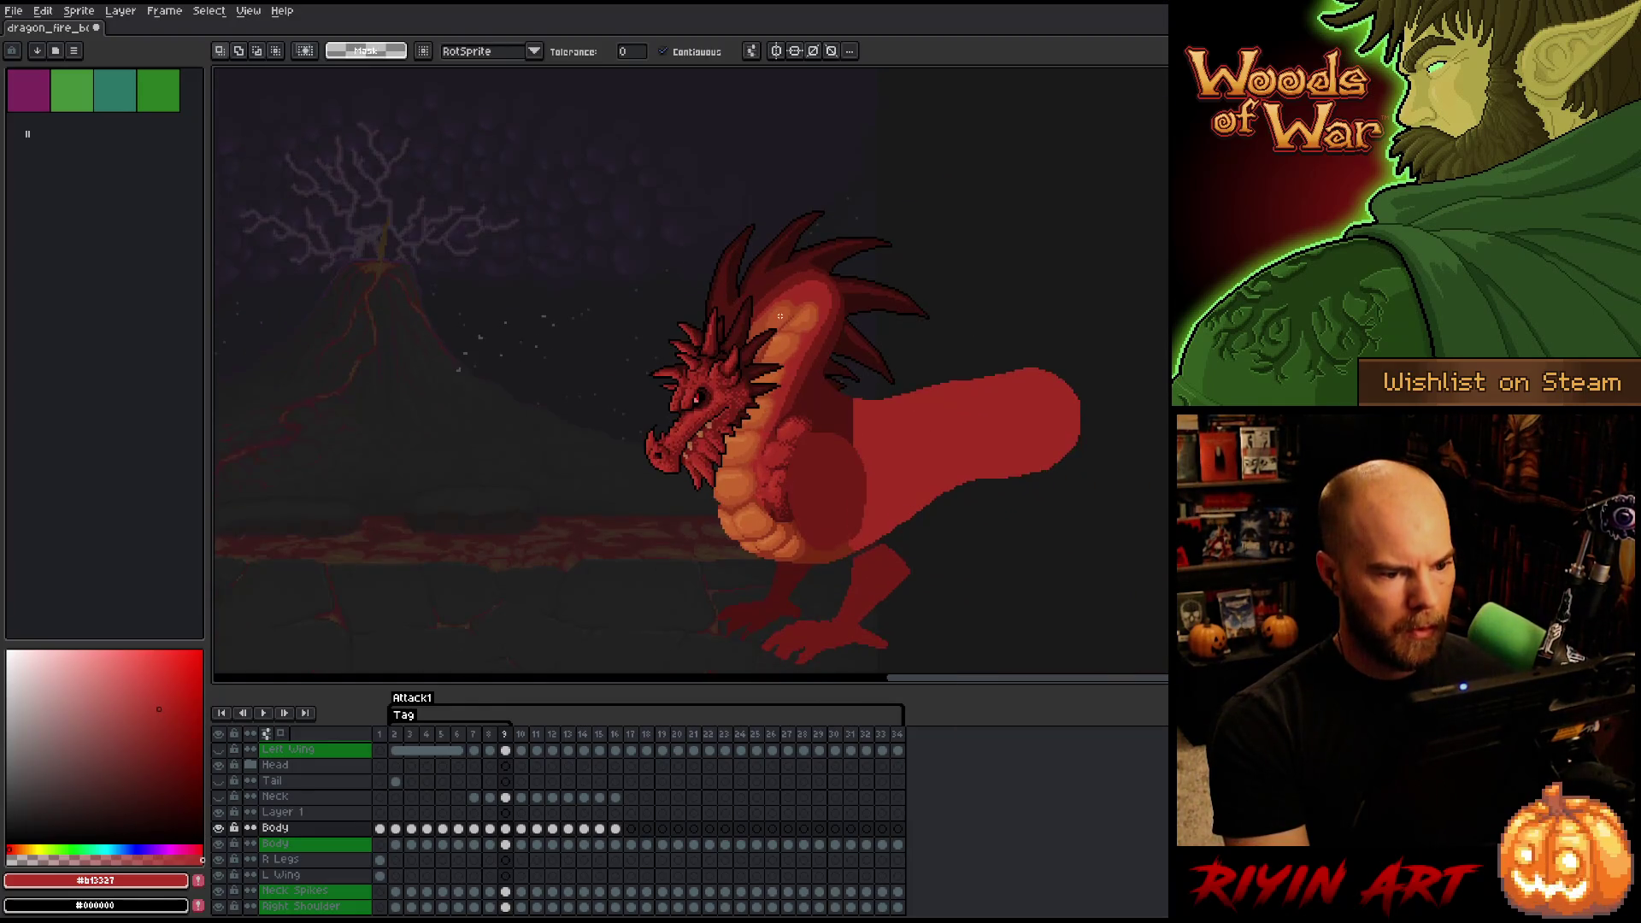
scroll(780, 316, "up", 2)
scroll(883, 356, "up", 1)
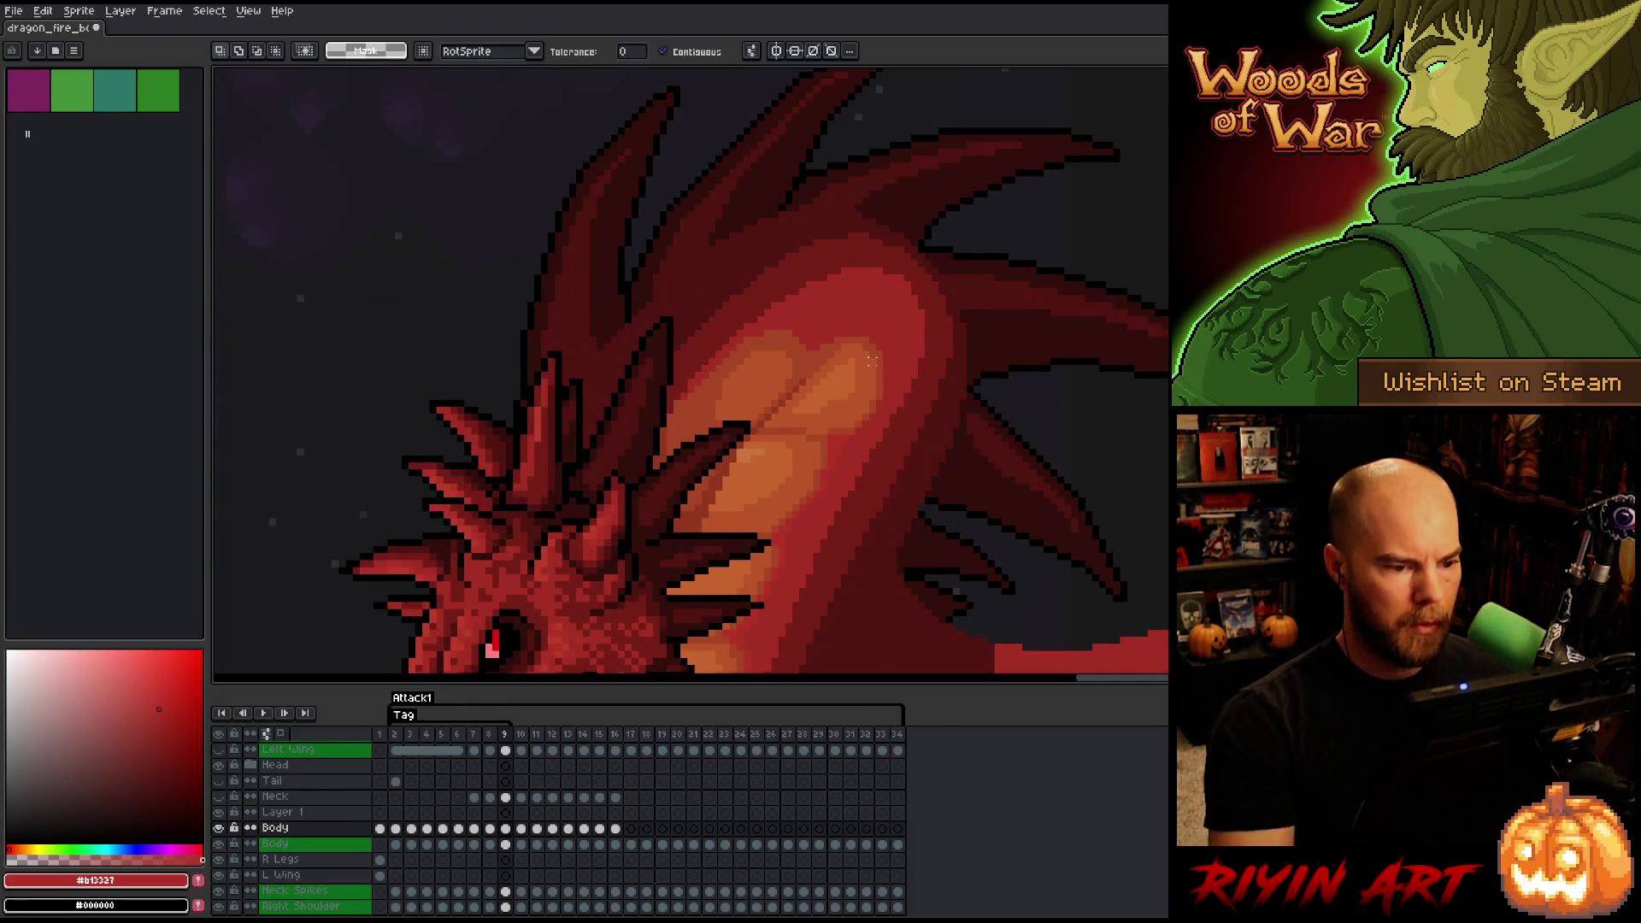
key("b")
left_click(808, 374, "alt")
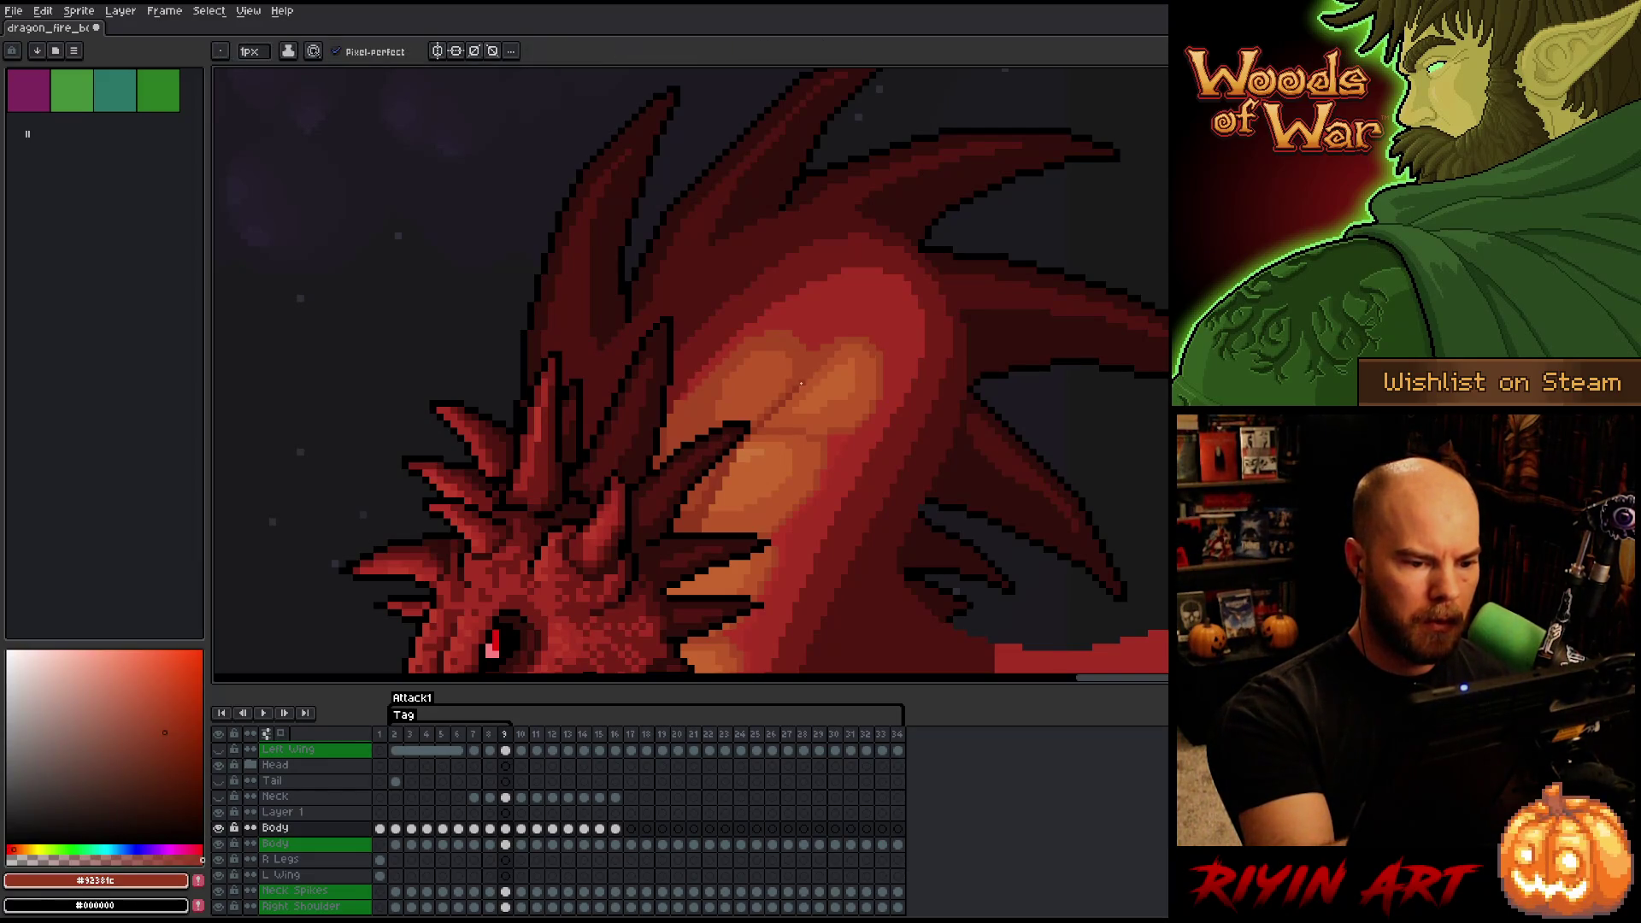
left_click_drag(801, 384, 826, 344)
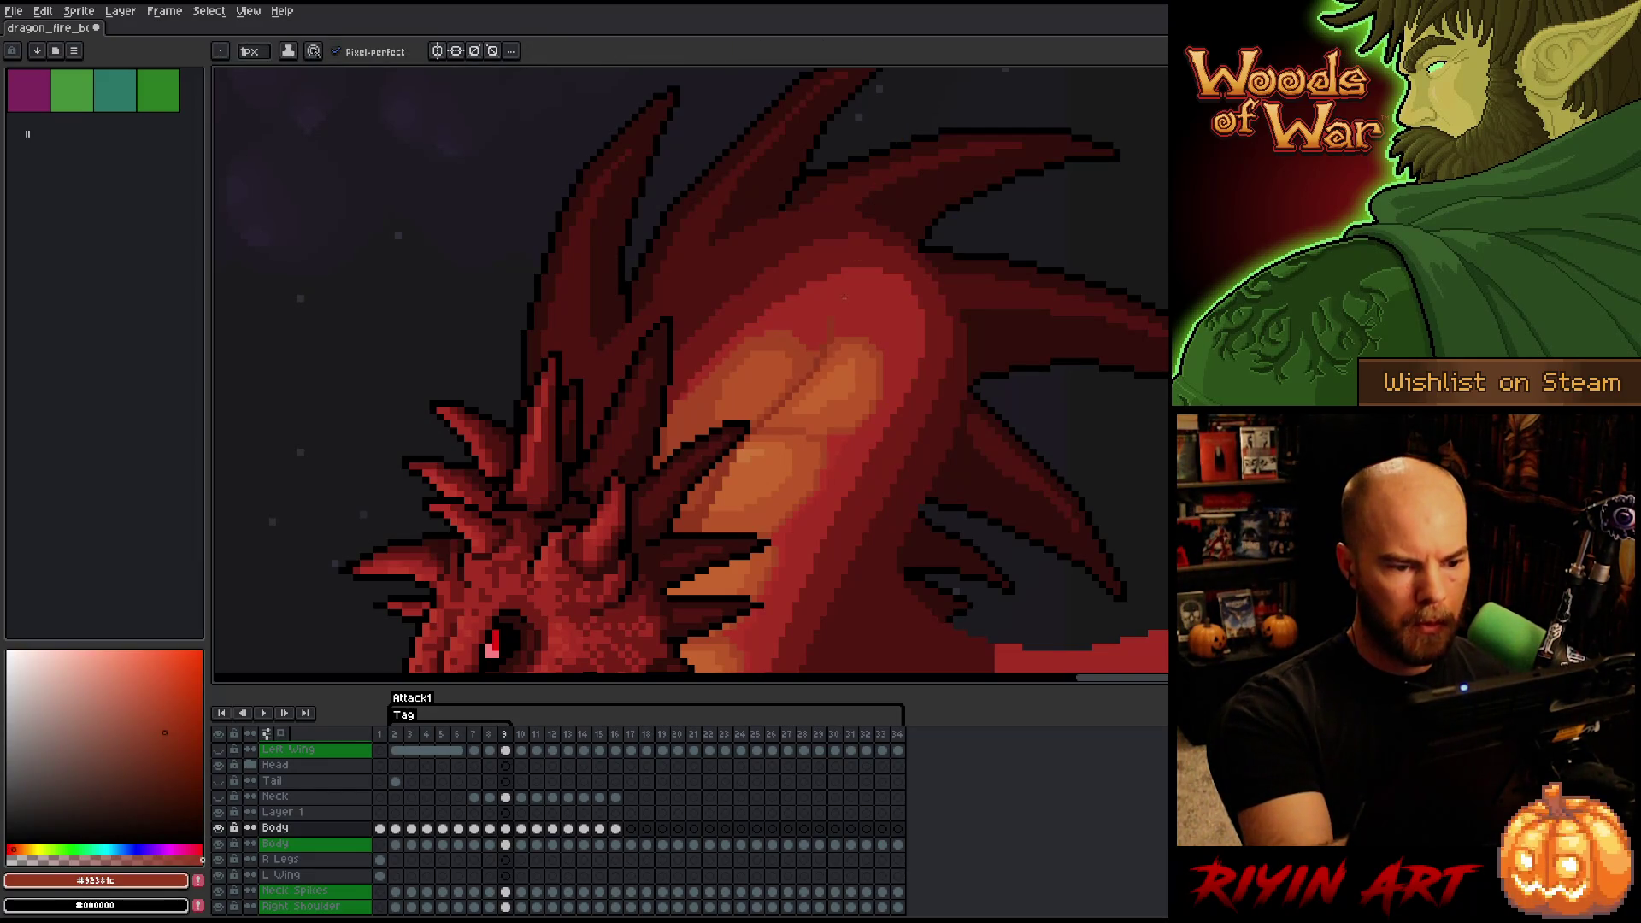
left_click(926, 278, "alt")
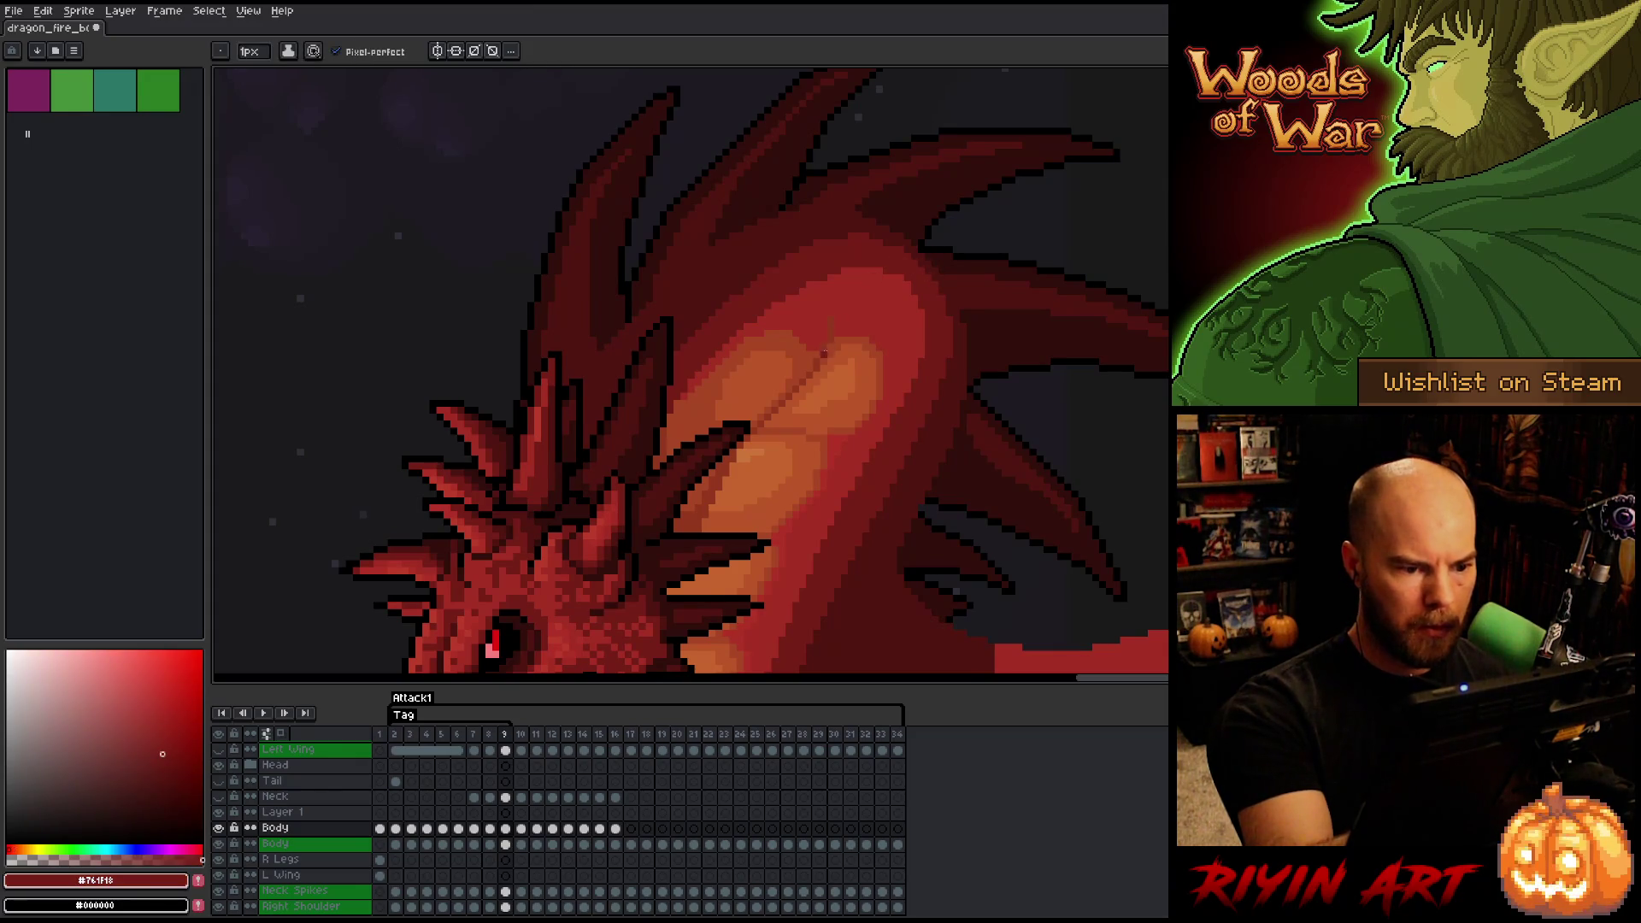
left_click_drag(829, 337, 829, 316)
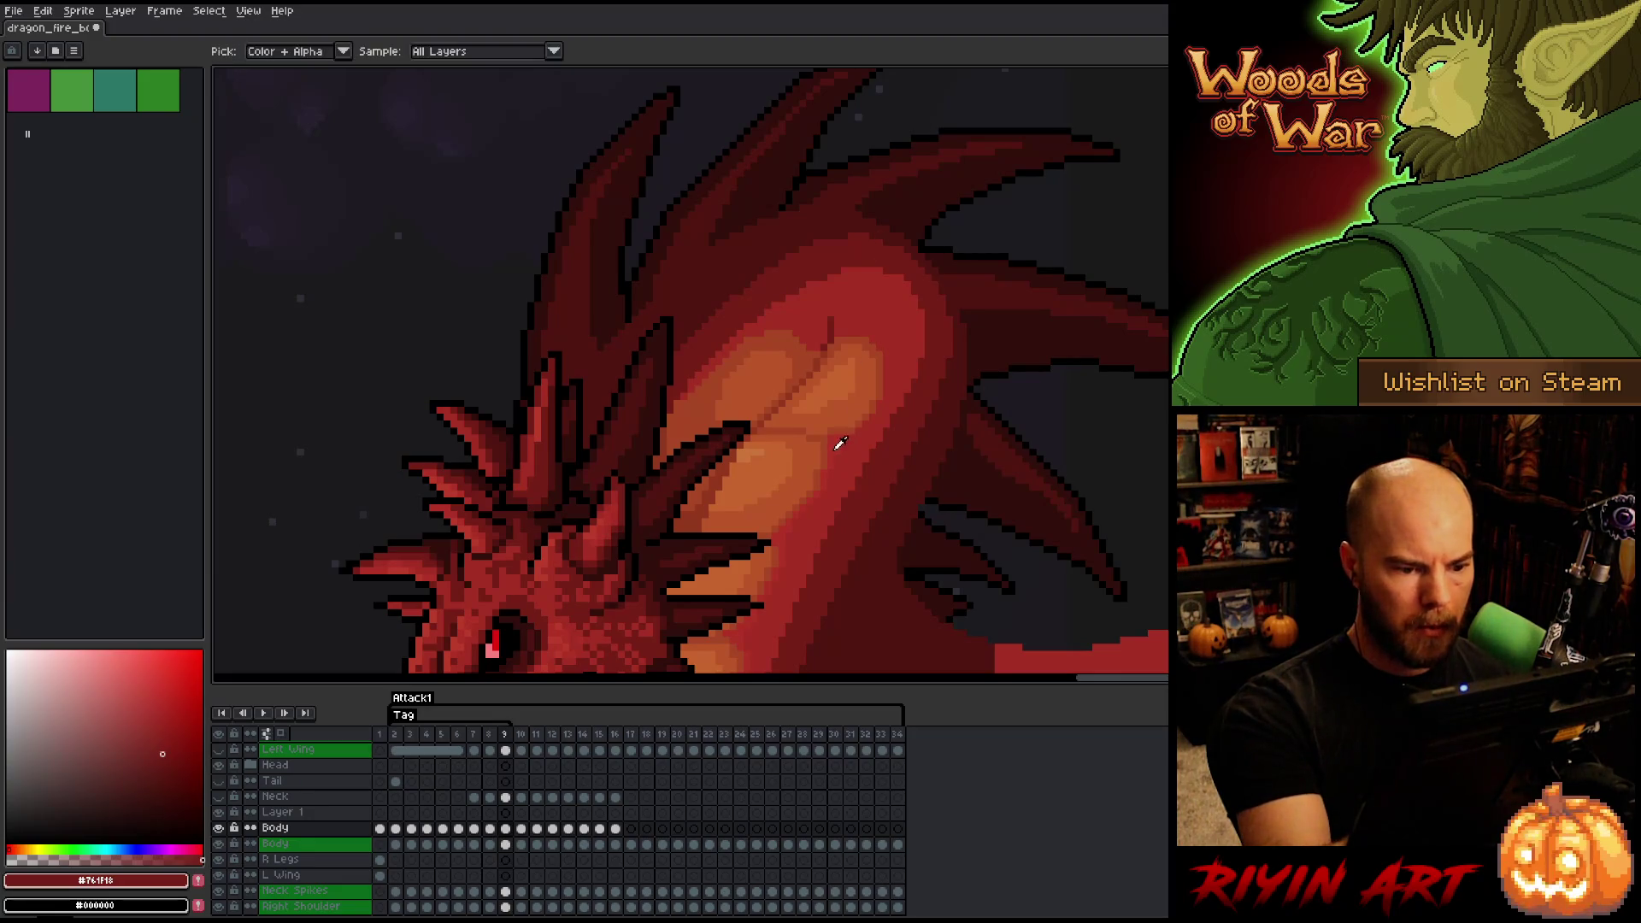
- Sample the neck reds #b13337, #a52f24 and #761f18, and save the sprite
left_click(860, 433, "alt")
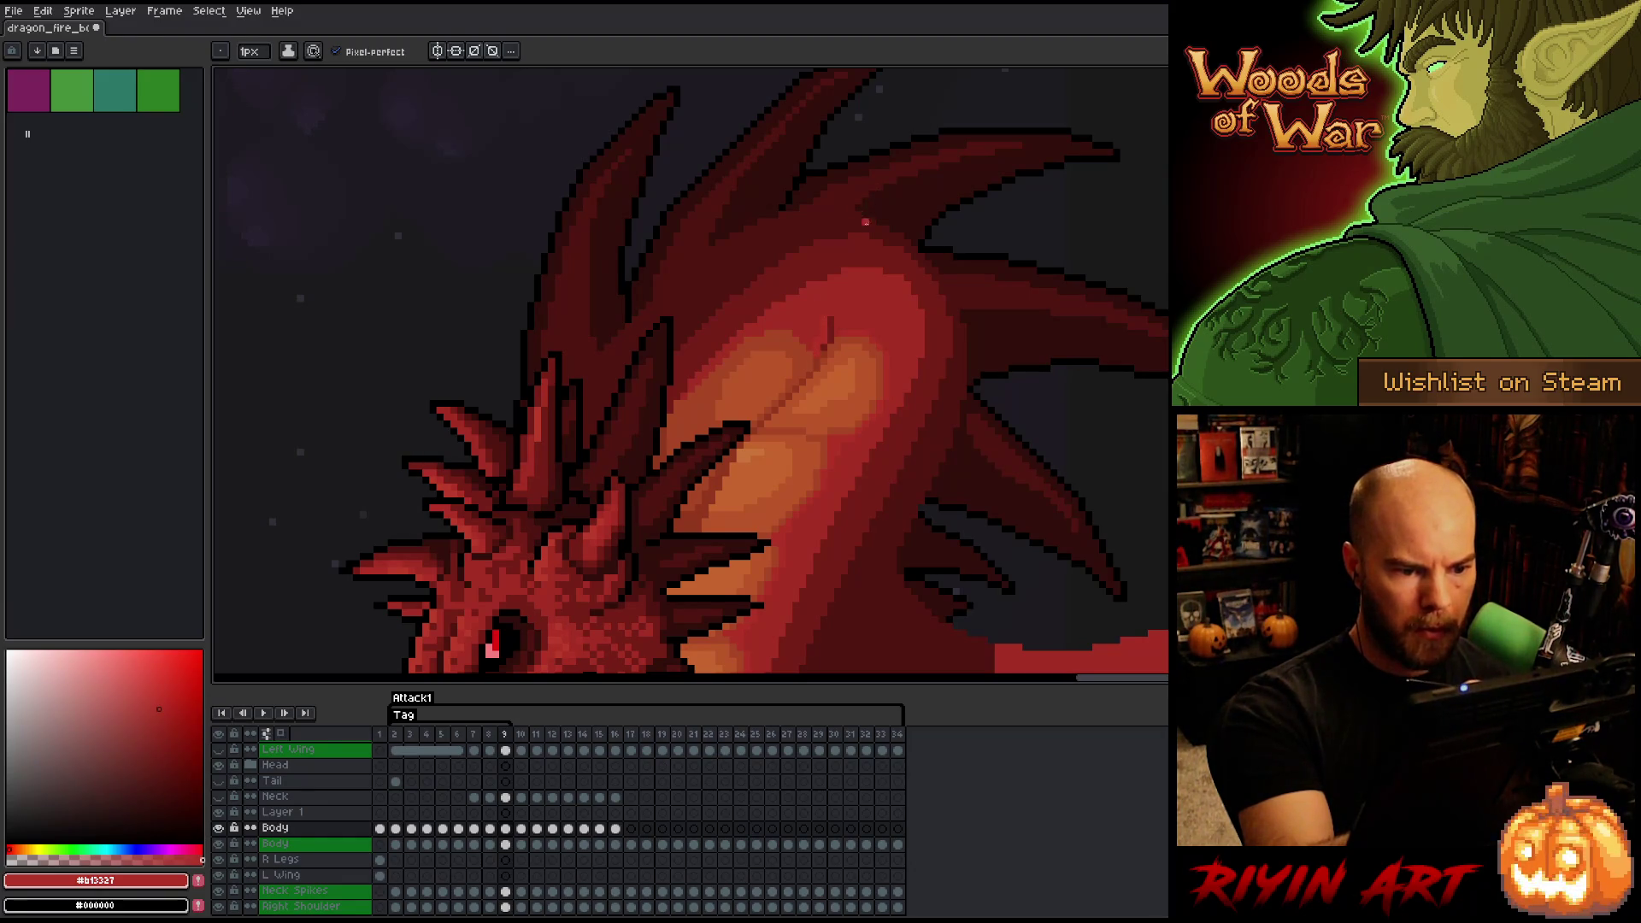
left_click(818, 350, "alt")
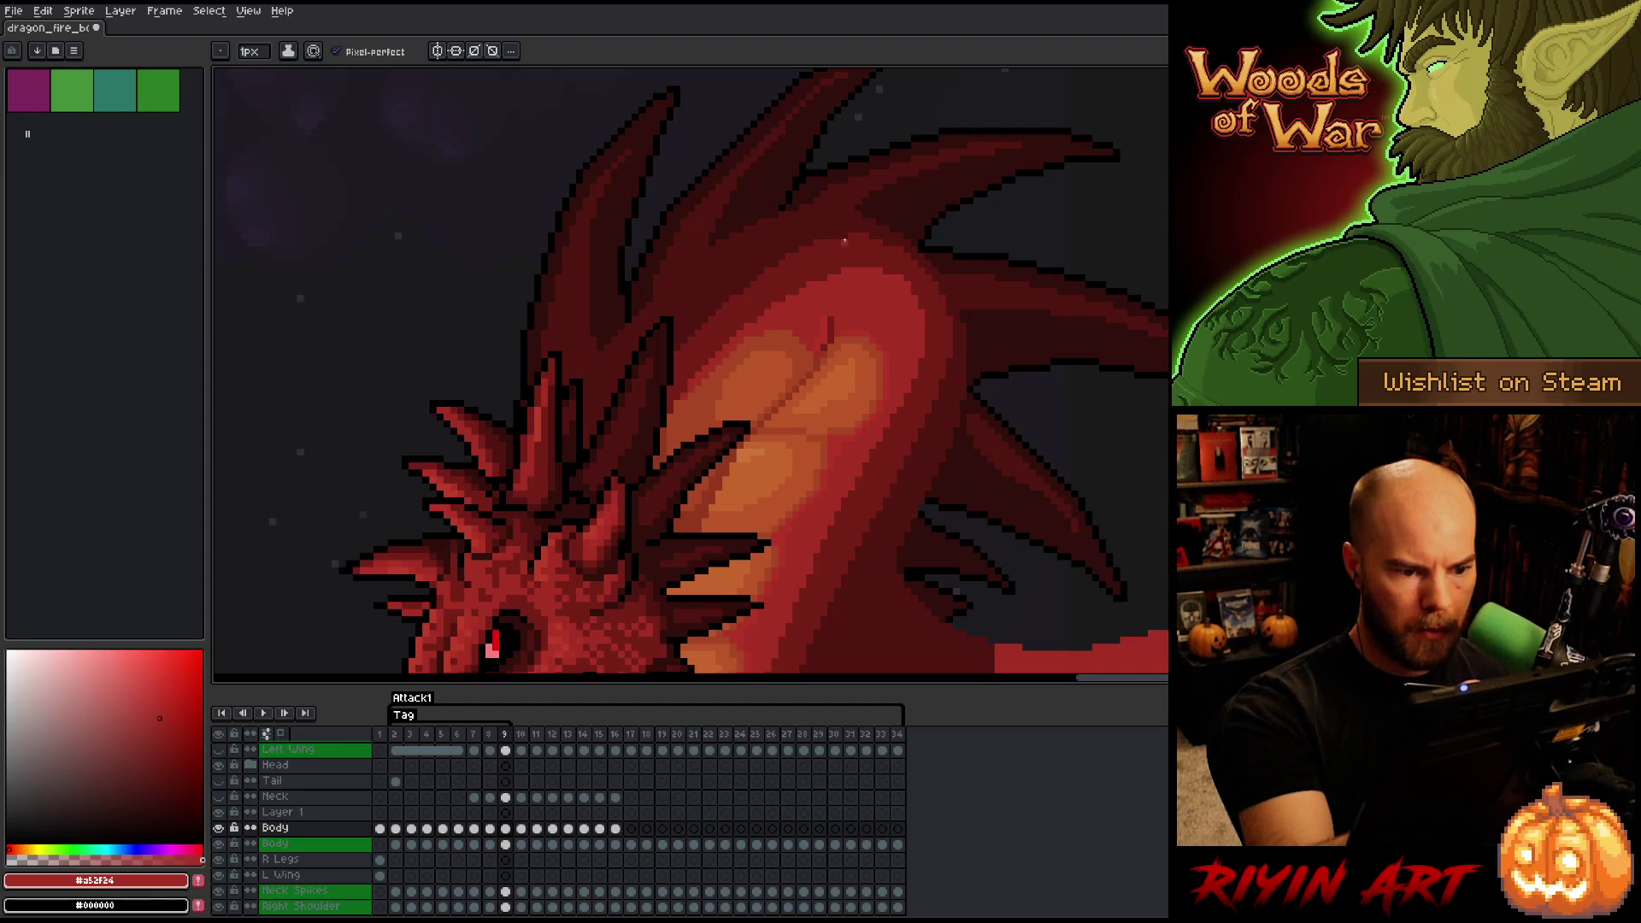
left_click(821, 332, "alt")
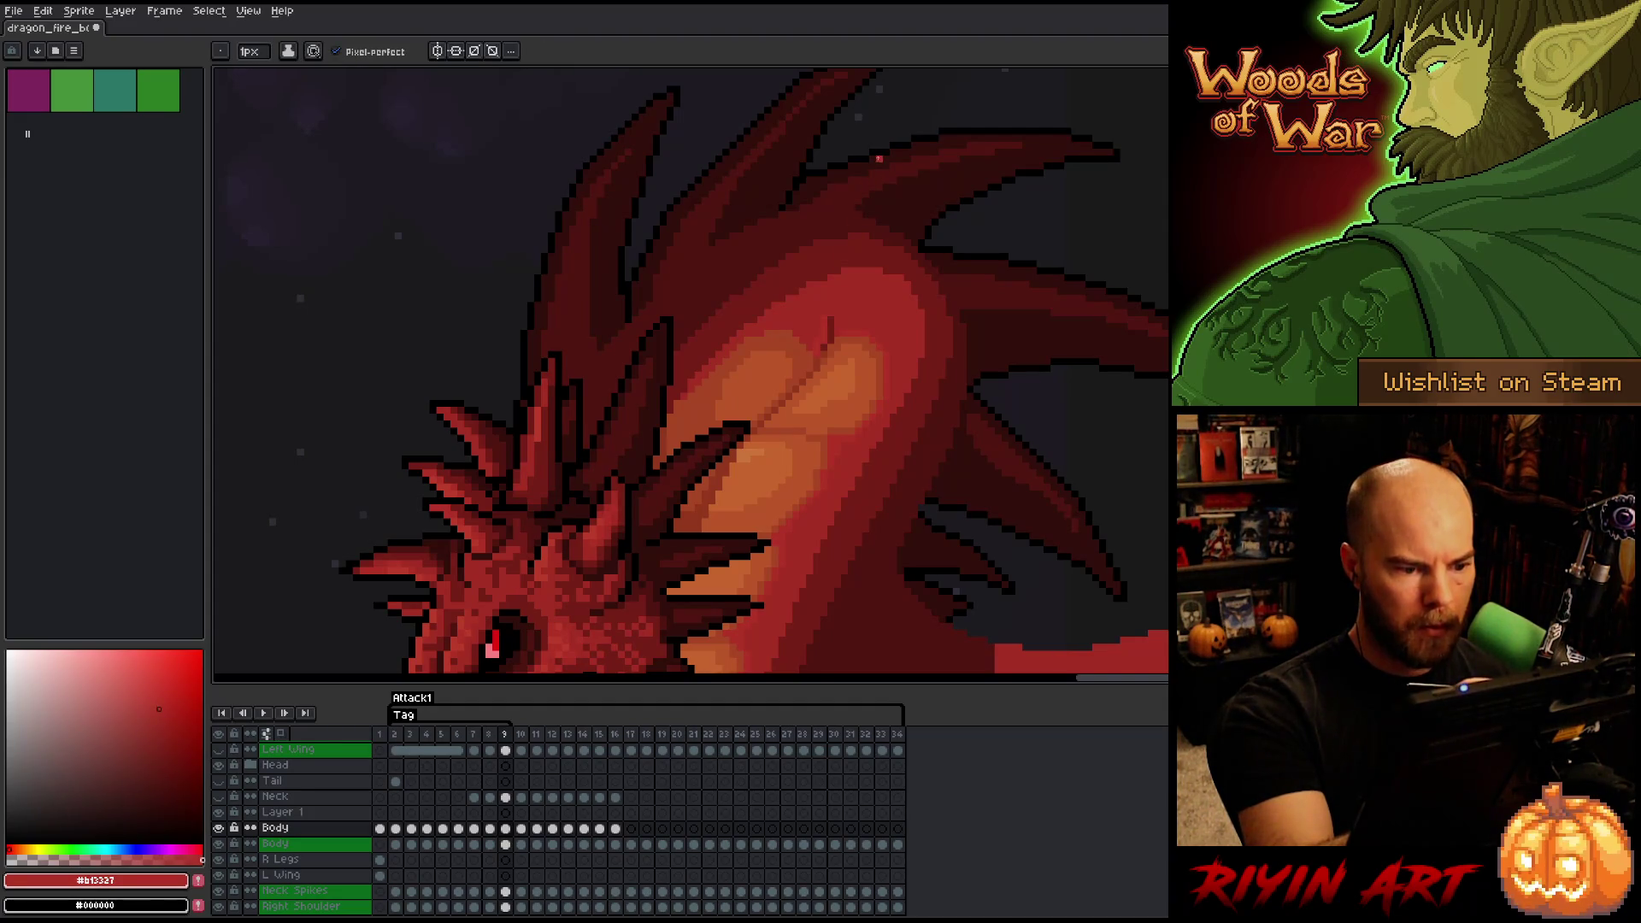
left_click(686, 391, "alt")
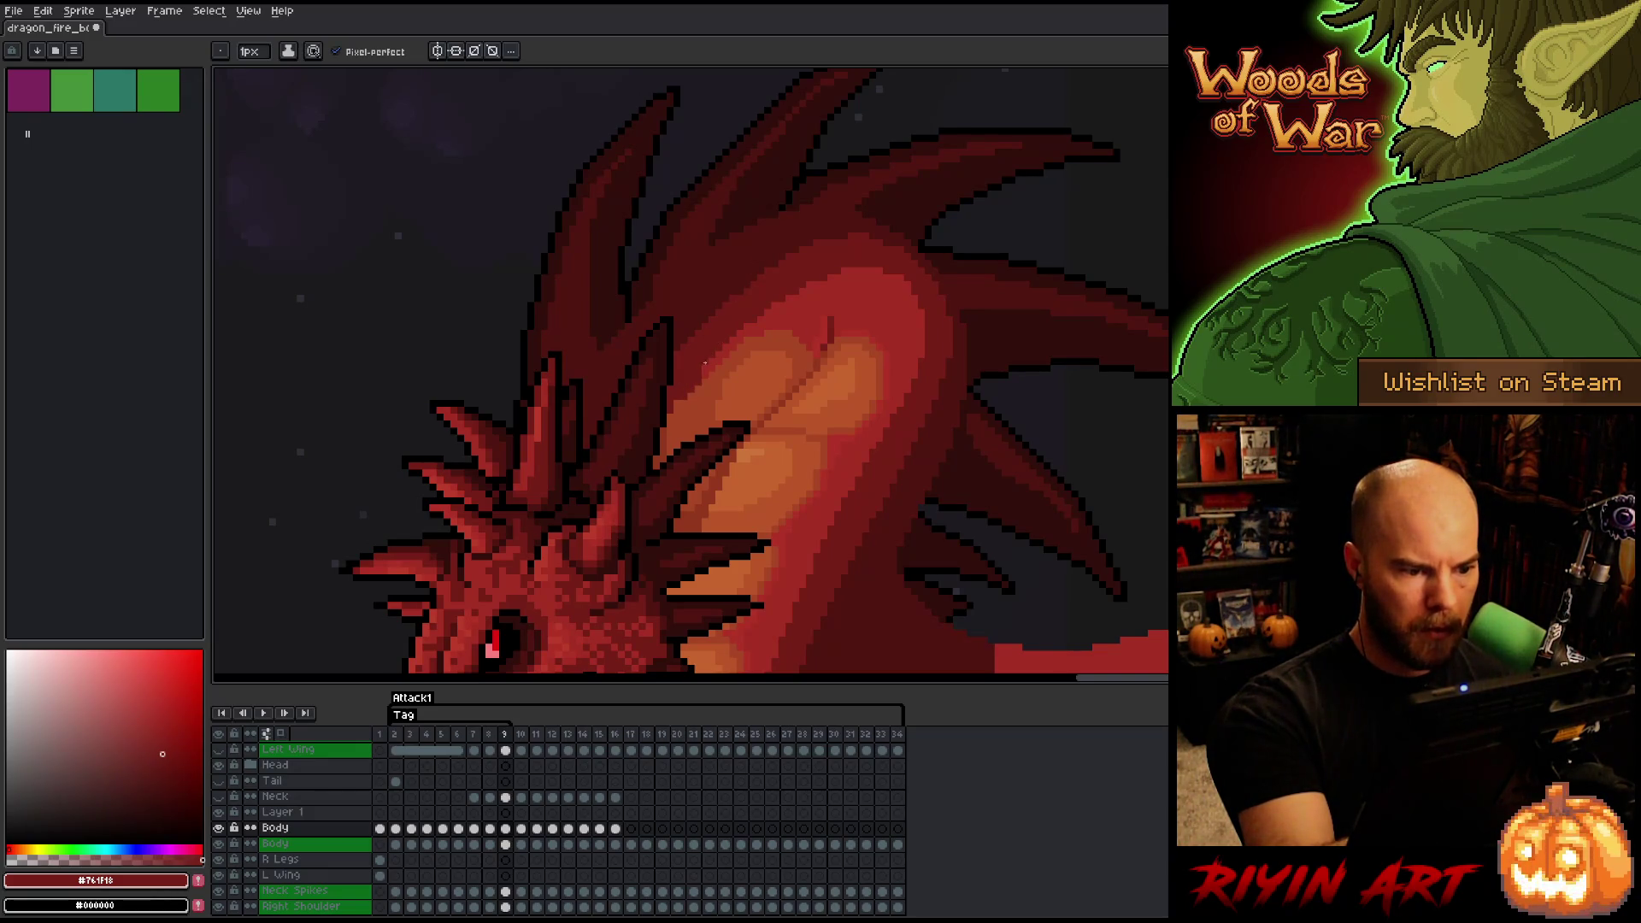
key("ctrl+s")
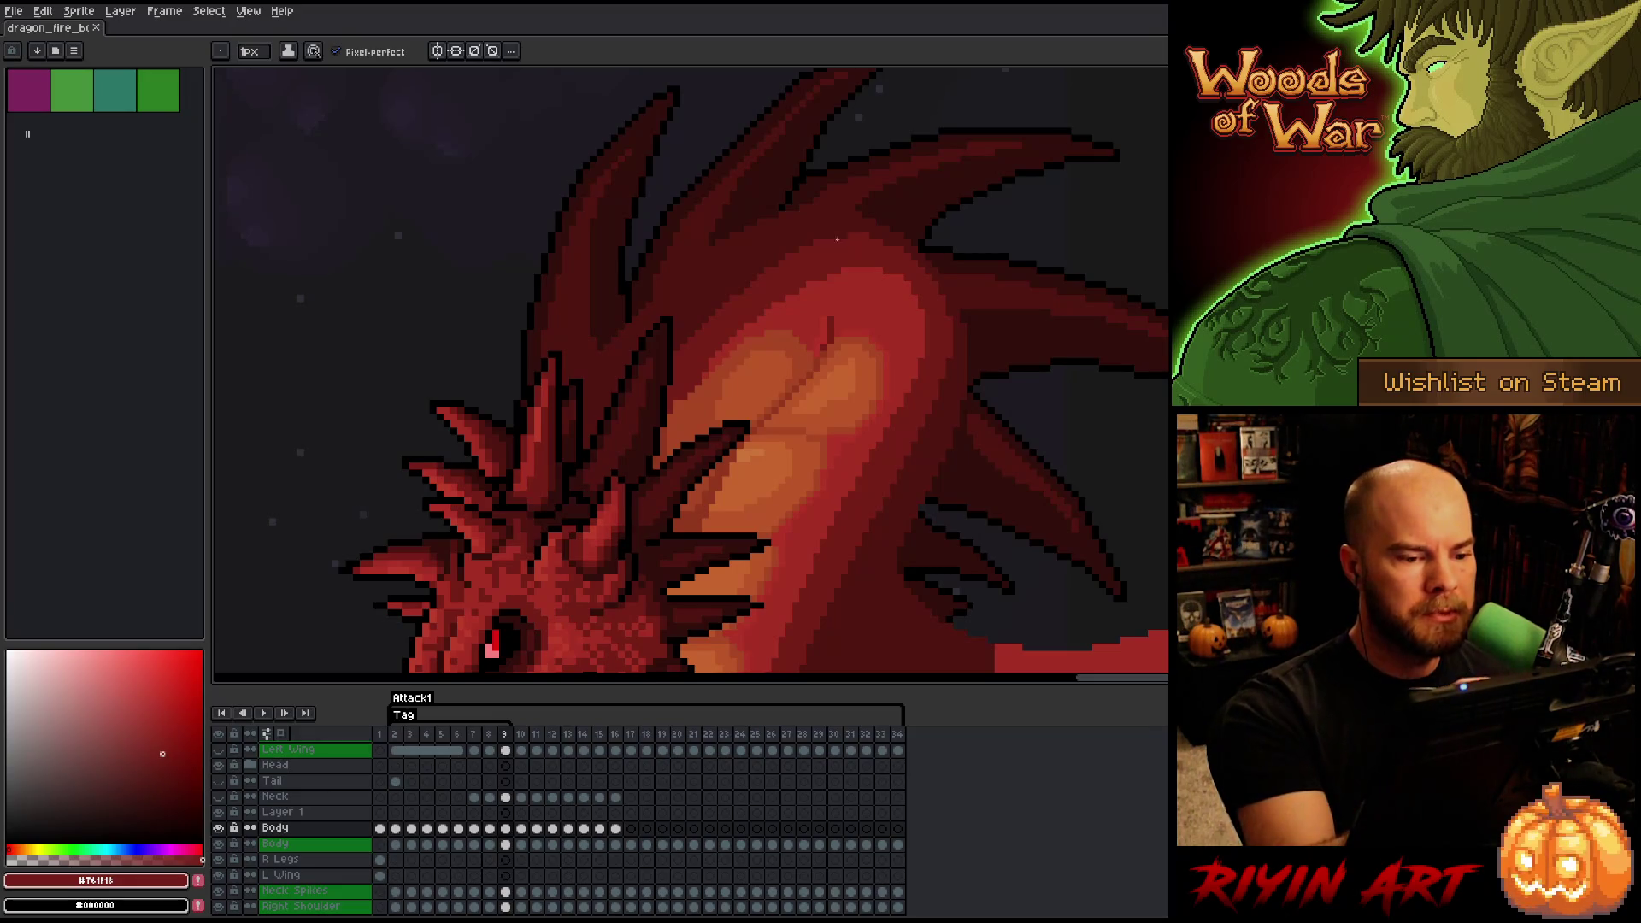
- Darken the neck edge with #761F18 and touch it up with #501612 and #A52F24
left_click(810, 321, "alt")
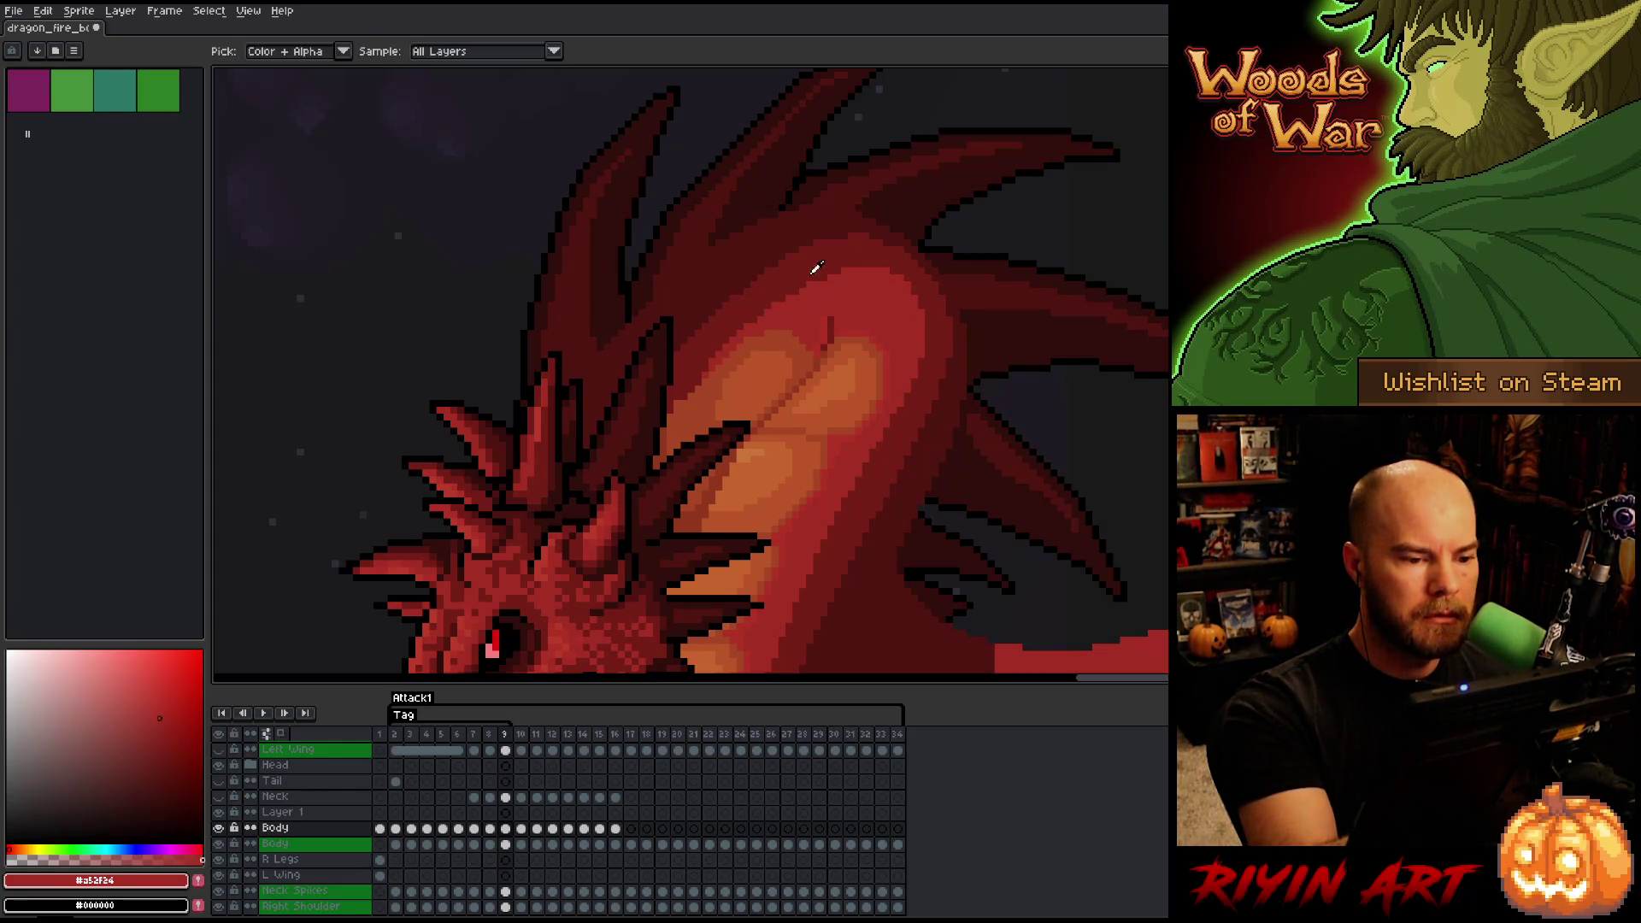
left_click(849, 187, "alt")
left_click(777, 307, "alt")
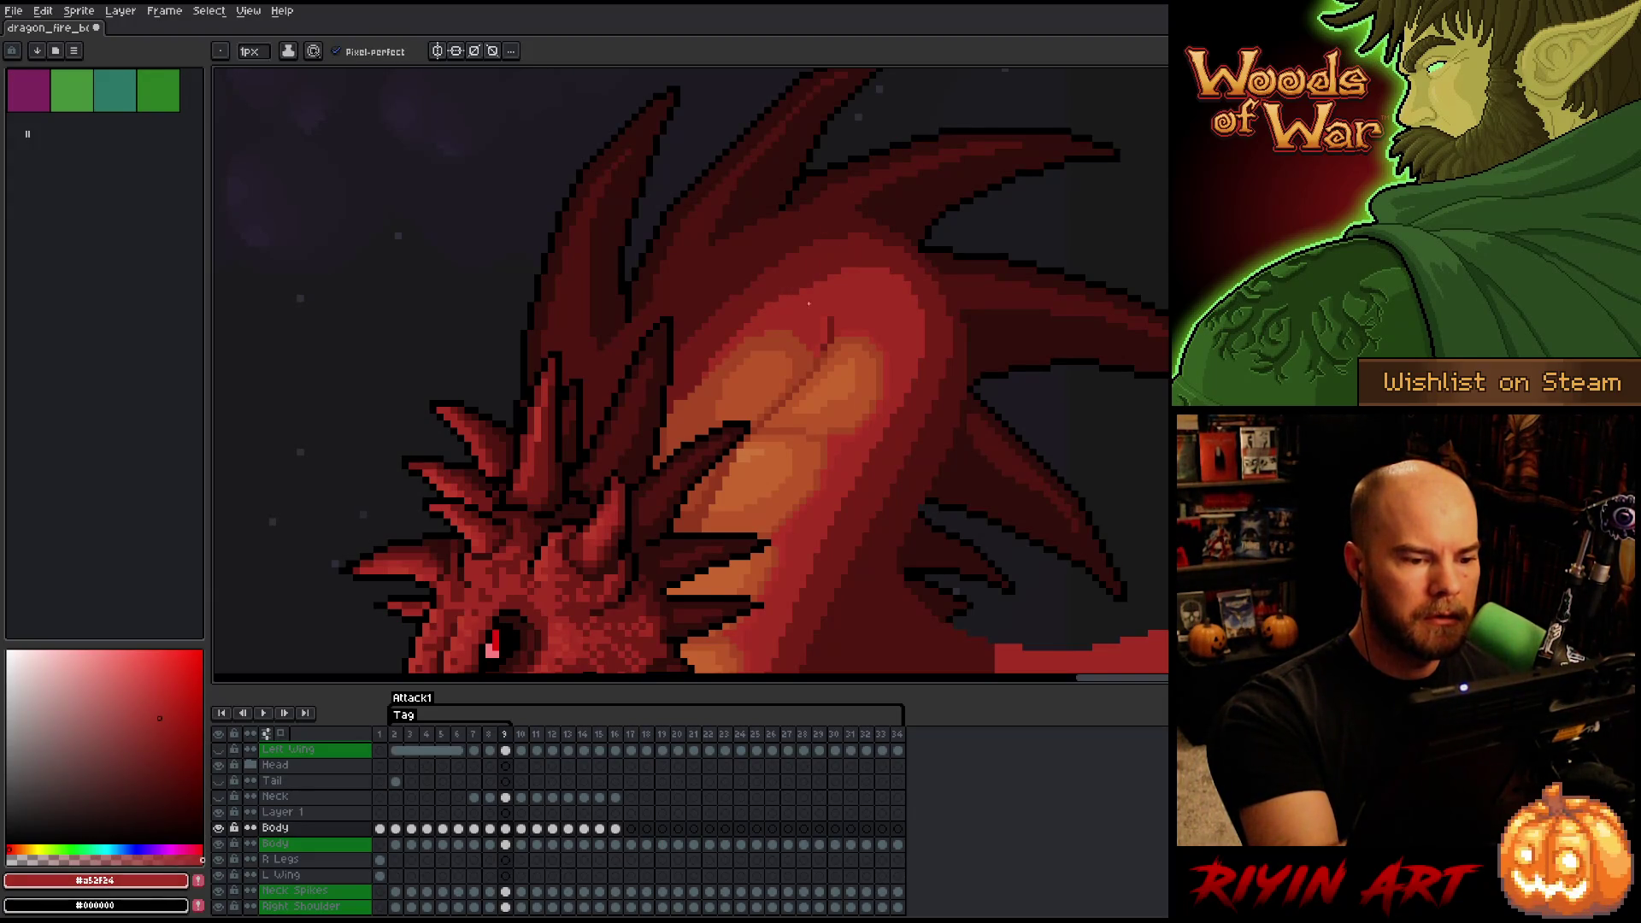
left_click(819, 275, "alt")
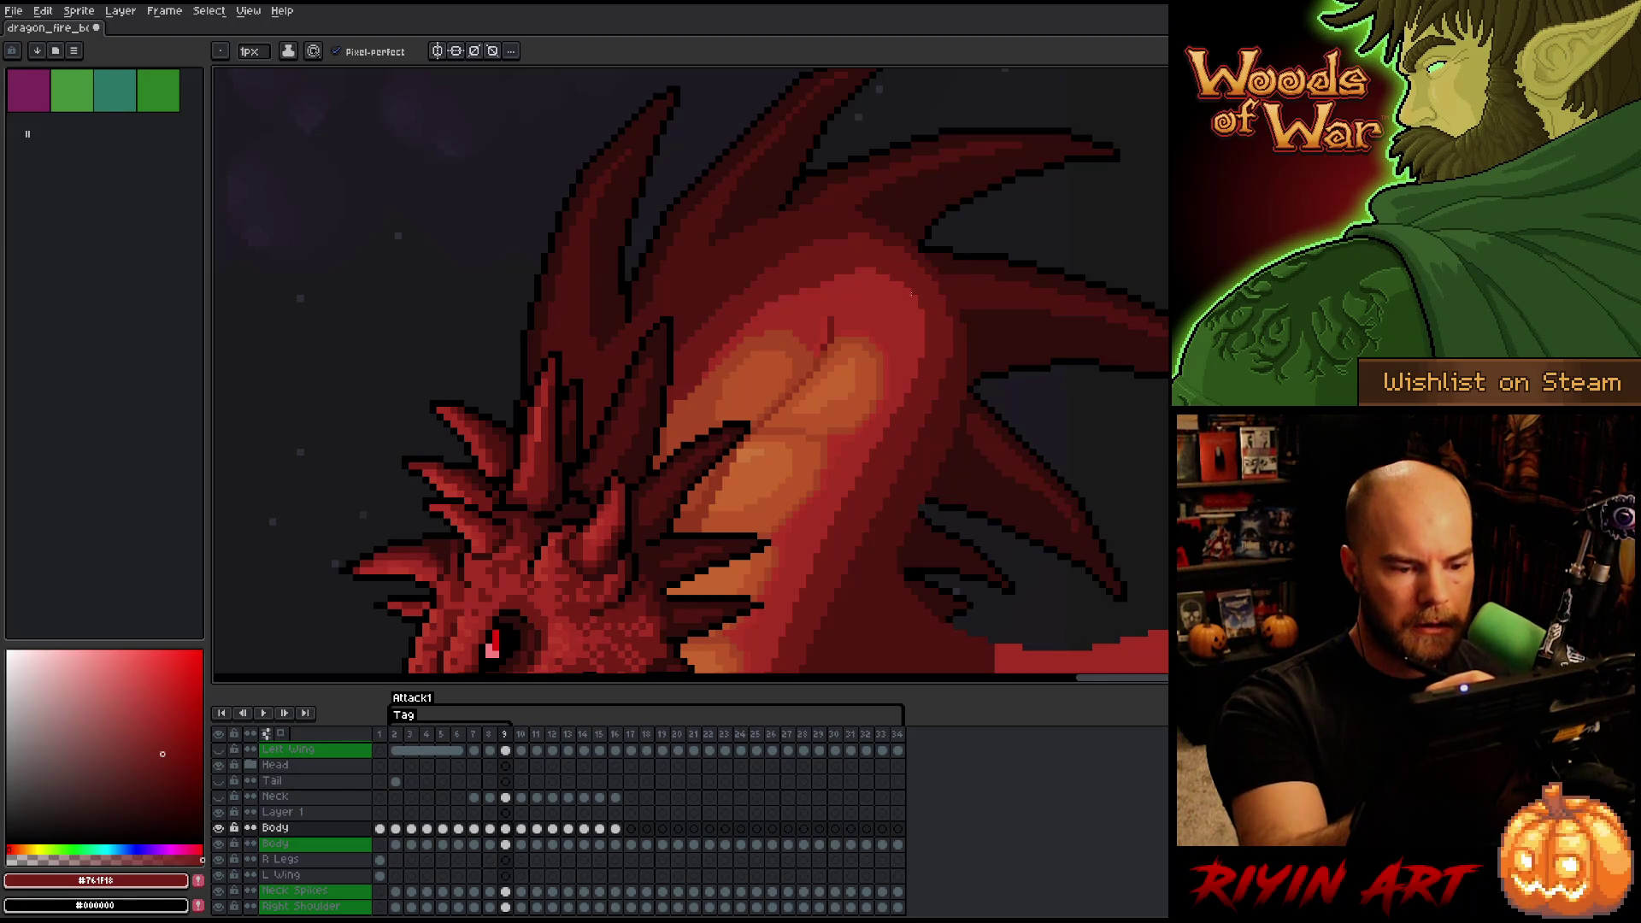
mouse_move(872, 269)
left_mouse_down()
mouse_move(917, 341)
mouse_move(915, 382)
left_mouse_up()
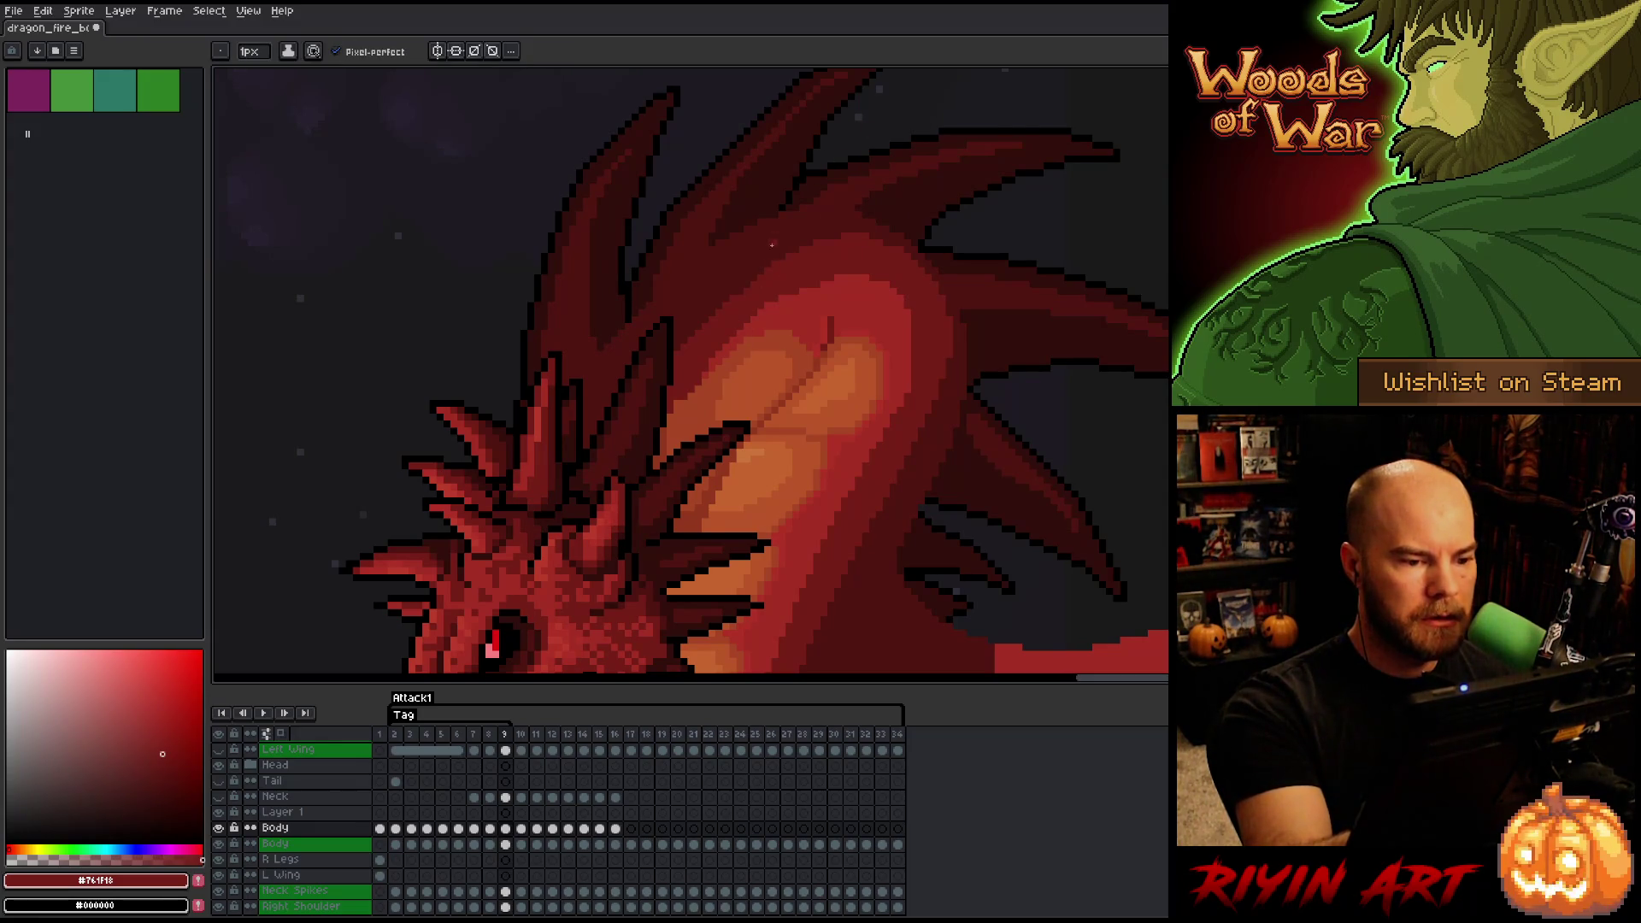
left_click(709, 325, "alt")
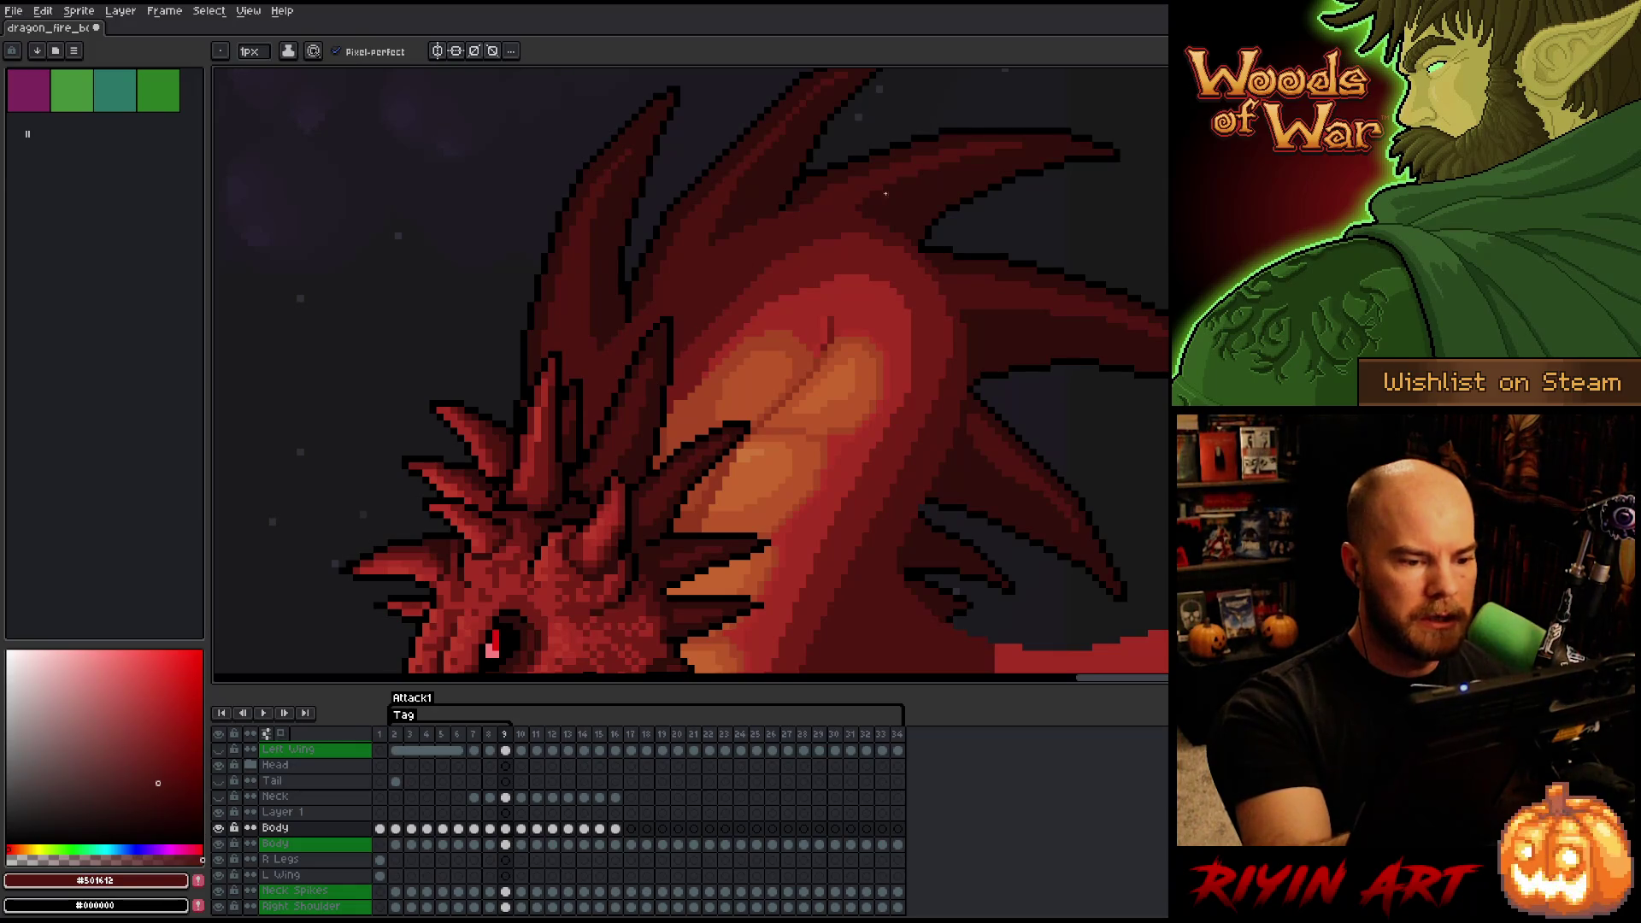
left_click(765, 272, "alt")
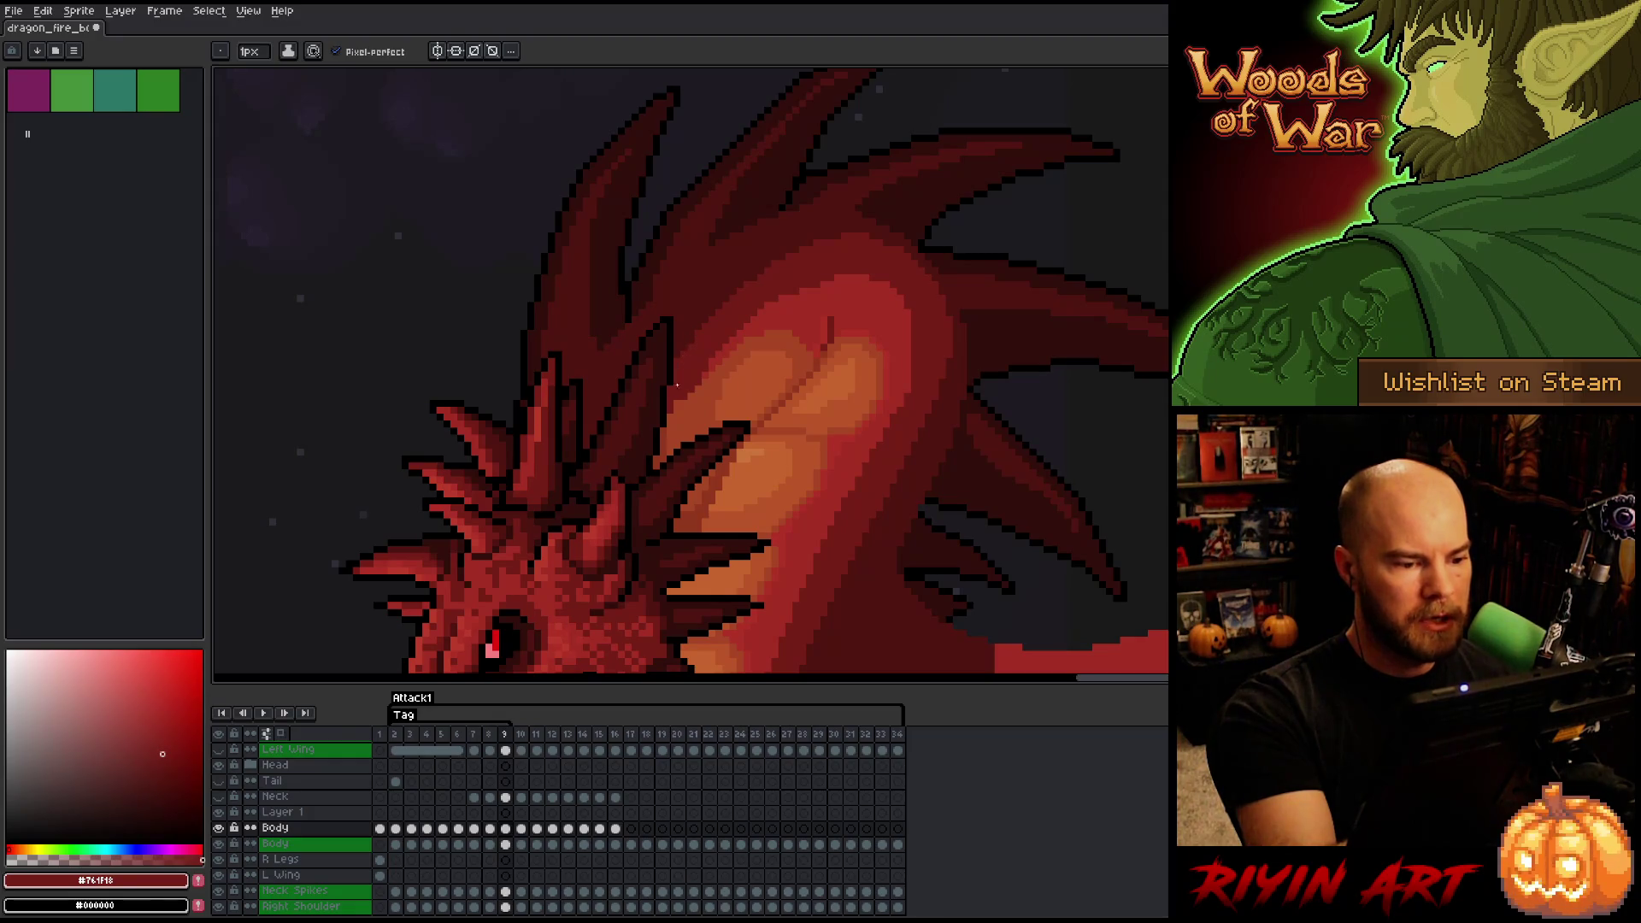
left_click(678, 355, "alt")
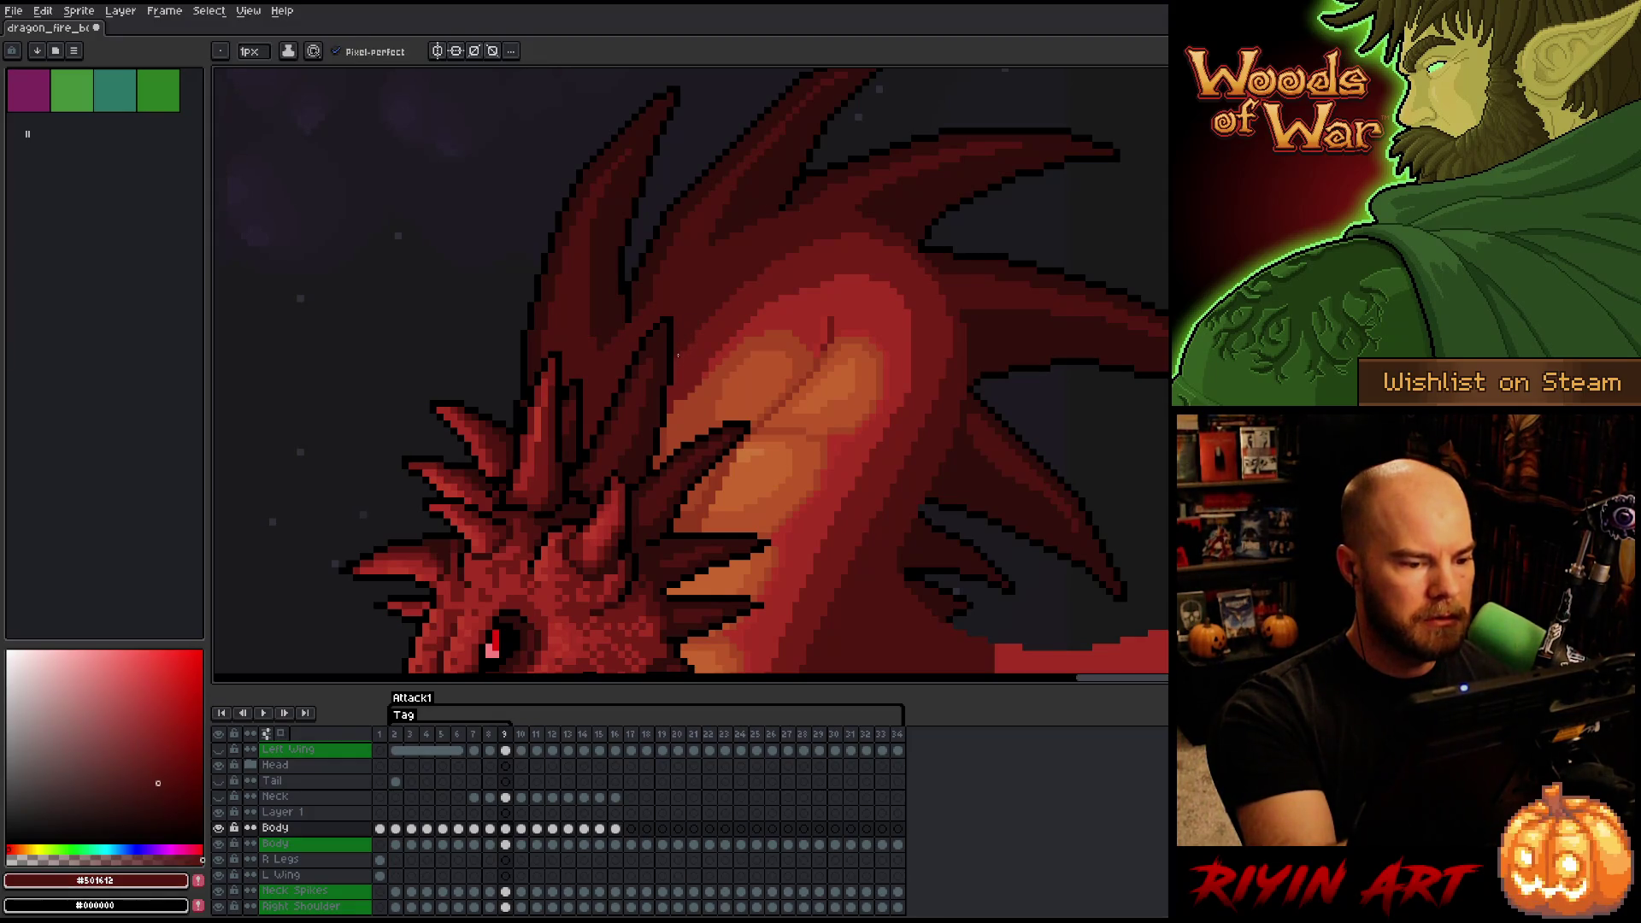
left_click(677, 400, "alt")
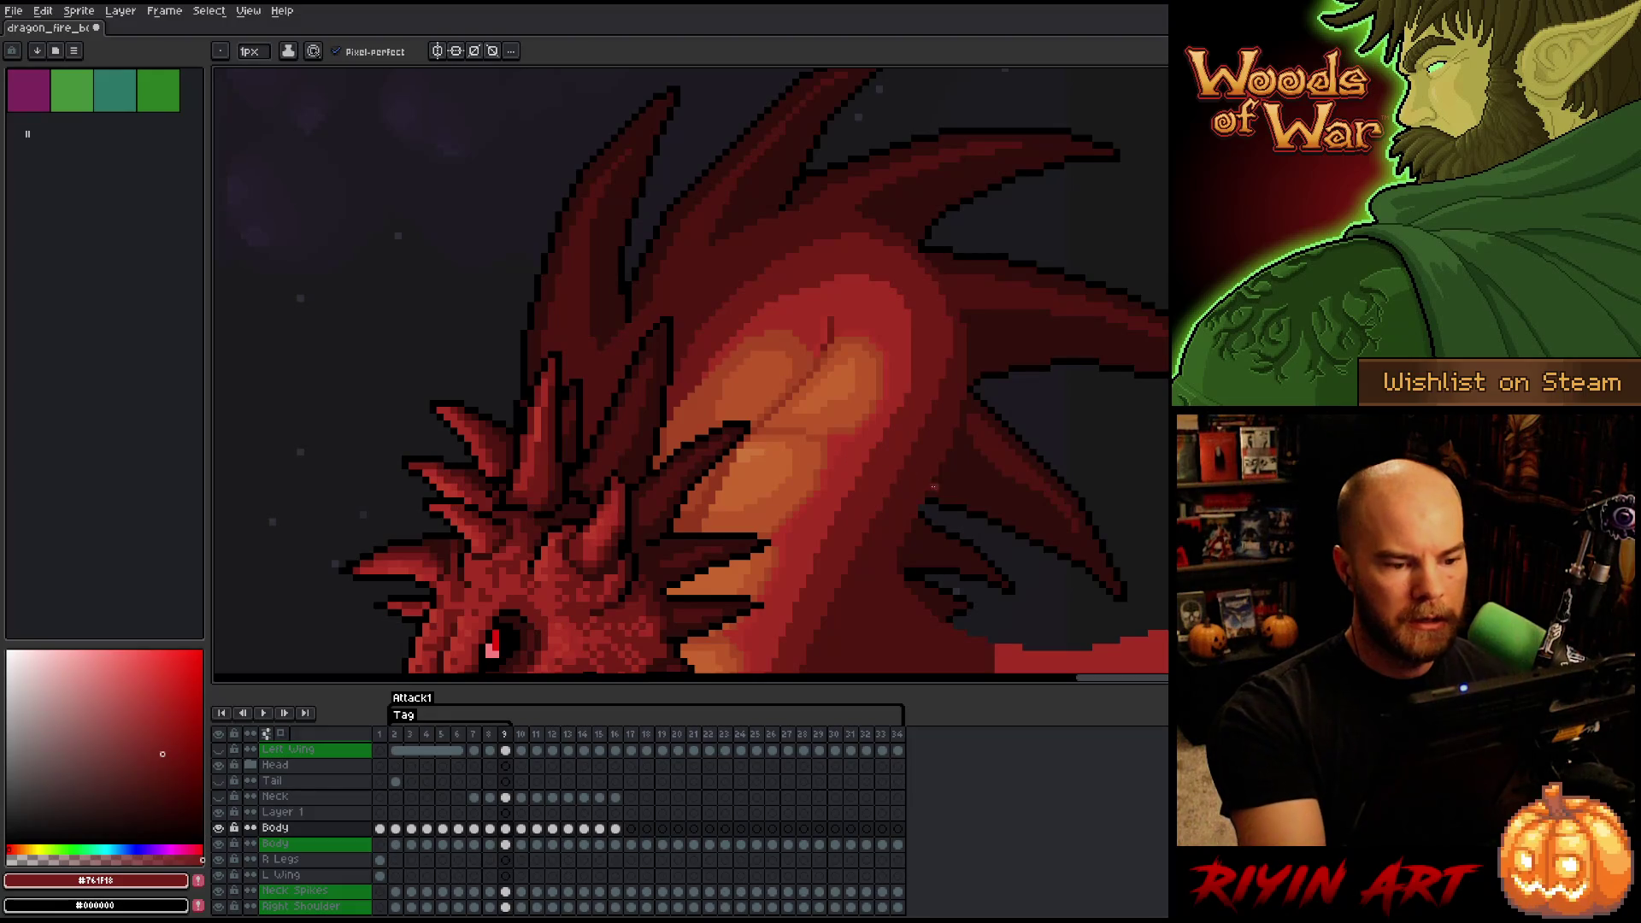
left_click(915, 334, "alt")
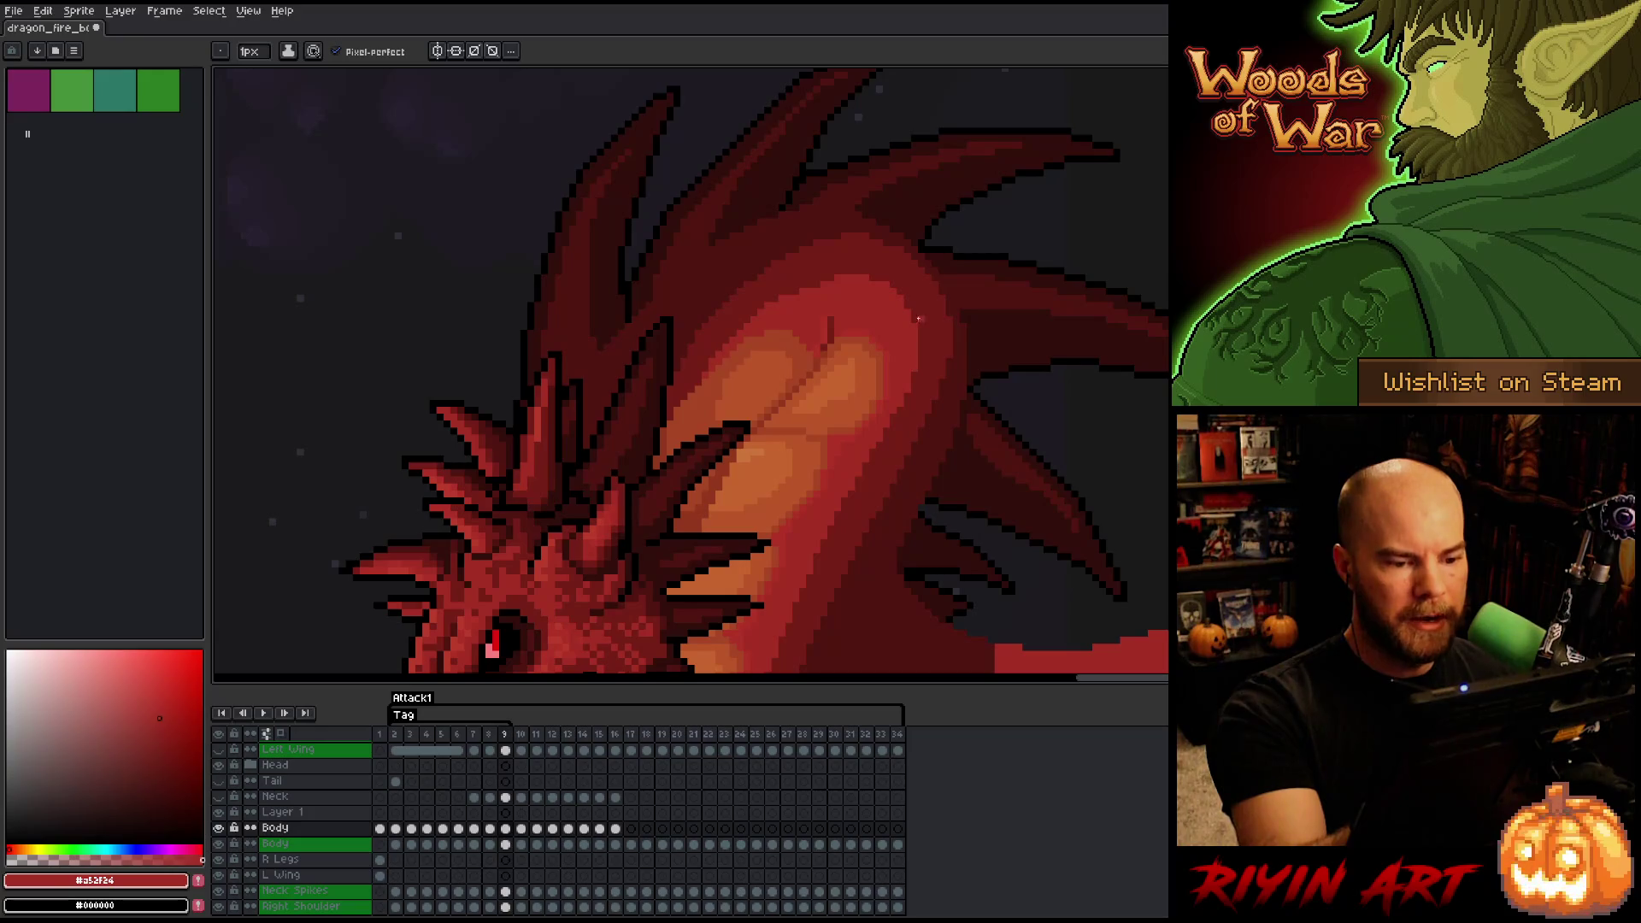
scroll(919, 368, "down", 3)
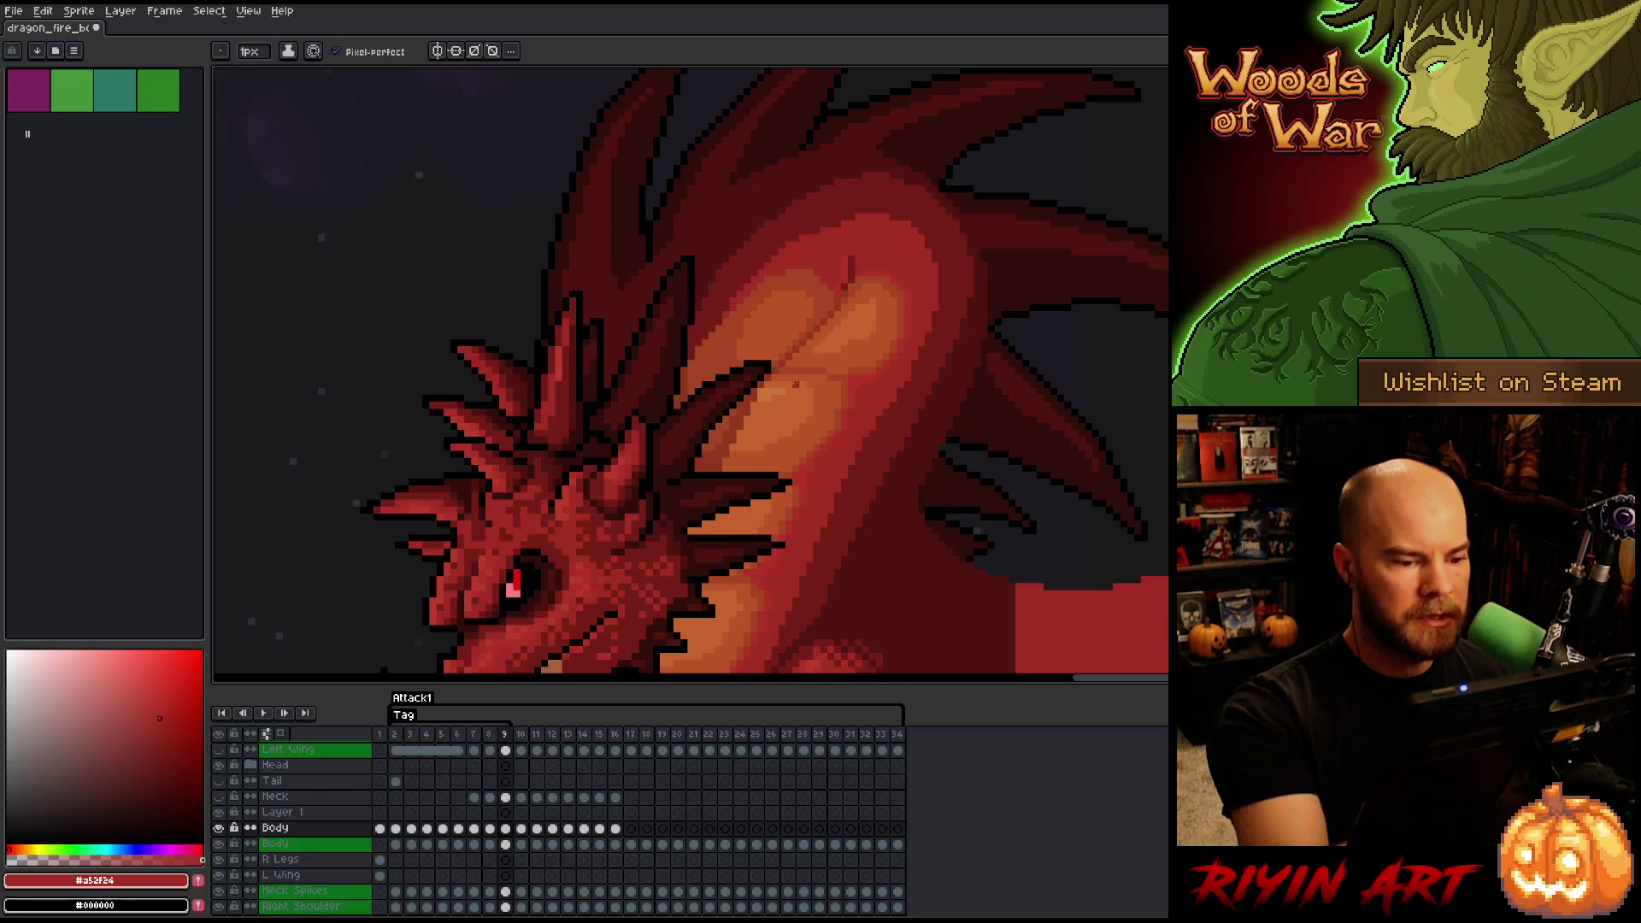
- Resample the neck colours (#c7652f, #92381c, #b13337, #a52f24) and save the sprite with Ctrl+S
left_click(758, 389, "alt")
left_click(758, 391, "alt")
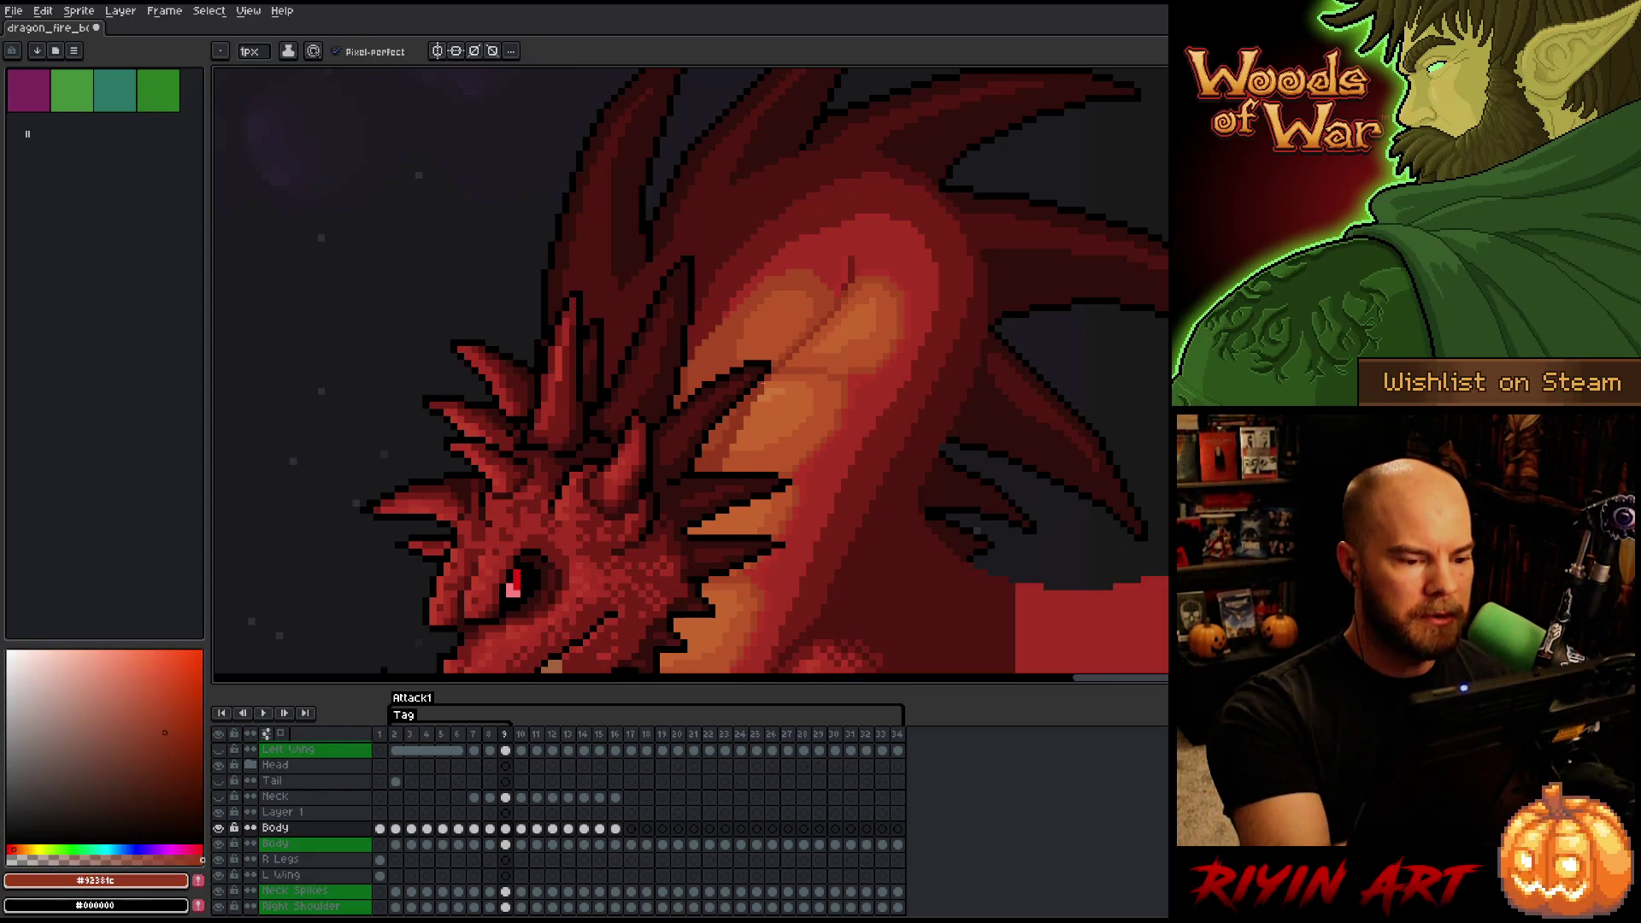
scroll(888, 412, "up", 1)
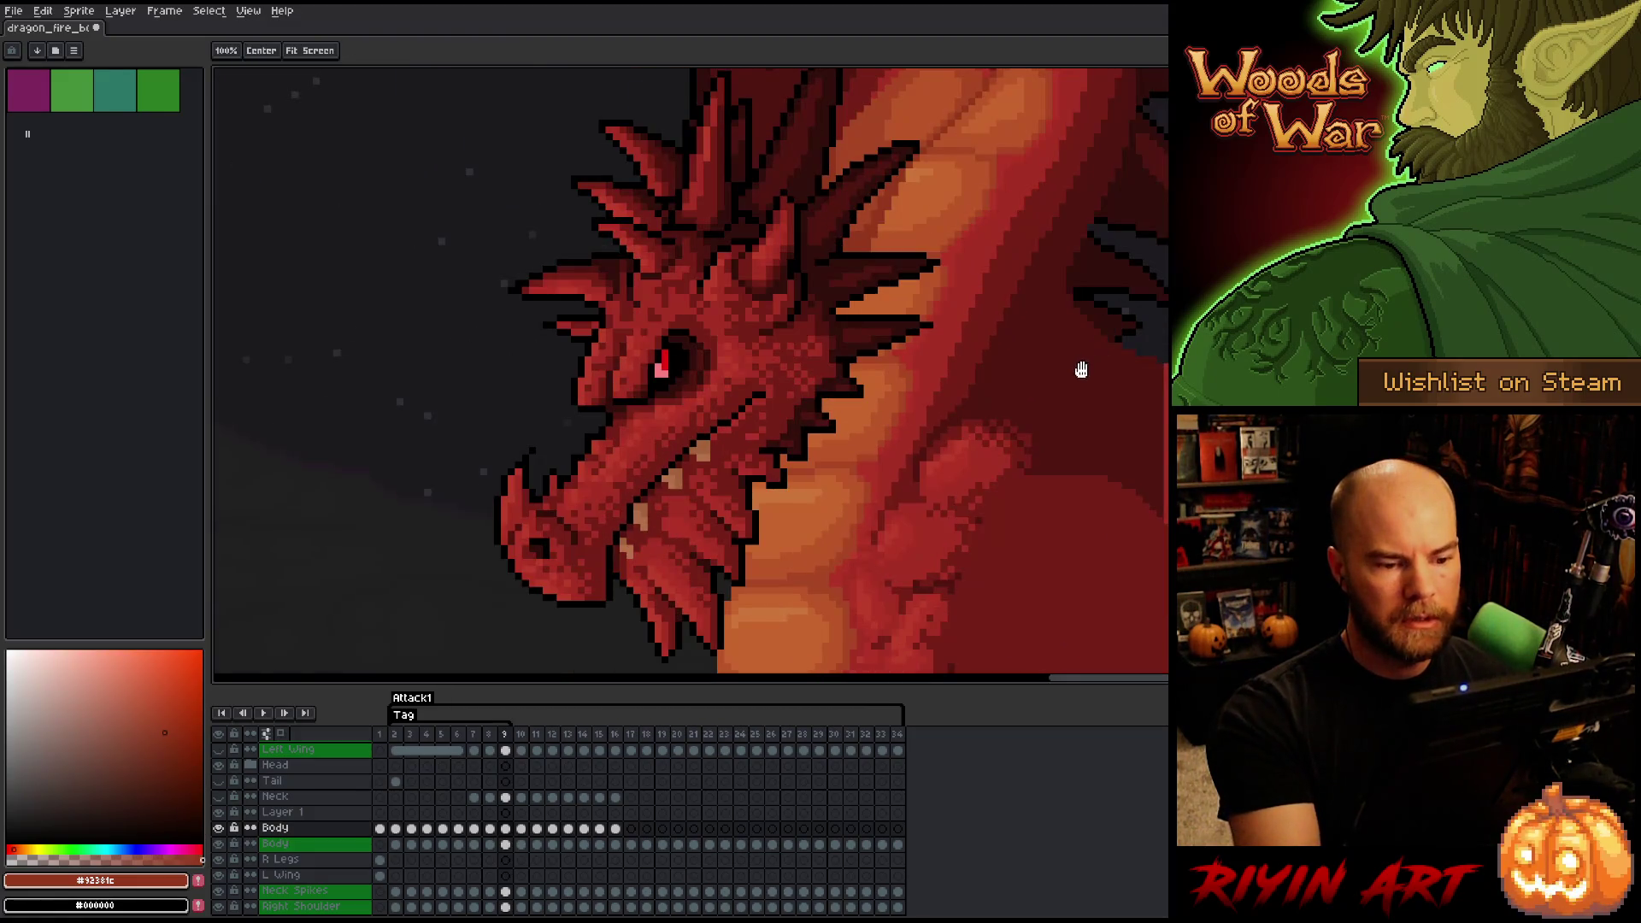
key("ctrl+s")
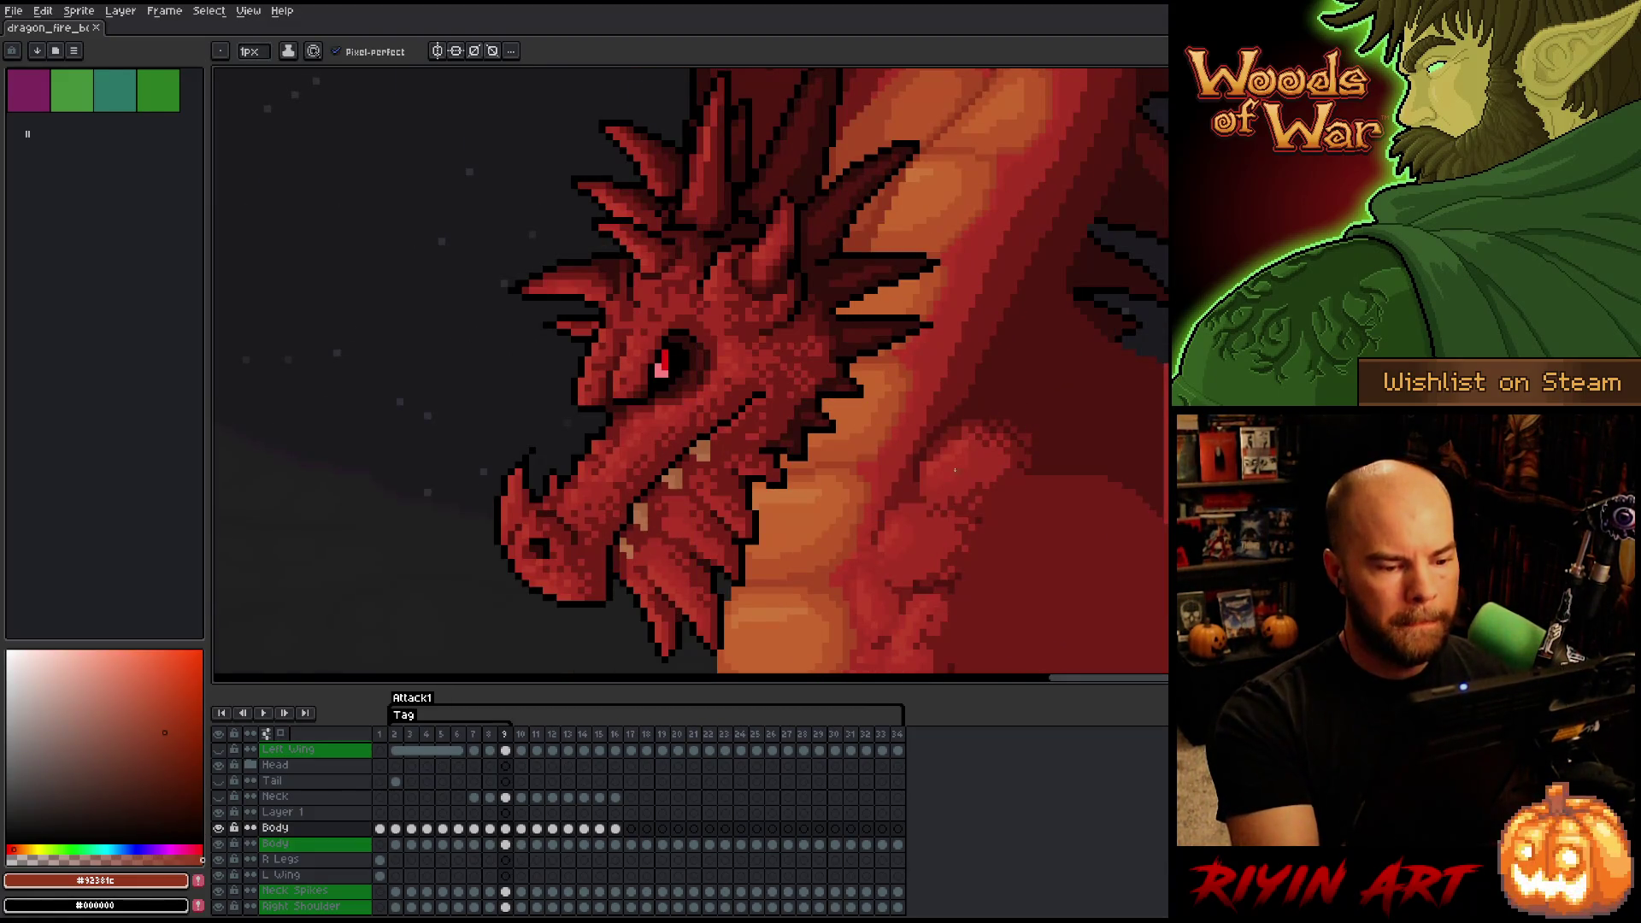
left_click(887, 446, "alt")
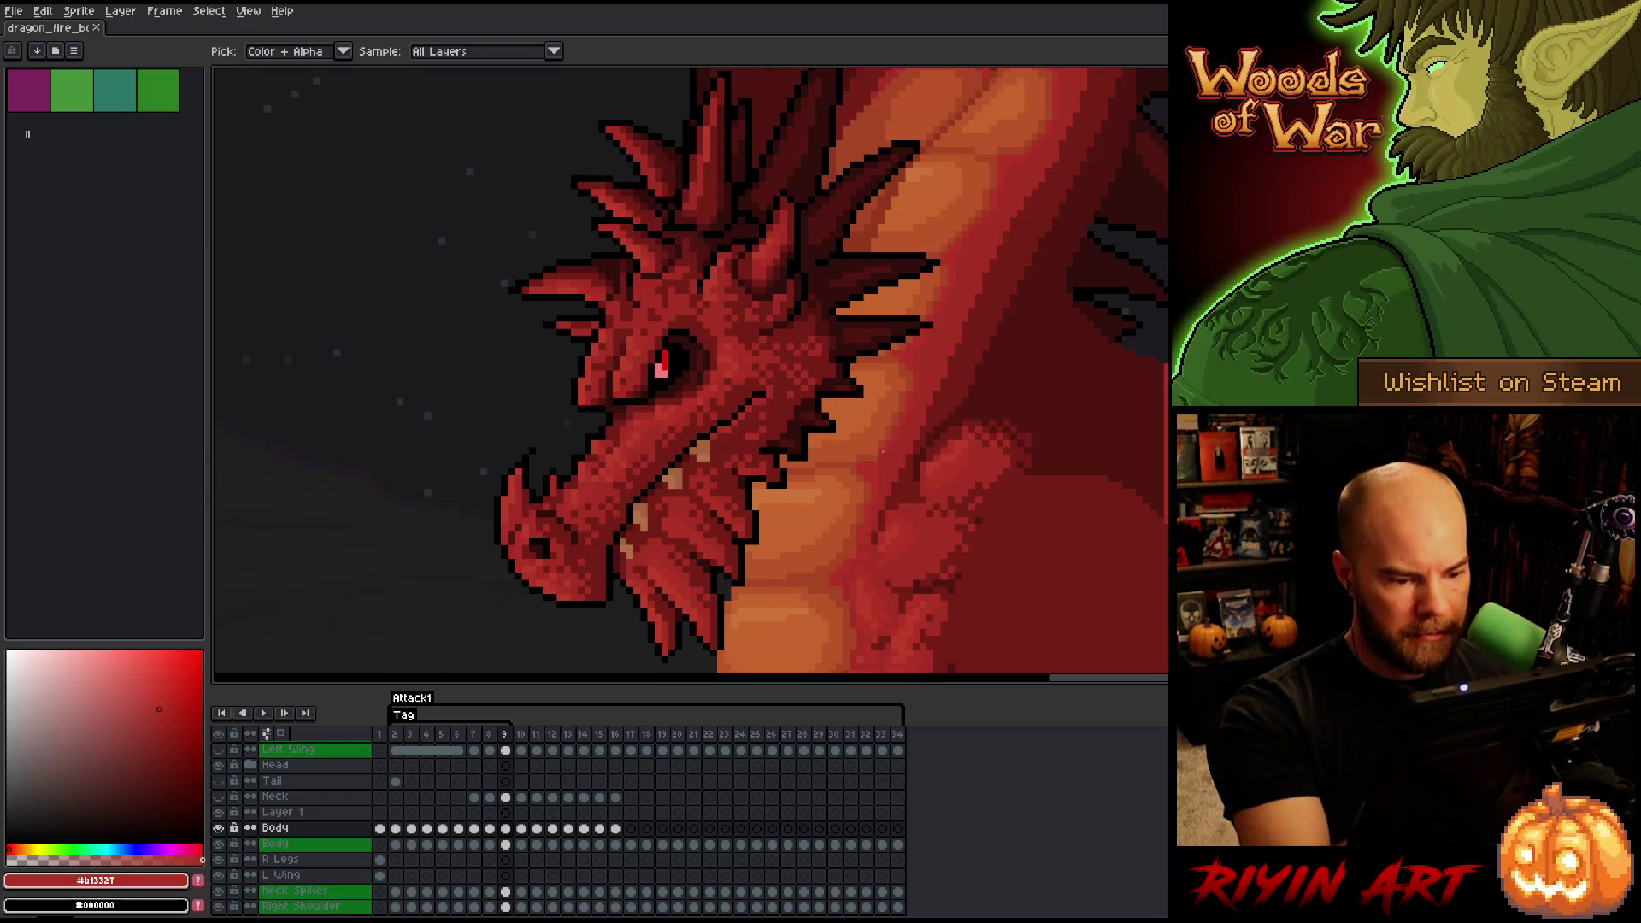
left_click(879, 474, "alt")
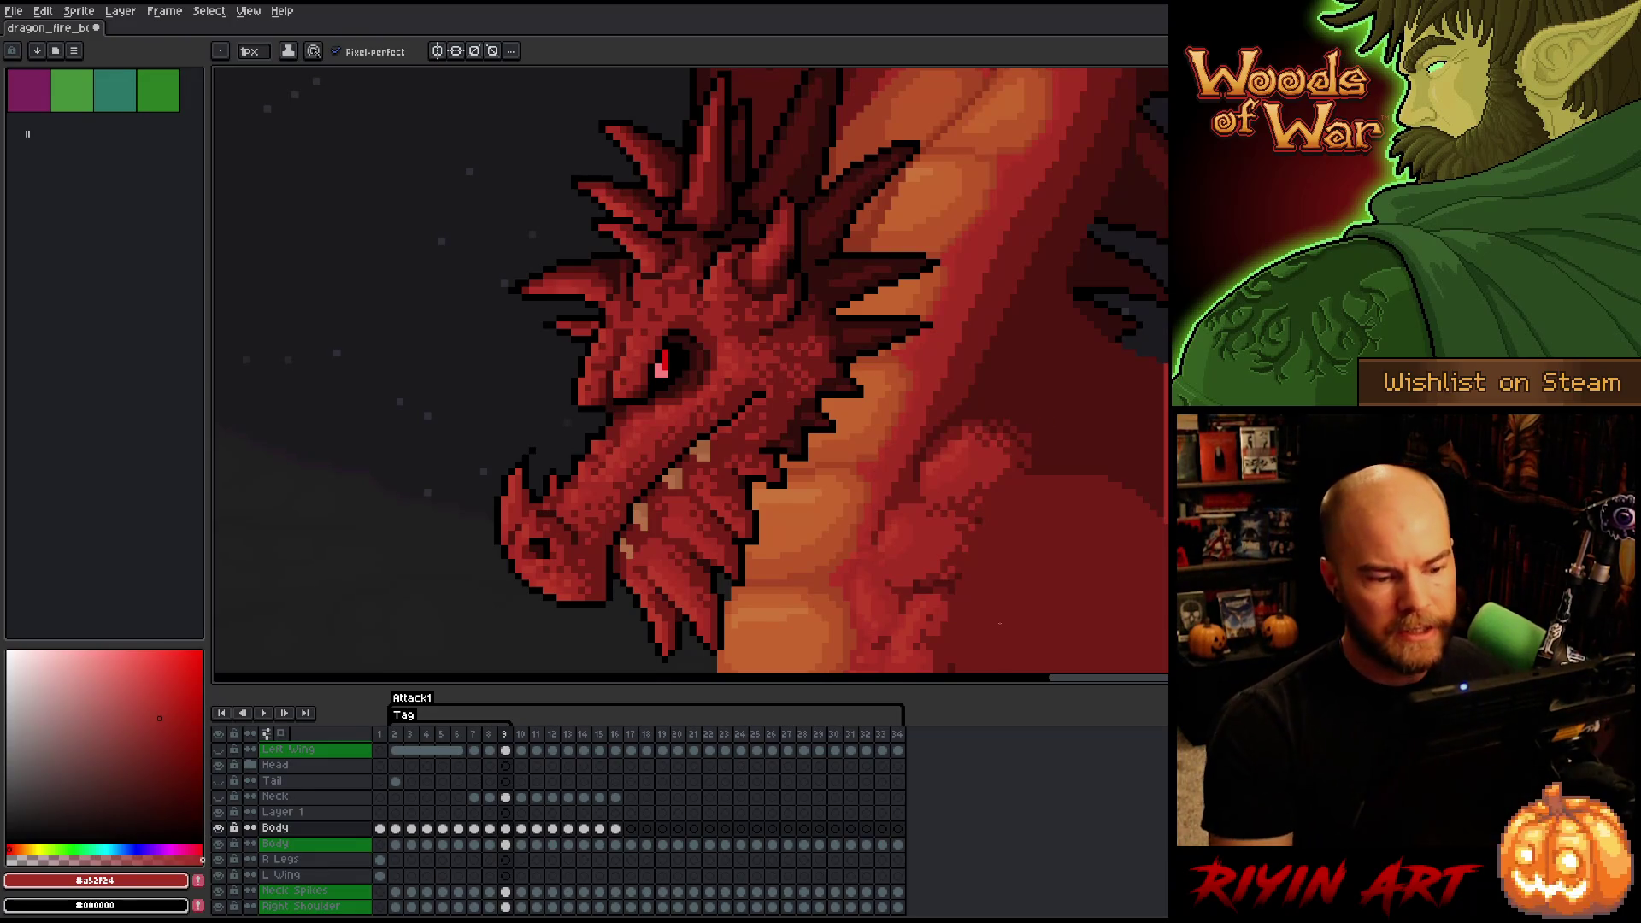
scroll(907, 395, "down", 4)
scroll(935, 461, "up", 4)
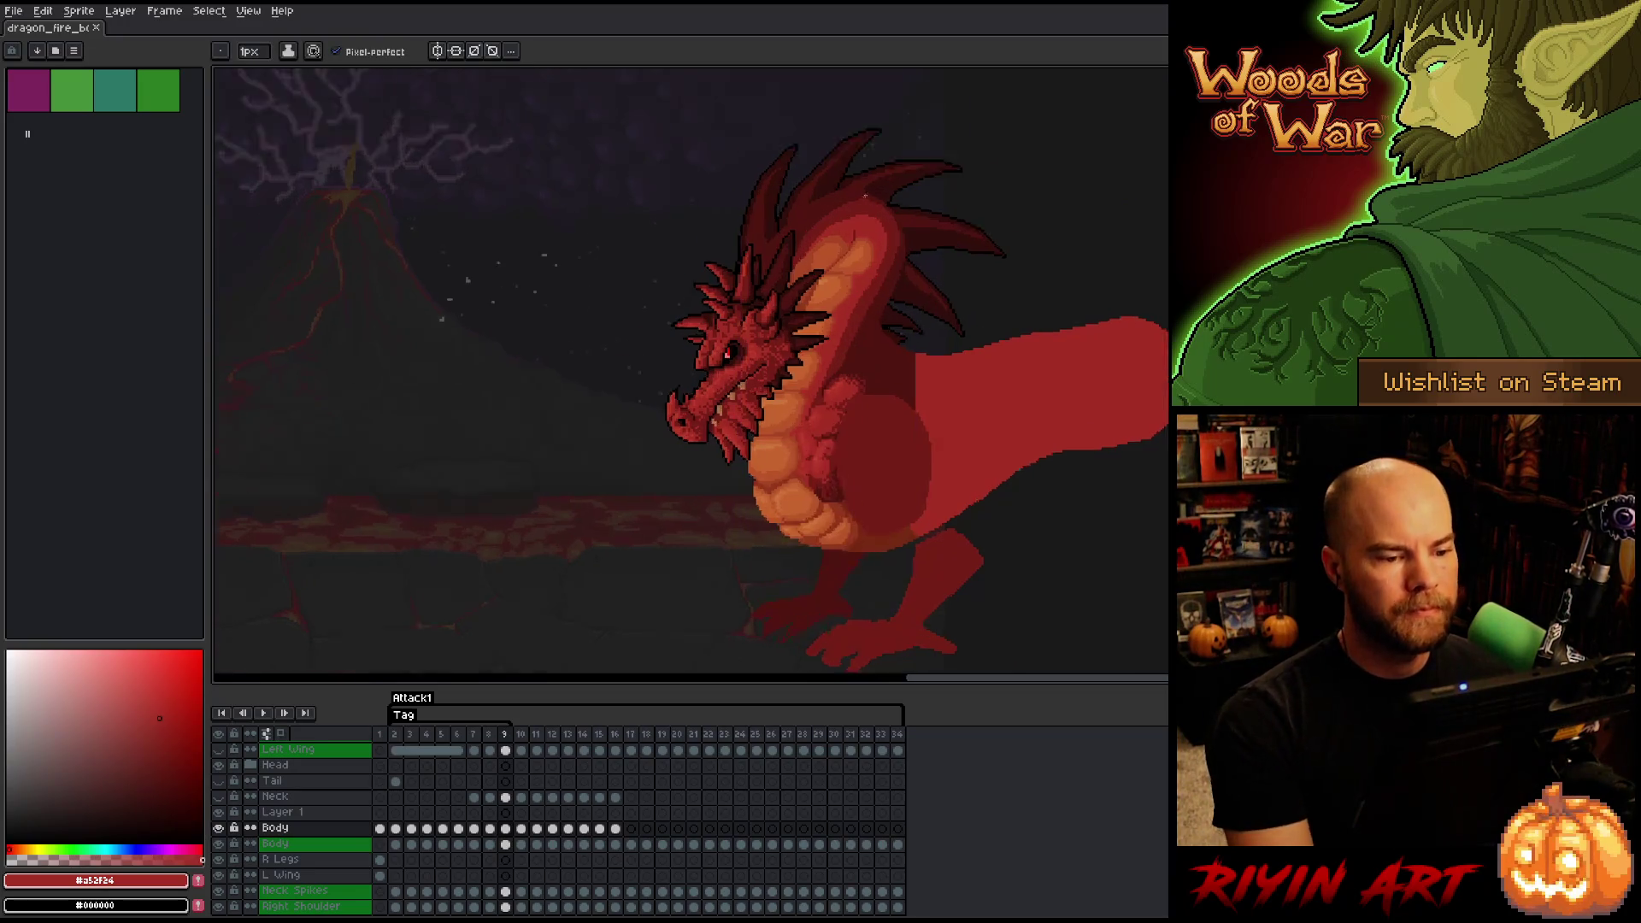
scroll(868, 194, "up", 4)
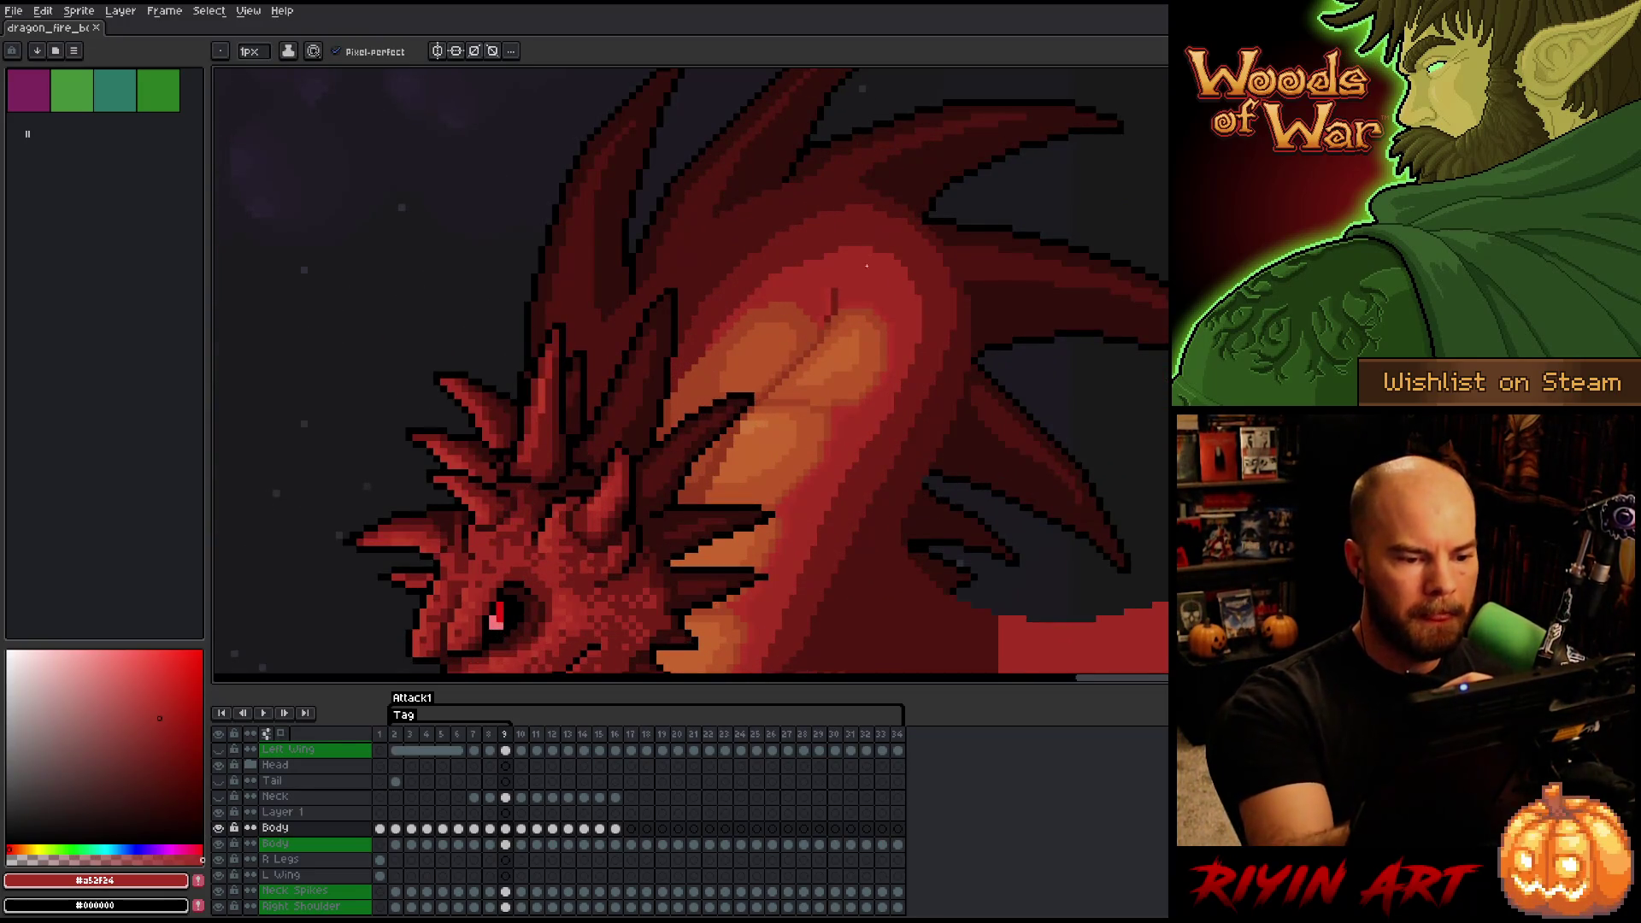
key("i")
key("b")
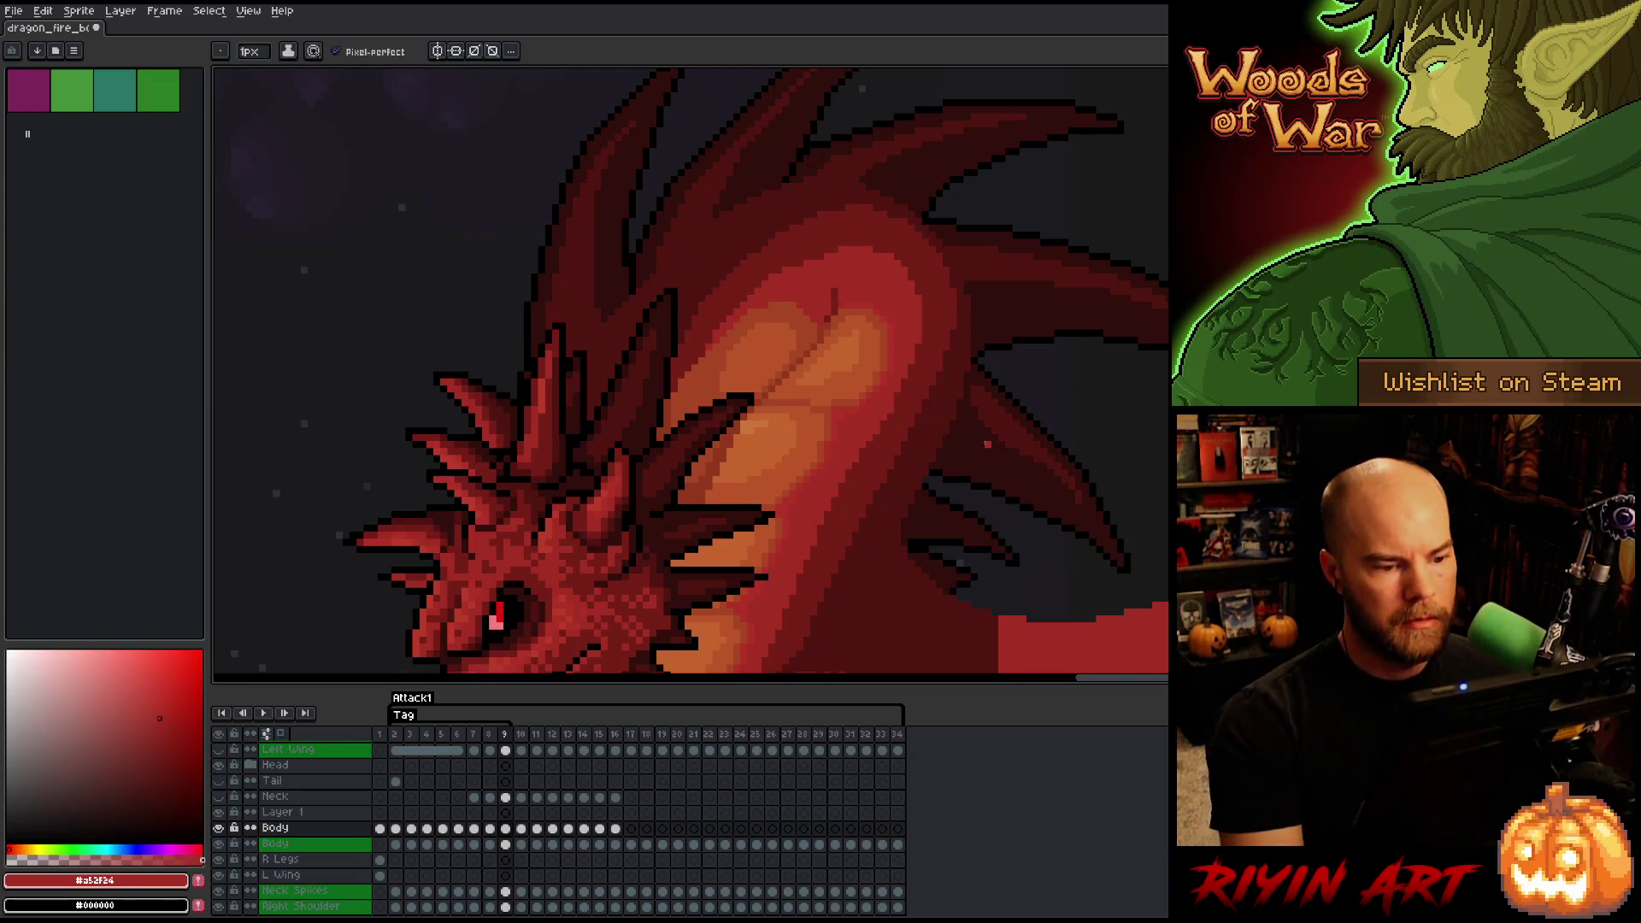
scroll(906, 410, "down", 4)
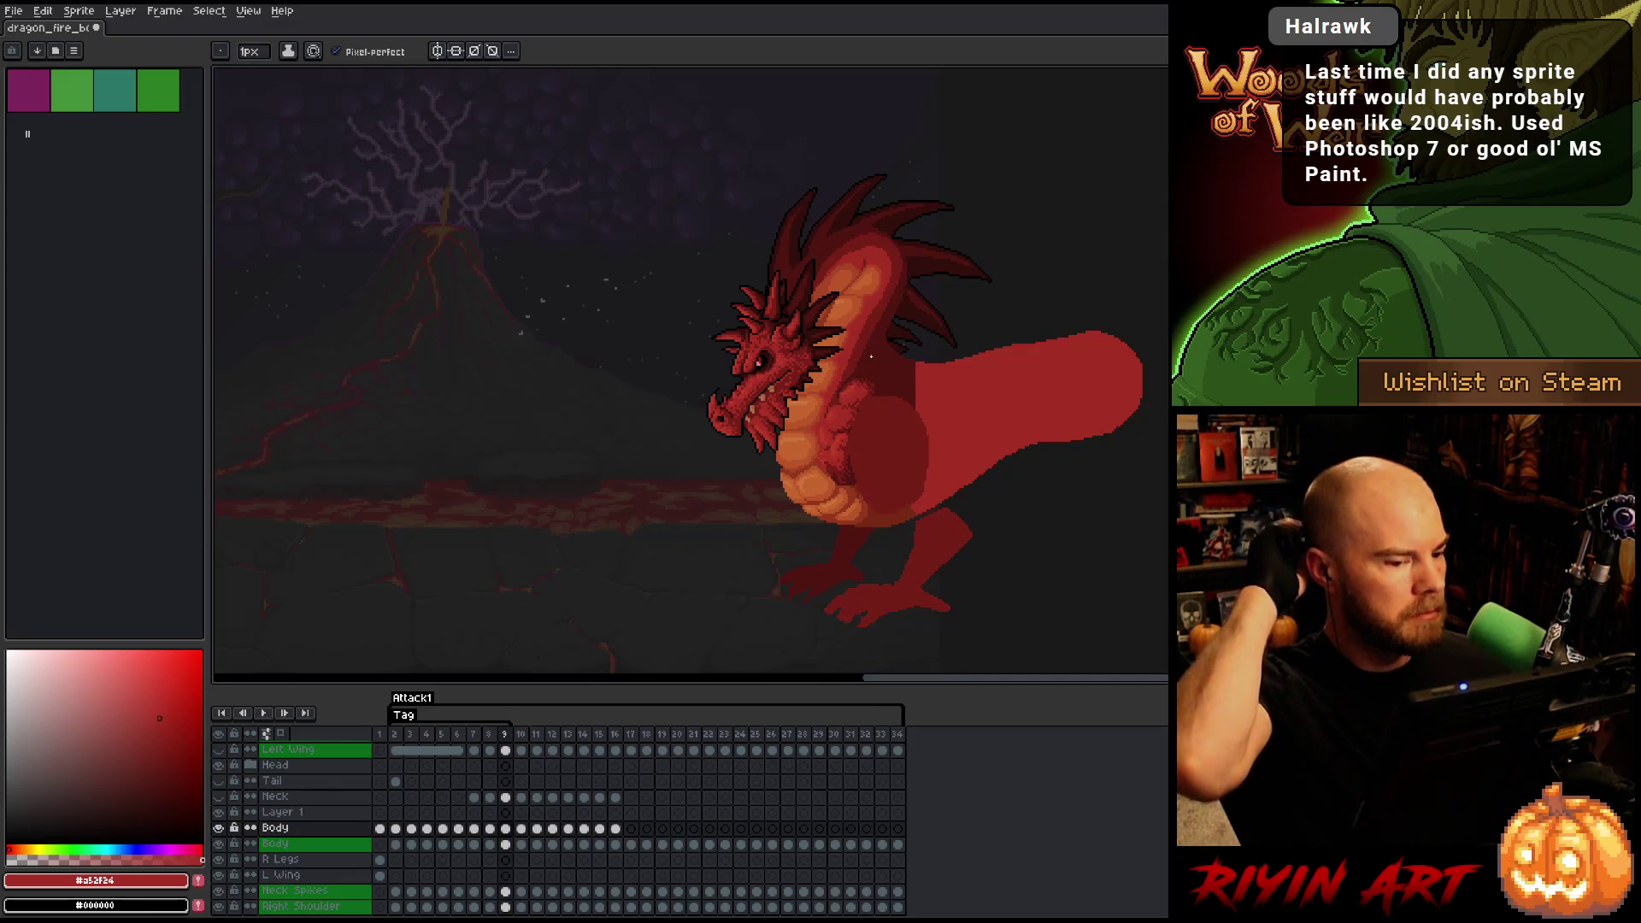
scroll(871, 357, "up", 2)
scroll(859, 385, "down", 2)
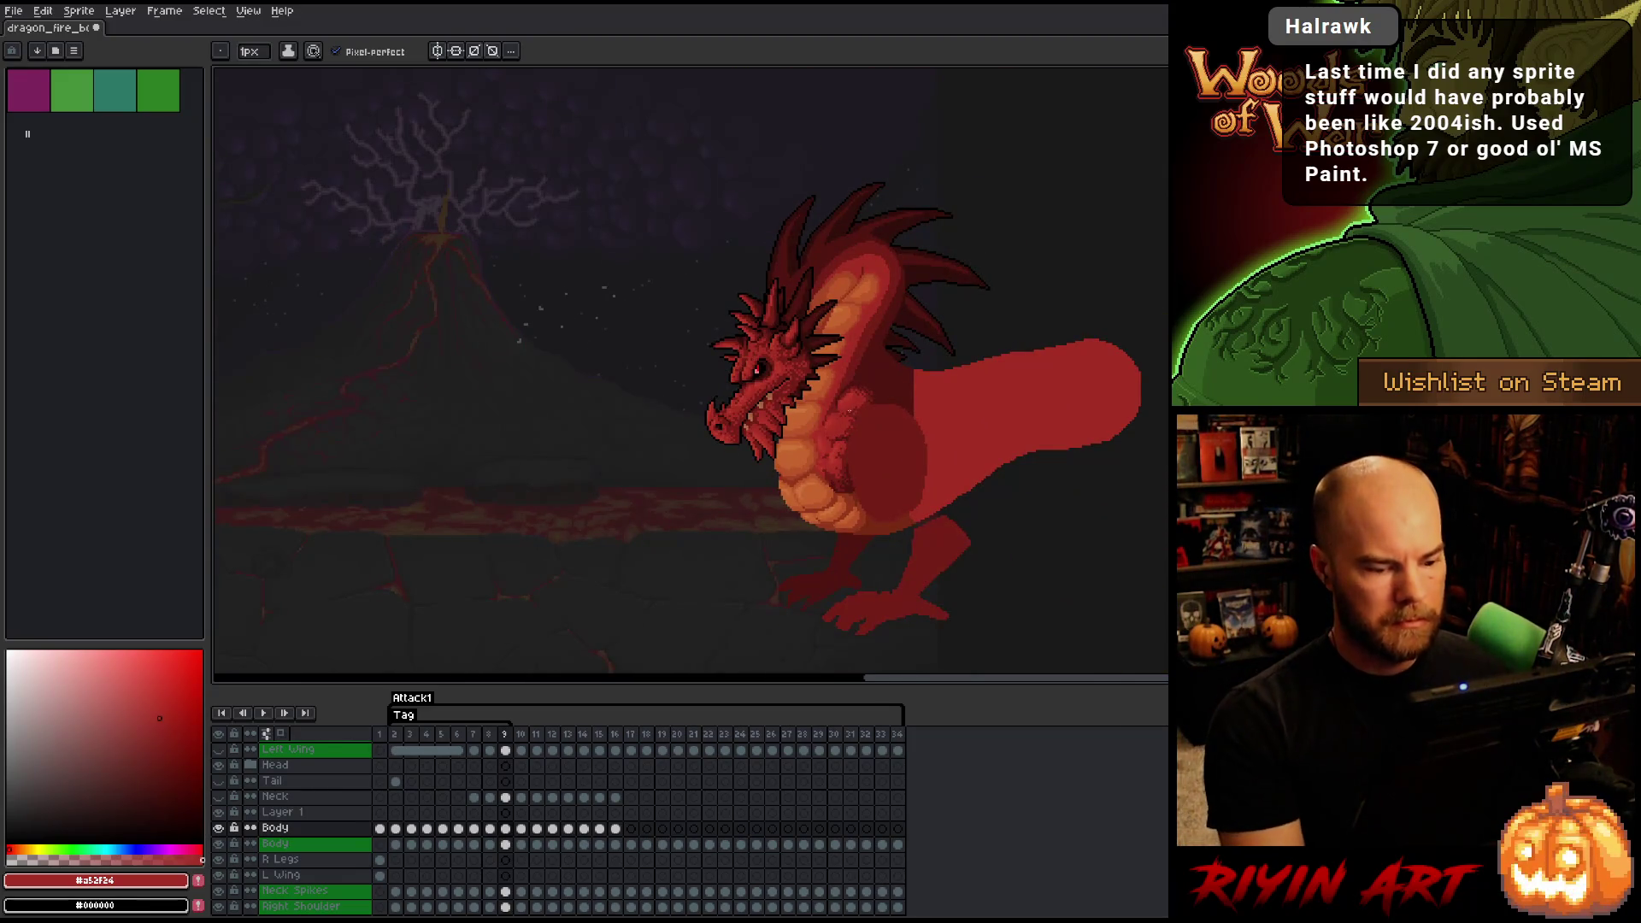
key("Return")
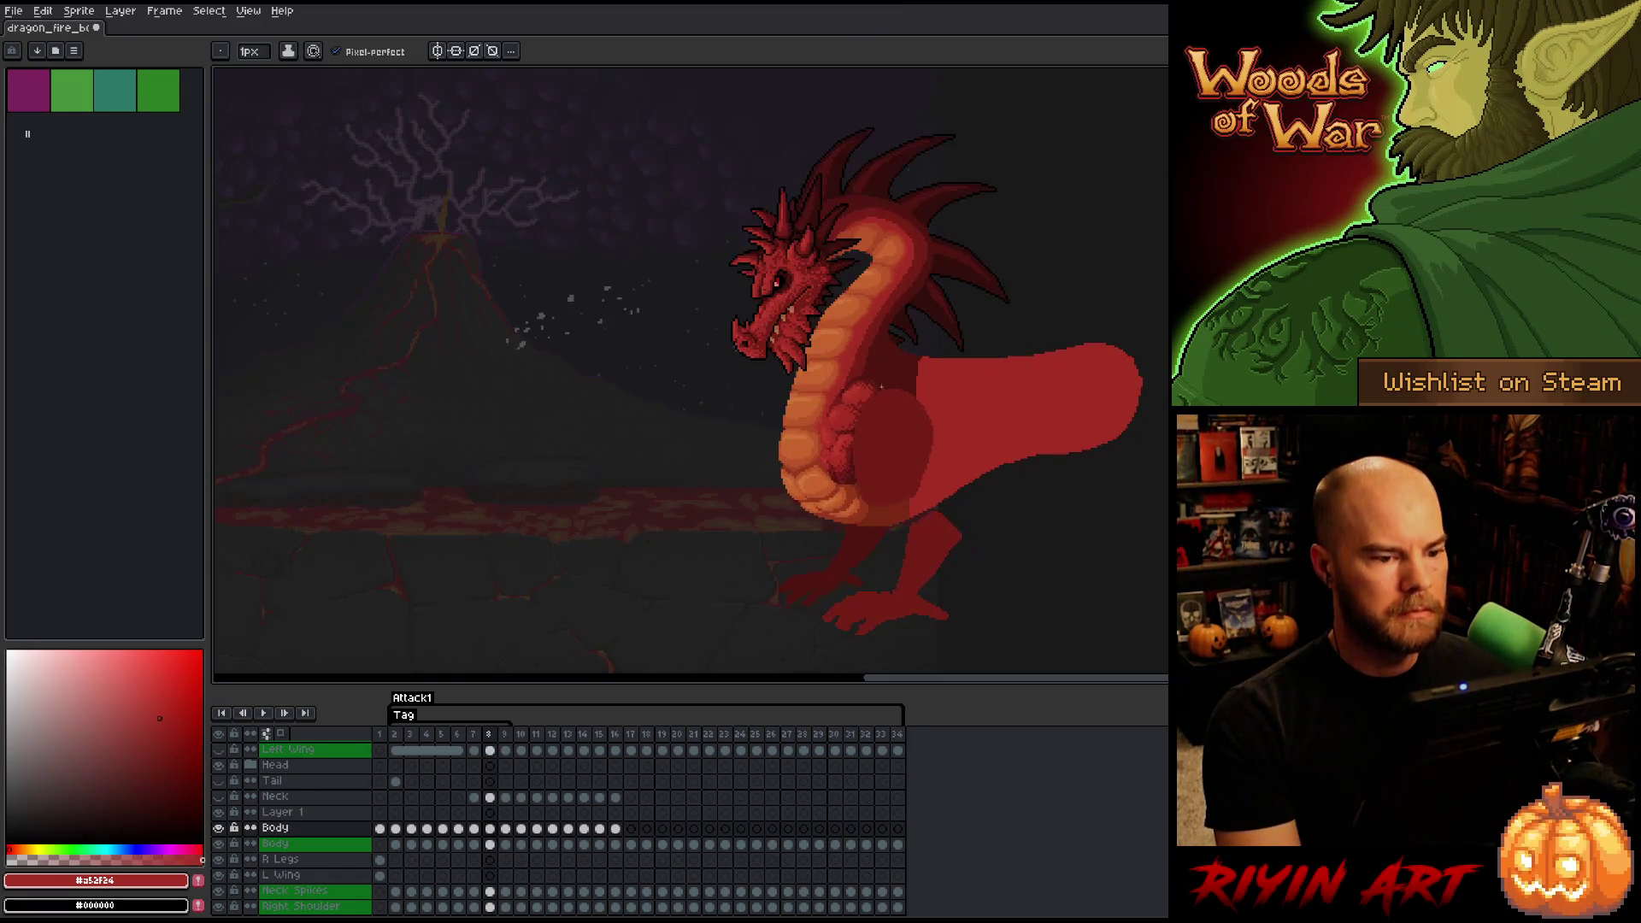
scroll(855, 359, "up", 3)
key("i")
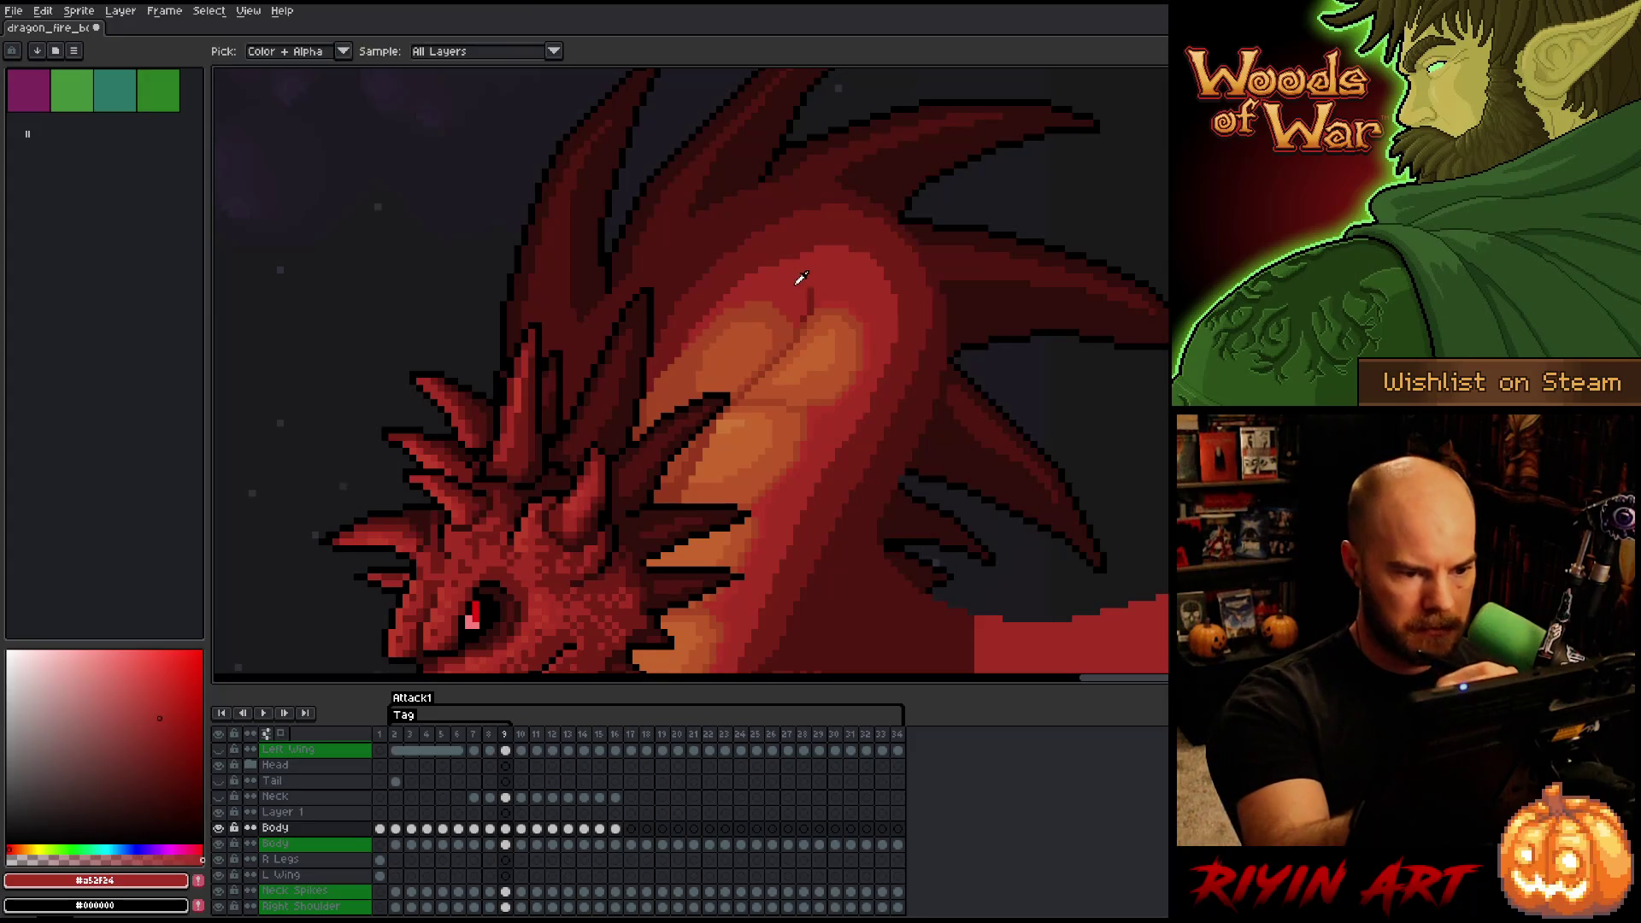
key("b")
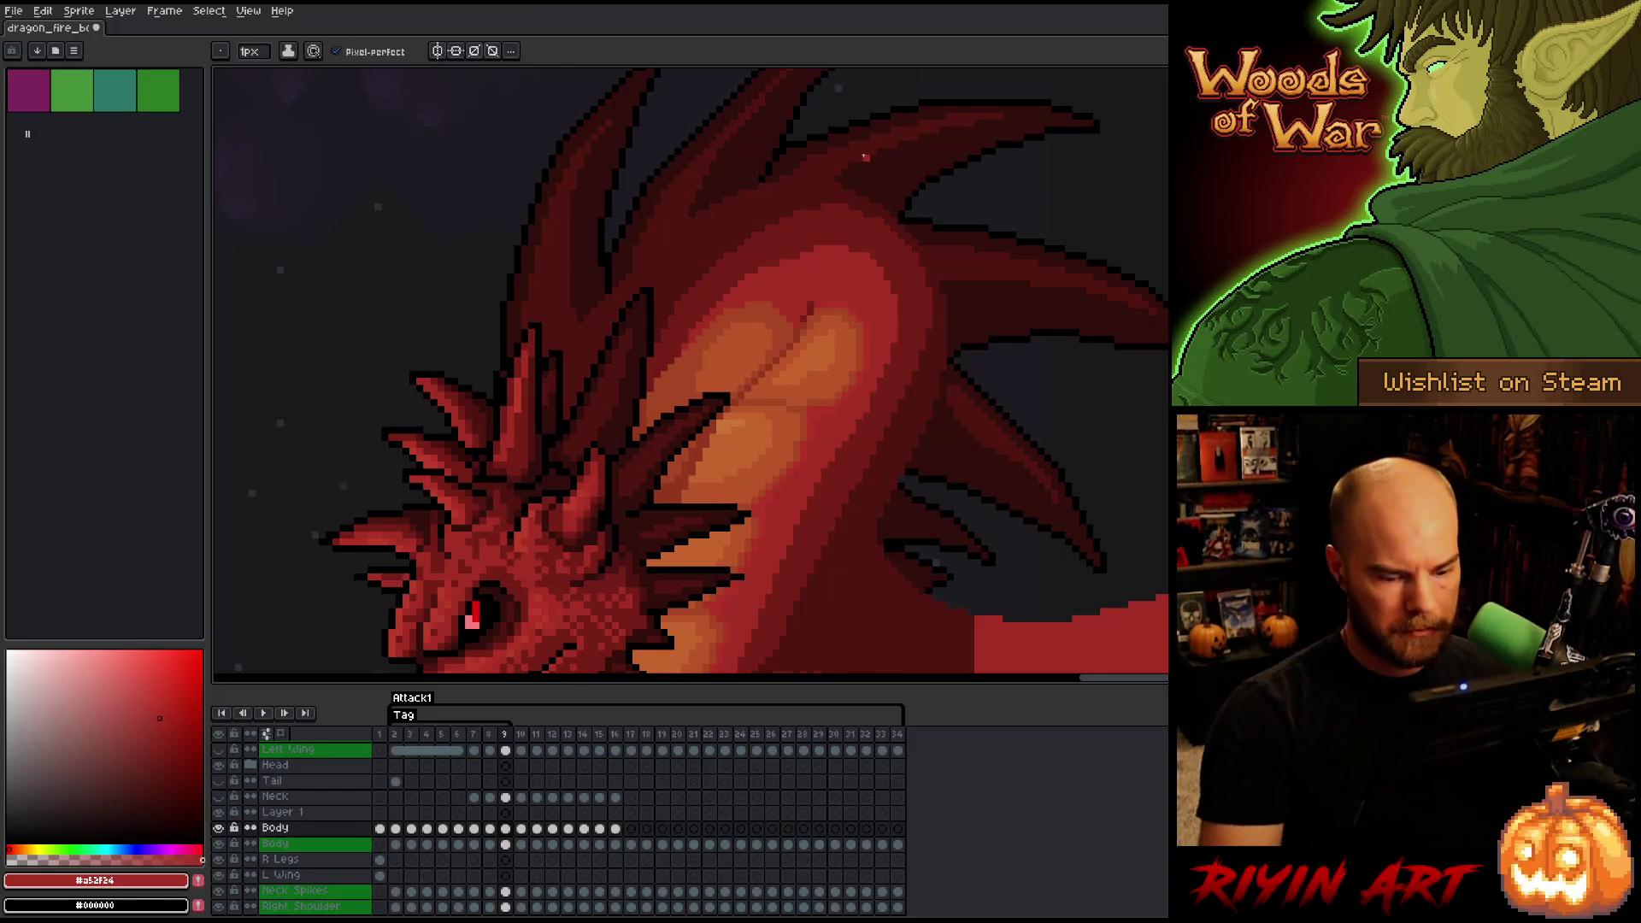
scroll(865, 157, "down", 5)
left_click_drag(881, 221, 819, 298)
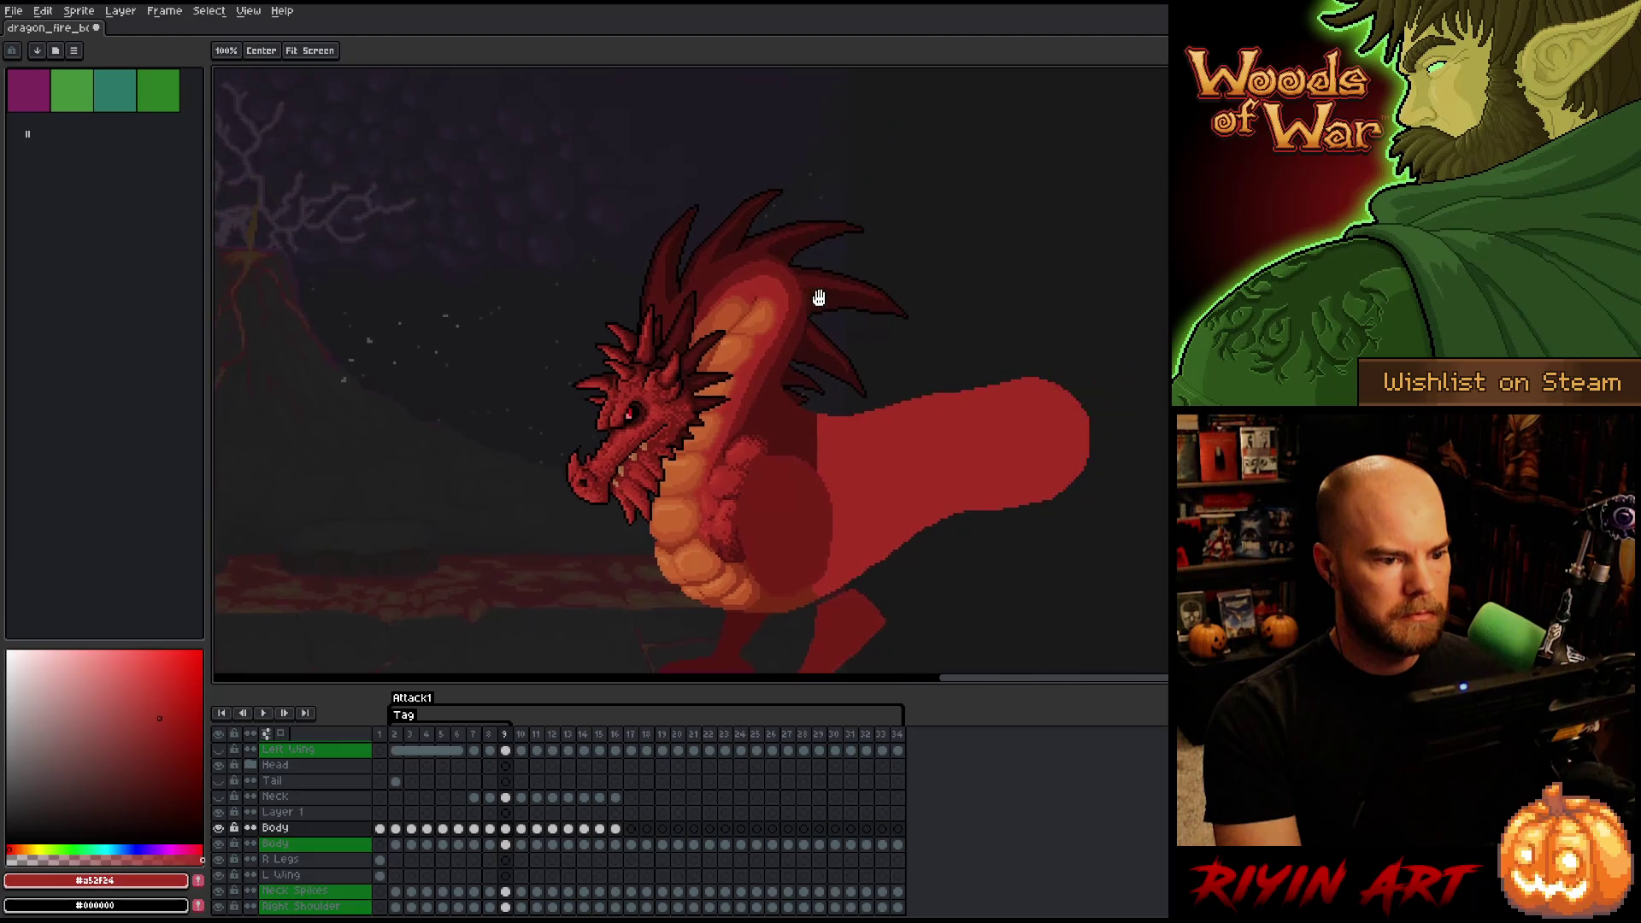
- Compare frames 8 and 9 and sample the dark red #761f18 from the dragon
scroll(816, 289, "up", 1)
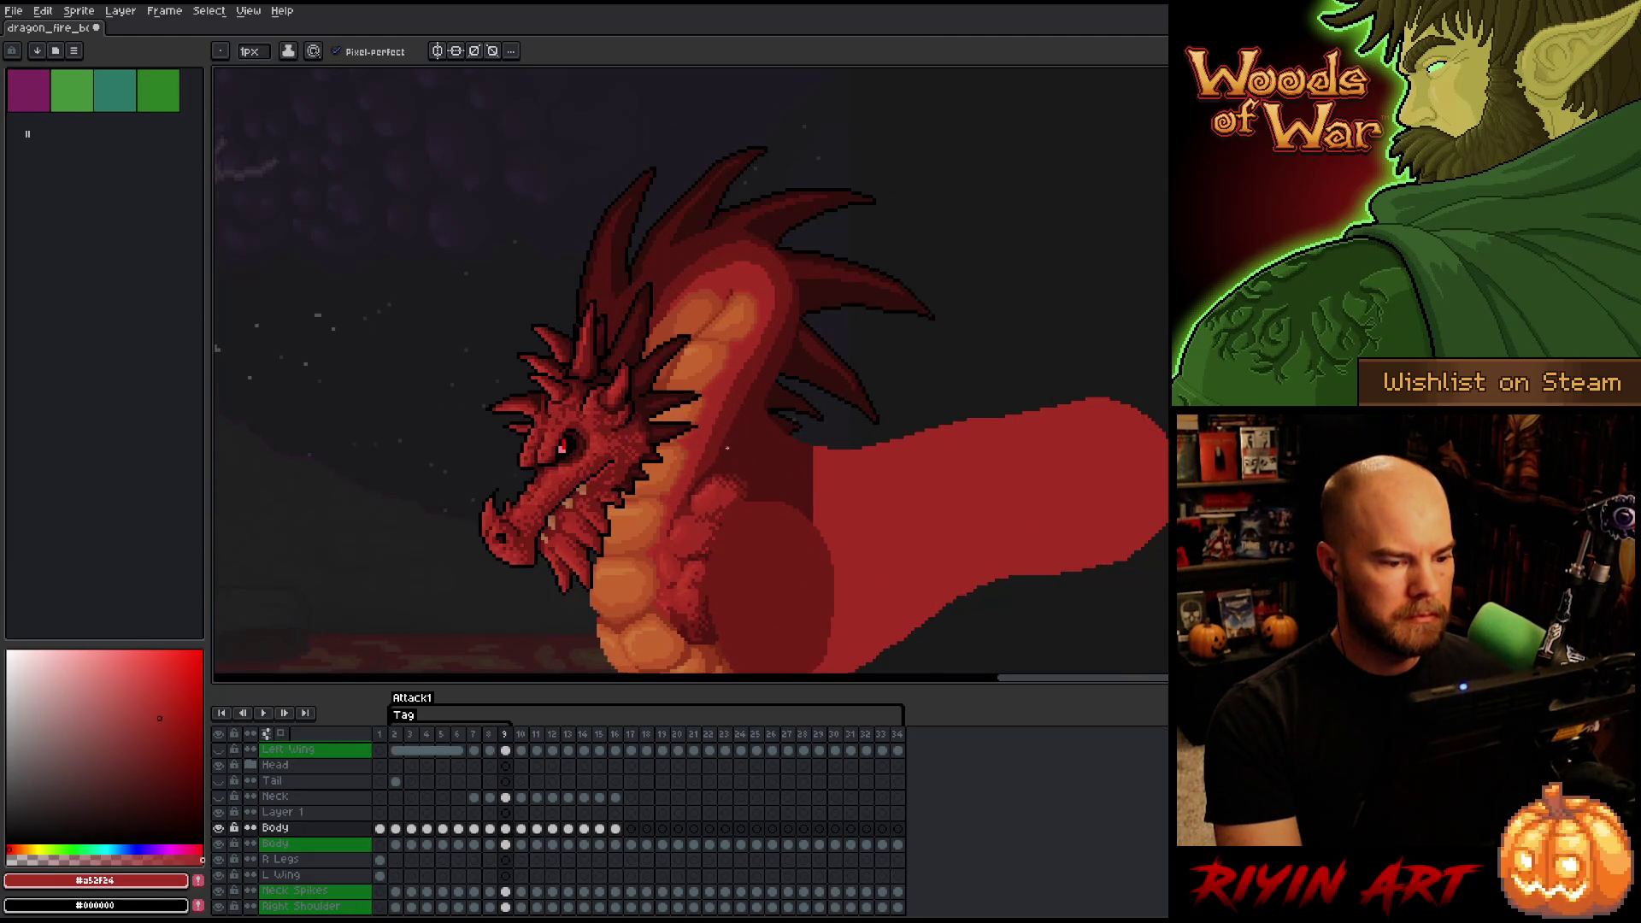
scroll(709, 462, "down", 1)
key("Left")
key("Right")
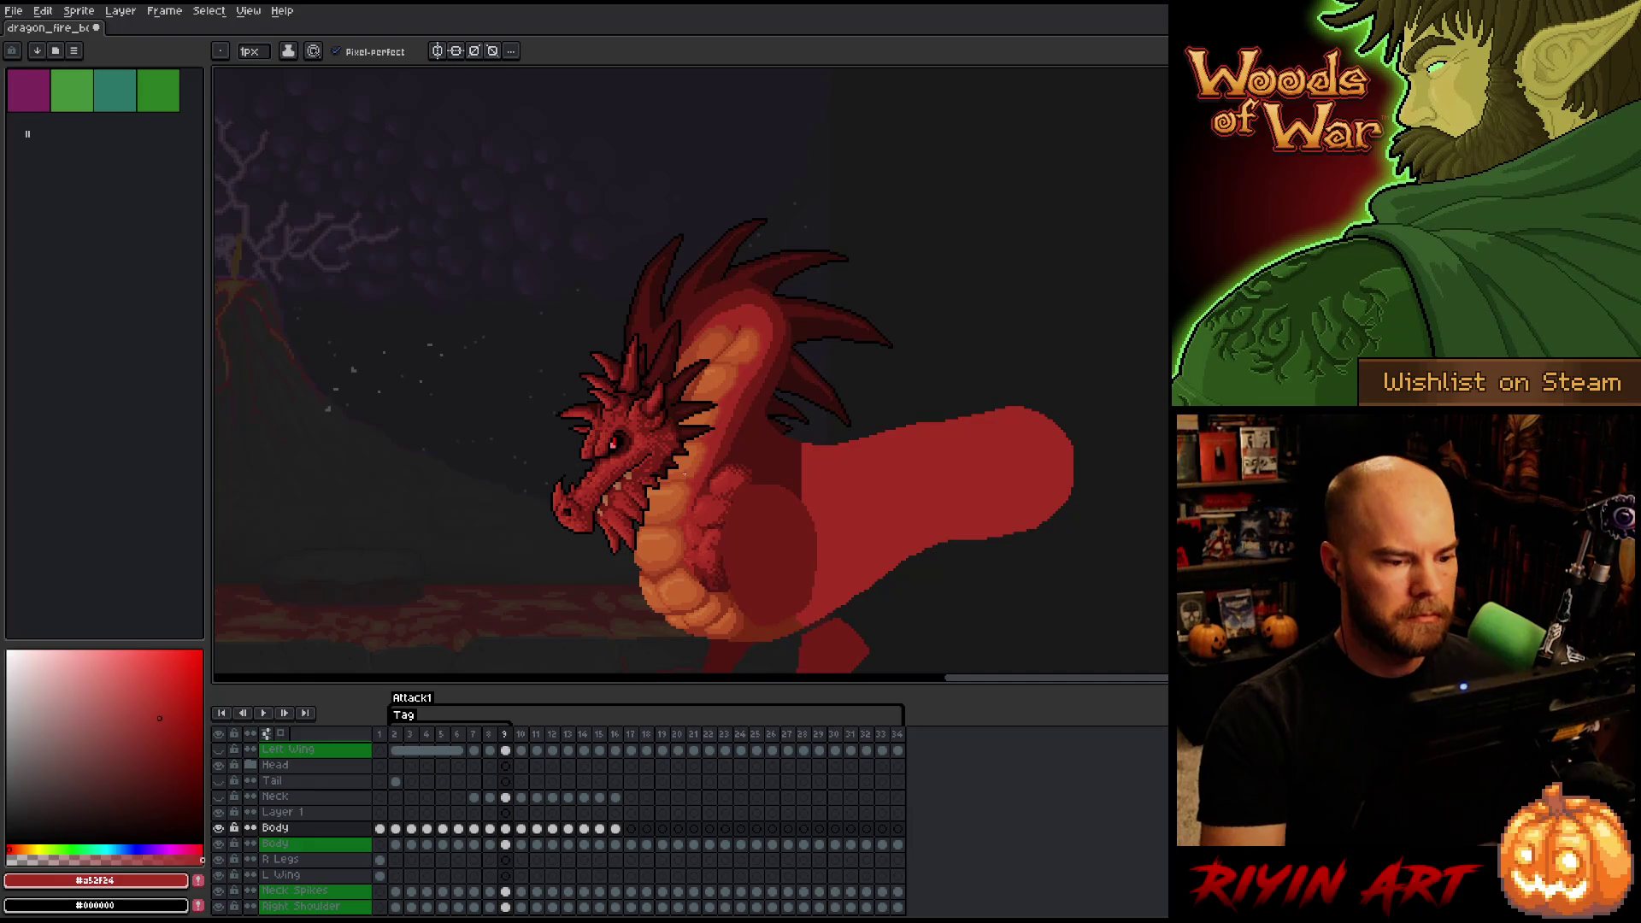
scroll(684, 473, "up", 1)
left_click(743, 426, "alt")
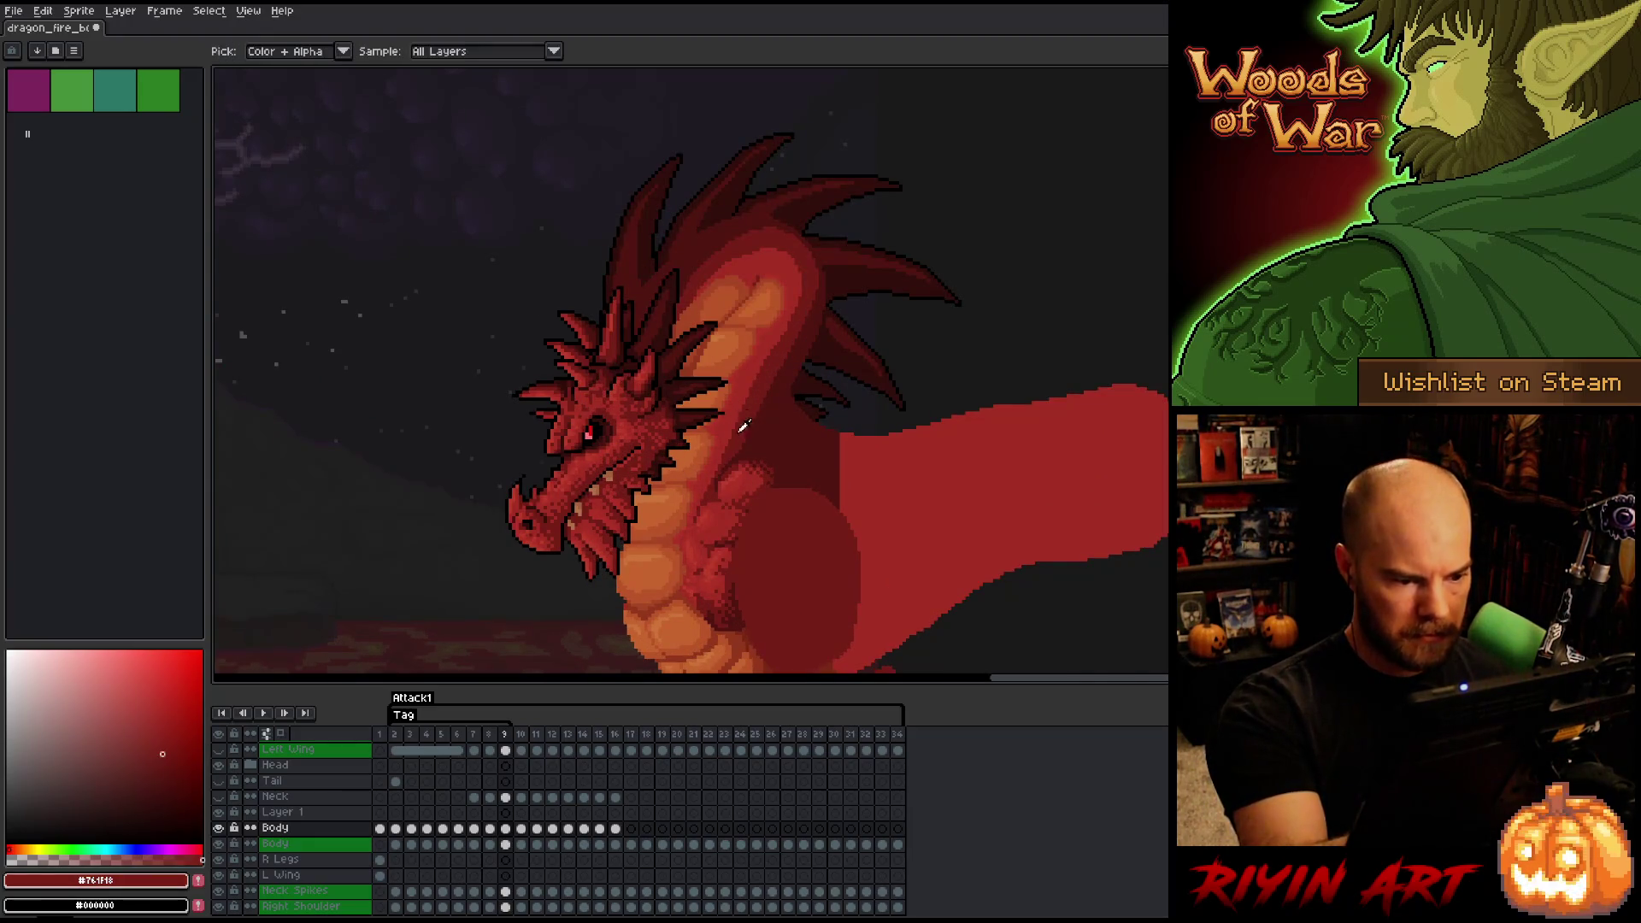
key("Left")
key("Right")
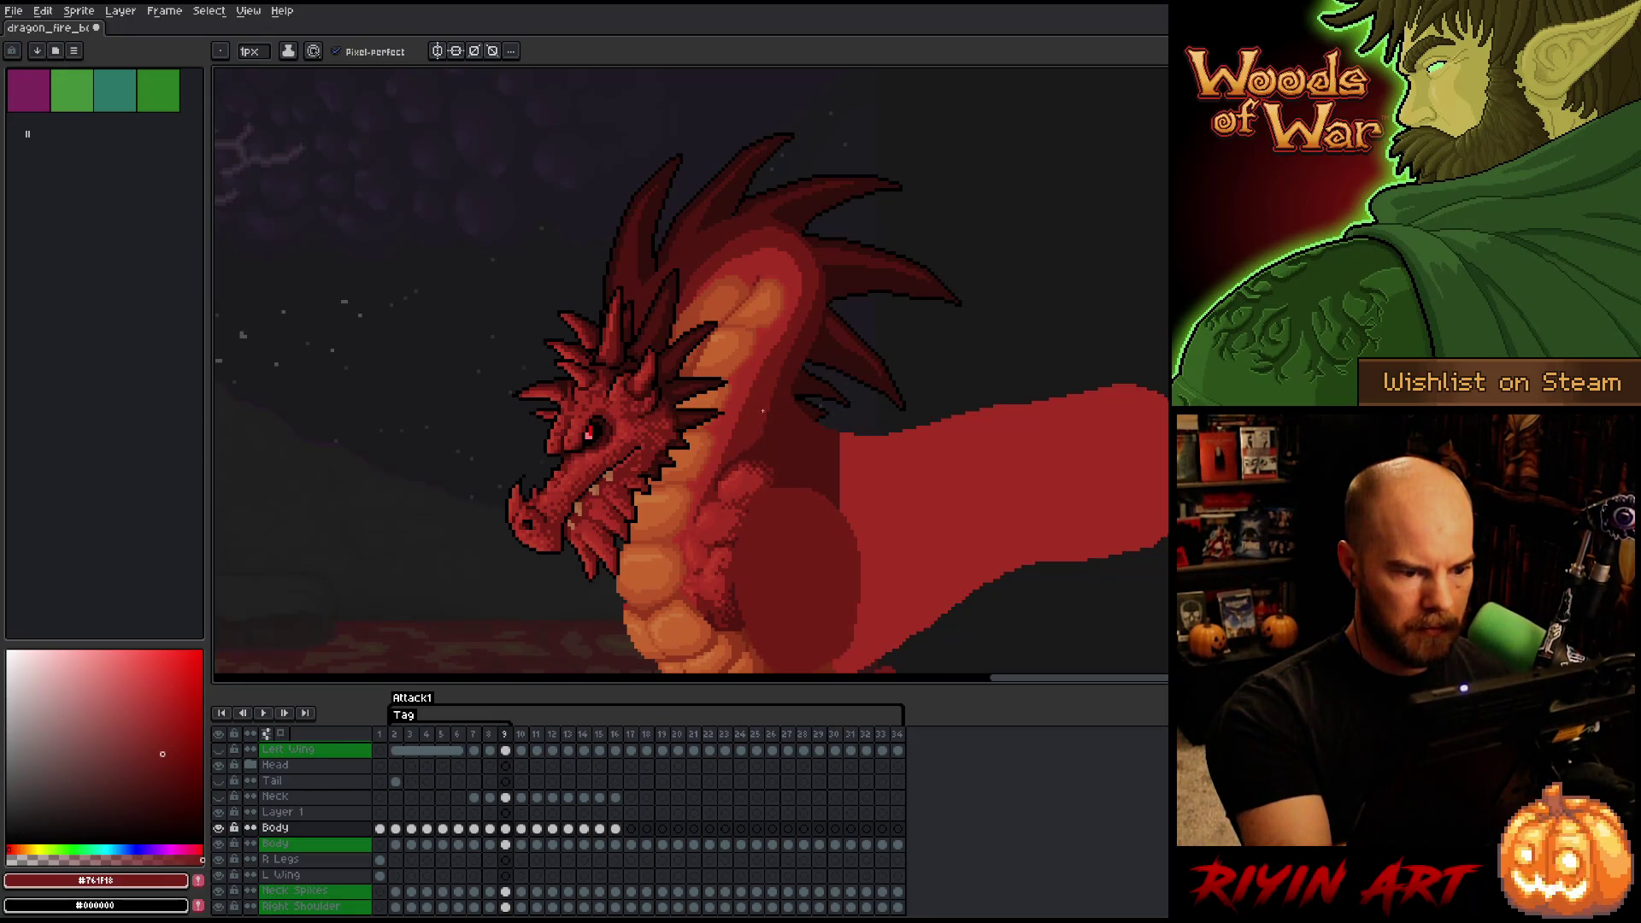
- Sample the shadow reds #501612 and #761F16, checking frame 8's pose against frame 9
left_click(750, 447, "alt")
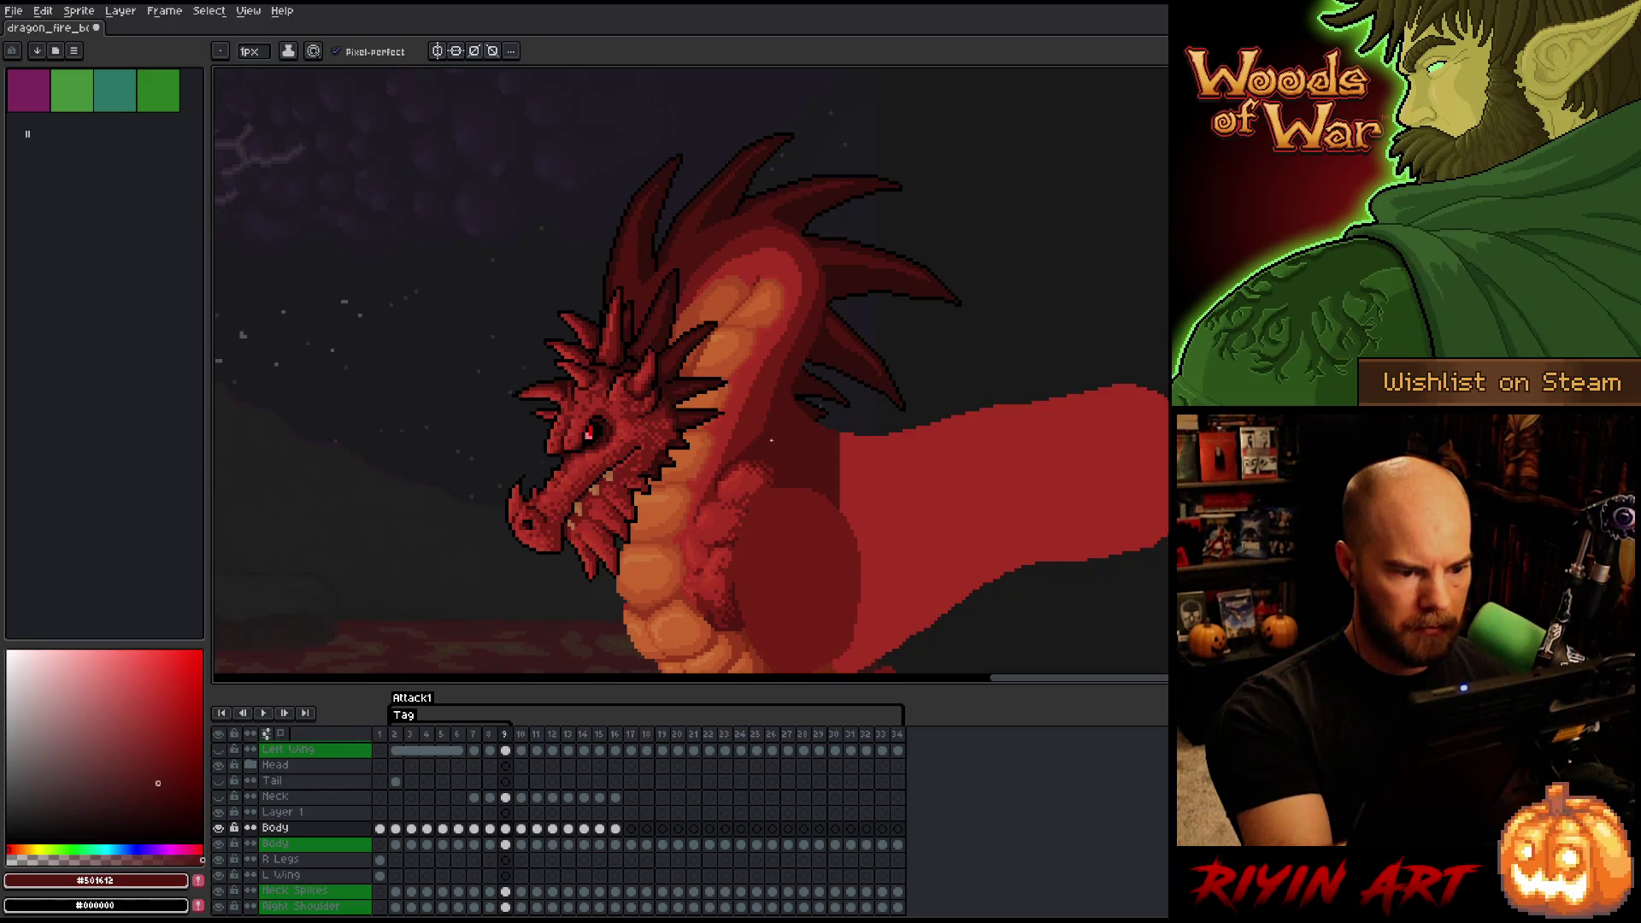
key("Left")
key("Right")
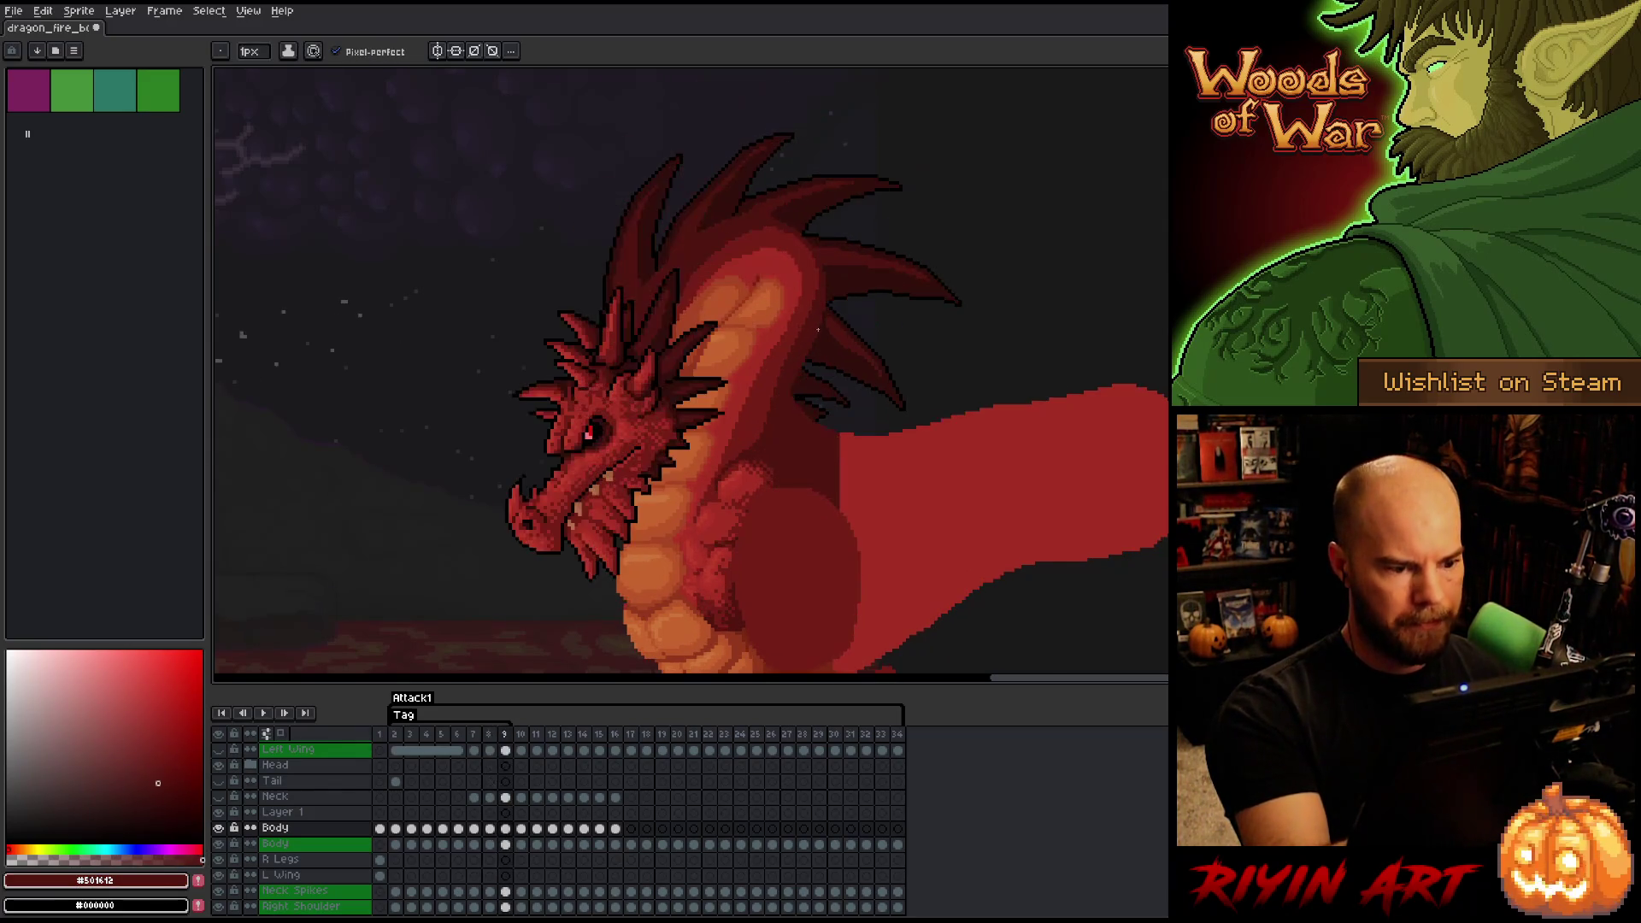
key("Left")
key("Right")
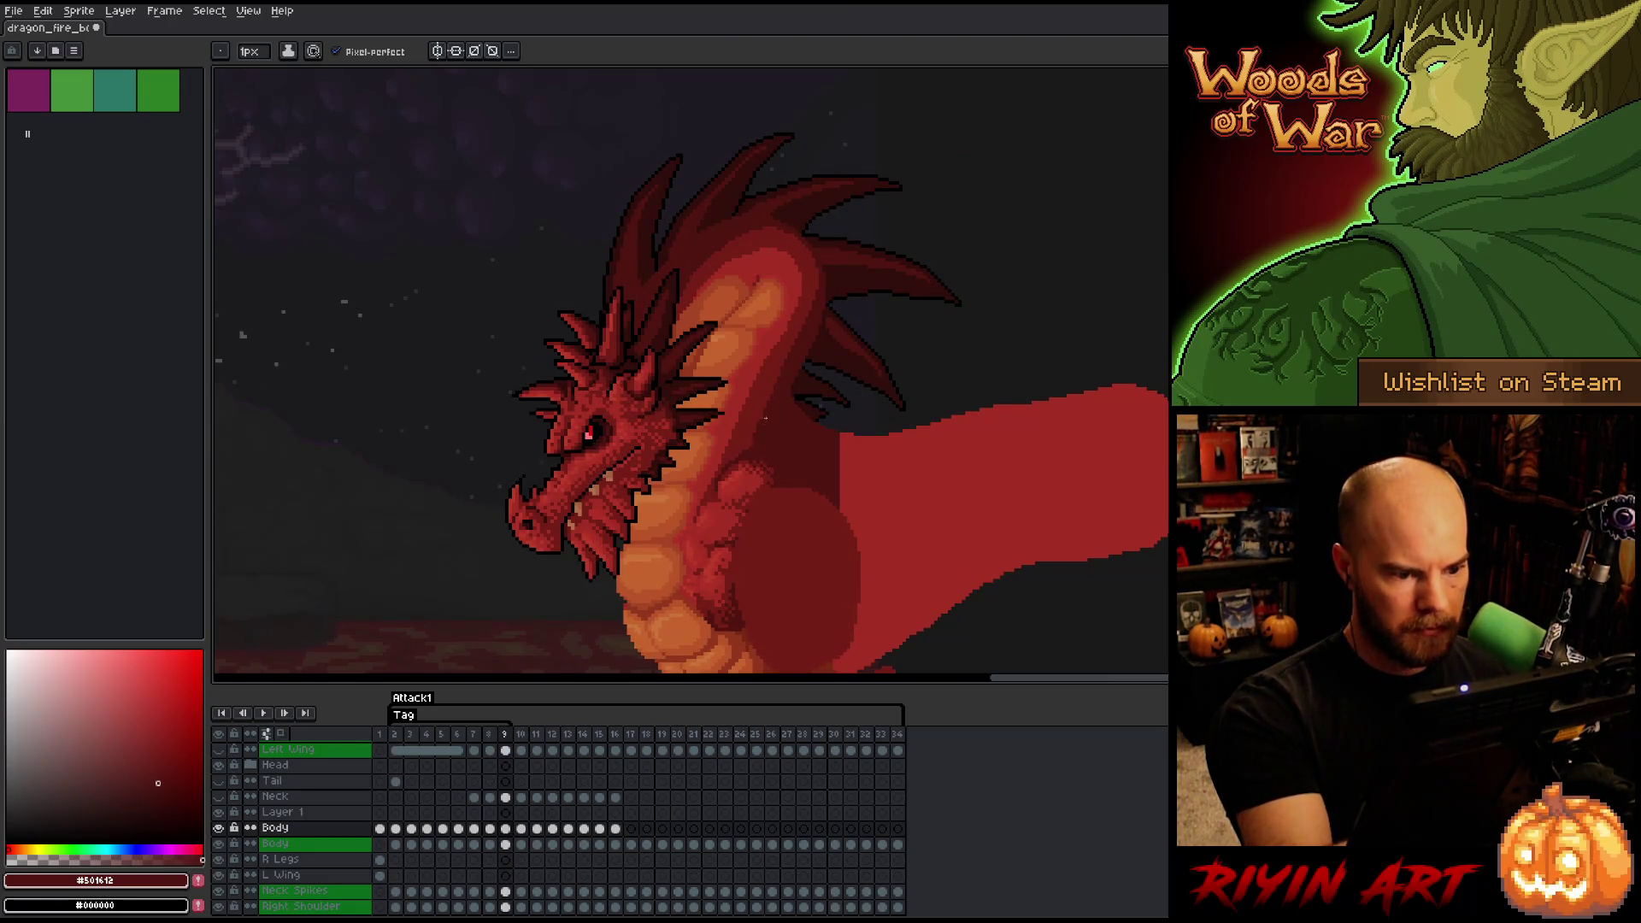
left_click(754, 425, "alt")
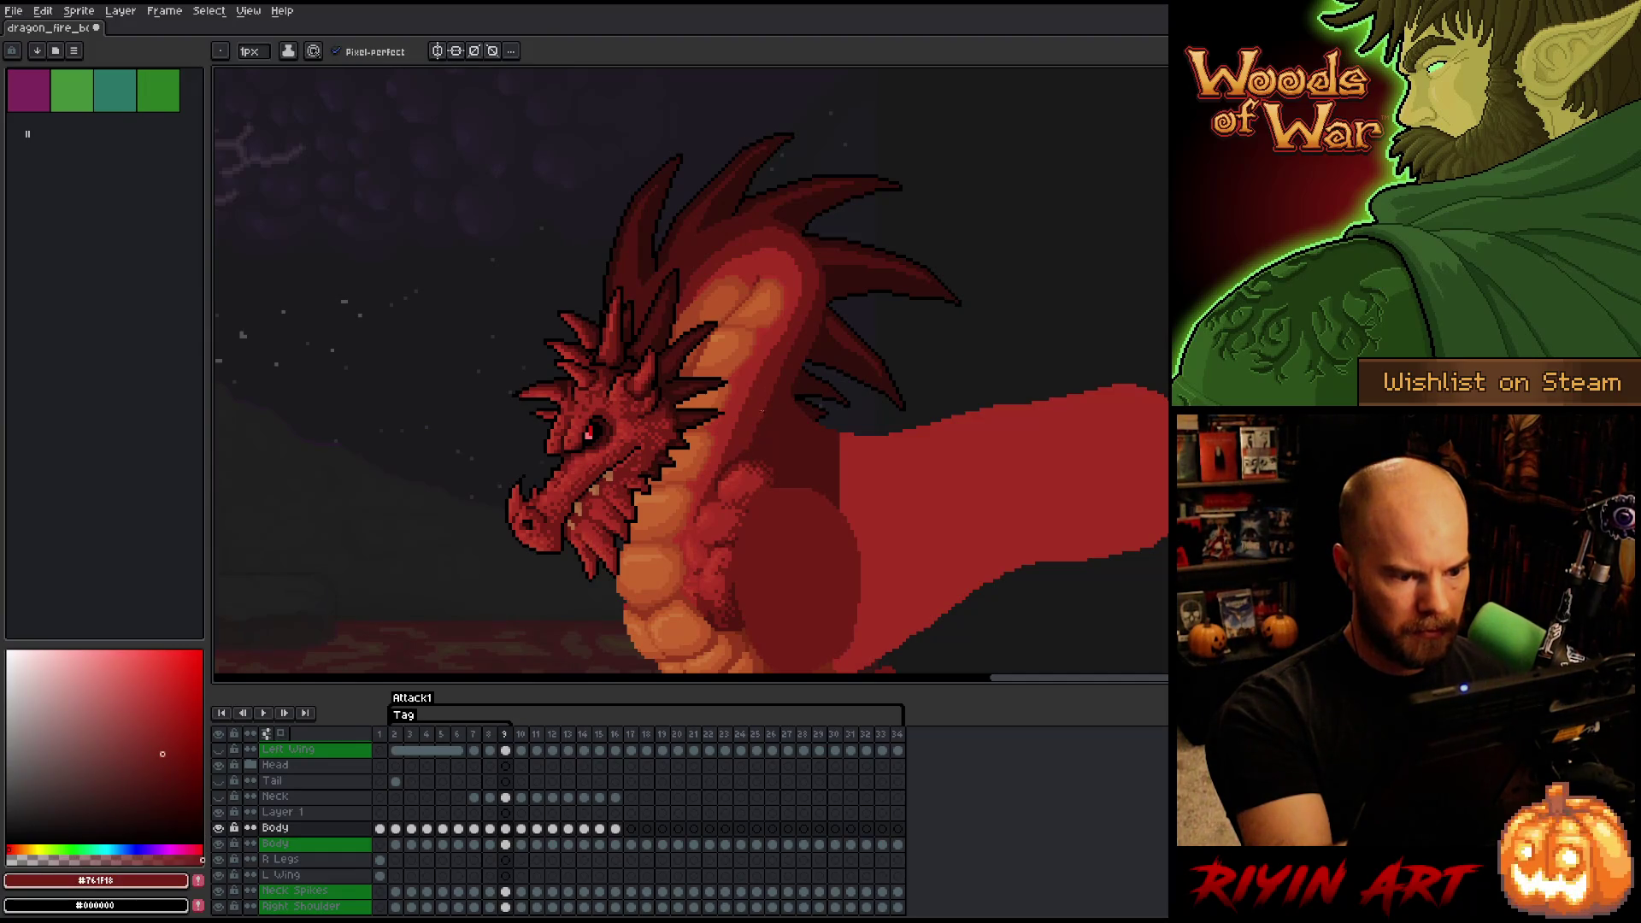
left_click(762, 417, "alt")
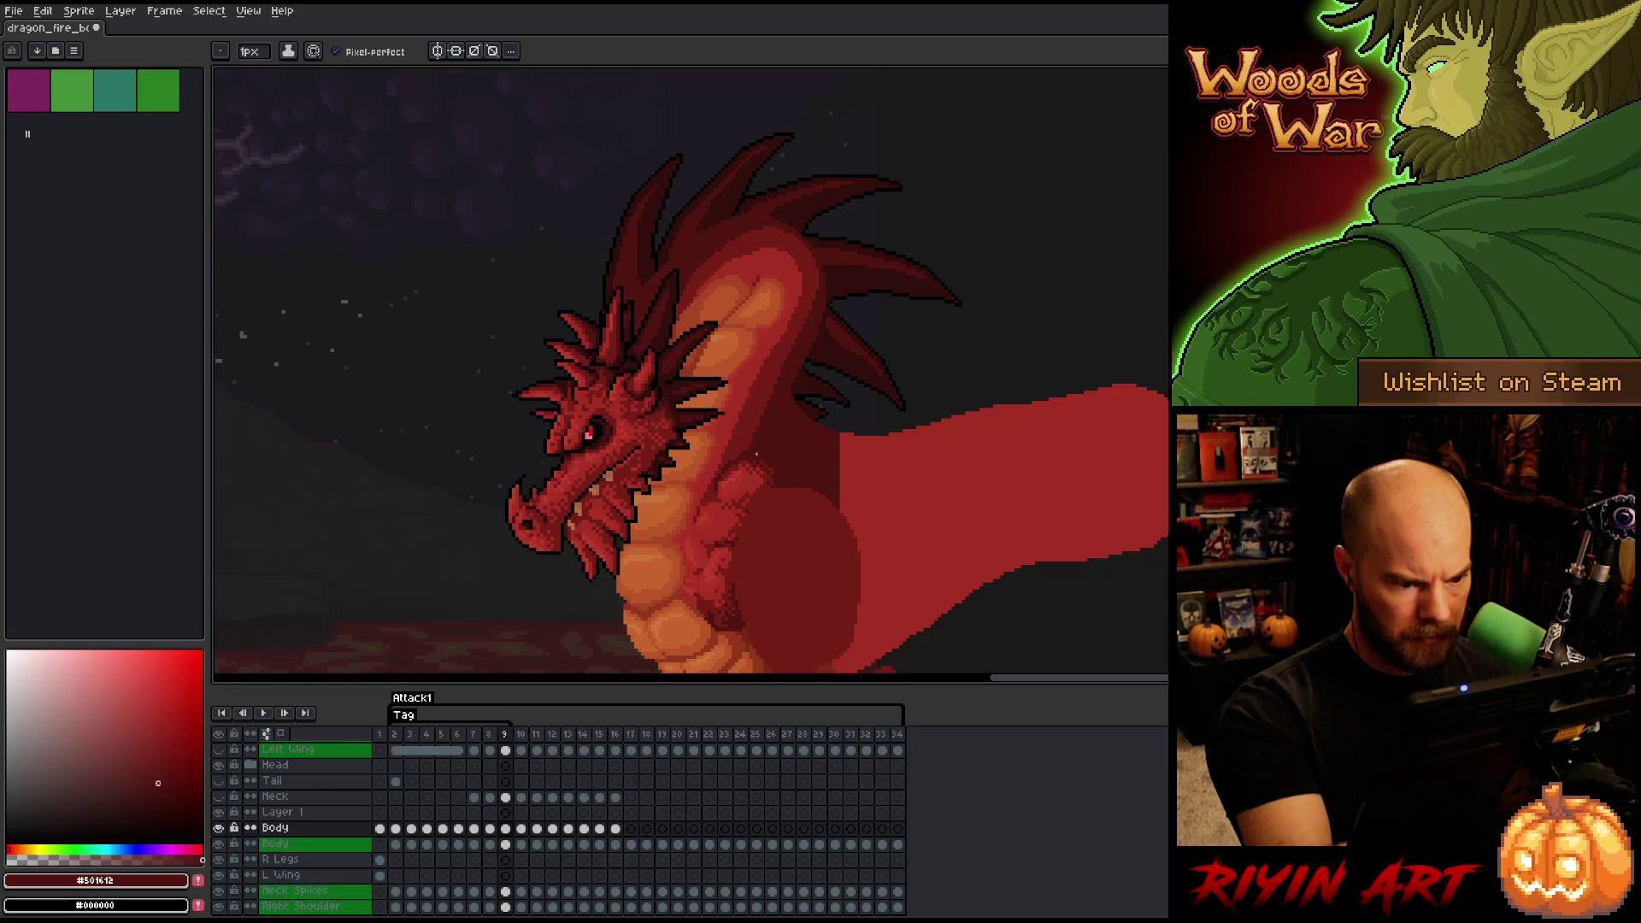
- Sample the neck reds #a52f24 and #761f18, then save the sprite
left_click(763, 360, "alt")
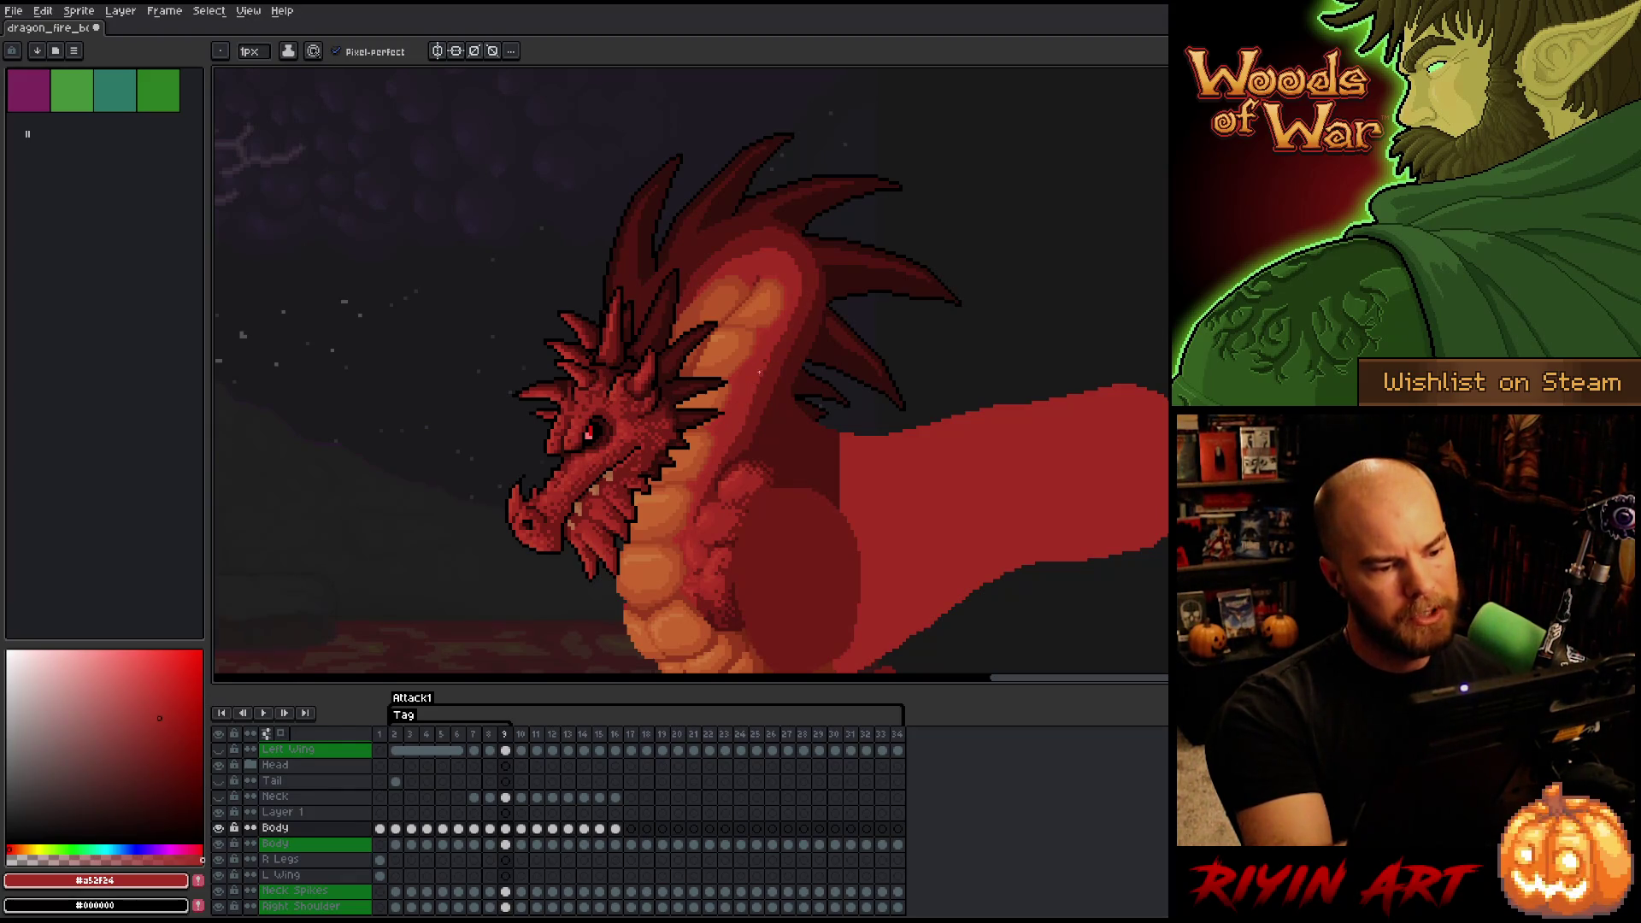
left_click(779, 359, "alt")
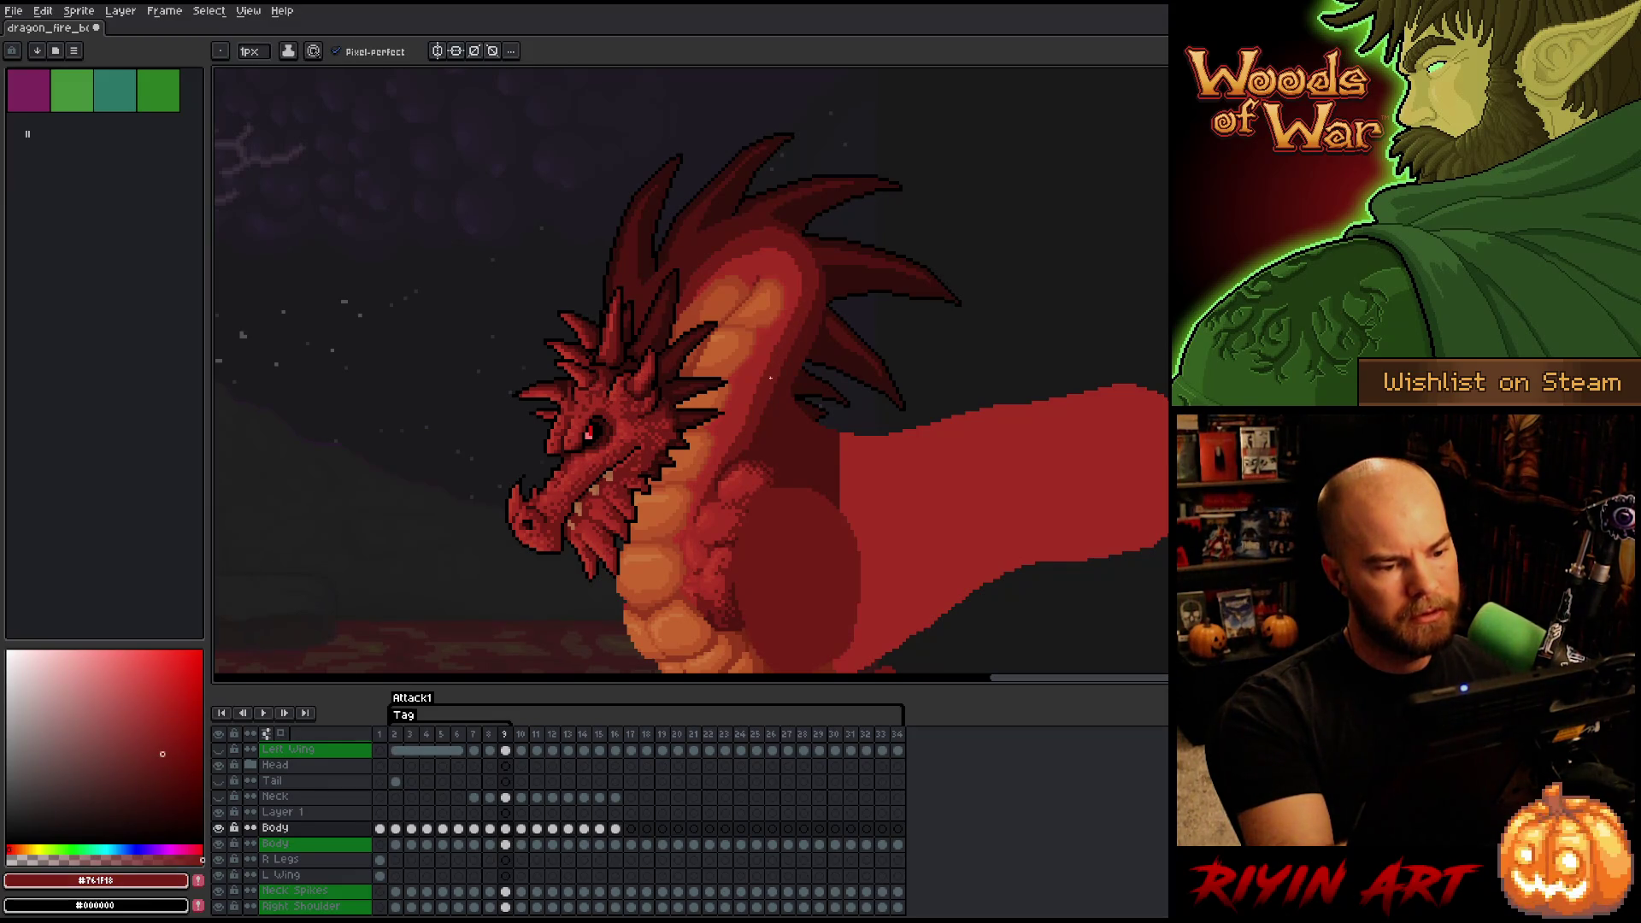
left_click(777, 340, "alt")
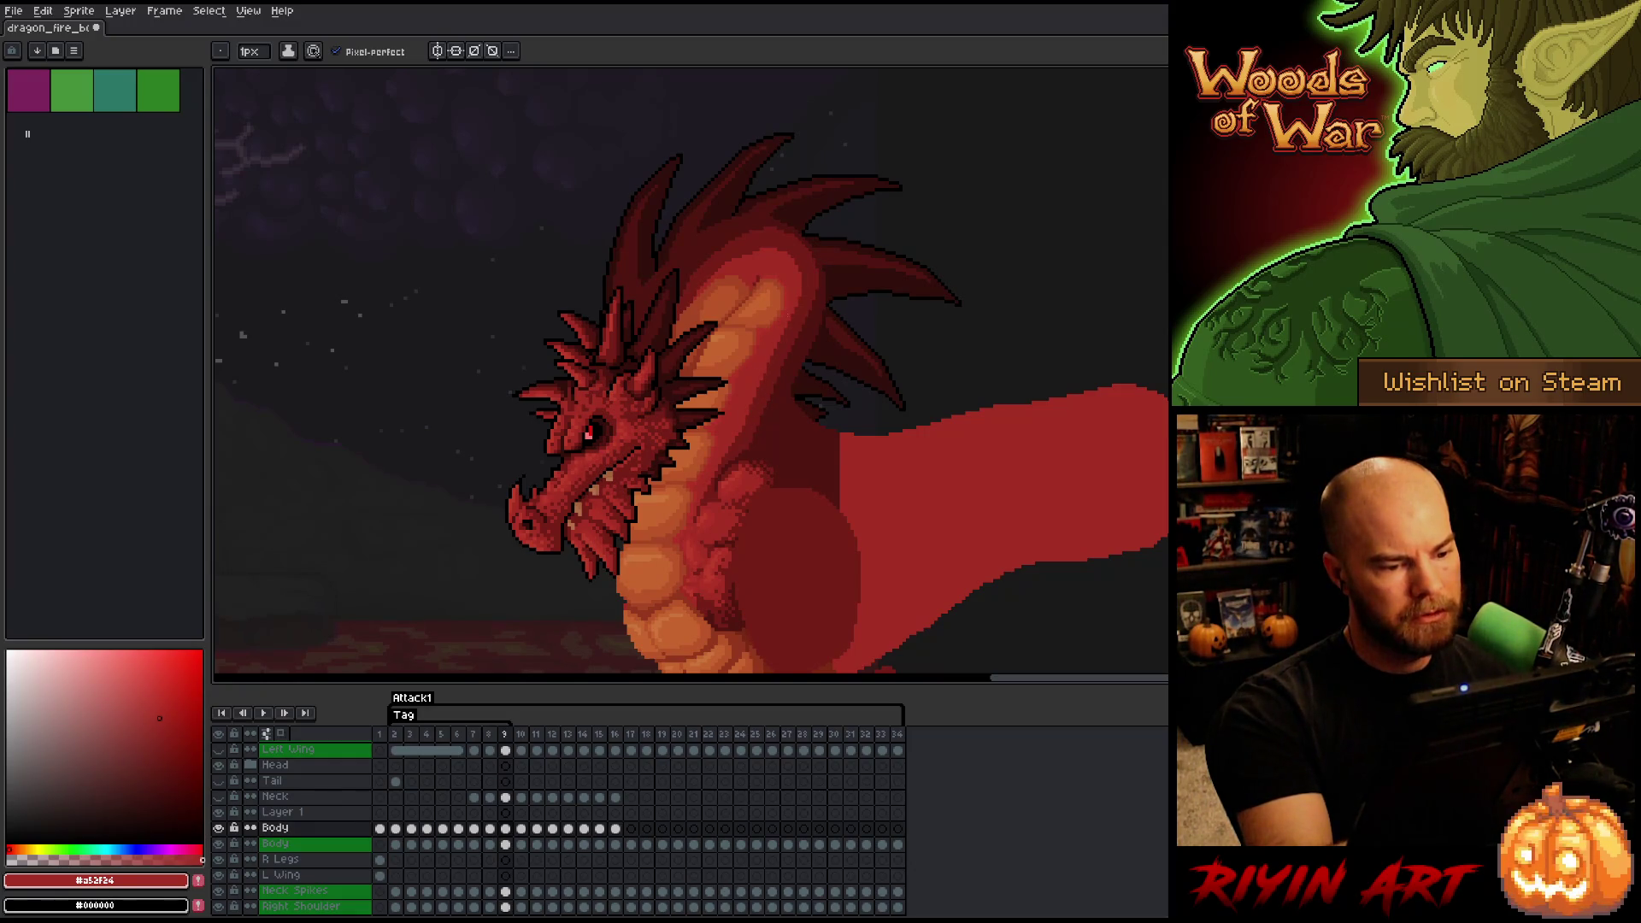
left_click(743, 439, "alt")
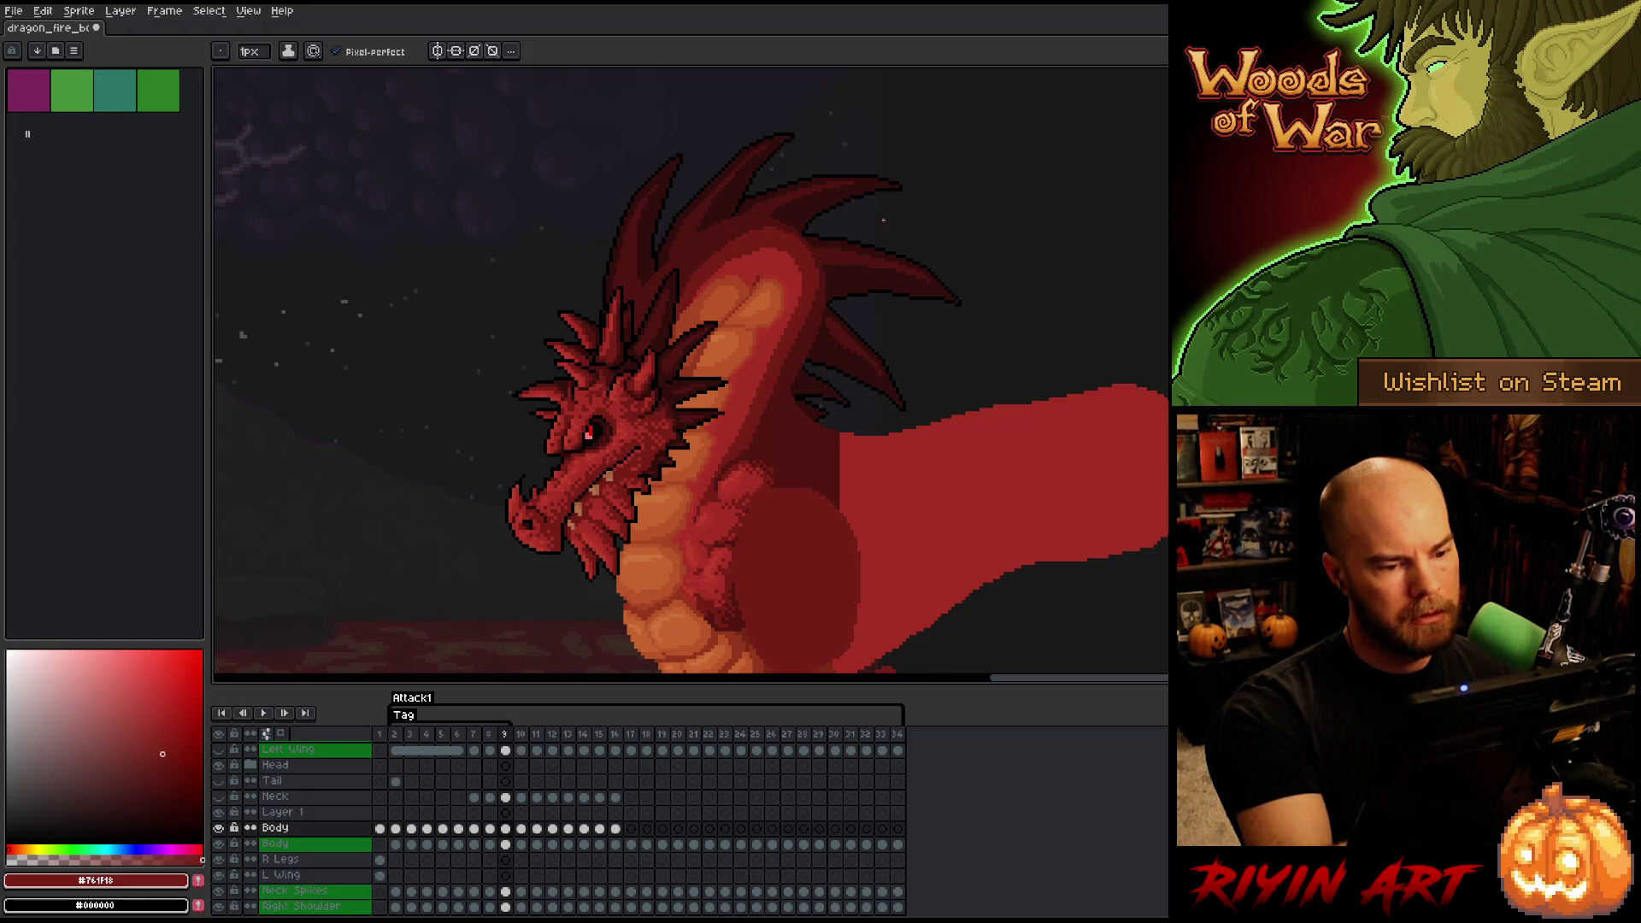
key("ctrl+s")
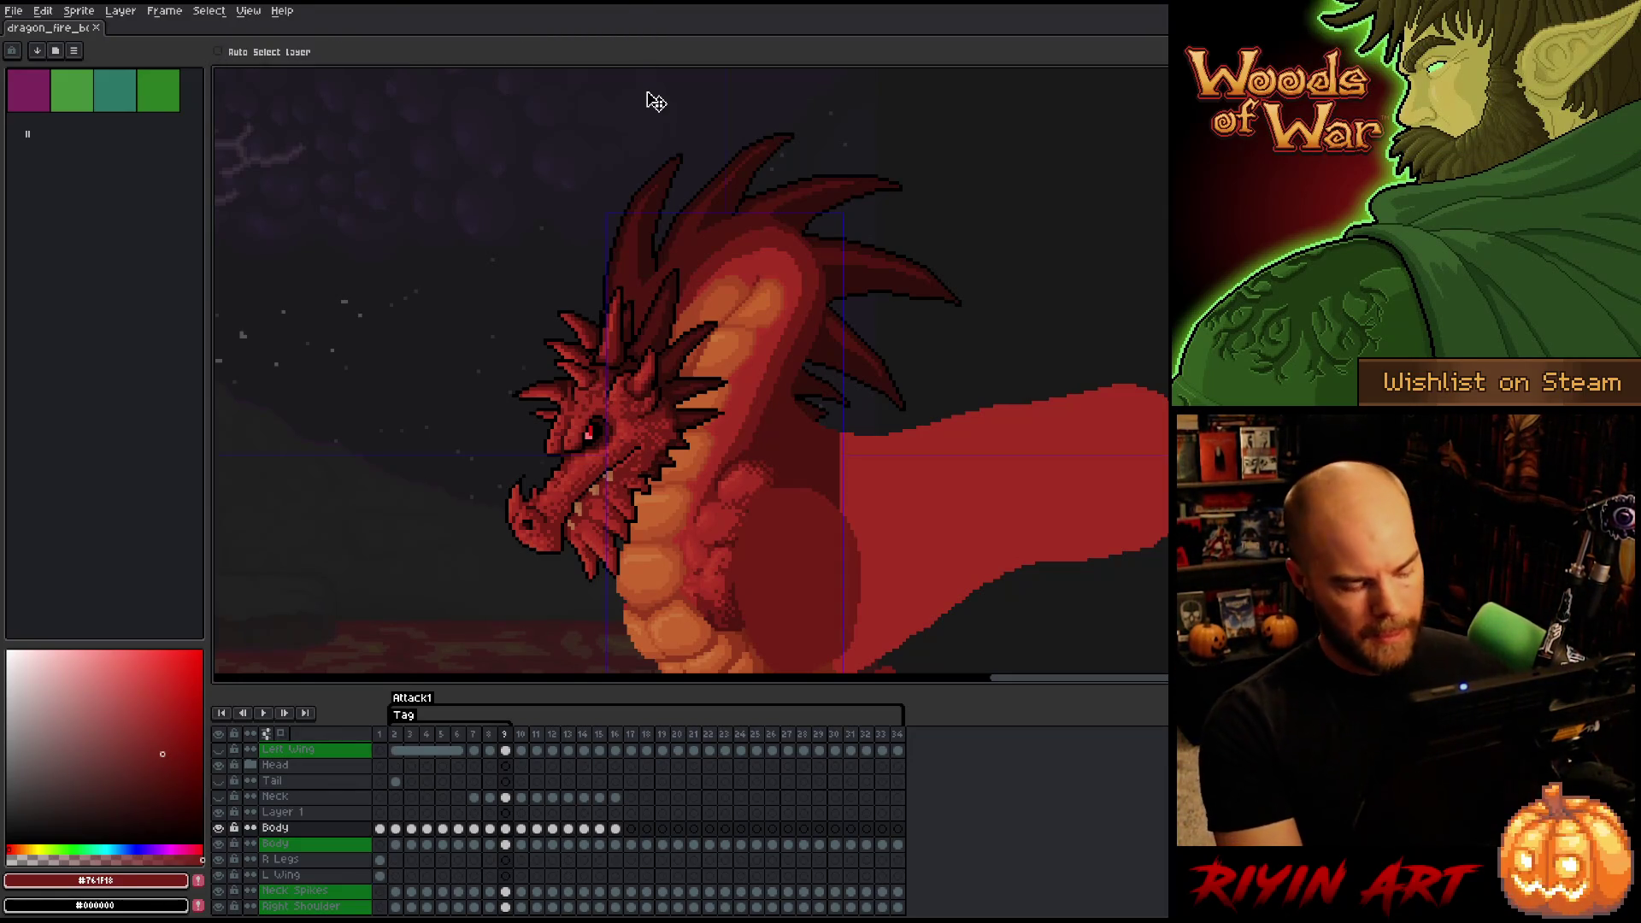
- Undo a stray neck pixel, sample the darkest red #501612, and save
right_click(791, 419)
key("Escape")
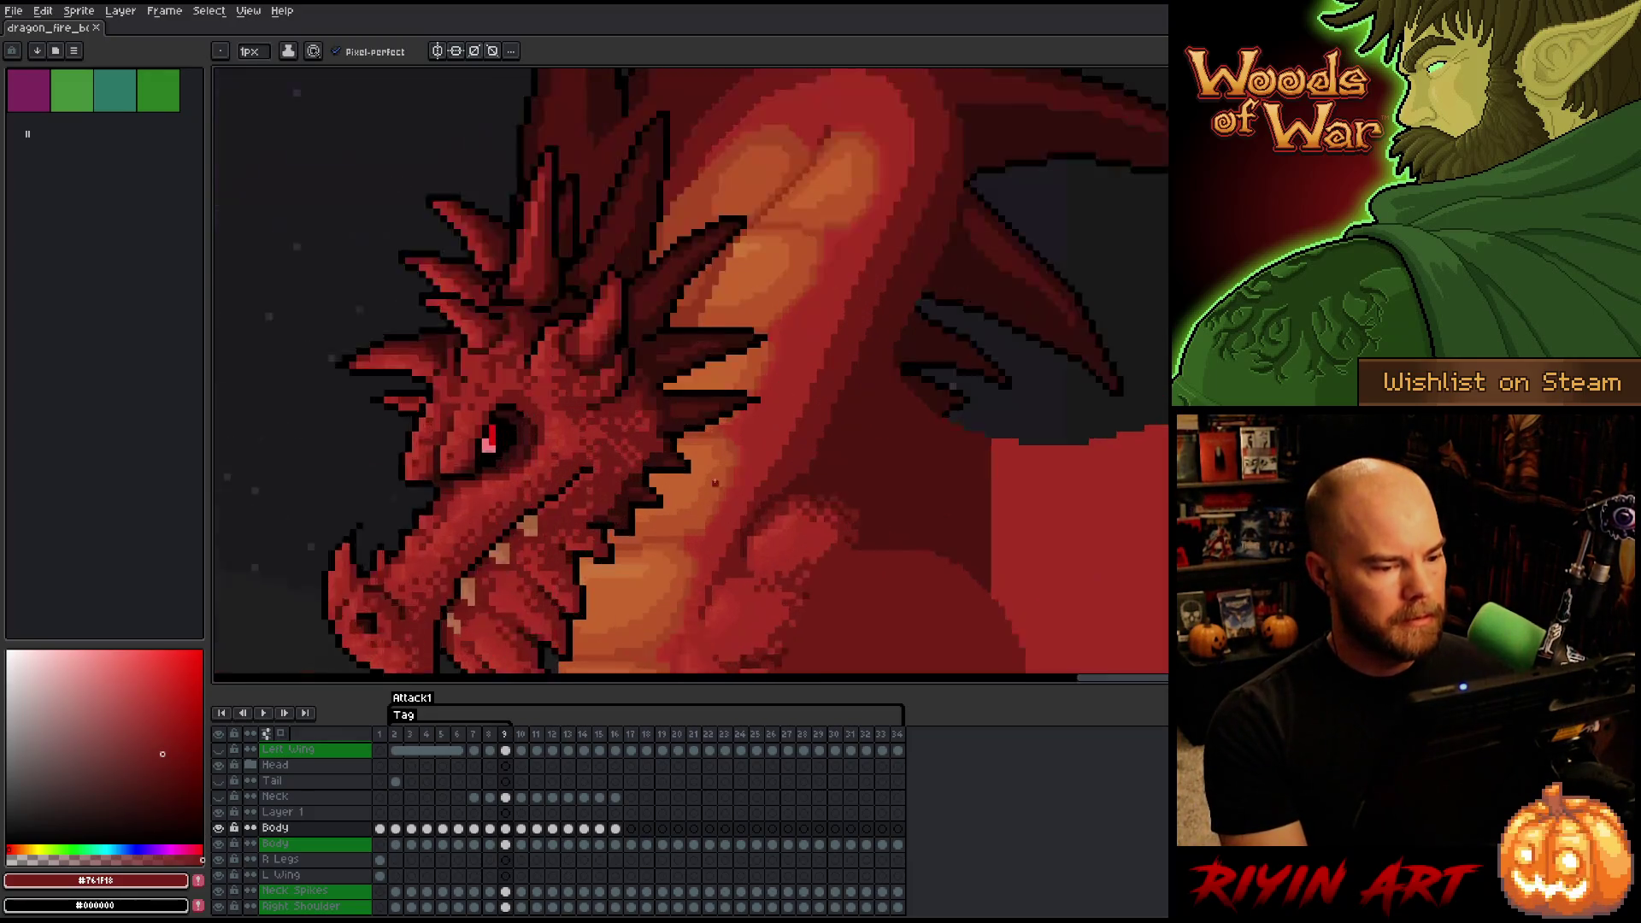
scroll(630, 480, "up", 5)
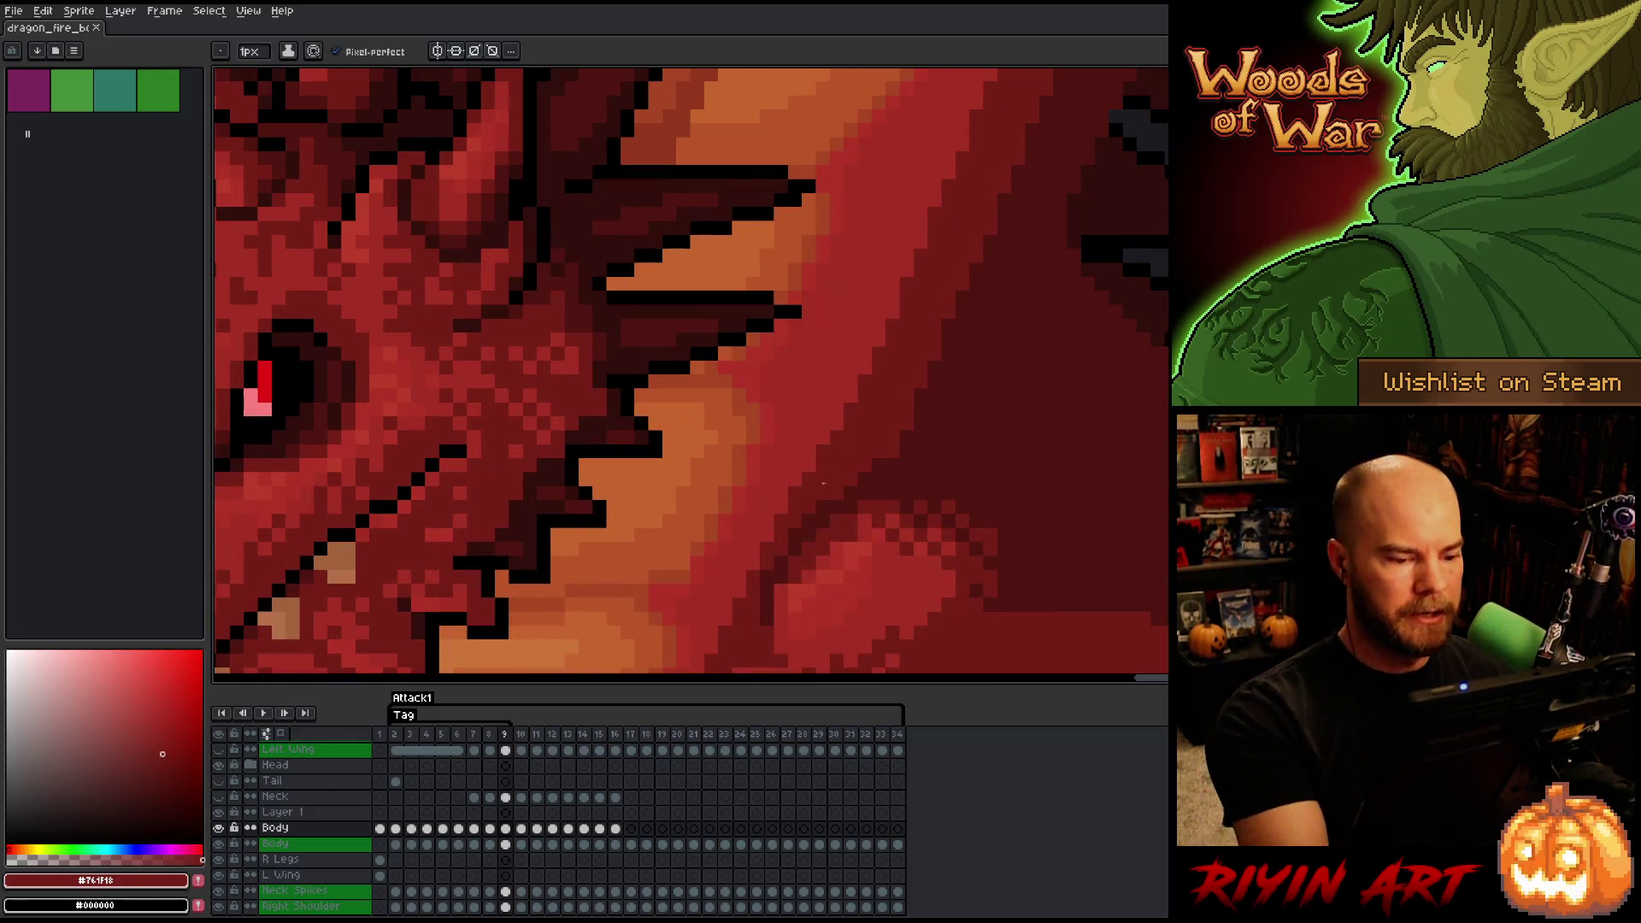
left_click(807, 520)
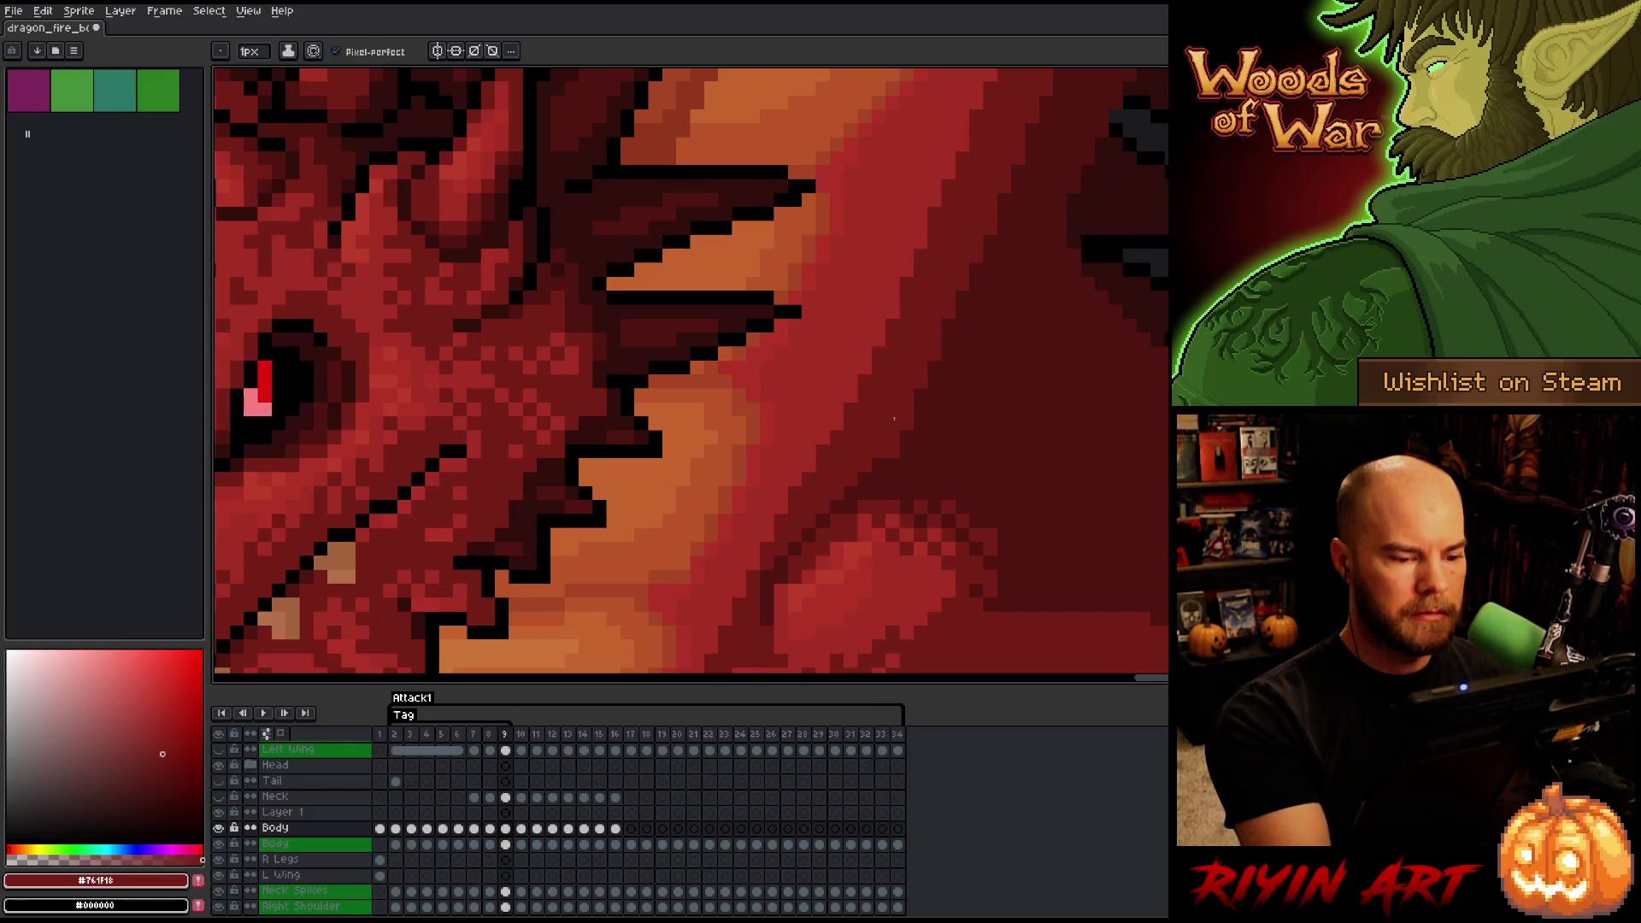
key("ctrl+z")
left_click(841, 496, "alt")
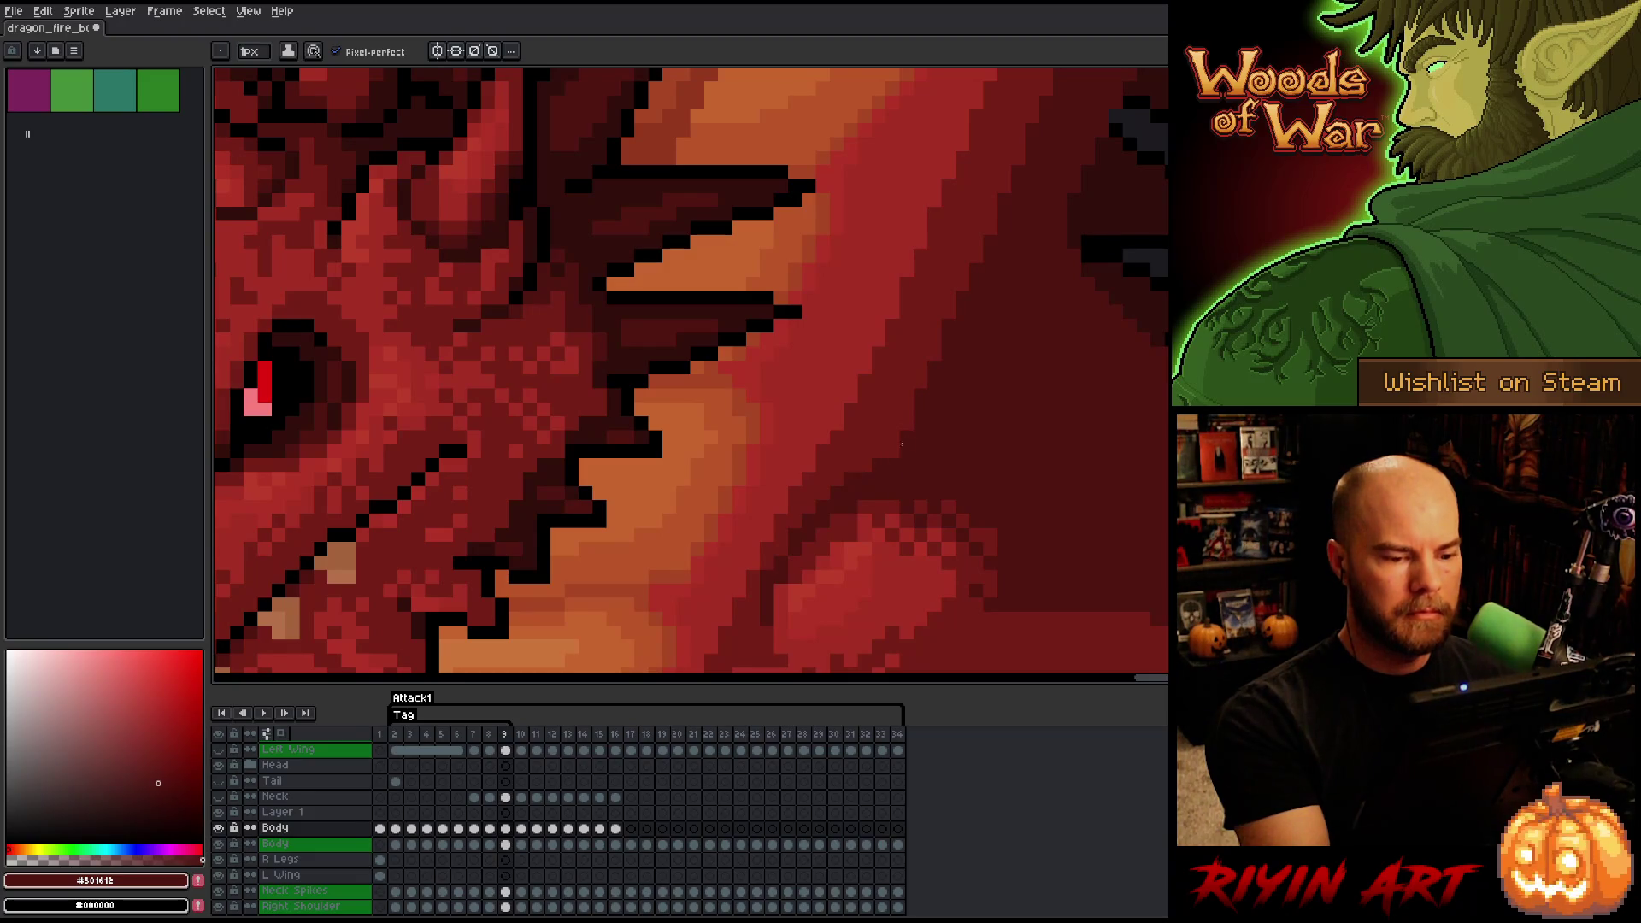
key("ctrl+s")
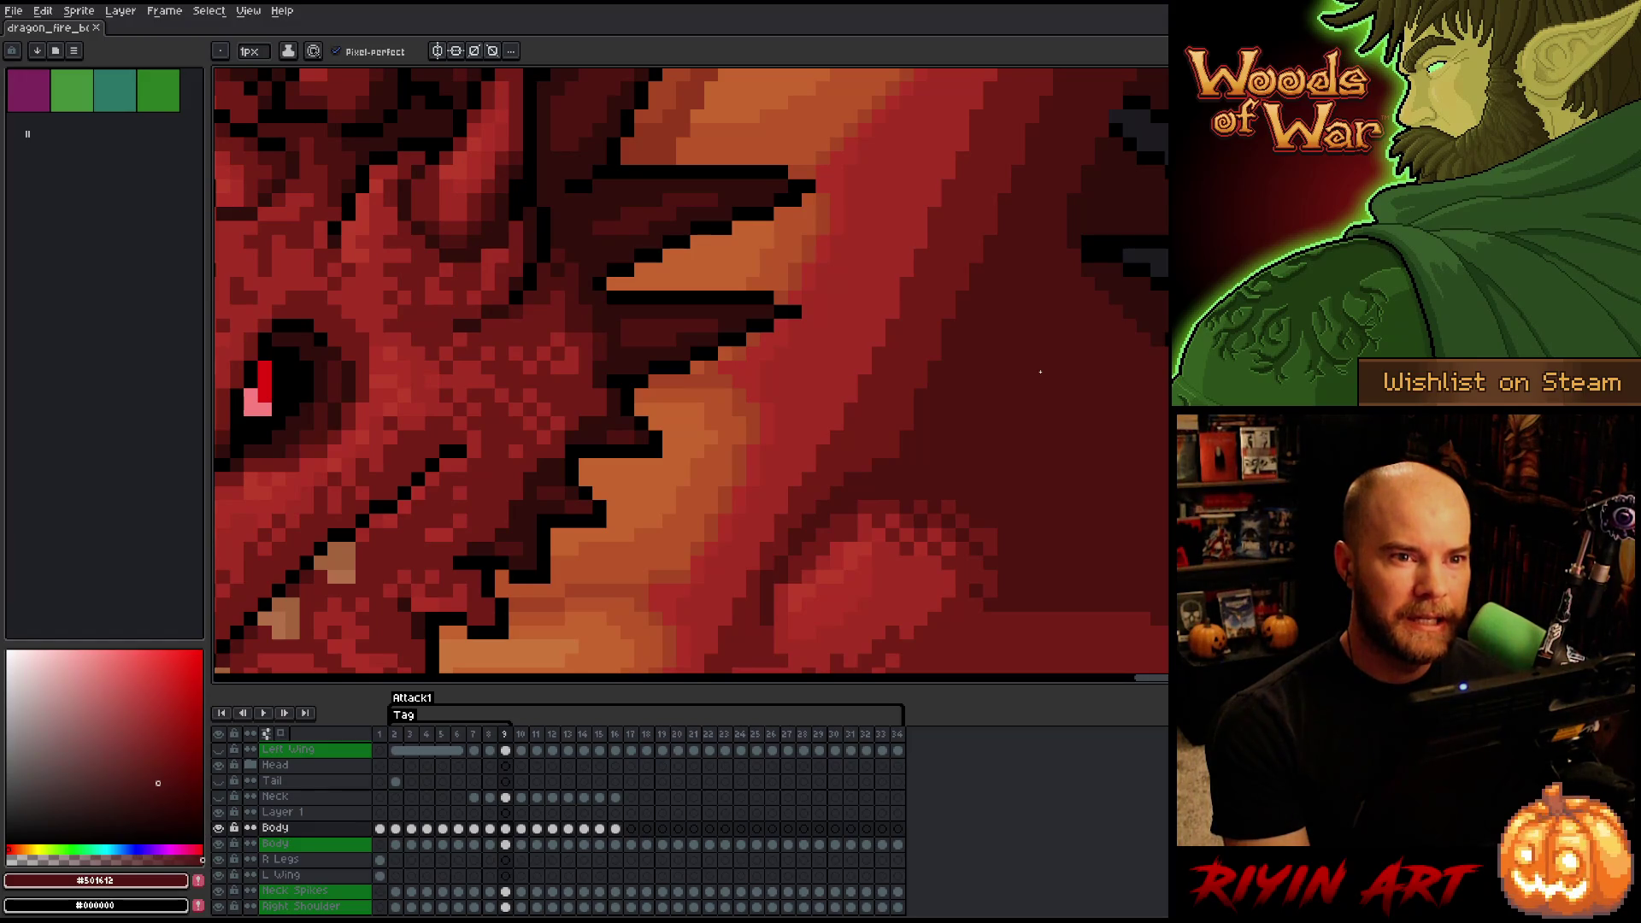
- Zoom in on the neck and darken pixels below the spines with #761F18
scroll(825, 517, "down", 5)
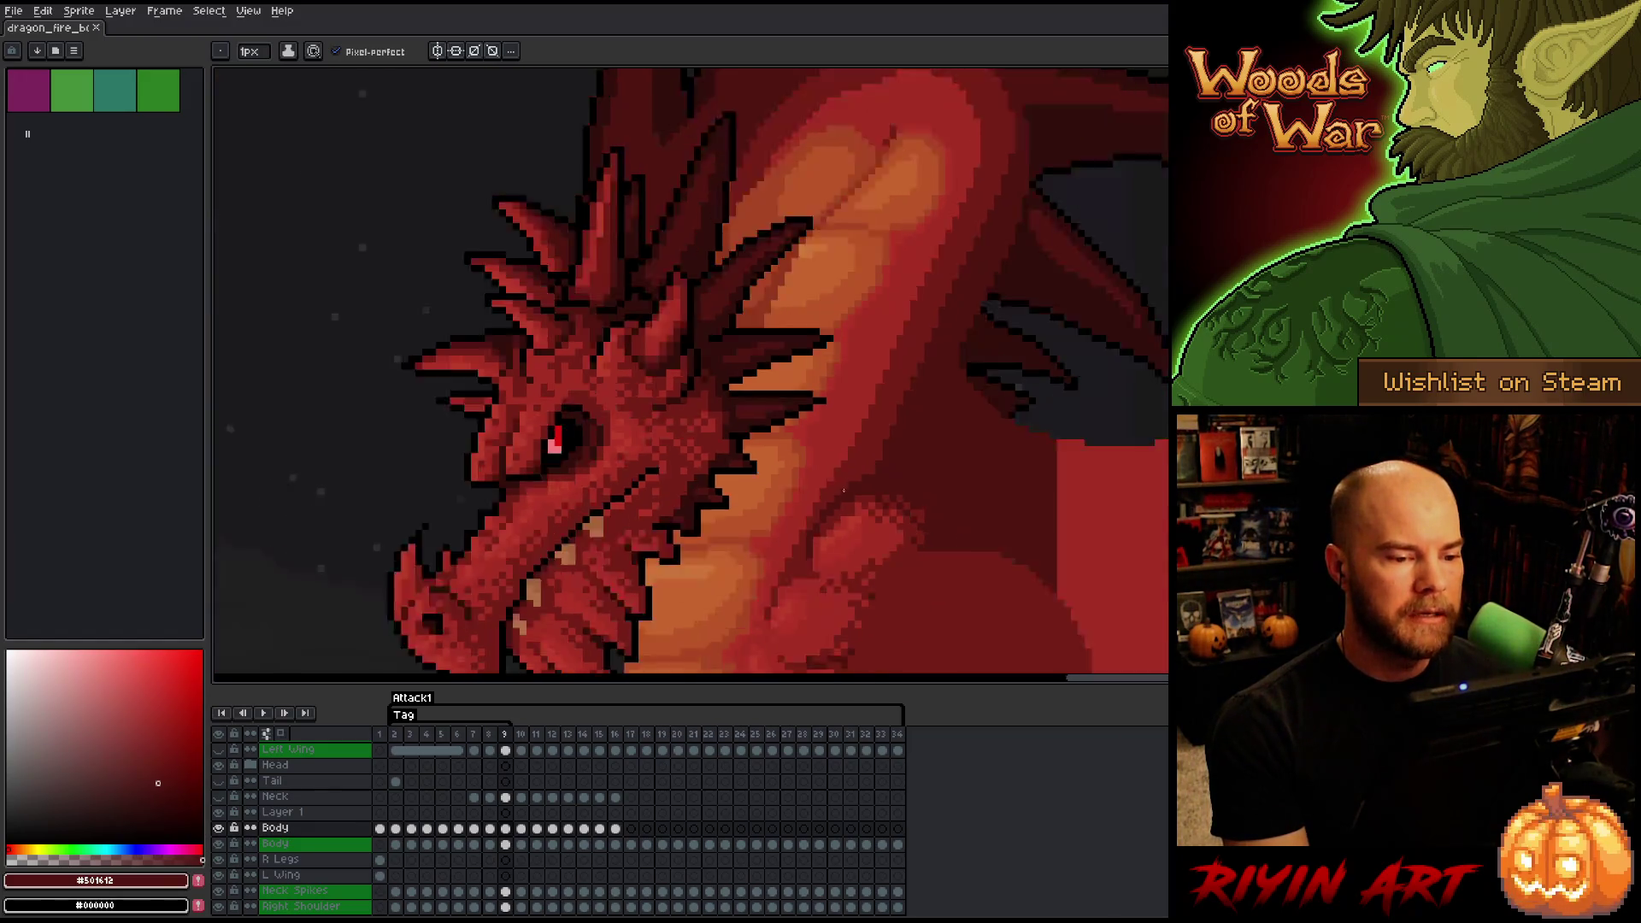
left_click_drag(839, 541, 675, 419)
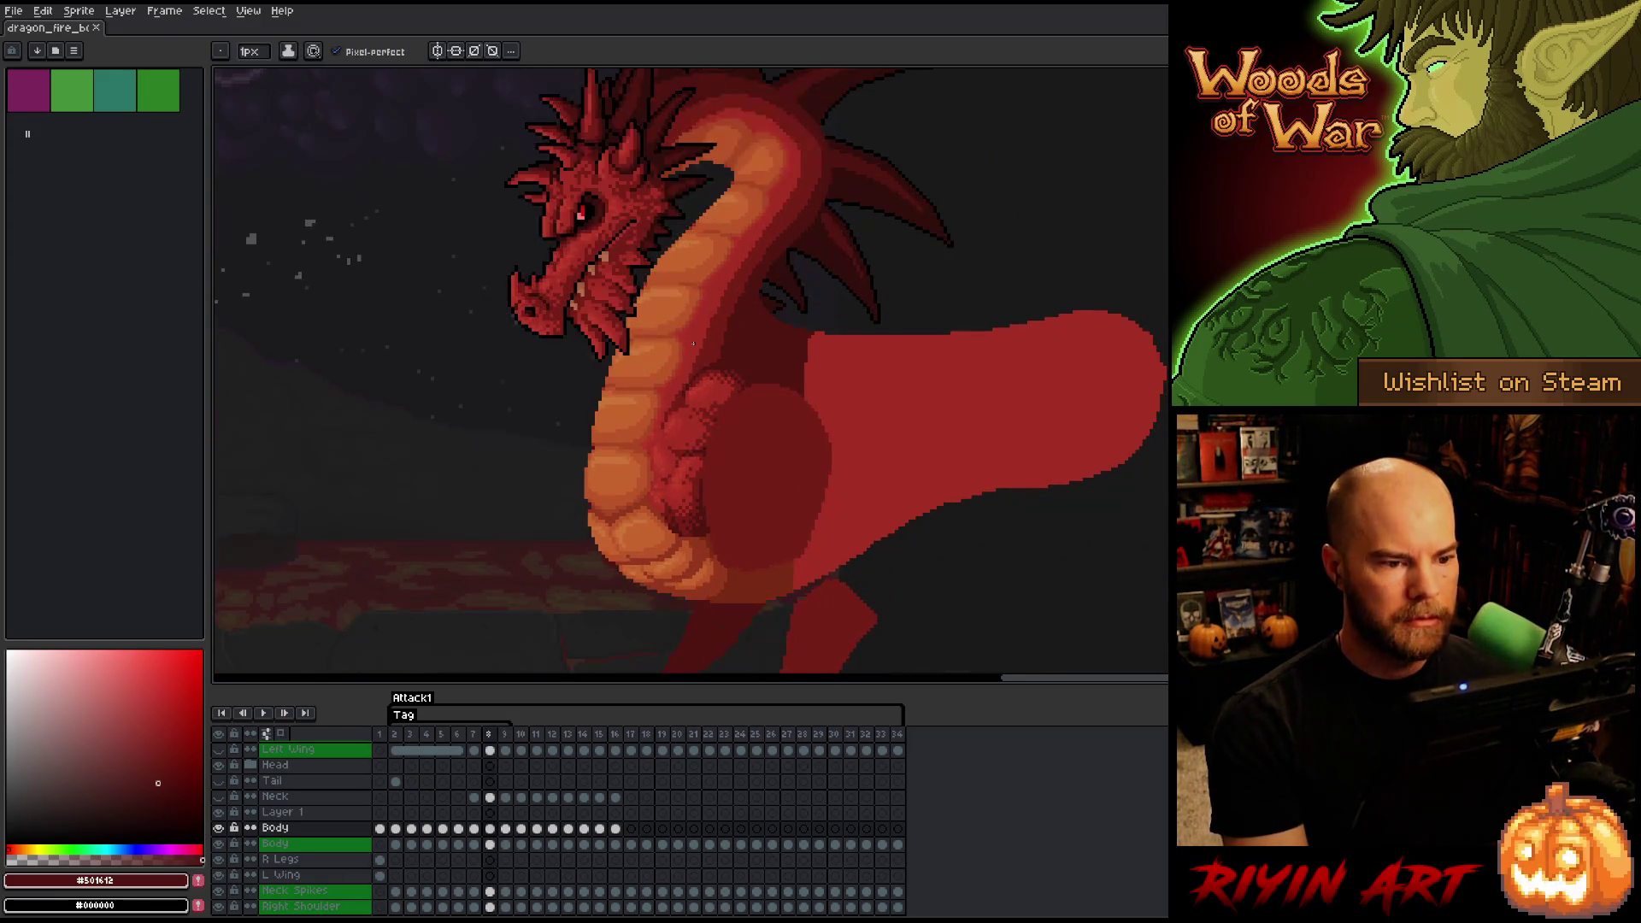
scroll(693, 345, "up", 4)
left_click_drag(759, 273, 759, 363)
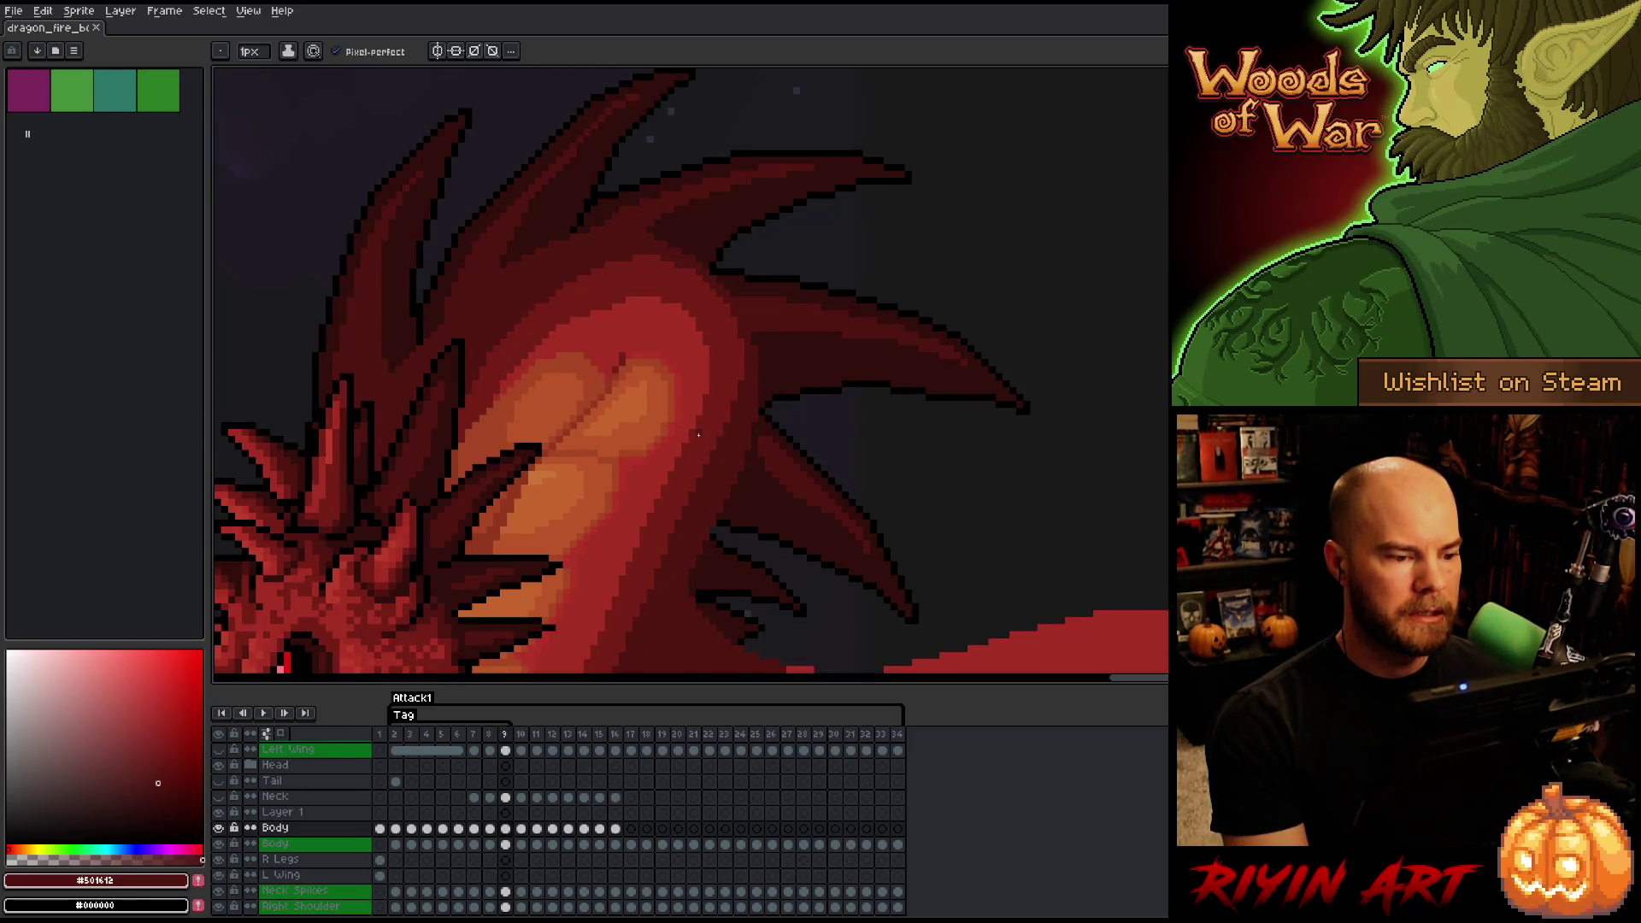
scroll(699, 435, "down", 4)
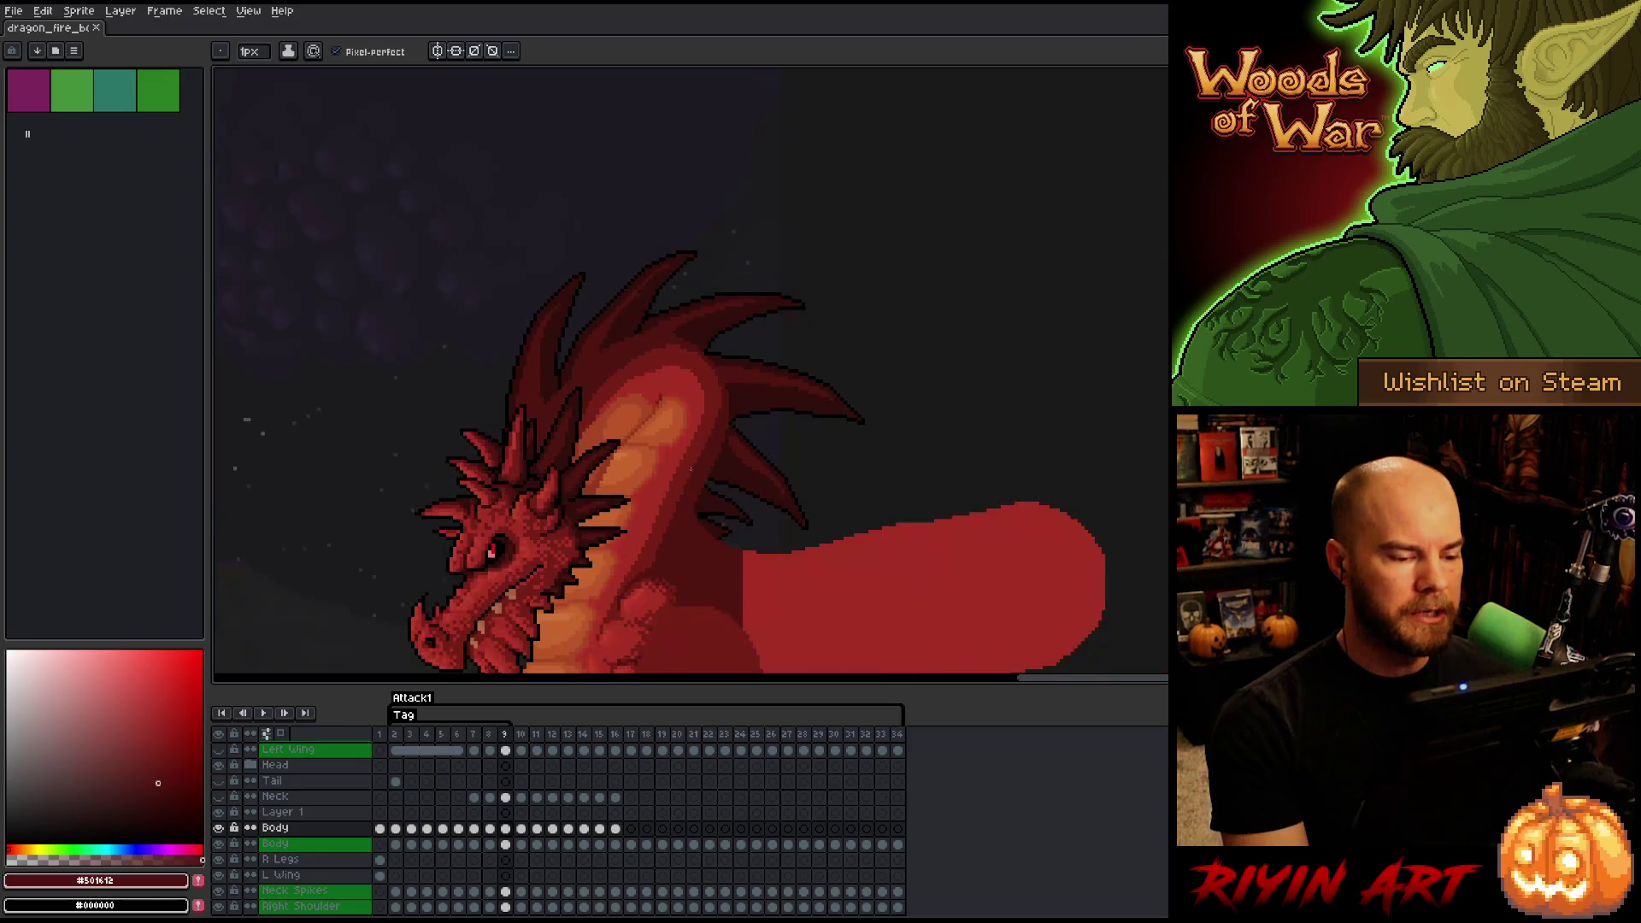
scroll(714, 428, "up", 3)
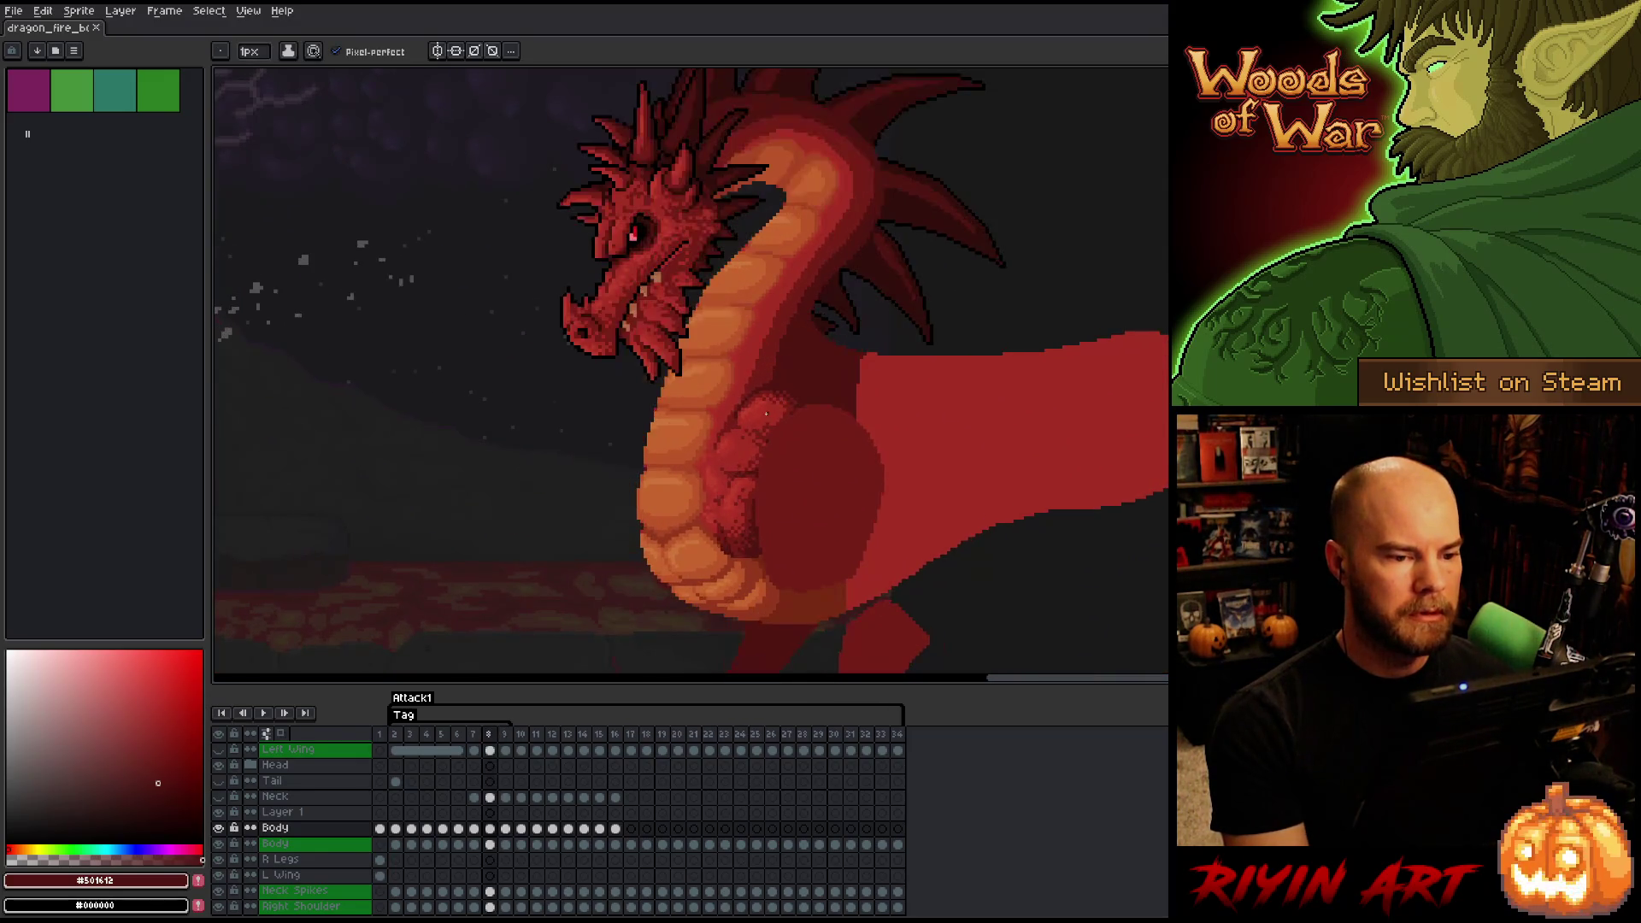
scroll(798, 291, "up", 5)
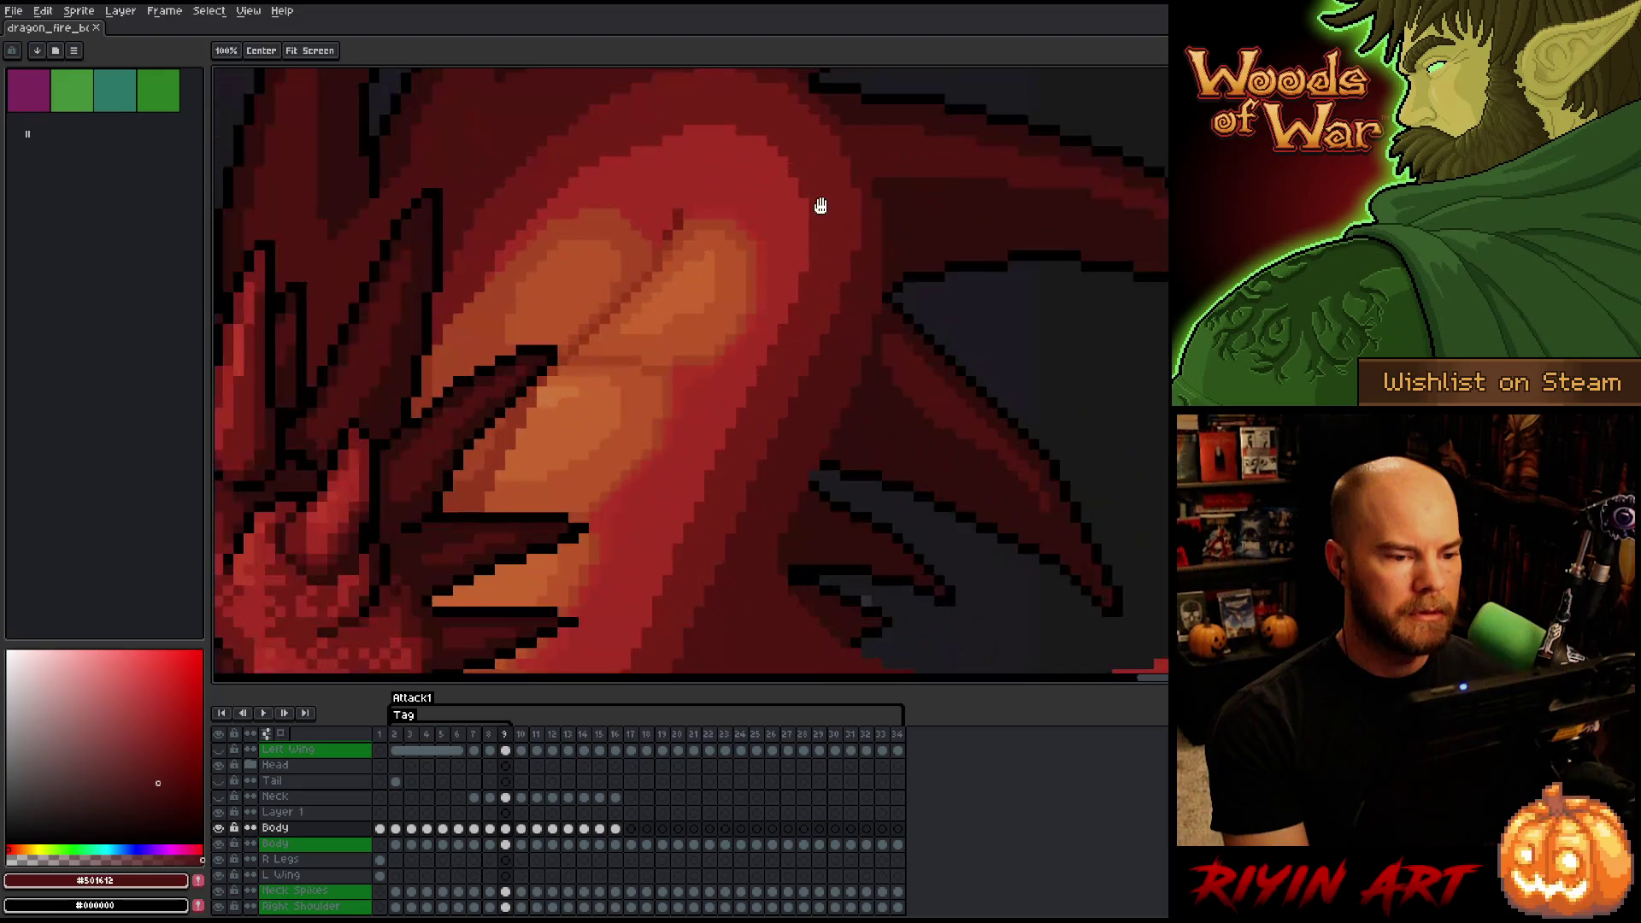
left_click(808, 345, "alt")
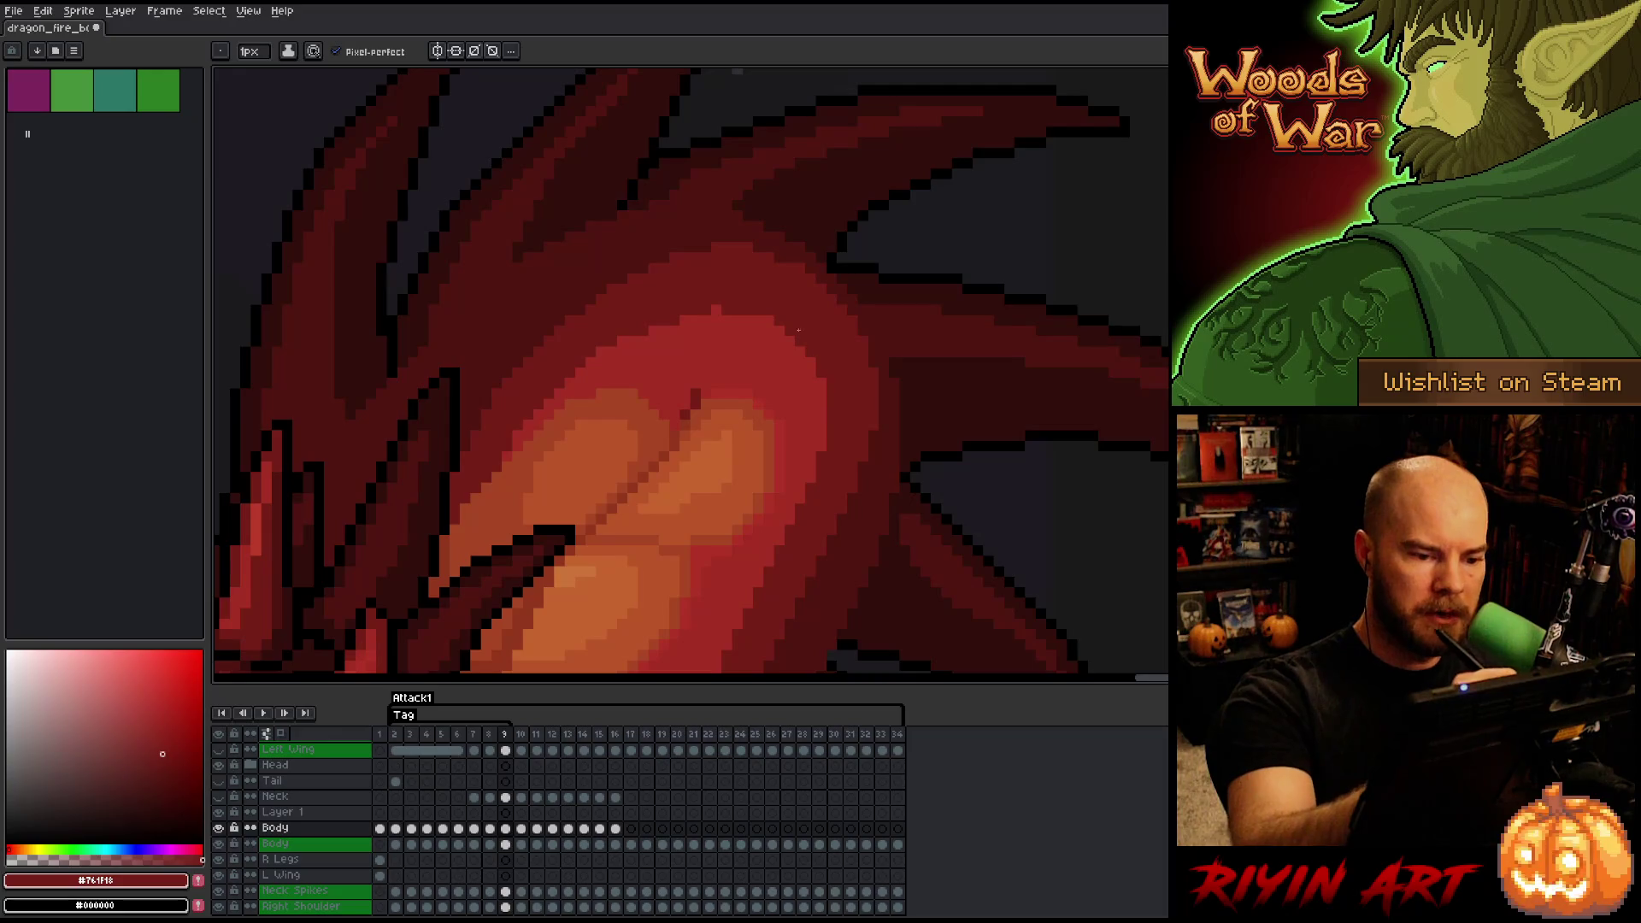
left_click_drag(803, 318, 756, 355)
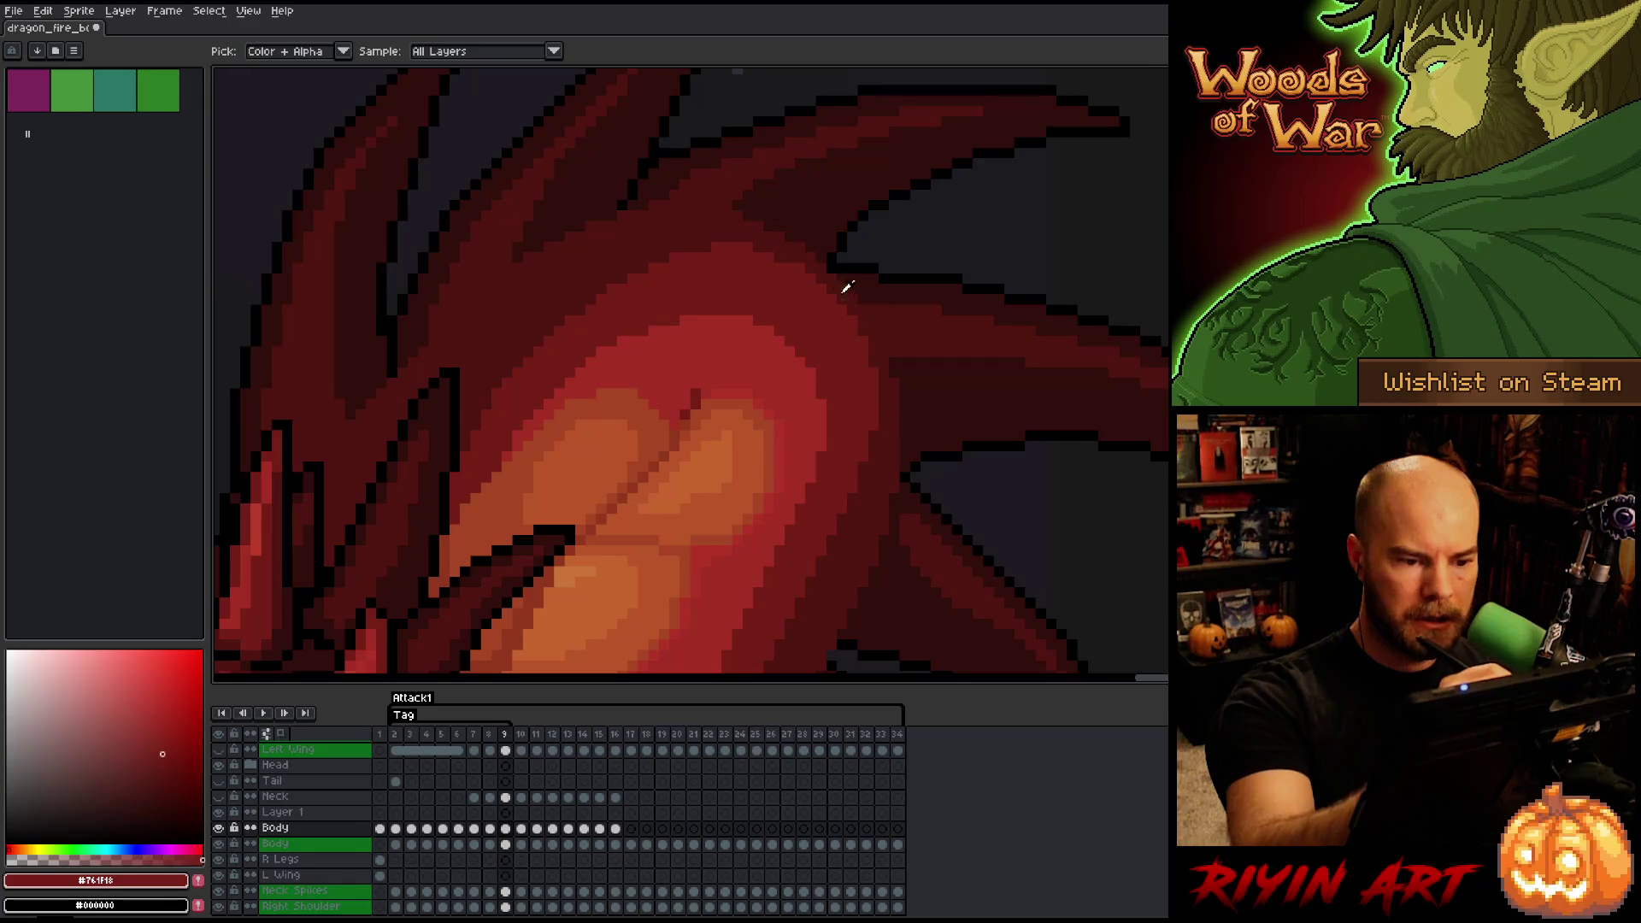
- Draw a #501612 shadow line down the neck, save, and return to the full dragon view
left_click(780, 245, "alt")
mouse_move(747, 251)
left_mouse_down()
mouse_move(822, 303)
mouse_move(876, 430)
left_mouse_up()
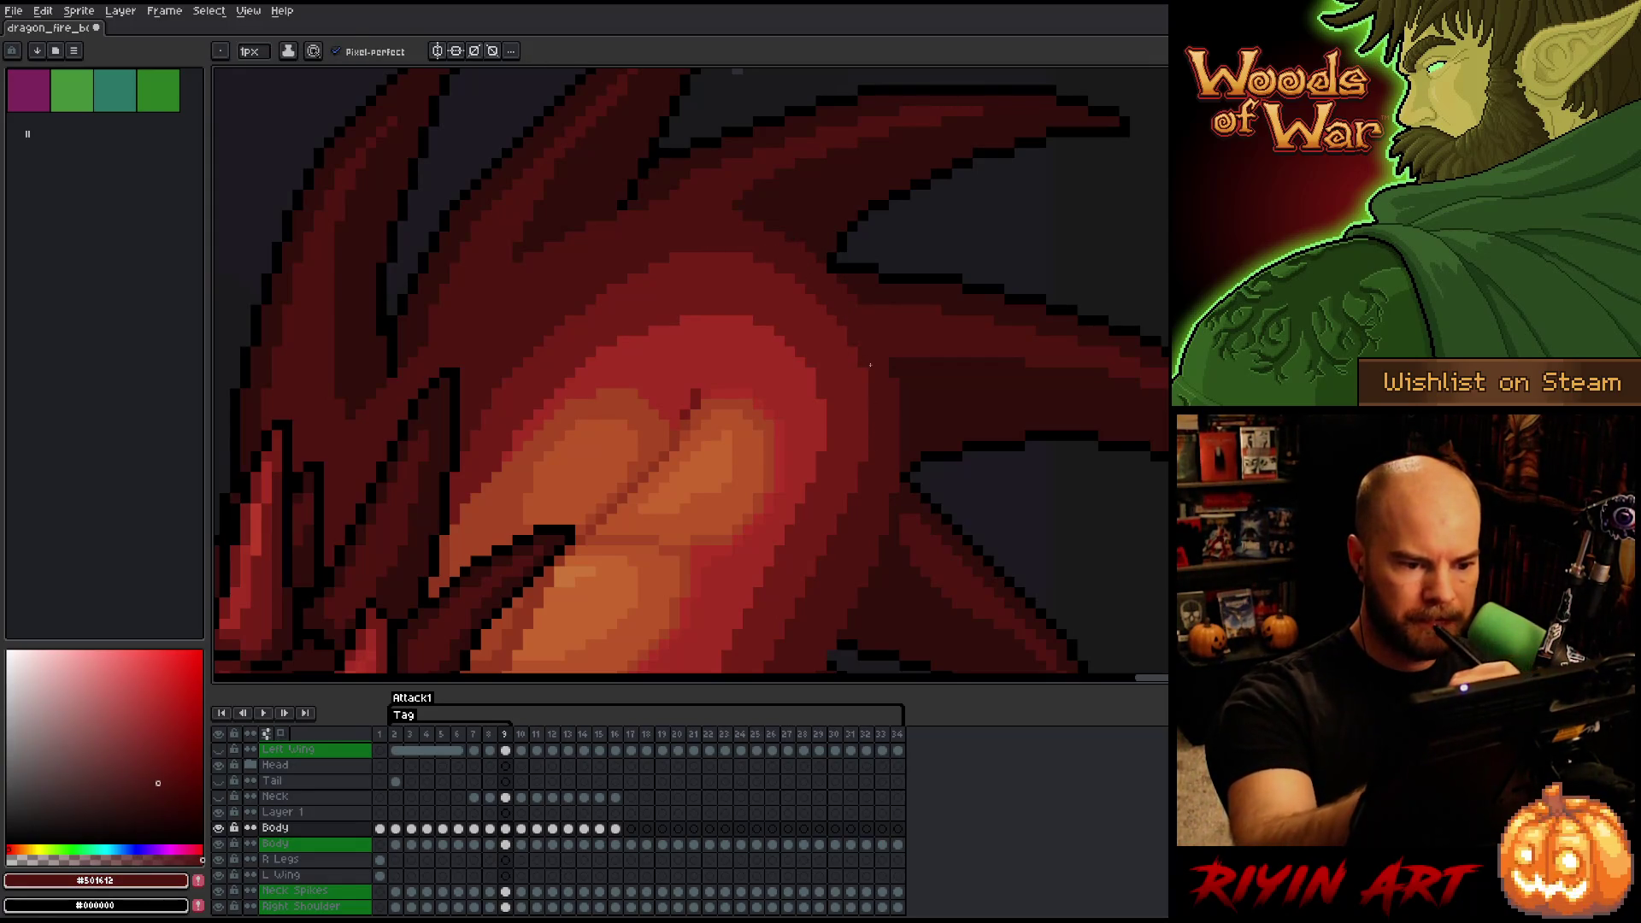
left_click(593, 316, "alt")
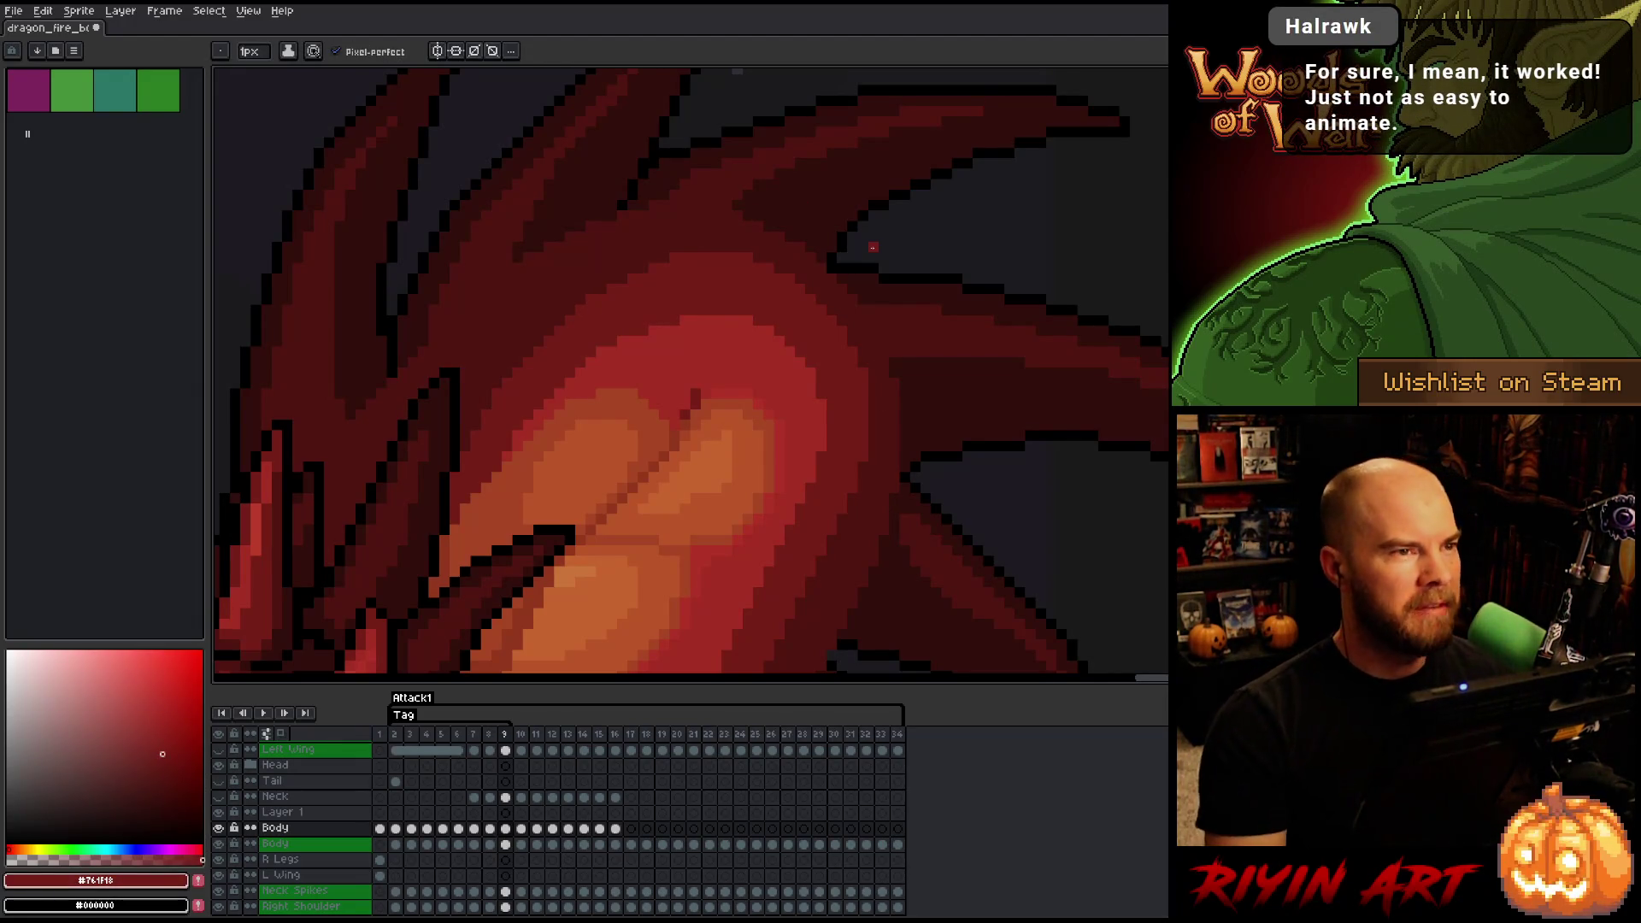
key("ctrl+s")
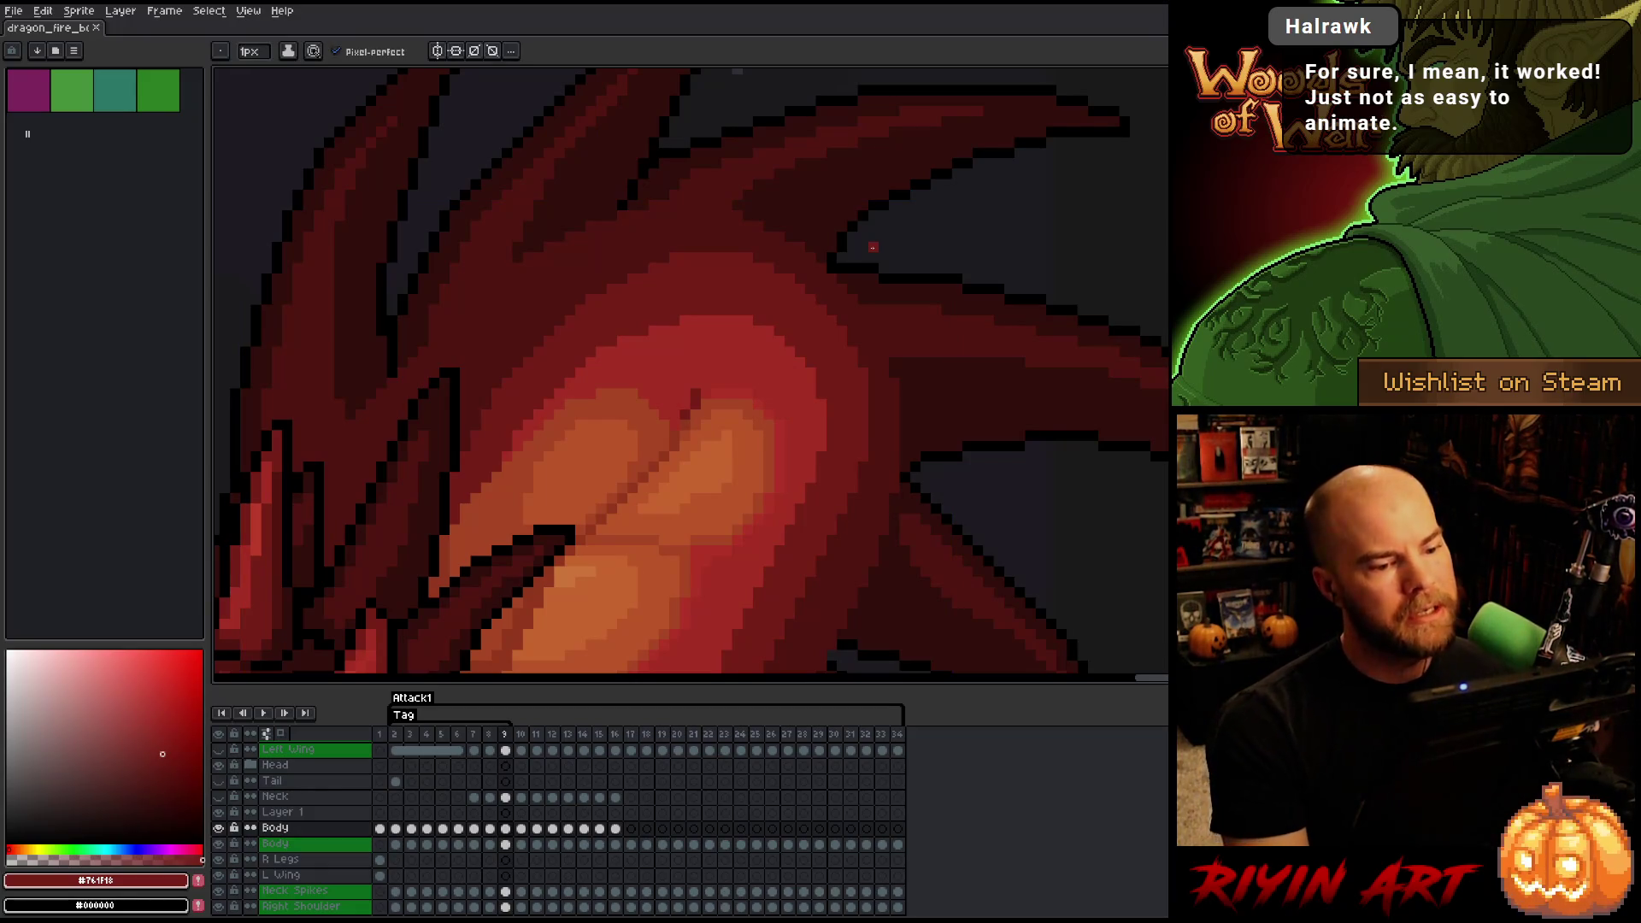
scroll(873, 247, "down", 4)
left_click_drag(722, 427, 718, 326)
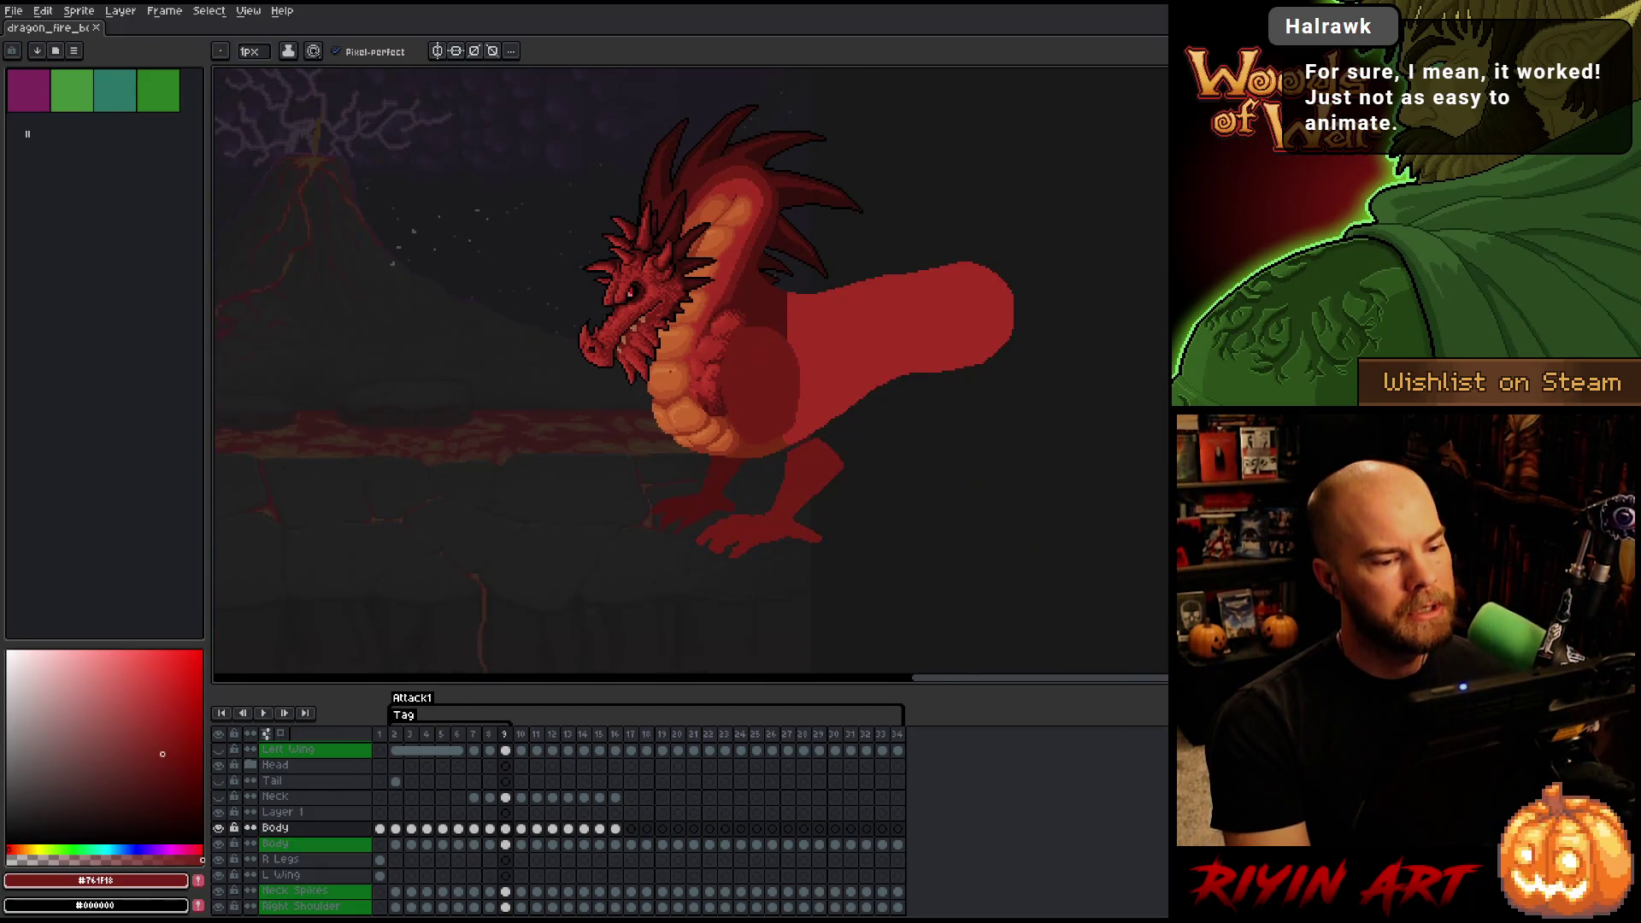
scroll(670, 371, "up", 2)
scroll(689, 344, "down", 2)
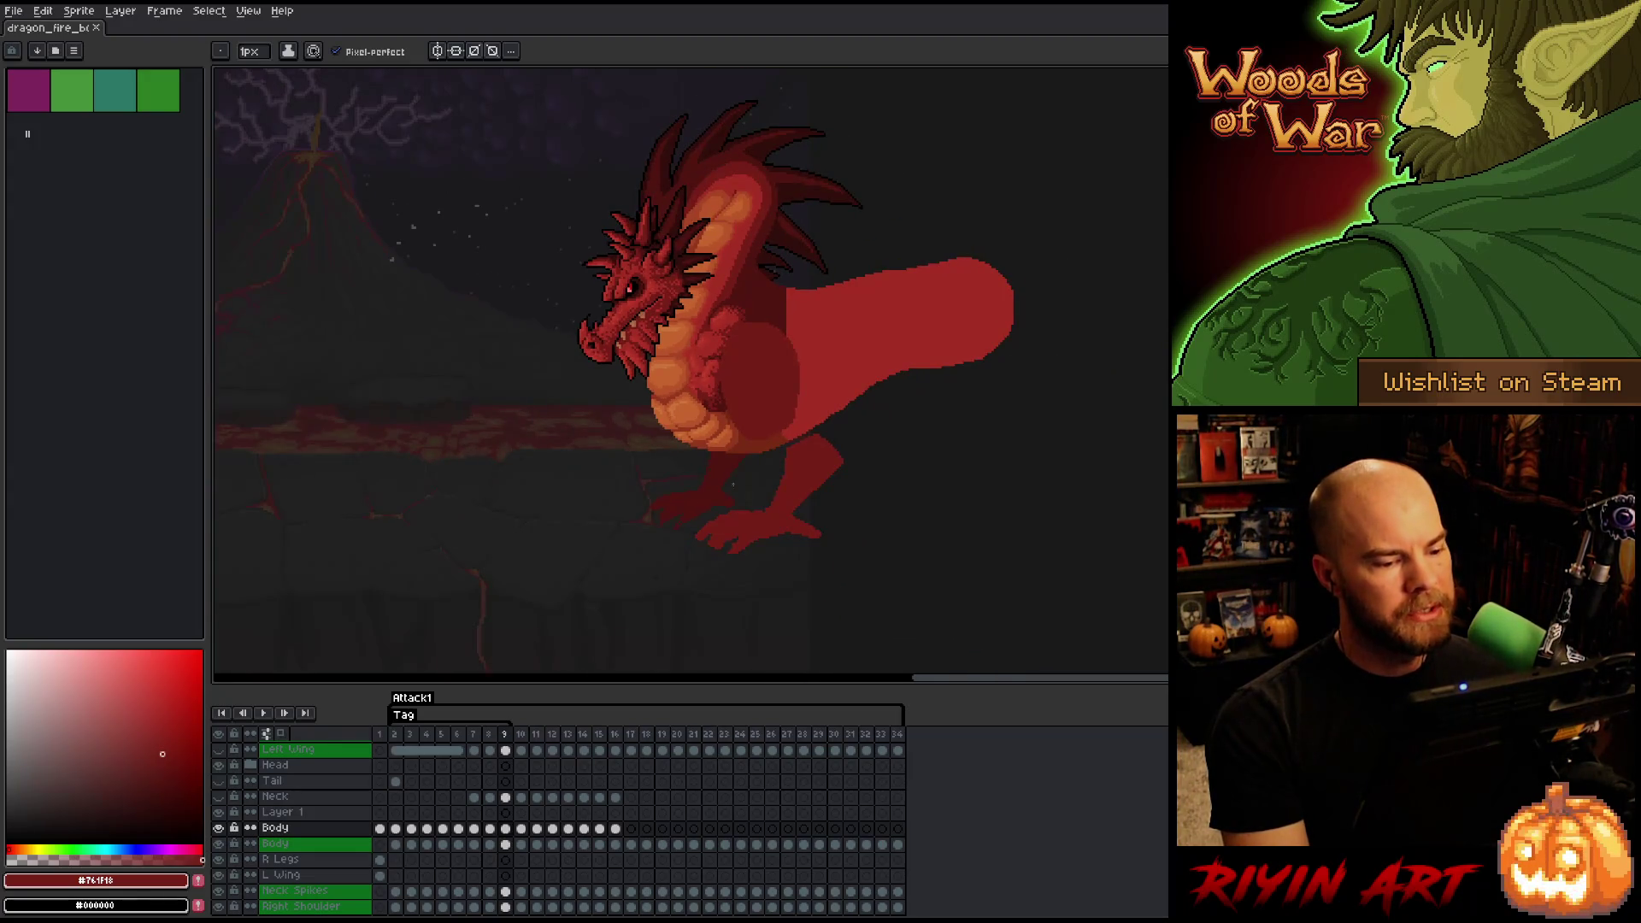
scroll(726, 479, "up", 1)
key("e")
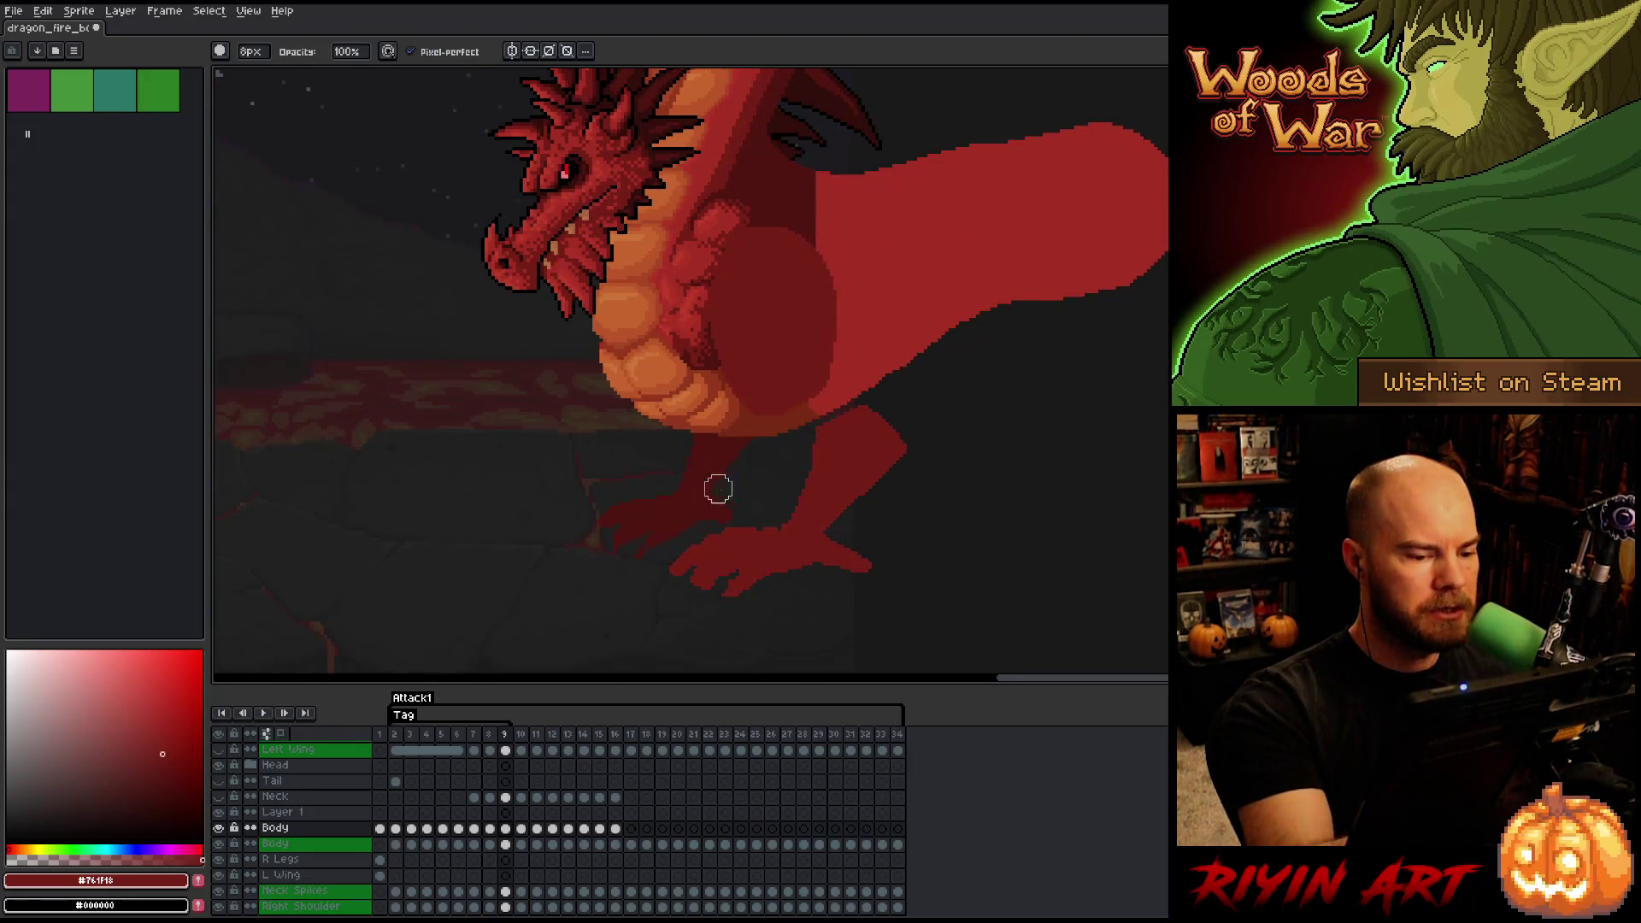
scroll(718, 489, "down", 2)
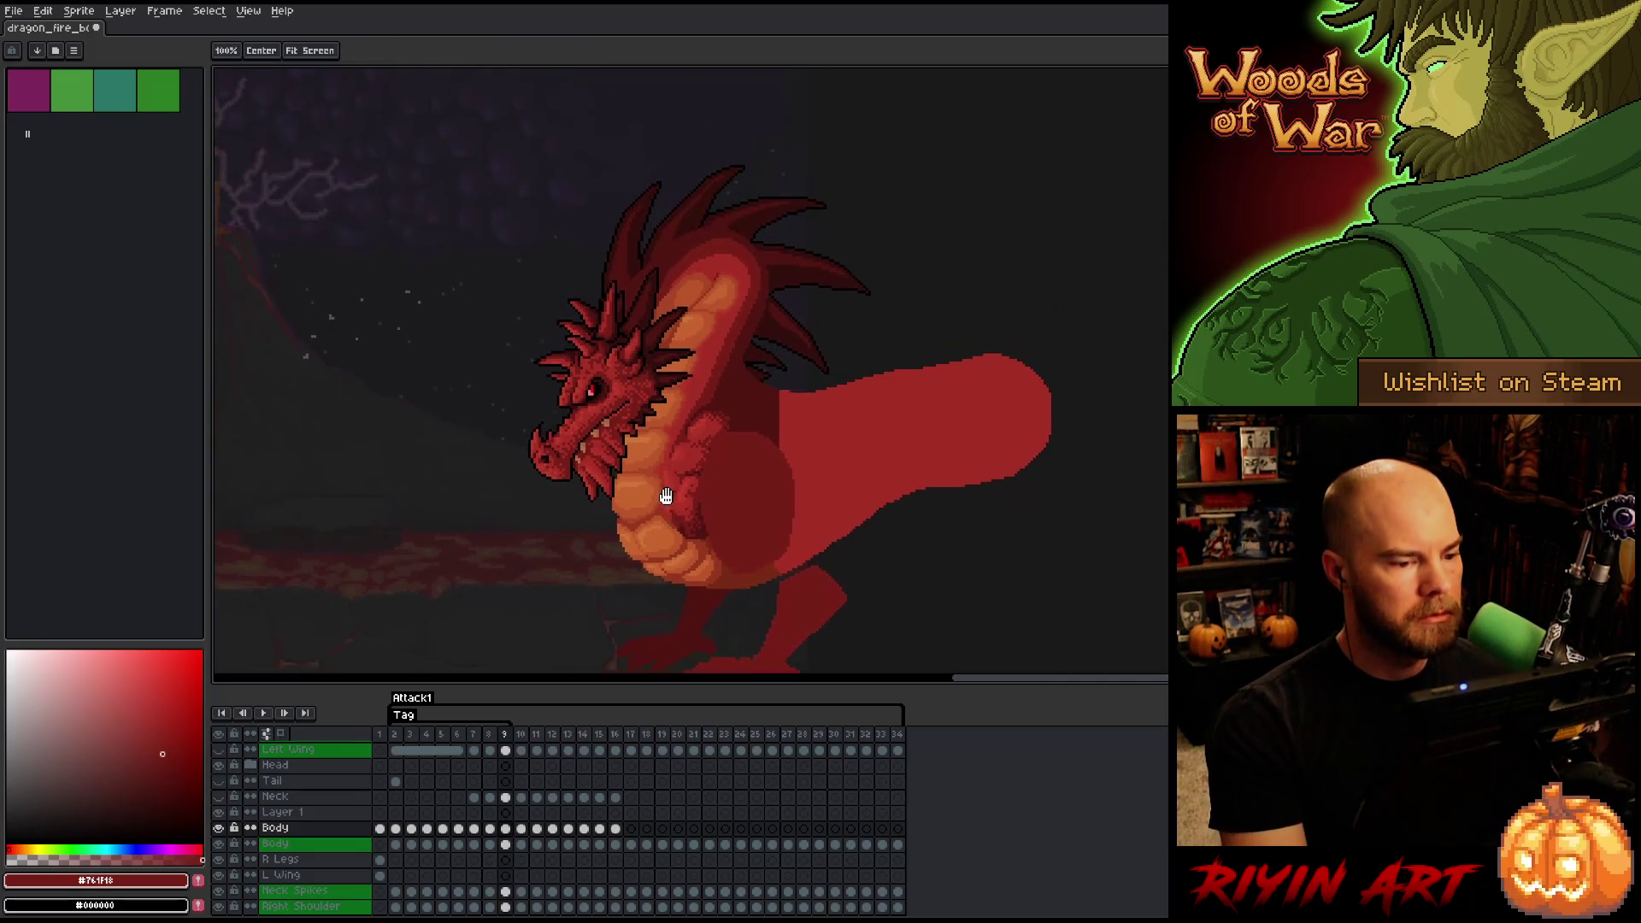
left_click_drag(666, 495, 664, 493)
key("Left")
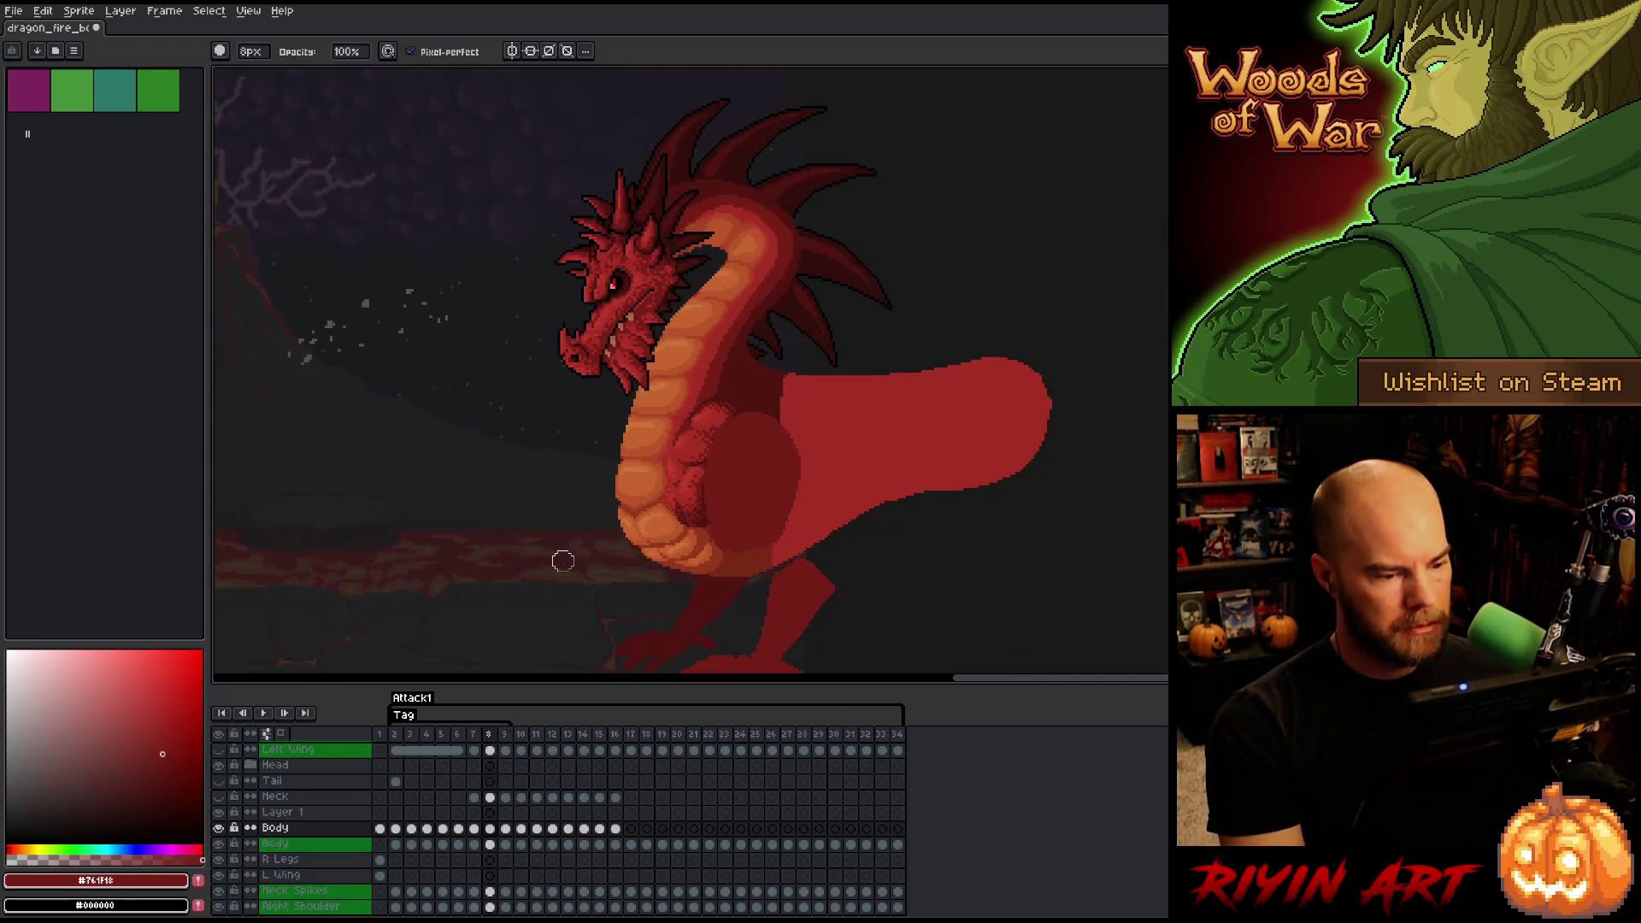
key("Right")
key("Left")
key("Right")
key("Left")
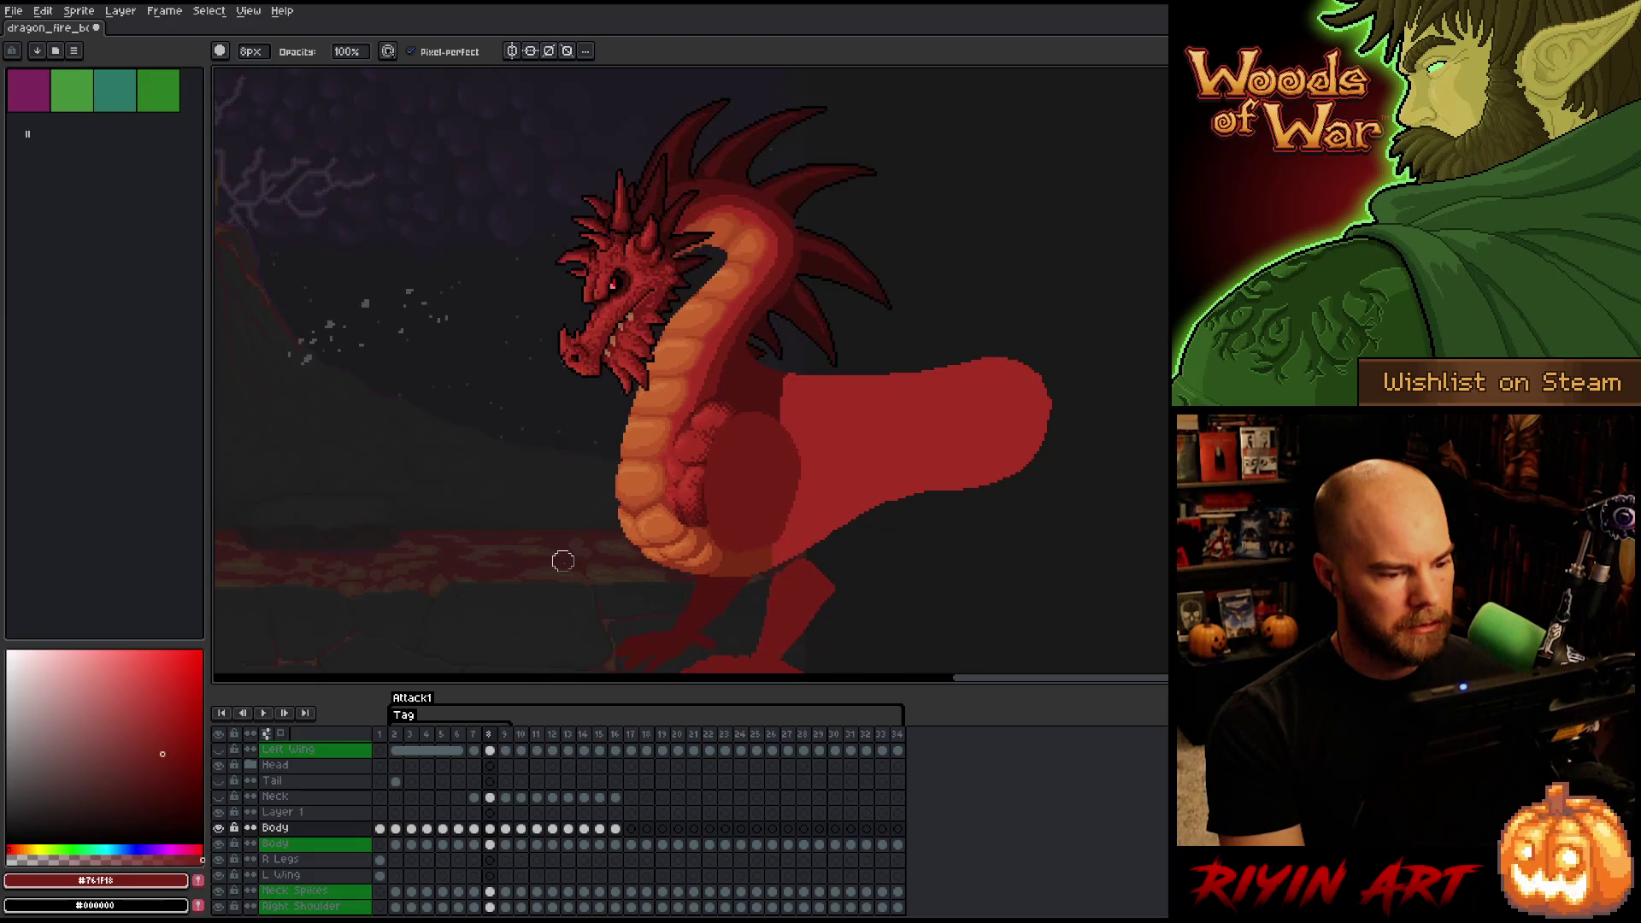
key("Right")
key("Left")
scroll(581, 513, "up", 3)
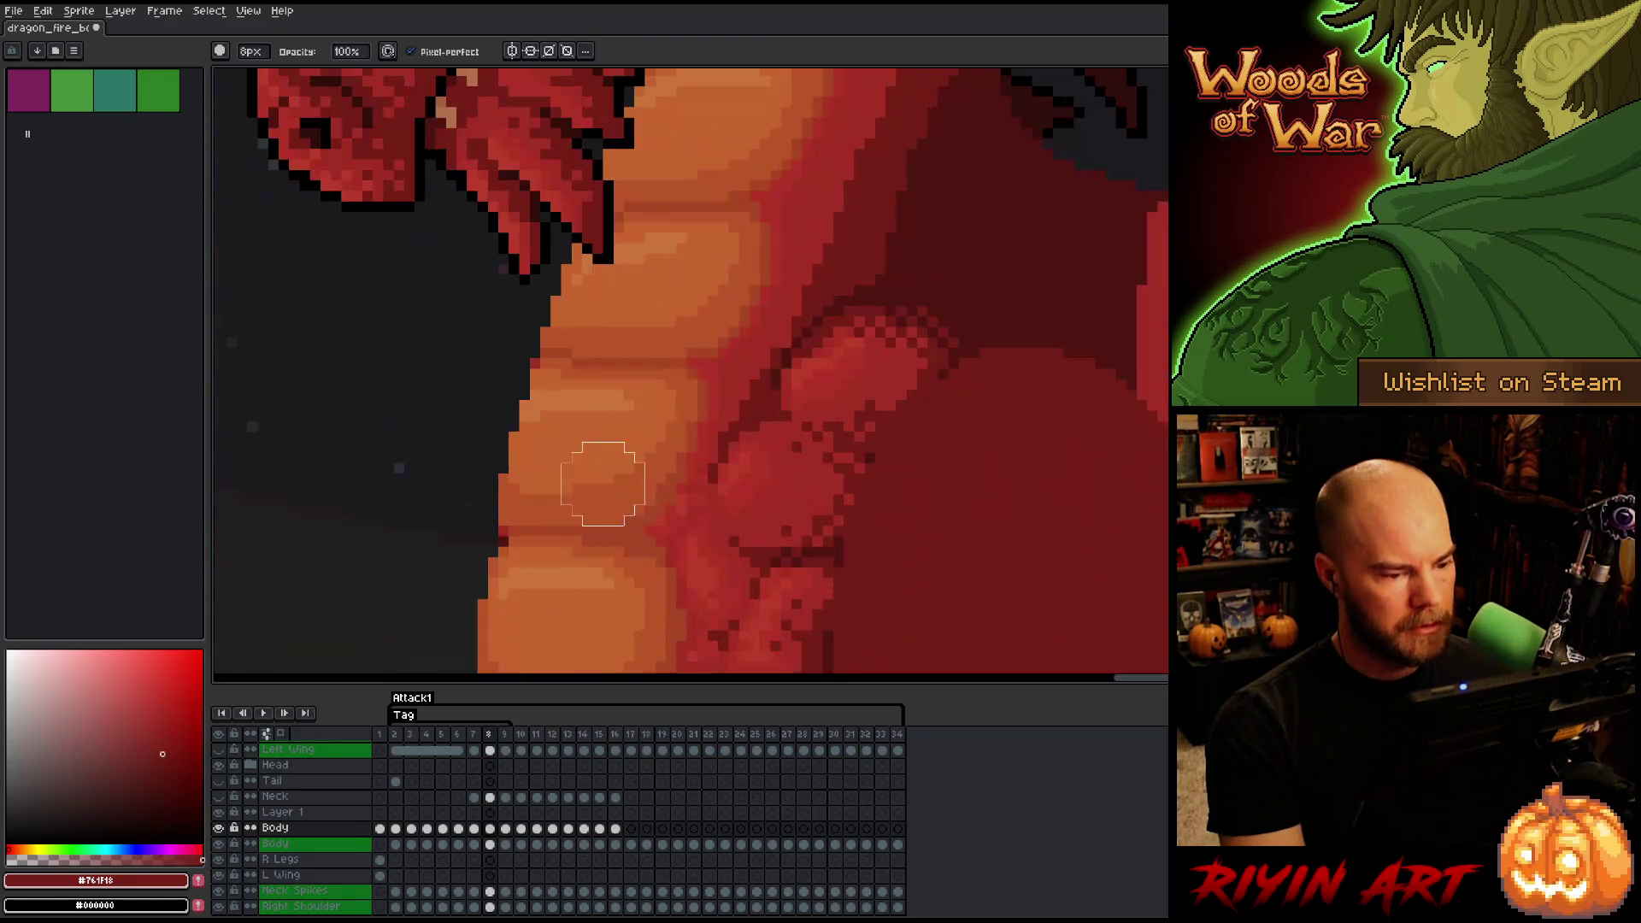
scroll(550, 502, "down", 4)
key("Right")
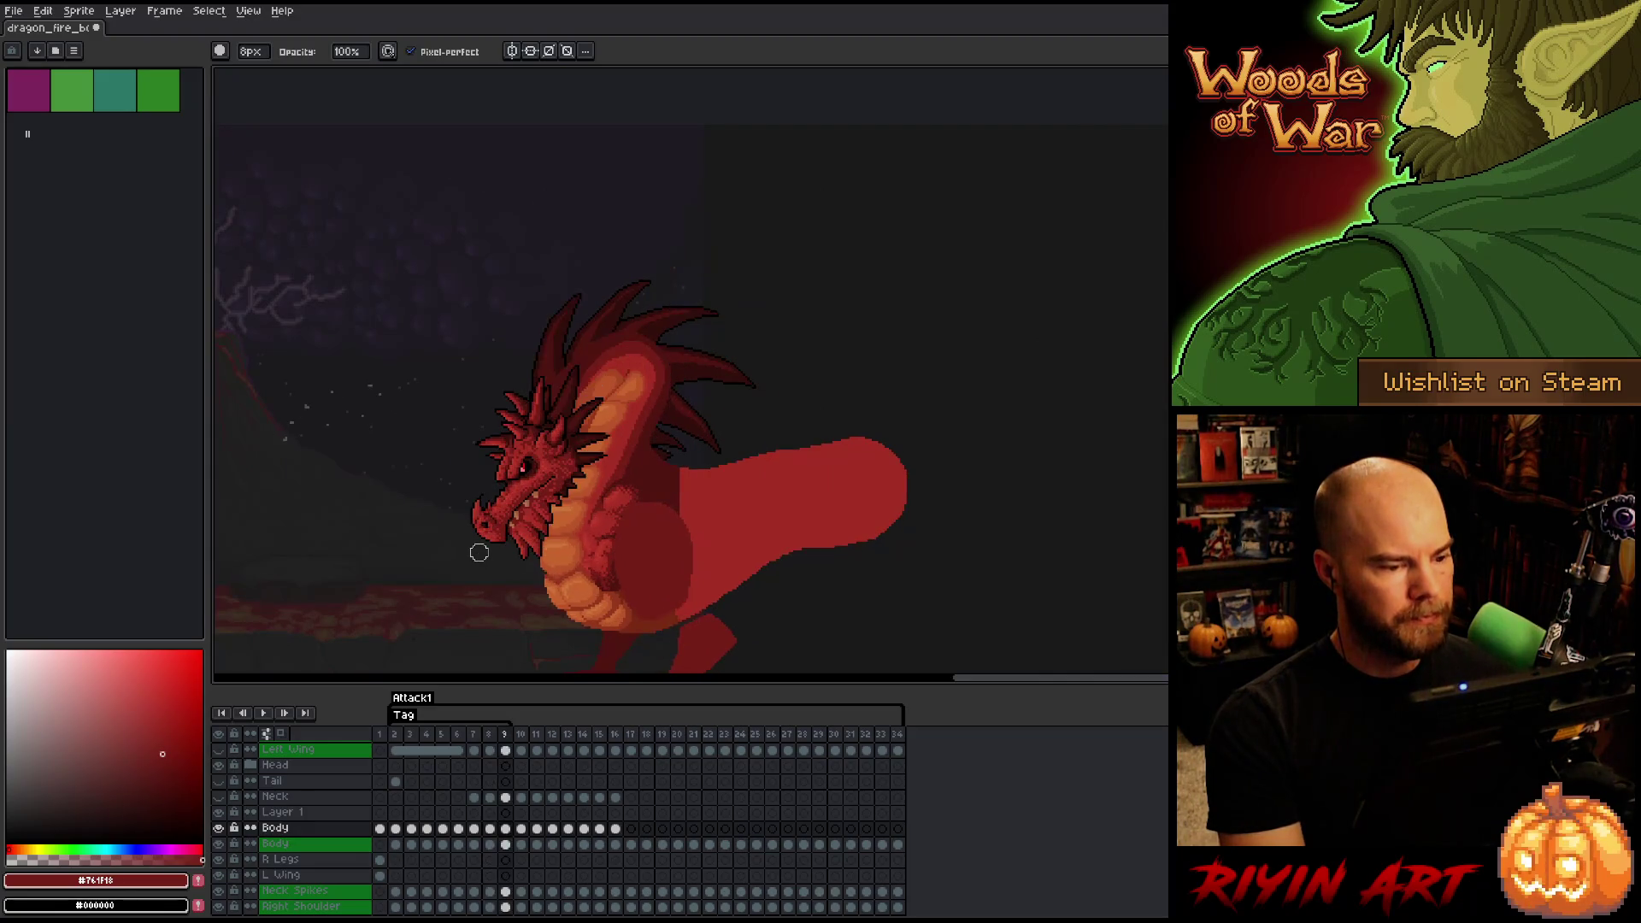
key("Left")
key("Right")
key("space")
left_click_drag(513, 469, 624, 414)
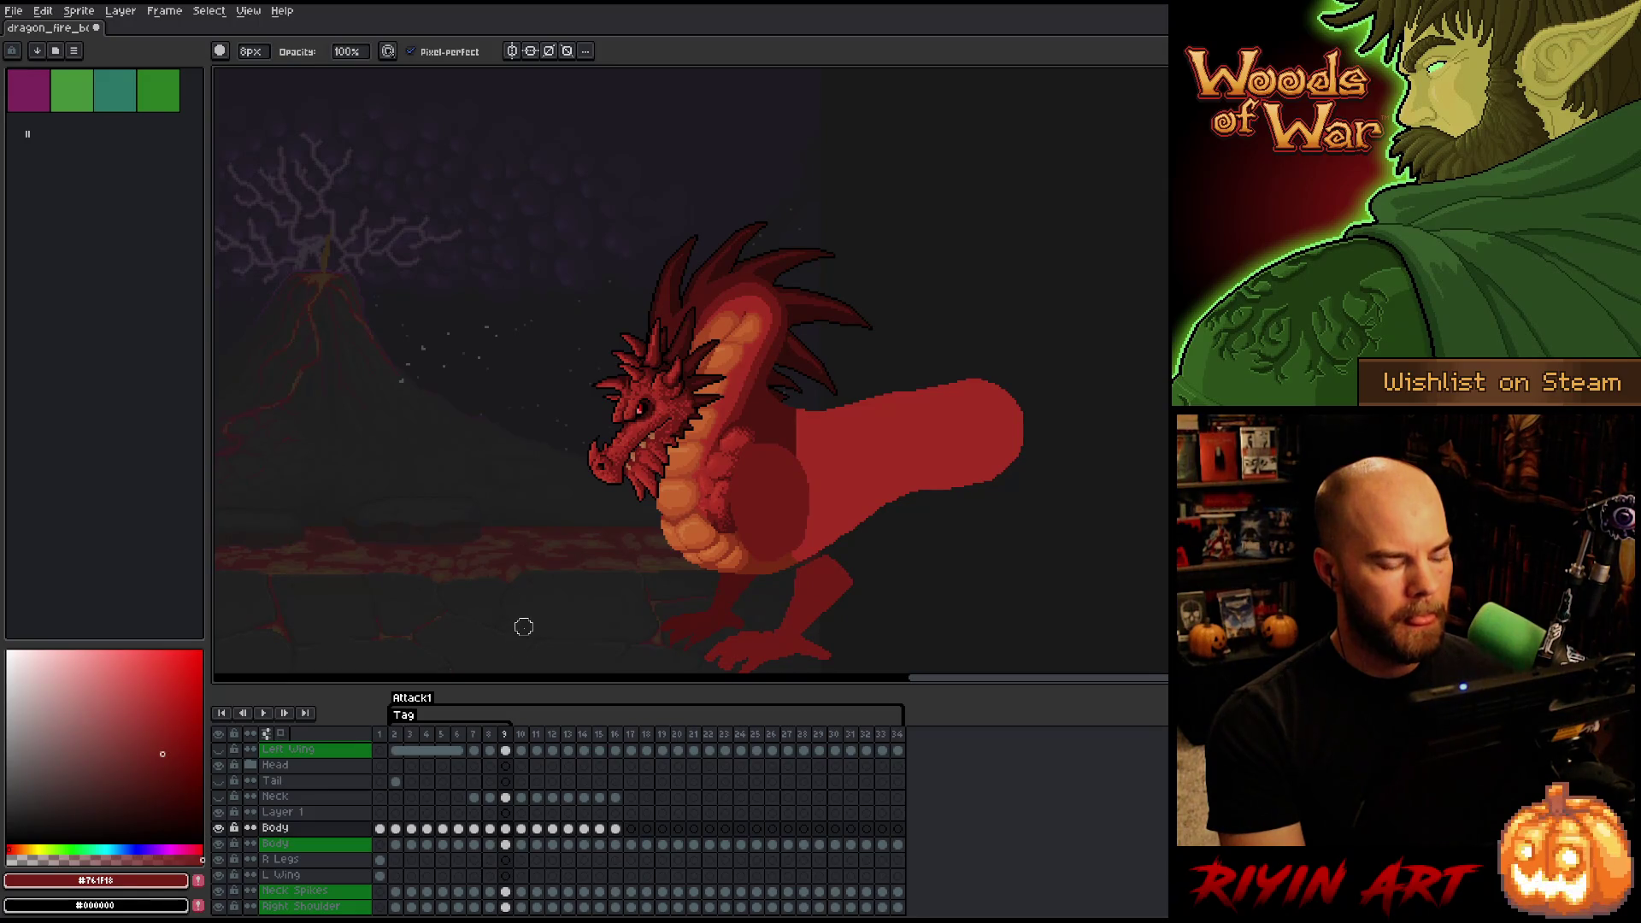
left_click(505, 769)
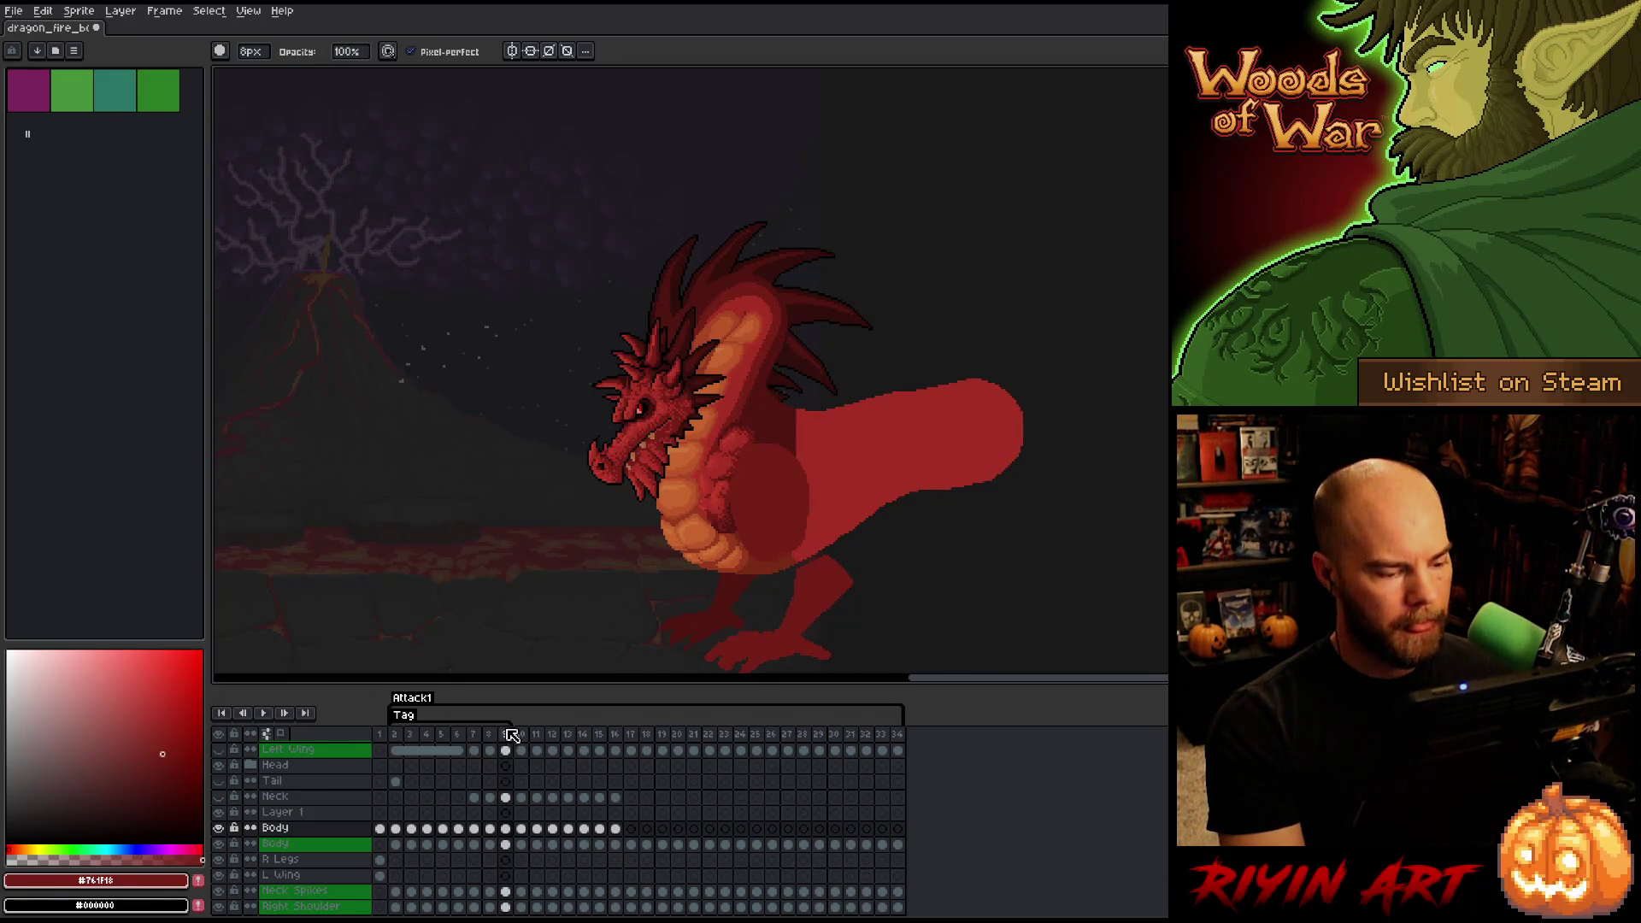
- Check the poses around frame 10, then delete the leftover 'Tag' tag from the timeline
key("Right")
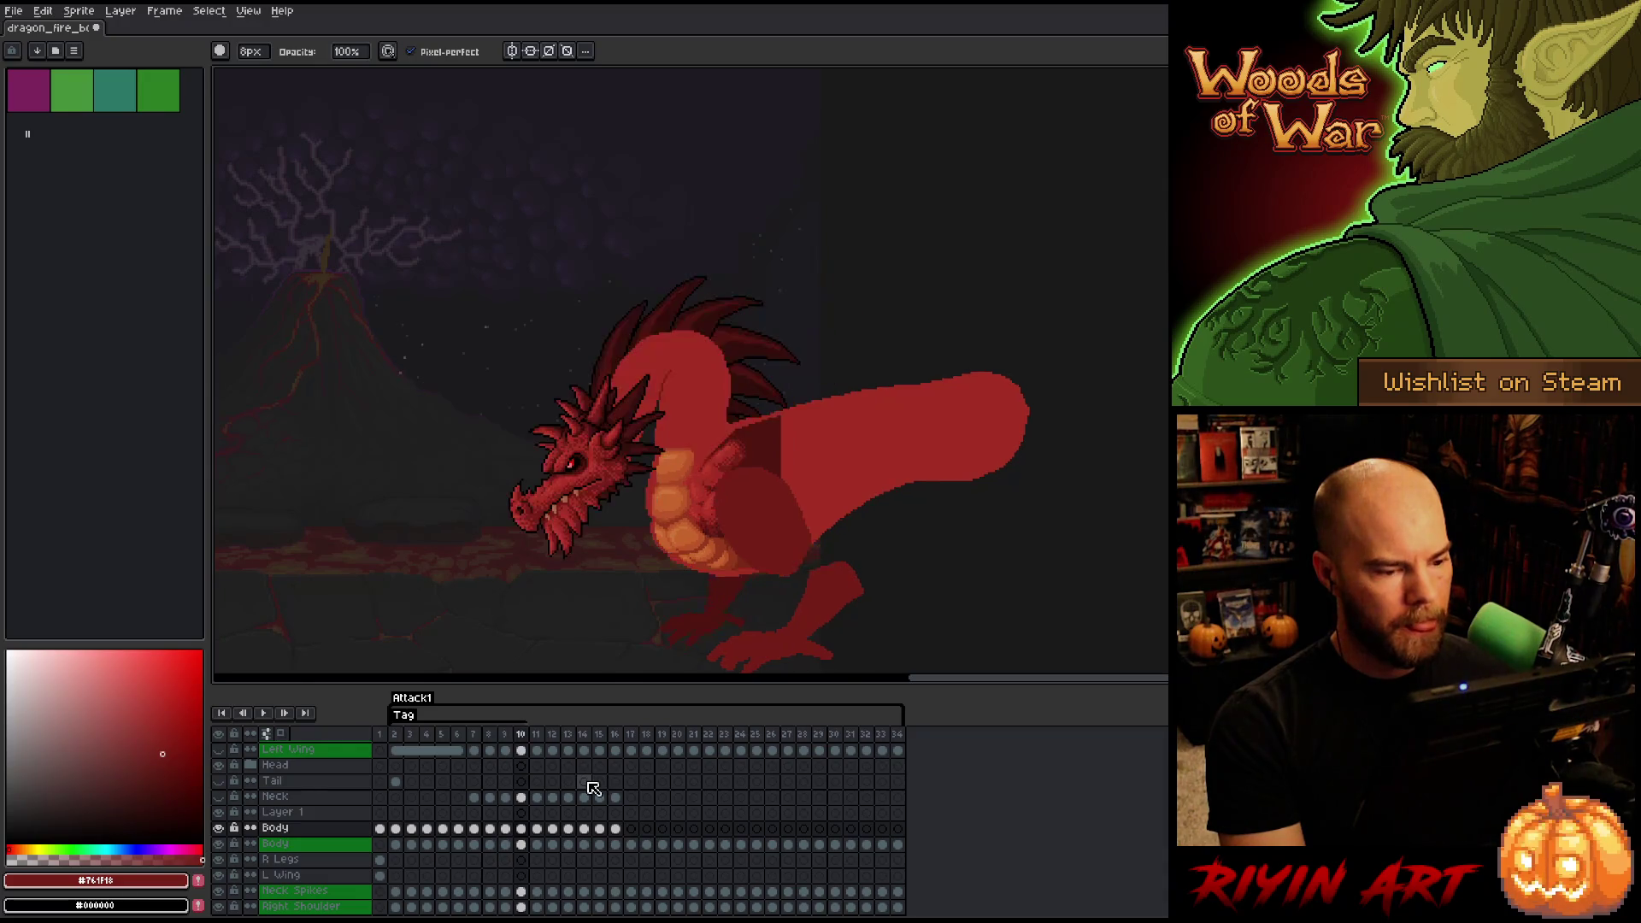
key("Left")
key("Right")
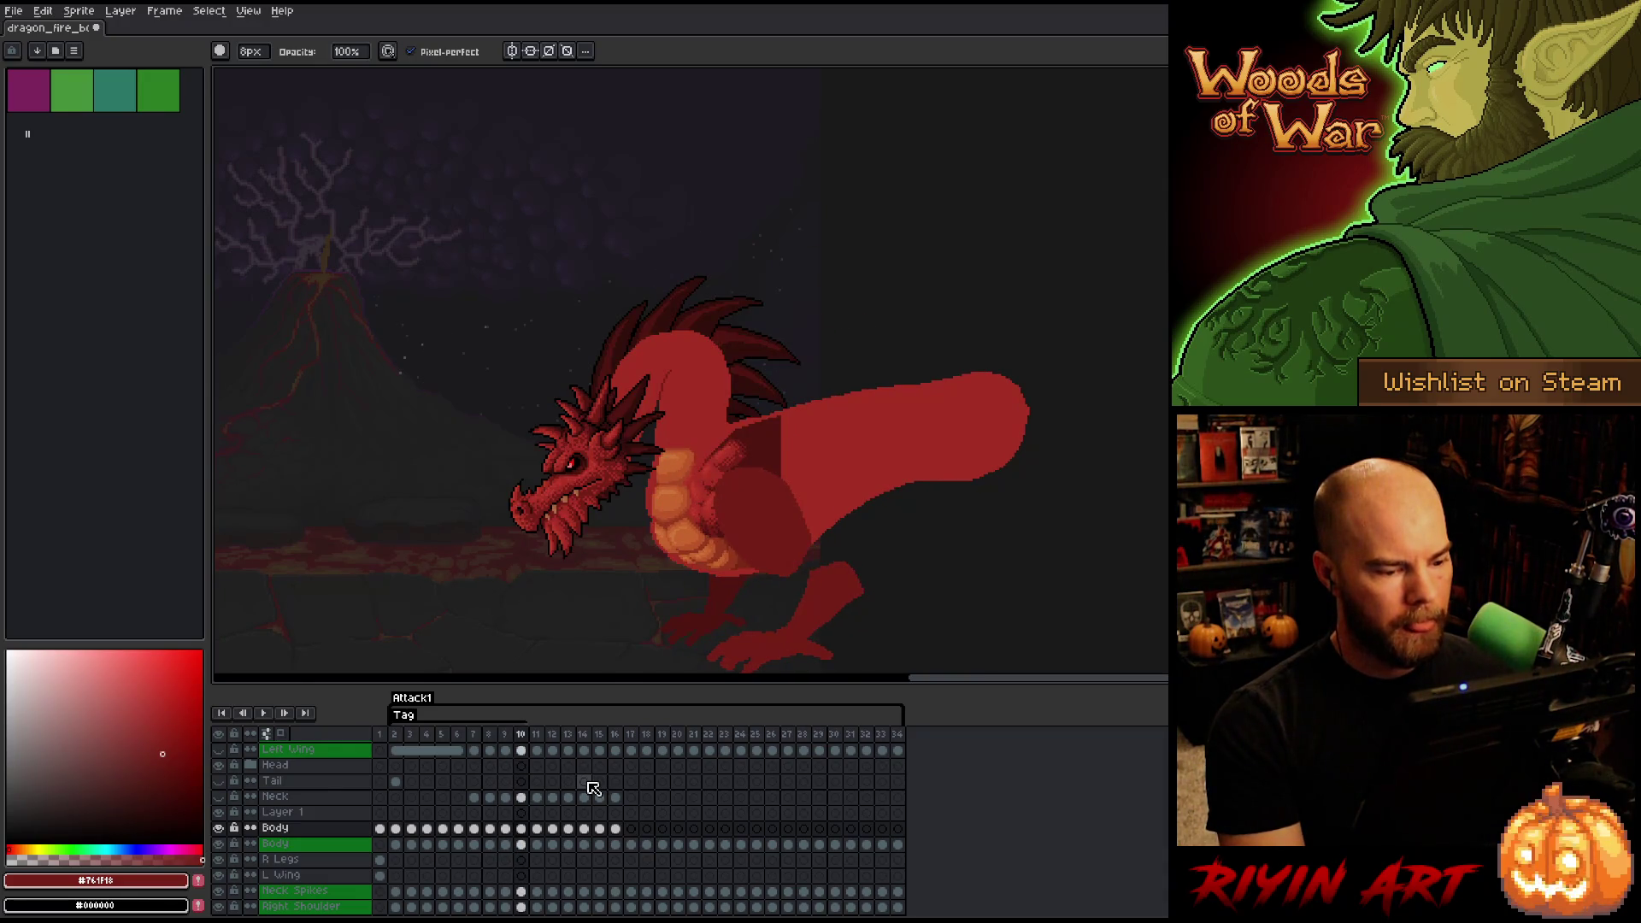
key("Left")
key("Right")
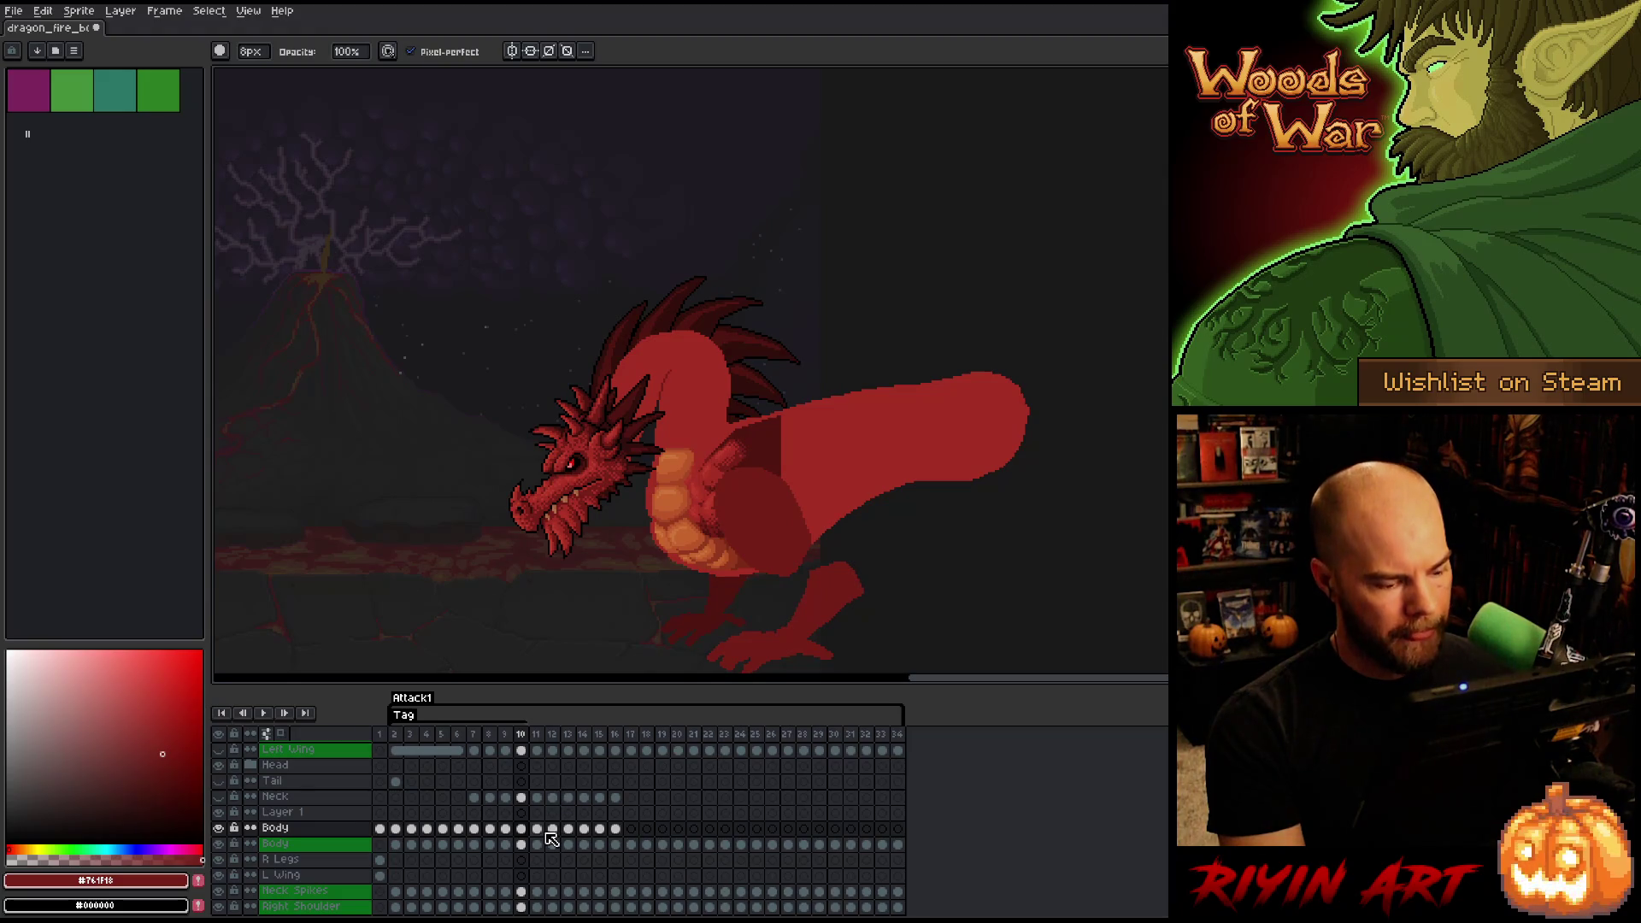
key("Right")
key("Left")
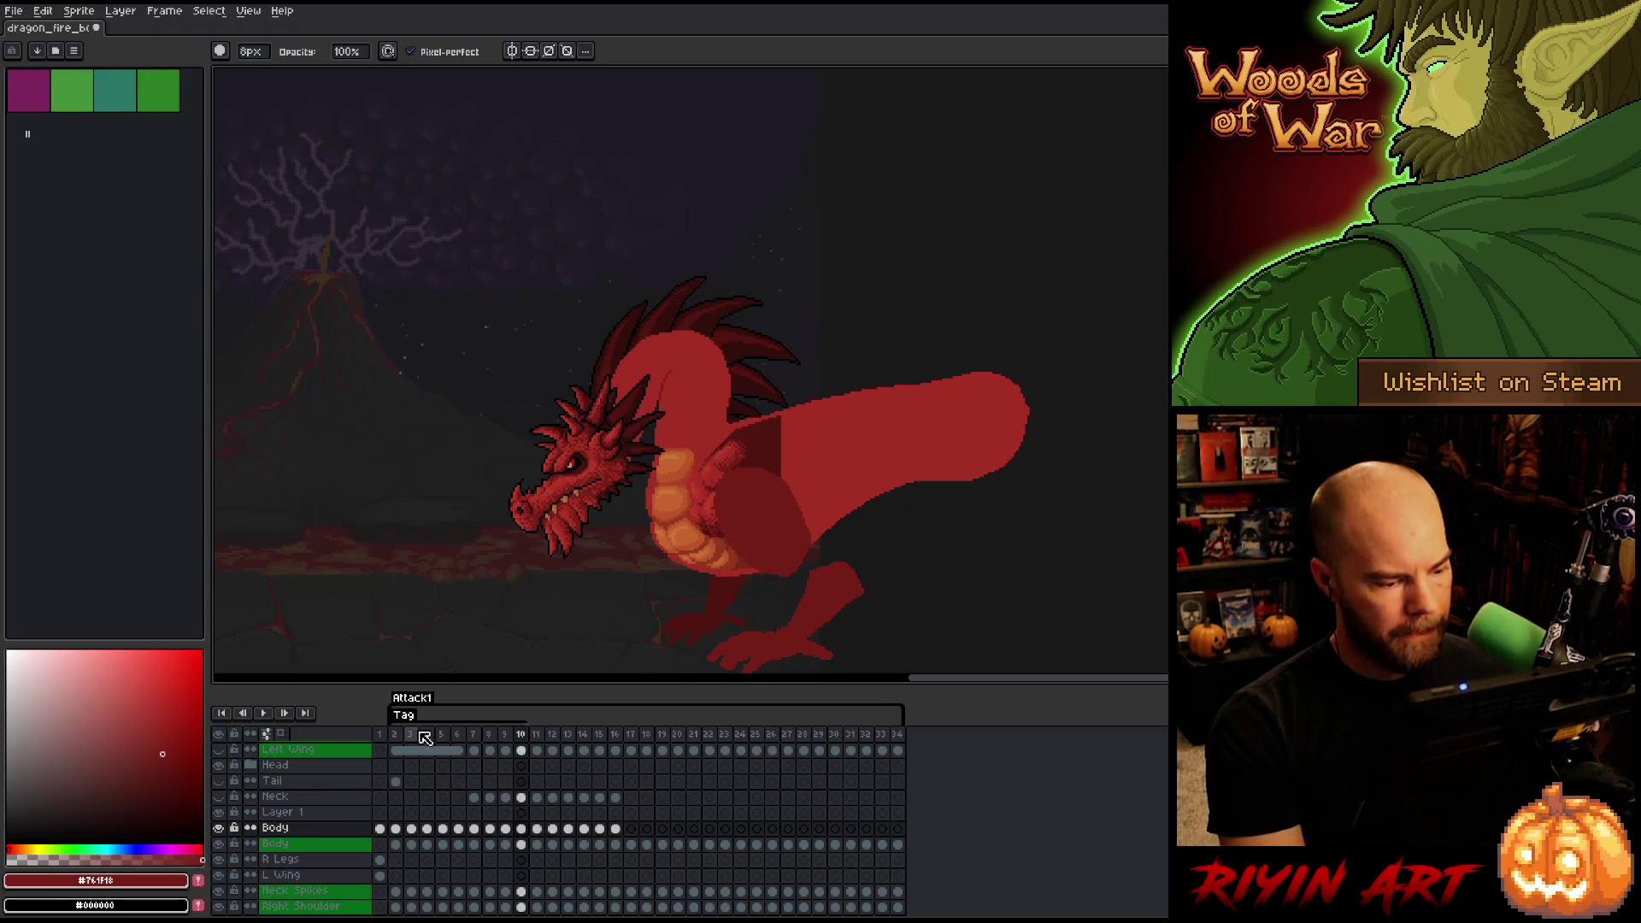
right_click(410, 718)
left_click(430, 742)
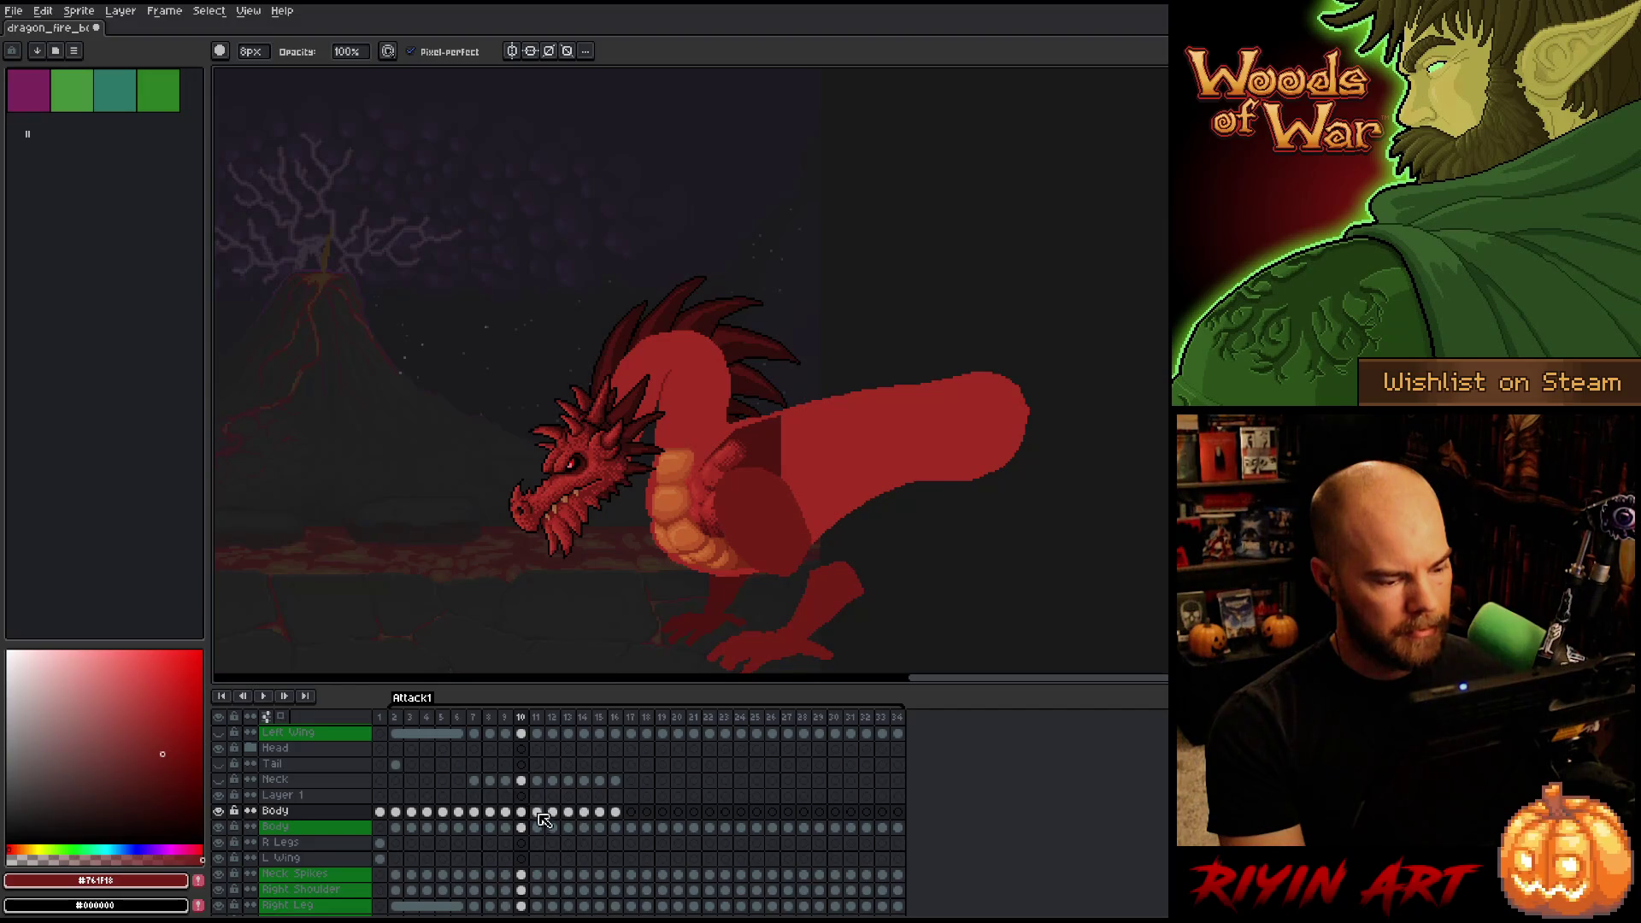
- Compare frames 9, 10 and 12, then play the Attack1 animation
key("Right")
key("Left")
key("Right")
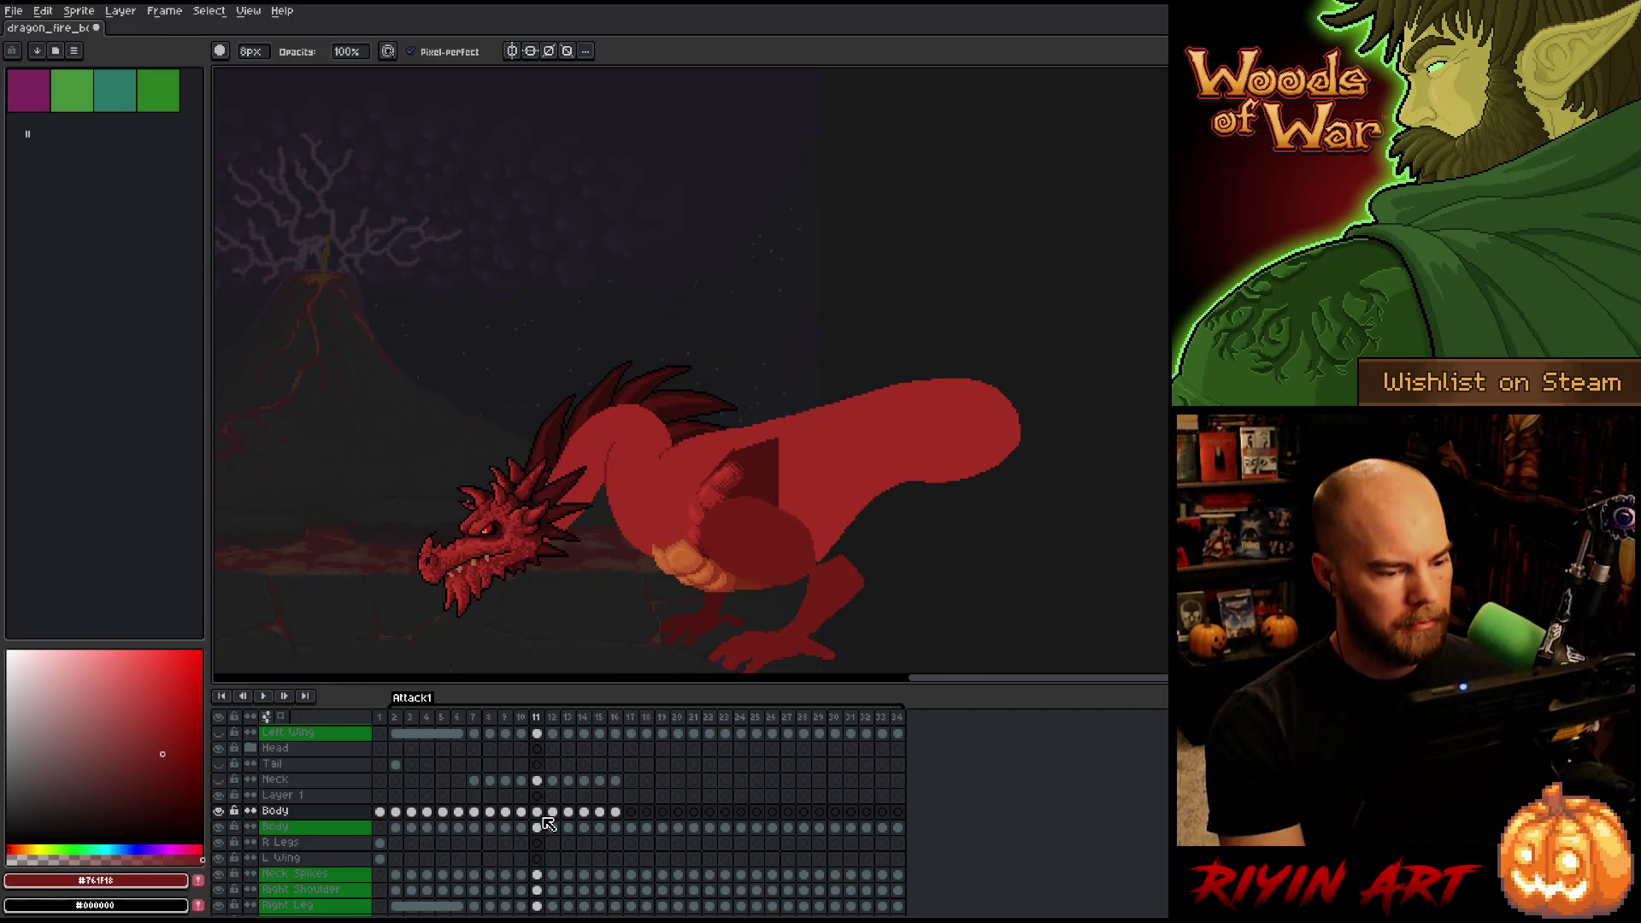
key("Left")
key("Left")
key("Right")
key("Right")
key("Right")
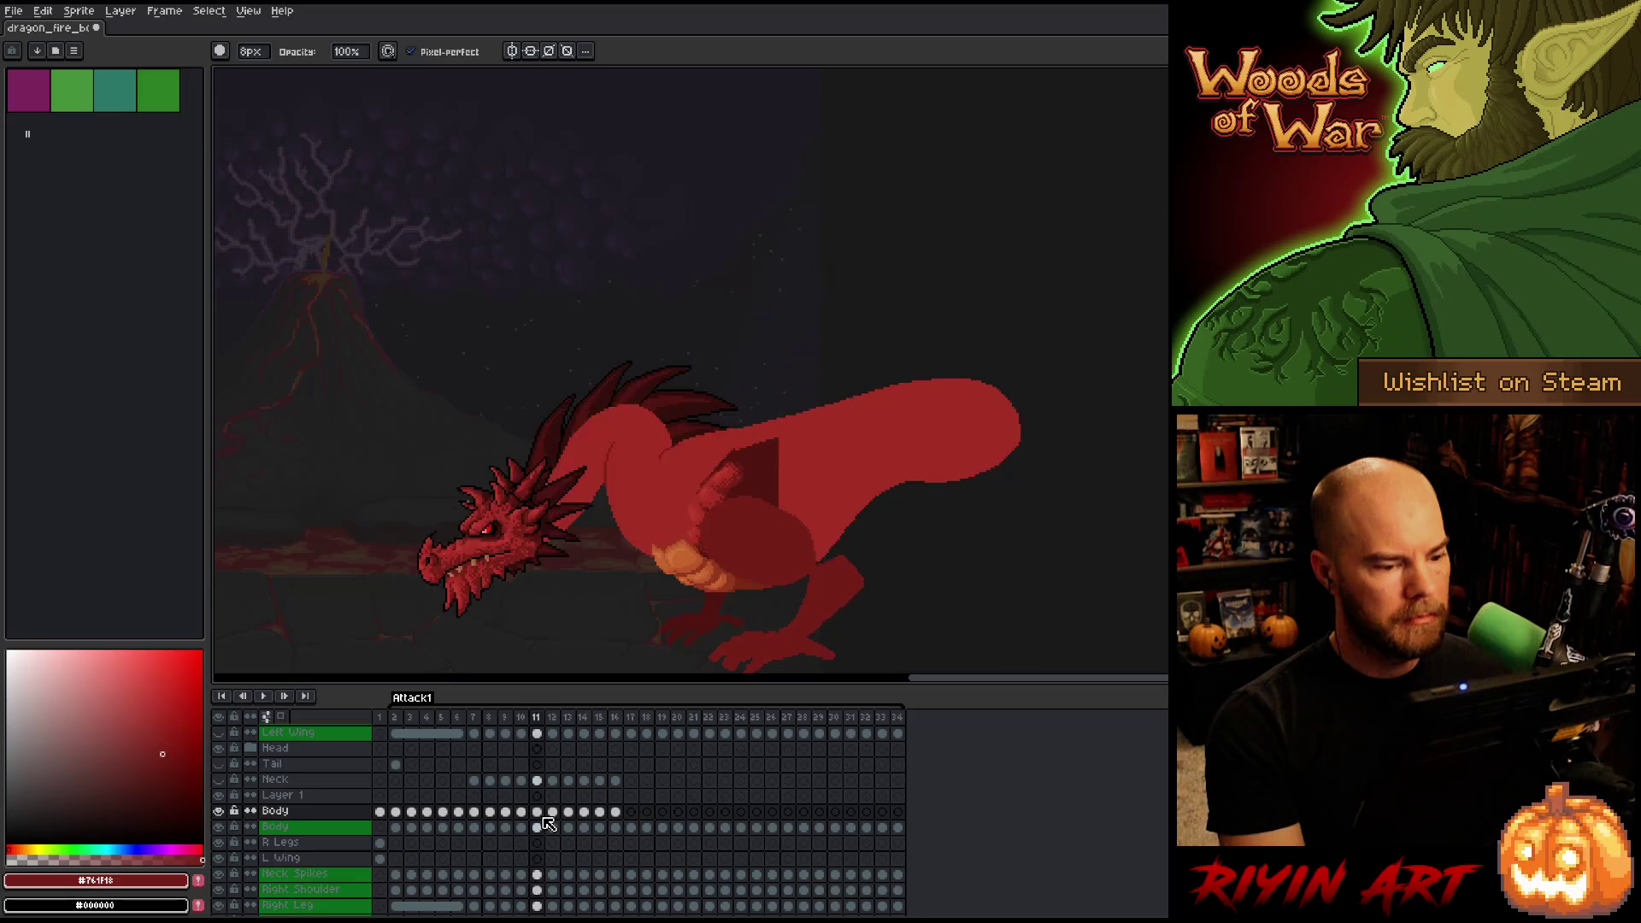
key("Left")
key("Left")
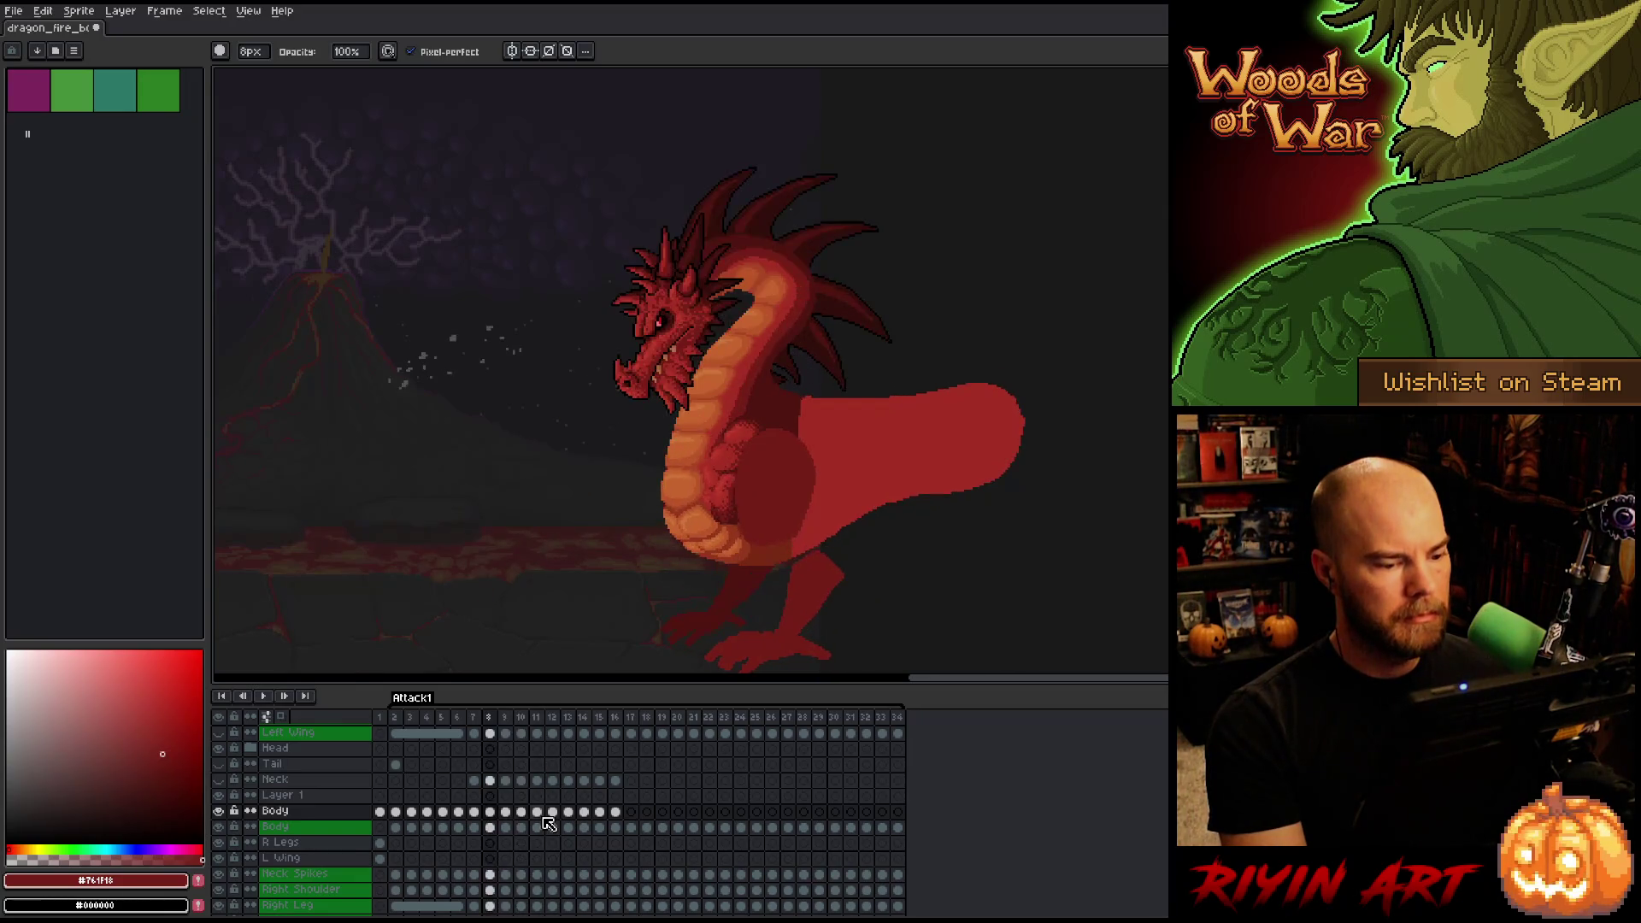
key("Left")
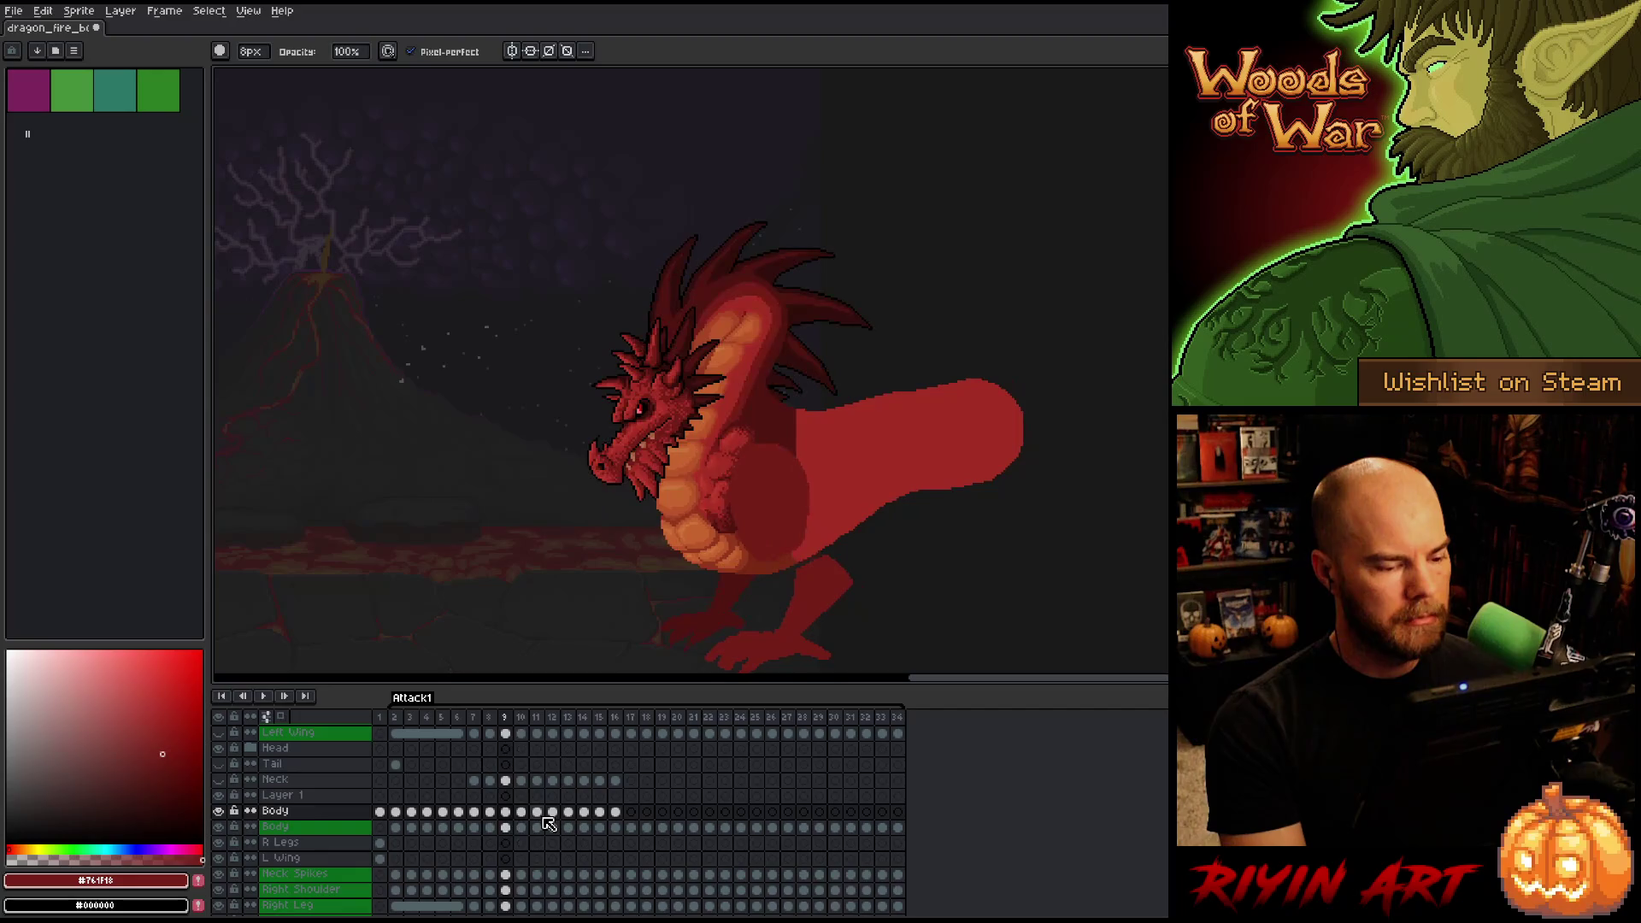
key("Right")
key("Left")
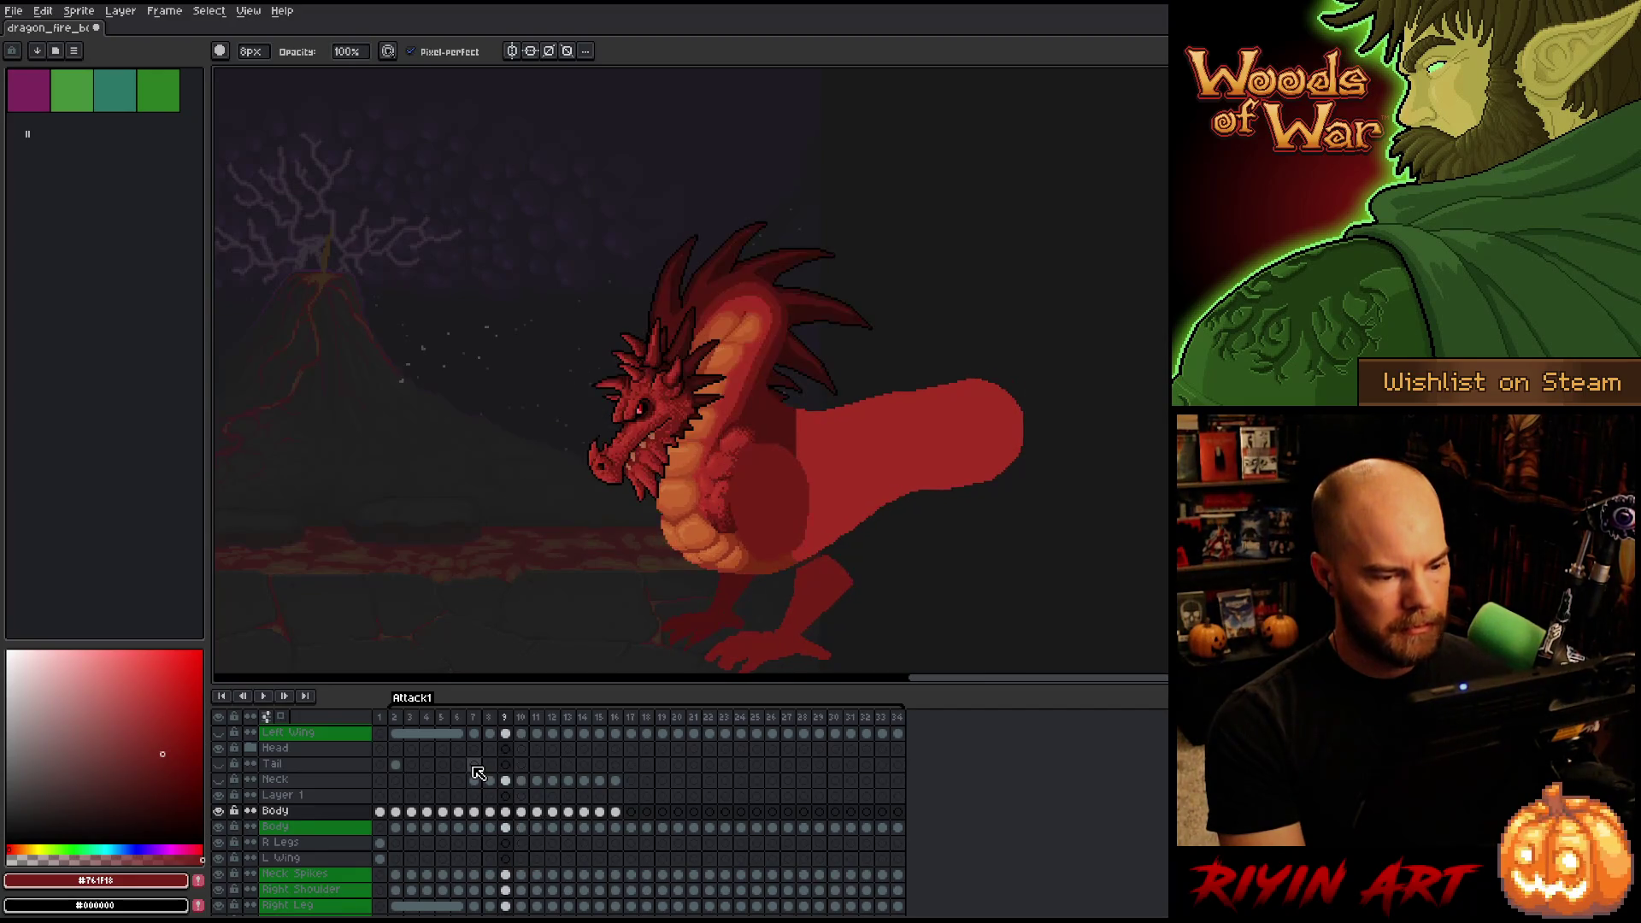
key("Right")
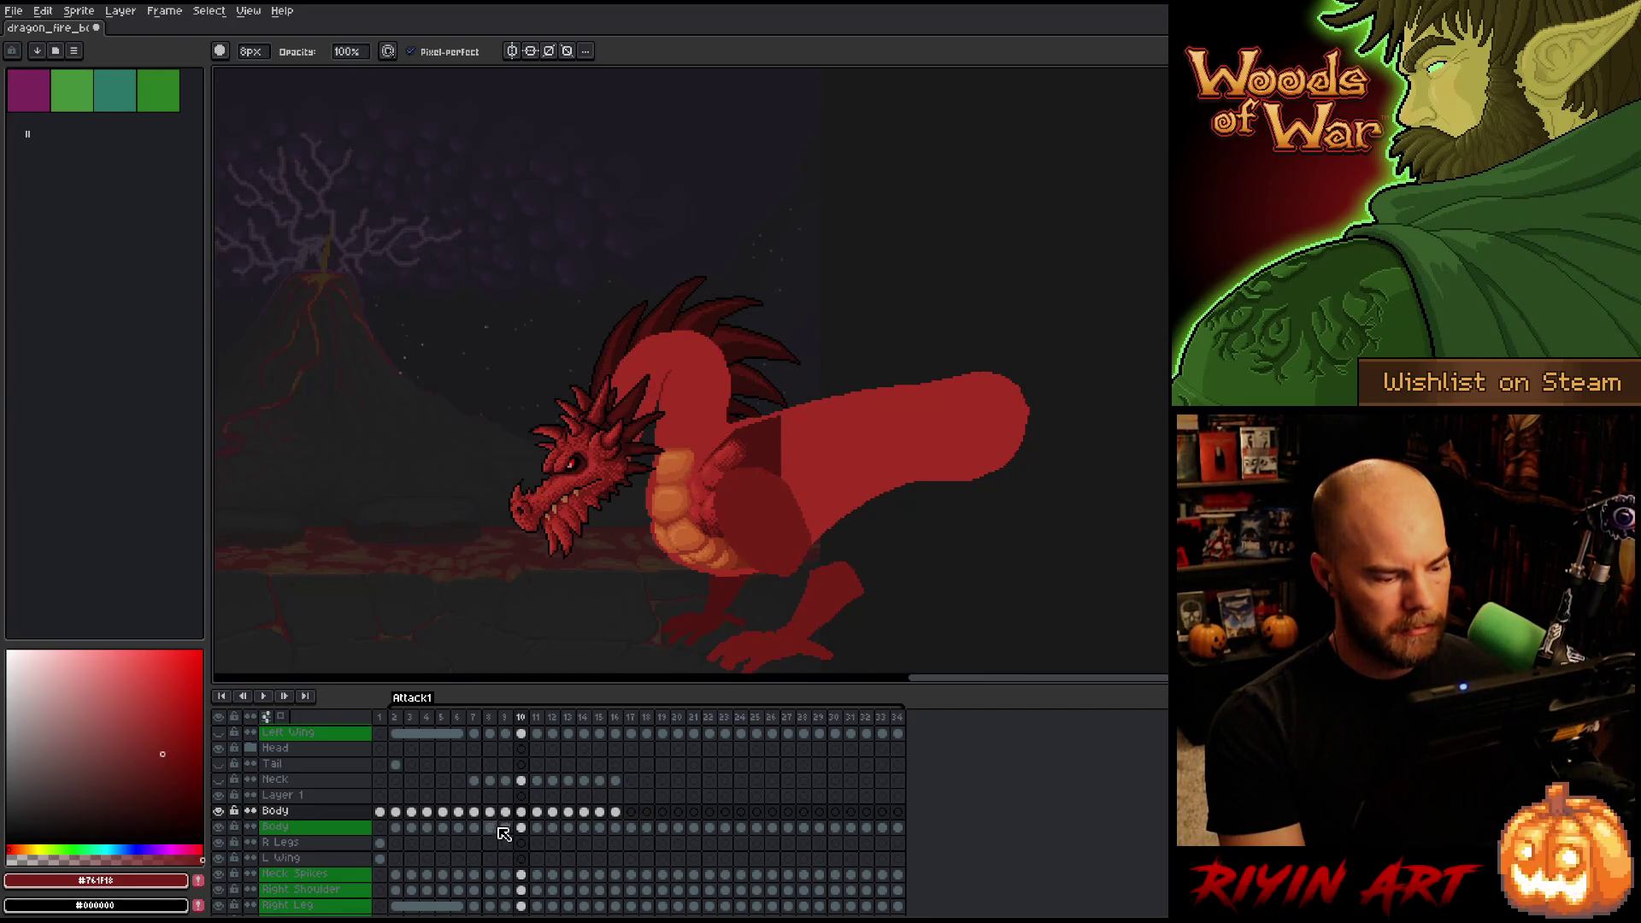
key("Return")
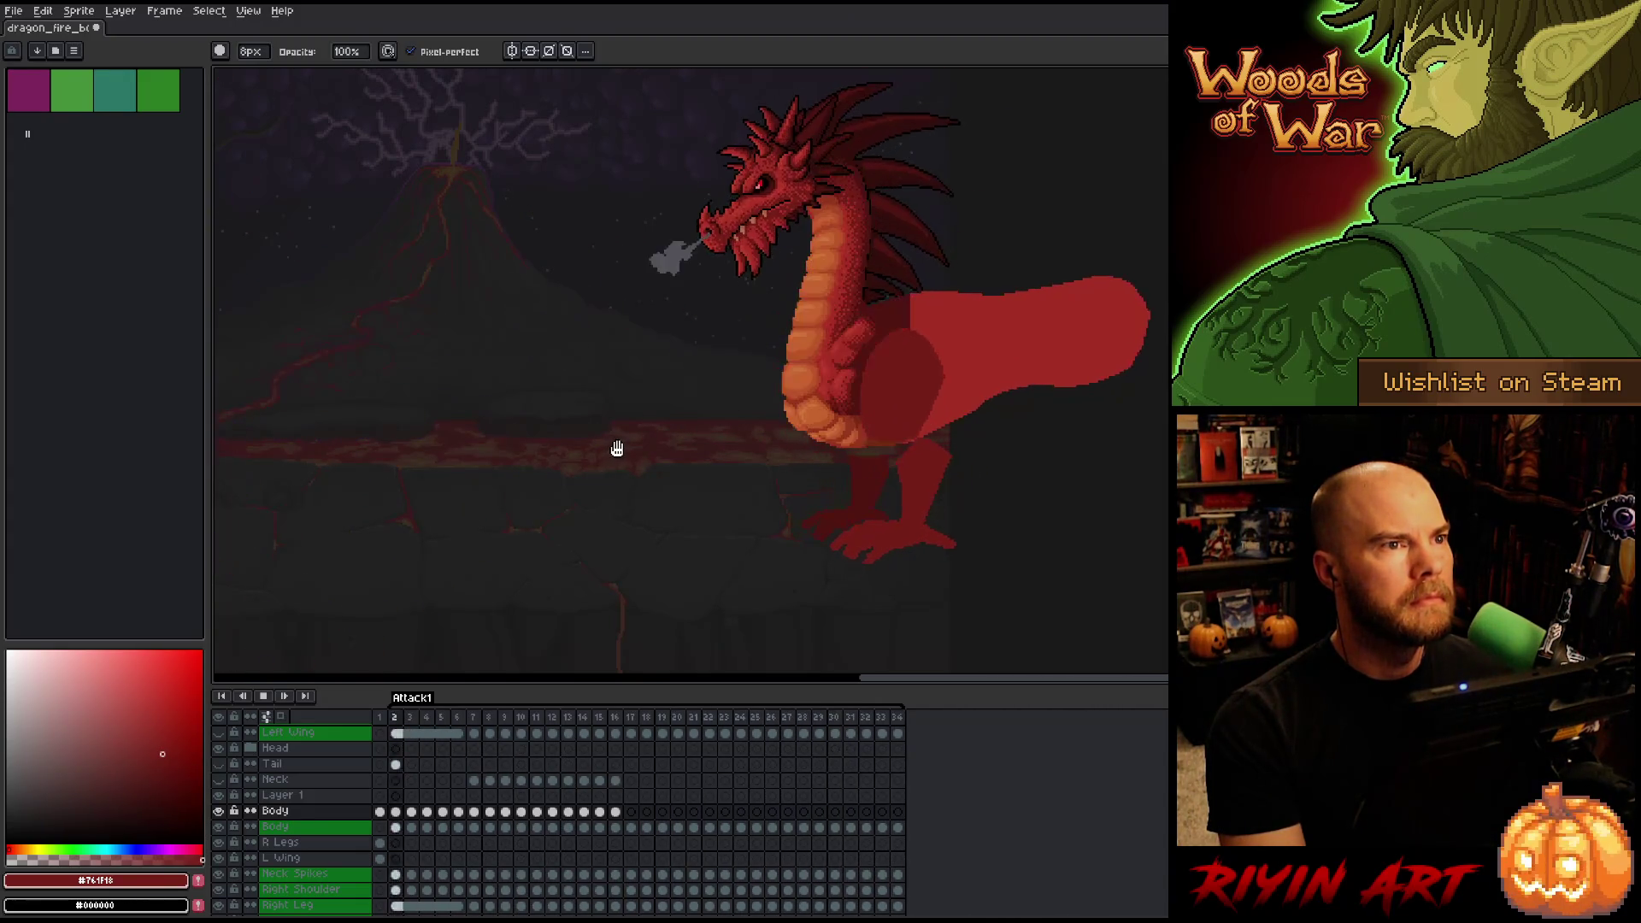
key("Return")
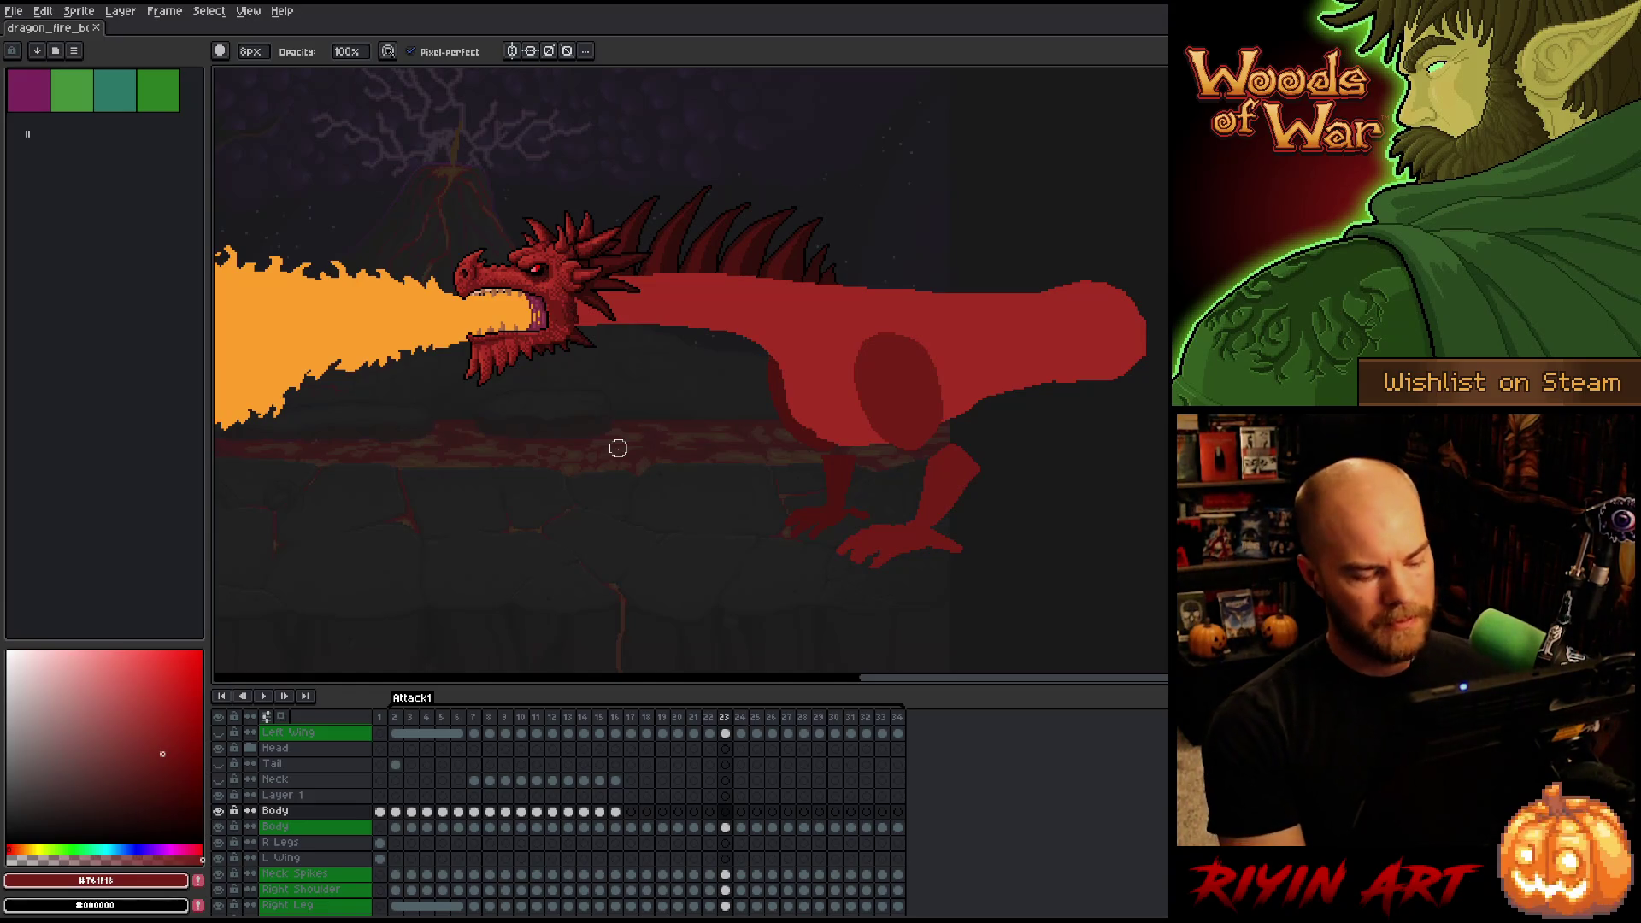
key("Return")
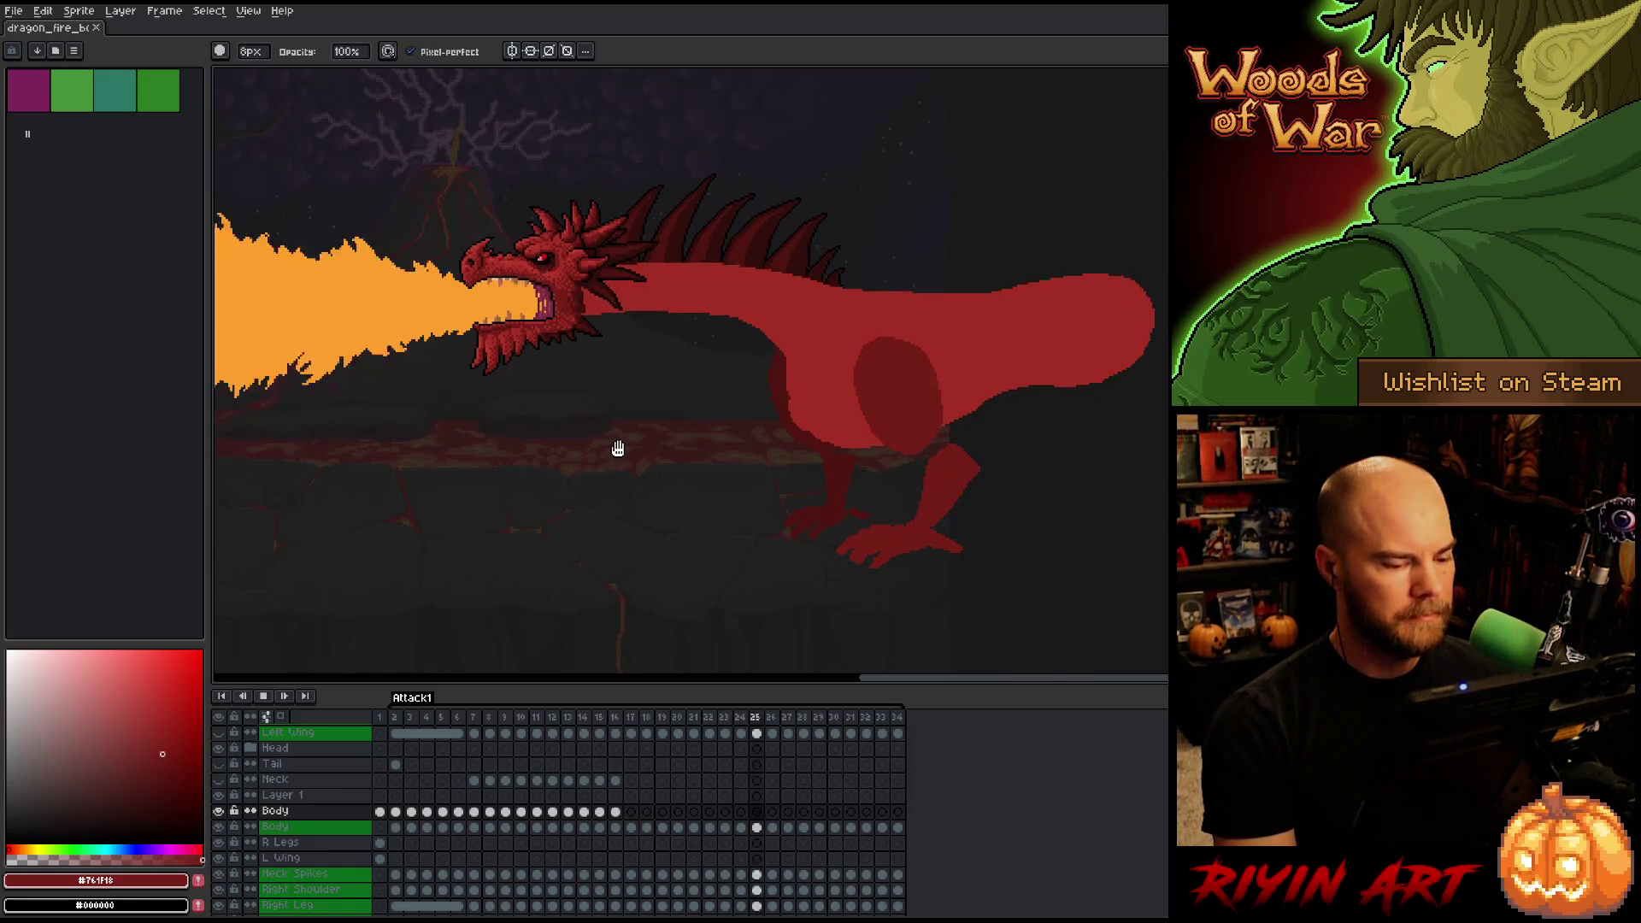